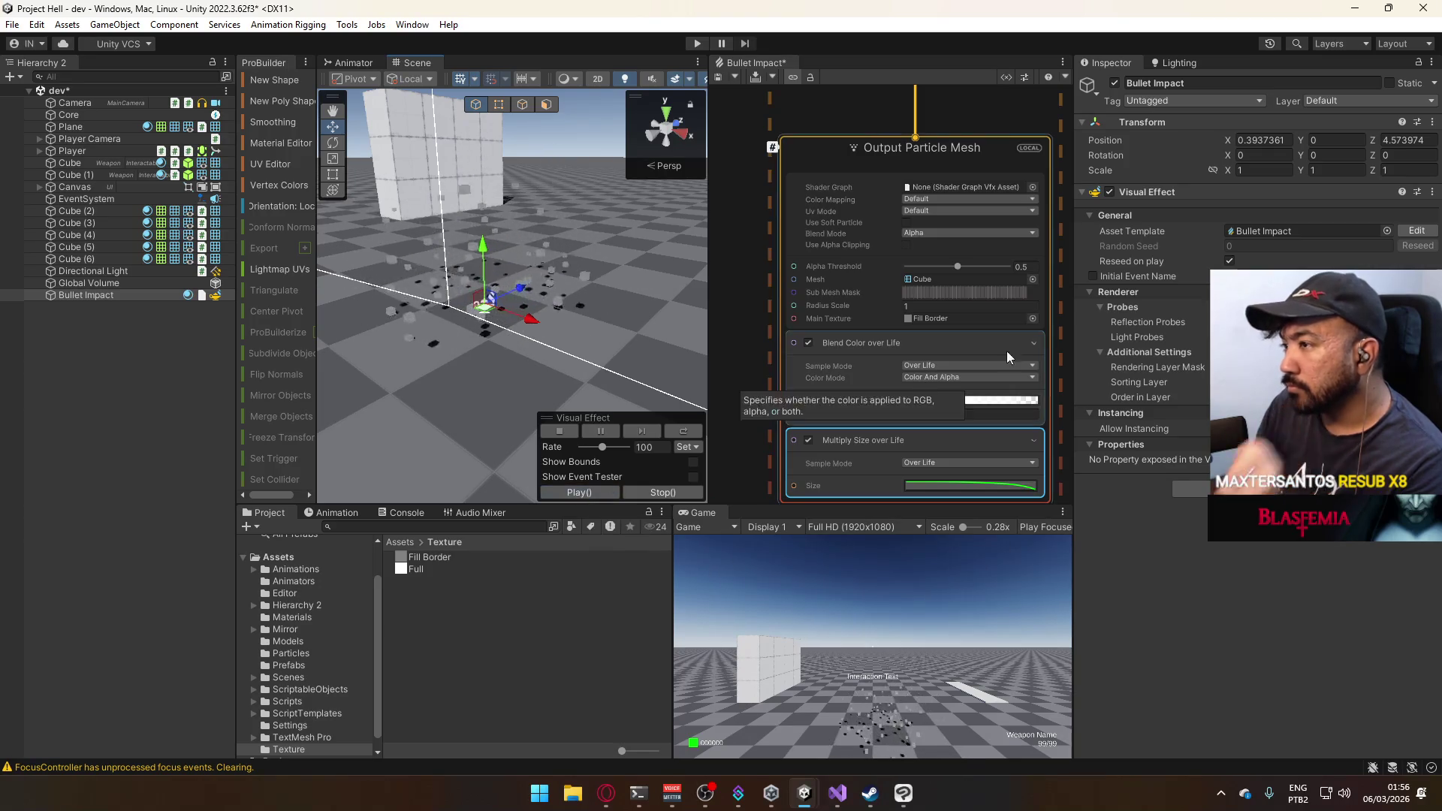
Shrink the Arc Sphere spawn position radius from 0.39 to 0.01.
click(817, 164)
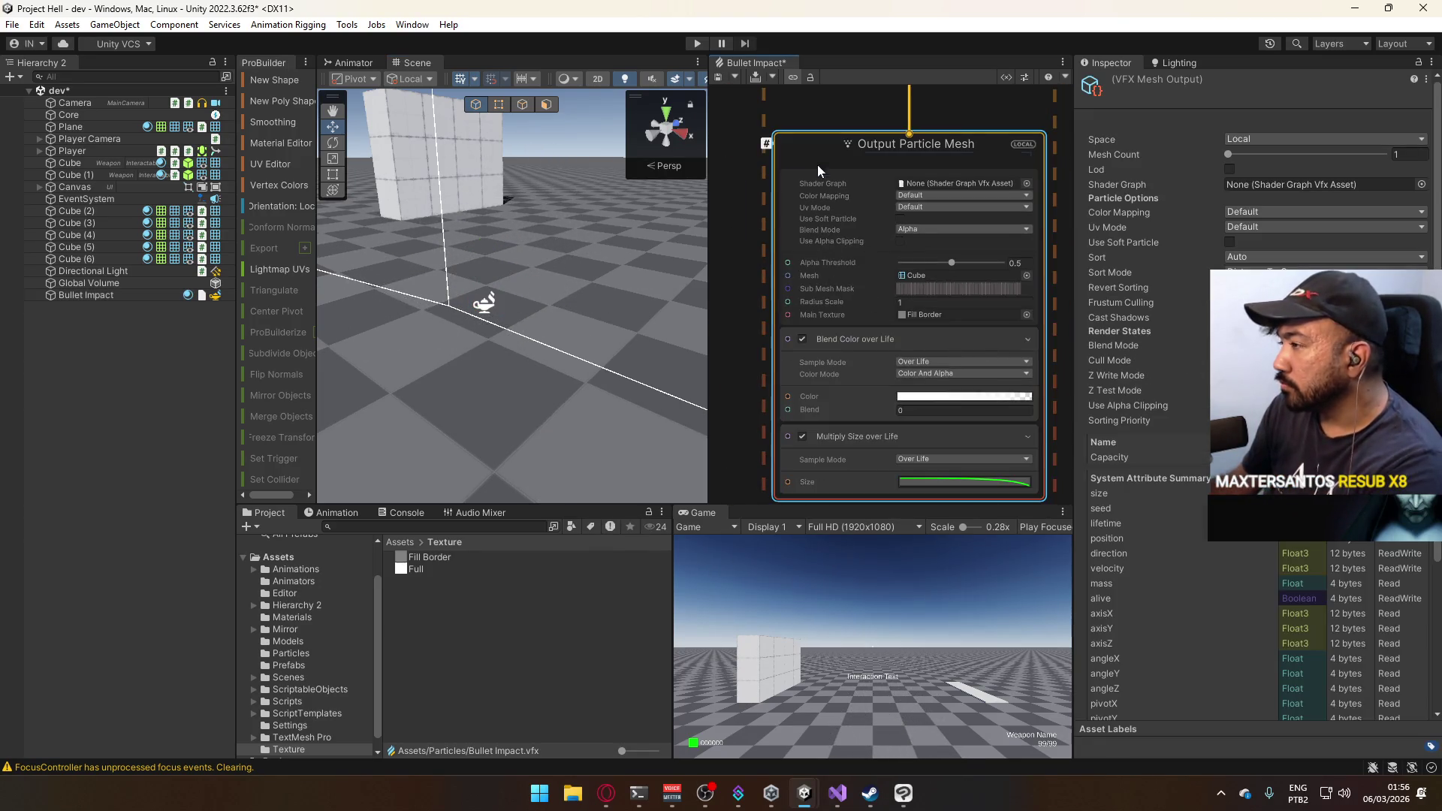
click(813, 340)
scroll(823, 215, up, 10)
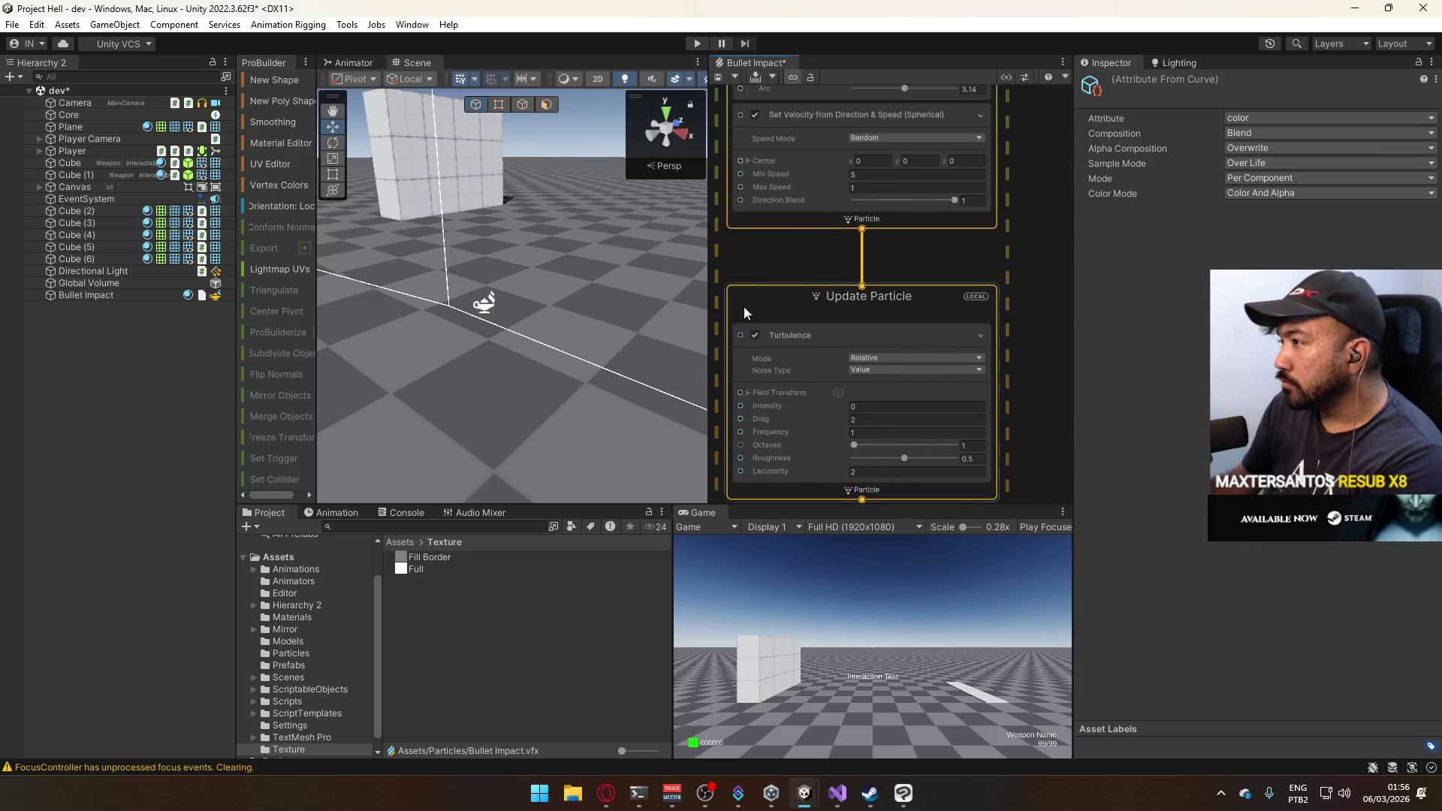
scroll(812, 282, up, 5)
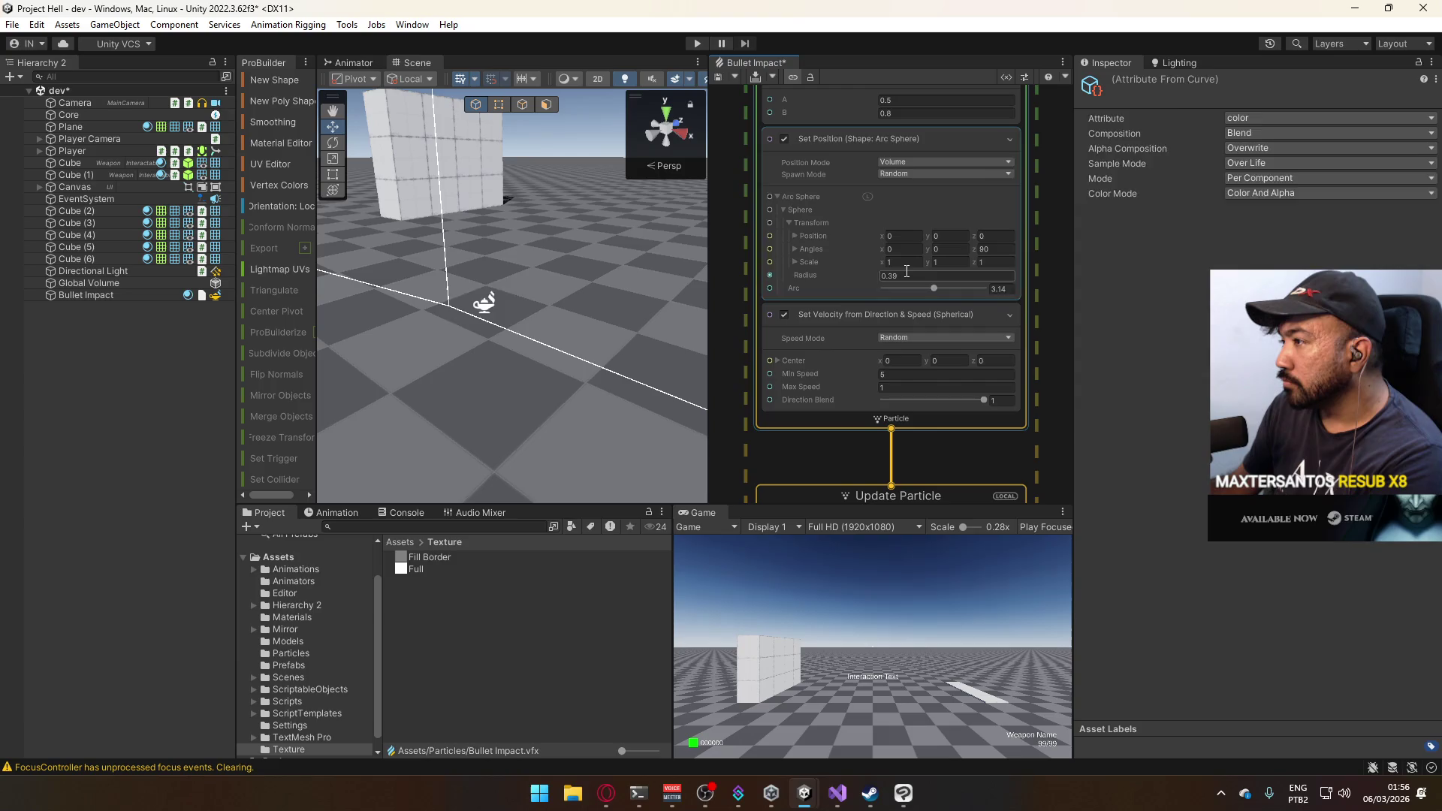
click(908, 275)
text(01)
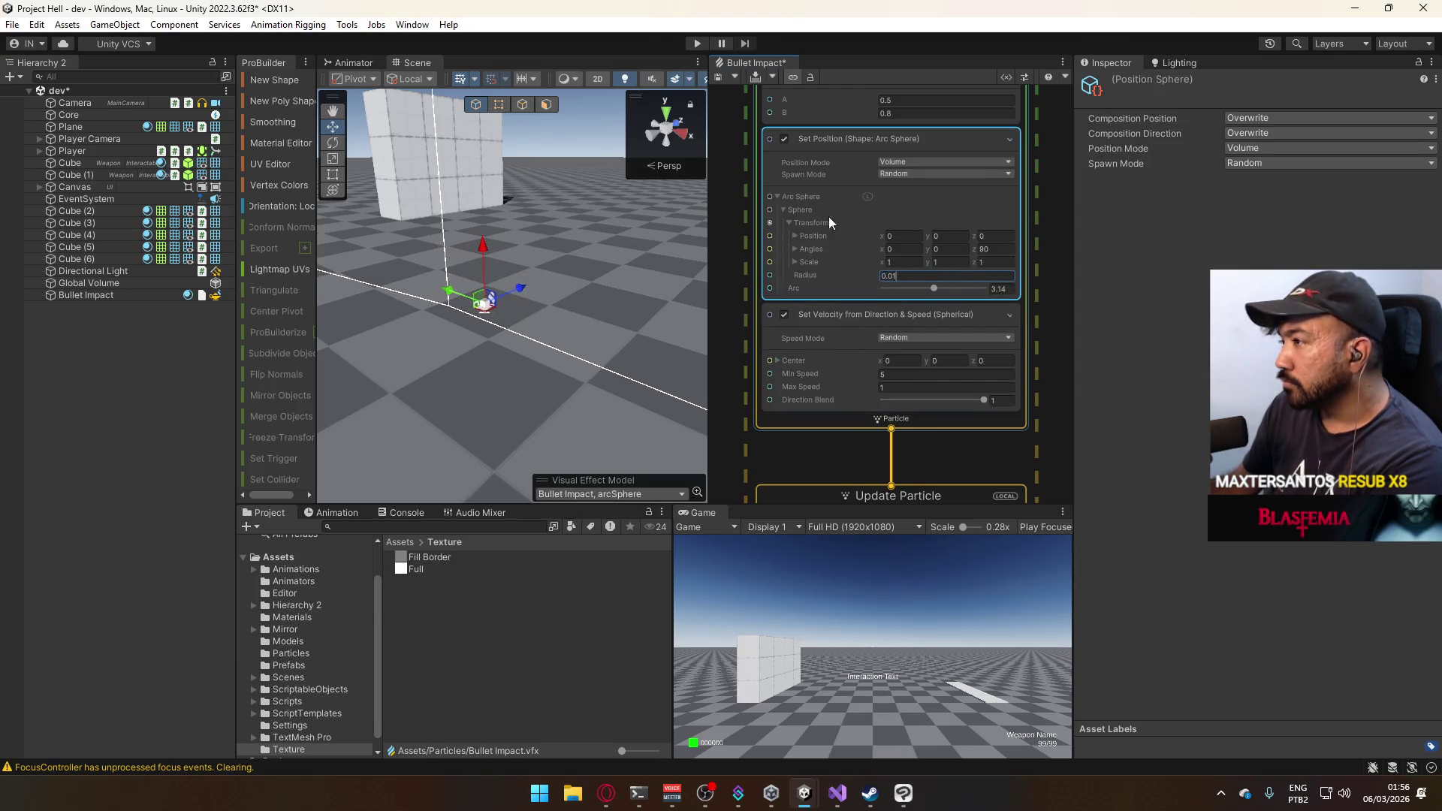
scroll(994, 166, up, 5)
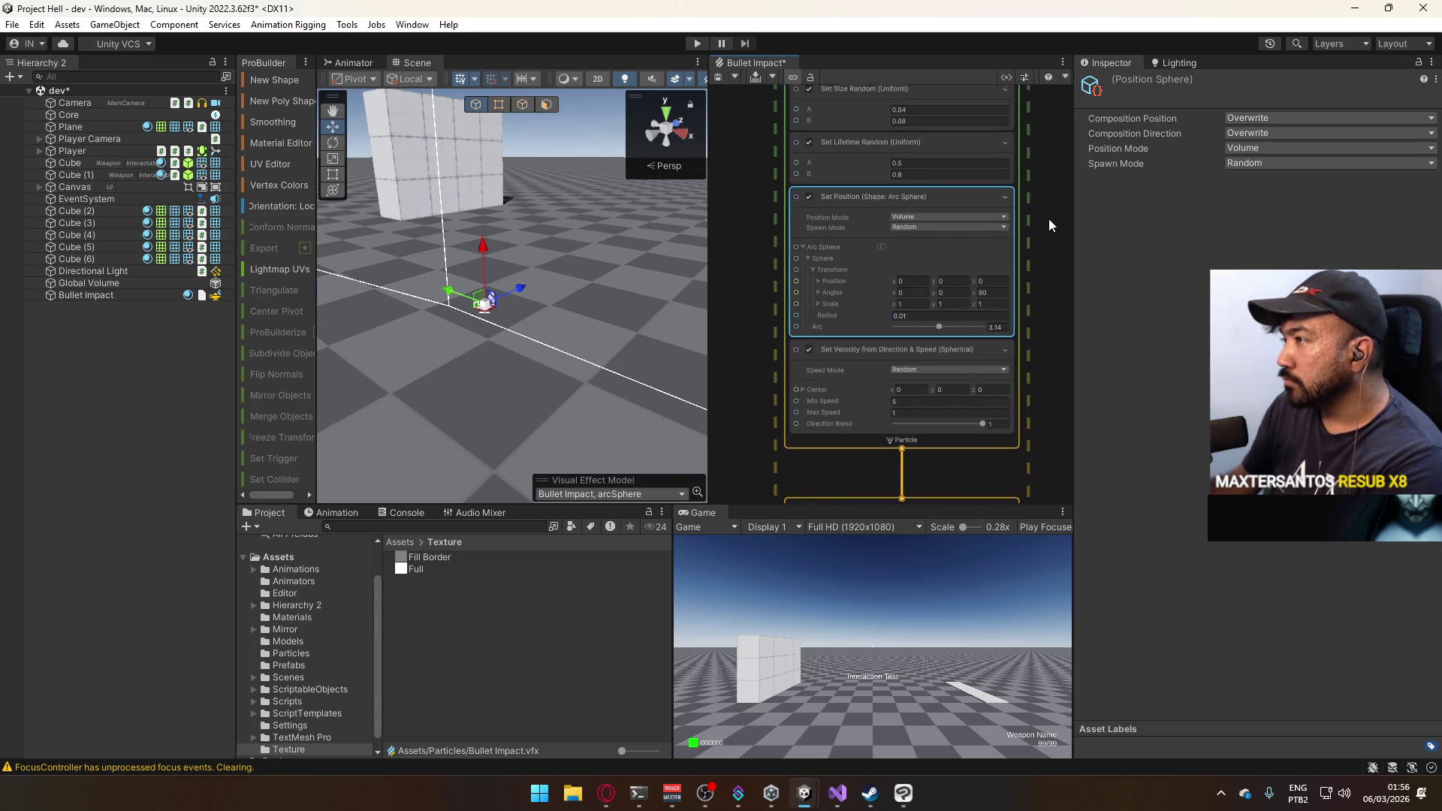
Set the random lifetime range to 0.1 minimum and 0.4 maximum.
click(916, 257)
text(0.1)
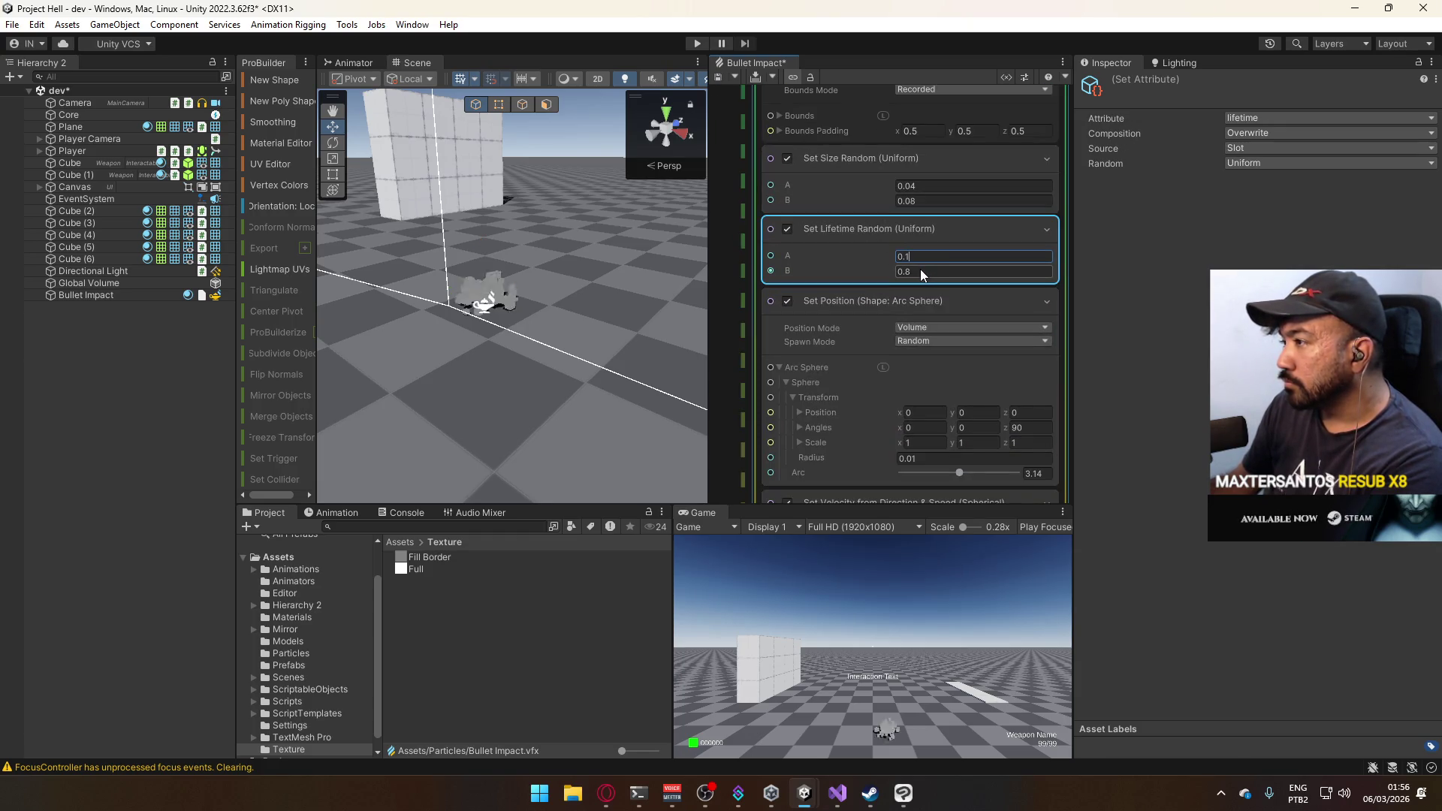
click(922, 271)
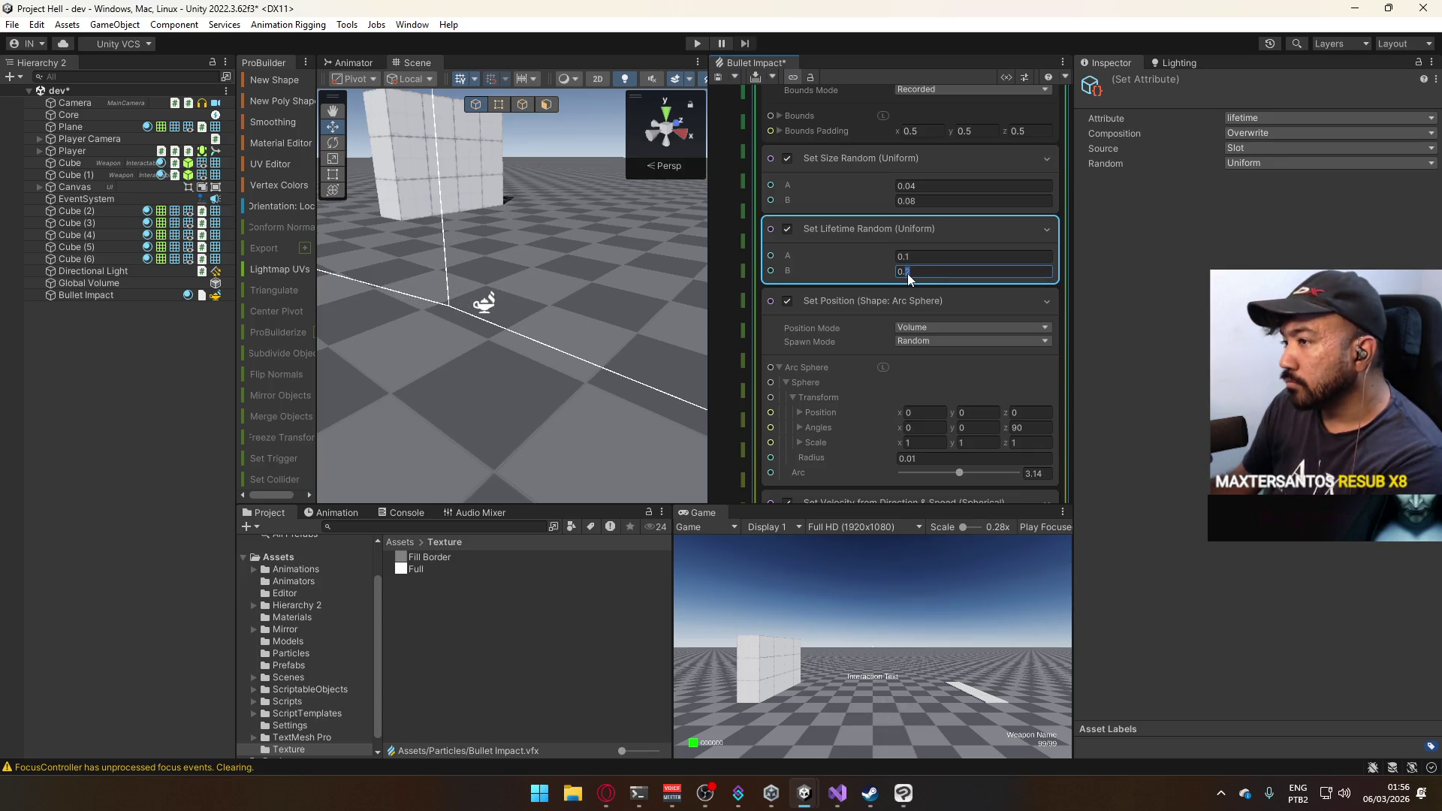
text(4)
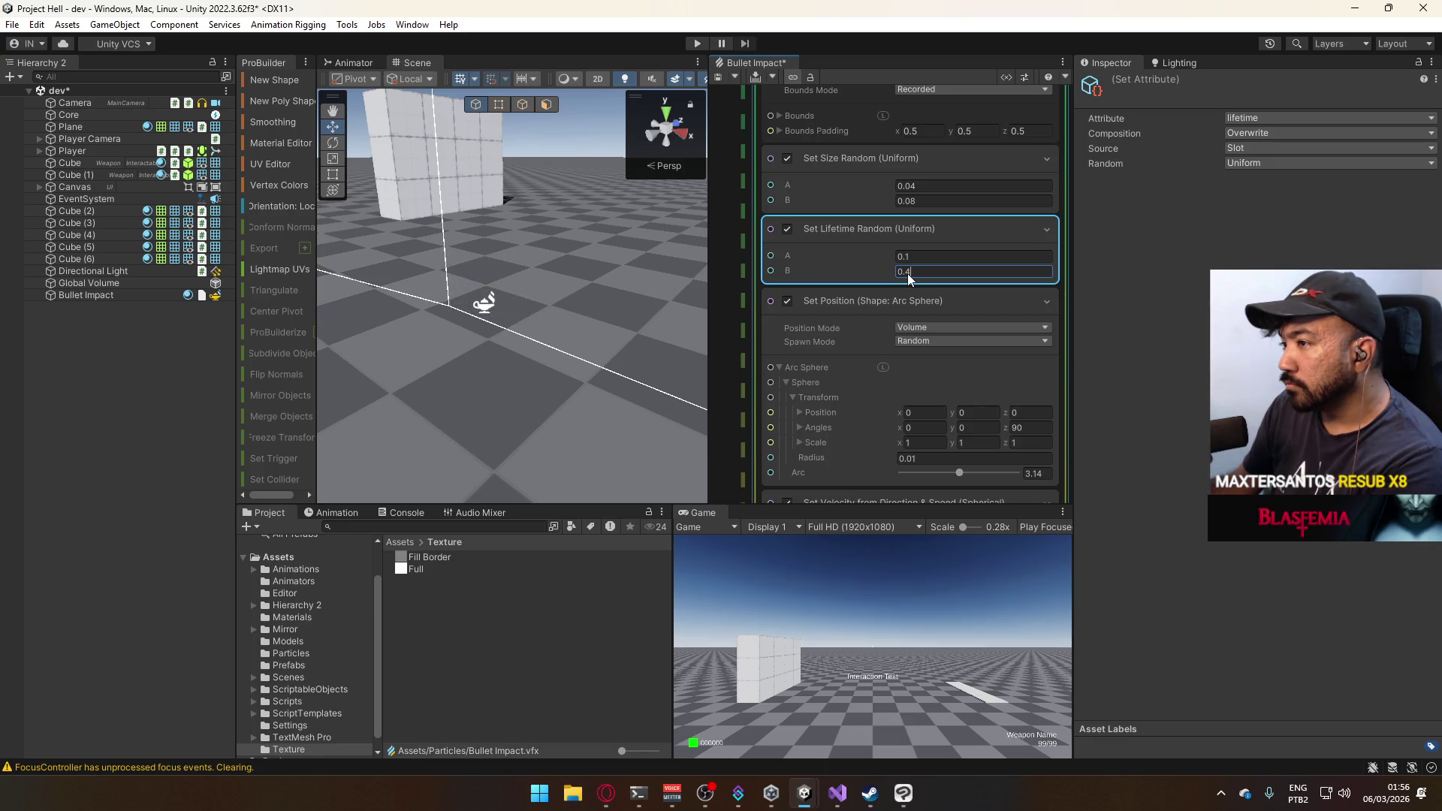
Start entering 20 in the Initialize Particle Capacity field.
scroll(1044, 256, up, 5)
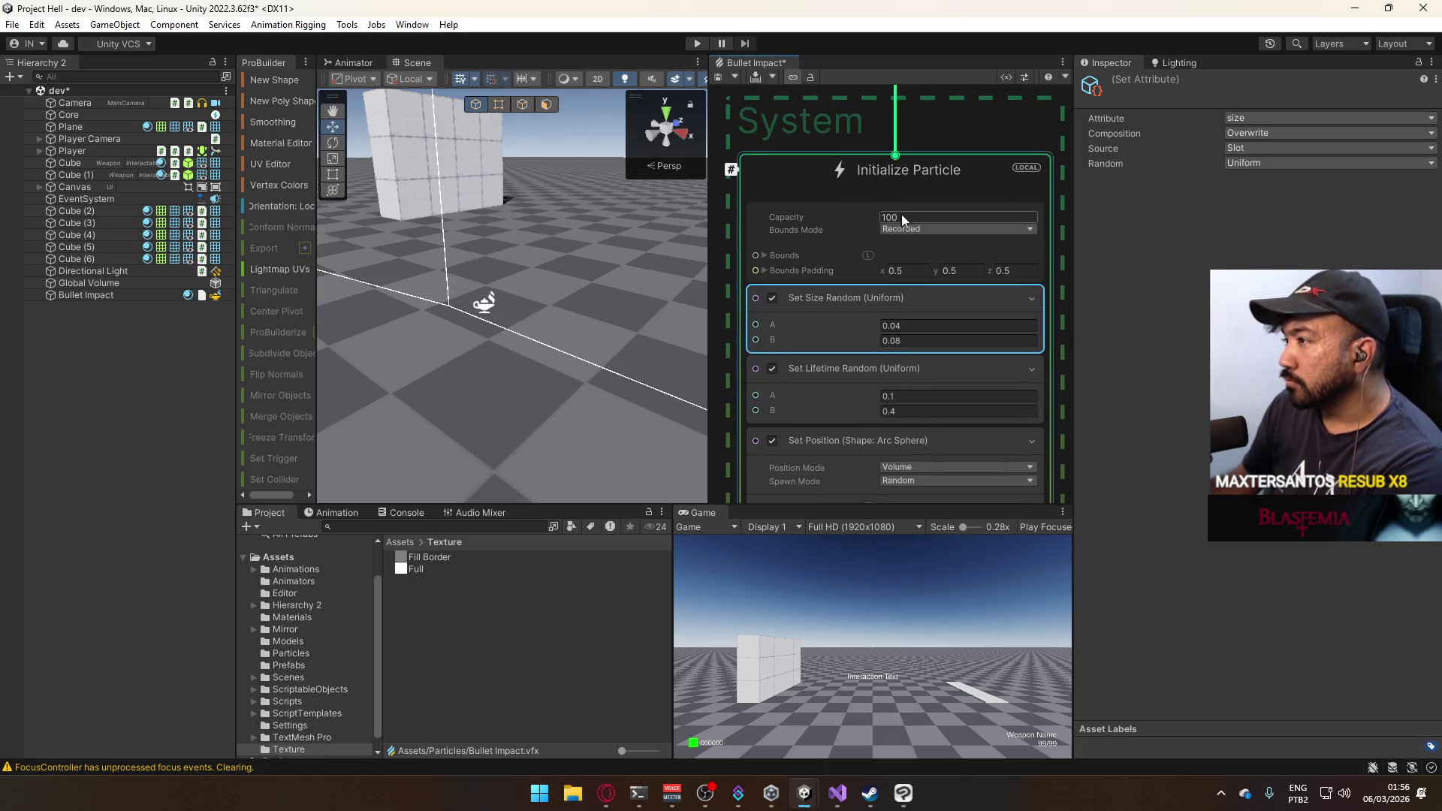
click(901, 216)
text(20)
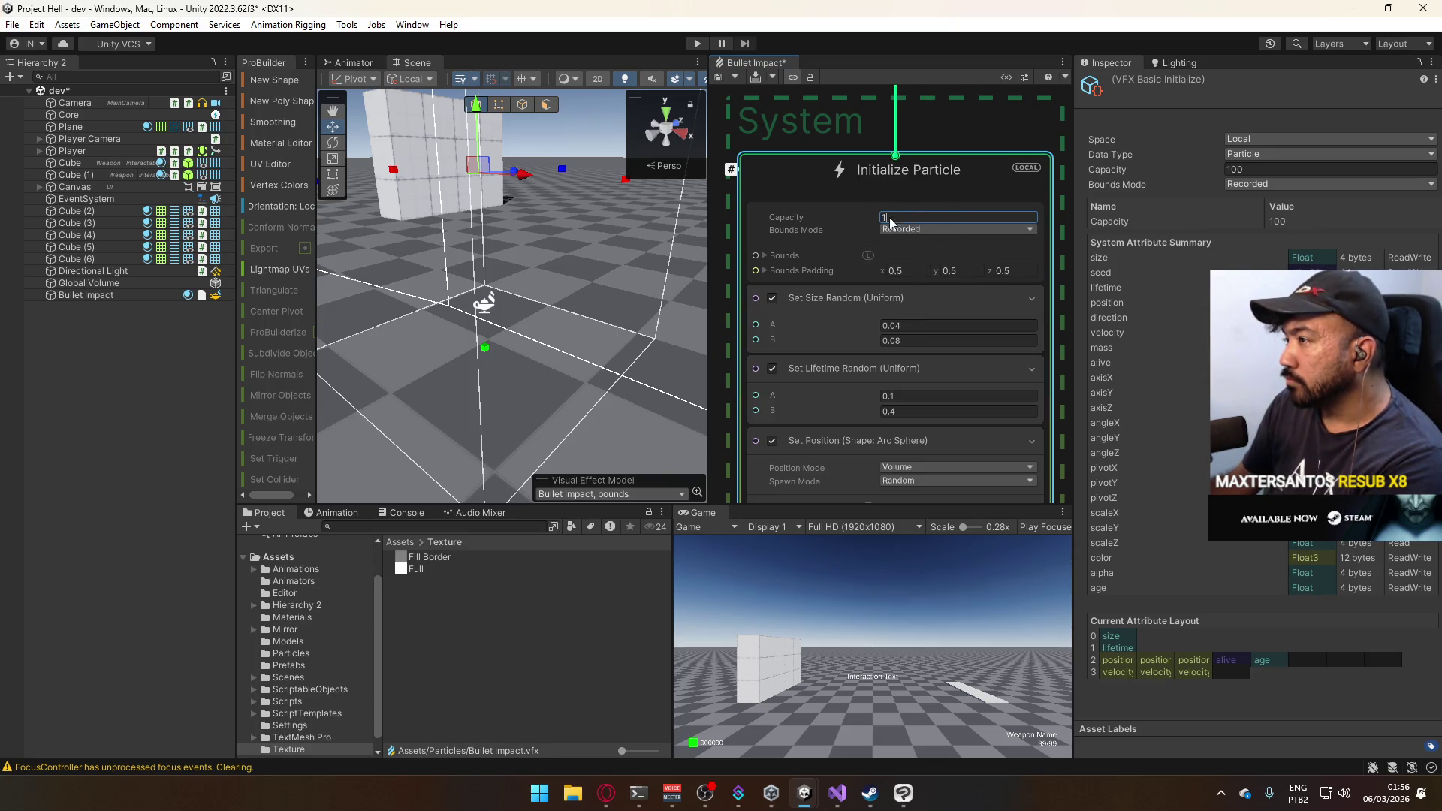
Cancel the Capacity edit and set the Spawn context's Single Burst Count to 20.
key(Escape)
scroll(939, 177, up, 1)
scroll(901, 210, up, 10)
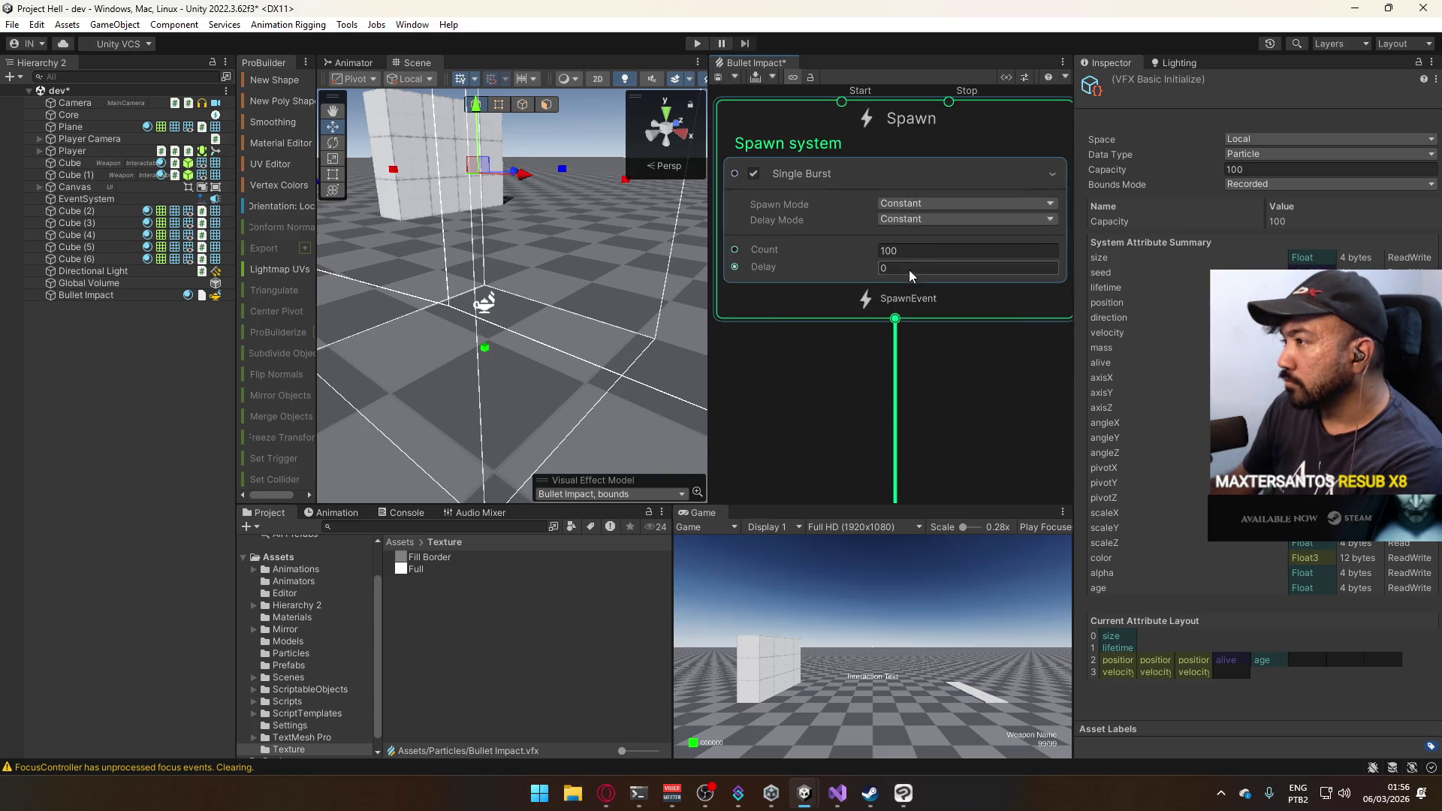
click(917, 254)
text(20)
key(BackSpace)
key(BackSpace)
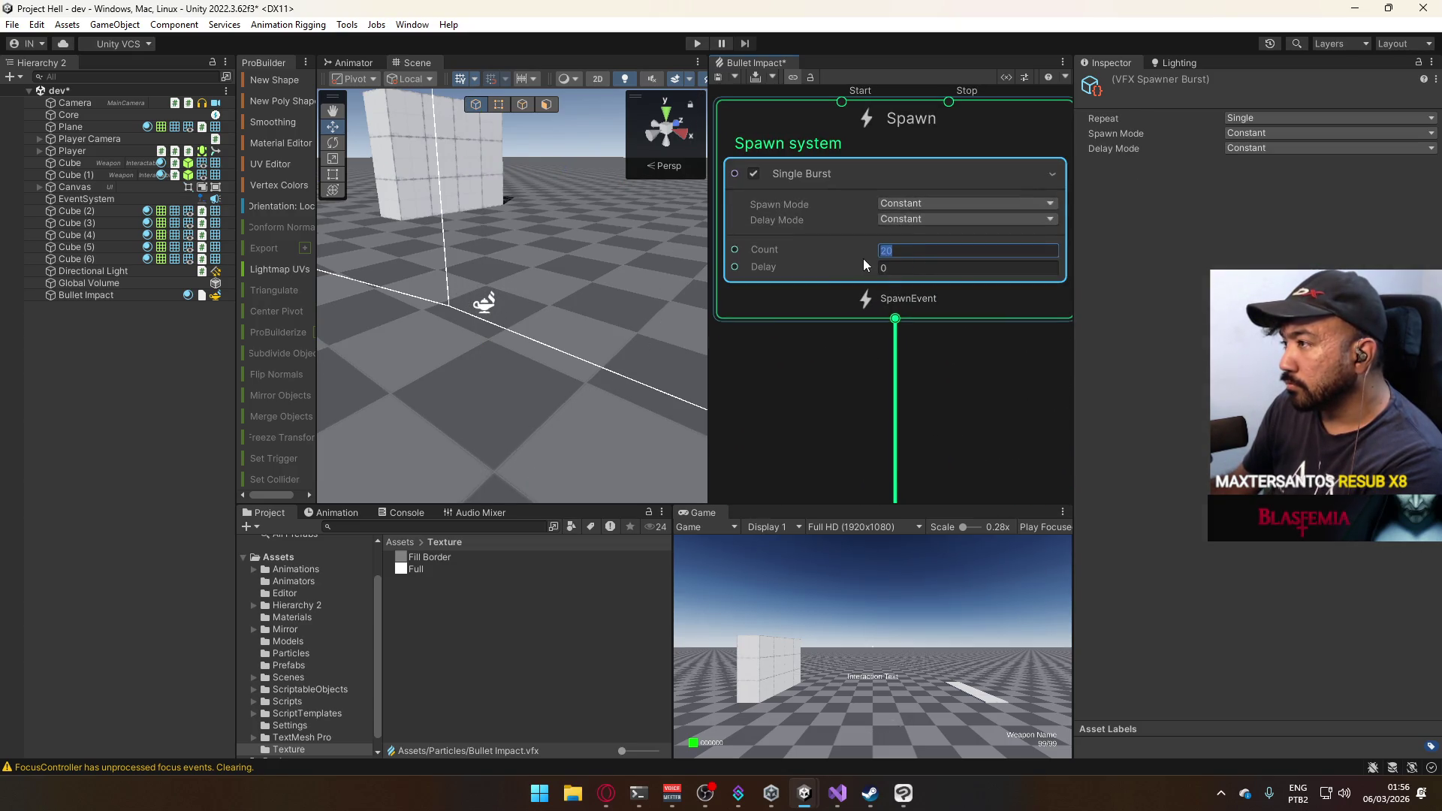
text(50)
key(Return)
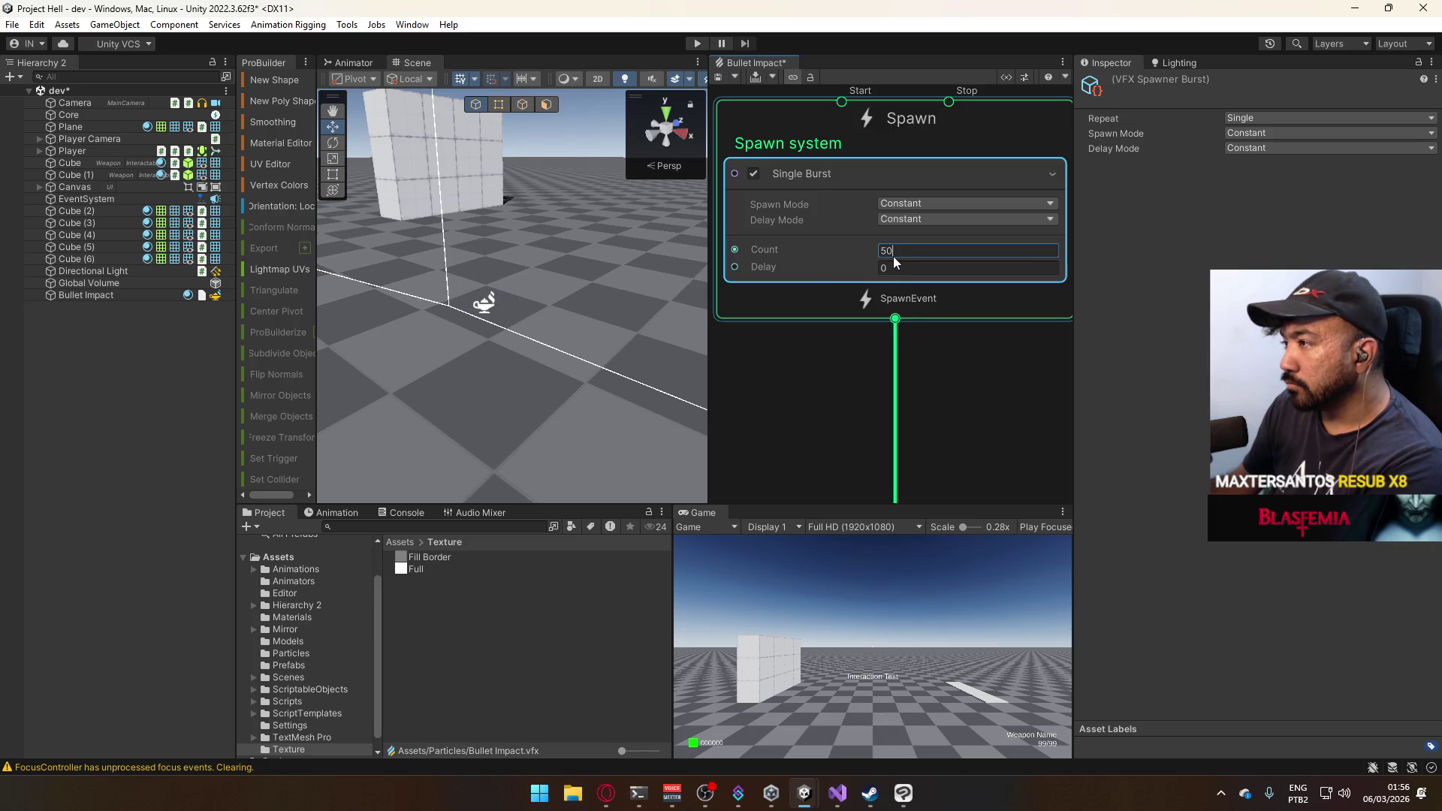
text(40)
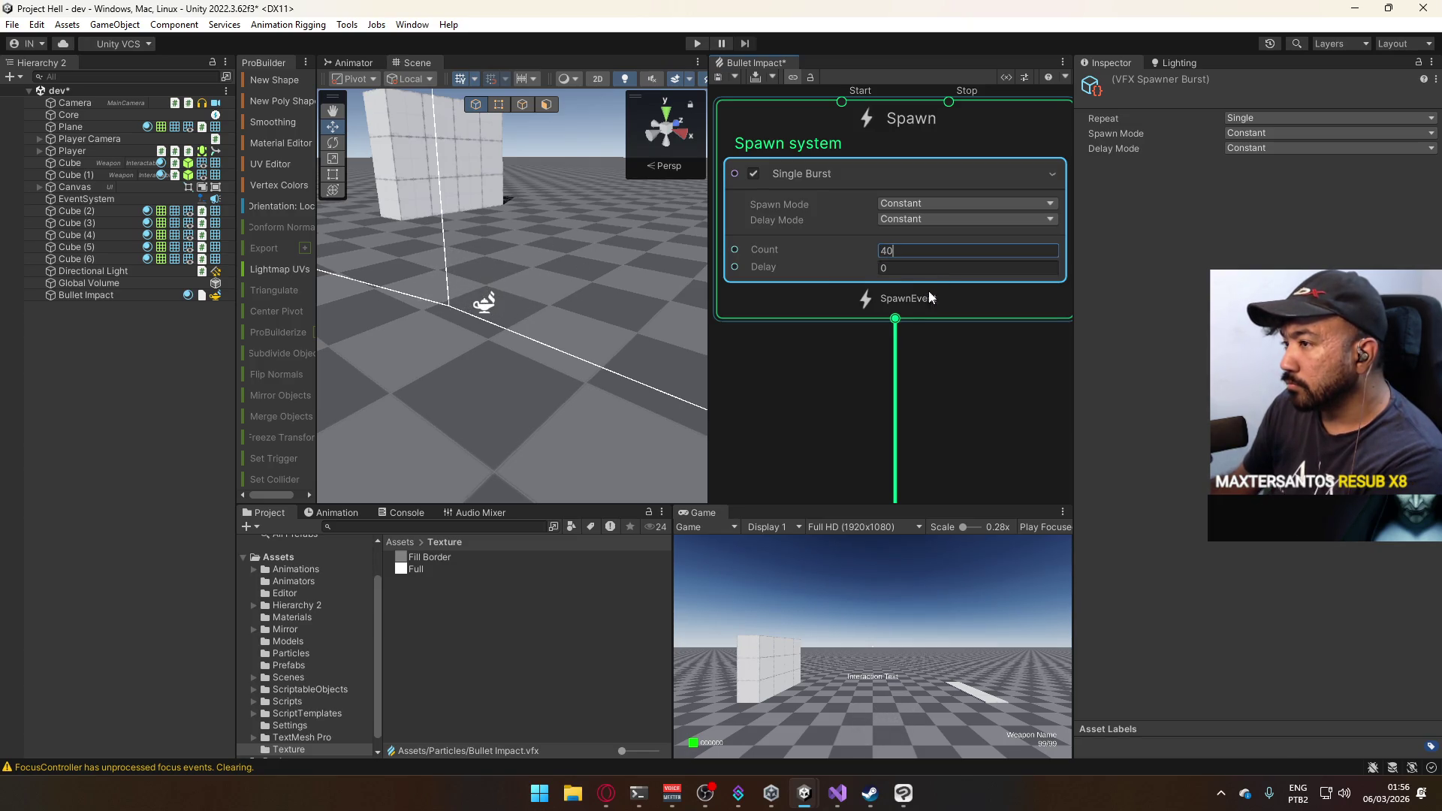
text(0)
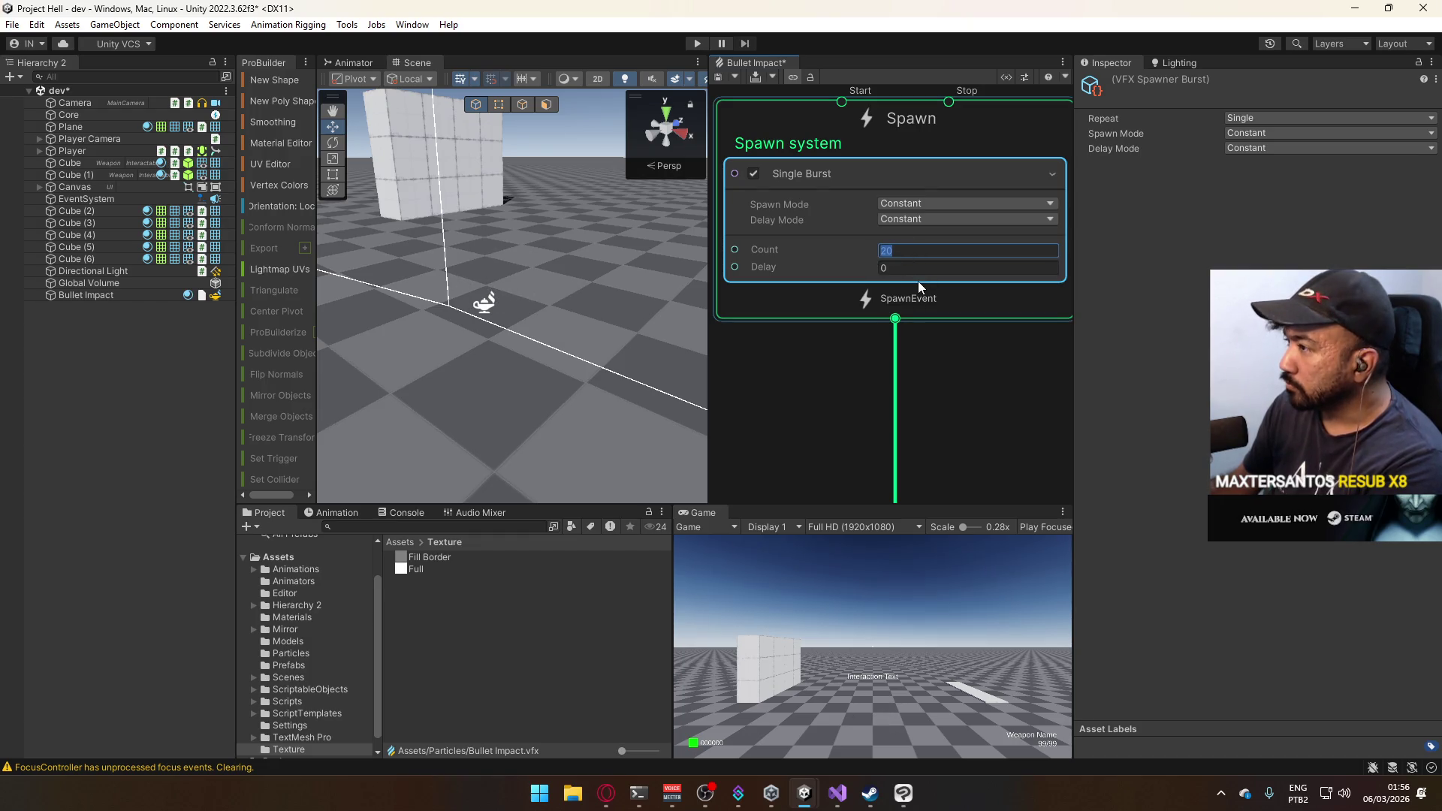
scroll(916, 298, down, 5)
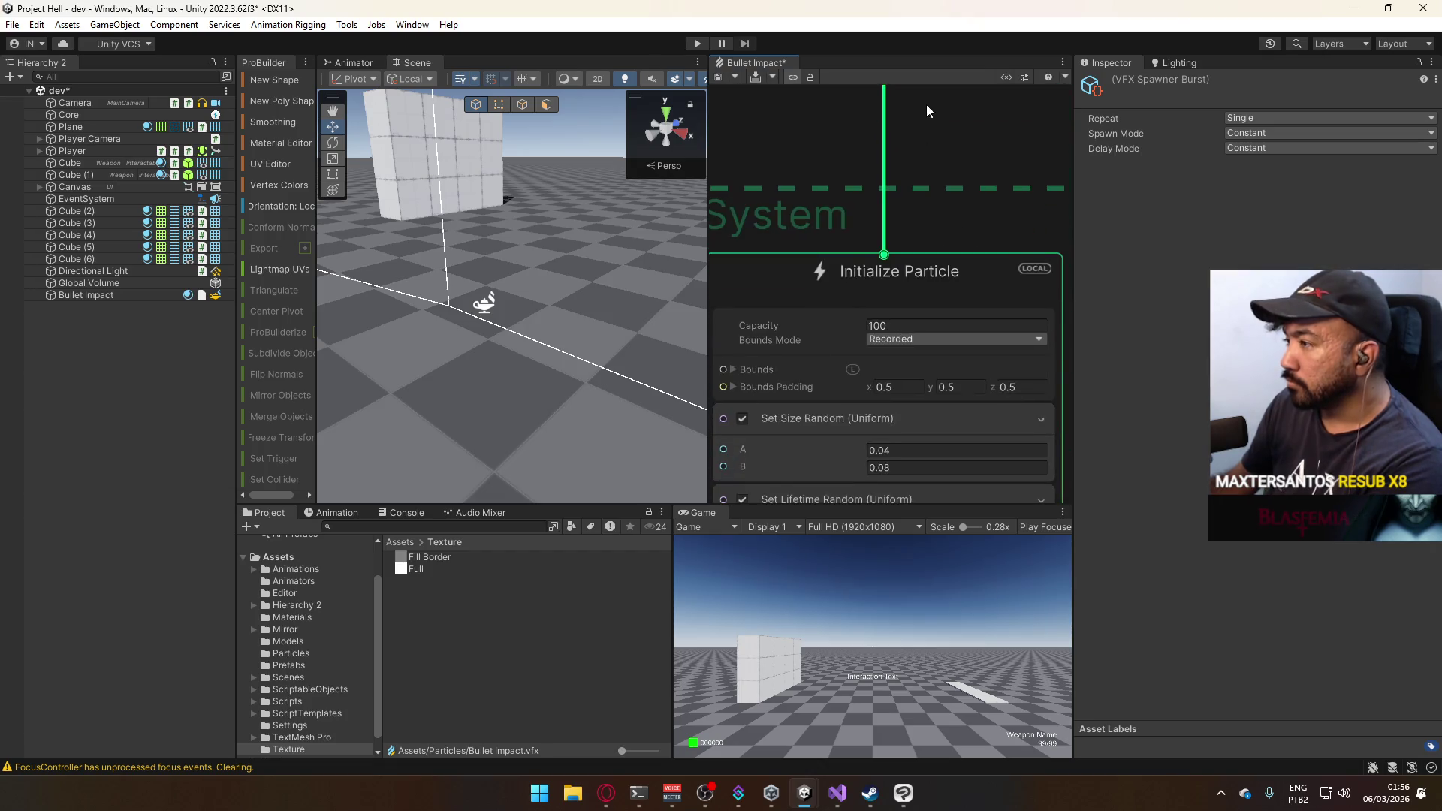
Select Bullet Impact and play its burst, orbiting the Scene view and replaying it twice.
scroll(954, 371, down, 2)
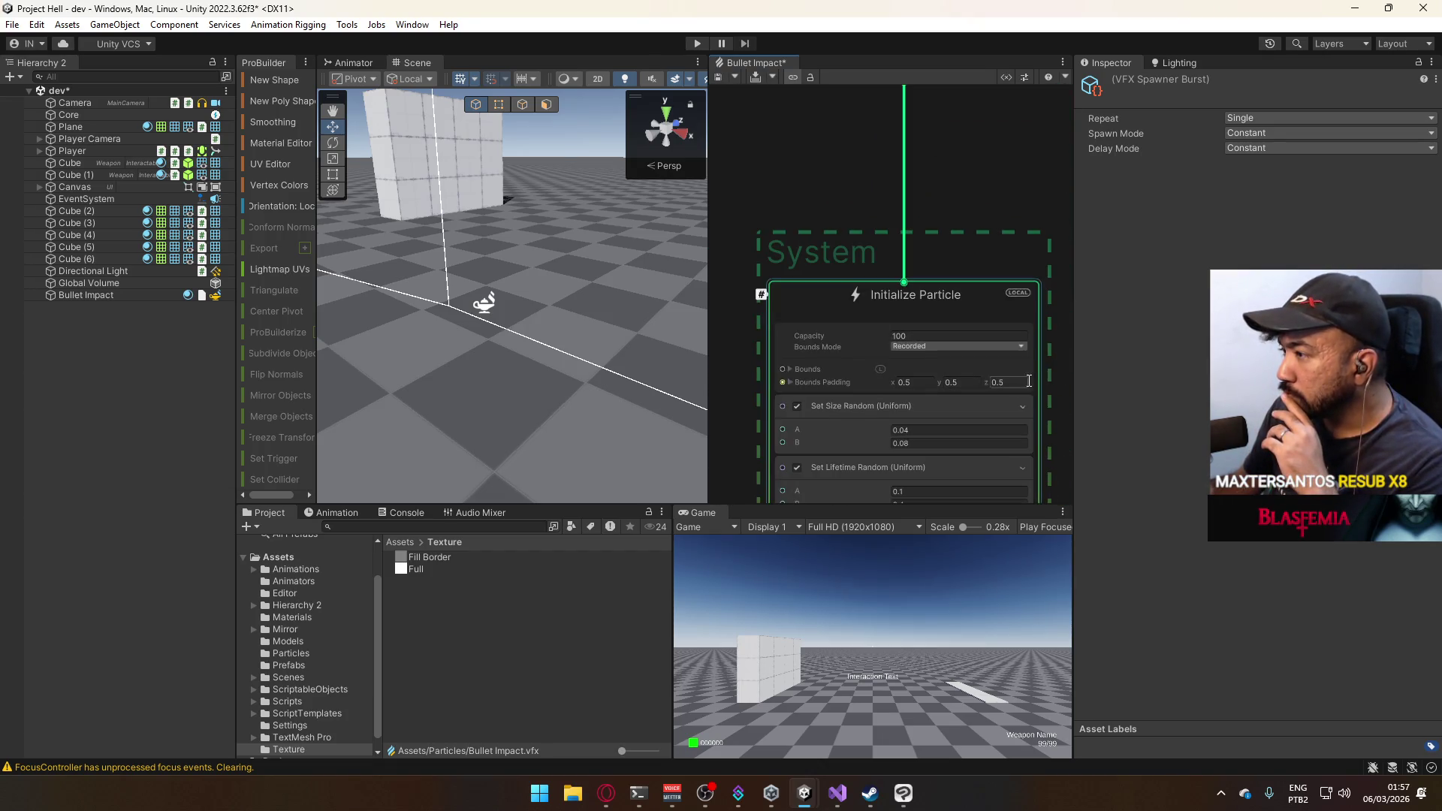
click(998, 293)
scroll(1005, 254, down, 3)
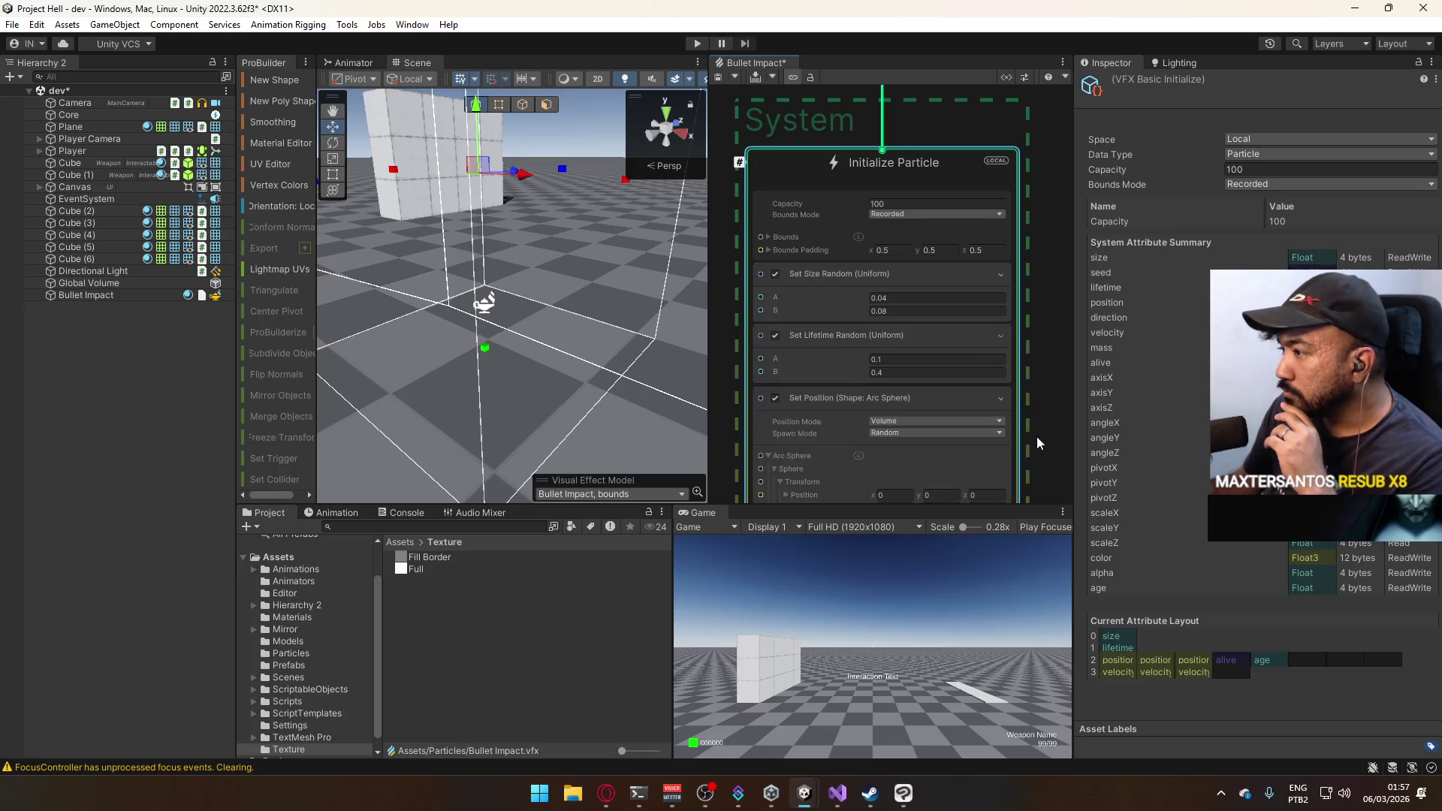
scroll(1009, 335, down, 2)
scroll(1010, 342, down, 4)
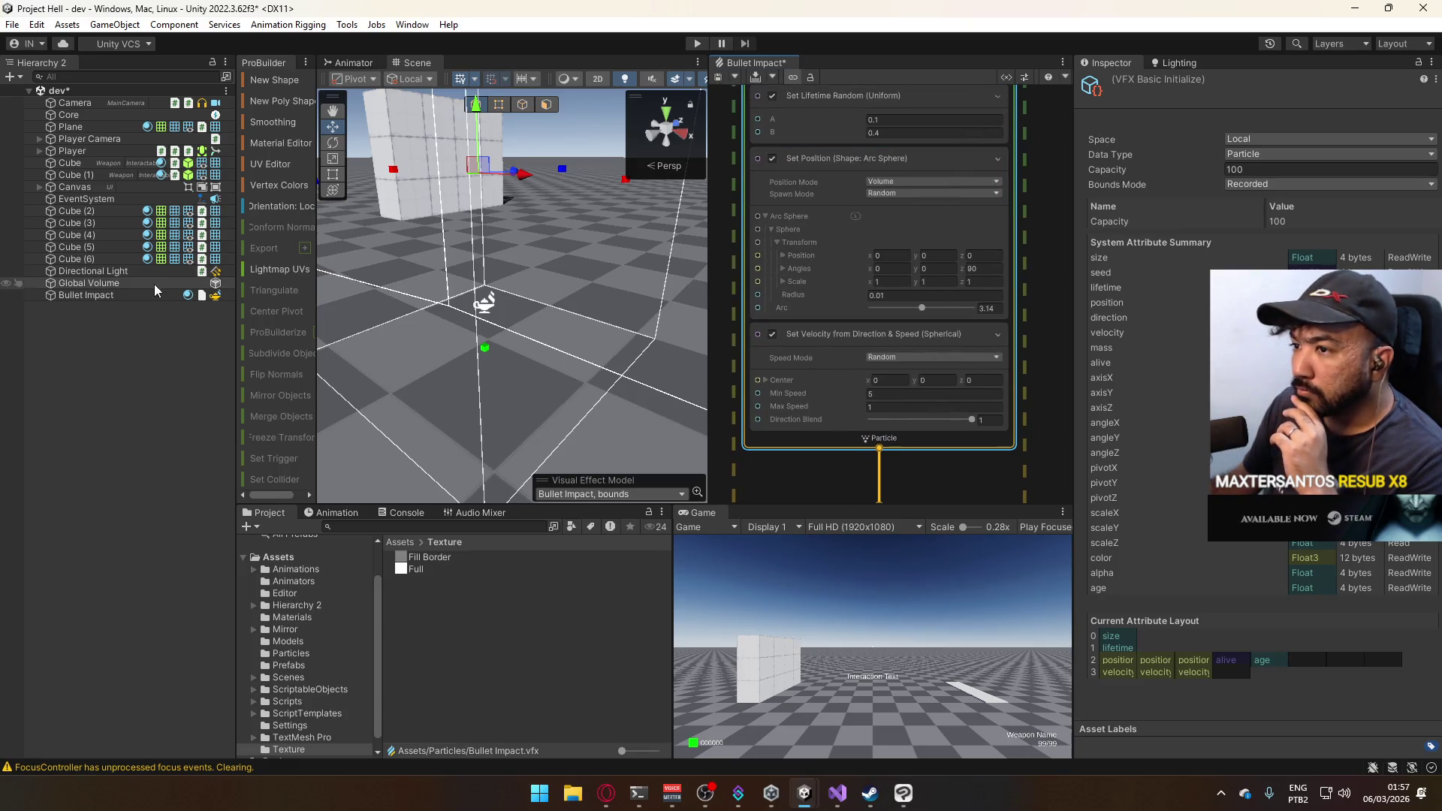
click(86, 295)
click(596, 490)
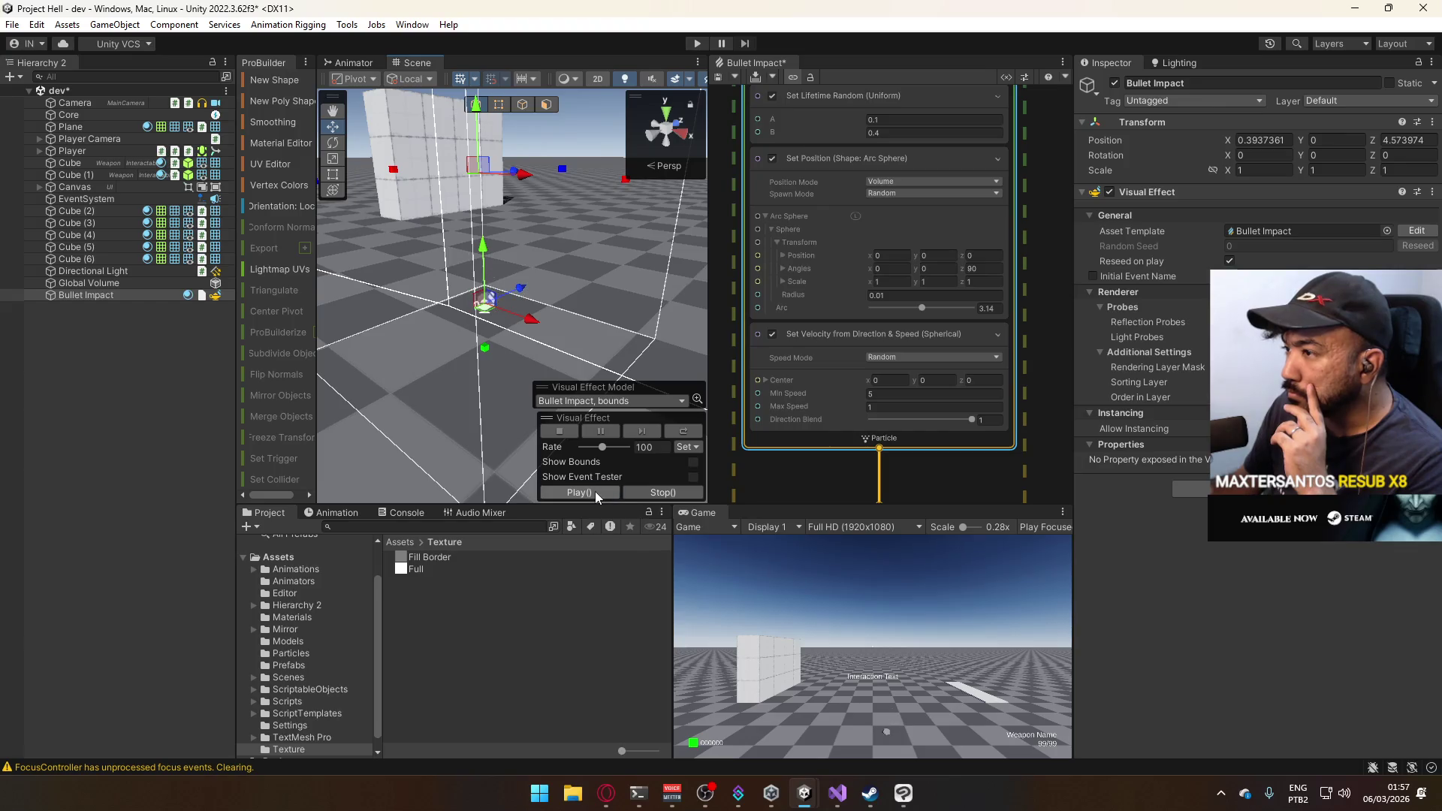
mouse_move(513, 210)
mouse_down()
mouse_move(312, 362)
mouse_move(250, 336)
mouse_move(656, 465)
mouse_up()
click(596, 492)
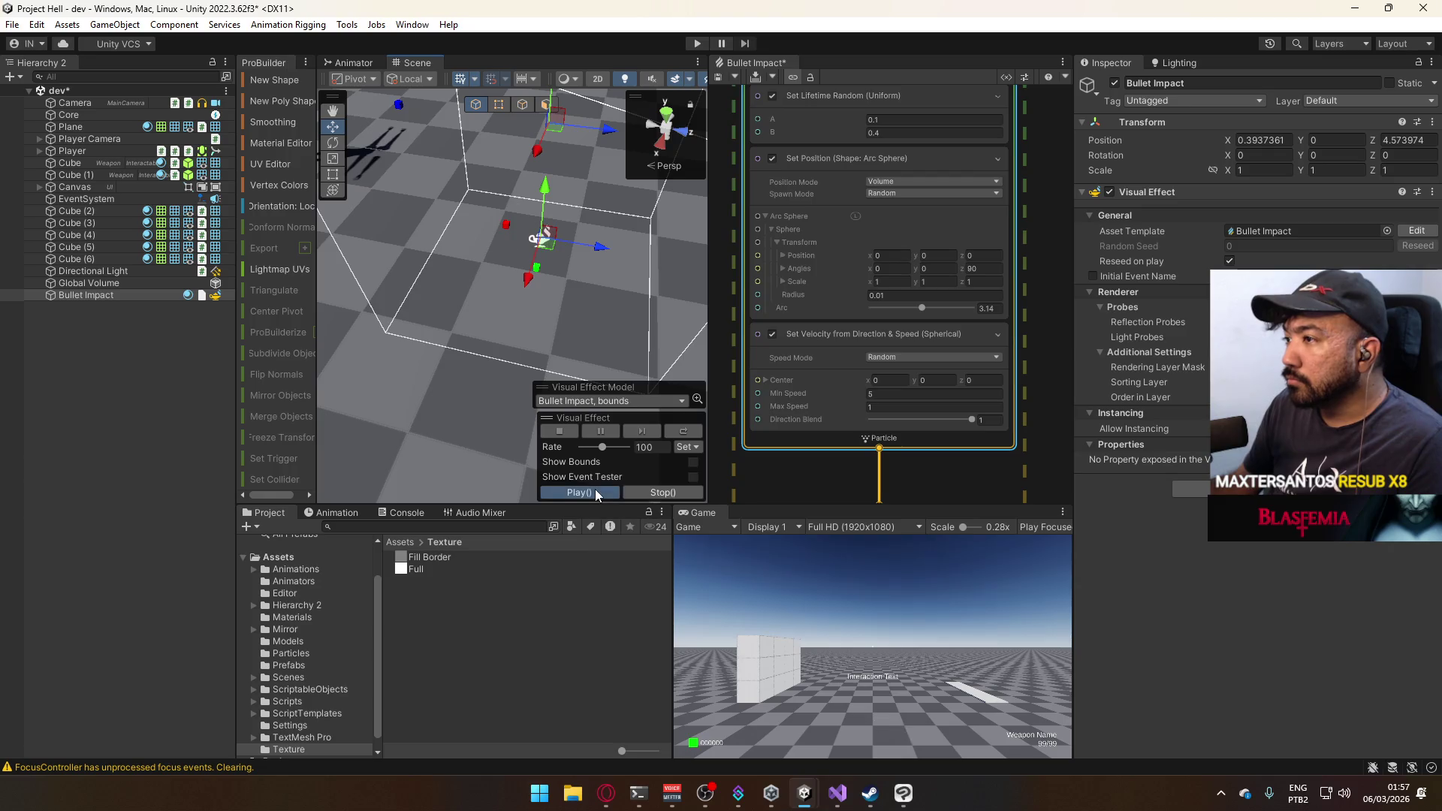
click(596, 492)
Change the Turbulence block's Drag in Update Particle from 2 to 4.
click(1000, 169)
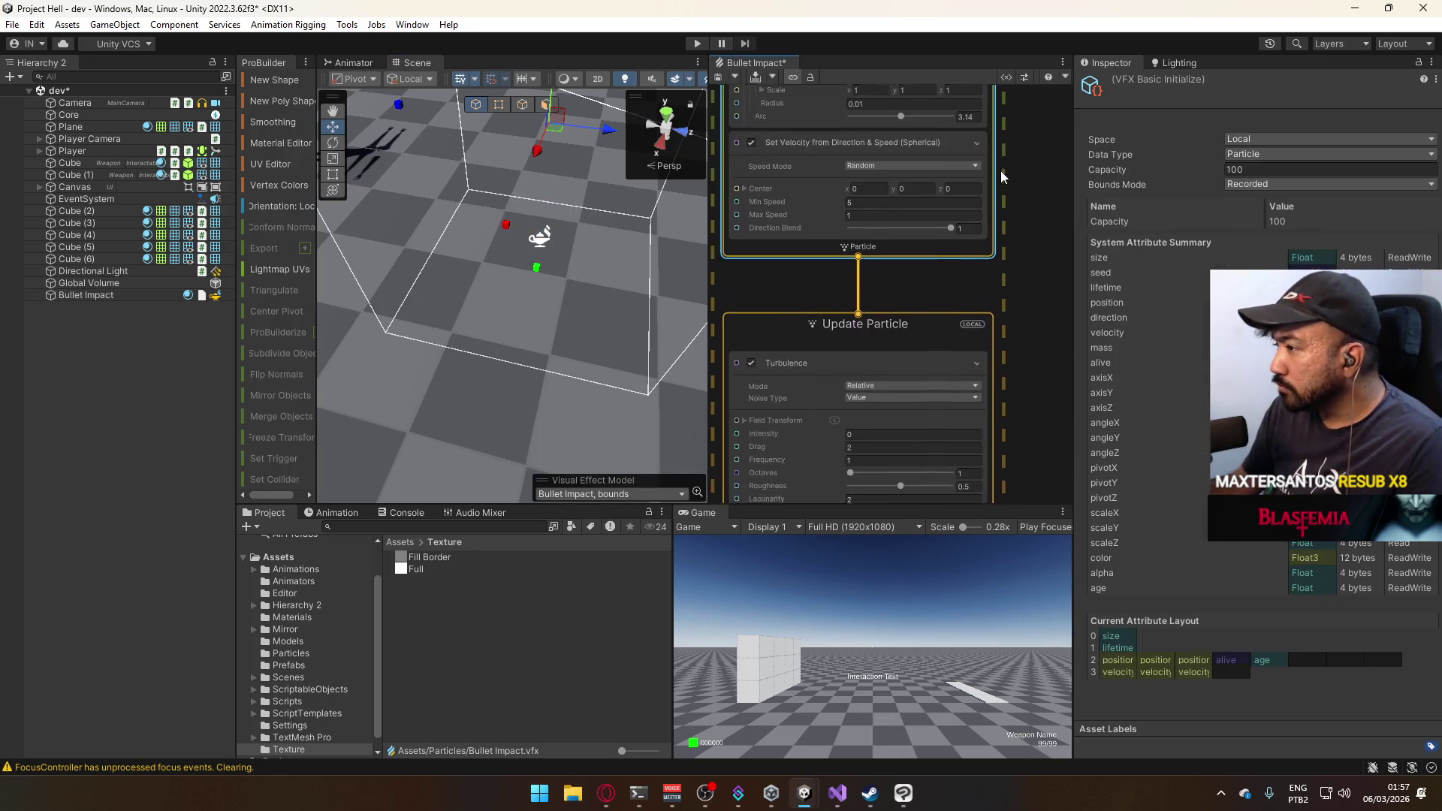
scroll(1003, 301, down, 5)
scroll(1020, 329, up, 1)
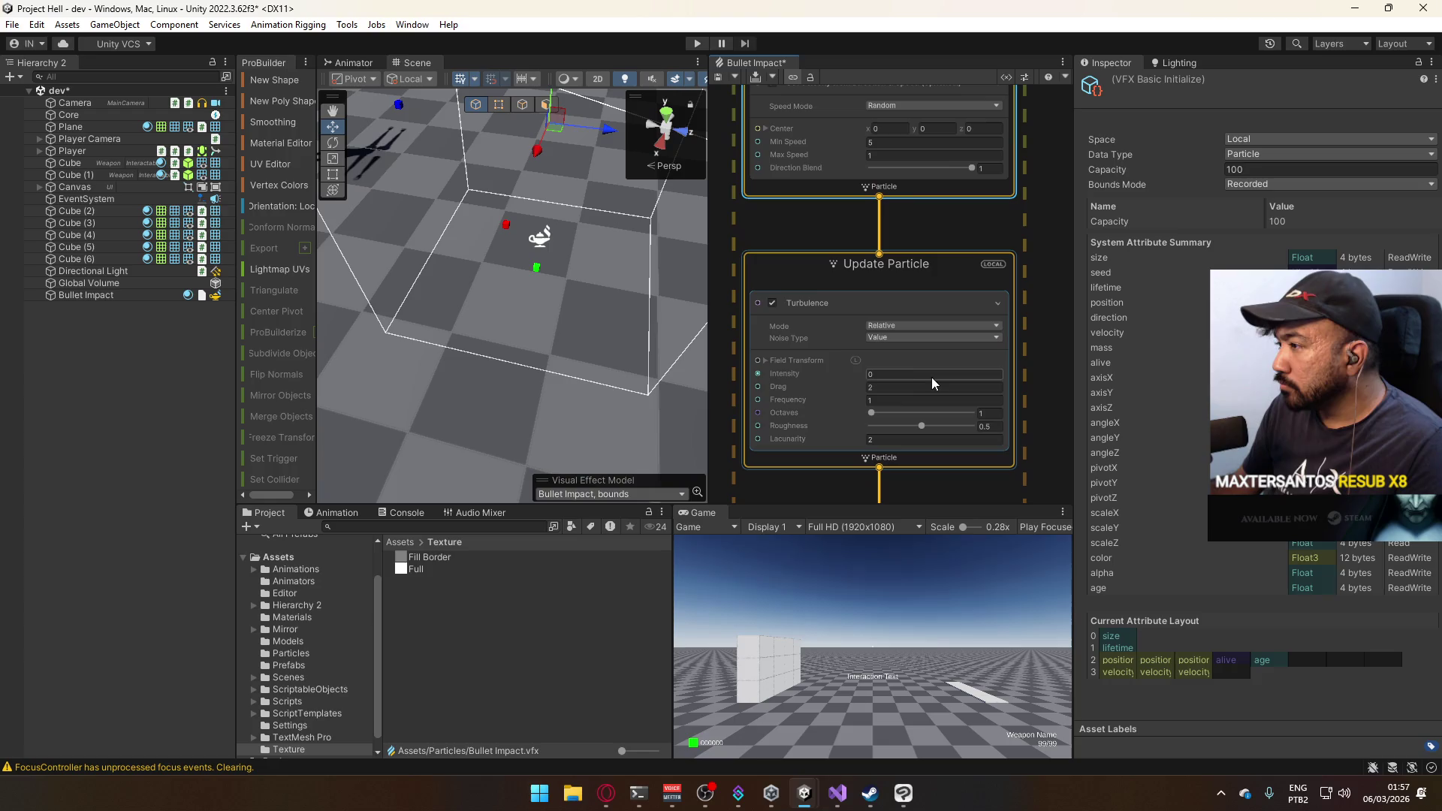
click(910, 386)
text(4)
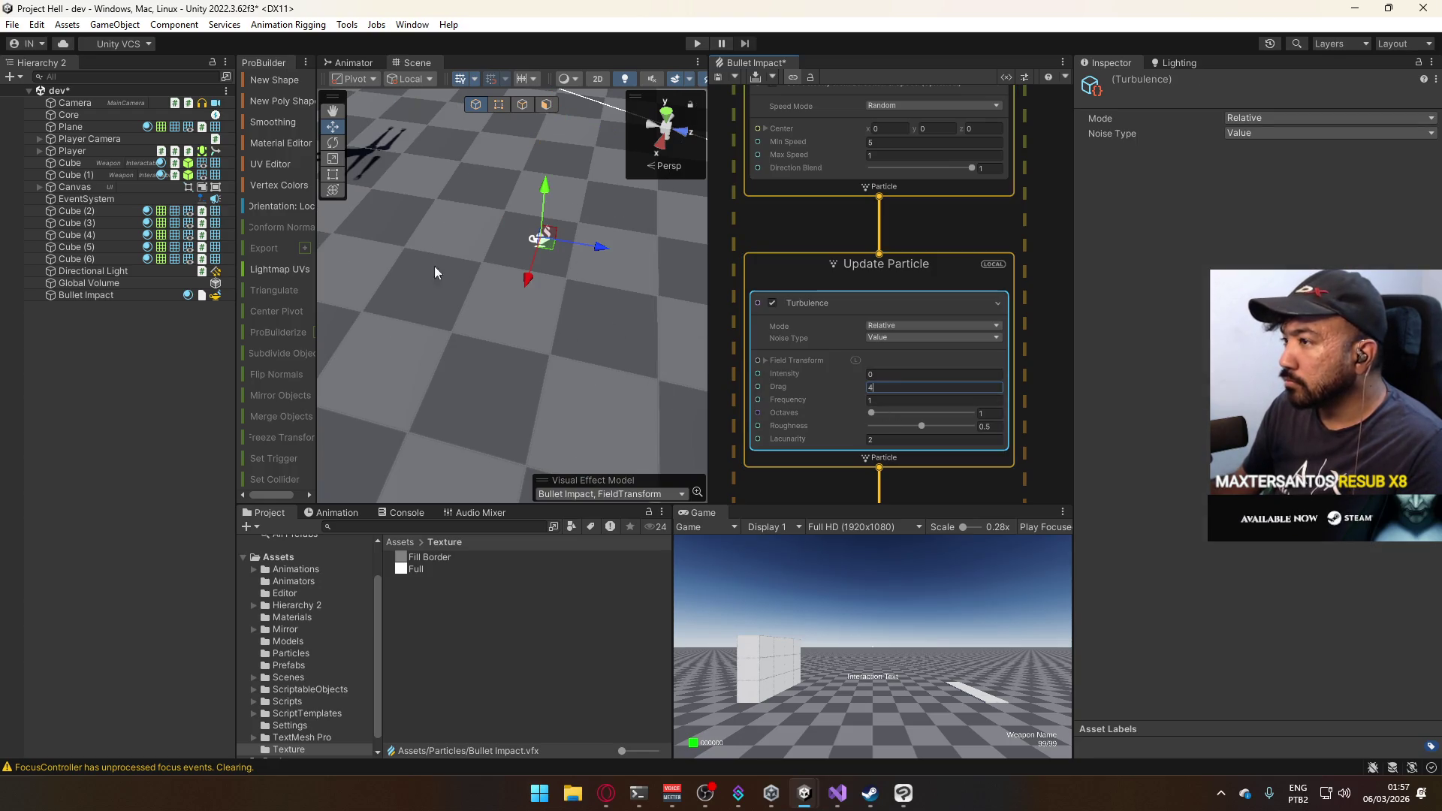
Select Bullet Impact and replay the burst to test the new drag.
click(123, 294)
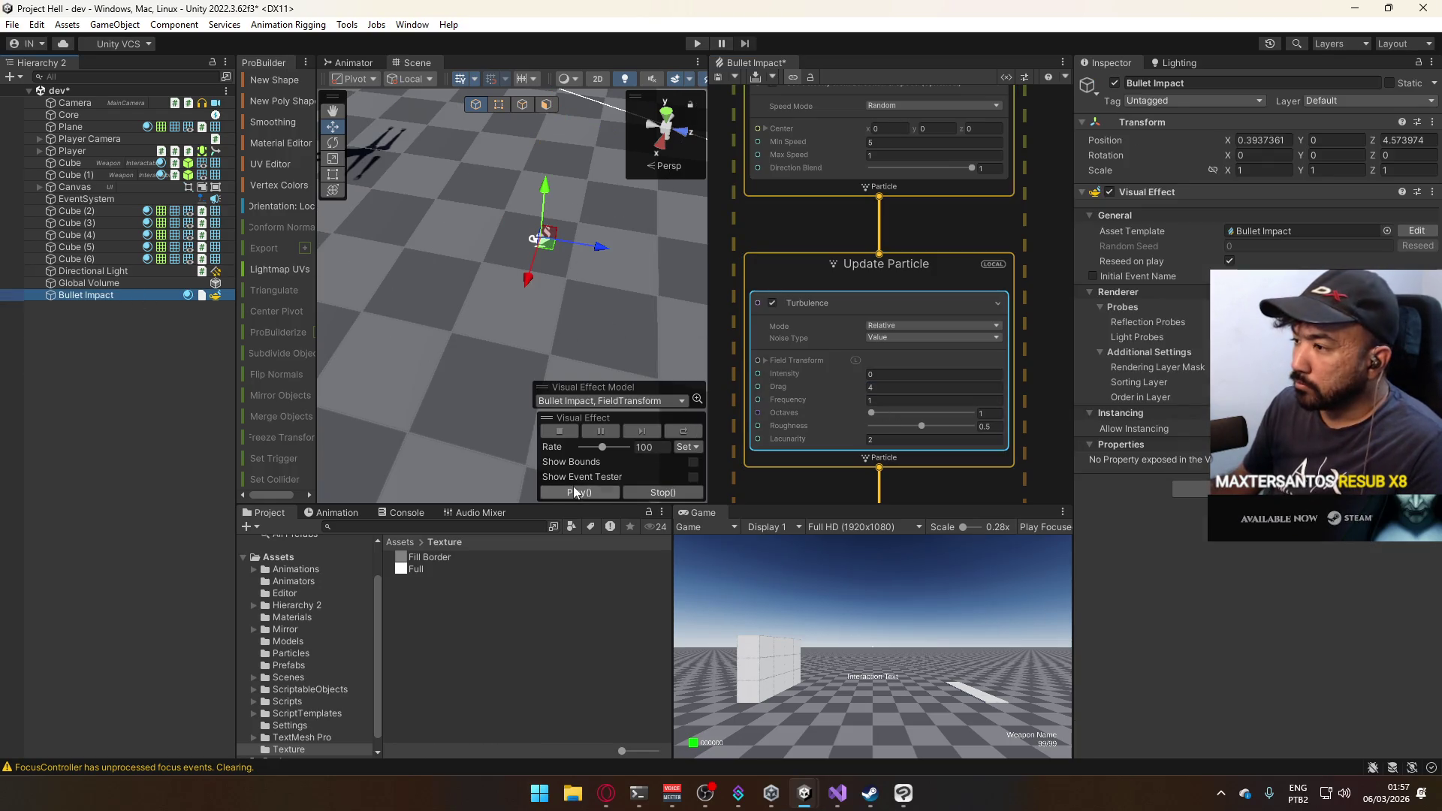
click(575, 491)
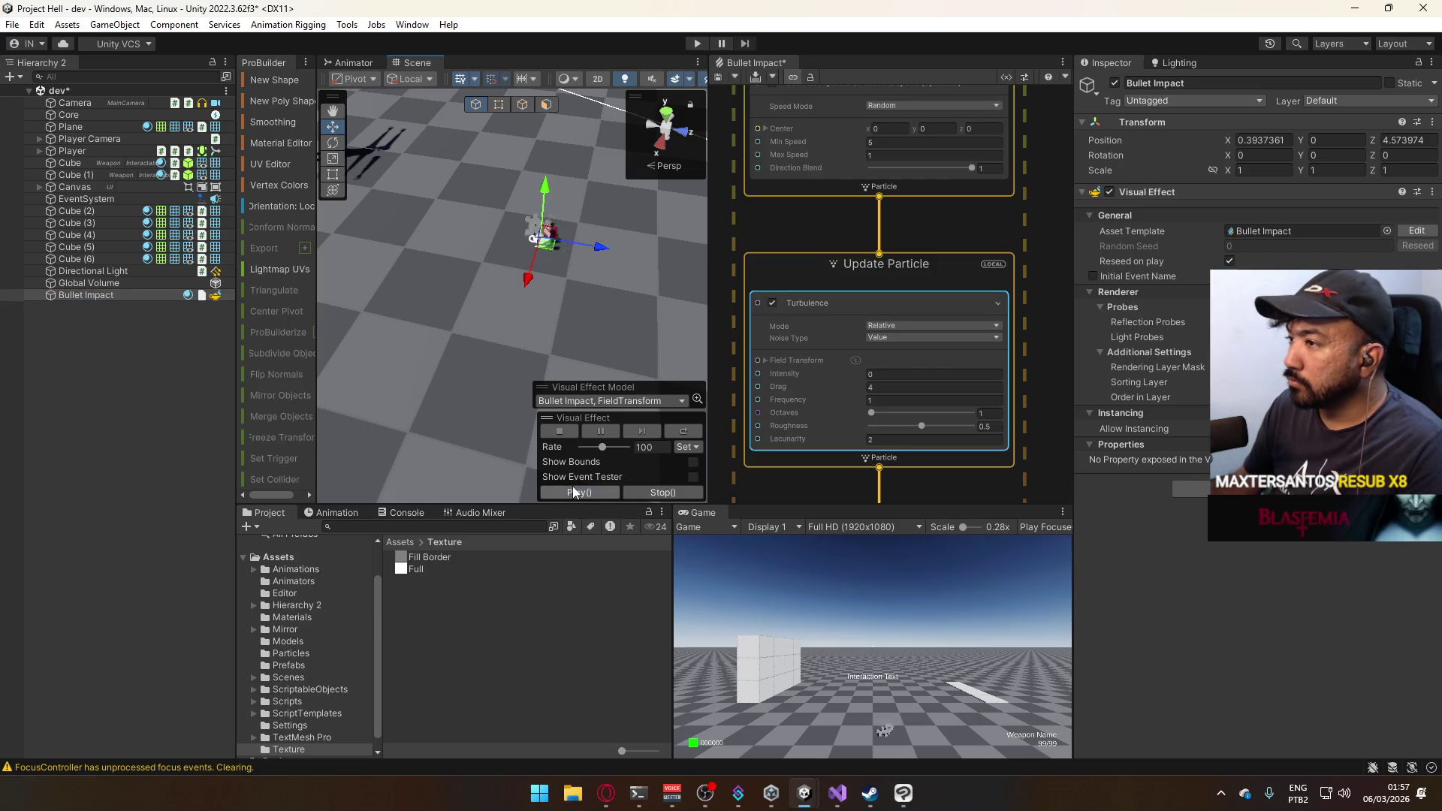
mouse_move(1007, 206)
mouse_down()
mouse_move(971, 293)
mouse_move(1016, 426)
mouse_up()
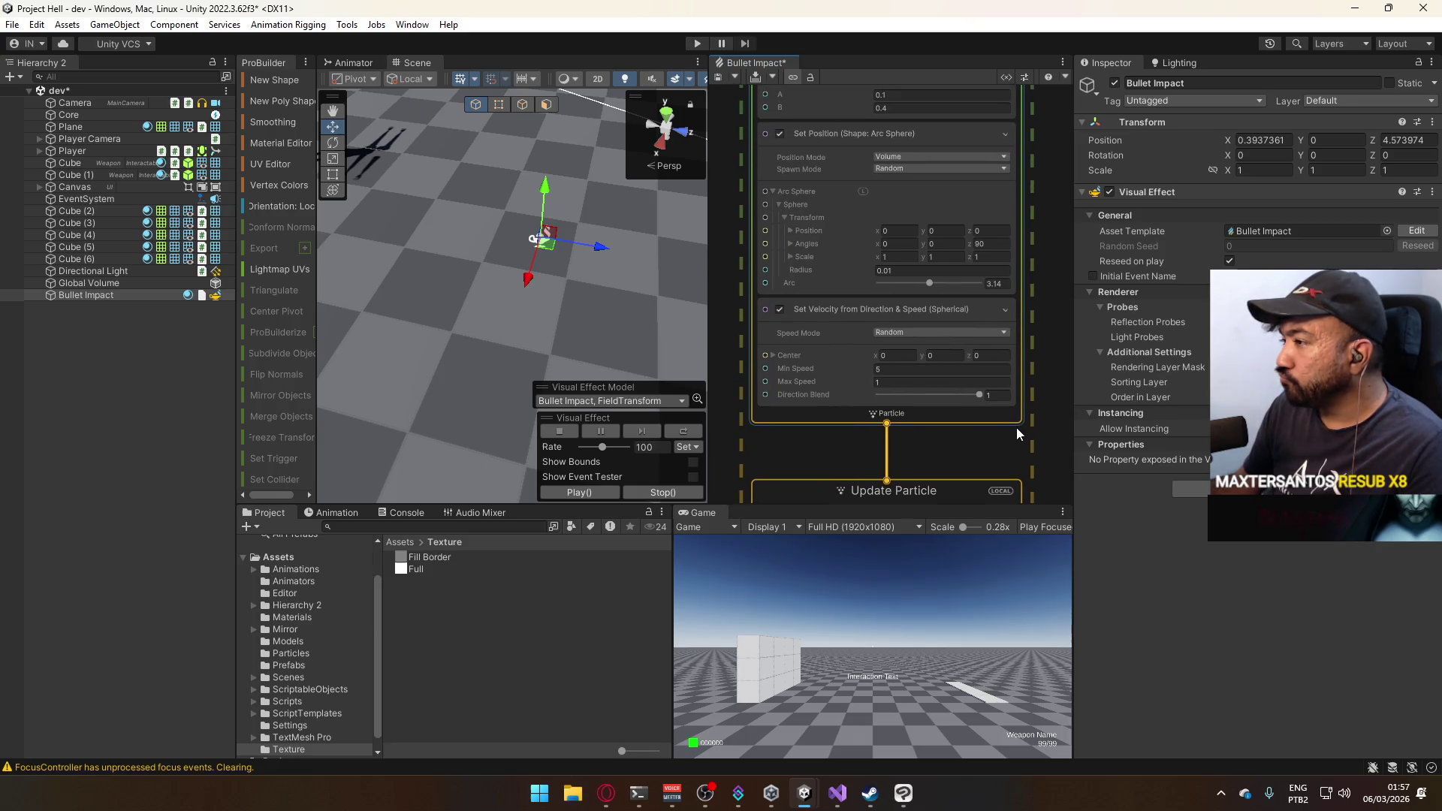
Keep Set Velocity's speed mode on Random, with speeds from 1 to a maximum of 4.
click(909, 369)
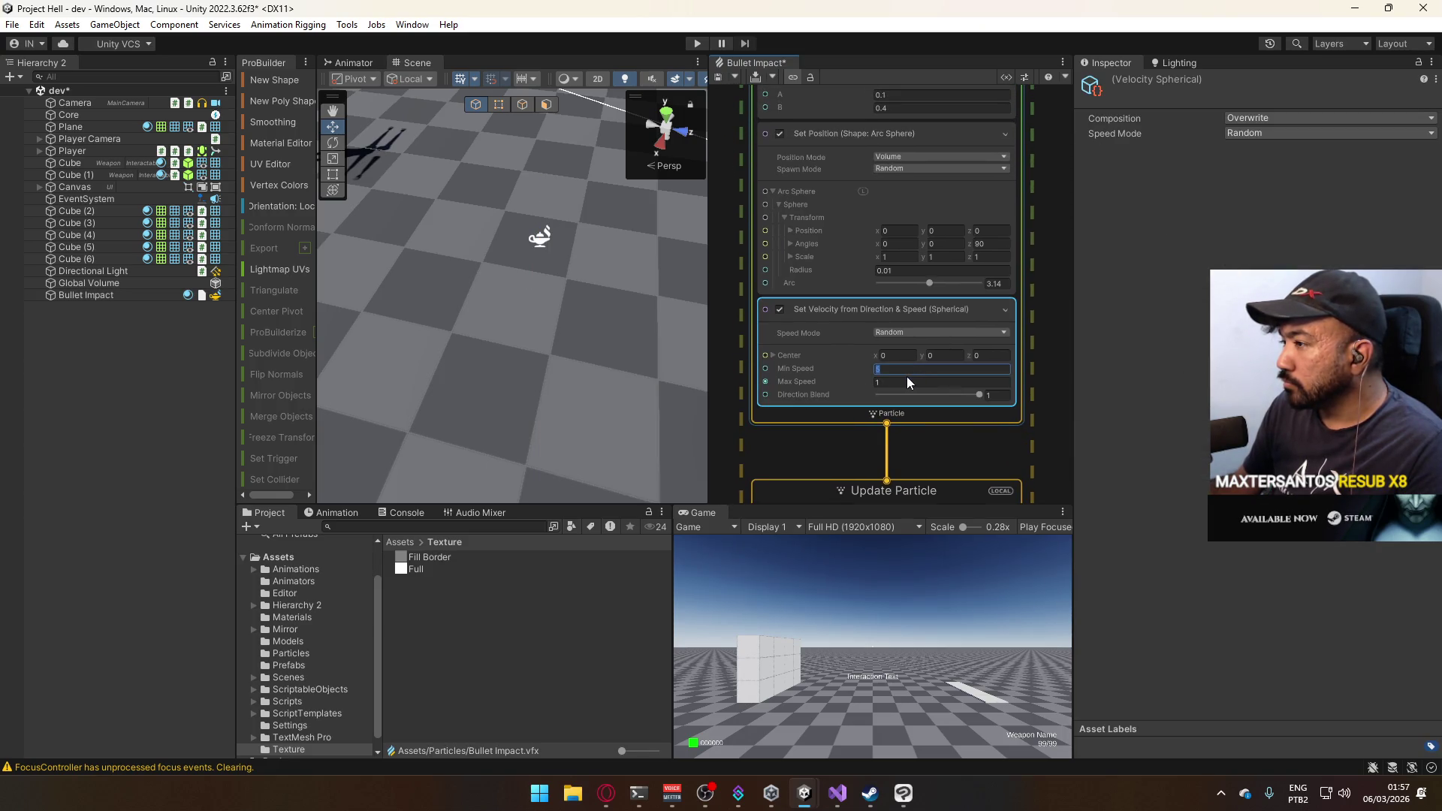
click(907, 382)
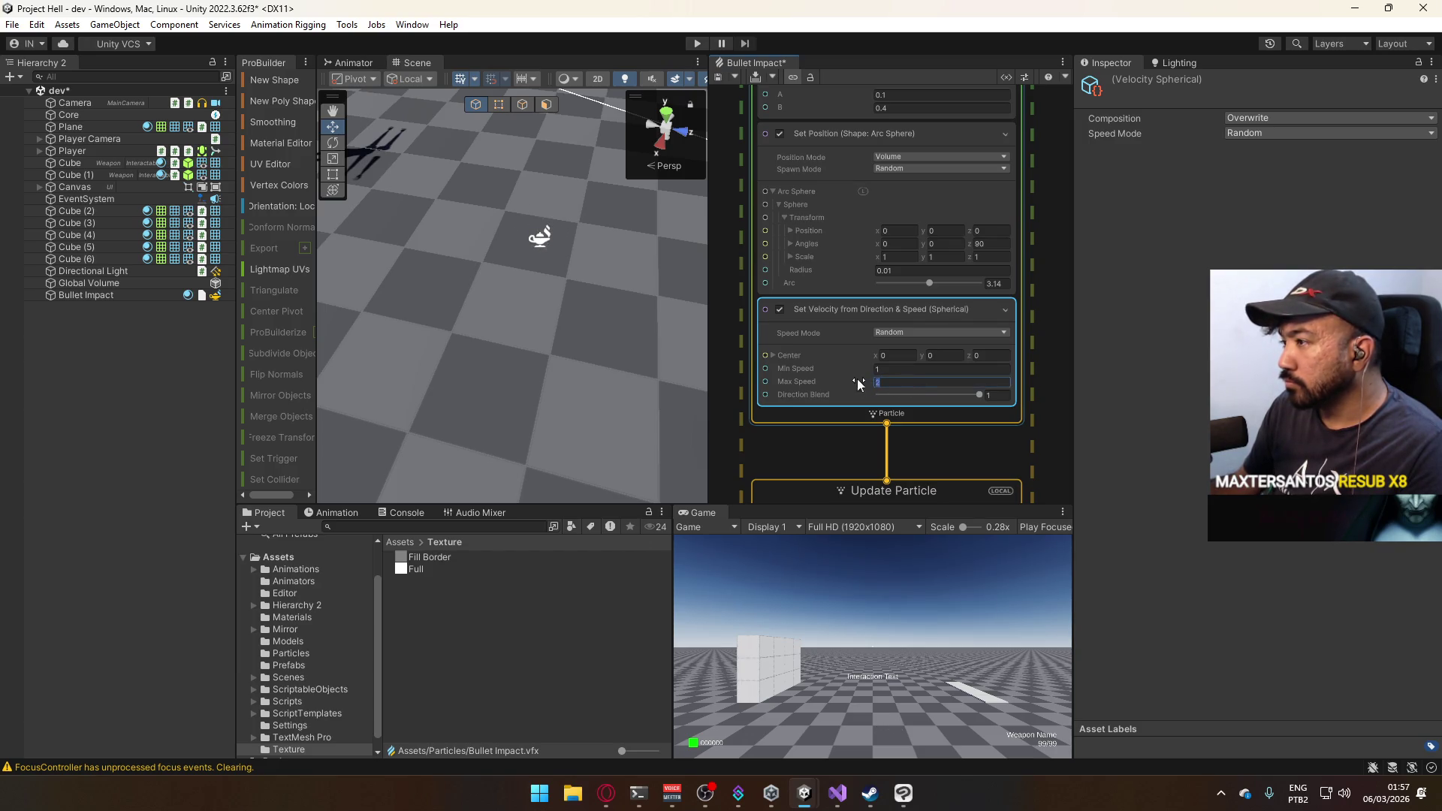
text(3)
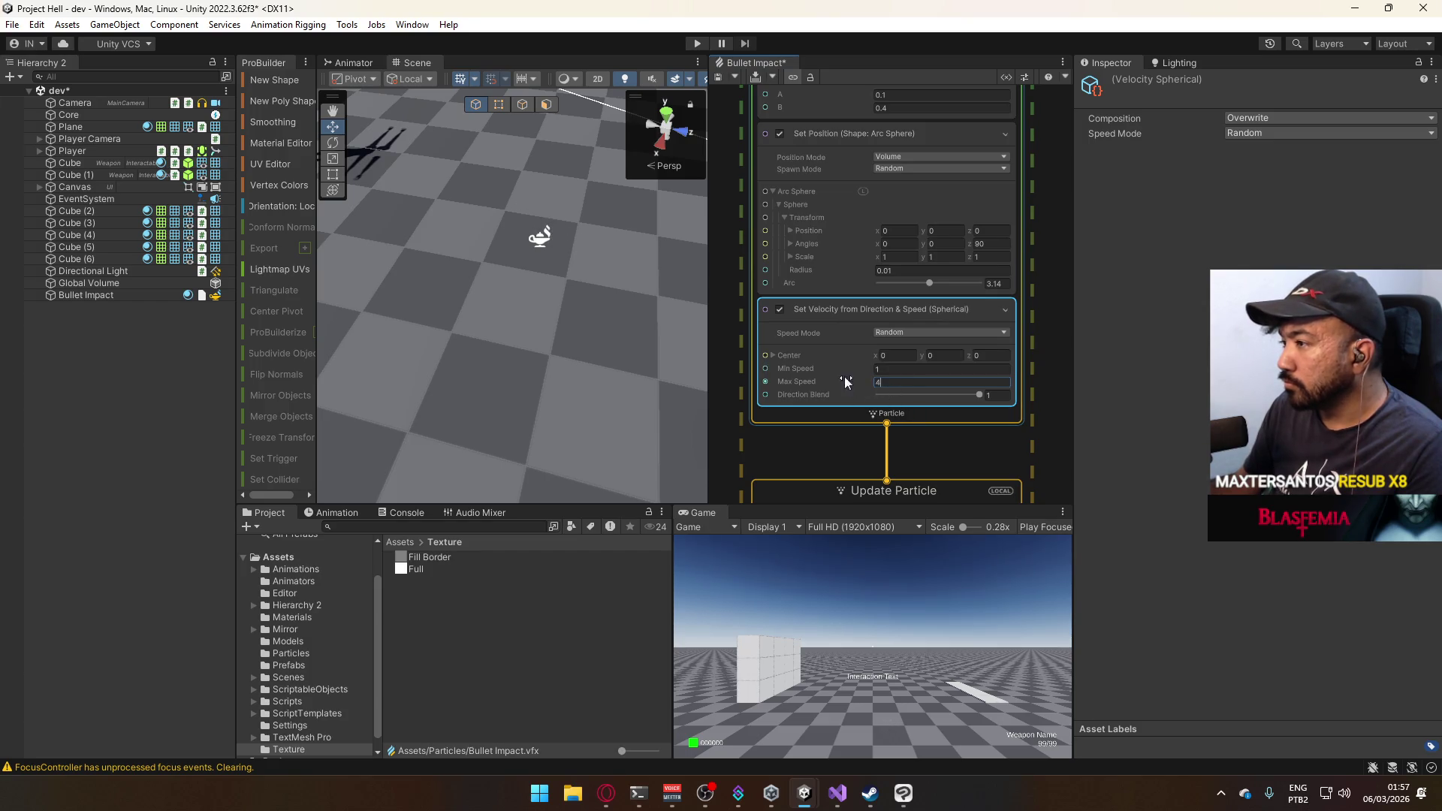
click(943, 333)
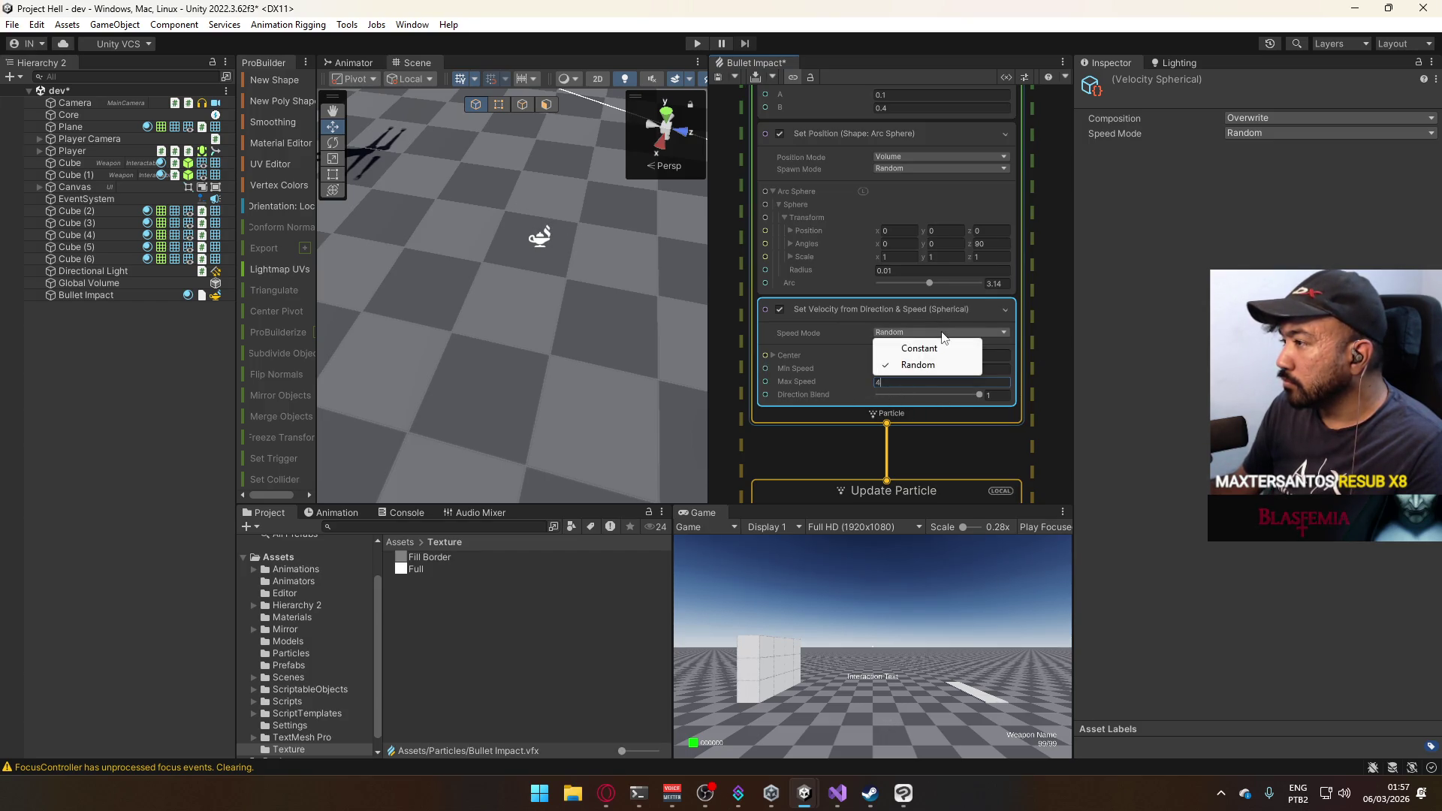
click(1124, 345)
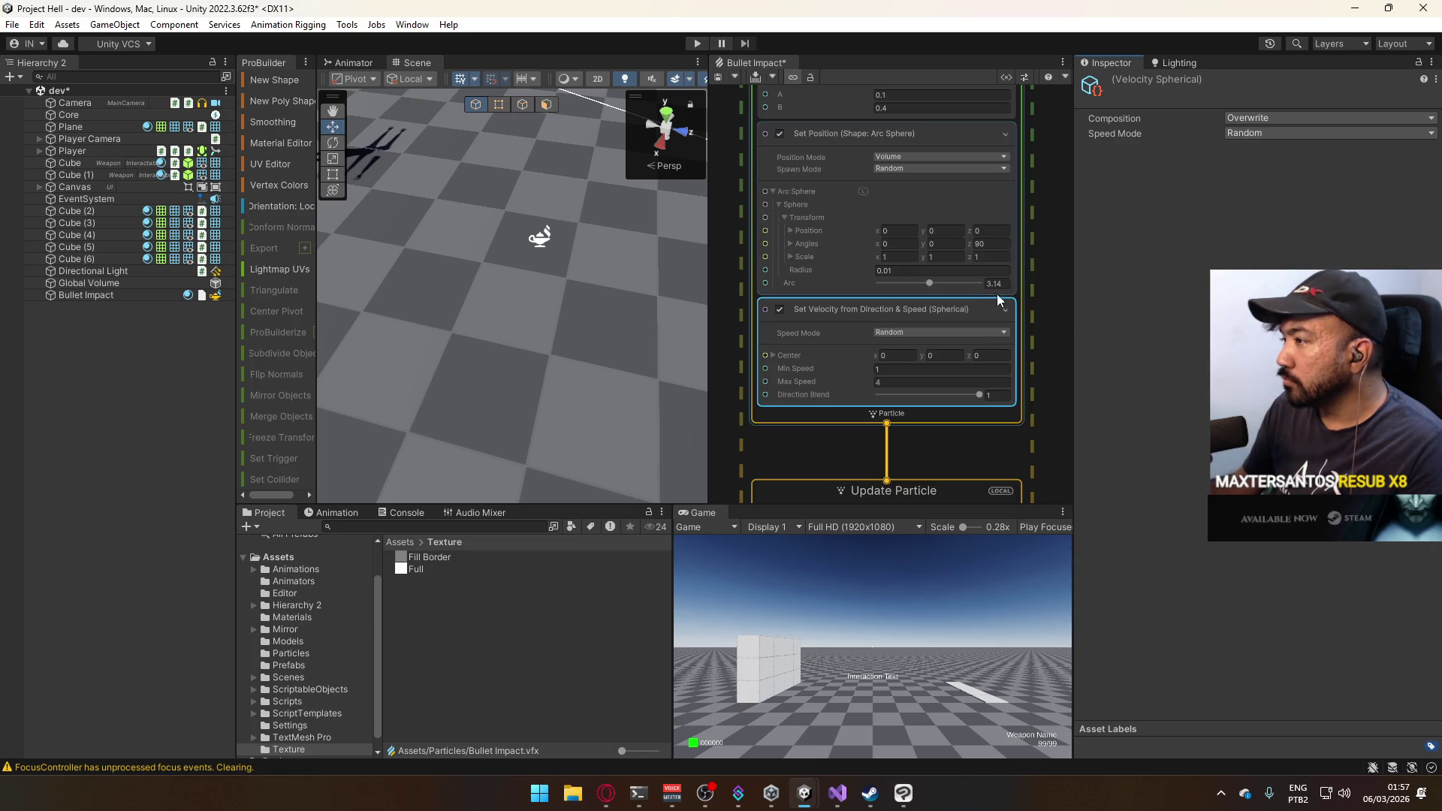
scroll(1012, 301, up, 1)
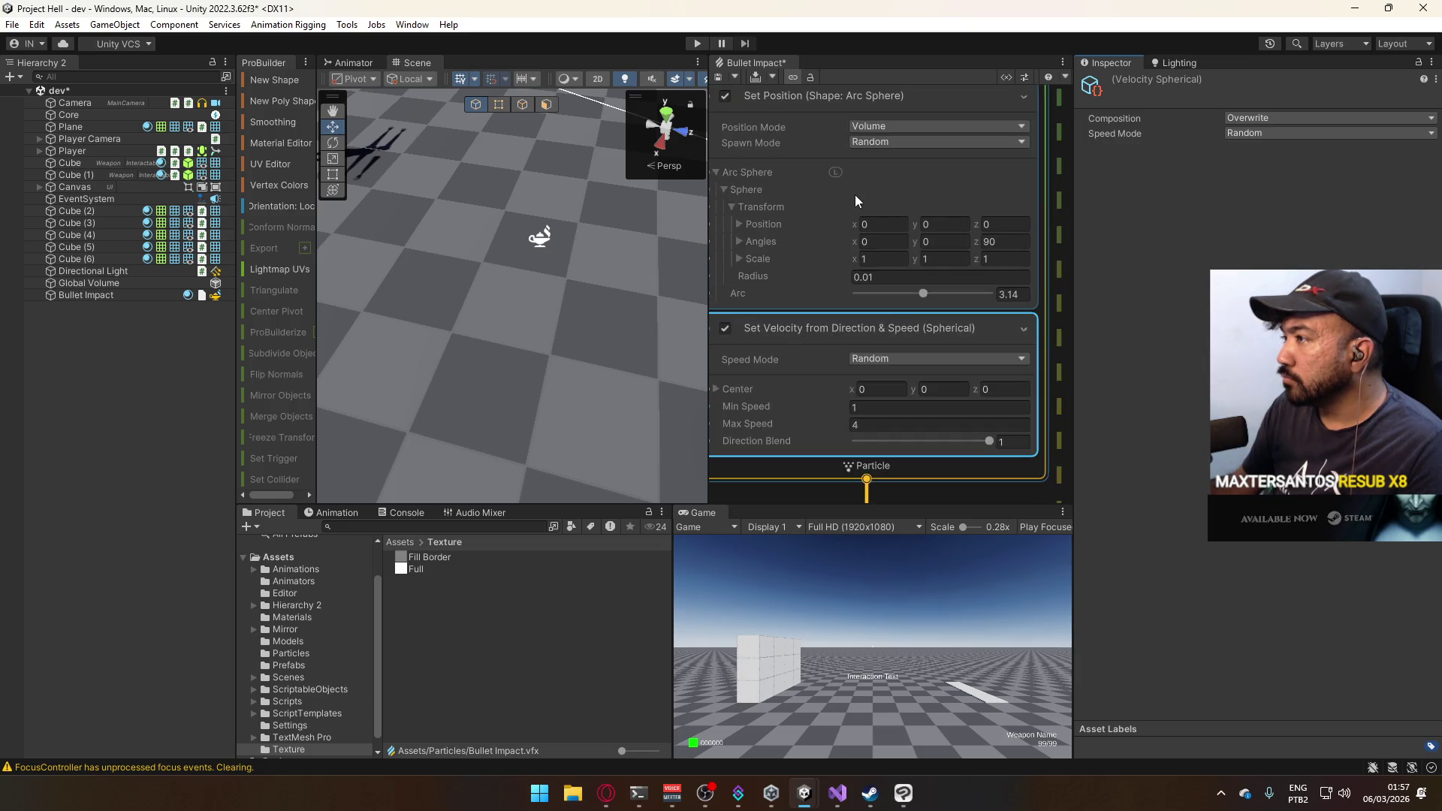
scroll(855, 197, down, 1)
Select Bullet Impact and replay the impact burst several times to preview it.
click(110, 297)
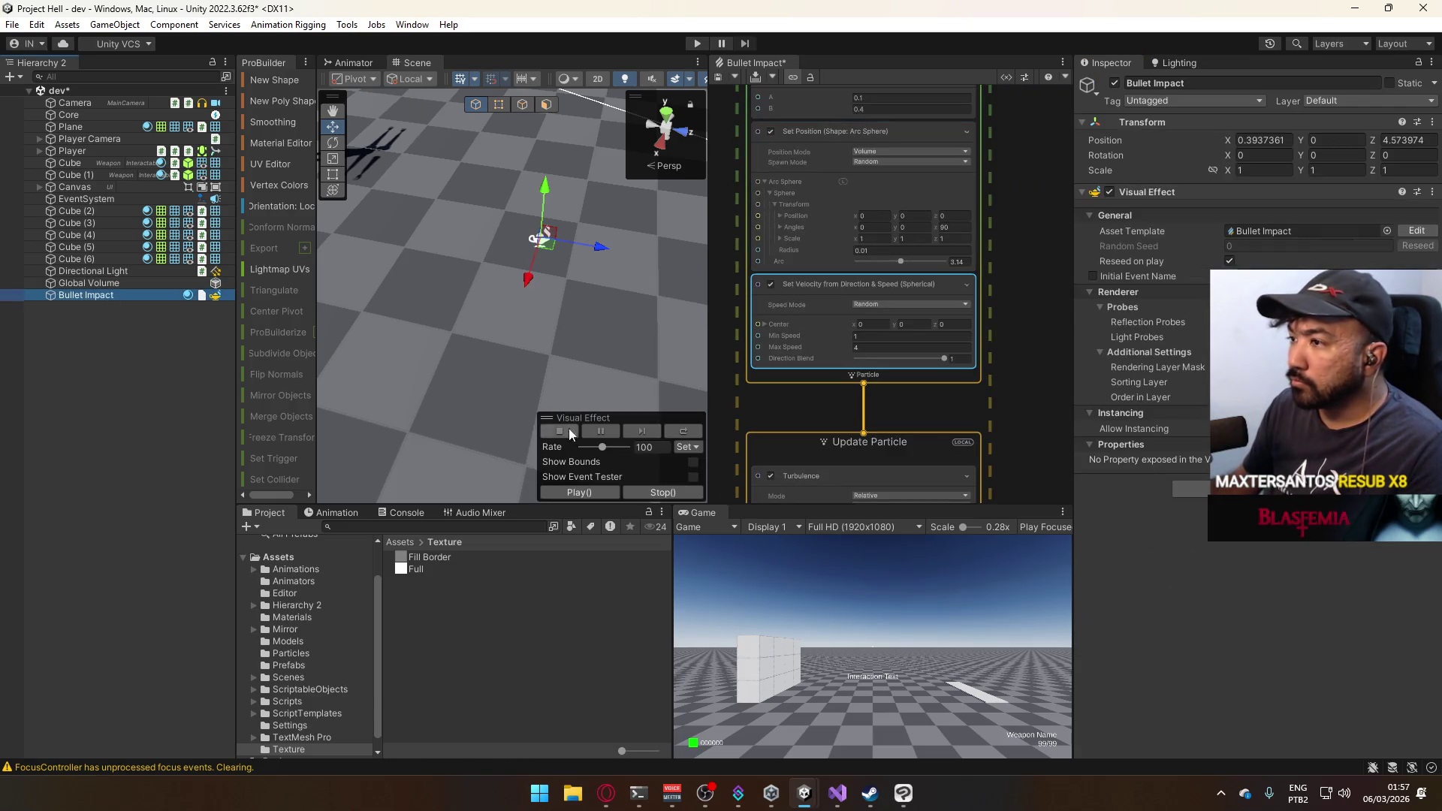
click(586, 494)
click(586, 493)
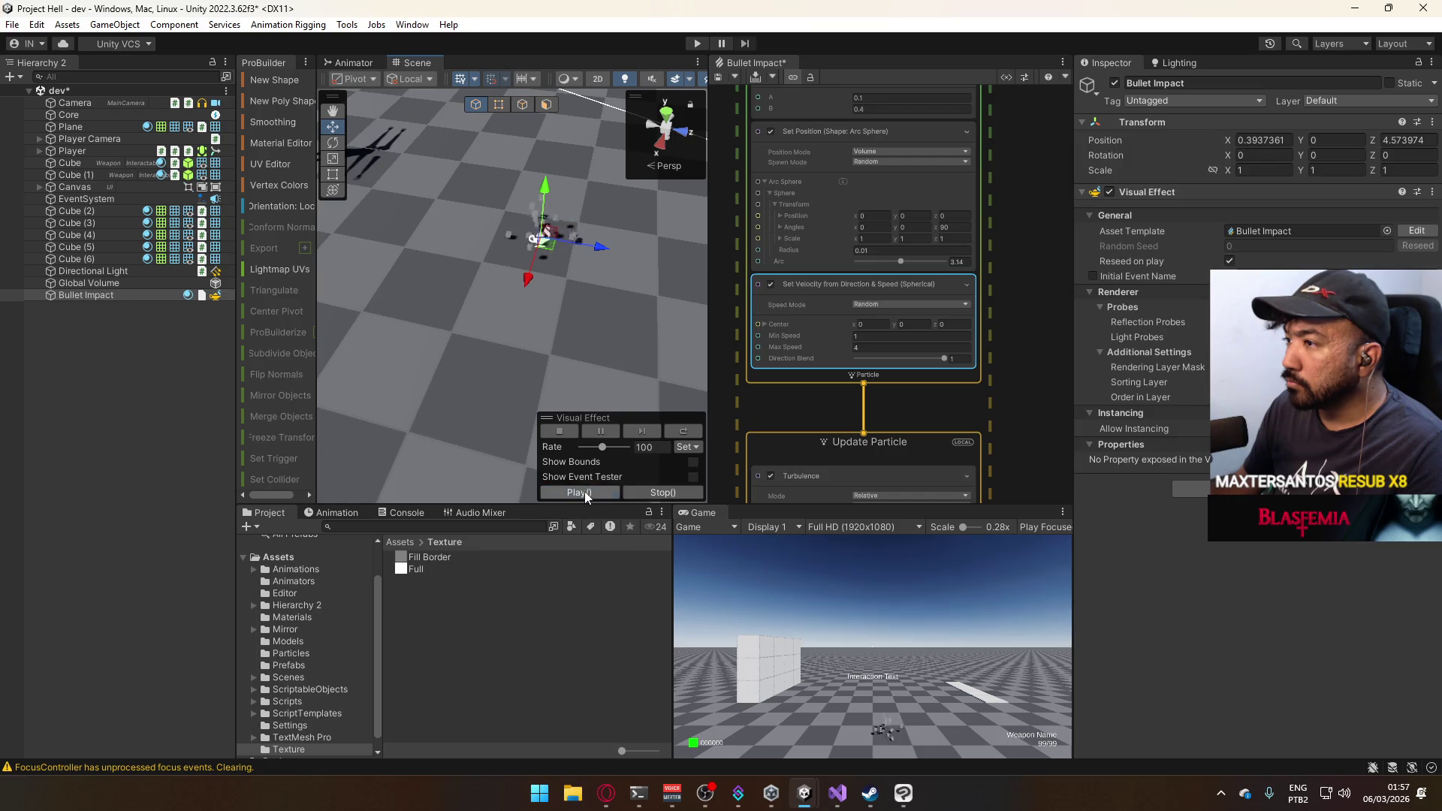
click(585, 493)
click(585, 494)
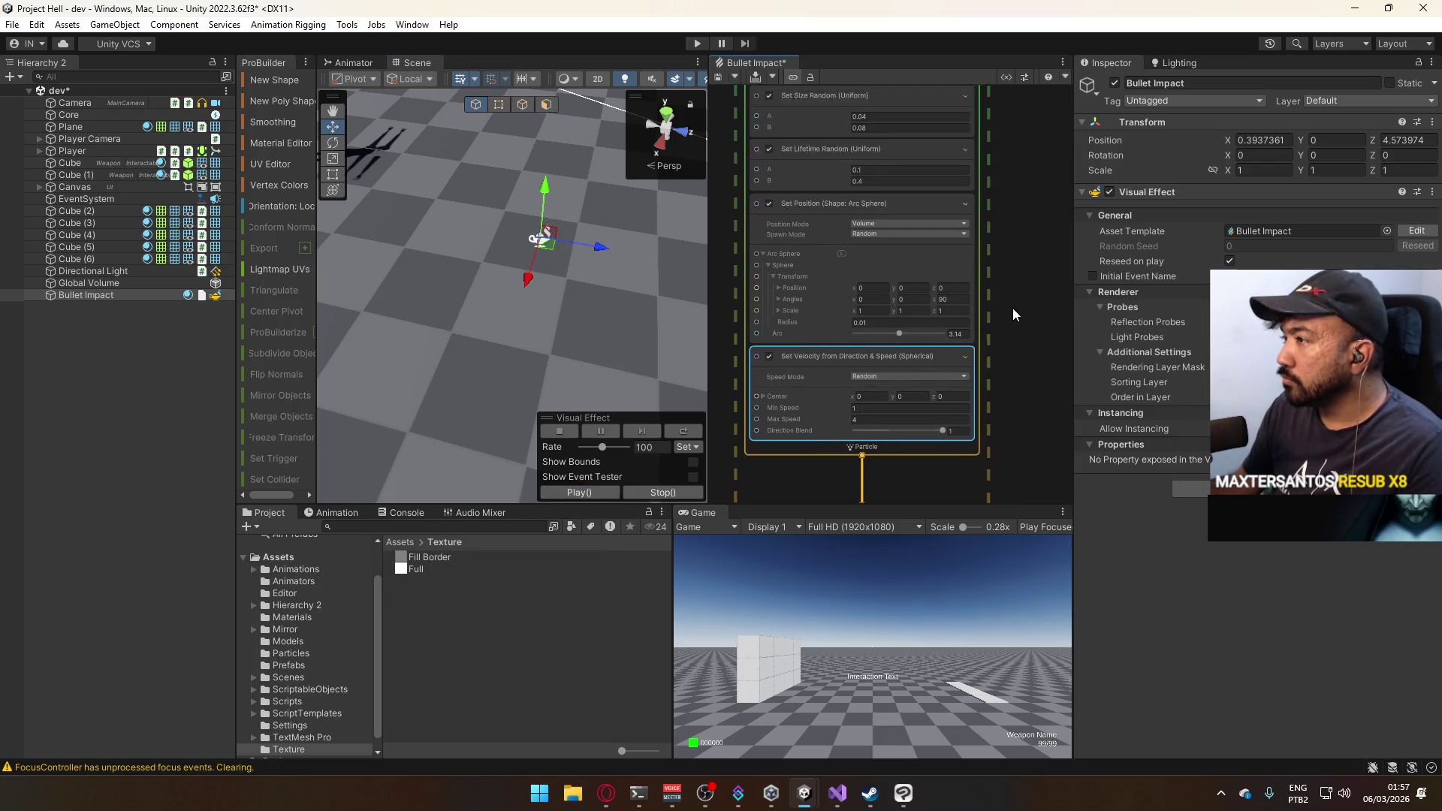
Set the Size Random range to 0.02 minimum and 0.04 maximum.
scroll(1006, 305, up, 5)
click(859, 216)
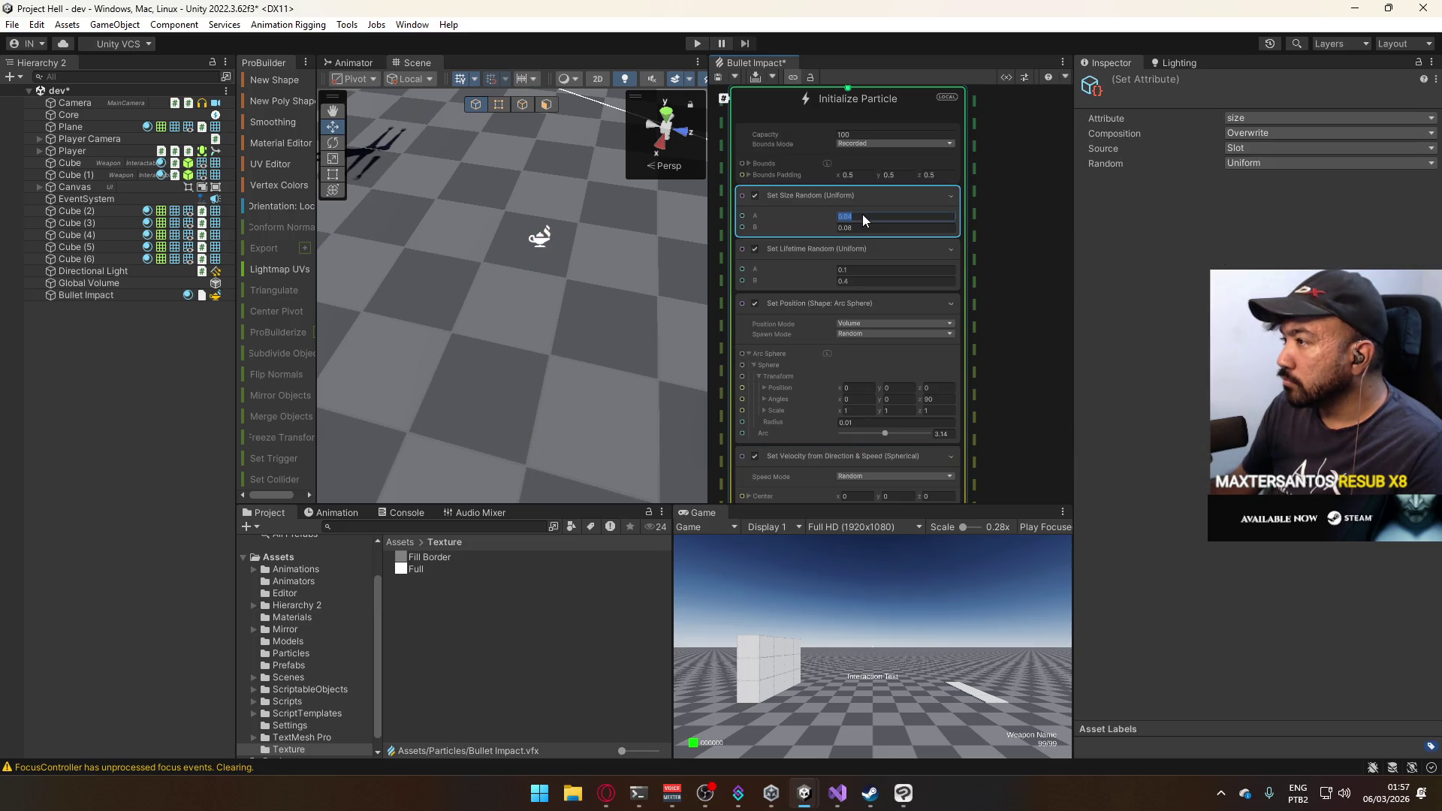
key(BackSpace)
text(2)
click(854, 226)
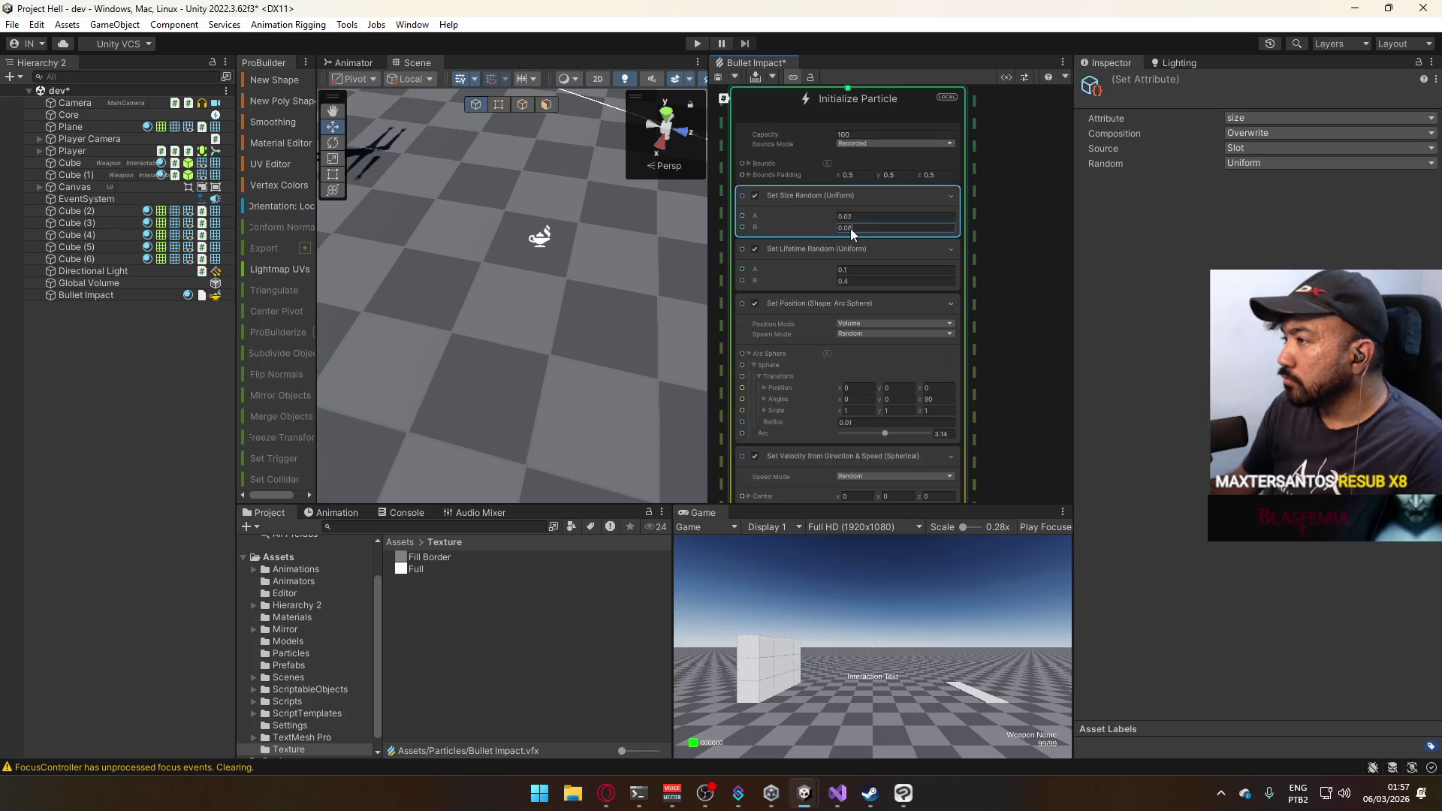
text(4)
mouse_move(571, 266)
mouse_down()
mouse_move(530, 267)
mouse_move(572, 238)
mouse_move(451, 256)
mouse_up()
click(142, 297)
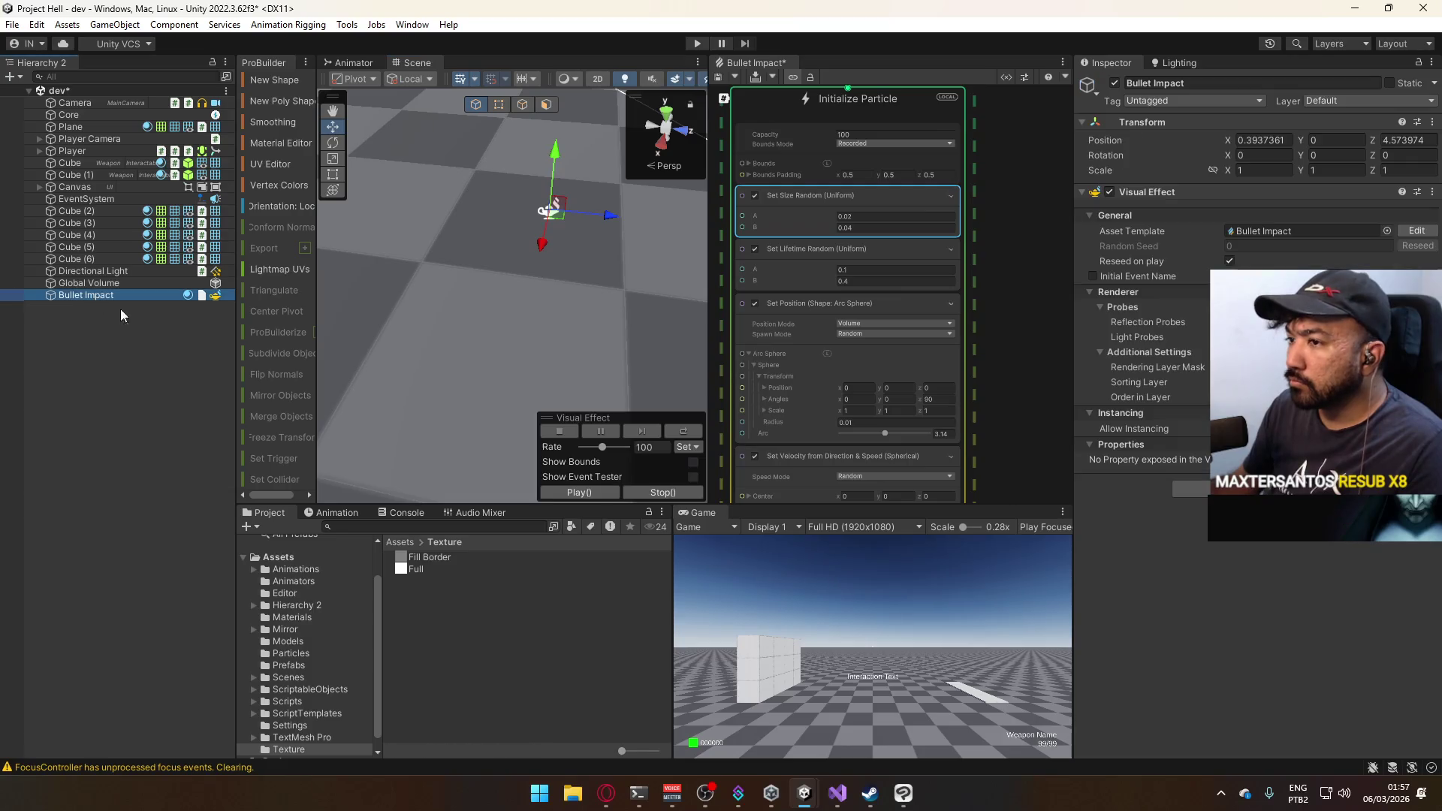
Replay the smaller-particle burst, then change Single Burst Count from 24 to 16.
click(568, 487)
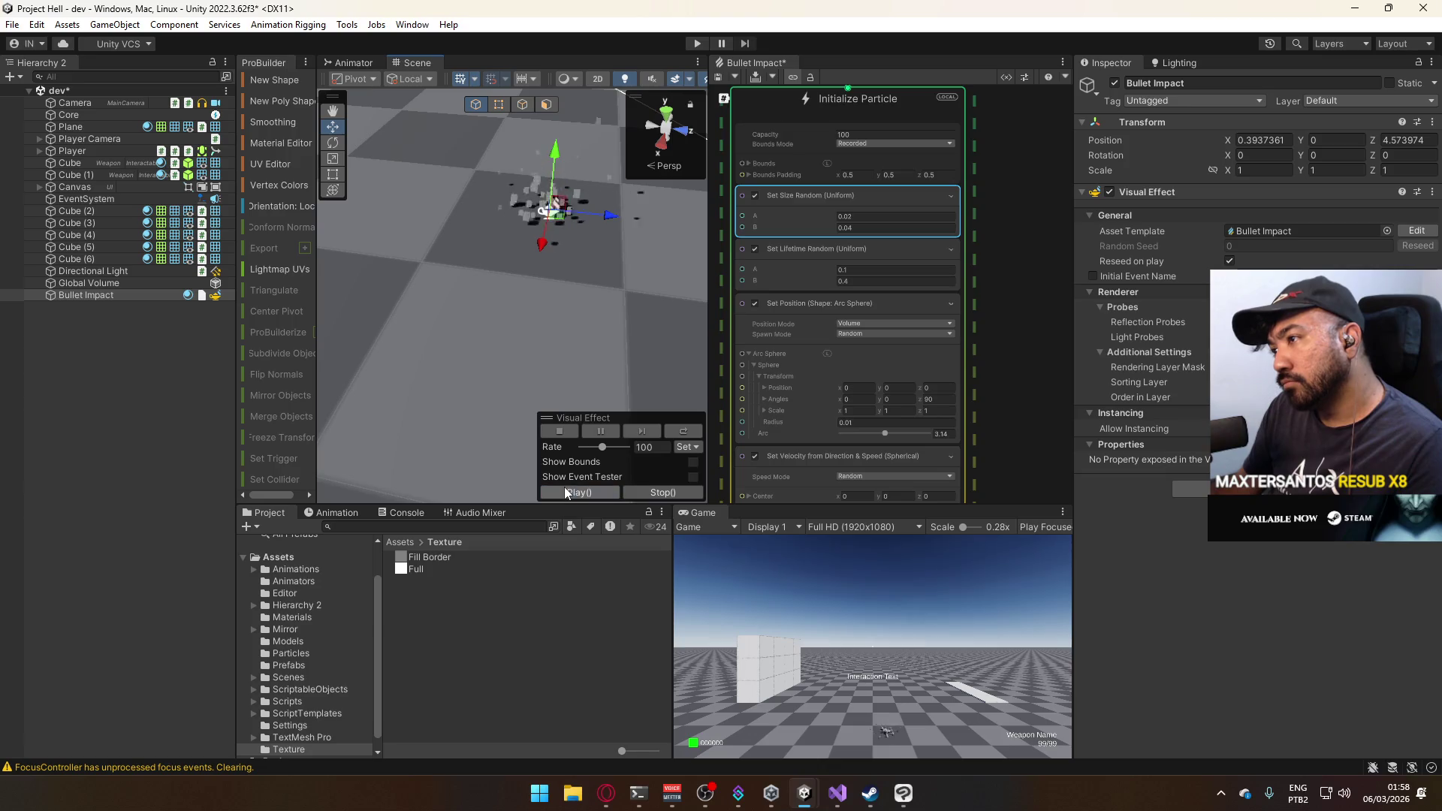
scroll(1002, 309, up, 10)
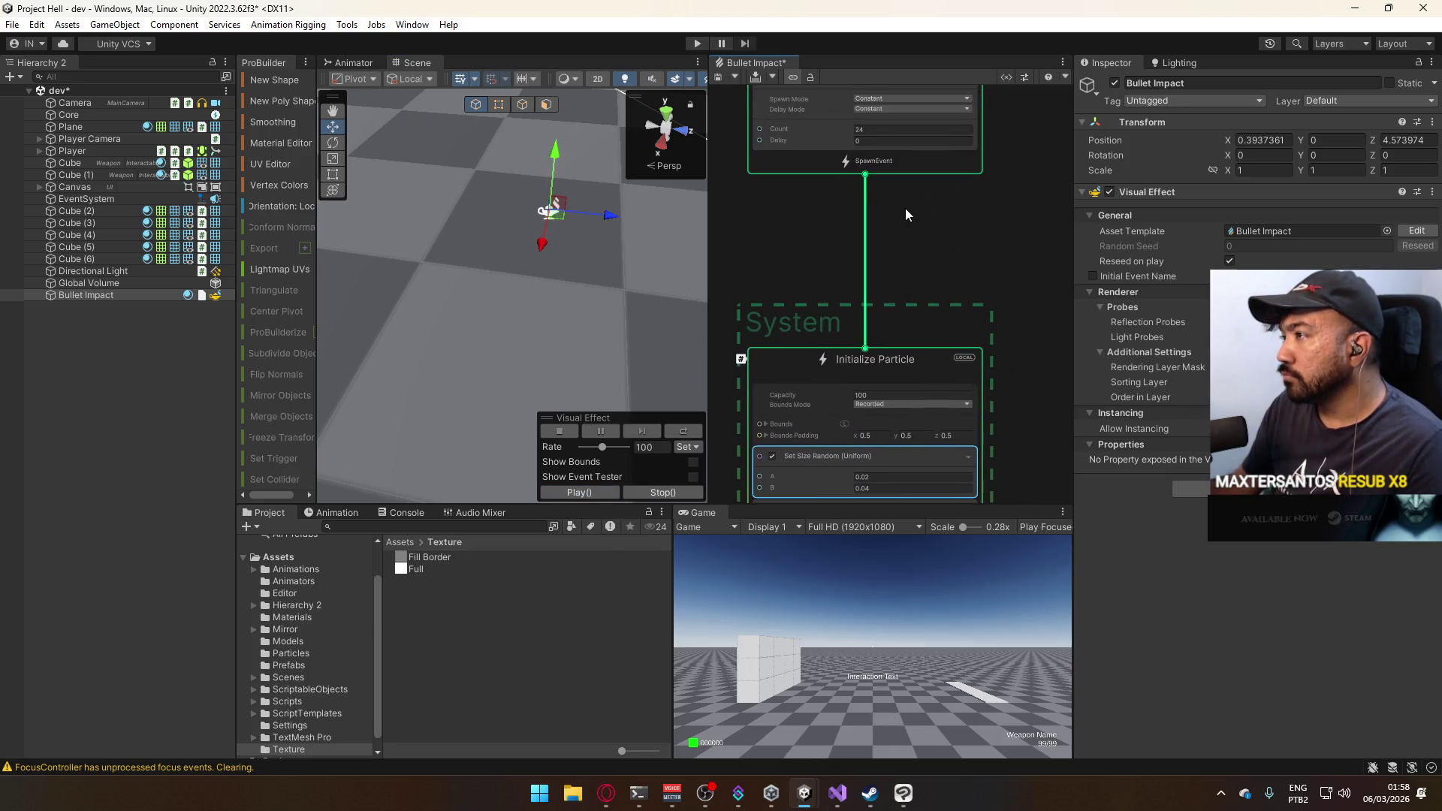
click(889, 191)
text(16)
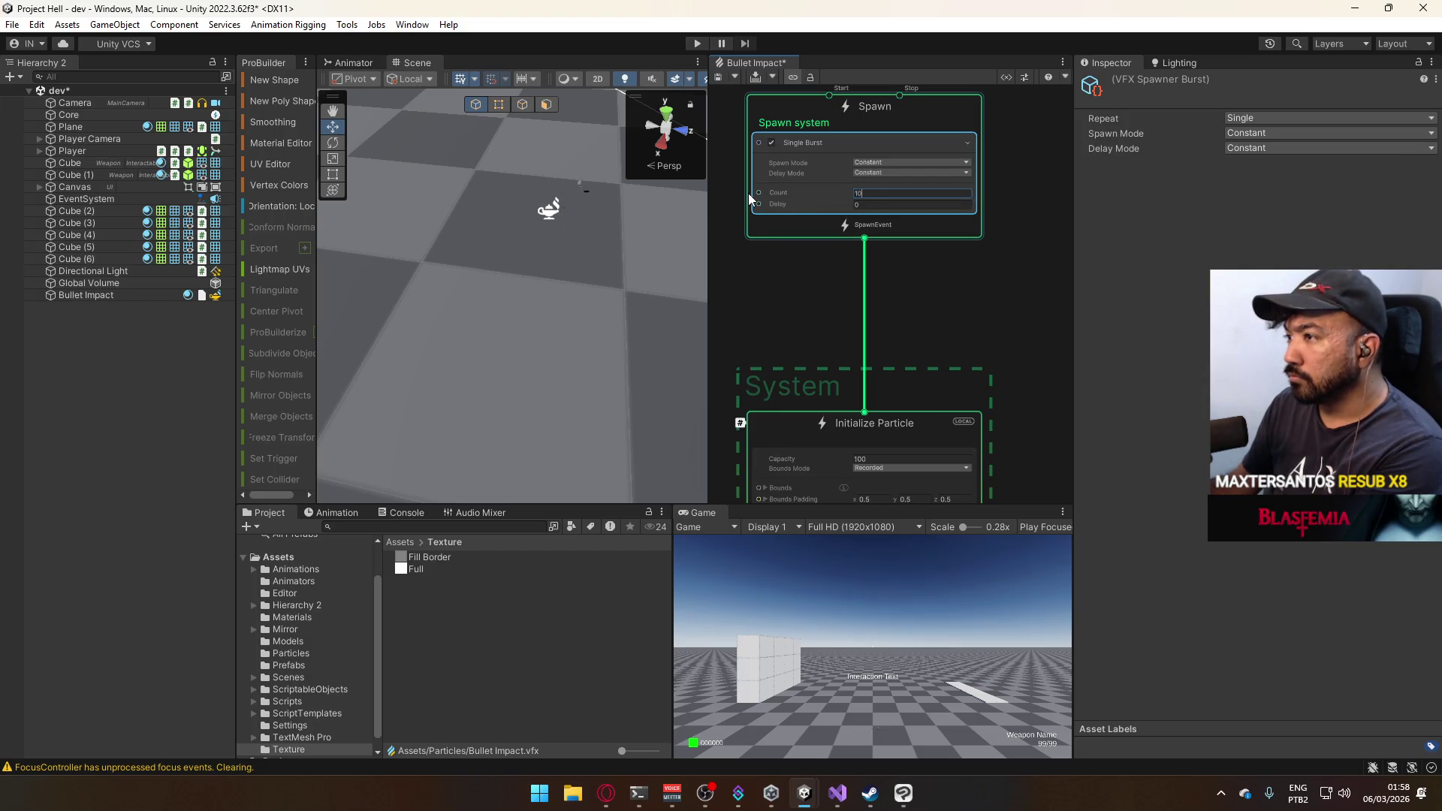
click(173, 295)
scroll(961, 347, down, 5)
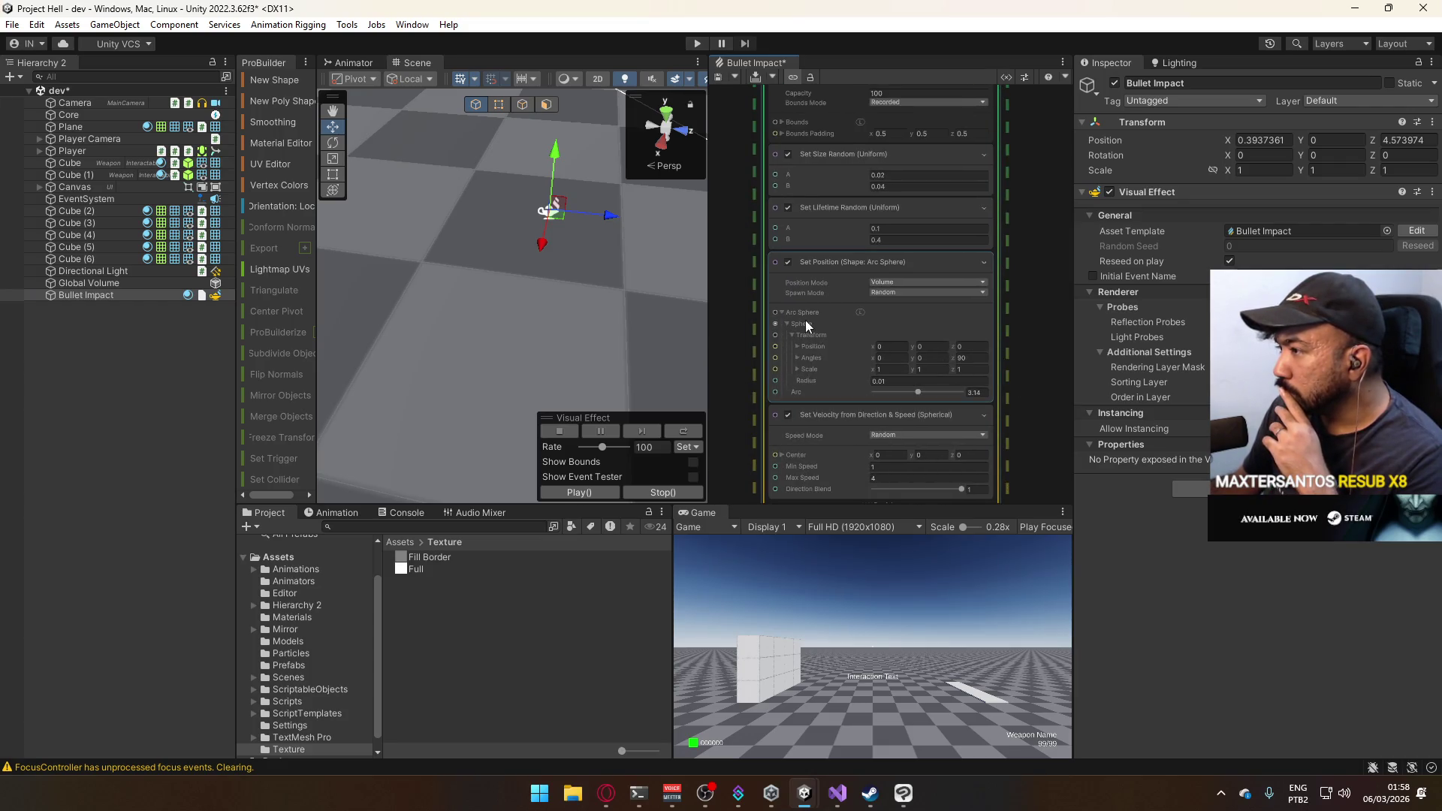
click(873, 291)
click(886, 321)
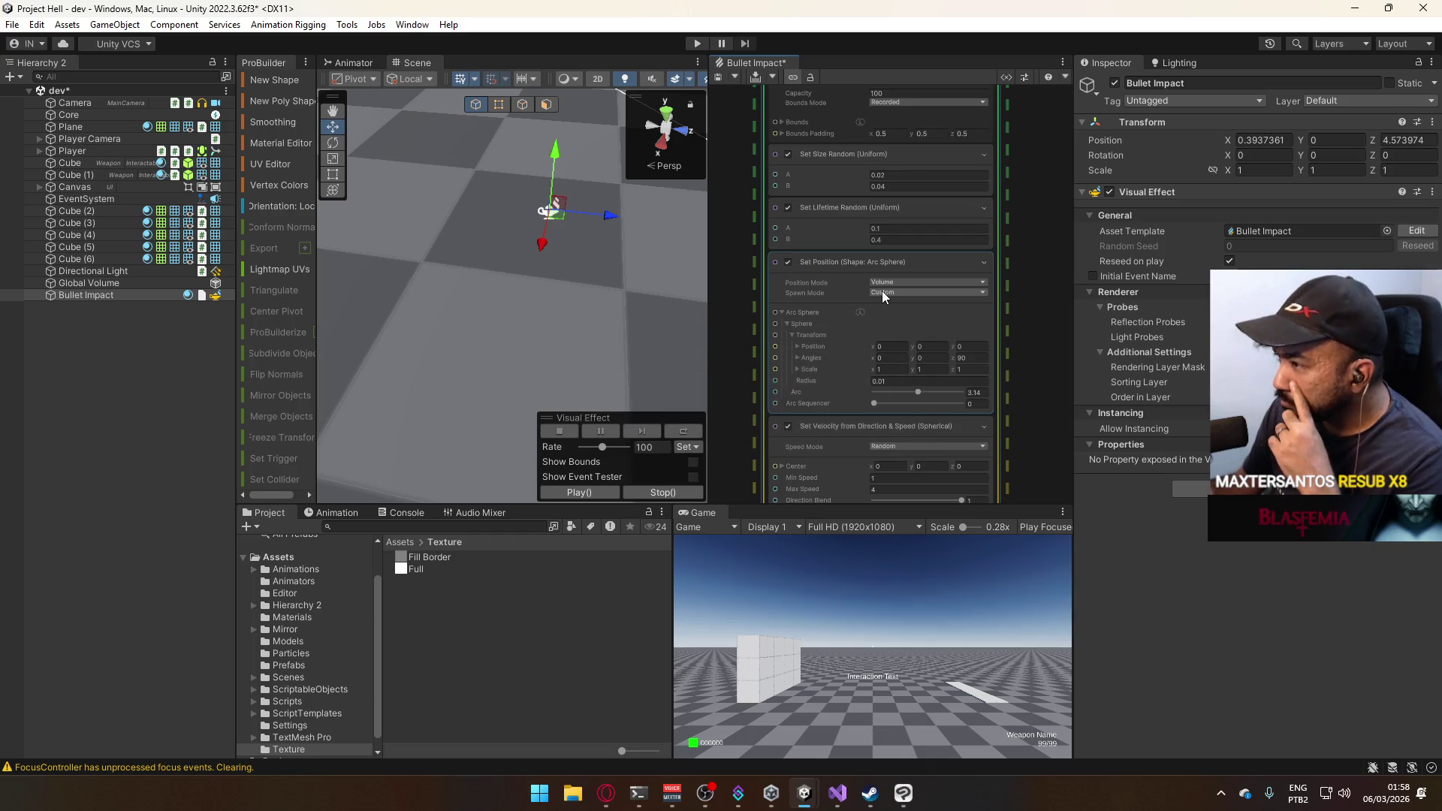
click(881, 290)
click(916, 306)
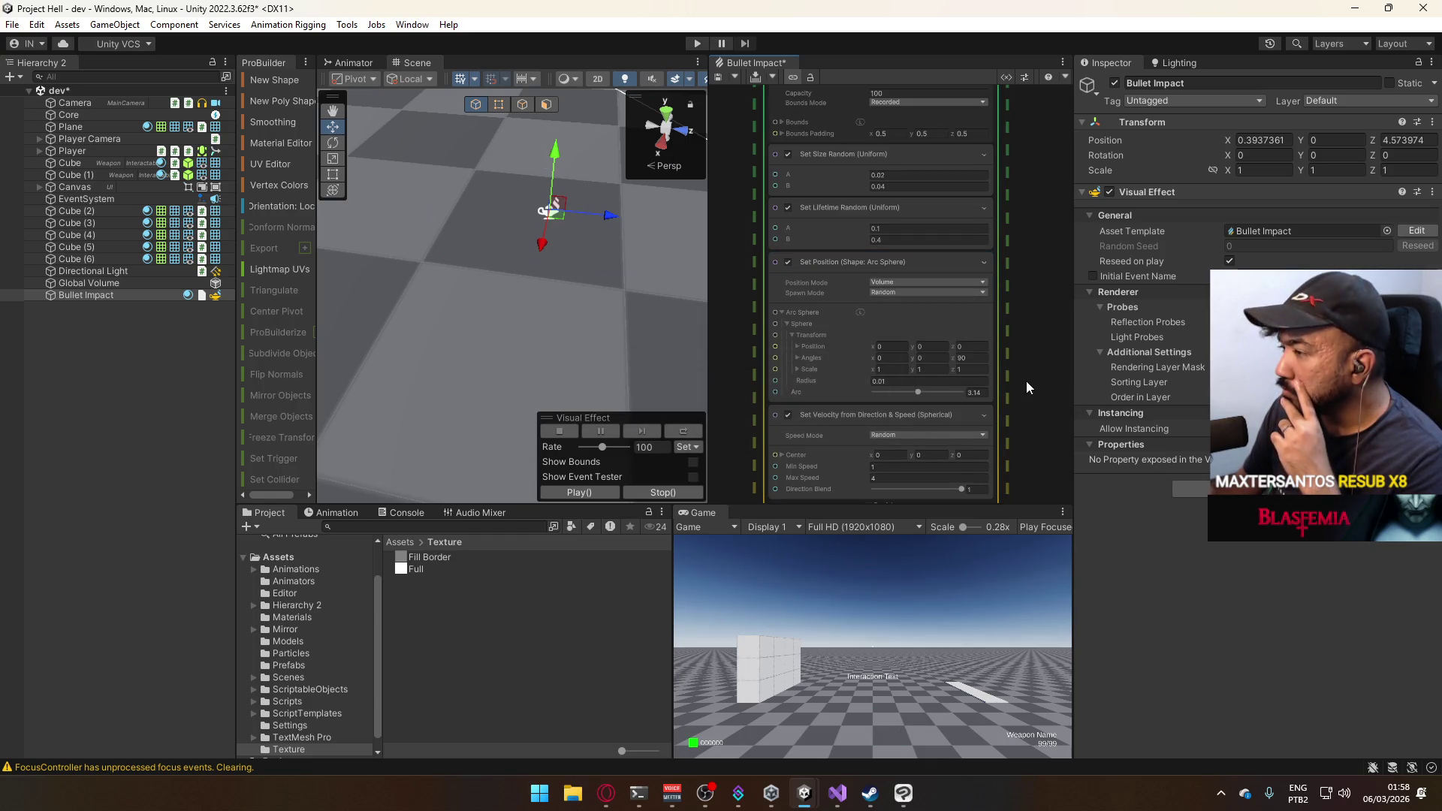
mouse_move(1006, 390)
mouse_down()
mouse_move(1006, 304)
mouse_move(988, 354)
mouse_up()
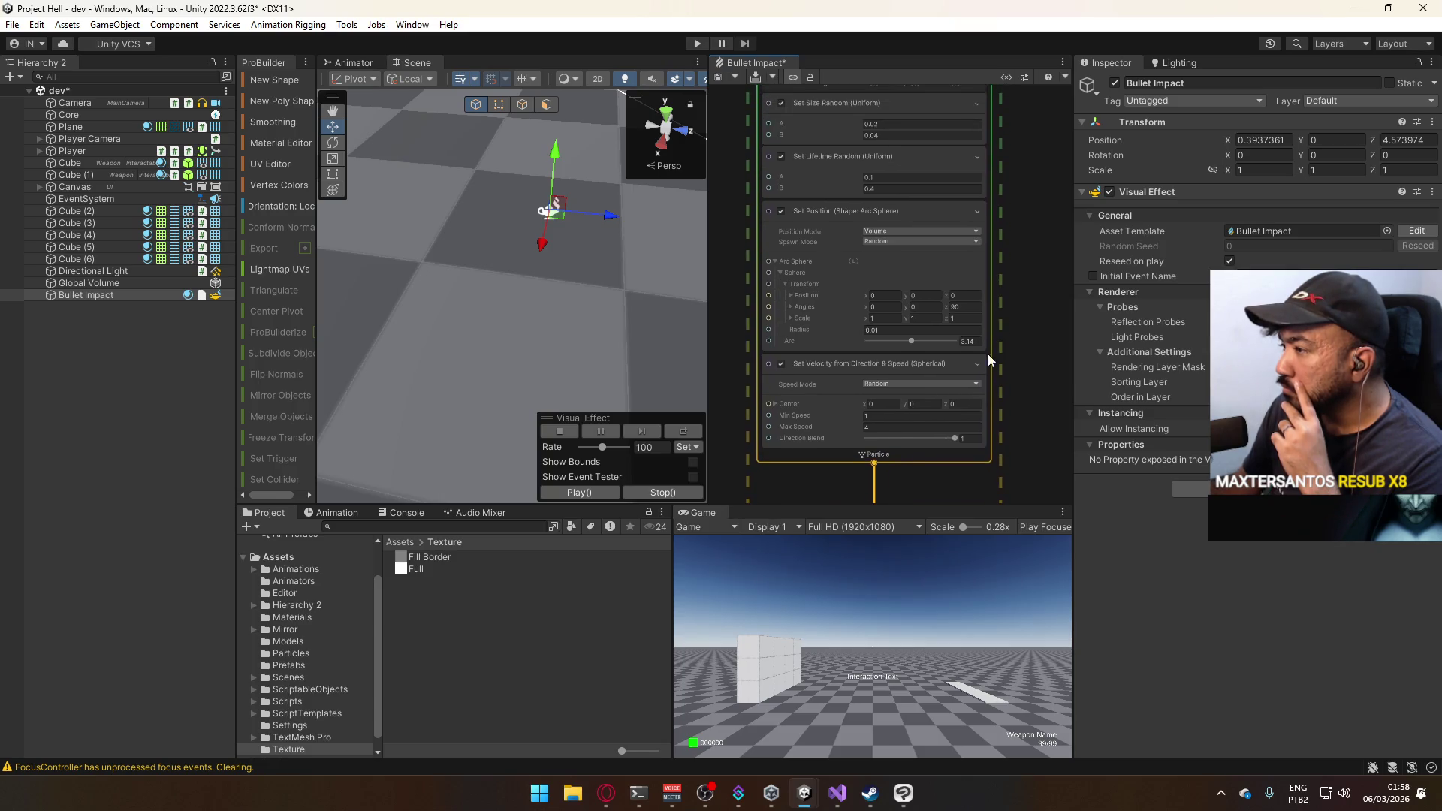
click(586, 492)
click(586, 493)
click(585, 493)
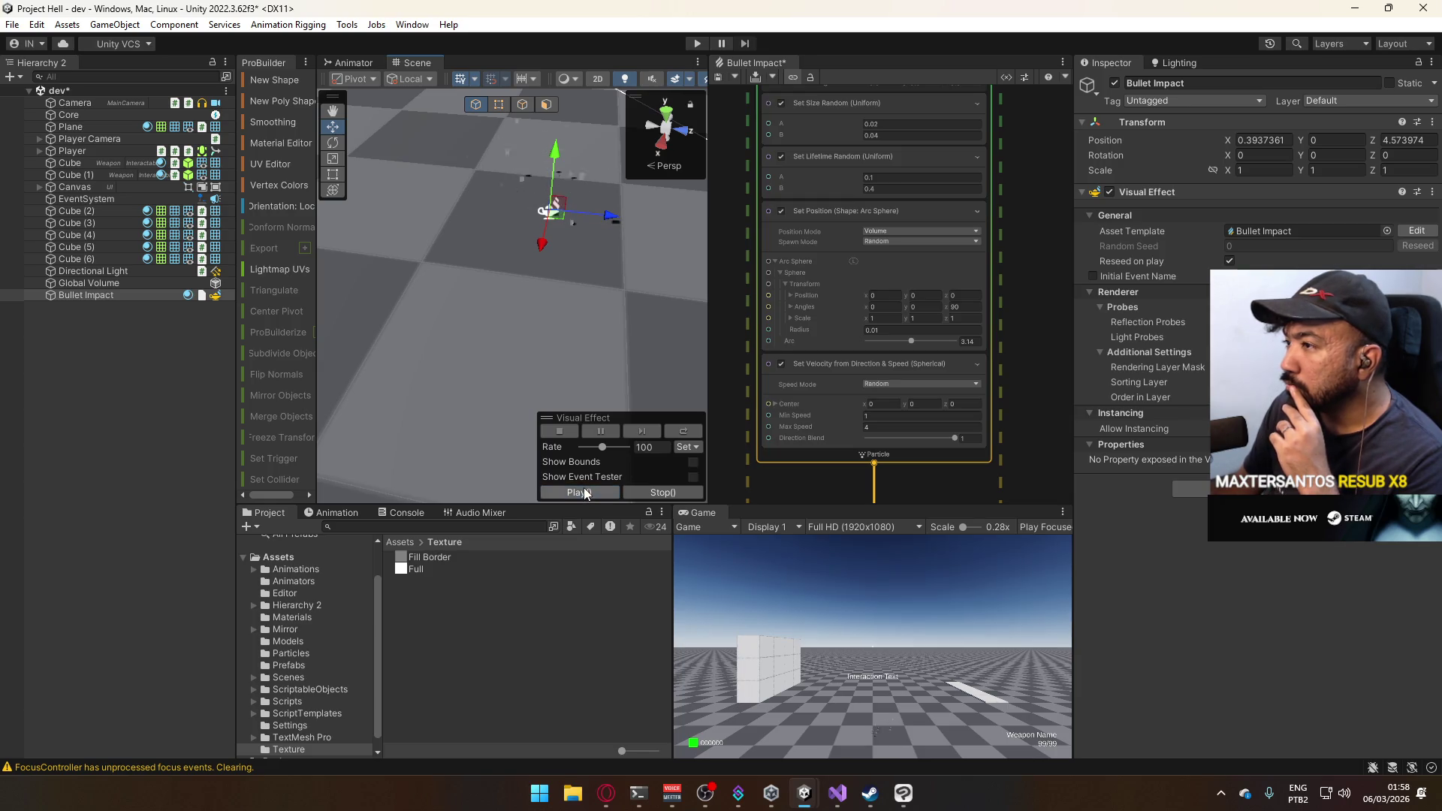
click(581, 492)
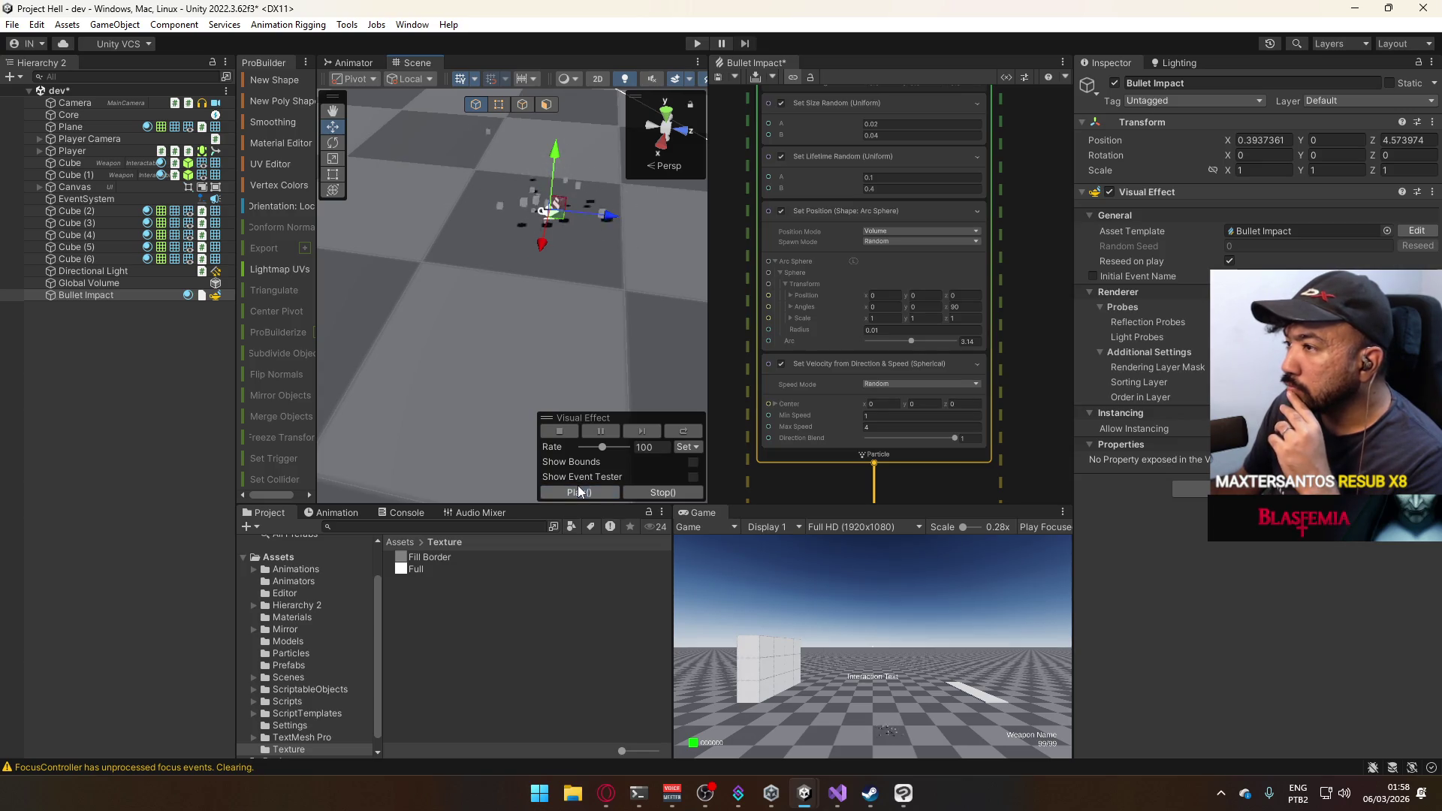
click(581, 488)
scroll(993, 307, up, 3)
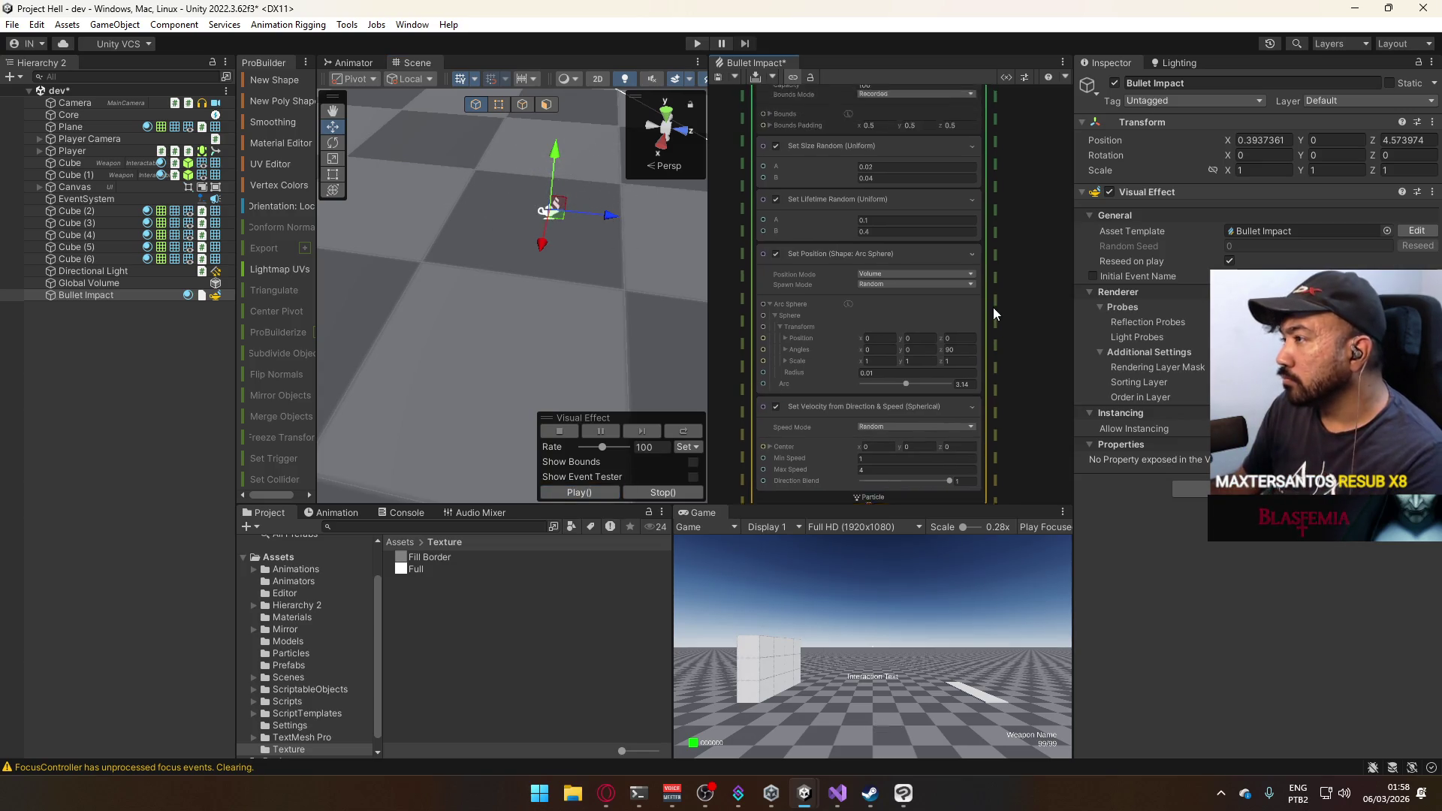
Set the Lifetime Random range to 0.2 minimum and 0.5 maximum.
click(856, 303)
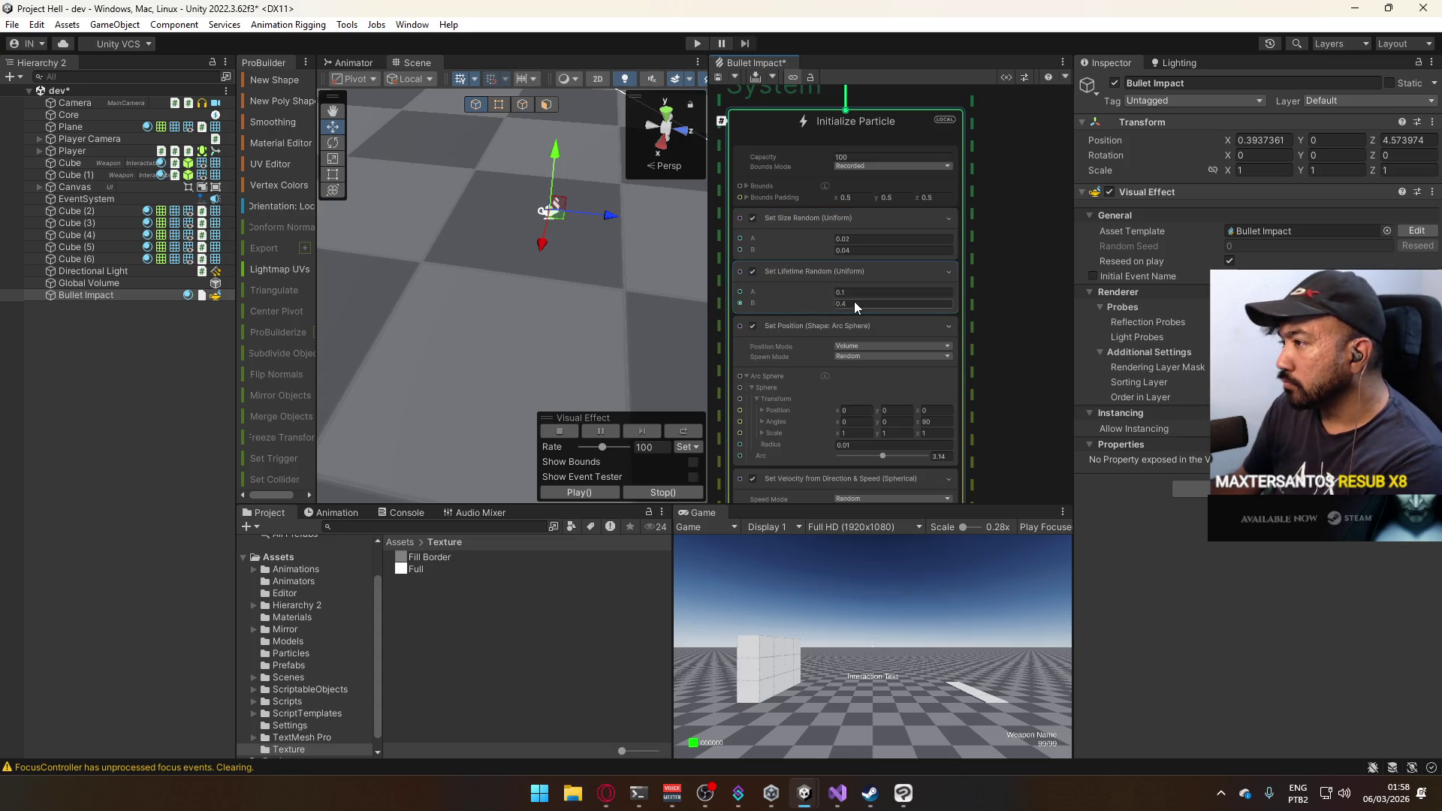
text(0.2)
click(854, 293)
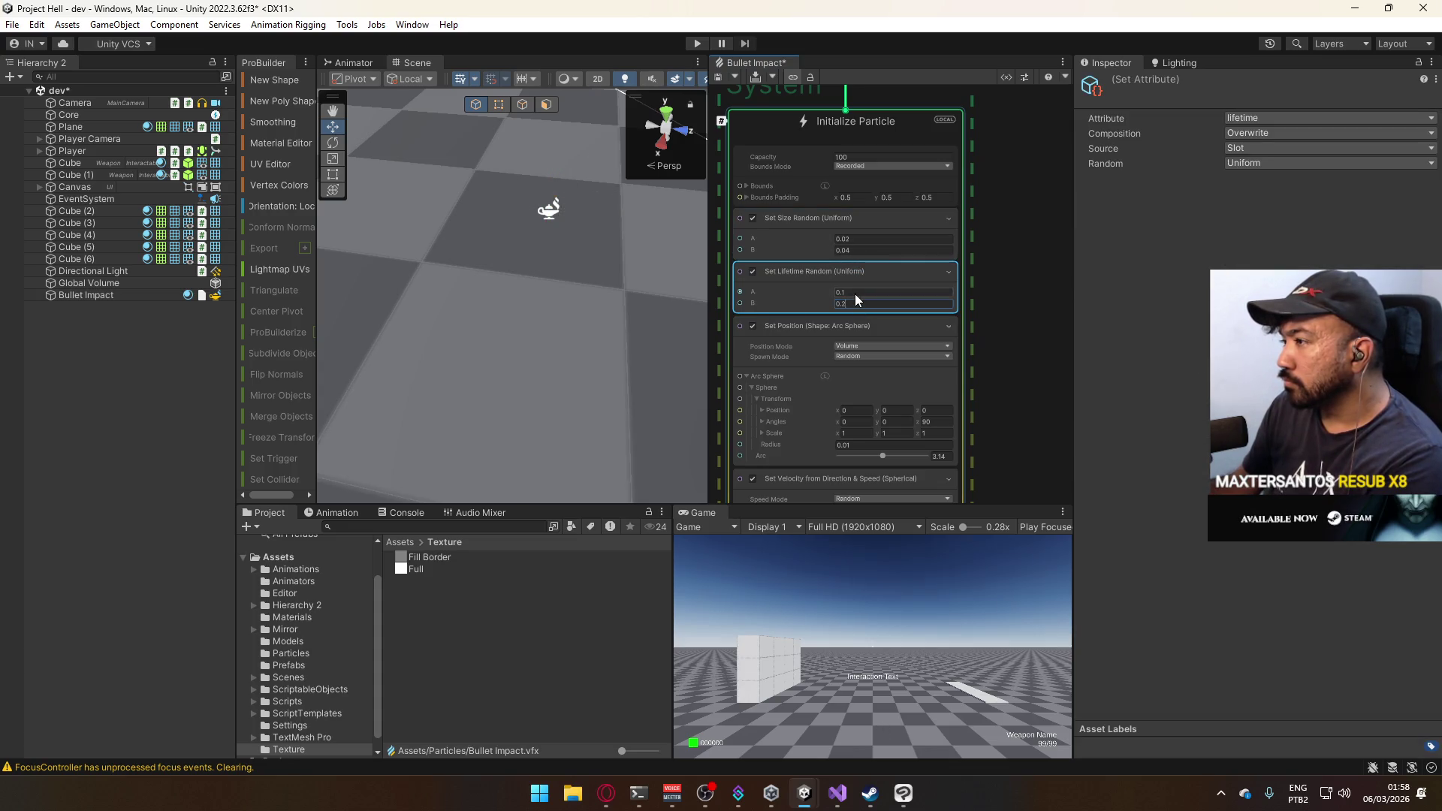
text(0.2)
click(852, 304)
text(0.4)
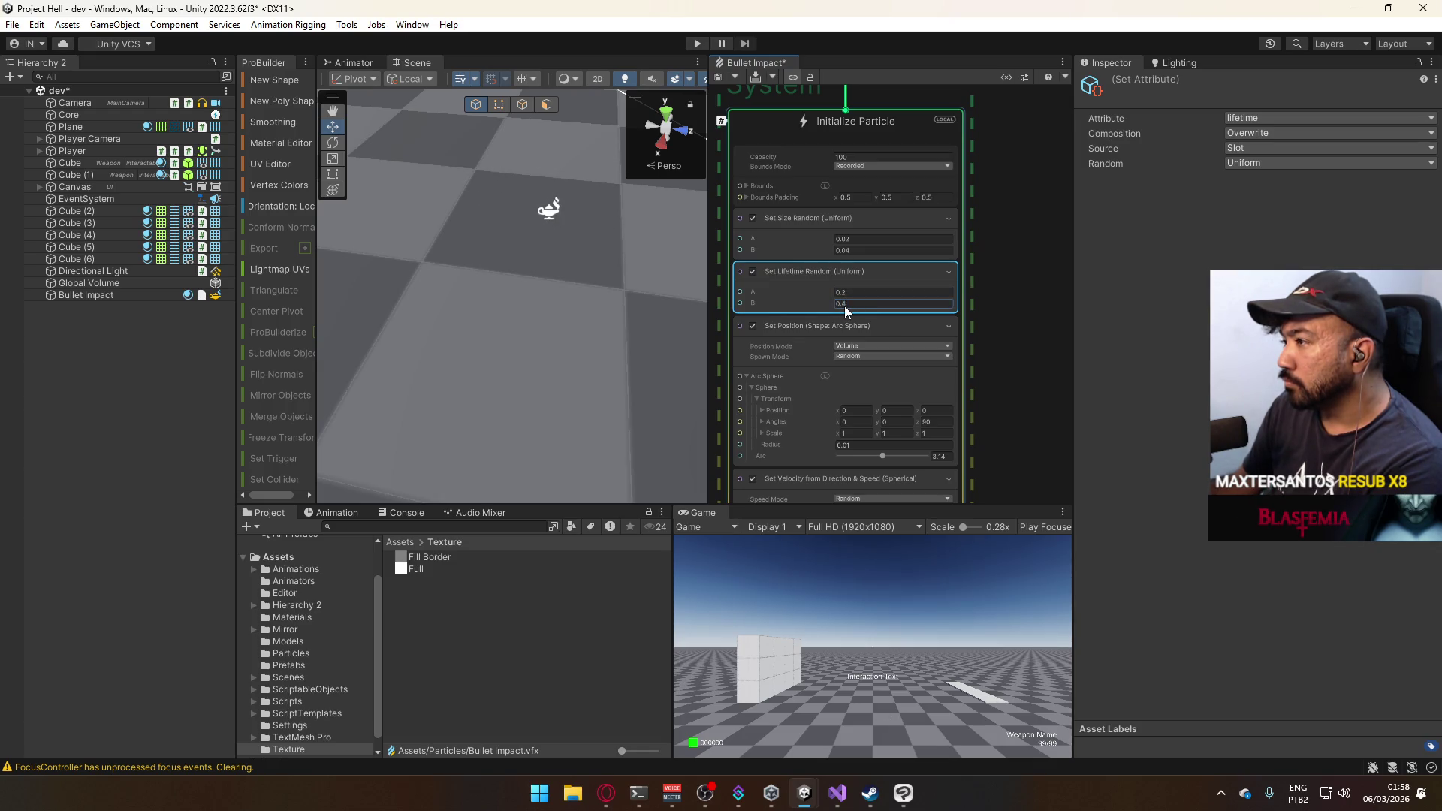
double_click(842, 307)
text(0.5)
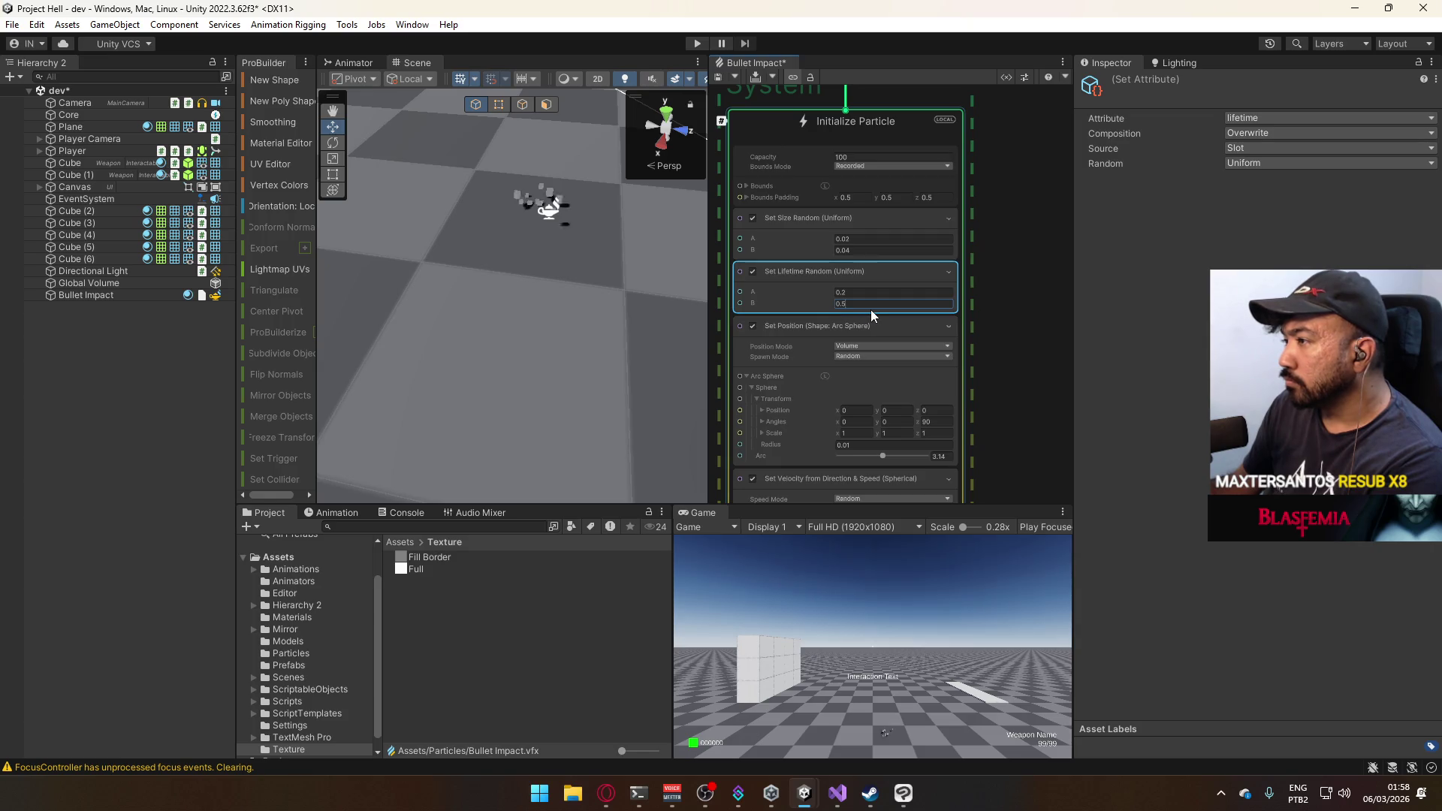
Set Size Random A to 0.08, leaving B at 0.04.
click(858, 251)
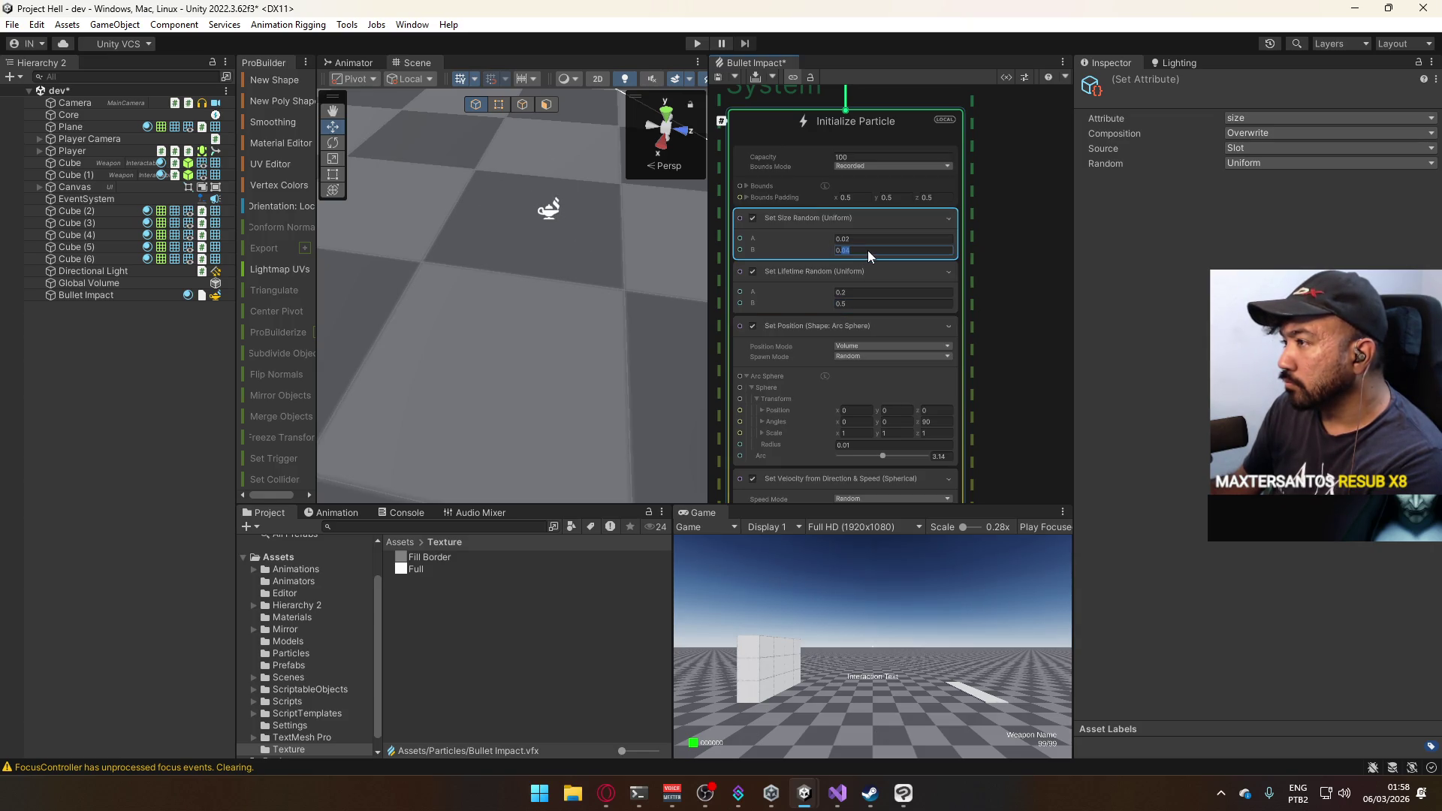
click(854, 239)
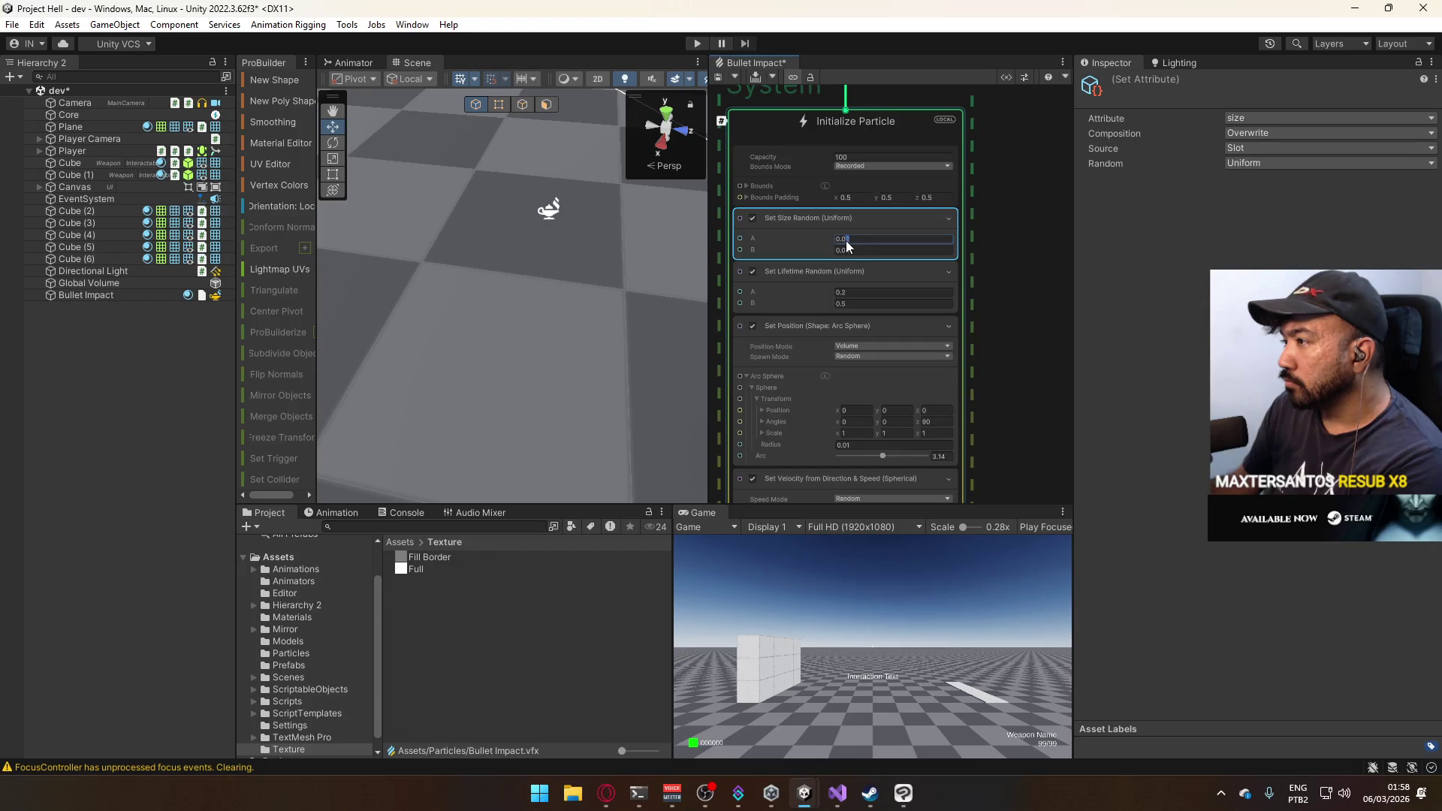
text(5)
key(BackSpace)
text(6)
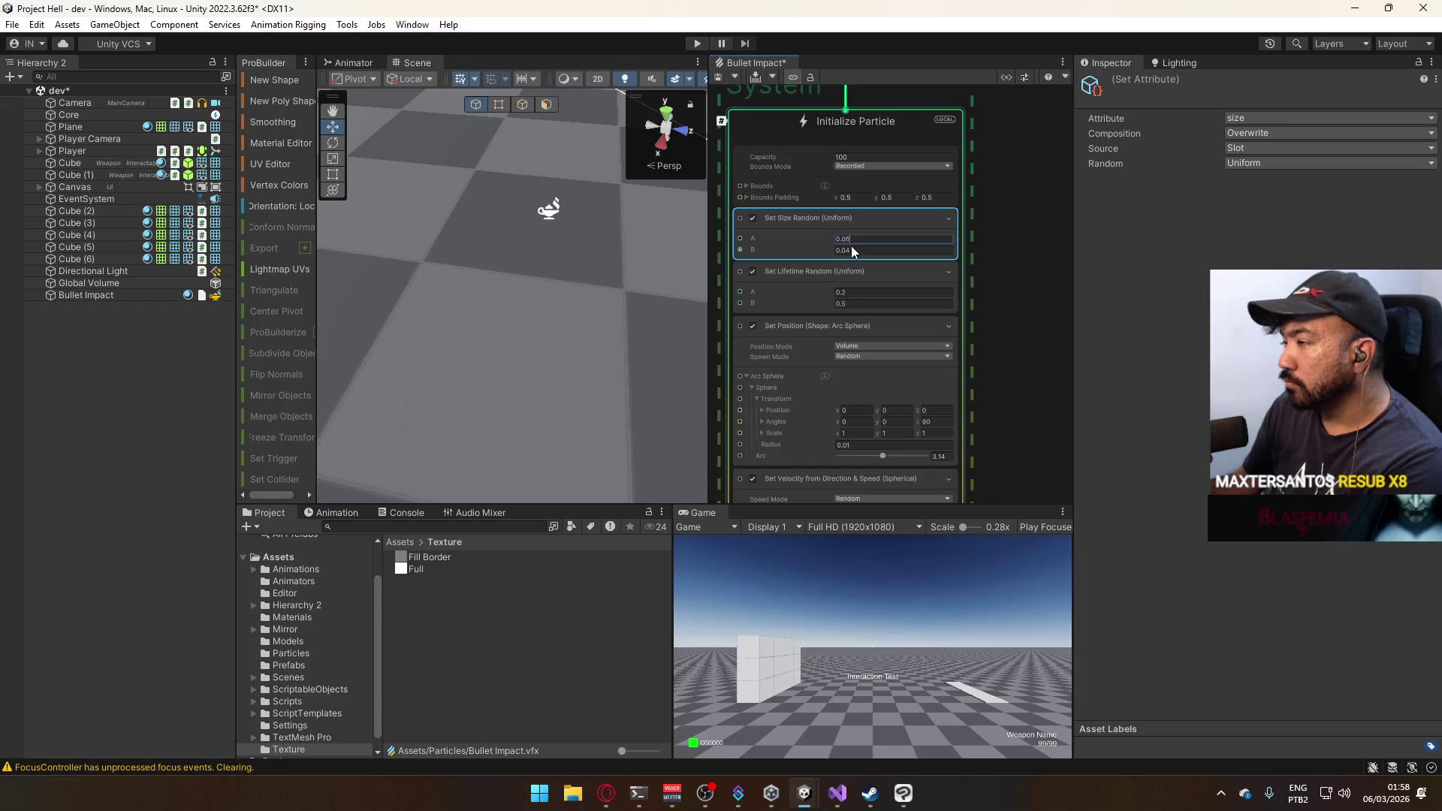
key(BackSpace)
key(BackSpace)
text(1)
key(BackSpace)
text(0)
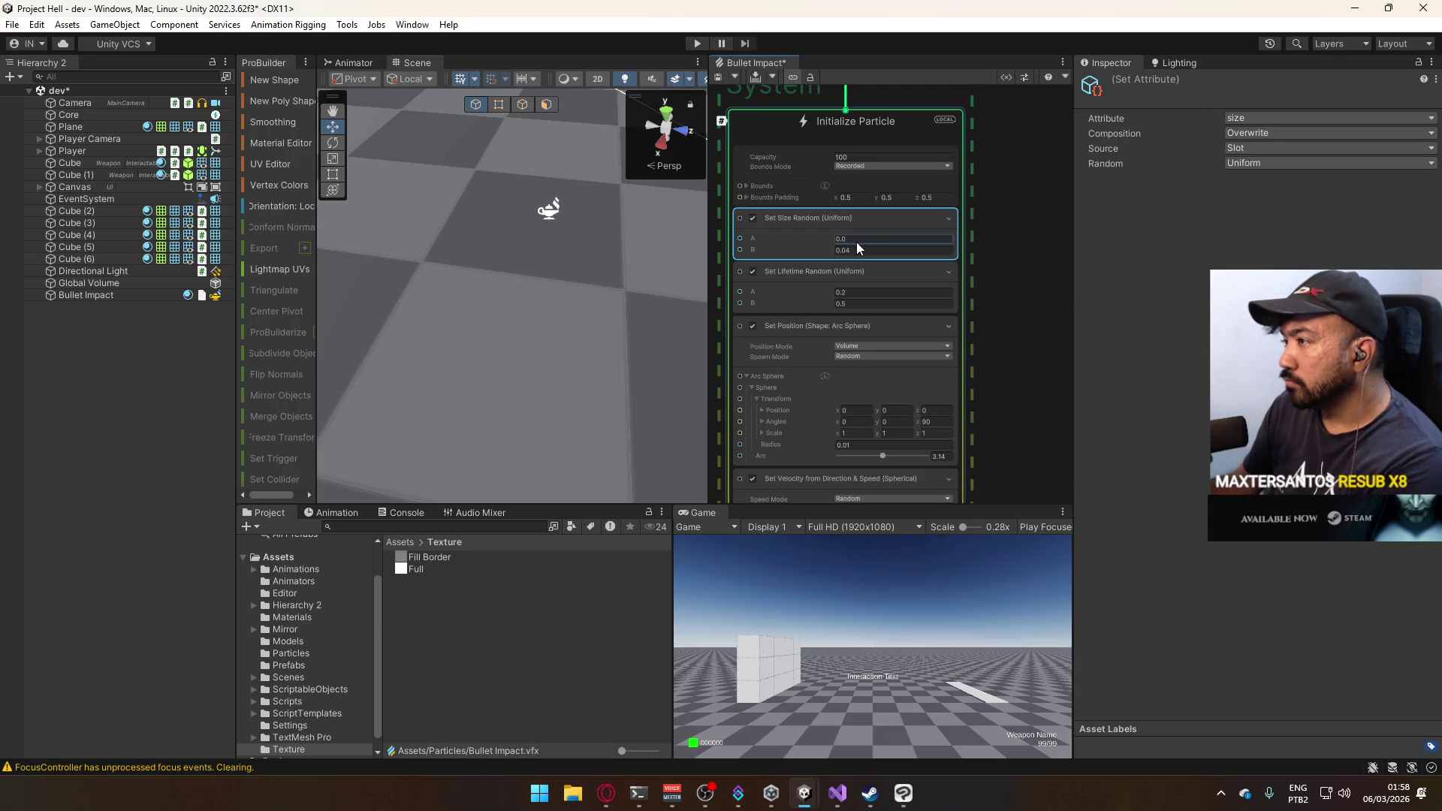
key(shift+Left)
text(0.08)
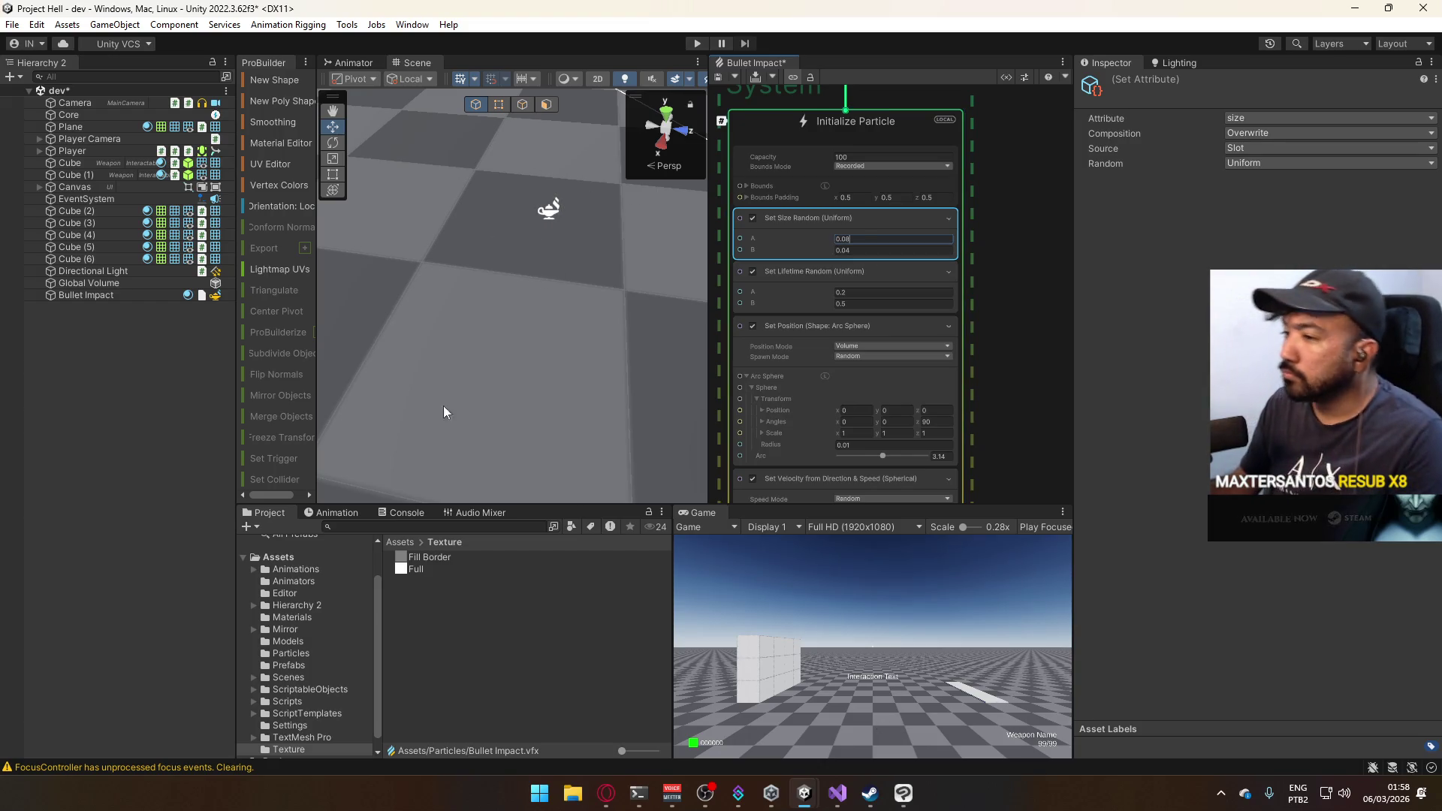
Select Bullet Impact and replay the burst several times to preview the changes.
click(96, 295)
click(579, 492)
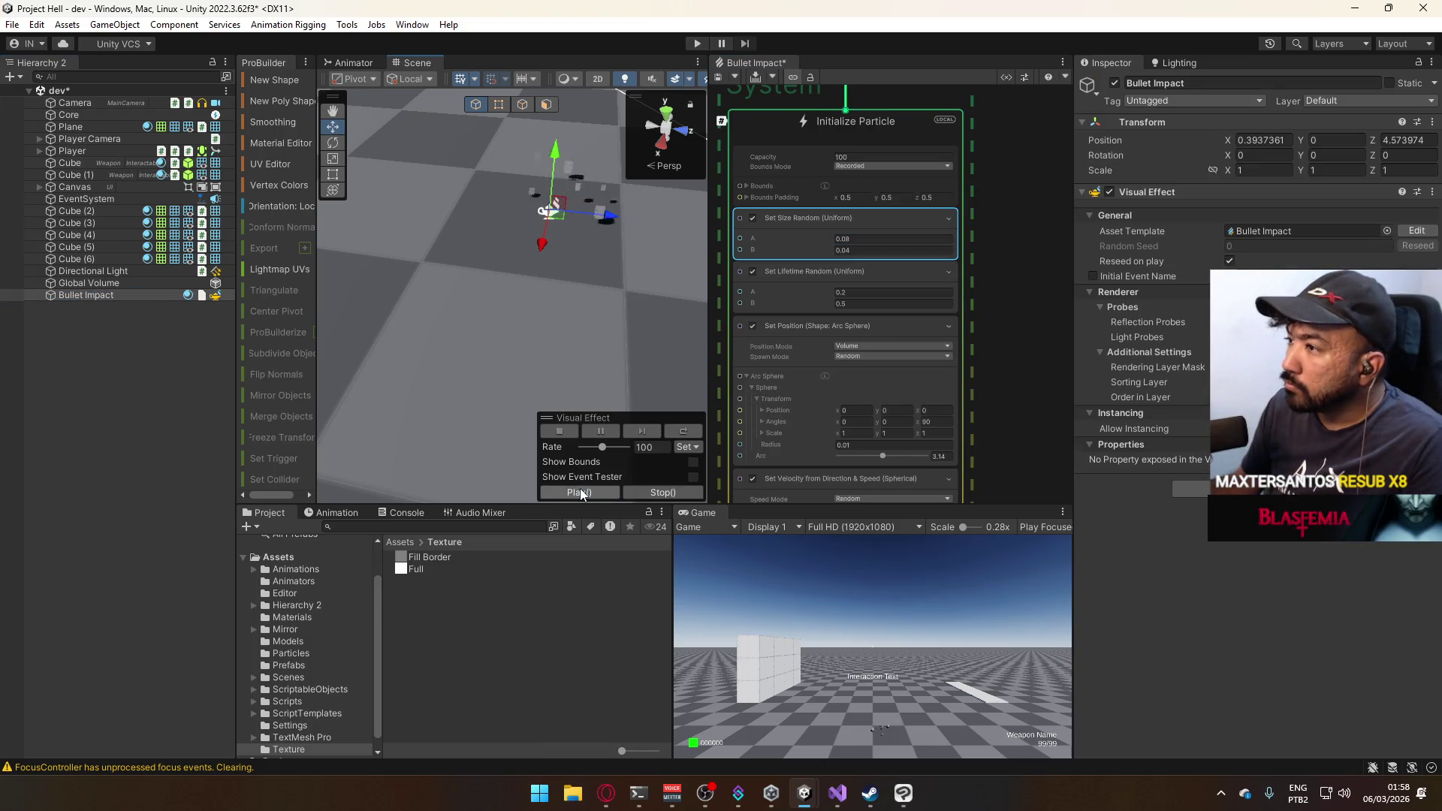
click(579, 492)
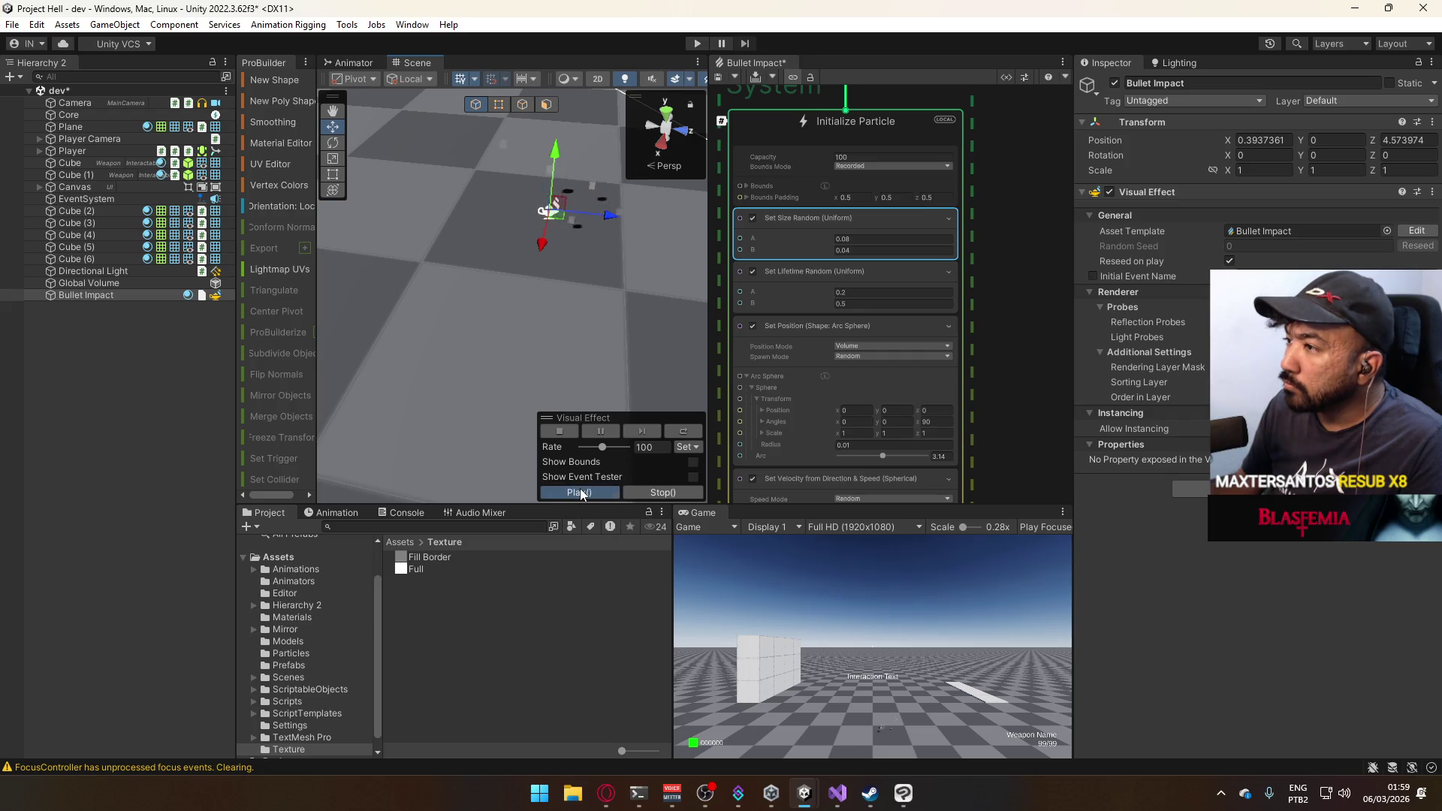
click(579, 492)
click(579, 492)
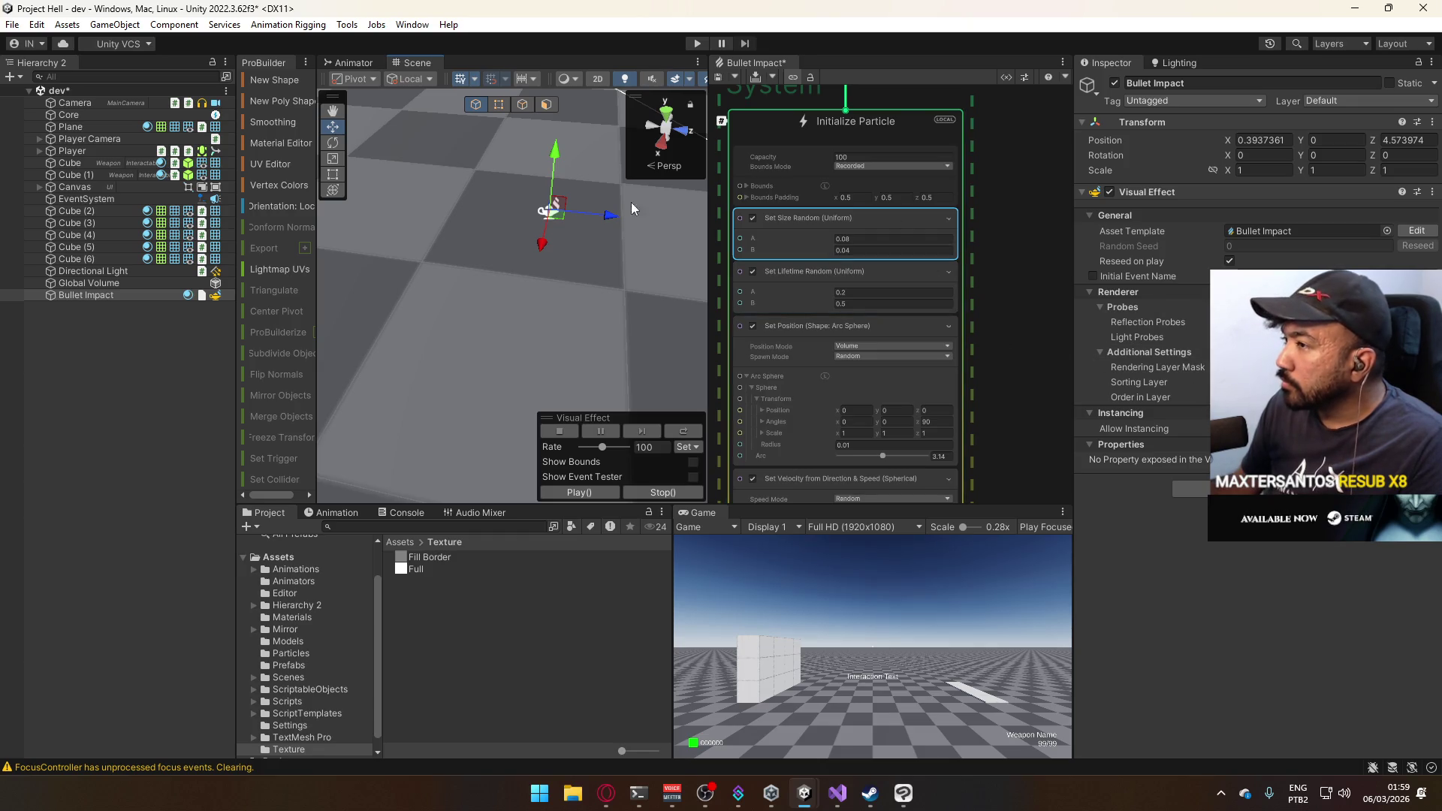
Select the Output Particle Mesh node and Bullet Impact, then play the burst.
scroll(970, 299, down, 3)
scroll(970, 304, down, 3)
scroll(800, 220, up, 3)
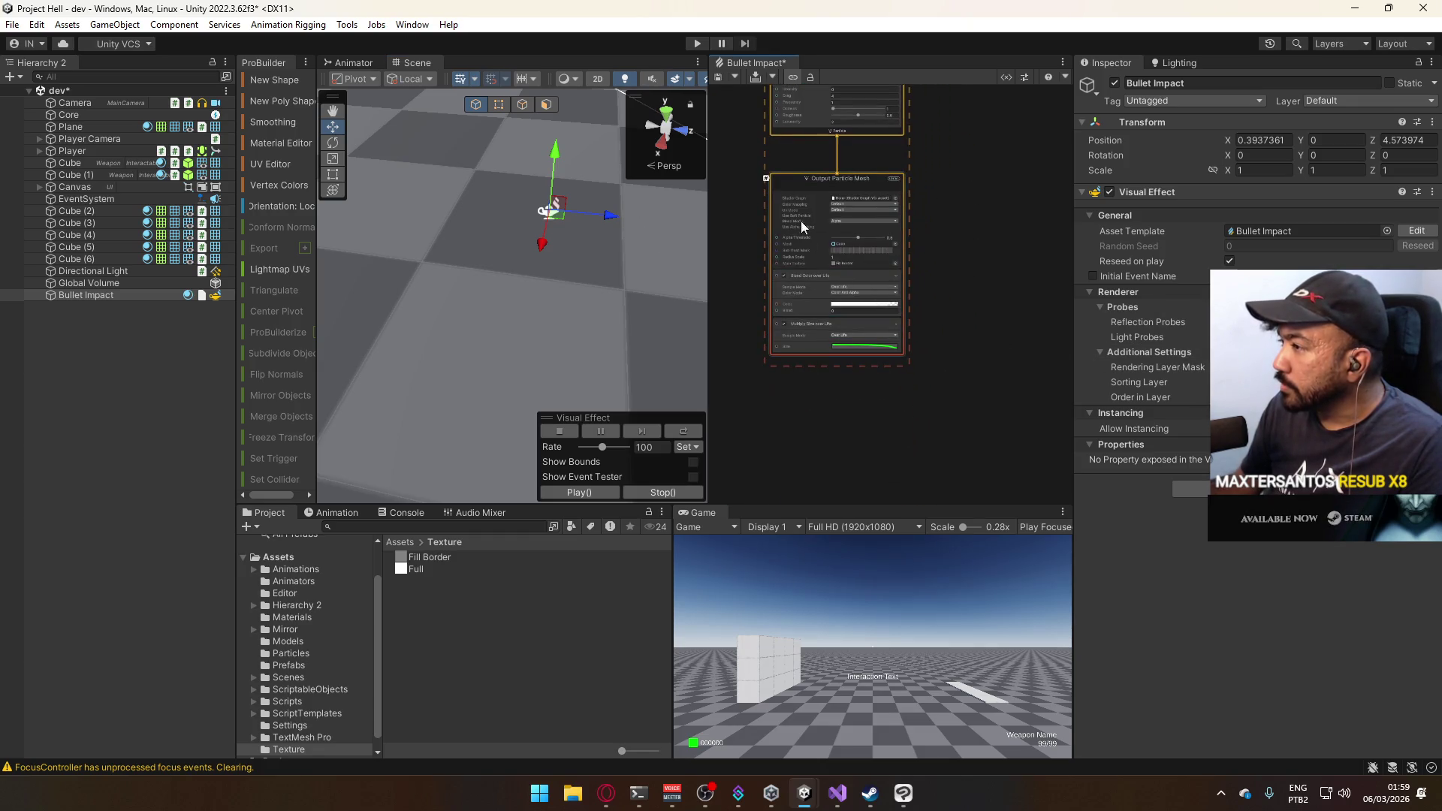
click(800, 221)
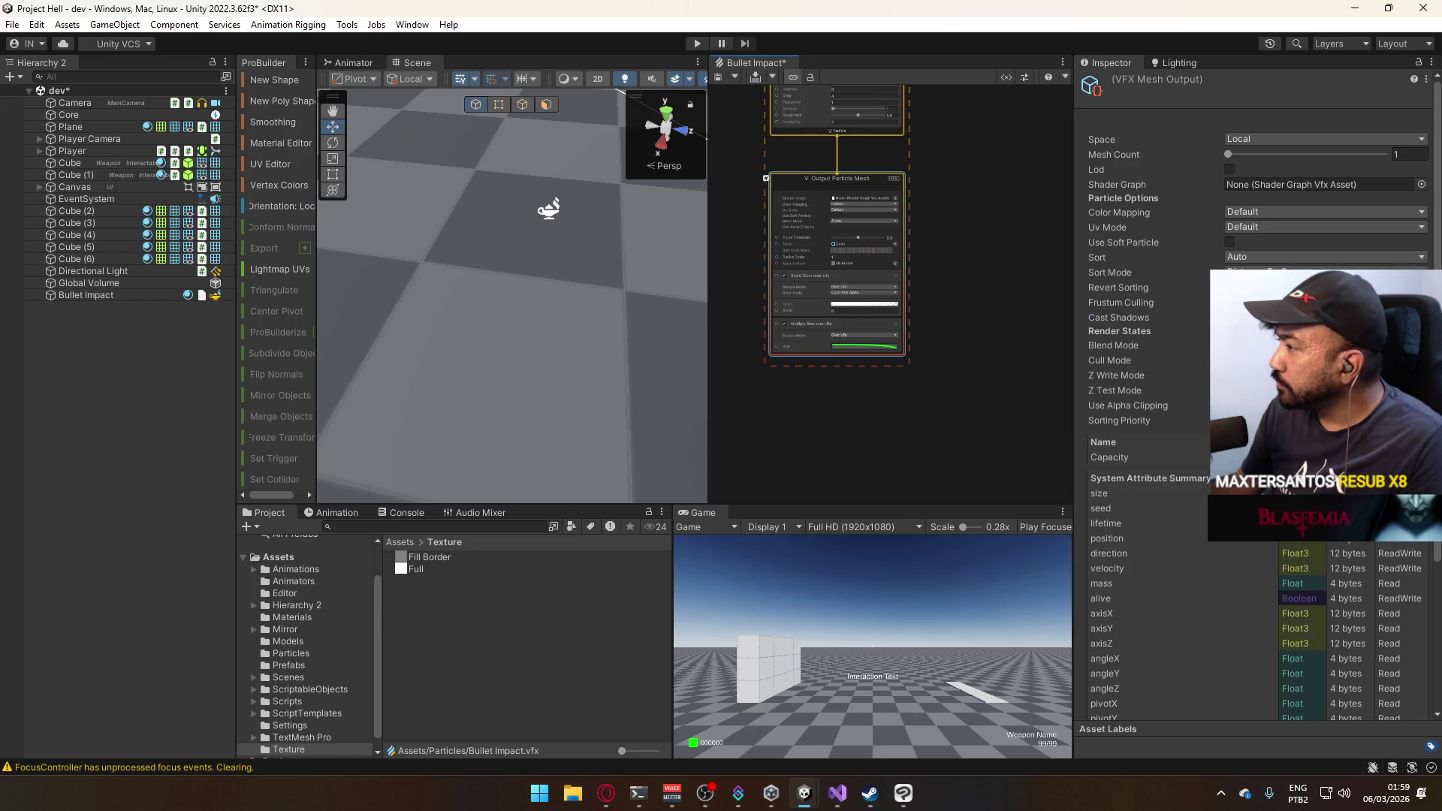
scroll(574, 293, up, 3)
click(575, 308)
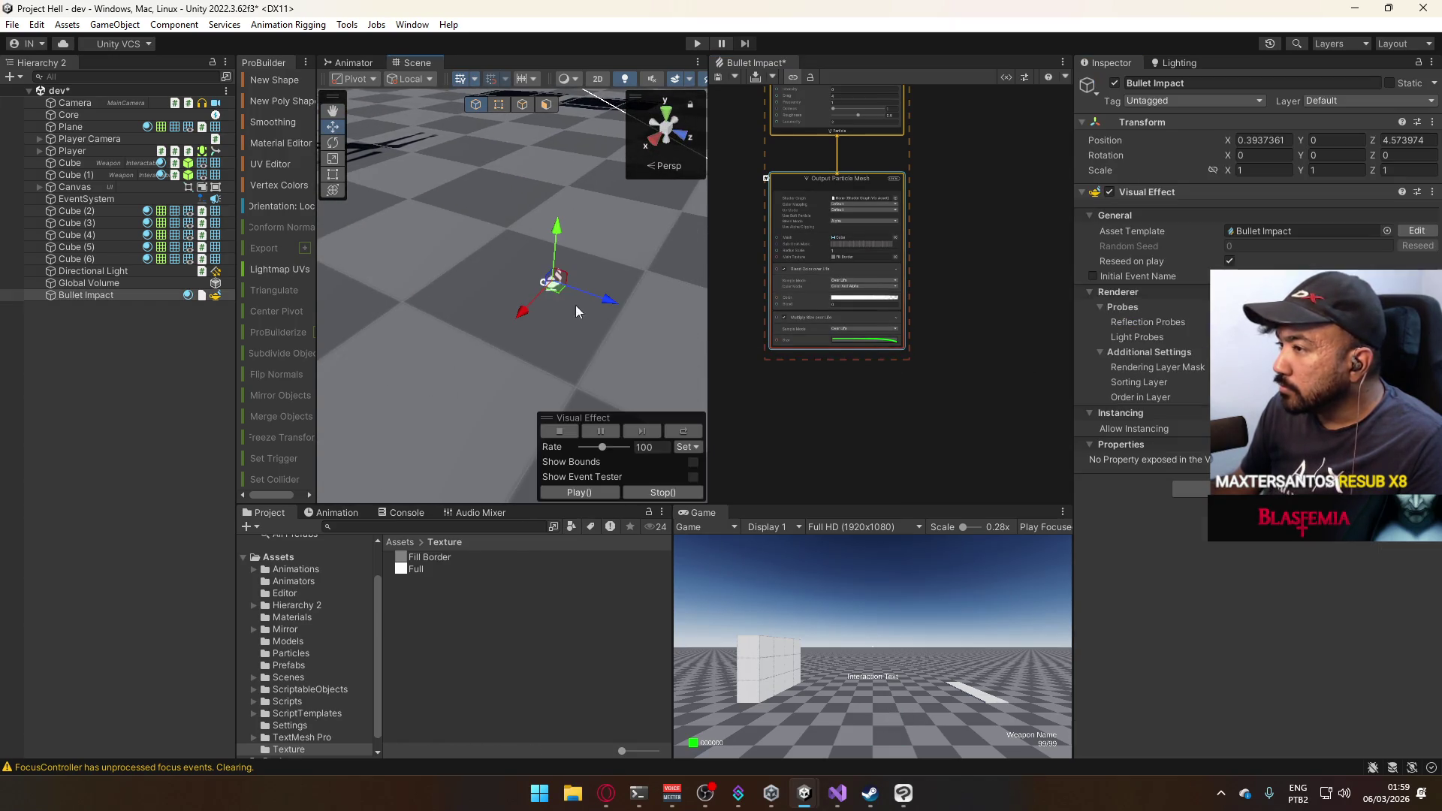
click(591, 493)
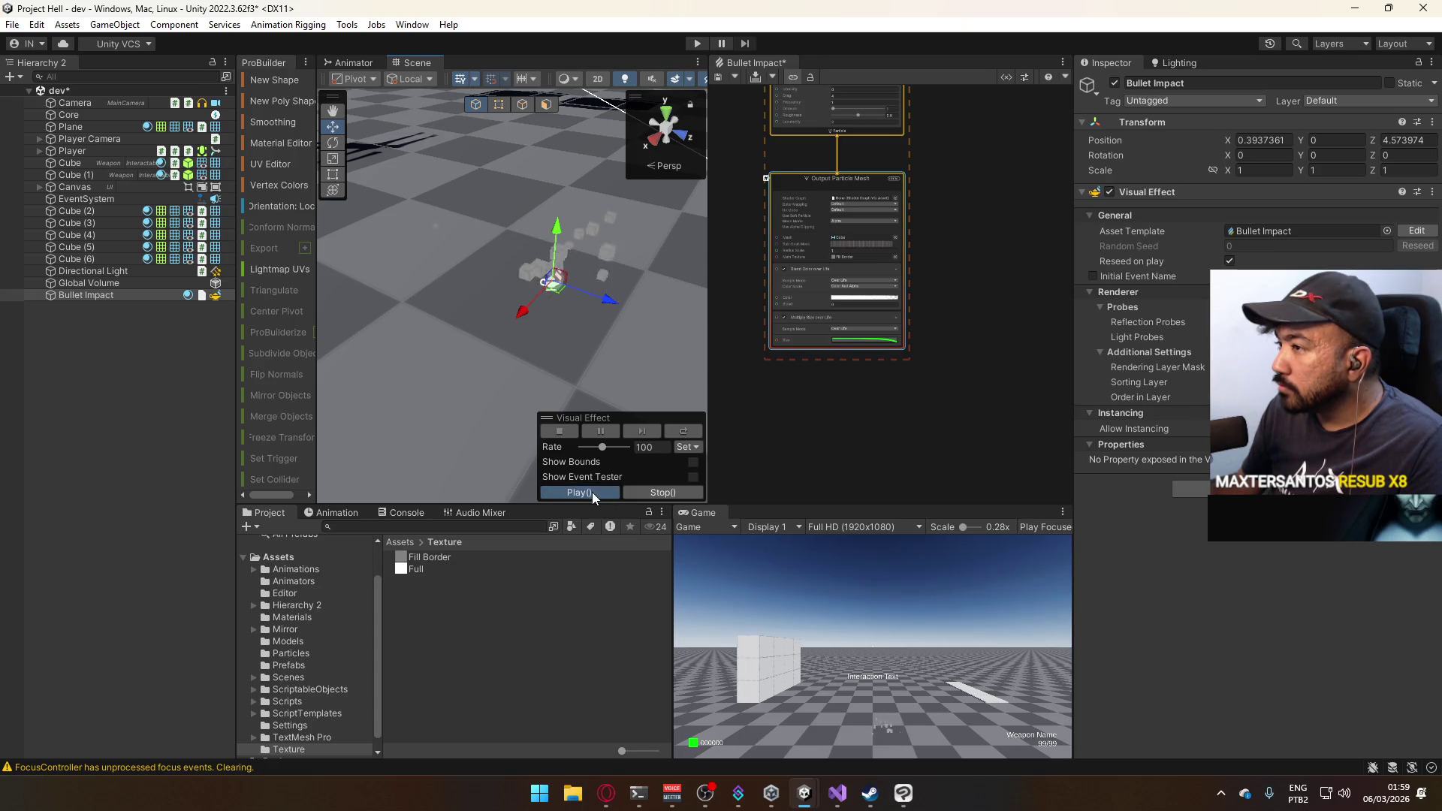
Review Output Particle Mesh settings, then bring up Google results for 'vfx graph enable experimental blocks'.
click(880, 300)
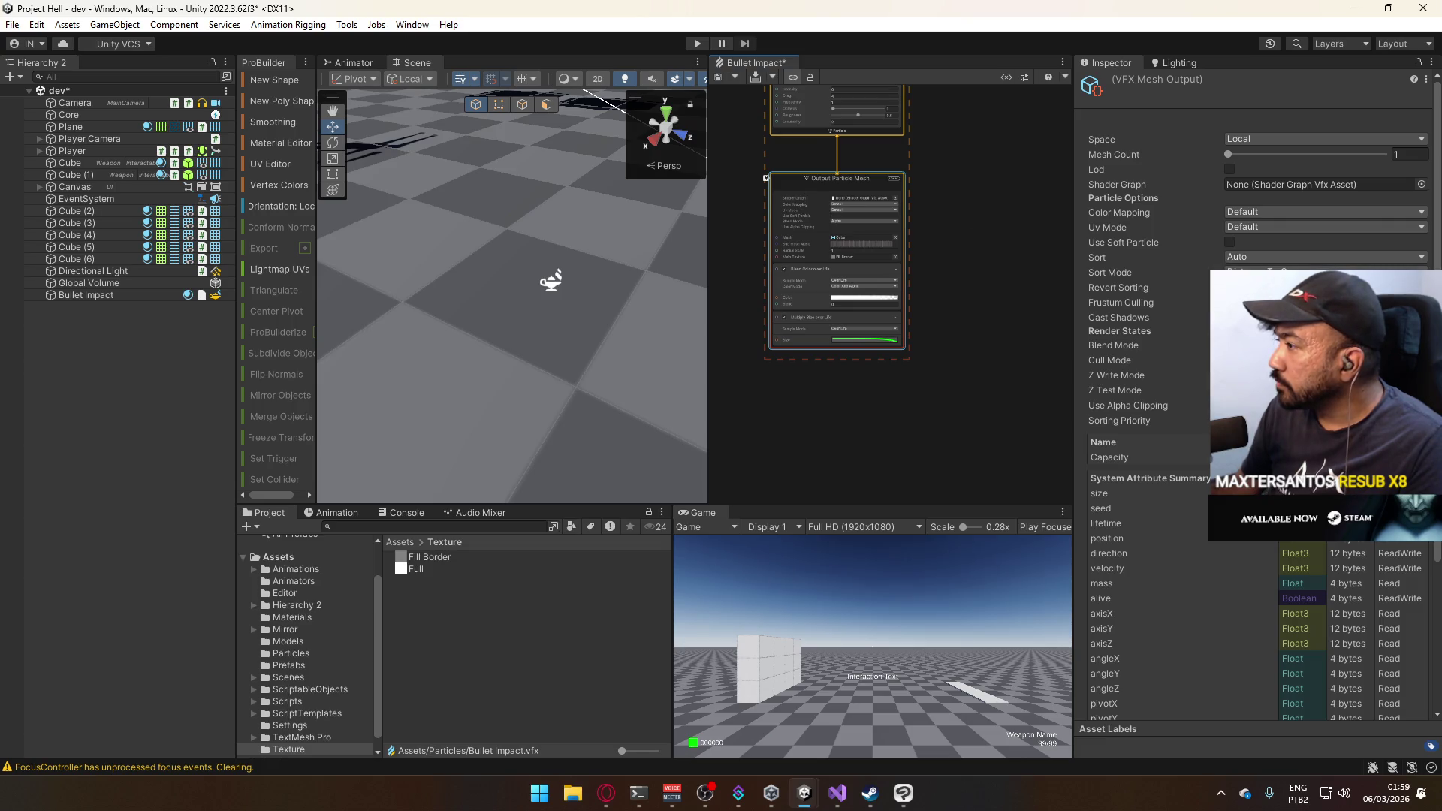
click(1229, 405)
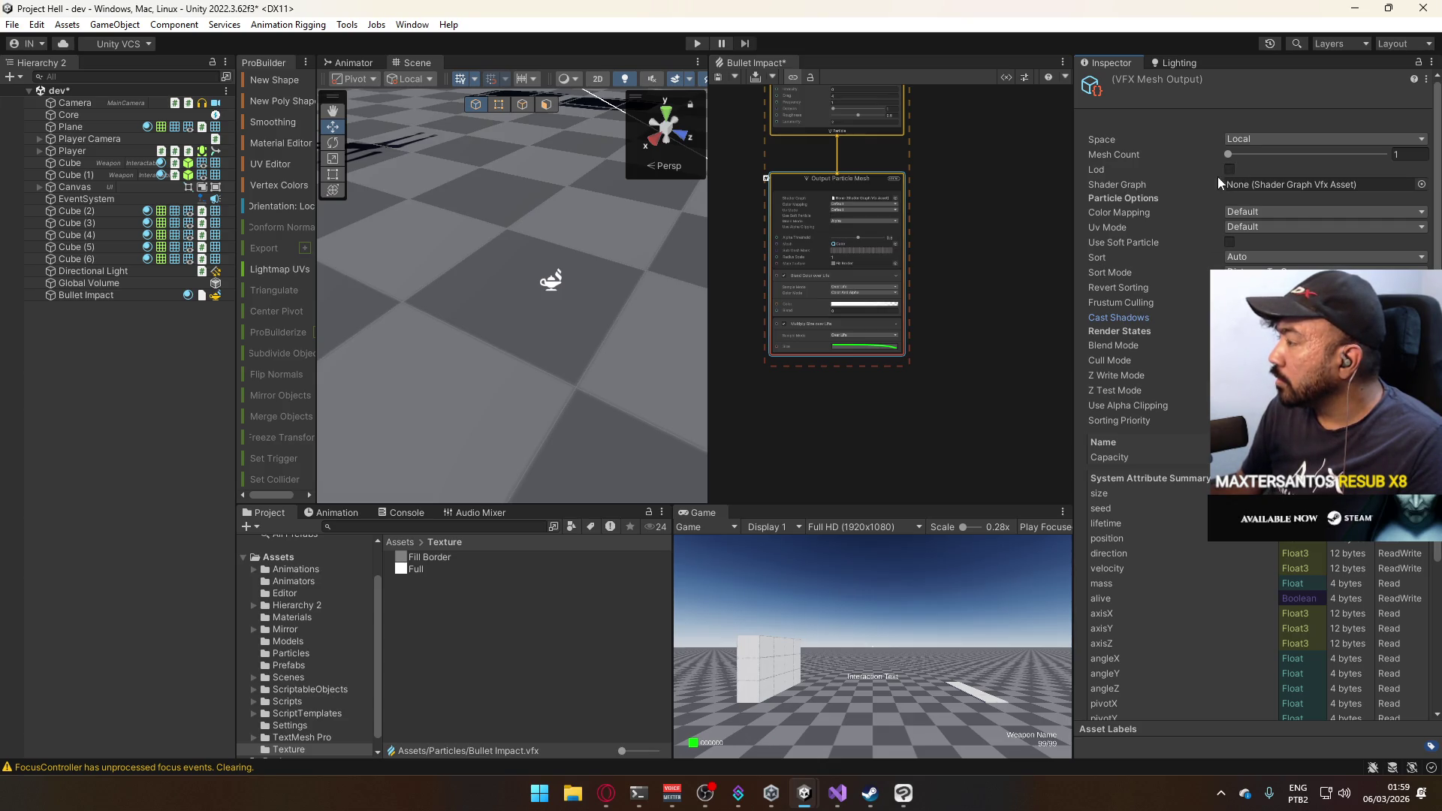
mouse_move(1165, 155)
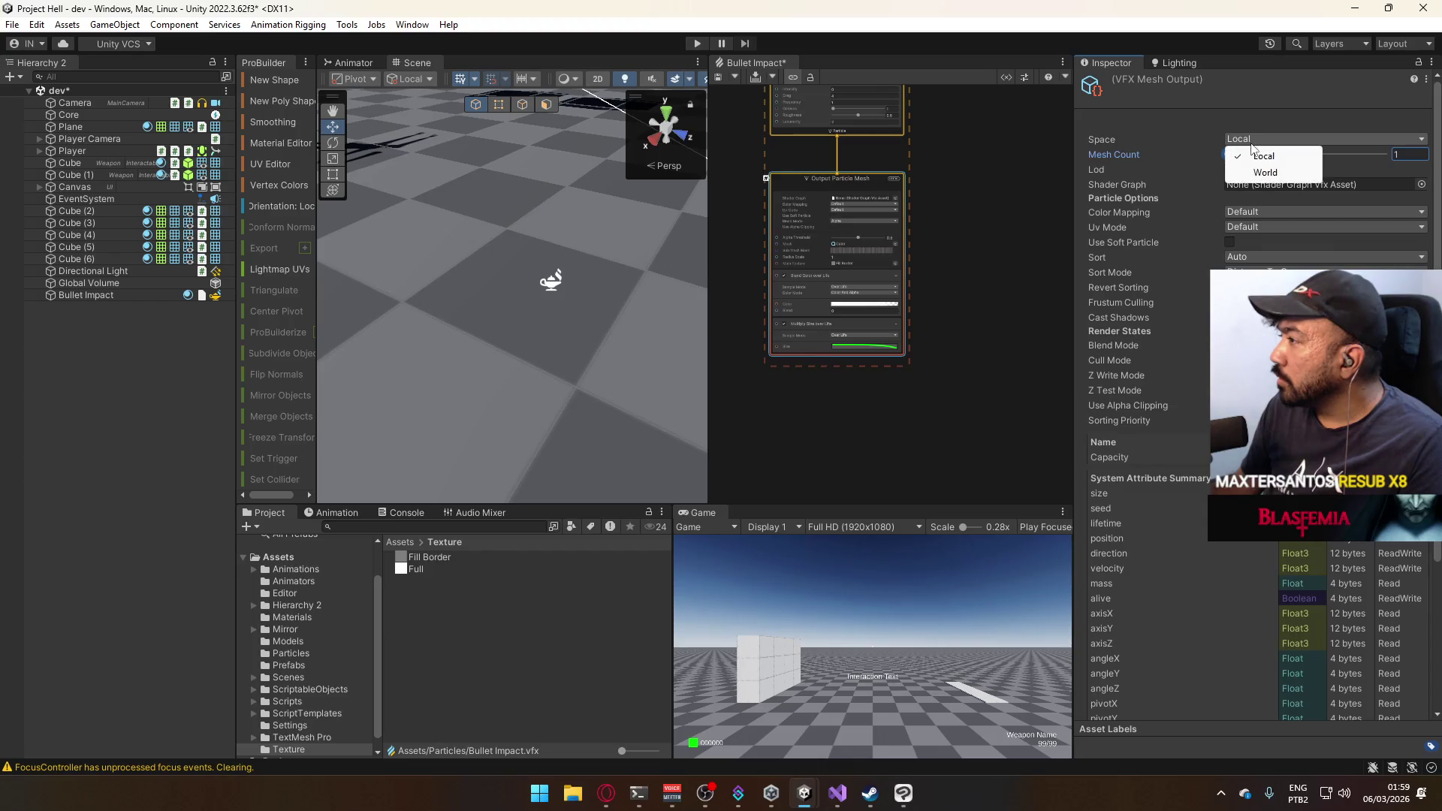
scroll(1148, 225, down, 5)
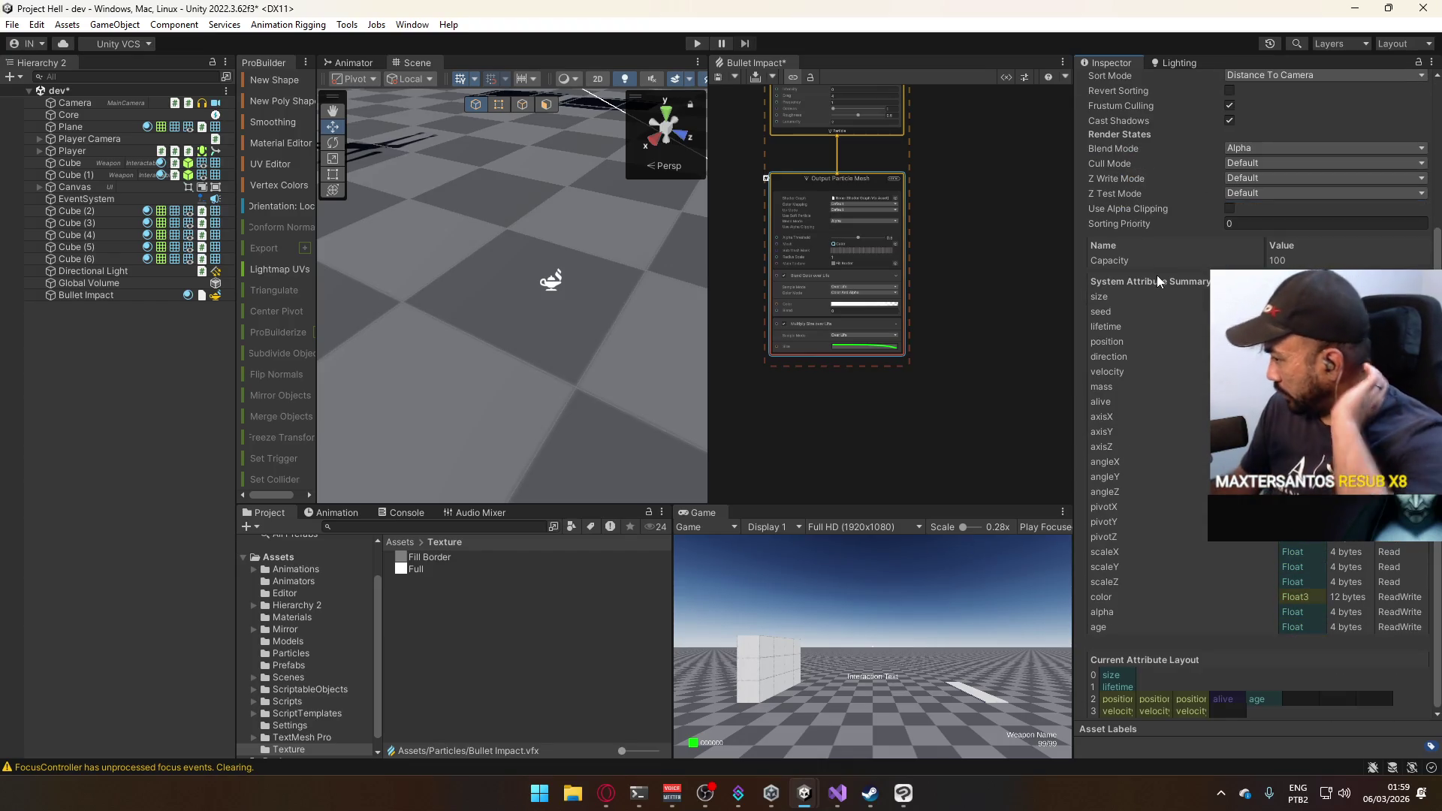
scroll(1151, 291, up, 1)
click(547, 288)
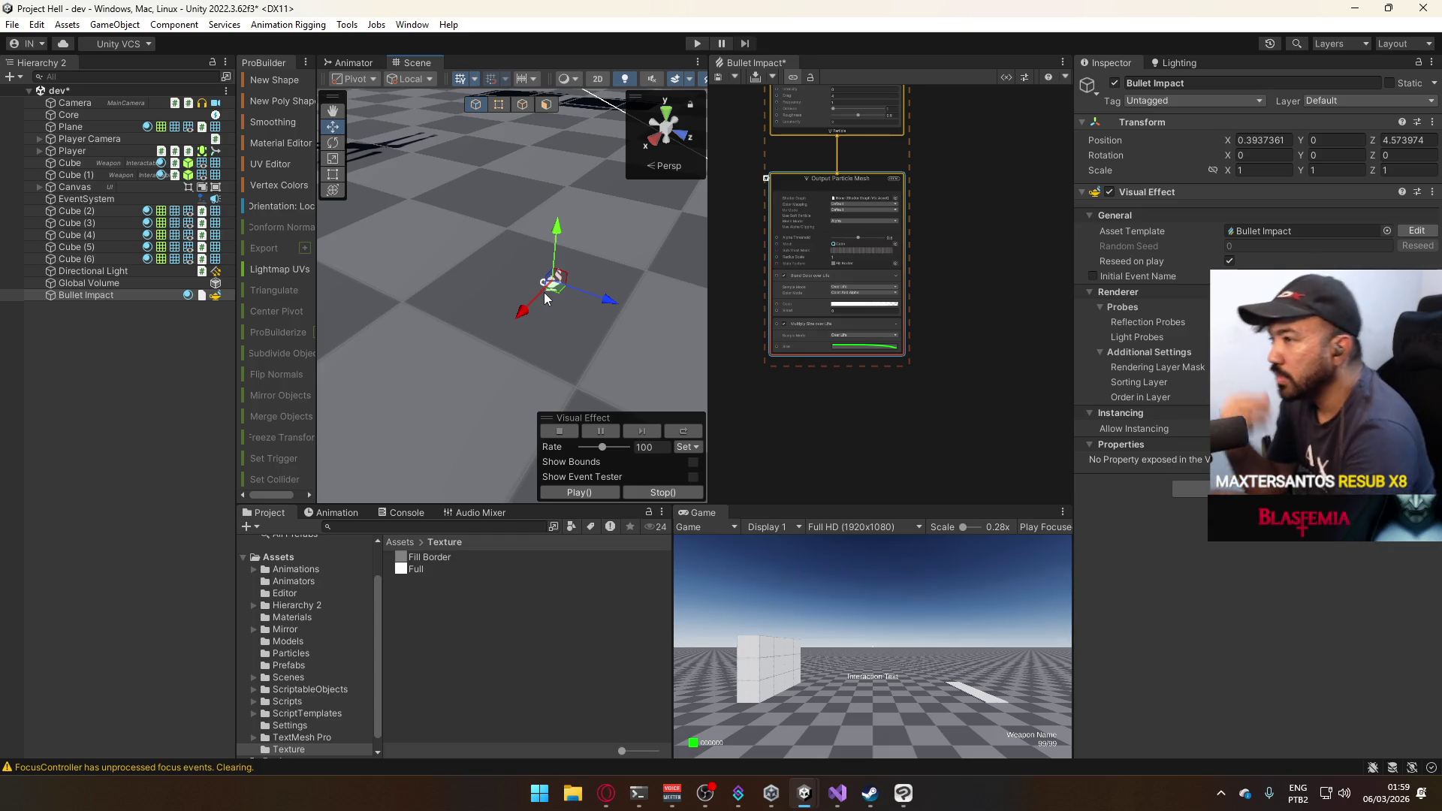
click(826, 178)
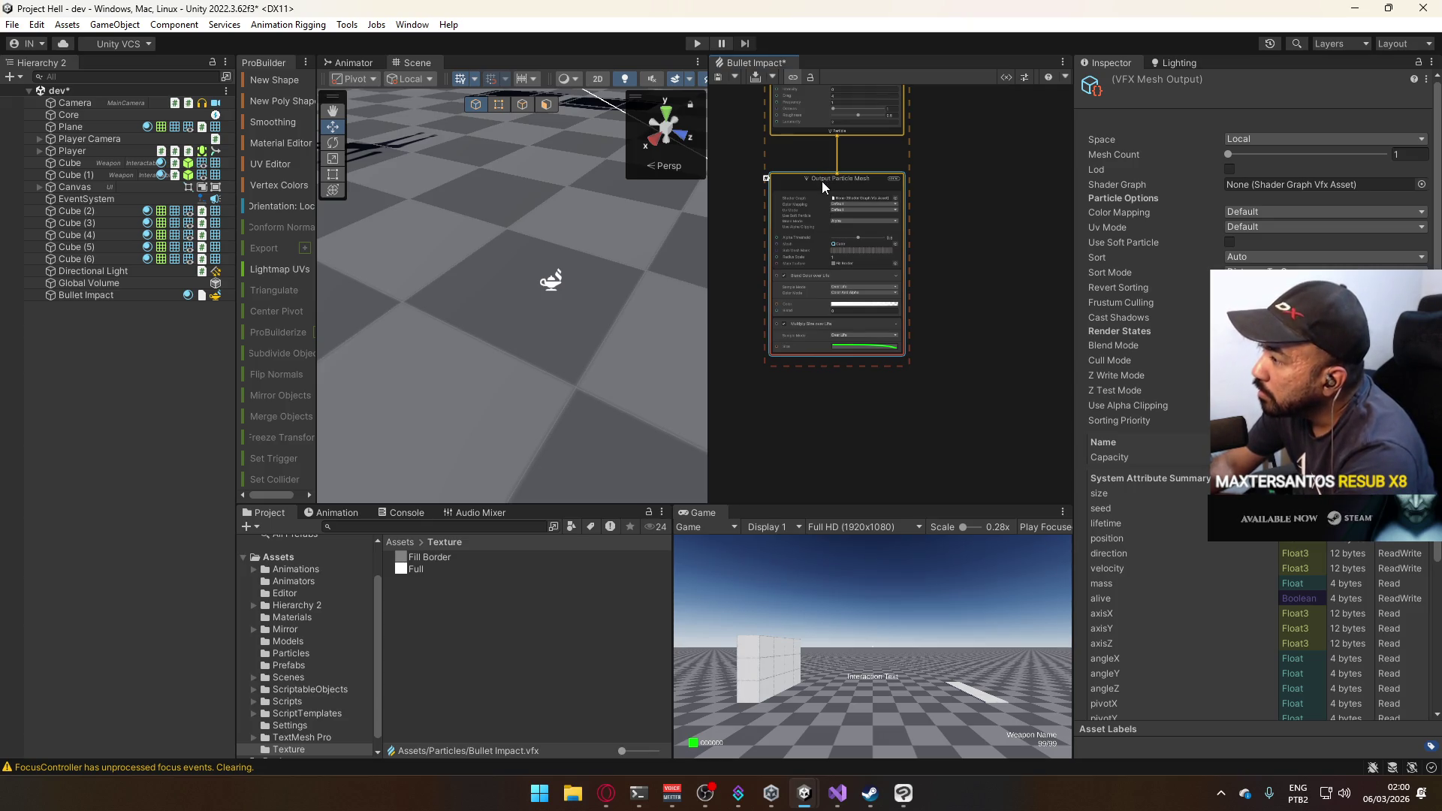
scroll(1195, 295, down, 5)
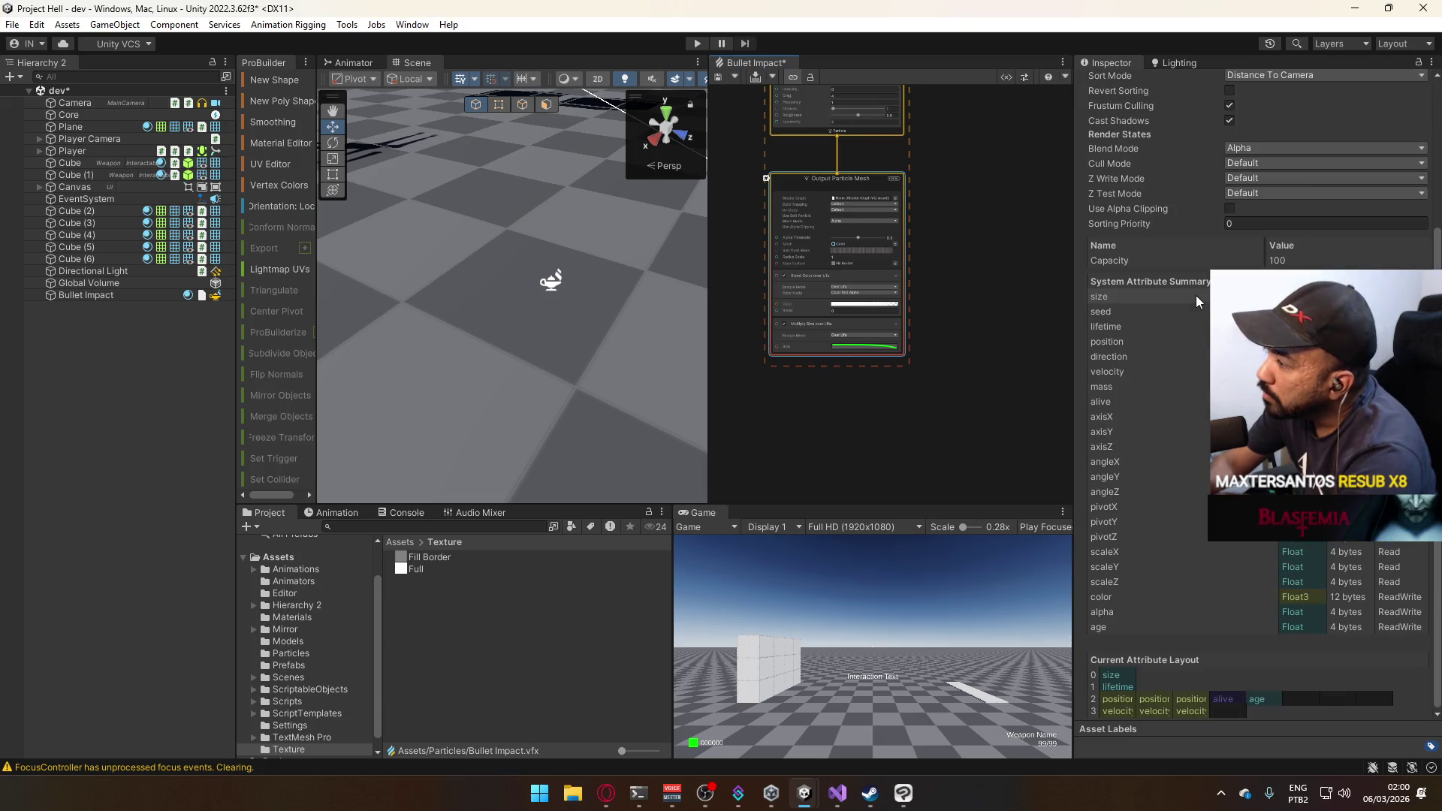
scroll(1196, 297, up, 5)
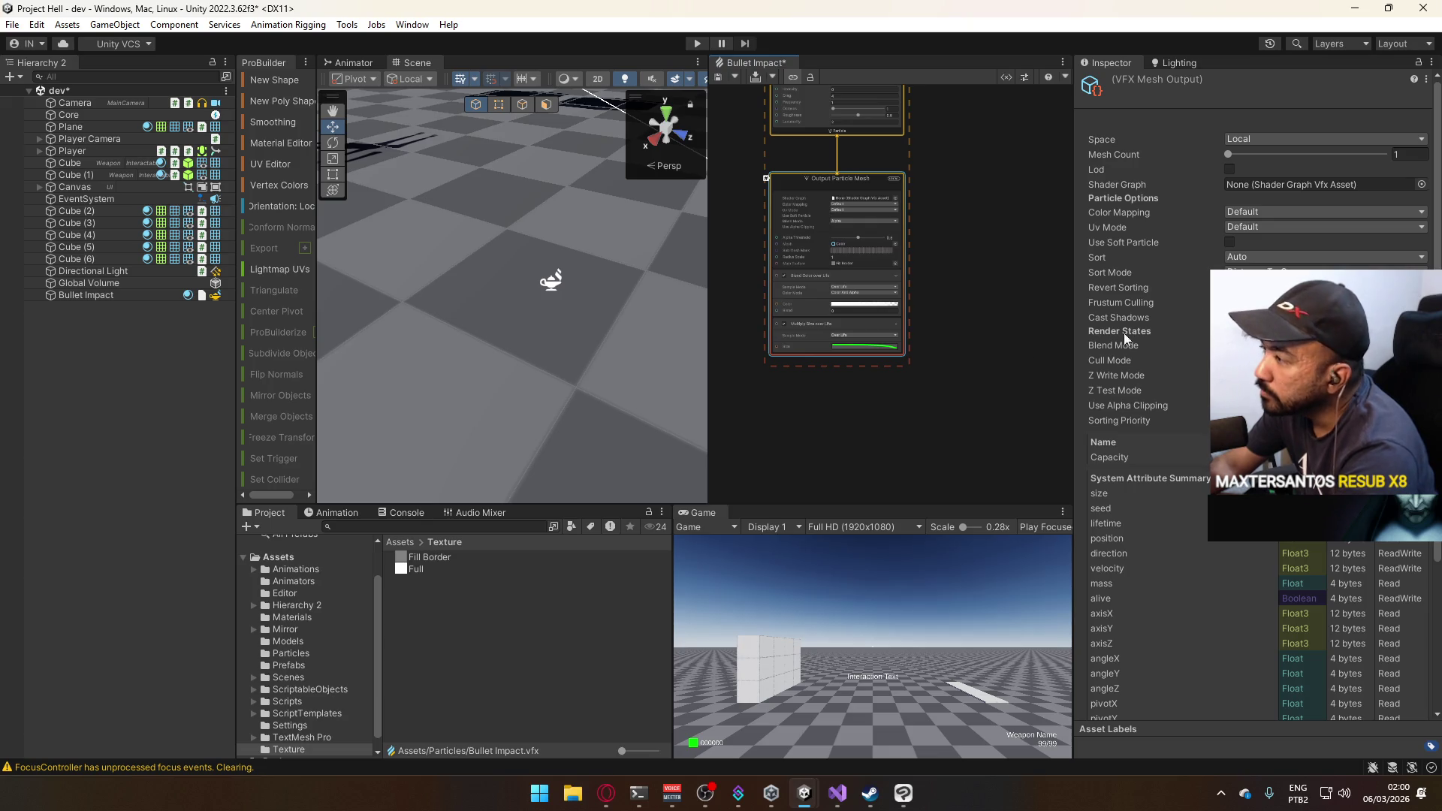
click(606, 793)
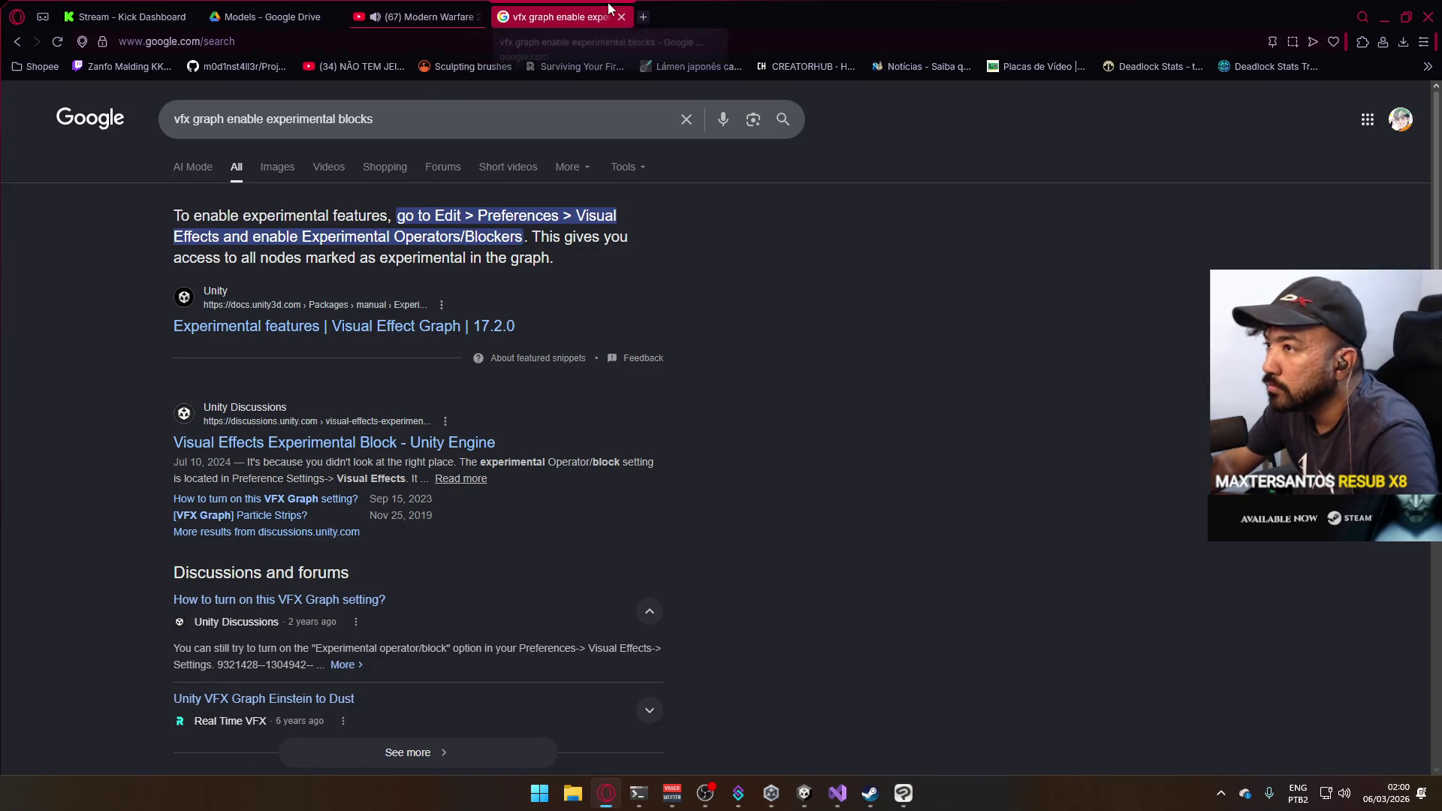
Search Google in a new browser tab for 'vfx graph enable instancing'.
click(643, 17)
text(vfx )
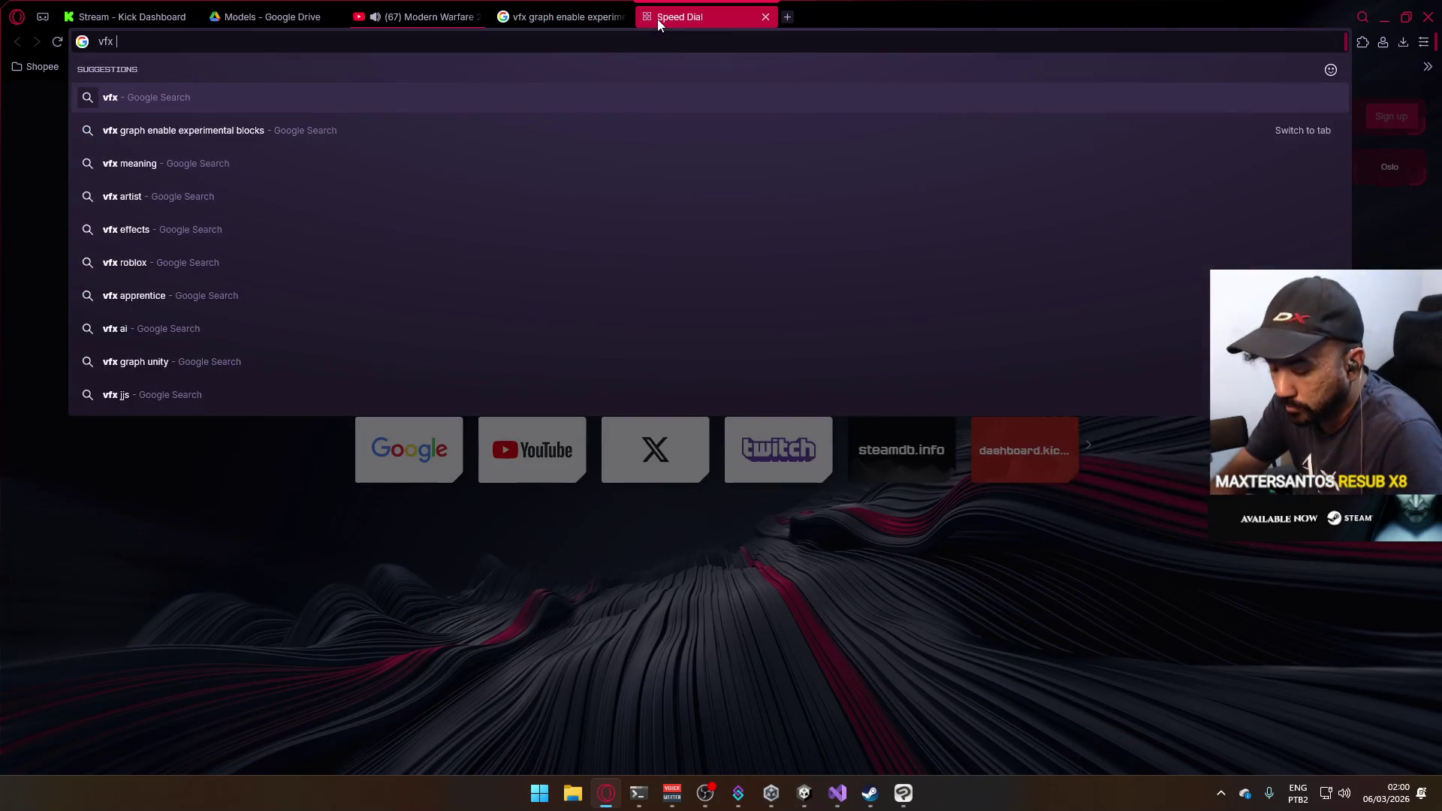
text(graph enable instancing)
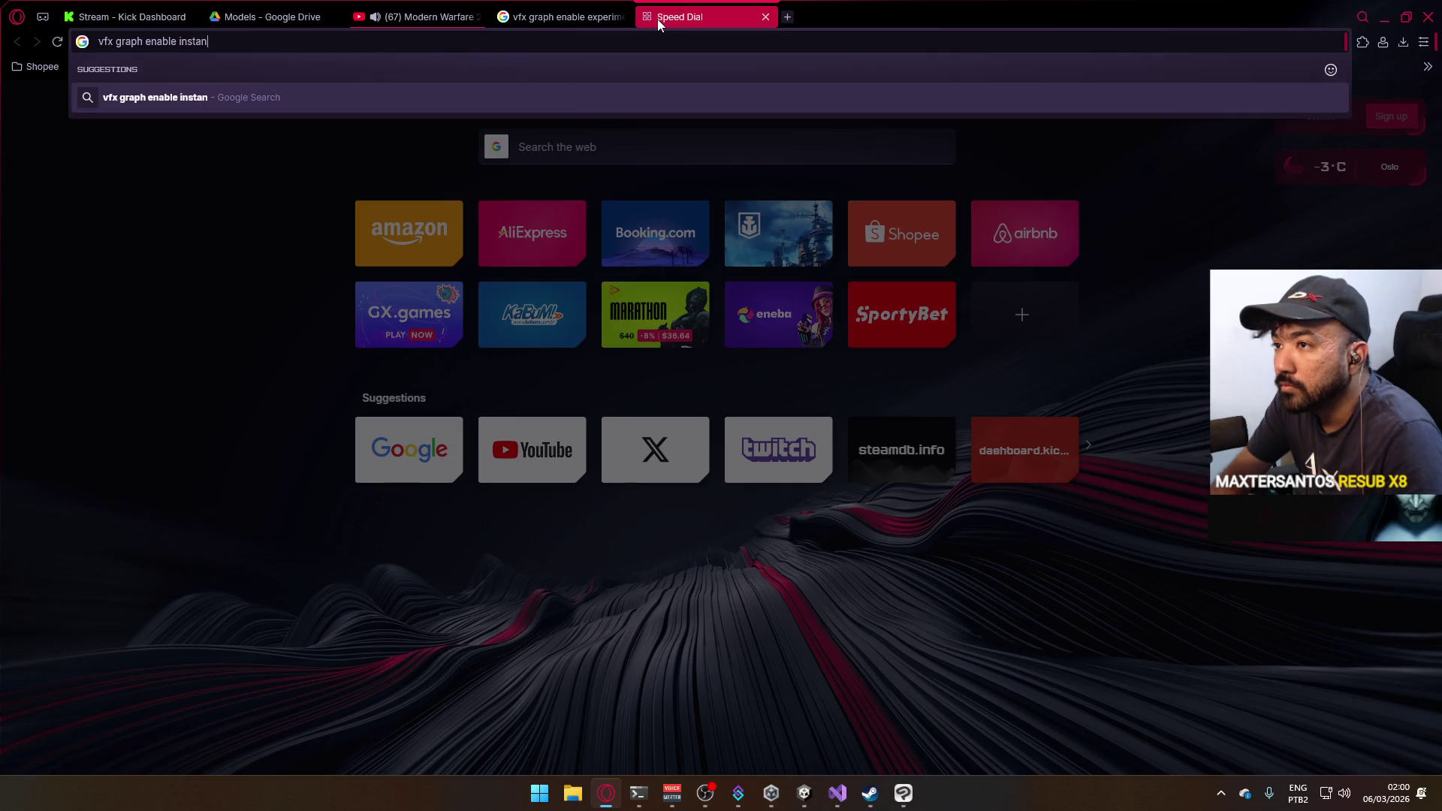
key(Return)
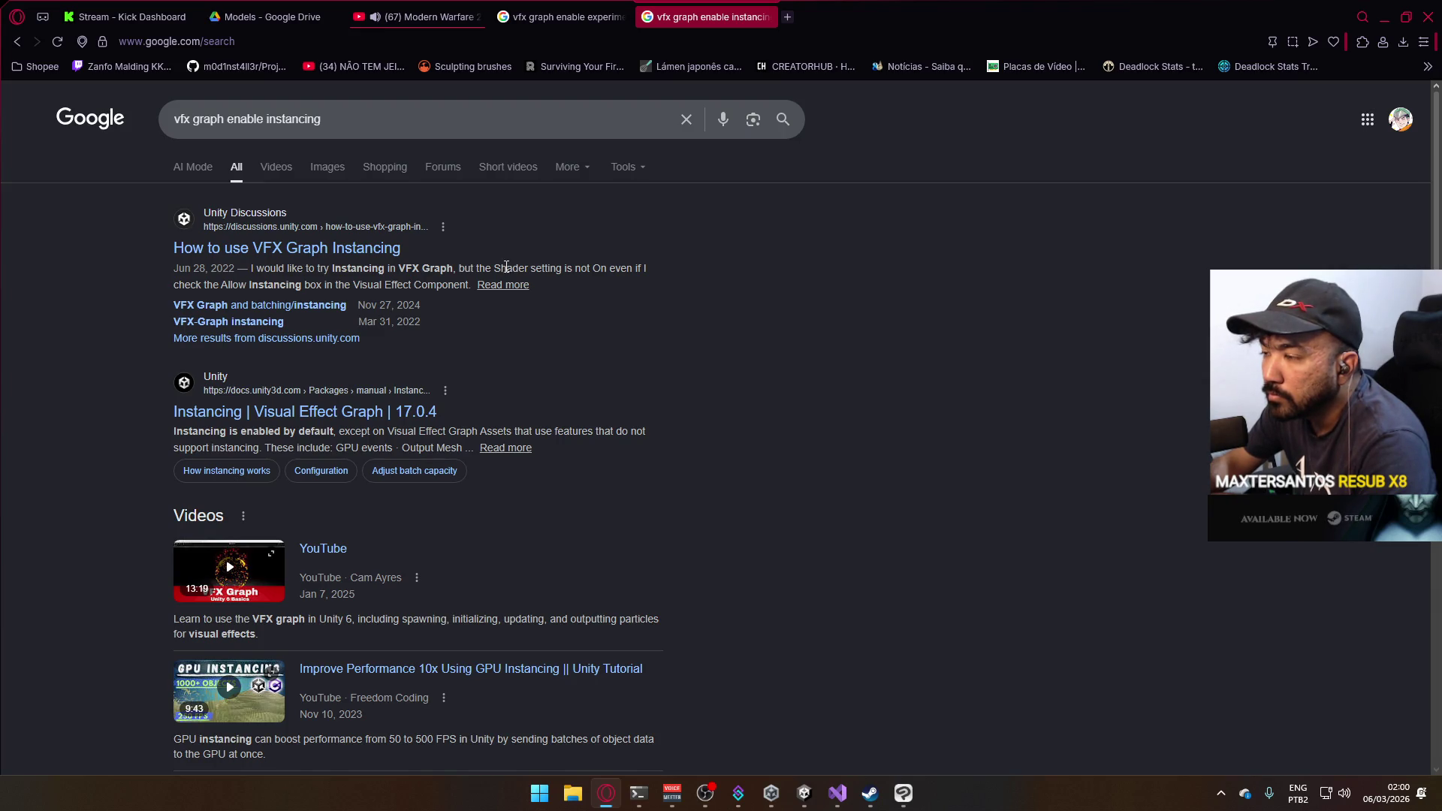
Read through the 'How to use VFX Graph Instancing' forum thread, then switch back to Unity.
click(346, 255)
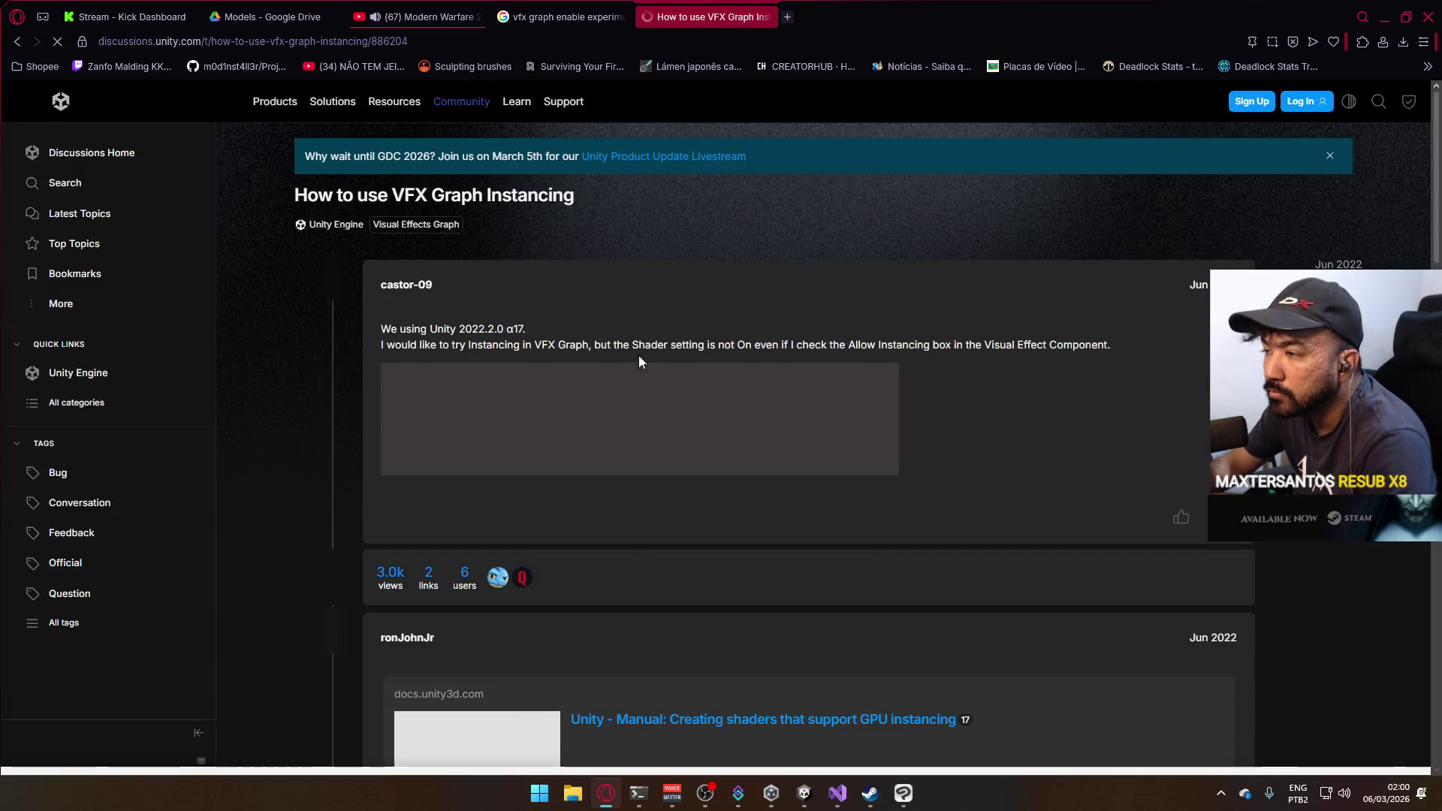
scroll(765, 447, down, 3)
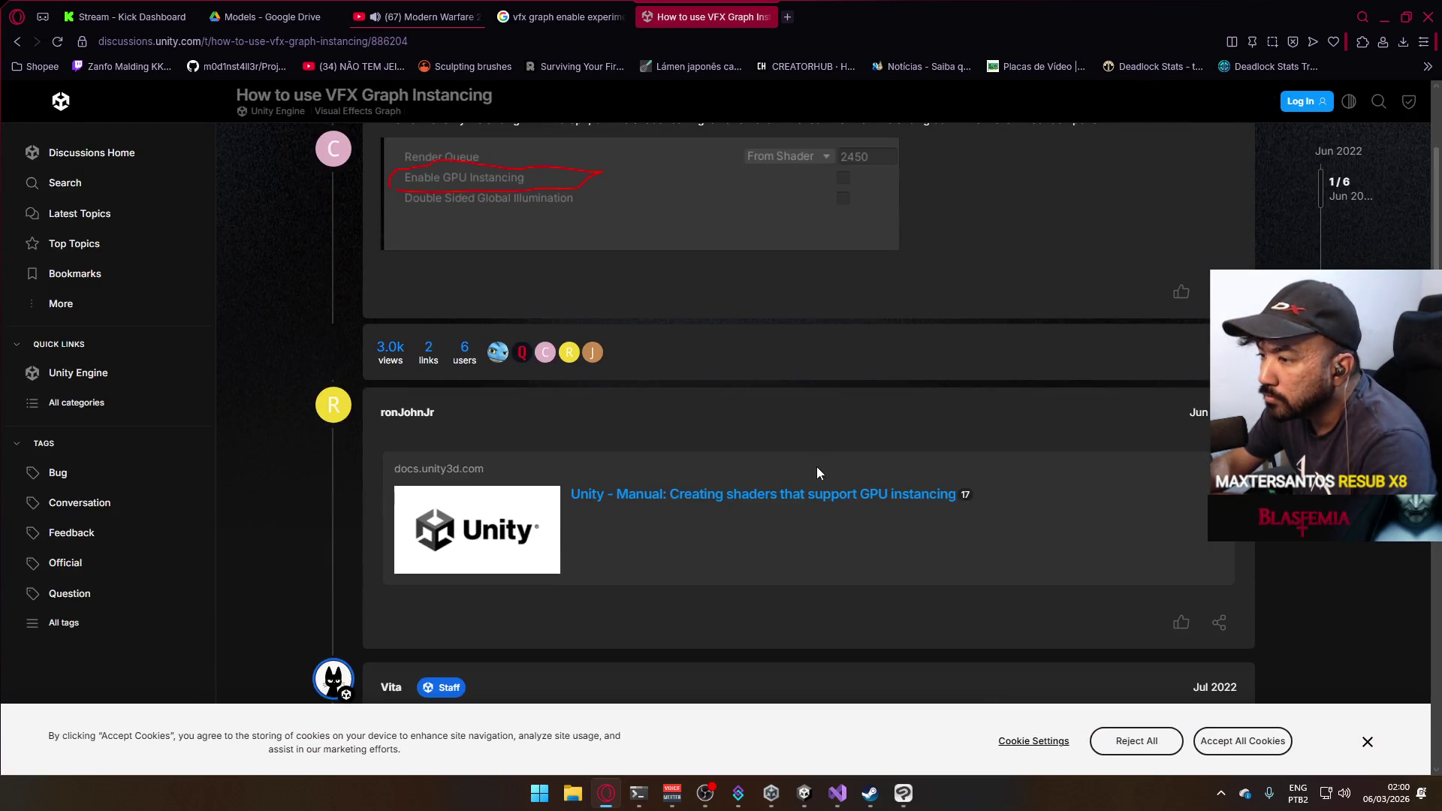
scroll(944, 548, down, 3)
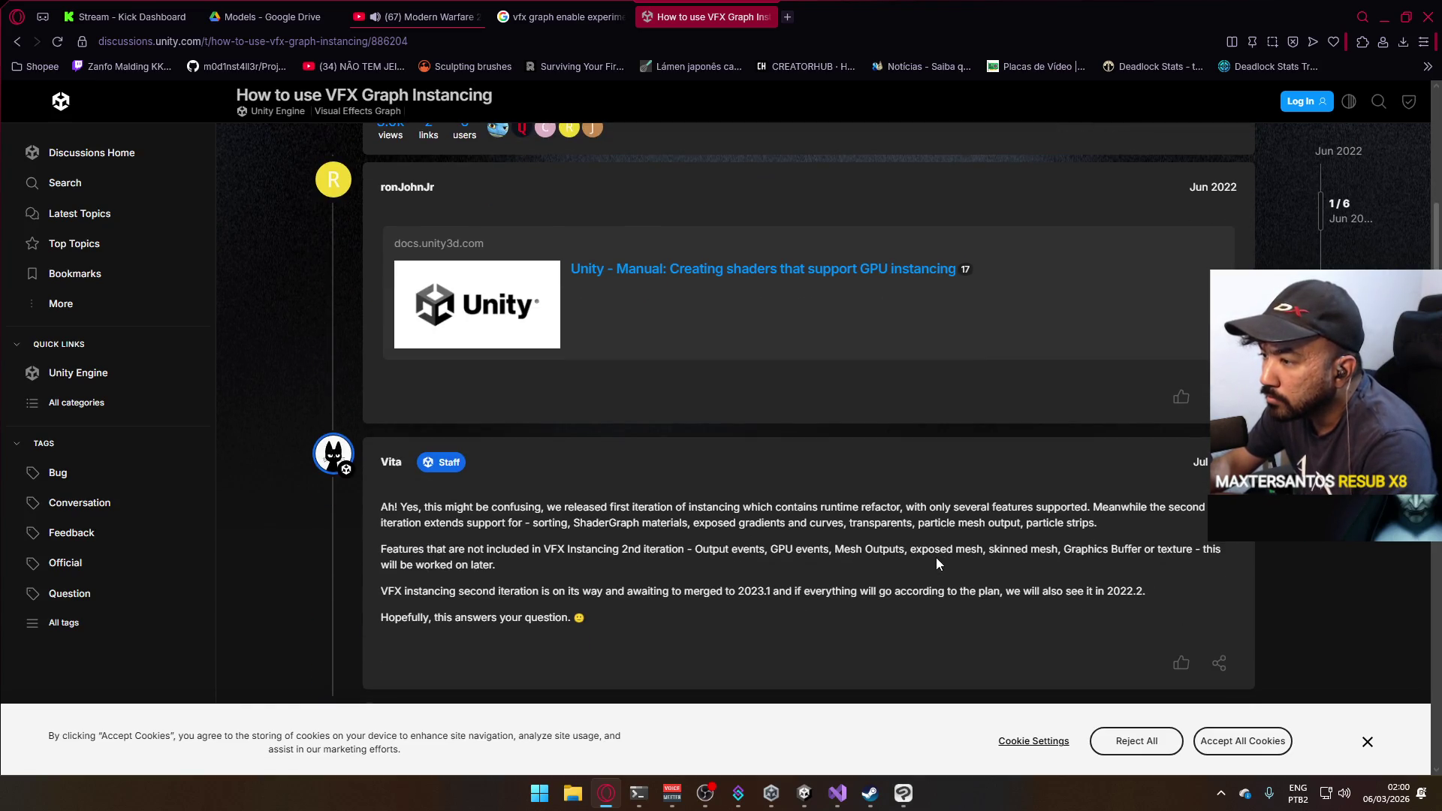
scroll(935, 557, down, 3)
scroll(936, 564, down, 7)
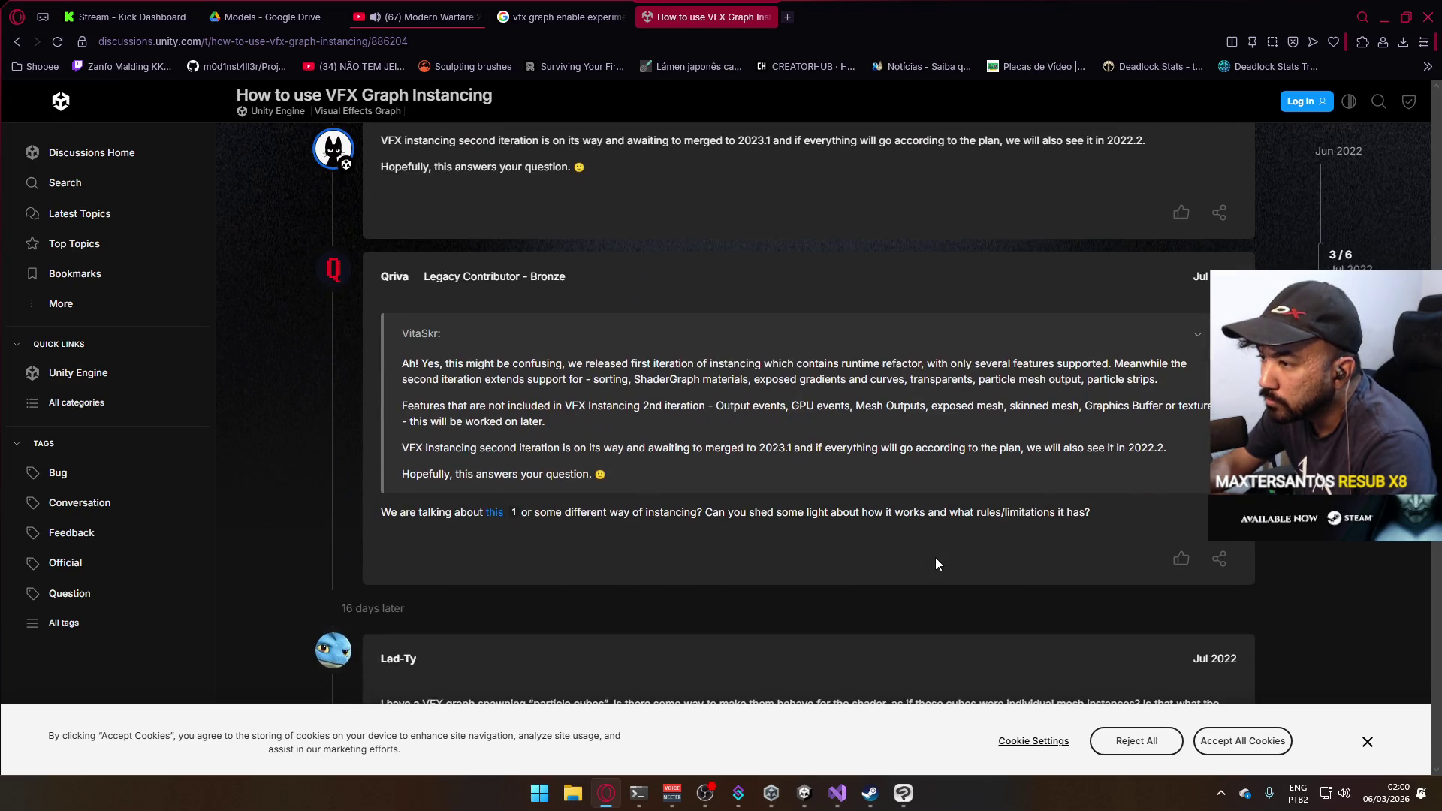
scroll(935, 563, down, 3)
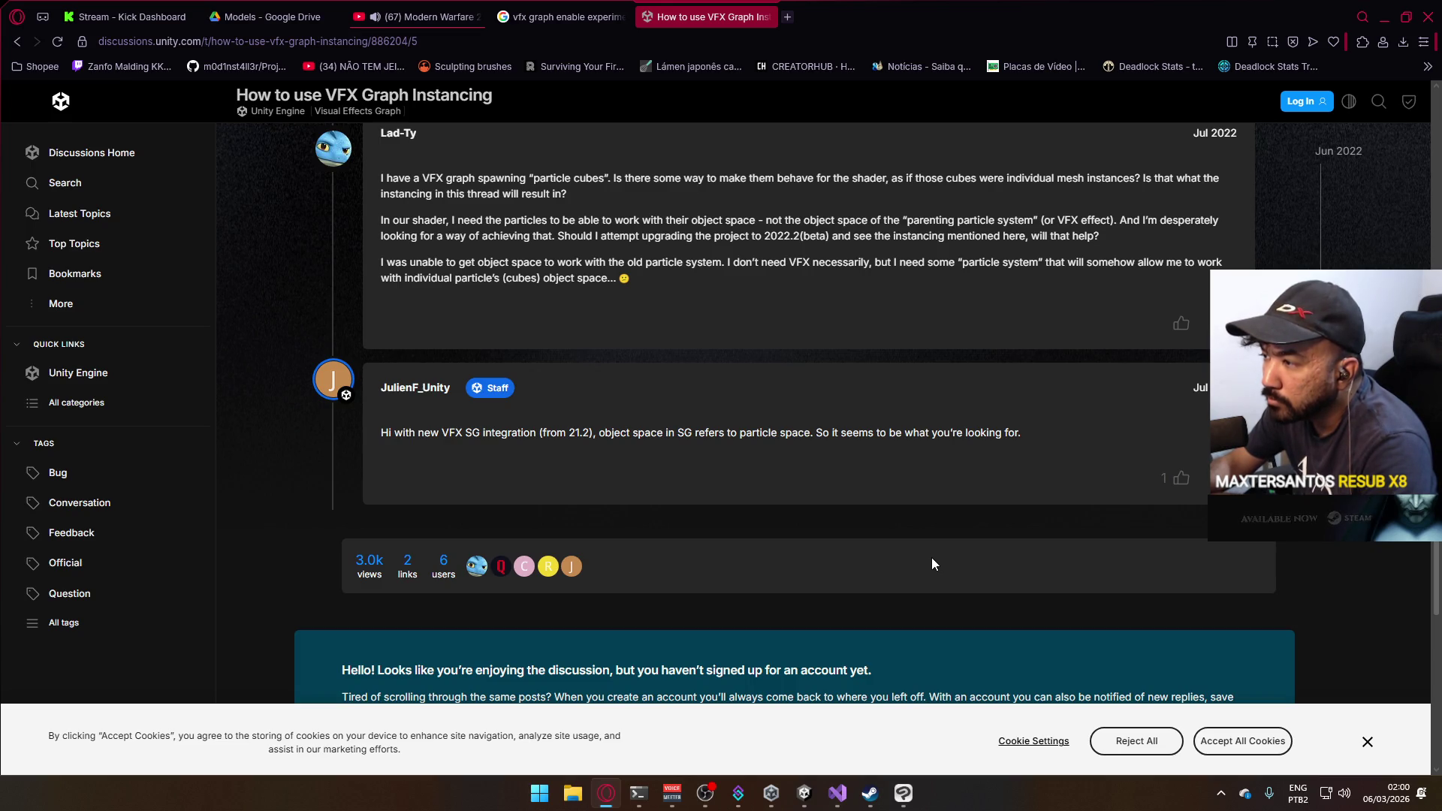
scroll(931, 559, down, 7)
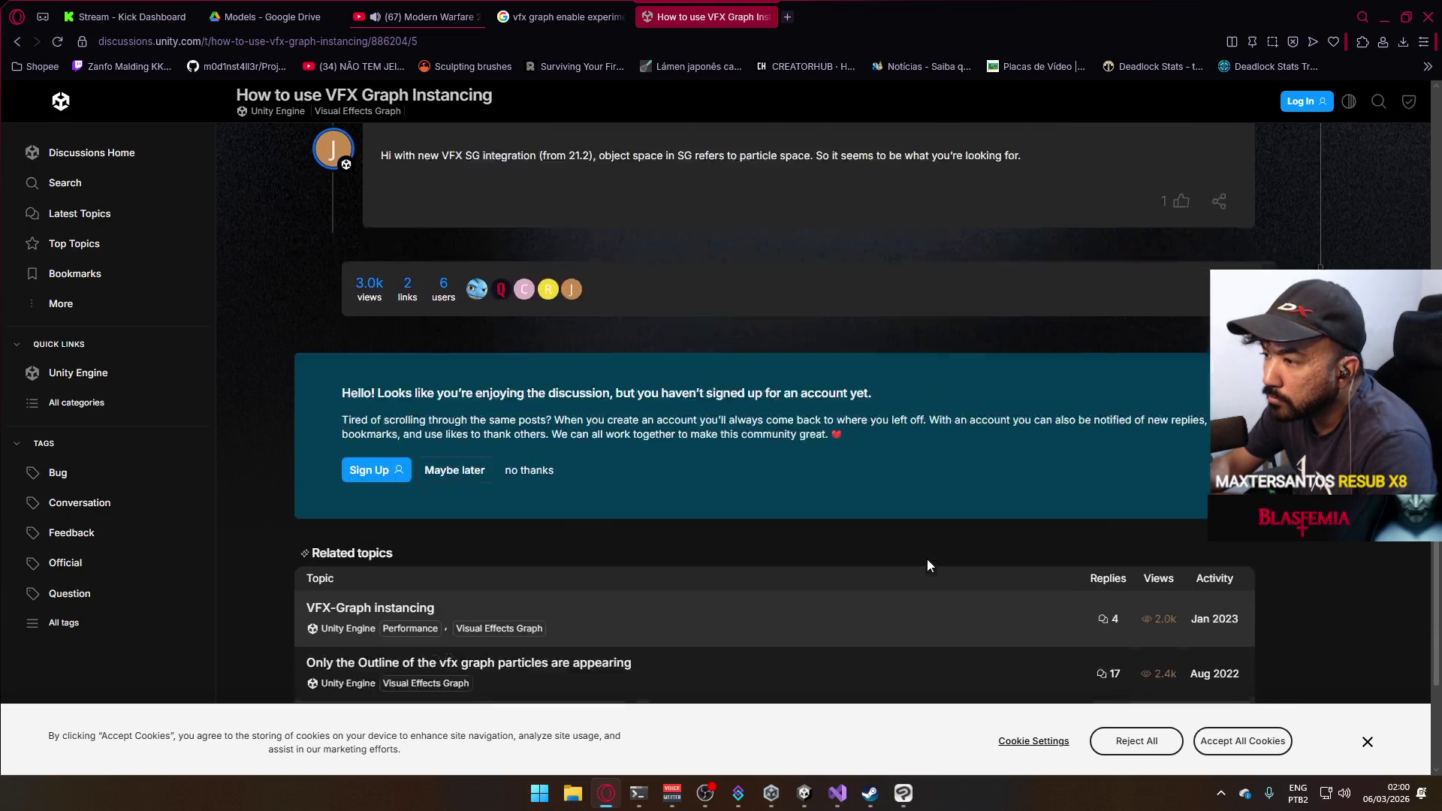
key(alt+Tab)
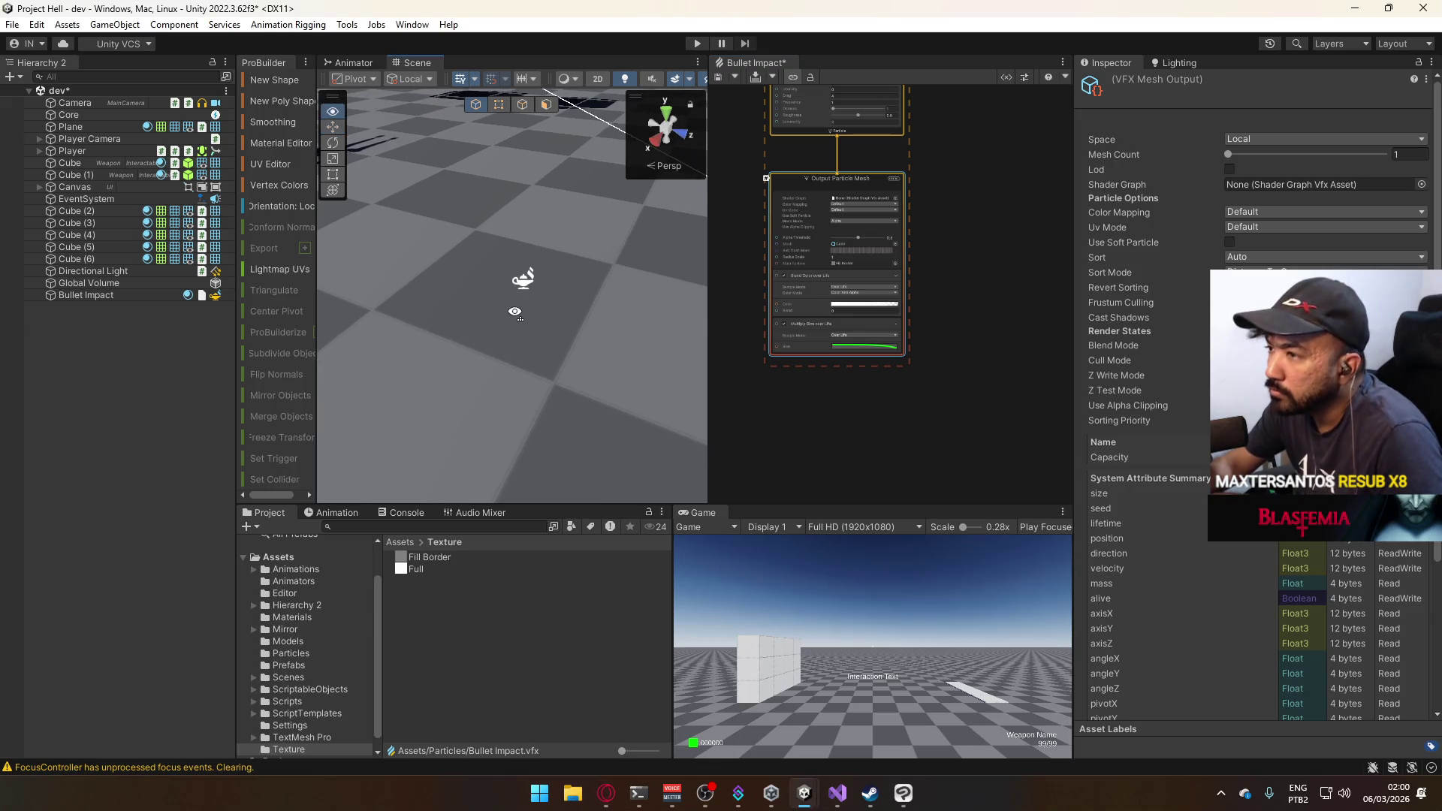
Save the Bullet Impact object as a prefab in Assets/Prefabs.
click(529, 280)
drag(528, 280, 598, 337)
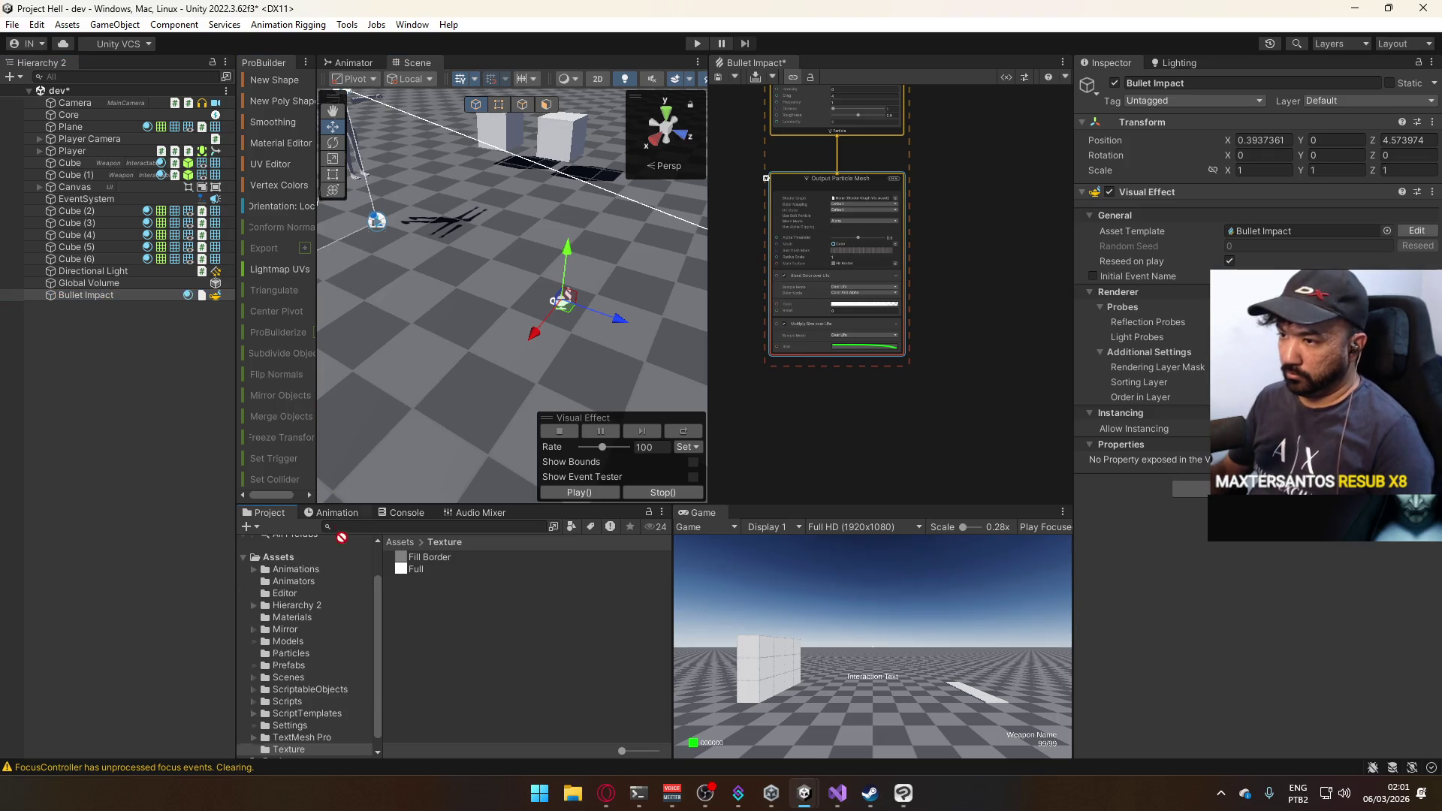
scroll(305, 708, up, 2)
drag(306, 708, 305, 706)
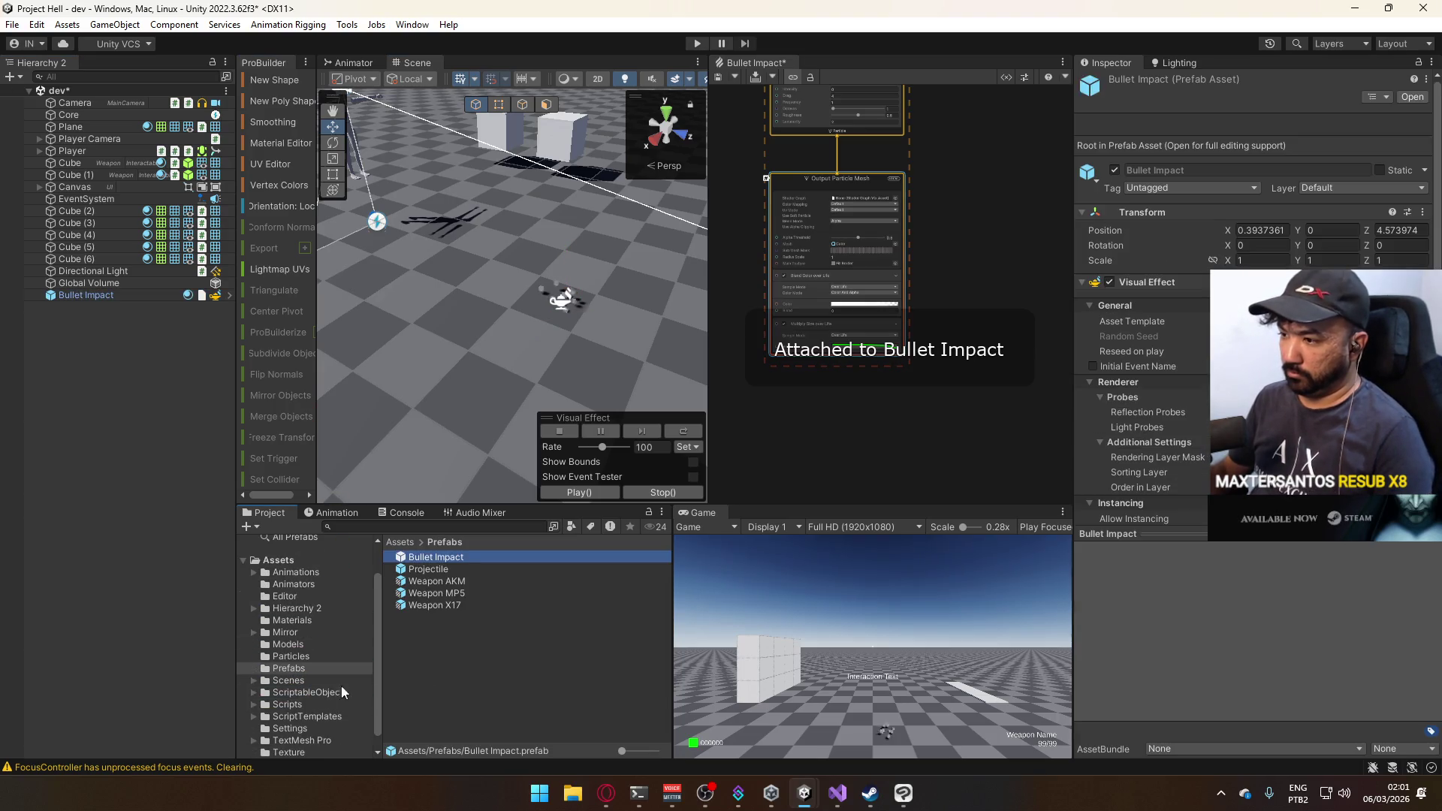
click(491, 652)
Delete Bullet Impact from the scene and select the Database asset in ScriptableObjects.
click(88, 296)
key(Delete)
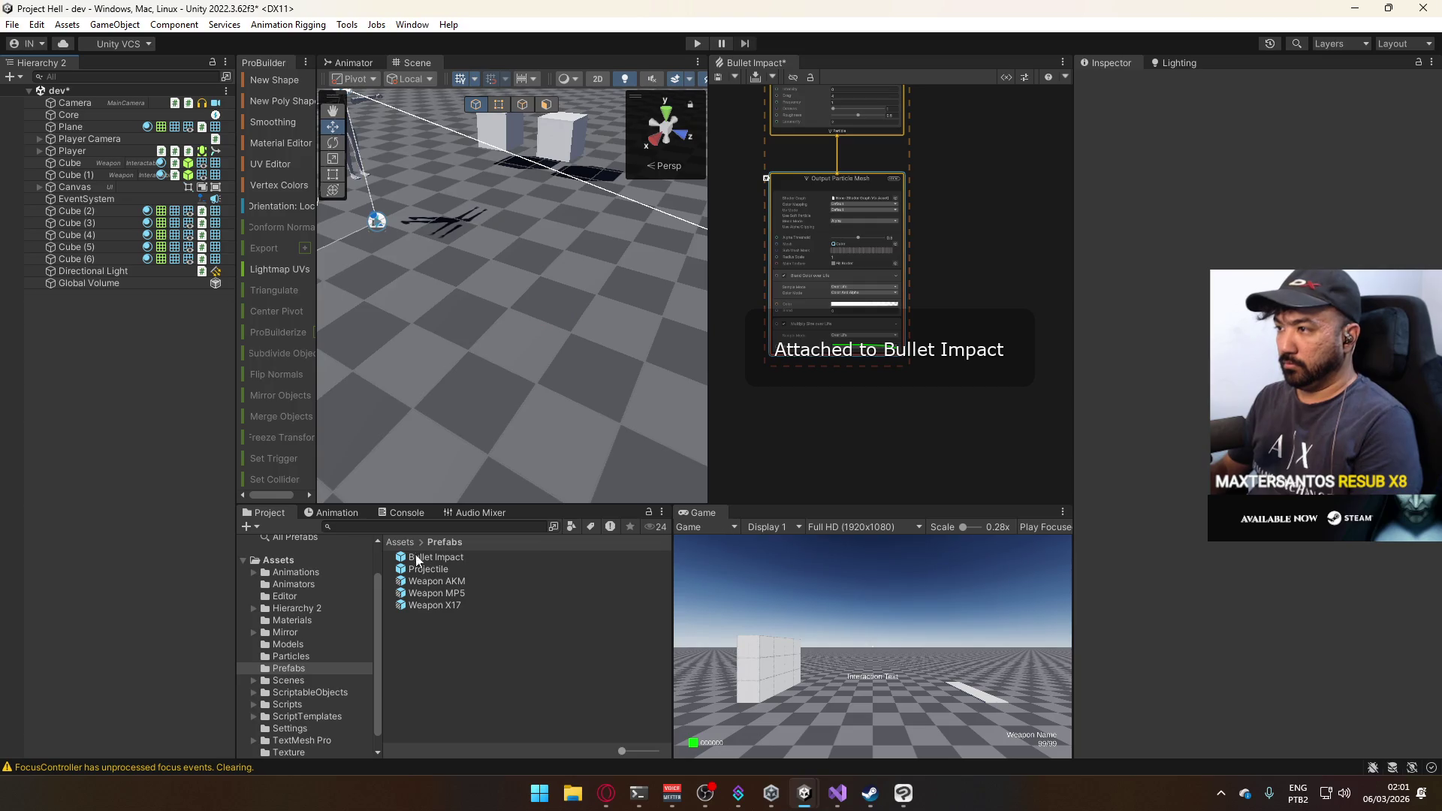
click(315, 692)
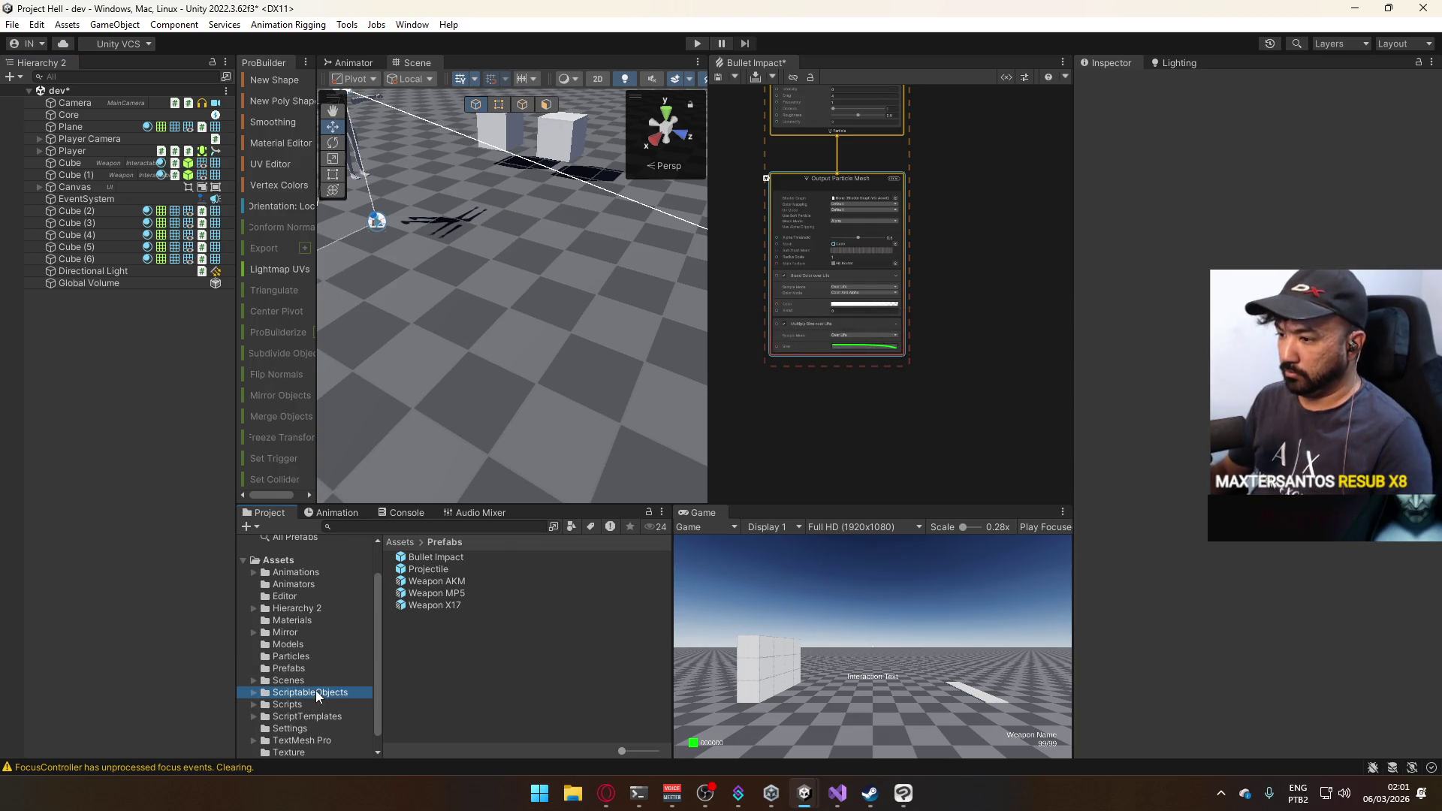
click(450, 581)
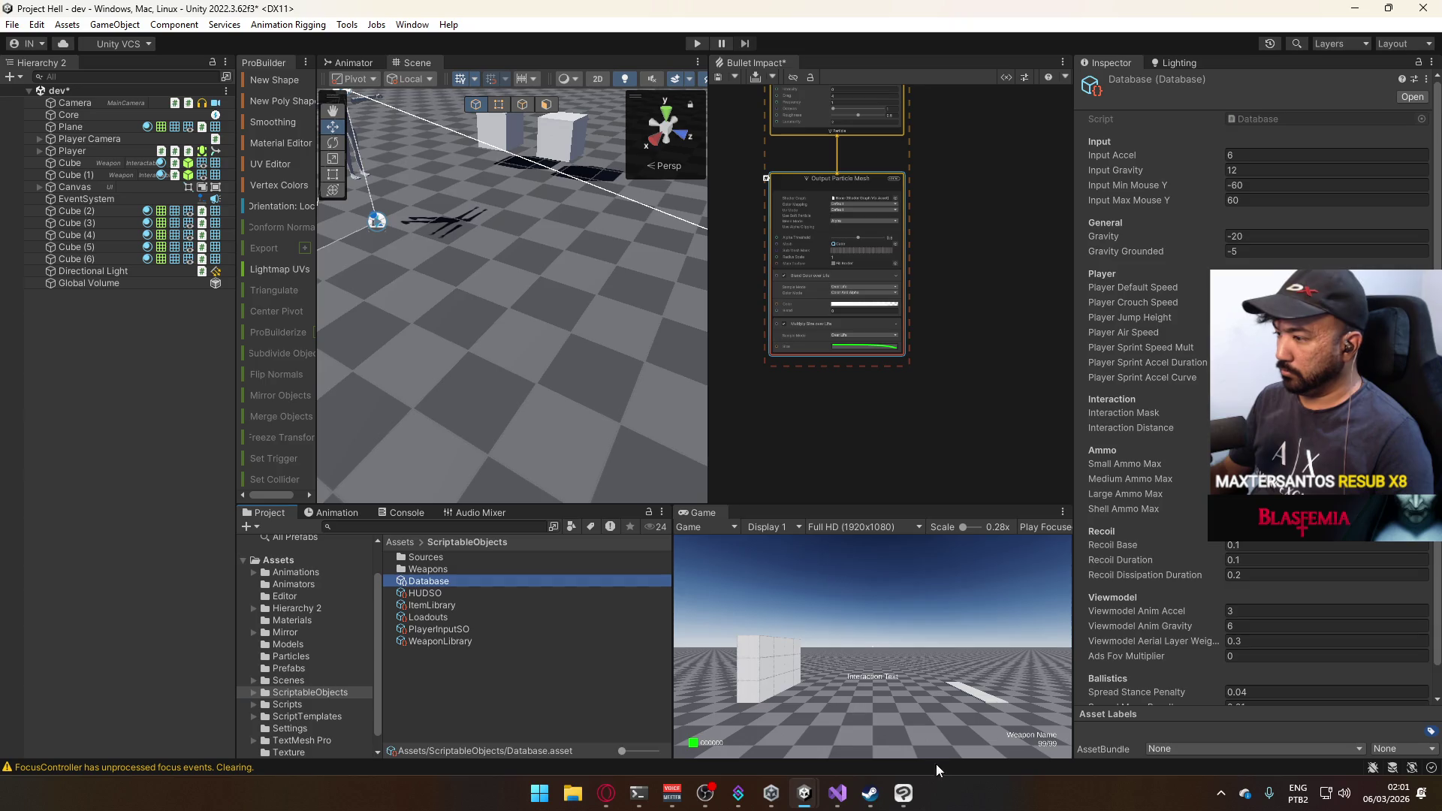
Add 'public Transform bulletImpact;' below bulletPrefab in Database.cs and save it.
mouse_move(837, 795)
click(755, 706)
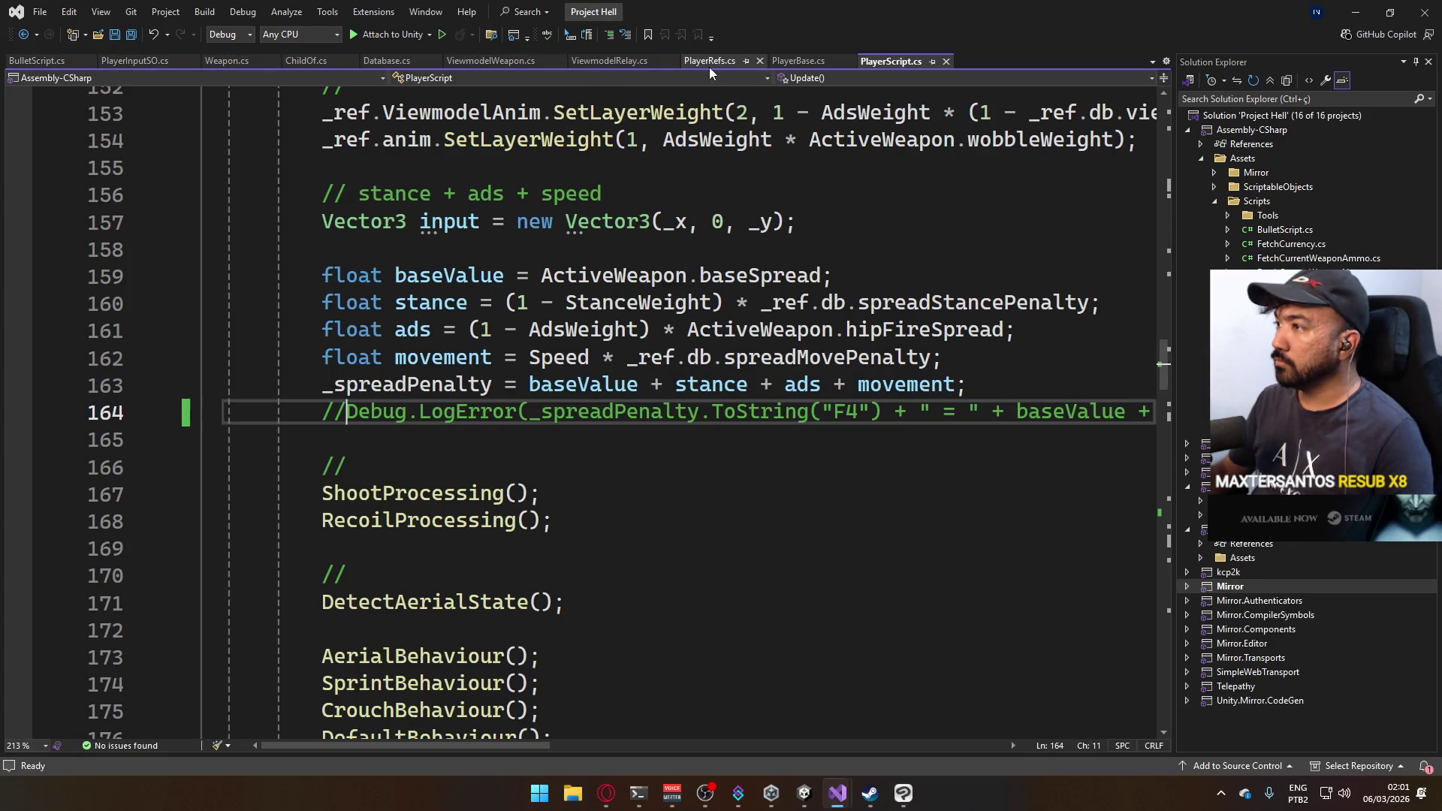
click(387, 61)
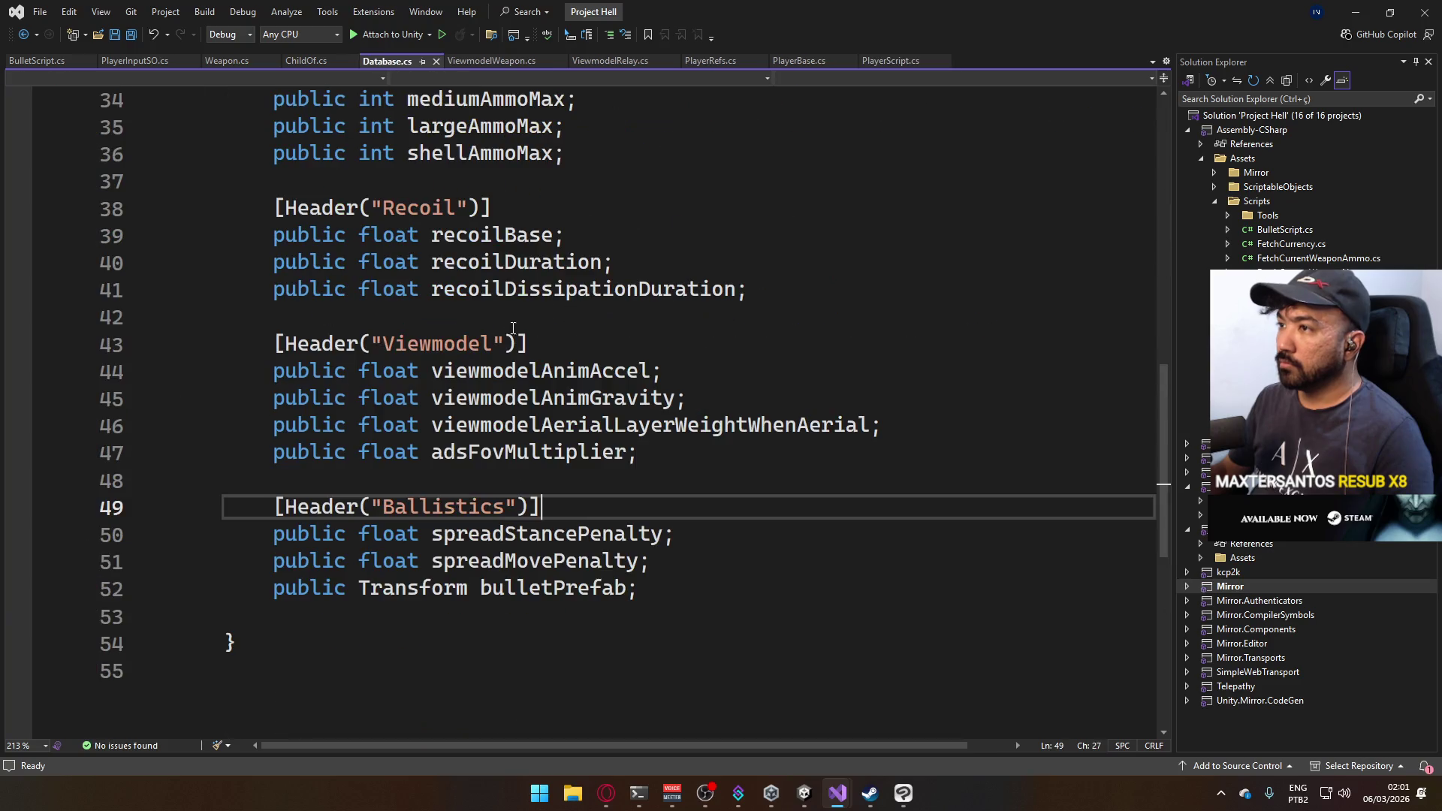
click(692, 593)
key(Return)
text(p)
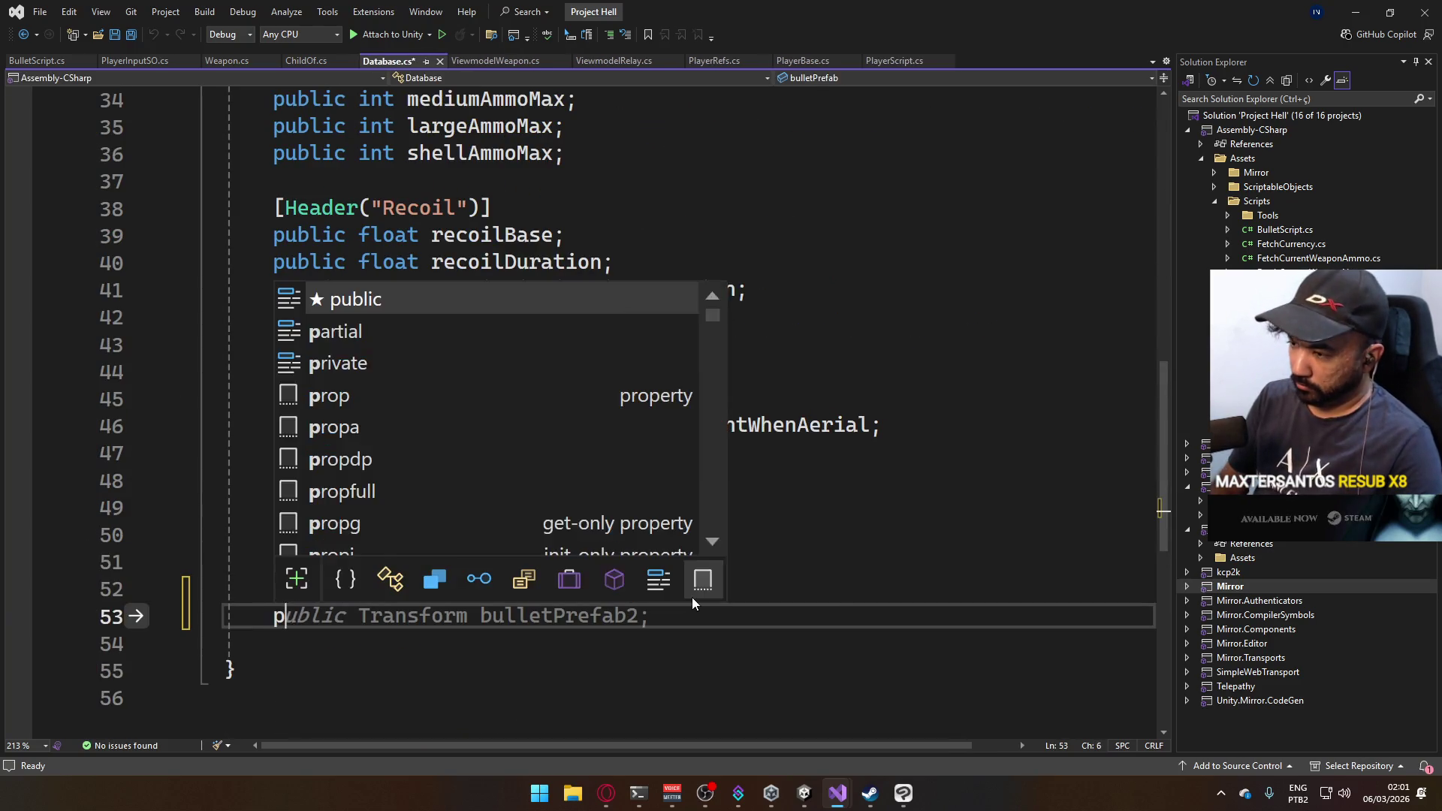
text(ublic Transform bu)
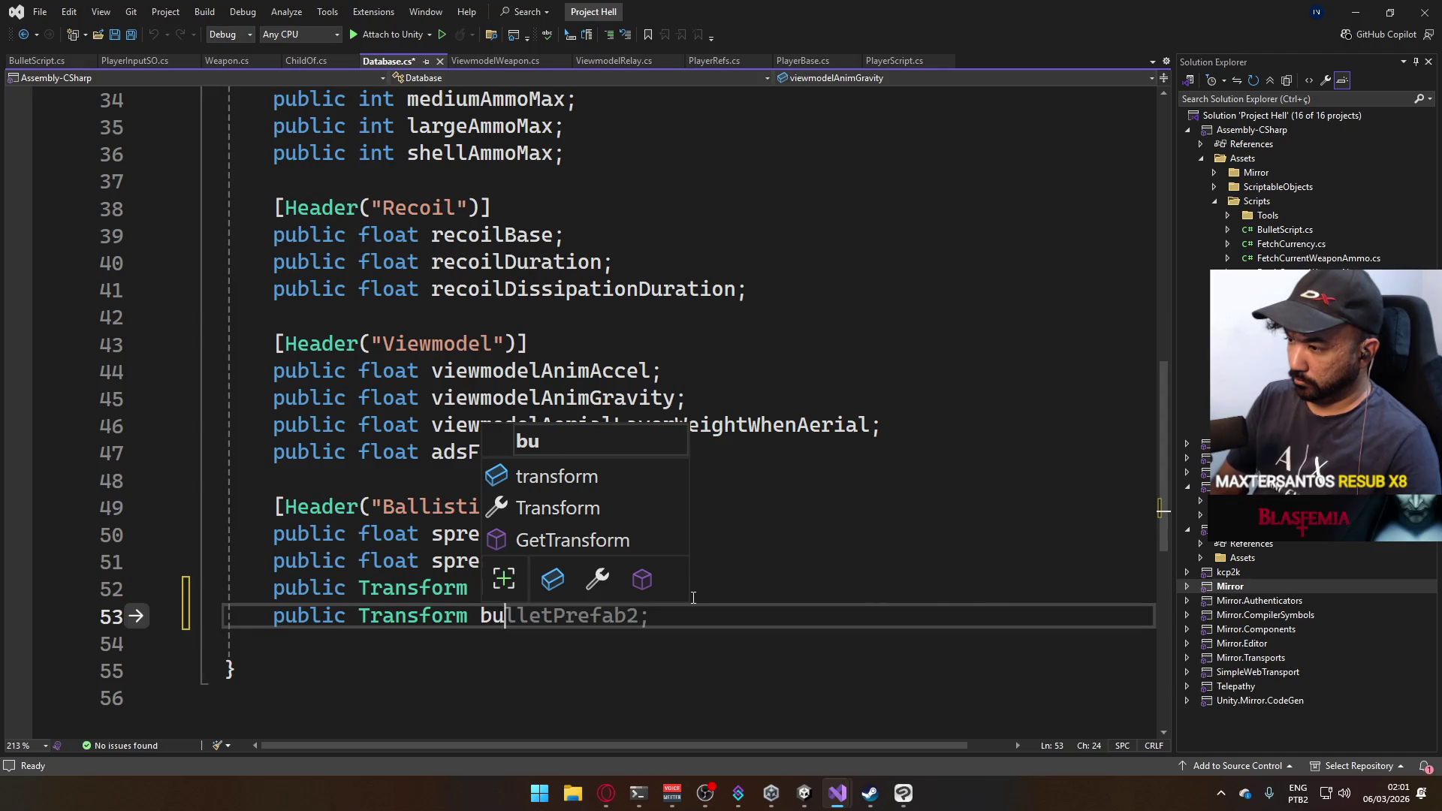
text(lletImpact;)
key(ctrl+s)
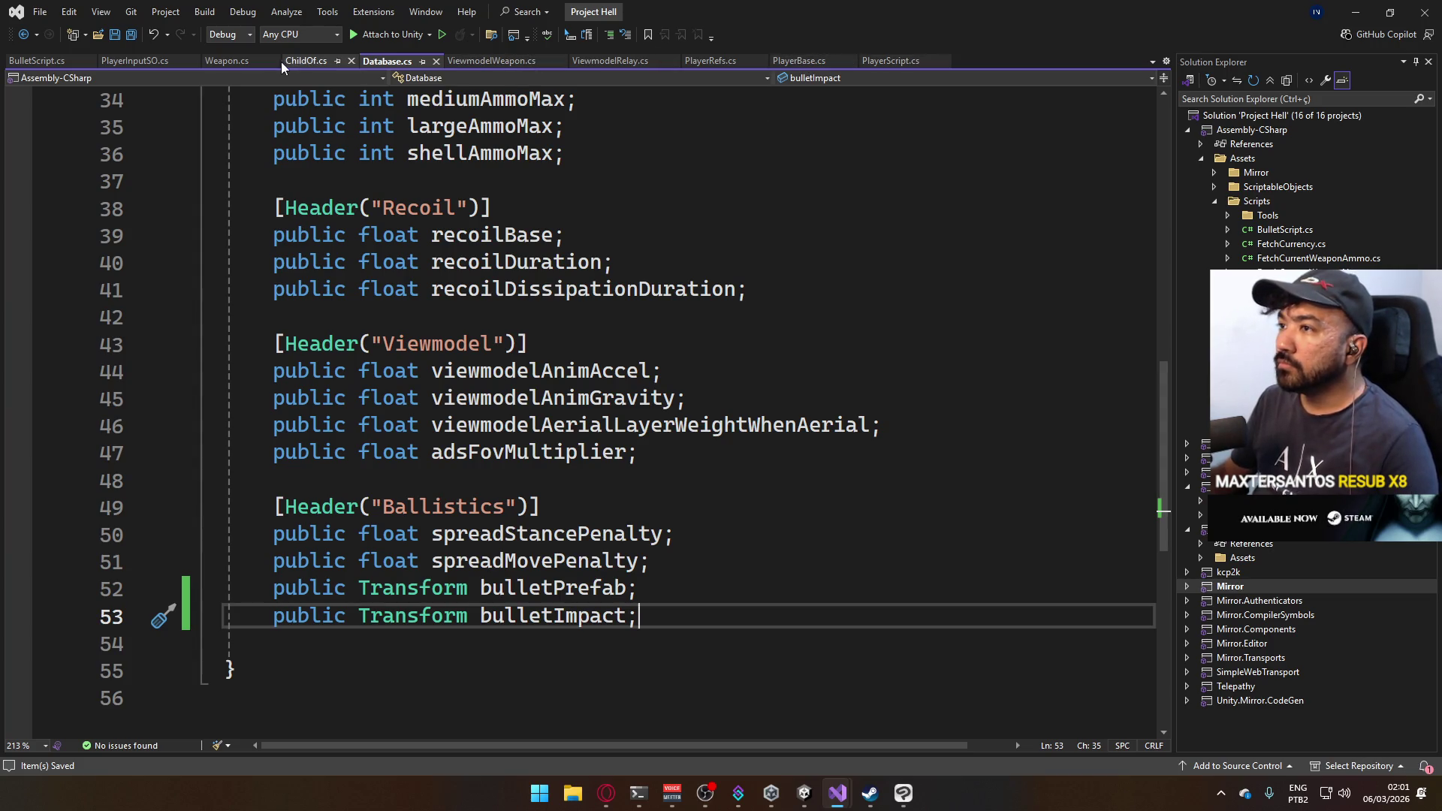
click(37, 61)
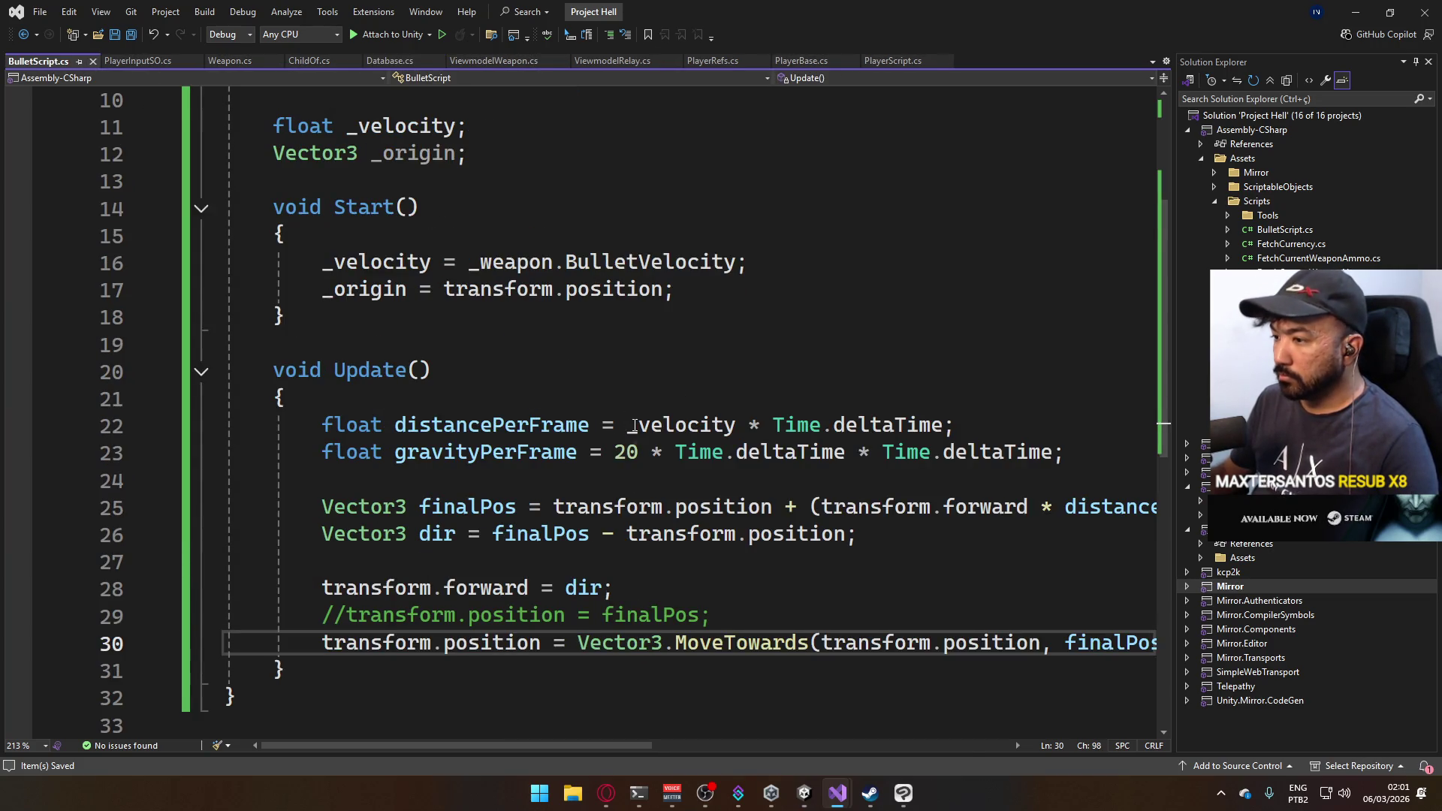
Start a new line at the end of Update reading 'bool contact = Physics.'.
scroll(780, 596, down, 1)
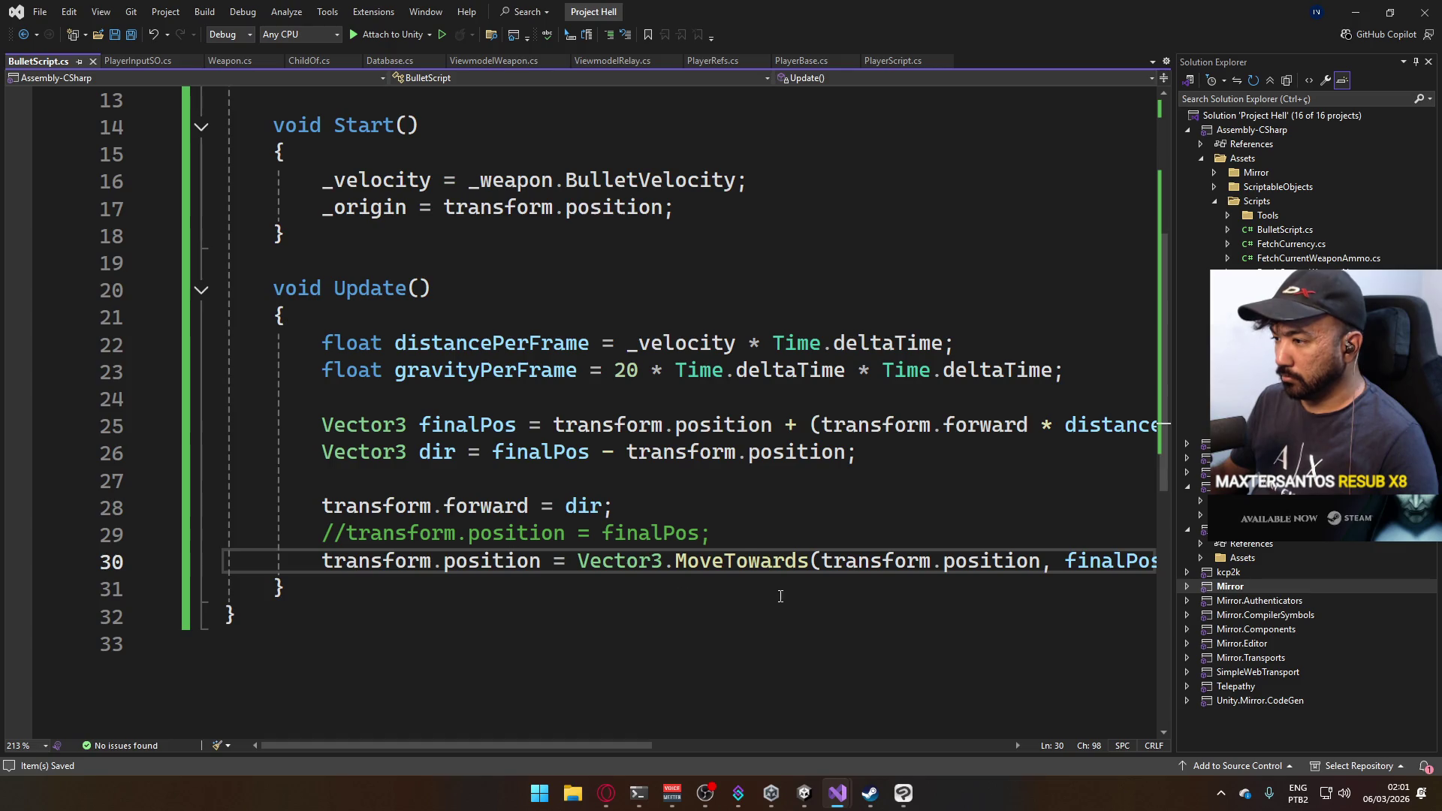
triple_click(722, 530)
click(279, 588)
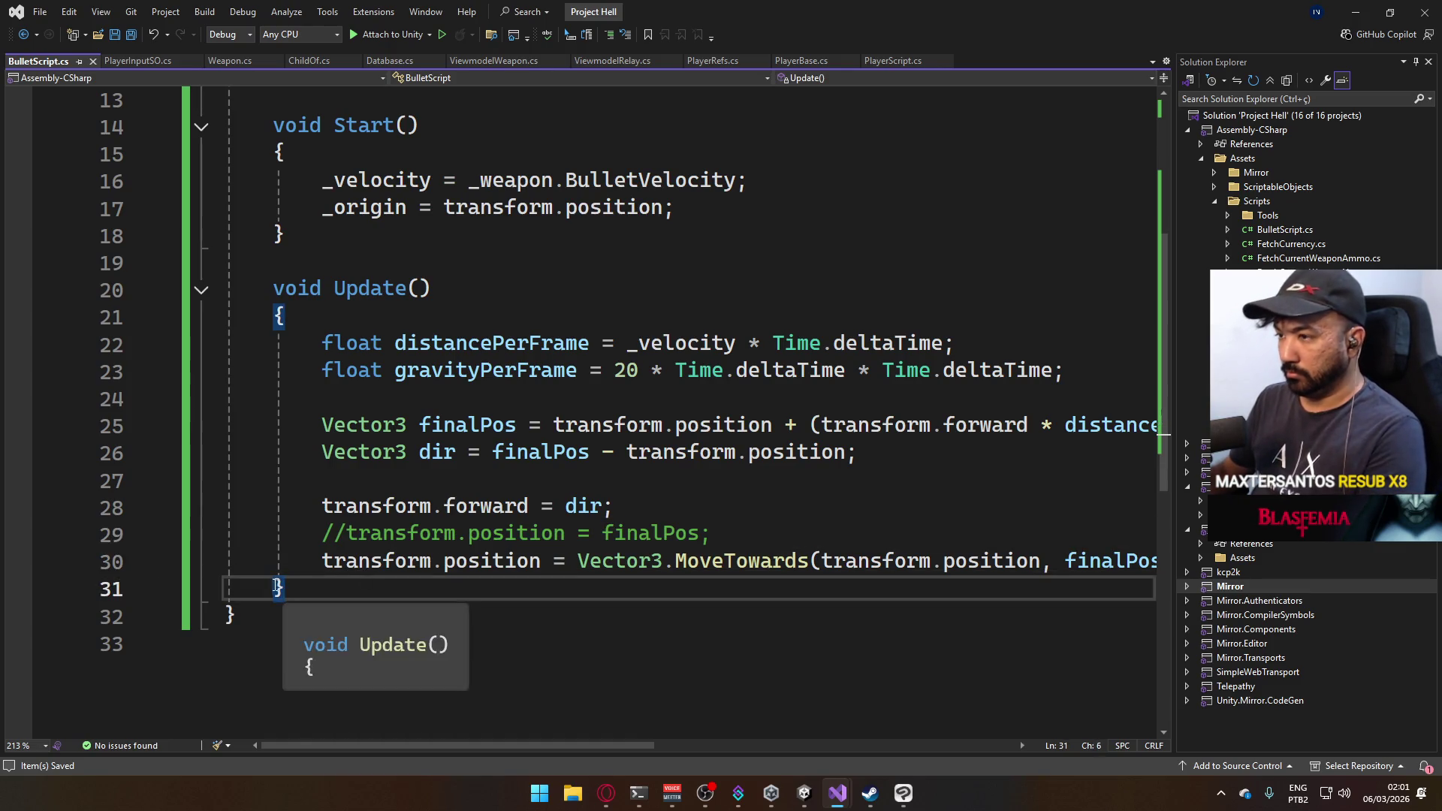
key(Return)
key(Return)
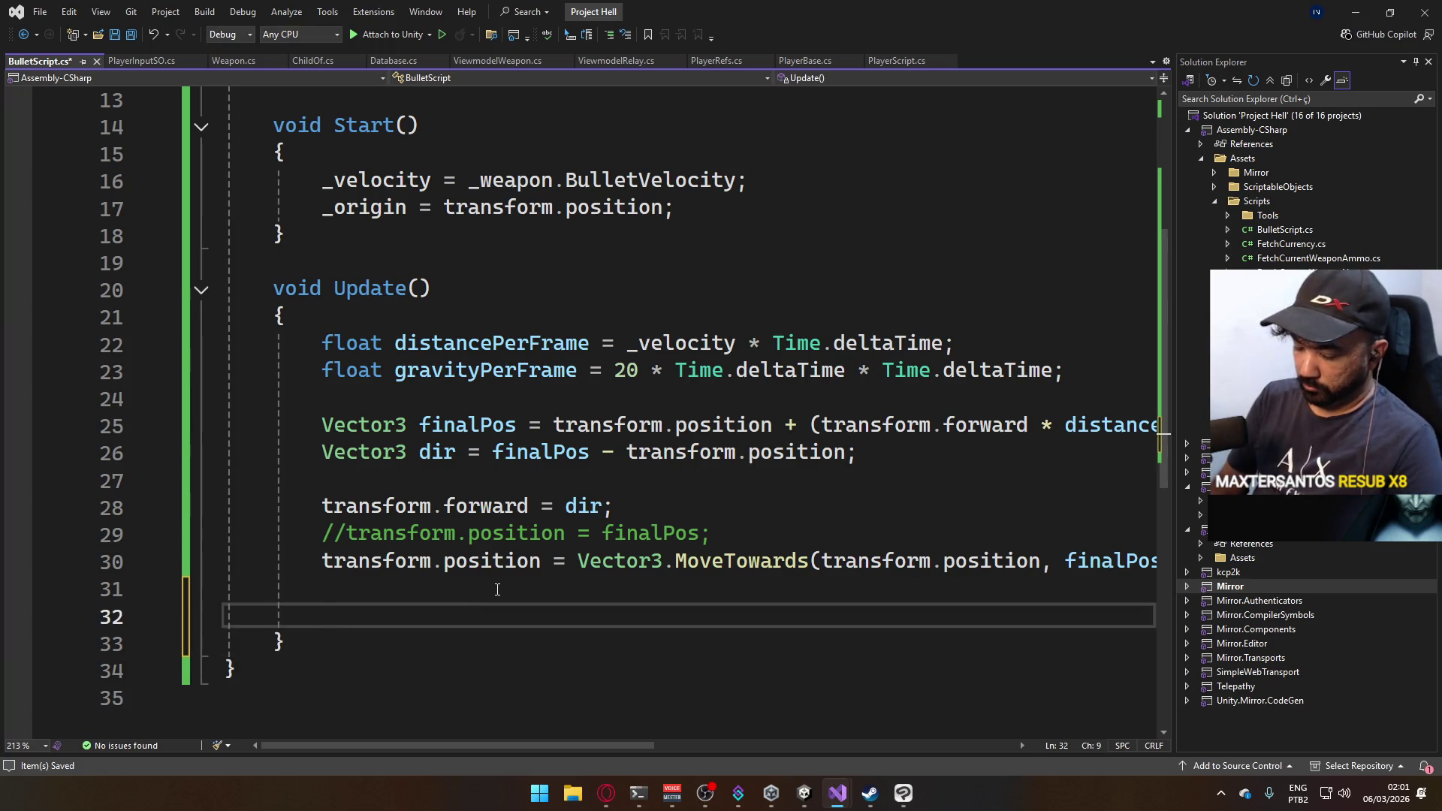
text(bool)
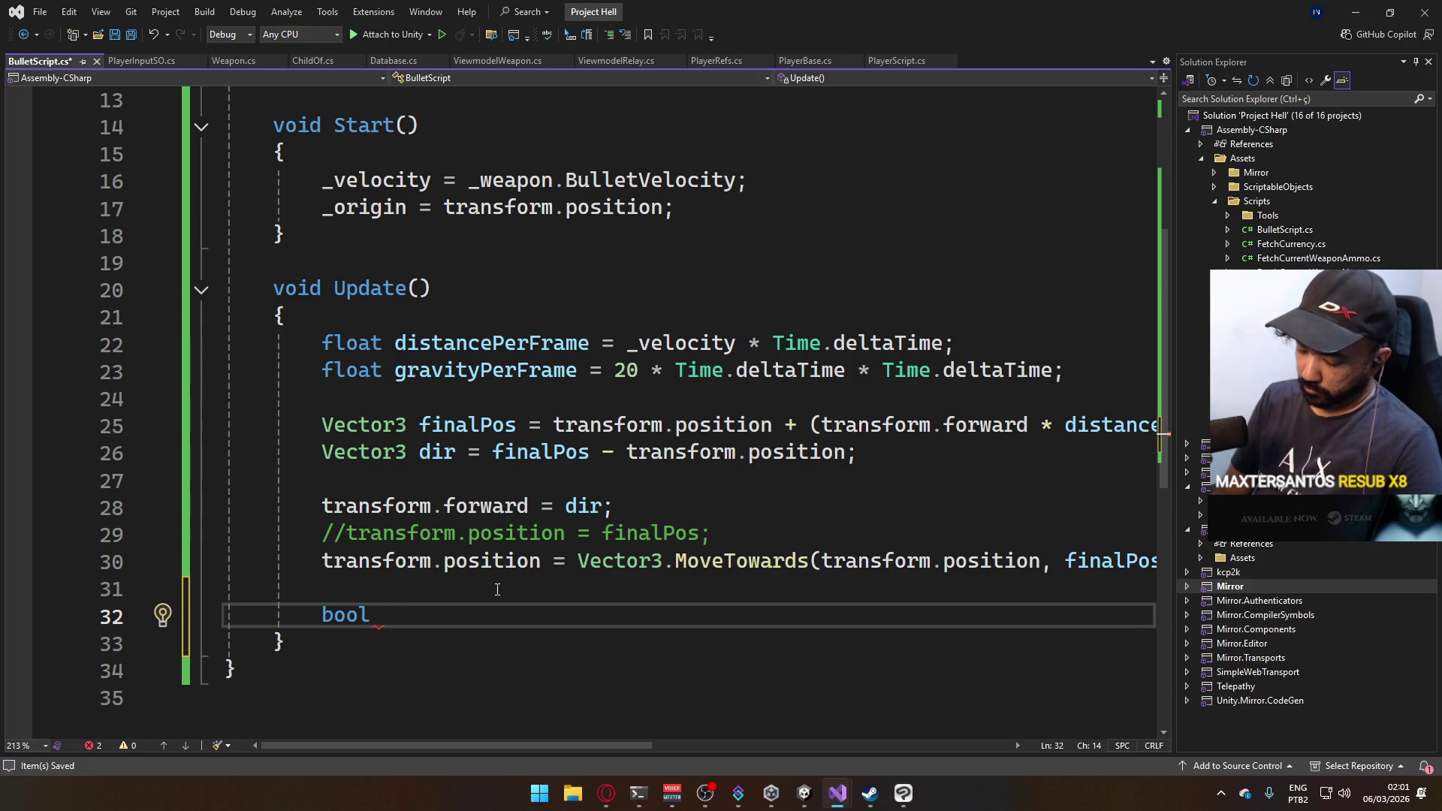
text(contact = )
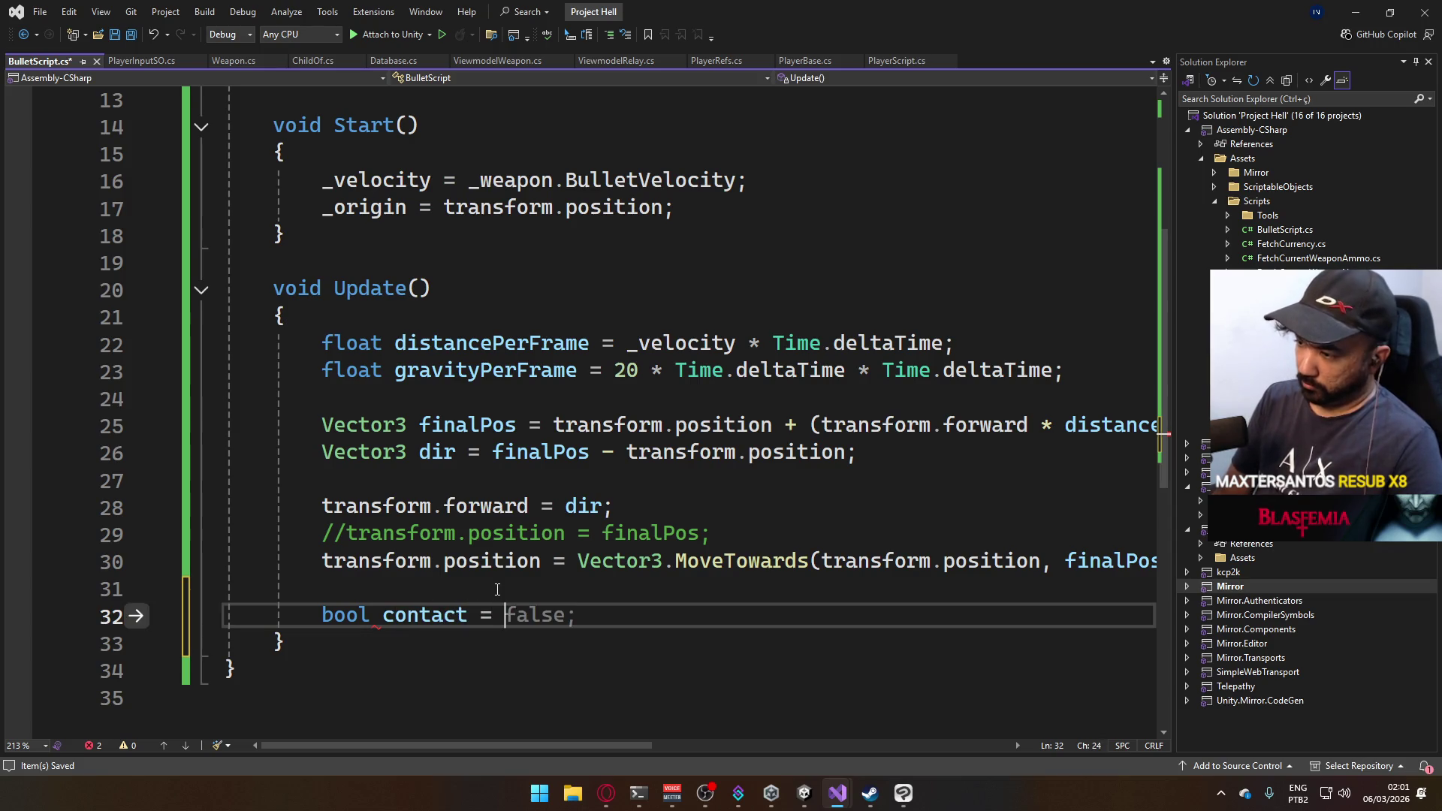
text(Physics.)
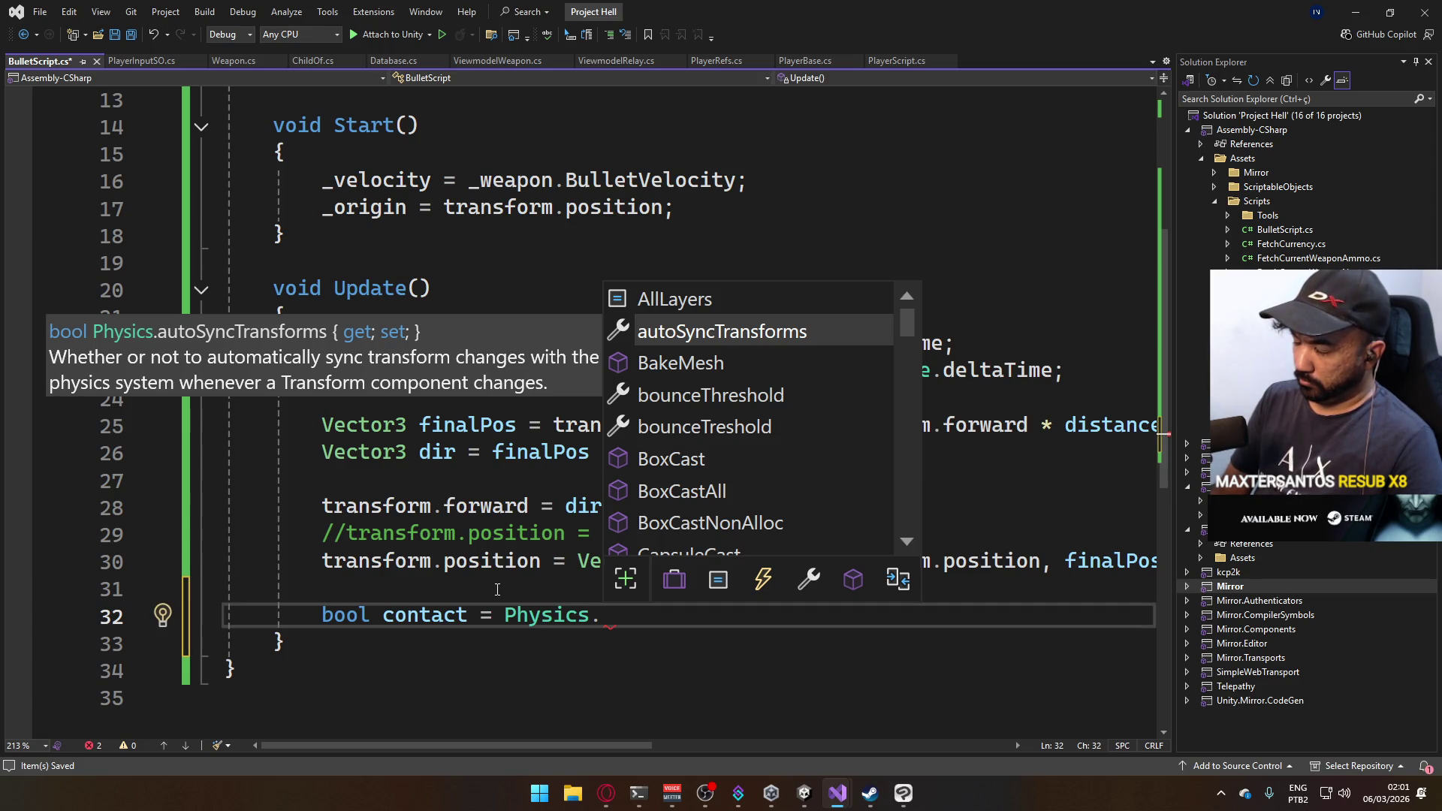
Continue the call as Raycast(transform.position, dir, distancePerFrame, using IntelliSense completions.
text(raycas)
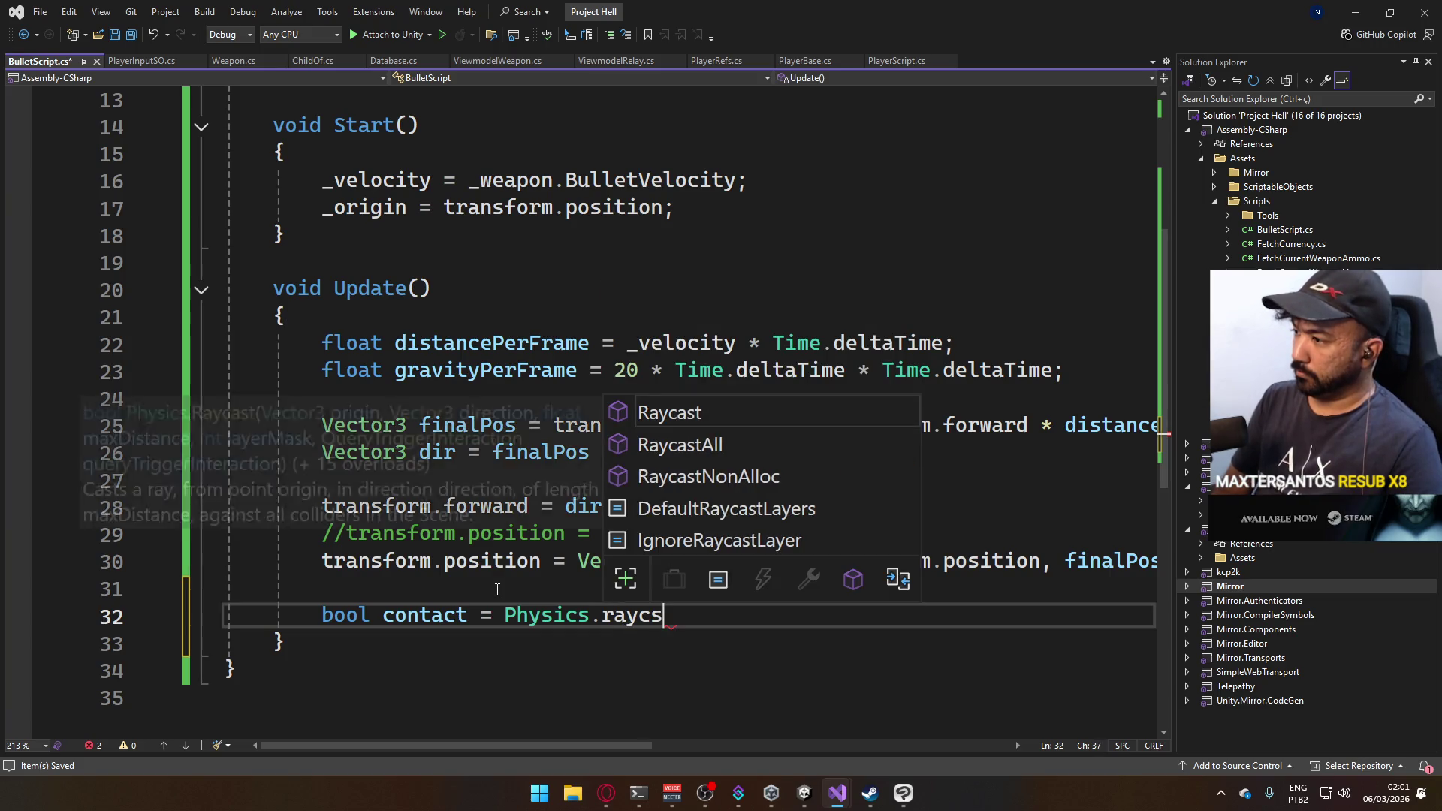
key(Tab)
text(()
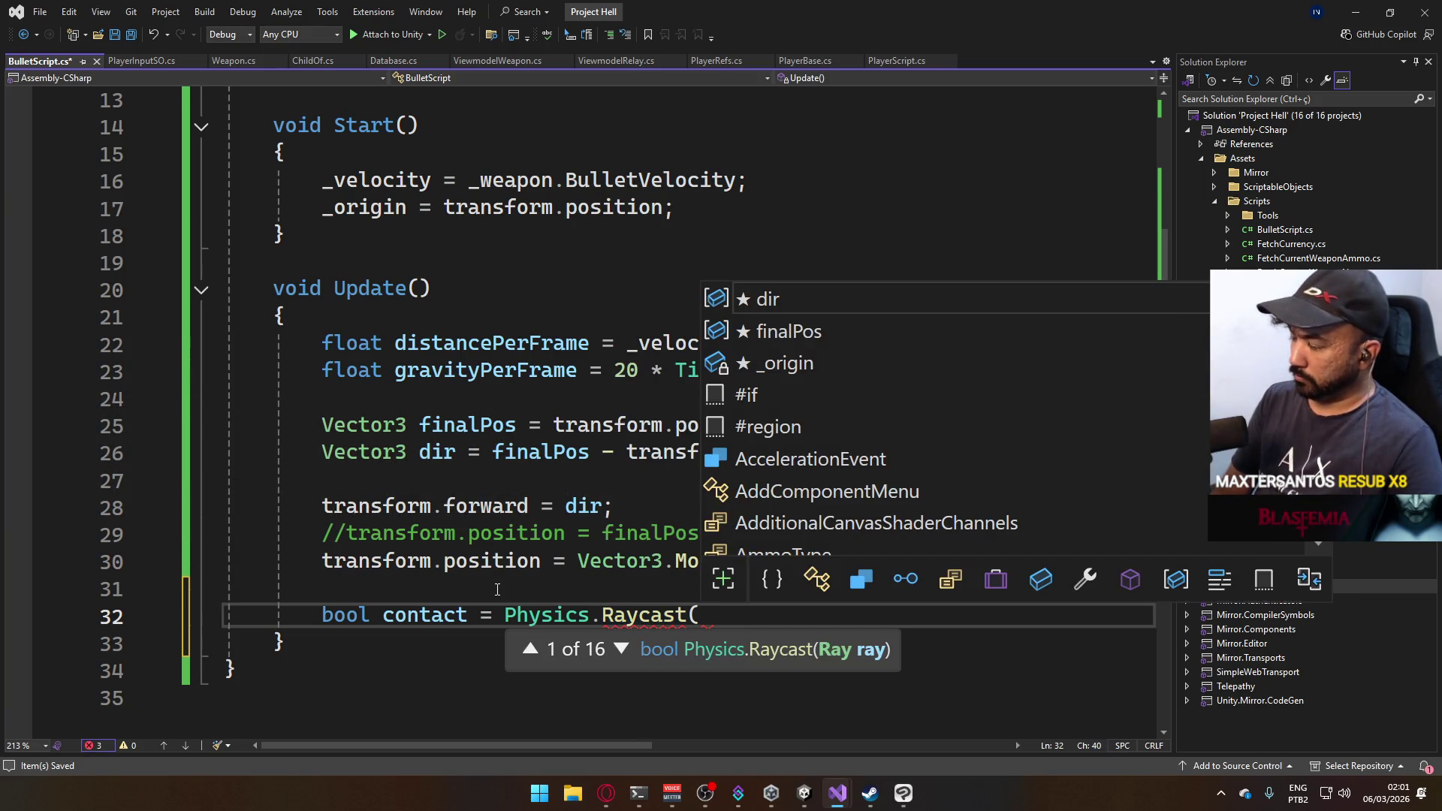
text(tran)
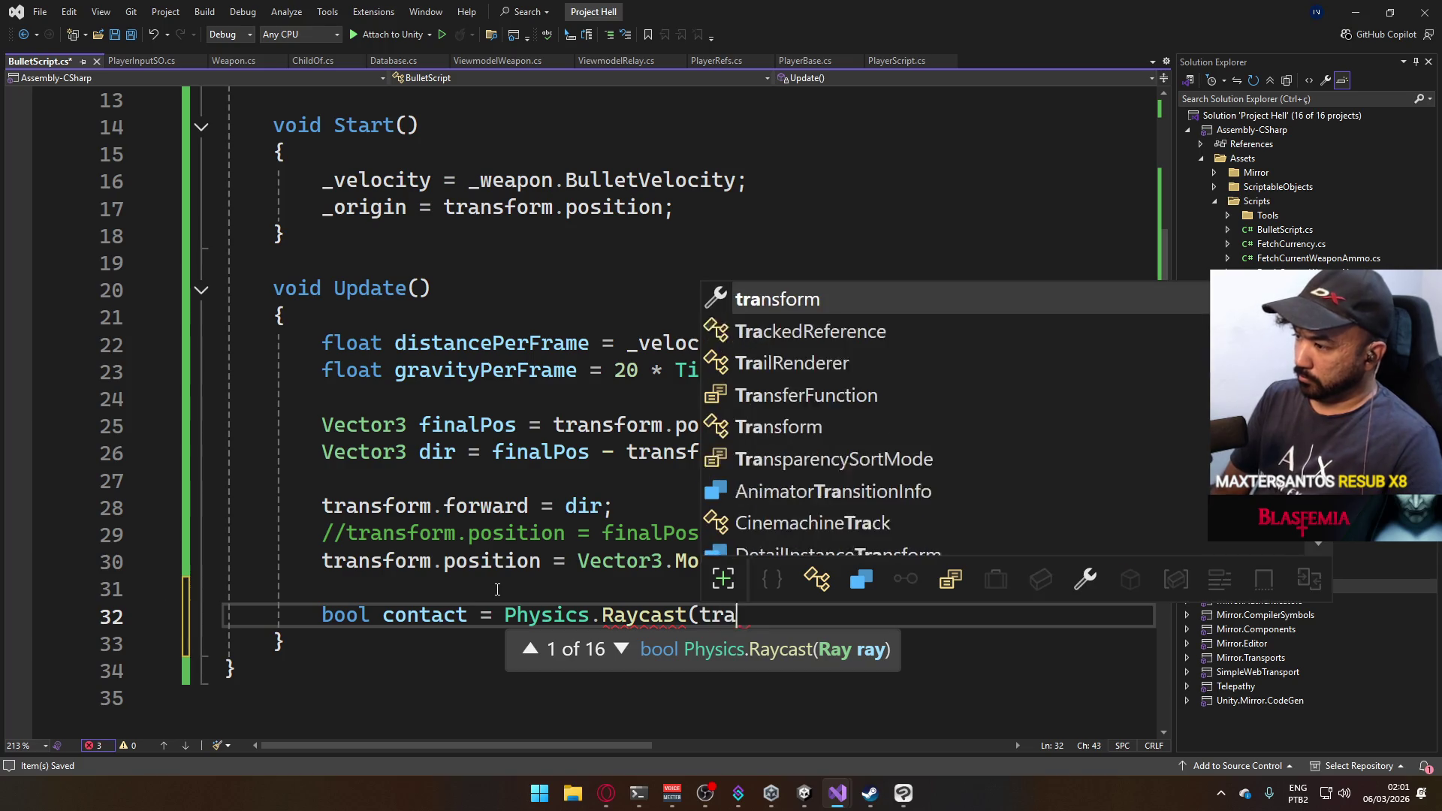
key(Tab)
text(.position,)
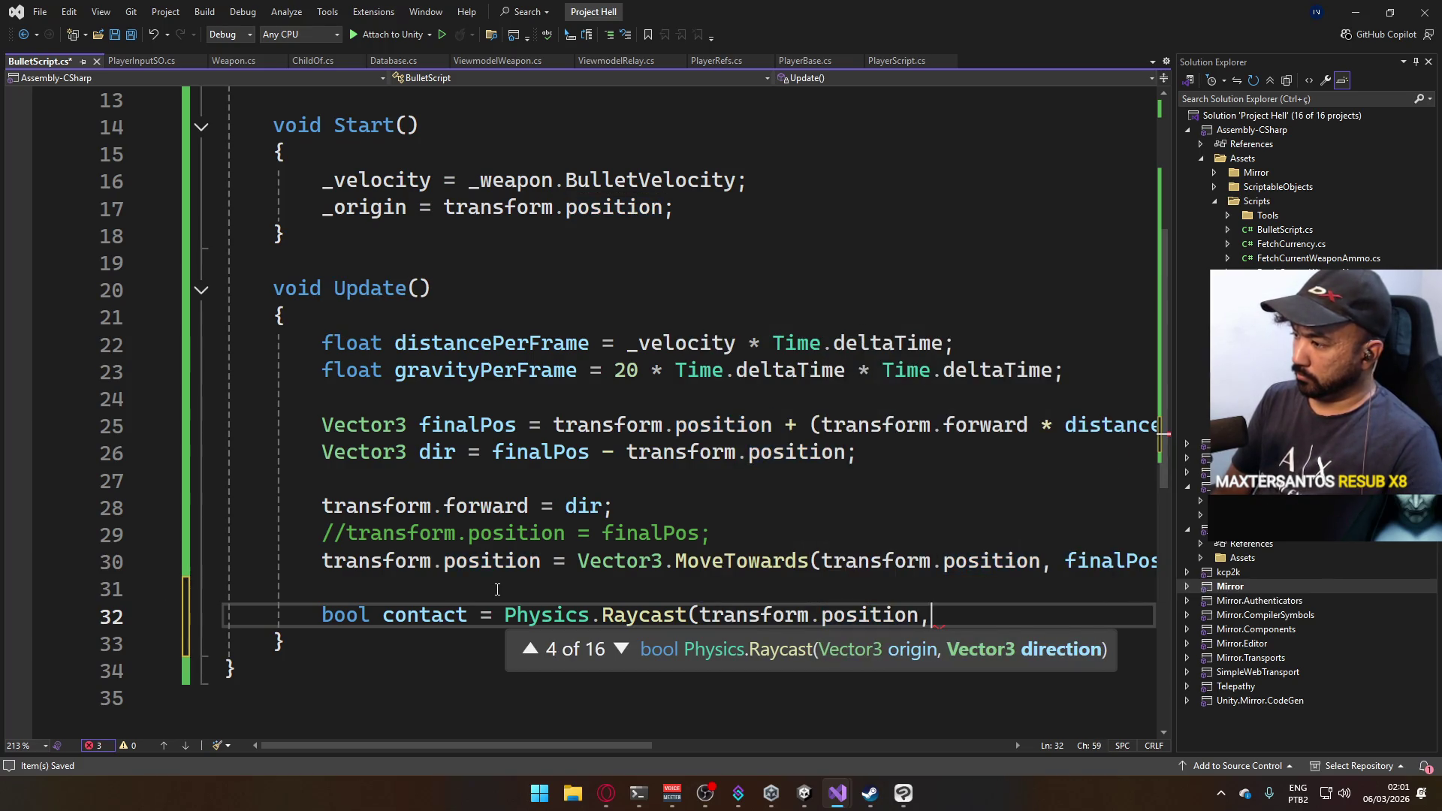
text( dir,)
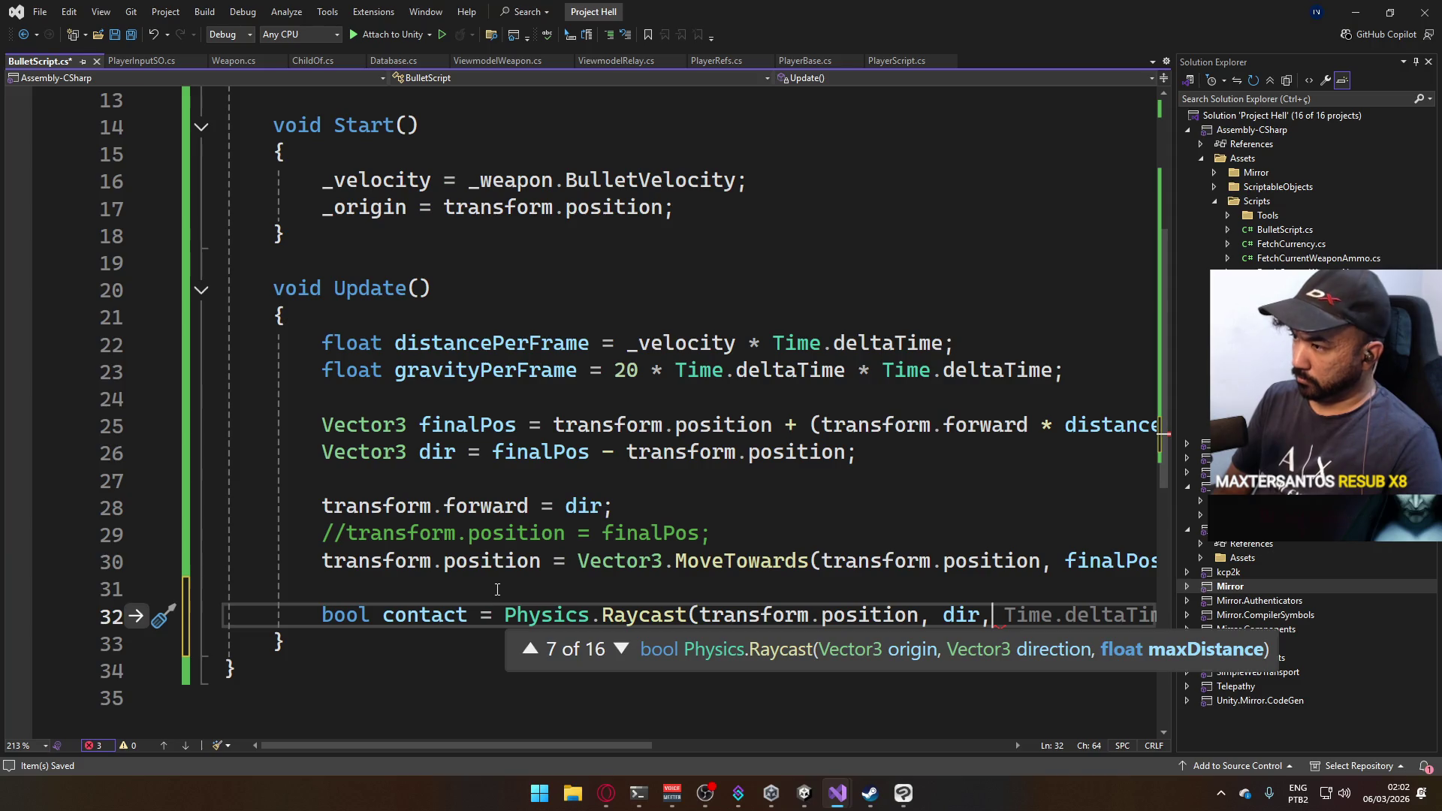
text( dis)
key(Tab)
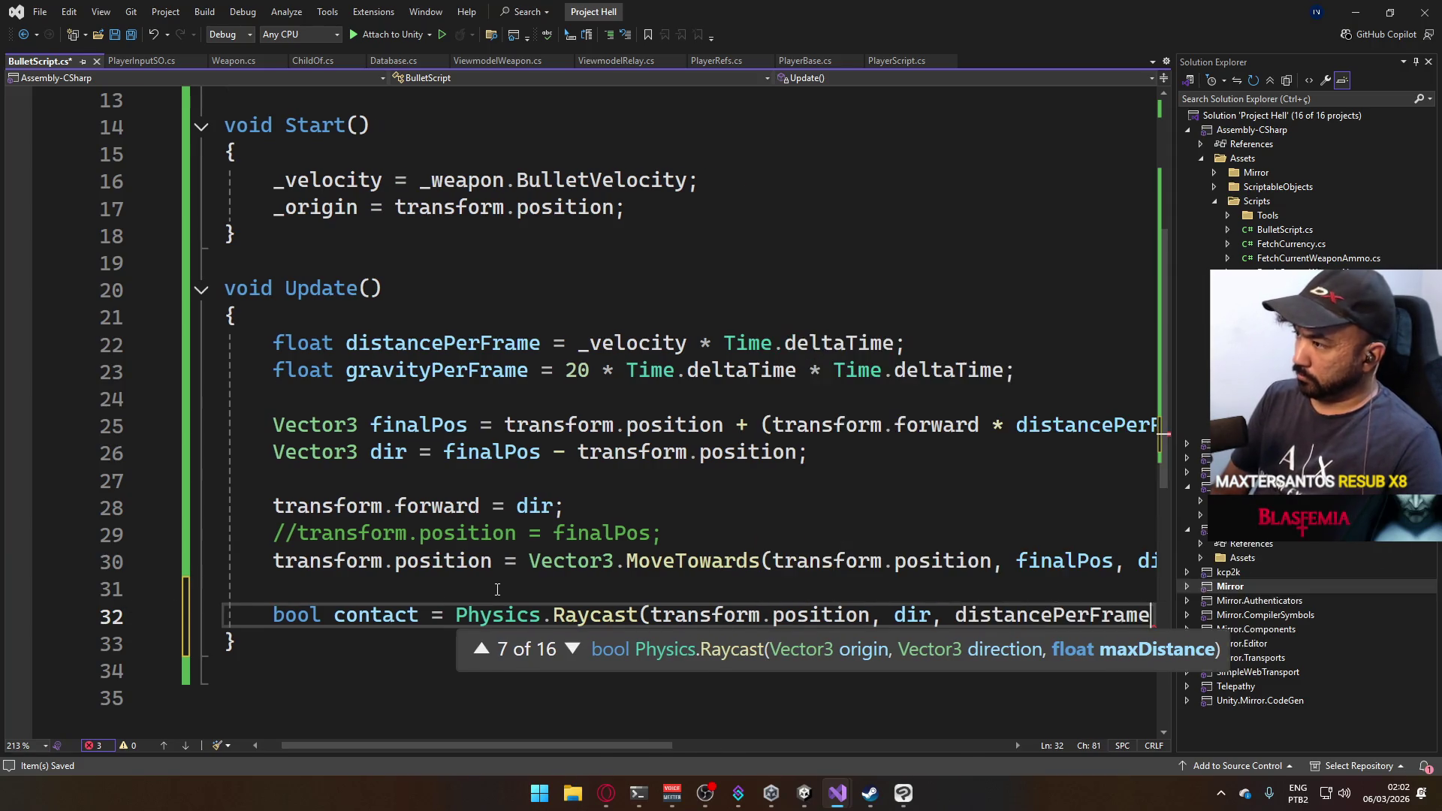
text(,)
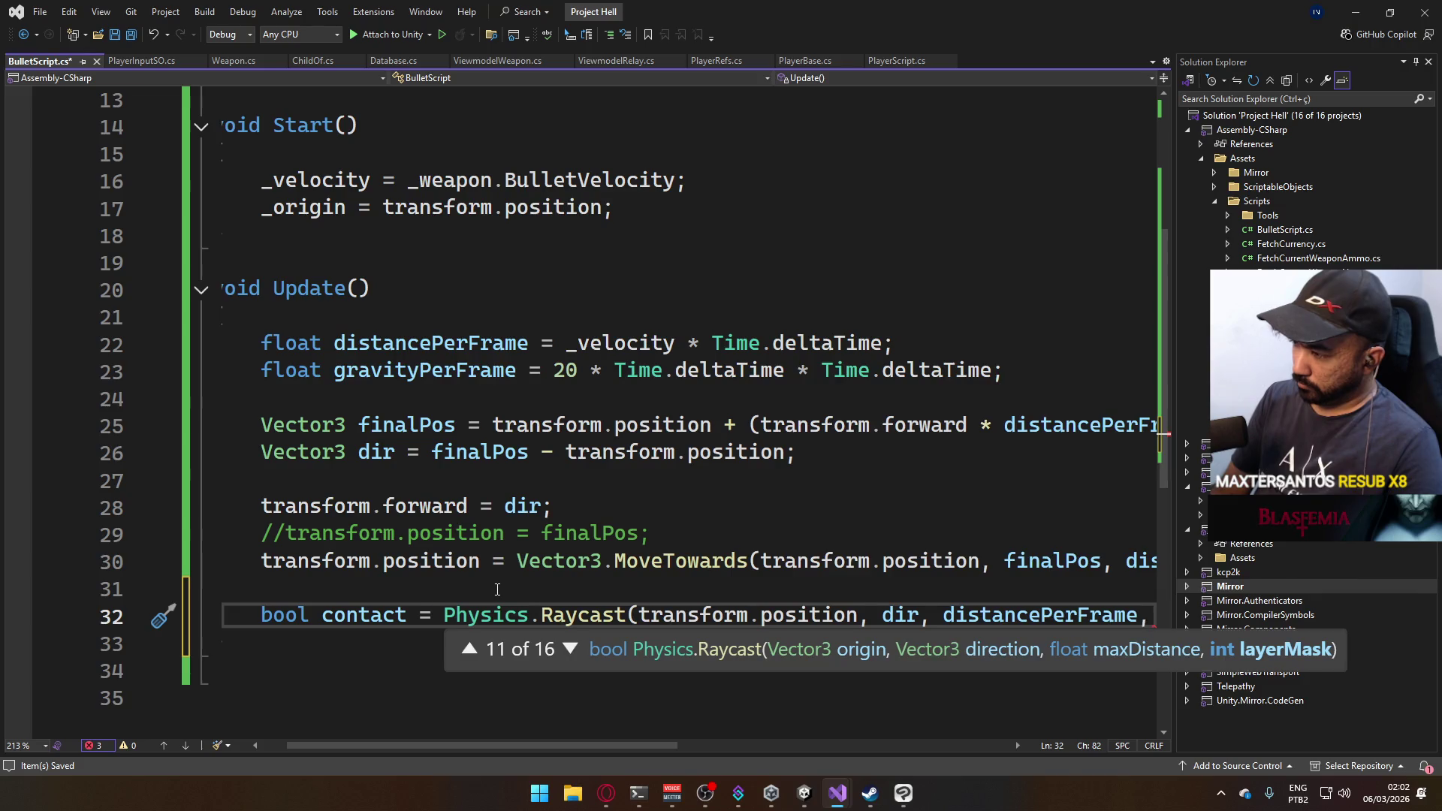
Add a '[SerializeField] Database db;' field at the top of the BulletScript class.
click(496, 153)
scroll(492, 266, up, 4)
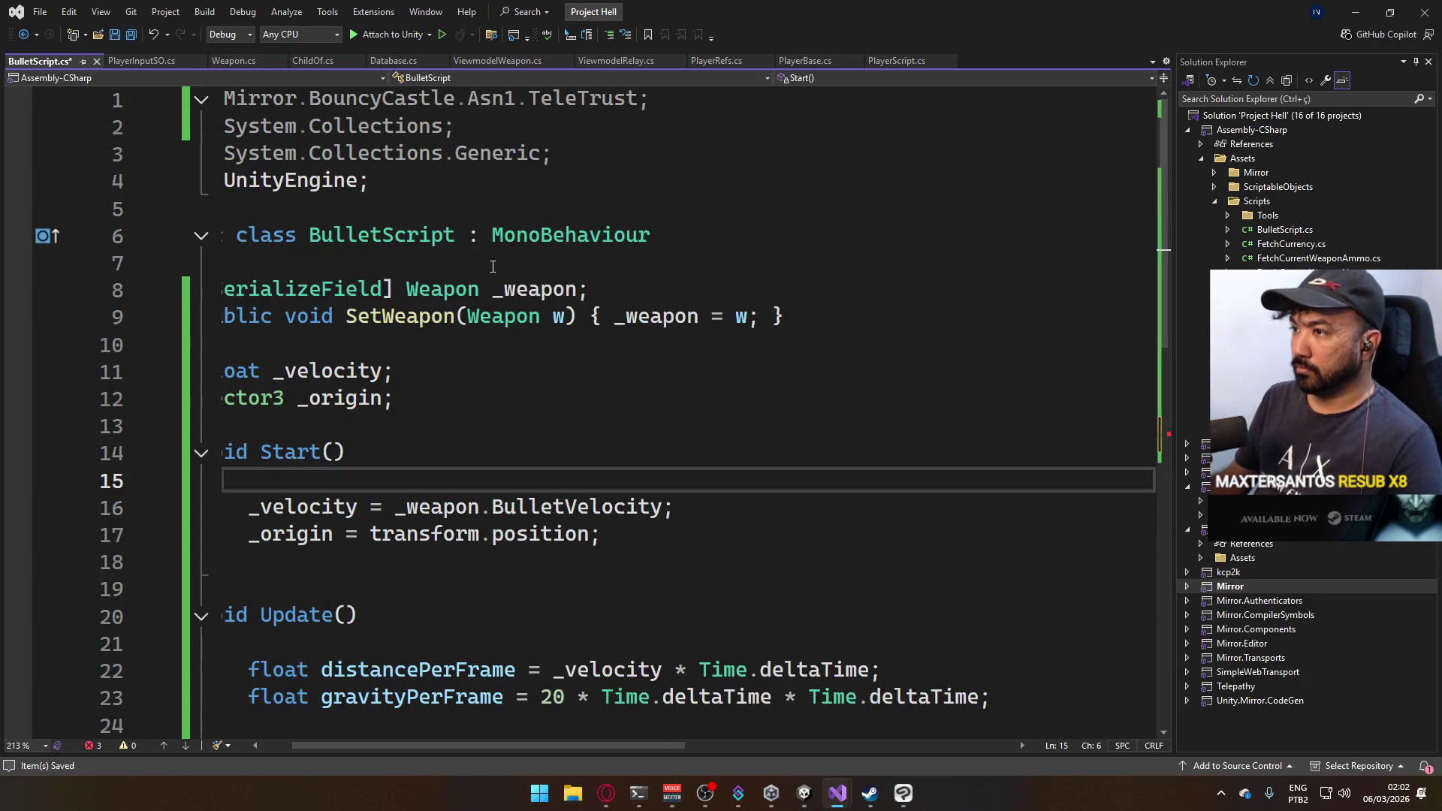
click(579, 272)
click(399, 721)
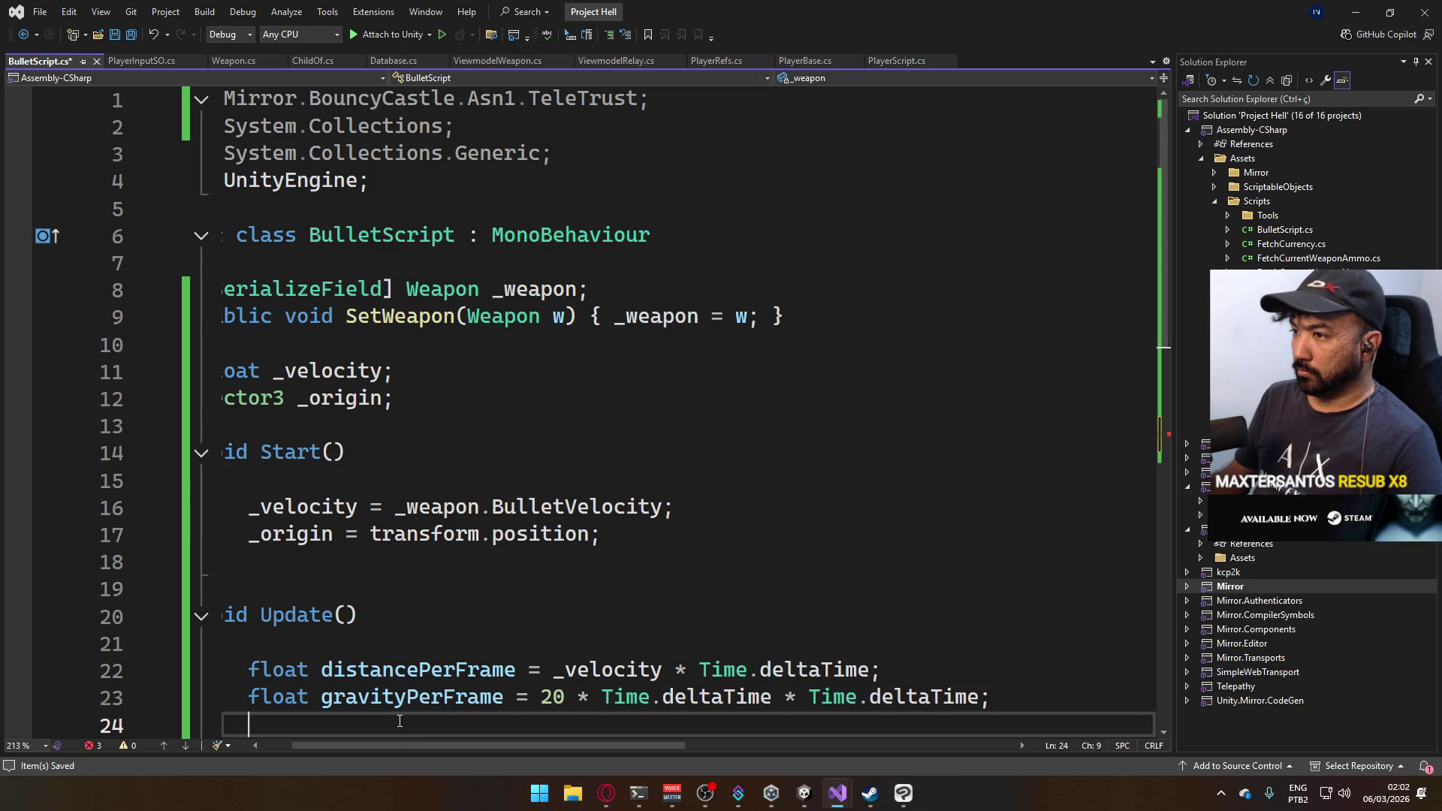
drag(407, 745, 375, 744)
click(405, 267)
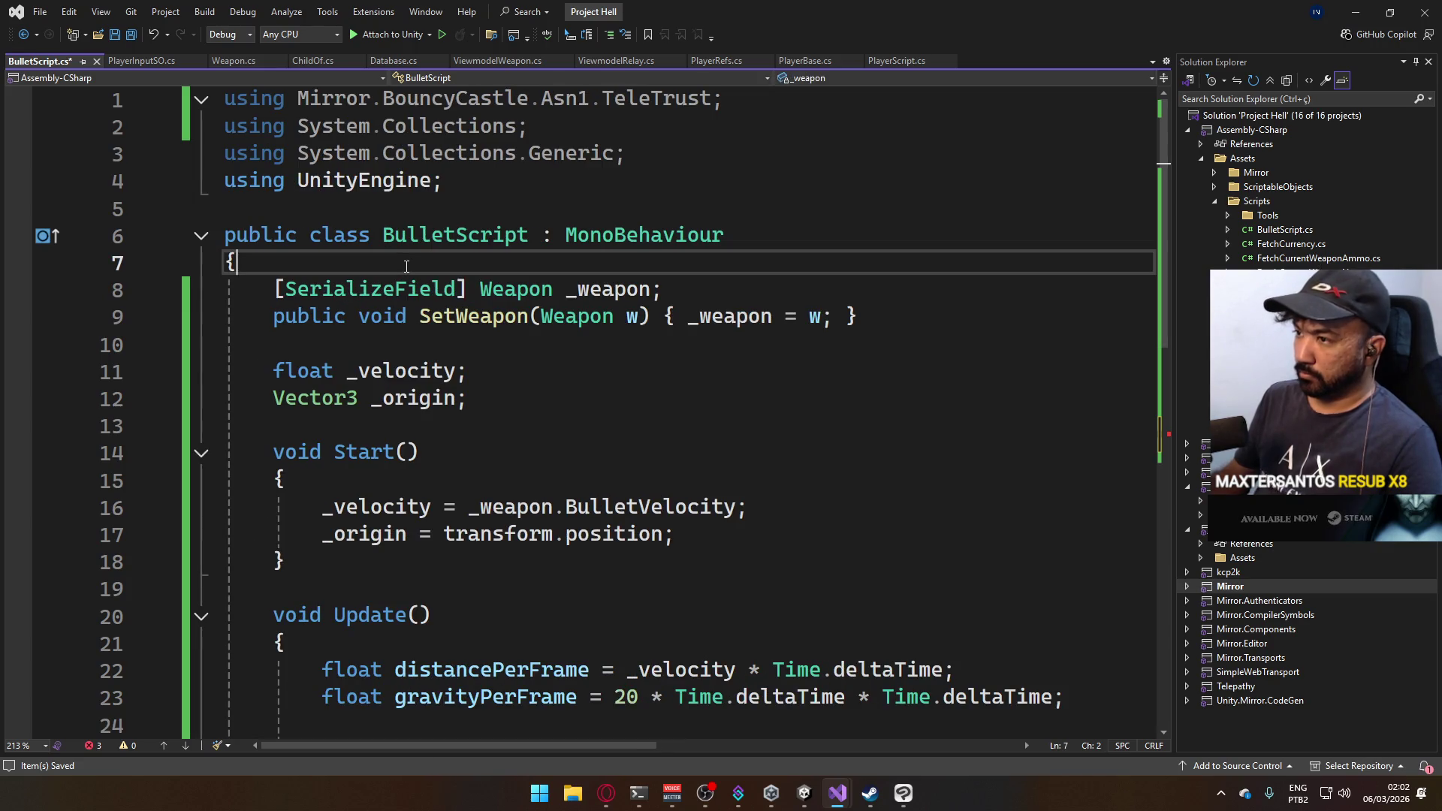
key(Return)
text([SerializeField] Datab)
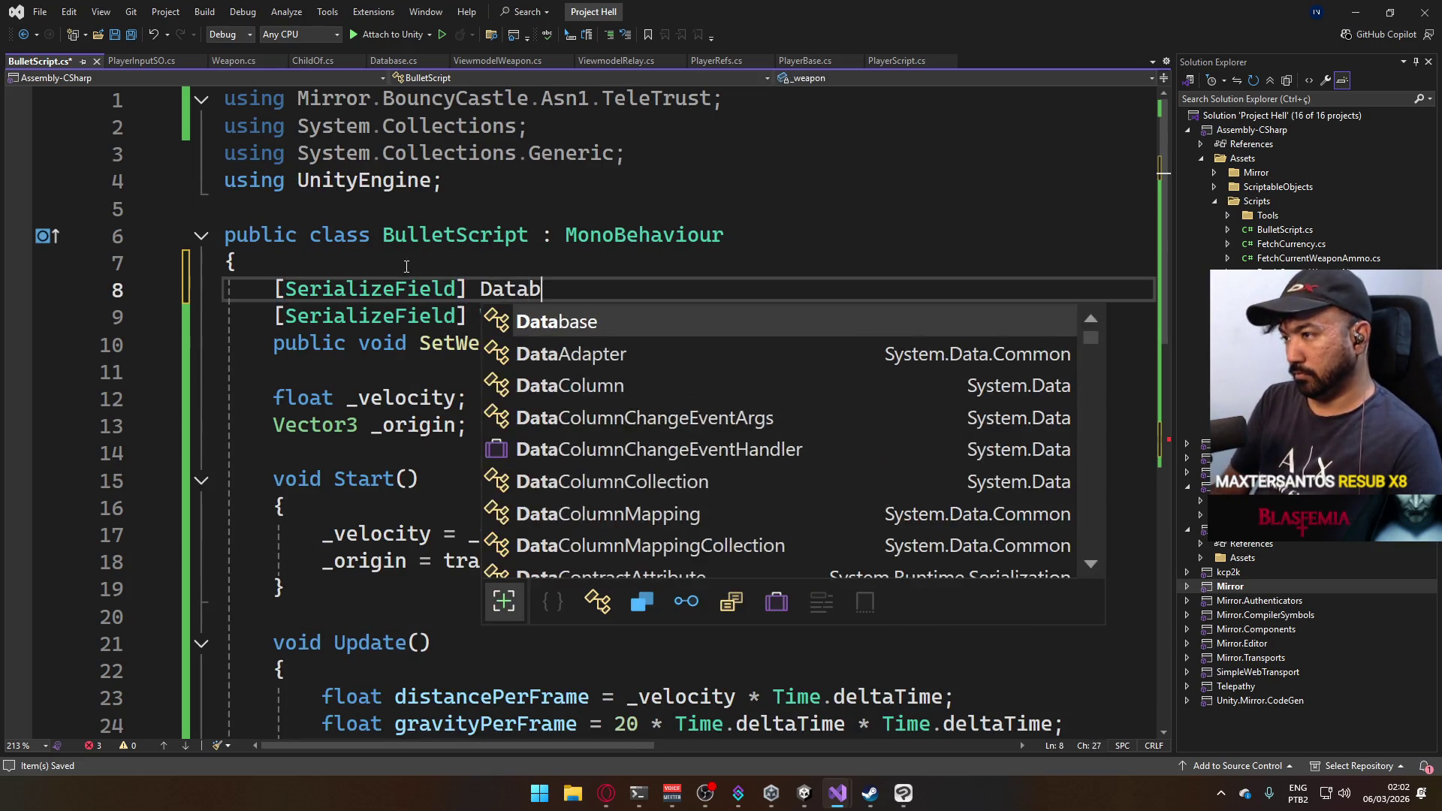
text(ase db;)
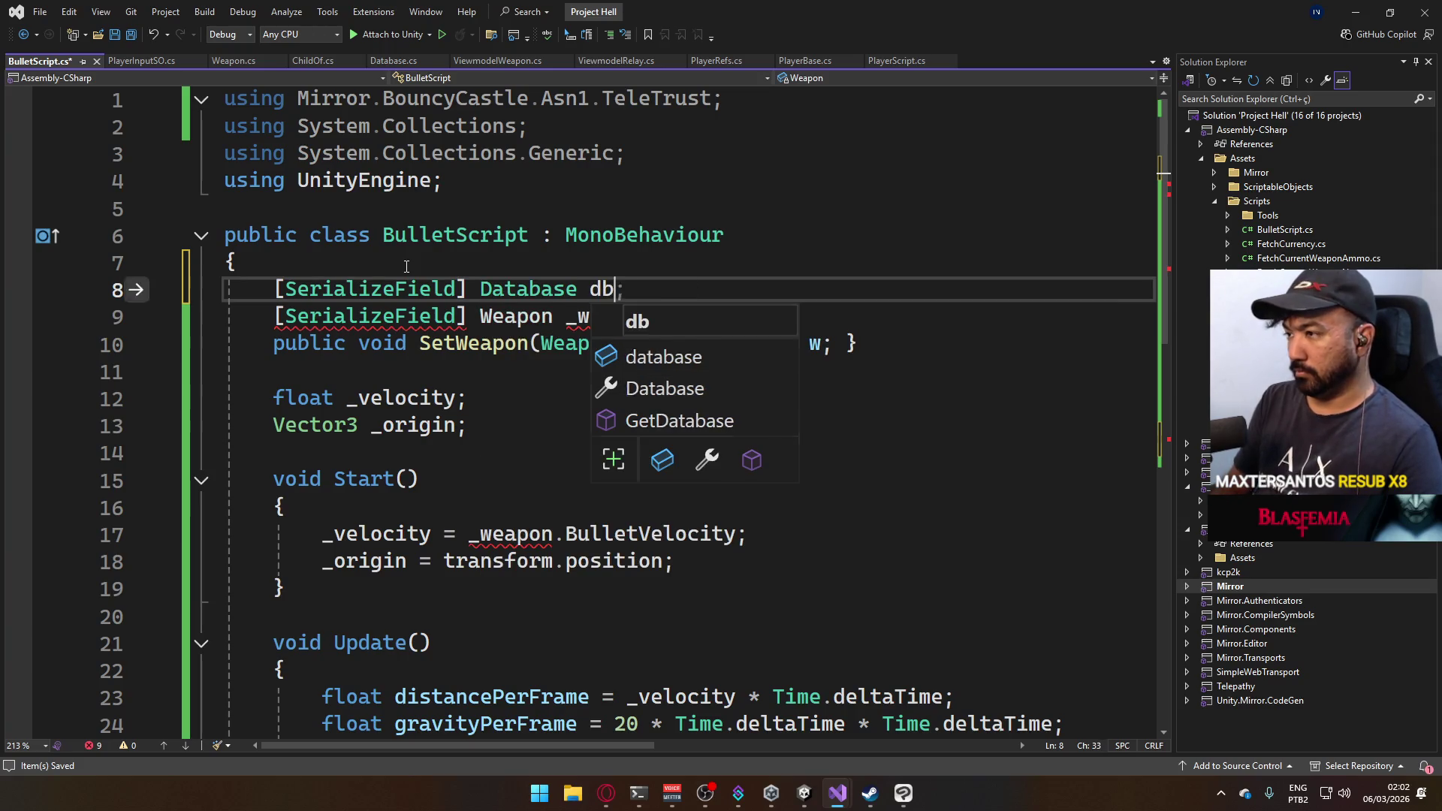
Begin a 'db.' argument at the end of the Raycast call.
scroll(851, 565, down, 3)
scroll(882, 673, down, 4)
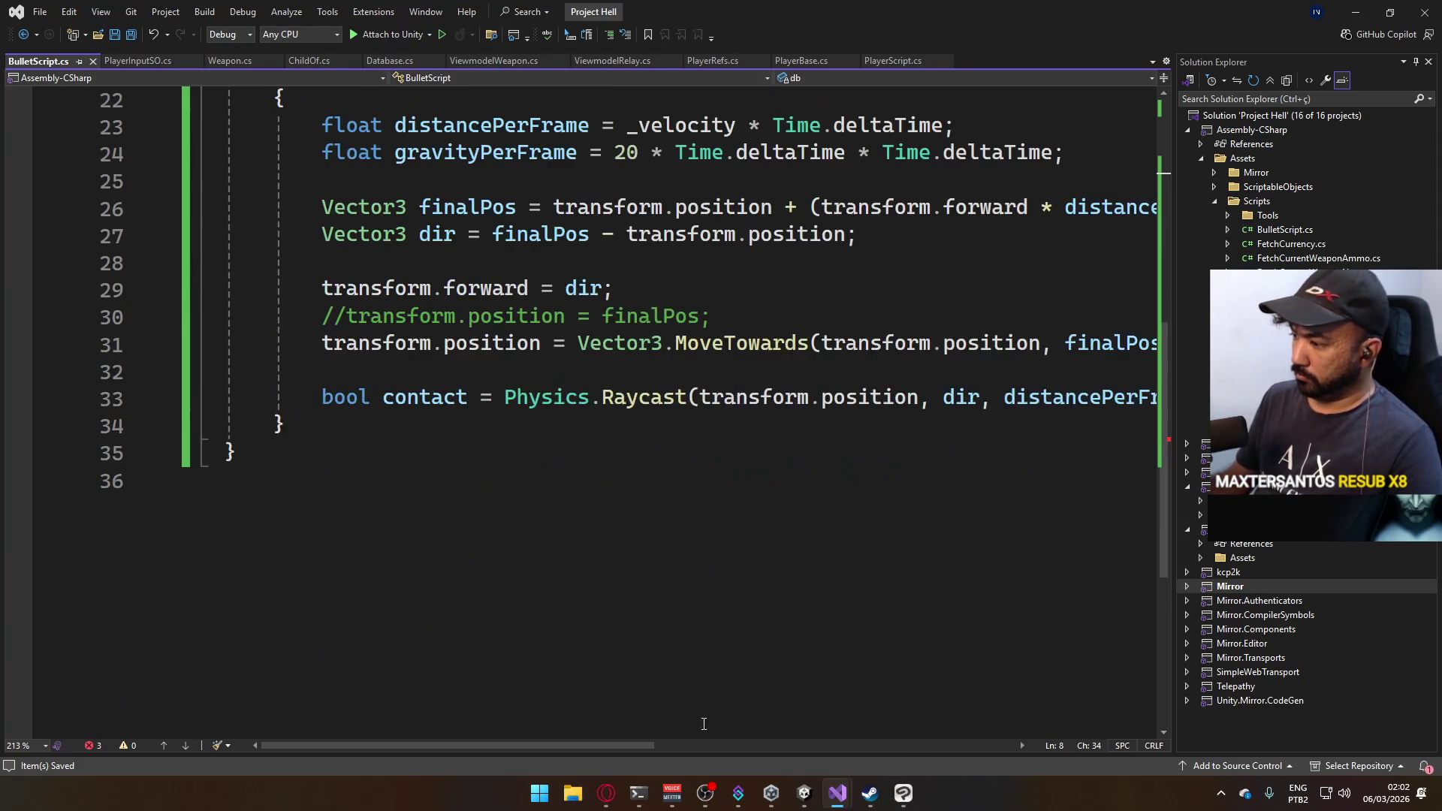
scroll(723, 741, right, 3)
click(876, 400)
text(db.)
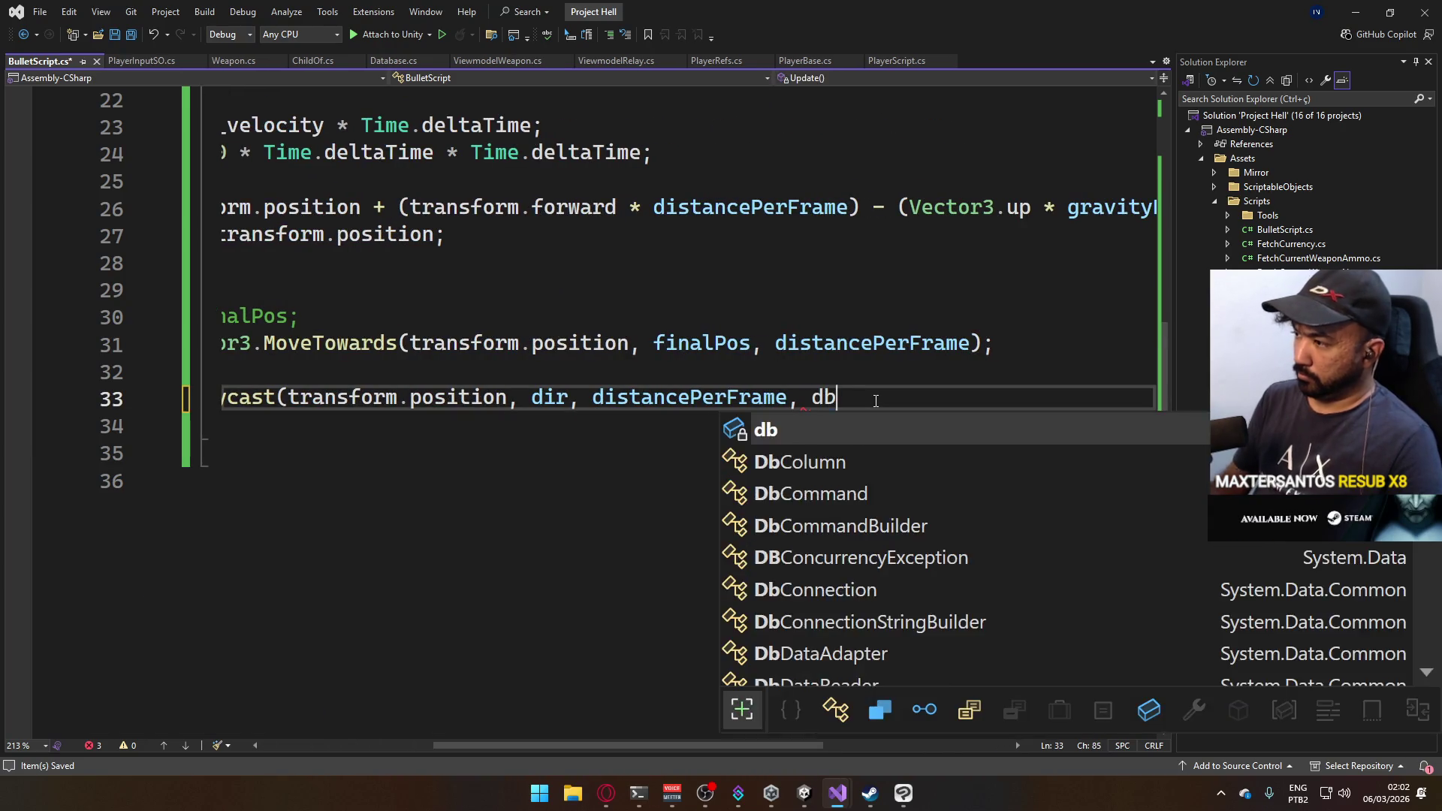
Add a 'public LayerMask BulletMask;' field below bulletImpact in Database.cs and save.
click(899, 60)
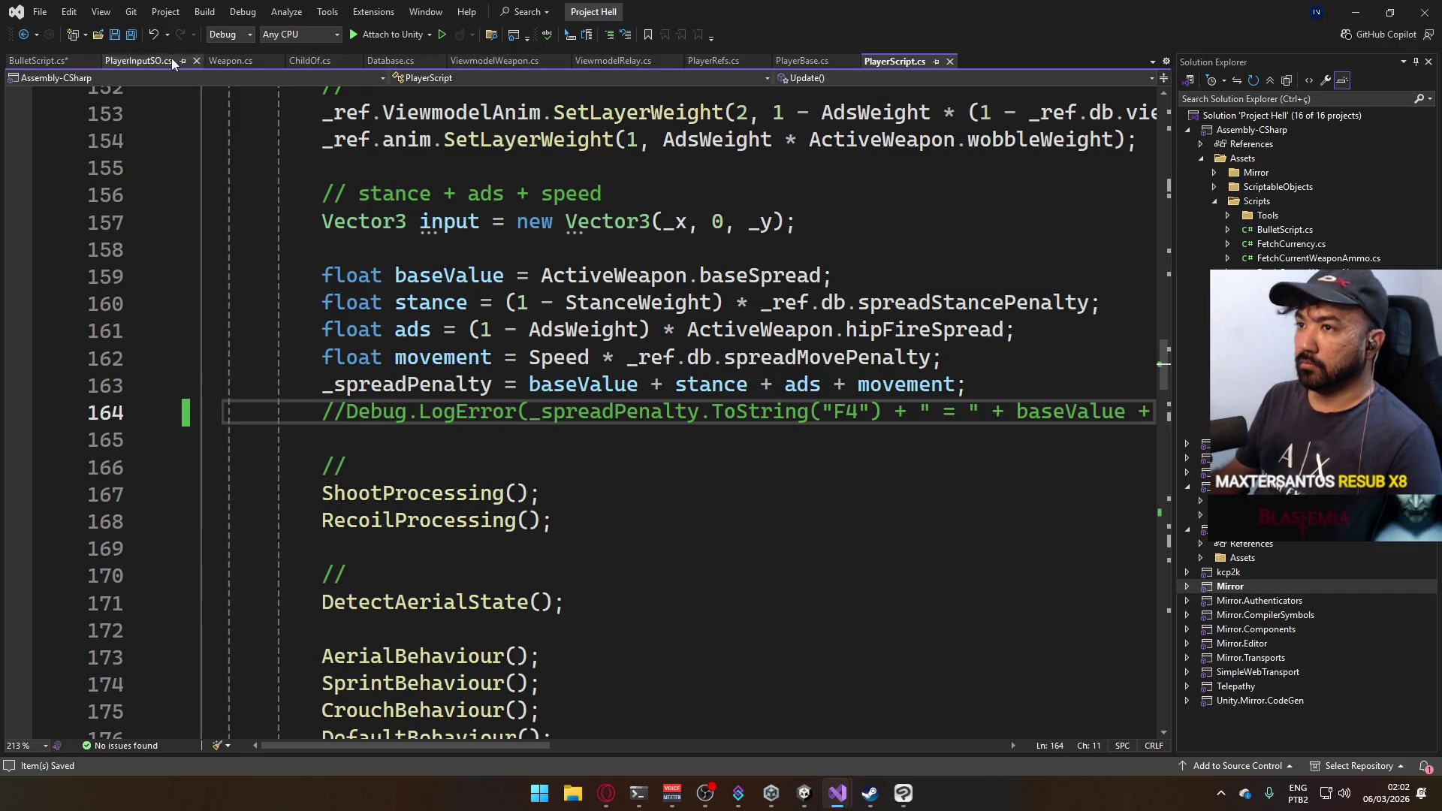
click(387, 61)
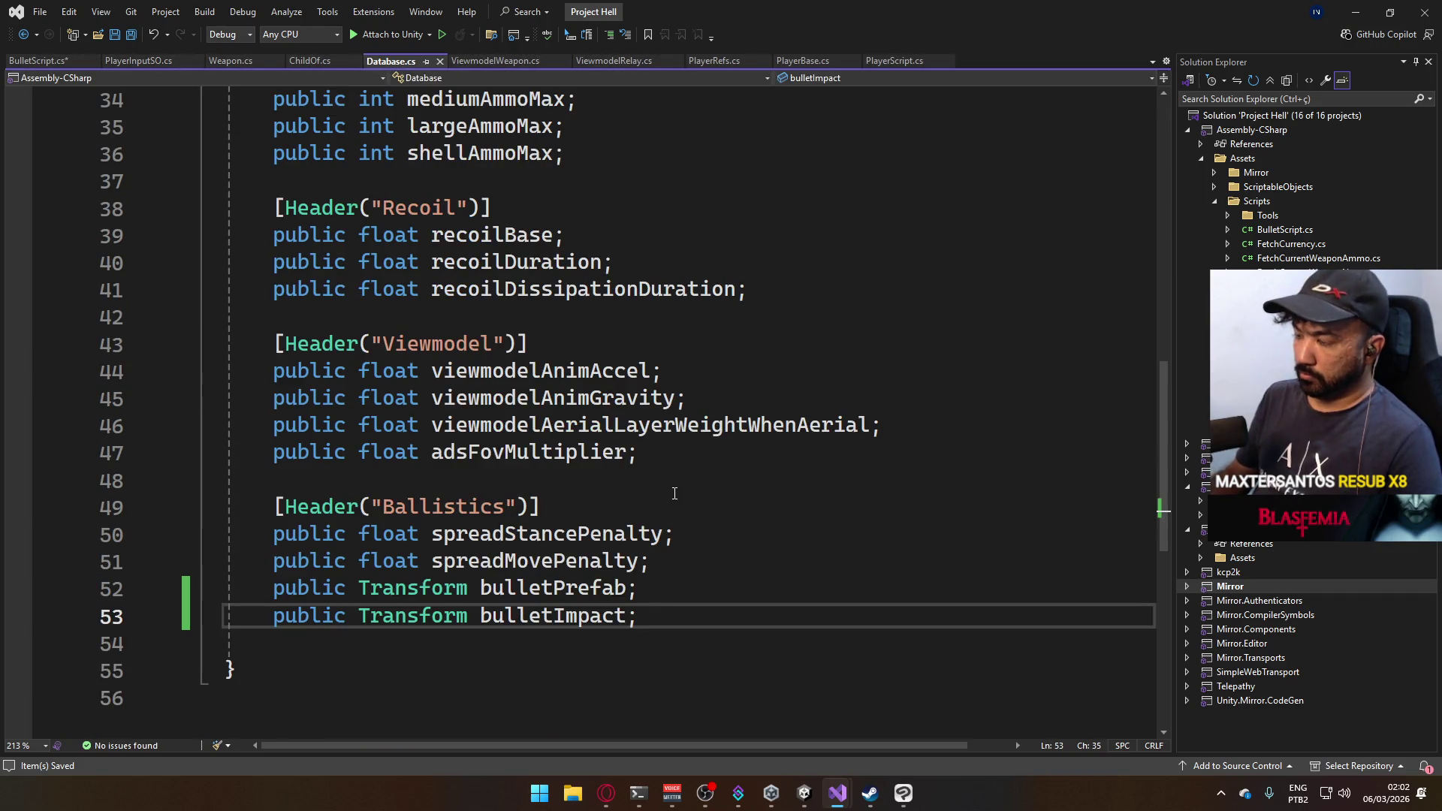
key(Return)
text(public L)
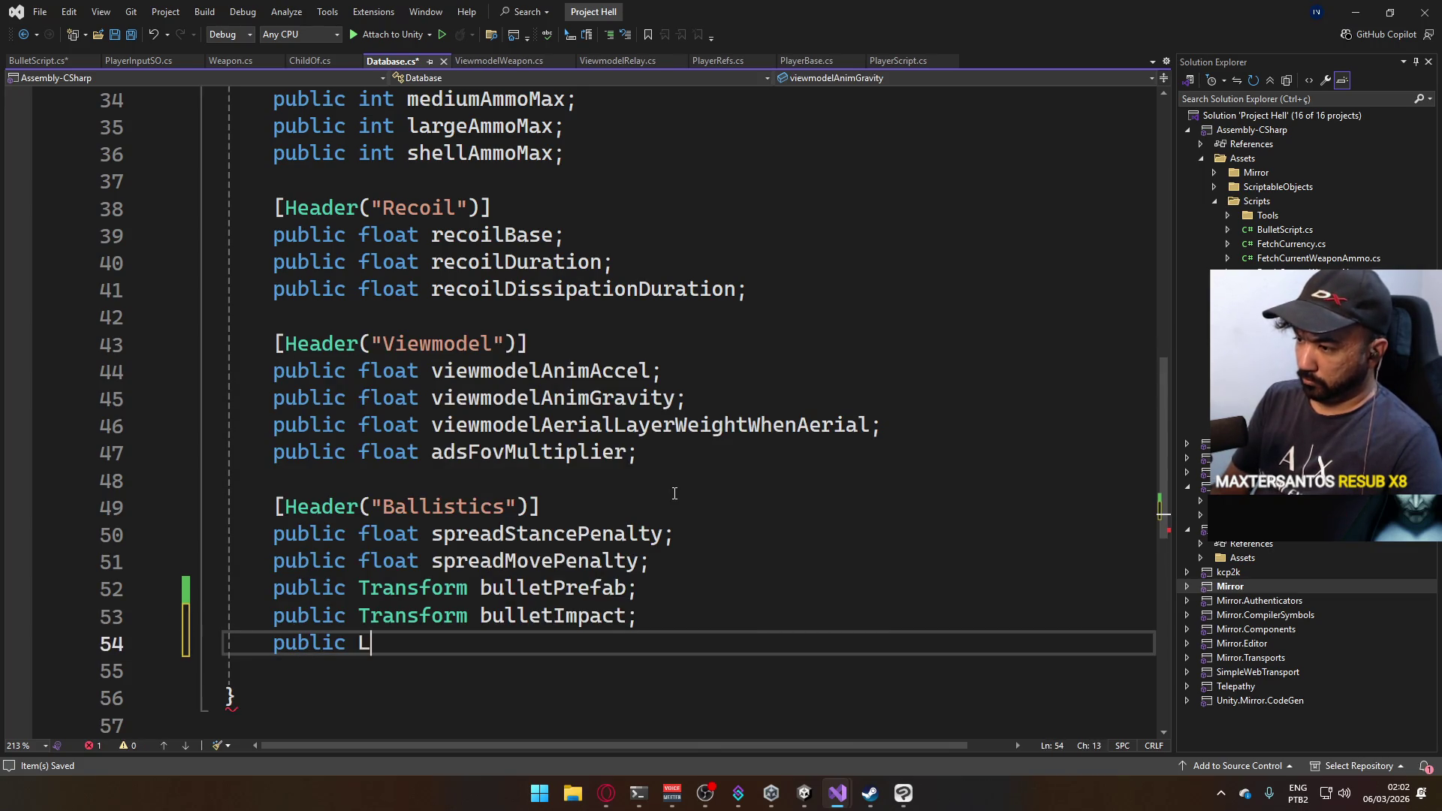
text(ay)
key(Tab)
text(Bul)
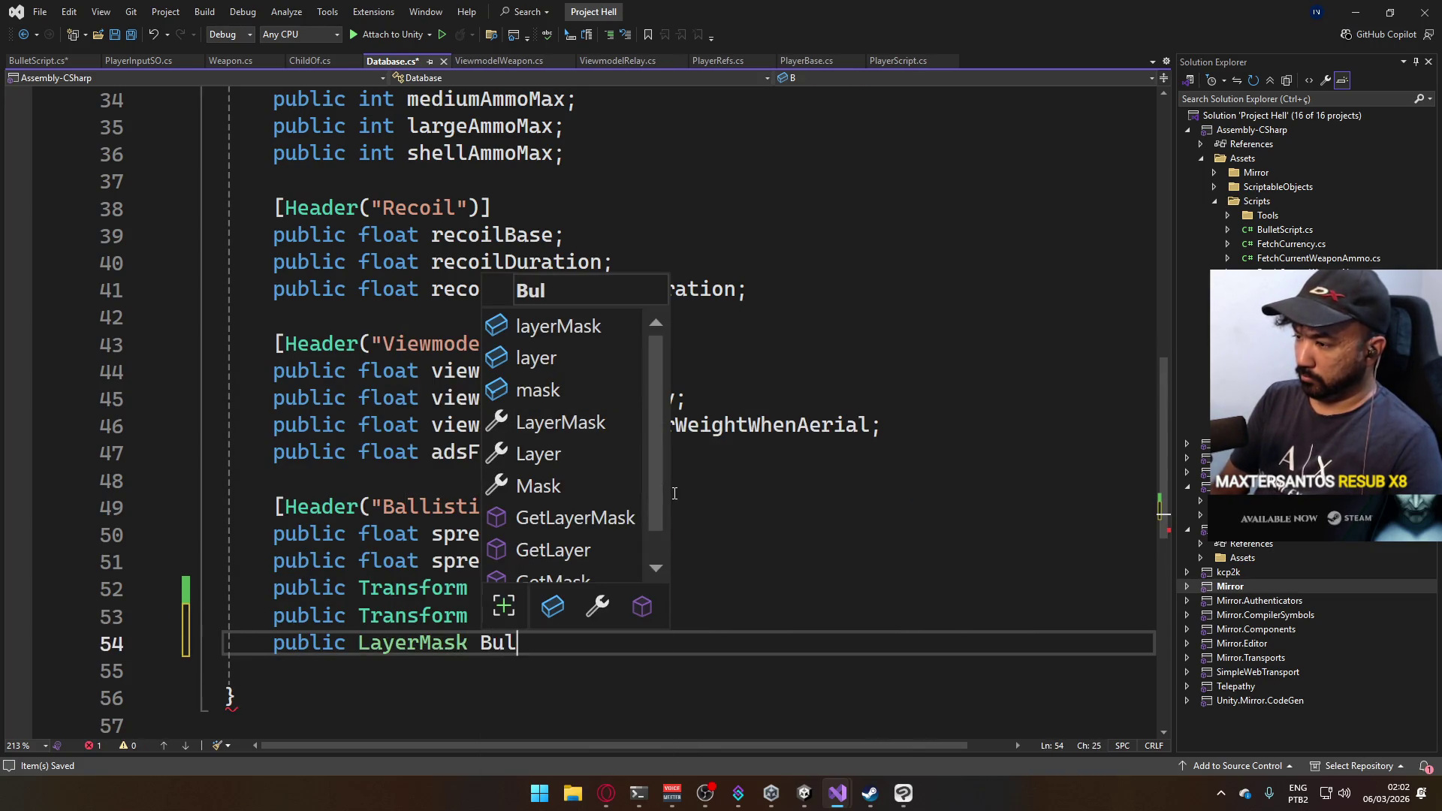
text(letMask;)
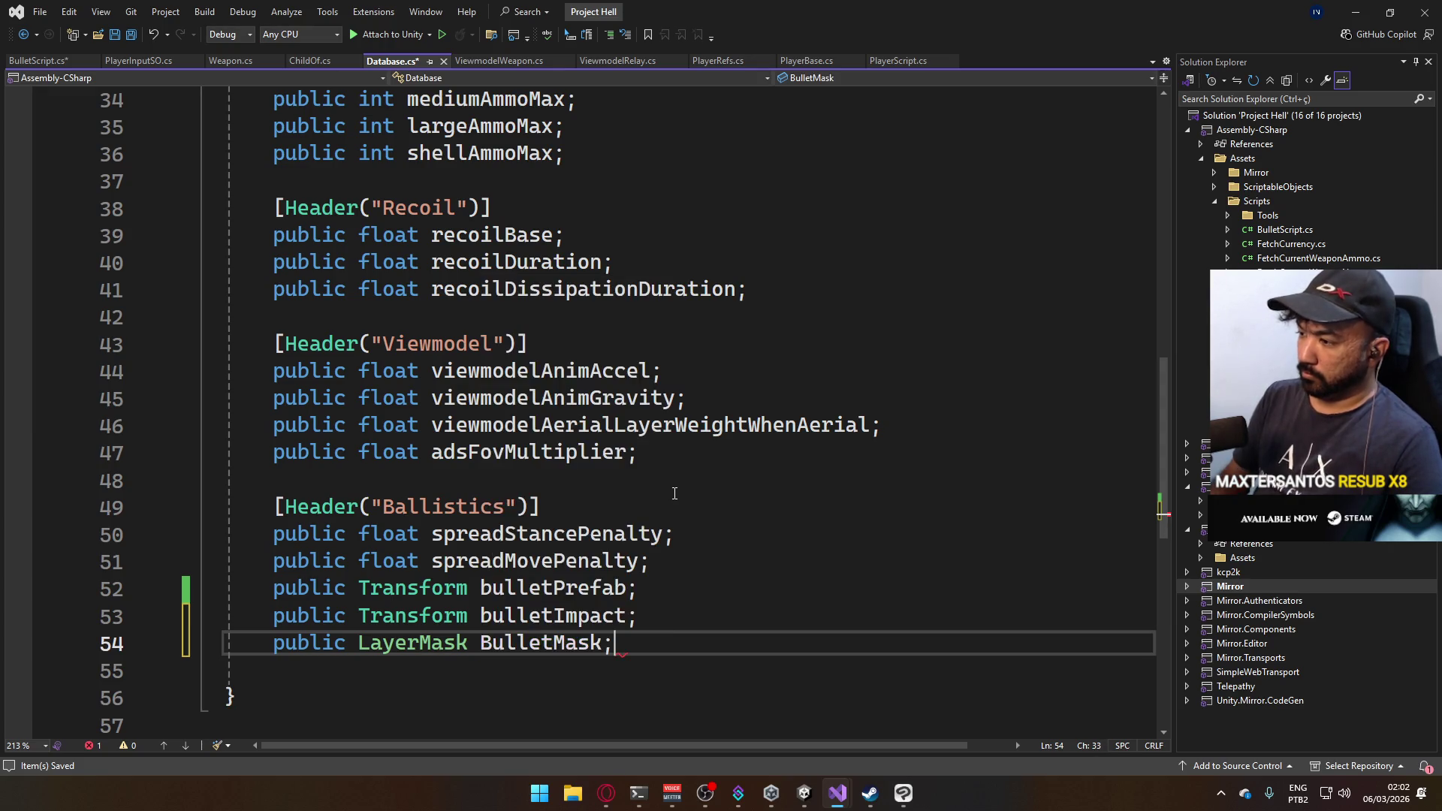
key(ctrl+s)
Finish the Raycast with db.BulletMask as the layer mask and save BulletScript.cs.
click(38, 60)
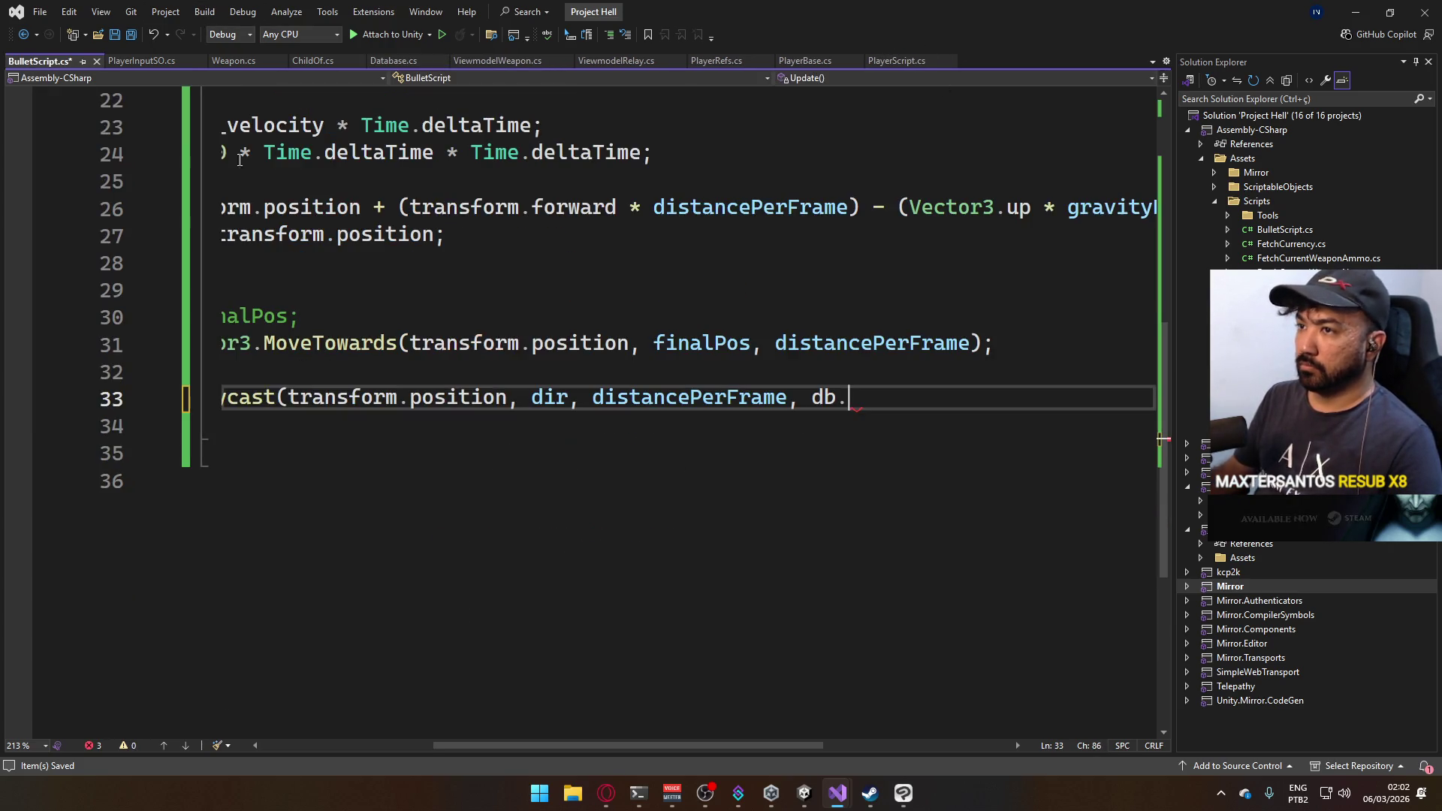
text(b.Bull)
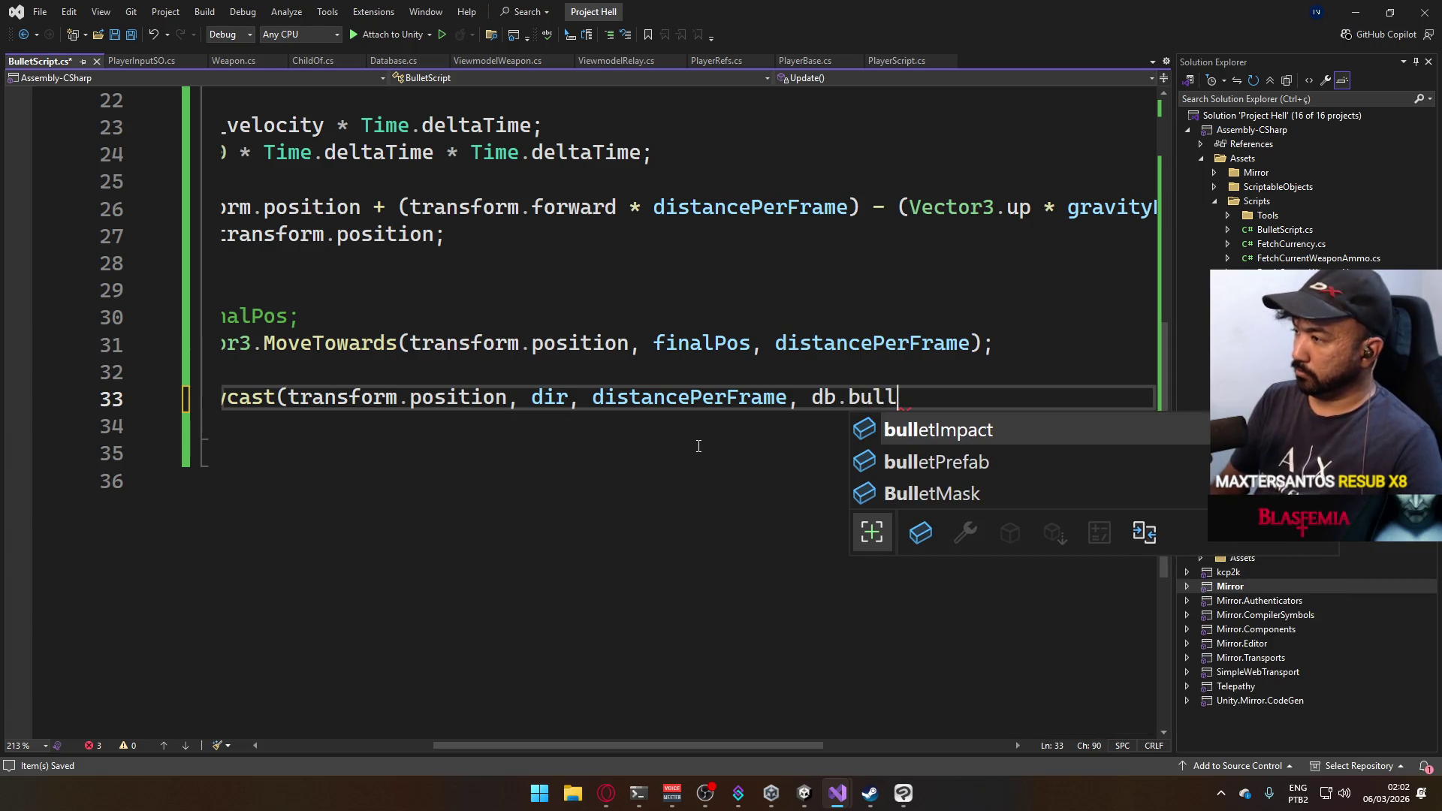
key(Down)
key(Down)
key(Tab)
text();)
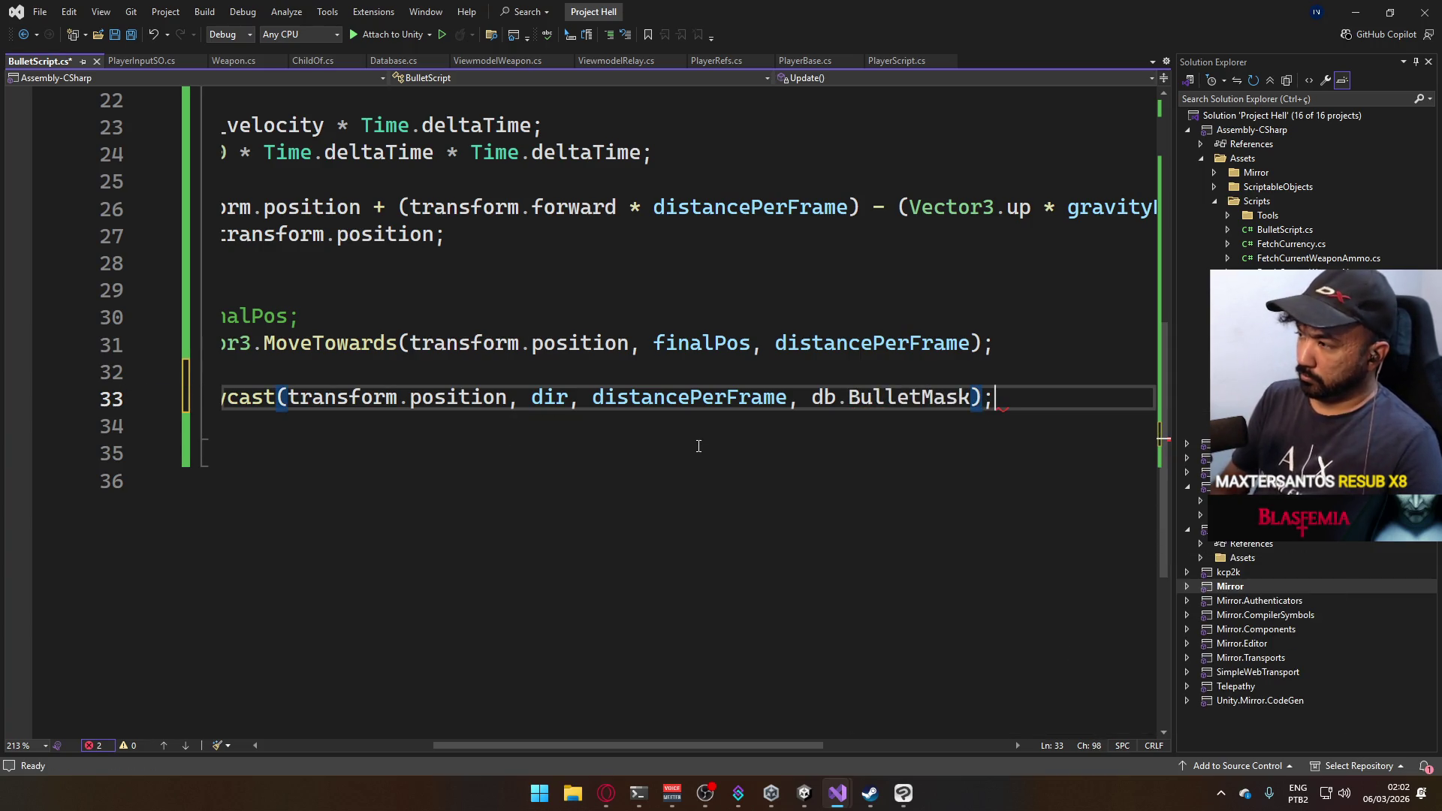
key(Return)
key(Return)
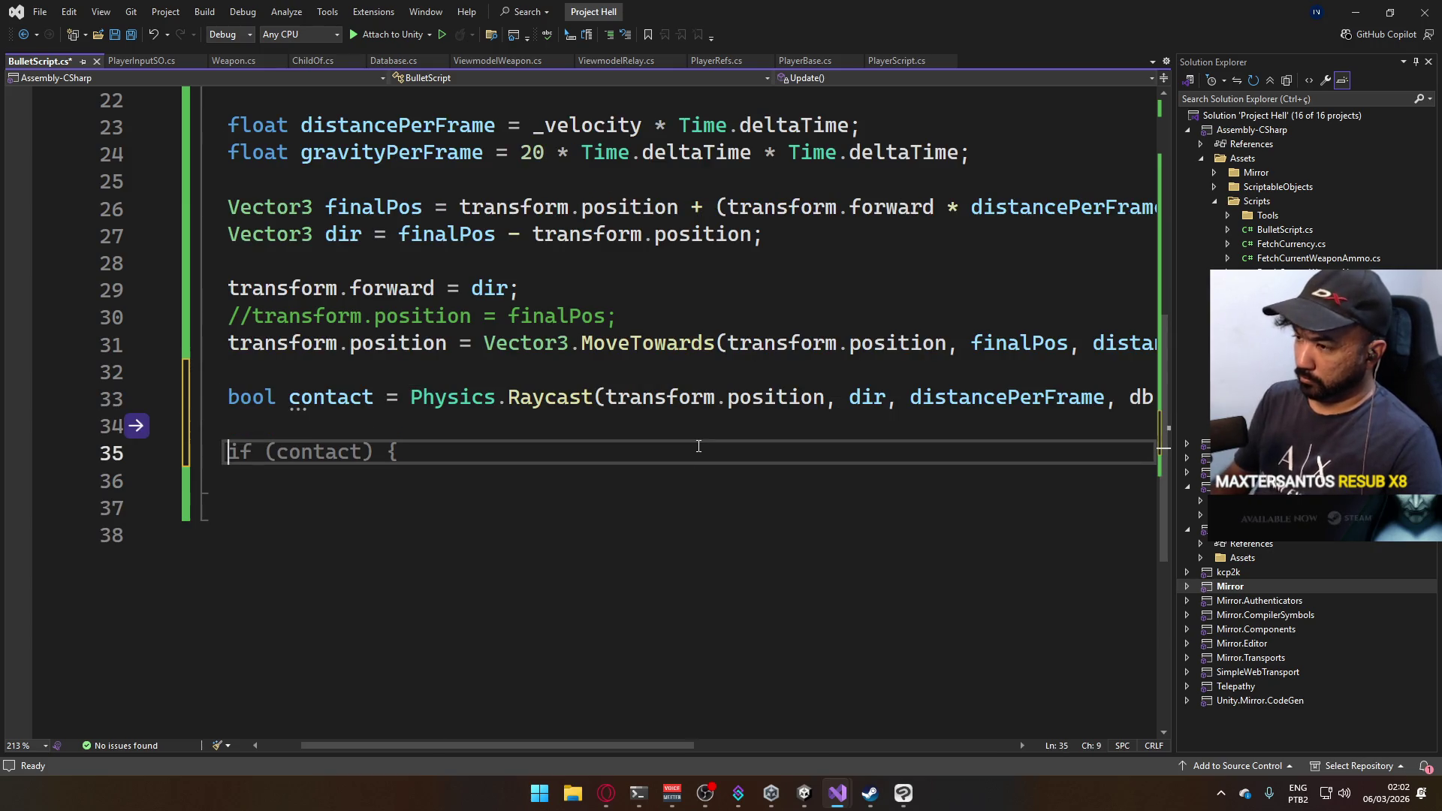
key(ctrl+s)
Start an if statement on contact == true and type RaycastHit hit.
text(if)
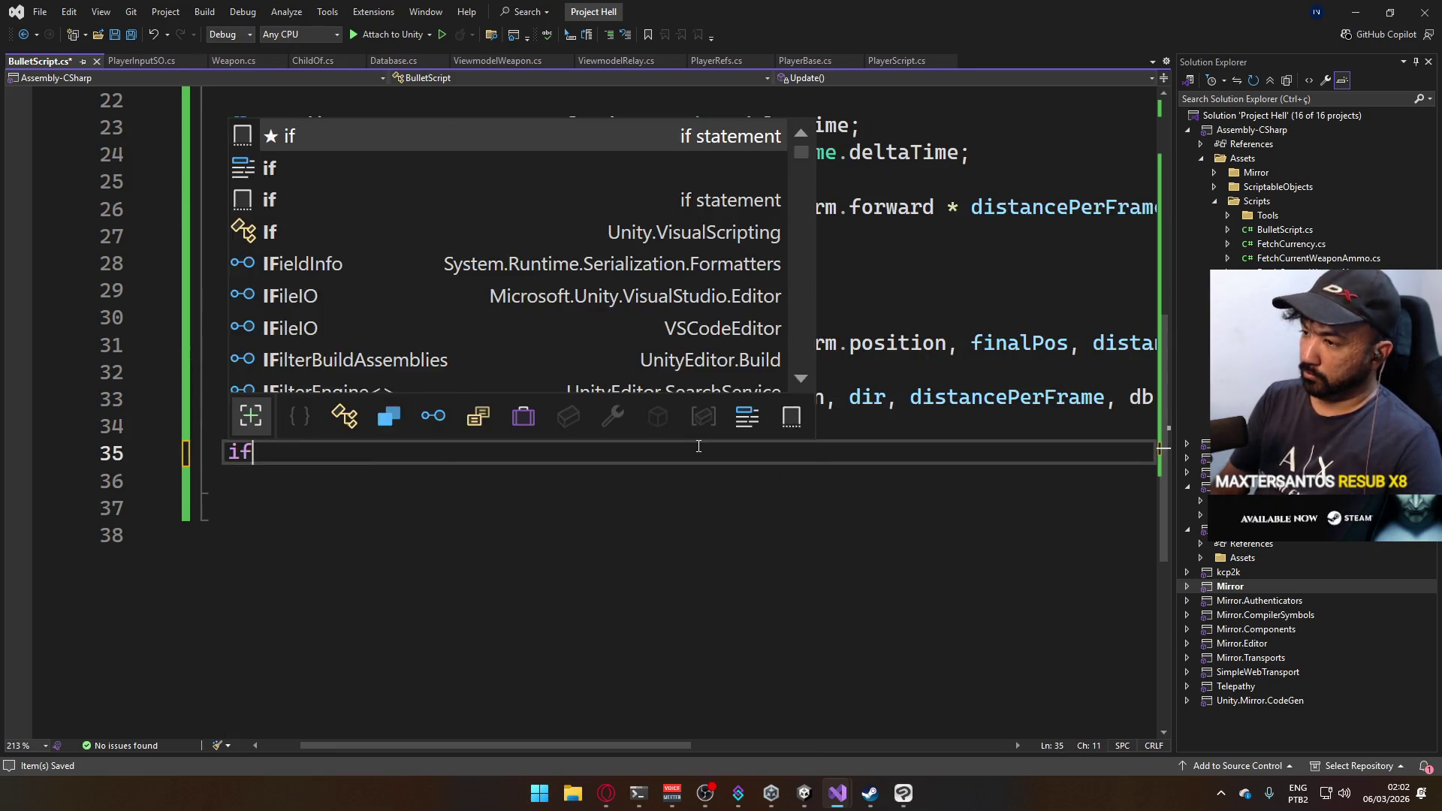
key(Tab)
key(Tab)
text((con)
key(BackSpace)
key(BackSpace)
key(BackSpace)
key(BackSpace)
text(con)
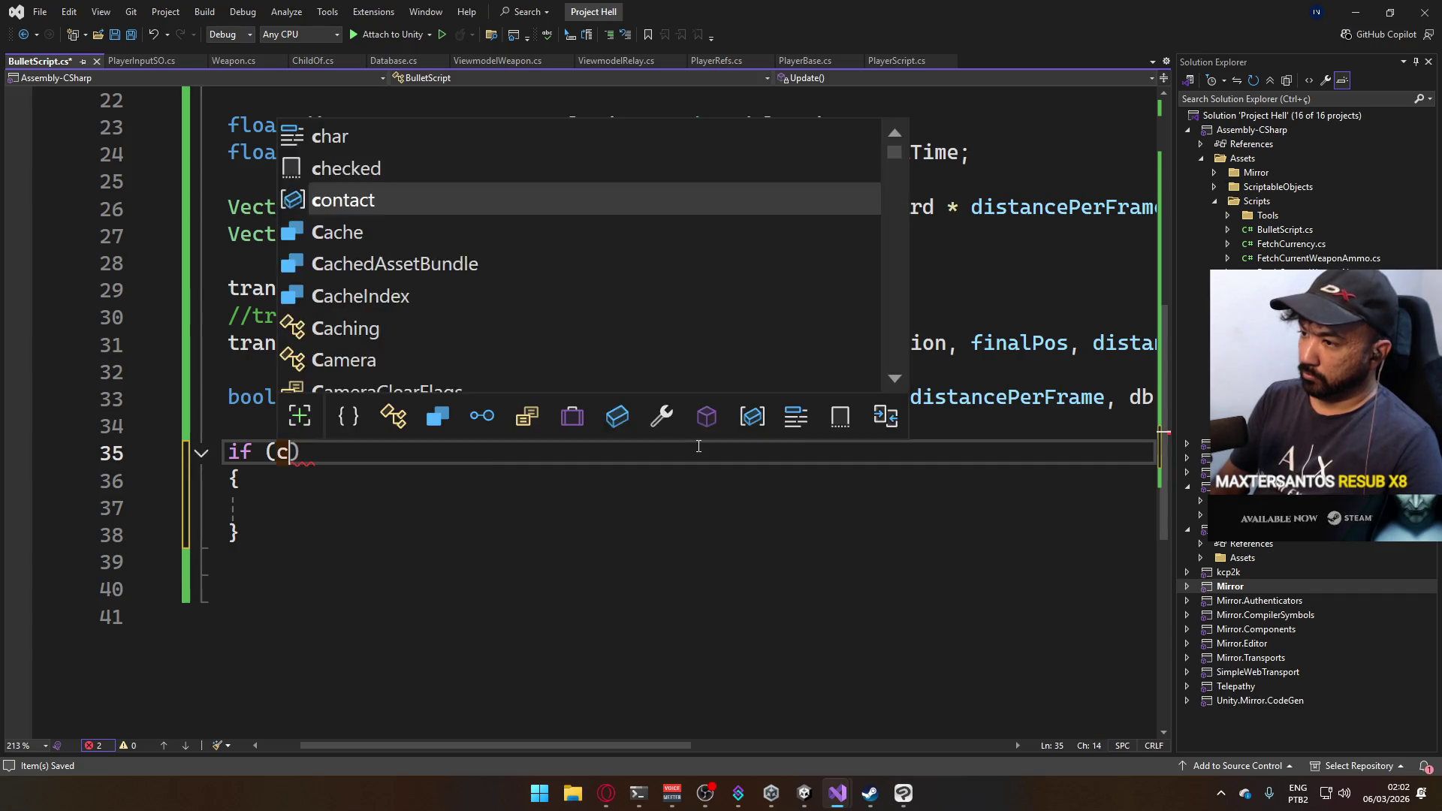
key(Tab)
text(== true)
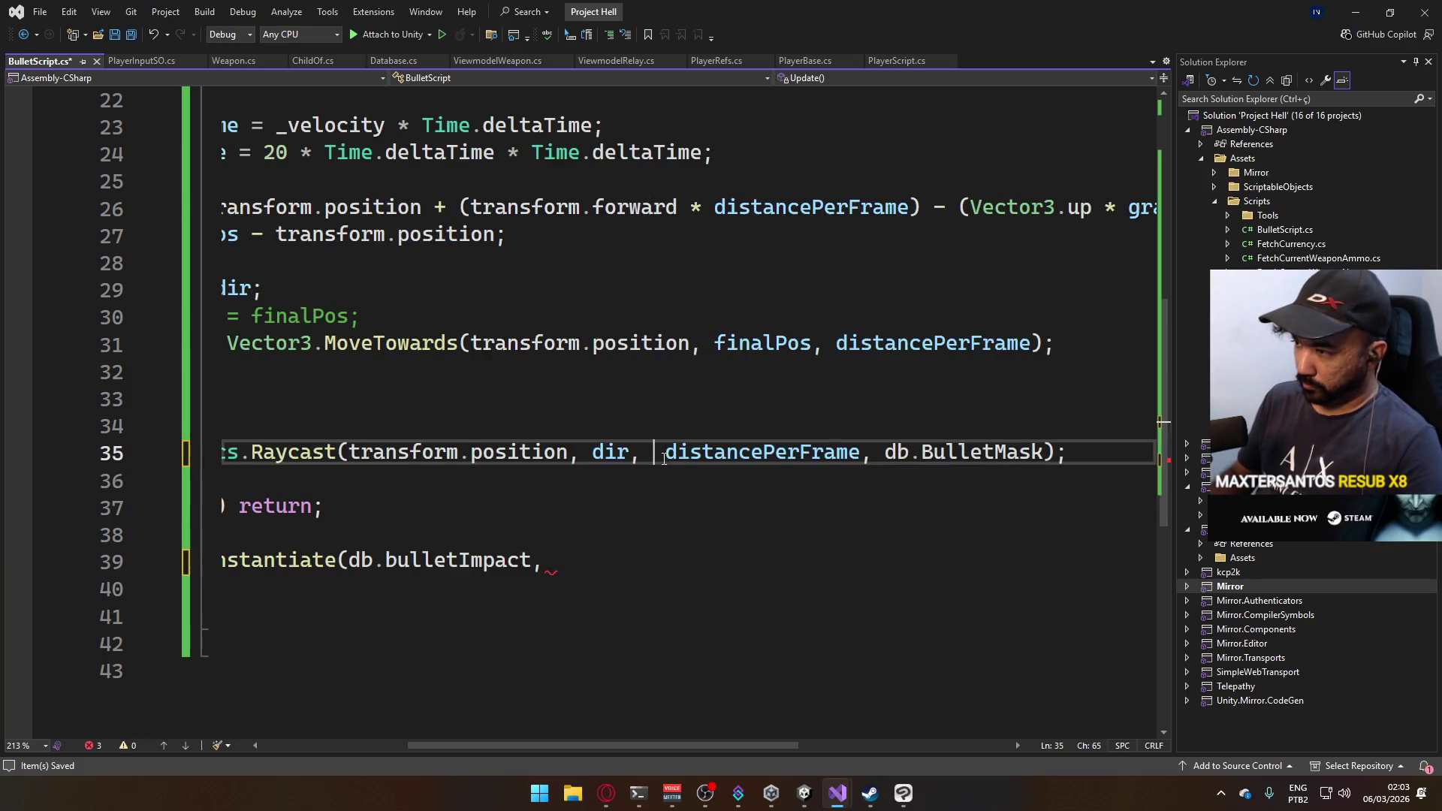
text( RaycastHit )
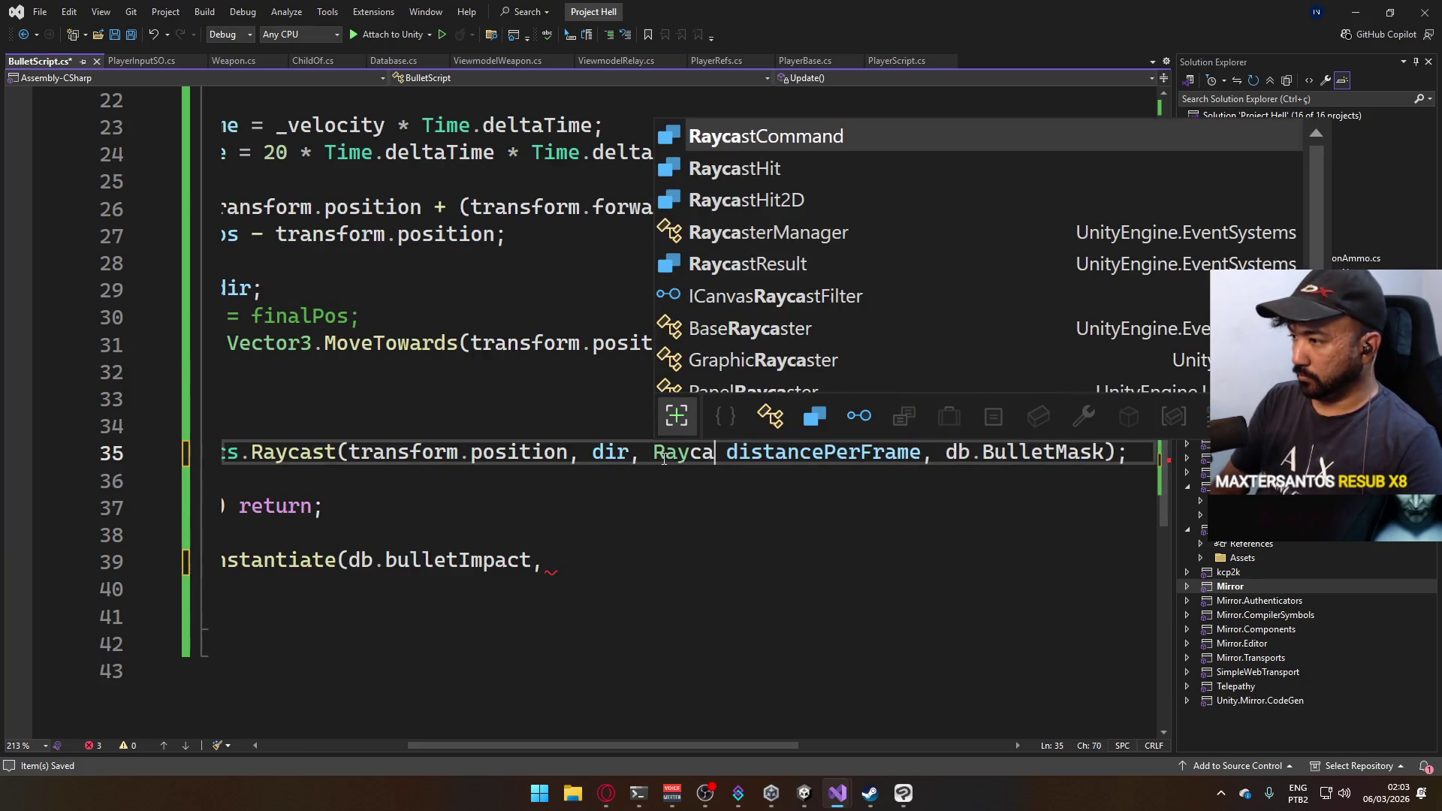
text(hit)
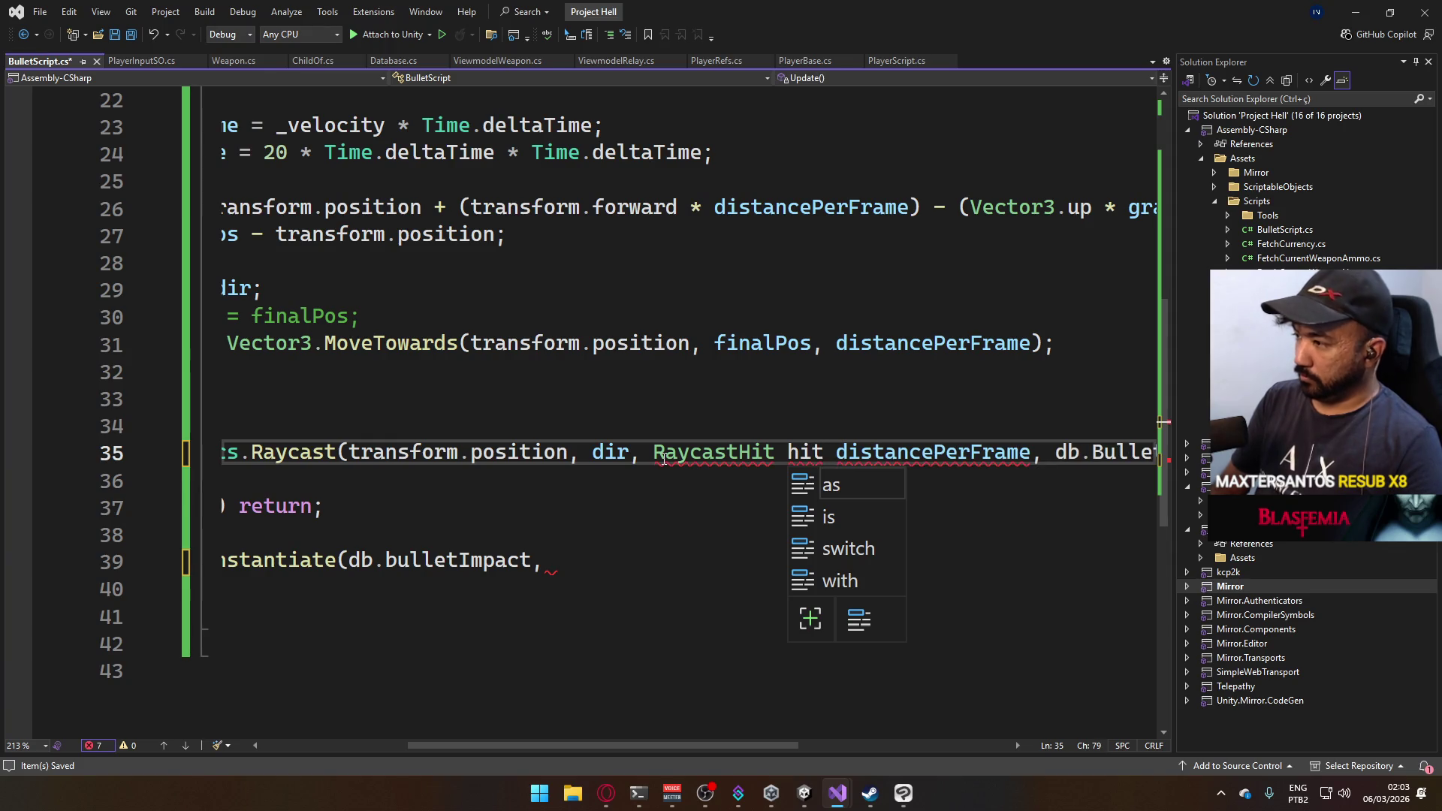
key(BackSpace)
key(BackSpace)
key(BackSpace)
Make the Raycast output the hit as 'out RaycastHit hit,'.
click(664, 459)
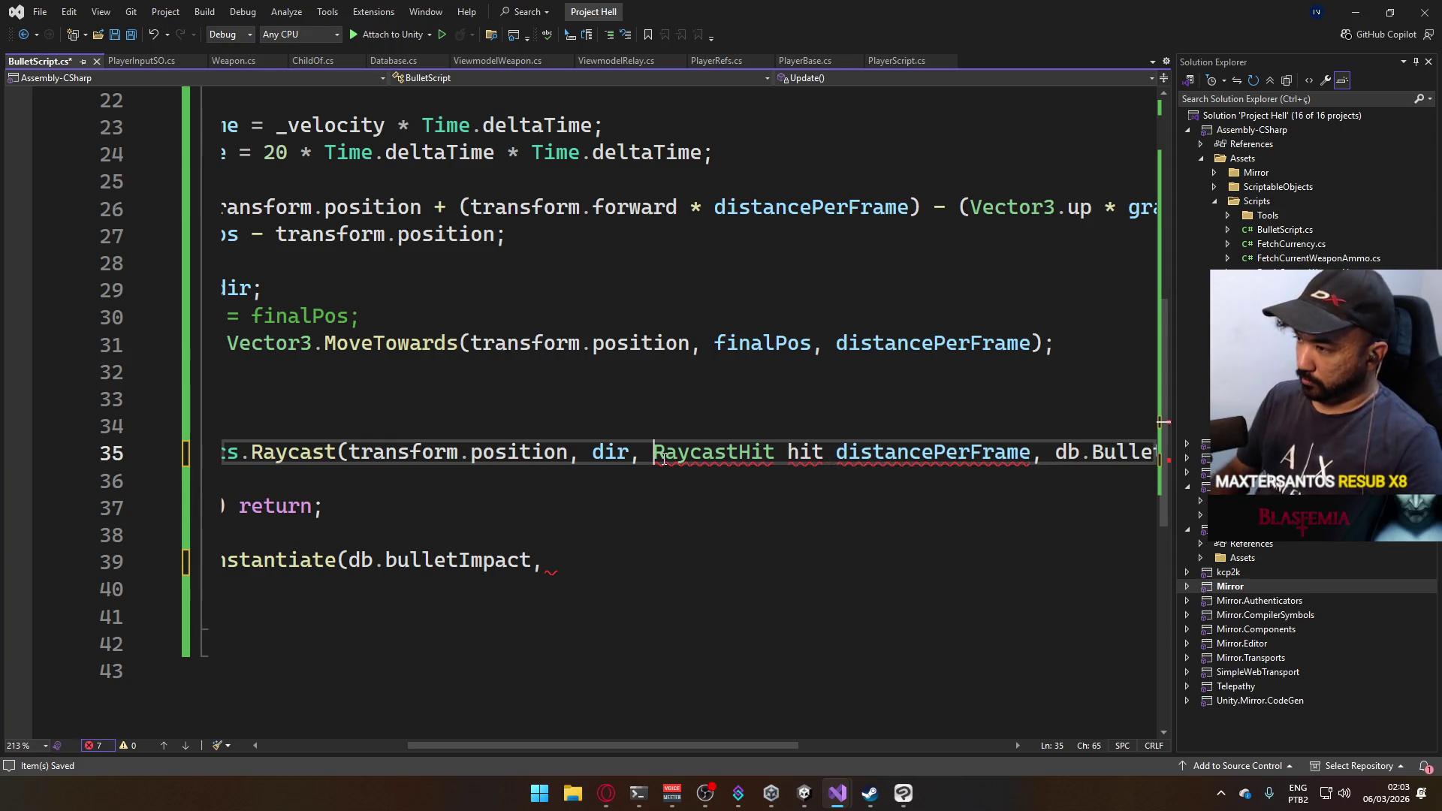
text(out)
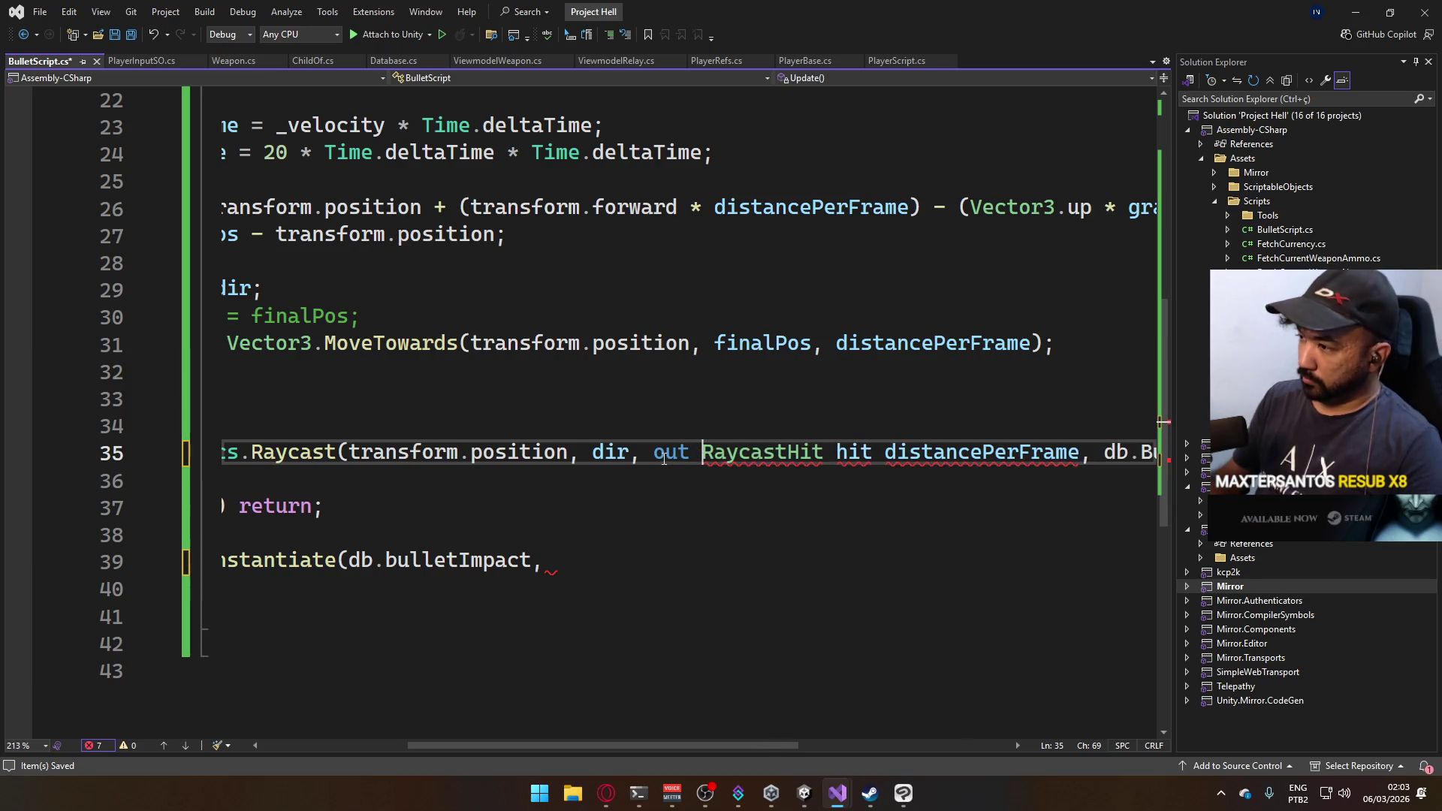
click(883, 455)
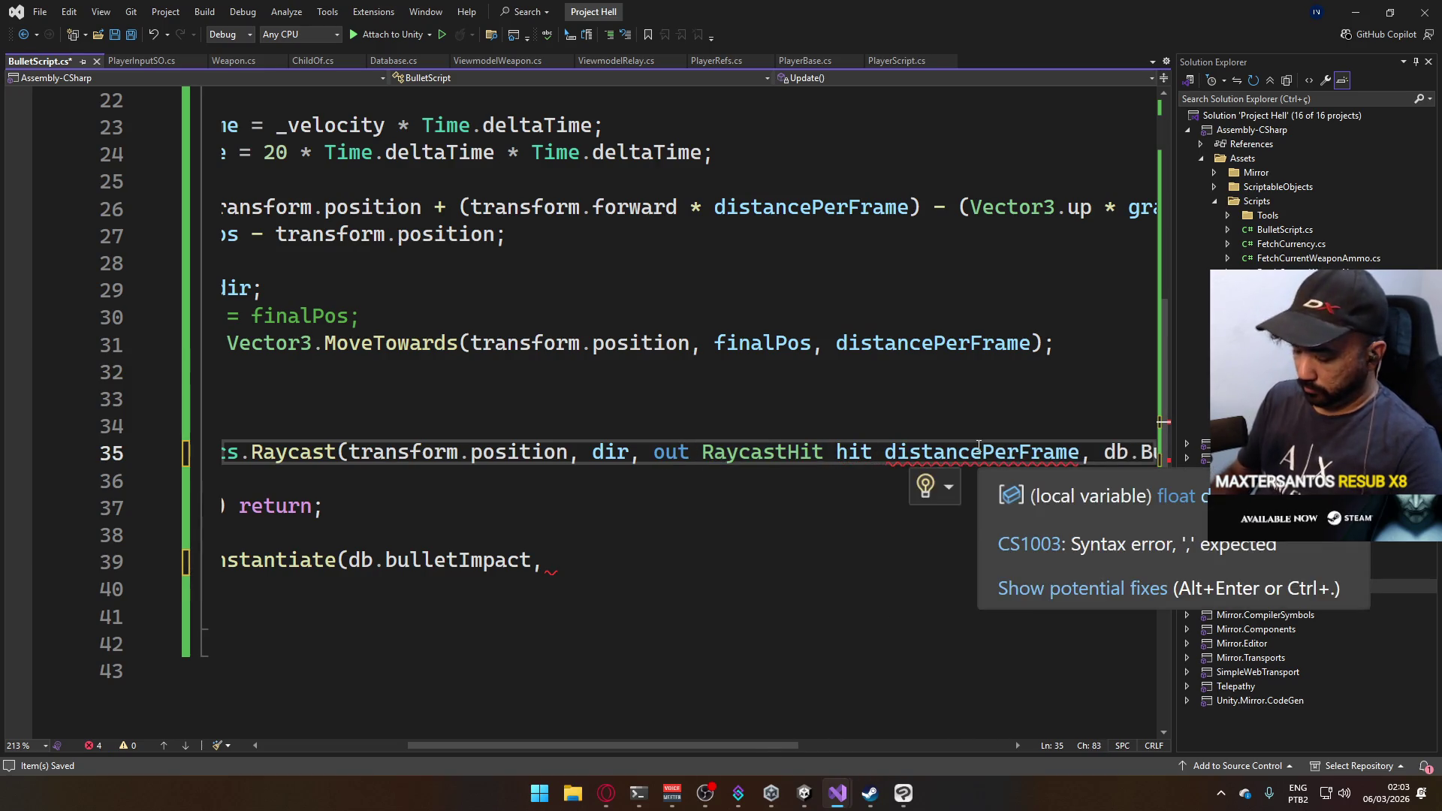
text(,)
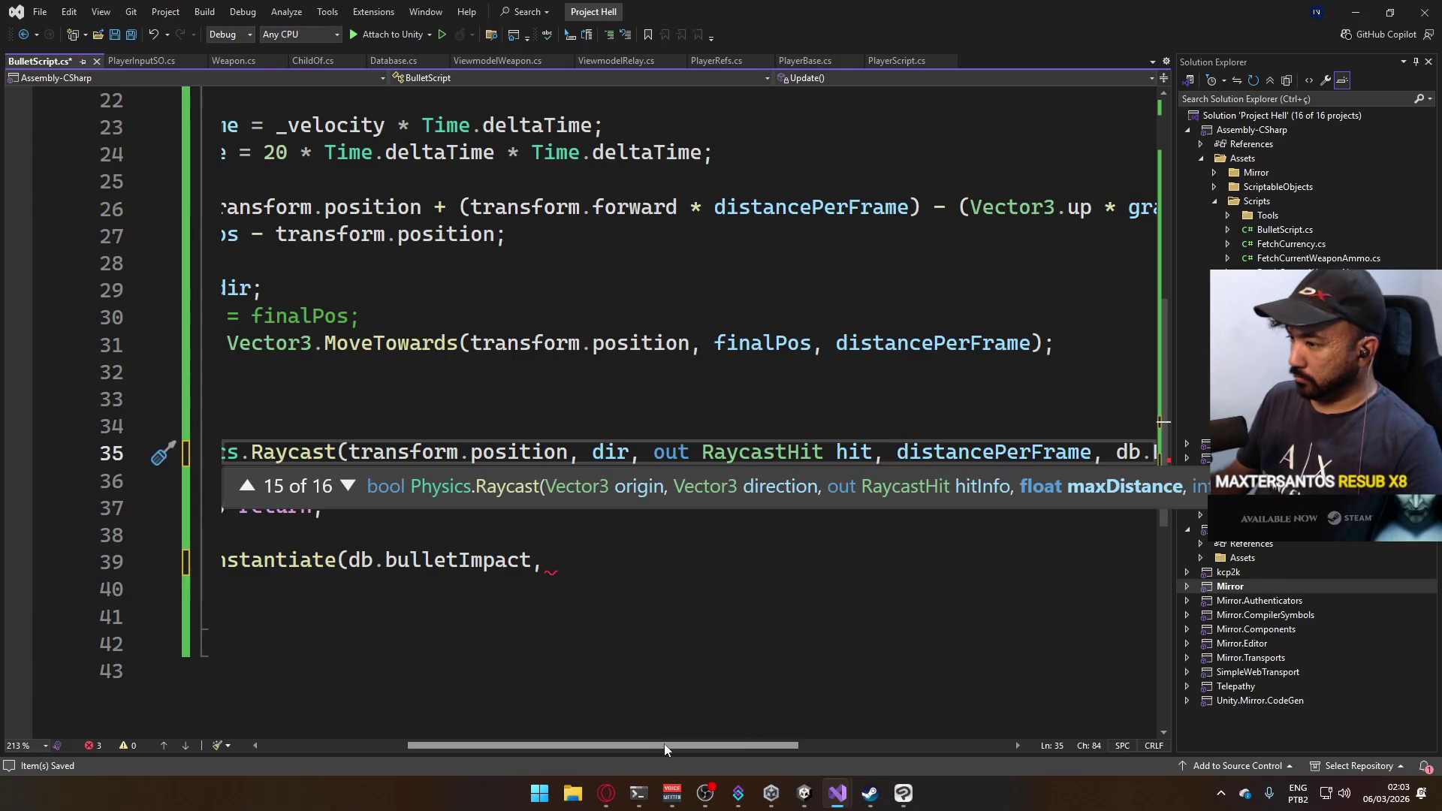
Pass hit.point and a hit.normal-based Quaternion rotation to Instantiate, then save.
drag(664, 743, 570, 743)
click(812, 571)
text(hit.point,)
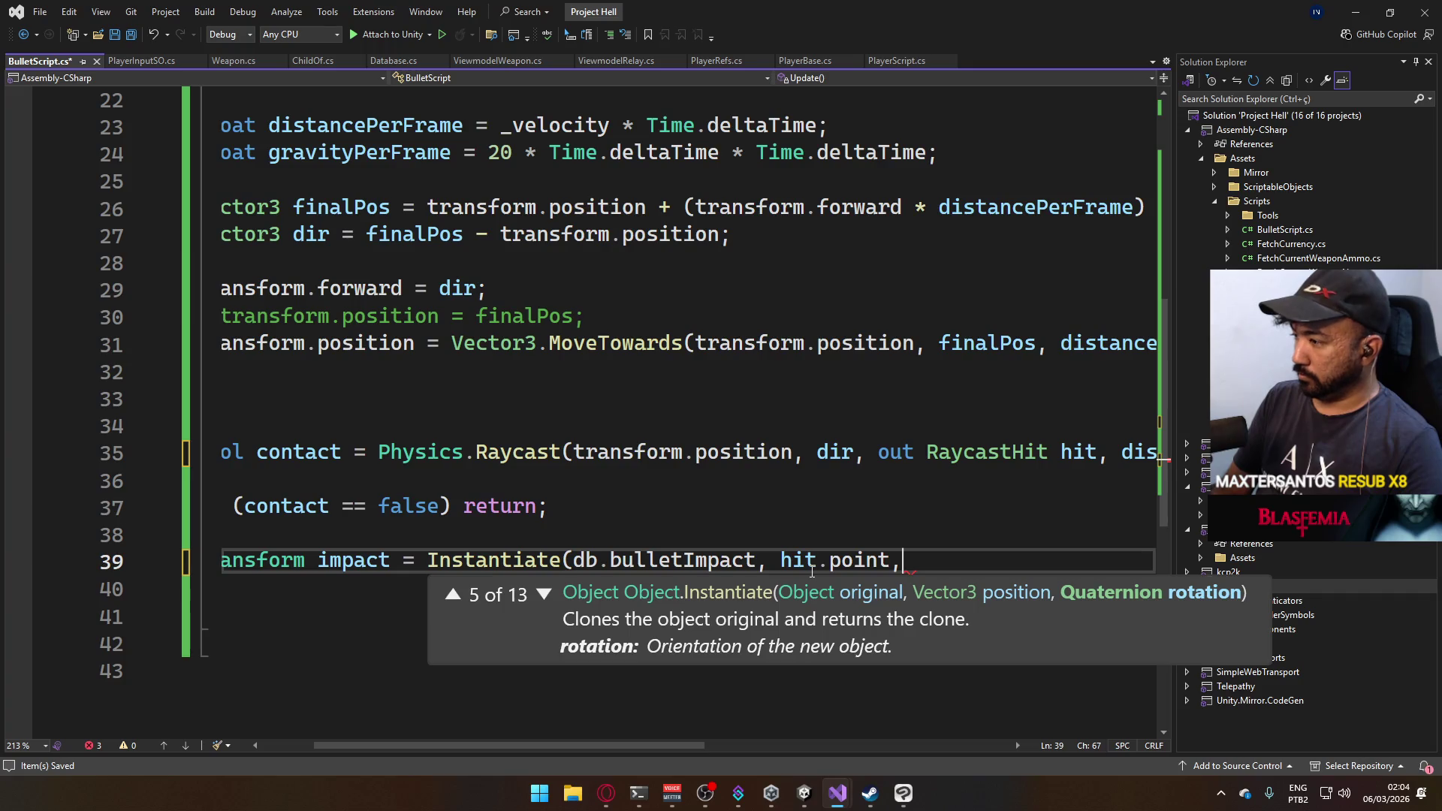
text( Quaternion.)
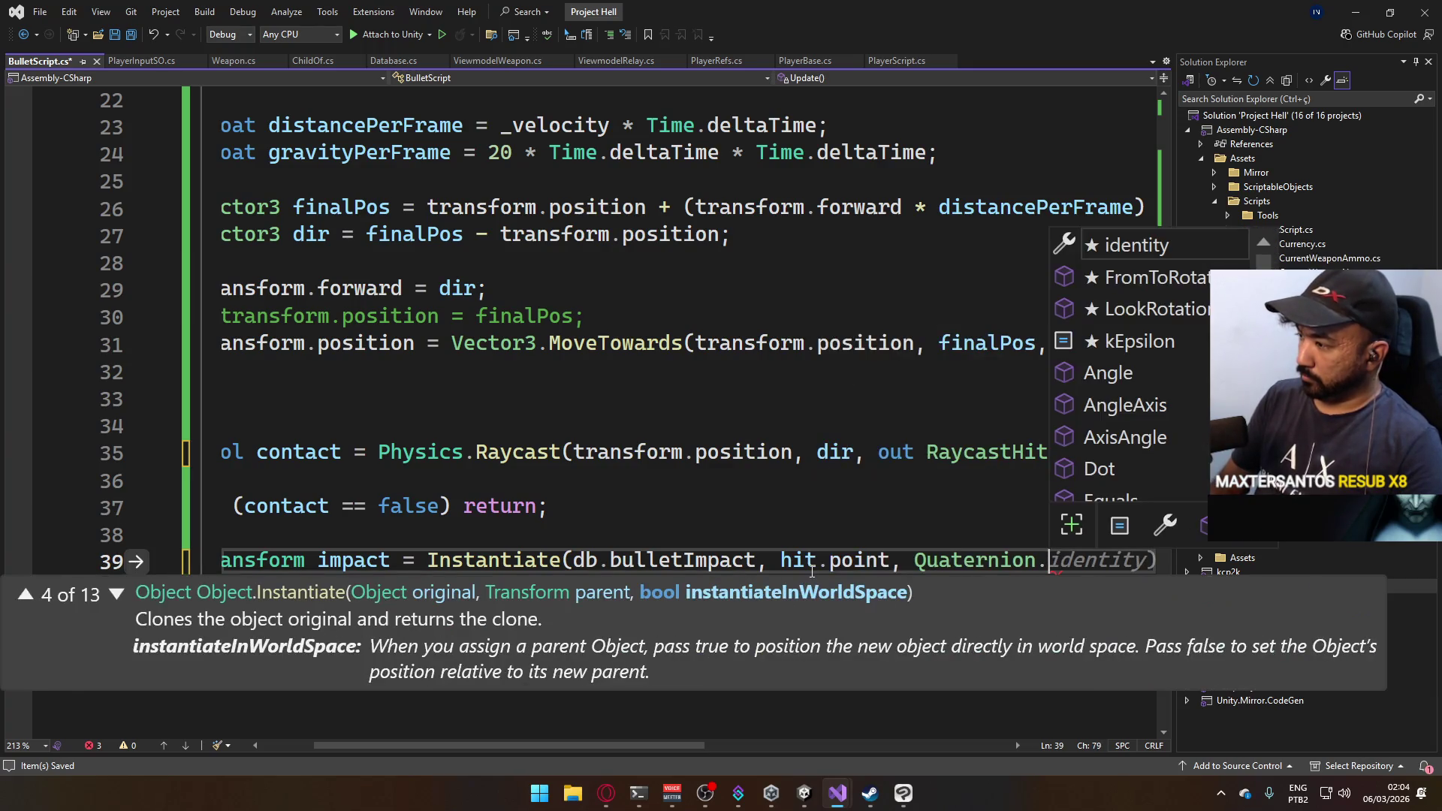
text(look(hit)
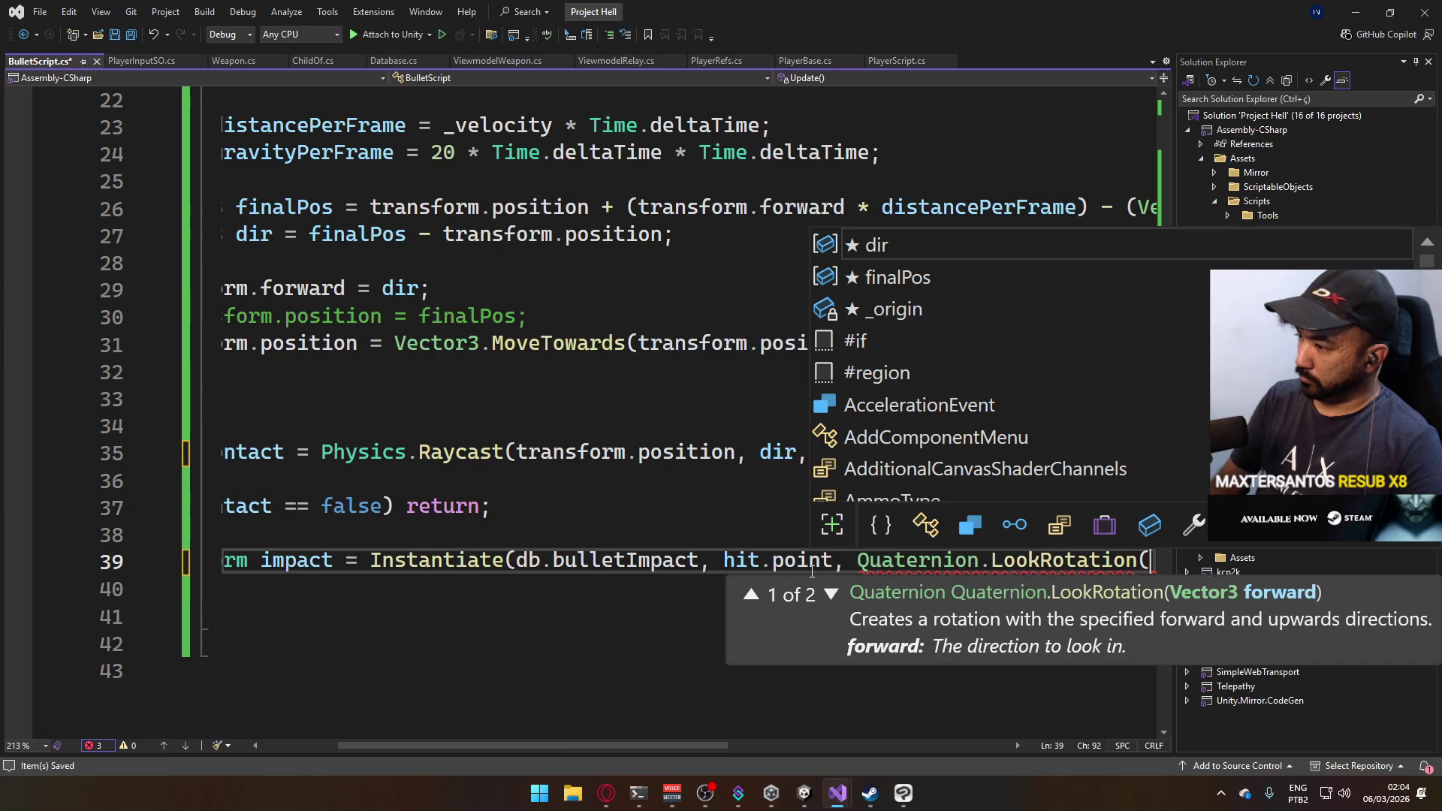
text(.normal))
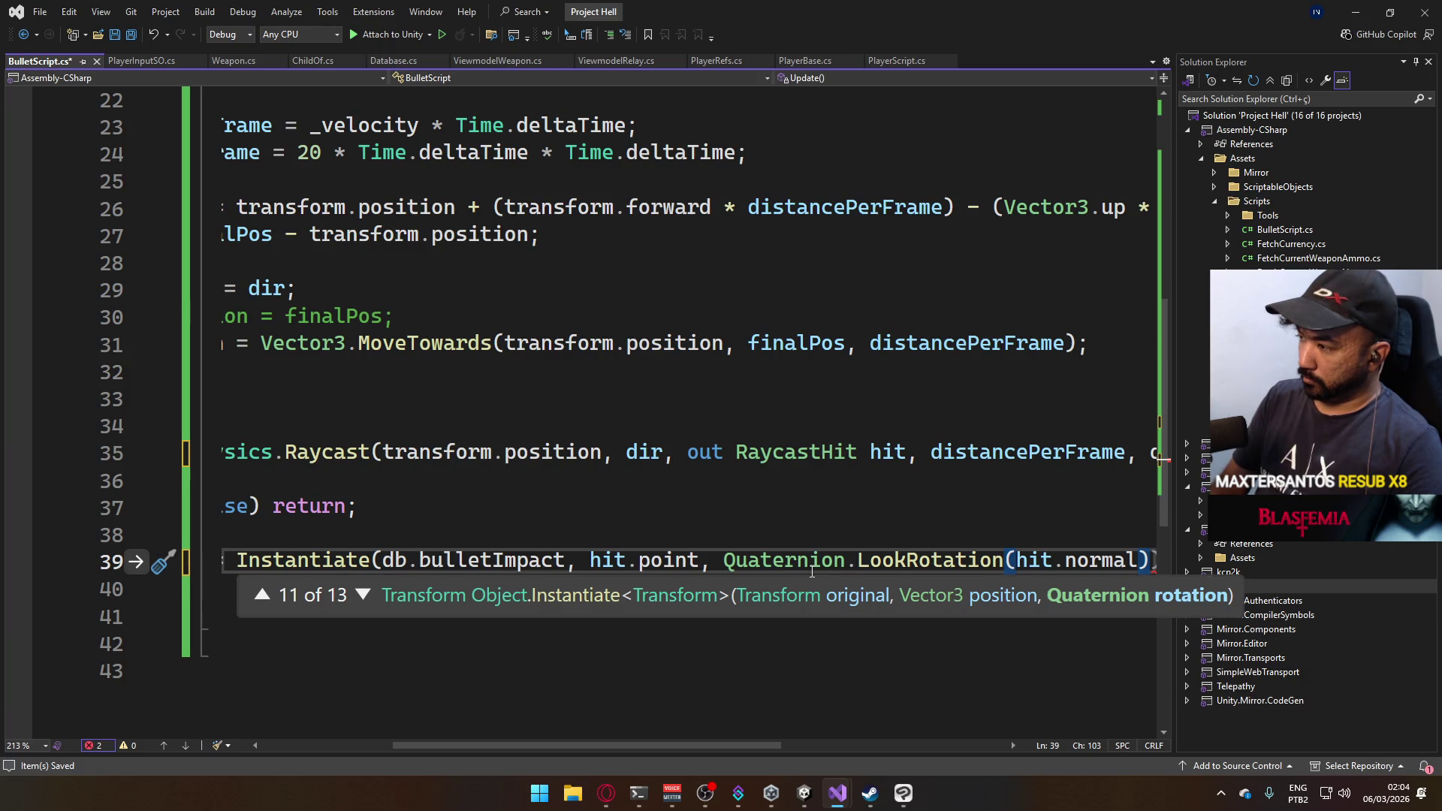
text();)
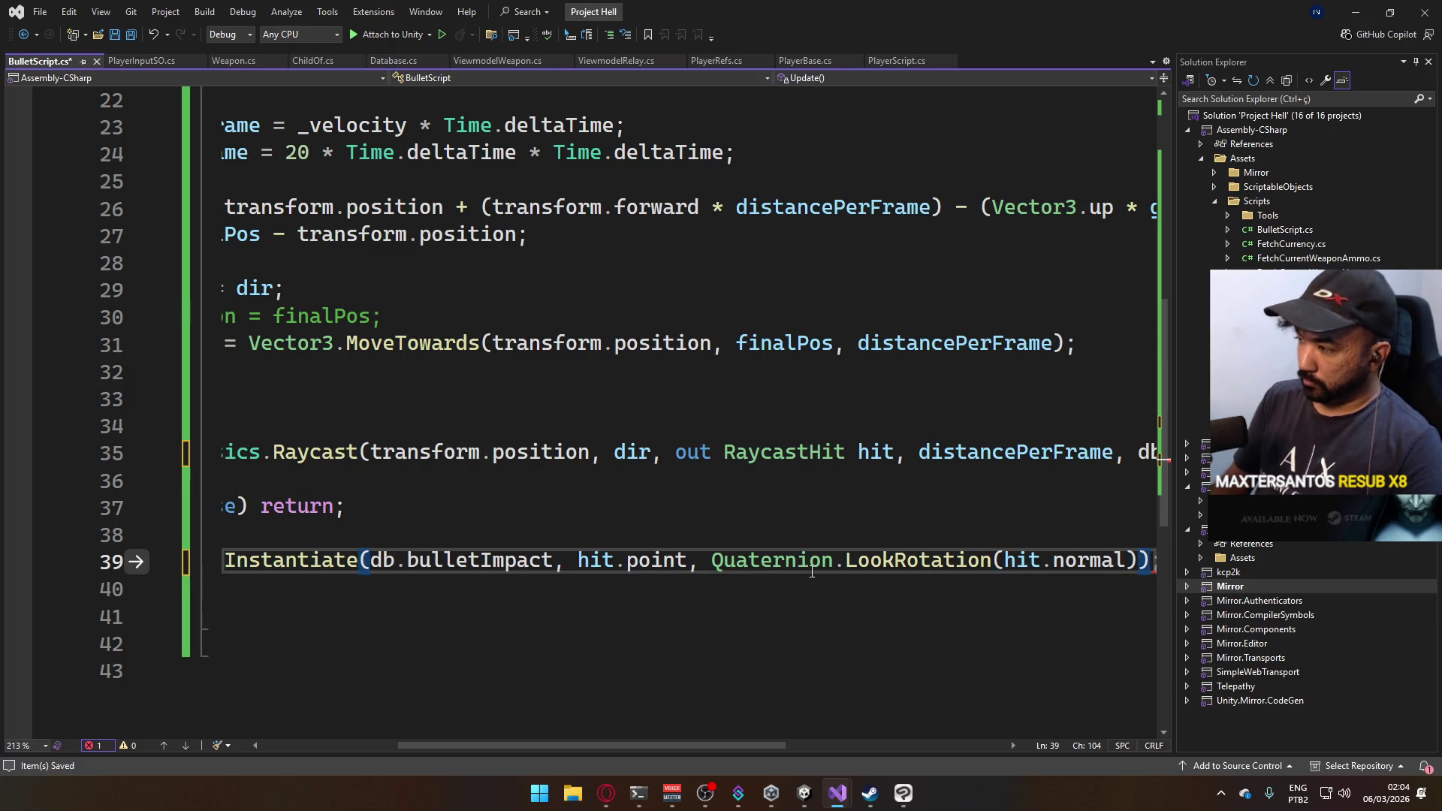
scroll(710, 751, left, 5)
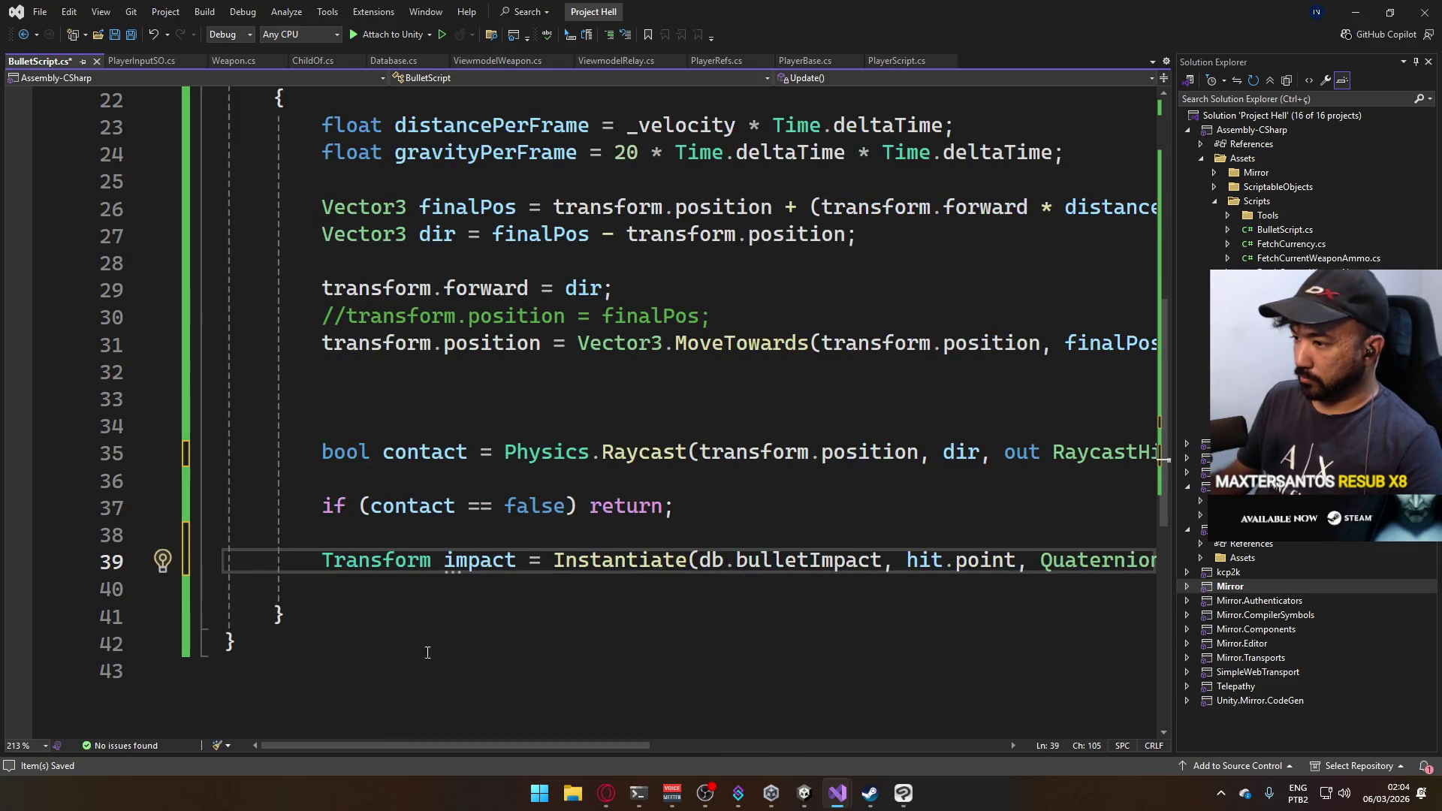
key(ctrl+s)
Replace the Instantiate rotation with Quaternion.identity and open a new line below it.
key(Down)
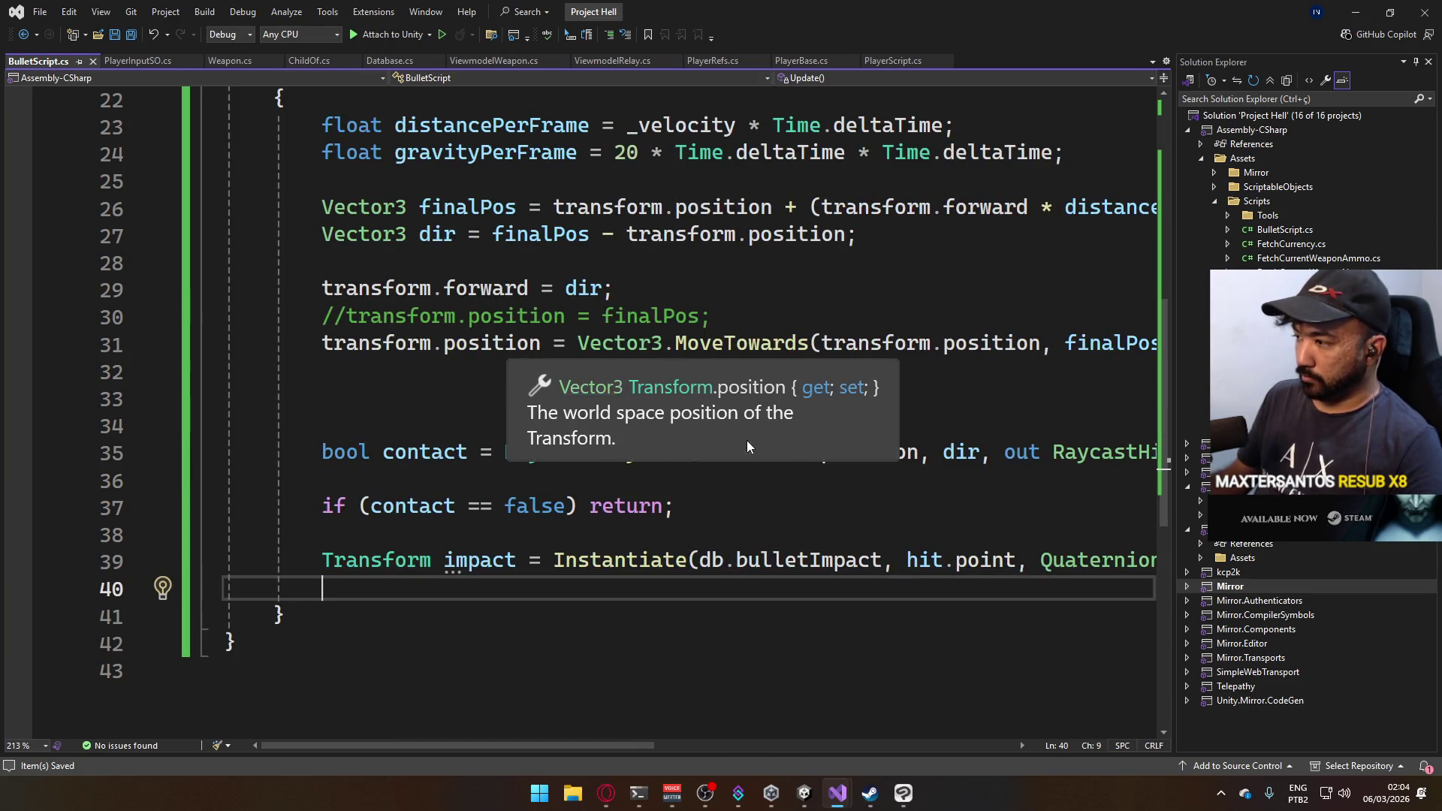
scroll(440, 748, right, 5)
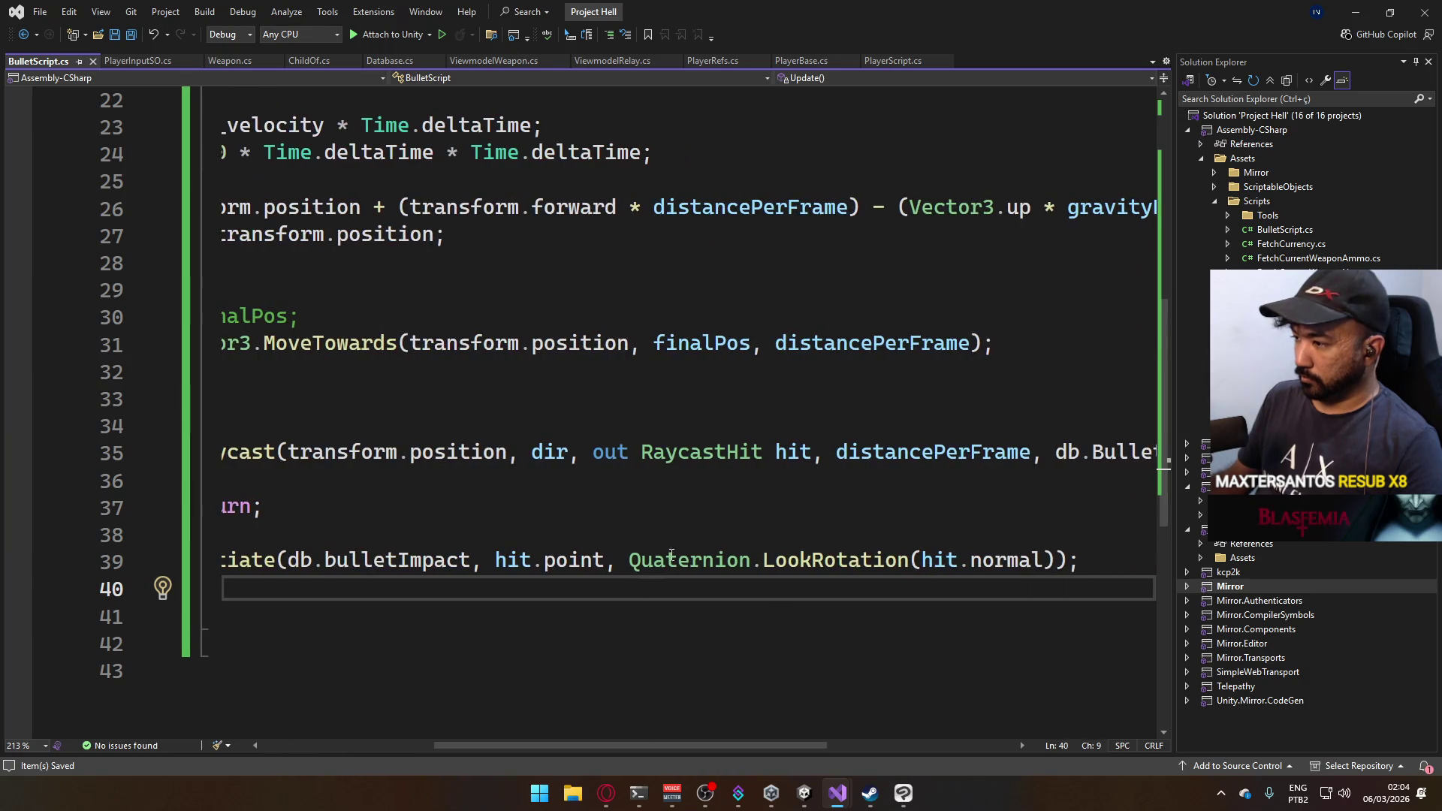
drag(631, 559, 1036, 559)
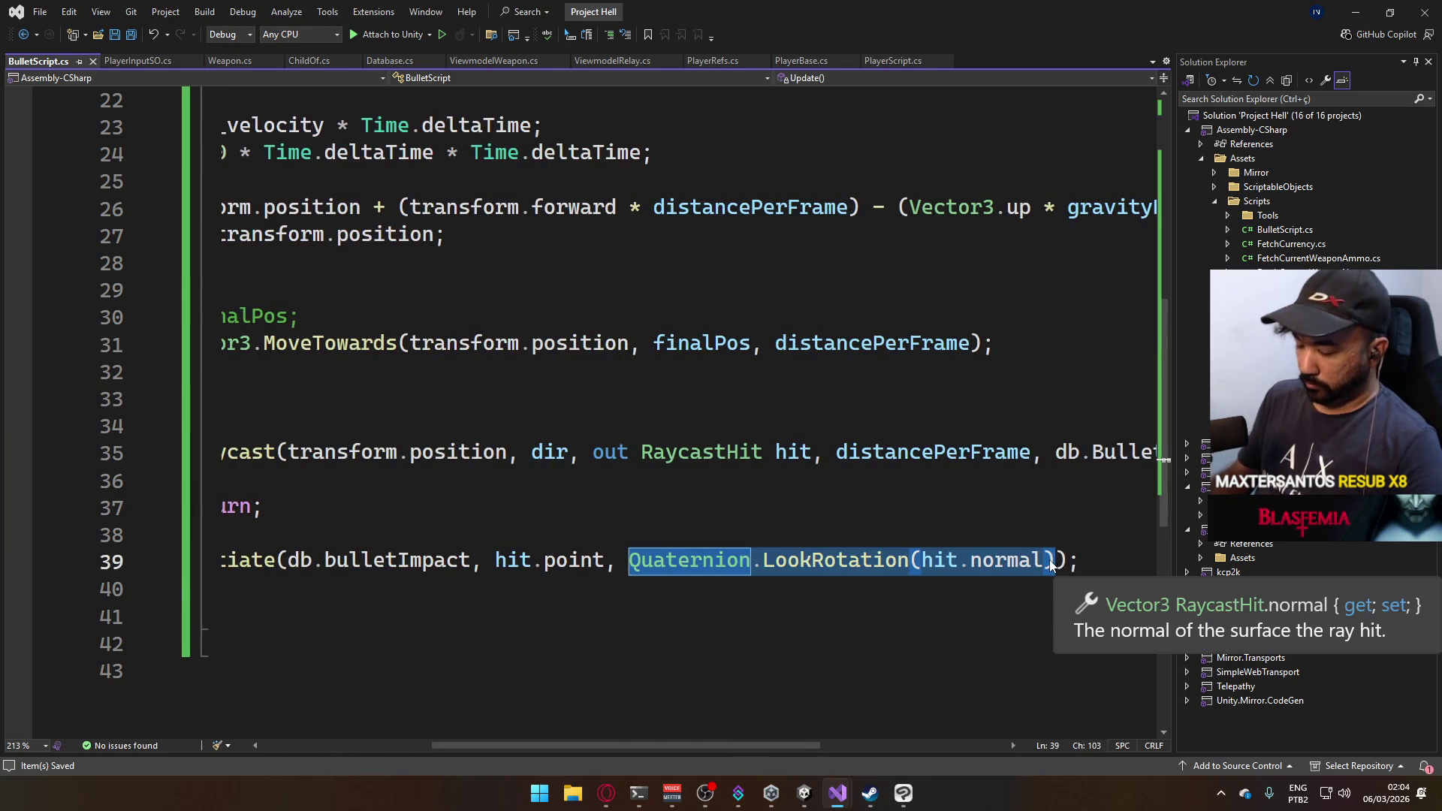
text(Q)
key(Tab)
text(.)
key(Tab)
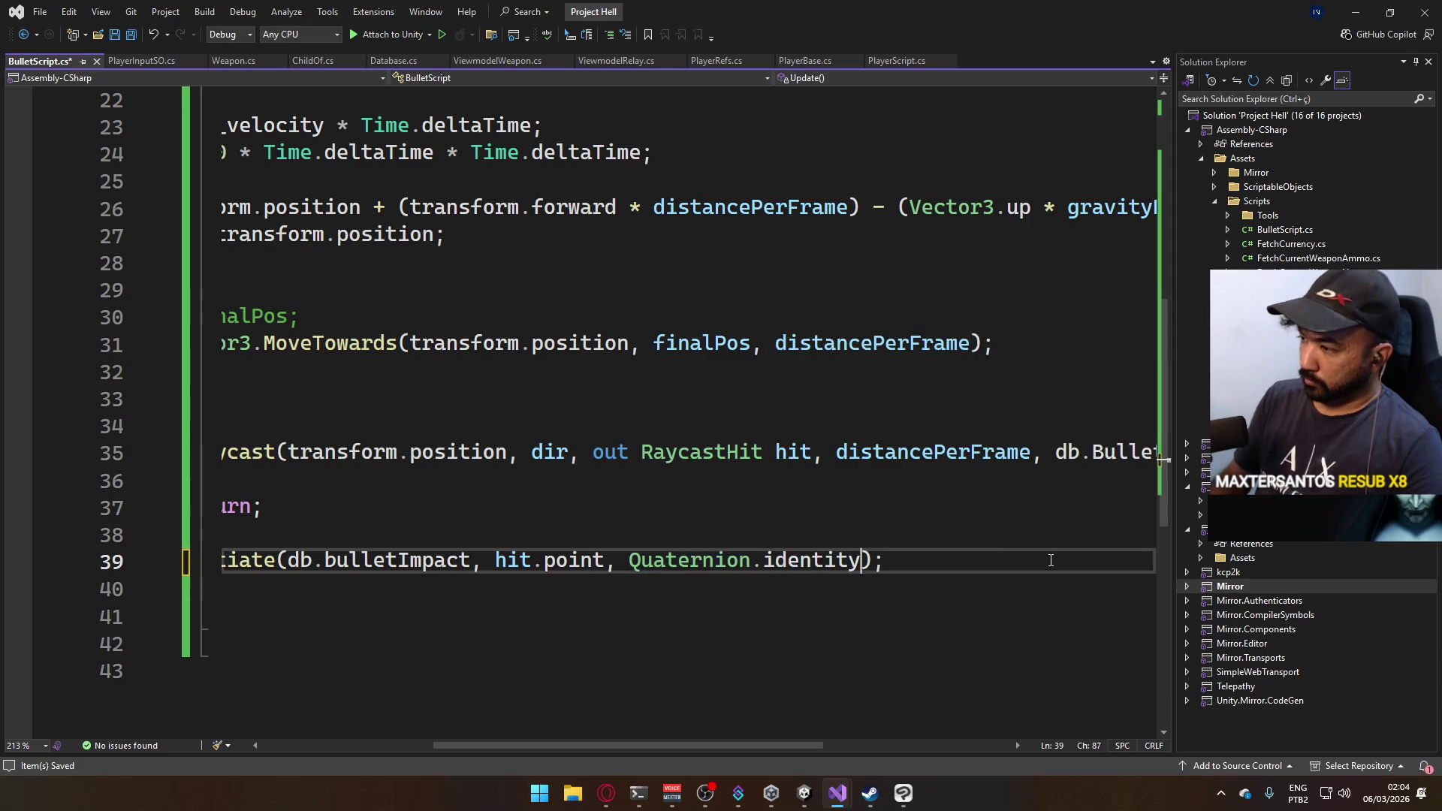
key(End)
key(Return)
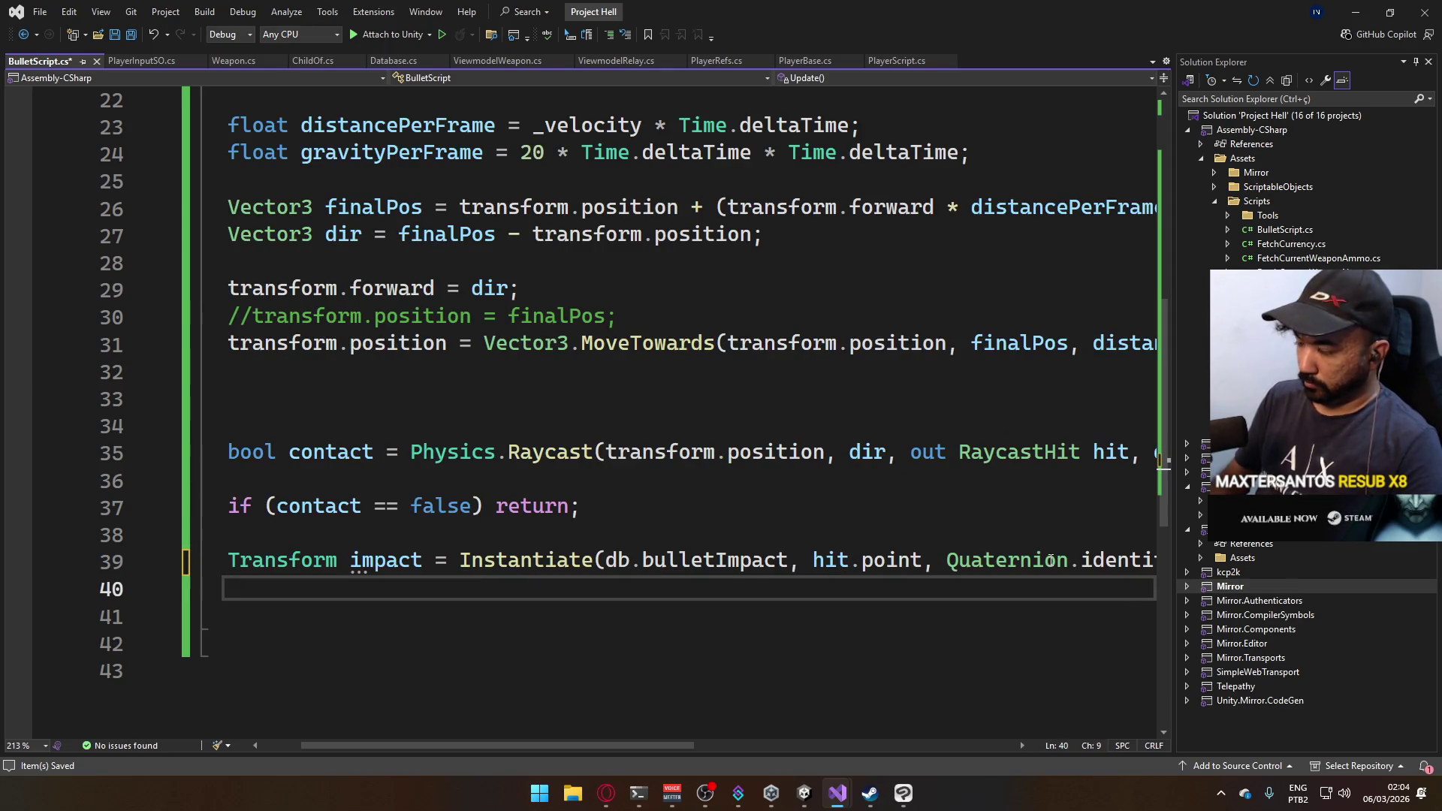
Add 'impact.up = hit.normal;' below the Instantiate call and save BulletScript.cs.
text(impact.)
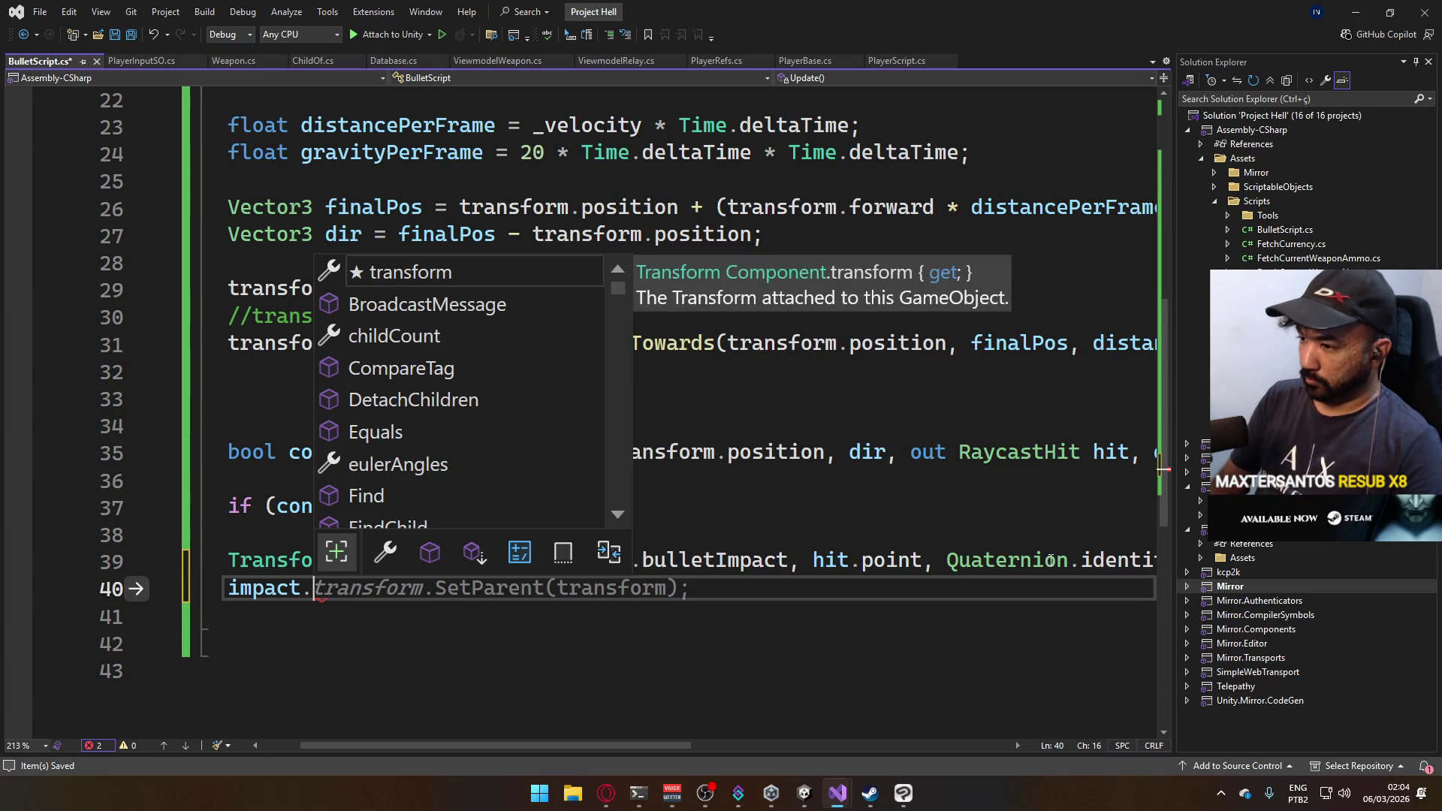
text(up)
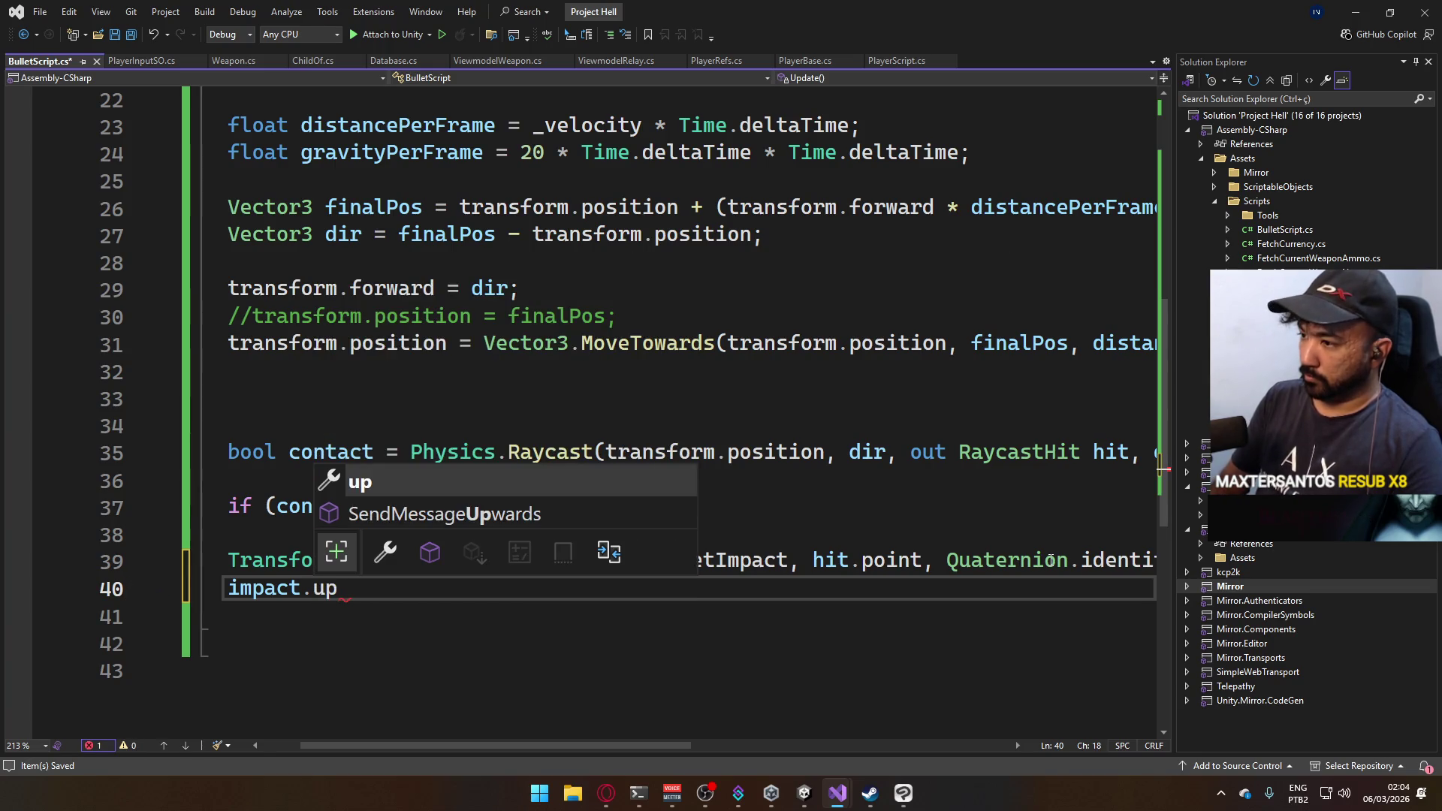
text( = hit.no)
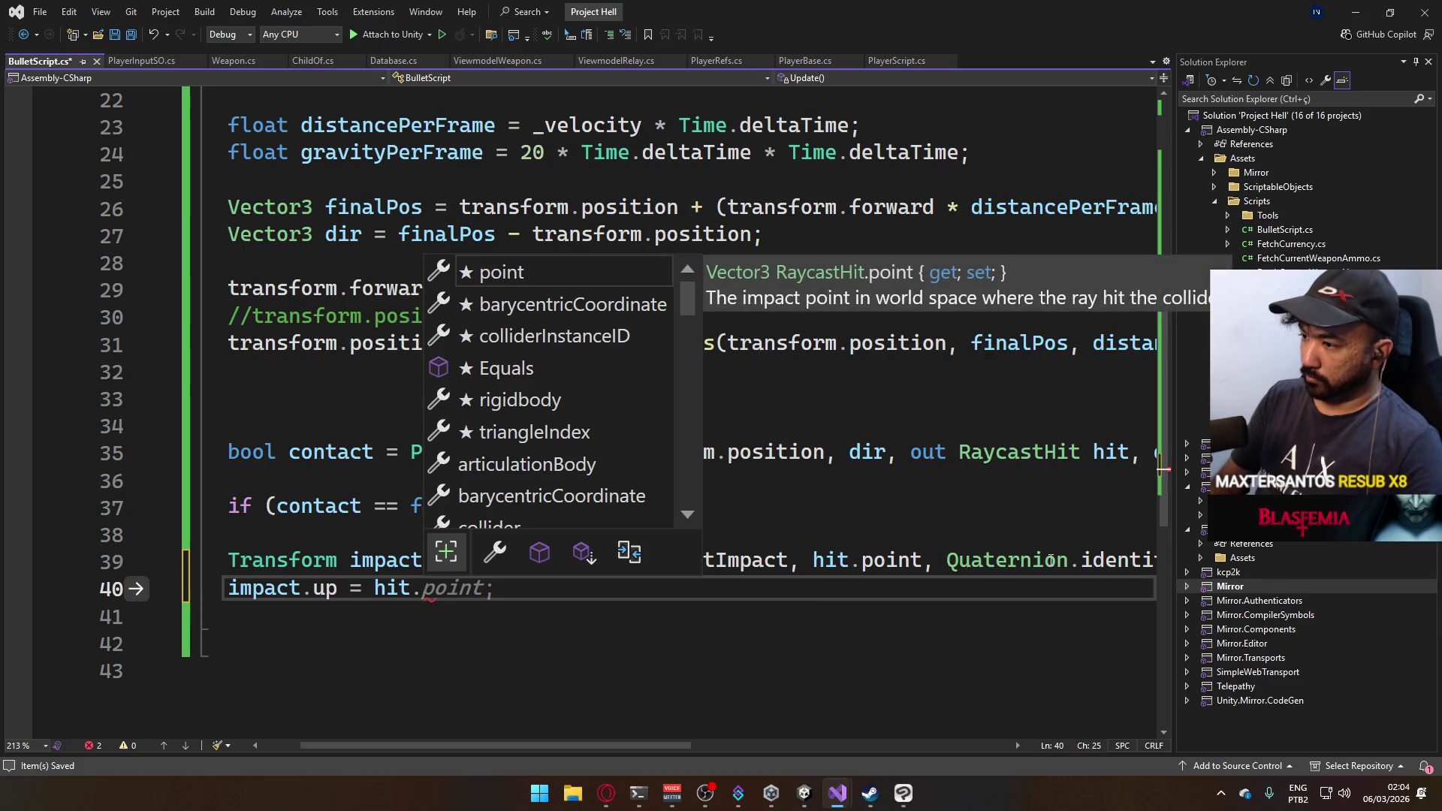
key(Tab)
text(;)
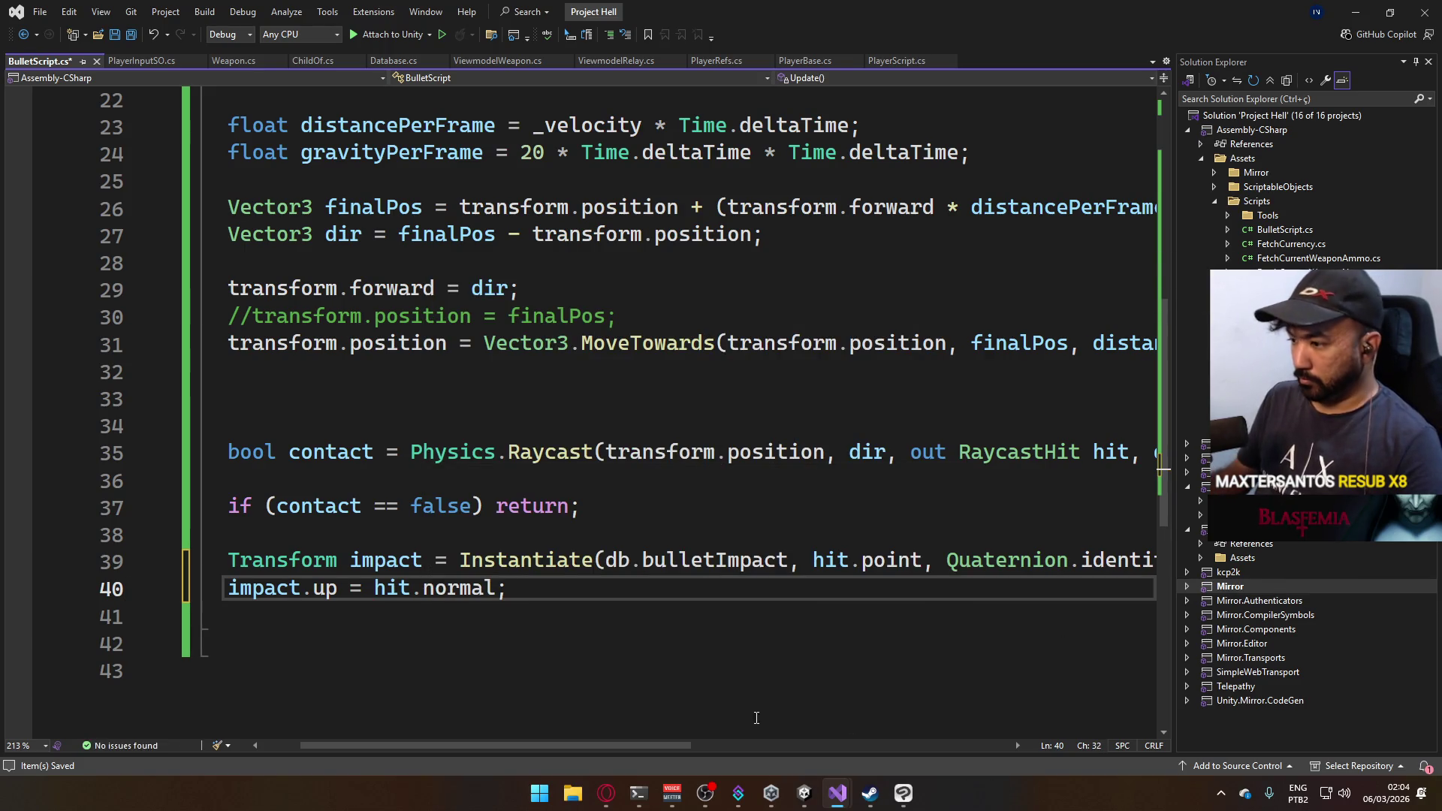
scroll(560, 738, left, 2)
key(ctrl+s)
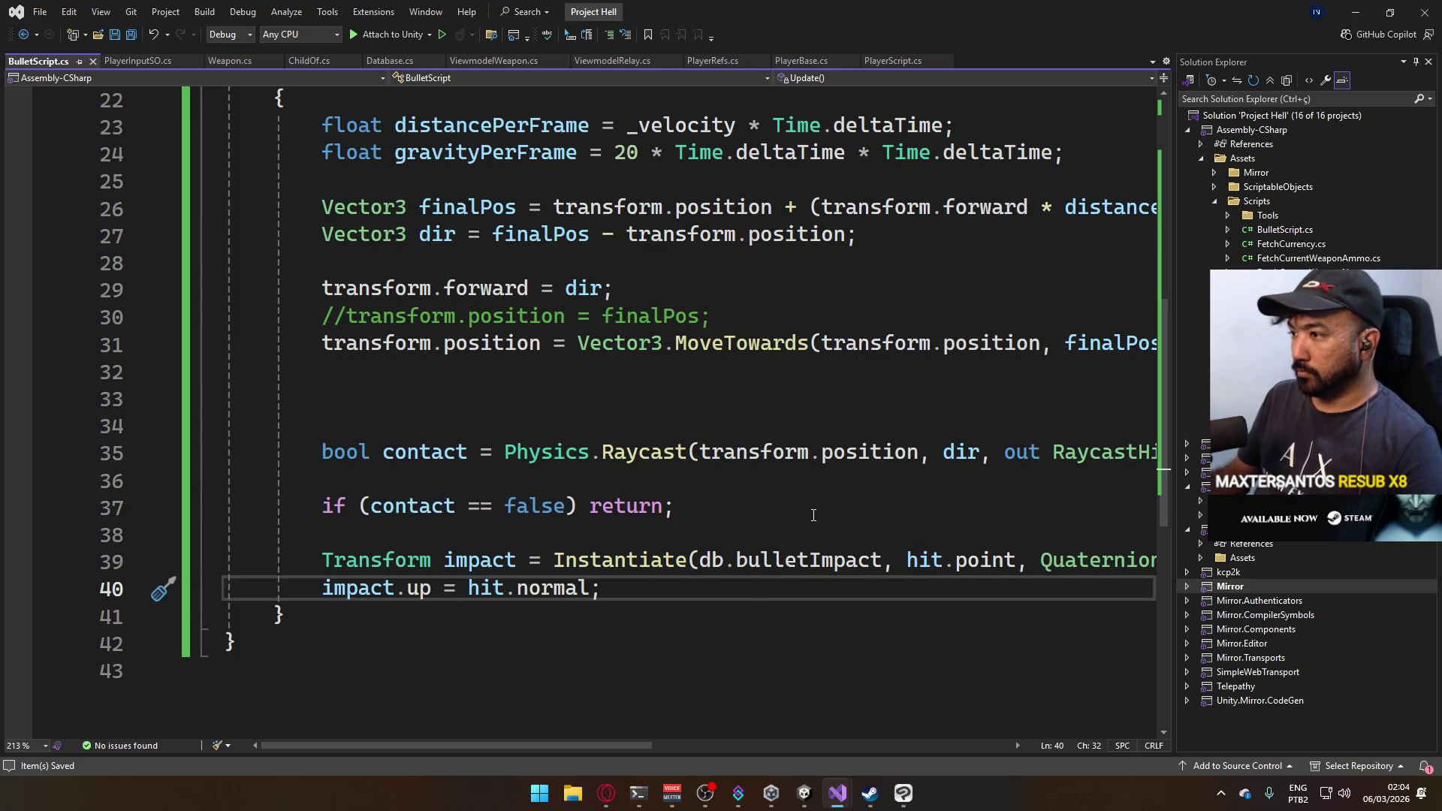
mouse_move(804, 791)
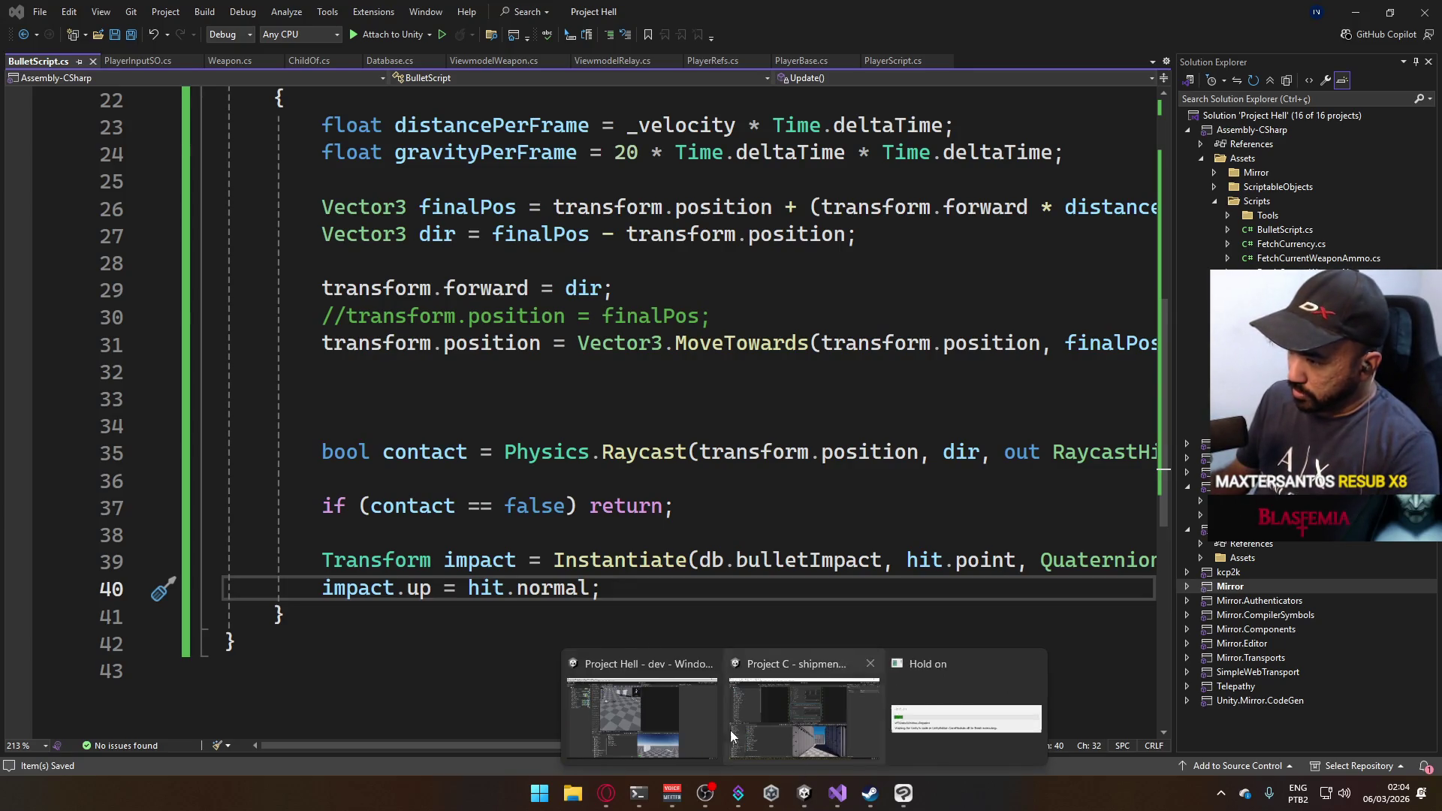
Set the Database asset's Bullet Mask to the Default layer.
click(695, 705)
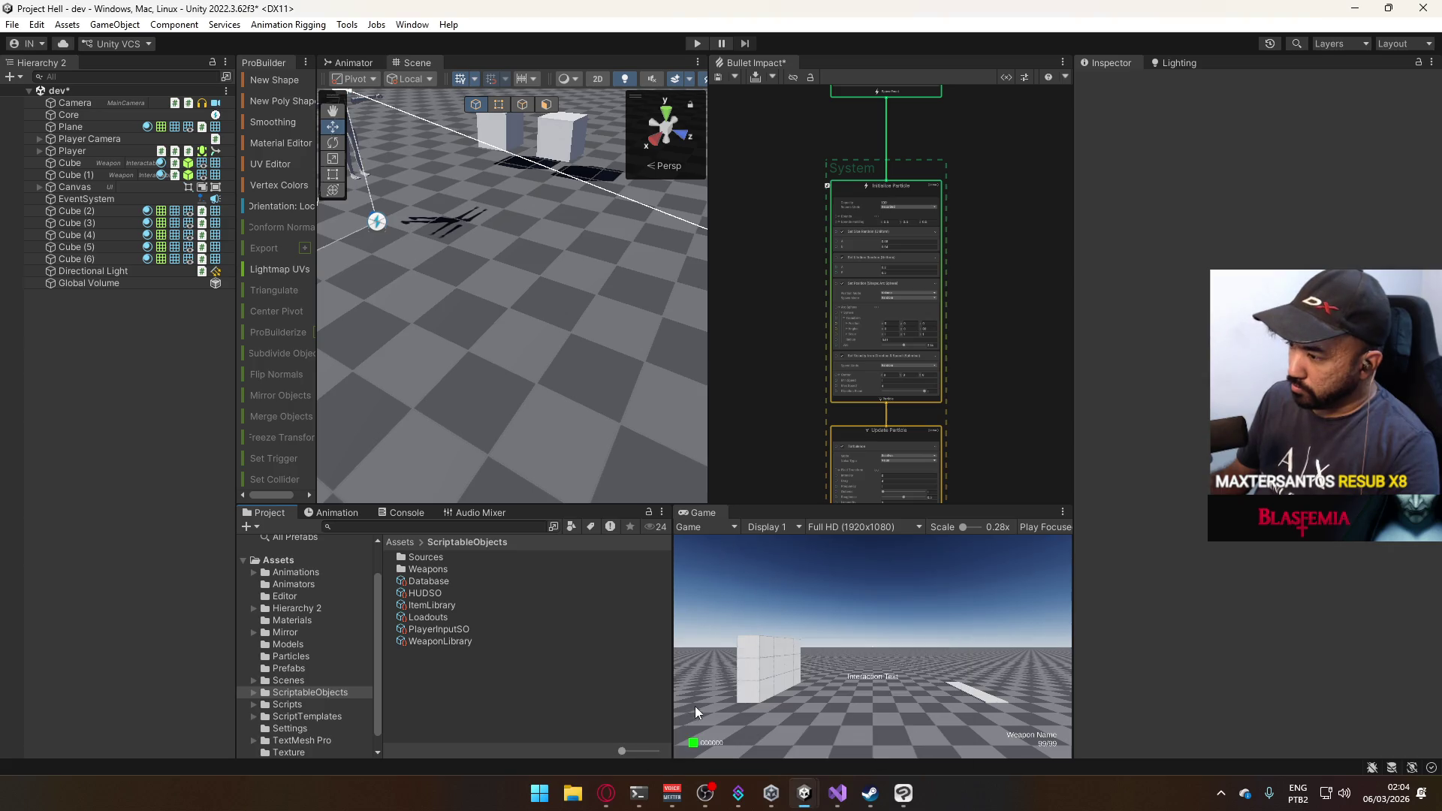
click(440, 630)
click(455, 616)
click(460, 592)
click(458, 581)
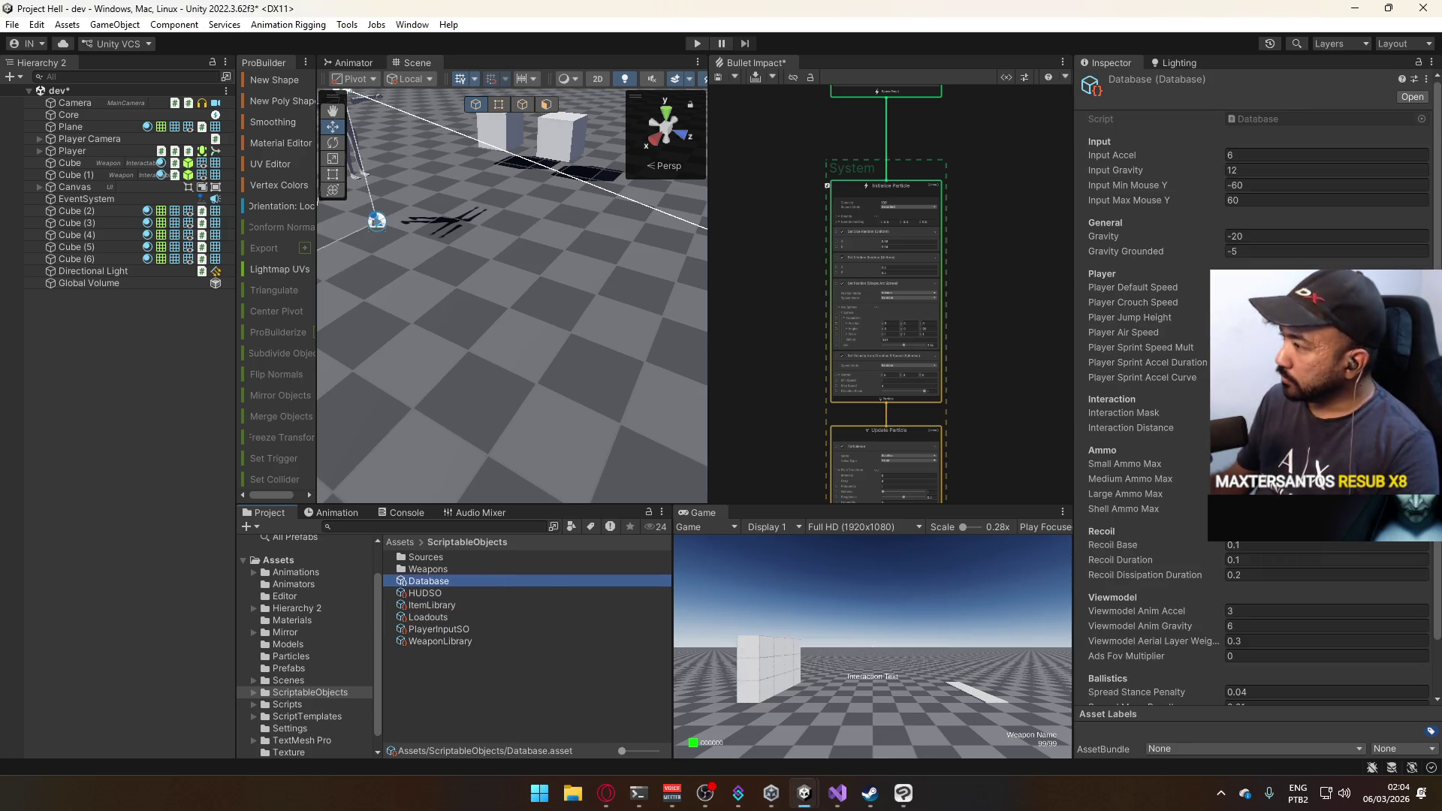
click(1283, 692)
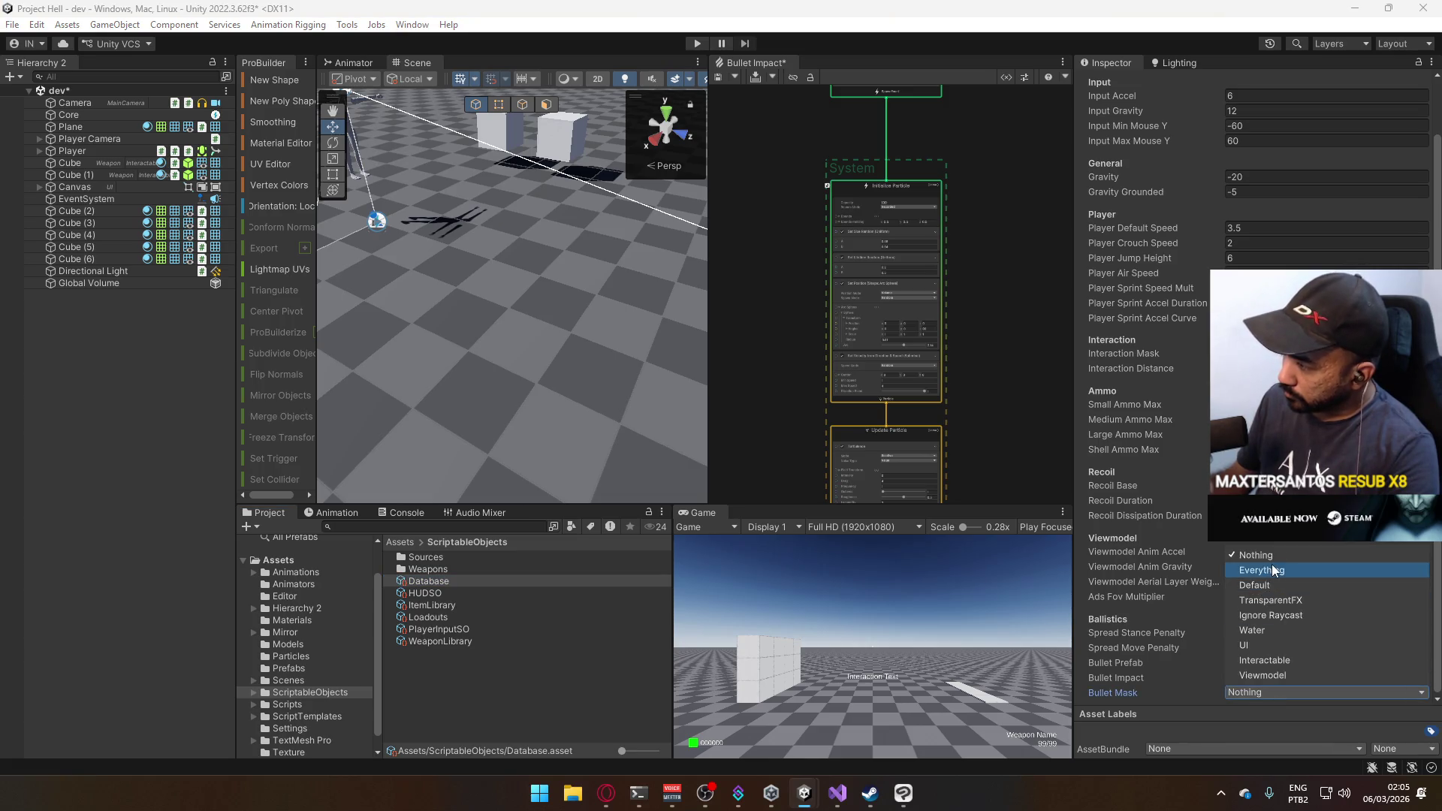
click(1254, 585)
right_click(1123, 635)
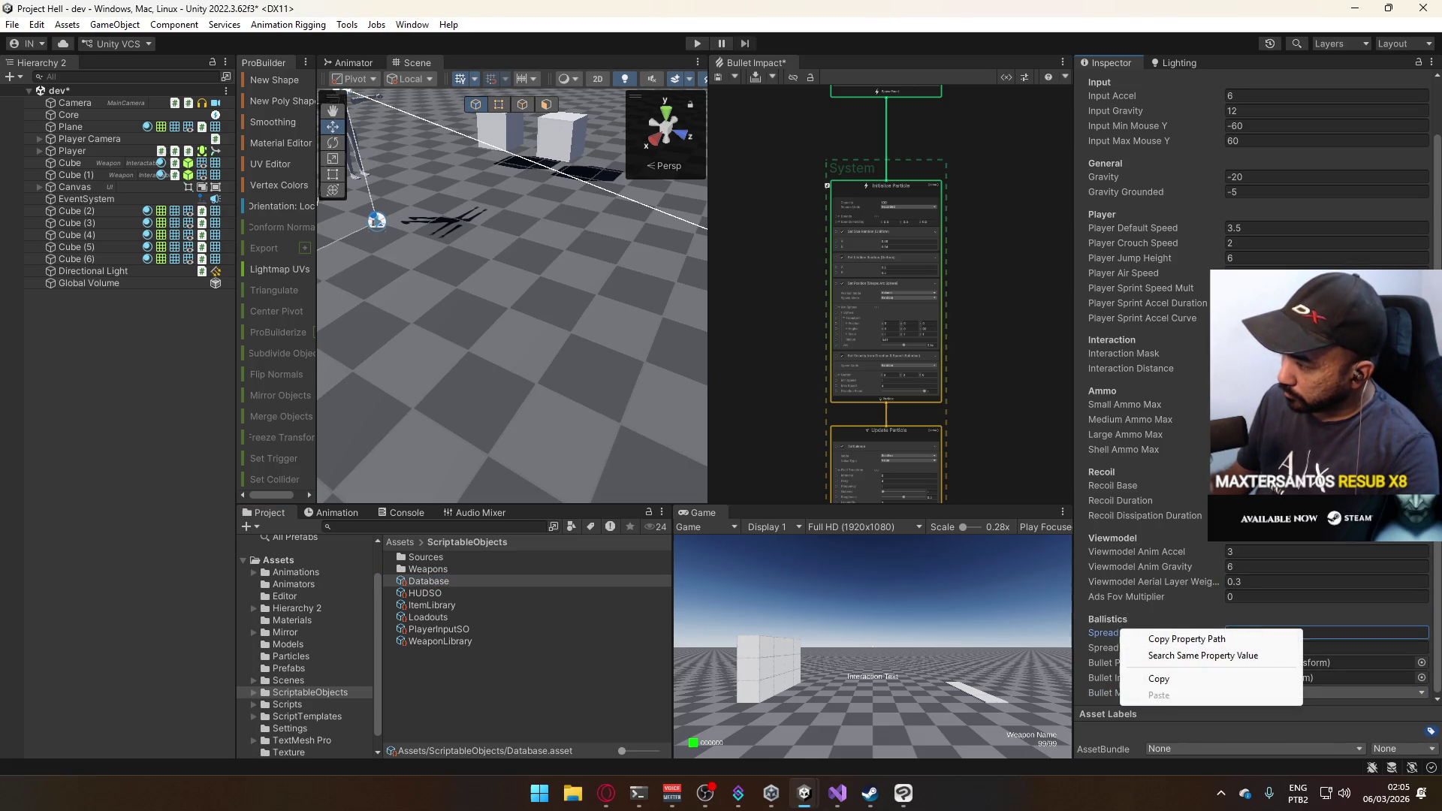
click(482, 650)
Assign the Bullet Impact prefab to Database's Bullet Impact slot, save, and enter Play mode.
click(304, 668)
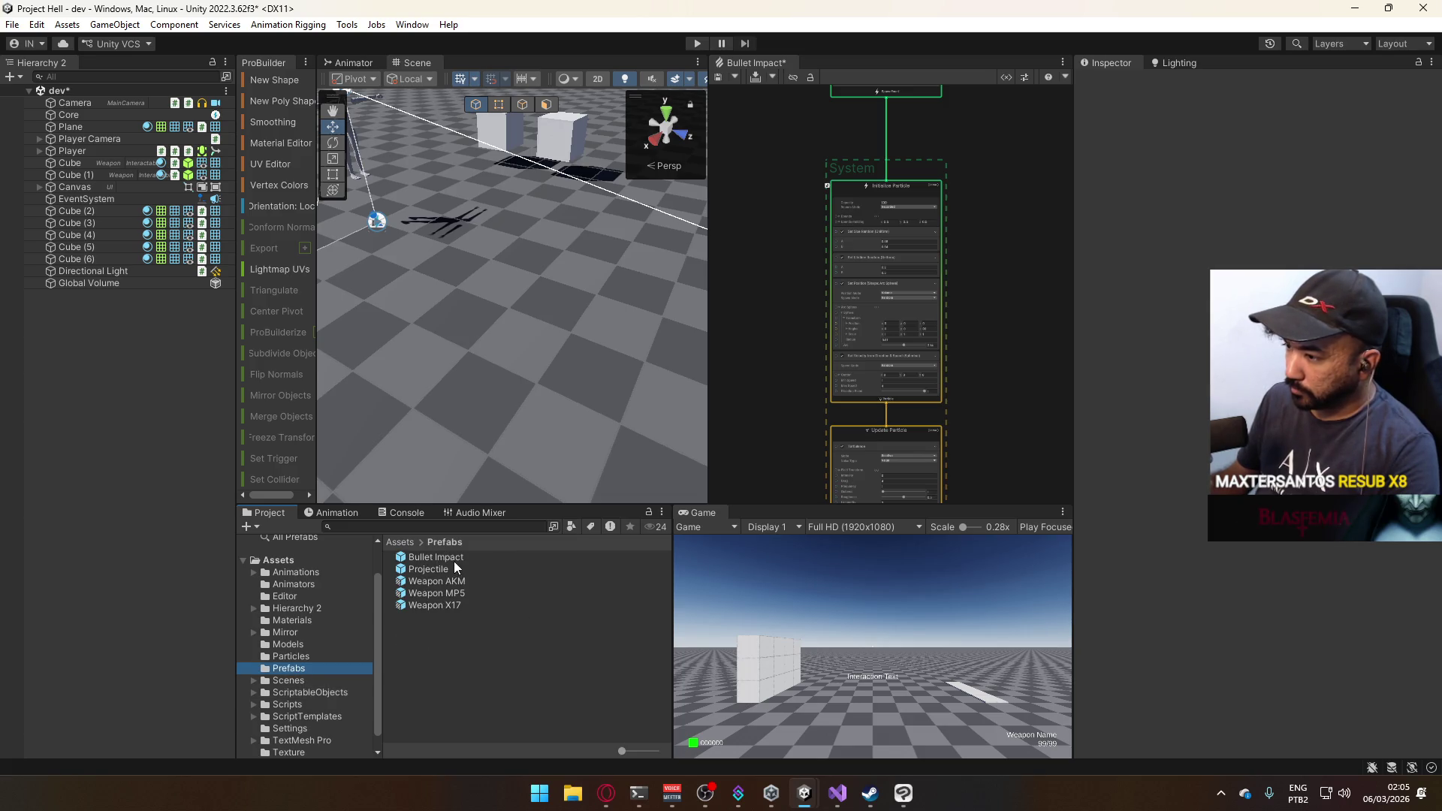
click(310, 691)
click(427, 581)
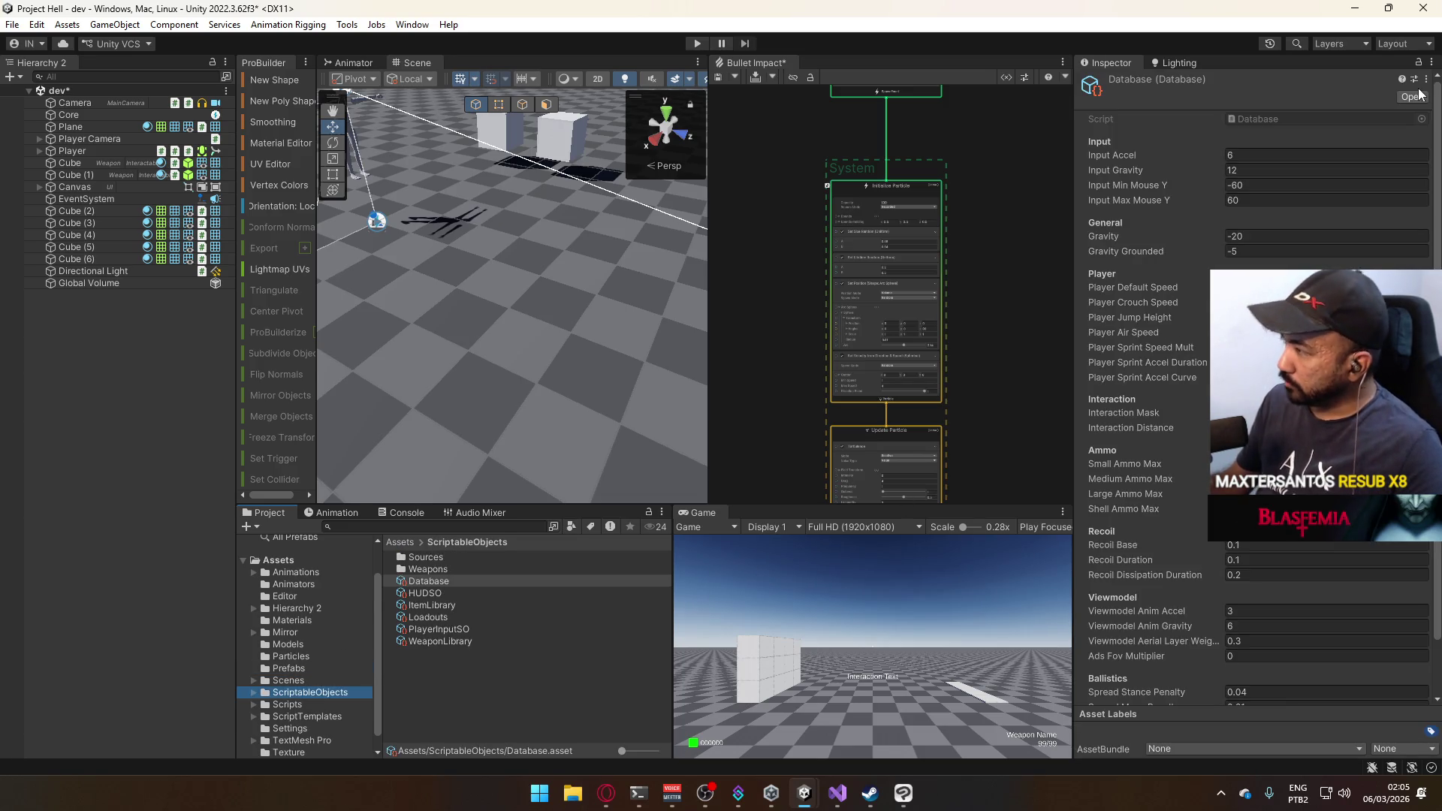
scroll(1322, 375, down, 2)
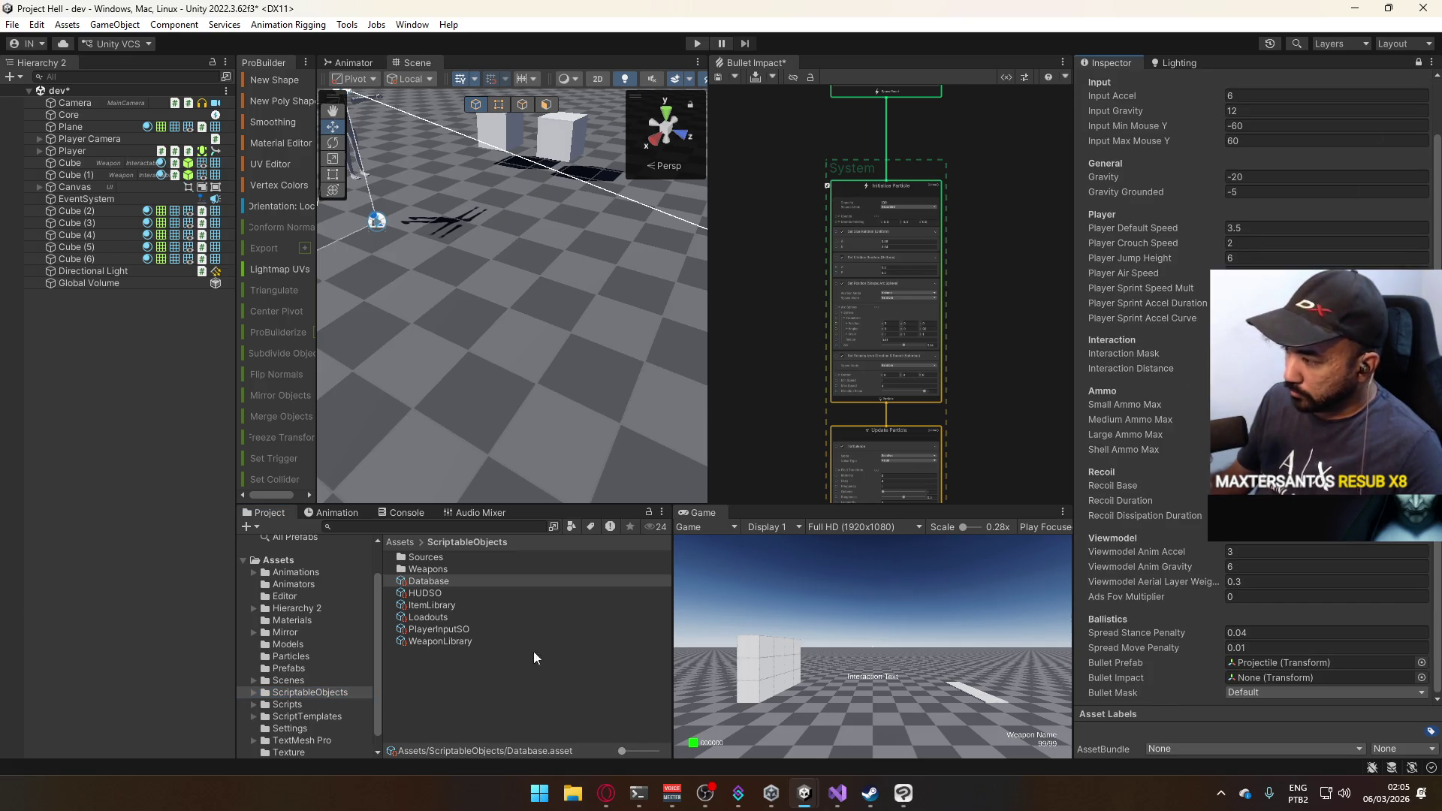
click(442, 572)
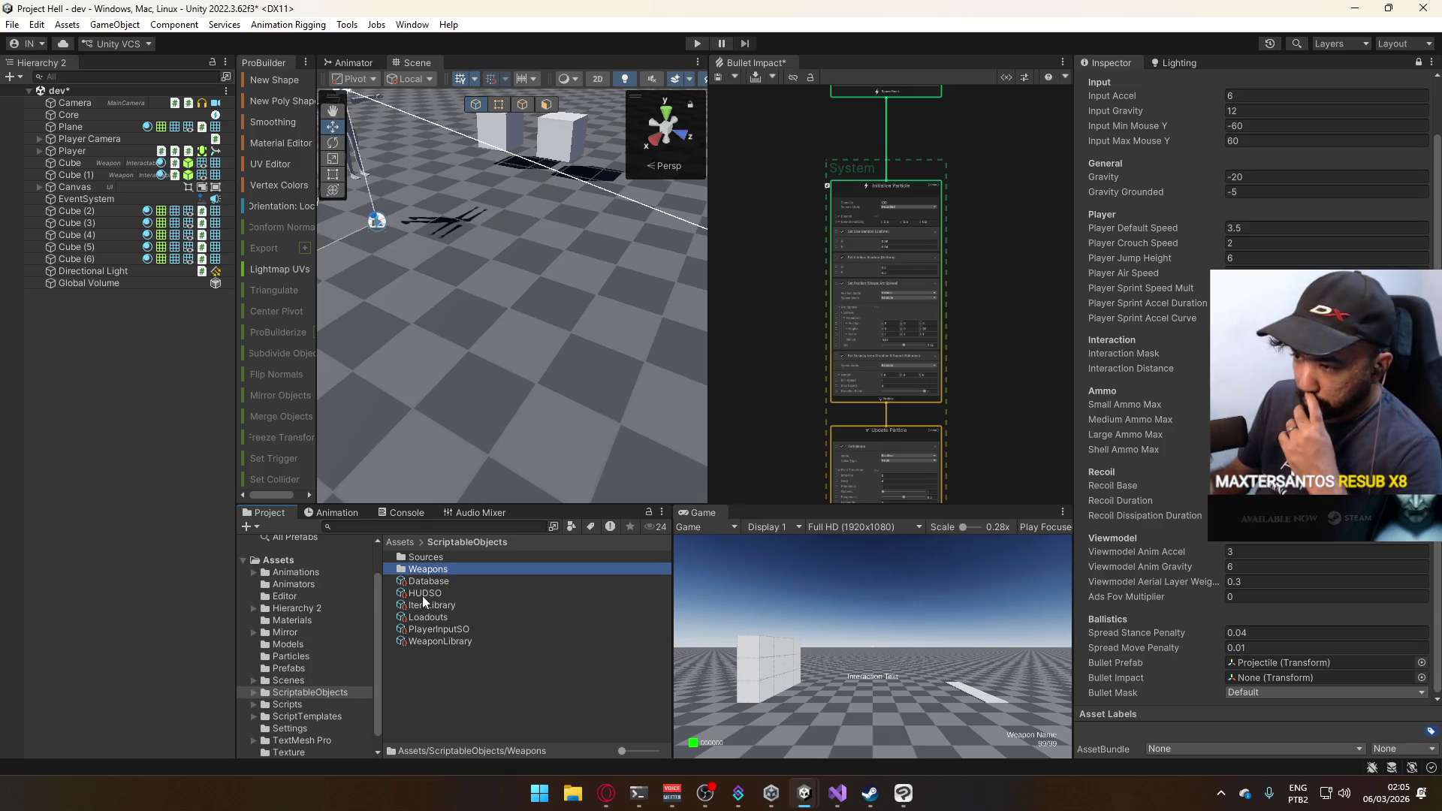
click(300, 668)
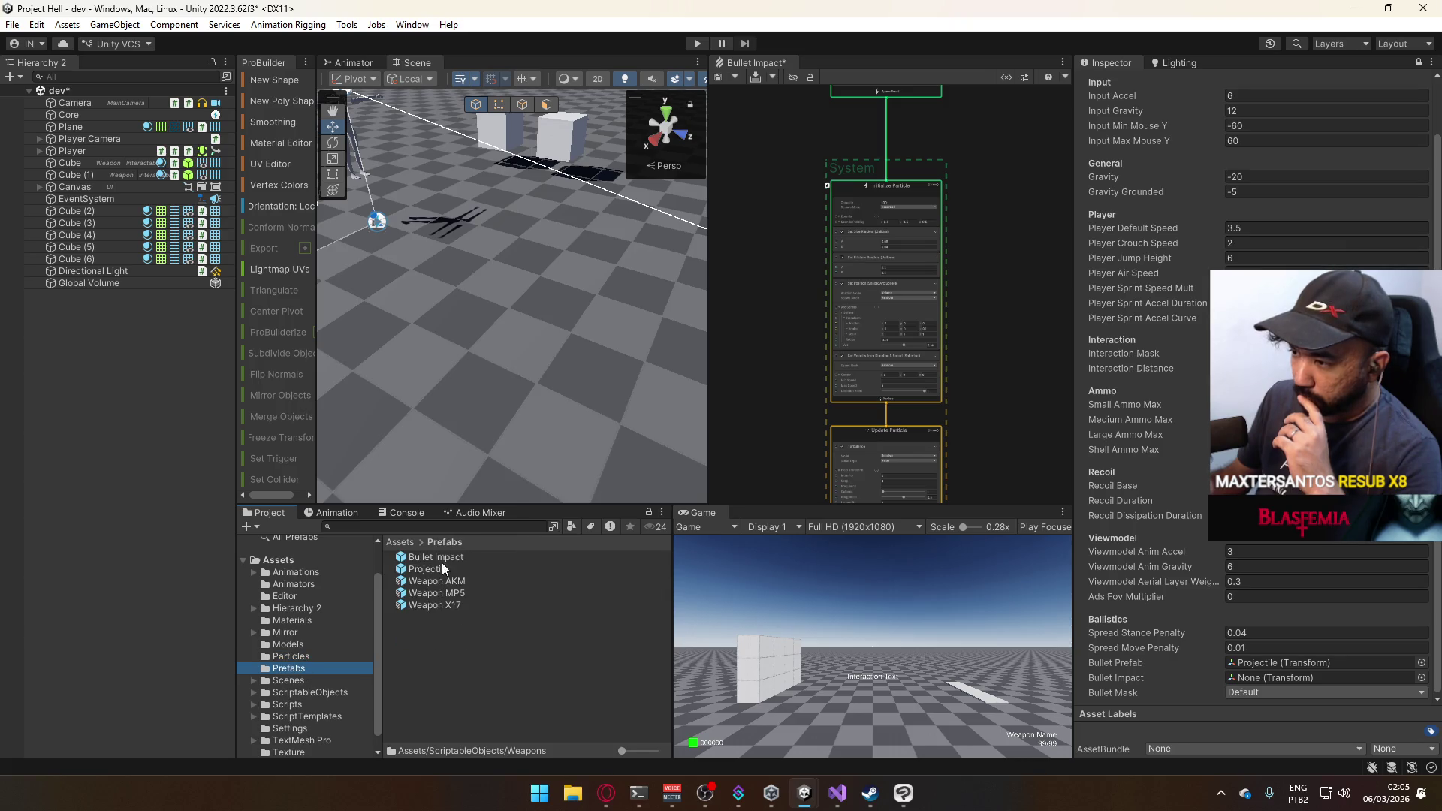
drag(432, 557, 1299, 679)
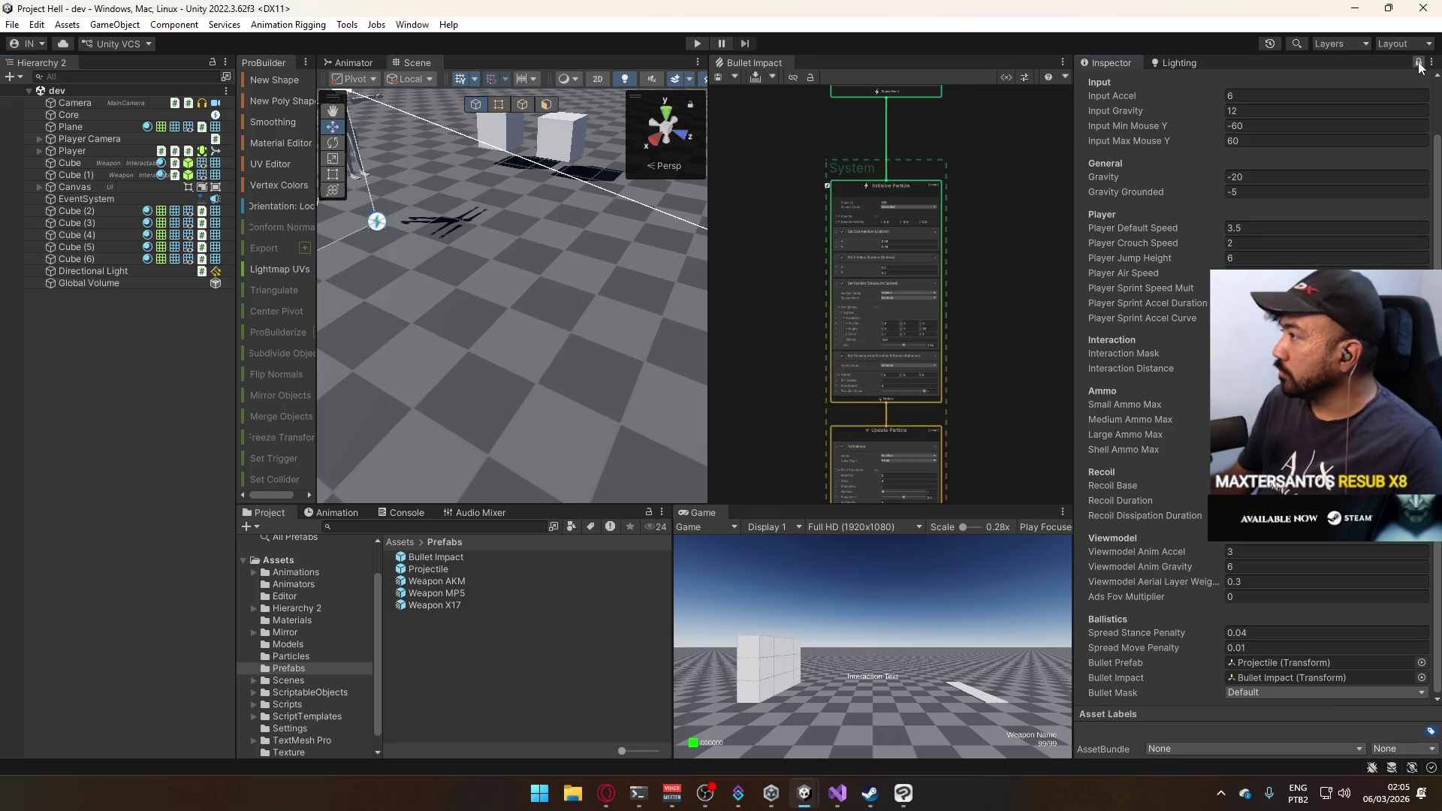
key(ctrl+s)
click(699, 42)
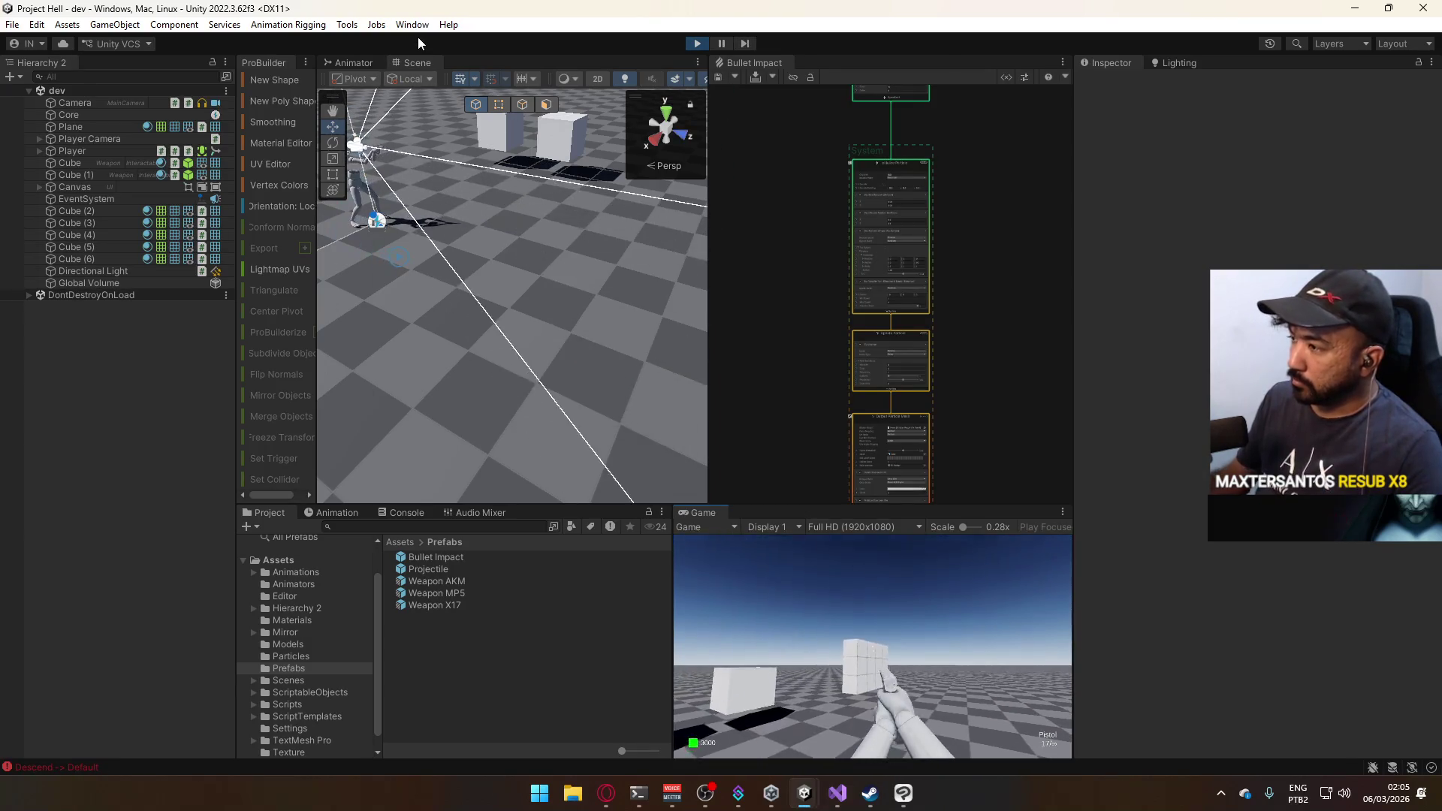
Fire a test shot, check the NullReferenceException errors in the Console, then stop and clear them.
key(super)
key(super)
click(836, 552)
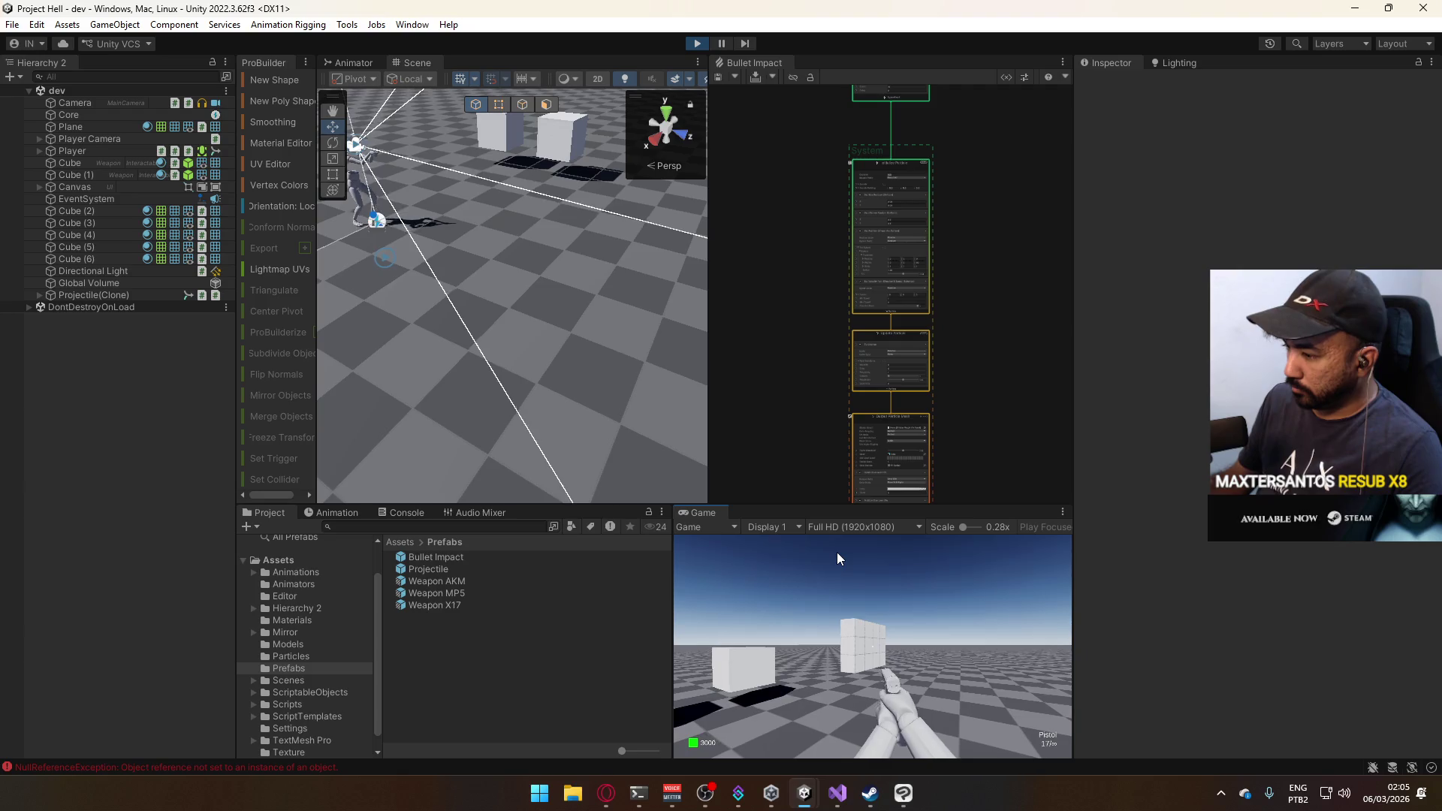
key(super)
click(210, 767)
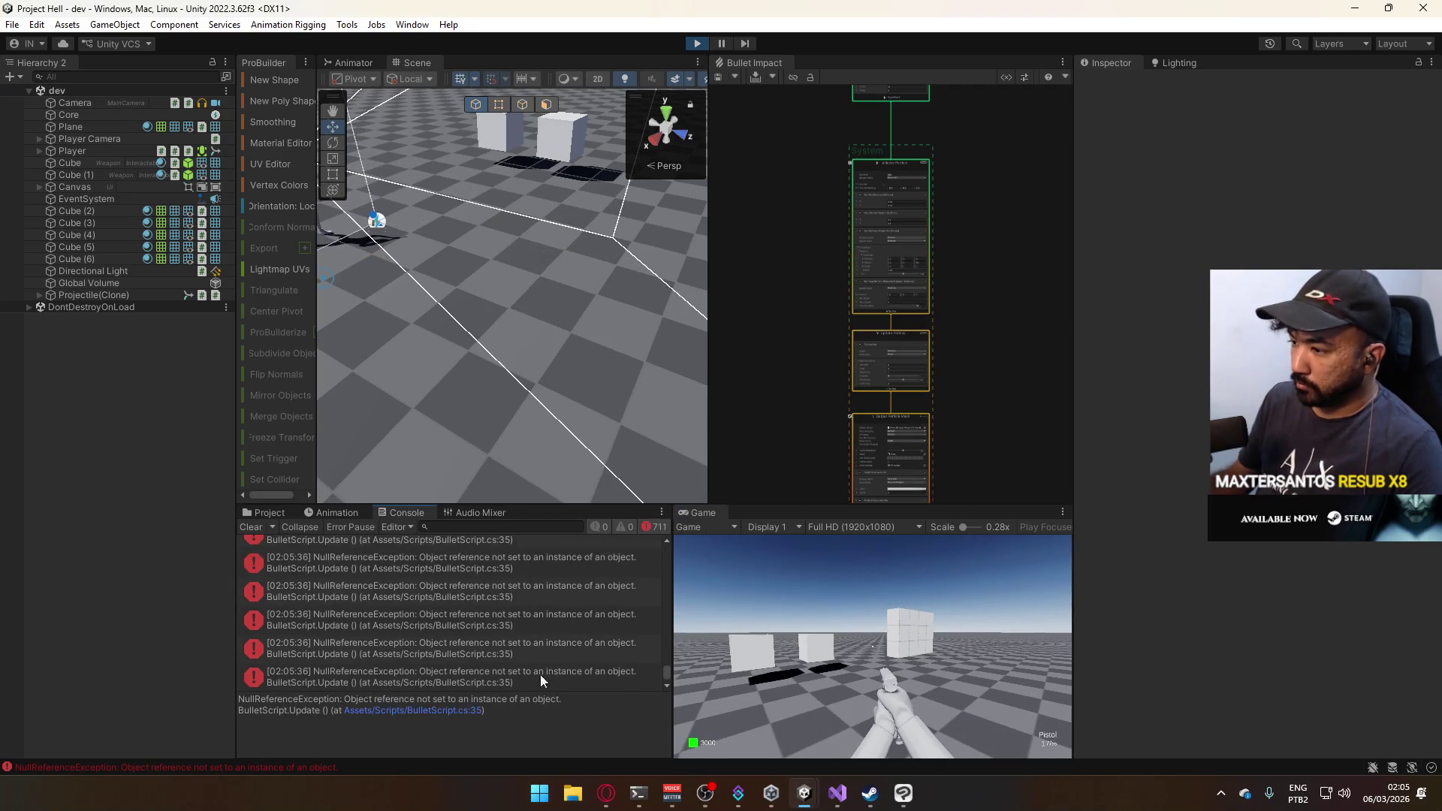
click(696, 43)
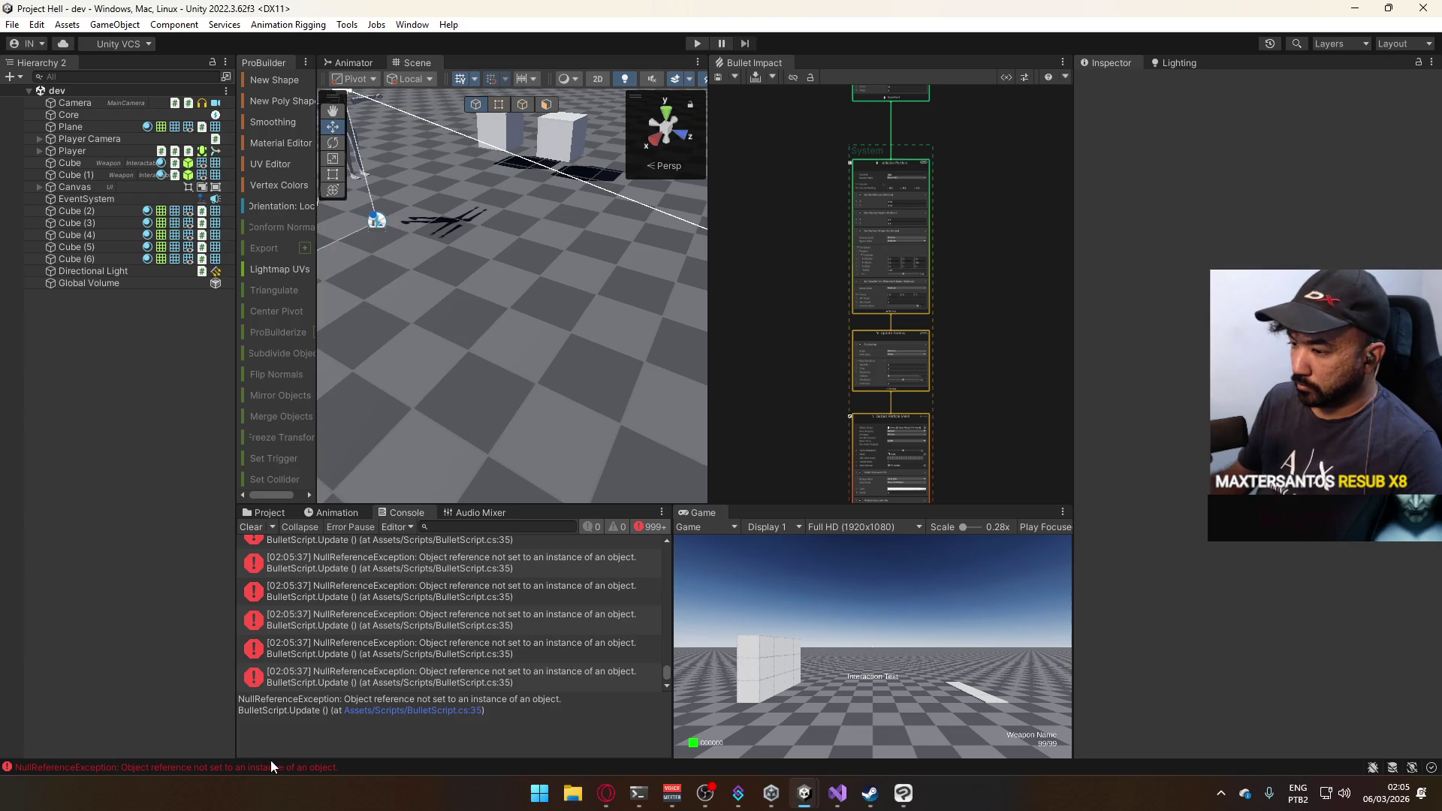
click(251, 526)
click(264, 512)
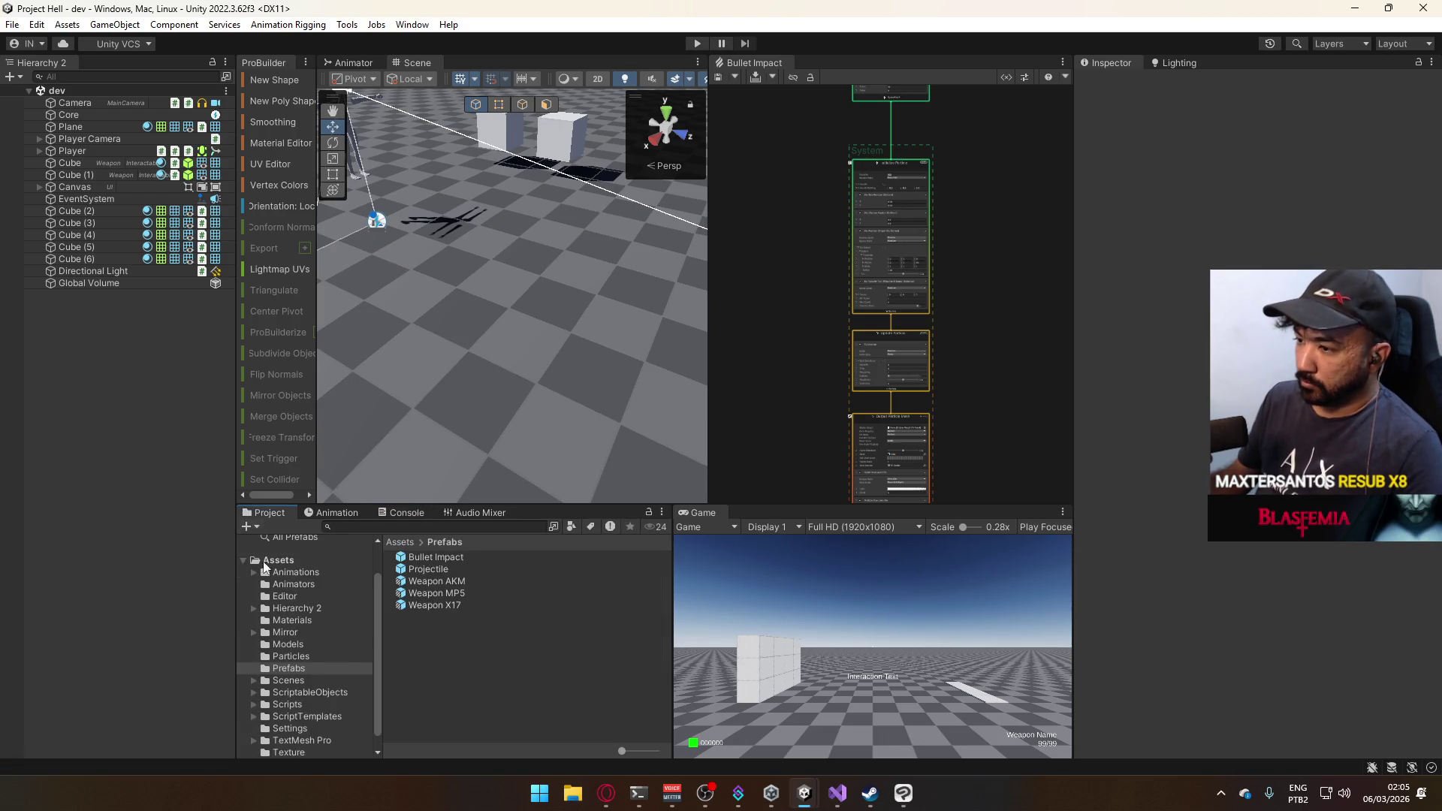
Assign the Database asset to the Projectile prefab's Bullet Script Db field.
click(429, 569)
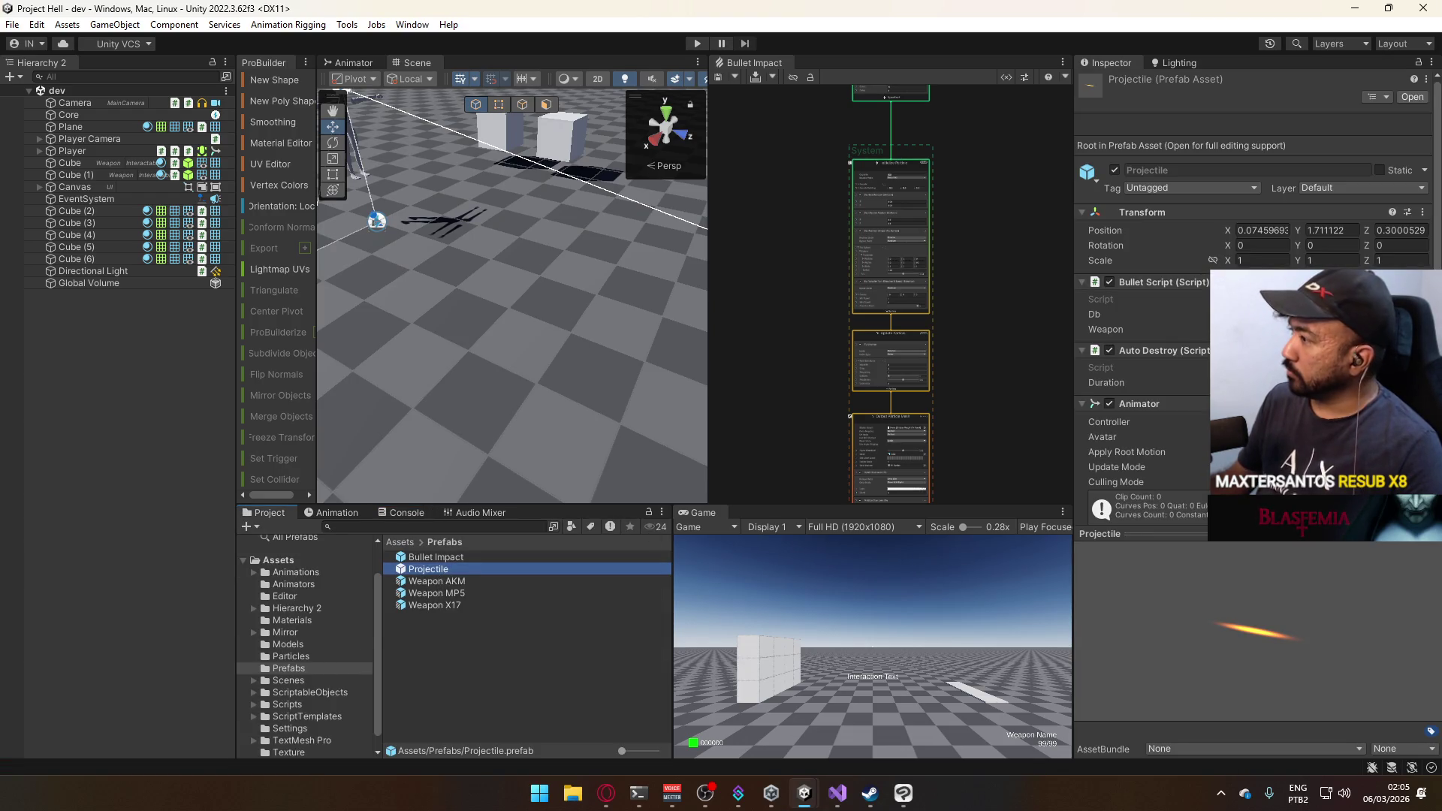
click(1421, 314)
text(data)
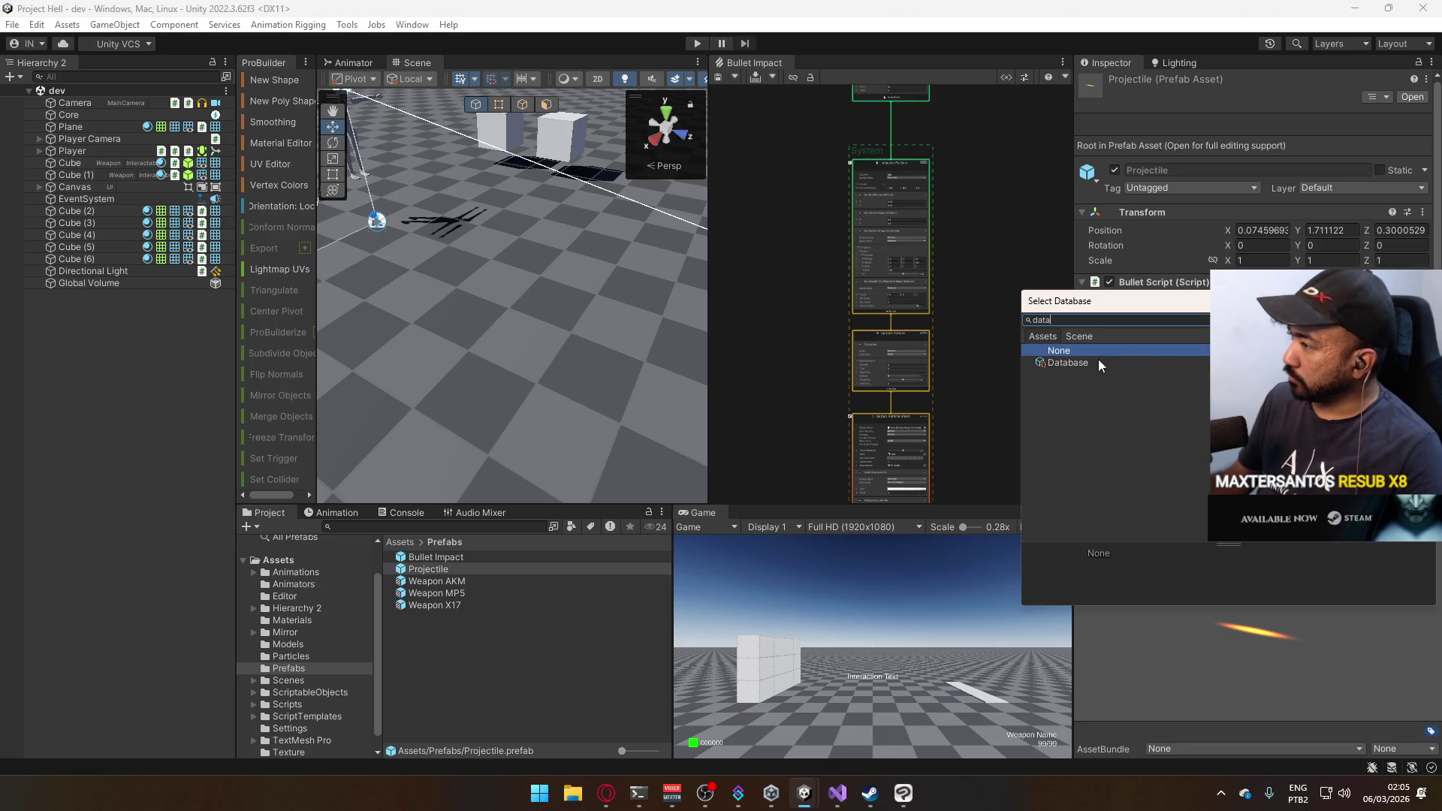
double_click(1097, 362)
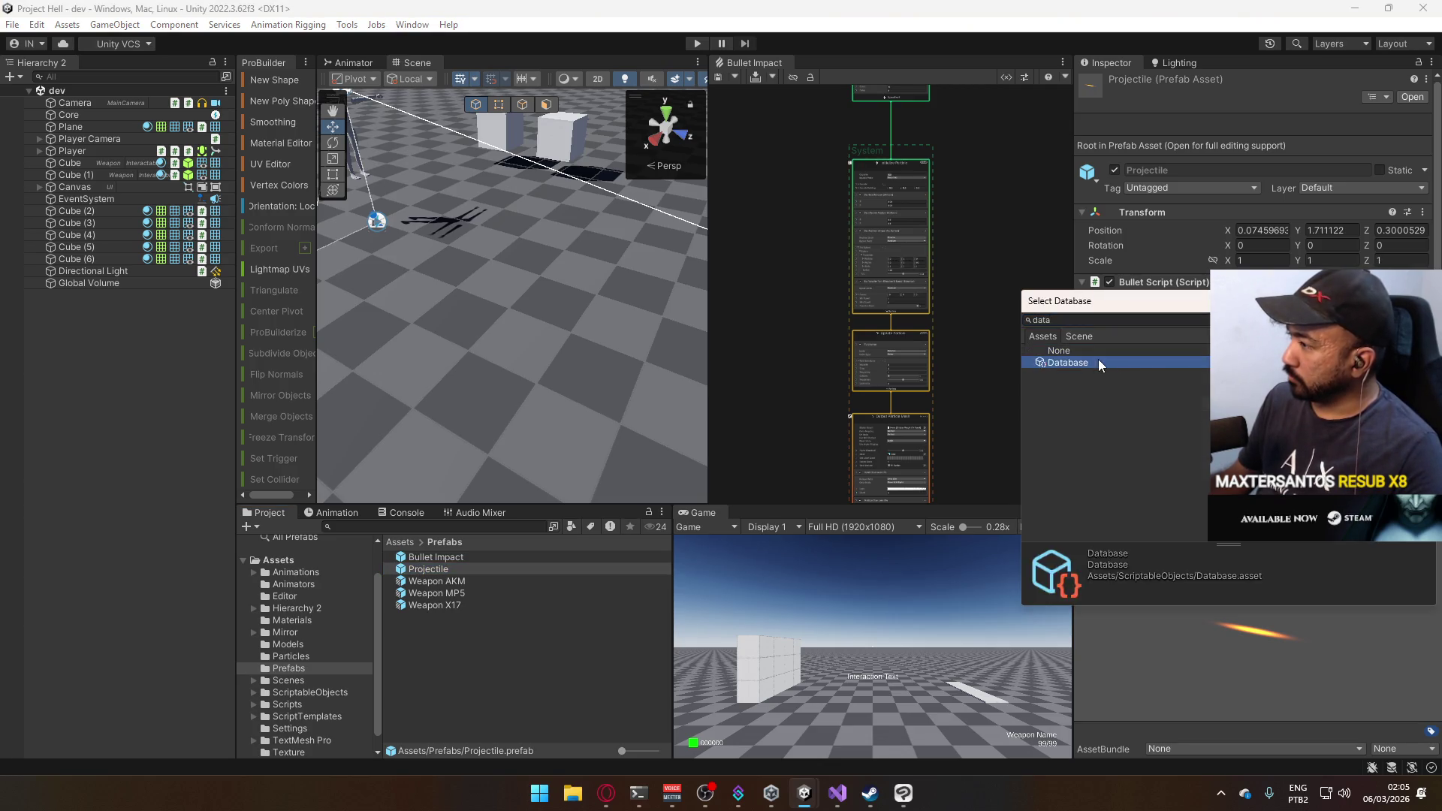
Play the game and fire several test shots, then stop and select the Bullet Impact prefab.
click(697, 43)
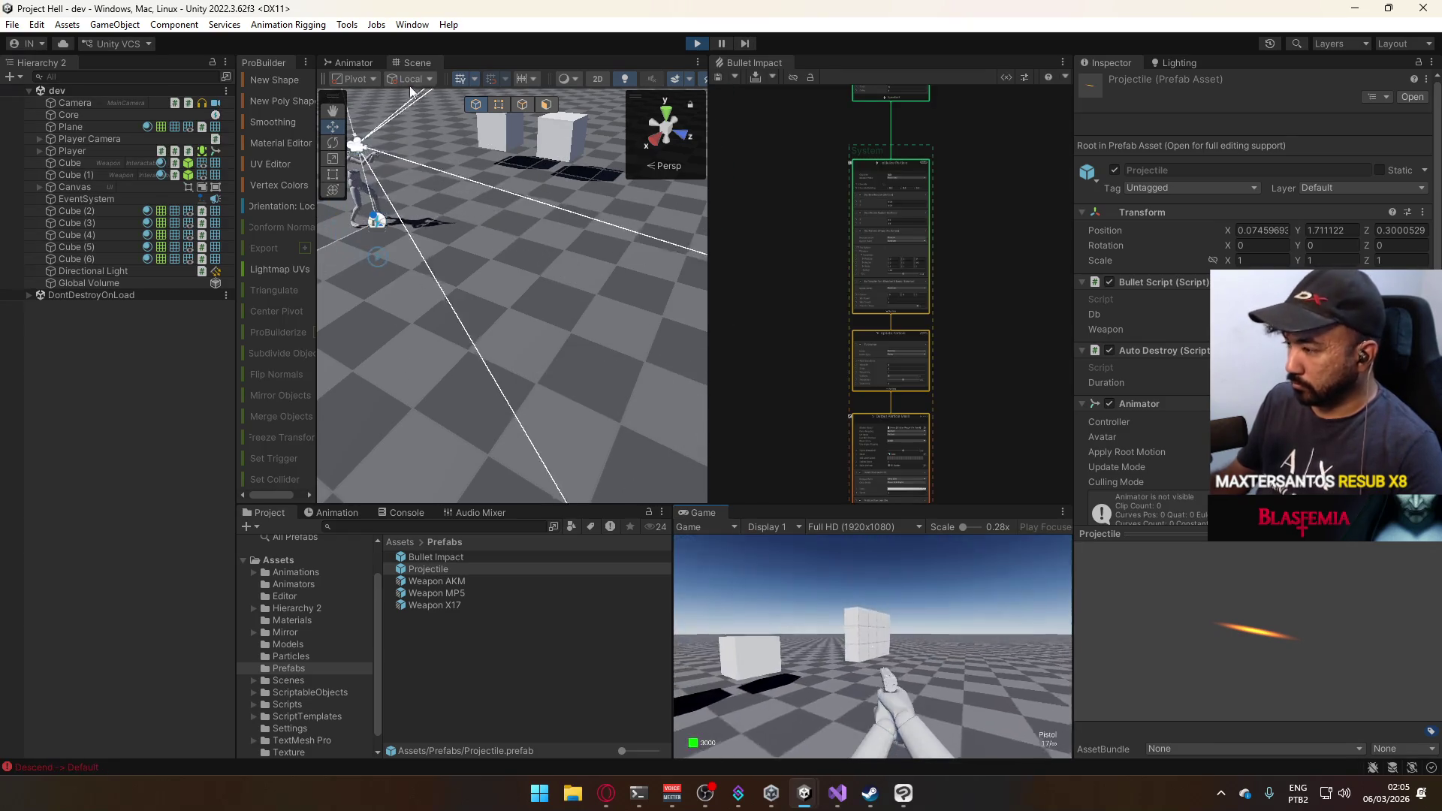
key(super)
key(super)
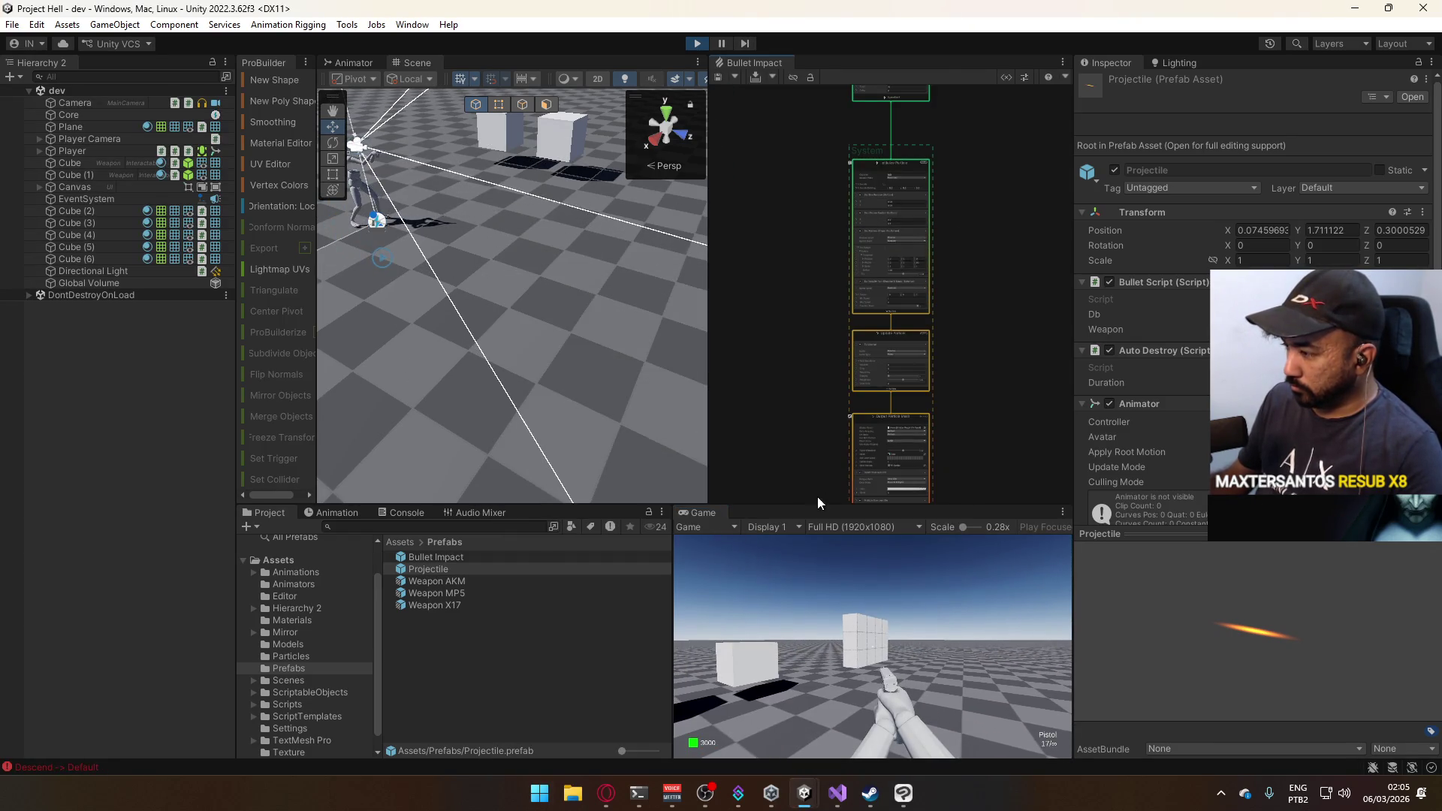
click(885, 609)
click(889, 598)
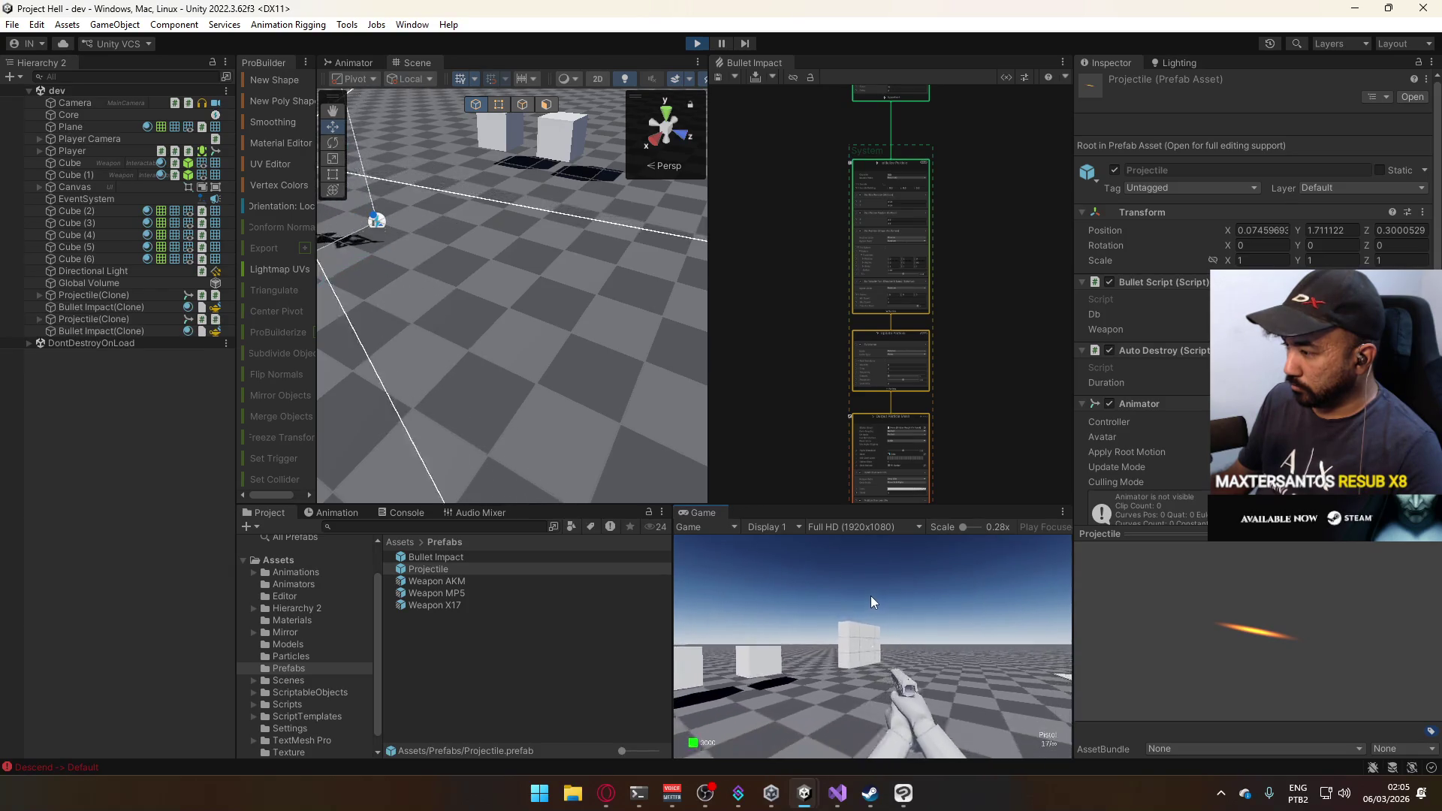
click(867, 596)
click(848, 596)
click(848, 596)
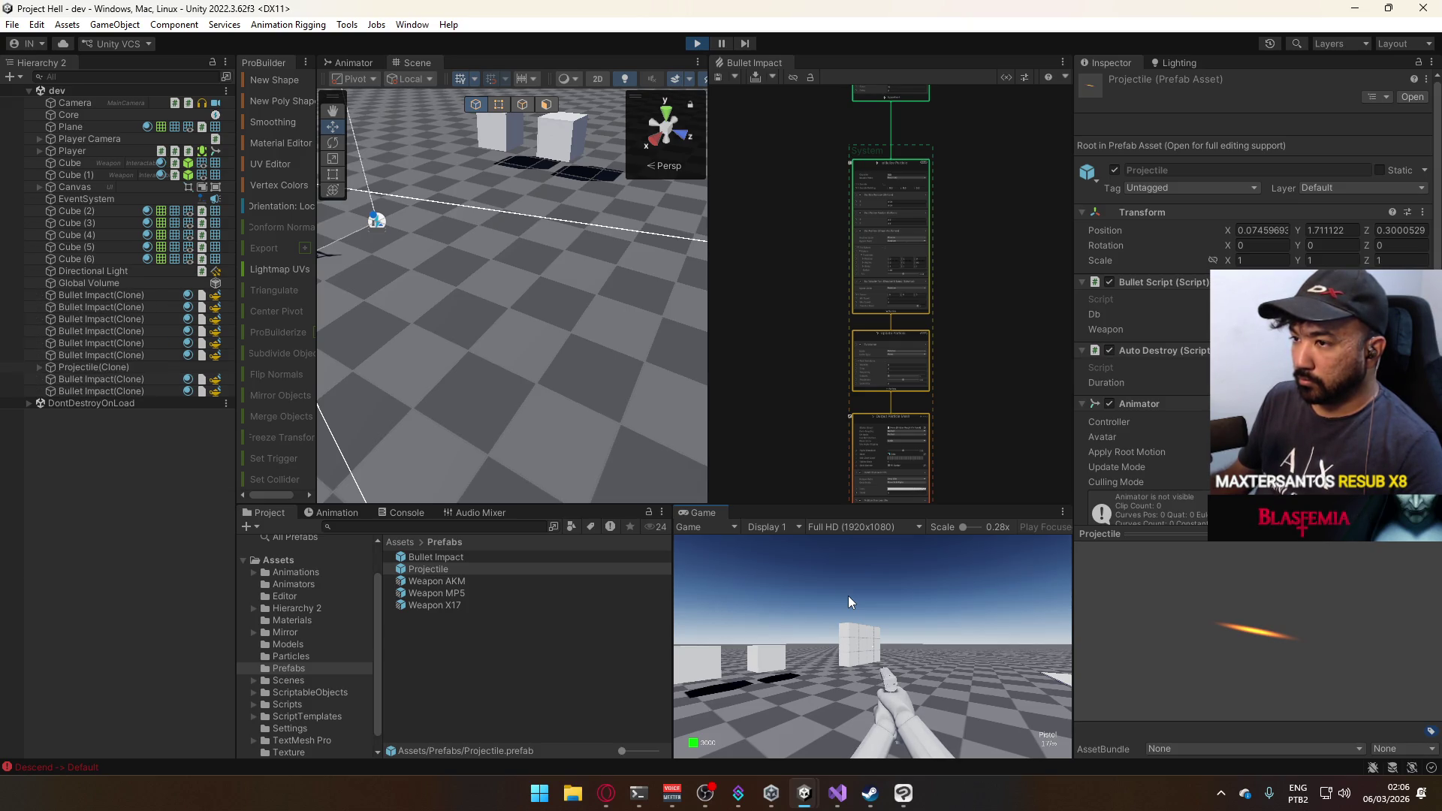
key(super)
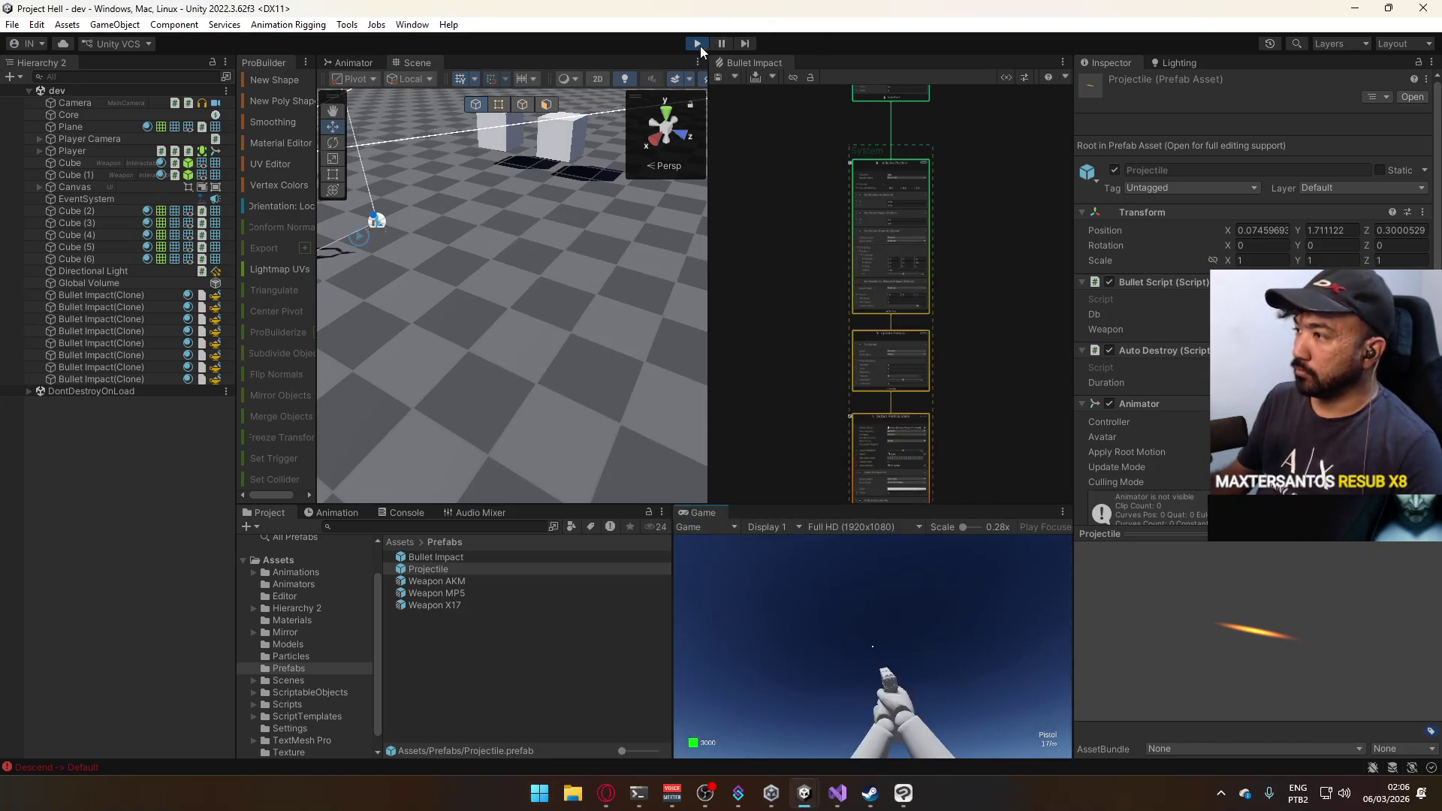
click(698, 45)
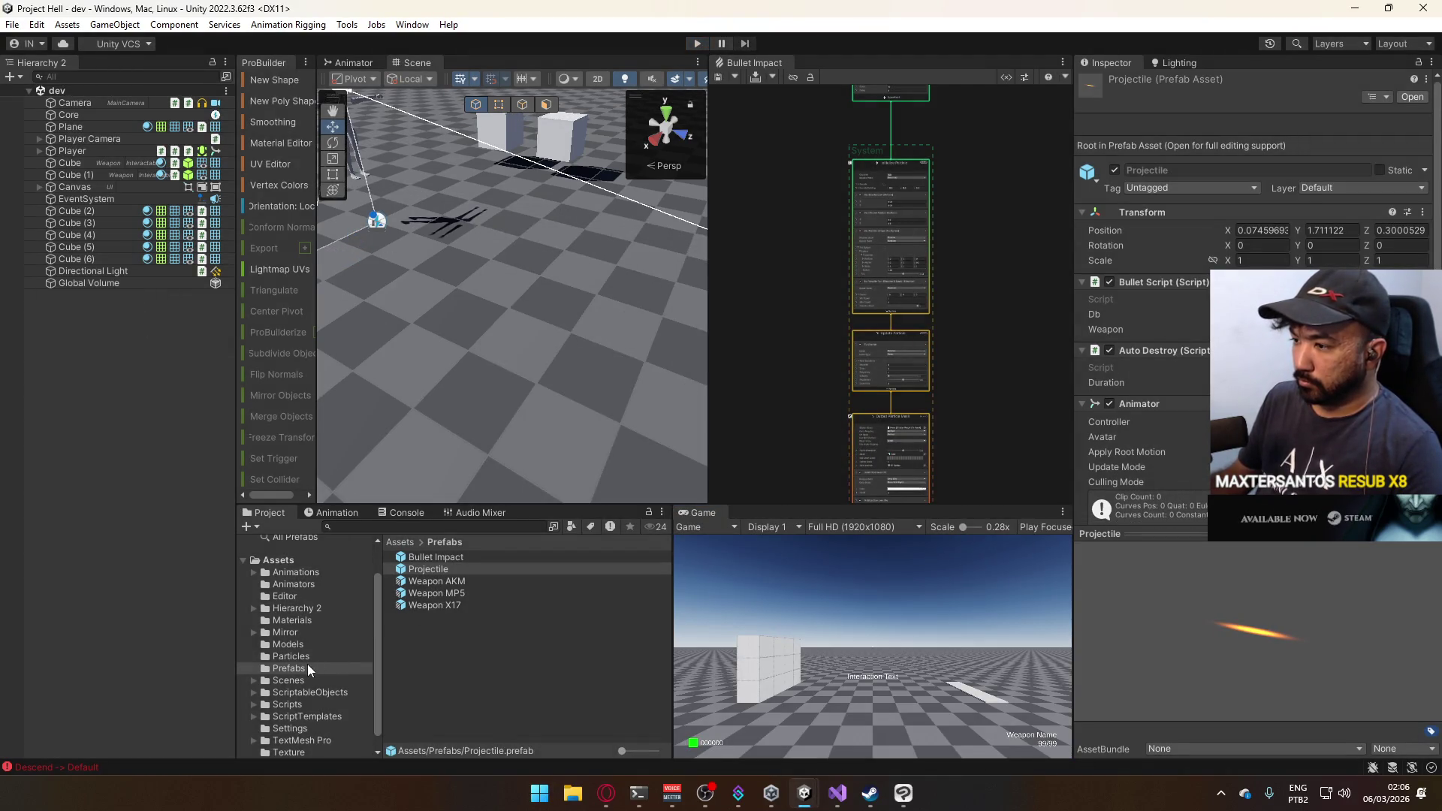
click(454, 558)
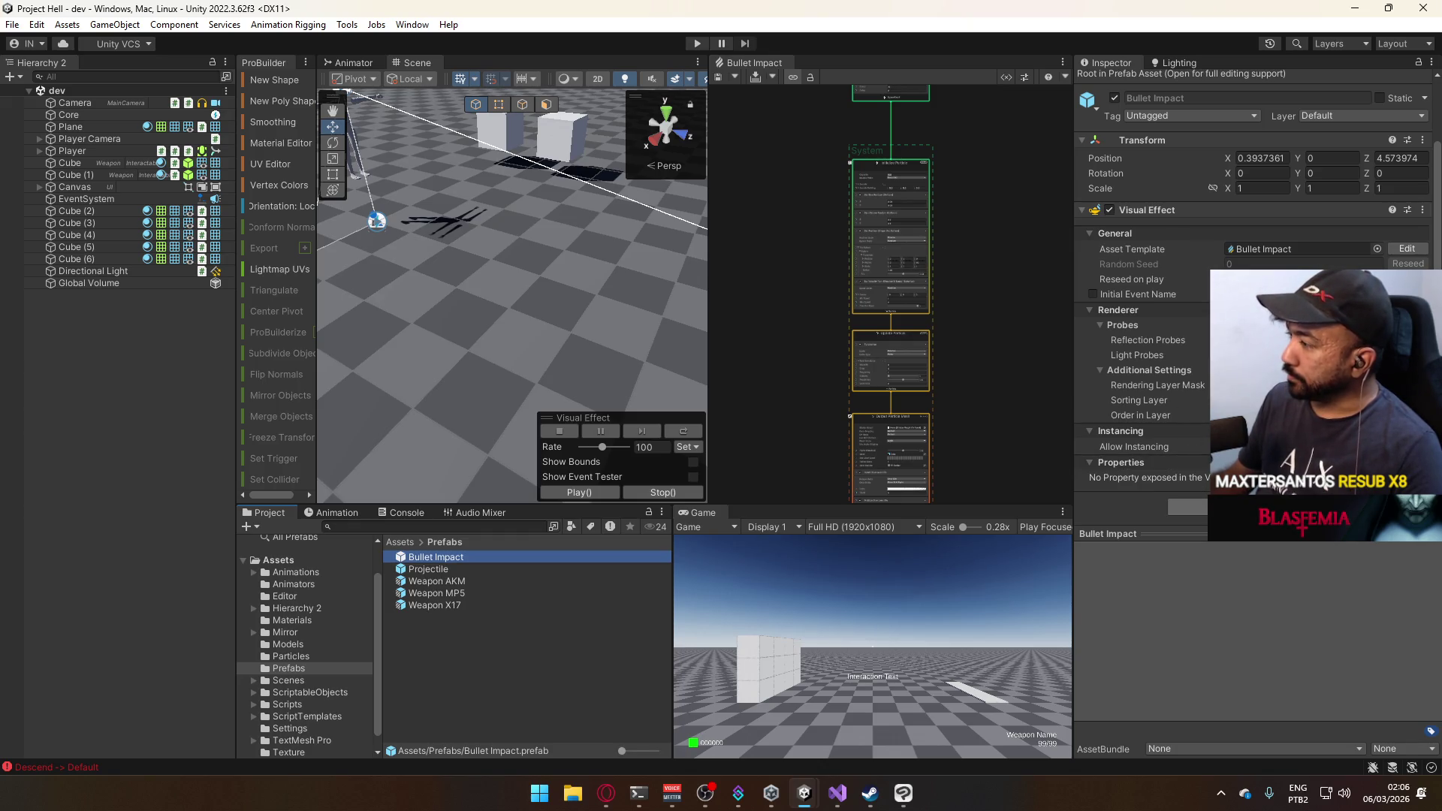
Add the Auto Destroy script component to the Bullet Impact prefab.
click(1187, 507)
text(dest)
click(1209, 560)
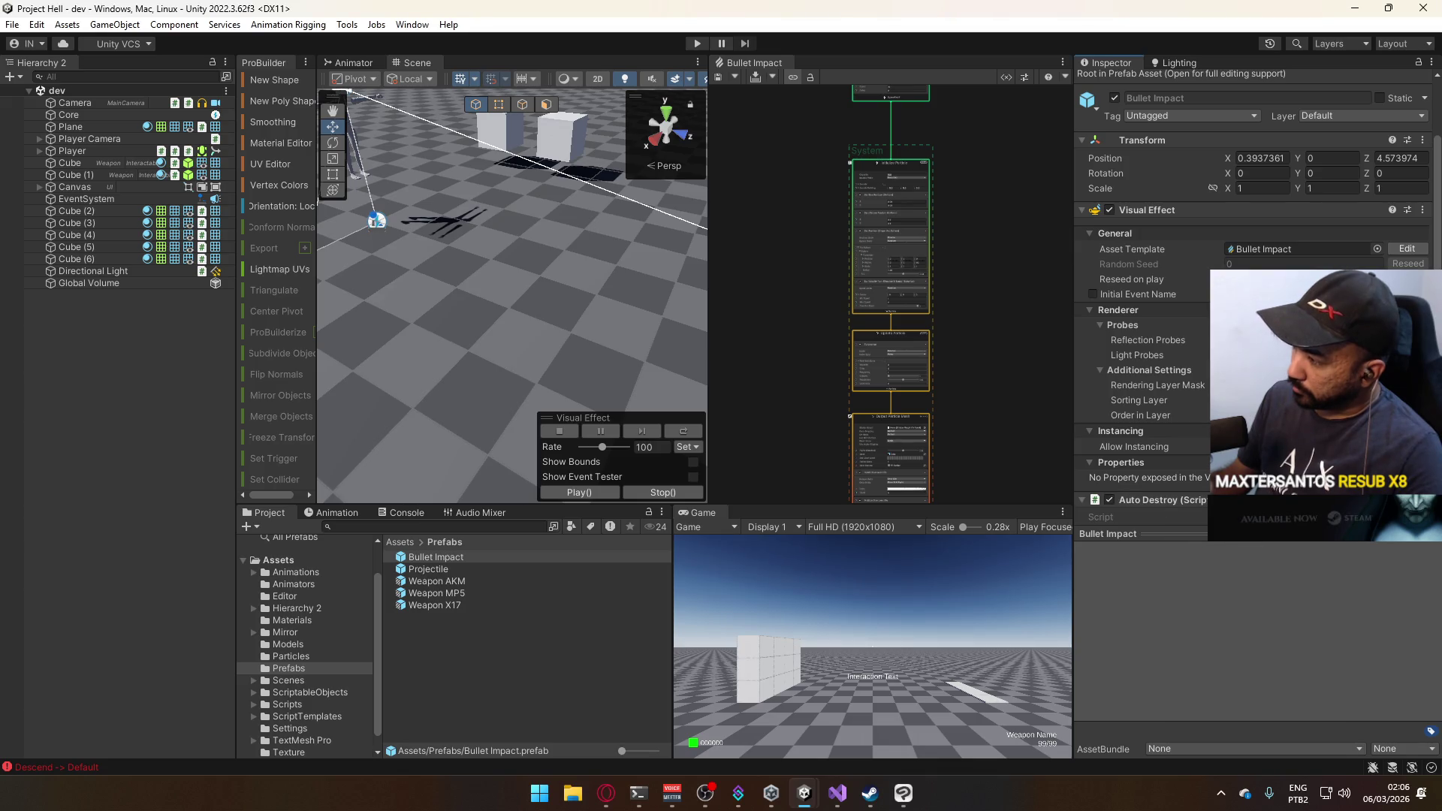
Reselect the Projectile prefab and close the Bullet Impact graph tab.
click(127, 387)
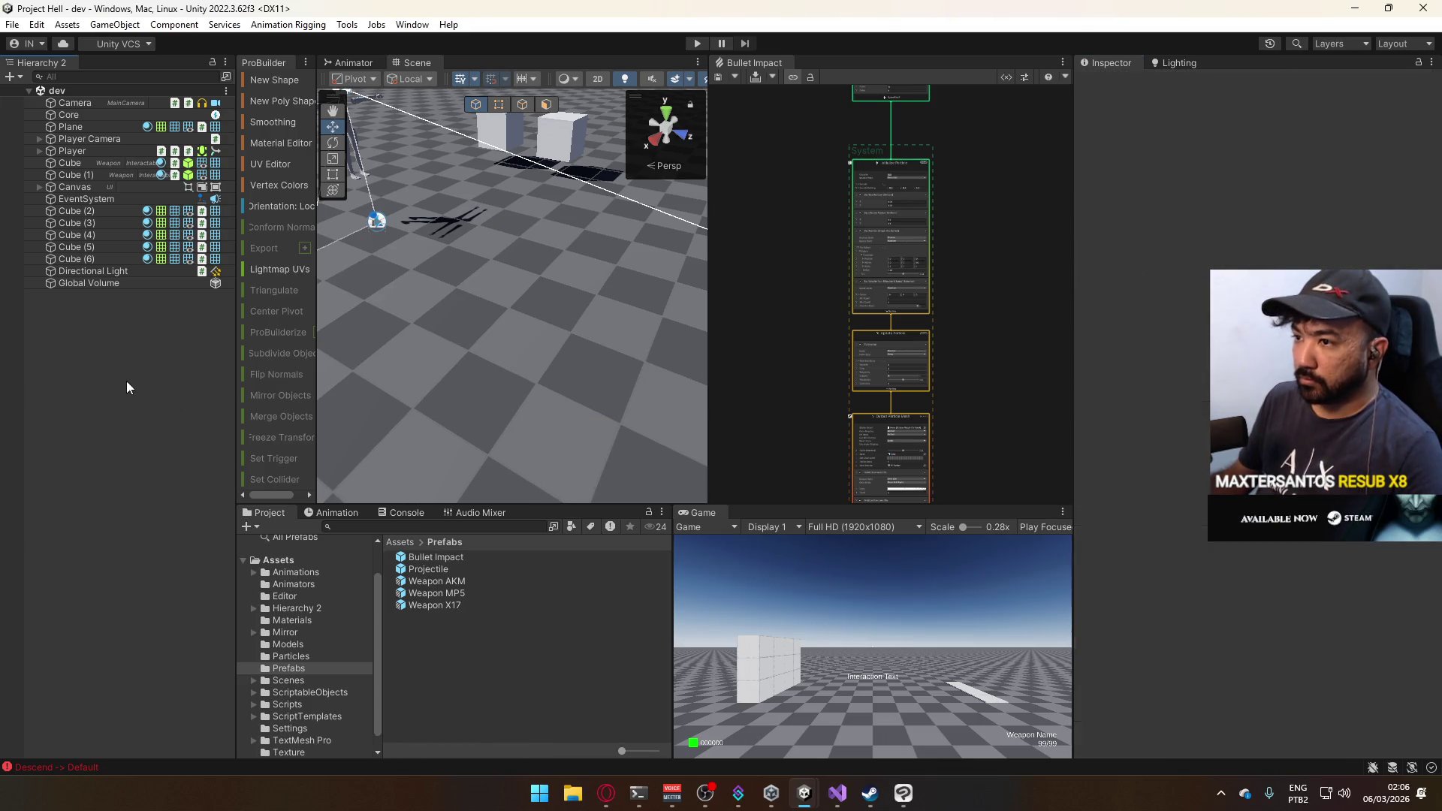
click(433, 572)
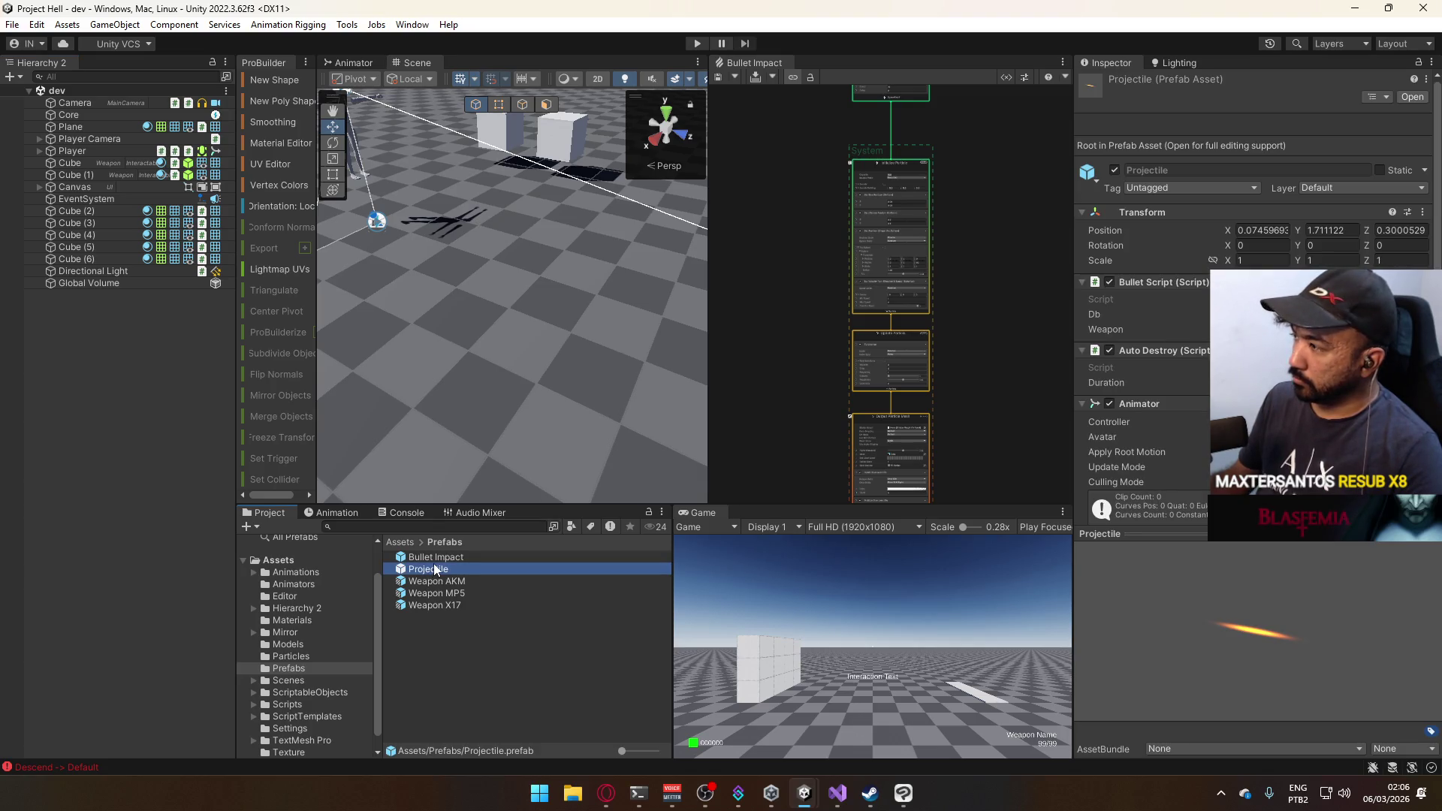
right_click(753, 70)
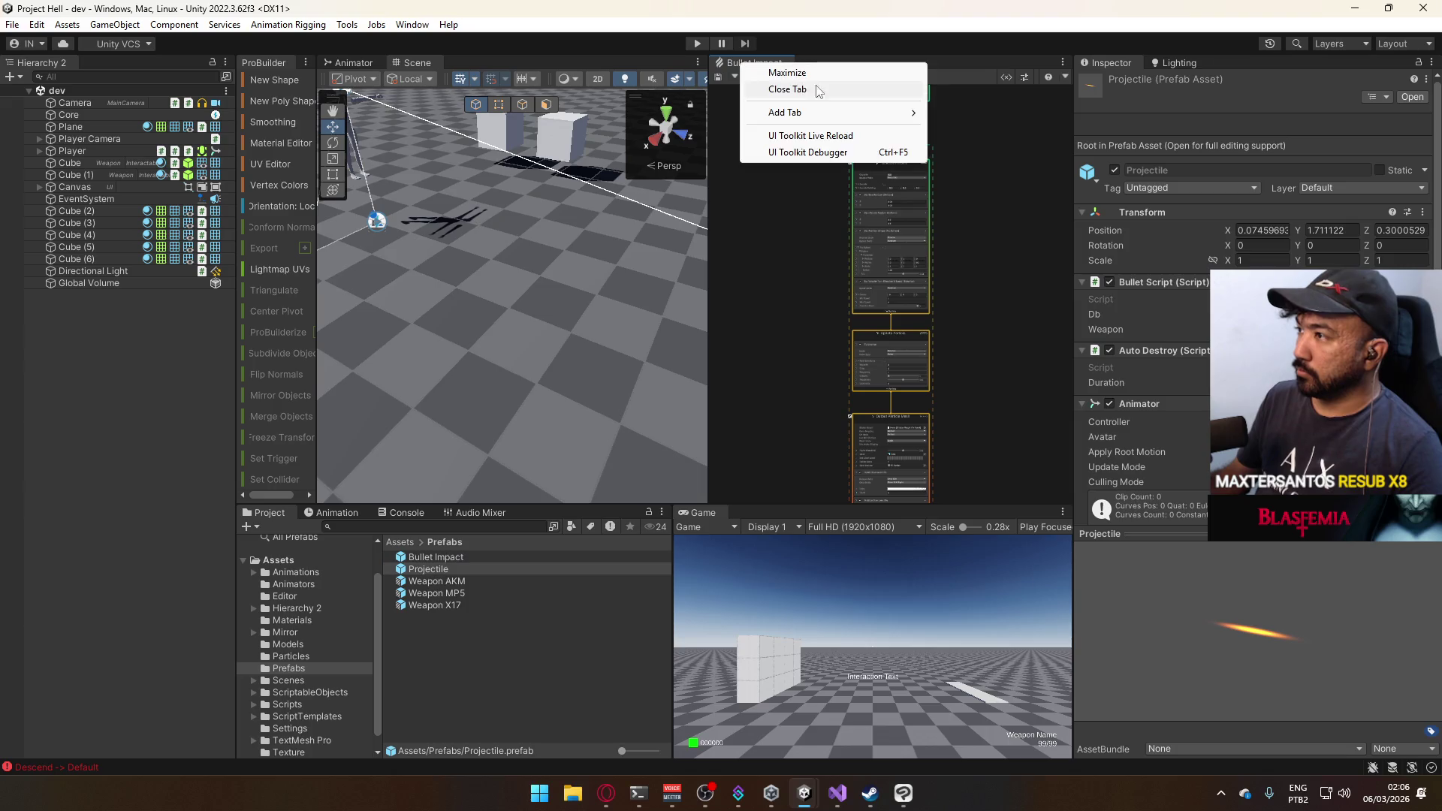
click(814, 90)
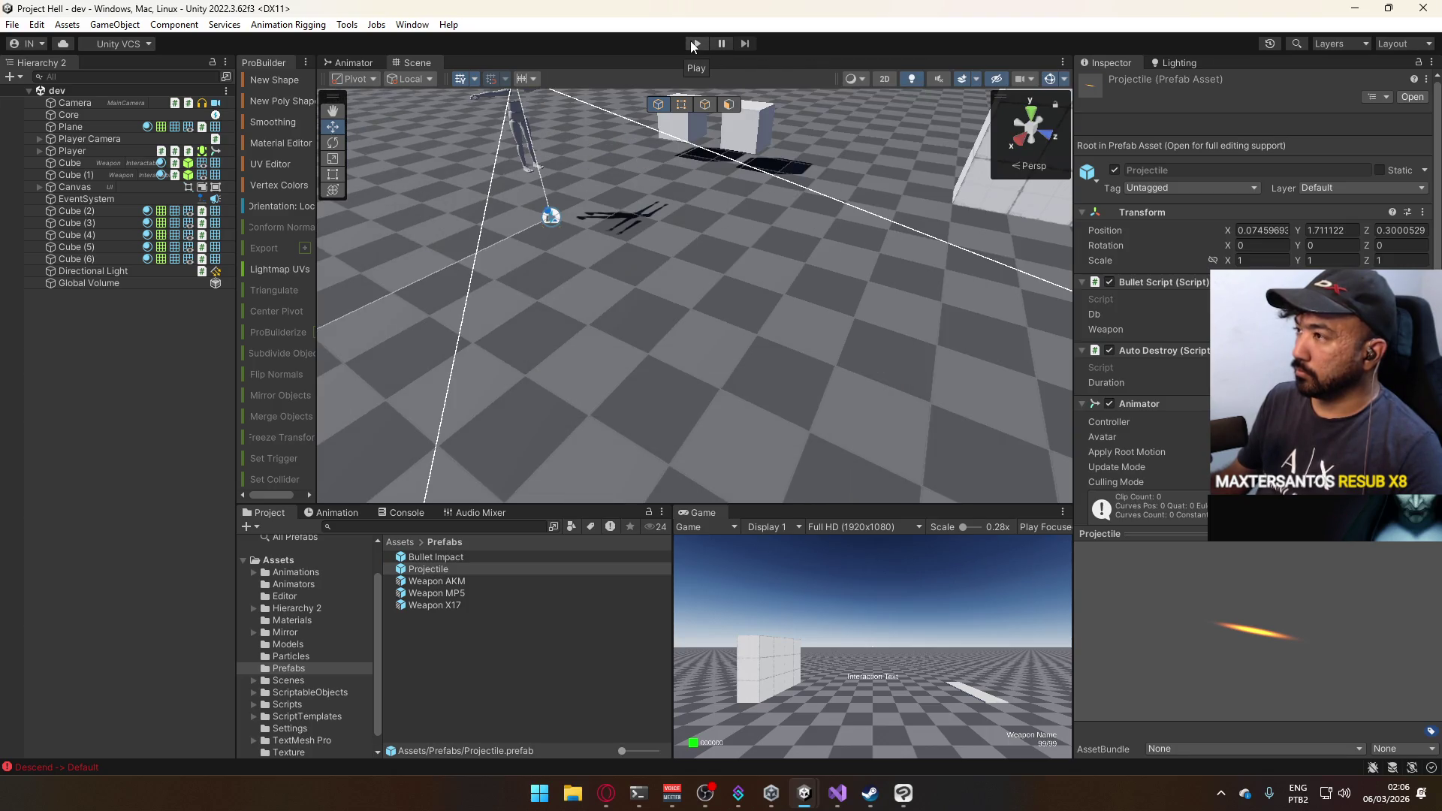
In BulletScript.cs, add Destroy(this.gameObject); after the impact spawn line and save the file.
mouse_move(837, 793)
mouse_move(917, 725)
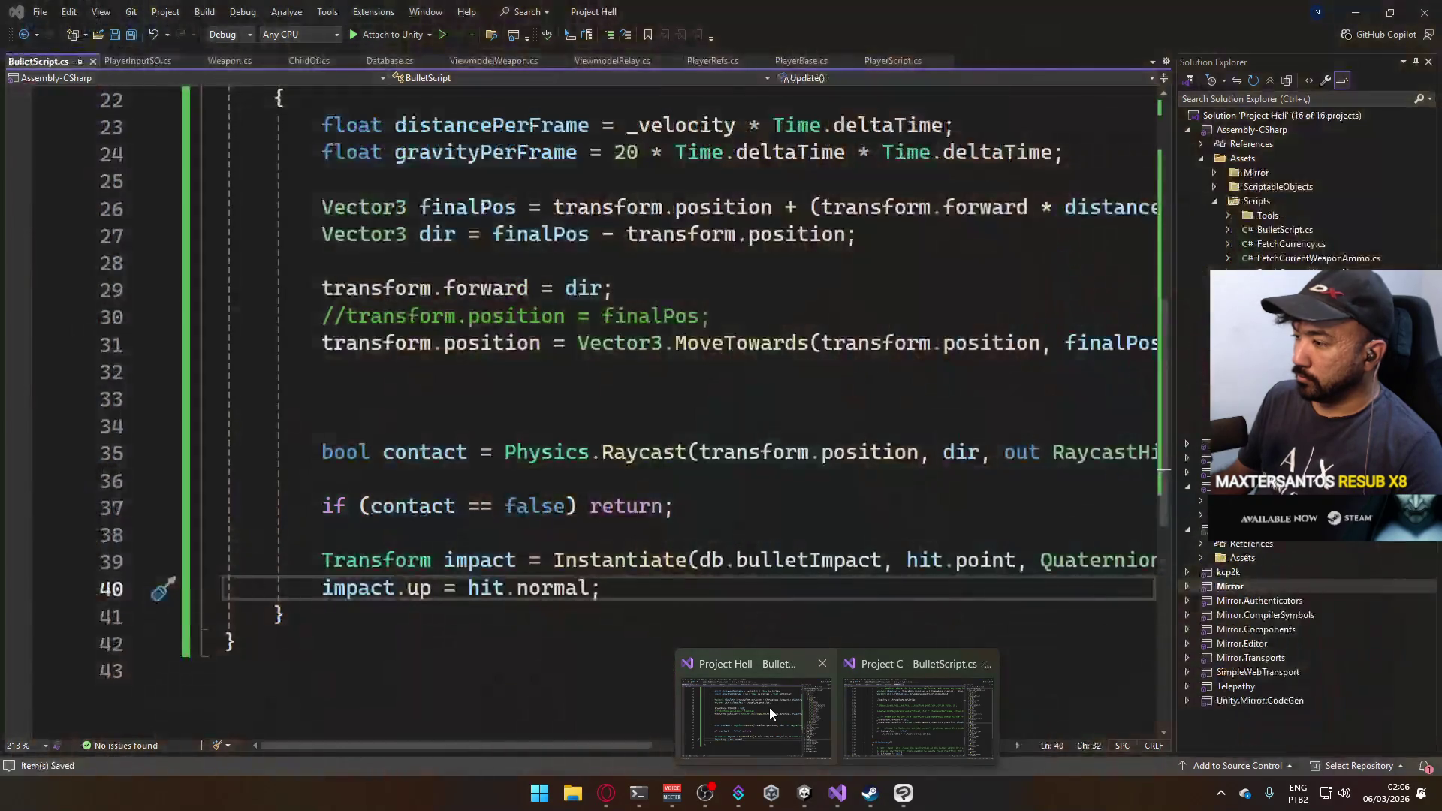
click(768, 707)
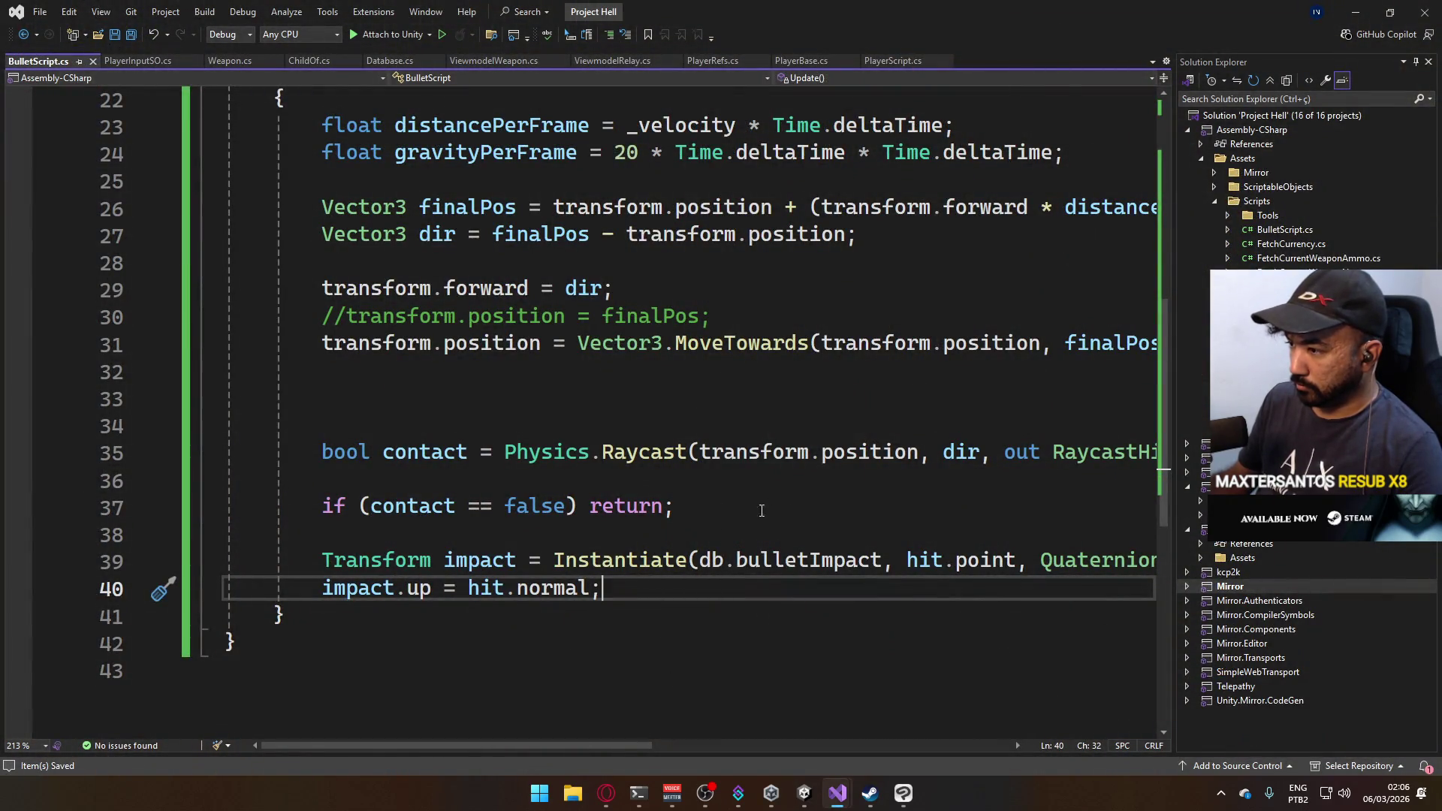
key(Return)
key(Return)
text(Destro)
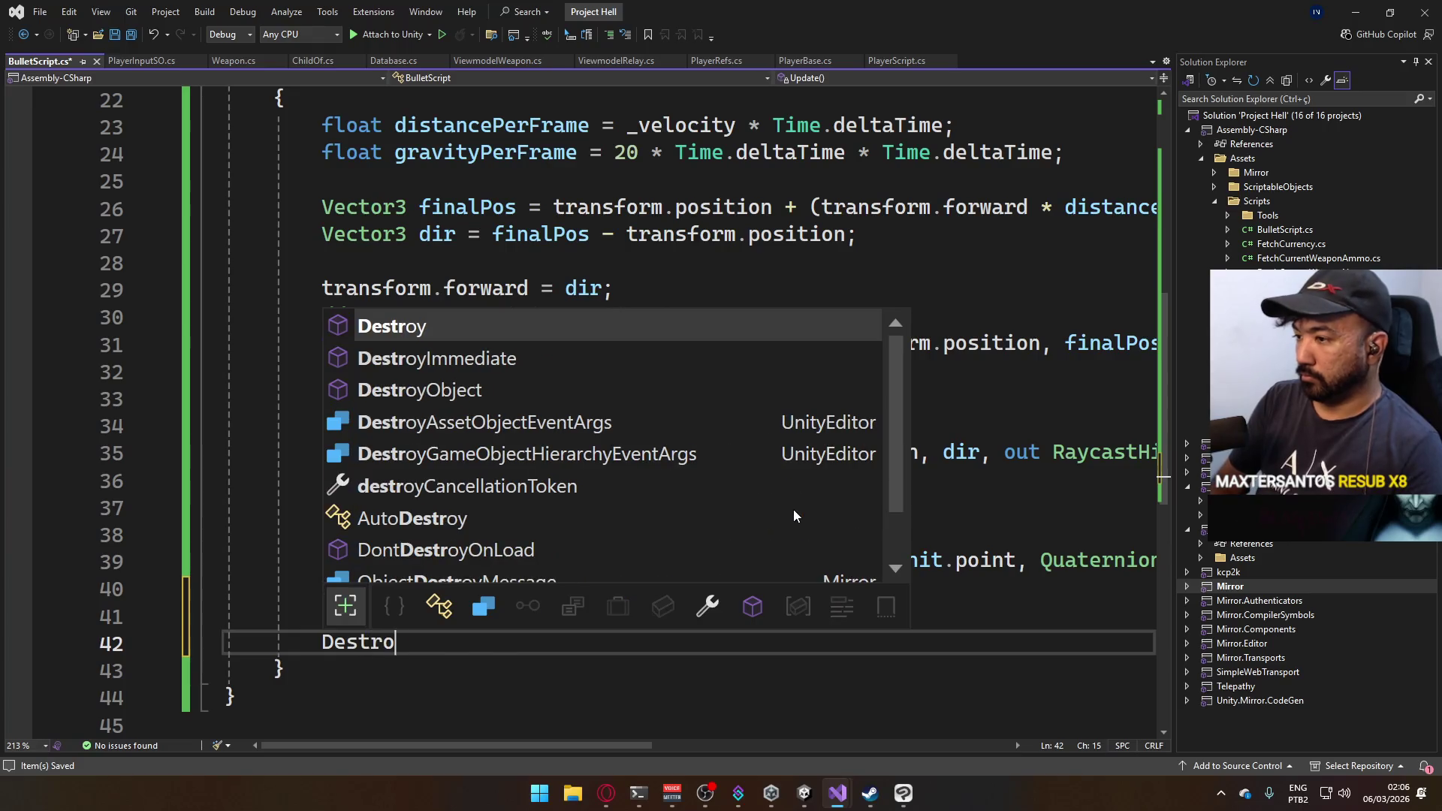
text(y(this)
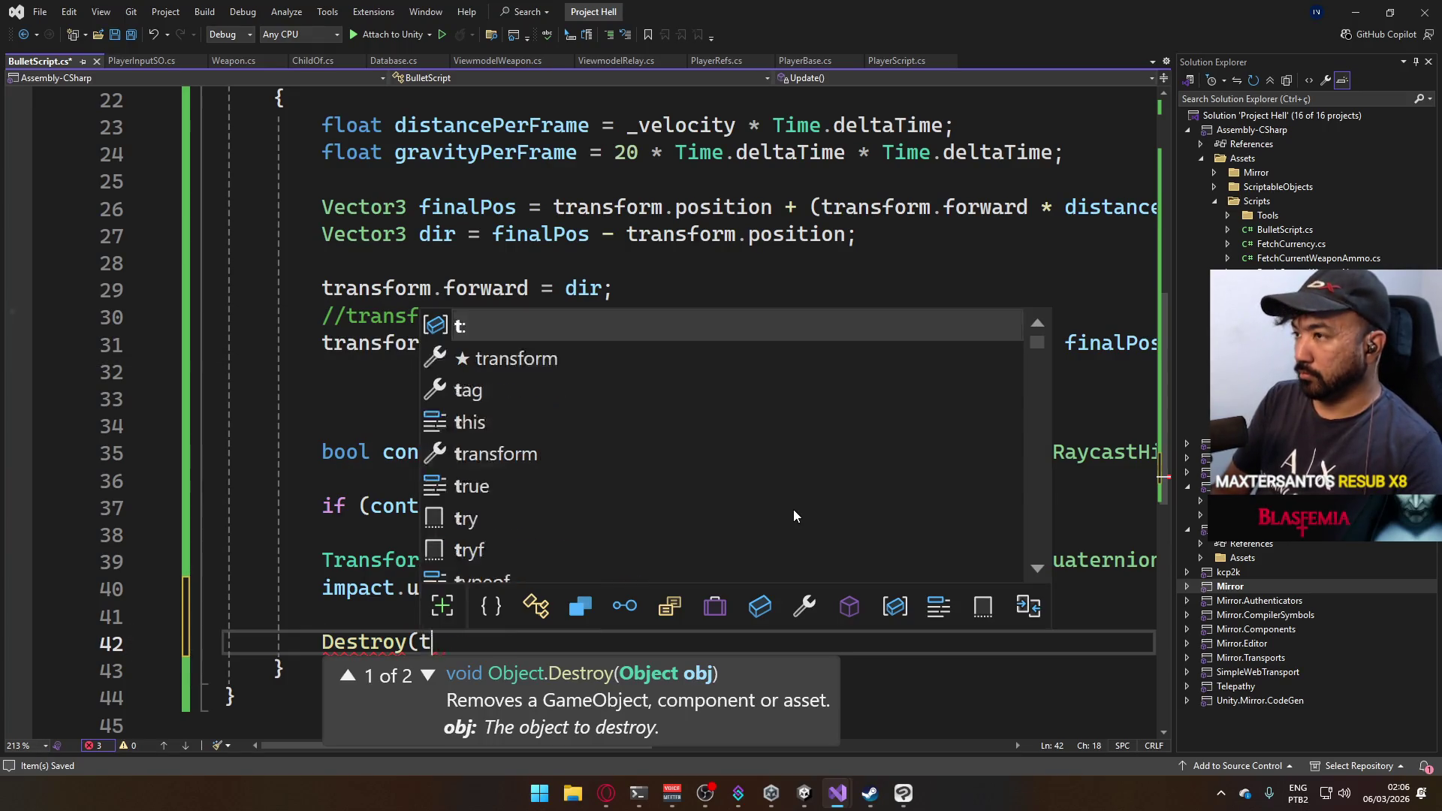
text(.gam)
key(Tab)
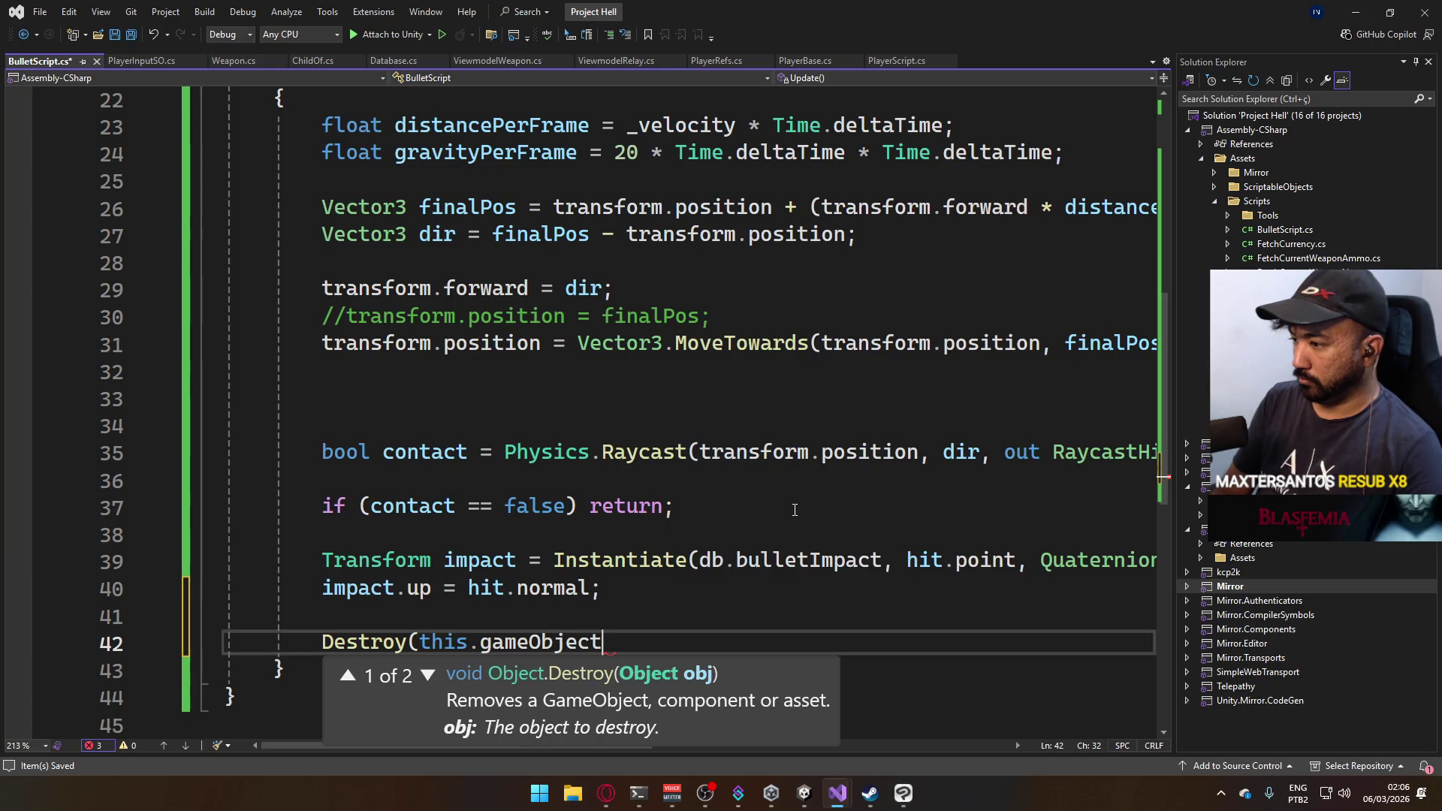
text();)
key(ctrl+s)
Play the game in a maximized Game view and shoot the white wall twice.
key(alt+Tab)
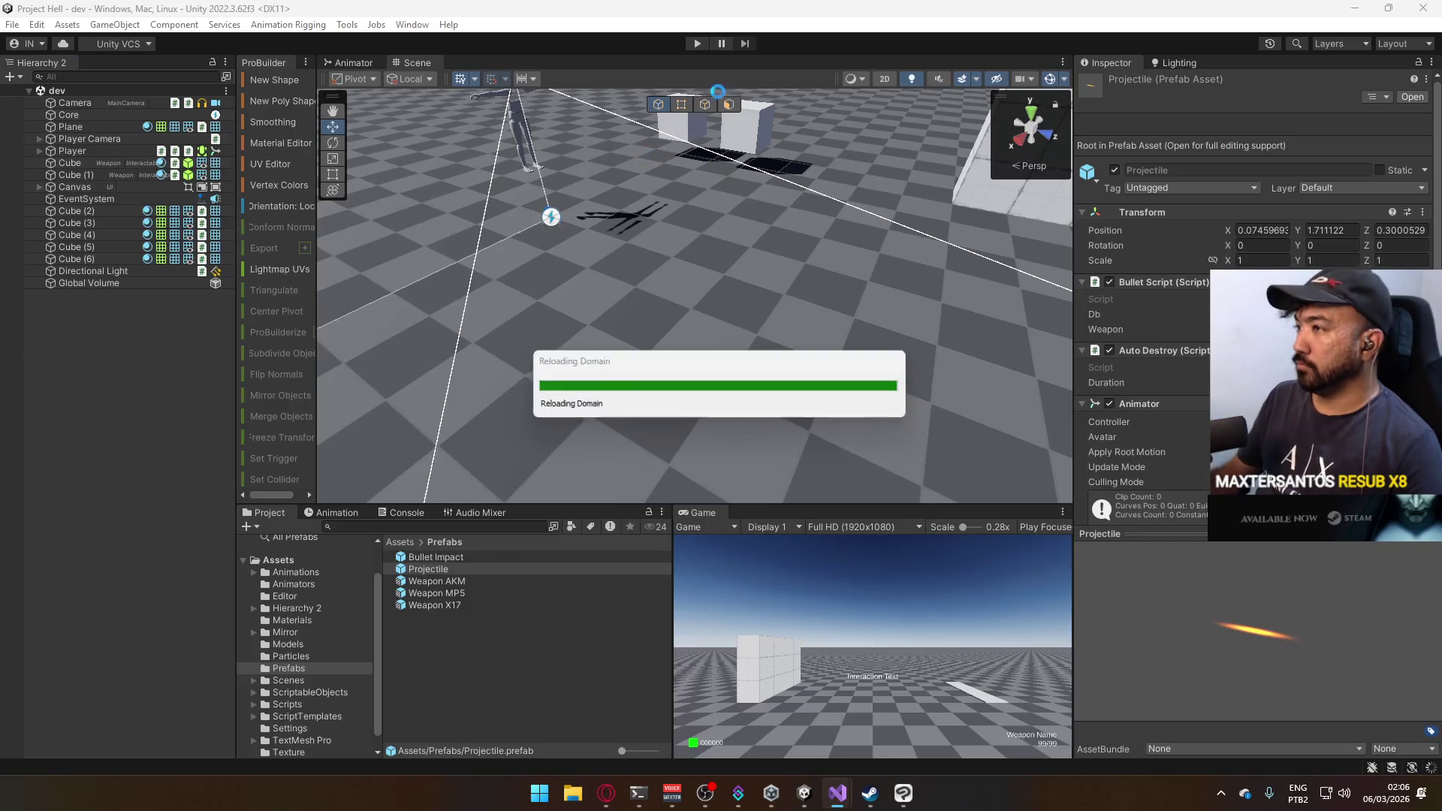
click(696, 43)
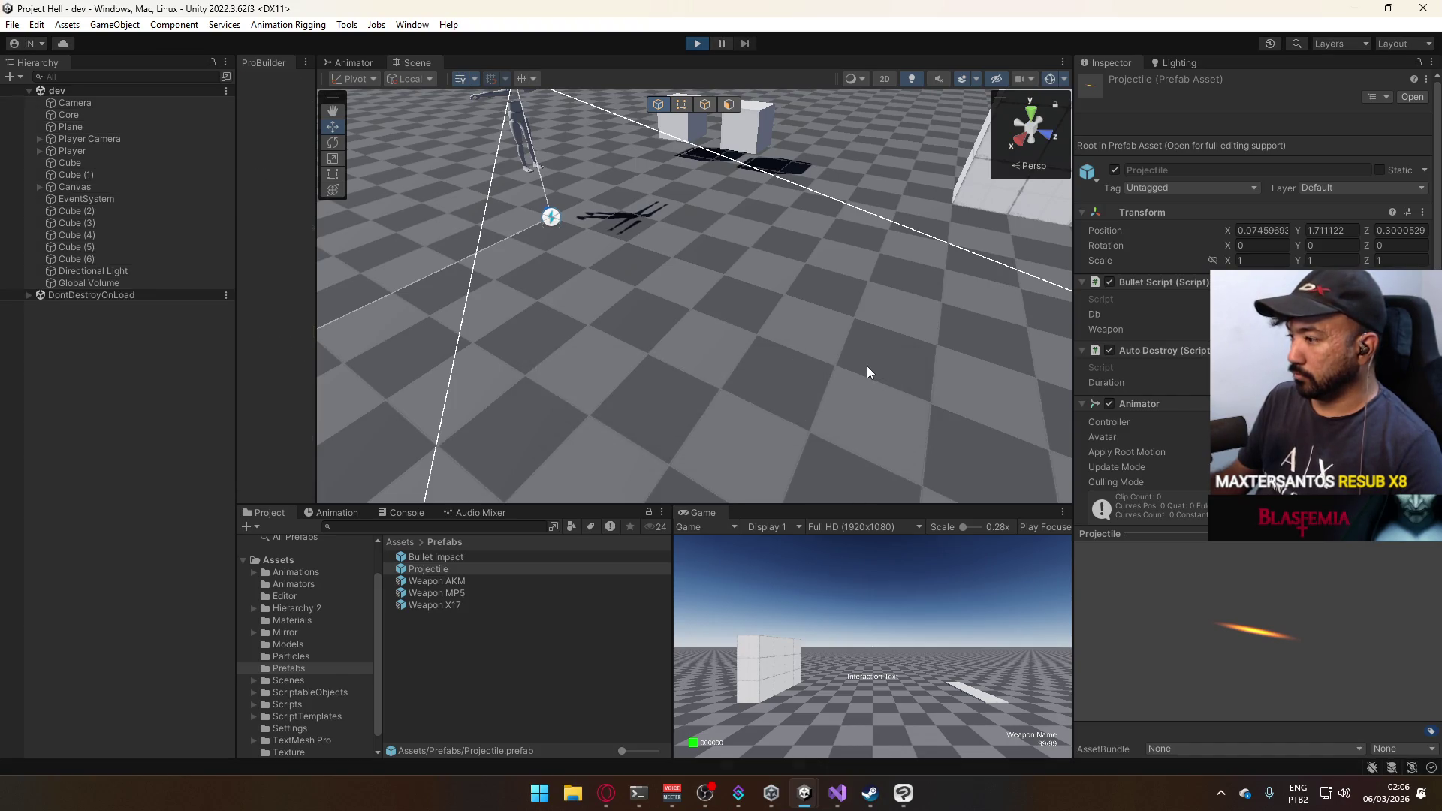
key(super)
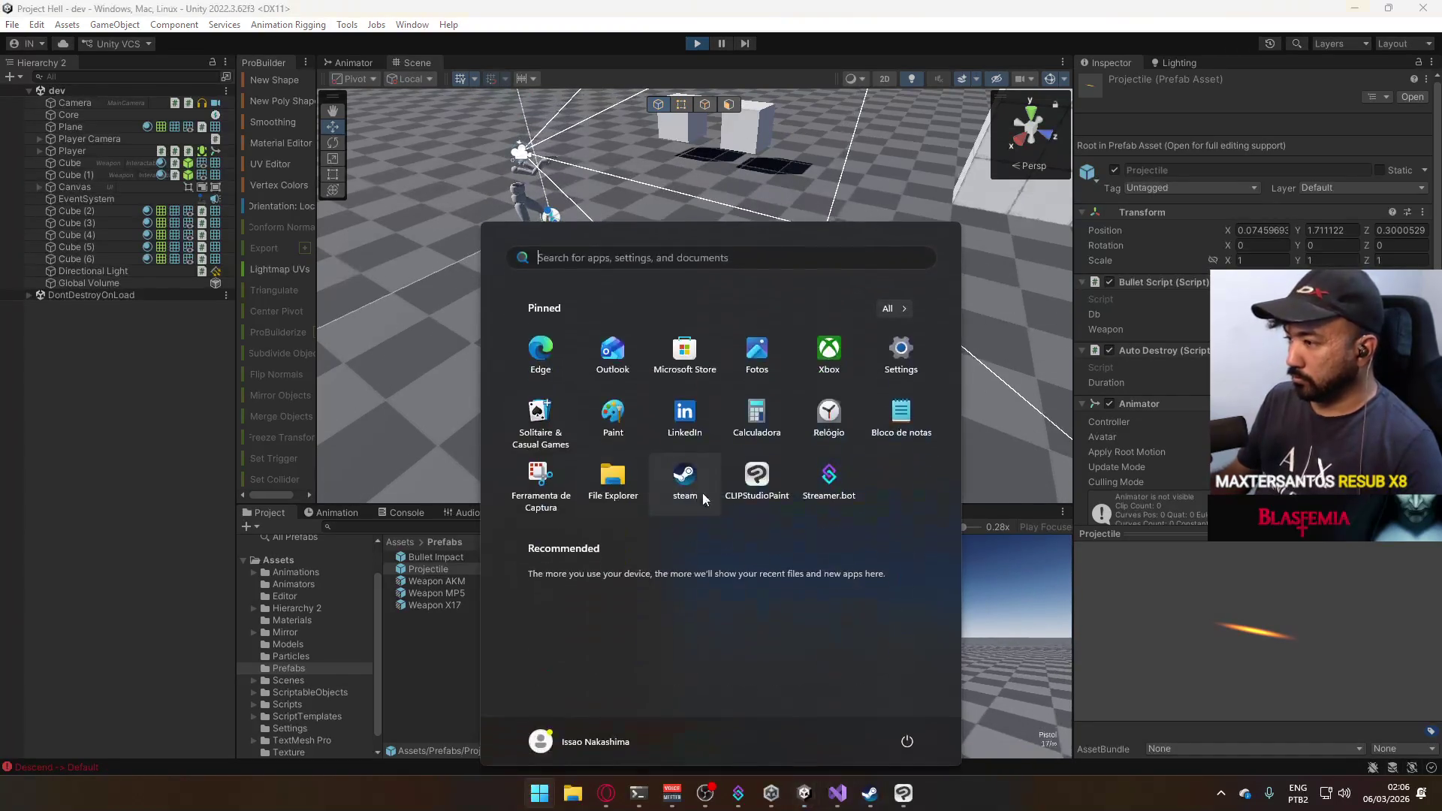
click(701, 493)
right_click(706, 512)
click(763, 556)
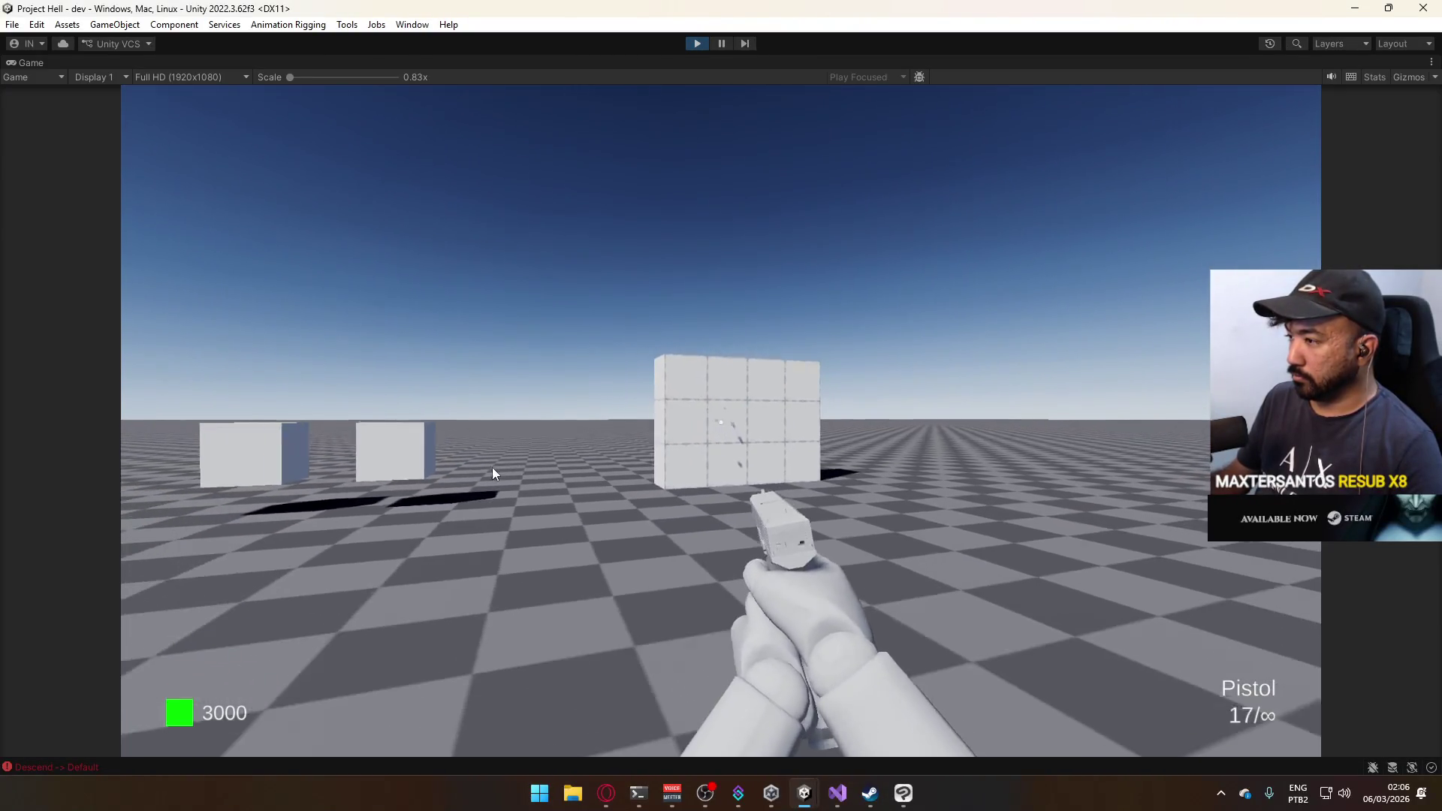
click(488, 467)
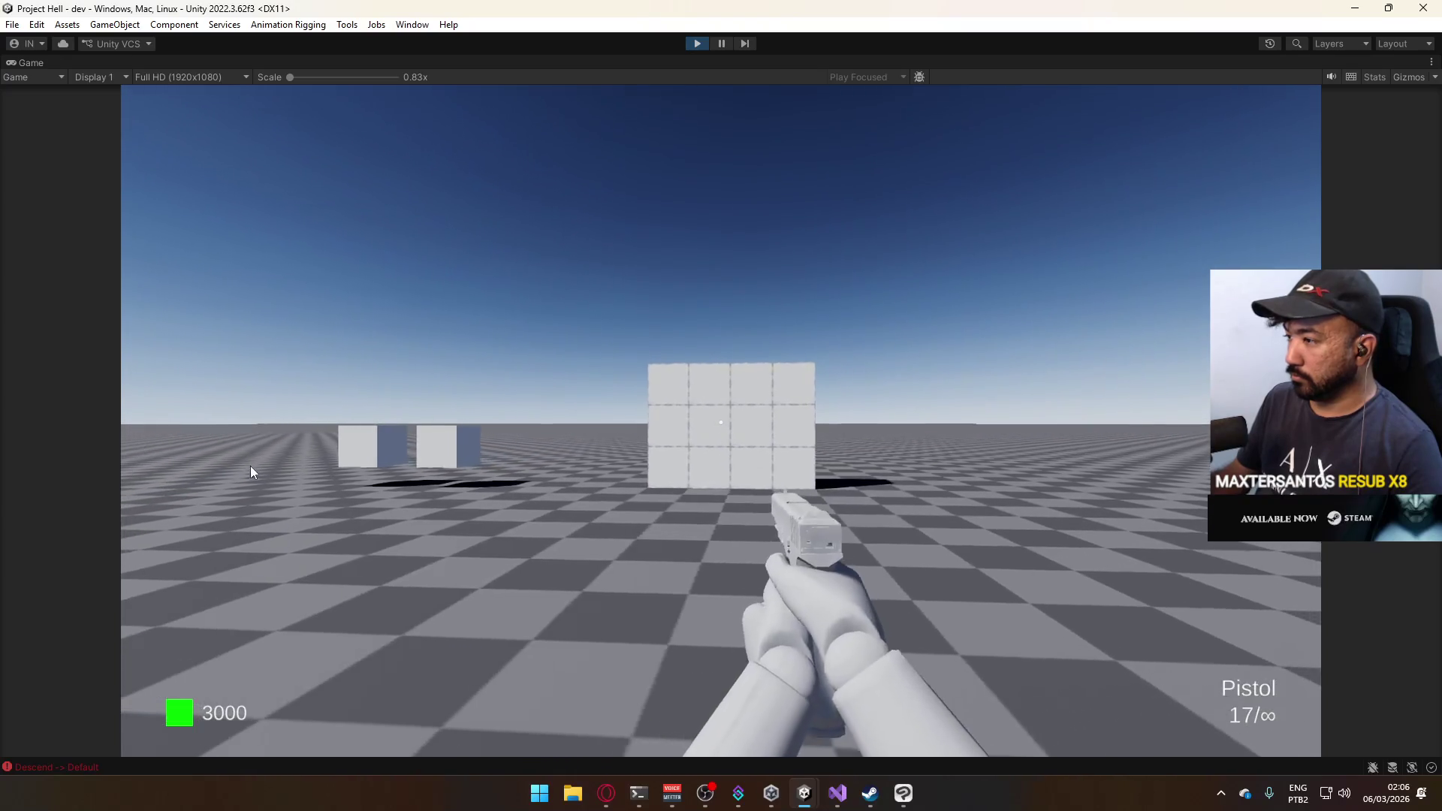
click(240, 465)
Back away from the wall and fire two shots at the plank to check the impacts.
key(s)
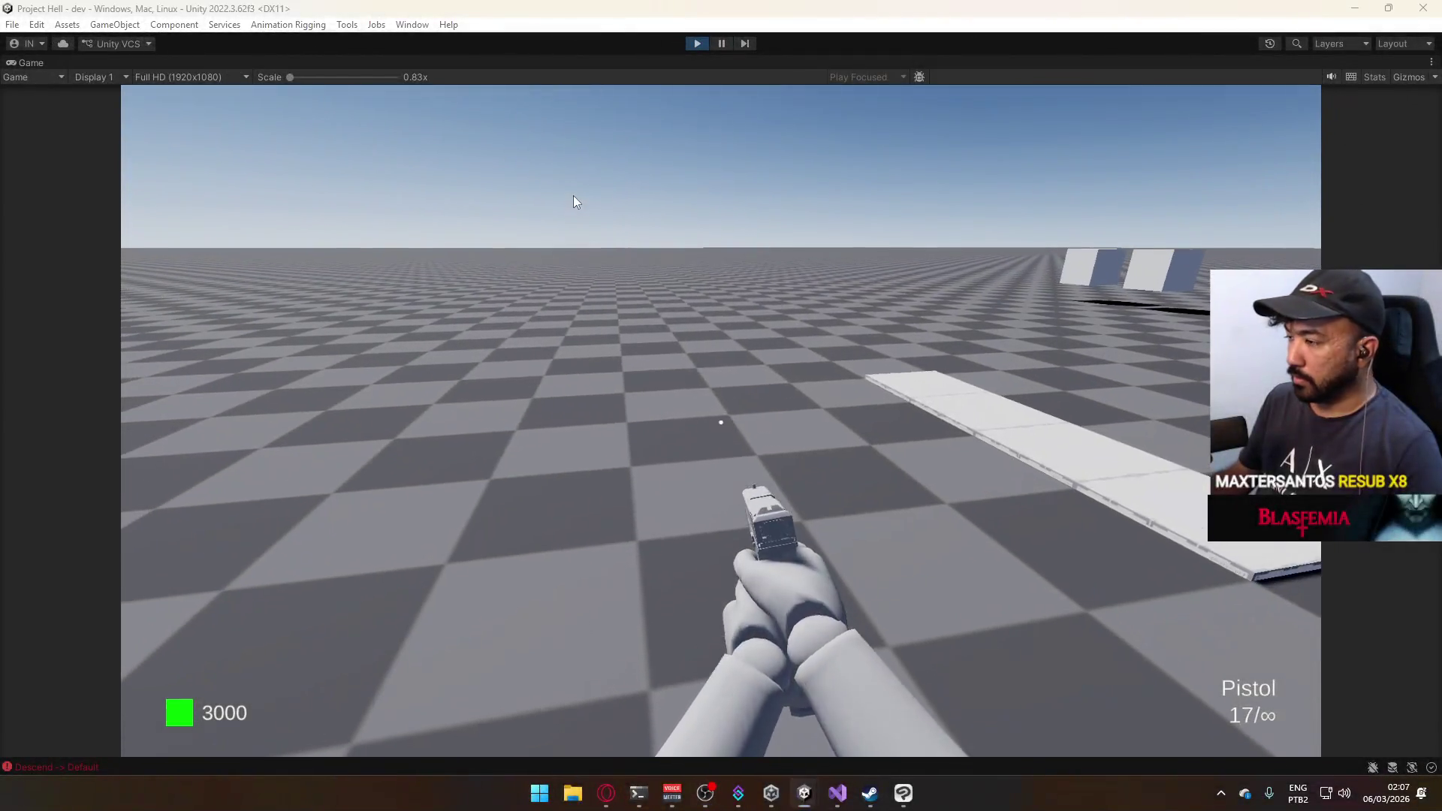
key(super)
click(732, 389)
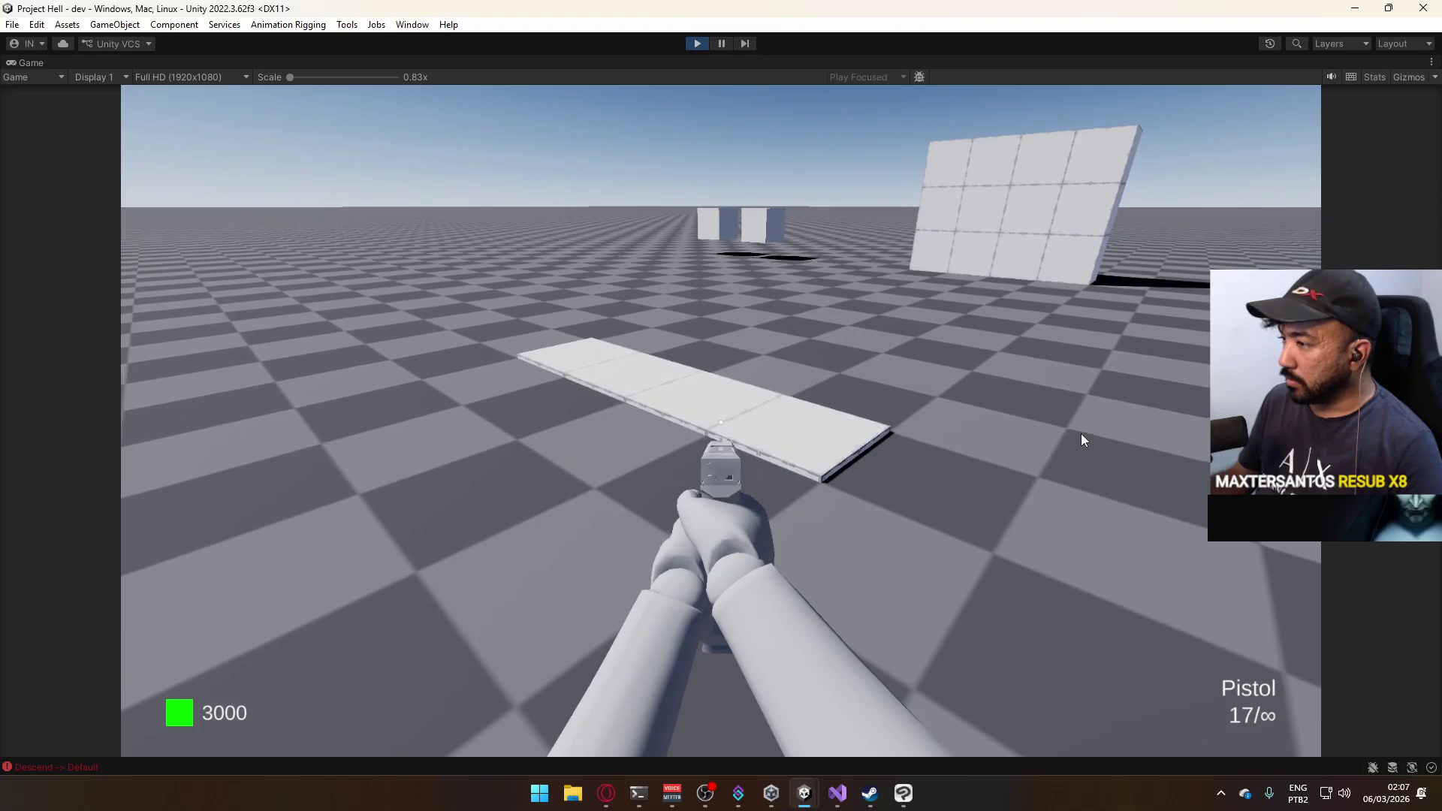
click(1079, 434)
click(1092, 418)
key(s)
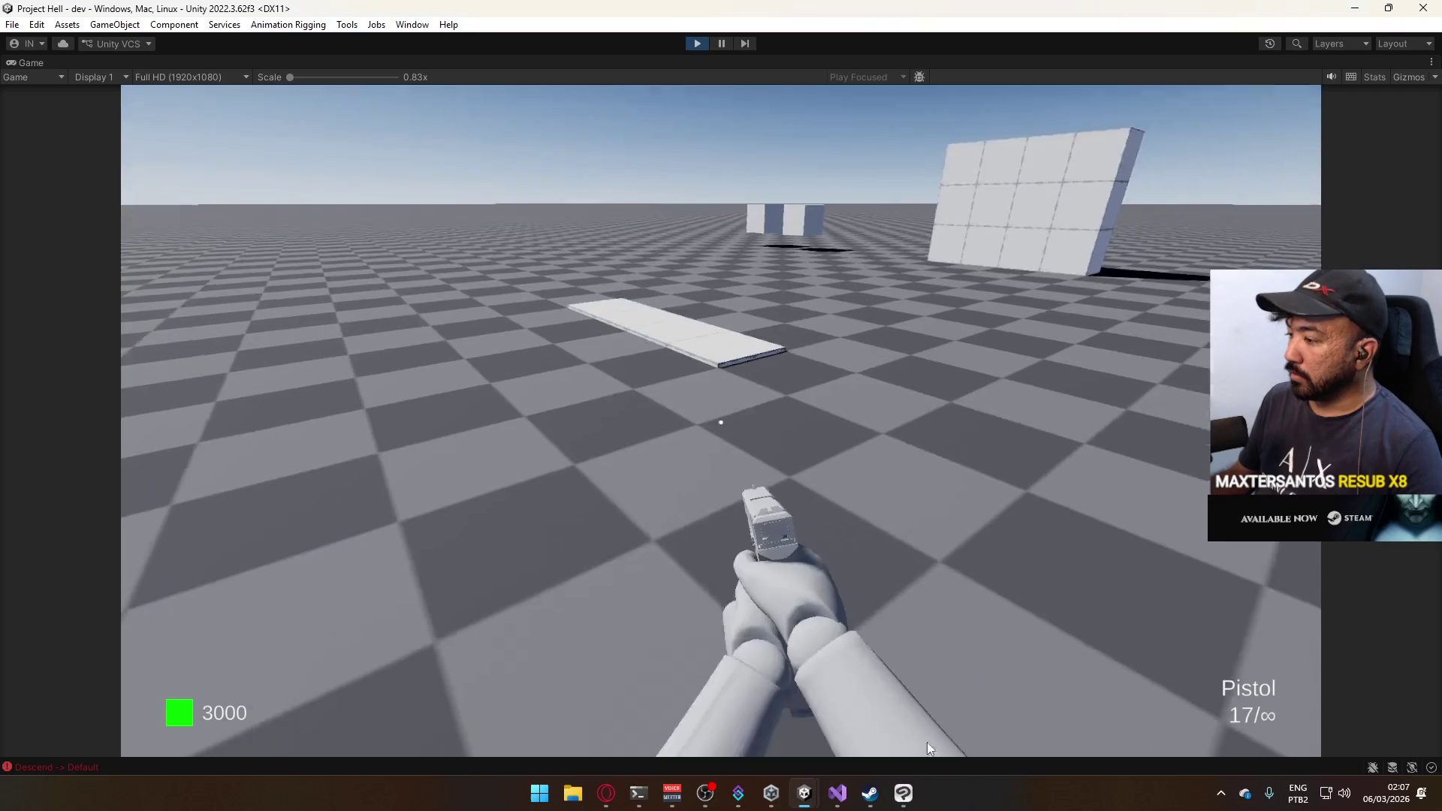
key(alt+Tab)
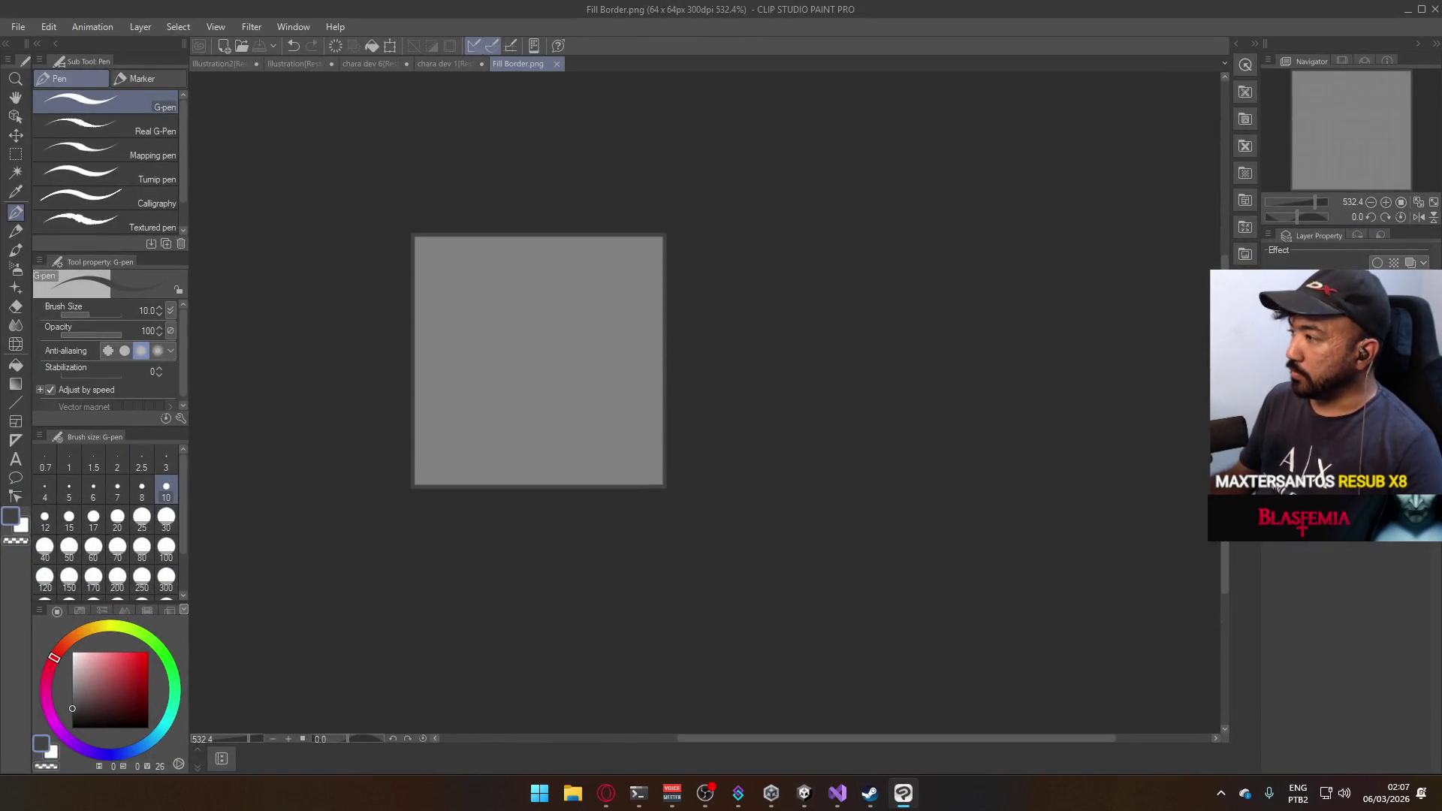
Bucket-fill the Fill Border canvas white and its edge pixels light grey.
key(ctrl+v)
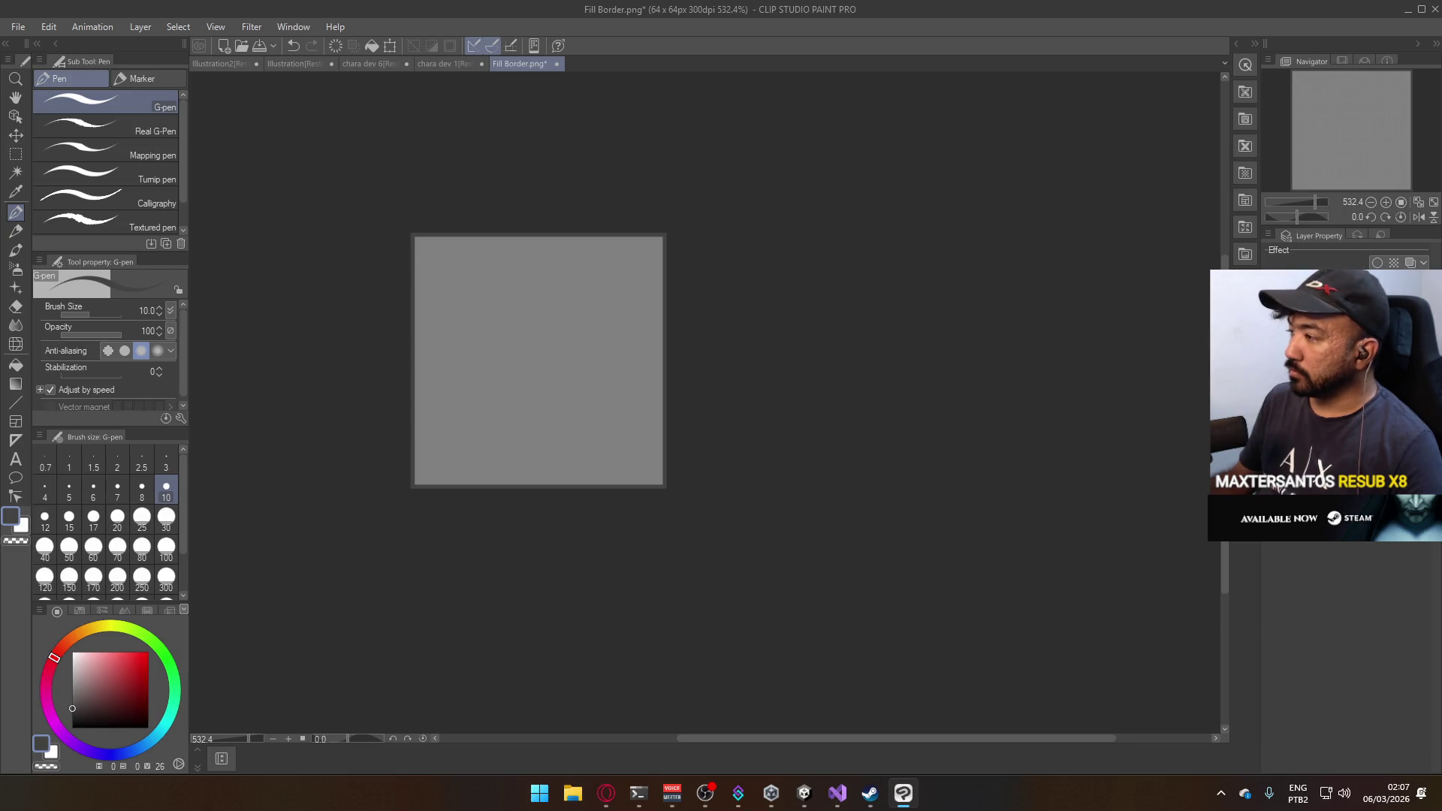
key(x)
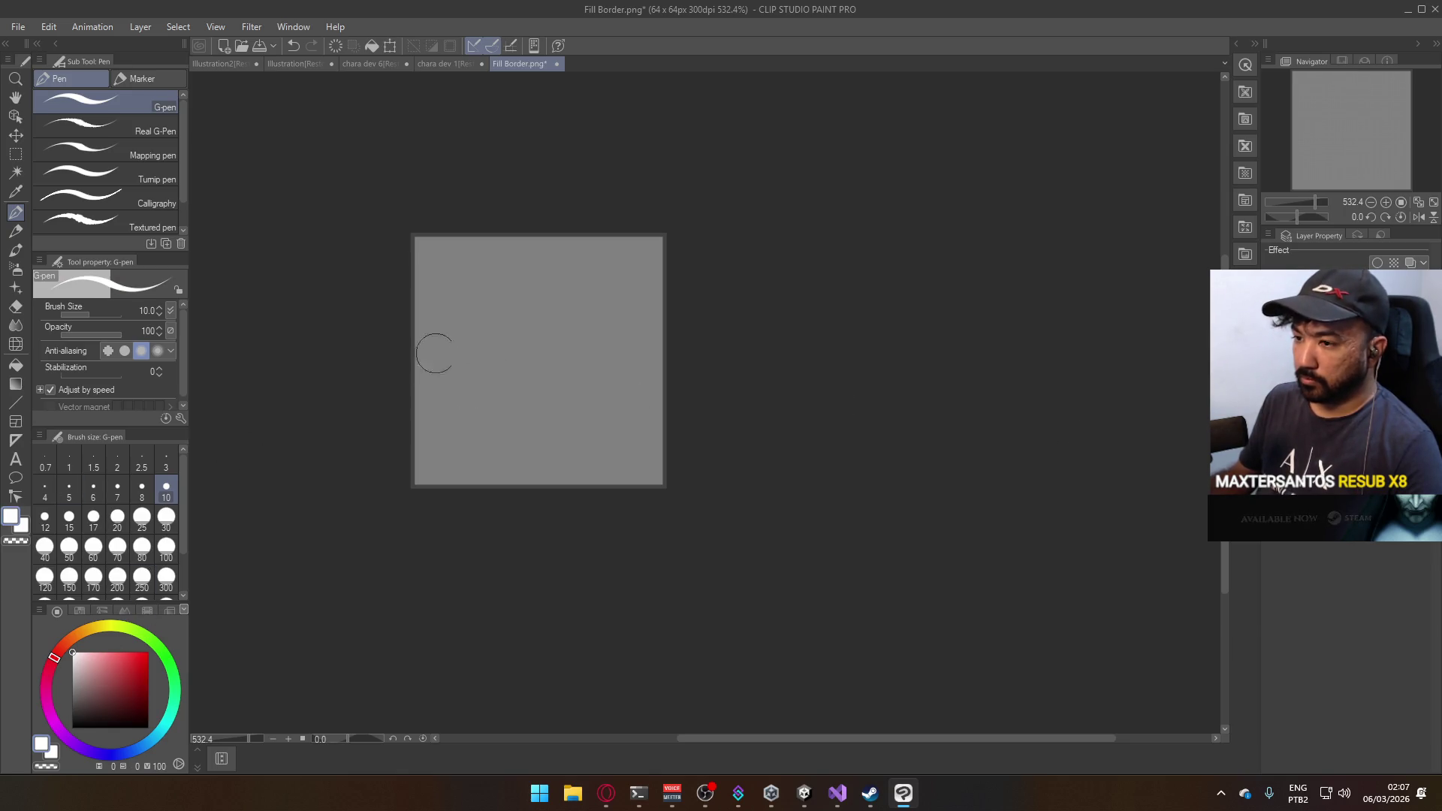
key(g)
key(g)
click(447, 305)
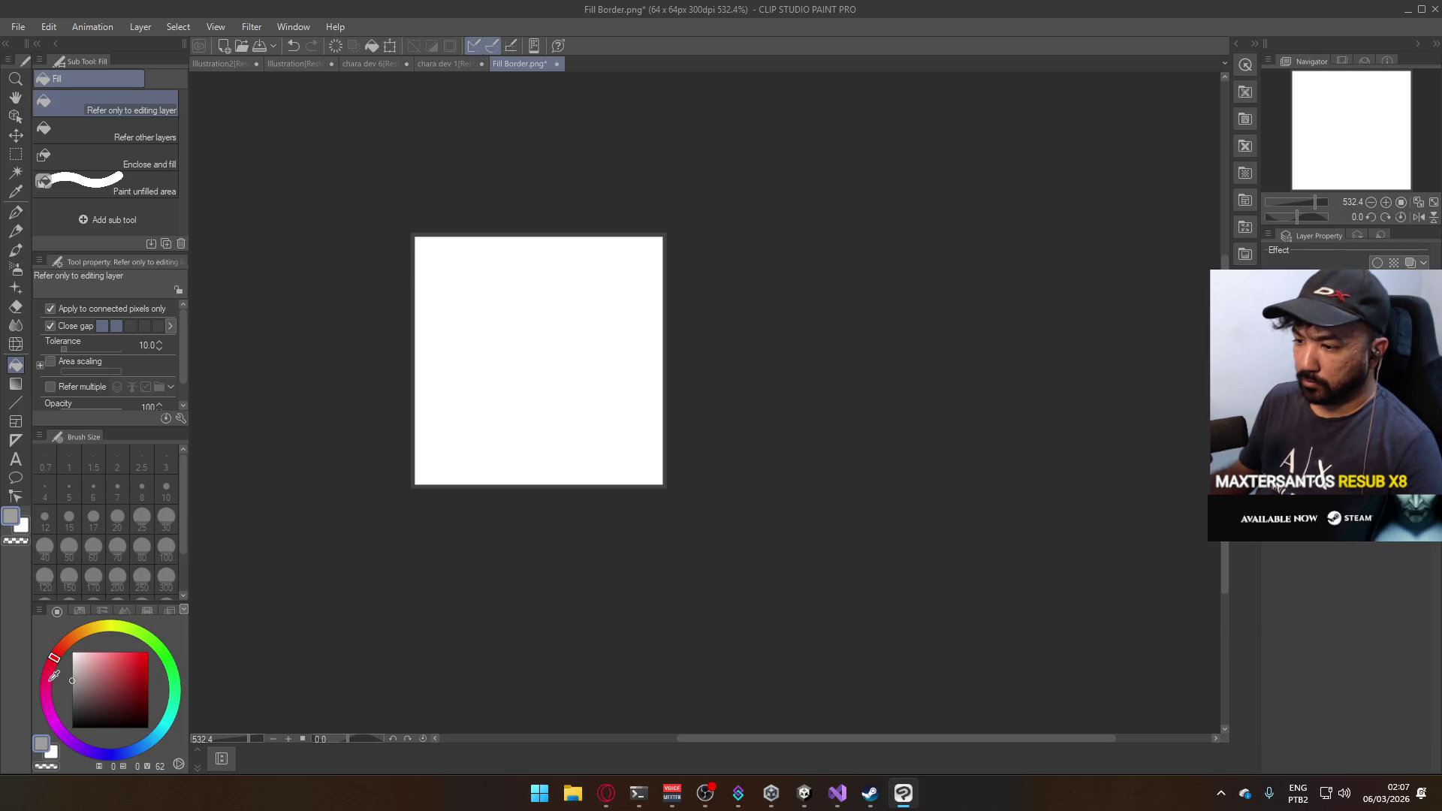
key(g)
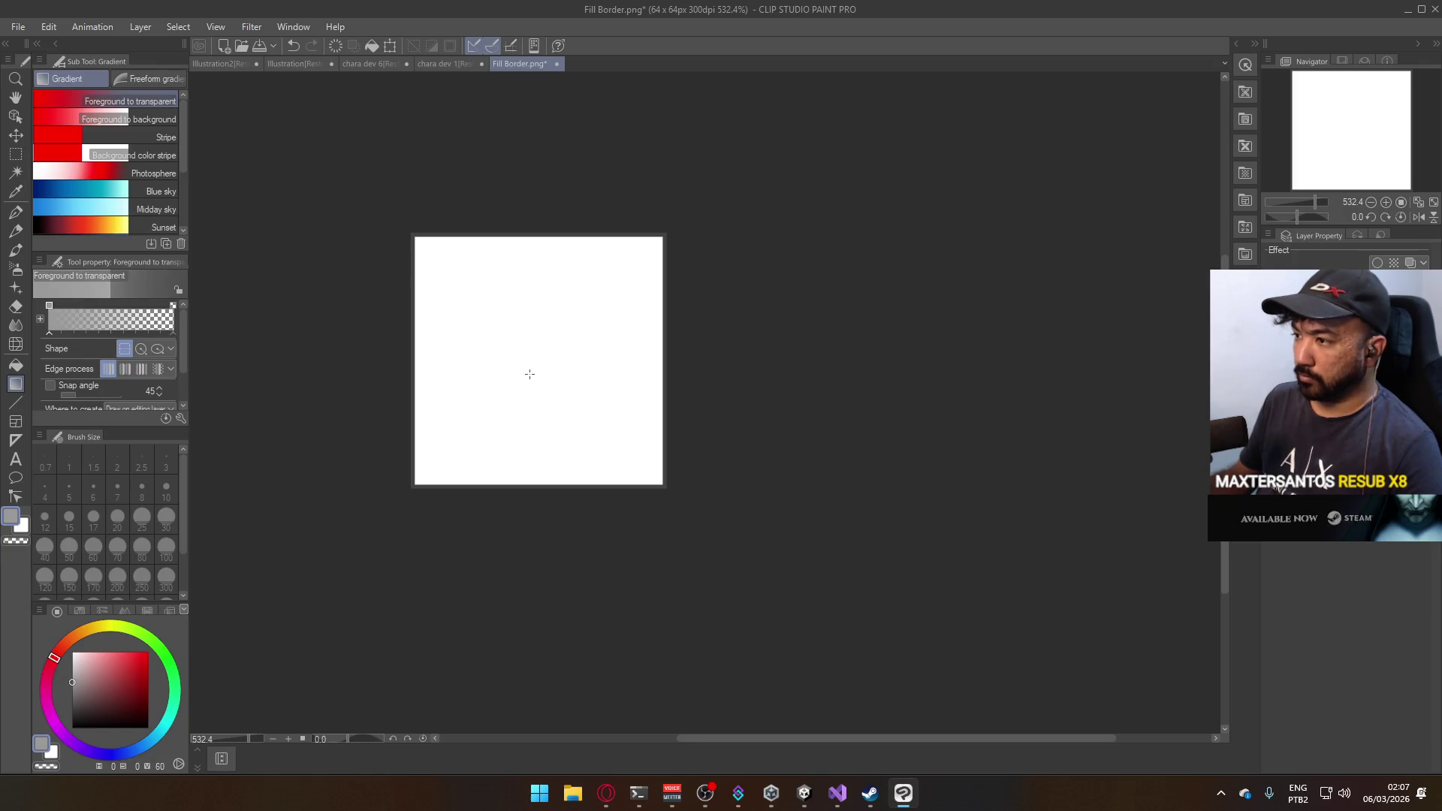
key(g)
click(417, 294)
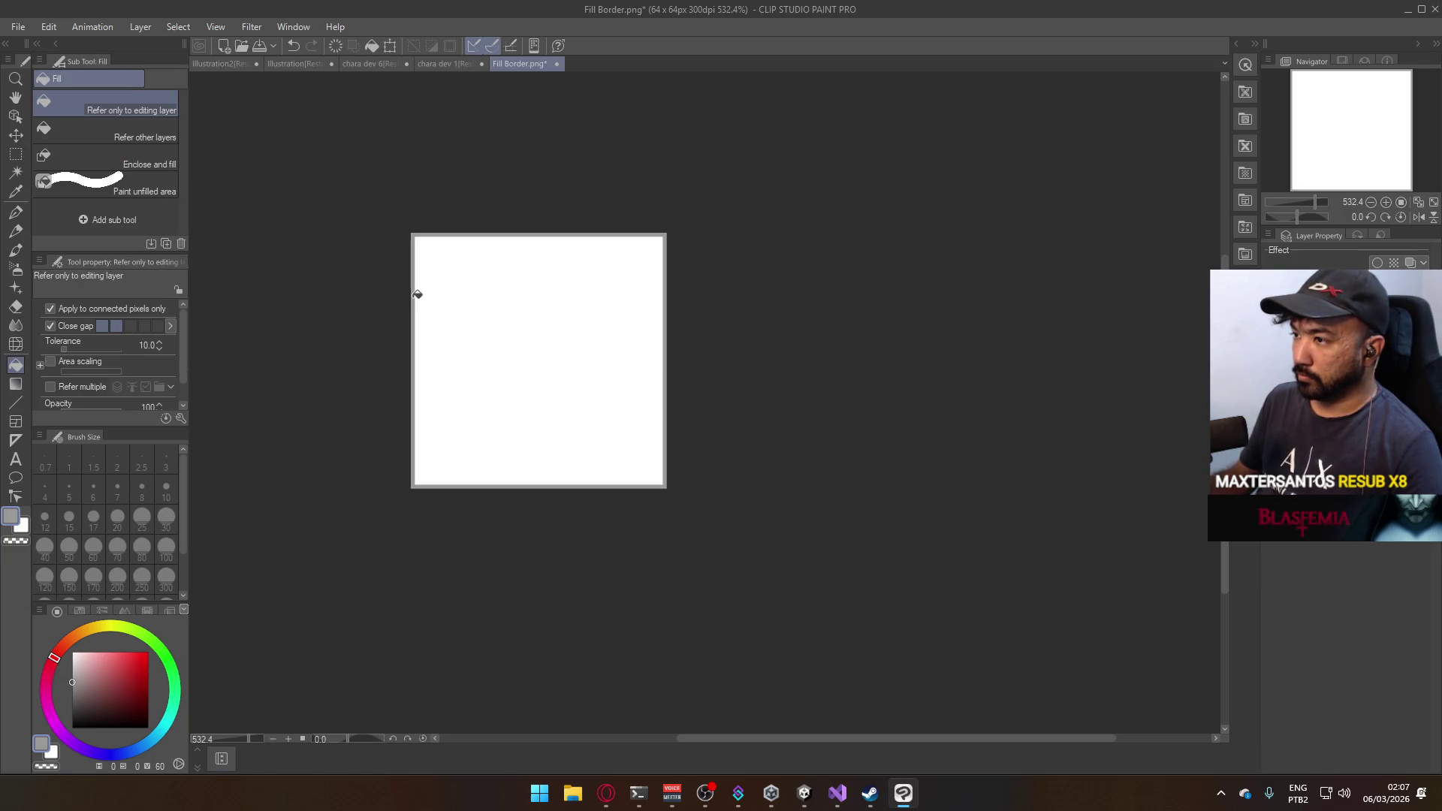
Try exporting the canvas as Fill Border.png and dismiss the two write errors.
click(15, 32)
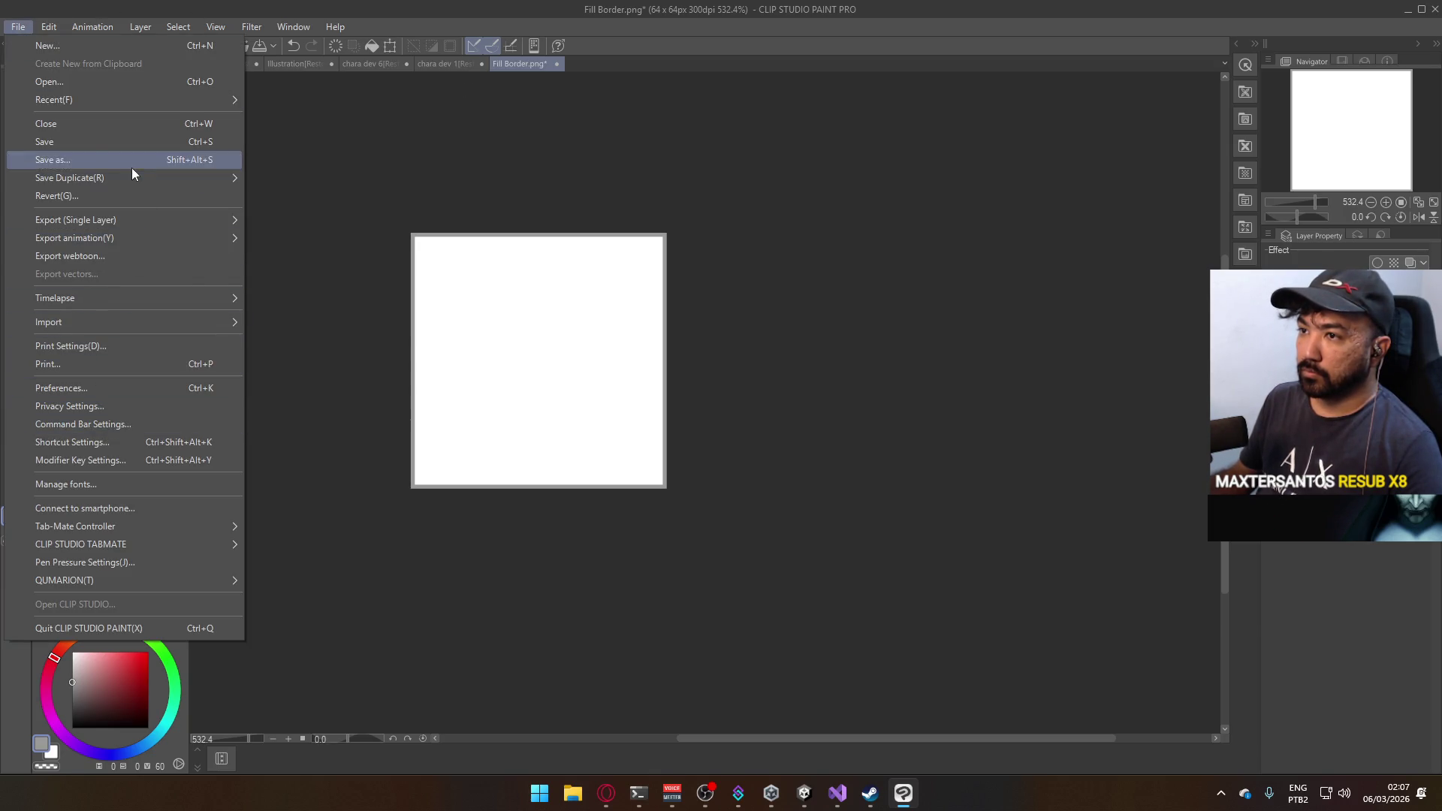
mouse_move(142, 219)
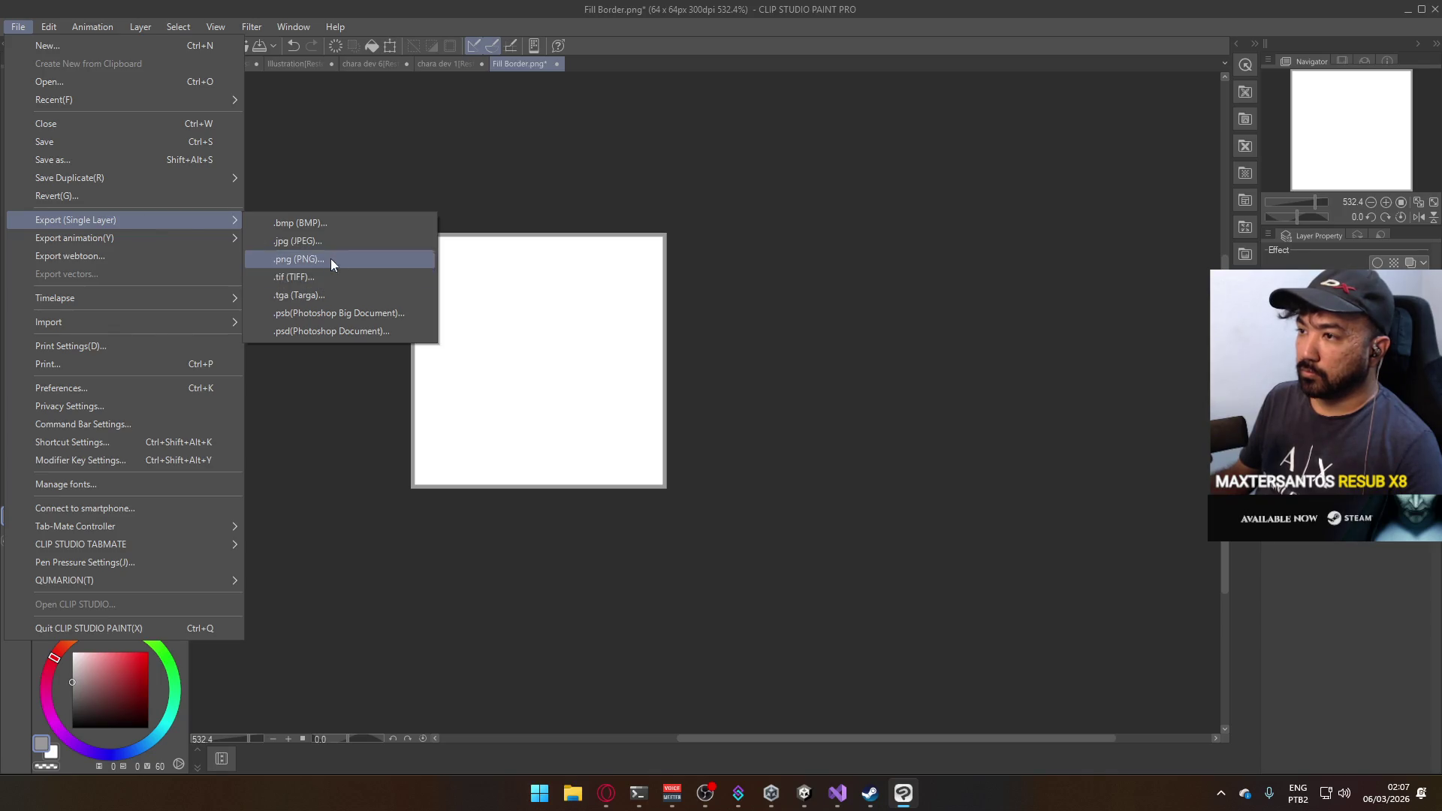
click(331, 258)
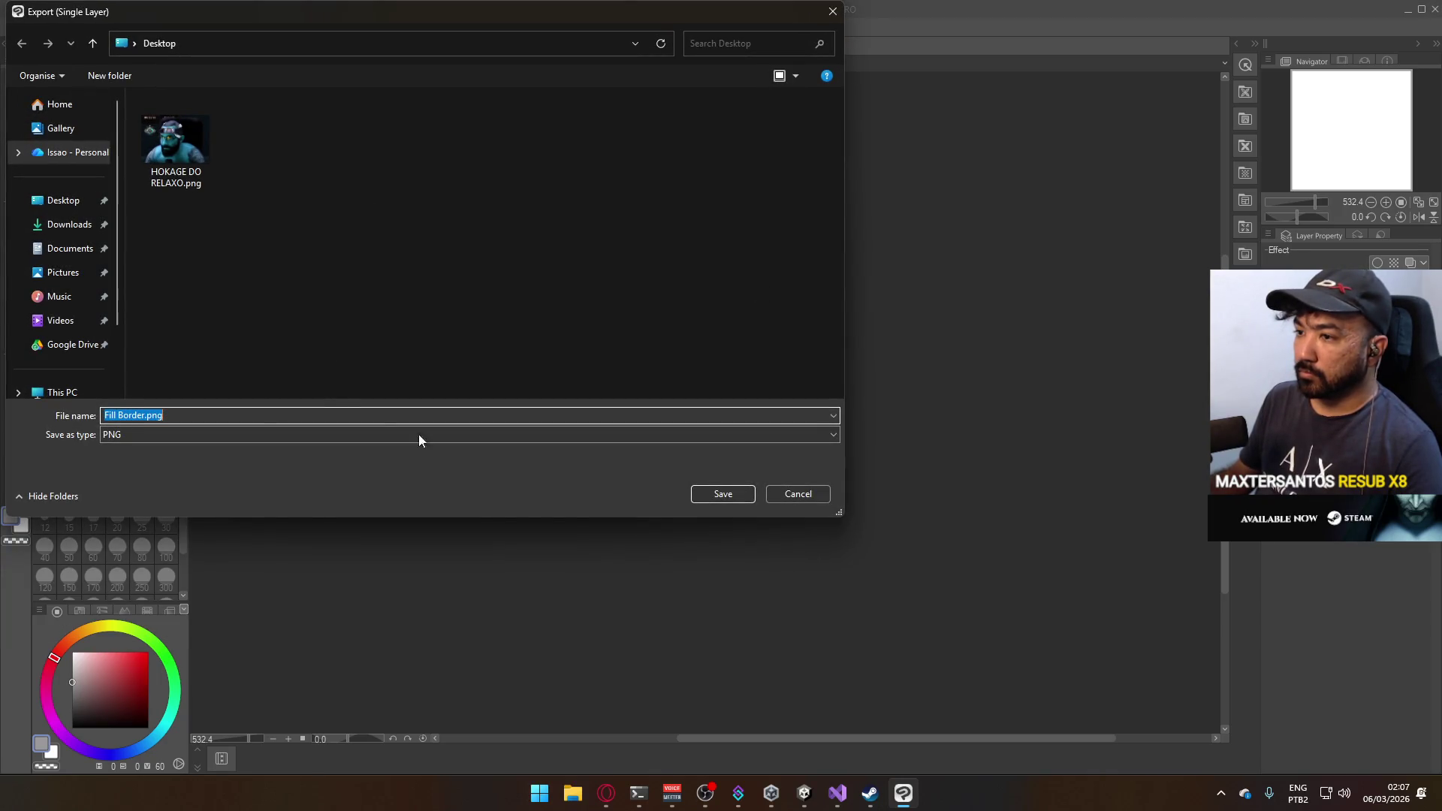
click(720, 493)
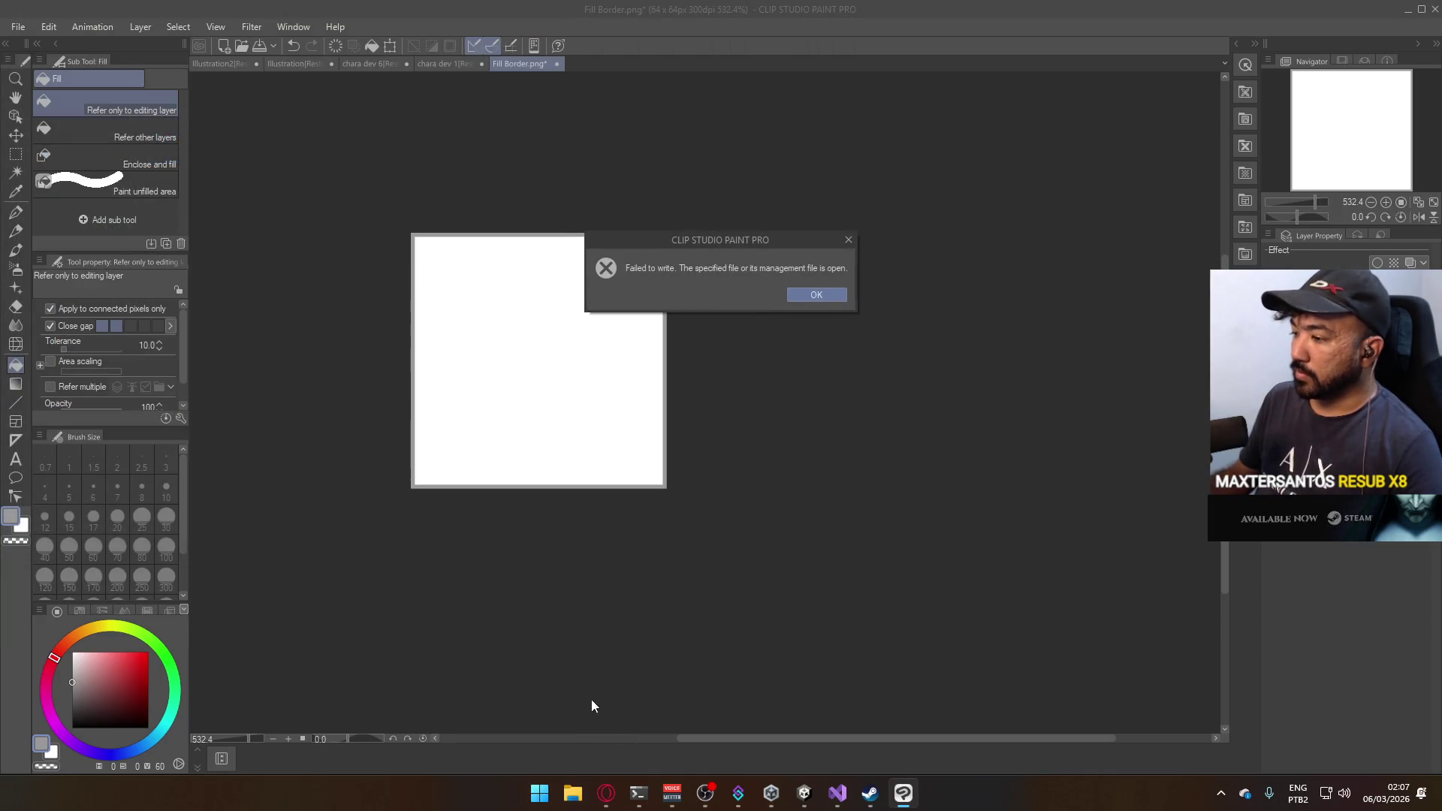
click(819, 295)
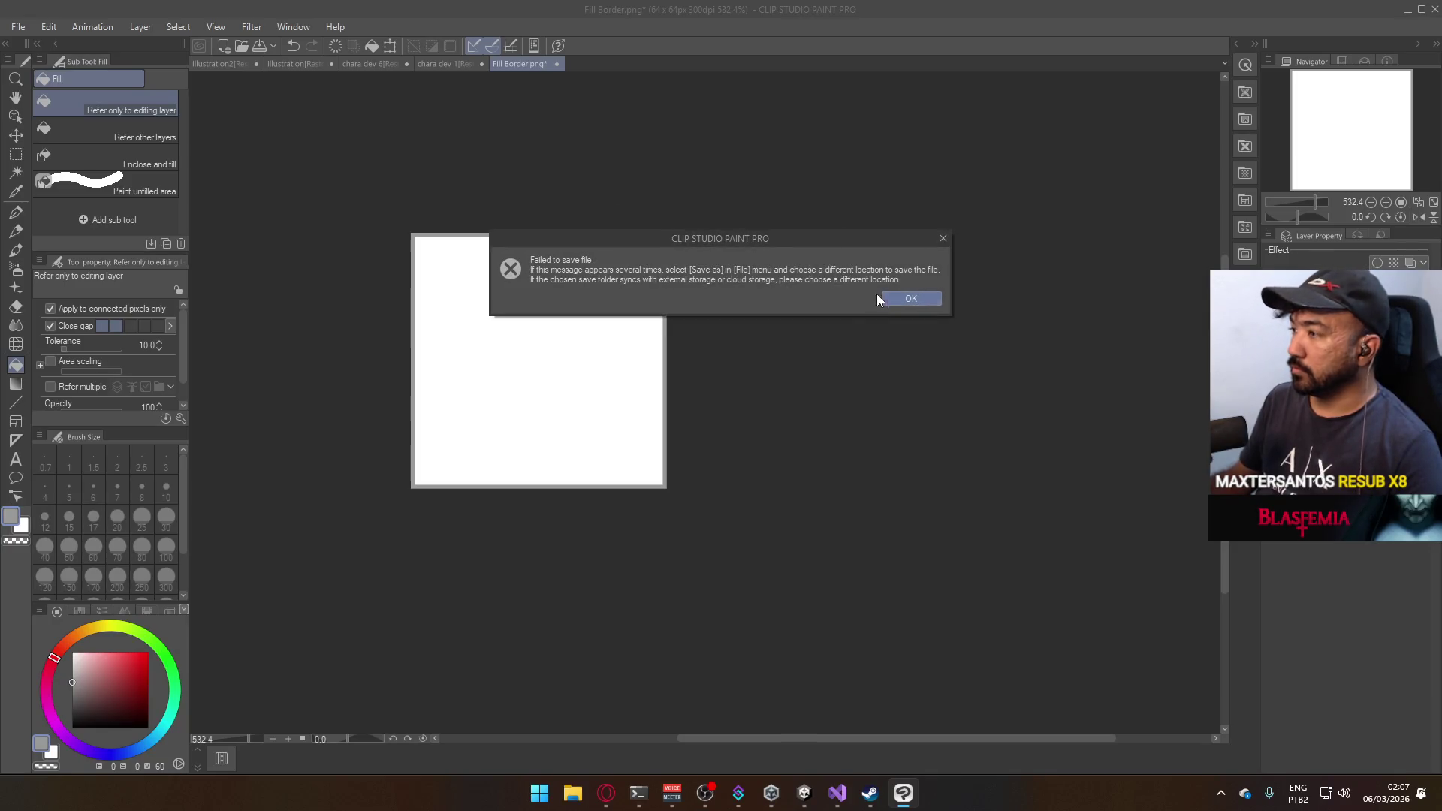
click(910, 296)
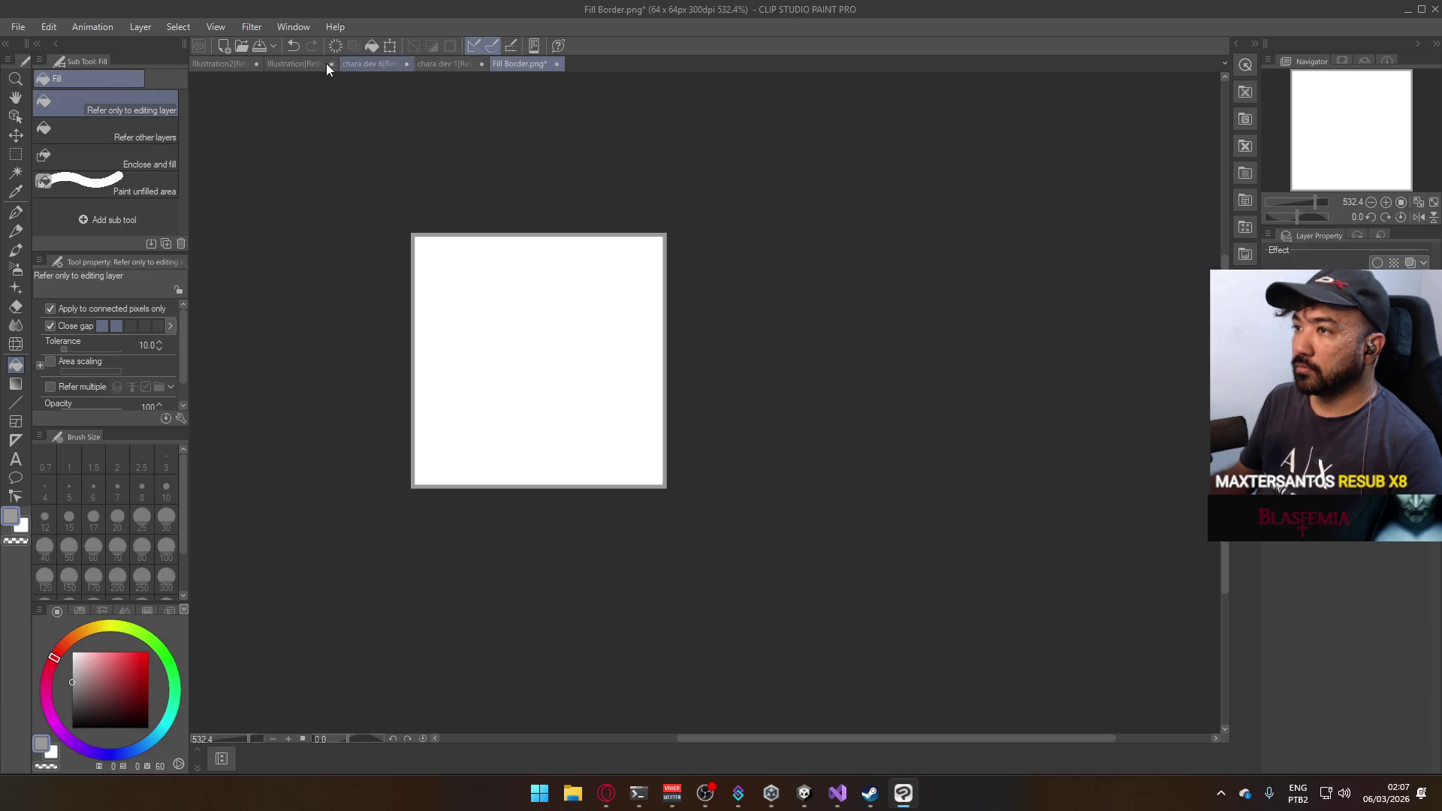
Save the image as Fill Border.png on the Desktop, accepting the loss of layer information.
click(18, 27)
click(73, 159)
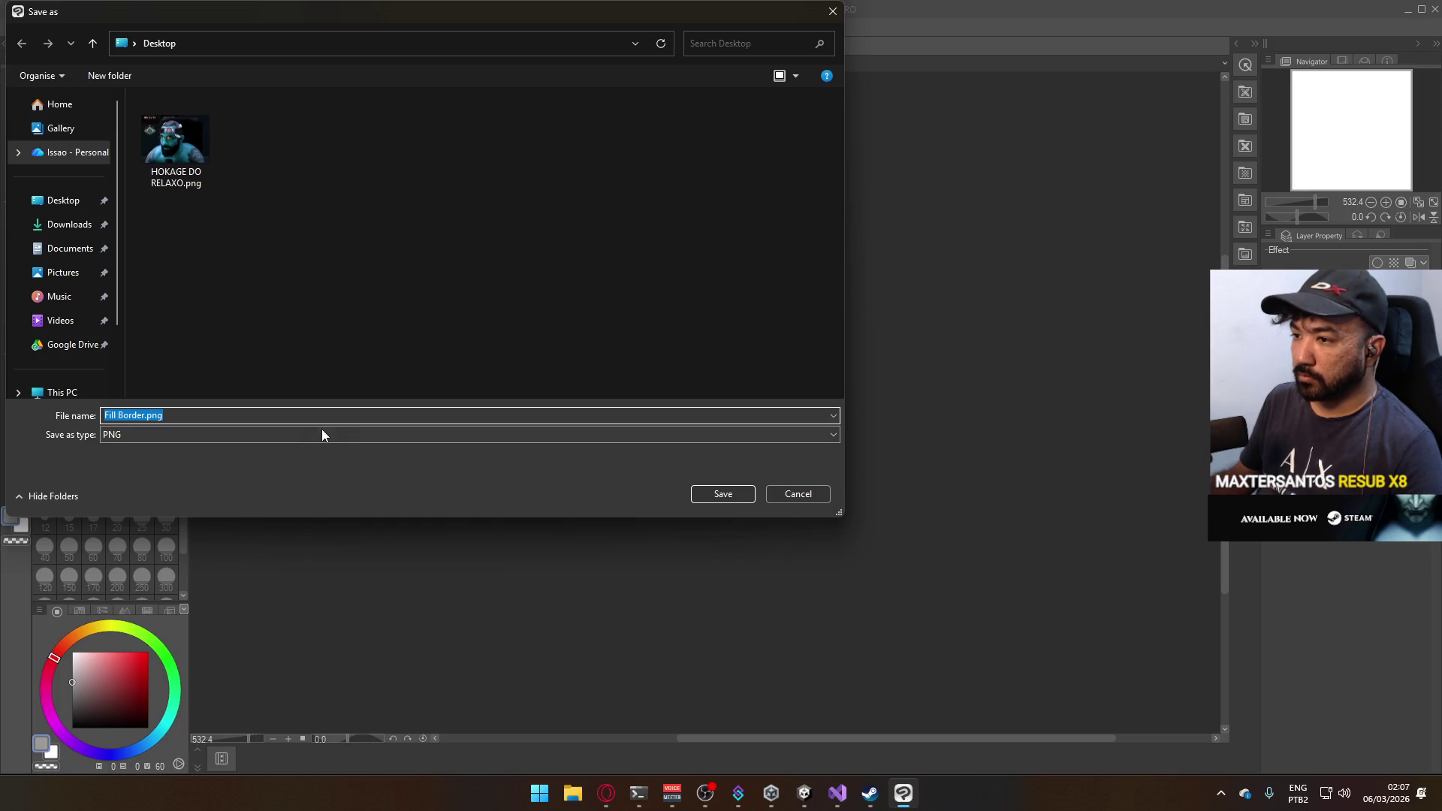
click(721, 493)
click(763, 298)
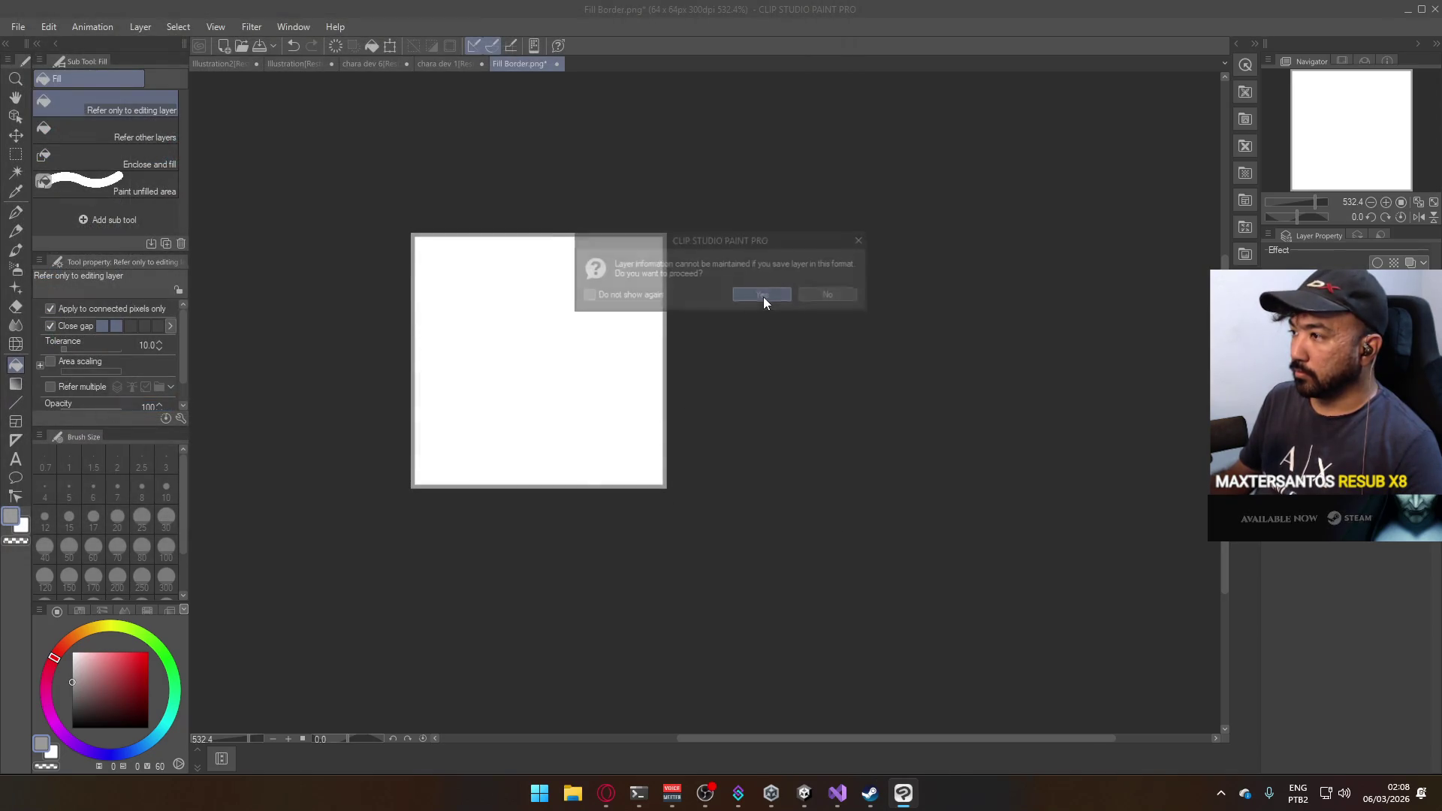
mouse_move(804, 792)
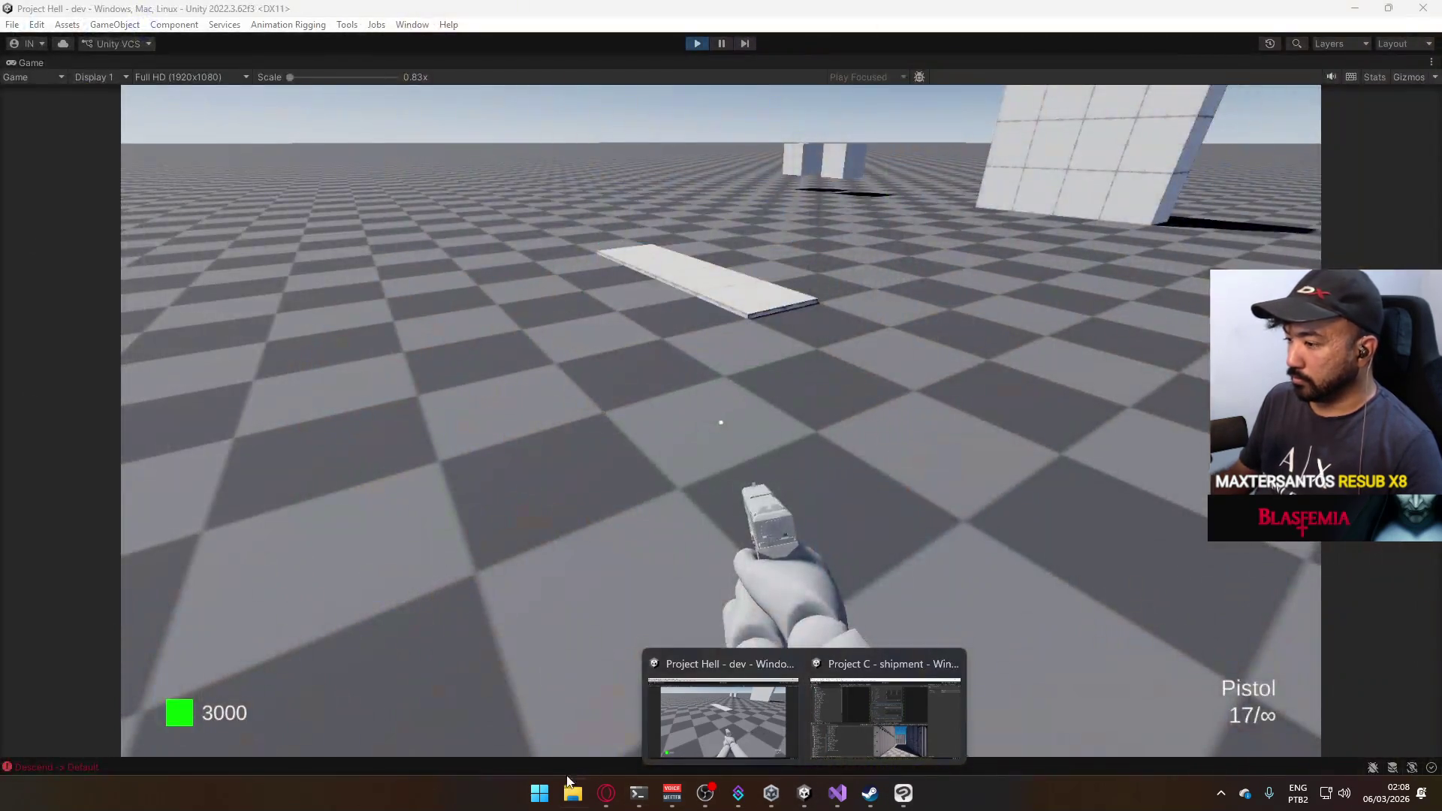
Check the Desktop folder, then return to Unity and restore the normal editor layout.
click(572, 792)
click(180, 473)
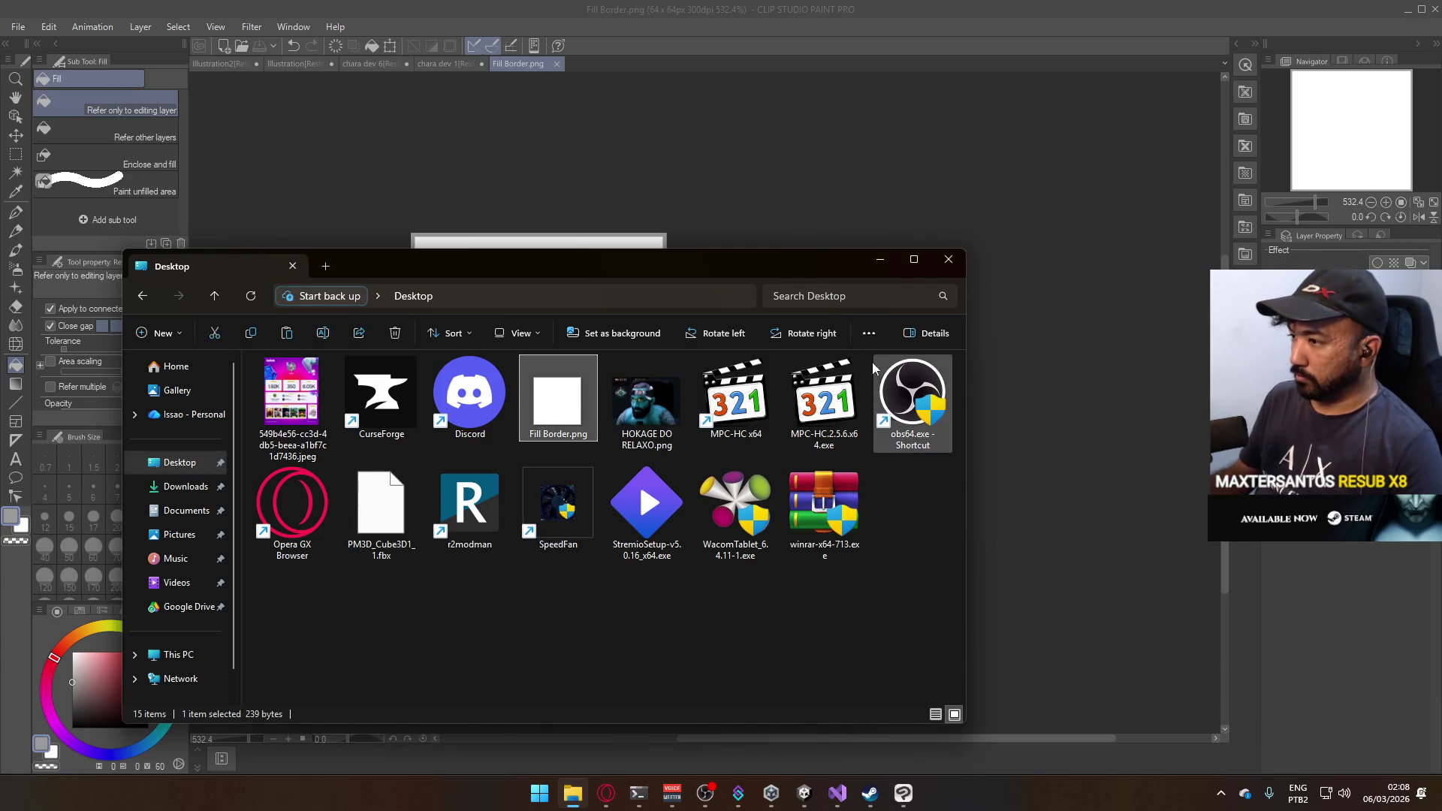
click(949, 260)
mouse_move(798, 794)
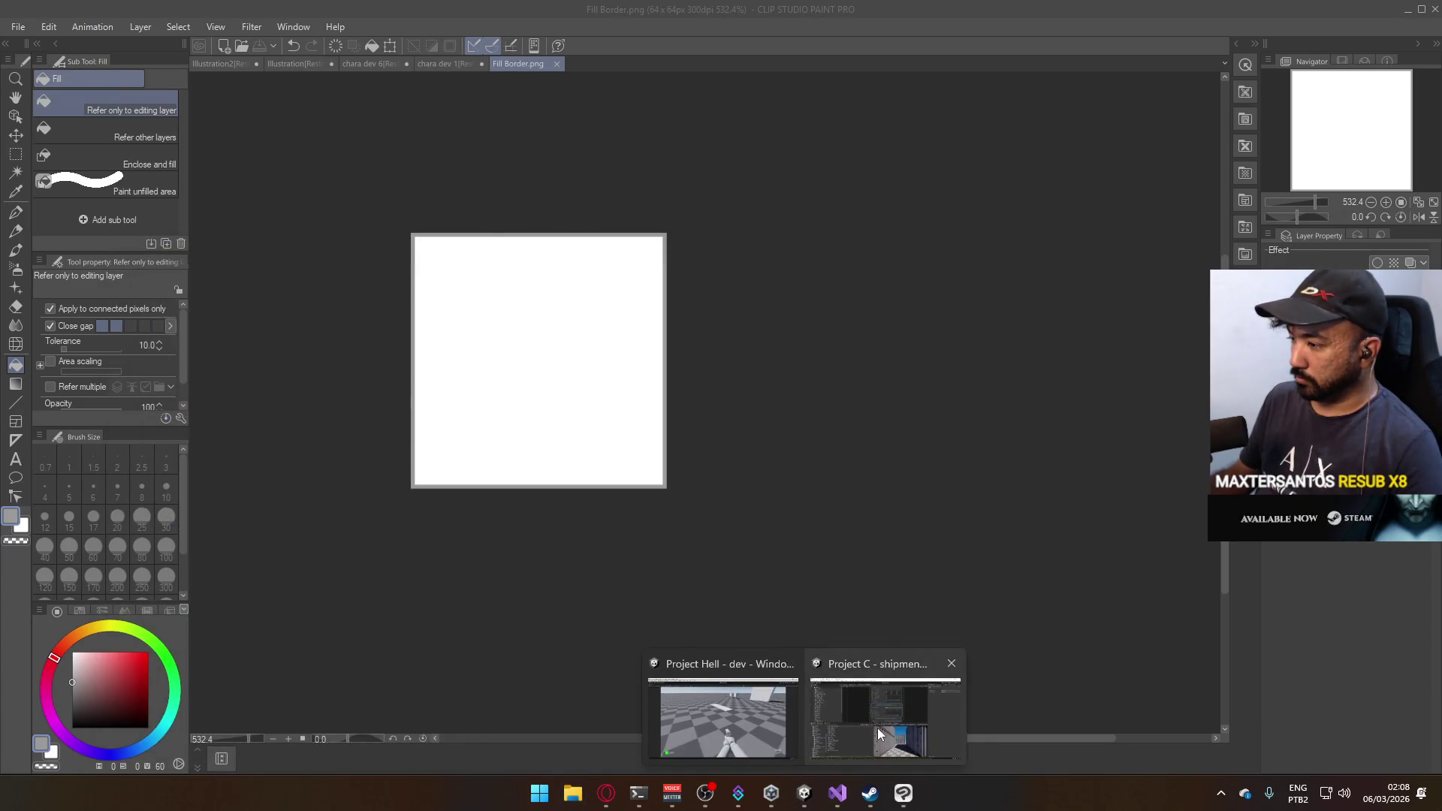
click(702, 733)
right_click(708, 63)
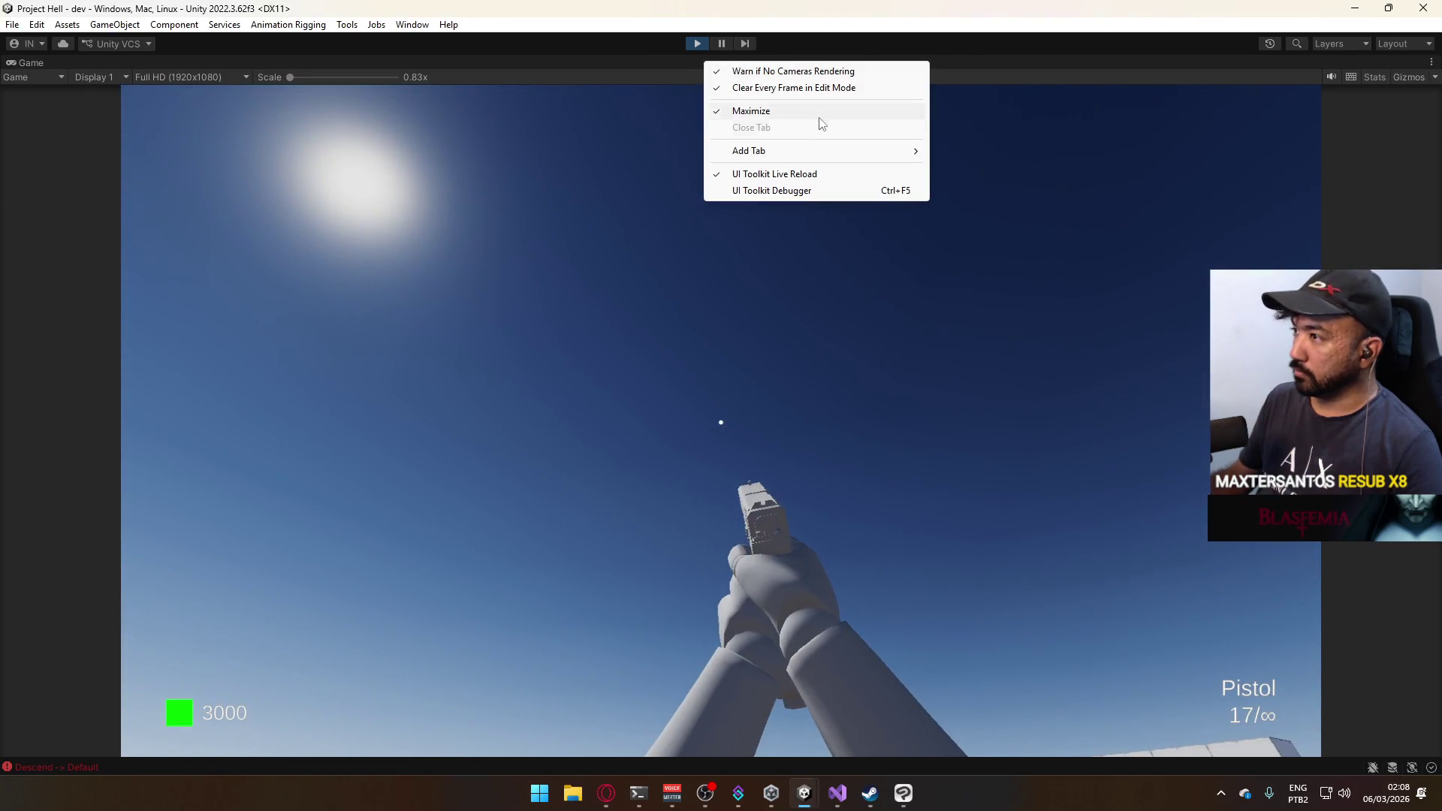
click(751, 111)
Reveal the Texture folder in Explorer and paste Fill Border.png over the existing file.
click(289, 751)
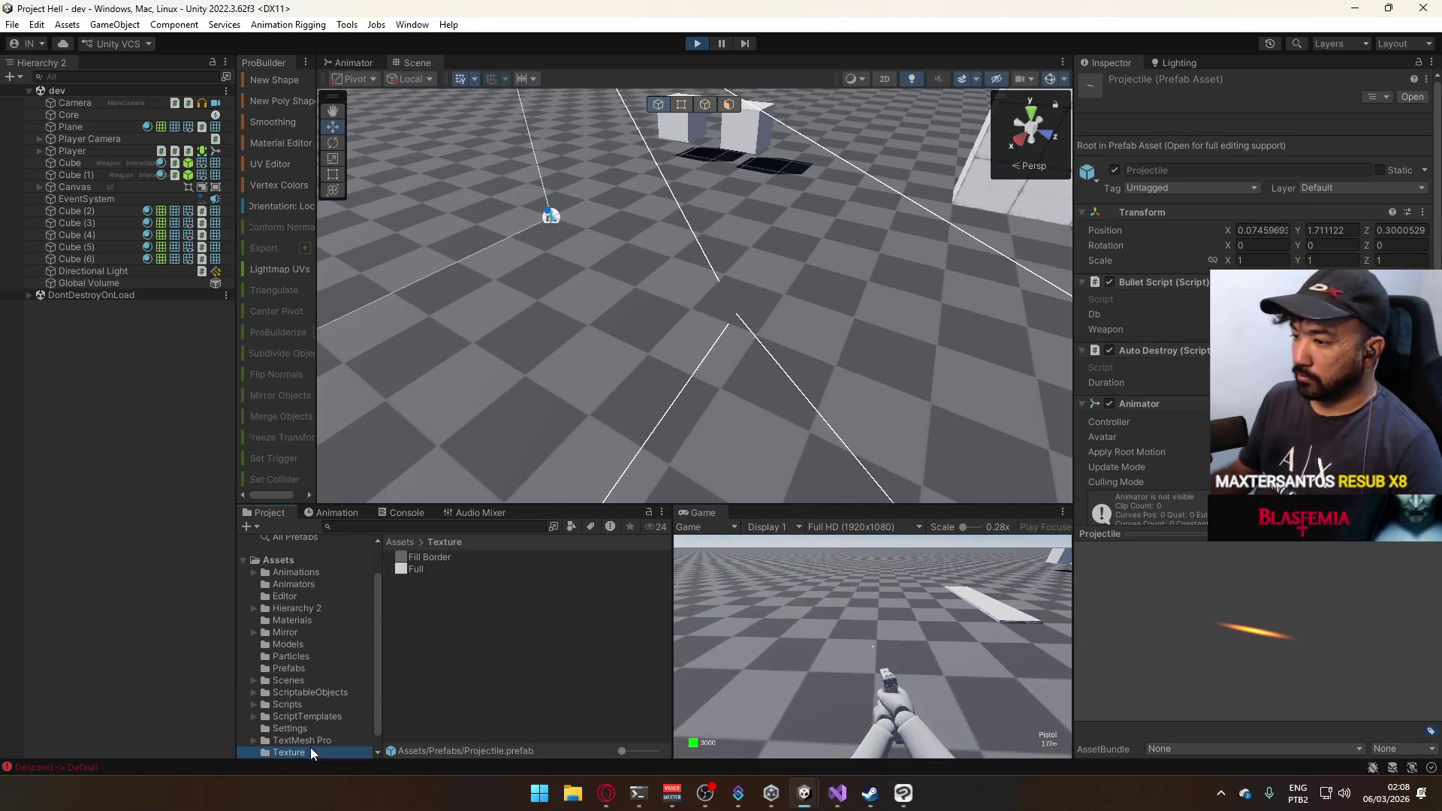
click(434, 568)
click(438, 557)
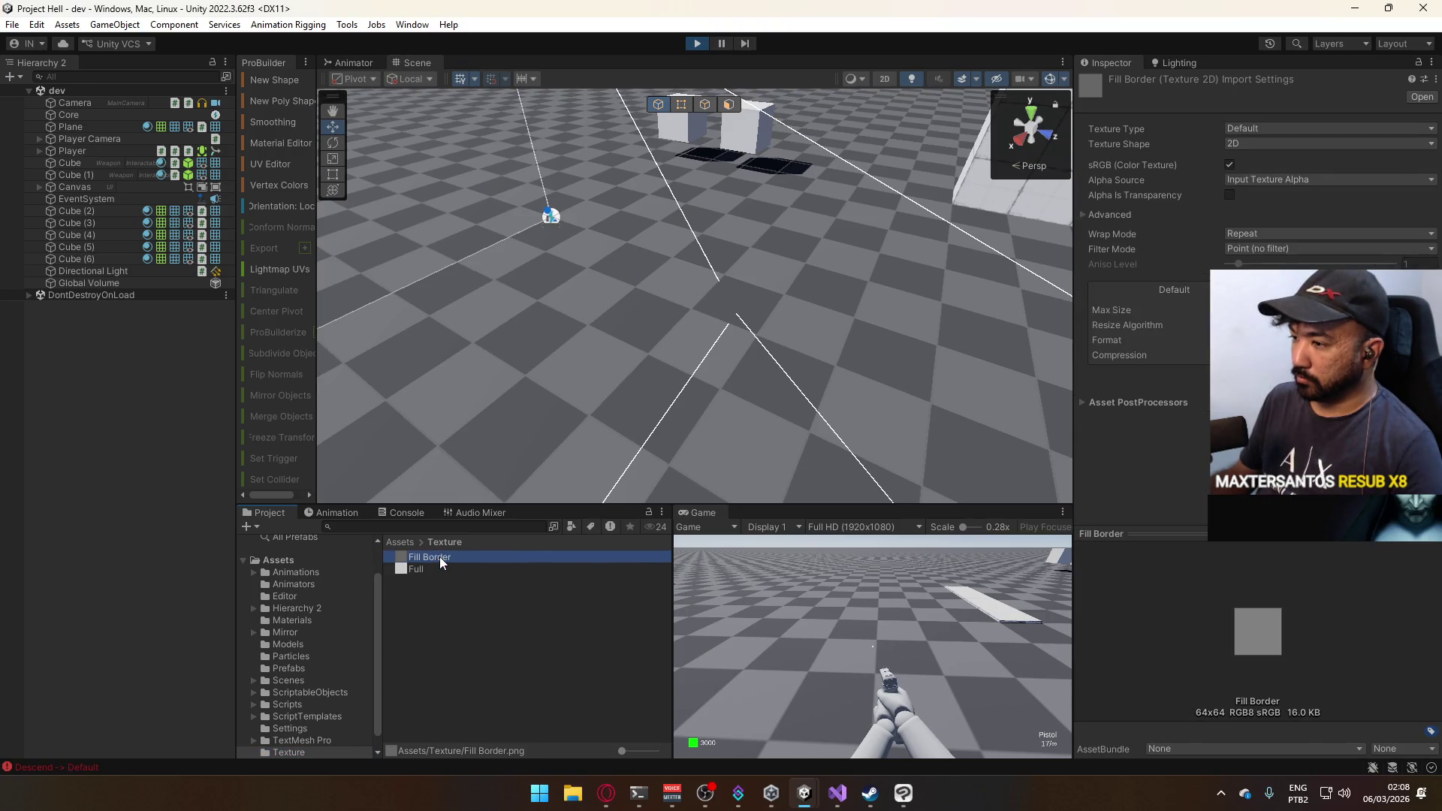
right_click(439, 557)
click(578, 142)
click(470, 515)
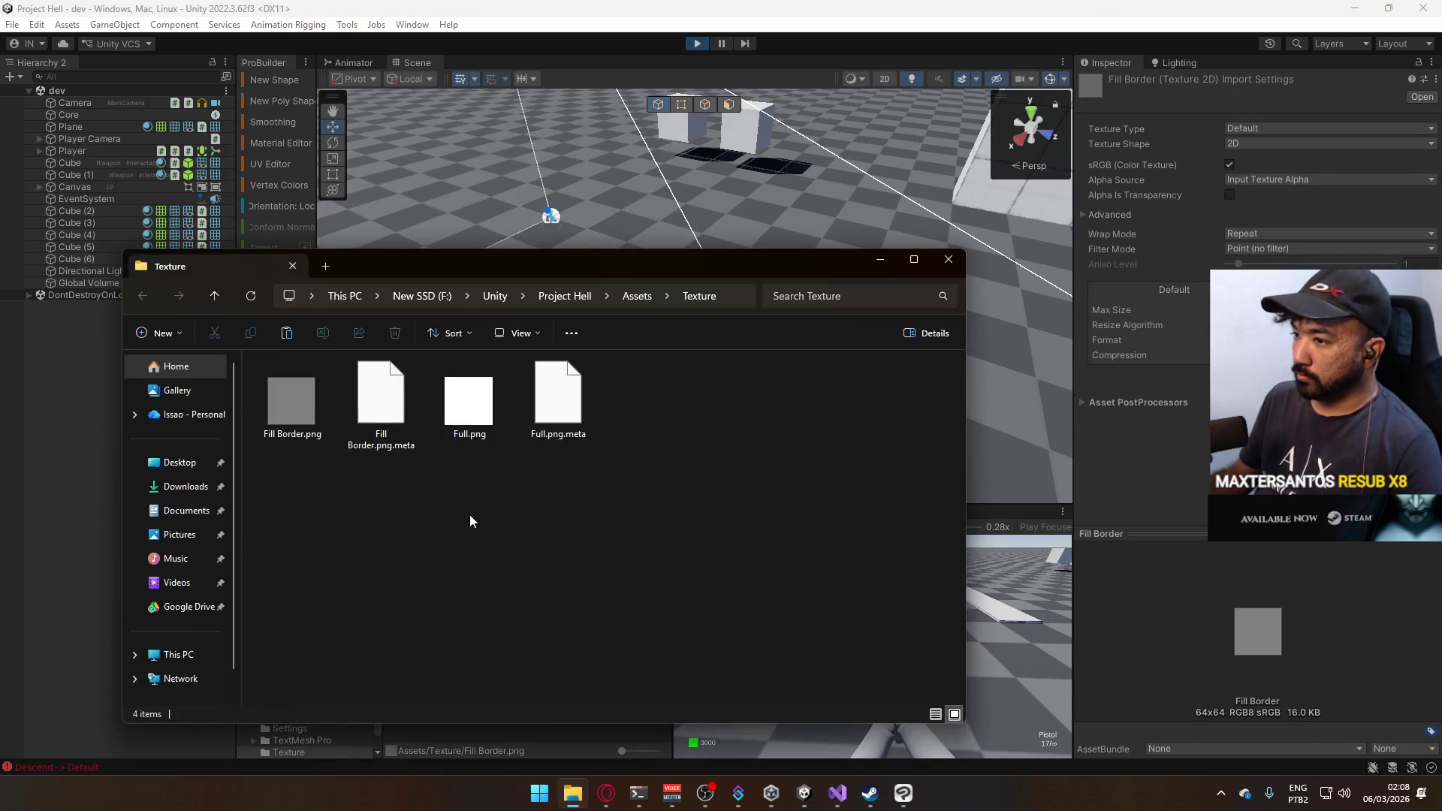
key(ctrl+v)
click(354, 275)
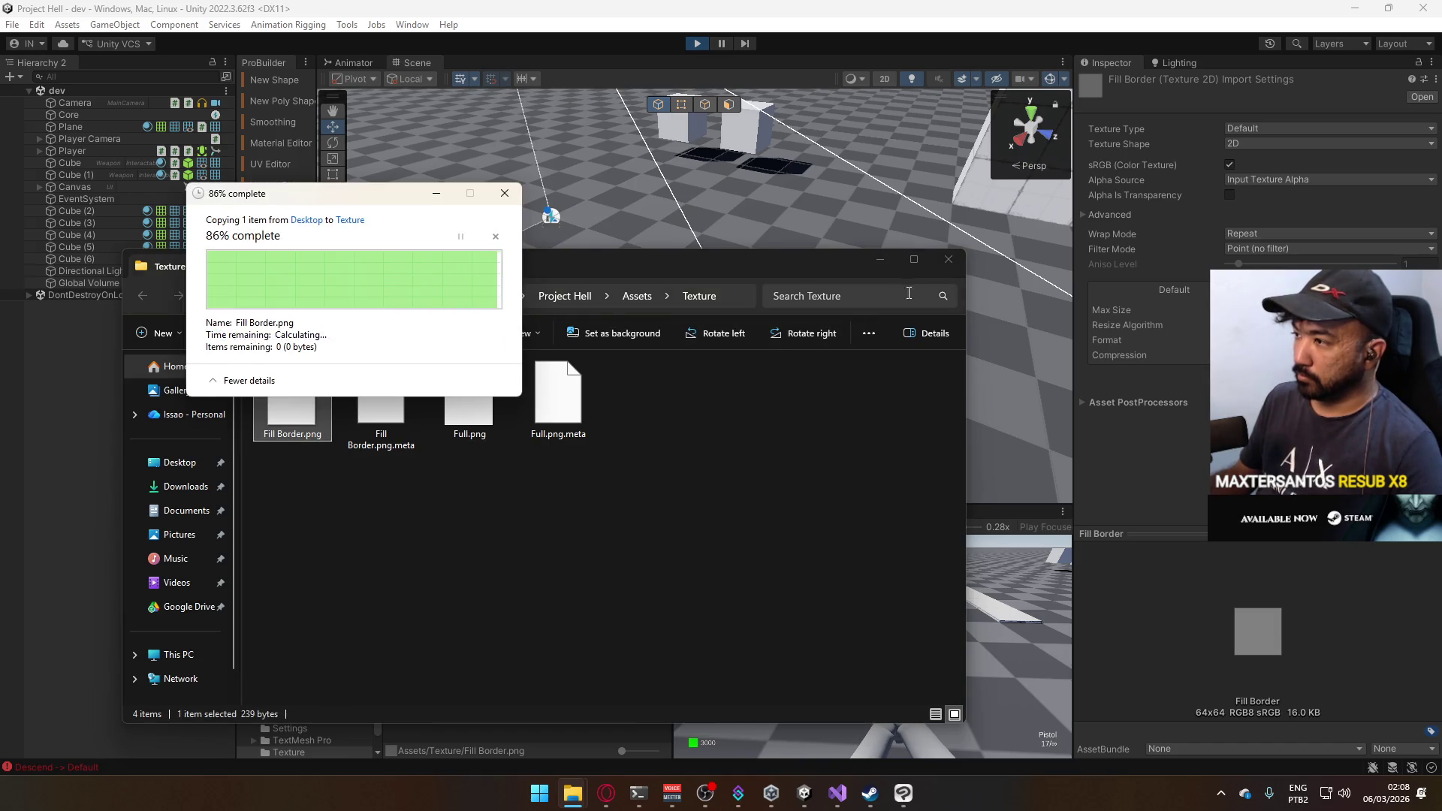
Close the file browser and adjust the Global Volume's Post Exposure override value.
click(948, 267)
click(571, 661)
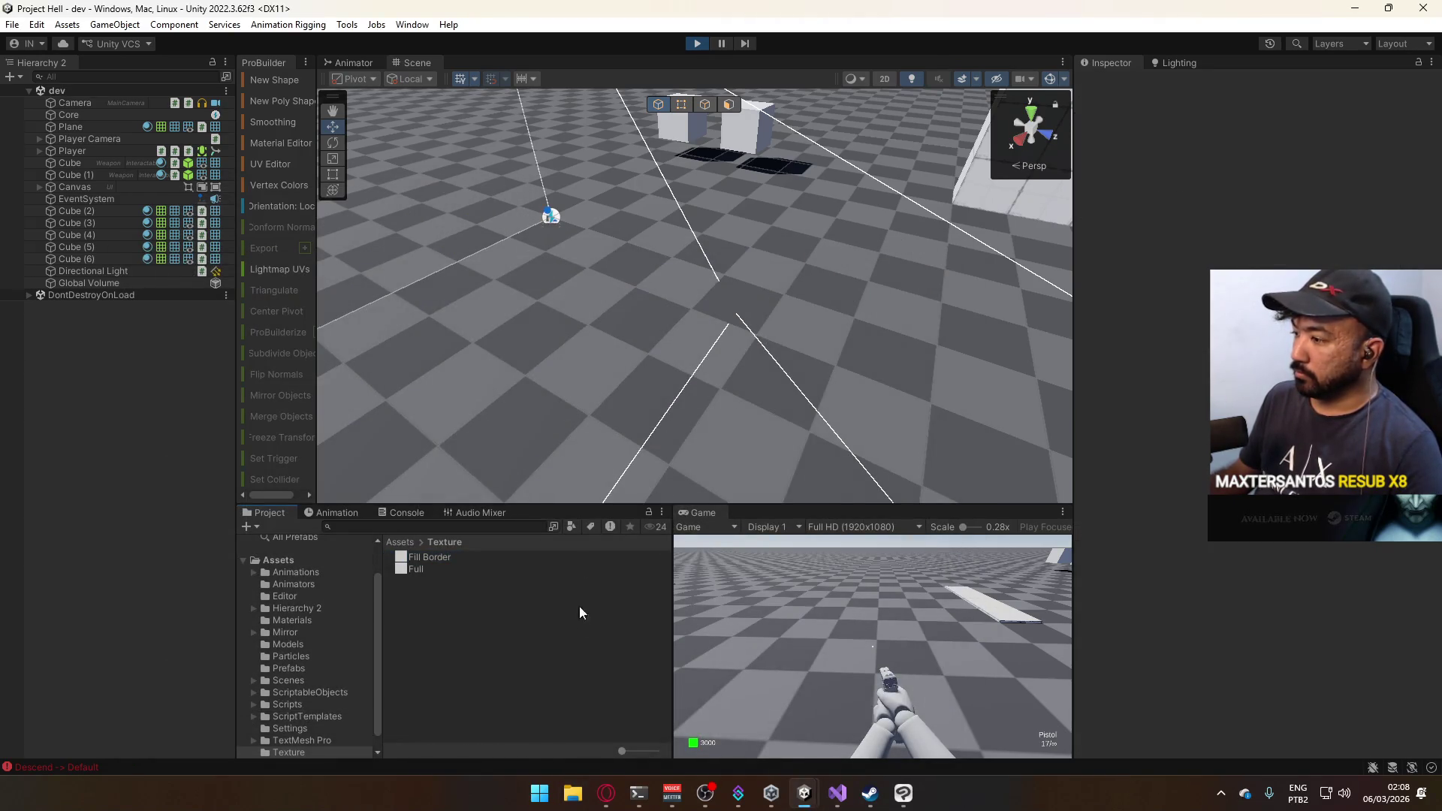
click(105, 283)
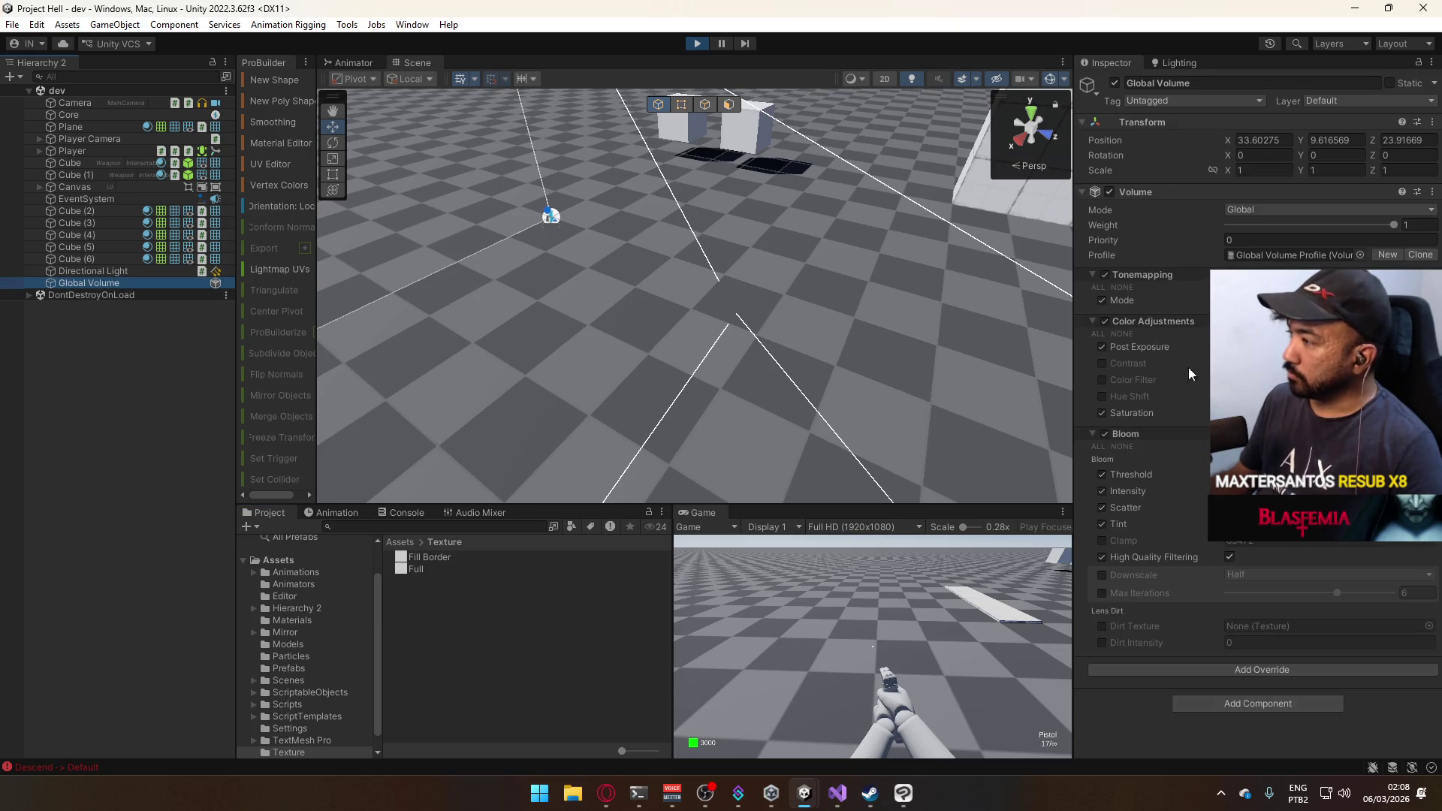
click(1121, 300)
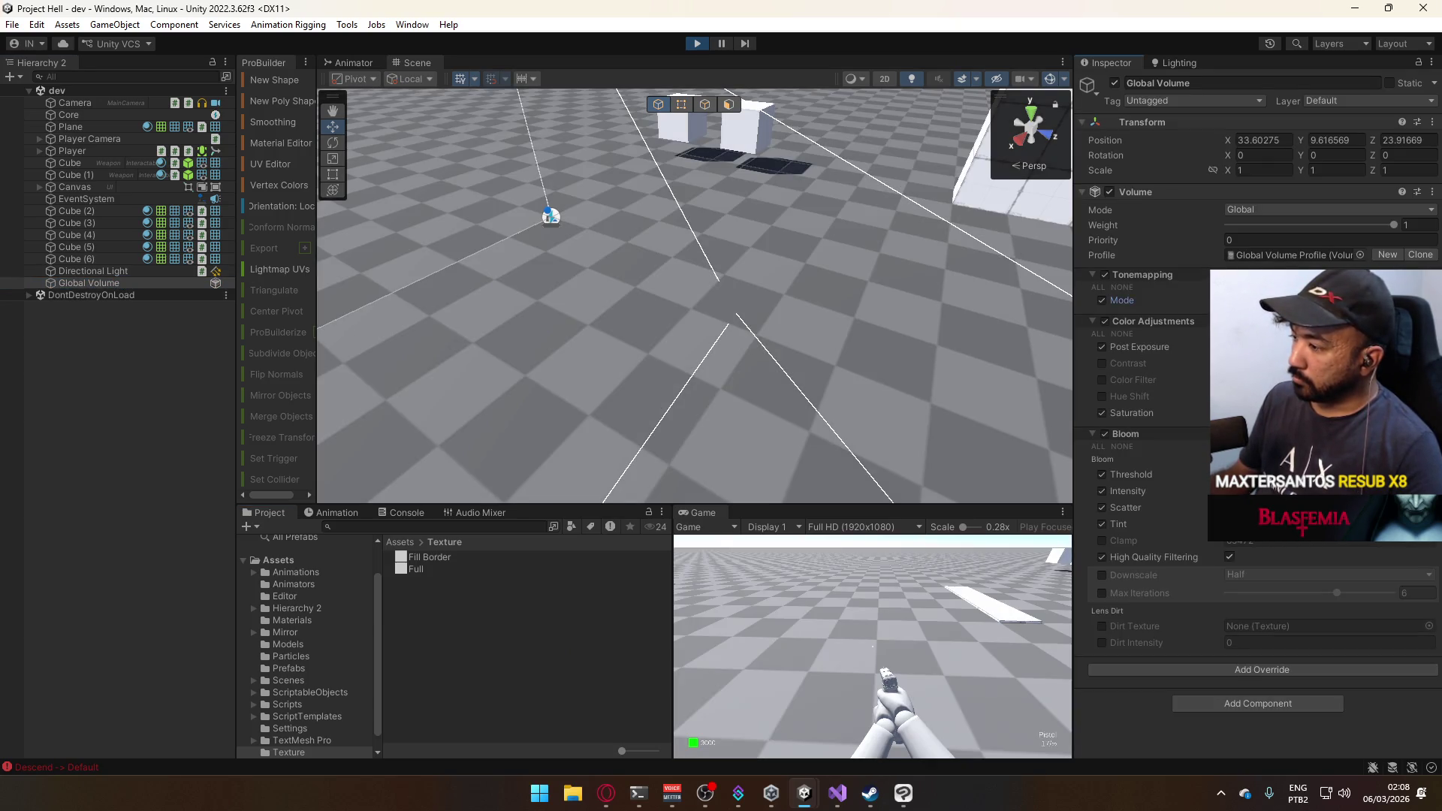
click(1102, 349)
click(1102, 348)
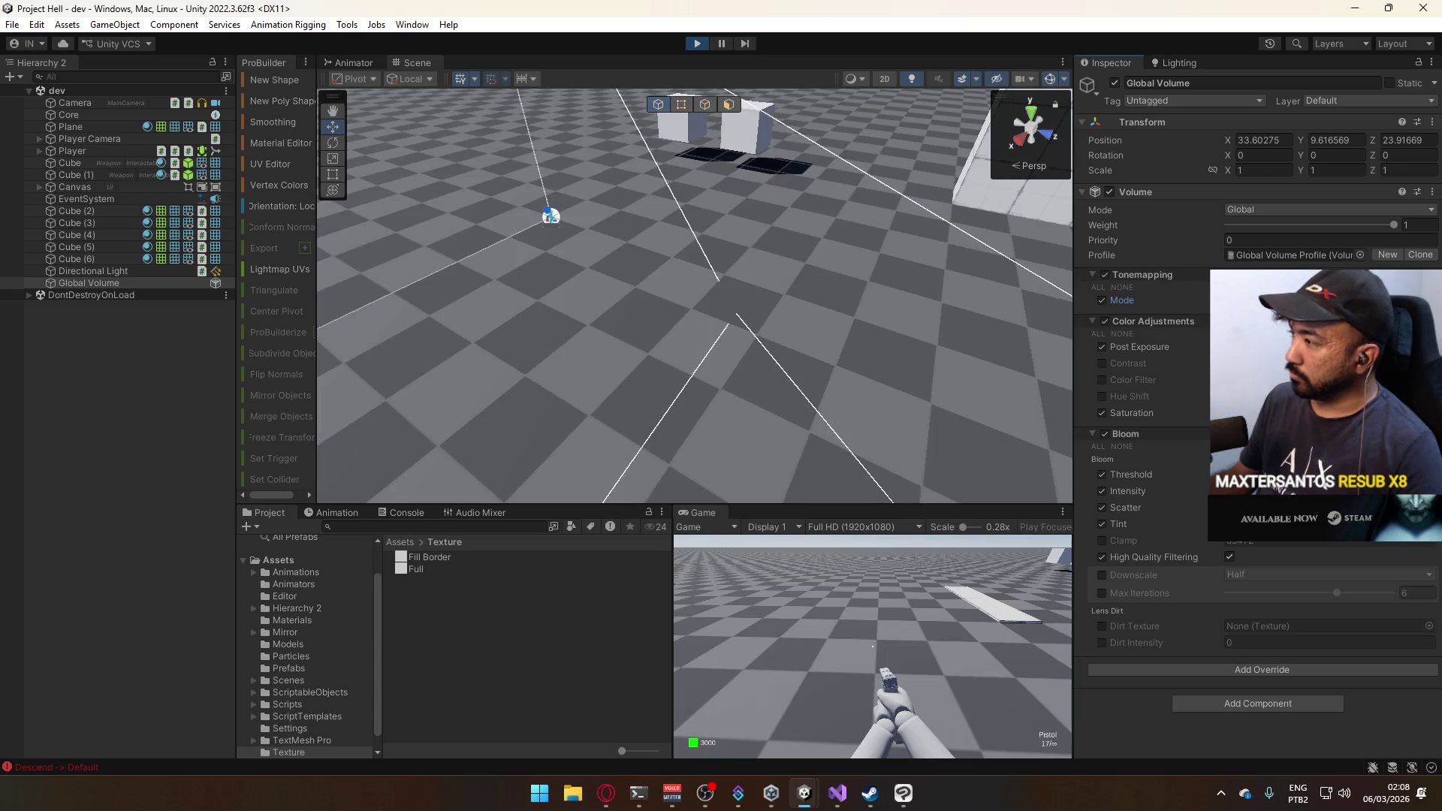
drag(1196, 348, 1186, 351)
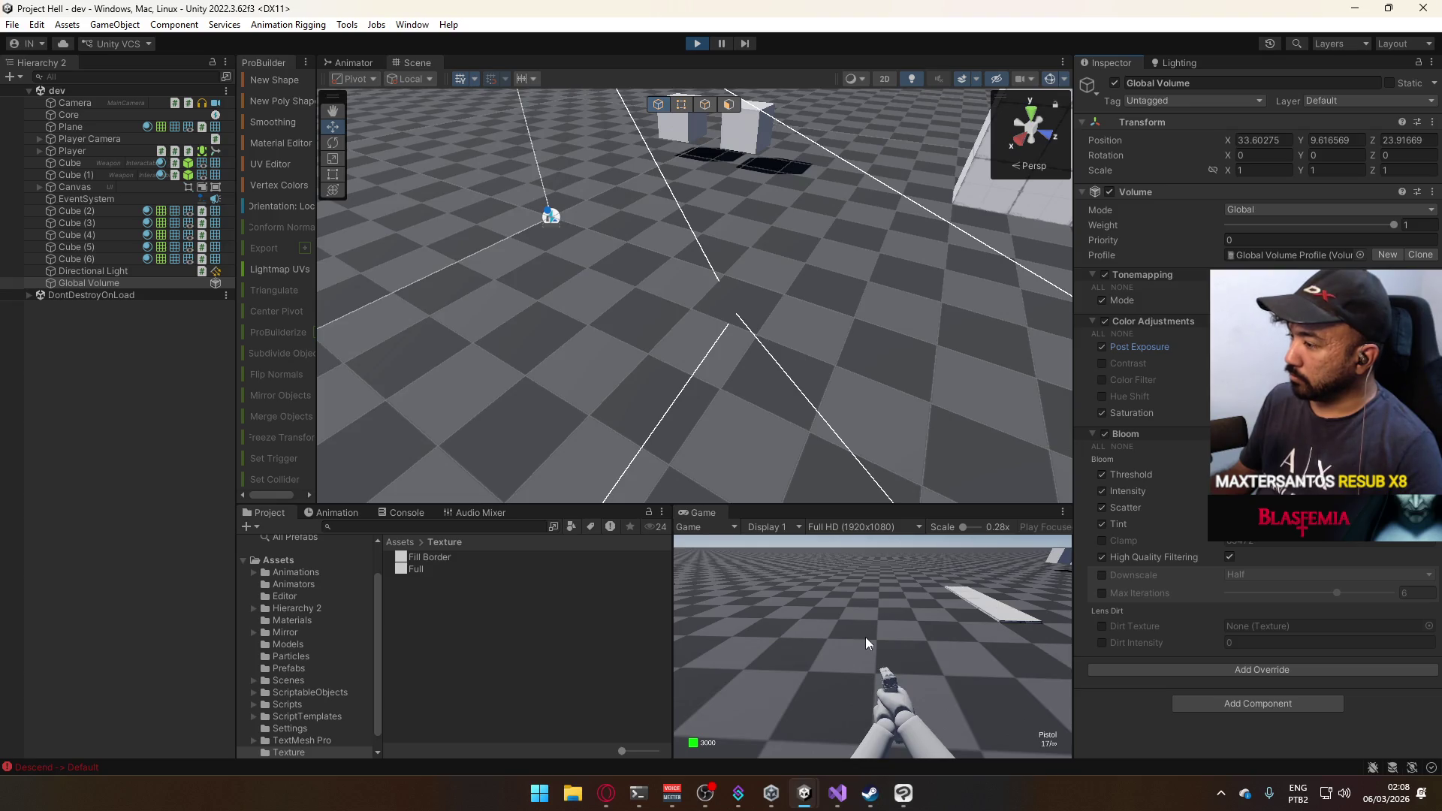
Toggle the Global Volume's Saturation override off and back on, then fire three test shots.
key(super)
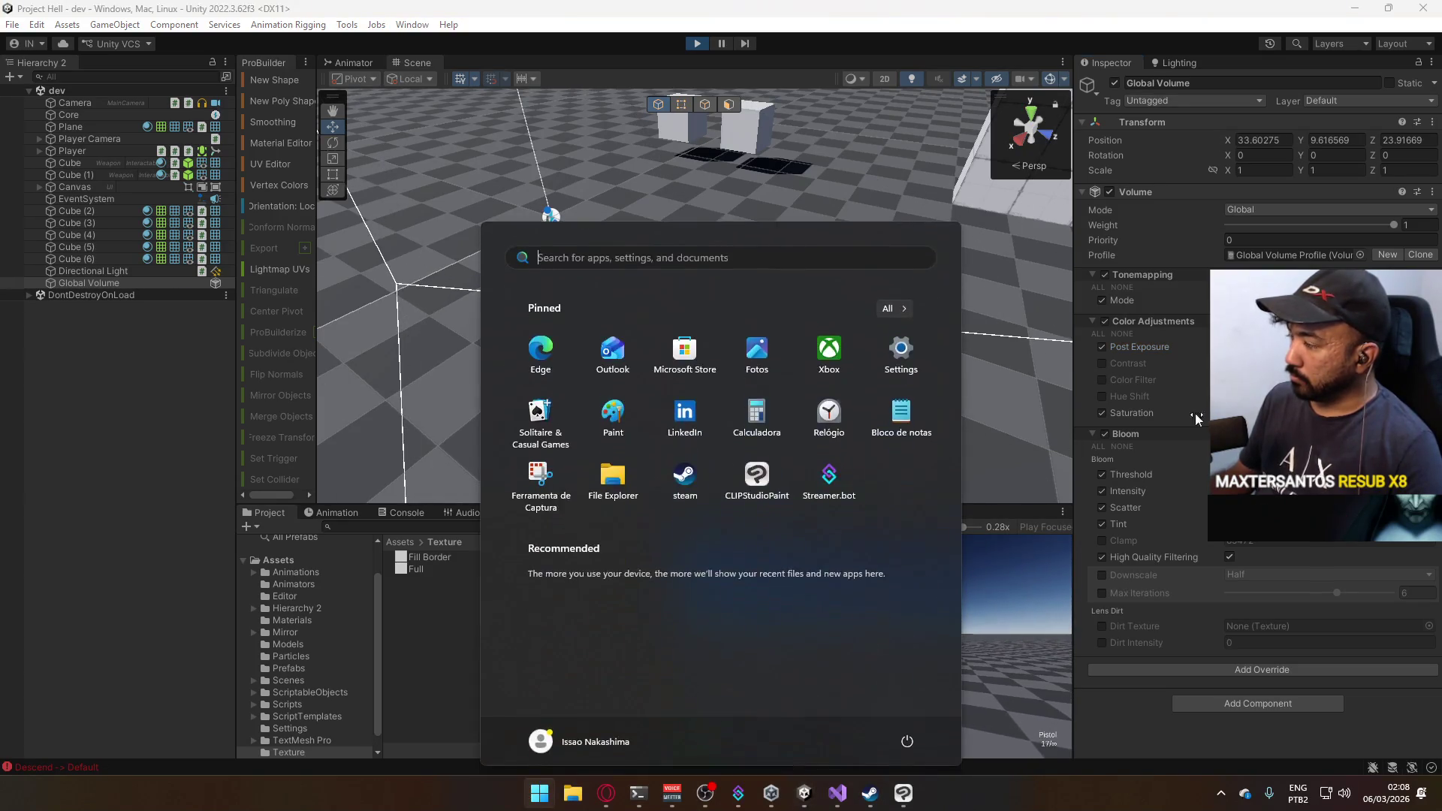
key(super)
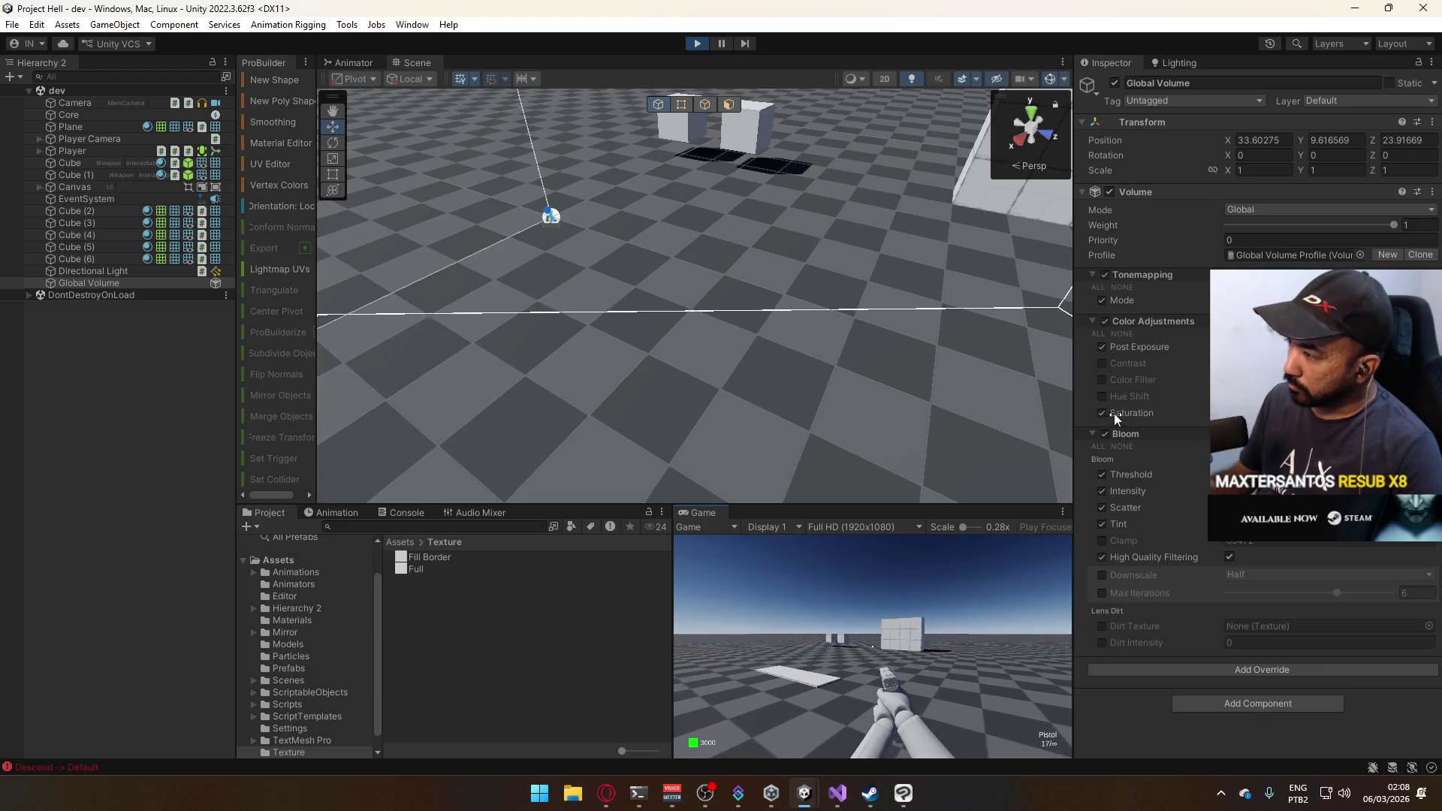
click(1101, 413)
click(1101, 413)
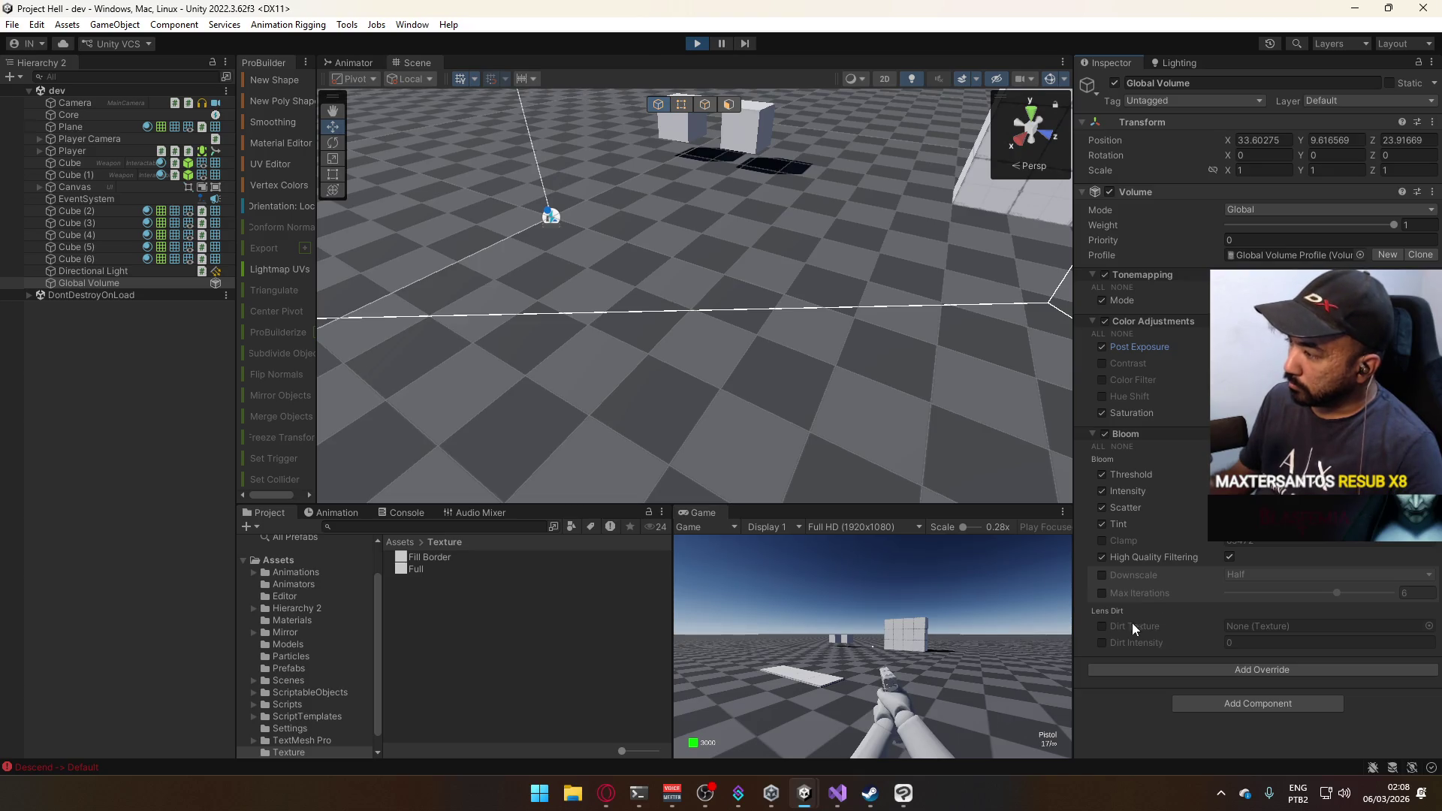
click(835, 627)
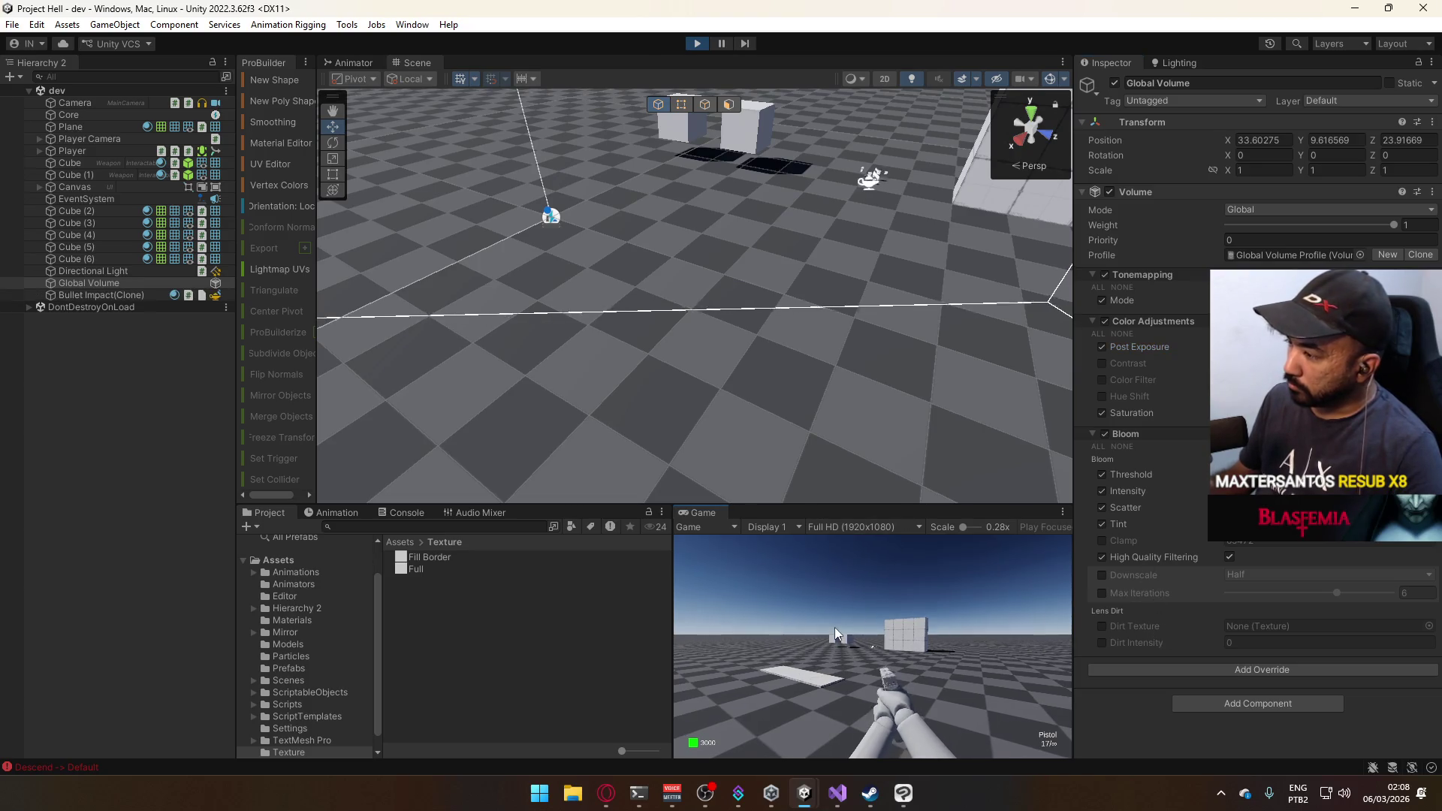
click(901, 609)
click(904, 606)
key(super)
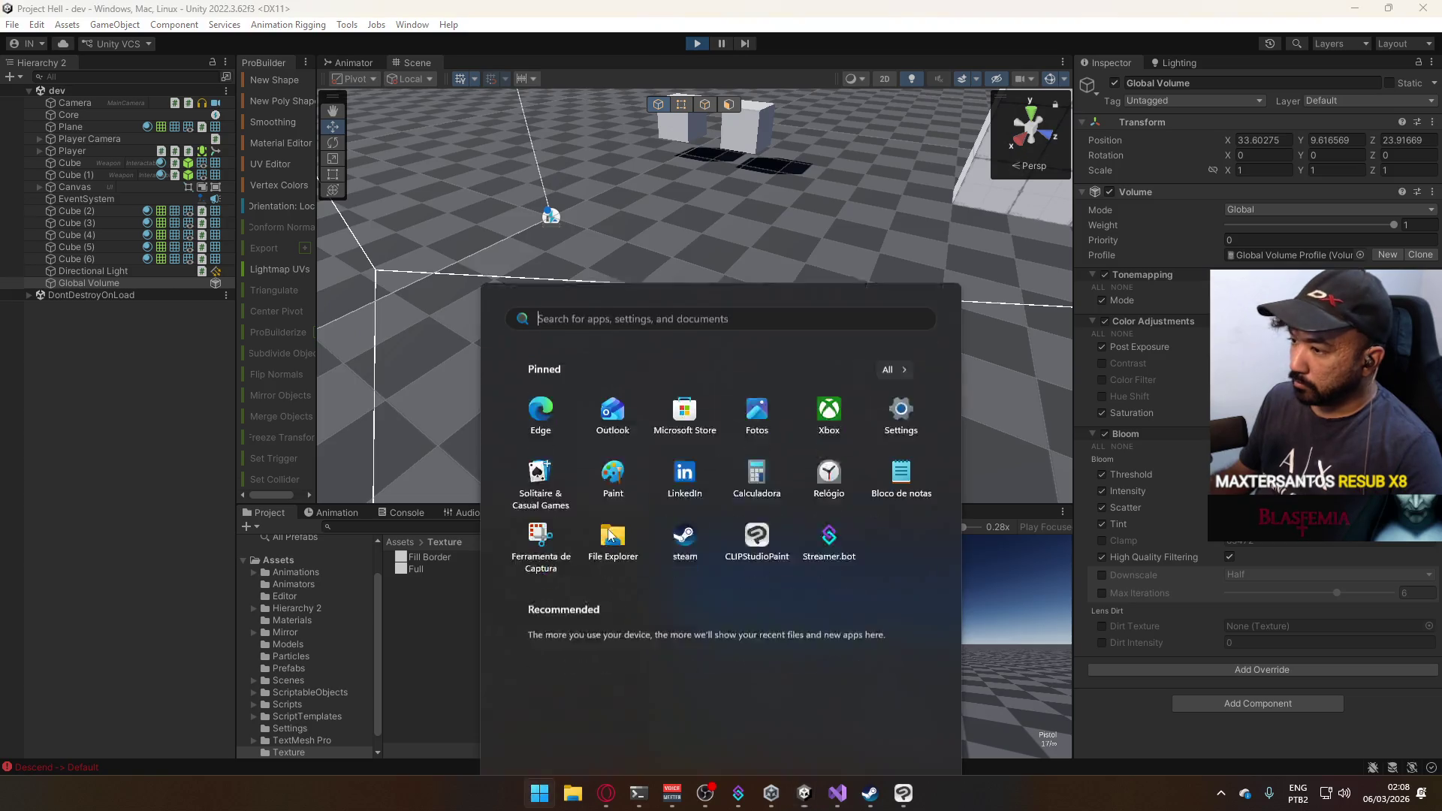
key(super)
key(super)
key(super)
click(294, 665)
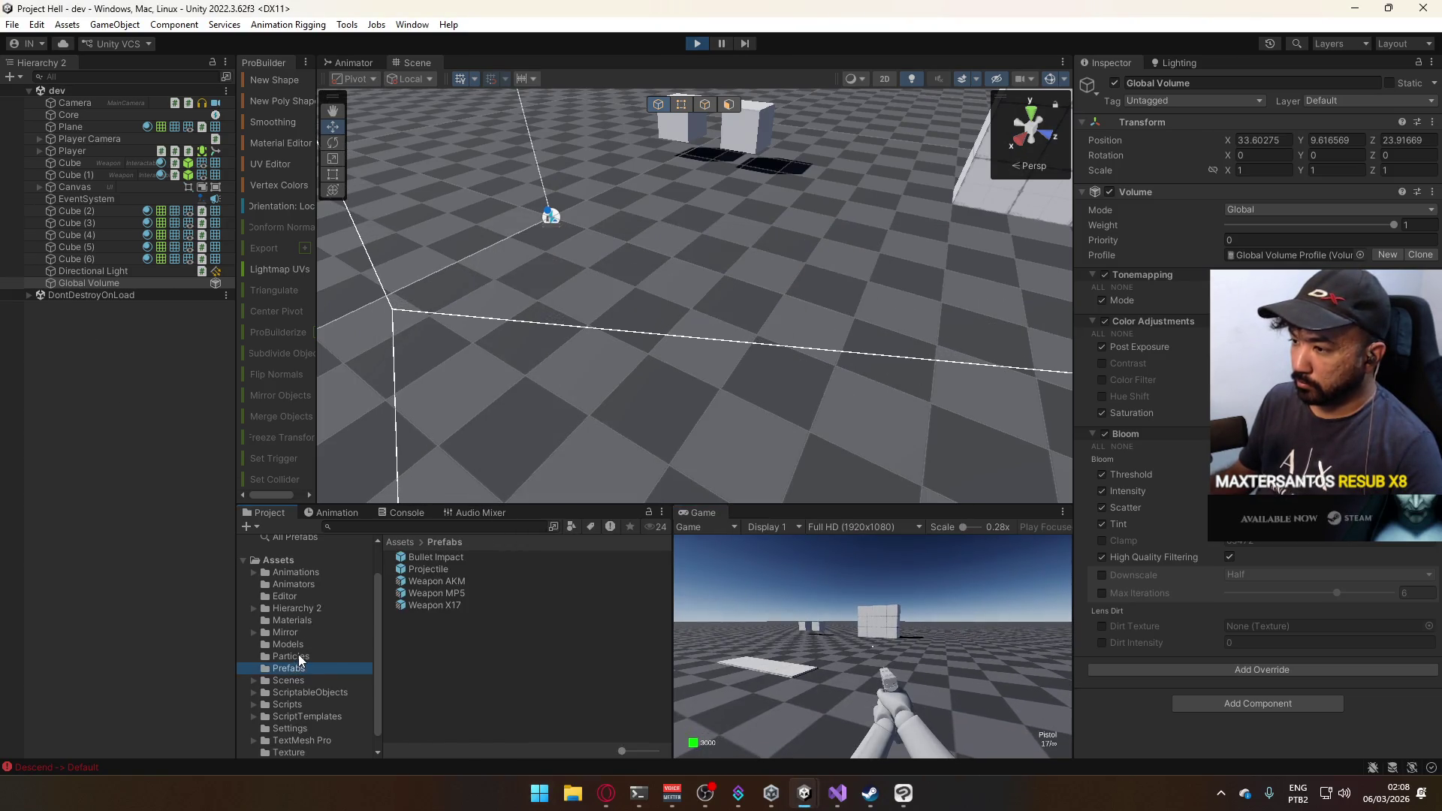
click(299, 655)
click(449, 557)
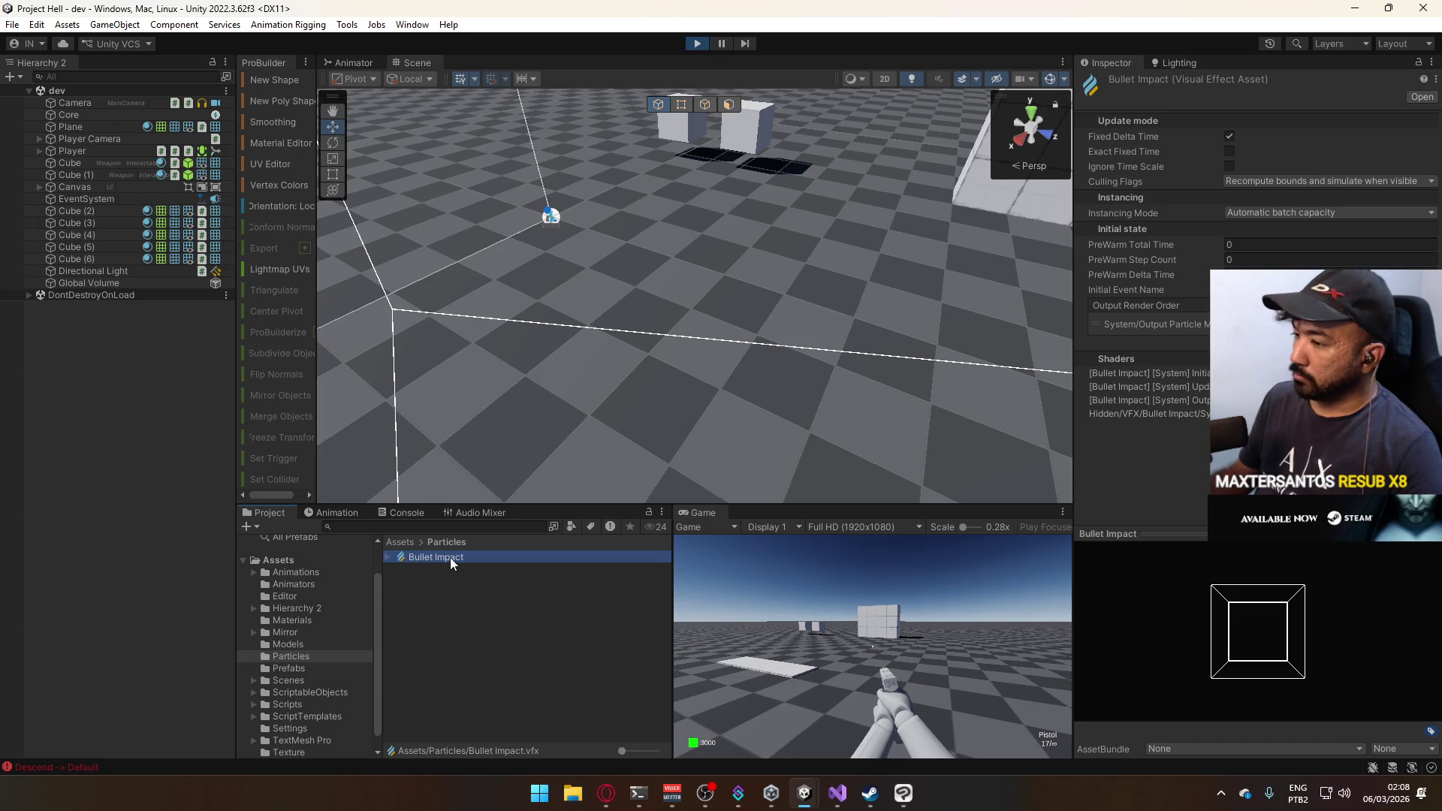
click(314, 666)
click(454, 557)
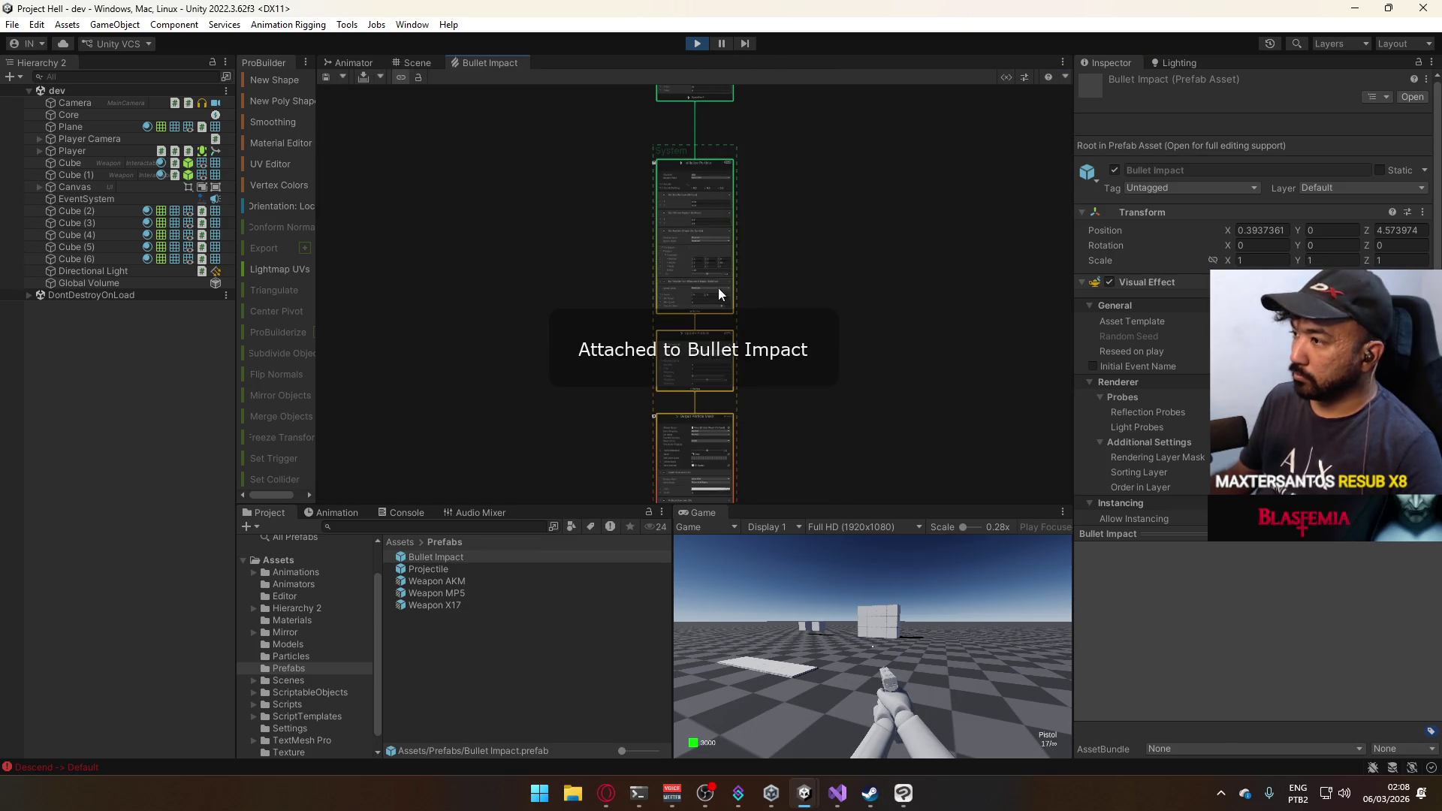
click(717, 424)
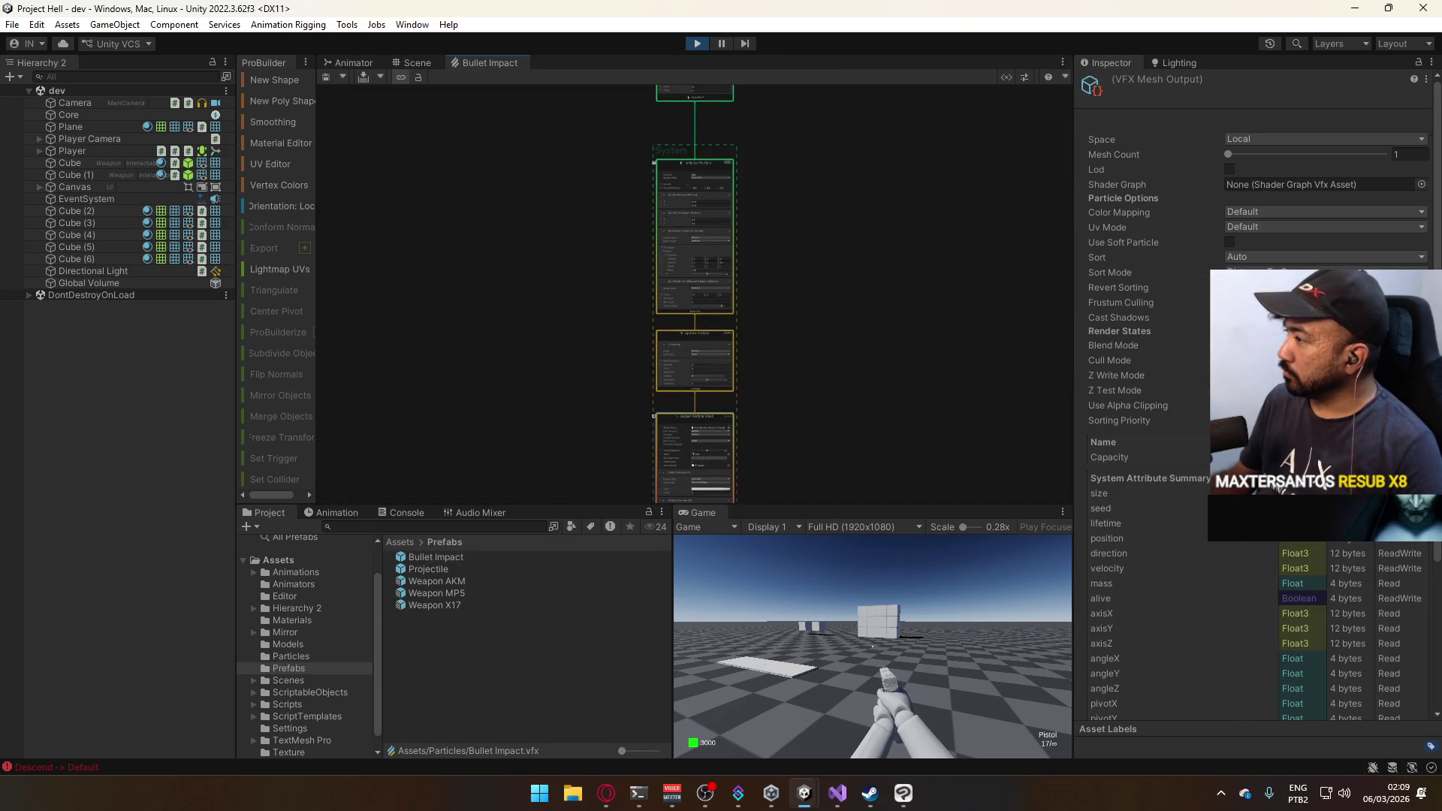
click(1229, 316)
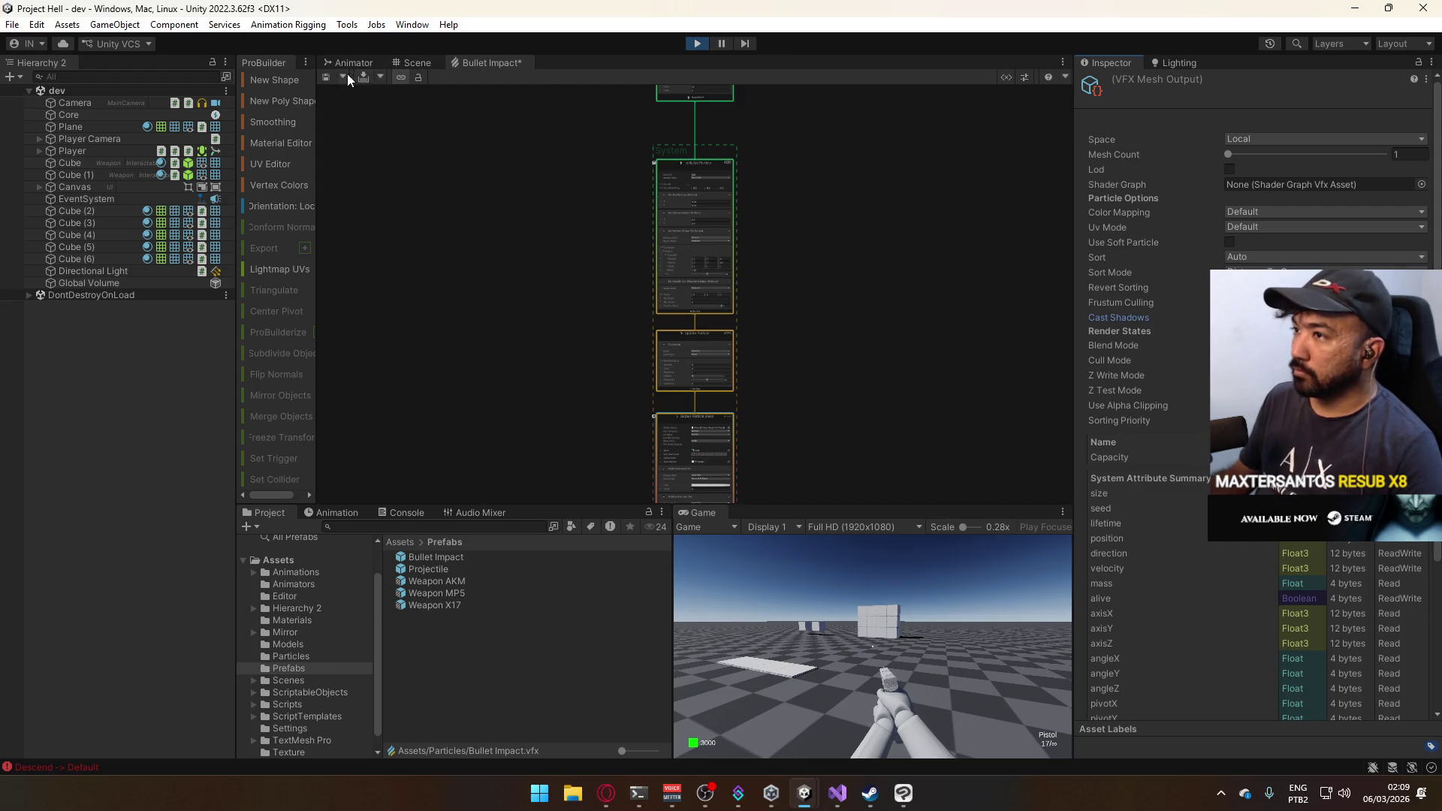
right_click(517, 64)
click(549, 87)
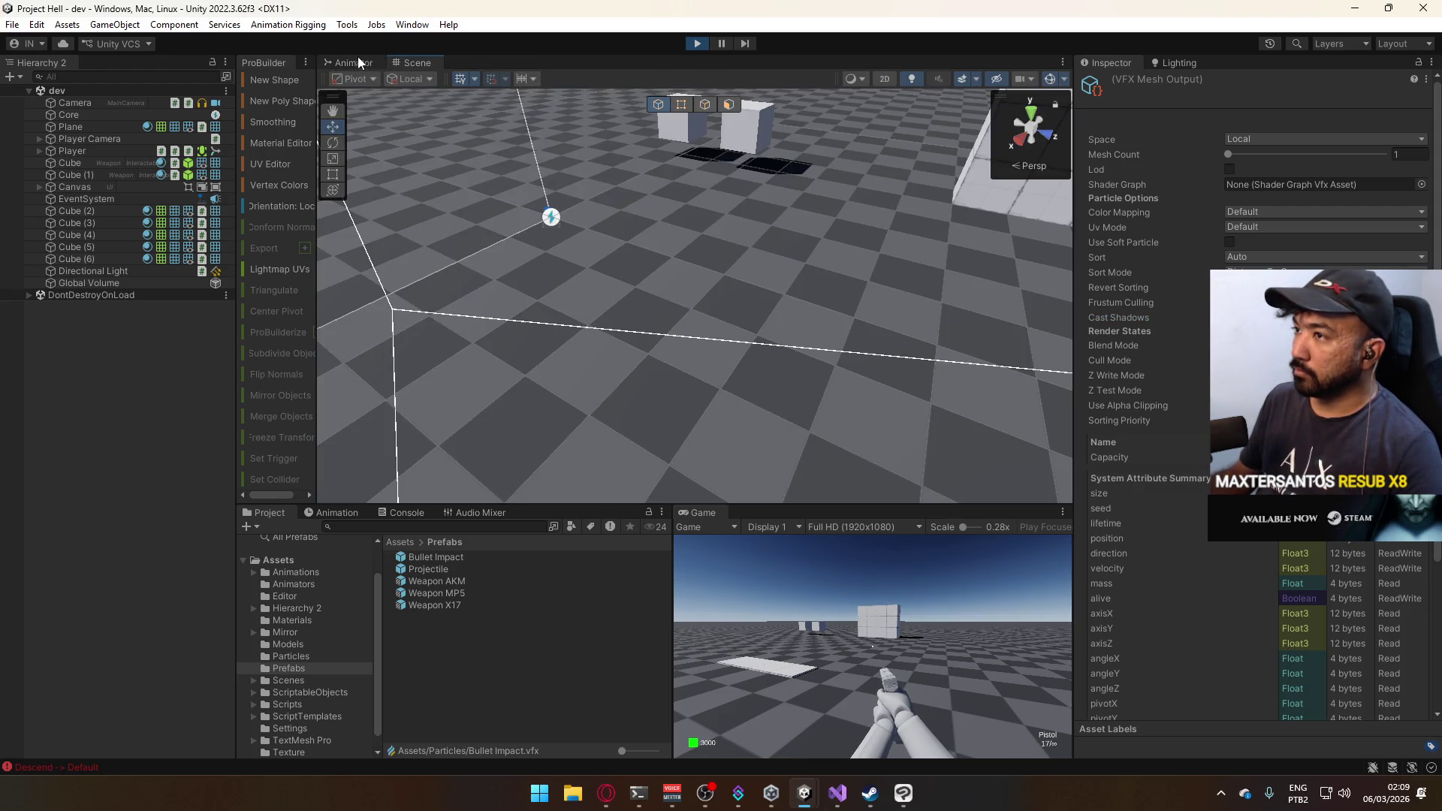
Maximize the Game view and walk the player sideways in the running game.
right_click(715, 515)
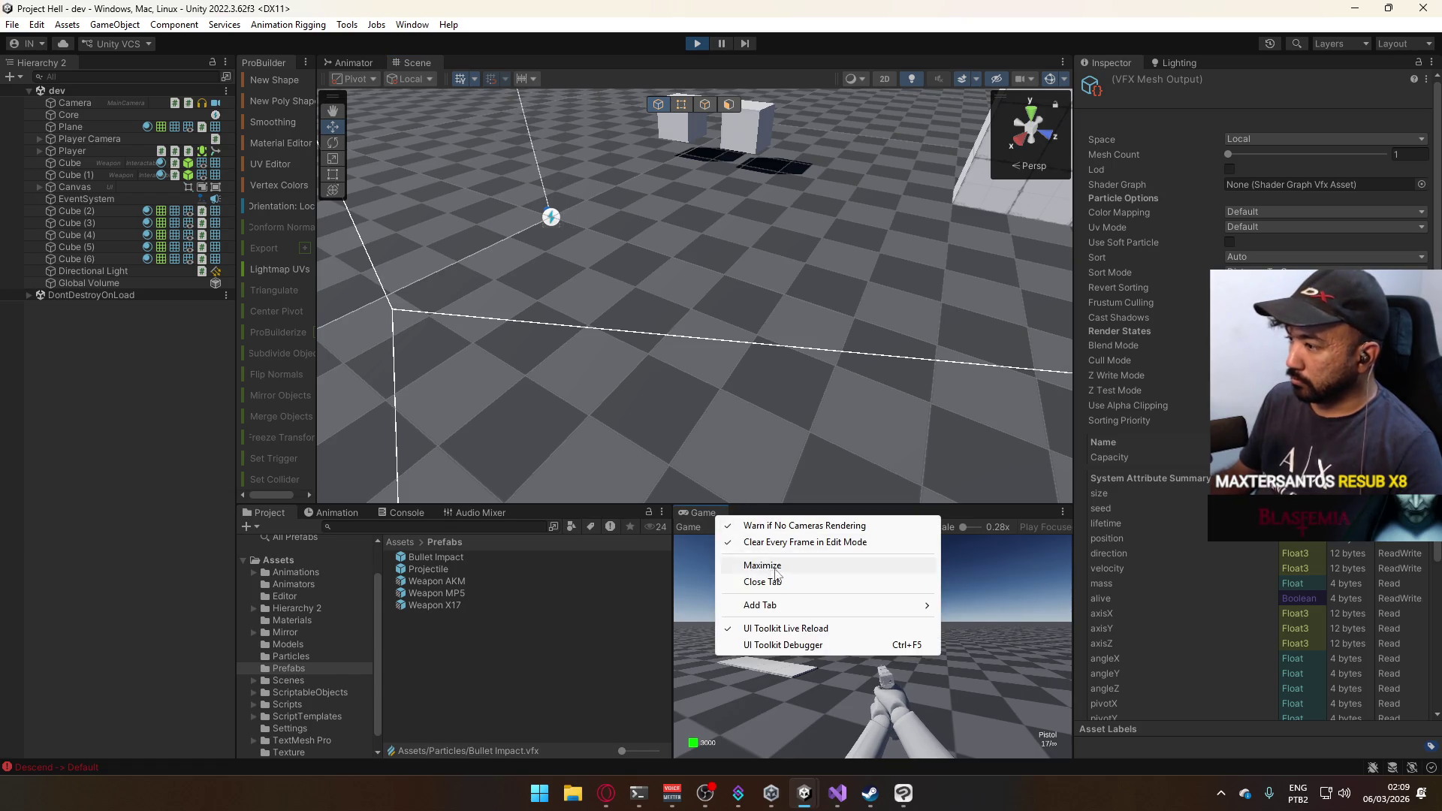
click(743, 560)
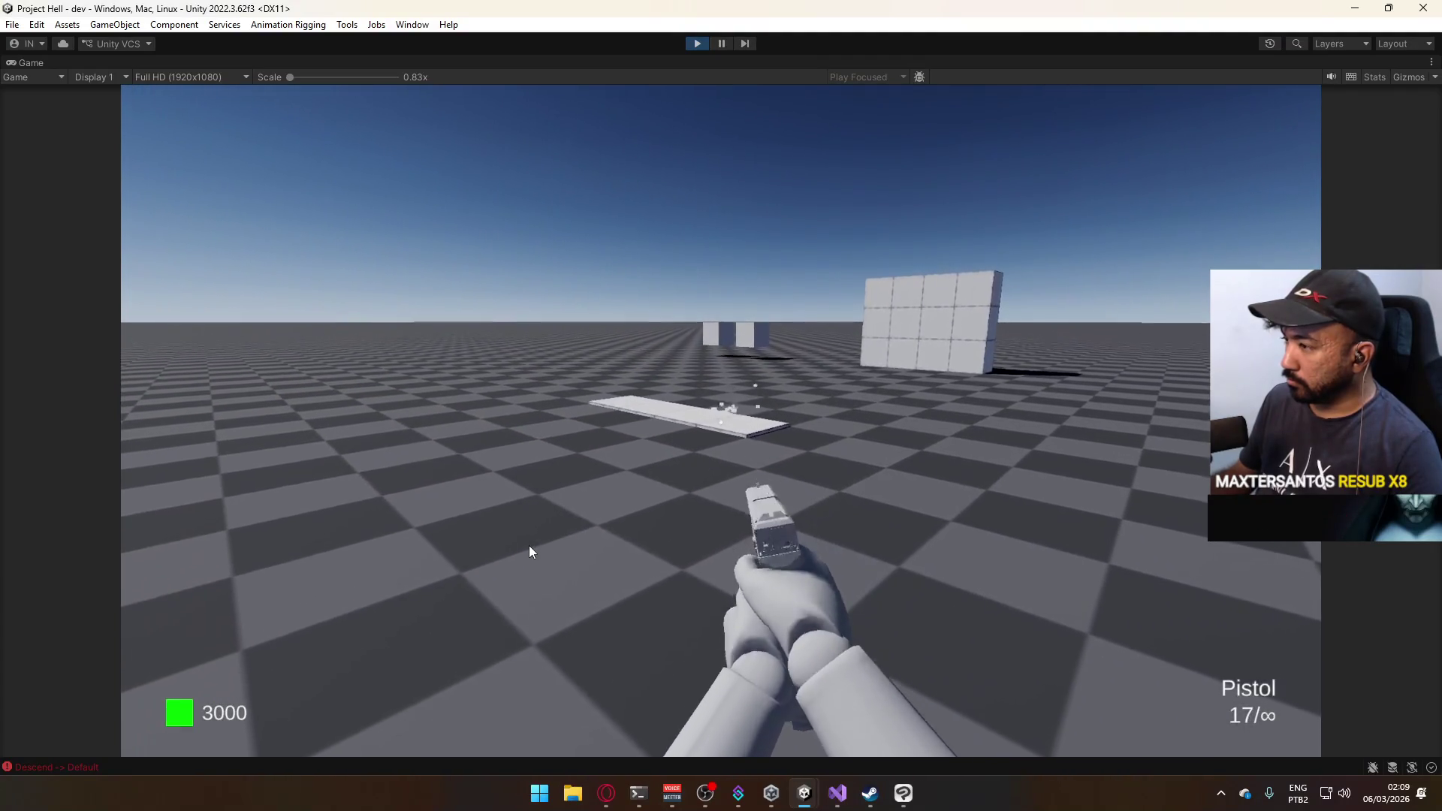
key(d)
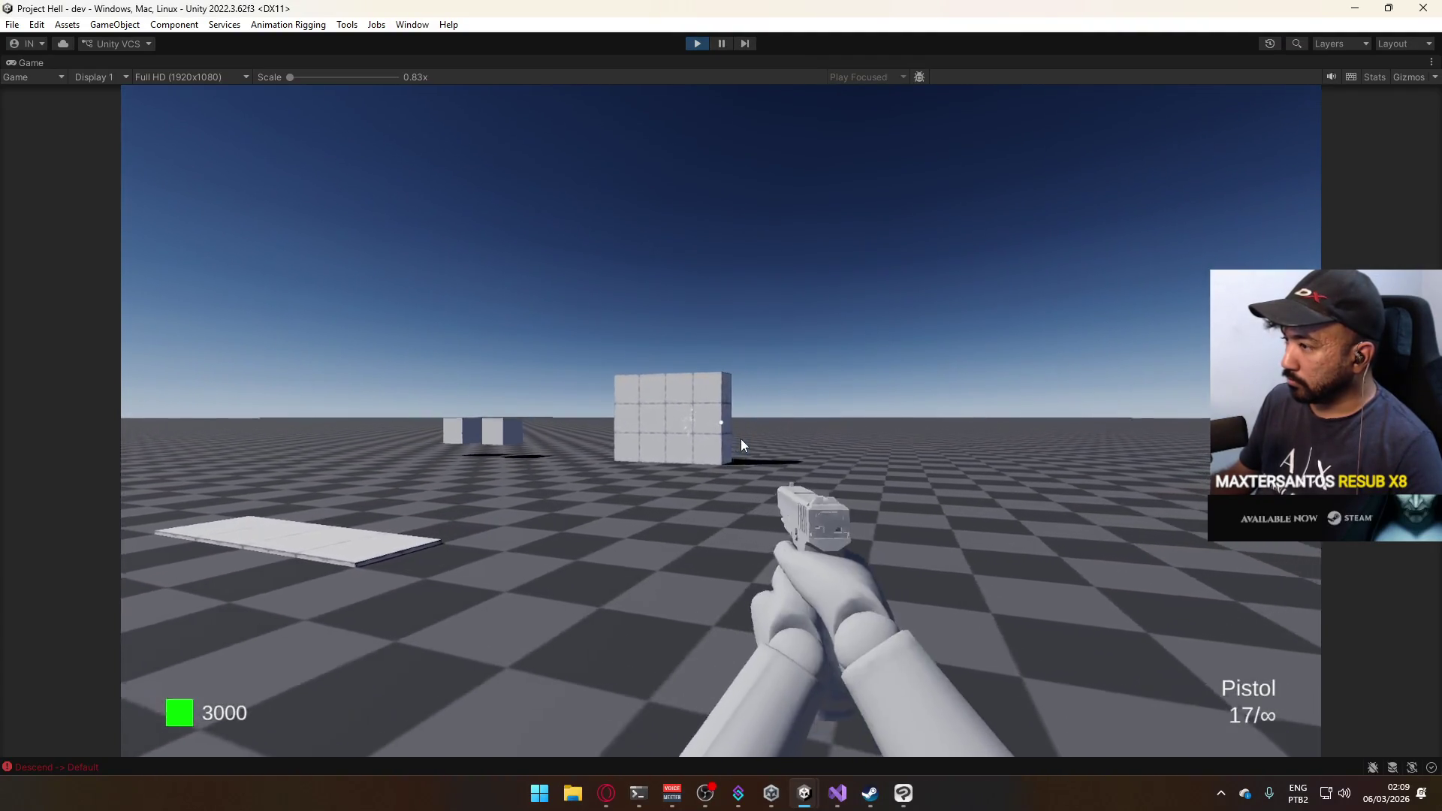
key(super)
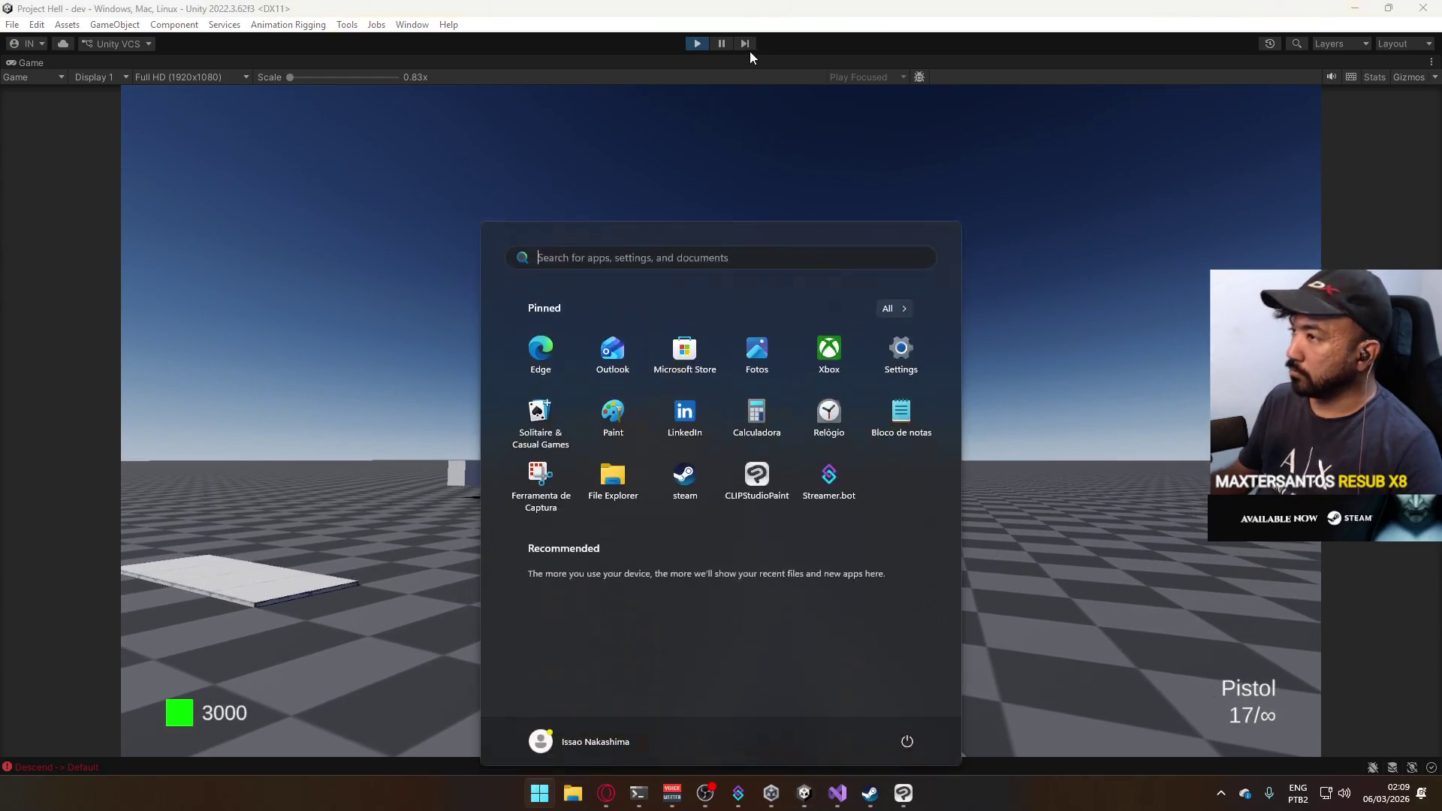
Restore the normal editor layout and select the Bullet Impact prefab.
right_click(743, 62)
click(784, 107)
key(super)
key(super)
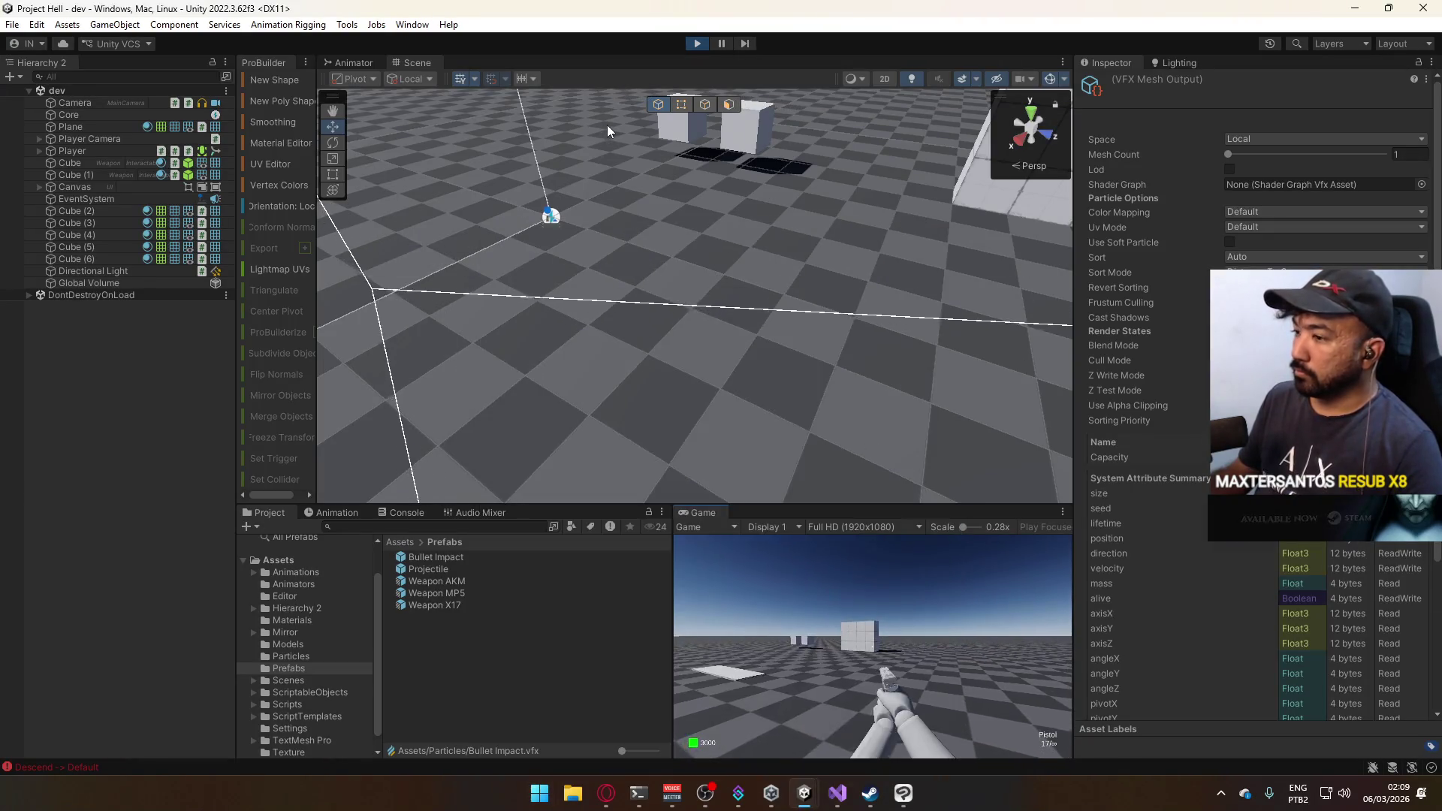
key(super)
click(448, 559)
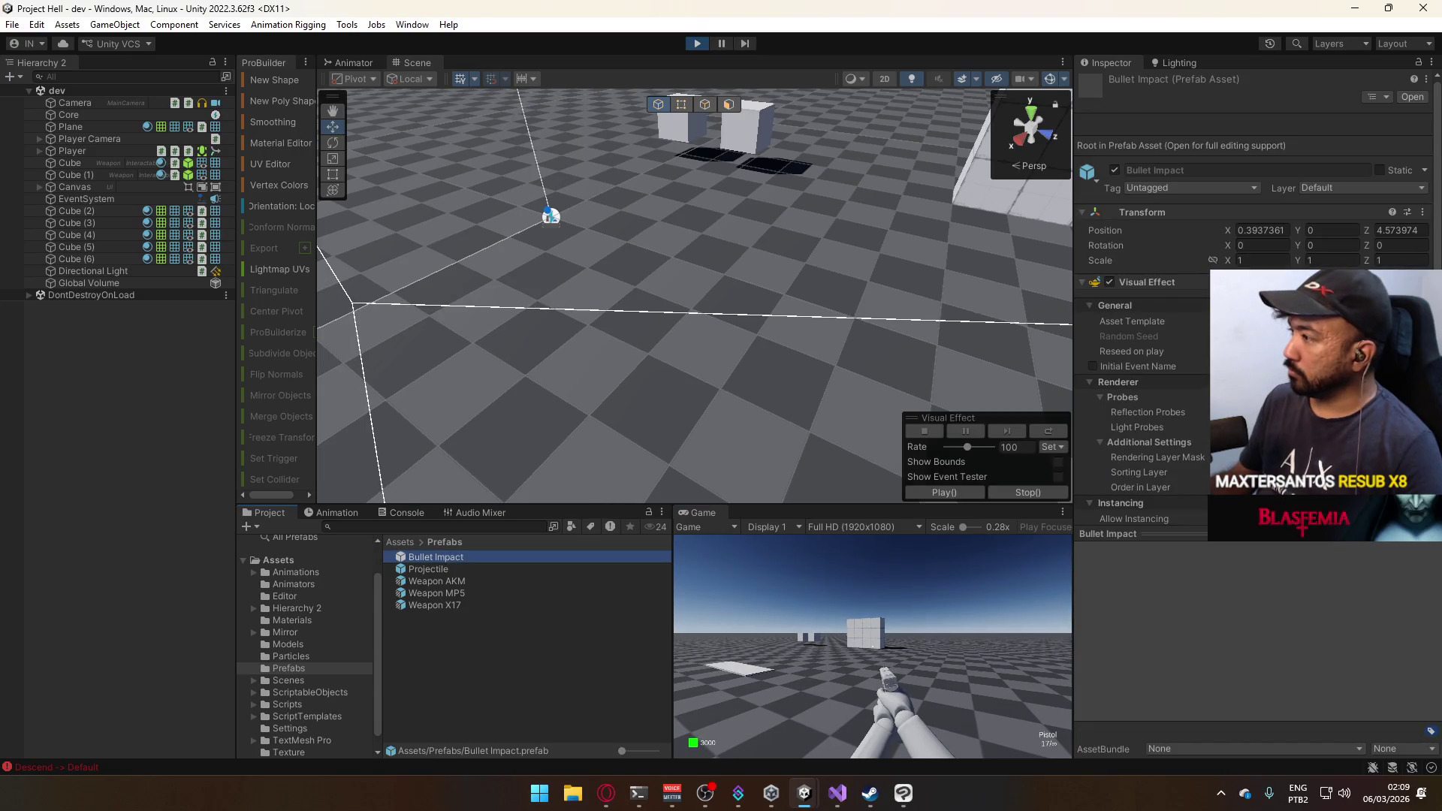
Open the Bullet Impact VFX graph and select Blend Color over Life in Output Particle Mesh.
click(1407, 320)
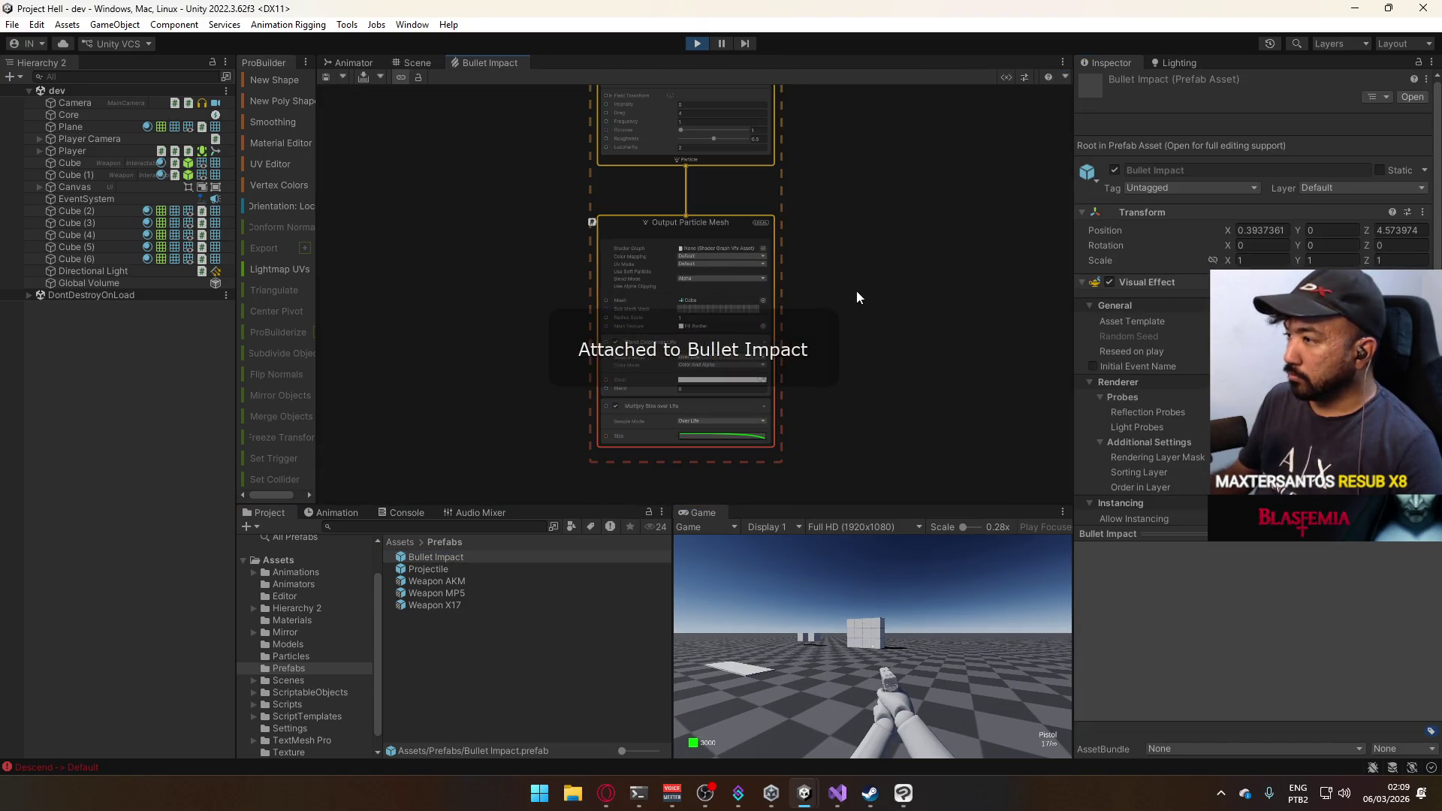
scroll(849, 318, up, 2)
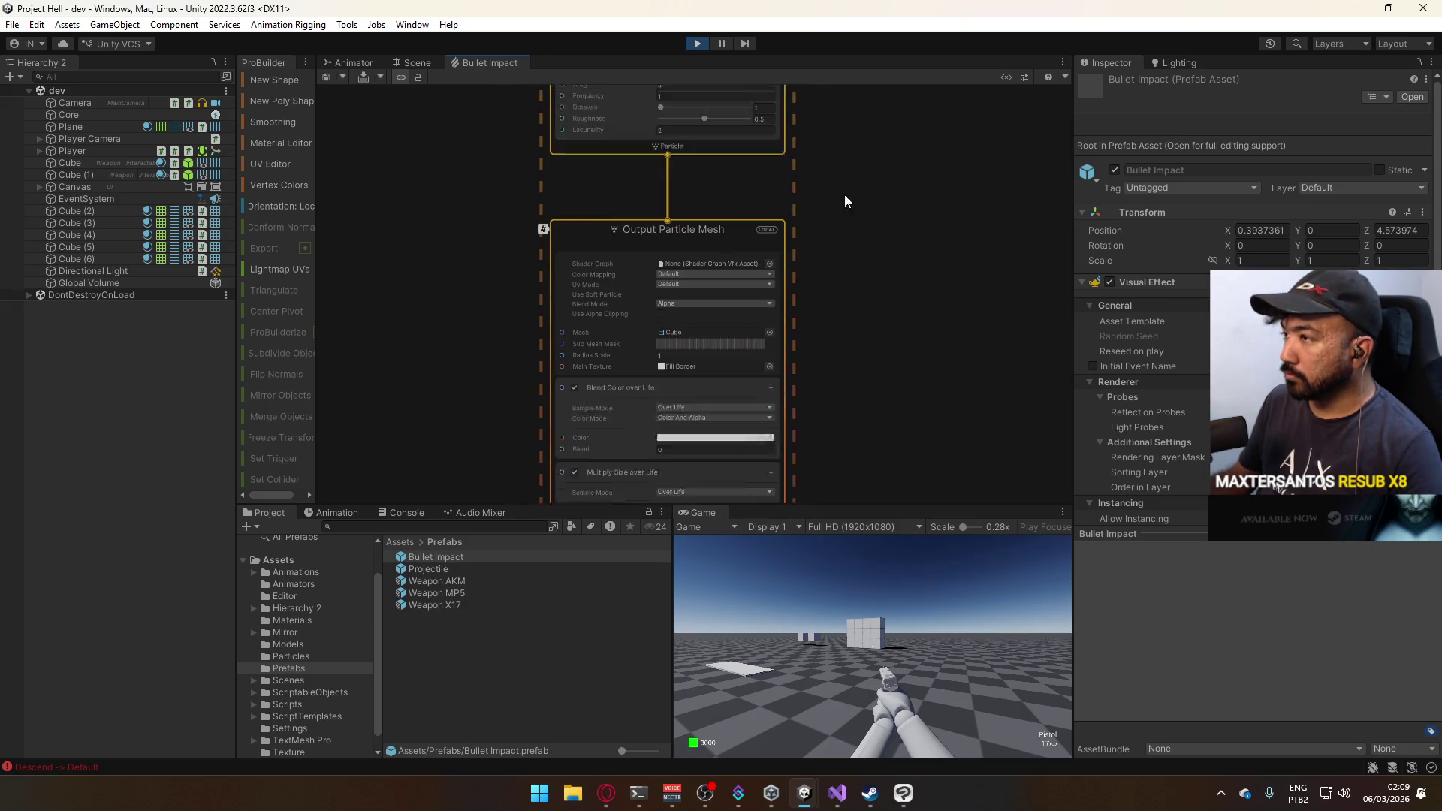
mouse_move(844, 196)
mouse_down()
mouse_move(849, 147)
mouse_move(897, 142)
mouse_up()
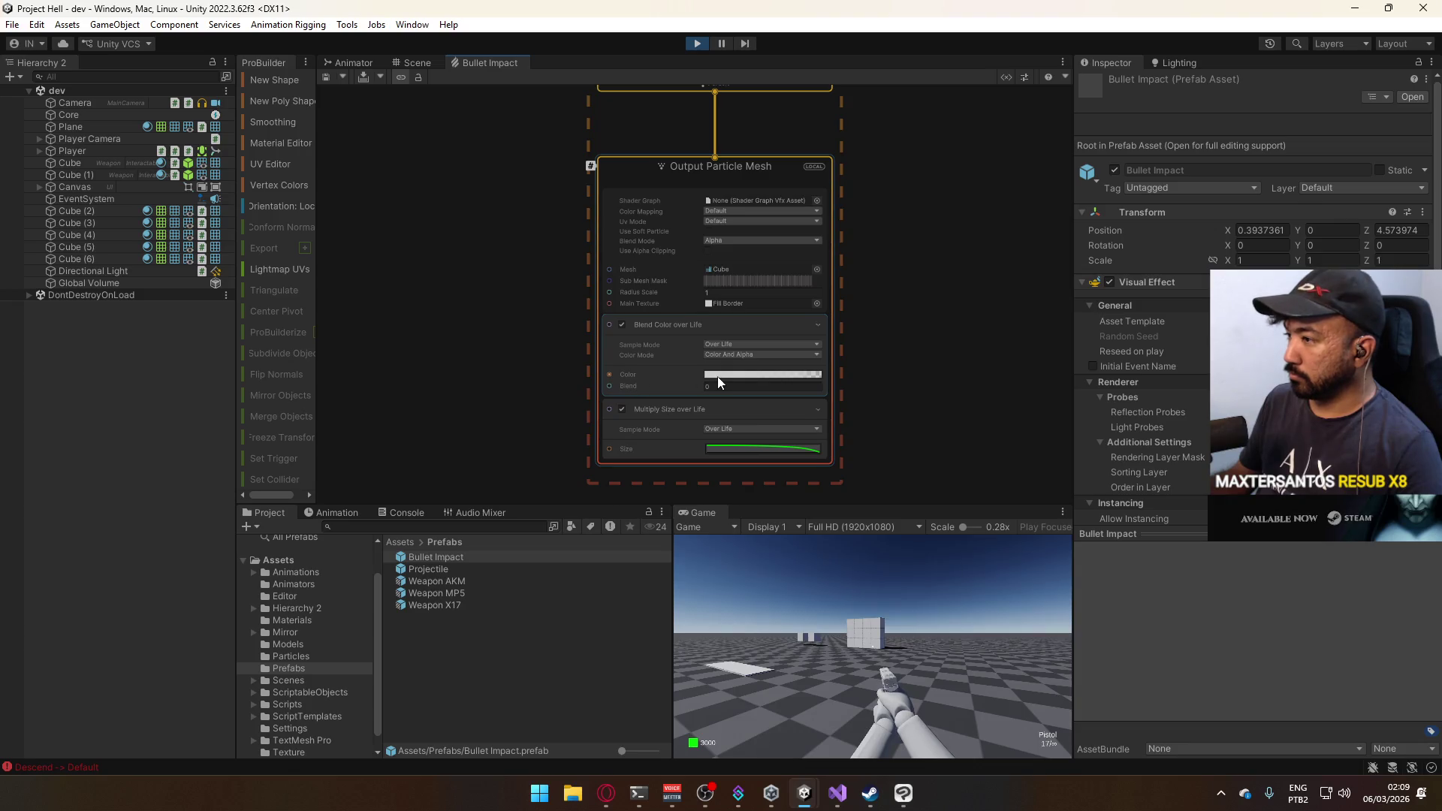
click(718, 375)
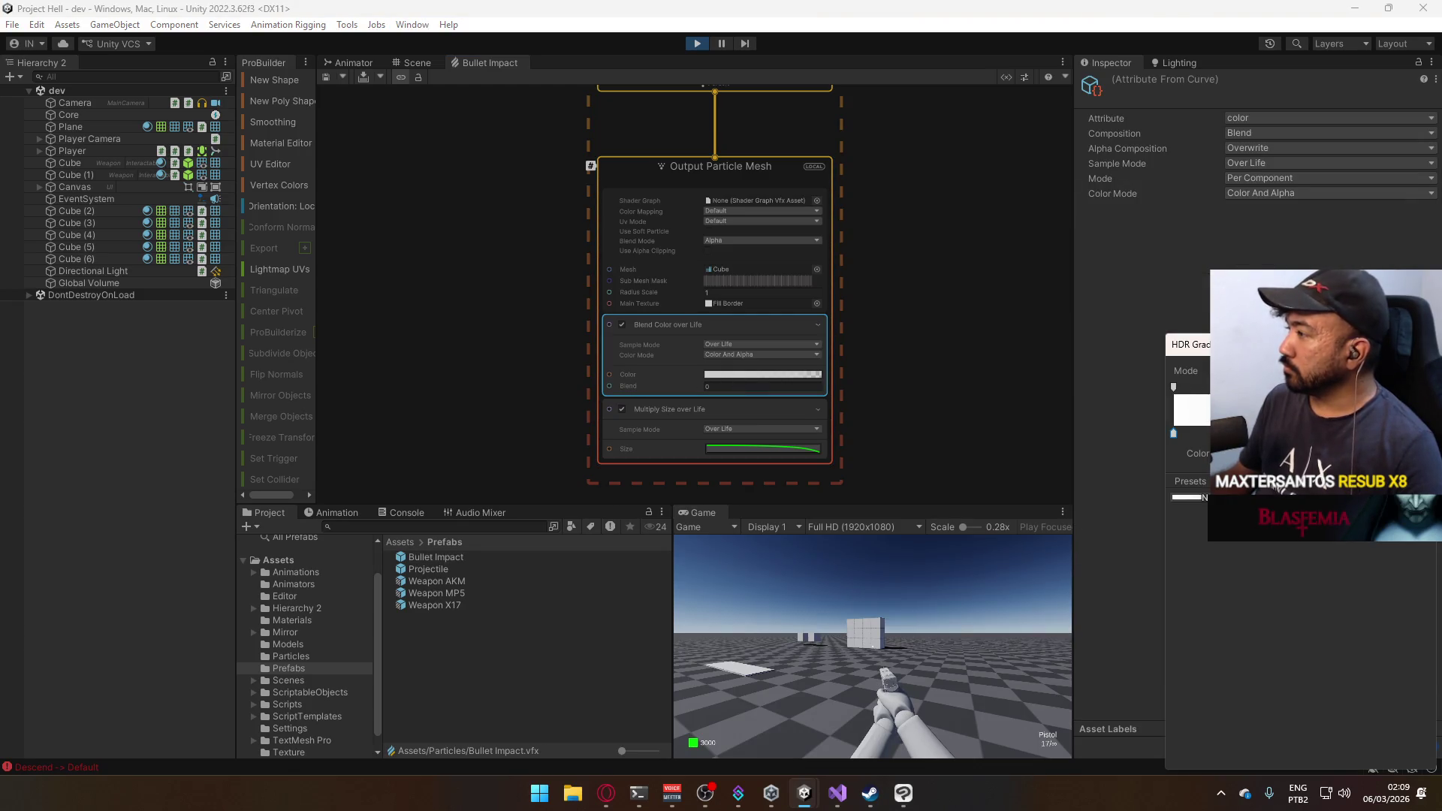
click(1236, 163)
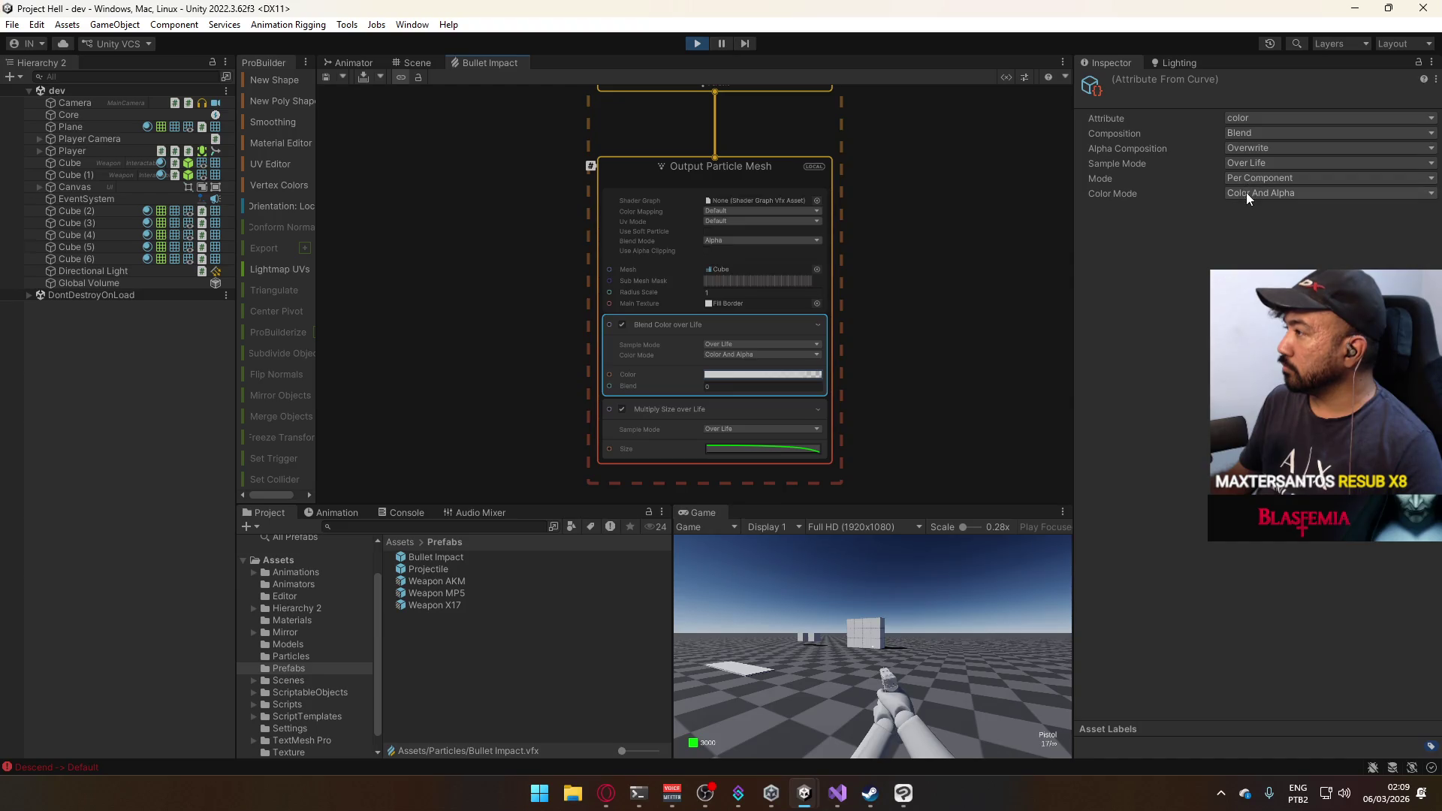
Switch the colour block's composition to Overwrite, making it Set Color over Life.
click(1250, 133)
click(1269, 142)
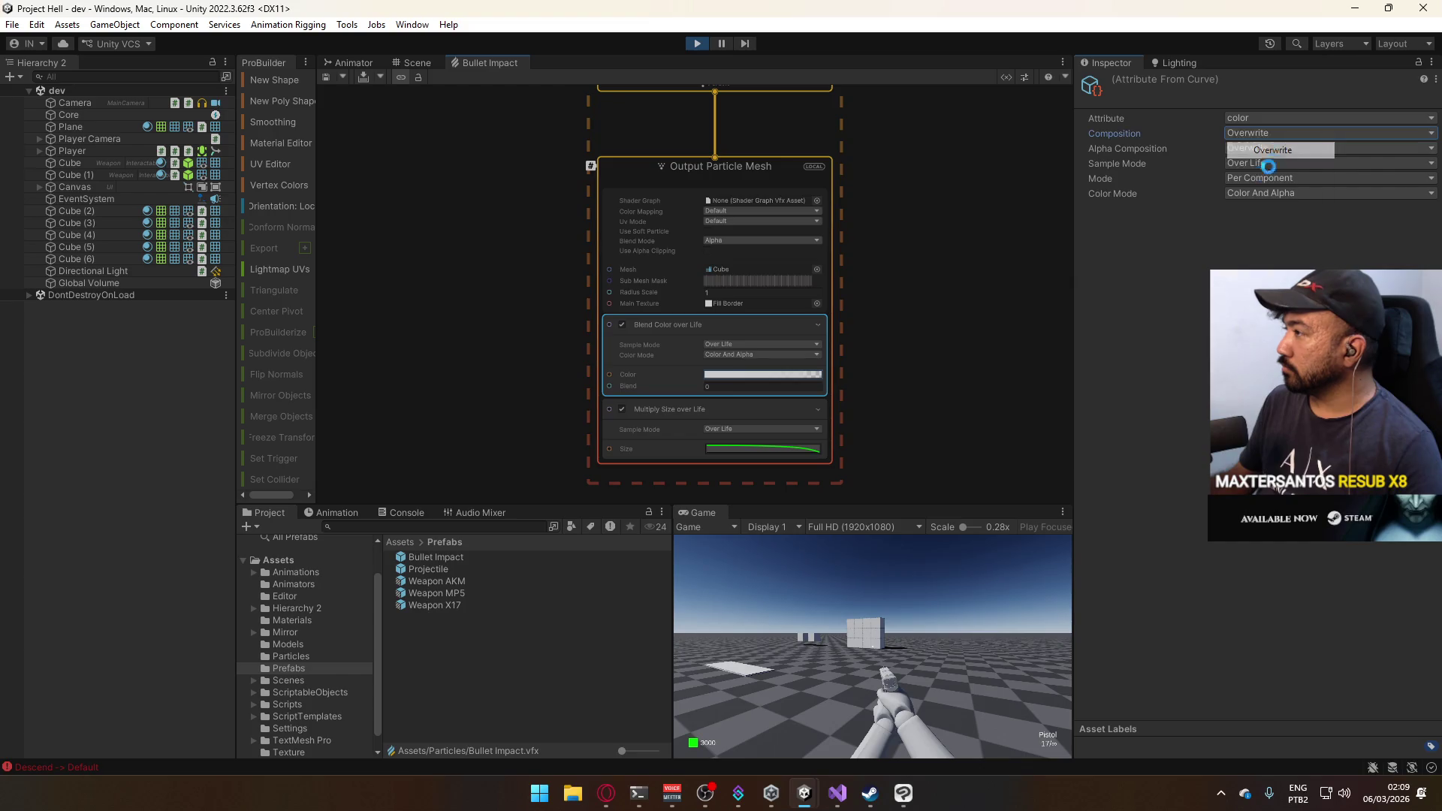
click(726, 375)
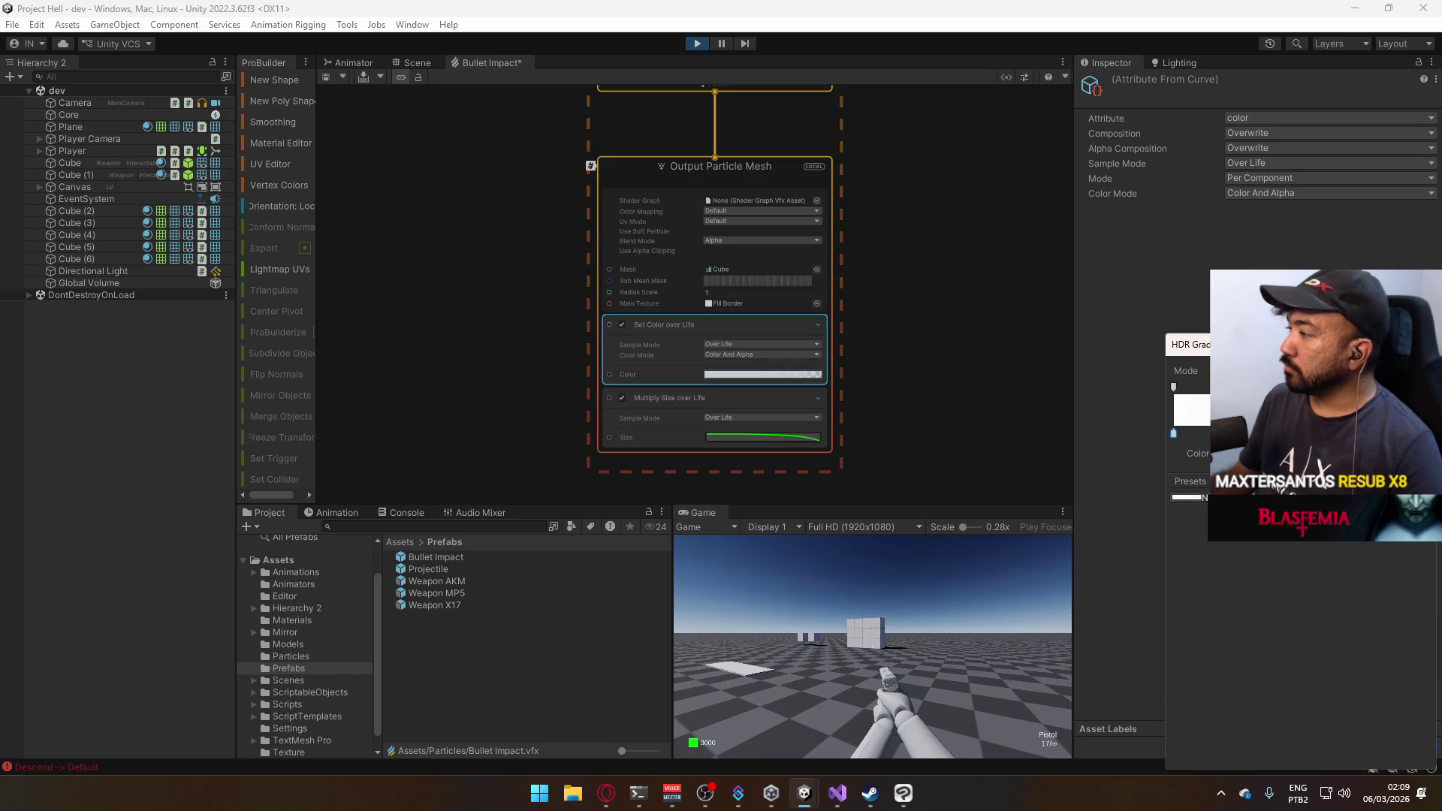
Set the gradient's colour key to light grey with a V value of 70.
double_click(1173, 434)
drag(1379, 655, 1350, 654)
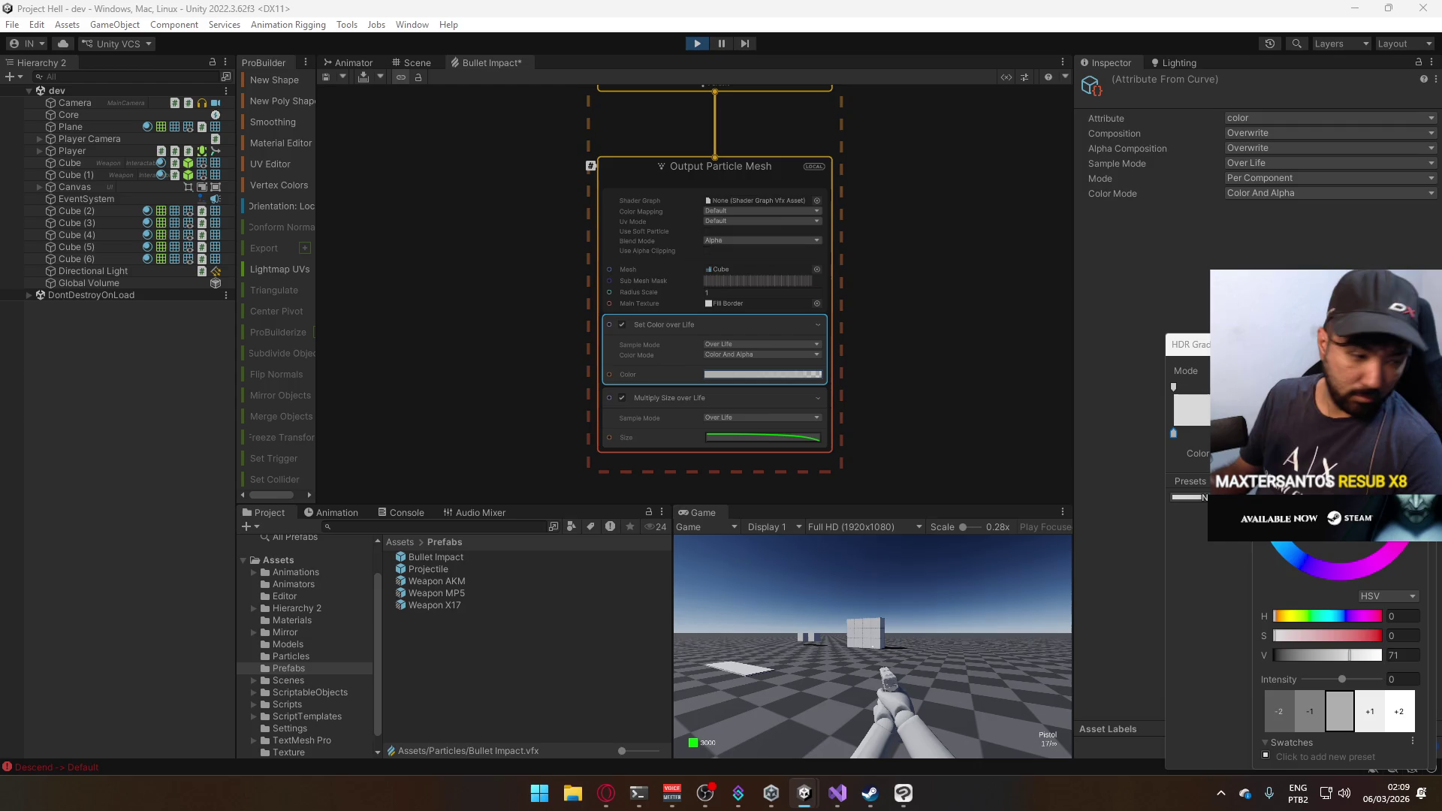
drag(1349, 655, 1357, 655)
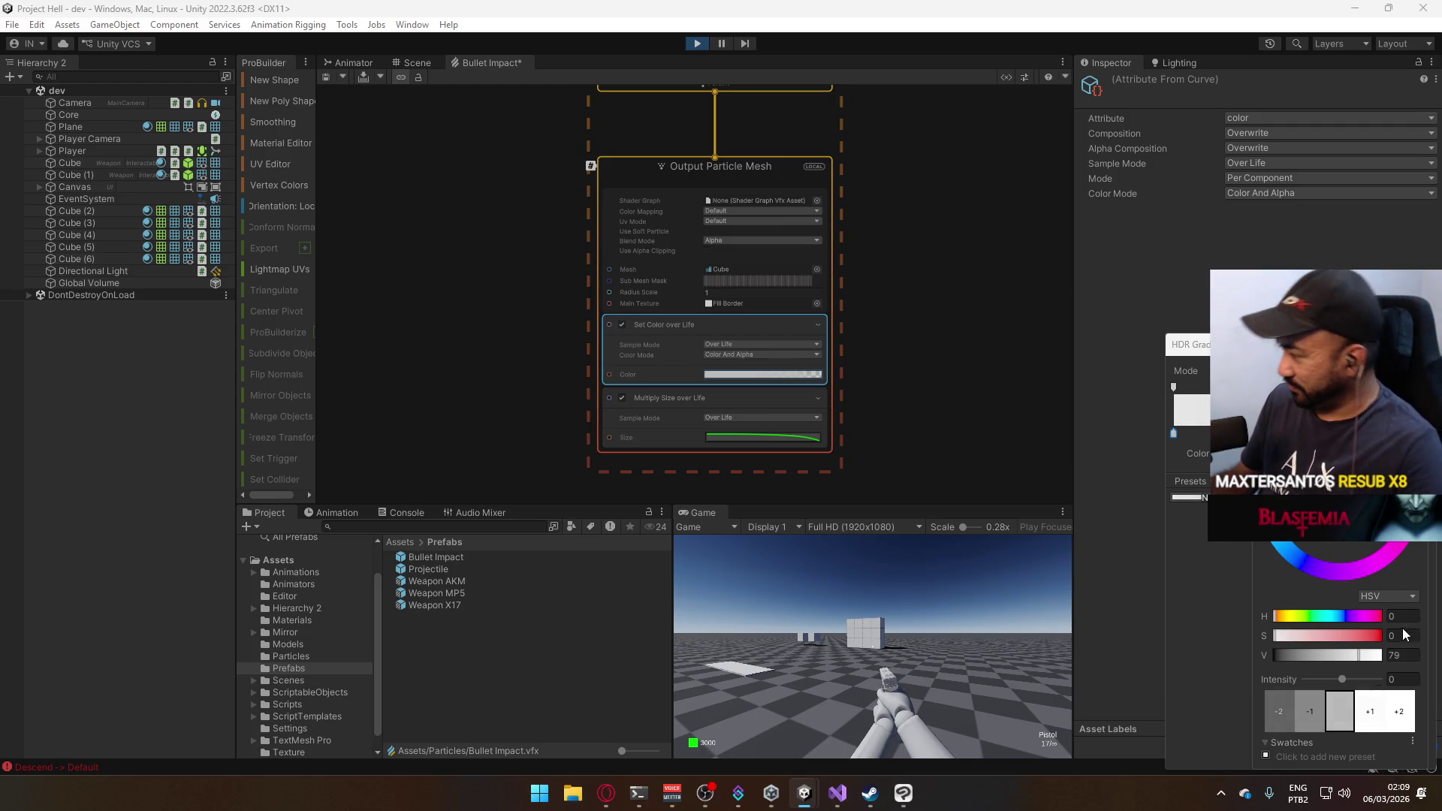
click(1402, 655)
text(75)
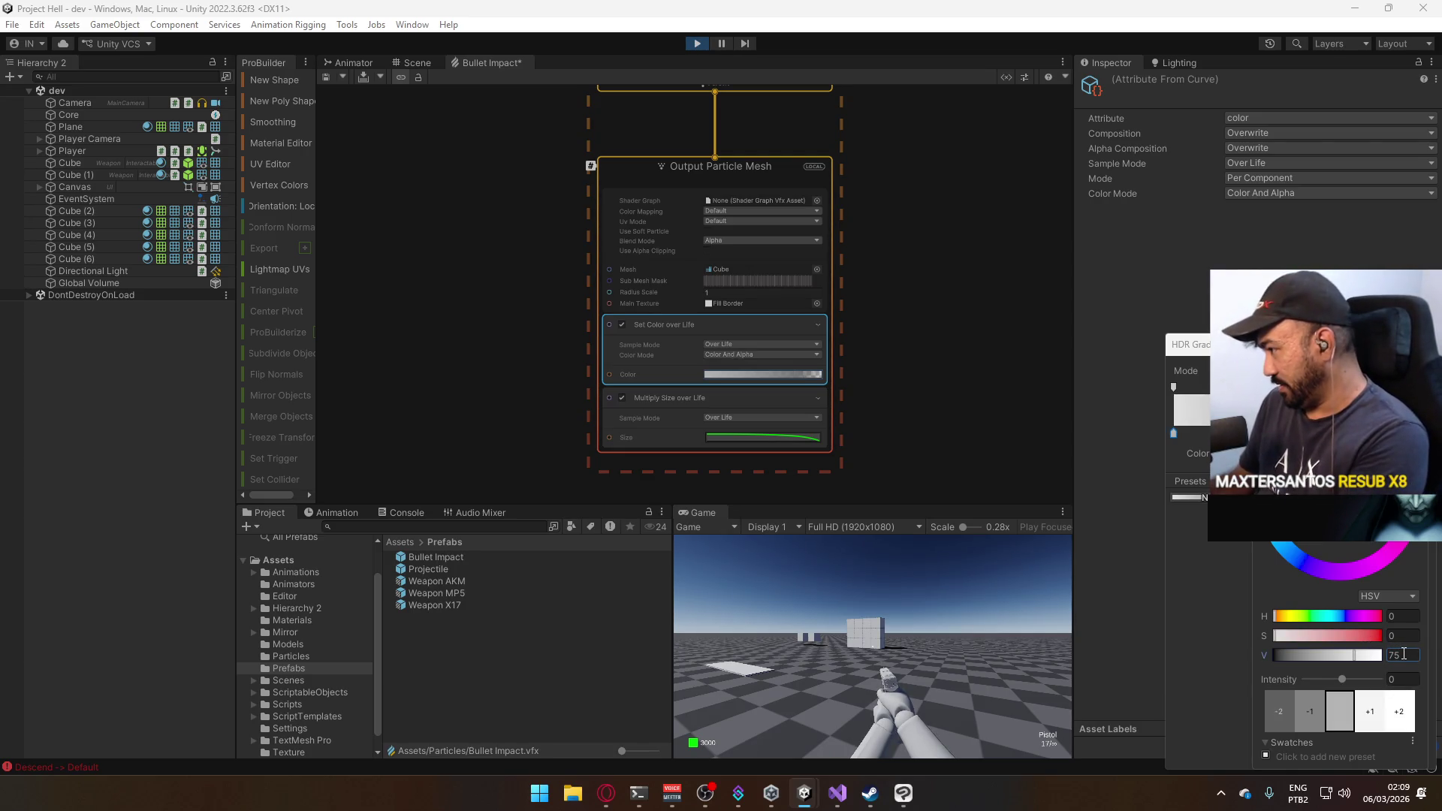
key(BackSpace)
text(0)
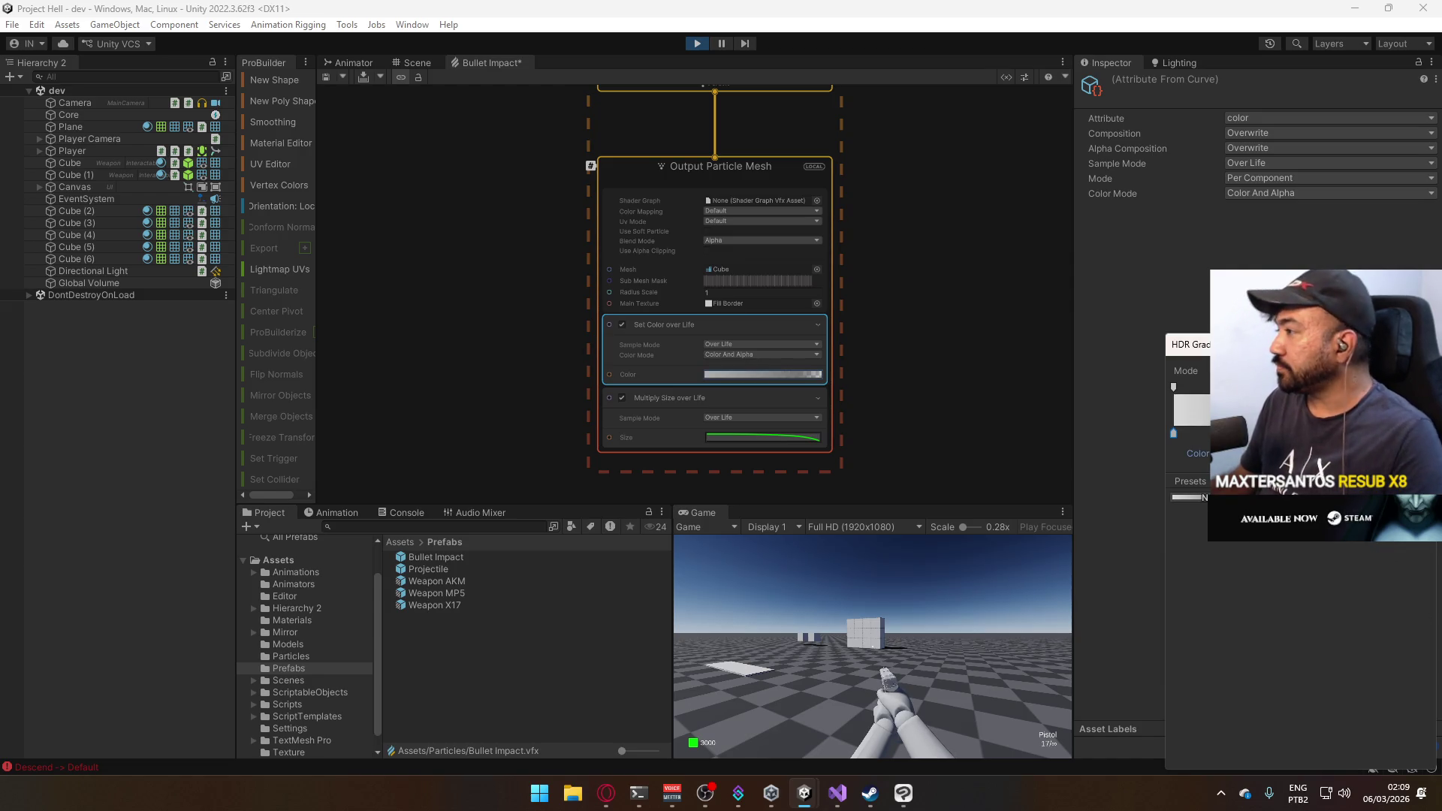
click(1083, 353)
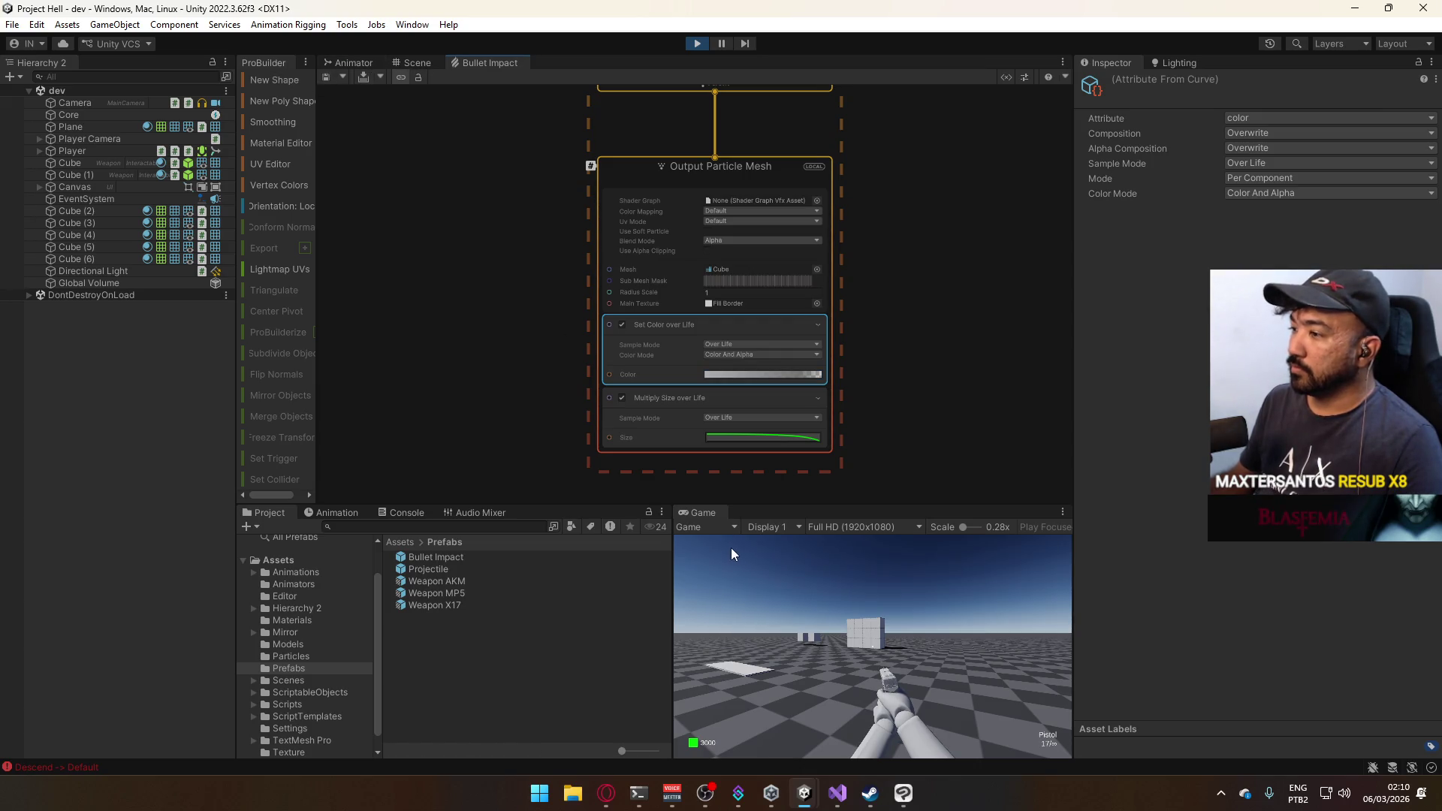
Fire a test impact in the Game view, then reopen the Set Color over Life gradient and select its alpha key.
click(839, 703)
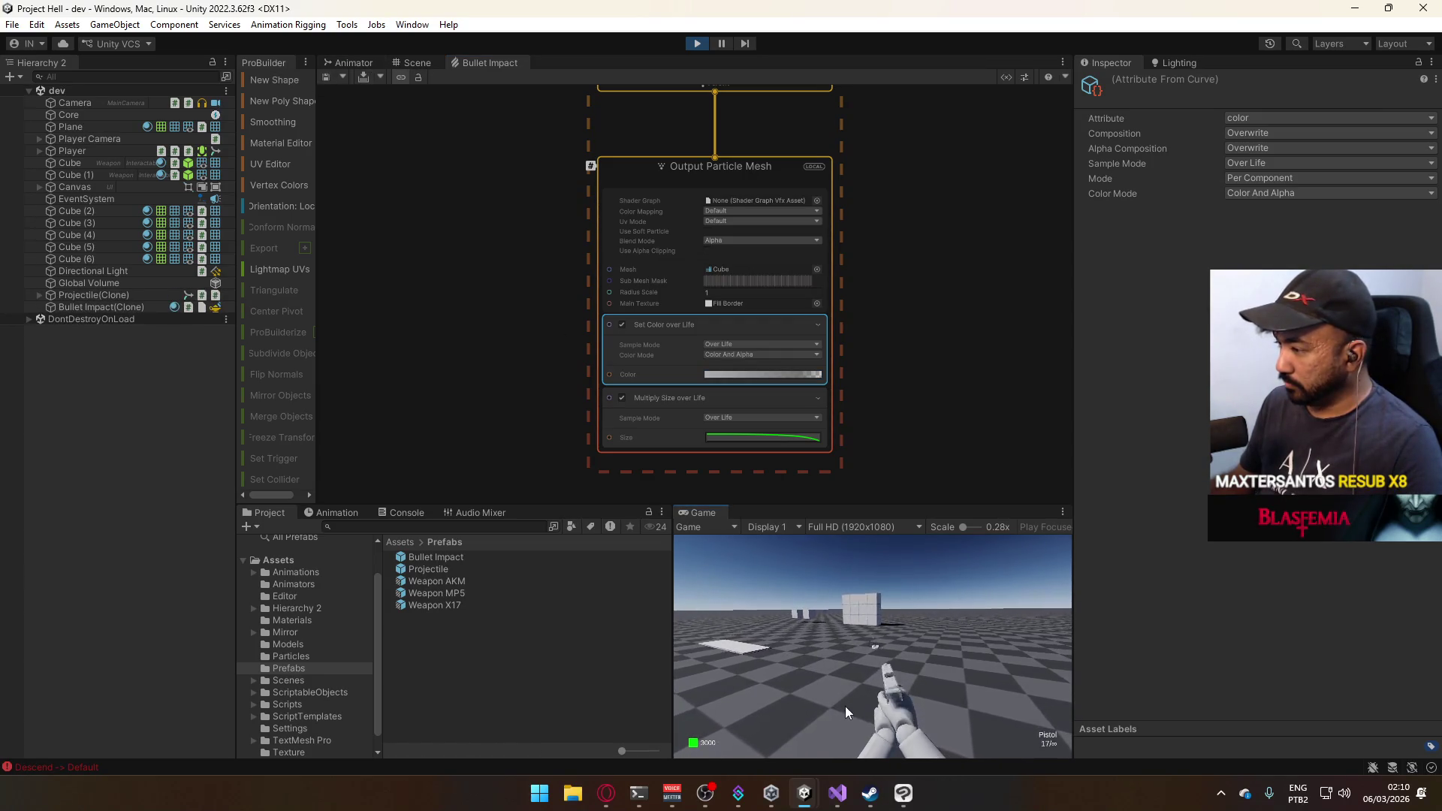
key(super)
click(759, 372)
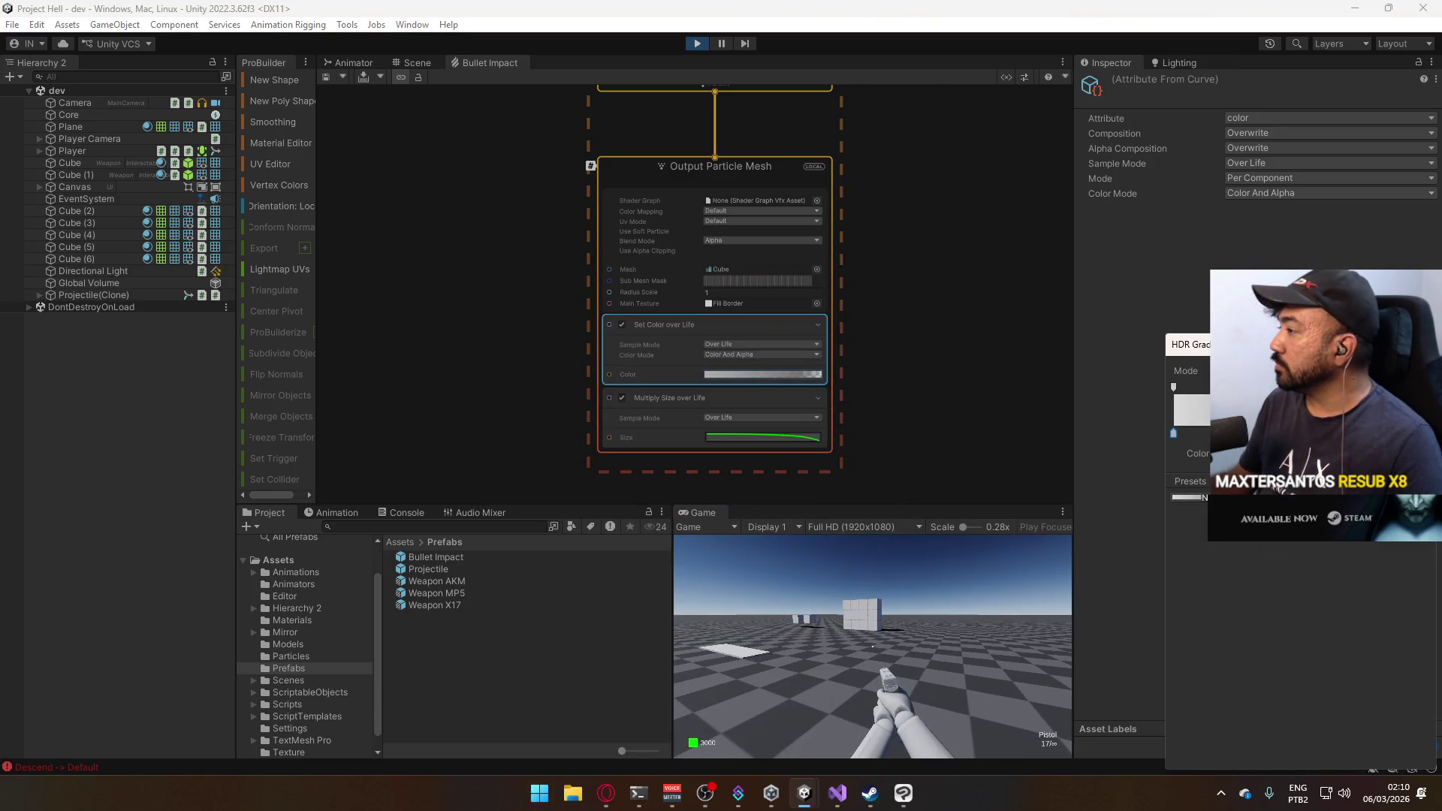
click(1173, 386)
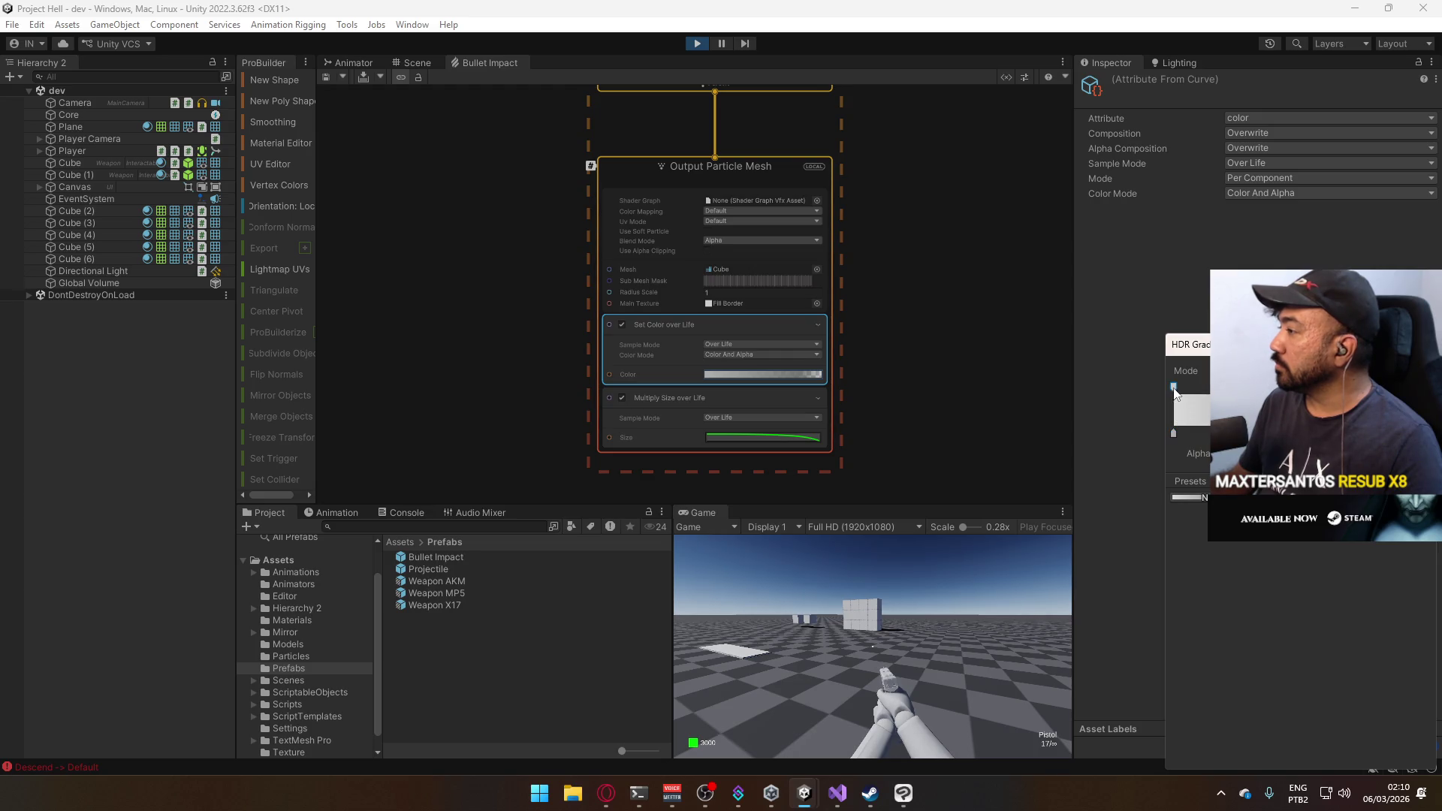
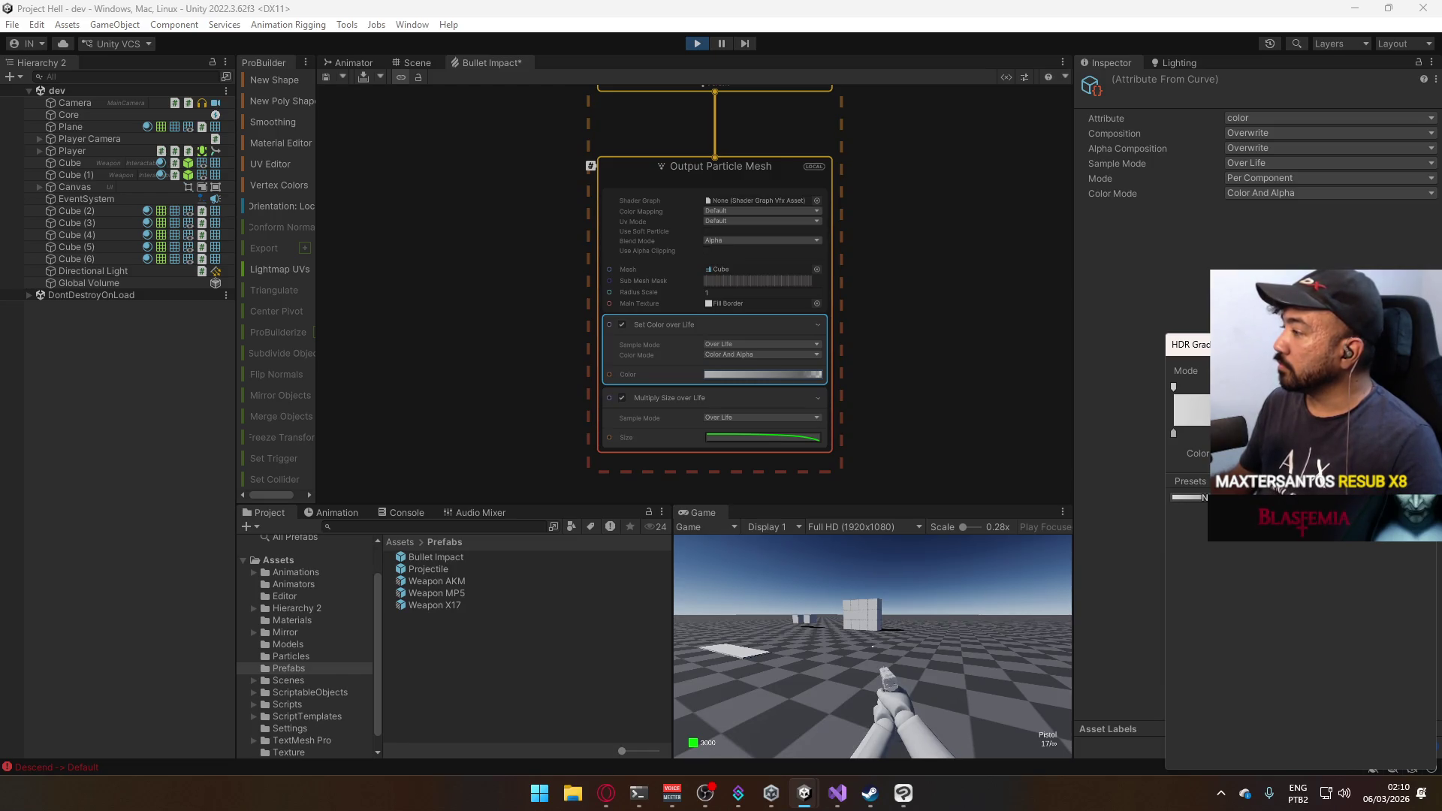
Close the HDR Gradient editor and maximize the Game view.
click(895, 618)
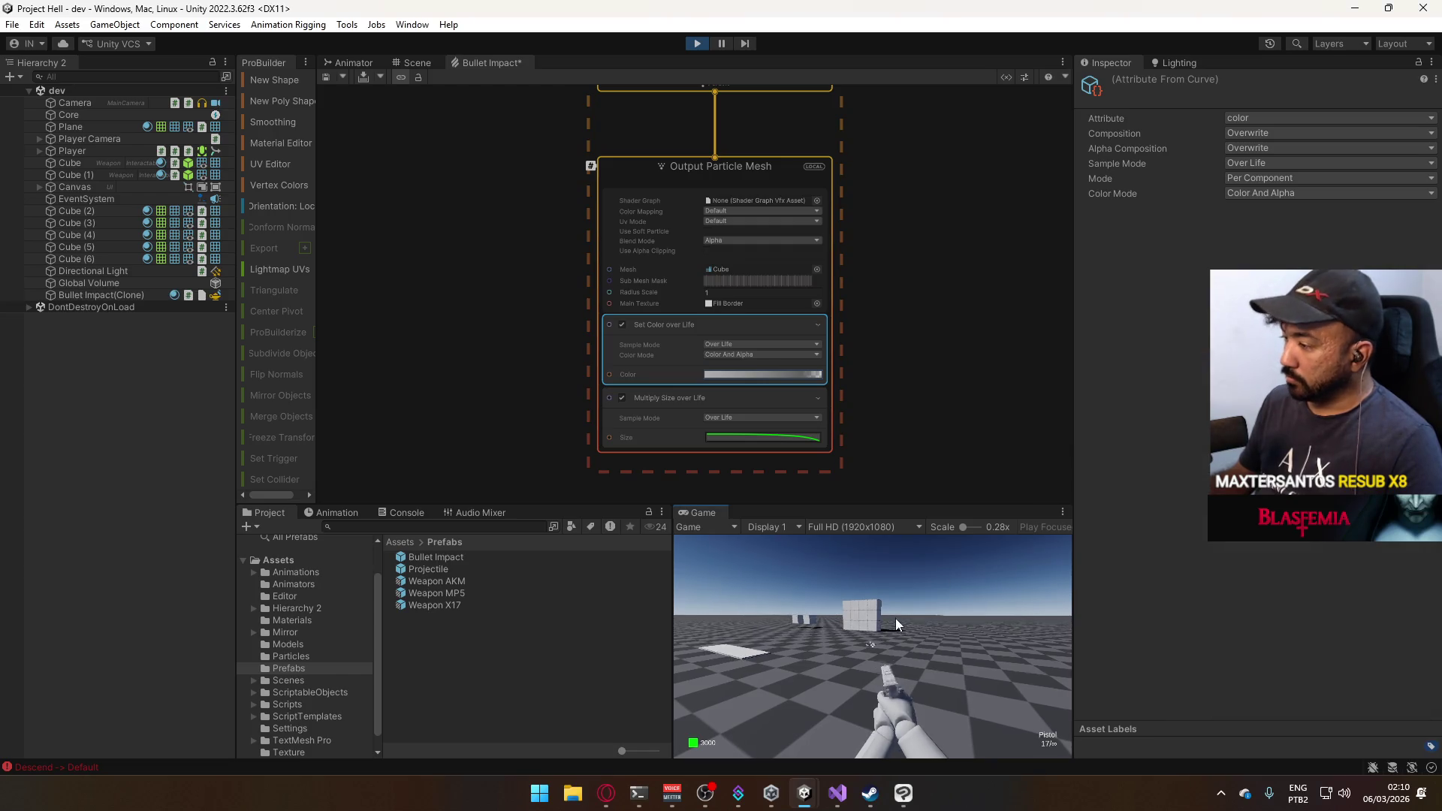
right_click(701, 507)
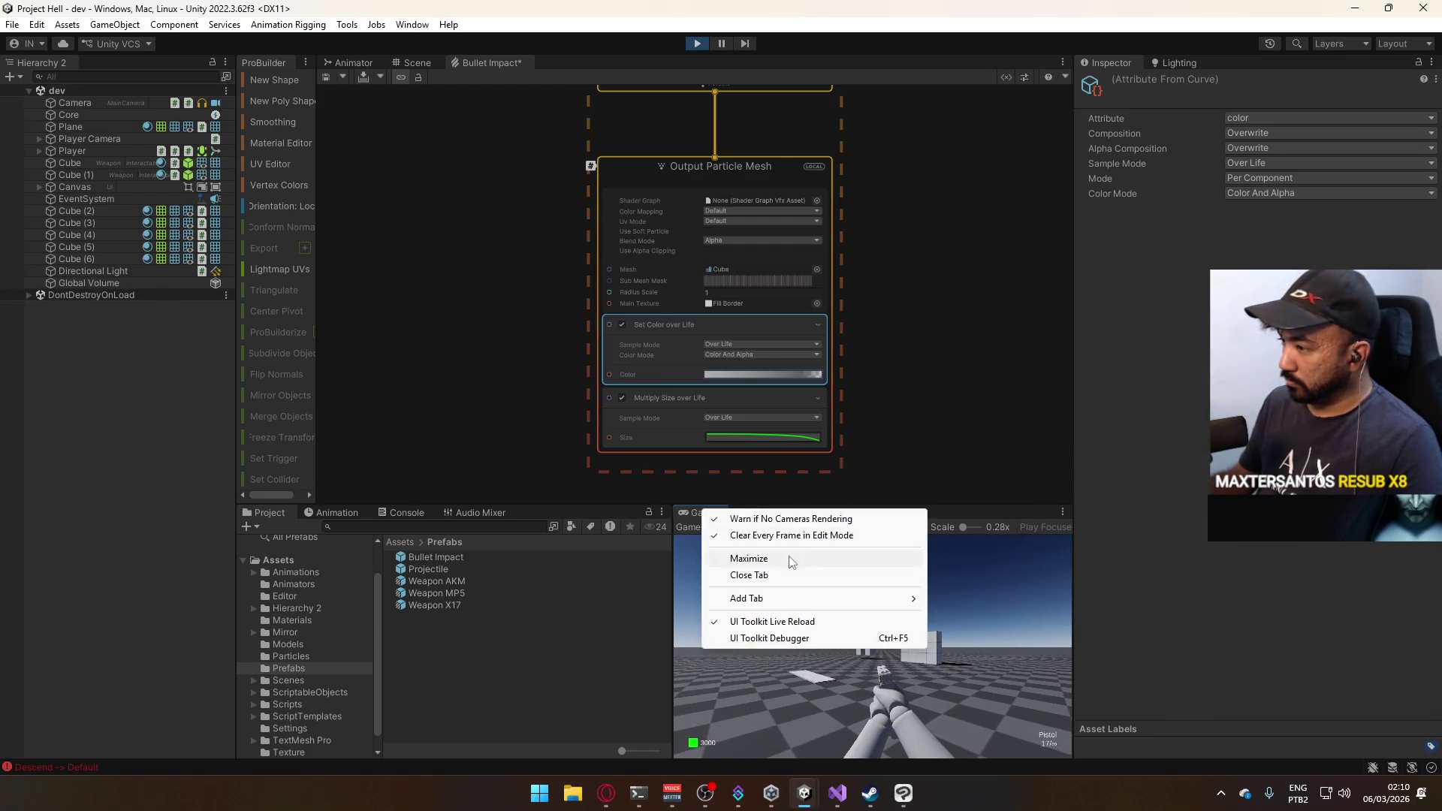
click(852, 564)
Walk the player up to the wall and shoot it to test bullet impacts.
click(841, 575)
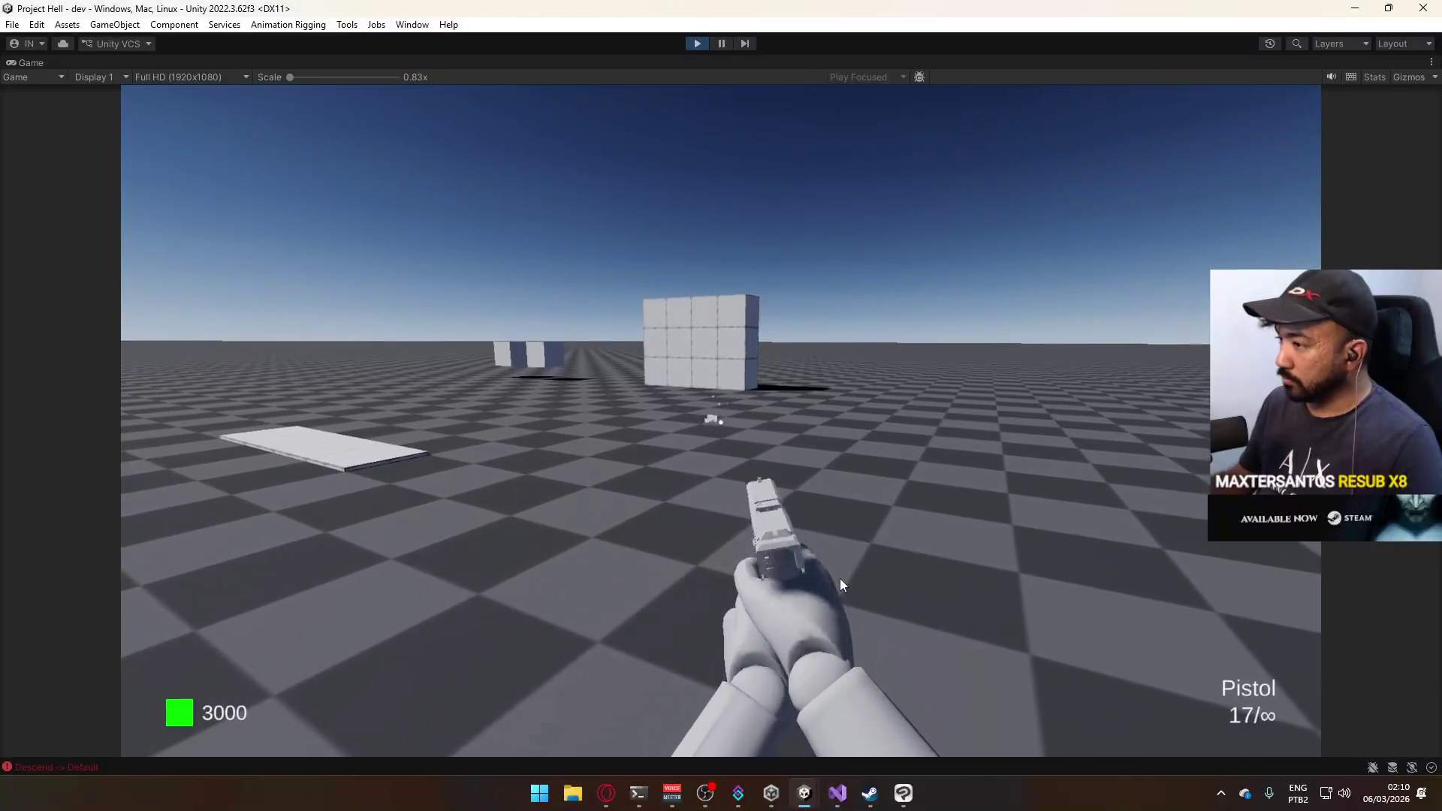
key(w)
key(w)
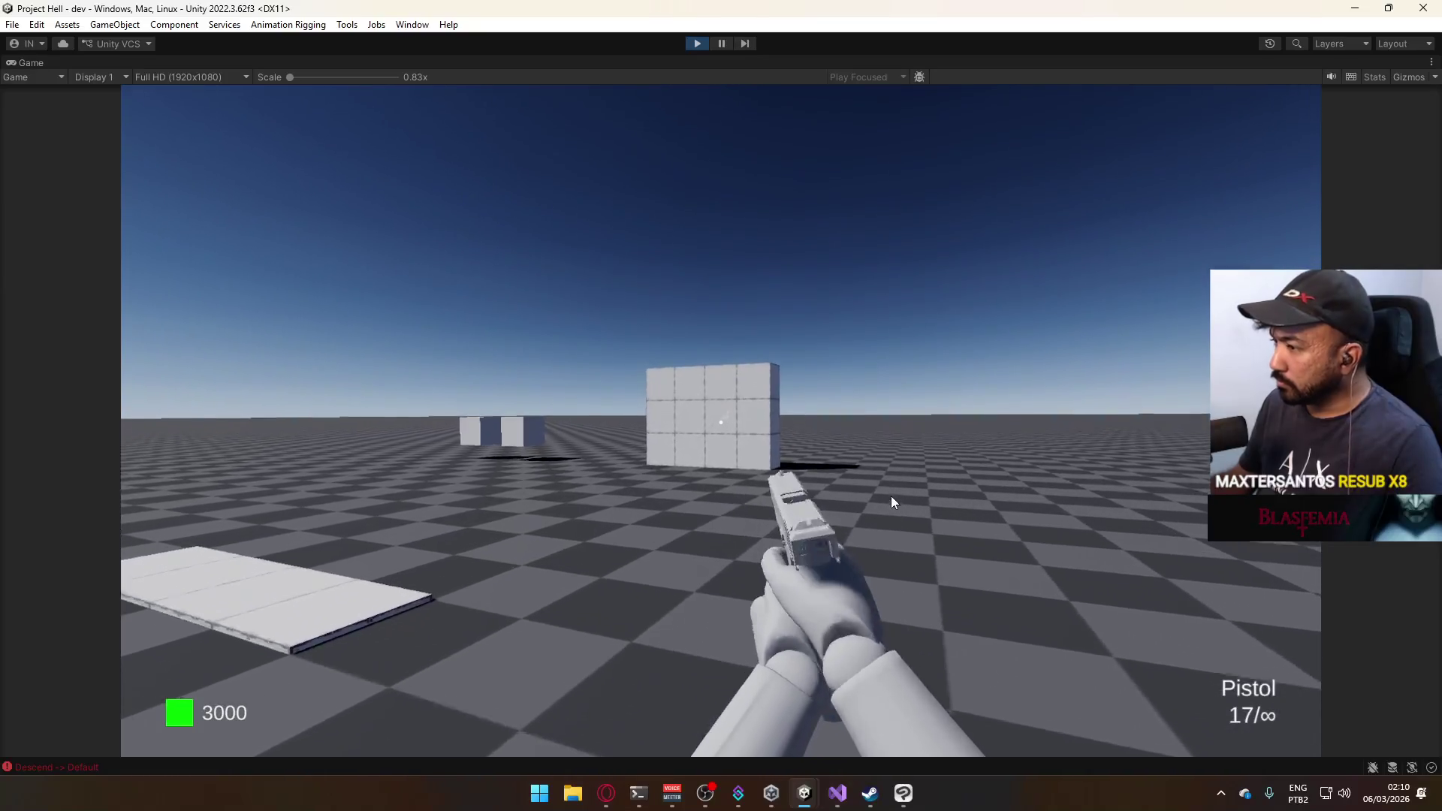
key(w)
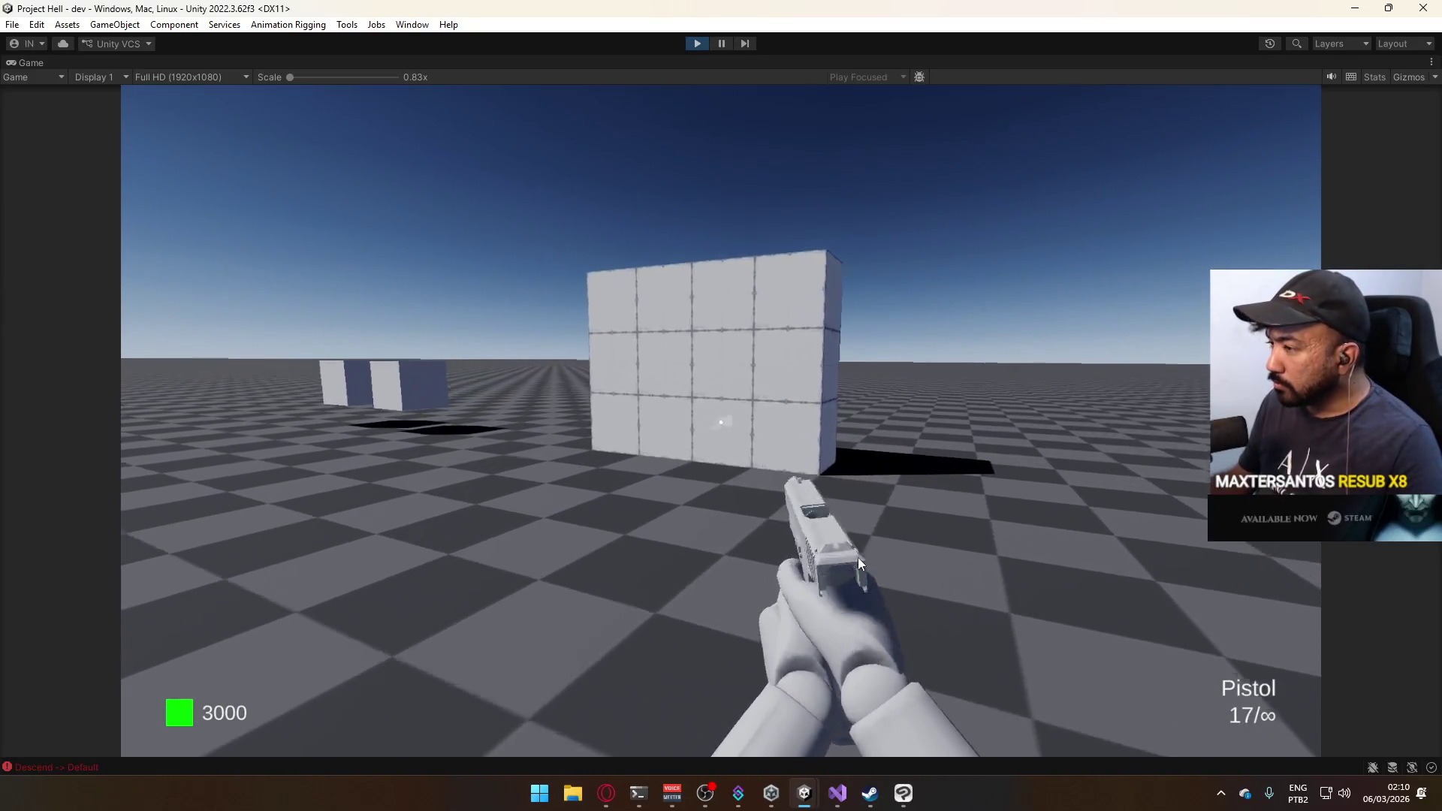
key(w)
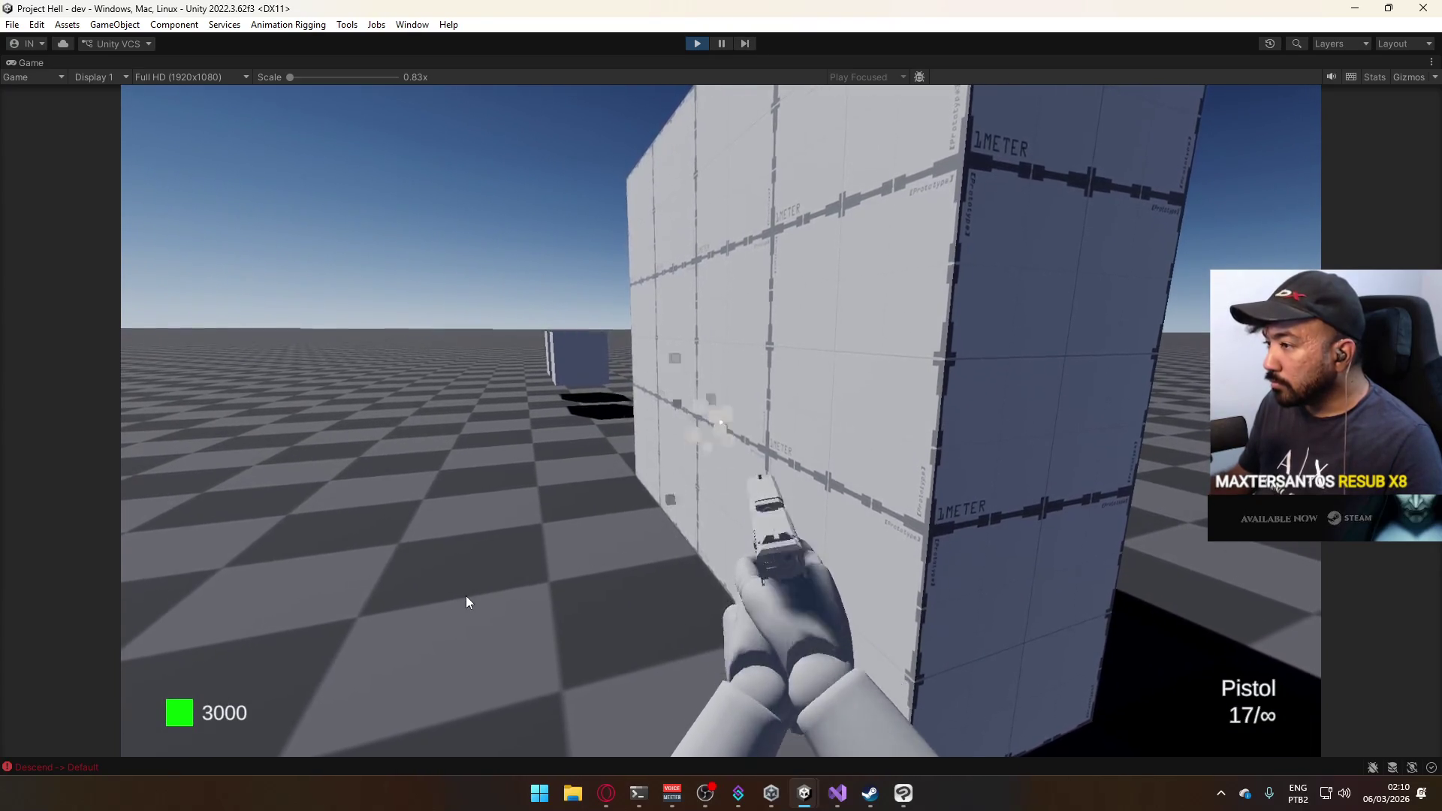
key(super)
Restore the Game view to the normal editor layout.
key(super)
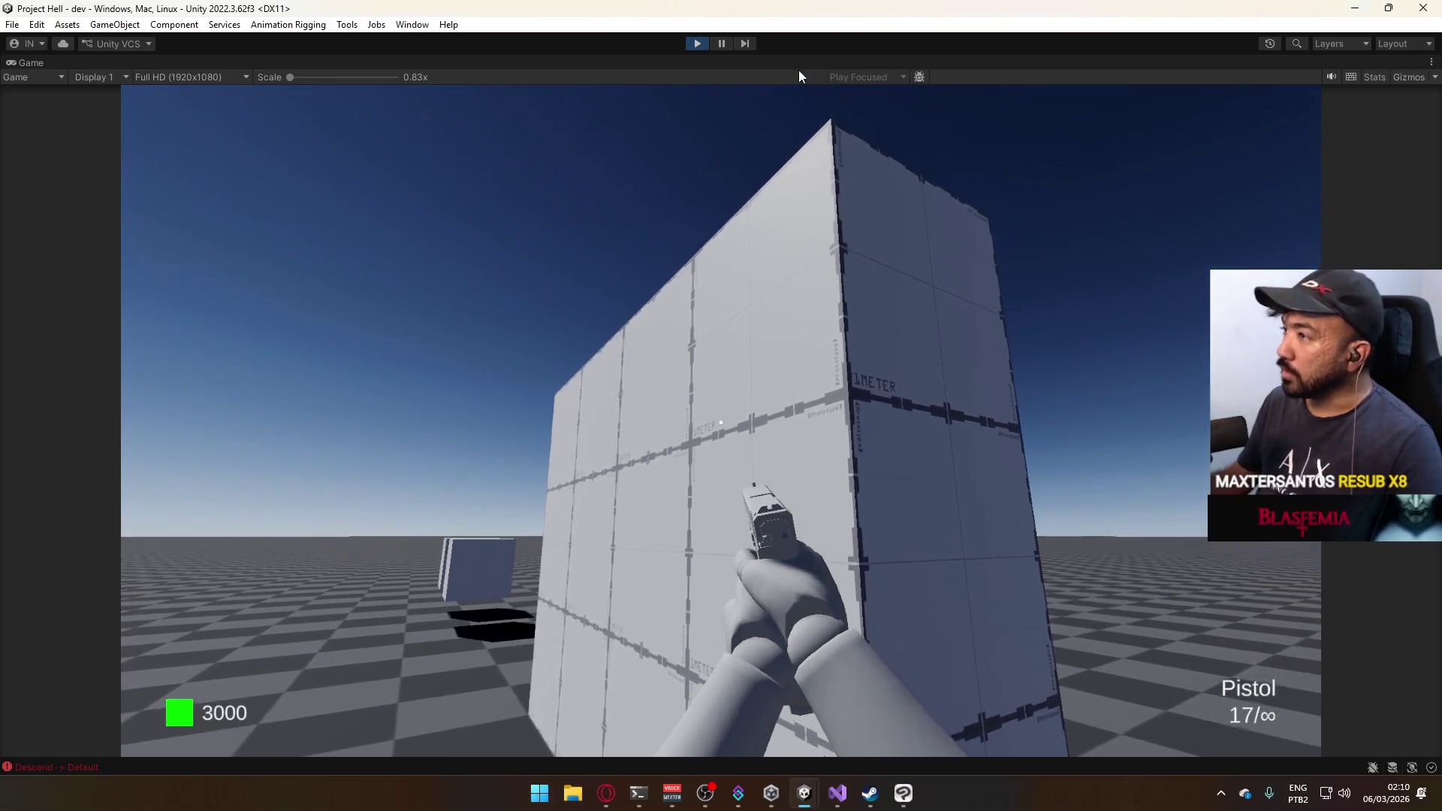
right_click(799, 69)
click(831, 110)
key(super)
key(super)
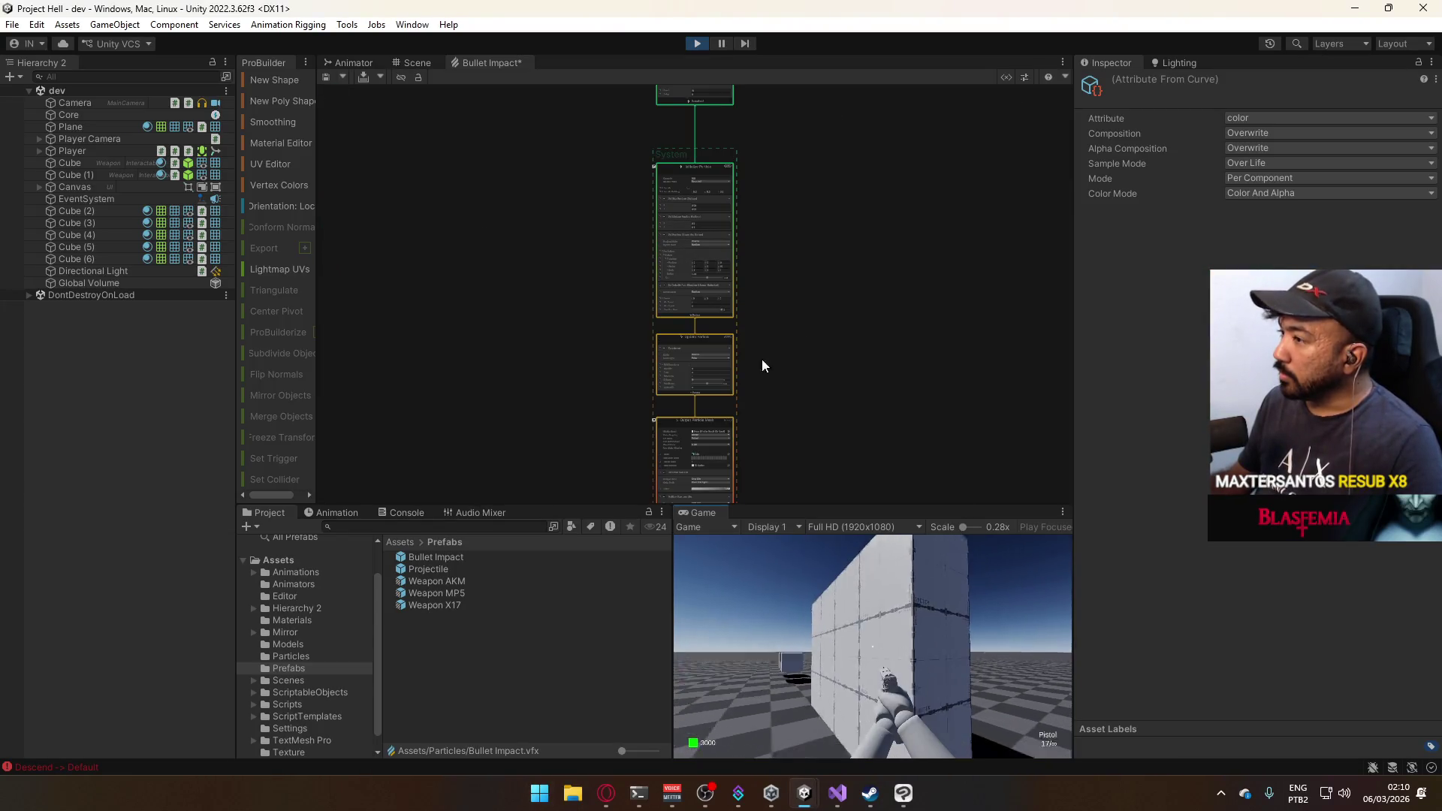
scroll(788, 338, up, 5)
click(727, 341)
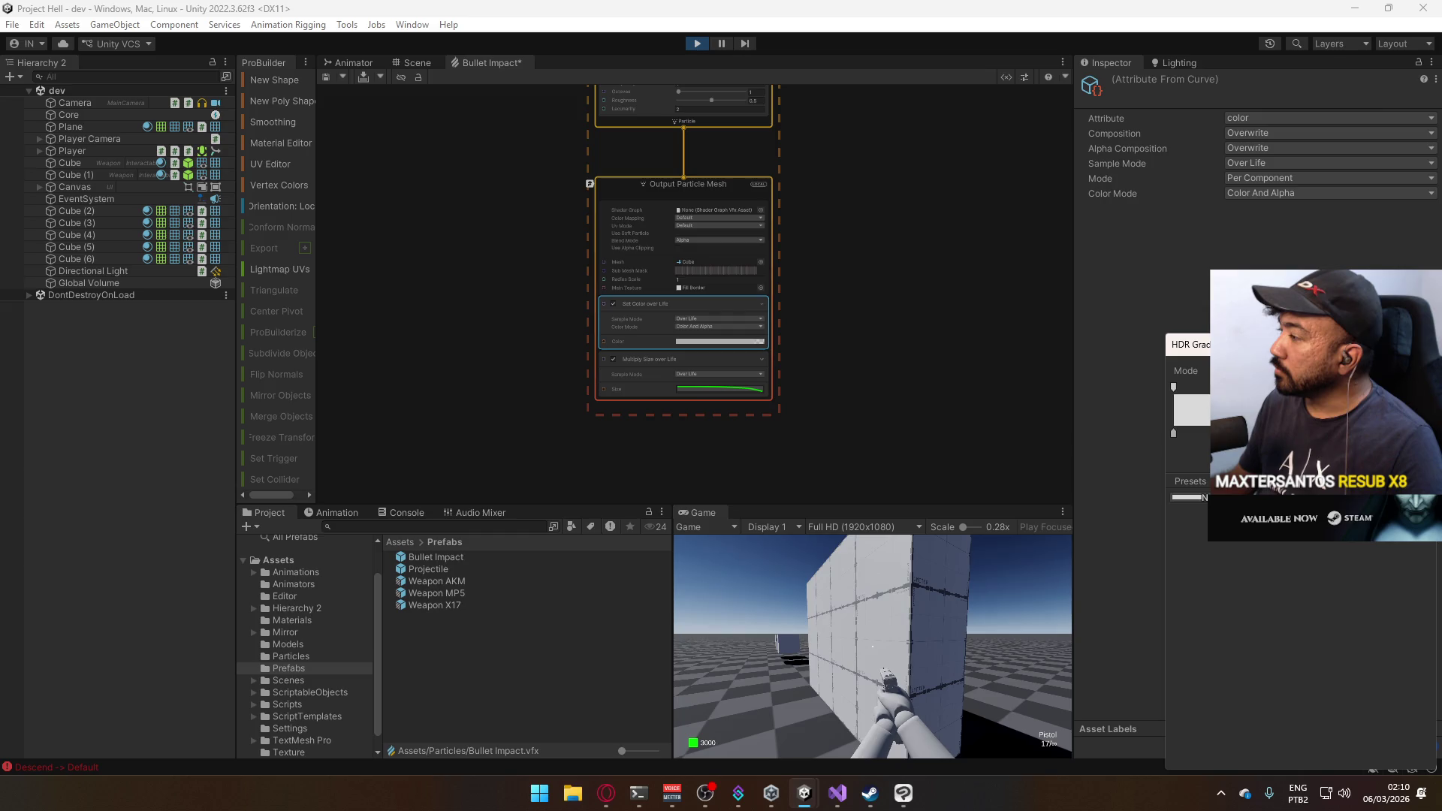
click(888, 623)
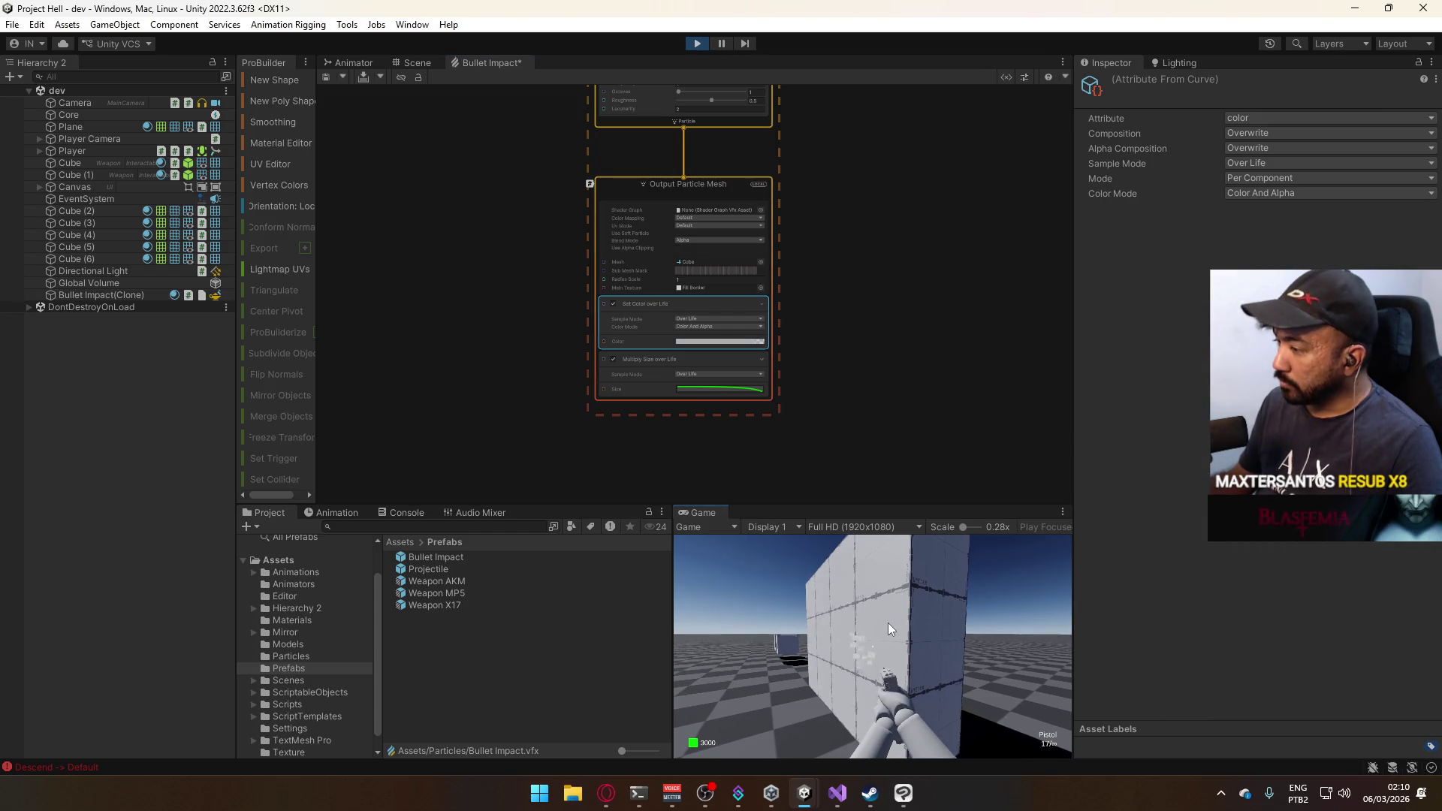
click(889, 623)
click(889, 623)
click(889, 623)
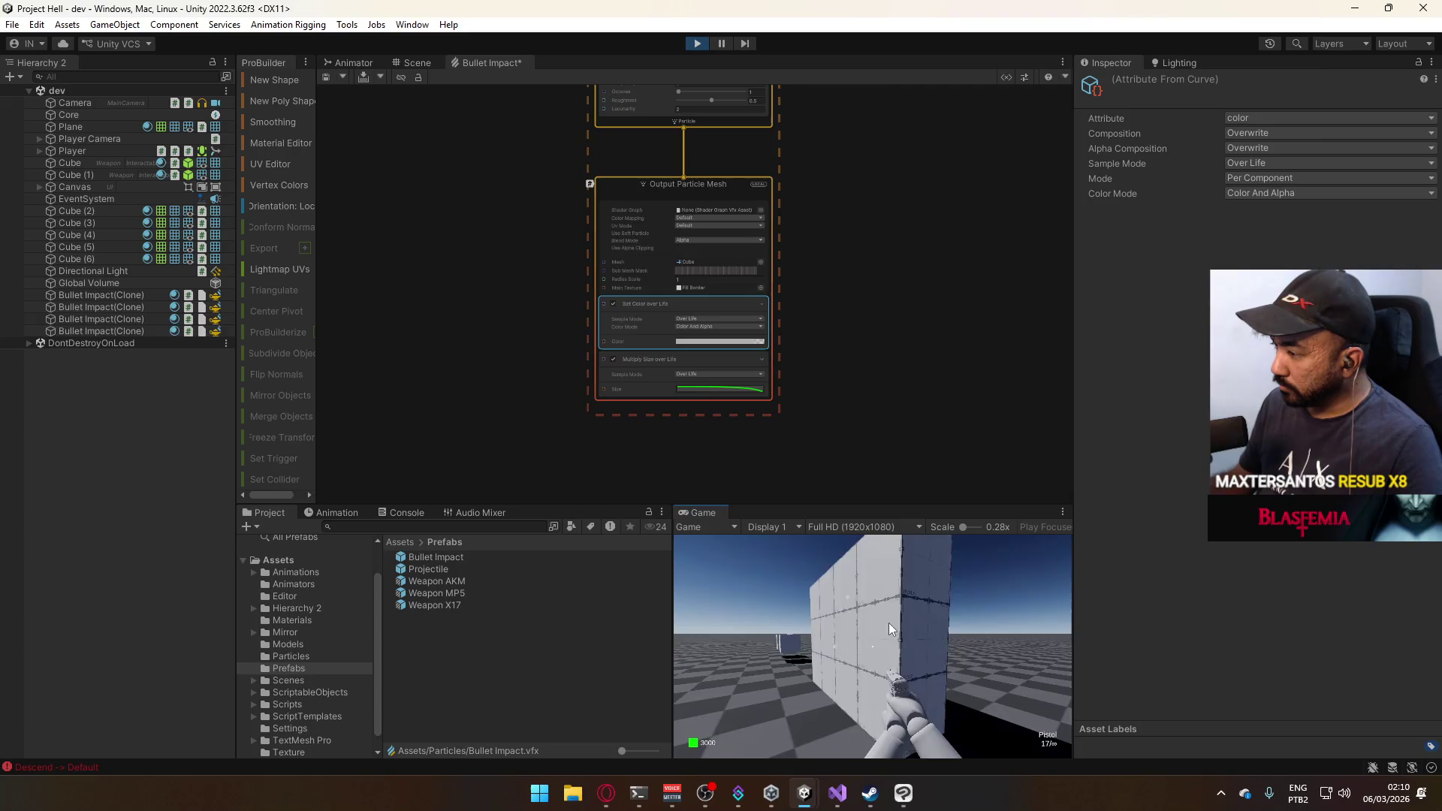
click(931, 611)
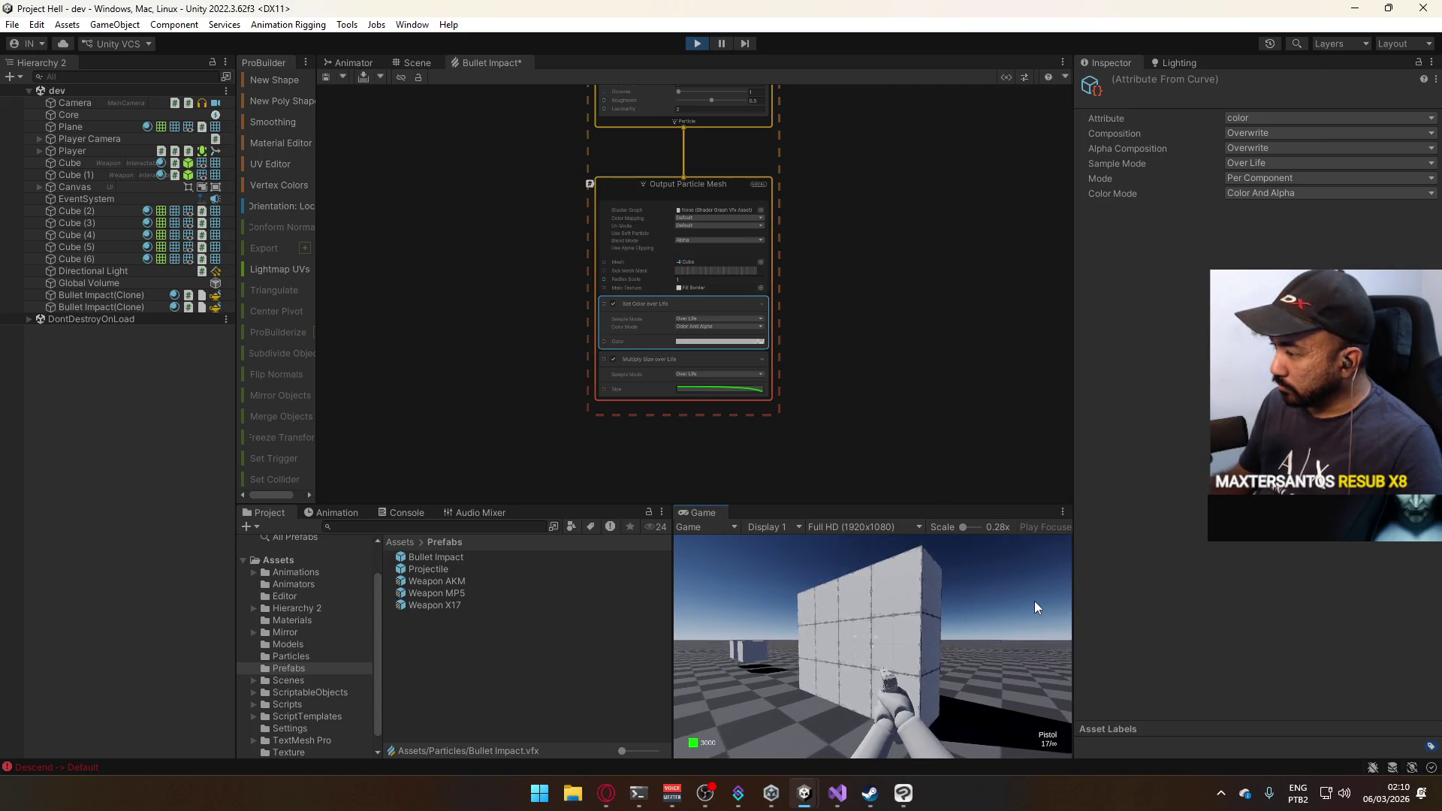
key(super)
key(super)
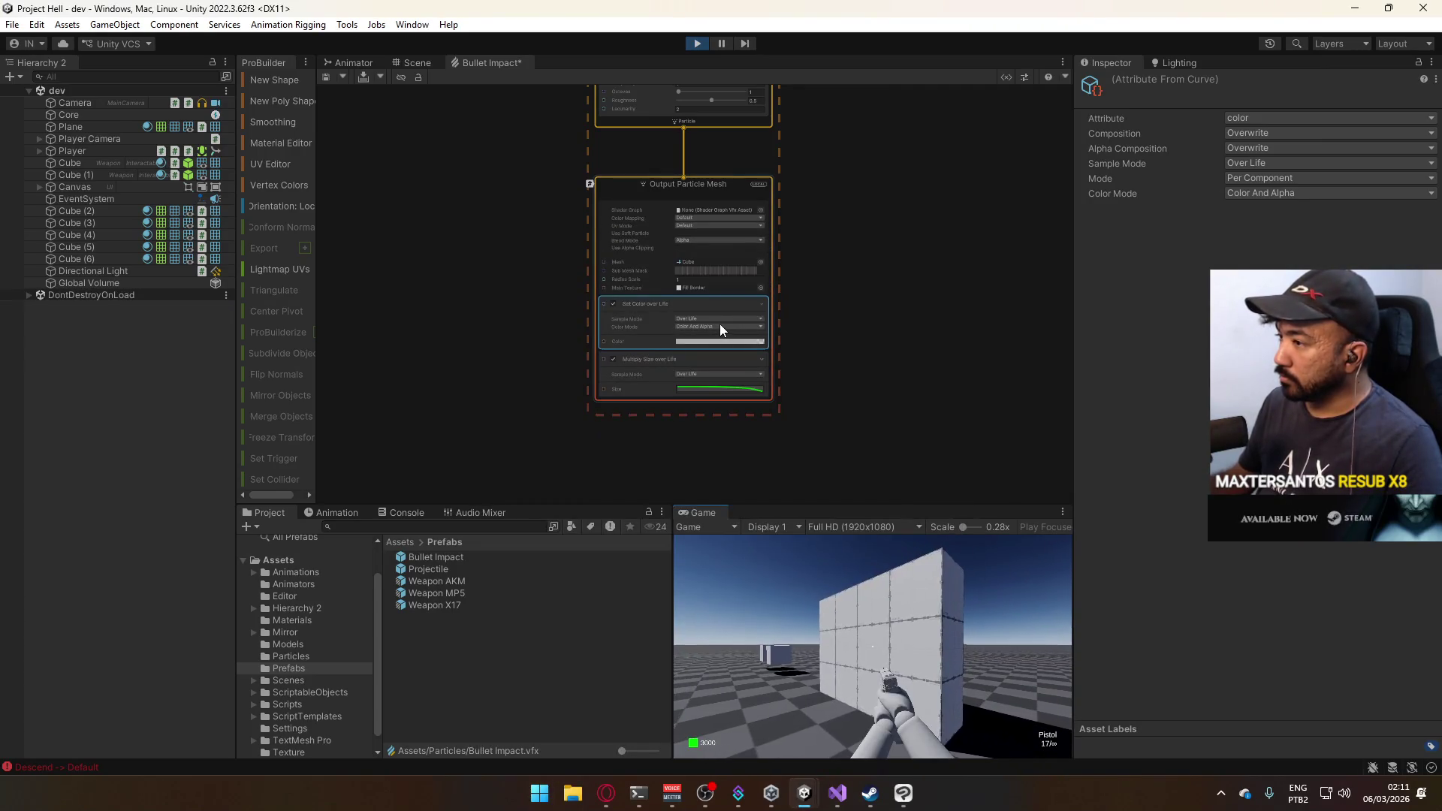
click(719, 326)
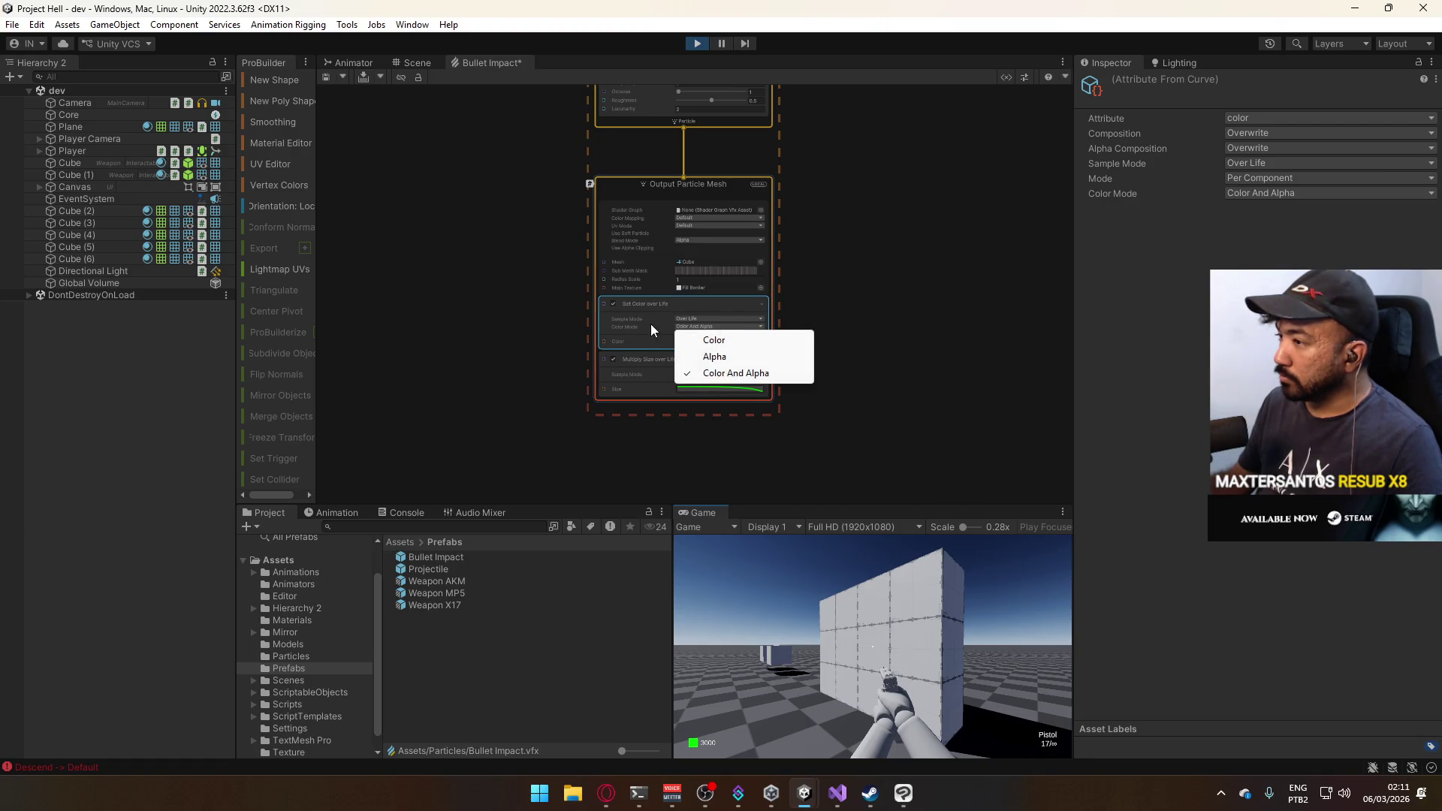
click(736, 342)
scroll(674, 342, up, 3)
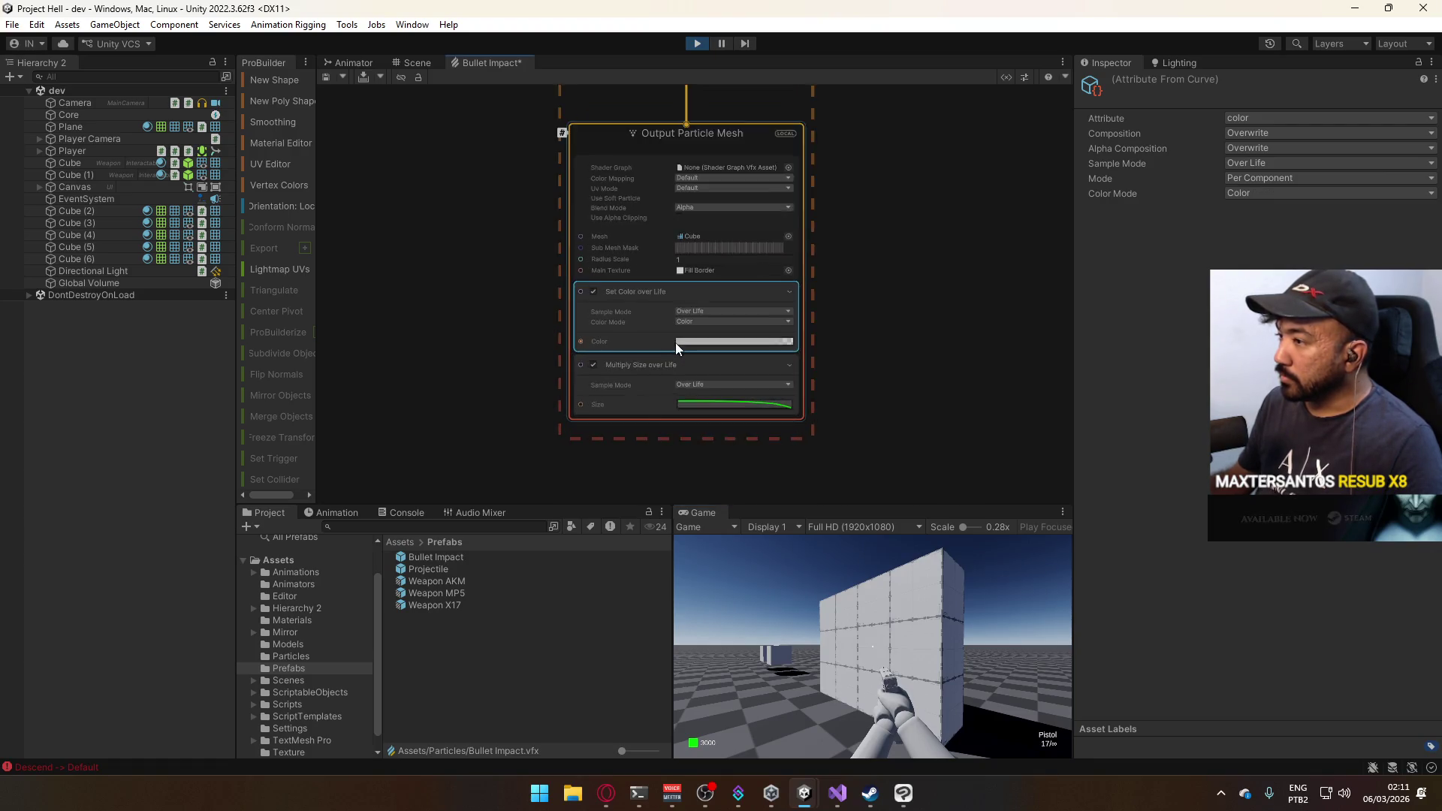
click(719, 315)
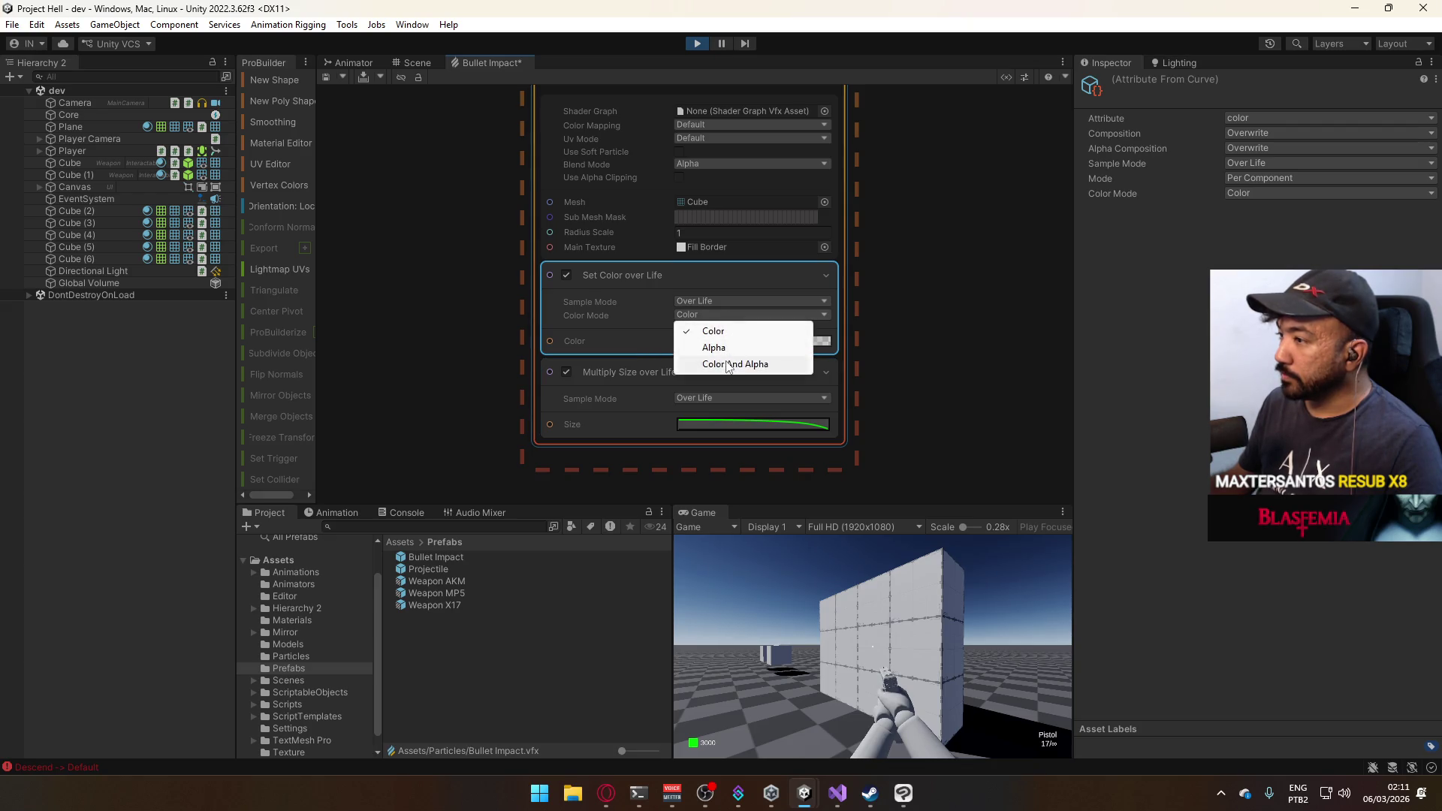
click(724, 364)
click(734, 342)
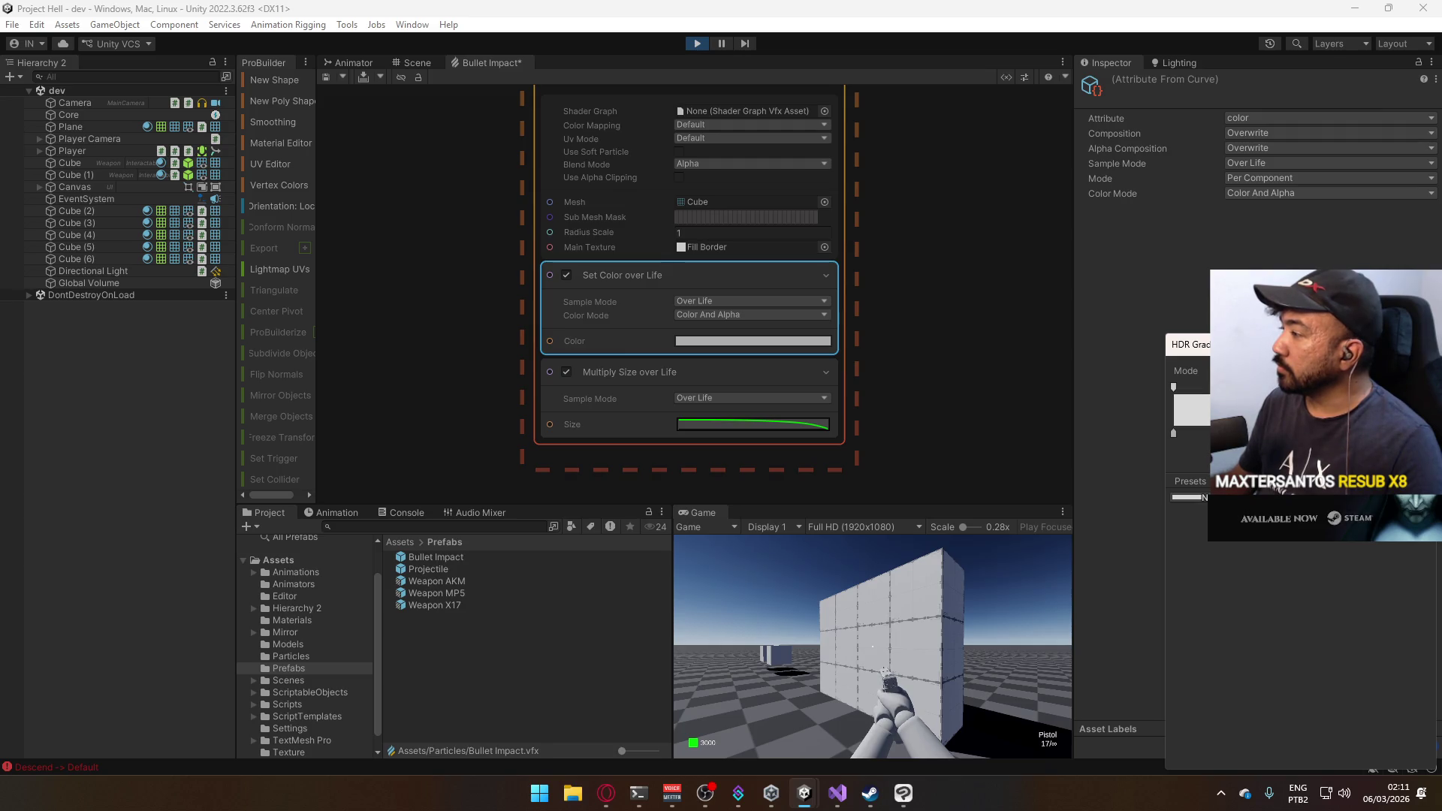
key(Escape)
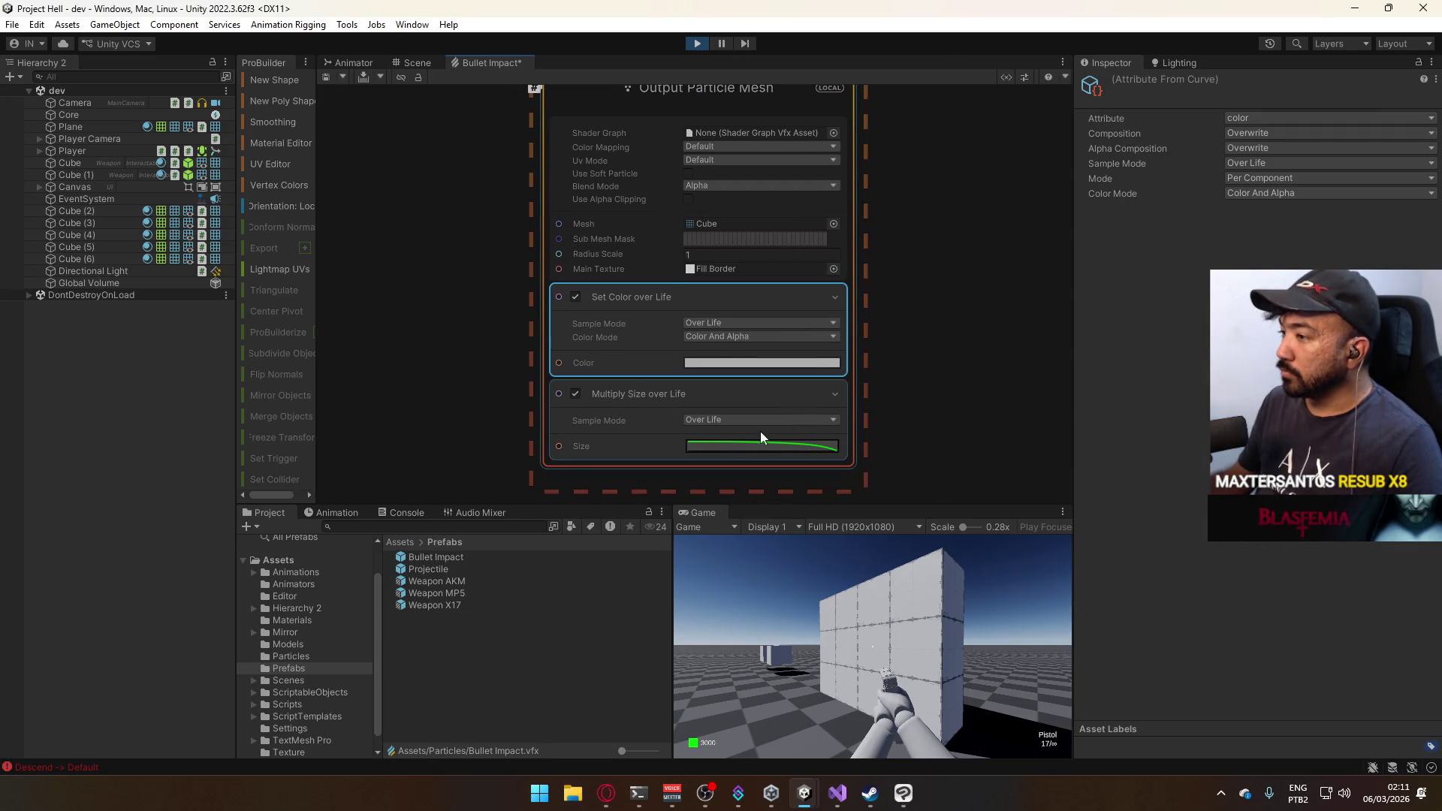
Inspect the size-over-life curve, then close it and scroll the graph.
click(760, 442)
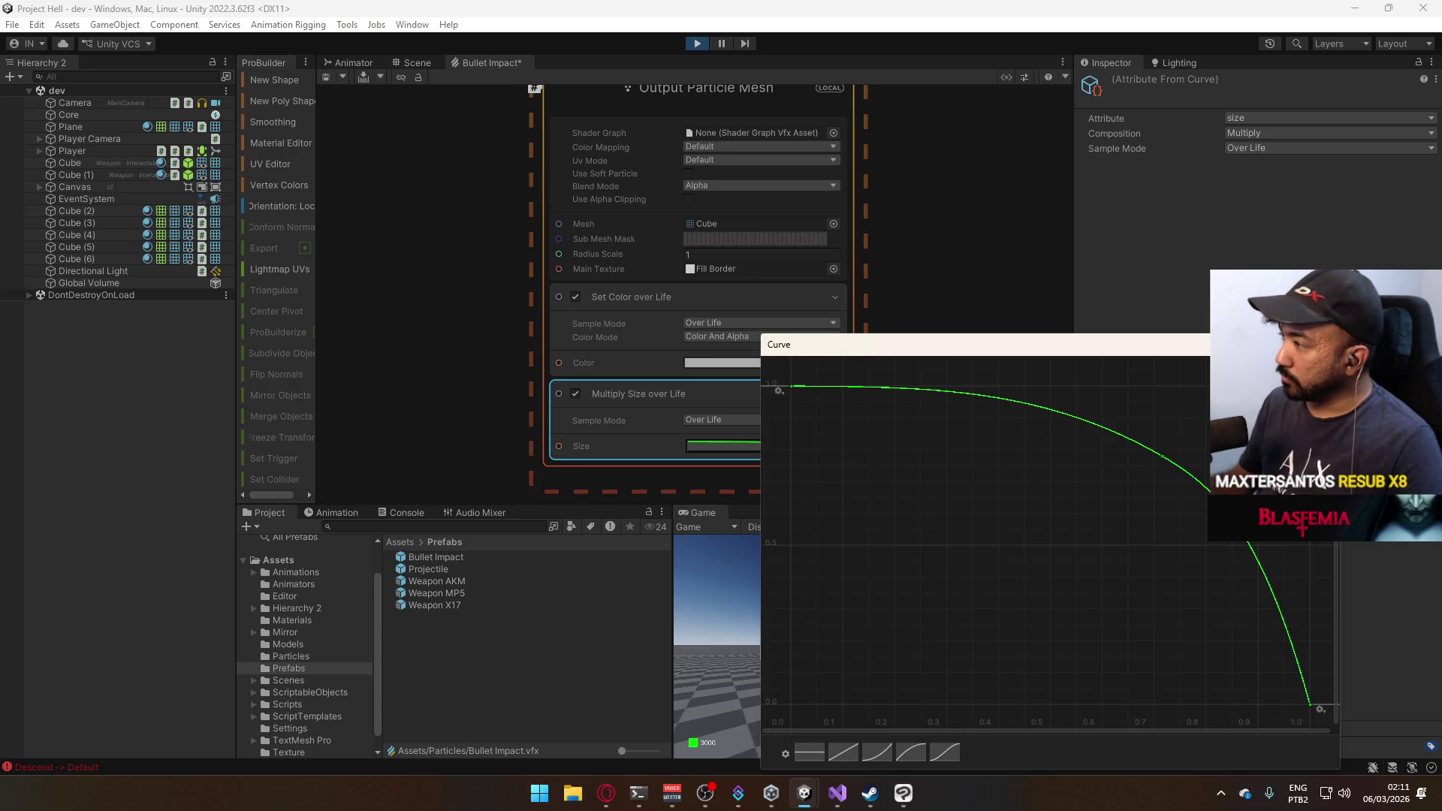
key(Escape)
scroll(948, 333, down, 2)
scroll(909, 277, down, 4)
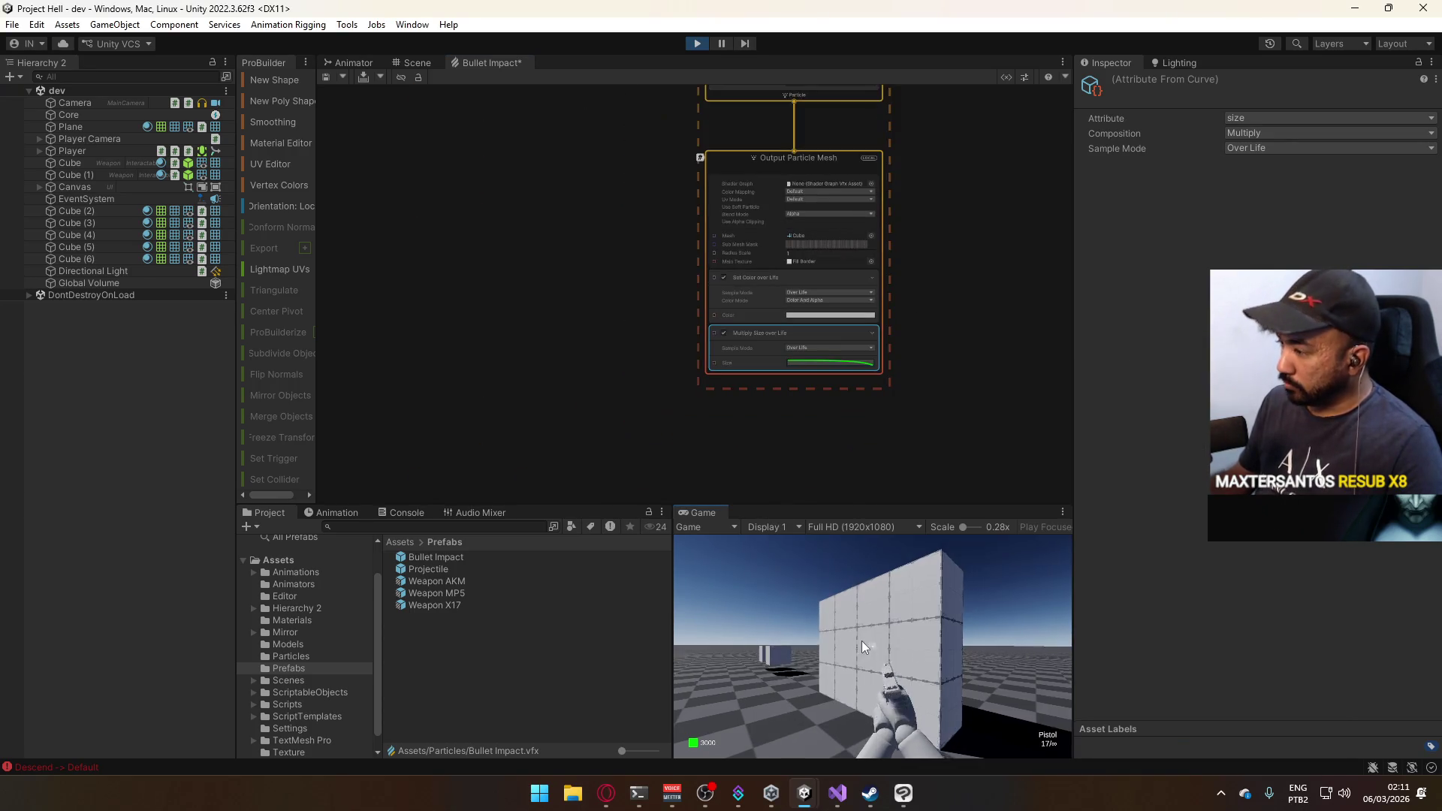
Fire several test shots at the wall in play mode.
click(932, 653)
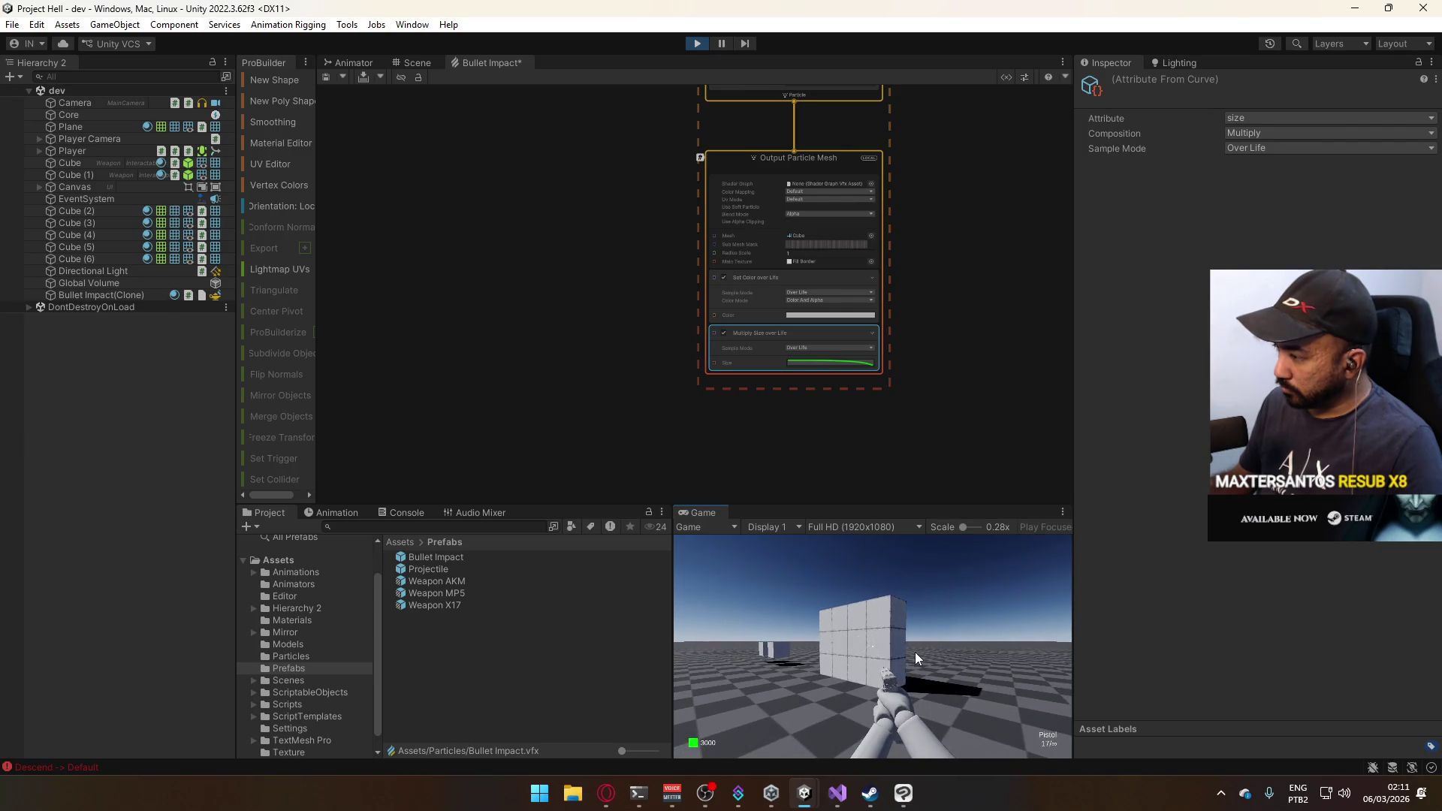
click(915, 651)
click(915, 652)
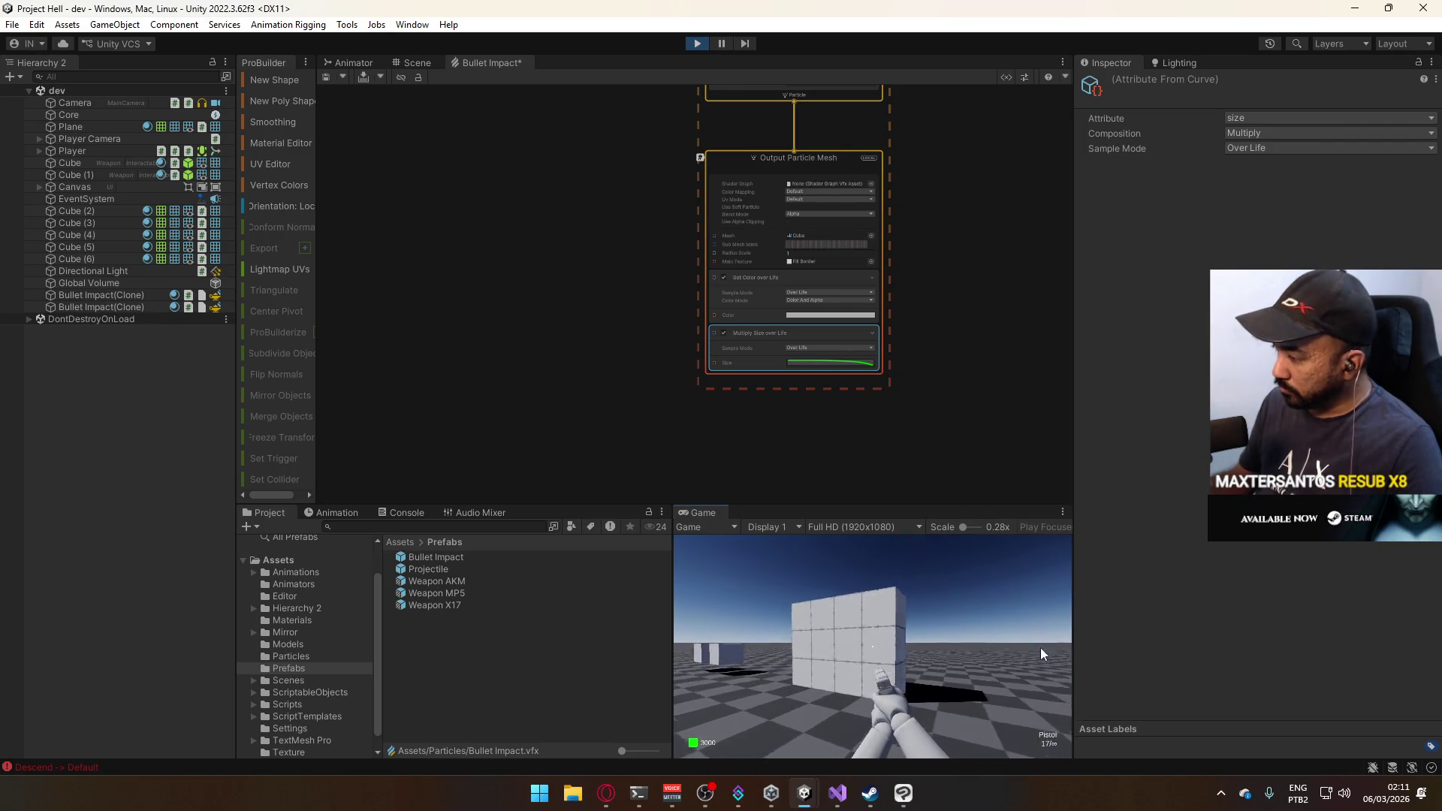
key(super)
key(Escape)
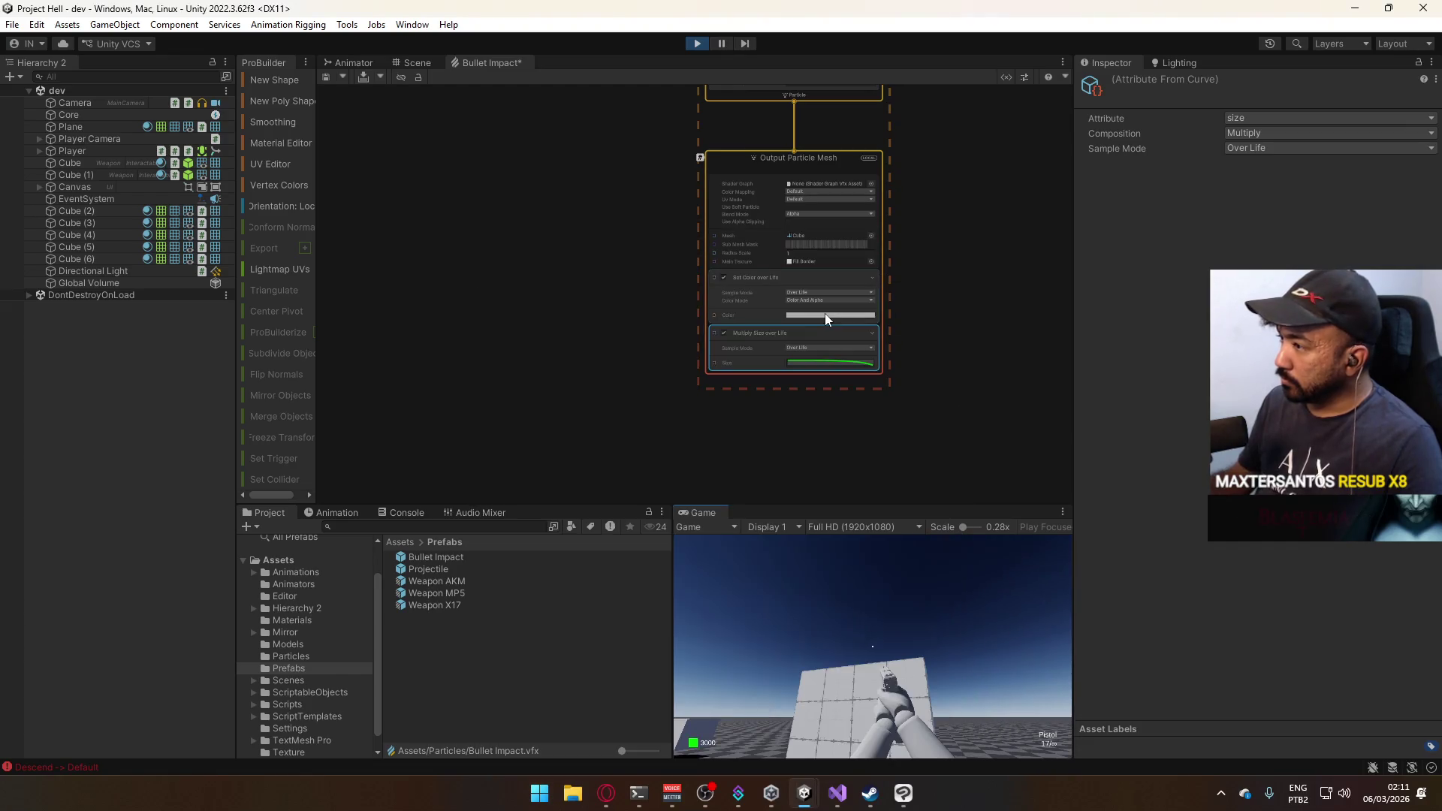
Set the Set Color over Life gradient colour's brightness V to 50.
click(824, 316)
double_click(1174, 434)
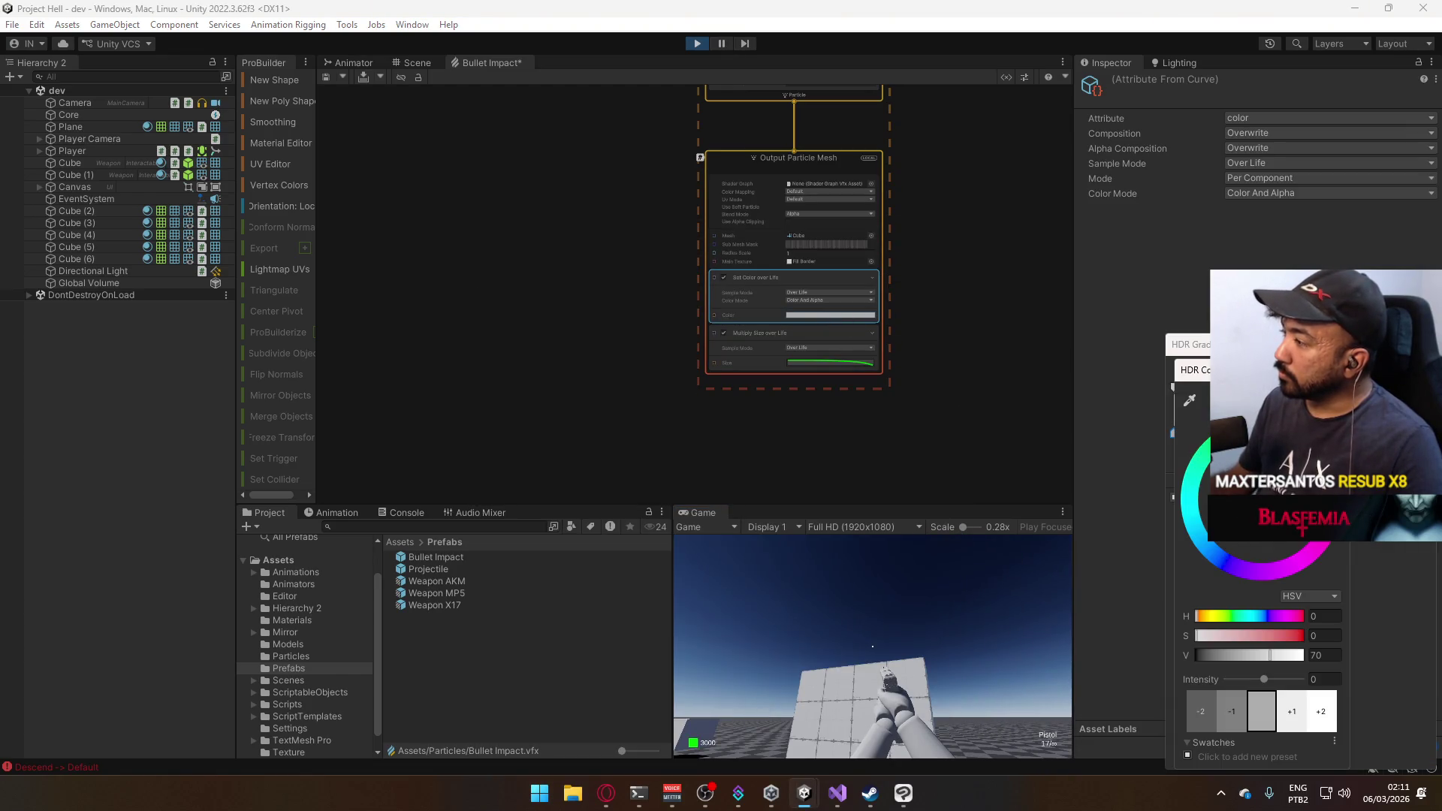
double_click(1323, 655)
text(50)
key(Return)
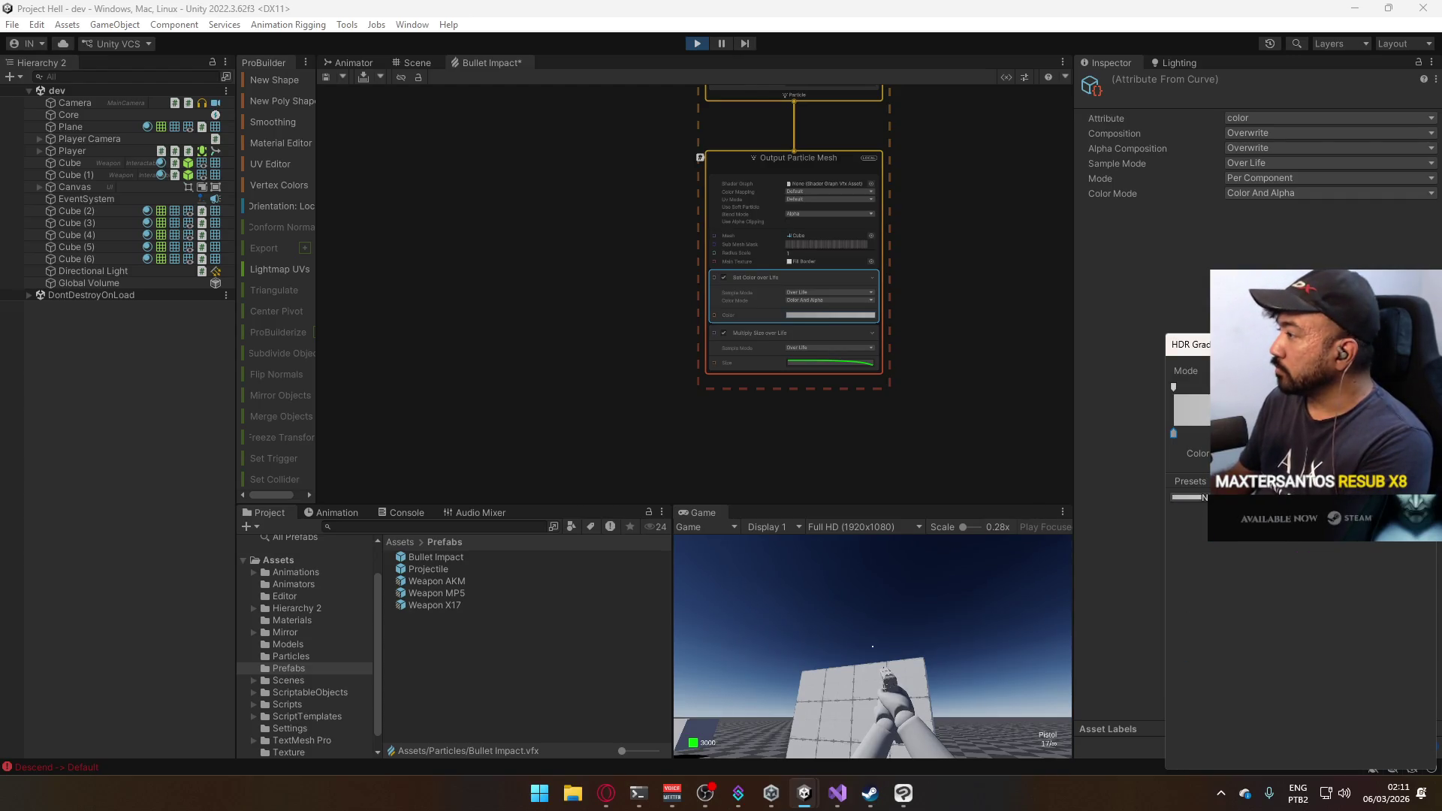
Select the Output Particle Mesh node and bring up its blend mode options.
scroll(827, 304, up, 3)
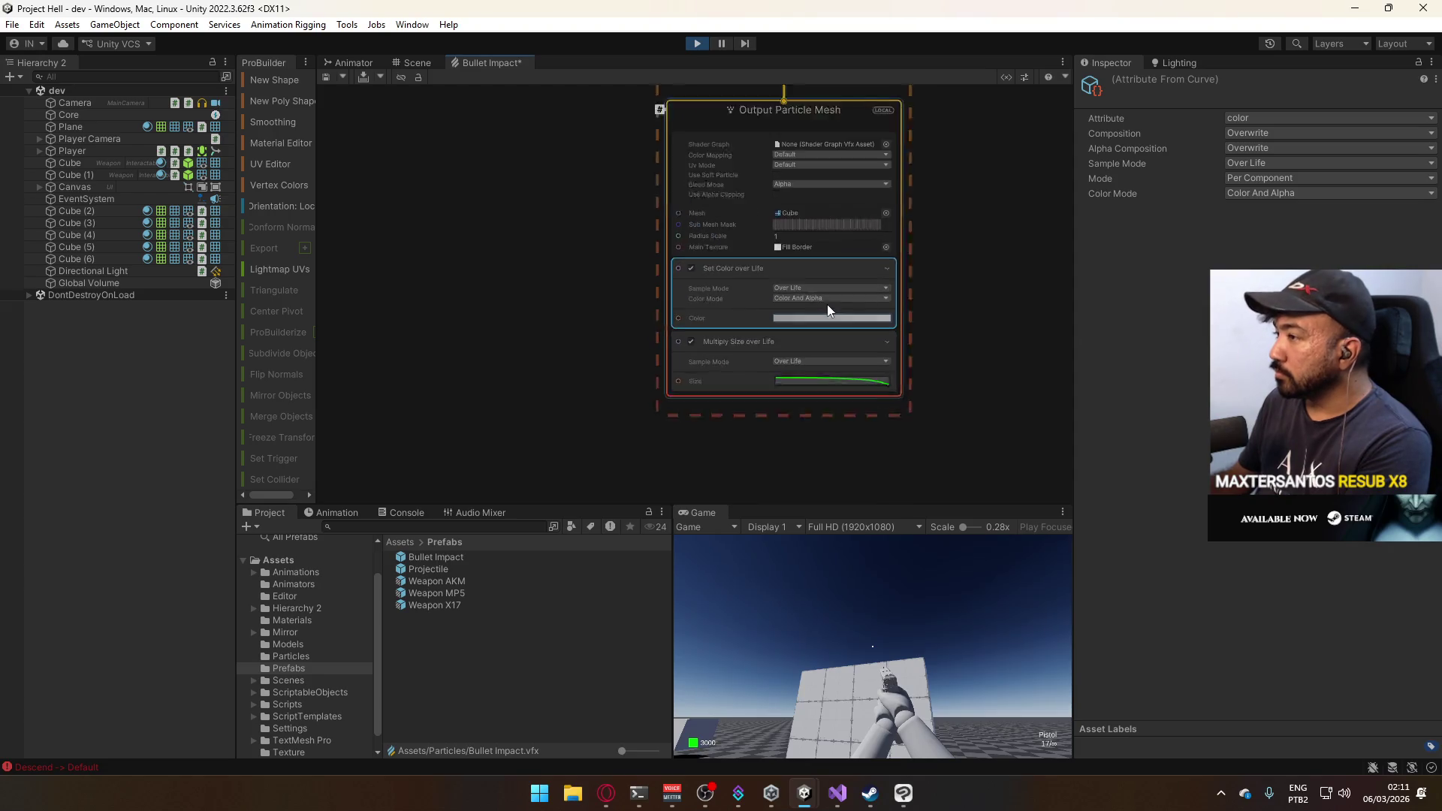
scroll(936, 239, down, 3)
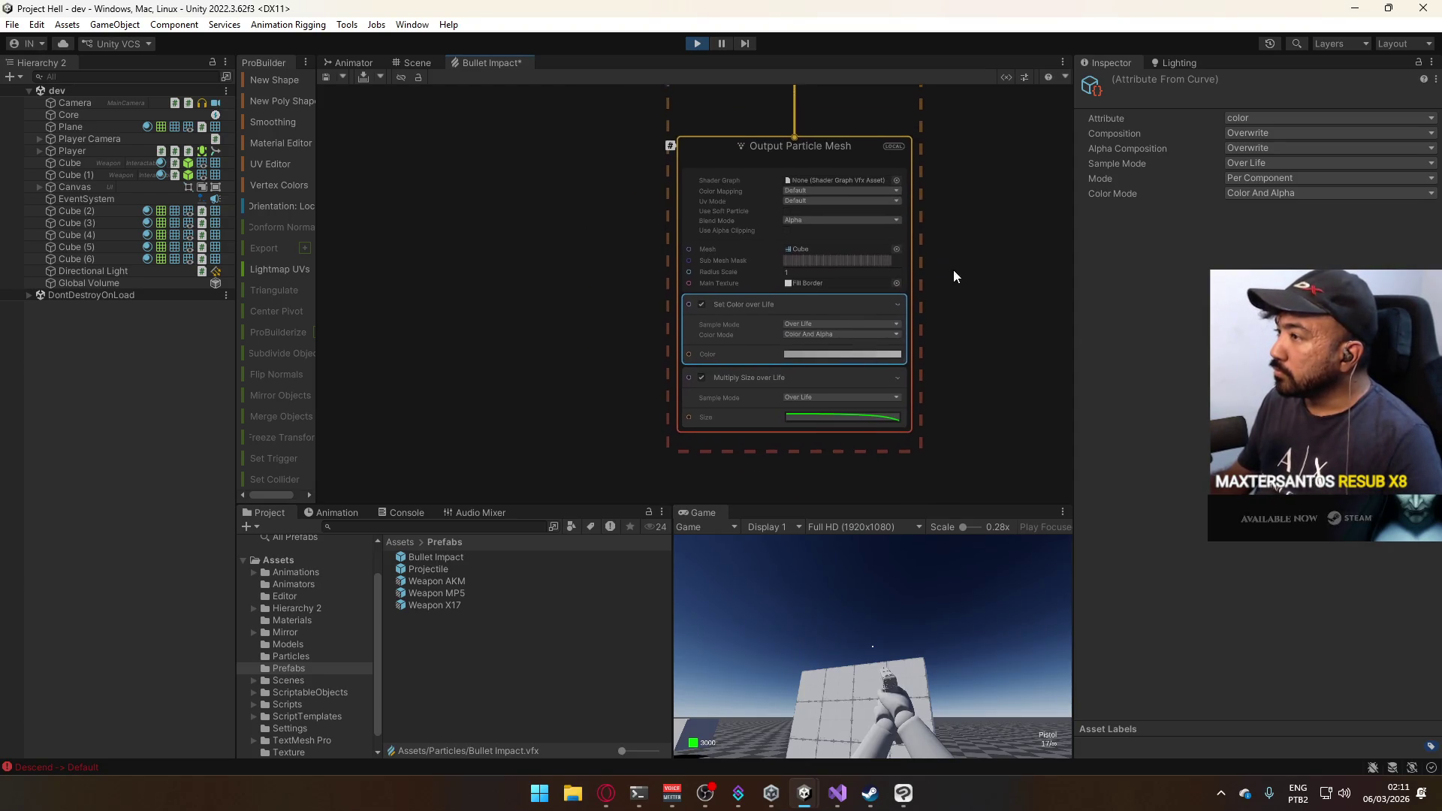
click(827, 221)
click(828, 223)
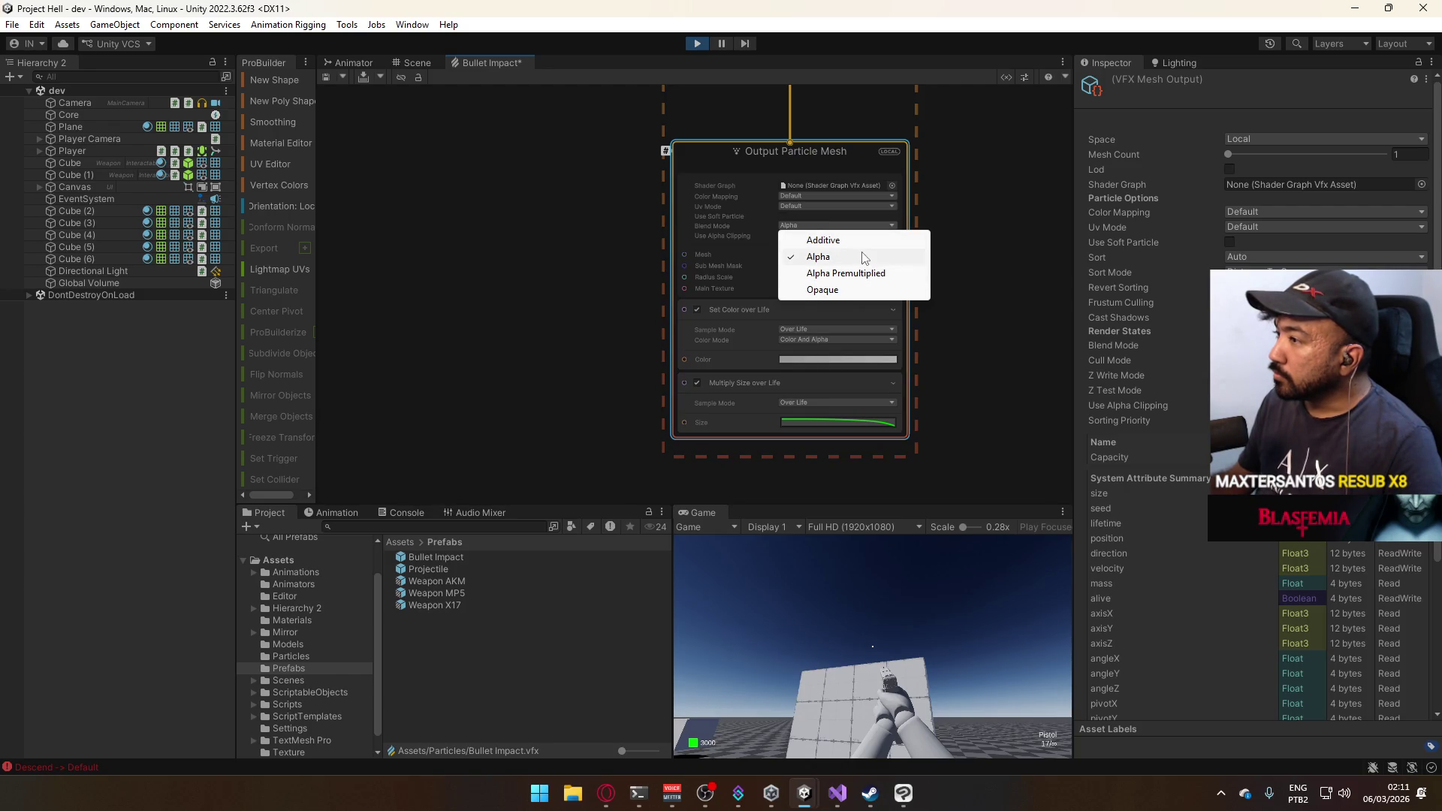
Switch the Output Particle Mesh blend mode to Additive and fire a test shot.
click(862, 239)
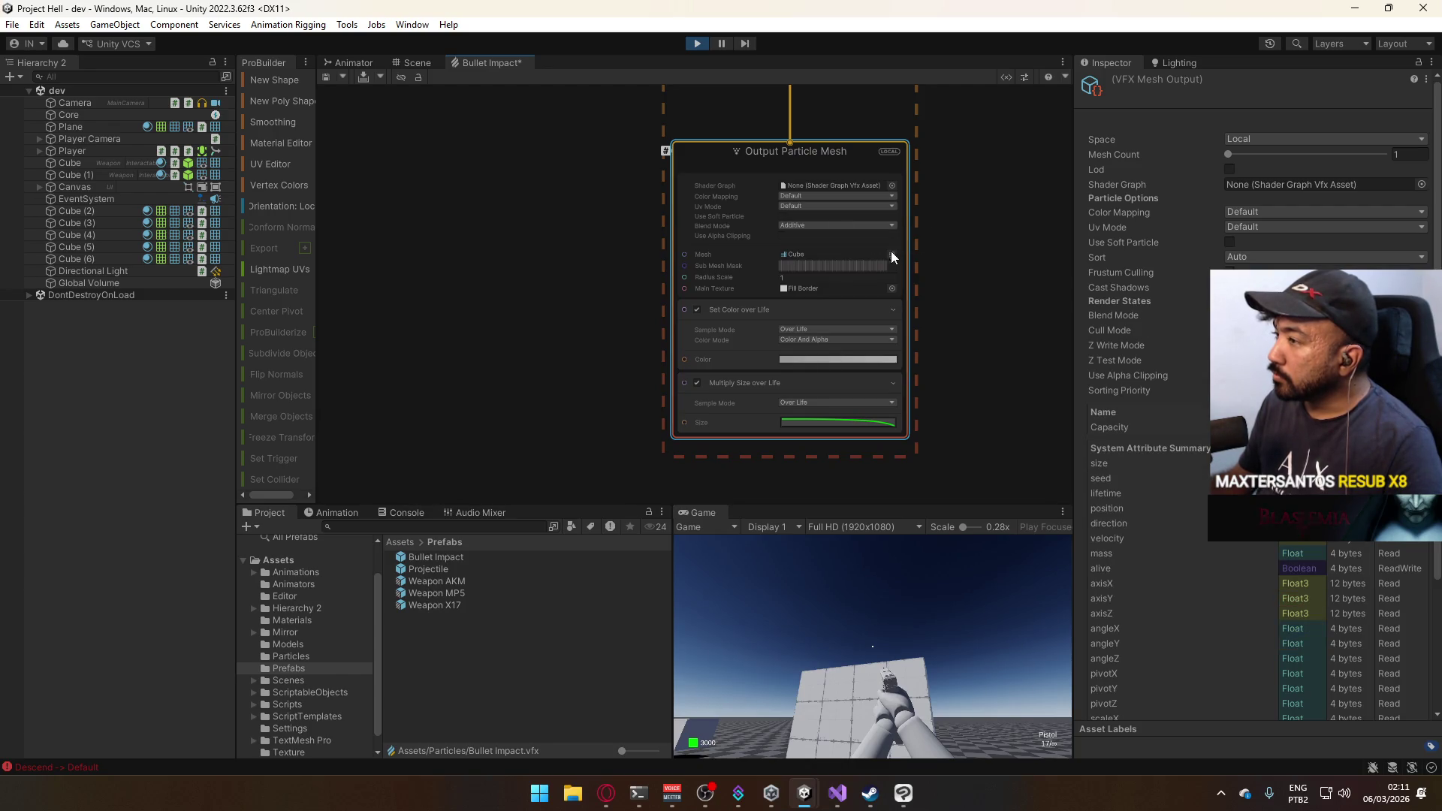
click(872, 698)
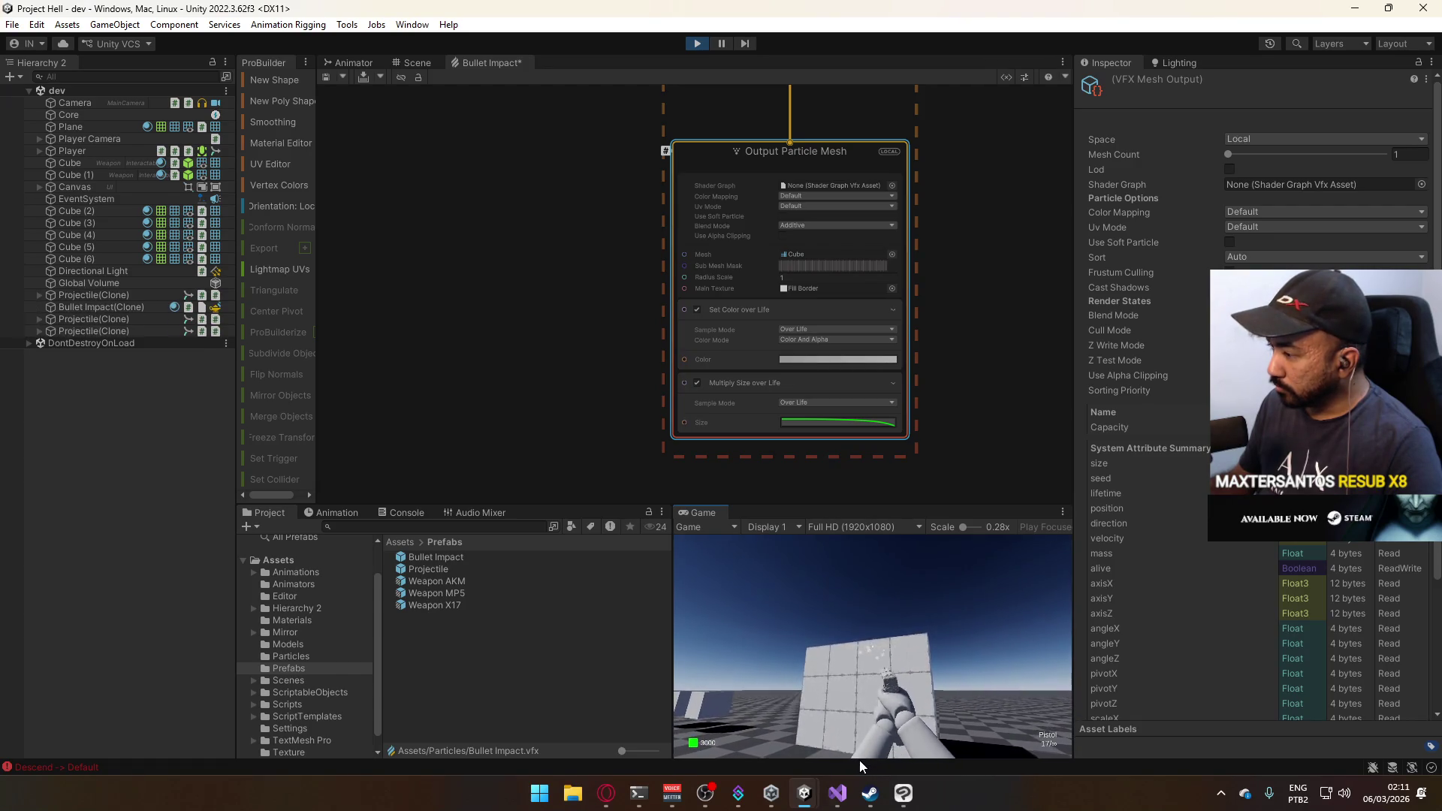
mouse_move(837, 793)
key(super)
key(super)
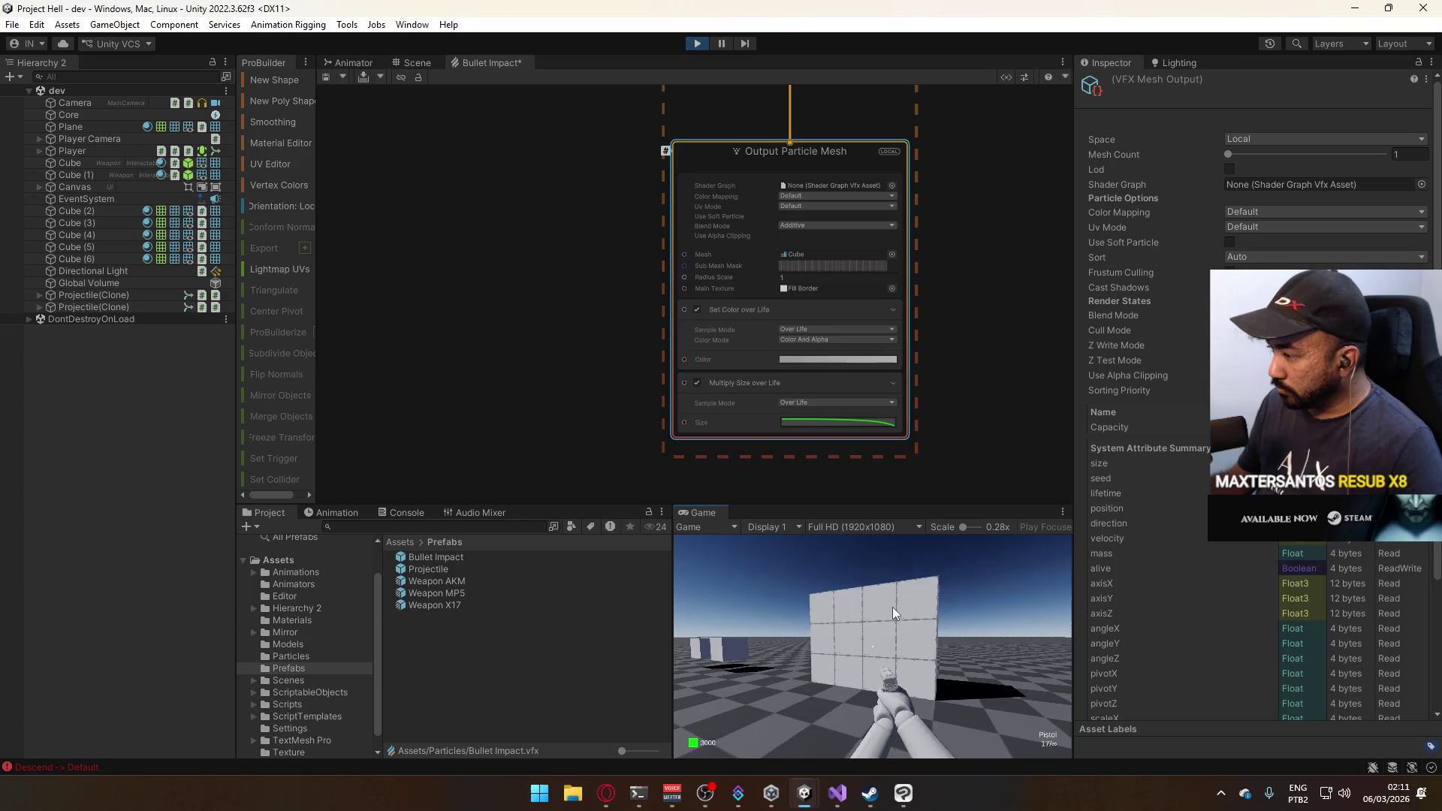
Shoot the walls repeatedly to watch Bullet Impact clones spawn, then reopen the colour gradient.
click(891, 608)
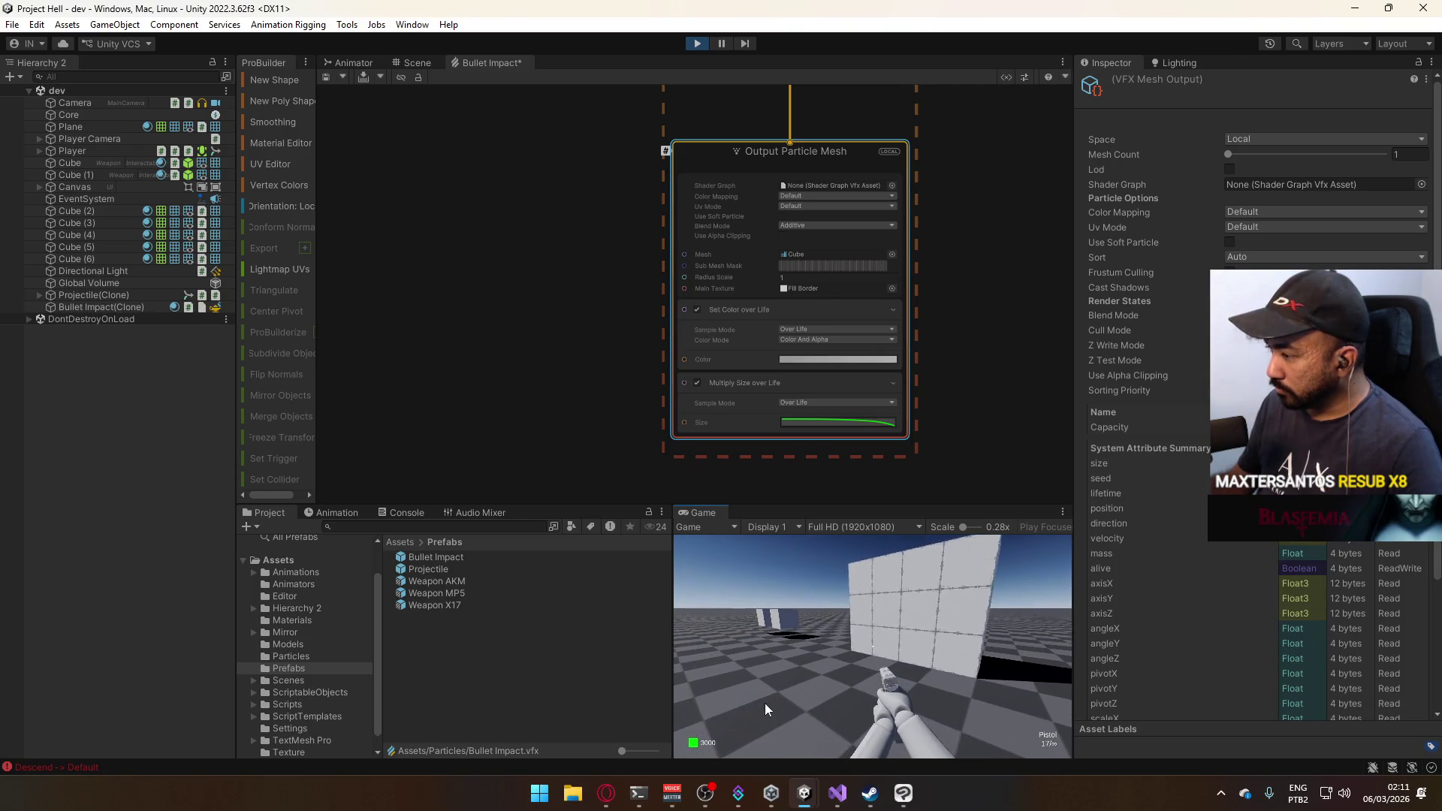
key(super)
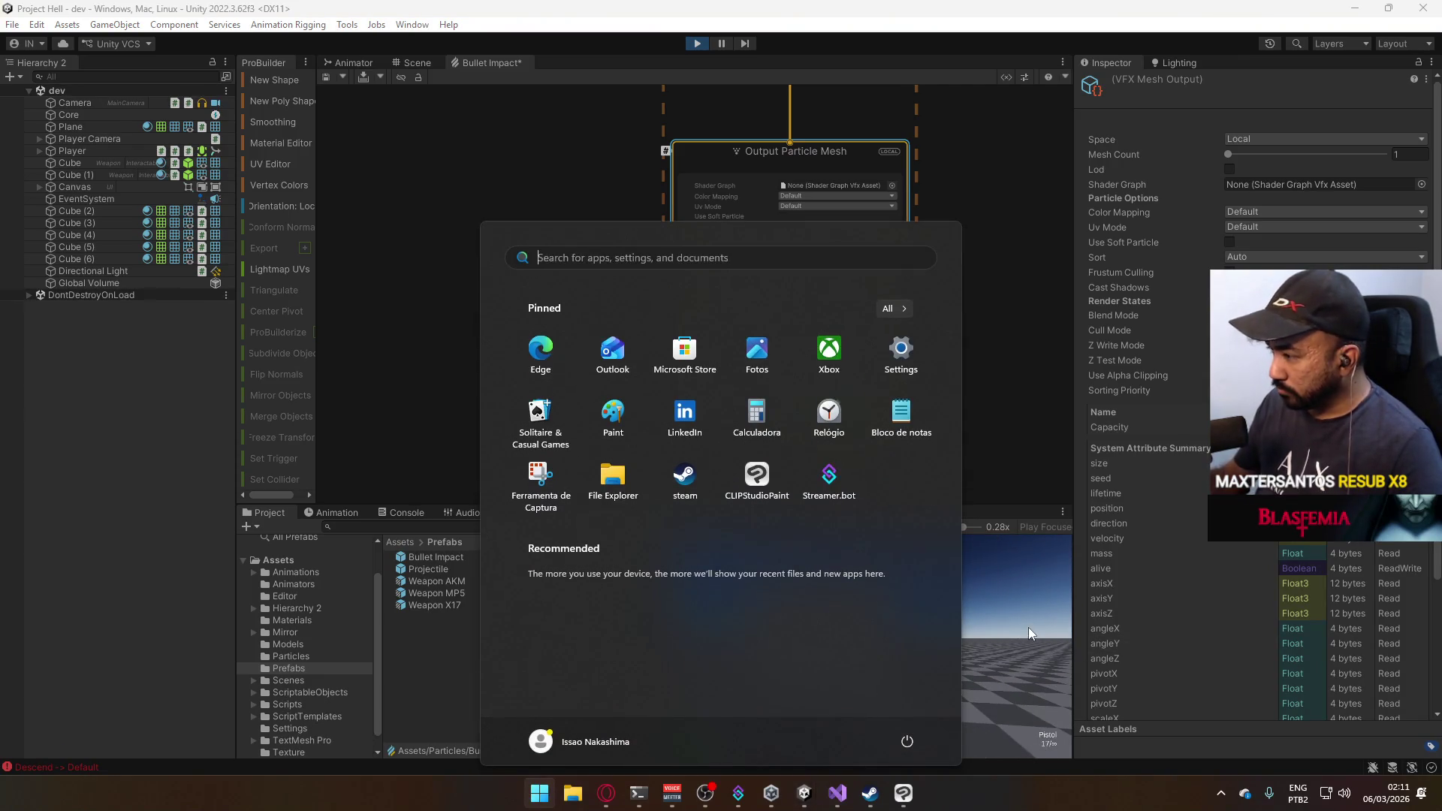
key(super)
click(811, 694)
key(super)
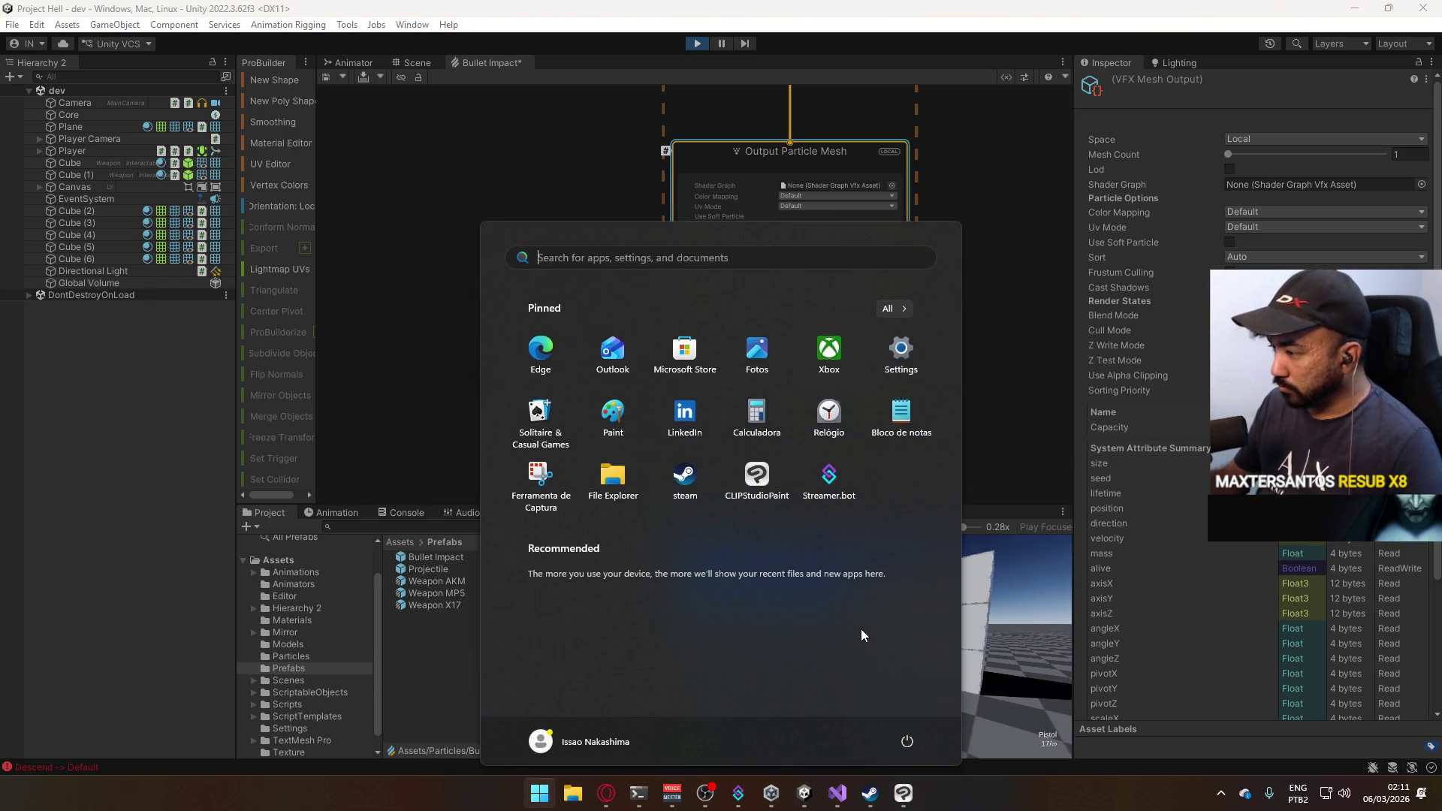
key(super)
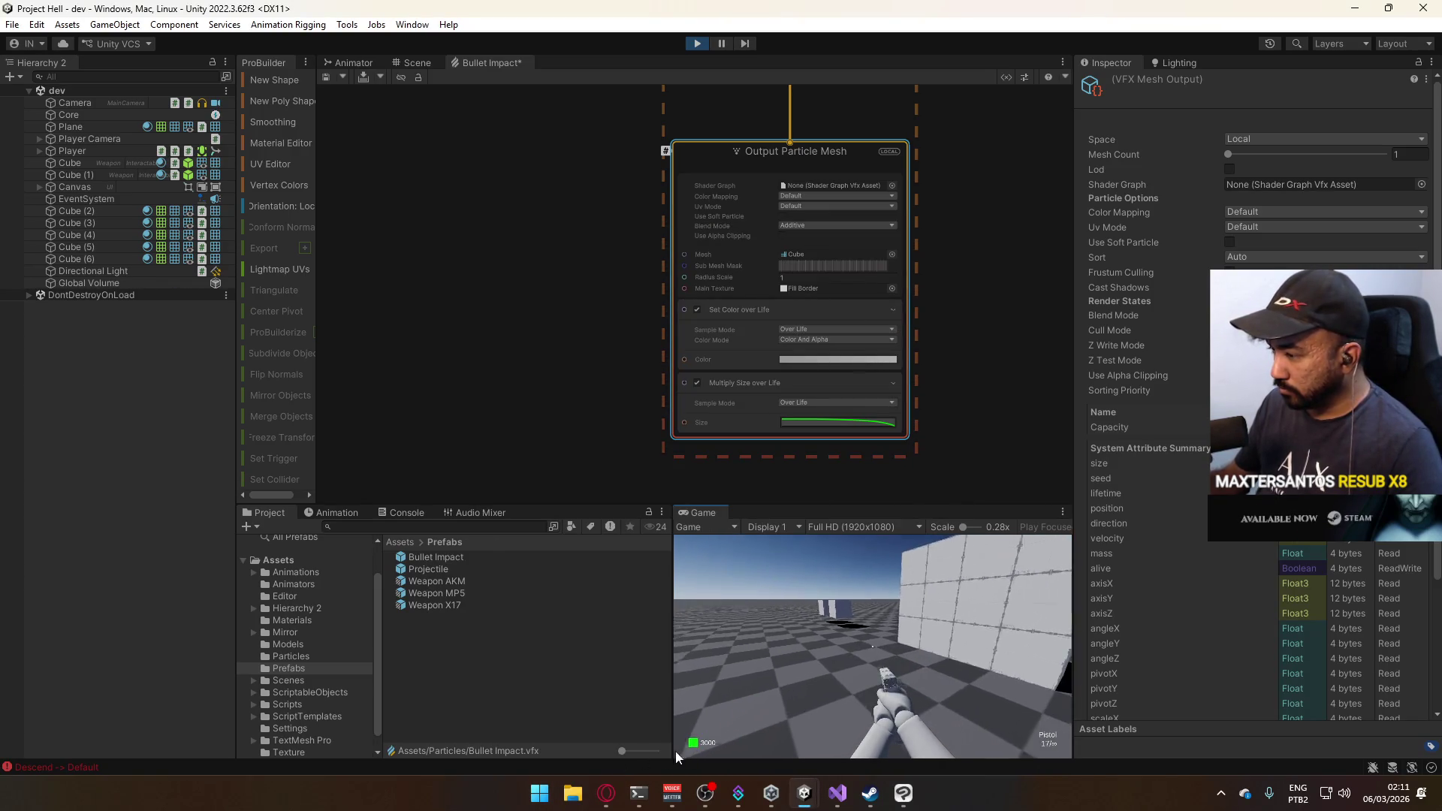
key(super)
key(super)
click(963, 672)
click(963, 673)
click(984, 646)
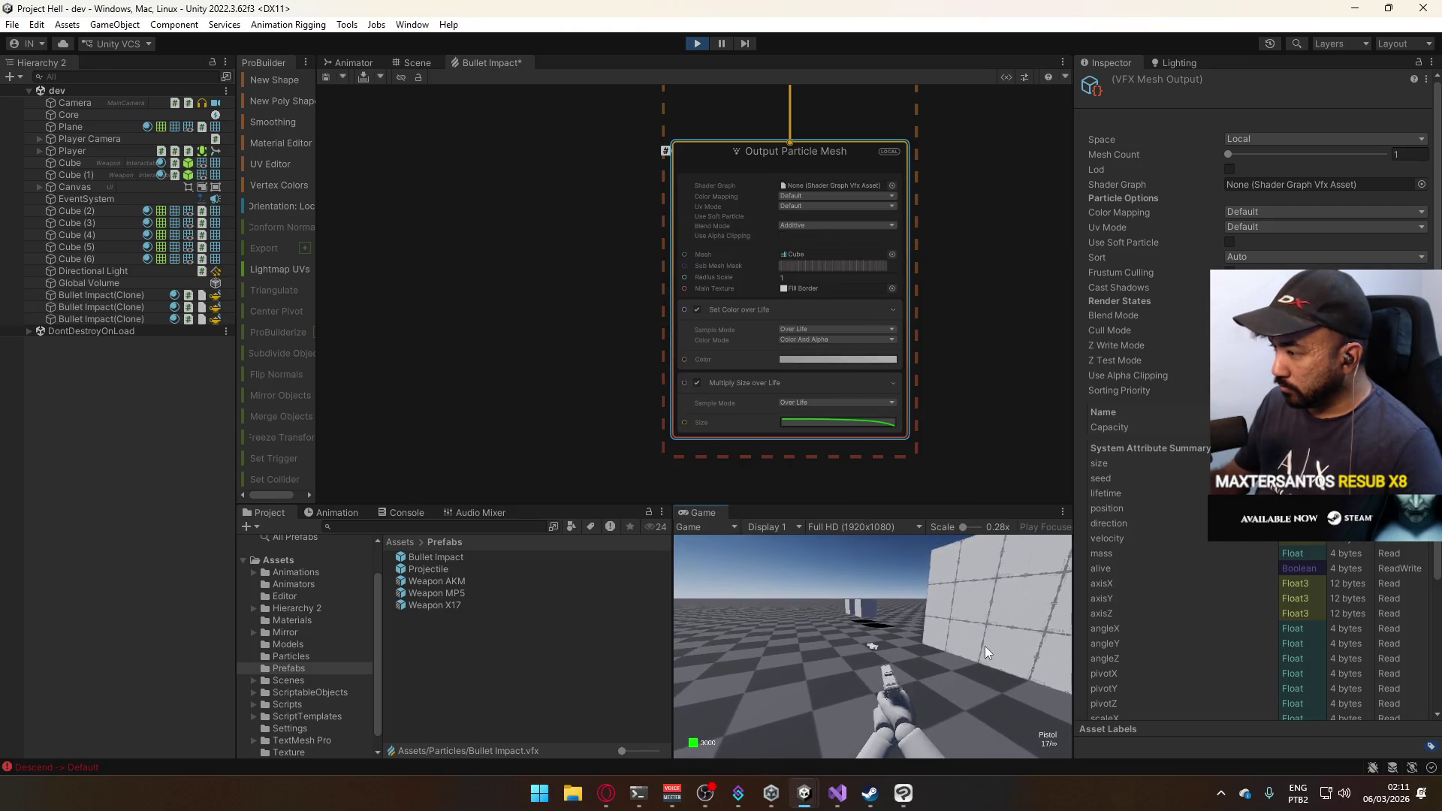
click(1025, 623)
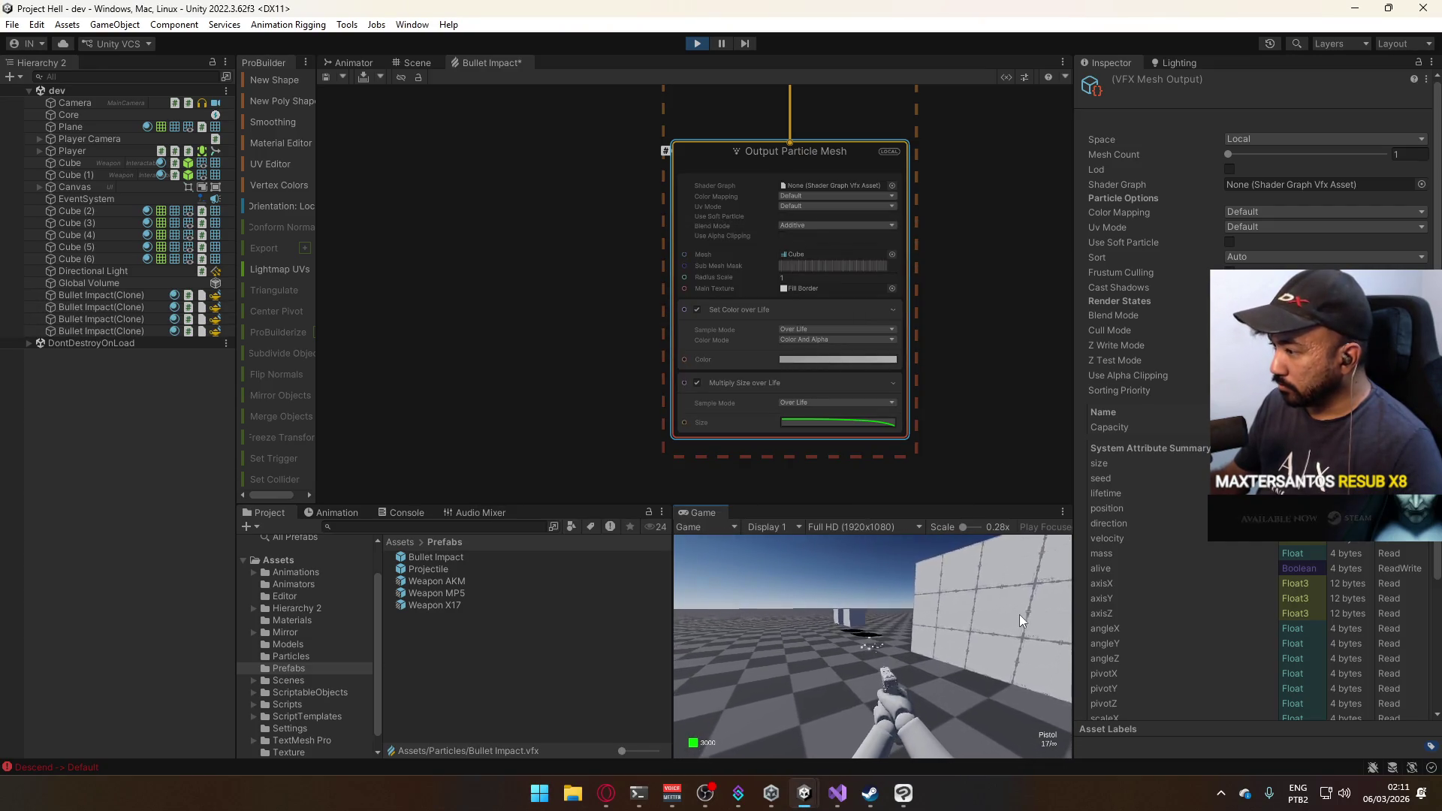
click(1047, 594)
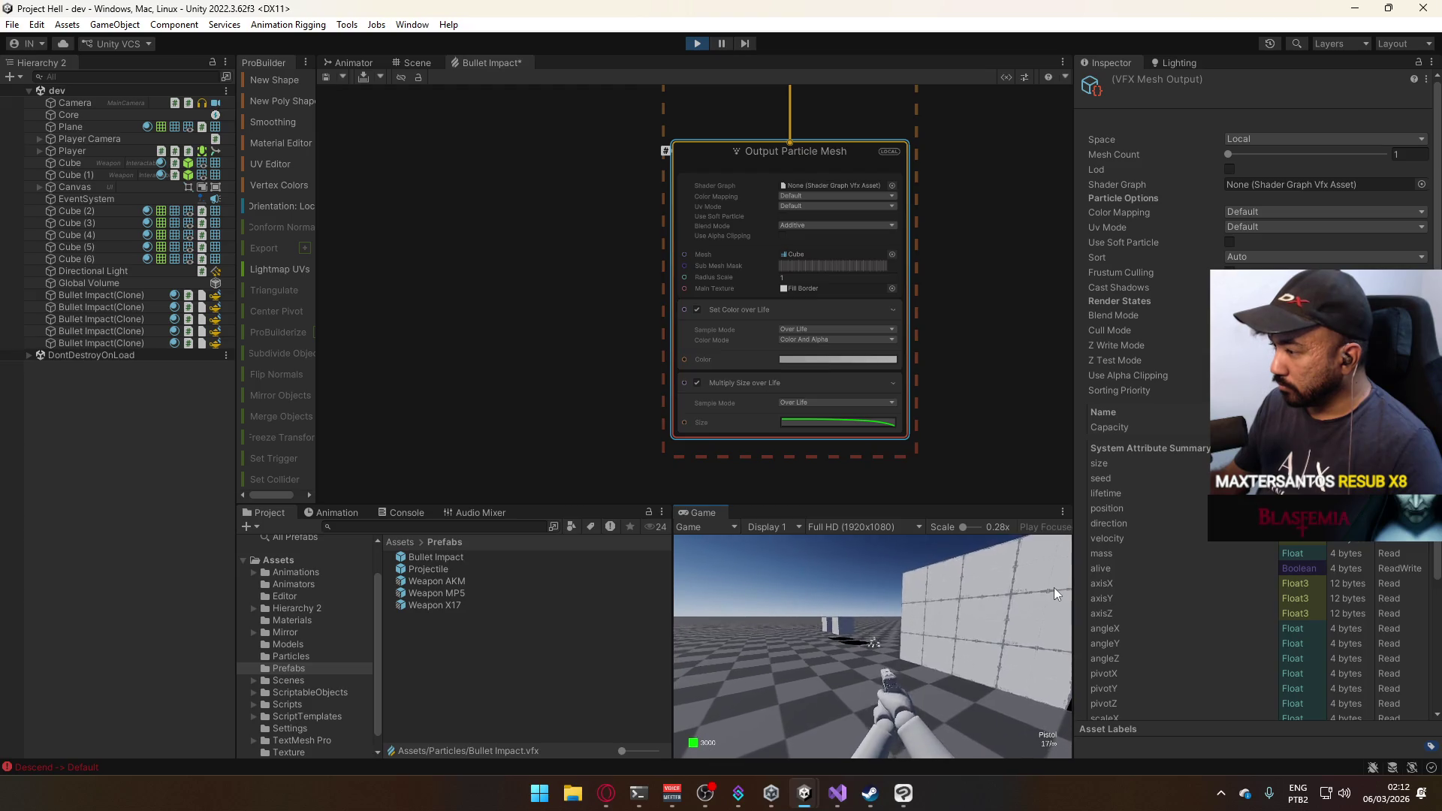
click(872, 611)
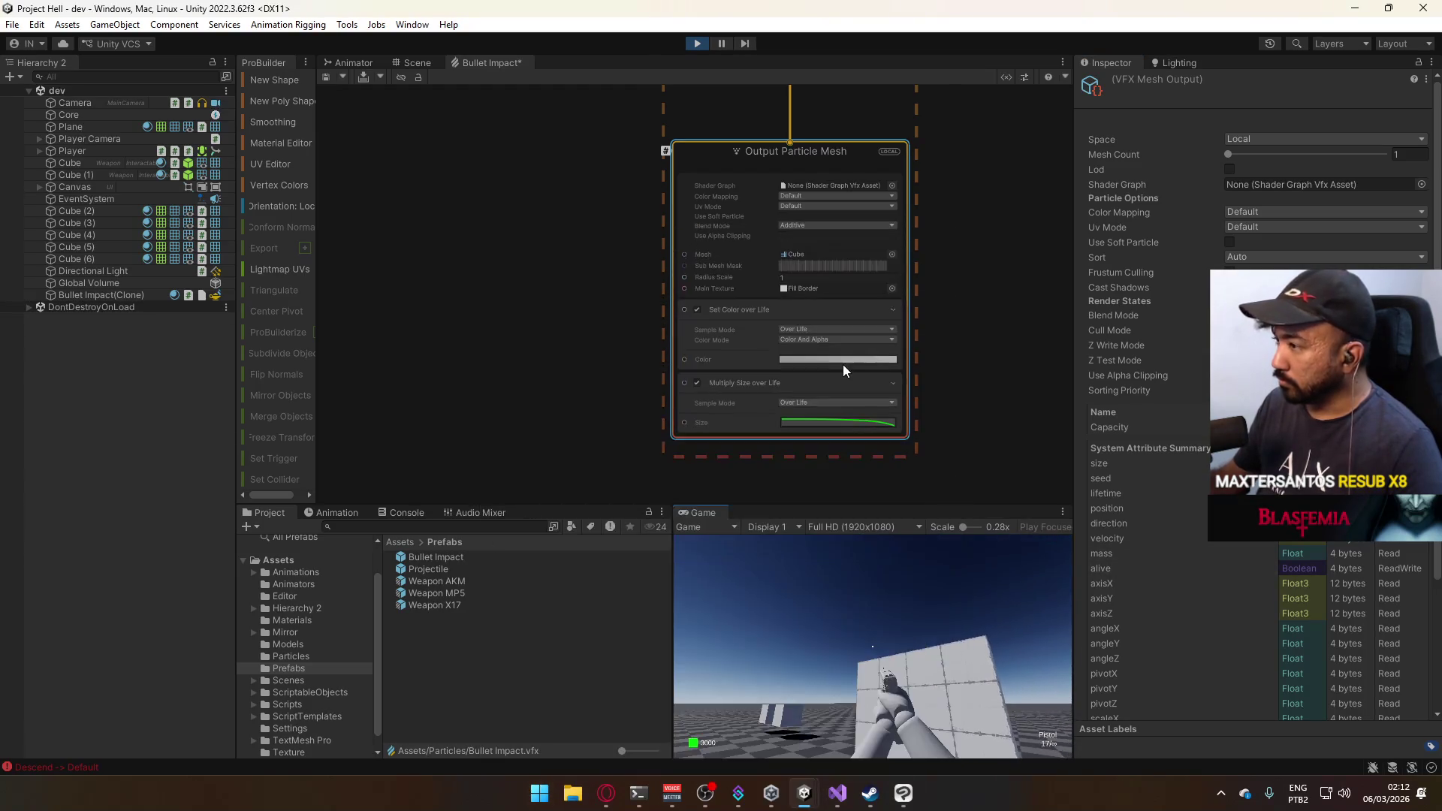
click(844, 360)
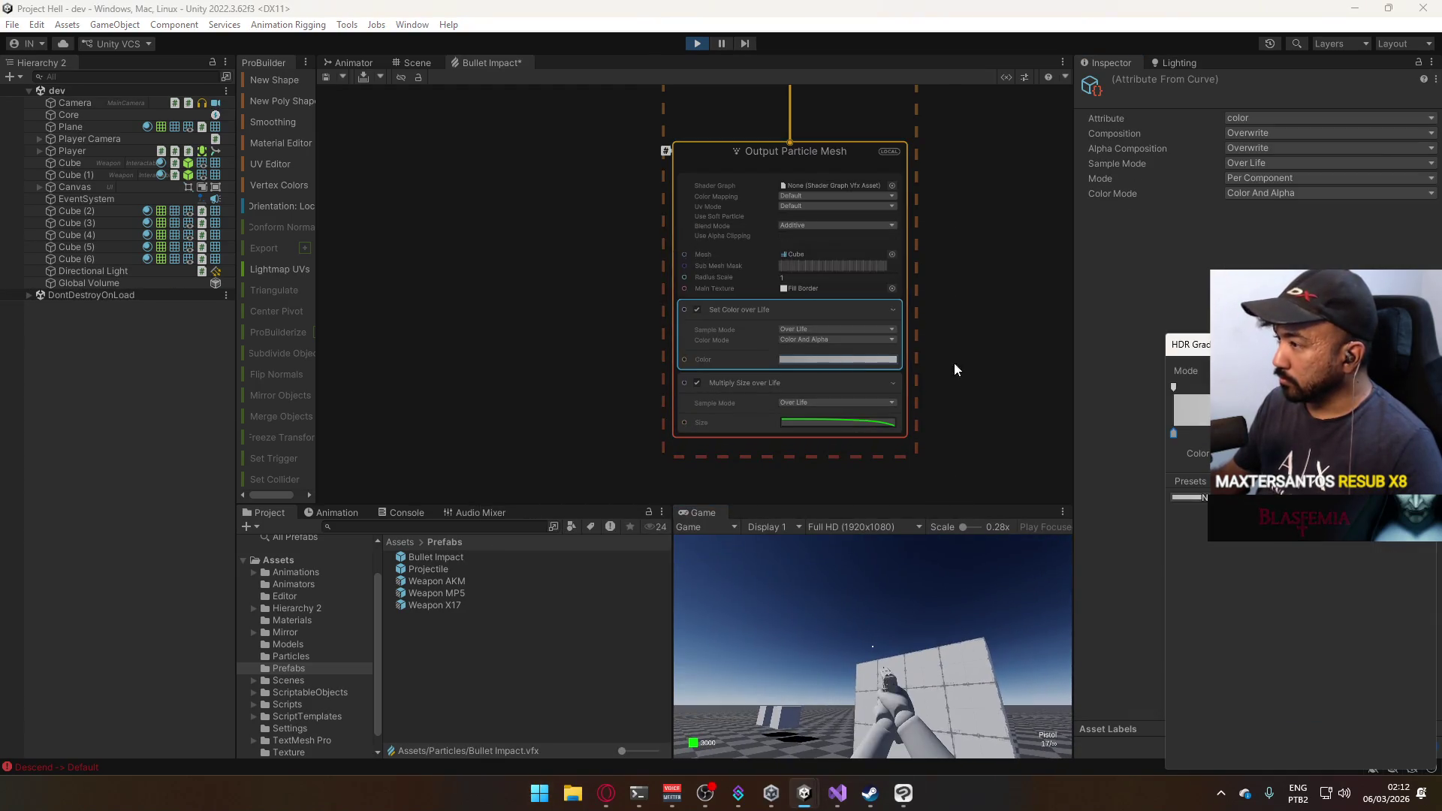
Darken the gradient colour key to a brightness V of 20.
double_click(1175, 437)
click(1321, 655)
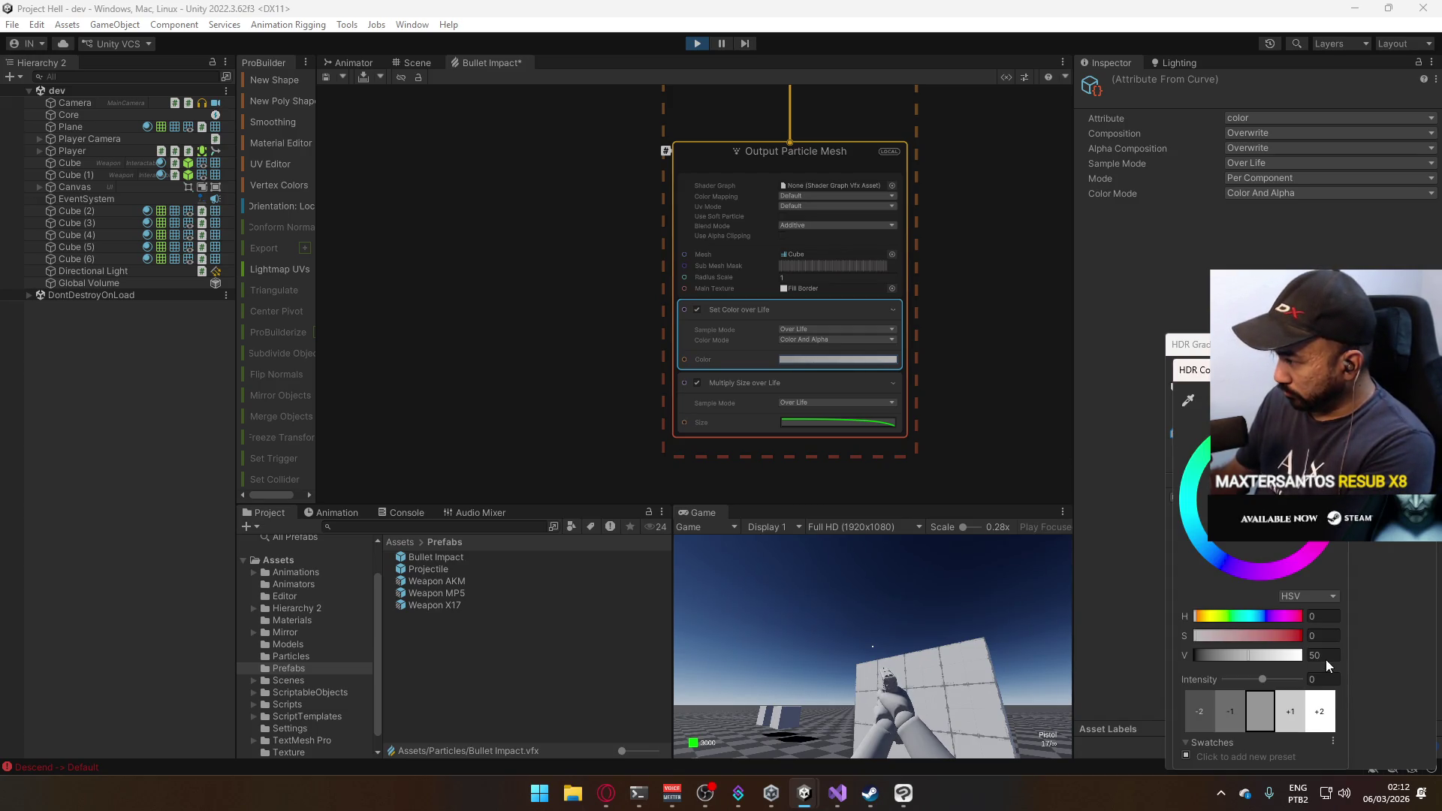
text(20)
key(Return)
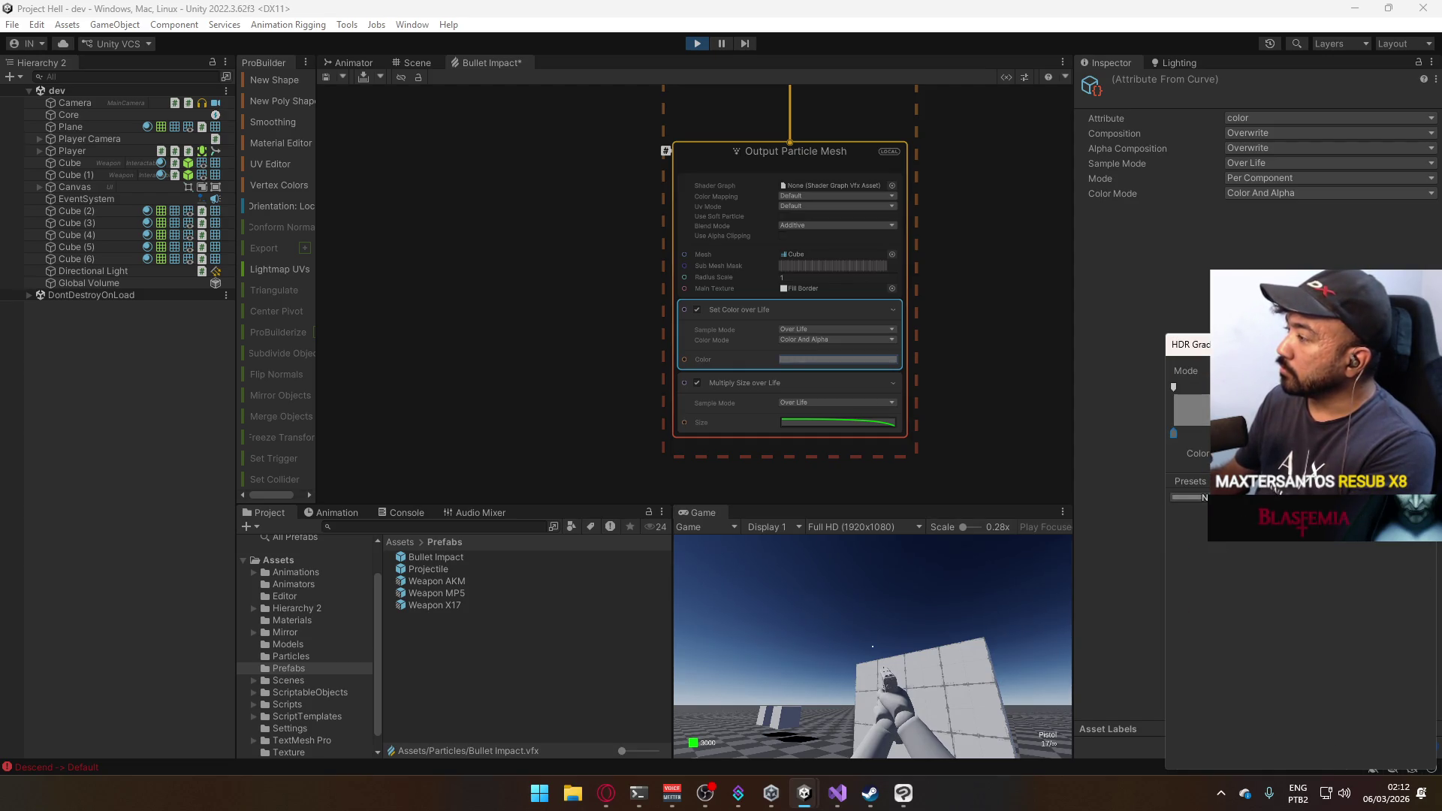
Close the gradient editor and fire three test shots at the wall.
click(864, 633)
click(864, 633)
click(875, 661)
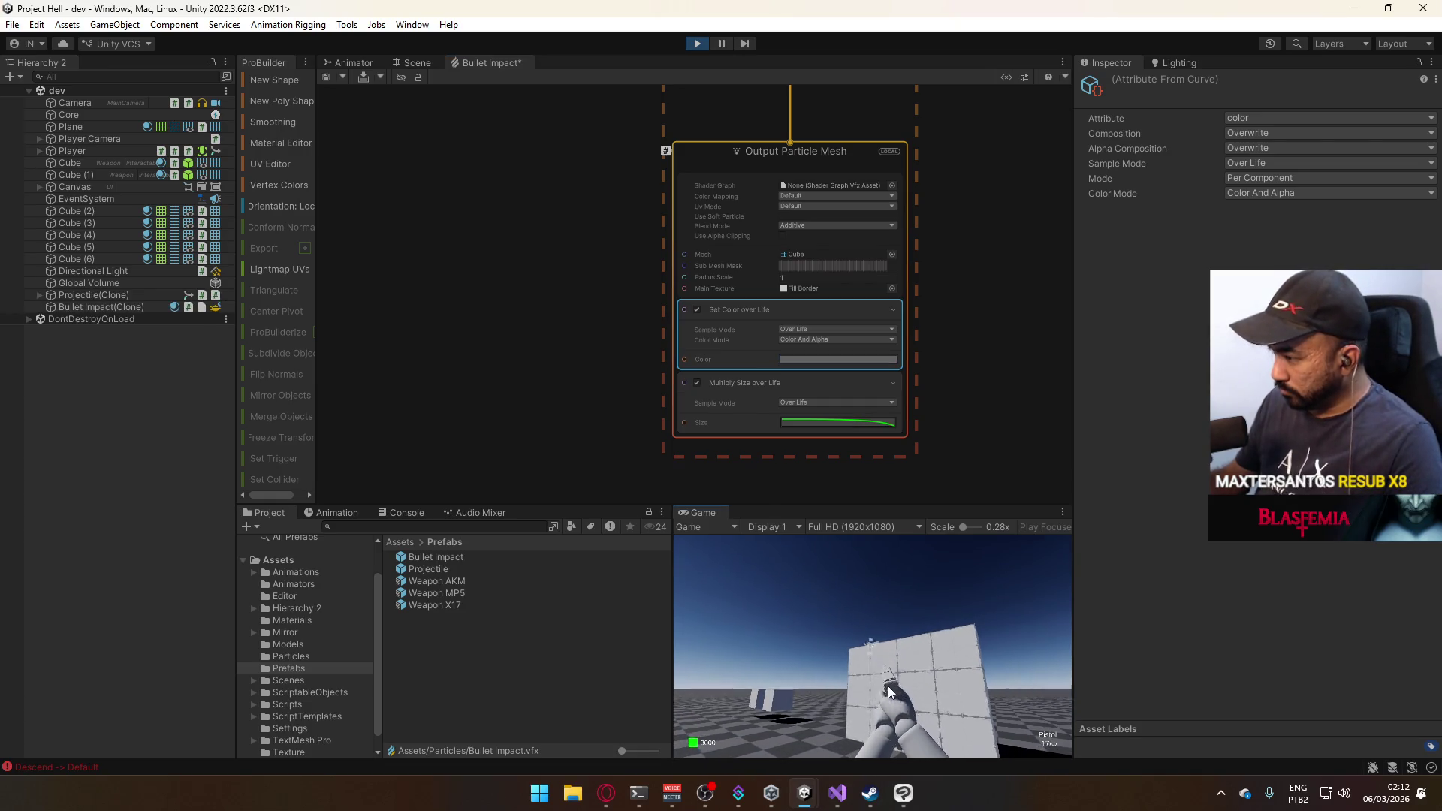
click(890, 694)
key(super)
click(706, 515)
Maximize the Game view, shoot the top of the wall, then restore the editor layout.
right_click(706, 515)
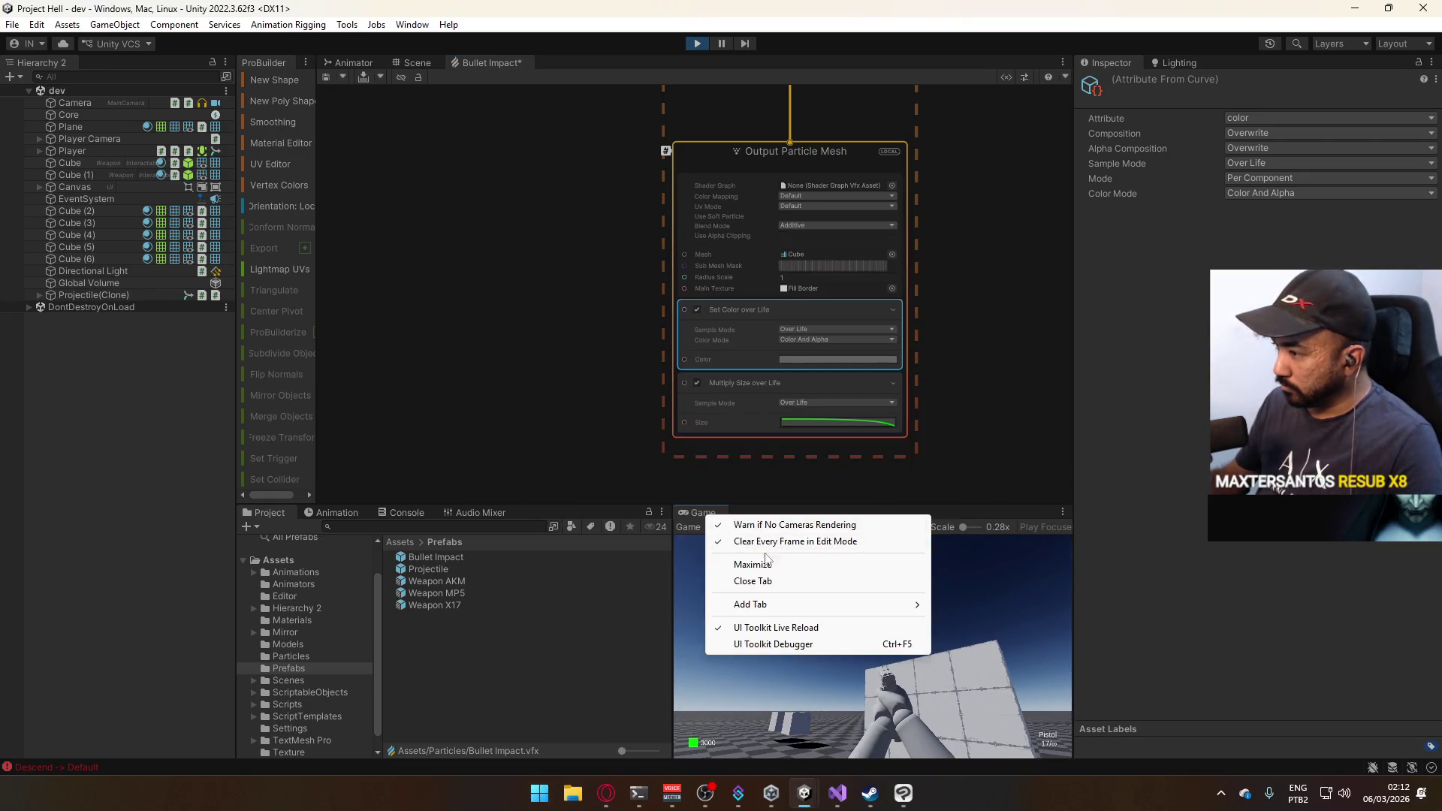
click(812, 569)
click(828, 575)
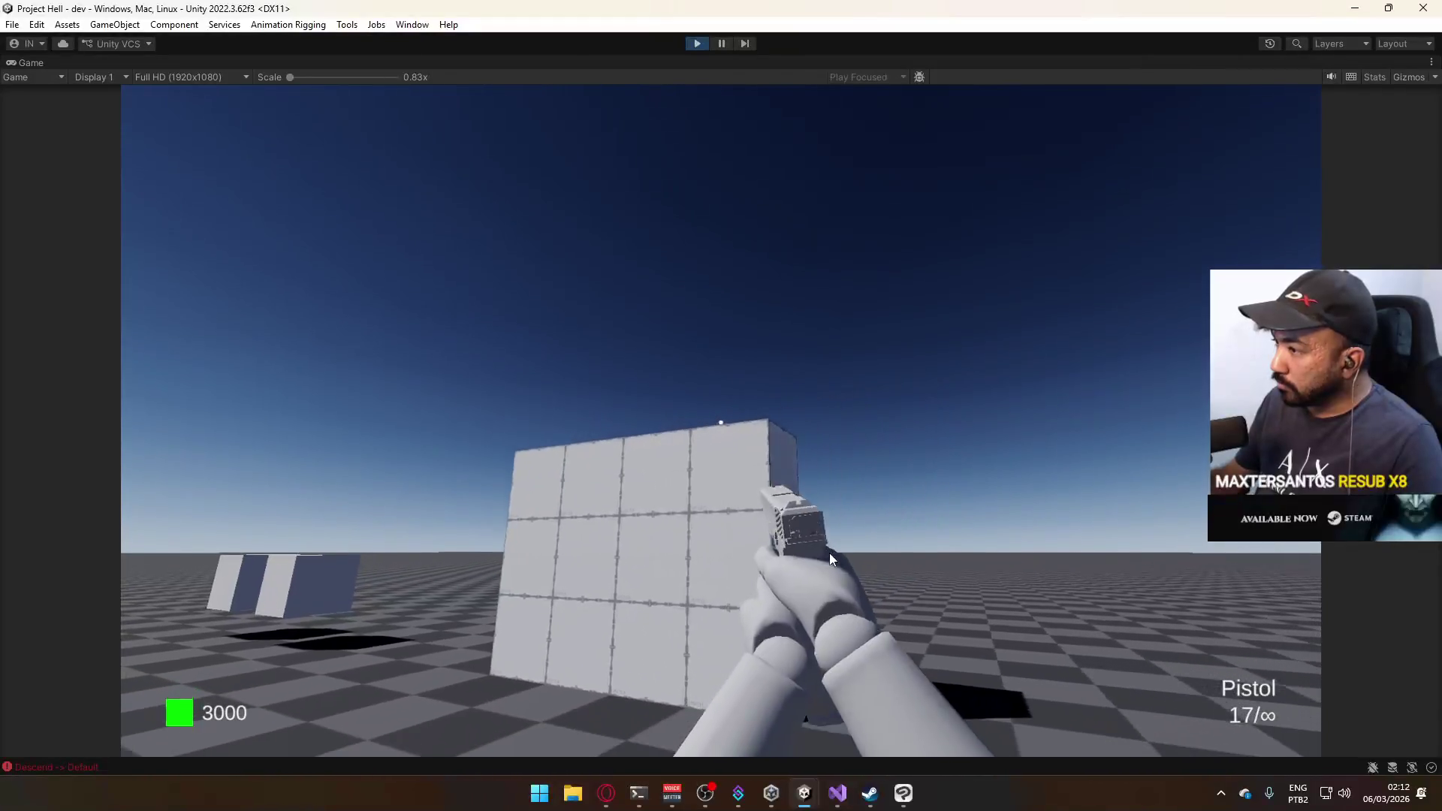
key(super)
click(814, 64)
right_click(814, 65)
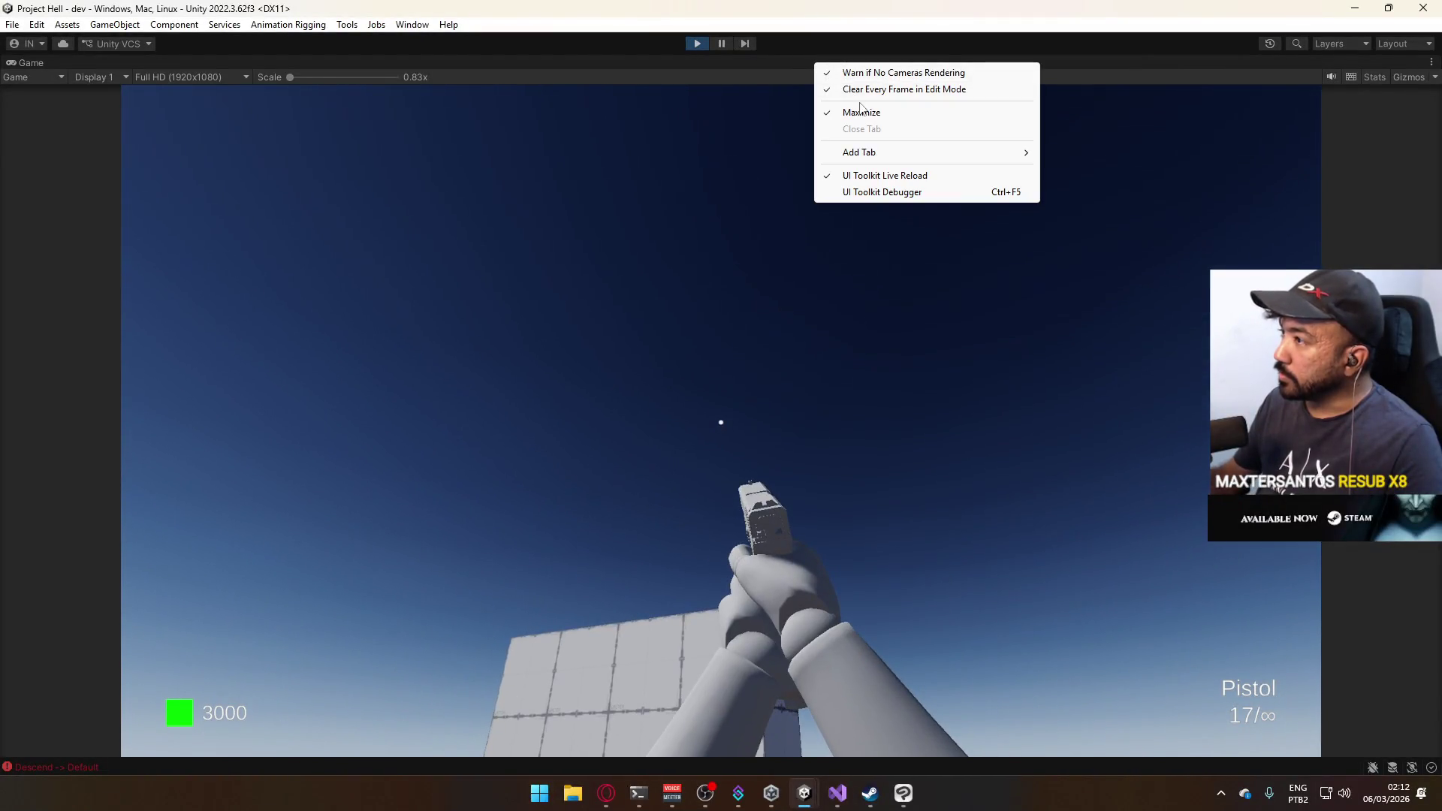
click(857, 113)
key(super)
key(super)
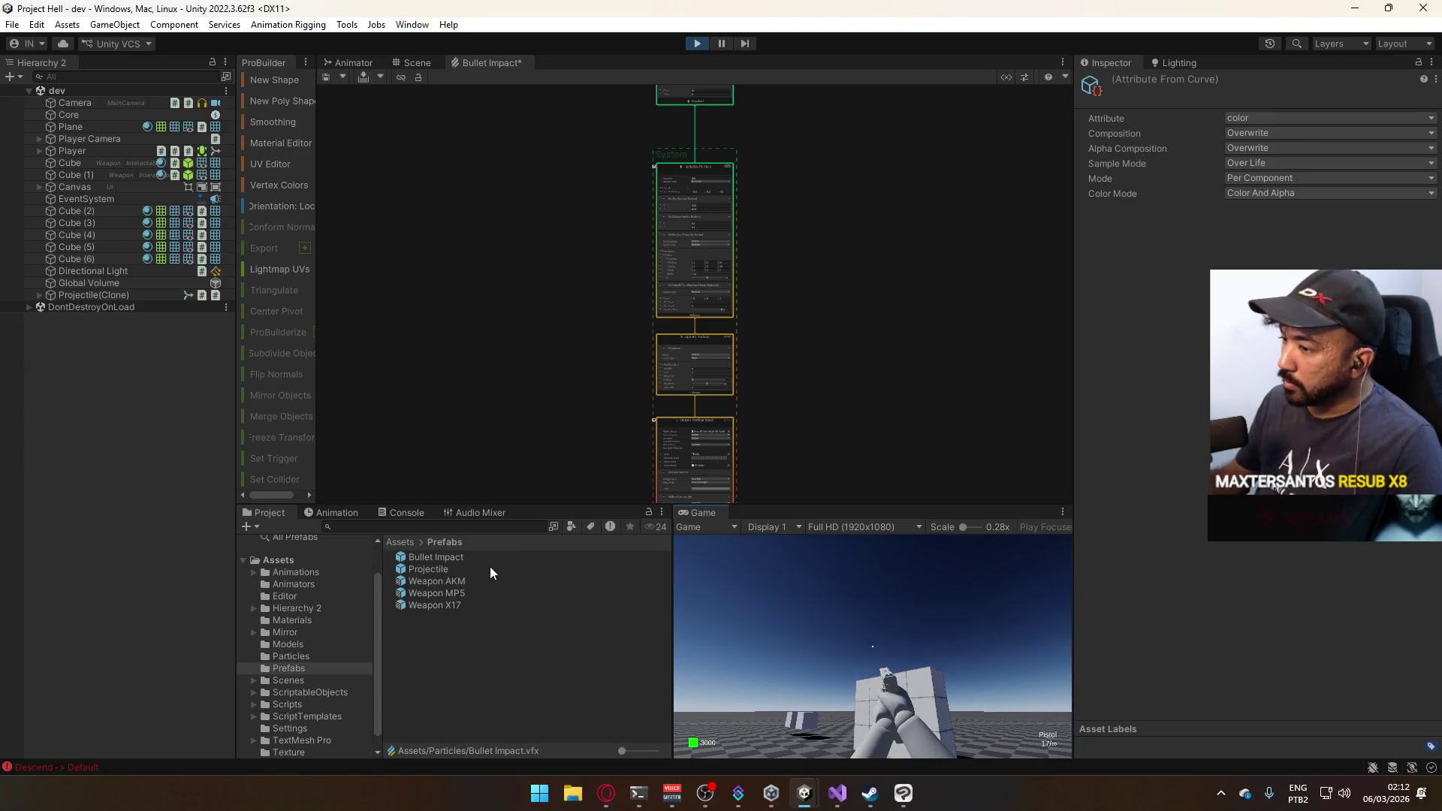
Set the Output Particle Mesh blend mode to Opaque and test-fire at the wall.
scroll(789, 329, up, 8)
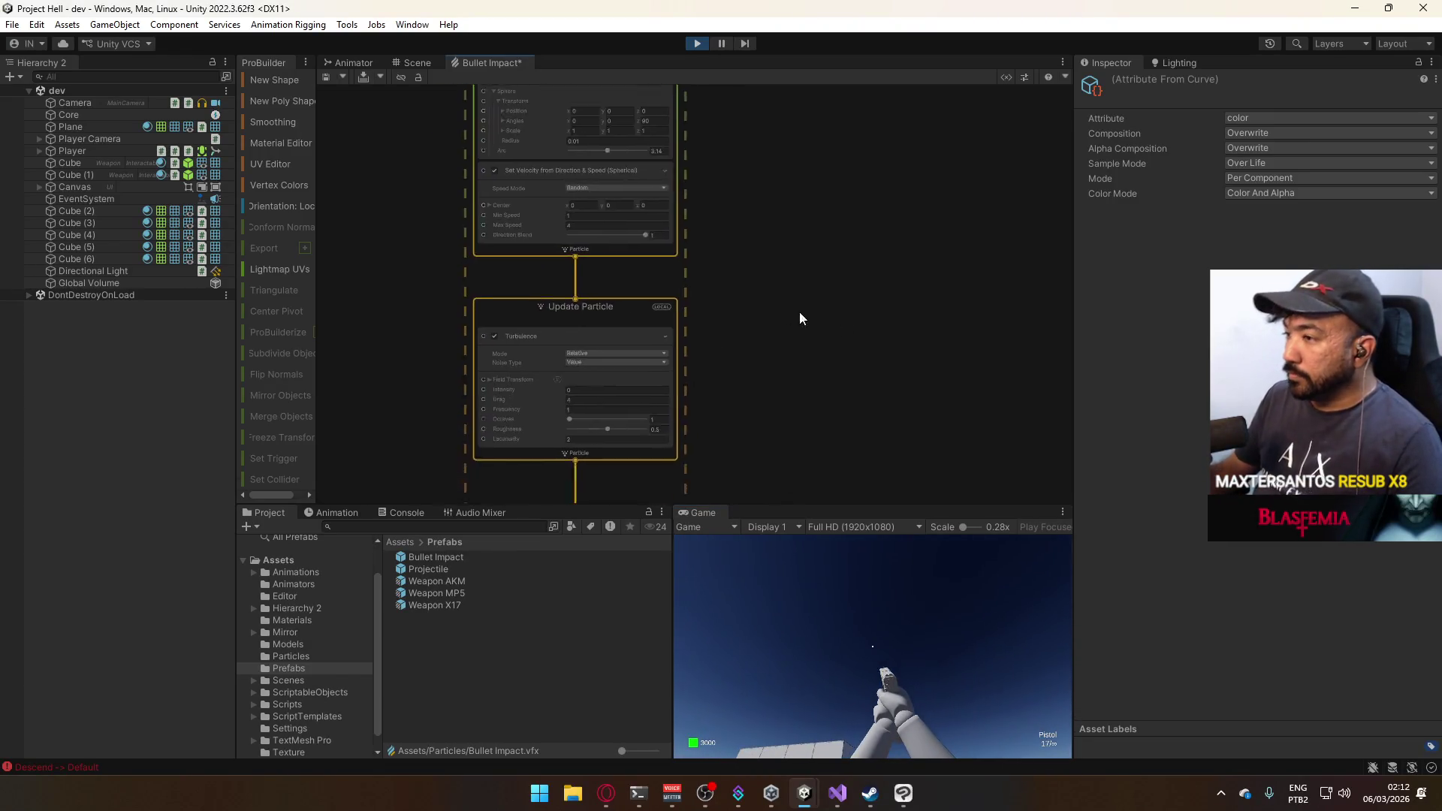
scroll(799, 296, down, 5)
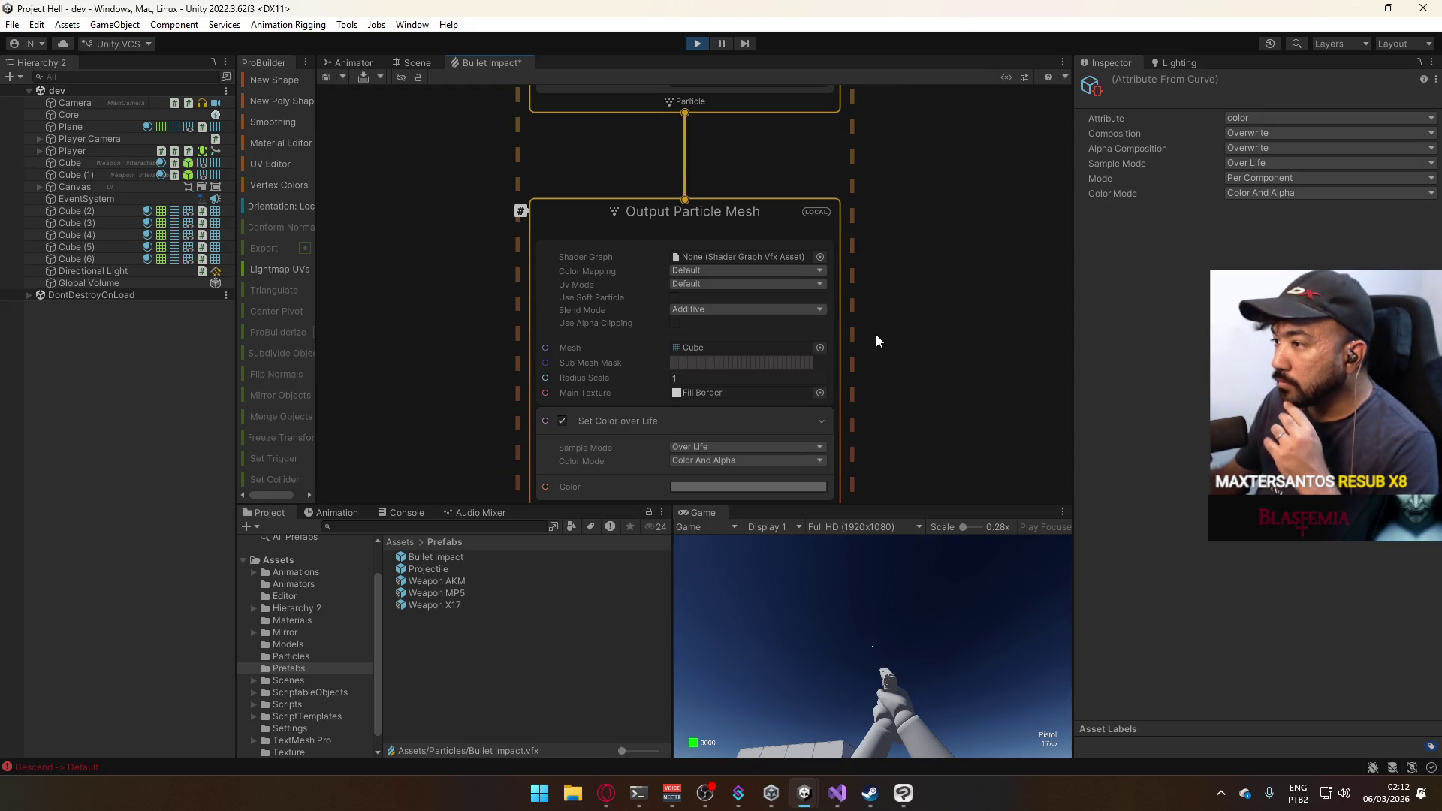
click(739, 309)
click(700, 375)
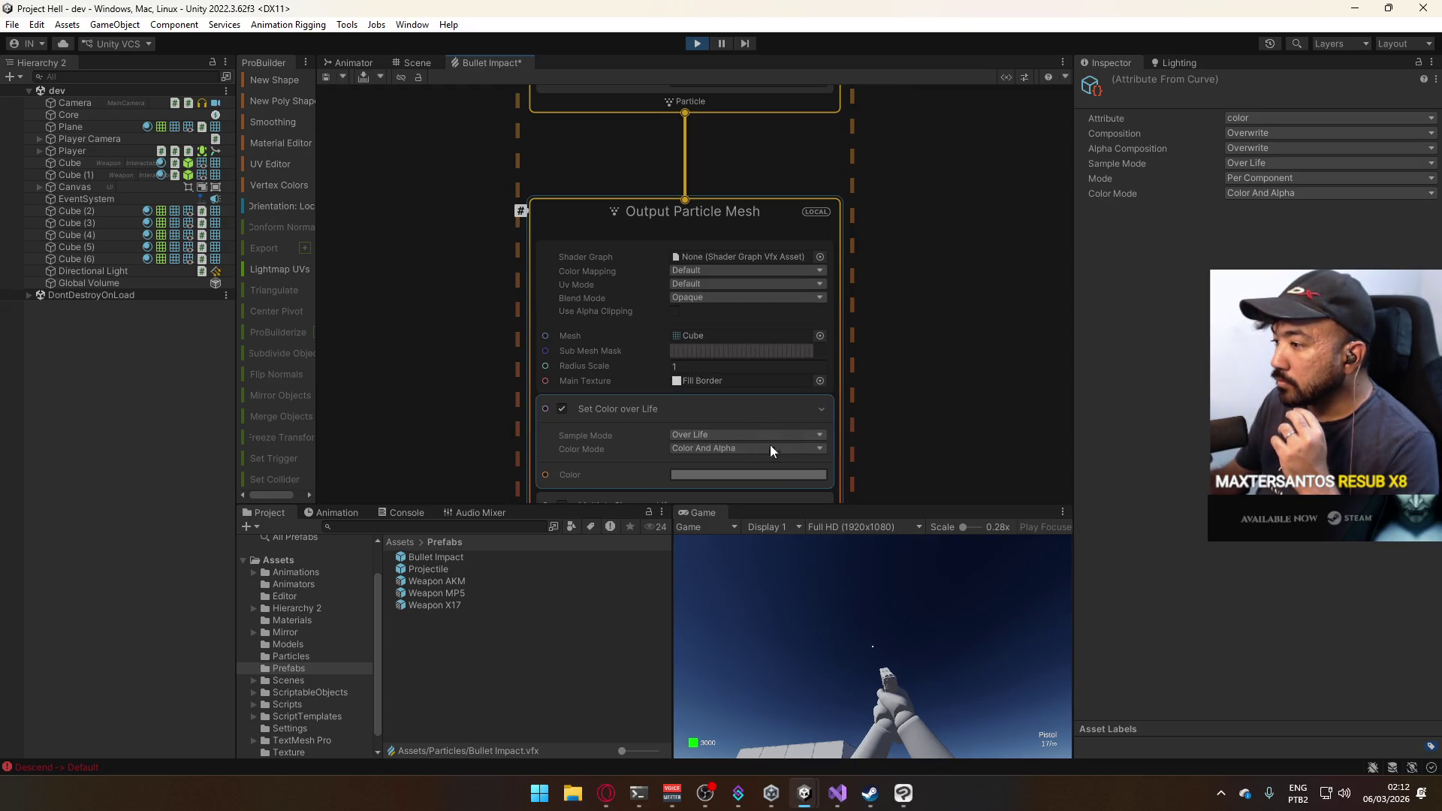
click(884, 670)
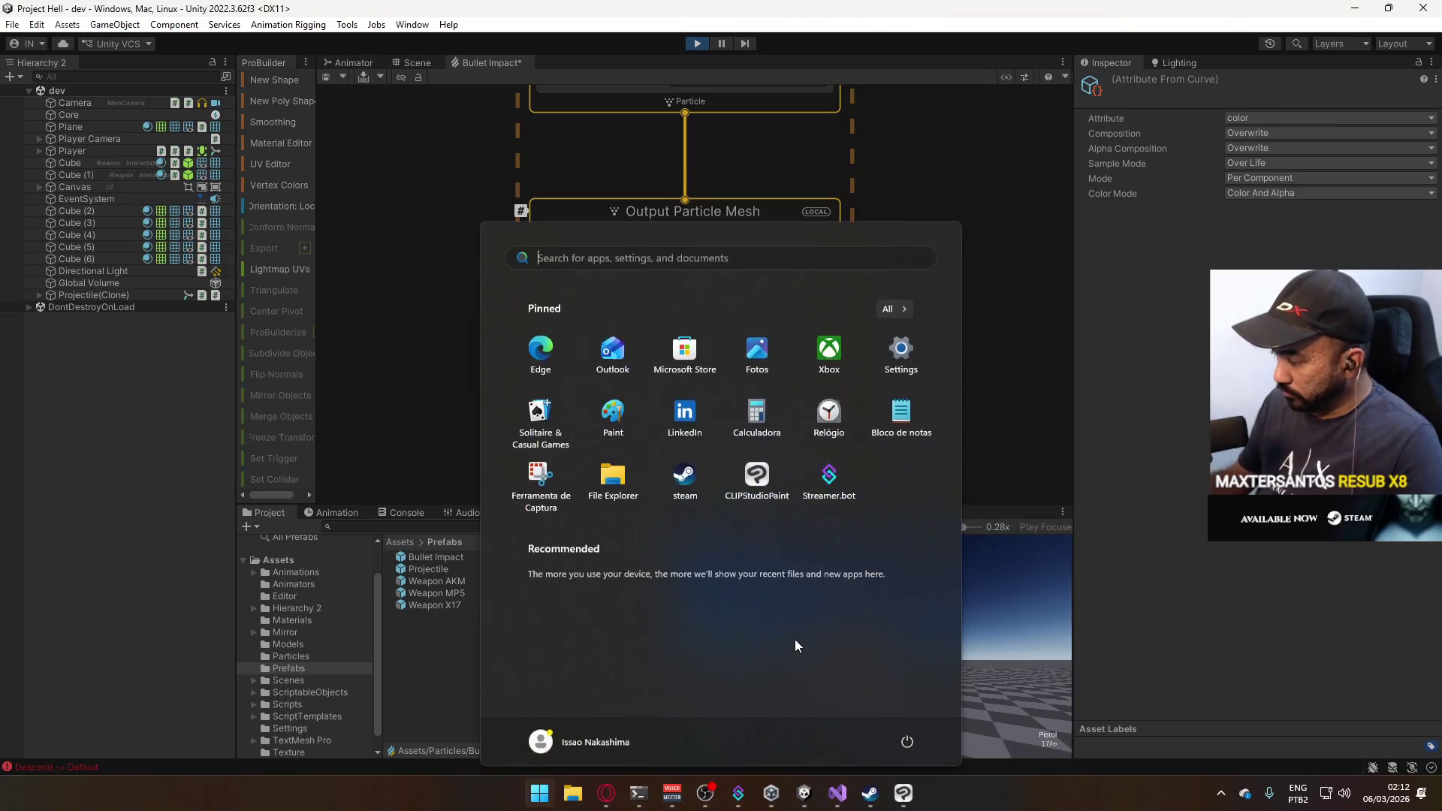
click(792, 639)
click(791, 639)
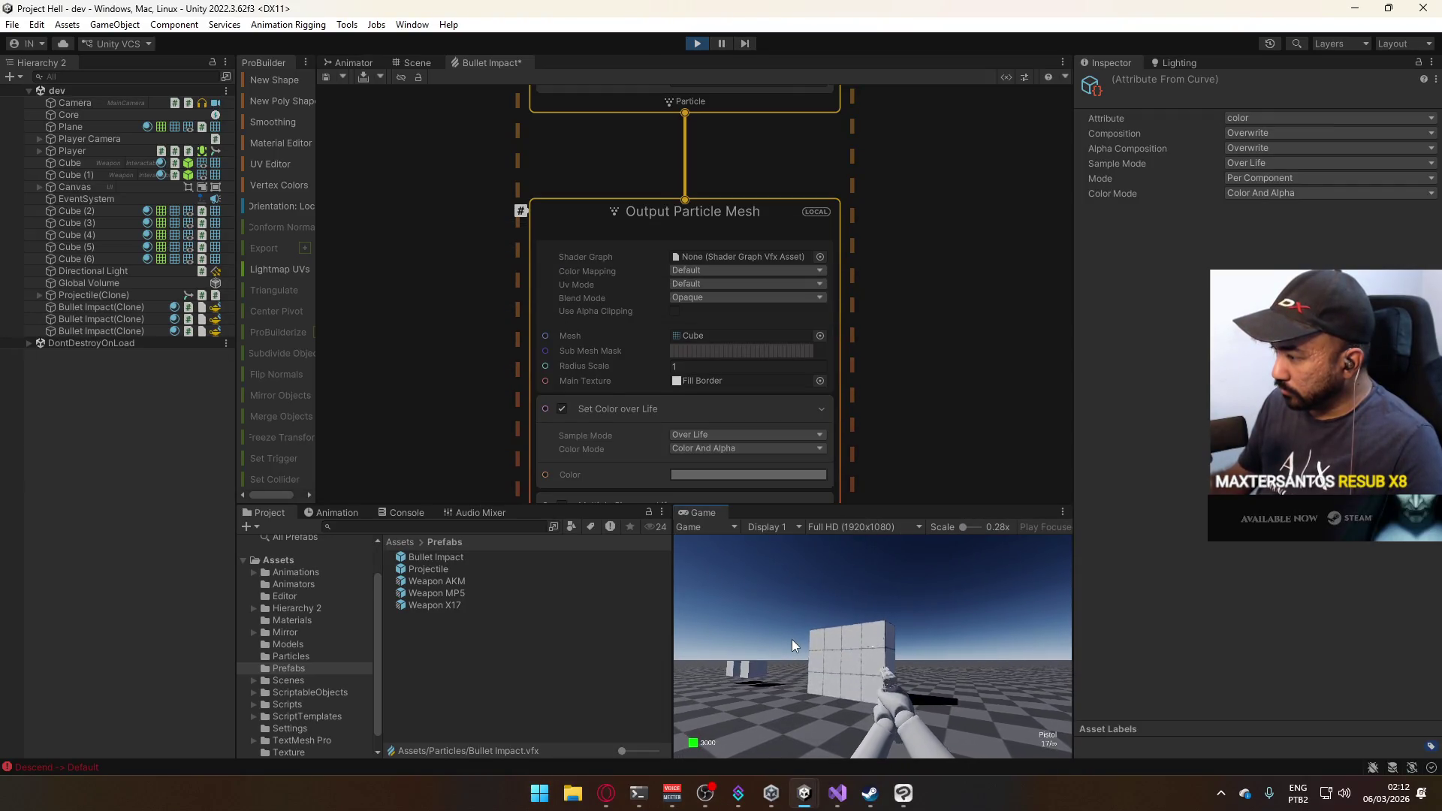
key(w)
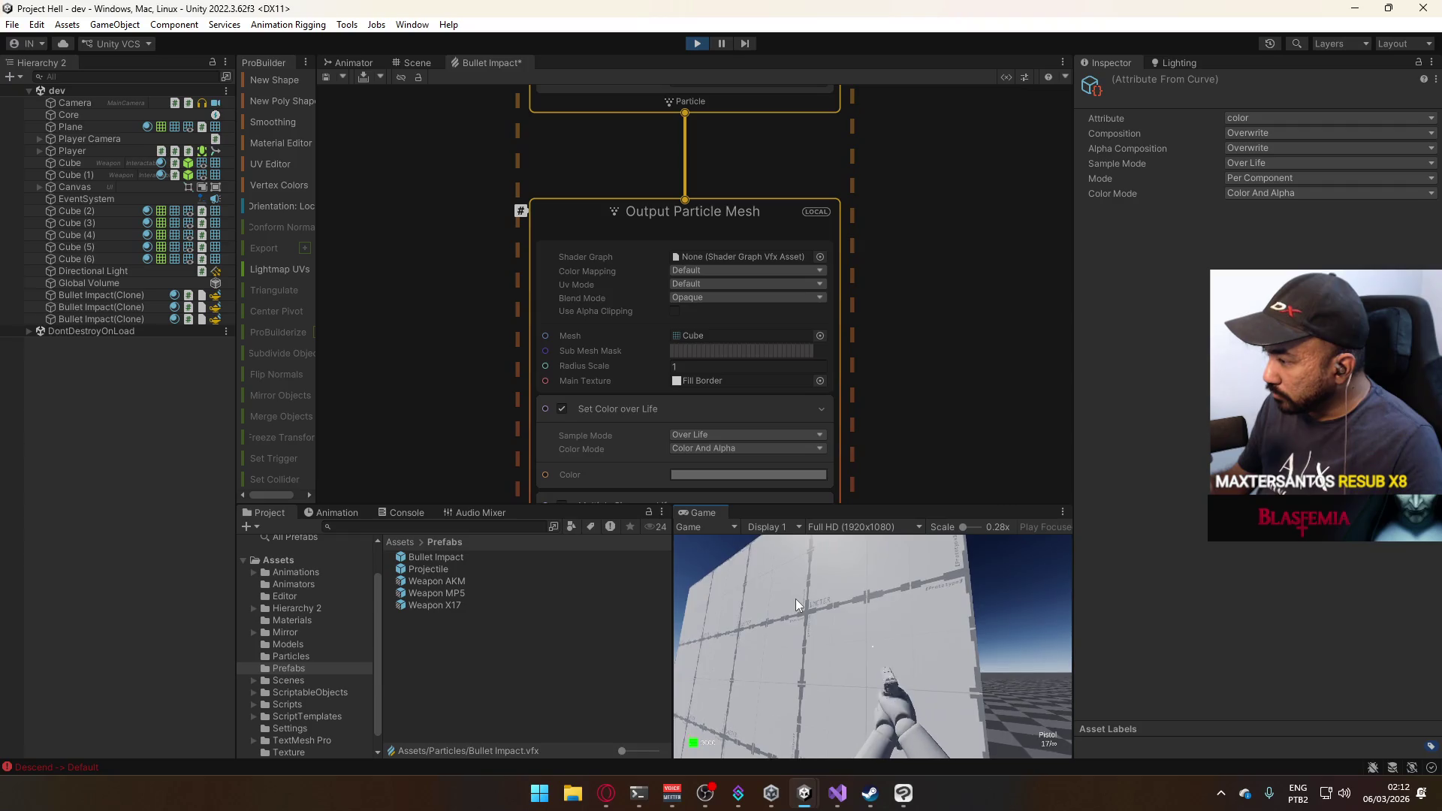
key(super)
Change the blend mode to Alpha Premultiplied and test-fire again.
click(749, 308)
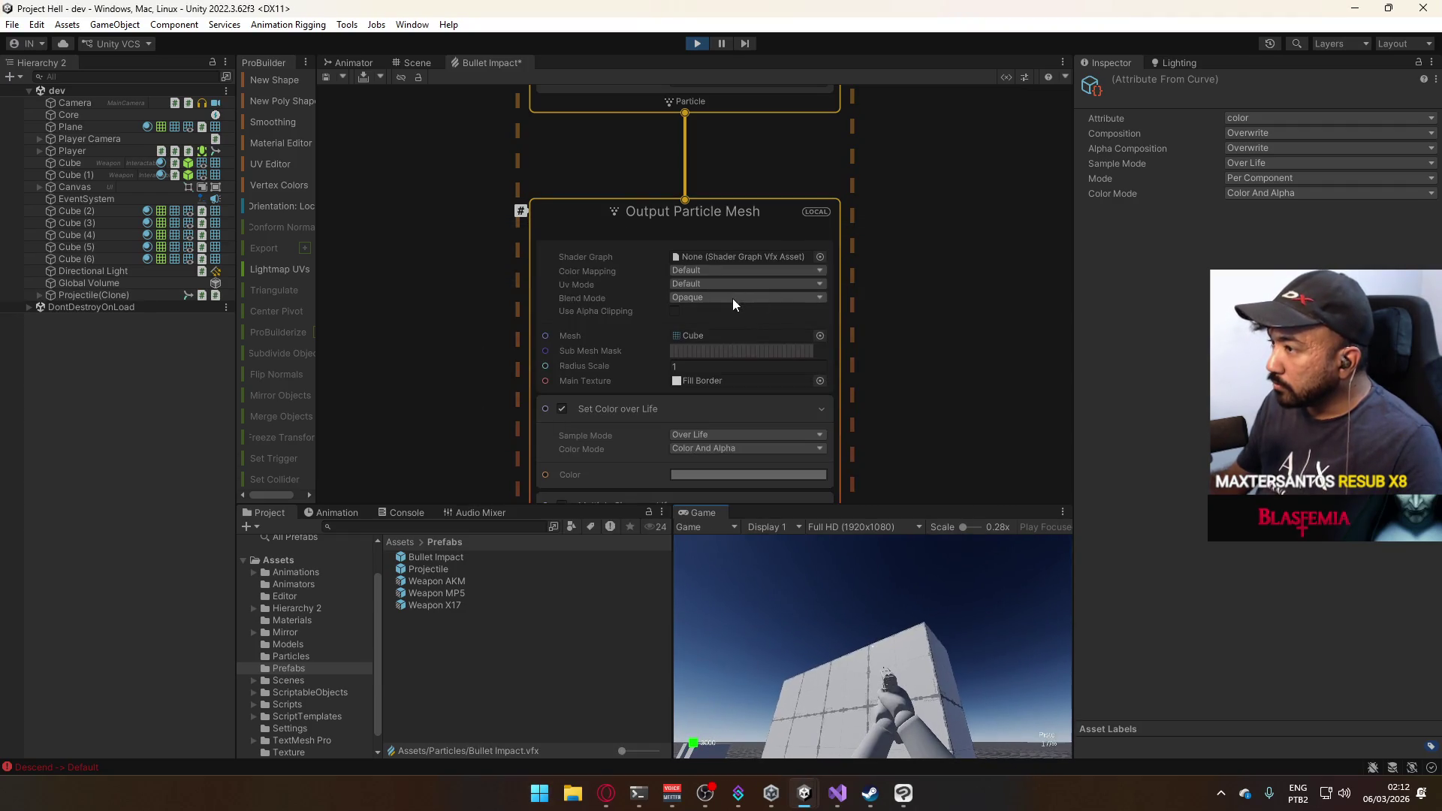
click(732, 298)
click(762, 347)
click(867, 587)
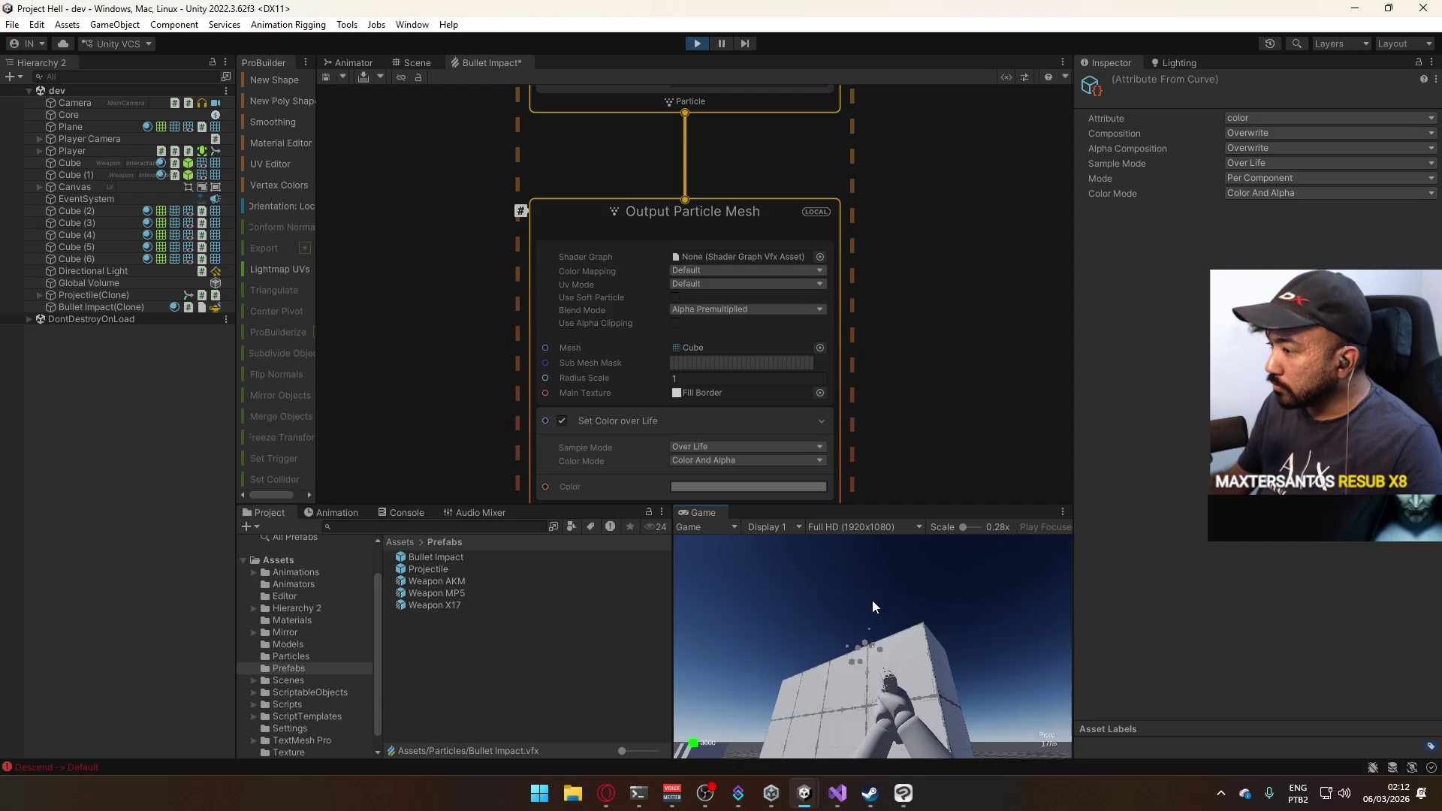
click(872, 601)
key(s)
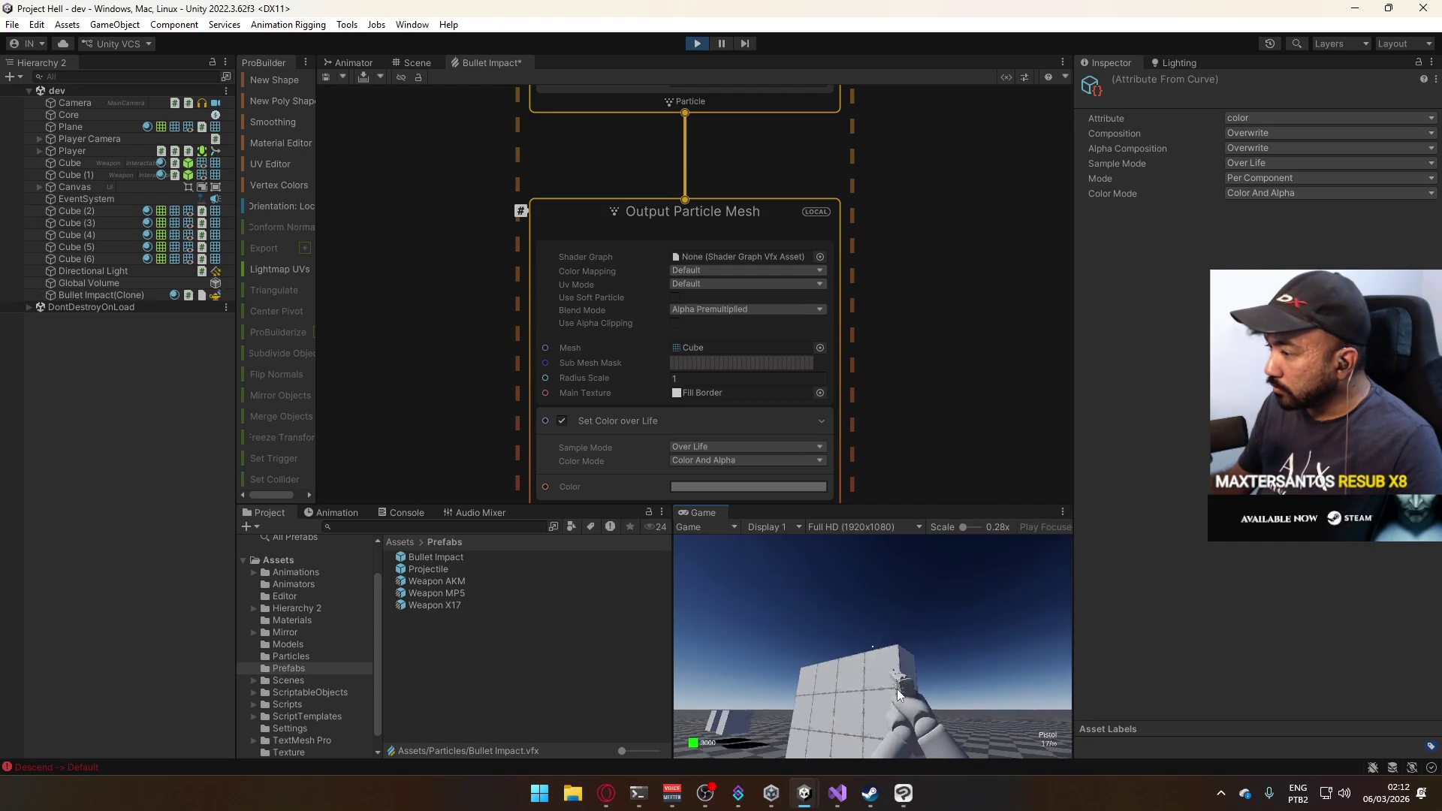
key(super)
key(super)
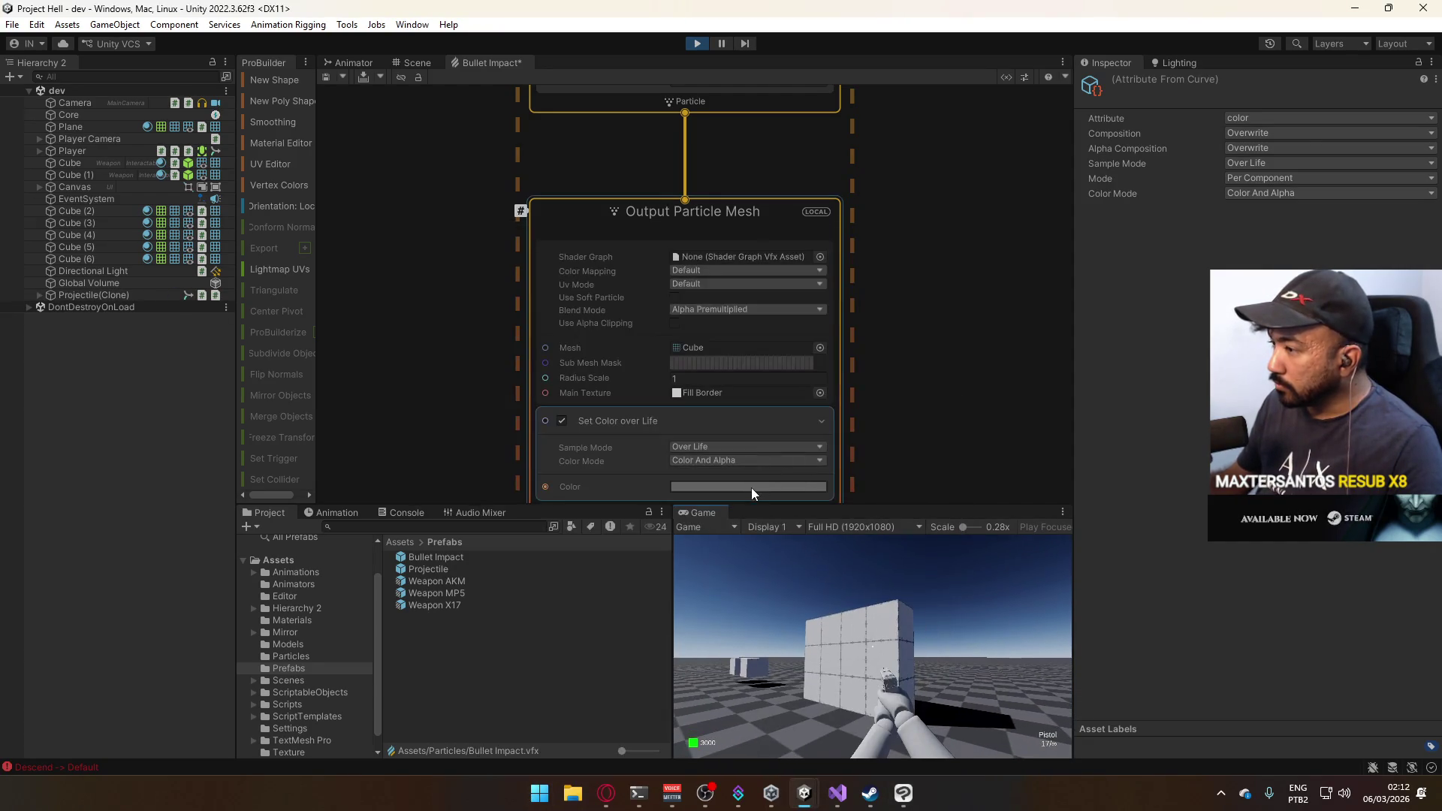
Delete the Set Color over Life block from the output.
click(751, 488)
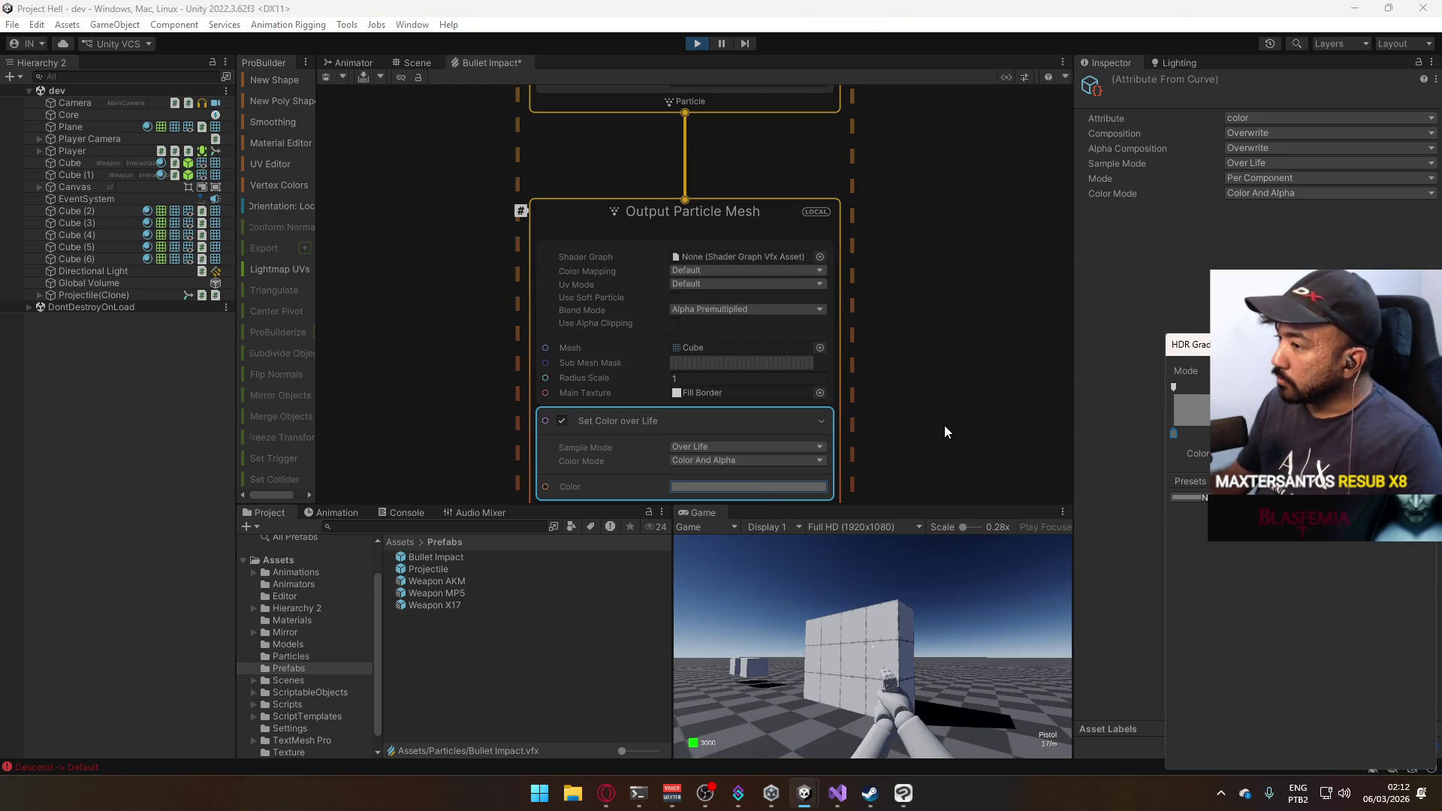
click(1093, 377)
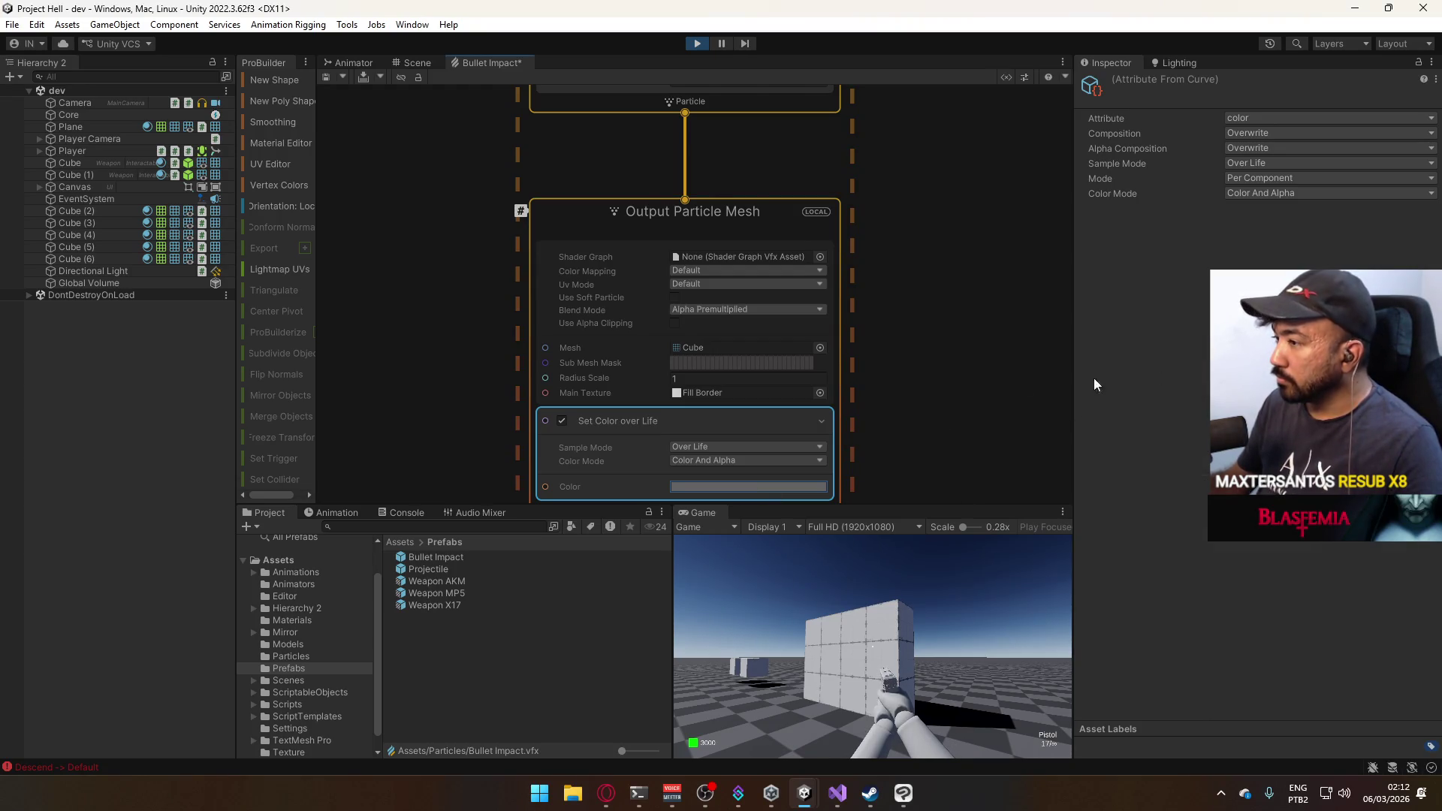
scroll(688, 409, down, 2)
key(Delete)
Add a Set Color block to the output, placed above Multiply Size over Life.
click(676, 335)
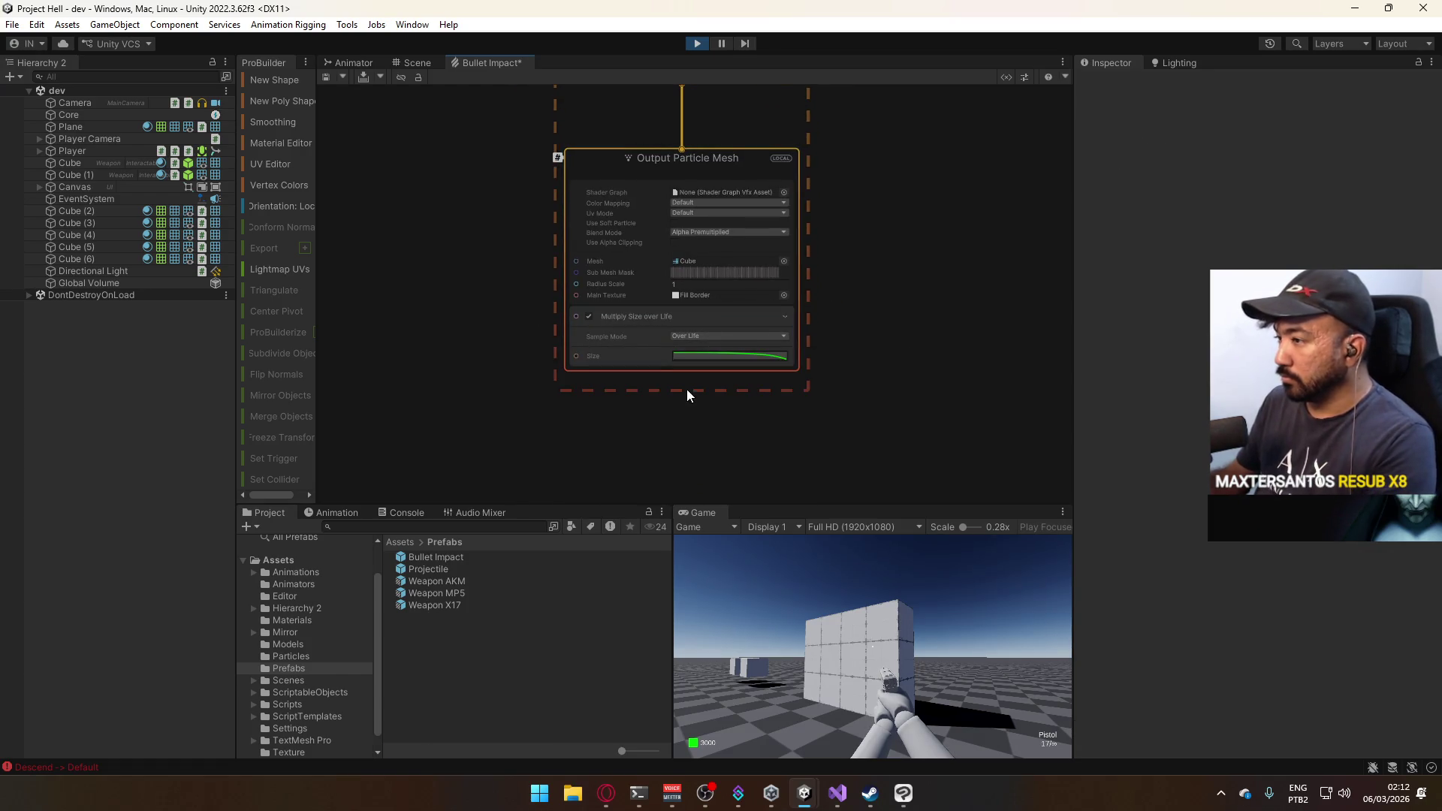
key(space)
text(set color)
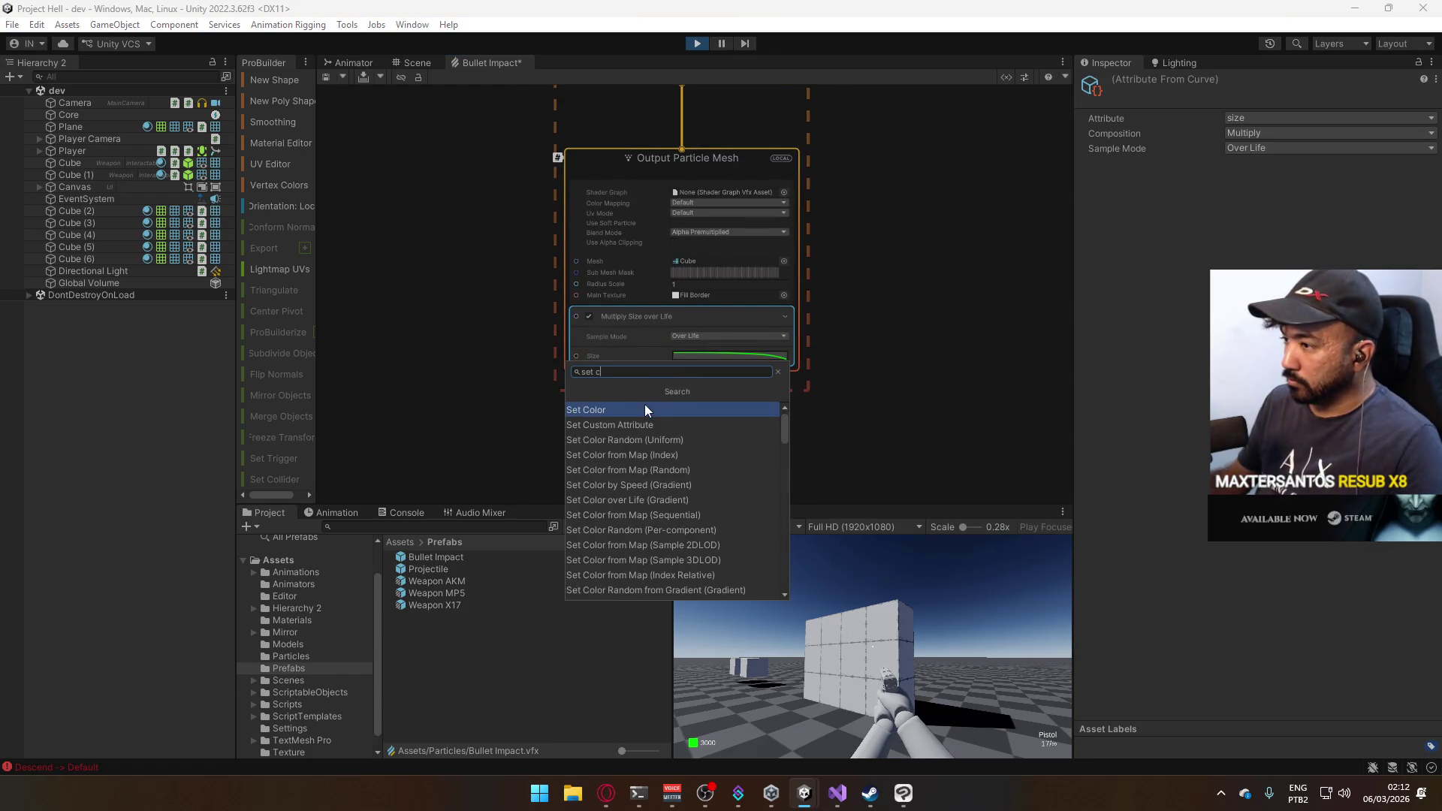
key(Return)
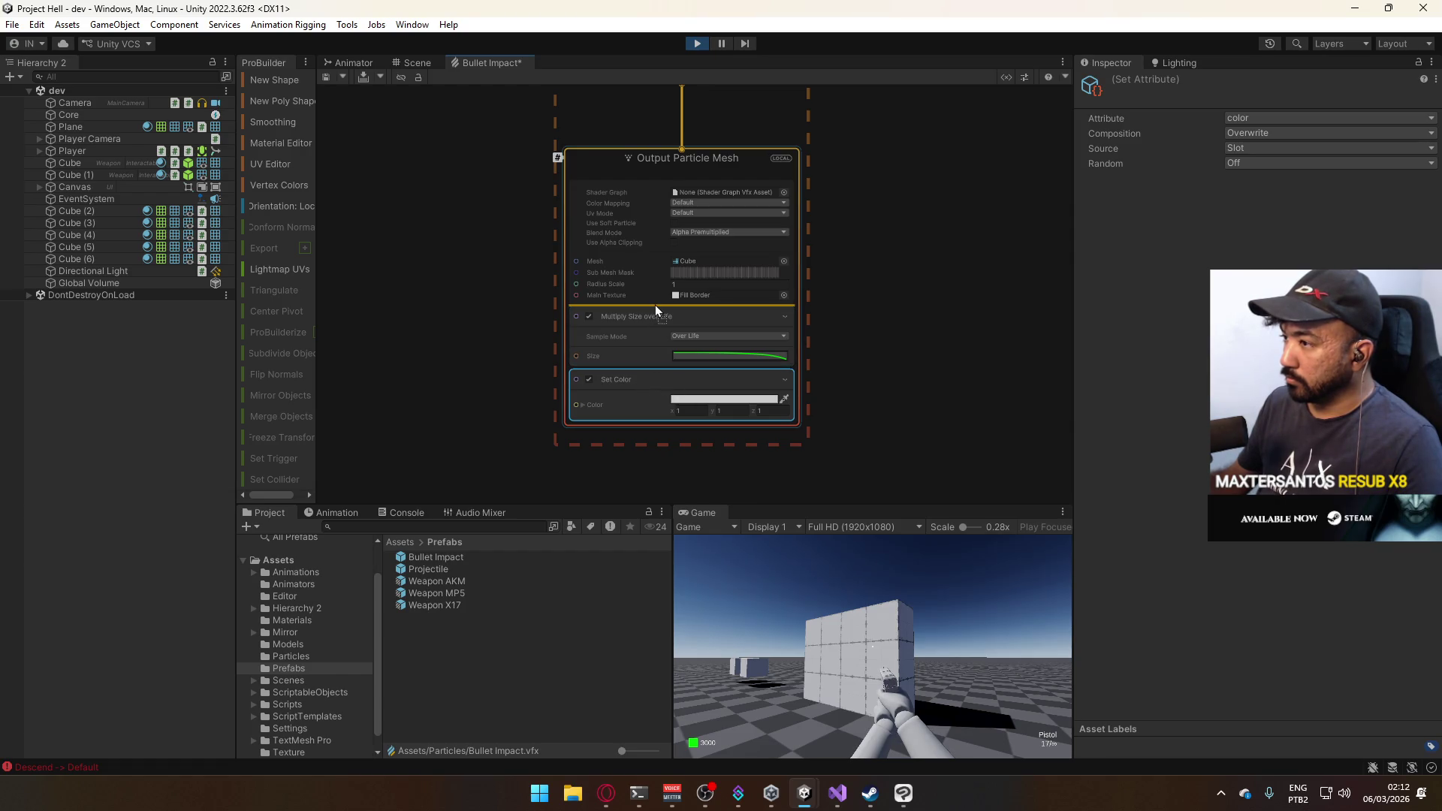
drag(655, 305, 655, 306)
Set the Set Color value to 50 and shoot the wall to test it.
click(706, 338)
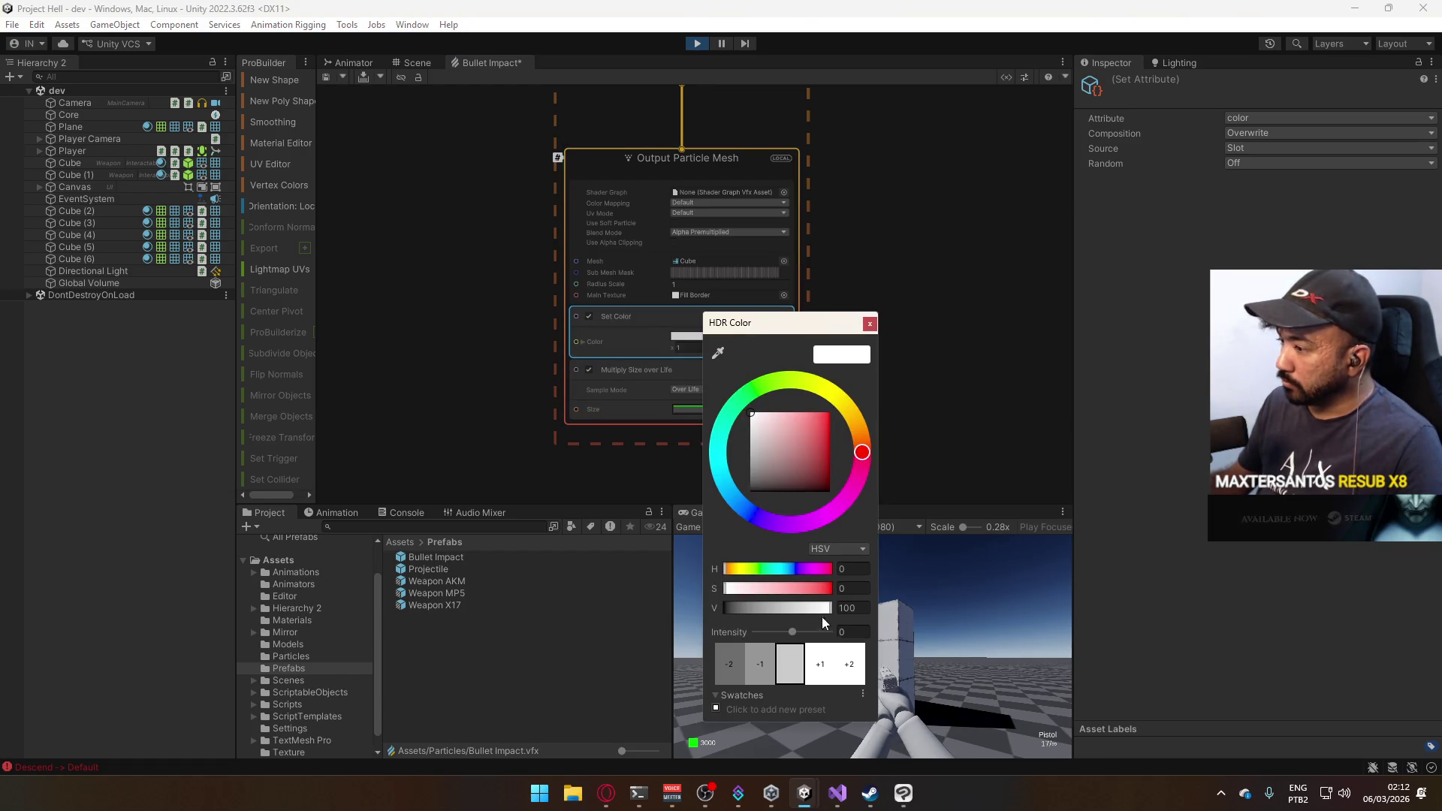
text(50)
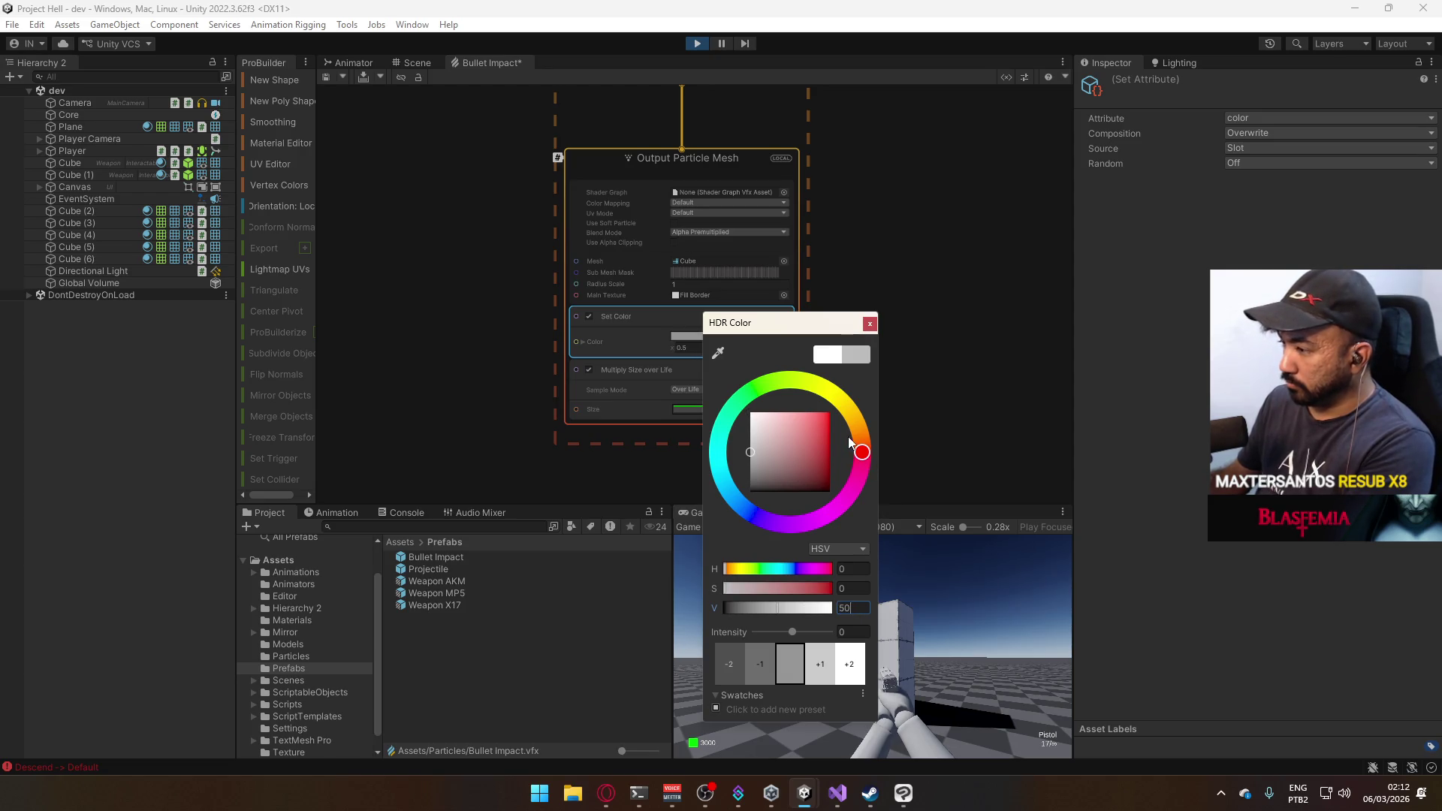
click(869, 323)
click(885, 627)
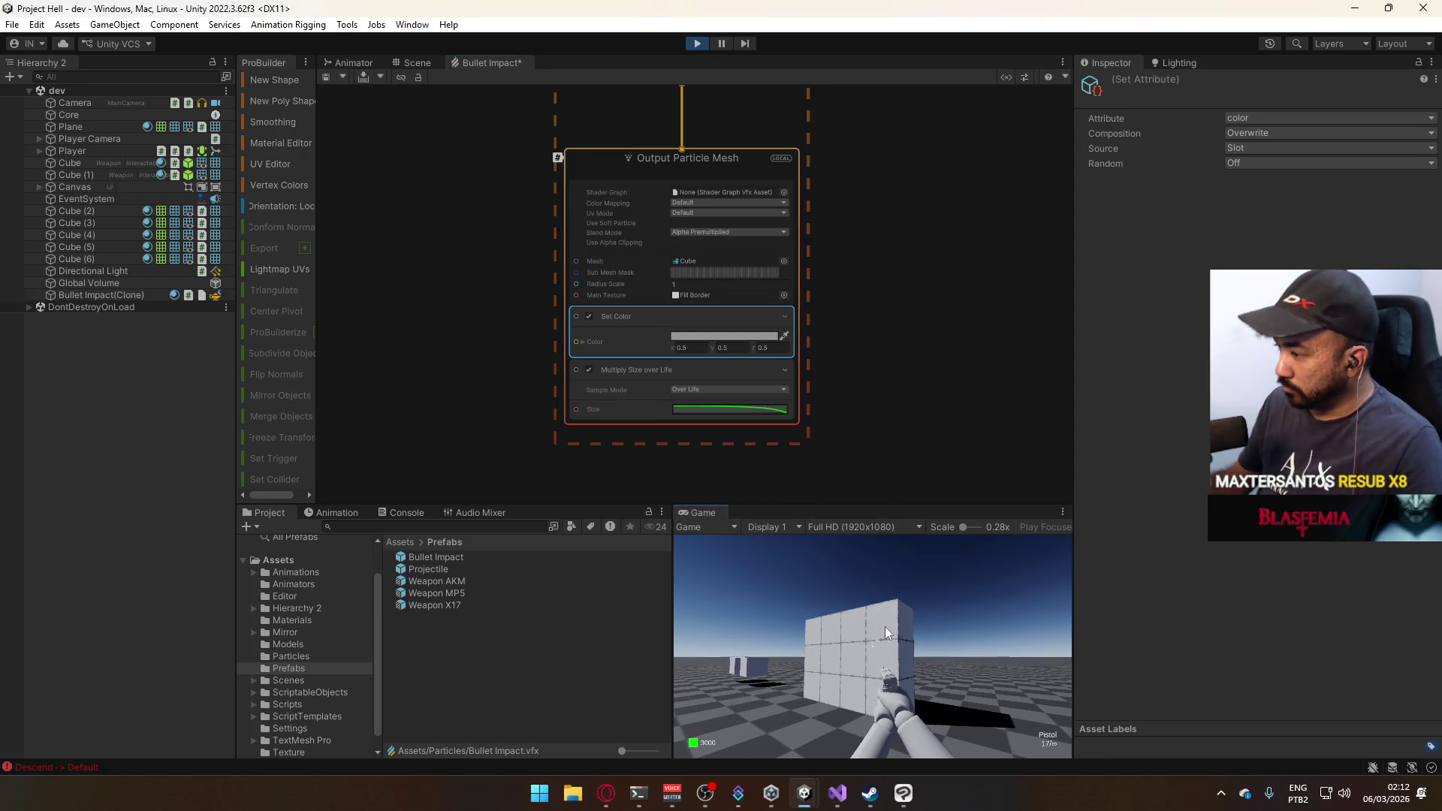
click(880, 626)
key(super)
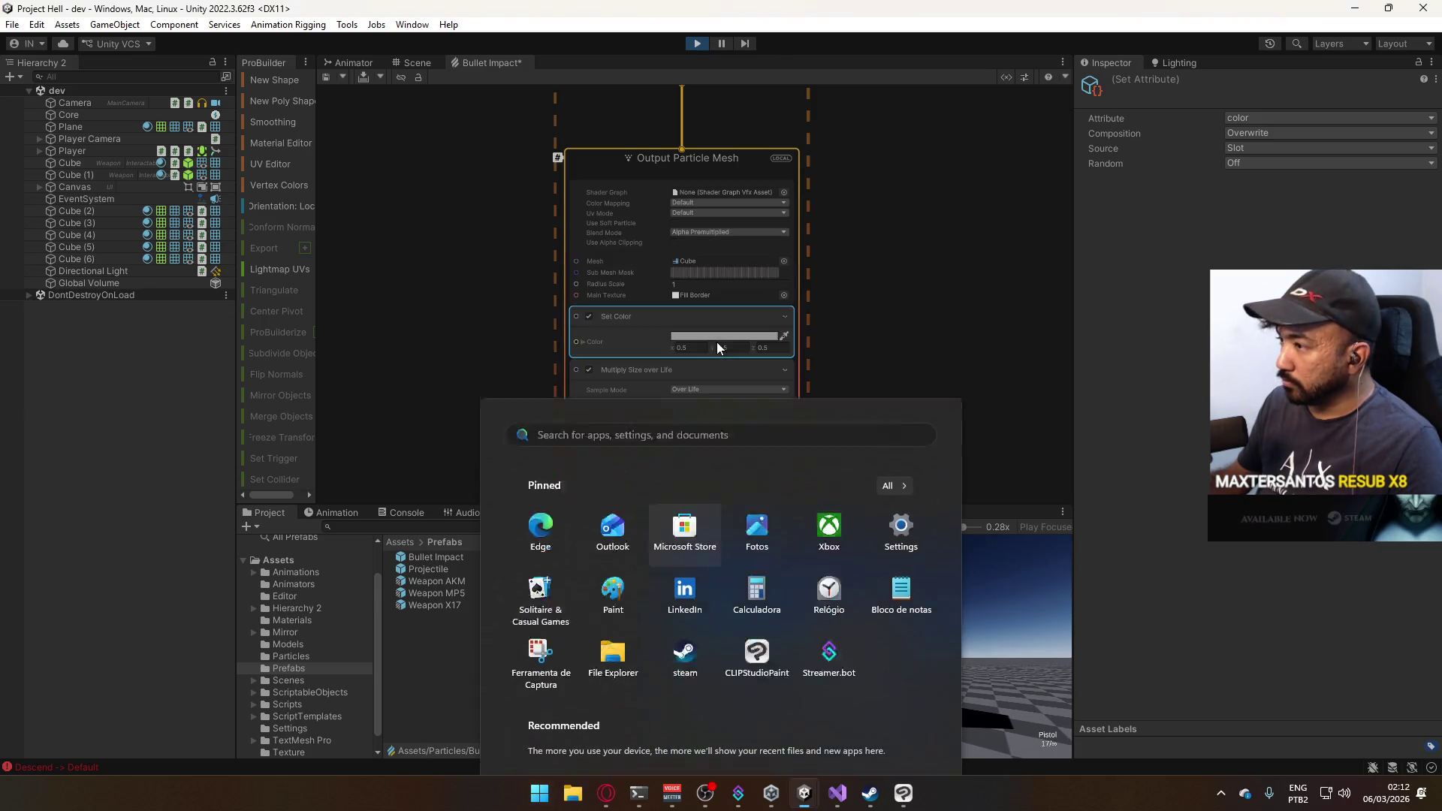
key(super)
Try pure red as the Set Color and test it on the wall.
click(724, 335)
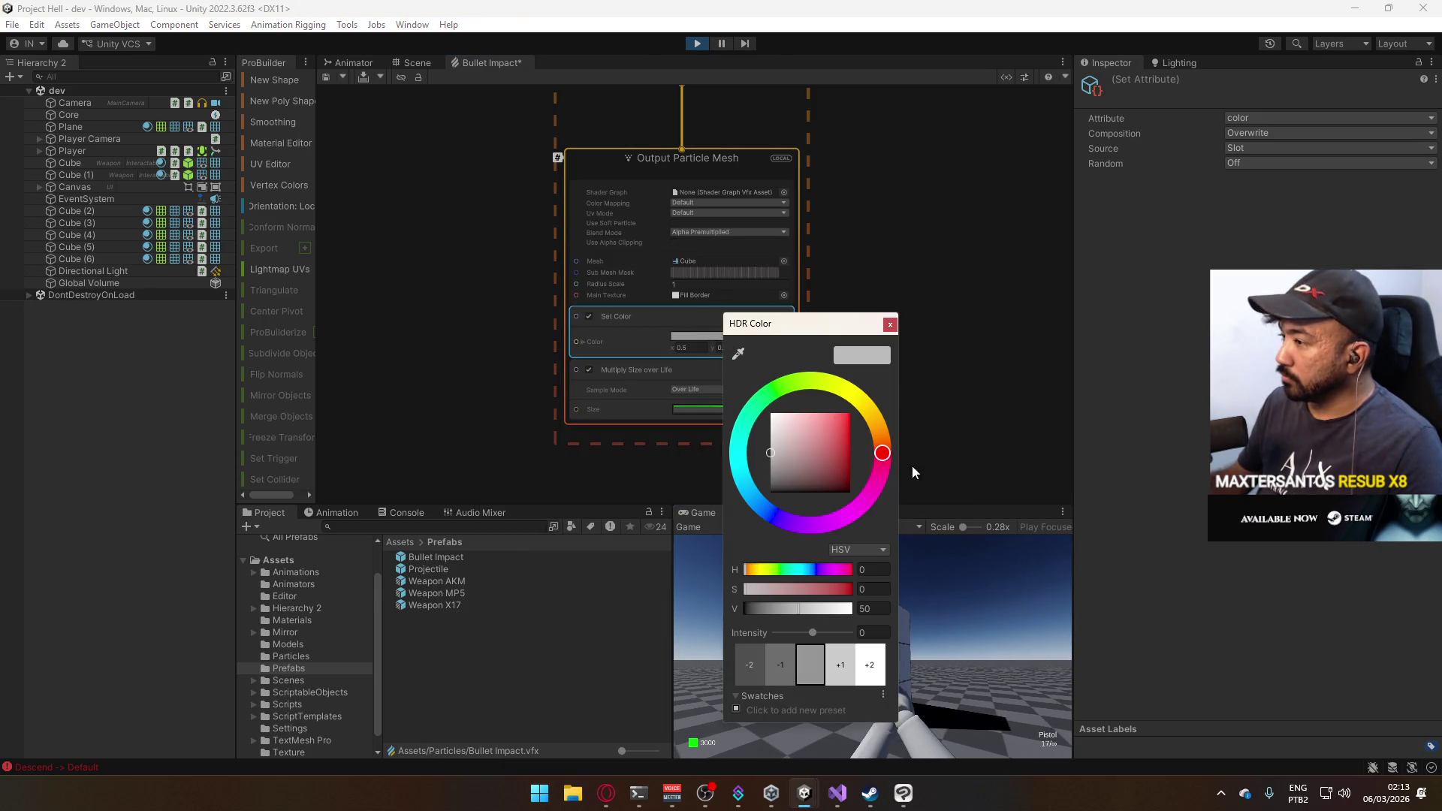
click(839, 439)
drag(839, 436, 850, 412)
click(890, 323)
click(900, 650)
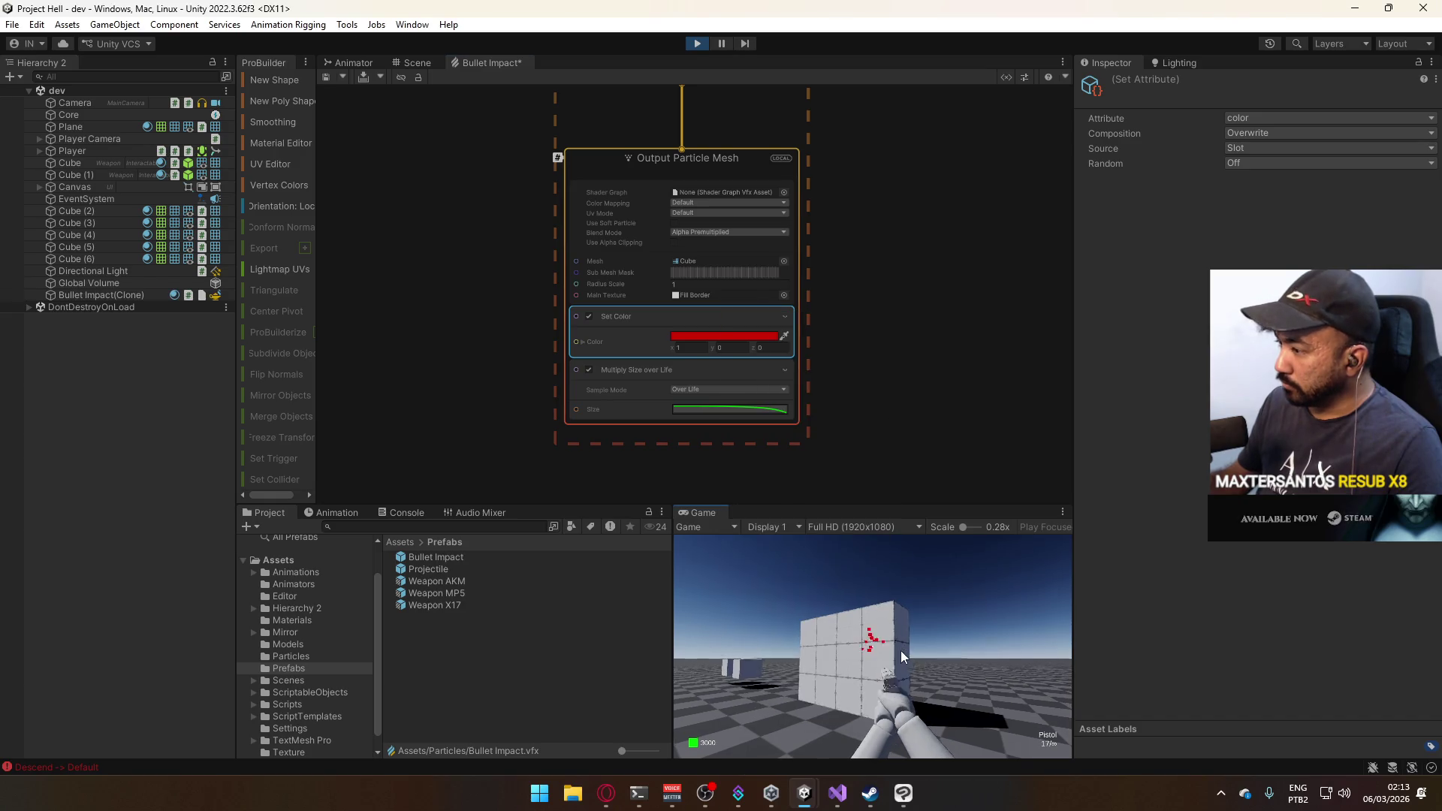
click(901, 651)
key(super)
key(super)
Make the colour dark grey with saturation 0 and V 30, then test-fire.
click(725, 336)
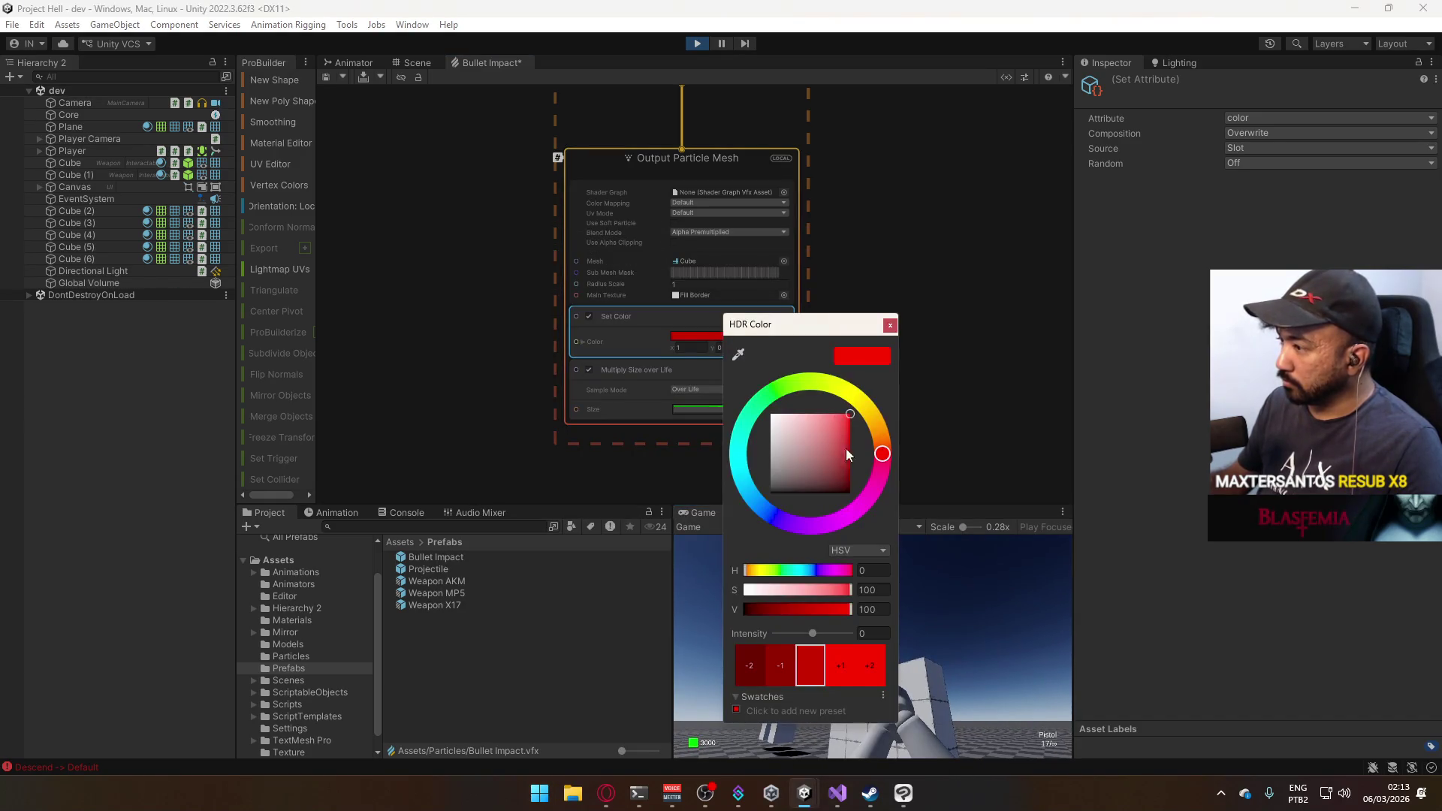
drag(824, 596, 742, 590)
click(881, 607)
text(30)
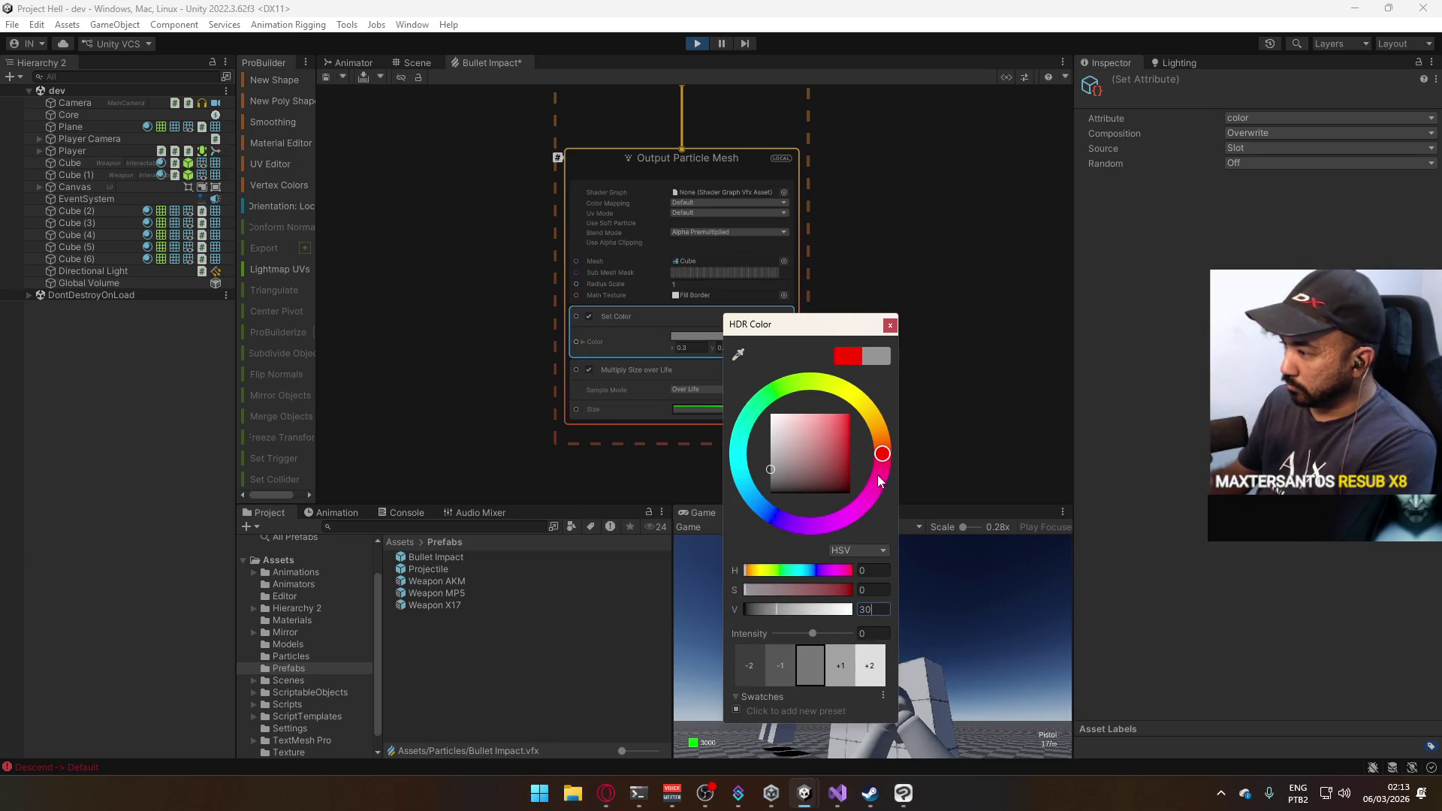
click(888, 327)
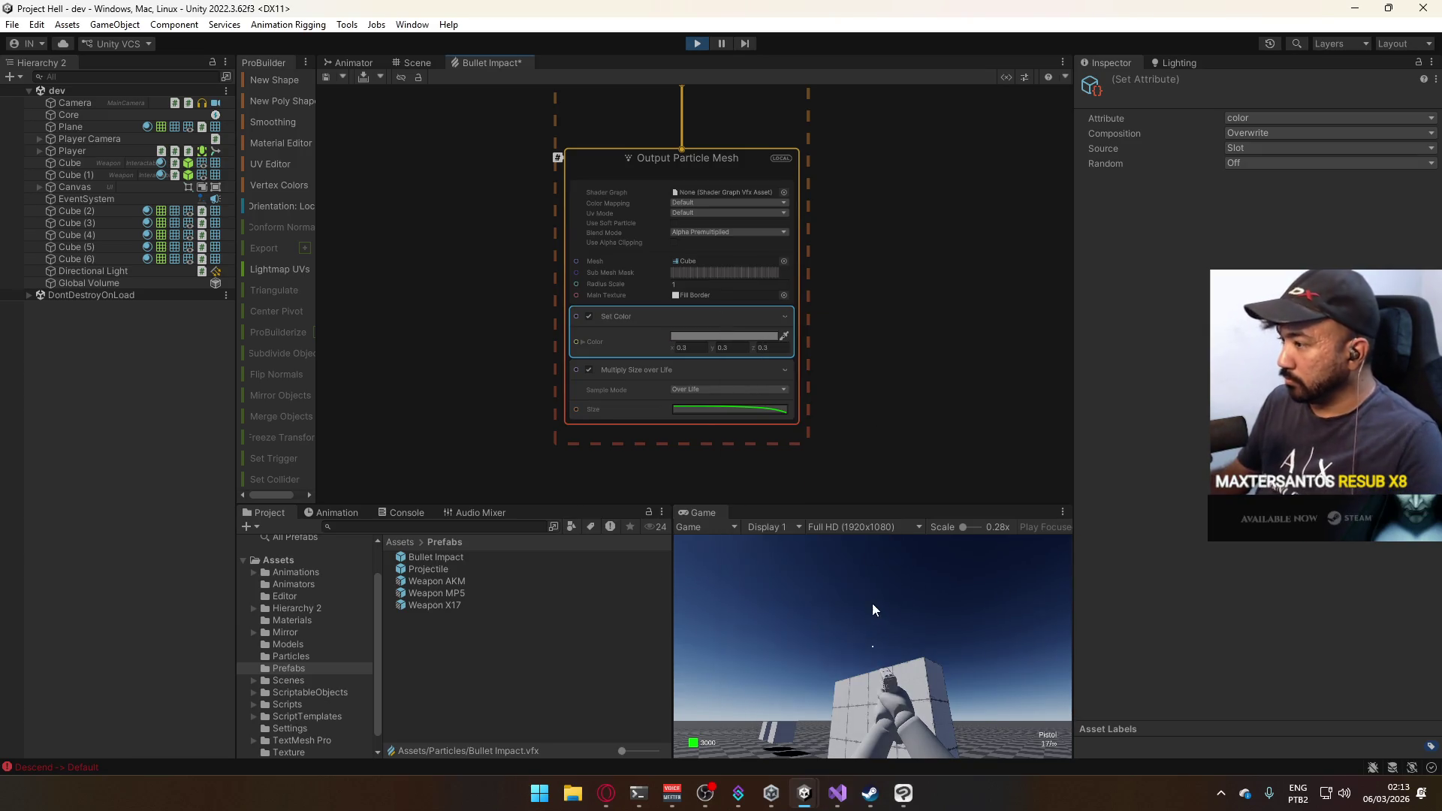
click(925, 699)
Set the Output Particle Mesh blend mode to Additive and compare impacts on the wall.
key(super)
click(895, 644)
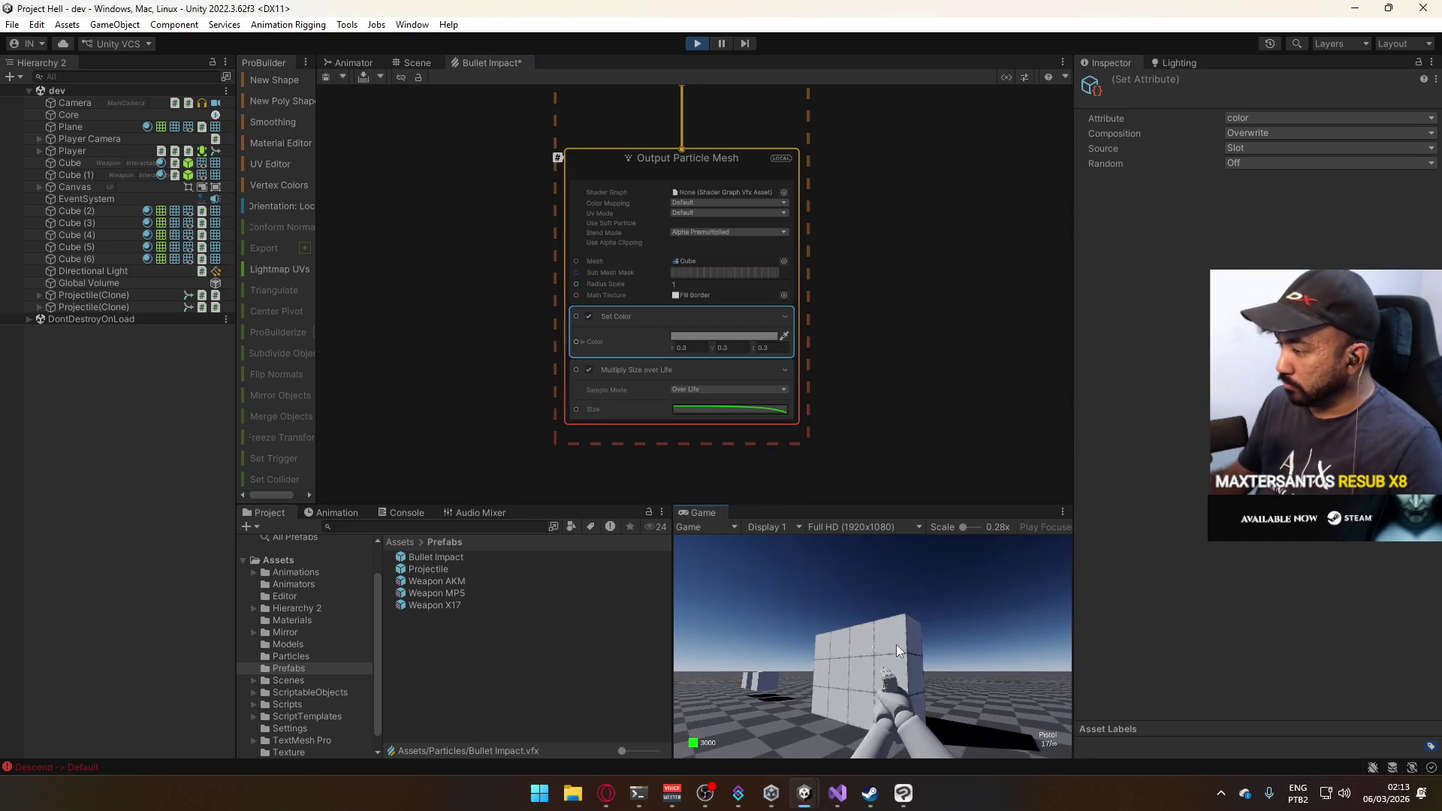
key(super)
key(super)
click(740, 232)
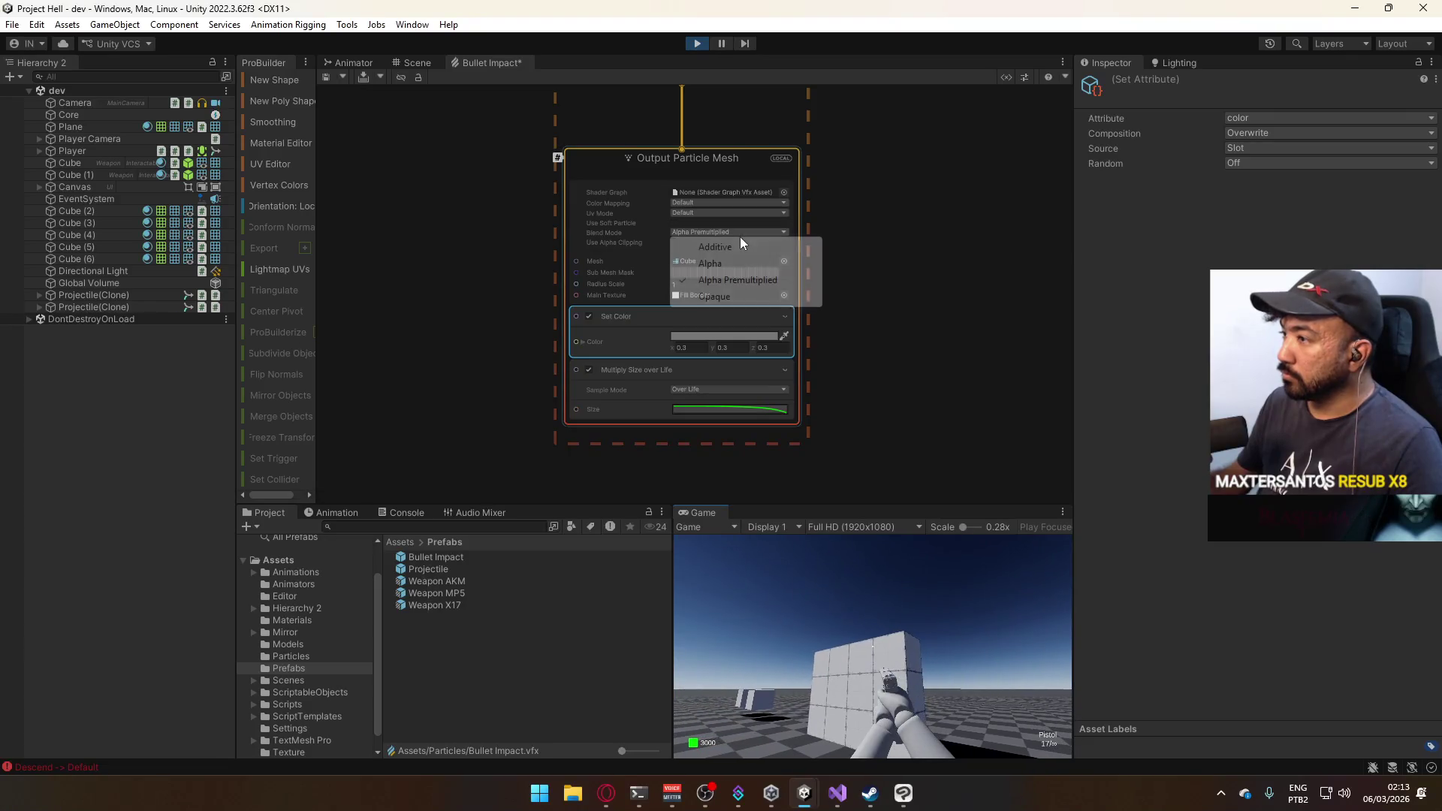
click(760, 249)
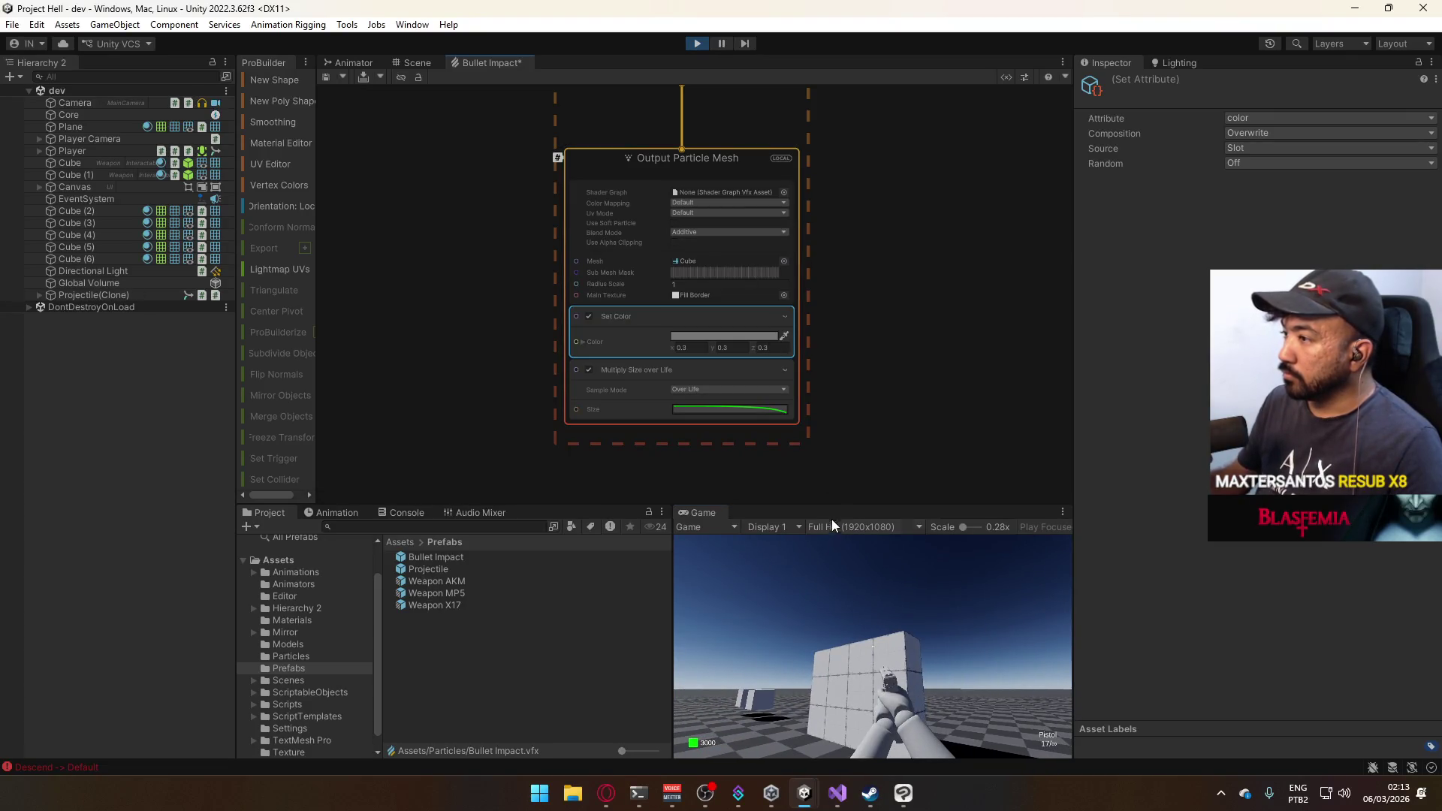
click(841, 540)
click(863, 575)
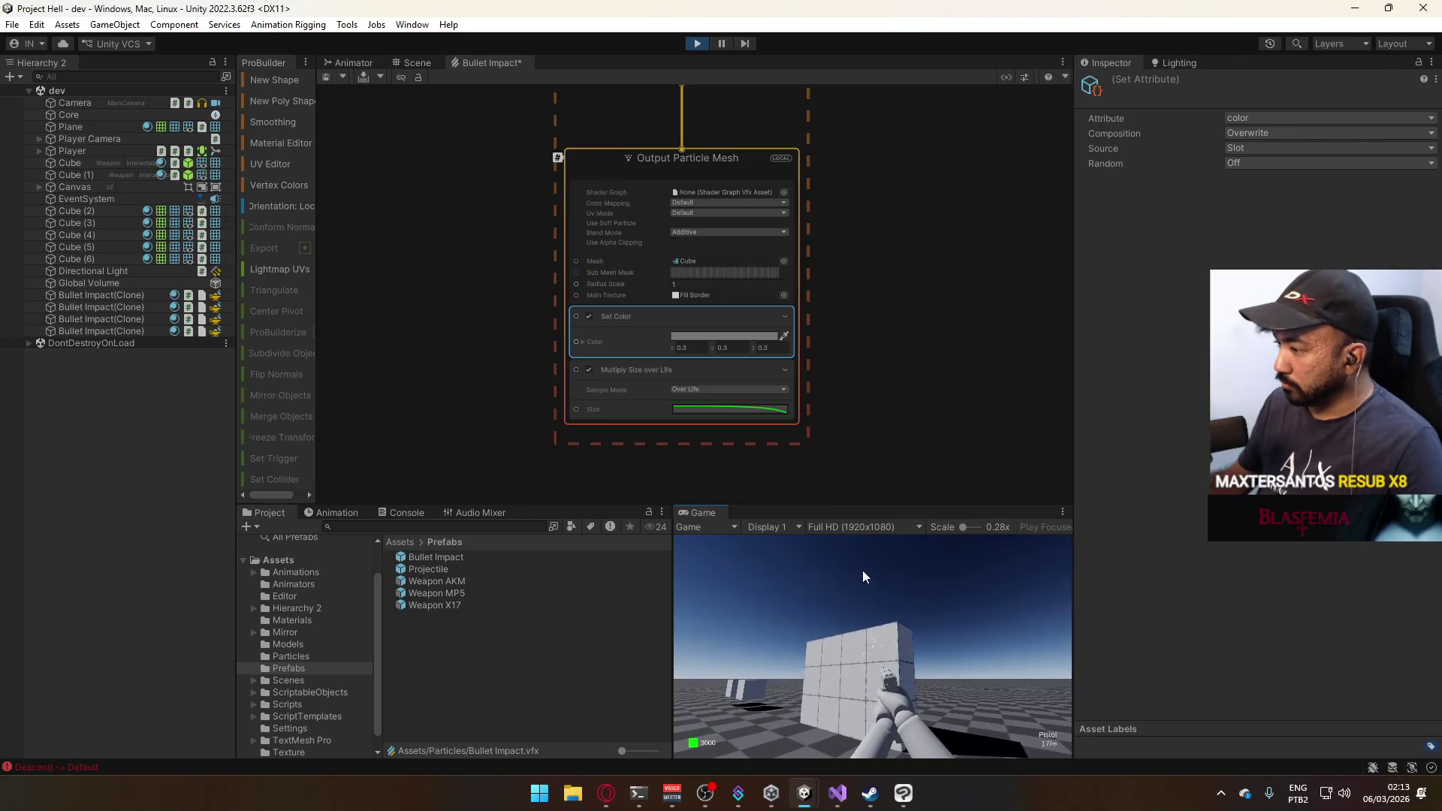
key(super)
key(super)
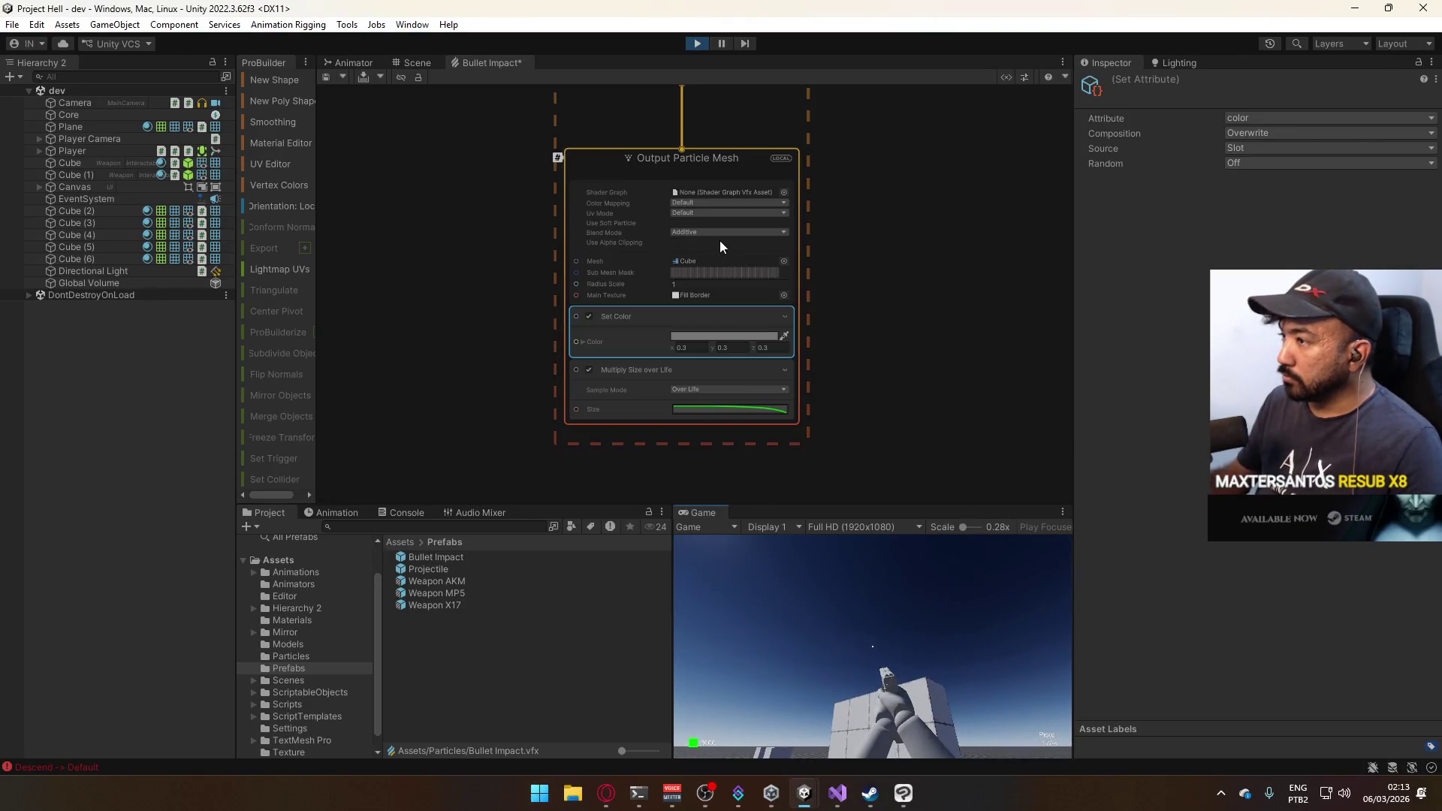
Enable alpha clipping (threshold 0.5) and test-fire at the wall.
click(674, 242)
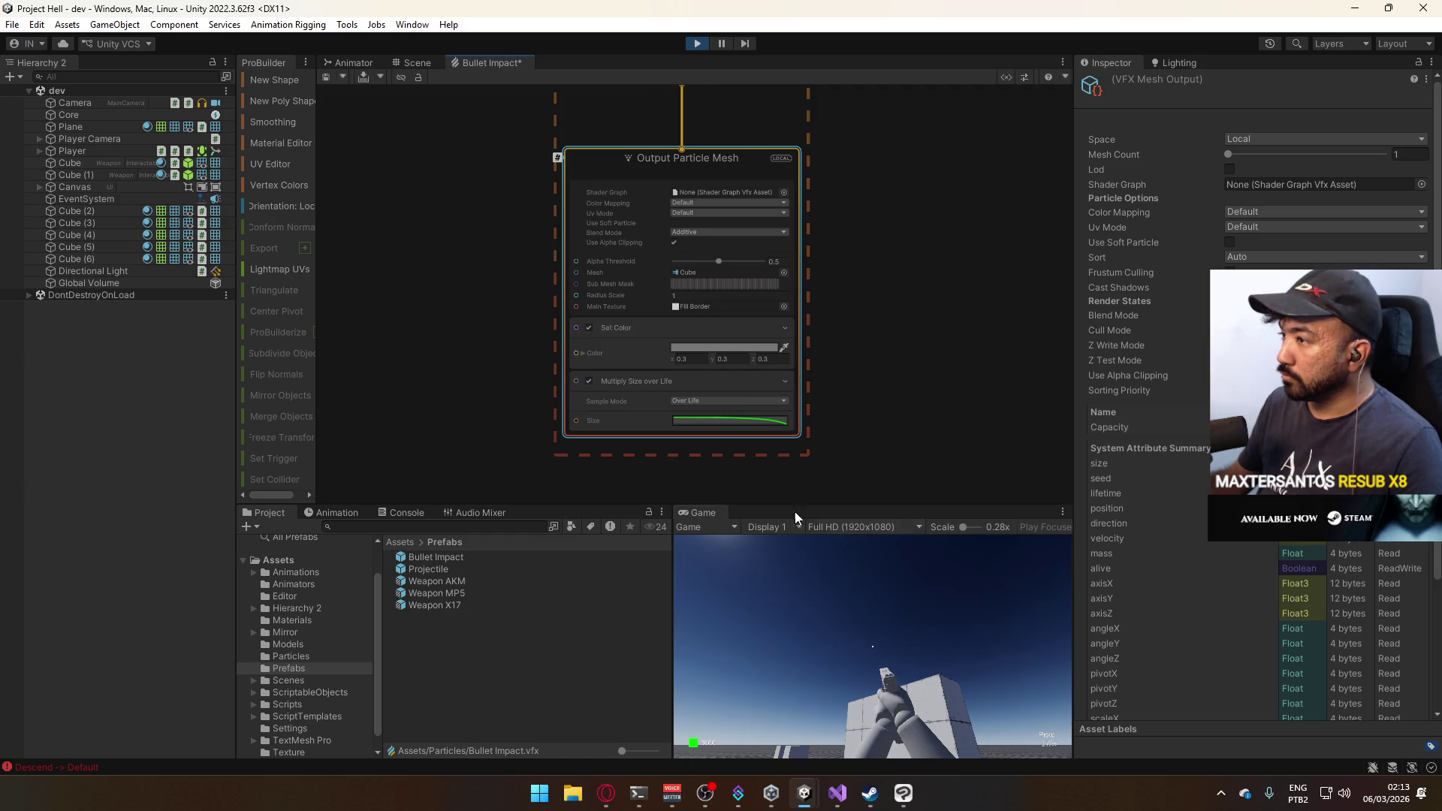
click(857, 590)
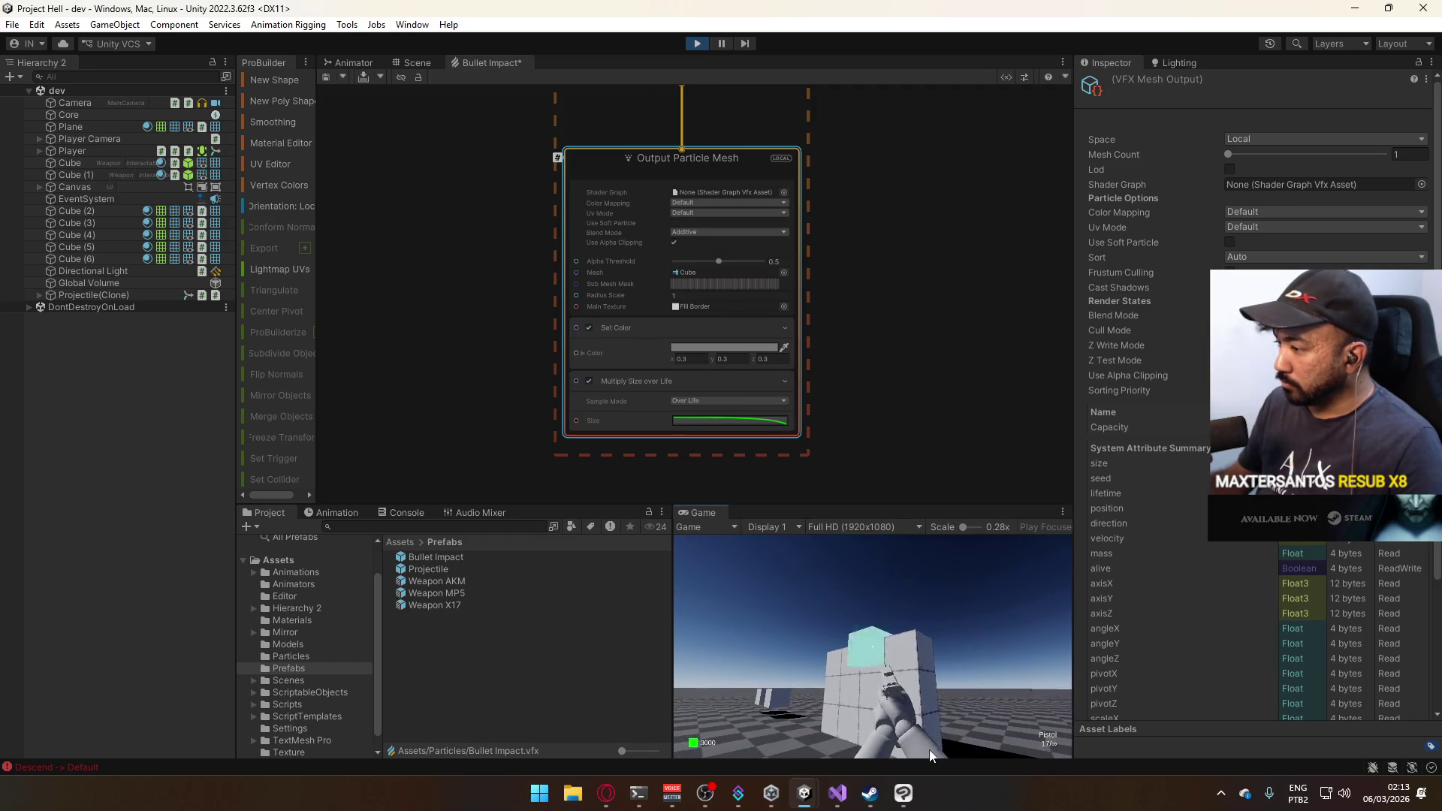
key(super)
key(super)
key(super)
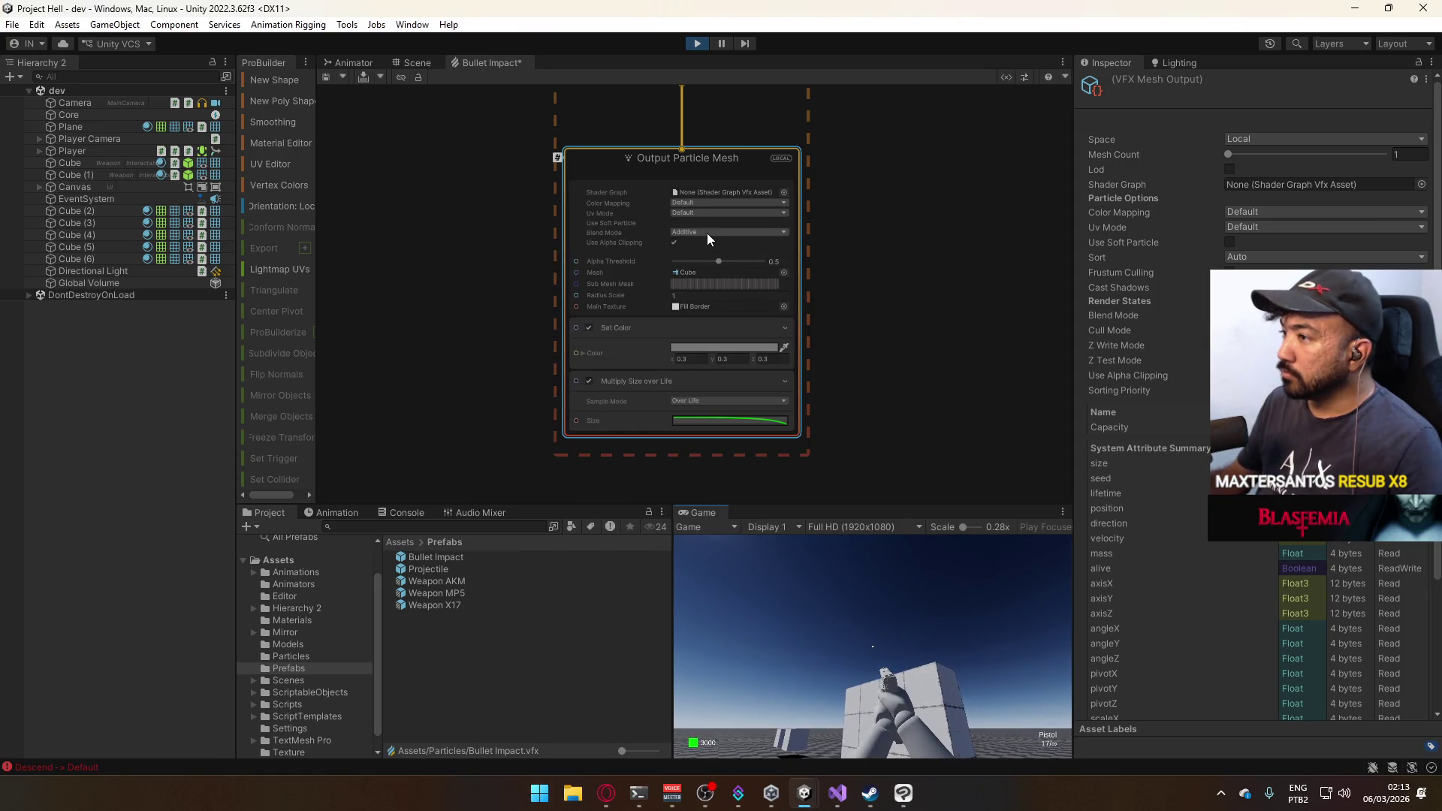
Switch the blend mode to Alpha and test the impacts again.
click(715, 232)
click(725, 262)
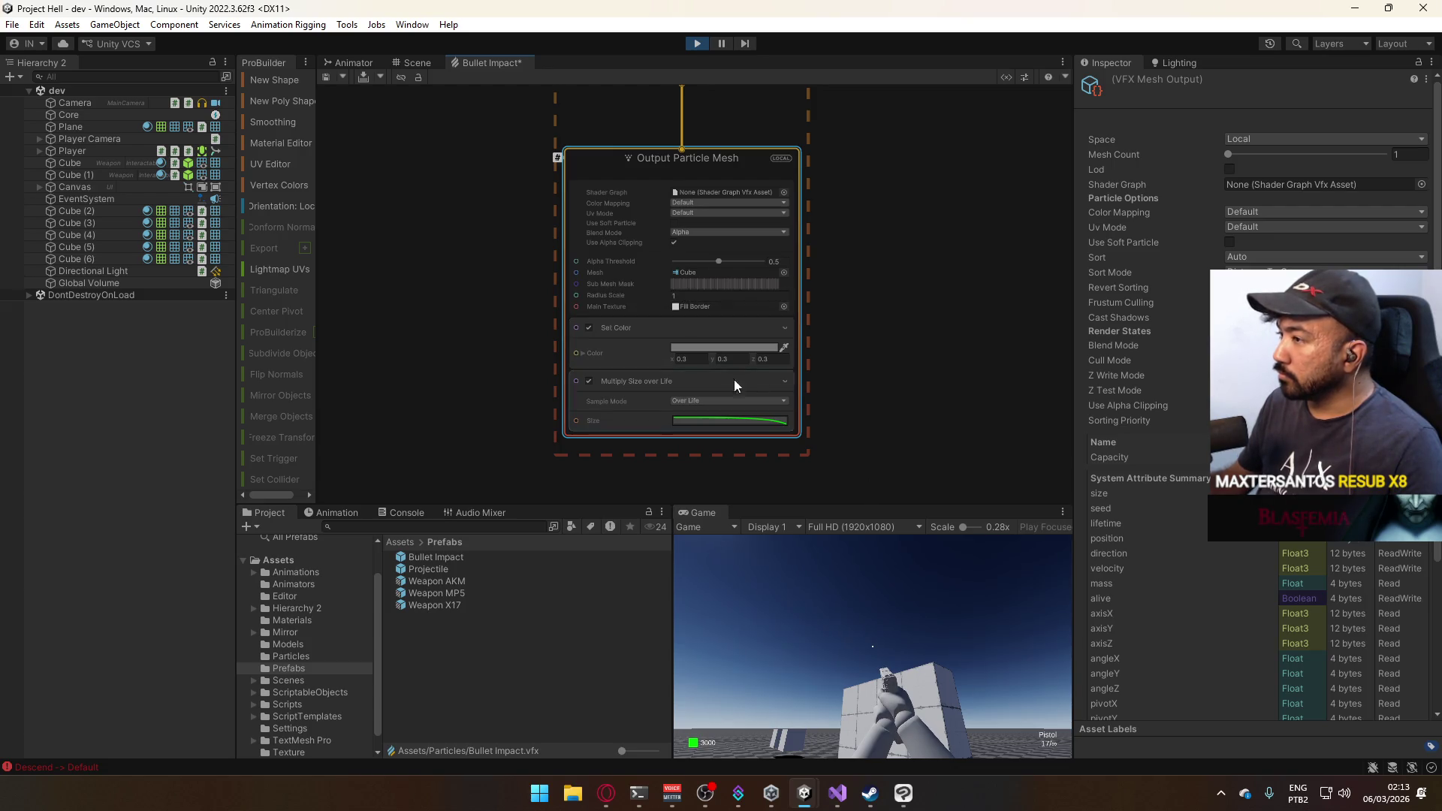
click(850, 493)
click(882, 586)
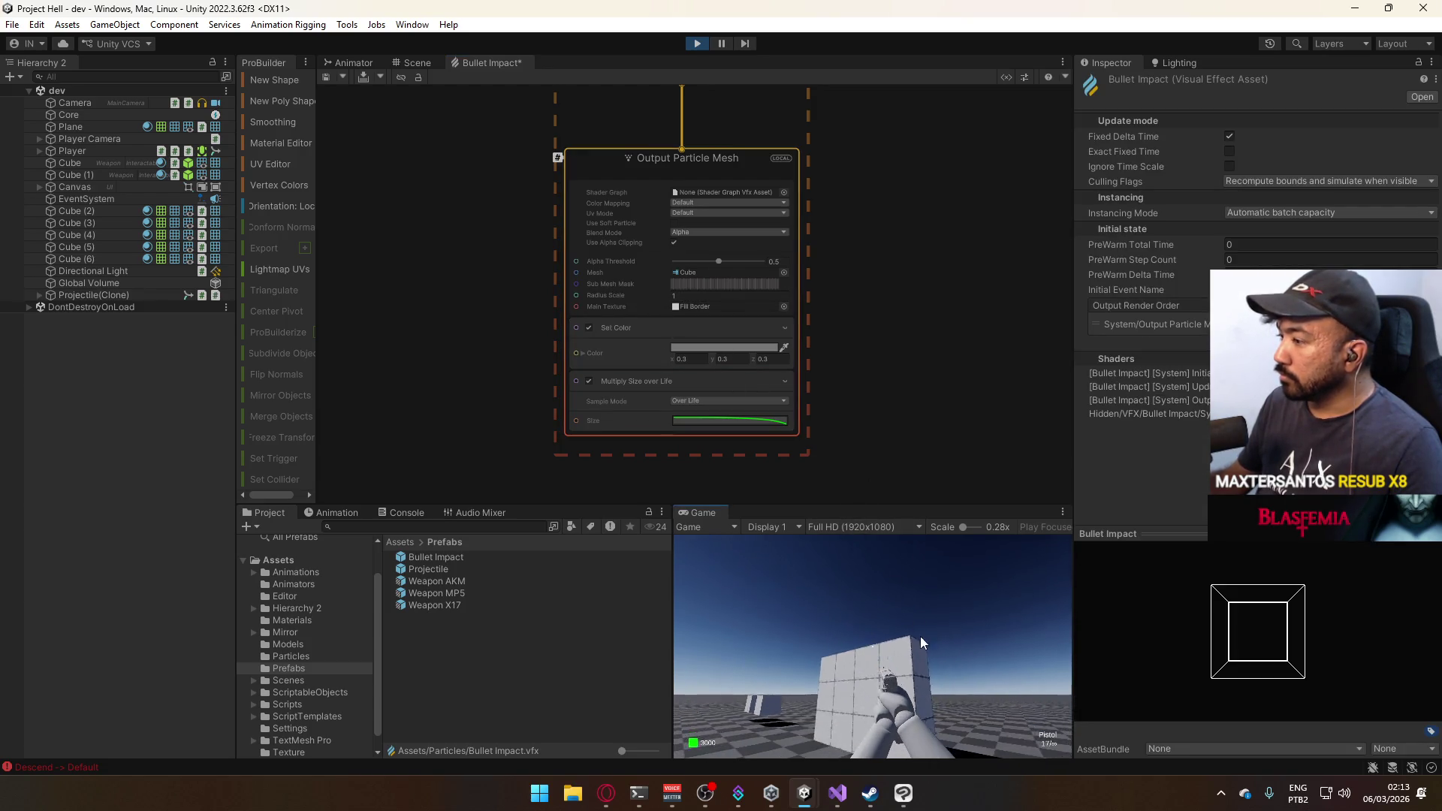
key(super)
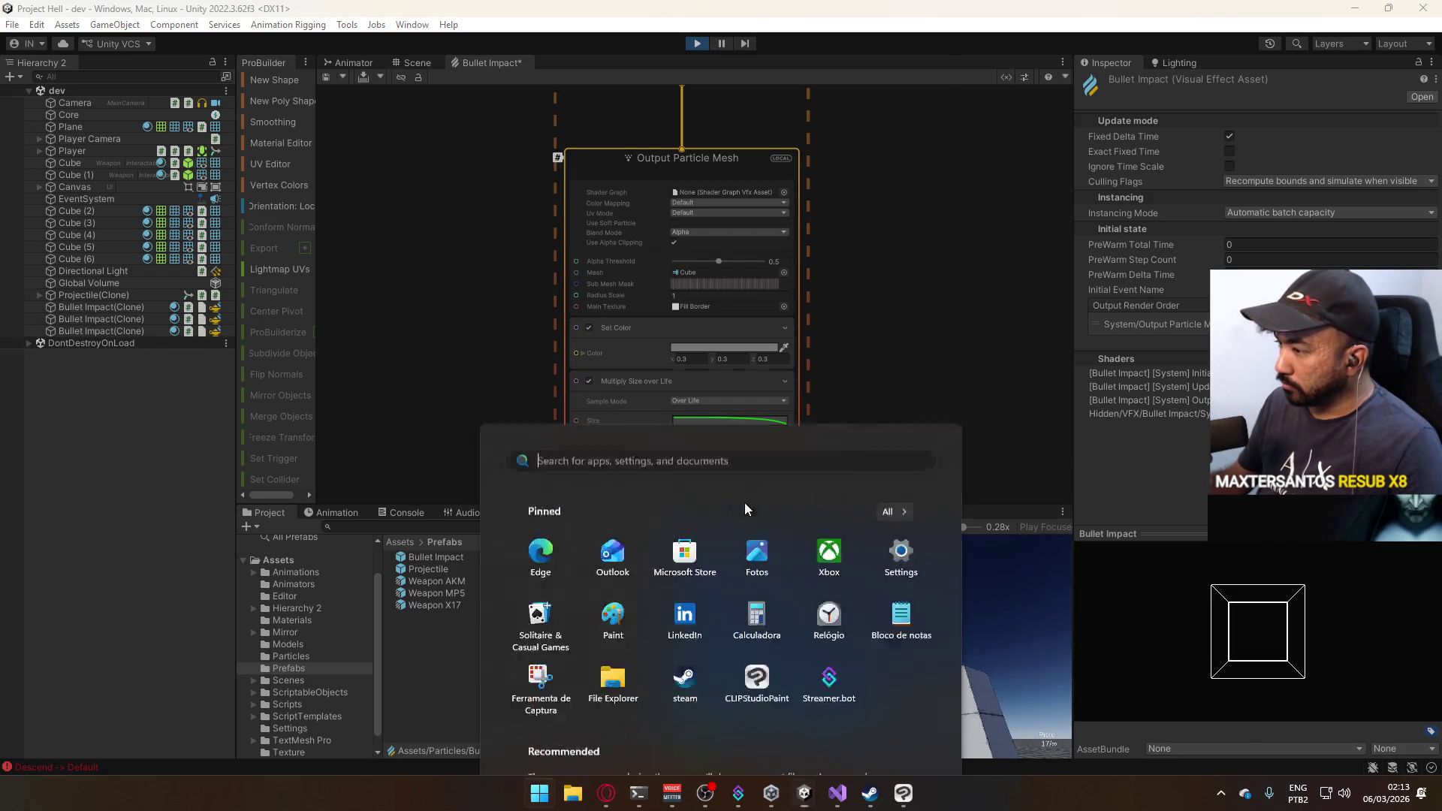
key(super)
Maximize the Game view and walk back from the wall.
right_click(716, 515)
click(751, 566)
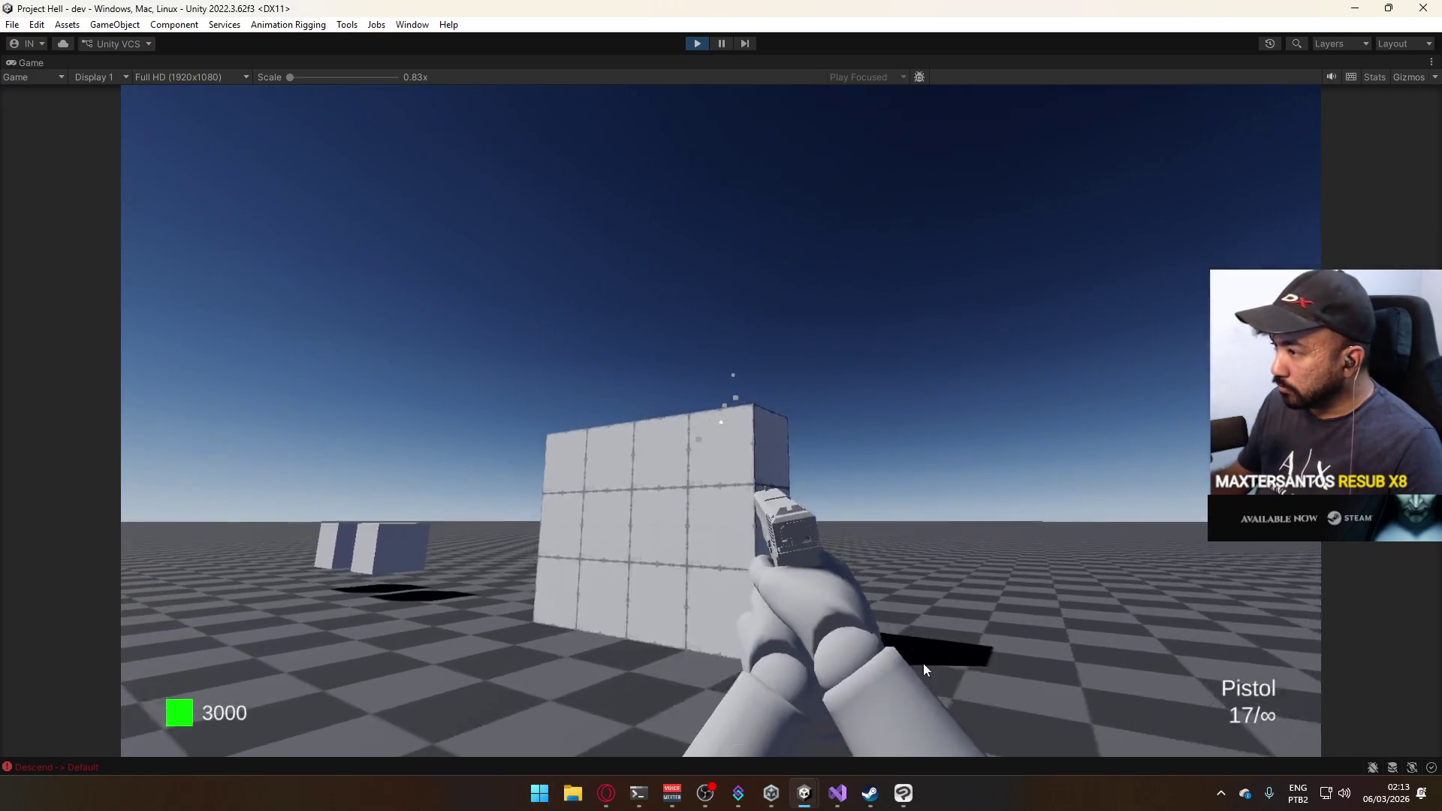
key(a)
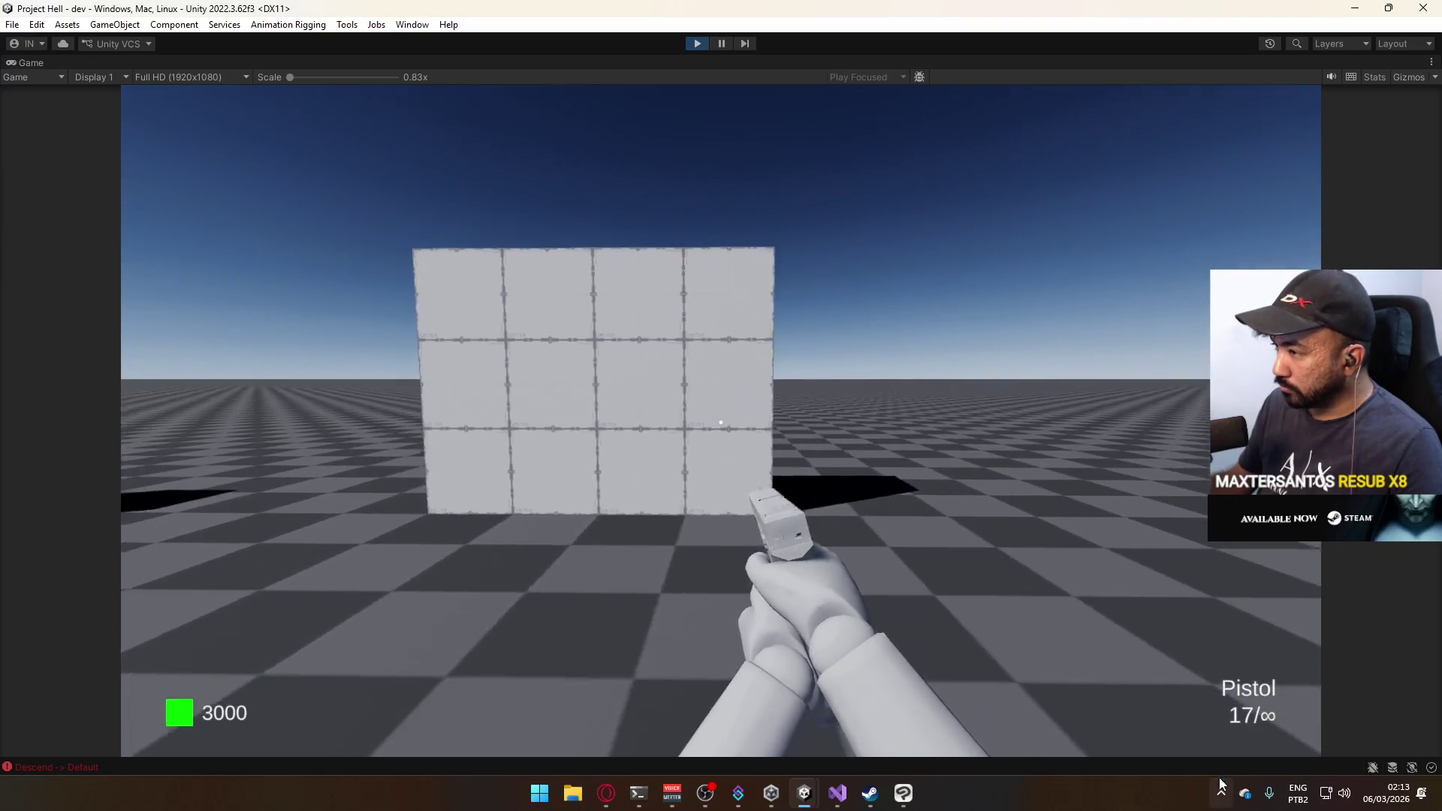
key(super)
click(783, 422)
key(s)
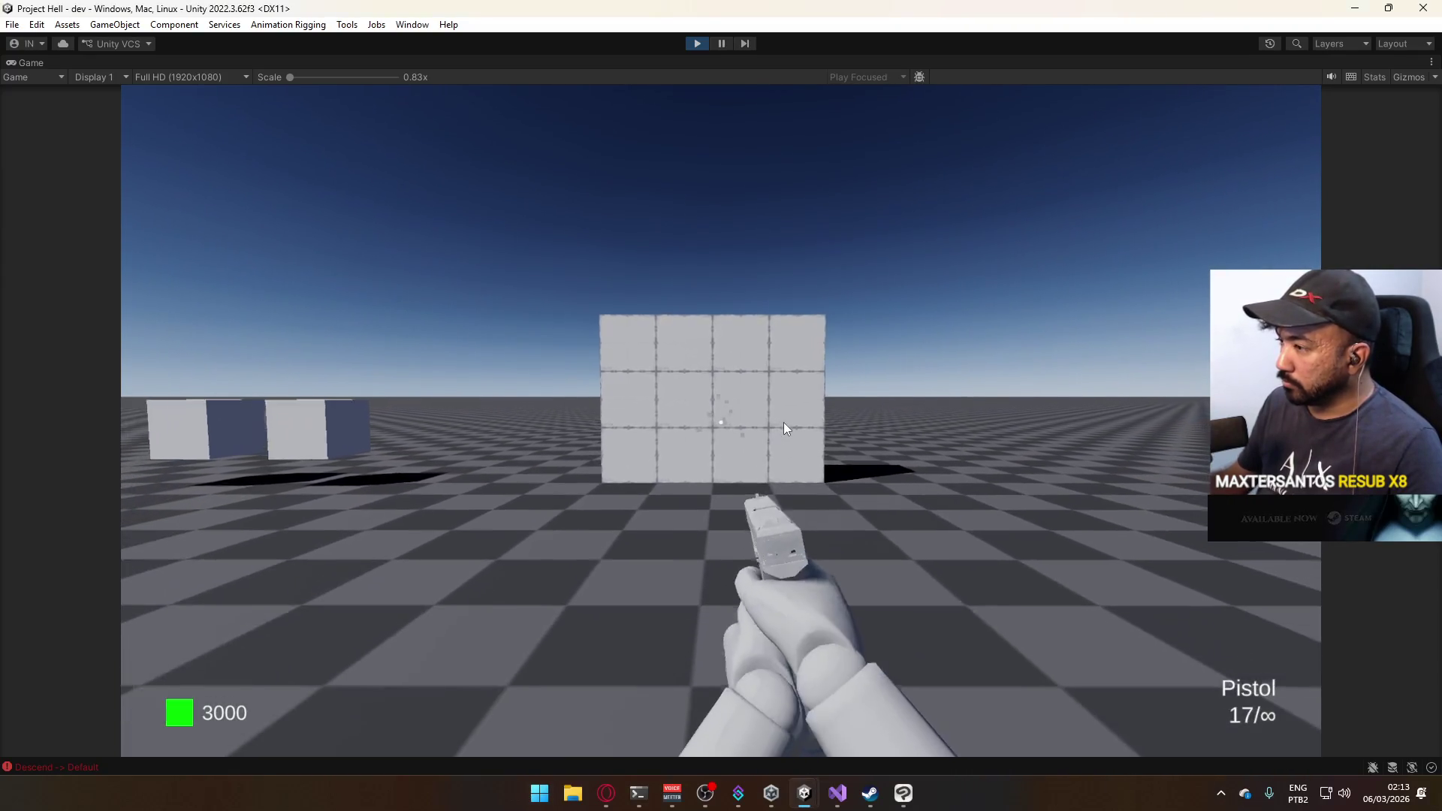
key(s)
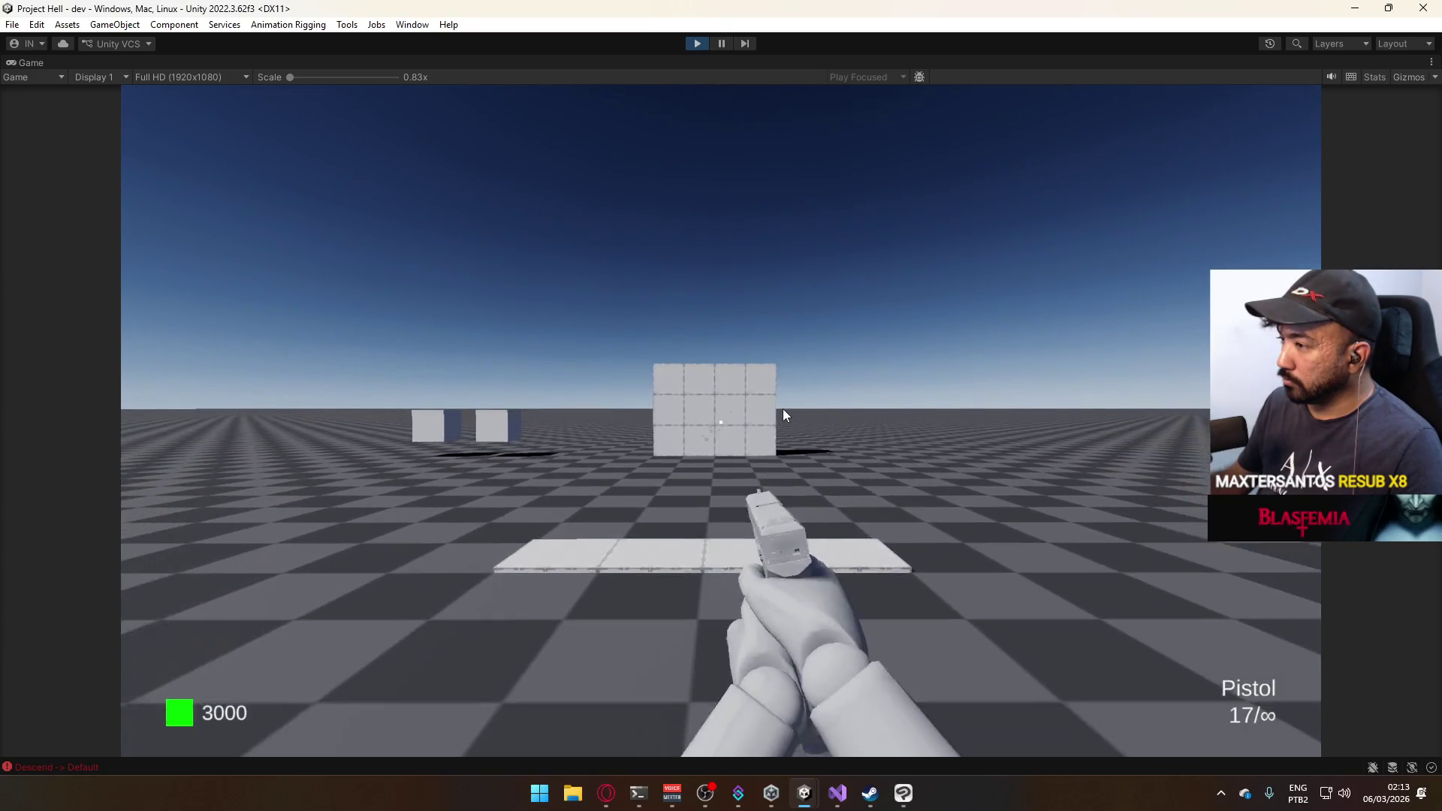
Aim down the pistol sights while backing away, then fire a shot at the ground.
right_click(781, 393)
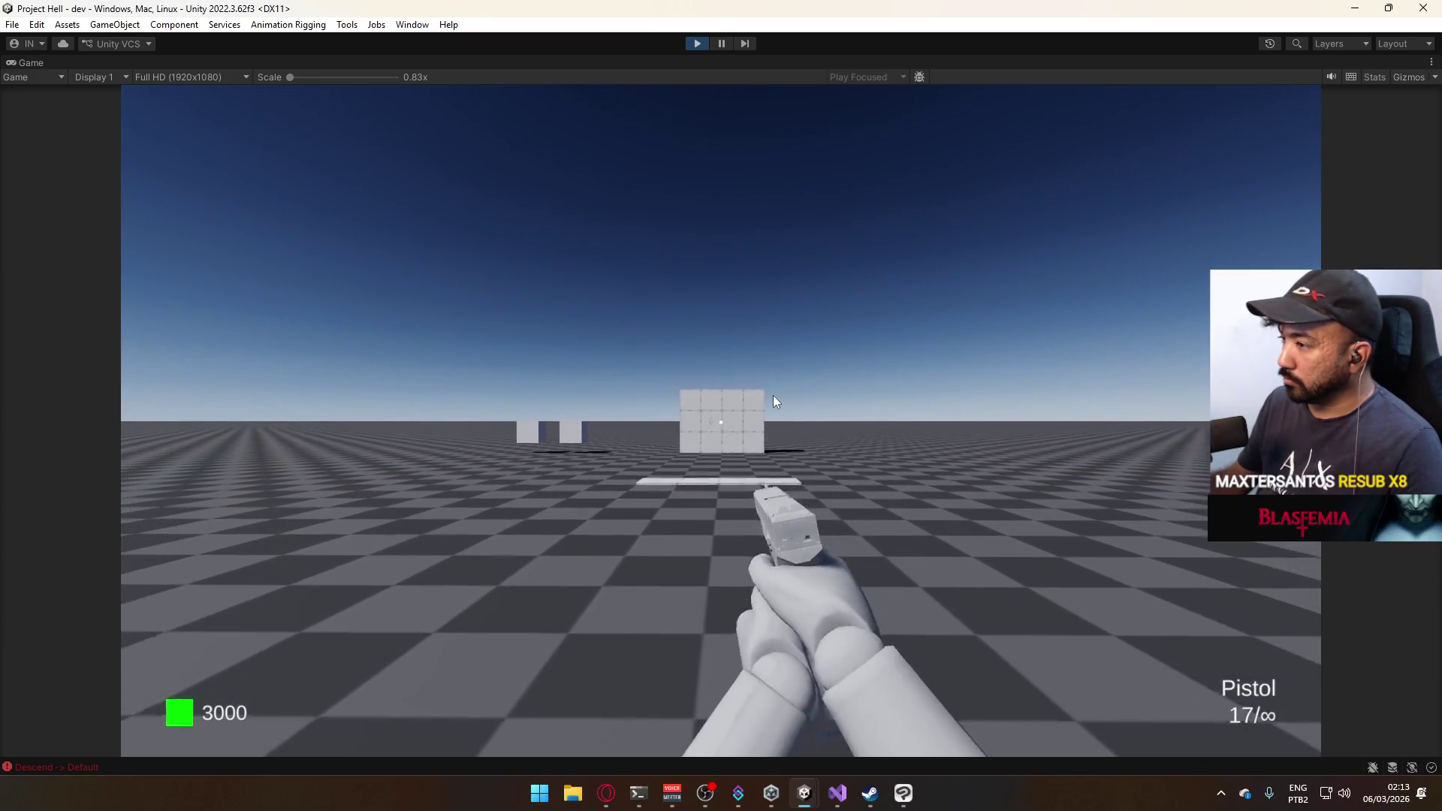
key(s)
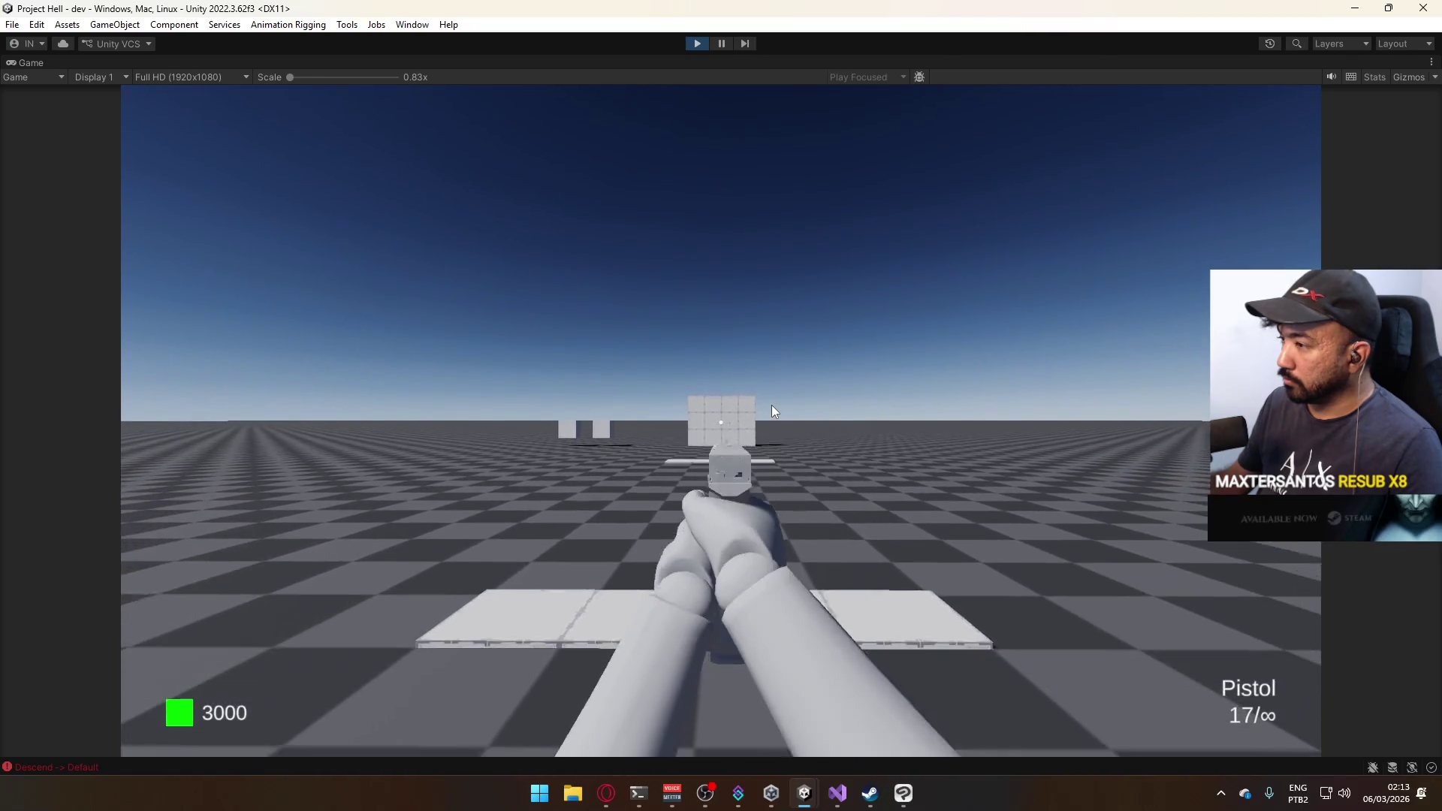
key(s)
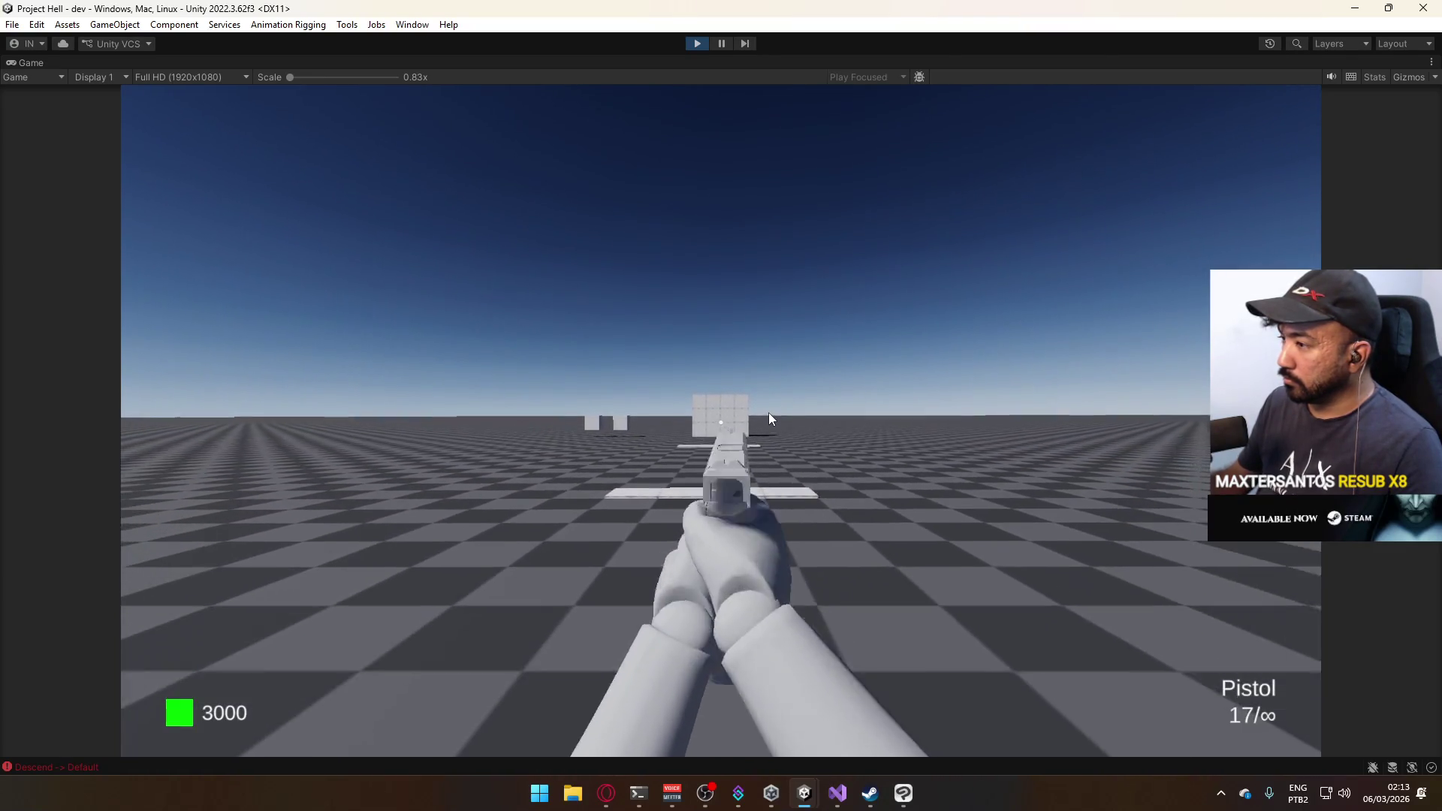
key(s)
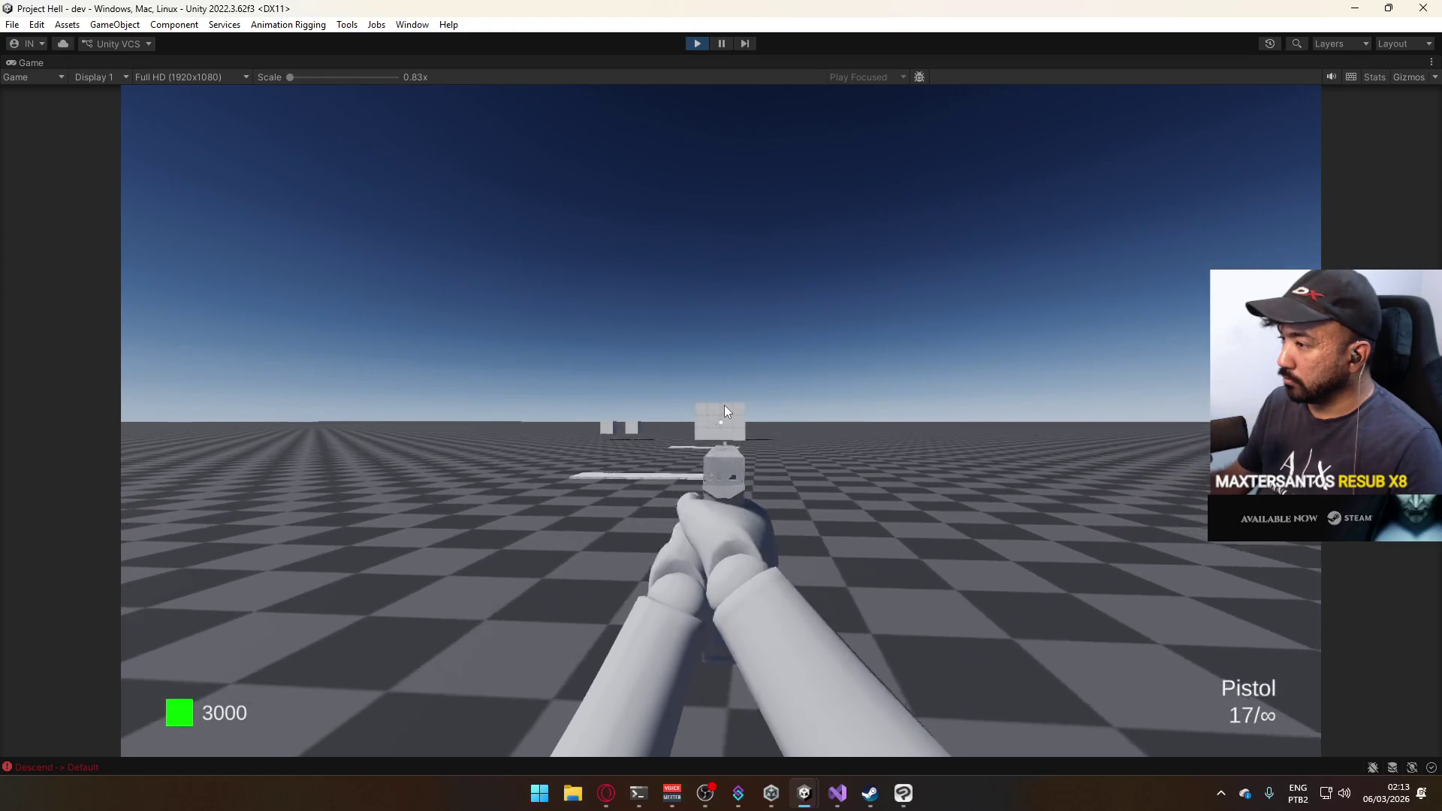
key(s)
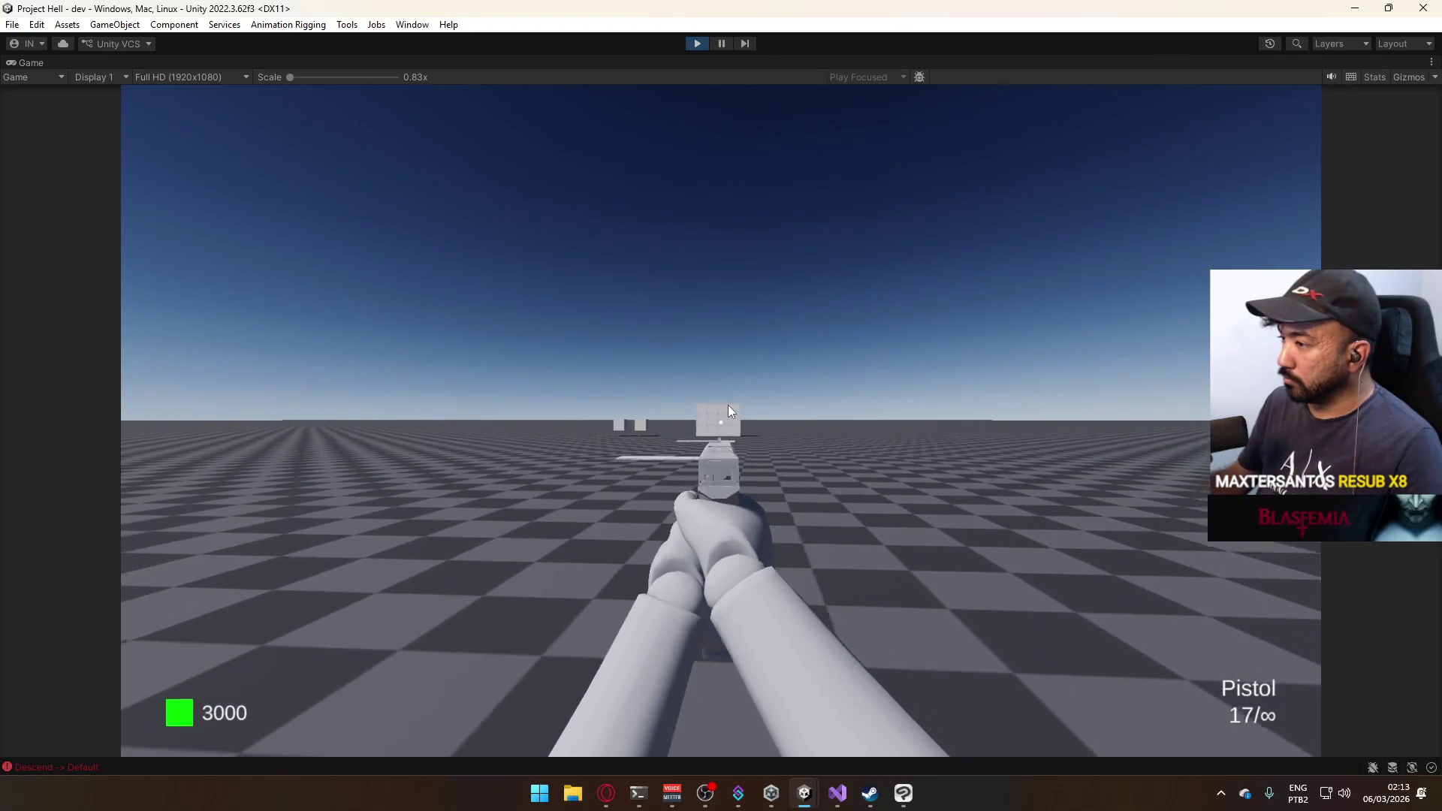
mouse_move(659, 534)
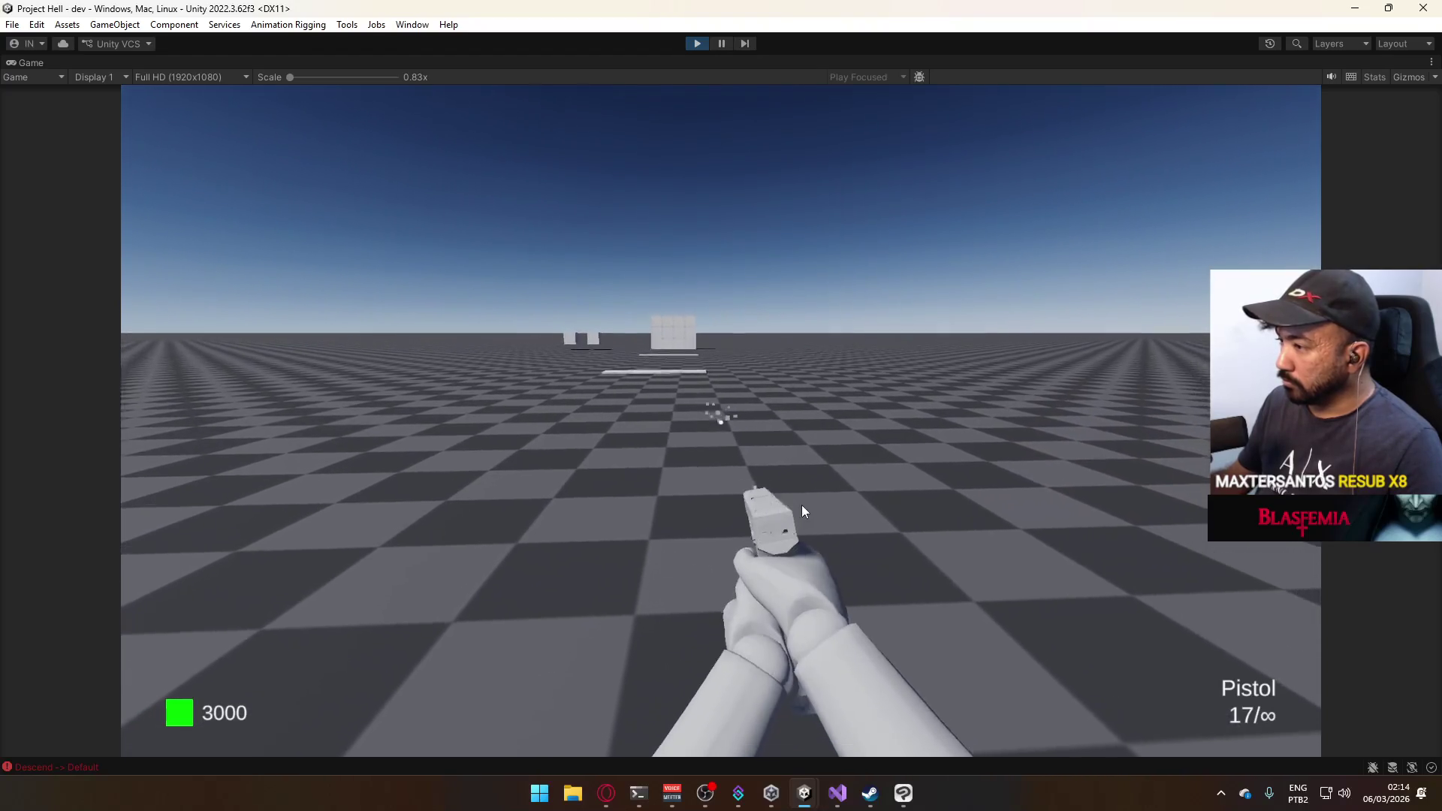
mouse_move(845, 497)
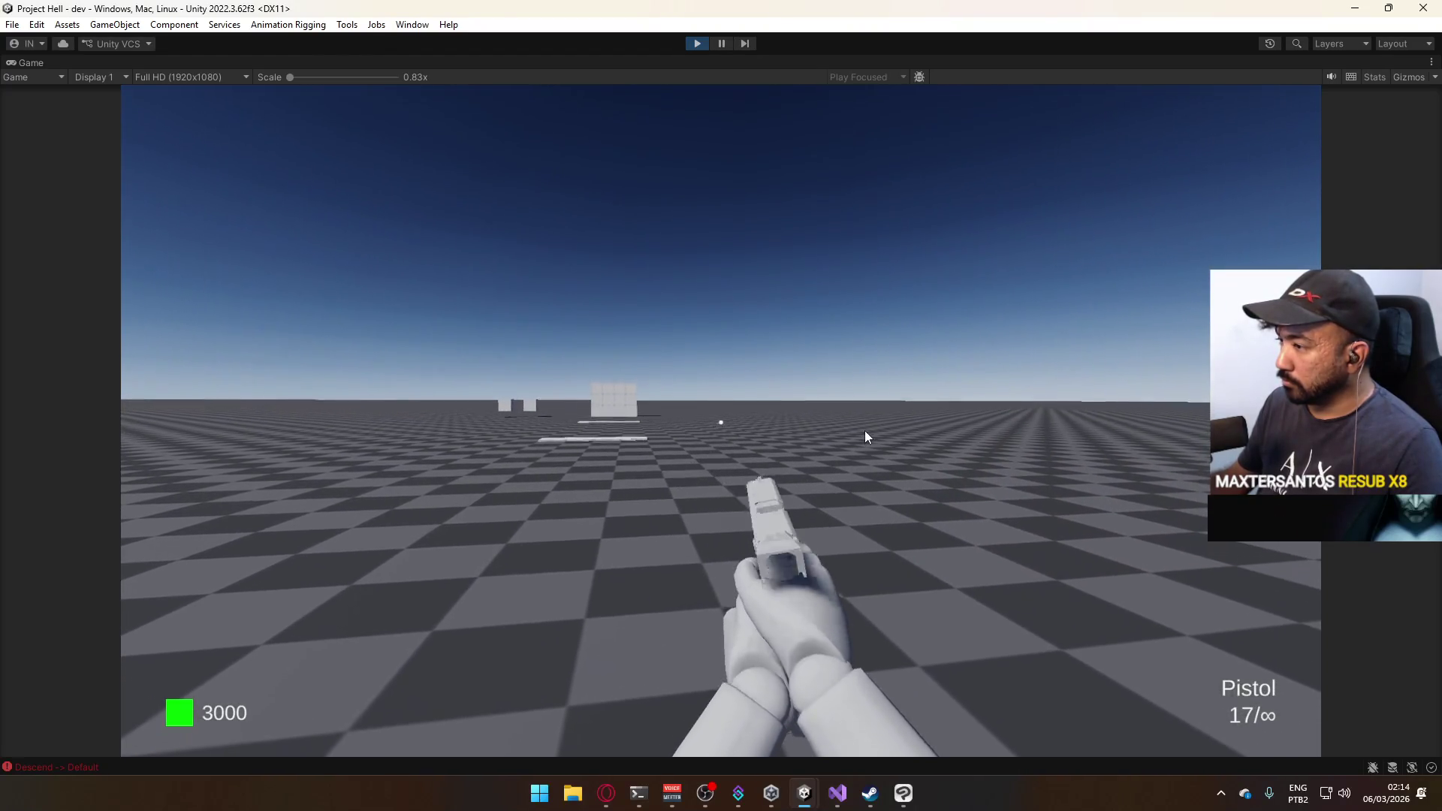
mouse_move(905, 426)
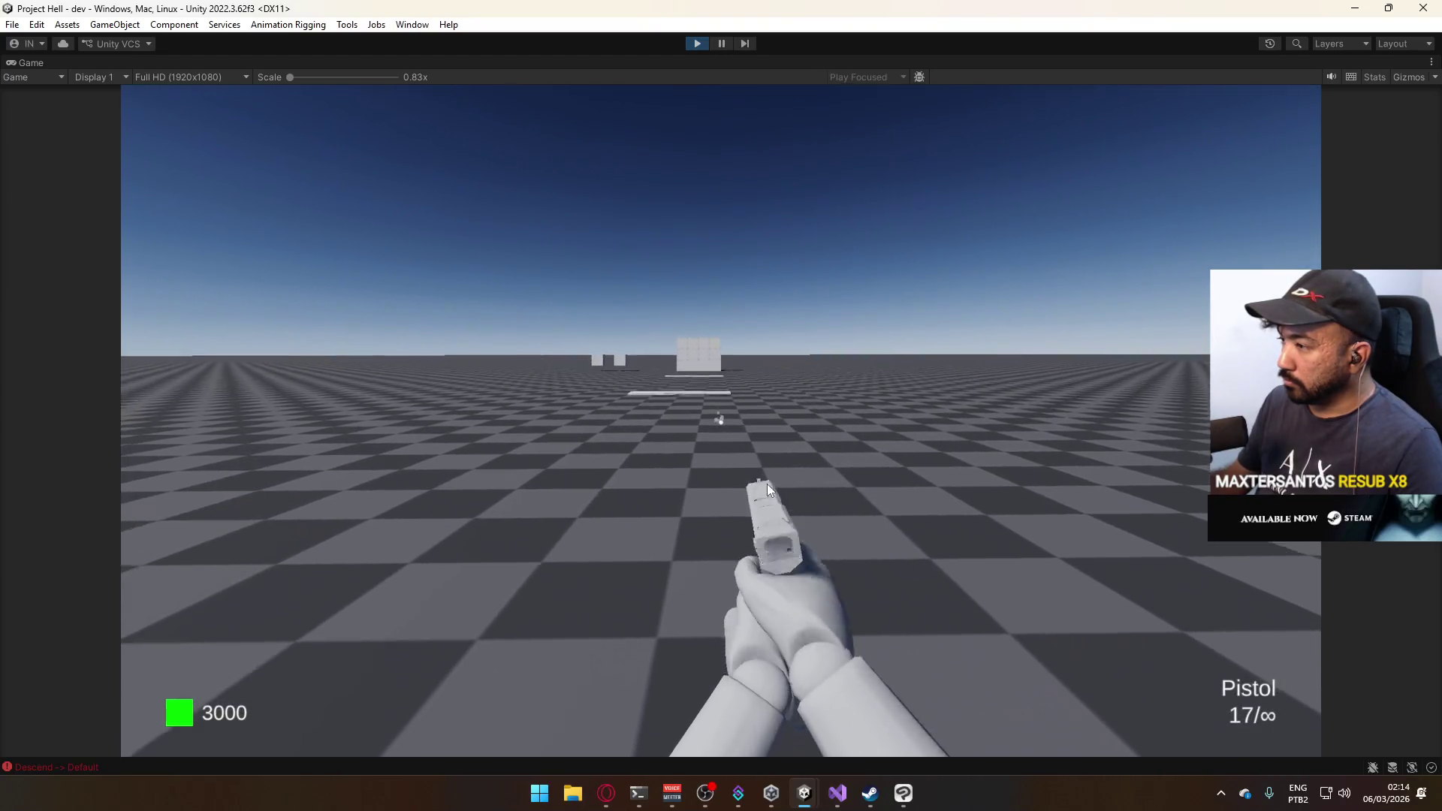
mouse_move(648, 489)
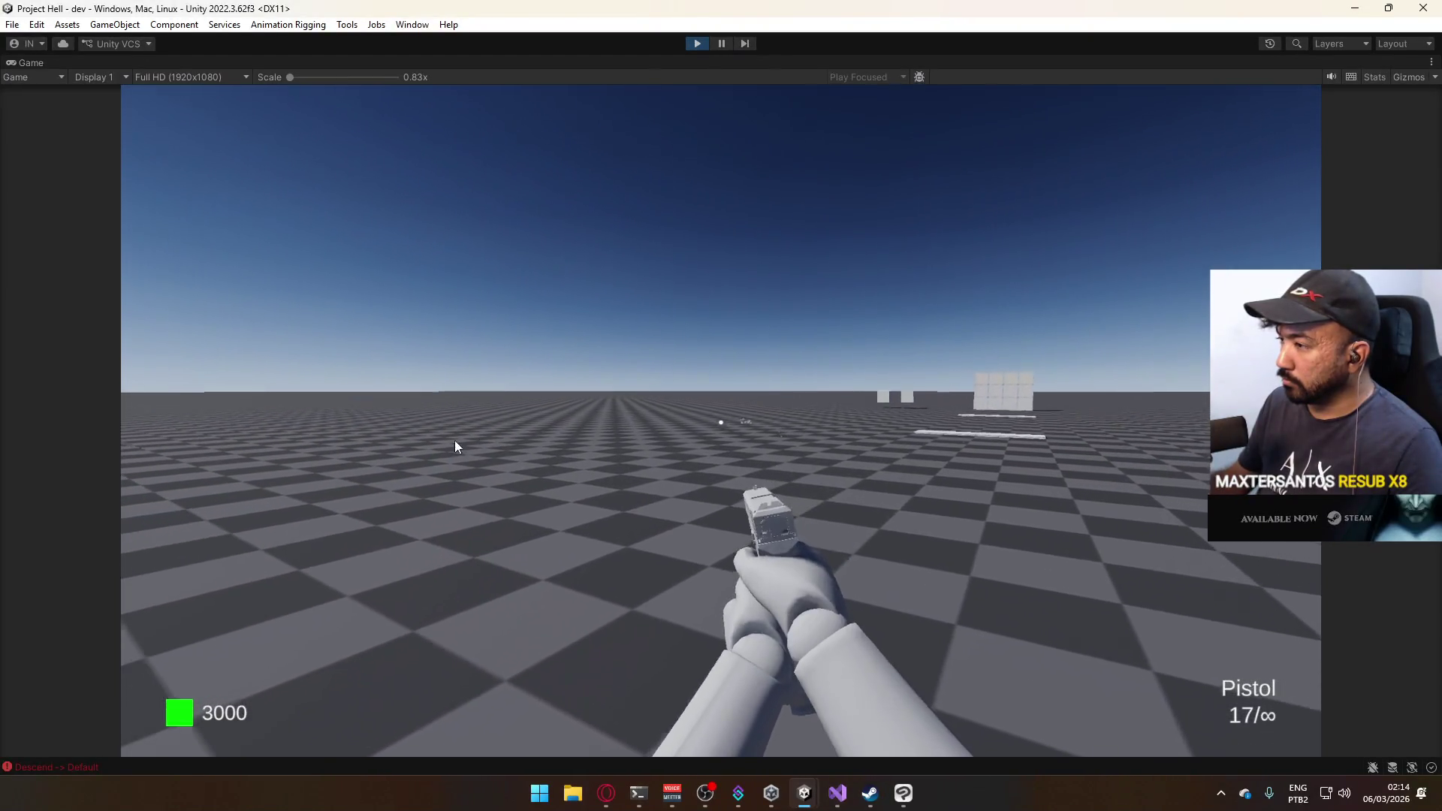
mouse_move(572, 476)
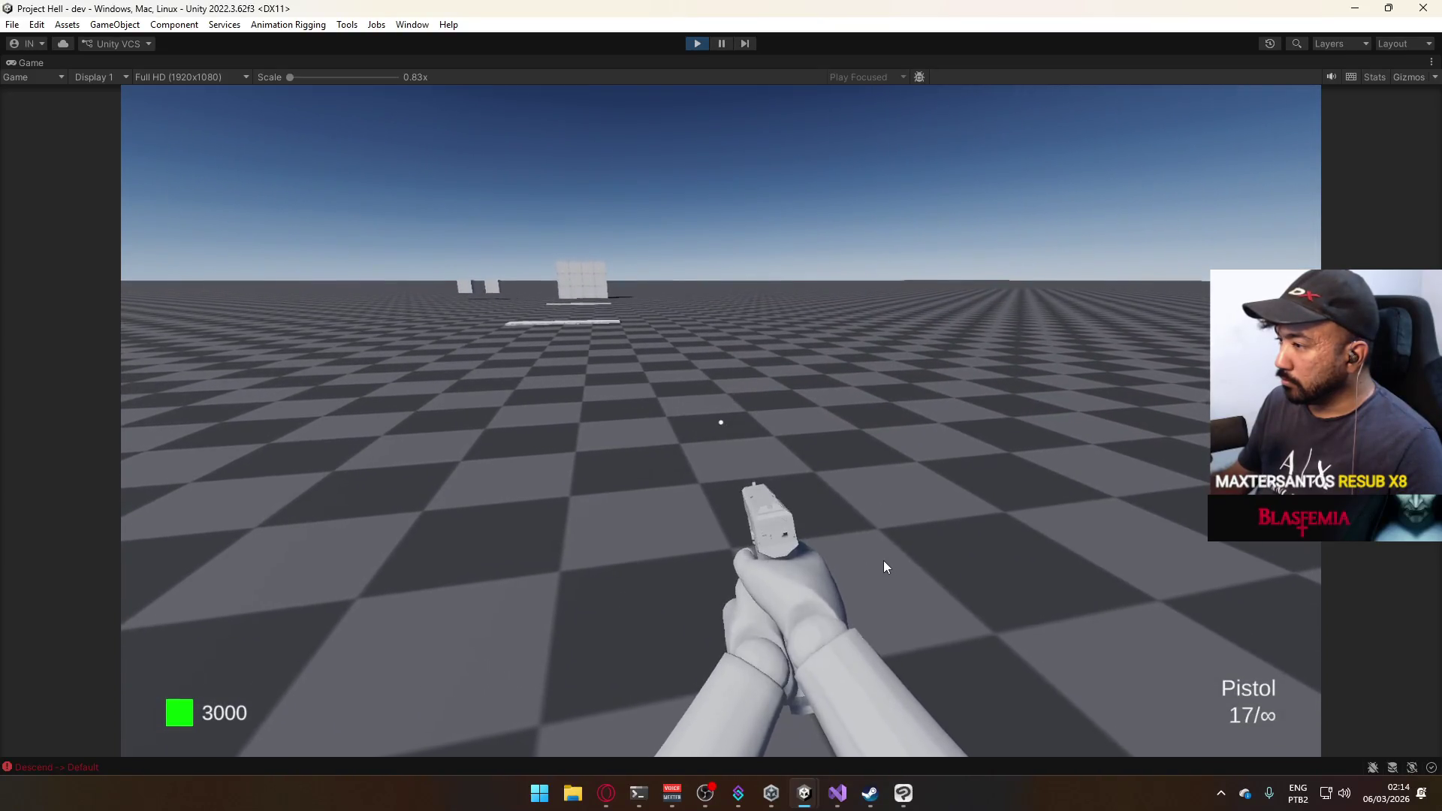
click(883, 560)
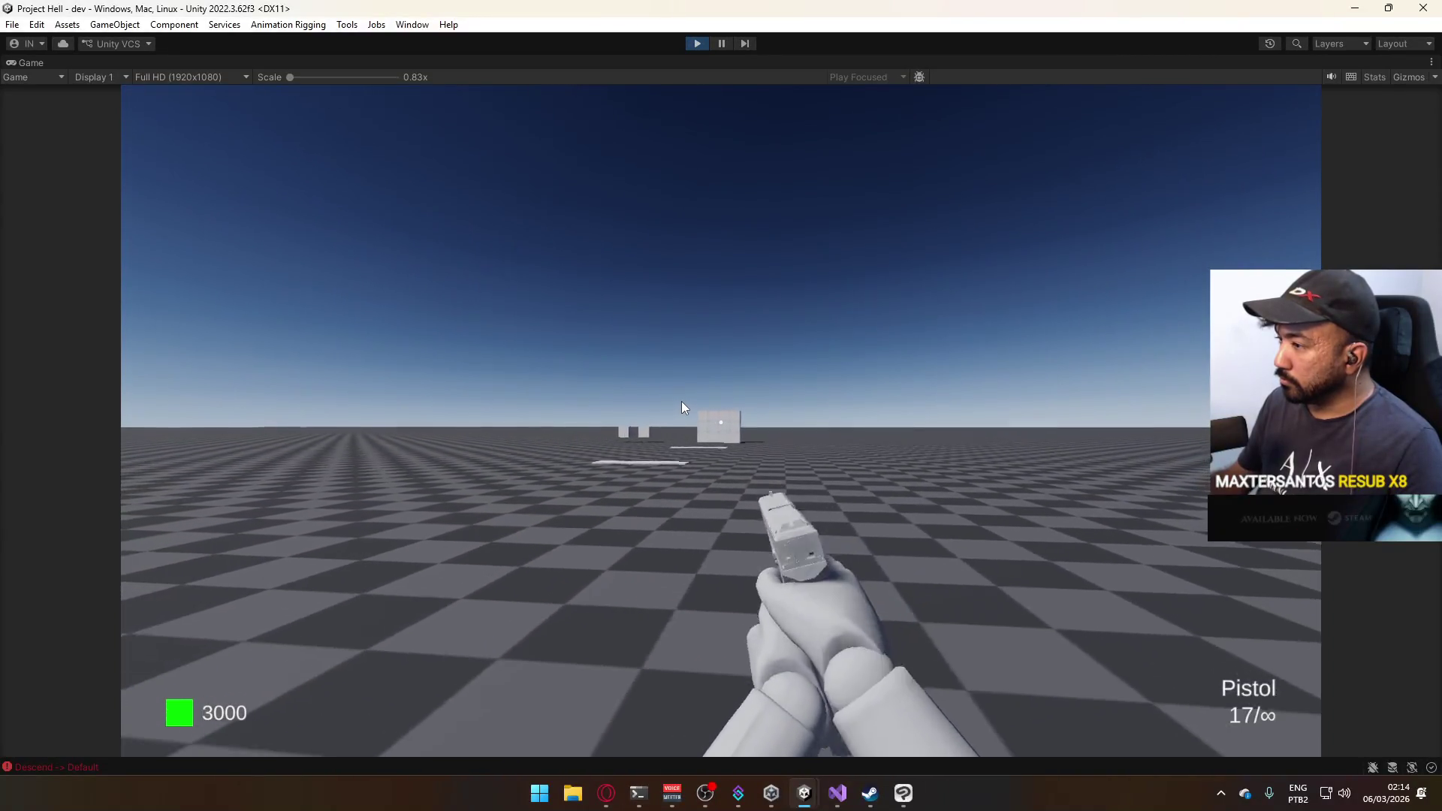
Aim, sprint and jump toward the targets, then buy the SMG.
right_click(682, 407)
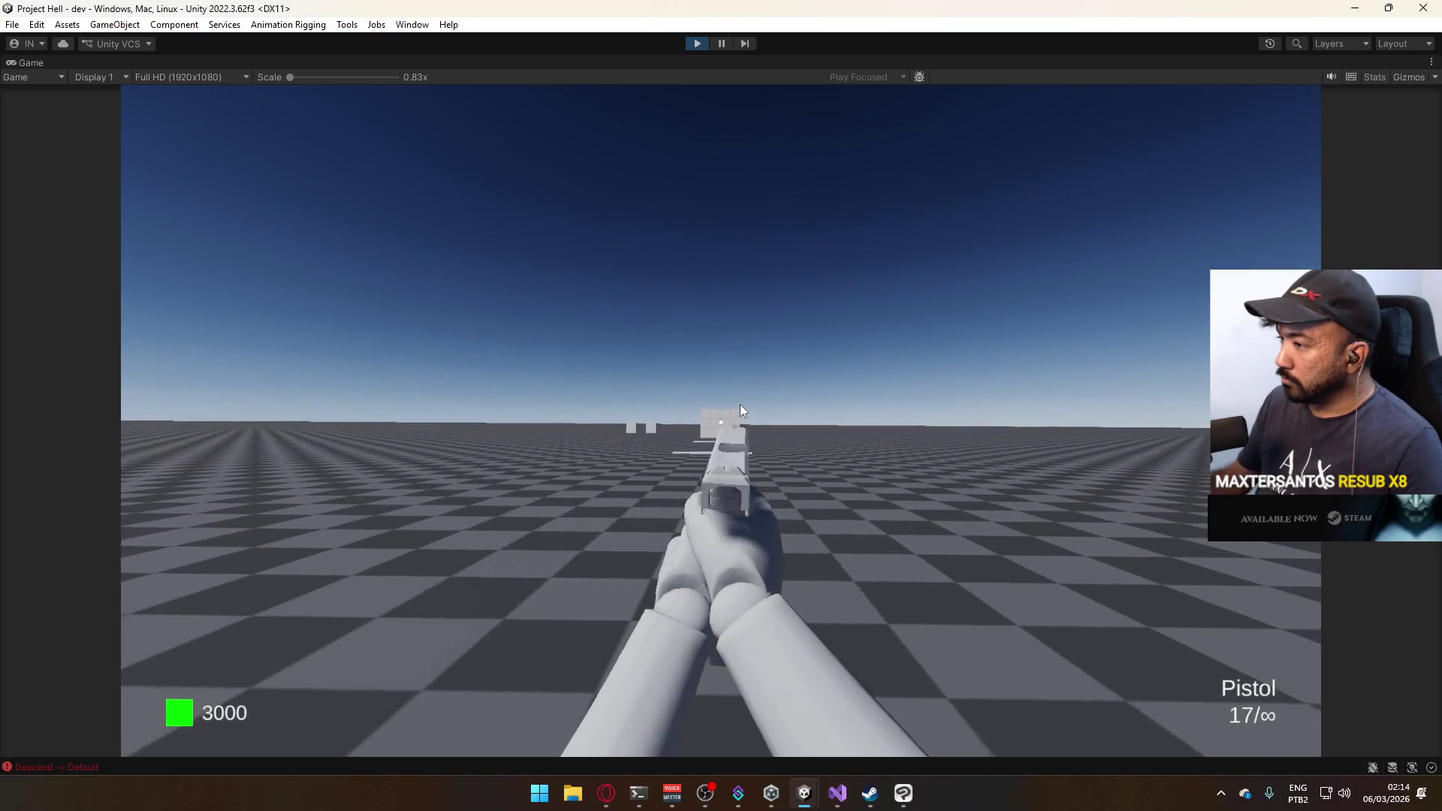
key(shift+w)
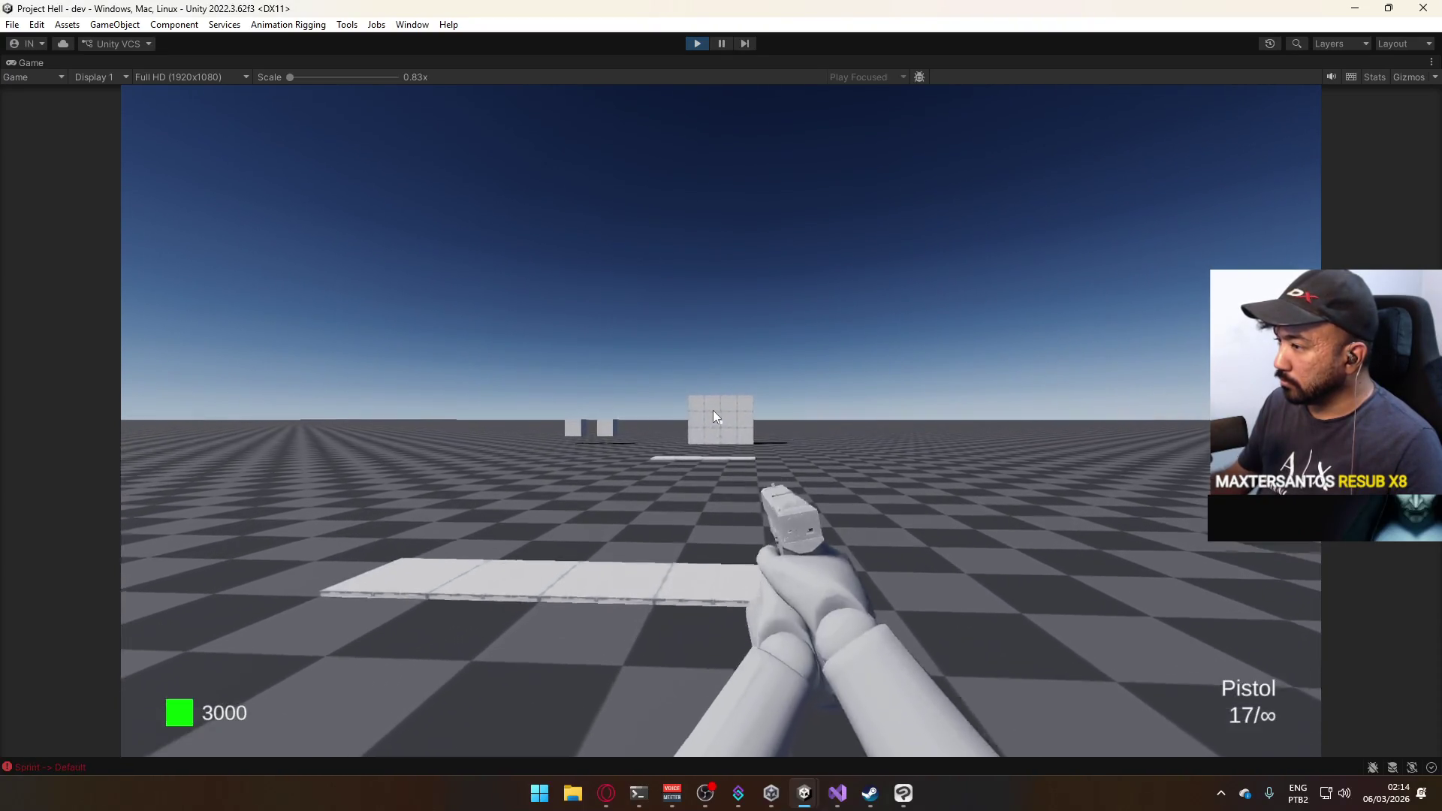
key(shift)
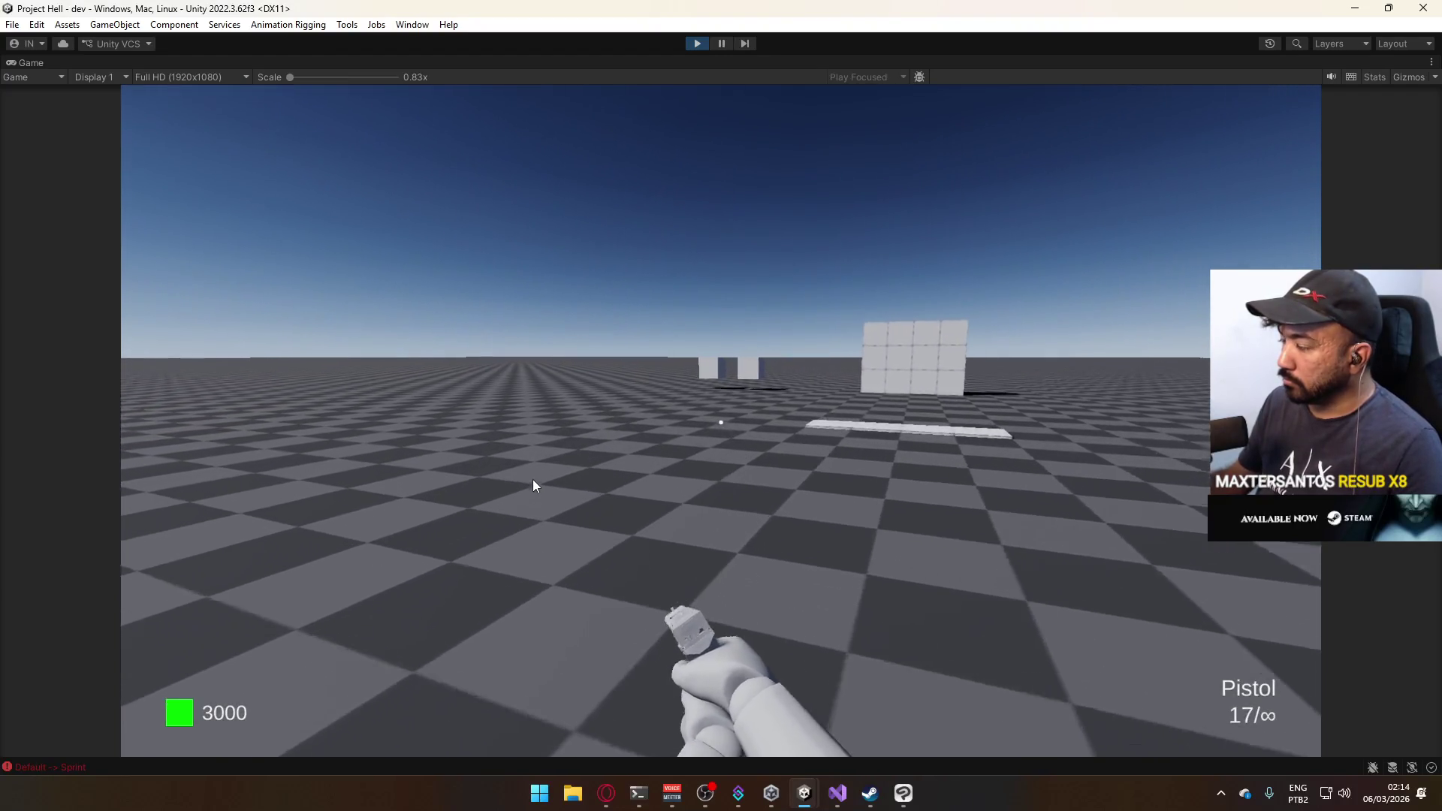
key(space)
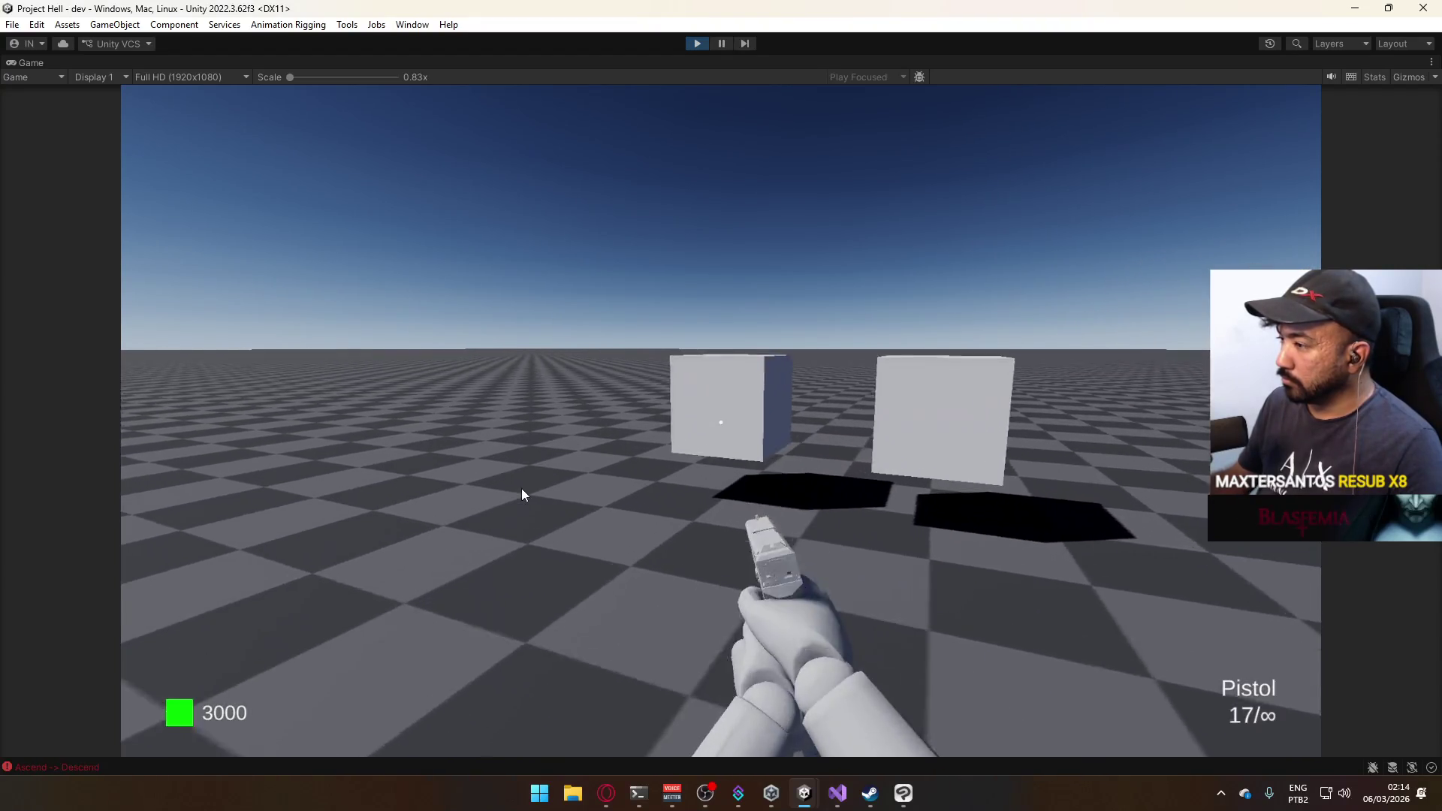
key(e)
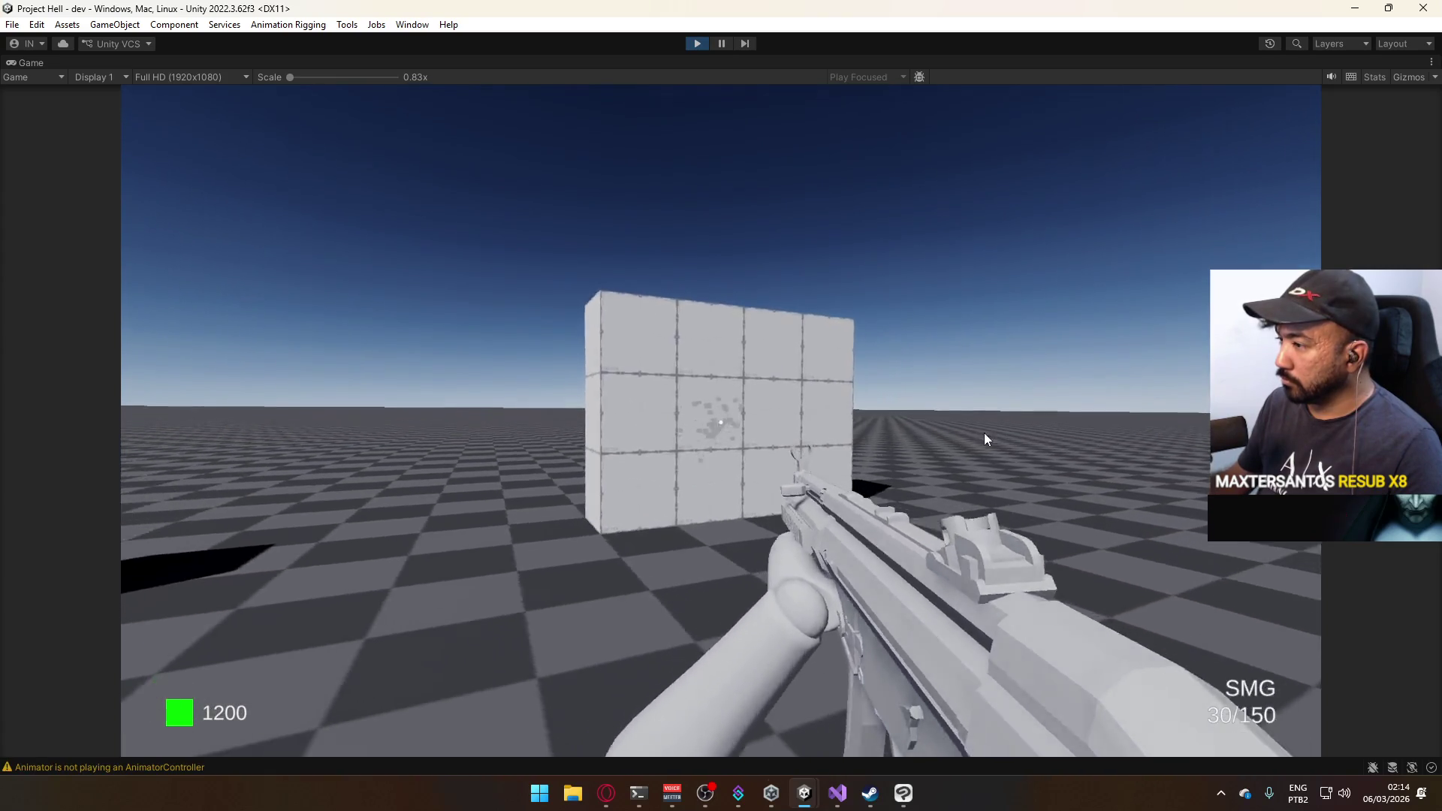
key(s)
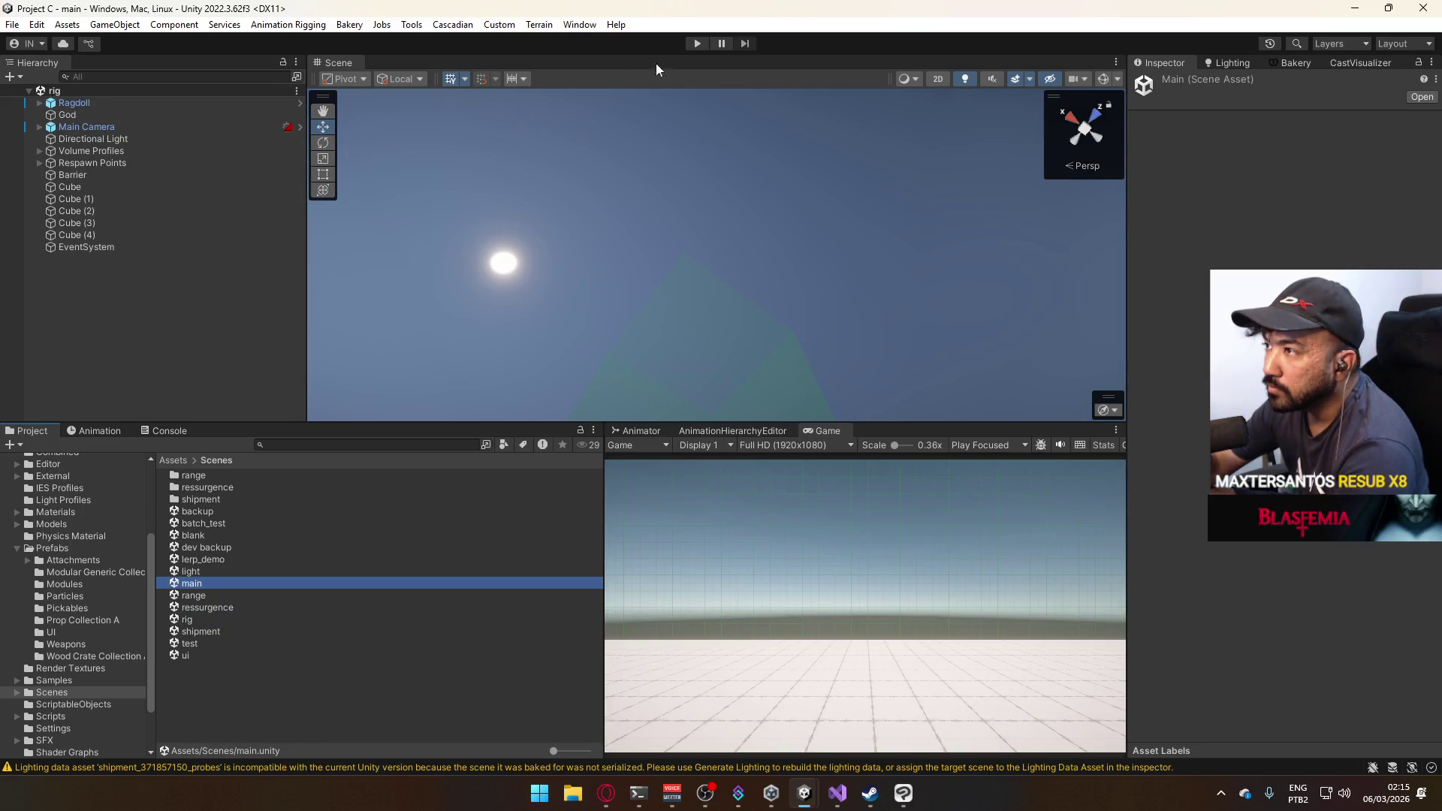
Enter play mode, load the Shipment map and maximize the Game view.
click(696, 42)
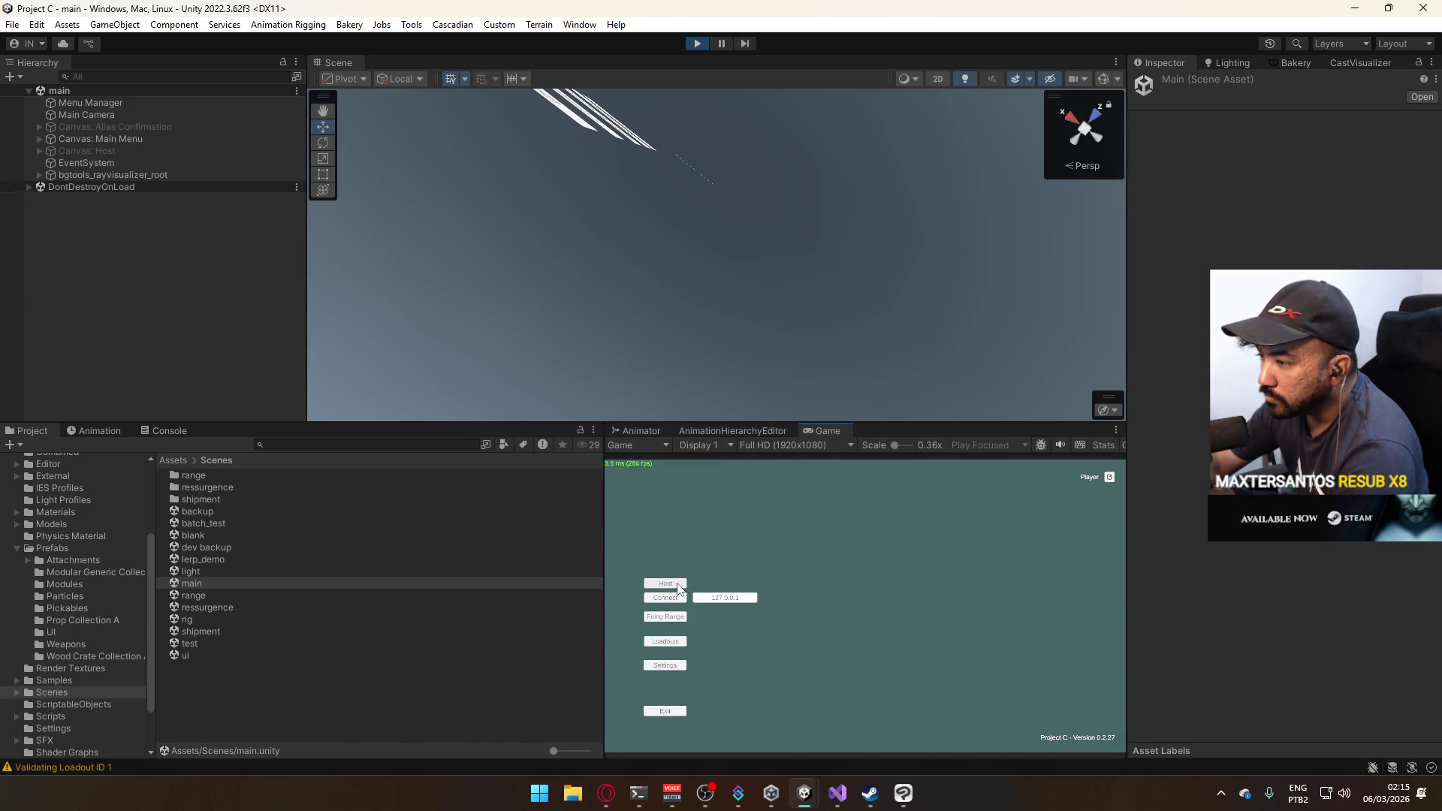
click(670, 612)
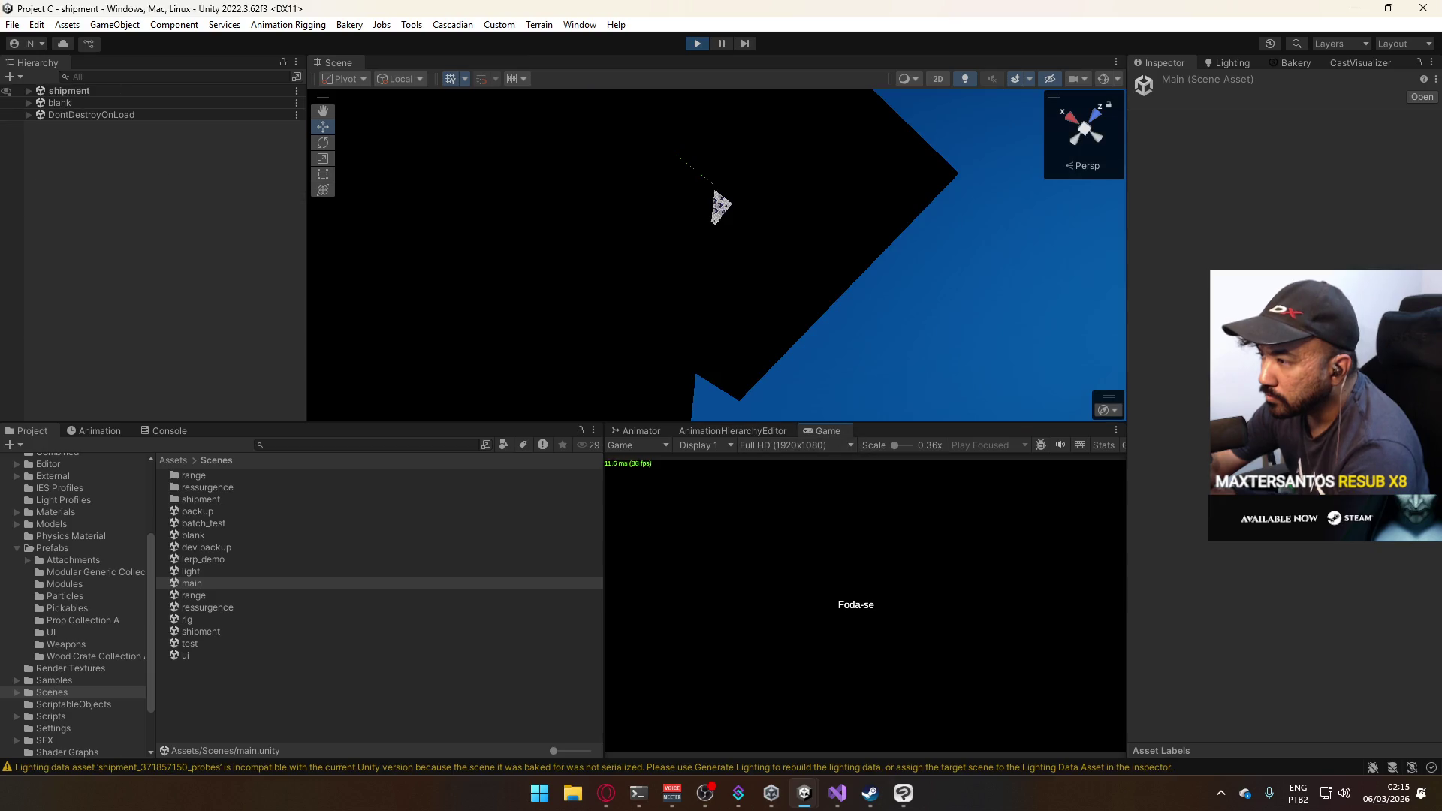
key(super)
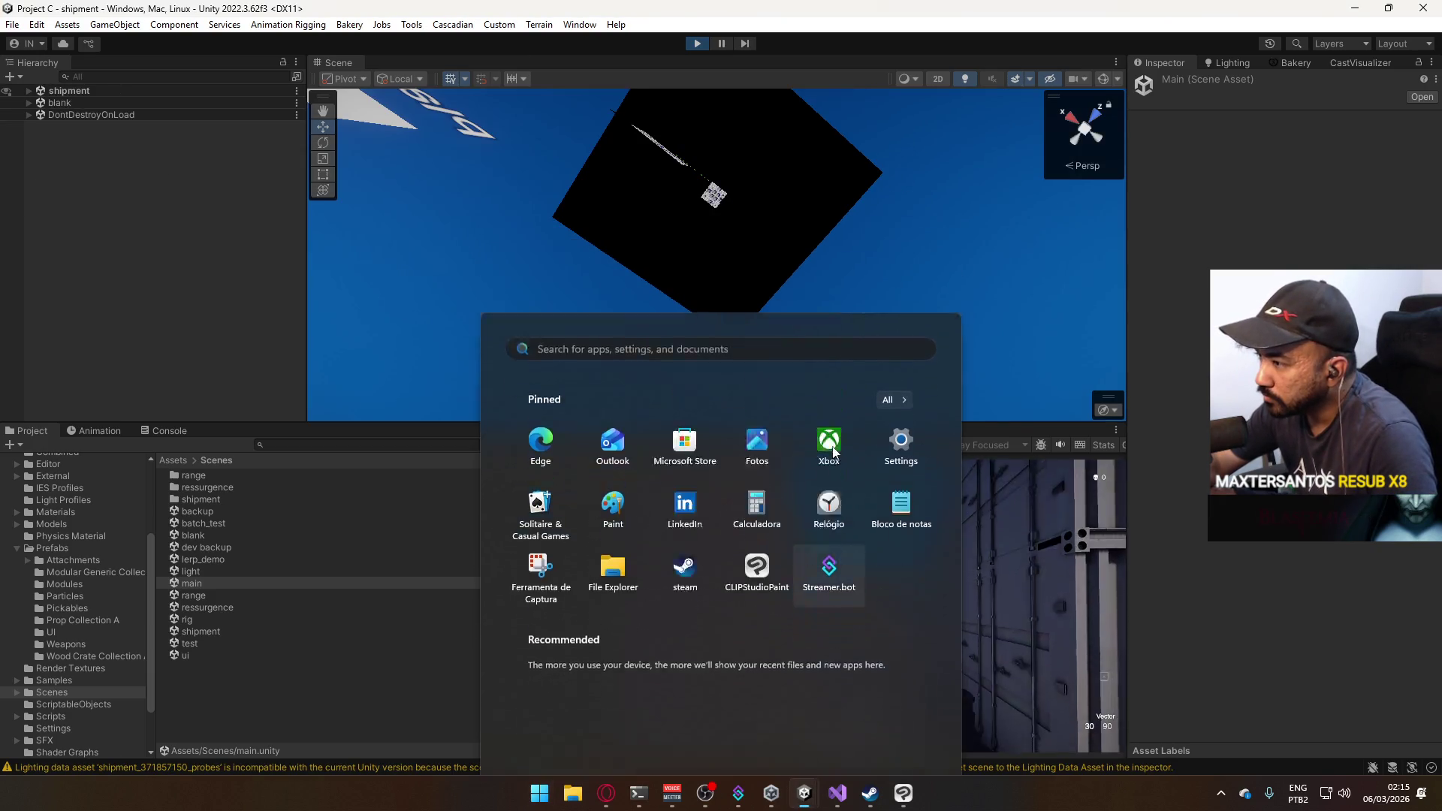
key(super)
right_click(826, 431)
click(862, 473)
Move forward and fire the Vector repeatedly at the container wall to see impacts.
click(862, 456)
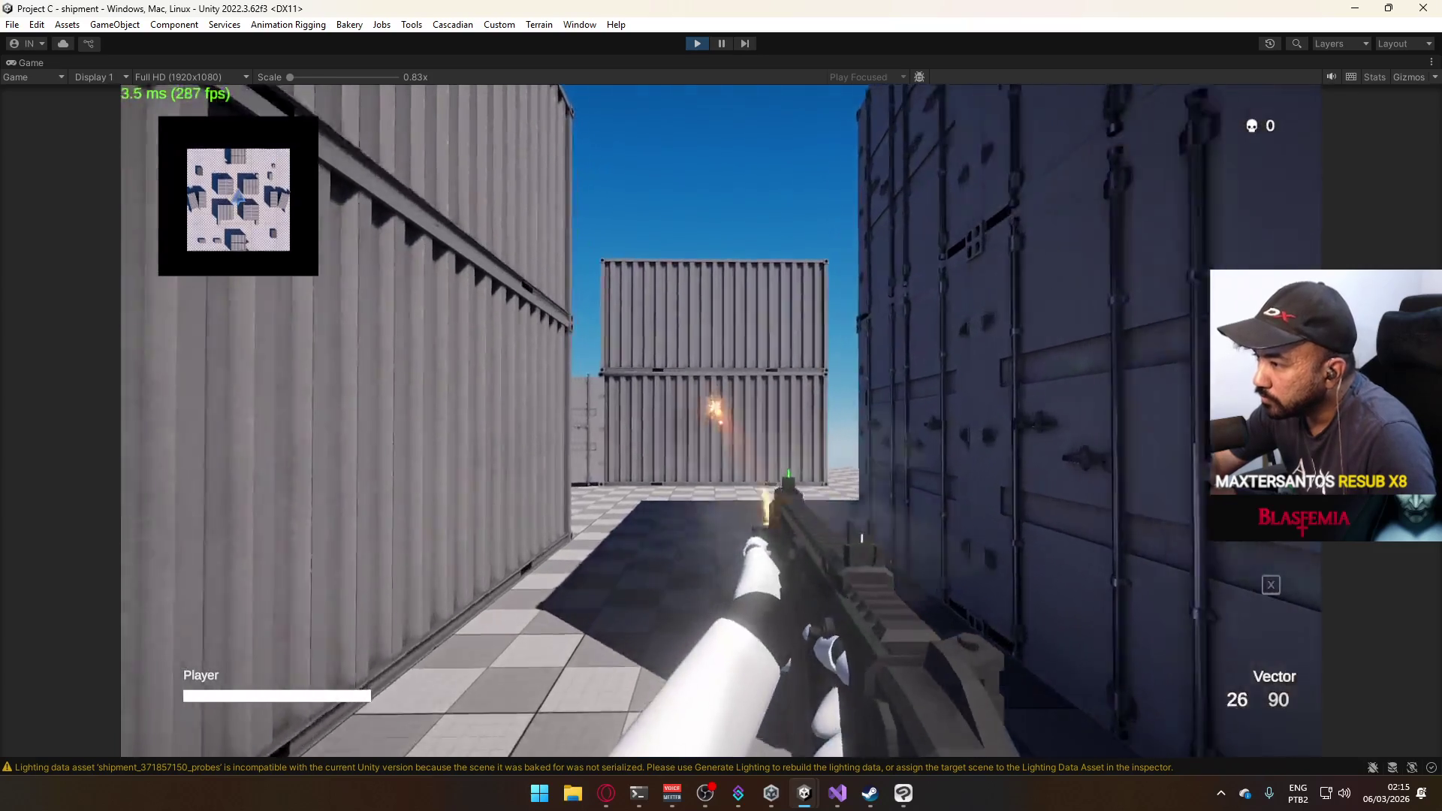
key(w)
click(721, 422)
click(721, 422)
click(721, 422)
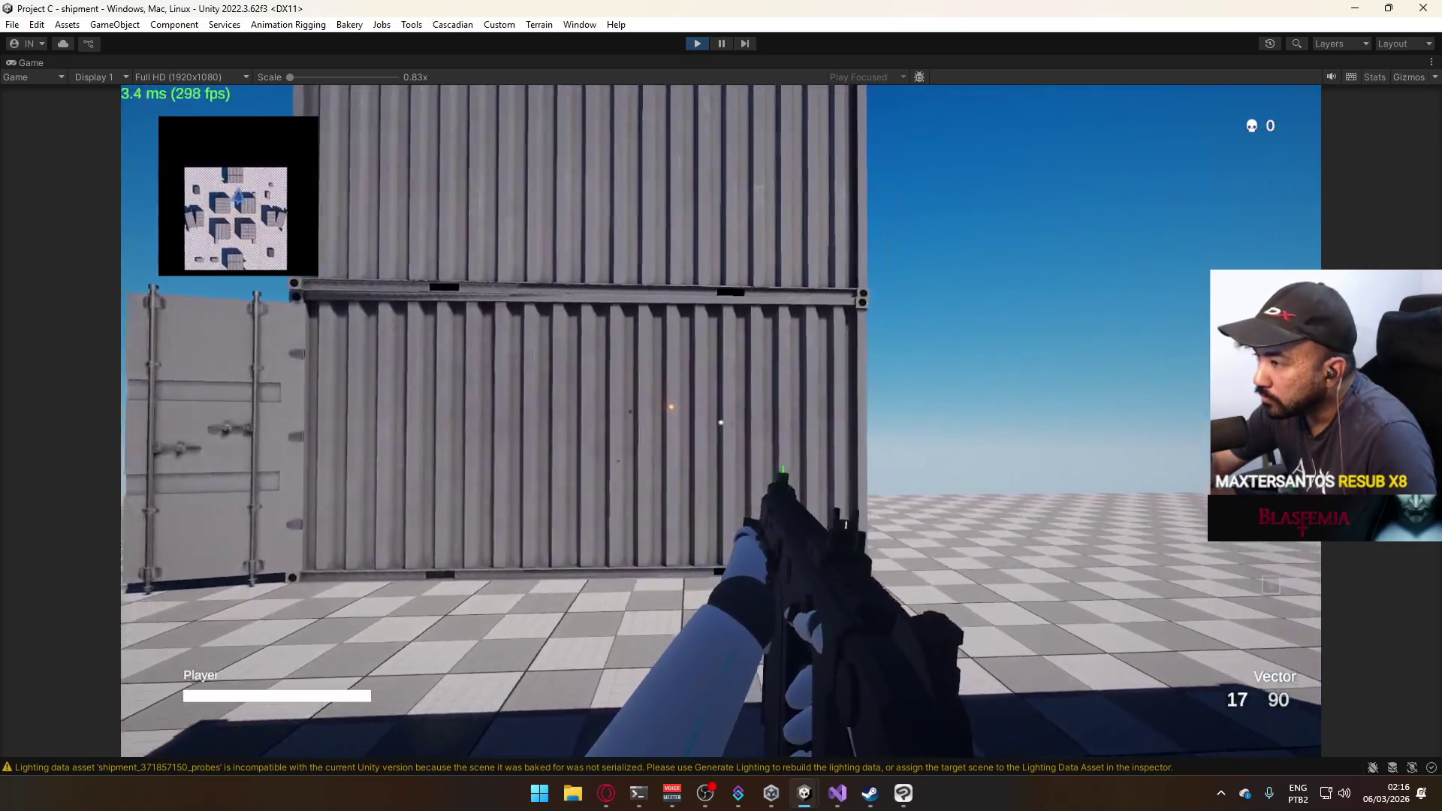
click(721, 422)
click(721, 422)
click(721, 422)
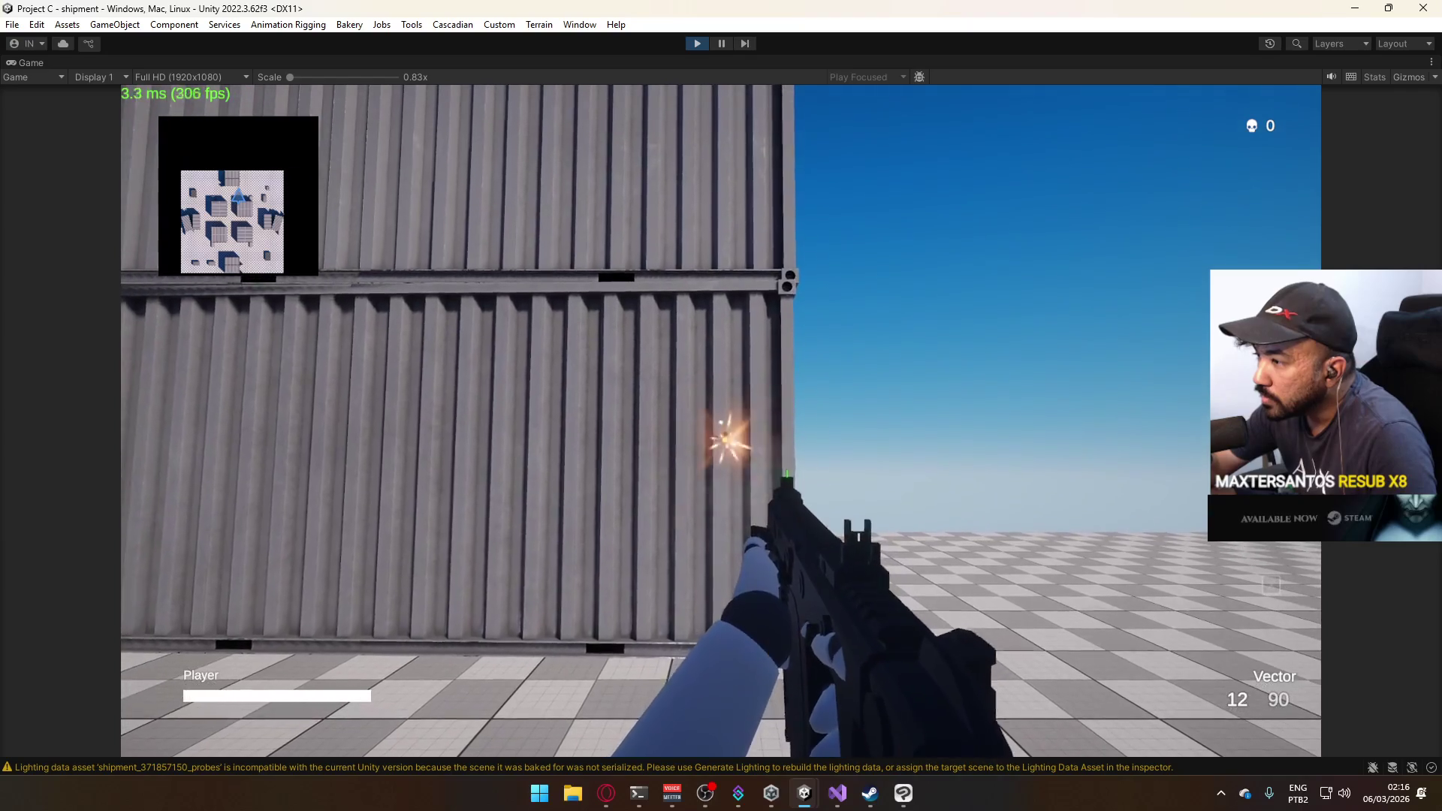
click(721, 422)
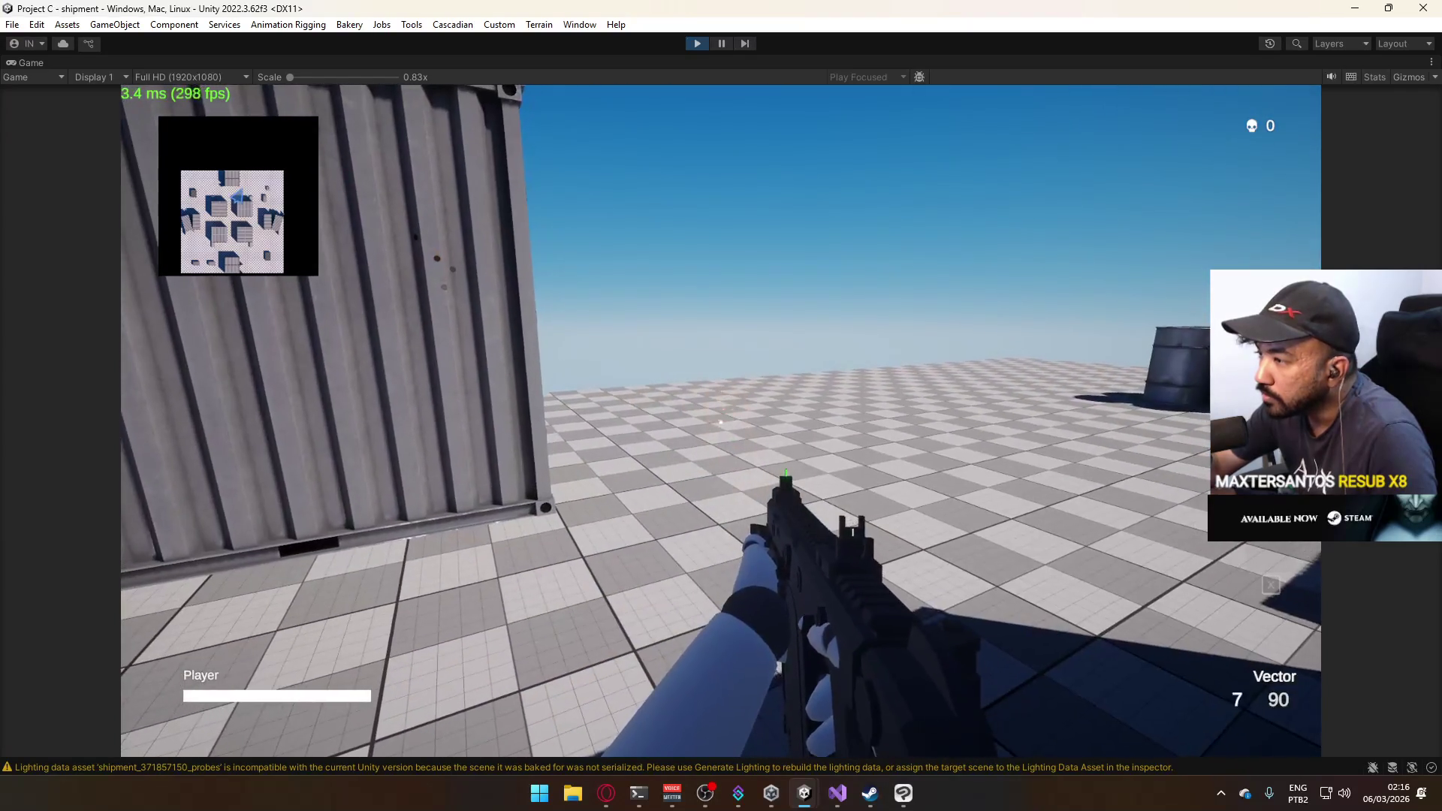
click(721, 422)
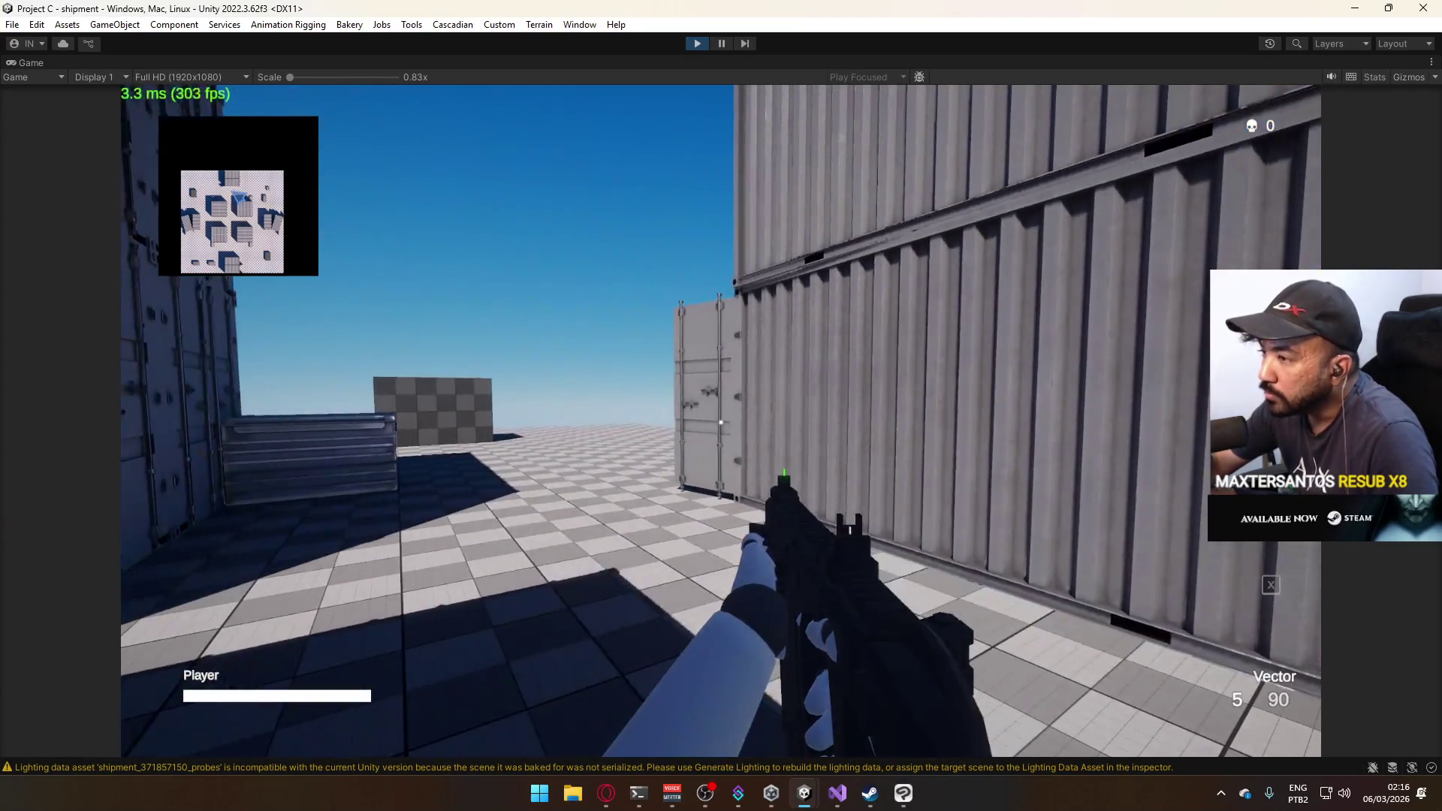
key(super)
click(944, 407)
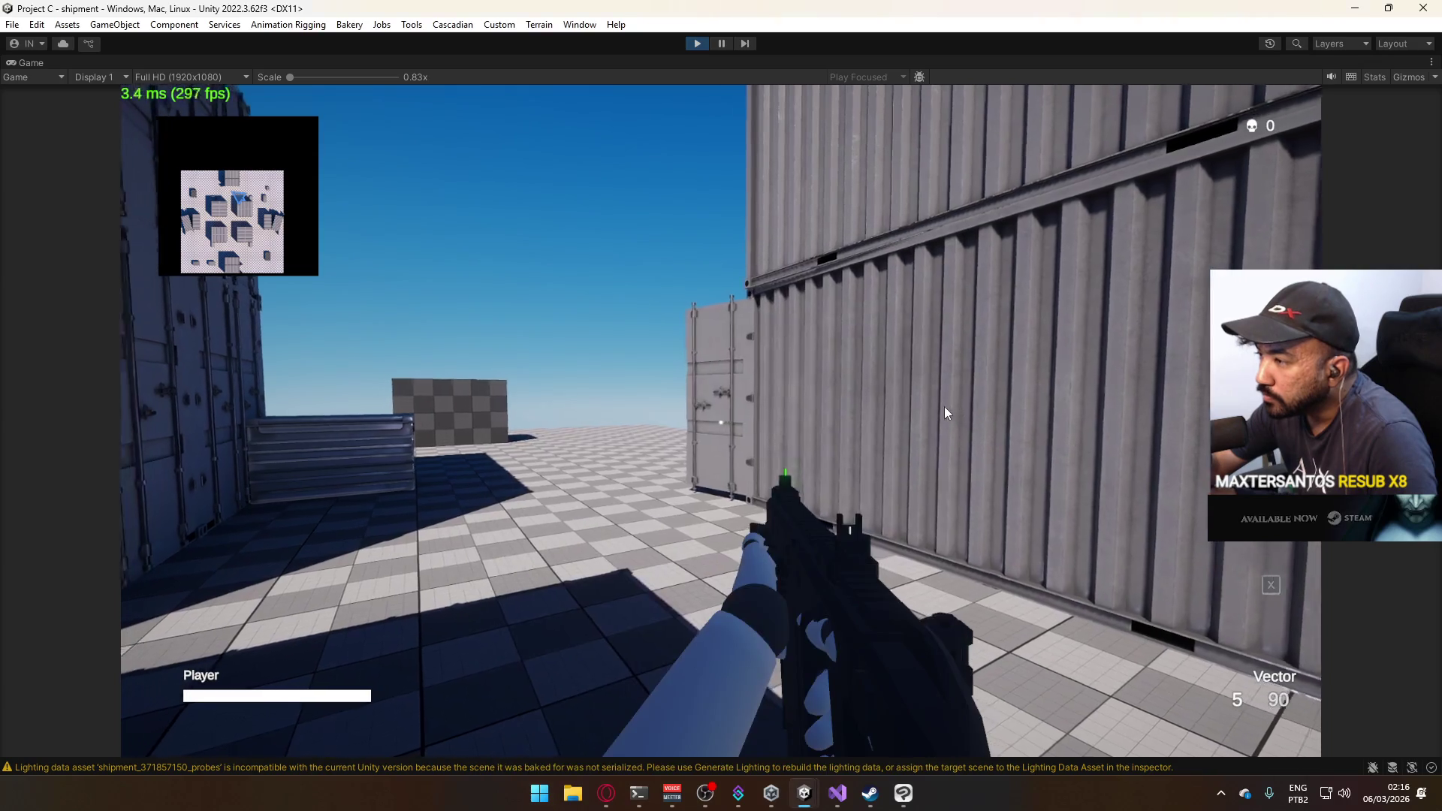
click(721, 422)
click(721, 422)
click(721, 422)
Reload, shoot the checkered wall to check the sparks, then stop play mode.
key(r)
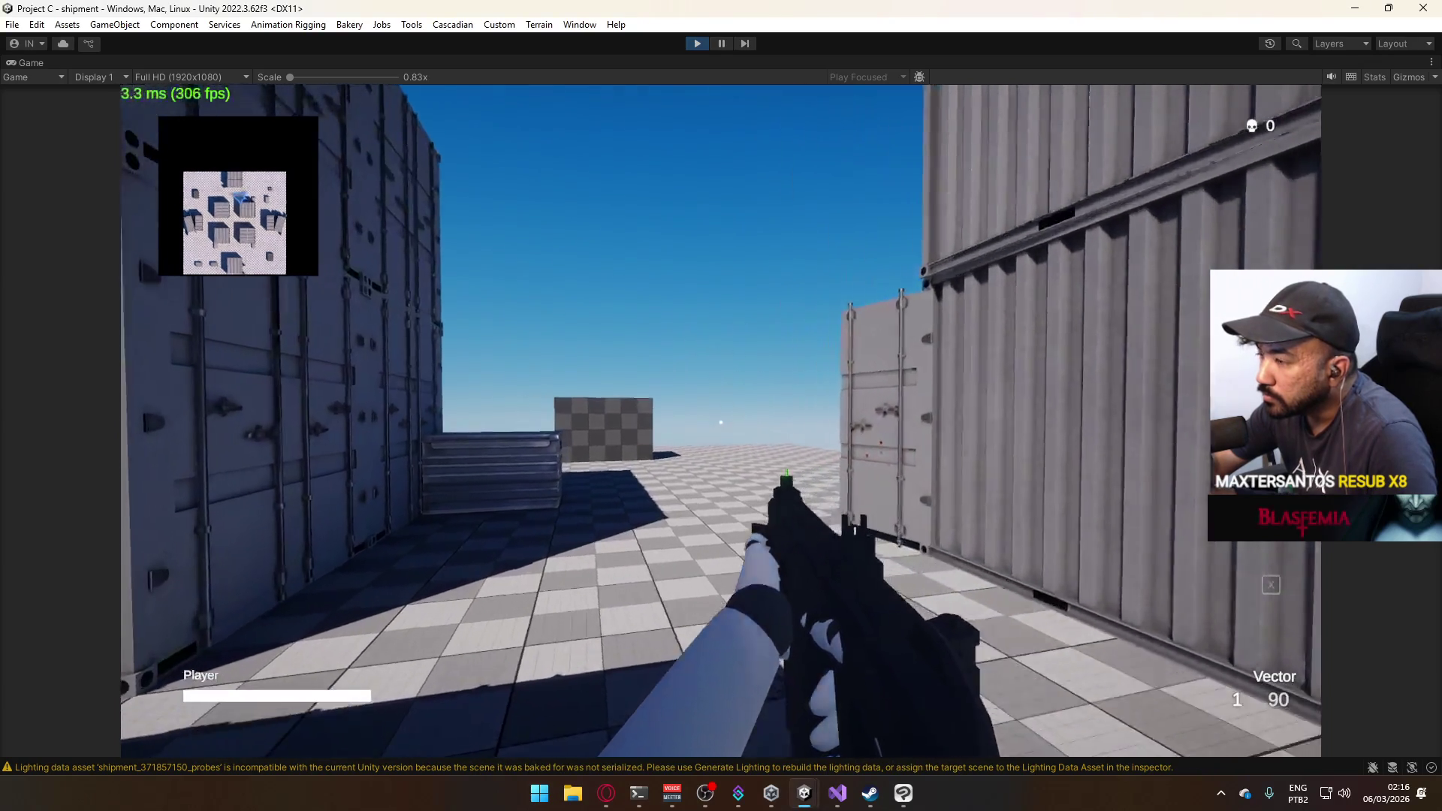
click(721, 422)
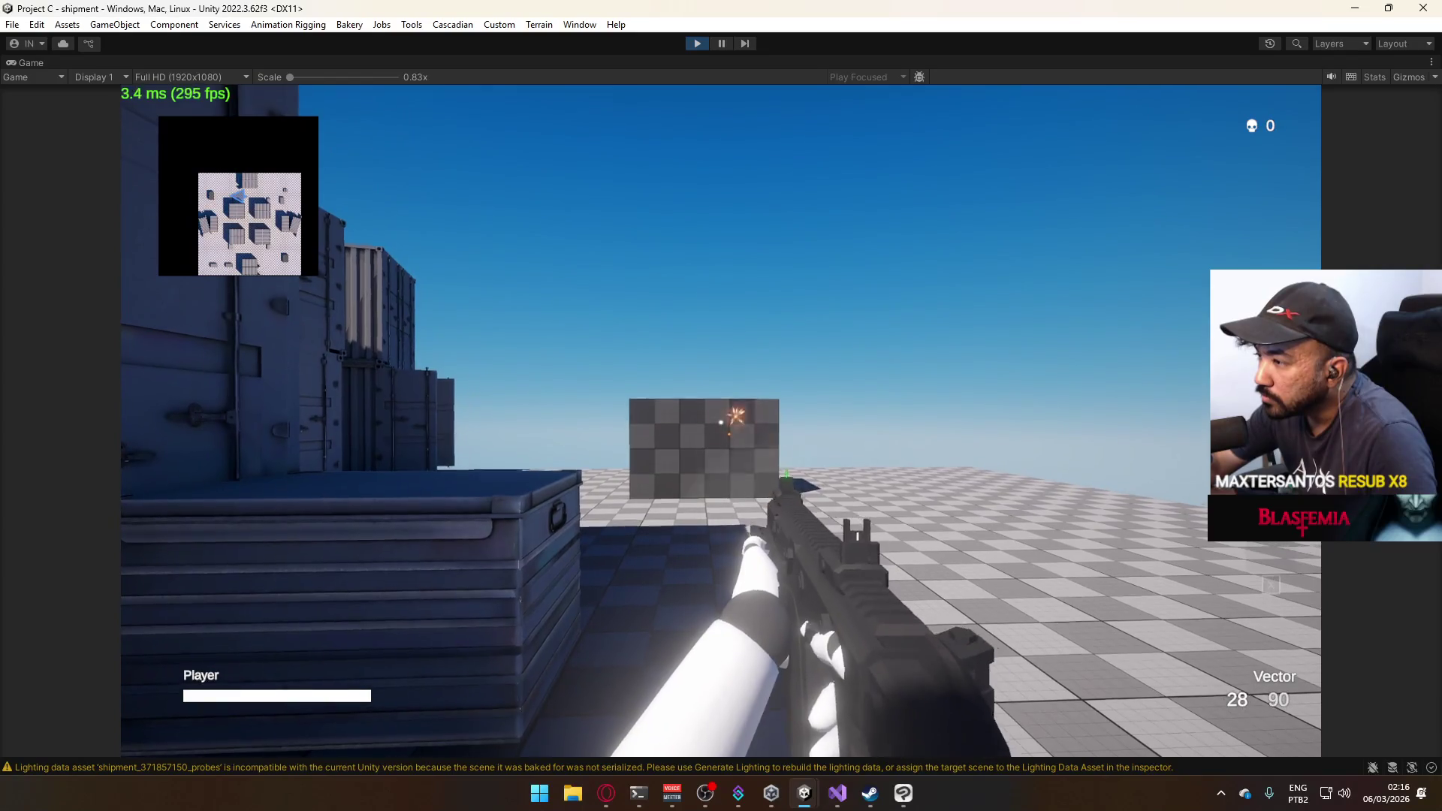
click(721, 422)
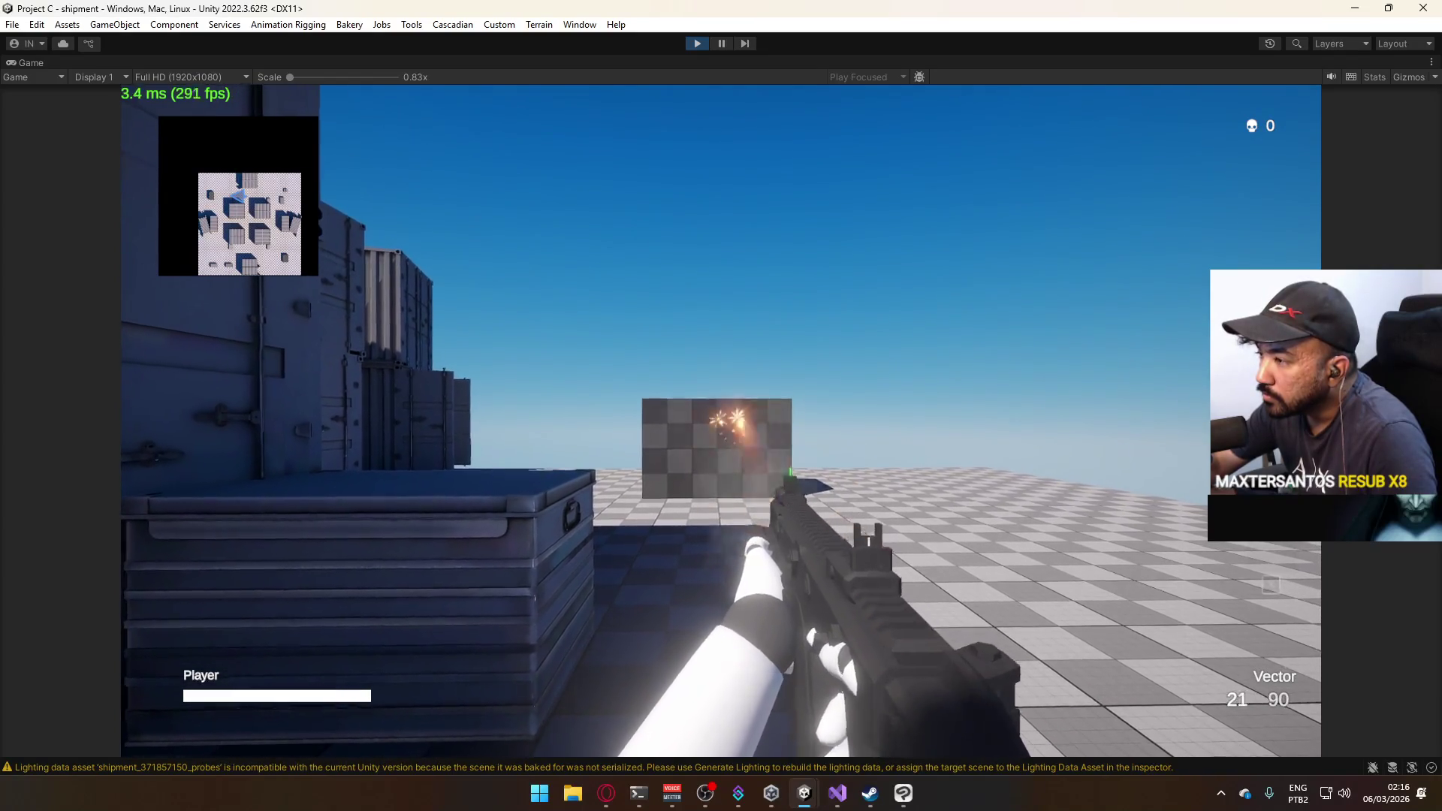
key(super)
key(super)
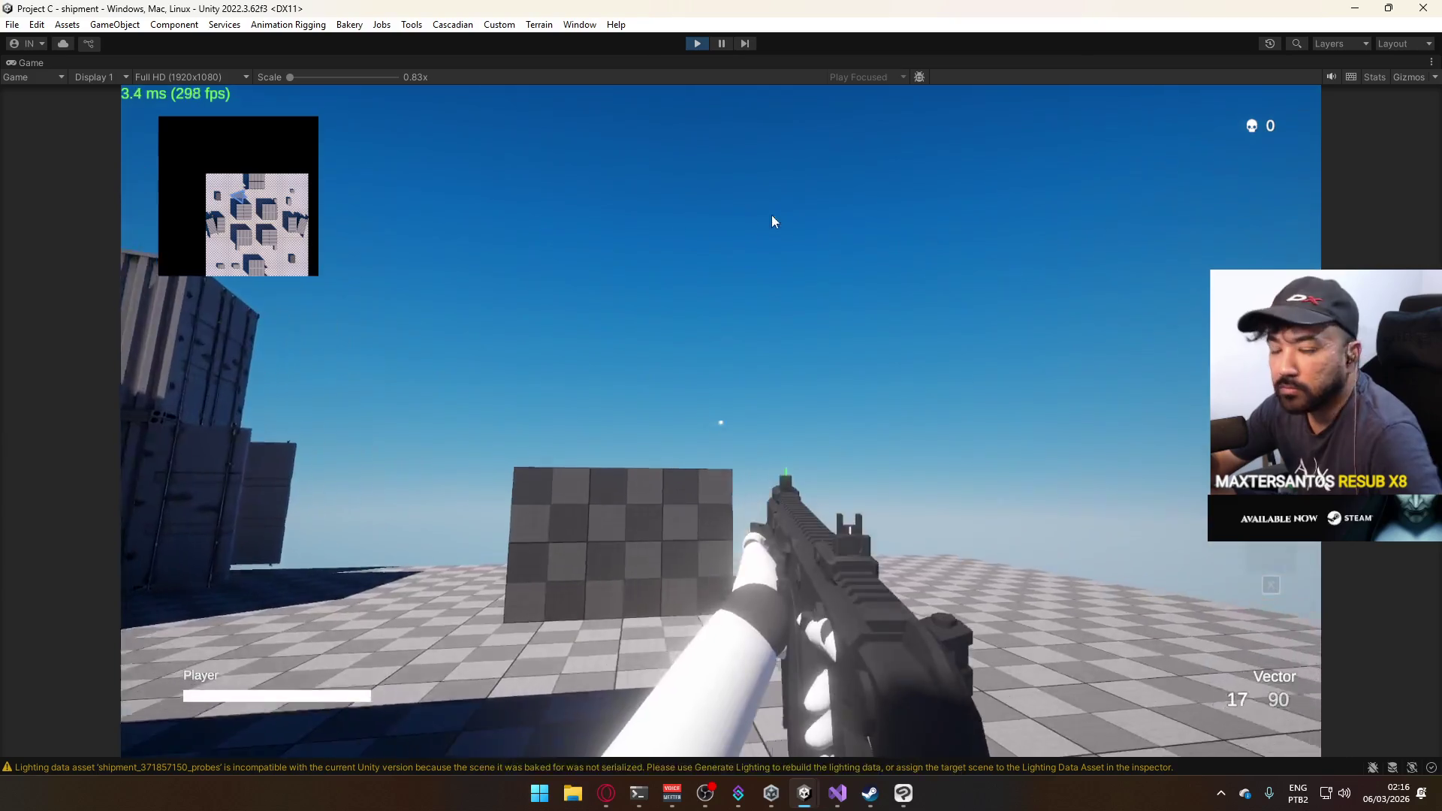
click(694, 45)
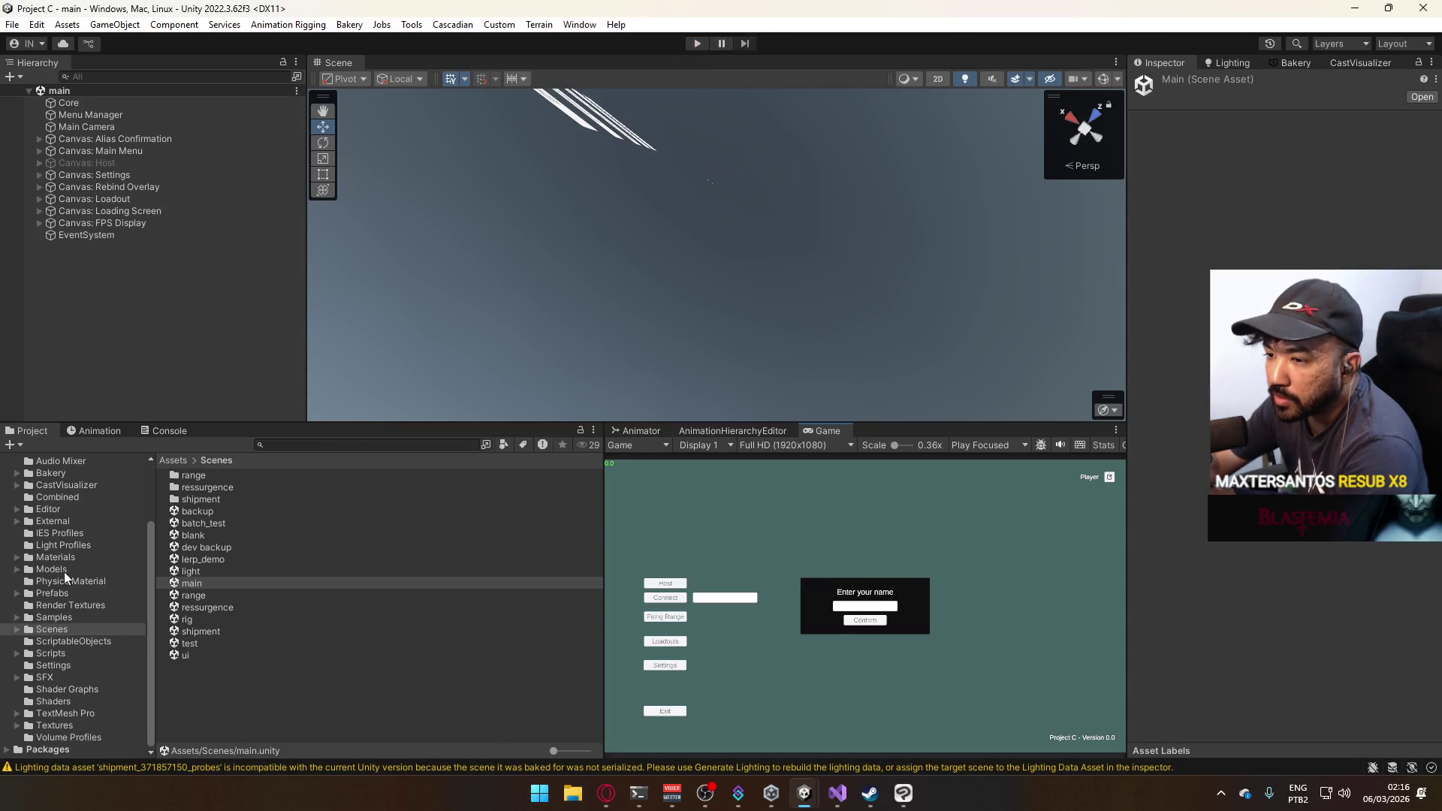
Browse past Models > Particles to Prefabs > Particles and inspect the Bullet Impact prefab.
click(66, 593)
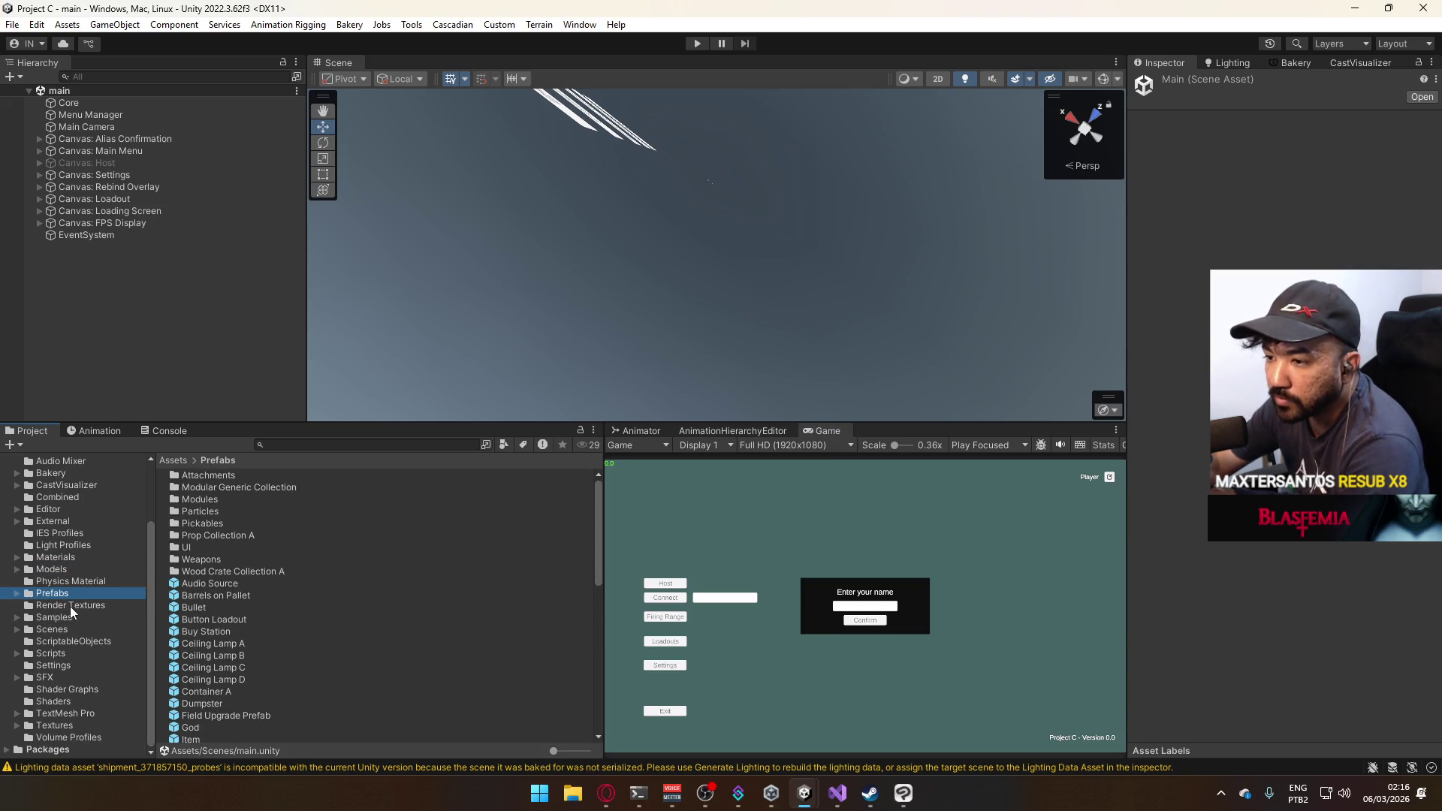
click(75, 569)
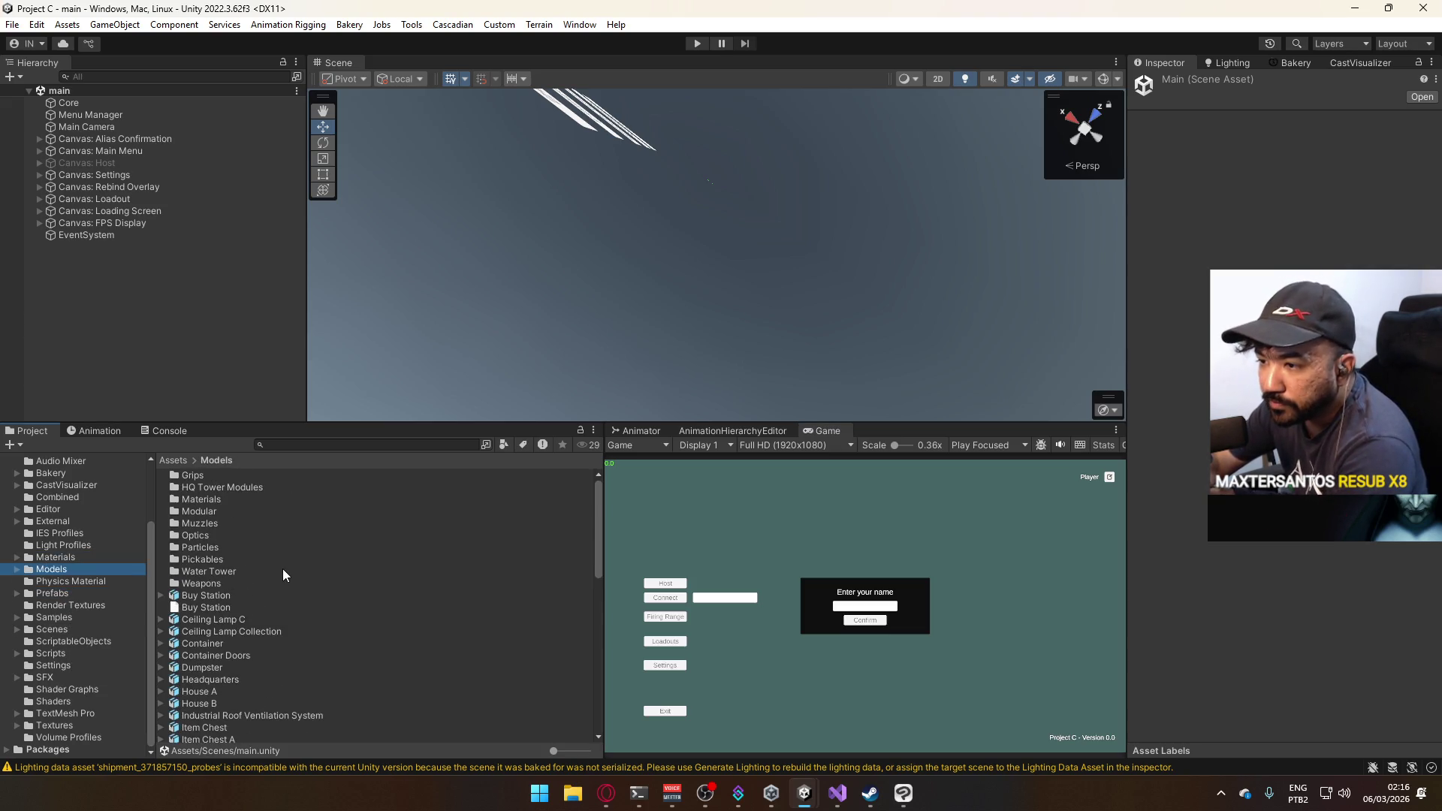
double_click(231, 548)
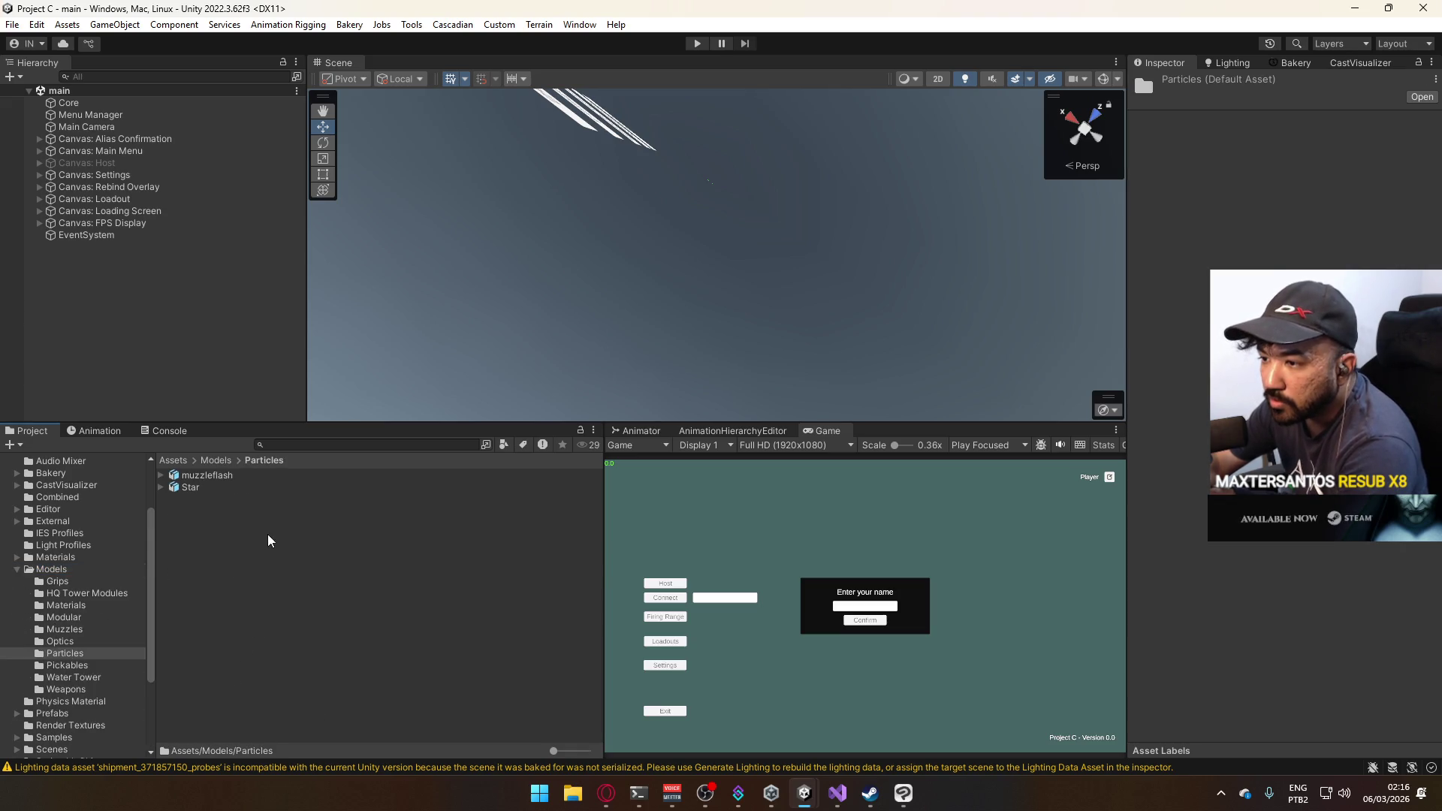
click(218, 486)
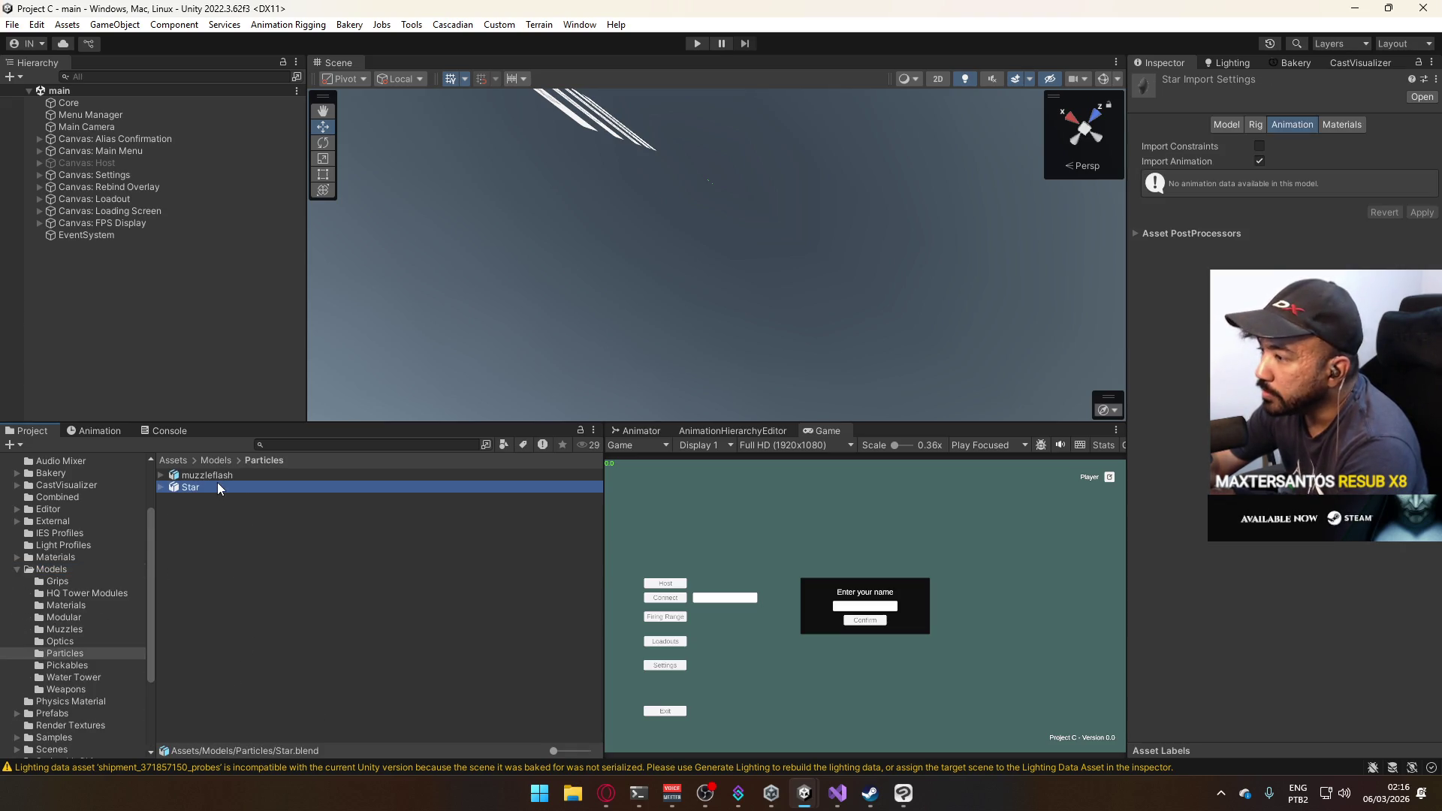
click(58, 569)
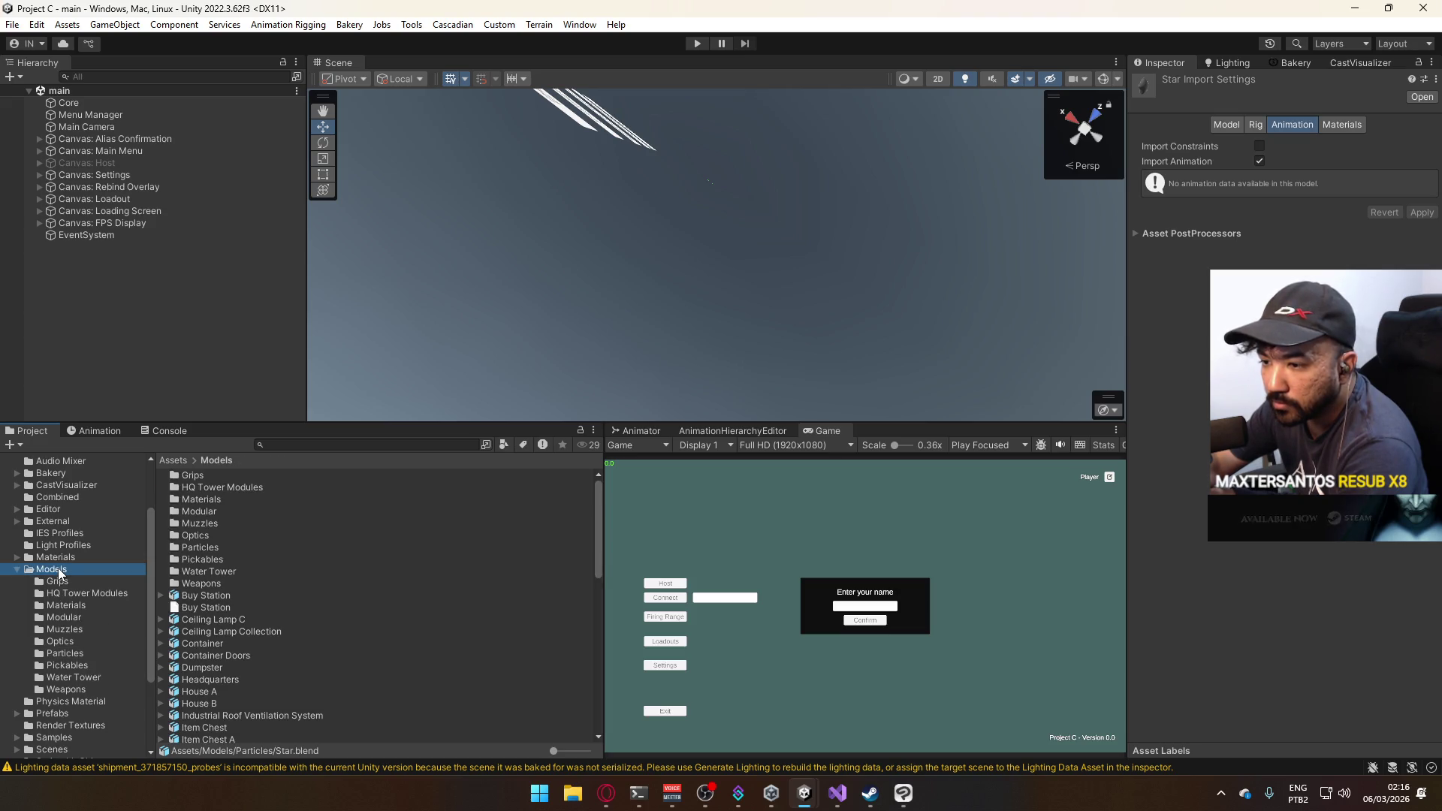
click(17, 569)
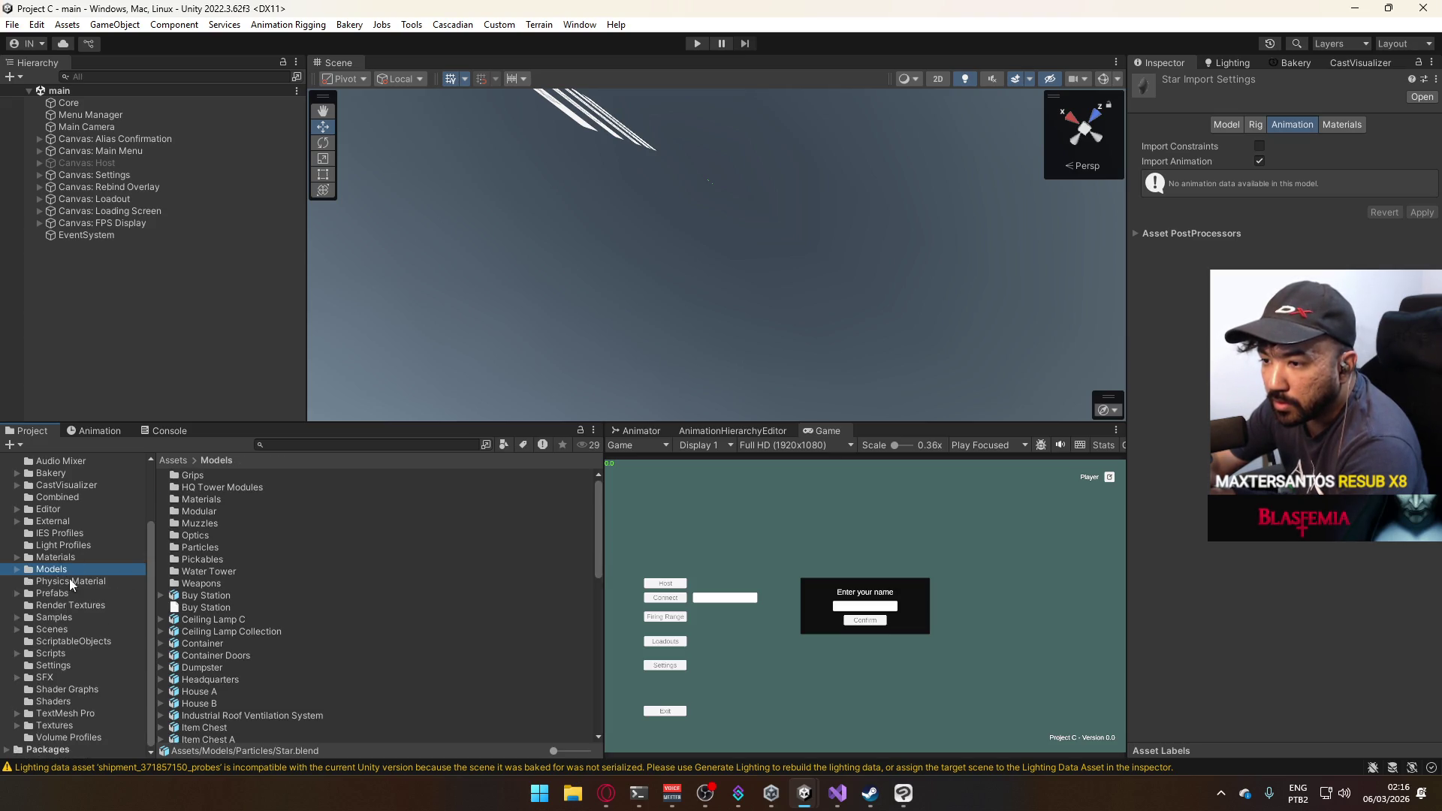
click(52, 593)
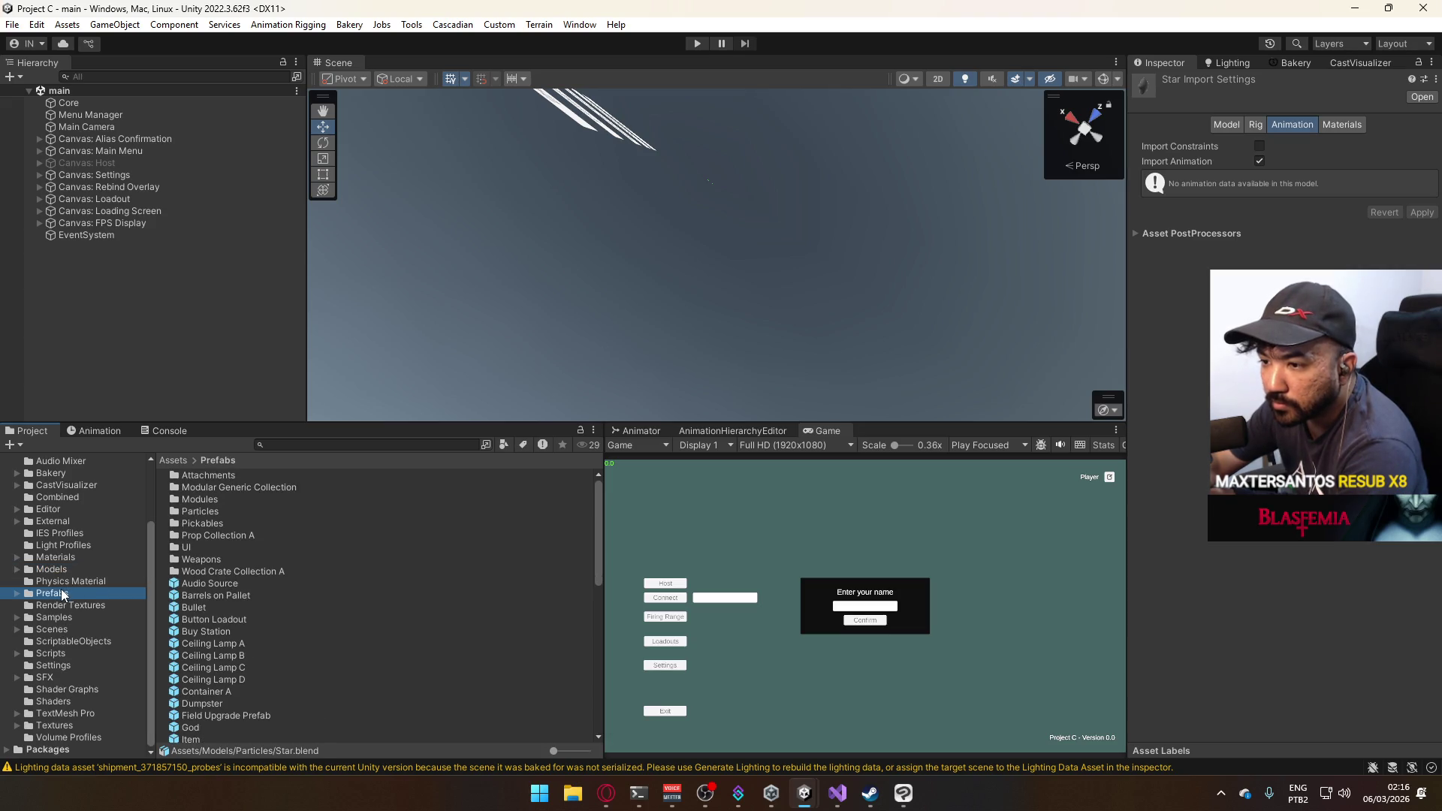
double_click(231, 512)
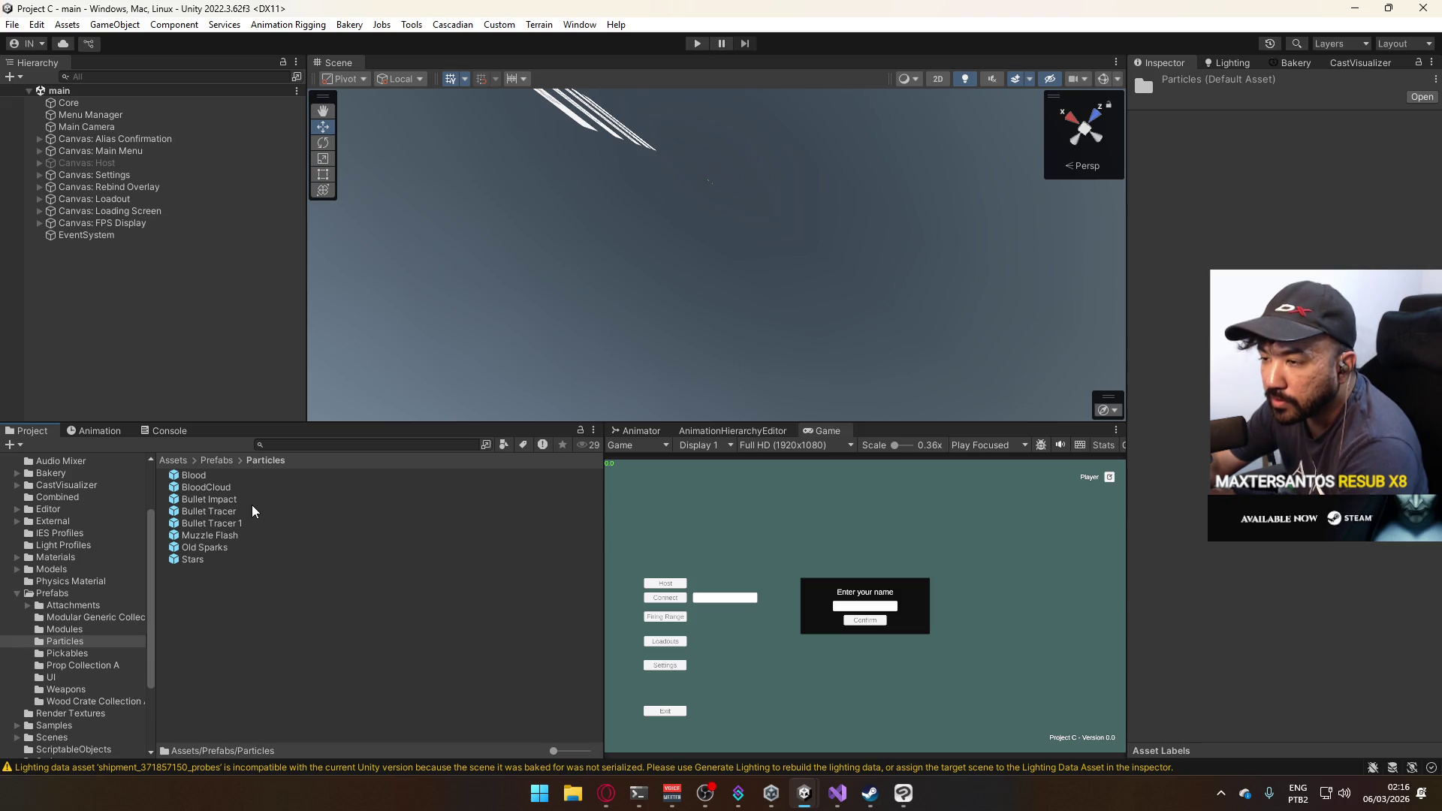
click(231, 498)
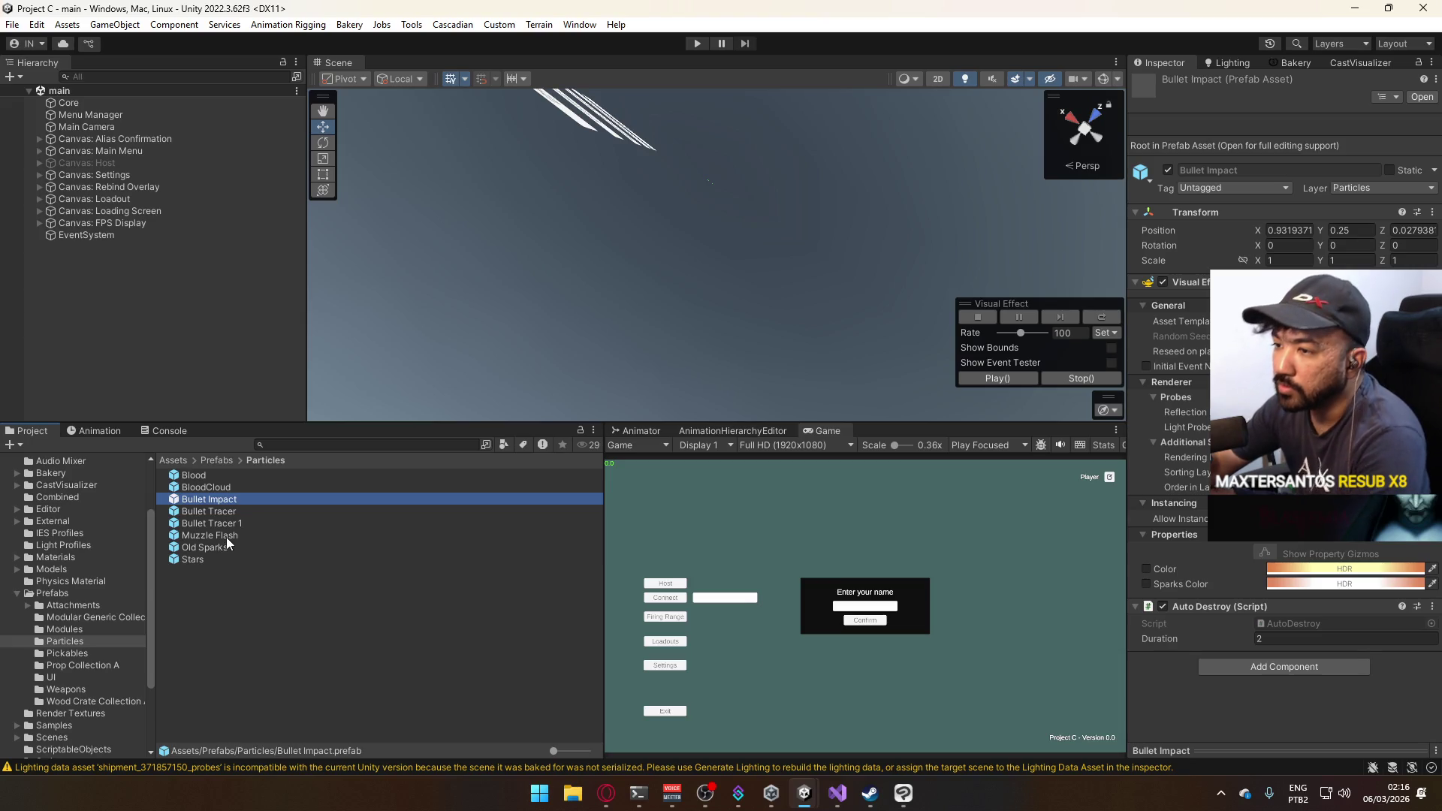
click(696, 45)
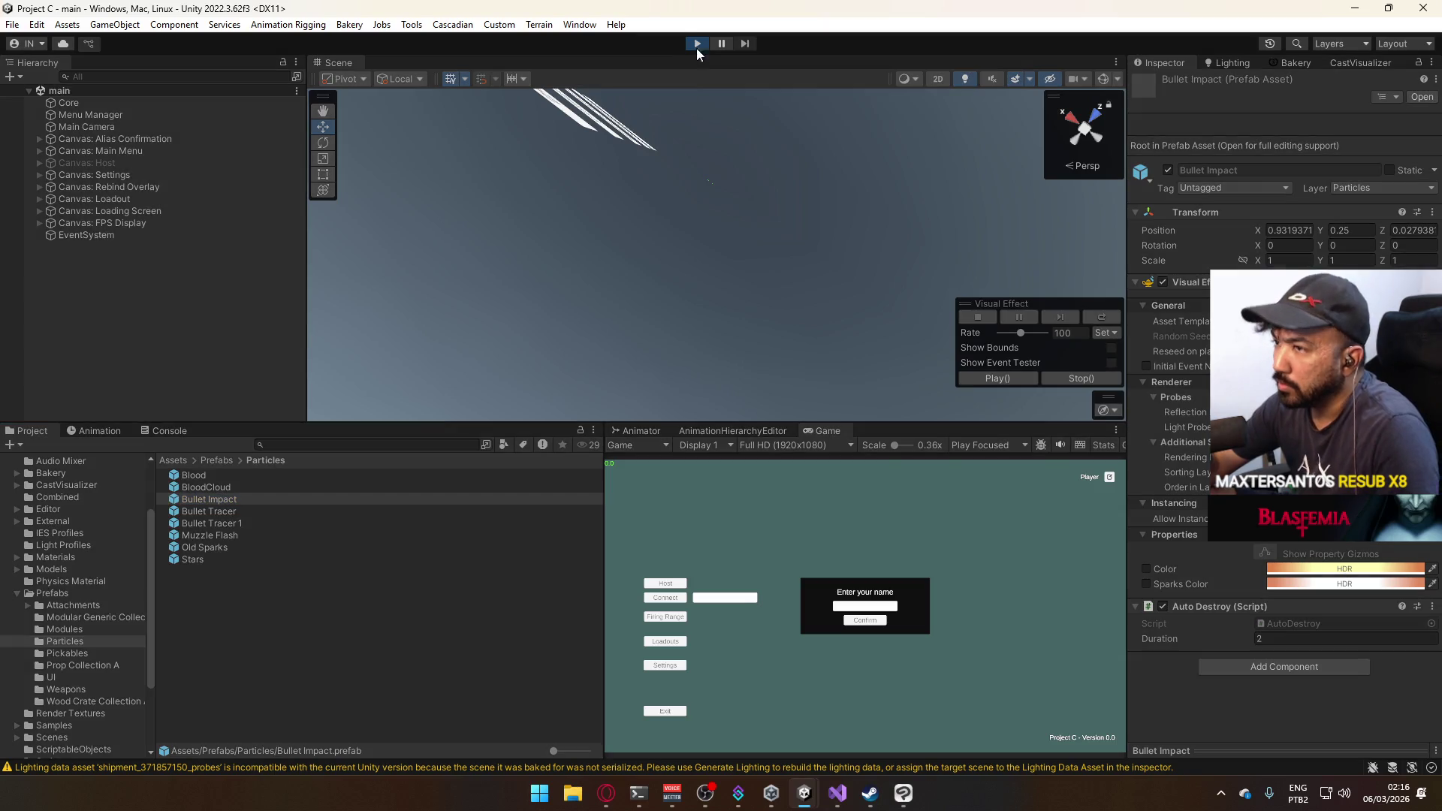
click(671, 583)
click(664, 610)
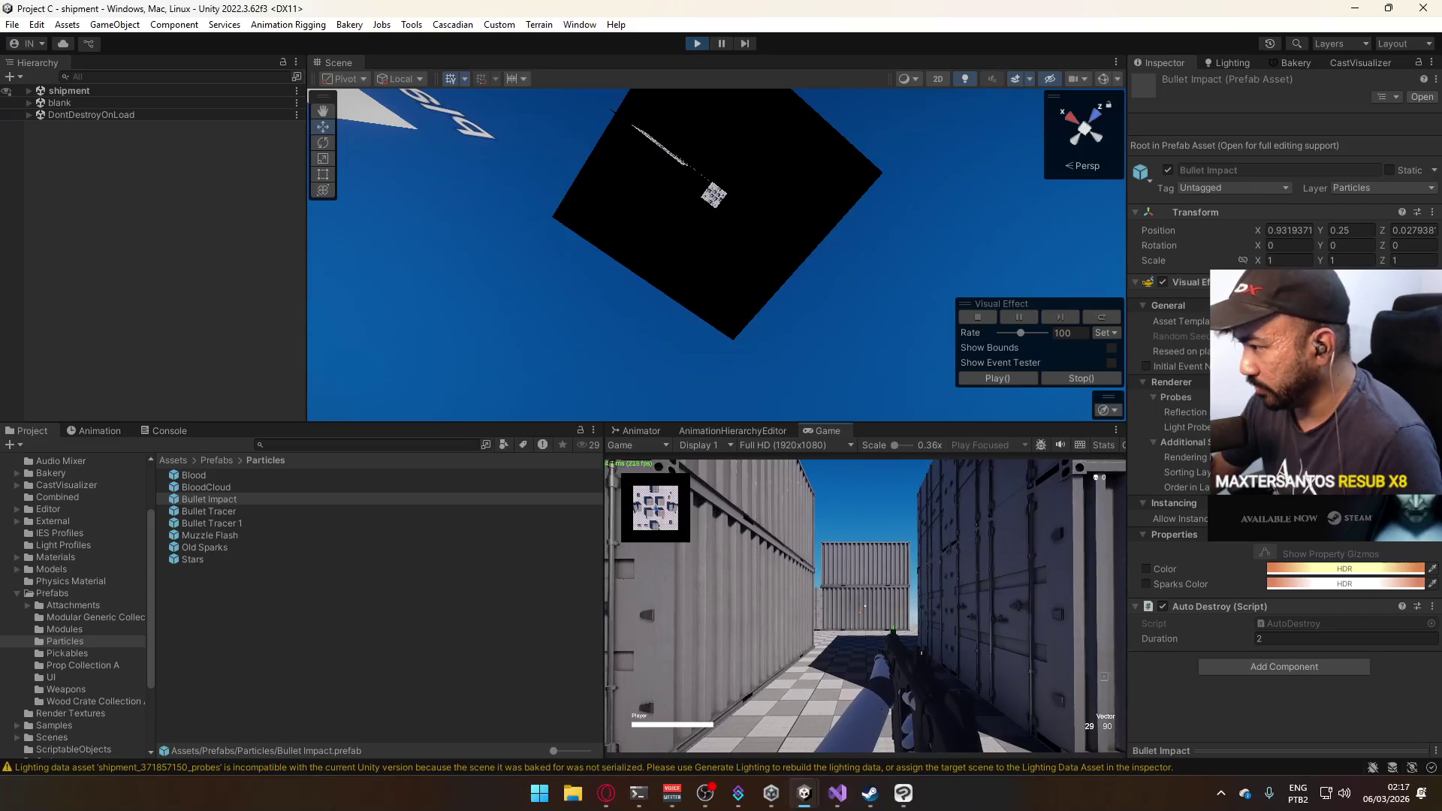
key(super)
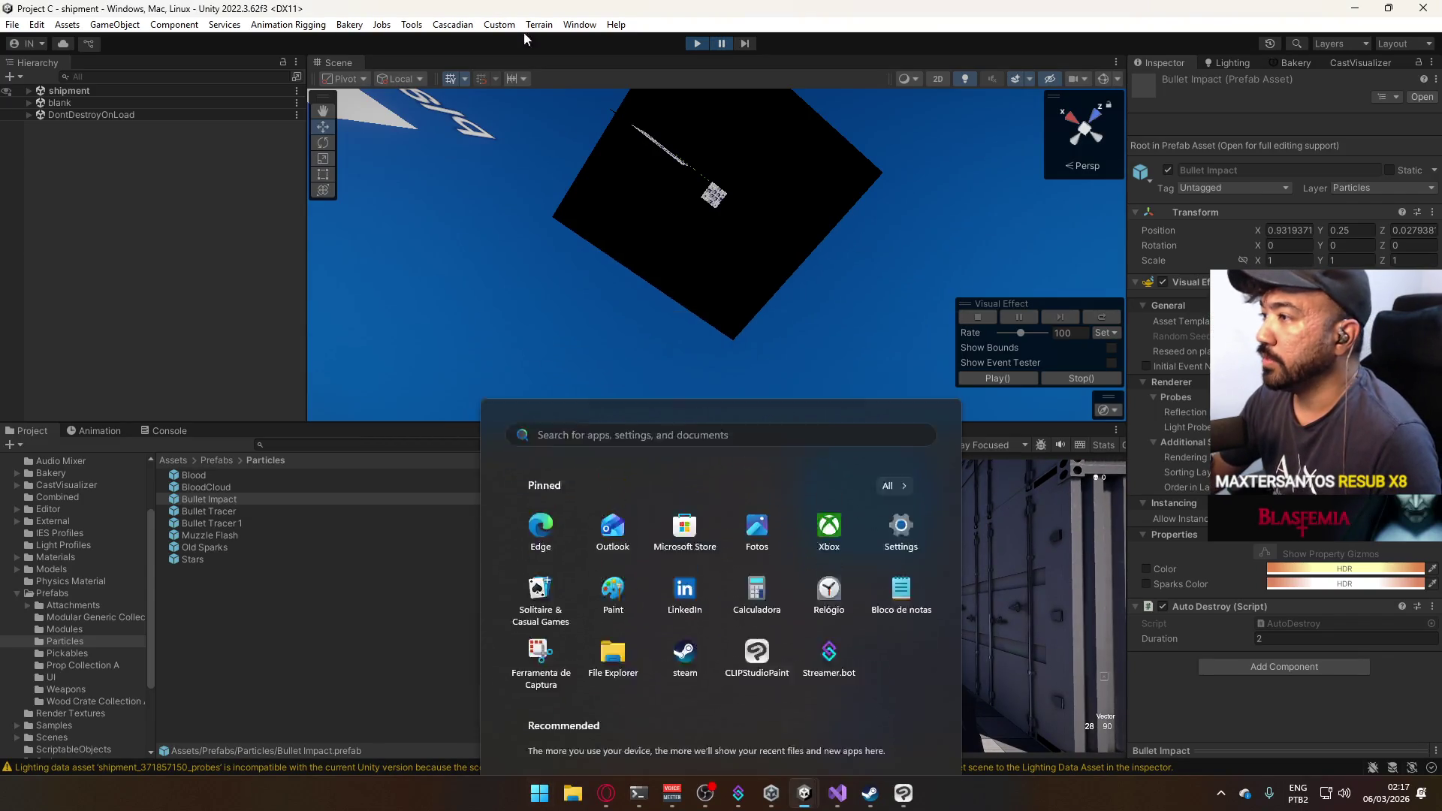
key(super)
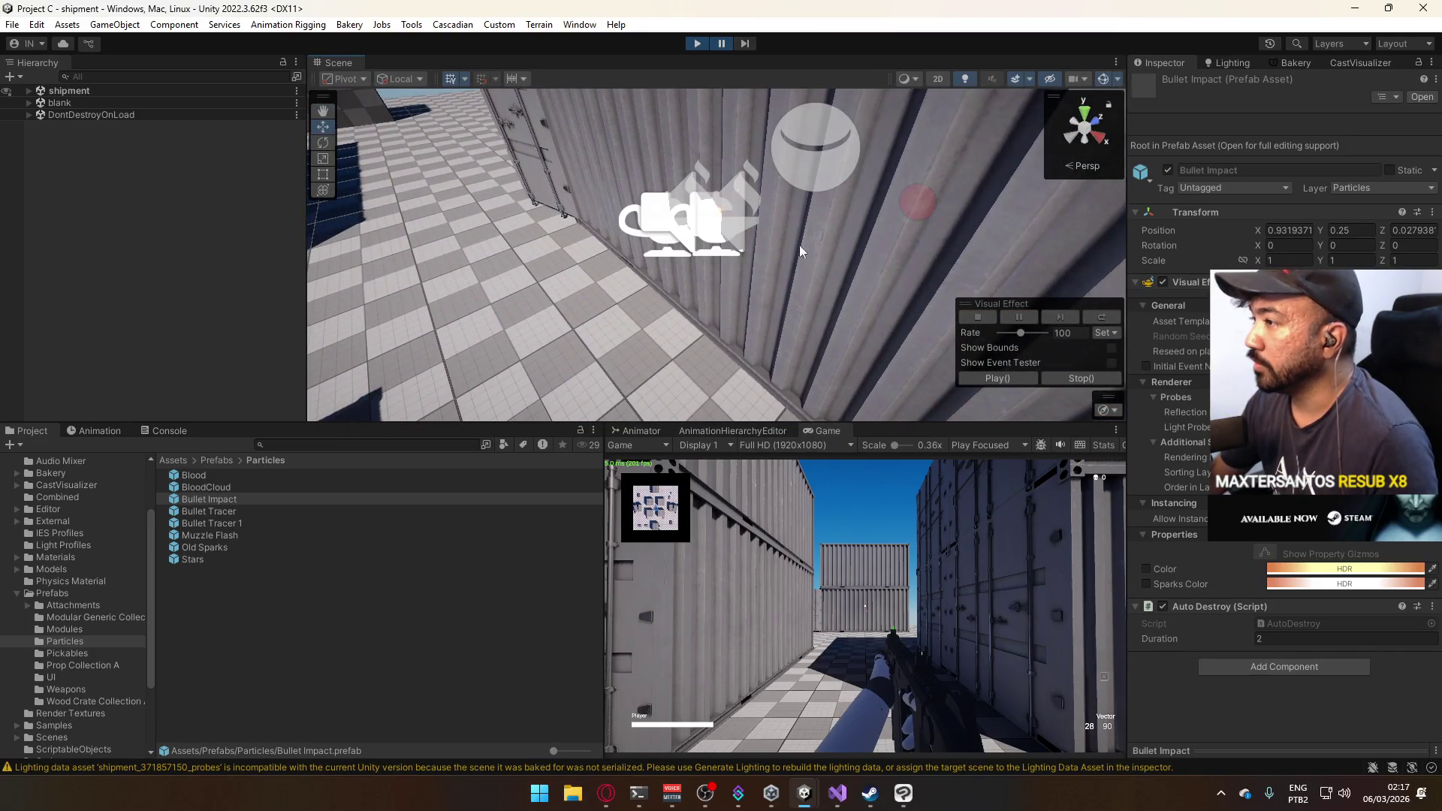
Orbit the scene view to the container wall and inspect the Bullet Impact clone there.
mouse_move(675, 255)
mouse_down()
mouse_move(661, 262)
mouse_move(685, 259)
mouse_up()
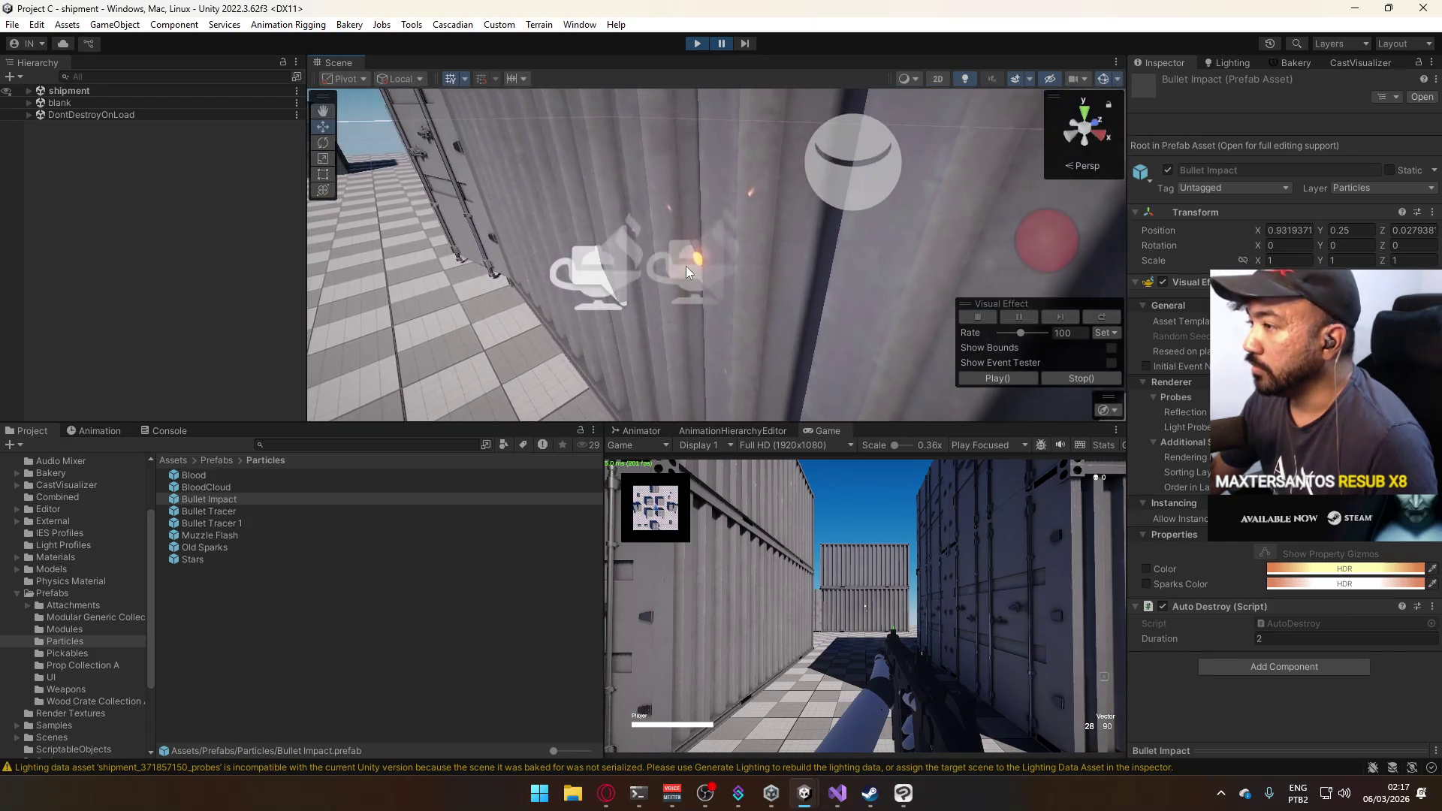
click(688, 272)
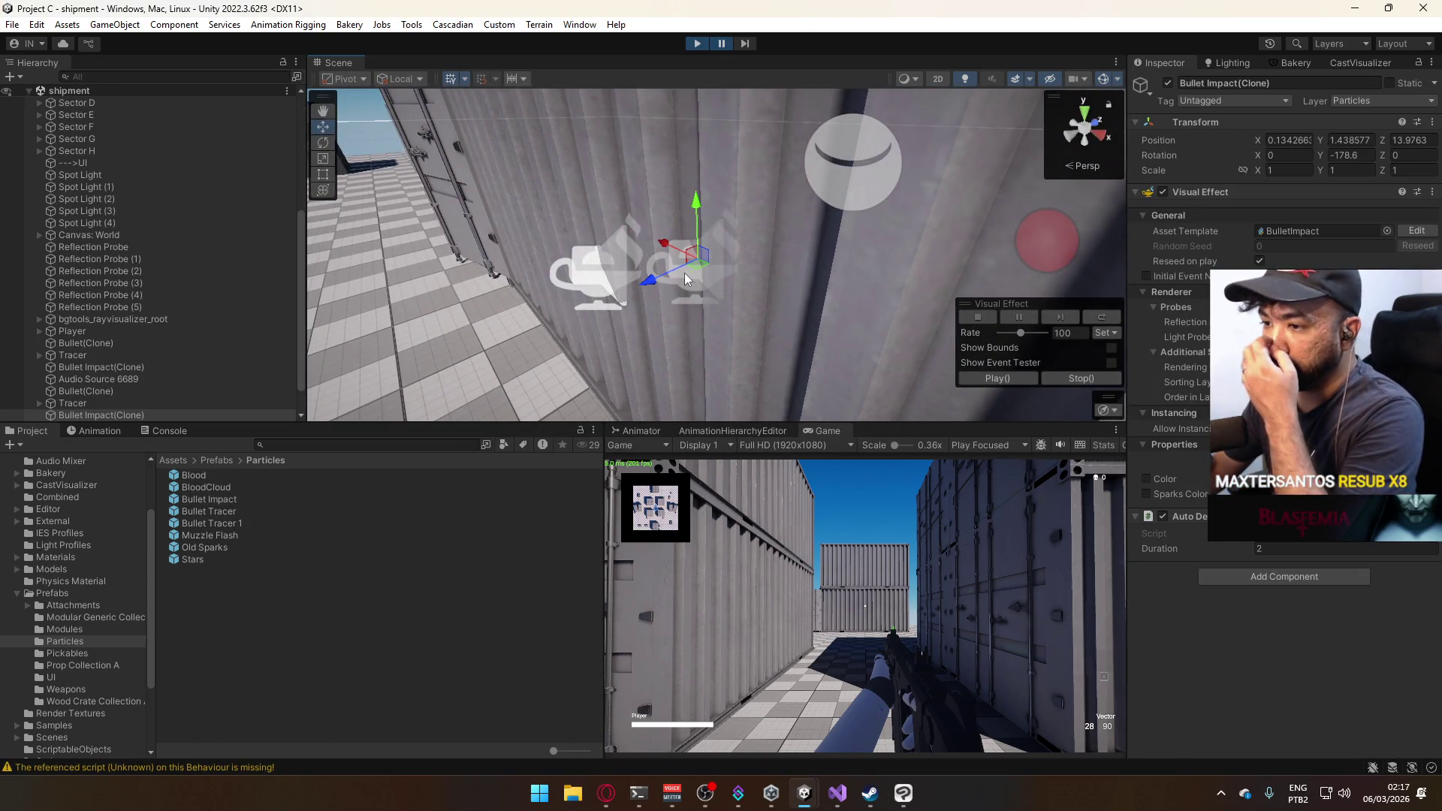
drag(733, 329, 831, 309)
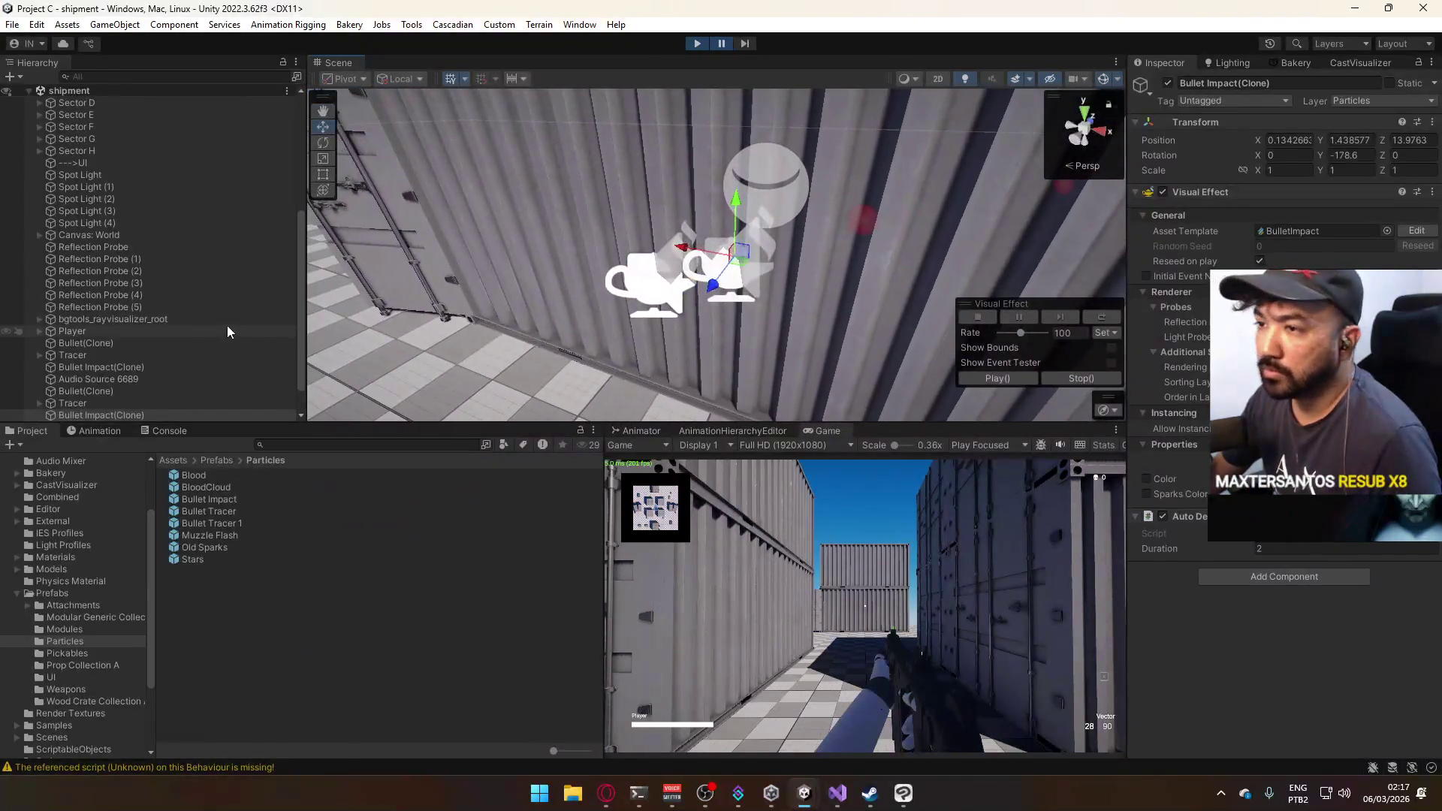
scroll(170, 368, down, 3)
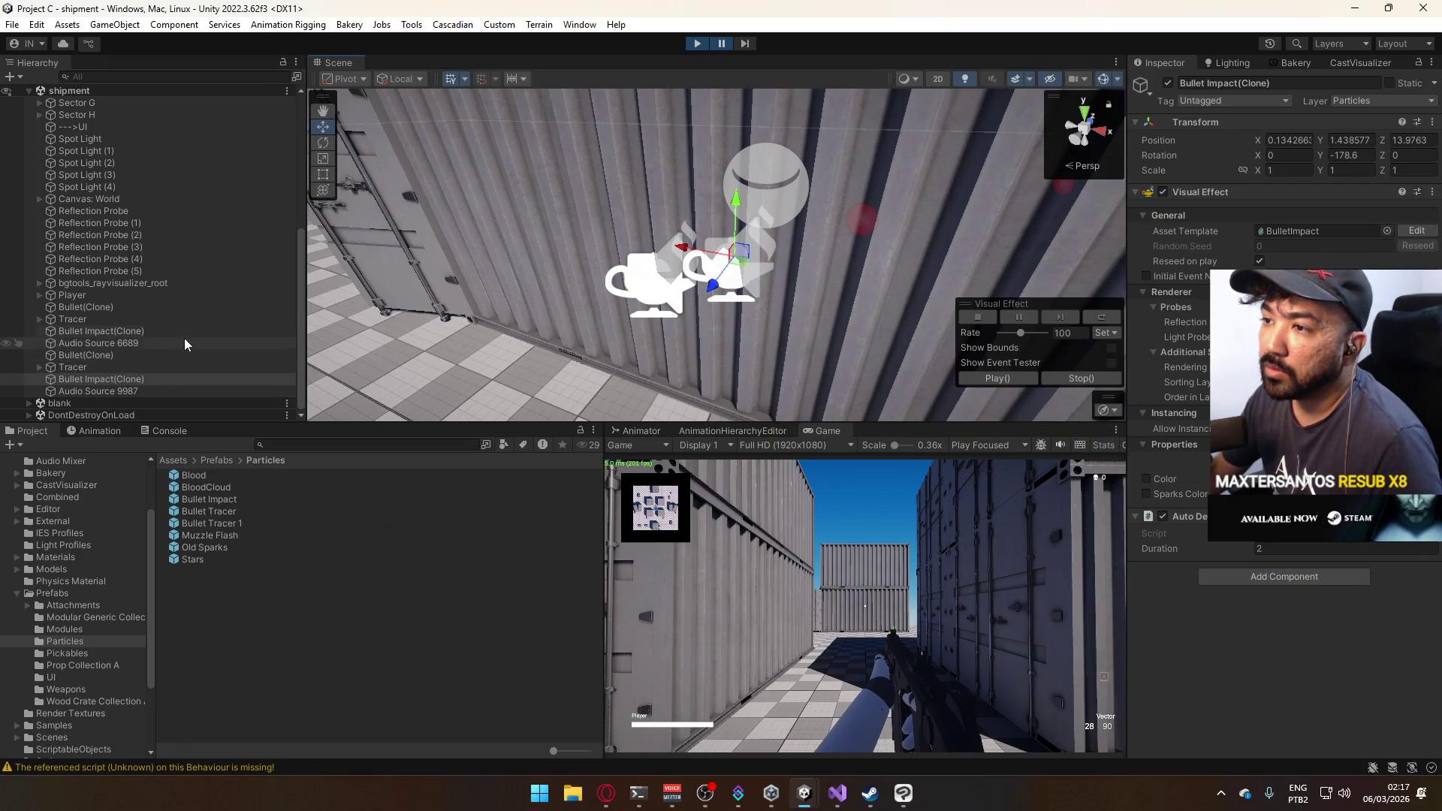
scroll(226, 292, up, 7)
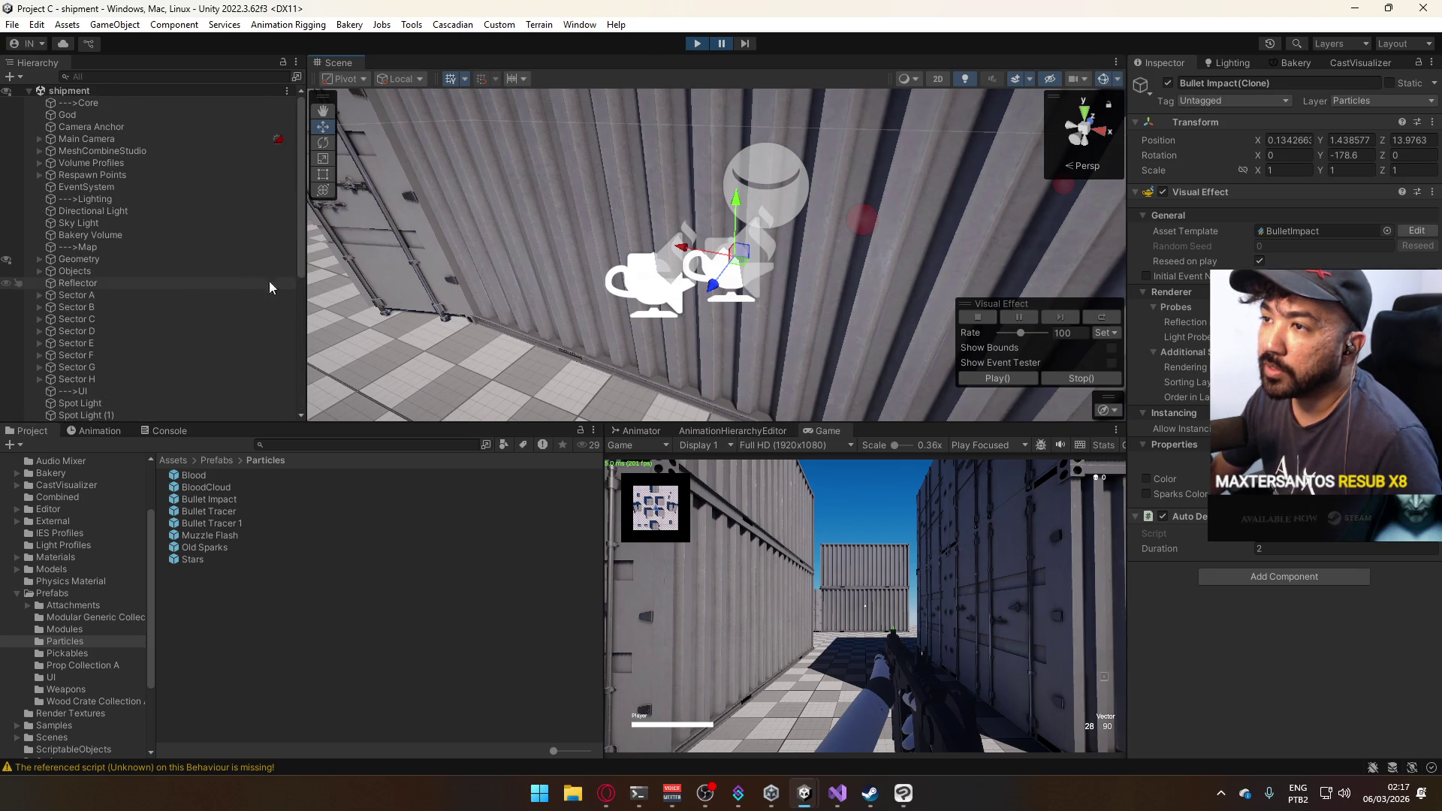
mouse_move(525, 270)
mouse_down()
mouse_move(640, 251)
mouse_move(623, 229)
mouse_move(526, 221)
mouse_move(390, 170)
mouse_move(586, 240)
mouse_move(666, 204)
mouse_move(495, 177)
mouse_up()
click(612, 217)
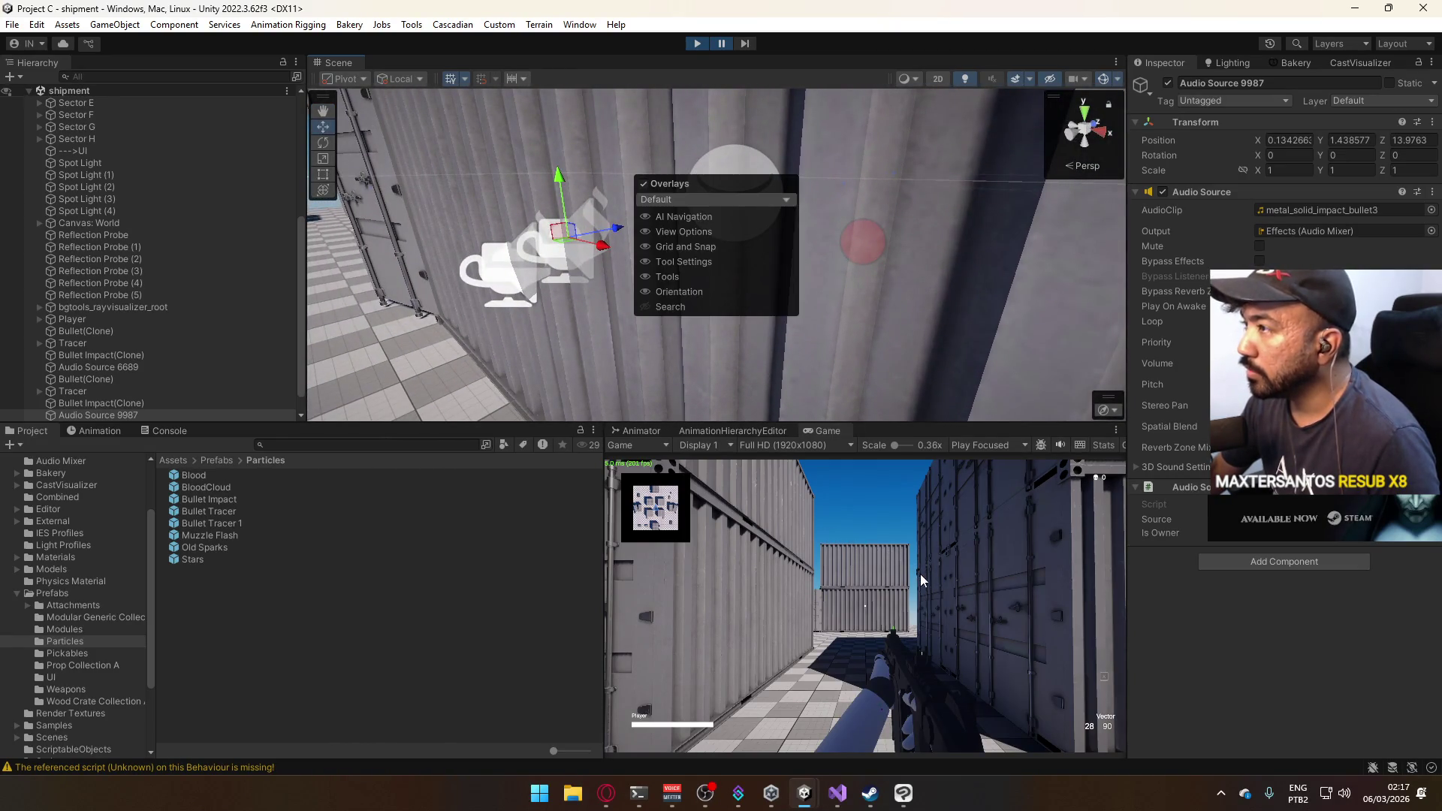
Fire two more shots at the container wall.
click(890, 559)
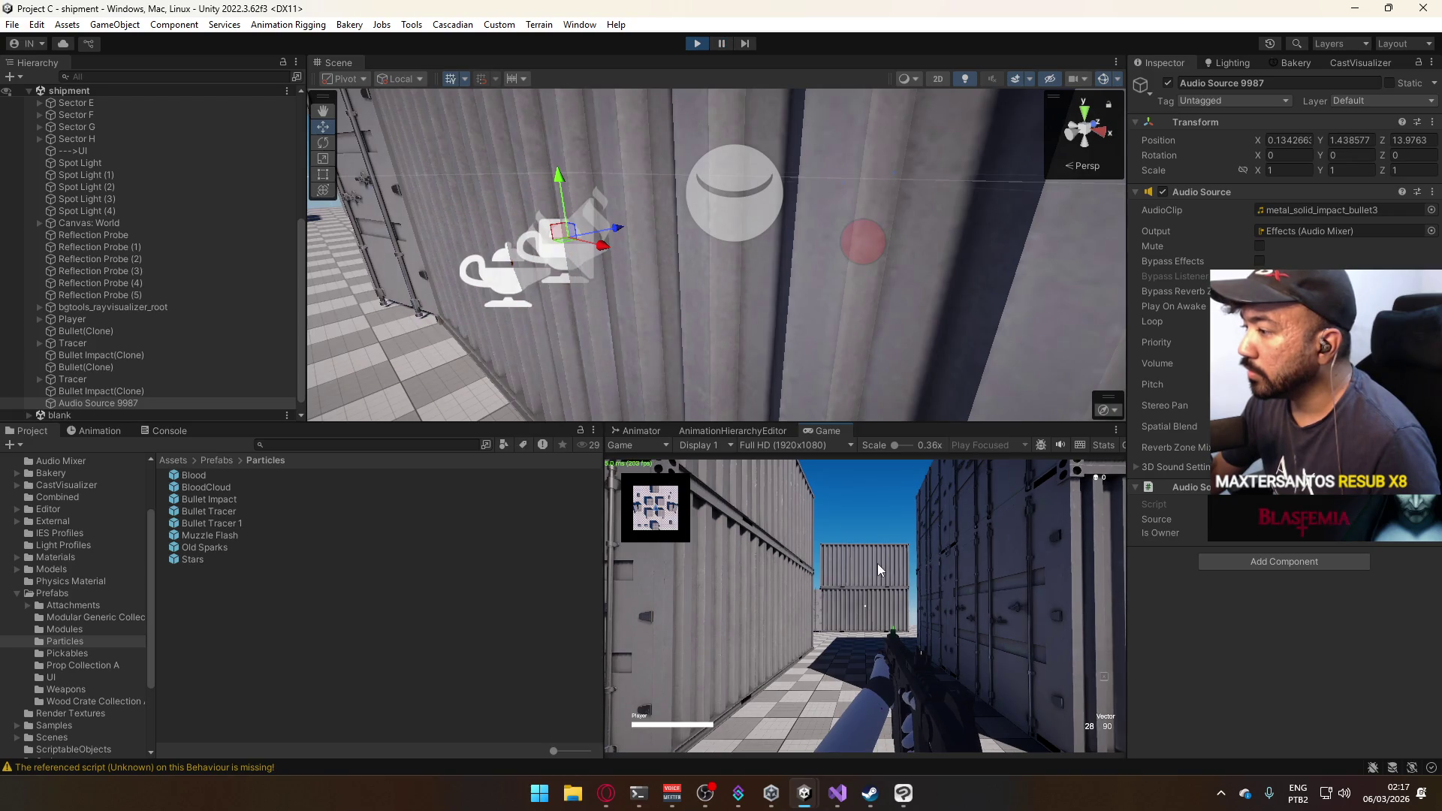
click(958, 565)
key(super)
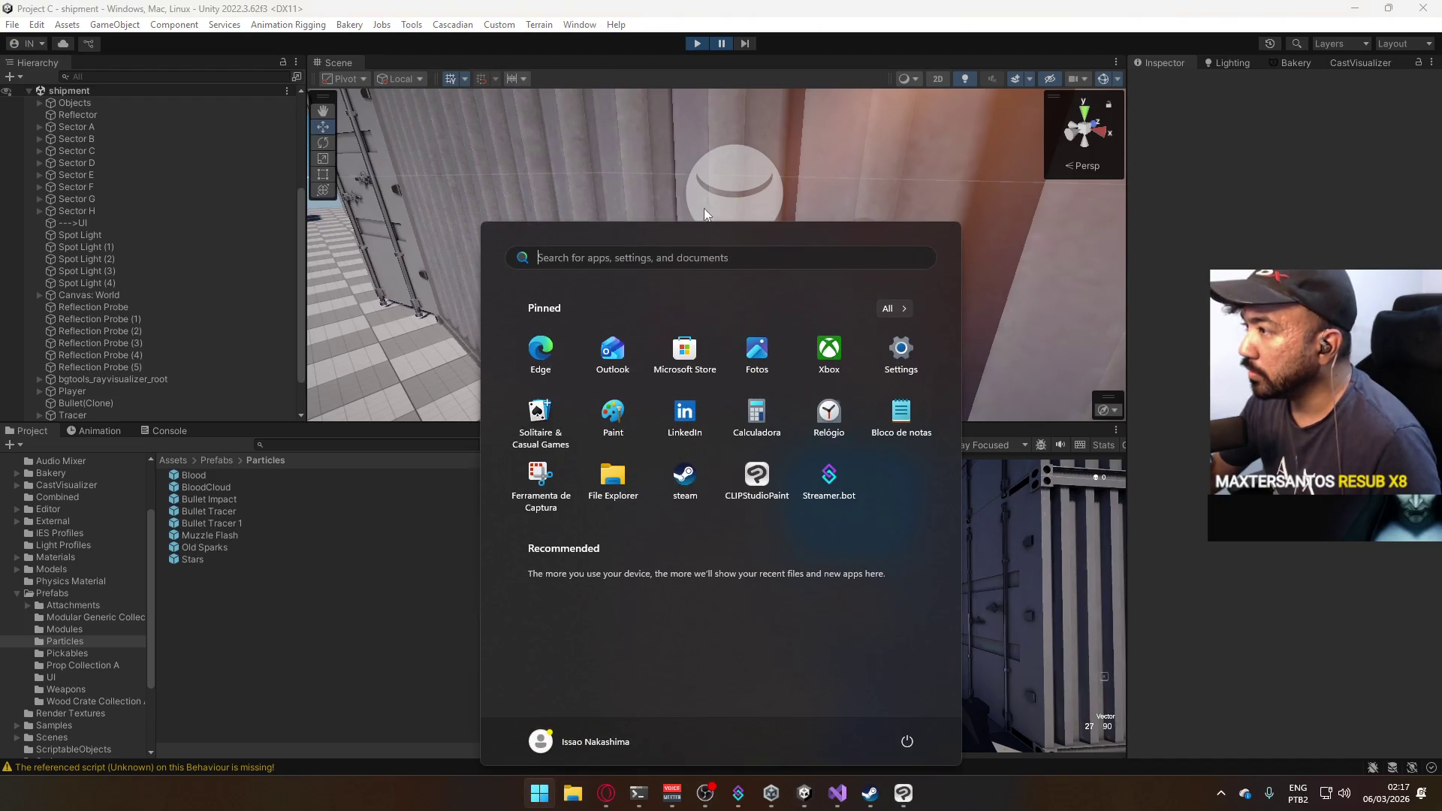
key(super)
Select the new Bullet Impact clone at the impact spot and deactivate it.
mouse_move(720, 226)
mouse_down()
mouse_move(760, 148)
mouse_move(553, 135)
mouse_move(767, 153)
mouse_up()
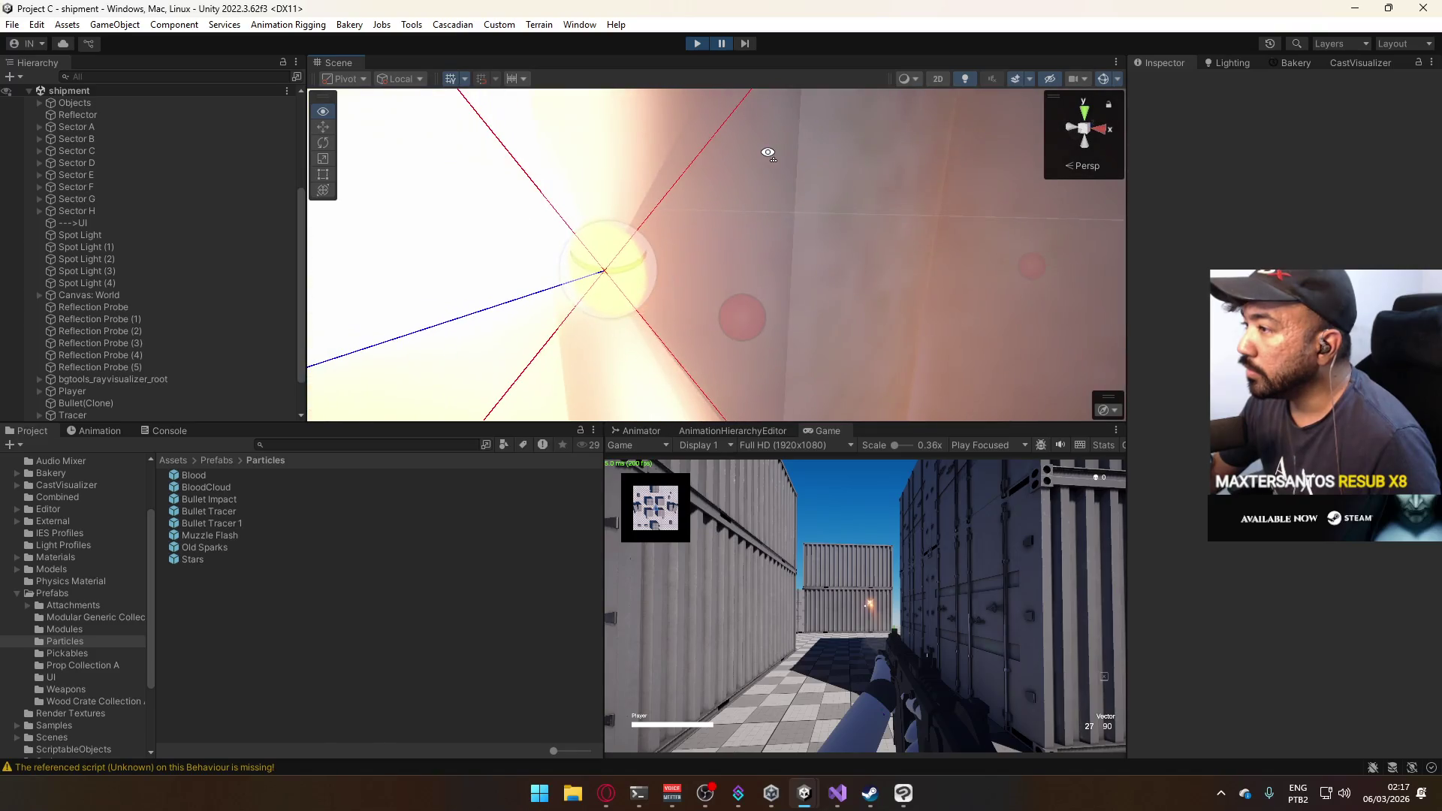
click(617, 288)
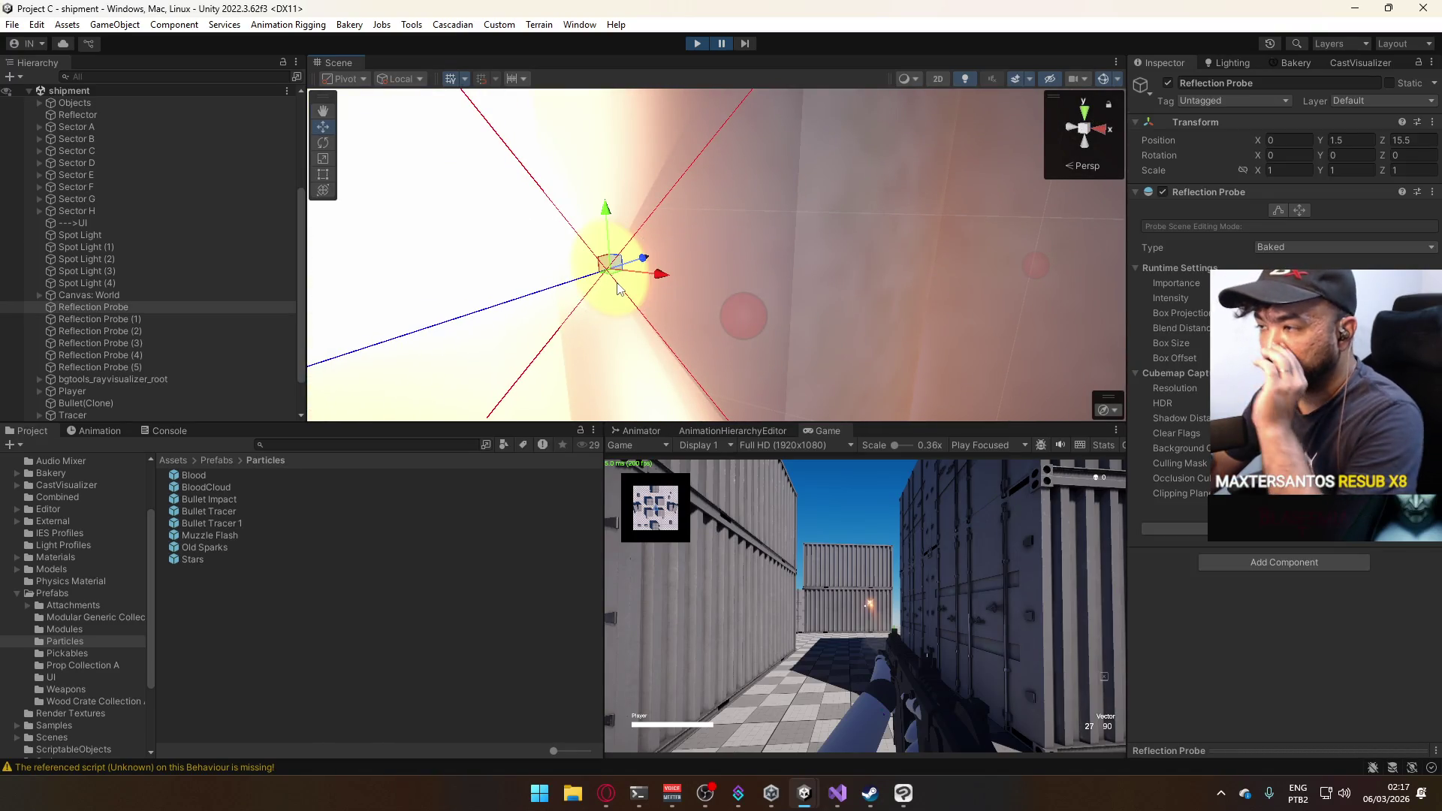
click(617, 288)
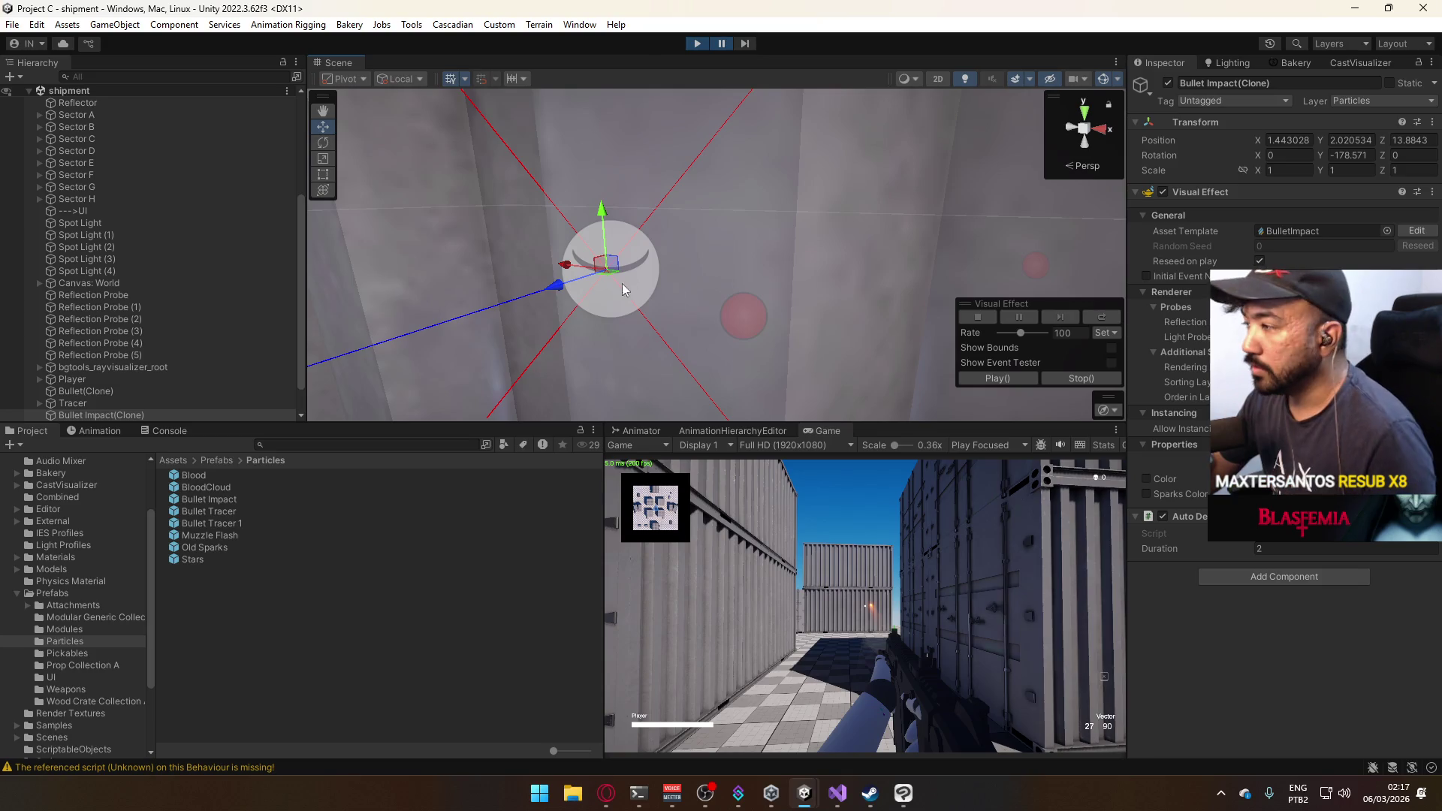
click(1168, 83)
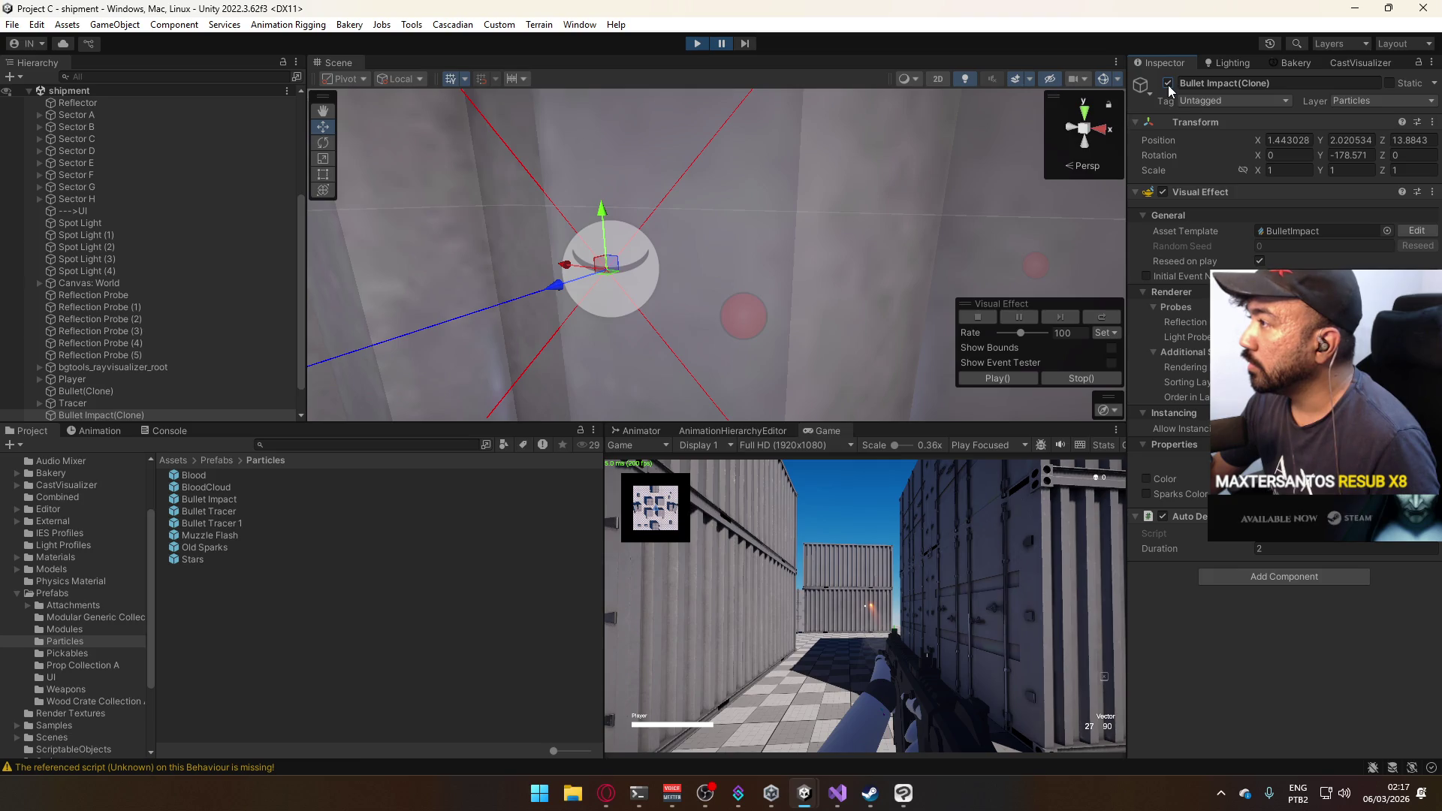
Orbit around the impact effect and select the Bullet clone object.
drag(721, 247, 301, 269)
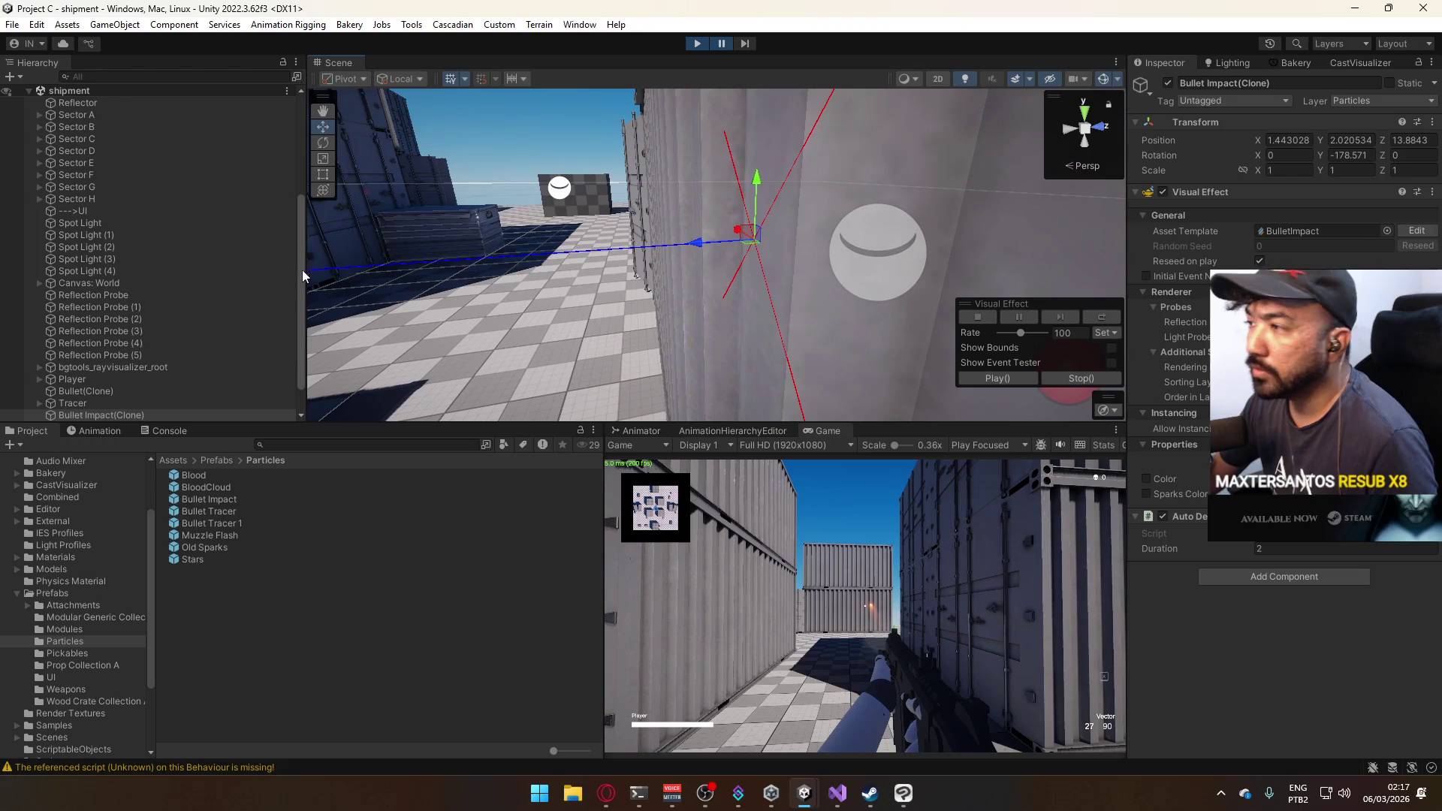
scroll(155, 345, down, 2)
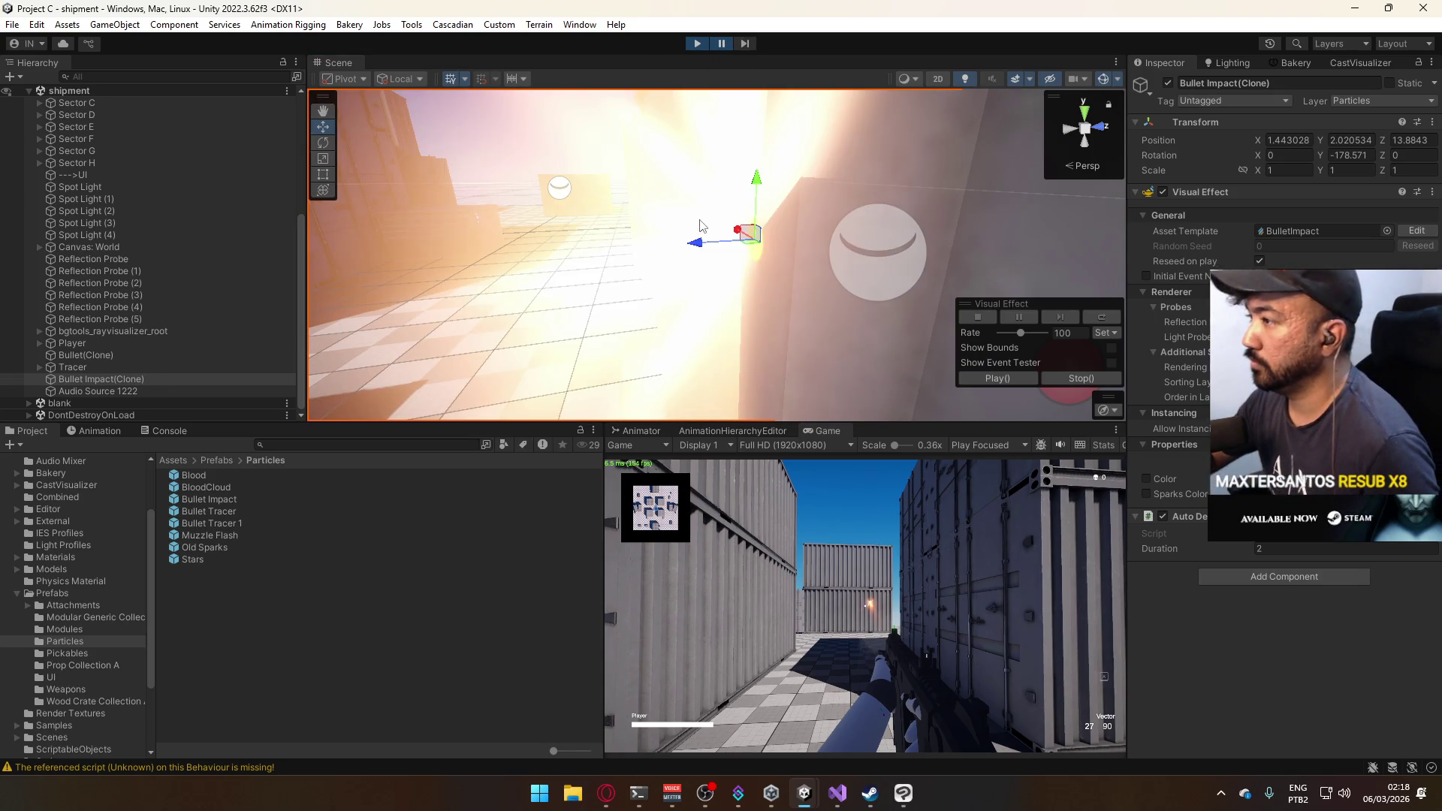
mouse_move(699, 225)
alt+mouse_down()
mouse_move(751, 240)
mouse_move(949, 203)
mouse_move(871, 259)
mouse_move(815, 275)
mouse_move(855, 247)
mouse_move(802, 259)
alt+mouse_up()
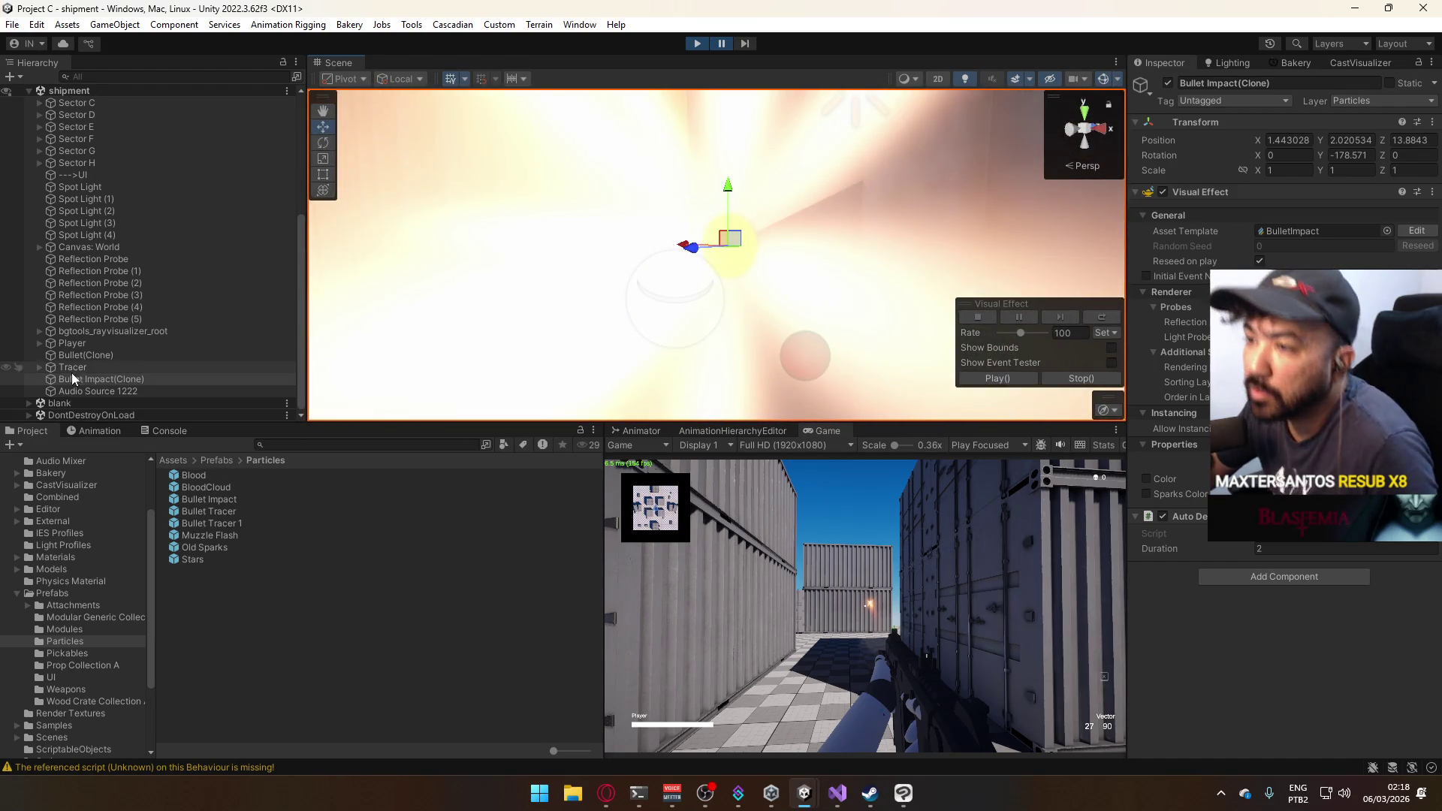
click(127, 356)
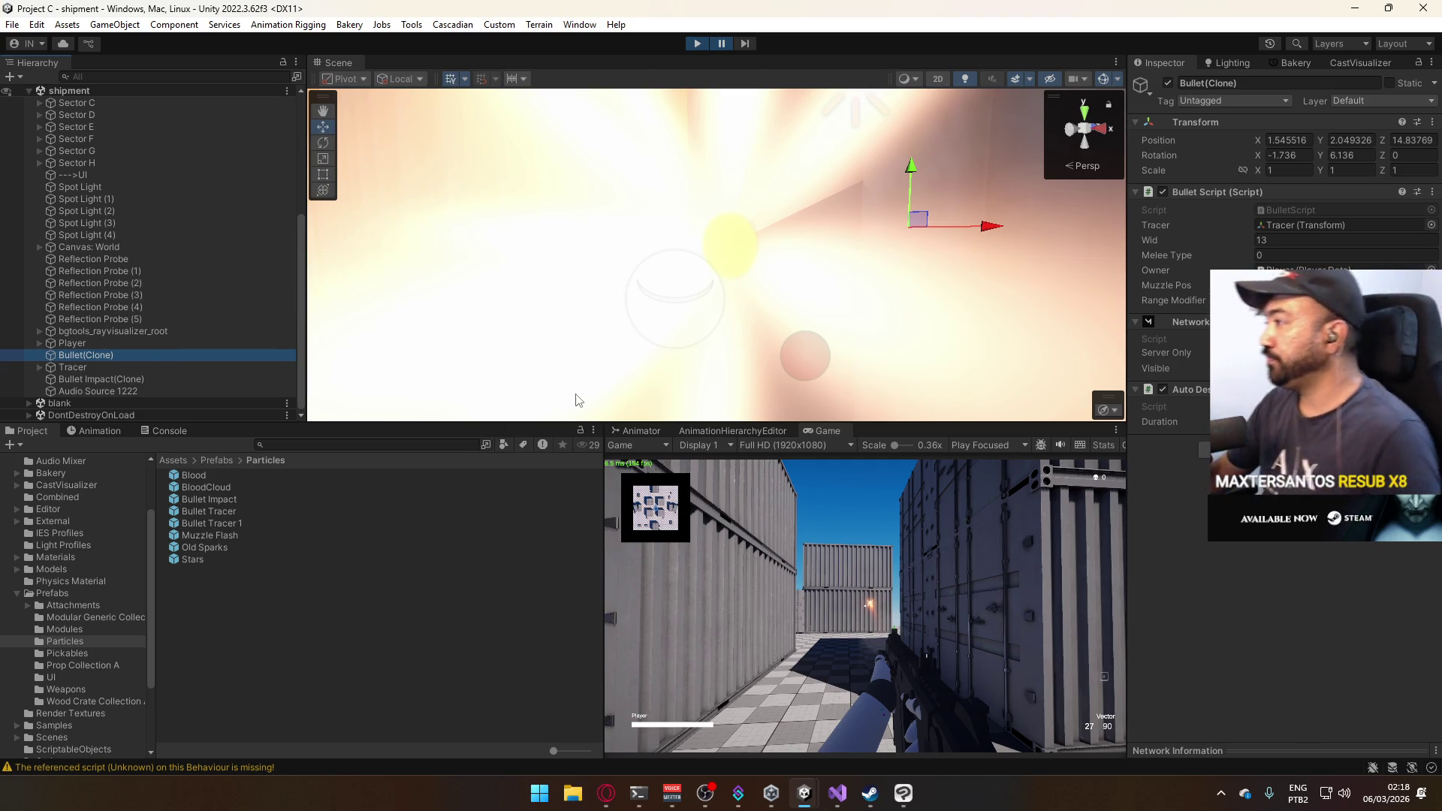
Select the Database asset and scroll through its Inspector settings.
click(53, 593)
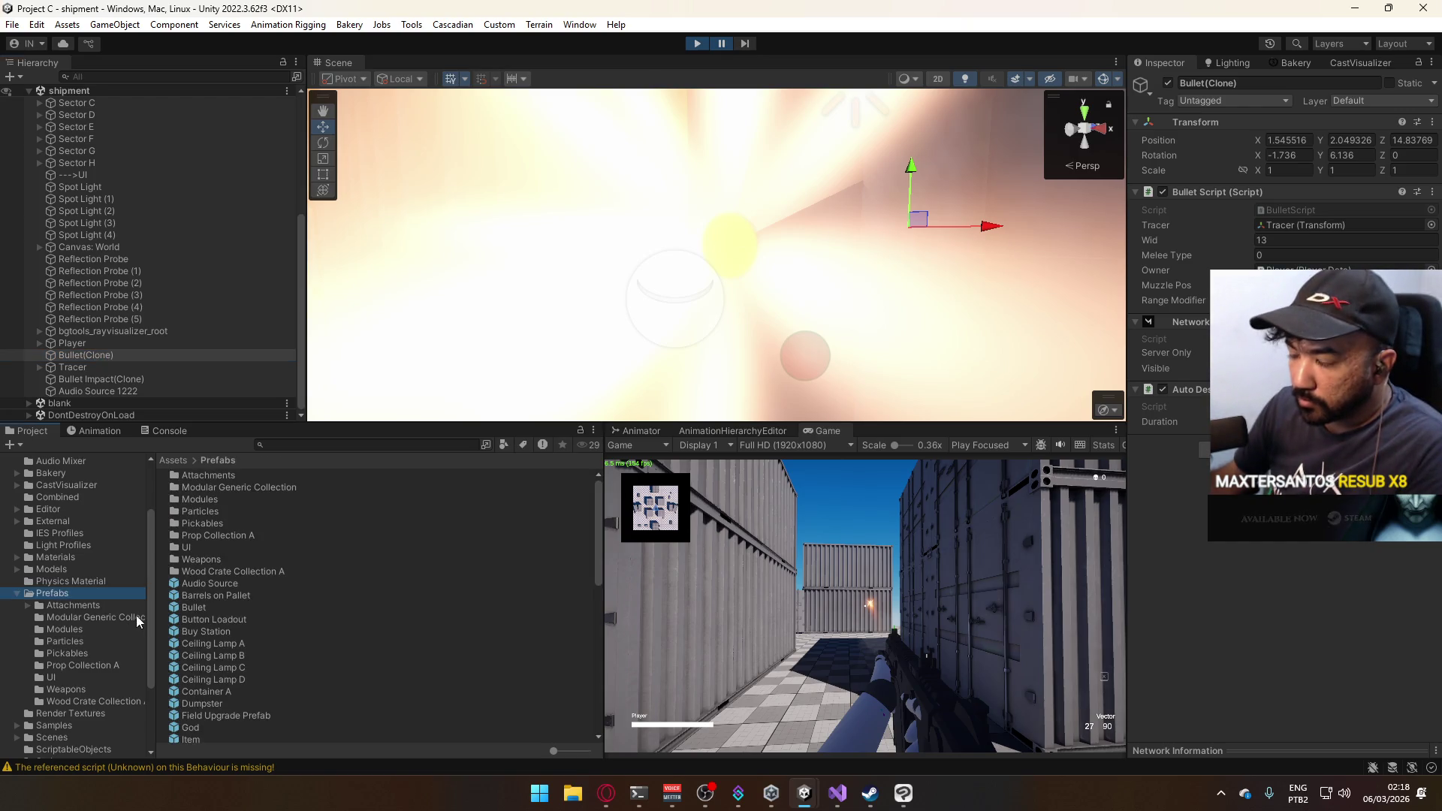
scroll(120, 616, down, 3)
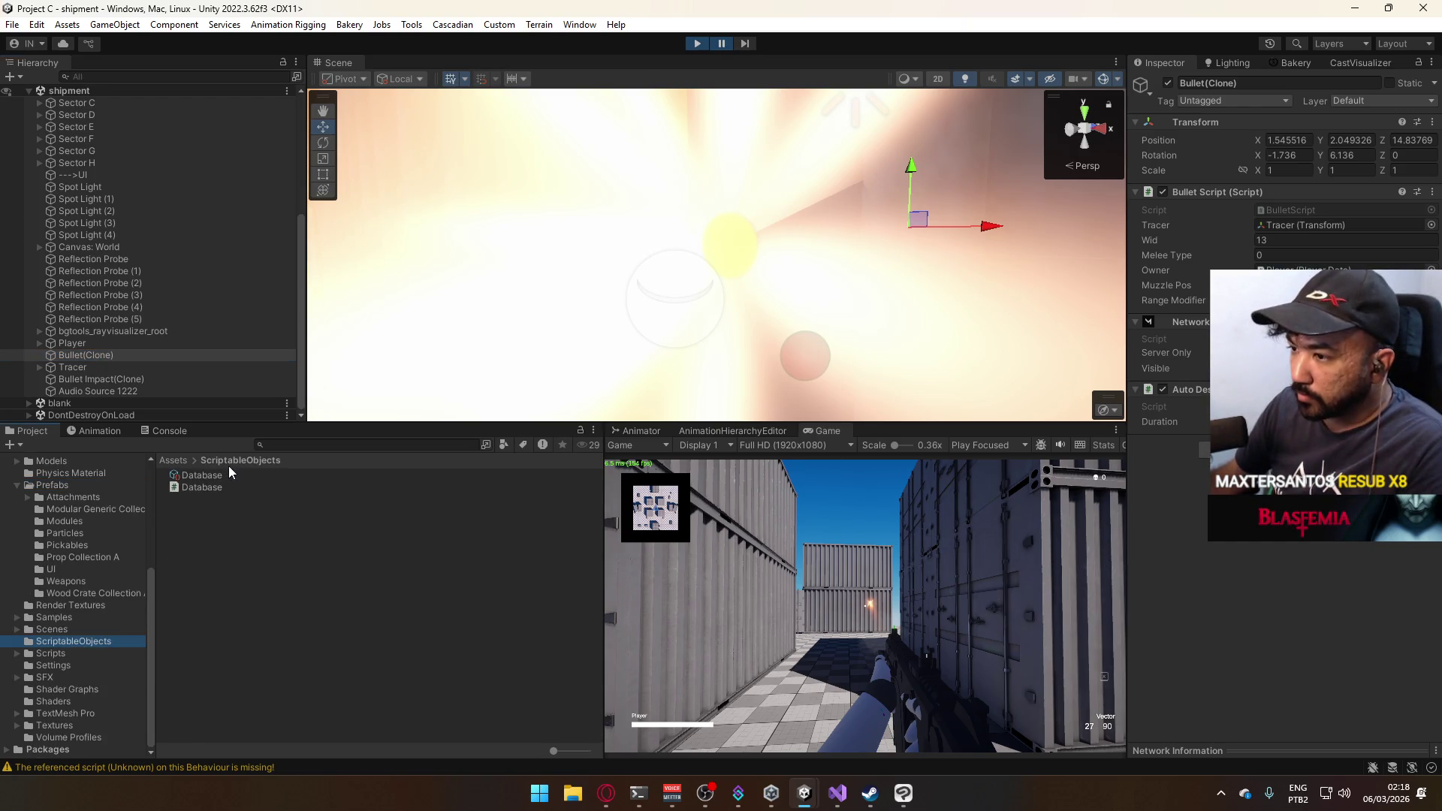
click(224, 471)
scroll(1201, 432, down, 10)
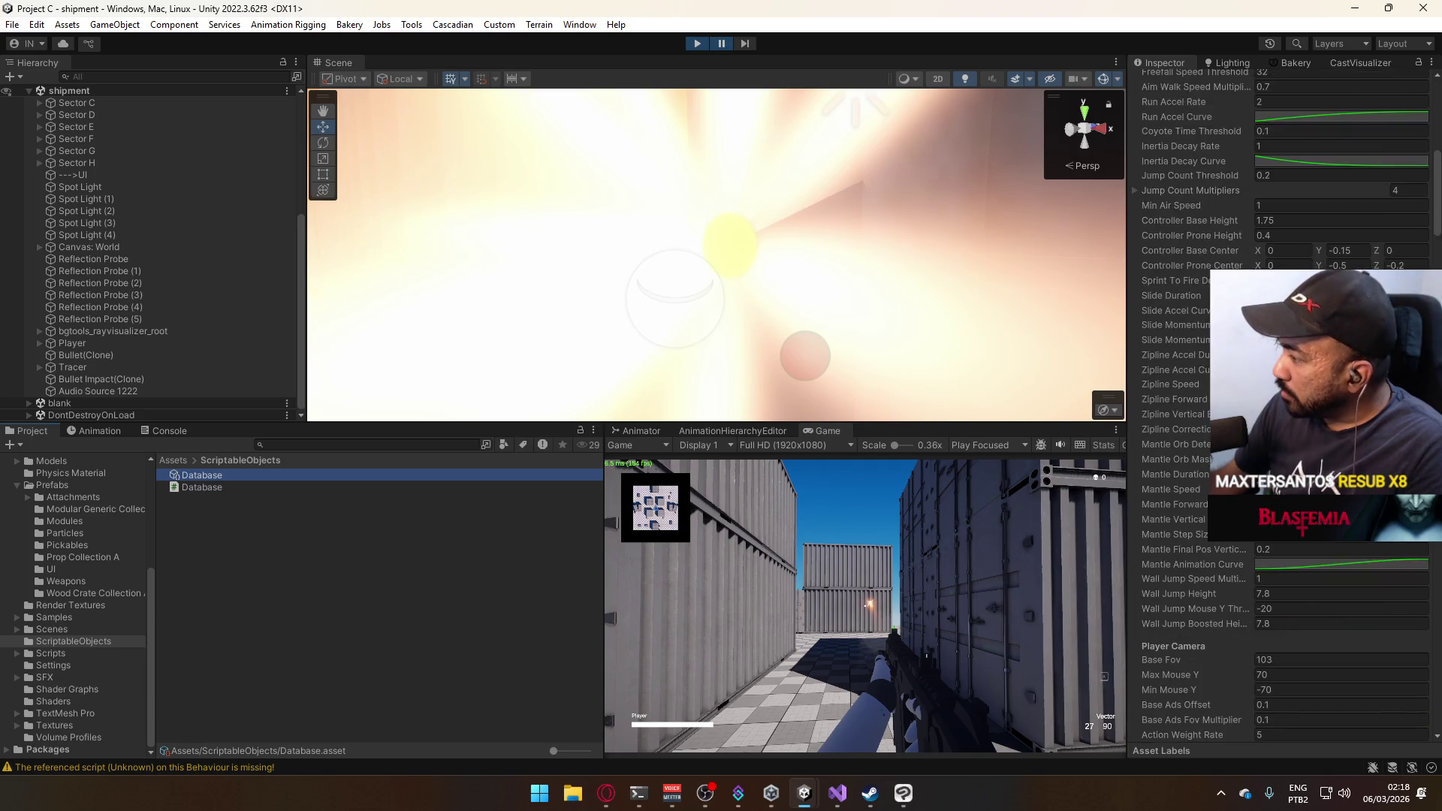
scroll(1276, 405, down, 10)
scroll(1276, 405, down, 15)
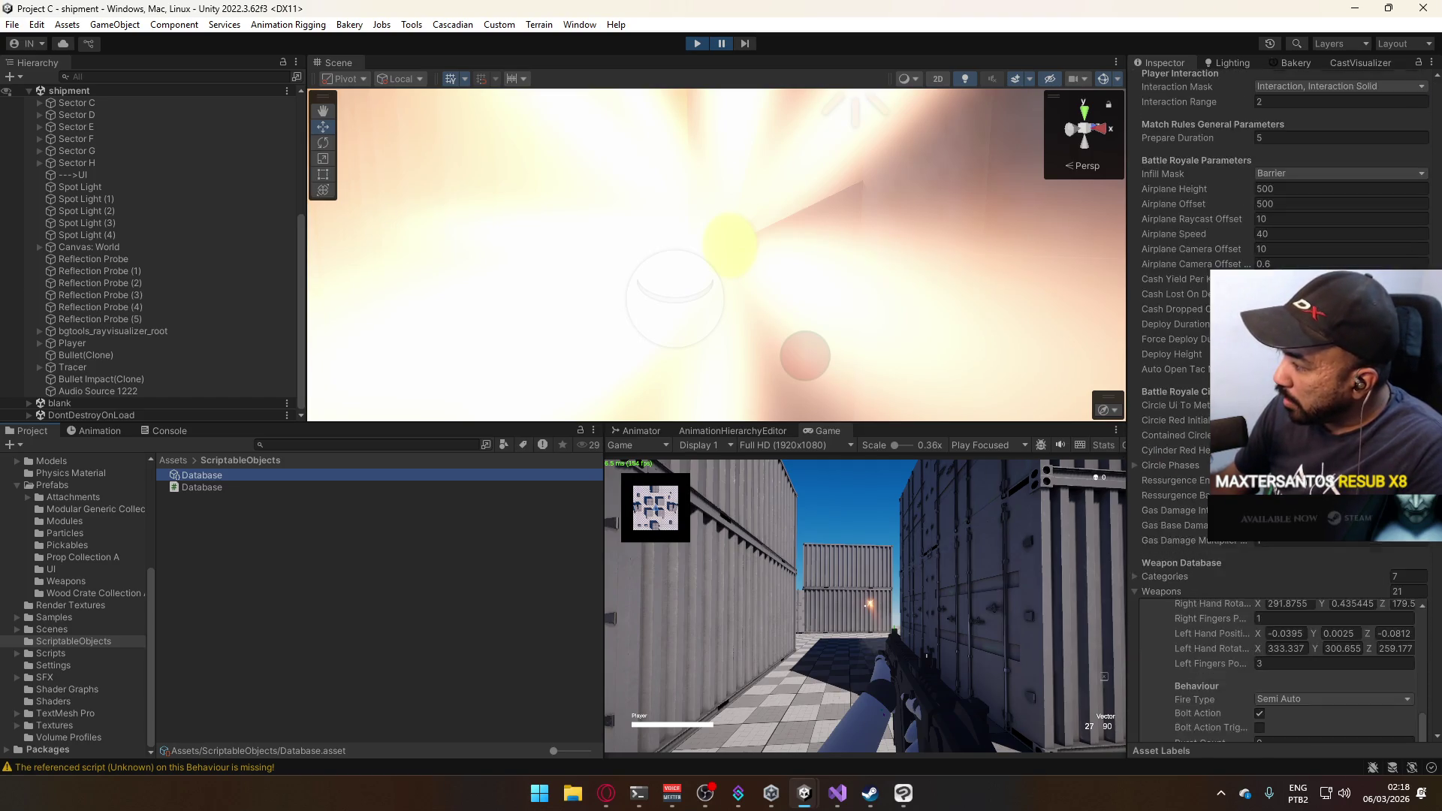
Collapse Weapons and Default Loadout, reach Ballistics Related, and ping the Bullet Impact Prefab reference.
click(1152, 427)
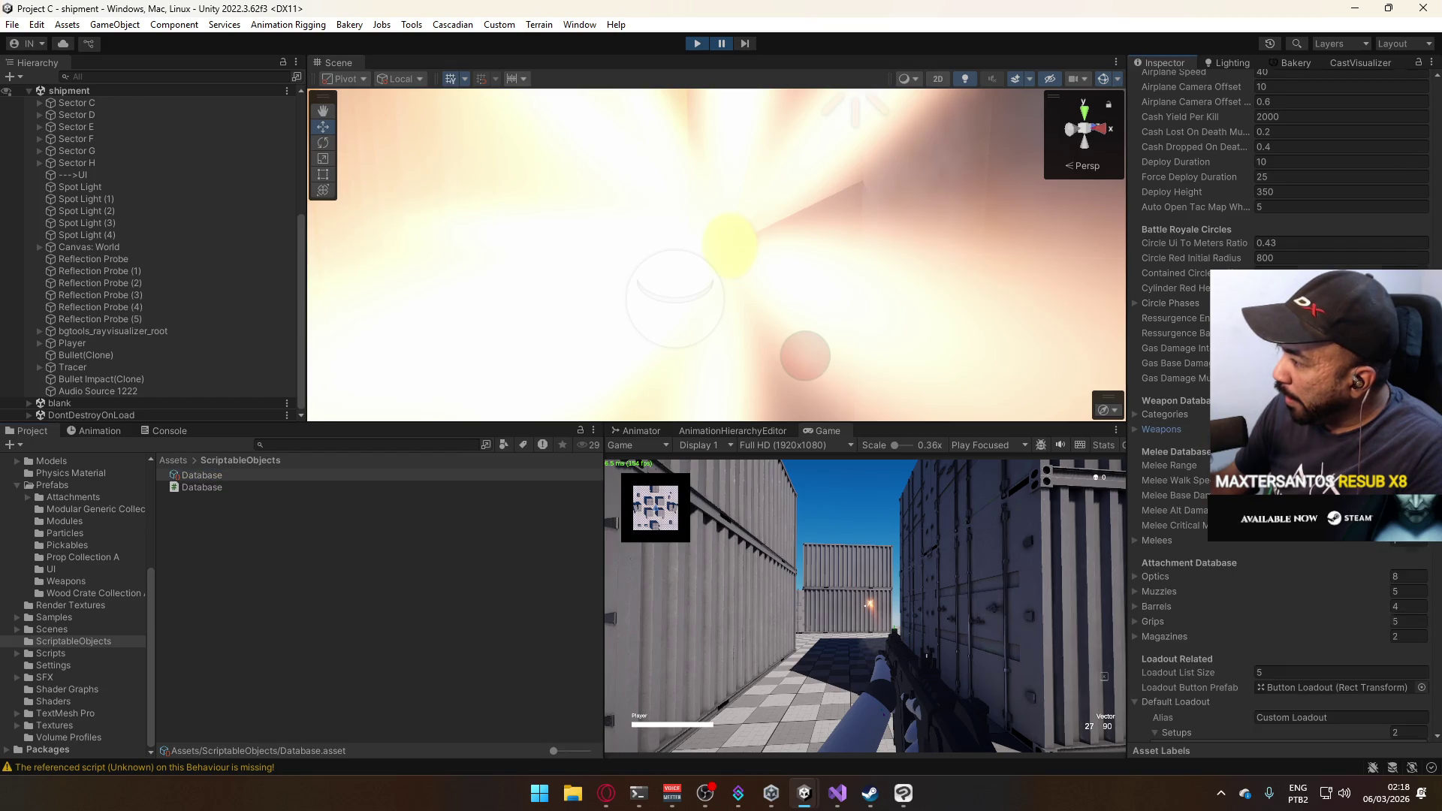
scroll(1149, 488, down, 4)
click(1136, 538)
scroll(1169, 479, down, 15)
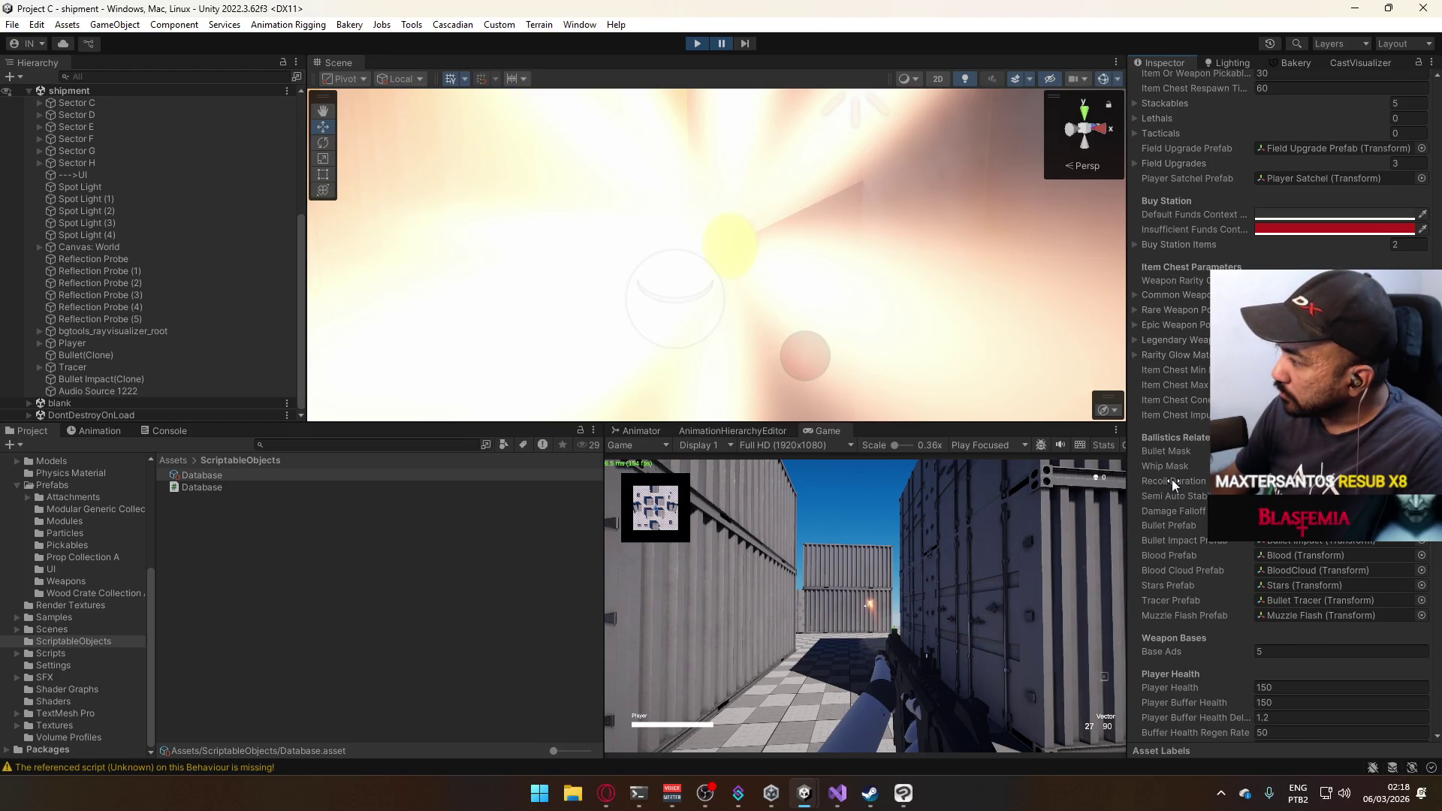
scroll(1171, 479, down, 4)
scroll(1171, 479, down, 13)
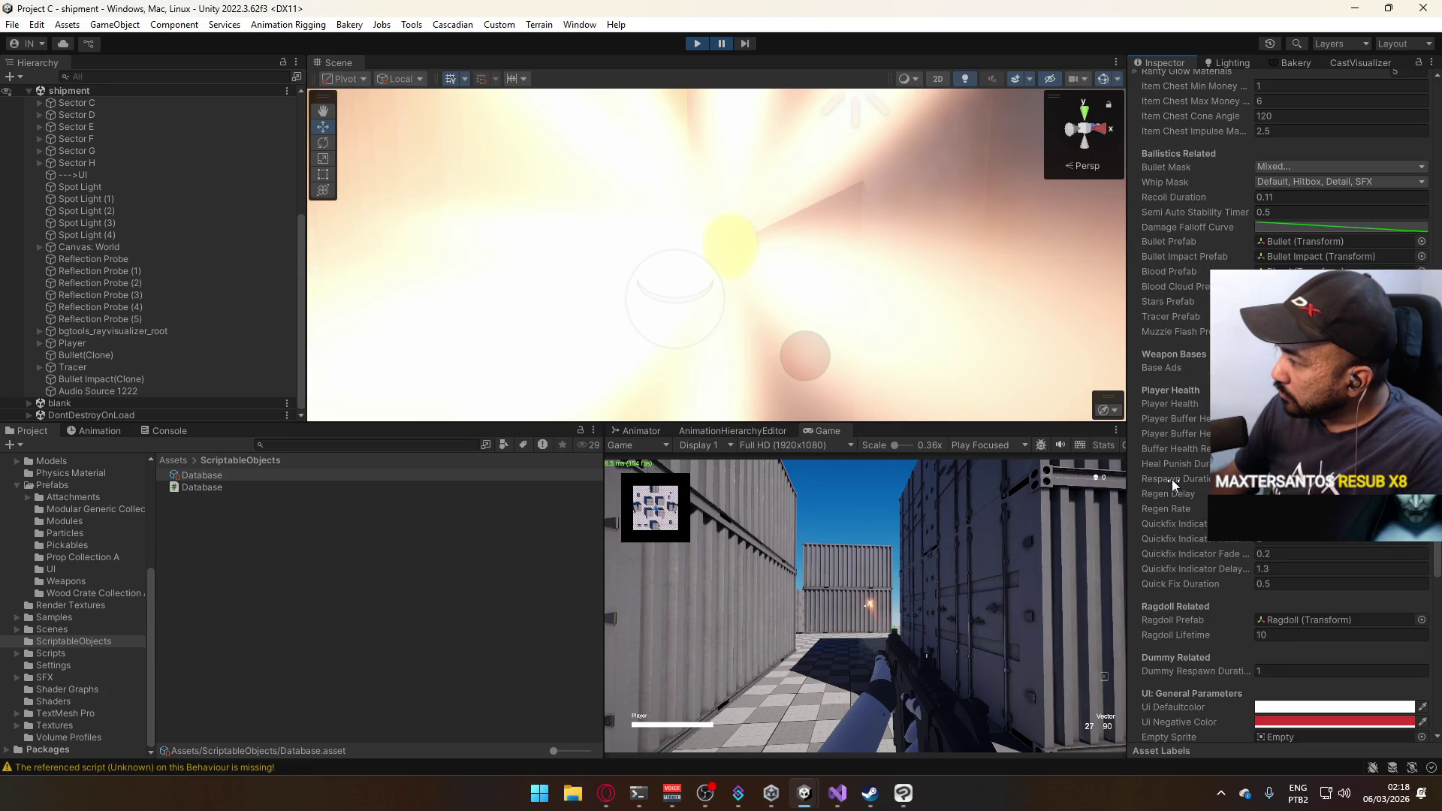
scroll(1172, 479, up, 3)
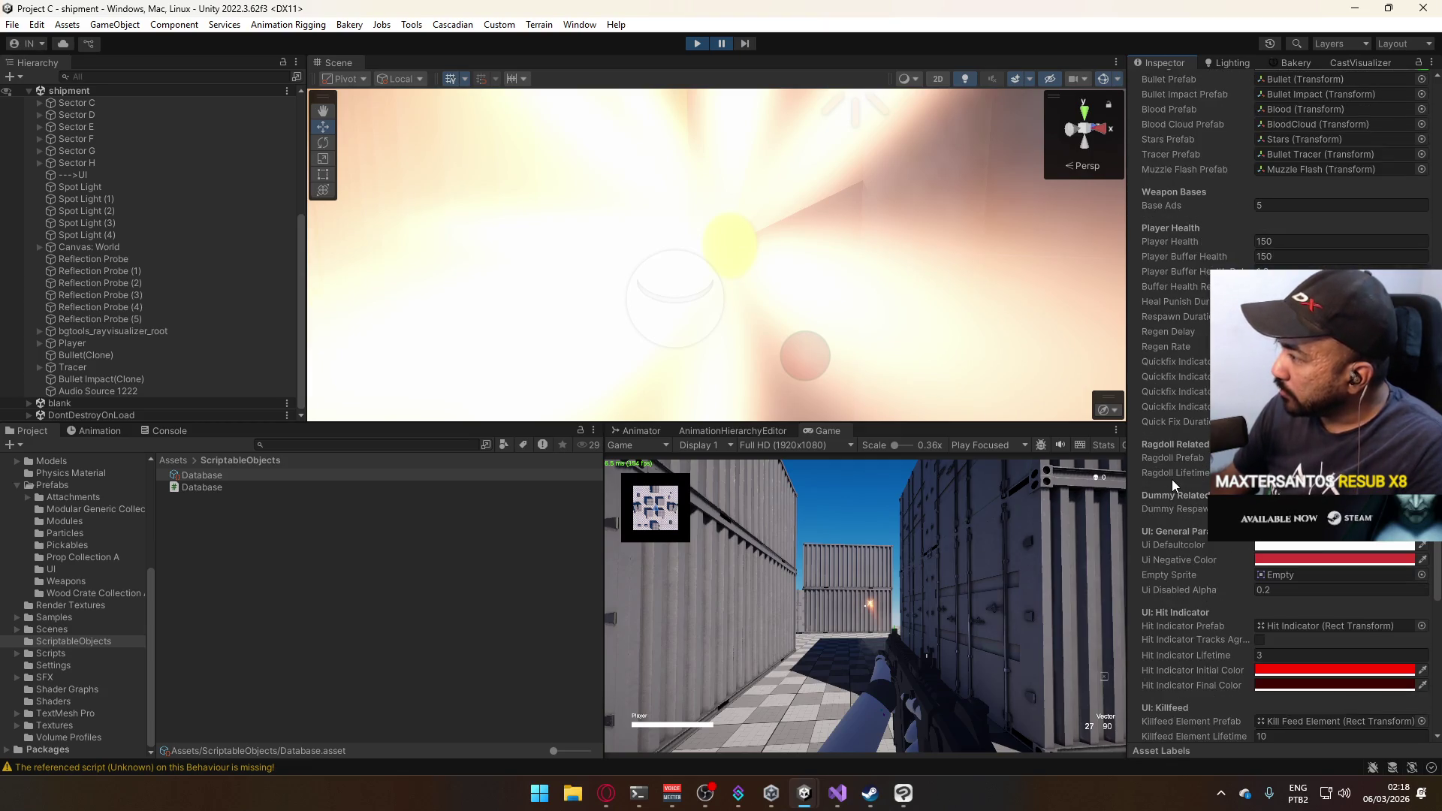
scroll(1169, 482, up, 4)
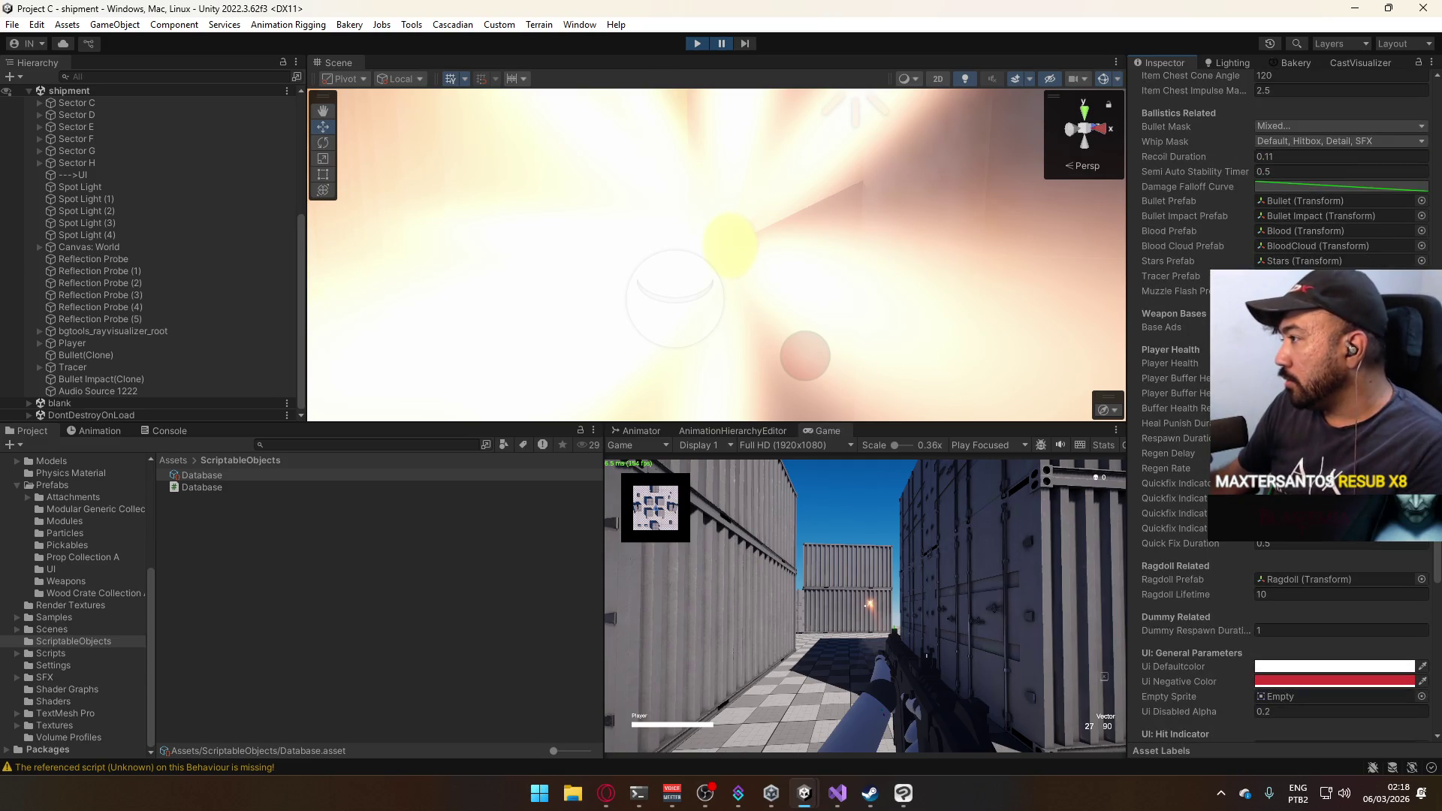
click(1296, 220)
Open the Bullet Impact prefab in its prefab stage and orbit the view.
click(209, 499)
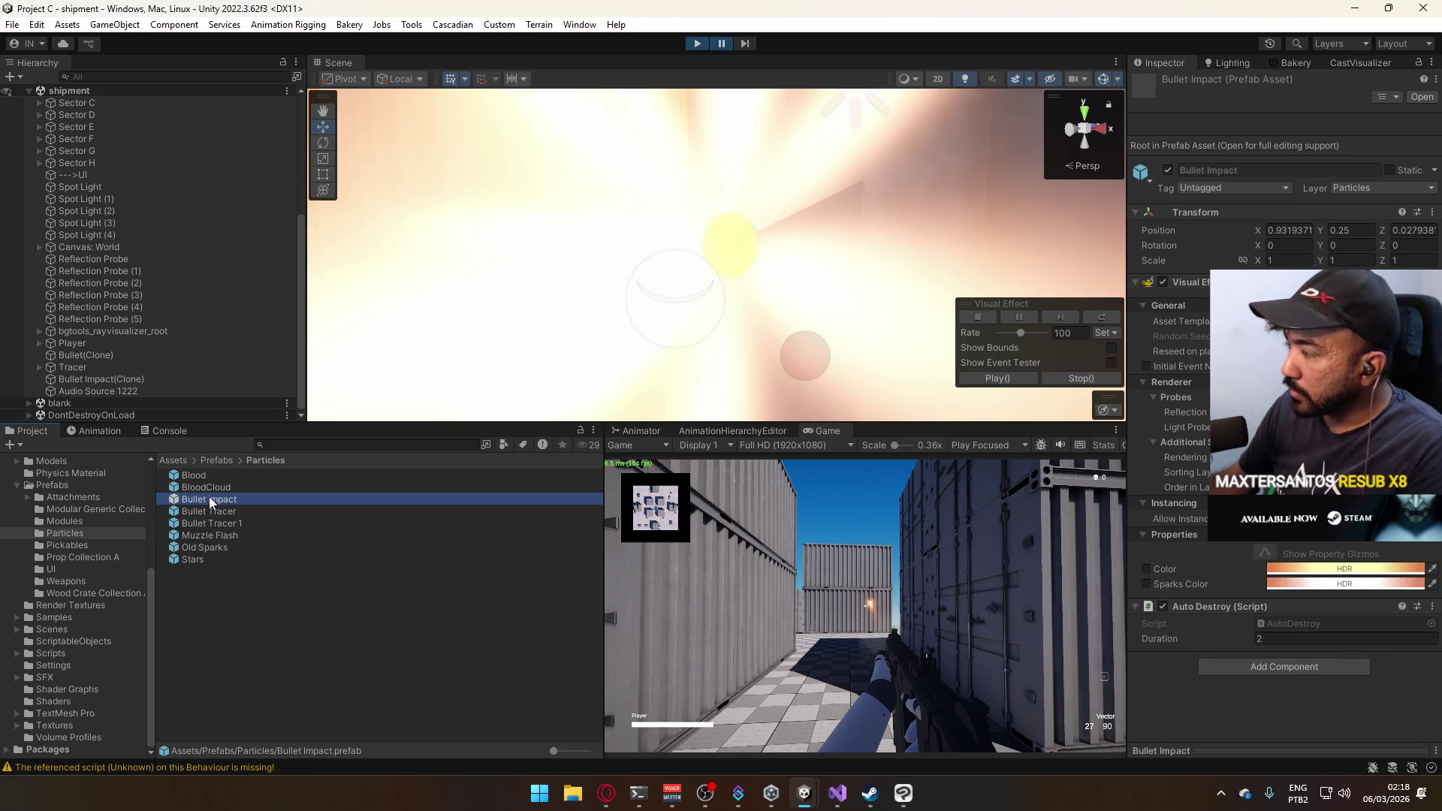
double_click(209, 497)
mouse_move(676, 301)
mouse_down()
mouse_move(741, 298)
mouse_move(759, 280)
mouse_move(721, 313)
mouse_up()
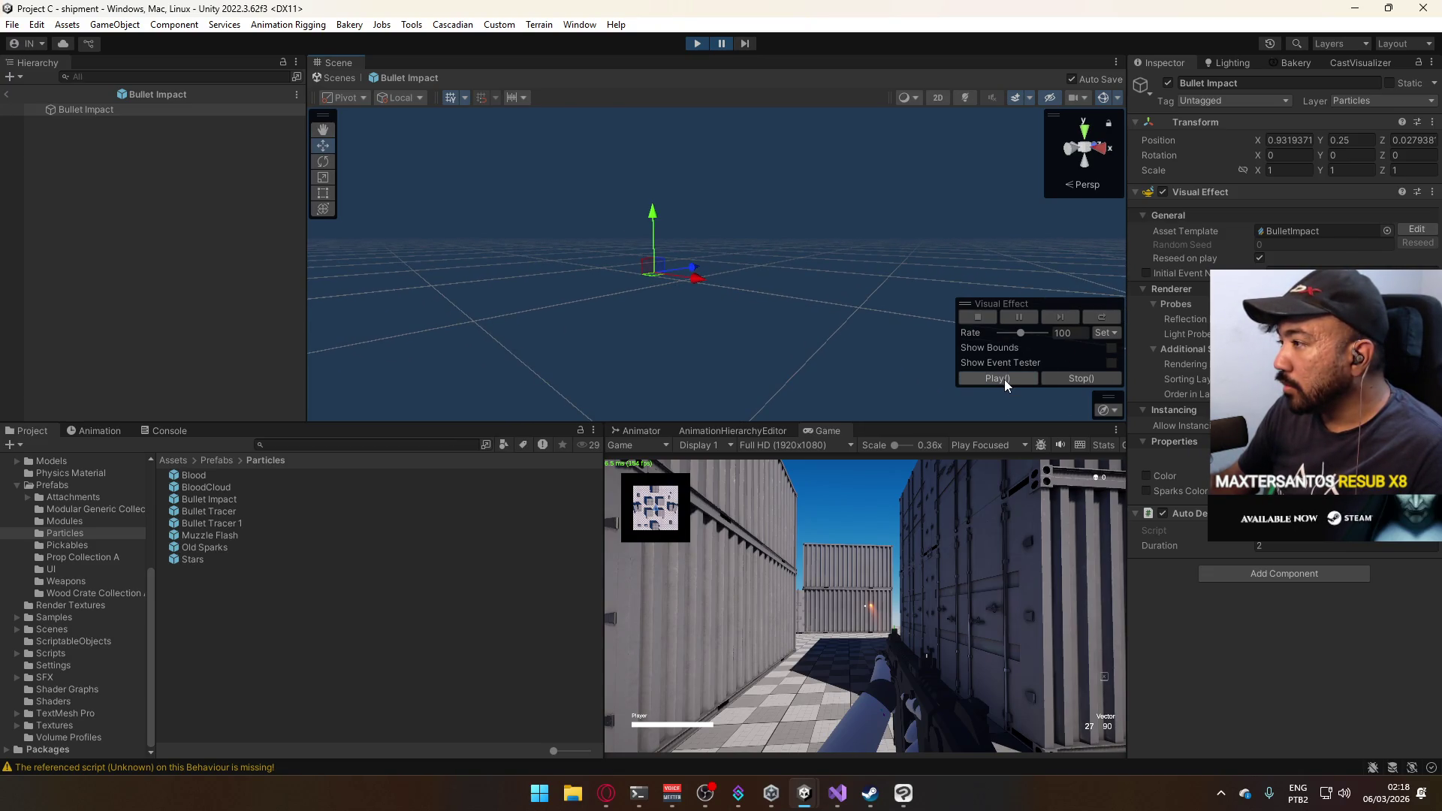
drag(743, 319, 739, 339)
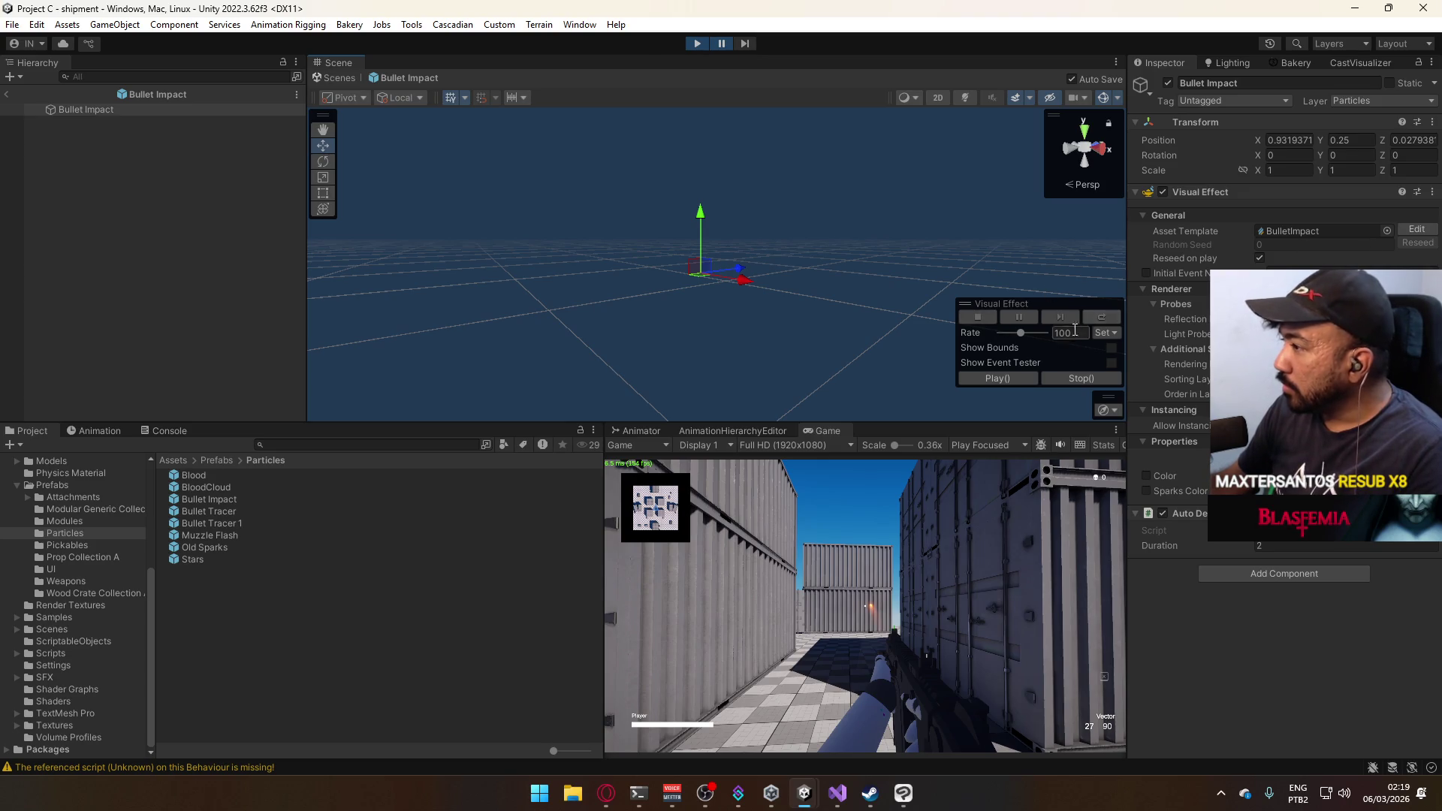
Enable the Event Tester with custom event 'Start' and locate the BulletImpact template asset.
click(1096, 364)
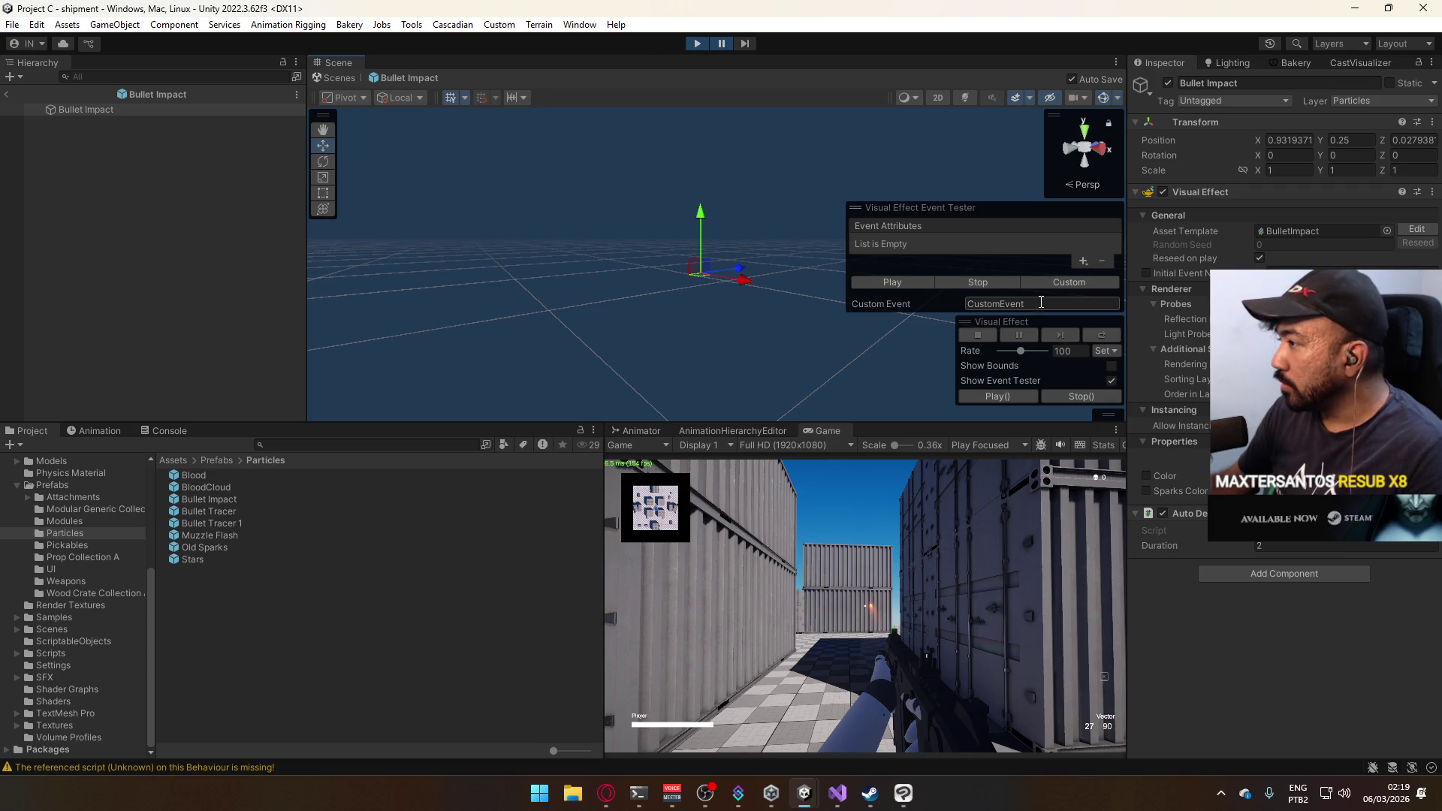
click(902, 304)
text(Start)
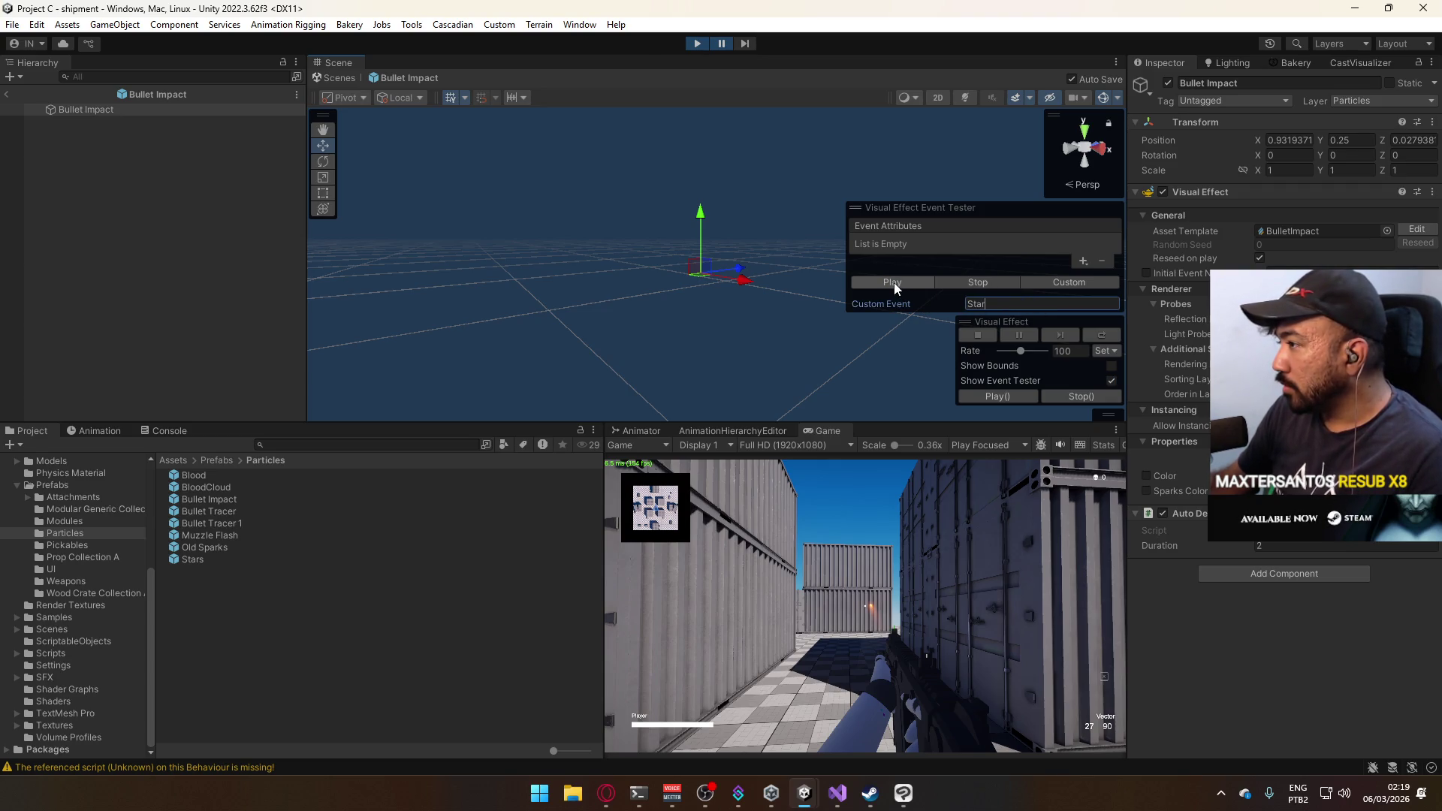
click(1317, 232)
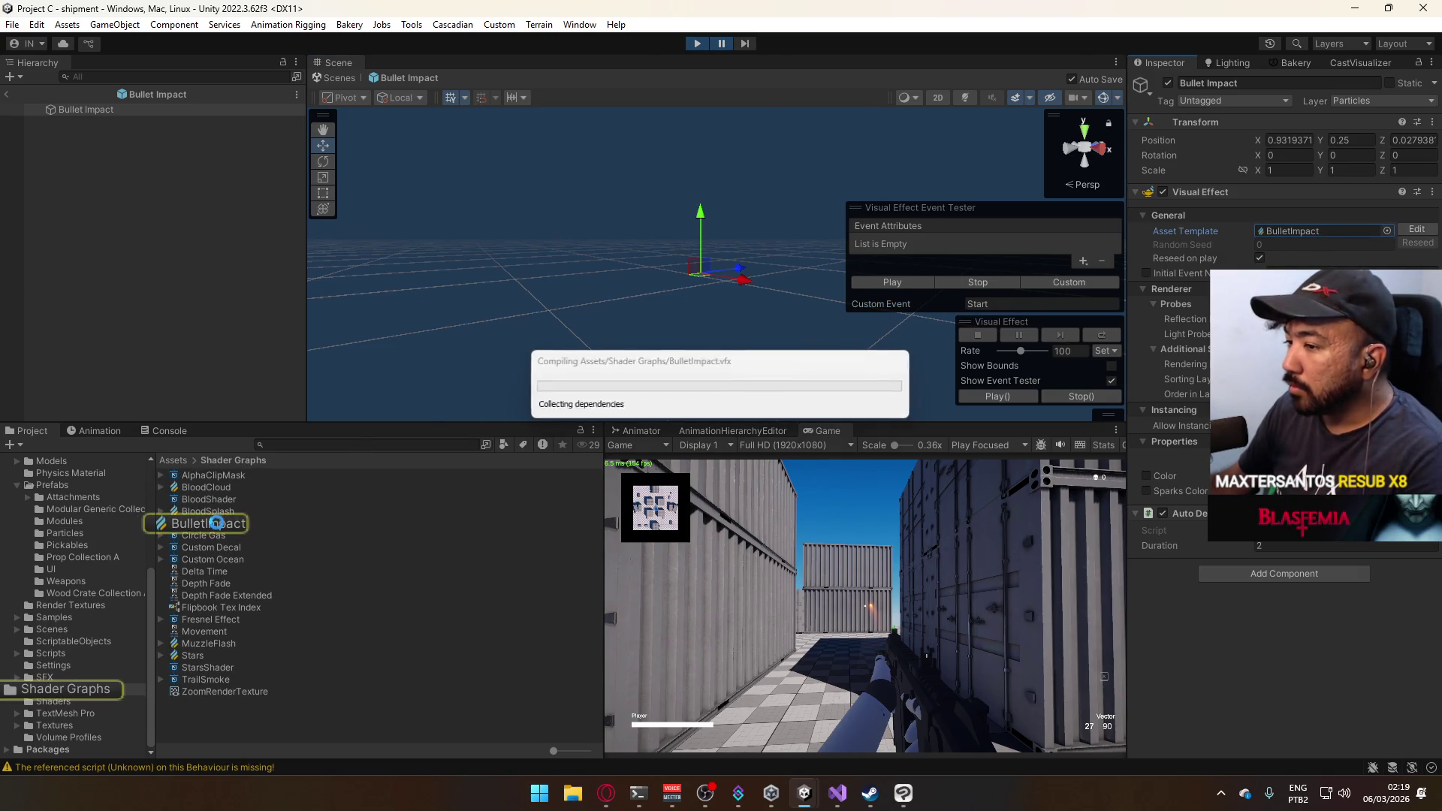
scroll(598, 195, up, 5)
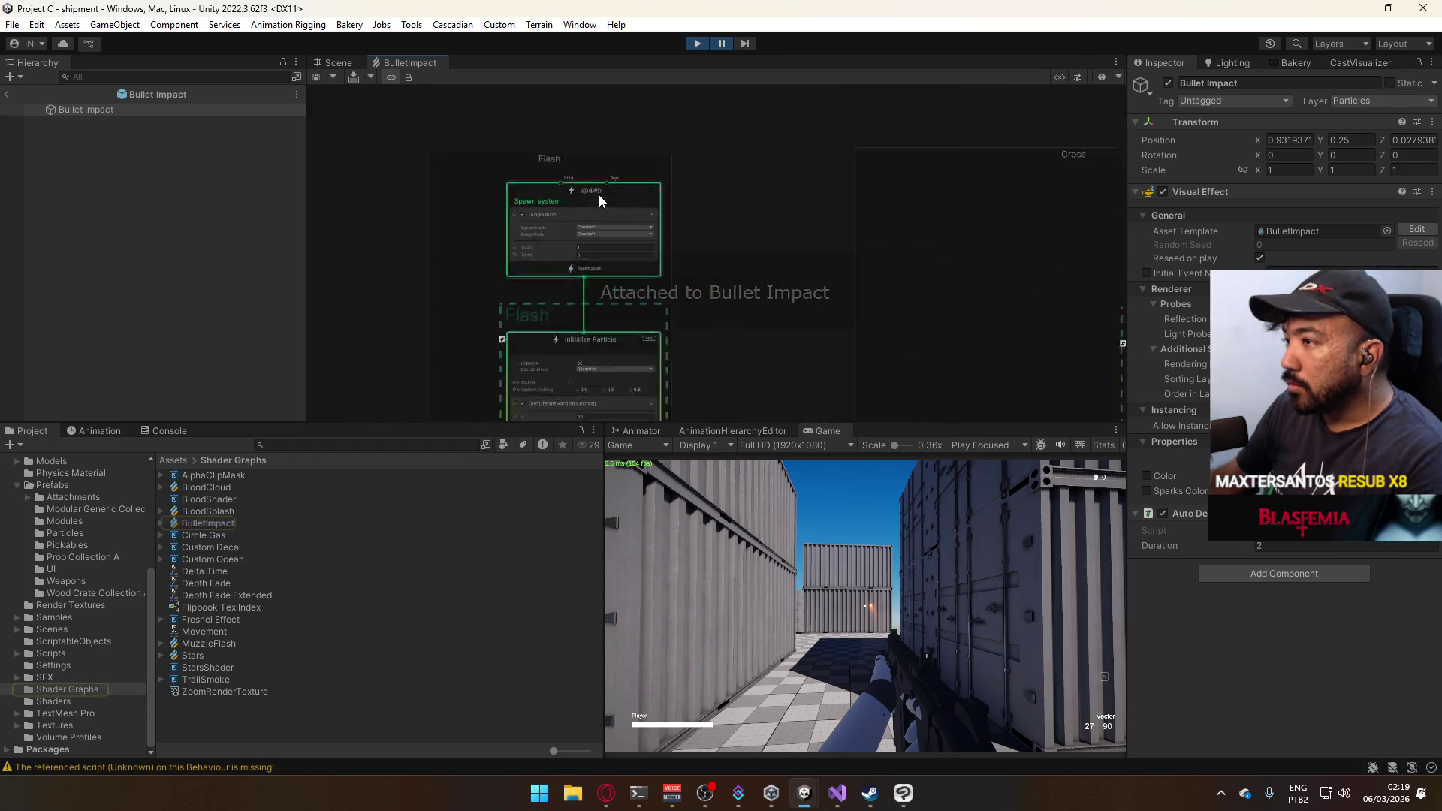
scroll(756, 227, down, 1)
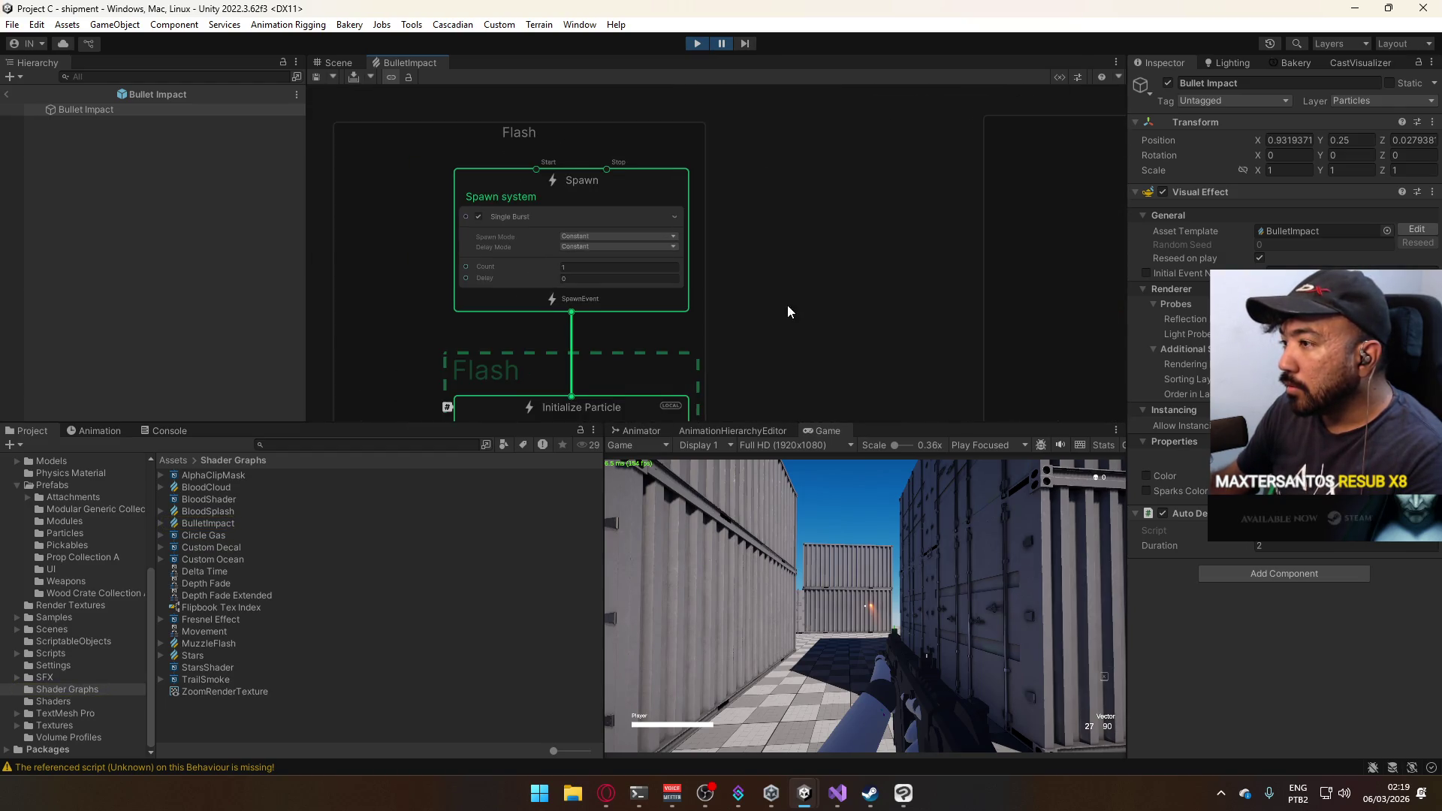
drag(787, 305, 786, 155)
scroll(951, 233, down, 3)
scroll(951, 238, up, 2)
drag(951, 239, 850, 225)
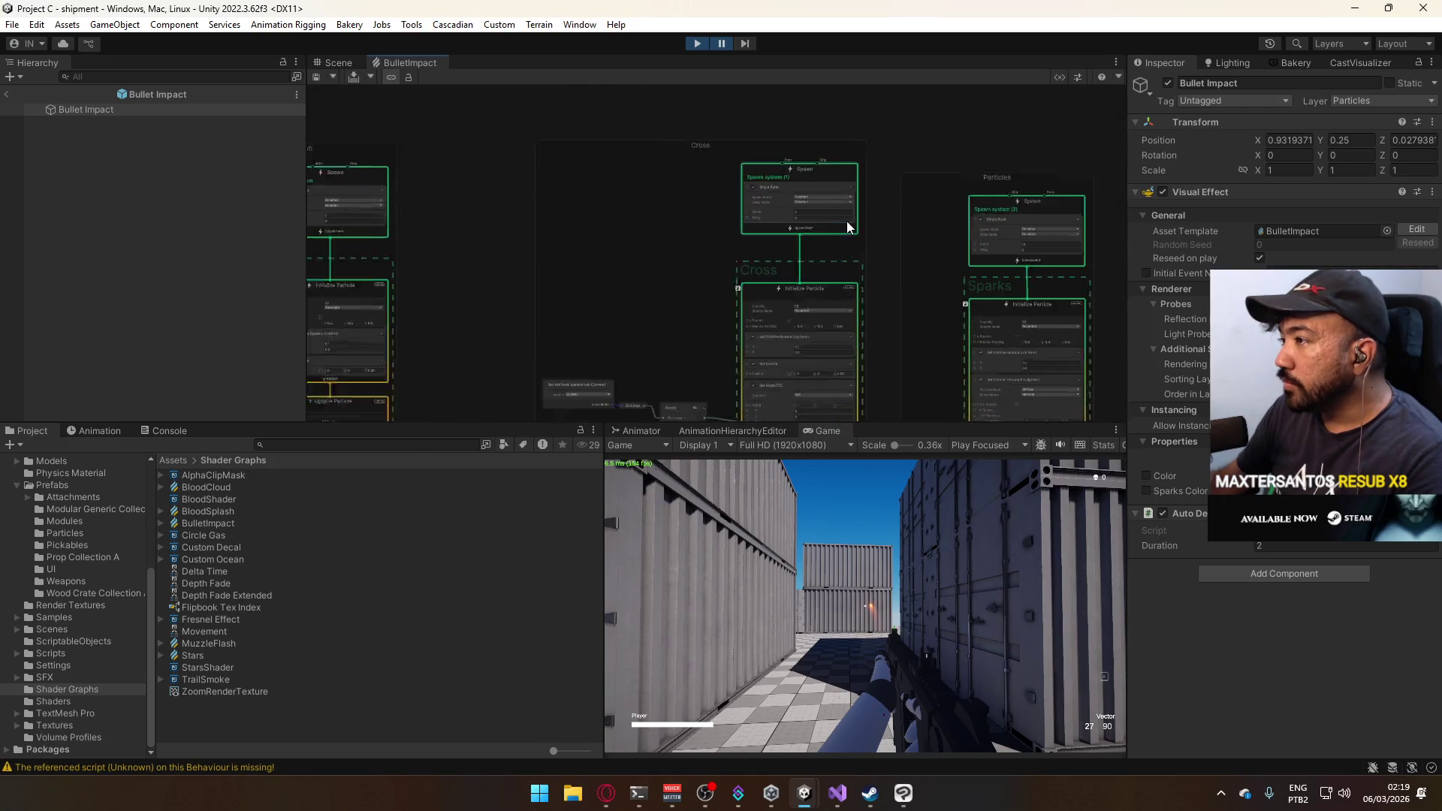
mouse_move(975, 264)
mouse_down()
mouse_move(840, 258)
mouse_move(711, 278)
mouse_up()
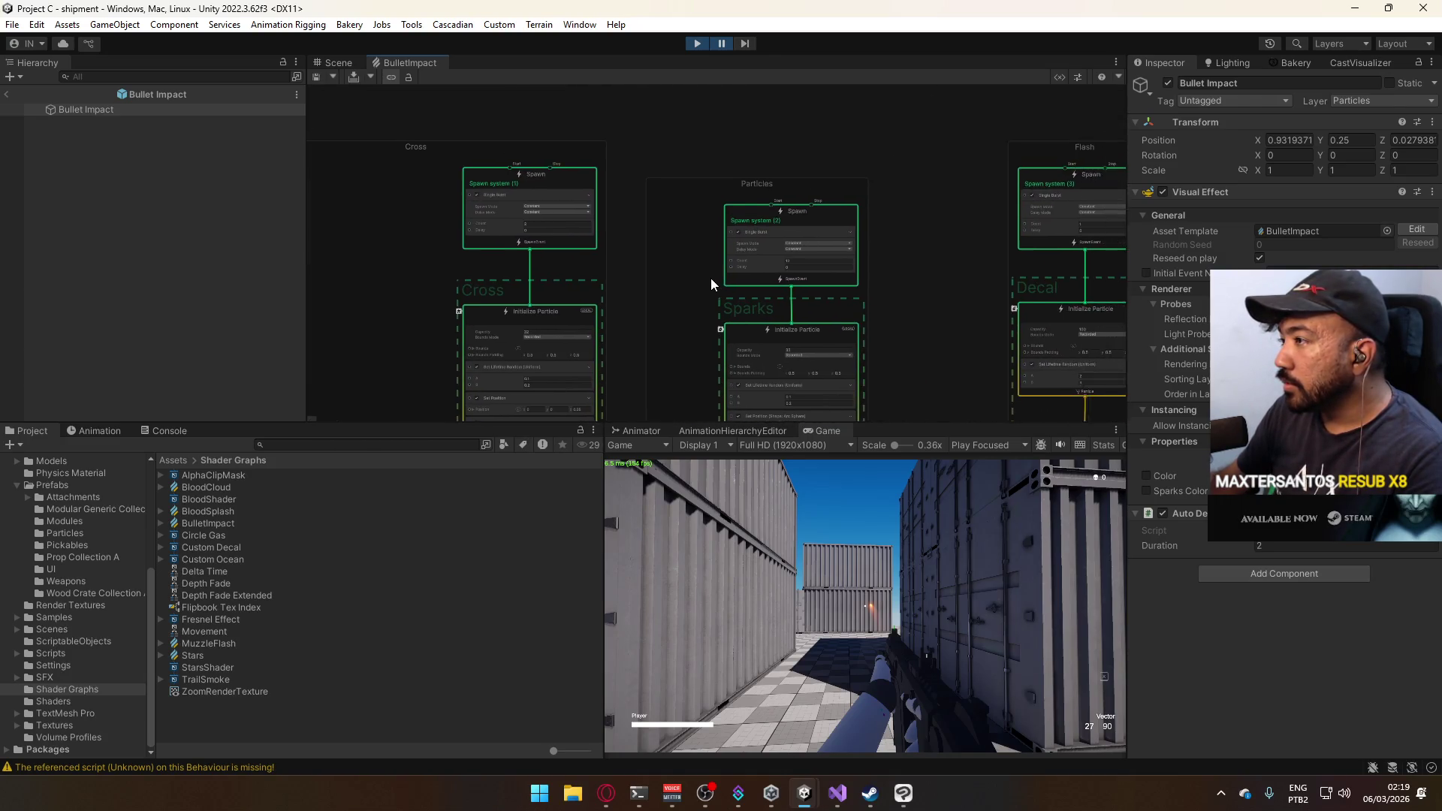
mouse_move(936, 245)
mouse_down()
mouse_move(823, 245)
mouse_move(766, 111)
mouse_up()
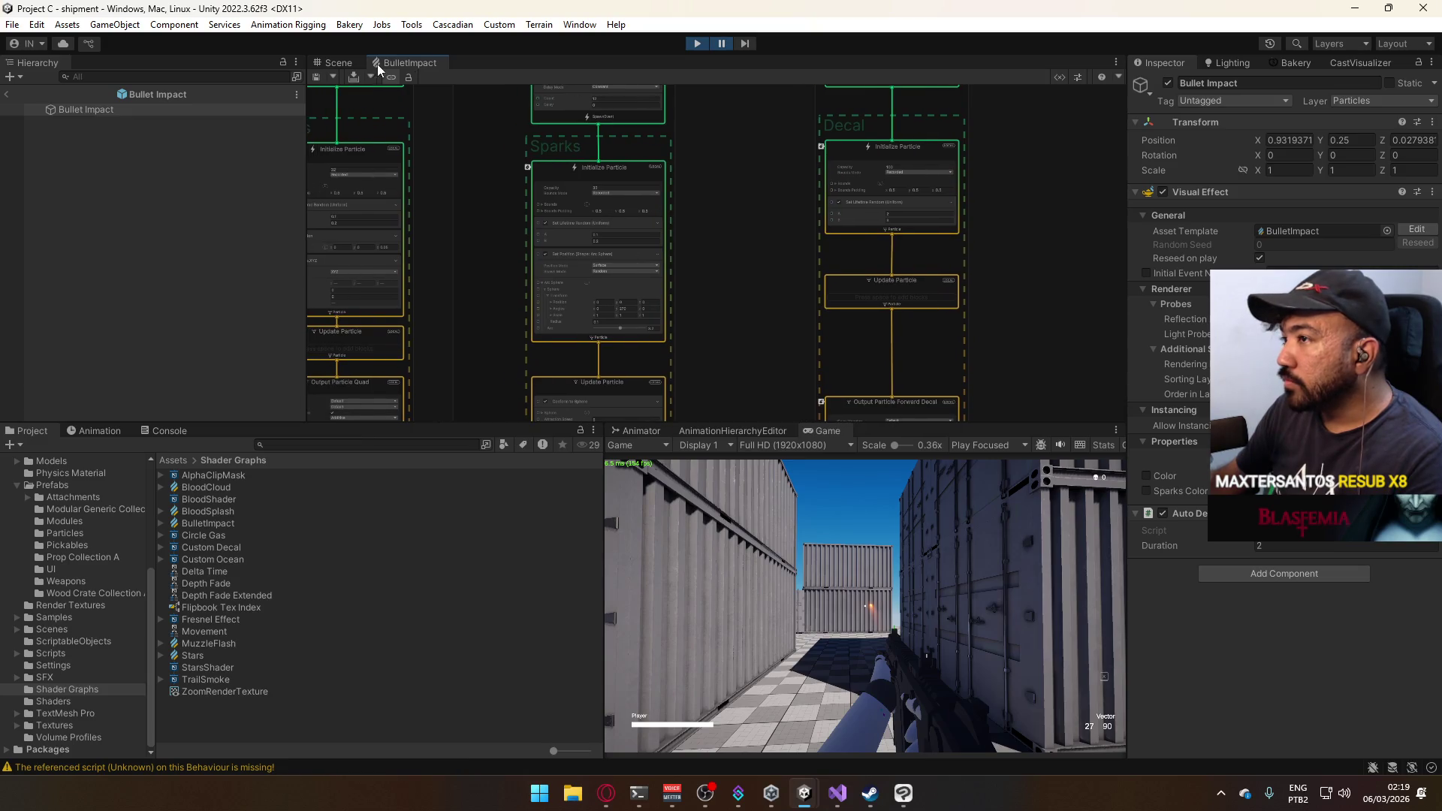
click(338, 63)
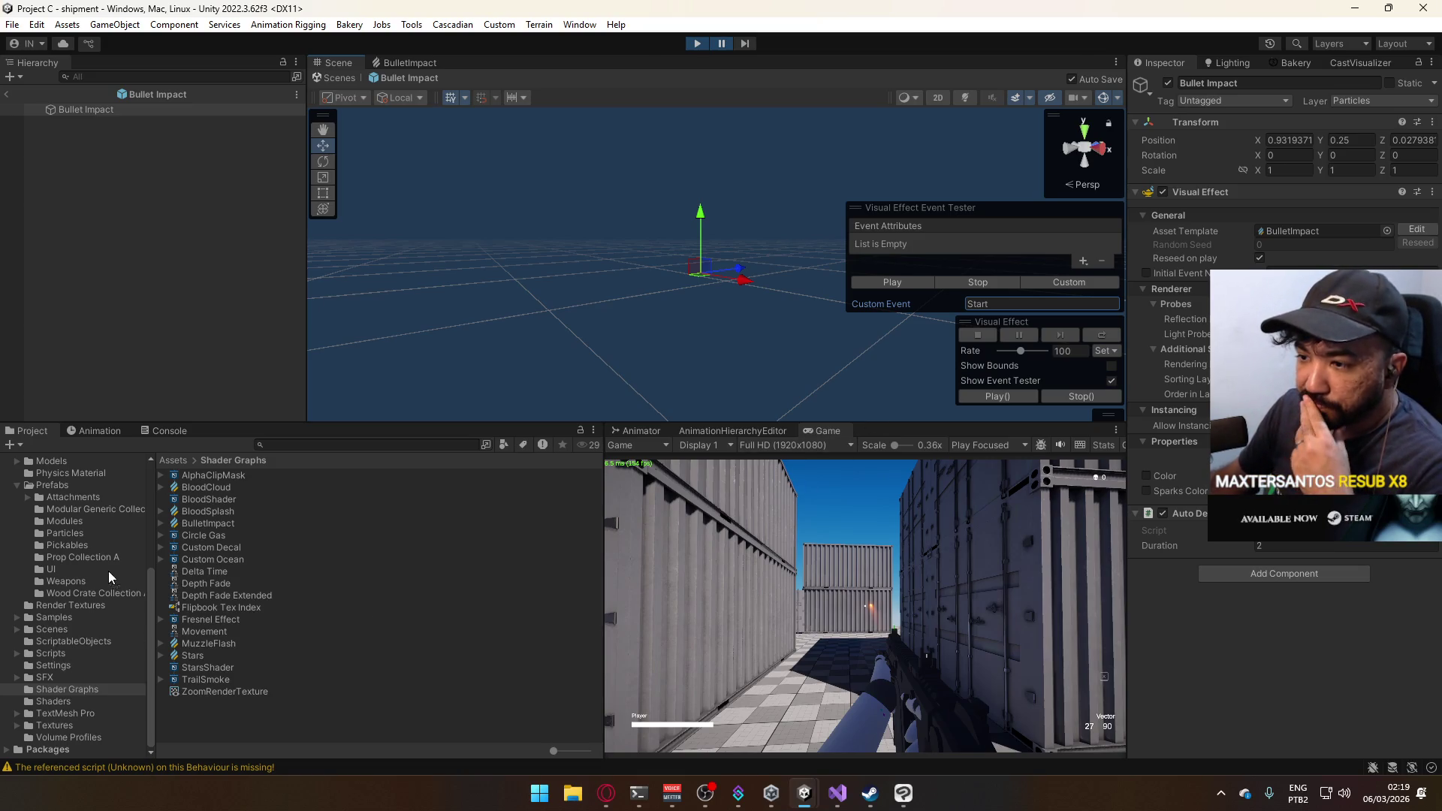
Try the light, blank, batch_test and backup scenes, open range, then show Prefabs > Particles.
click(82, 534)
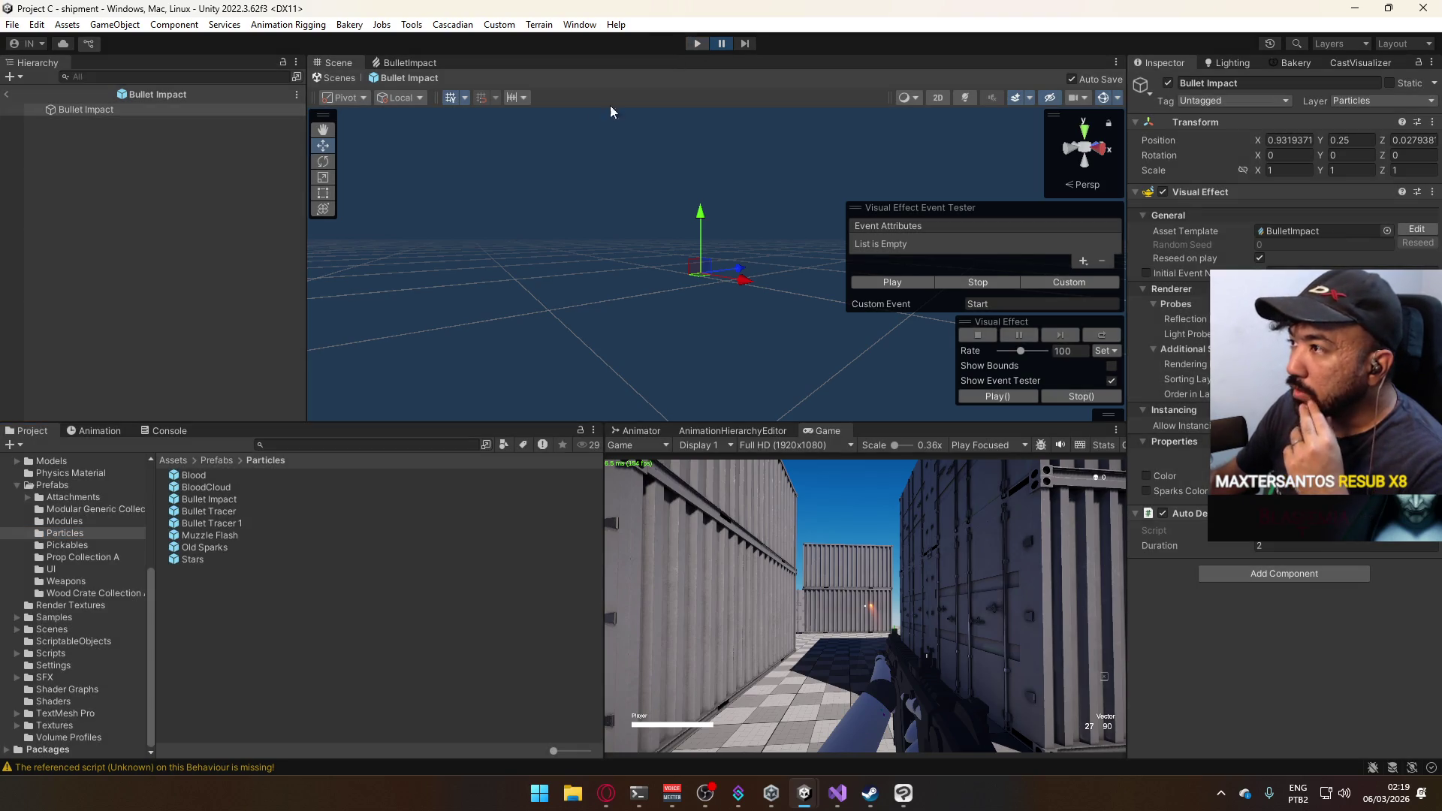
click(74, 630)
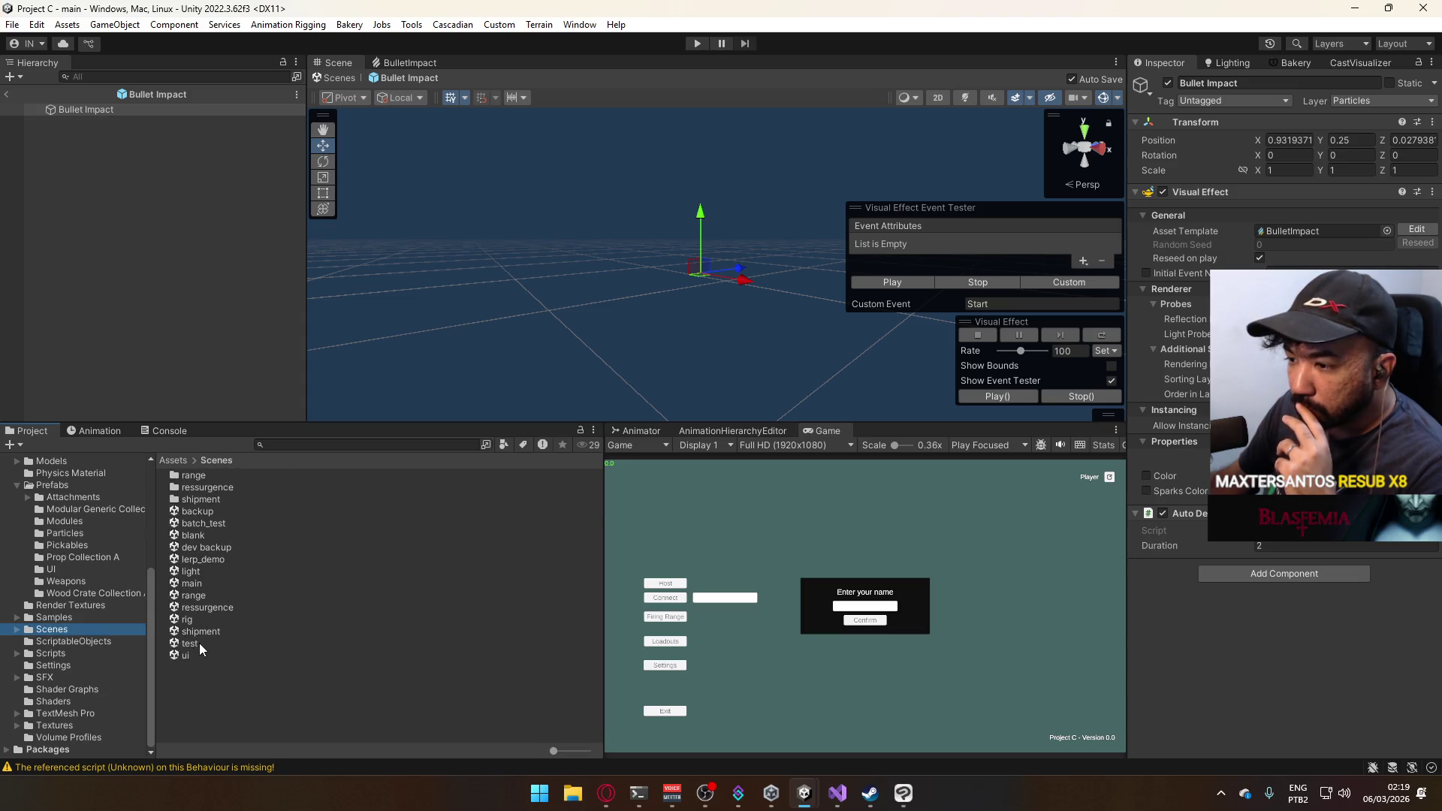
double_click(200, 572)
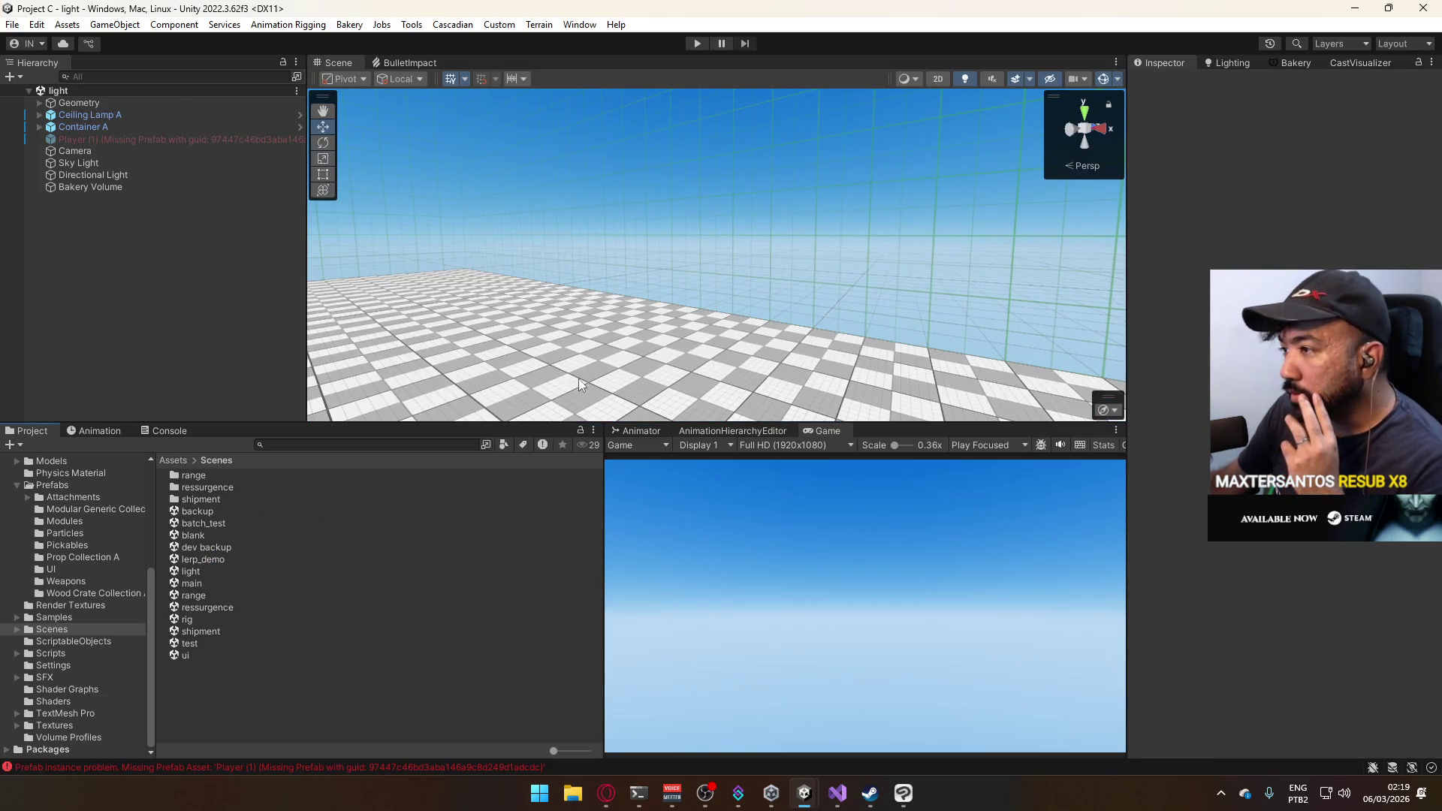
drag(579, 378, 117, 268)
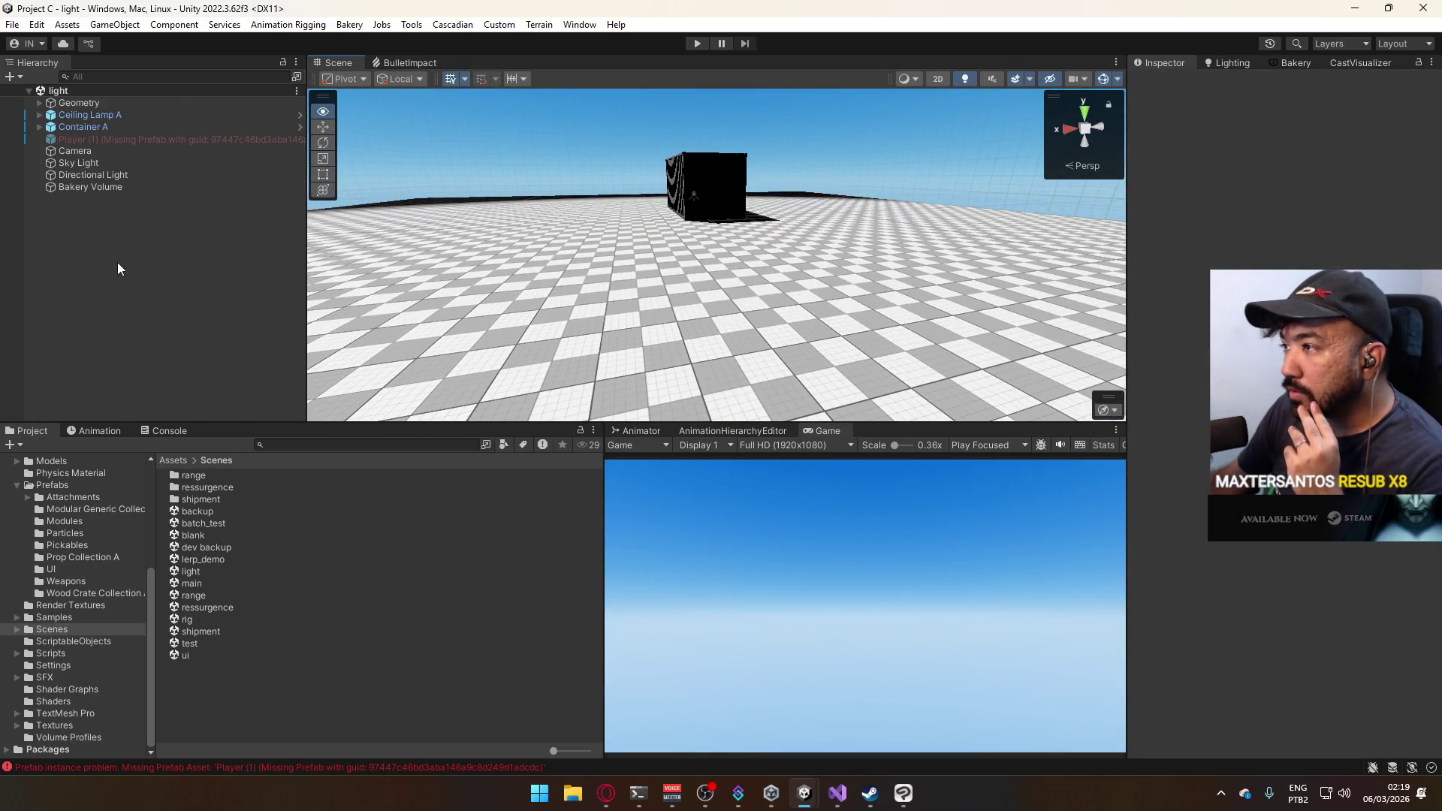
double_click(208, 530)
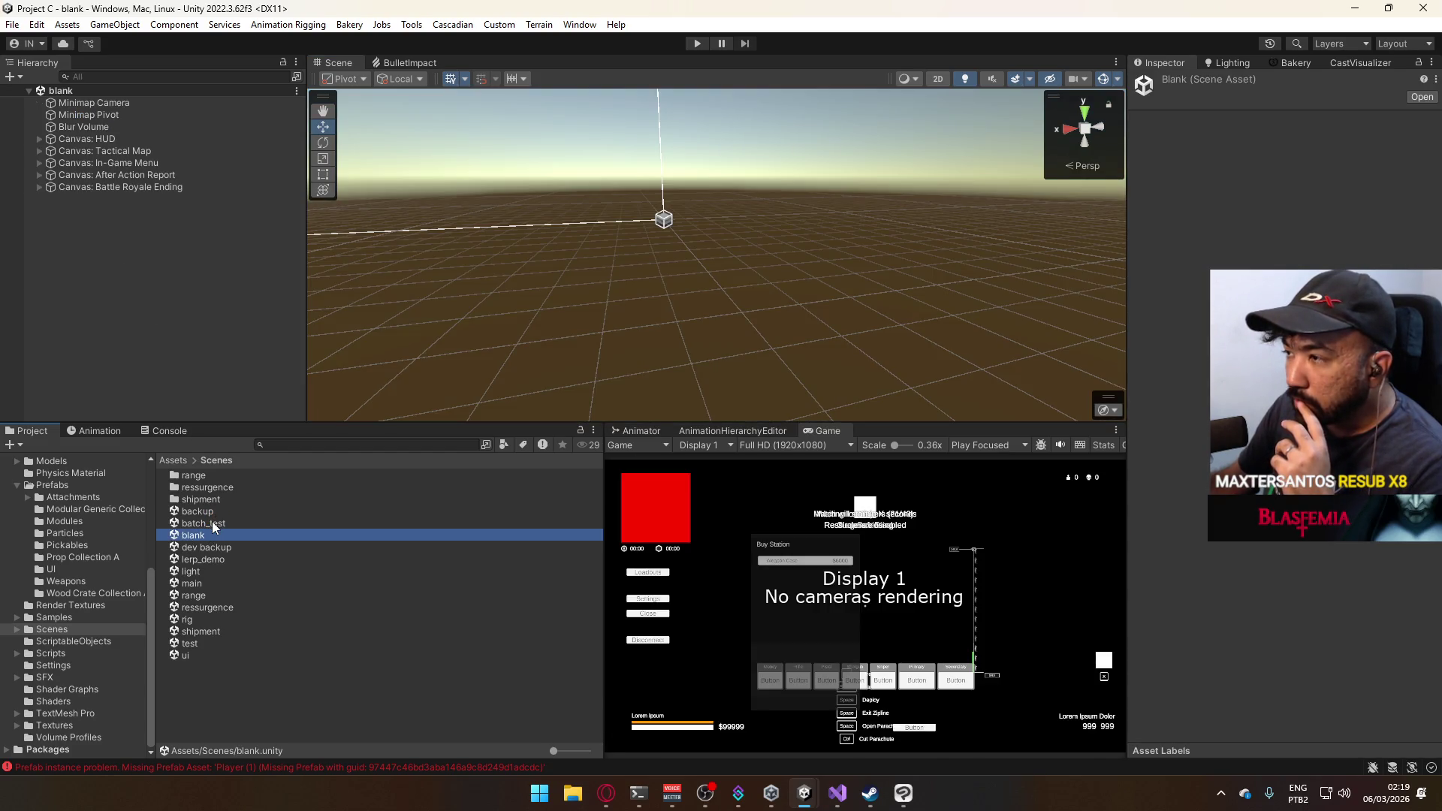
double_click(213, 524)
double_click(218, 513)
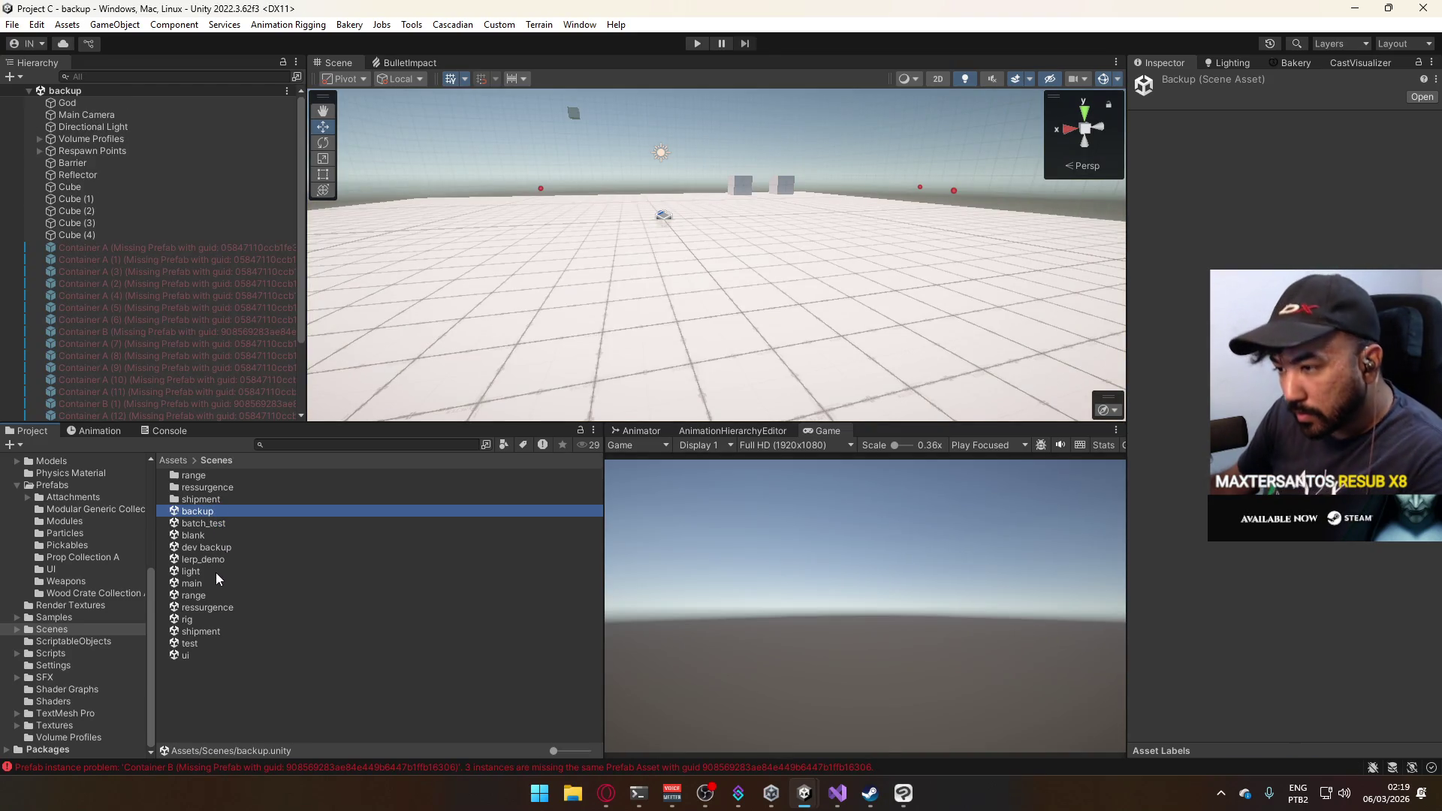
double_click(209, 593)
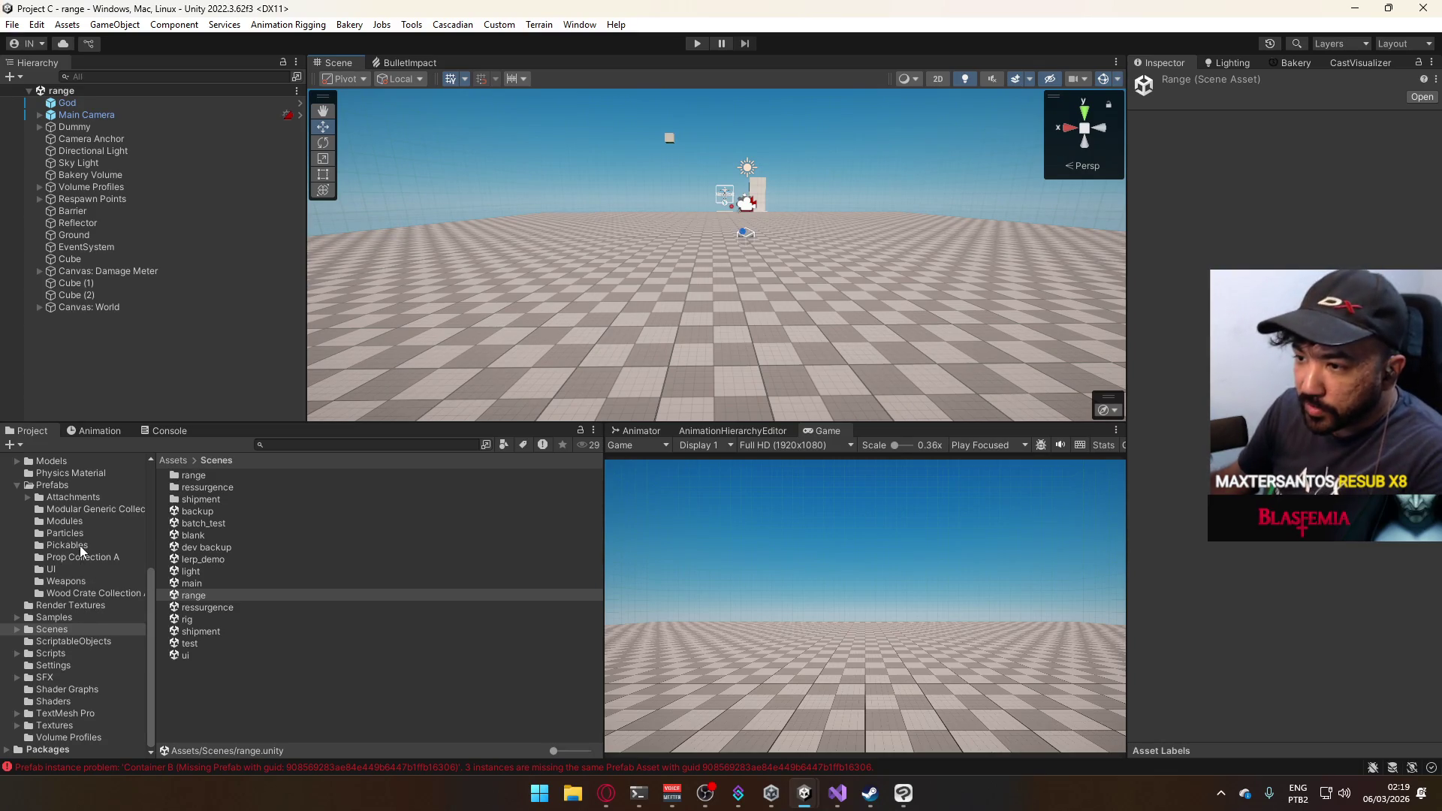
click(79, 536)
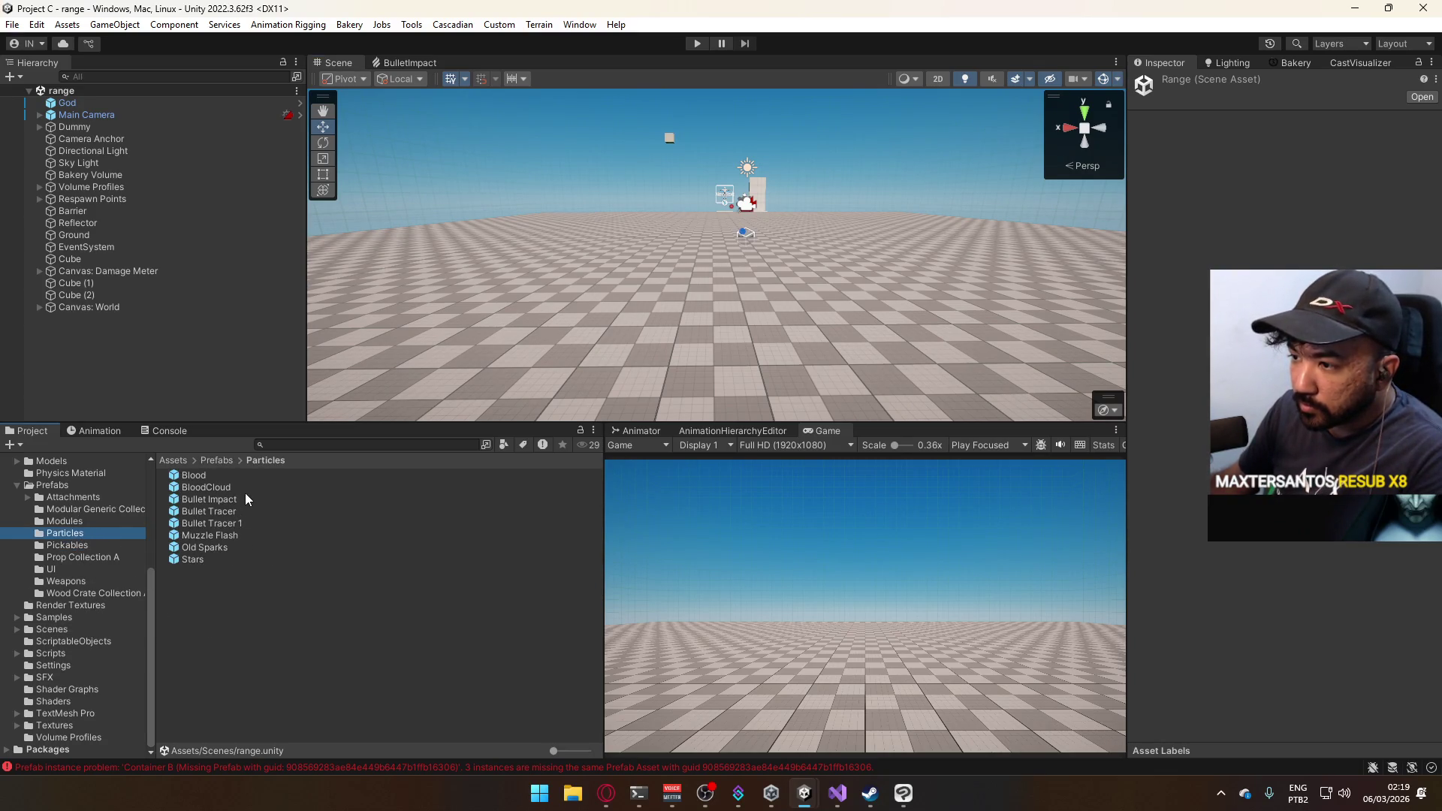
Place a Bullet Impact instance in the range scene, preview it and frame it.
mouse_move(239, 501)
mouse_down()
mouse_move(622, 324)
mouse_move(661, 293)
mouse_move(628, 268)
mouse_move(566, 314)
mouse_move(759, 207)
mouse_move(638, 222)
mouse_move(939, 299)
mouse_up()
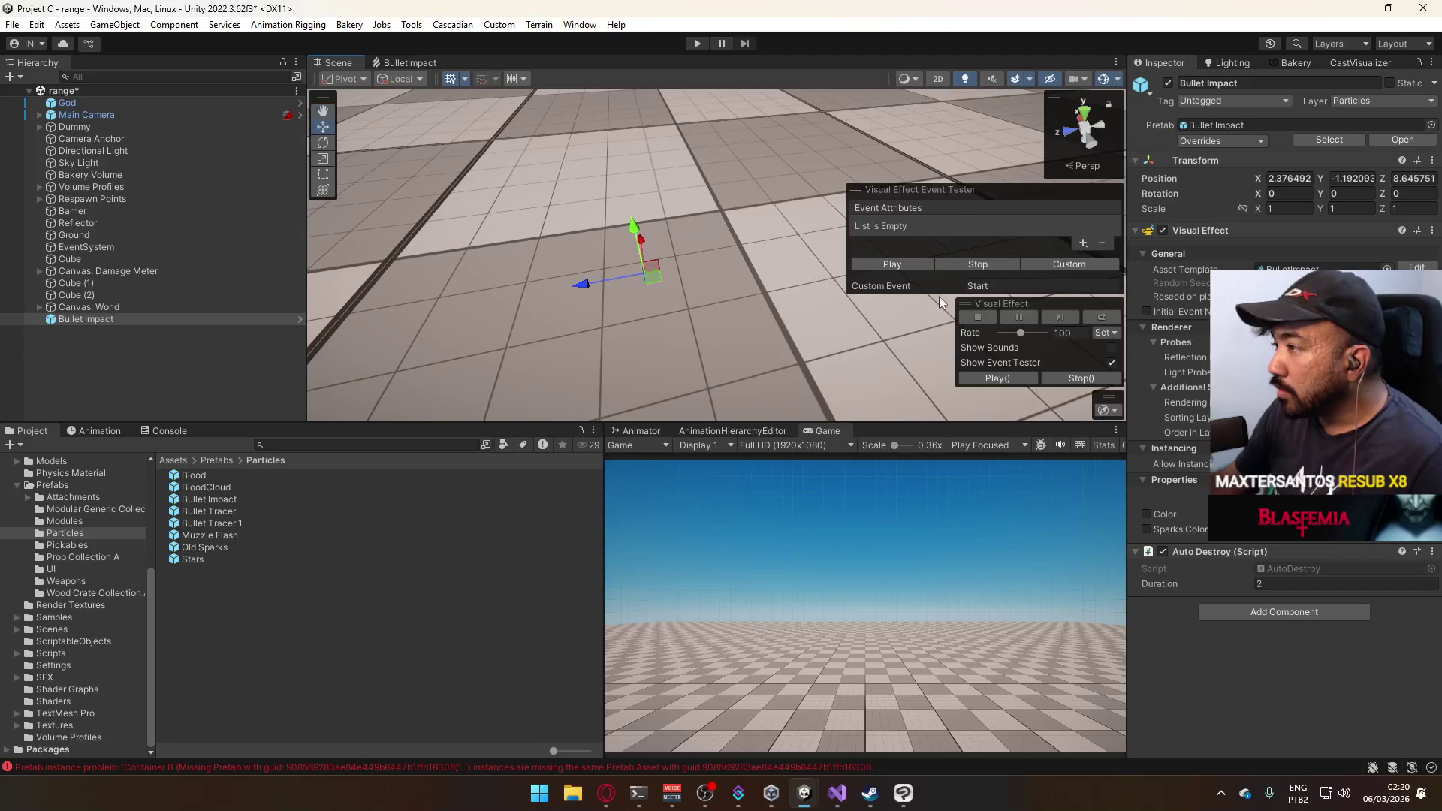
click(907, 262)
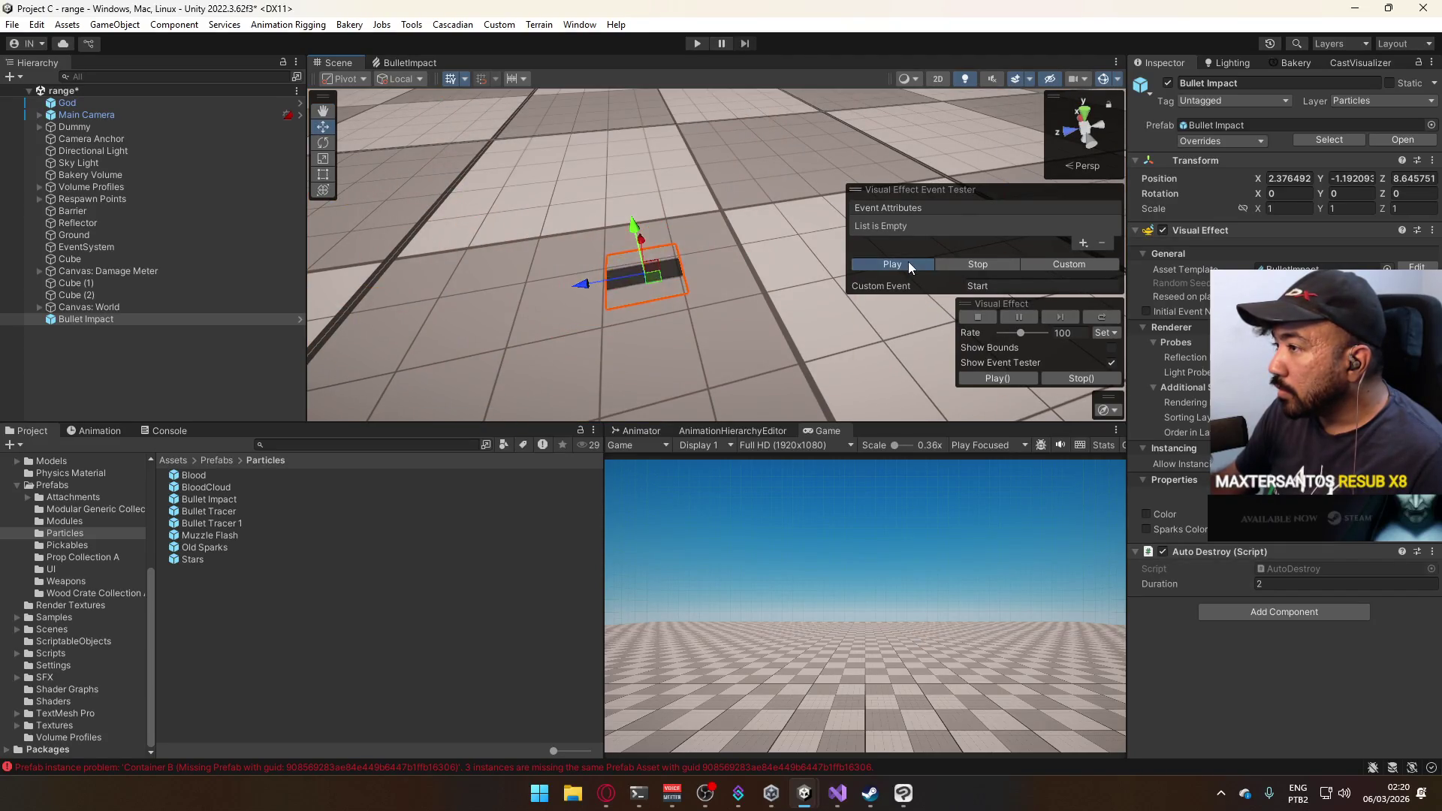
key(f)
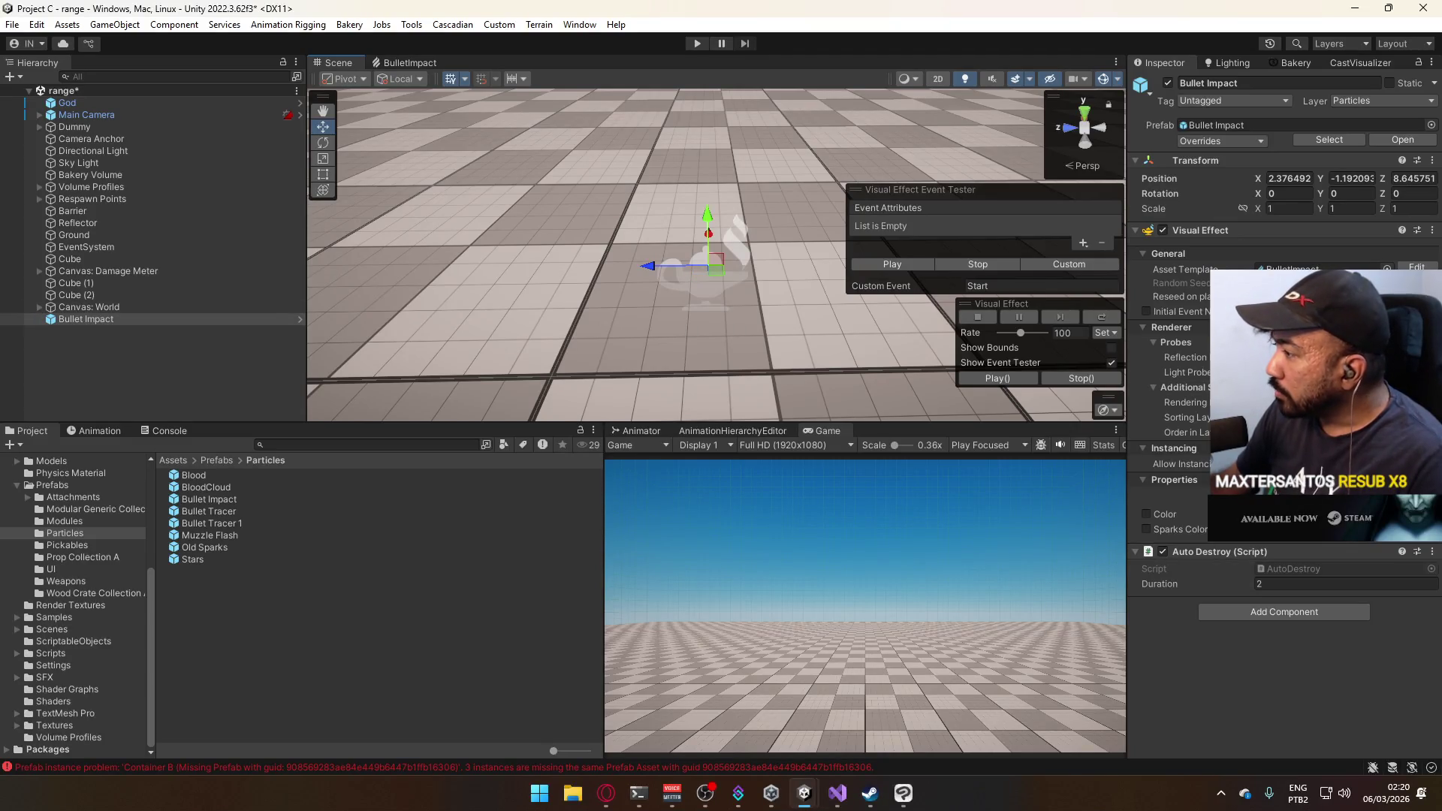
click(1146, 232)
click(1146, 232)
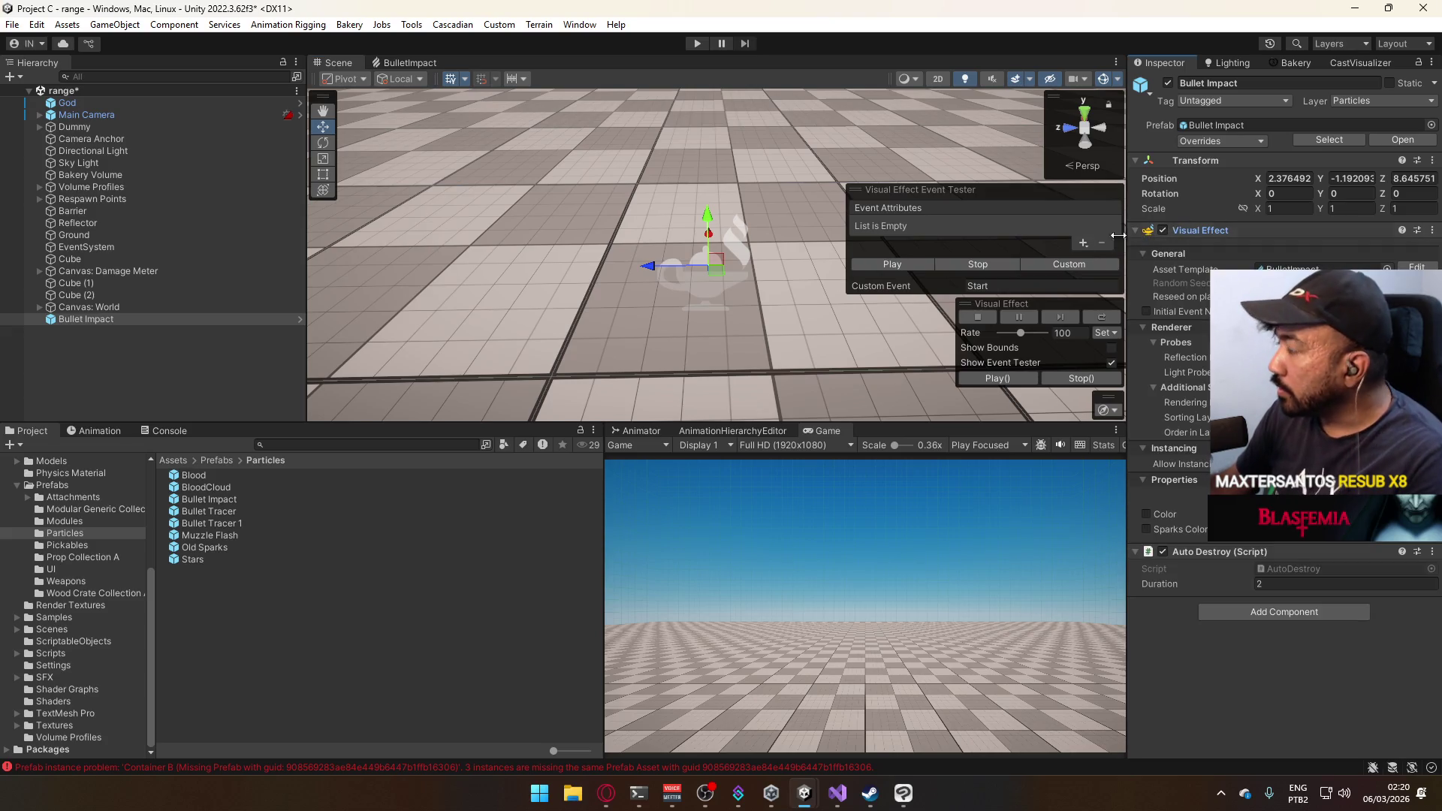
Set the effect's Rotation X to 90 and then 180, replaying the impact each time.
click(1288, 193)
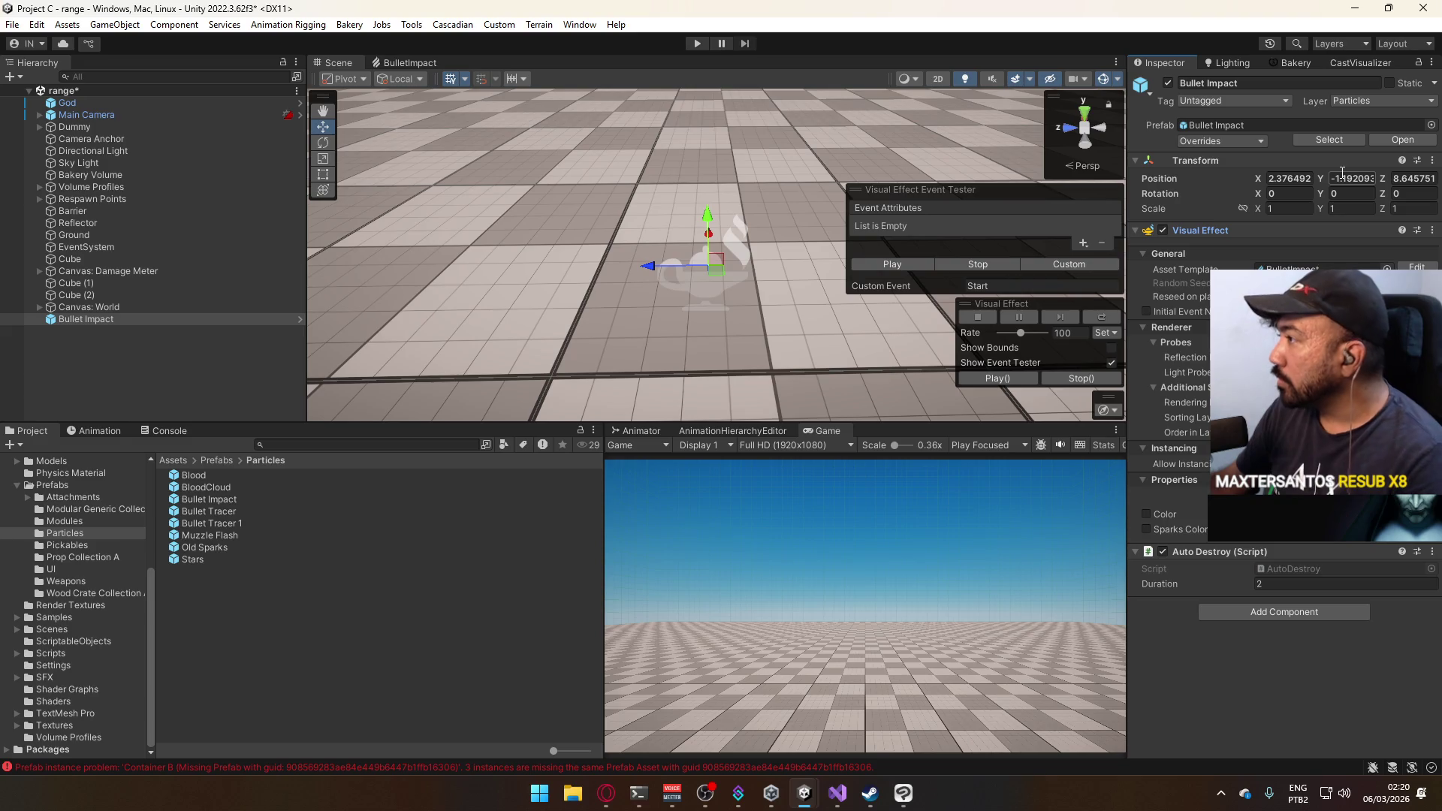
text(9)
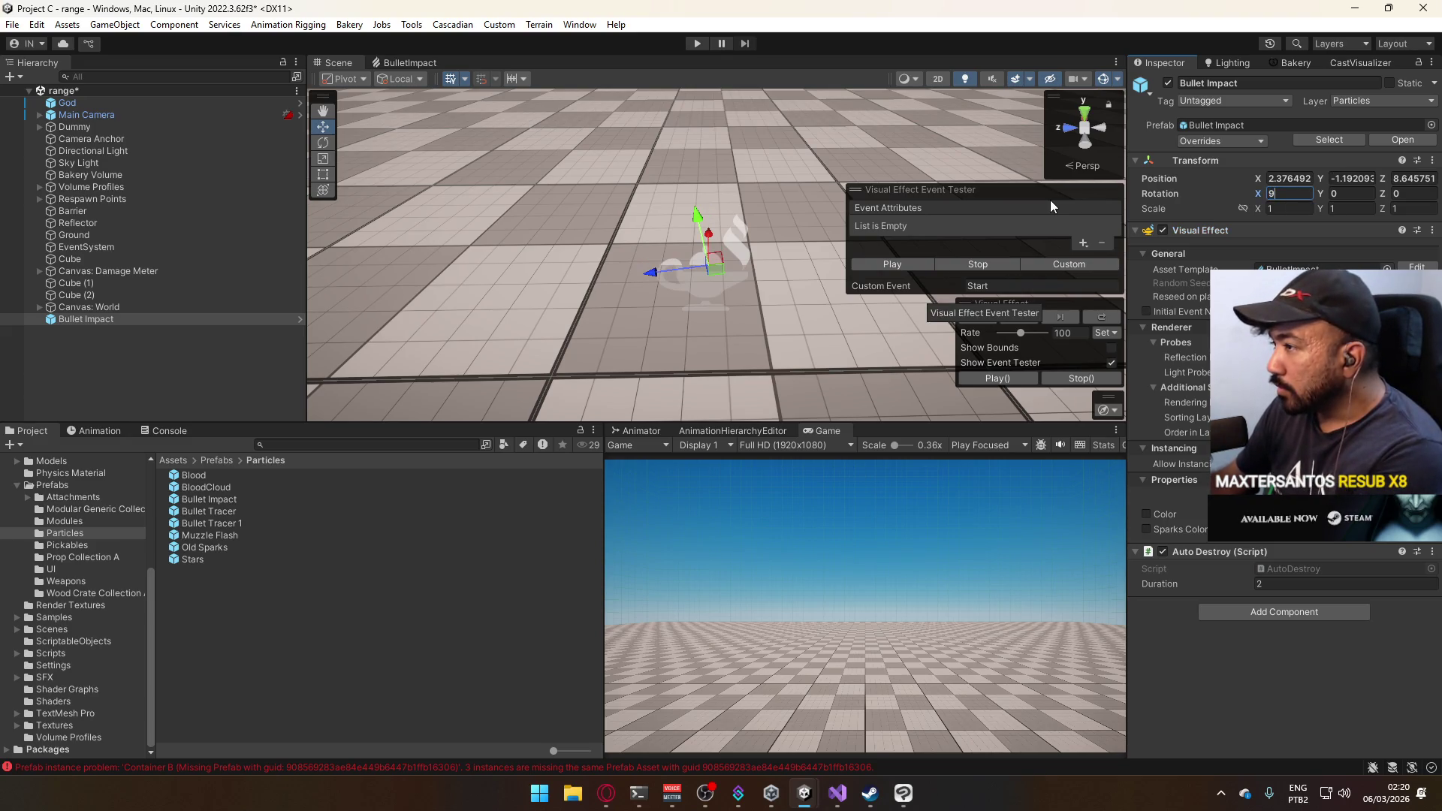
text(0)
click(892, 268)
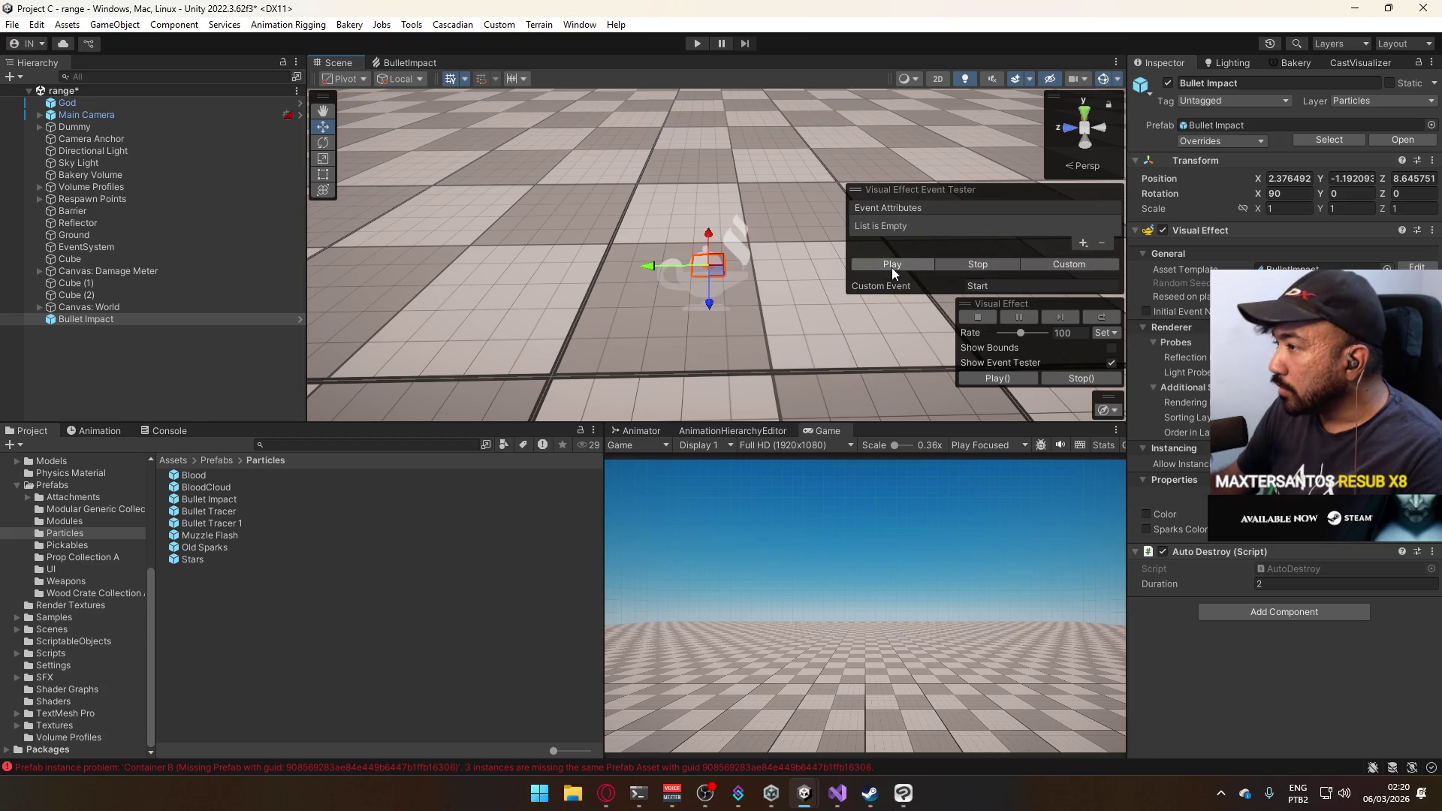
click(892, 268)
click(895, 268)
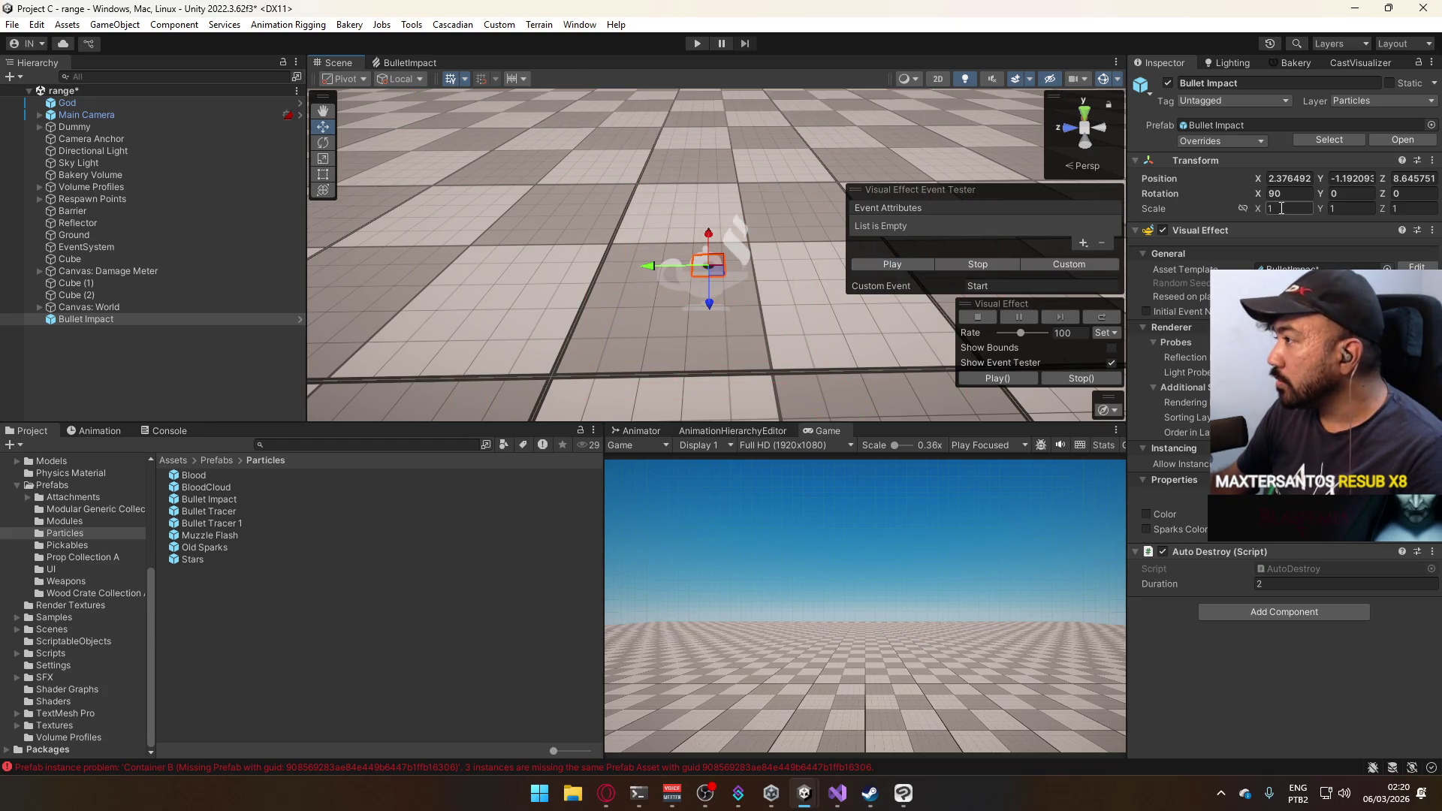
click(1288, 193)
text(180)
click(892, 262)
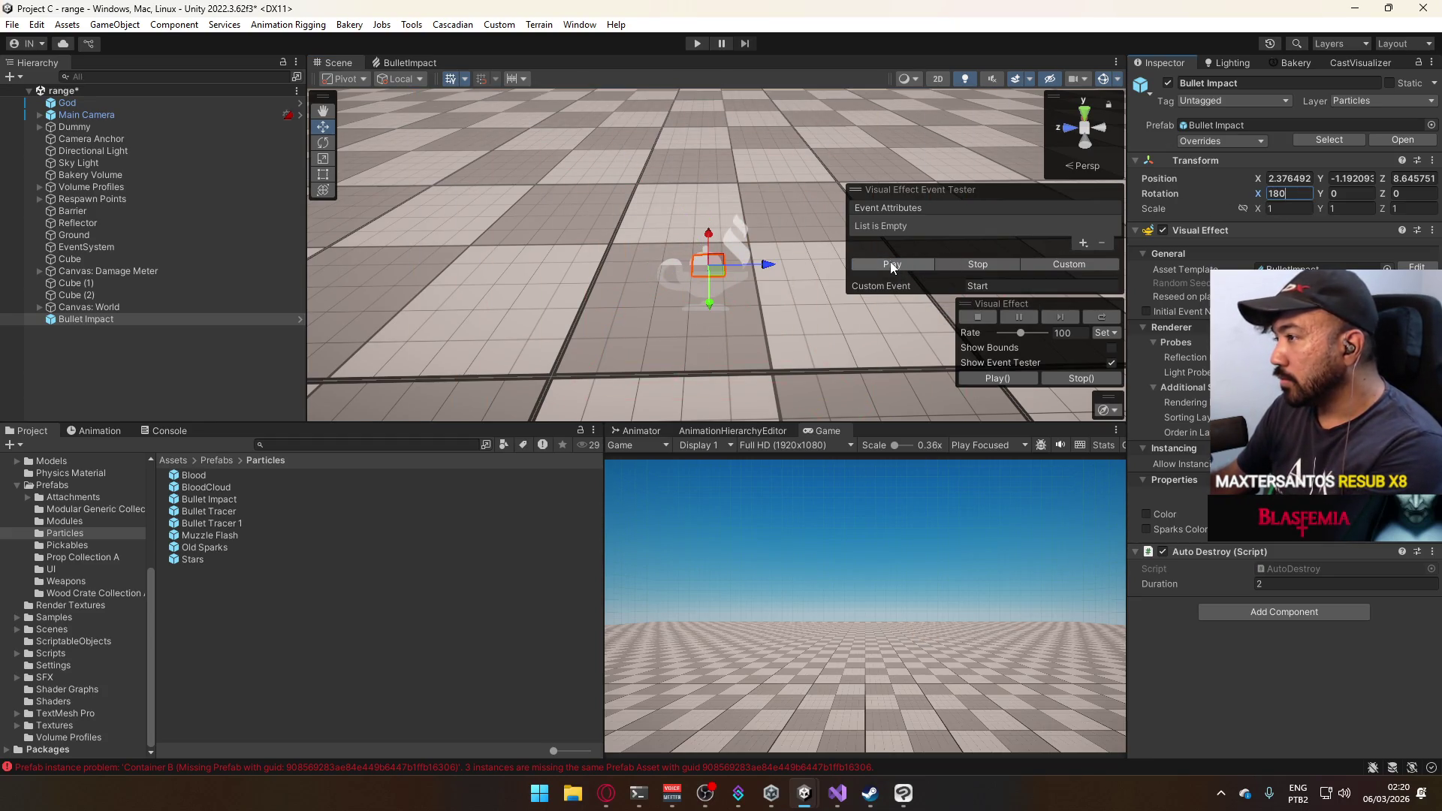
Set Rotation X to 270, replay the impact repeatedly, and open the BulletImpact graph.
click(1288, 193)
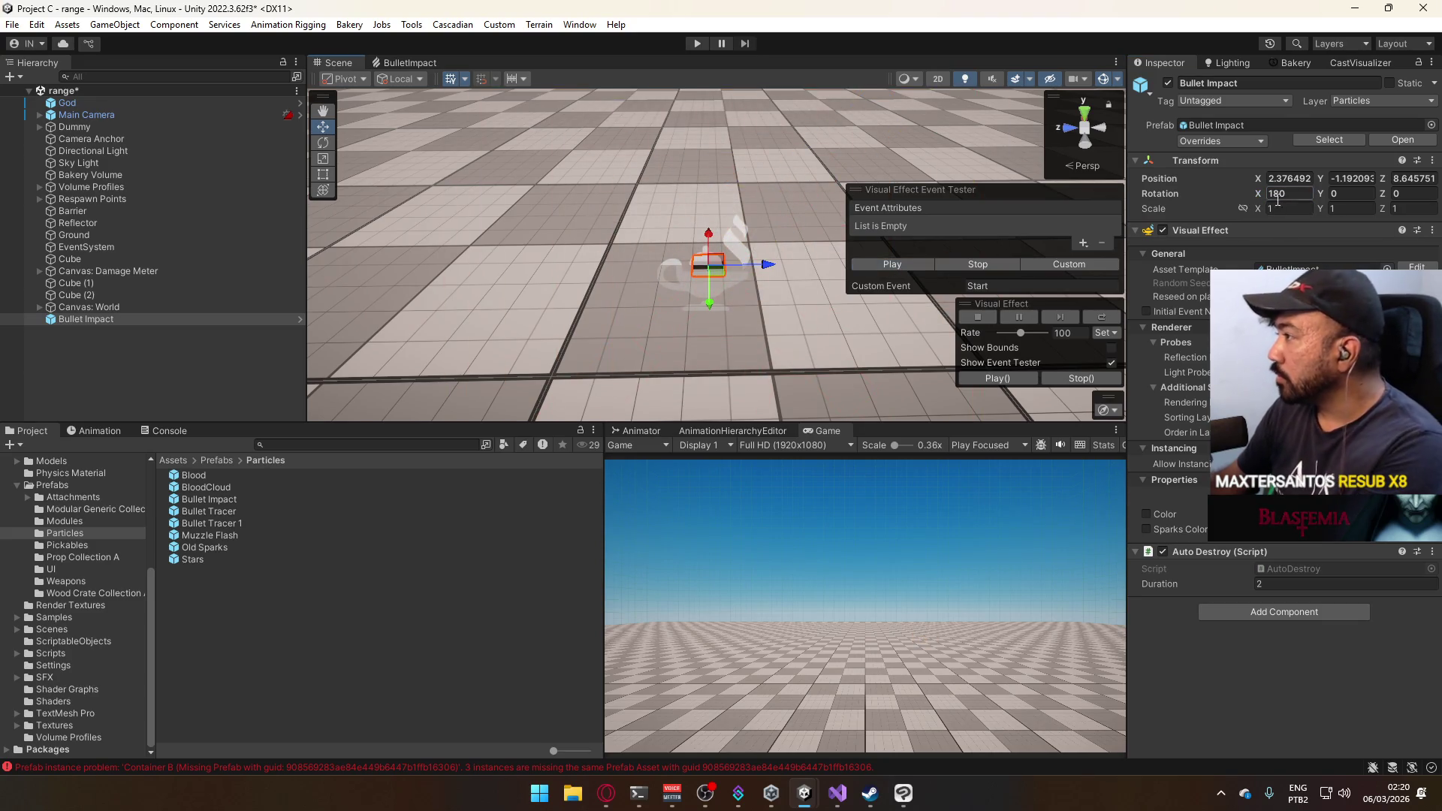
text(270)
click(893, 264)
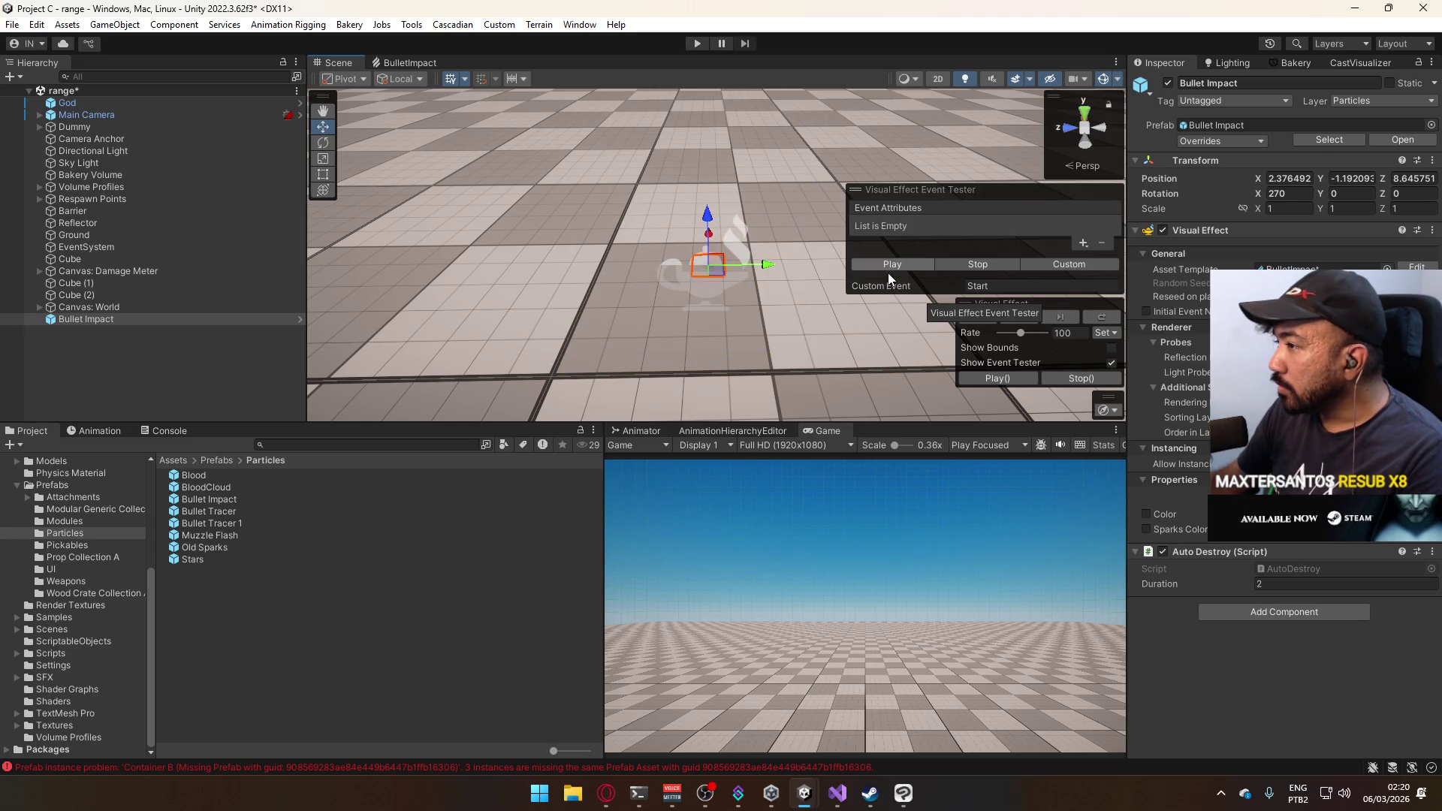
click(888, 272)
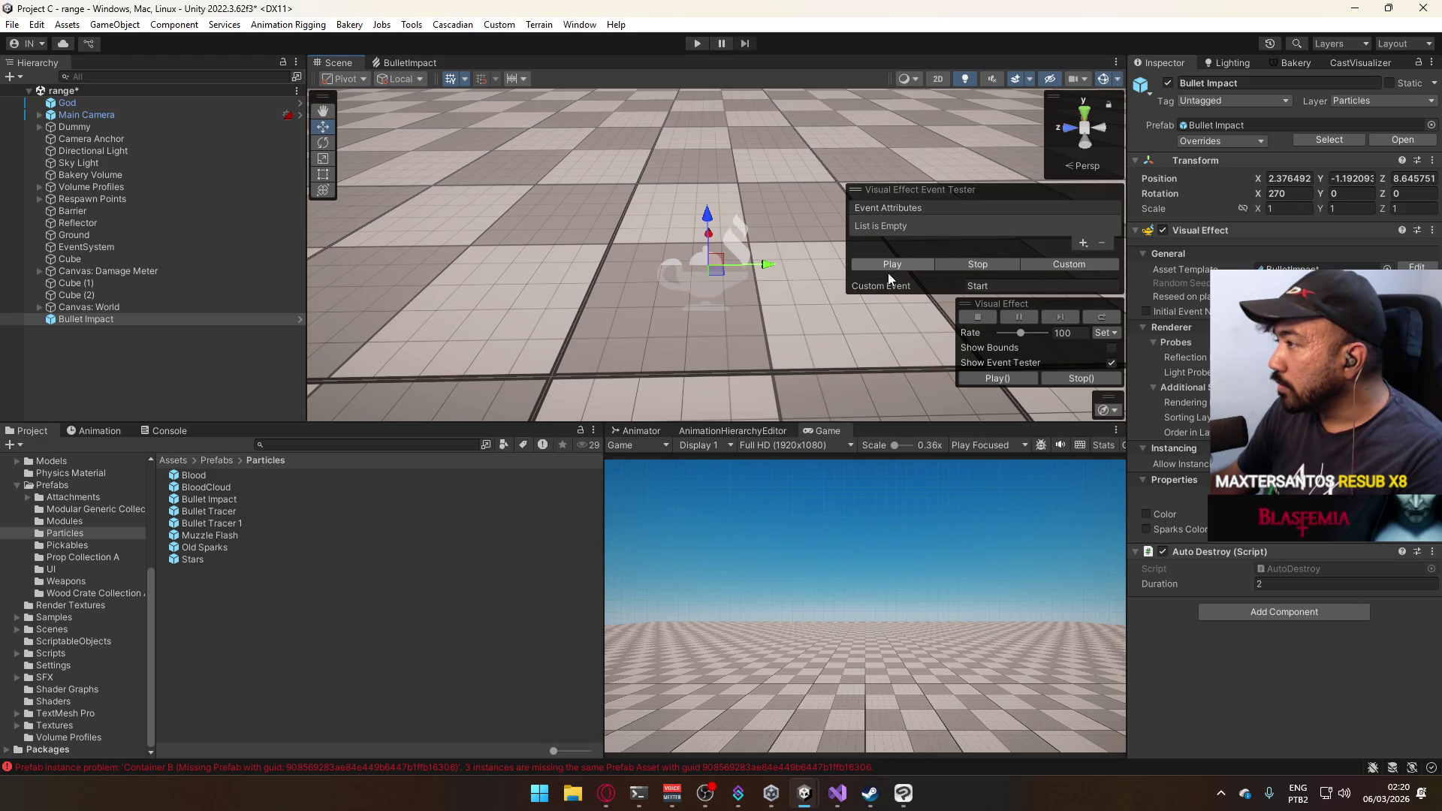
click(888, 273)
click(888, 273)
click(888, 272)
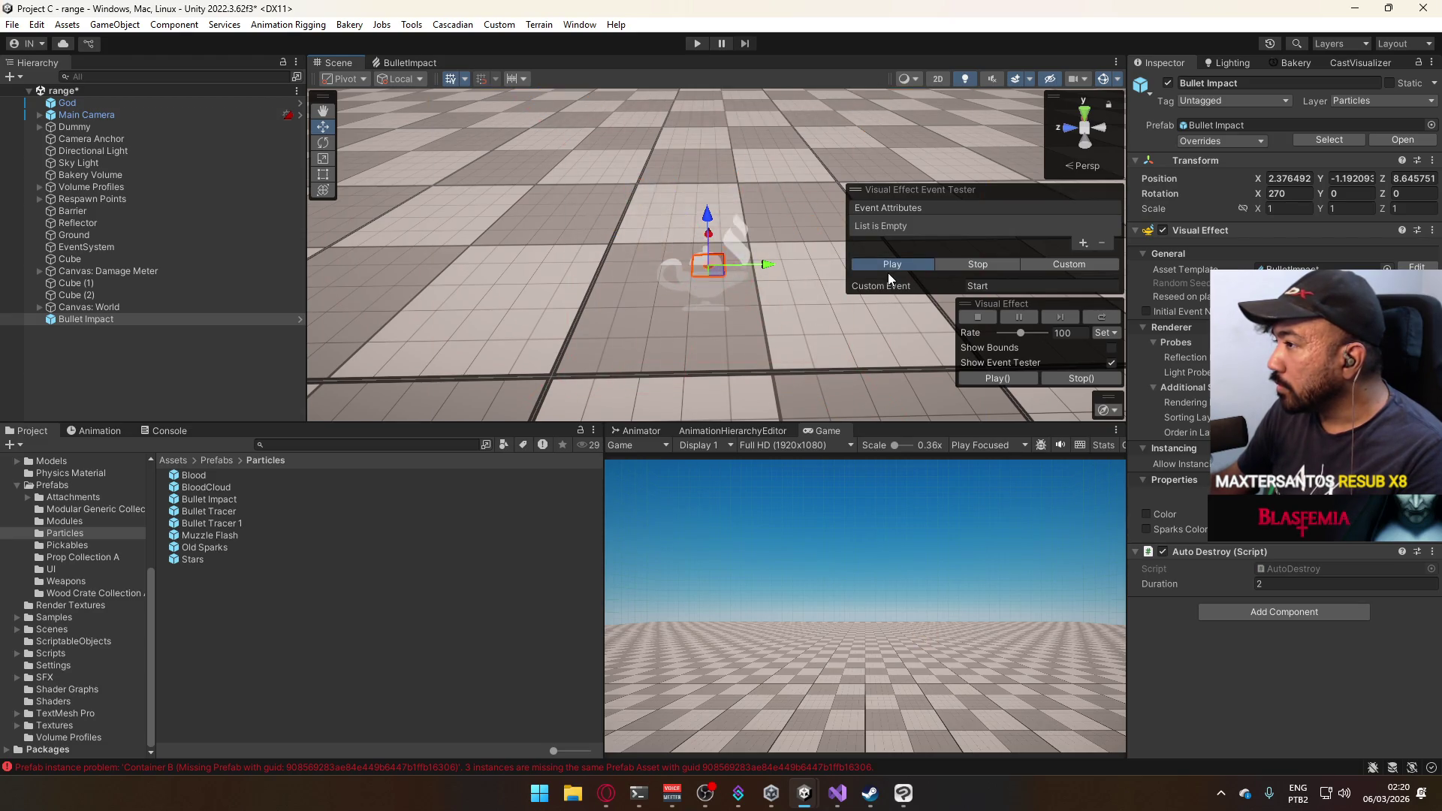
click(888, 272)
click(888, 272)
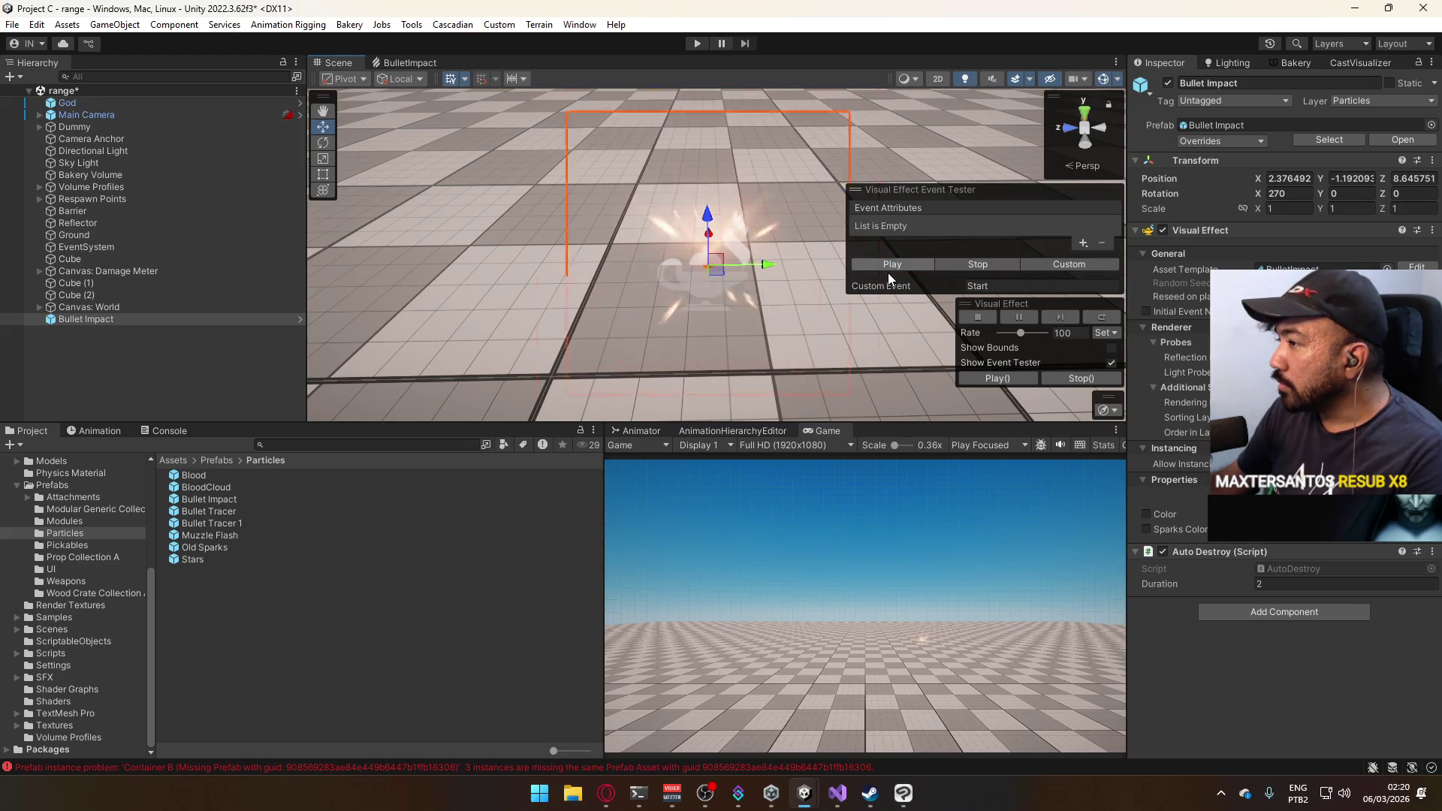
click(889, 273)
click(888, 273)
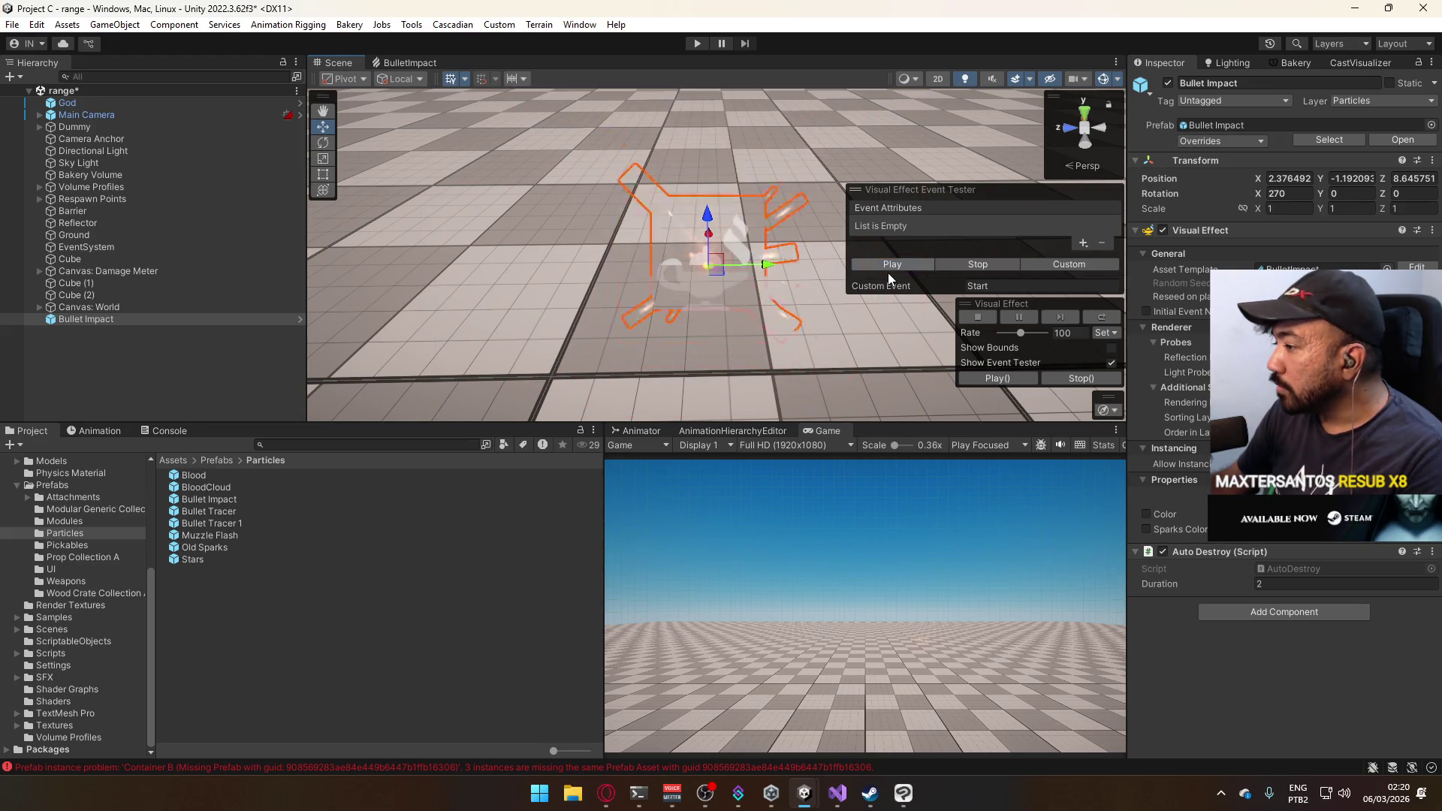
click(422, 64)
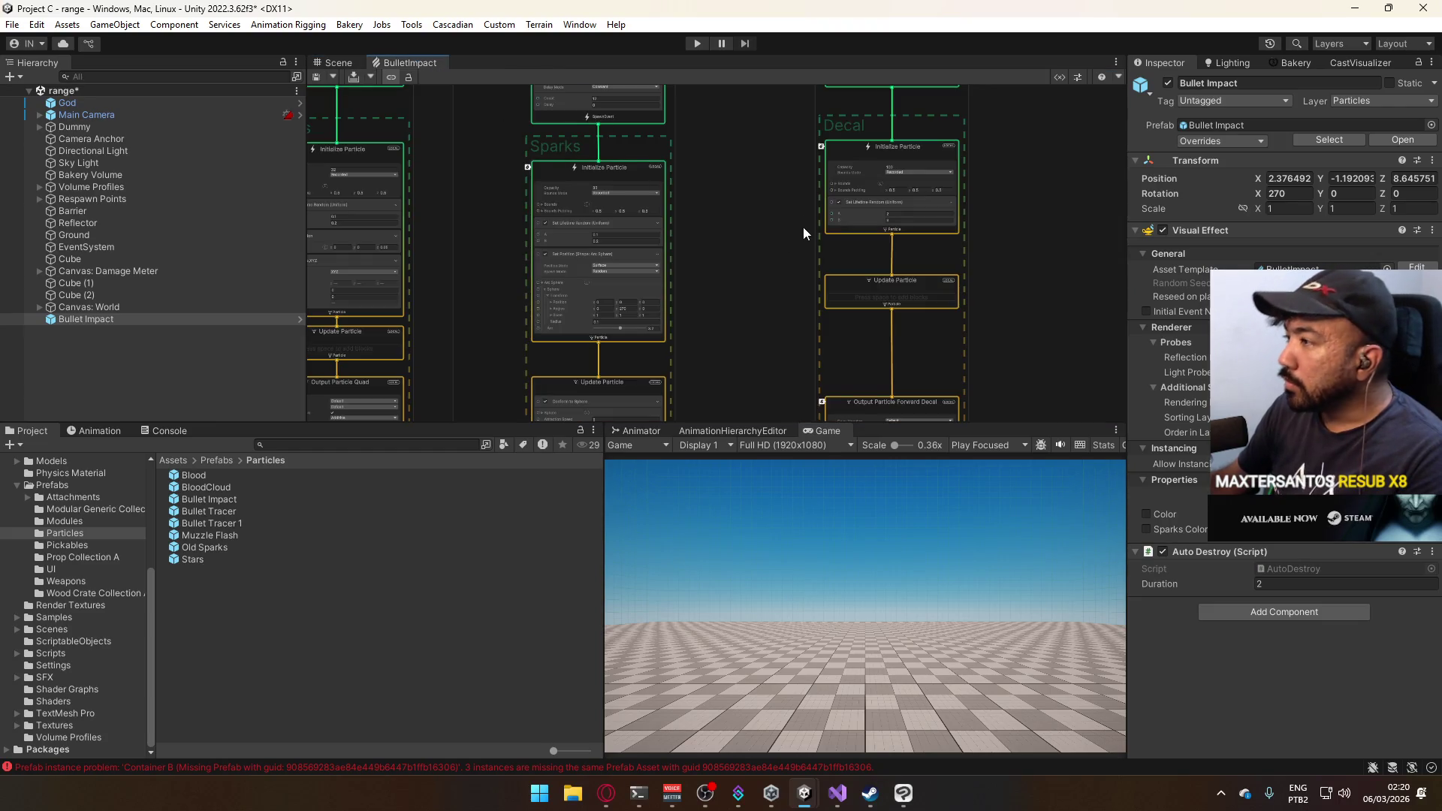
scroll(803, 226, down, 2)
click(863, 199)
scroll(928, 260, up, 3)
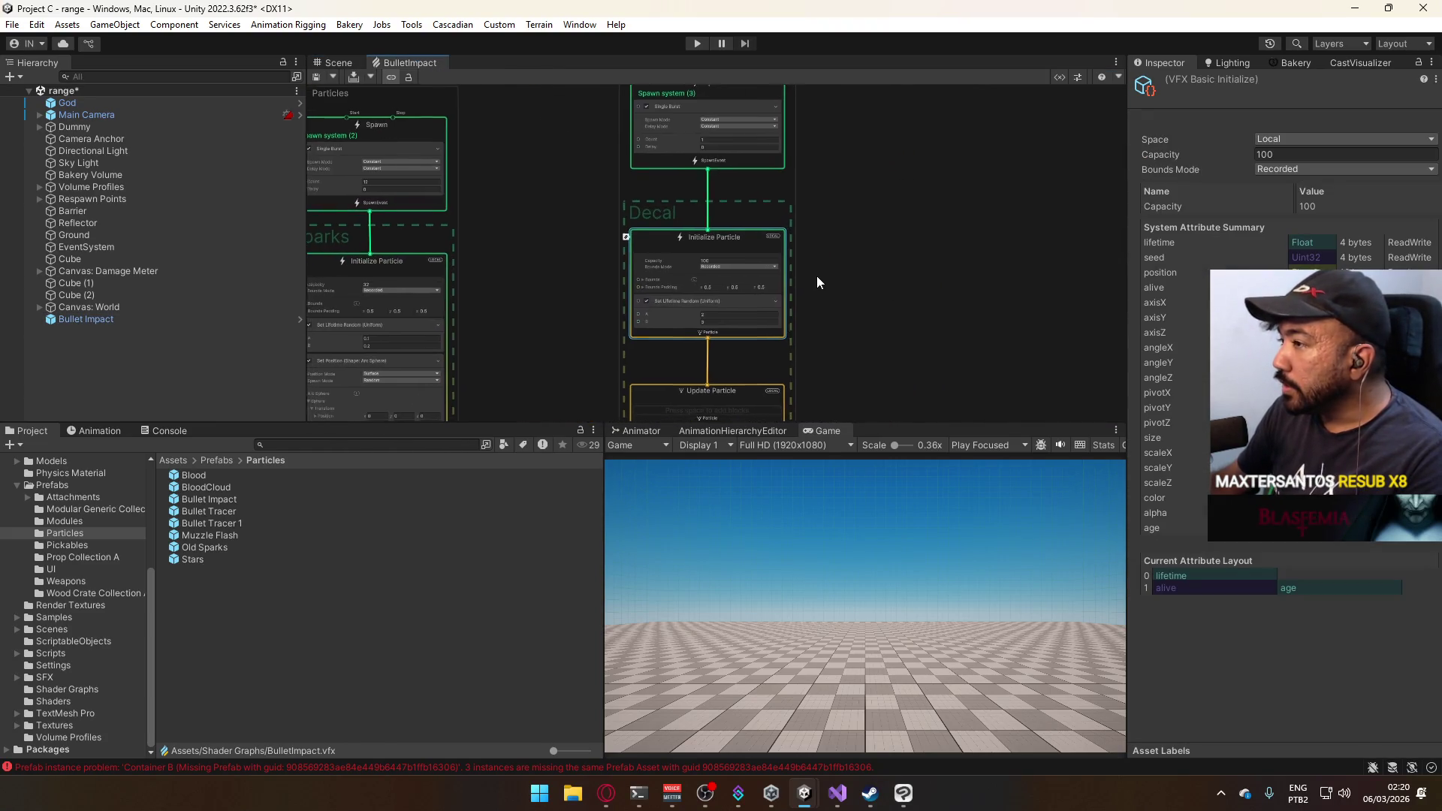
scroll(817, 277, up, 5)
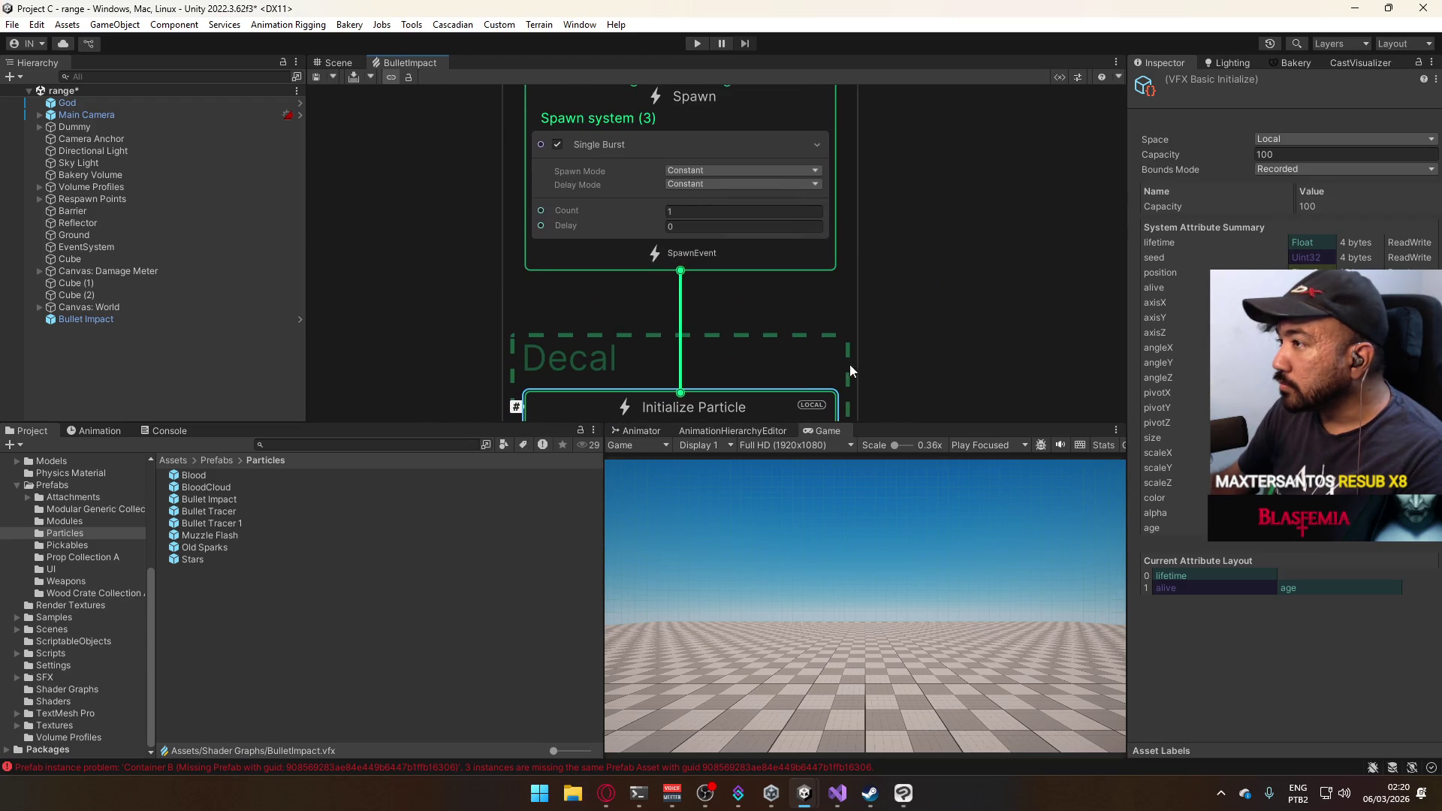
scroll(871, 323, down, 2)
mouse_move(871, 294)
mouse_down()
mouse_move(862, 78)
mouse_move(877, 37)
mouse_up()
scroll(871, 136, up, 2)
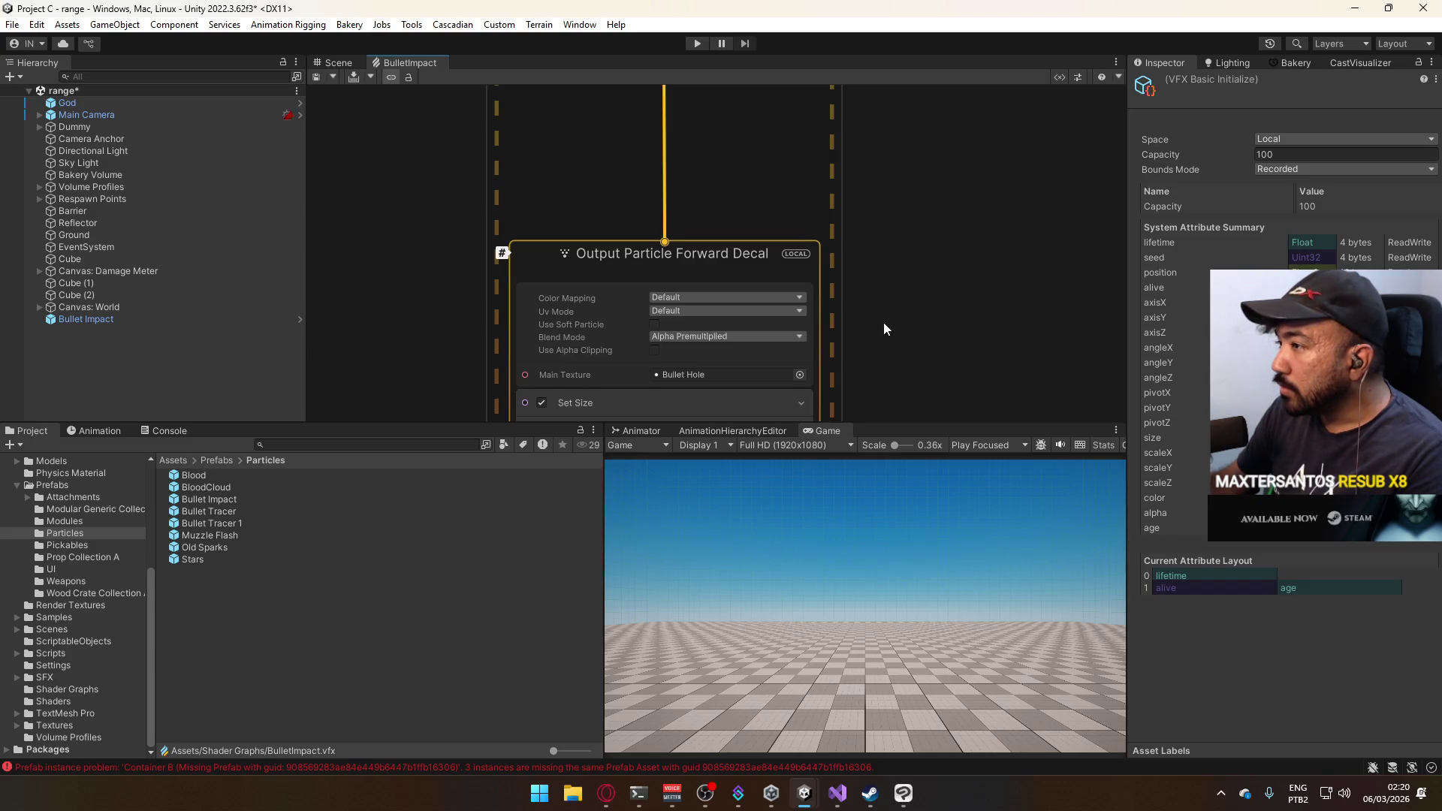
mouse_move(883, 328)
mouse_down()
mouse_move(890, 226)
mouse_move(913, 185)
mouse_move(863, 66)
mouse_move(890, 159)
mouse_up()
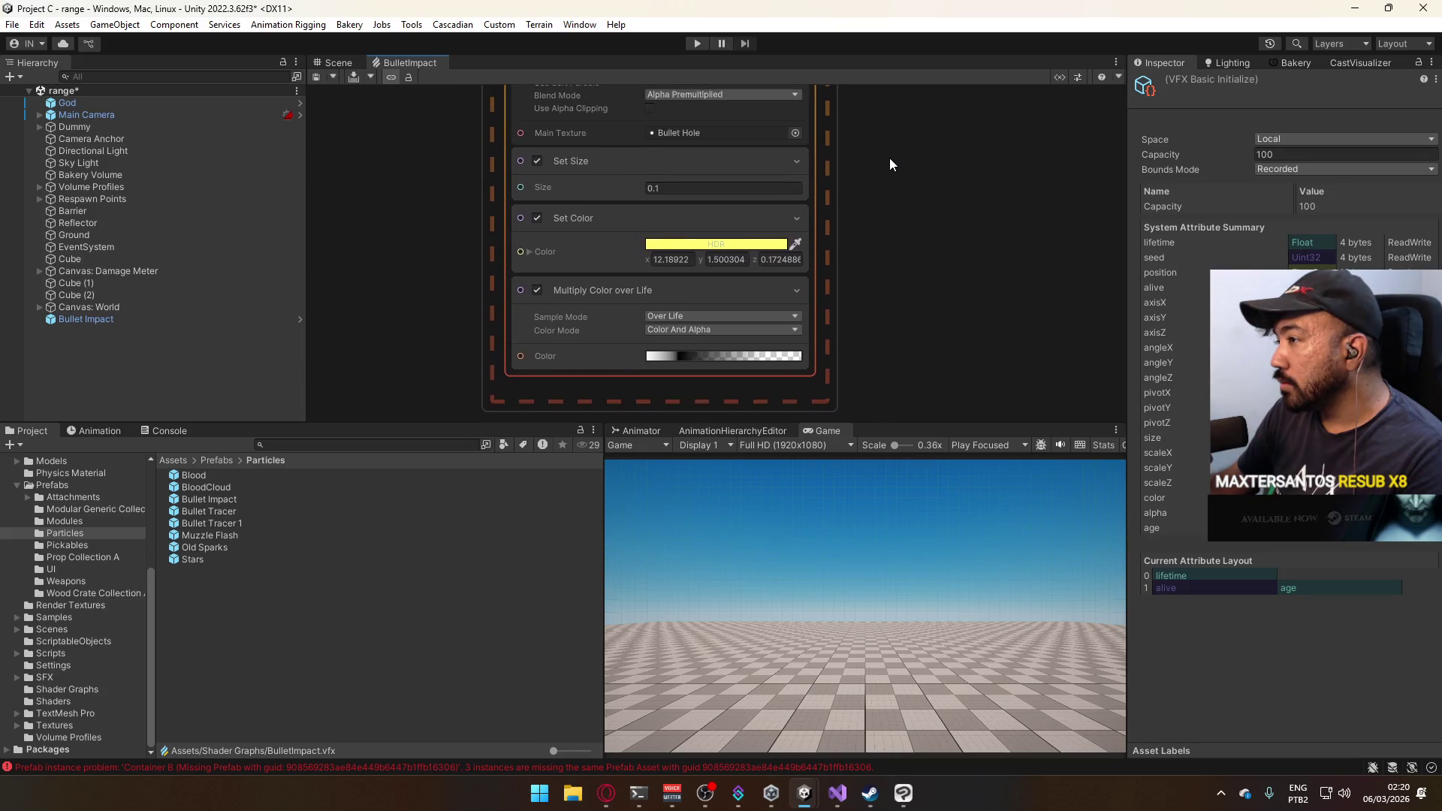
scroll(889, 162, down, 6)
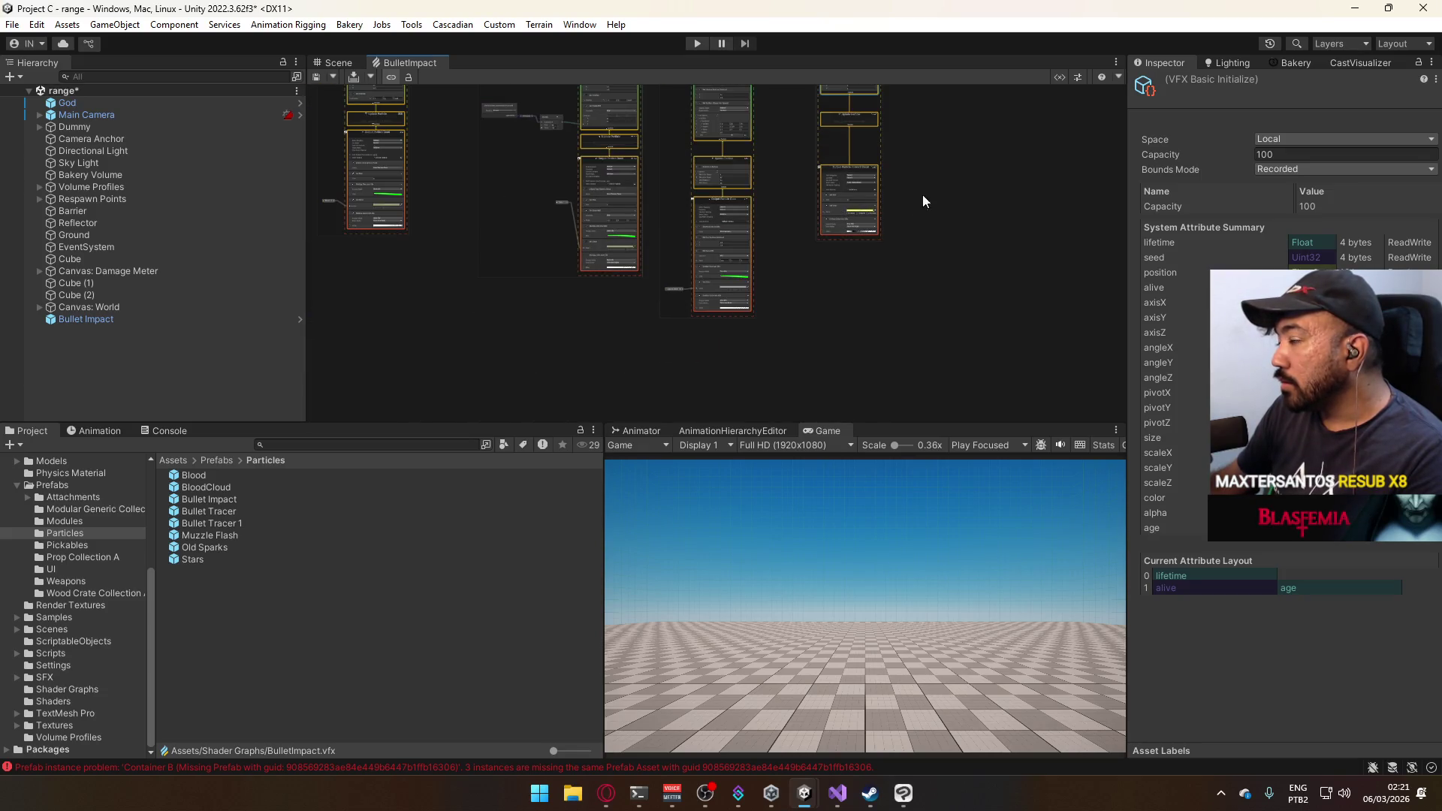
mouse_move(576, 148)
mouse_down()
mouse_move(742, 152)
mouse_move(655, 183)
mouse_up()
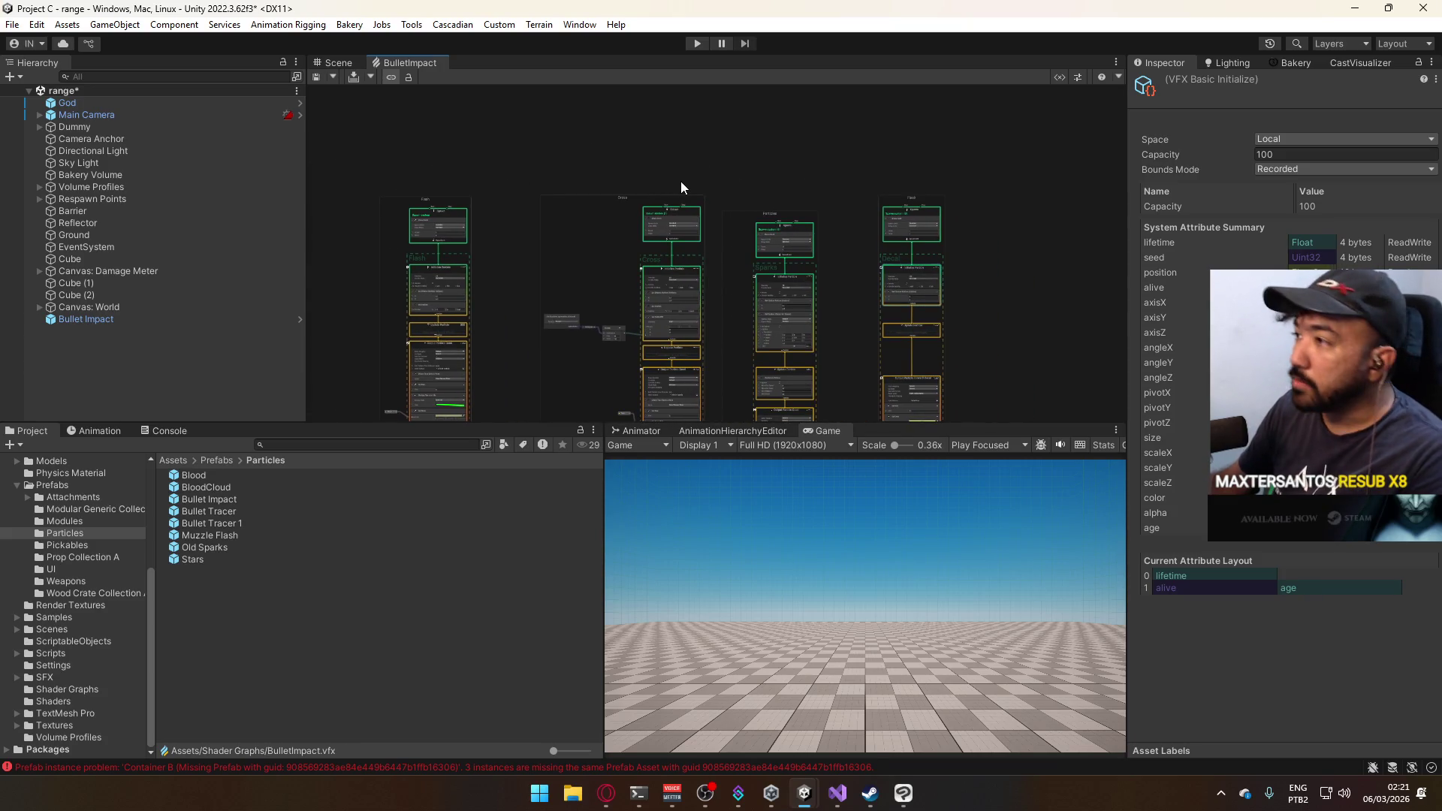
right_click(386, 66)
Close the BulletImpact graph and remove Bullet Impact from the scene hierarchy.
click(451, 91)
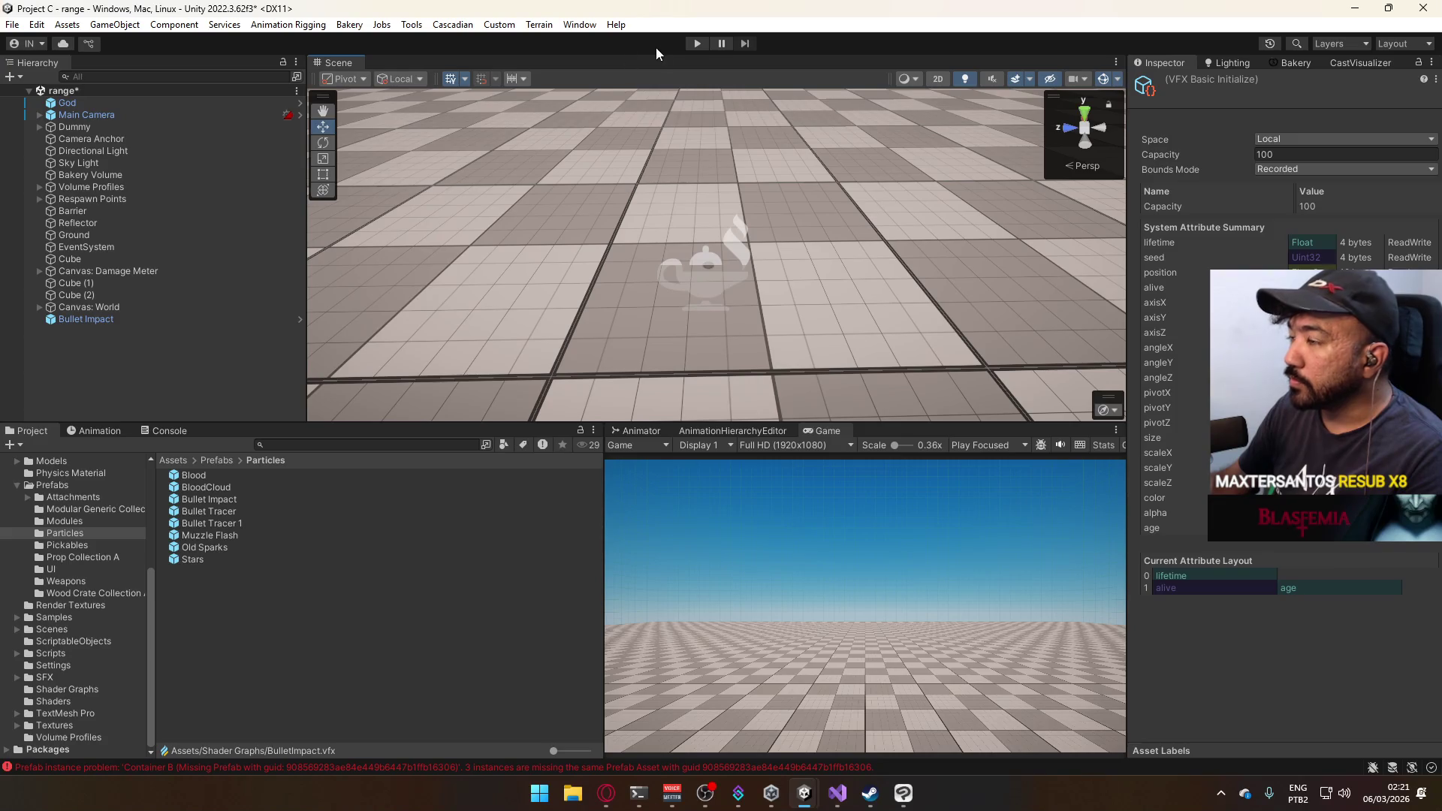
click(105, 319)
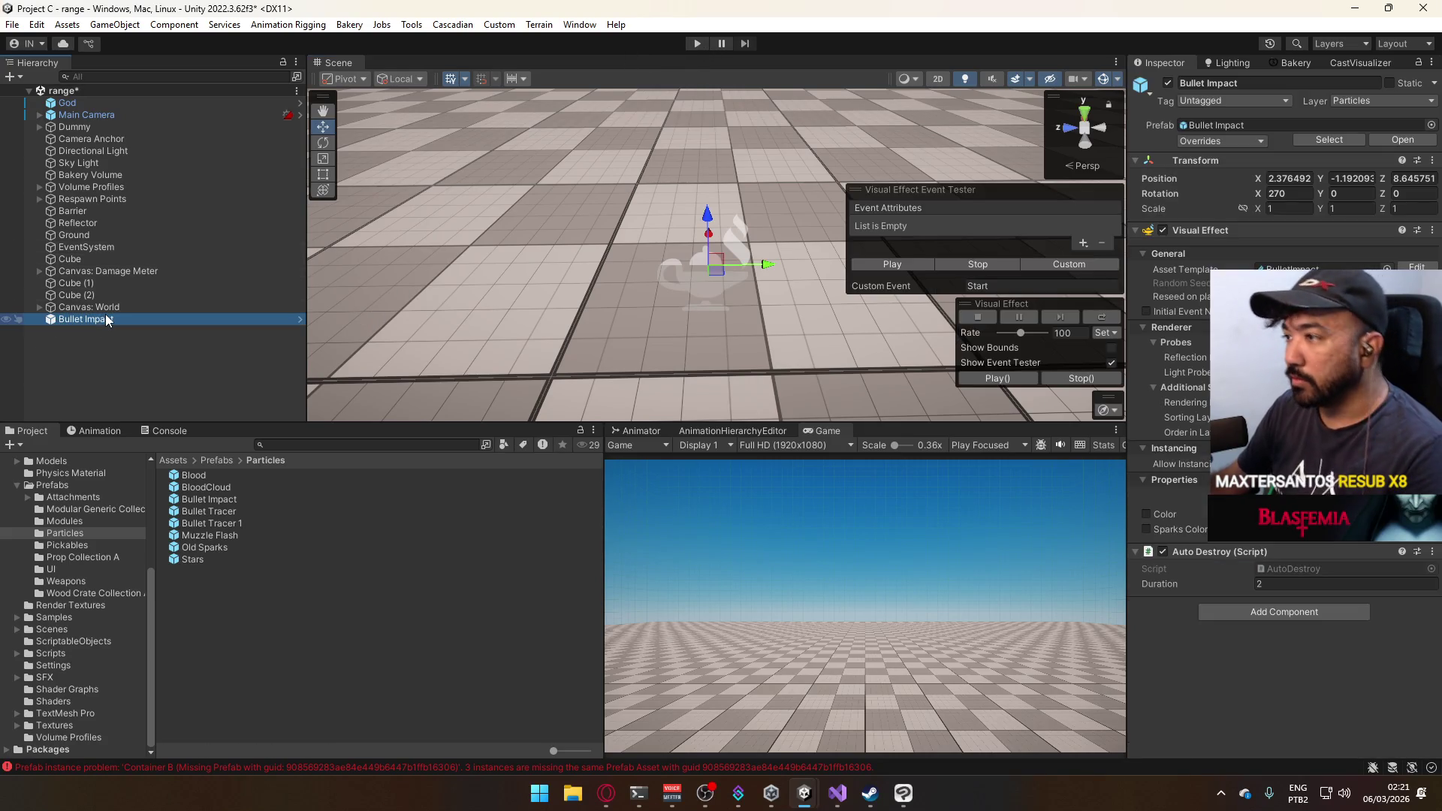
click(152, 332)
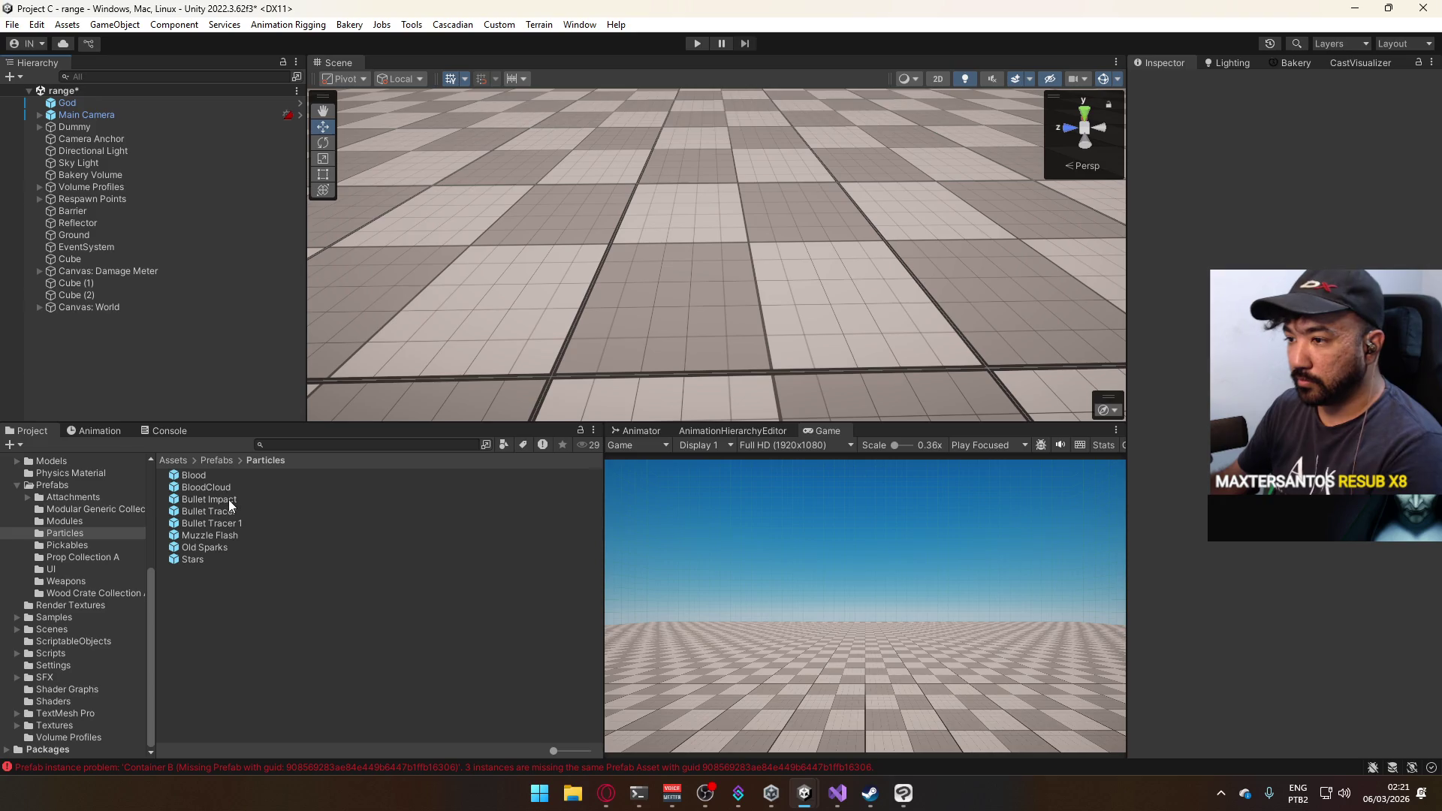
Bring up the Export Package list for the Bullet Impact prefab in the Project window.
click(228, 500)
right_click(228, 500)
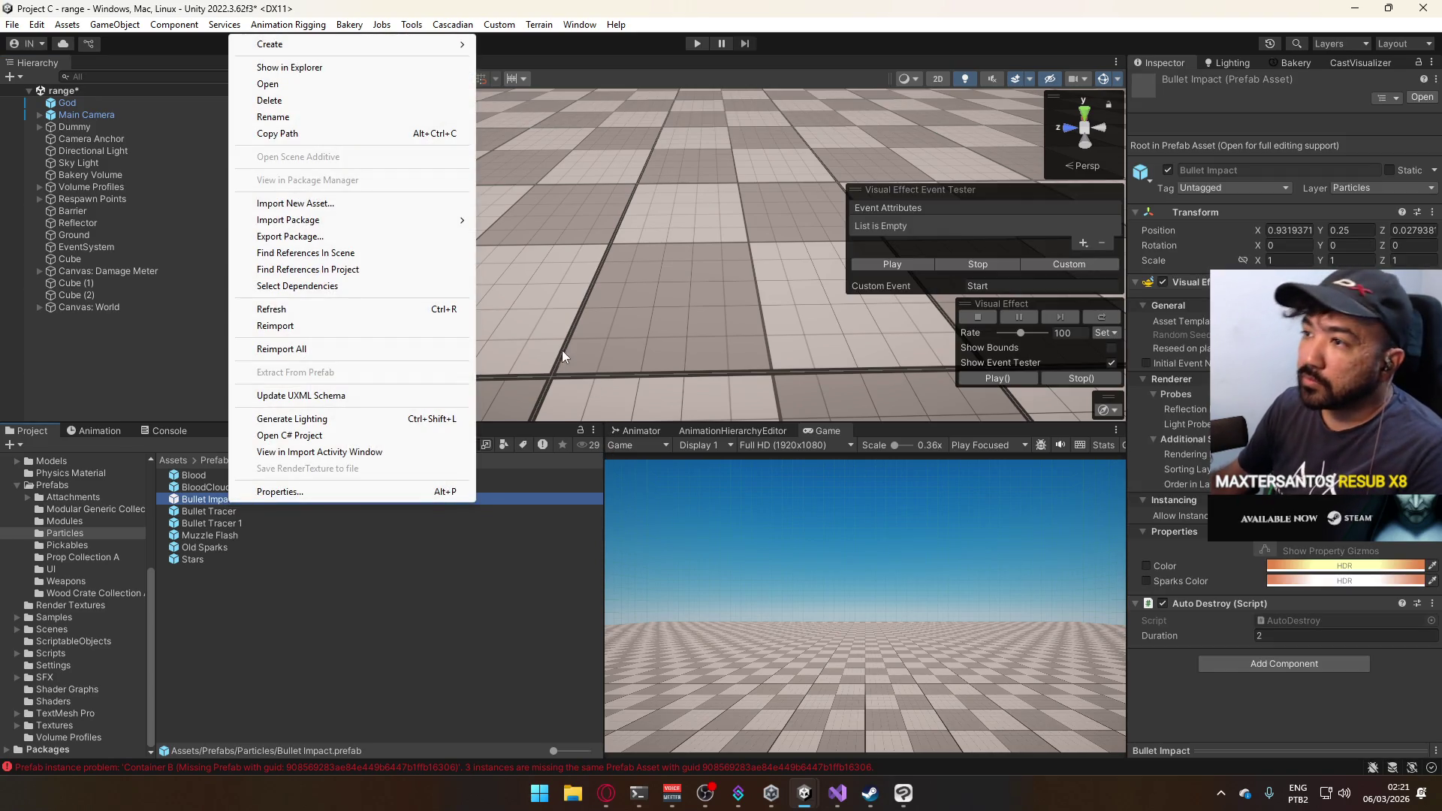
click(406, 237)
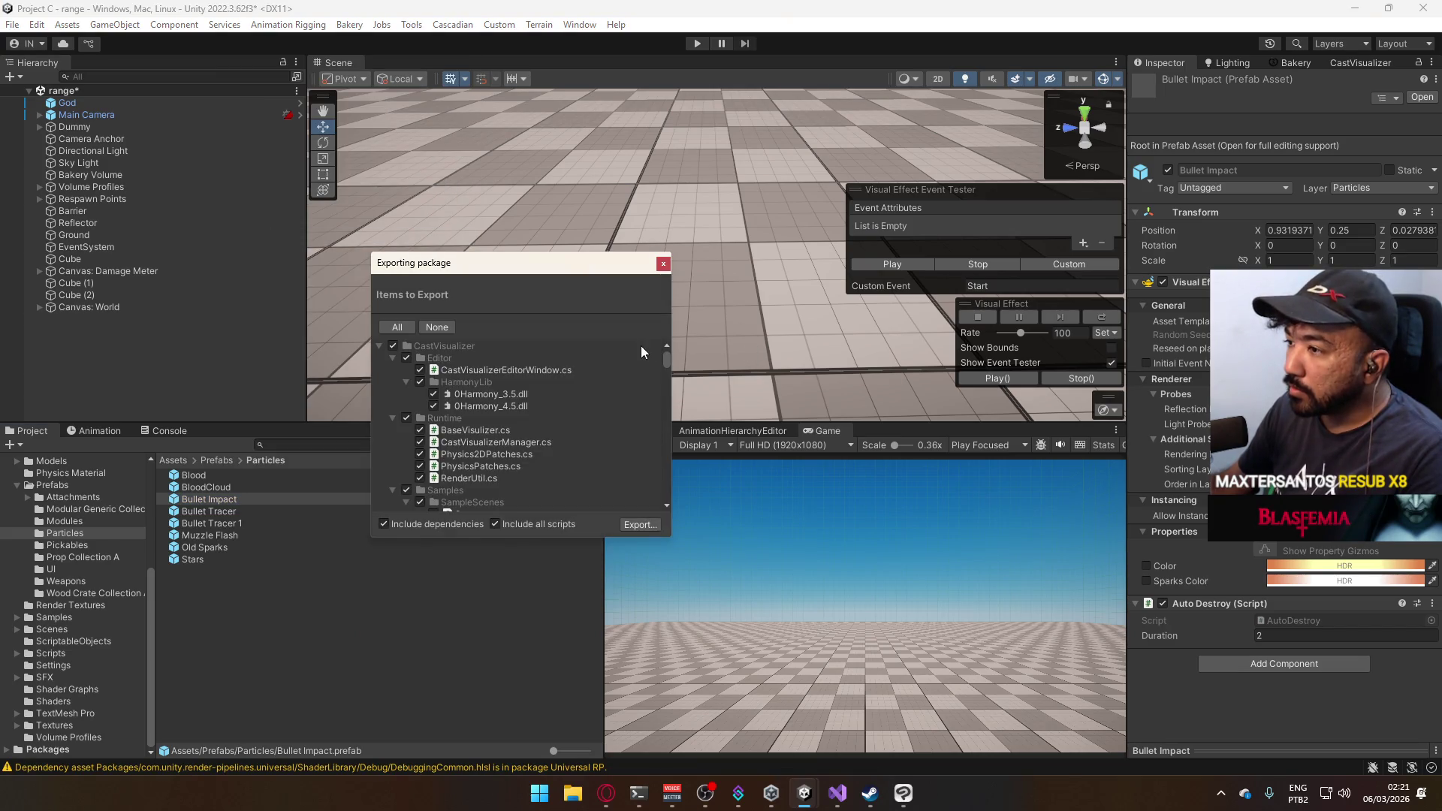
click(662, 265)
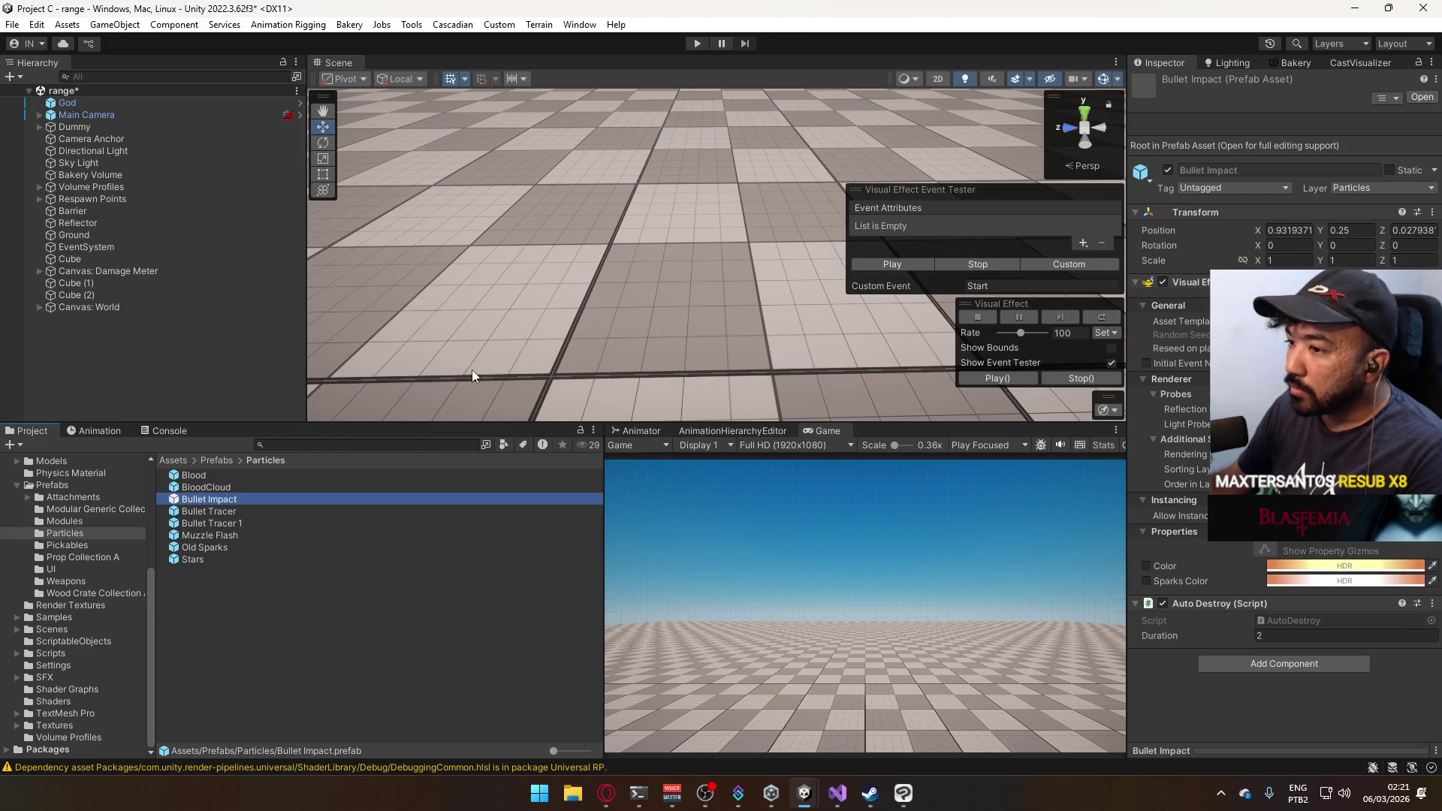
right_click(235, 499)
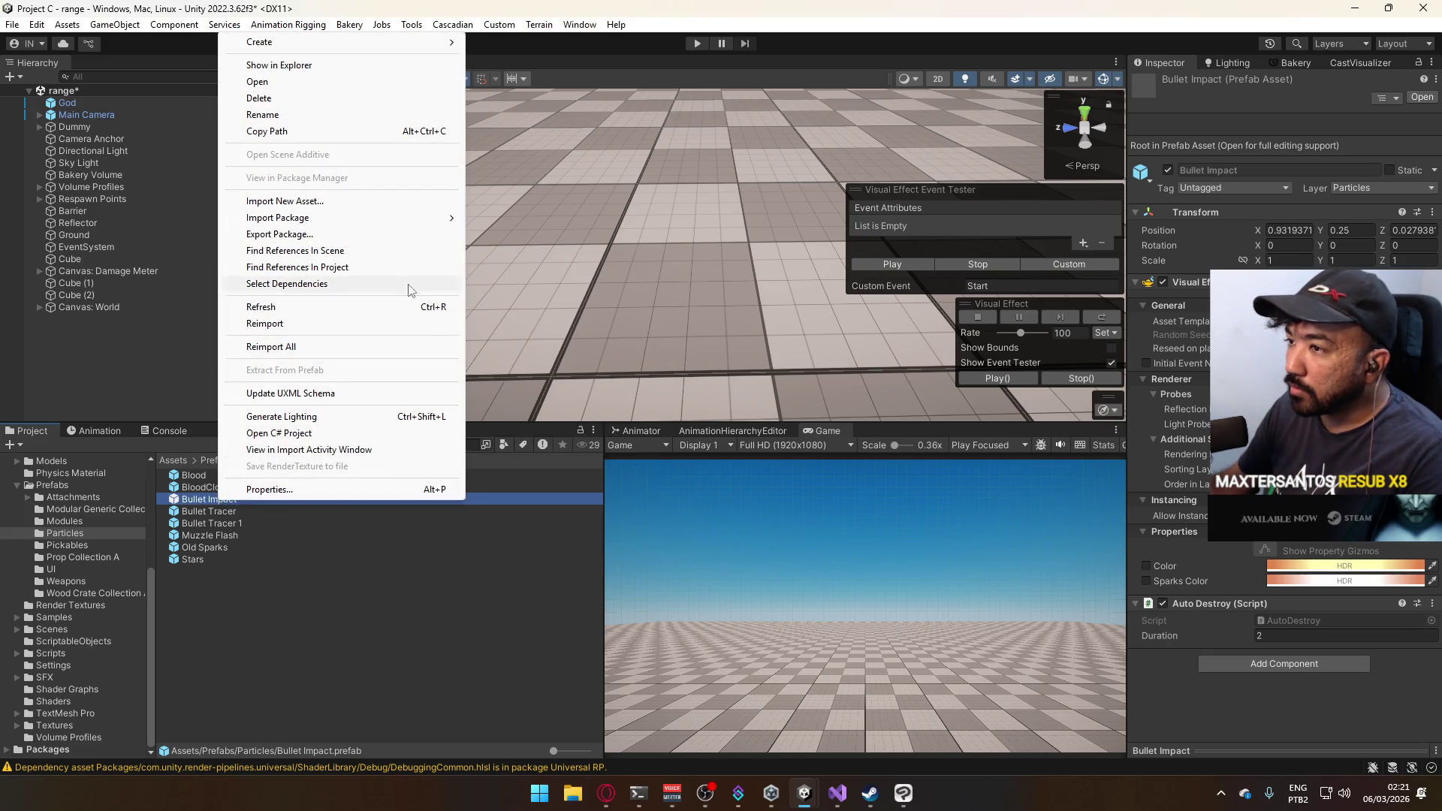
mouse_move(390, 223)
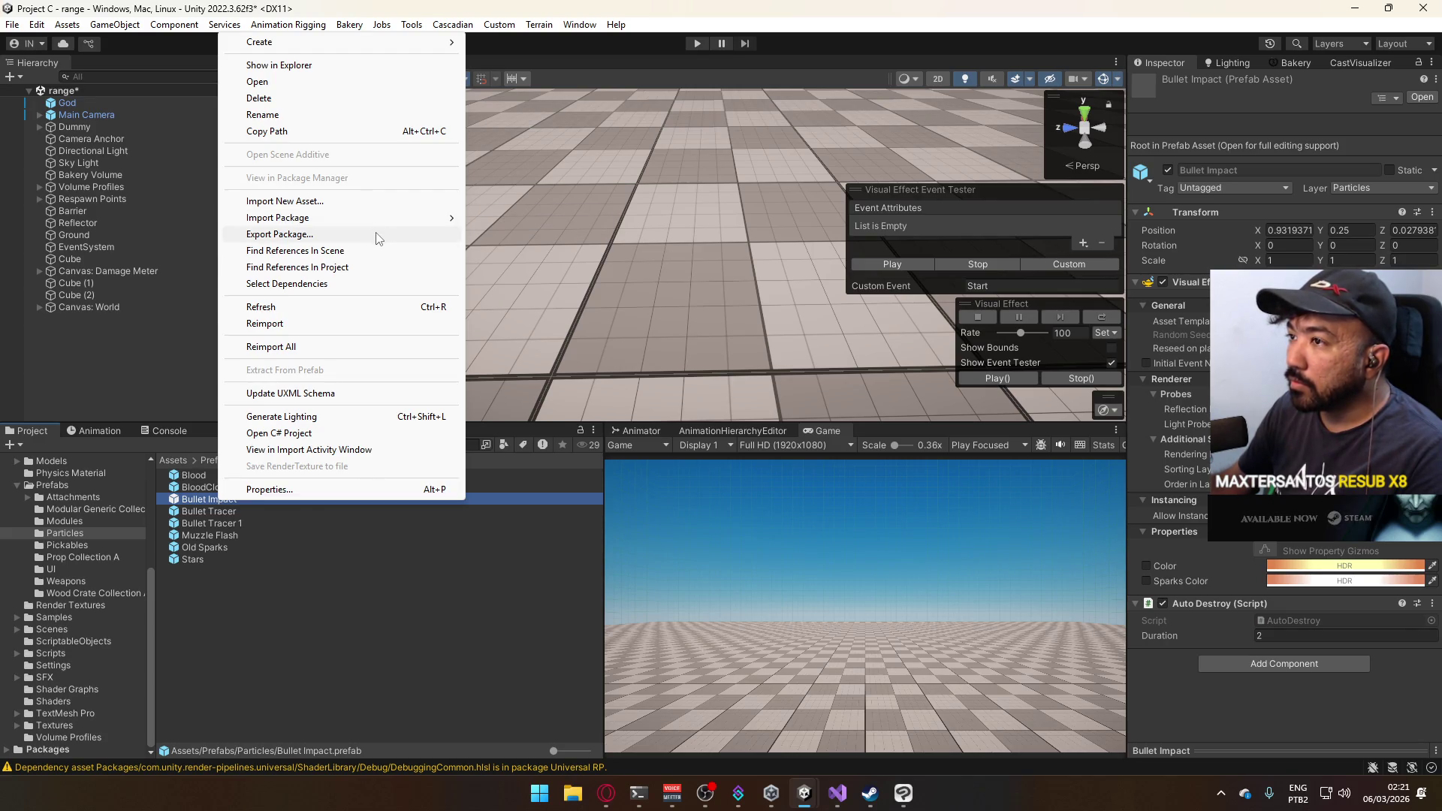
click(379, 235)
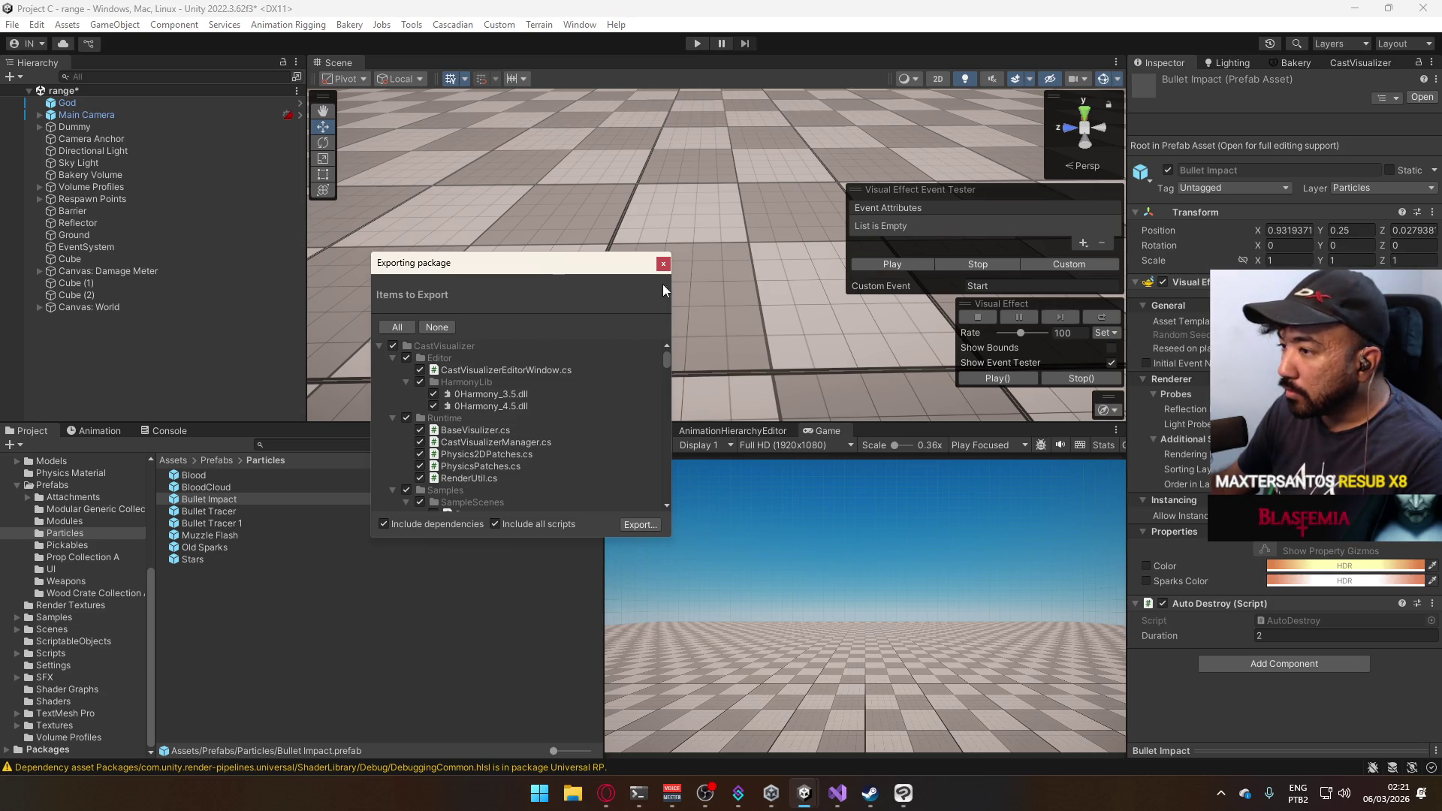
Enlarge the export window and exclude the CastVisualizer, External and Samples folders.
drag(671, 318, 913, 331)
drag(584, 534, 584, 724)
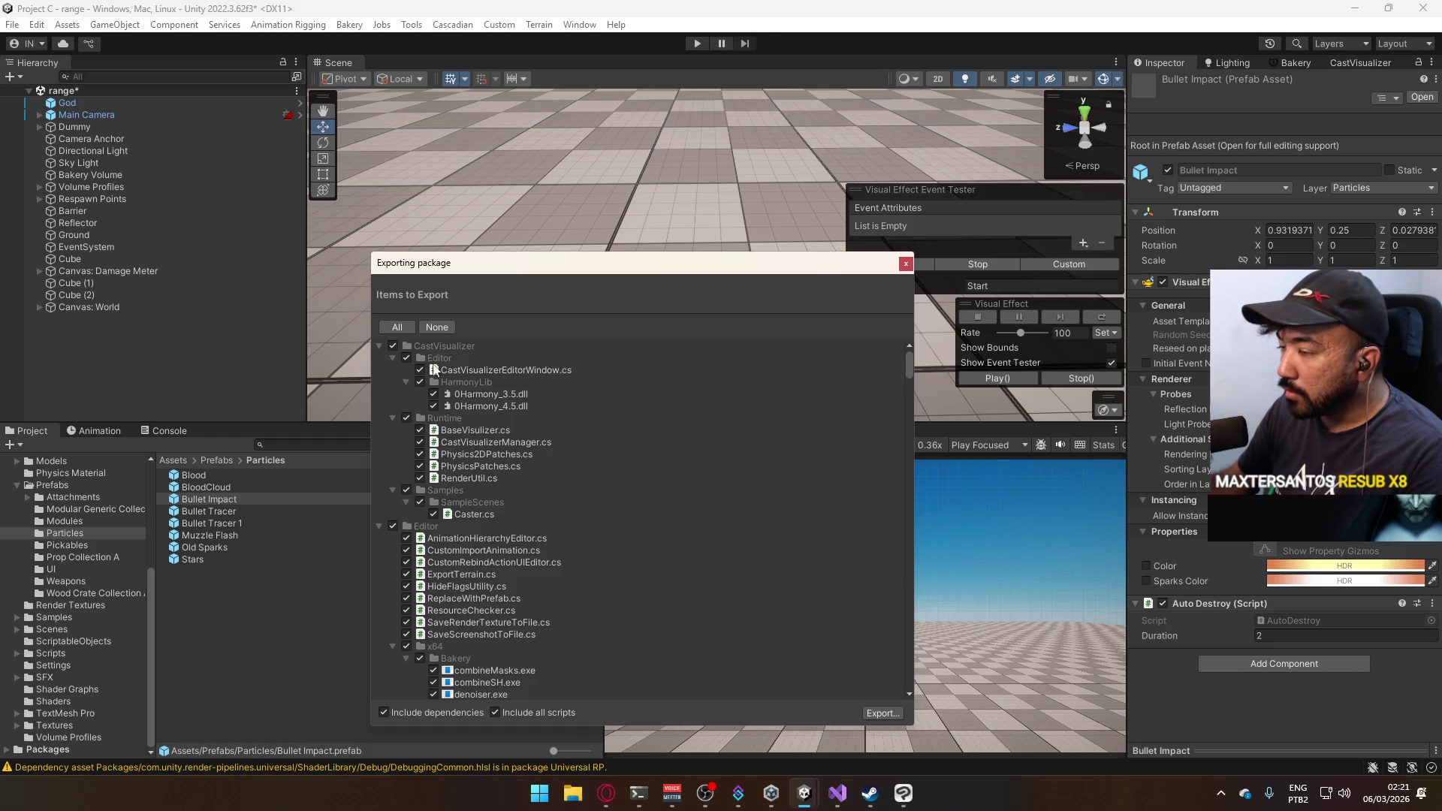
click(392, 346)
click(380, 350)
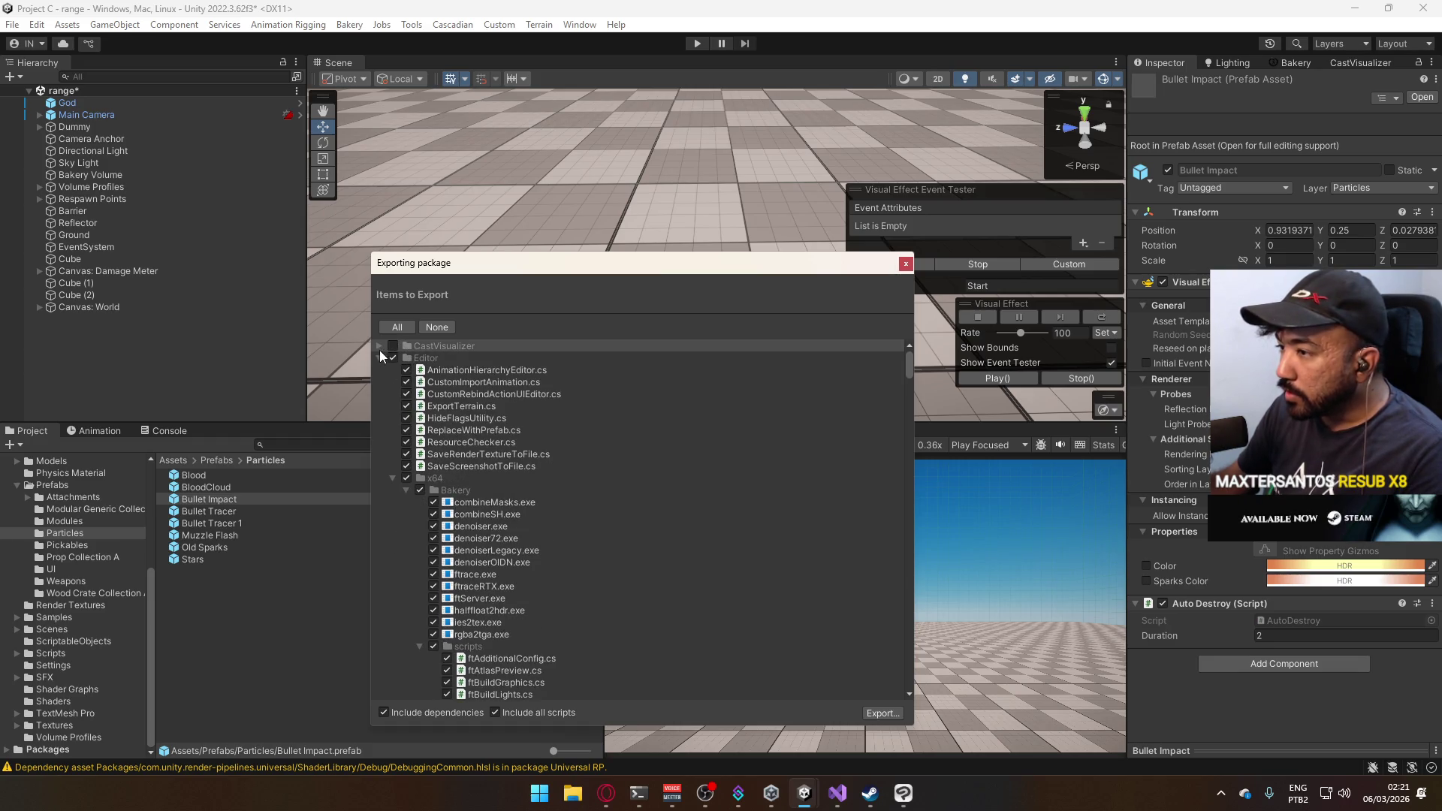
click(391, 478)
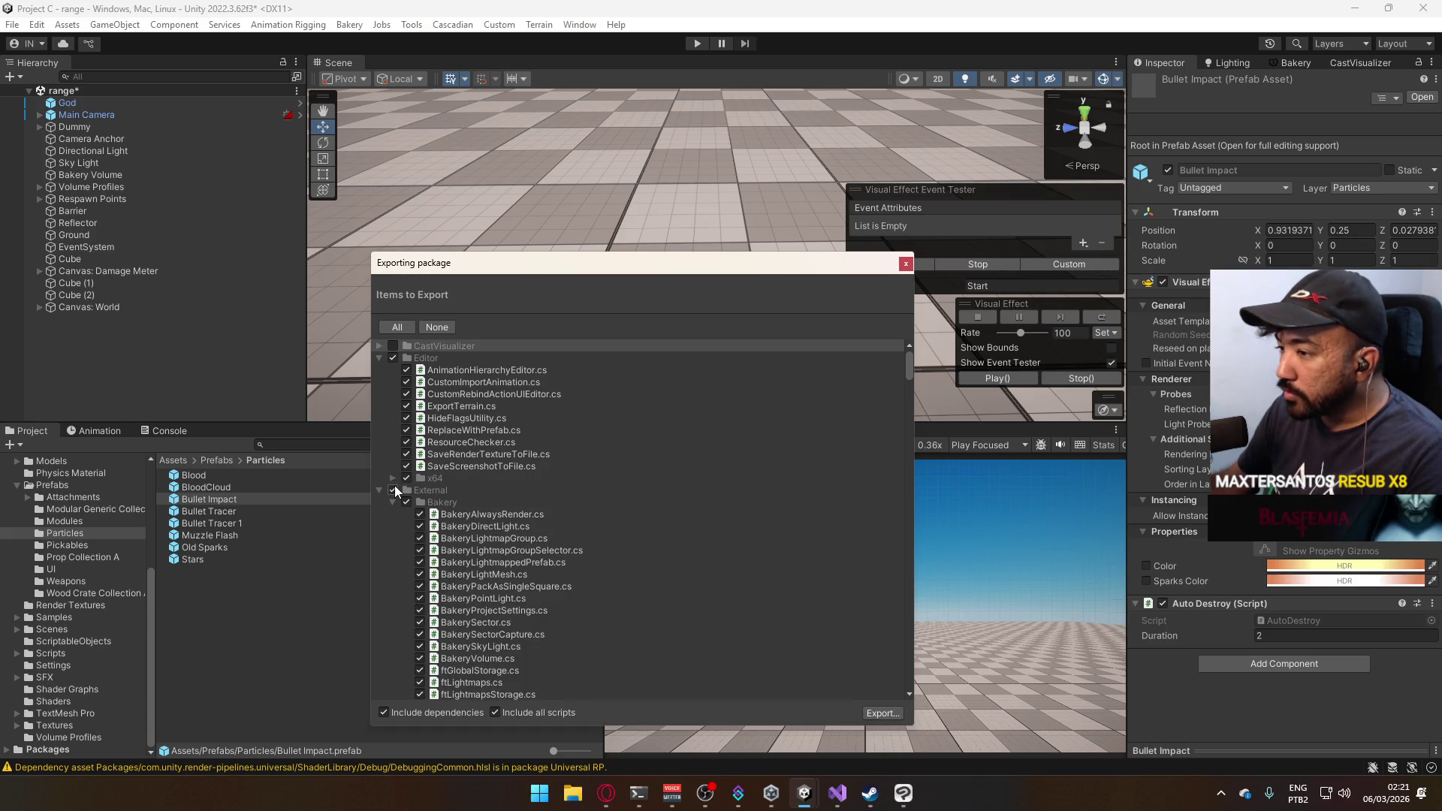
click(392, 489)
click(383, 488)
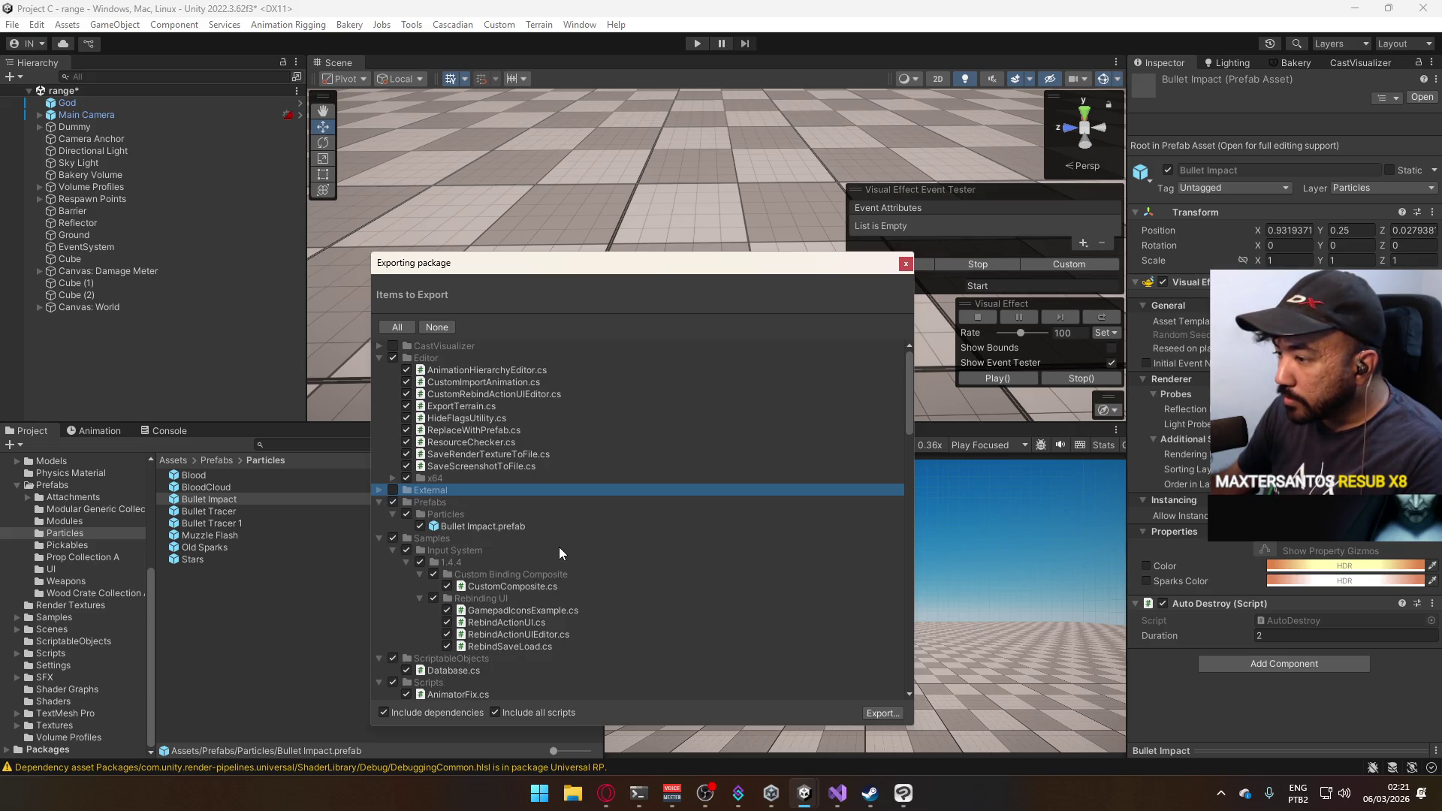
click(422, 539)
click(393, 538)
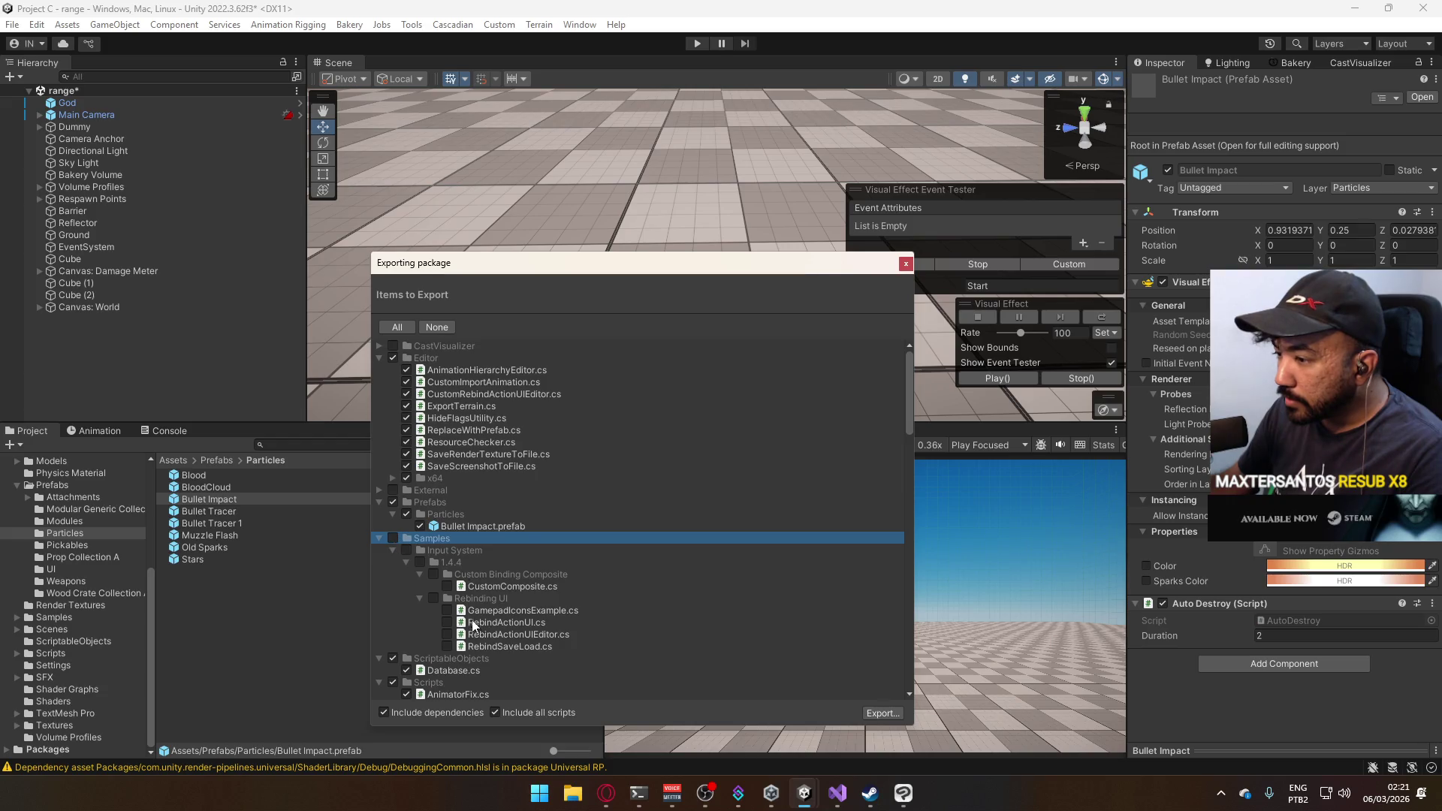
Exclude ScriptableObjects, Scripts, Editor and Tools, and turn off Include all scripts.
scroll(475, 621, down, 3)
scroll(475, 620, down, 1)
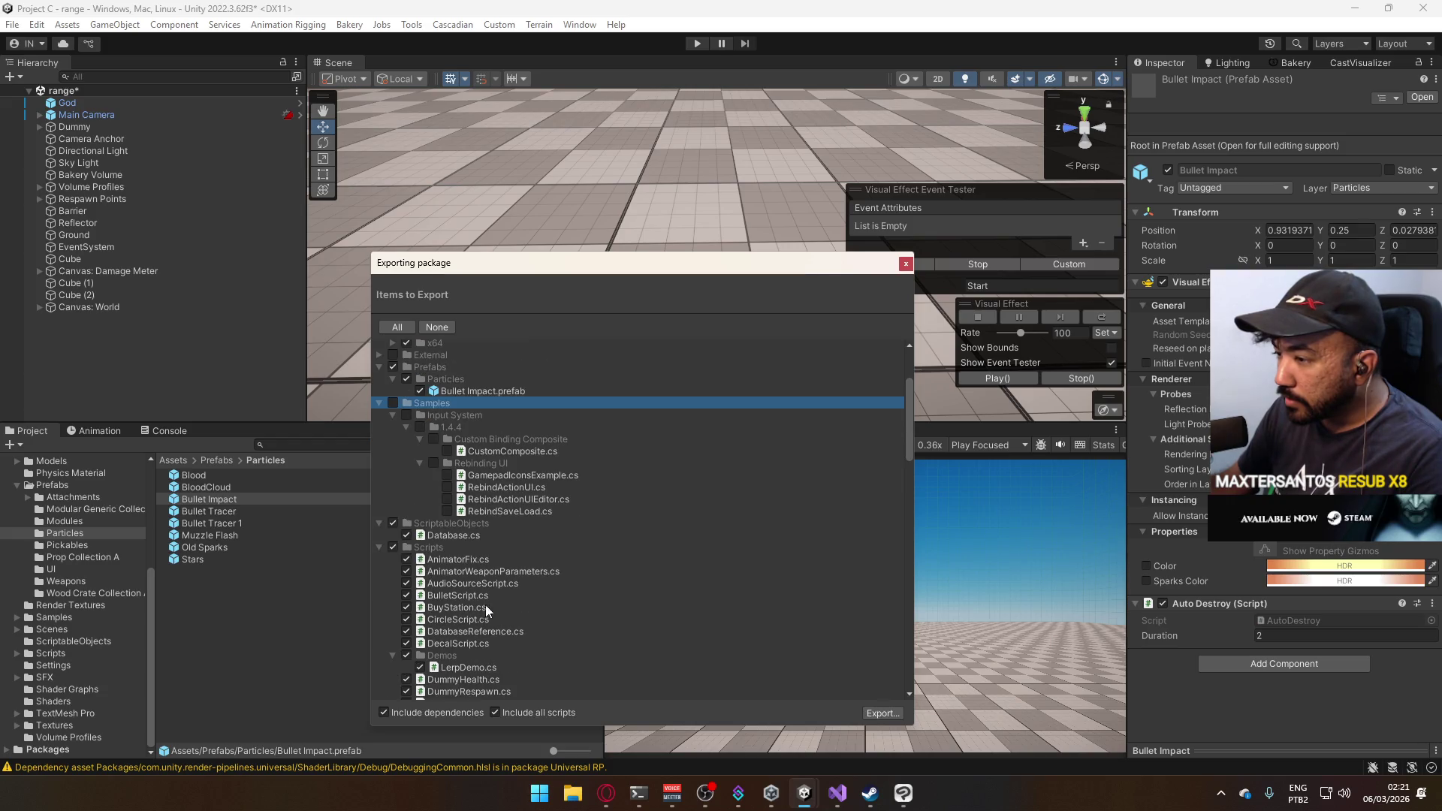
click(393, 523)
click(393, 542)
scroll(462, 547, down, 10)
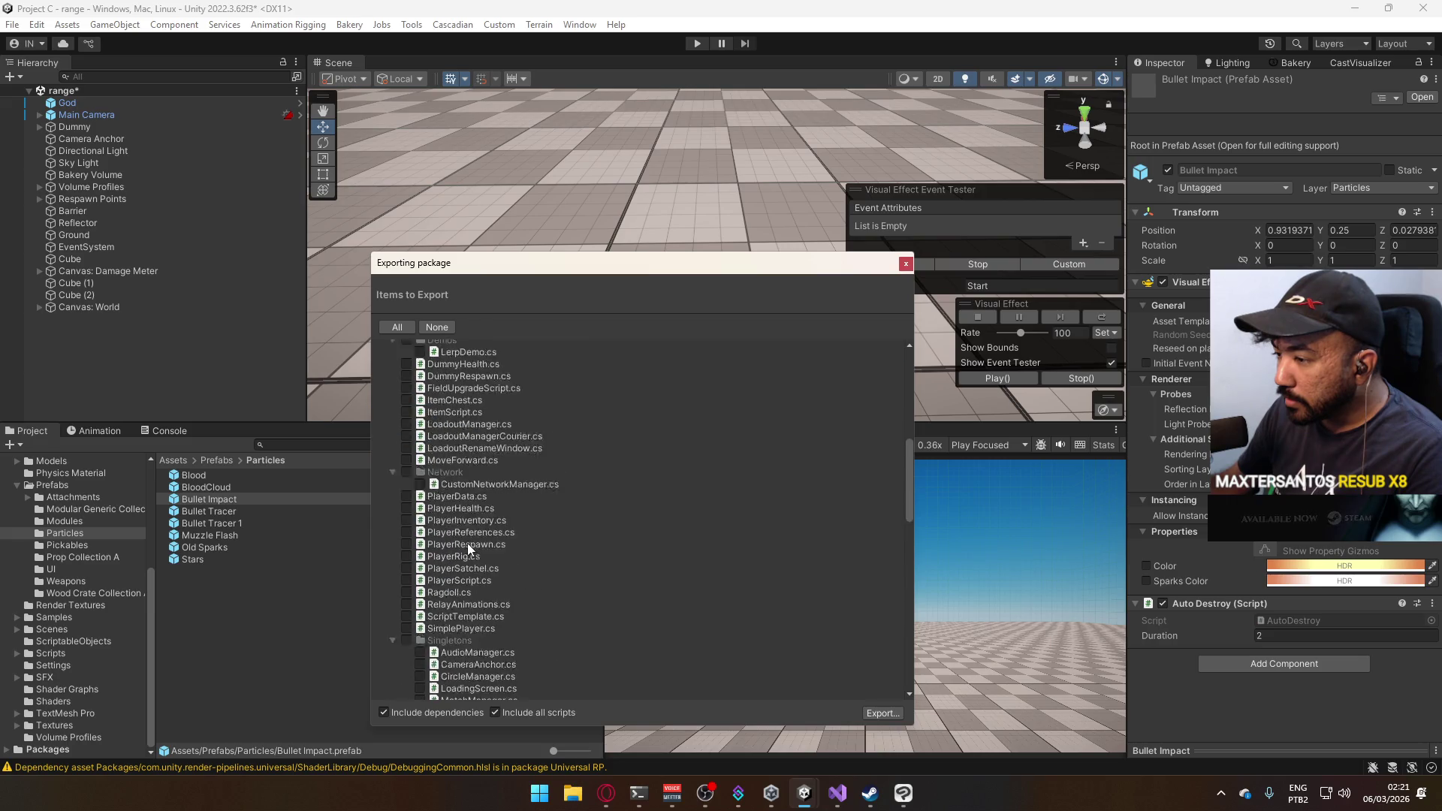
scroll(422, 477, up, 6)
click(379, 458)
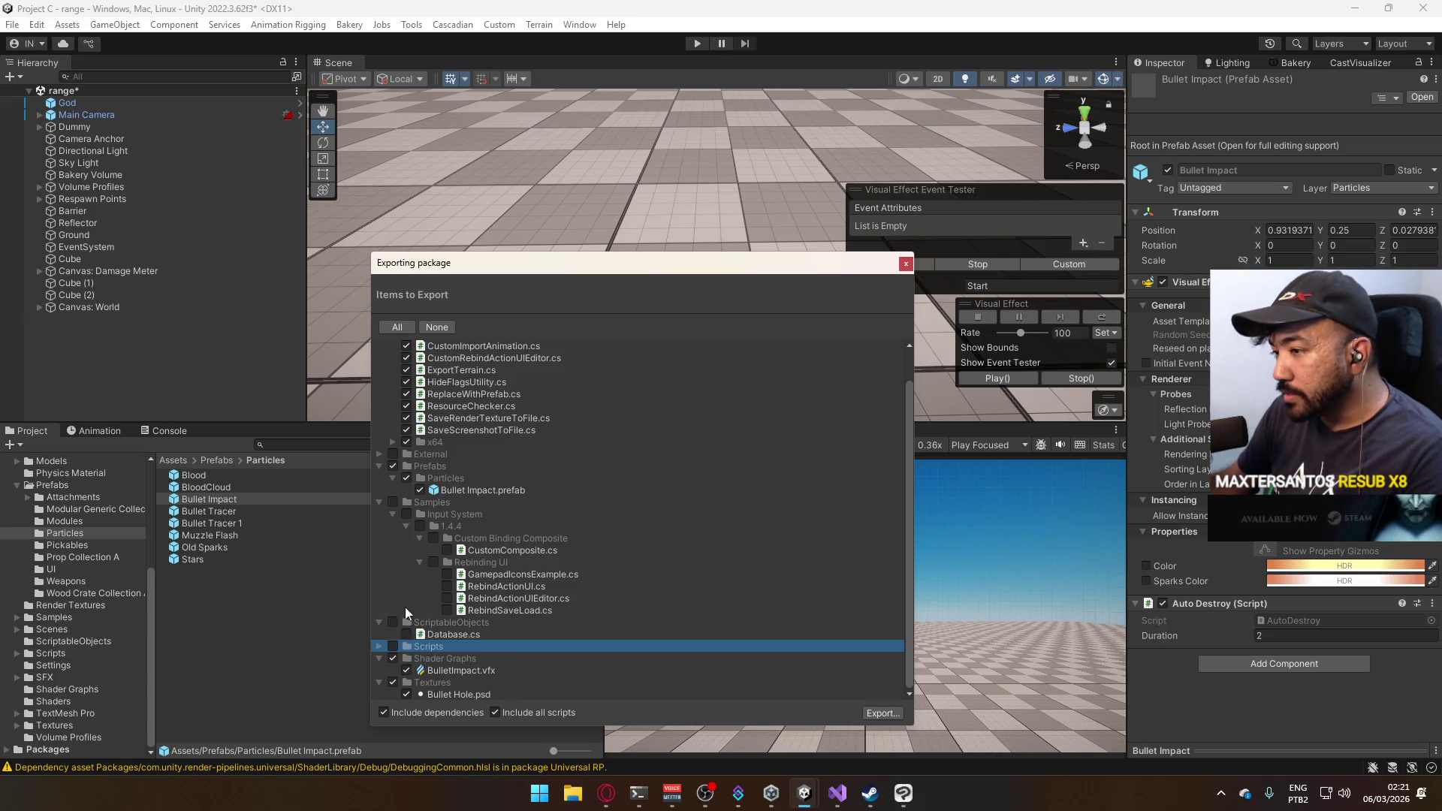
click(380, 502)
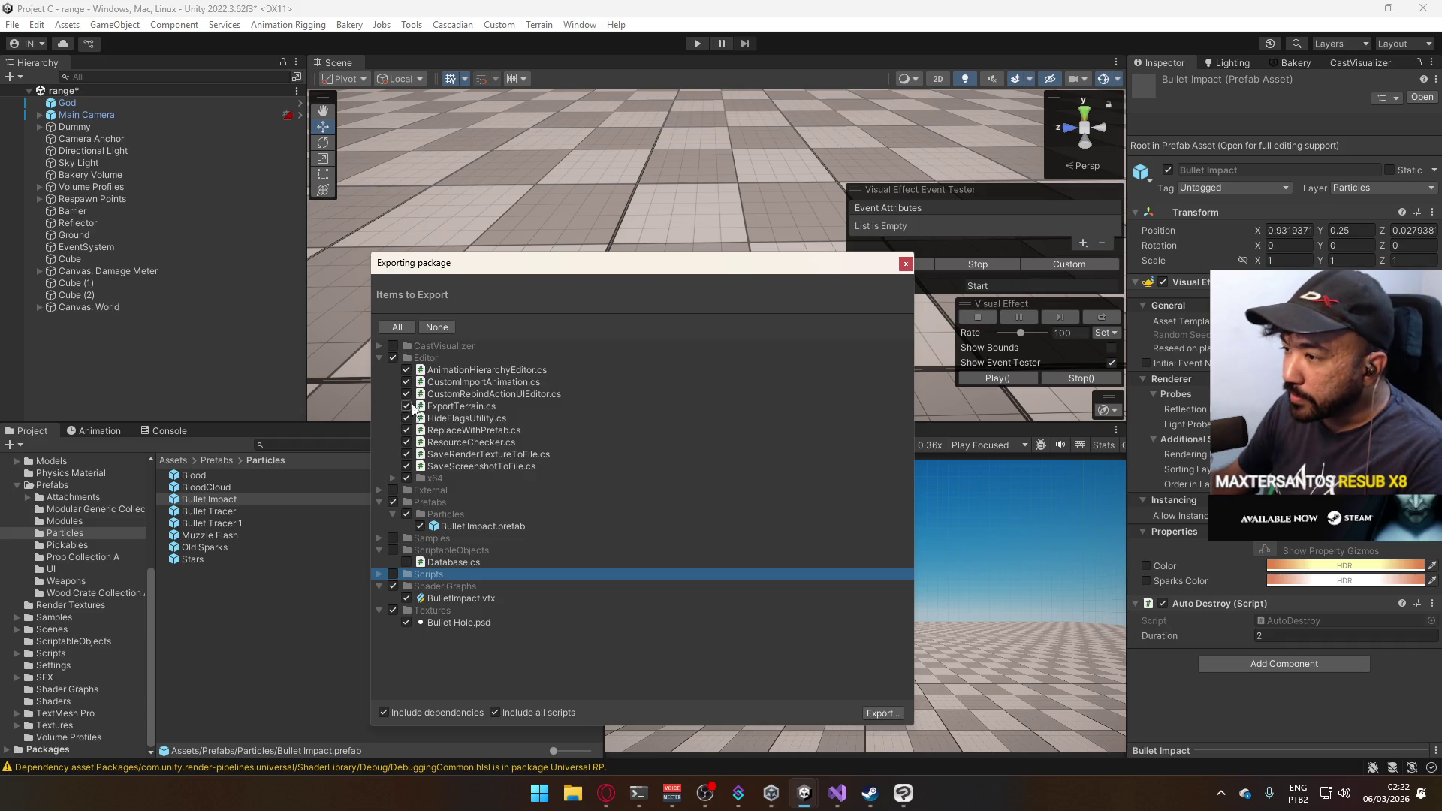
click(396, 360)
click(378, 358)
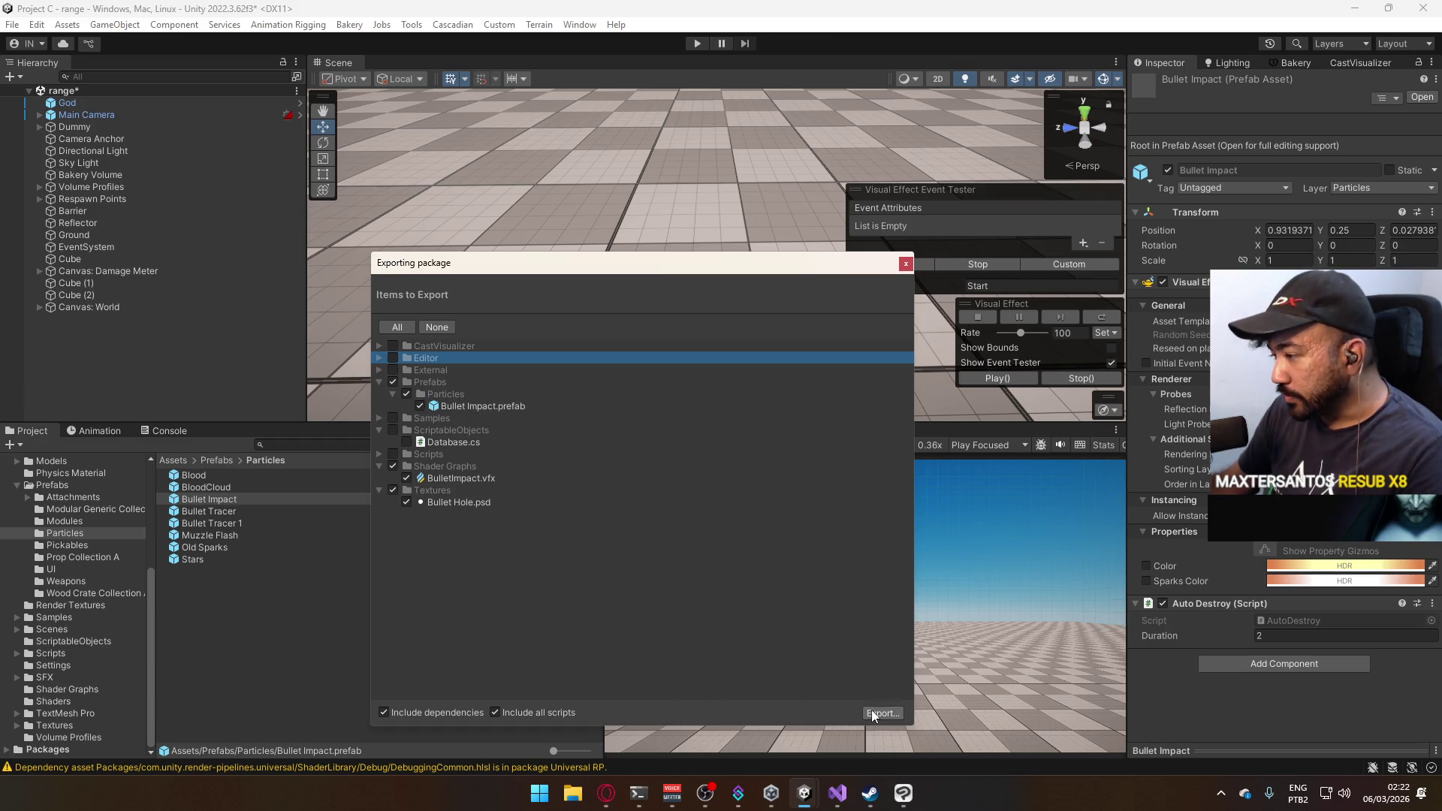
click(524, 710)
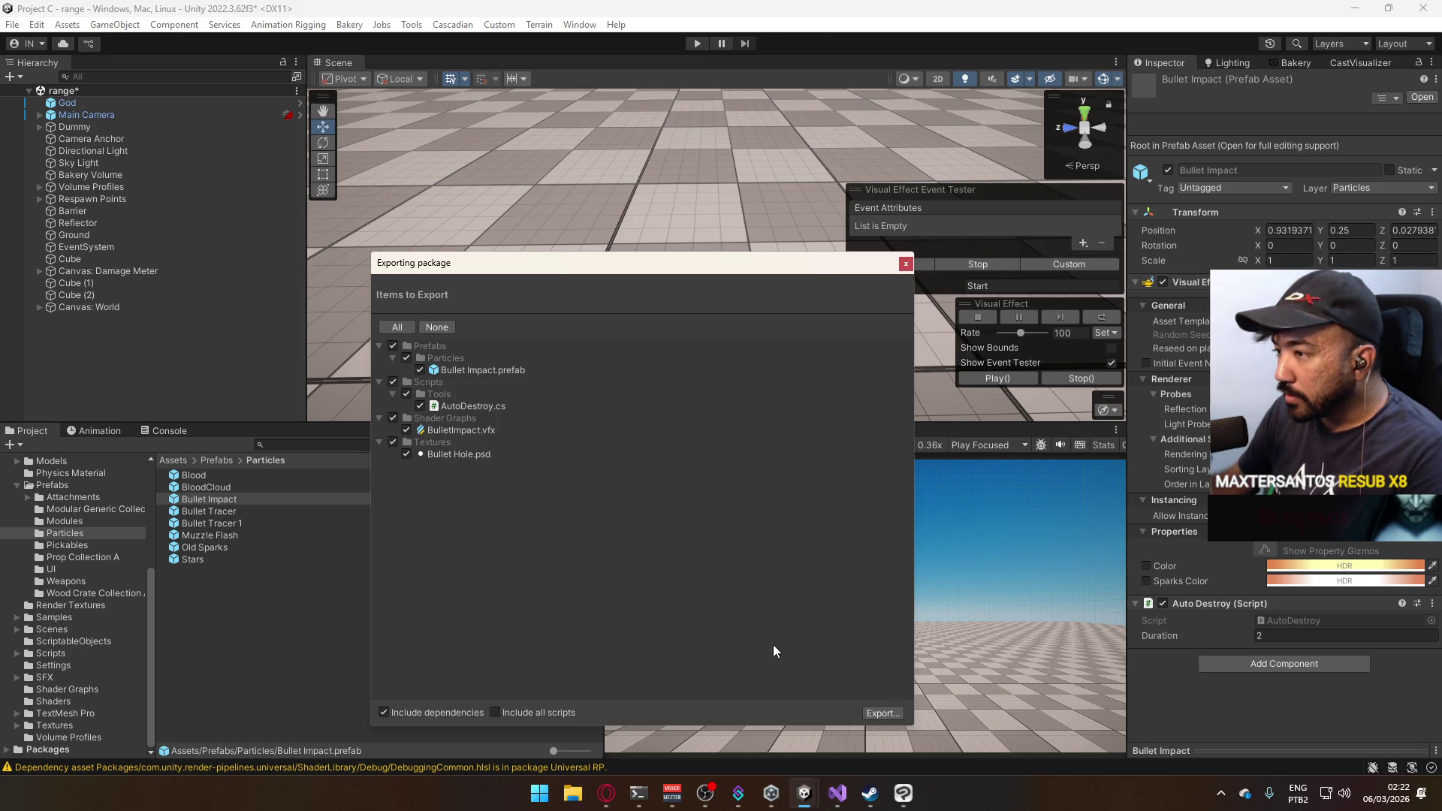
click(405, 394)
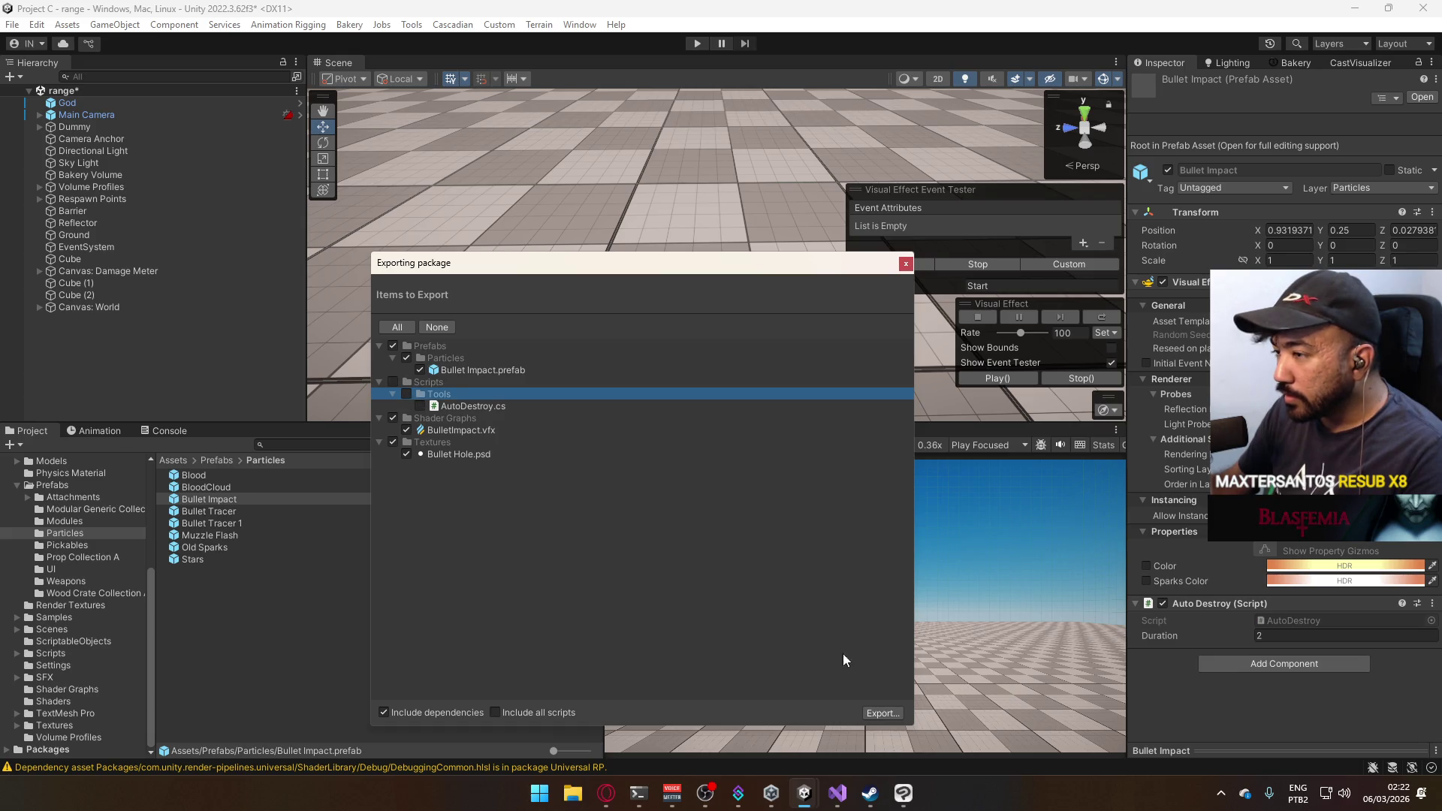
Save the package to the Desktop as 'Bullet Impact', then close the Explorer window.
click(871, 714)
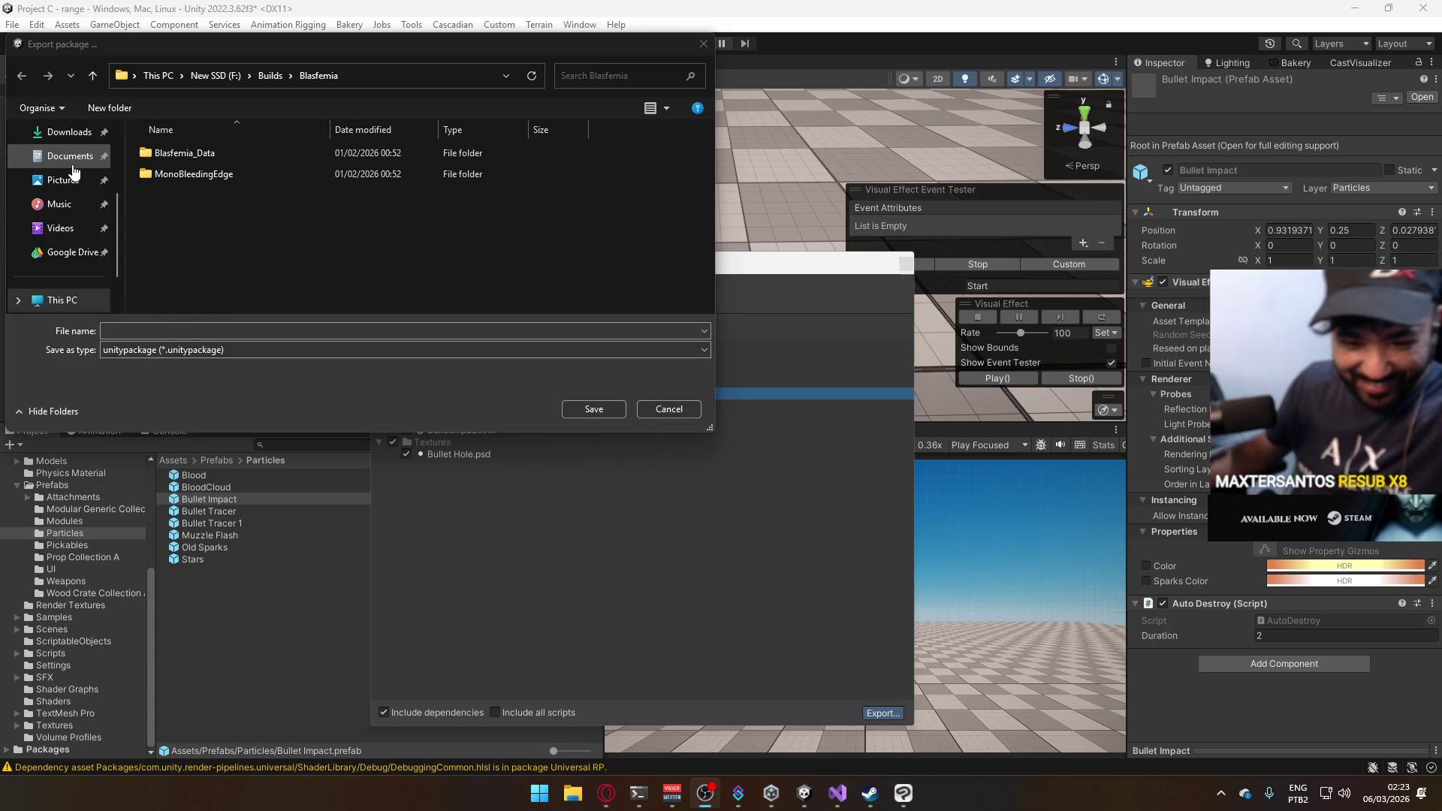
scroll(63, 166, up, 2)
click(63, 232)
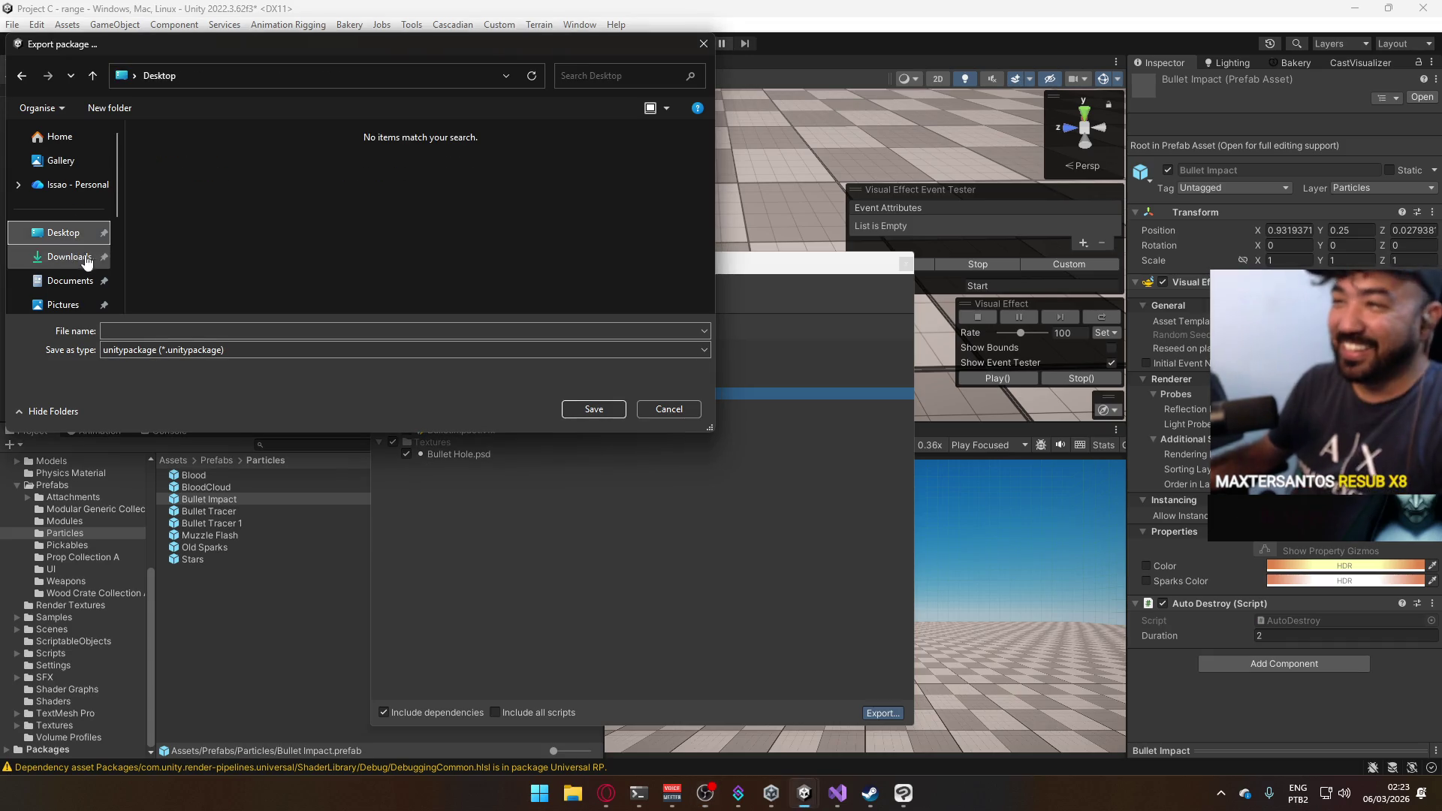
click(257, 332)
text(Bull)
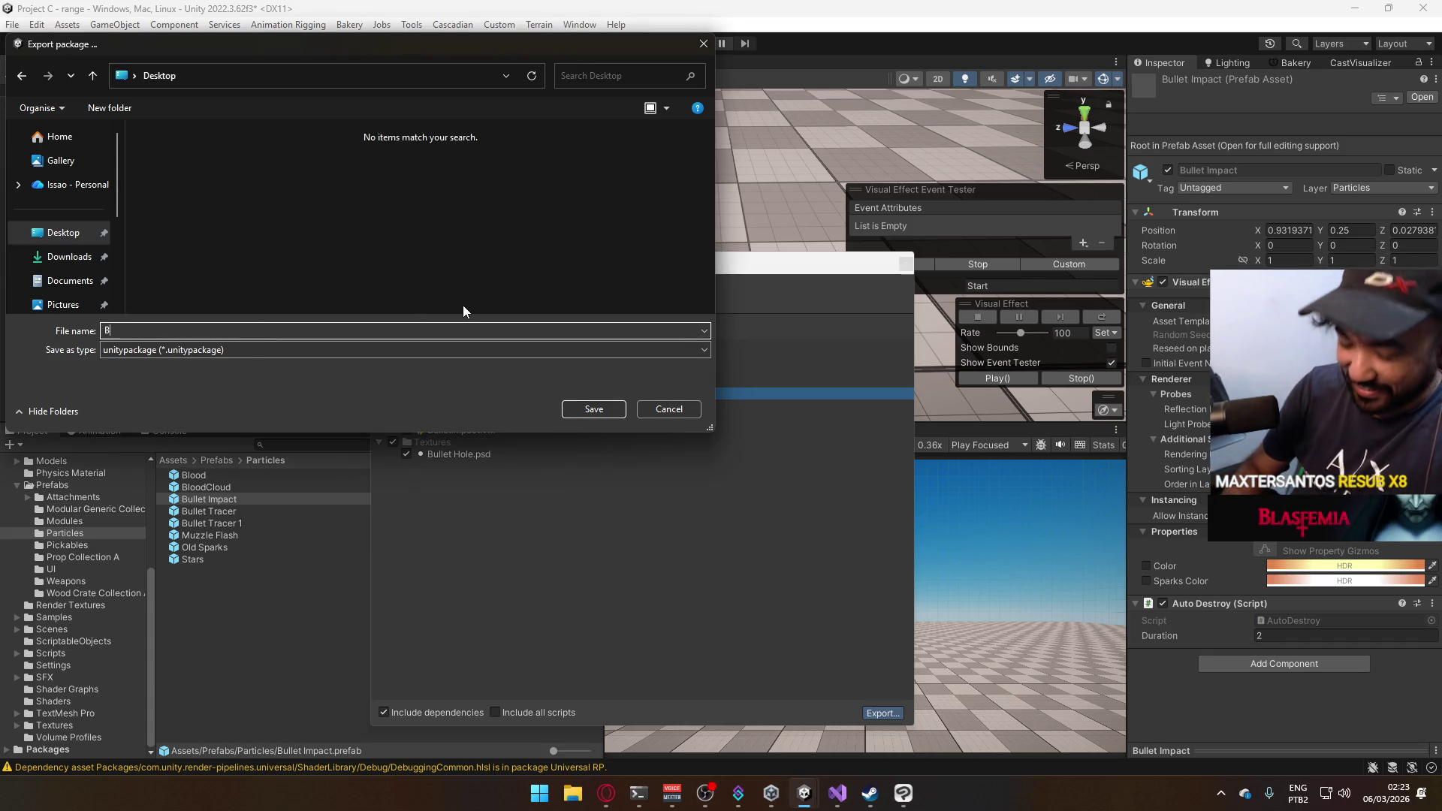
text(et Impact)
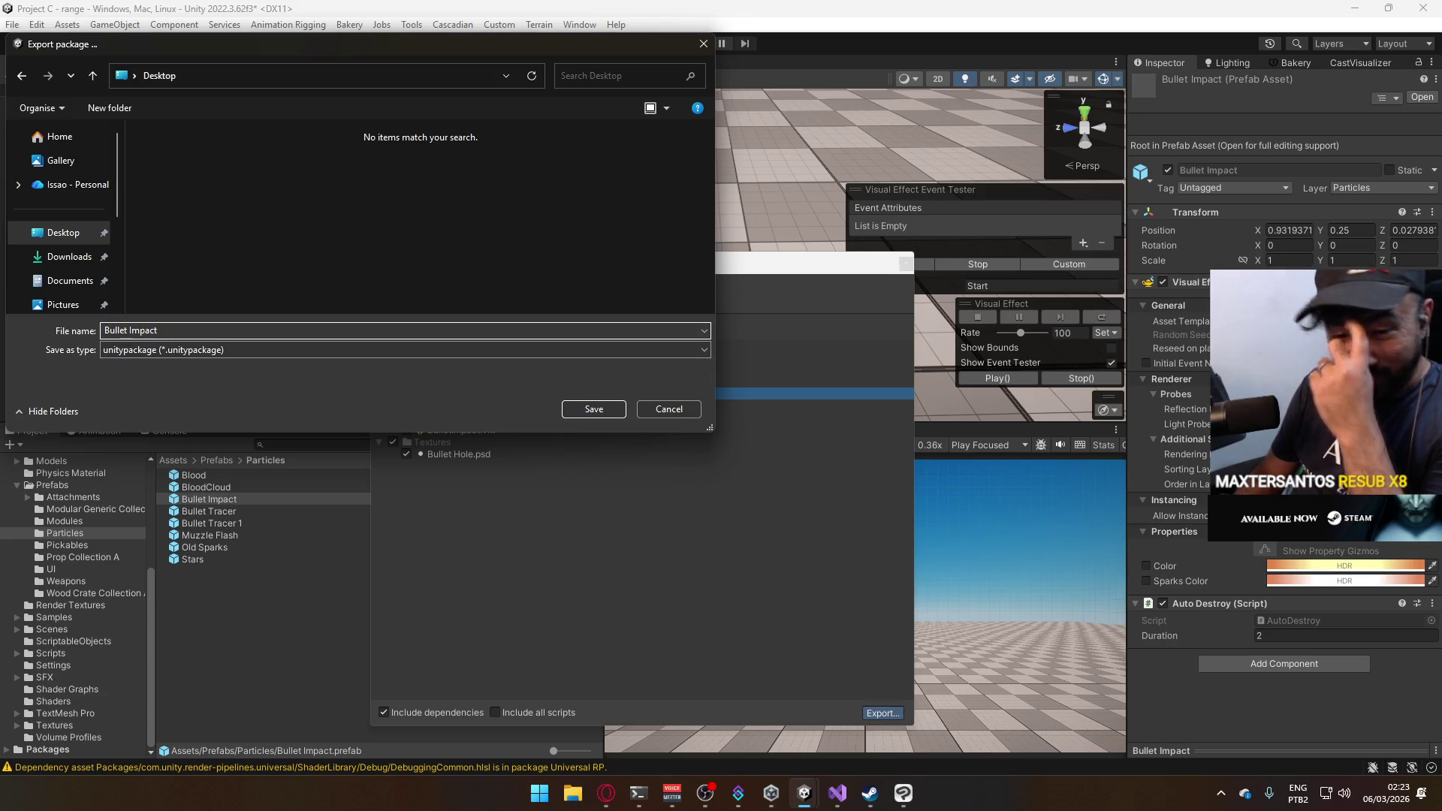
click(593, 409)
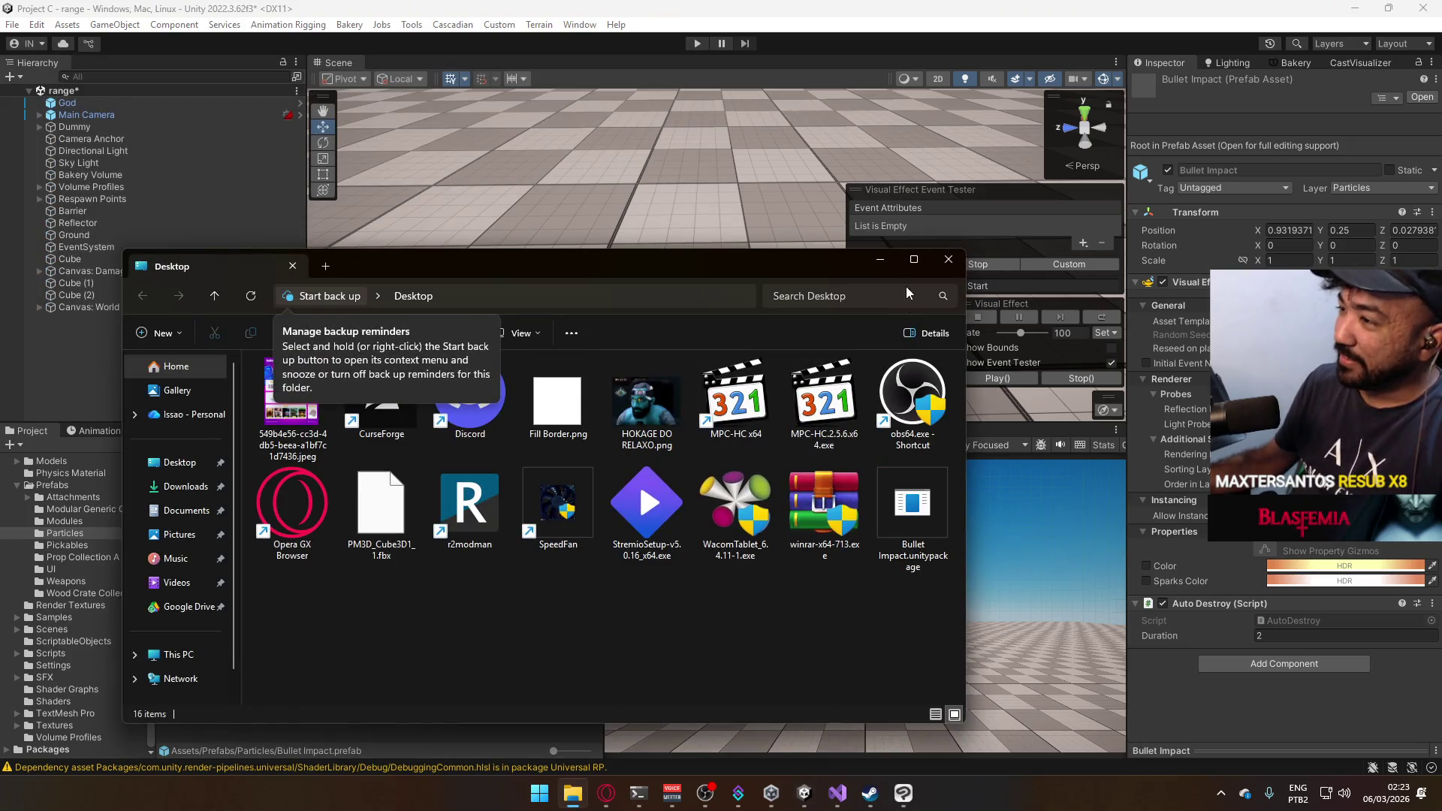
click(945, 263)
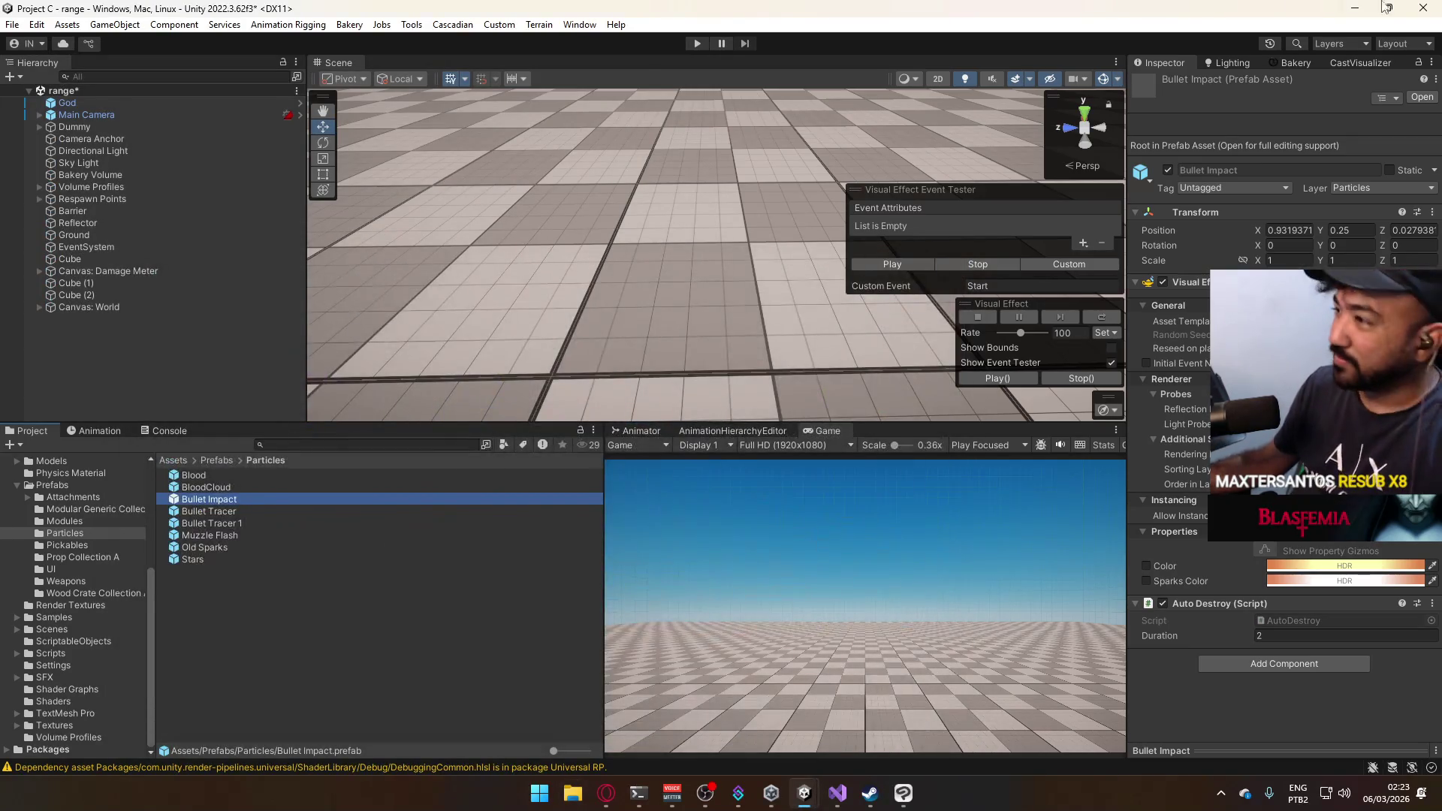
click(1355, 13)
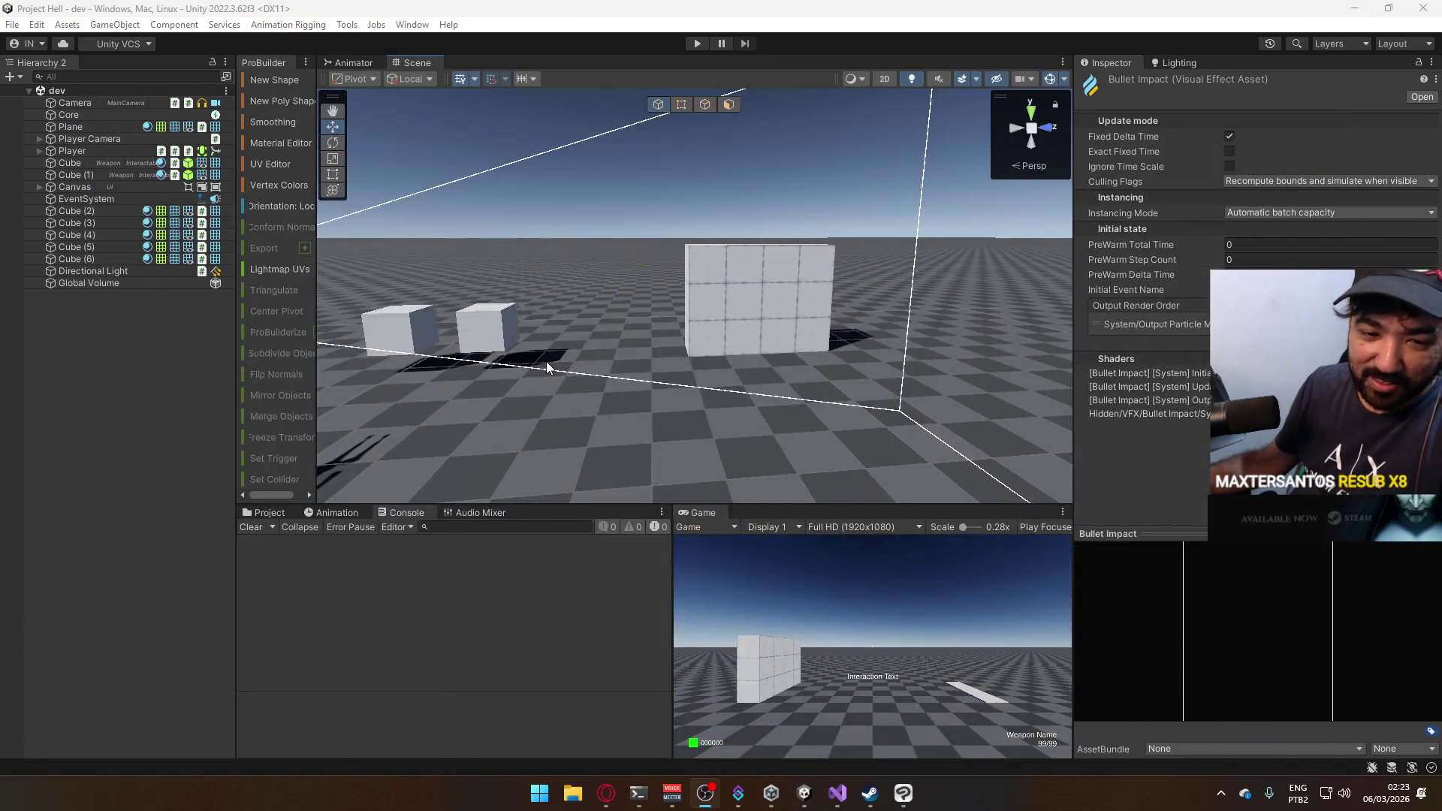
Import Bullet Impact.unitypackage as a custom package with all its contents.
click(45, 25)
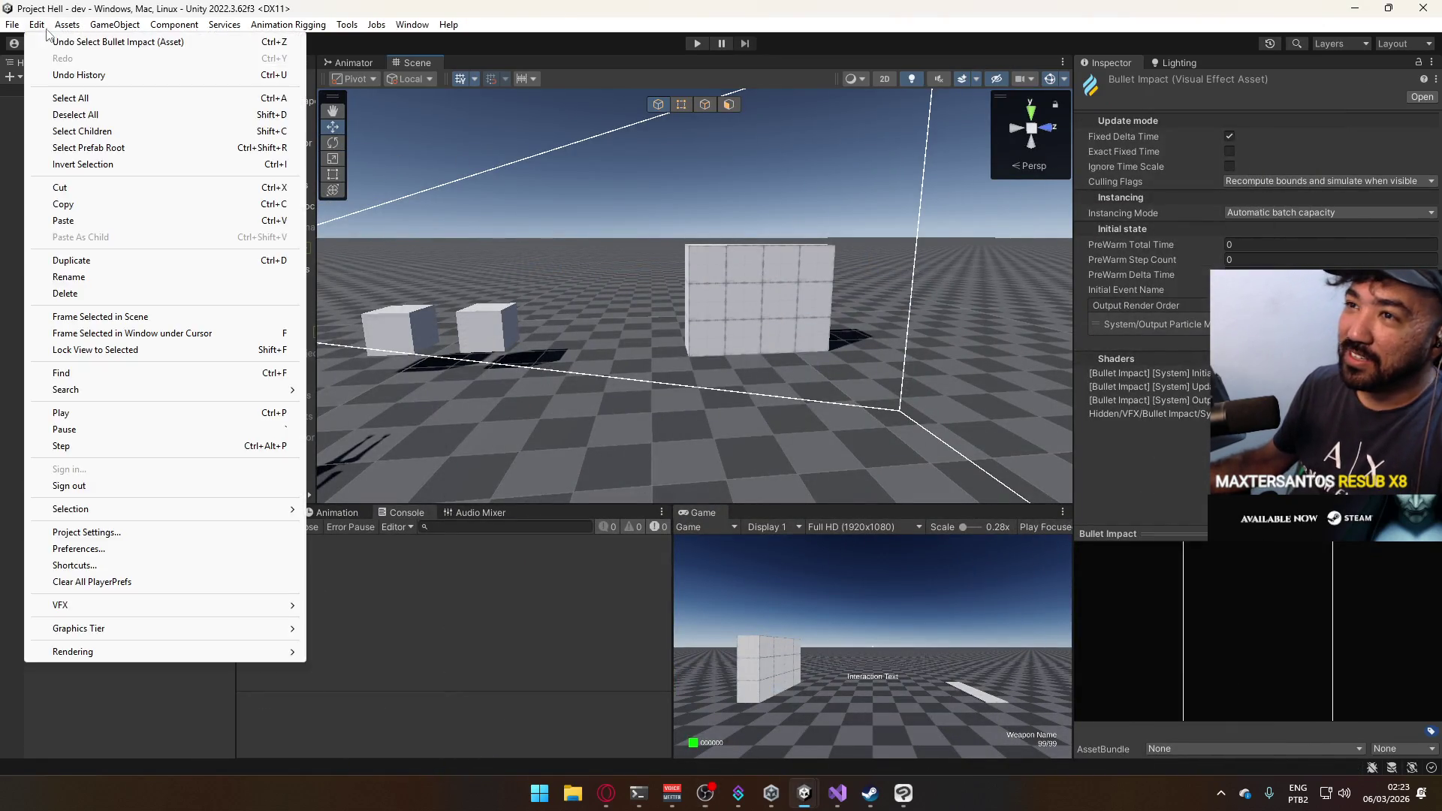
mouse_move(63, 28)
mouse_move(169, 211)
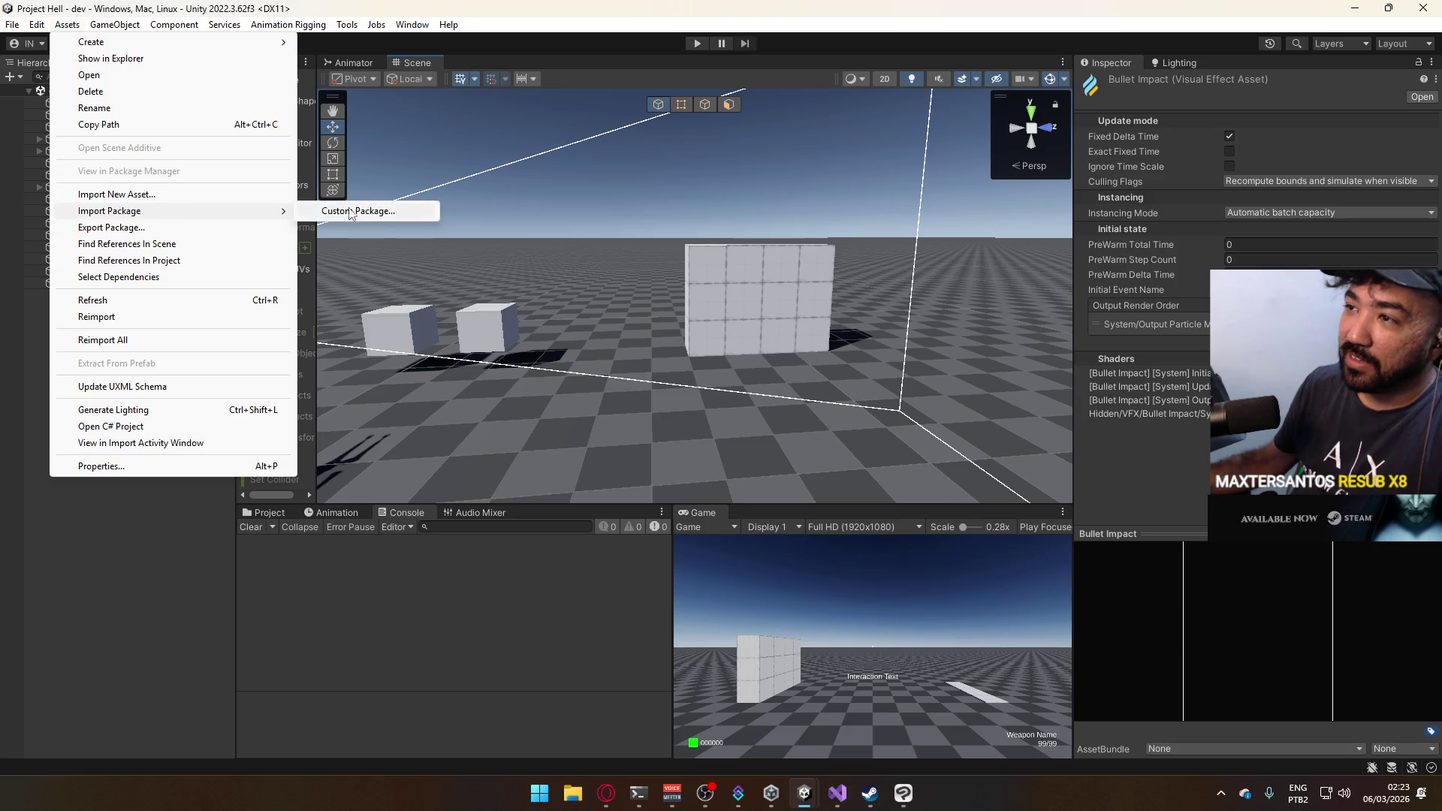
click(353, 213)
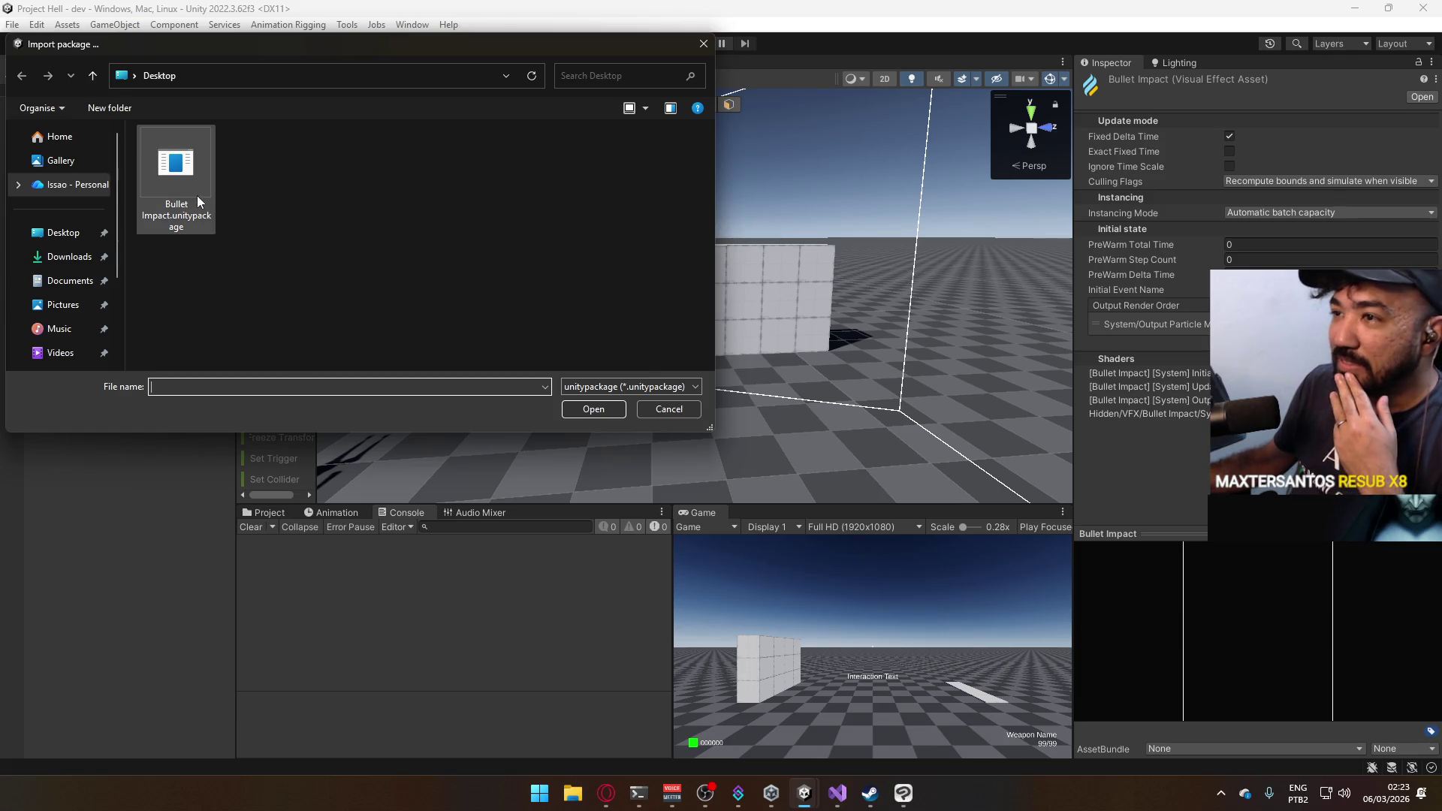
double_click(156, 189)
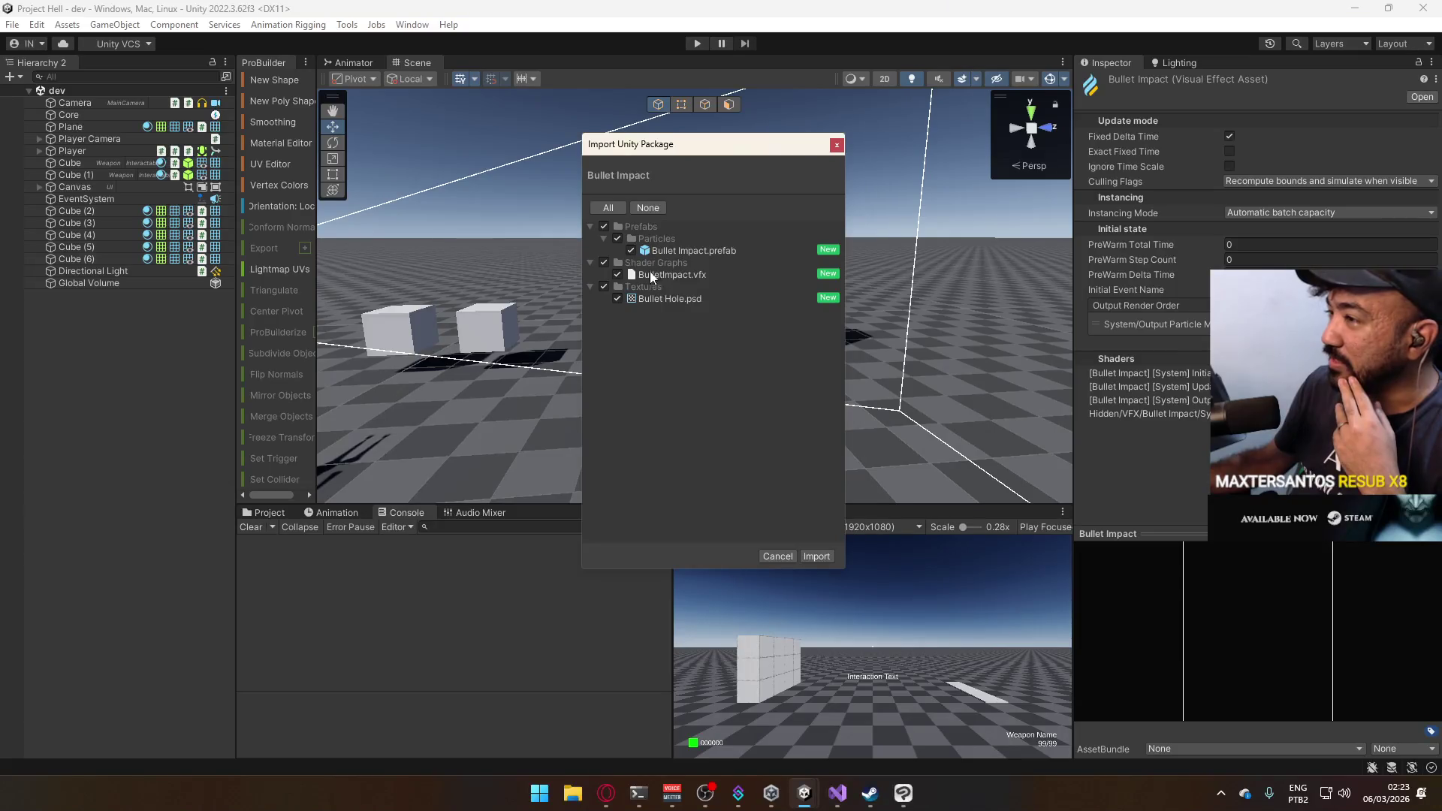
click(825, 555)
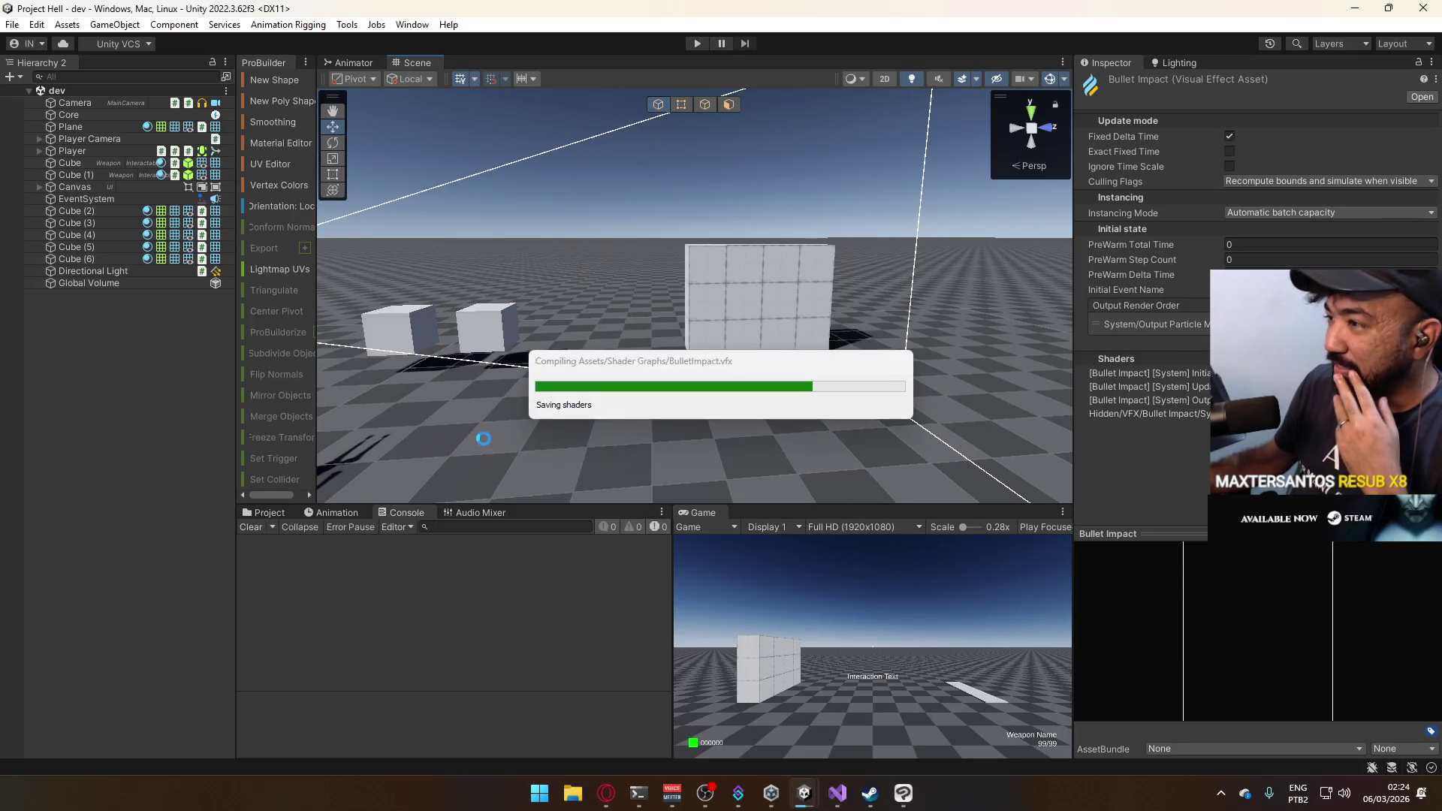
Browse to Assets > Particles and inspect the imported Bullet Impact effect.
click(248, 510)
click(323, 658)
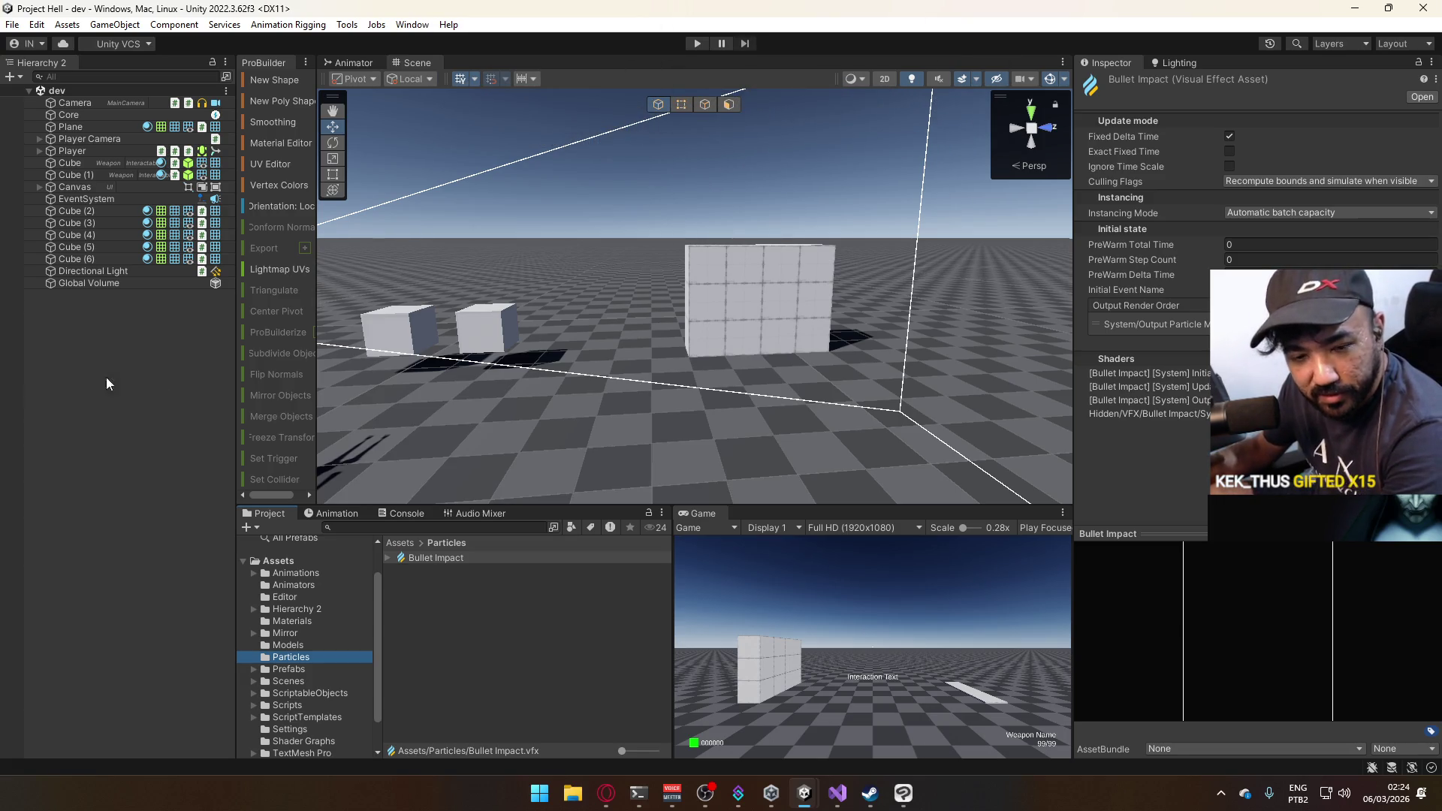
click(387, 560)
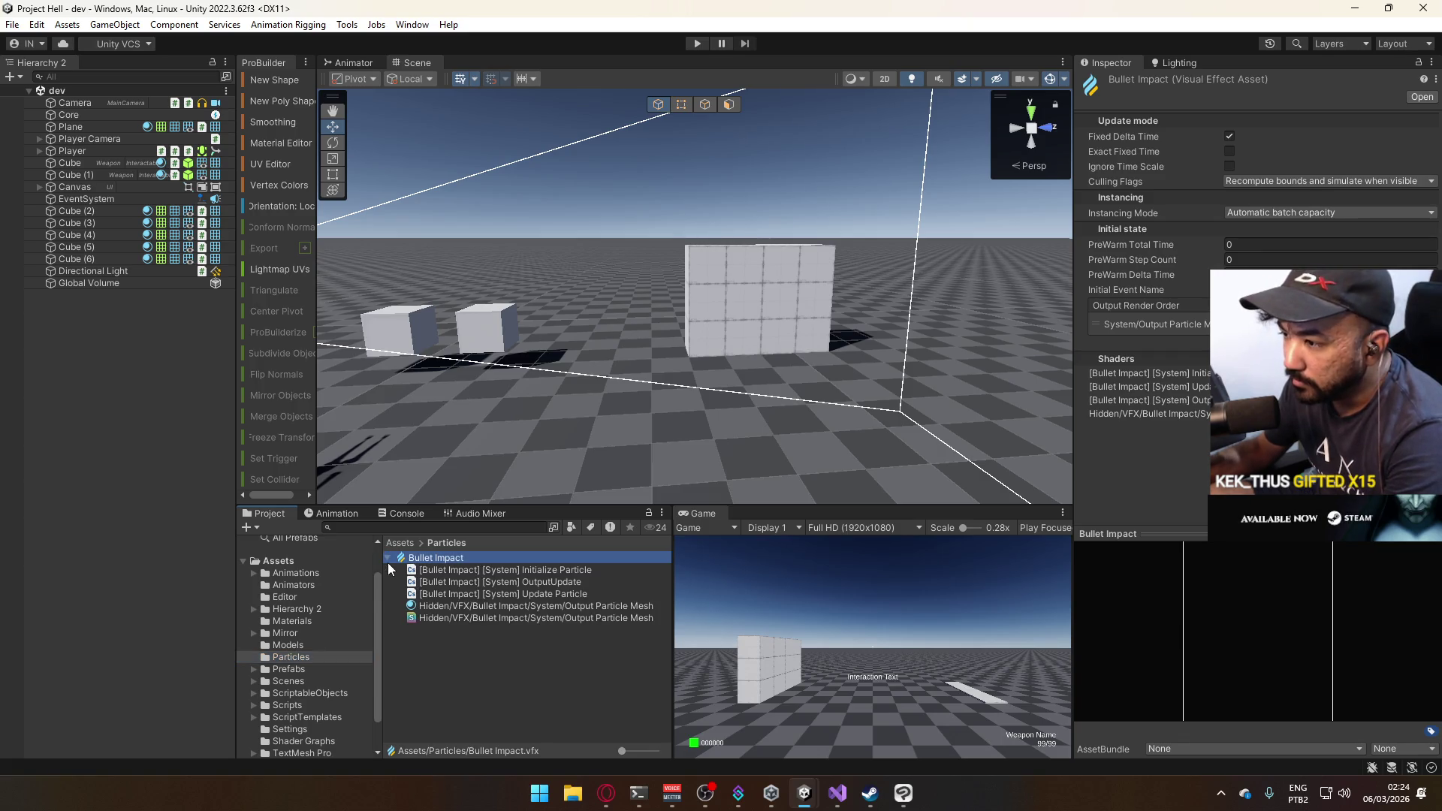
click(389, 559)
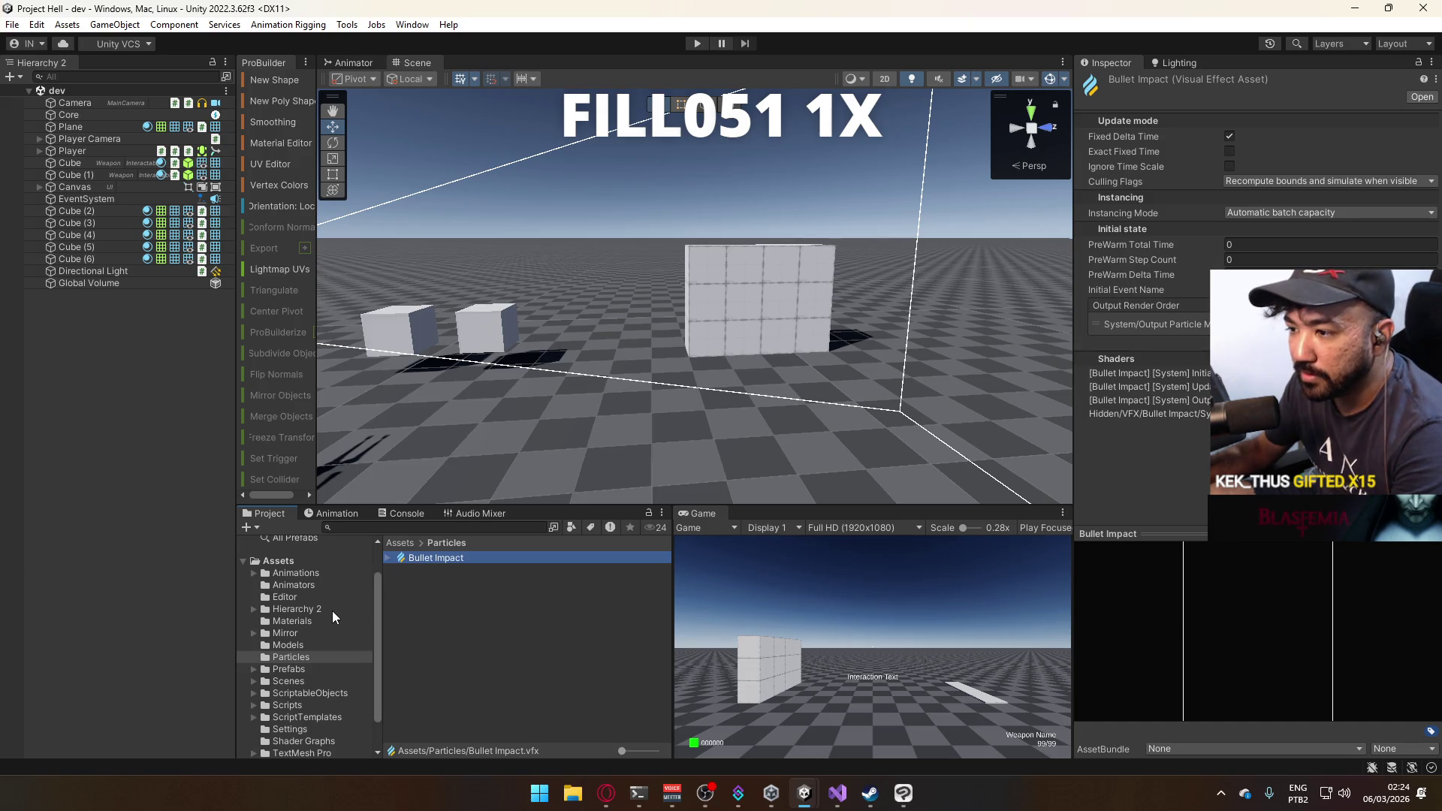
Reopen Assets > Import Package > Custom Package.
click(12, 24)
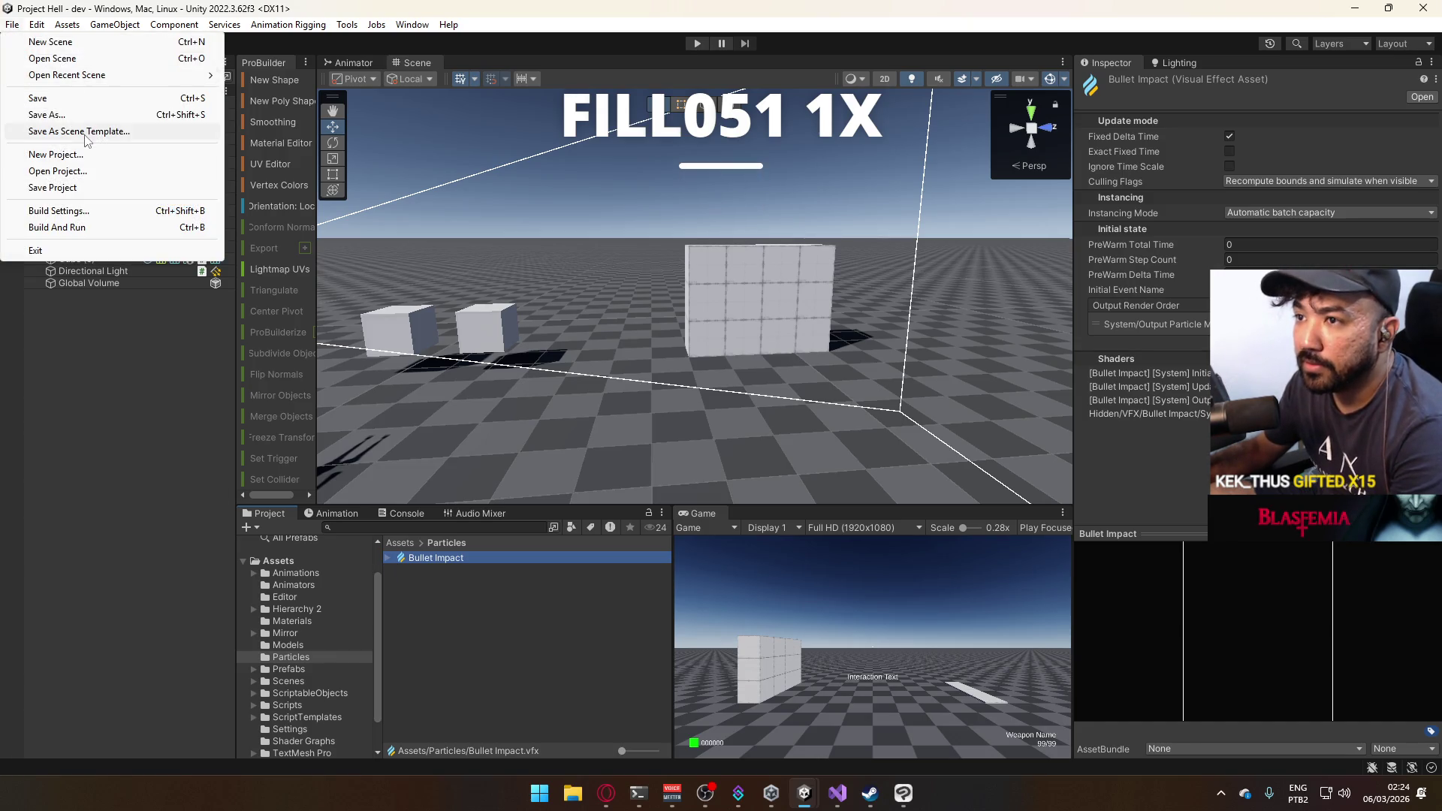
mouse_move(69, 27)
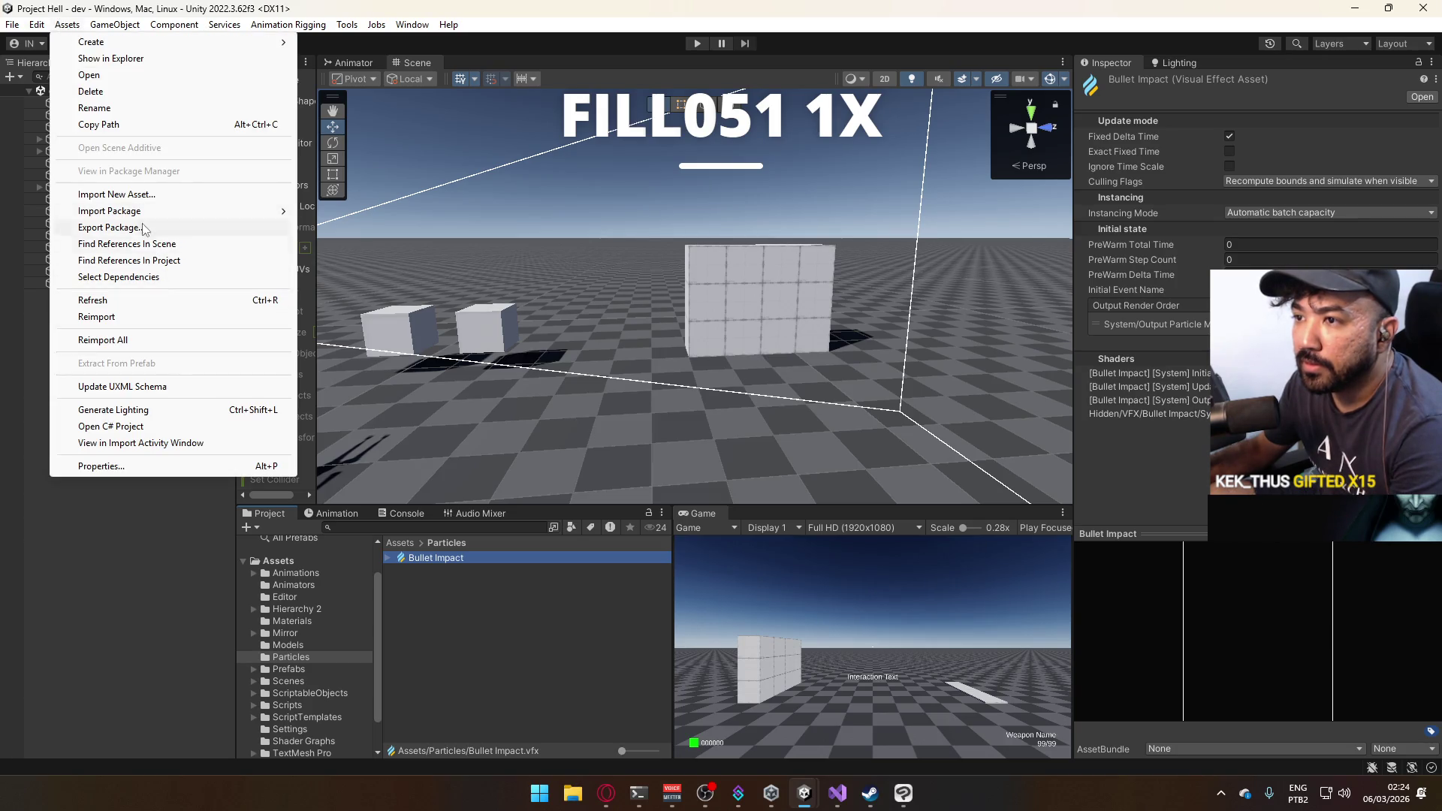
mouse_move(148, 213)
click(327, 210)
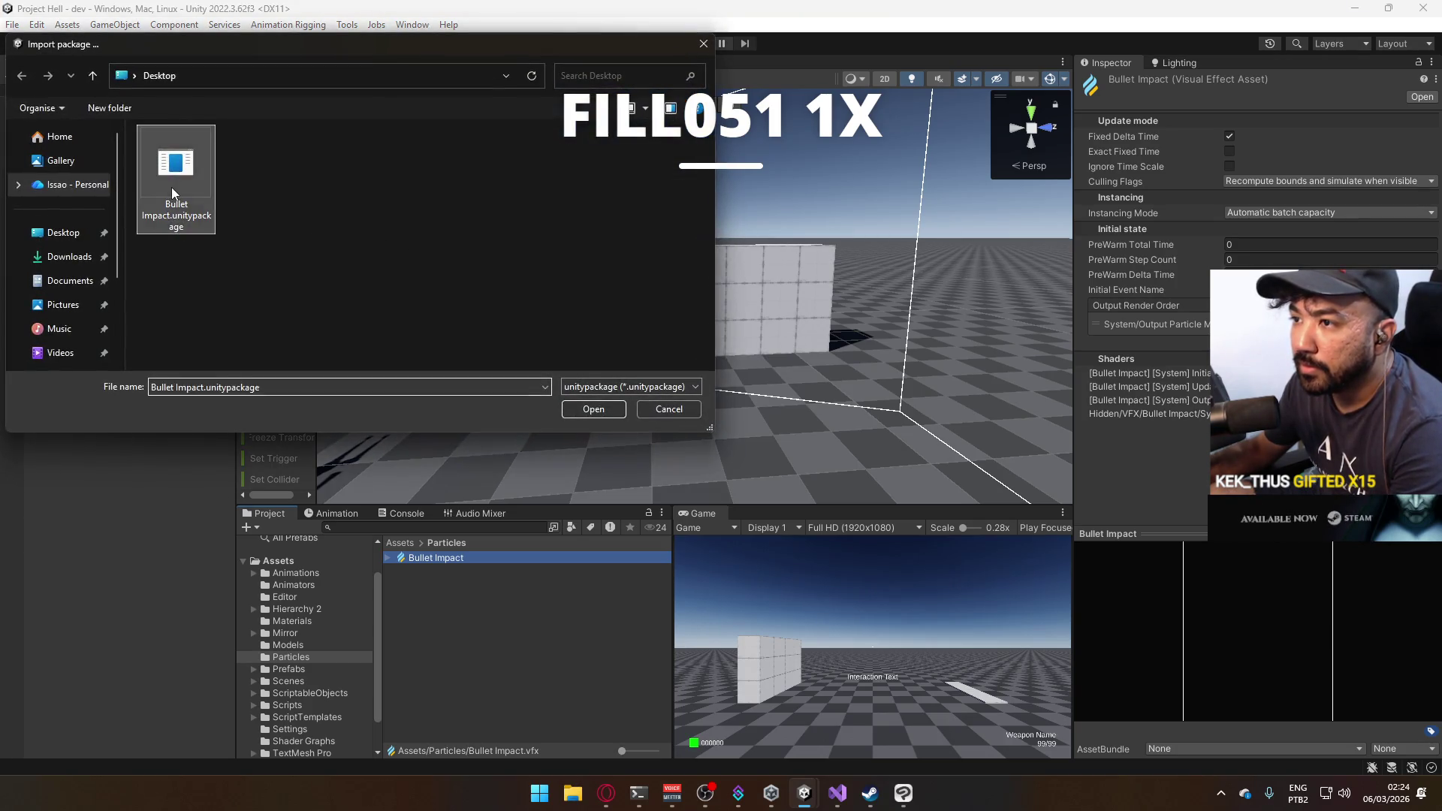
Reselect the package, dismiss 'Nothing to import!', and select the Bullet Impact prefab in Prefabs > Particles.
double_click(172, 187)
click(831, 148)
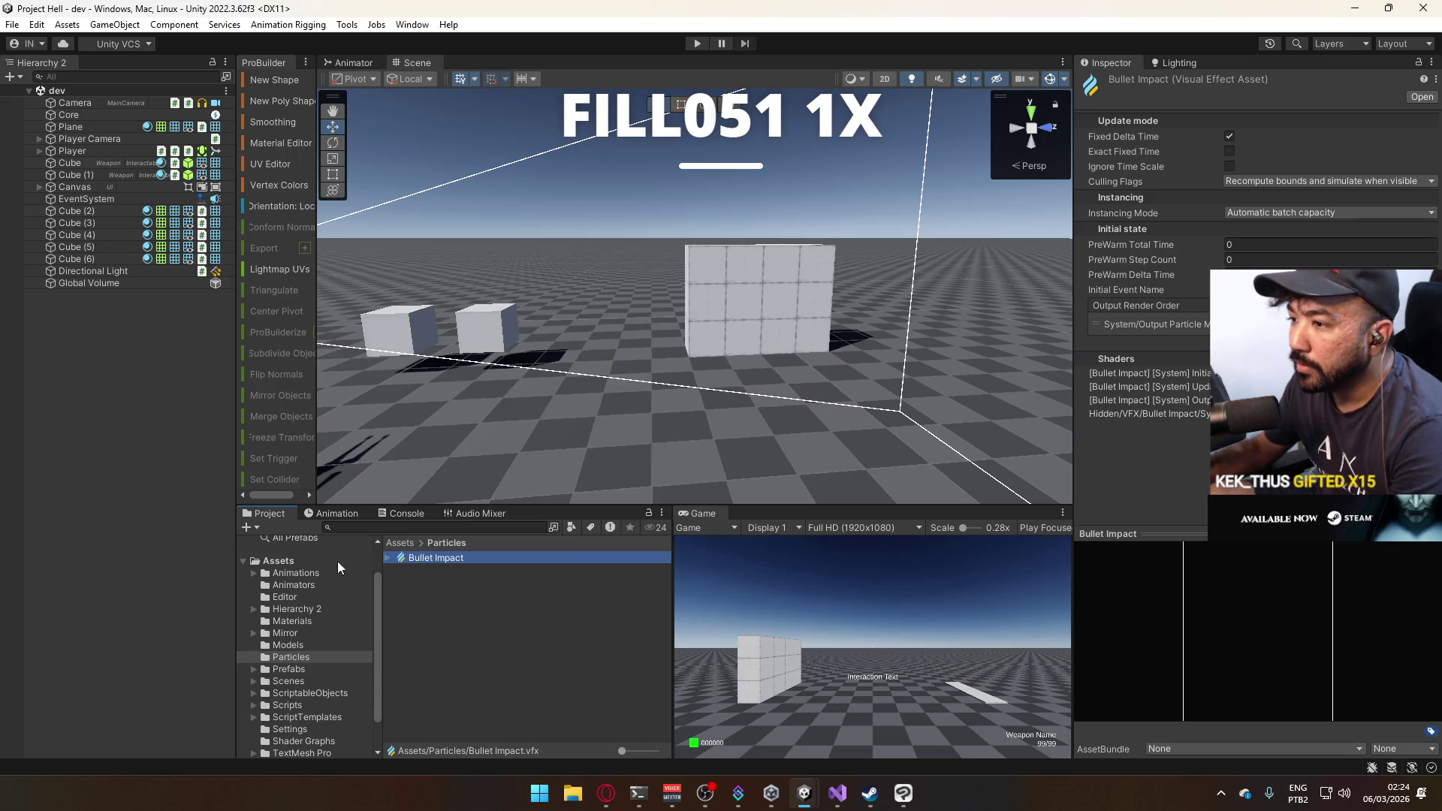
scroll(331, 650, down, 2)
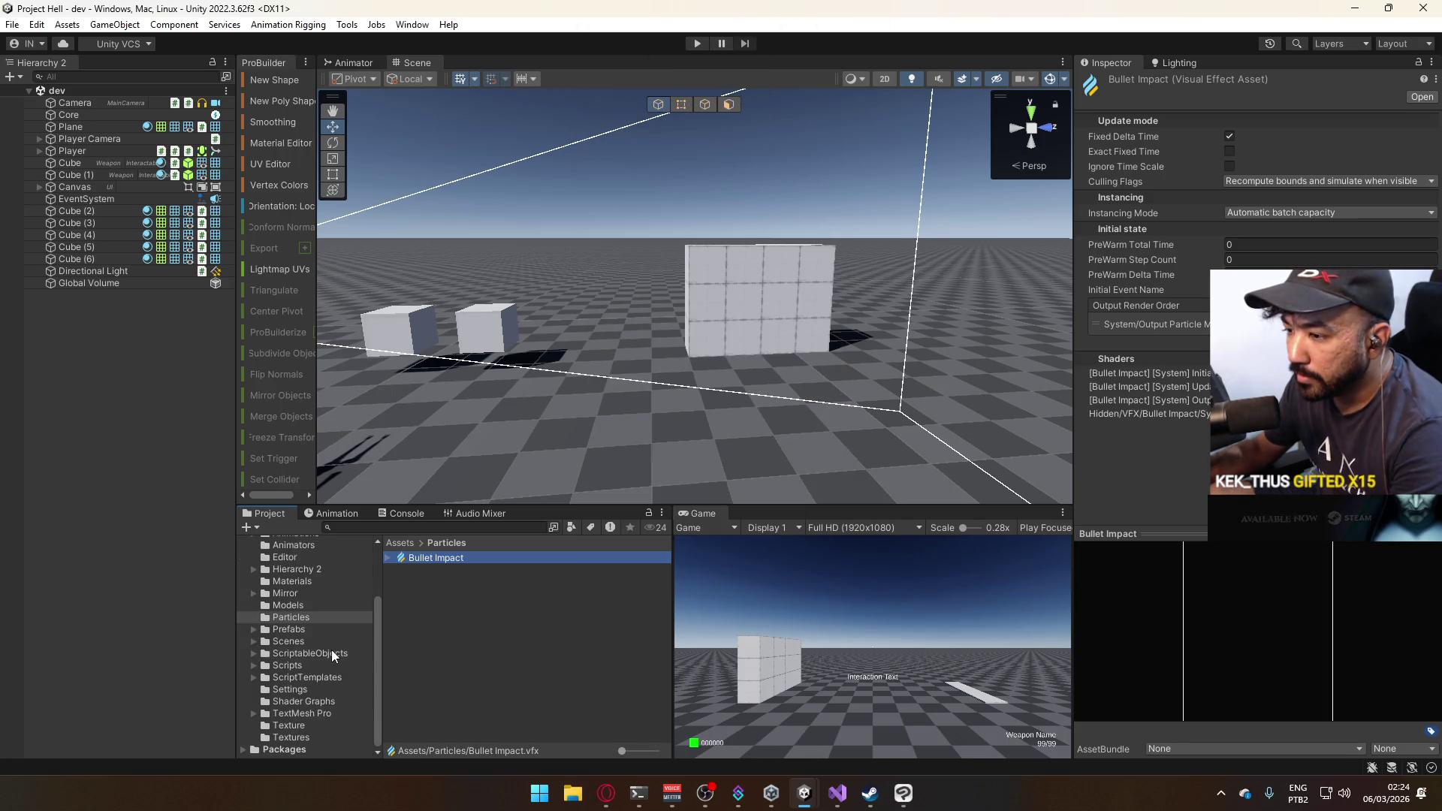
click(292, 630)
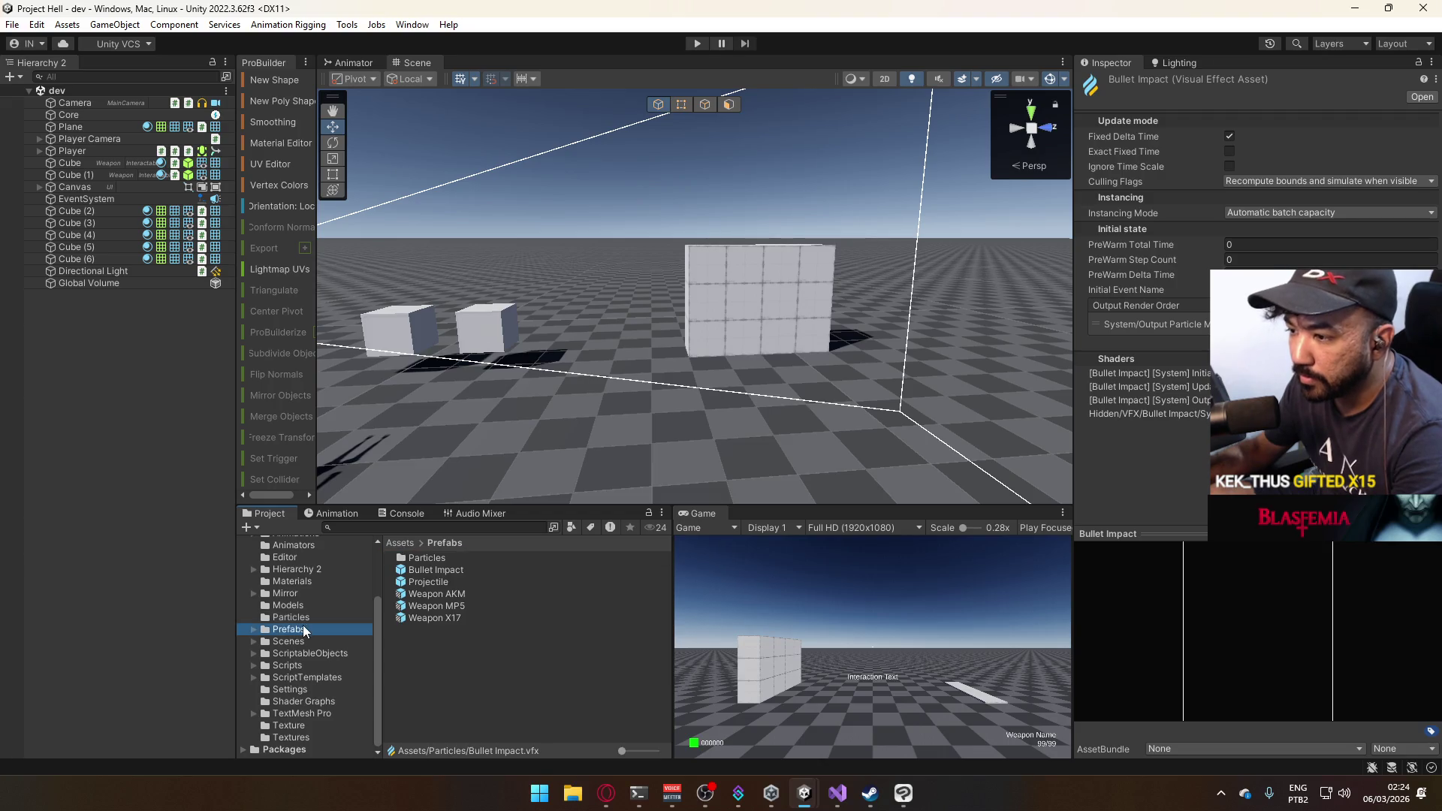
double_click(449, 560)
click(448, 559)
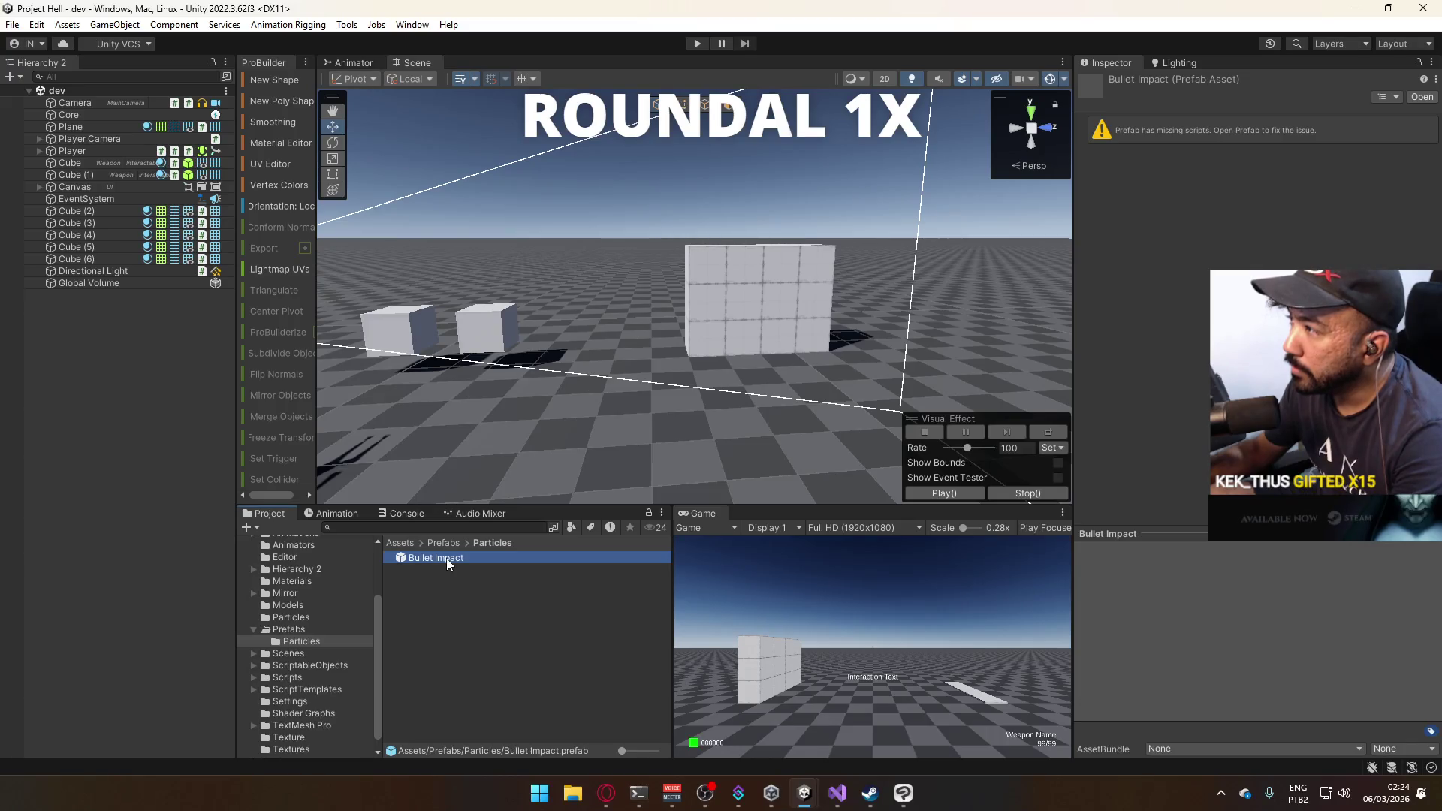
Open the Bullet Impact prefab and assign AutoDestroy to its missing script slot.
double_click(446, 558)
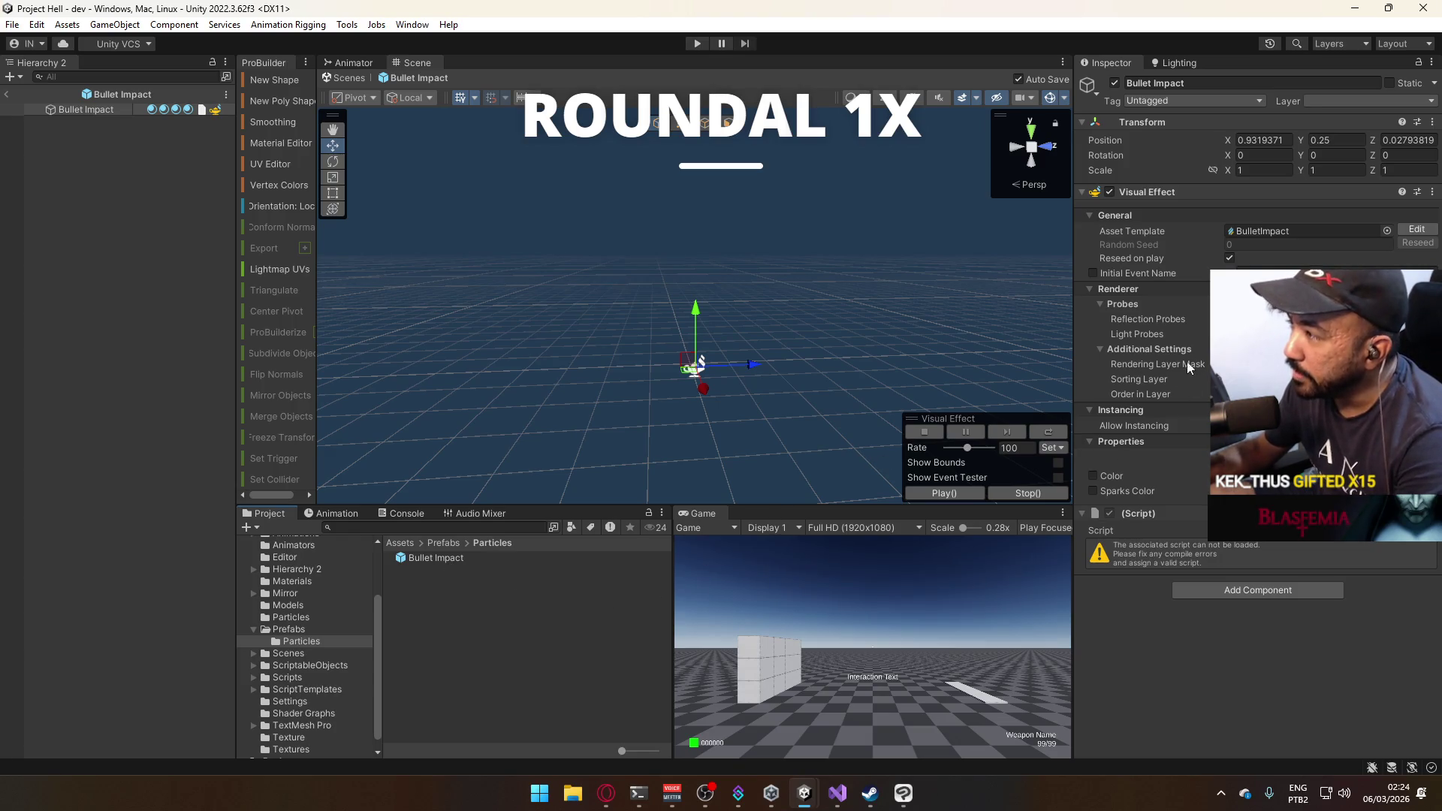
click(1429, 530)
text(auto)
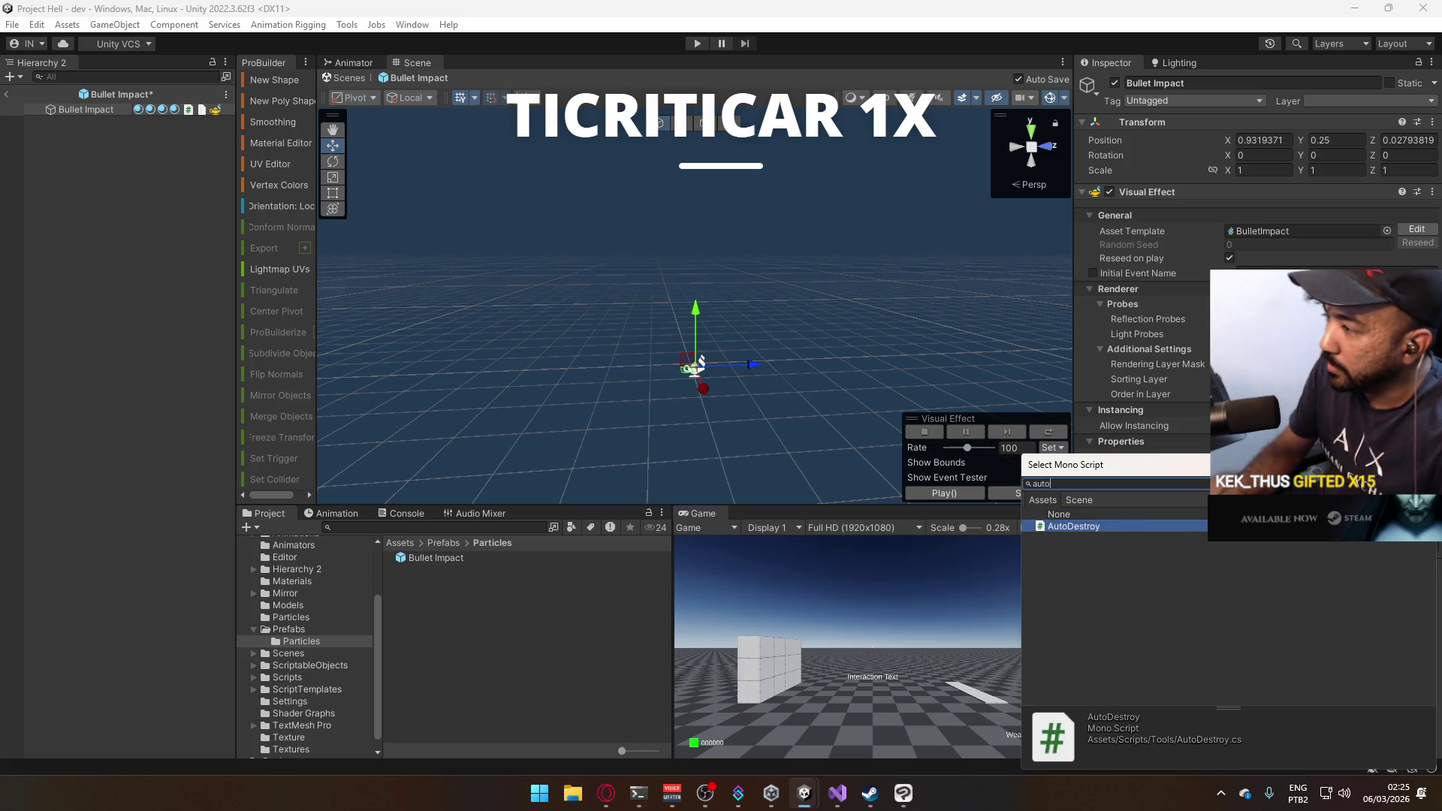
key(Return)
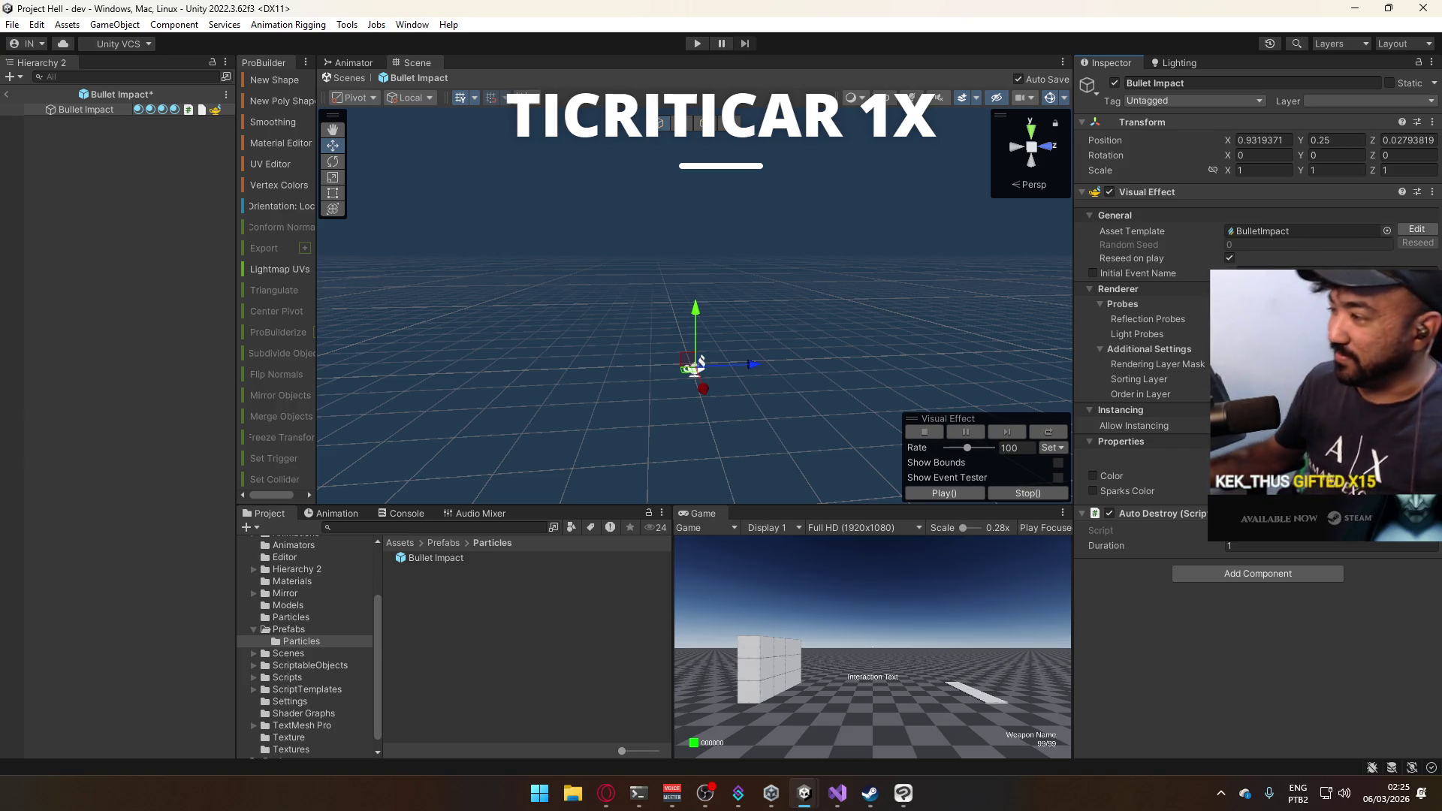
mouse_move(810, 787)
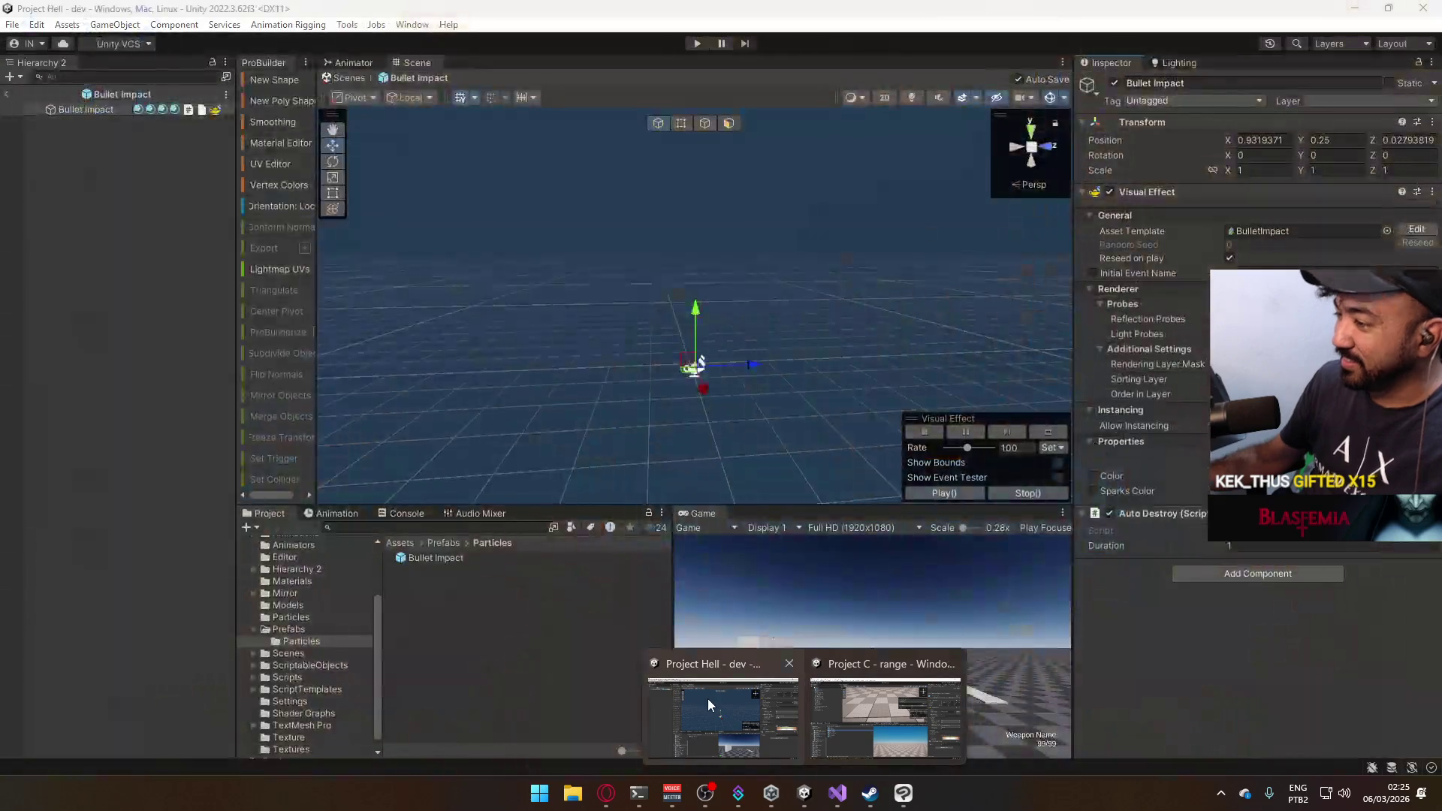
click(848, 702)
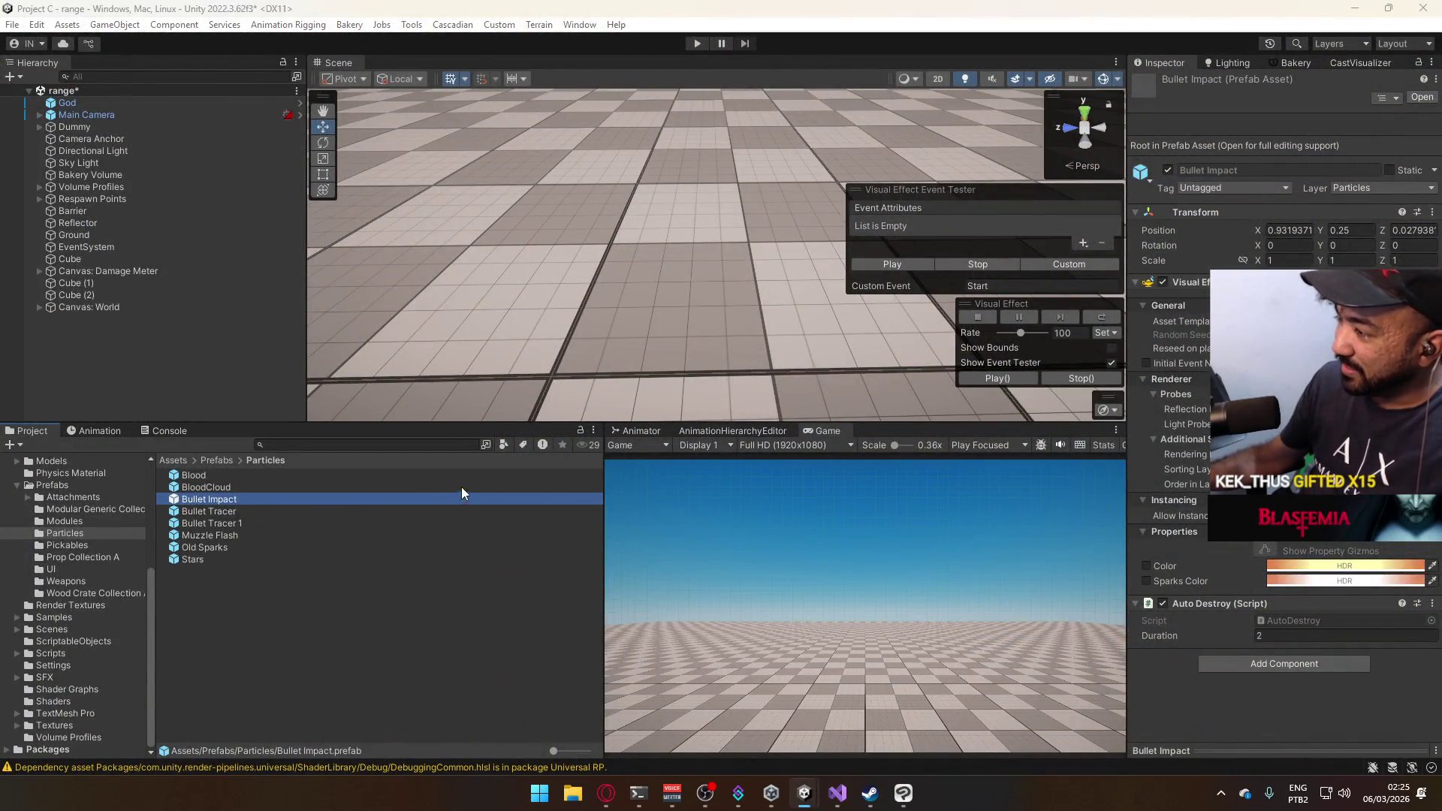
Back in Project Hell, set the prefab's Auto Destroy Duration to 2.
key(alt+Tab)
click(1241, 544)
text(2)
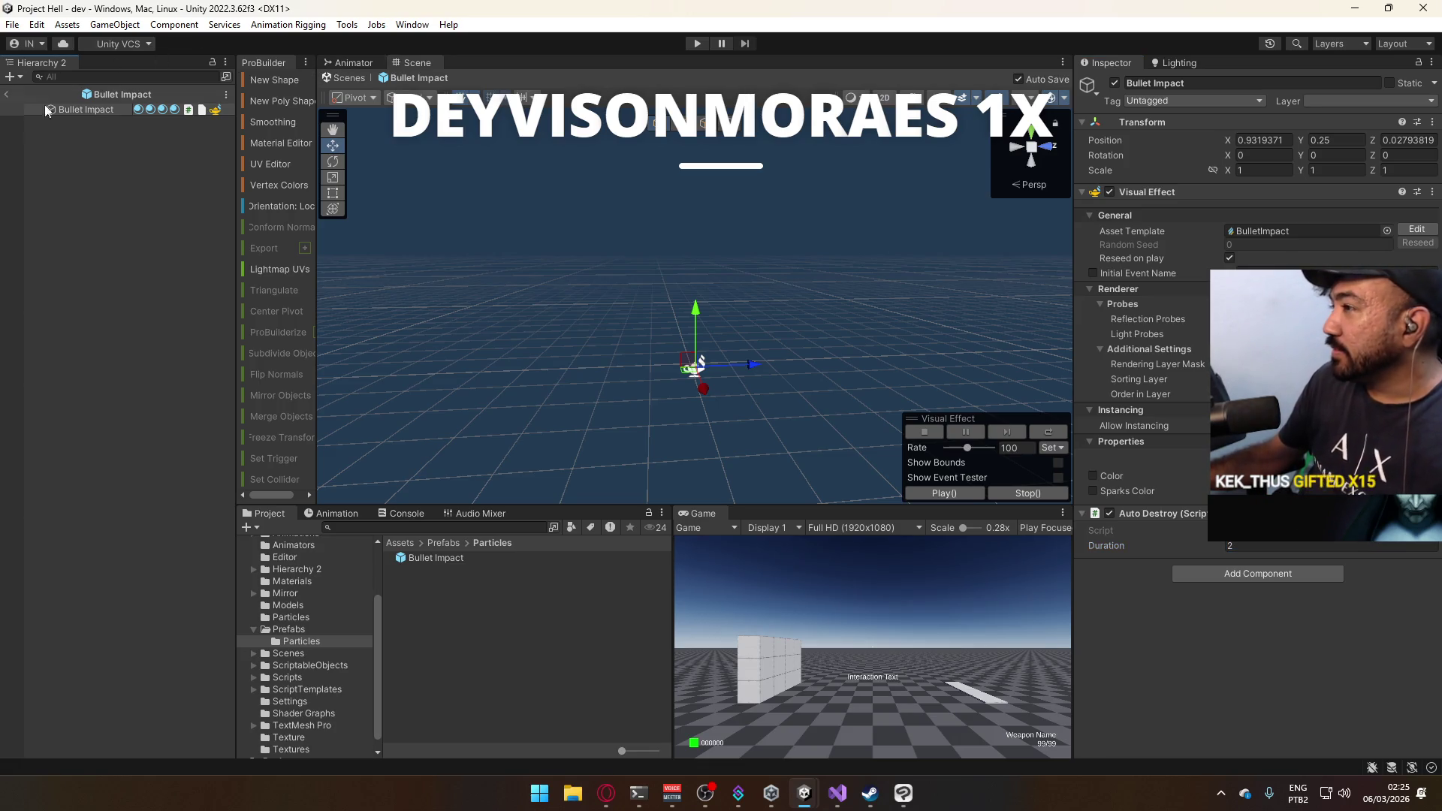
Exit Prefab Mode, put the Bullet Impact prefab in the Database's Bullet Impact field, and press Play.
click(15, 96)
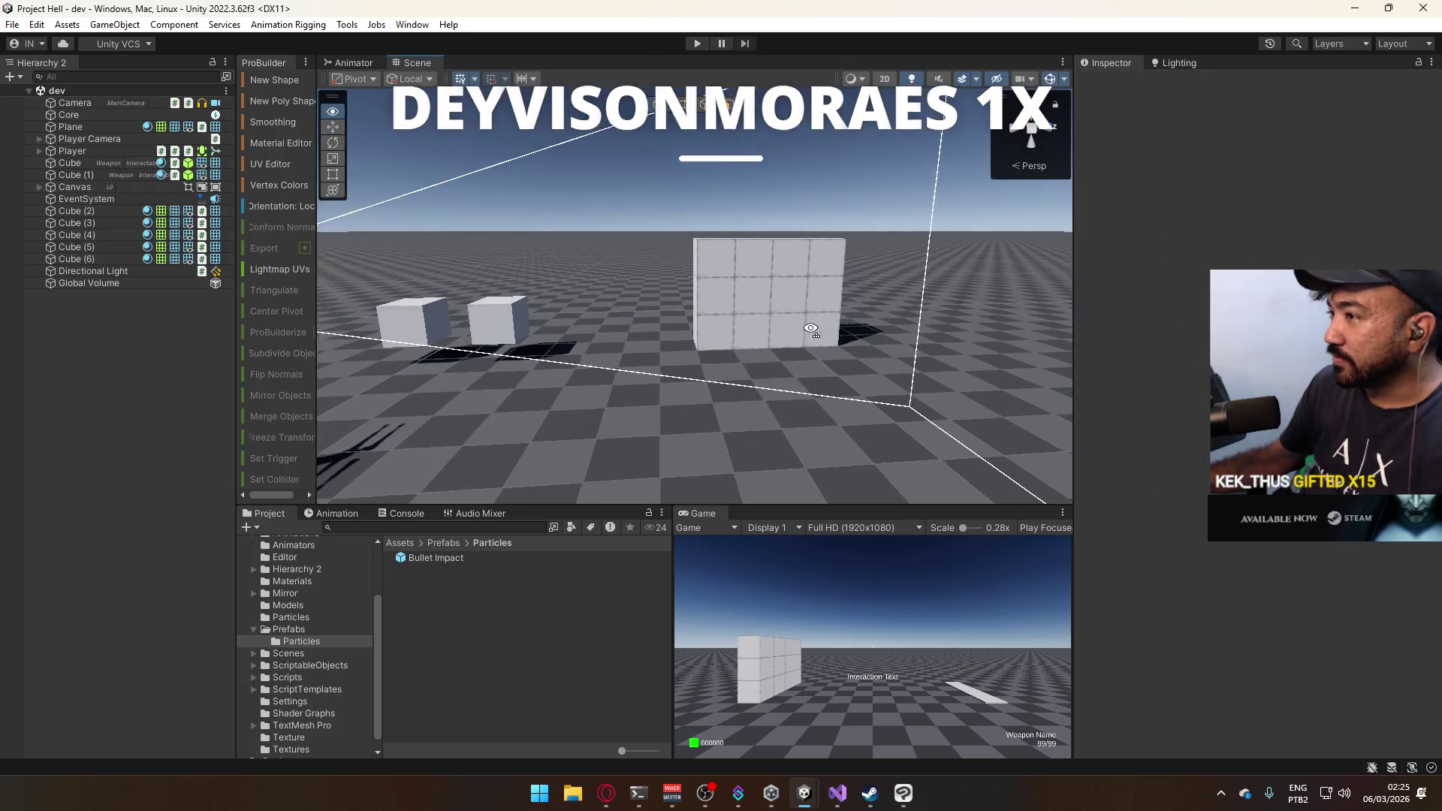
click(303, 689)
click(300, 666)
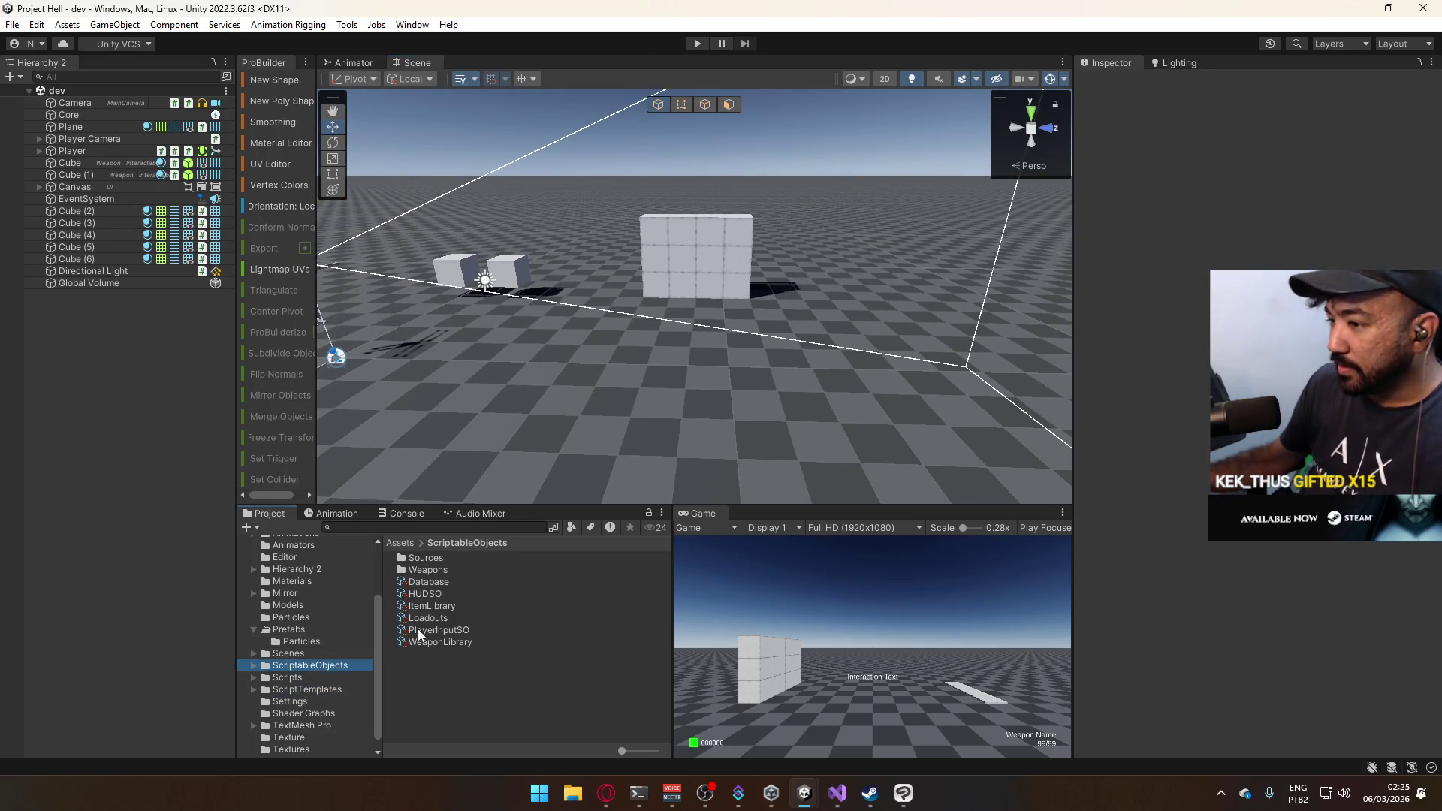
click(435, 582)
scroll(1290, 614, down, 2)
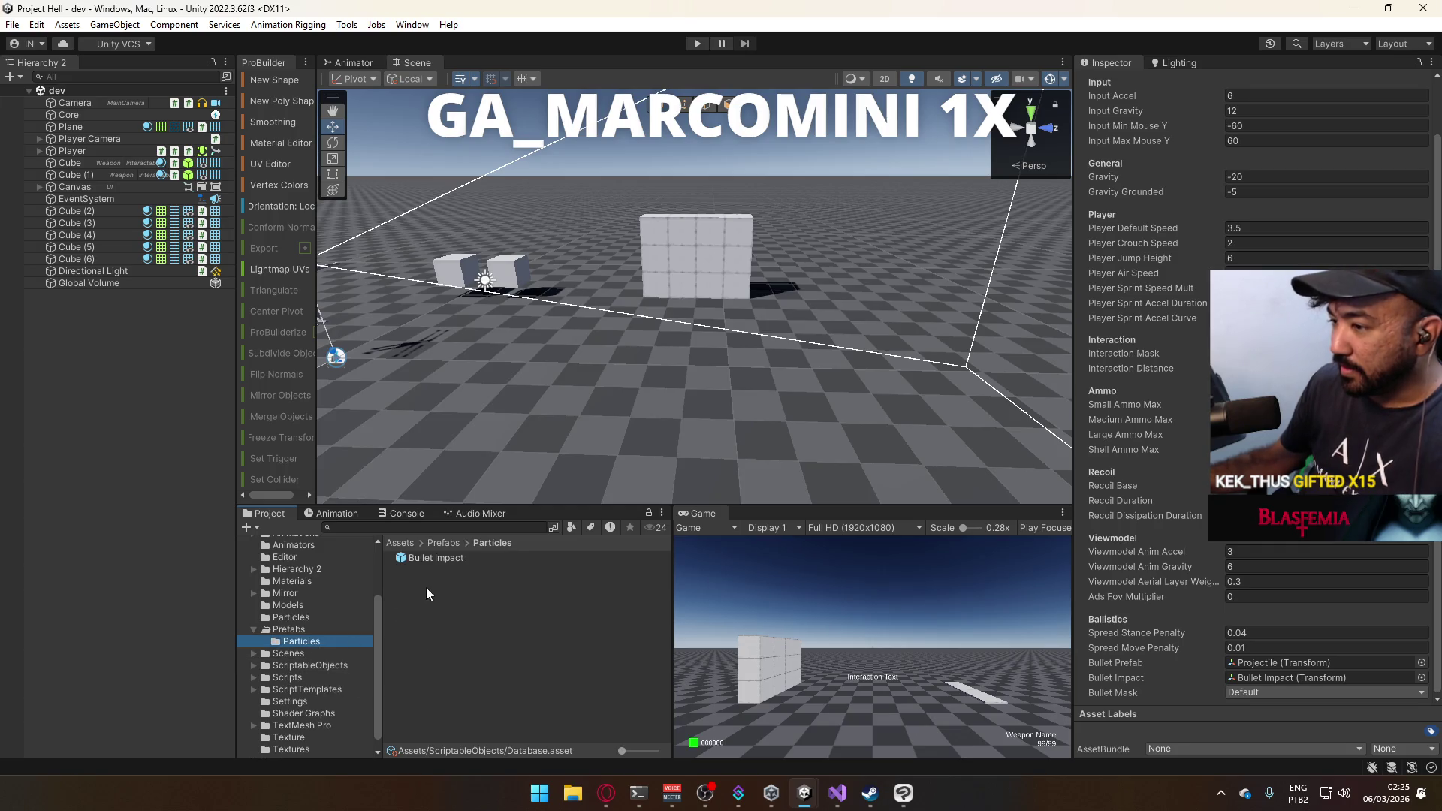
click(308, 629)
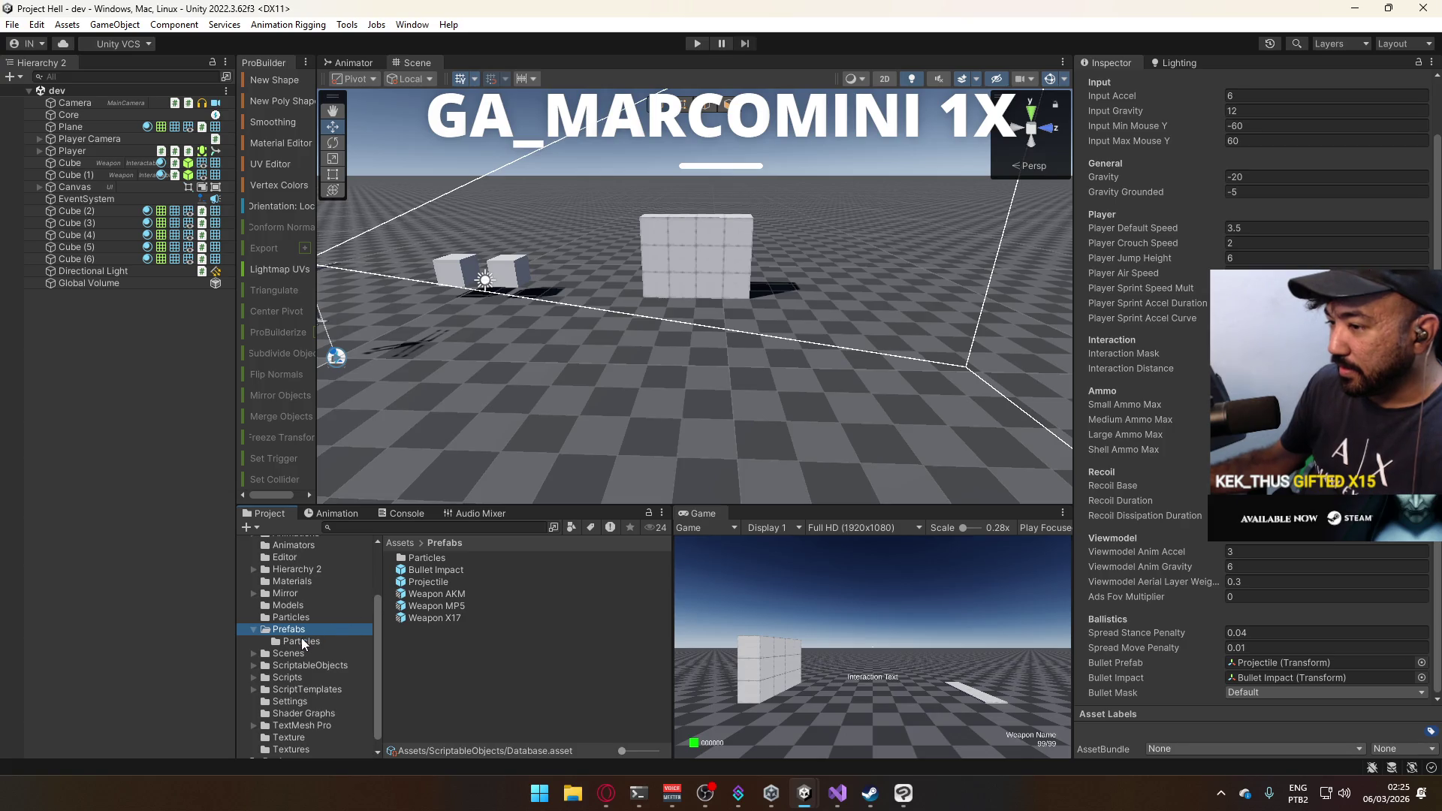
click(300, 641)
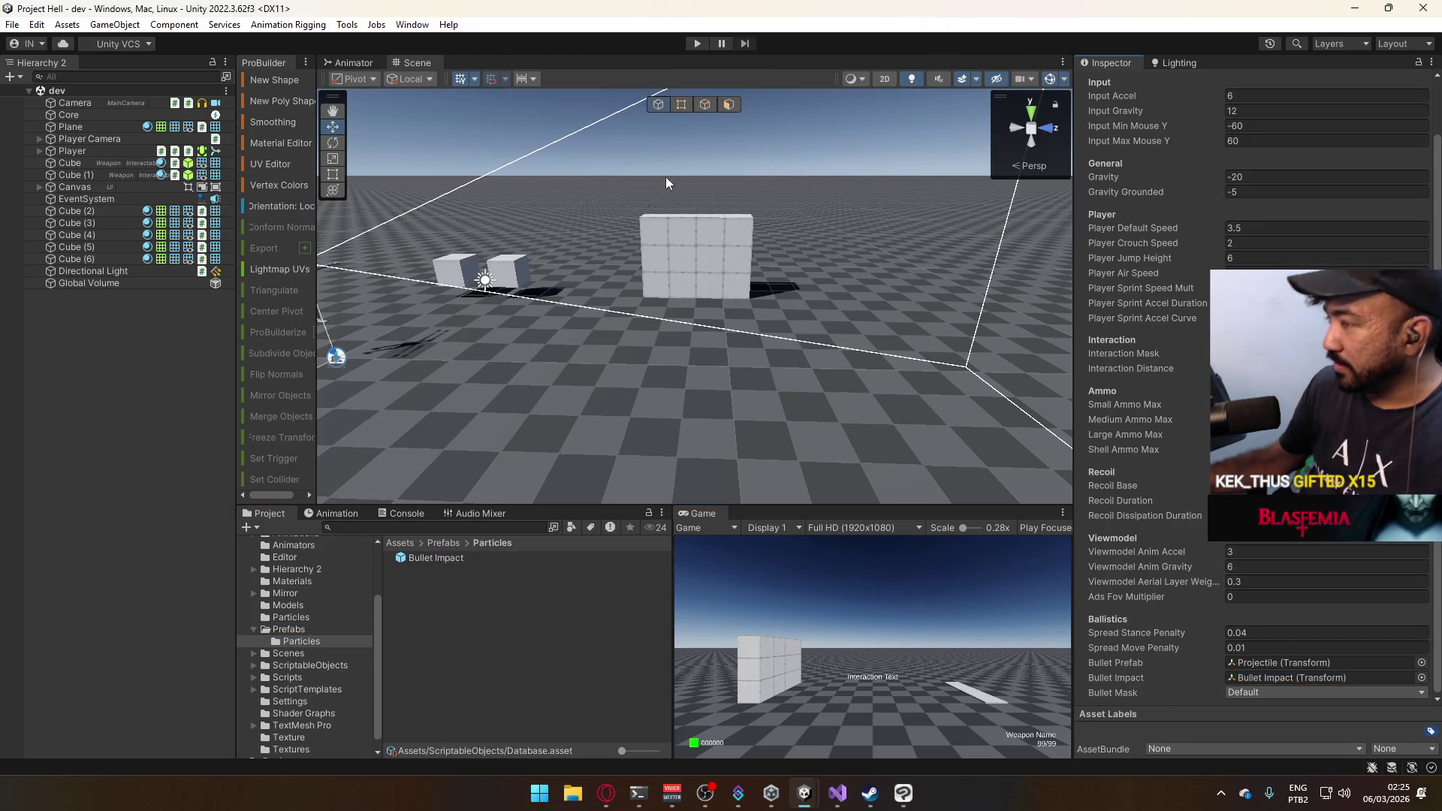
click(705, 42)
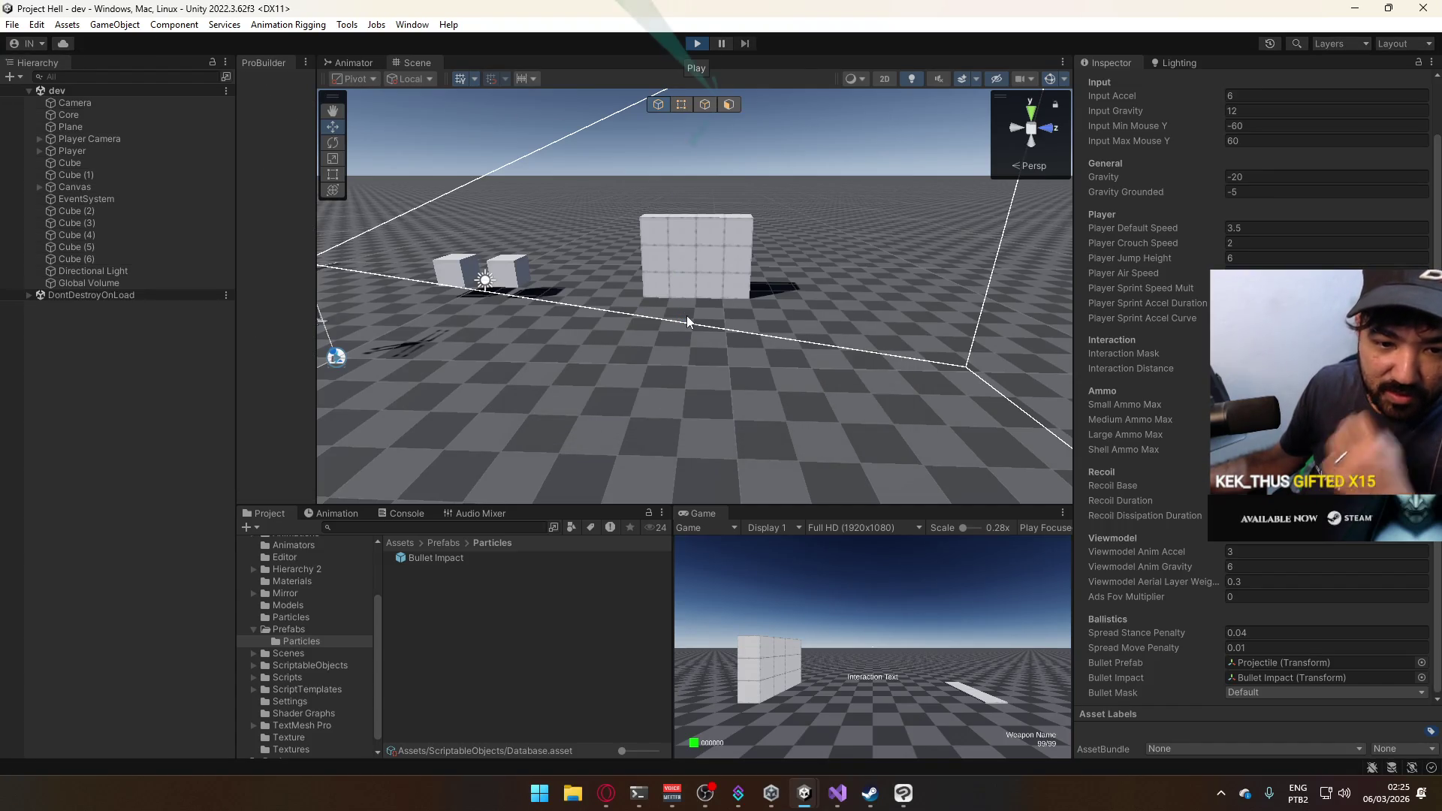
Maximize the Game view, then restore the editor layout and orbit the scene view.
key(super)
key(super)
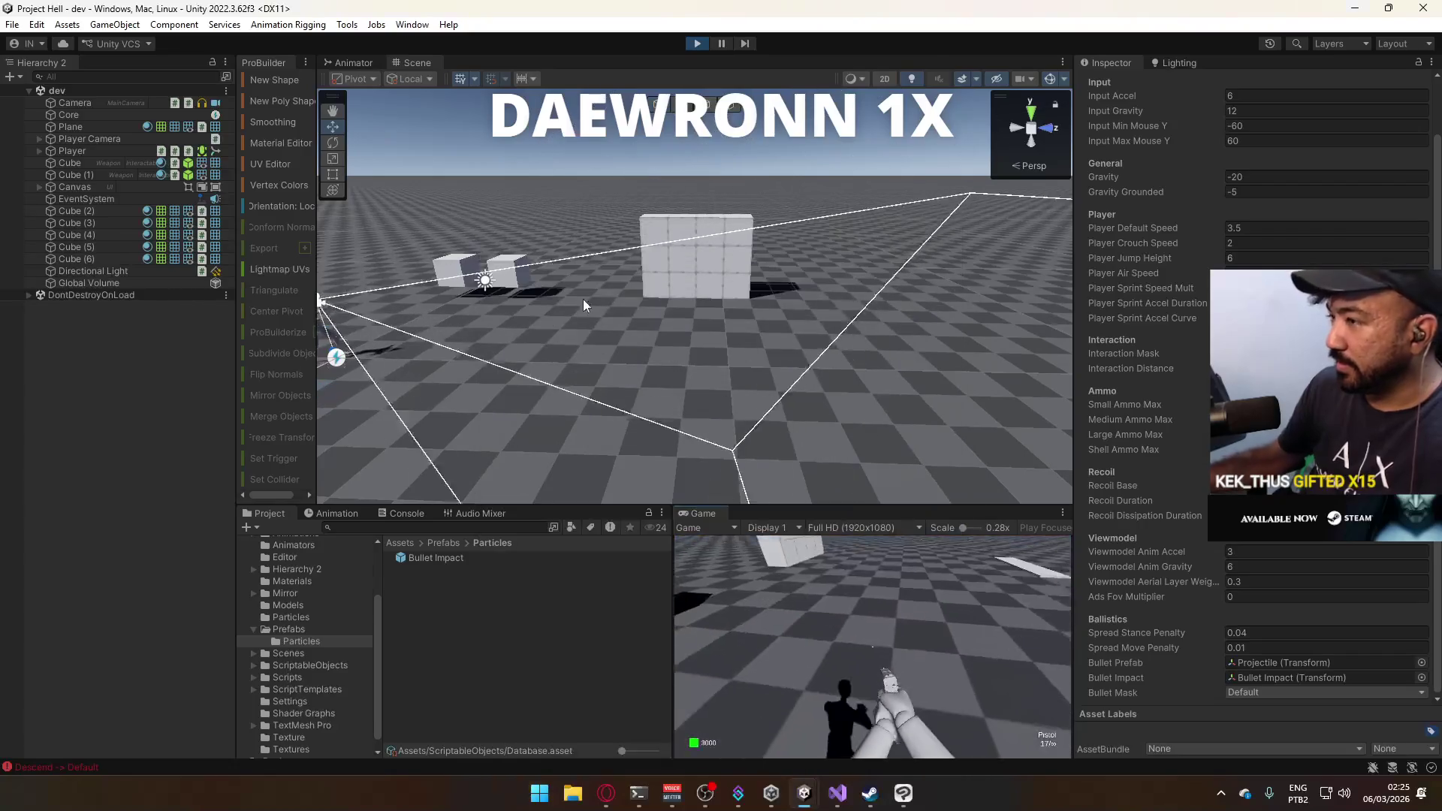
right_click(709, 515)
click(764, 563)
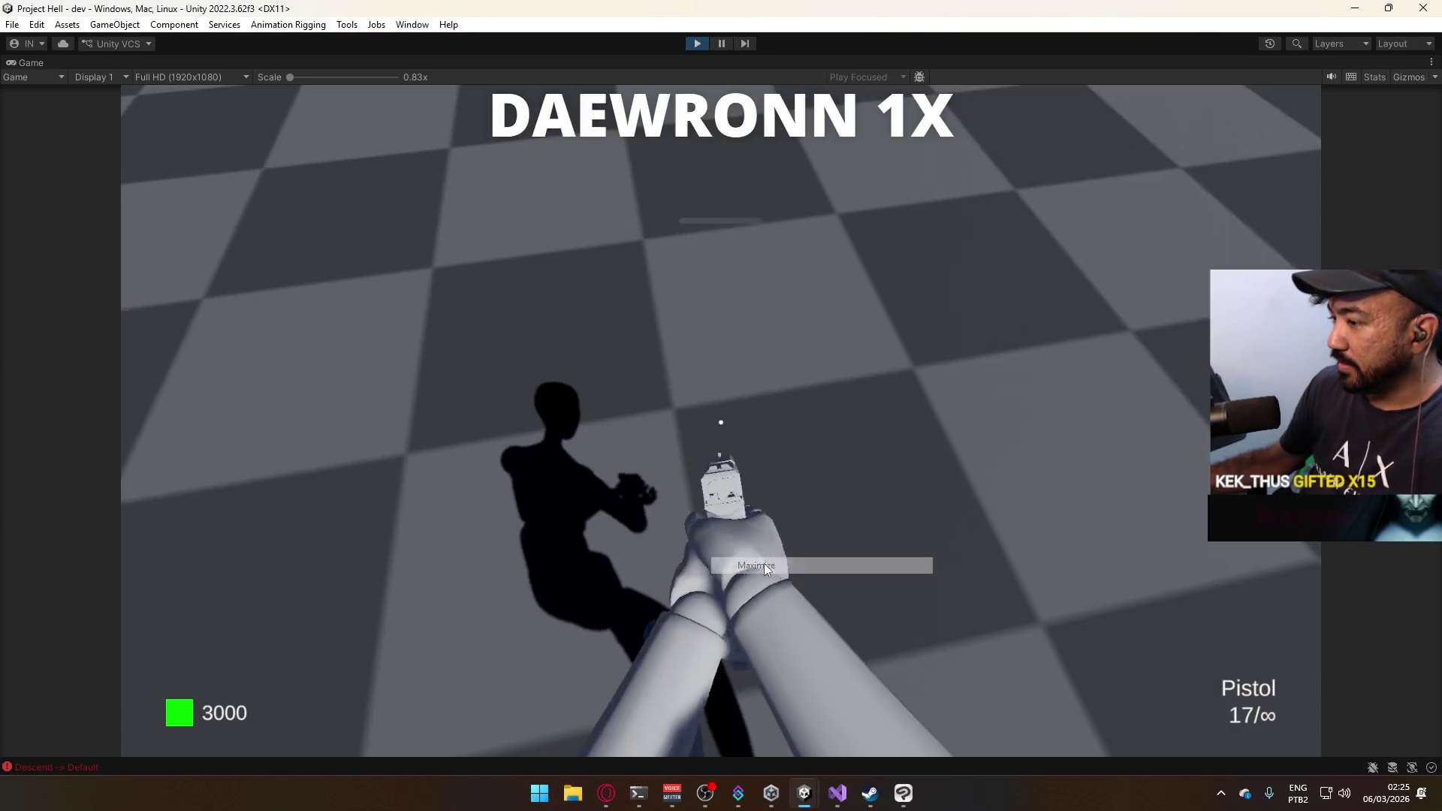
key(super)
key(super)
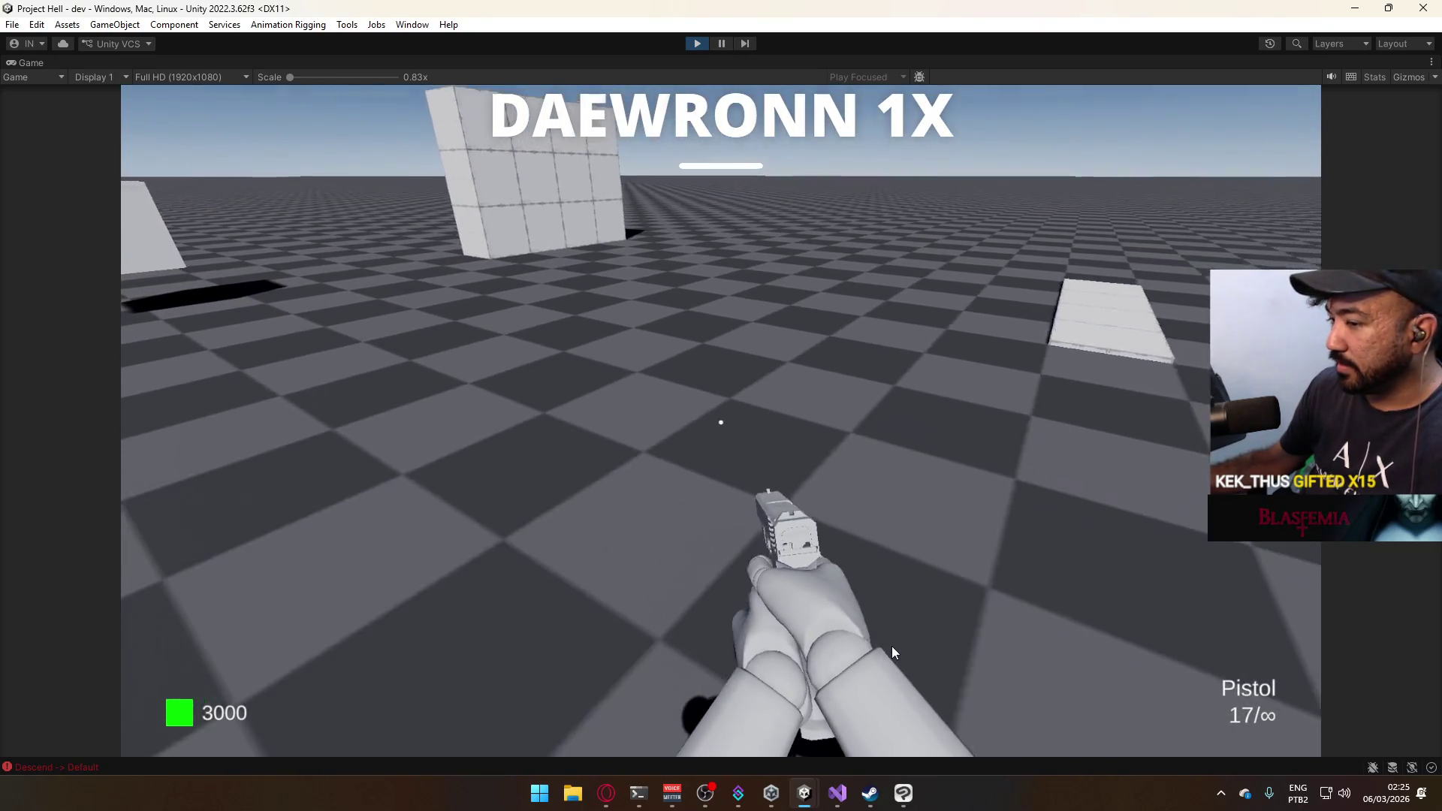
key(shift+space)
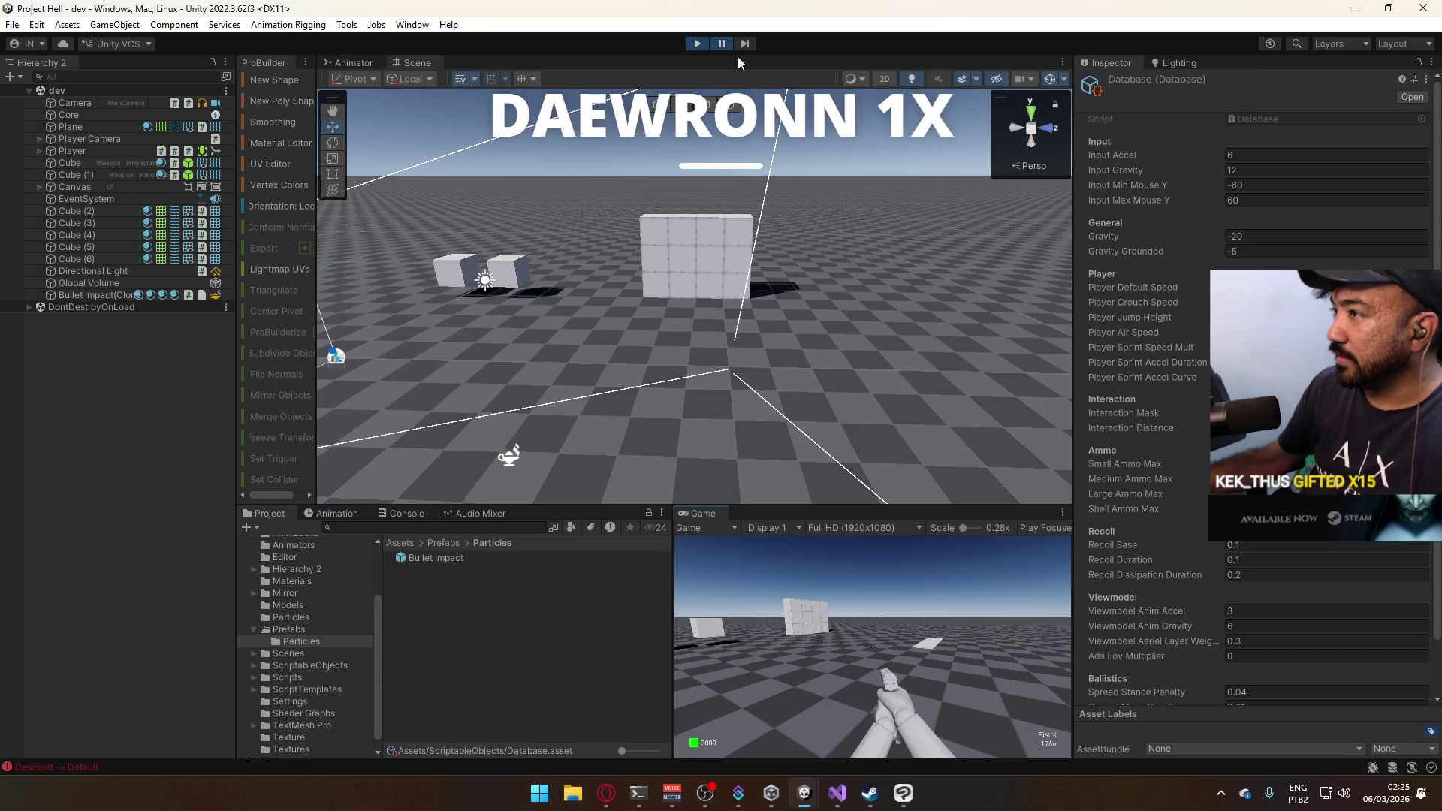
mouse_move(515, 457)
mouse_down()
mouse_move(515, 331)
mouse_move(776, 460)
mouse_move(779, 345)
mouse_move(629, 260)
mouse_move(233, 245)
mouse_up()
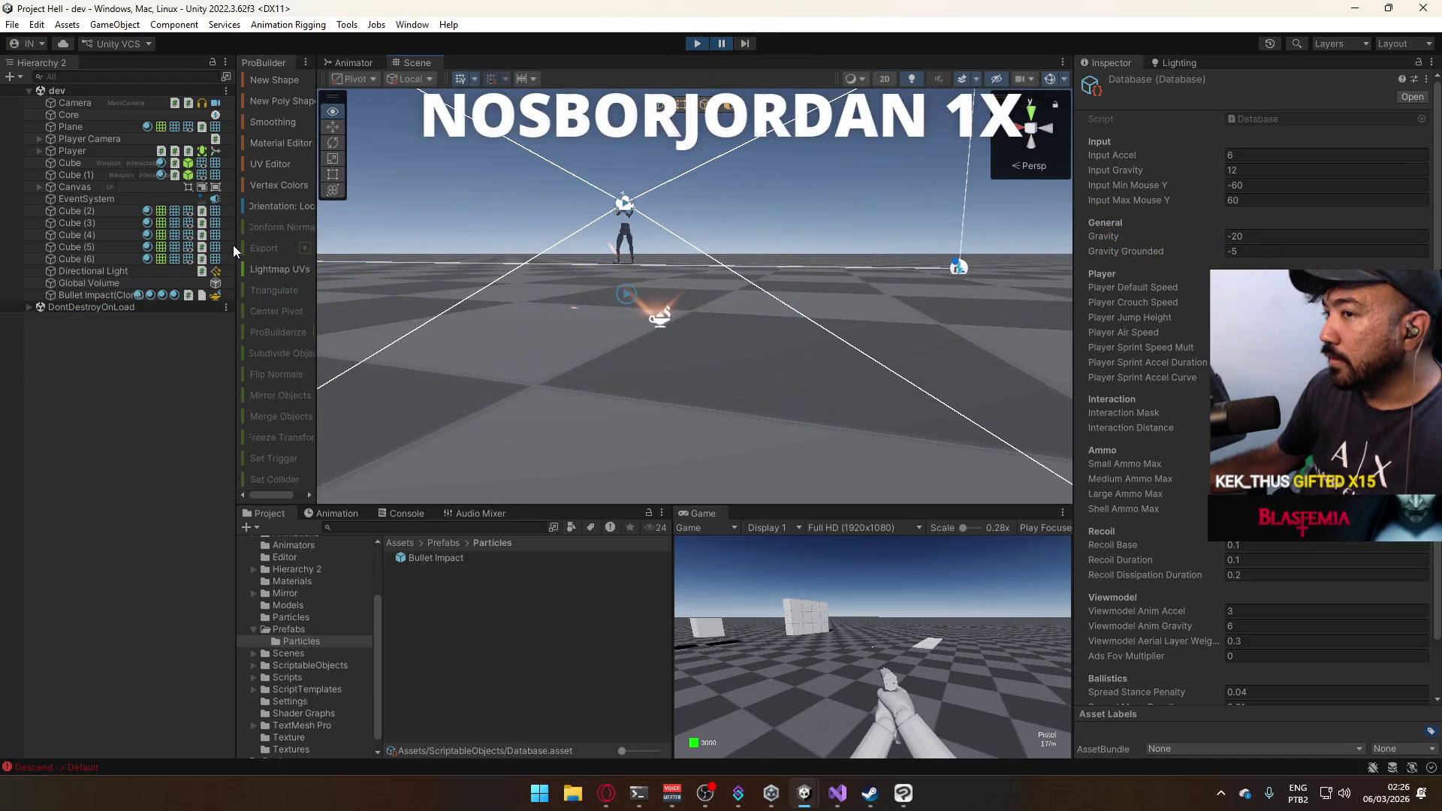
Check the Bullet Impact clone's layer, stop play, select the prefab, and play again.
click(85, 295)
click(1363, 102)
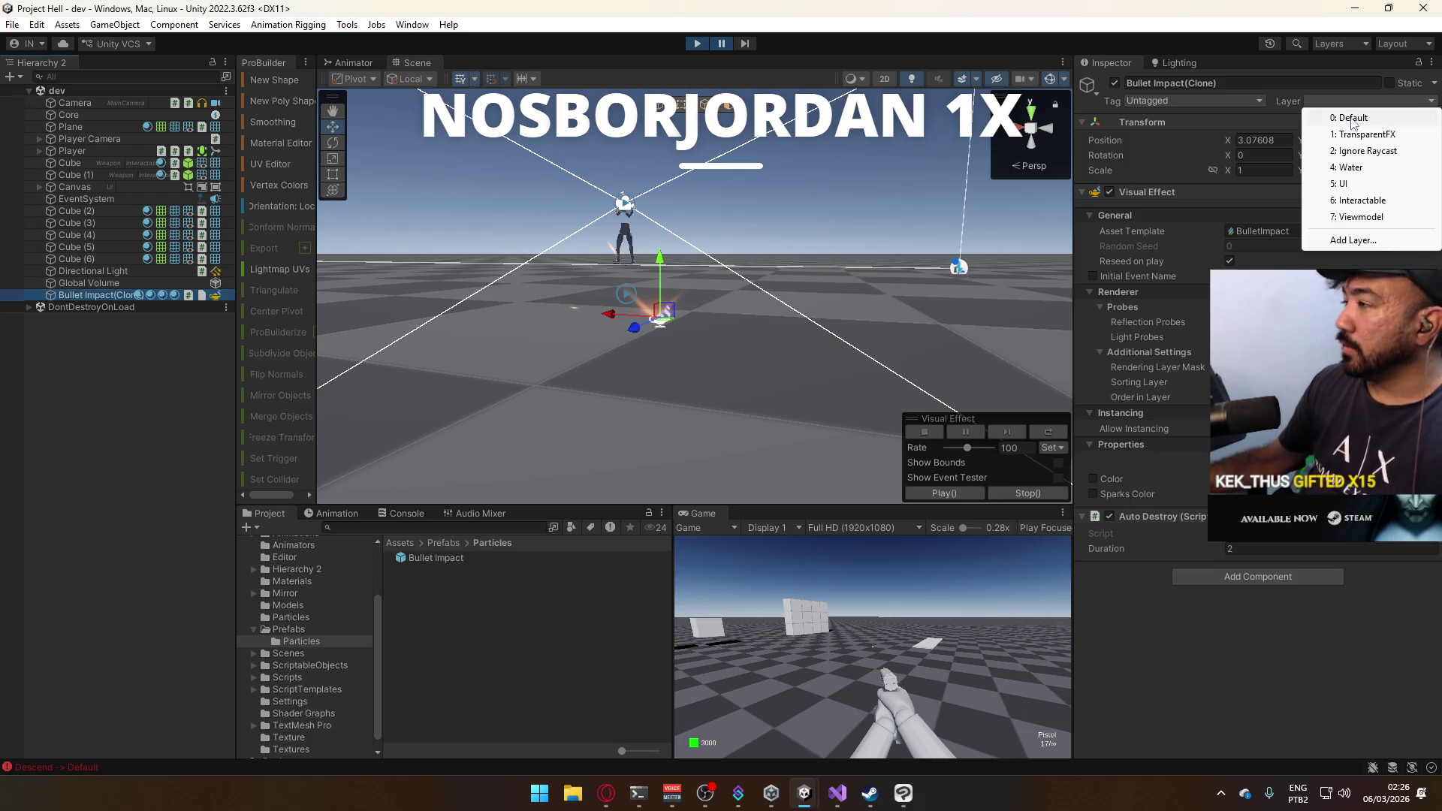
click(692, 43)
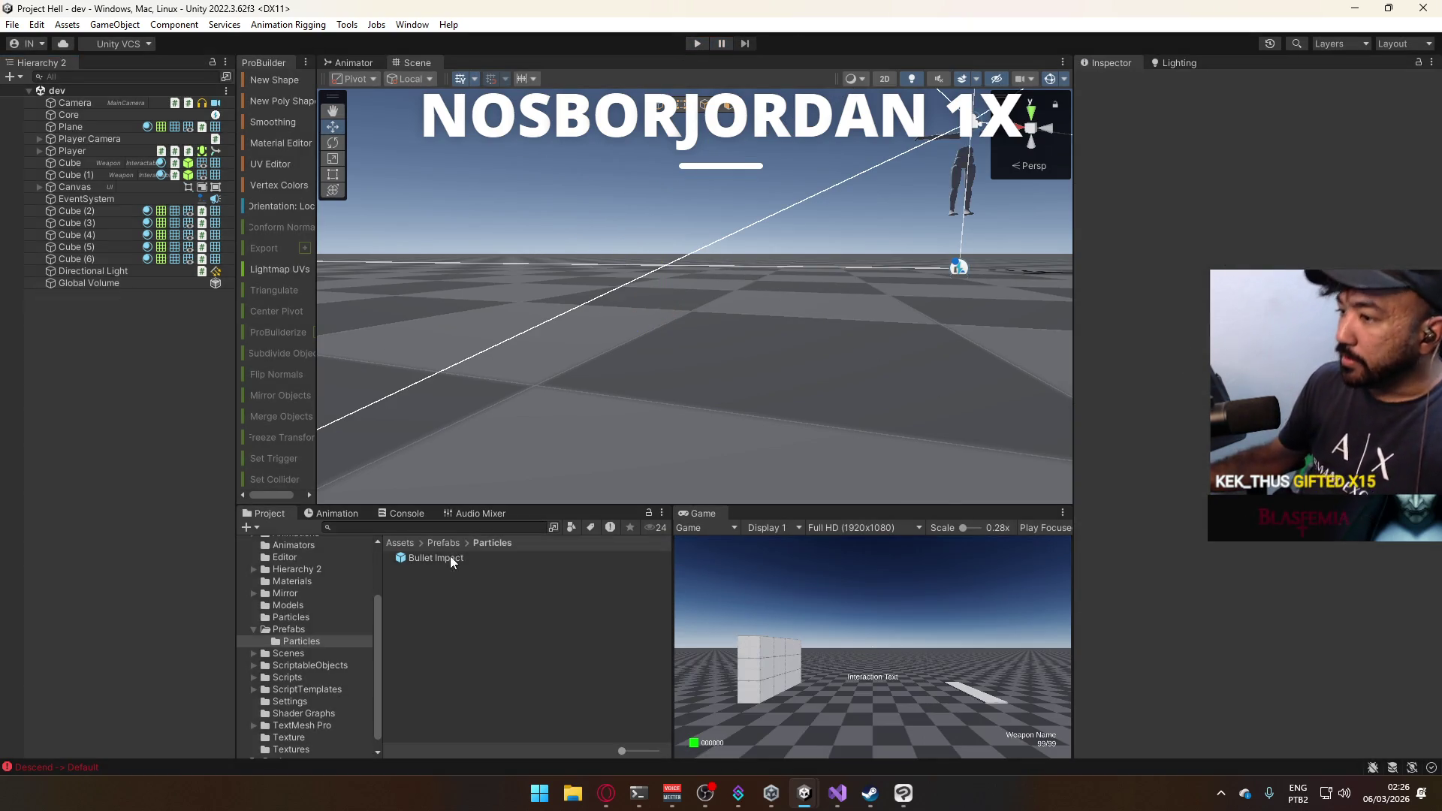
click(450, 558)
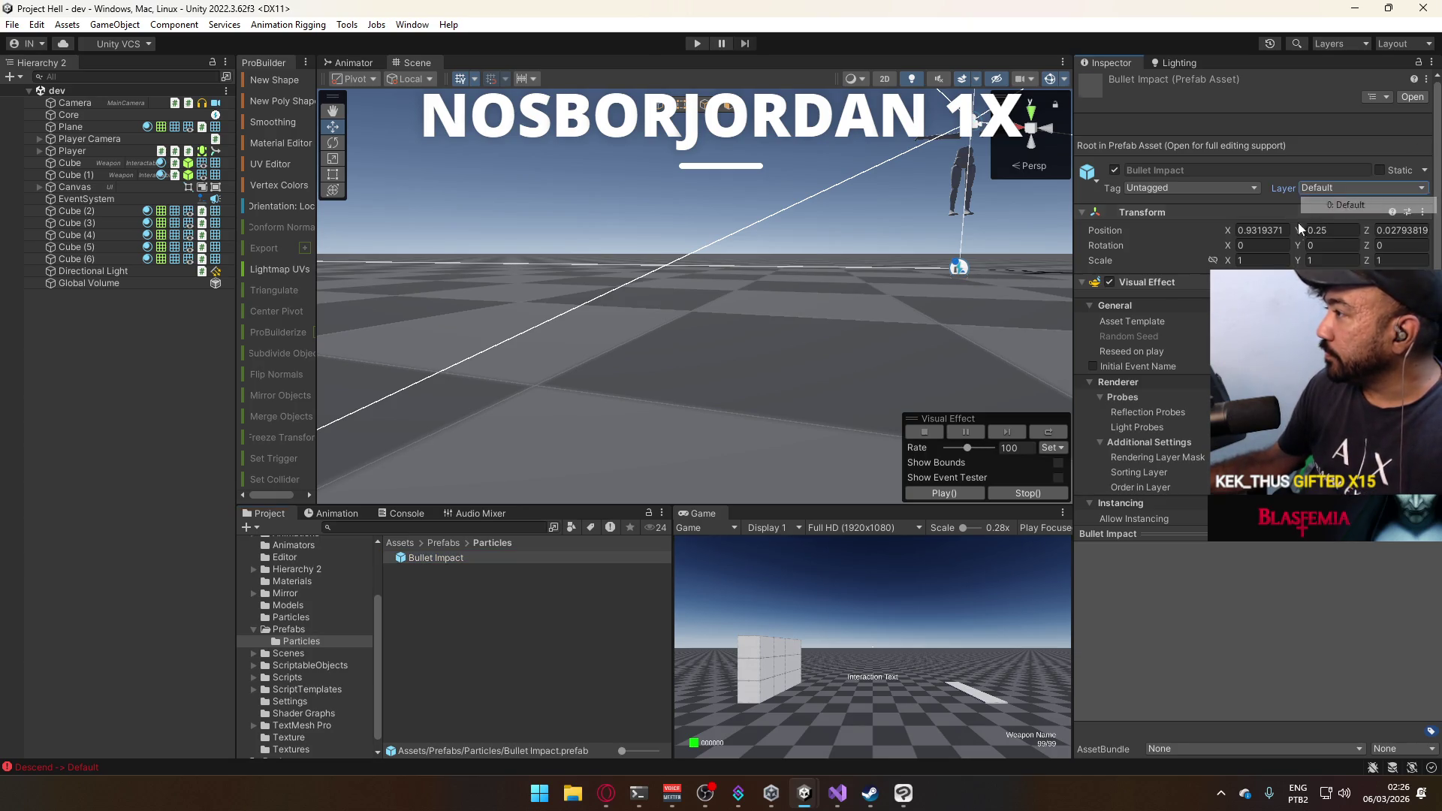
click(695, 44)
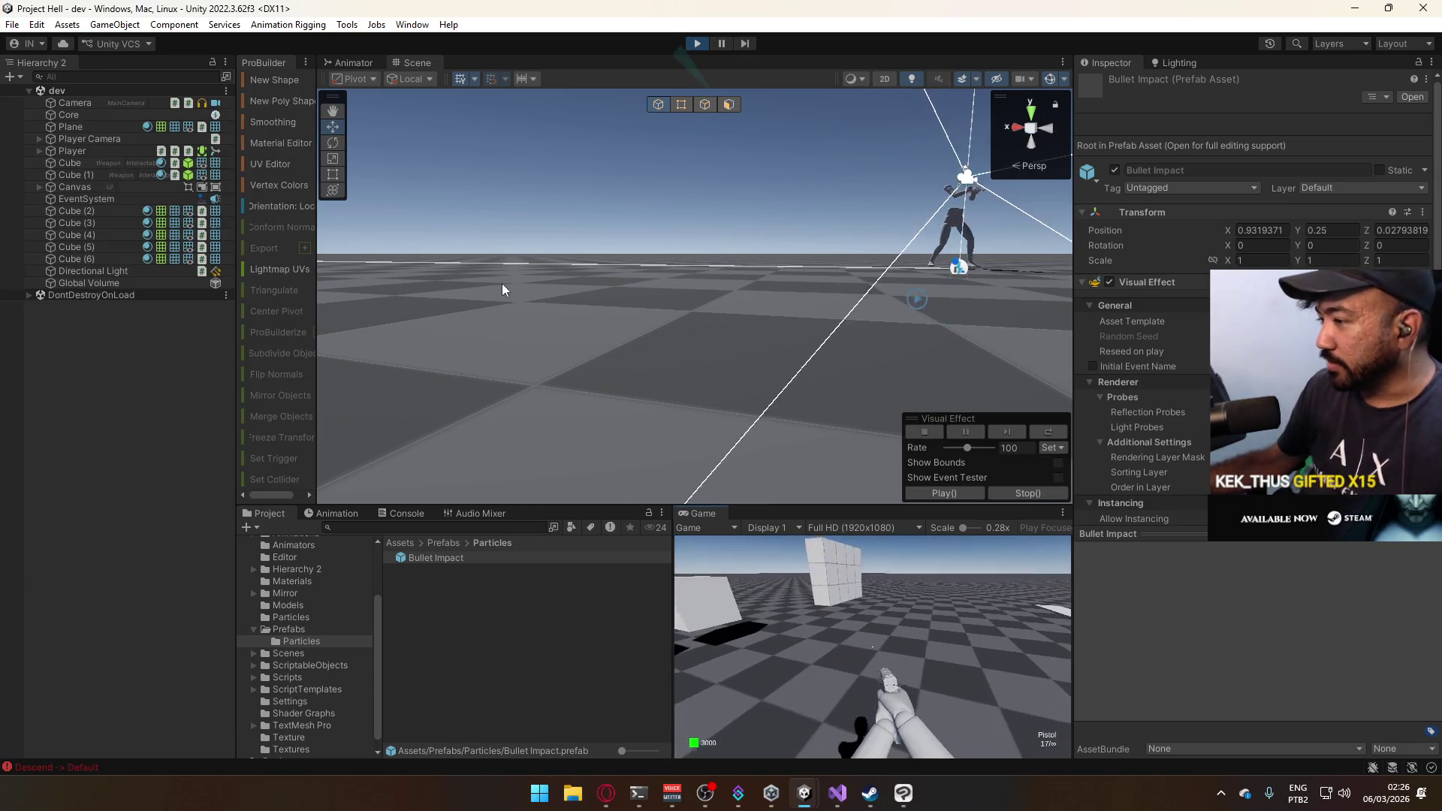
In a maximized Game view, walk up to the wall and shoot it, then restore the layout.
right_click(725, 513)
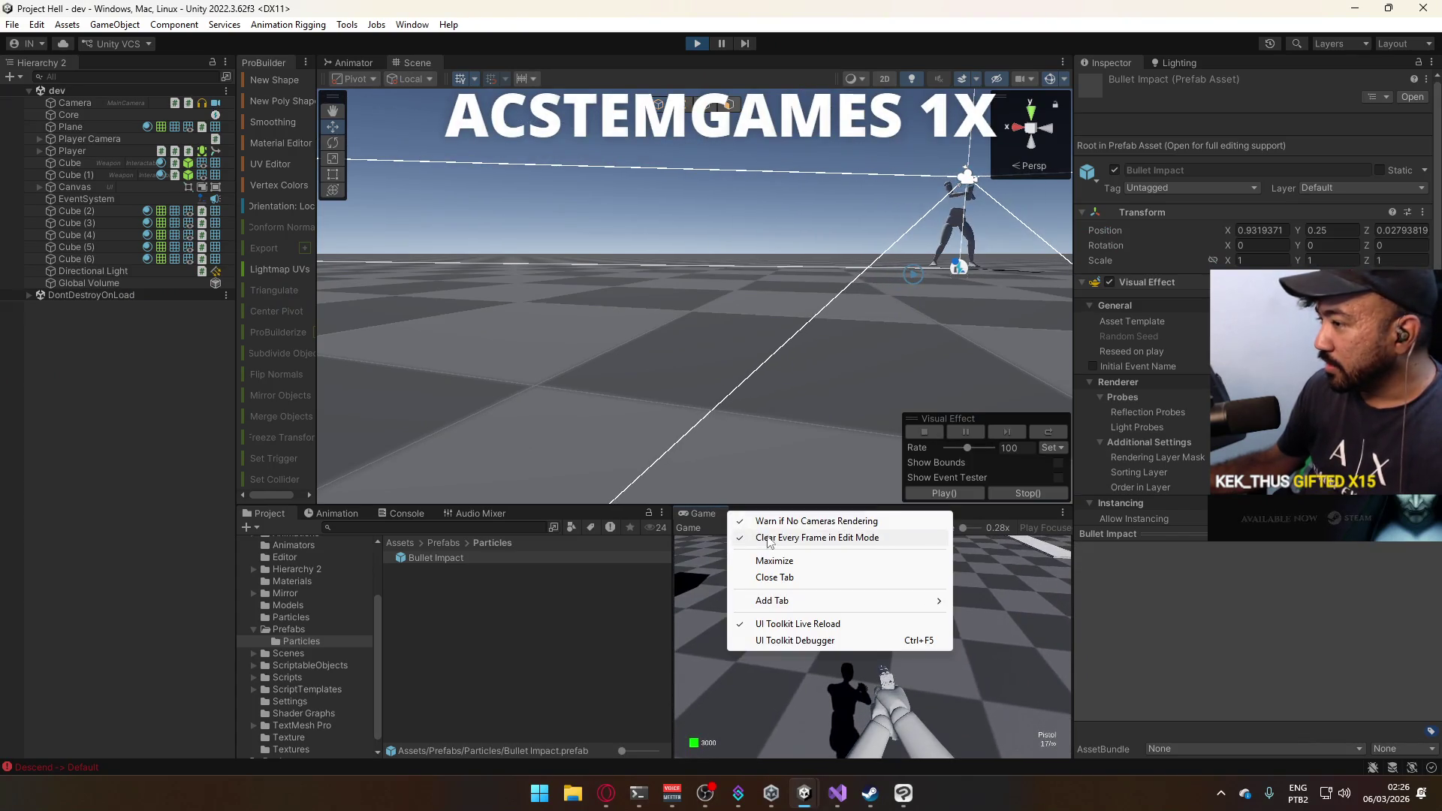
click(773, 561)
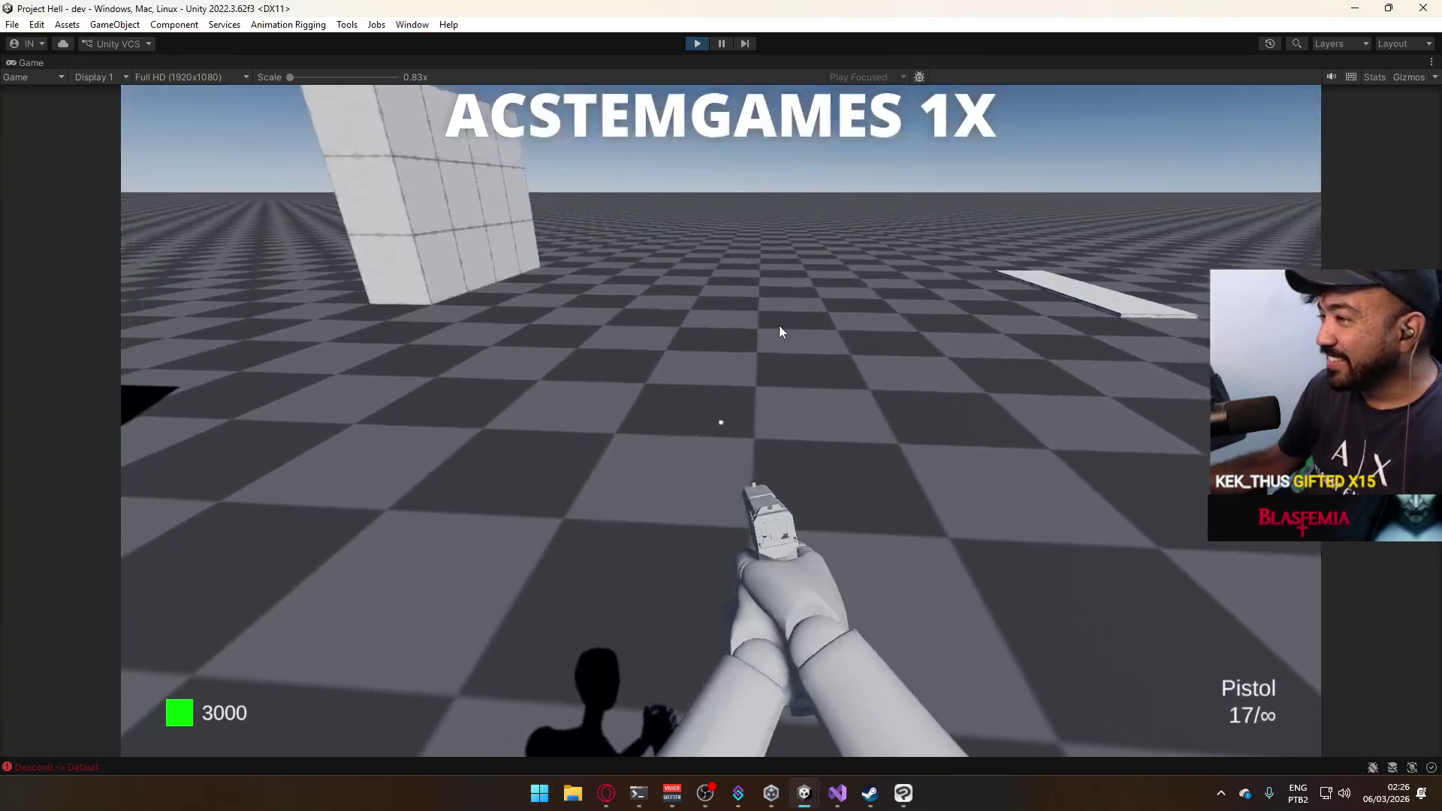
key(super)
click(804, 372)
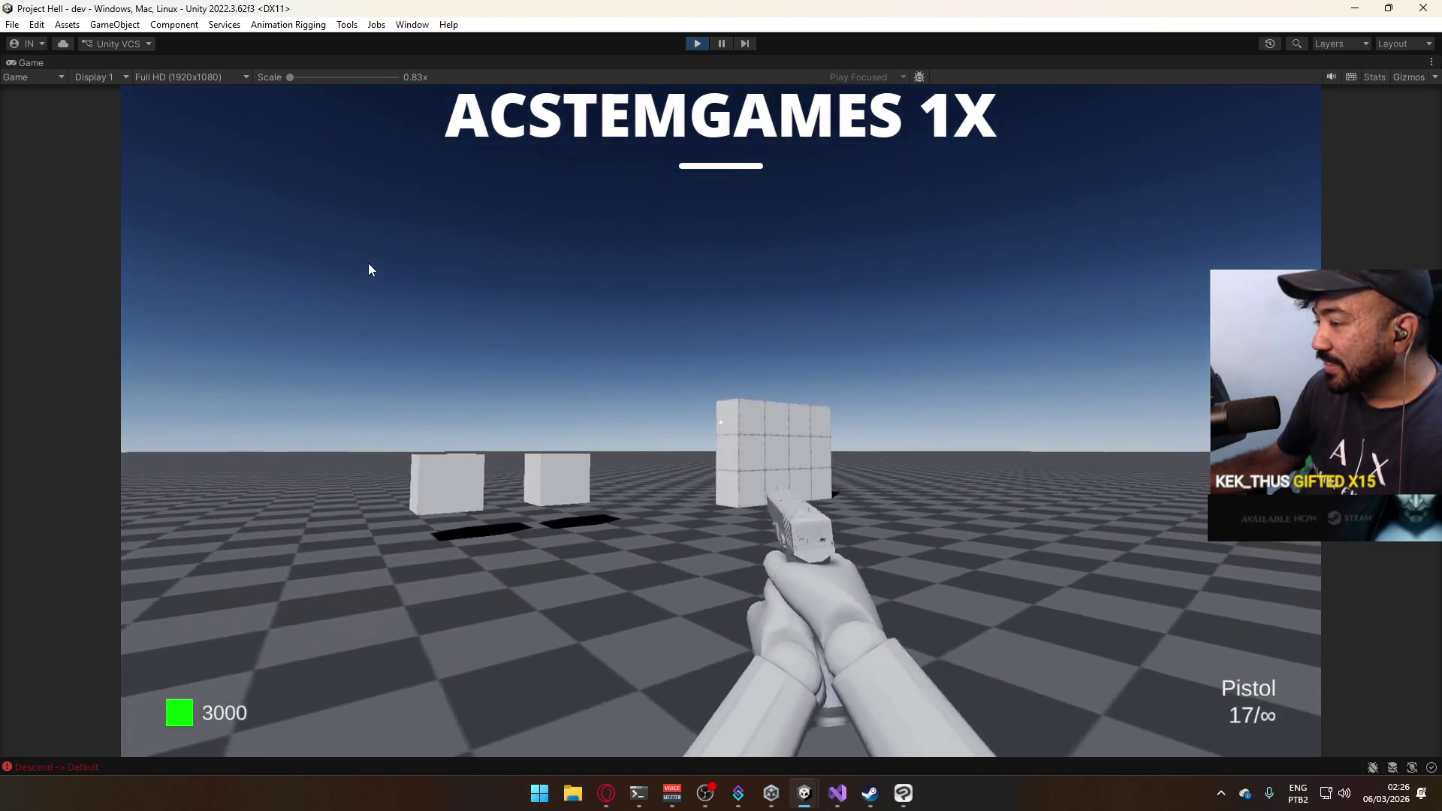
key(w)
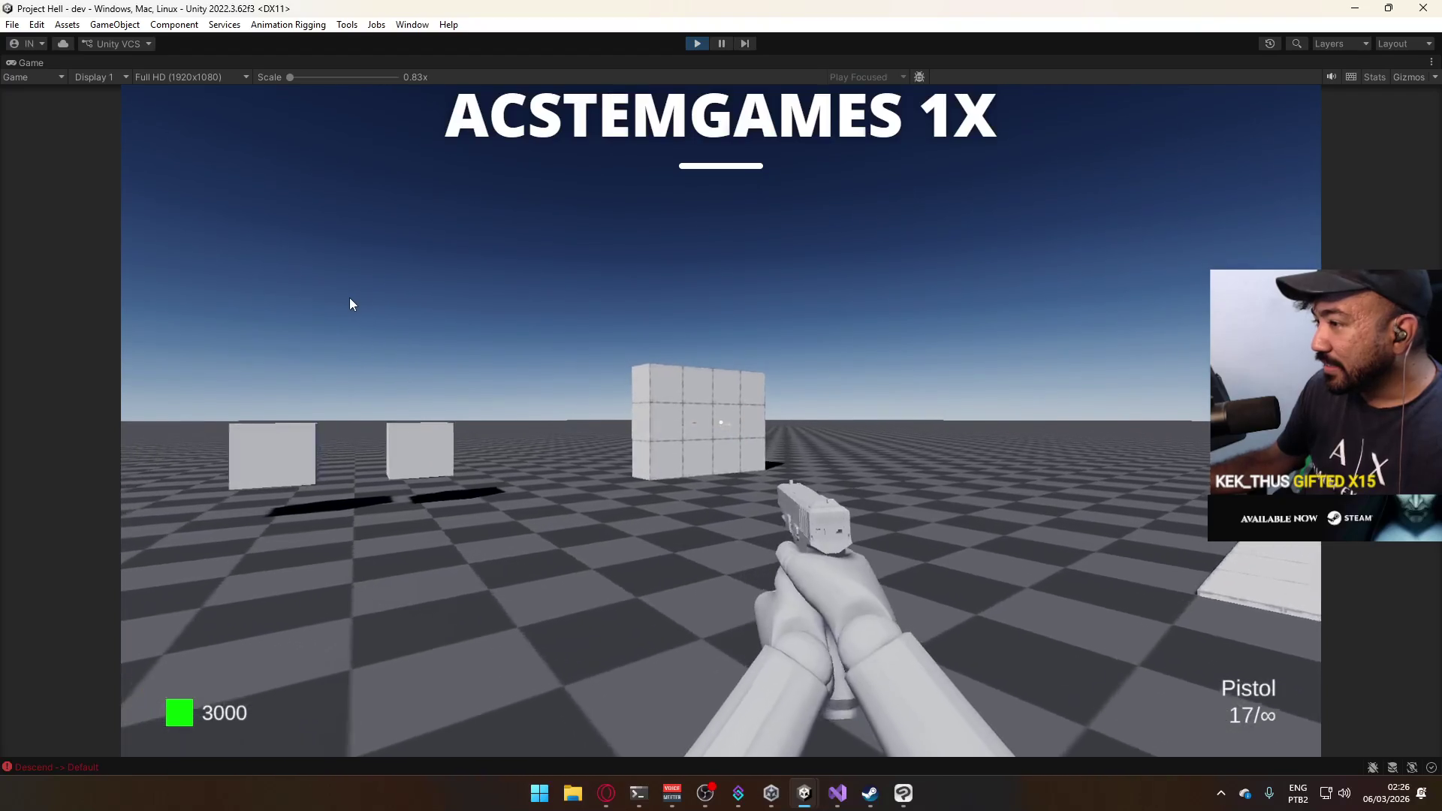
key(d)
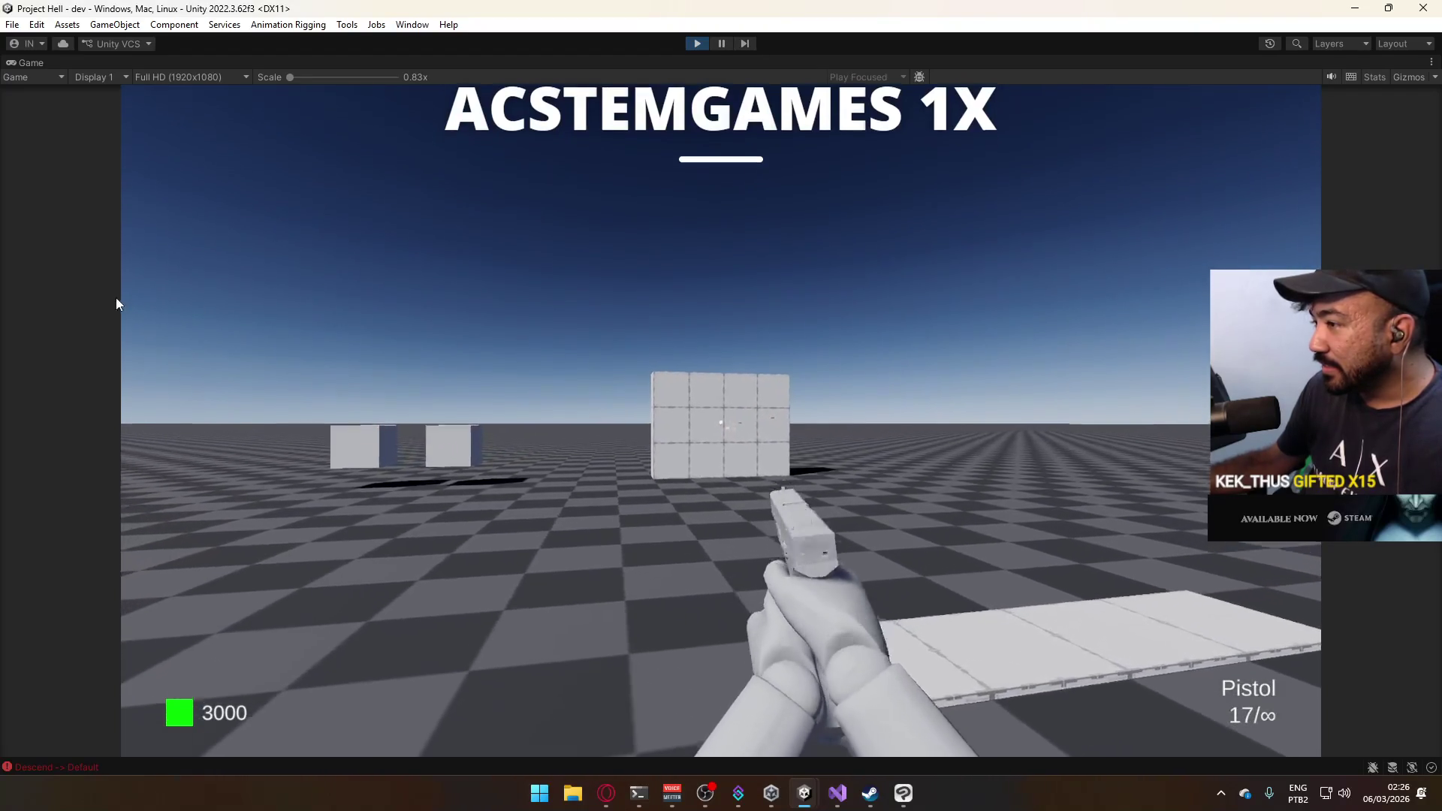
key(shift)
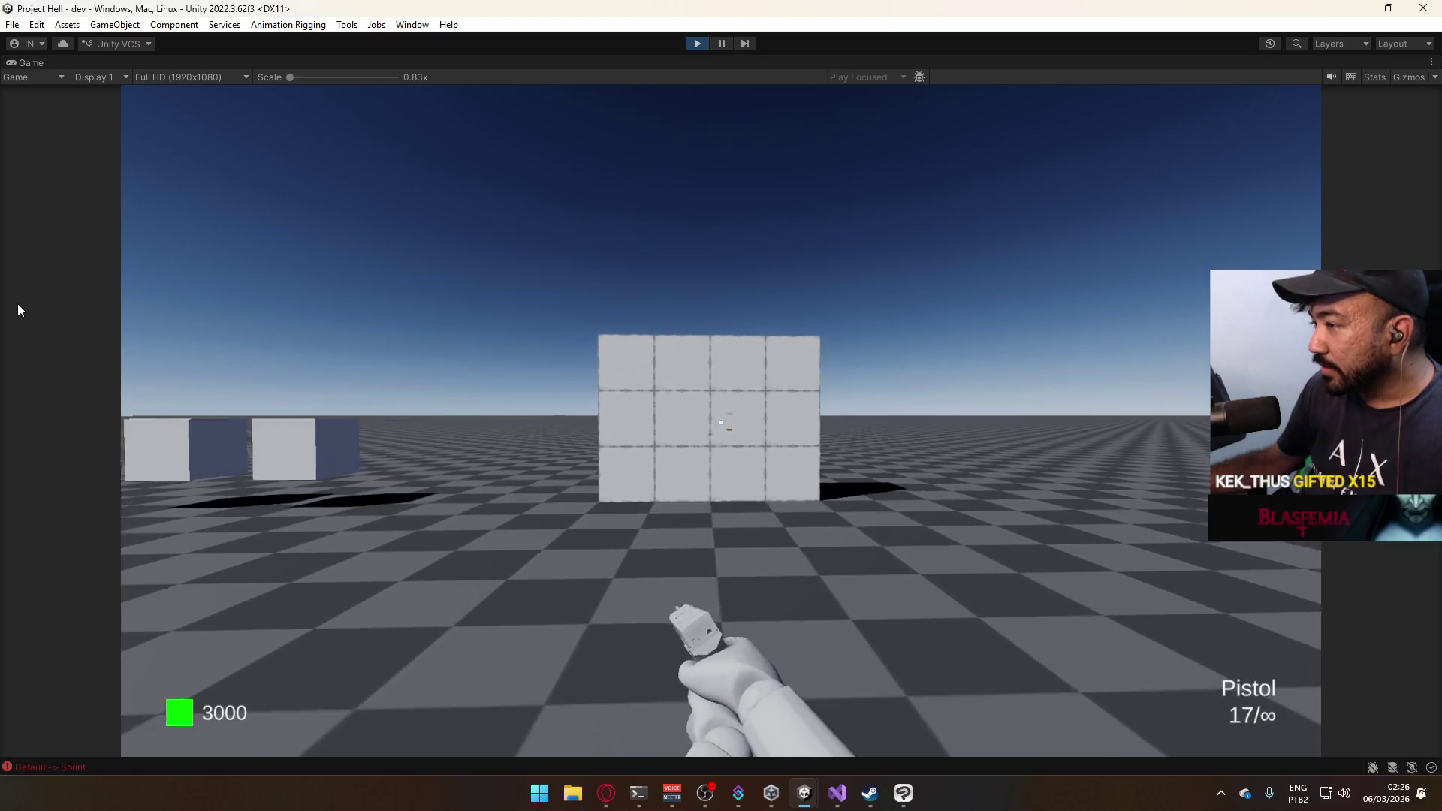
key(w)
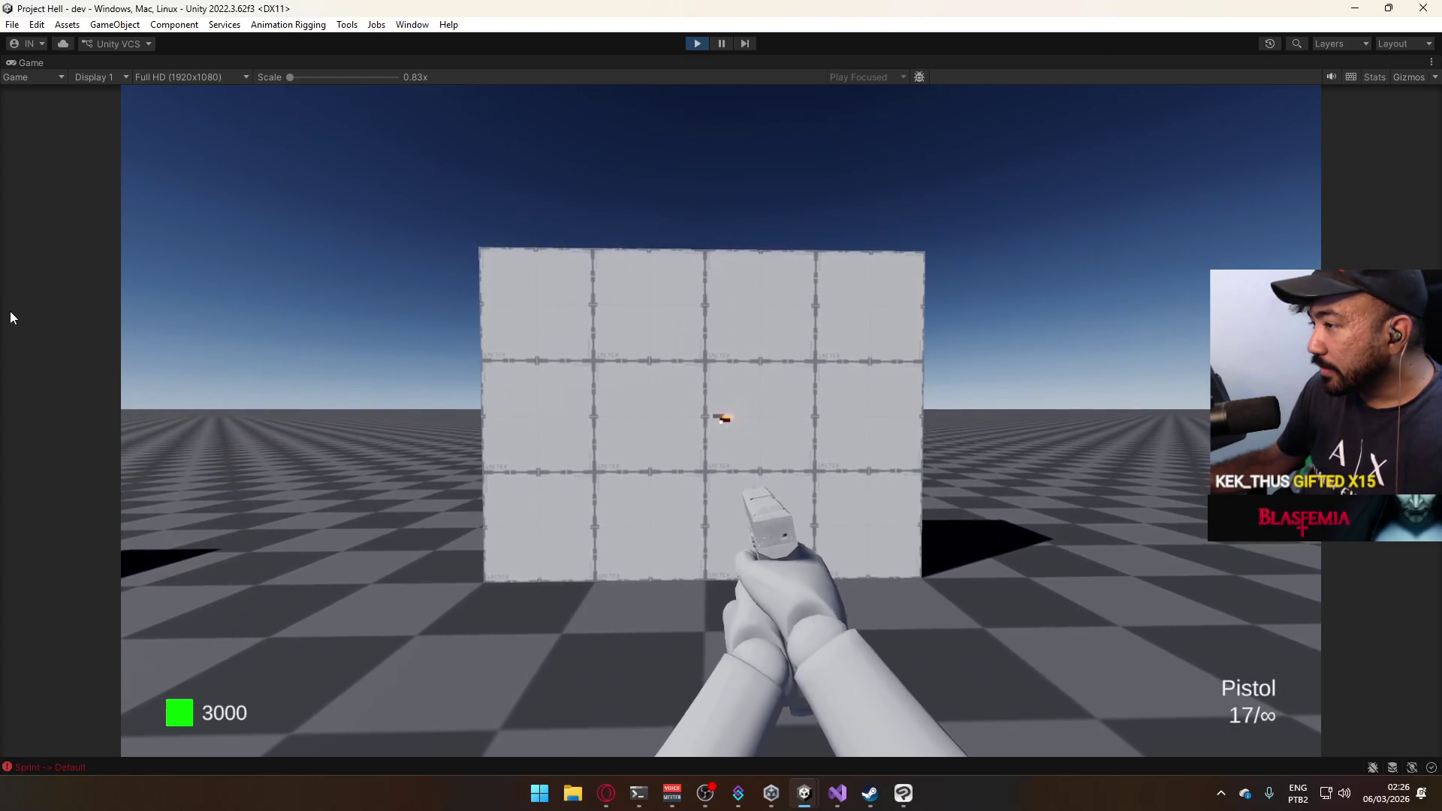
key(super)
key(Escape)
Inspect the Bullet Impact prefab on the grid in Prefab Mode, then re-maximize the Game view.
key(shift+space)
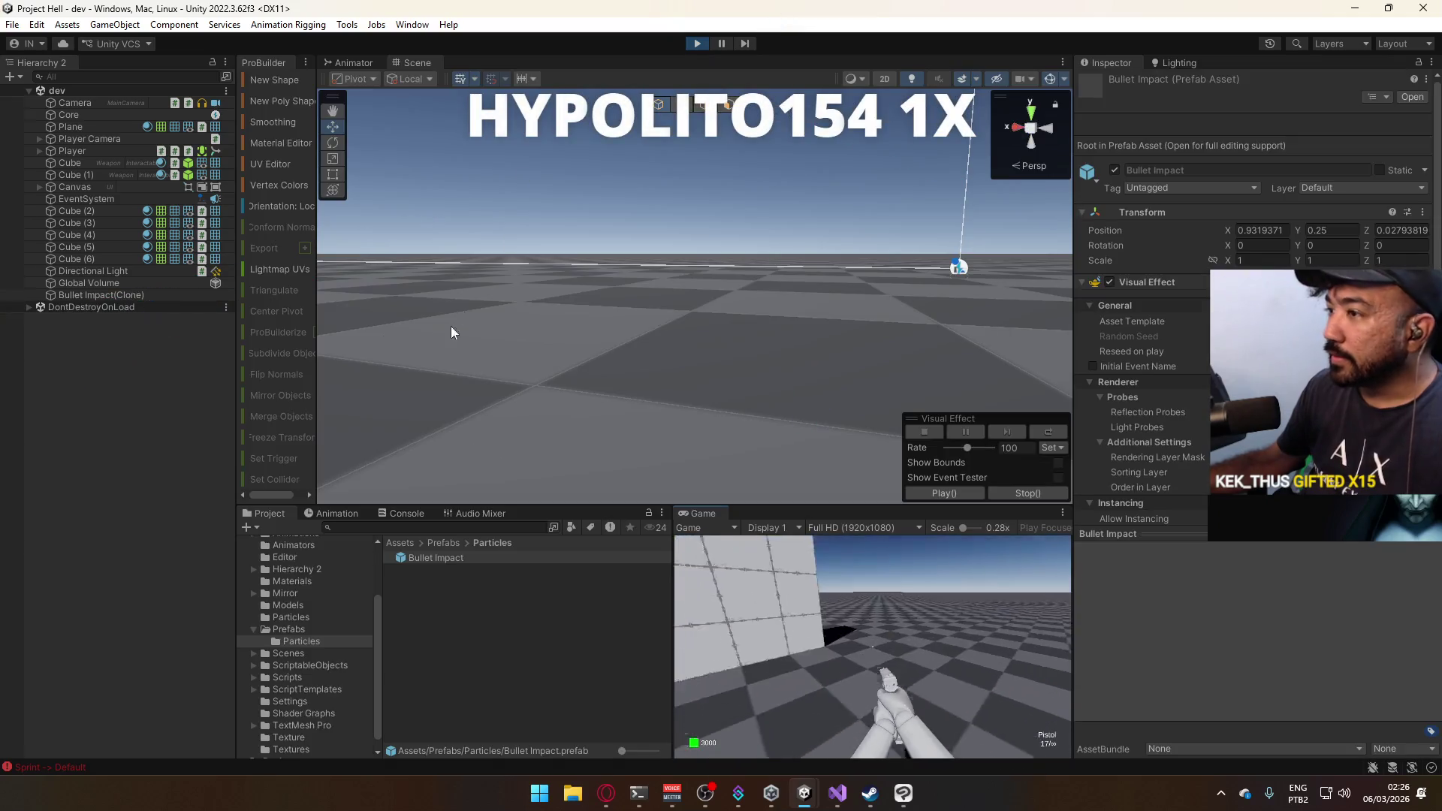
double_click(425, 558)
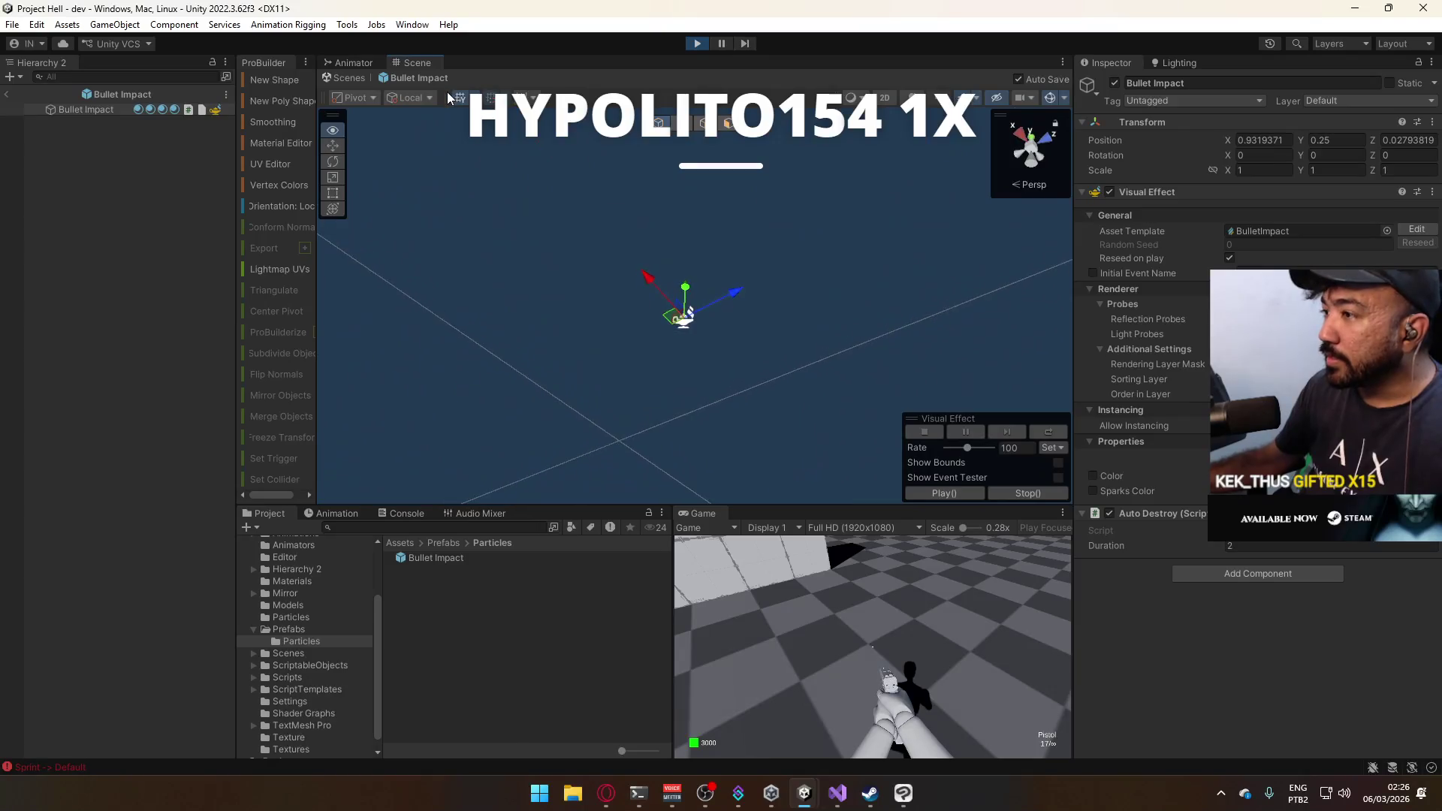
drag(439, 187, 482, 424)
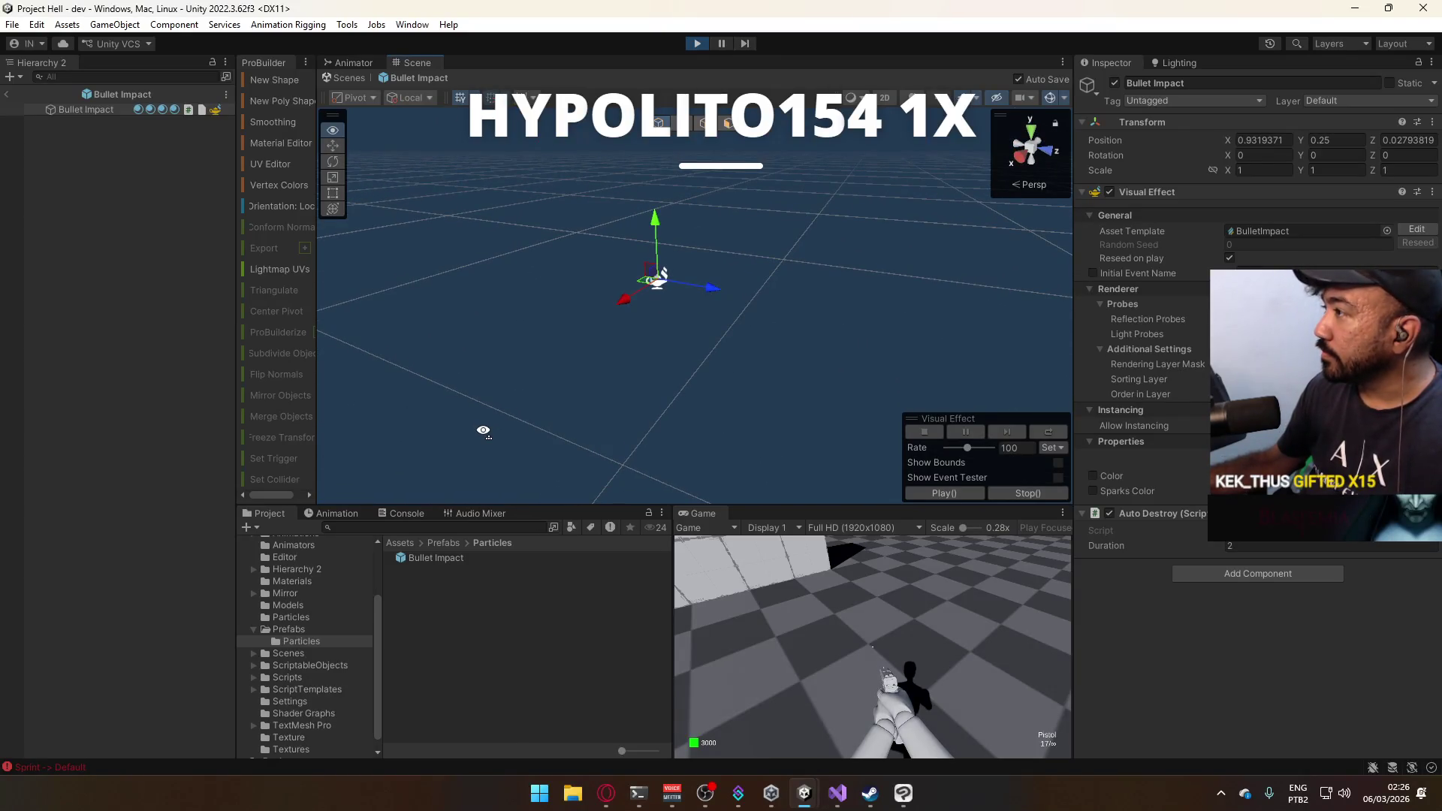
key(shift+space)
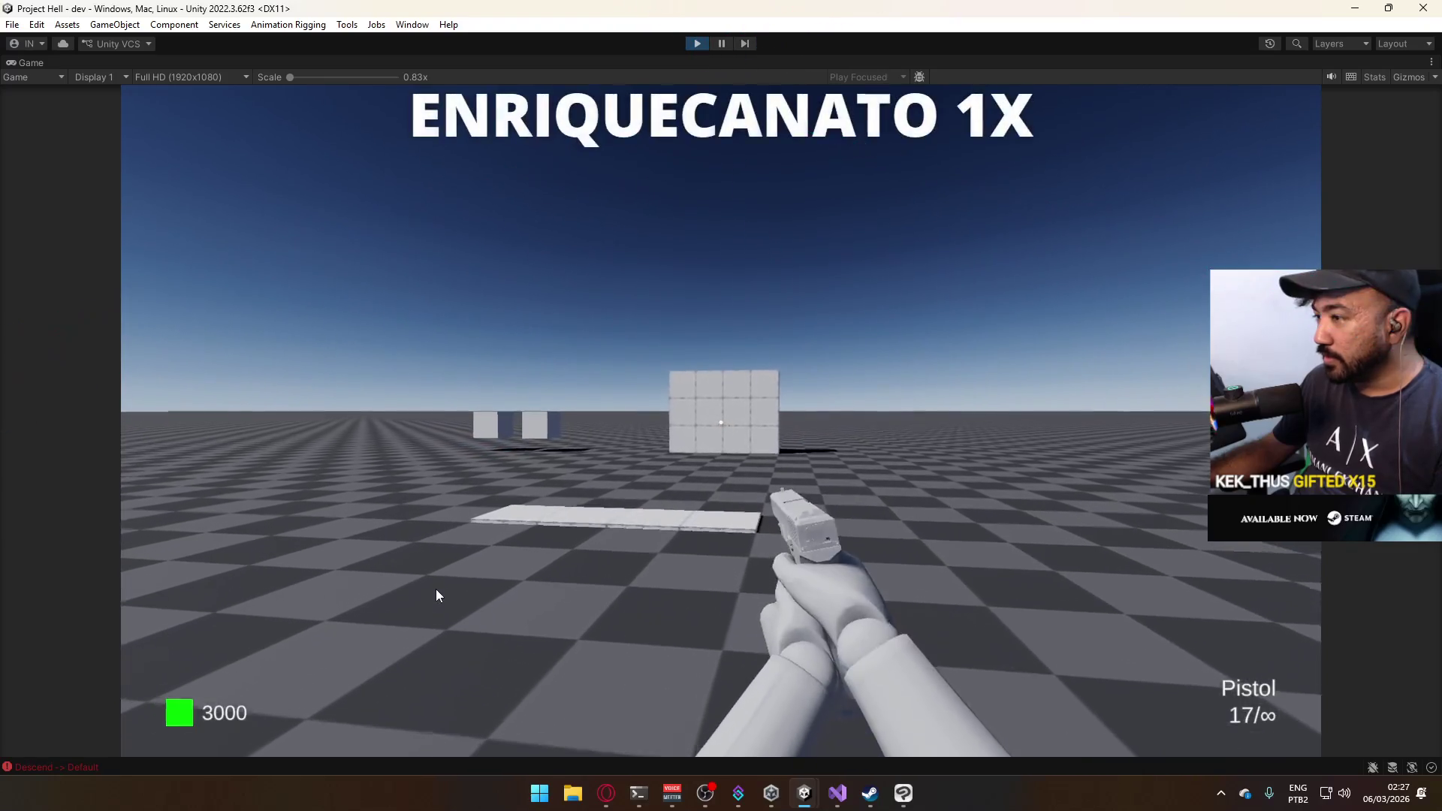
Walk to the tiled wall and shoot it twice to check the bullet-impact sparks.
key(w)
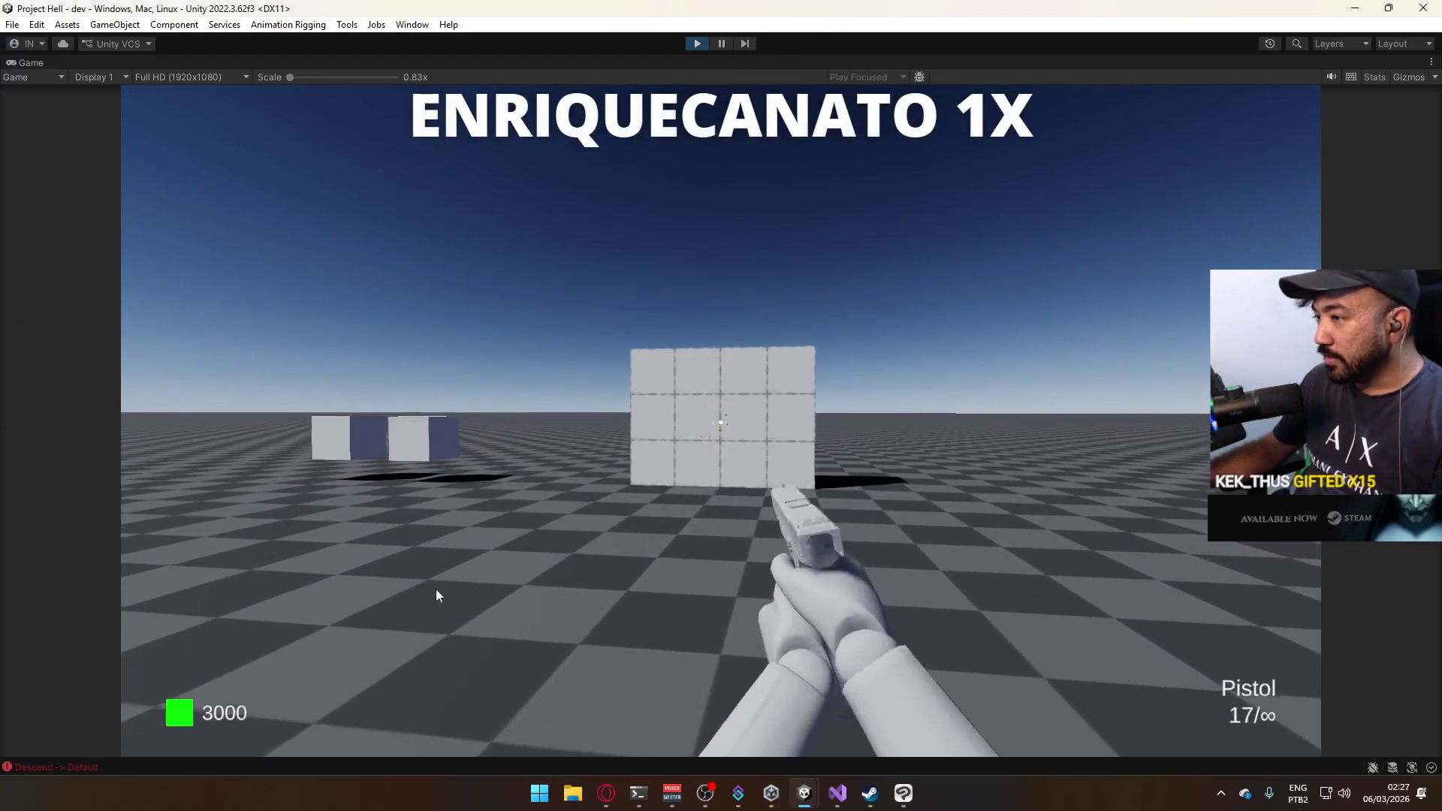
click(436, 589)
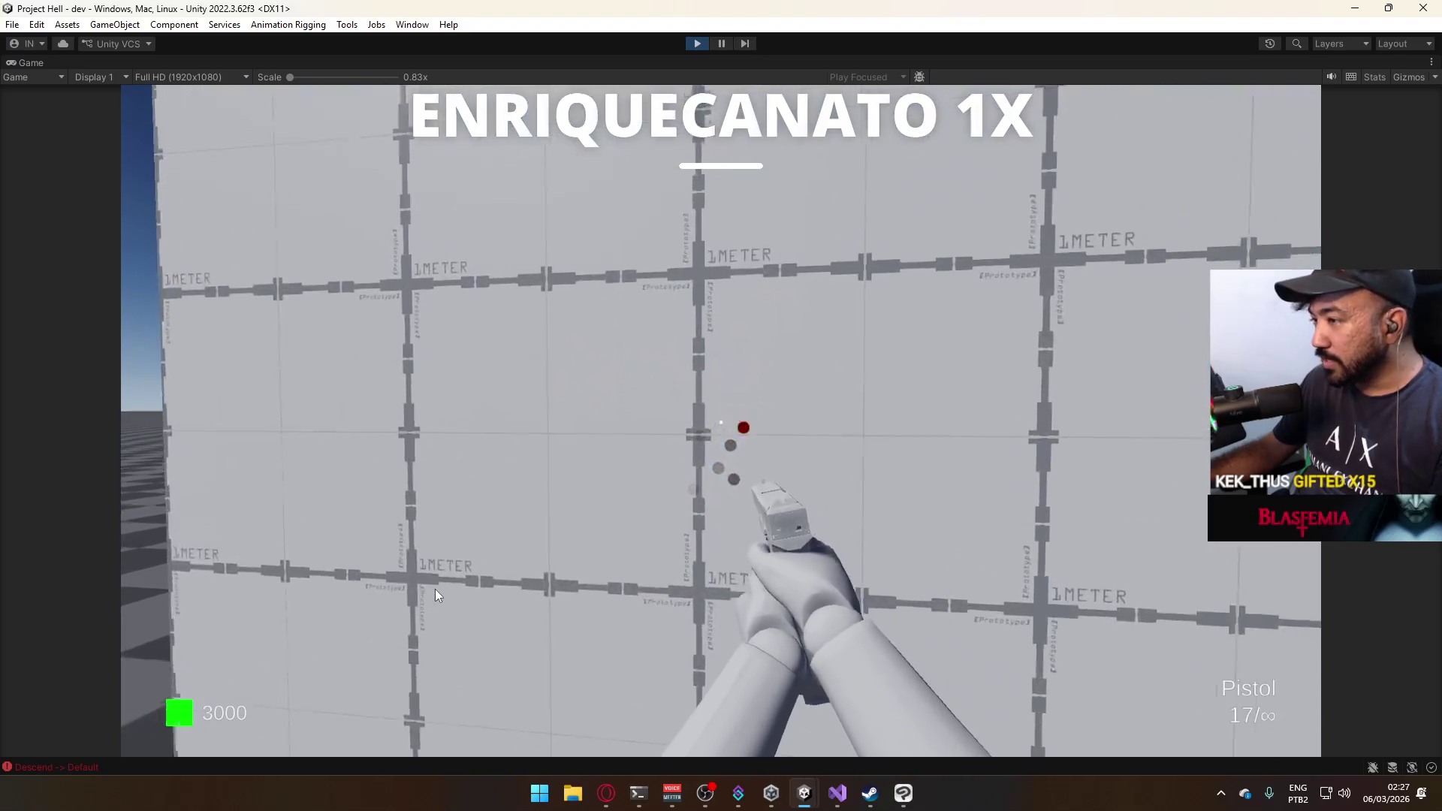
click(435, 590)
key(s)
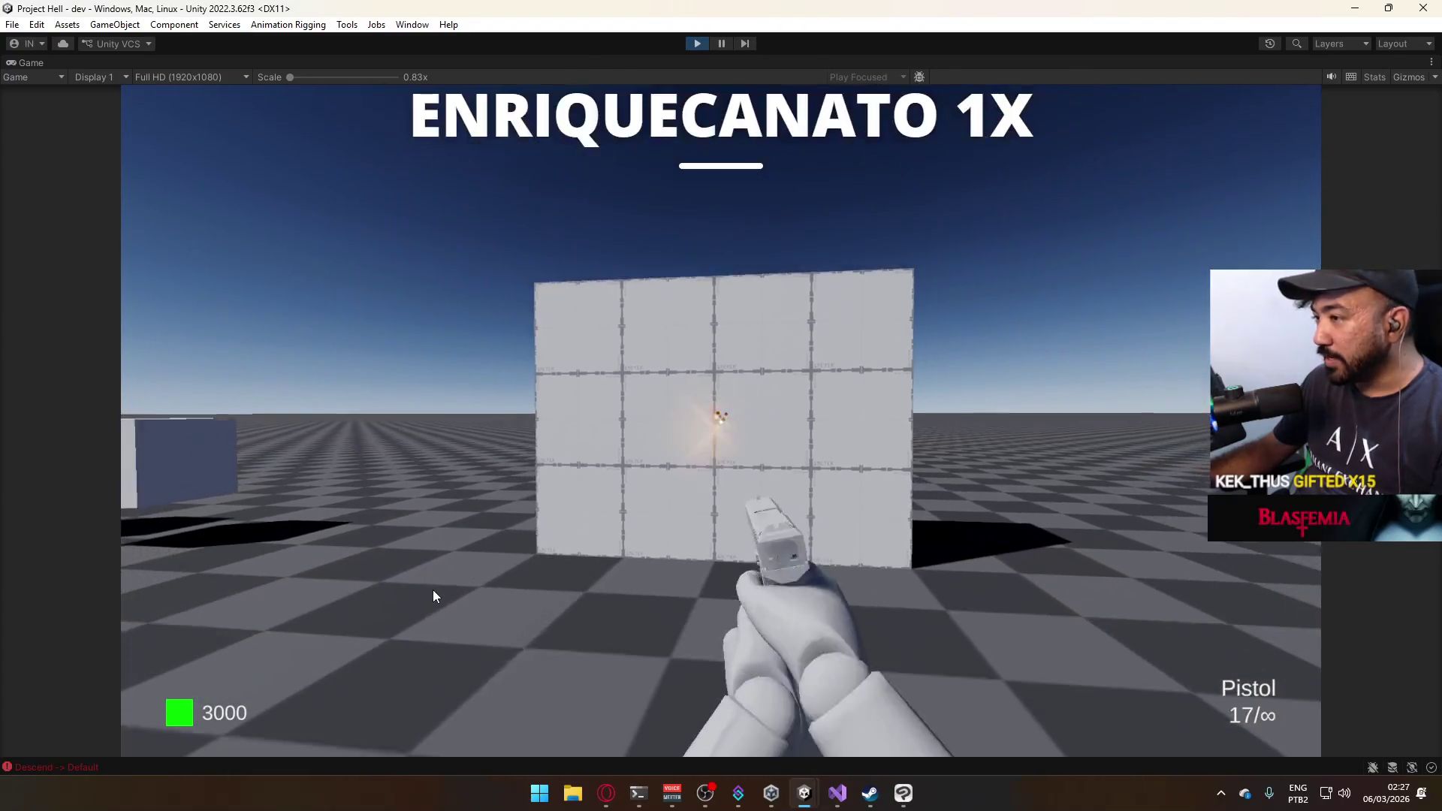
key(shift)
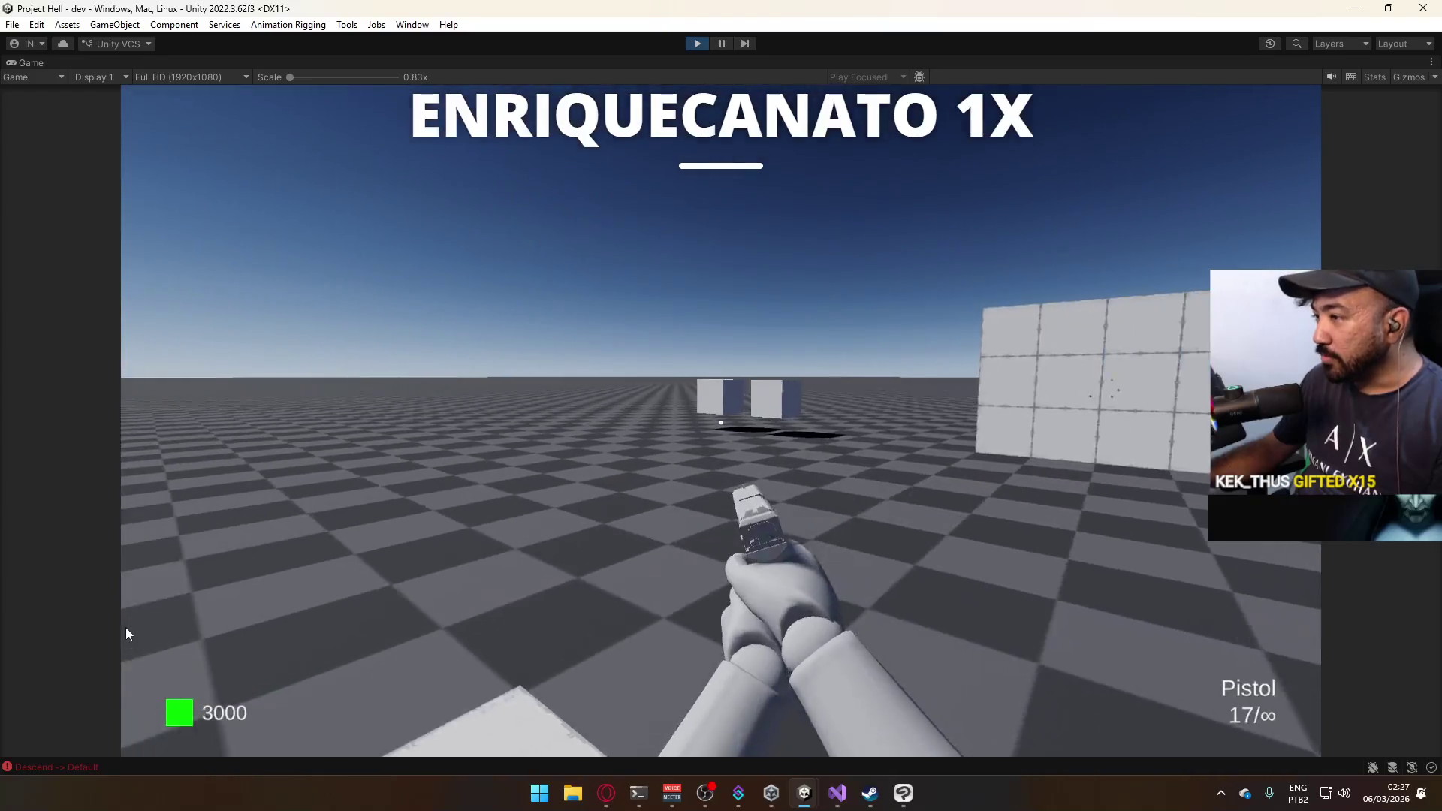
Buy the AK at its weapon cube, leaving 300 money and 30/250 ammo.
key(w)
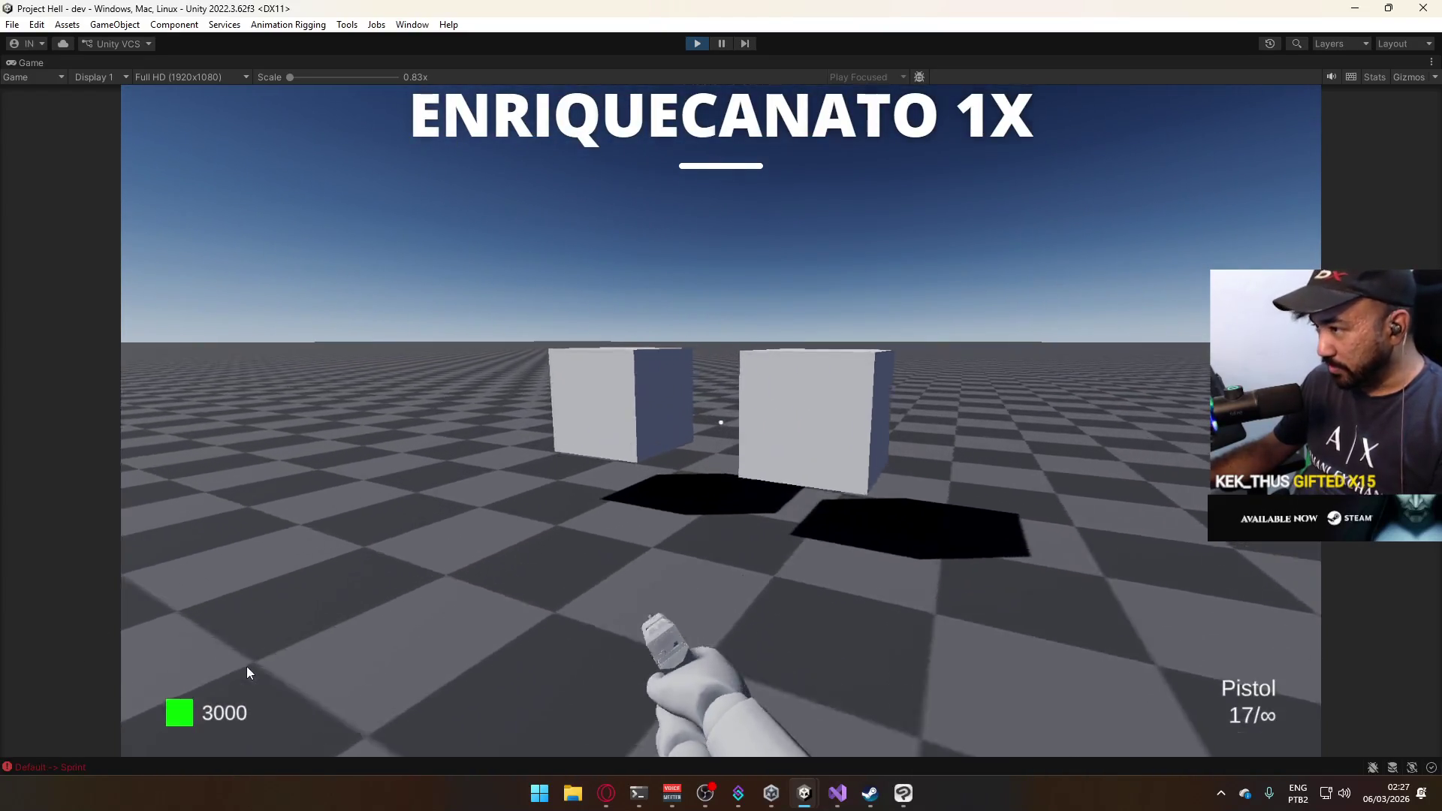
key(e)
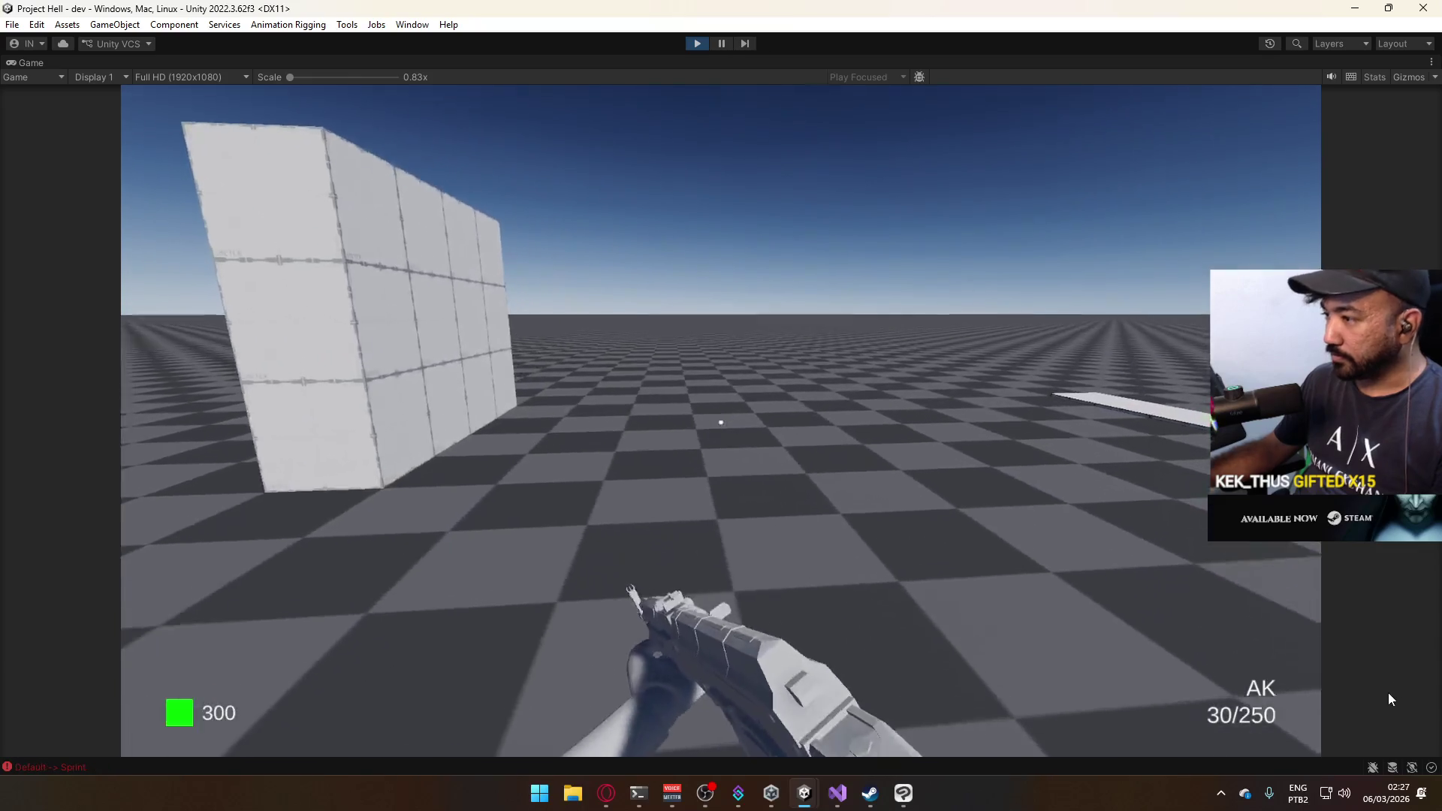
key(shift)
key(s)
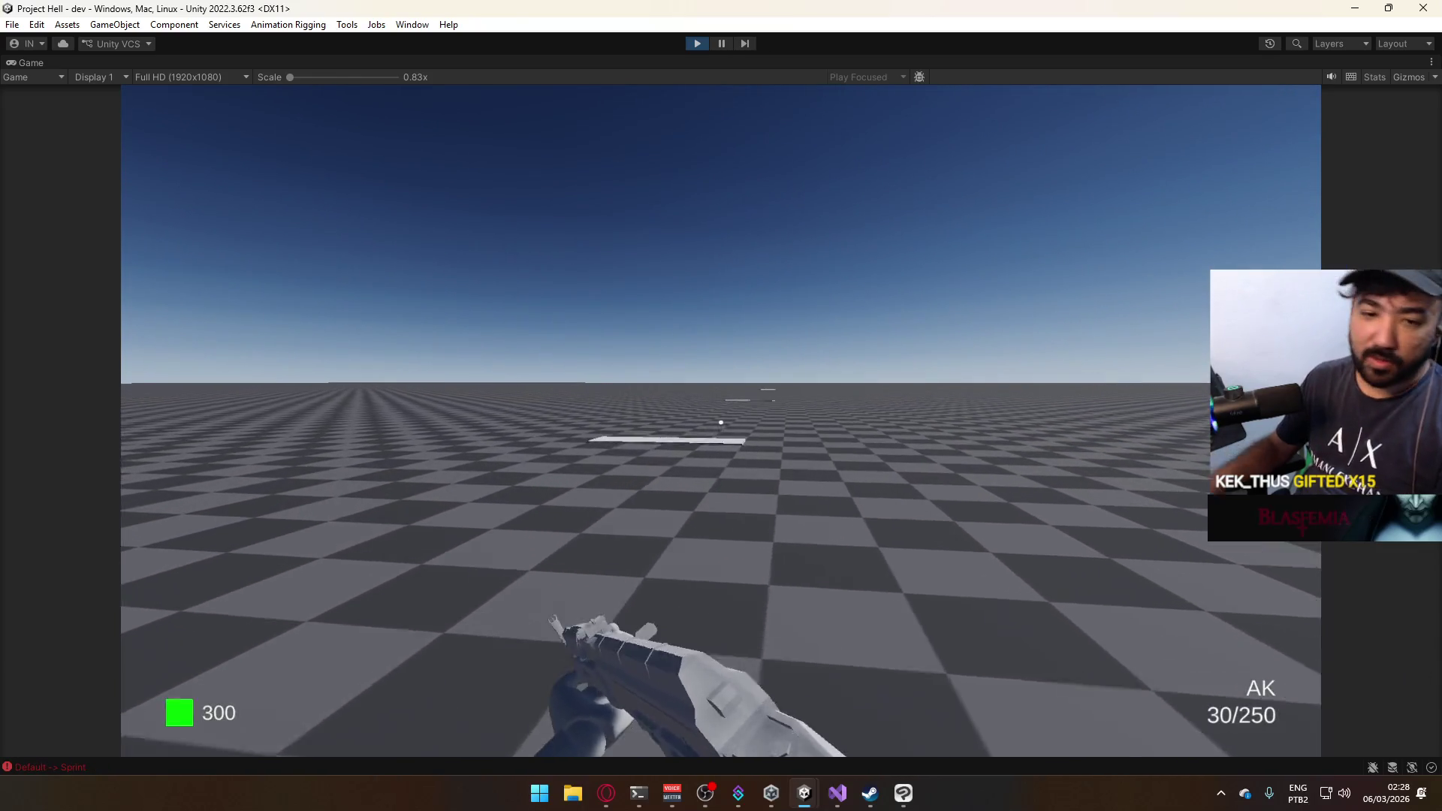
key(w)
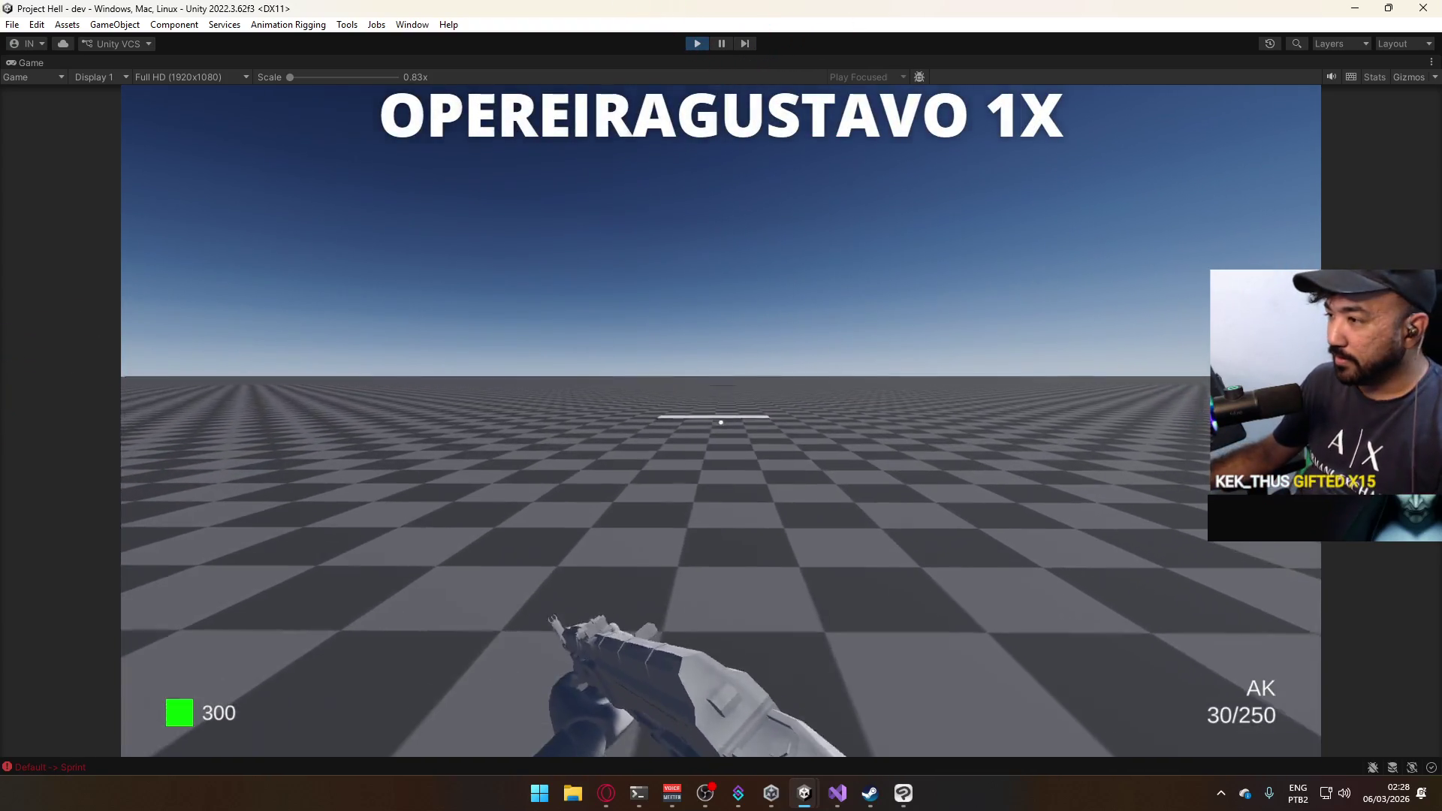
key(shift)
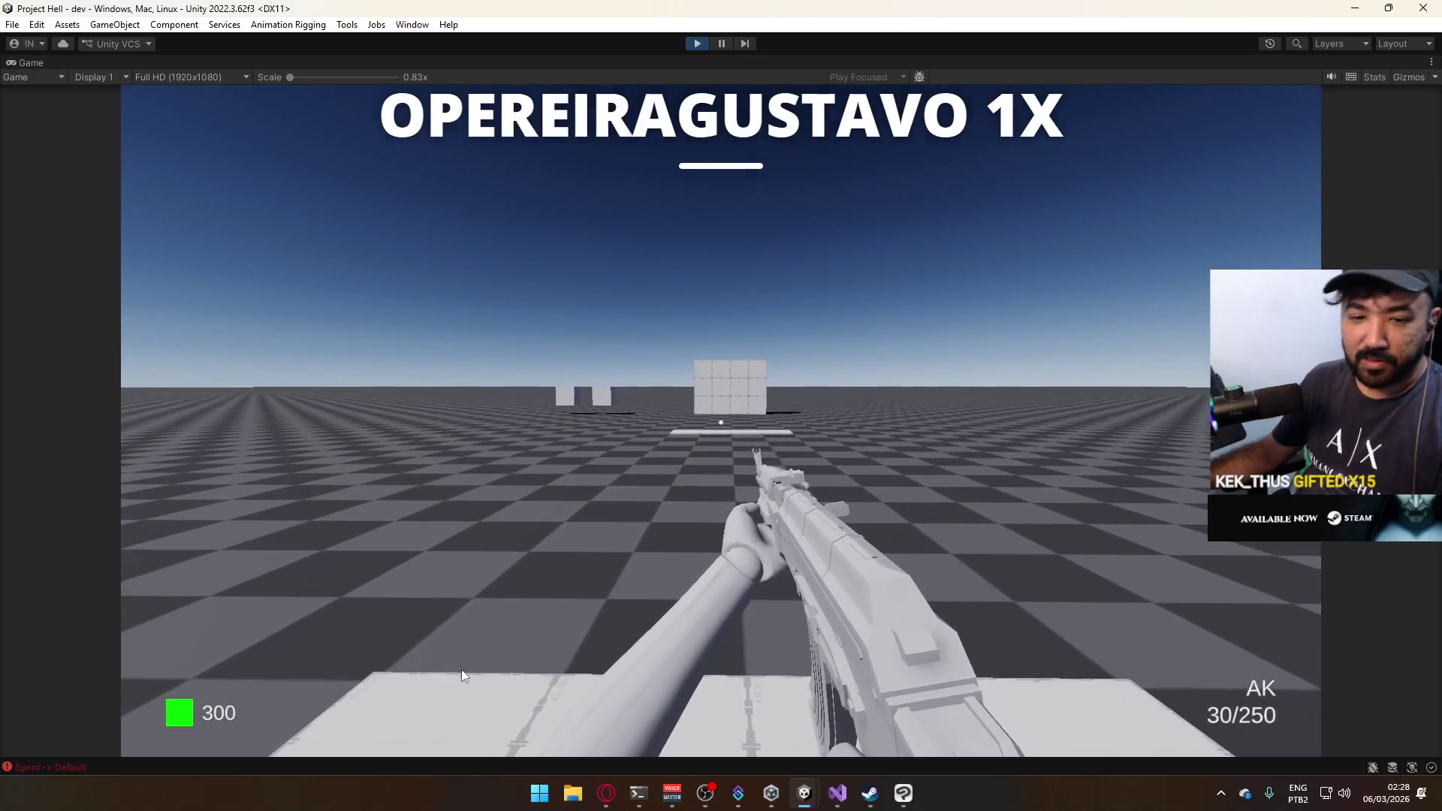
key(super)
key(super)
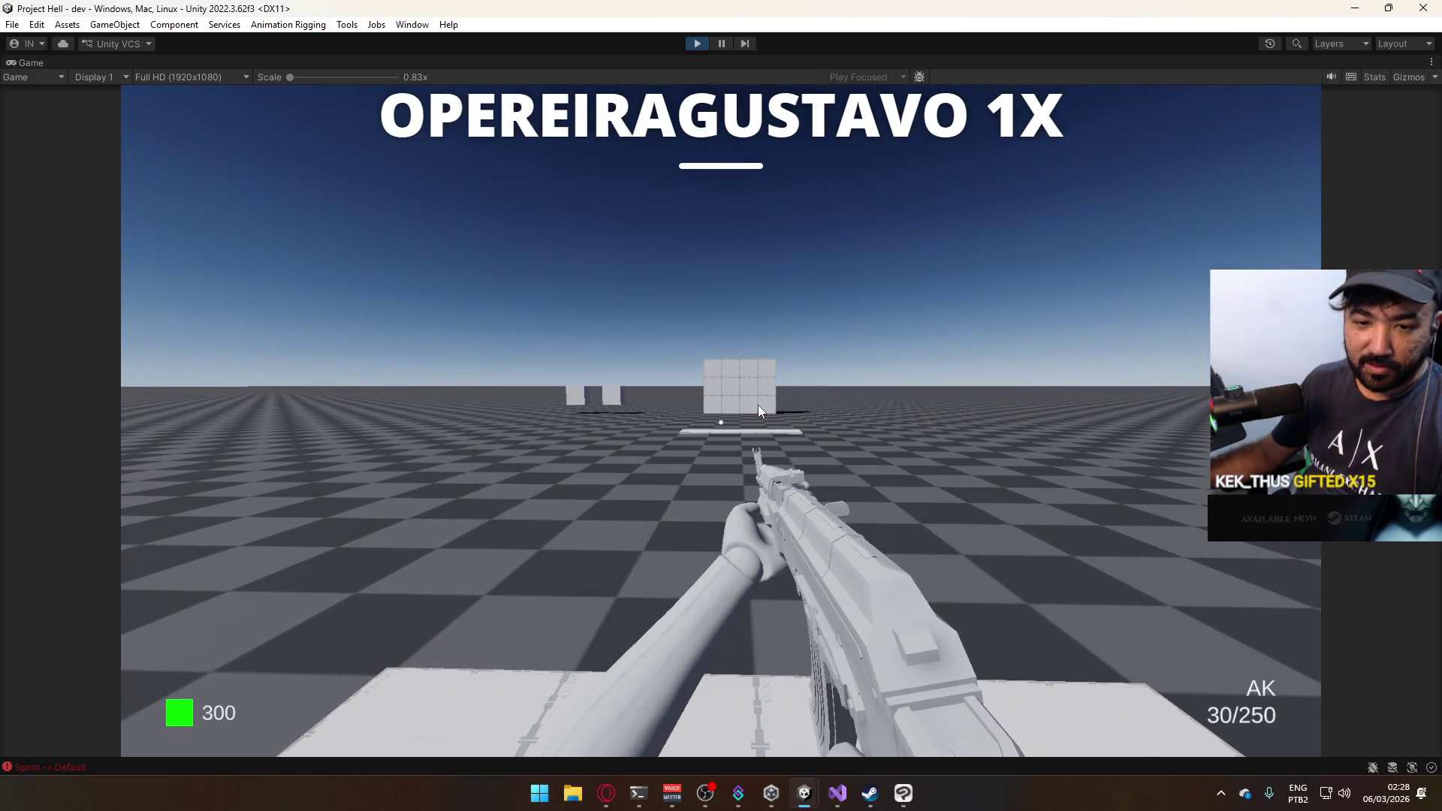
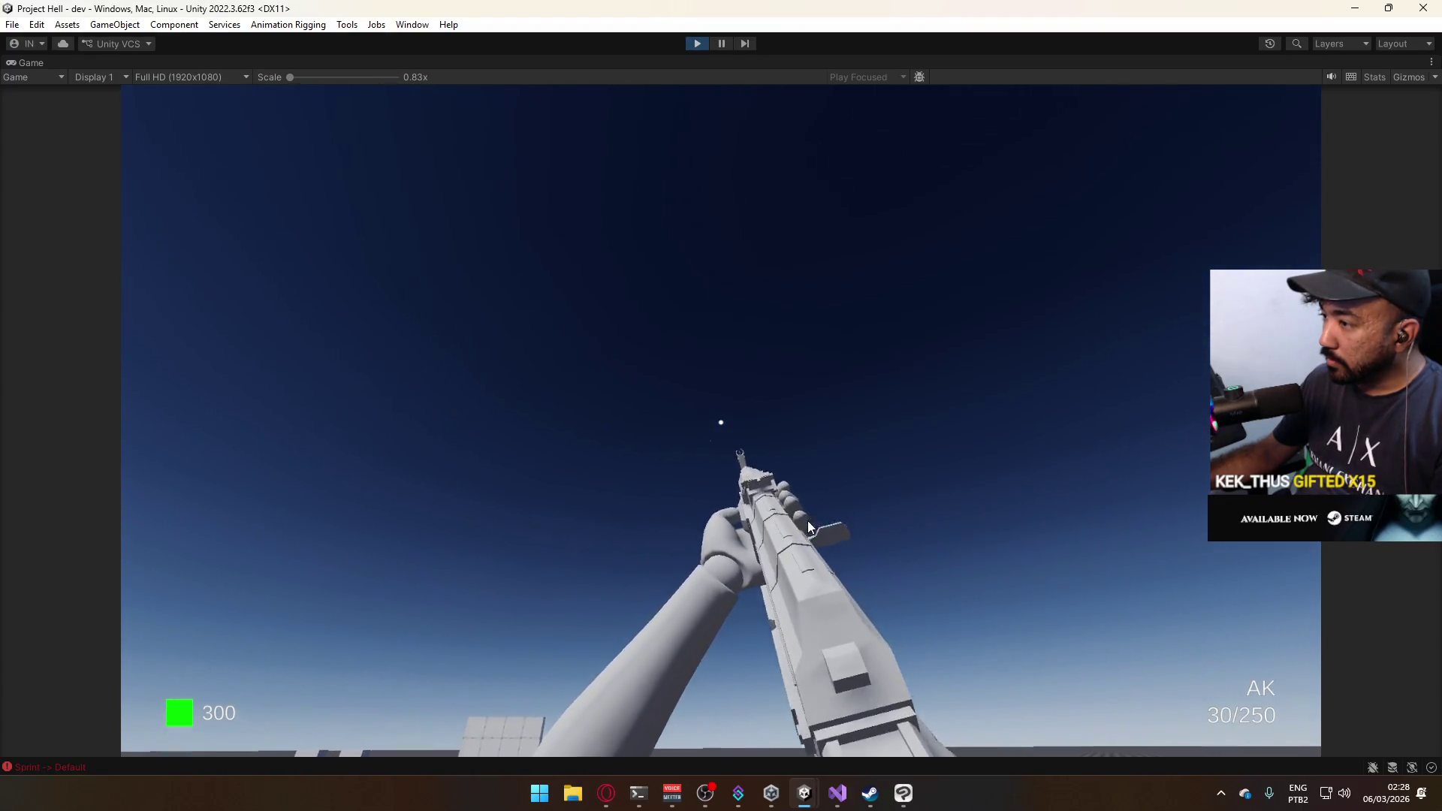
Free the mouse from the game and restore the full editor layout around the Game view.
key(super)
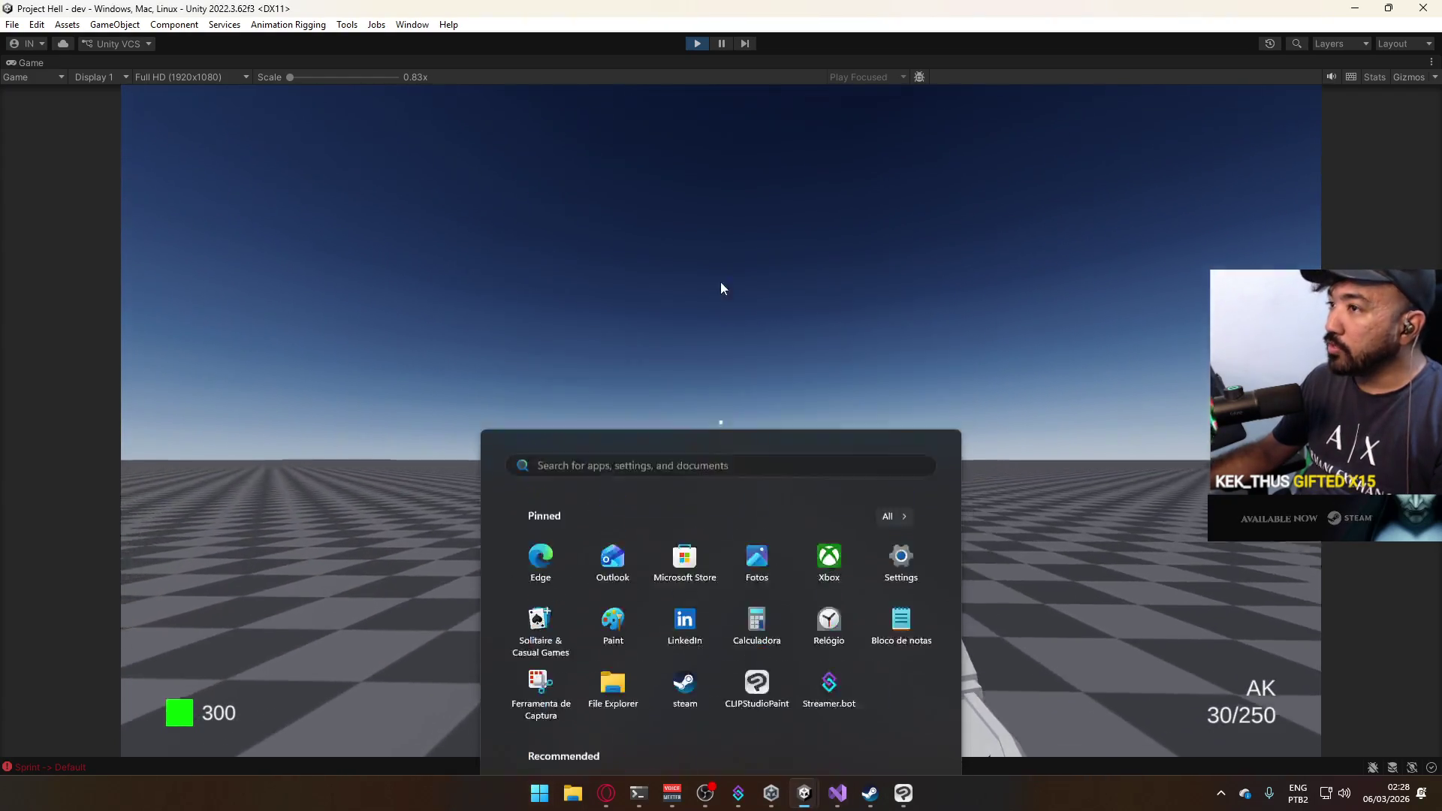
key(super)
right_click(721, 63)
click(770, 114)
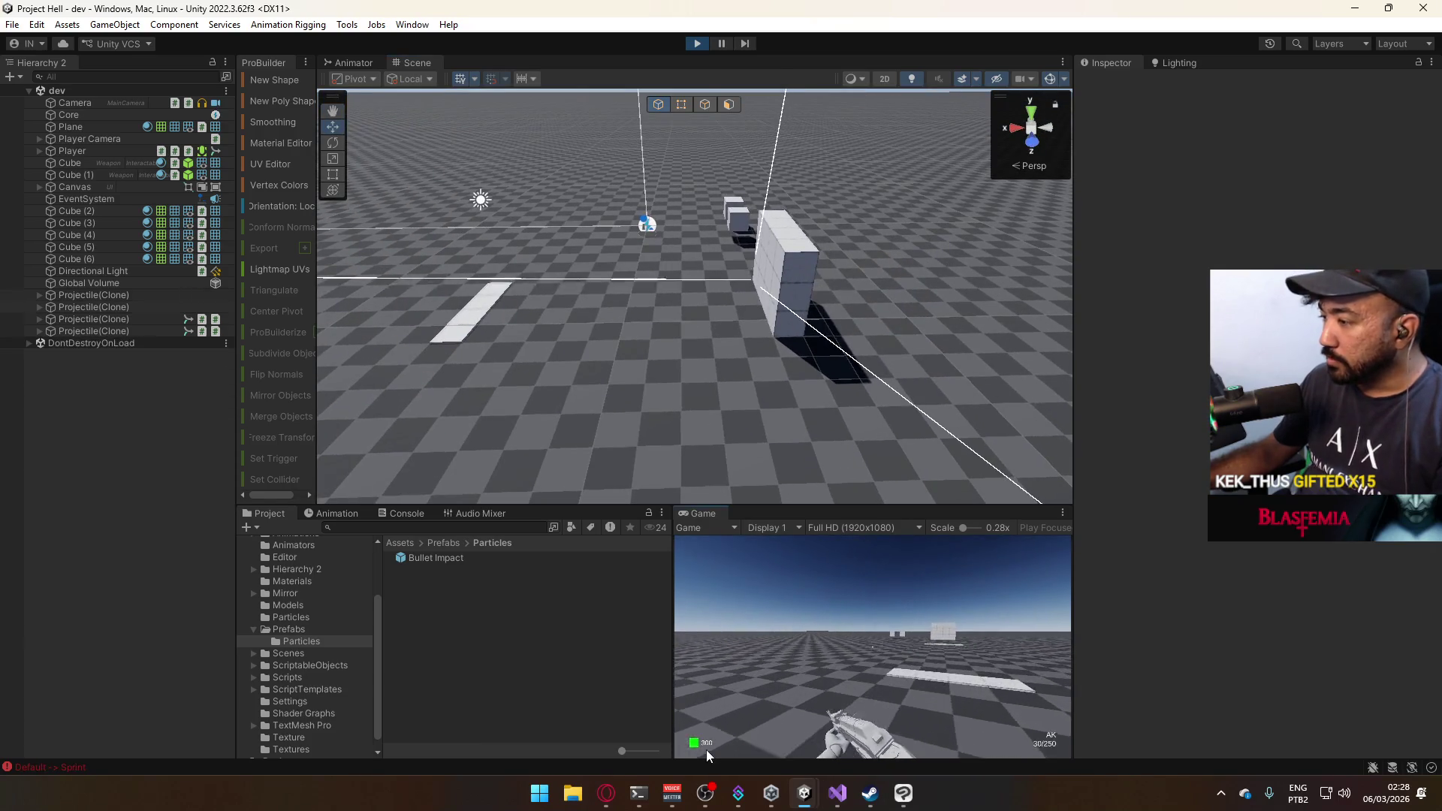
Equip the pistol and walk the player toward the cubes.
key(2)
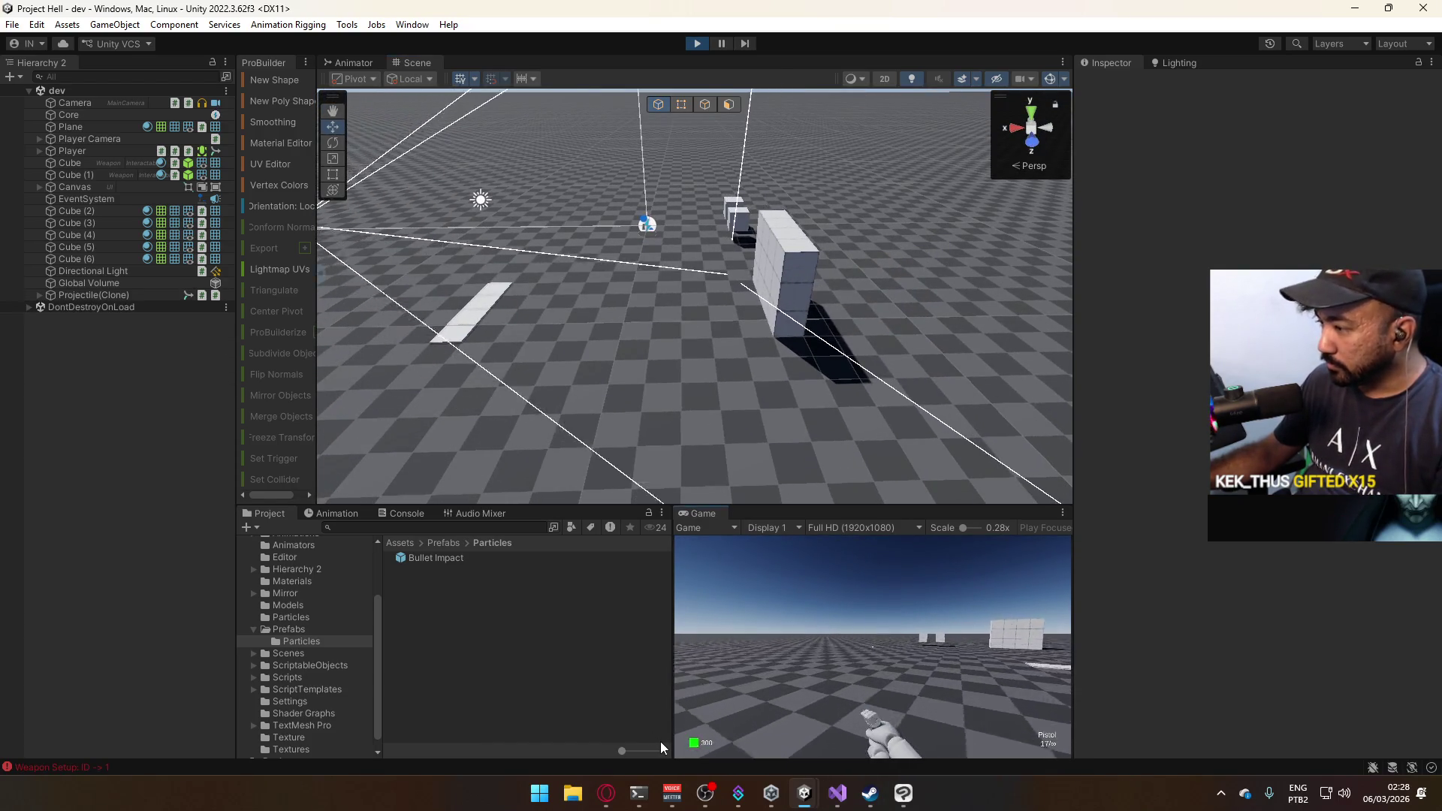
key(w)
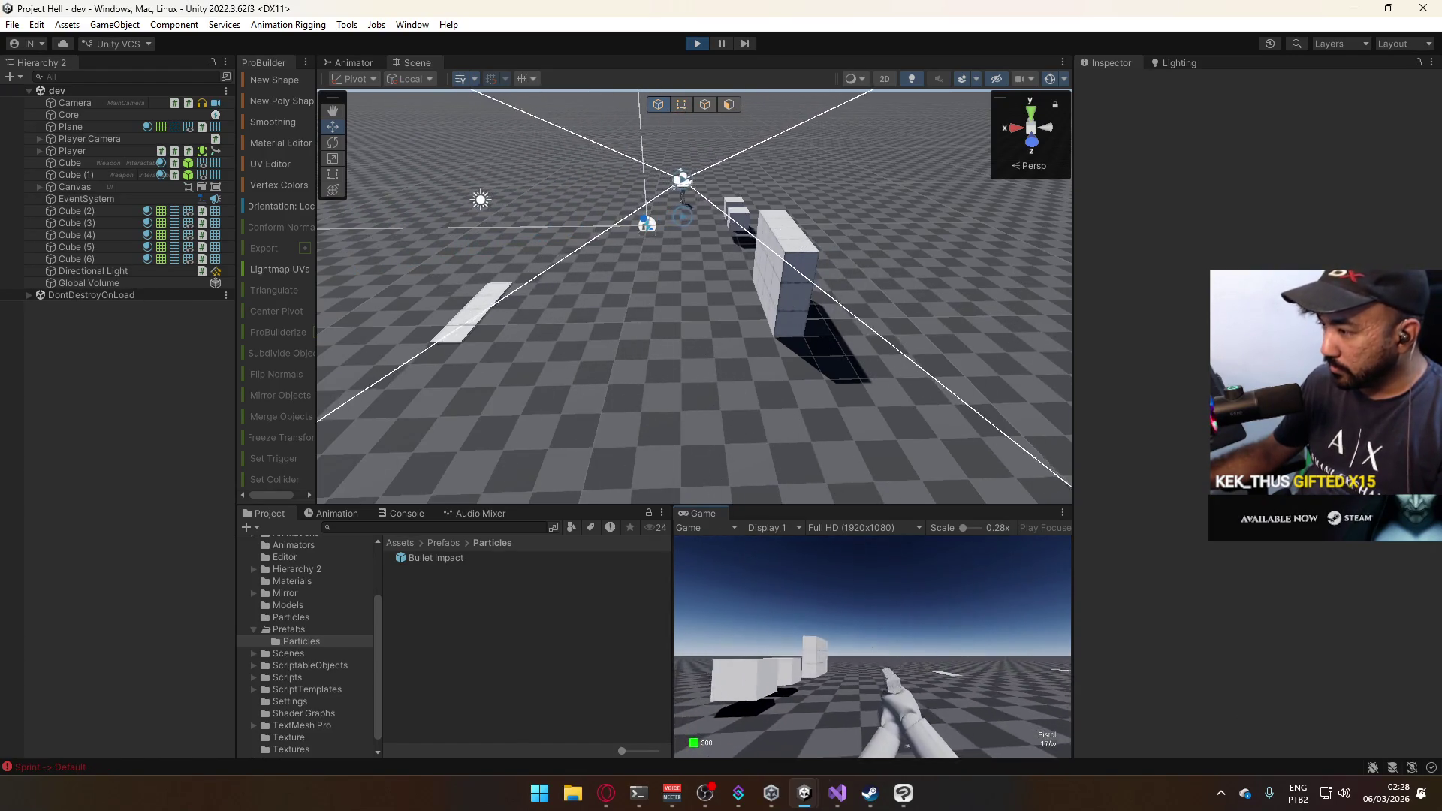
key(super)
key(super)
key(super)
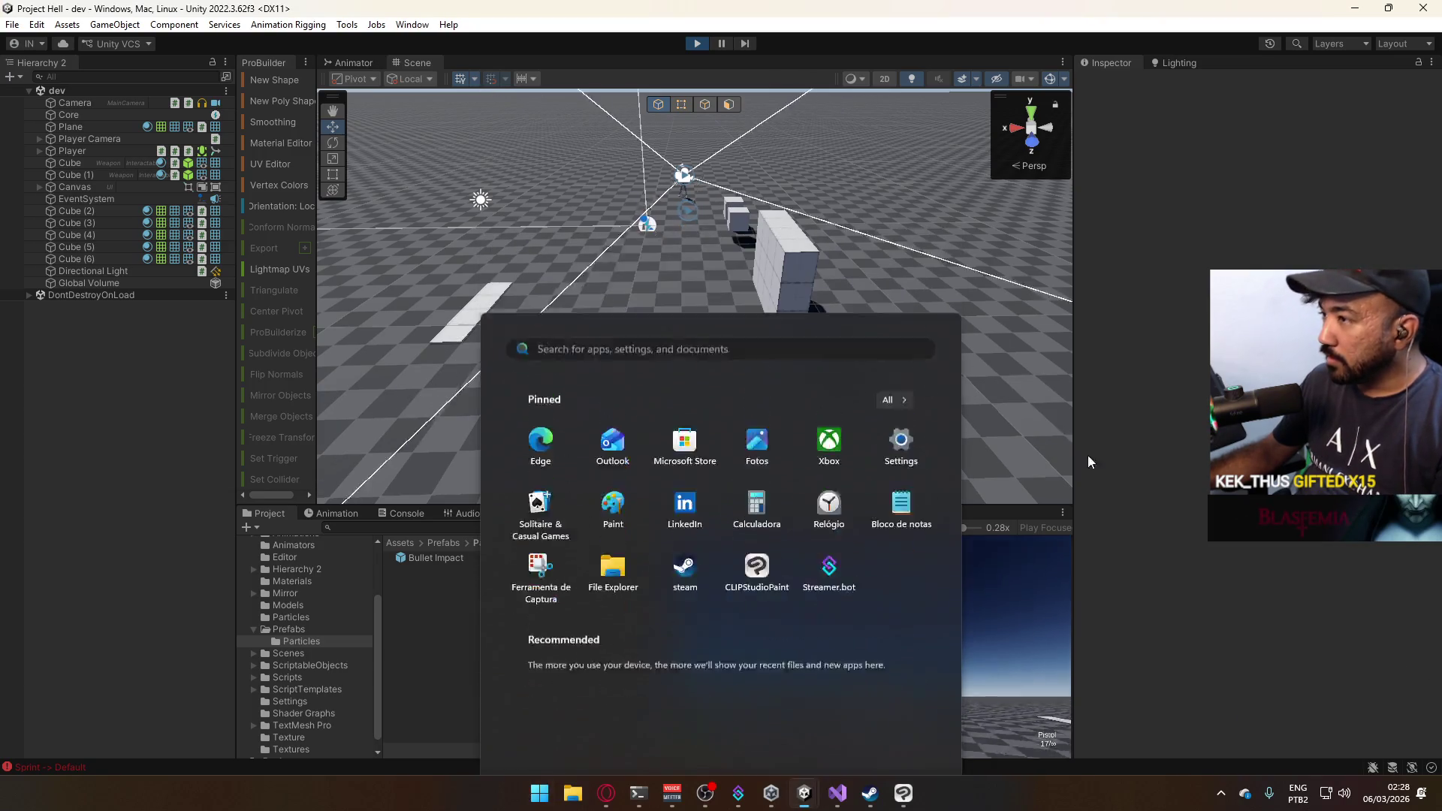
key(super)
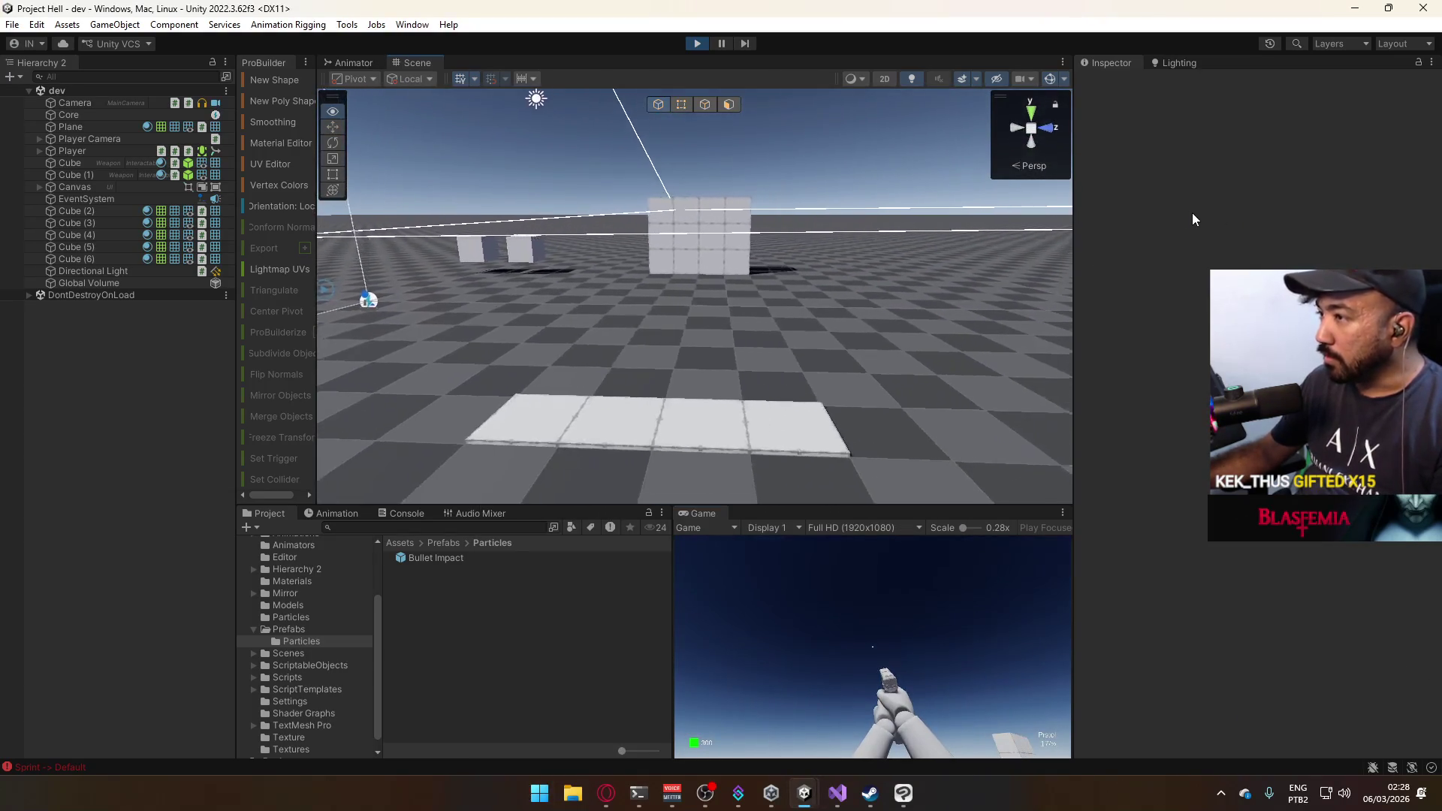
key(super)
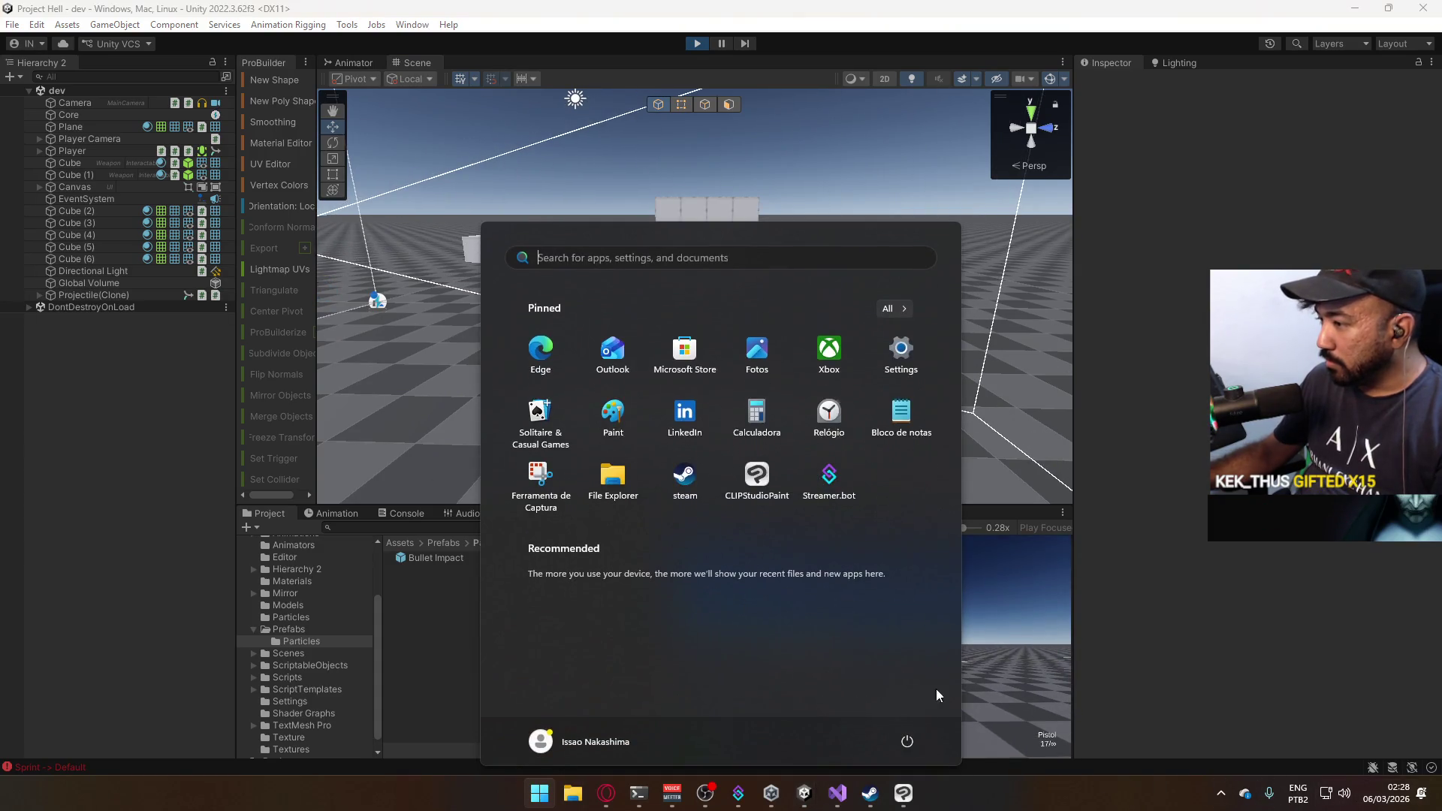
key(super)
Fire six pistol shots at the cubes, then pause play and select a Projectile(Clone).
click(894, 593)
click(894, 593)
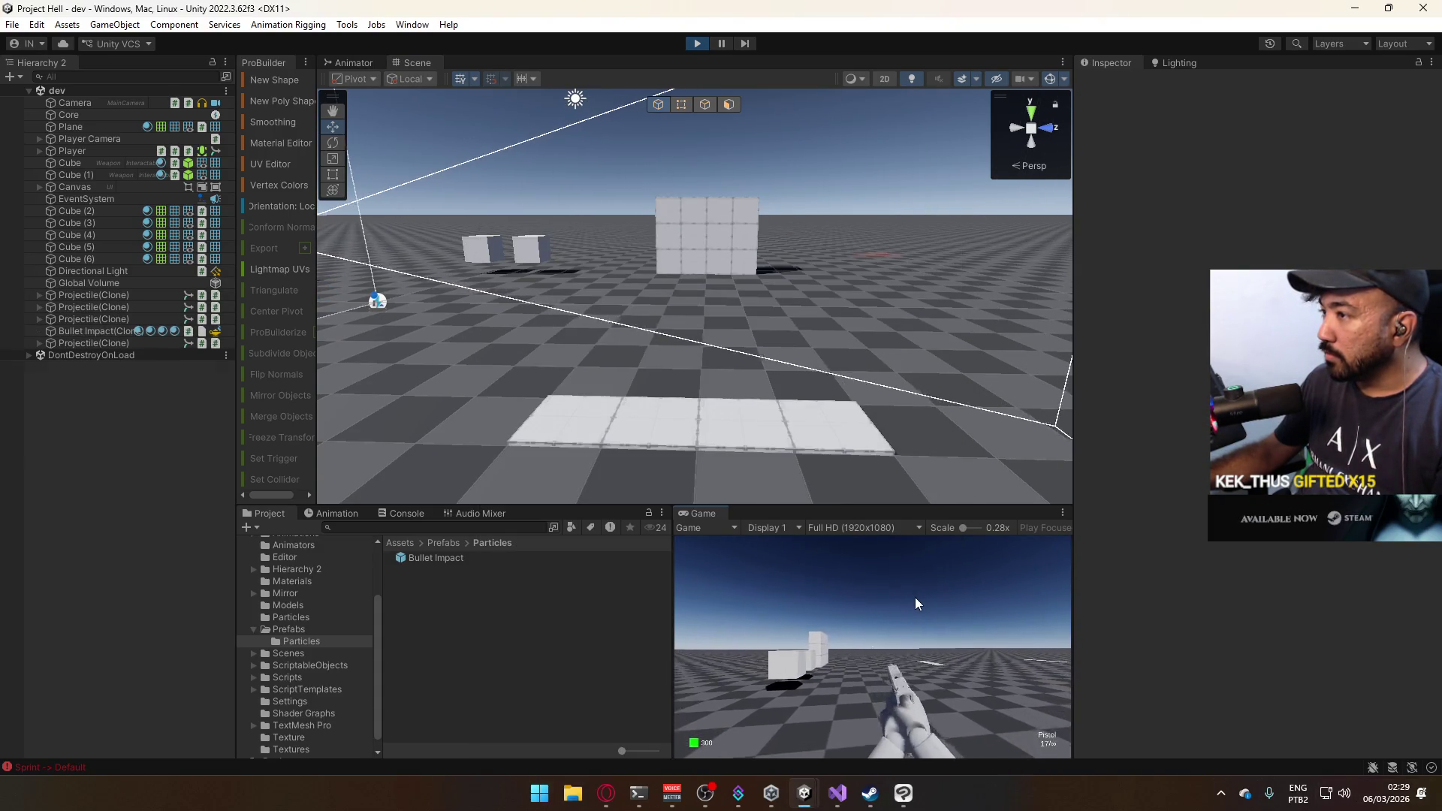
click(914, 597)
click(887, 595)
click(886, 588)
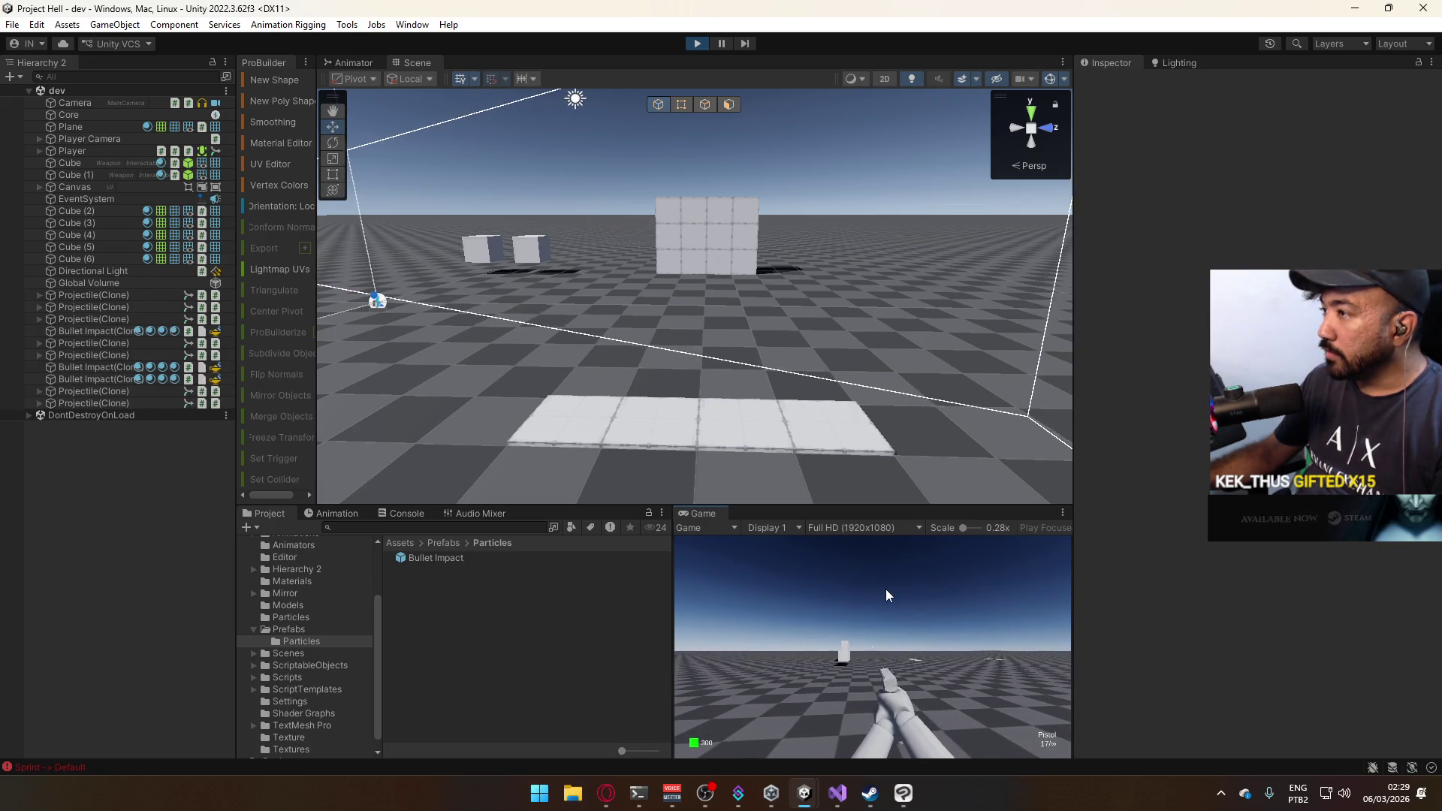
click(889, 589)
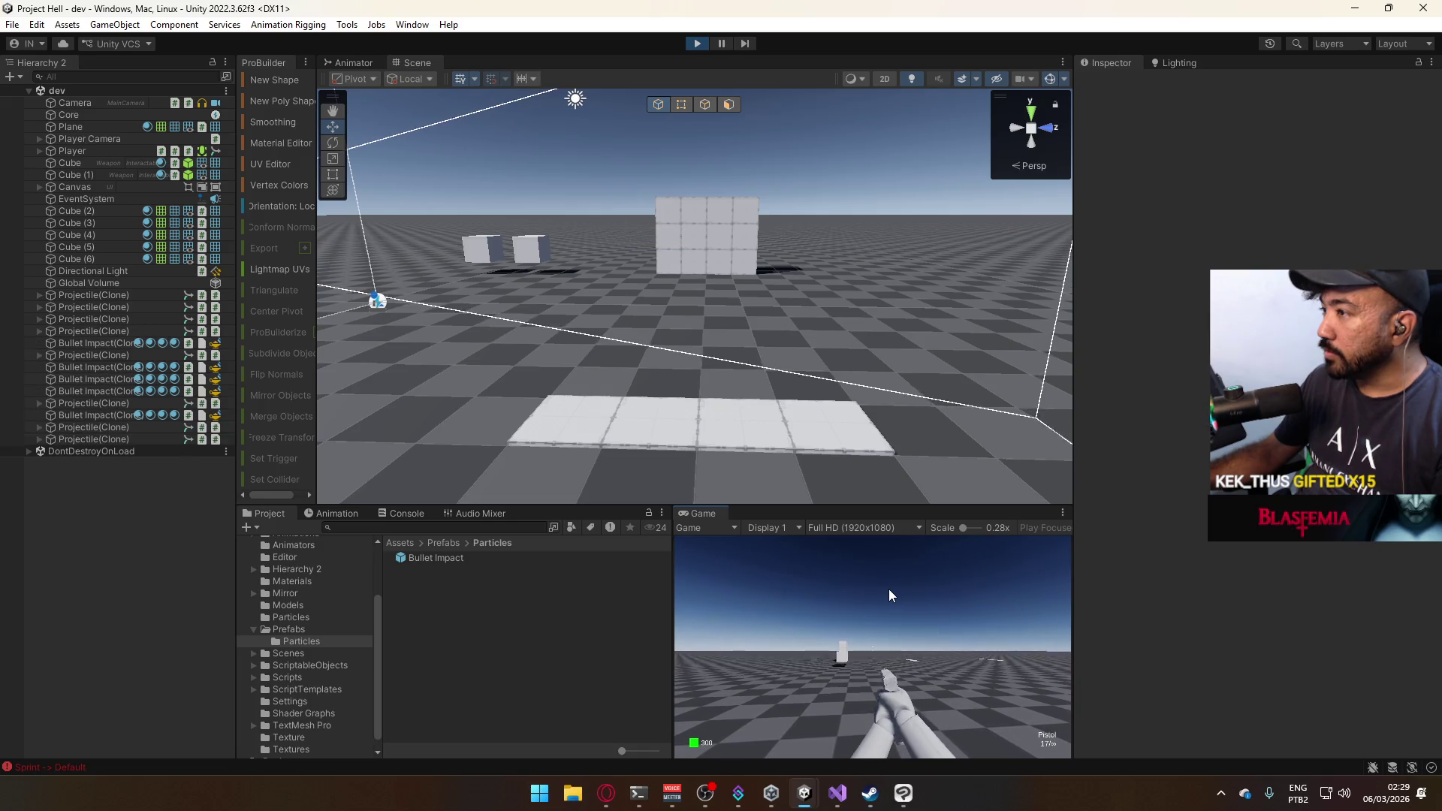
click(889, 590)
key(ctrl+shift+p)
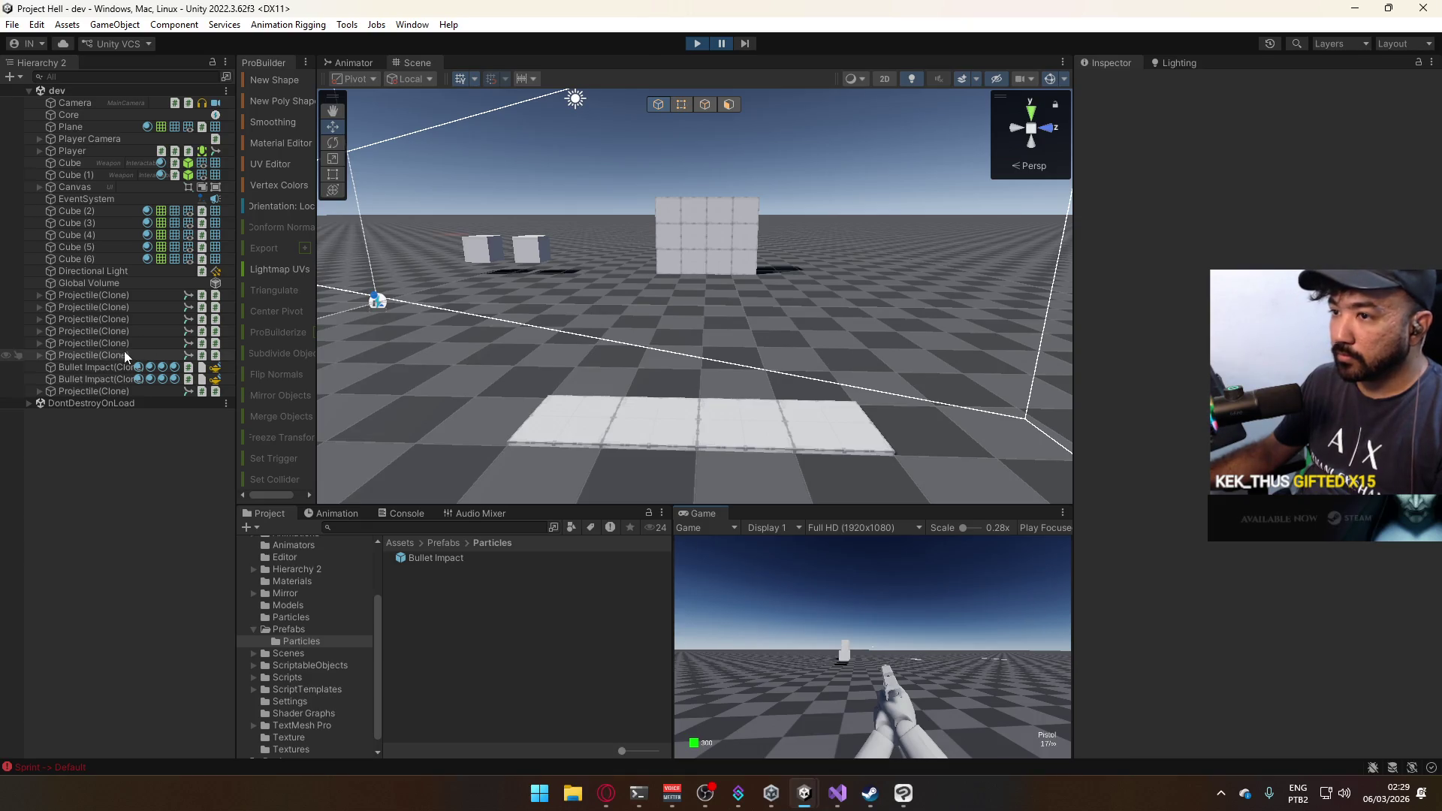
click(126, 358)
Frame the projectile, orbit to its orange streak and inspect its Particle child's Line Renderer.
key(f)
mouse_move(751, 335)
mouse_down()
mouse_move(554, 344)
mouse_move(1027, 324)
mouse_up()
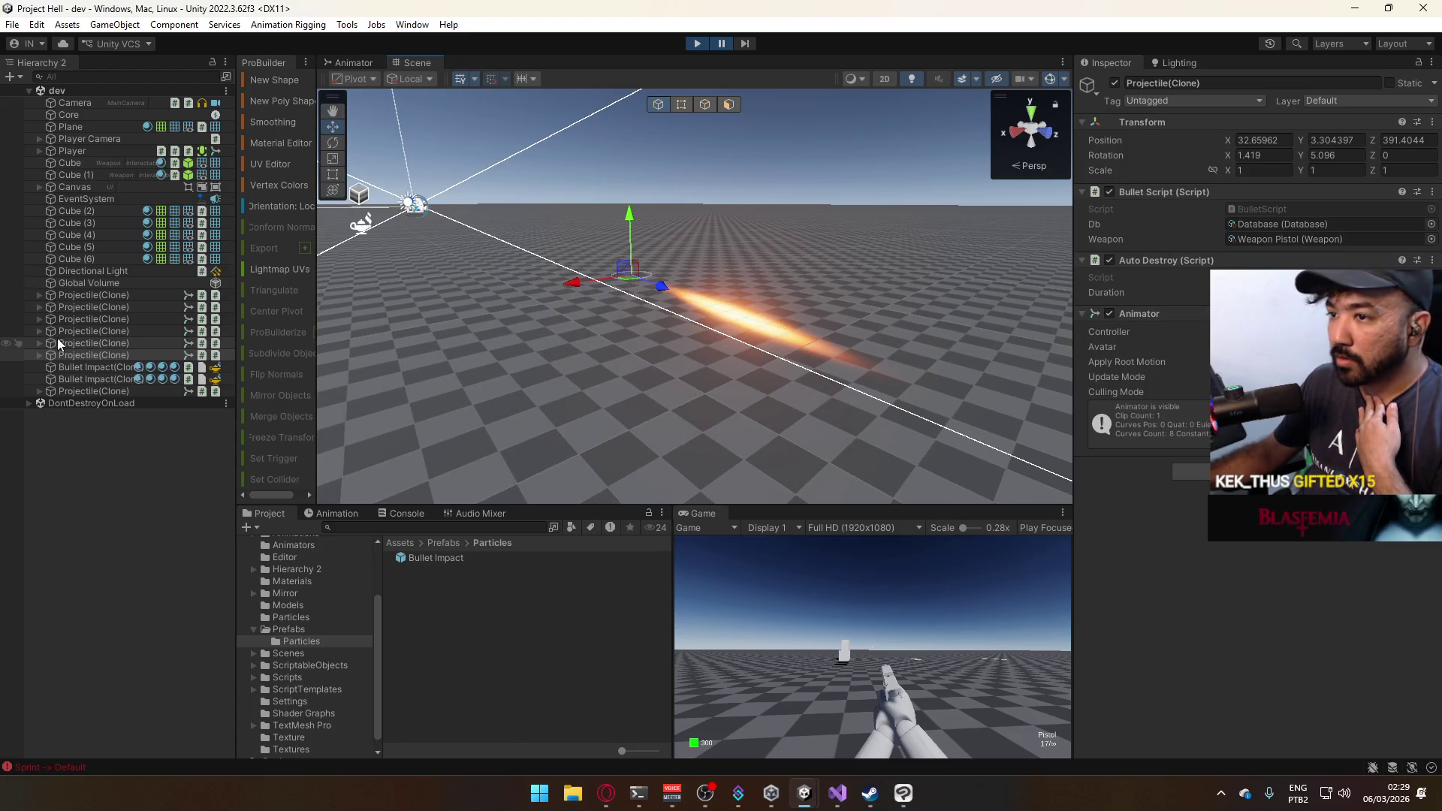
click(117, 367)
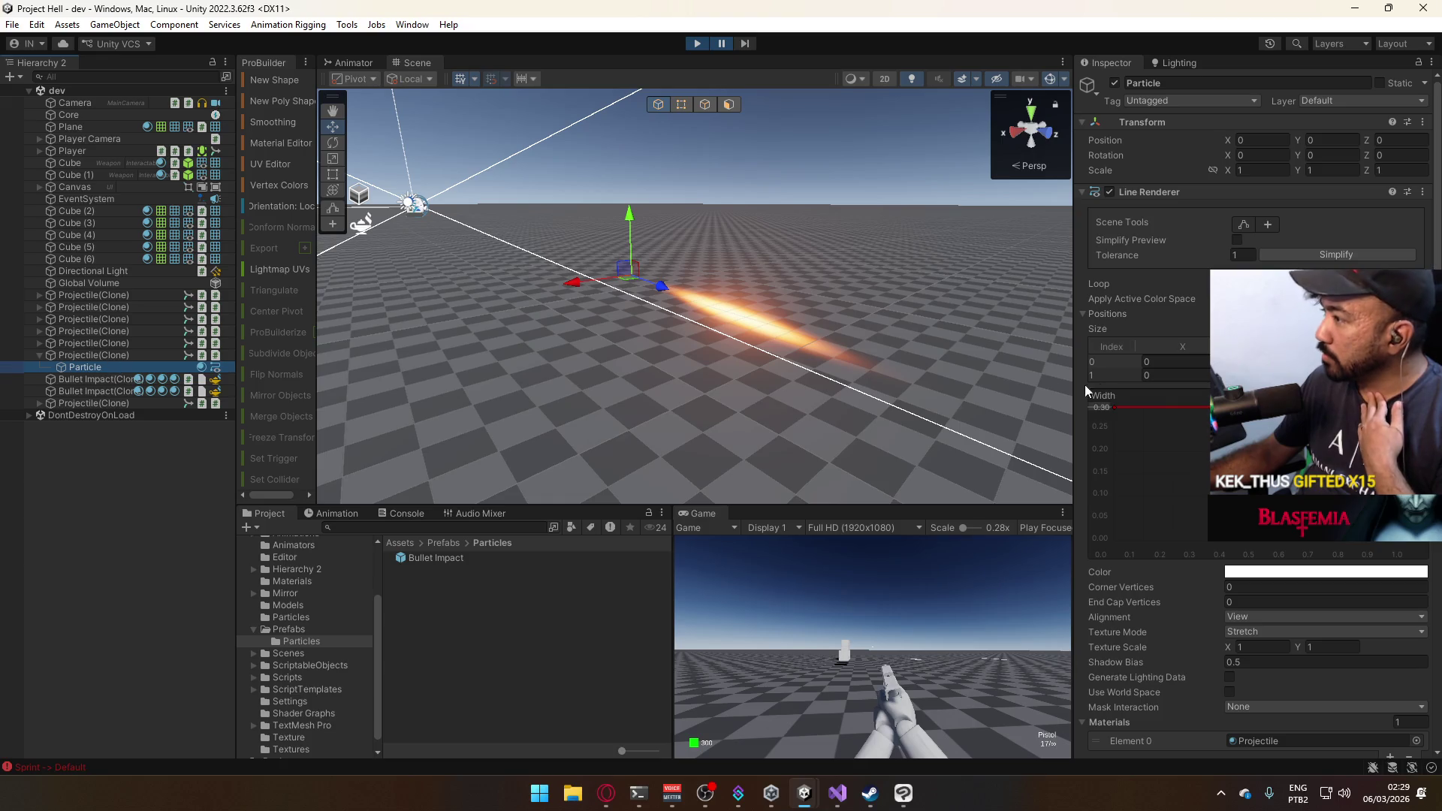
scroll(1186, 309, down, 3)
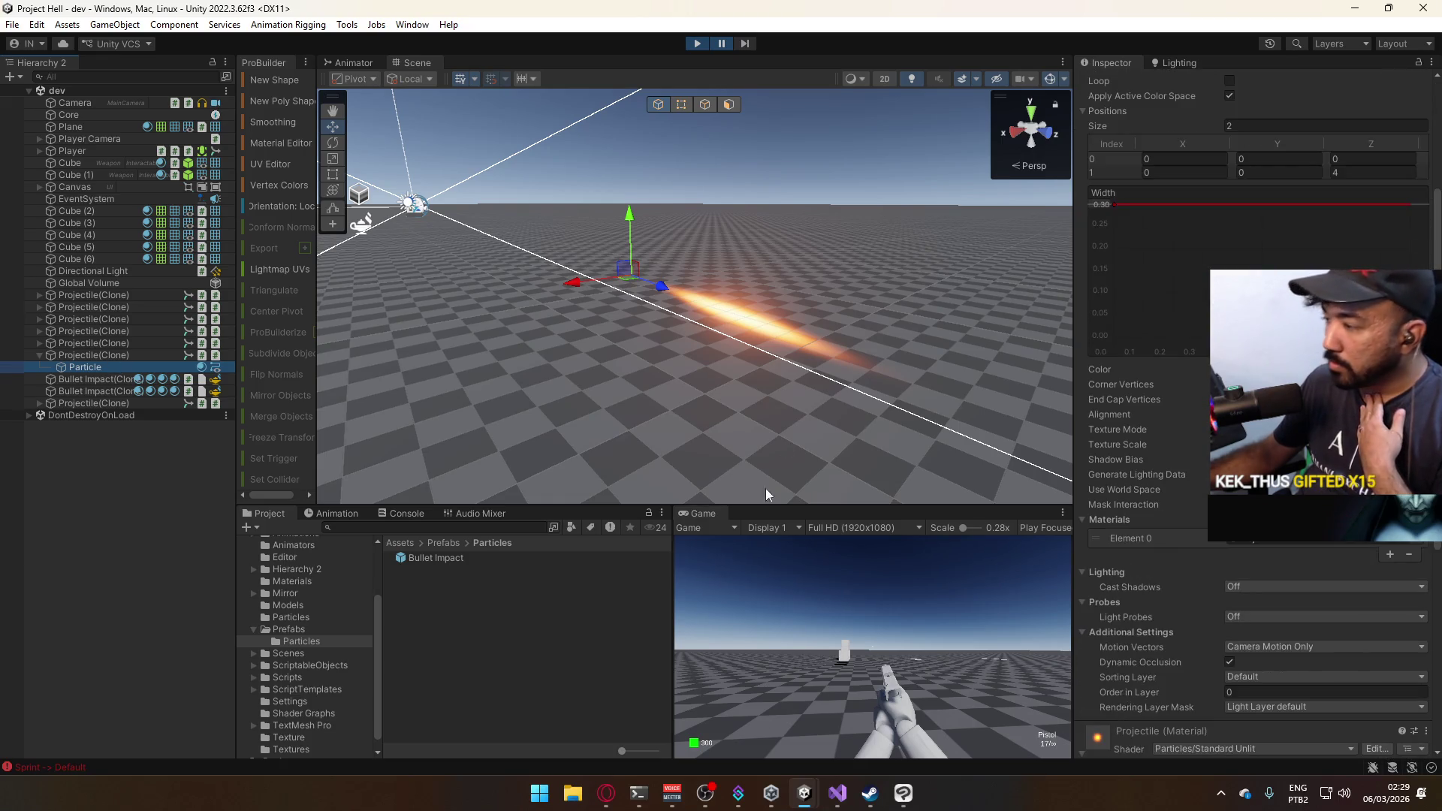
Close the VFX Graph and search tabs in the browser, dismiss the video prompt, and minimize it.
click(600, 785)
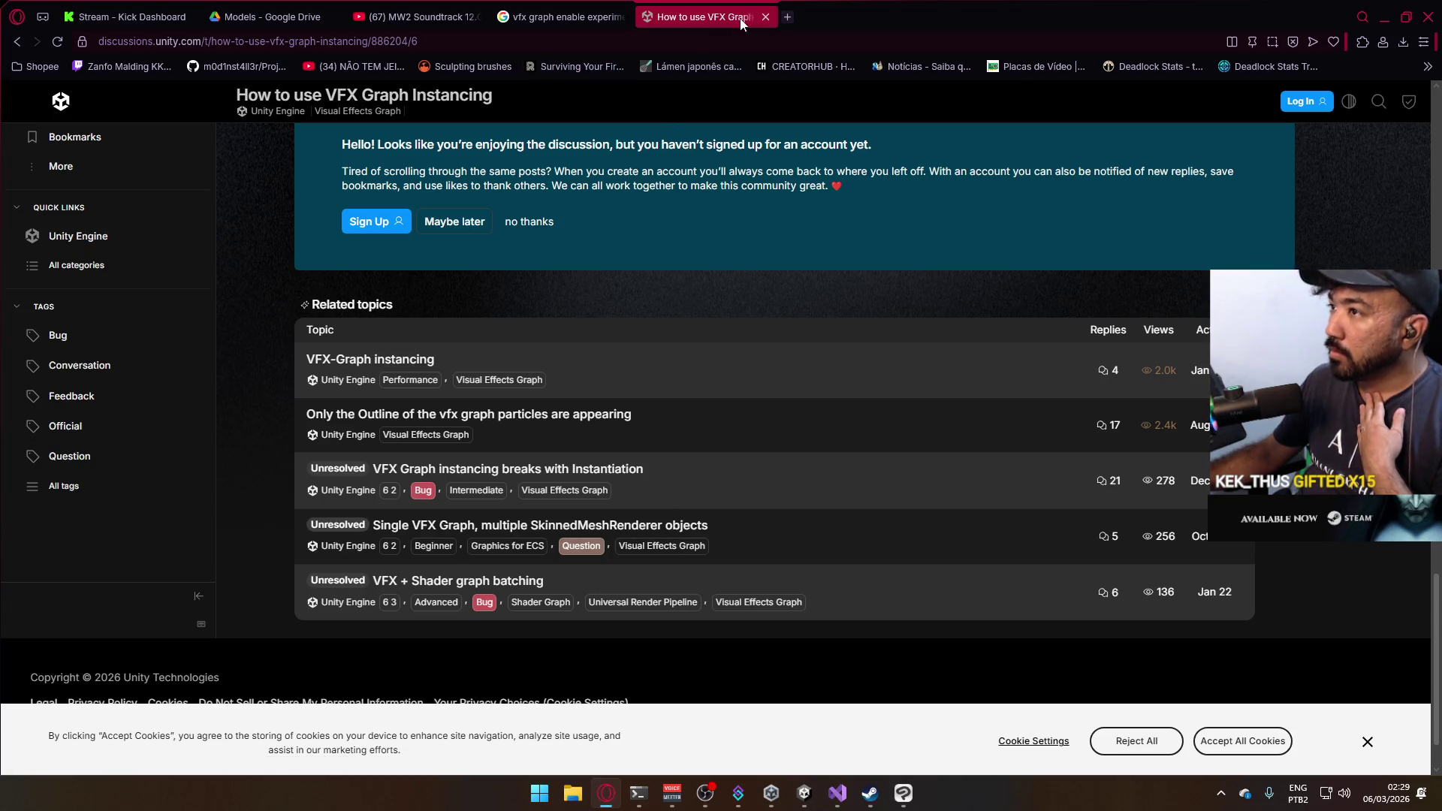
click(764, 17)
click(622, 16)
click(854, 426)
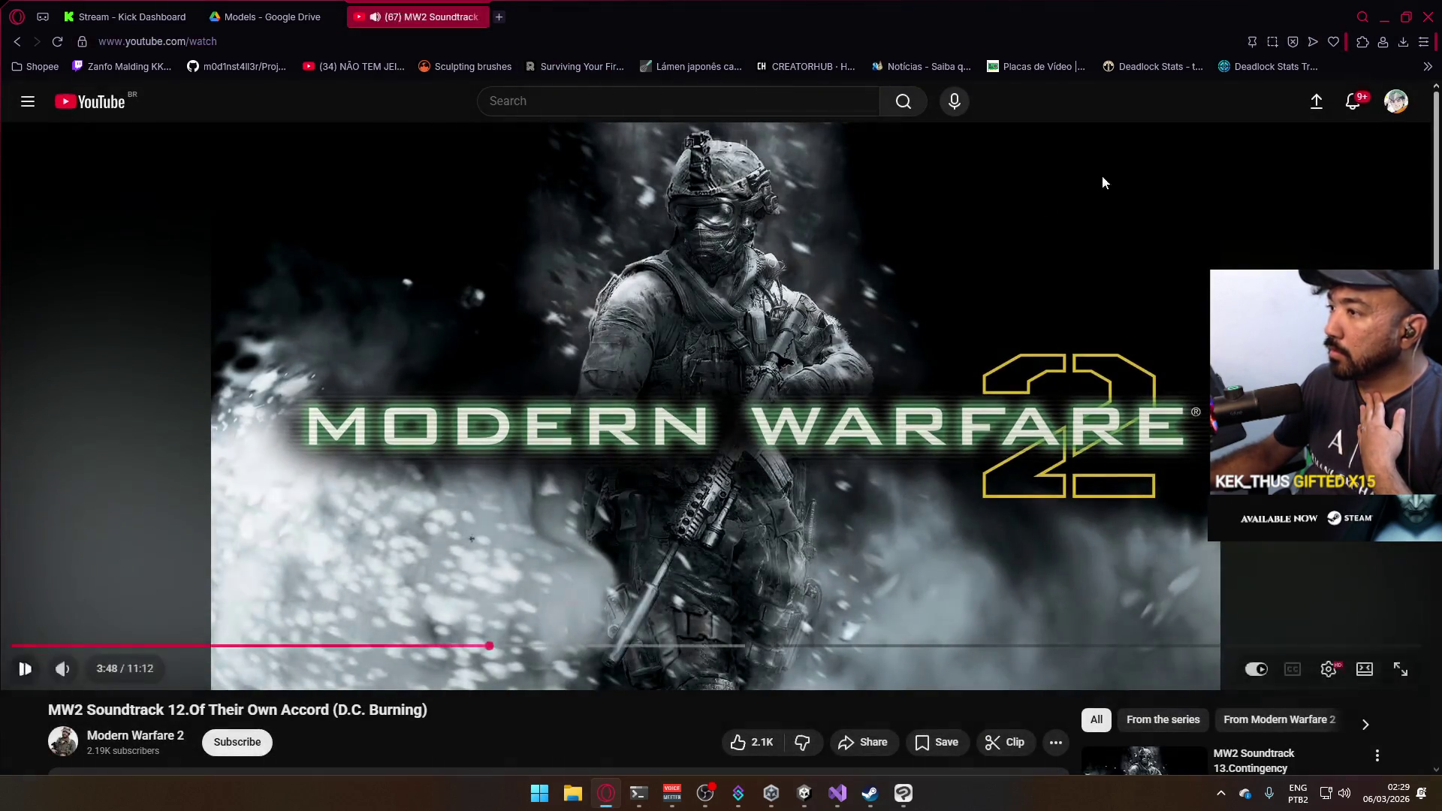
click(1382, 23)
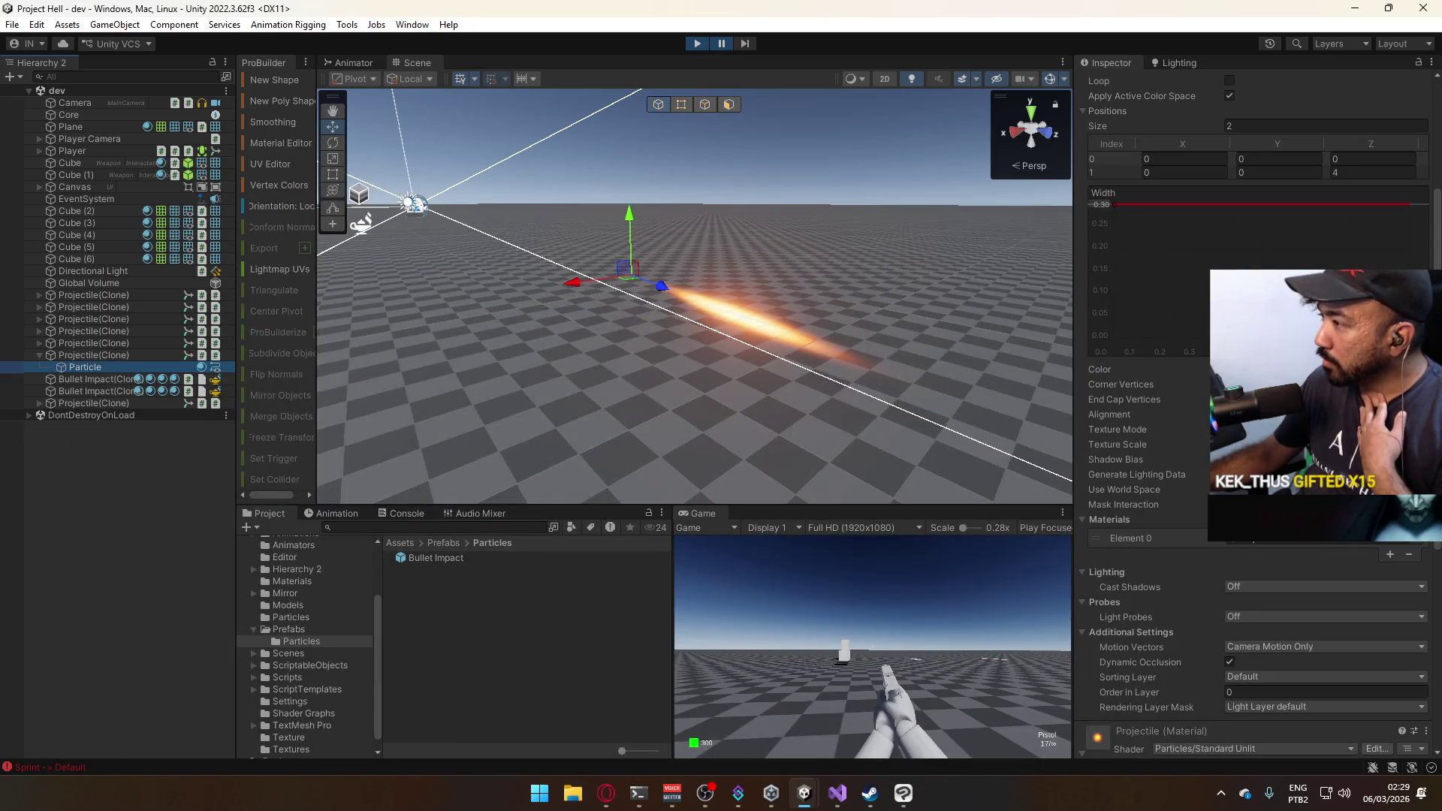
Try Modulate rendering on the Projectile material, then return it to Additive.
scroll(1331, 538, down, 4)
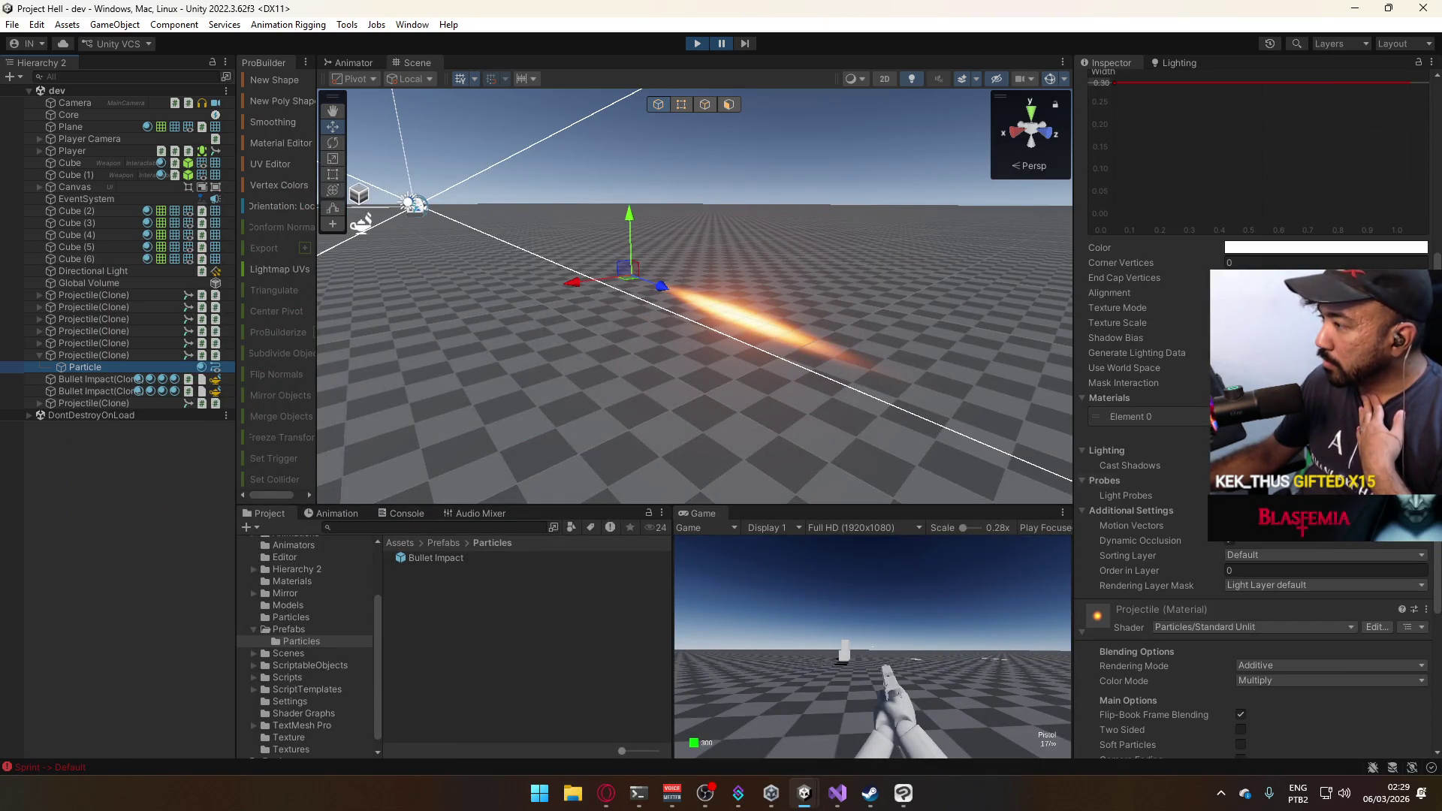
scroll(1223, 602, down, 4)
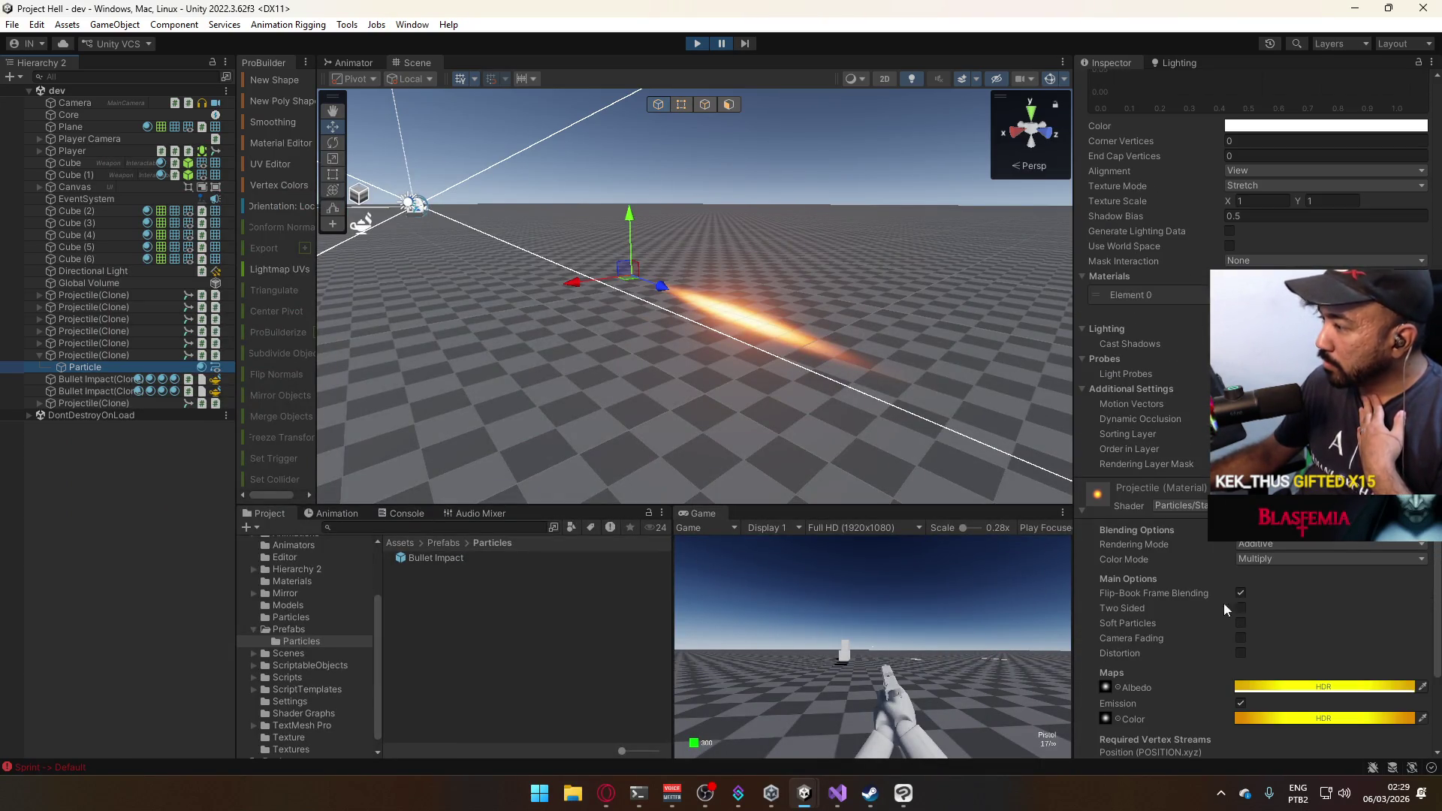
click(1276, 544)
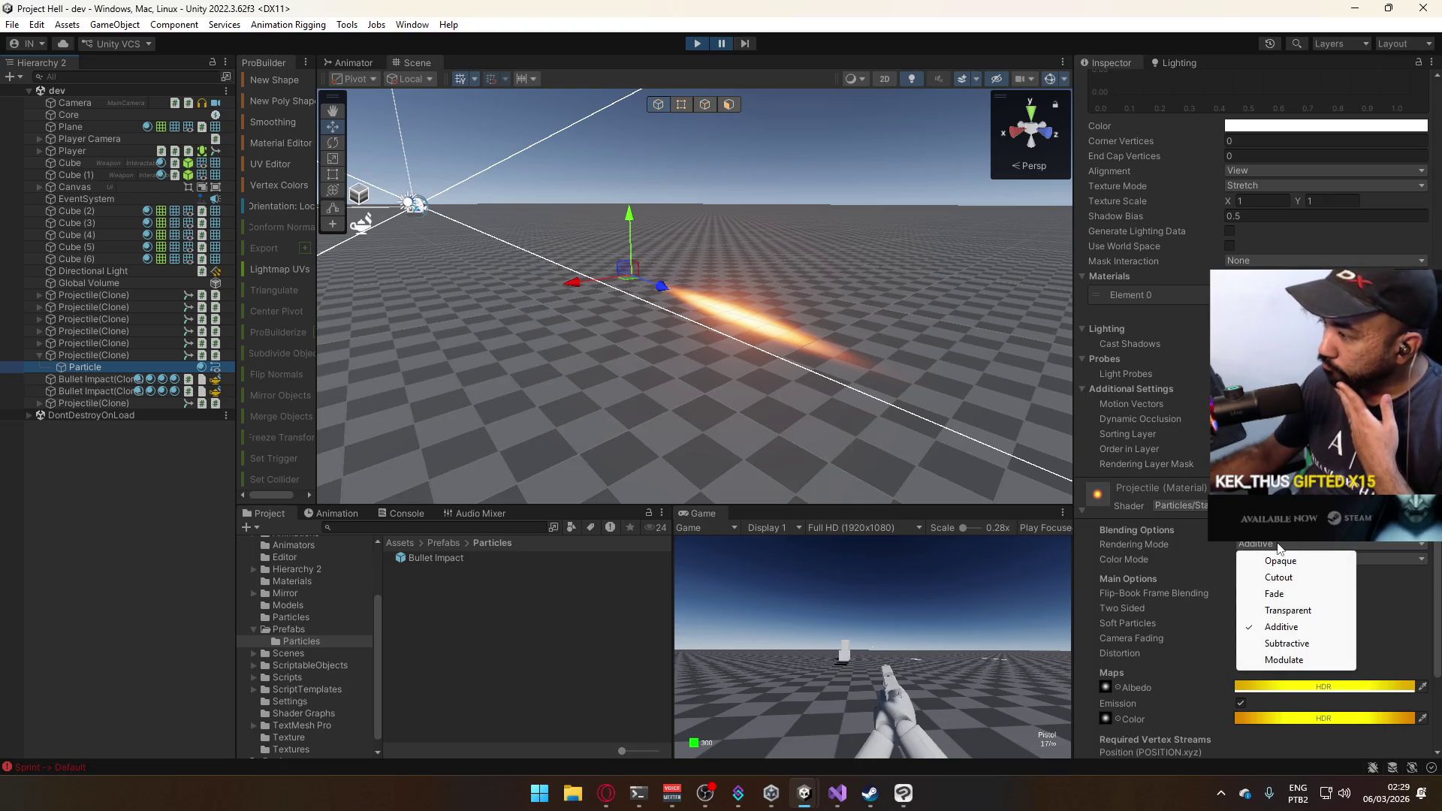
click(1305, 661)
click(1295, 544)
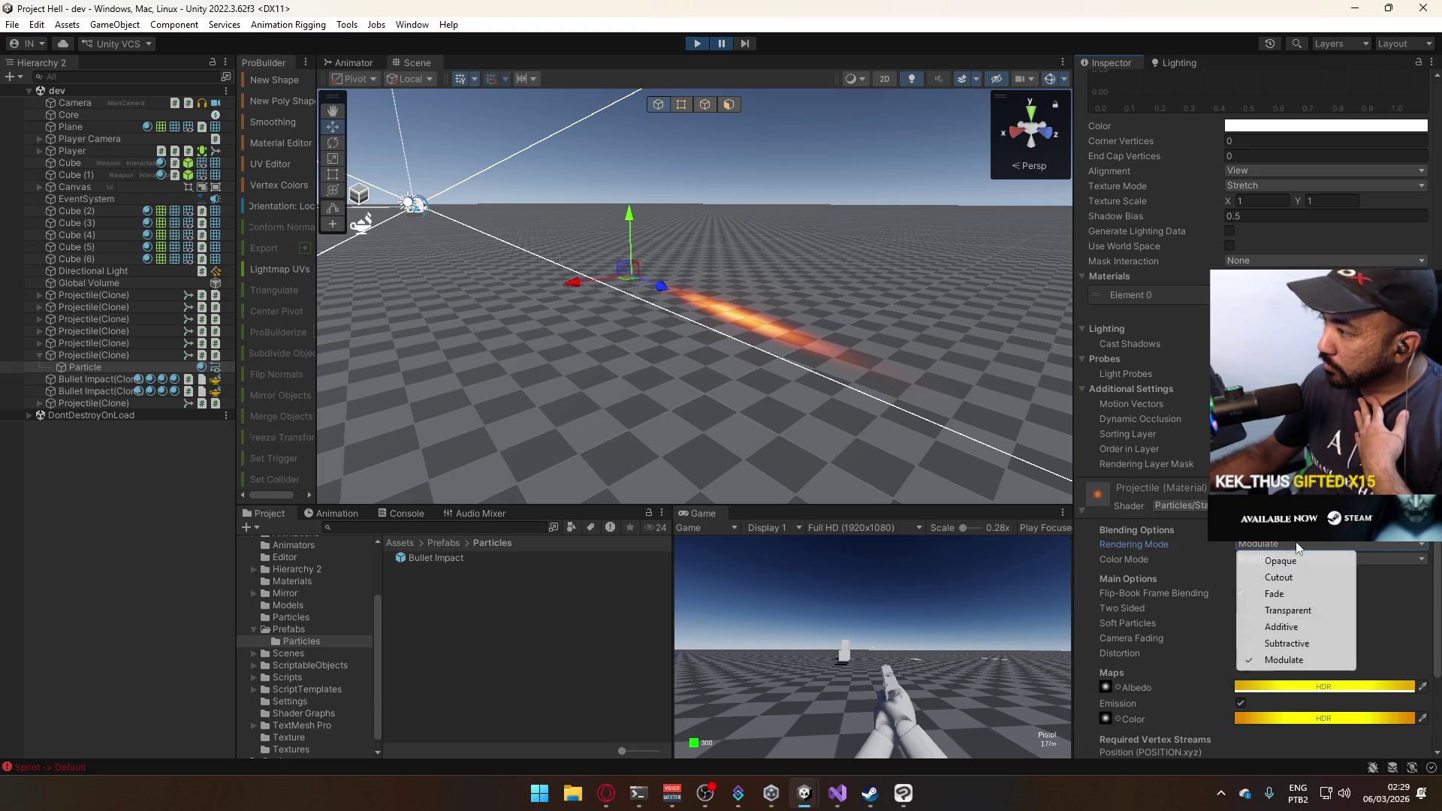
click(1298, 629)
Change the material's Color Mode to Additive, then Overlay, and orbit to view the streak.
click(1277, 560)
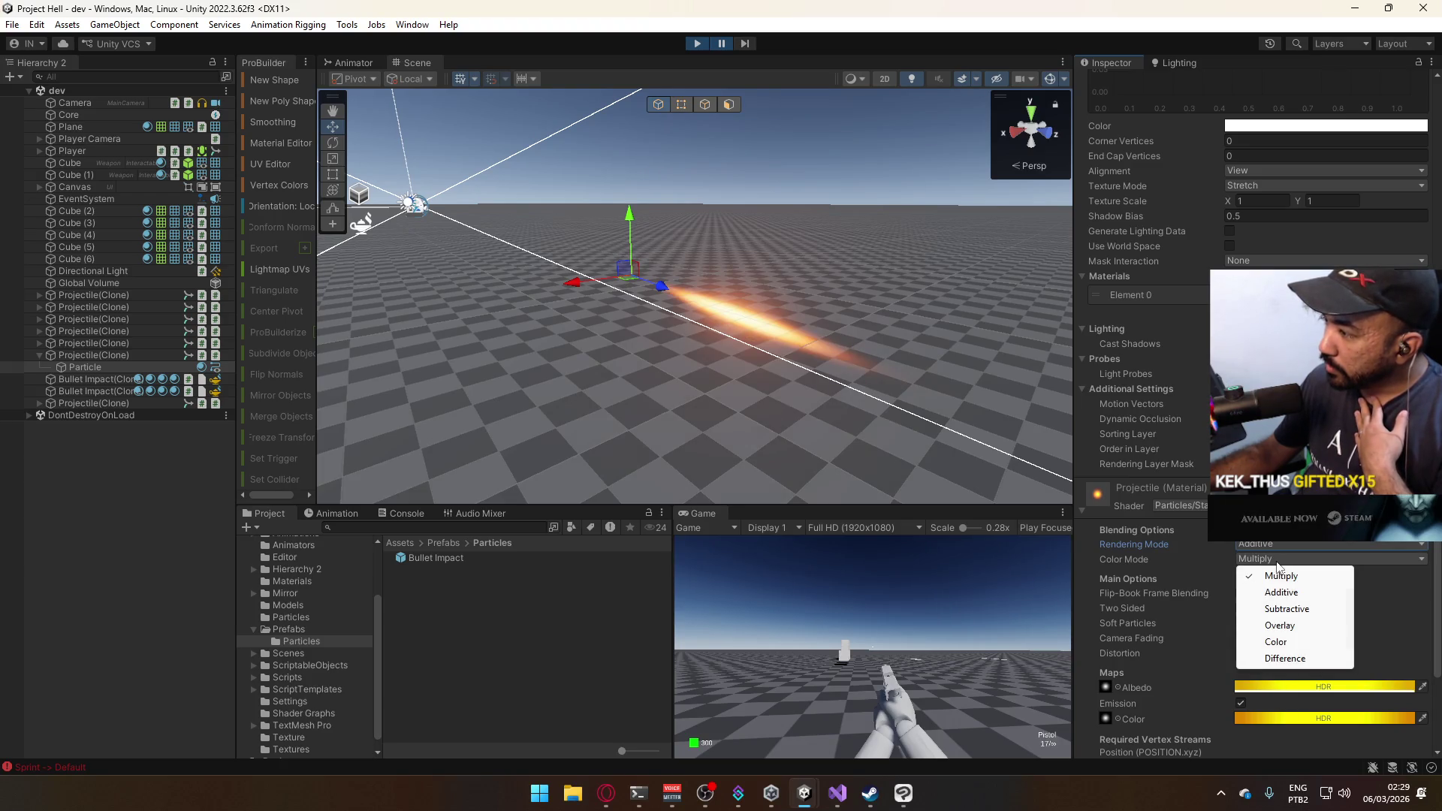
click(1285, 593)
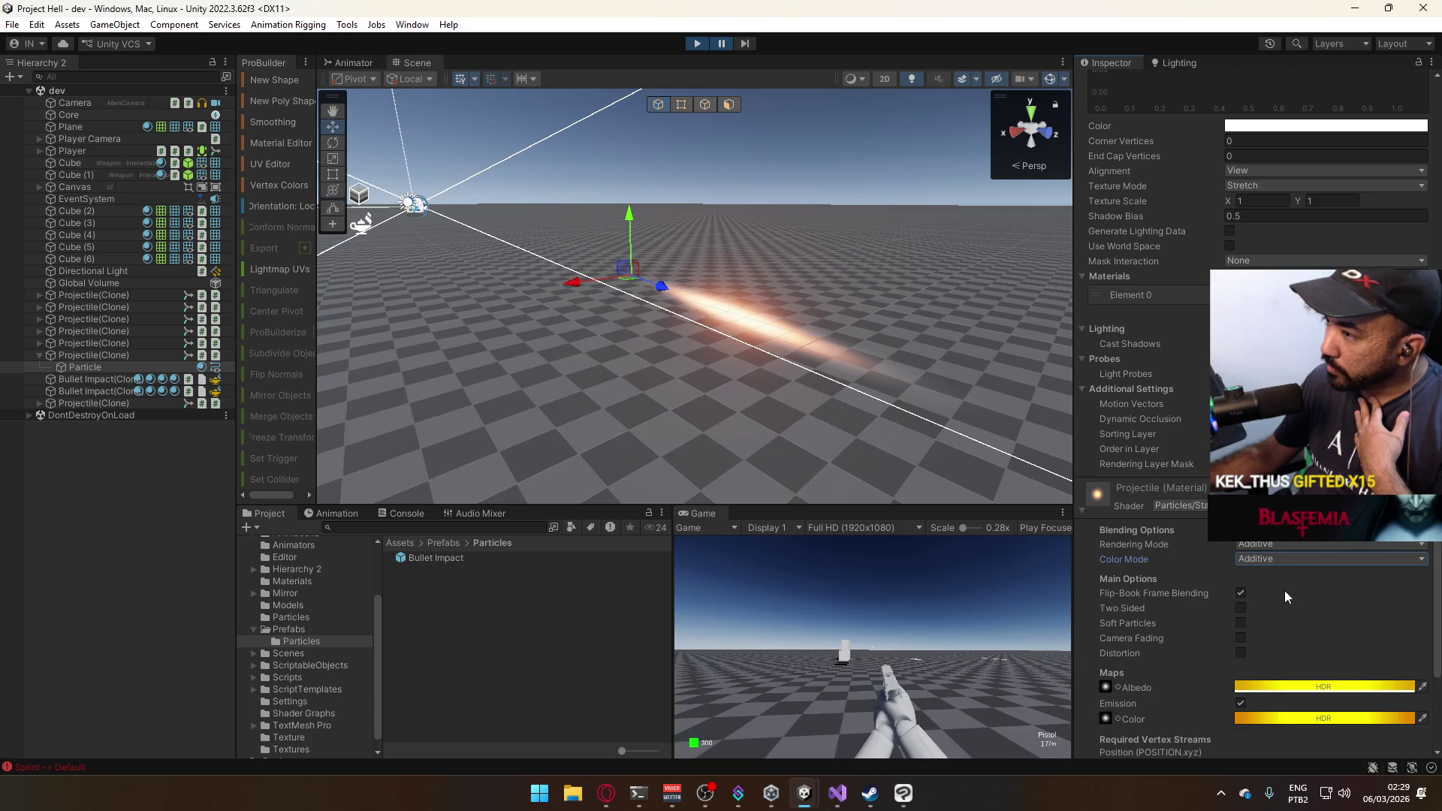
click(1276, 559)
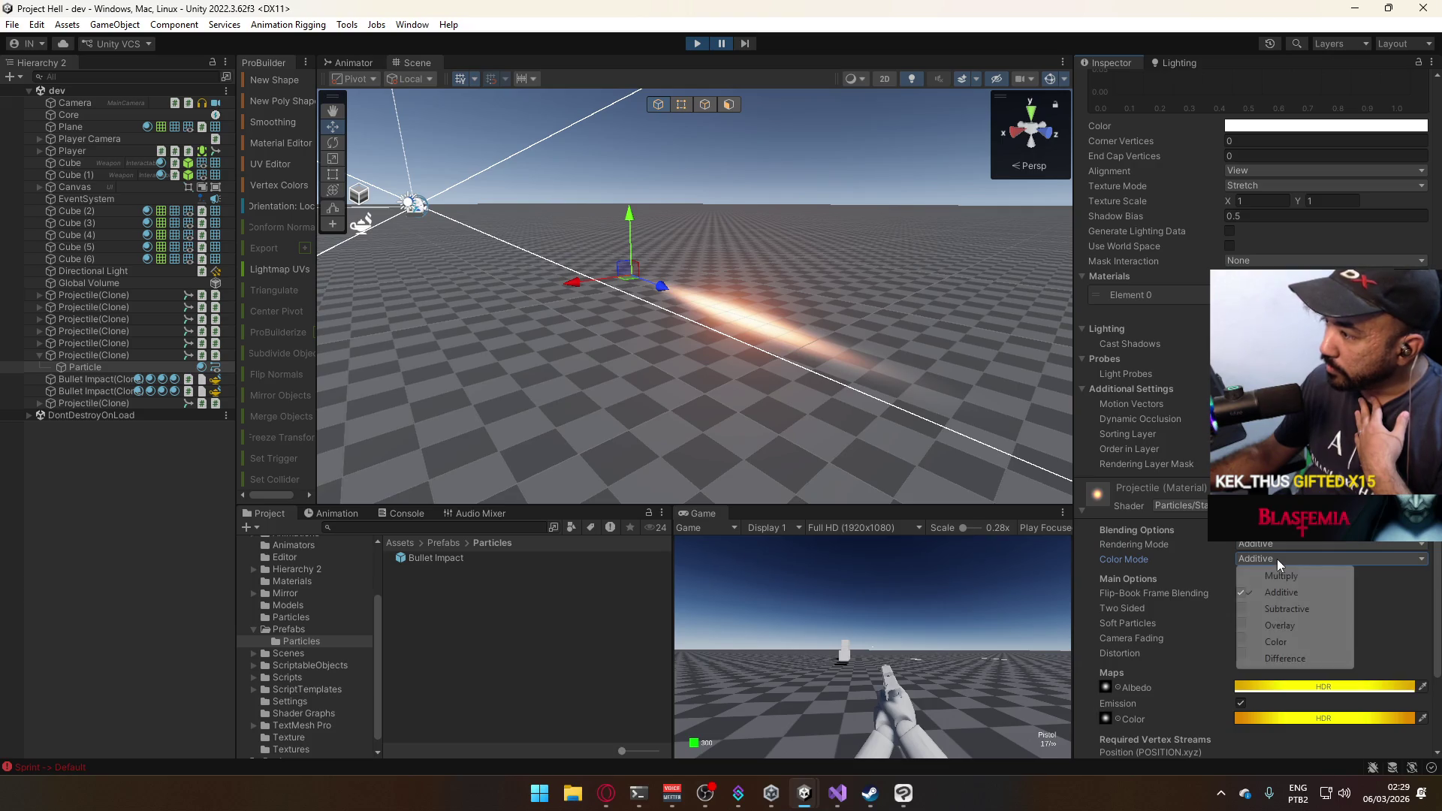
click(1283, 625)
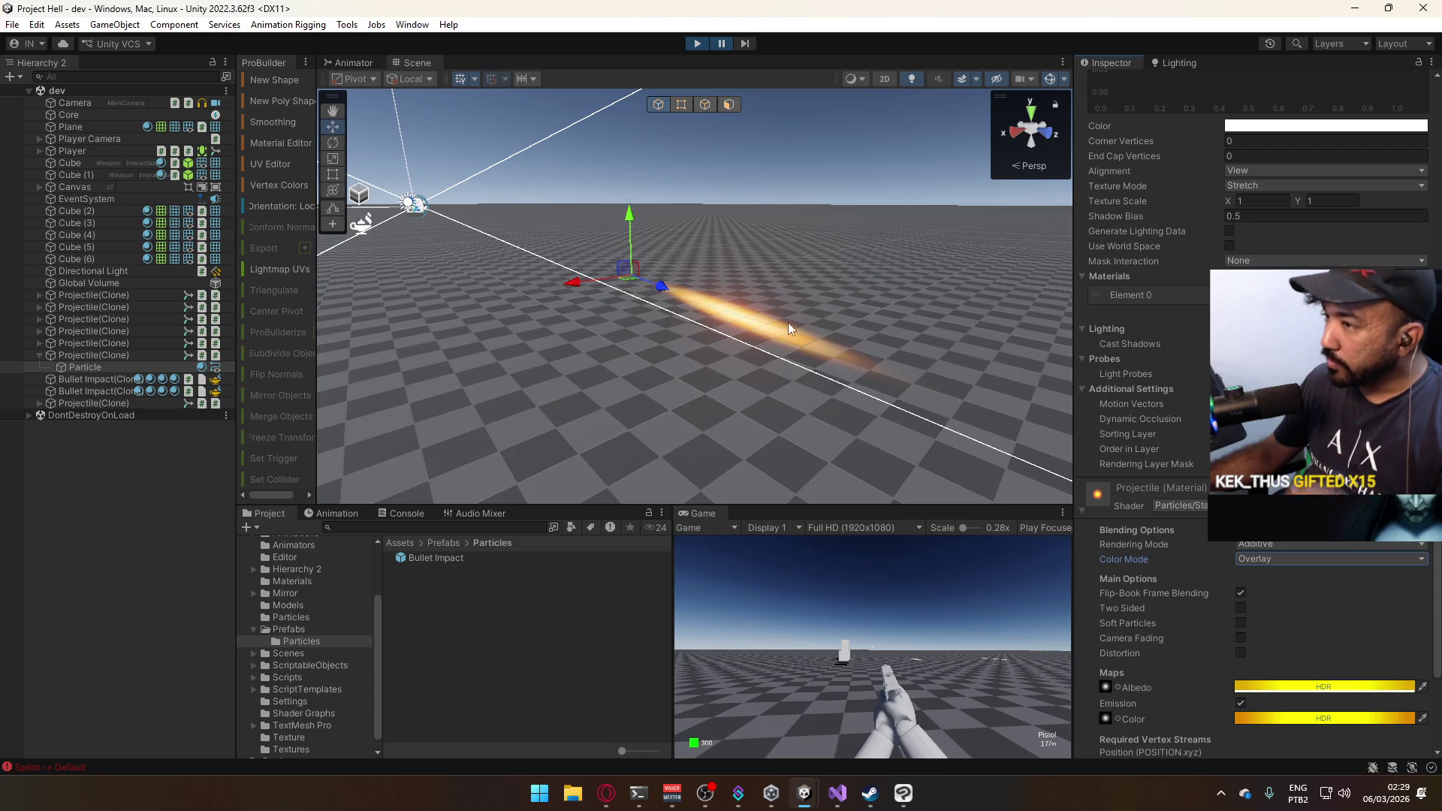
drag(787, 322, 623, 300)
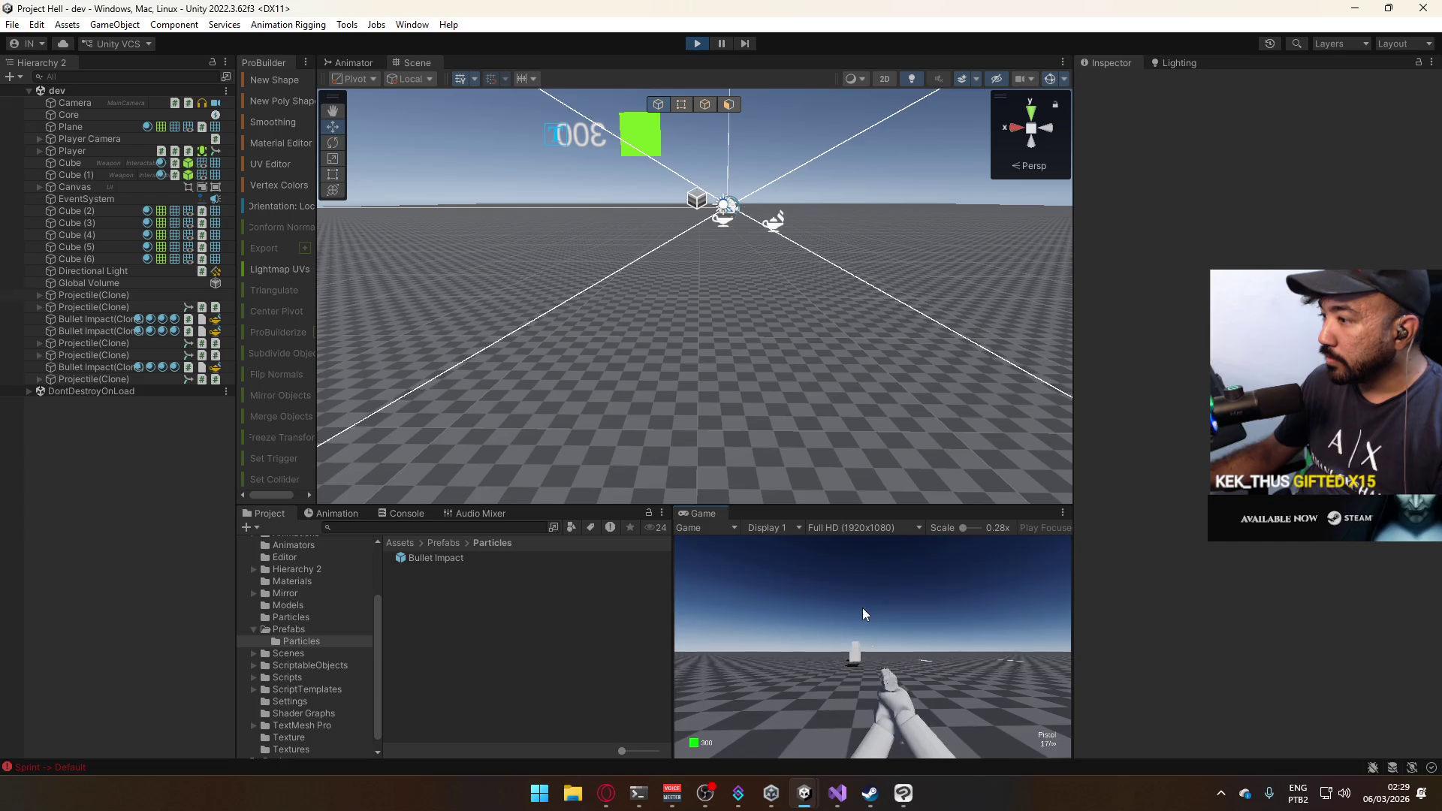
Fire four pistol shots at the cube wall, then step the paused game forward two frames.
key(super)
mouse_move(874, 300)
mouse_down()
mouse_move(781, 161)
mouse_move(781, 128)
mouse_move(1130, 232)
mouse_move(1051, 188)
mouse_move(1002, 132)
mouse_move(1075, 156)
mouse_move(1173, 114)
mouse_move(1142, 169)
mouse_move(1154, 147)
mouse_move(1174, 178)
mouse_move(1034, 418)
mouse_up()
click(919, 647)
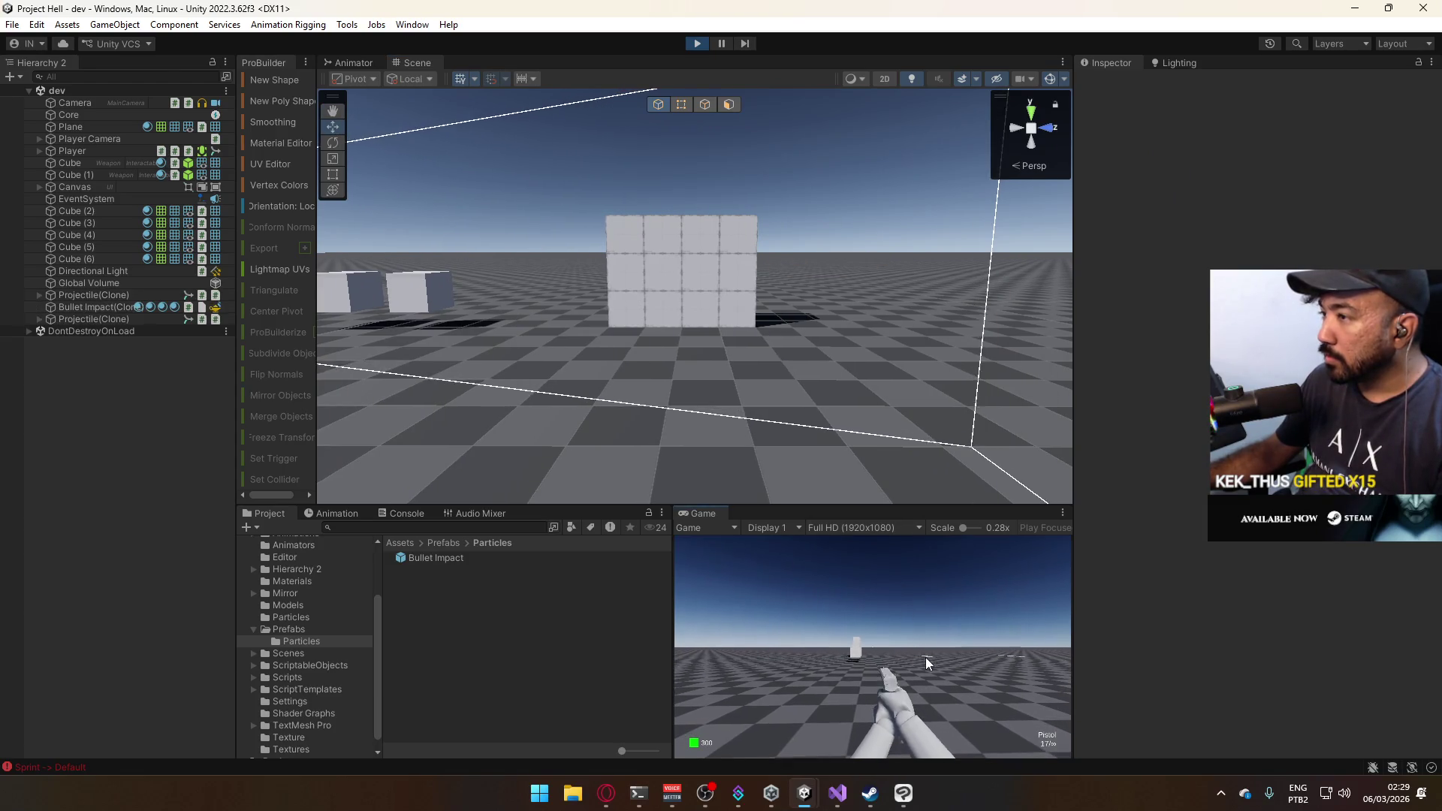
click(925, 656)
click(924, 656)
click(922, 656)
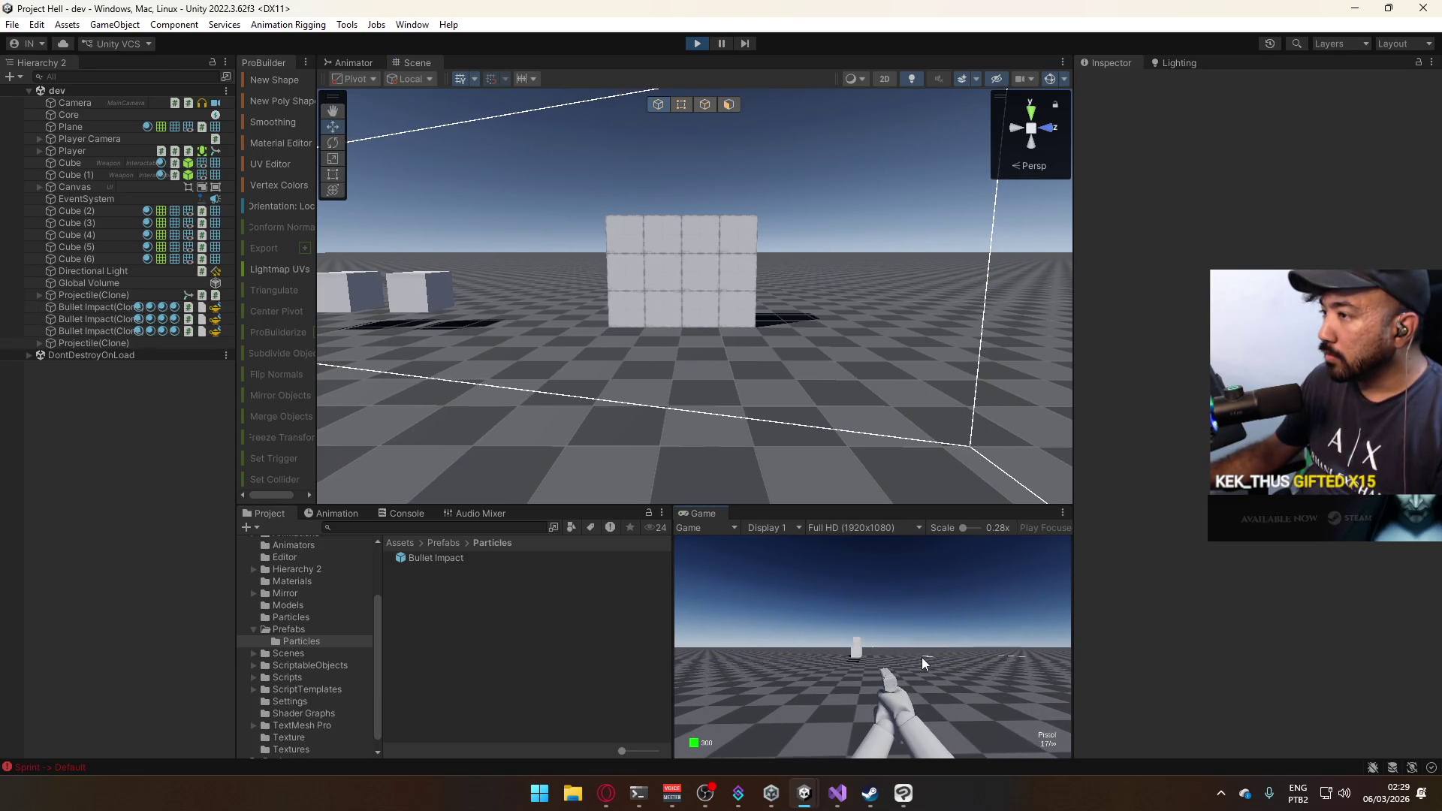
click(750, 43)
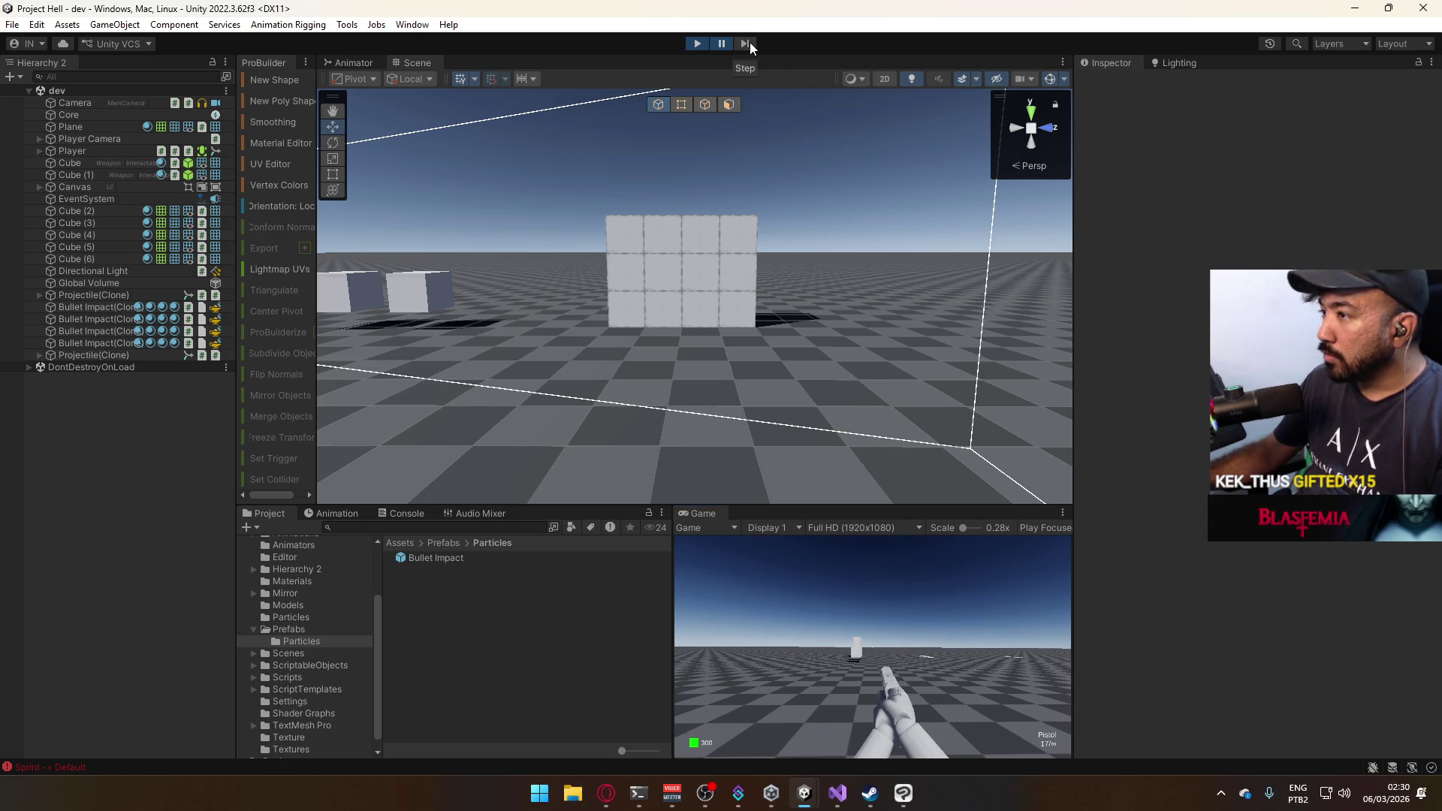
click(749, 42)
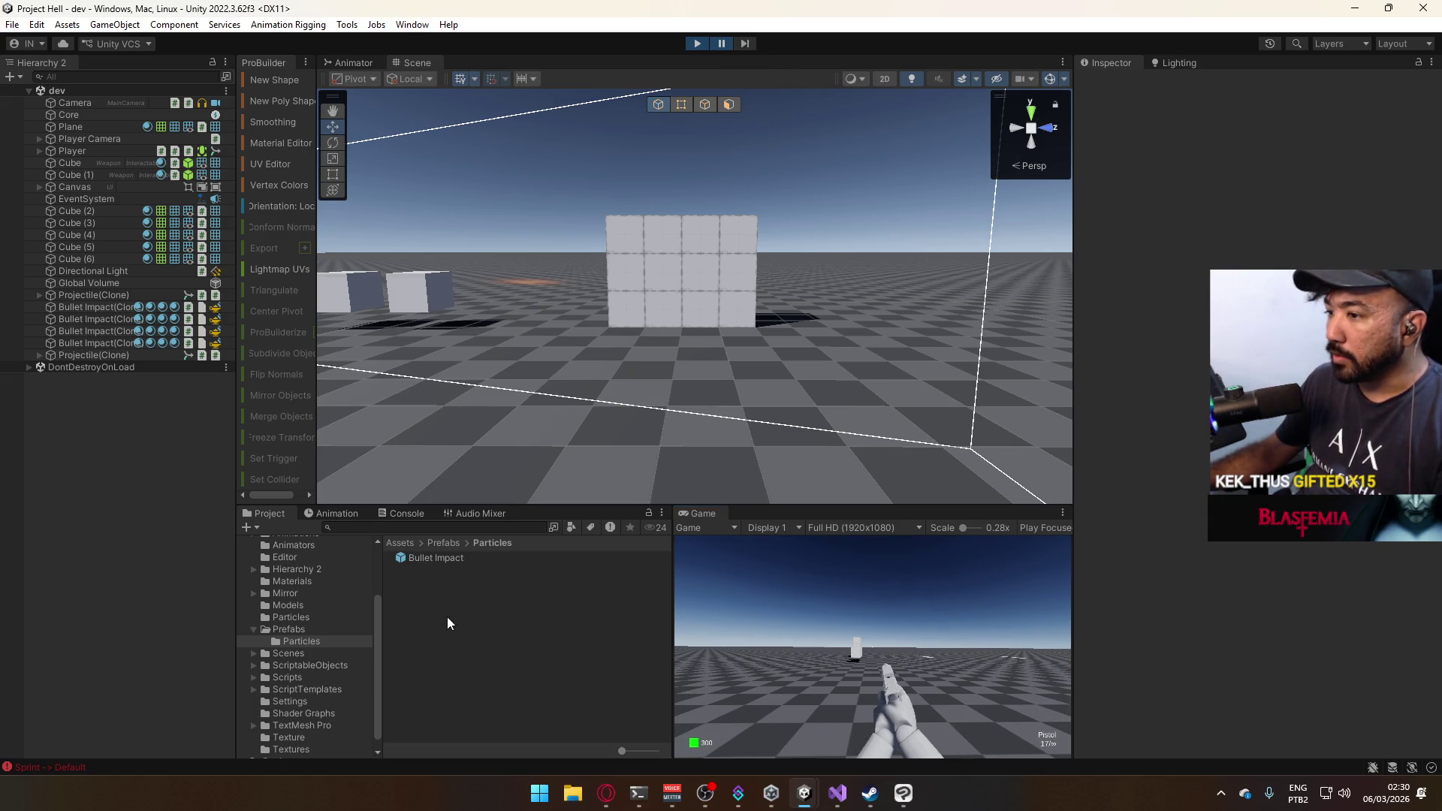
Reselect the bullet's Particle, step one more frame, and show its Bullet@Start animation clip.
click(530, 283)
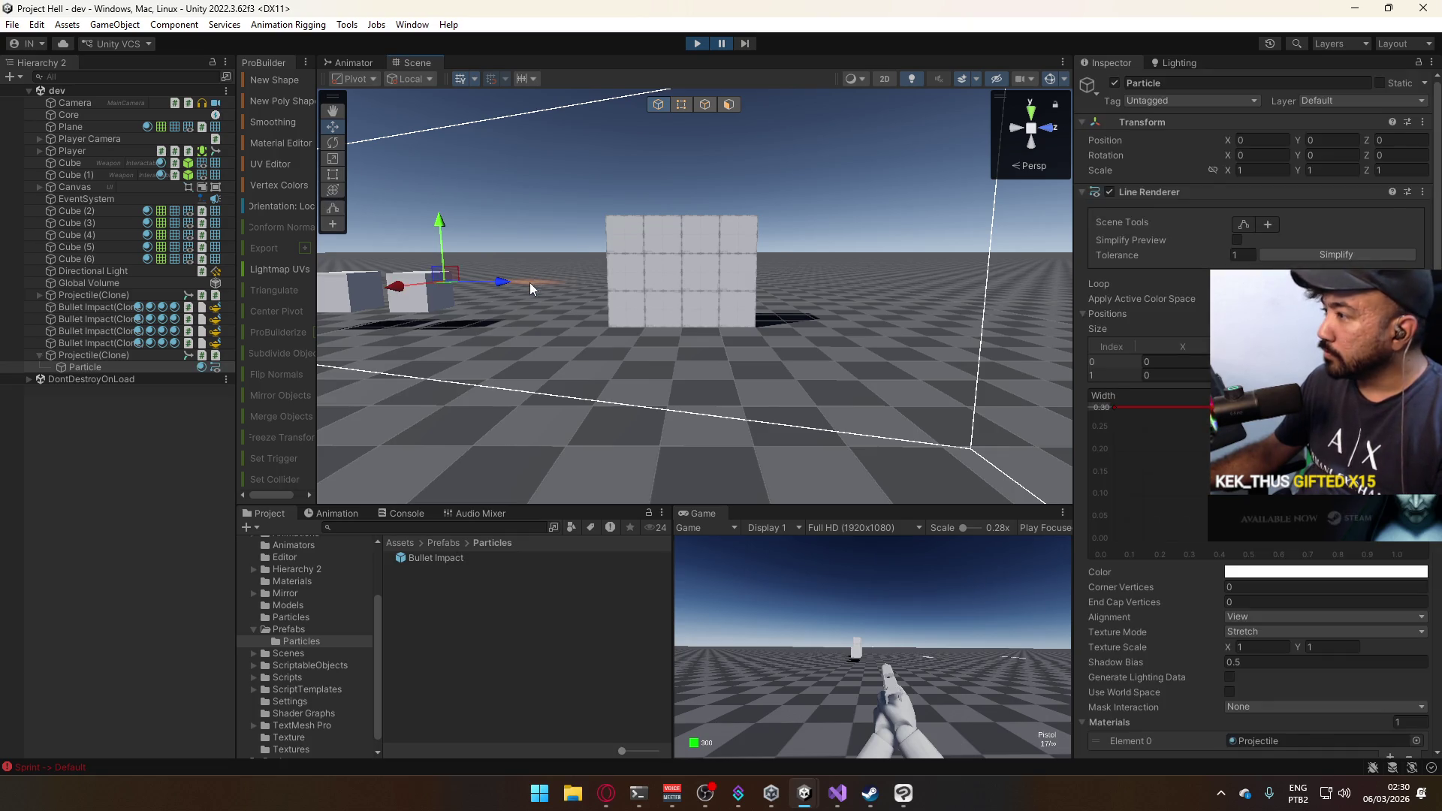
click(529, 282)
scroll(1232, 551, down, 15)
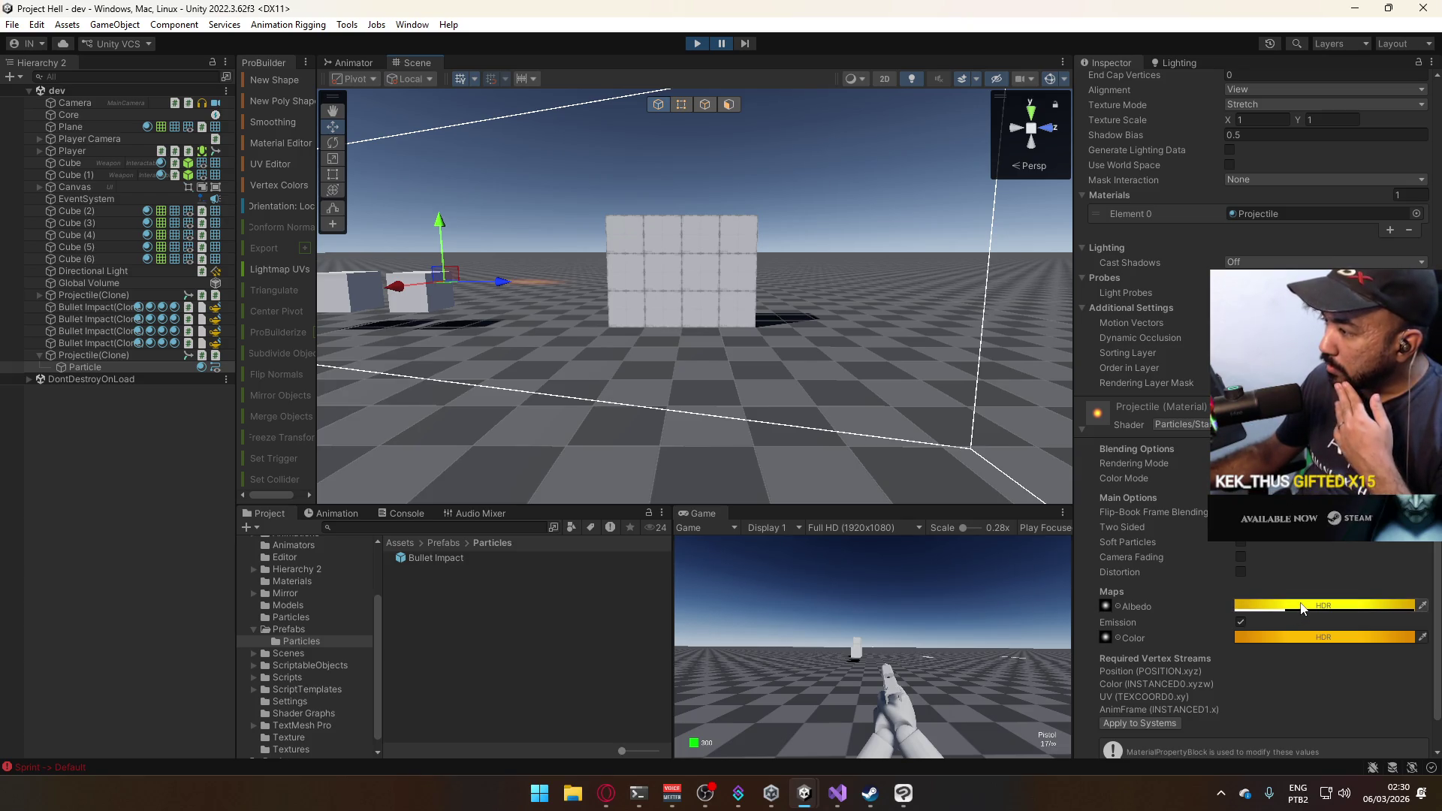
click(748, 48)
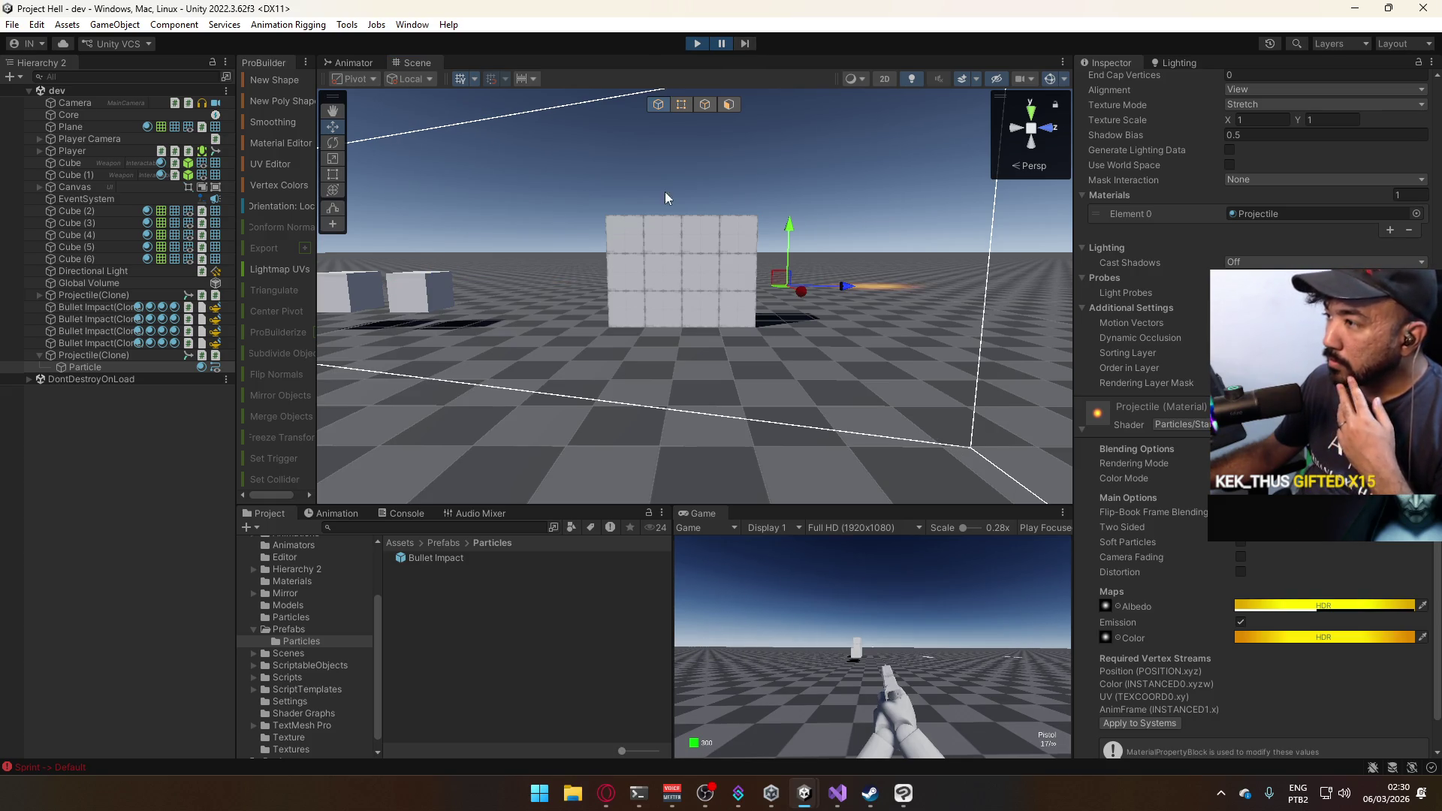
click(338, 513)
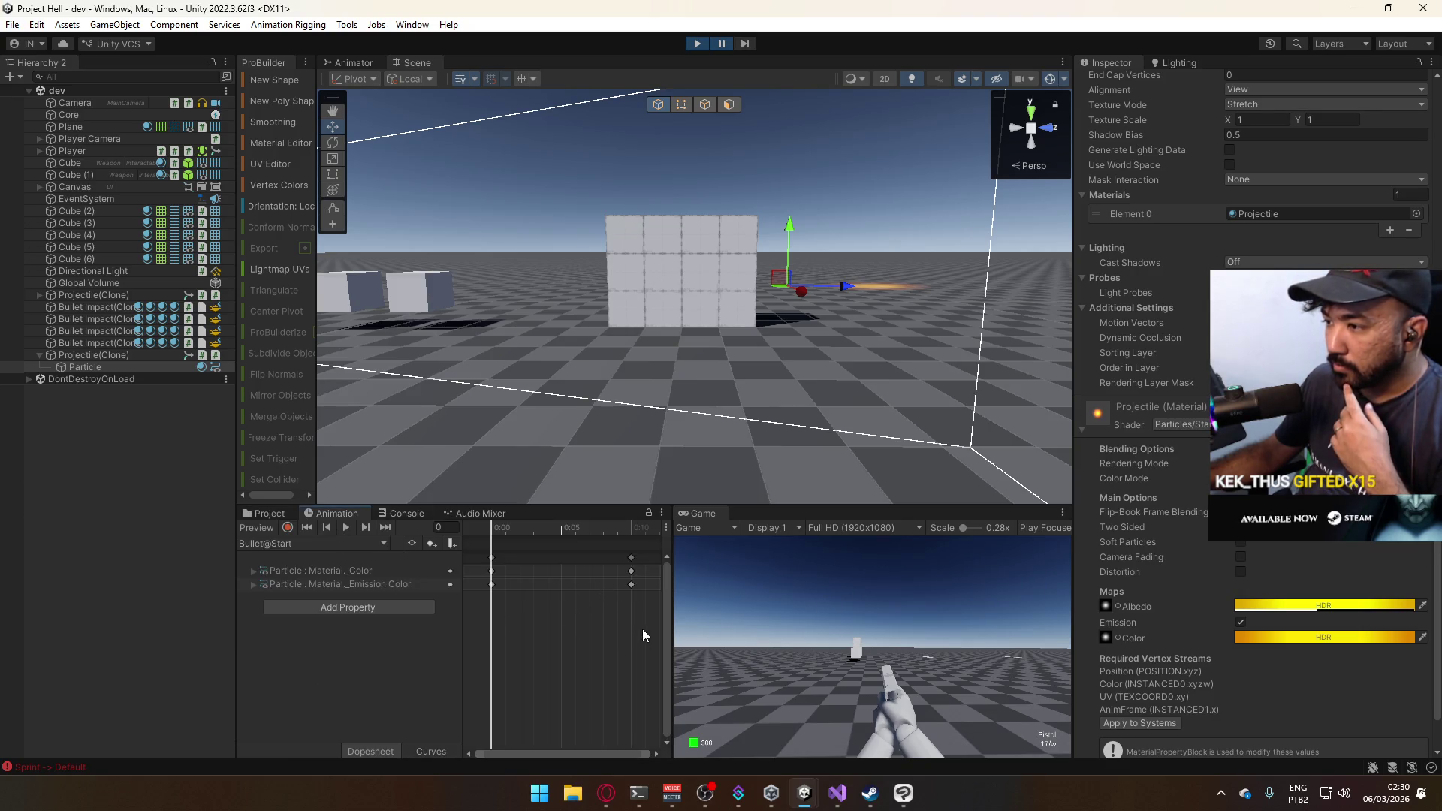
Drag the Material Color and Emission Color keyframes from 0:10 back to about 0:05.
click(632, 558)
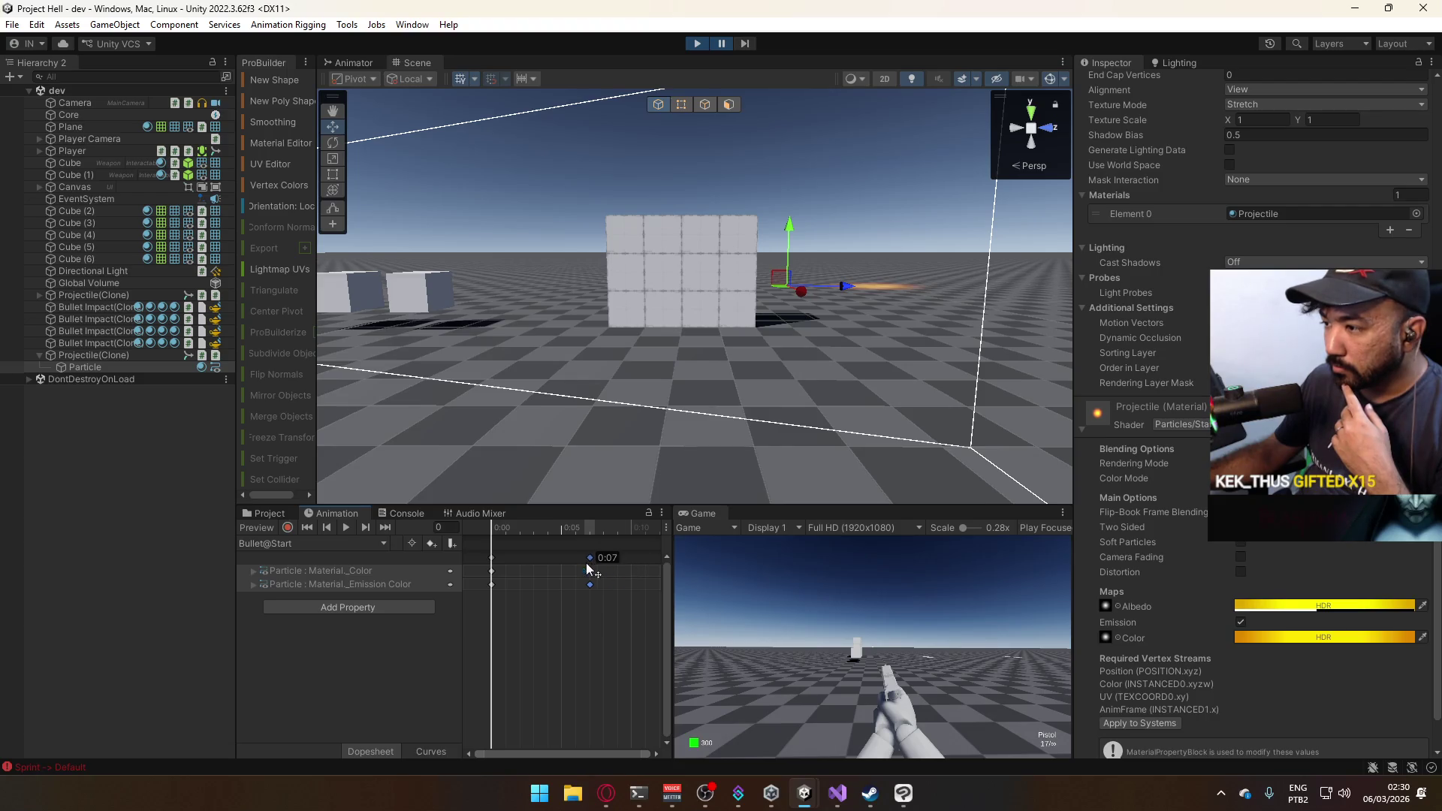
drag(586, 564, 564, 567)
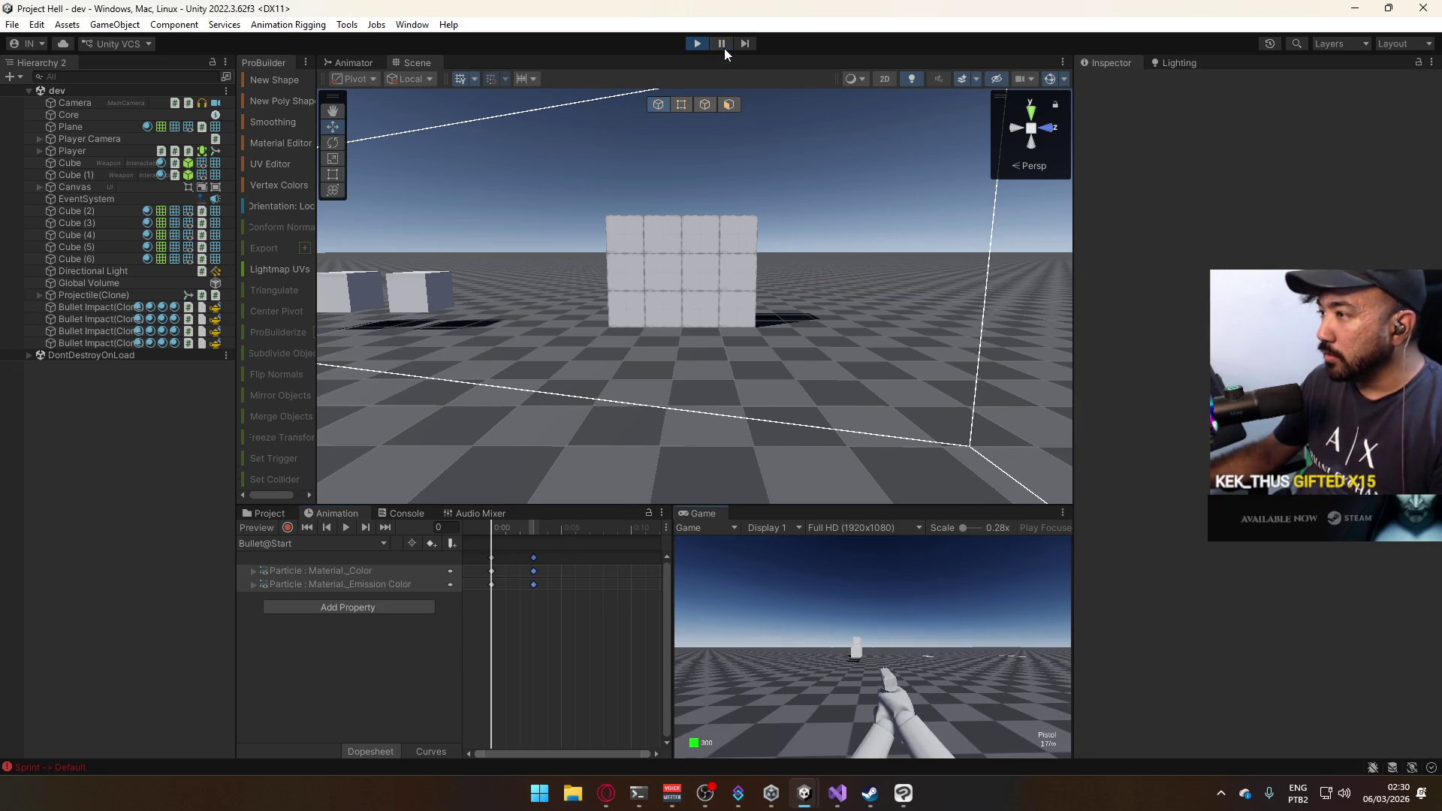
key(super)
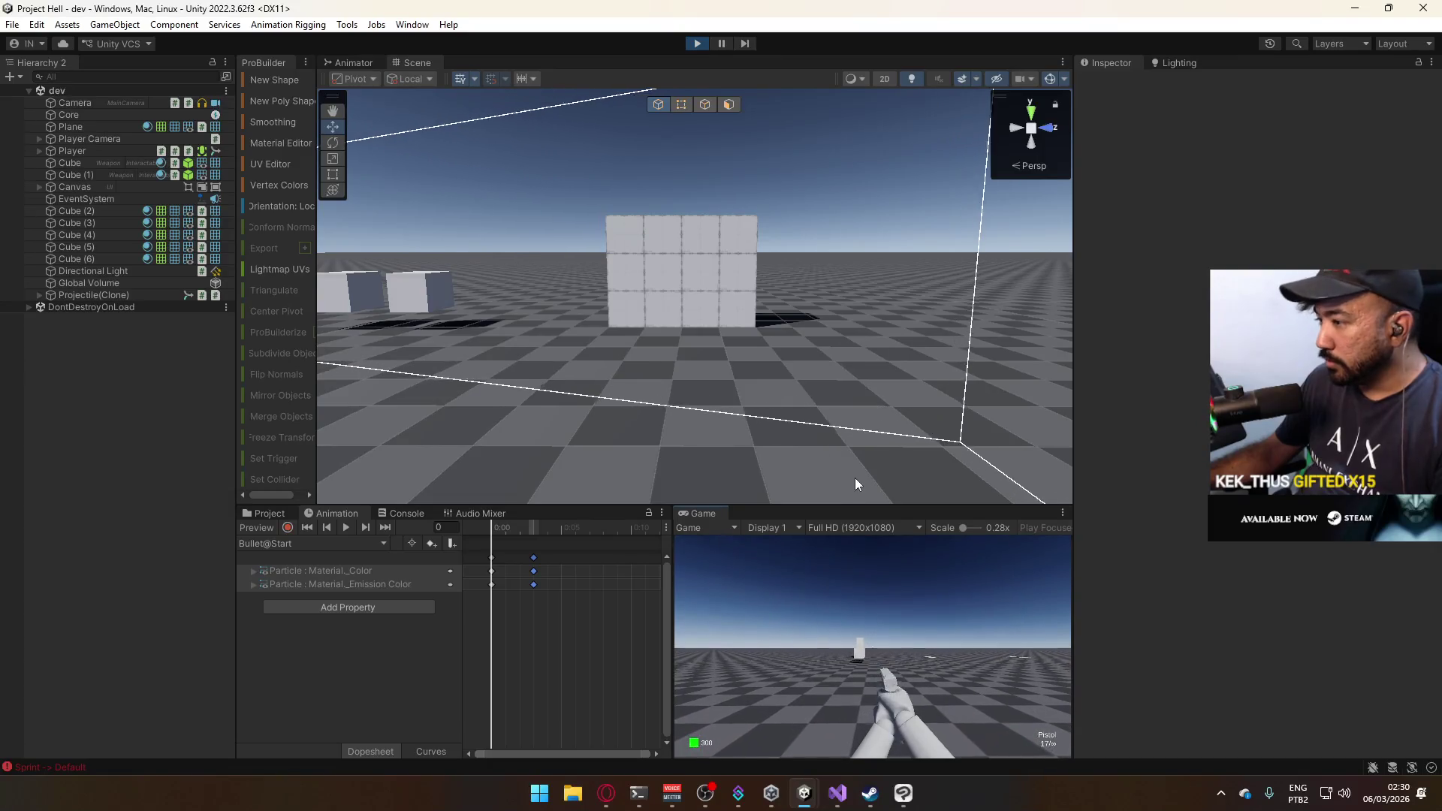
key(super)
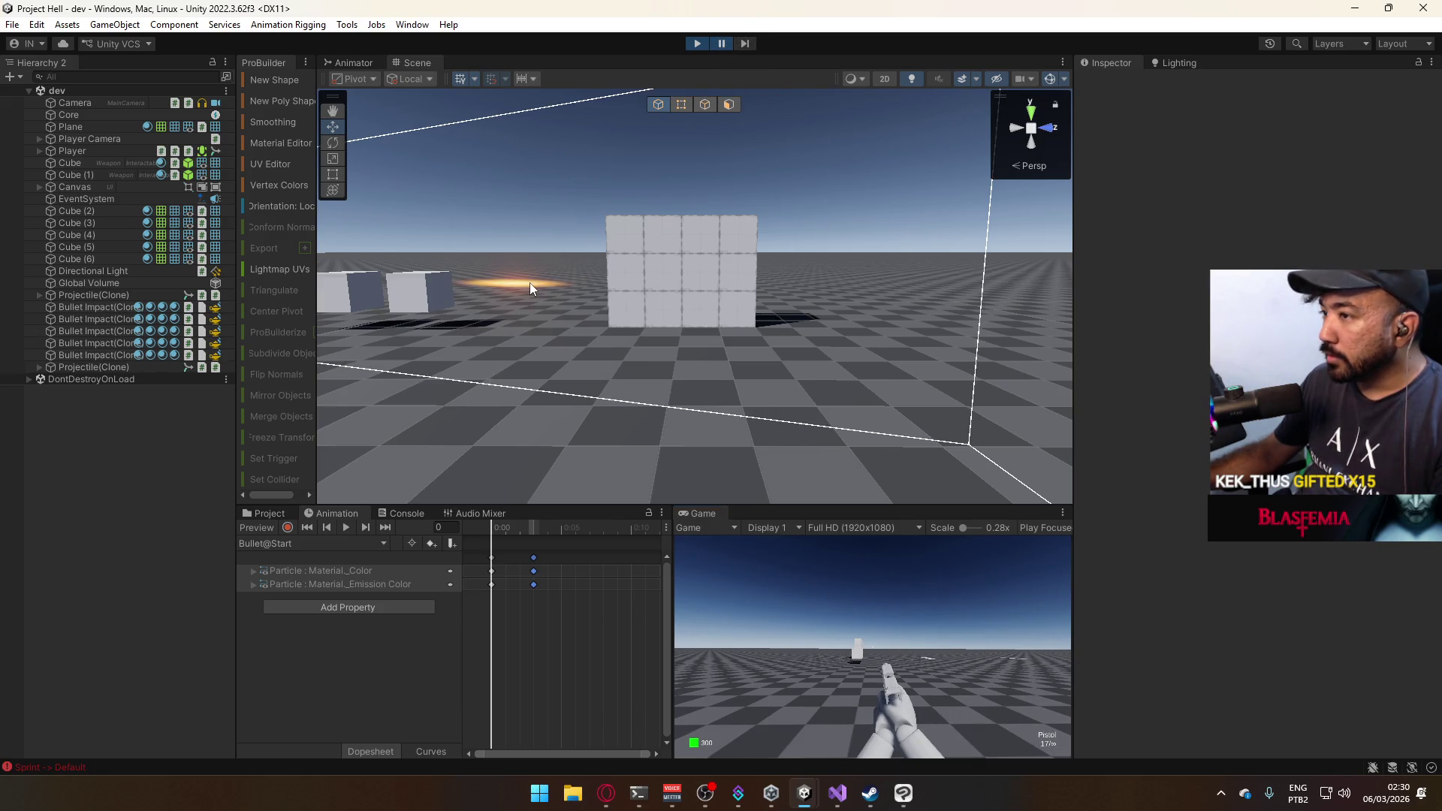
click(529, 282)
scroll(1185, 481, down, 10)
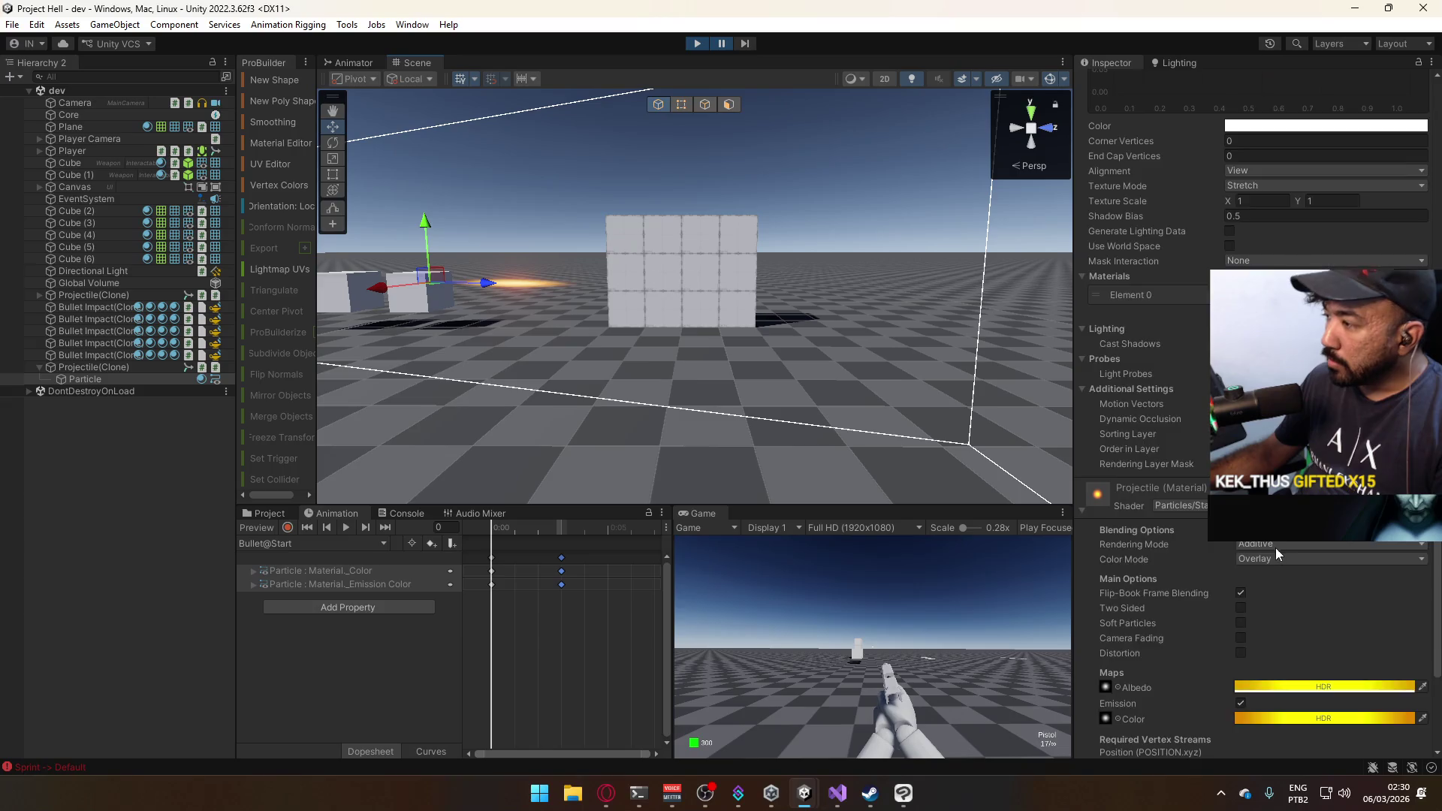
scroll(1276, 553, down, 2)
scroll(1304, 575, down, 2)
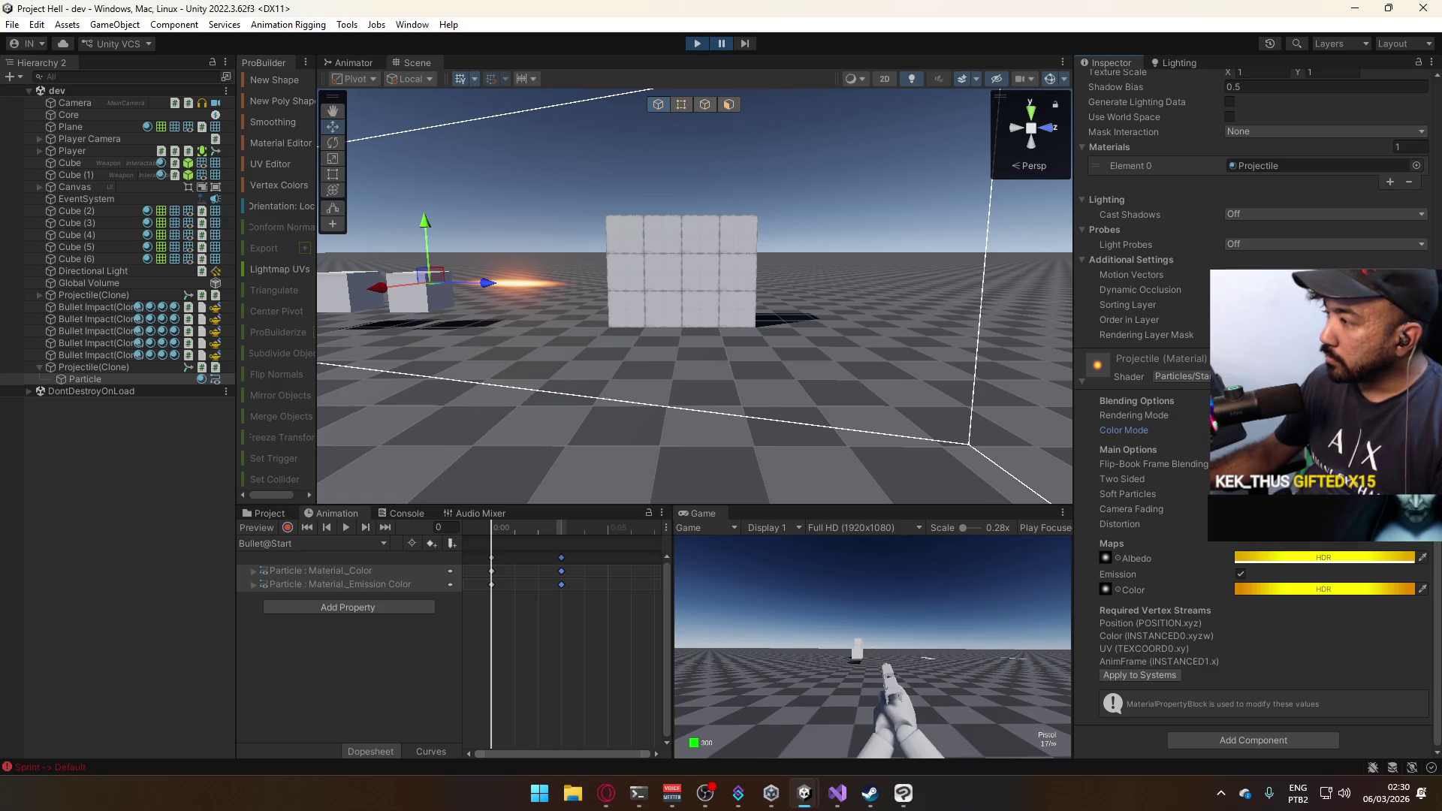
scroll(1321, 451, up, 3)
click(1321, 460)
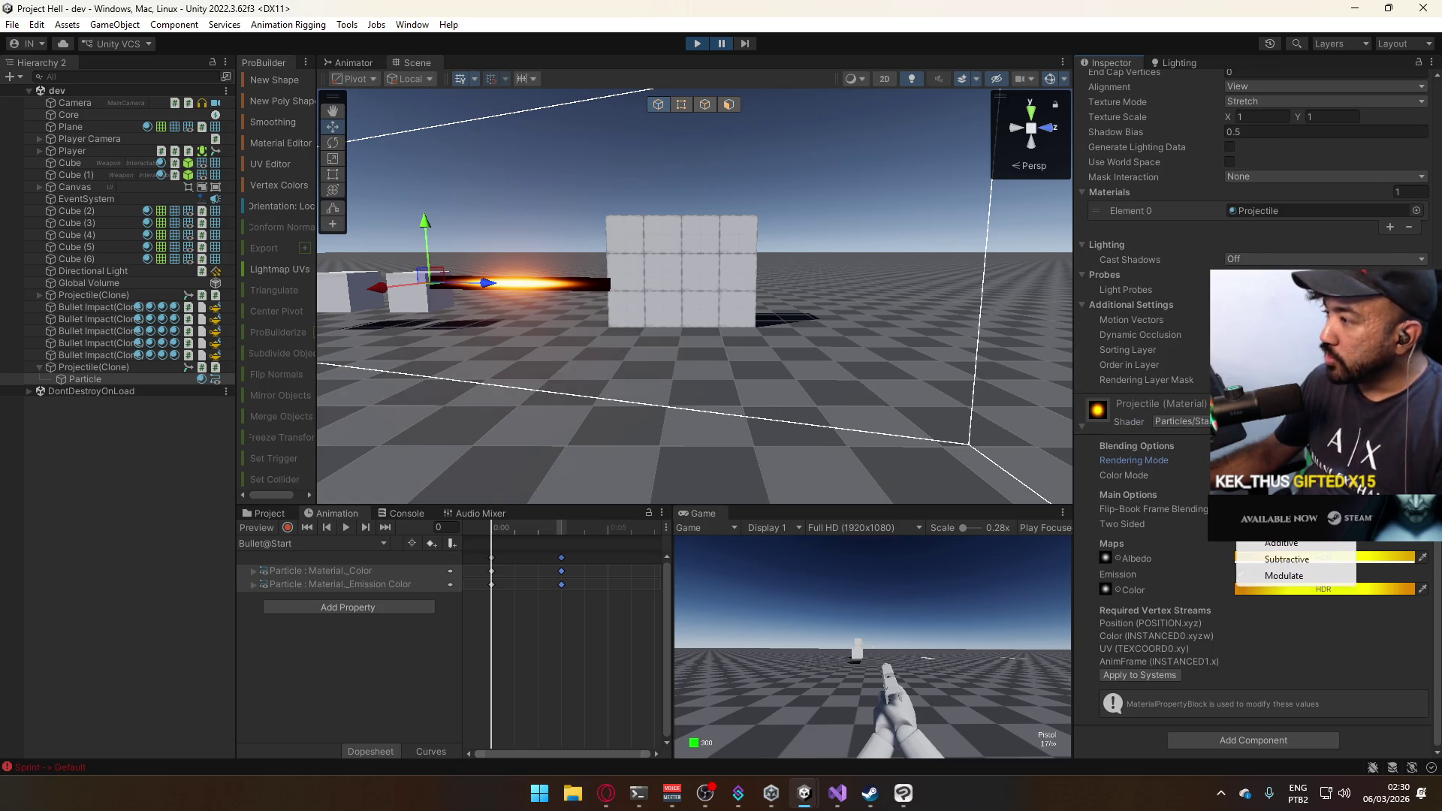
click(1285, 492)
click(1285, 460)
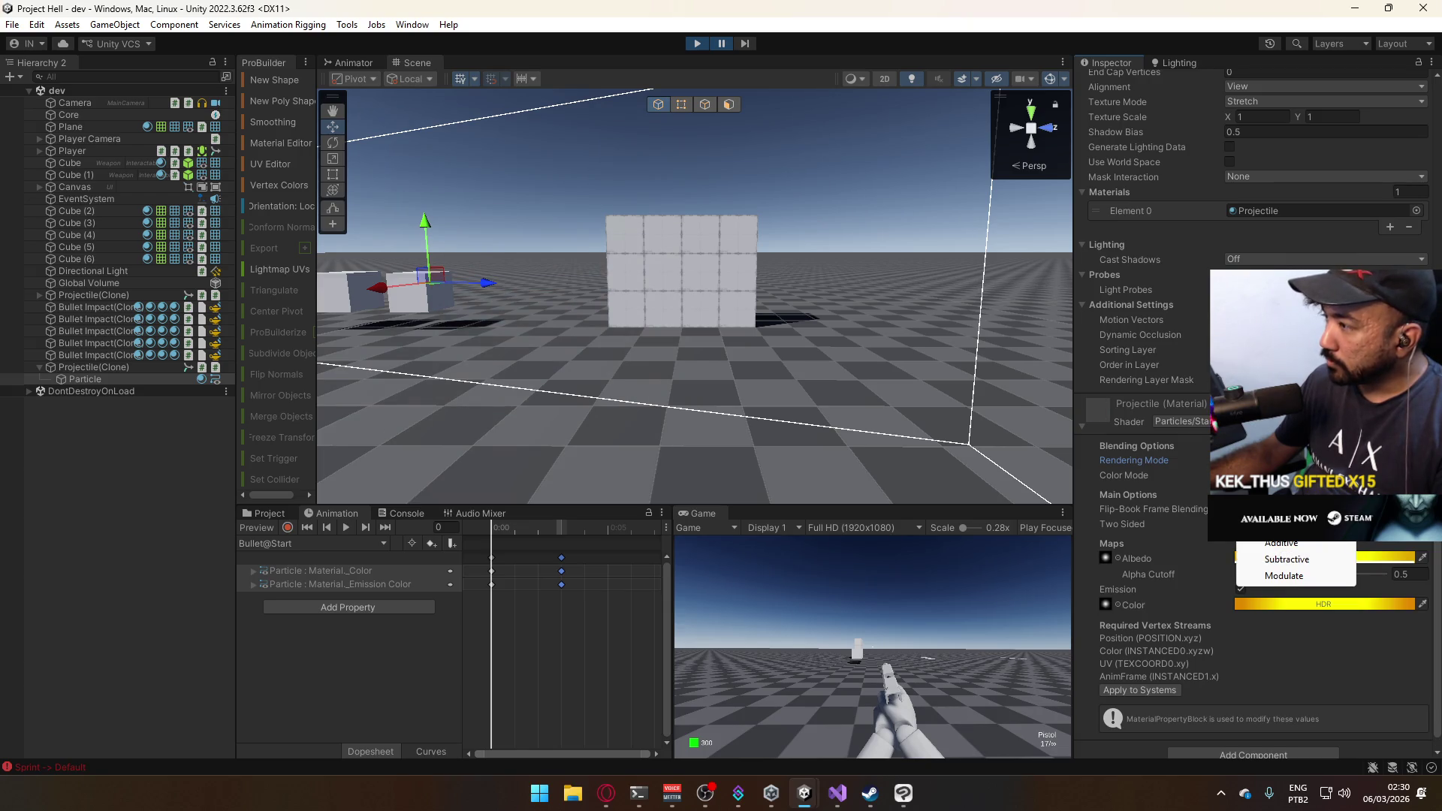
click(1286, 538)
click(1322, 460)
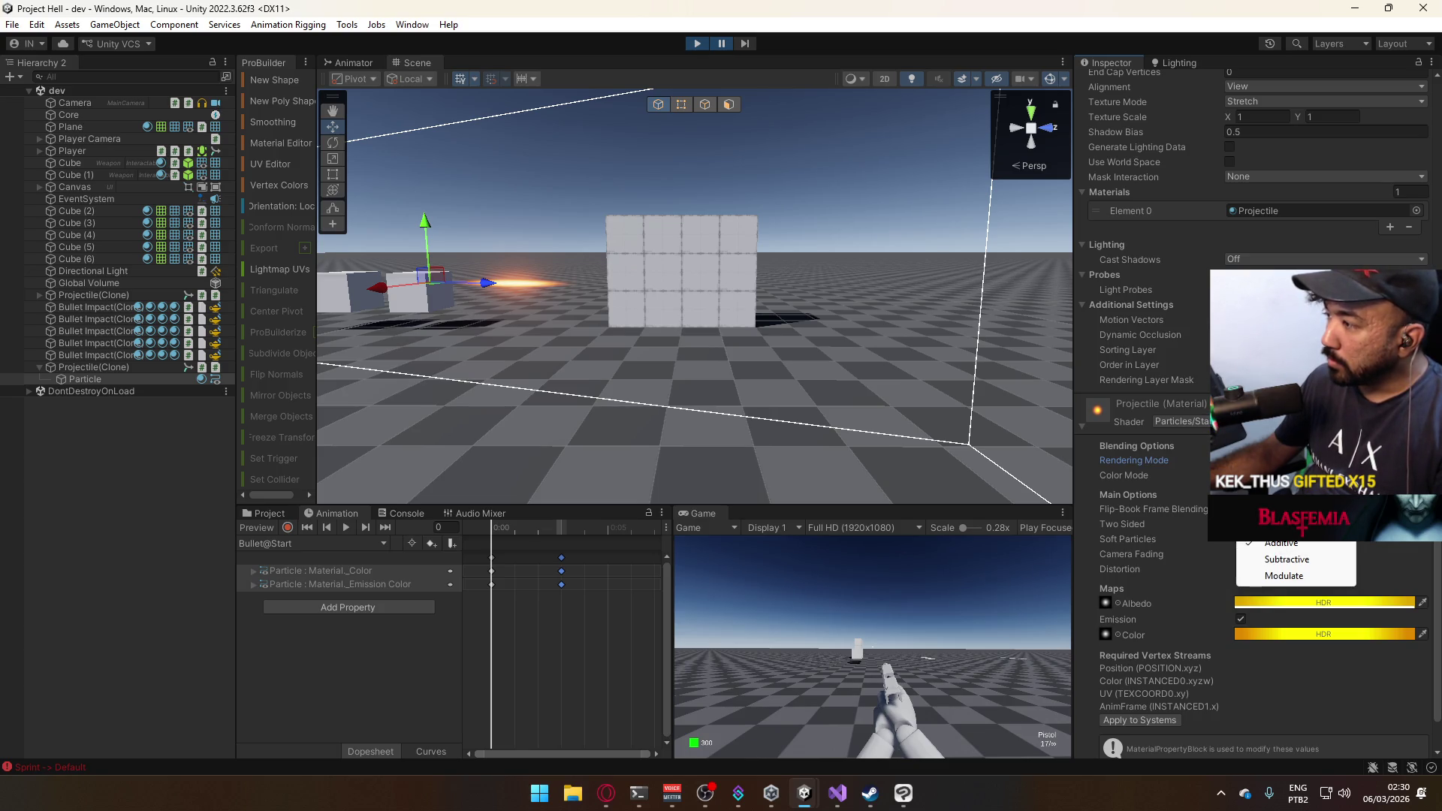
key(Escape)
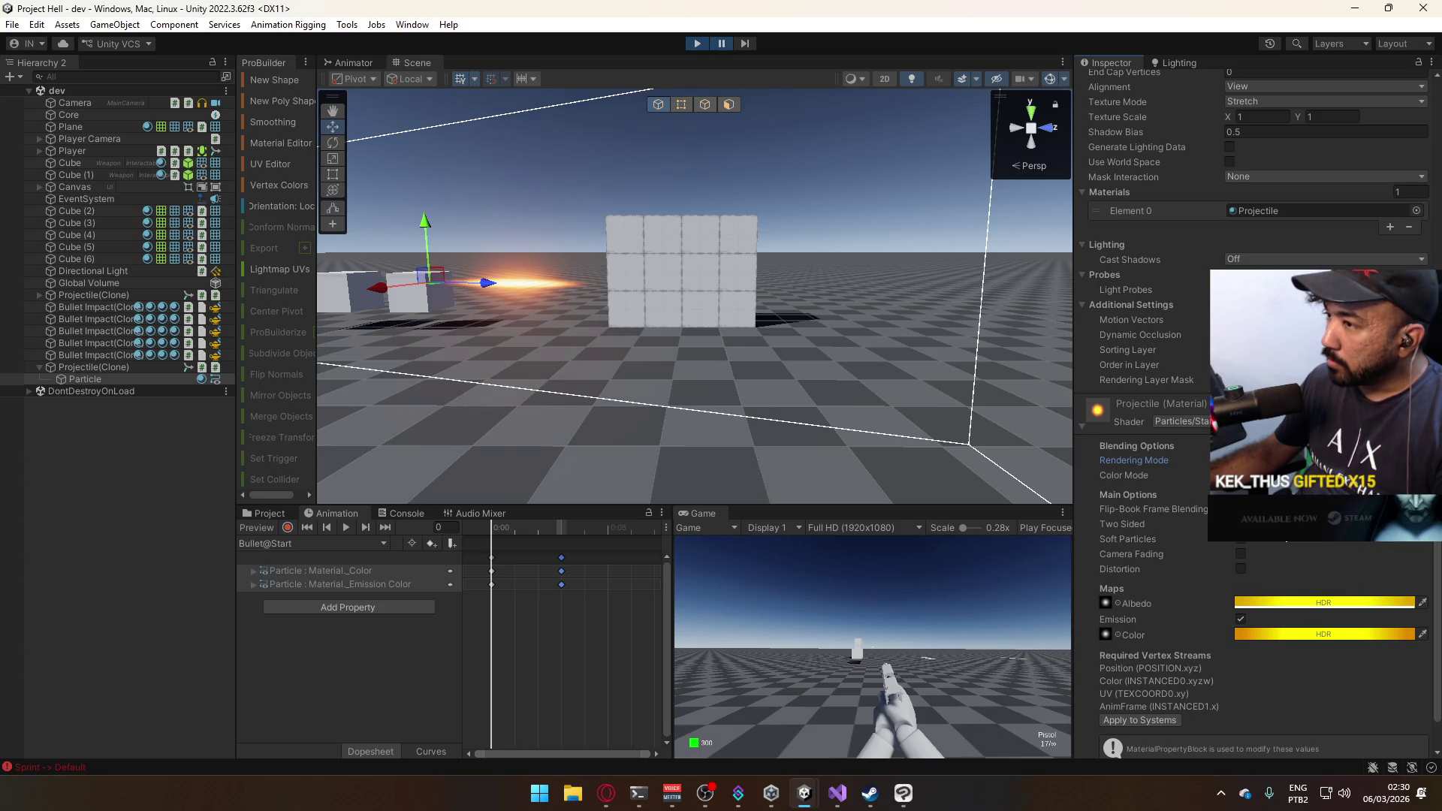
click(1322, 475)
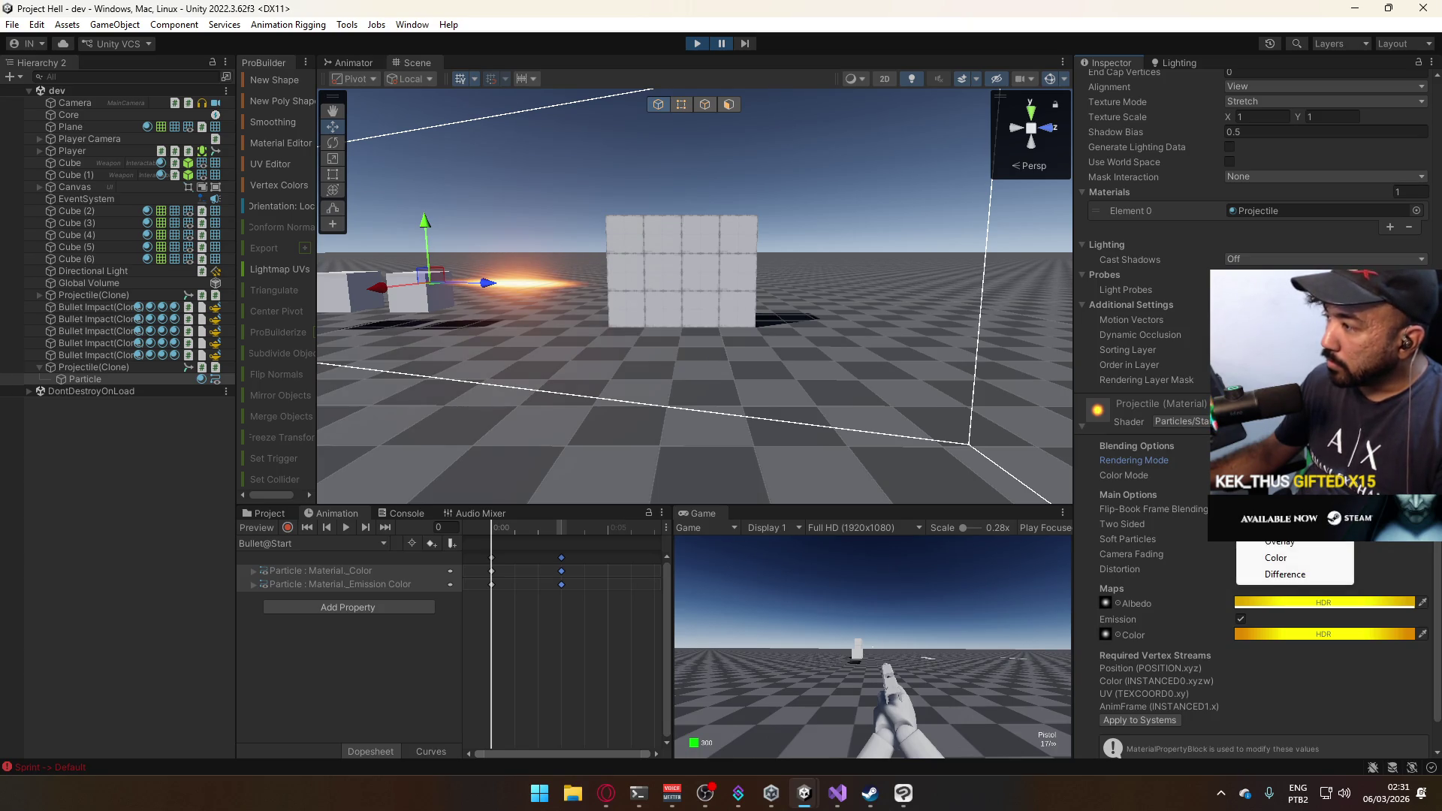
click(1277, 507)
click(1322, 475)
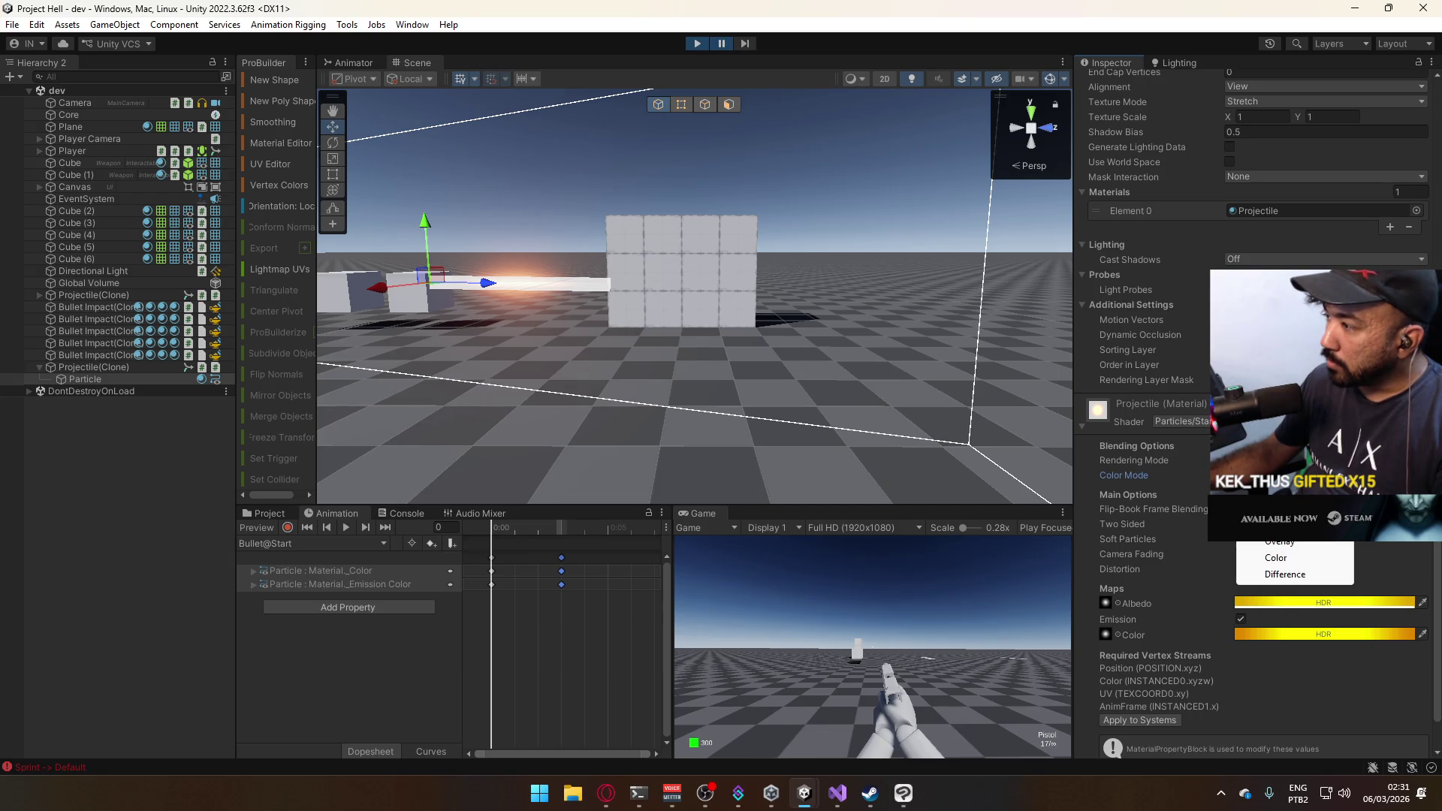
click(1276, 491)
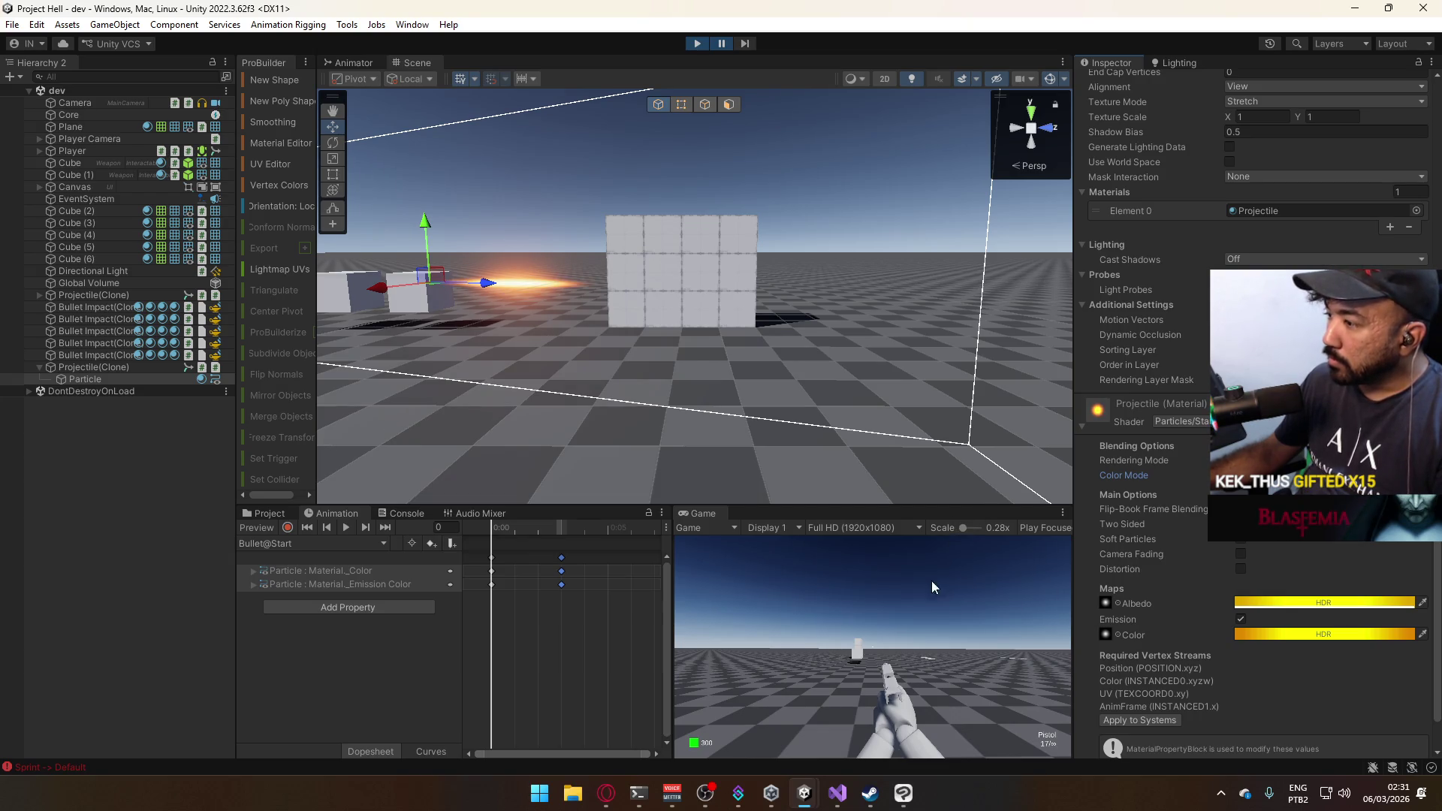
click(868, 619)
Fire twelve pistol shots at the wall to test bullet impacts.
click(862, 614)
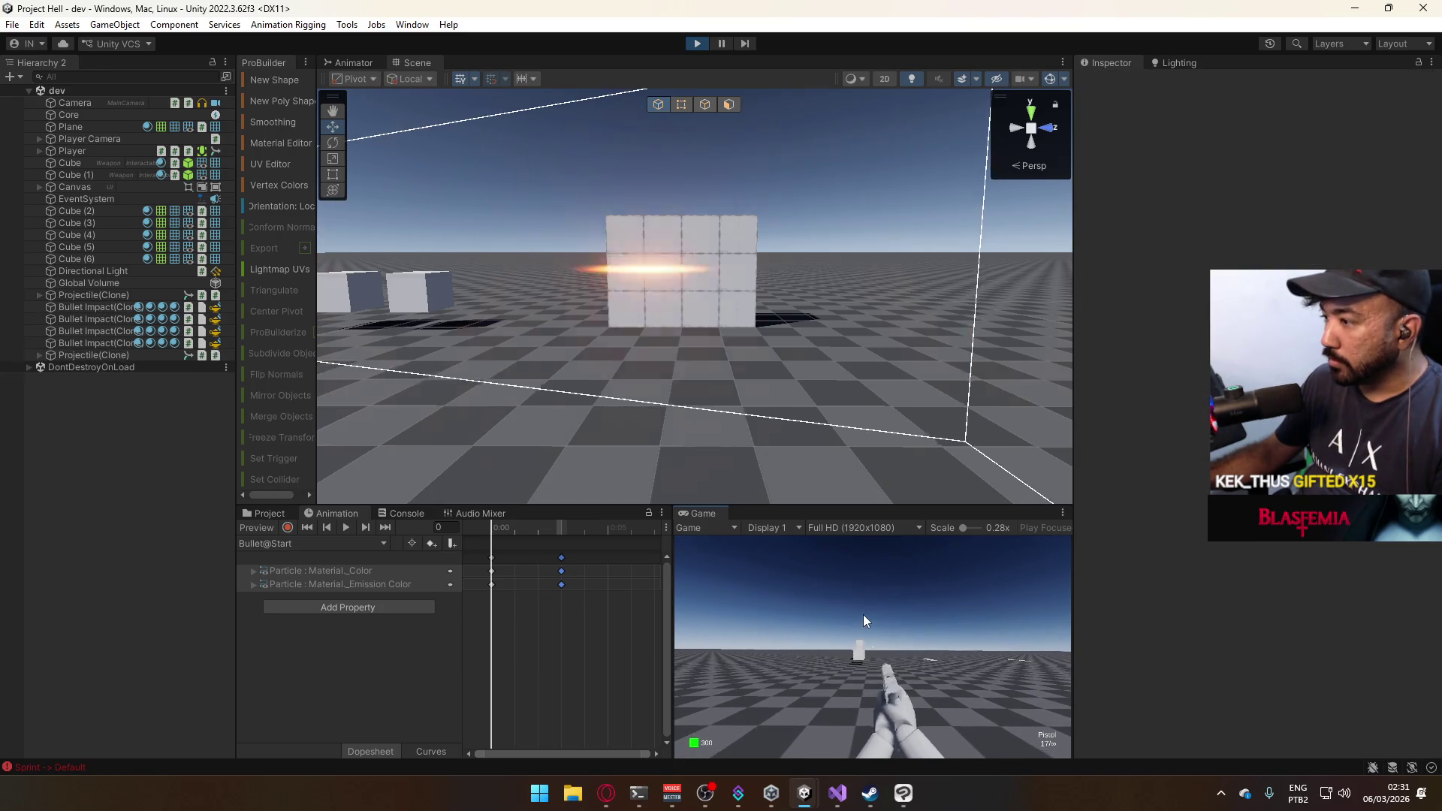
click(862, 615)
click(862, 614)
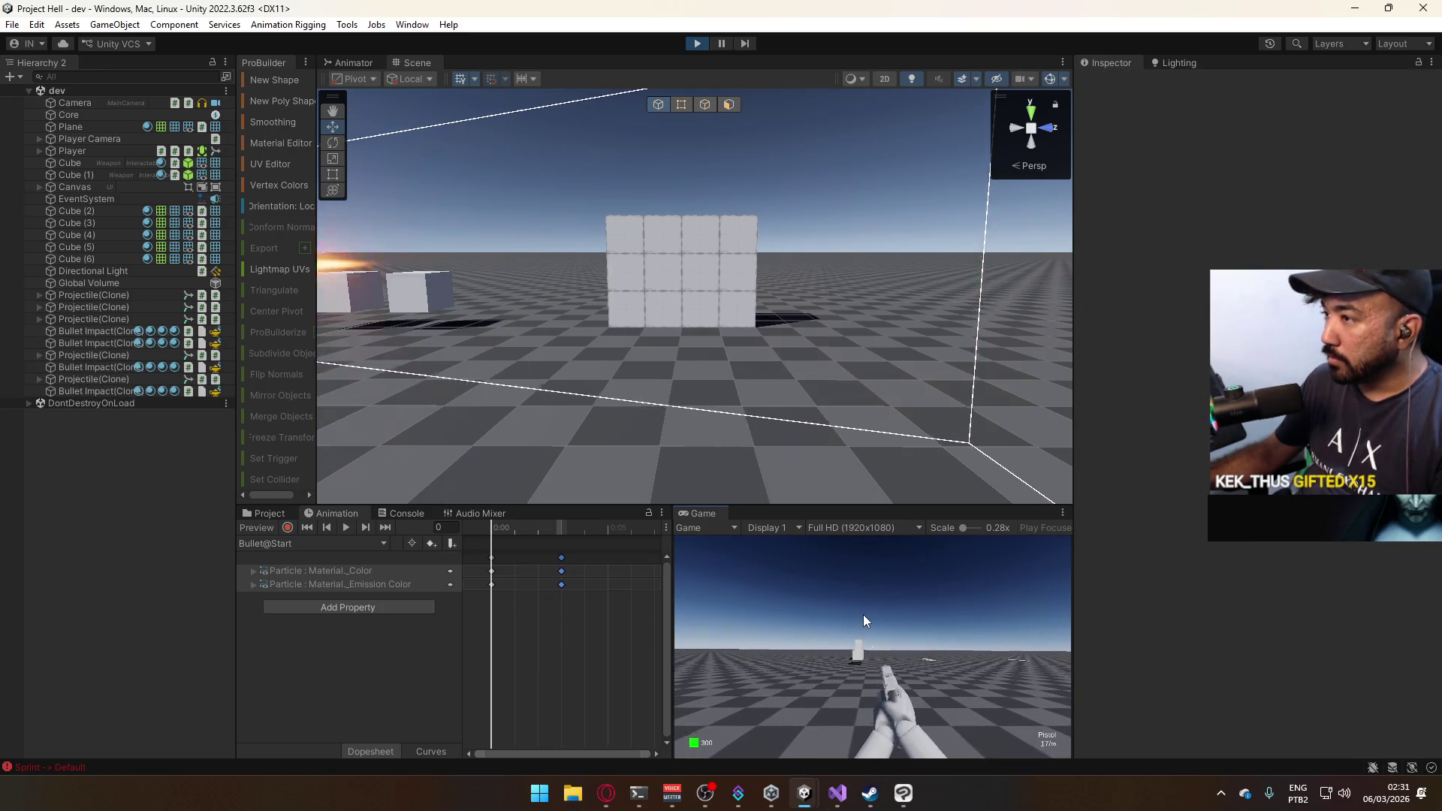
click(862, 614)
click(859, 615)
click(859, 614)
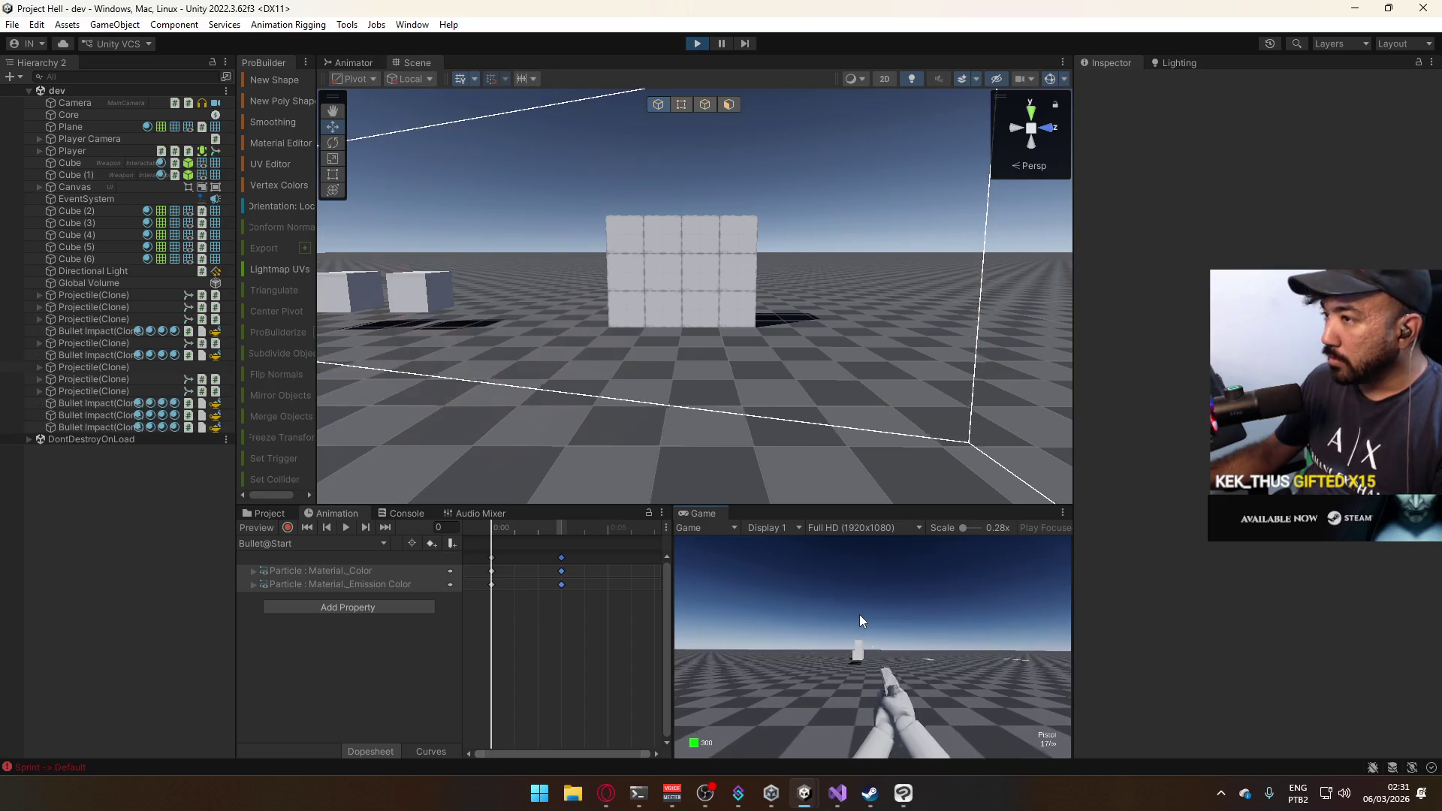
click(859, 614)
click(858, 615)
click(858, 614)
click(857, 614)
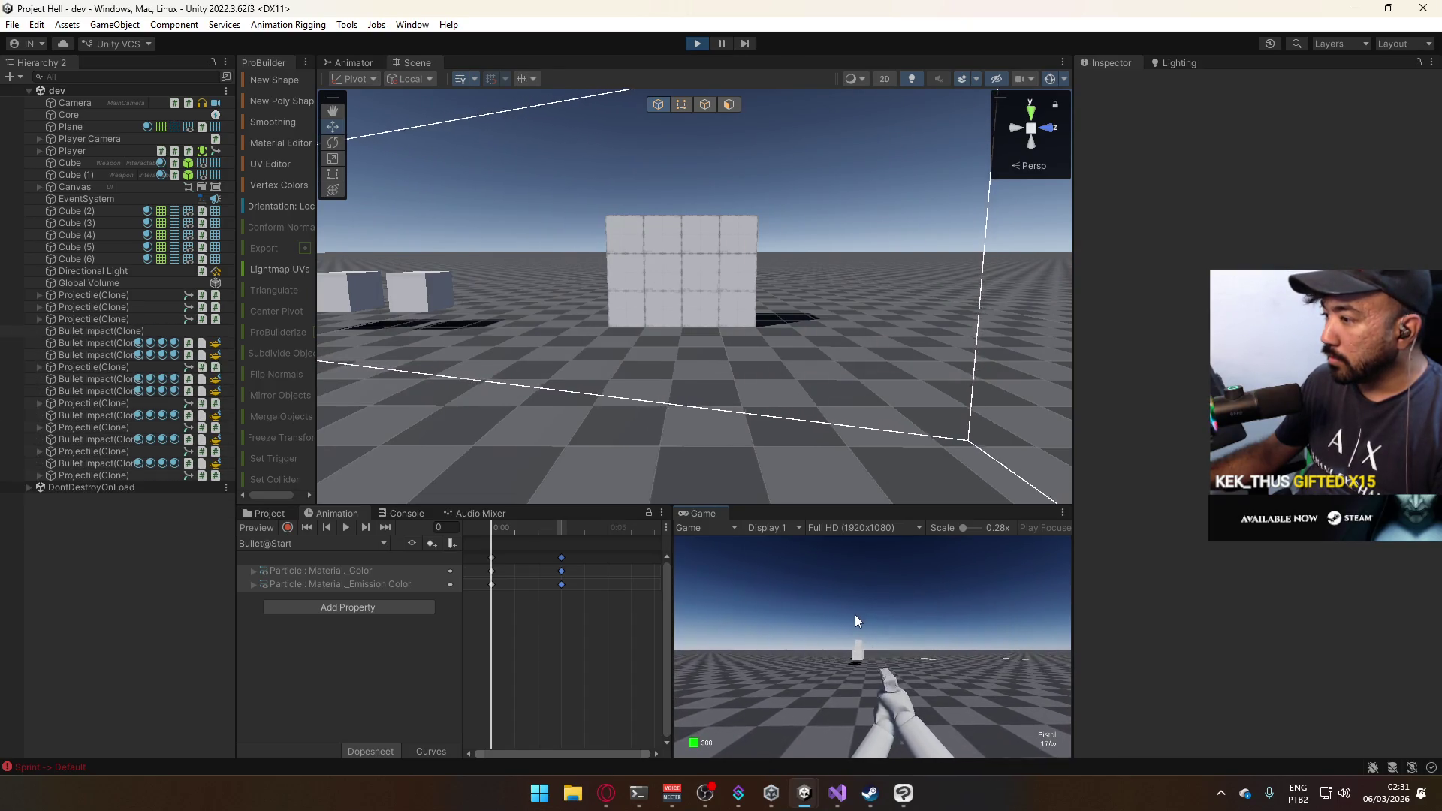
click(854, 614)
click(853, 614)
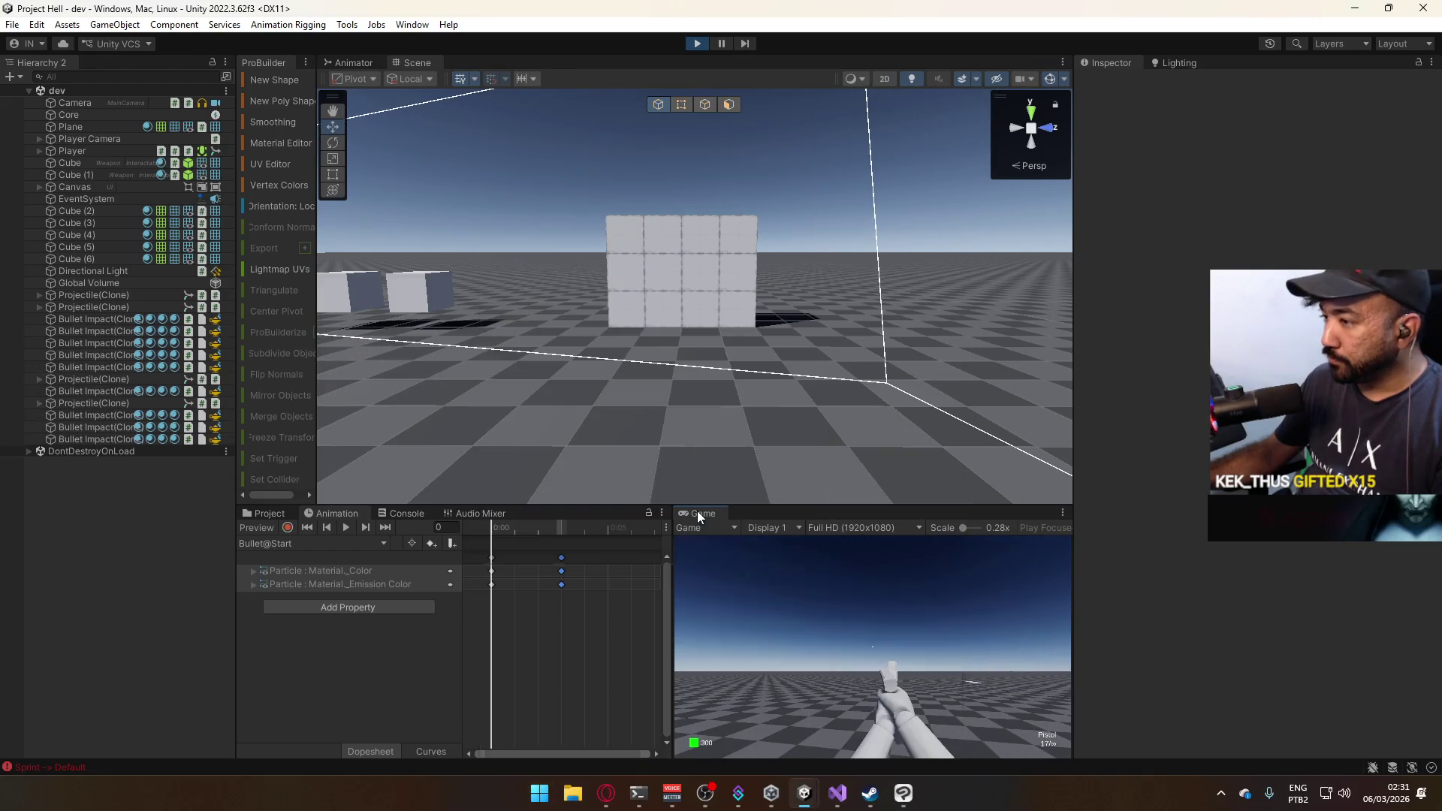
Maximize the Game view, sprint toward the wall, then walk backward away from it.
right_click(698, 512)
click(743, 560)
key(shift+w)
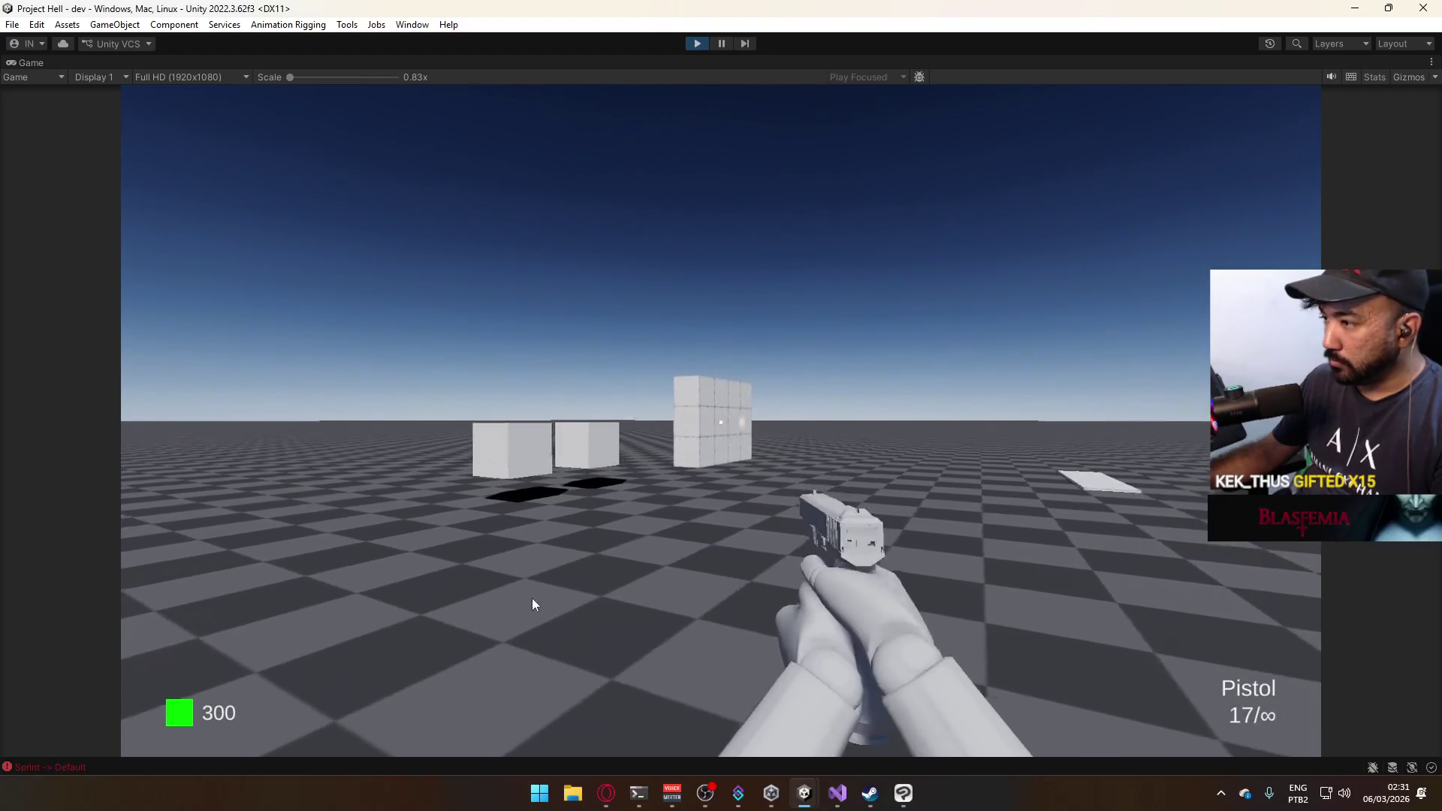
mouse_move(429, 611)
key(s)
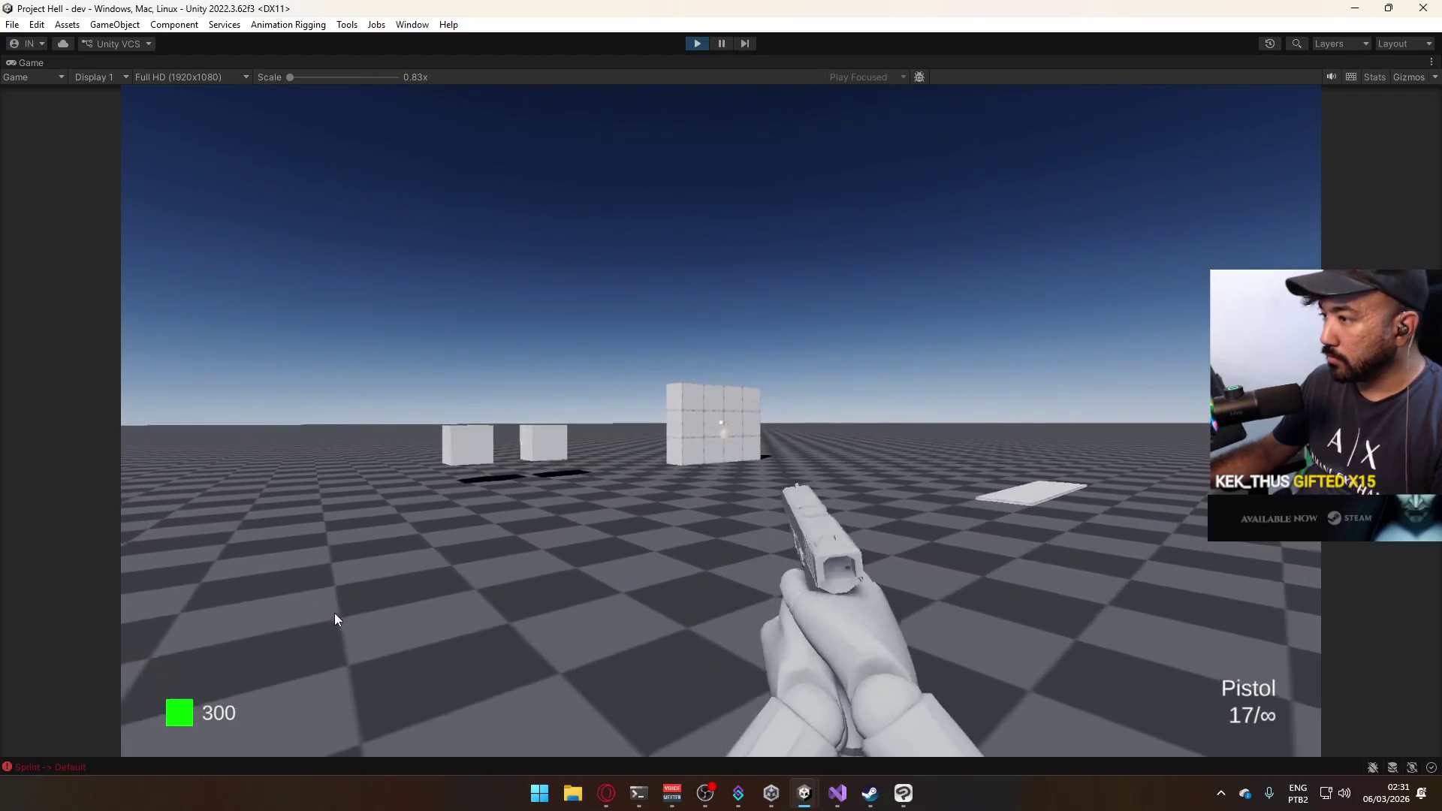
key(s)
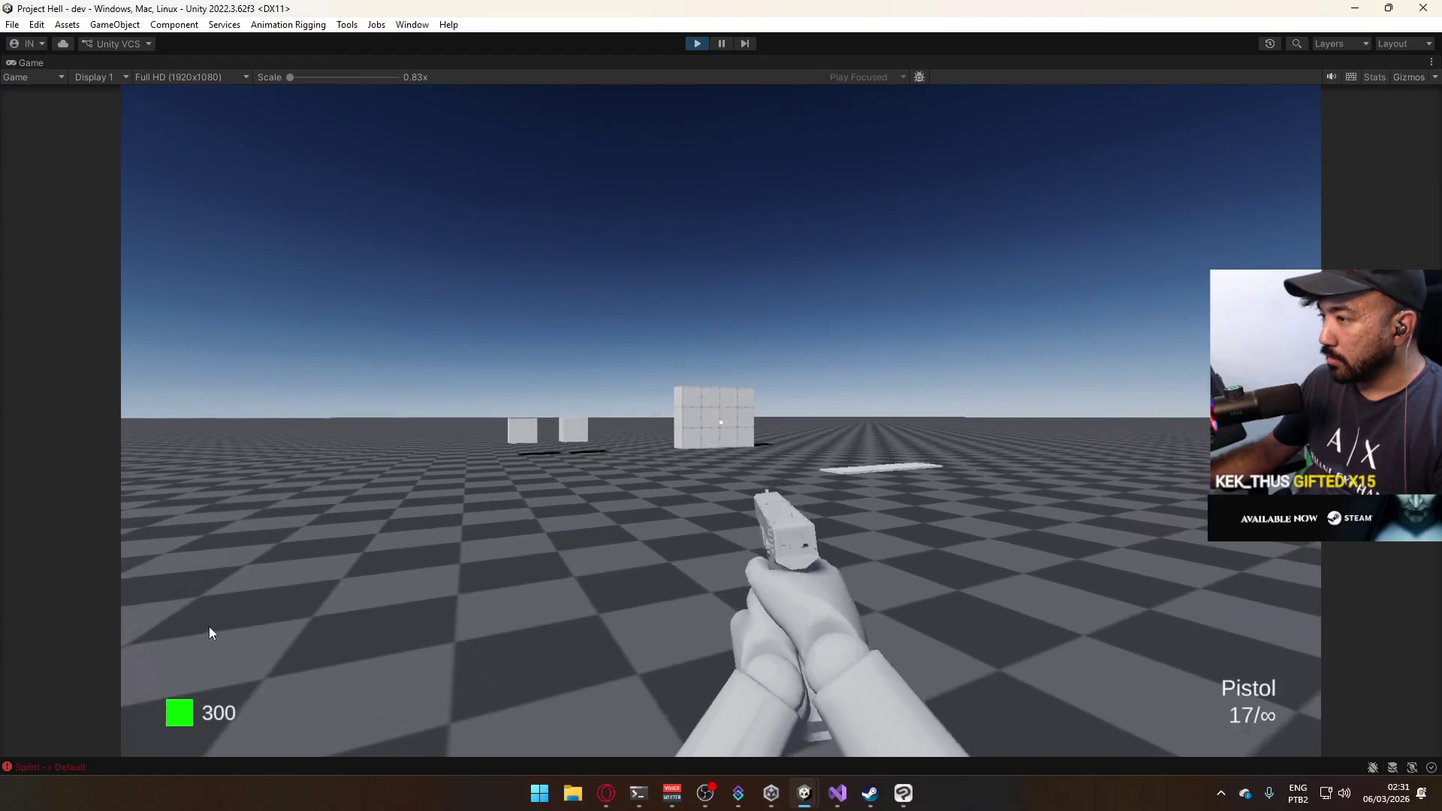
key(s)
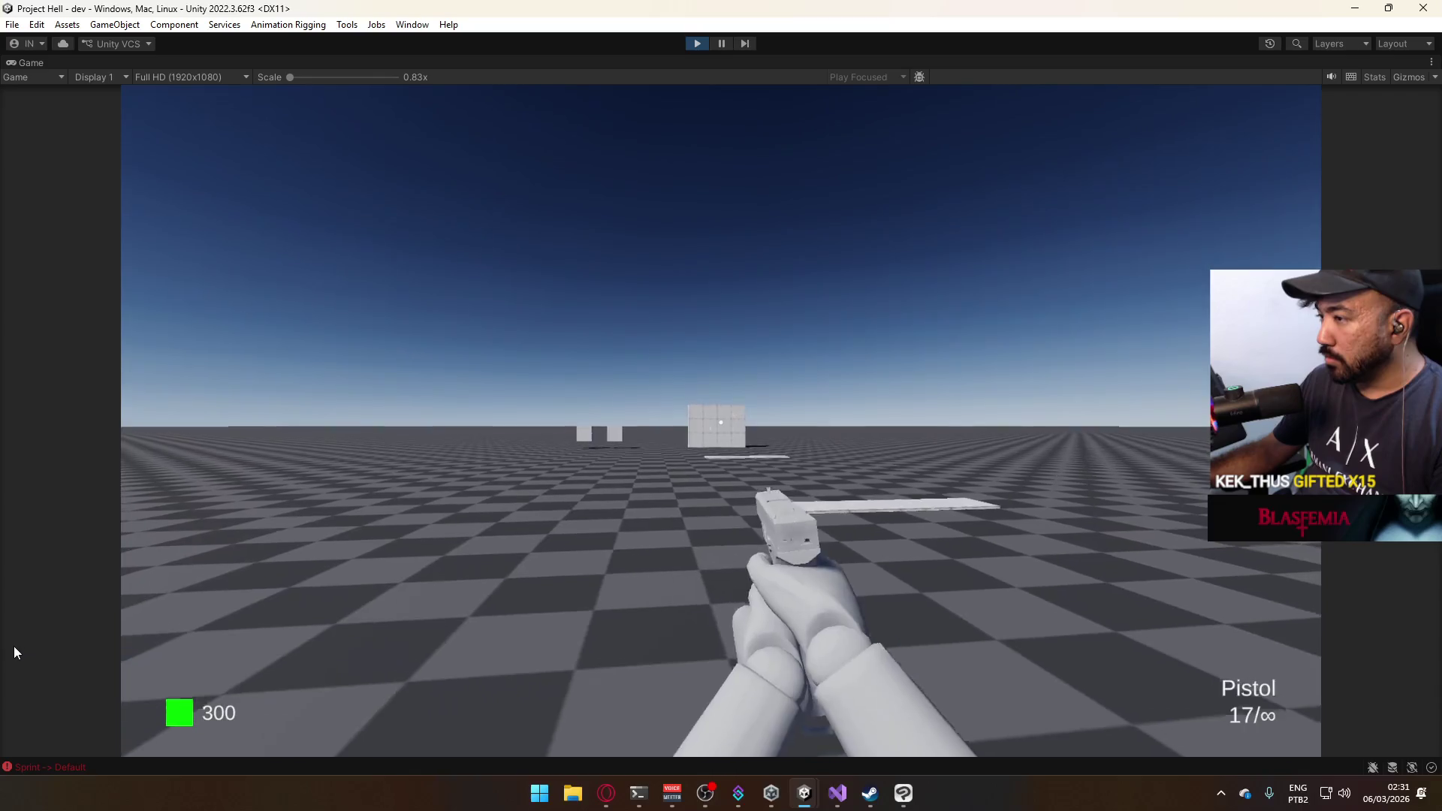
key(alt+Tab)
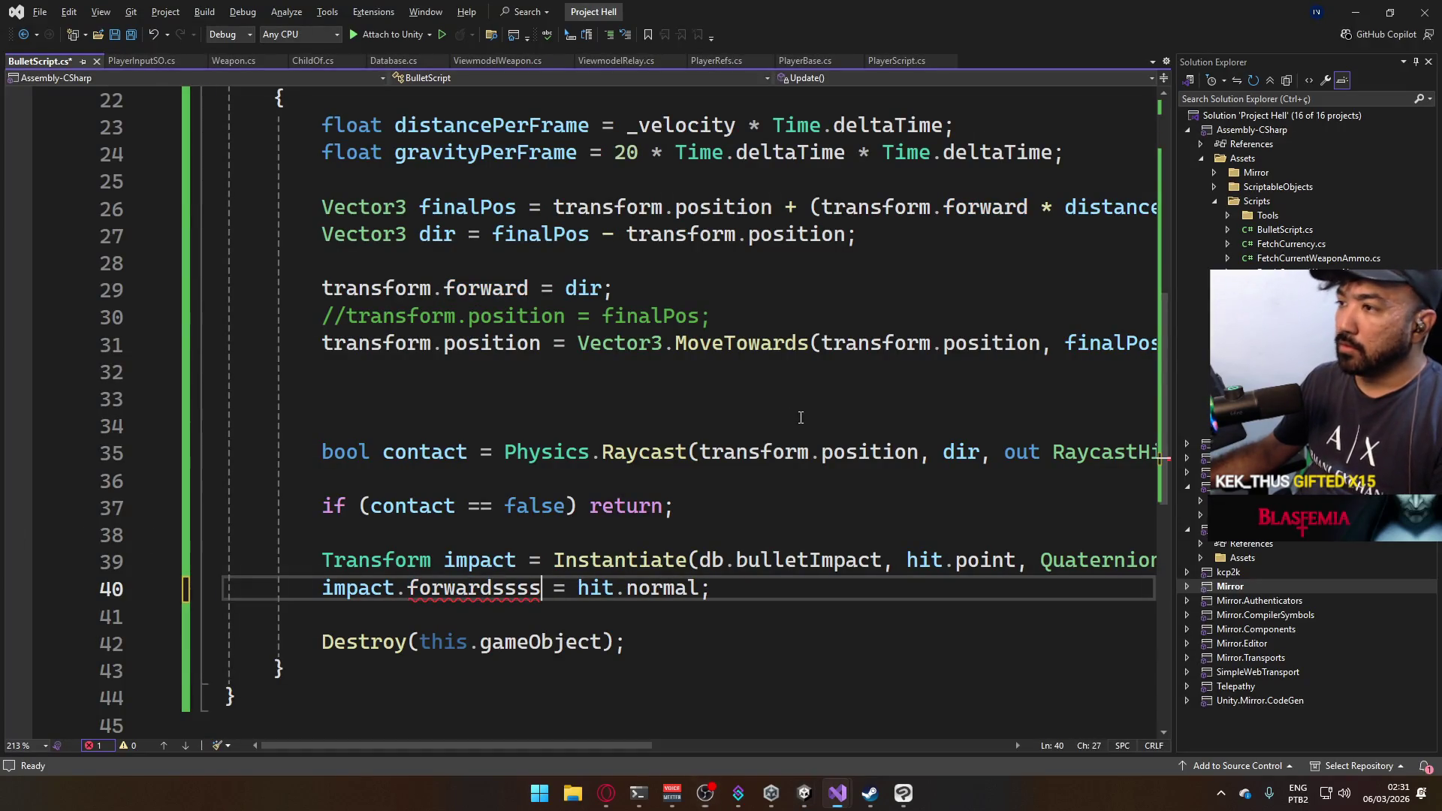
Correct 'forwardssss' to 'forward' on line 40 of BulletScript.cs and save the script.
key(alt+Tab)
key(Escape)
key(BackSpace)
key(BackSpace)
key(BackSpace)
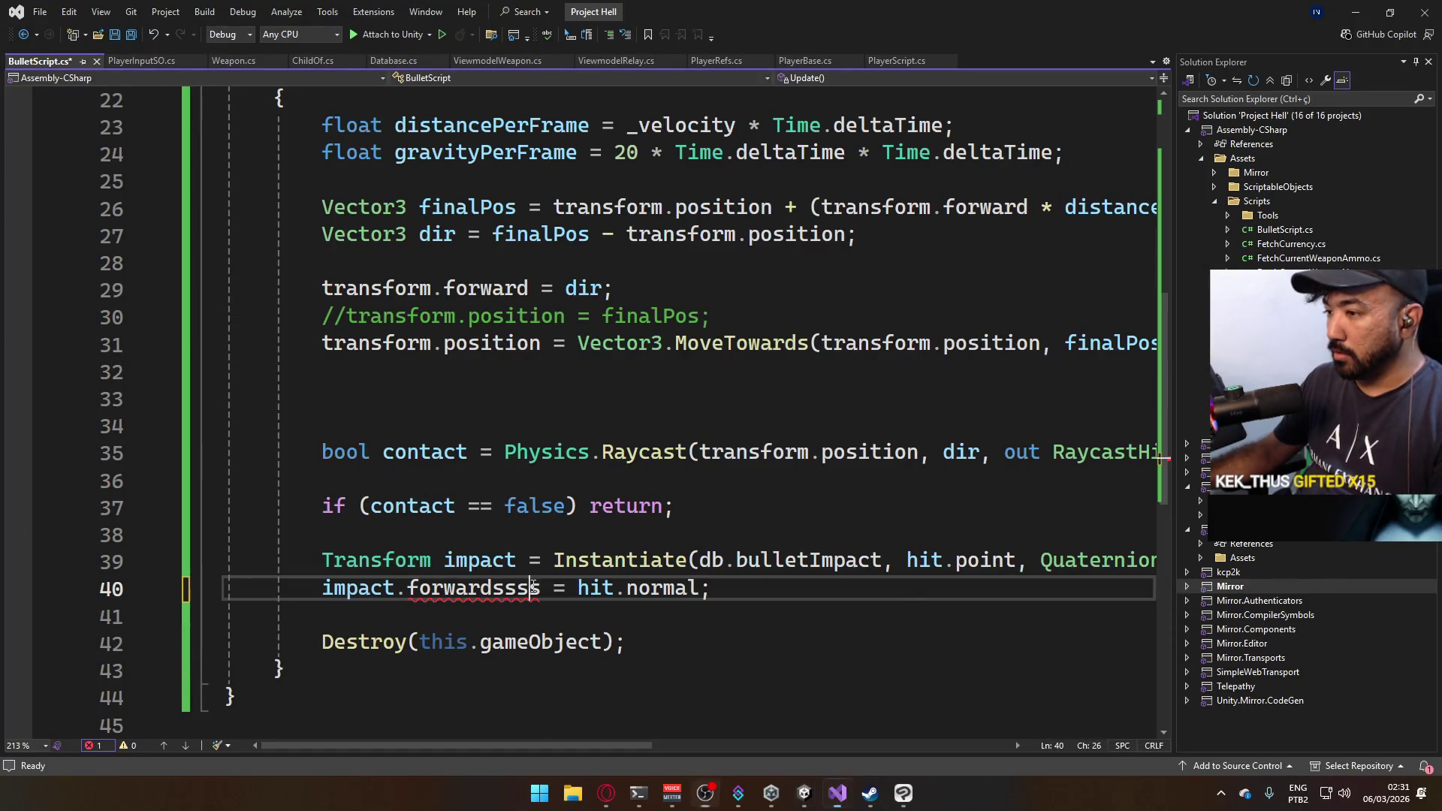
key(ctrl+s)
key(alt+Tab)
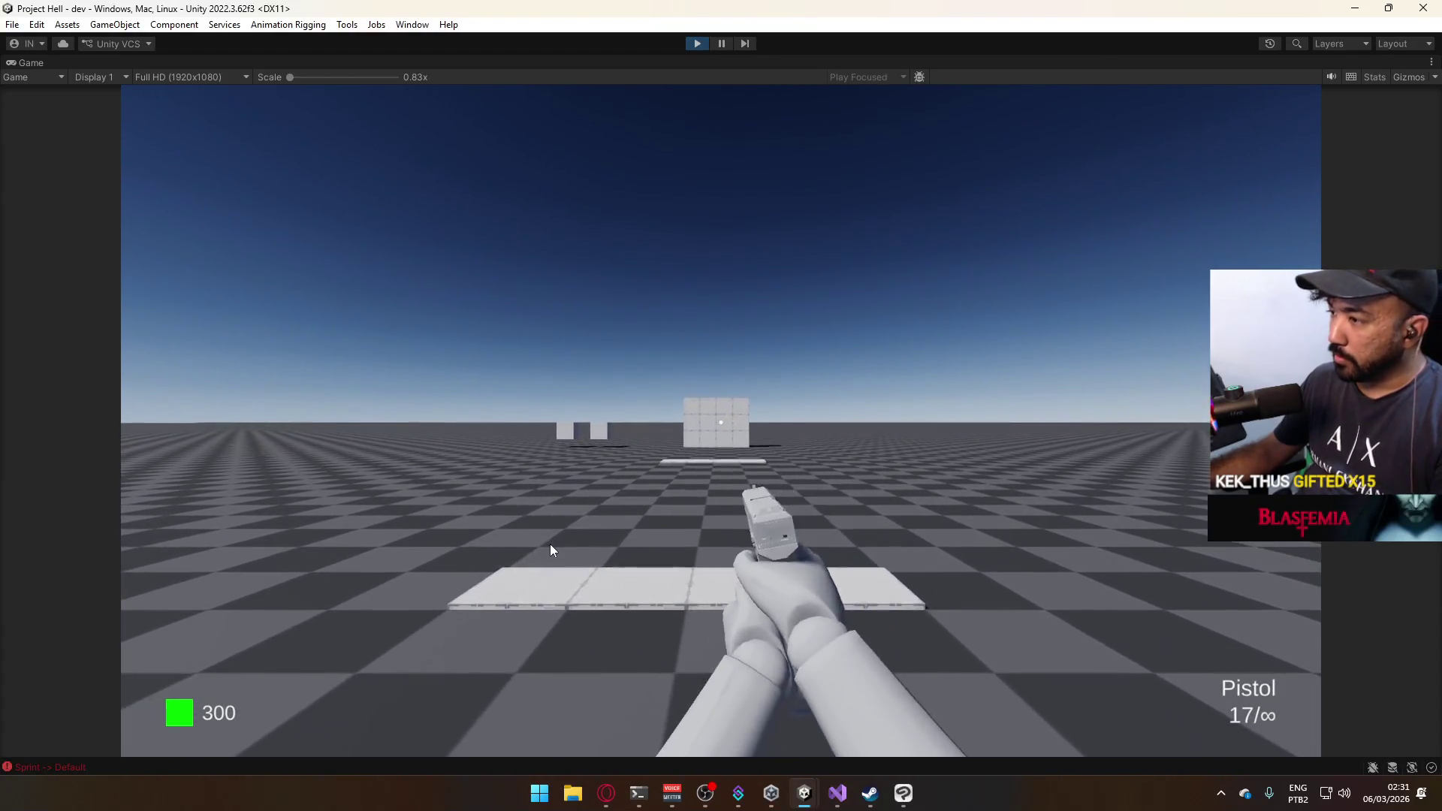
Restore the normal editor layout and open the Prefabs folder in the Project window.
key(super)
right_click(758, 63)
click(822, 112)
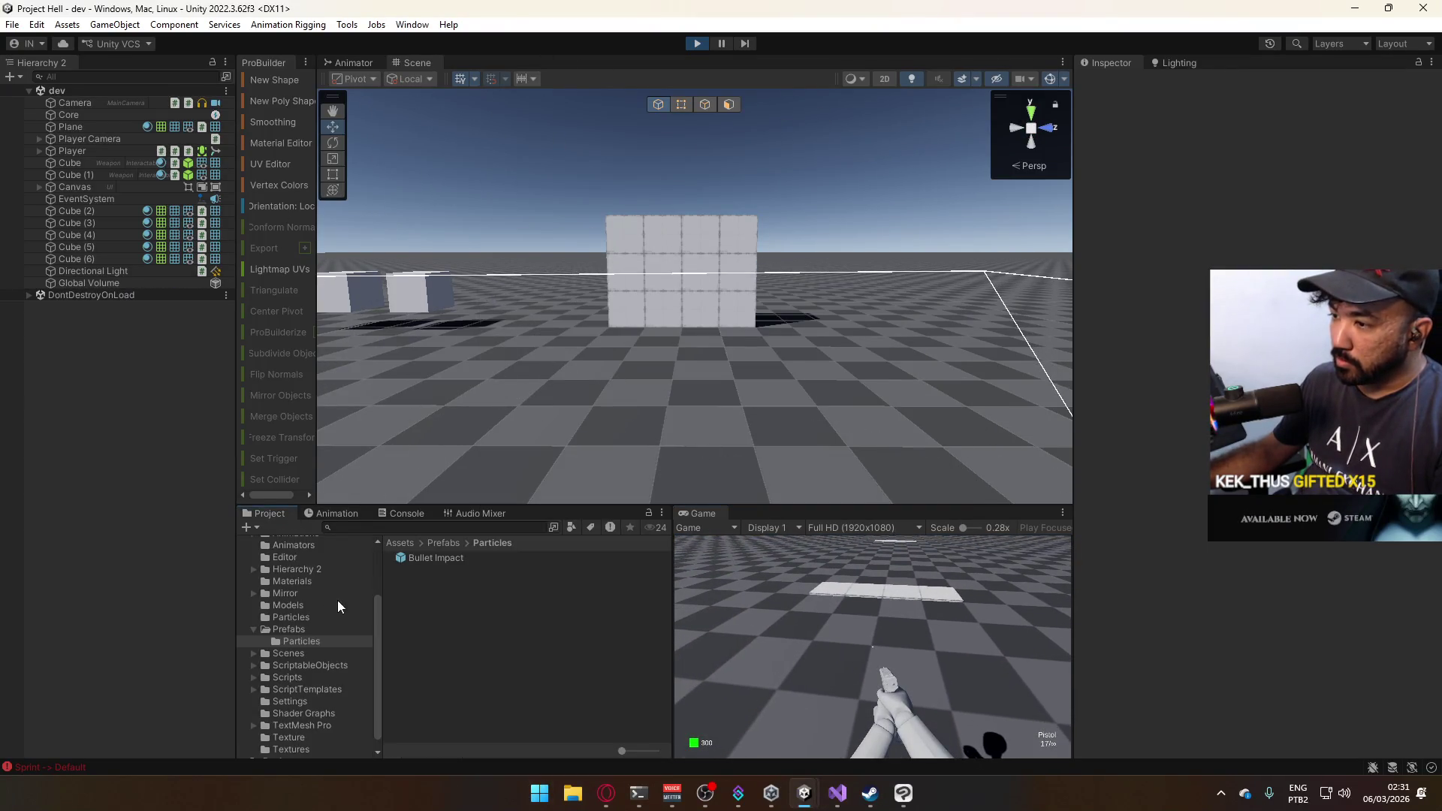
click(291, 629)
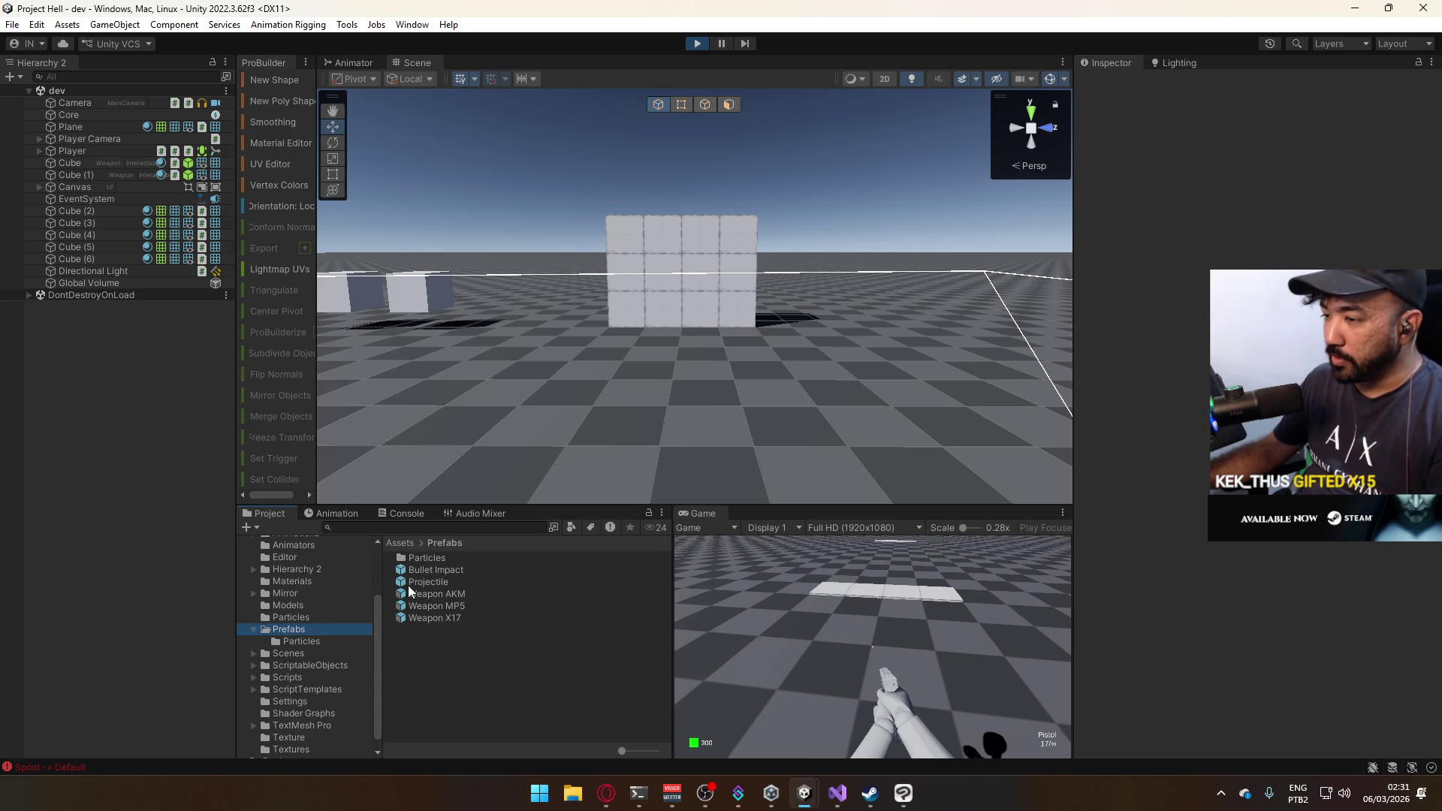
click(338, 641)
click(330, 654)
click(318, 639)
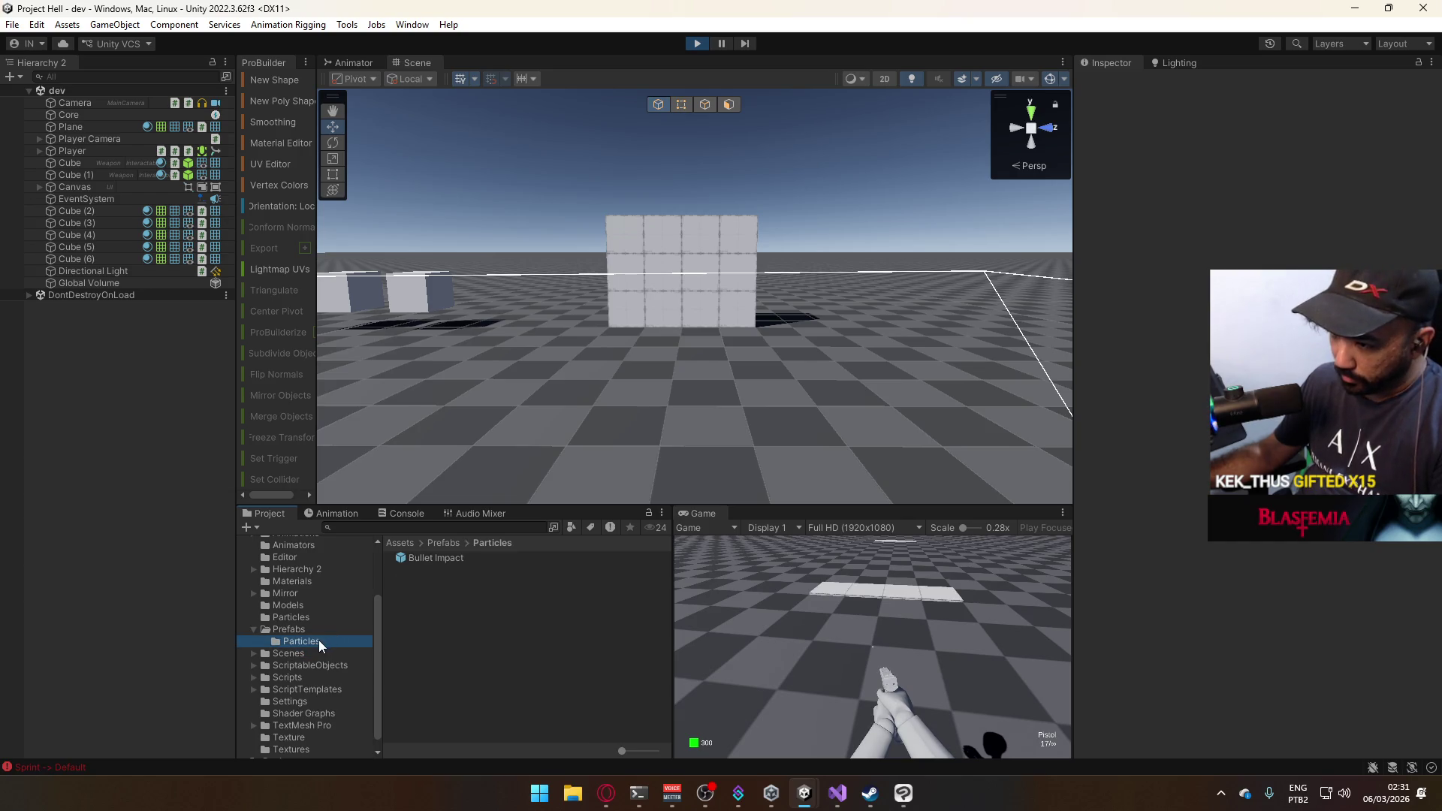
click(320, 629)
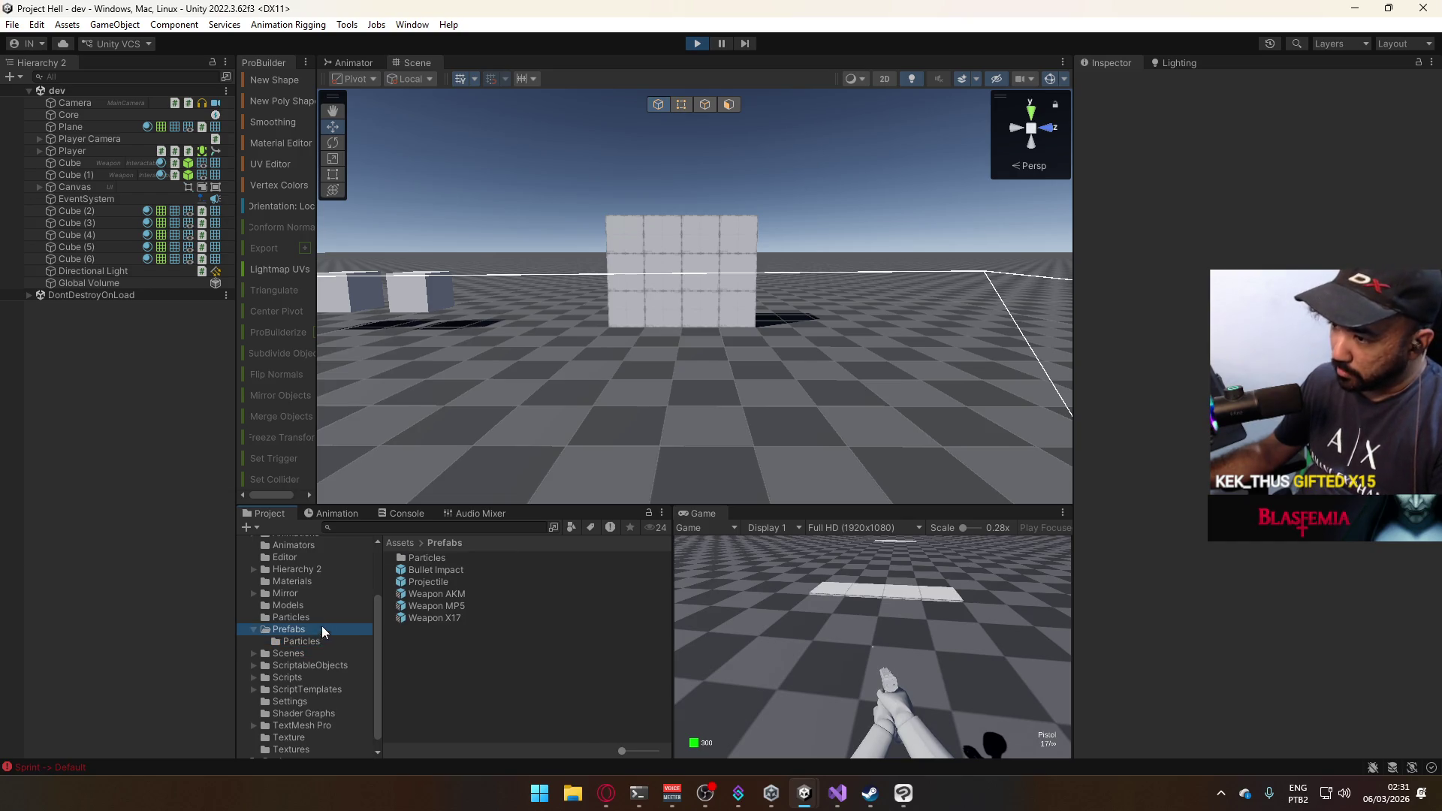
Check the Projectile prefab, then open Prefabs/Particles and select the Bullet Impact prefab.
double_click(433, 561)
click(439, 561)
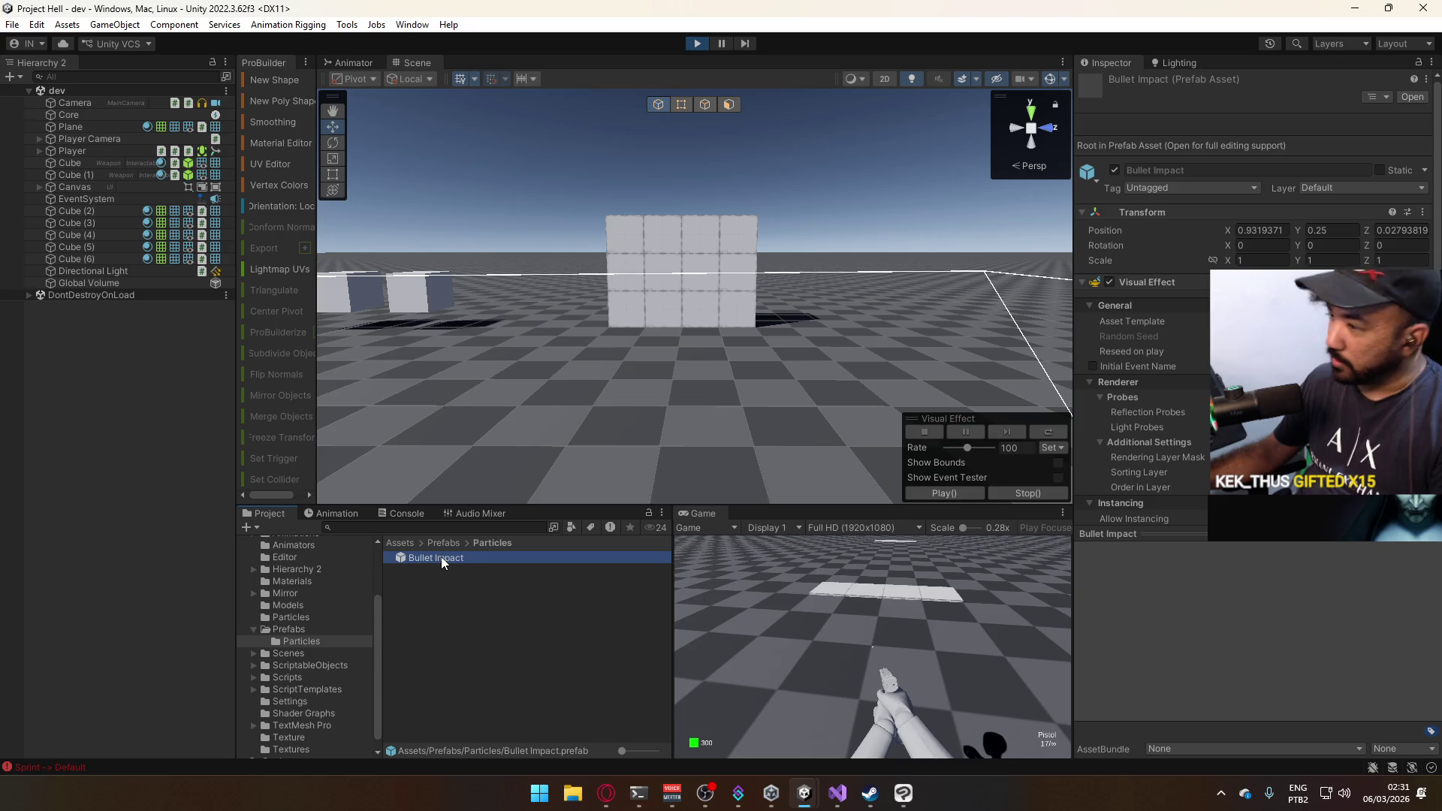
click(322, 627)
click(480, 574)
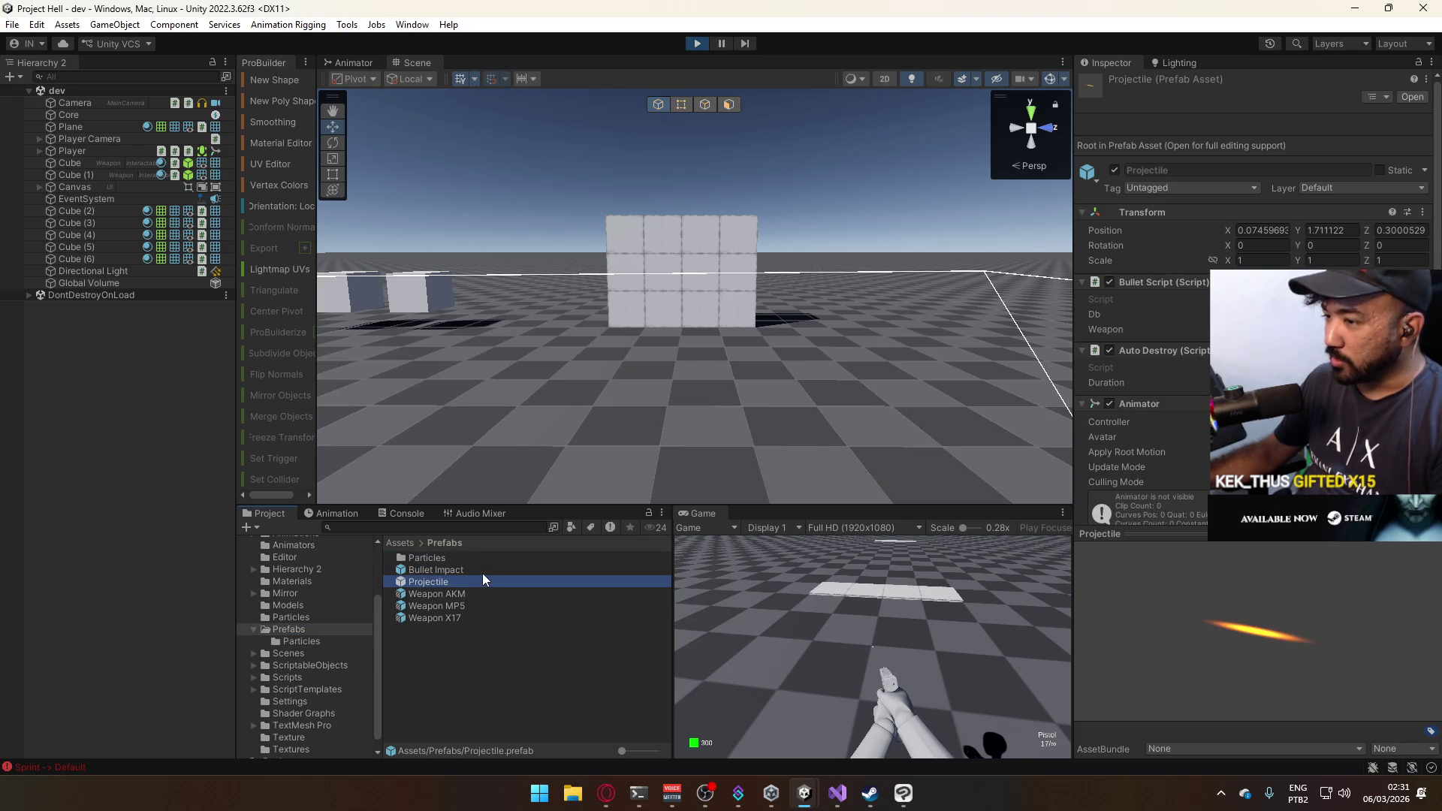
click(475, 581)
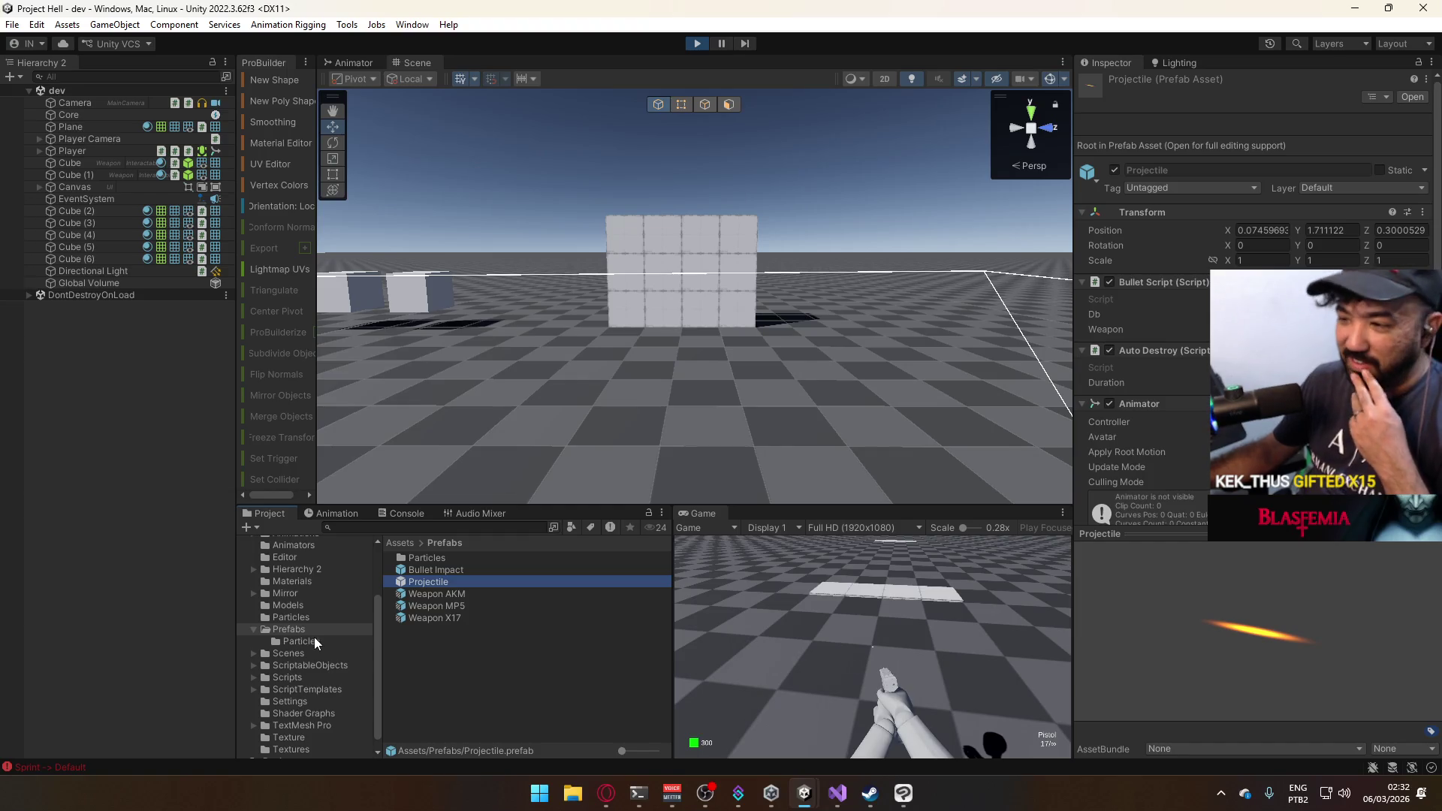
scroll(346, 650, up, 2)
scroll(347, 652, up, 2)
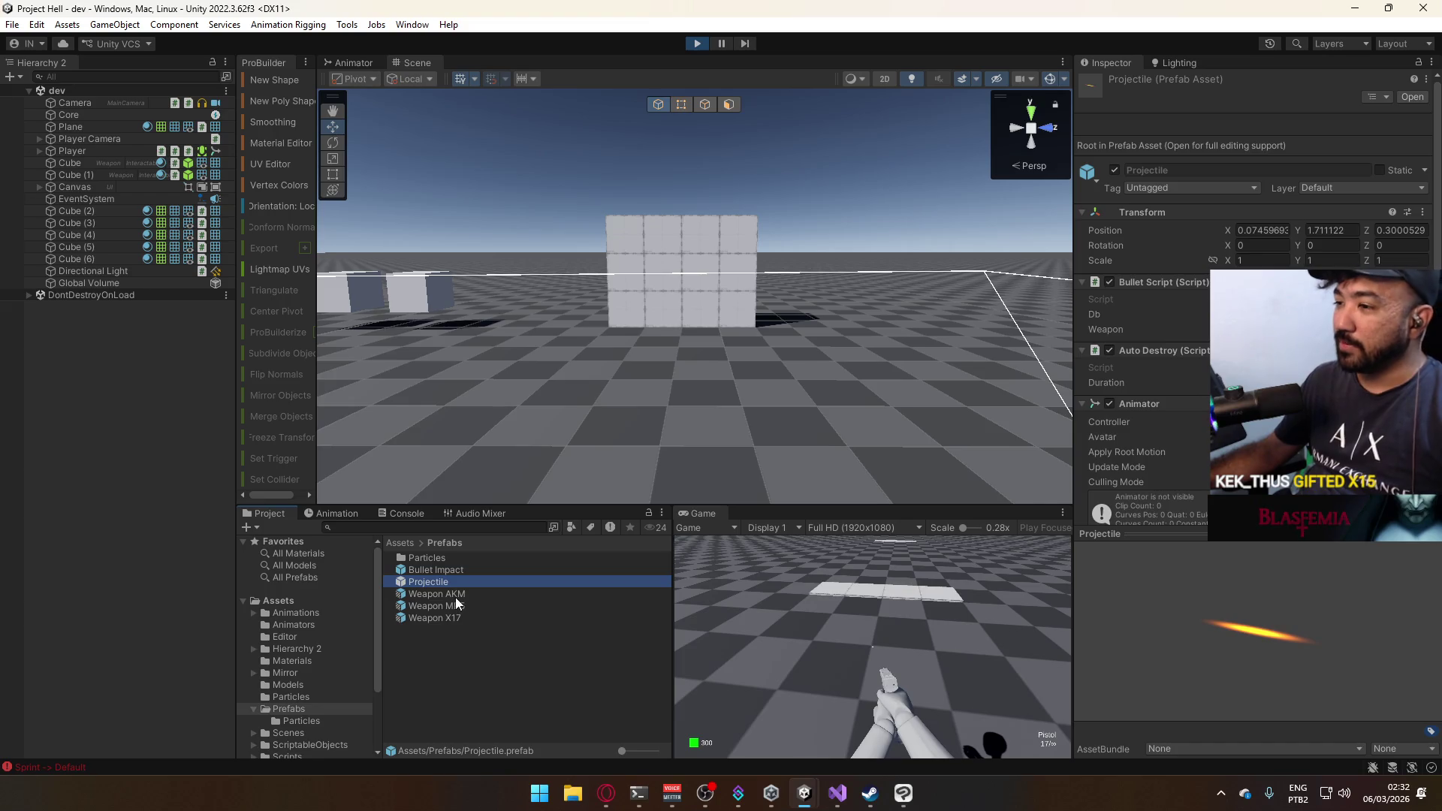
double_click(446, 557)
click(467, 557)
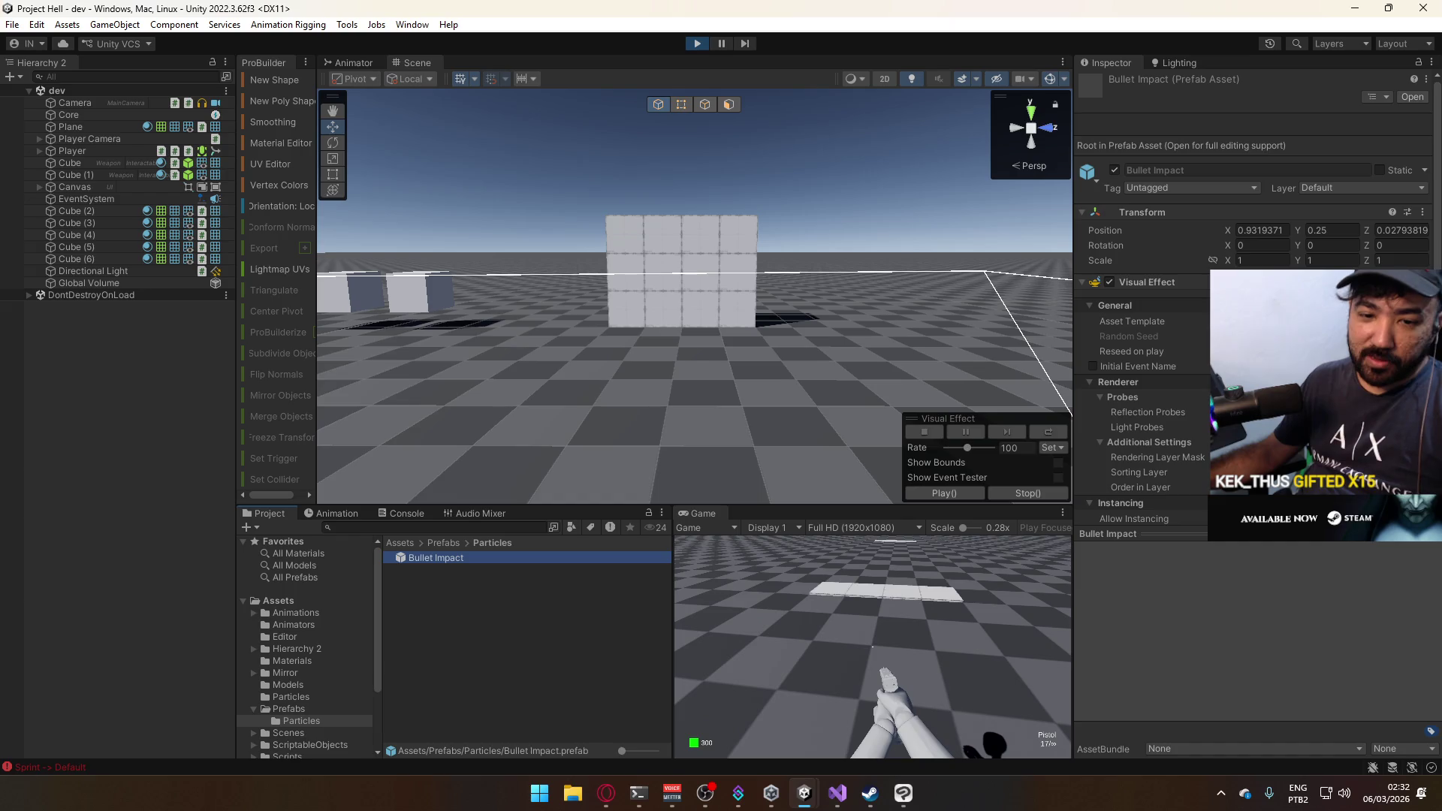
Enable Color and Sparks Color overrides, set Color to full saturation and brightness at intensity 2.
scroll(1142, 300, down, 4)
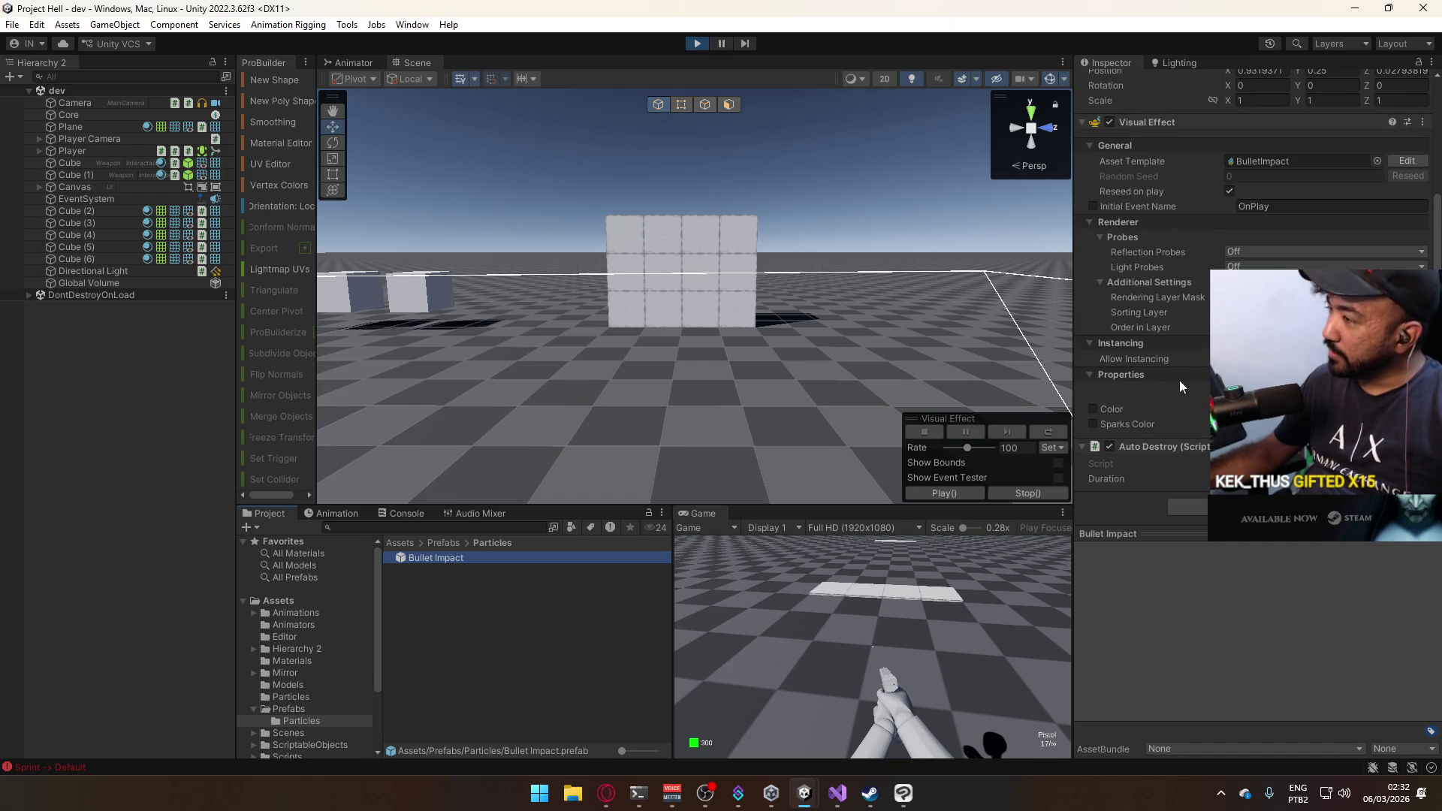
click(1109, 408)
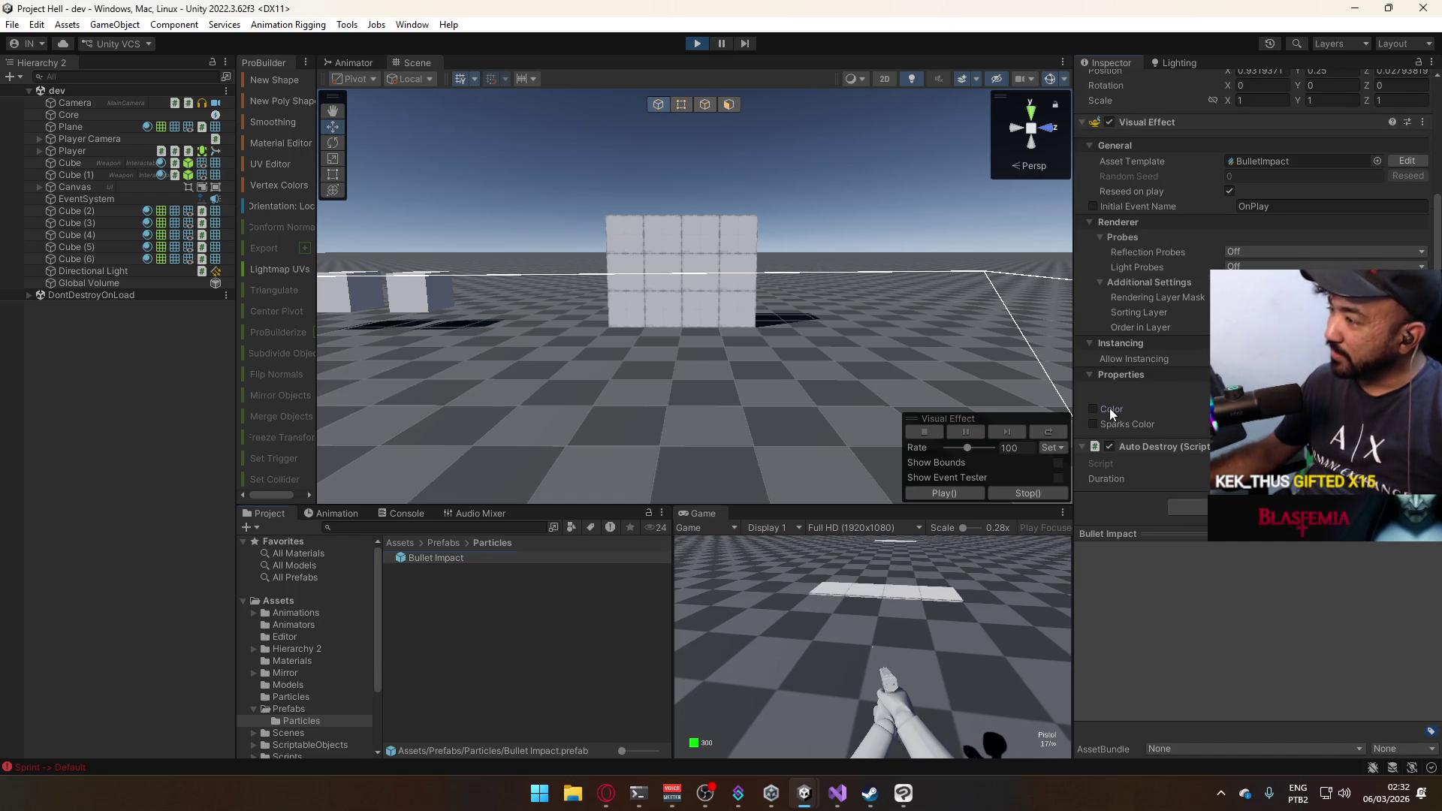
click(1093, 409)
click(1093, 424)
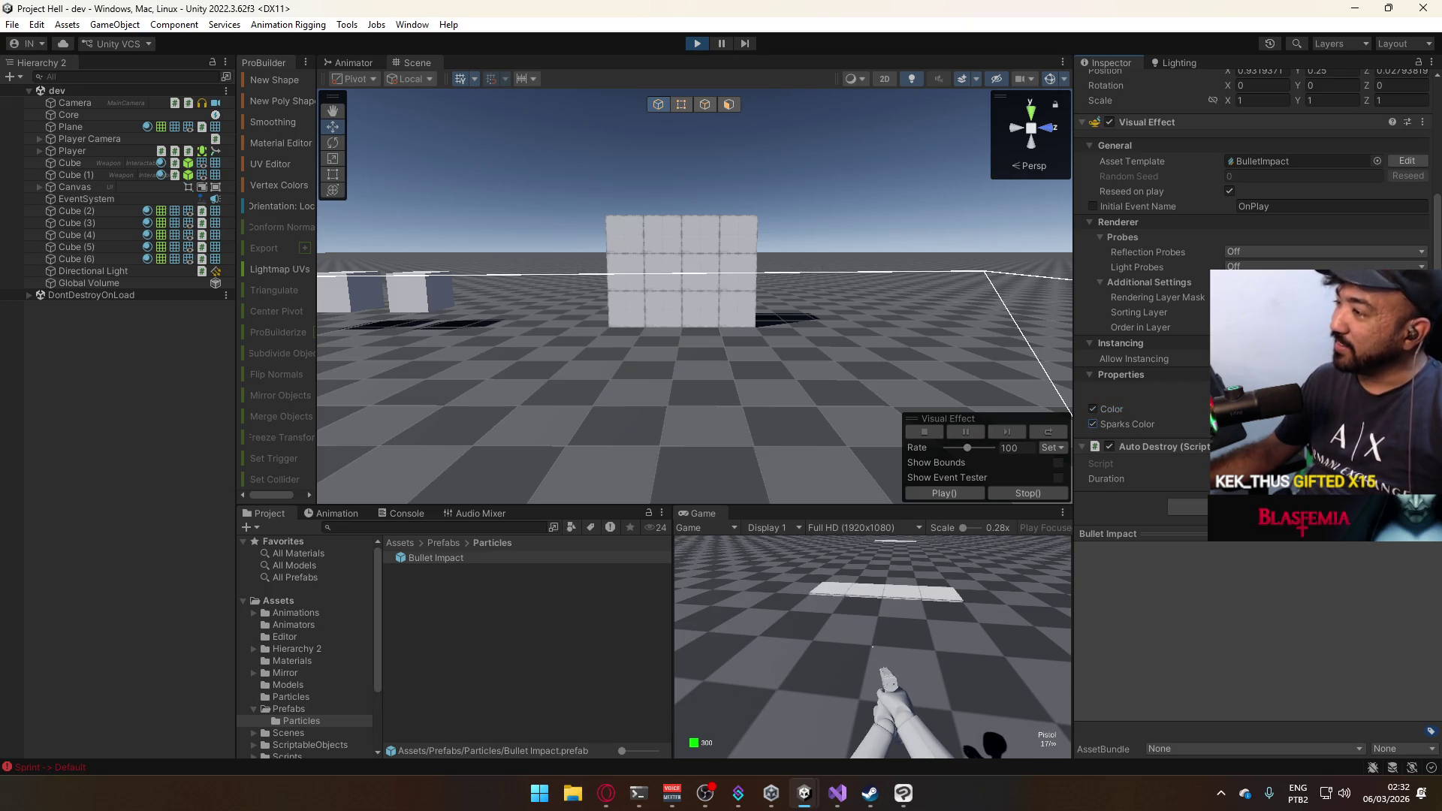
click(1280, 424)
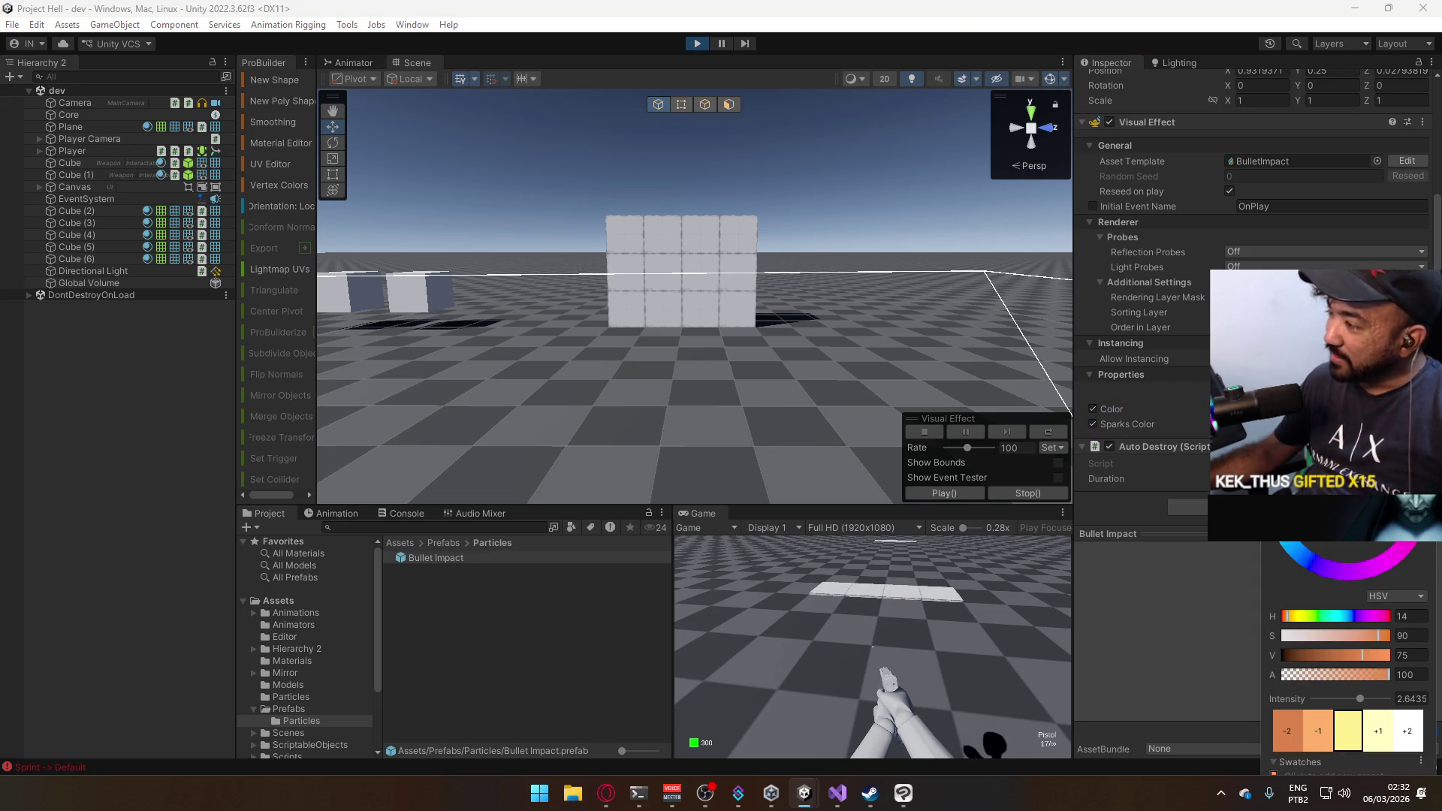
drag(1387, 467, 1396, 443)
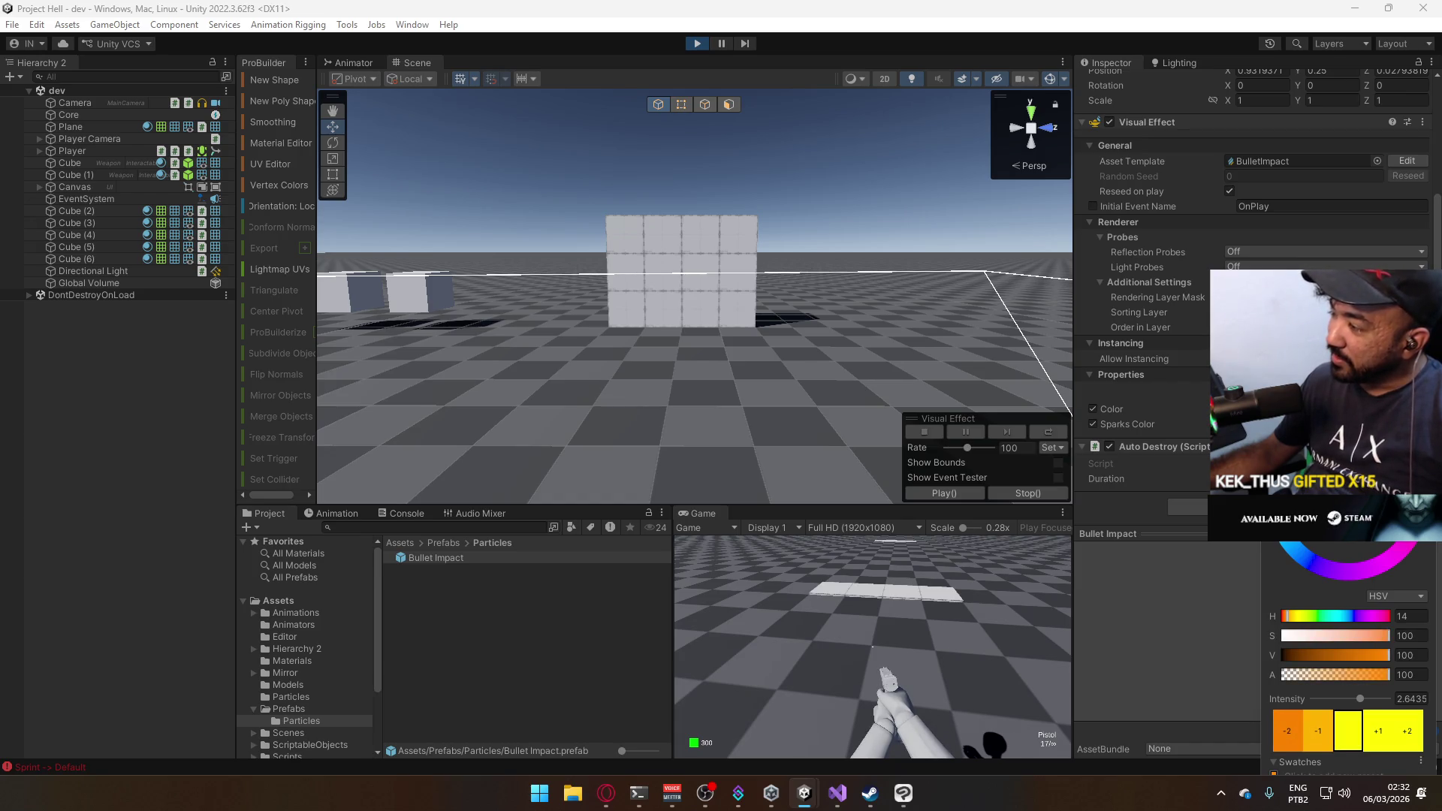
text(2)
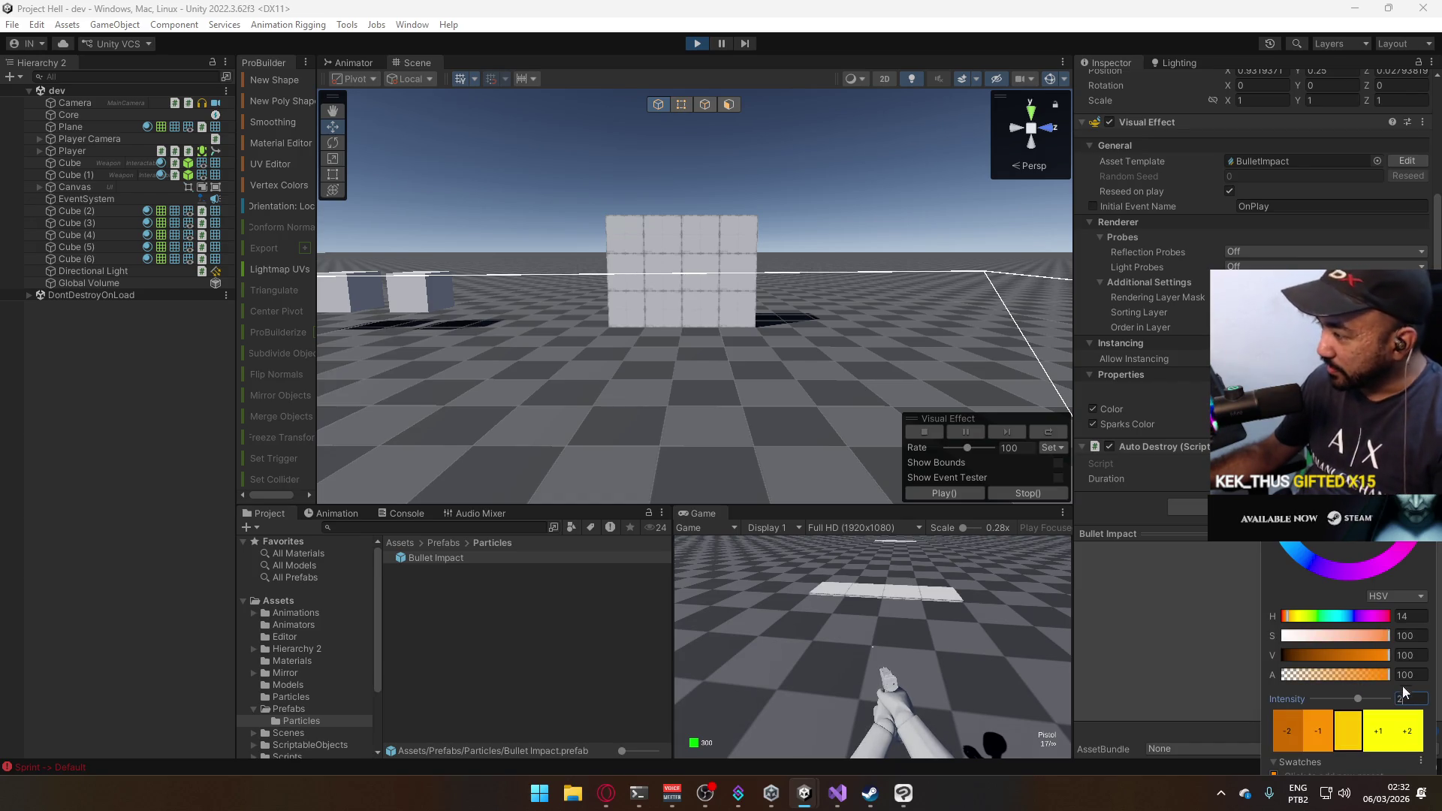
key(Return)
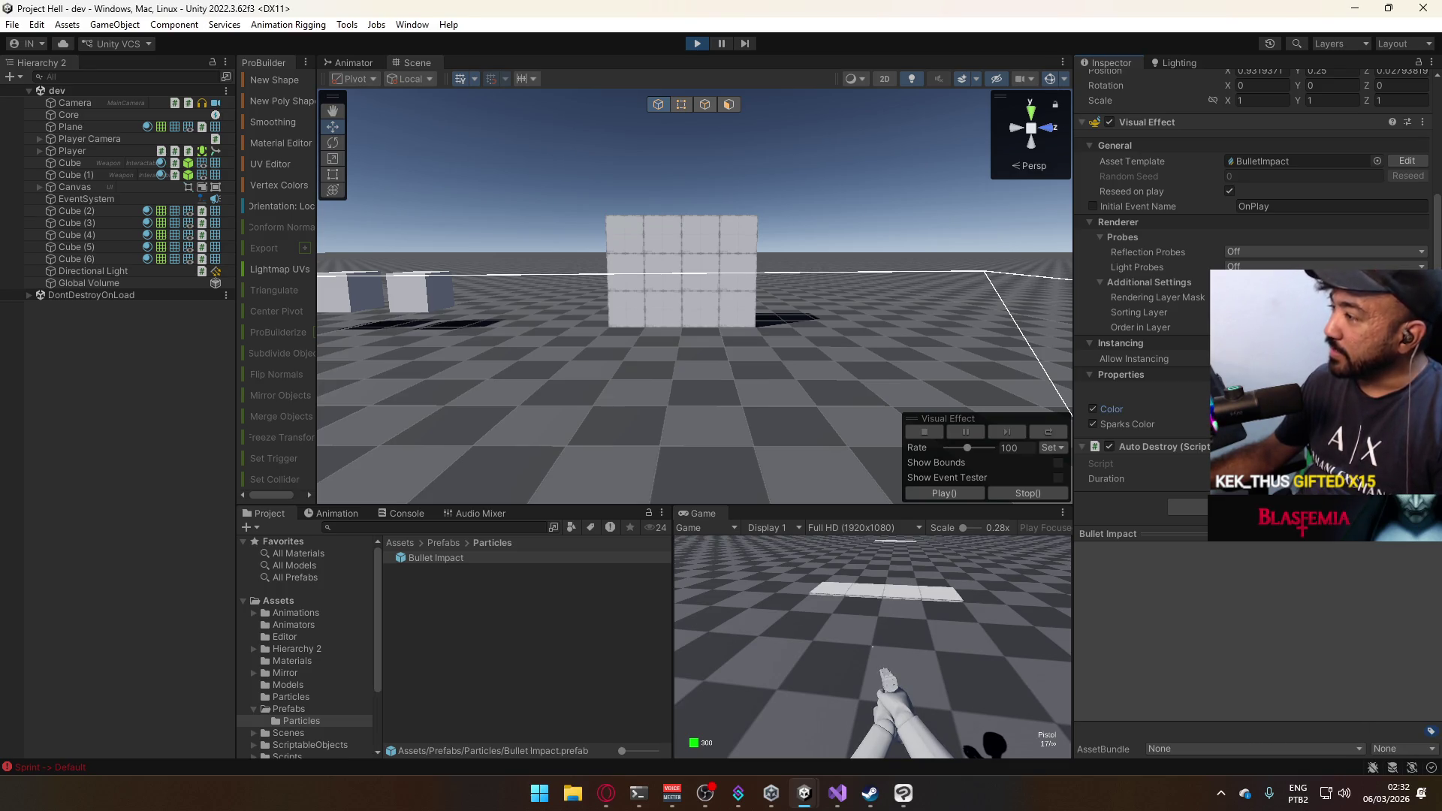
click(921, 697)
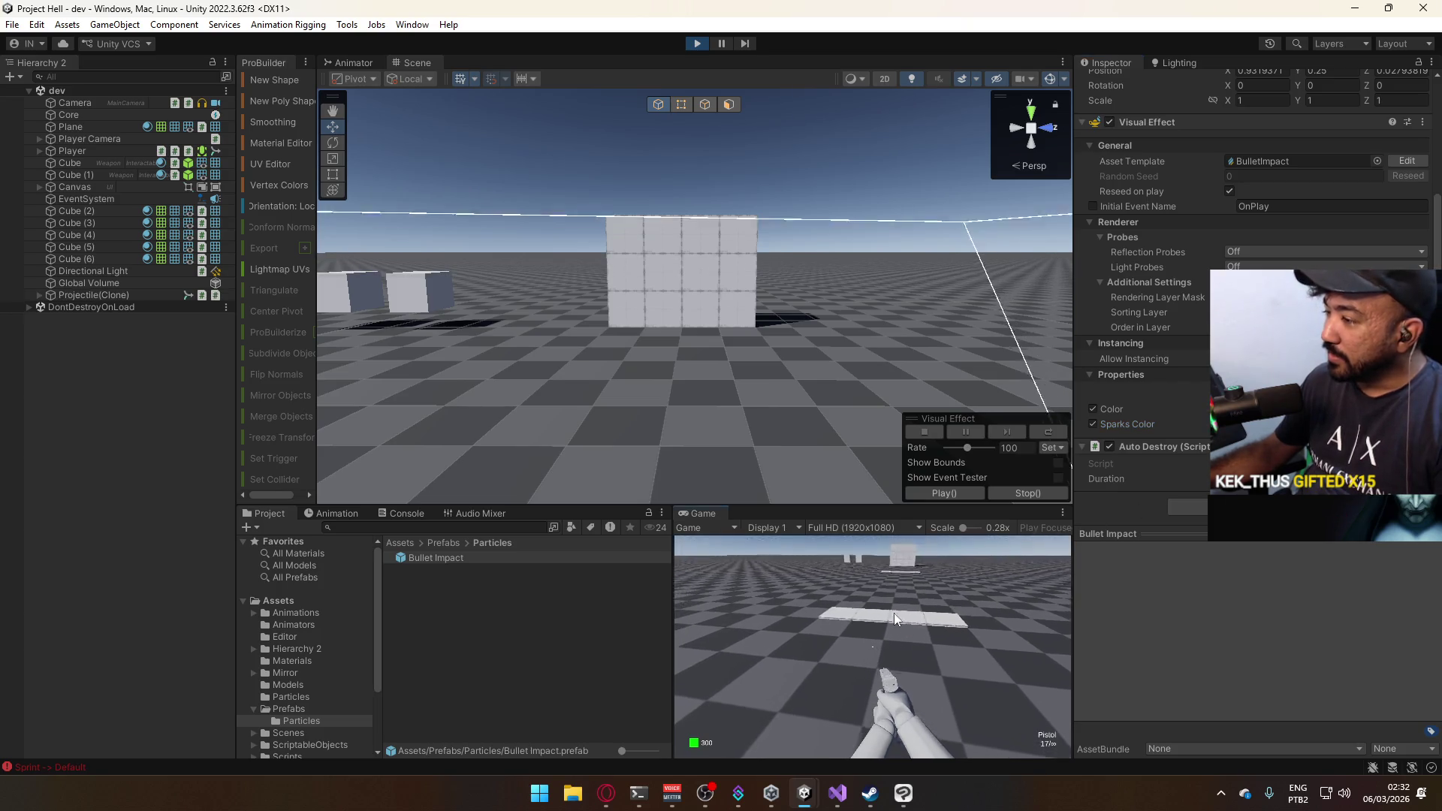
Fire a burst of pistol shots at the block wall in the Game view.
key(super)
key(super)
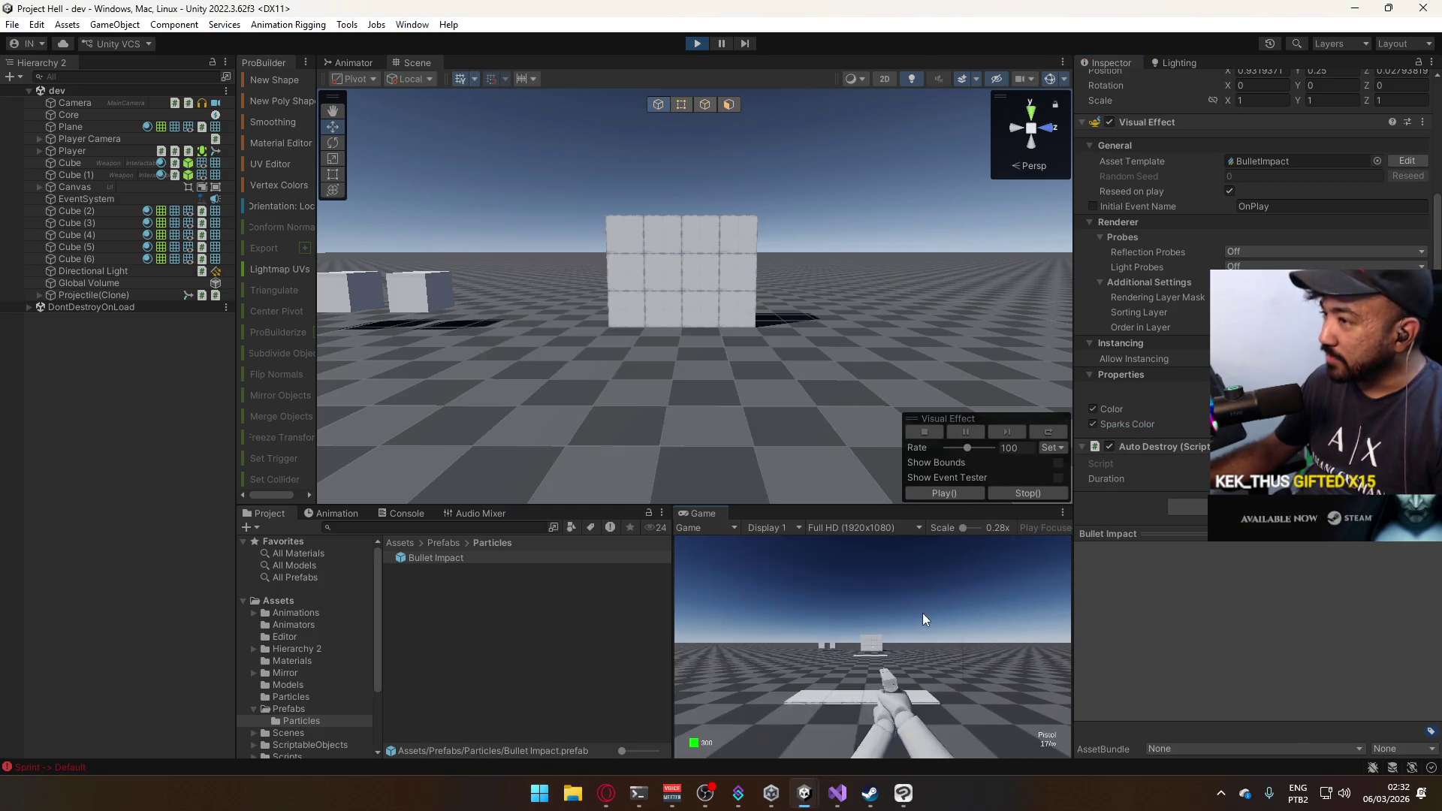
click(922, 613)
click(920, 612)
click(922, 601)
click(923, 596)
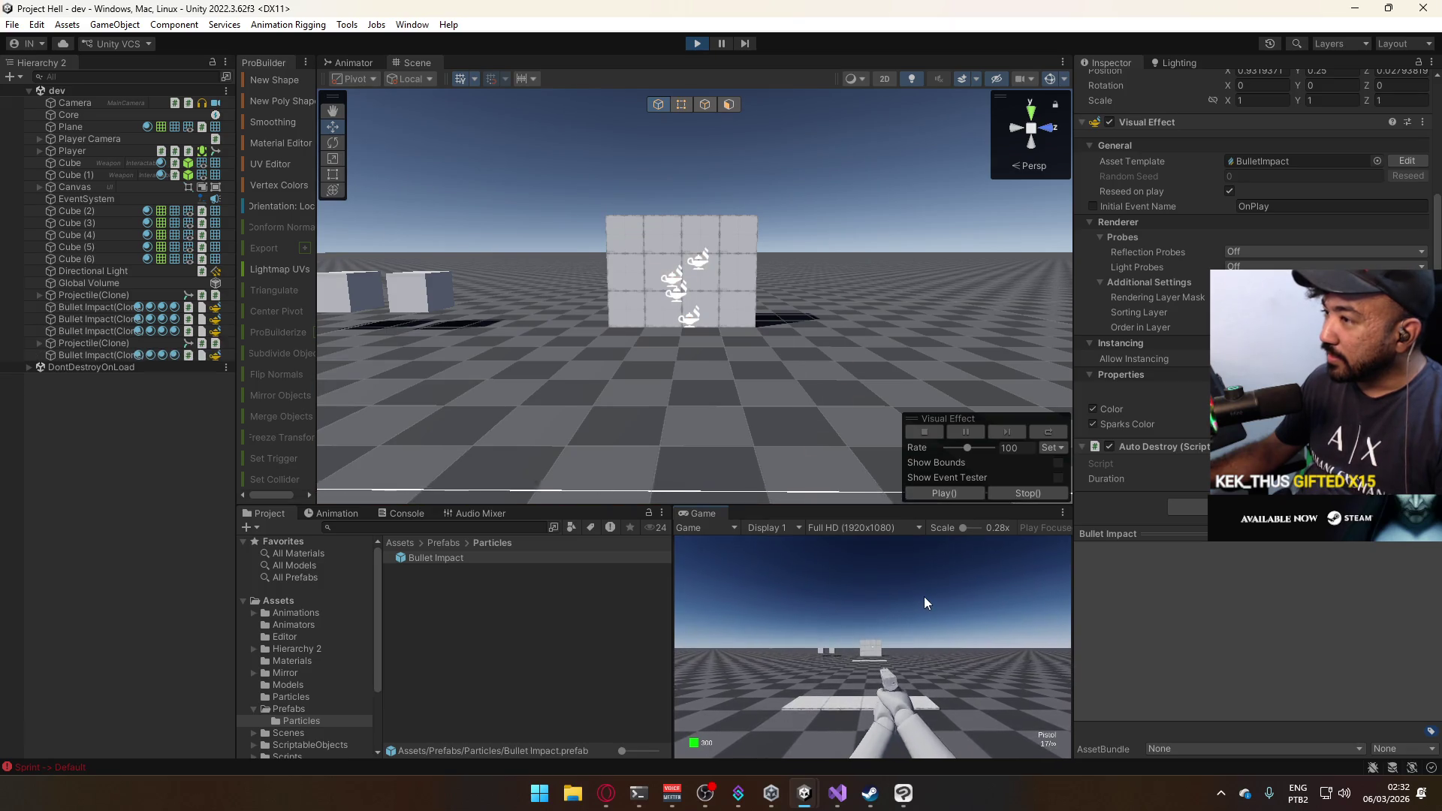
click(923, 596)
click(924, 596)
click(923, 596)
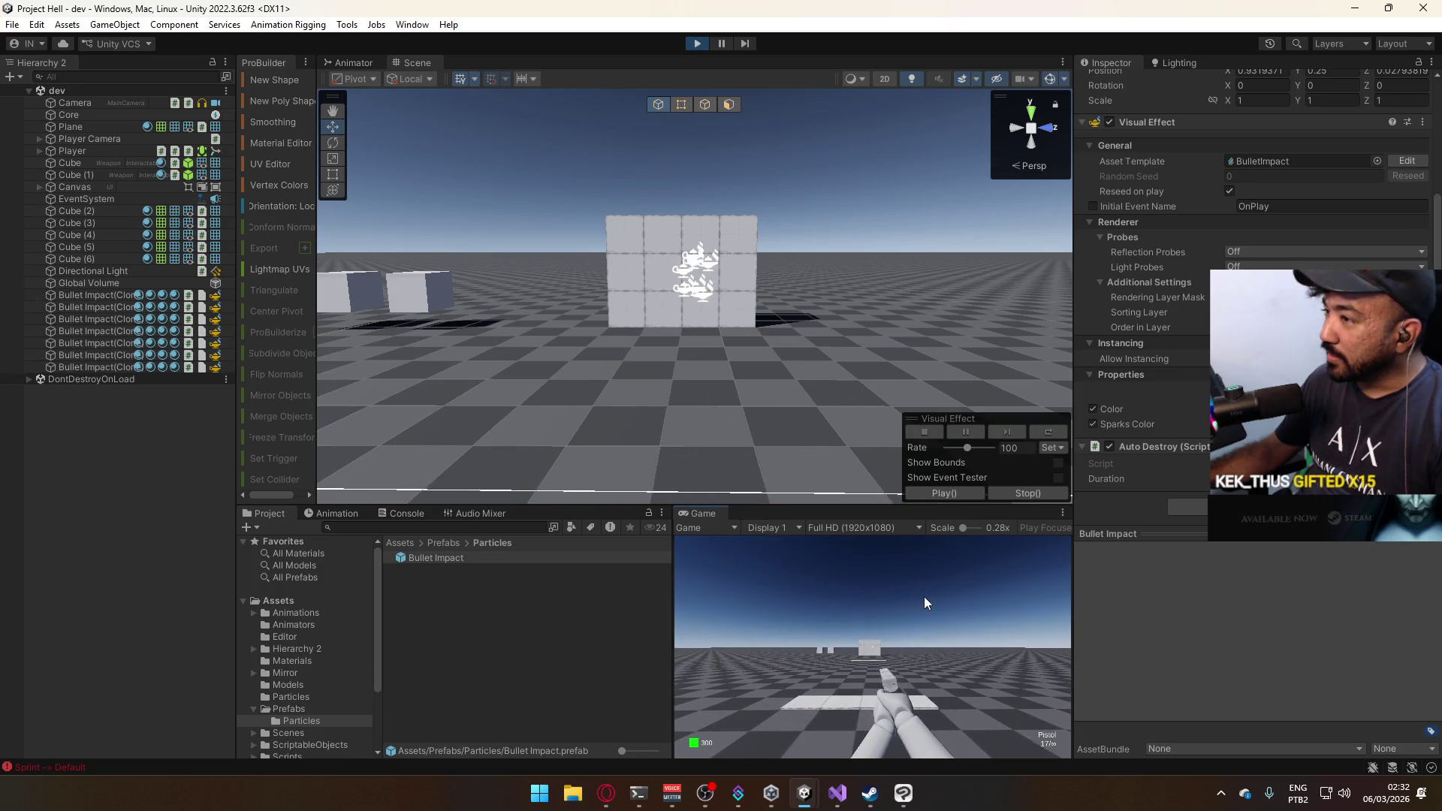
click(923, 597)
key(super)
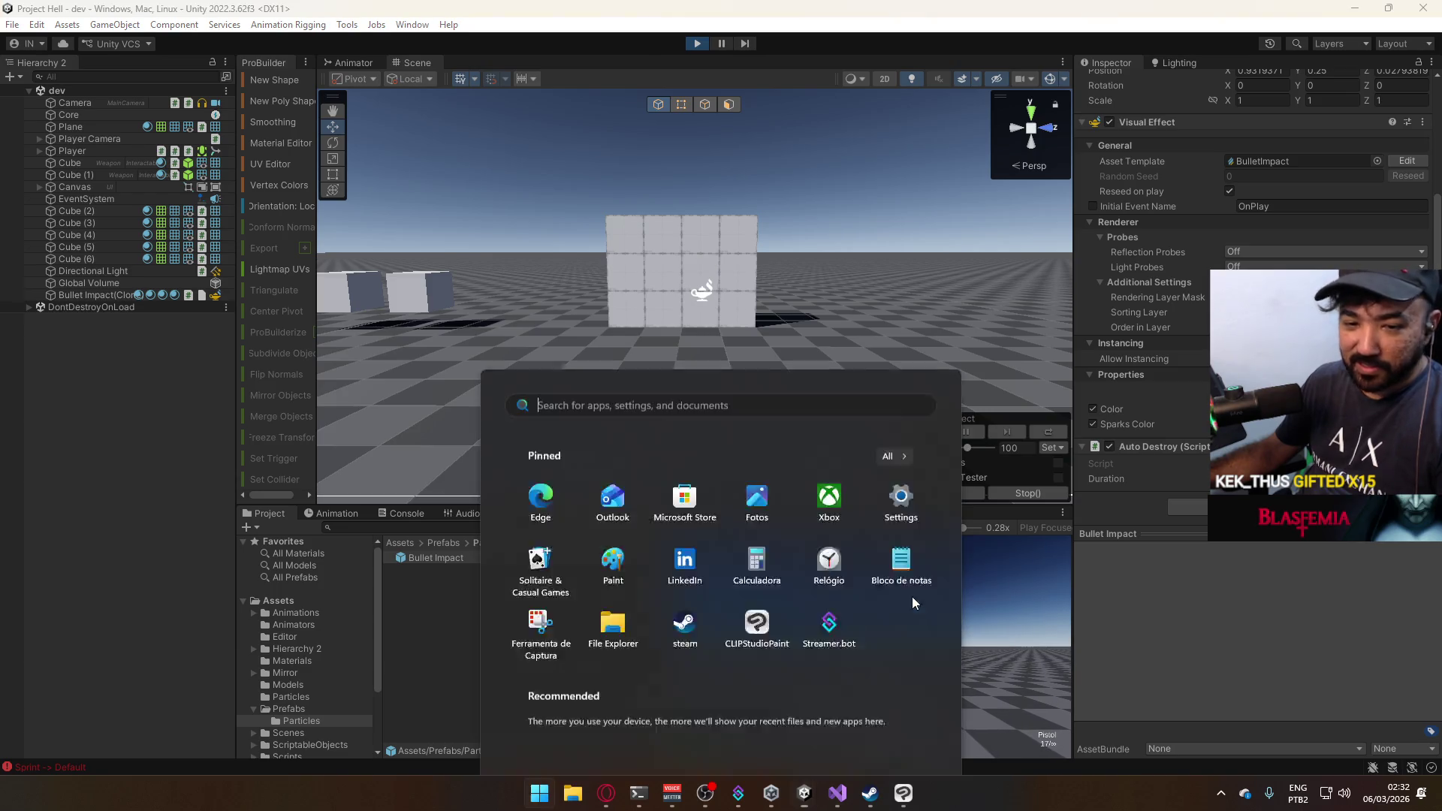
key(super)
Maximize the Game view, walk up to the wall, then back away and strafe left.
right_click(715, 513)
click(804, 558)
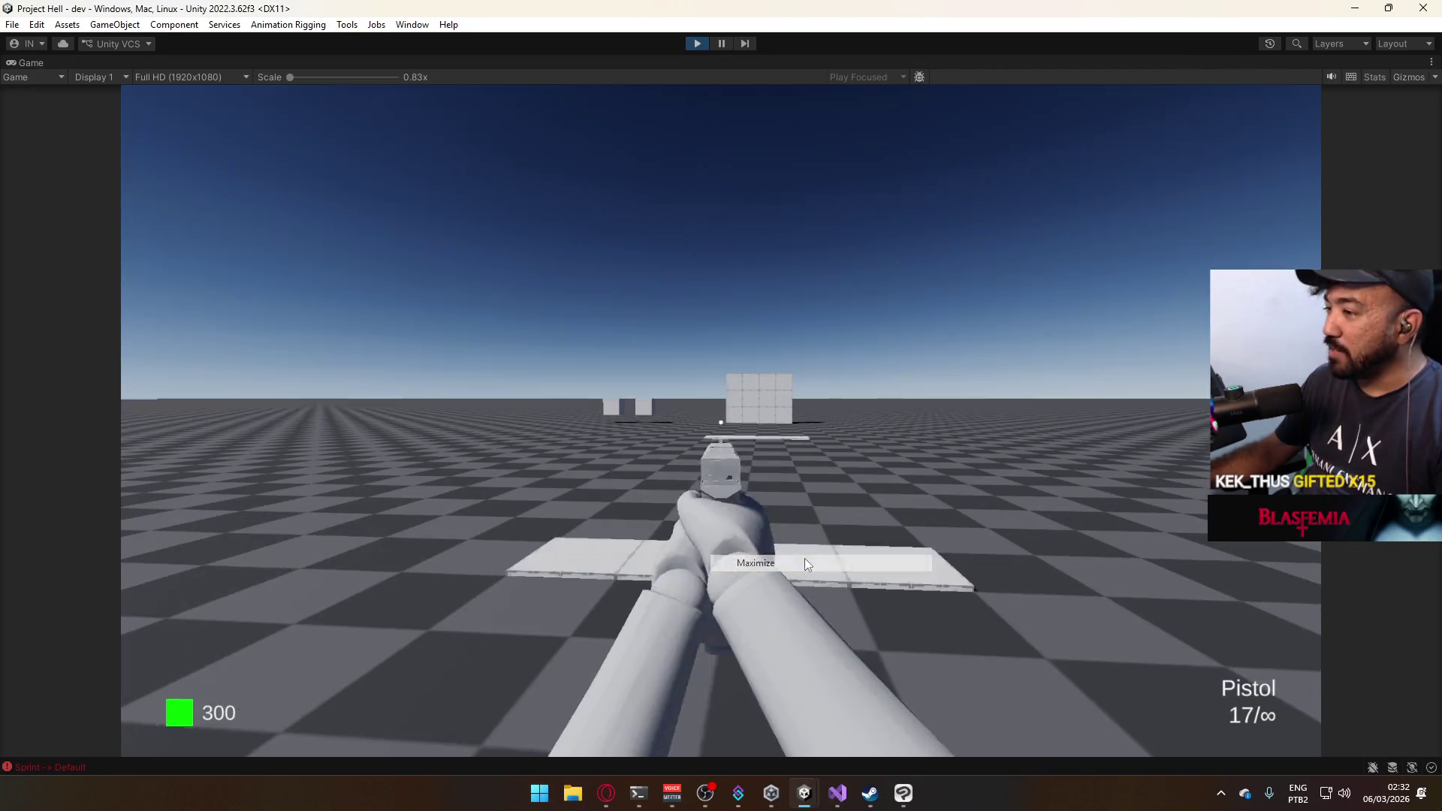
key(w)
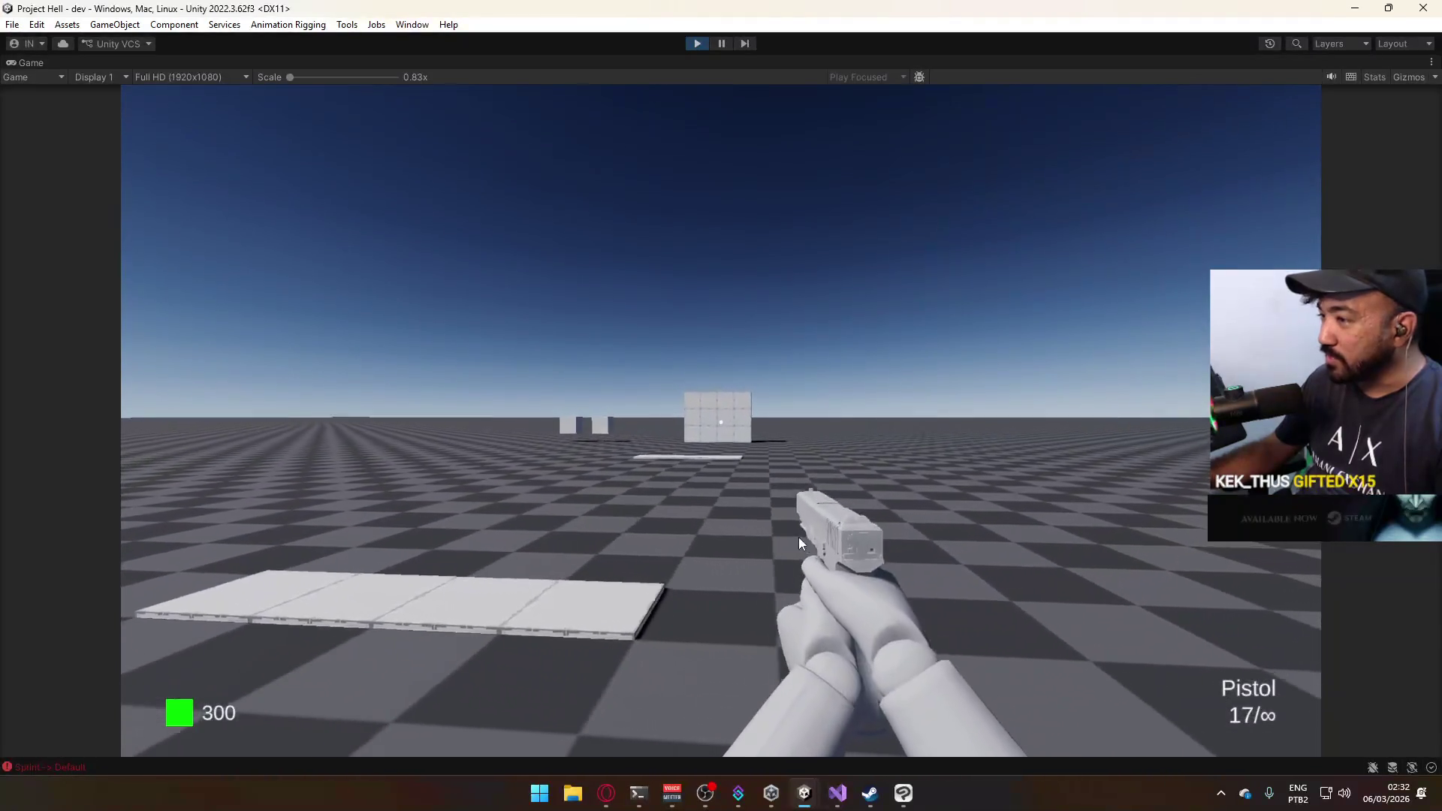
key(w)
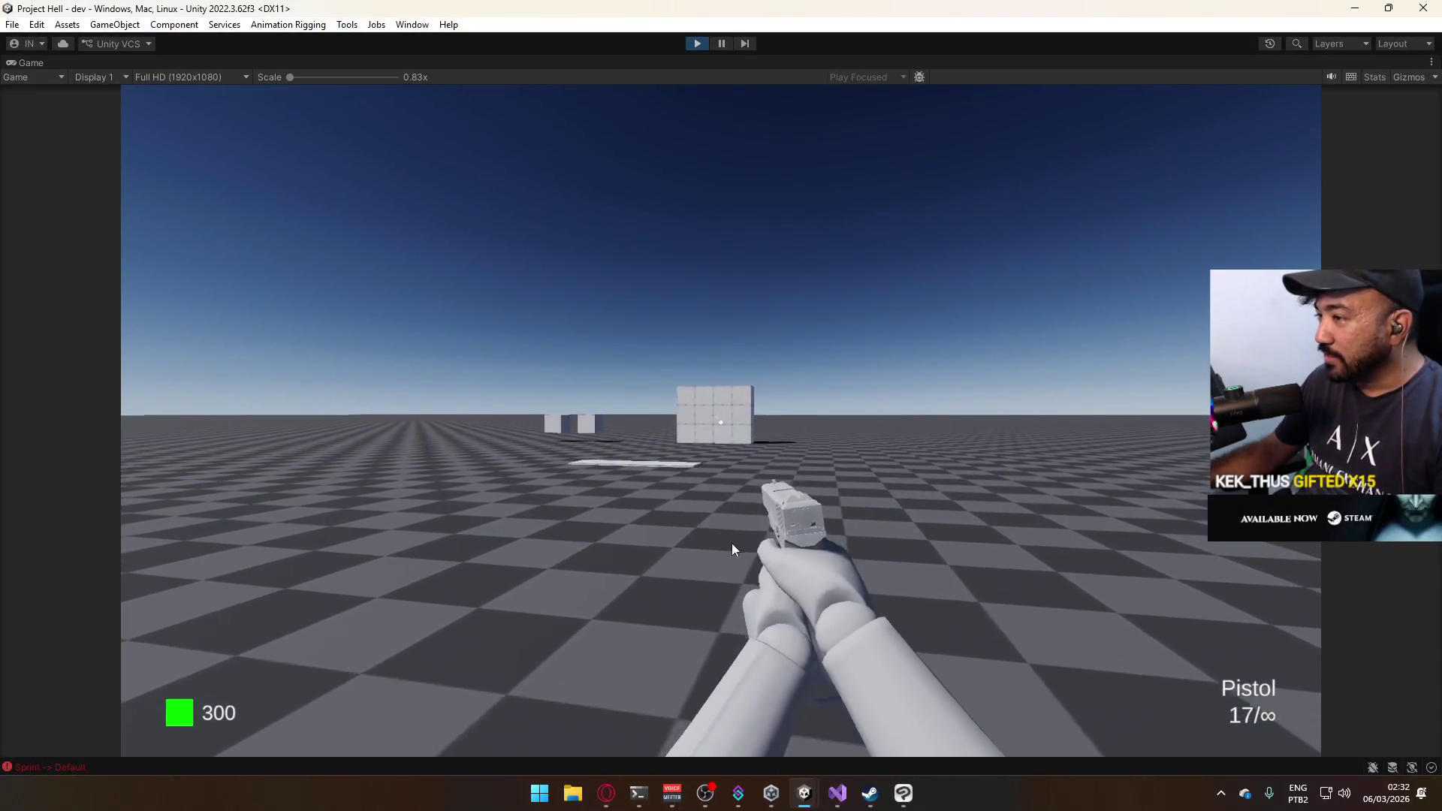
key(w)
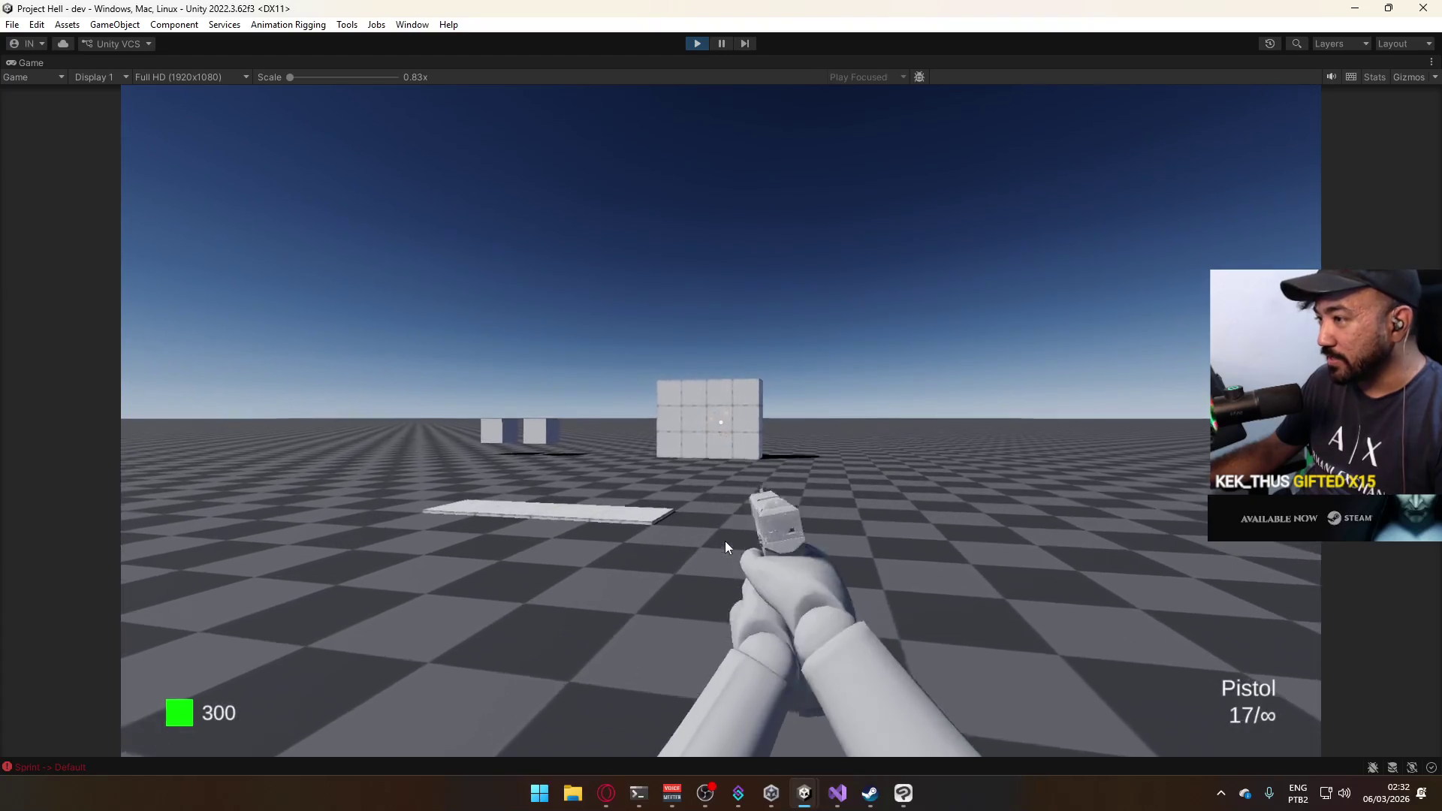
key(w)
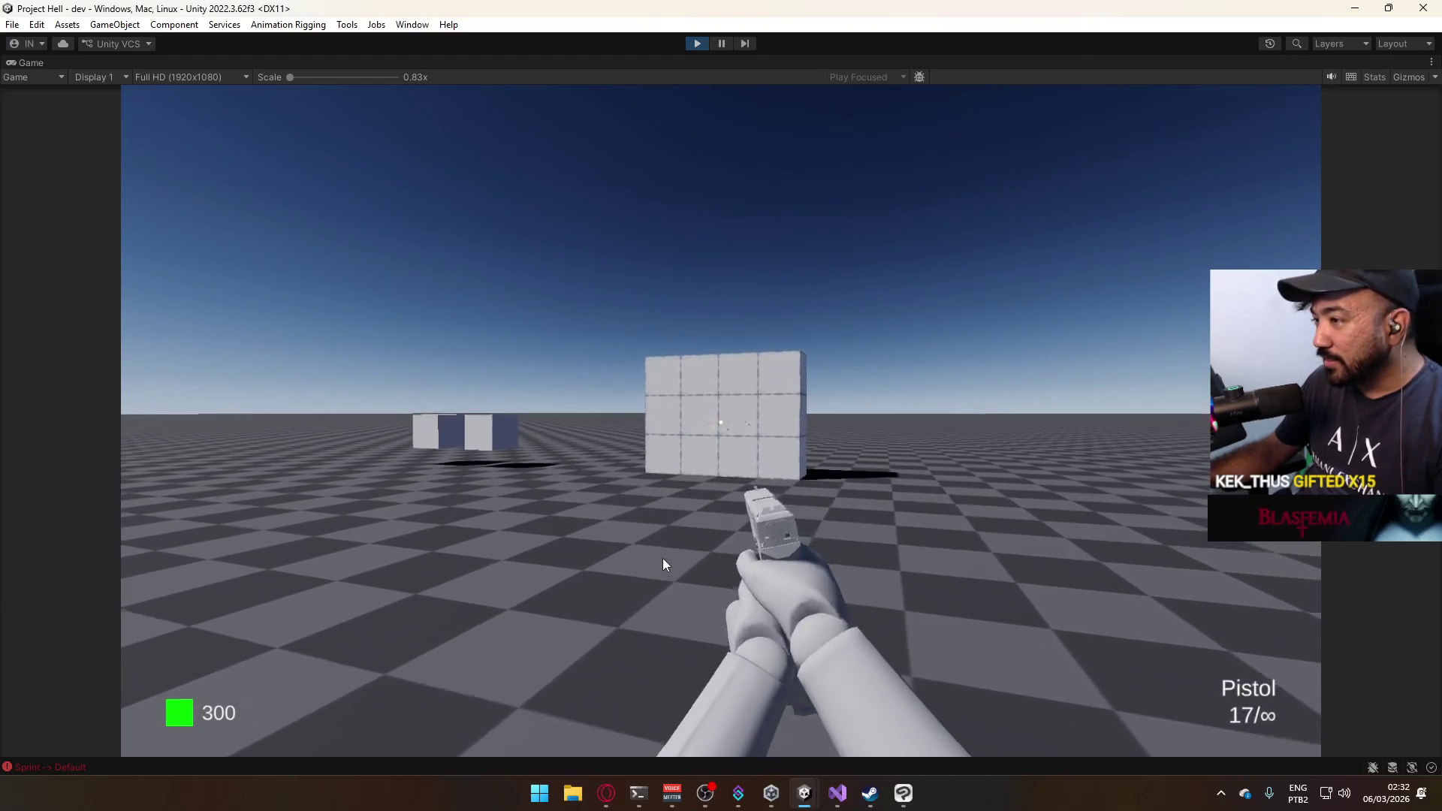
key(w)
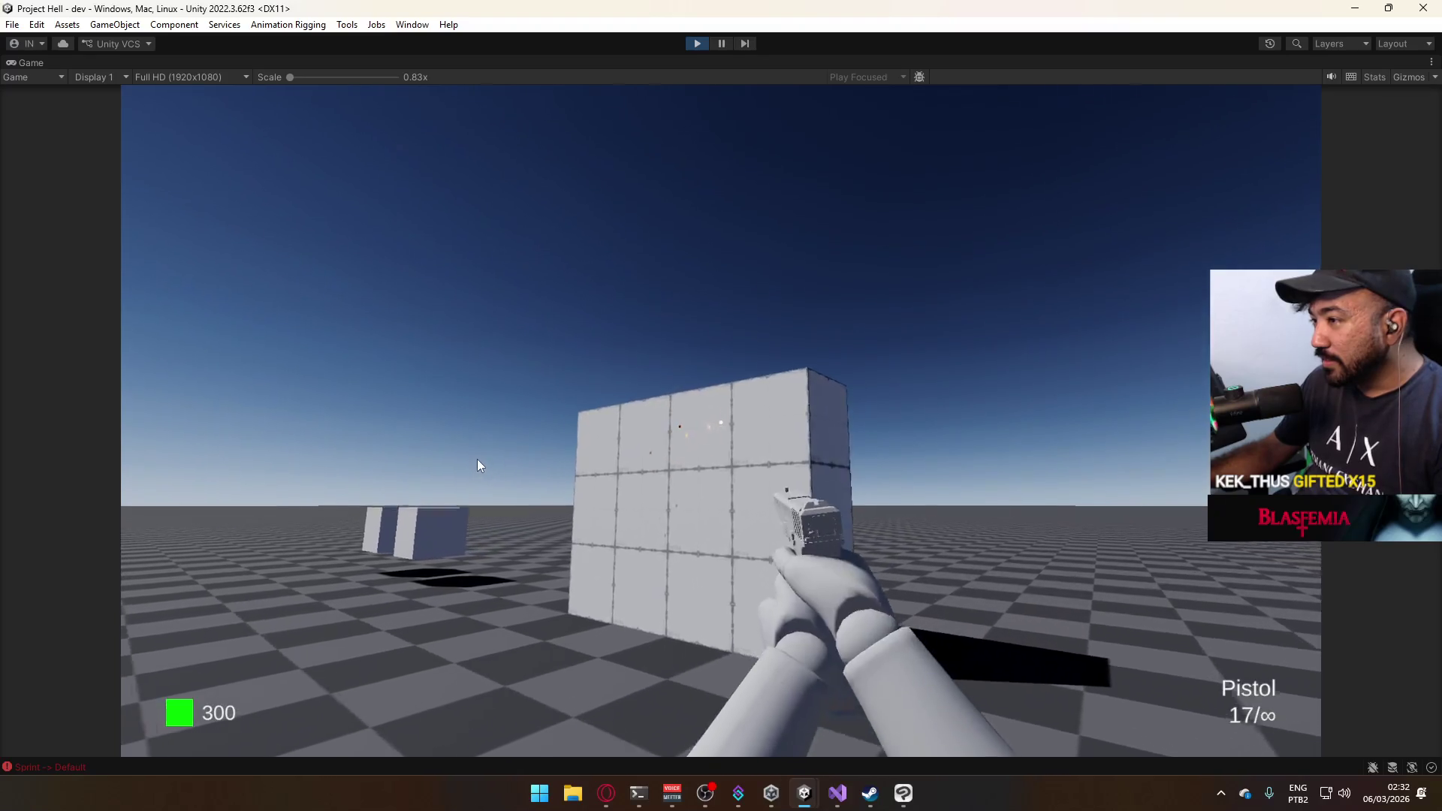
key(w)
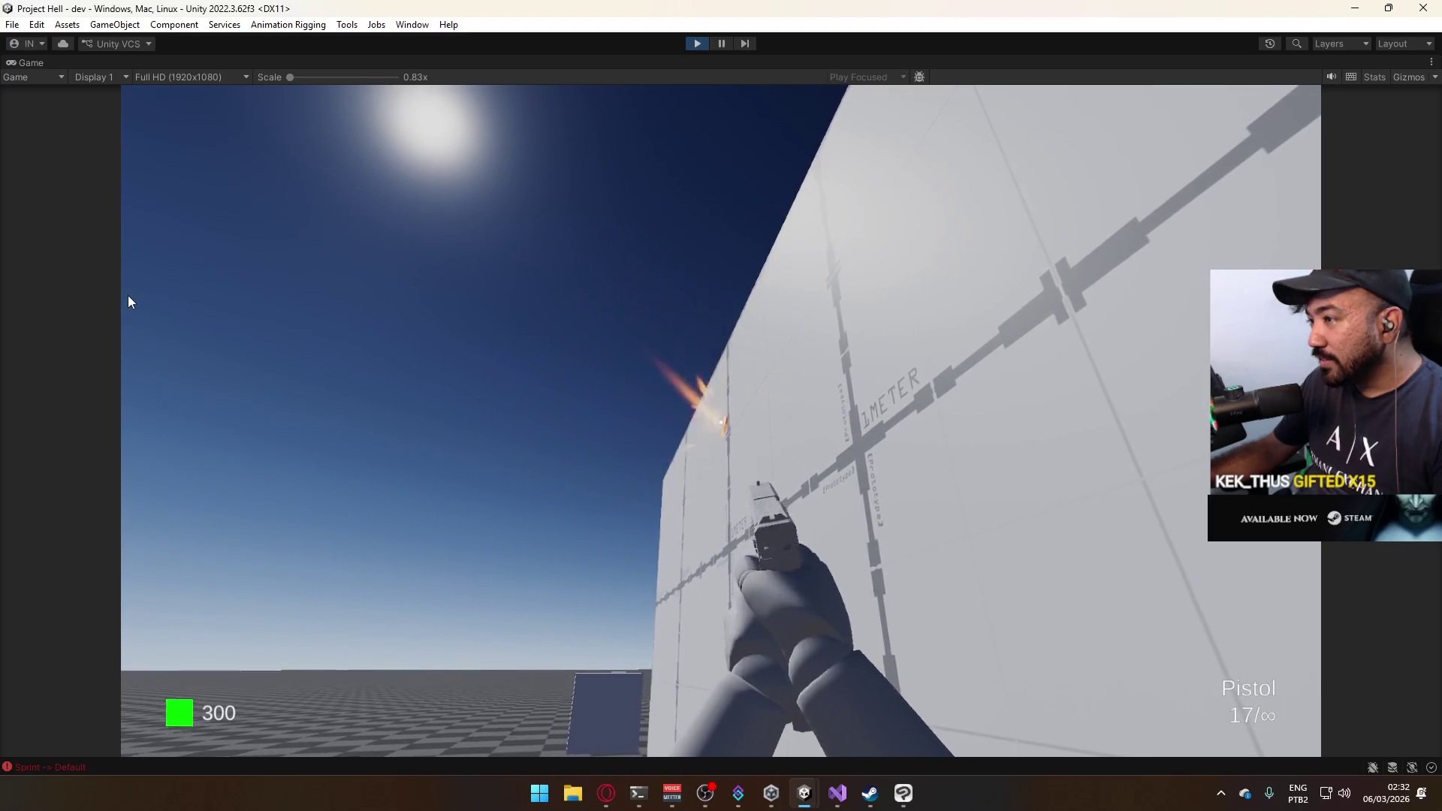
key(s)
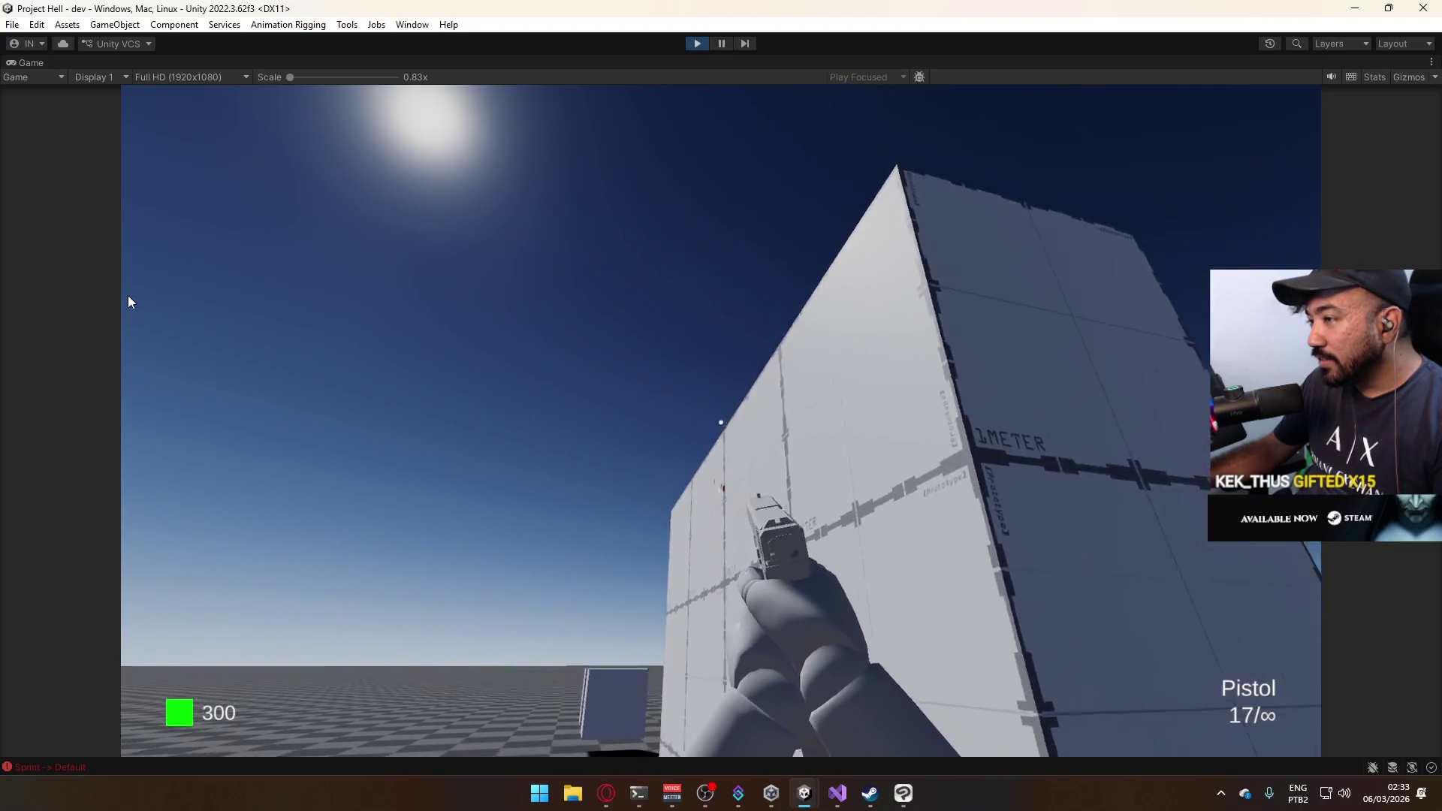
key(a)
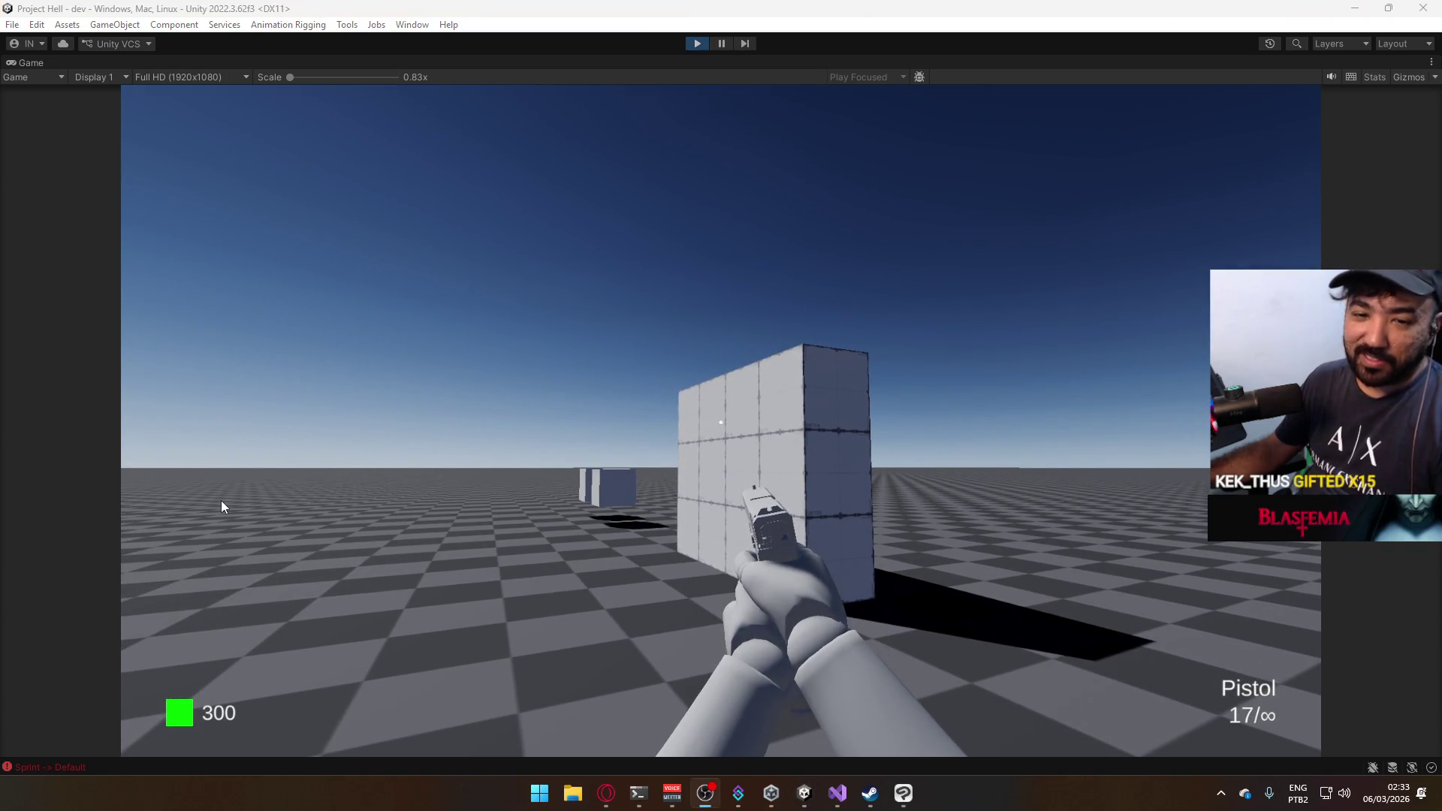
key(super)
click(787, 65)
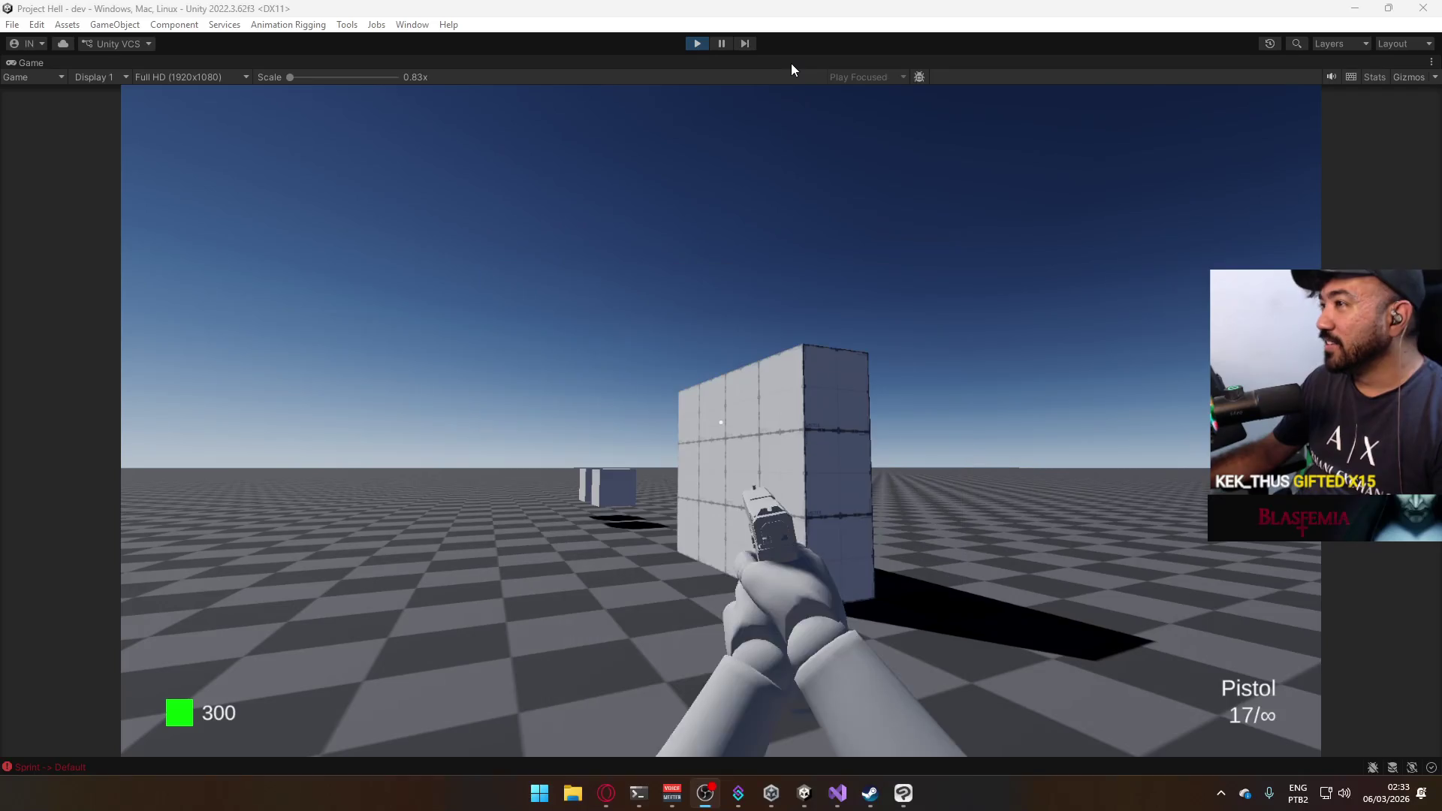
right_click(791, 63)
Un-maximize the Game view to bring back the full editor layout.
click(845, 106)
click(846, 109)
key(super)
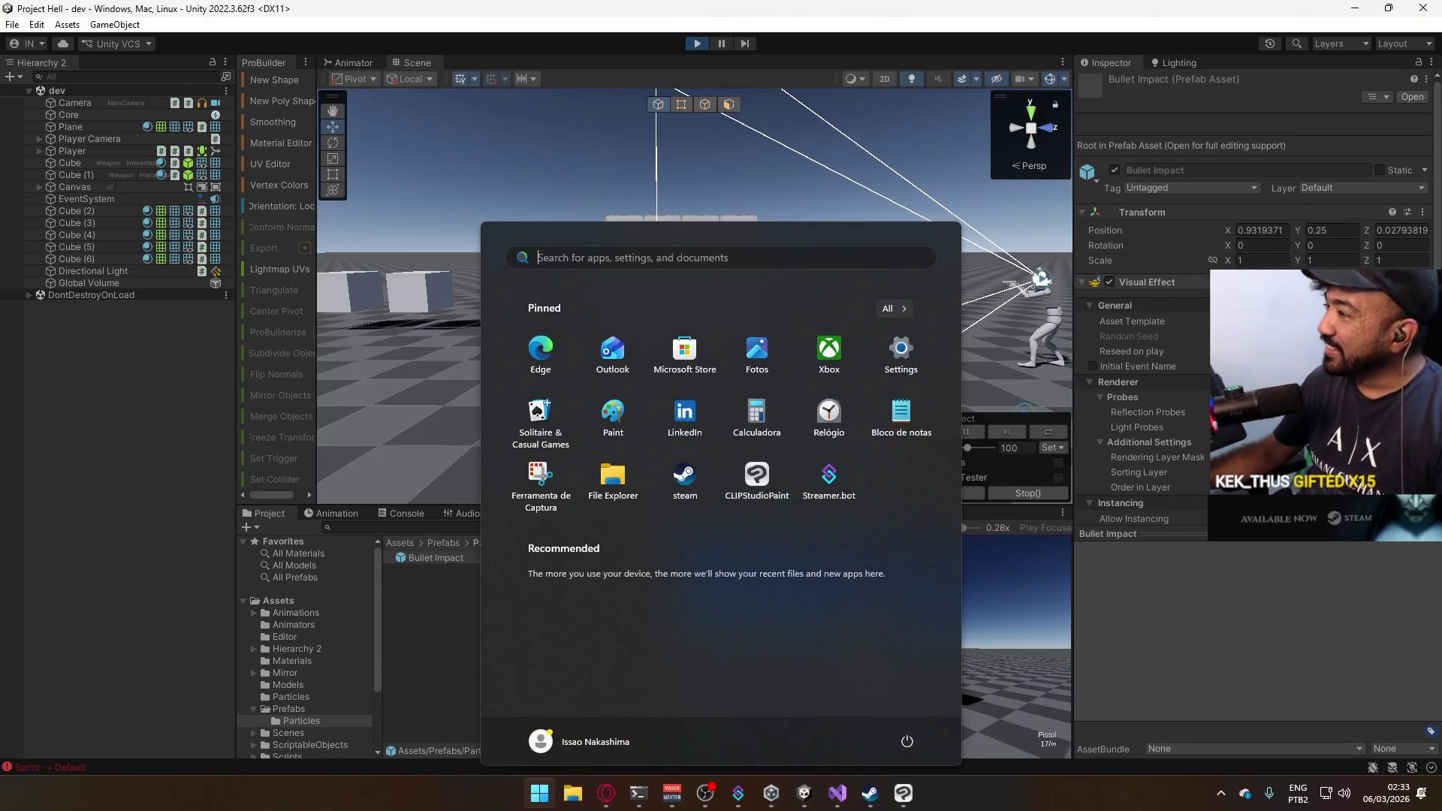
key(super)
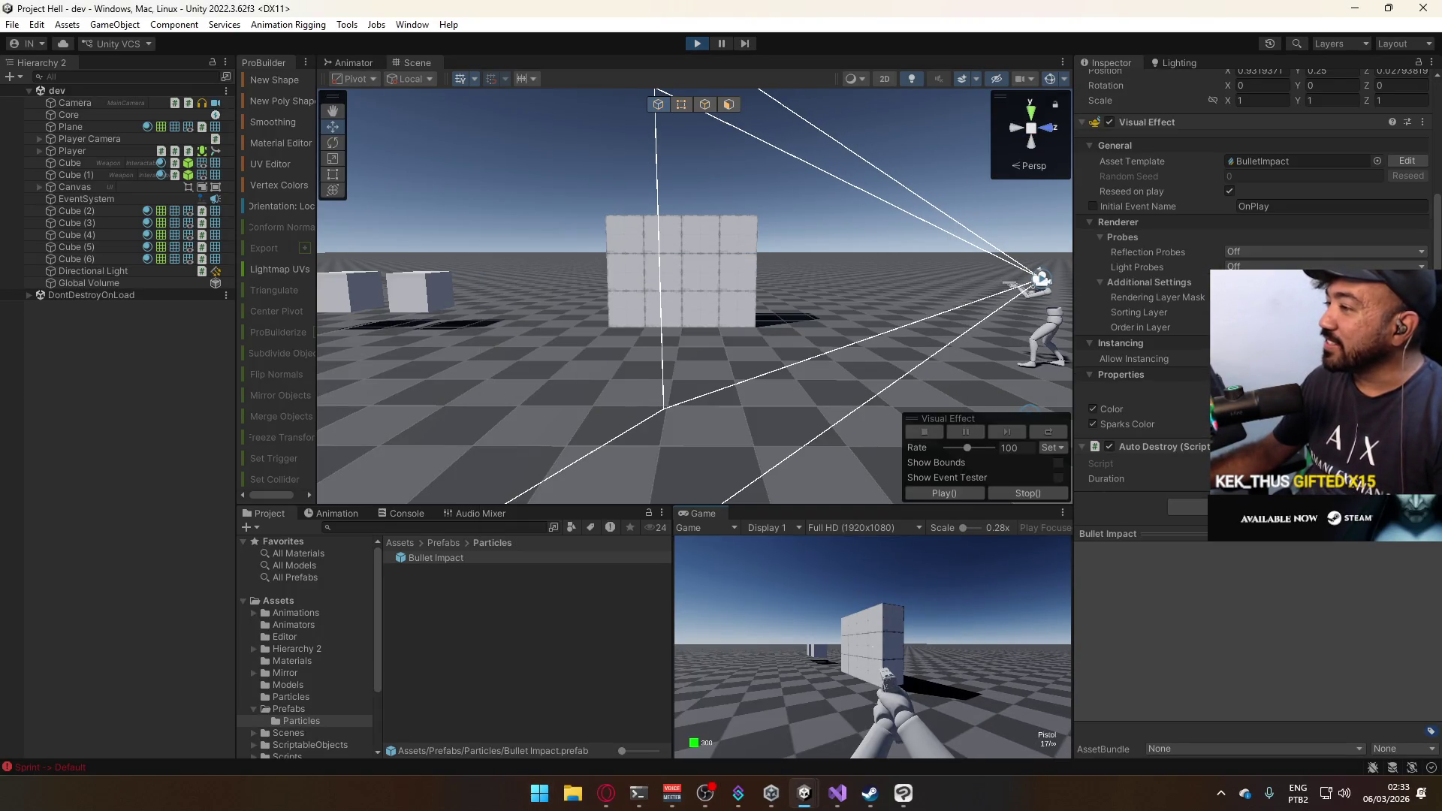
Set the Bullet Impact colour hue to 357 (red) and fire test shots.
click(1322, 408)
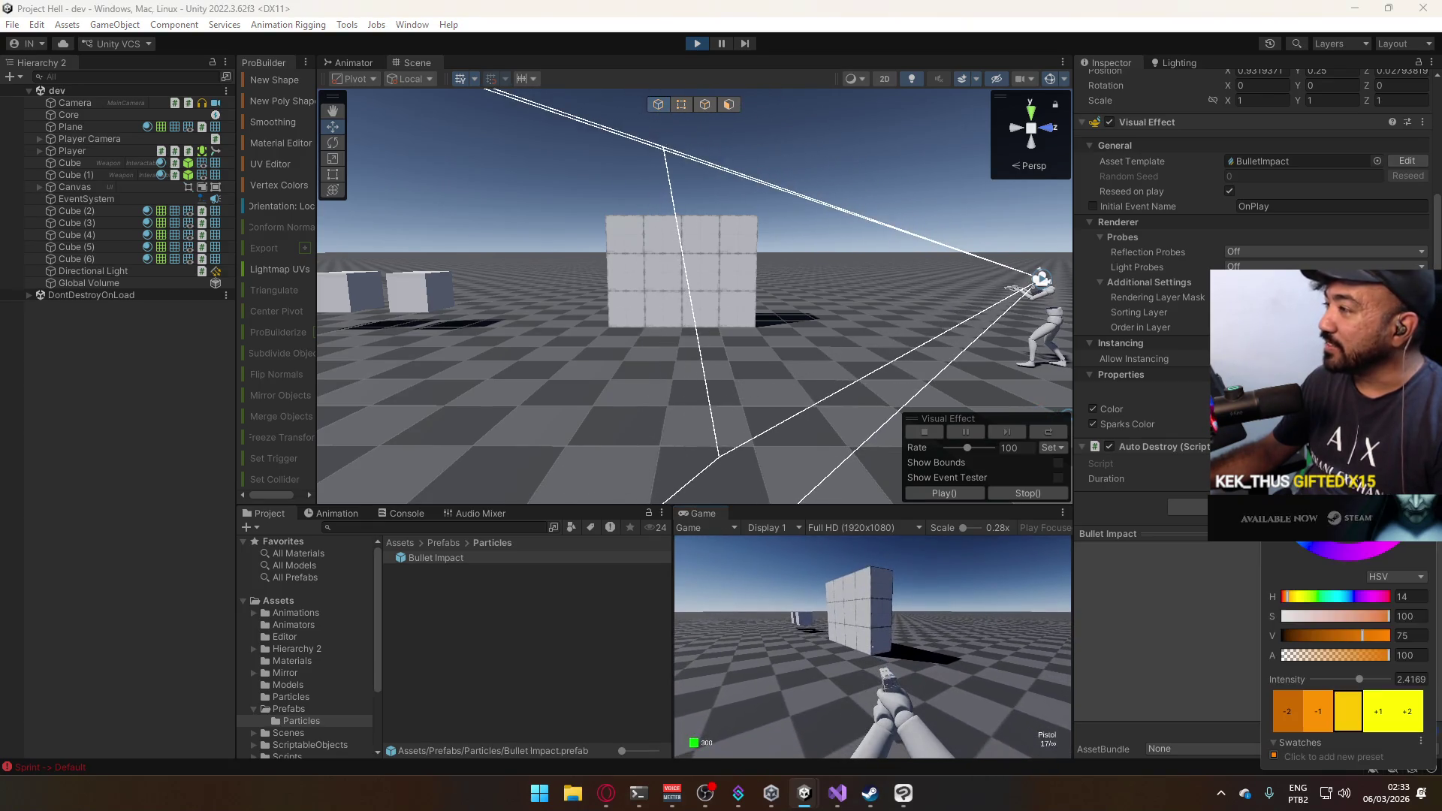
click(1387, 596)
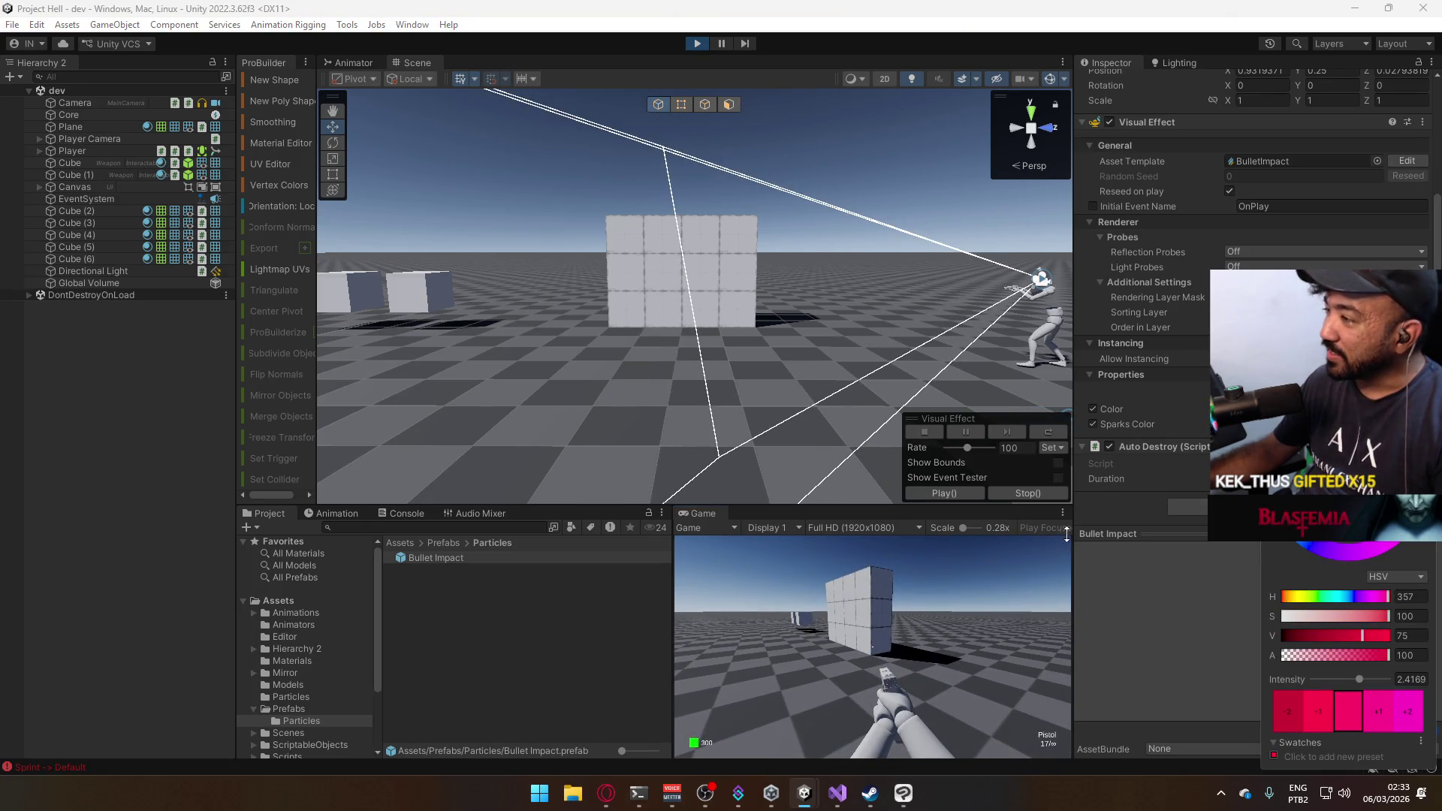
click(918, 674)
click(901, 653)
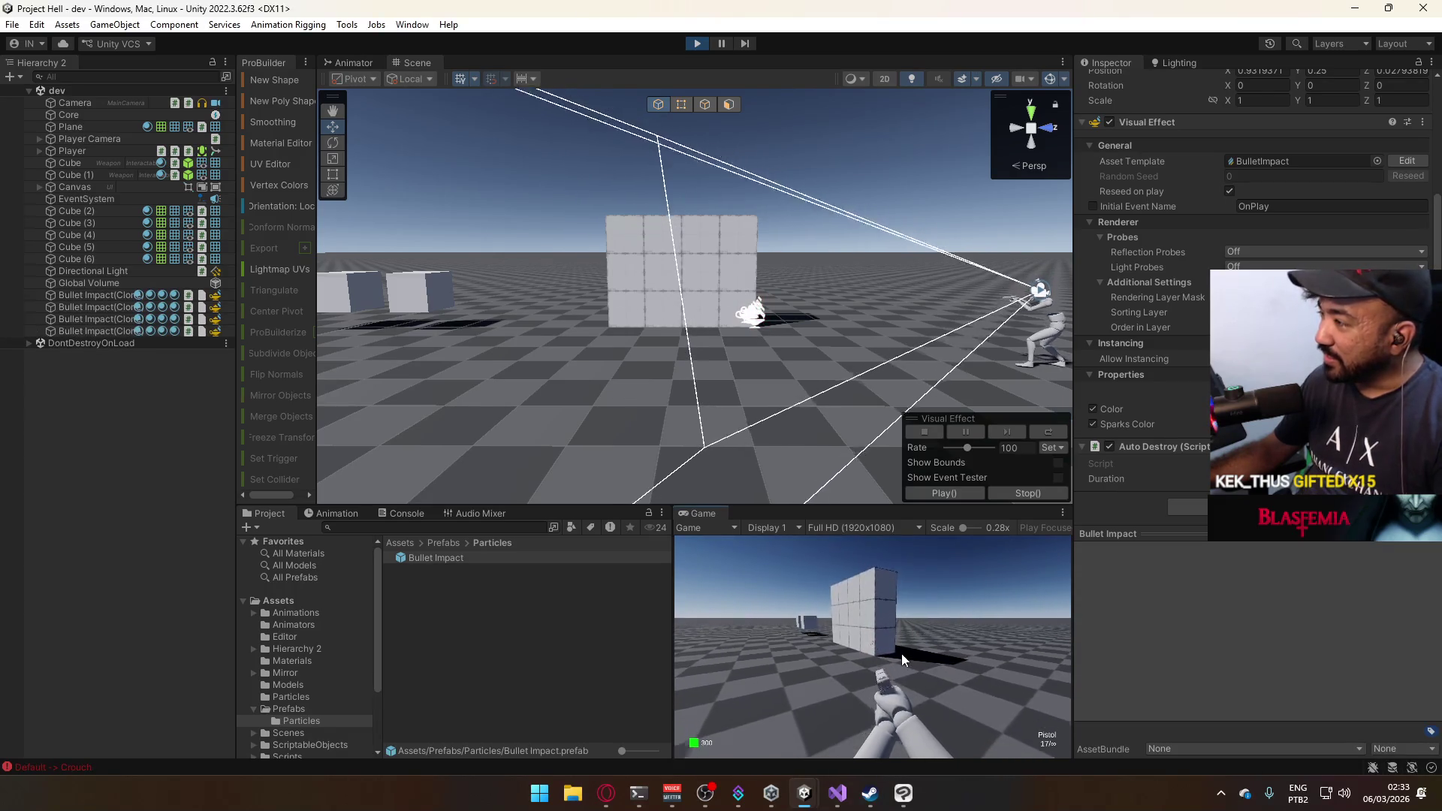
Locate BulletImpact from the Asset Template field and open it in the VFX Graph editor.
key(super)
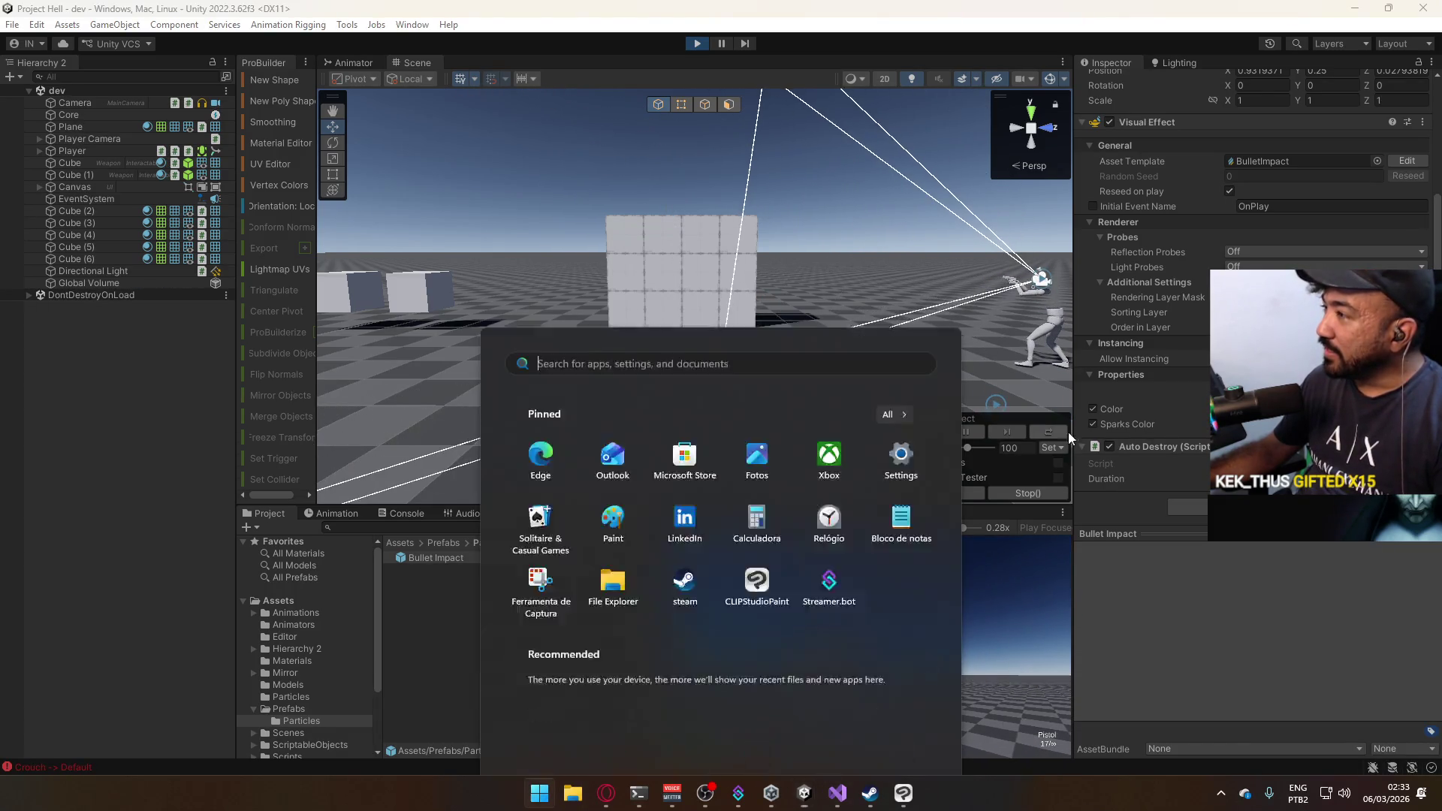
click(1251, 162)
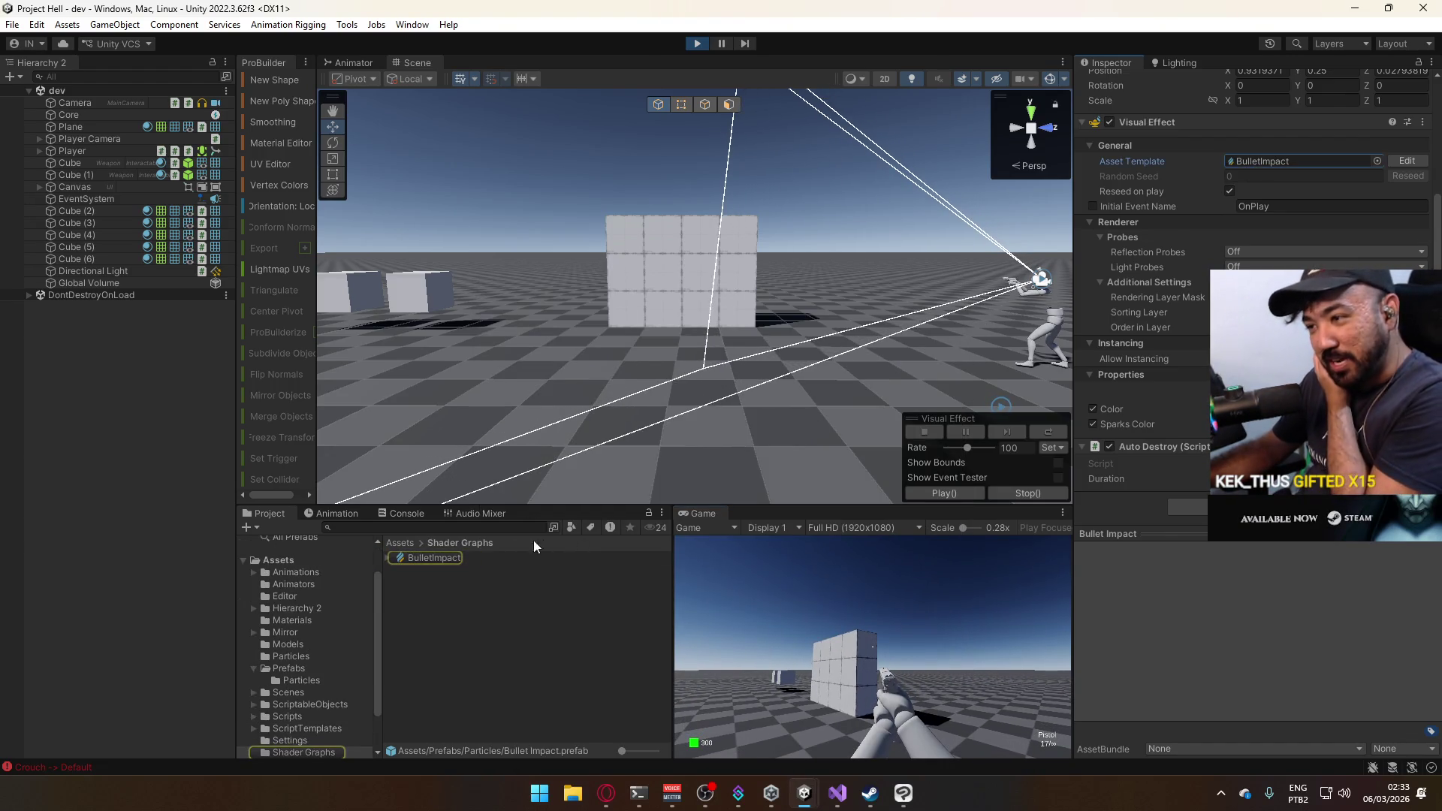
click(432, 556)
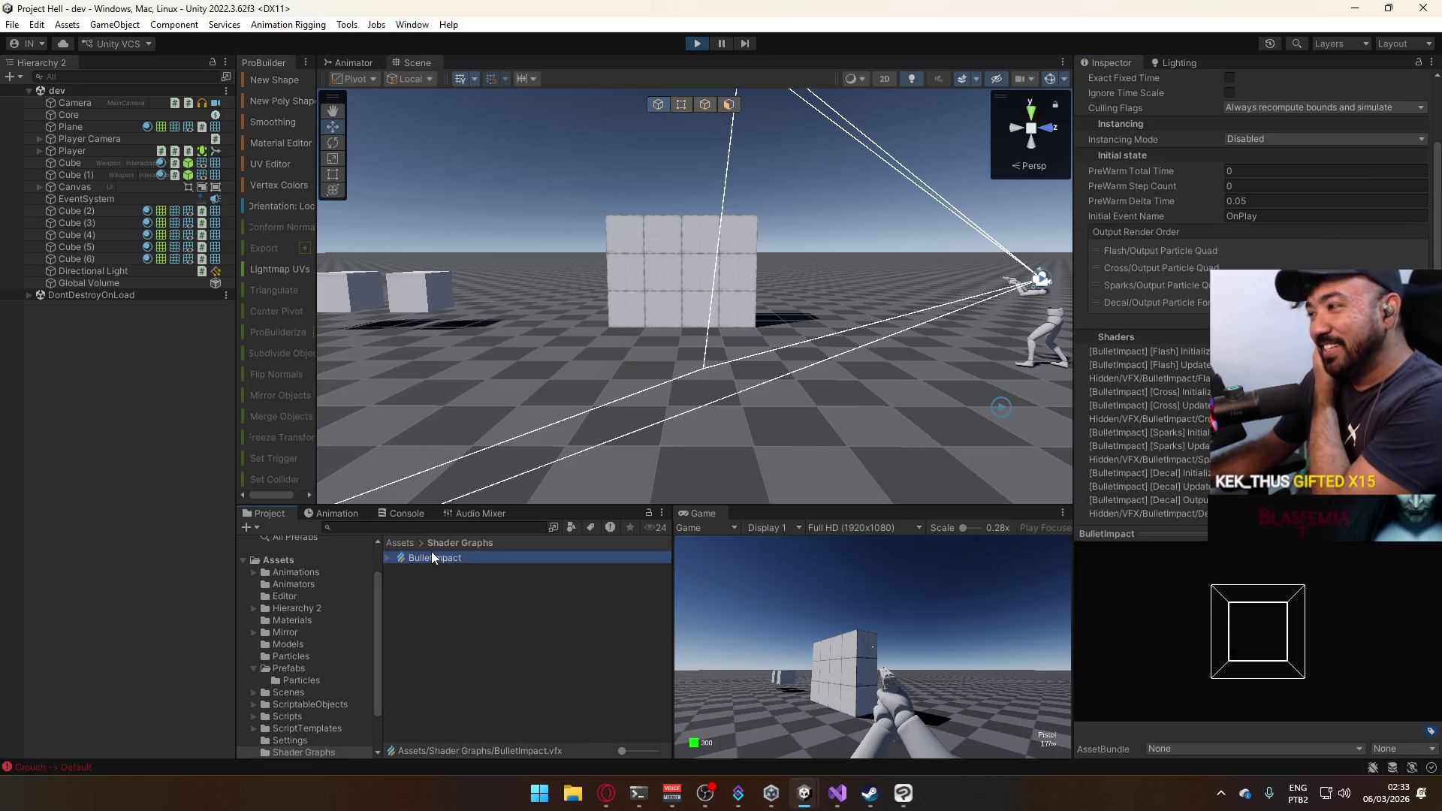
double_click(433, 555)
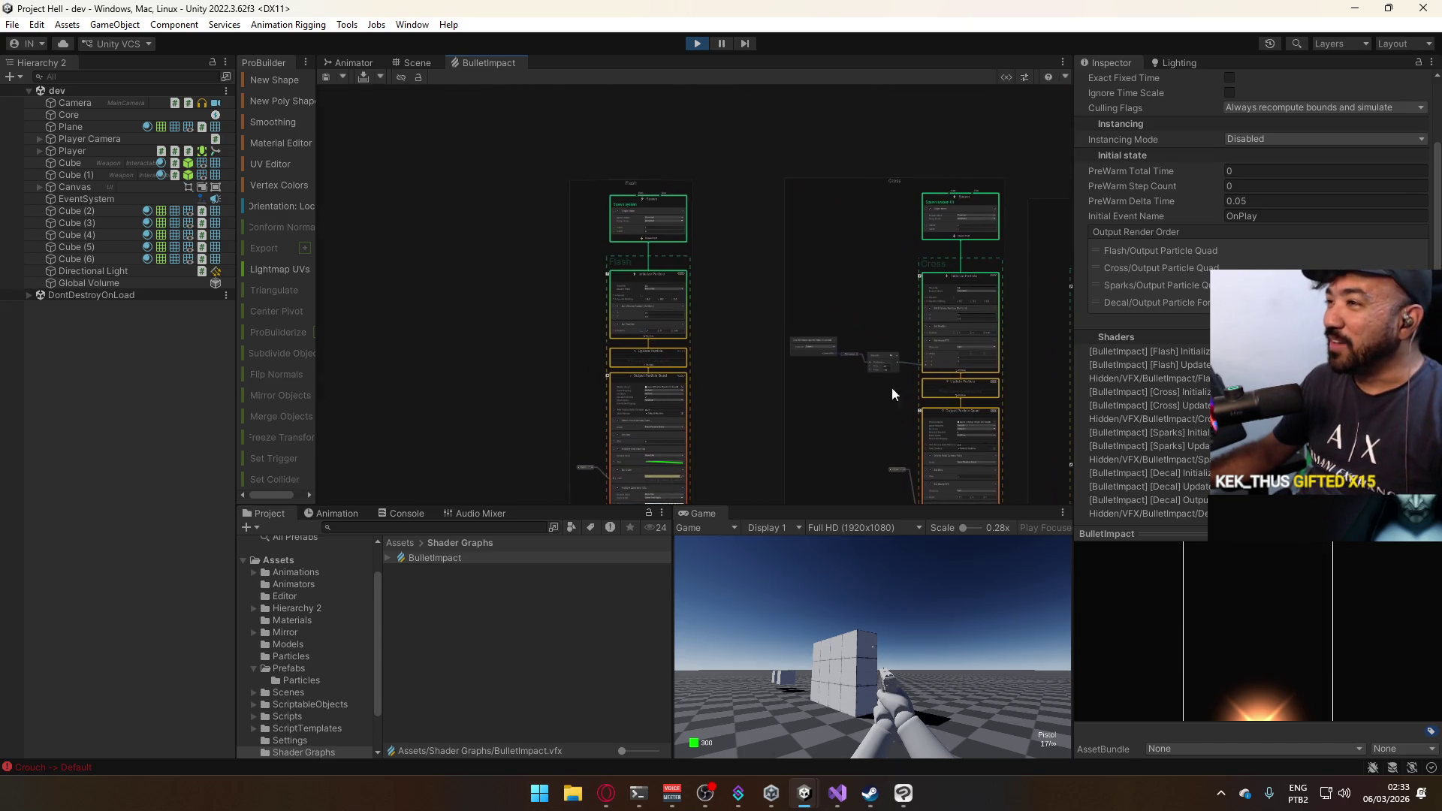
click(821, 340)
Navigate to the Sparks output and open its Multiply Color over Life gradient.
scroll(868, 346, up, 6)
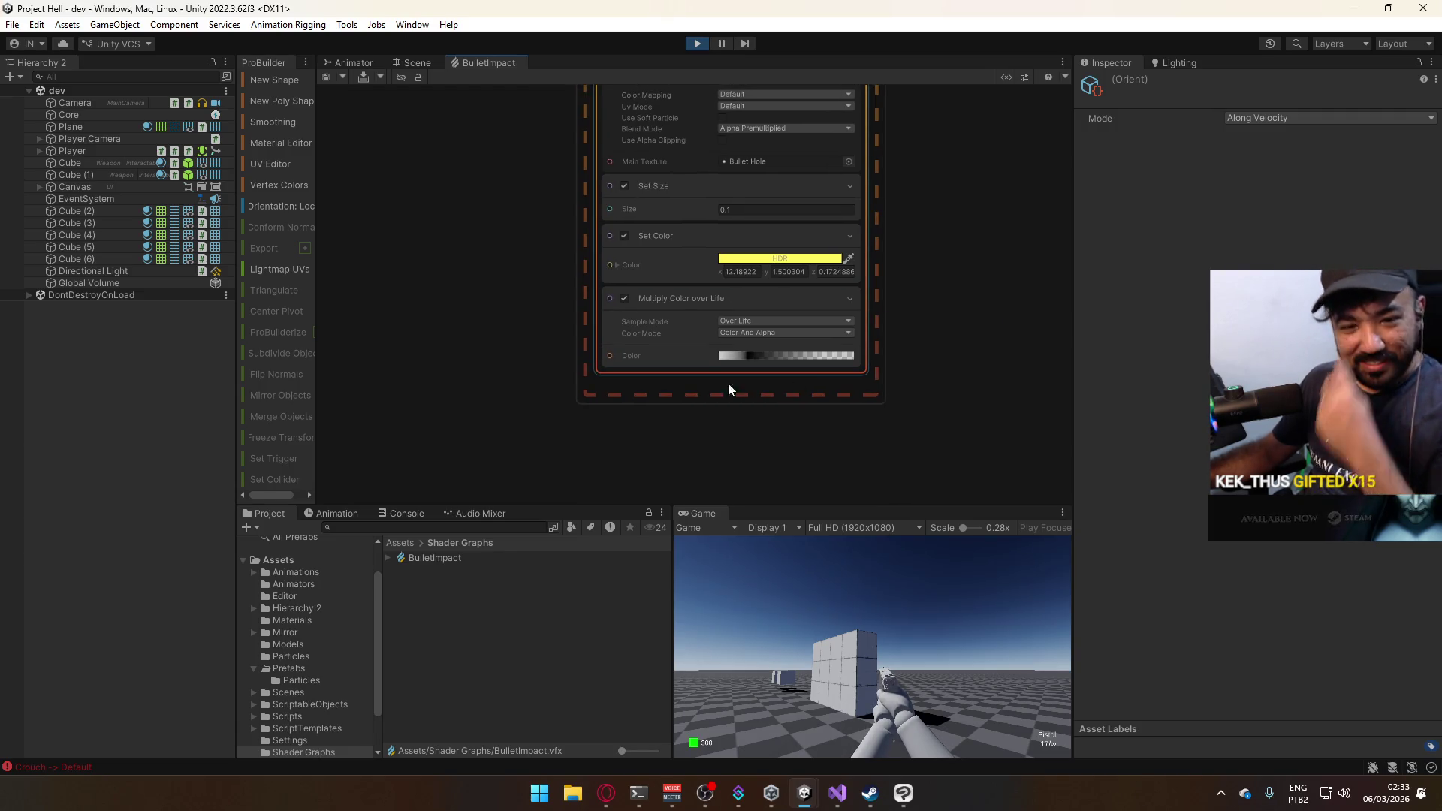
scroll(727, 382, down, 5)
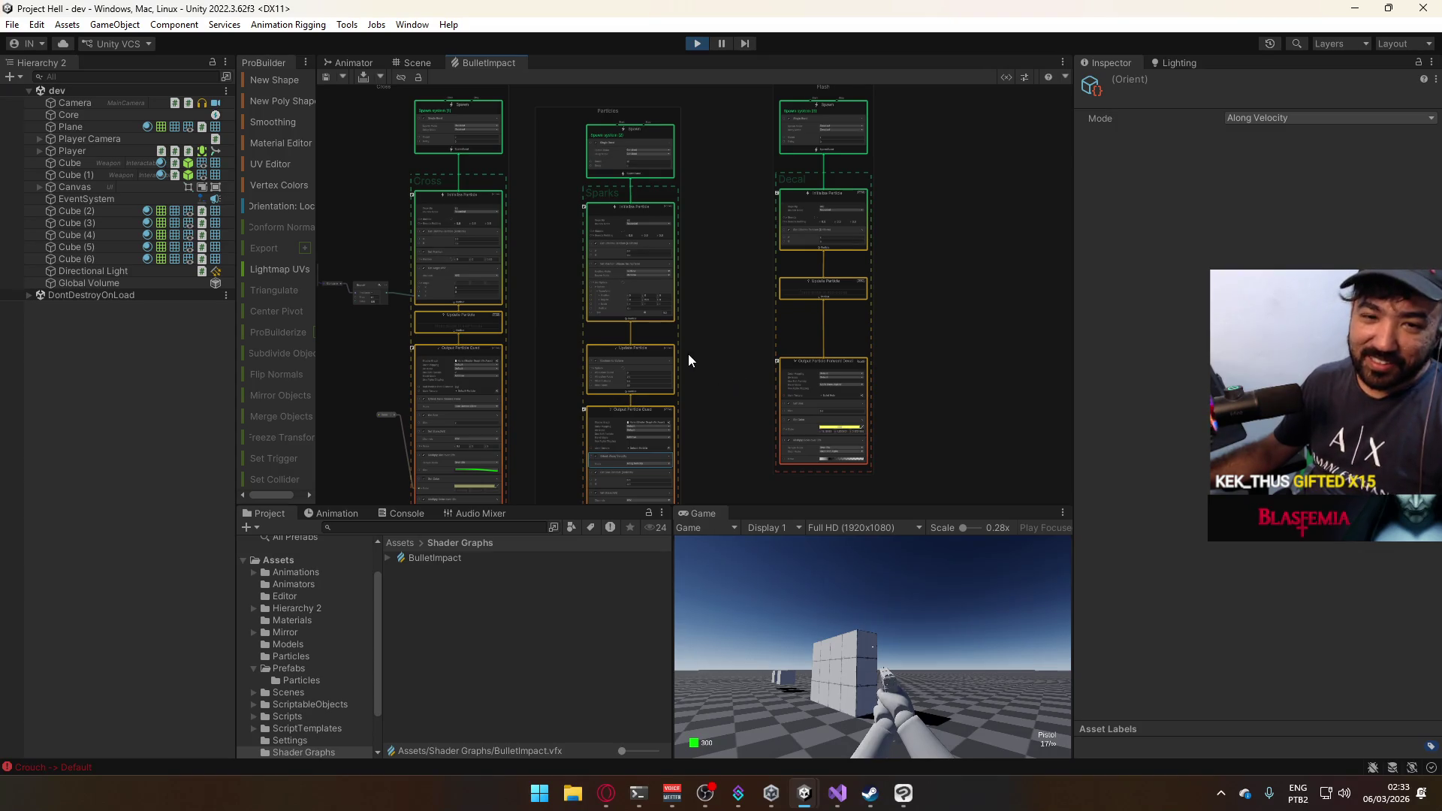
scroll(682, 355, up, 5)
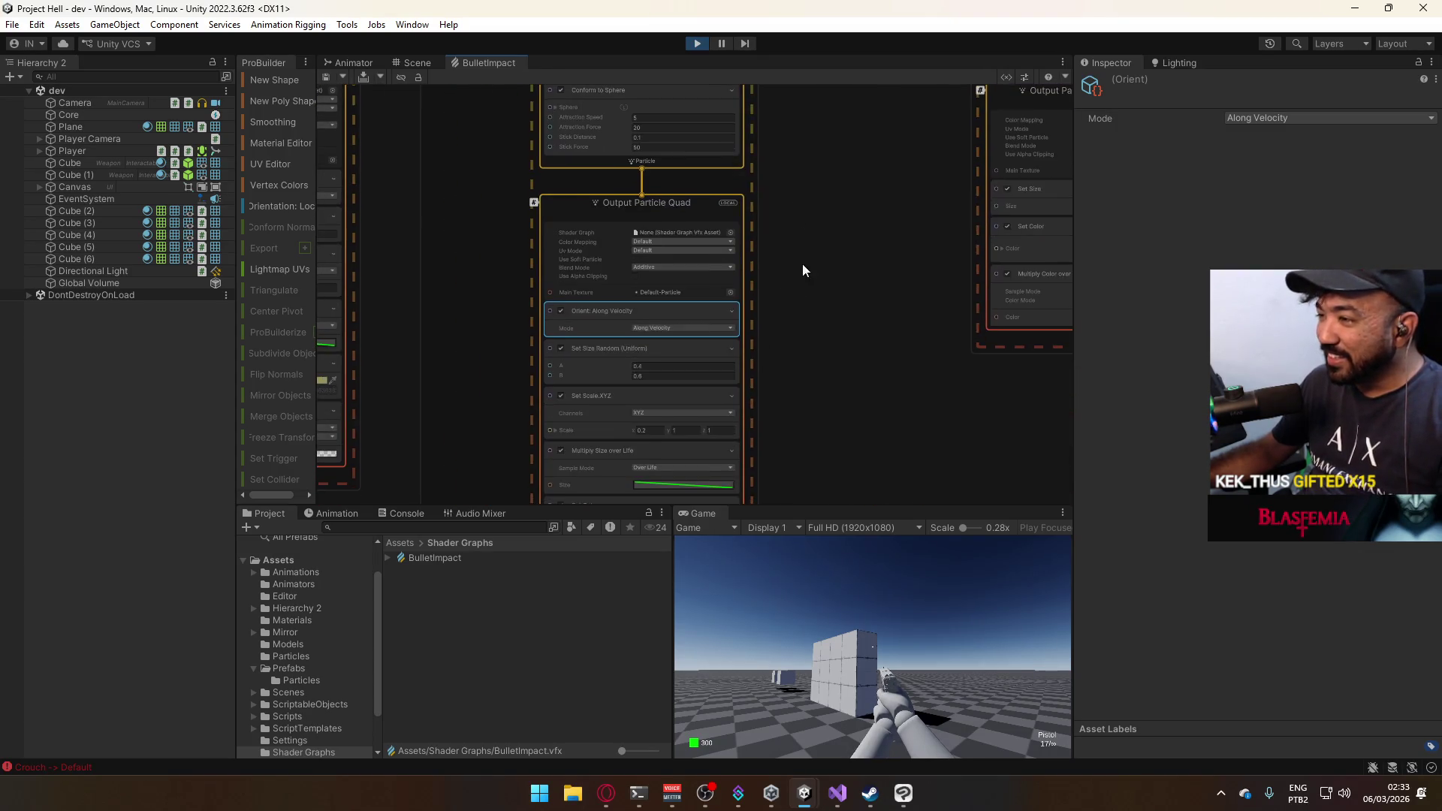
drag(813, 416, 858, 270)
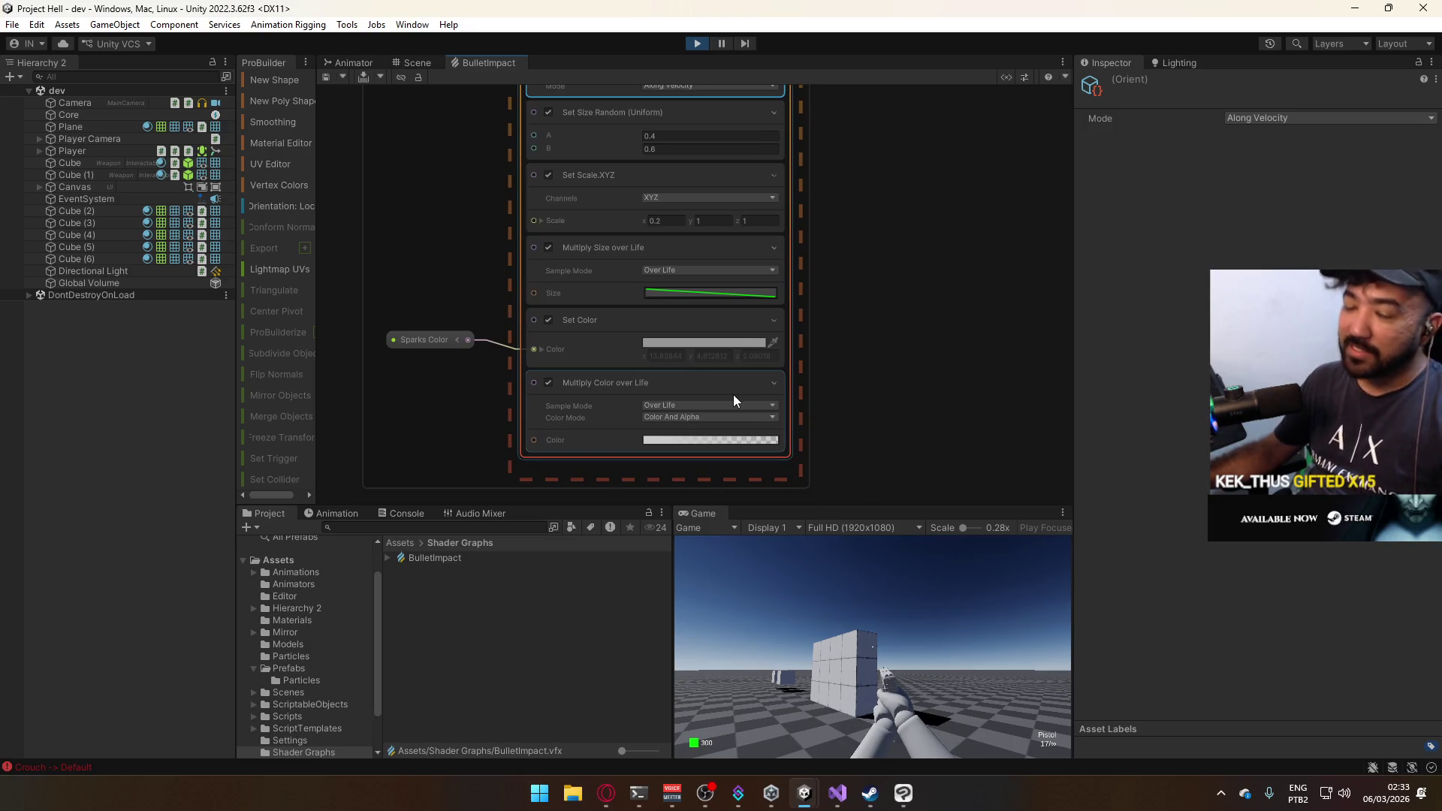
click(679, 443)
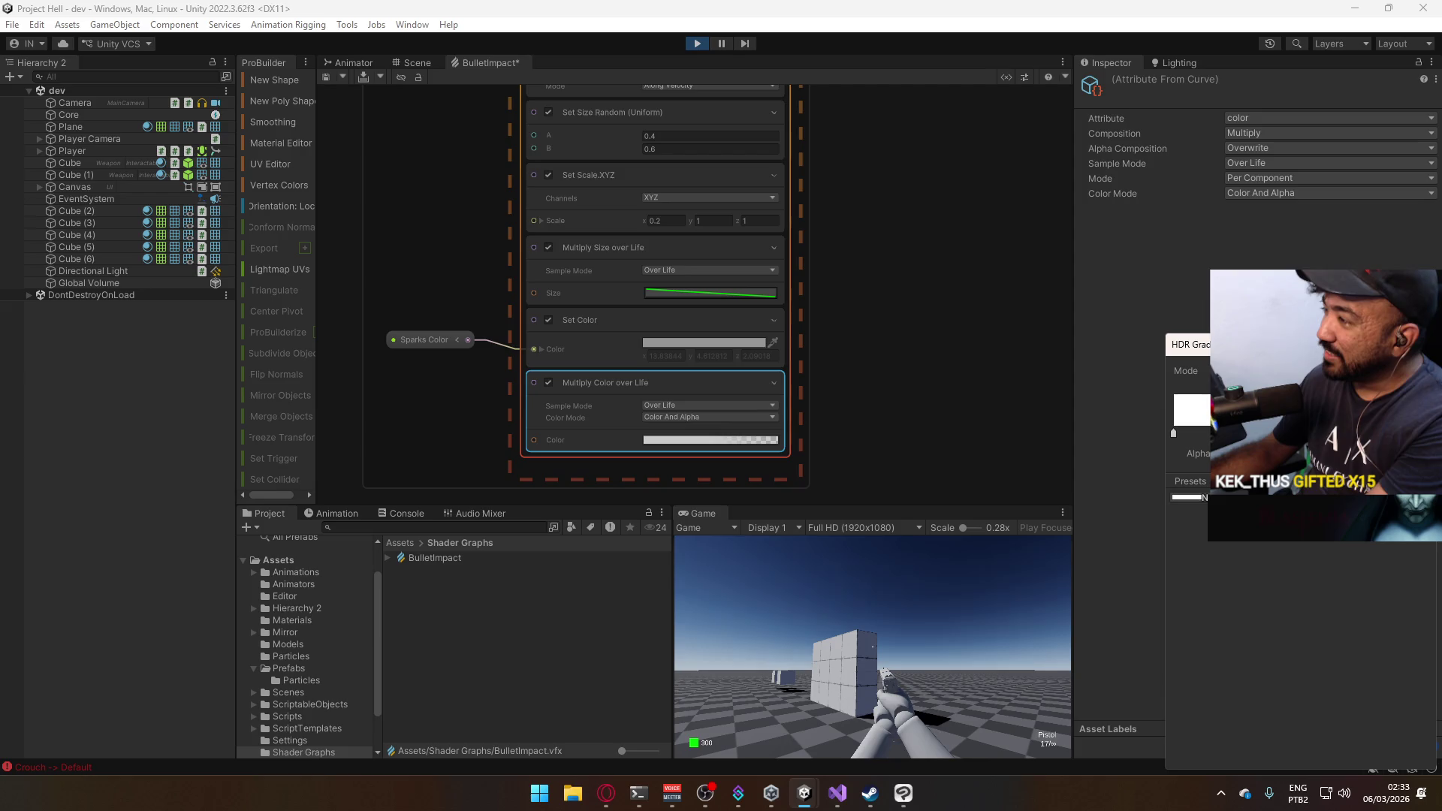
Close the gradient, save the BulletImpact graph and fire test shots at the wall.
key(Escape)
click(330, 78)
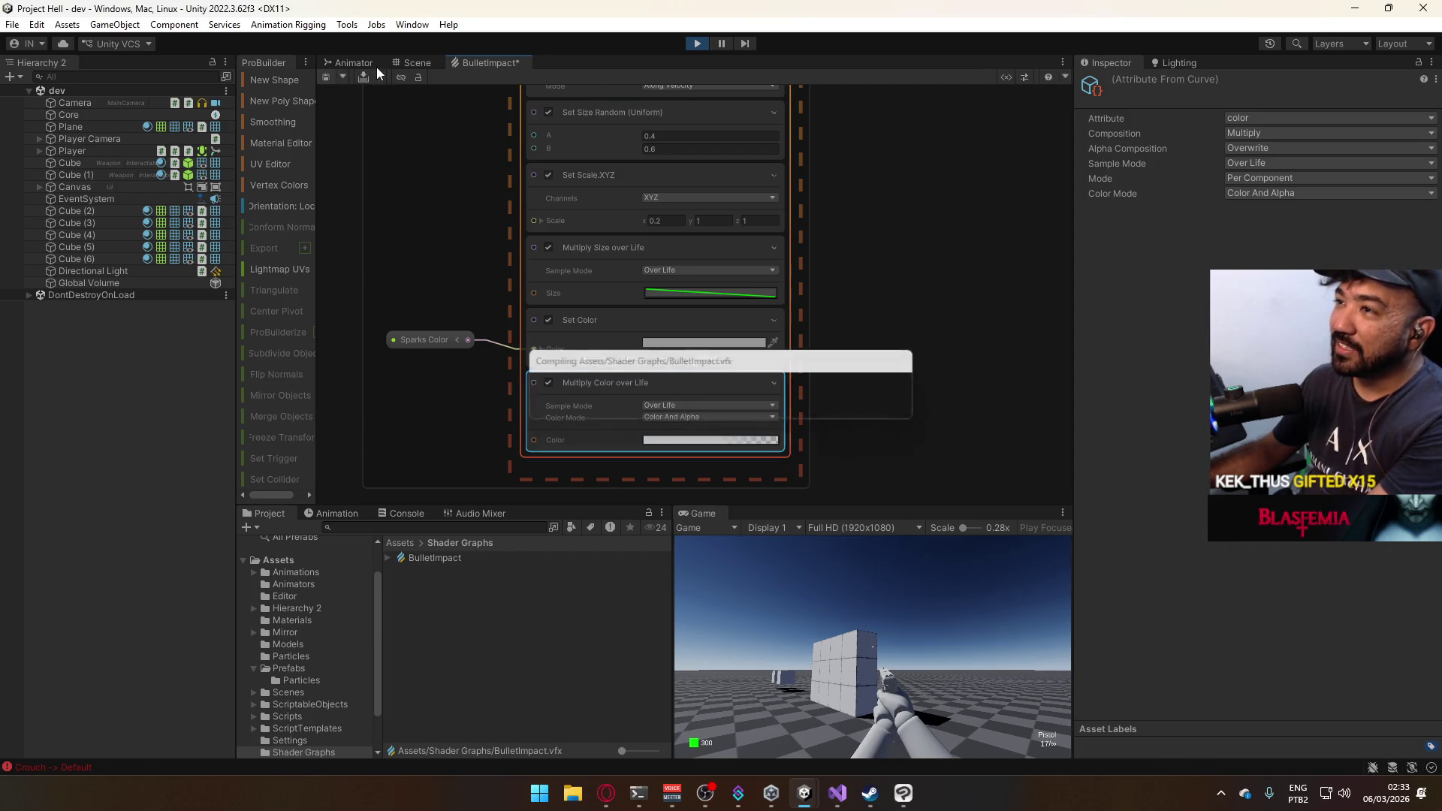
click(826, 626)
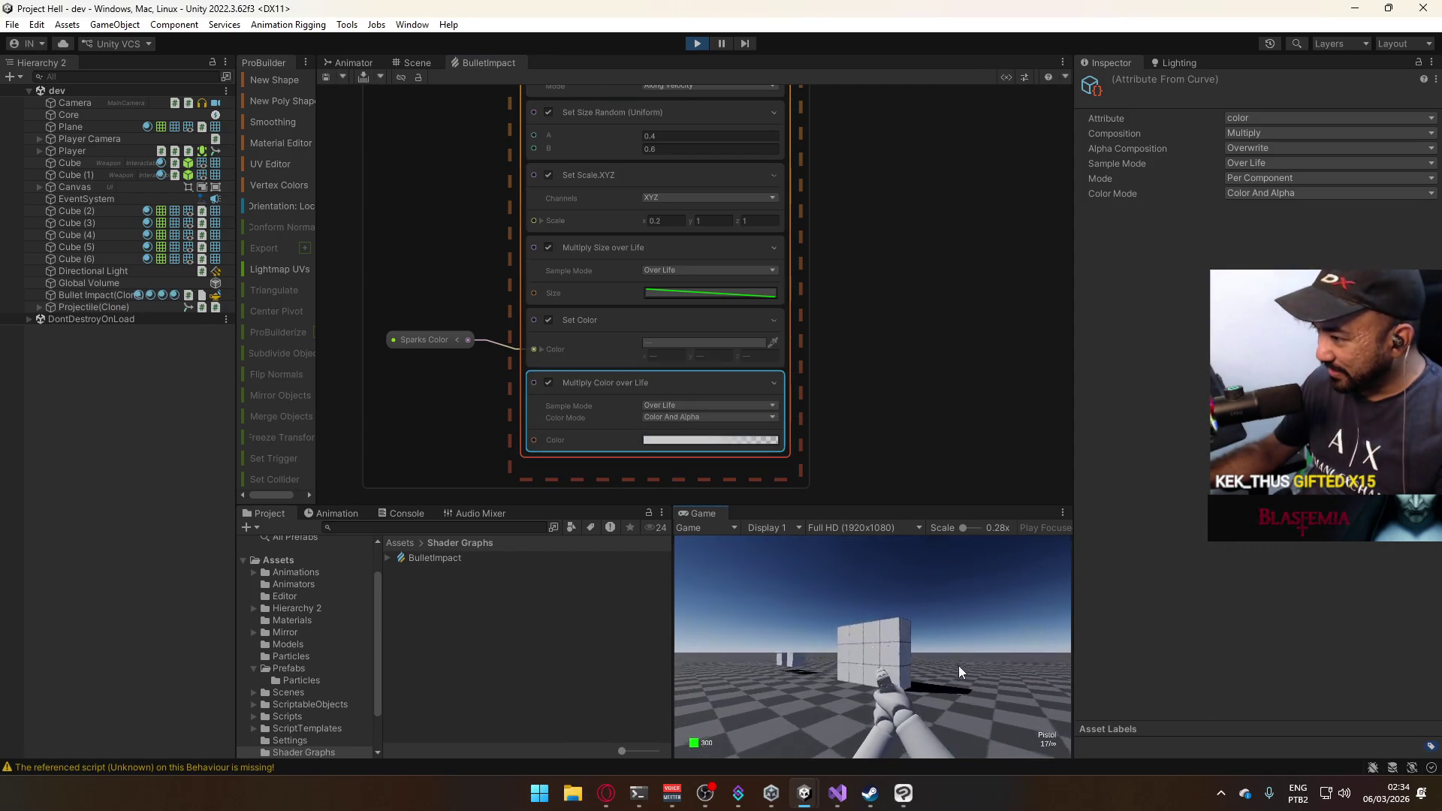
click(976, 664)
click(1051, 659)
click(840, 617)
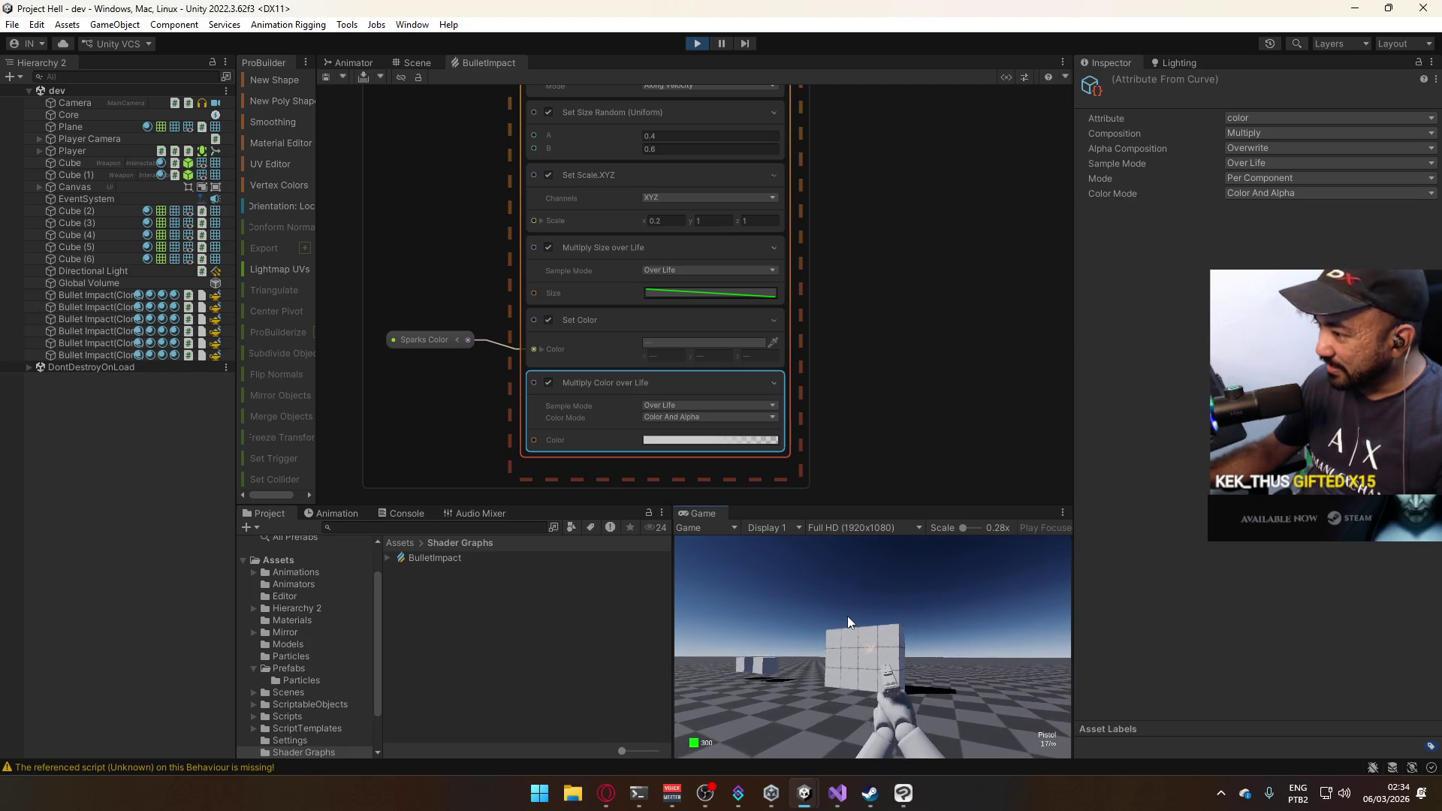
click(847, 615)
Switch the Sparks Output Particle Quad blend mode to Alpha and test-fire.
key(super)
scroll(638, 322, up, 2)
scroll(638, 322, down, 3)
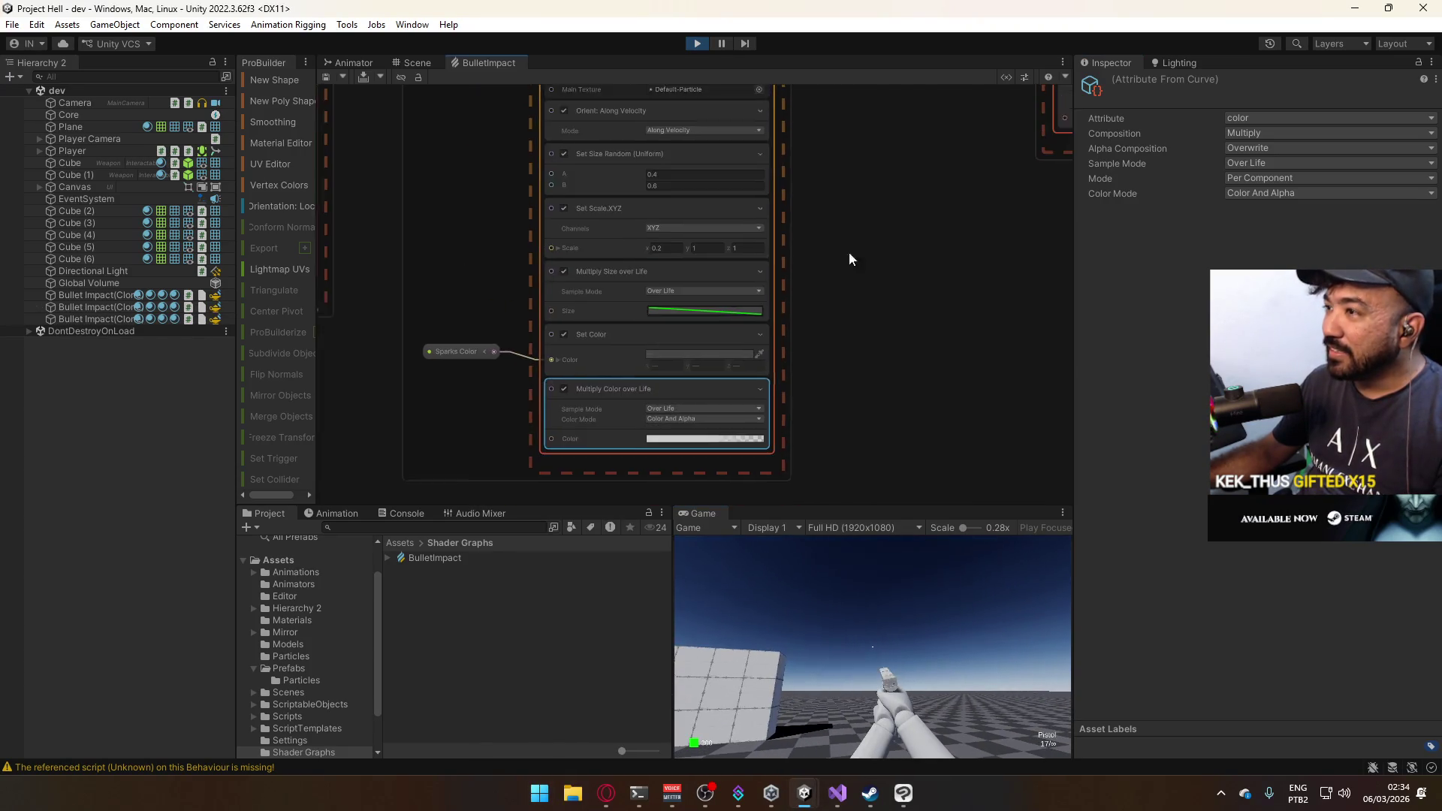
click(689, 229)
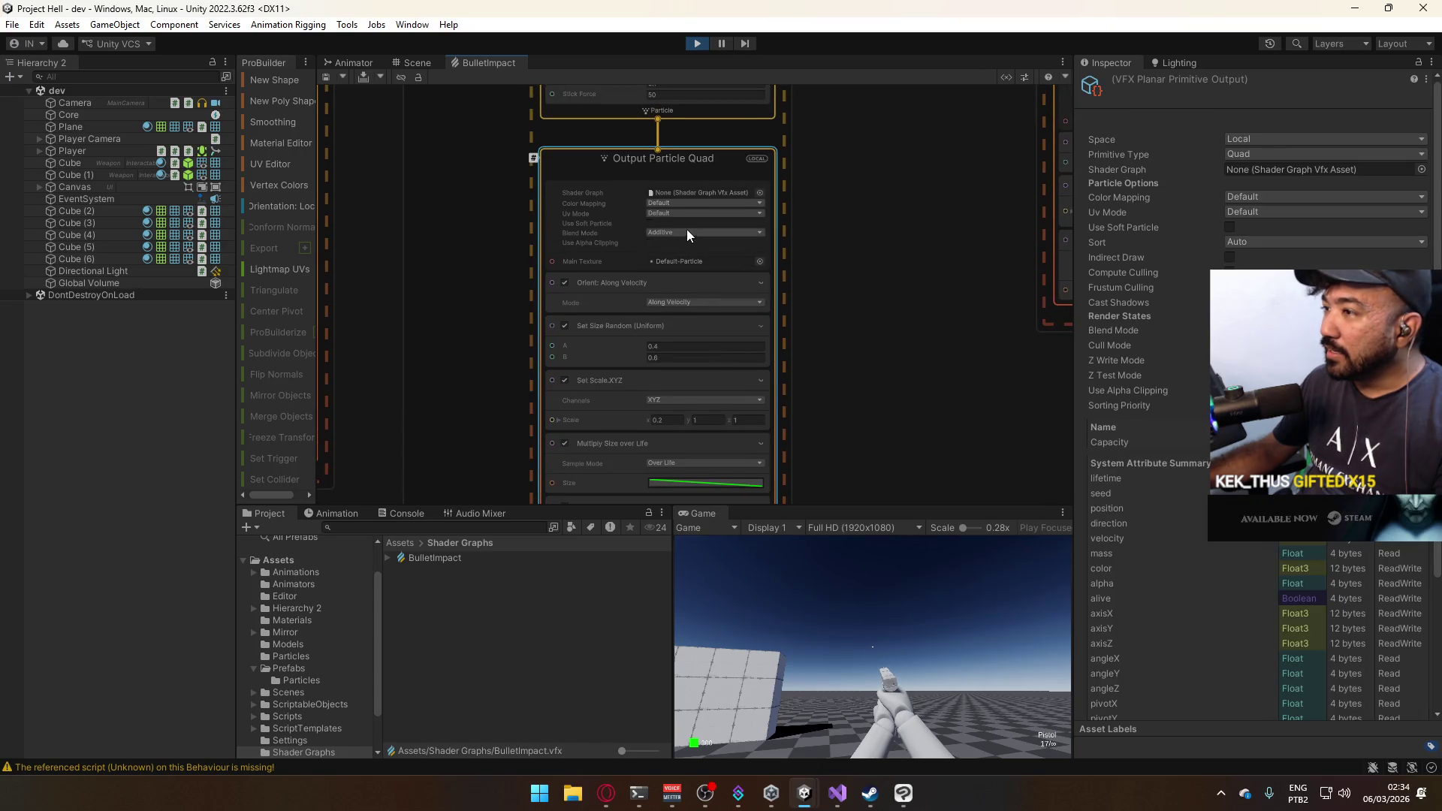
click(687, 230)
click(686, 263)
click(954, 620)
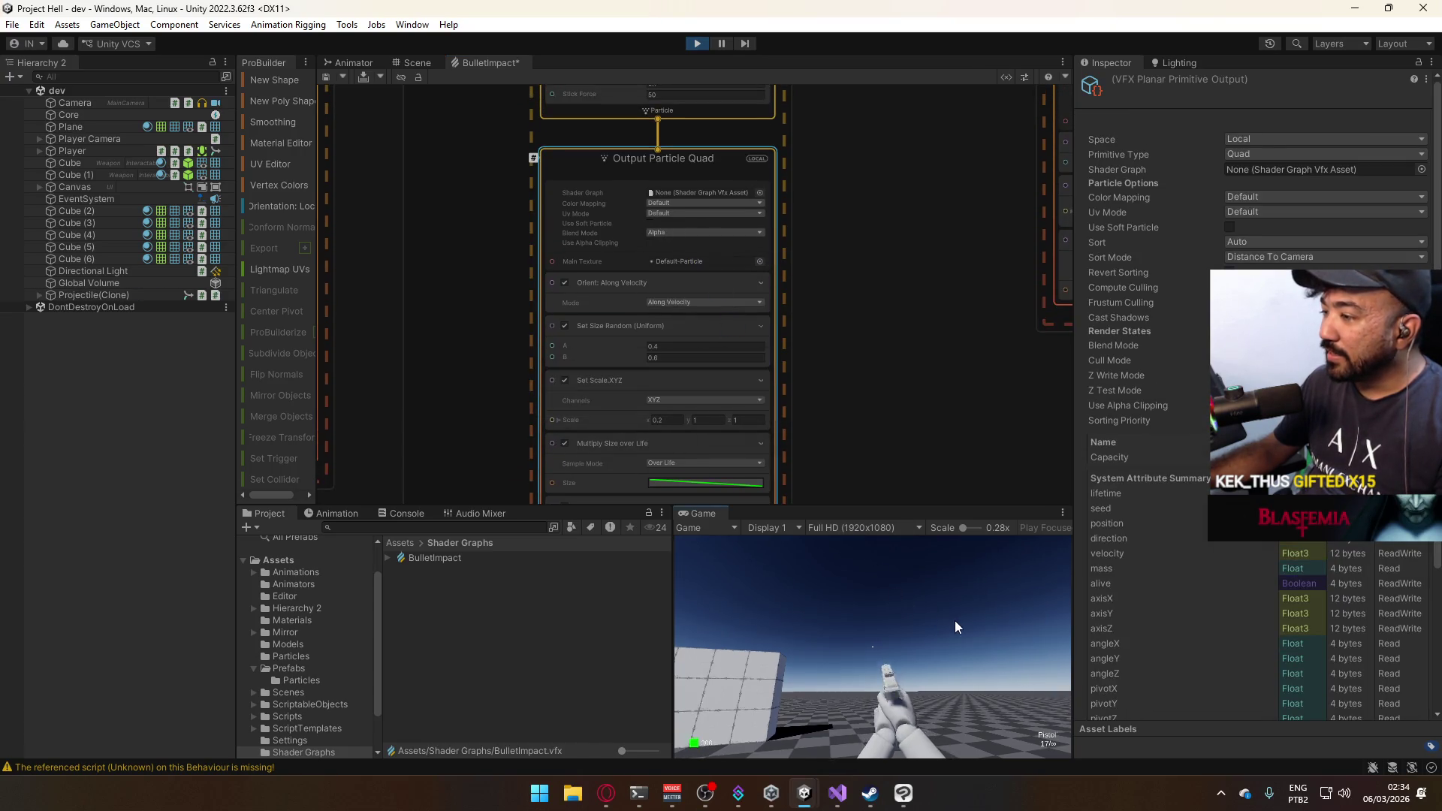
click(899, 670)
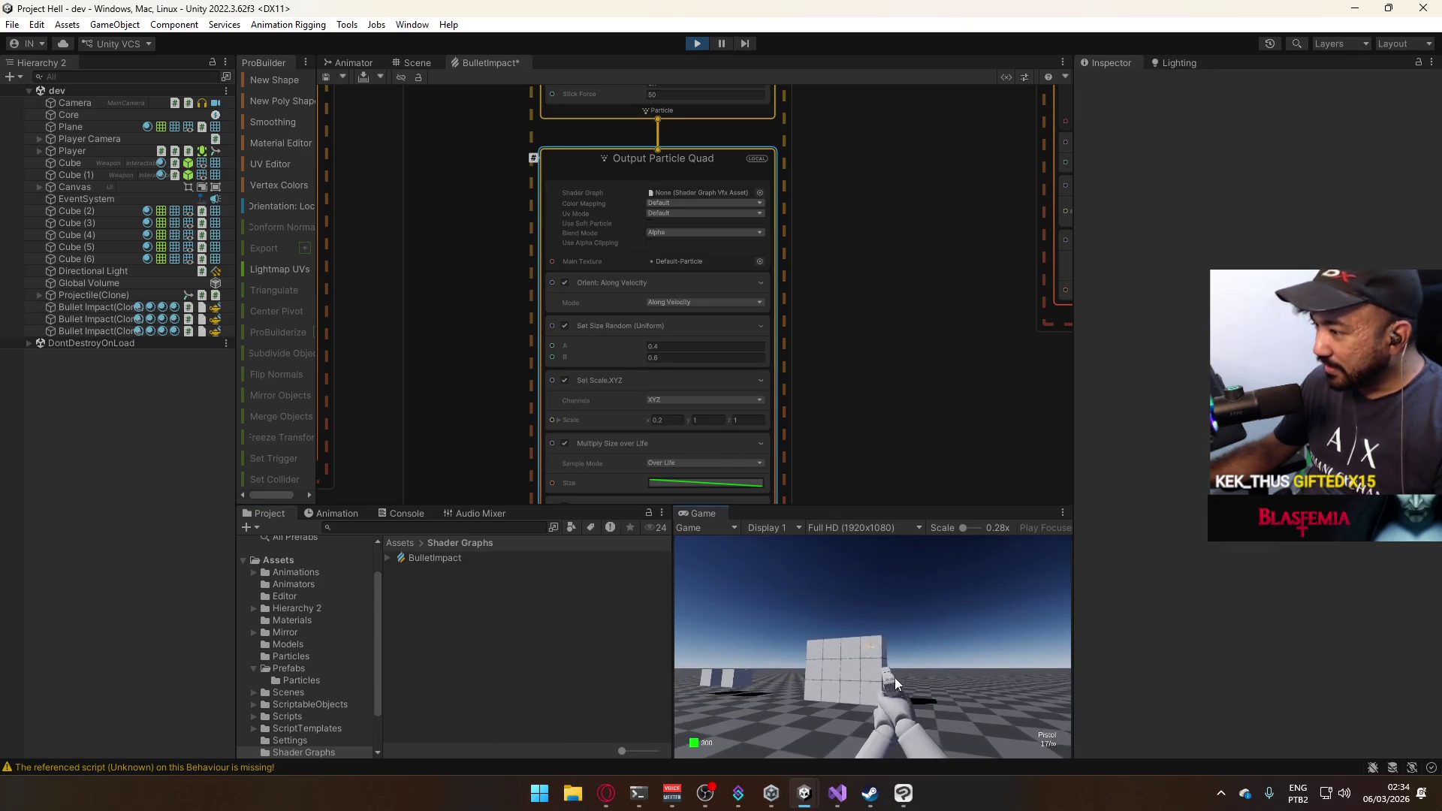
Fire another shot, then bring up the Cross system's lifetime block.
key(super)
click(899, 174)
scroll(899, 175, up, 10)
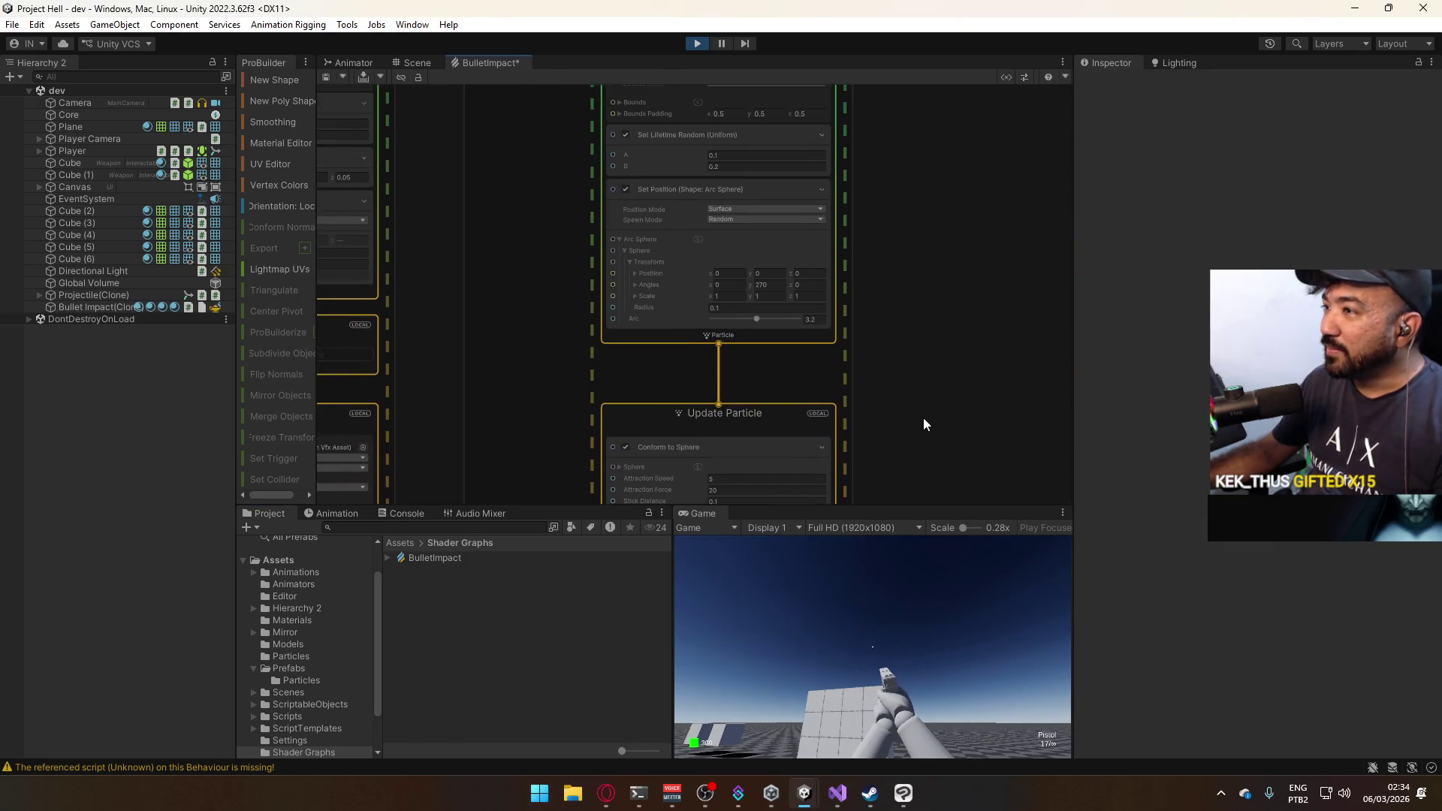
scroll(901, 345, down, 3)
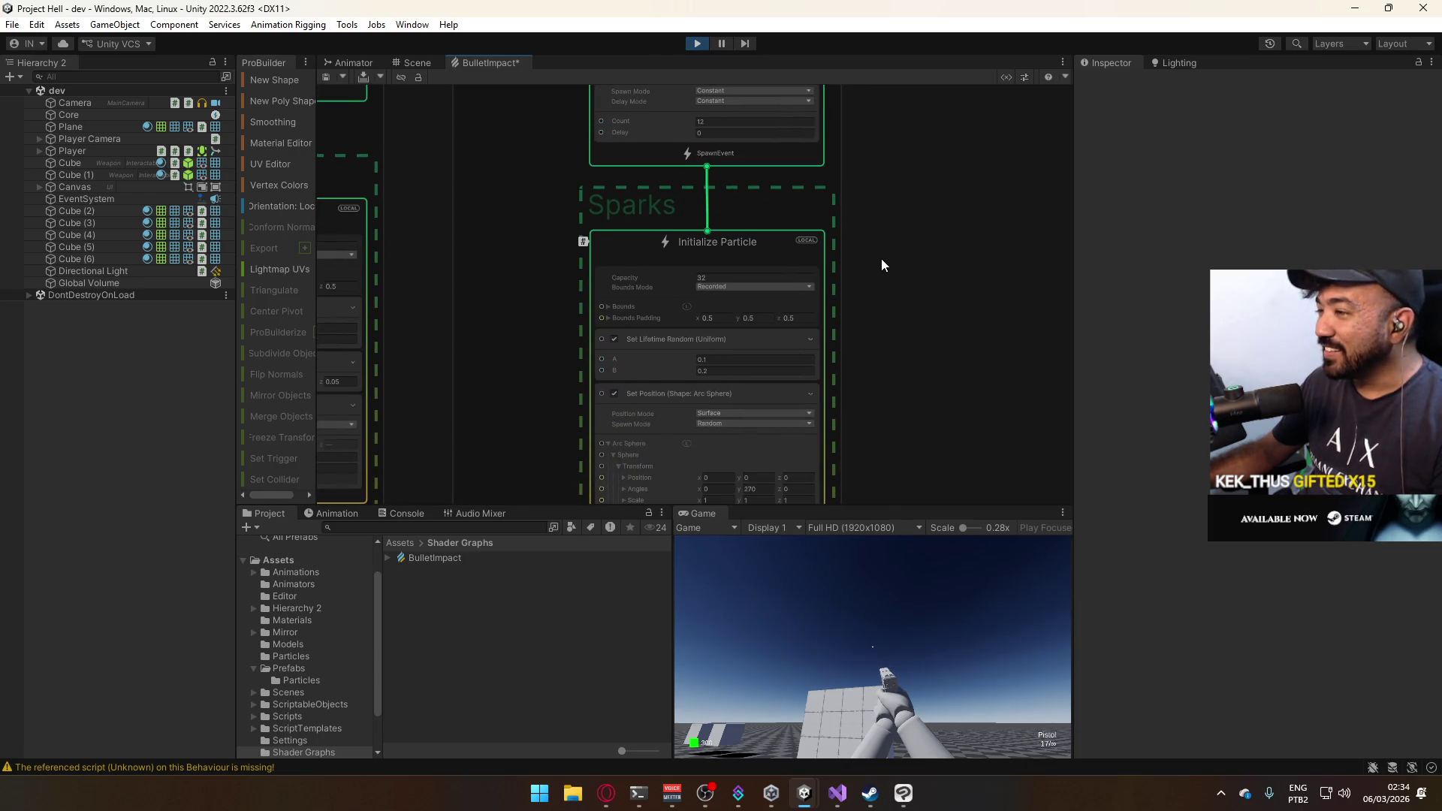
scroll(691, 272, left, 5)
click(702, 319)
Set the Cross output's blend mode to Alpha and fire test shots.
scroll(832, 344, down, 5)
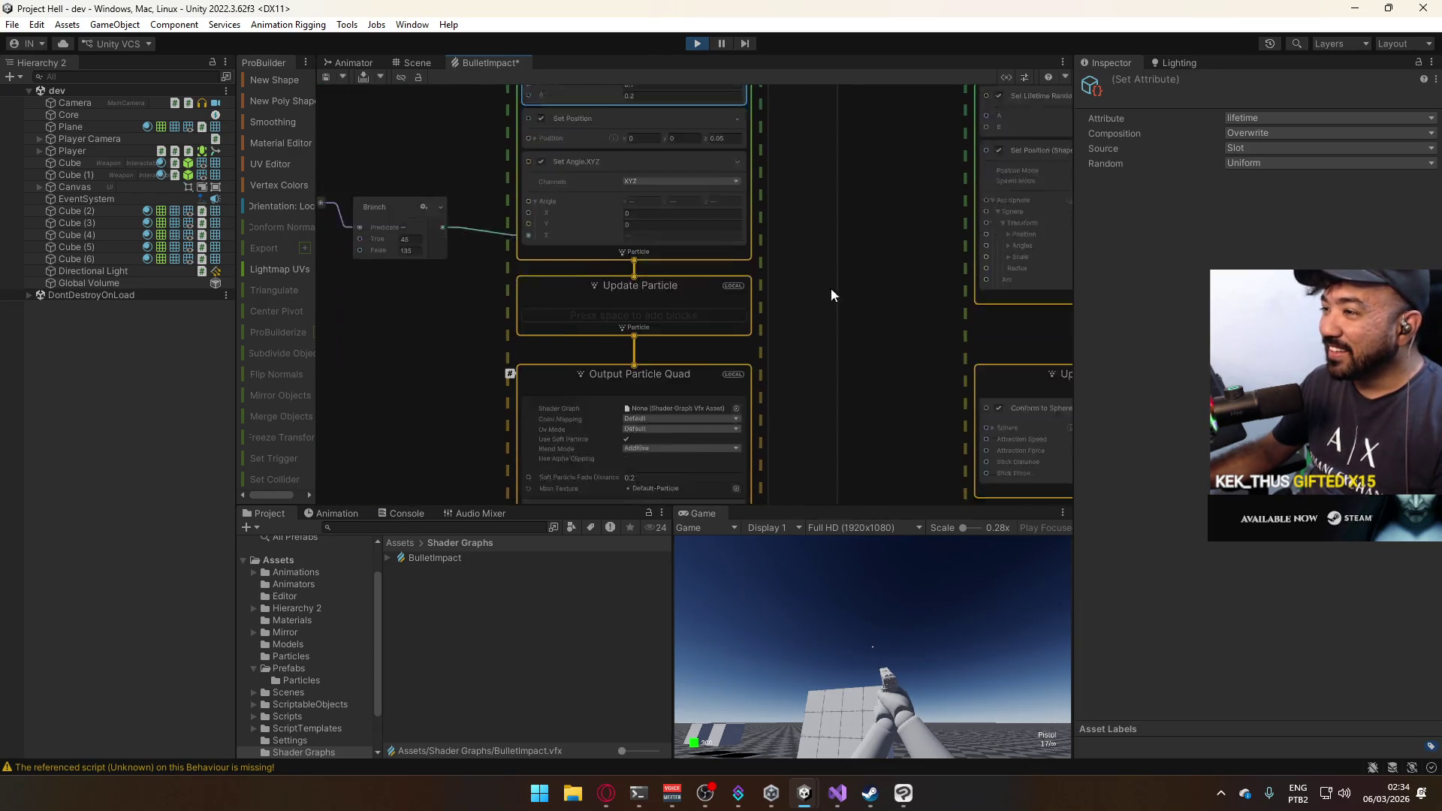
click(674, 311)
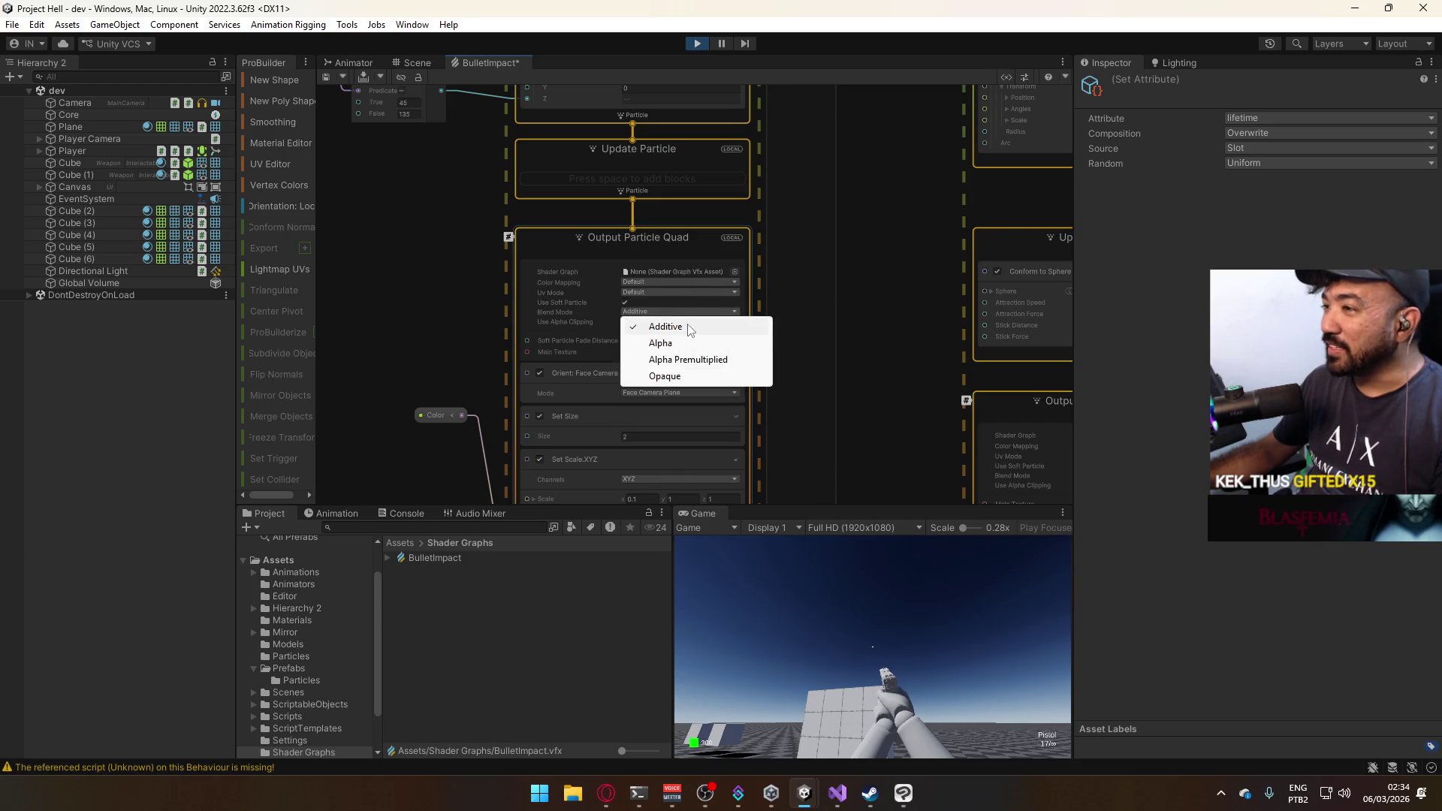
click(661, 343)
click(916, 645)
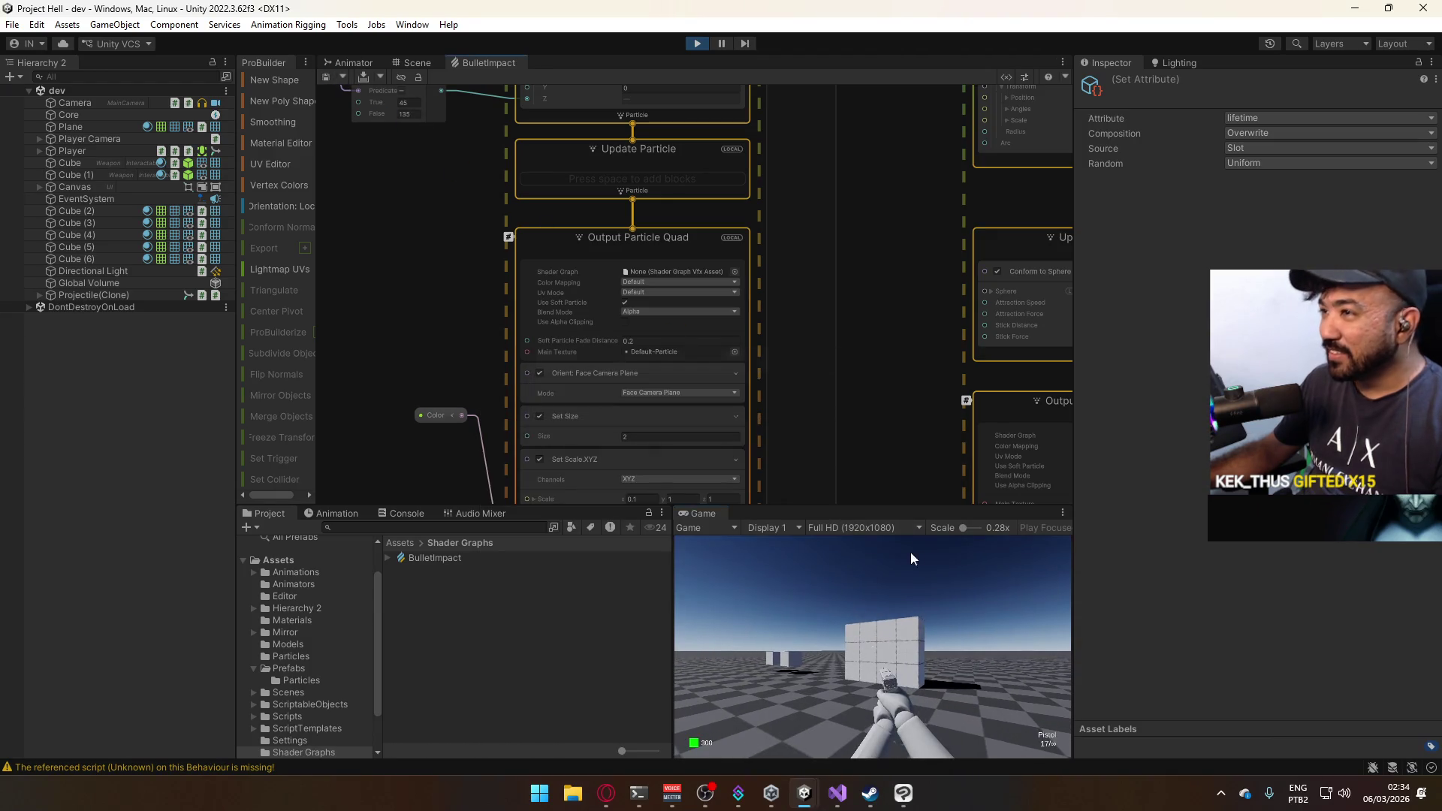
click(874, 539)
click(874, 539)
click(880, 539)
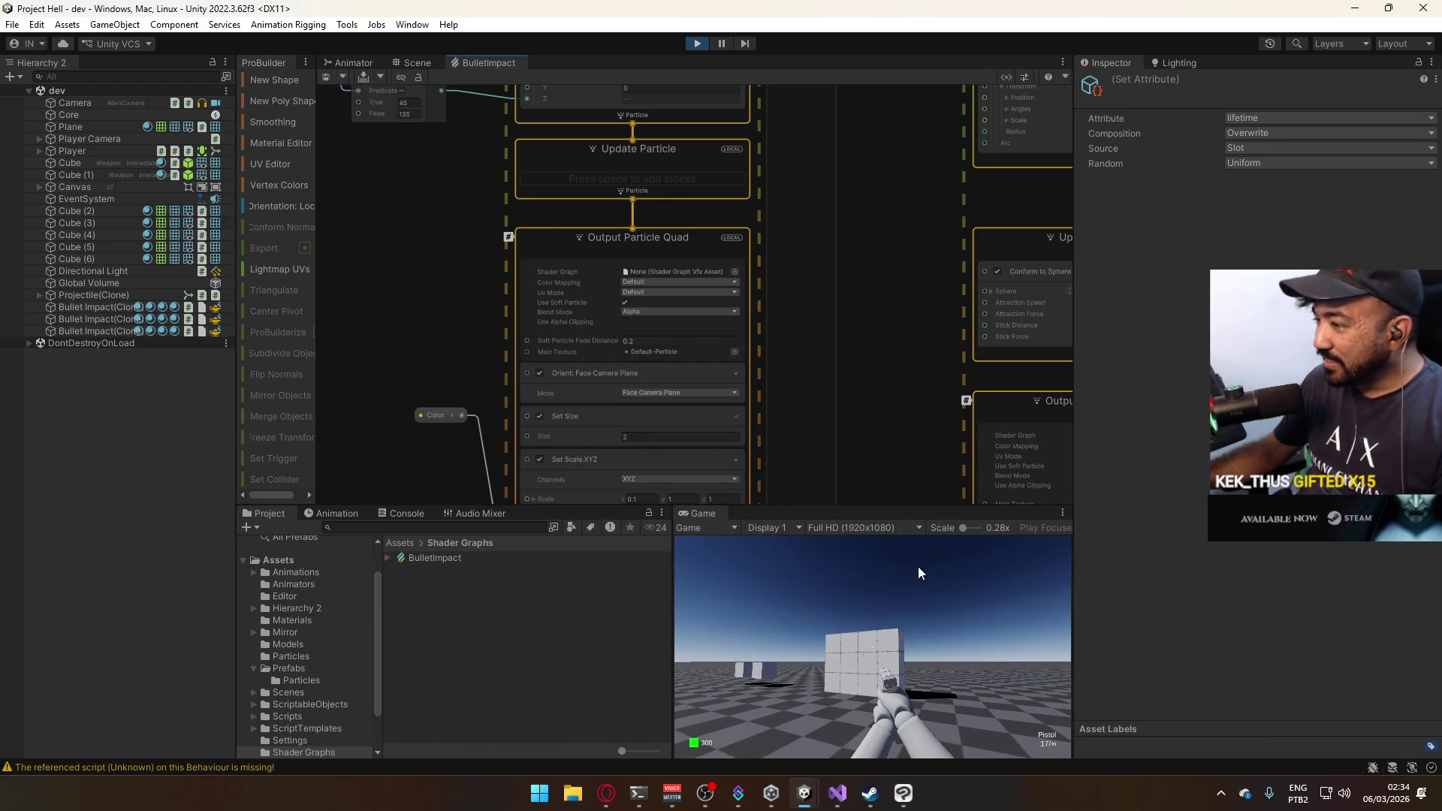
key(super)
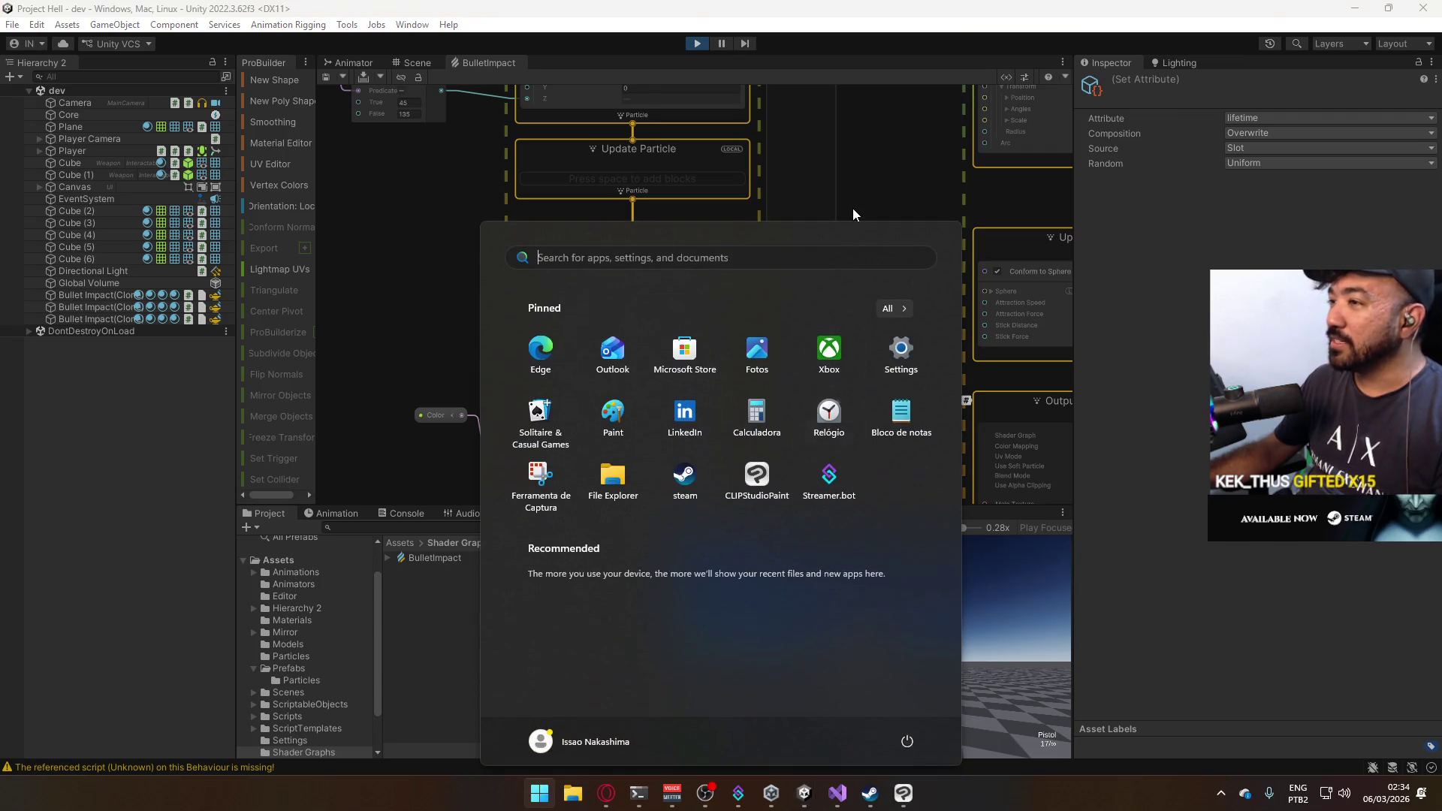
Revert the Cross output to Additive, set Soft Particle Fade Distance to 0.001, and test-fire.
click(655, 313)
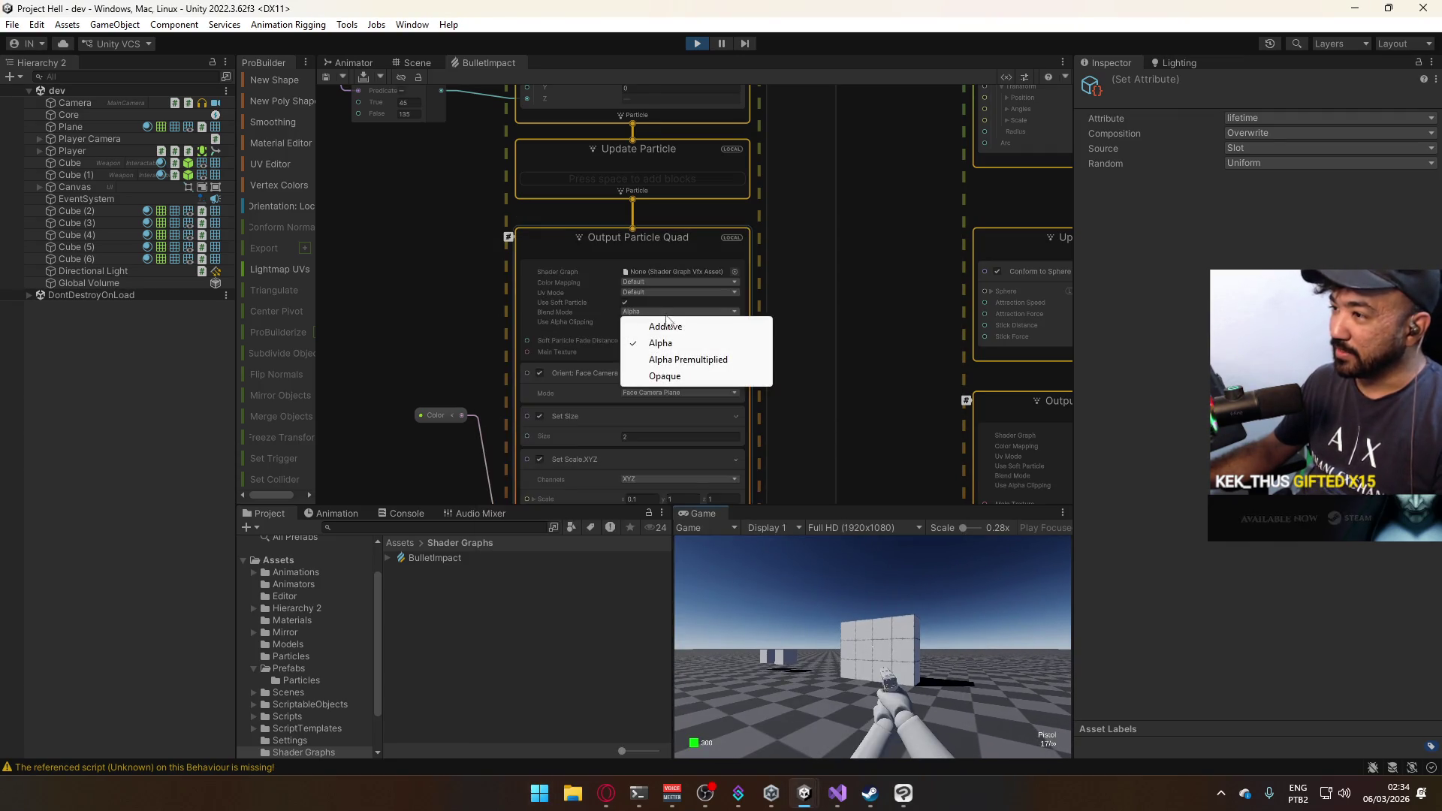
click(661, 325)
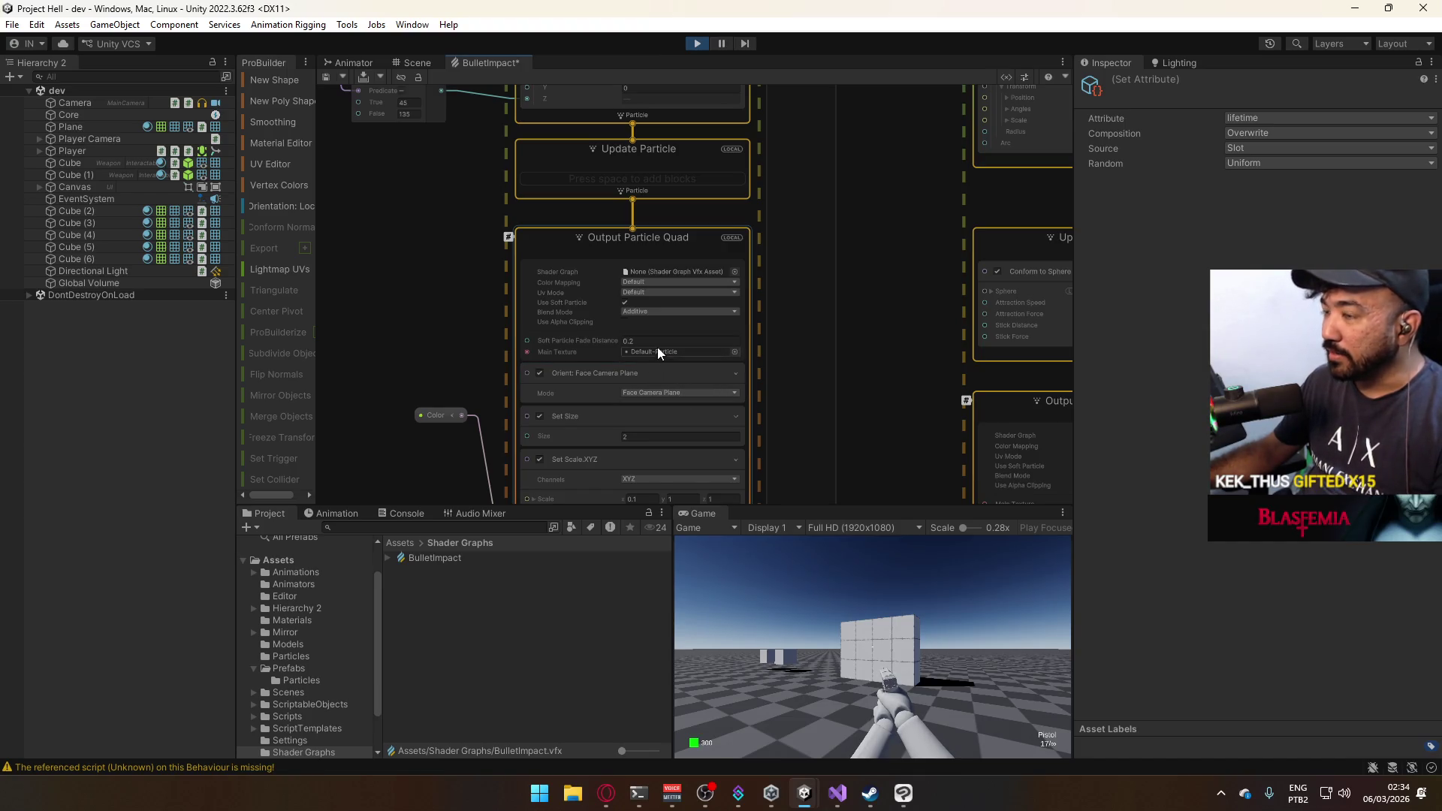
click(662, 340)
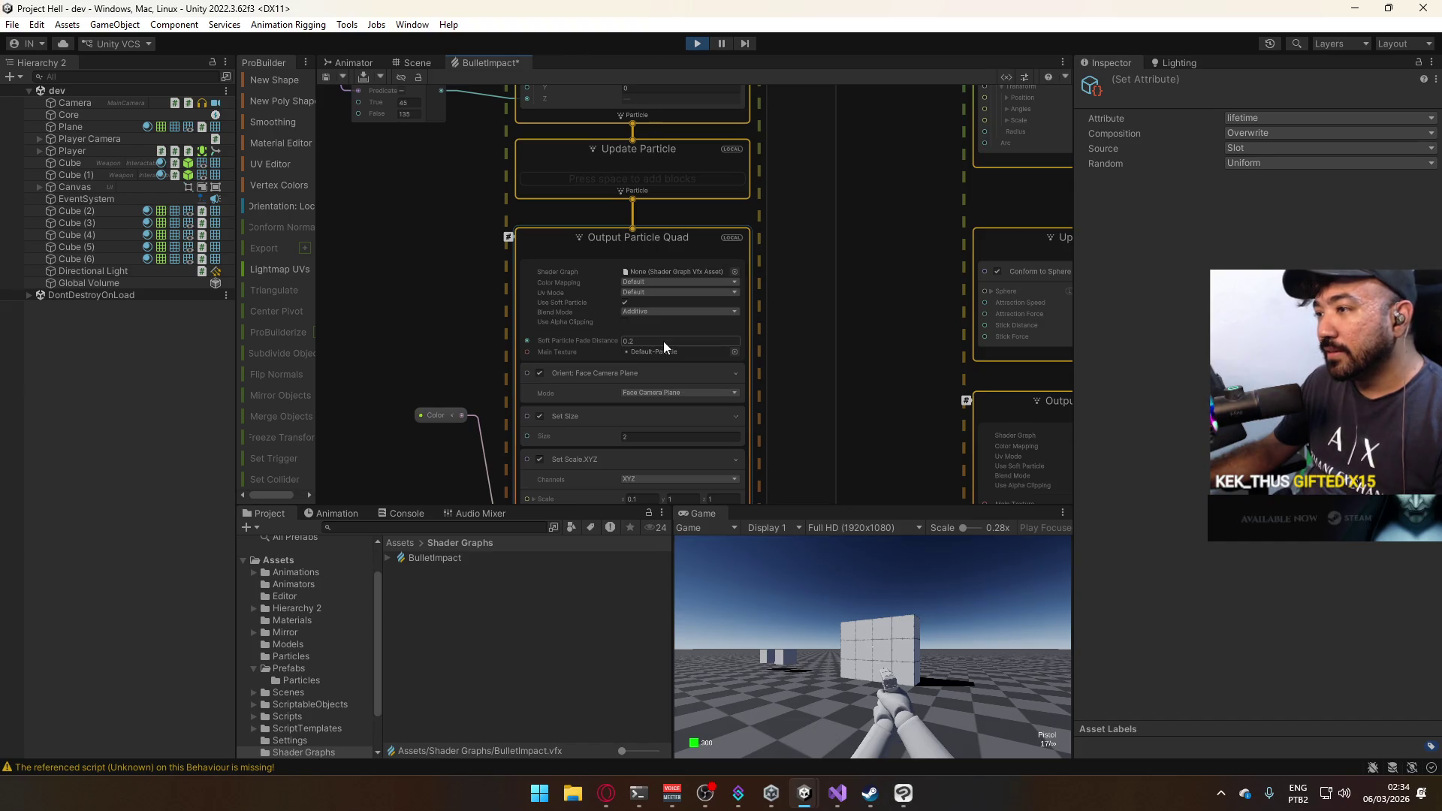
text(0.001)
click(907, 623)
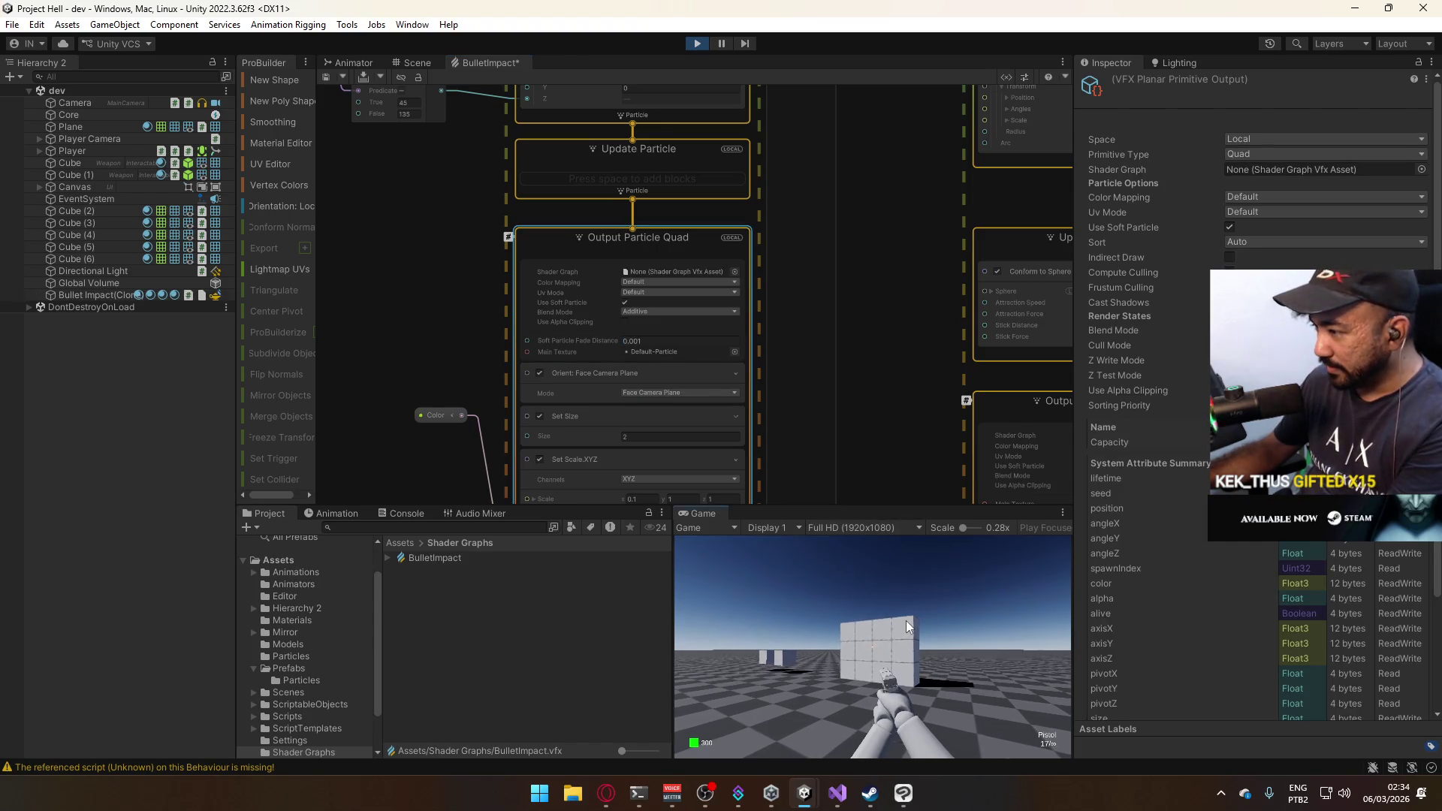
click(916, 614)
click(916, 615)
click(935, 594)
click(938, 584)
click(939, 584)
click(935, 584)
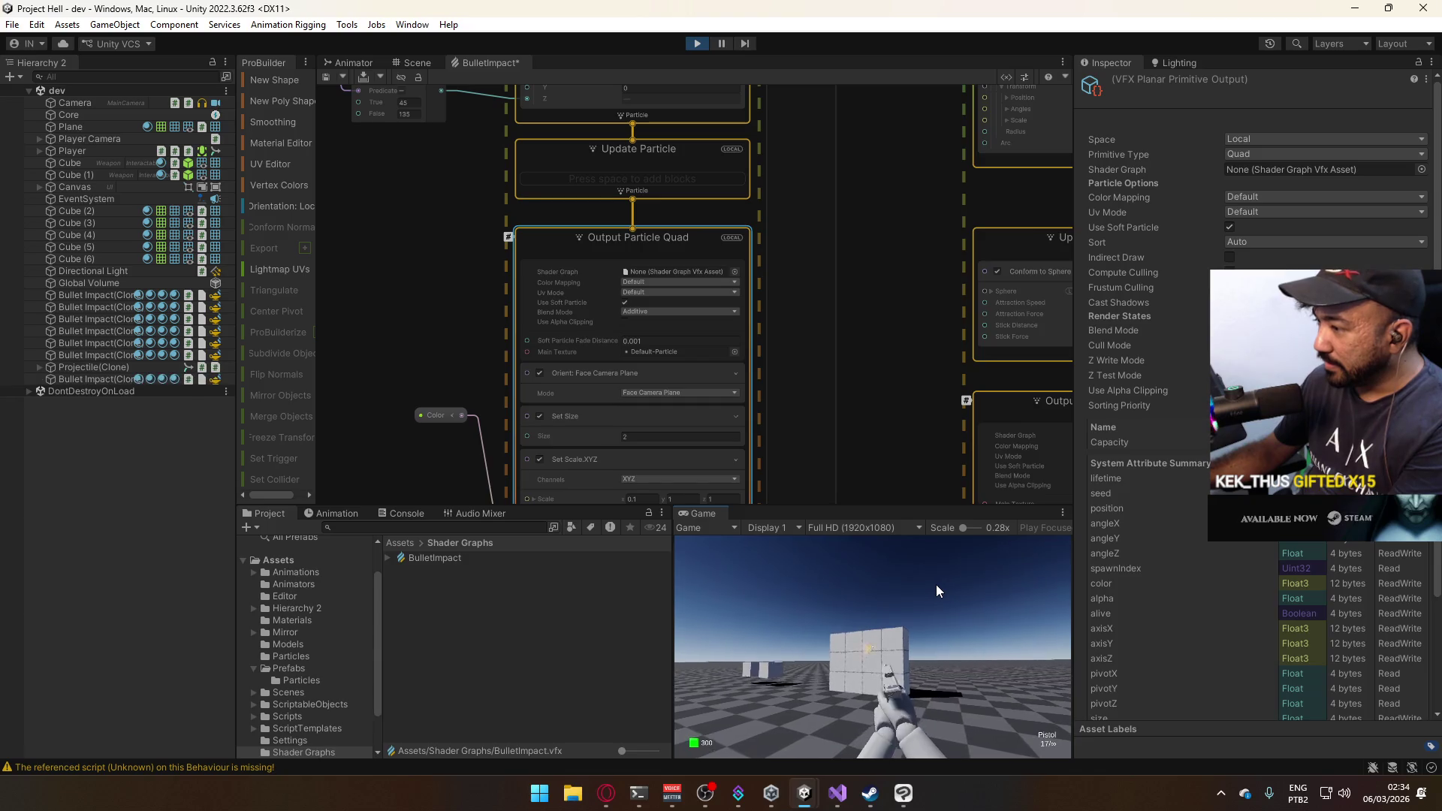
click(935, 584)
Maximize the Game view to fill the editor.
key(super)
key(Escape)
right_click(704, 511)
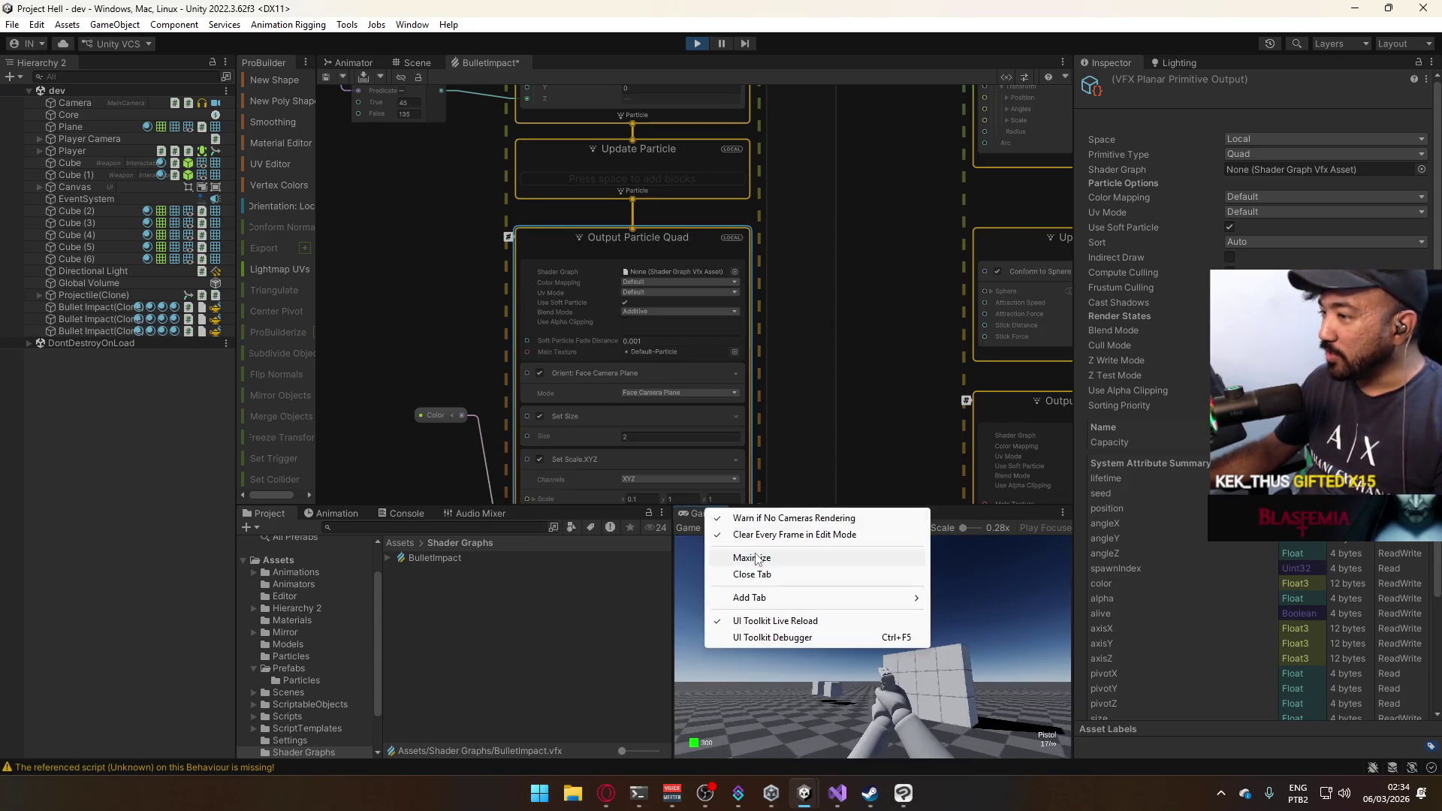
click(766, 559)
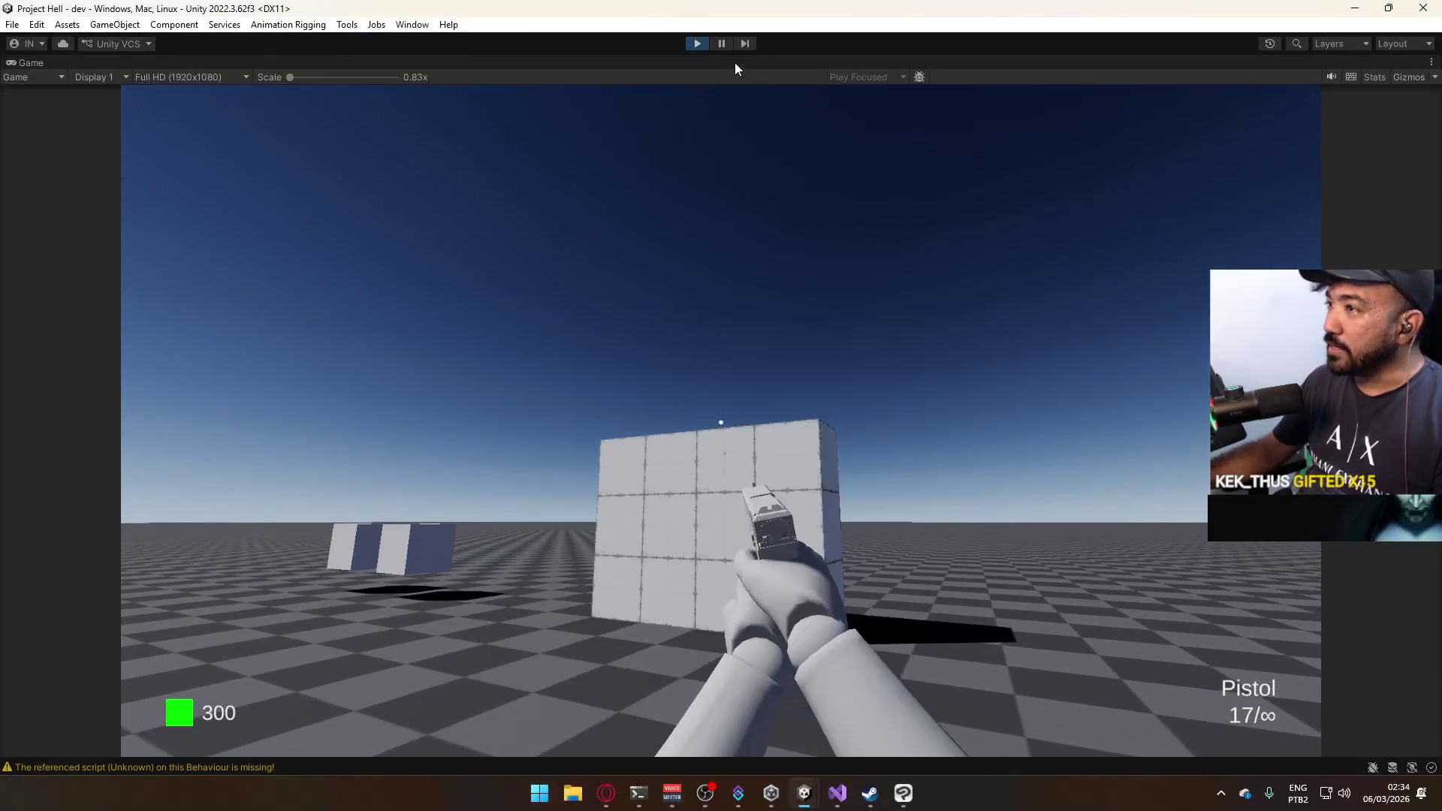
right_click(734, 61)
Restore the layout and set the Forward Decal output's blend mode to Alpha.
click(781, 111)
key(super)
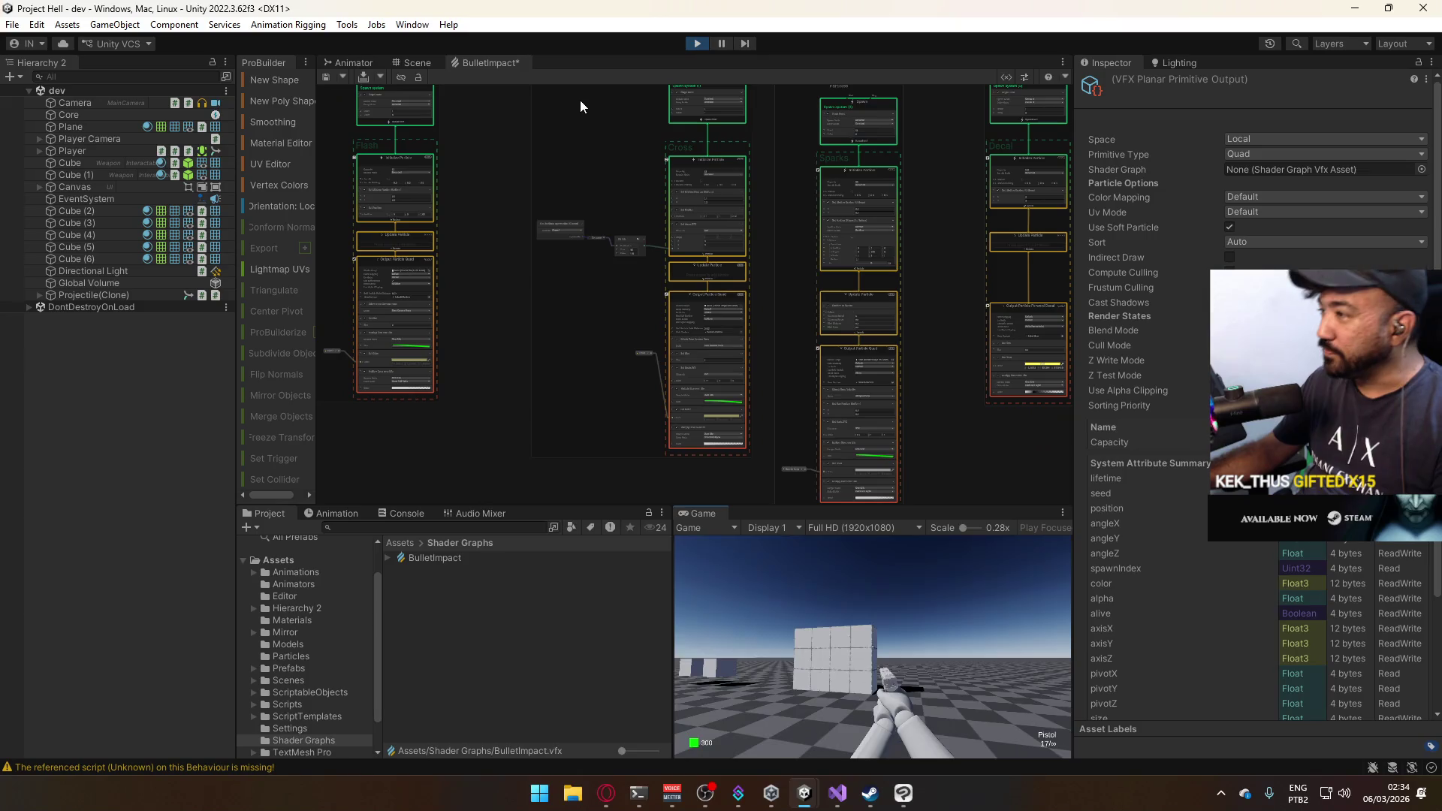
key(Escape)
scroll(922, 375, up, 3)
scroll(886, 272, up, 4)
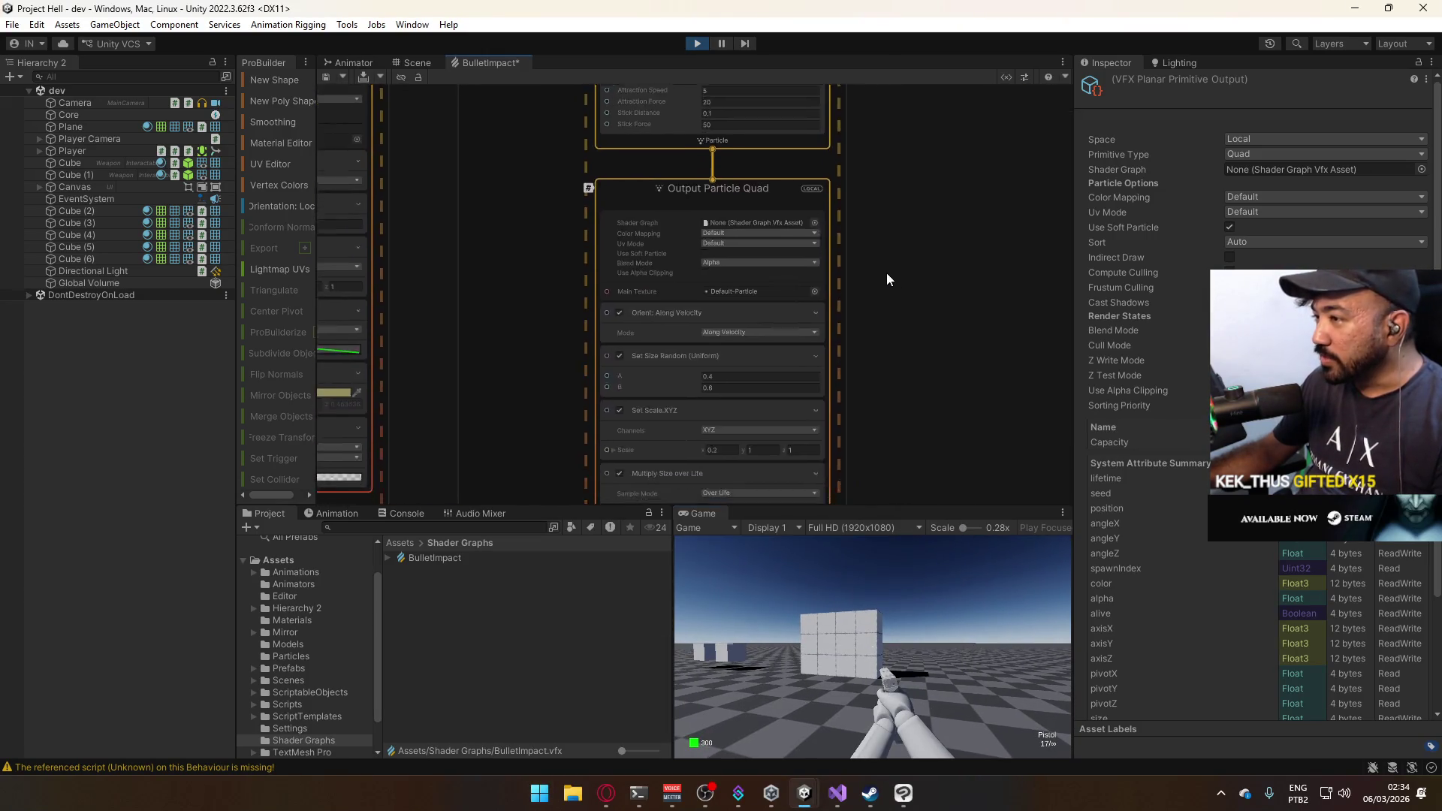
mouse_move(728, 239)
mouse_down()
mouse_move(608, 305)
mouse_move(602, 330)
mouse_up()
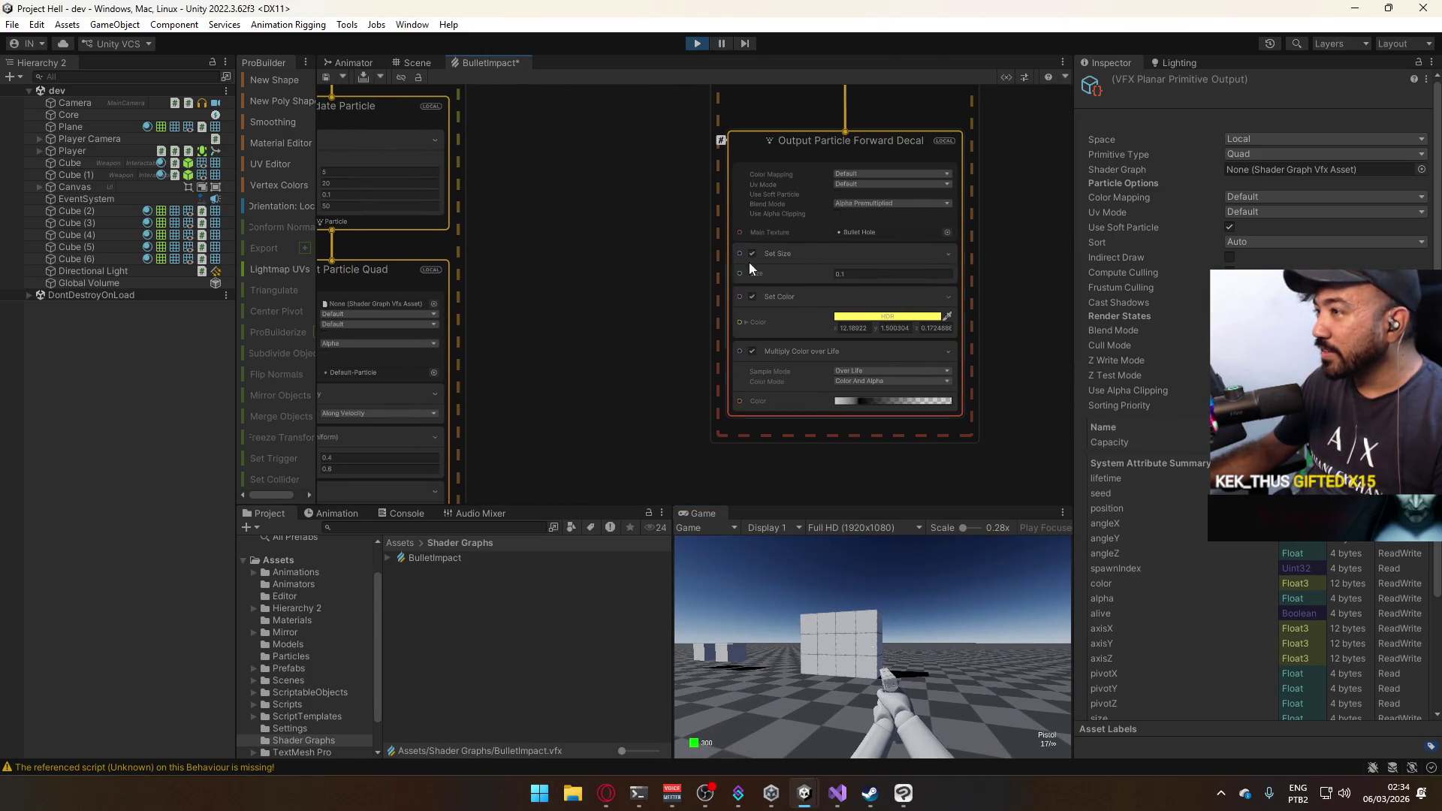
click(890, 203)
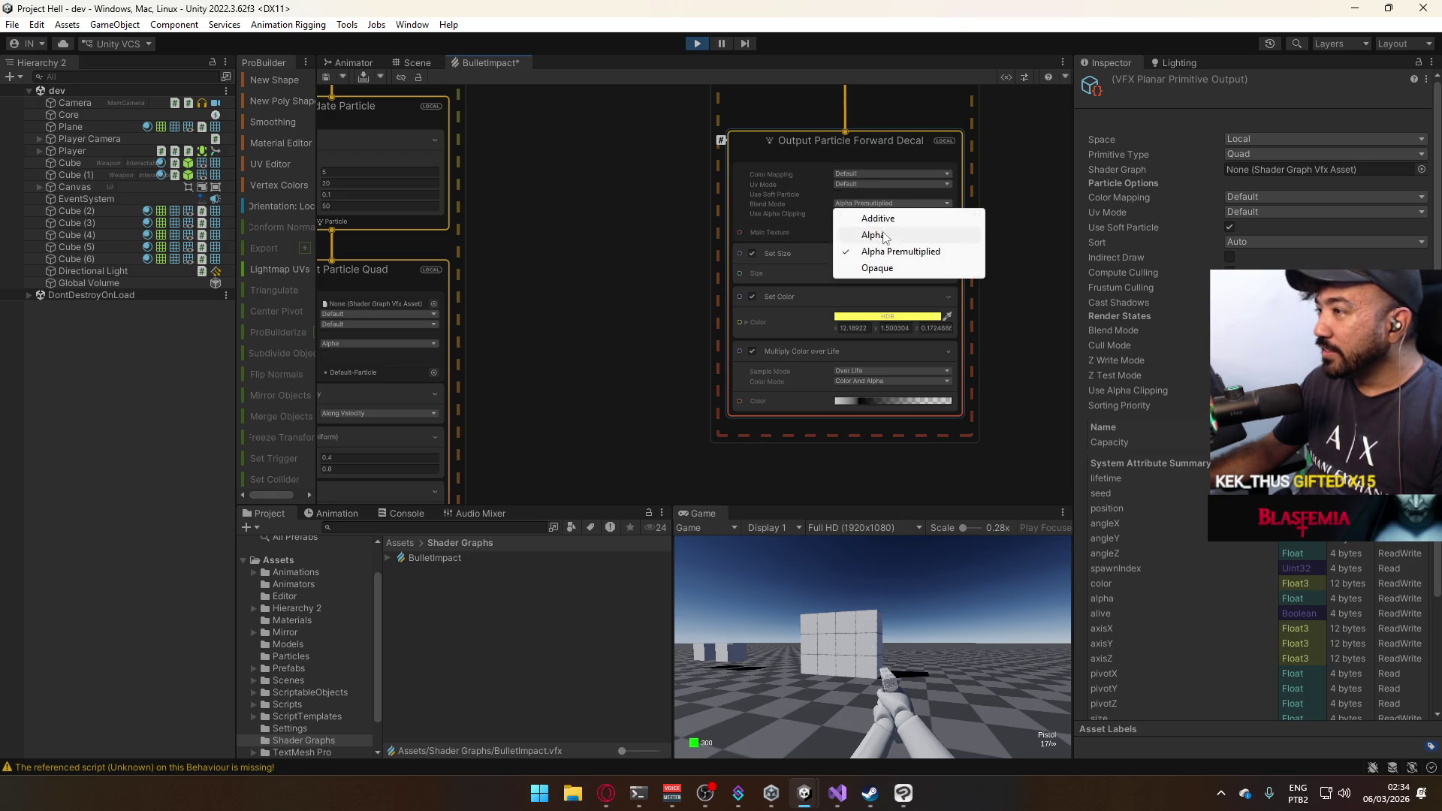
click(873, 234)
click(826, 588)
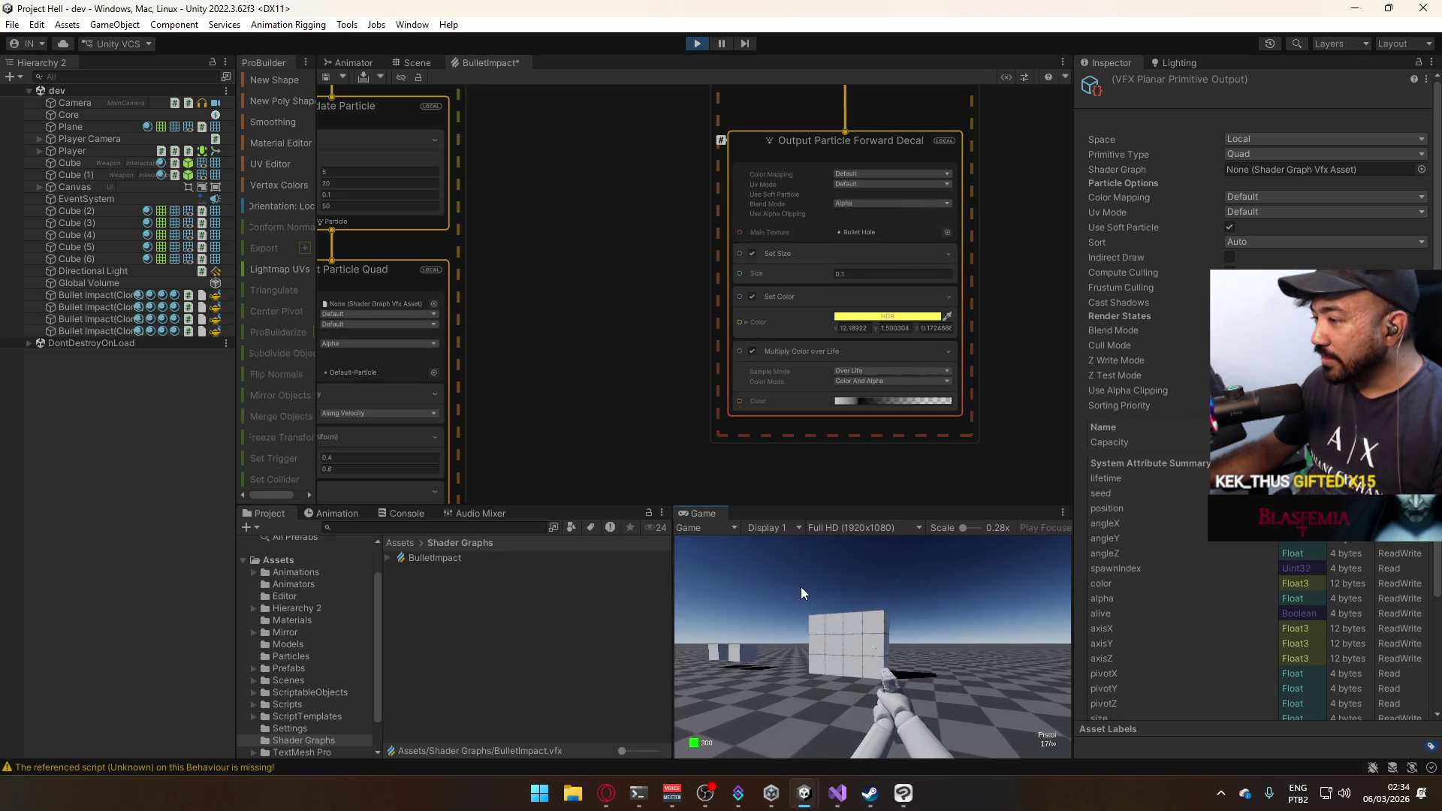
Change the Forward Decal blend mode to Additive.
key(super)
click(885, 205)
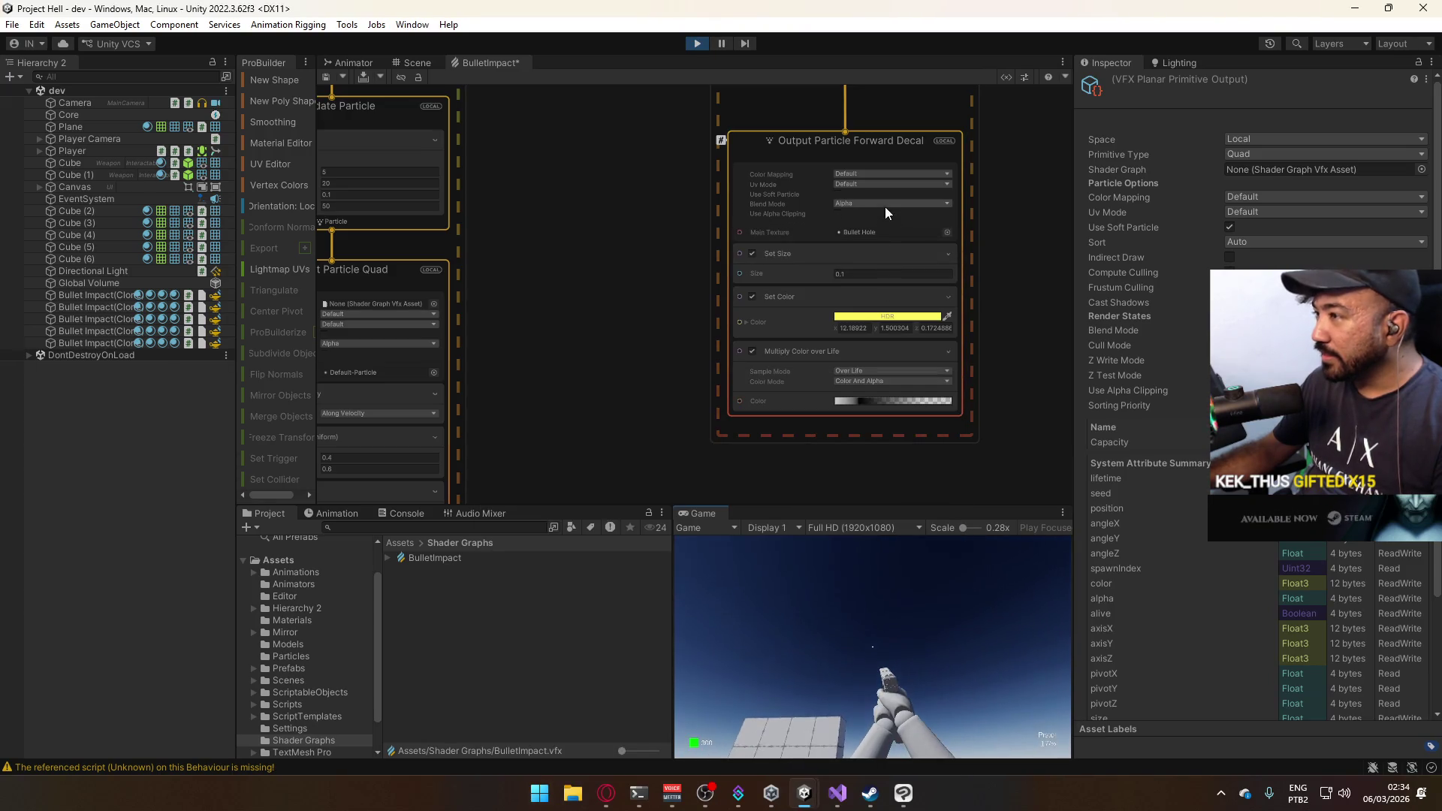
click(884, 205)
click(871, 218)
Fire repeated test shots at the cube wall to check the impacts.
click(875, 565)
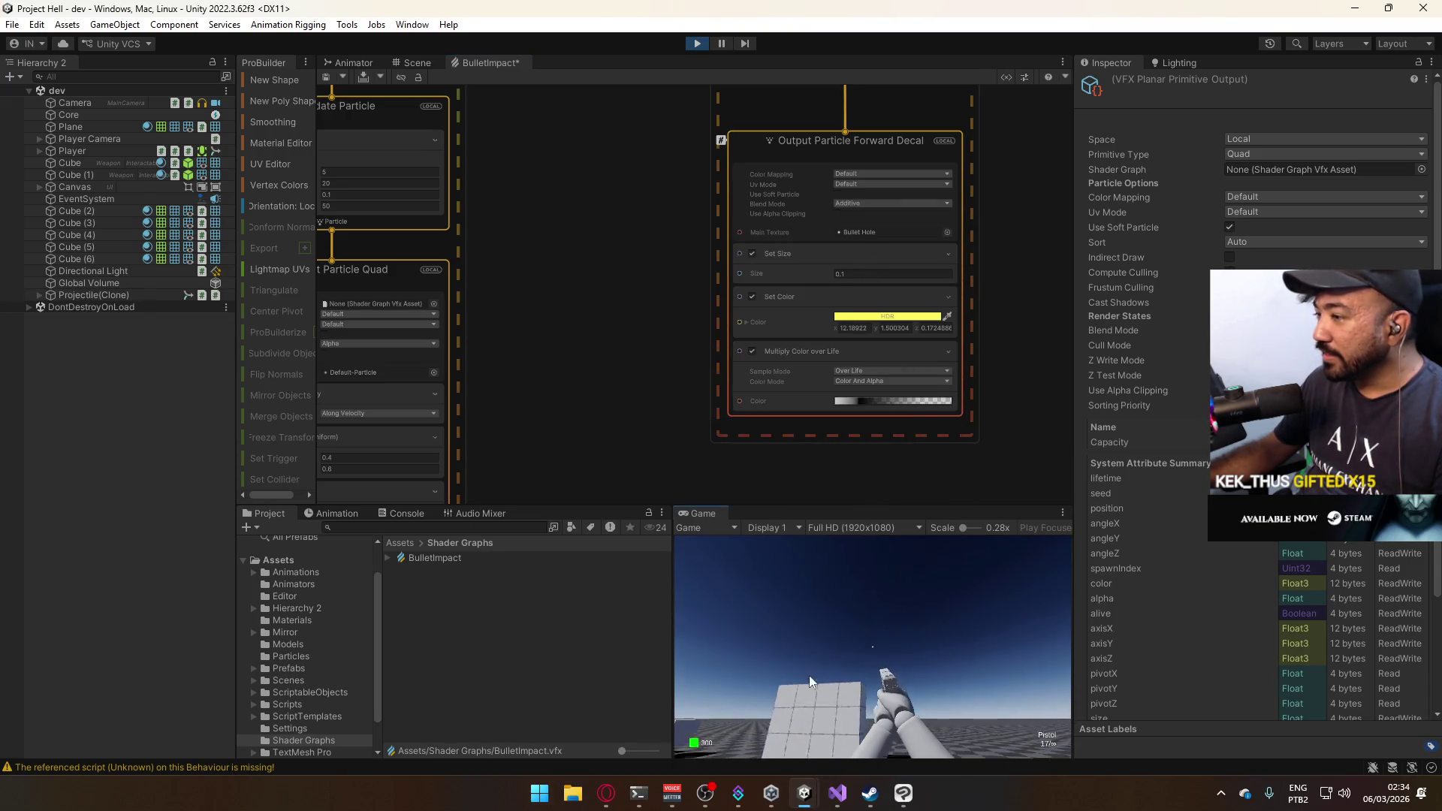
key(super)
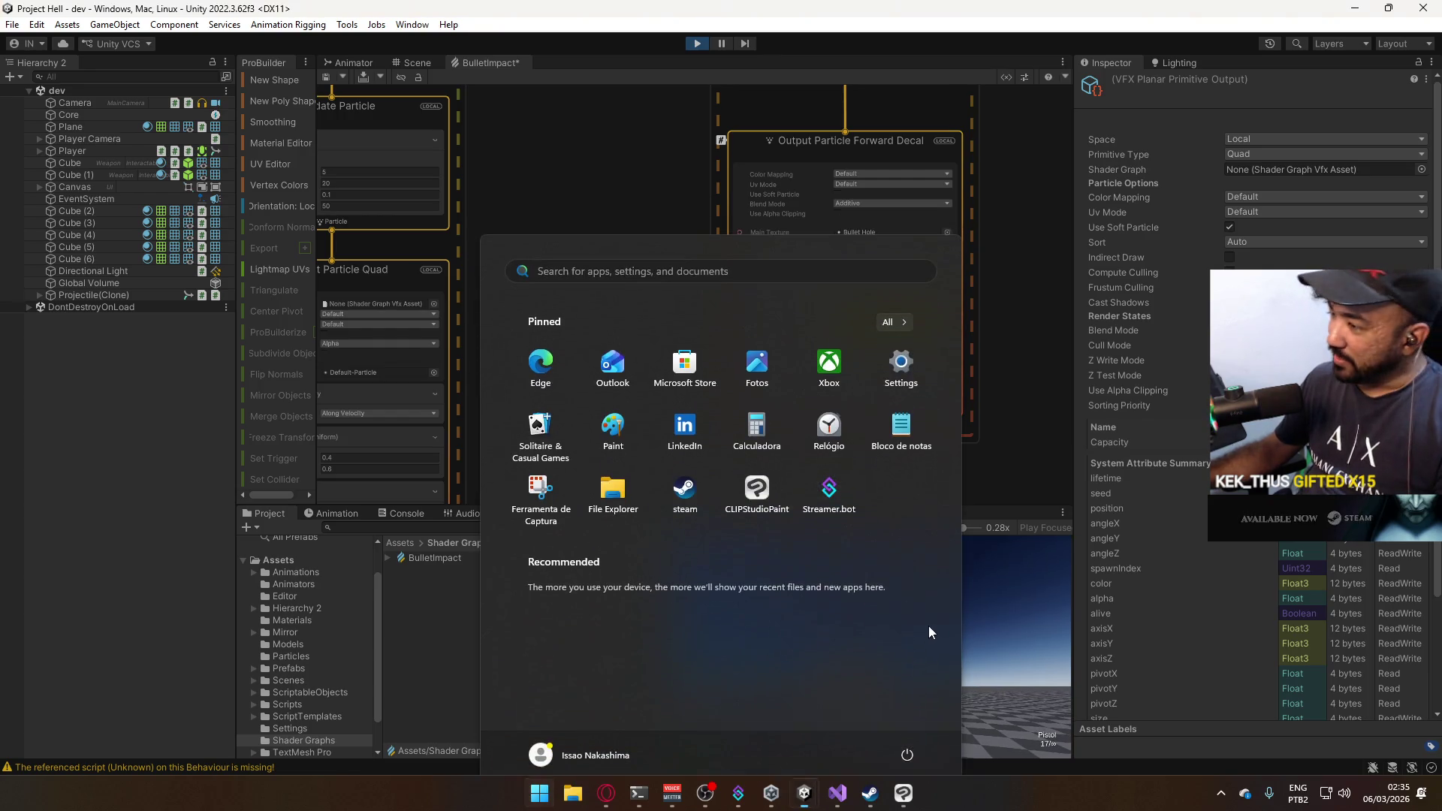
key(super)
click(894, 653)
click(889, 669)
click(880, 699)
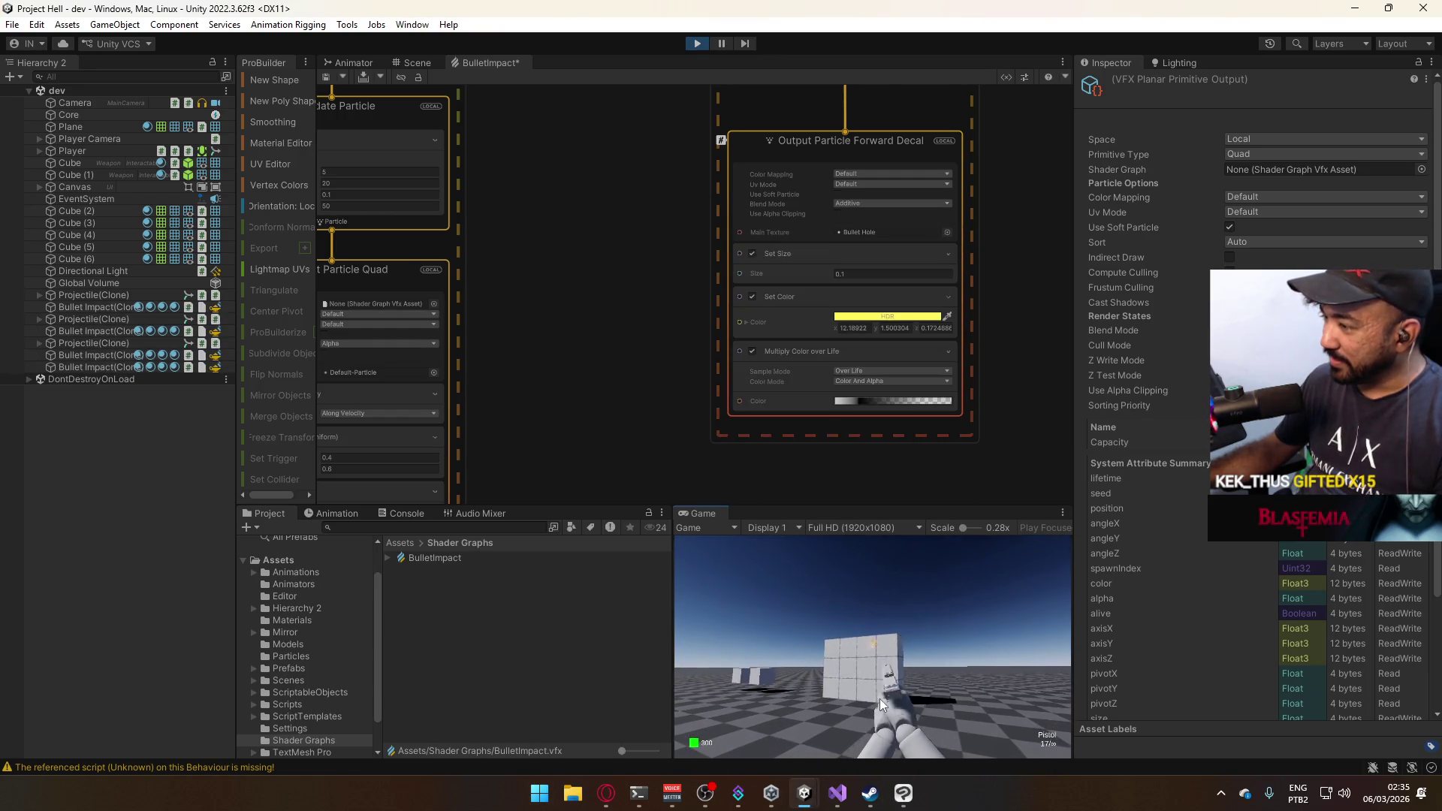
click(880, 700)
key(super)
key(super)
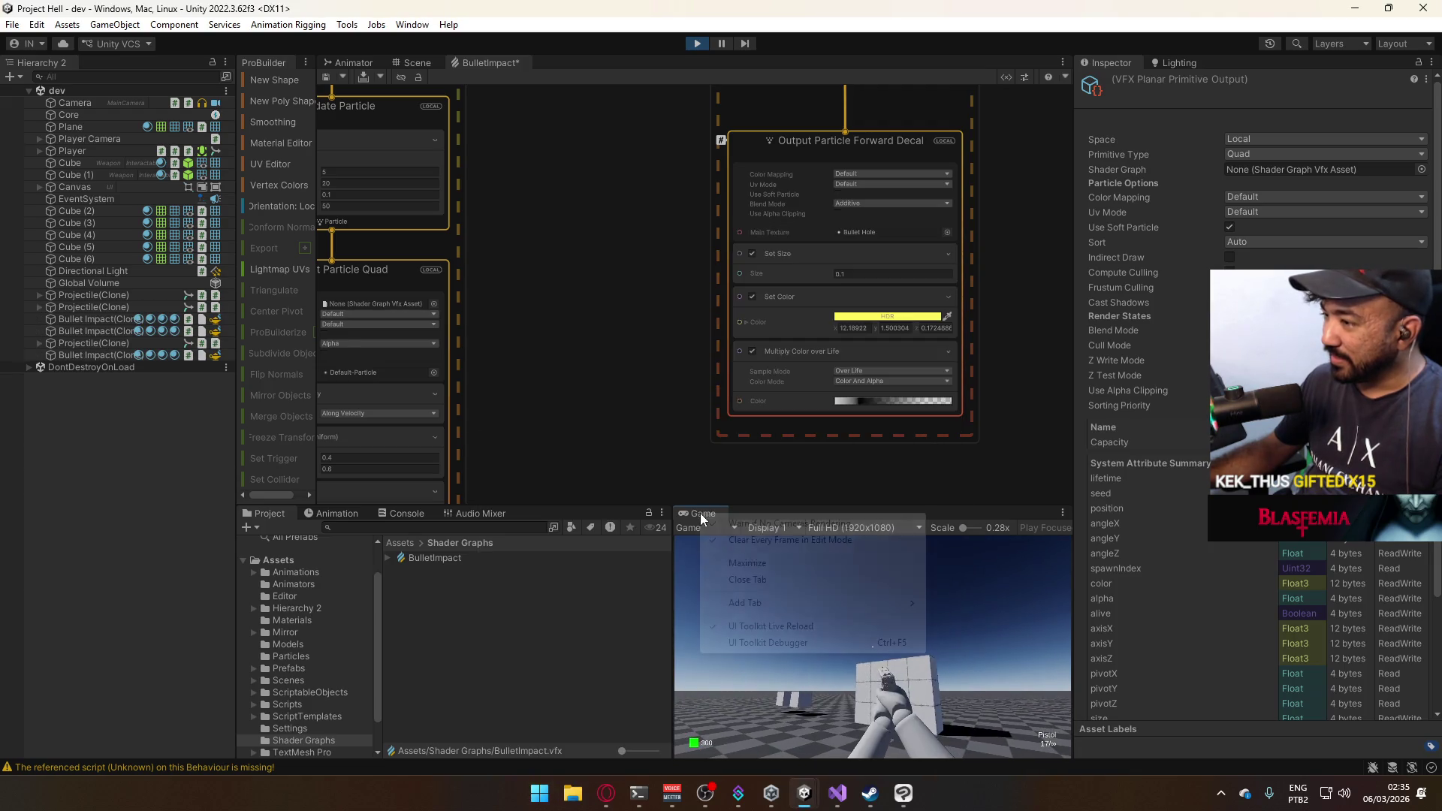
Maximize the Game view and fire the pistol at the wall.
right_click(700, 512)
click(762, 542)
click(859, 574)
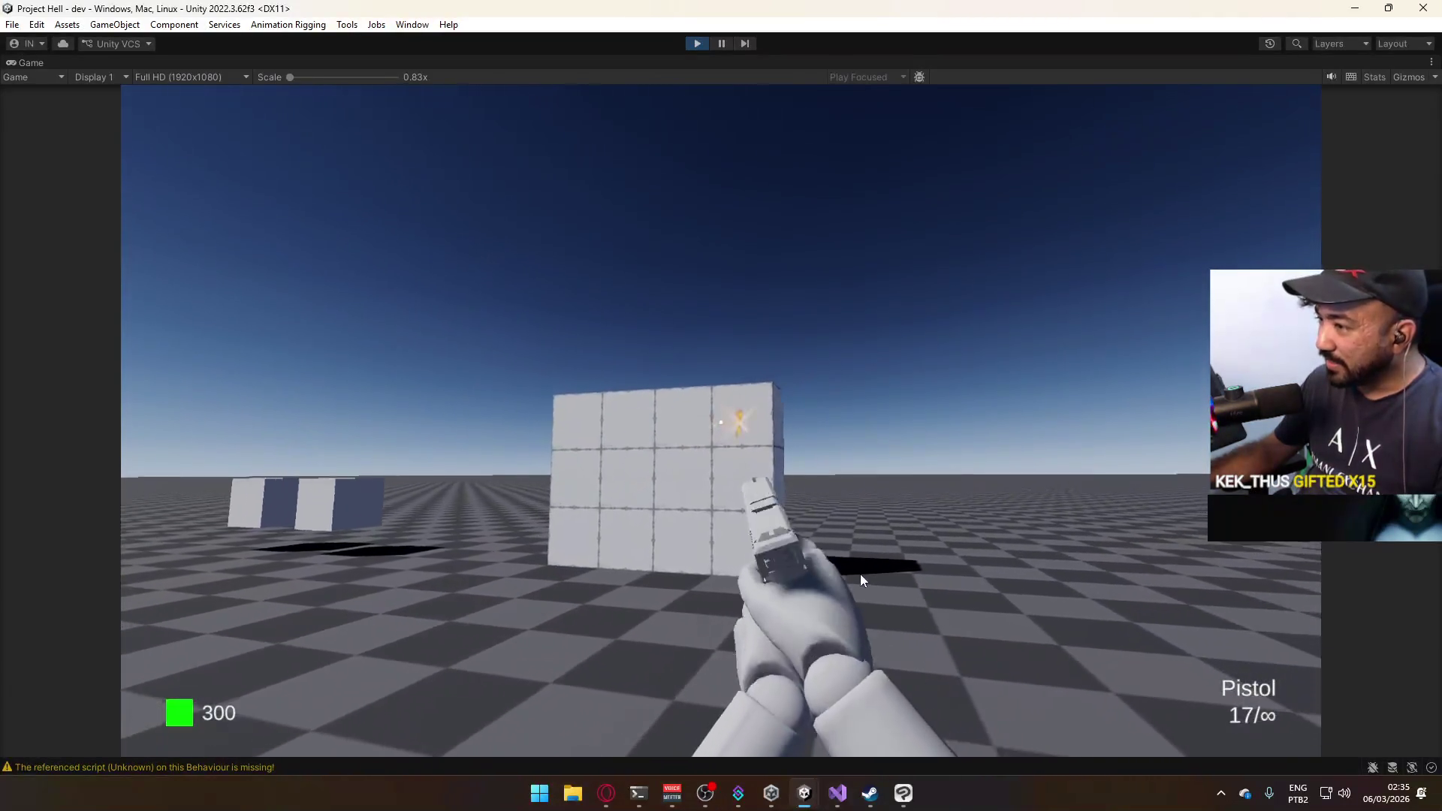
click(981, 584)
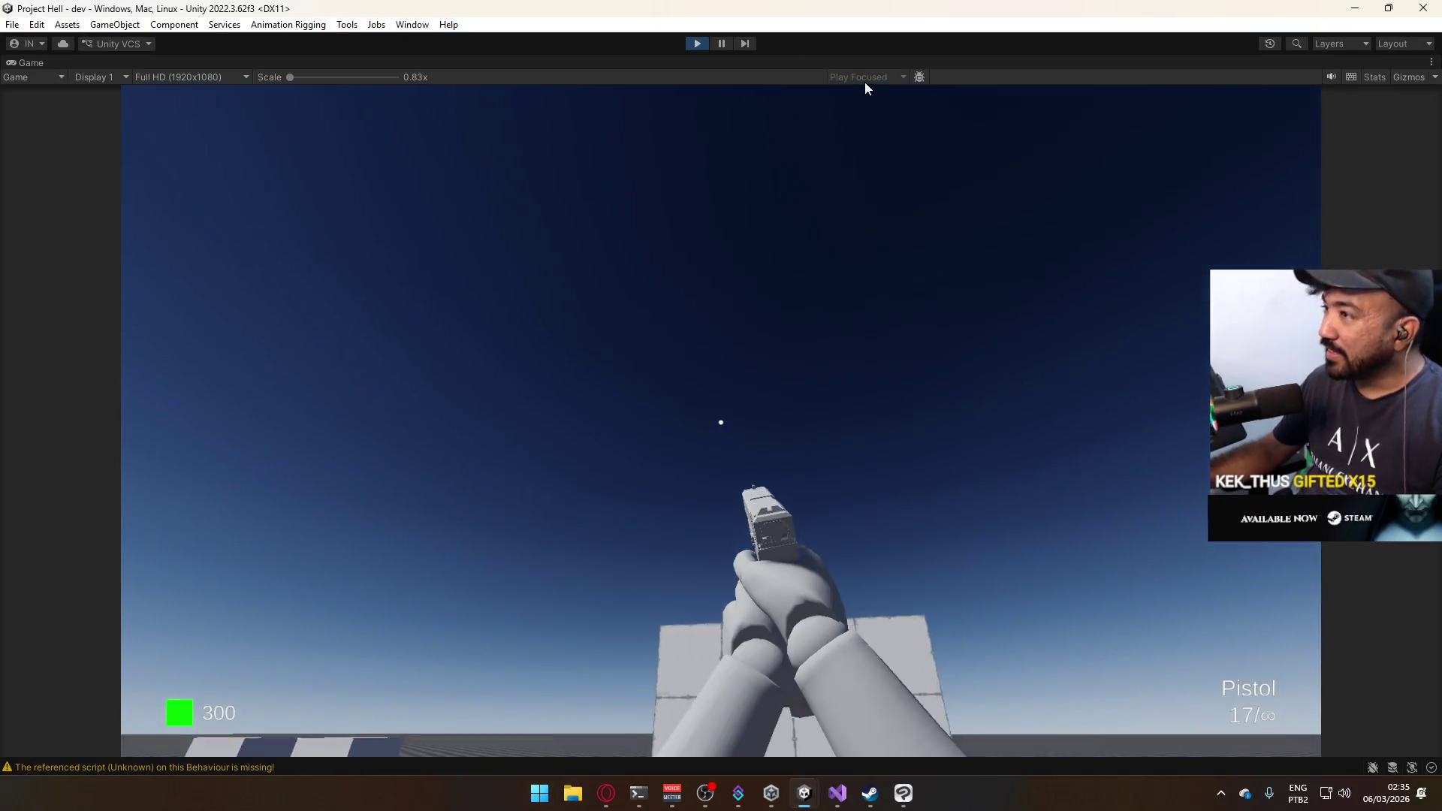
Restore the full editor layout and save the BulletImpact graph.
right_click(862, 61)
click(894, 111)
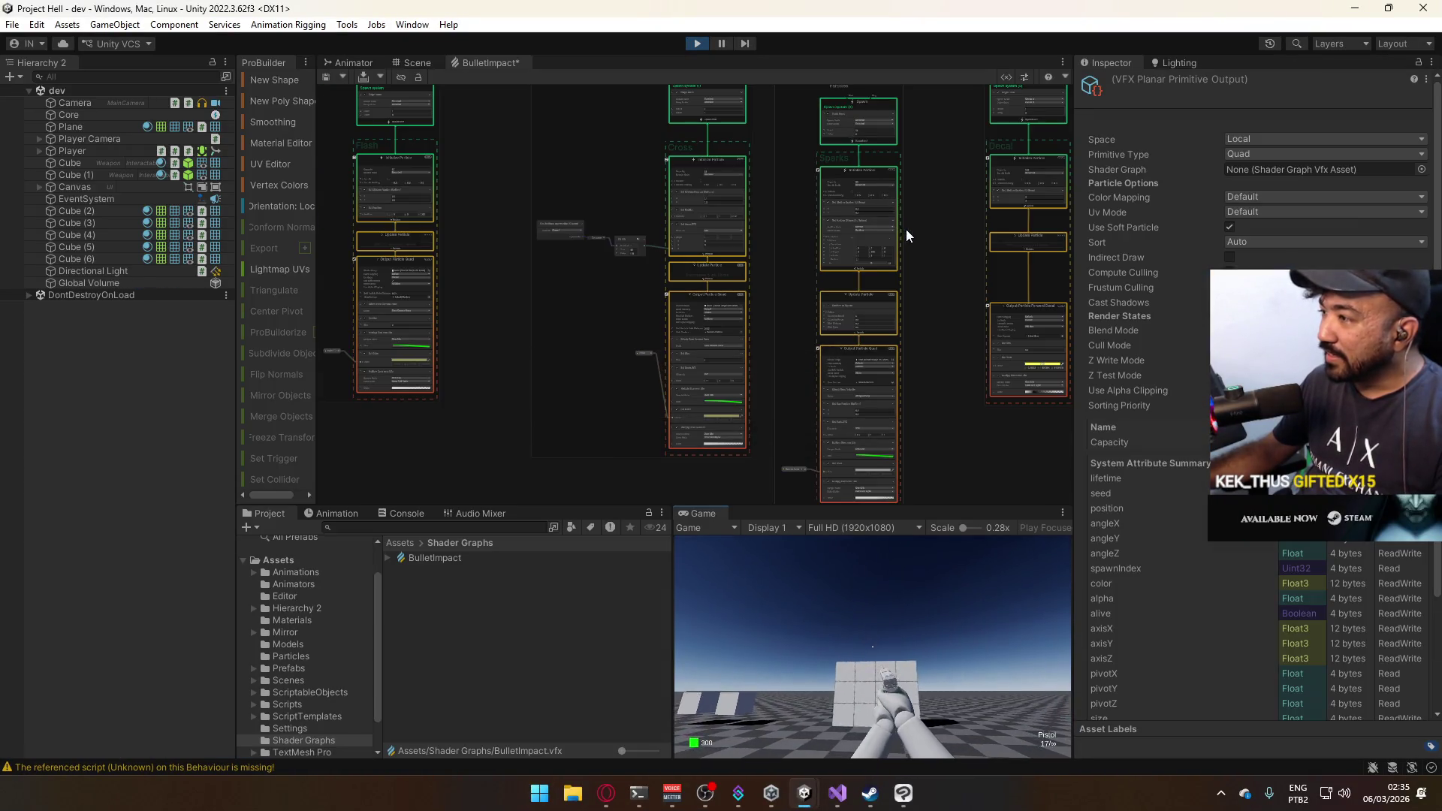
click(330, 75)
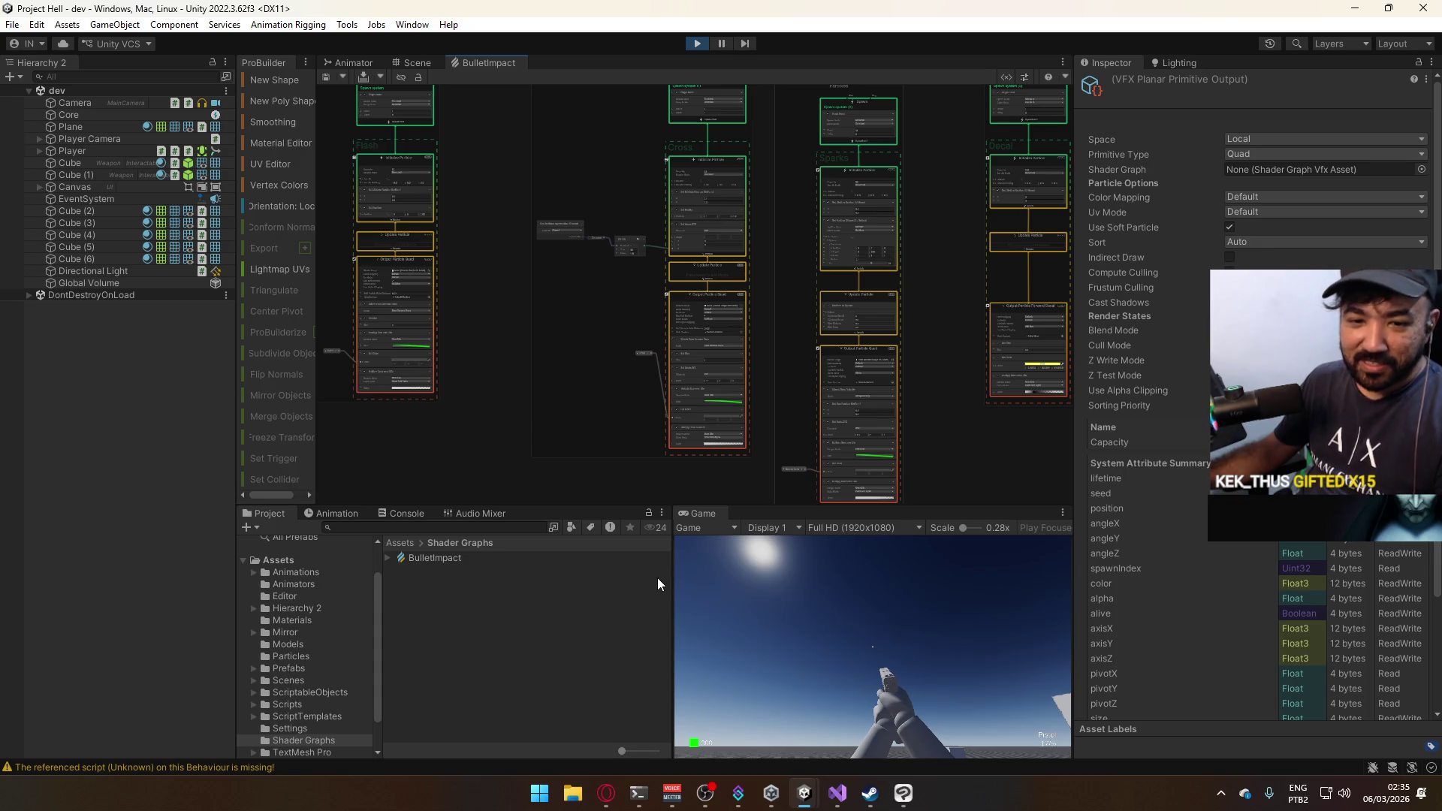
Maximize the Game view again, walk up to the wall block and shoot its face.
right_click(714, 513)
click(758, 559)
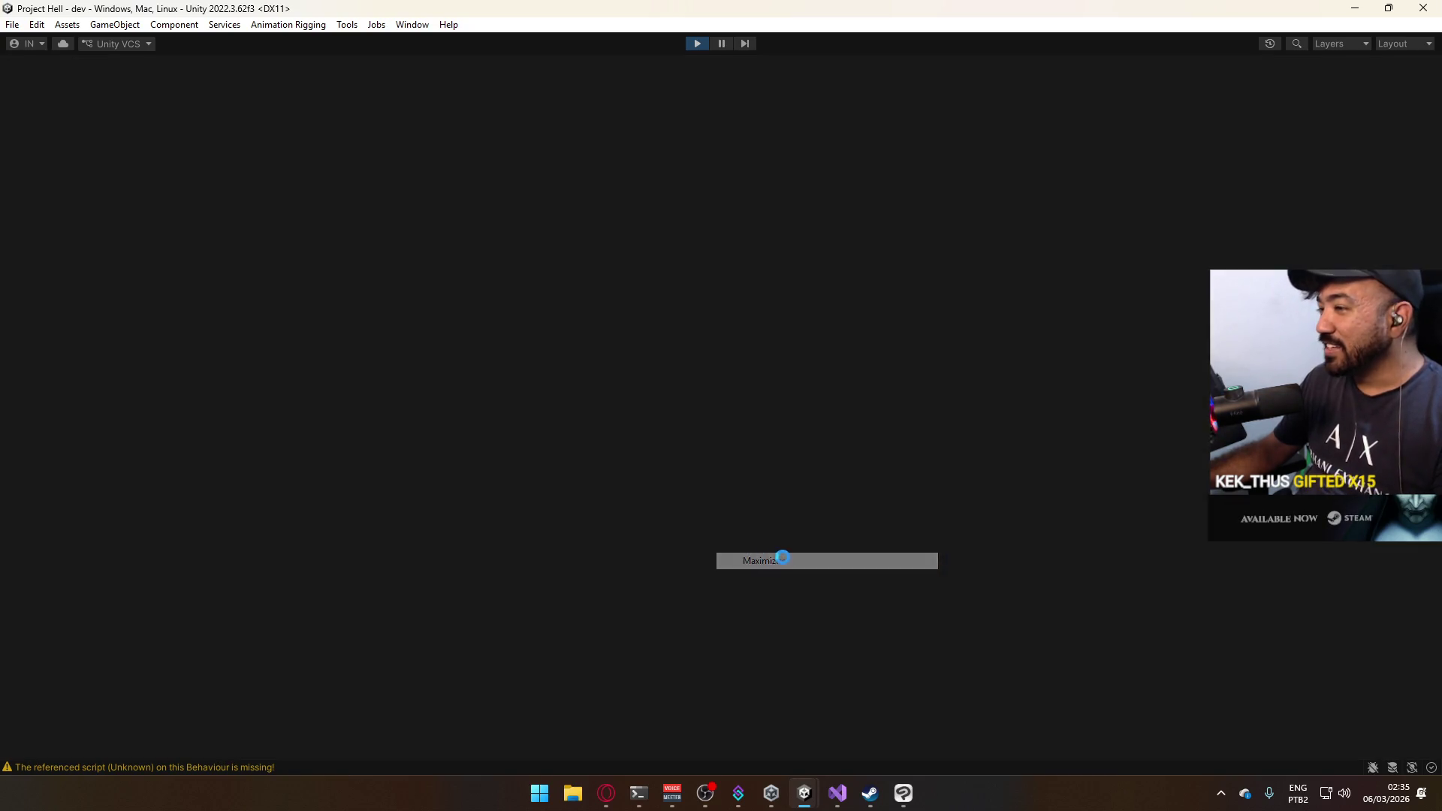
key(super)
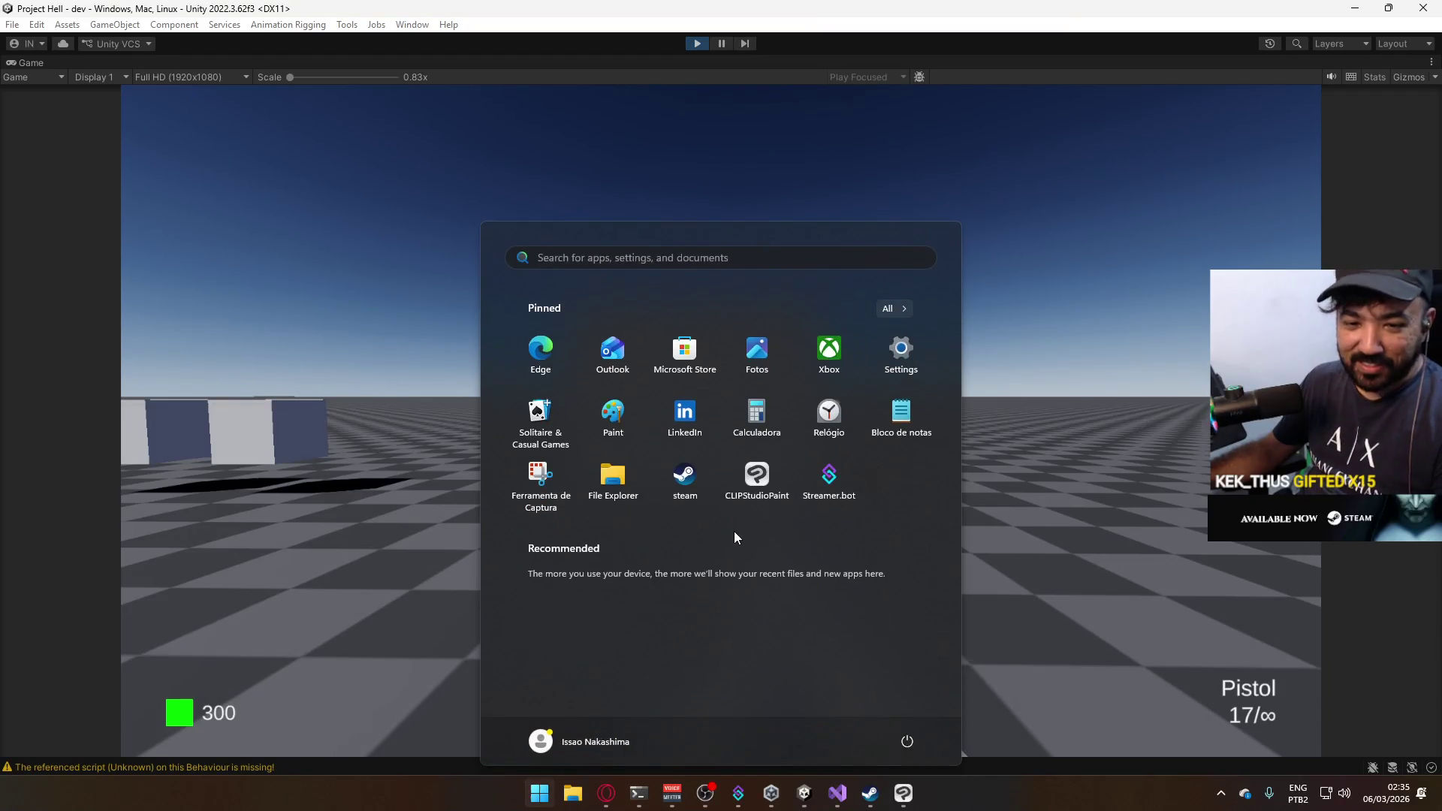
key(super)
click(582, 454)
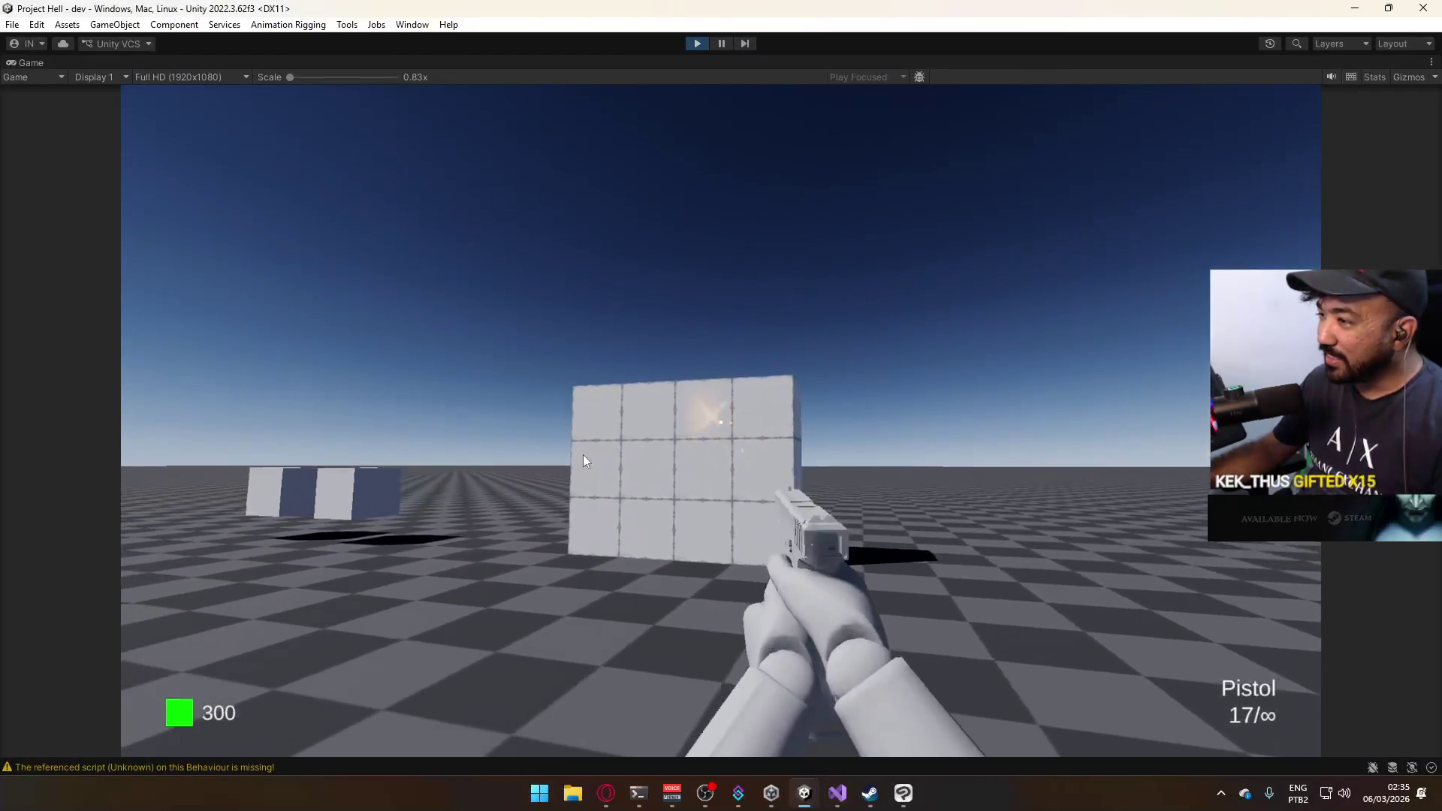
key(w)
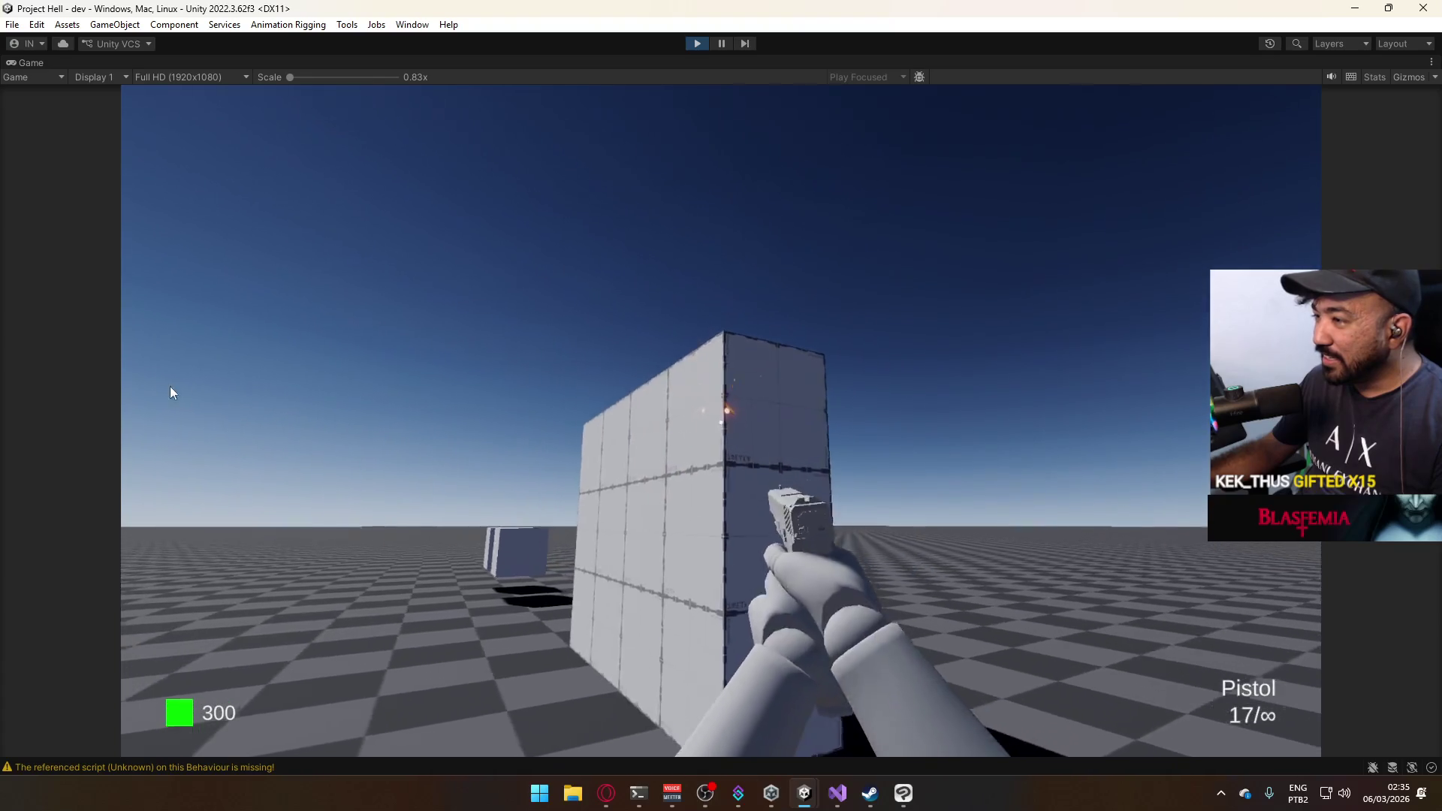
click(114, 383)
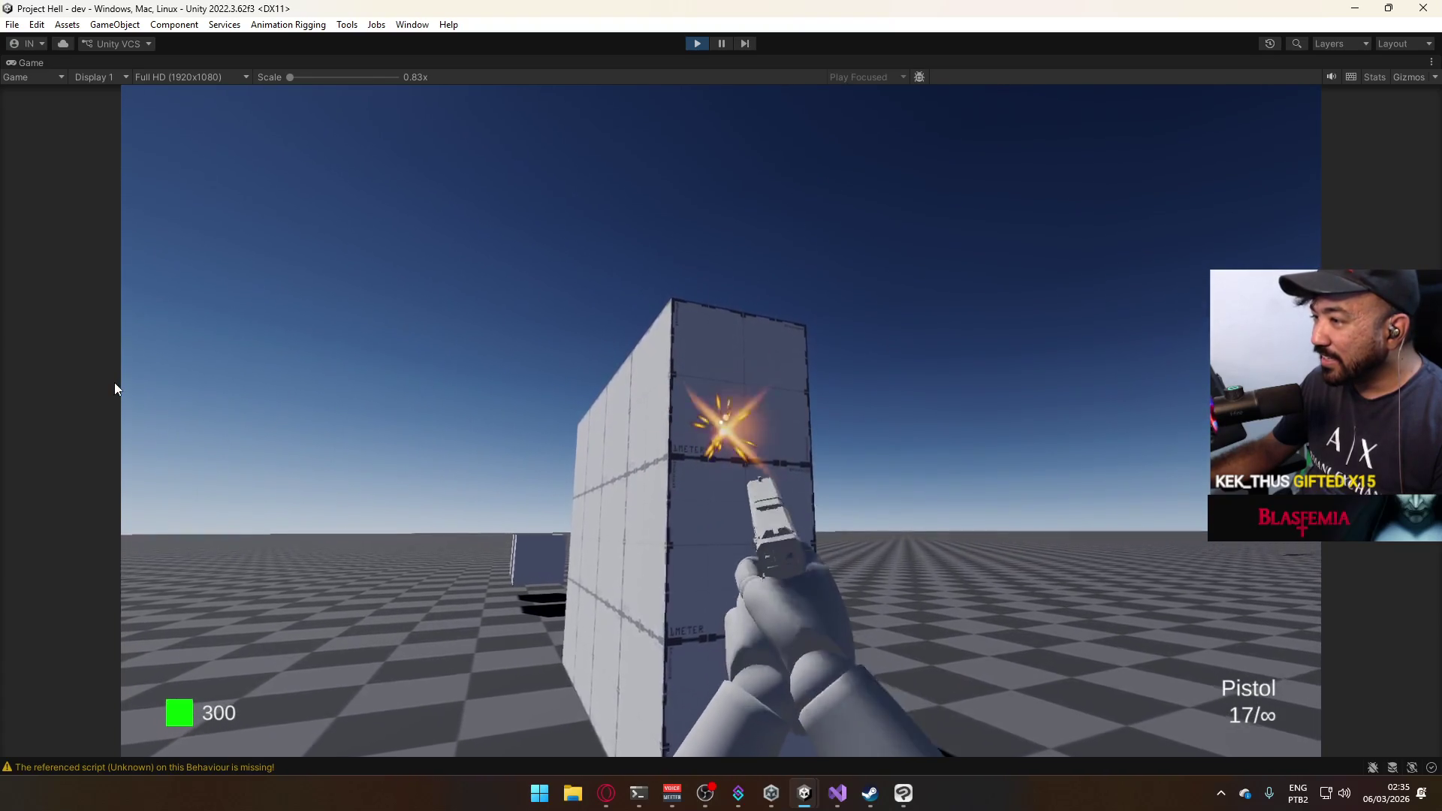
Restore the full layout and frame the Forward Decal output node, leaving its blend mode unchanged.
key(super)
click(574, 69)
right_click(574, 69)
click(636, 116)
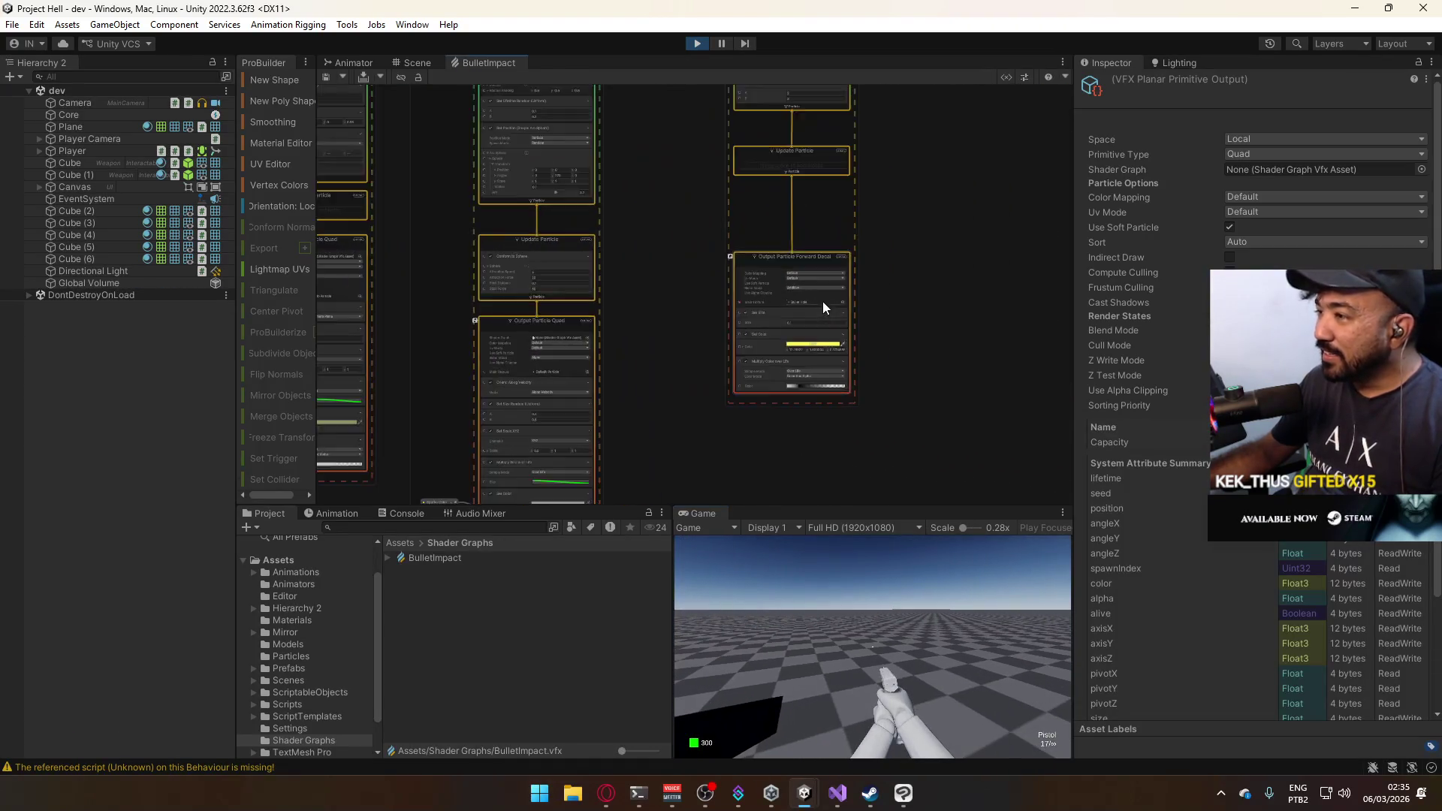
key(f)
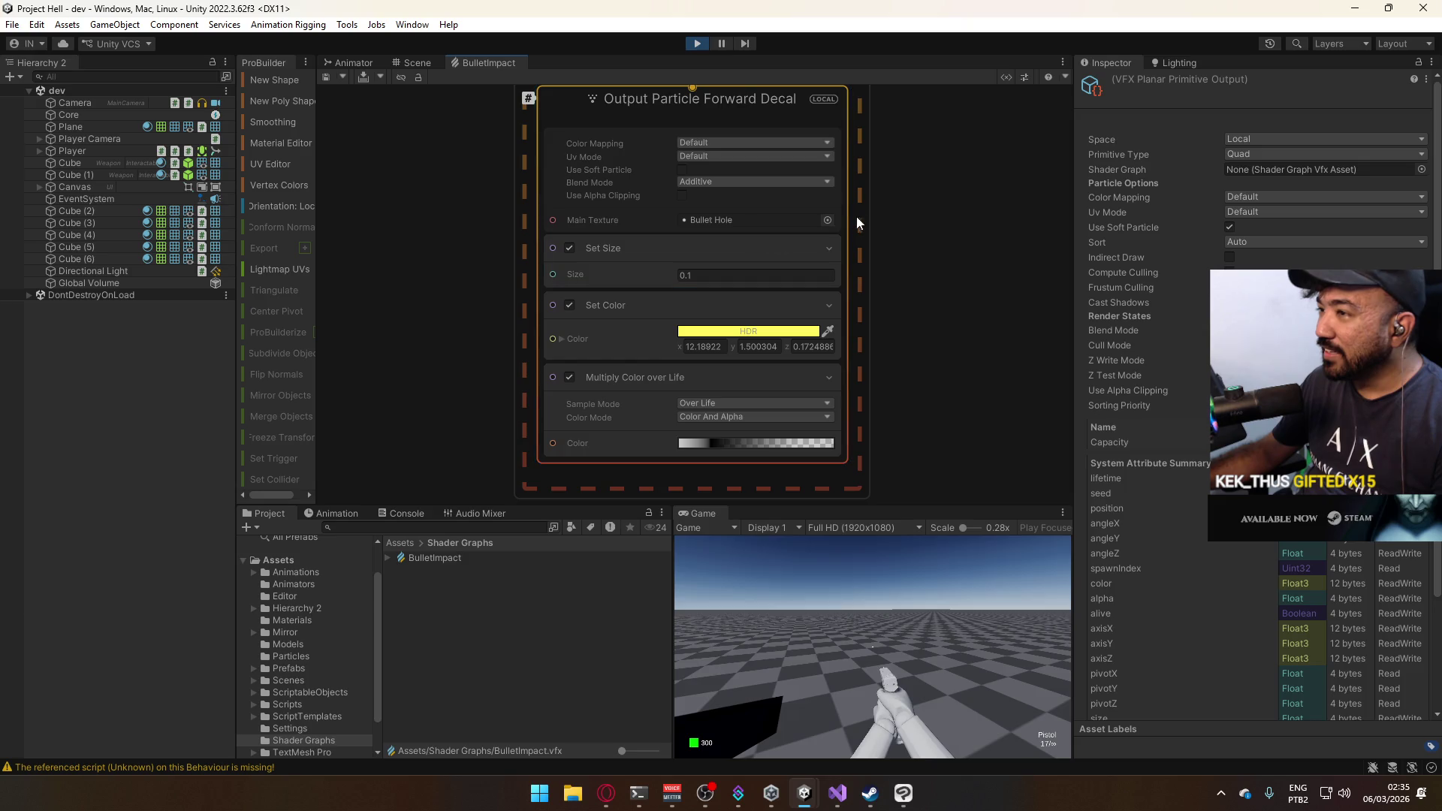
click(767, 181)
click(879, 225)
Set the Sparks Output Particle Quad blend mode to Additive and save the graph.
scroll(902, 269, down, 5)
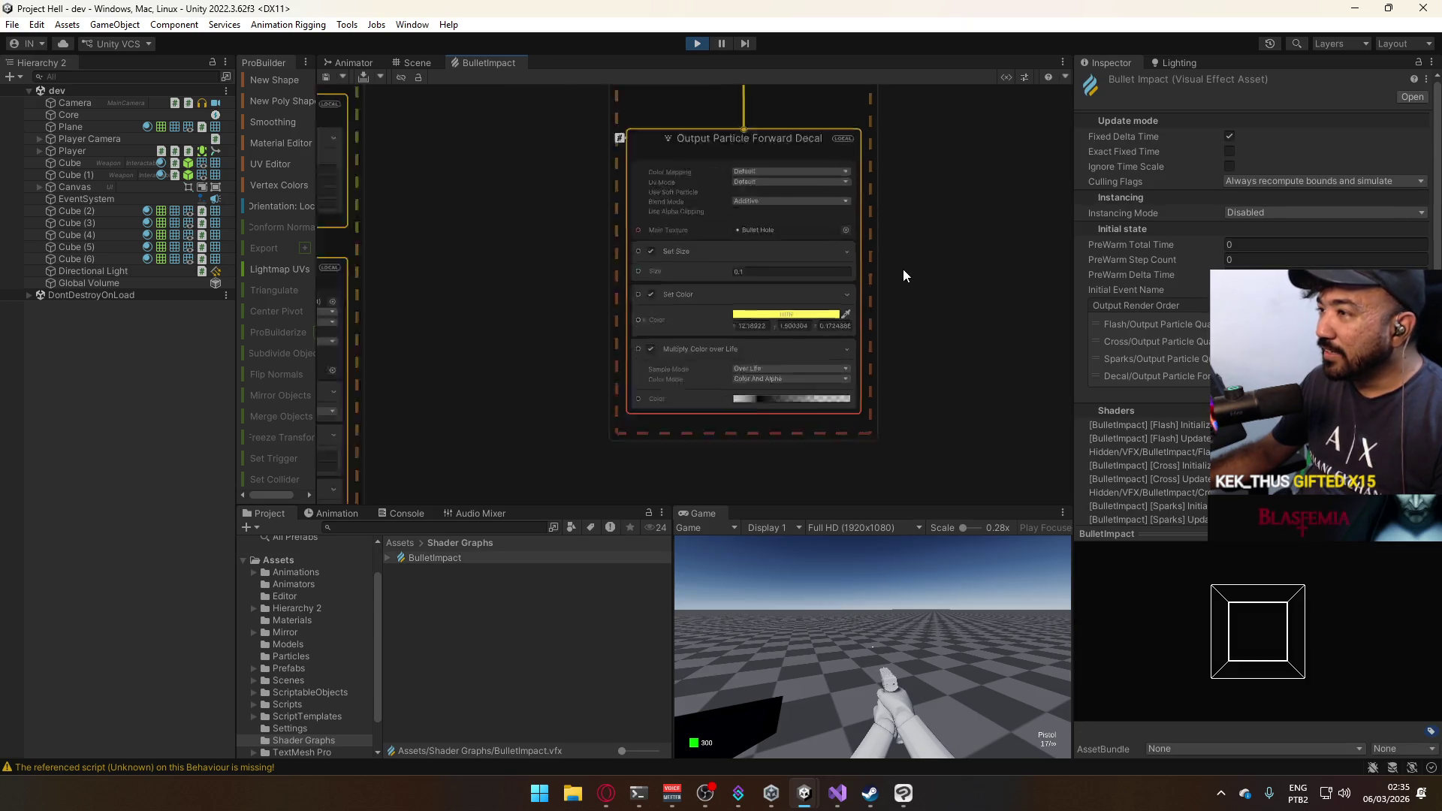
scroll(788, 338, down, 3)
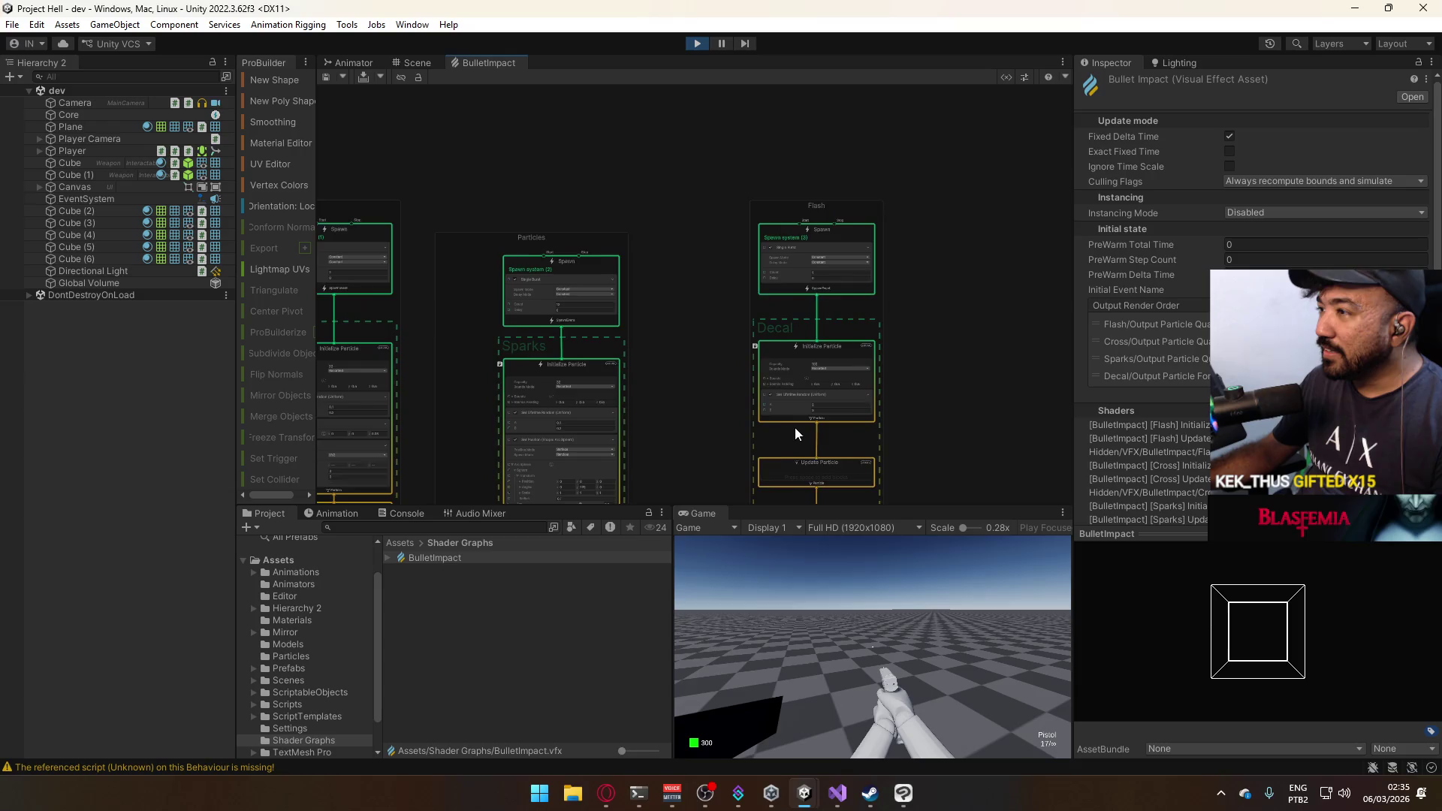
scroll(868, 338, up, 3)
scroll(712, 366, up, 5)
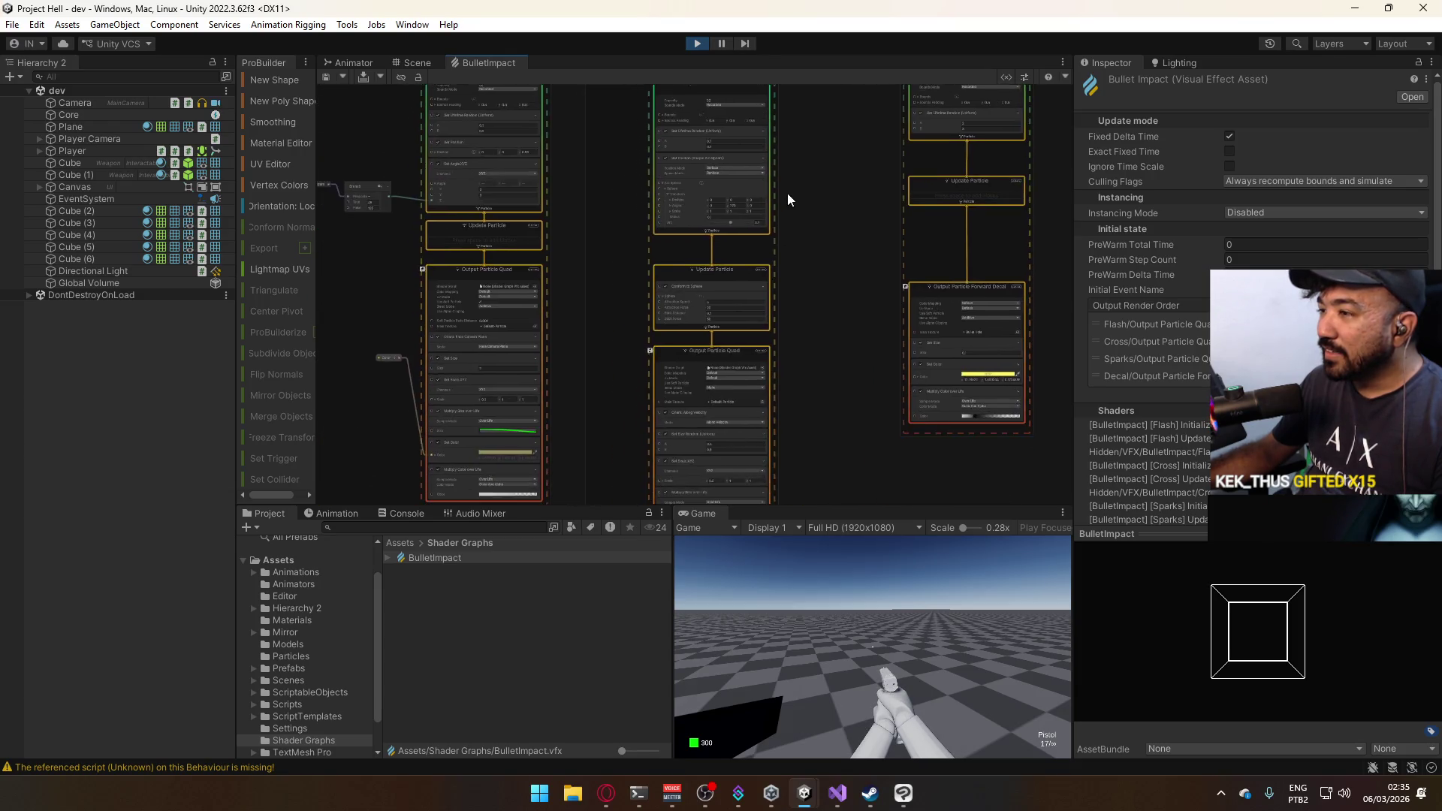
click(736, 292)
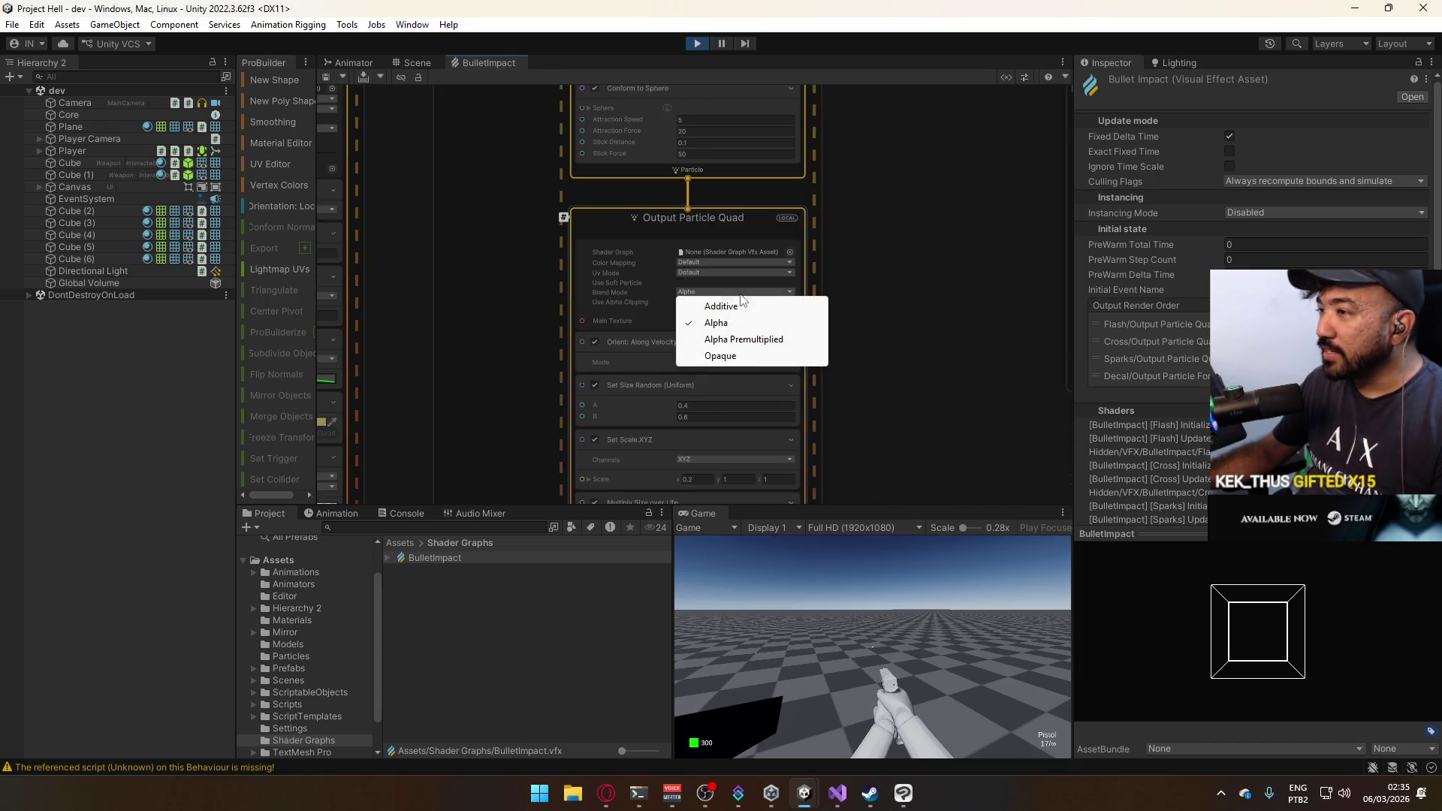
click(721, 300)
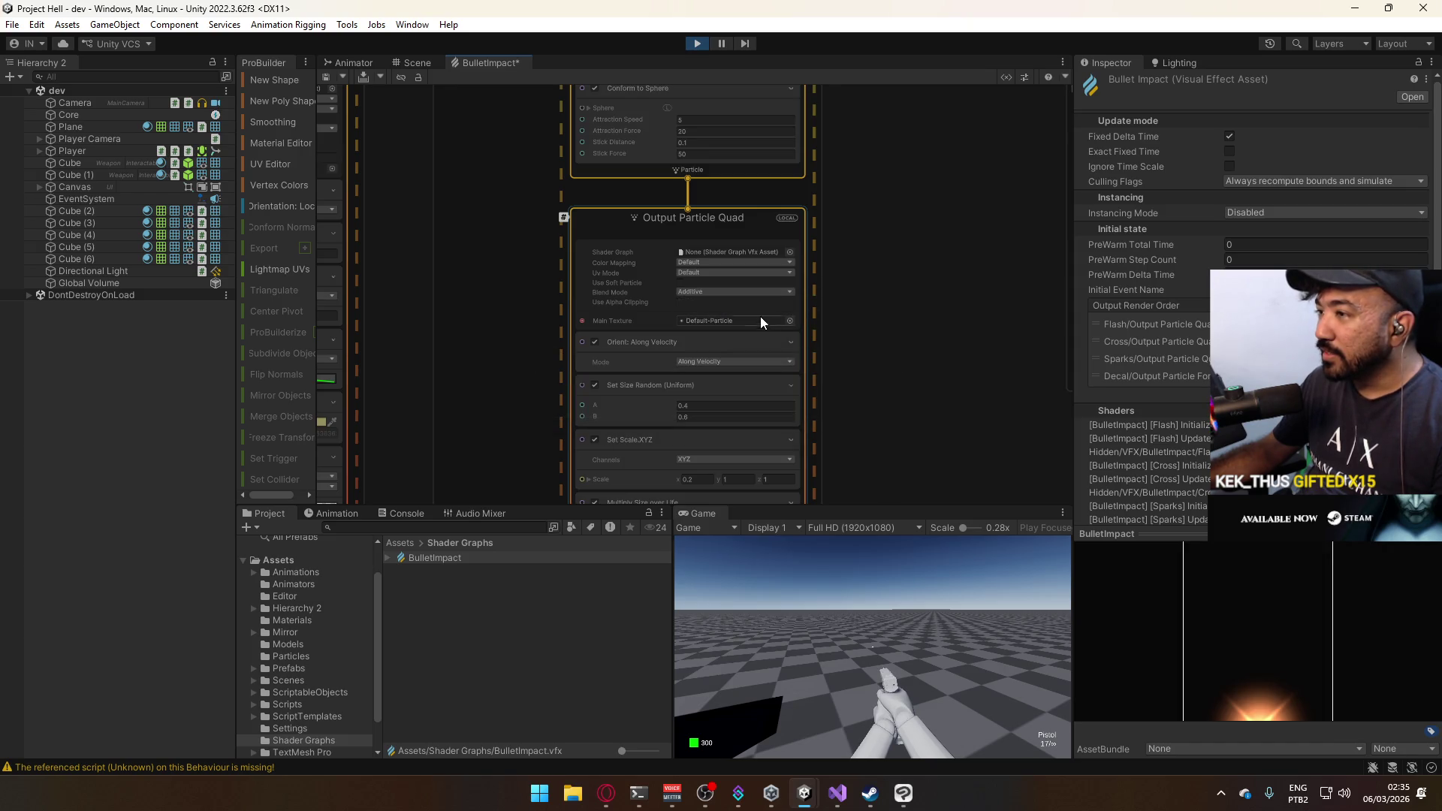
scroll(824, 337, down, 4)
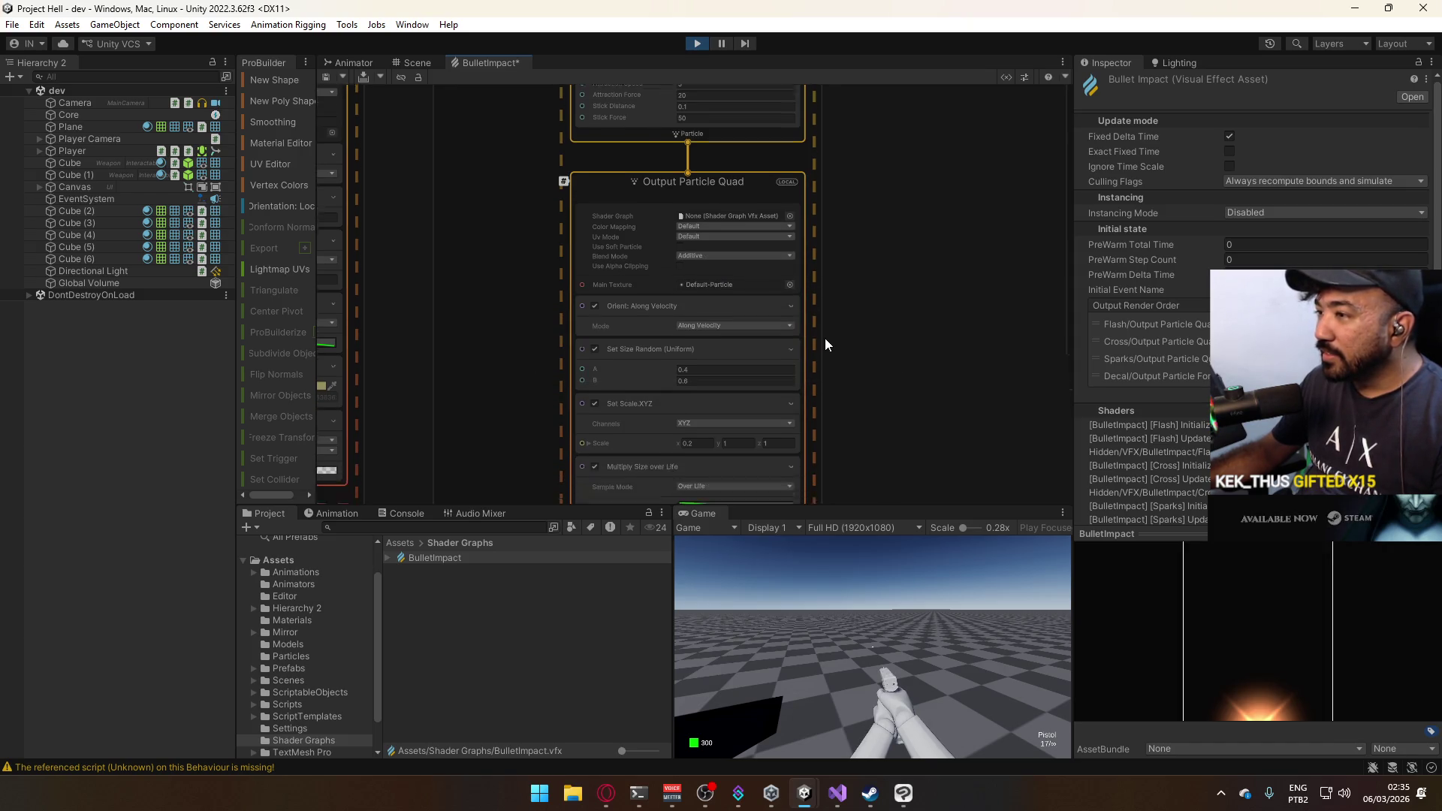
click(327, 78)
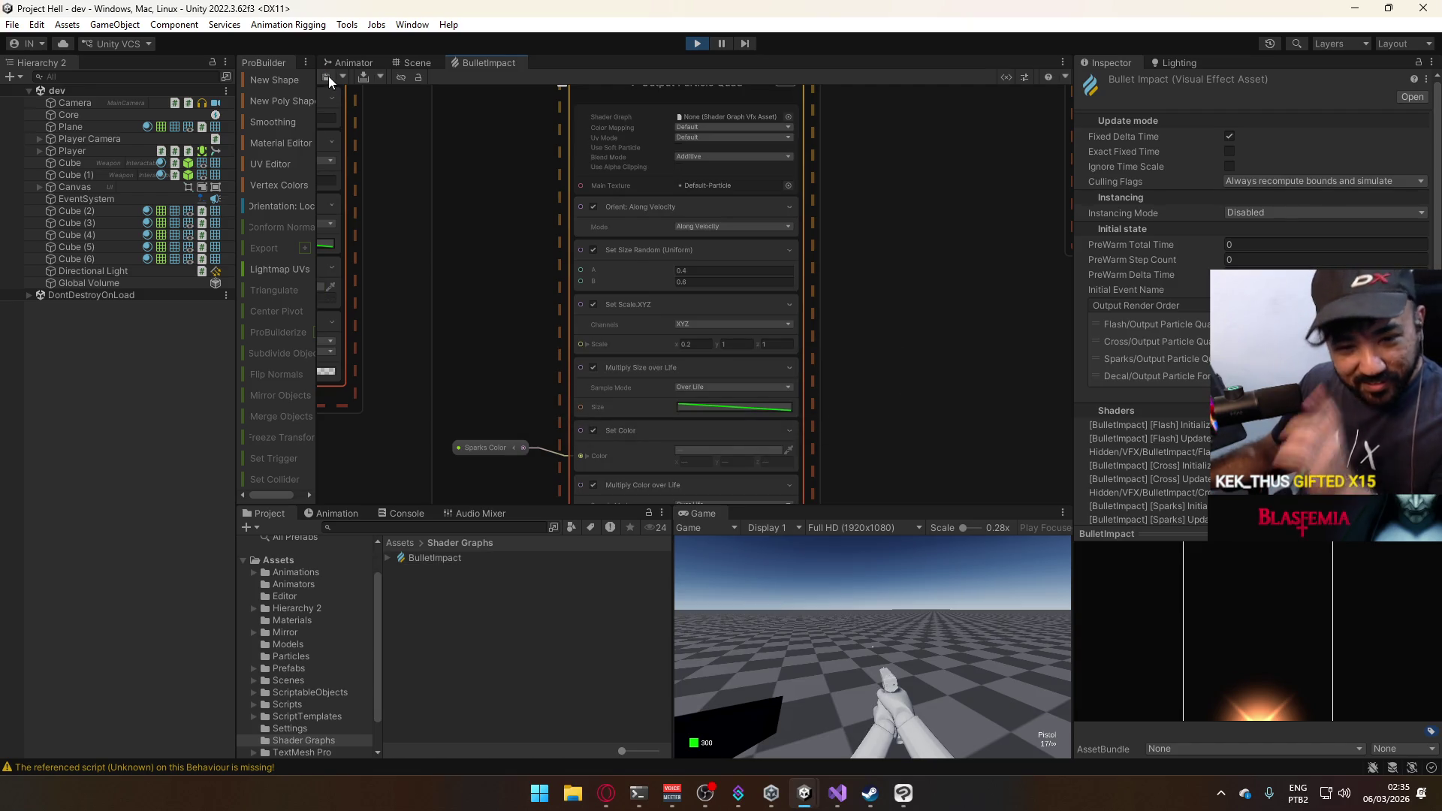
Fire several pistol shots at the cube wall in the running game.
click(417, 62)
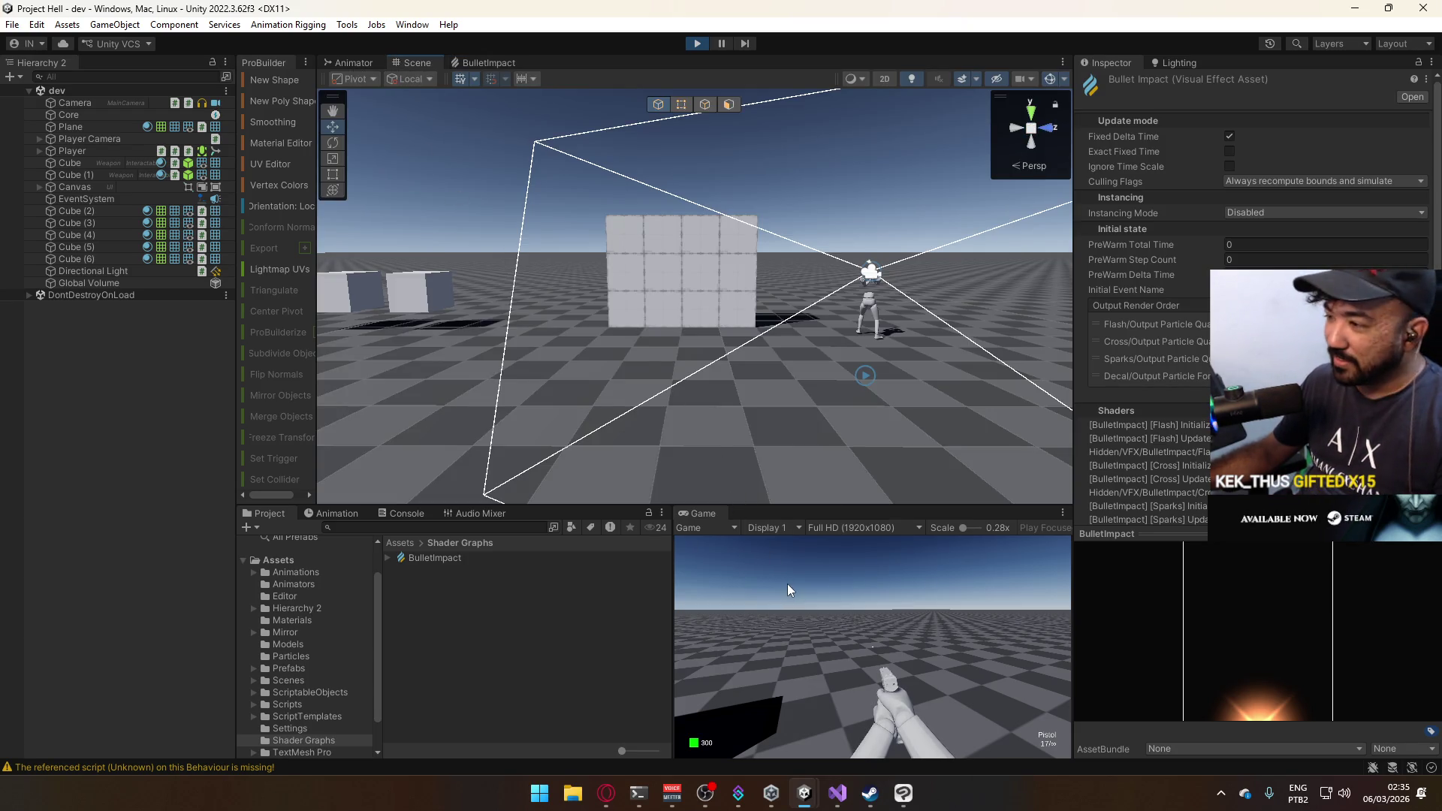
click(842, 615)
key(super)
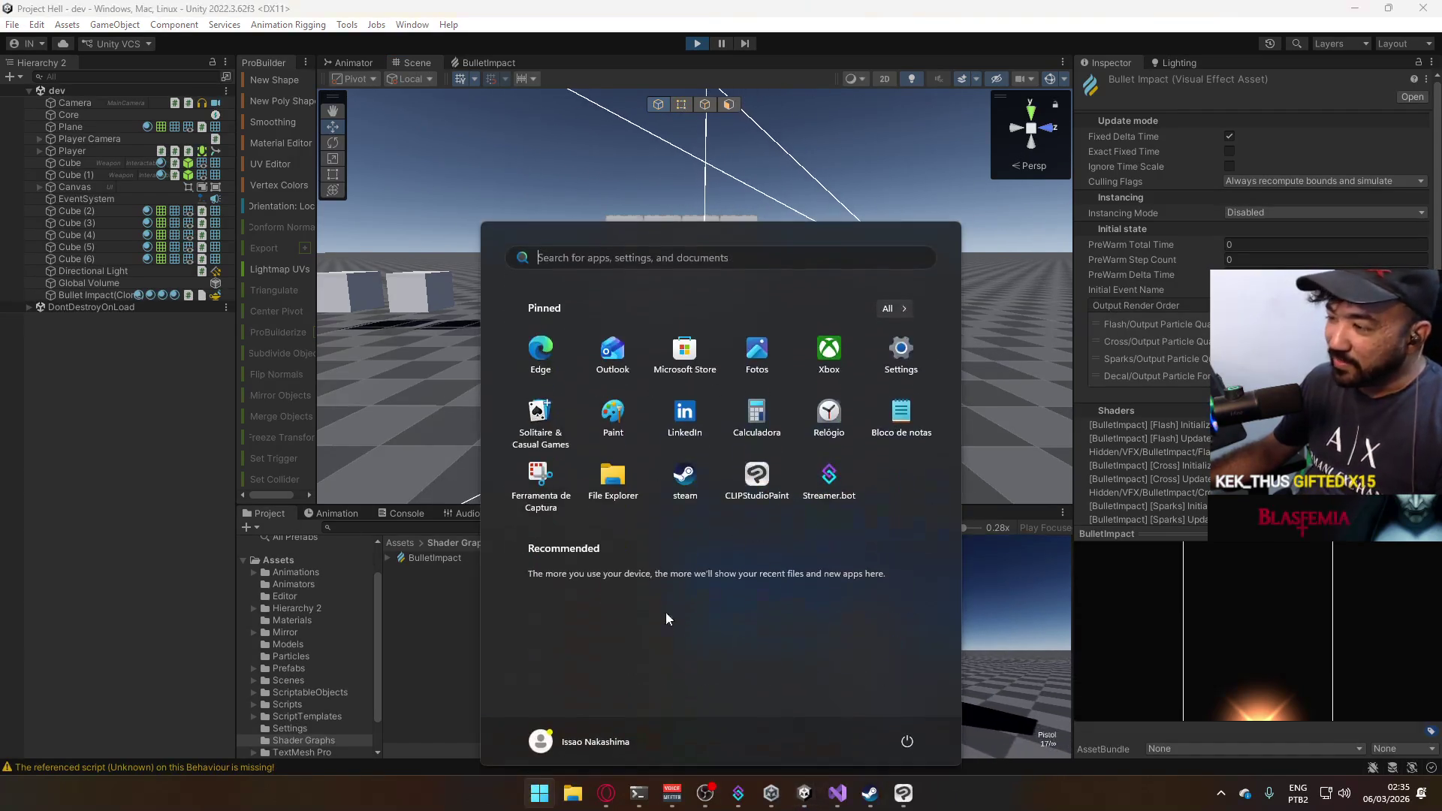
key(super)
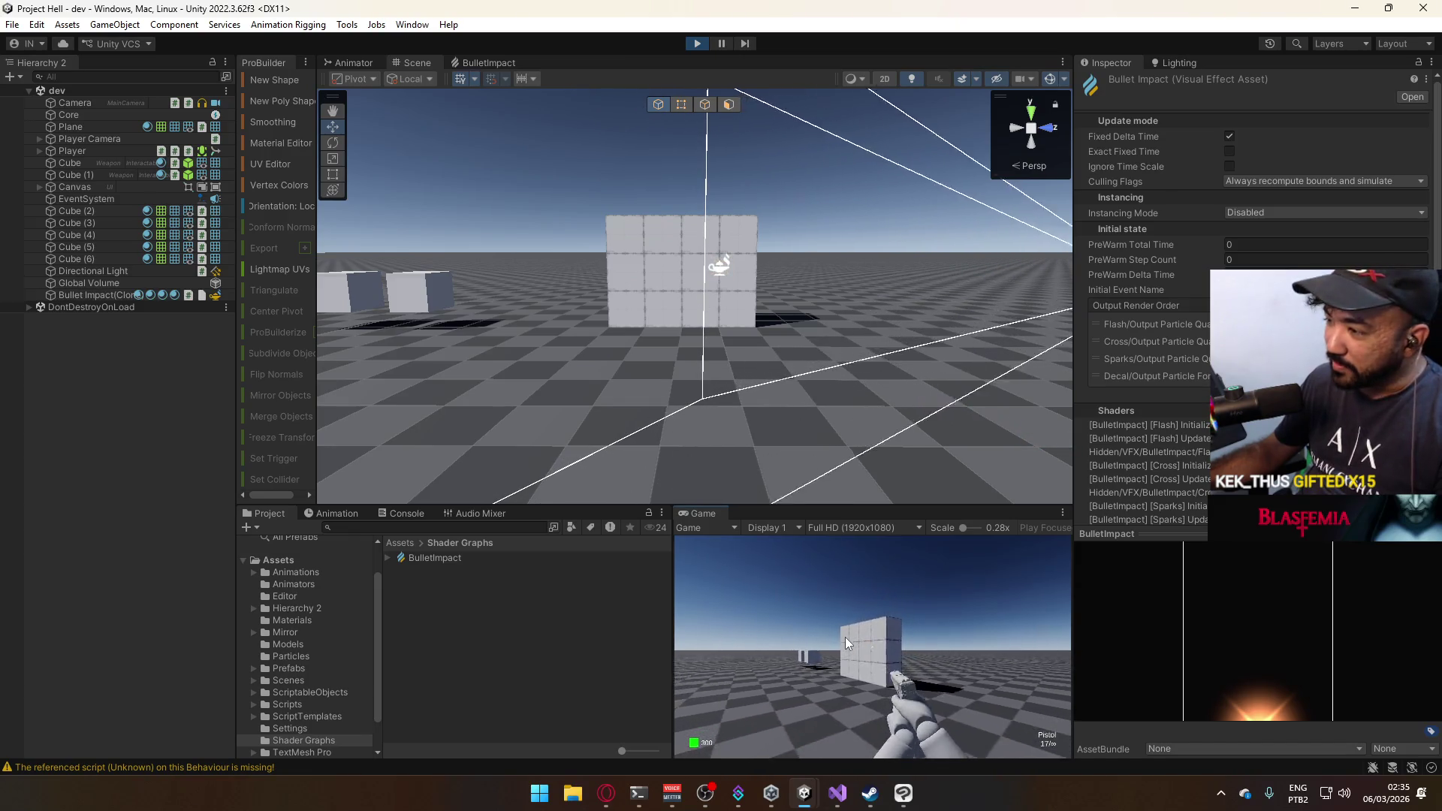
click(845, 637)
click(844, 637)
click(844, 637)
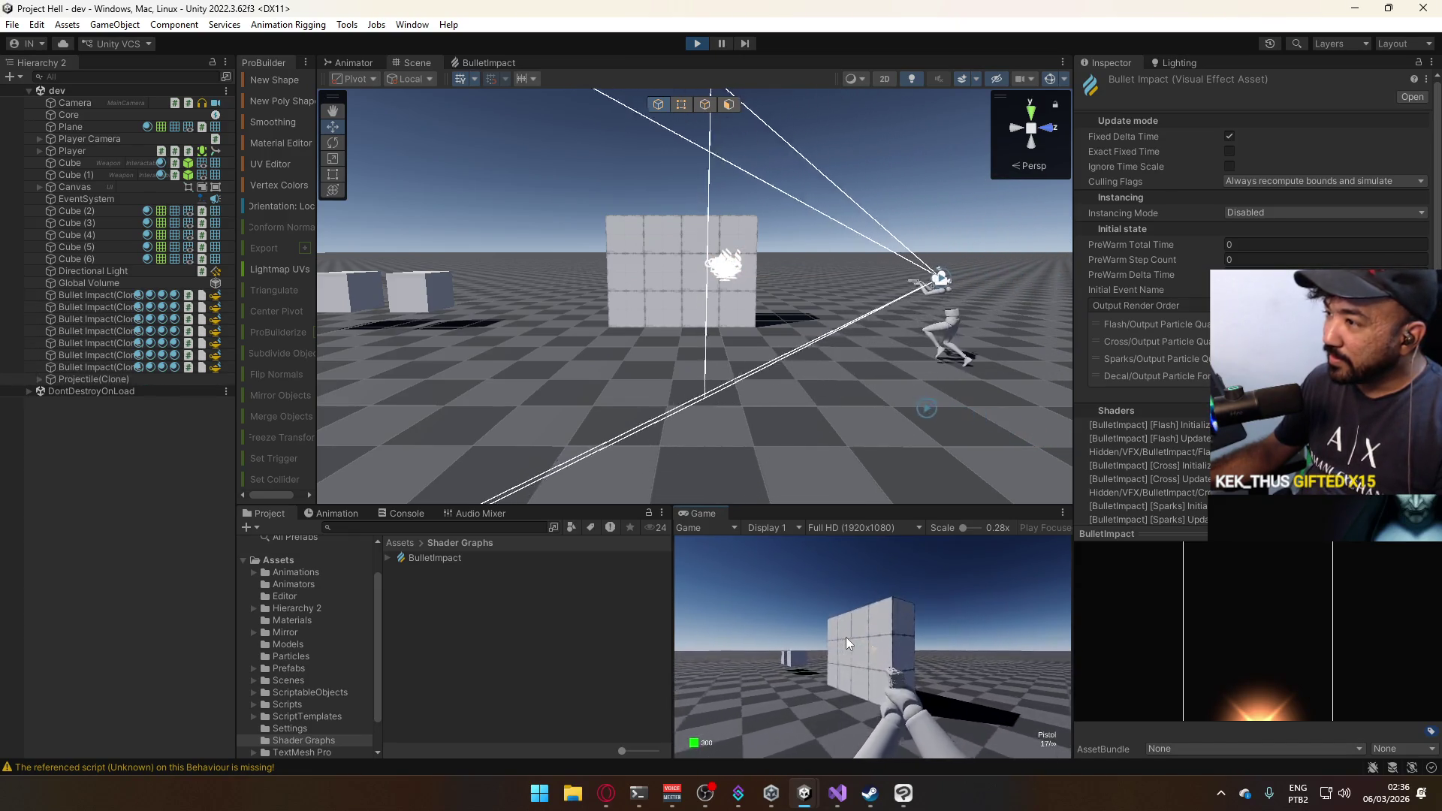
Walk the player up to and along the wall, firing more shots to test the impact effect.
key(w)
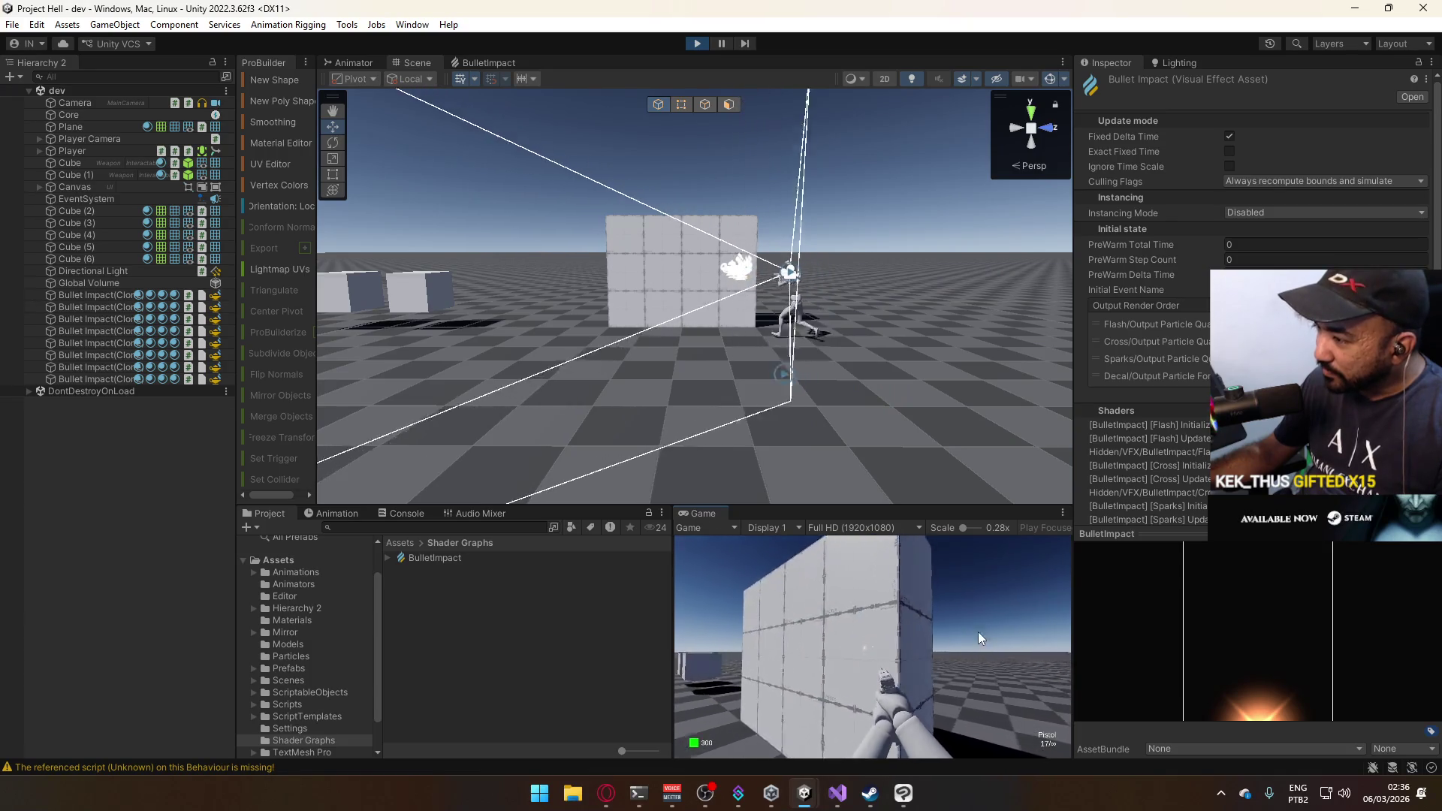
click(1061, 623)
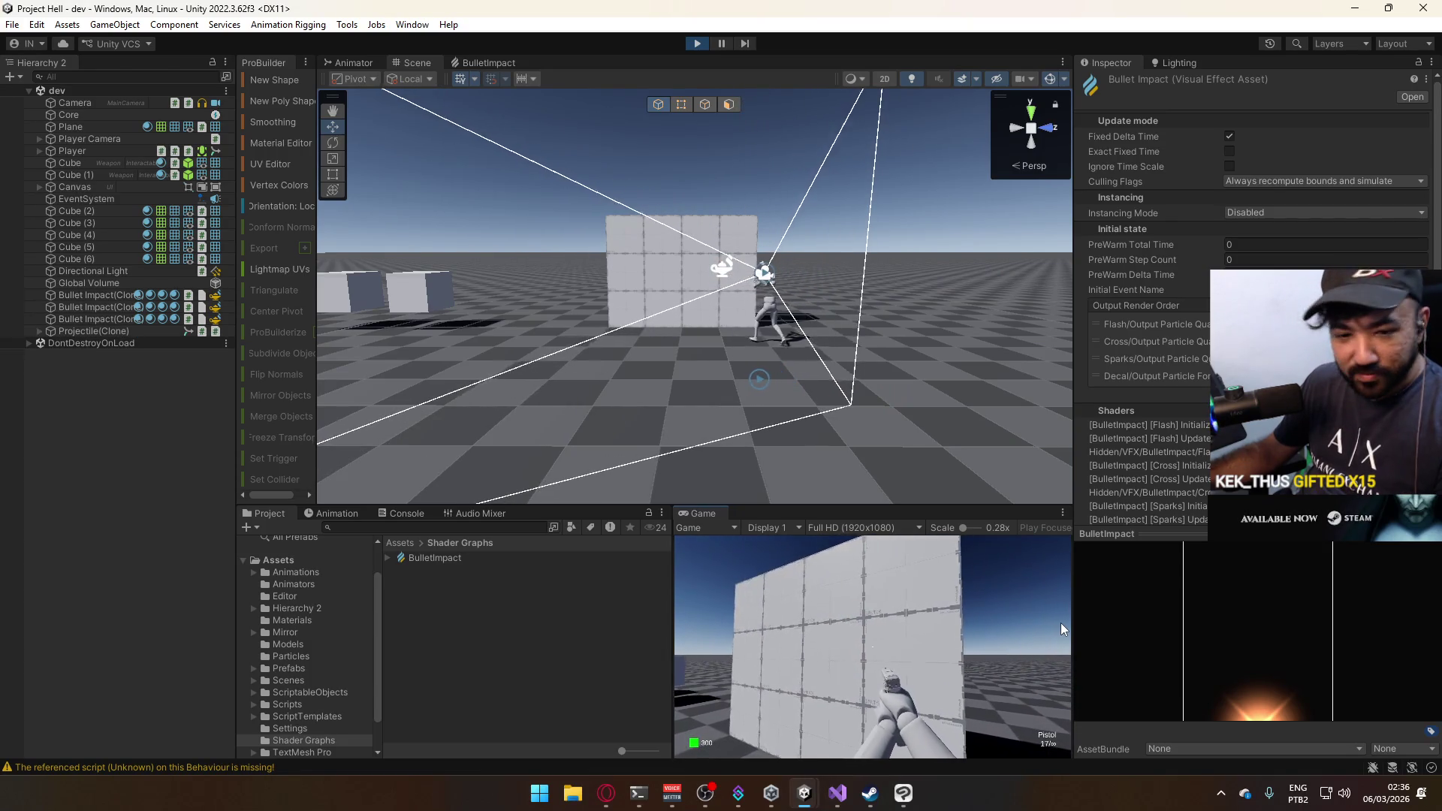
key(w)
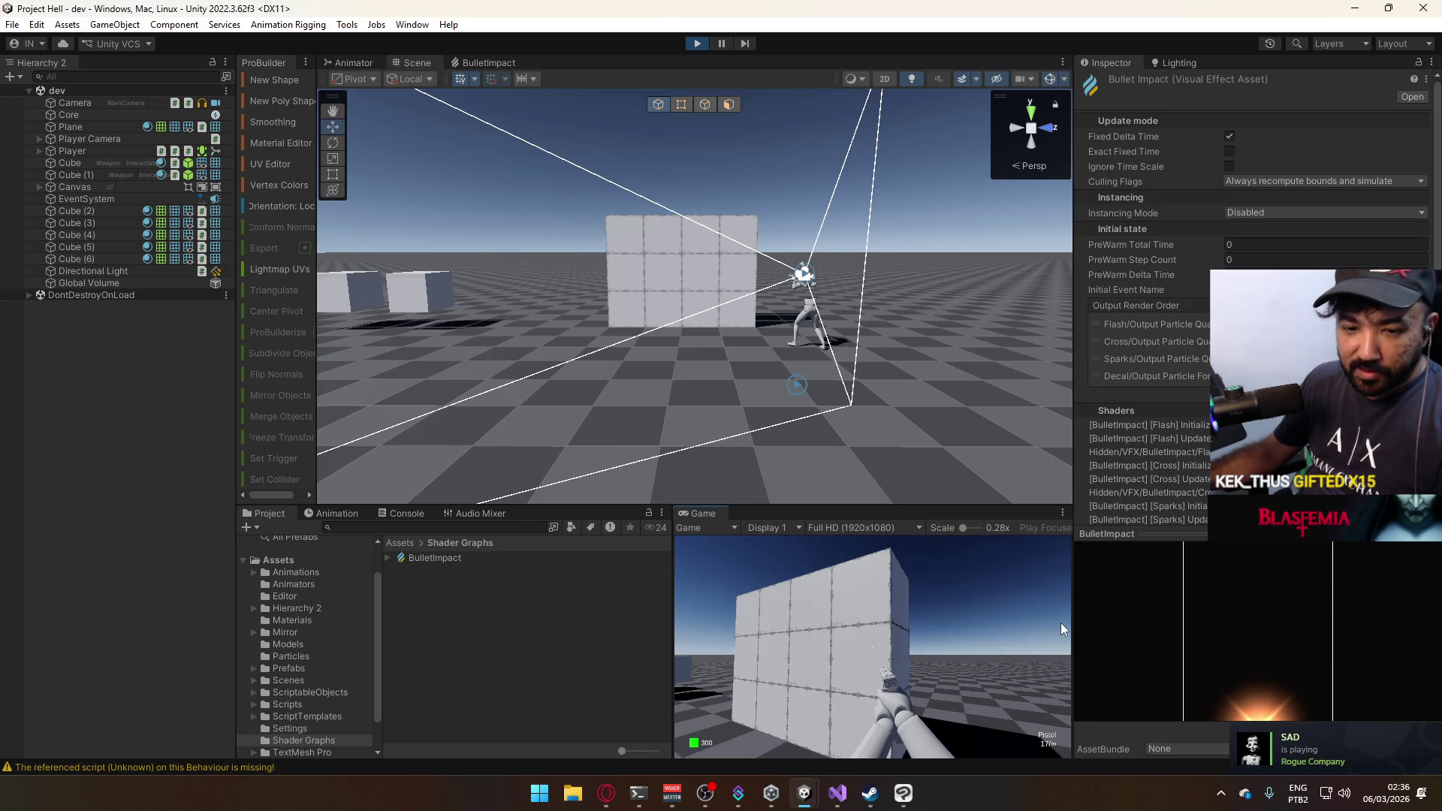
click(1060, 628)
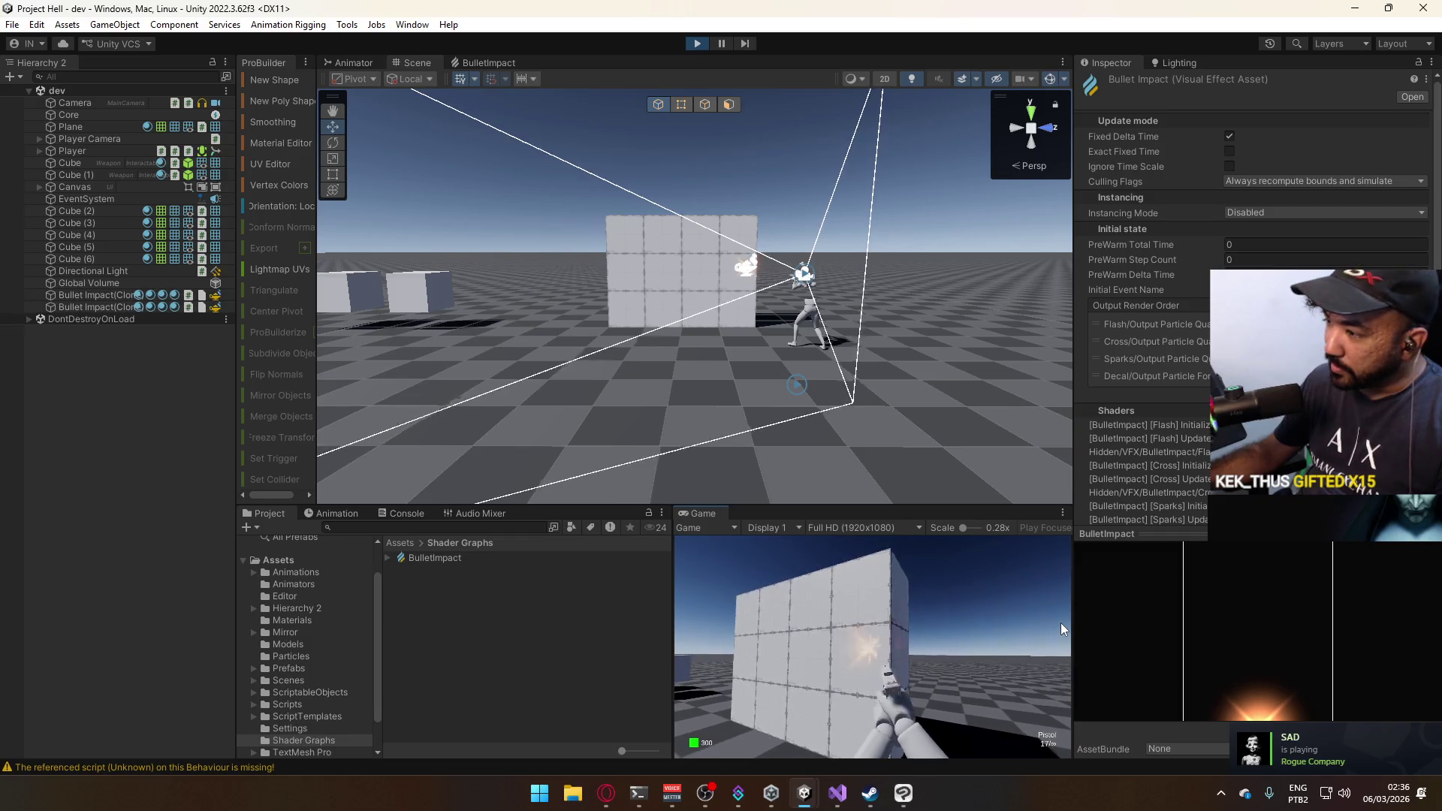
key(super)
key(Escape)
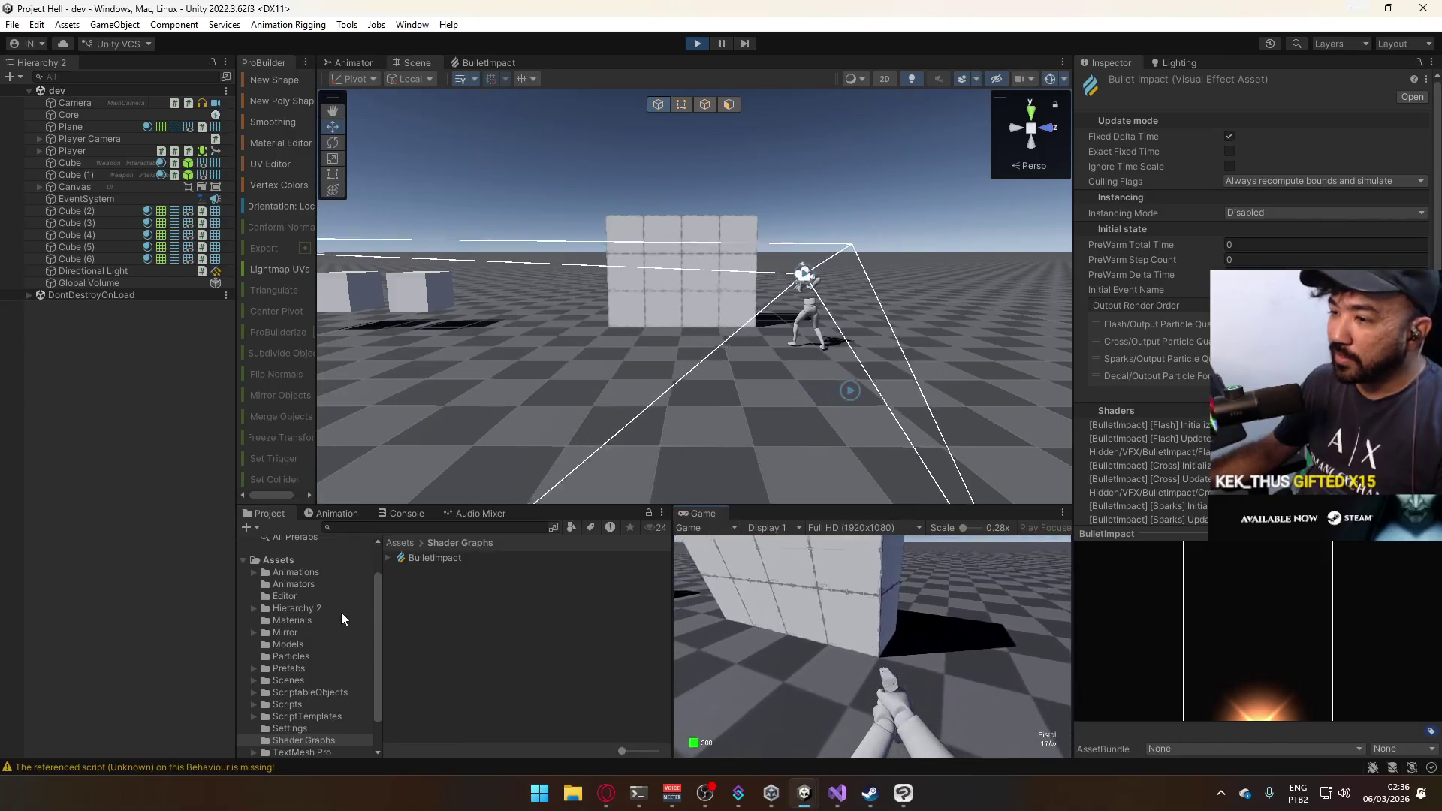
Move the Bullet Impact prefab into the Prefabs/Particles folder.
click(301, 667)
click(435, 583)
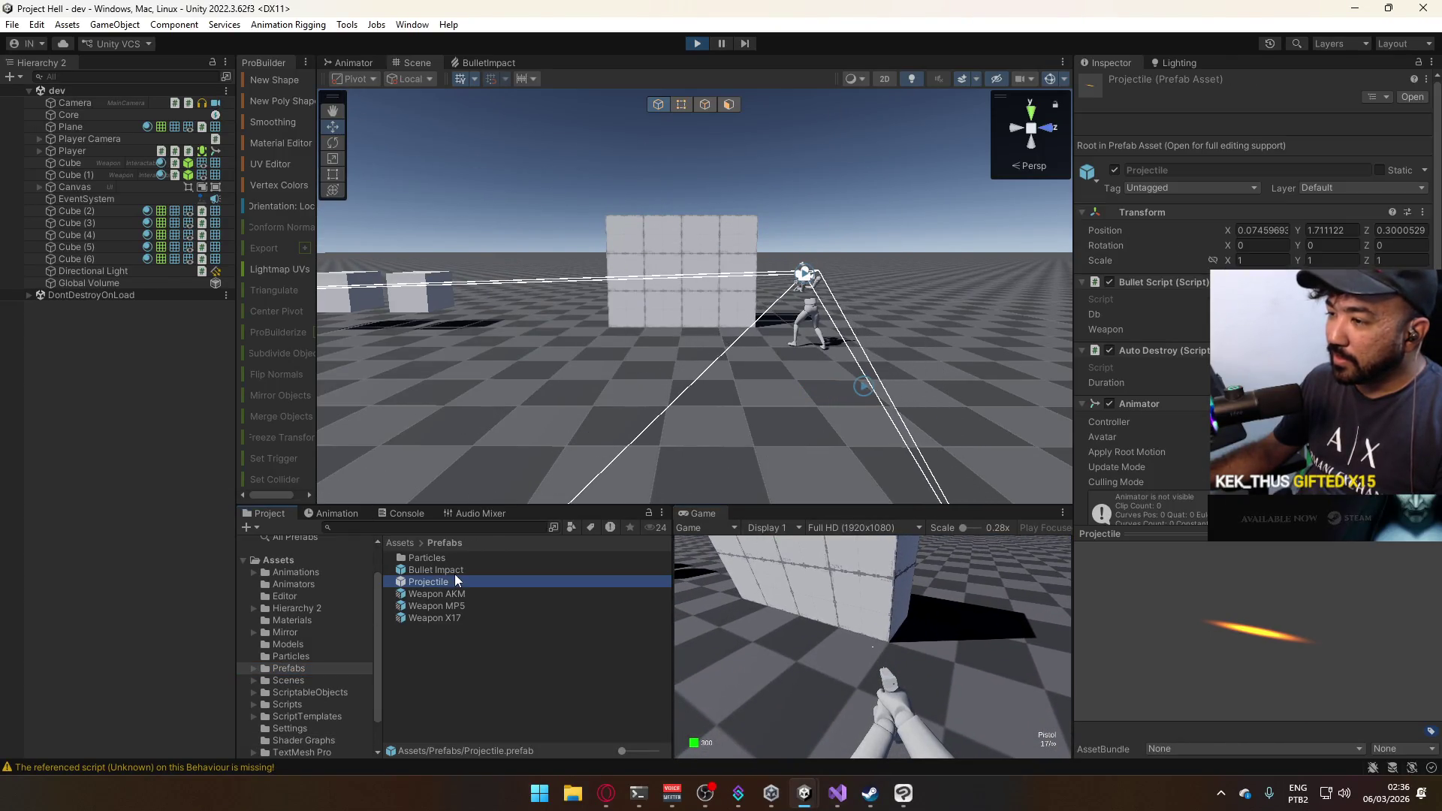
click(458, 571)
mouse_move(460, 569)
mouse_down()
mouse_move(453, 582)
mouse_move(454, 561)
mouse_up()
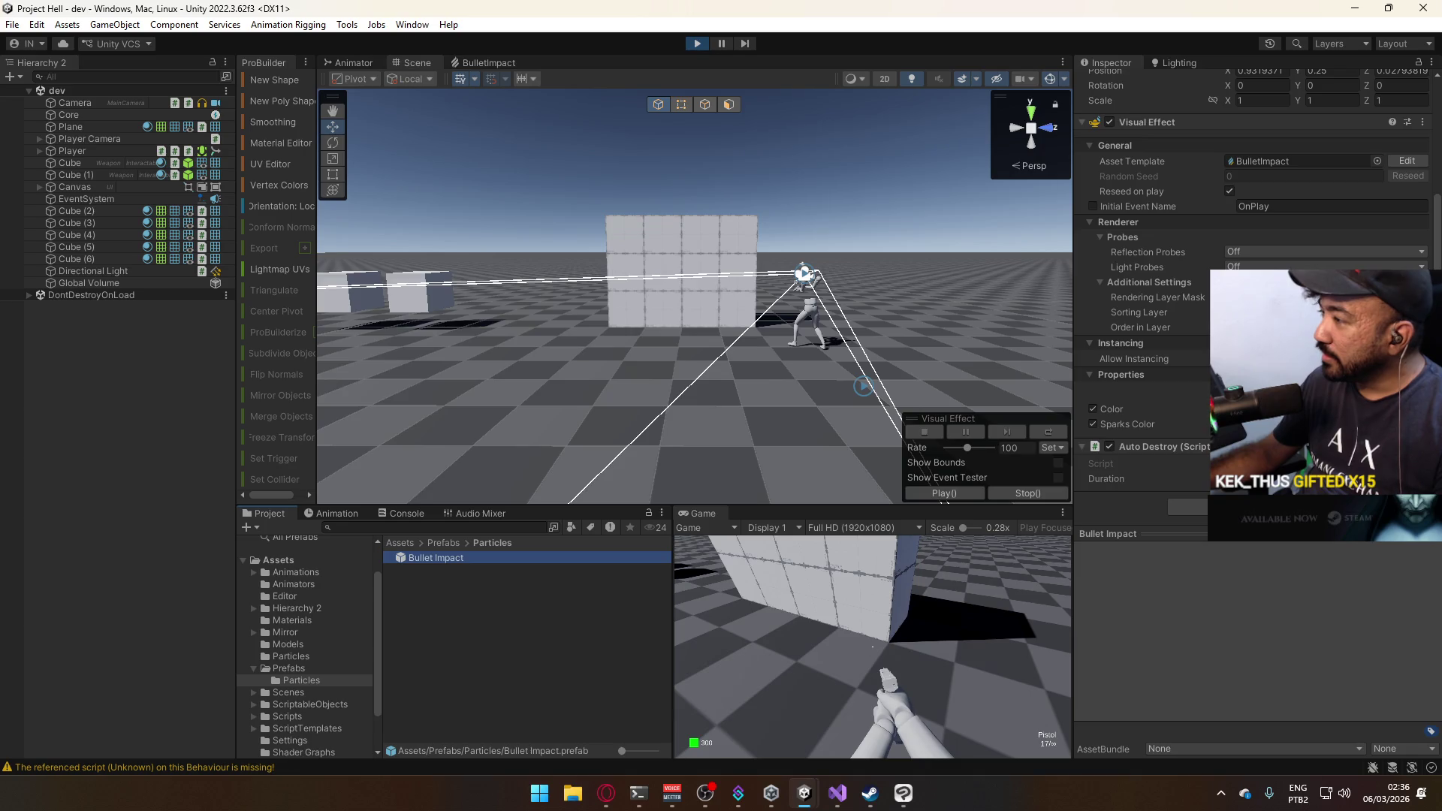
Set the effect's Color to red-orange, hue 4, at intensity 1.6.
click(1322, 408)
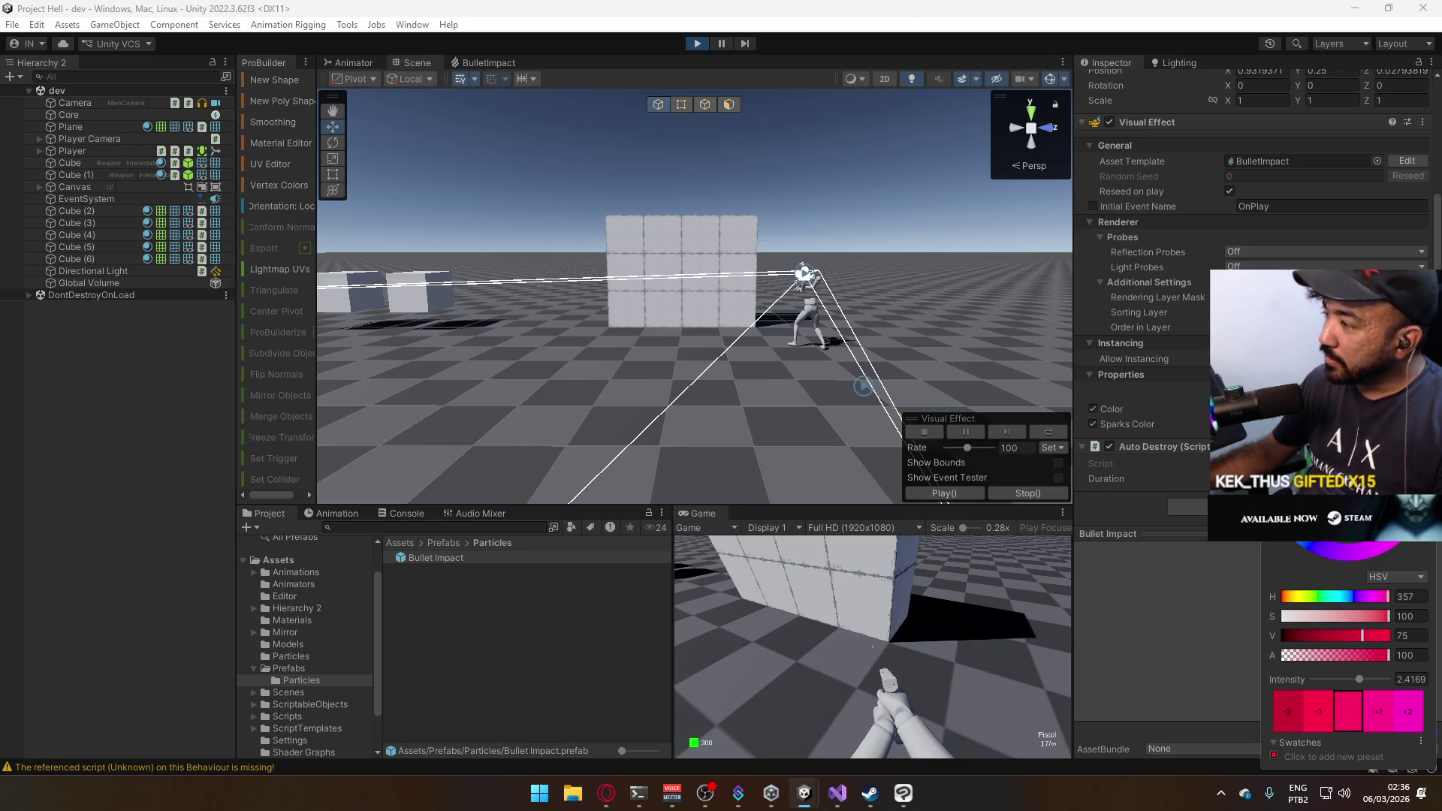
click(928, 634)
click(919, 534)
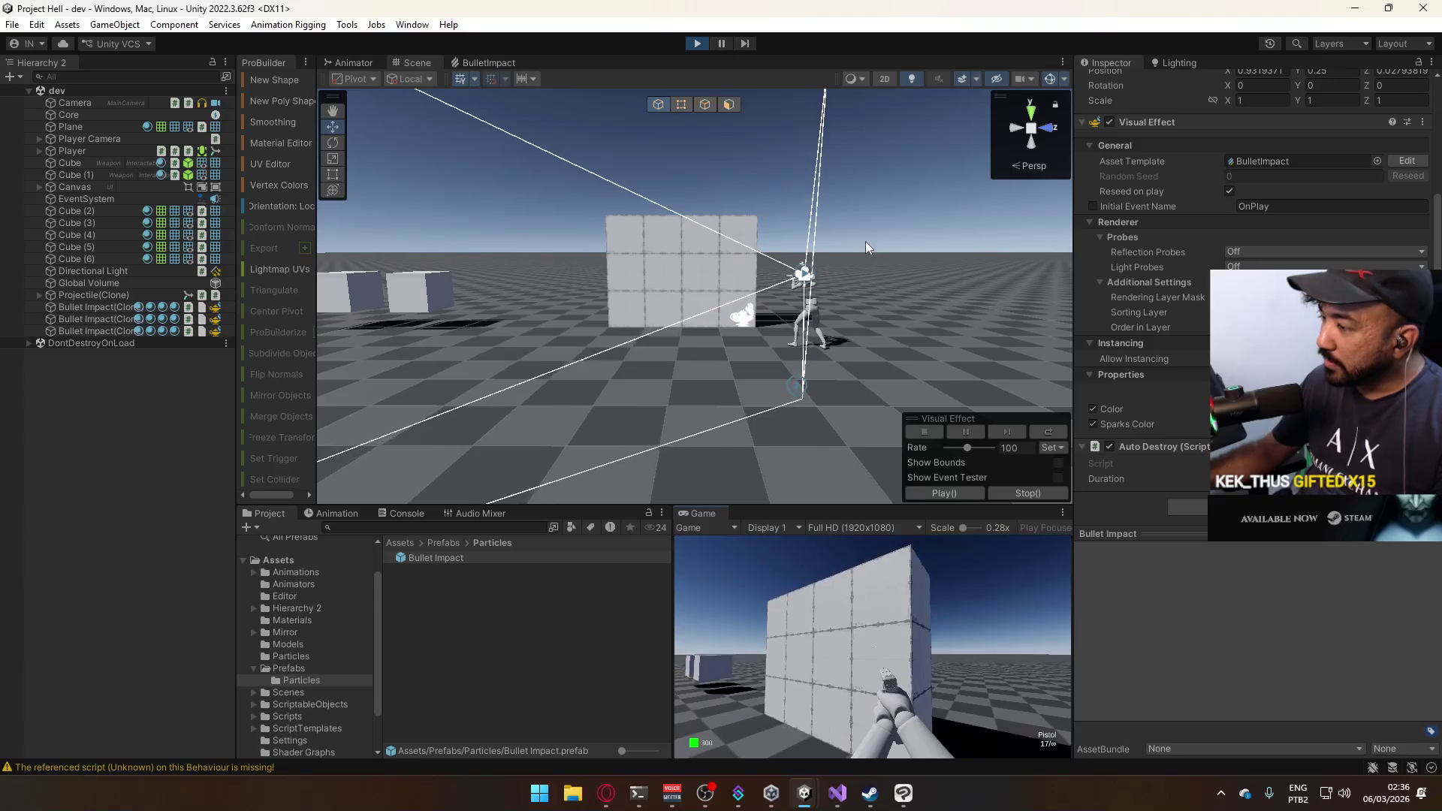
key(super)
key(Escape)
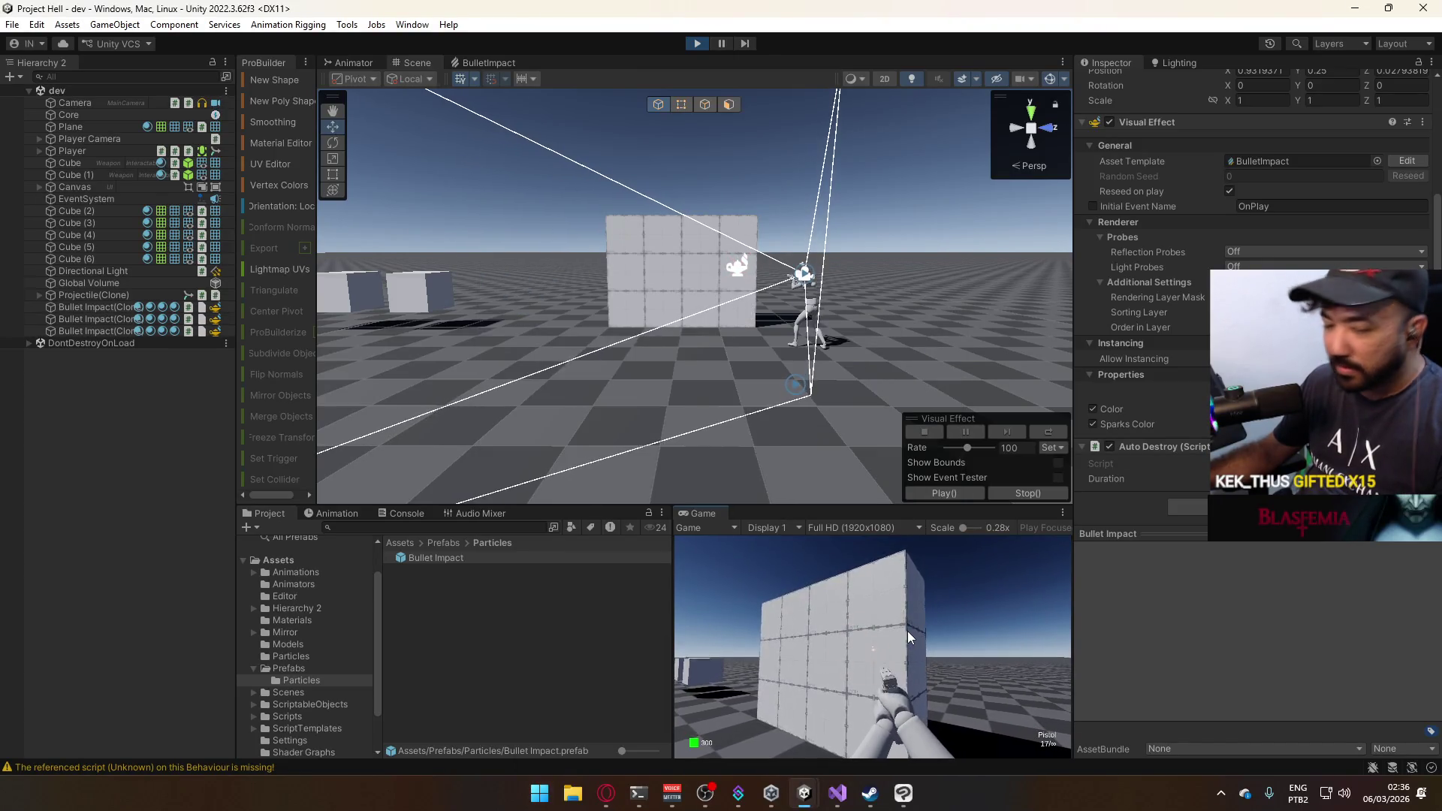
key(super)
key(super)
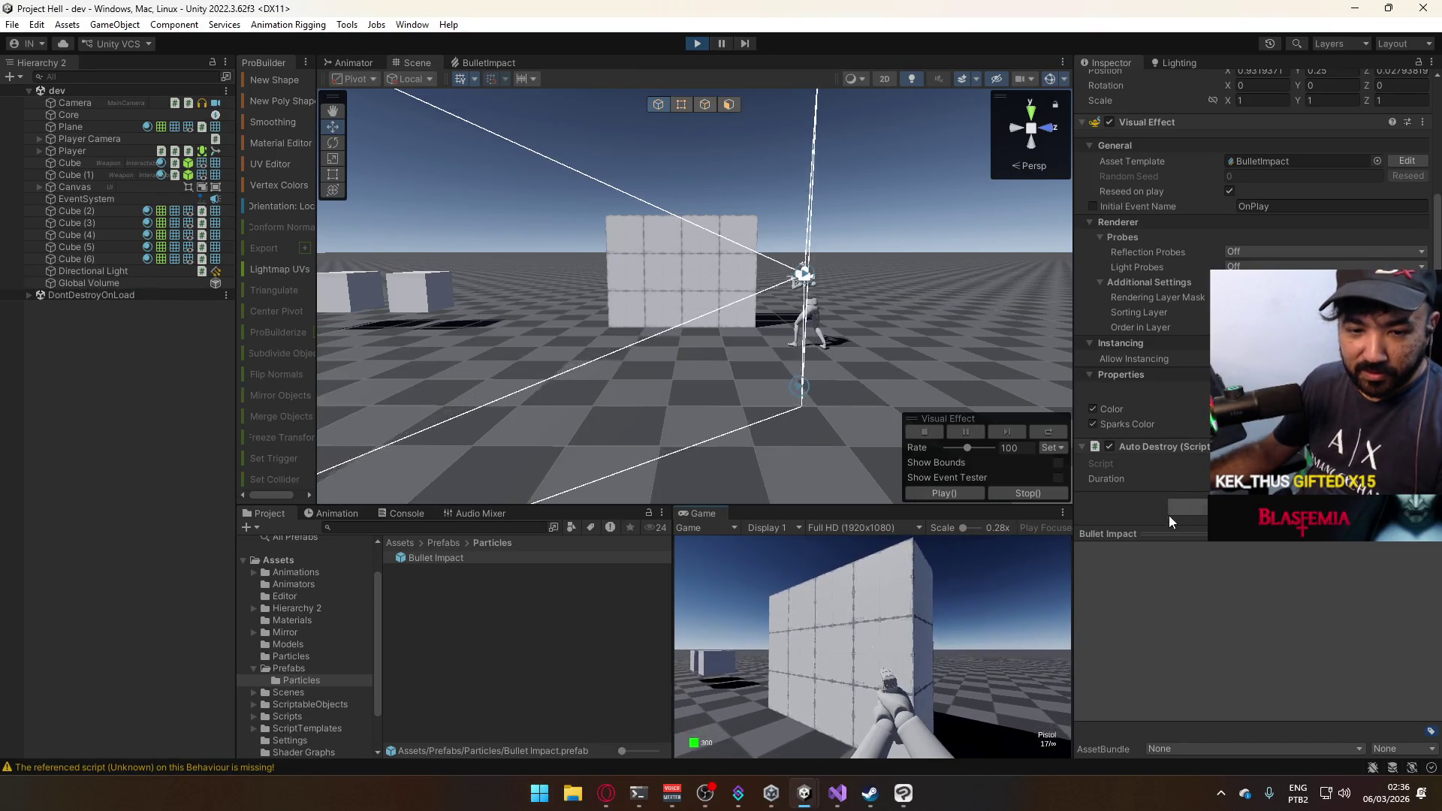
key(super)
key(super)
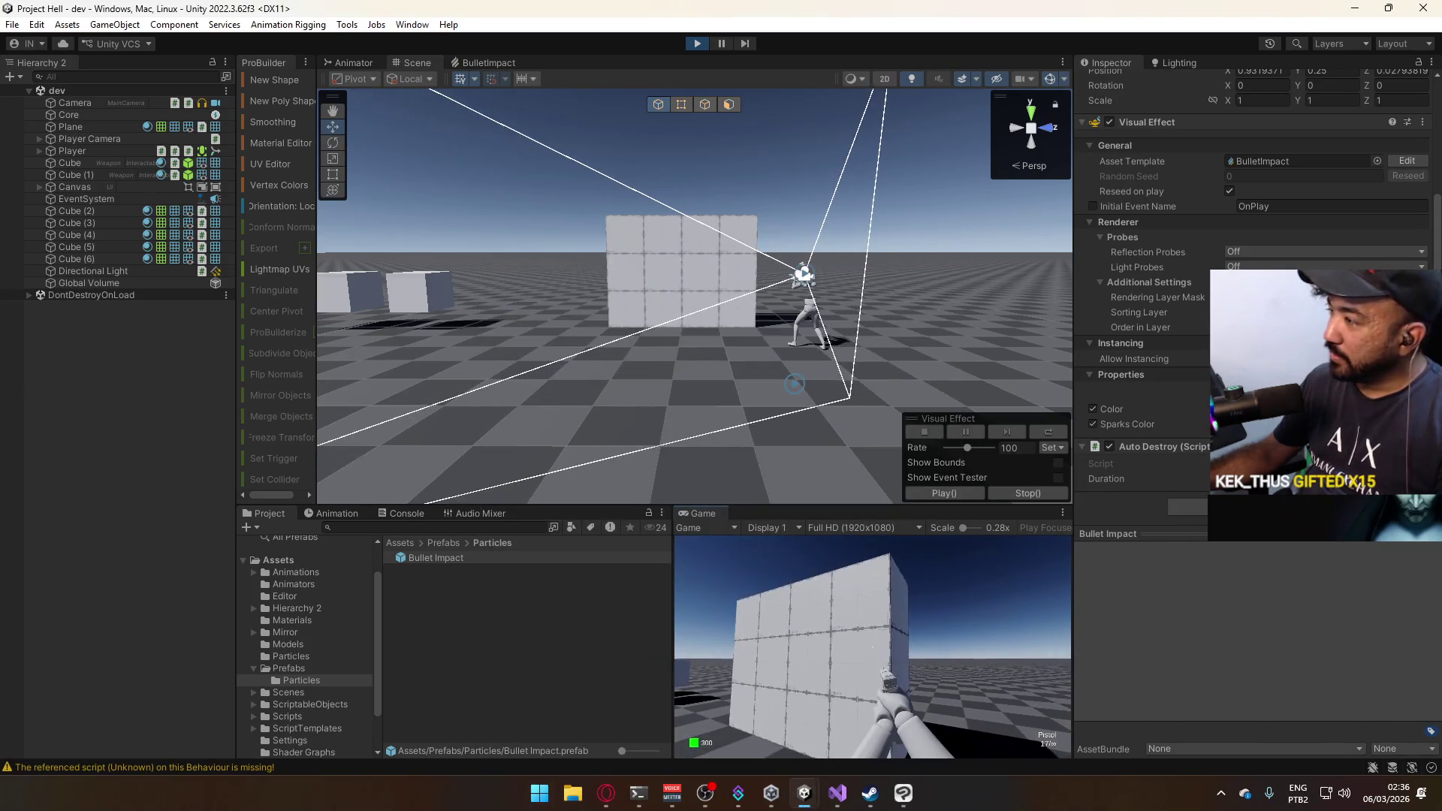
text(4)
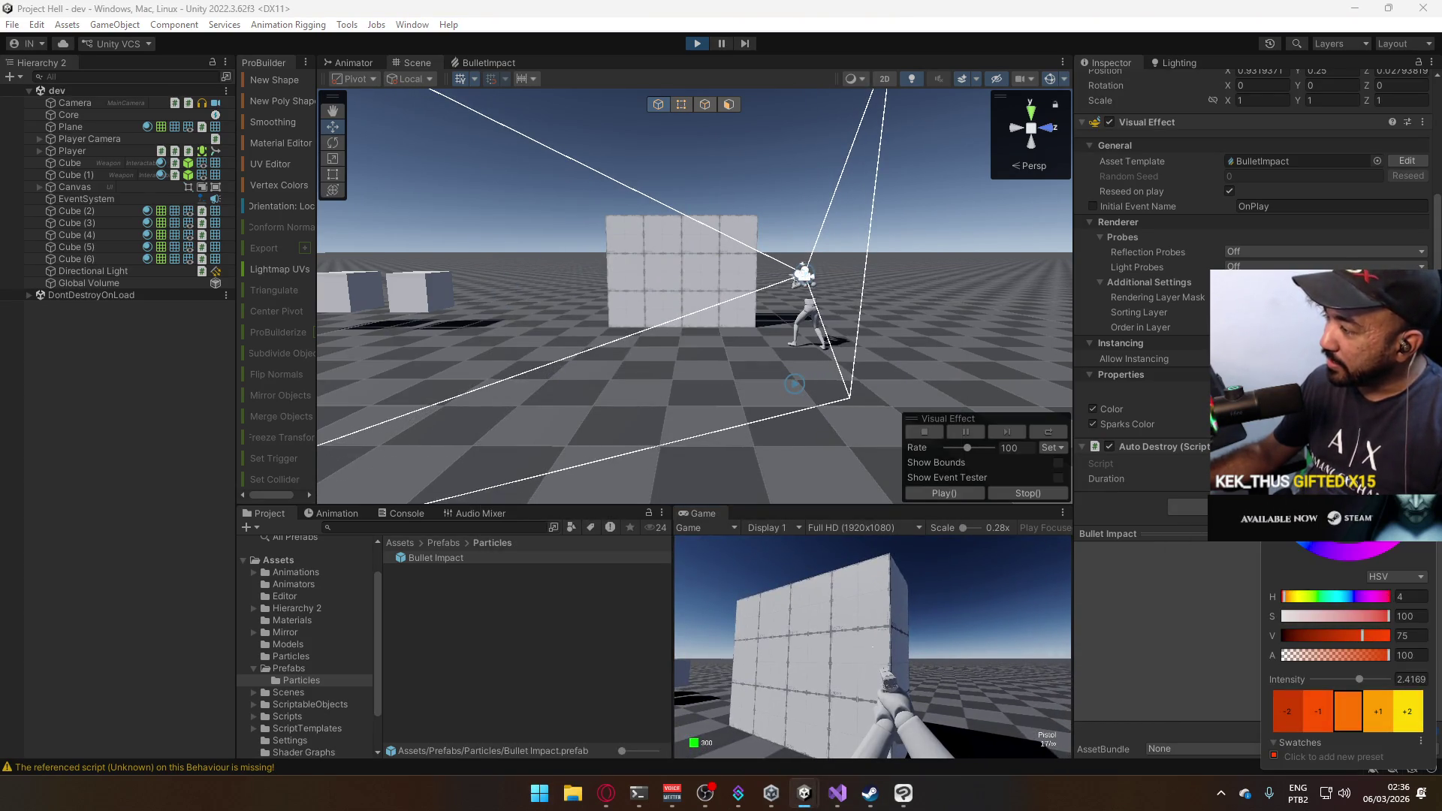
text(100)
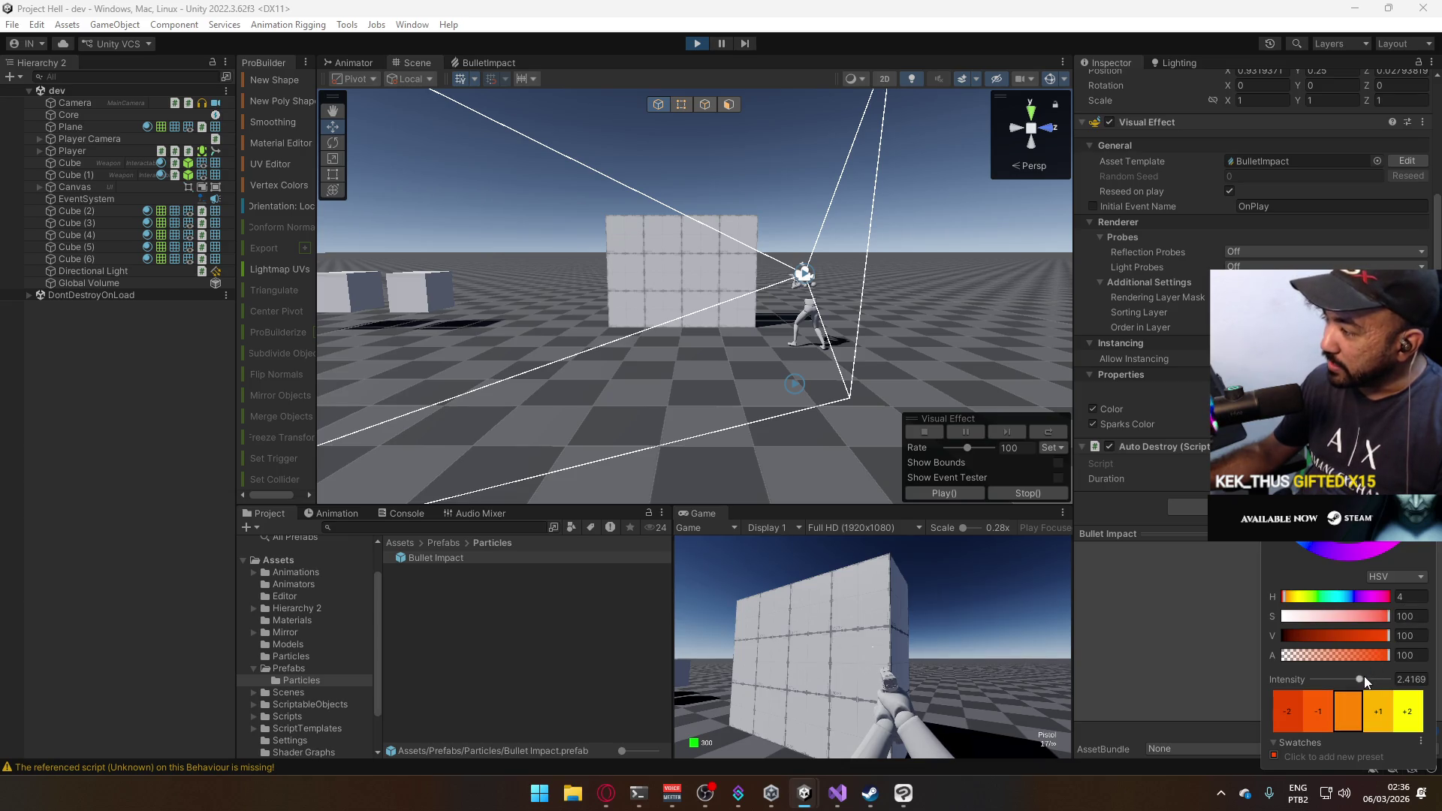
drag(1361, 676, 1352, 681)
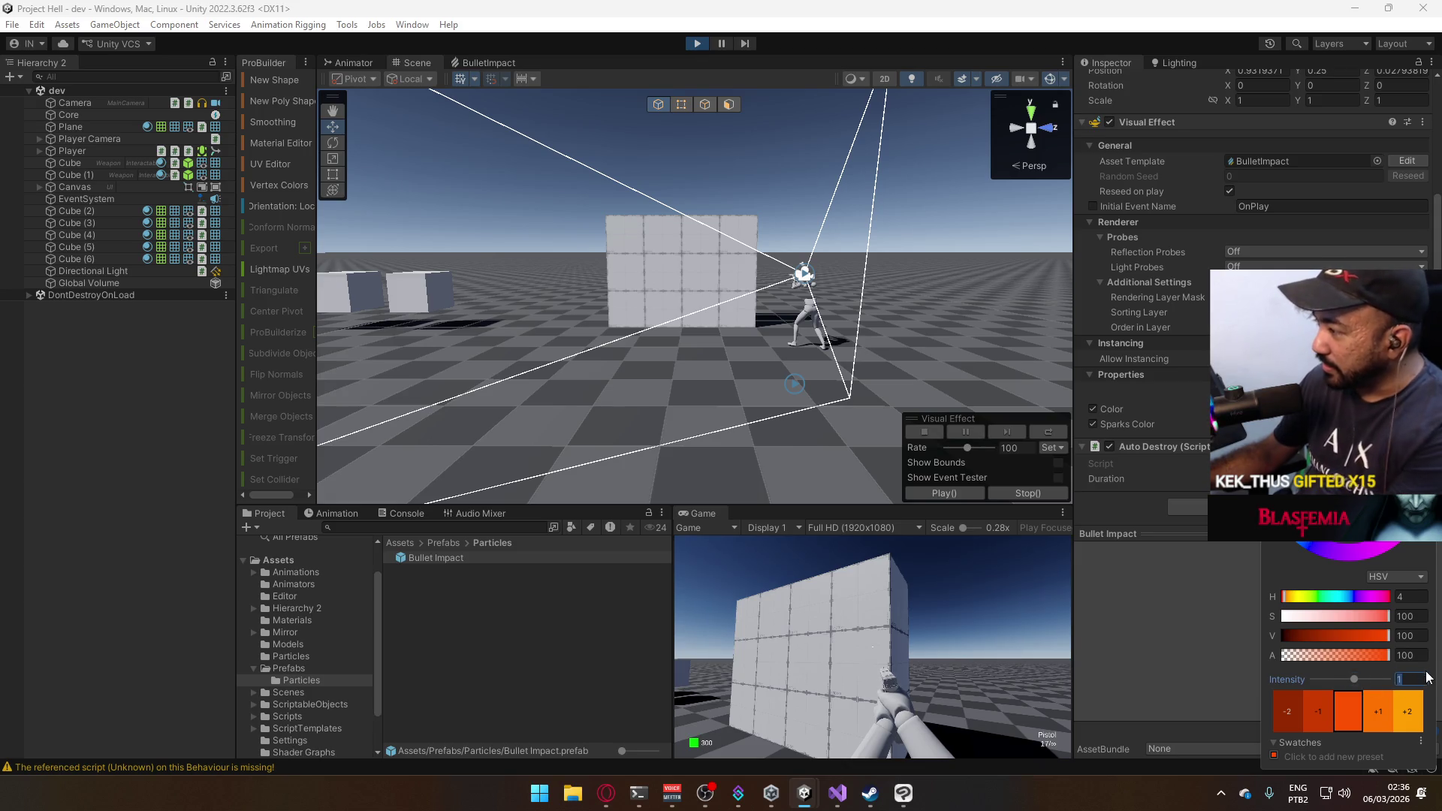
text(.6)
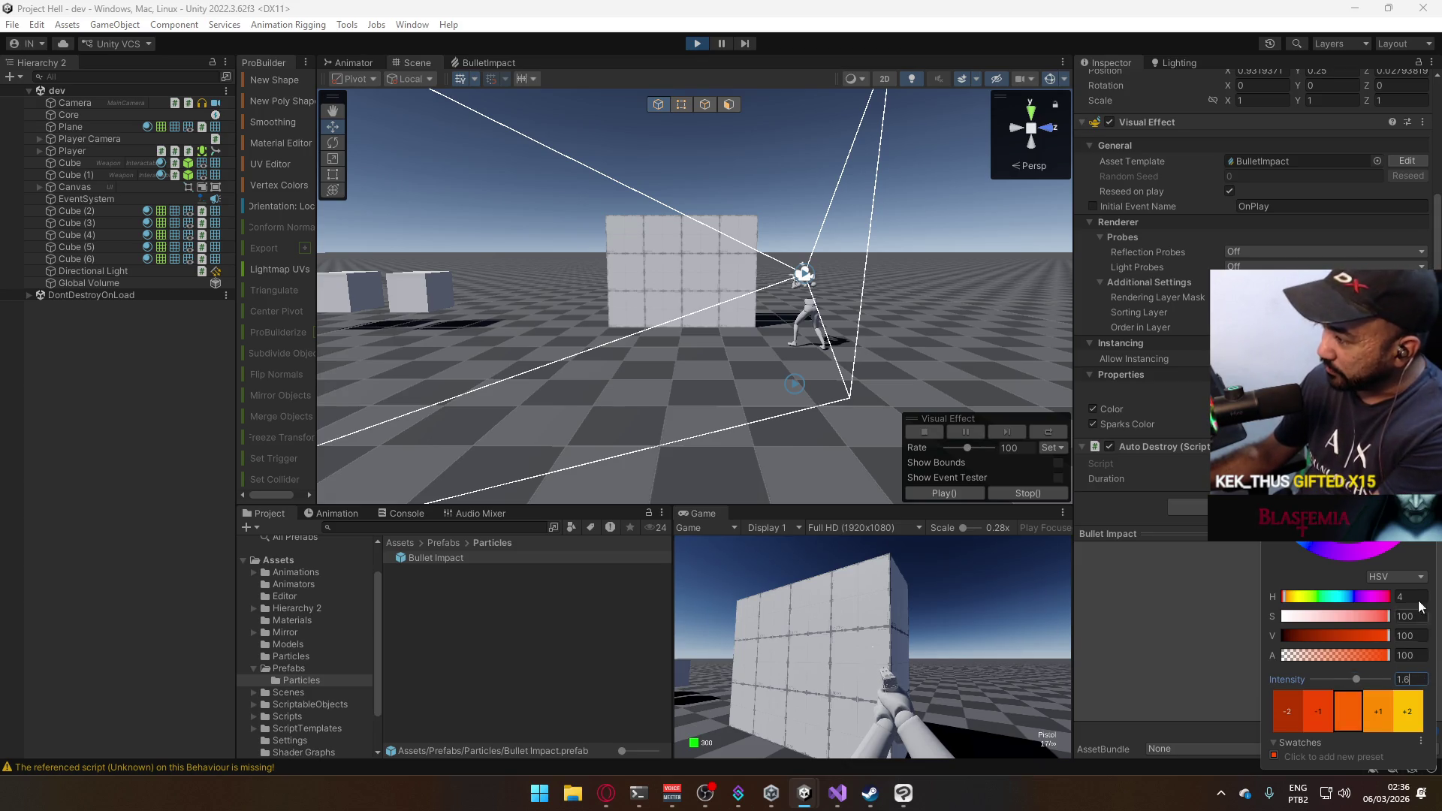
key(Return)
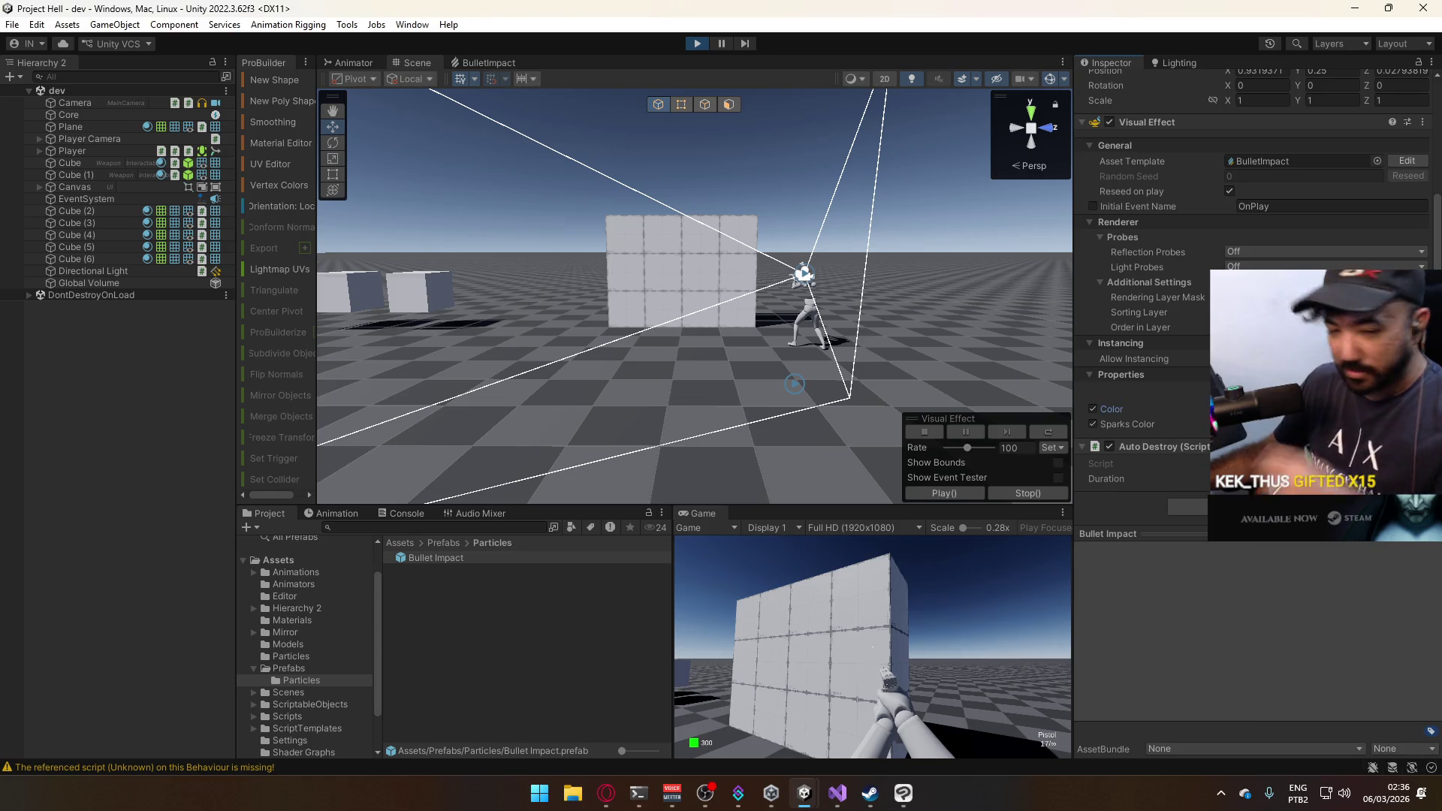
Test-fire at the wall from a few distances to check the new colour.
click(874, 612)
key(s)
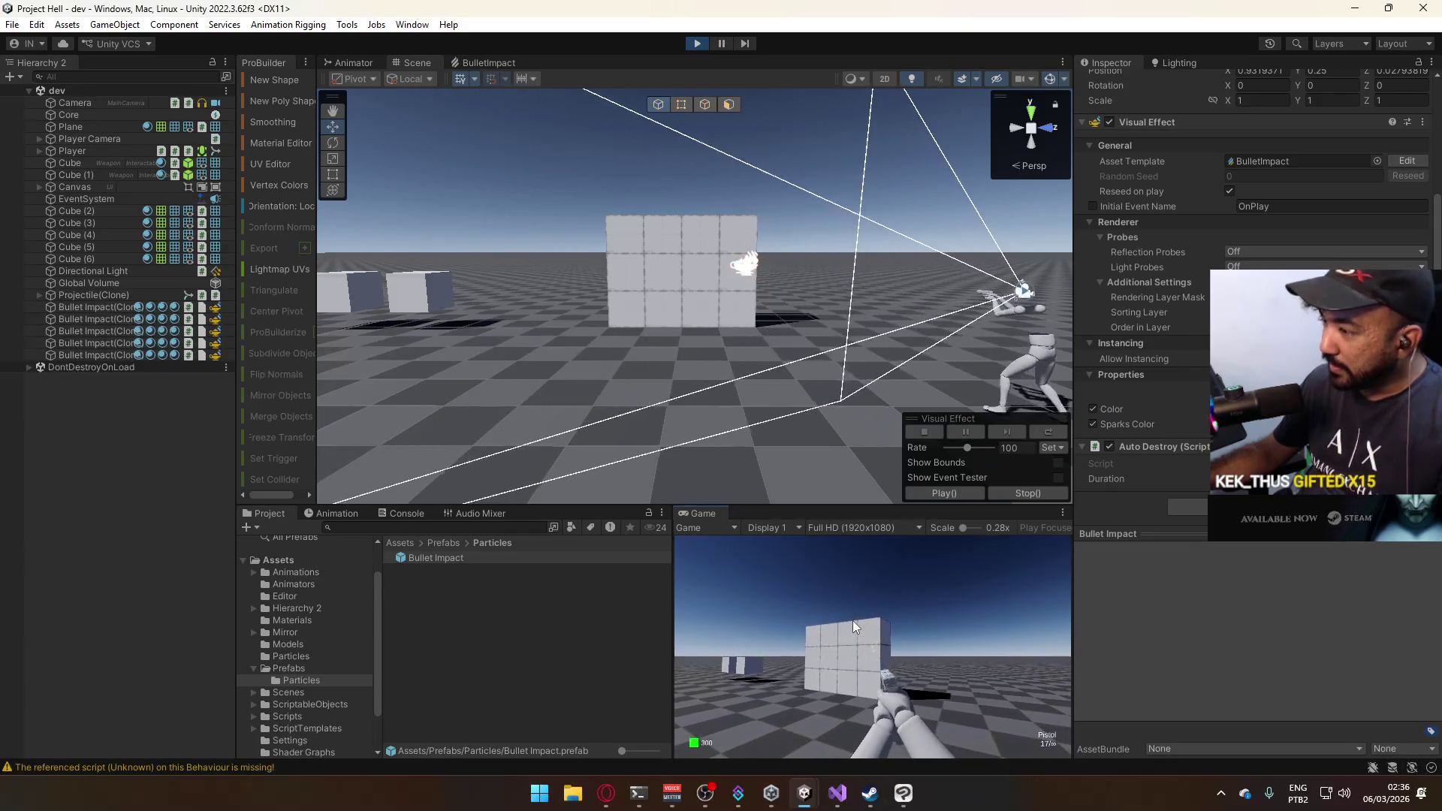
key(w)
click(851, 620)
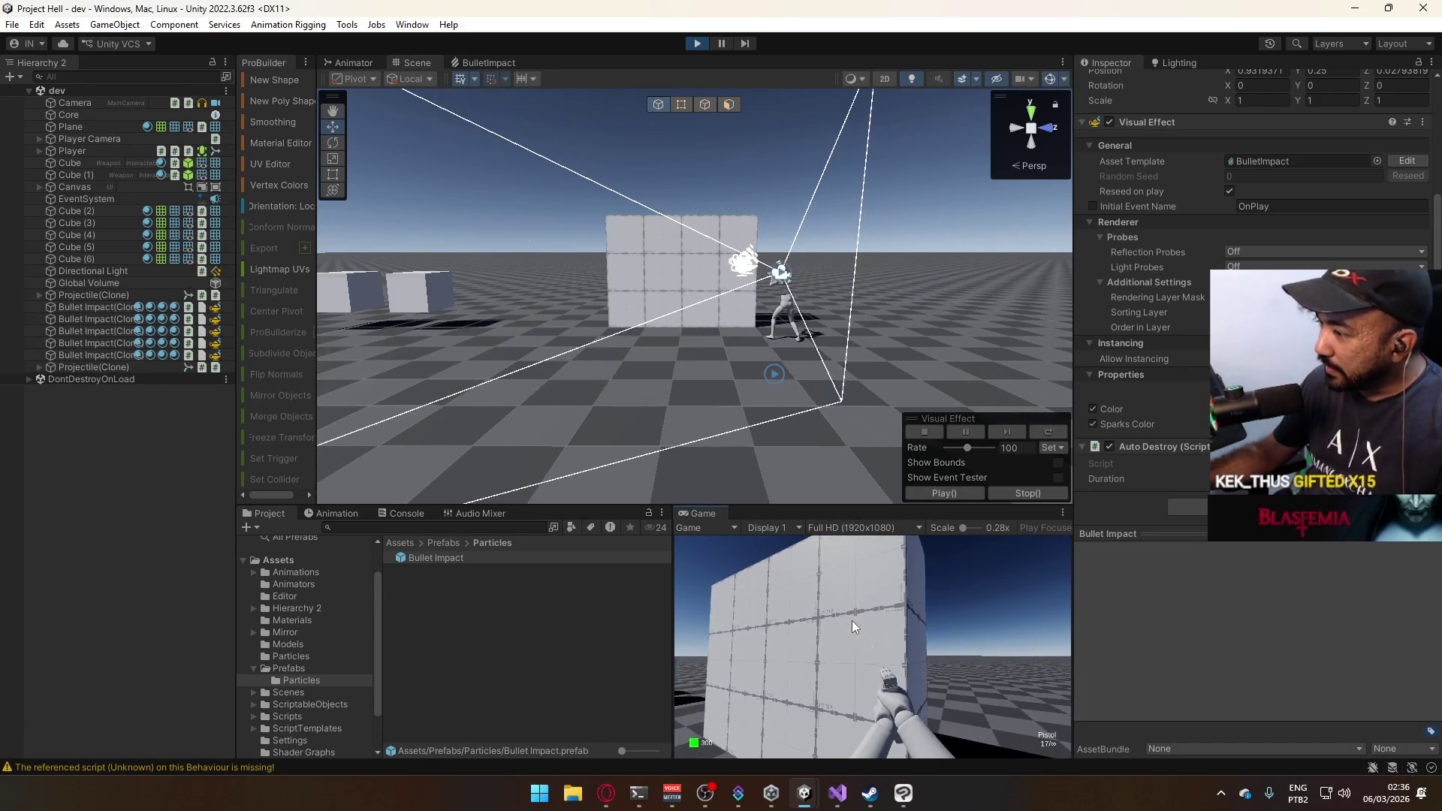
Set the Sparks Color to amber, hue 25, at intensity 3, and save the scene.
key(super)
key(super)
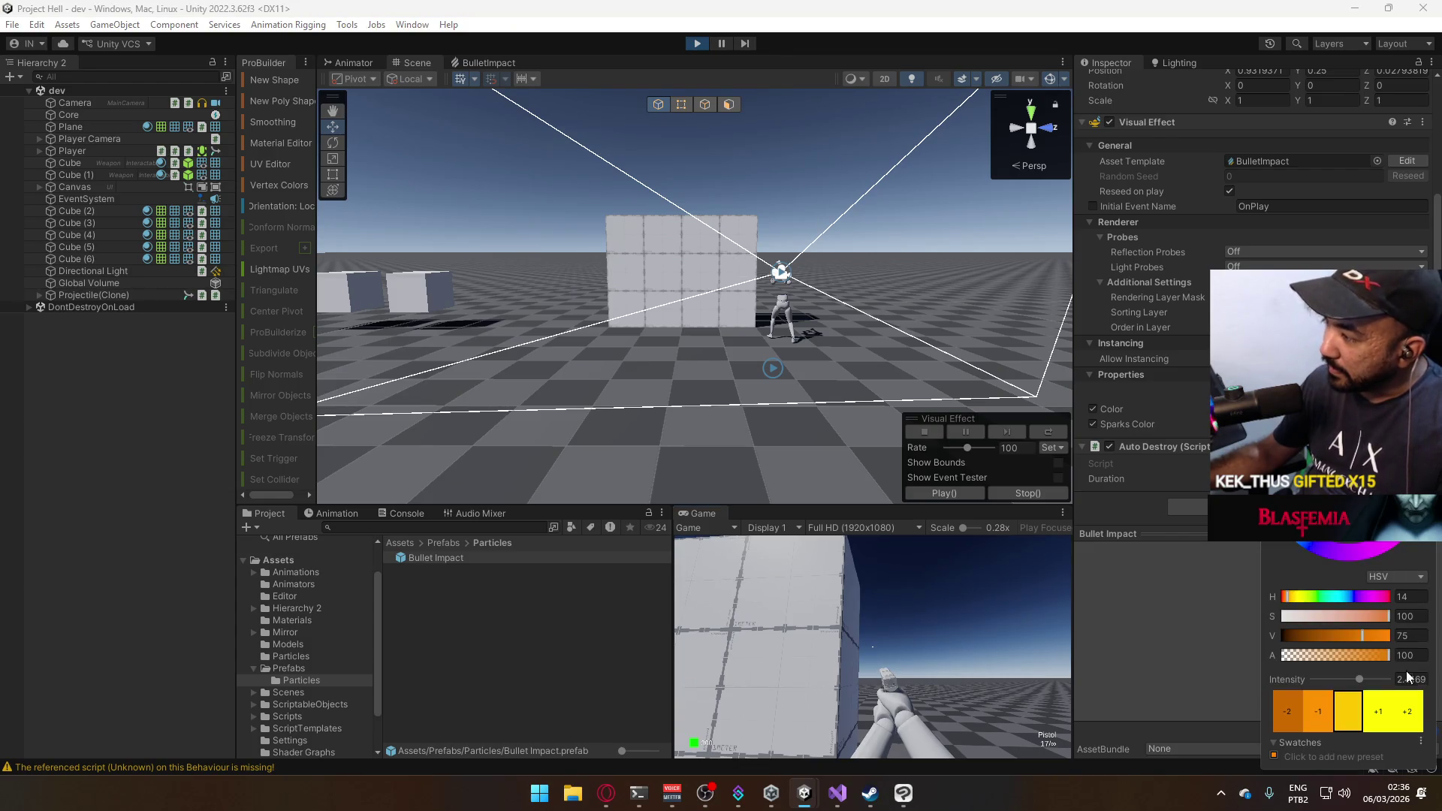
text(3)
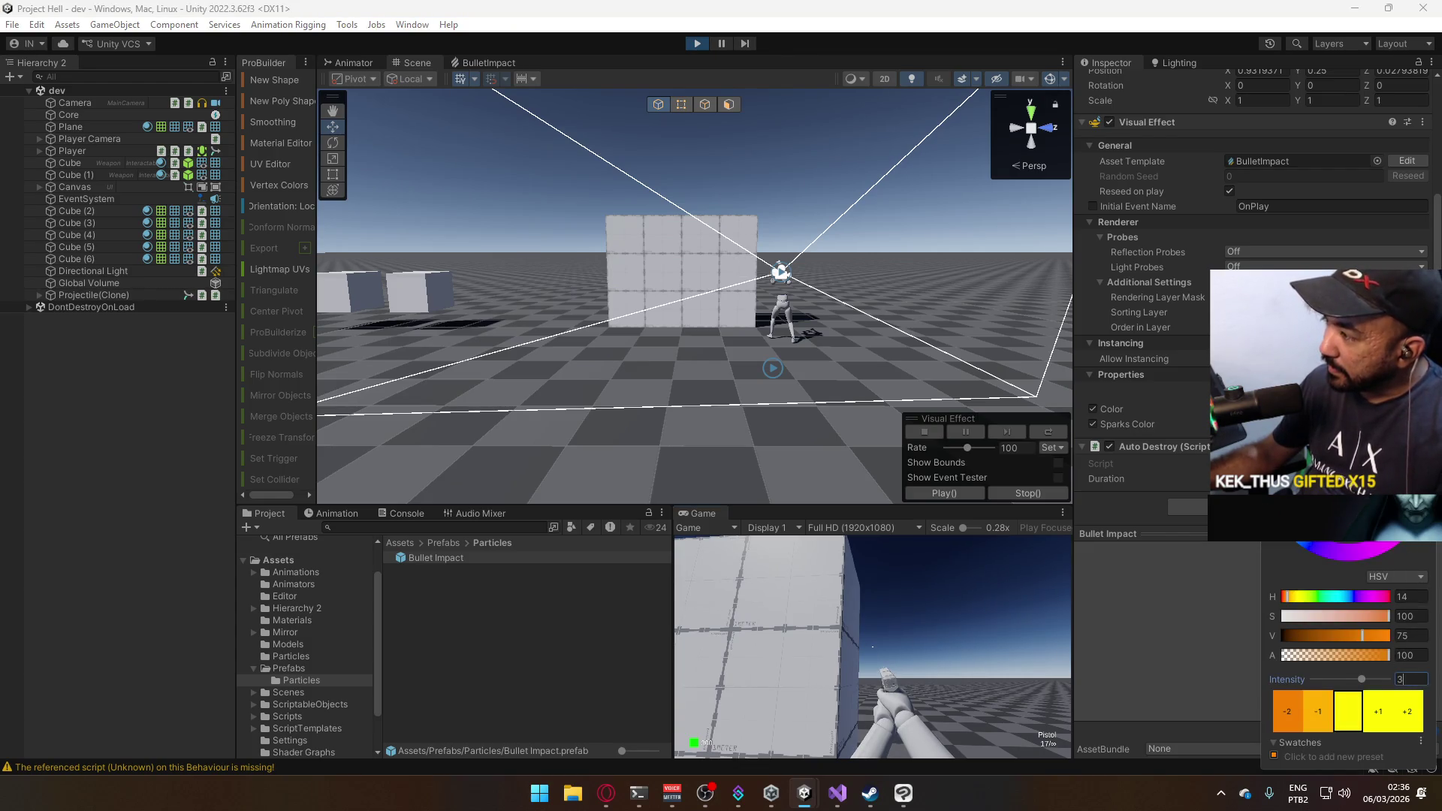
key(Return)
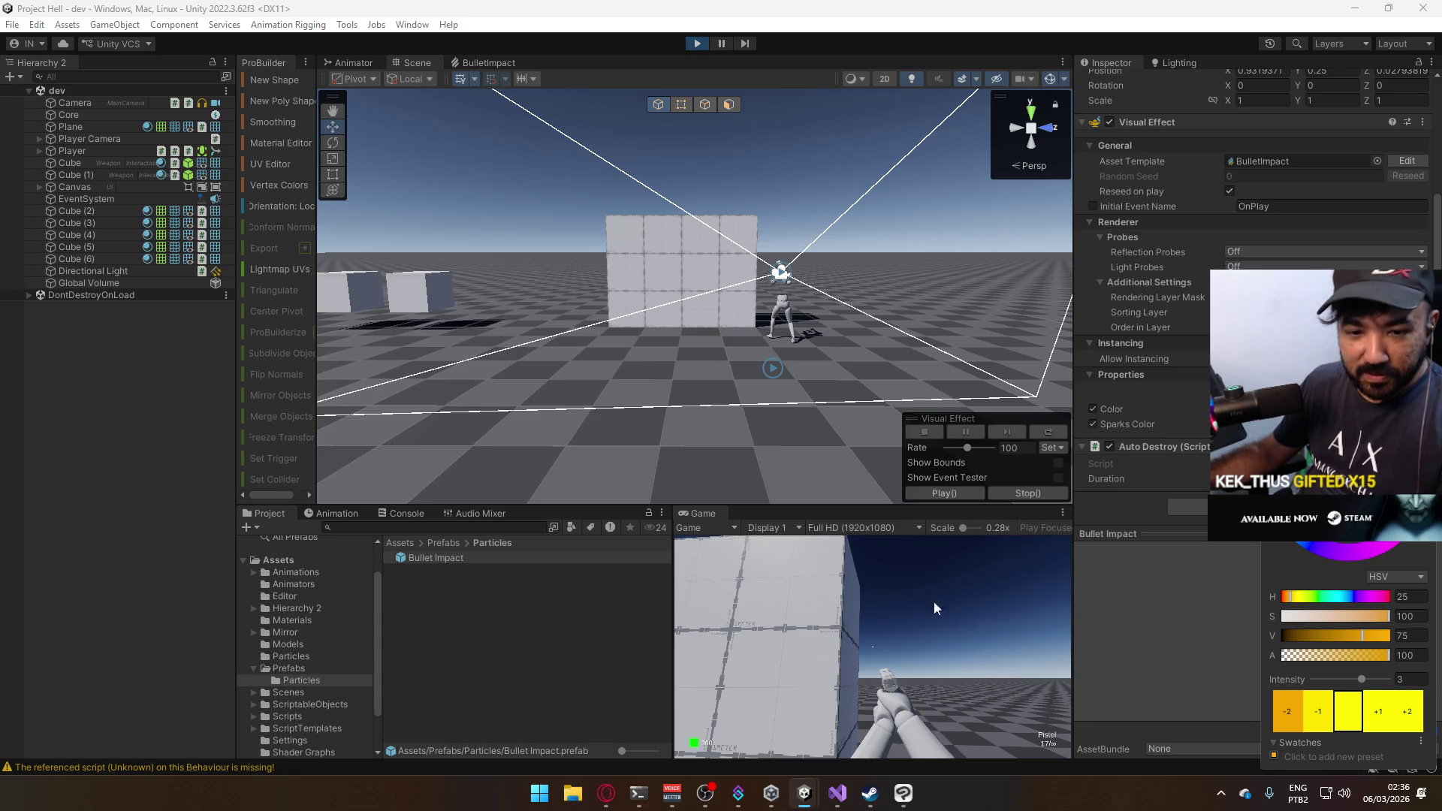
key(Return)
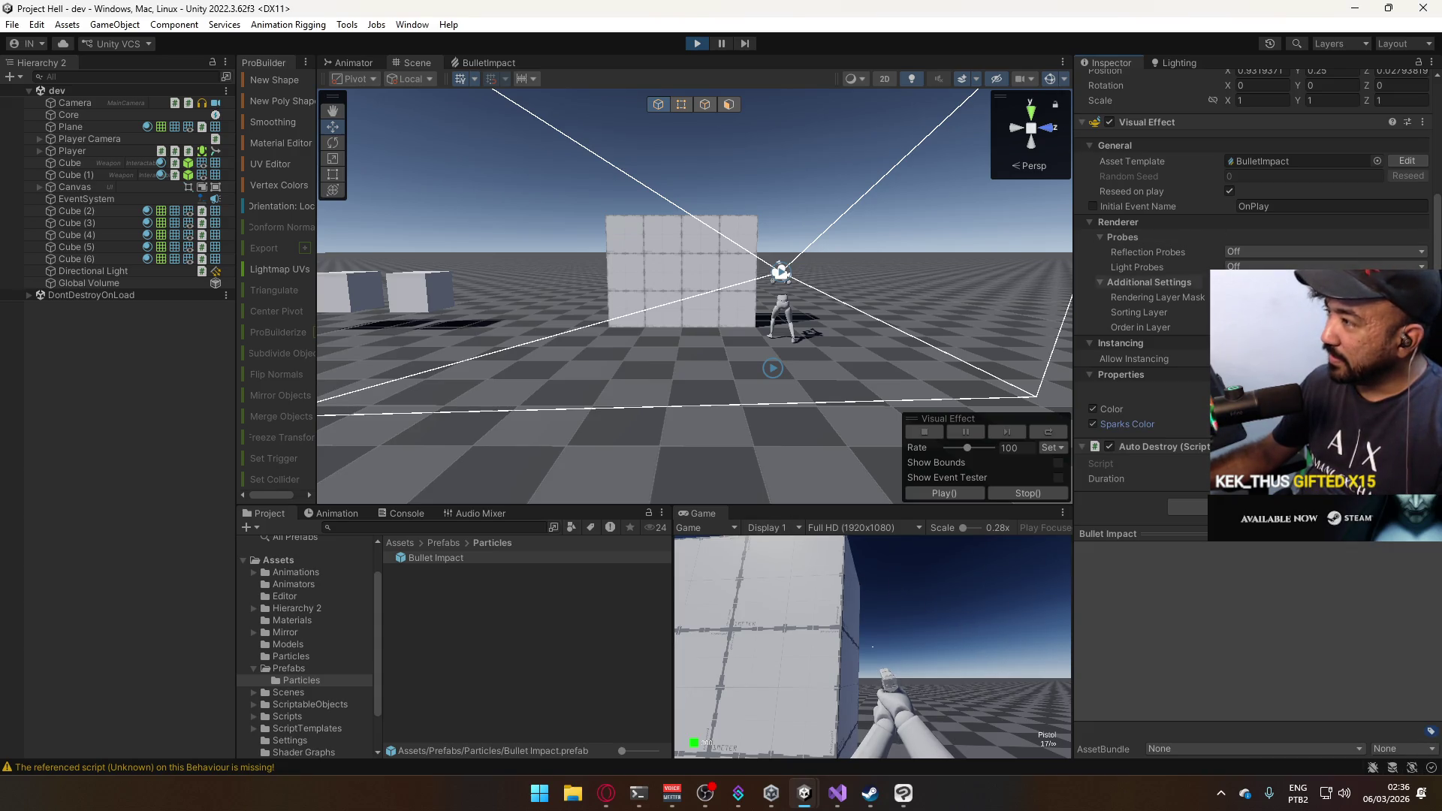
key(ctrl+s)
click(961, 590)
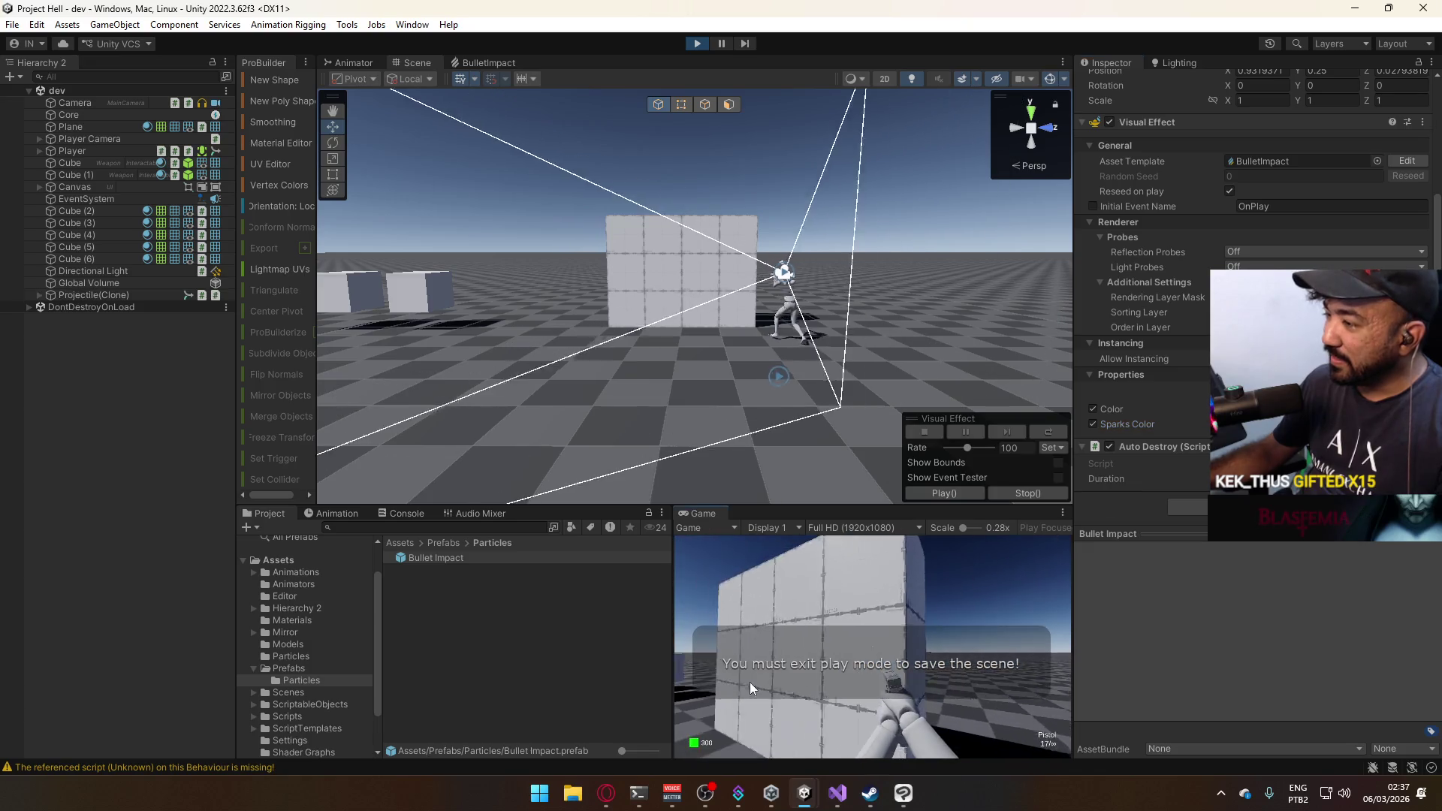
right_click(698, 514)
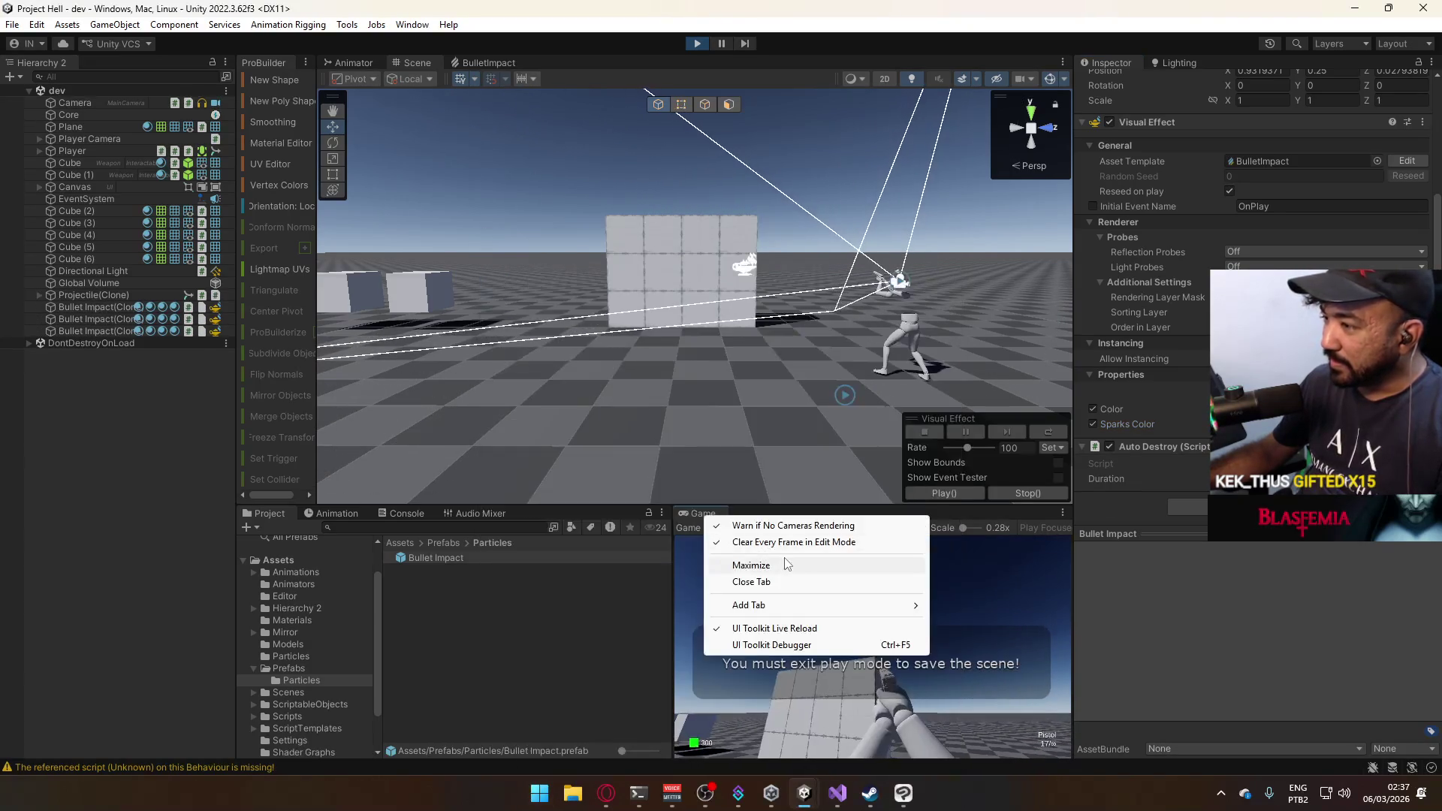
click(788, 563)
click(787, 578)
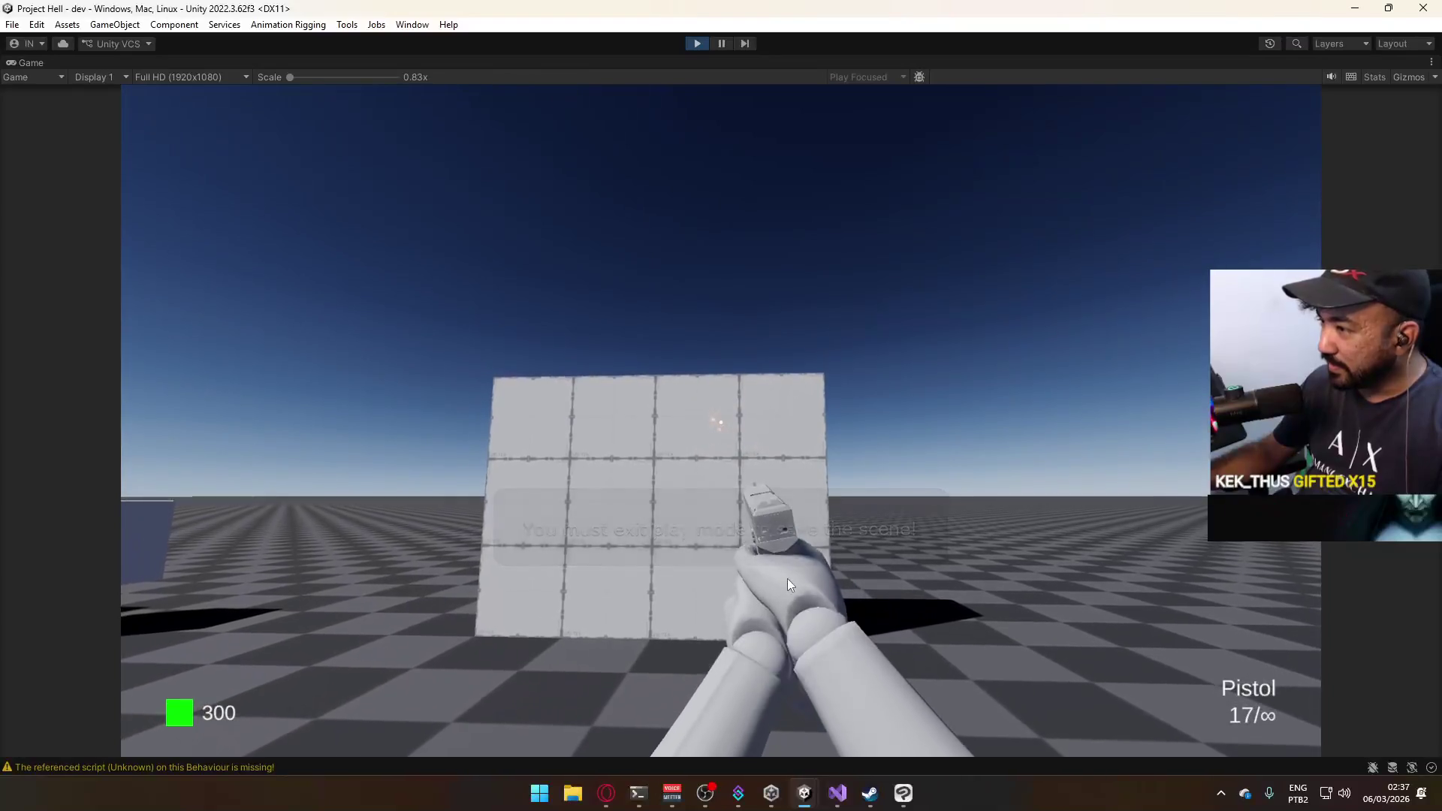
key(s)
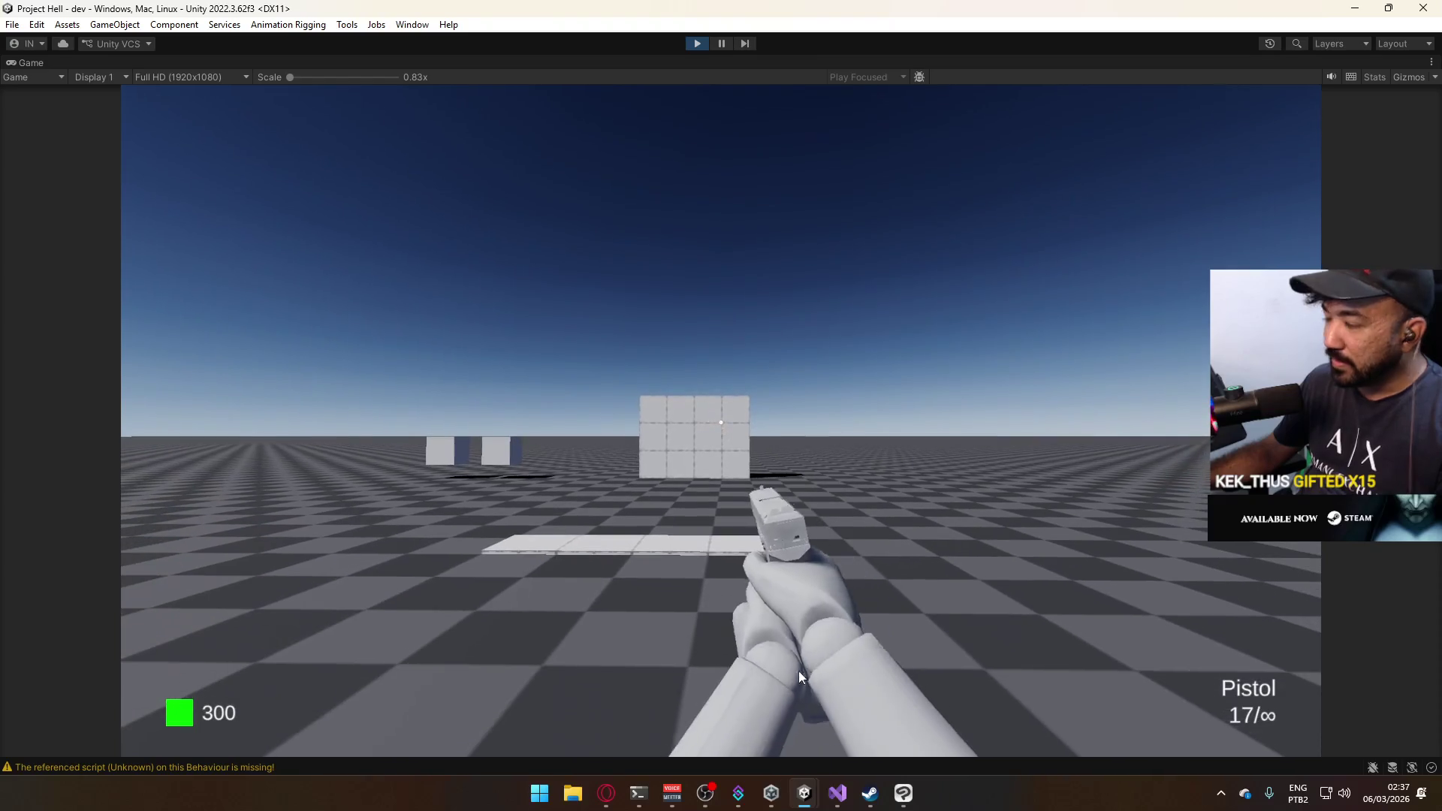
key(super)
key(Escape)
right_click(708, 66)
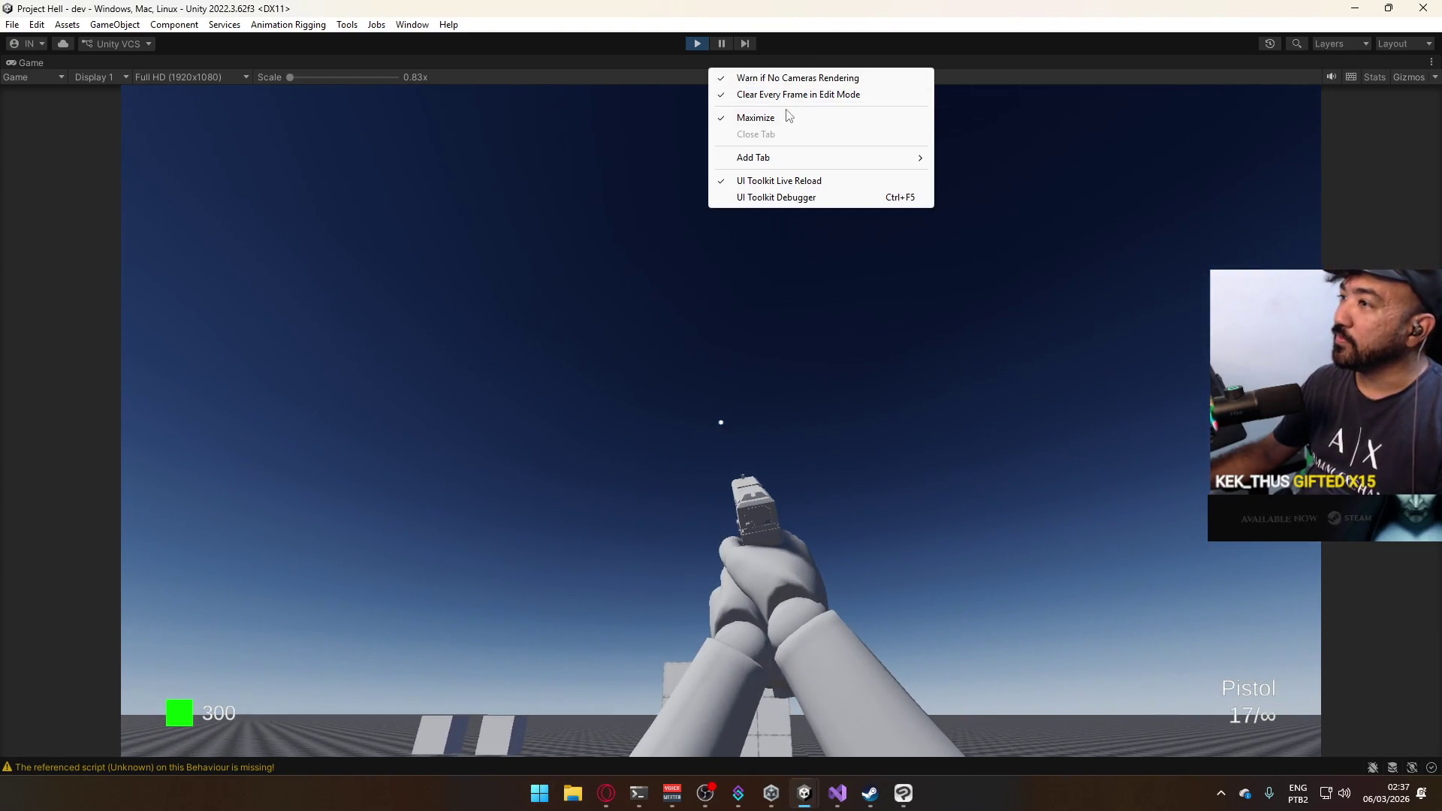
click(790, 119)
key(super)
Bring the Sparks particle output nodes into view in the BulletImpact graph.
key(Escape)
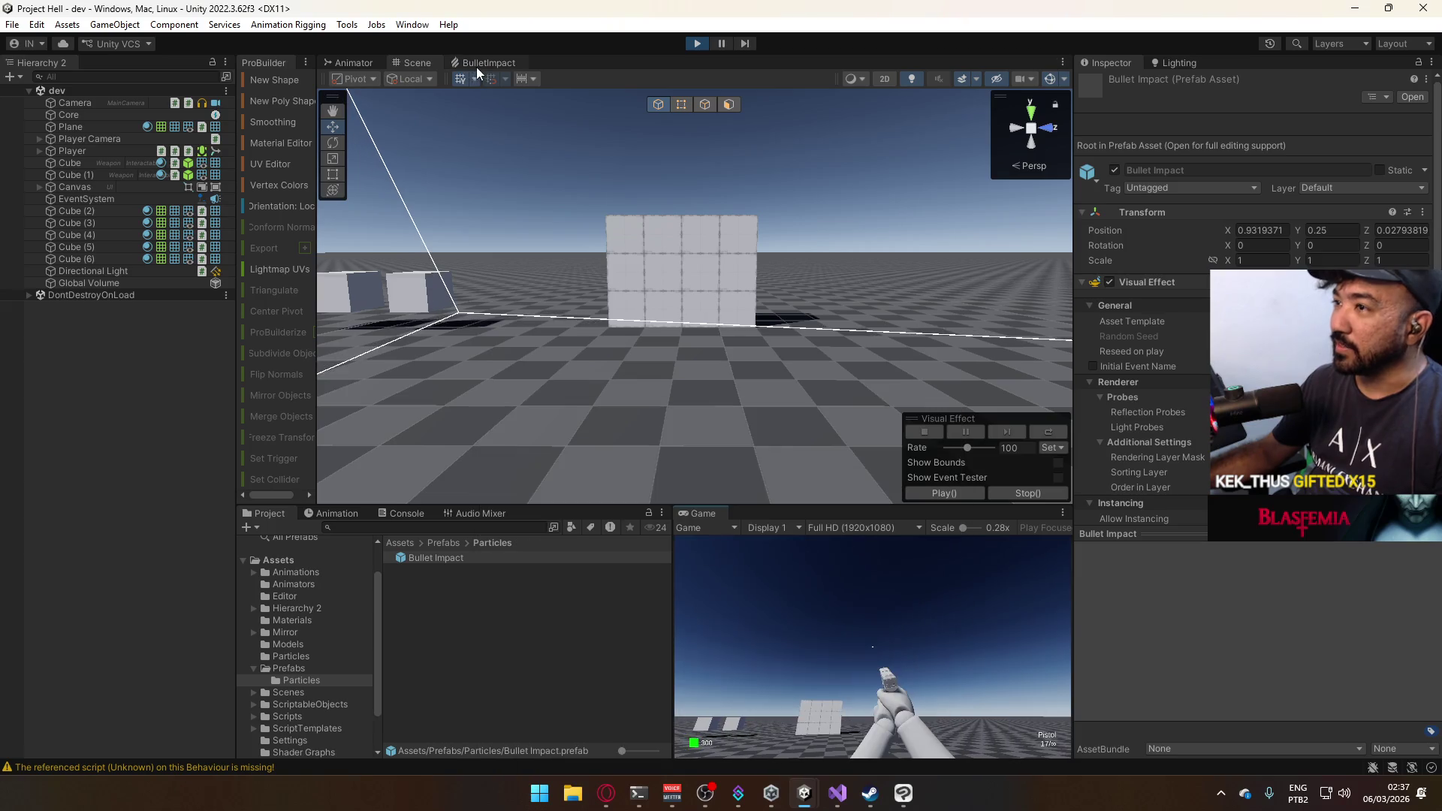
click(489, 63)
drag(859, 376, 557, 336)
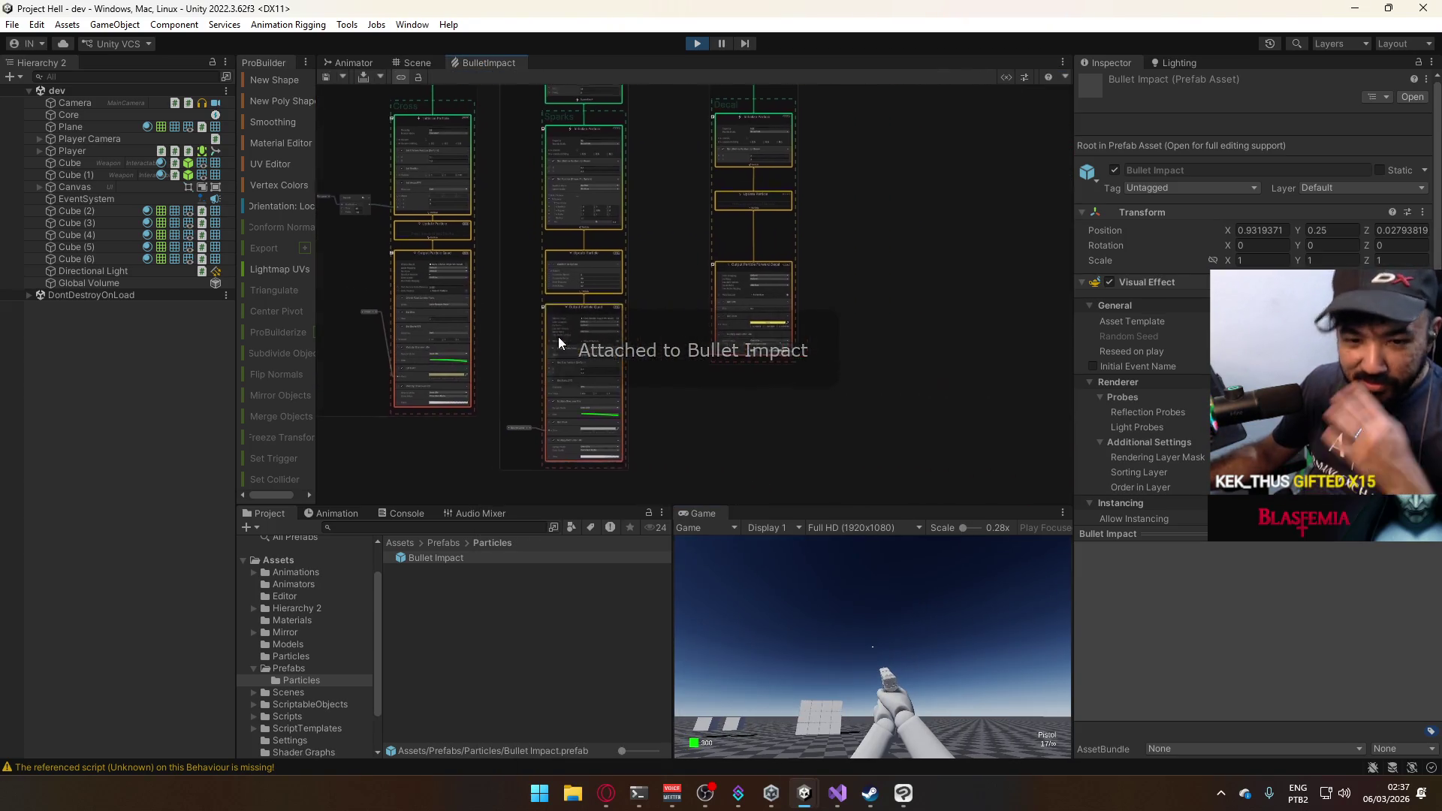
scroll(676, 347, up, 5)
scroll(698, 346, up, 2)
drag(718, 331, 867, 286)
scroll(867, 300, up, 1)
scroll(867, 318, down, 3)
scroll(829, 439, down, 1)
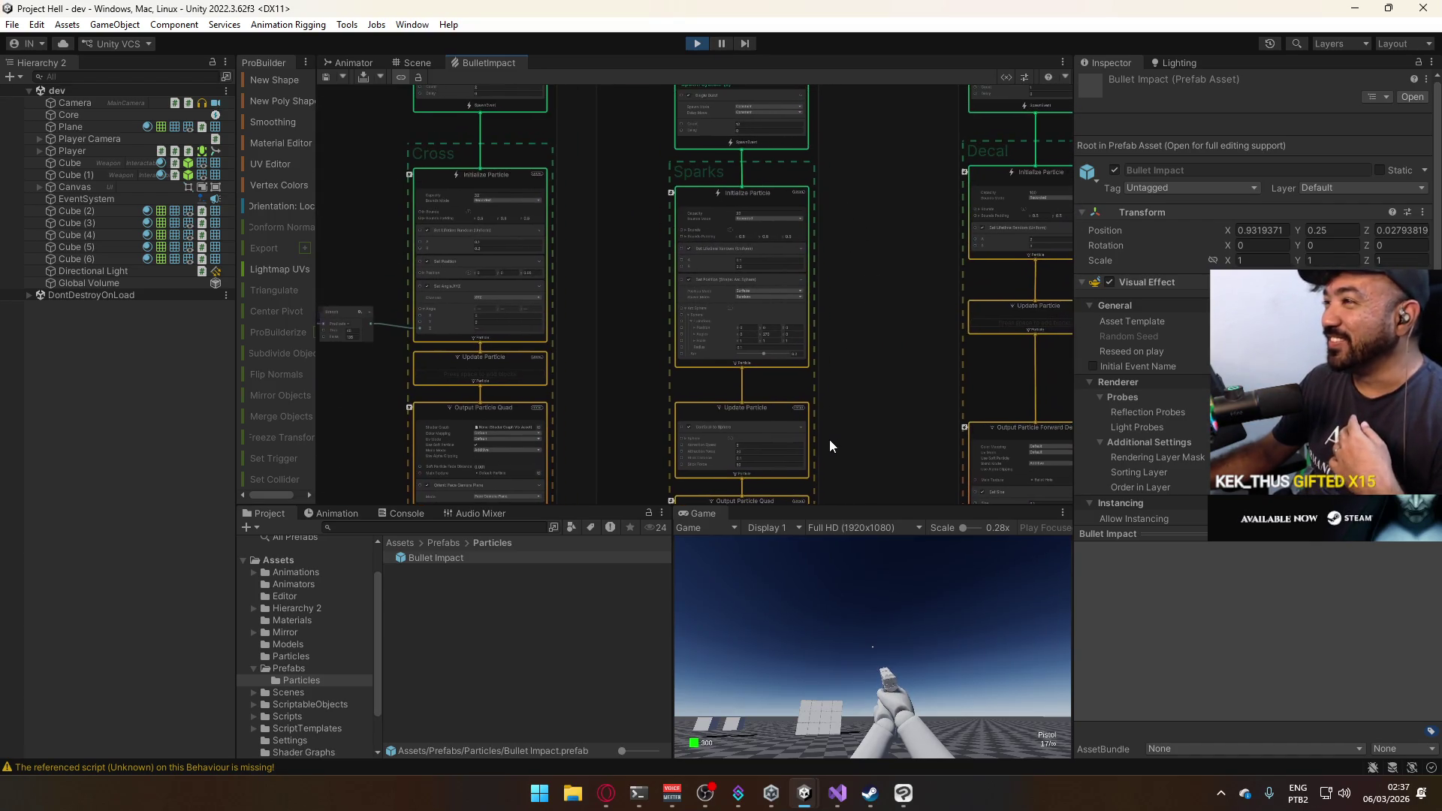
scroll(783, 258, up, 5)
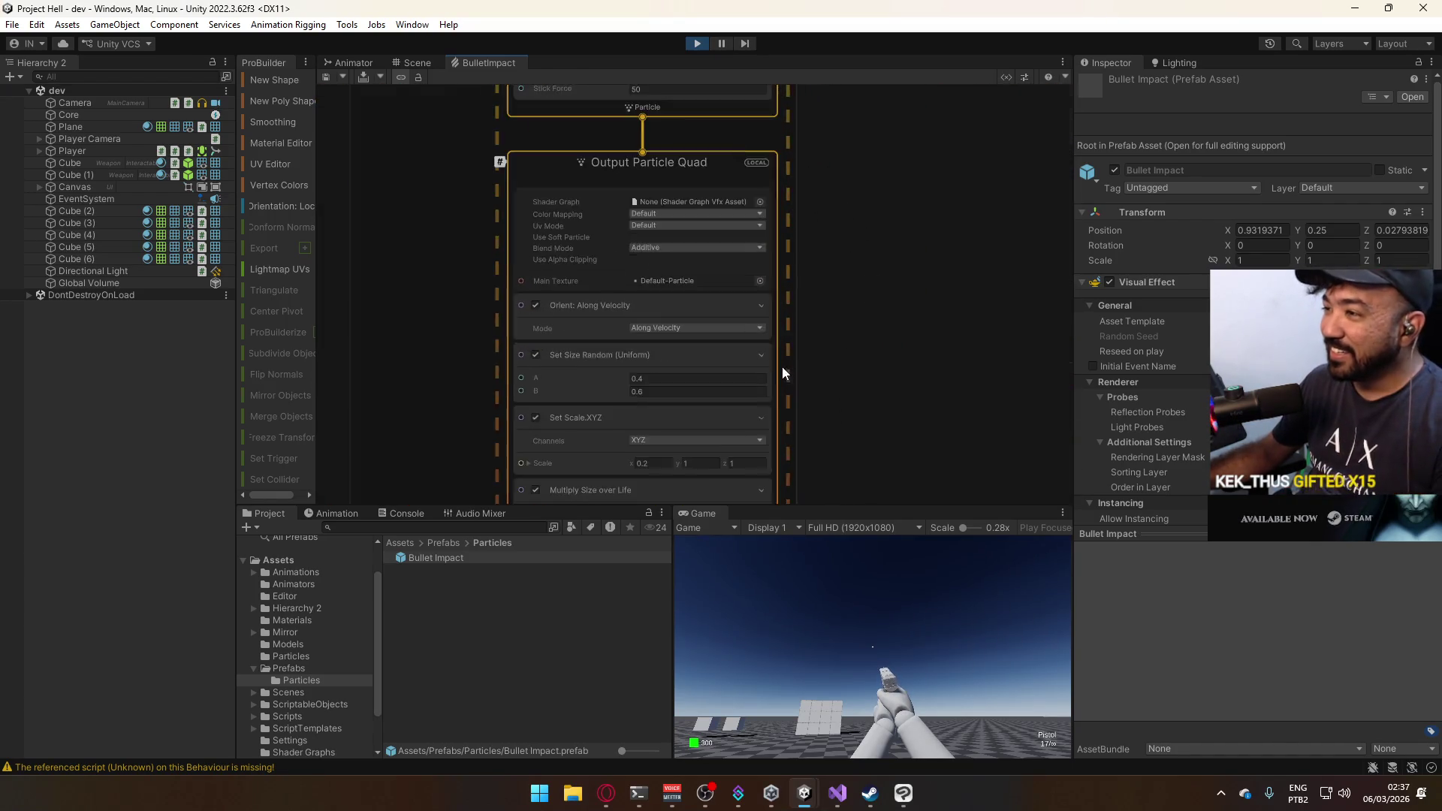
scroll(782, 367, up, 2)
Set the Set Size Random (Uniform) range to 0.6–1.2 and save the graph.
click(638, 375)
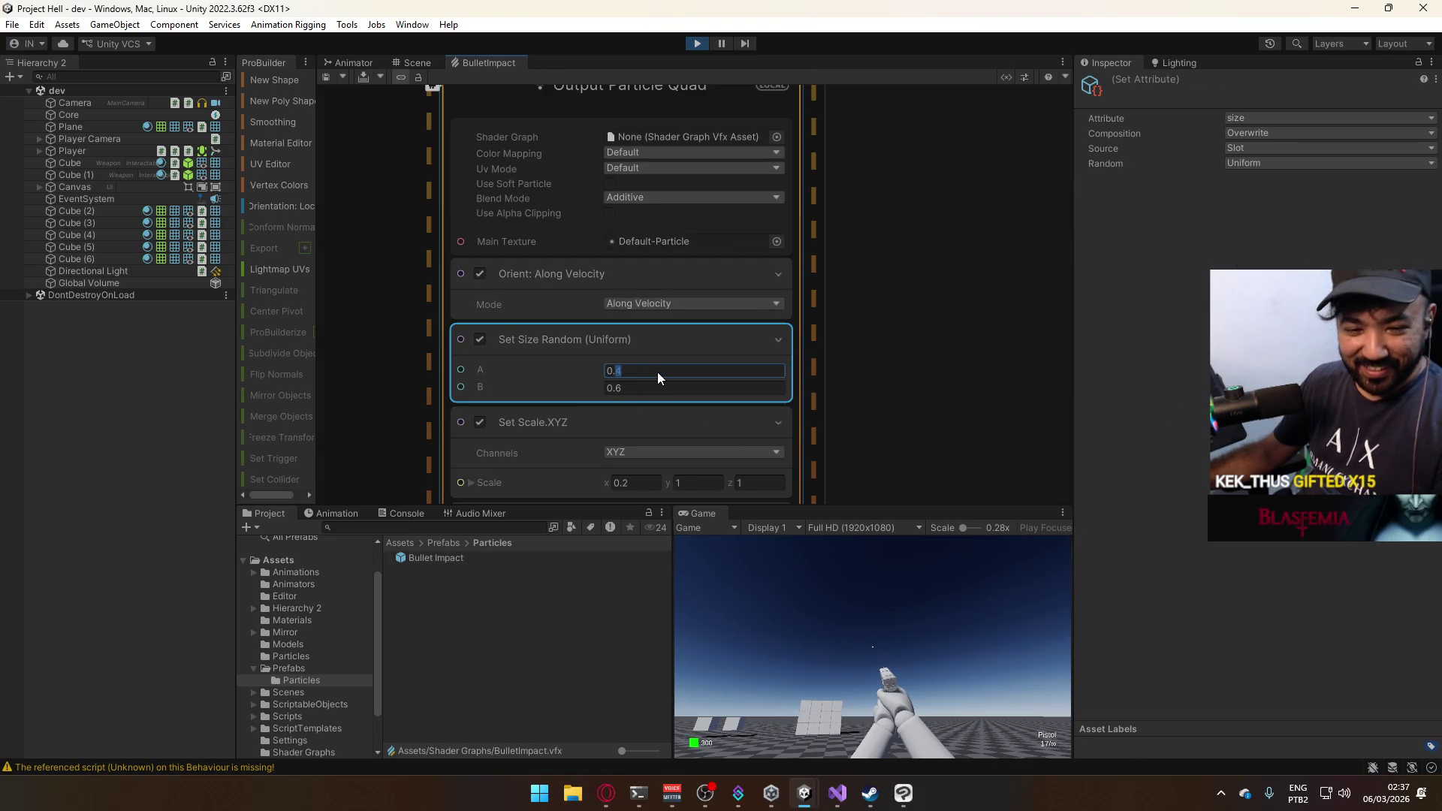
double_click(615, 379)
text(1)
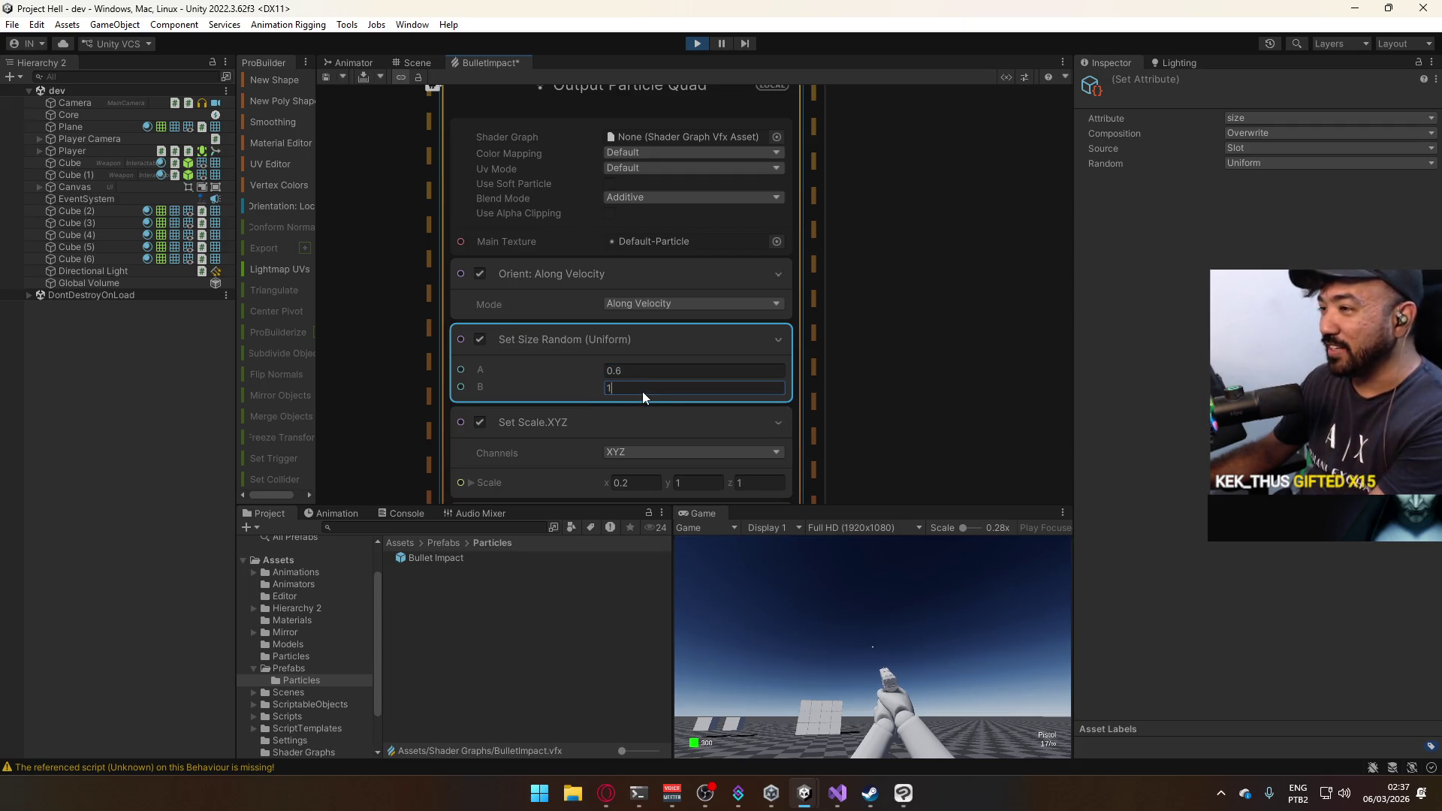
text(.2)
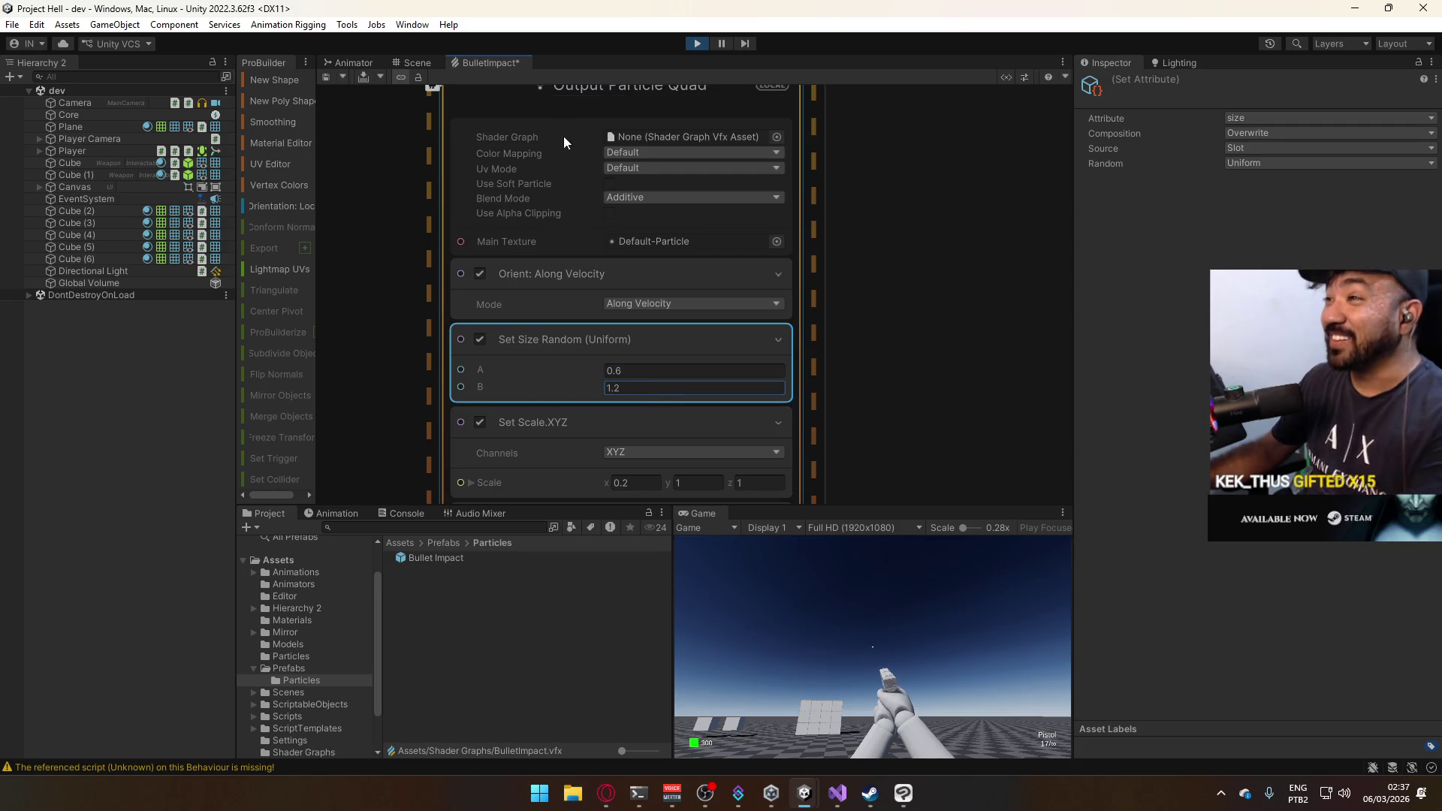
click(327, 78)
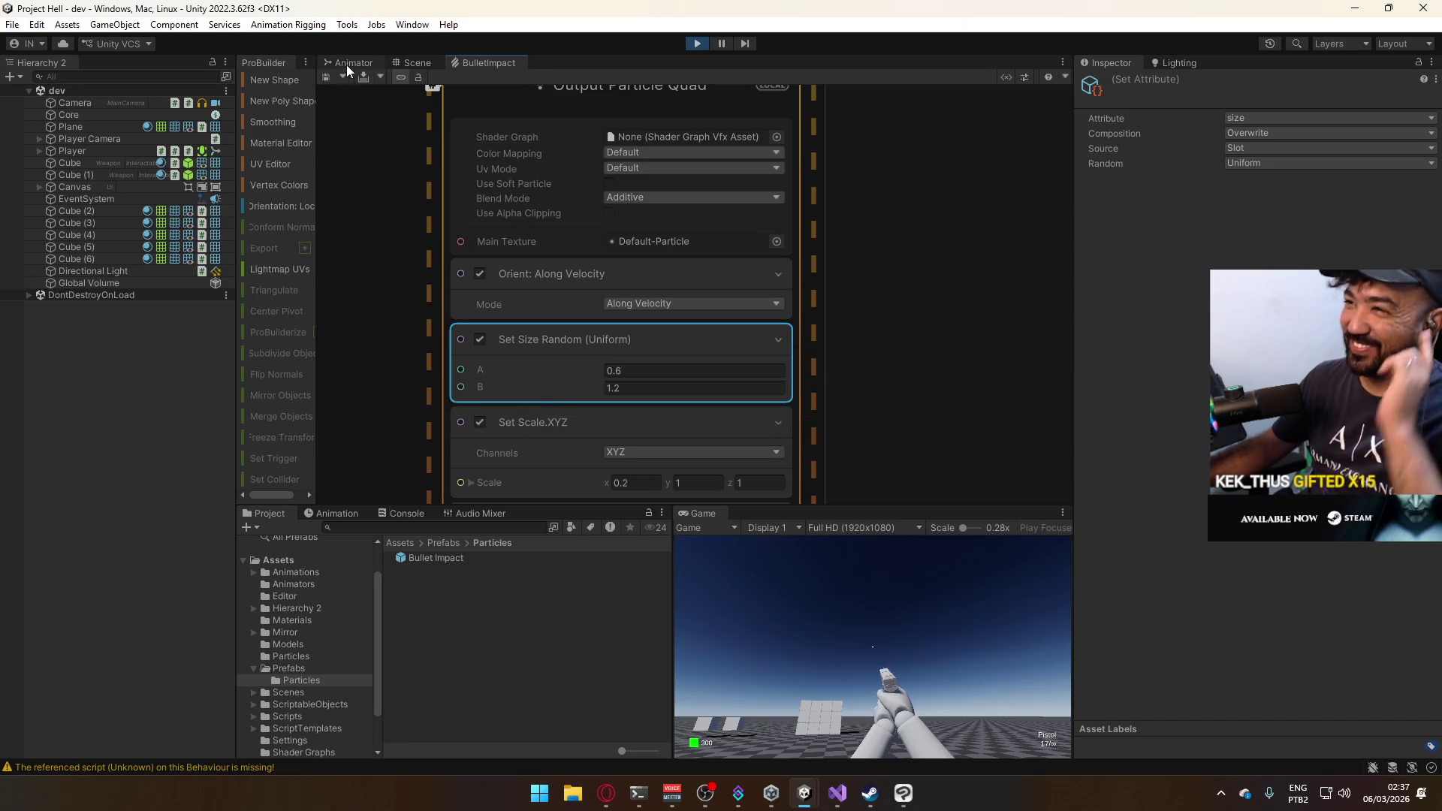
right_click(710, 514)
click(804, 567)
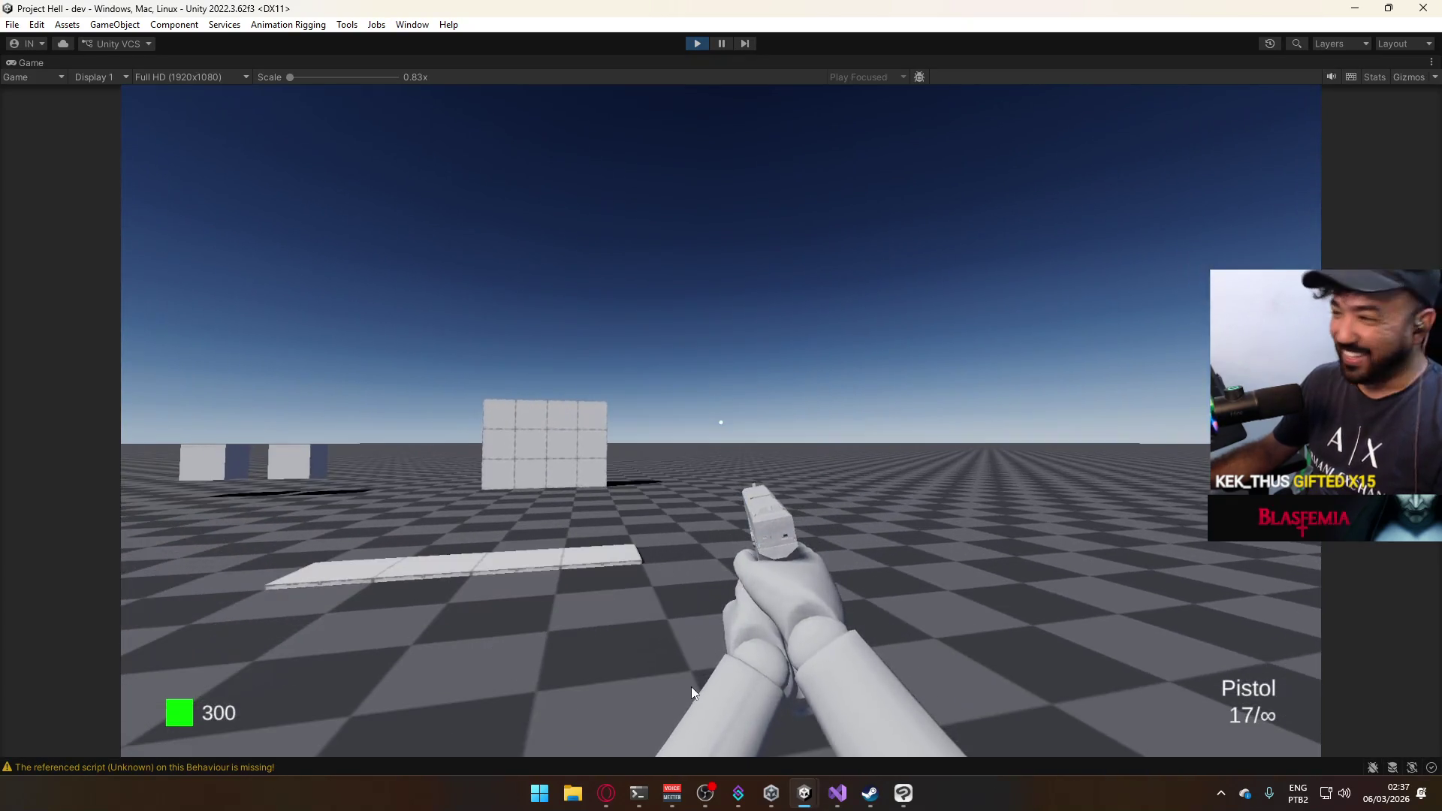
key(super)
click(978, 273)
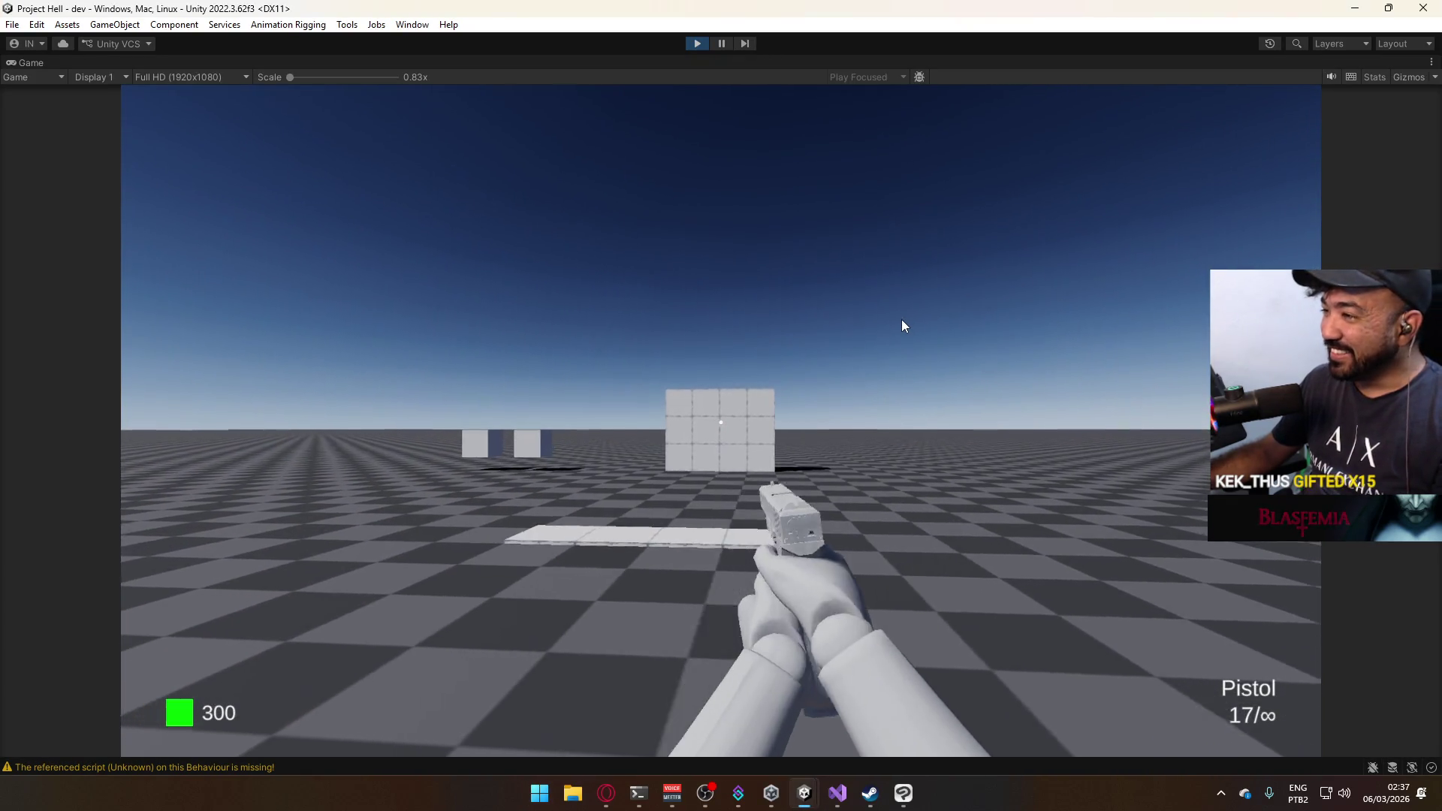
key(w)
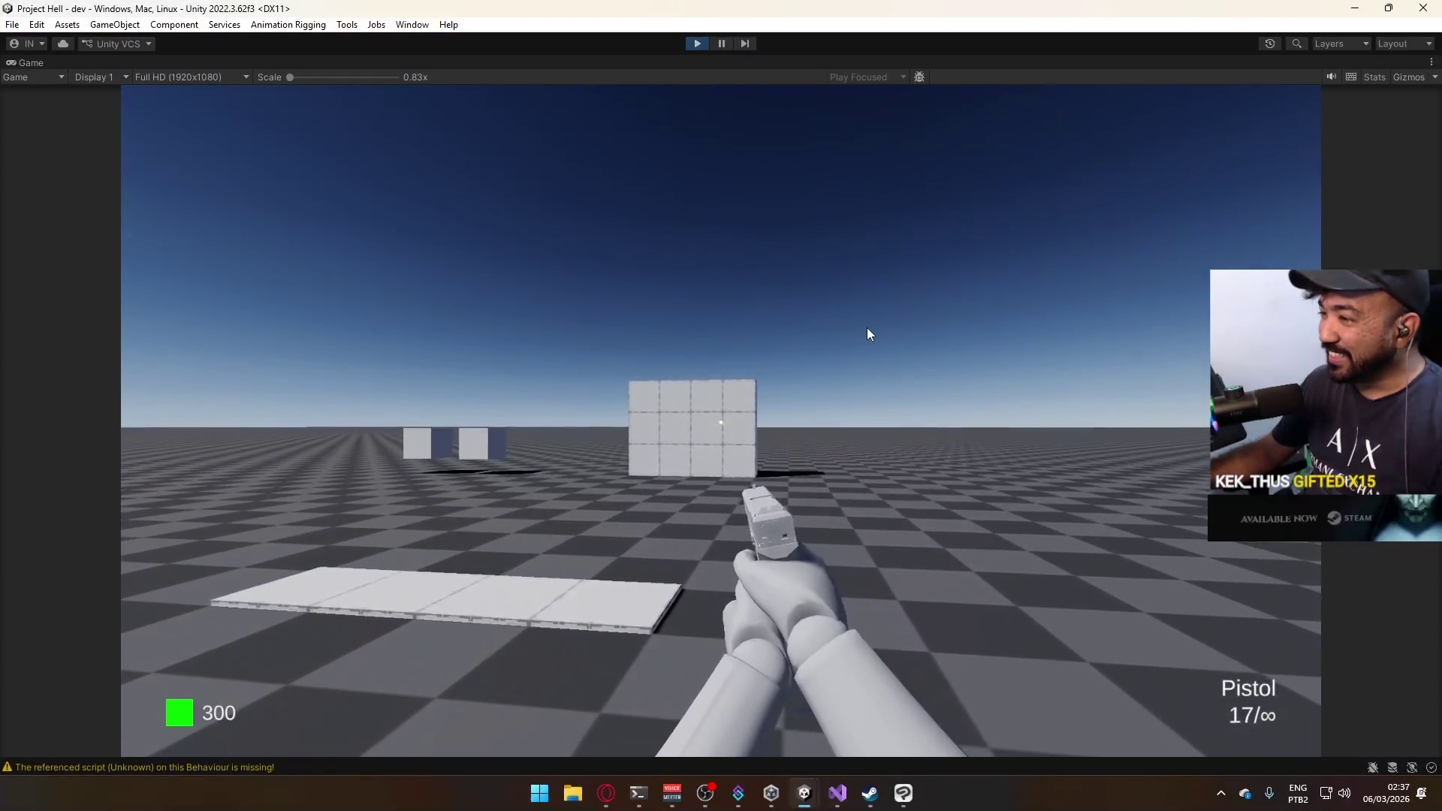
key(w)
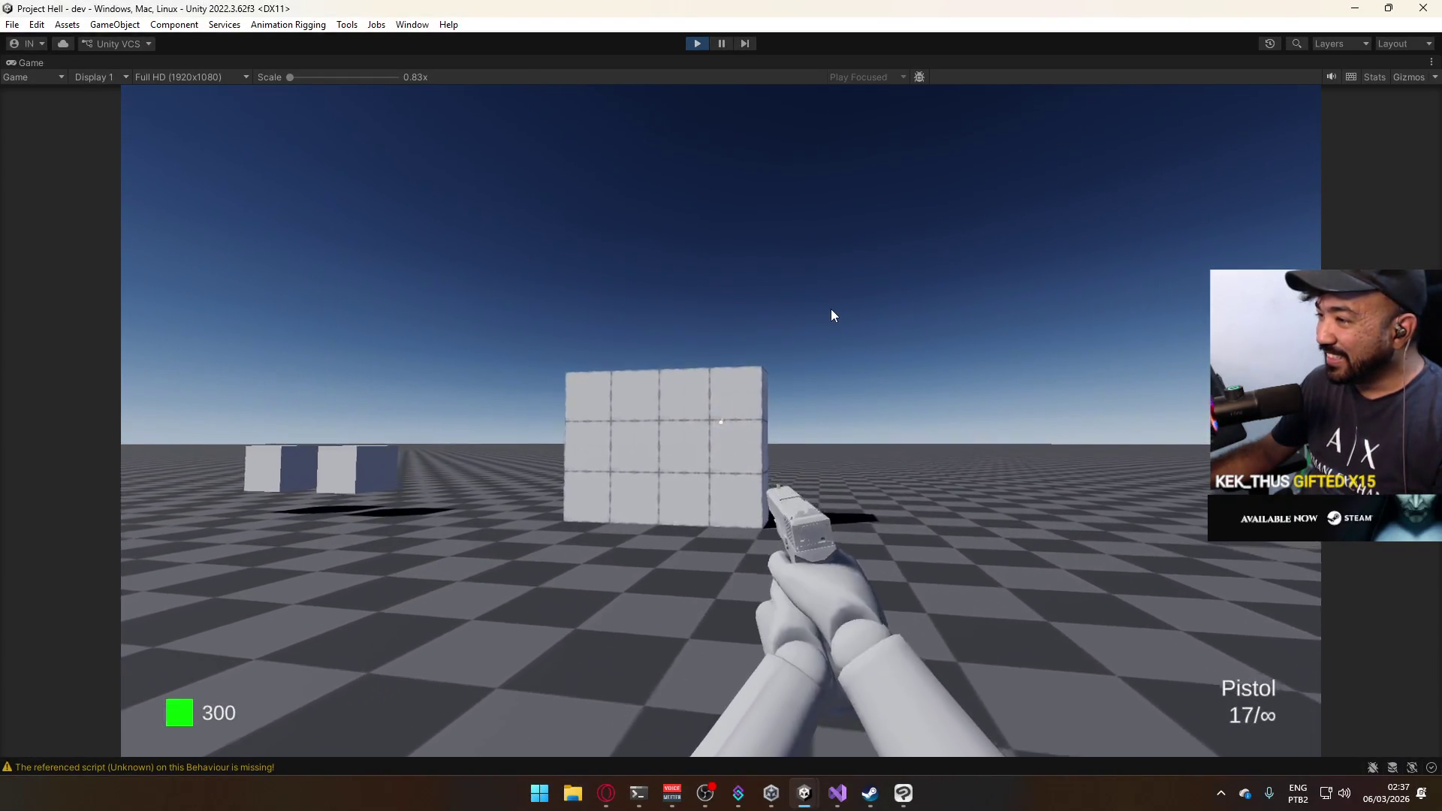
key(w)
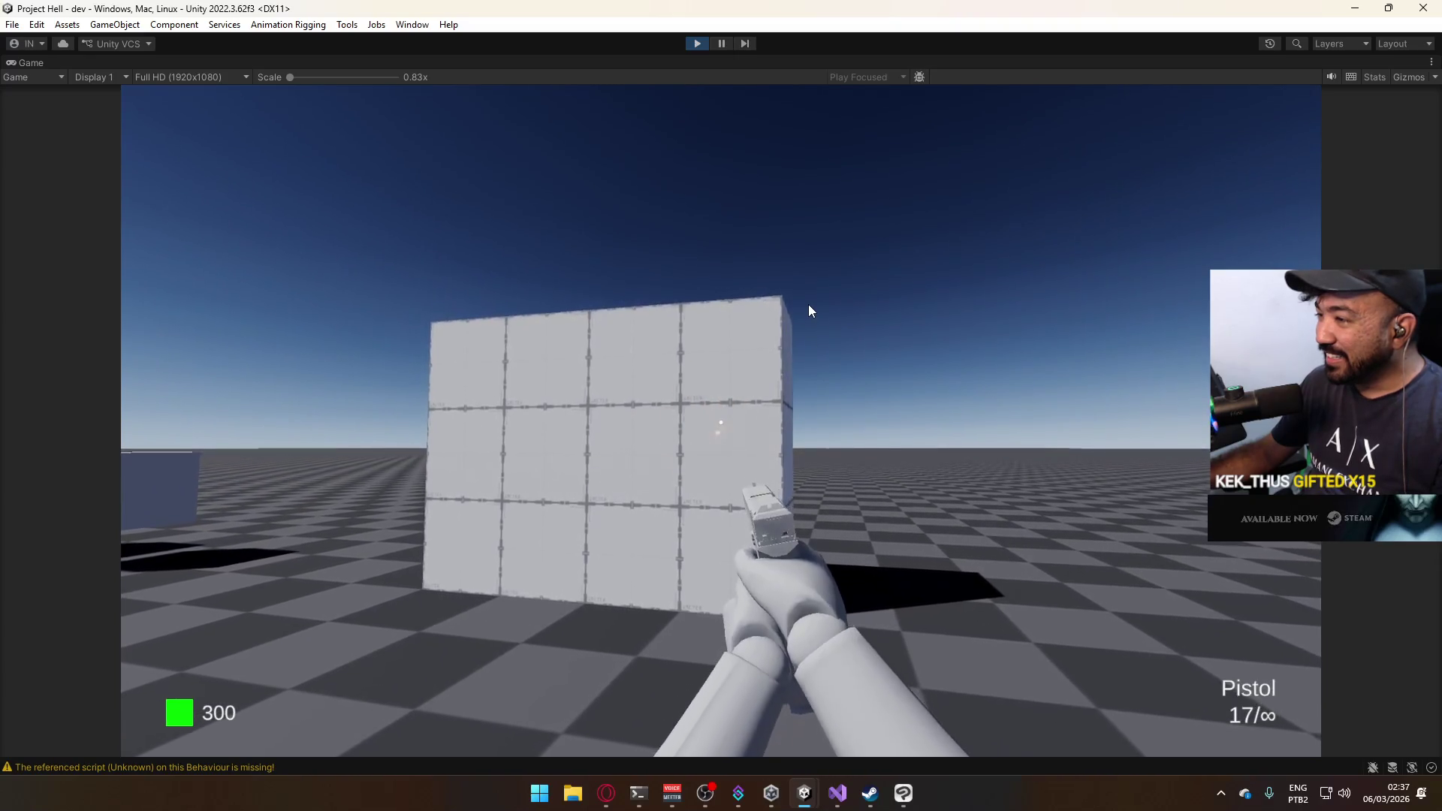
key(super)
right_click(689, 63)
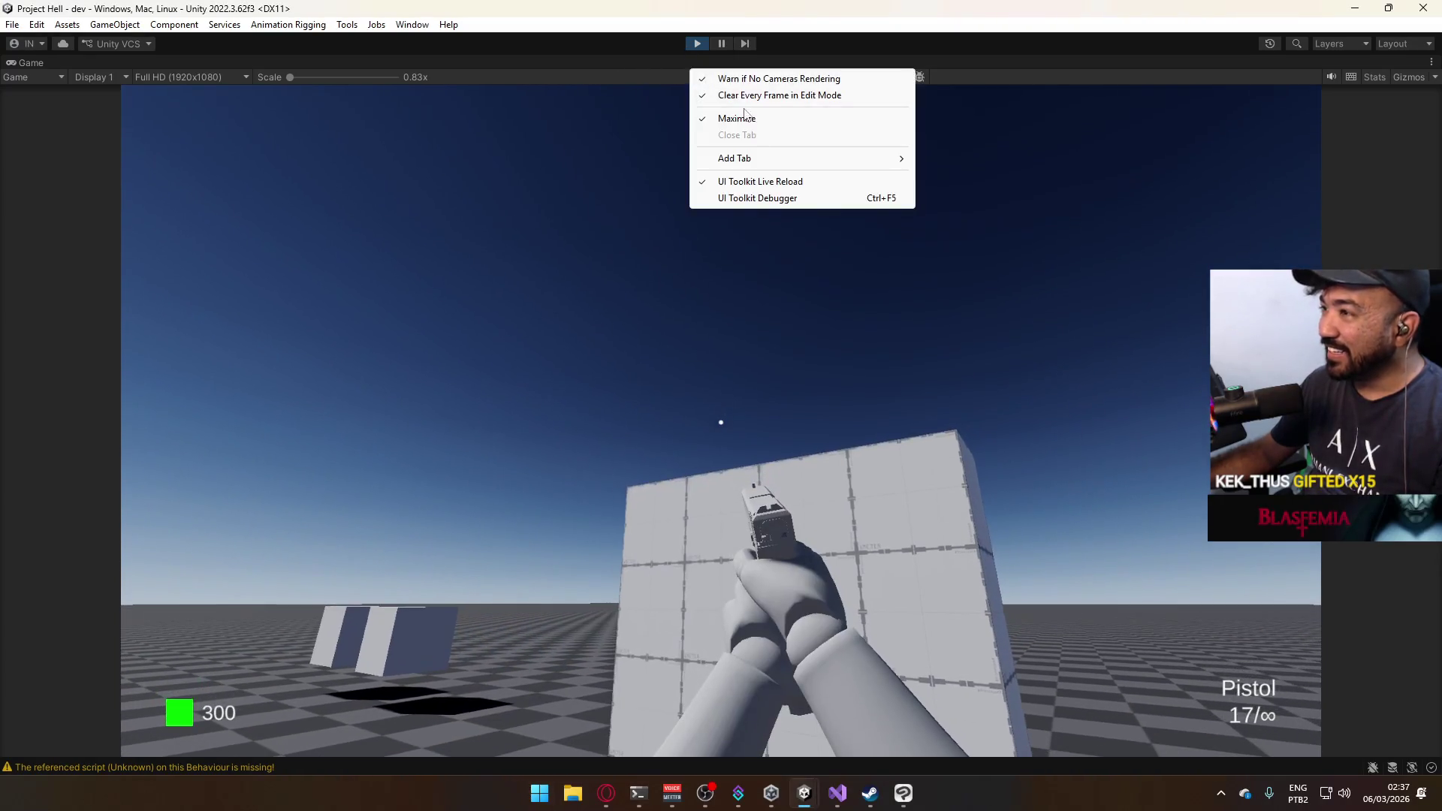
click(745, 115)
Bring the Flash and Sparks Initialize Particle contexts into view side by side.
scroll(864, 323, up, 3)
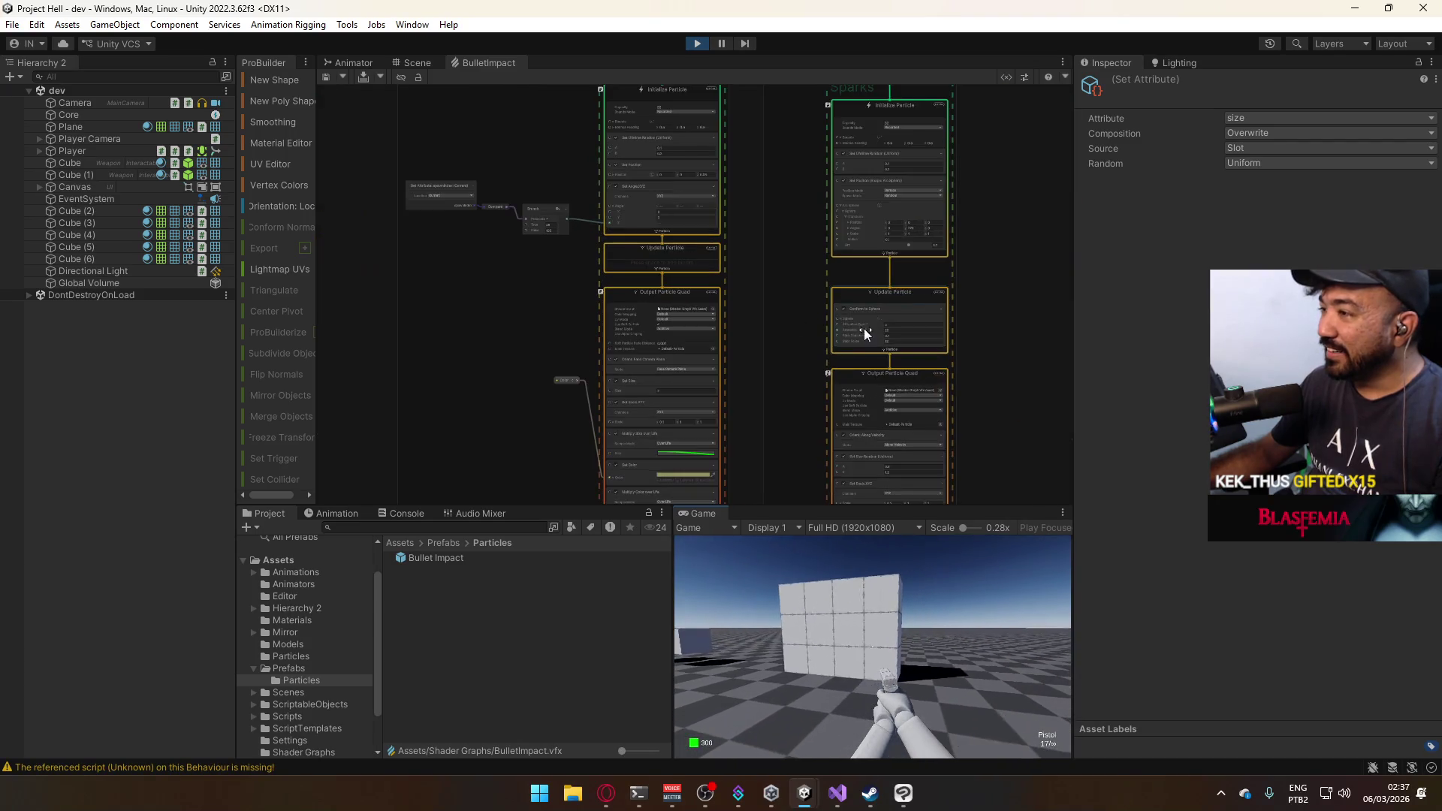
drag(850, 464, 711, 369)
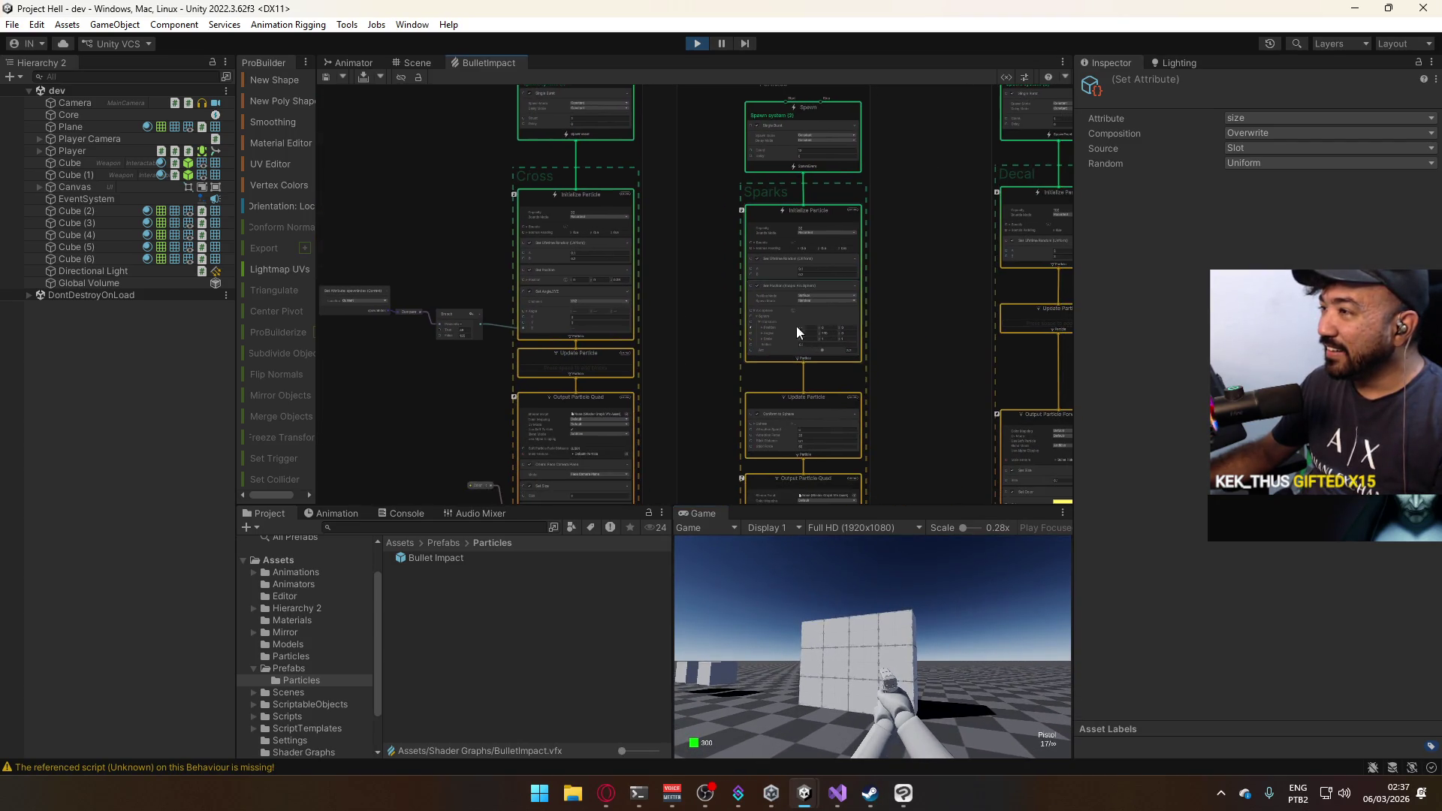
click(845, 340)
scroll(844, 344, up, 3)
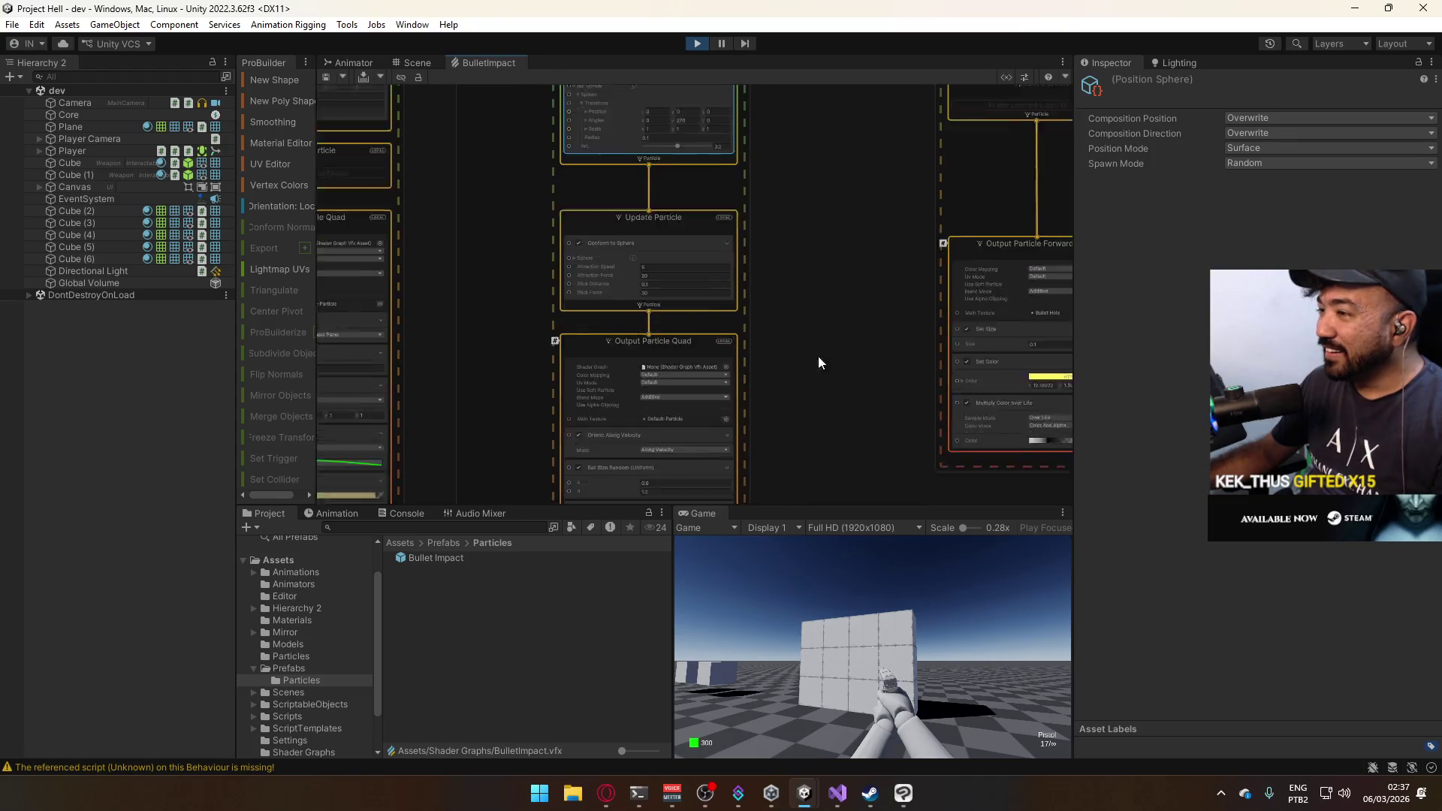
key(f)
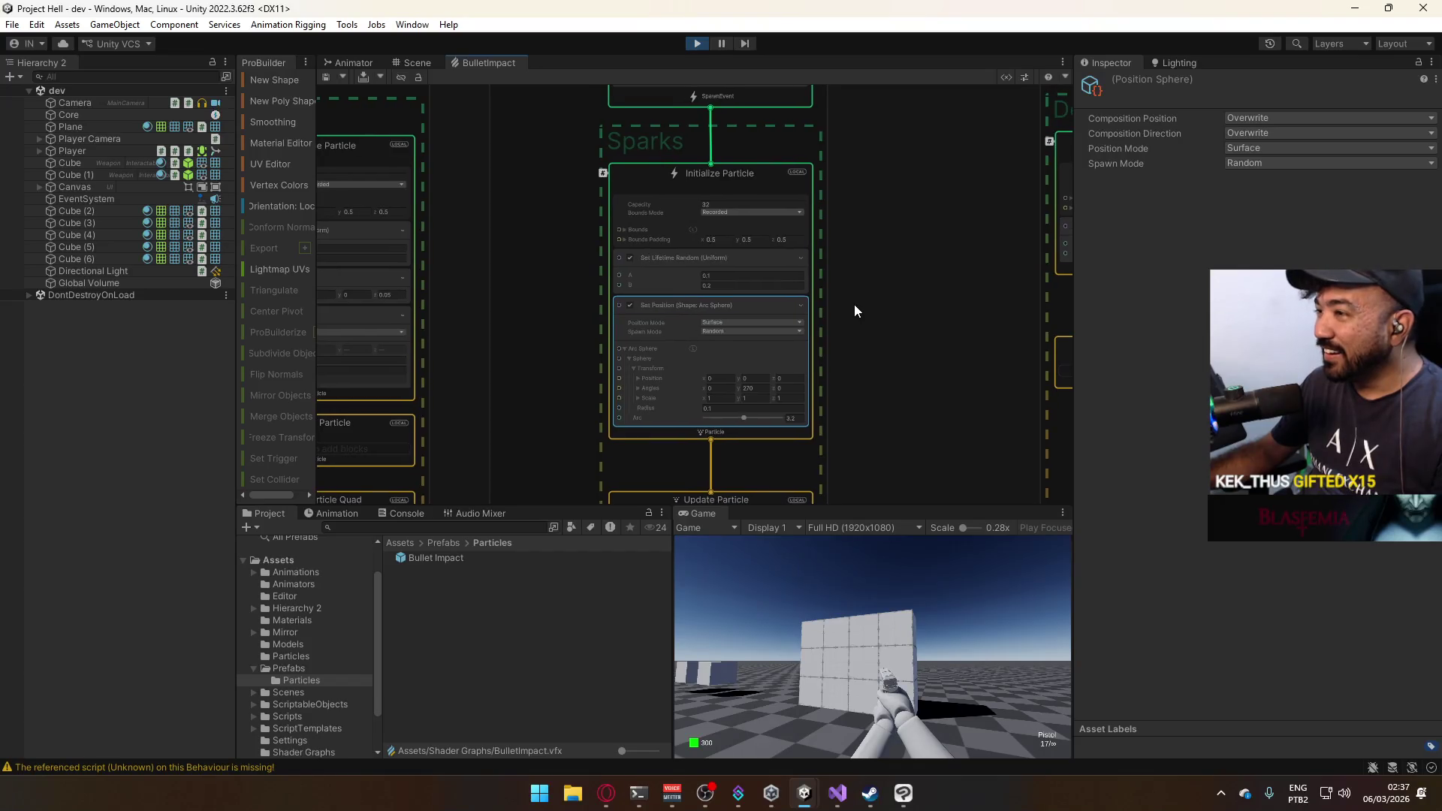
mouse_move(854, 304)
mouse_down()
mouse_move(865, 273)
mouse_move(811, 321)
mouse_move(765, 227)
mouse_move(799, 254)
mouse_move(803, 160)
mouse_move(772, 231)
mouse_move(695, 159)
mouse_move(594, 138)
mouse_move(567, 164)
mouse_up()
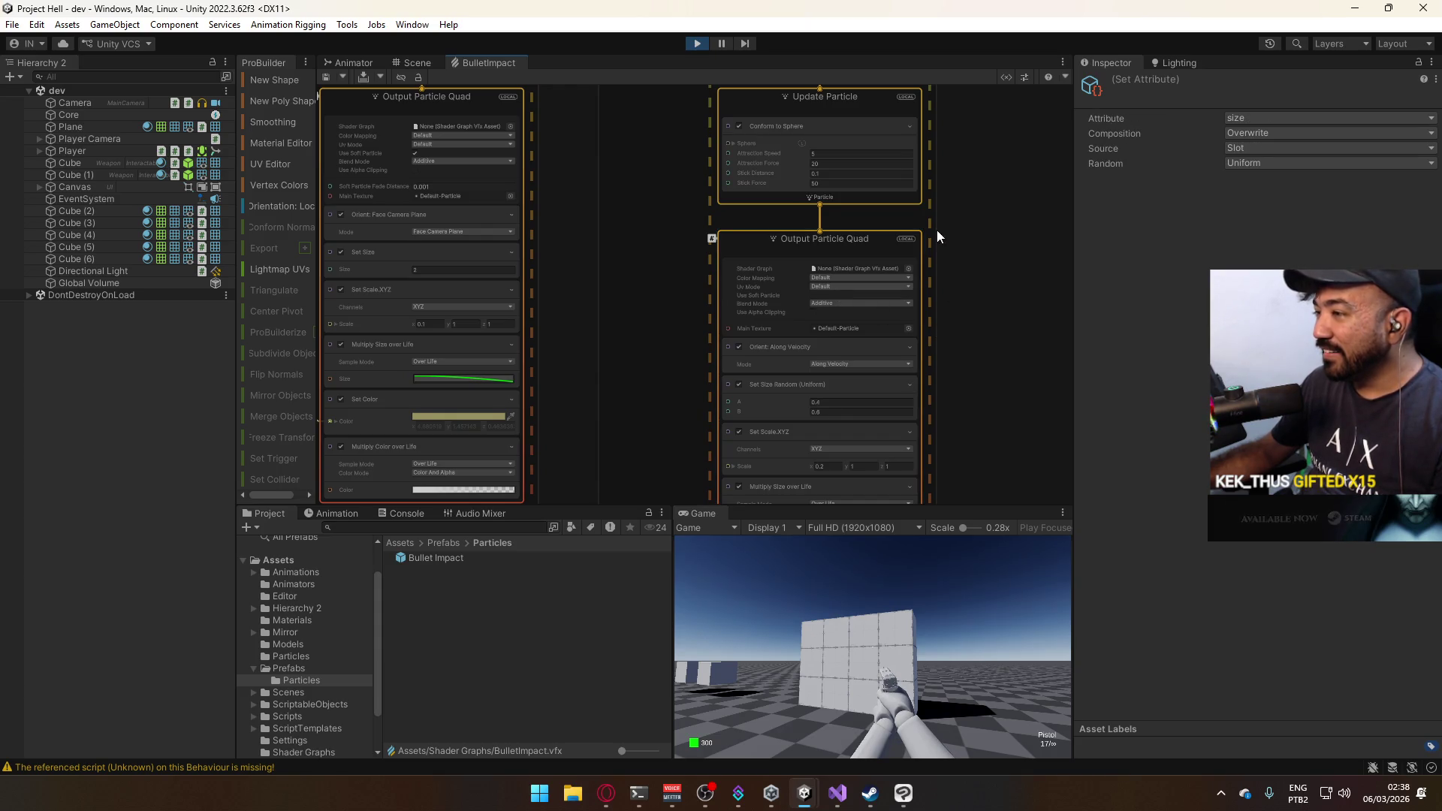
mouse_move(935, 230)
mouse_down()
mouse_move(830, 268)
mouse_move(899, 322)
mouse_up()
scroll(785, 267, up, 4)
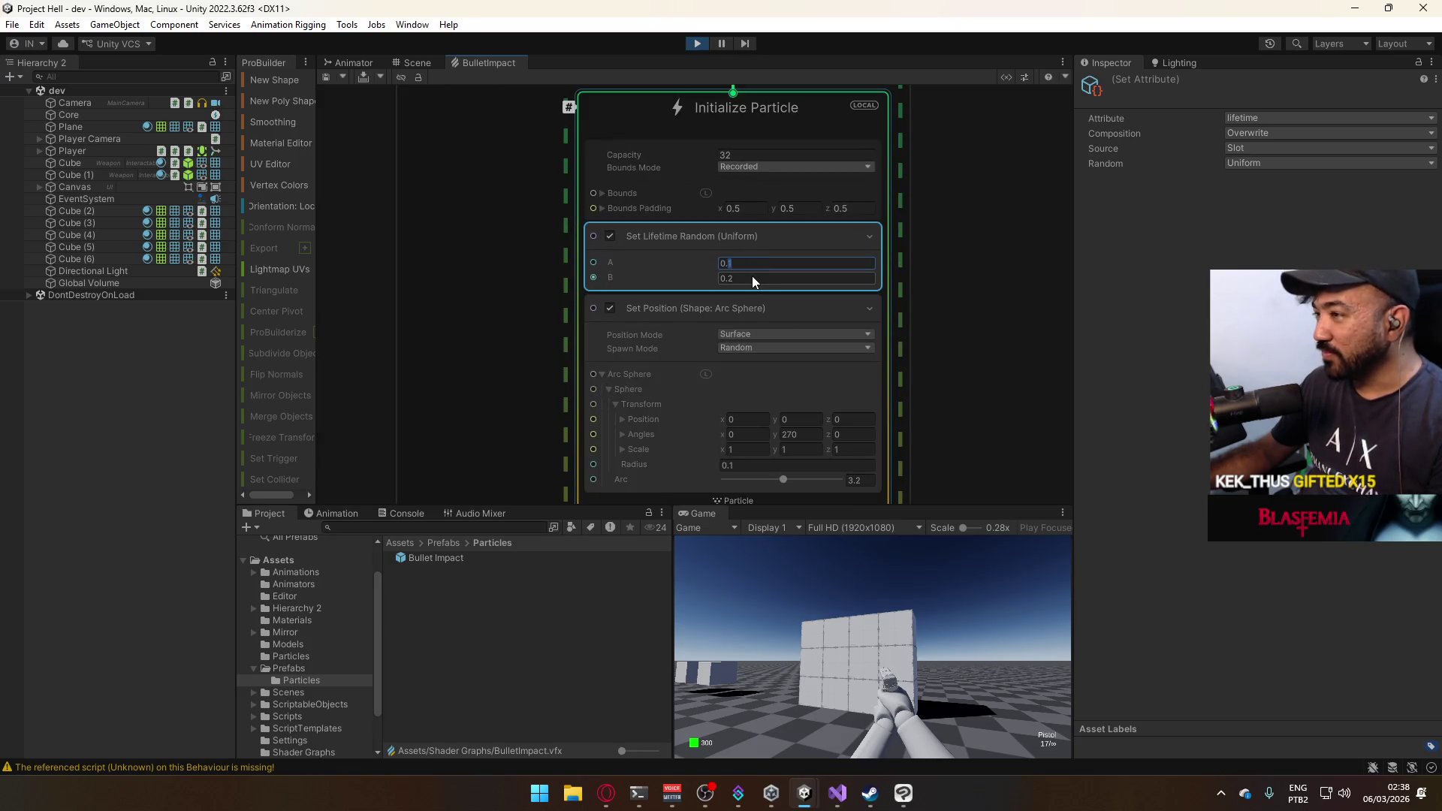
Set the Sparks lifetime random range to 0.2–0.5, save the graph, and fire a test shot.
text(2)
key(Tab)
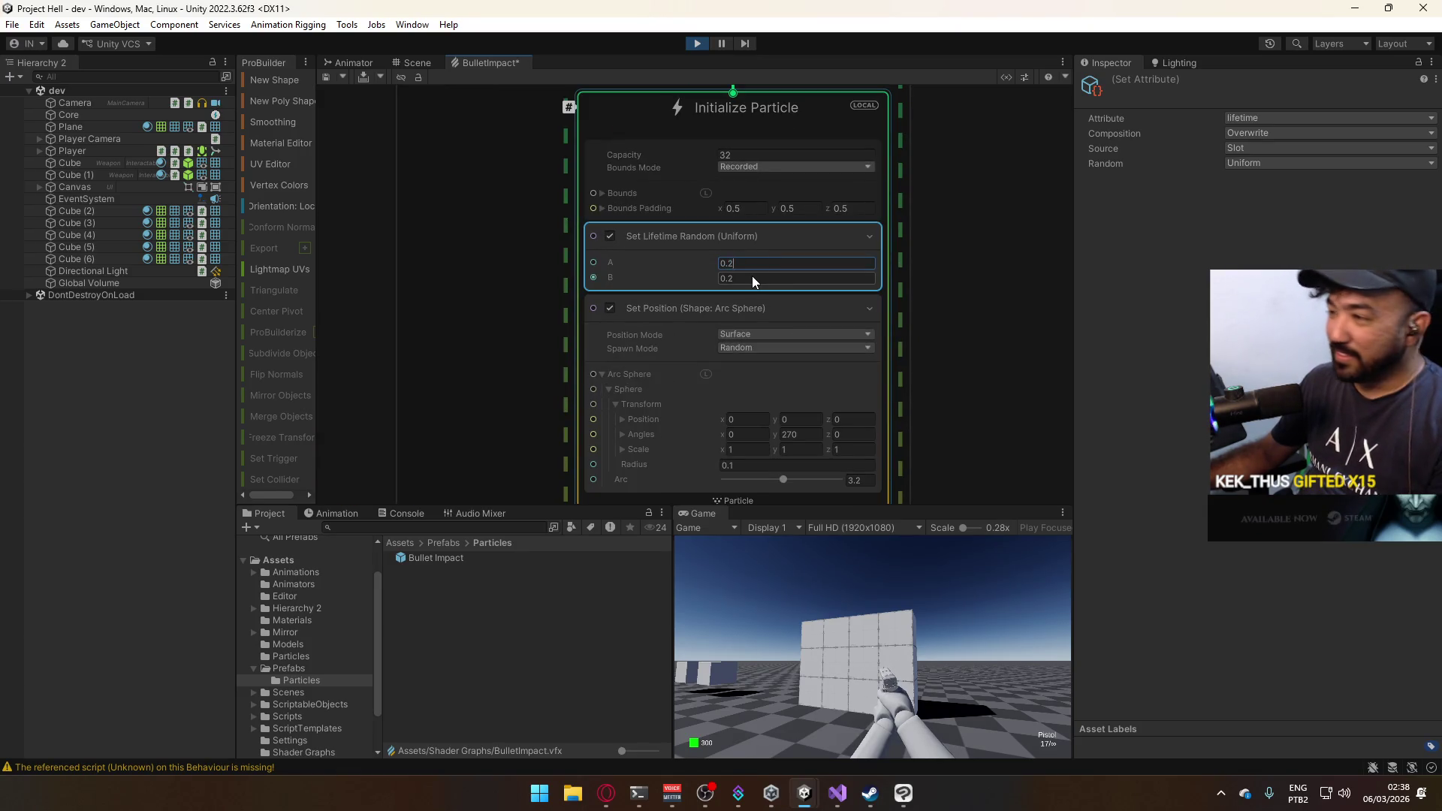
text(0.5)
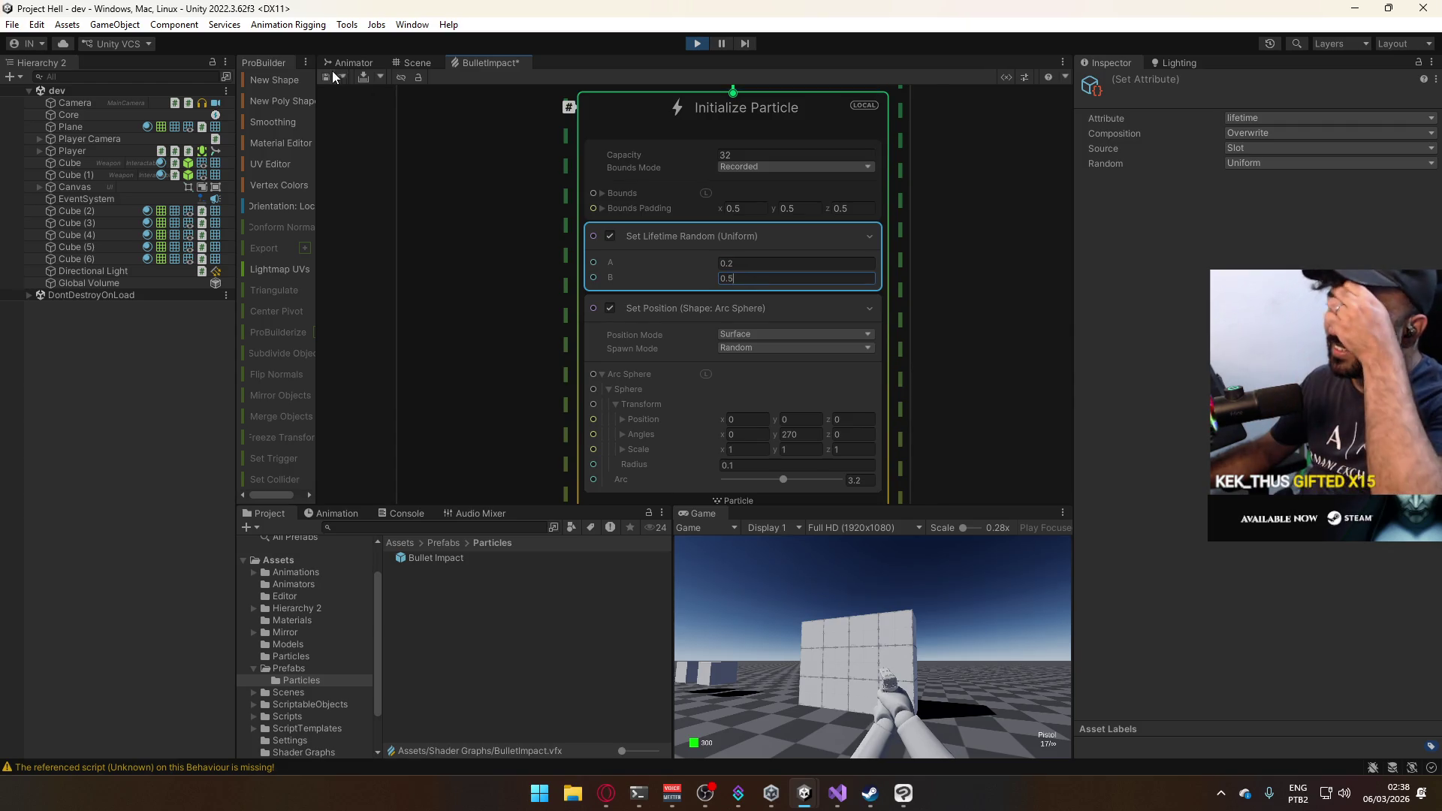
click(331, 75)
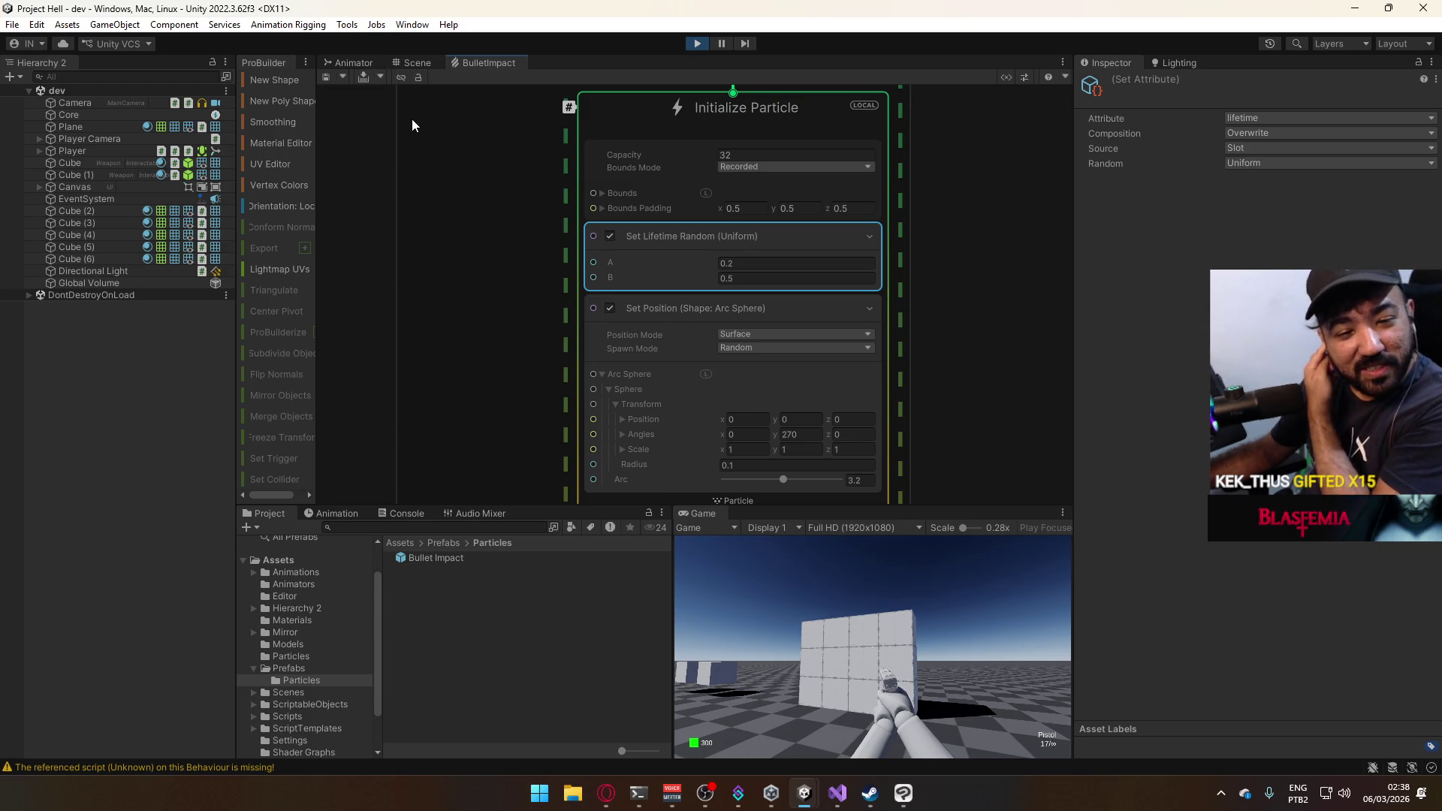
click(868, 619)
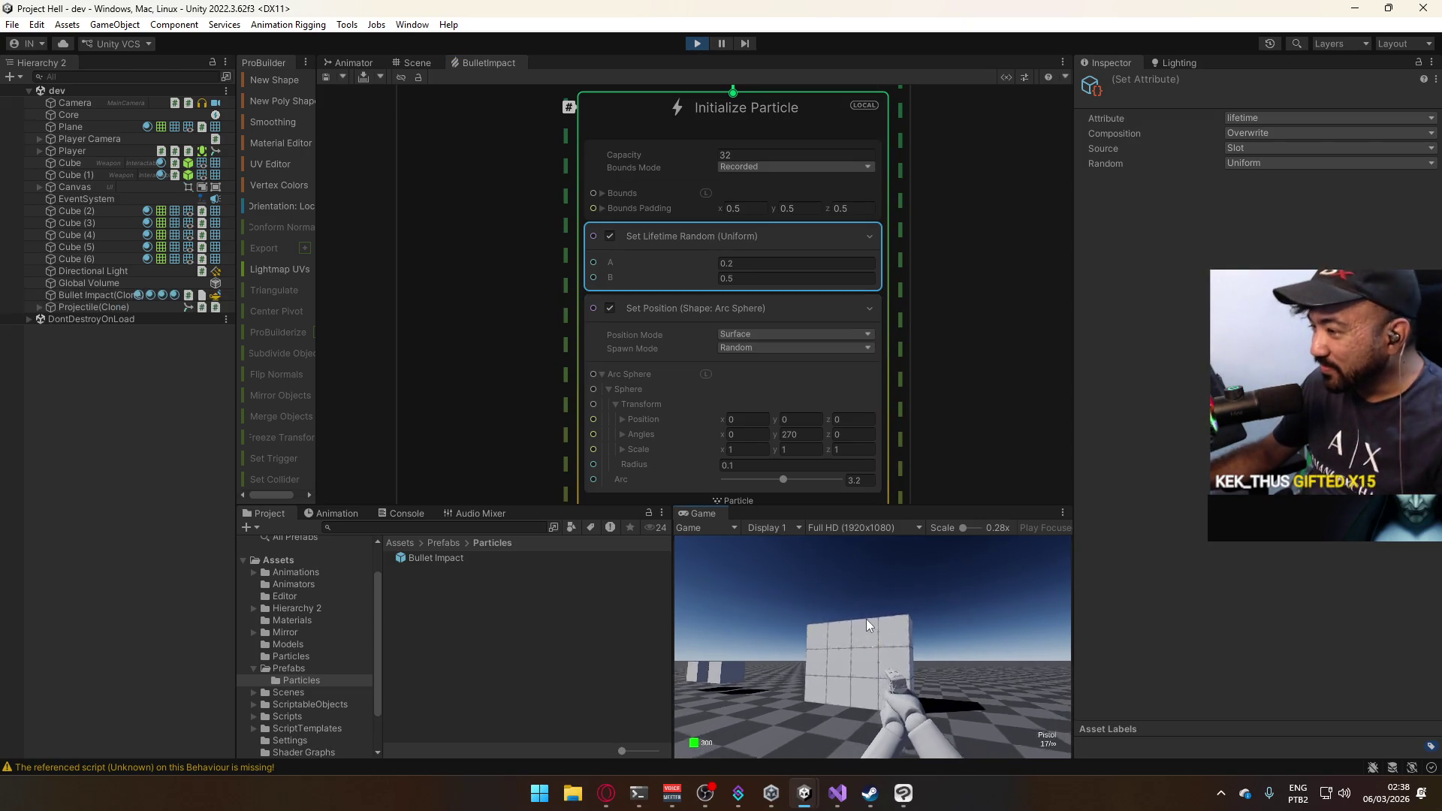
Maximize the Game view, then restore the normal editor layout.
right_click(708, 517)
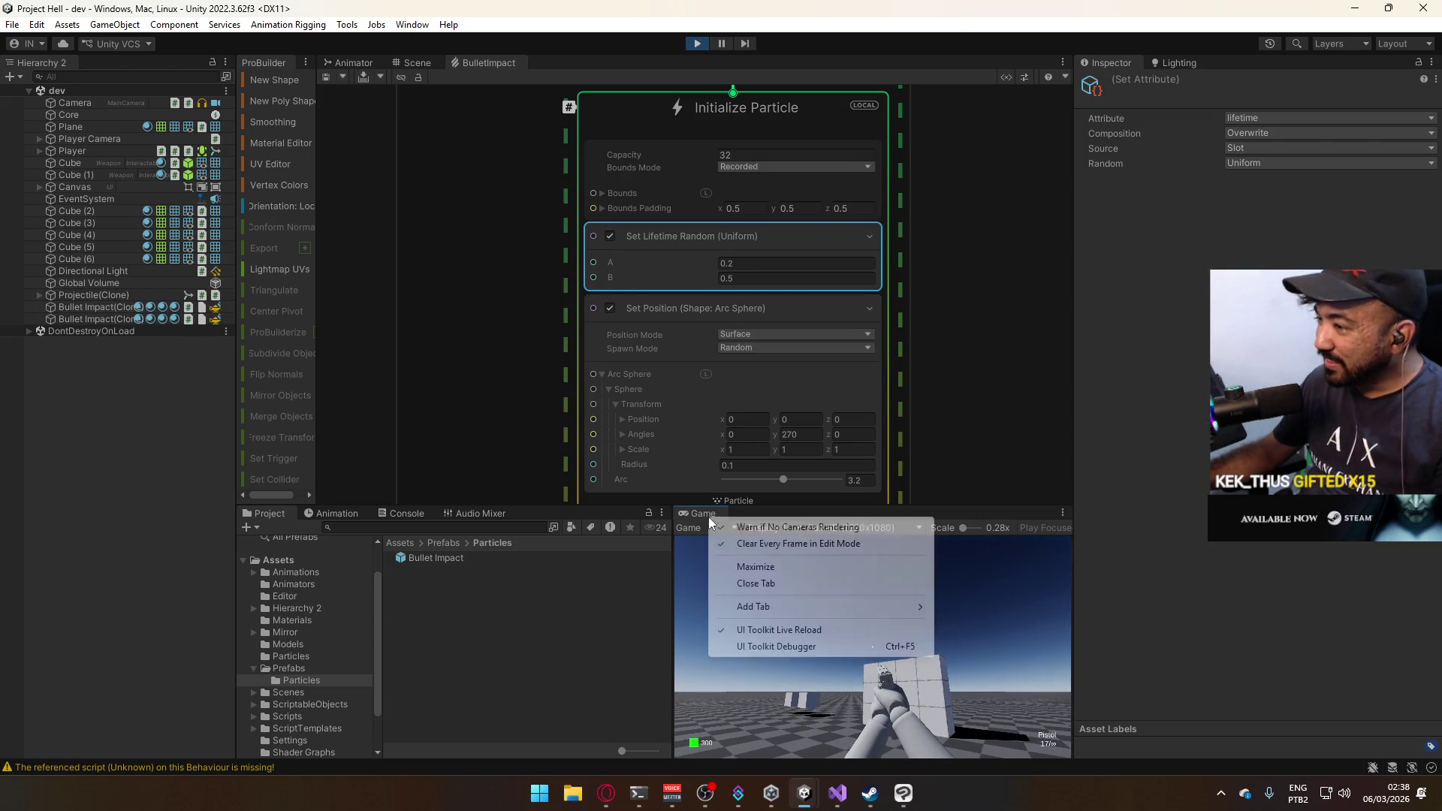
click(756, 566)
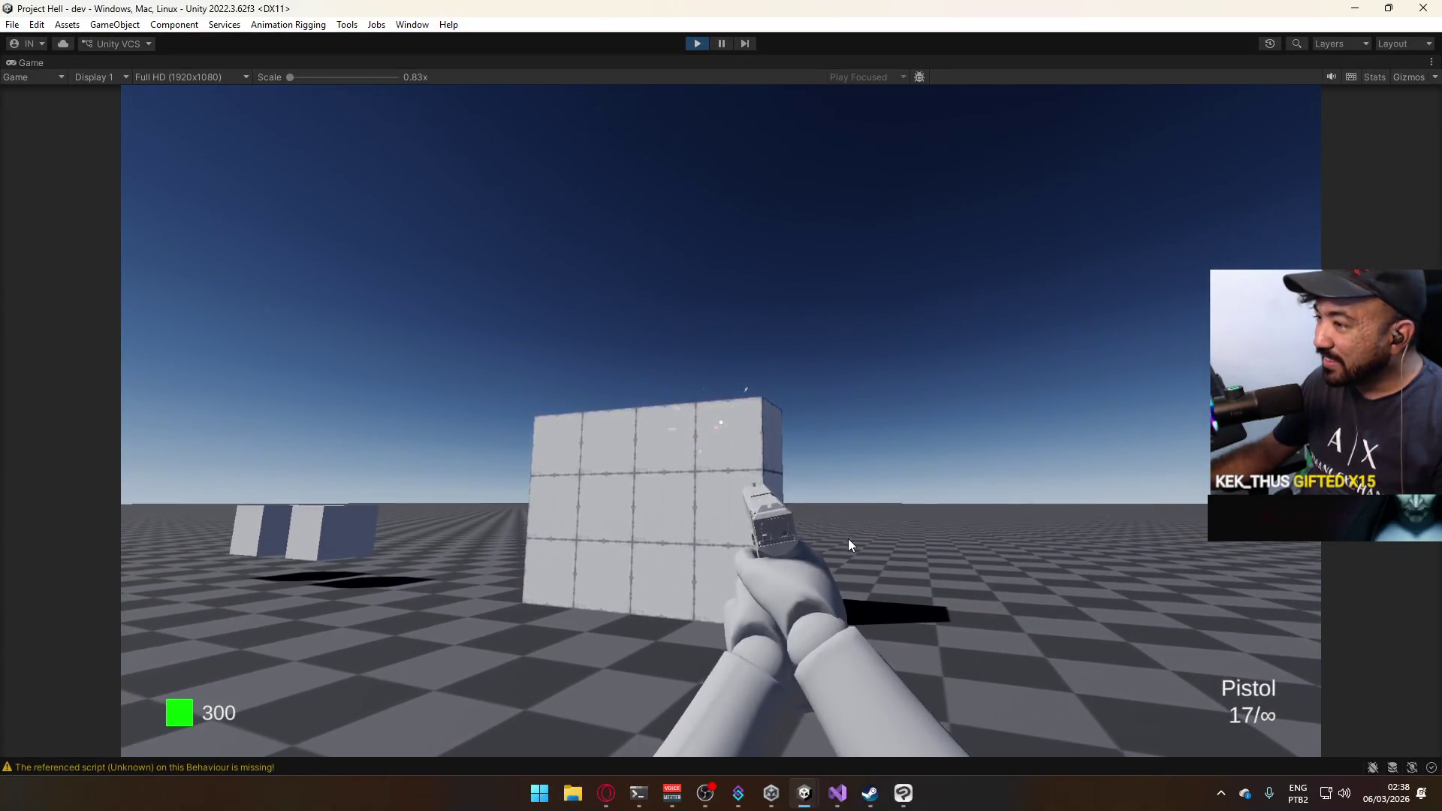
key(super)
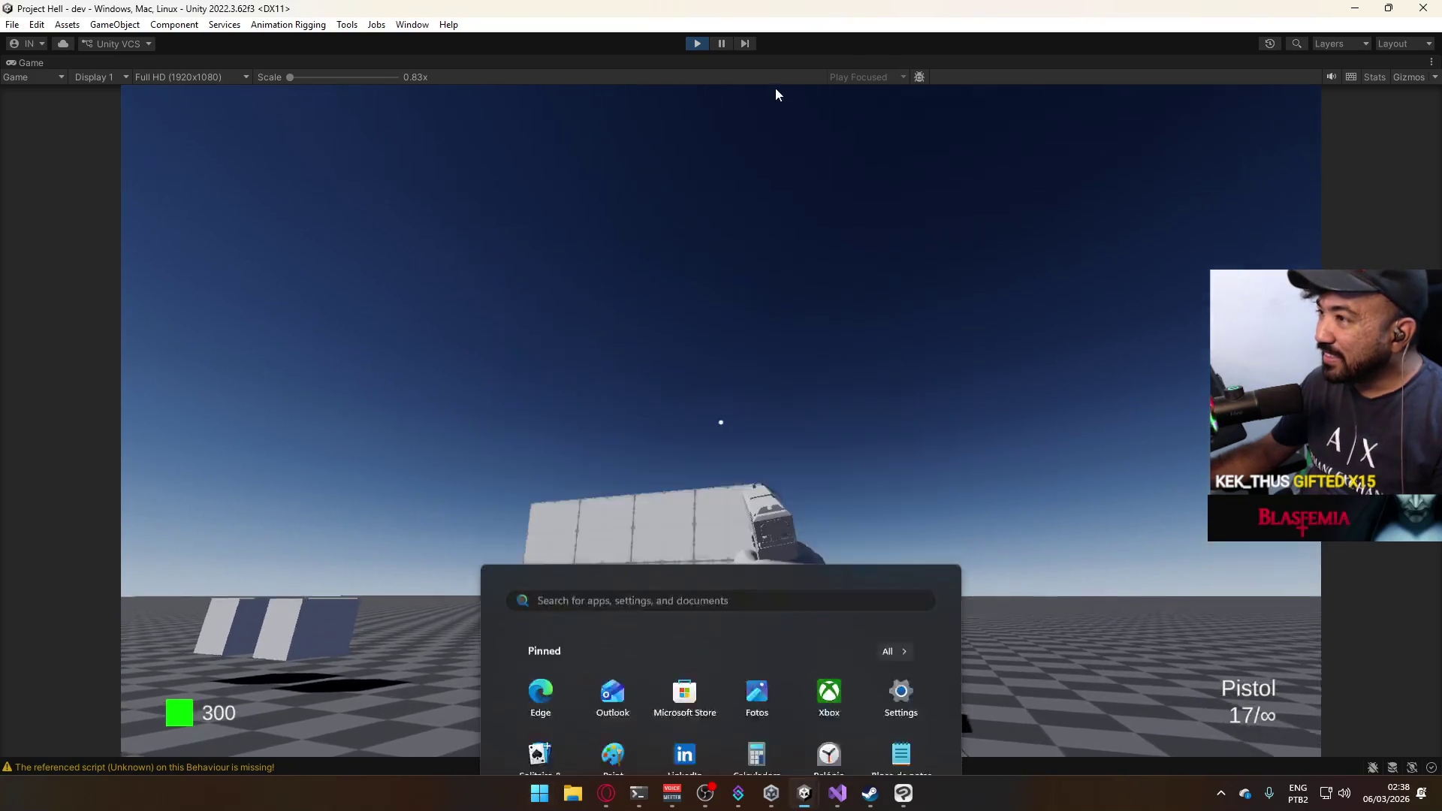
right_click(773, 63)
click(807, 117)
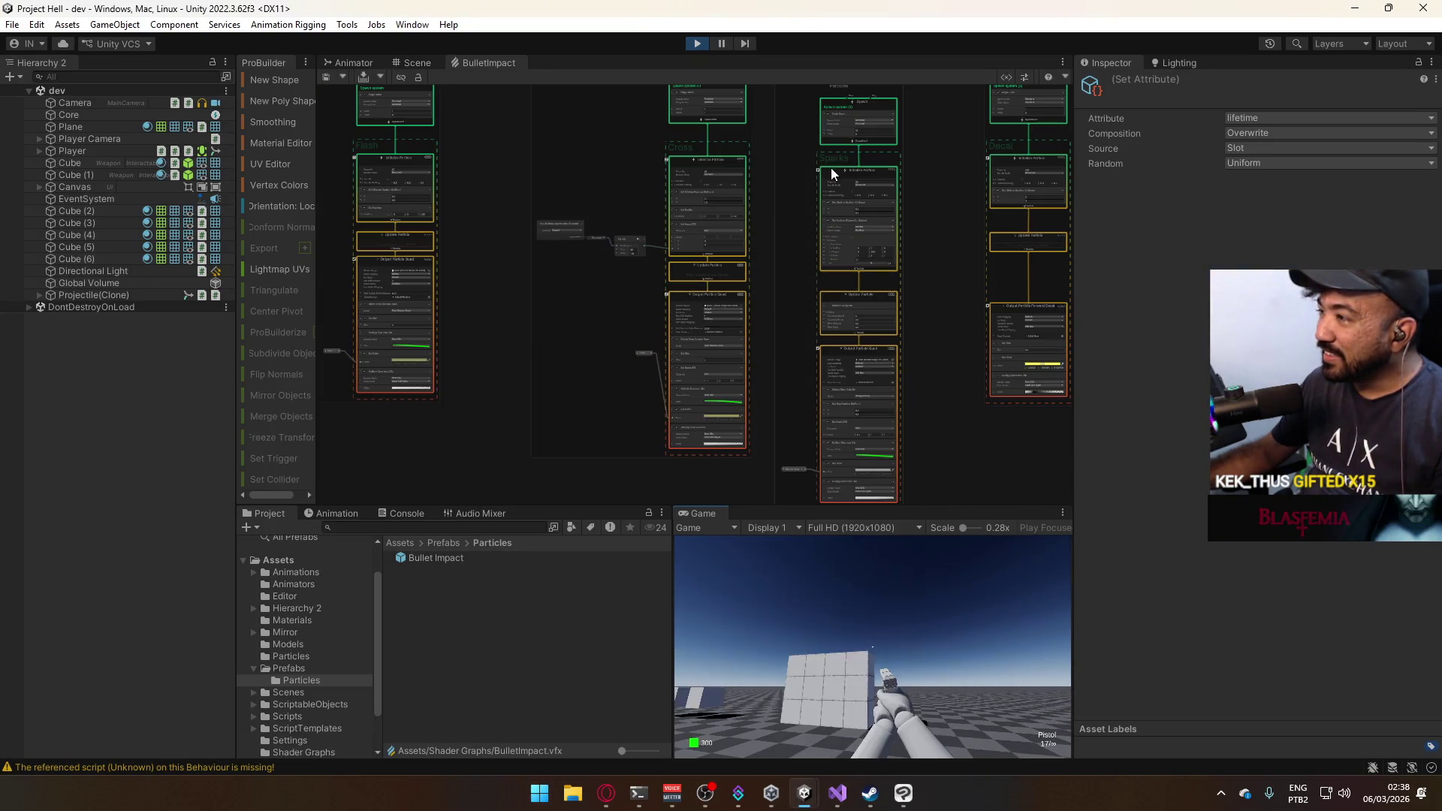
Show the Bullet Impact asset's graph and select the Sparks lifetime block.
right_click(830, 174)
click(798, 294)
scroll(824, 290, up, 3)
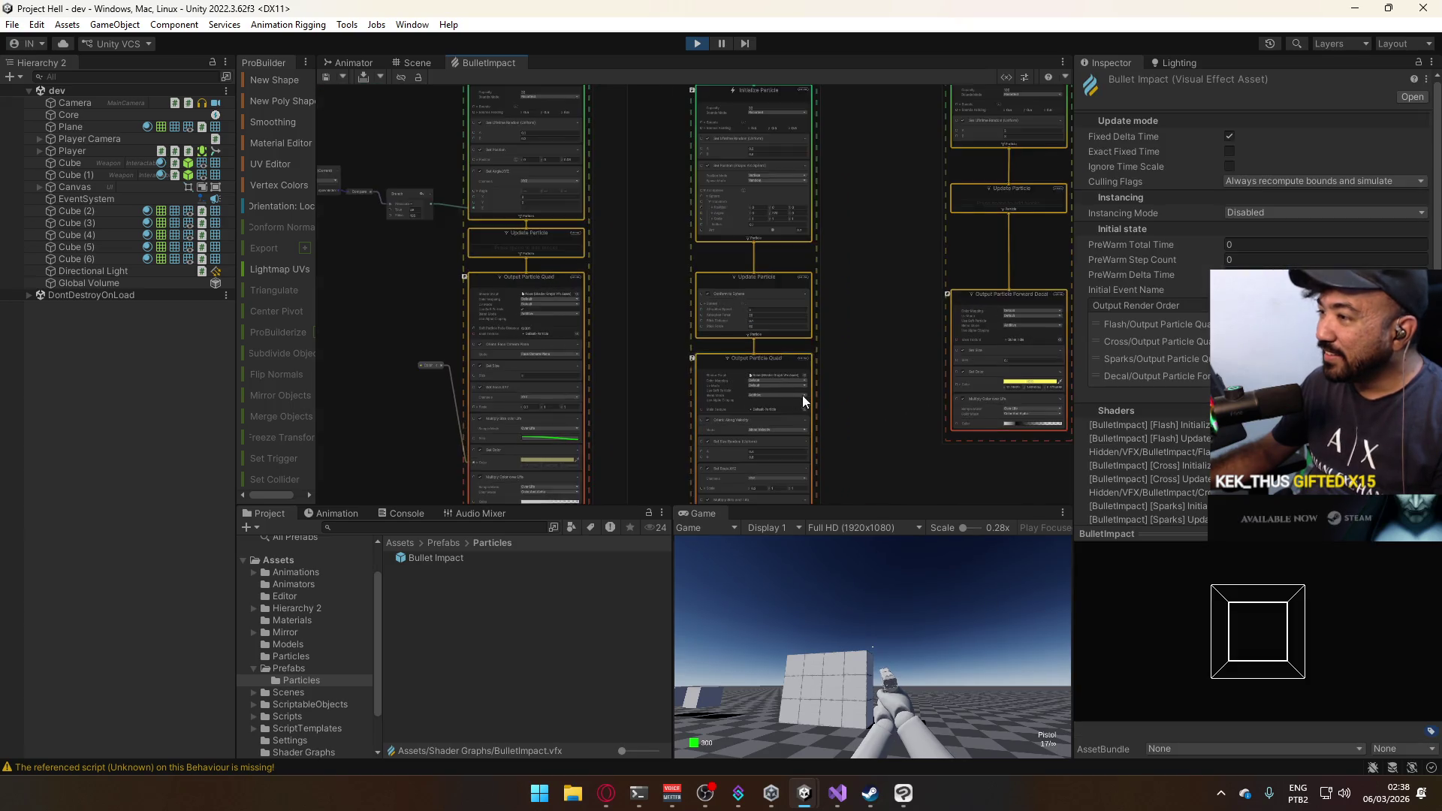
scroll(802, 395, up, 6)
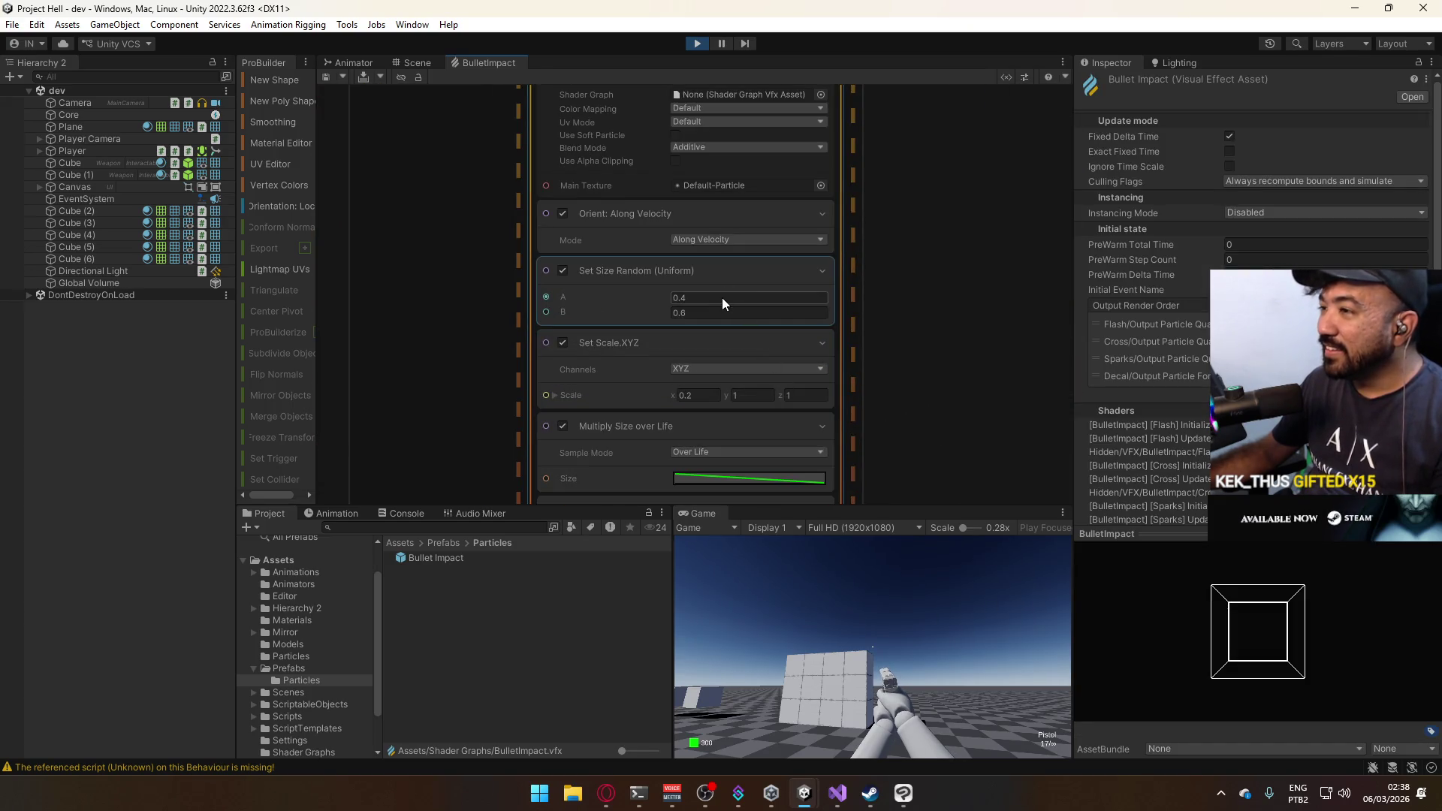
scroll(877, 273, up, 10)
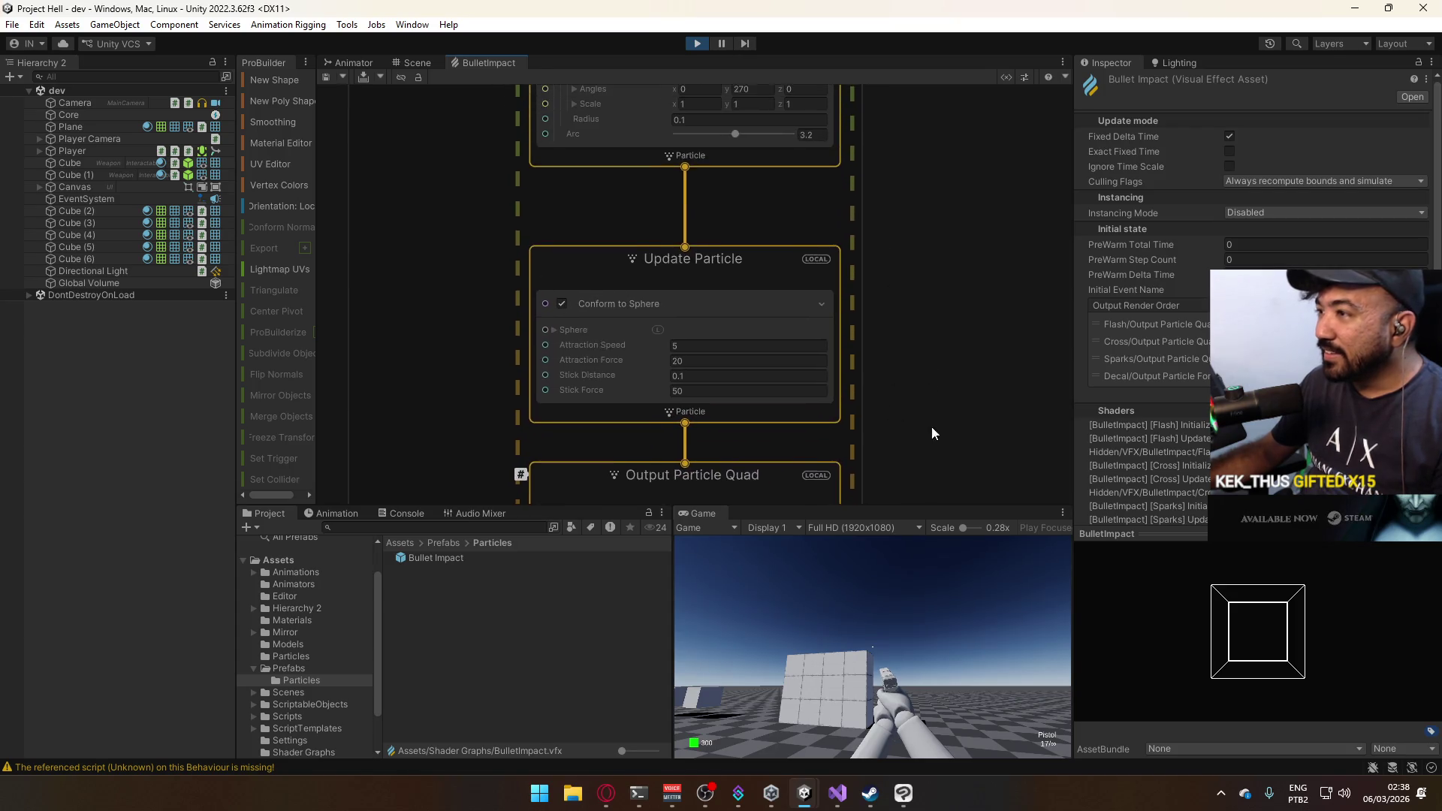
scroll(912, 285, up, 5)
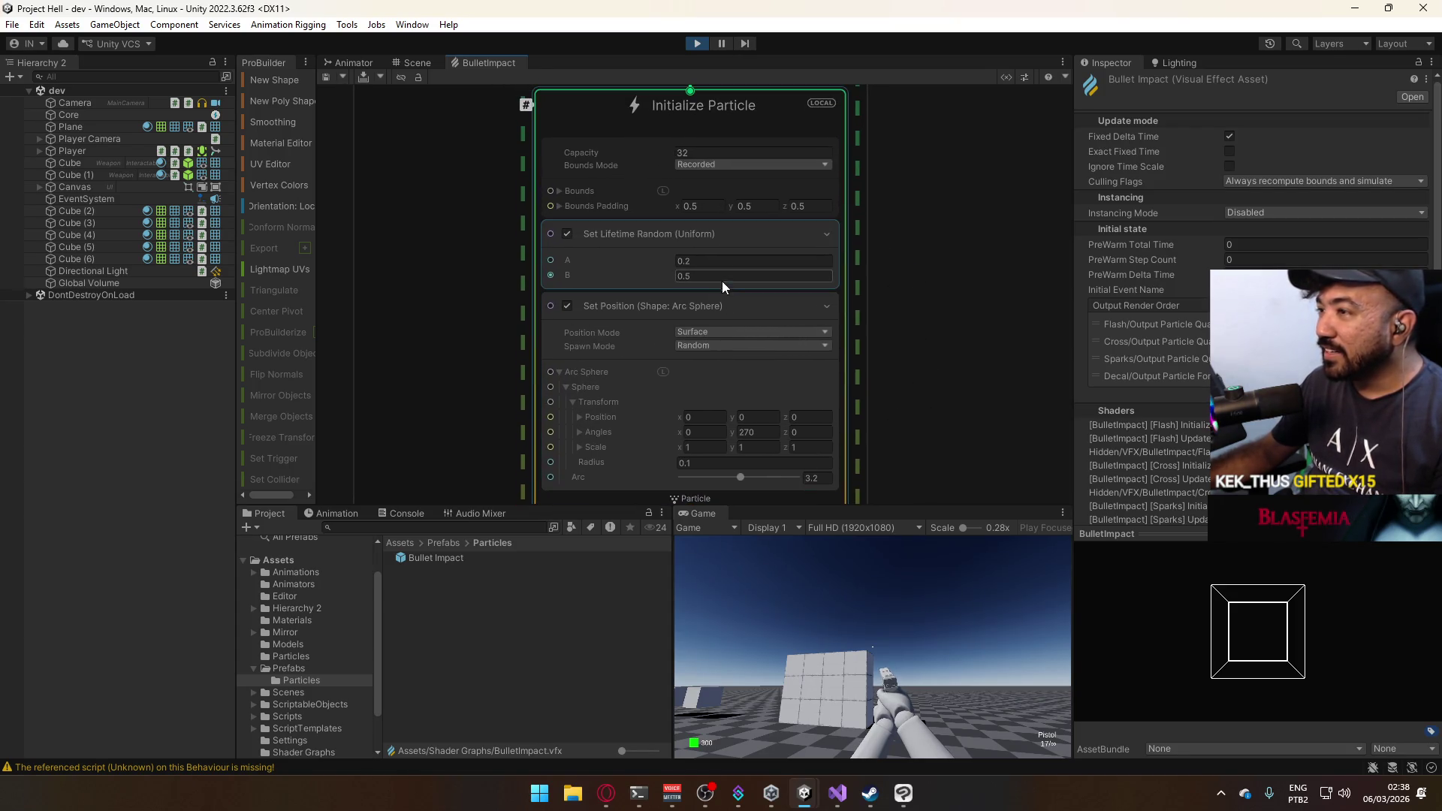
click(700, 261)
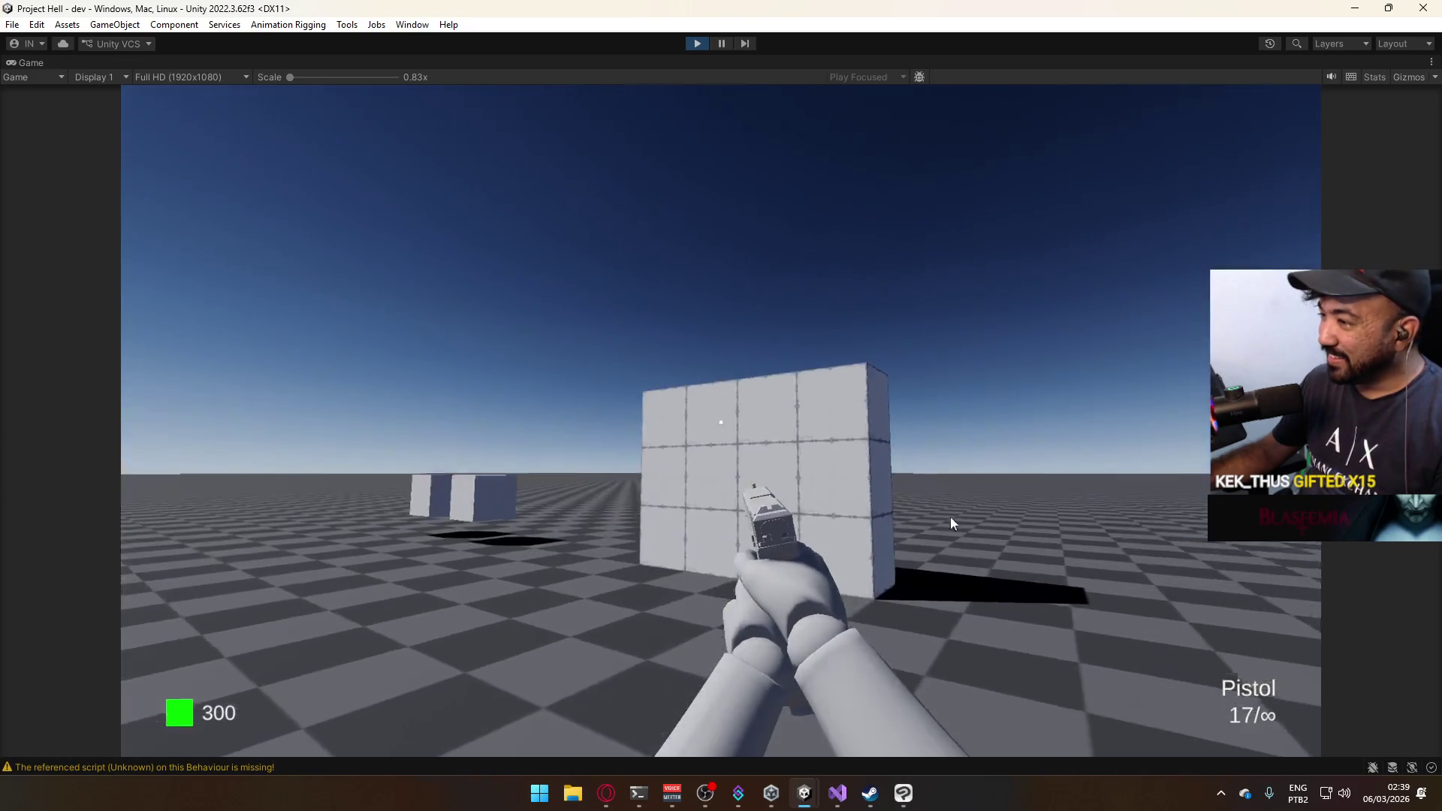
Back away from the cube wall and fire the pistol to check the sparks.
key(s)
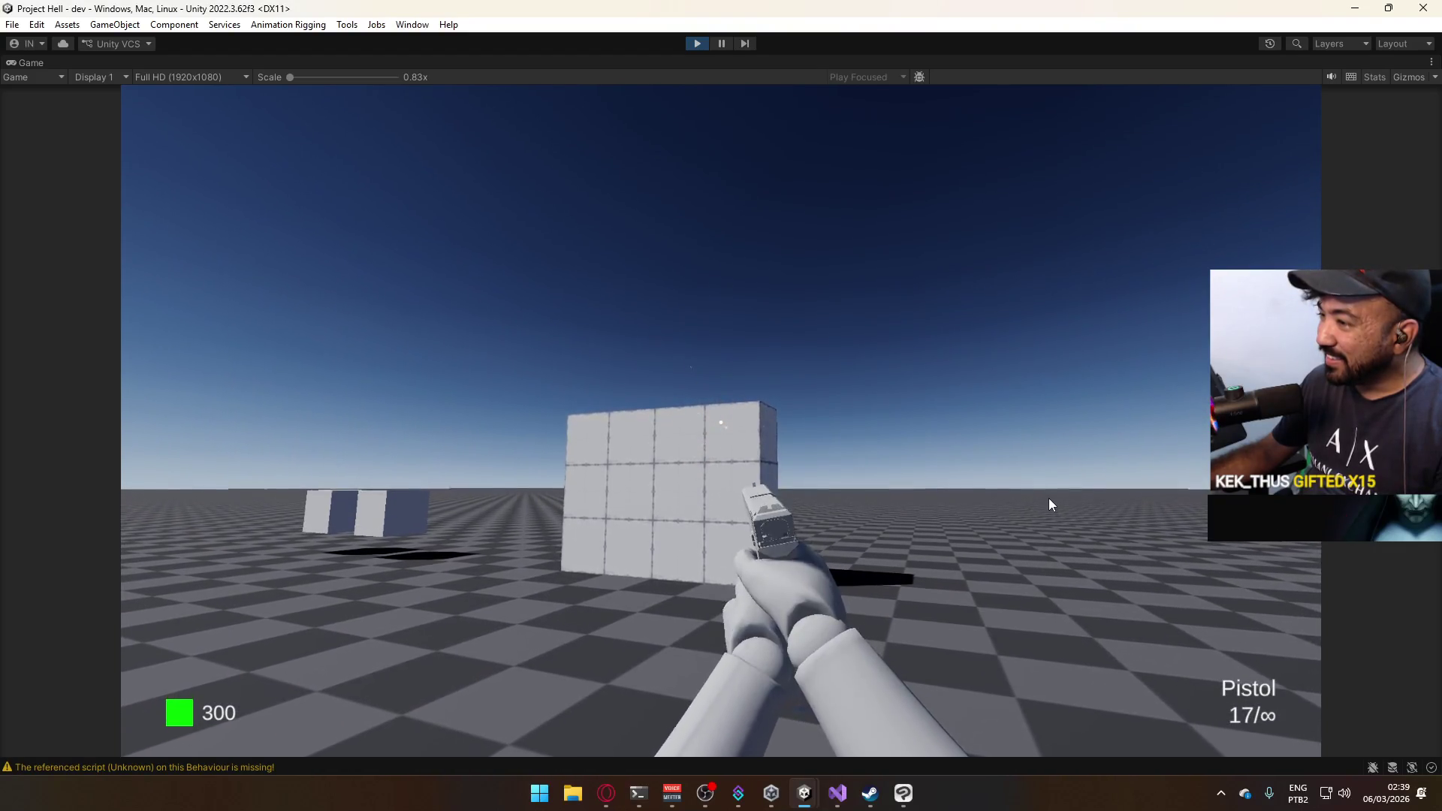
click(1049, 499)
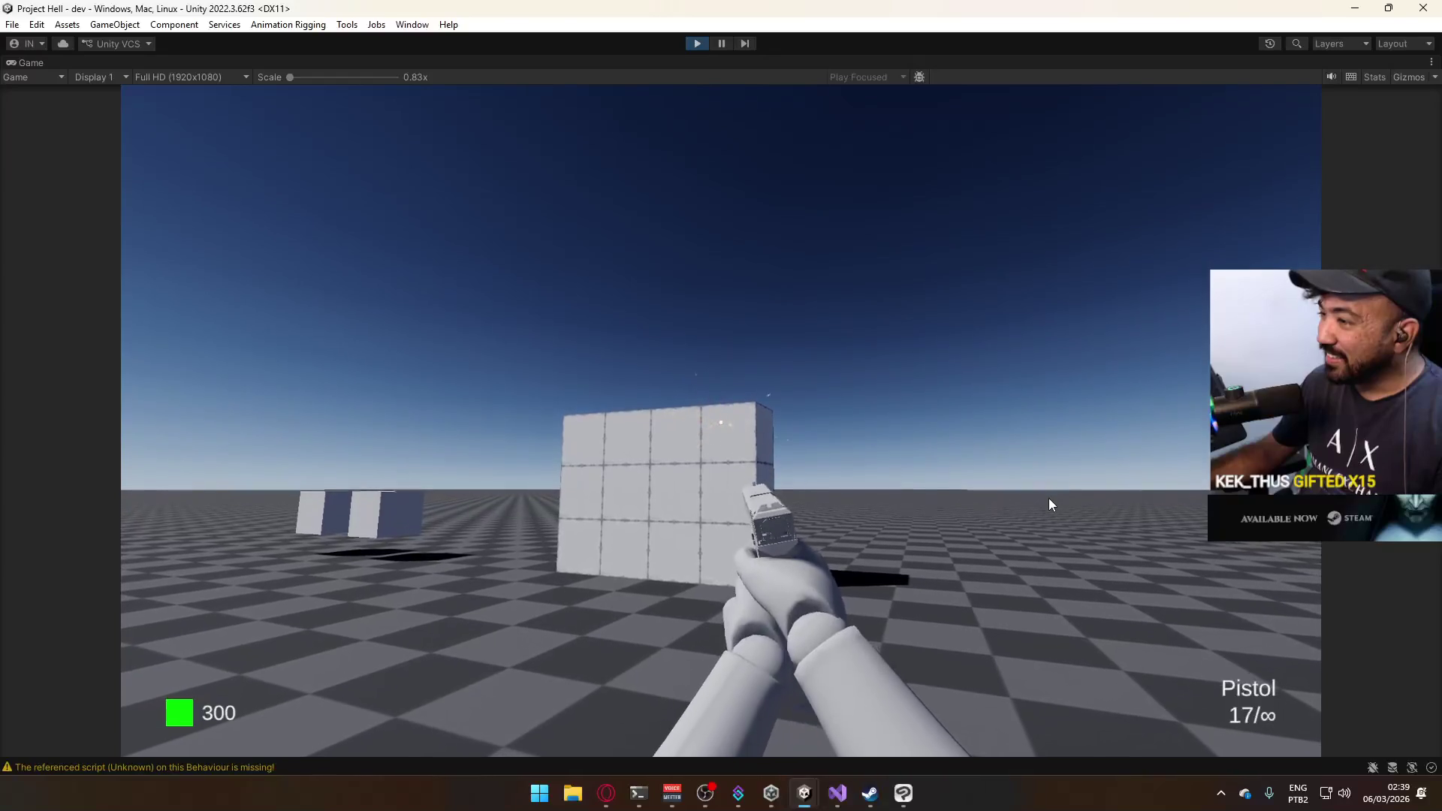
key(super)
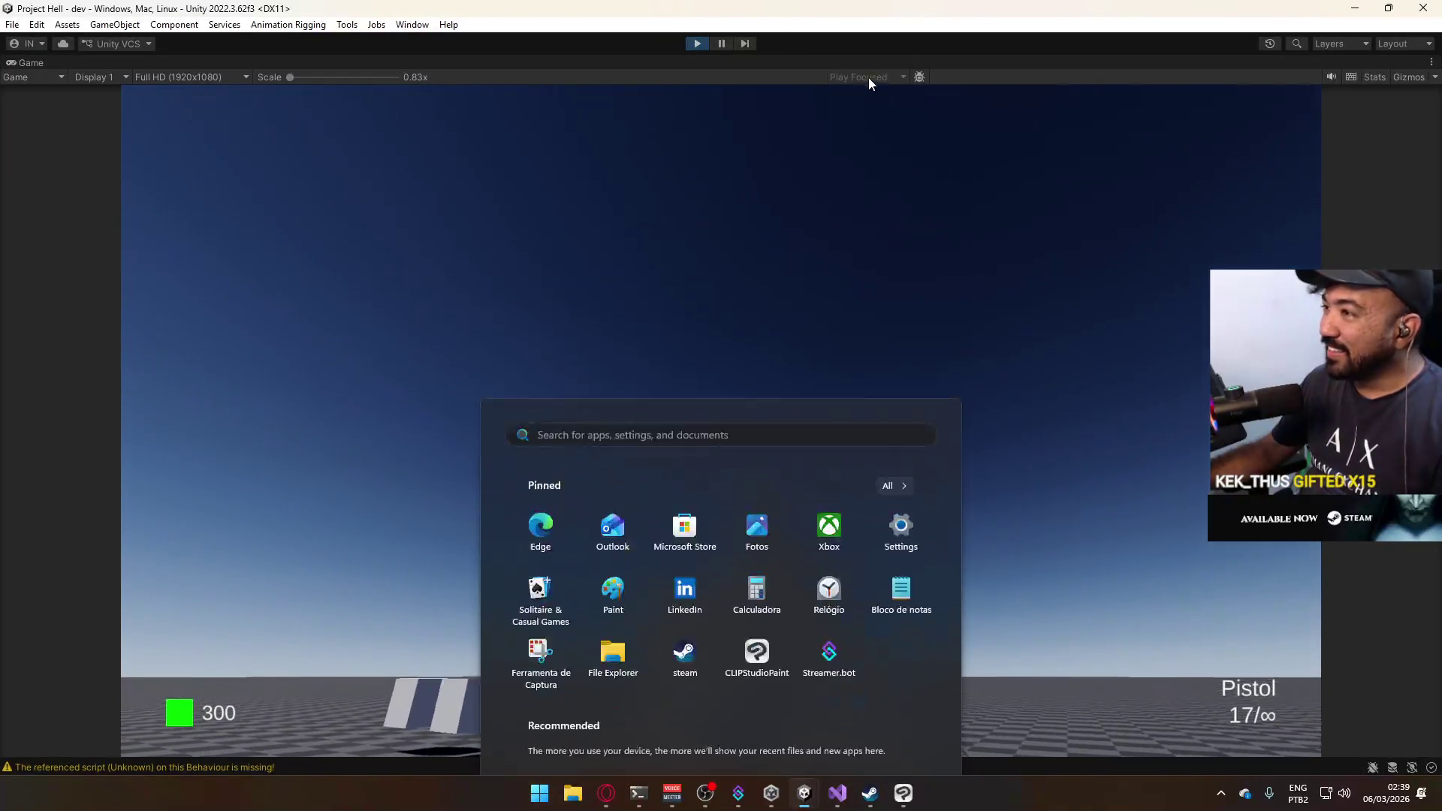
right_click(865, 62)
Change the Sparks spherical velocity Speed from 4 to 3, save the graph, and maximize the Game view.
click(926, 110)
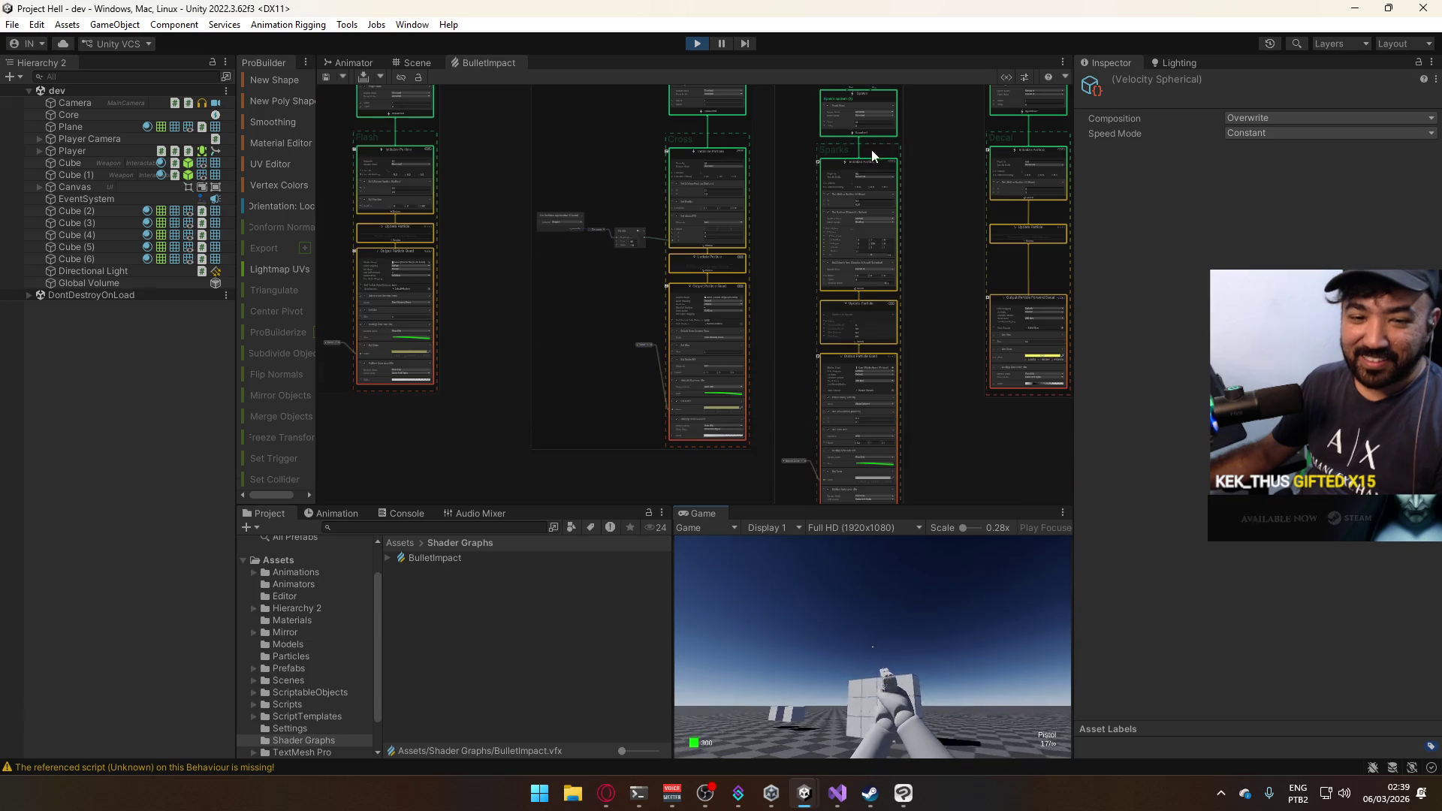
scroll(751, 282, up, 4)
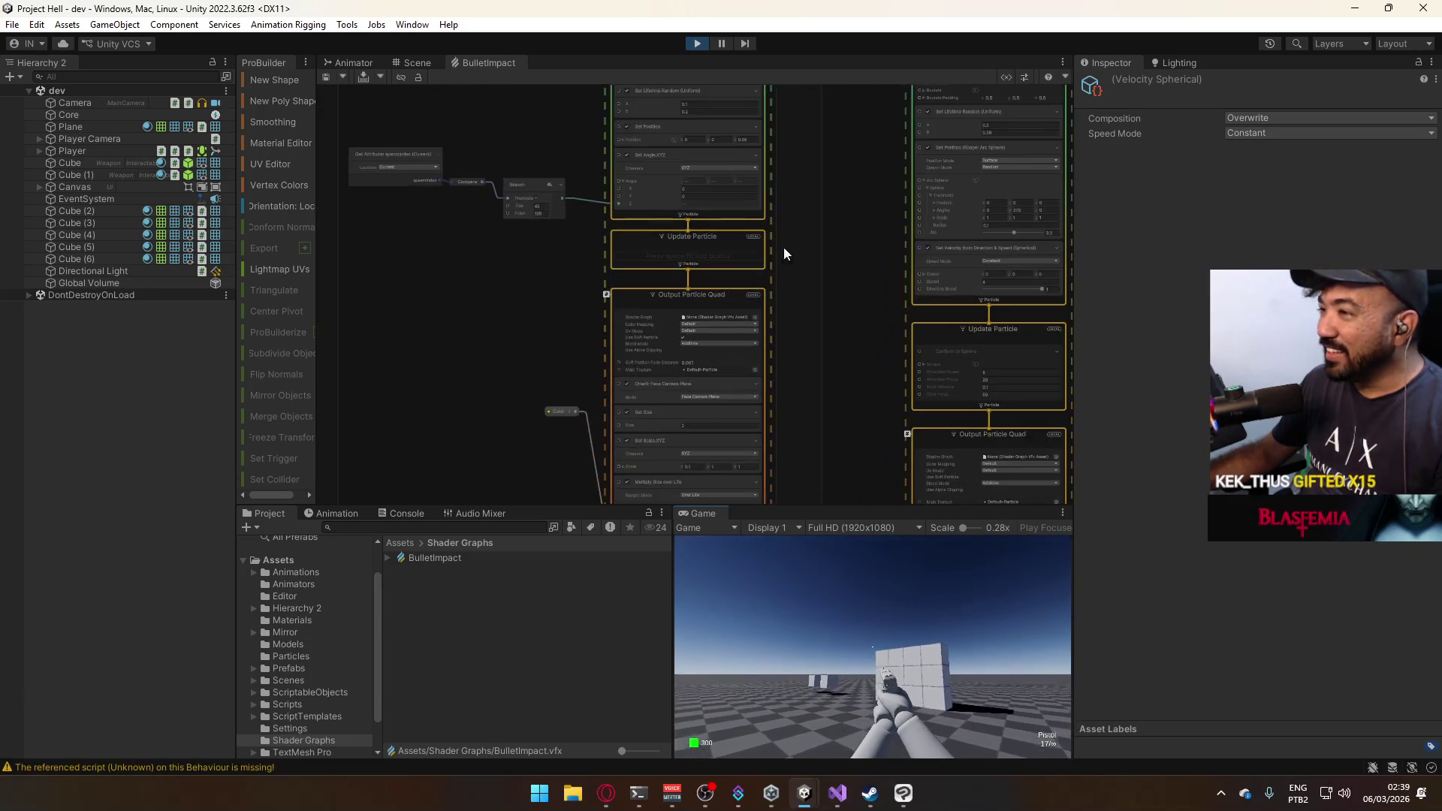
drag(1007, 284, 732, 240)
scroll(765, 212, up, 4)
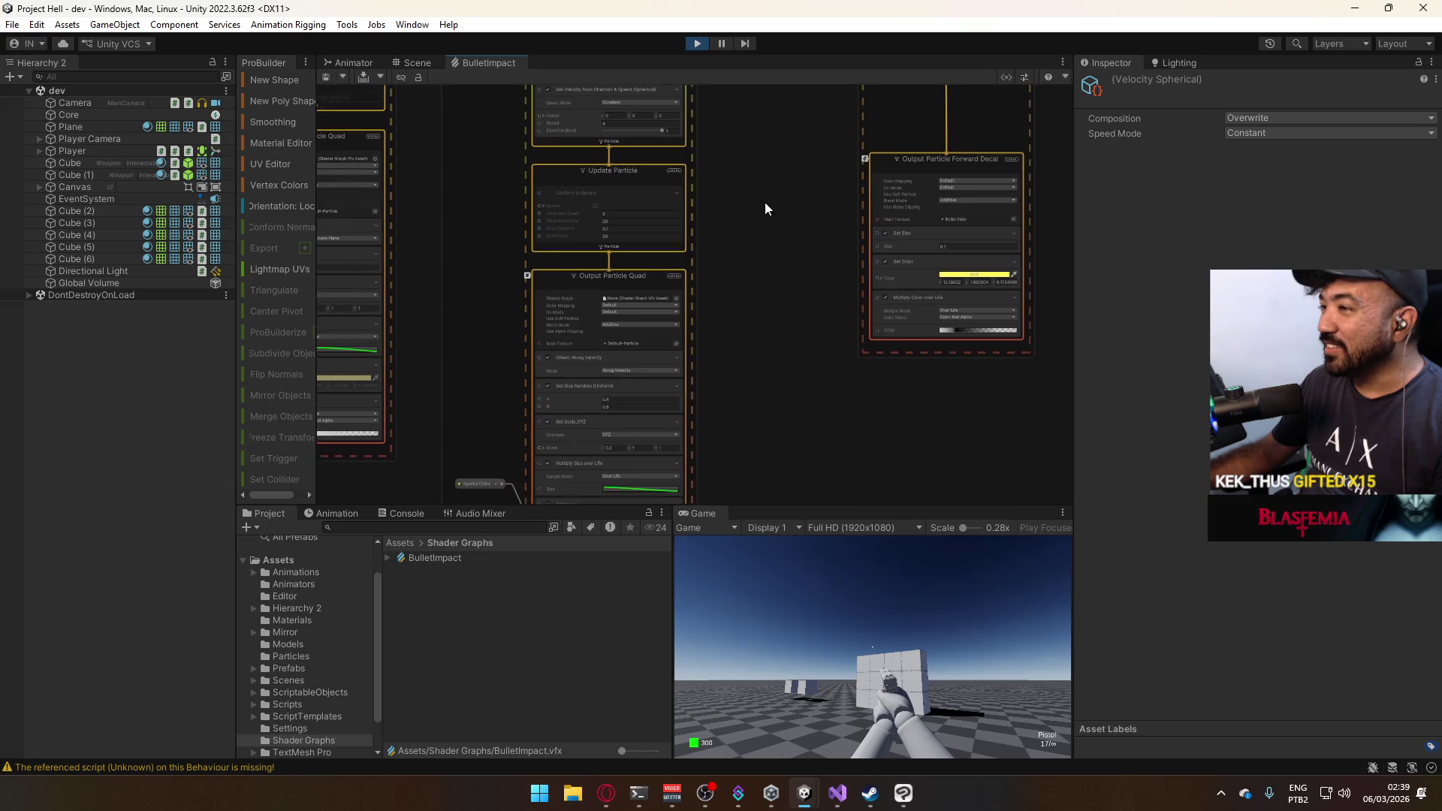
scroll(856, 353, up, 2)
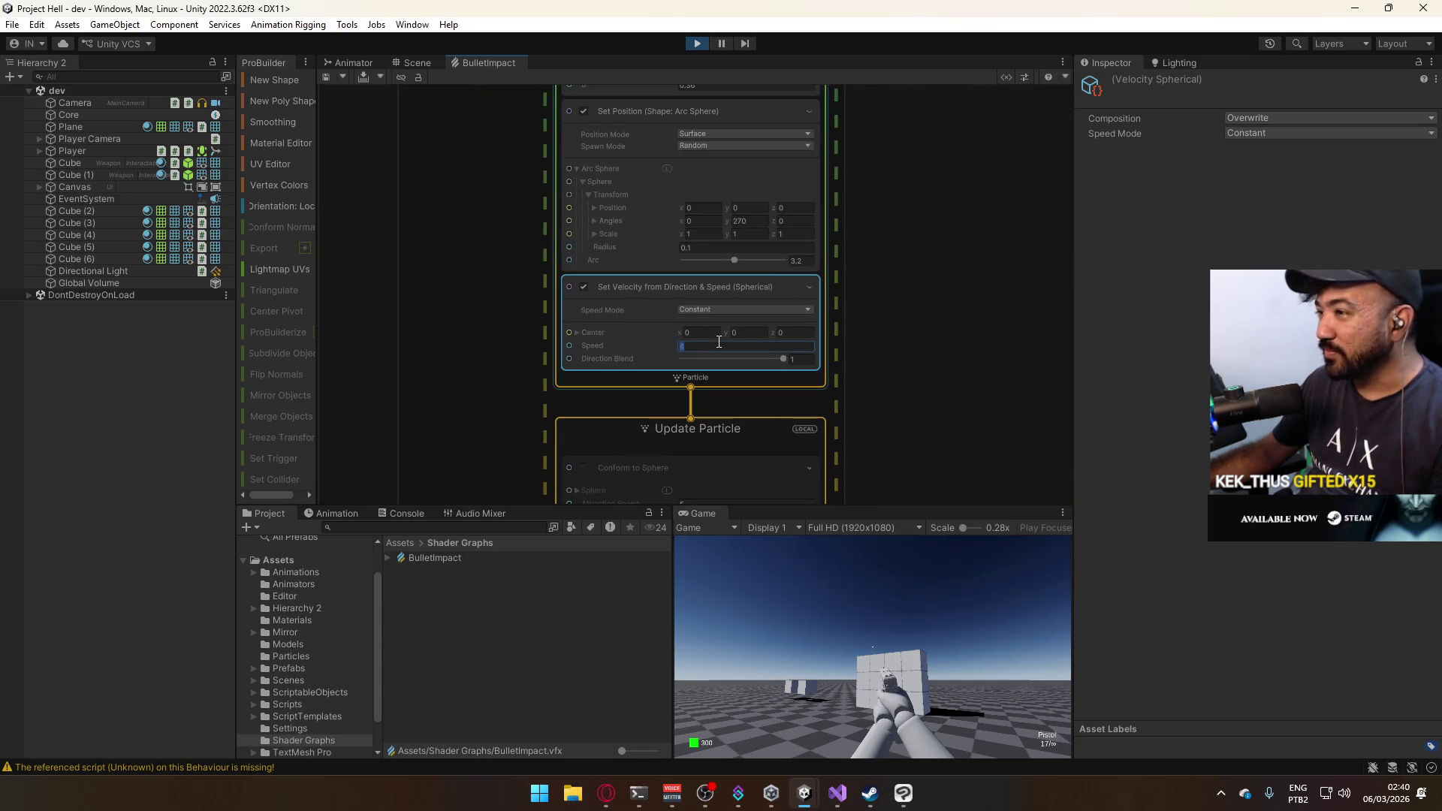
text(3)
click(327, 76)
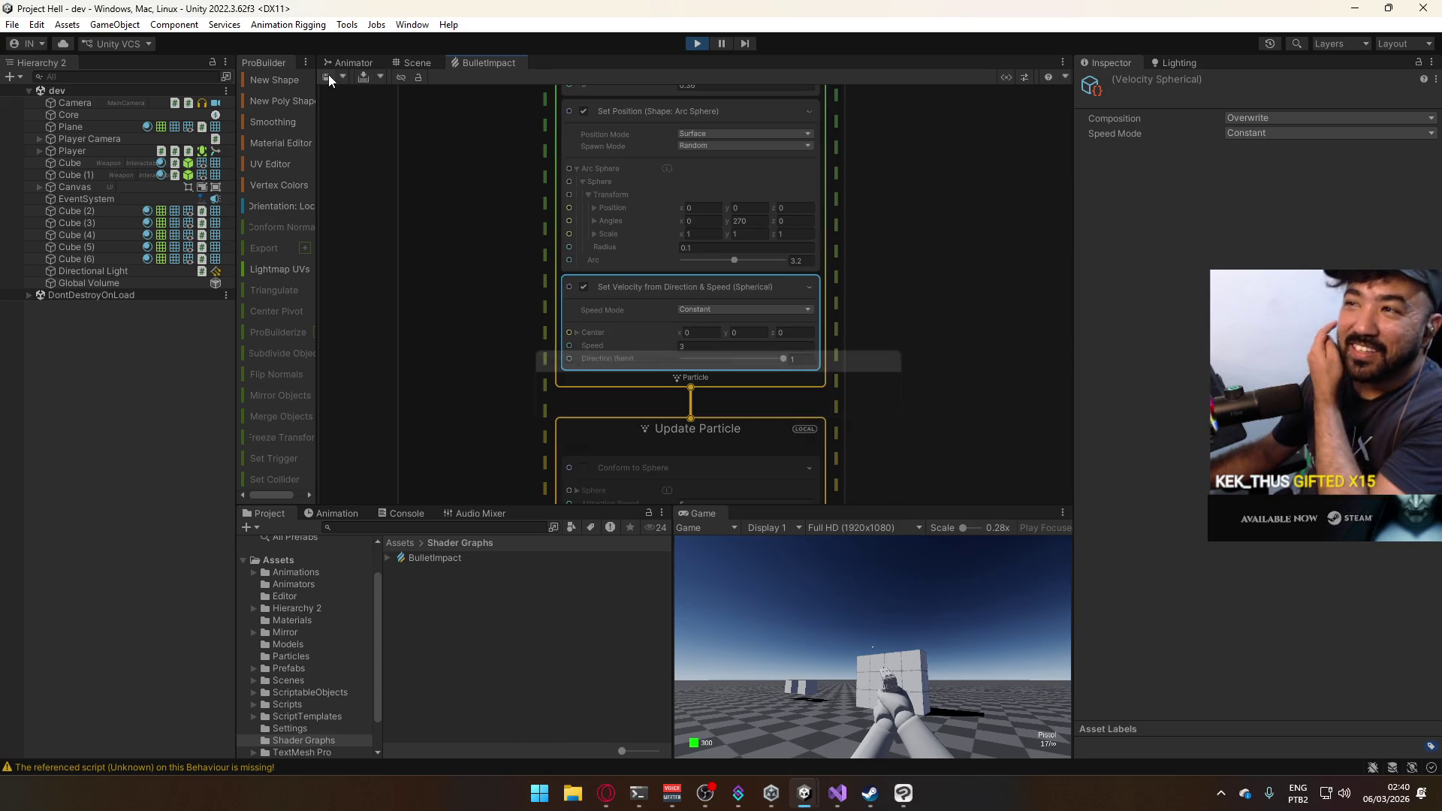
right_click(702, 514)
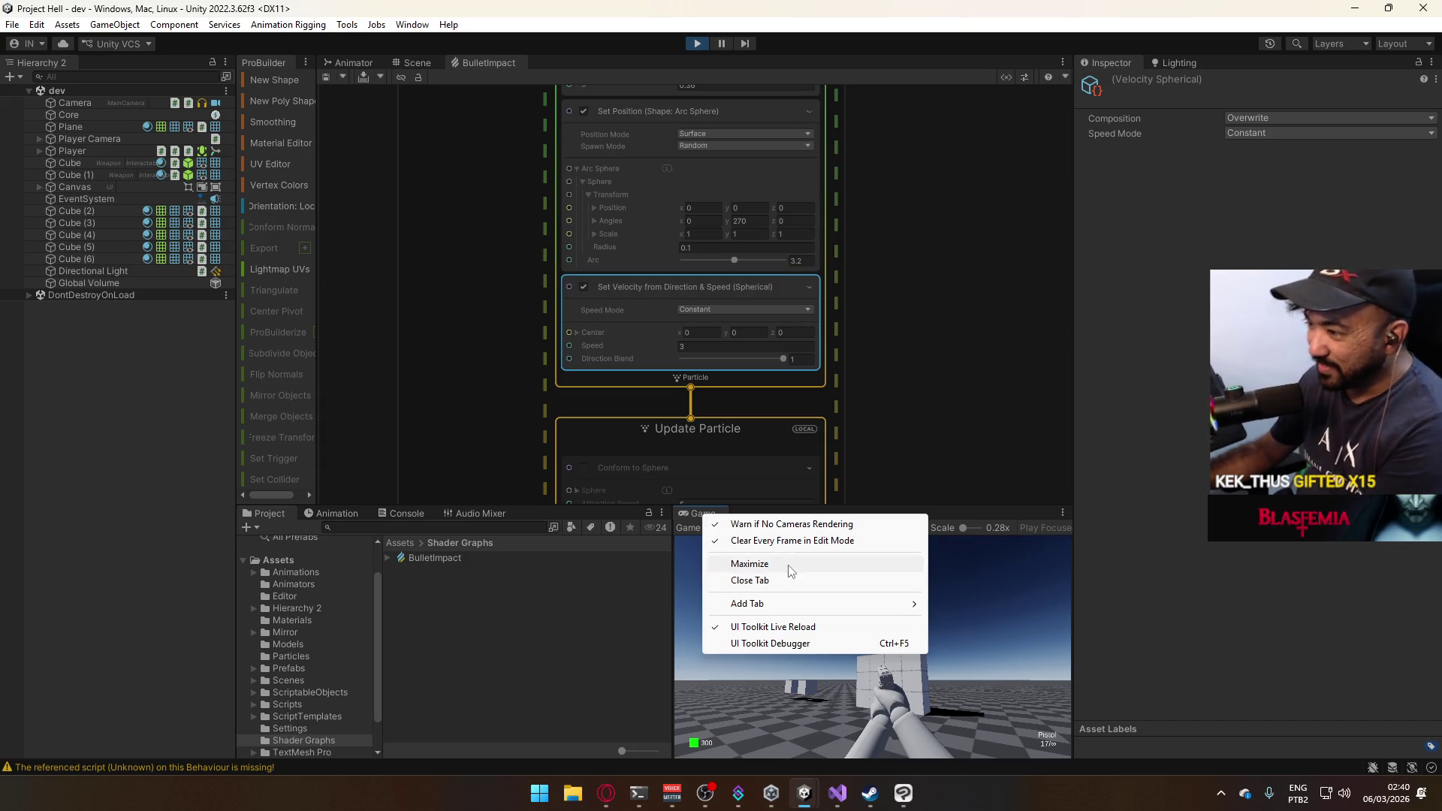
click(788, 569)
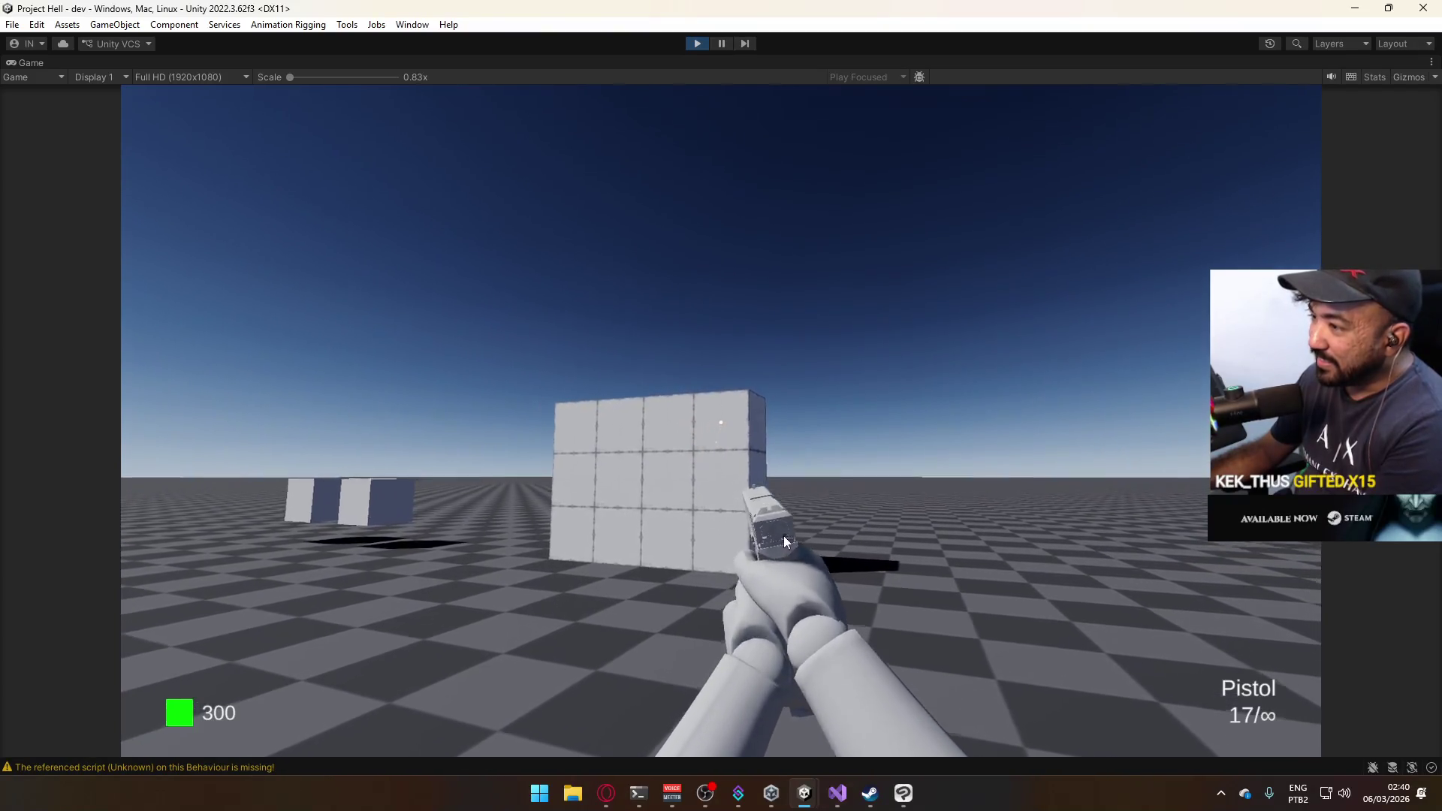
Walk back and forth from the wall, aim the pistol down its sights, then exit the maximized Game view.
key(s)
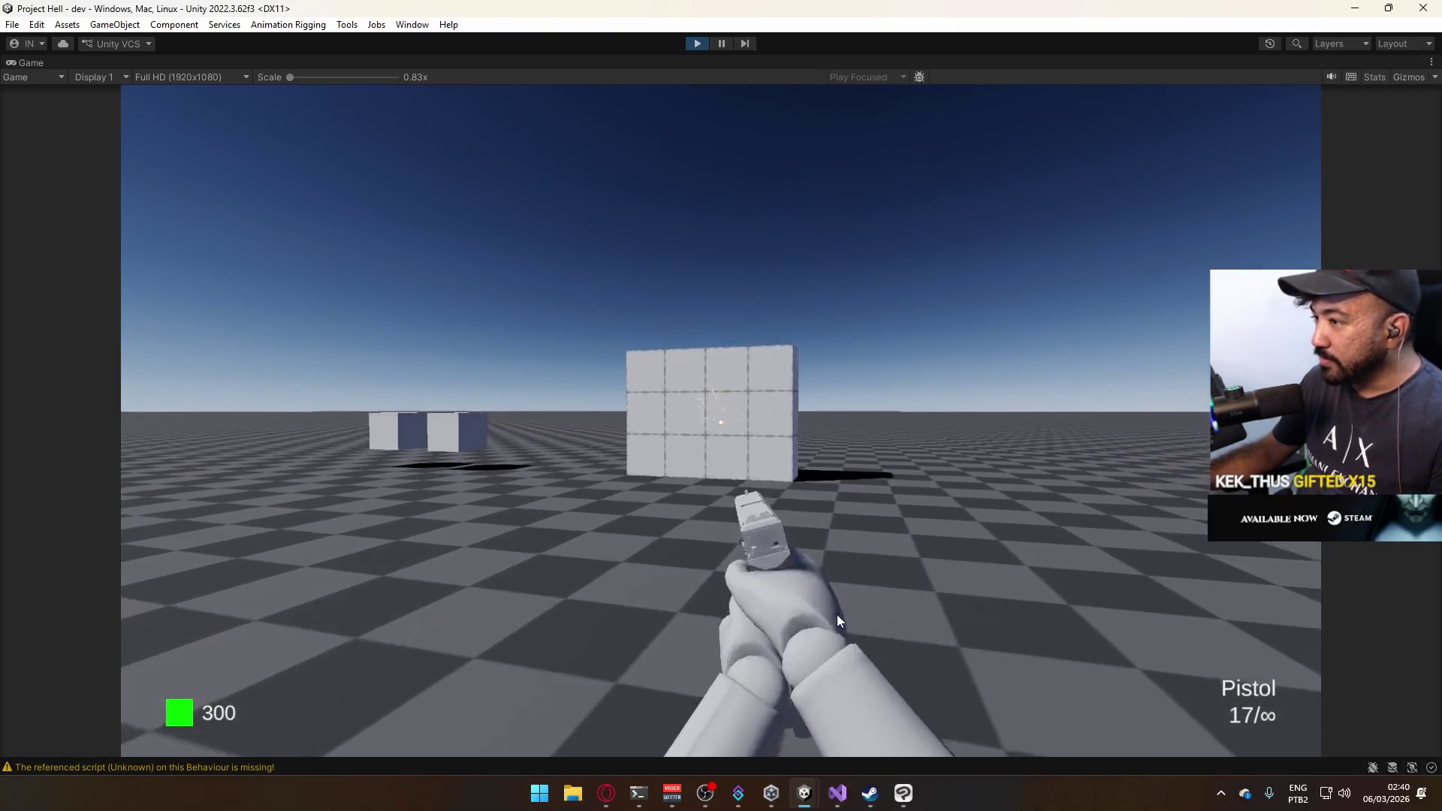
key(s)
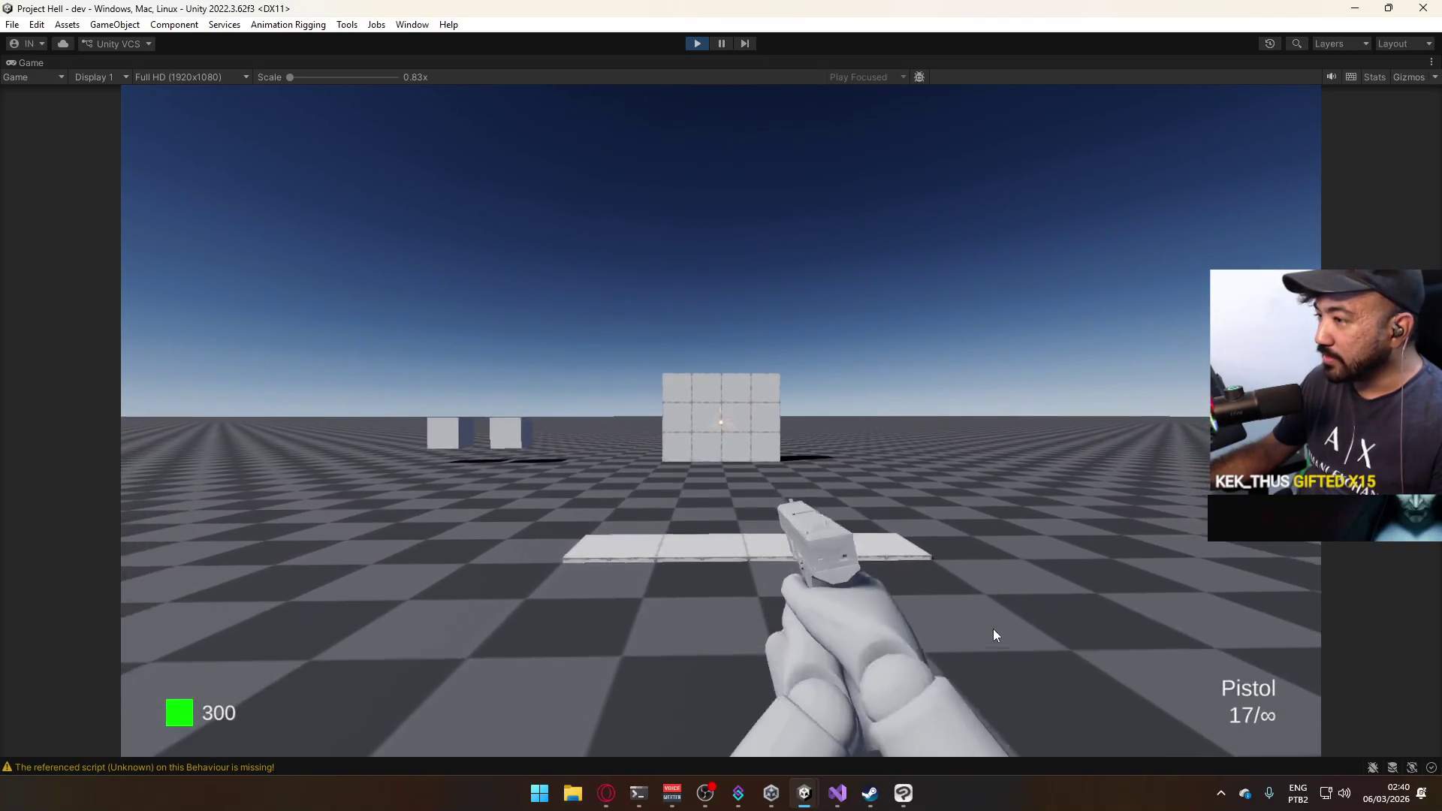
key(s)
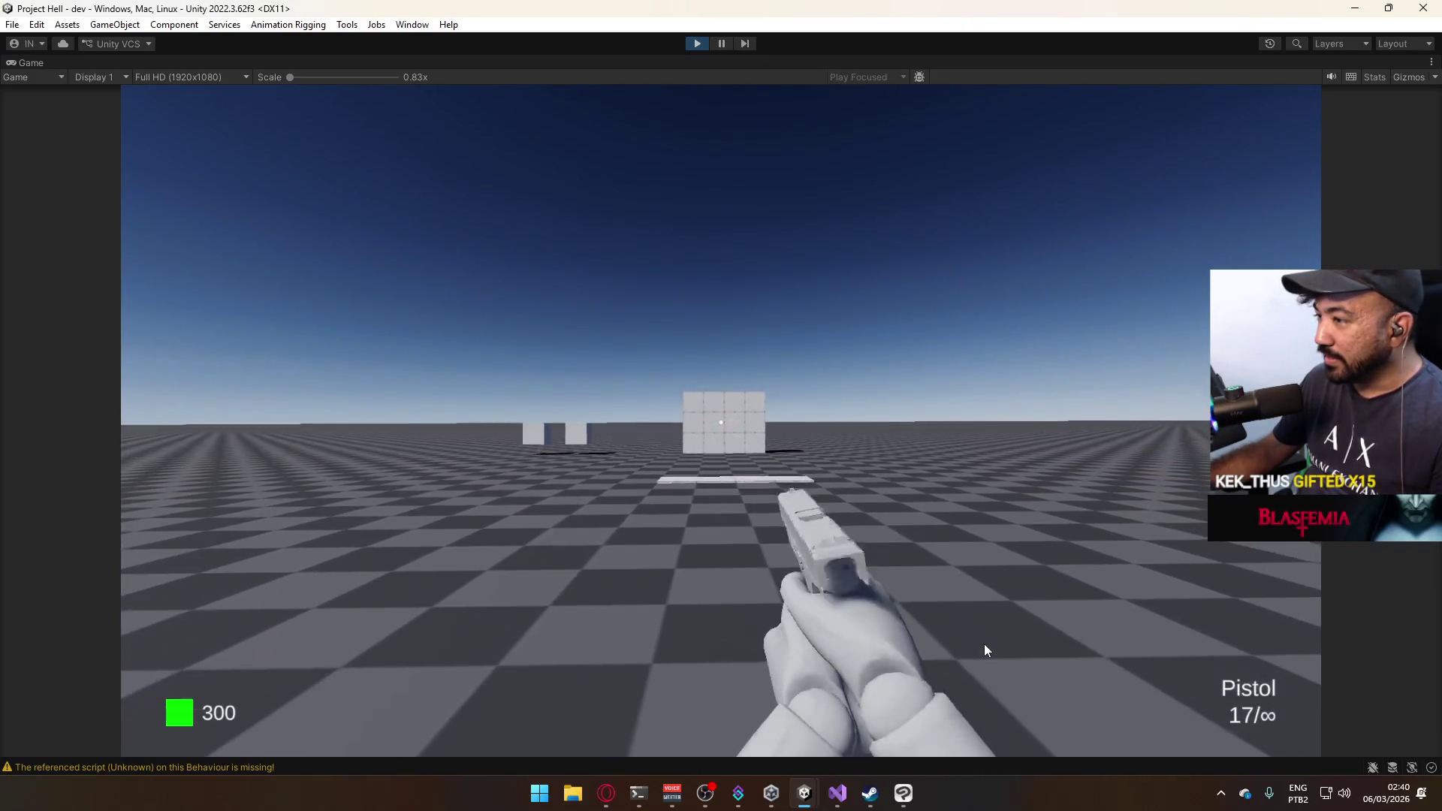
key(w)
right_click(983, 653)
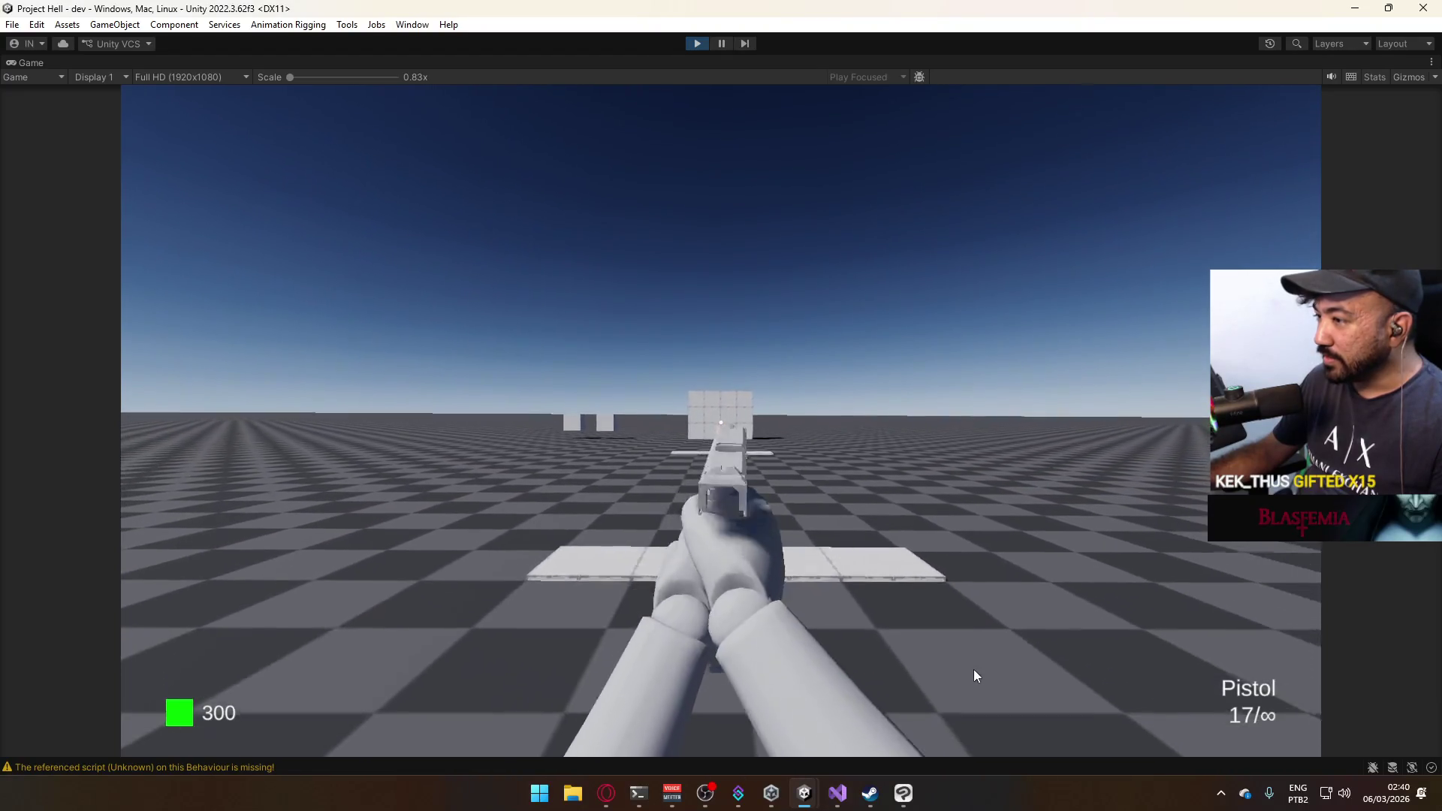
key(s)
mouse_move(935, 254)
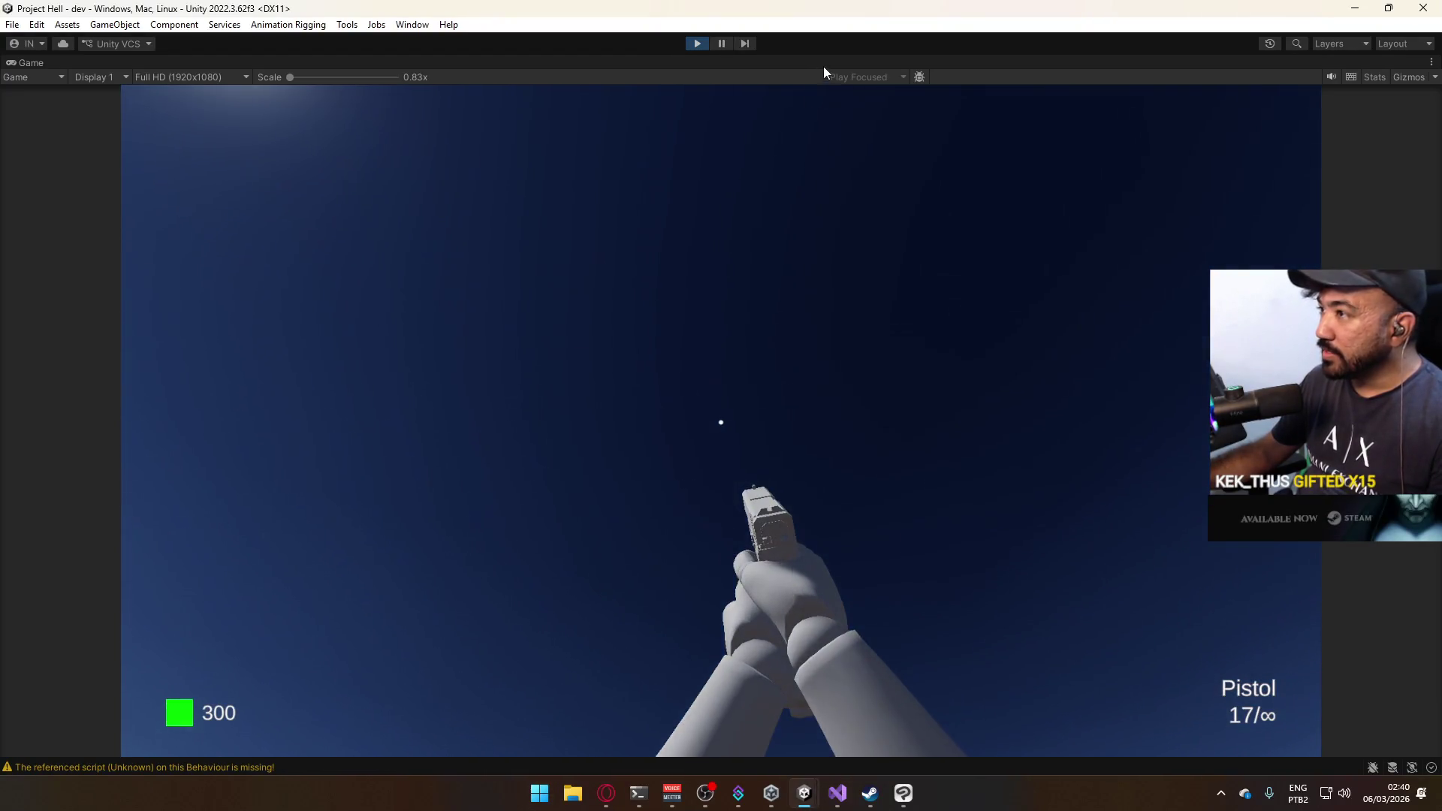
click(826, 75)
Disable the Global Volume's Volume component and test-fire at the wall.
click(856, 113)
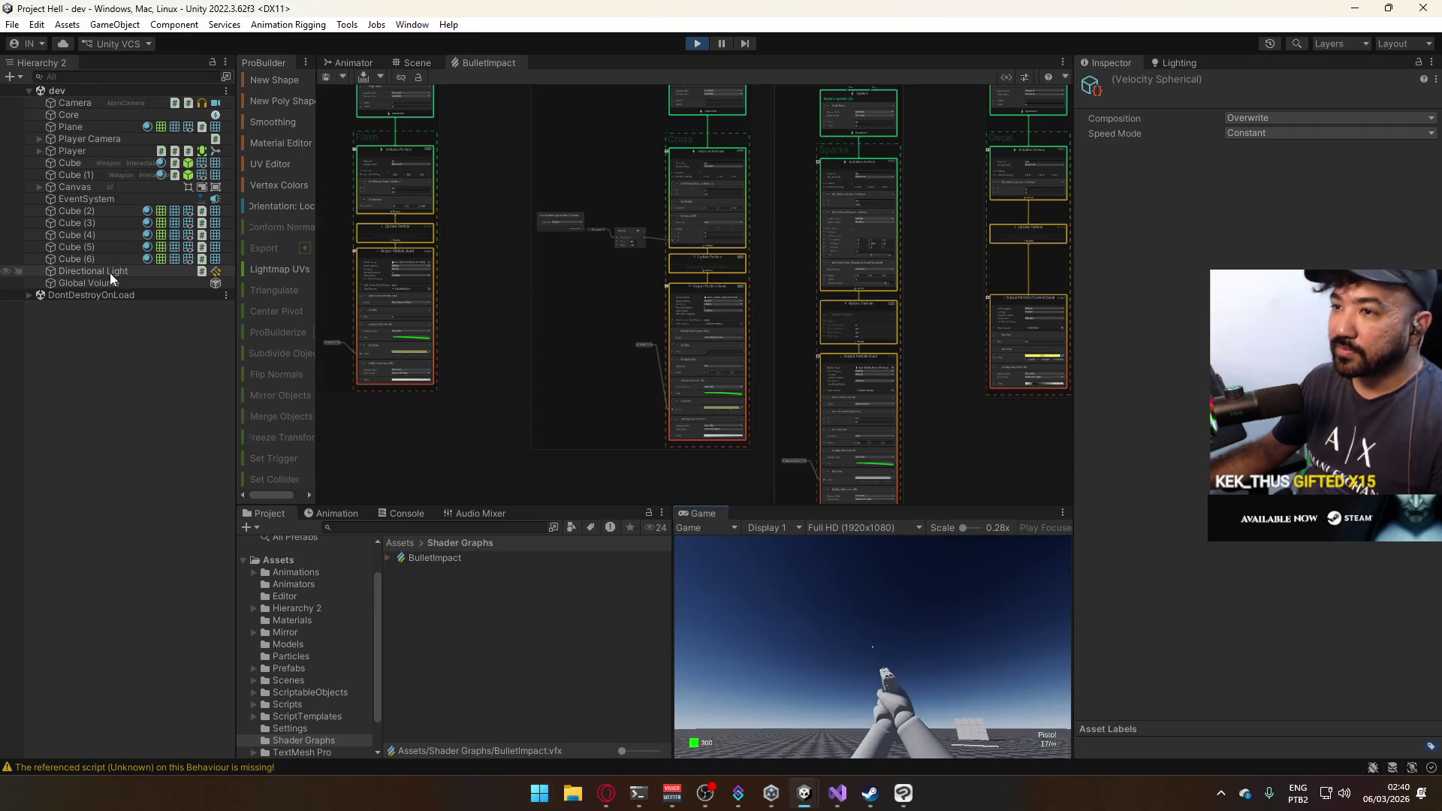
click(109, 281)
click(1108, 192)
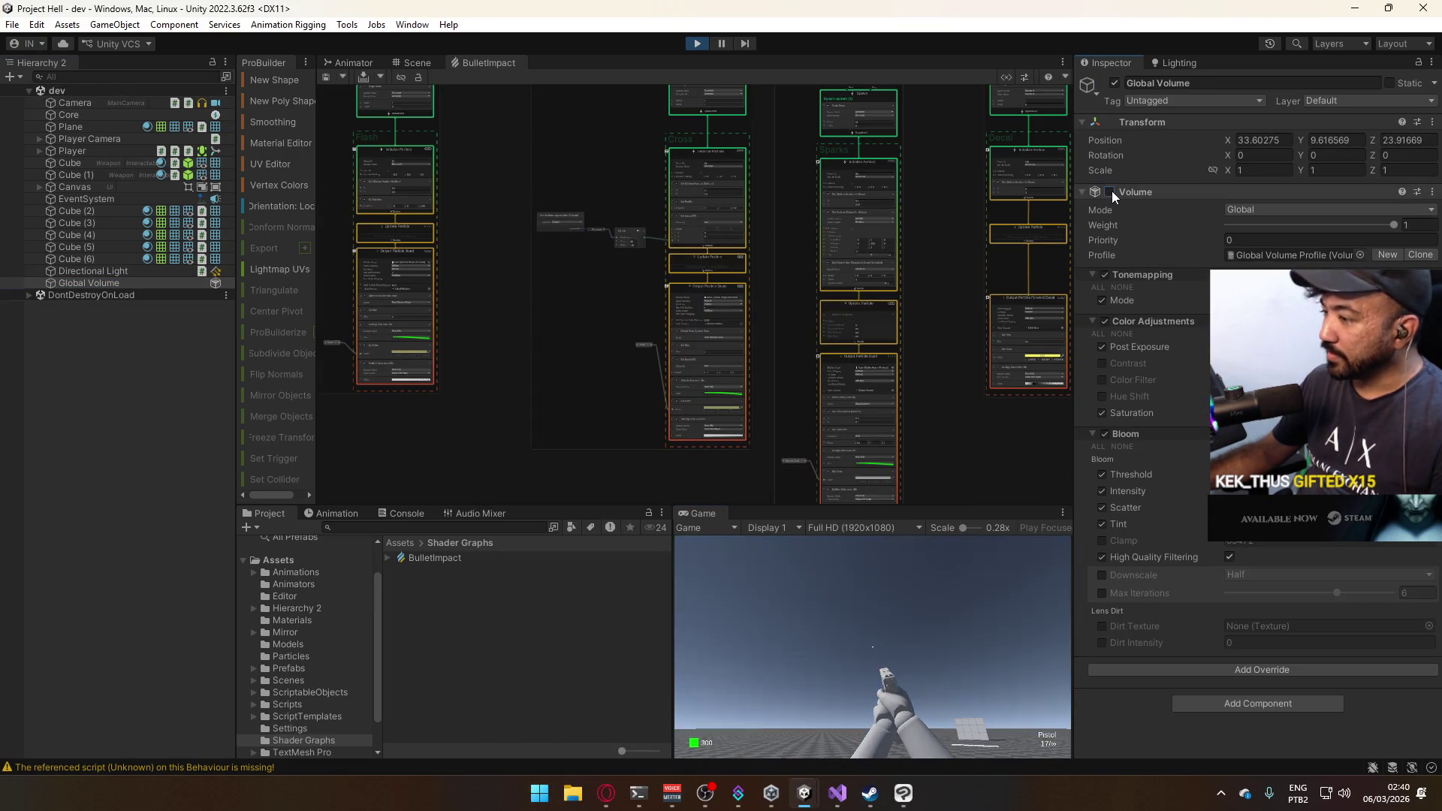
right_click(719, 512)
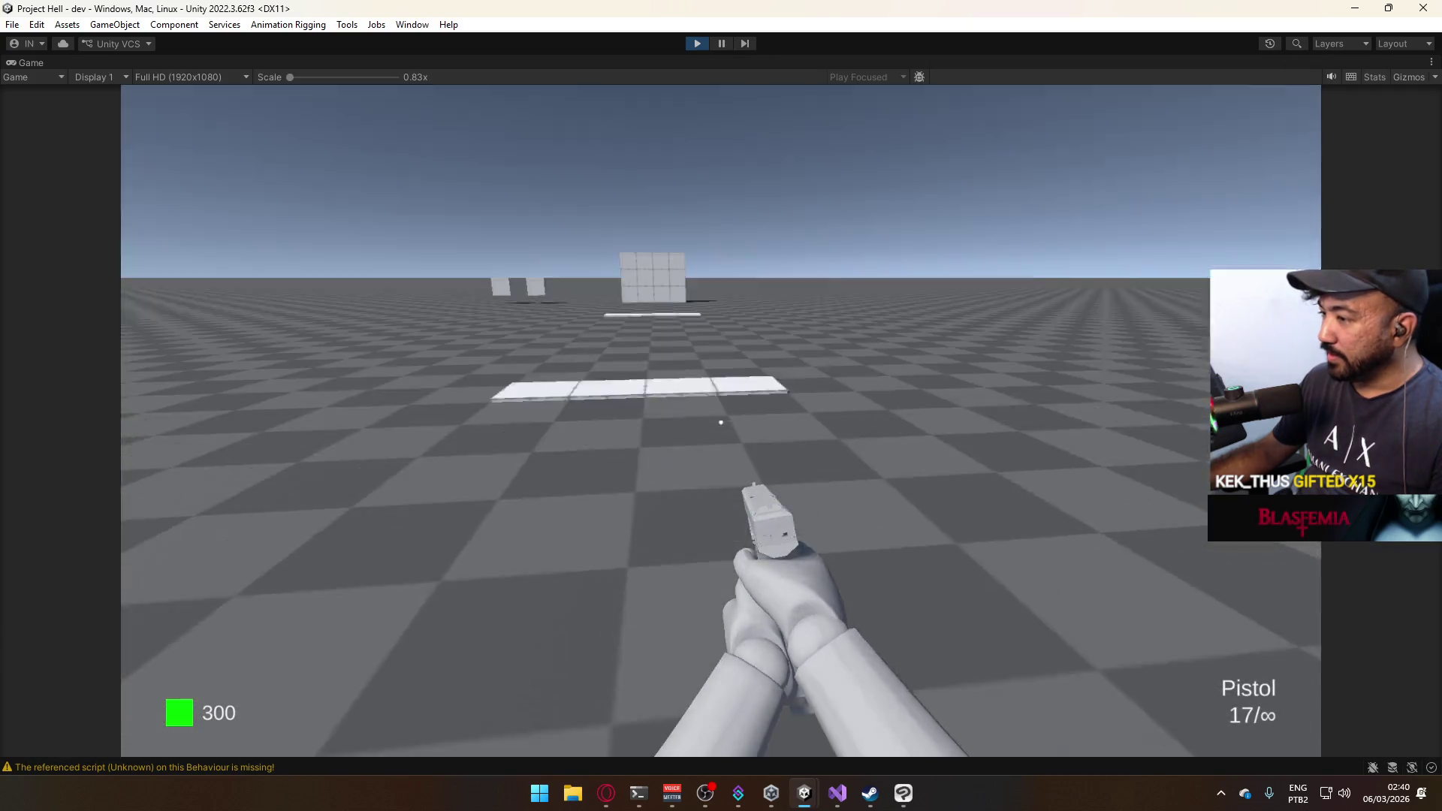
key(super)
key(super)
click(763, 443)
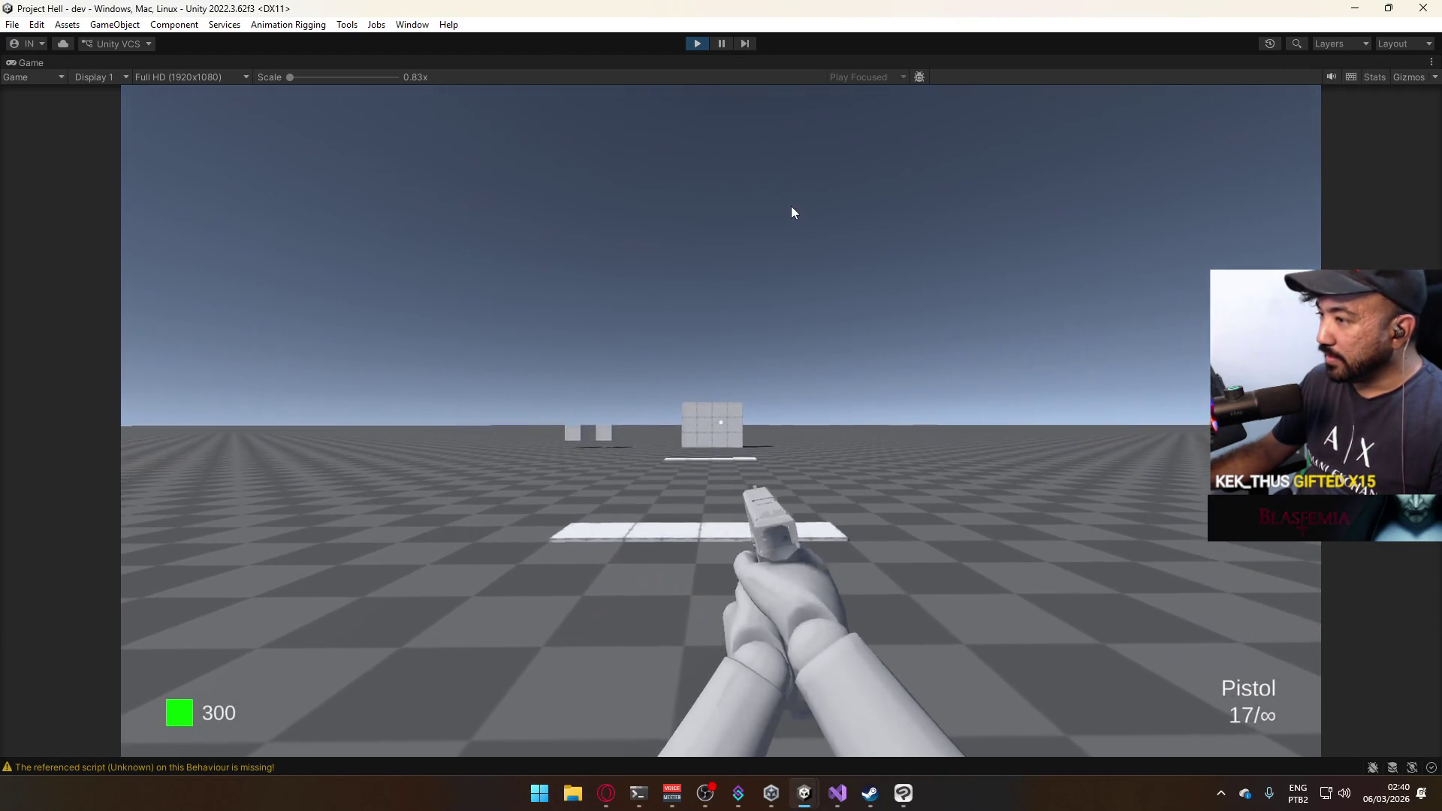
click(791, 205)
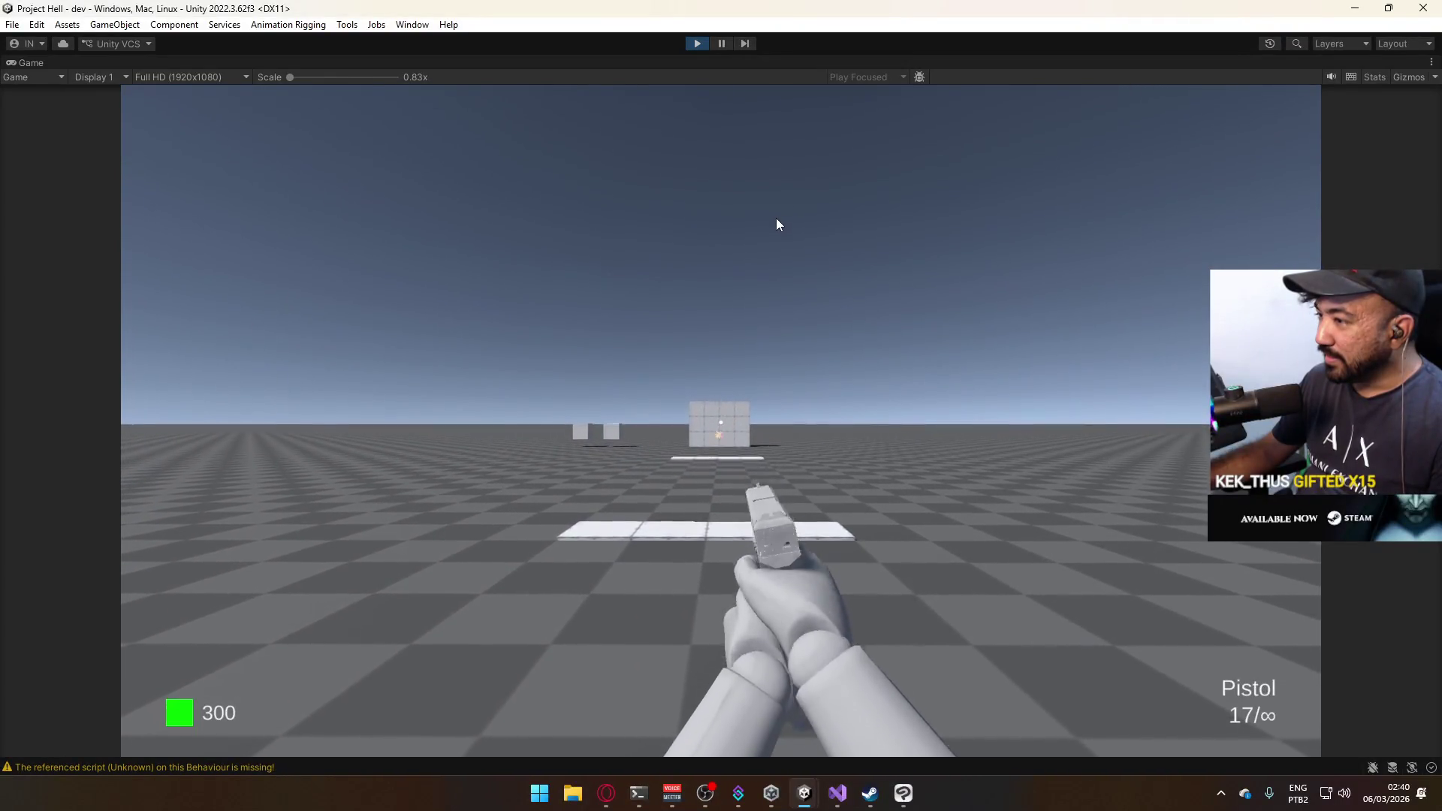
key(super)
right_click(786, 63)
click(834, 112)
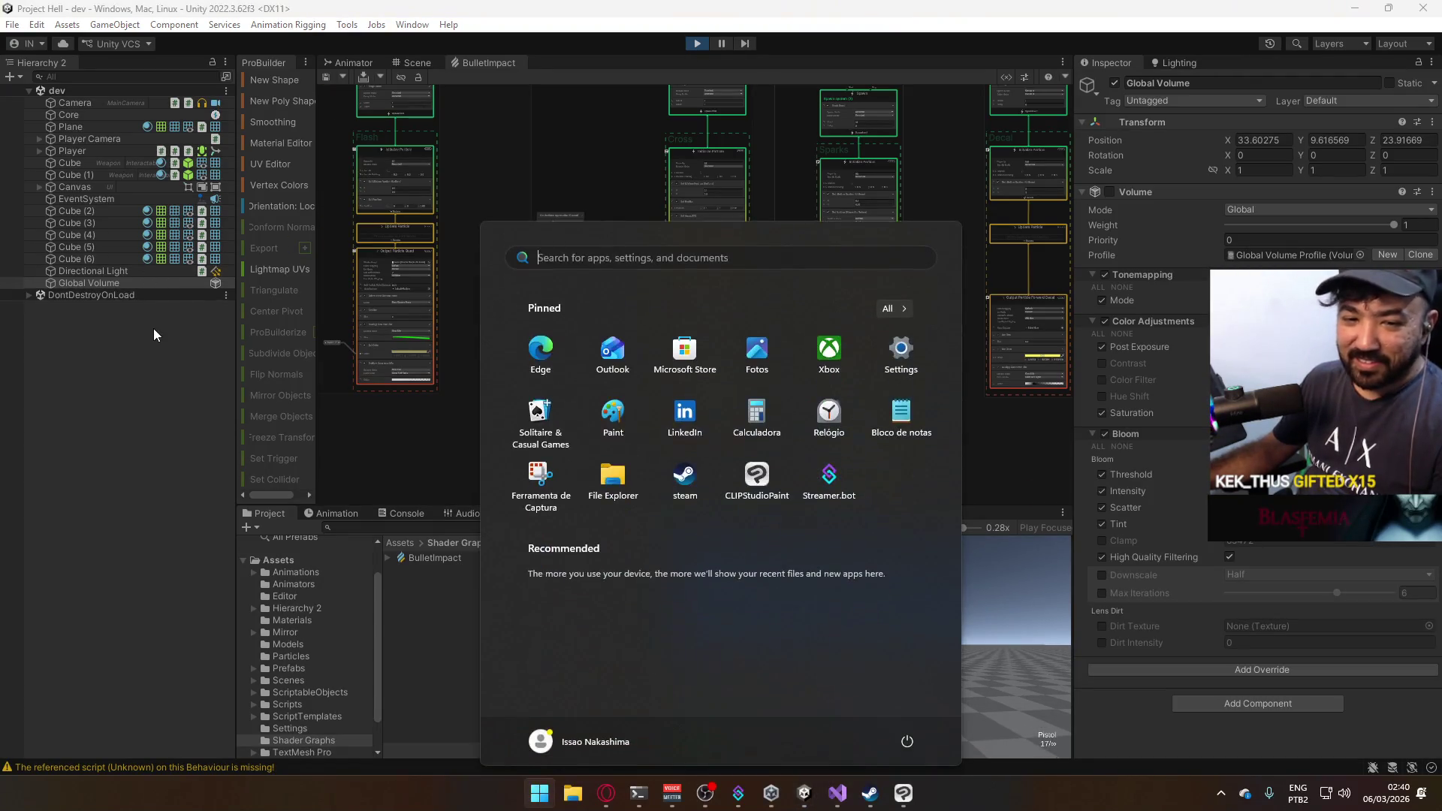
Re-enable the Volume component, switch off its Bloom override, and fire test shots.
key(super)
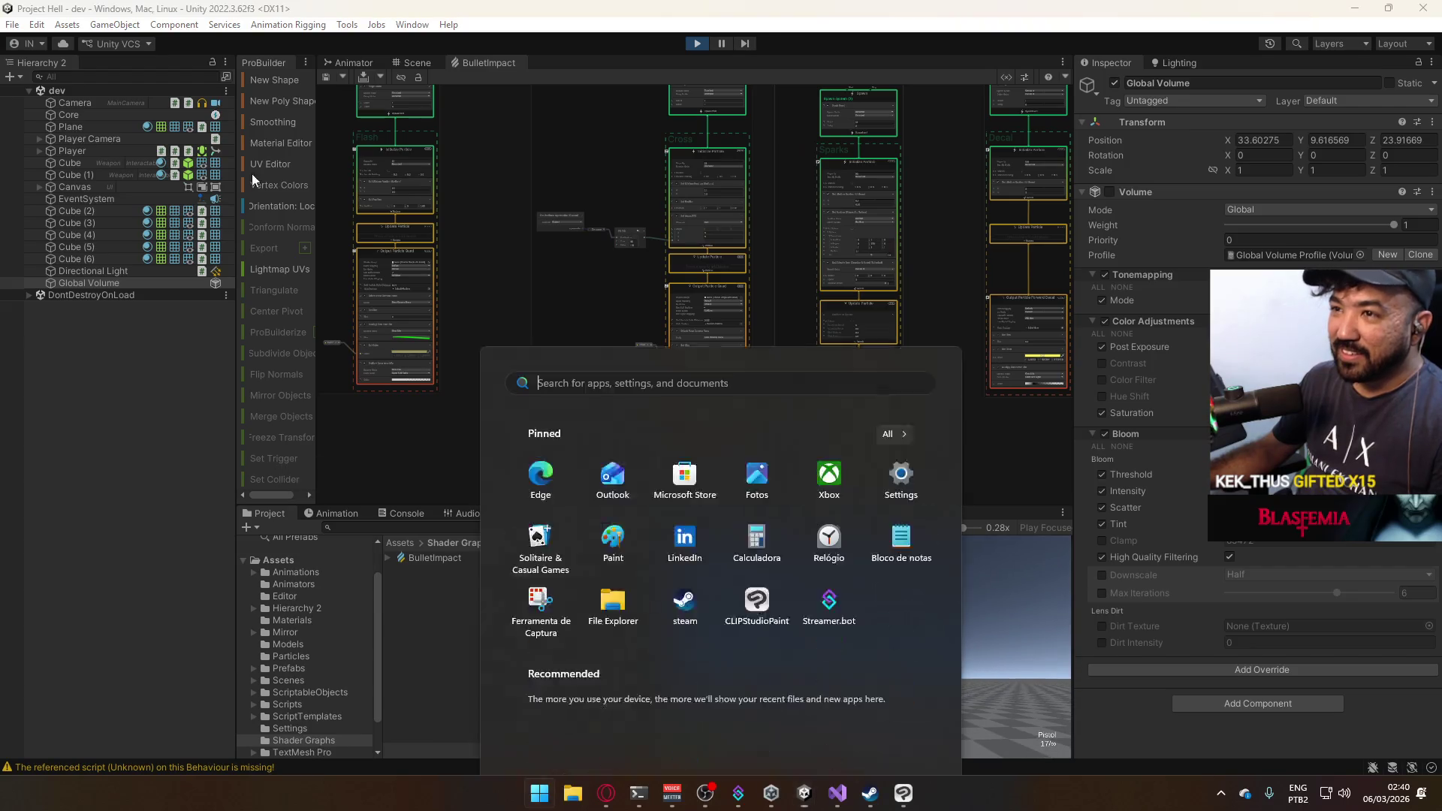
click(101, 284)
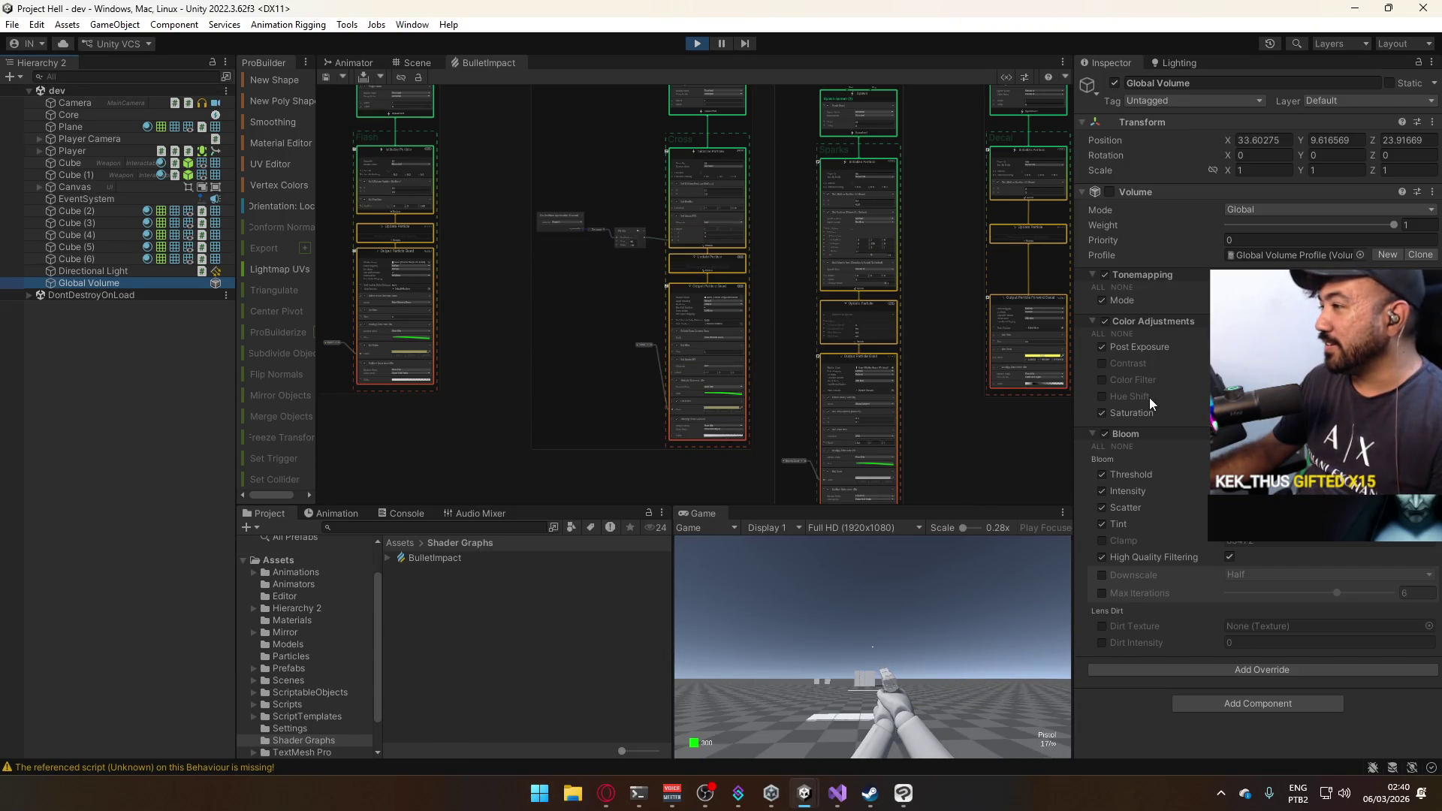
click(1110, 192)
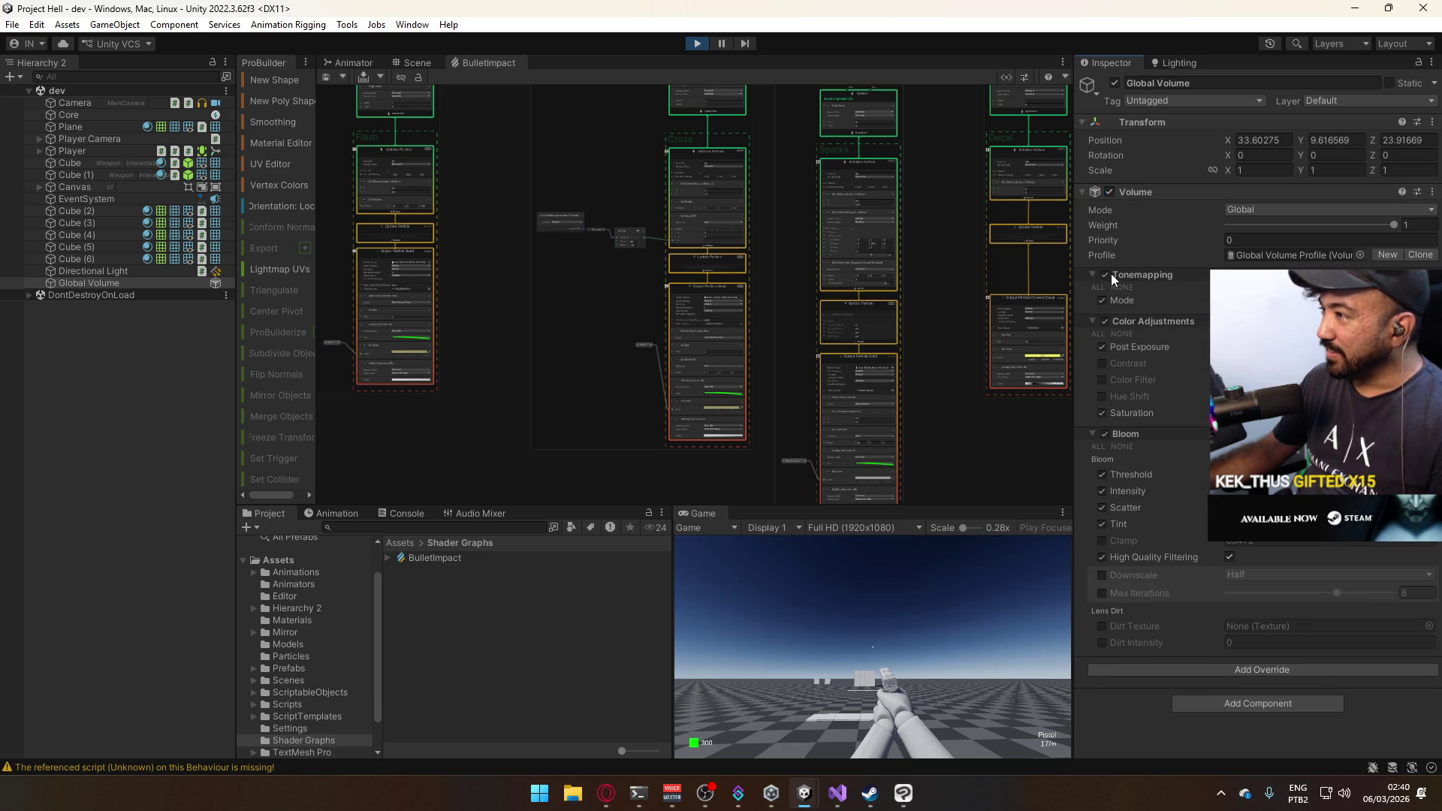
click(1103, 434)
click(841, 620)
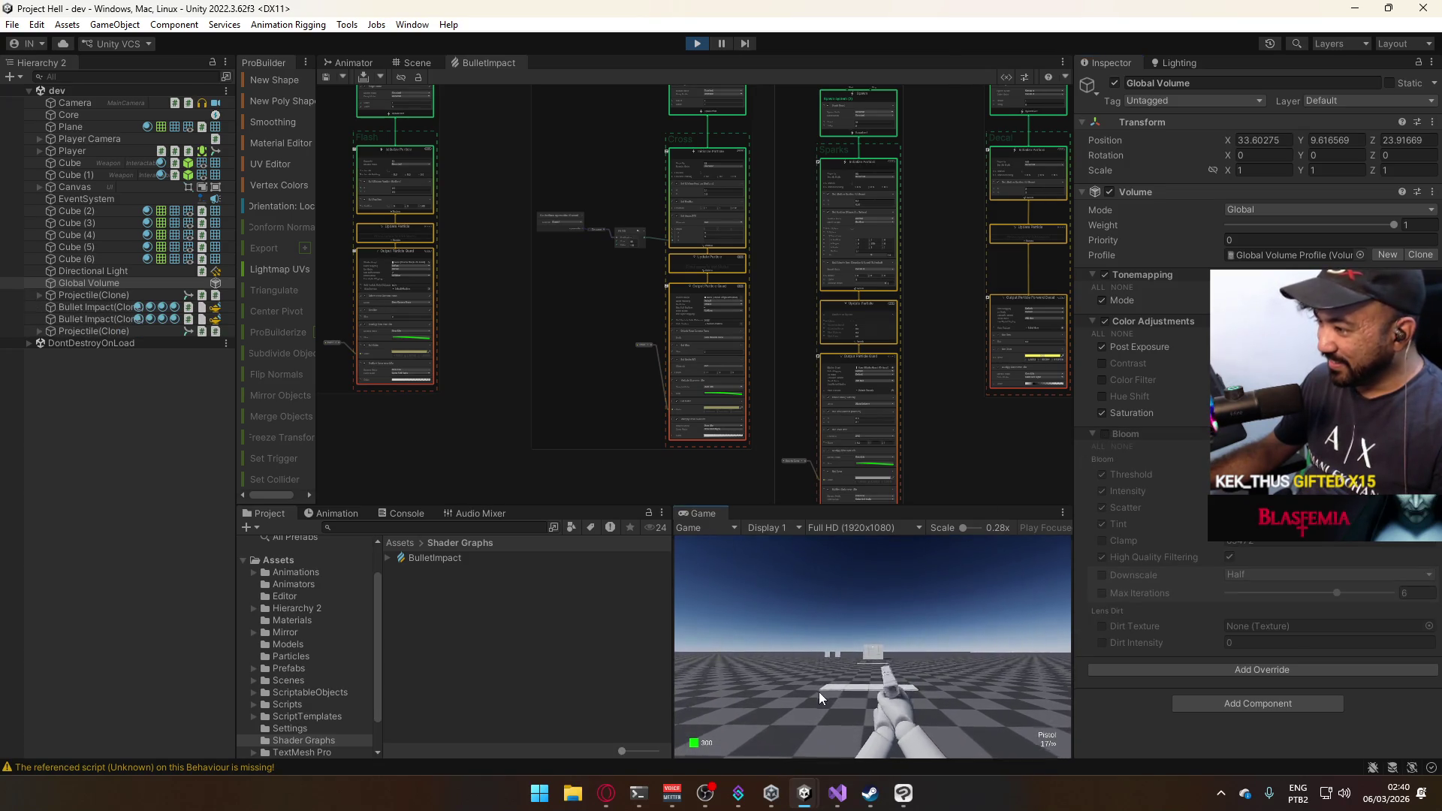
key(super)
click(711, 525)
right_click(731, 512)
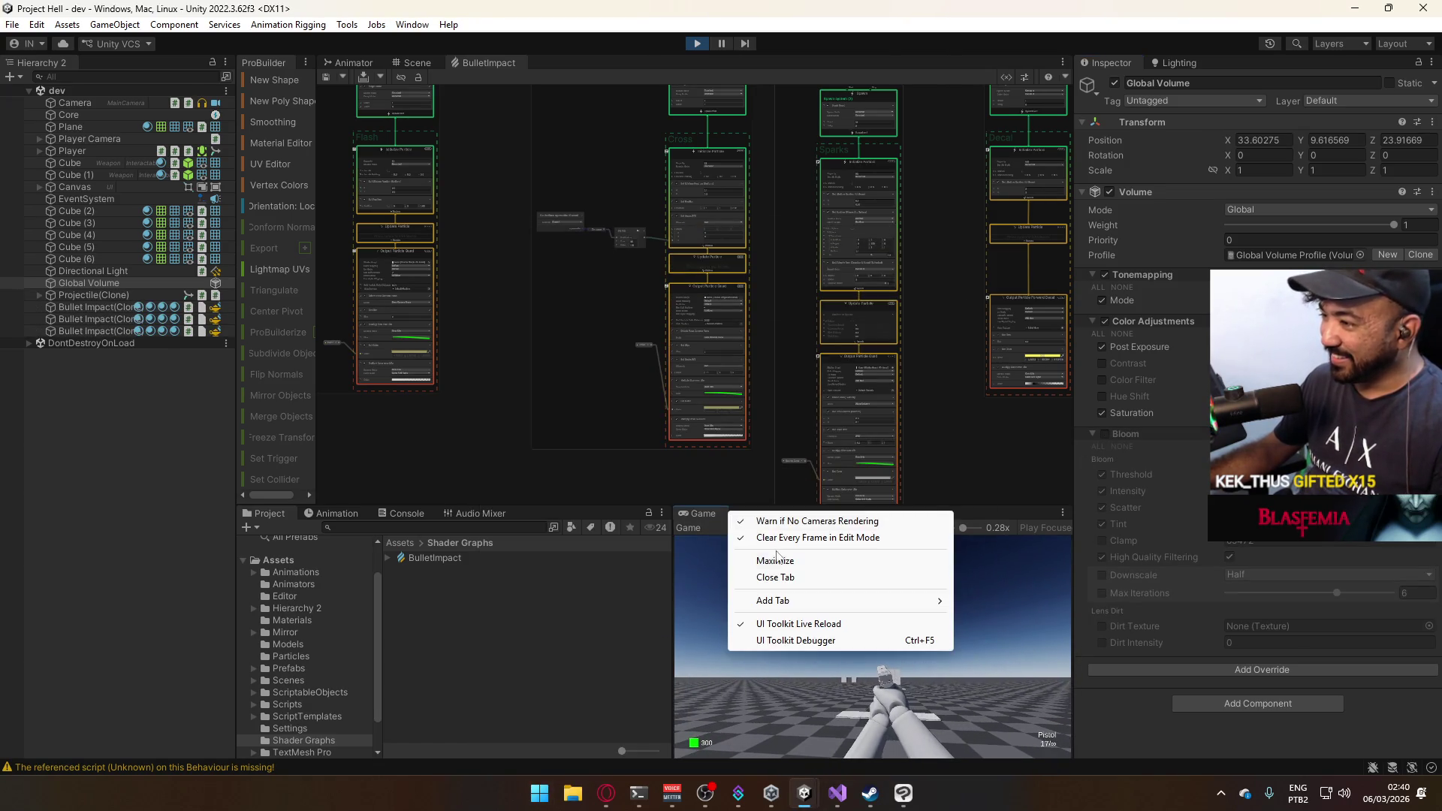
click(781, 564)
key(w)
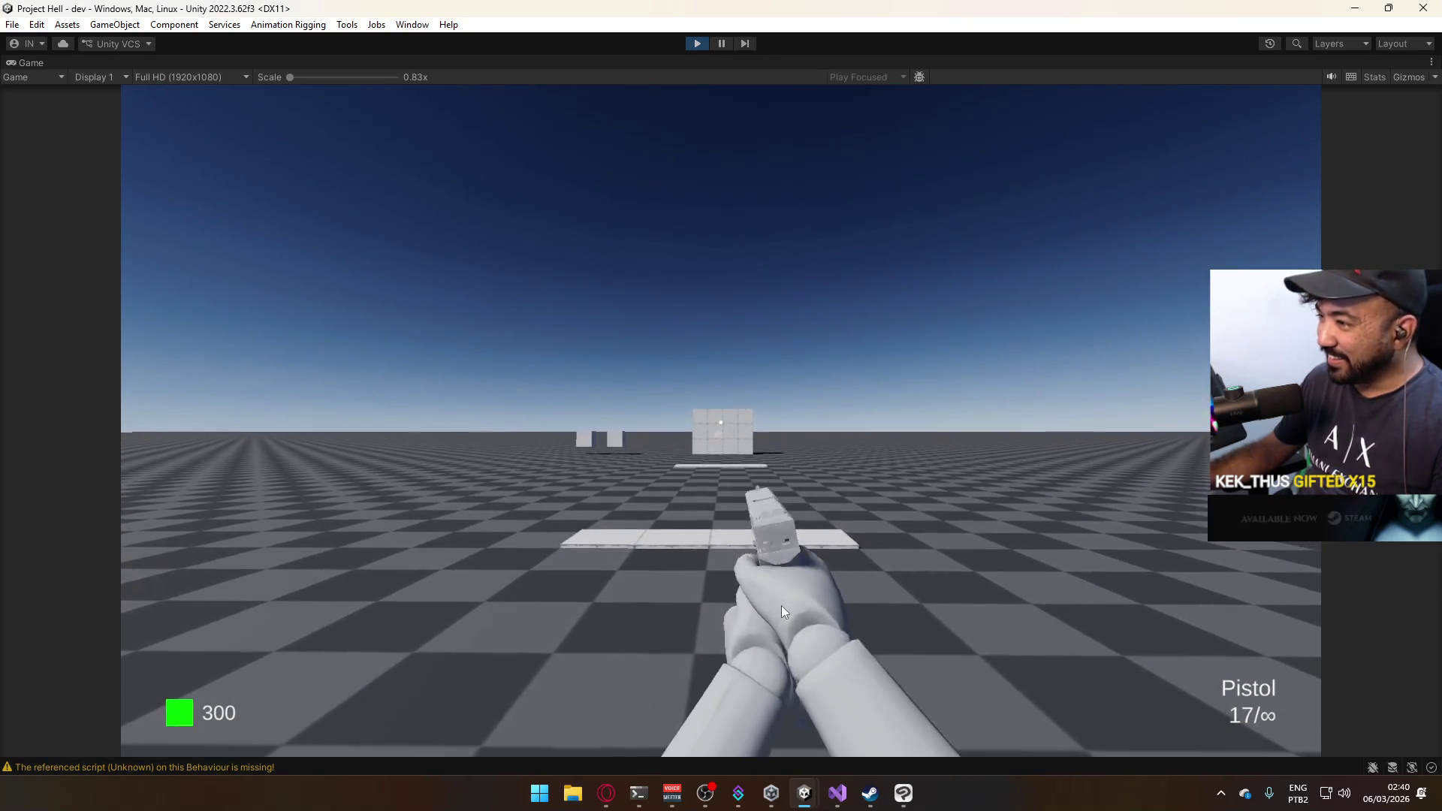
key(w)
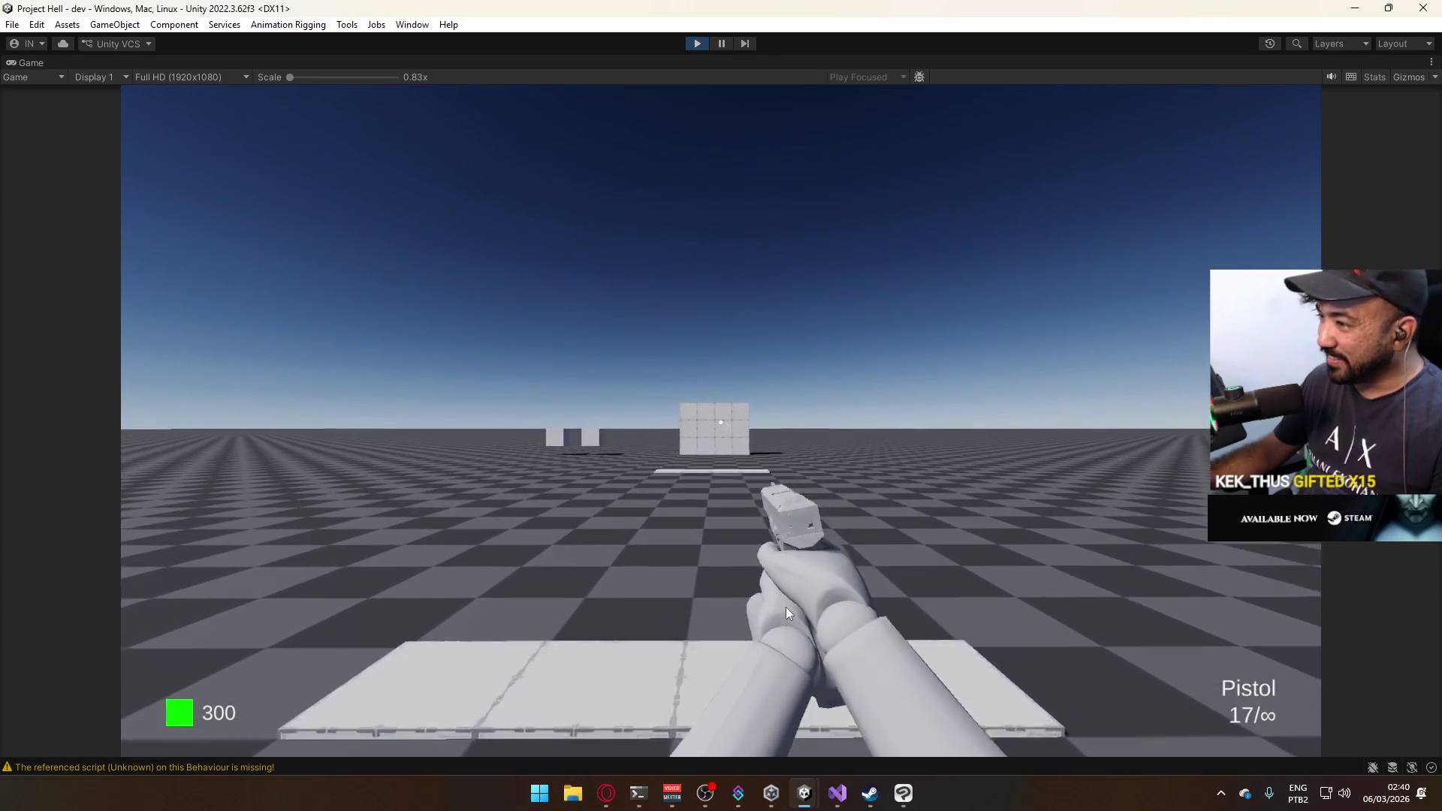
mouse_move(823, 569)
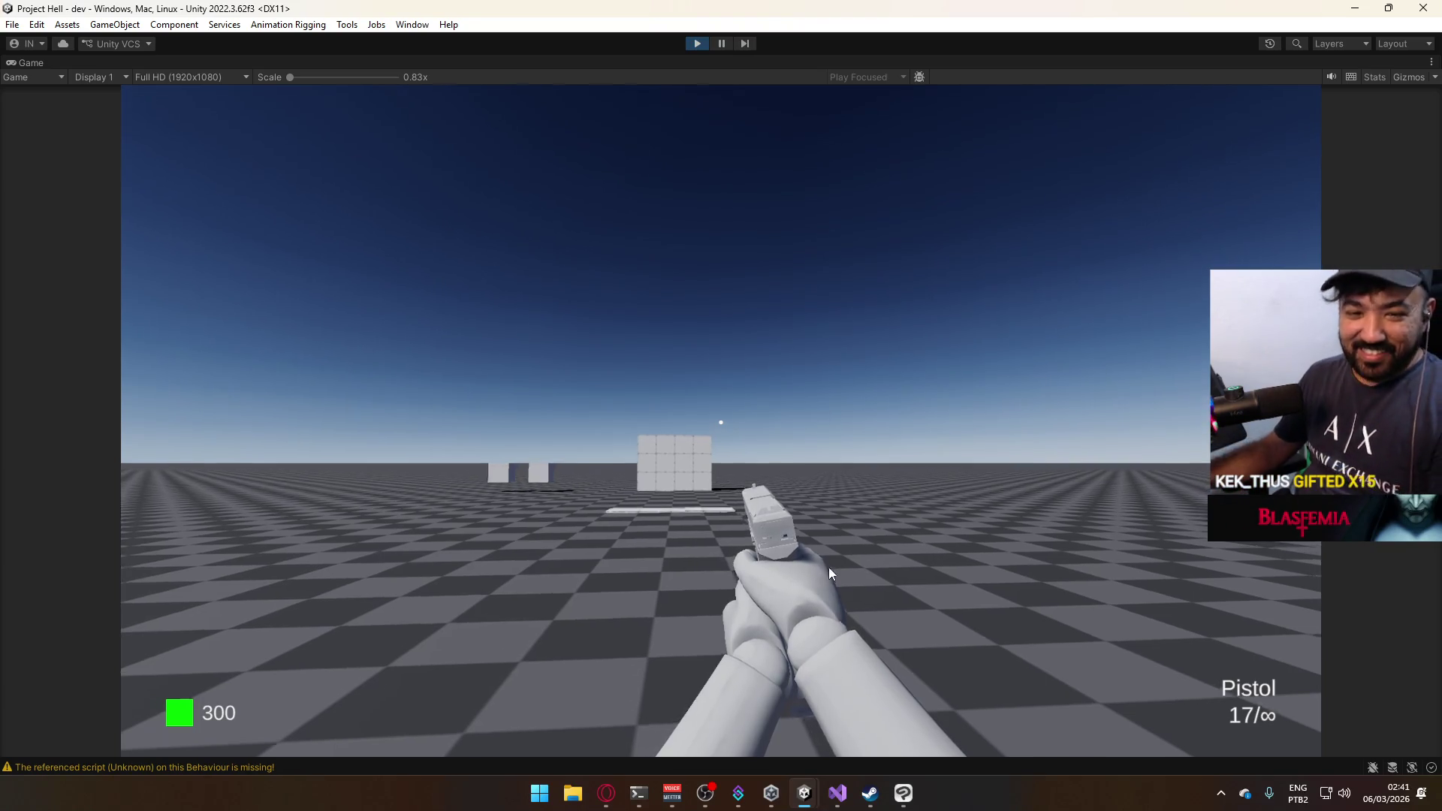
mouse_move(783, 615)
key(w)
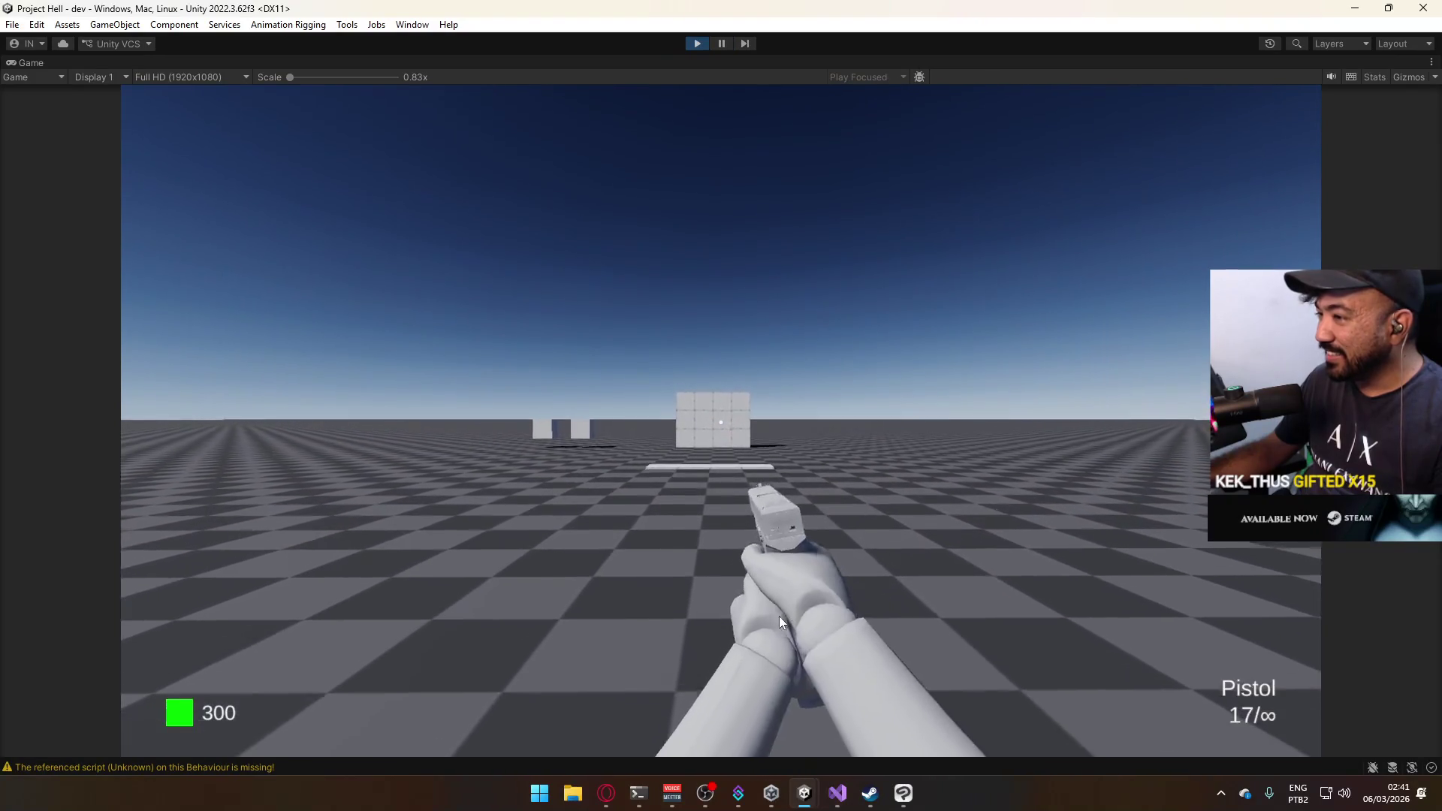
key(super)
right_click(773, 64)
Turn the Global Volume's Bloom override back on and expand its settings.
click(827, 111)
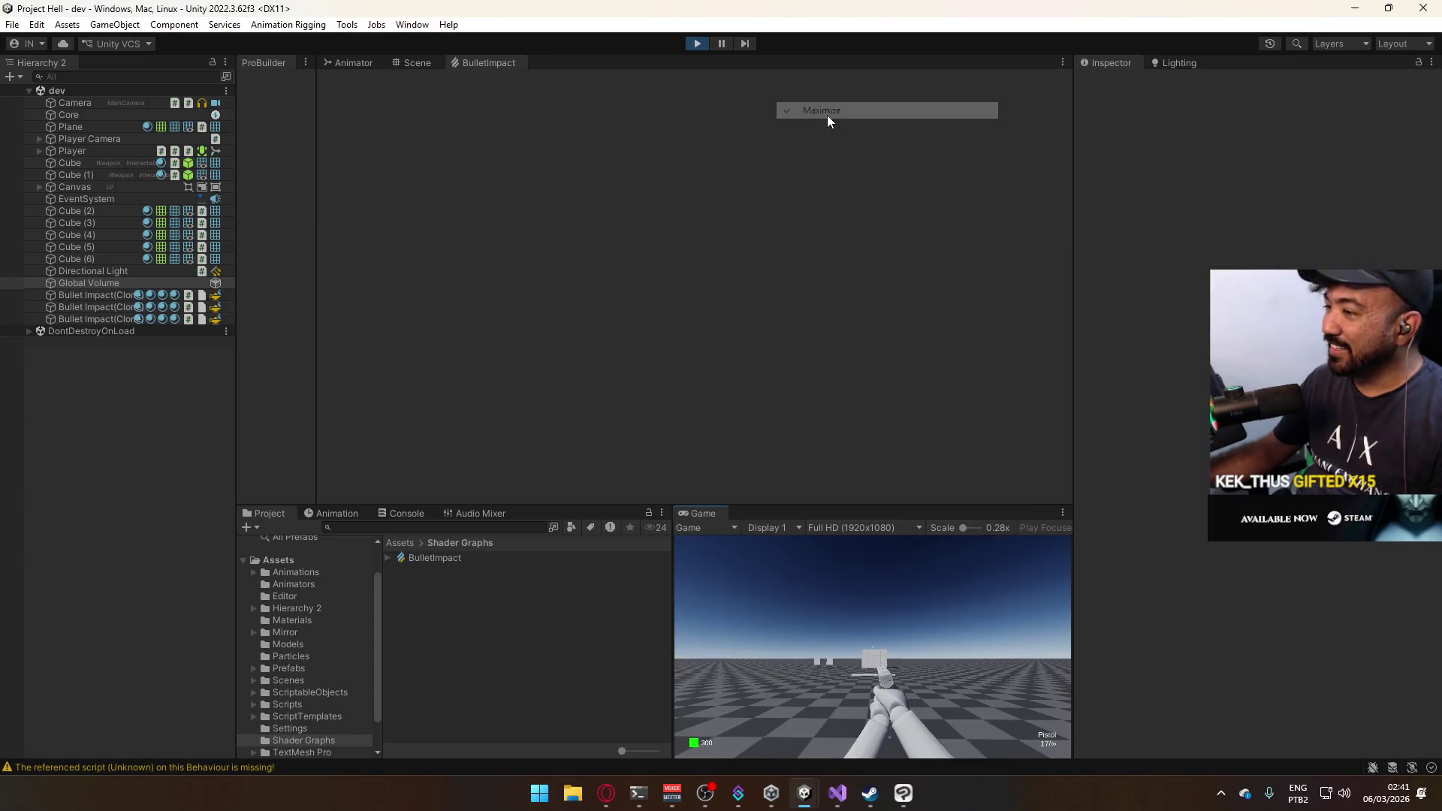
key(super)
key(super)
key(super)
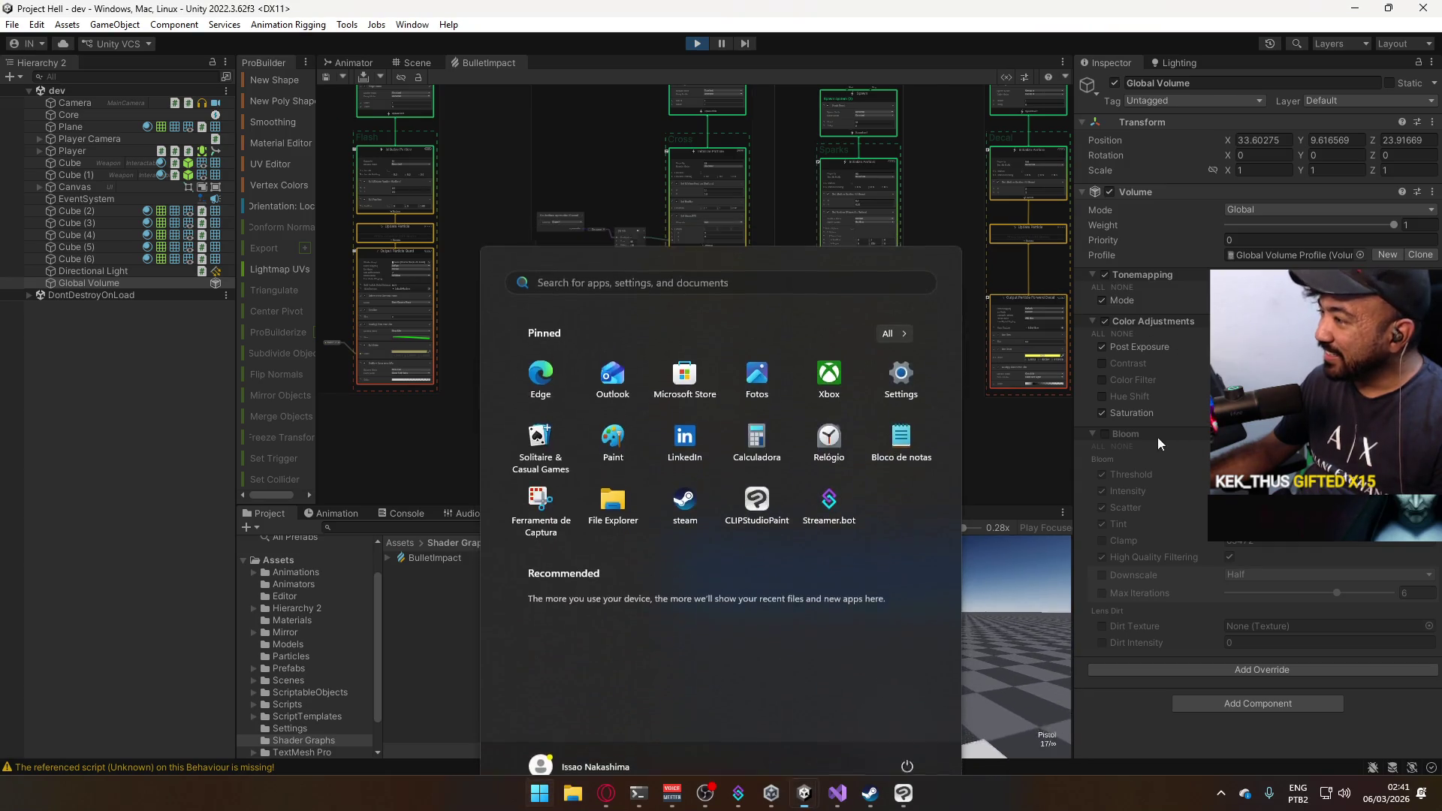
key(super)
click(1114, 434)
click(1105, 435)
click(1092, 435)
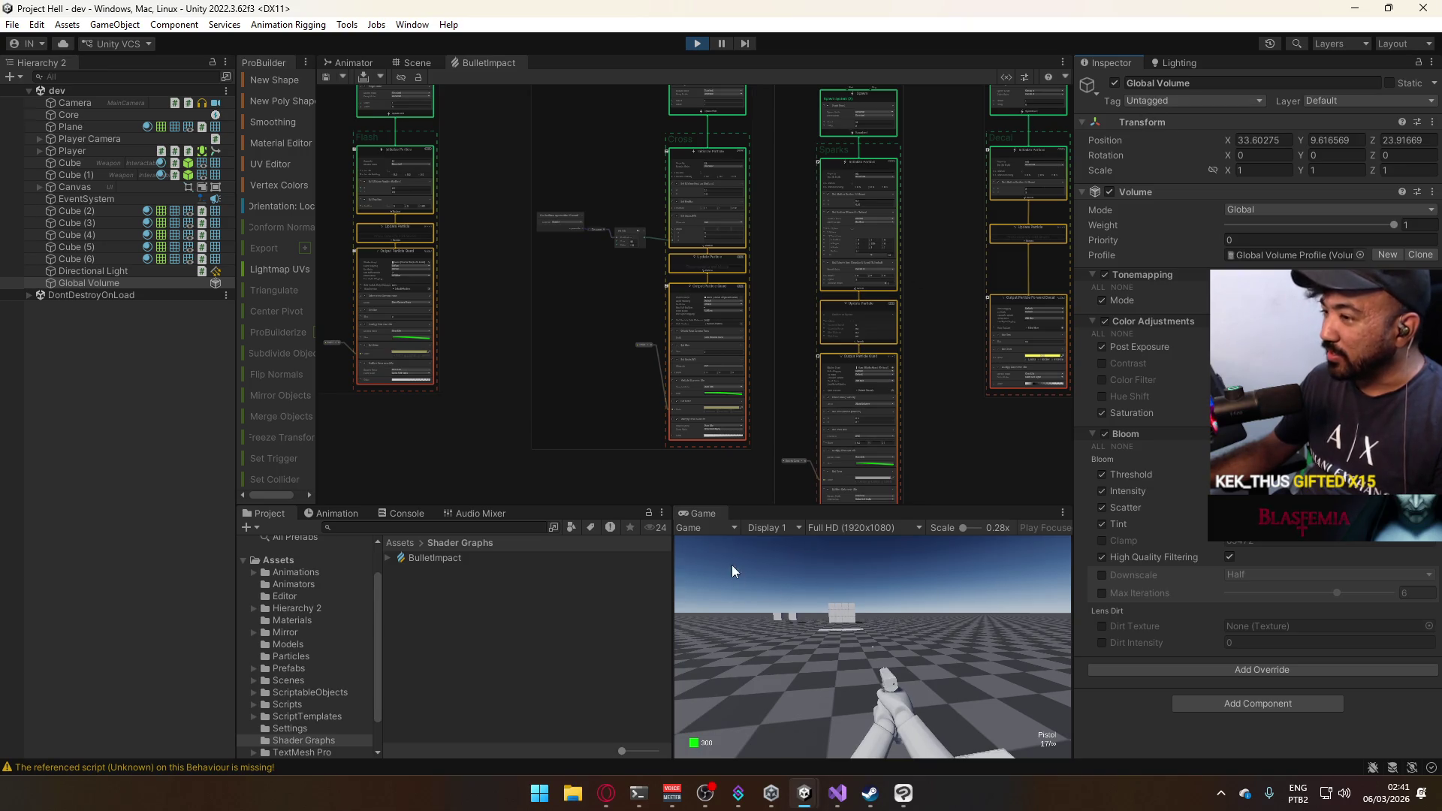
Fire pistol shots in the running game to spawn a Projectile clone.
click(767, 527)
click(927, 628)
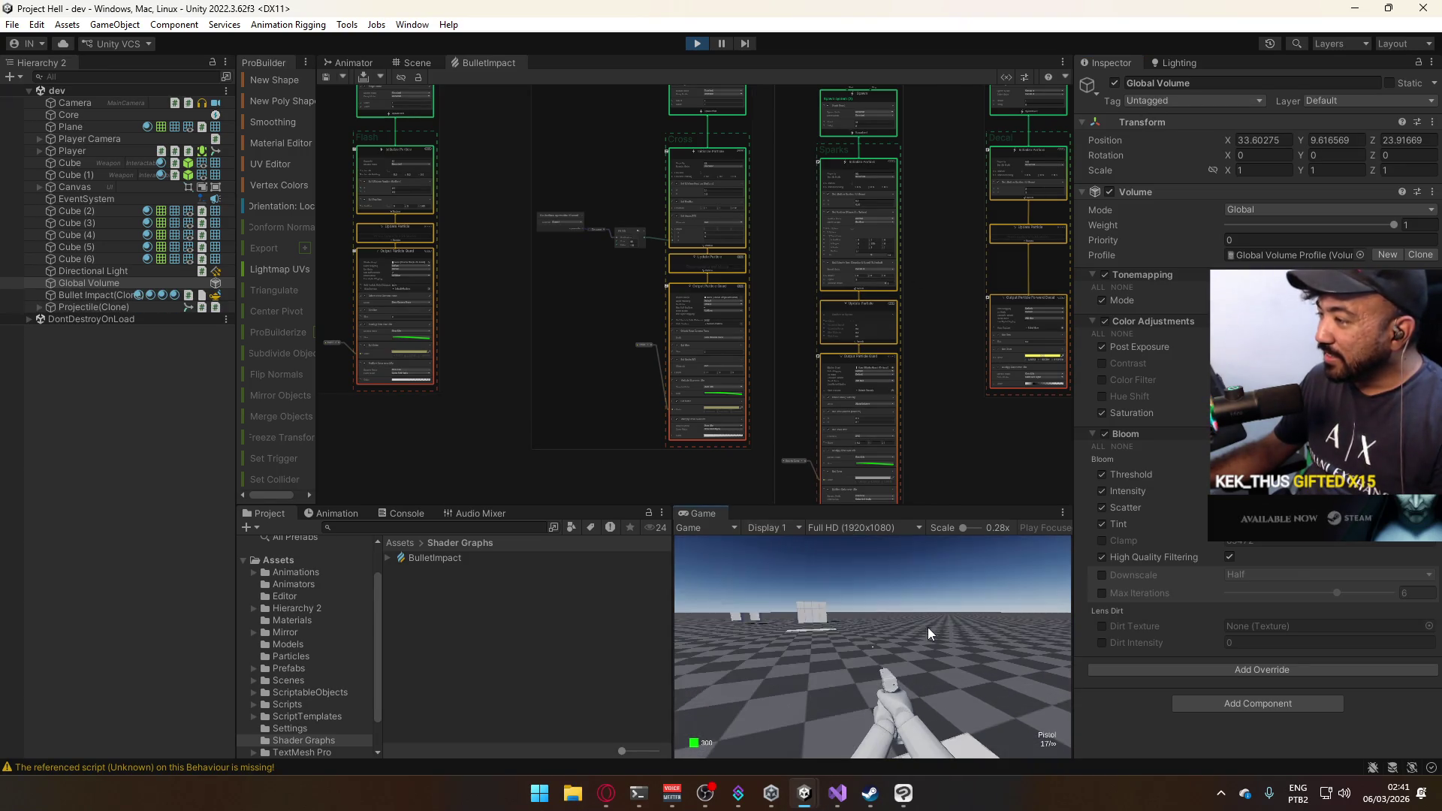
click(908, 609)
click(900, 607)
click(900, 607)
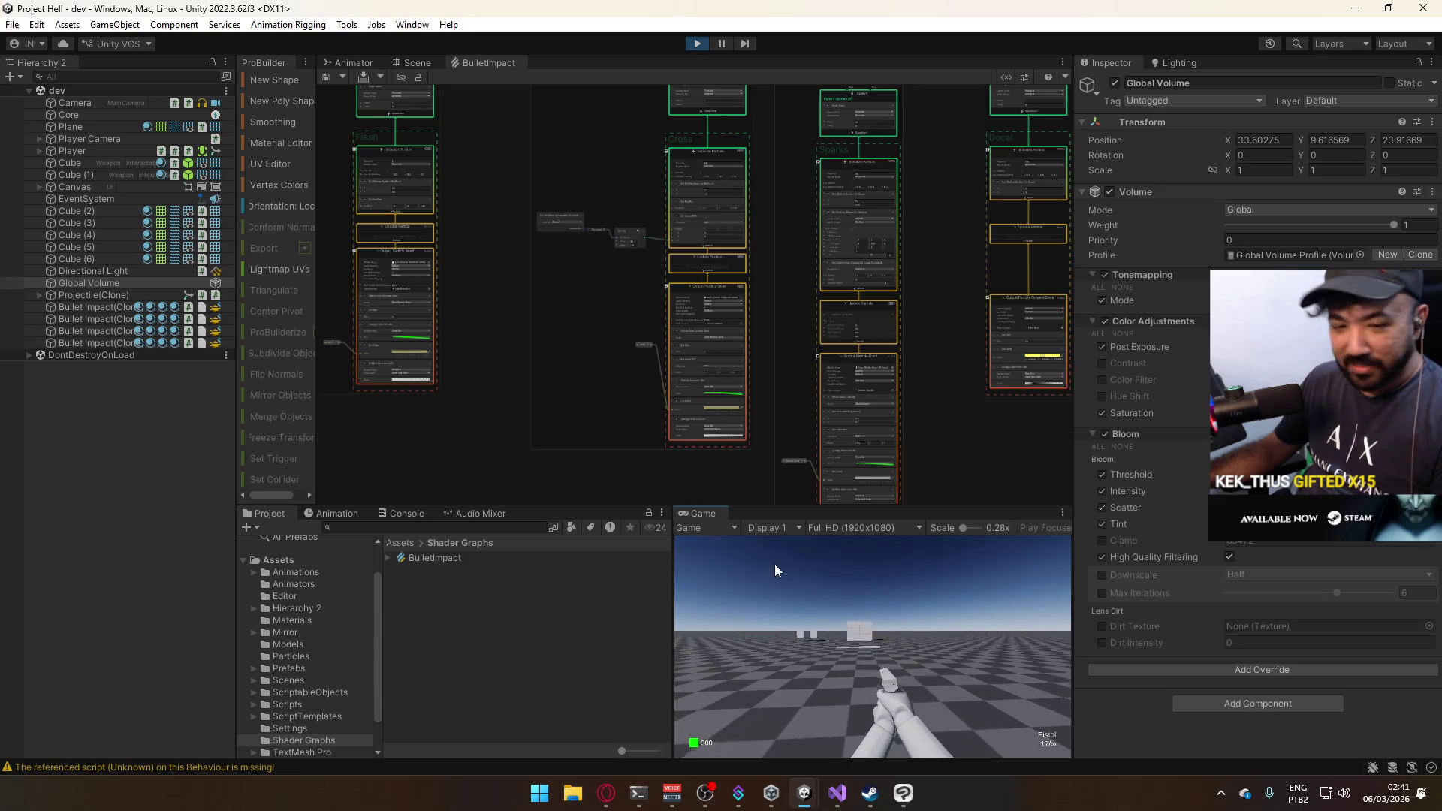
Toggle the Color Adjustments override off and back on.
key(super)
key(super)
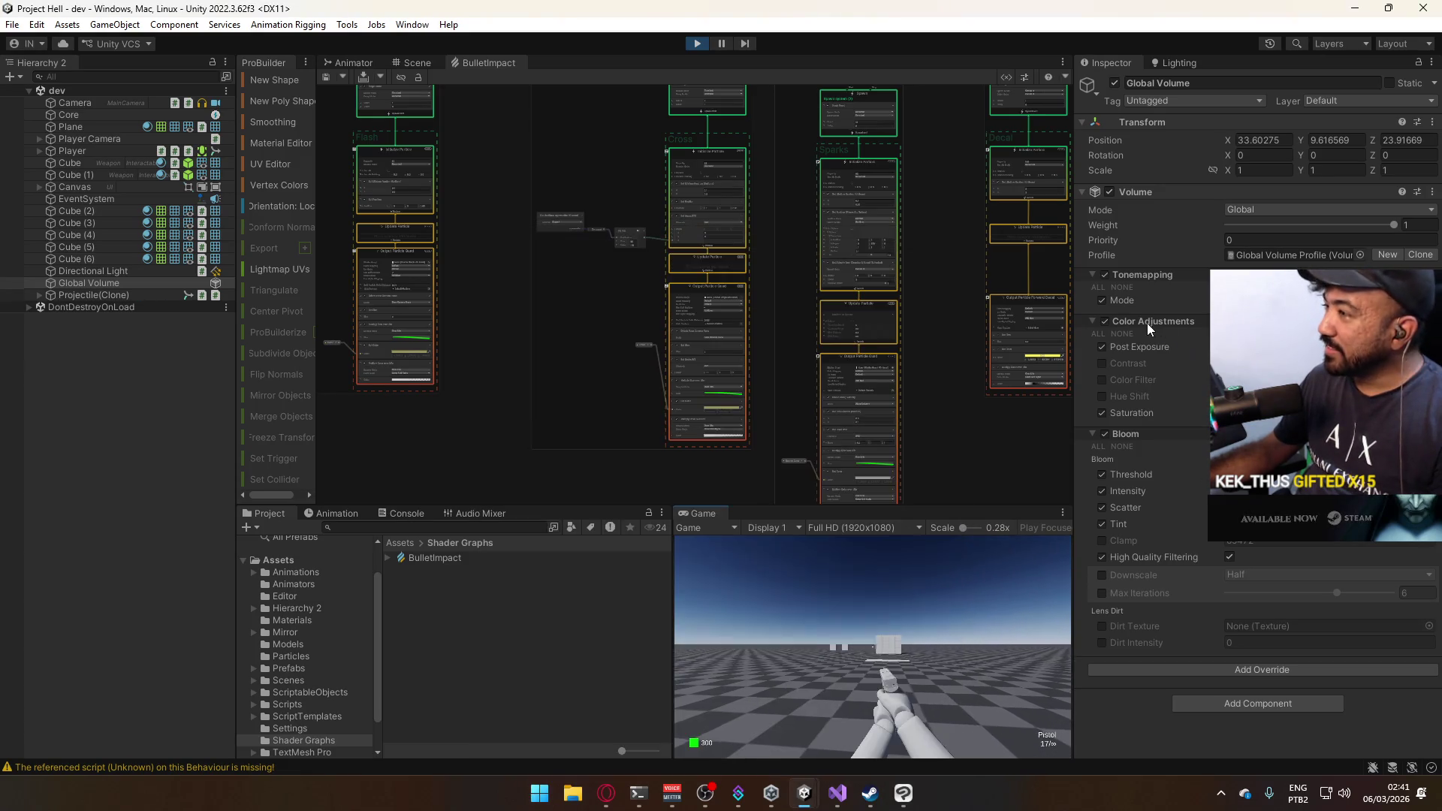
click(1104, 322)
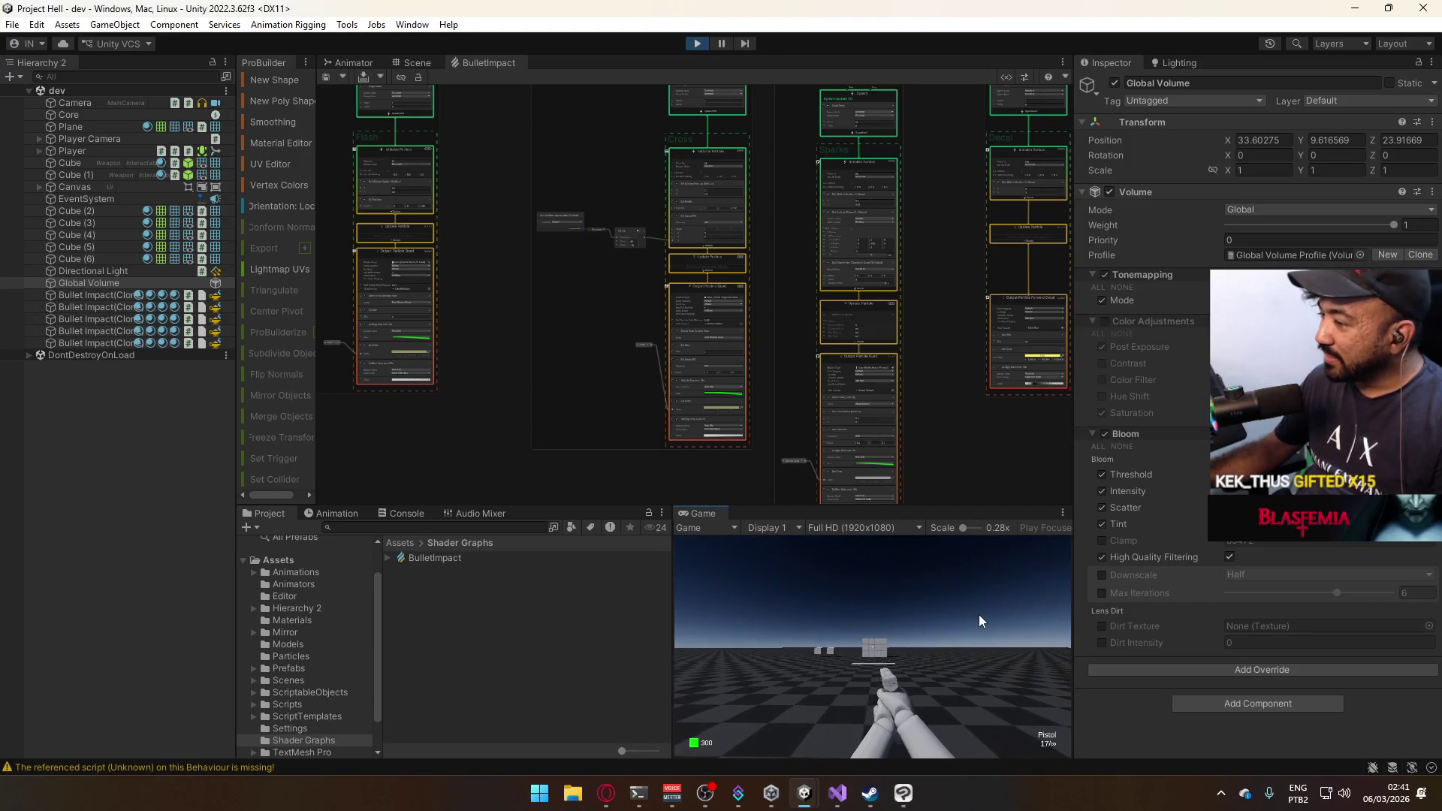
key(super)
click(1105, 328)
click(1104, 321)
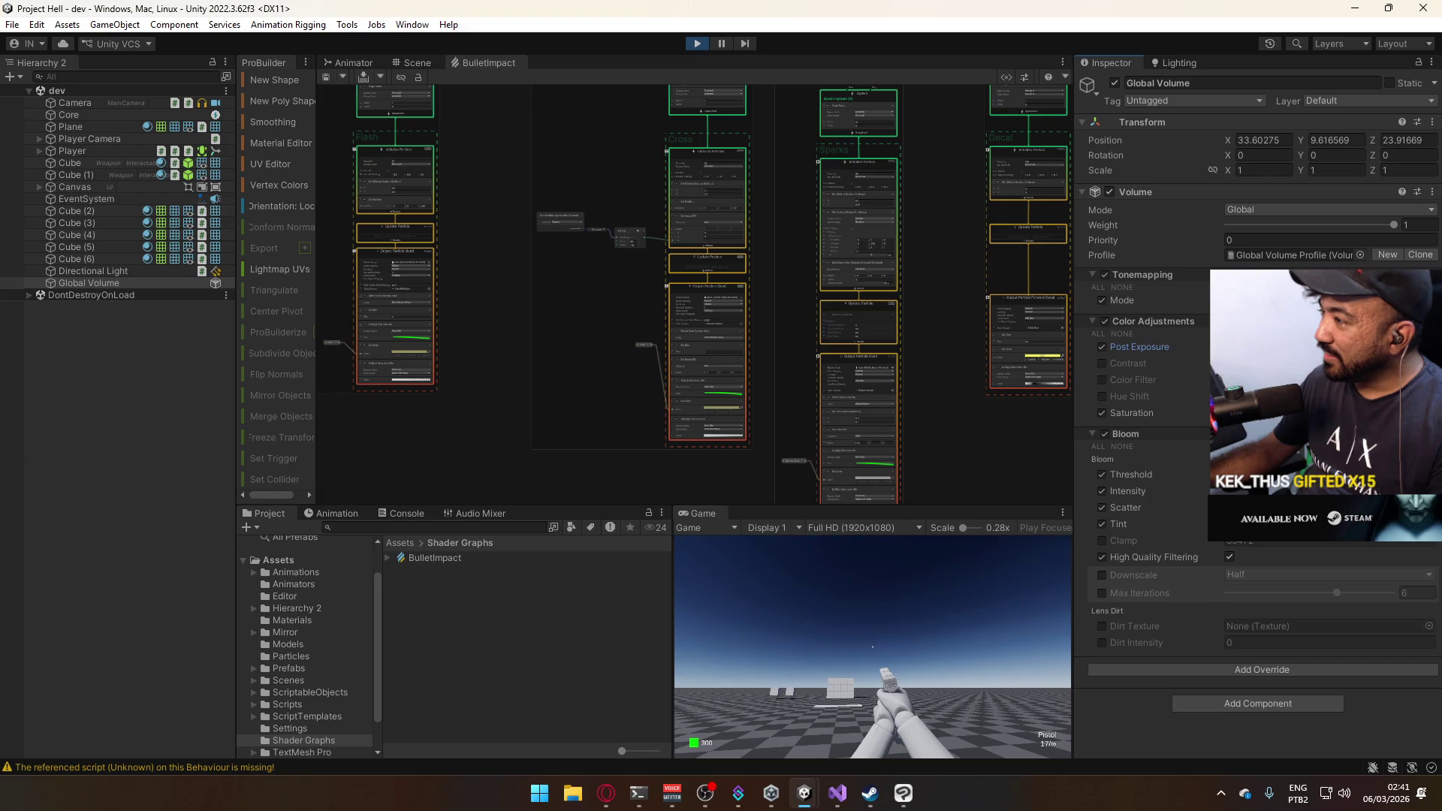
right_click(712, 516)
Maximize the Game view, then walk to the SMG cube and buy the SMG.
click(796, 573)
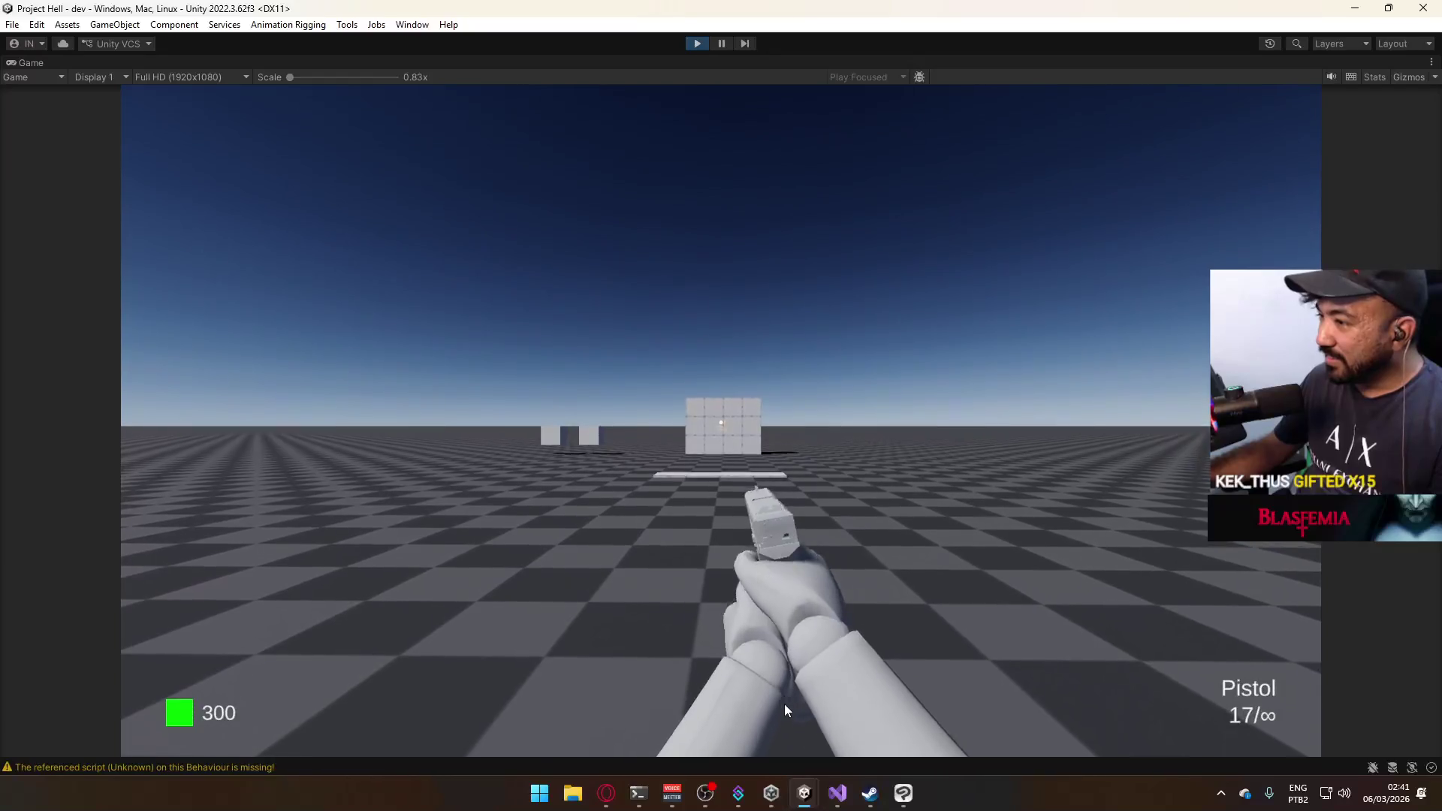
key(super)
key(super)
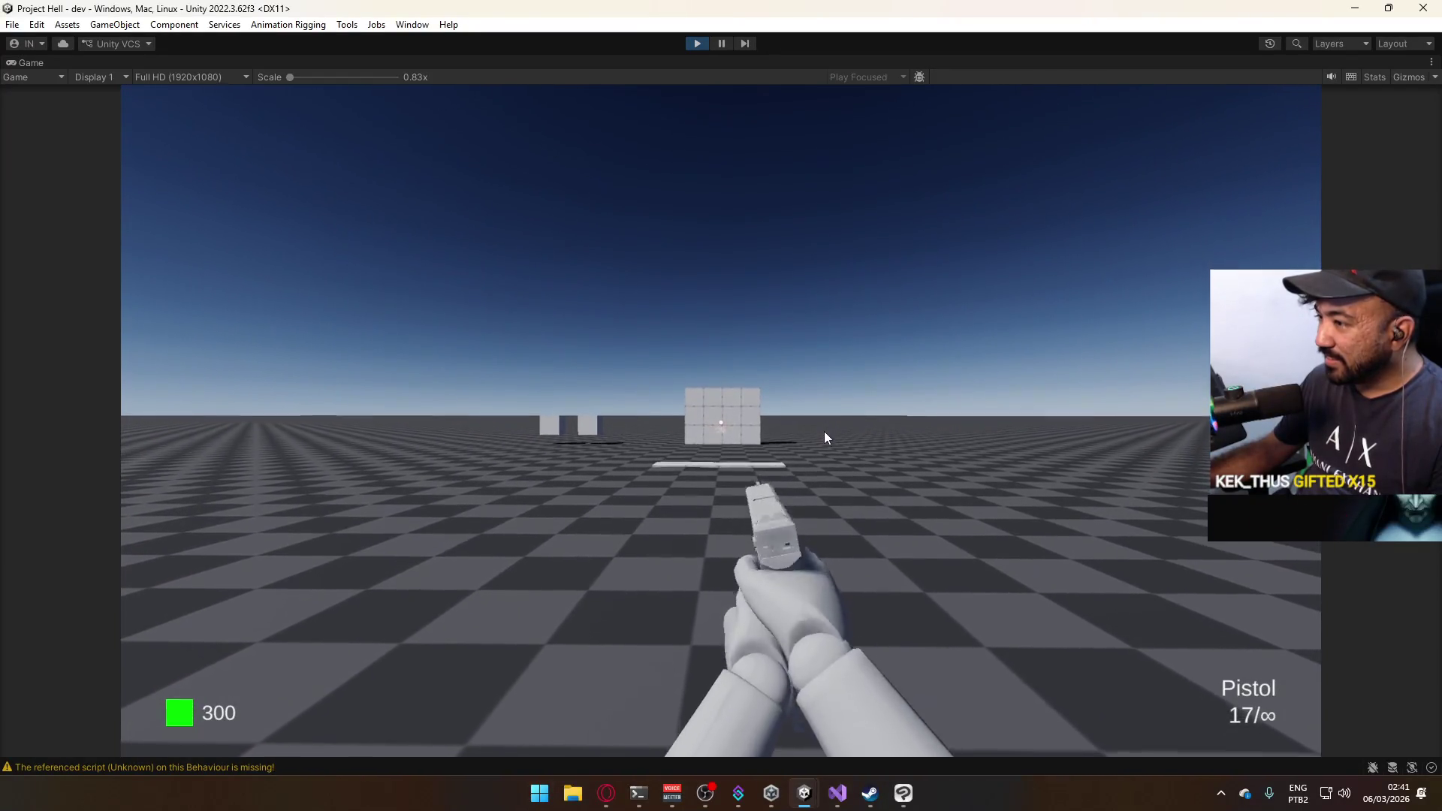
key(w)
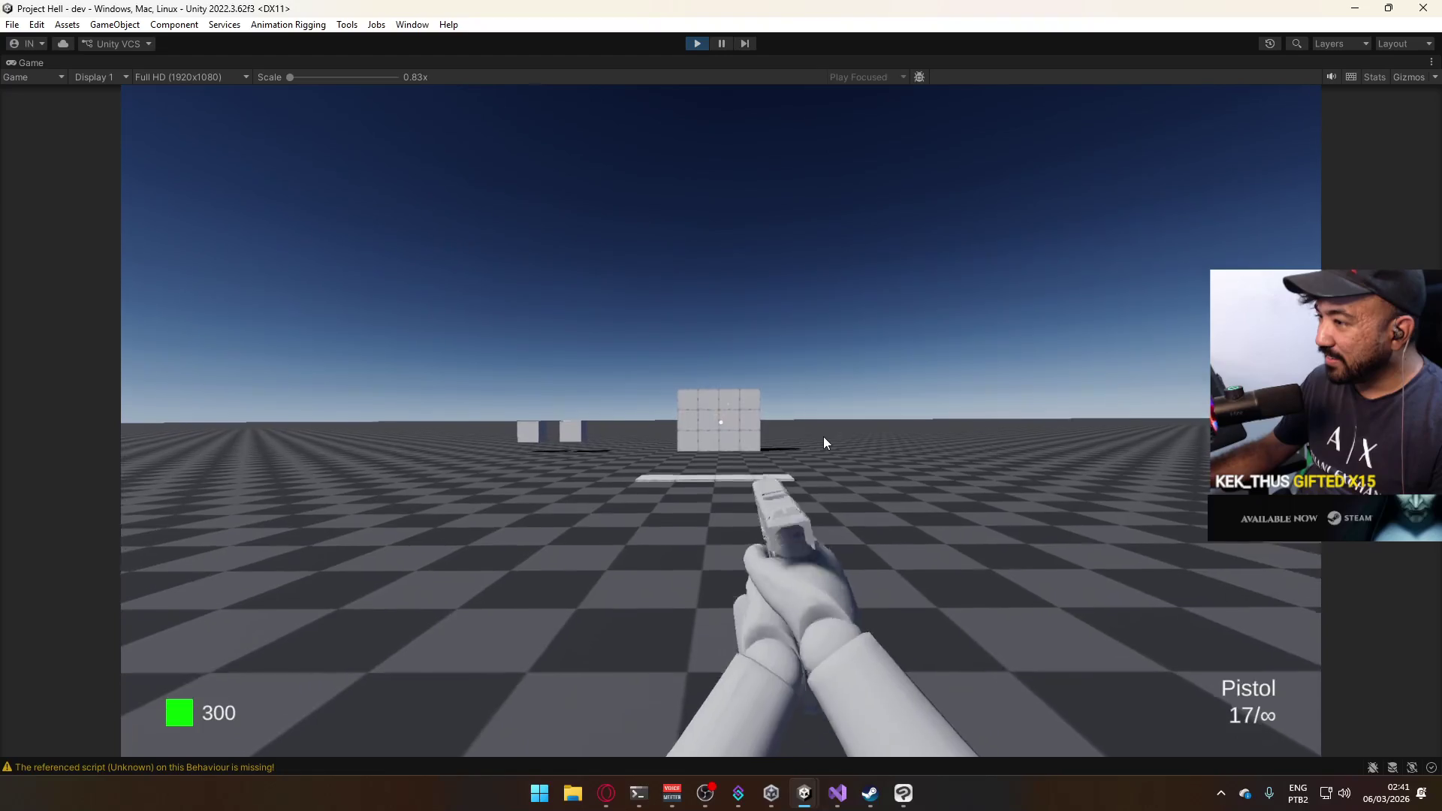
key(shift)
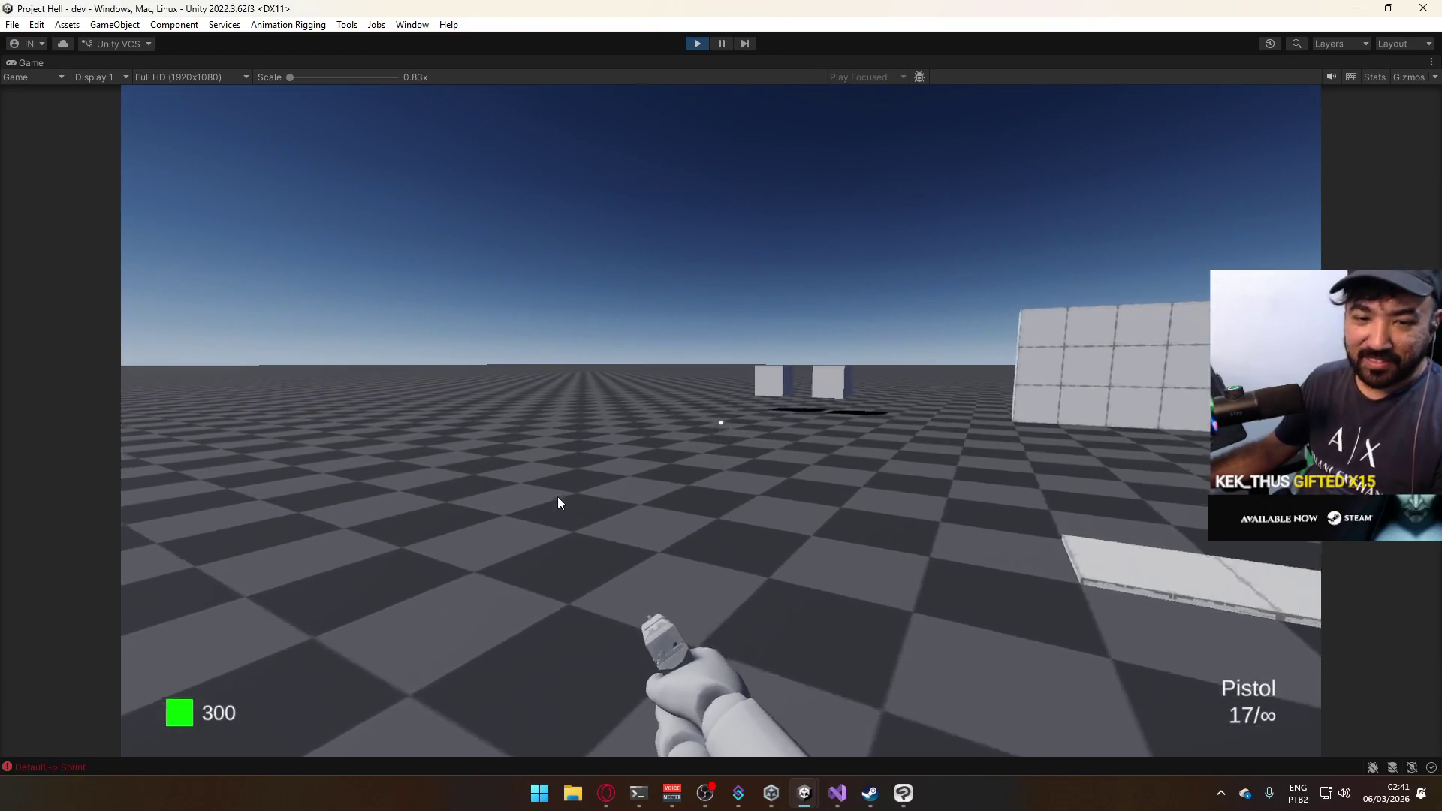
key(w)
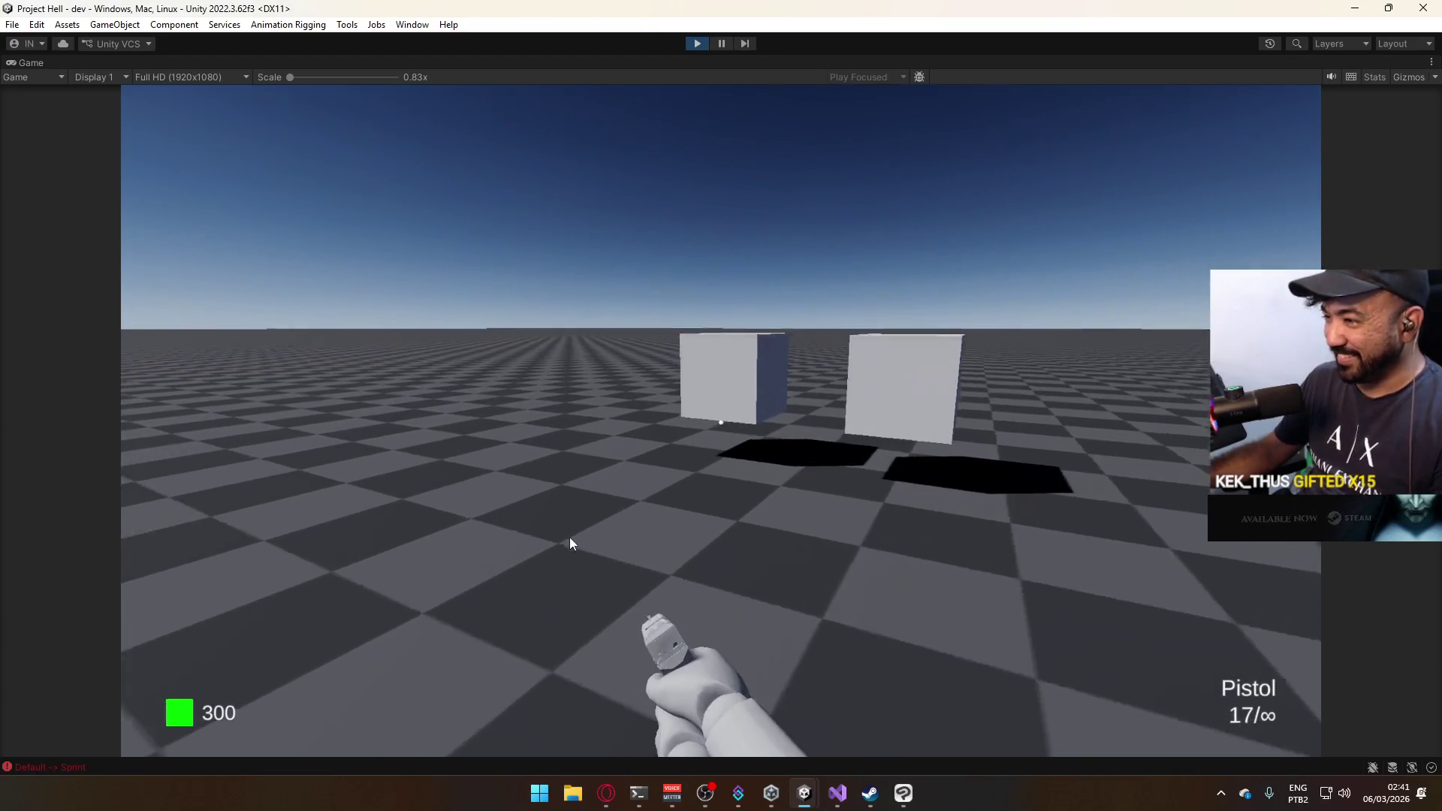
key(w)
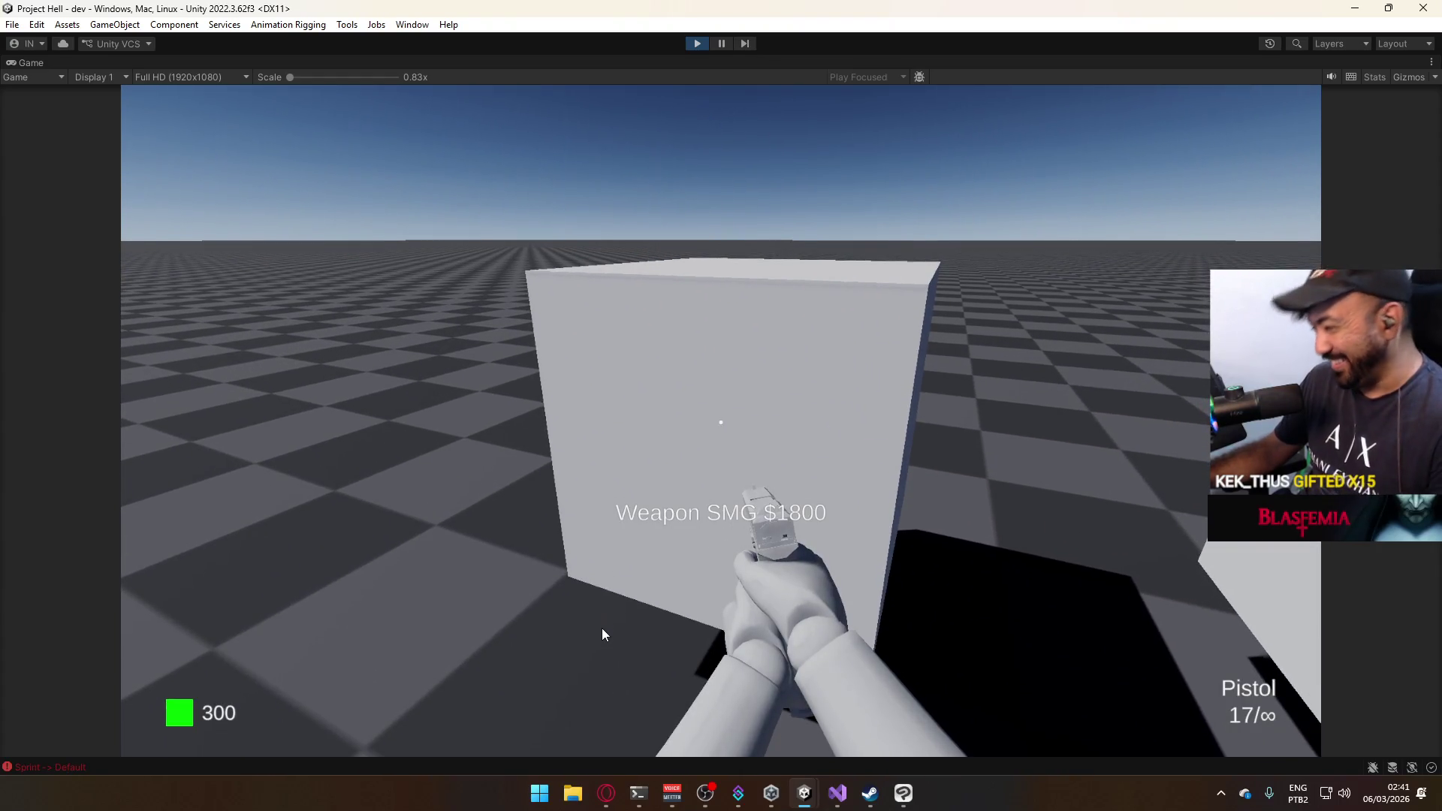
key(e)
Move around with the SMG equipped, showing 30/150 ammo and 1200 money.
key(shift)
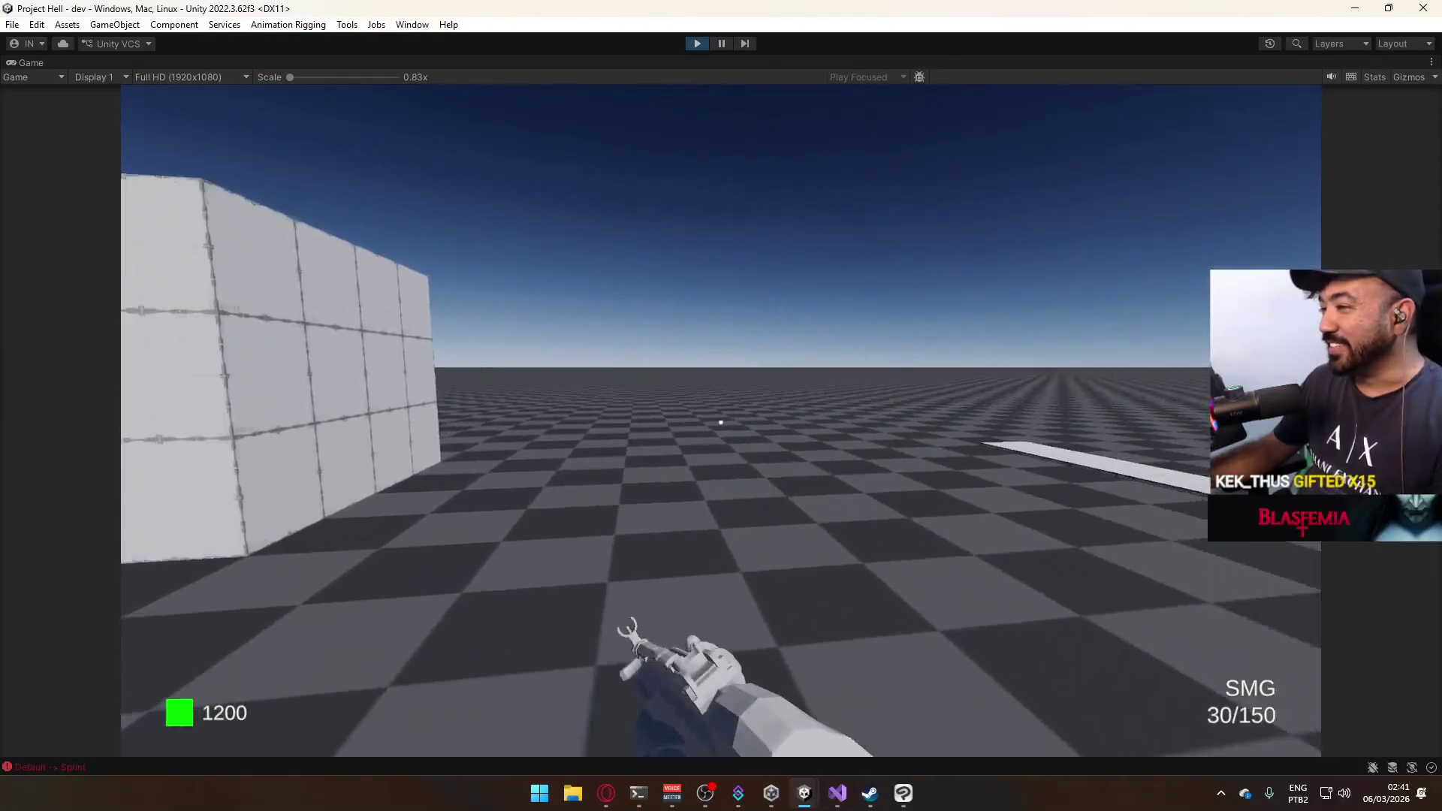
key(w)
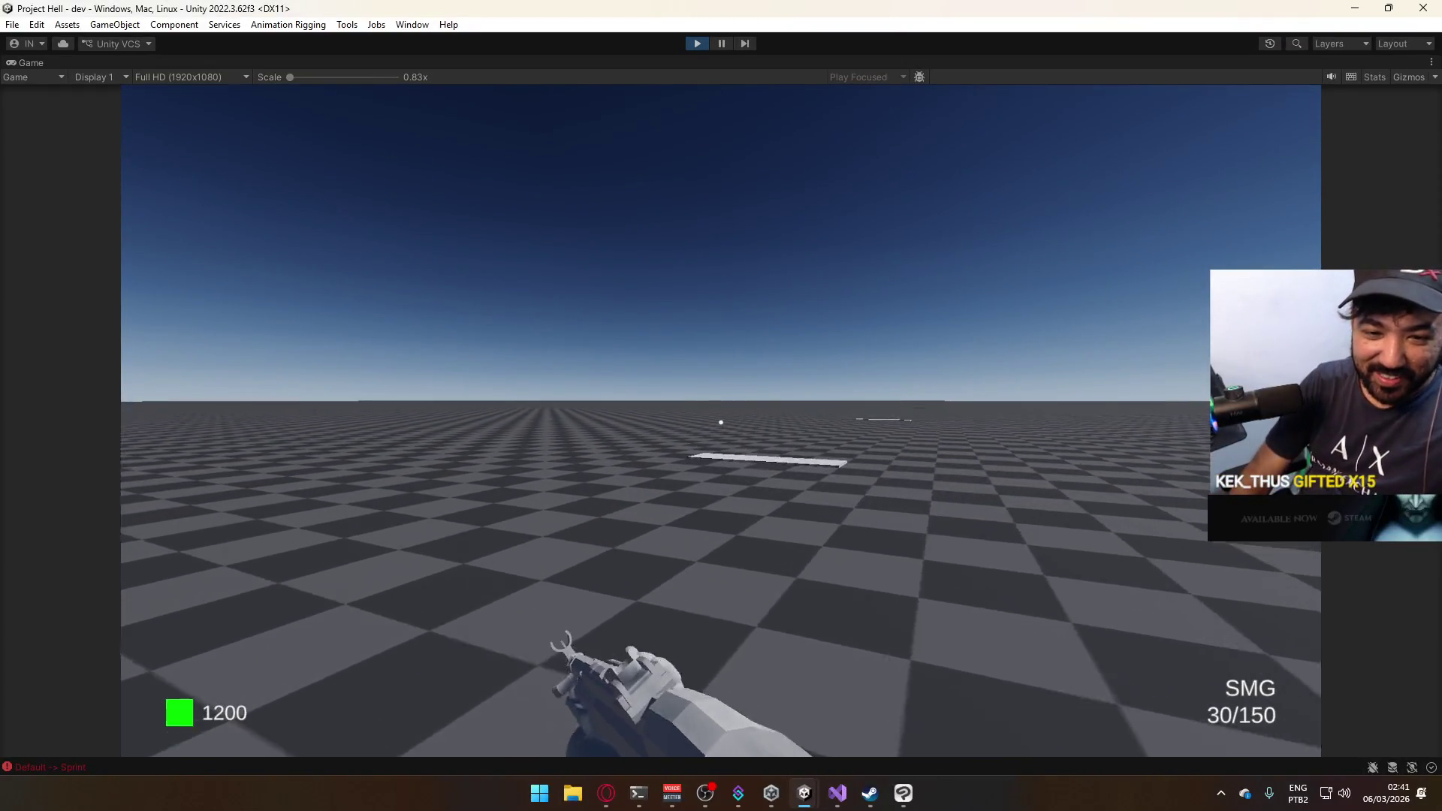
key(w)
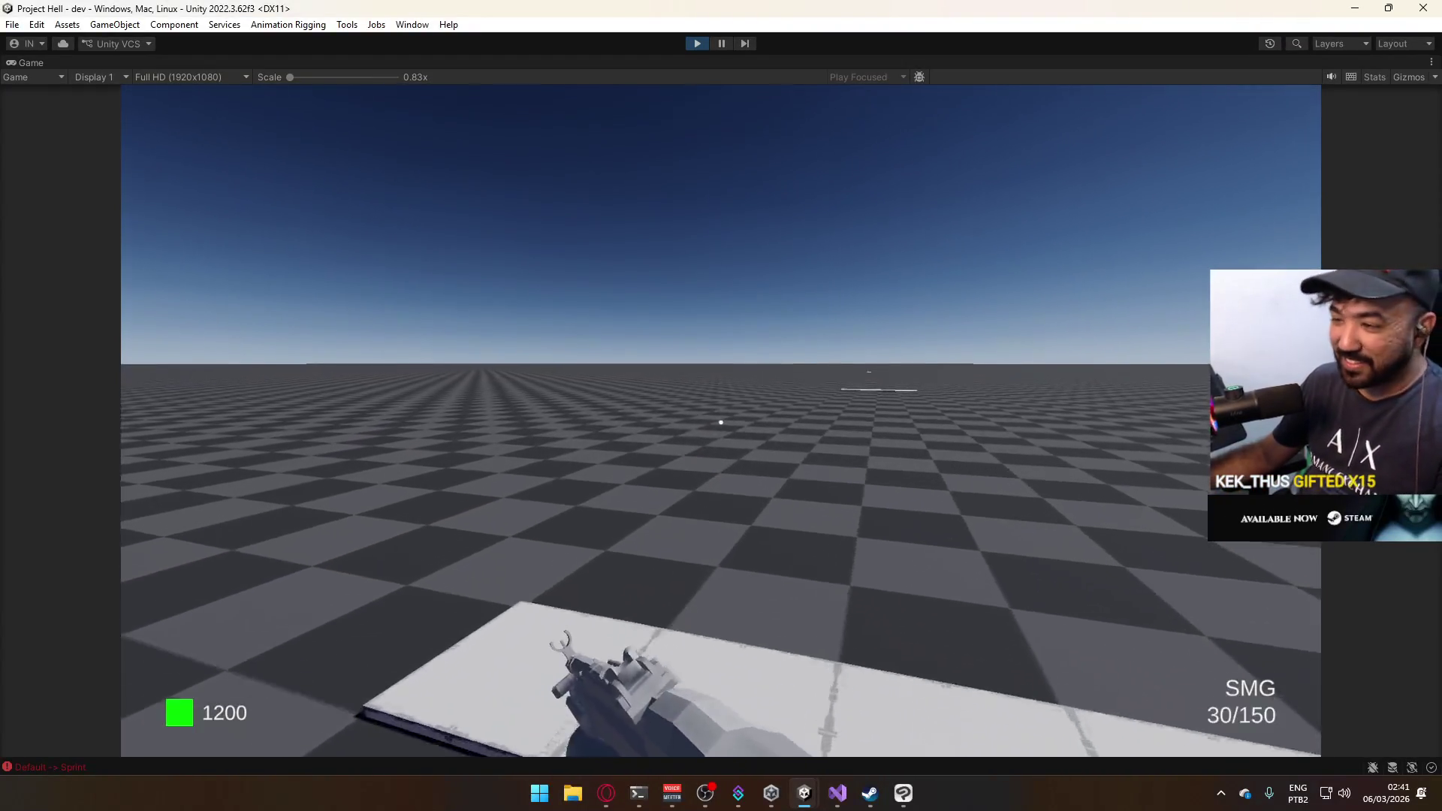
key(super)
key(super)
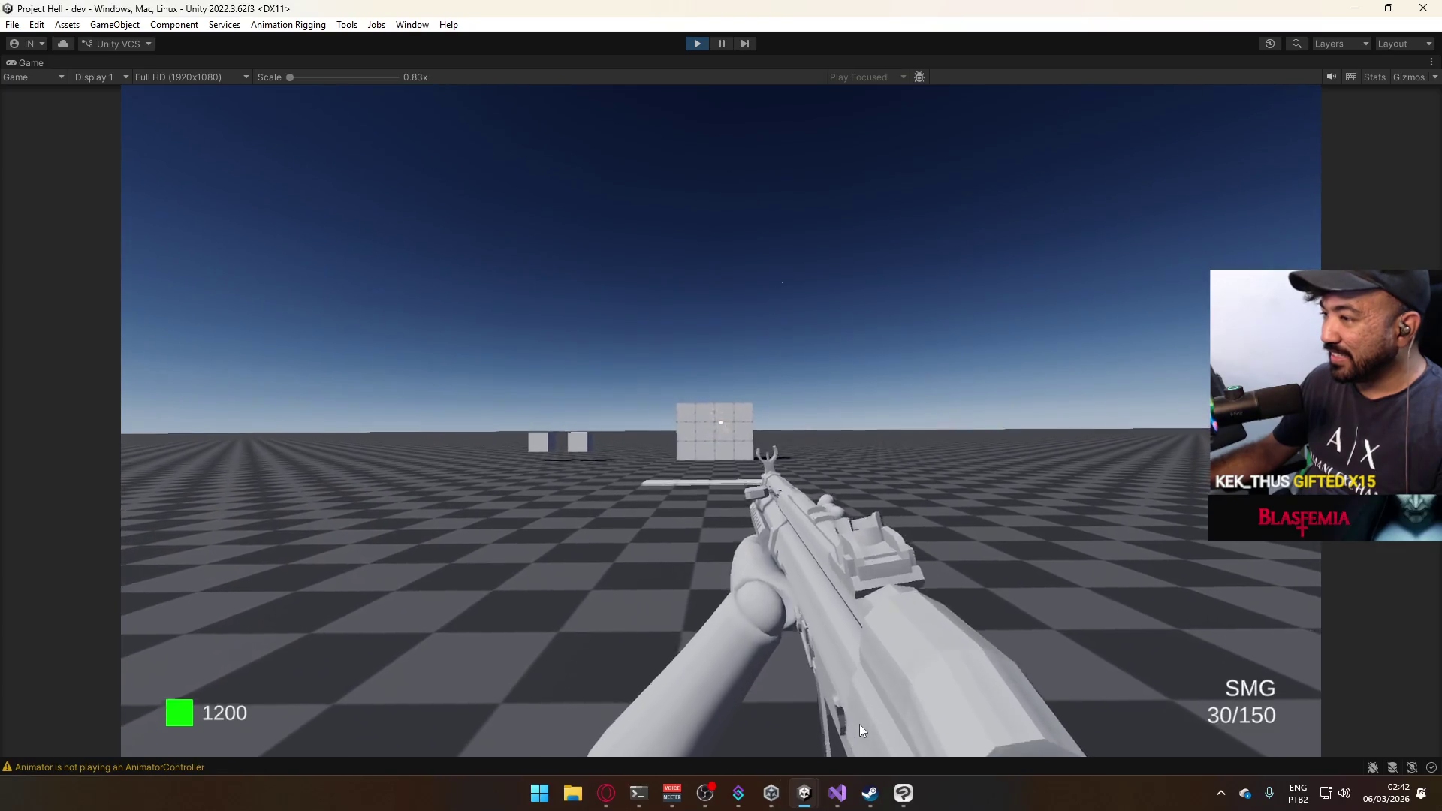
Aim down the SMG sights, then sprint to the AK cube offering 'Weapon AK $2700'.
right_click(859, 724)
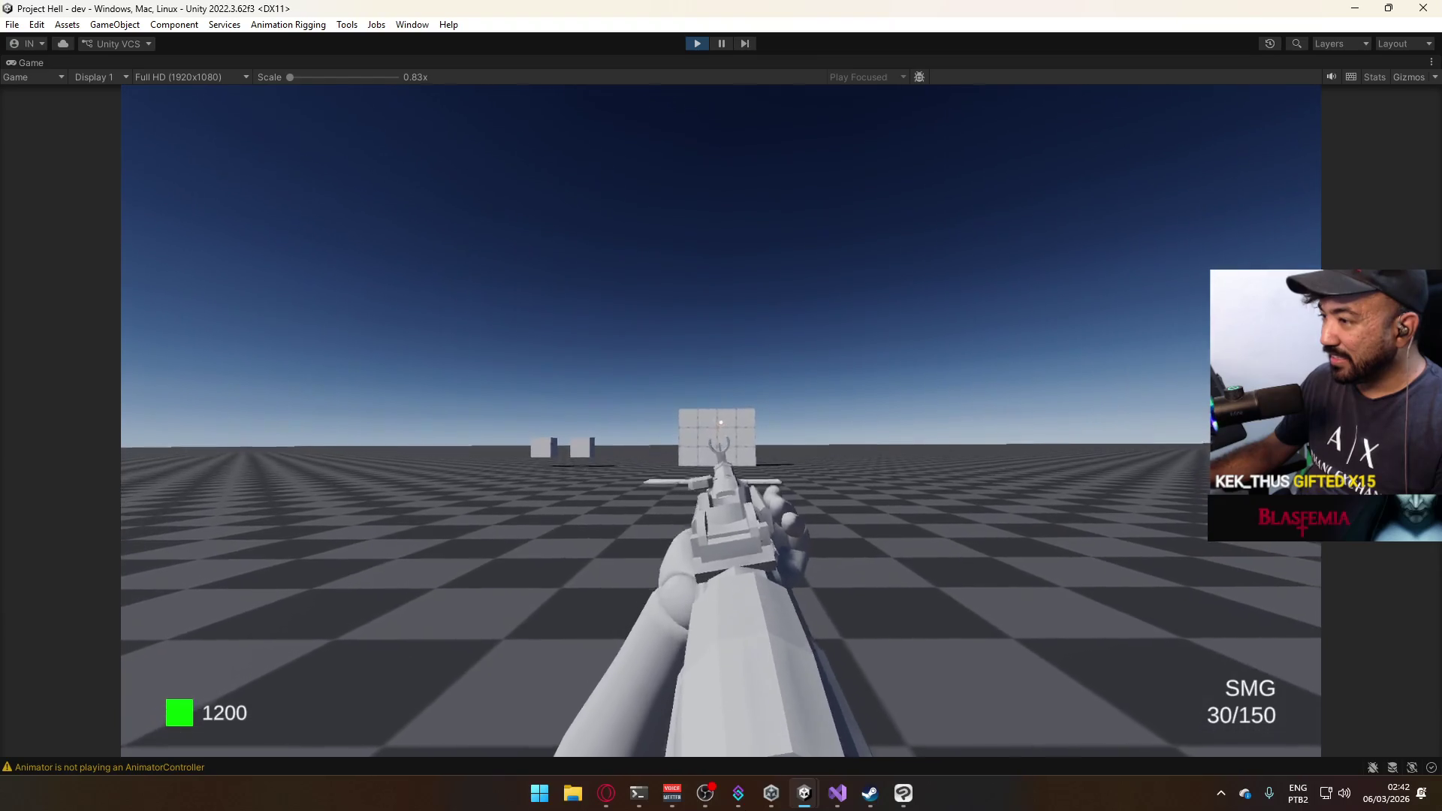
mouse_move(738, 793)
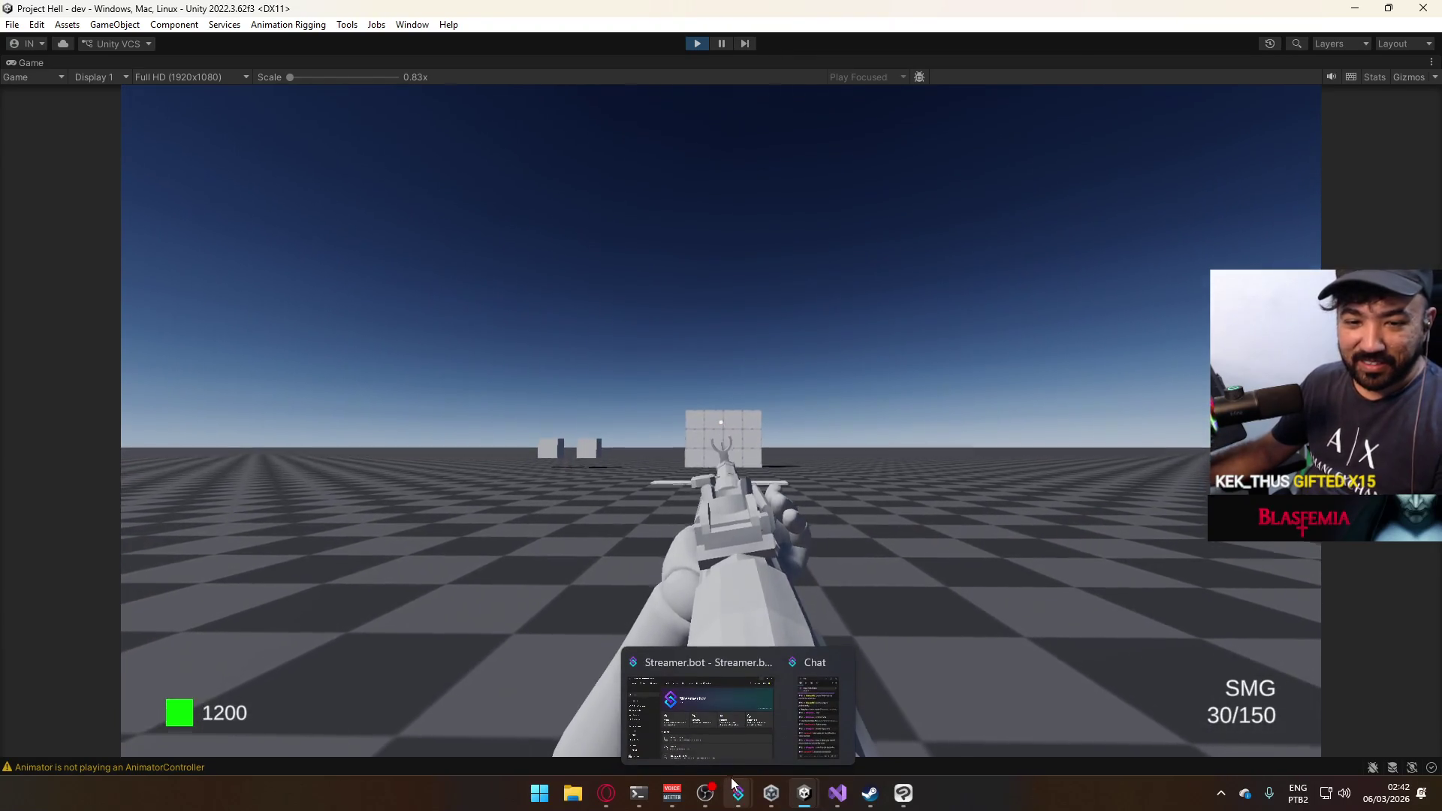
key(super)
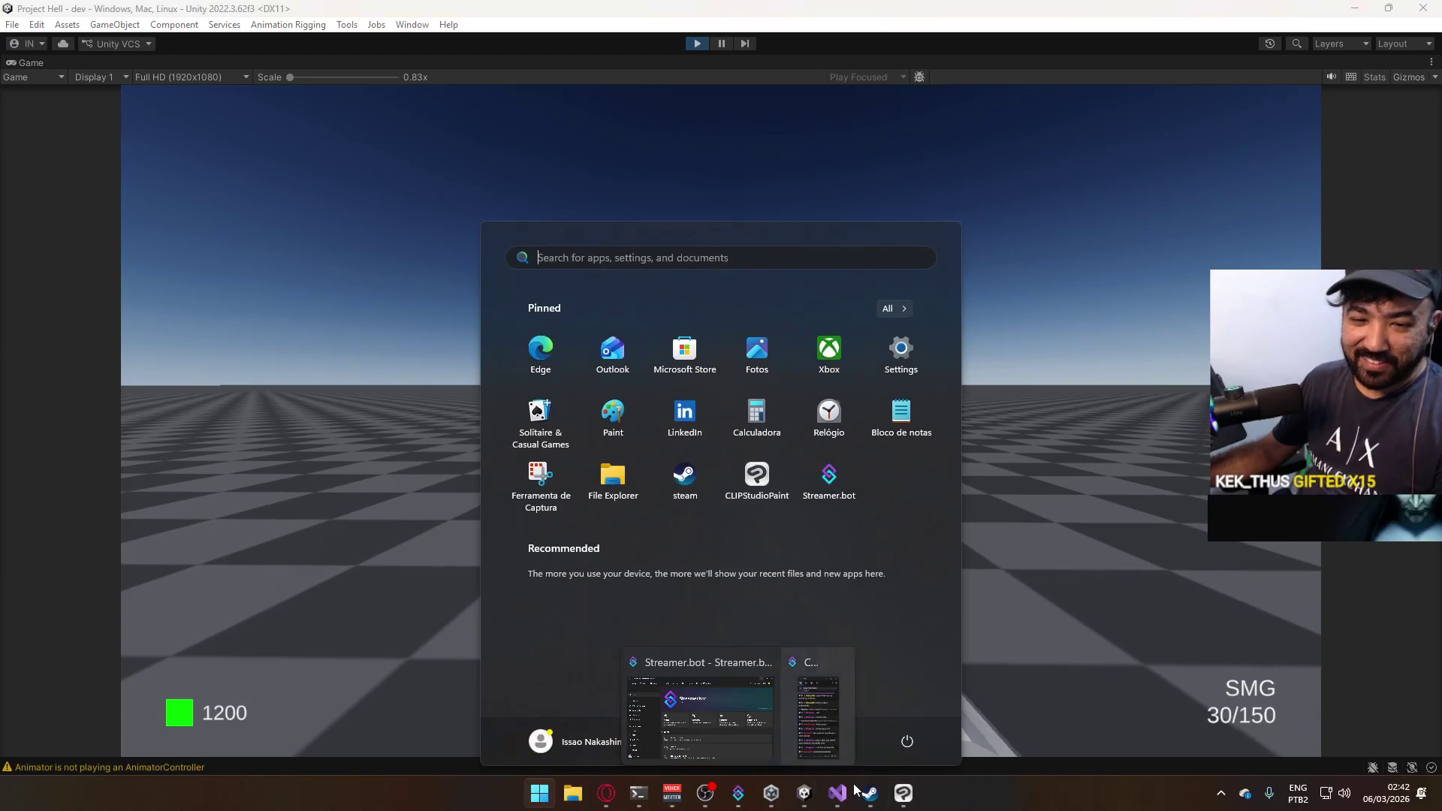
key(super)
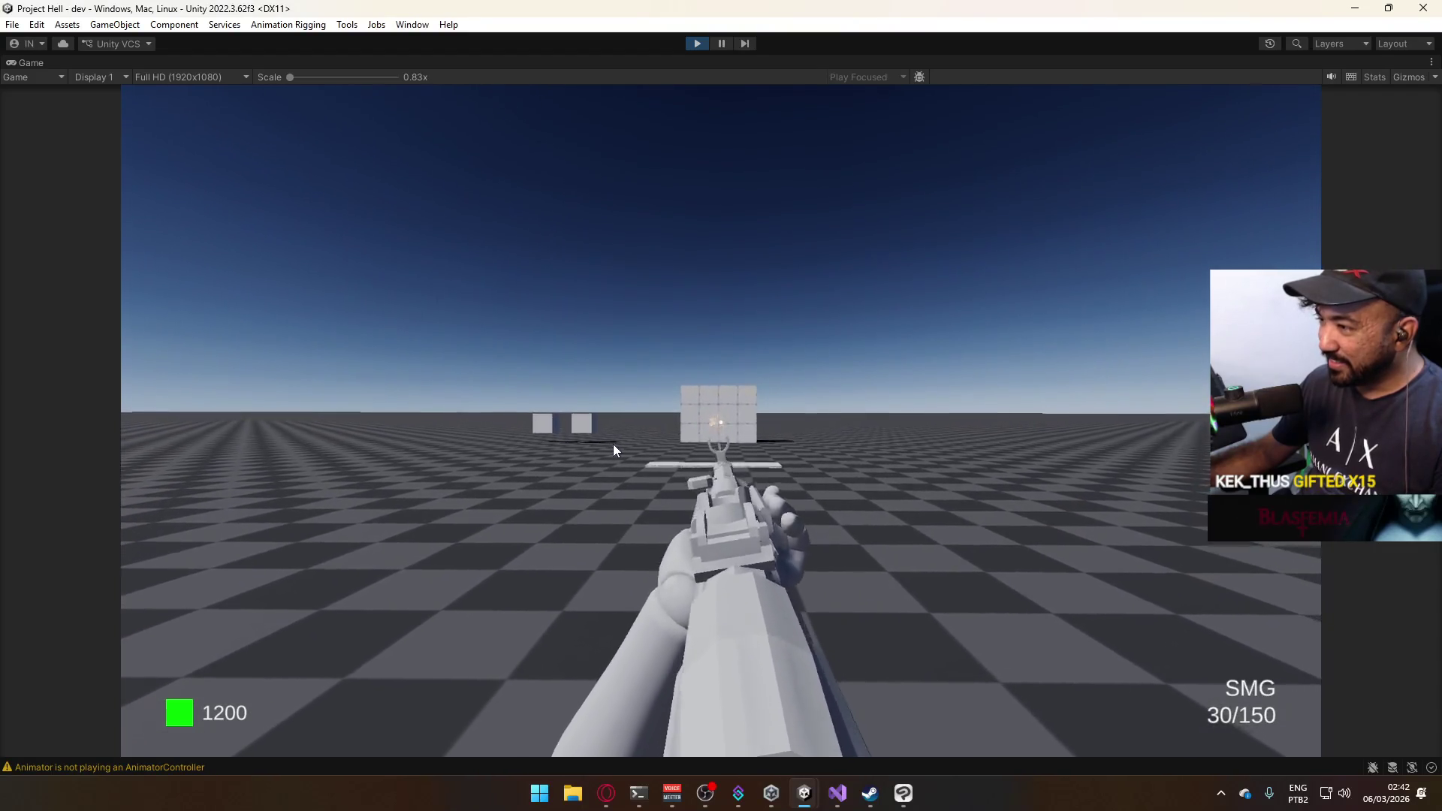
key(shift+w)
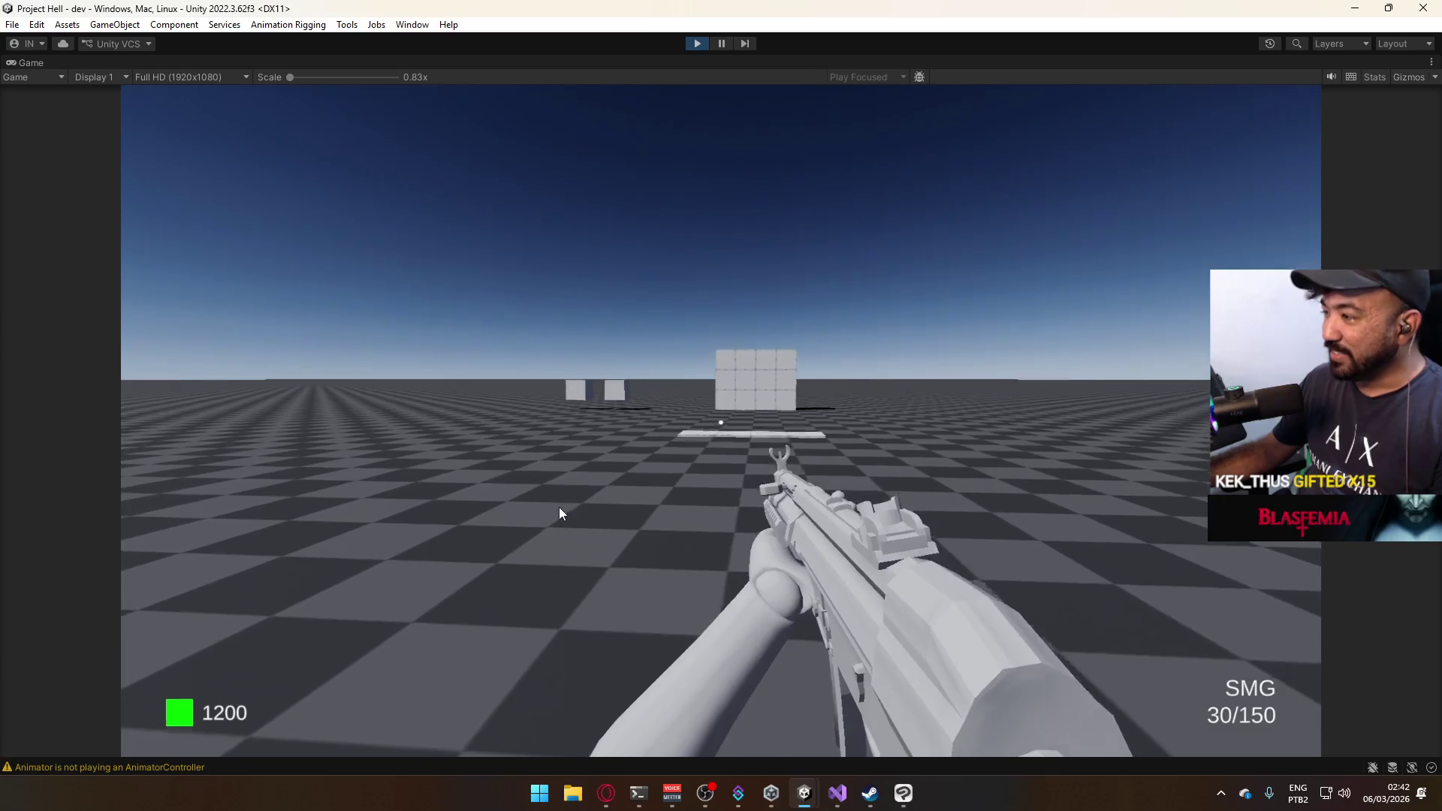
Walk up to the AK cube and buy the AK, giving 30/250 ammo and 300 money.
key(a)
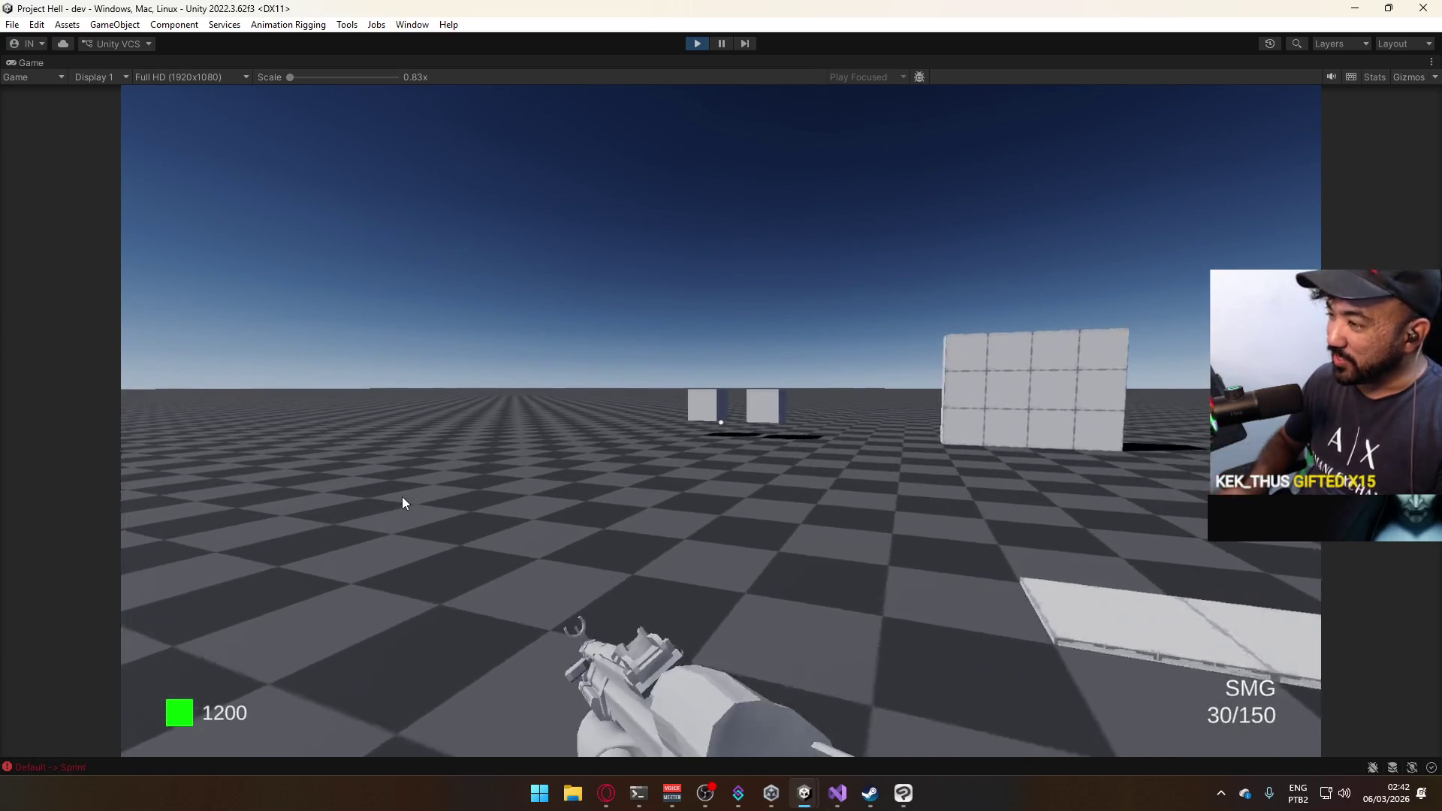
key(w)
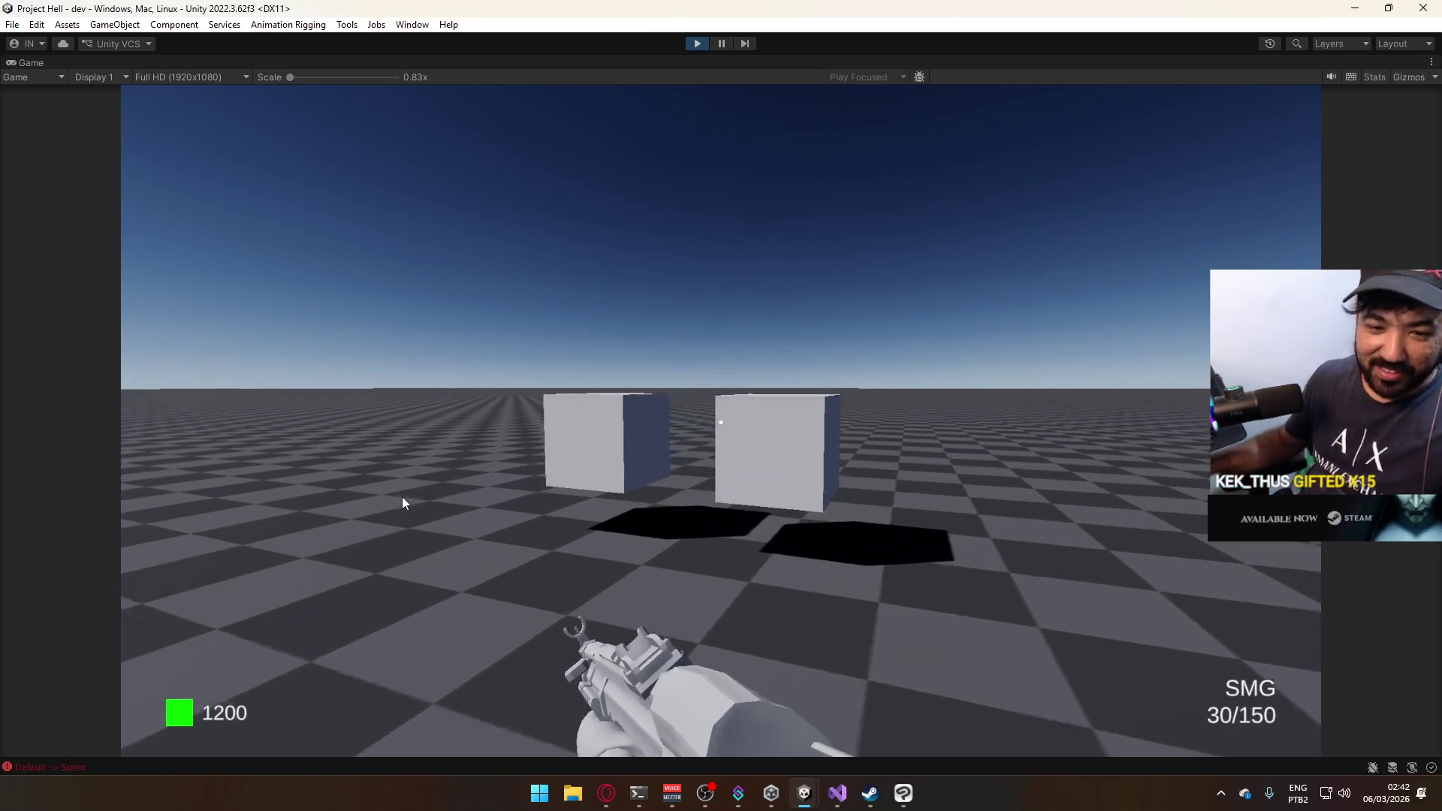
key(w)
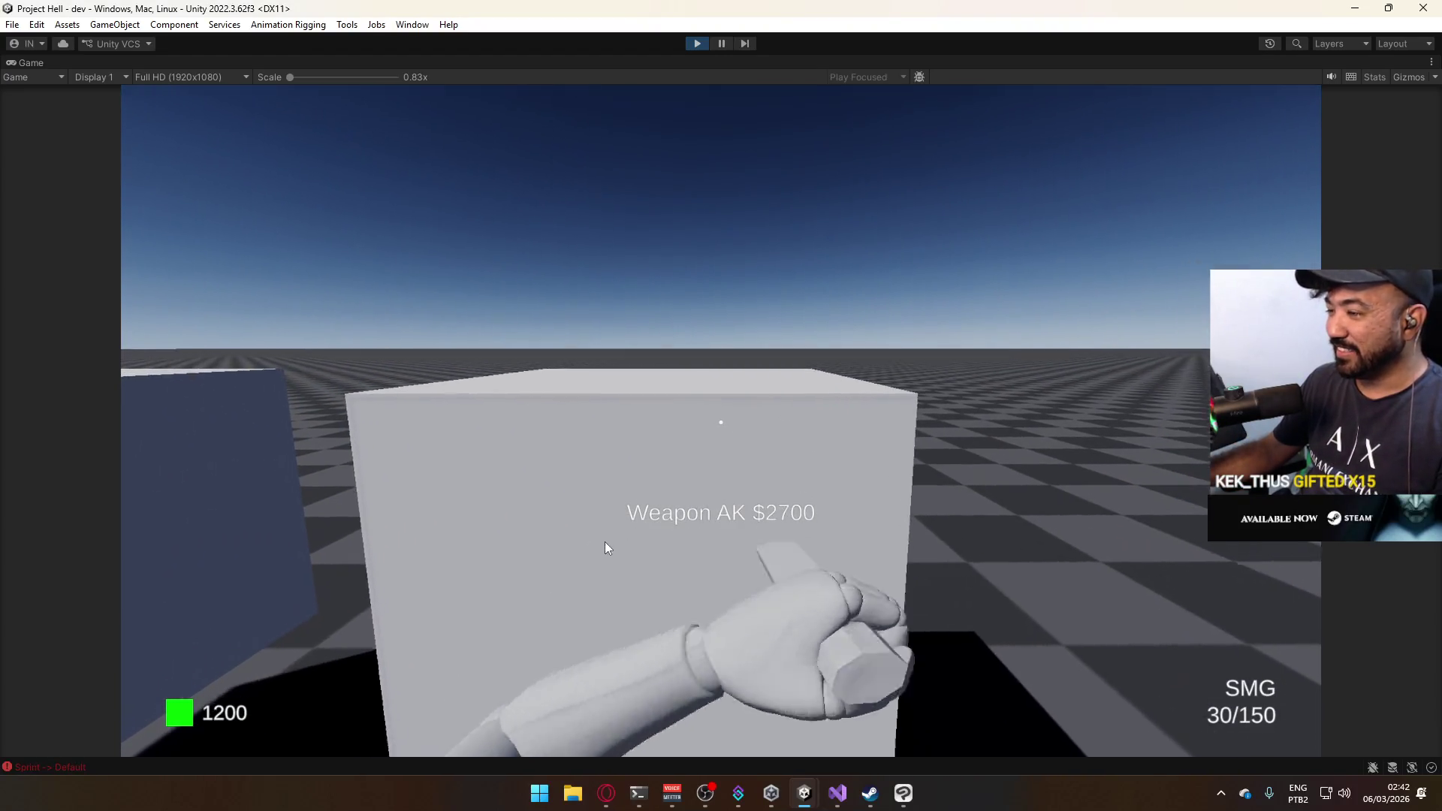
key(e)
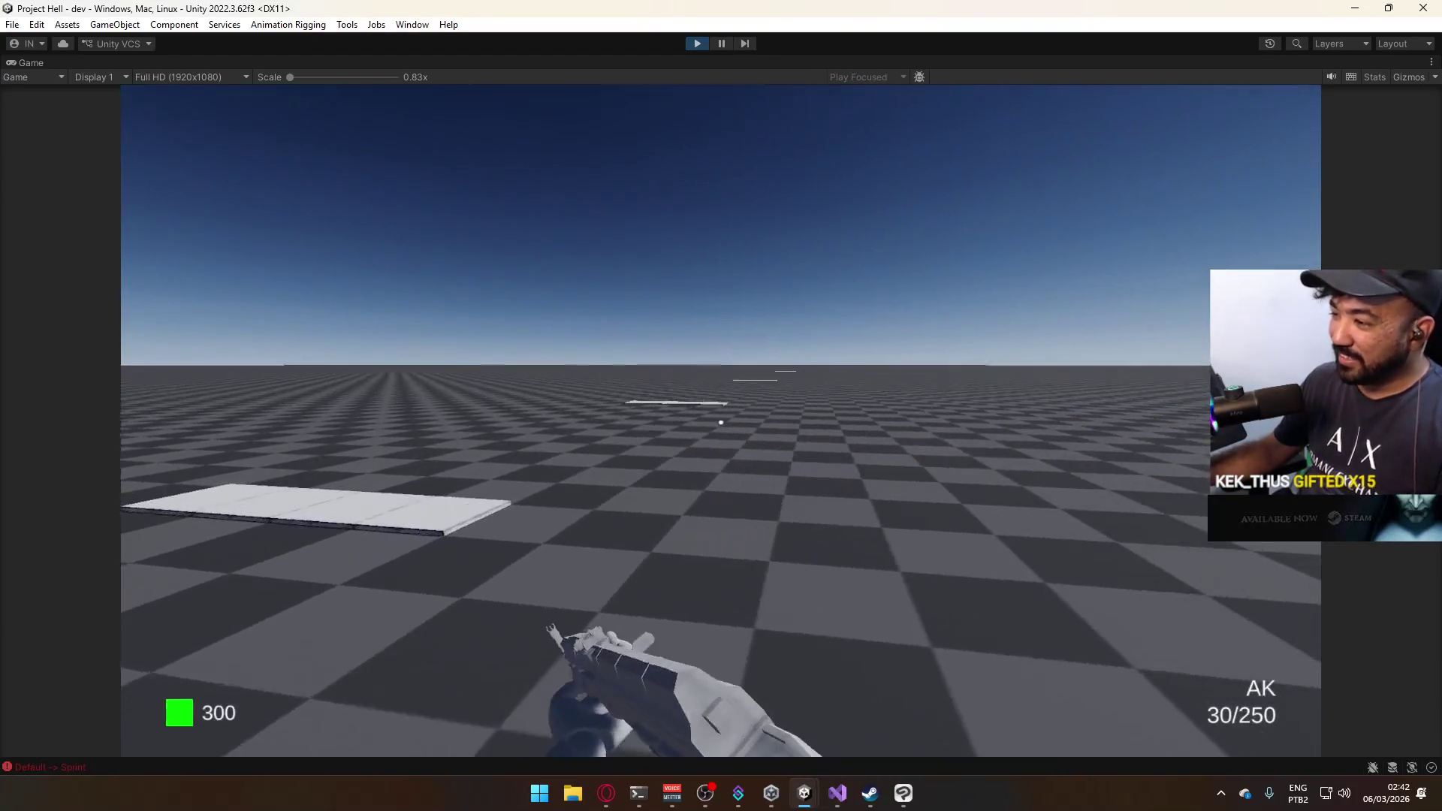
Test the AK by walking across the white slab and crouching.
key(w)
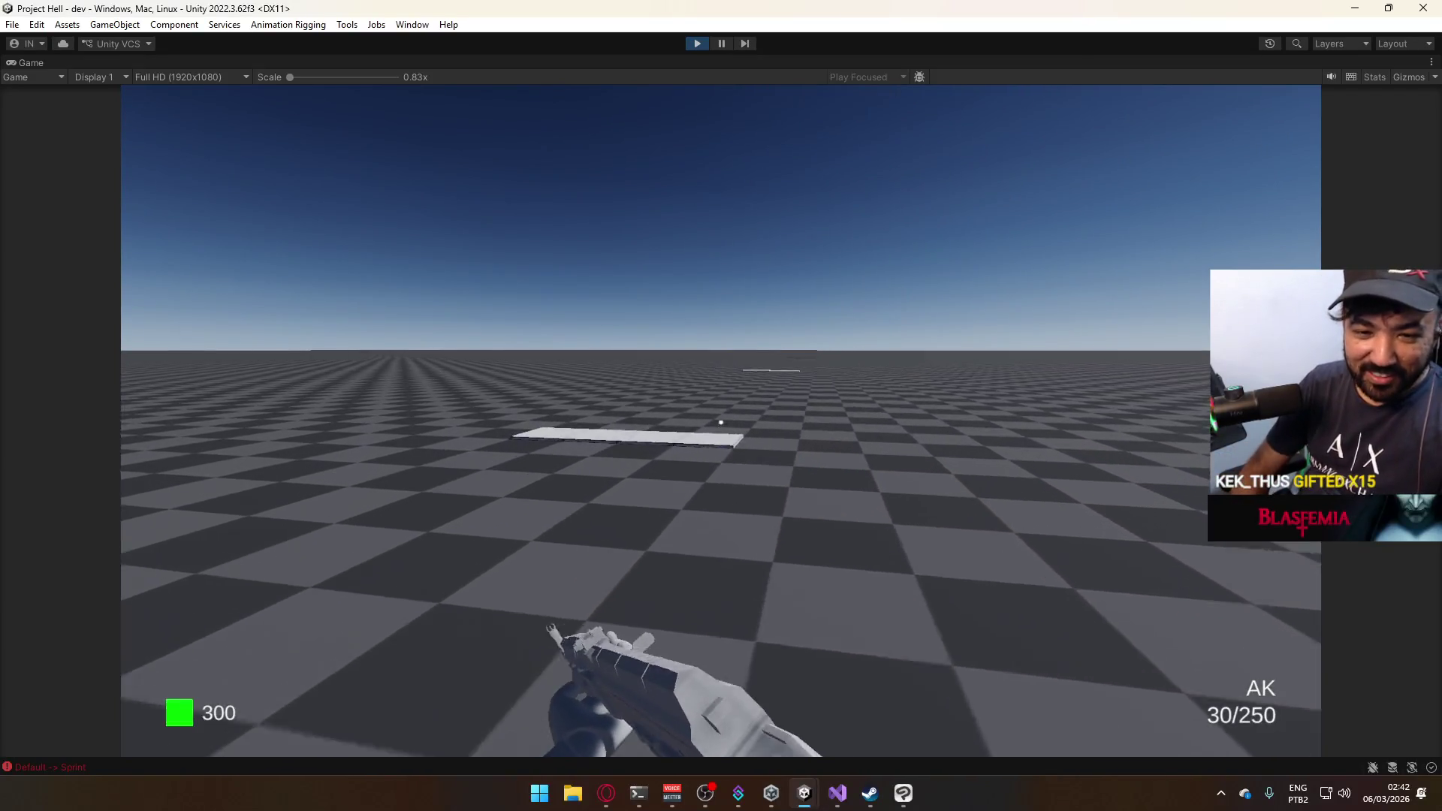
key(w)
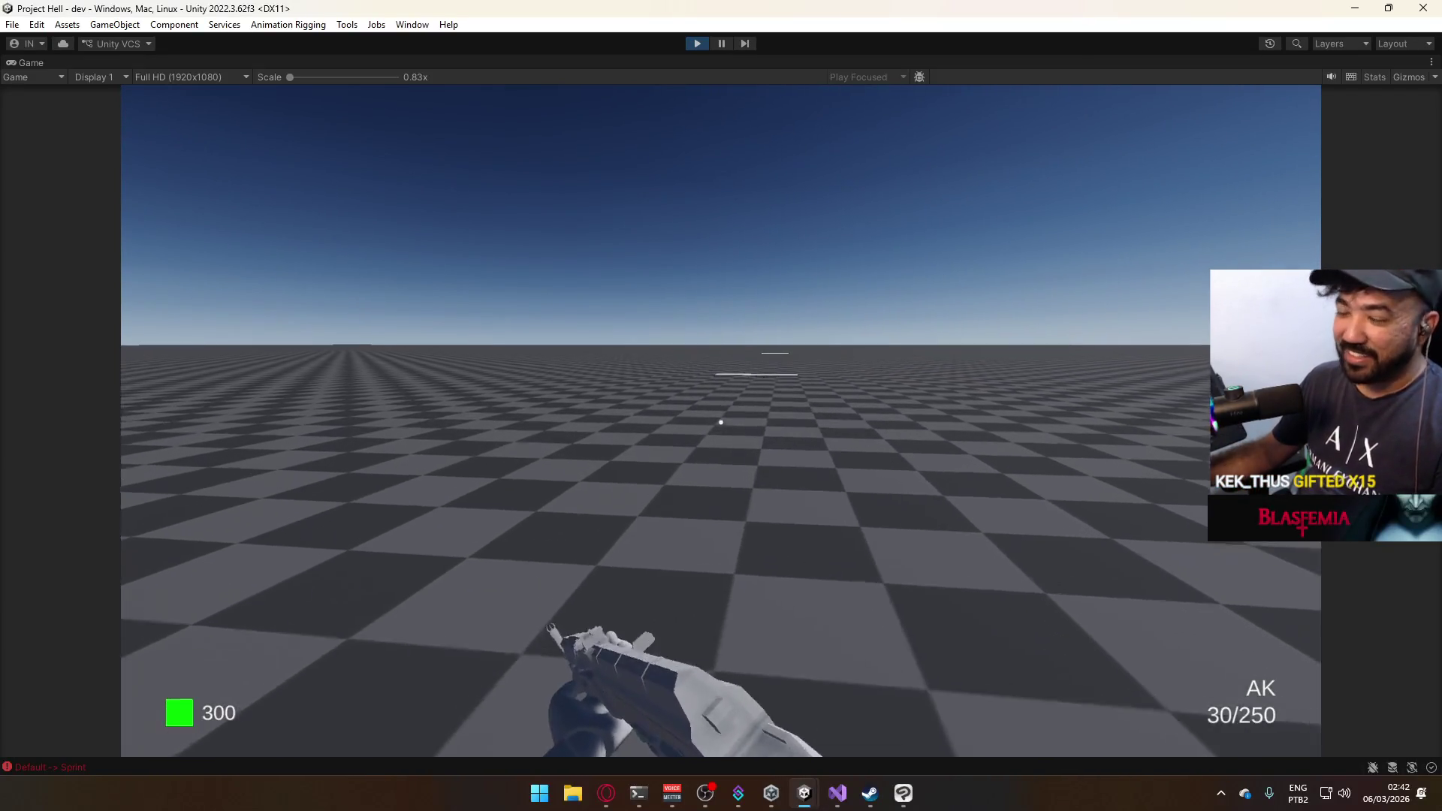
key(w)
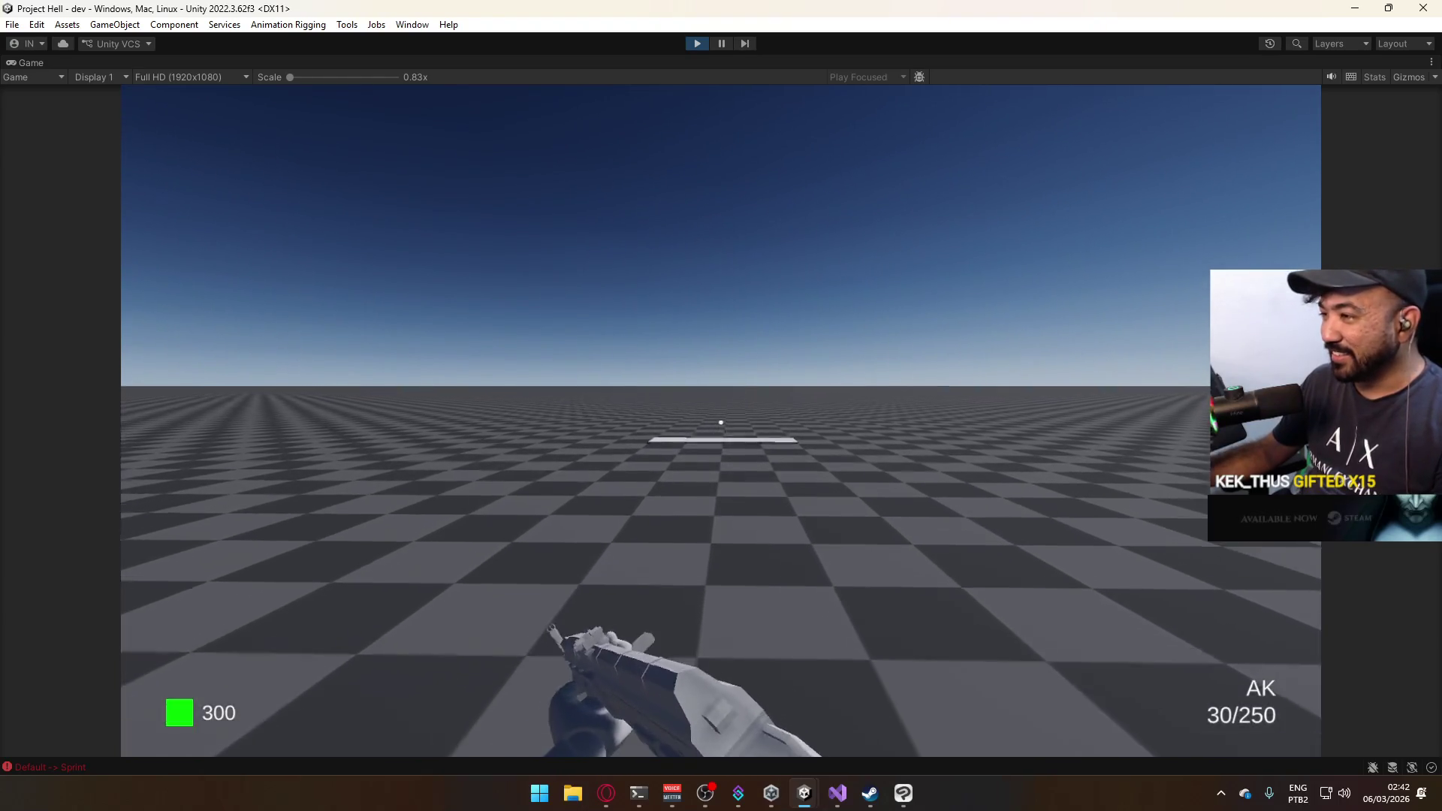
key(w)
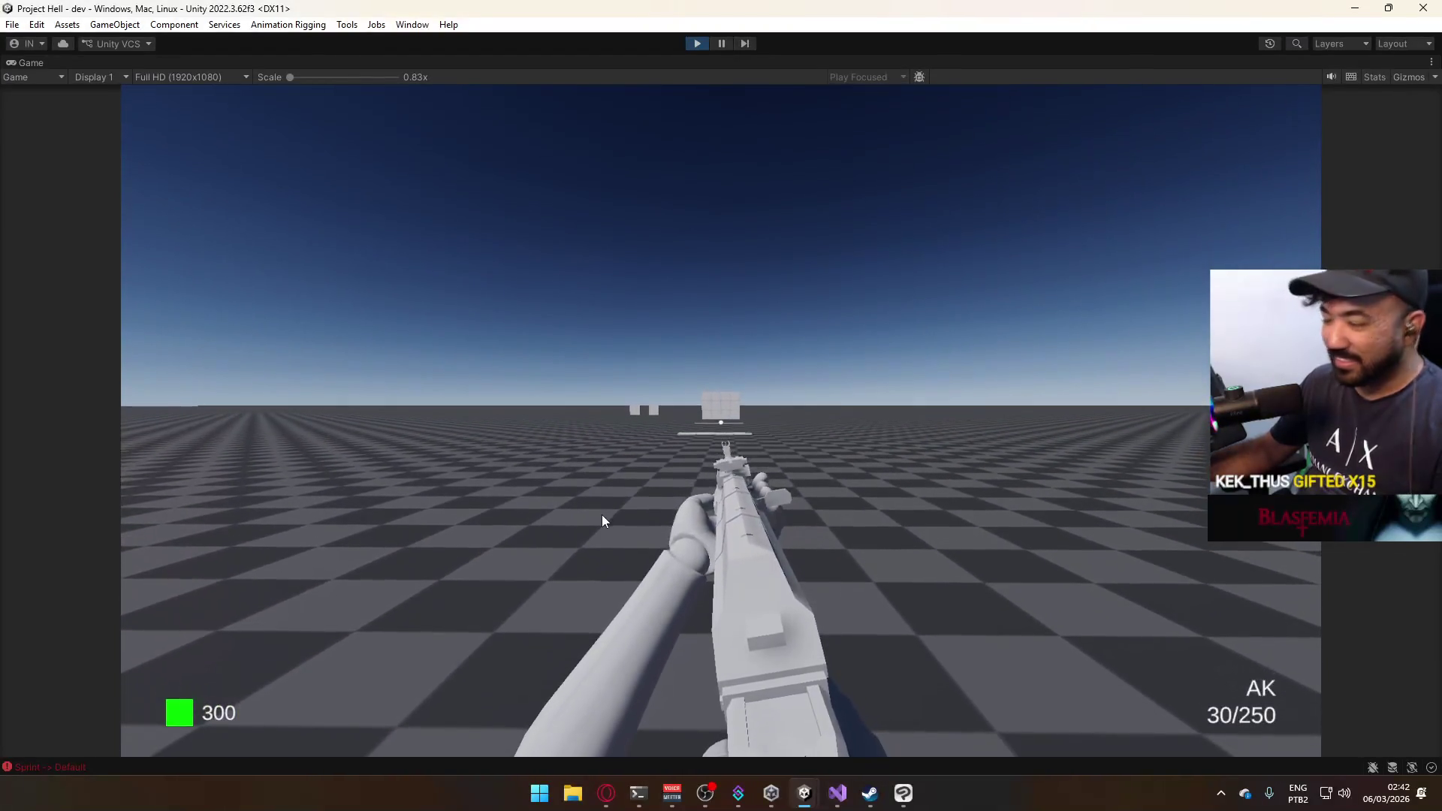
key(super)
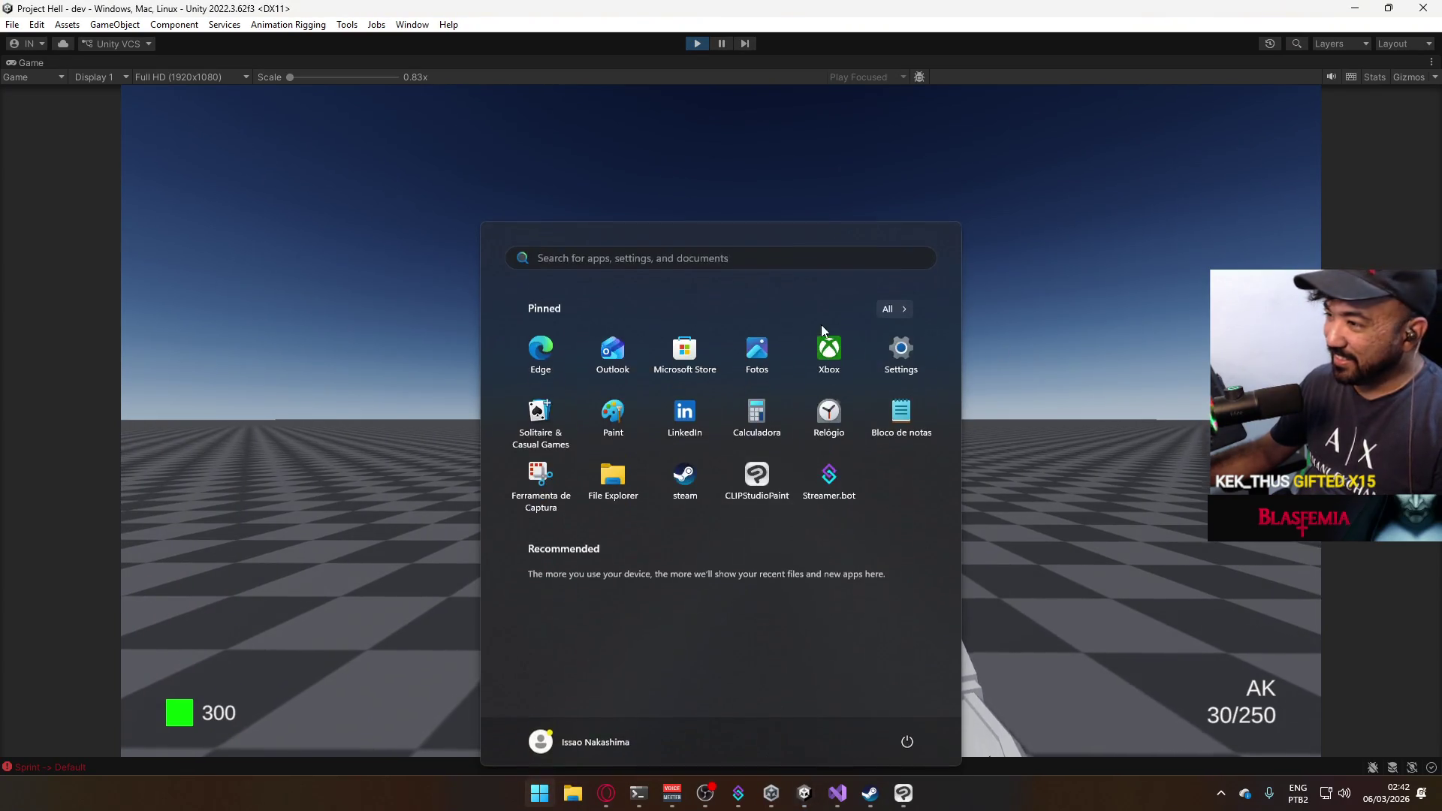
key(super)
key(ctrl)
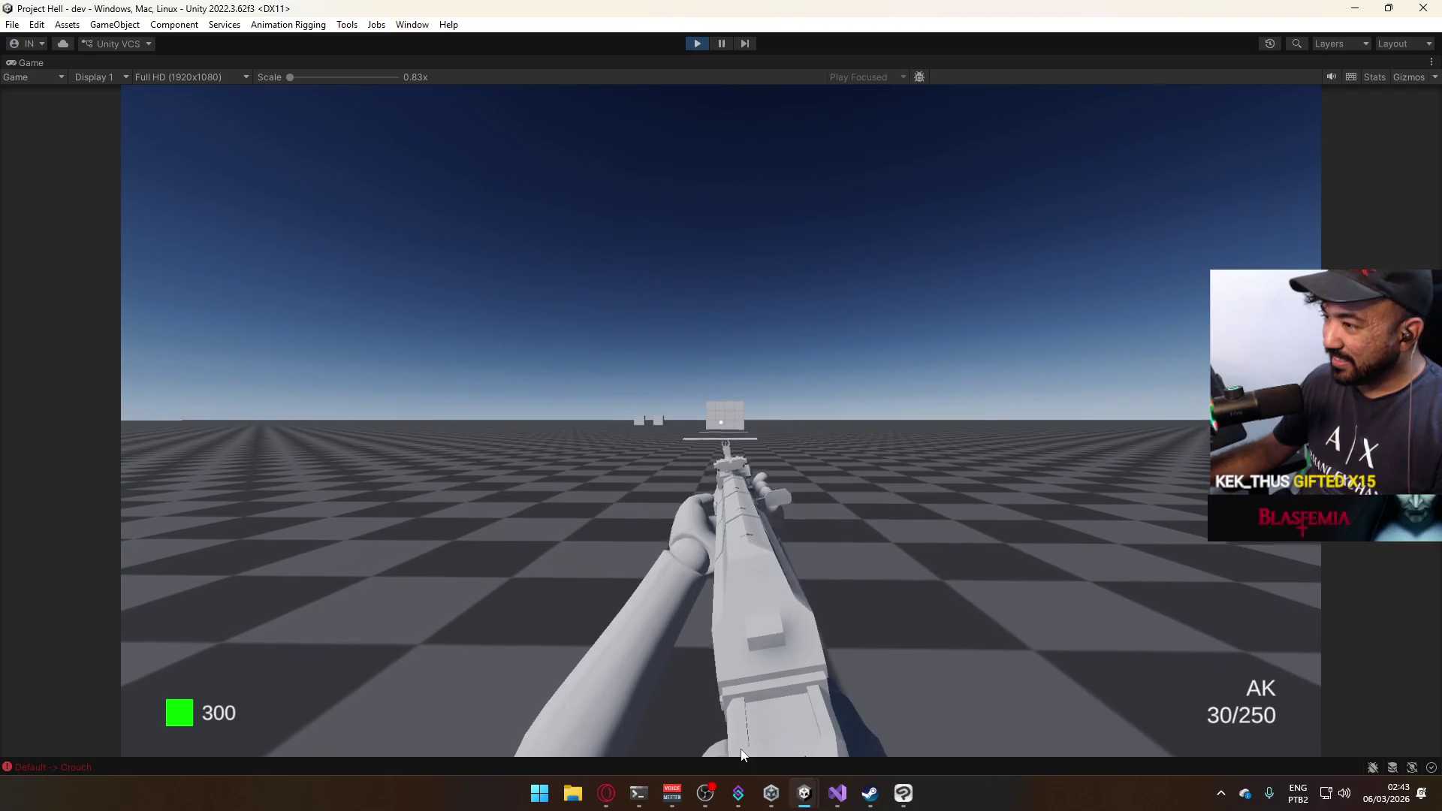
Open the Console to check the movement-state logs, then close it.
click(742, 766)
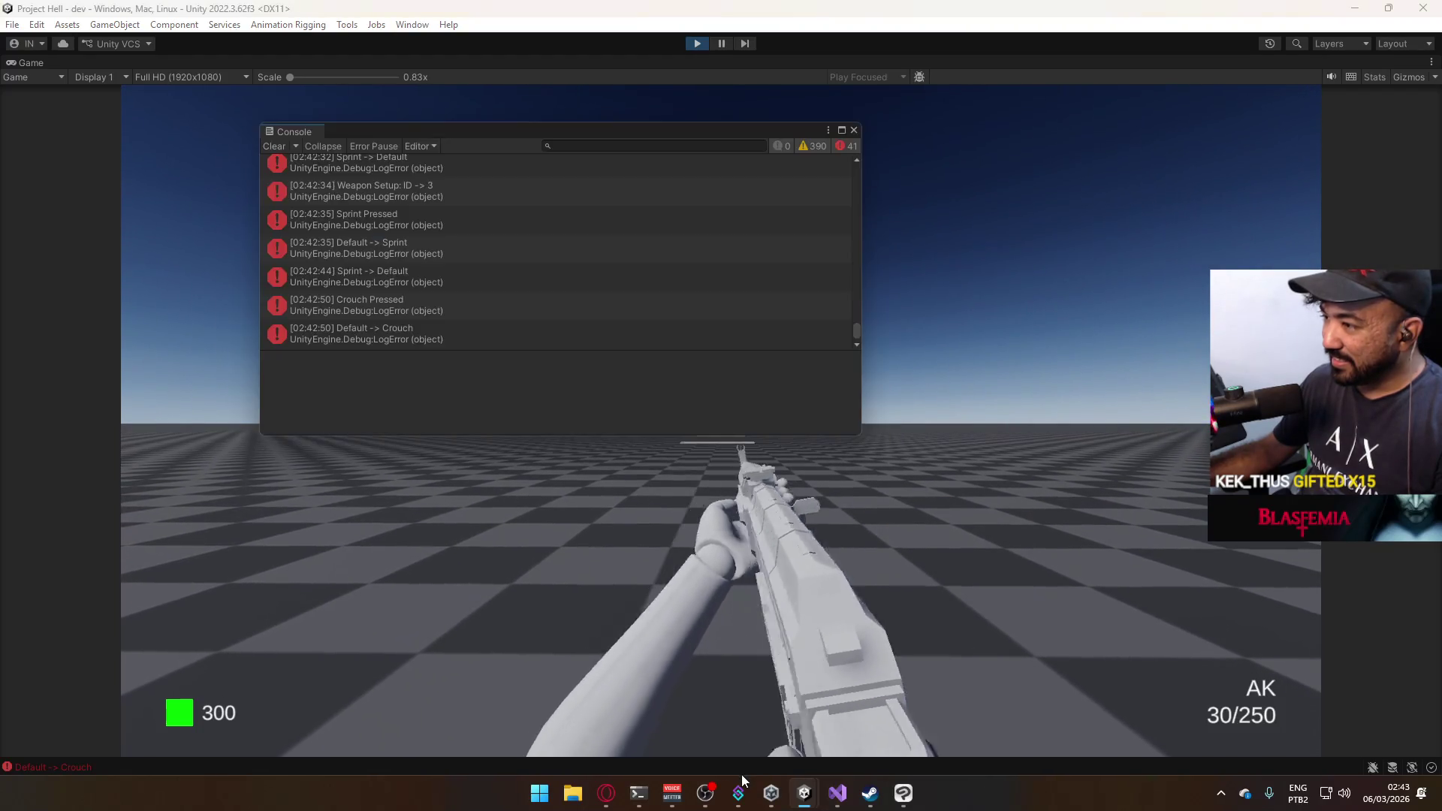
click(853, 130)
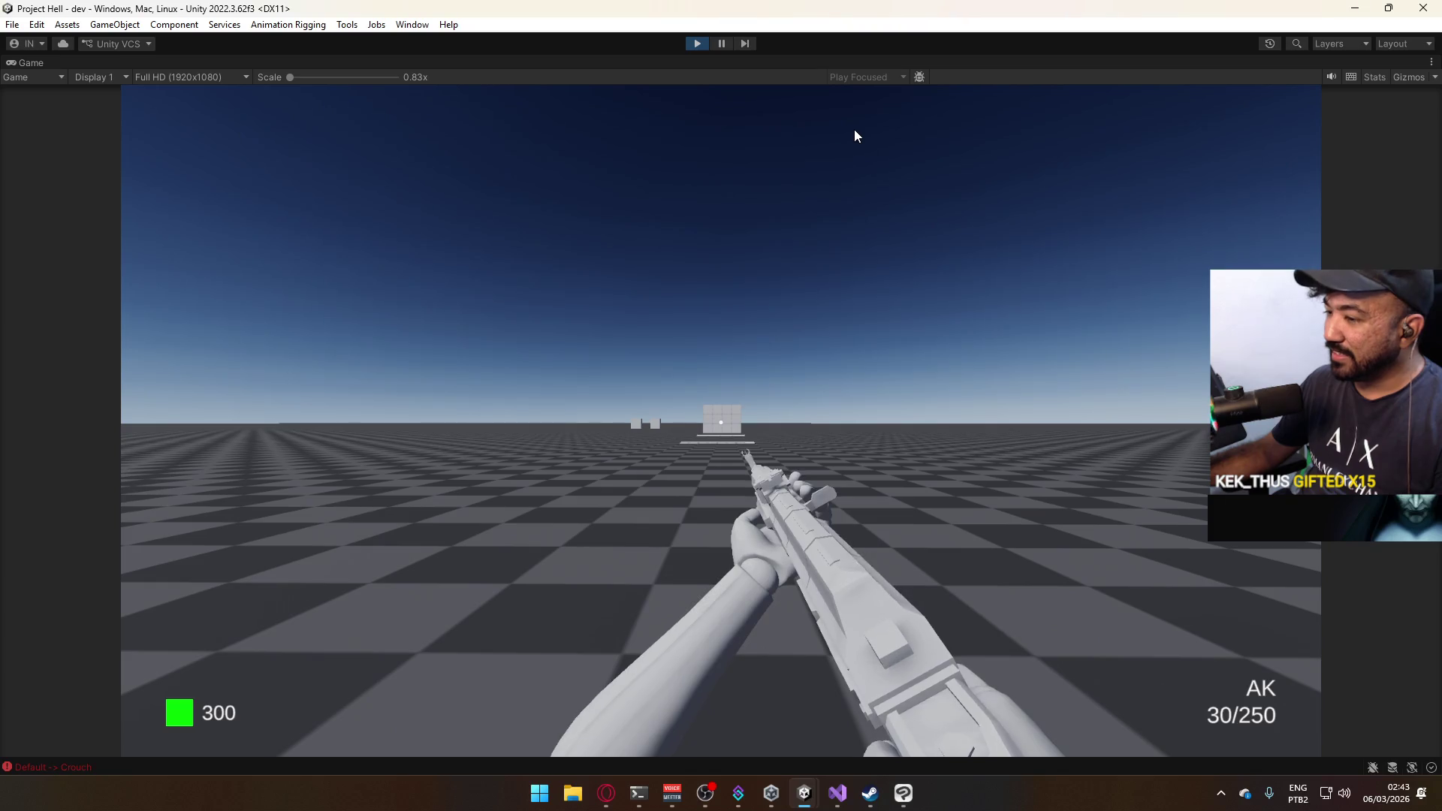
key(super)
key(super)
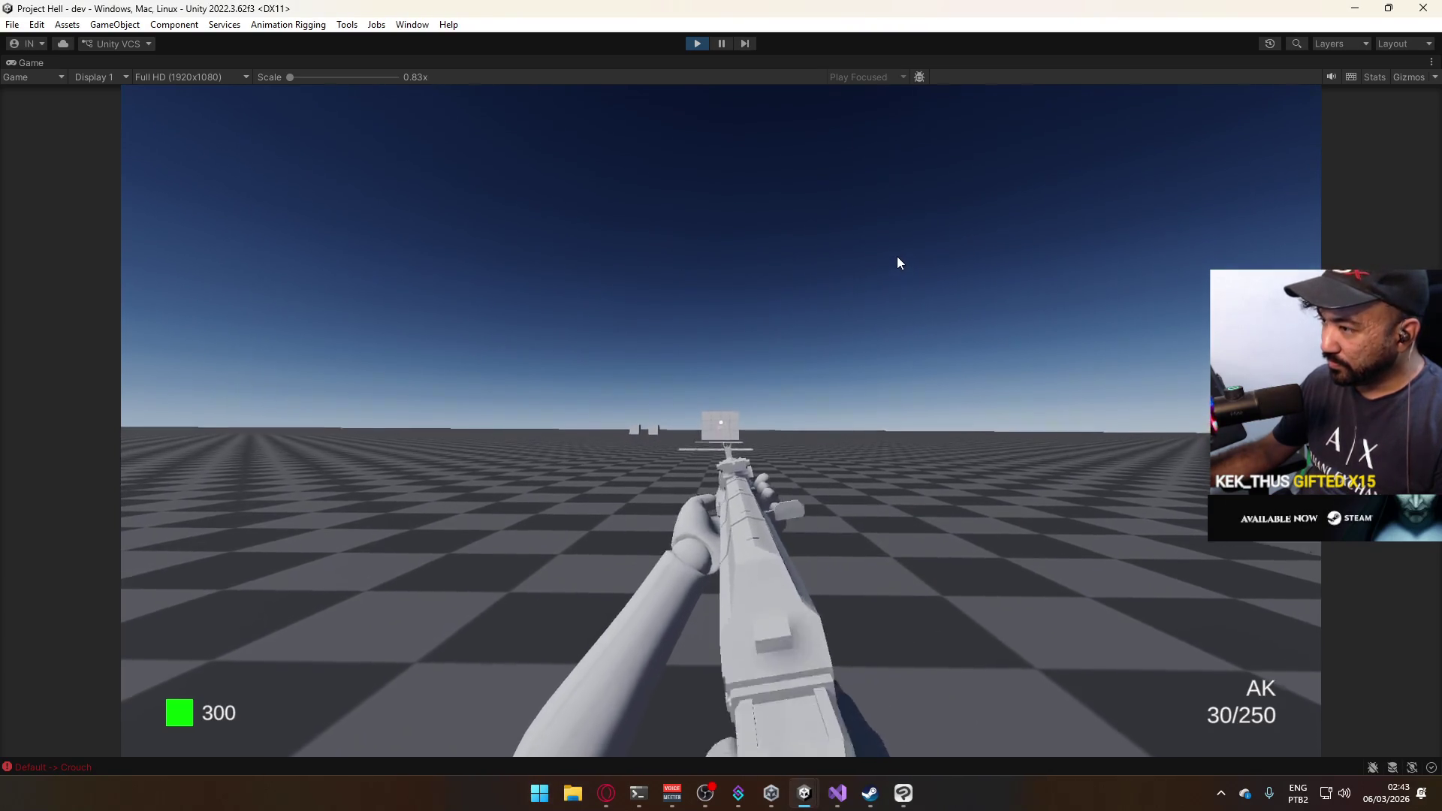
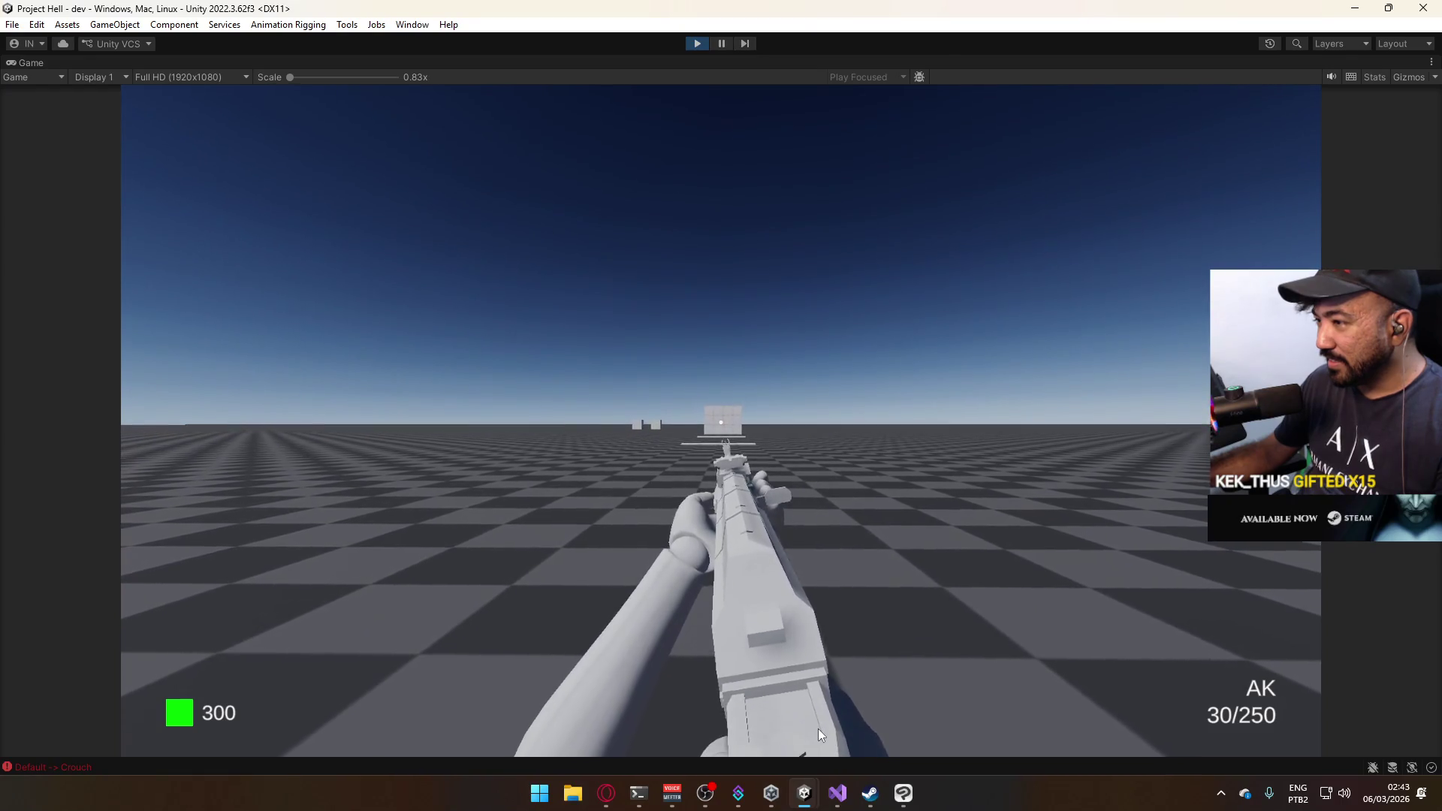
Stop play mode and enable Clamp on the Global Volume's Bloom override.
key(super)
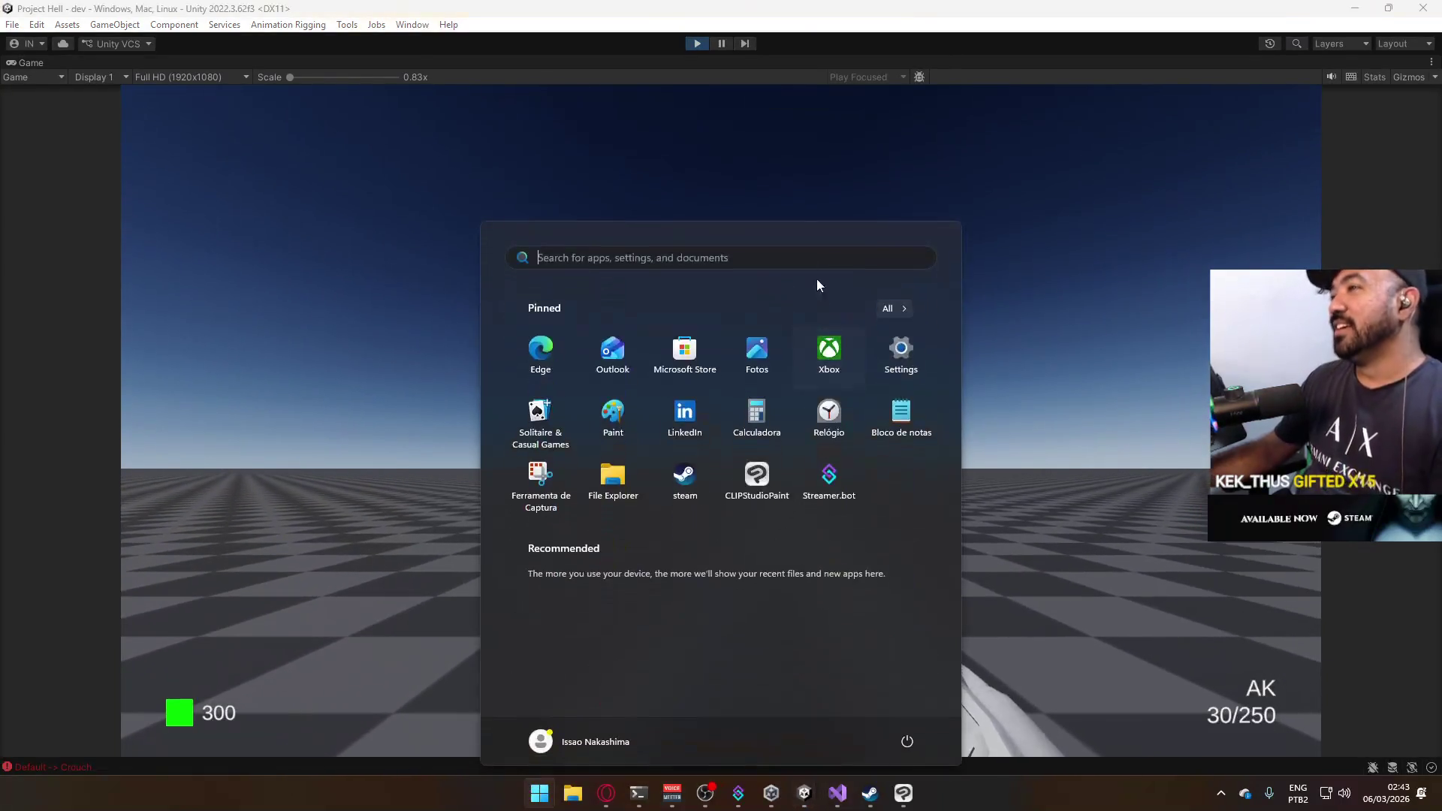
key(super)
click(698, 44)
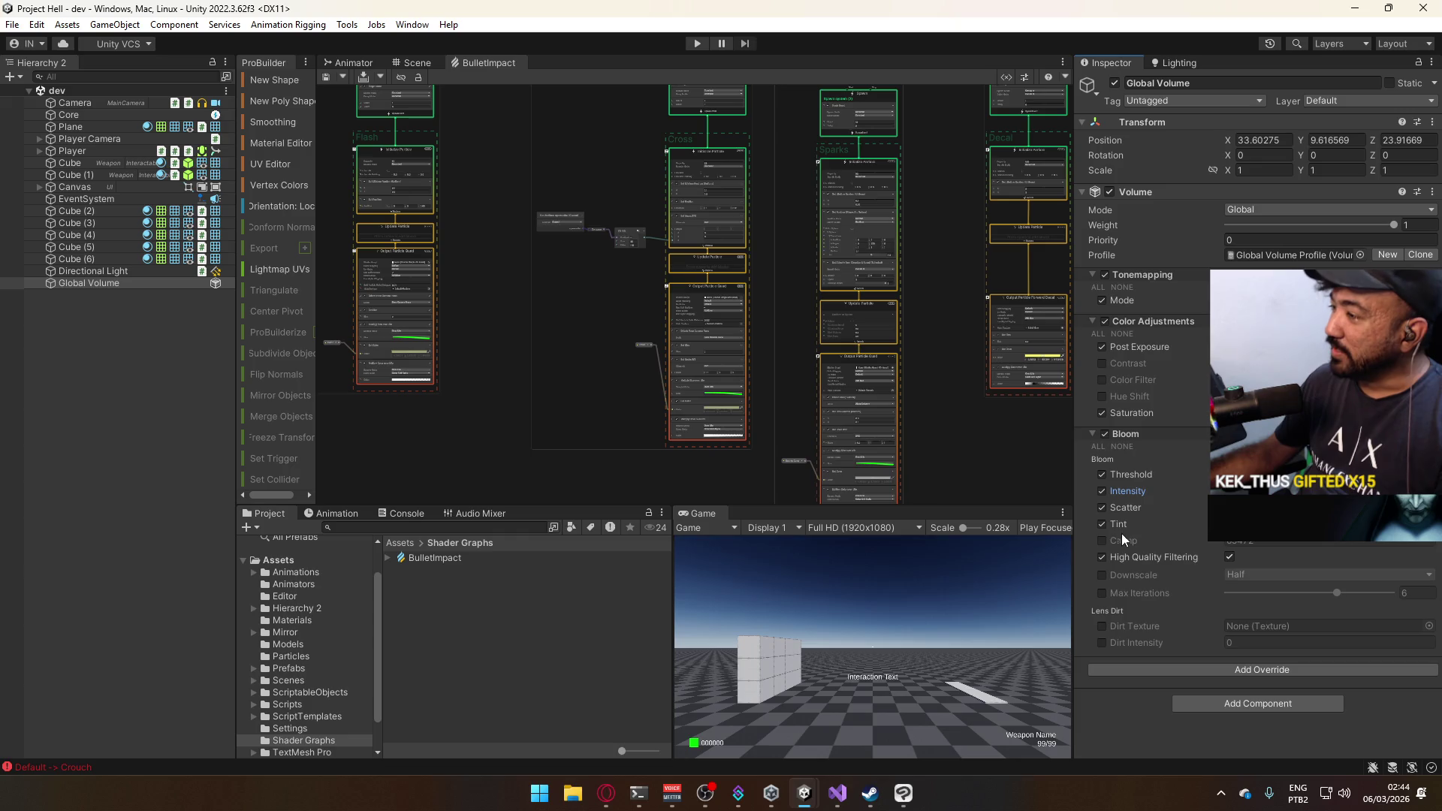
click(1102, 542)
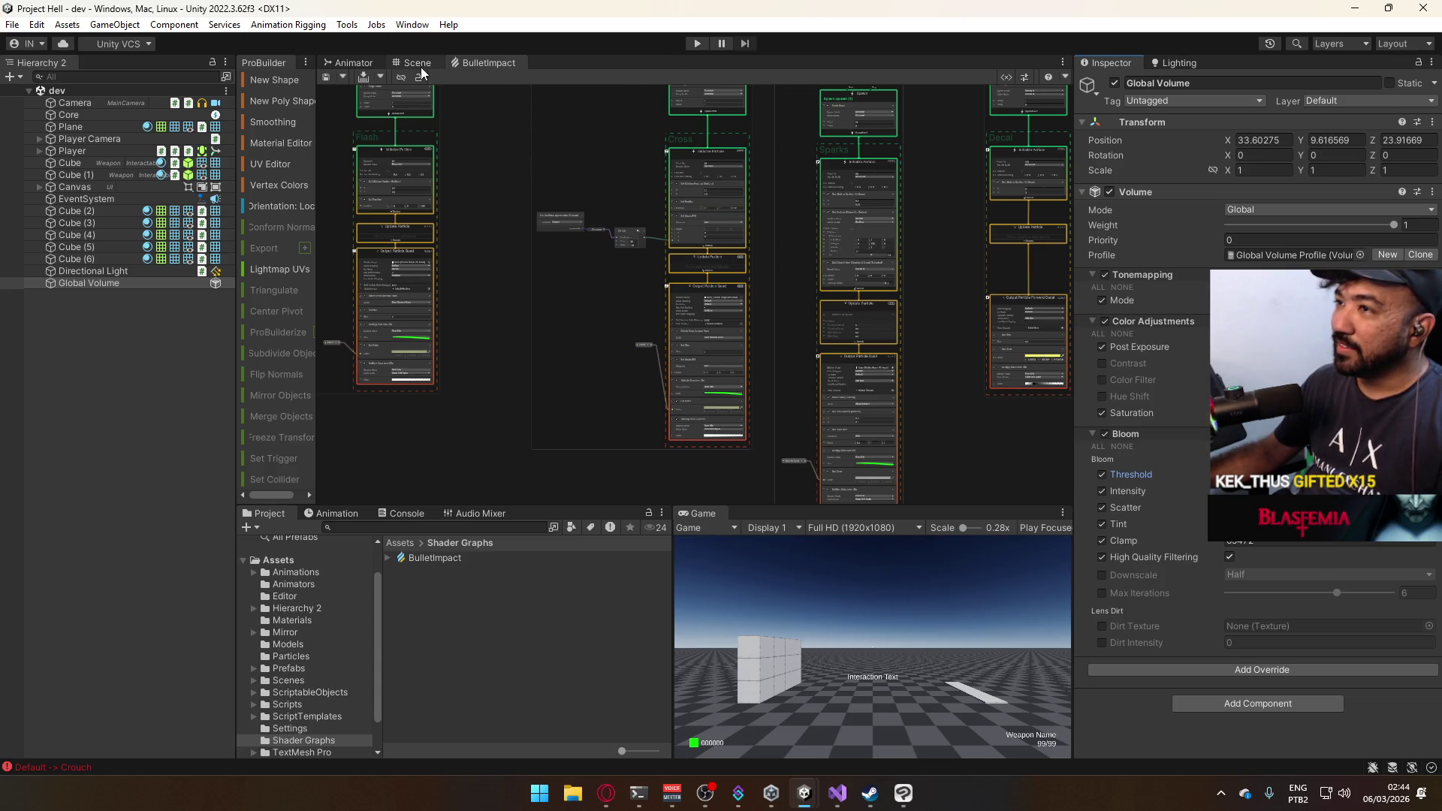
right_click(480, 63)
Close the BulletImpact graph tab, enter play mode, and fire test shots at the cube wall.
click(518, 87)
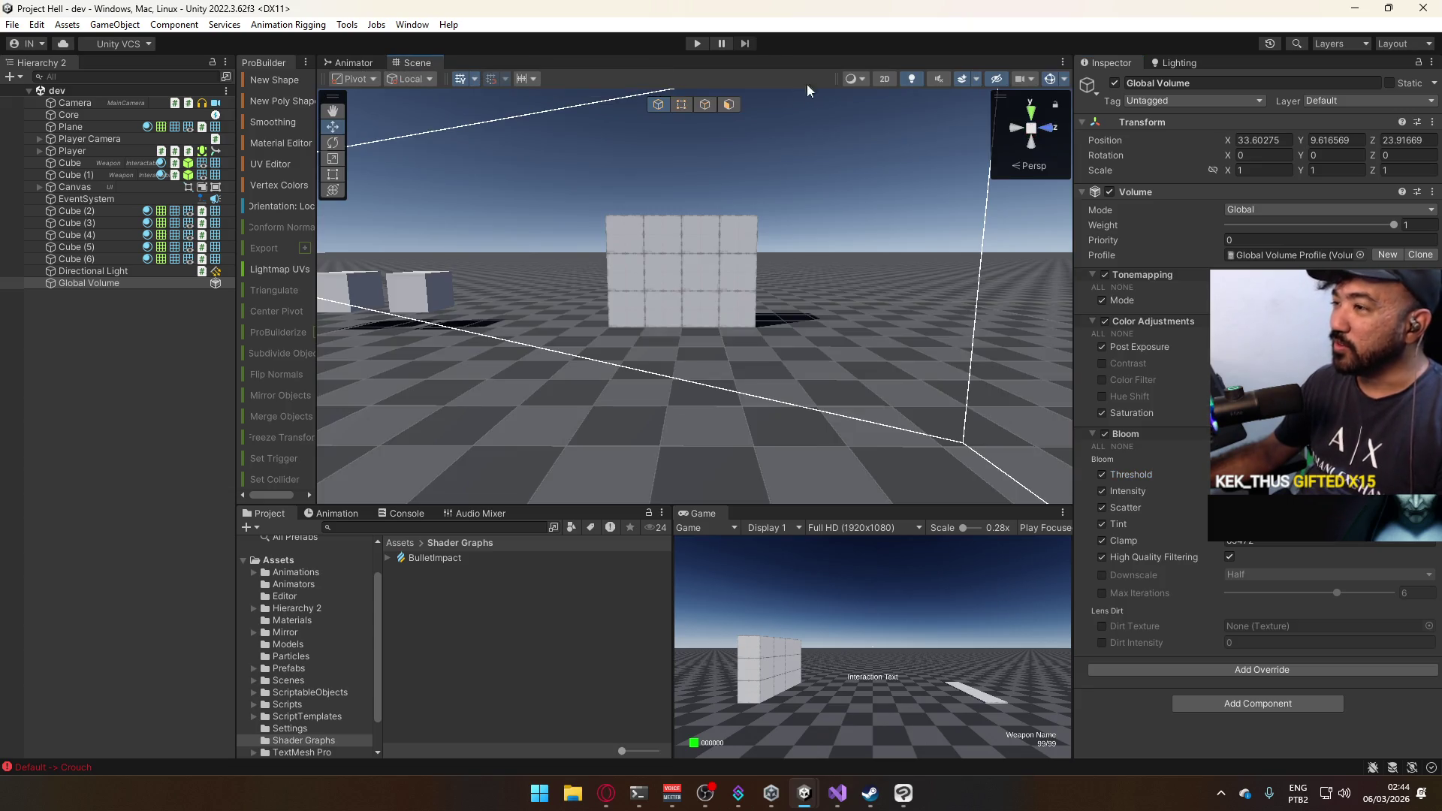
click(697, 42)
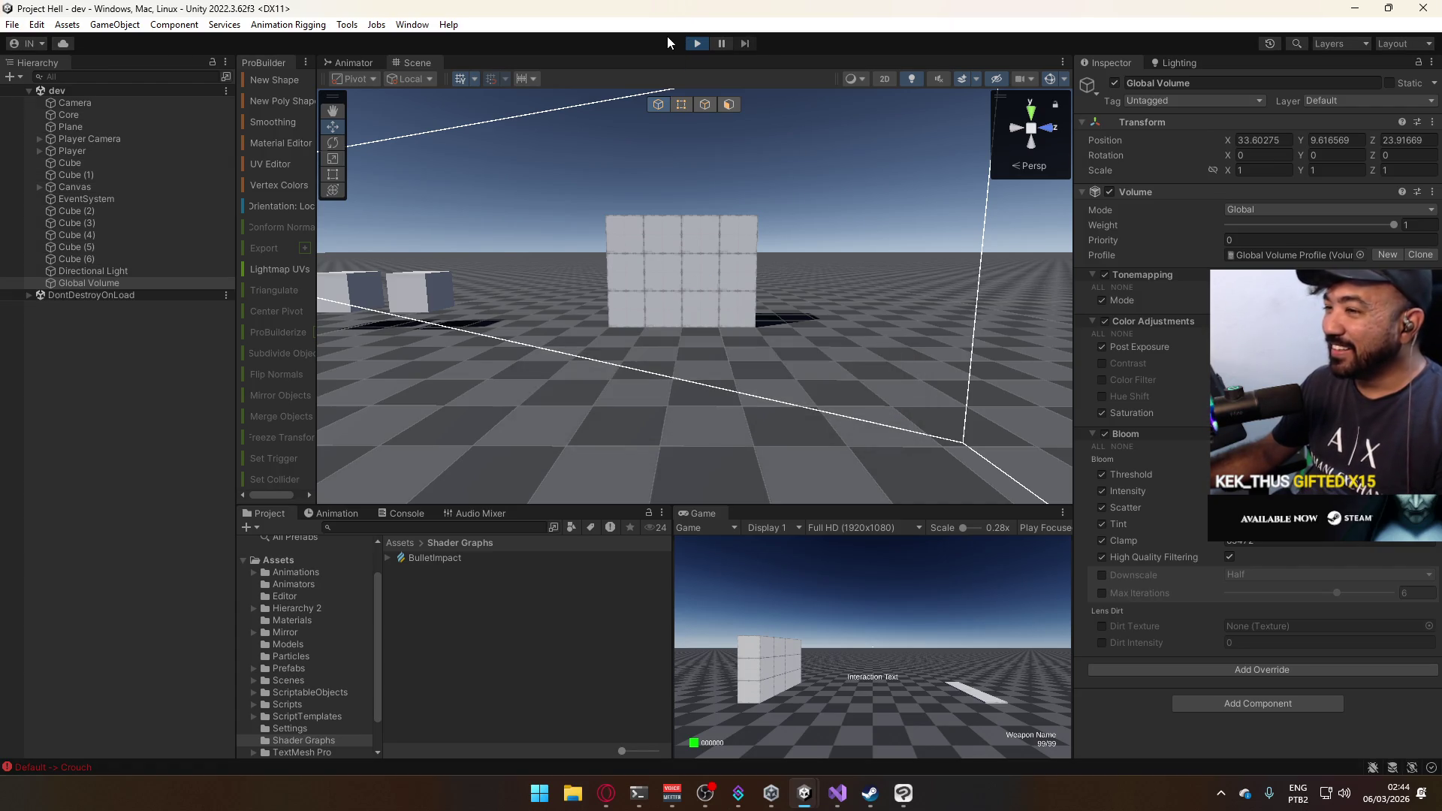
key(super)
key(super)
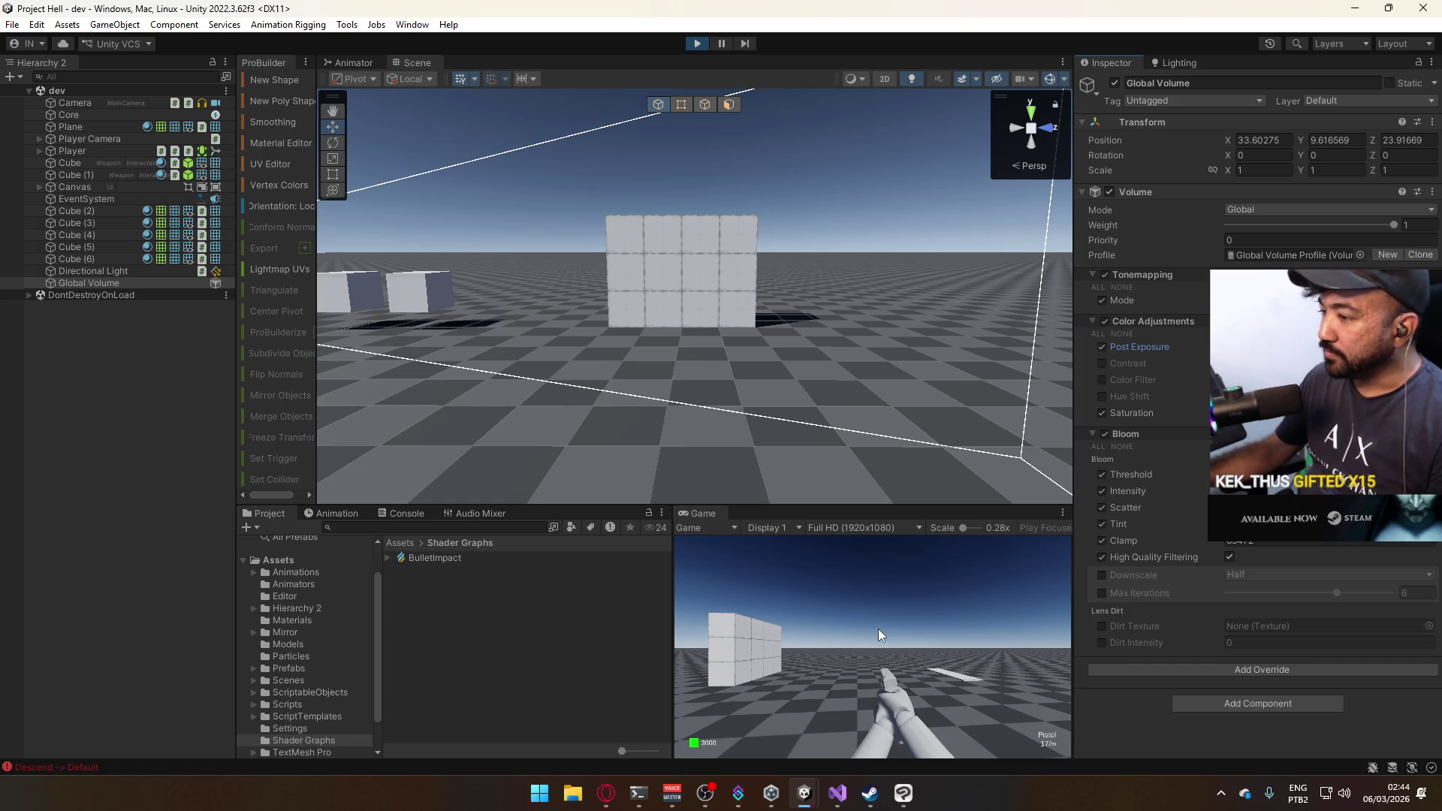
click(879, 628)
click(880, 642)
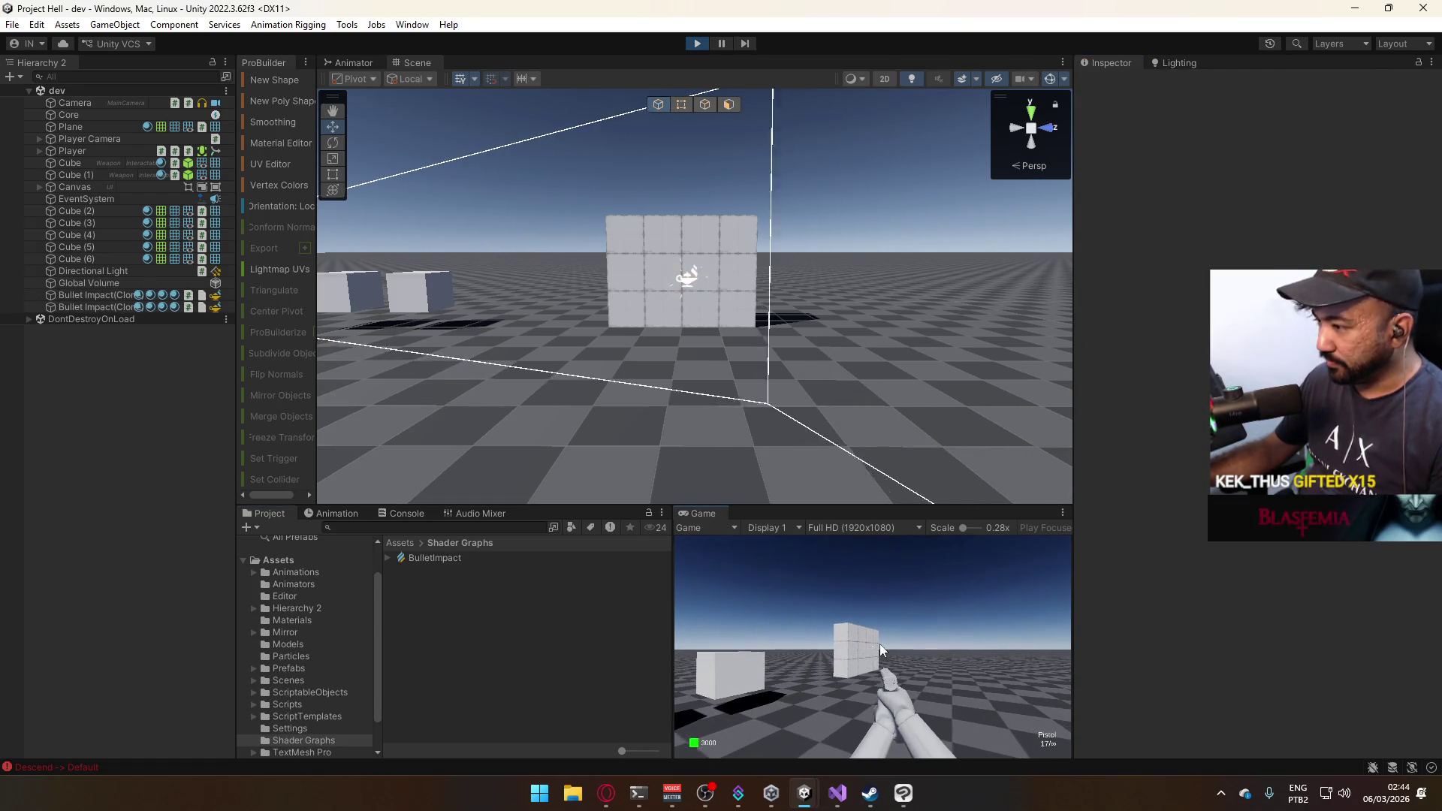
click(831, 656)
key(super)
key(Escape)
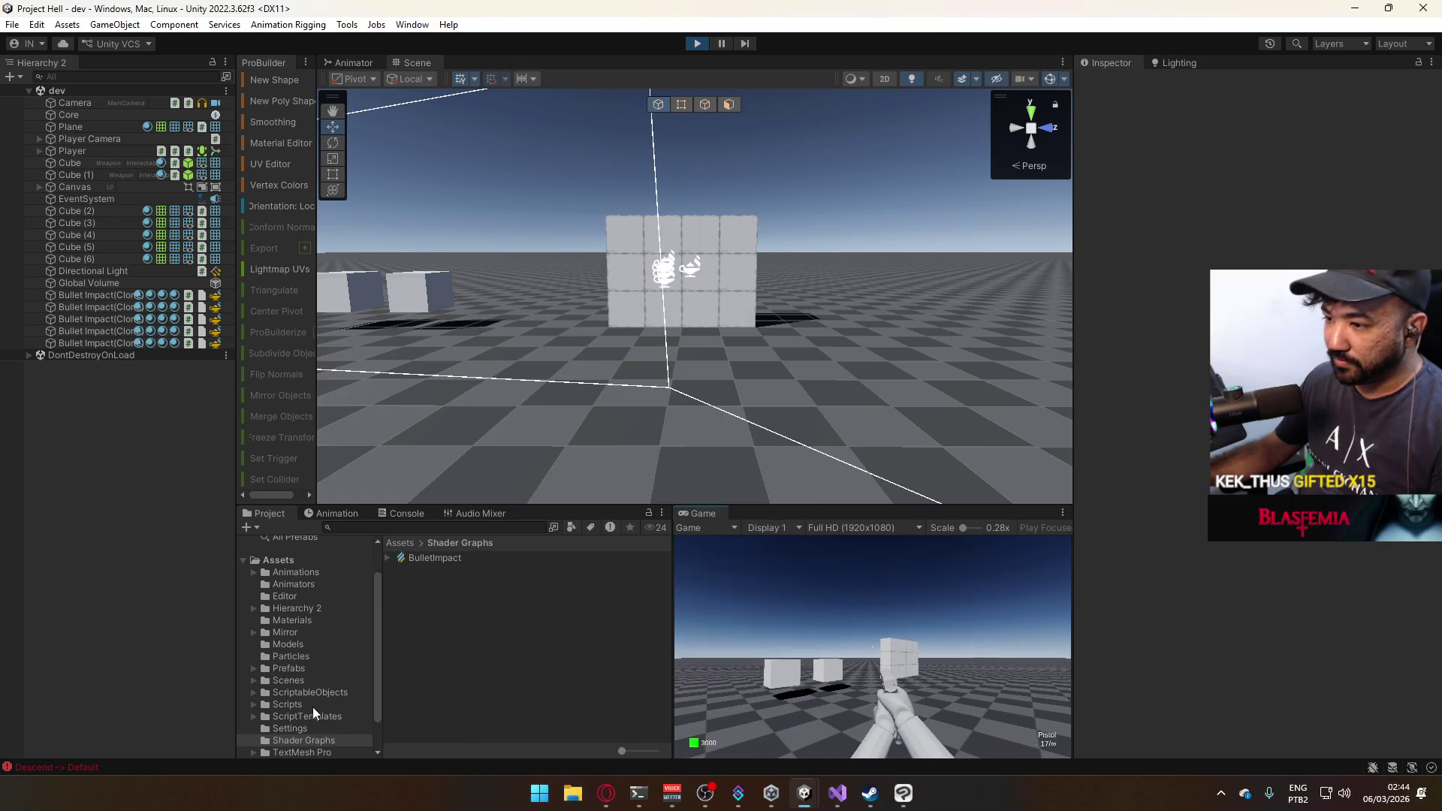
Browse the Project window's asset folders down to the Texture folder.
click(312, 706)
scroll(313, 701, down, 2)
click(303, 724)
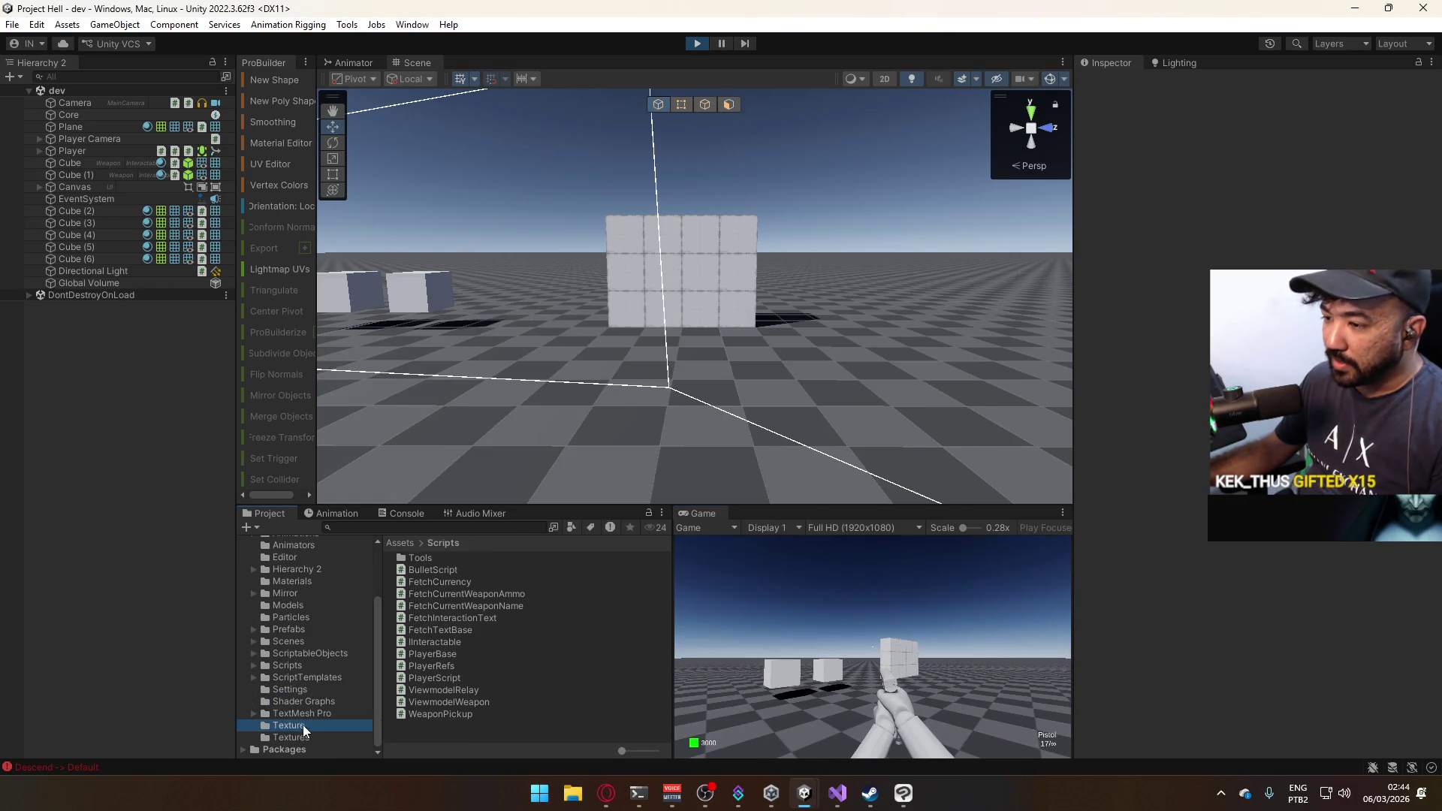
Try C0C0C0 and A0A0A0, then set the Checker Dark material's base colour to CCCCCC.
click(761, 381)
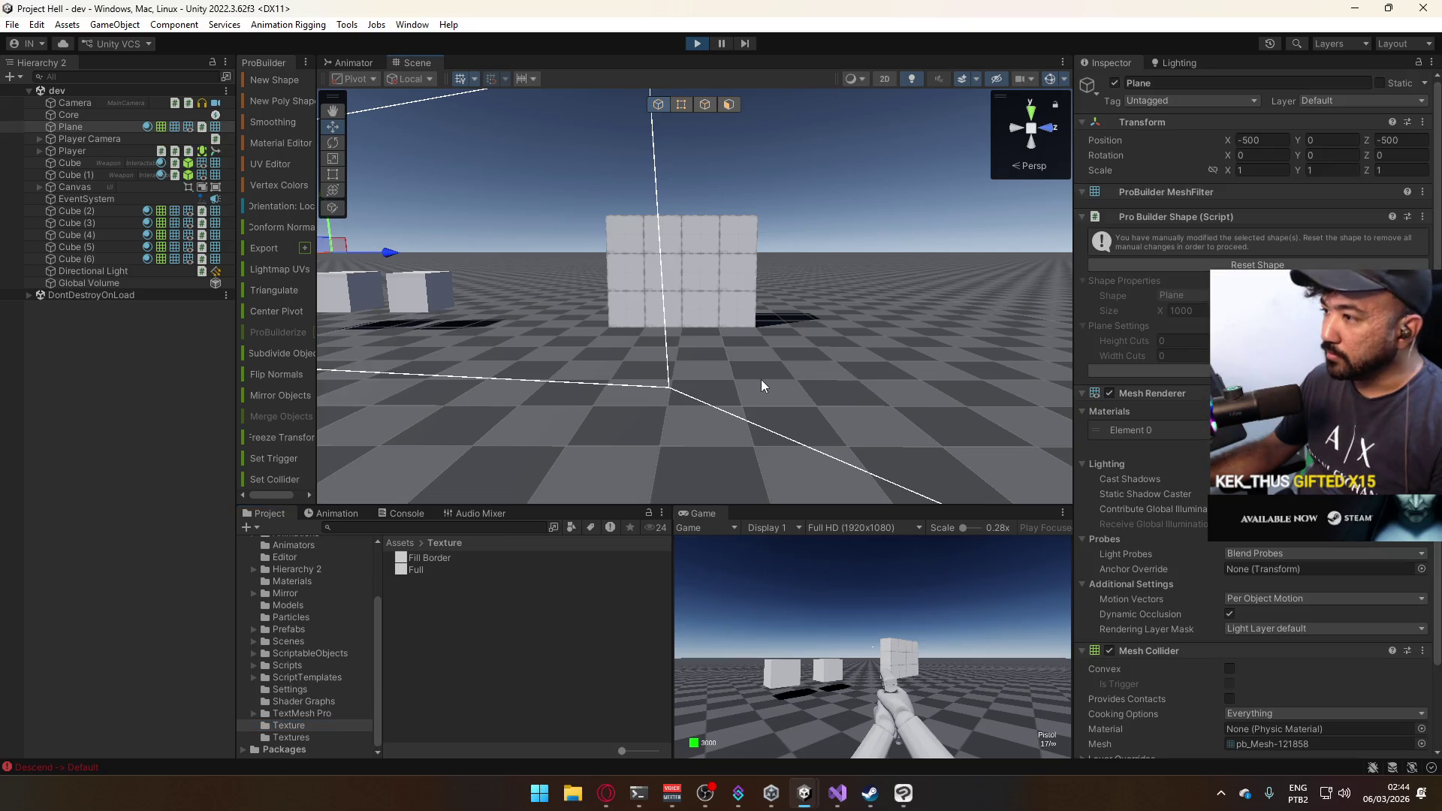
click(291, 580)
click(437, 557)
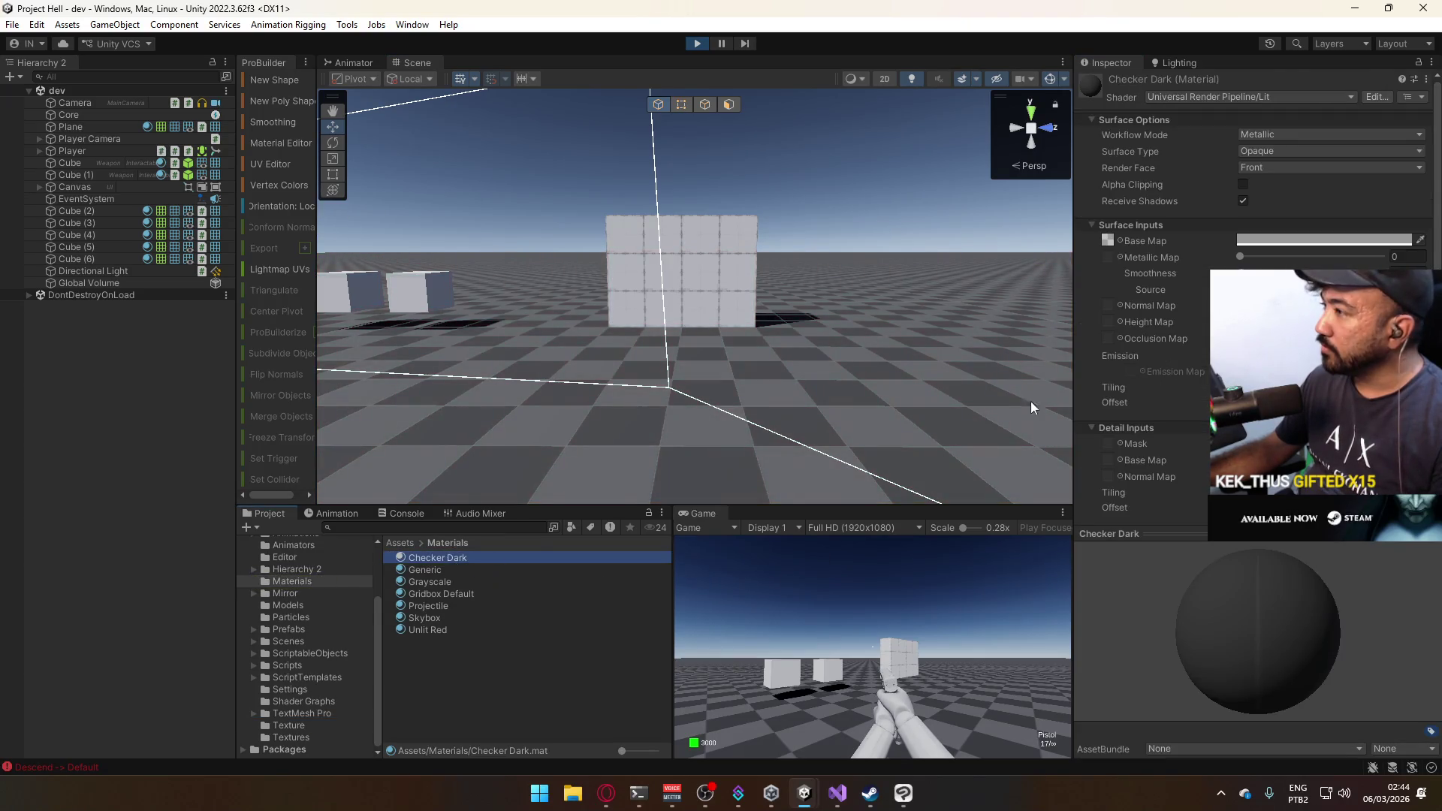
click(1304, 240)
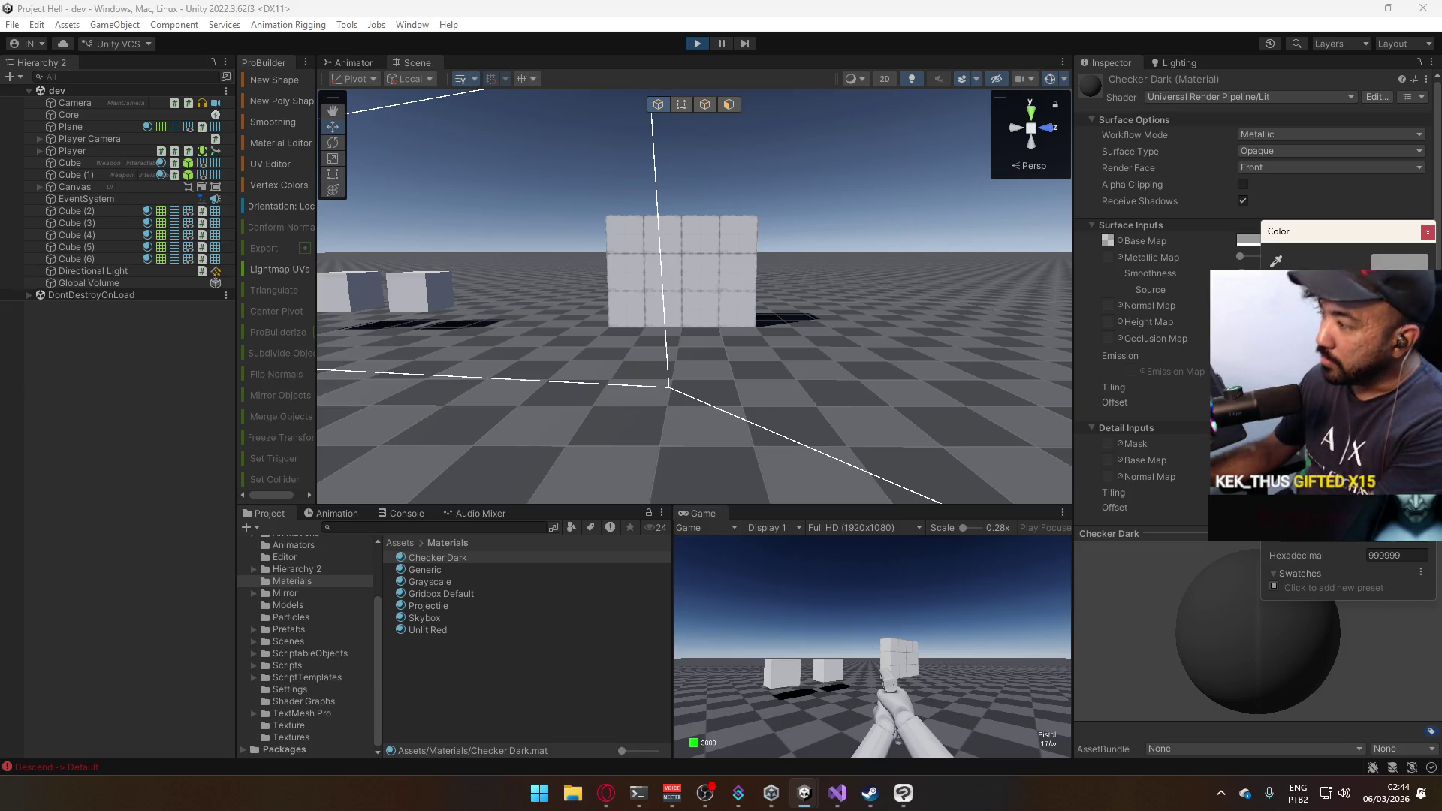
text(C0C0C0)
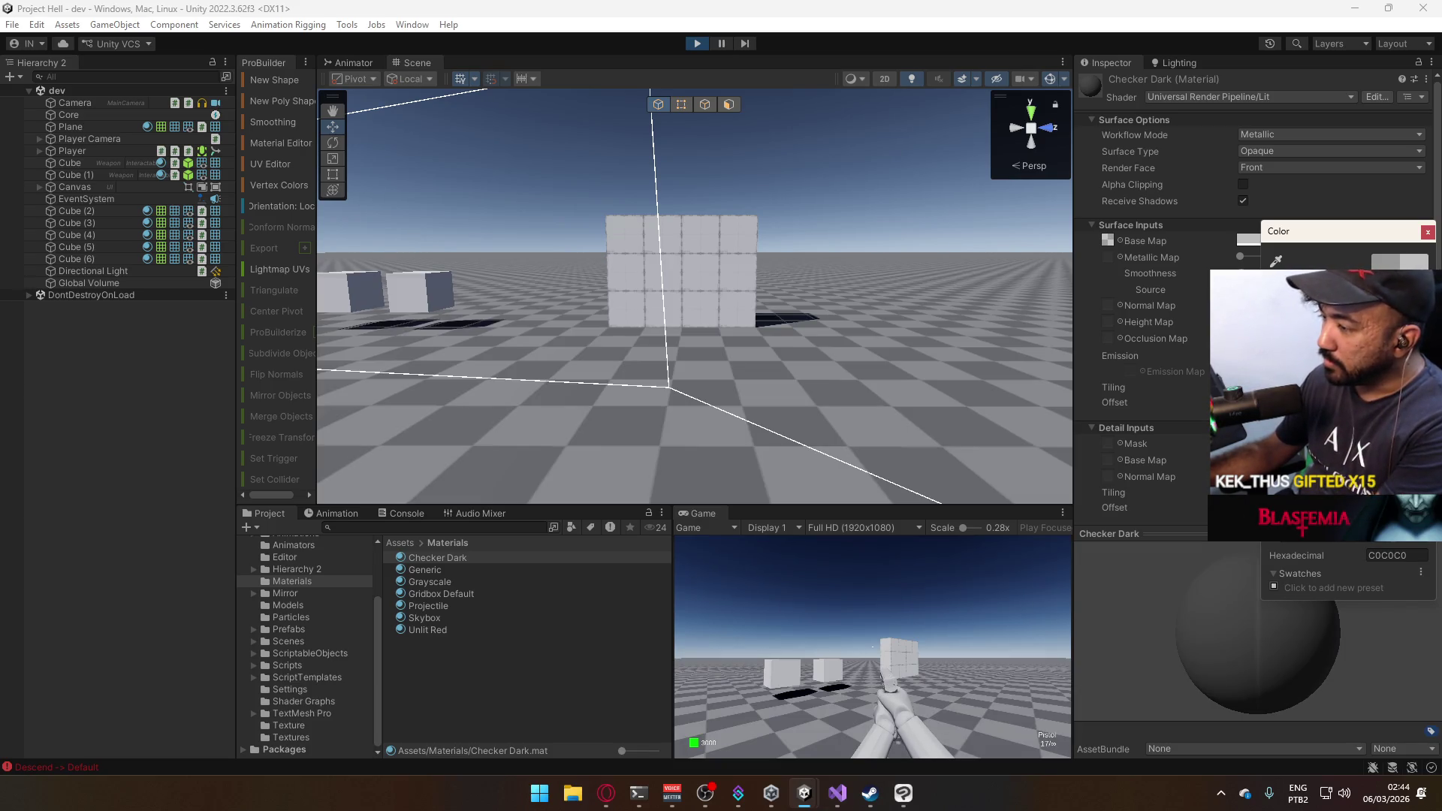
key(ctrl+z)
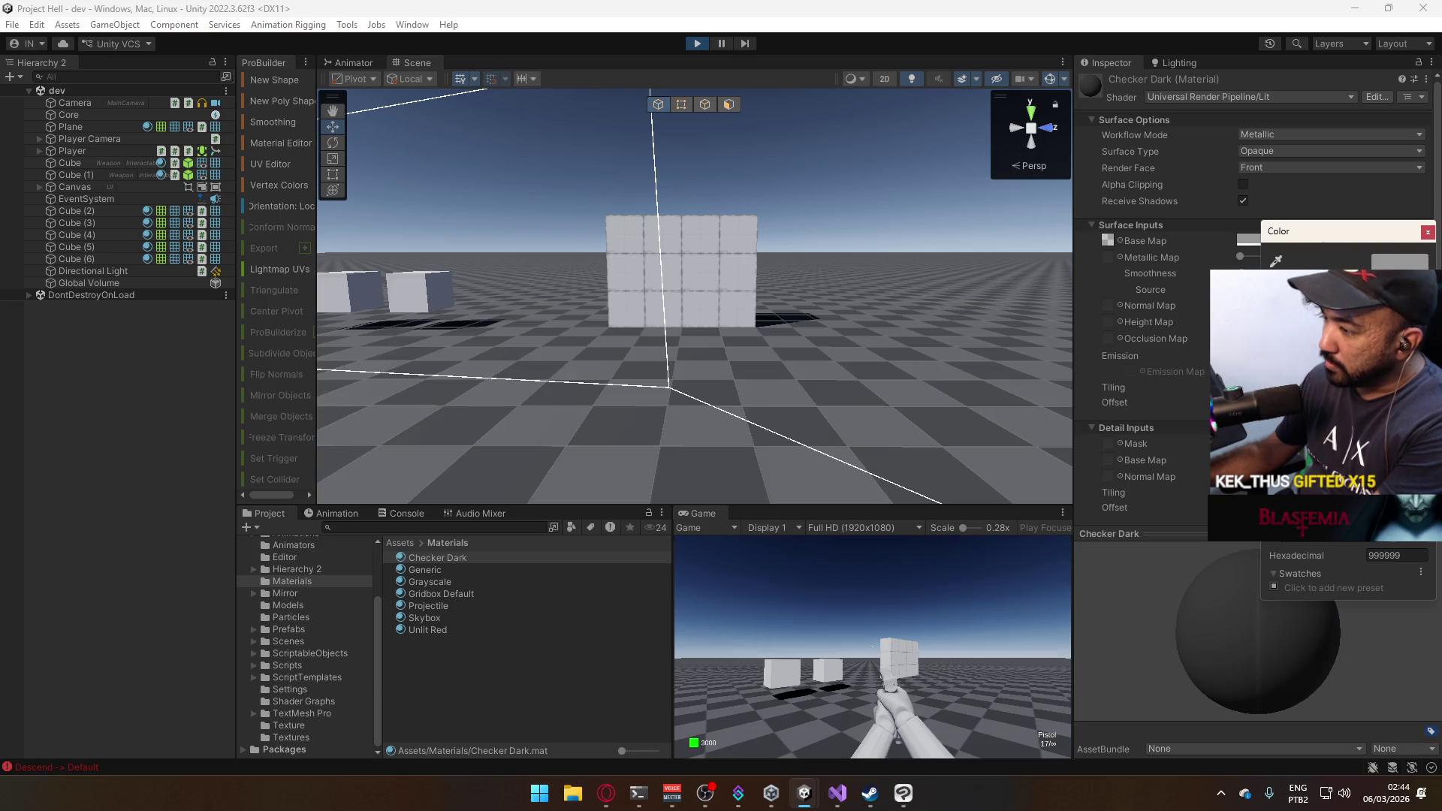
text(A0A0A0)
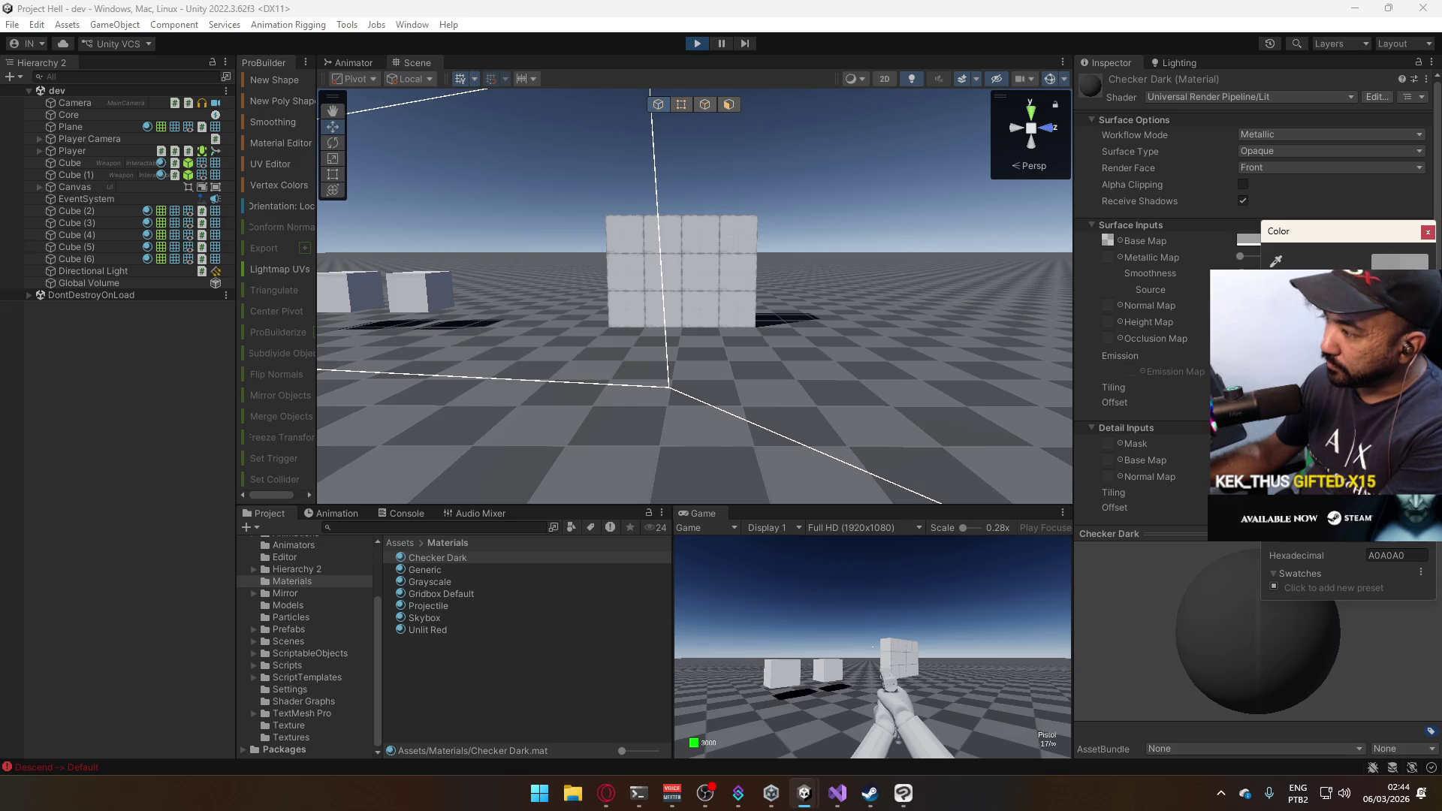
text(FFFFFF)
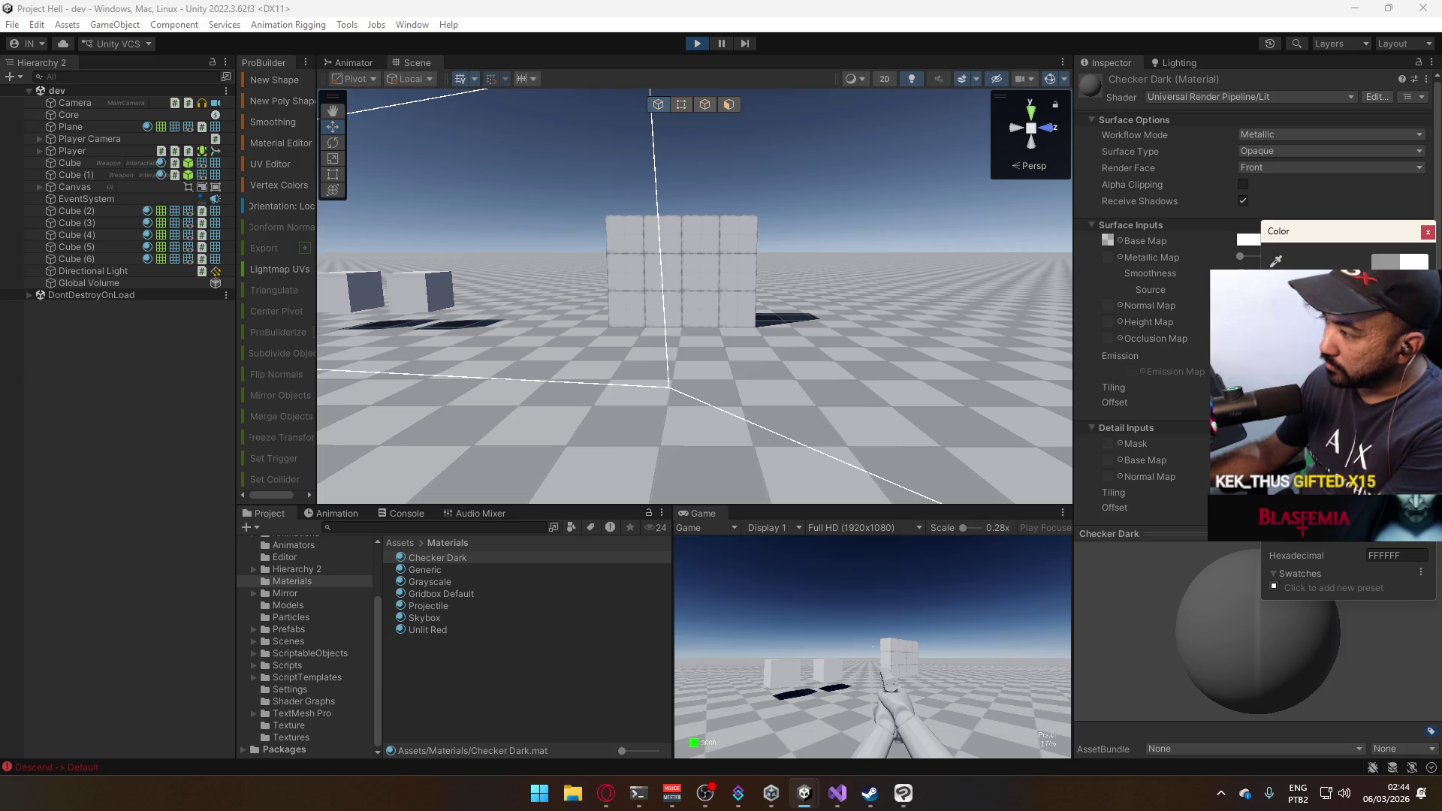
text(CCCCCC)
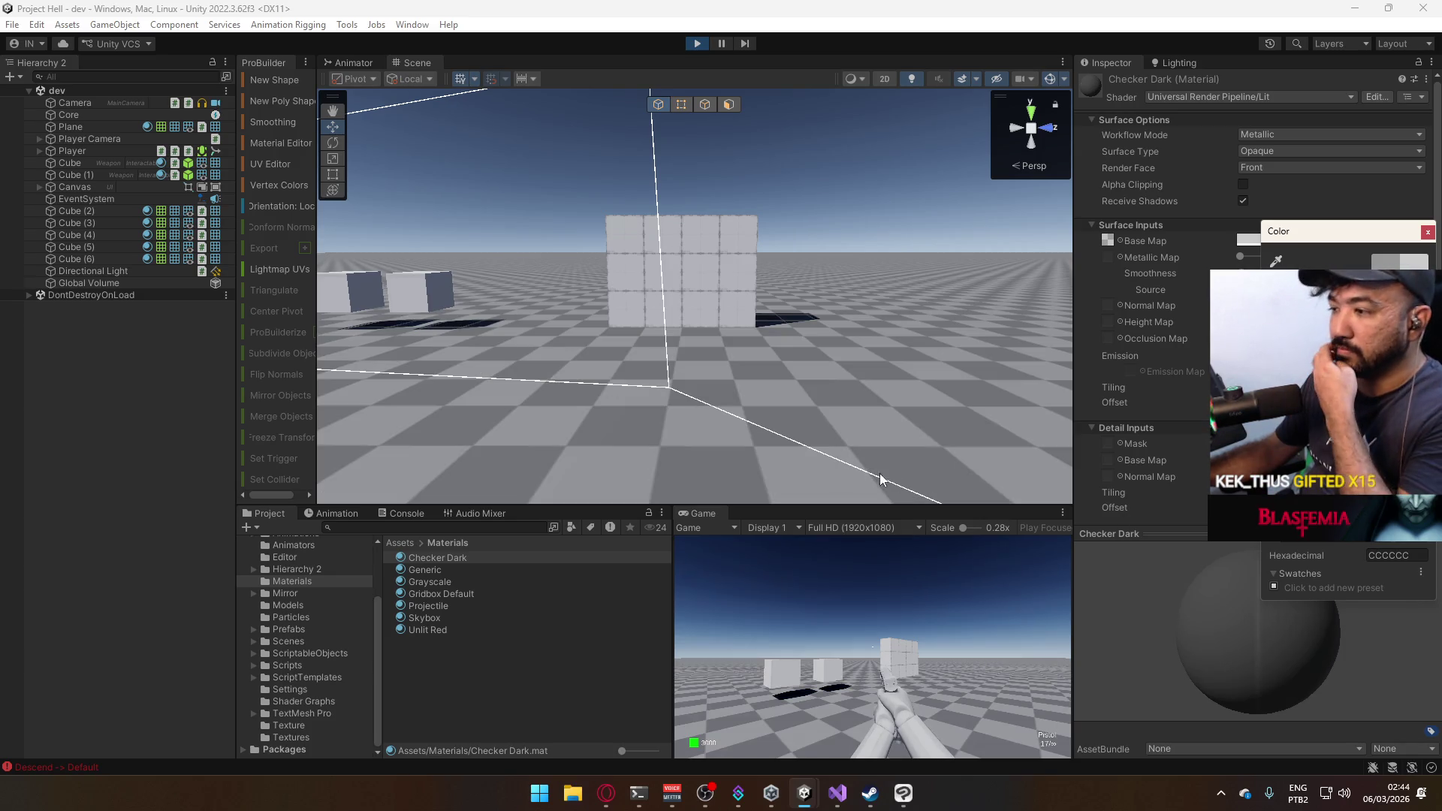
right_click(705, 515)
Maximize the Game view, walk the player to the cubes and crouch, then restore the layout.
click(790, 554)
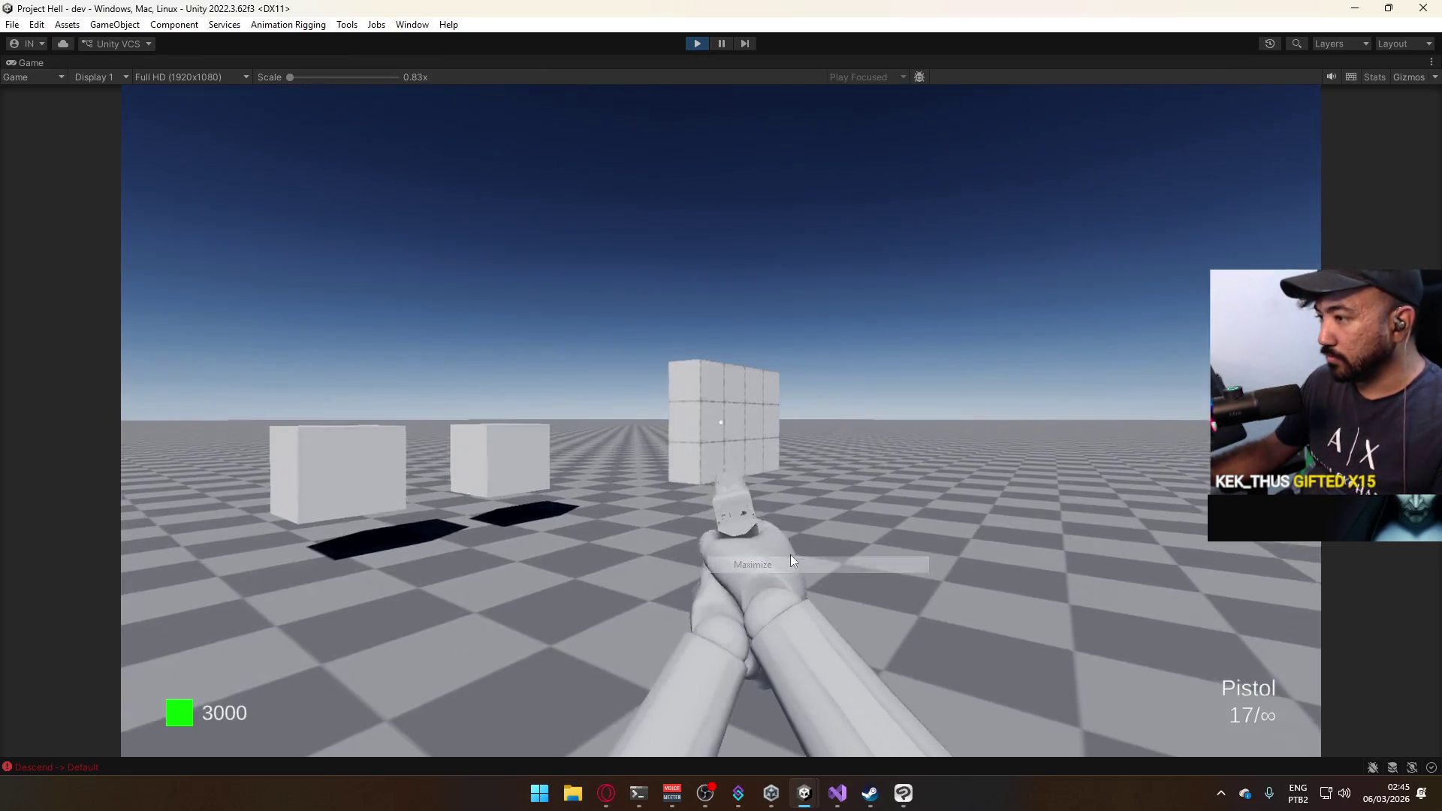
click(421, 670)
key(w)
key(c)
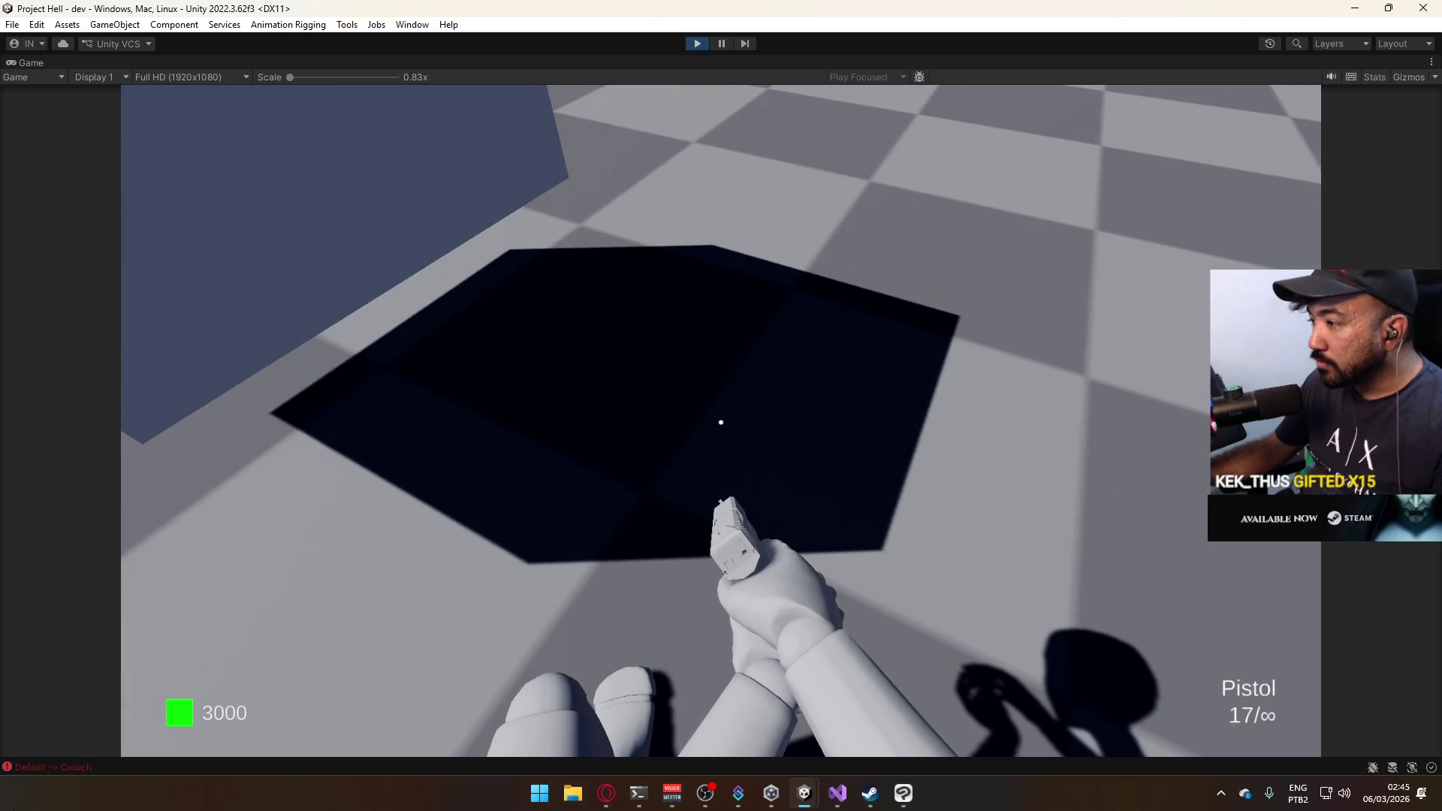
key(super)
key(super)
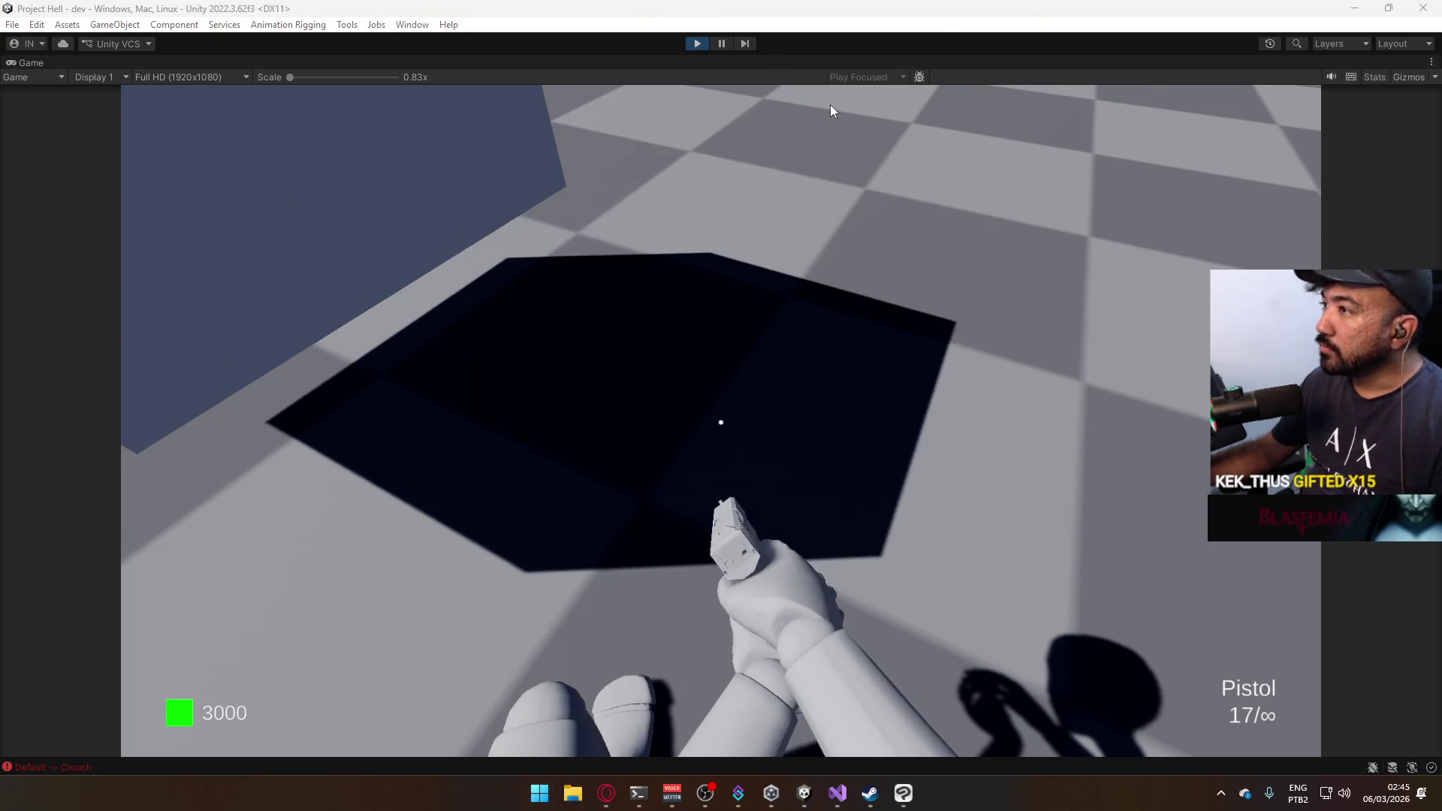
right_click(809, 64)
click(869, 109)
Select the Global Volume and add a Shadows Midtones Highlights override.
key(super)
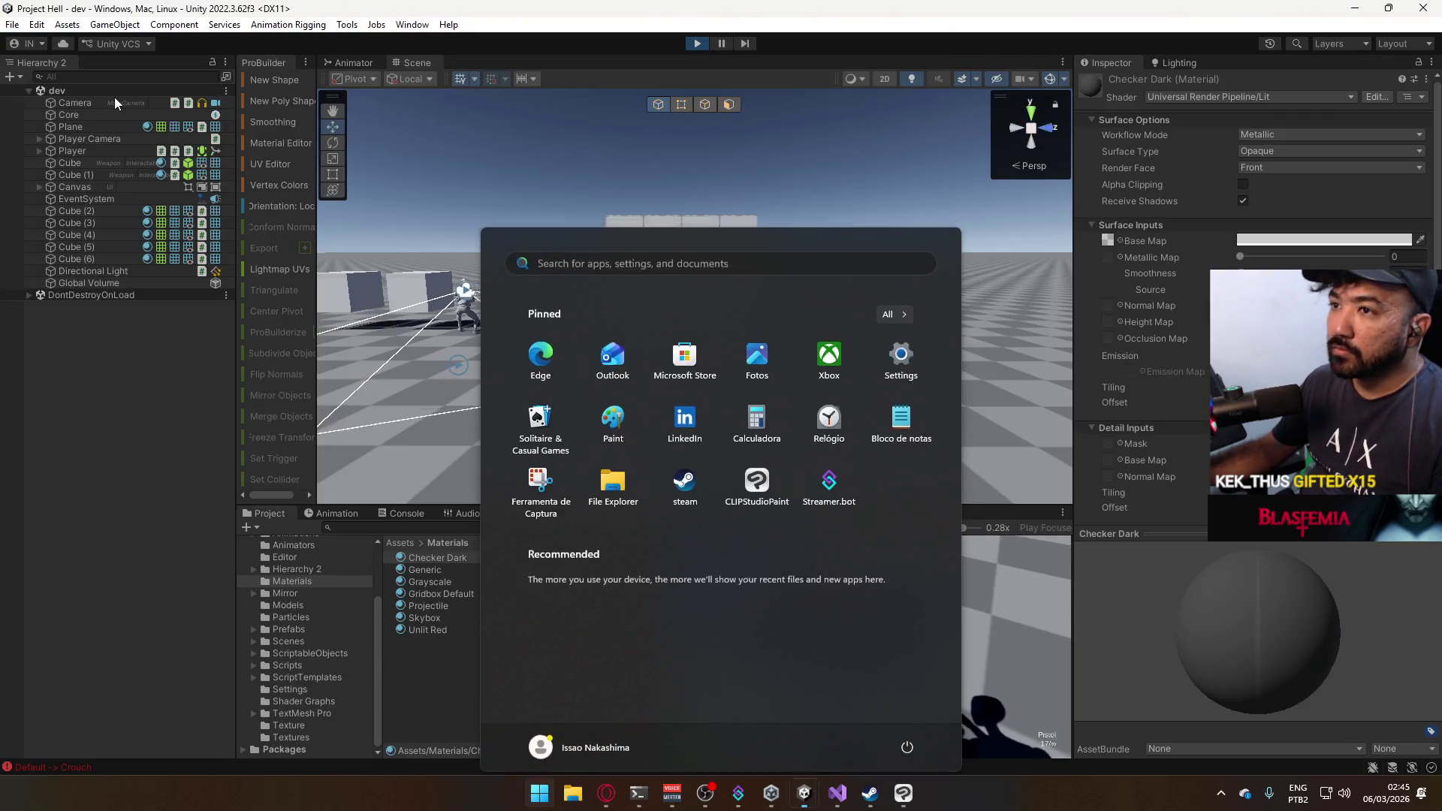
key(super)
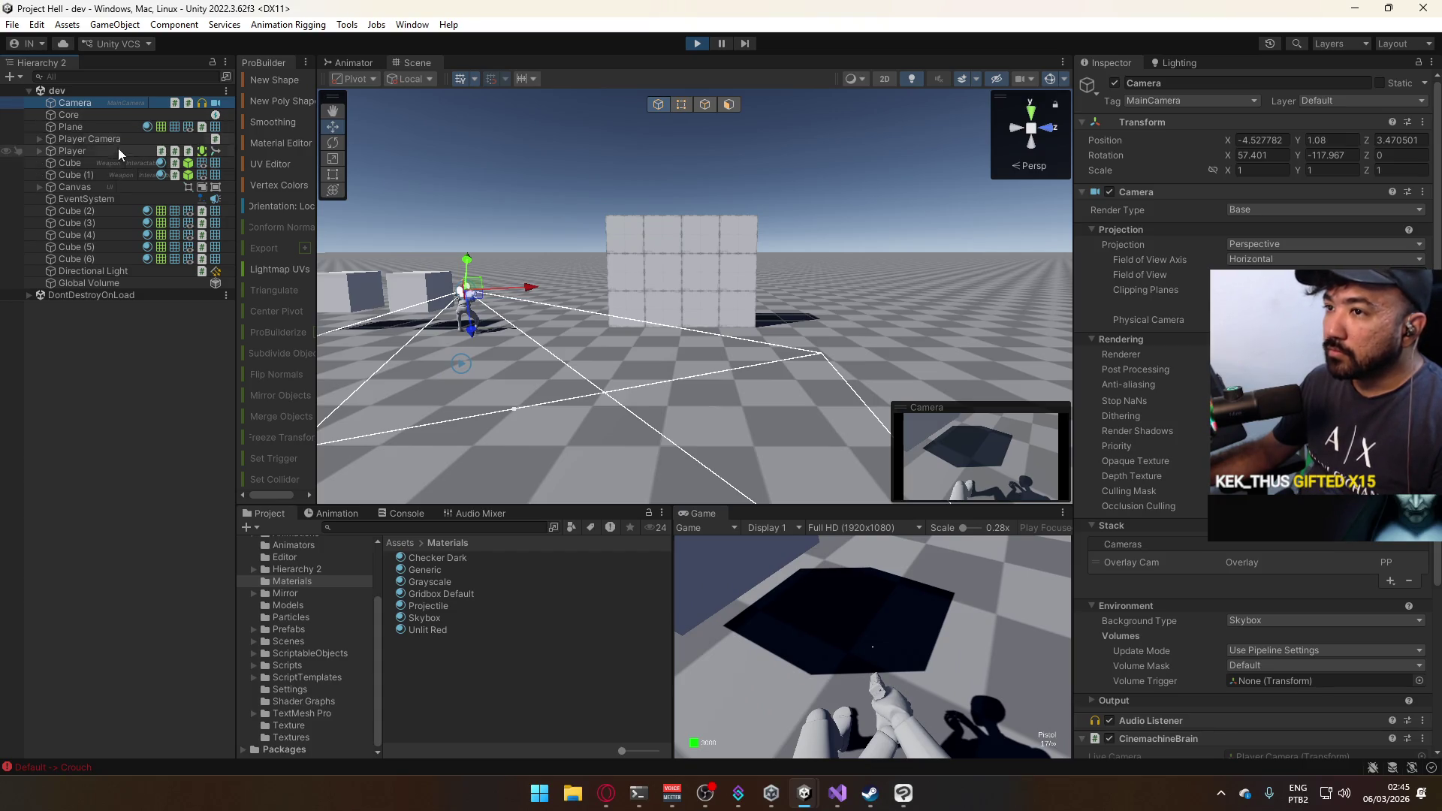
click(113, 270)
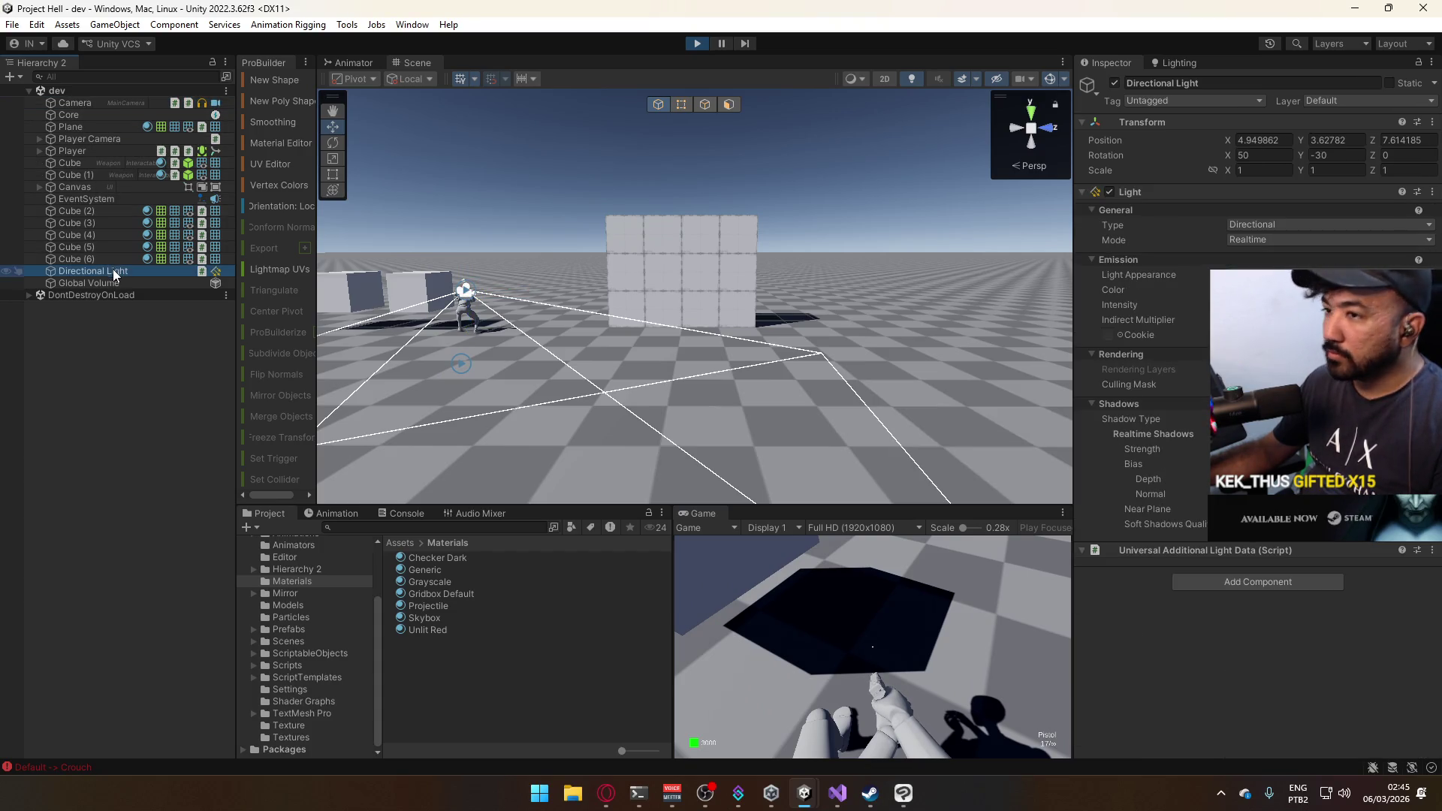
click(113, 281)
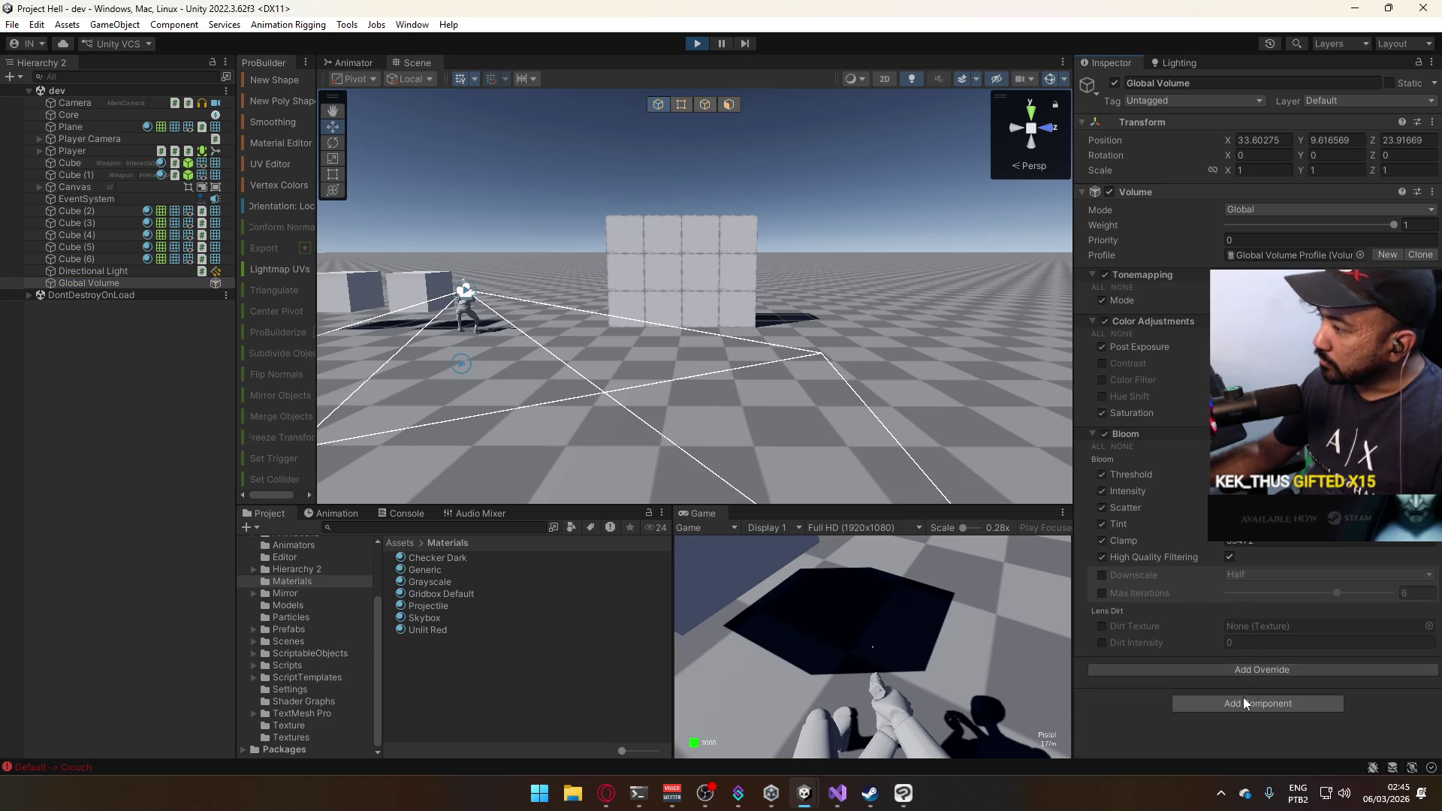
click(1250, 669)
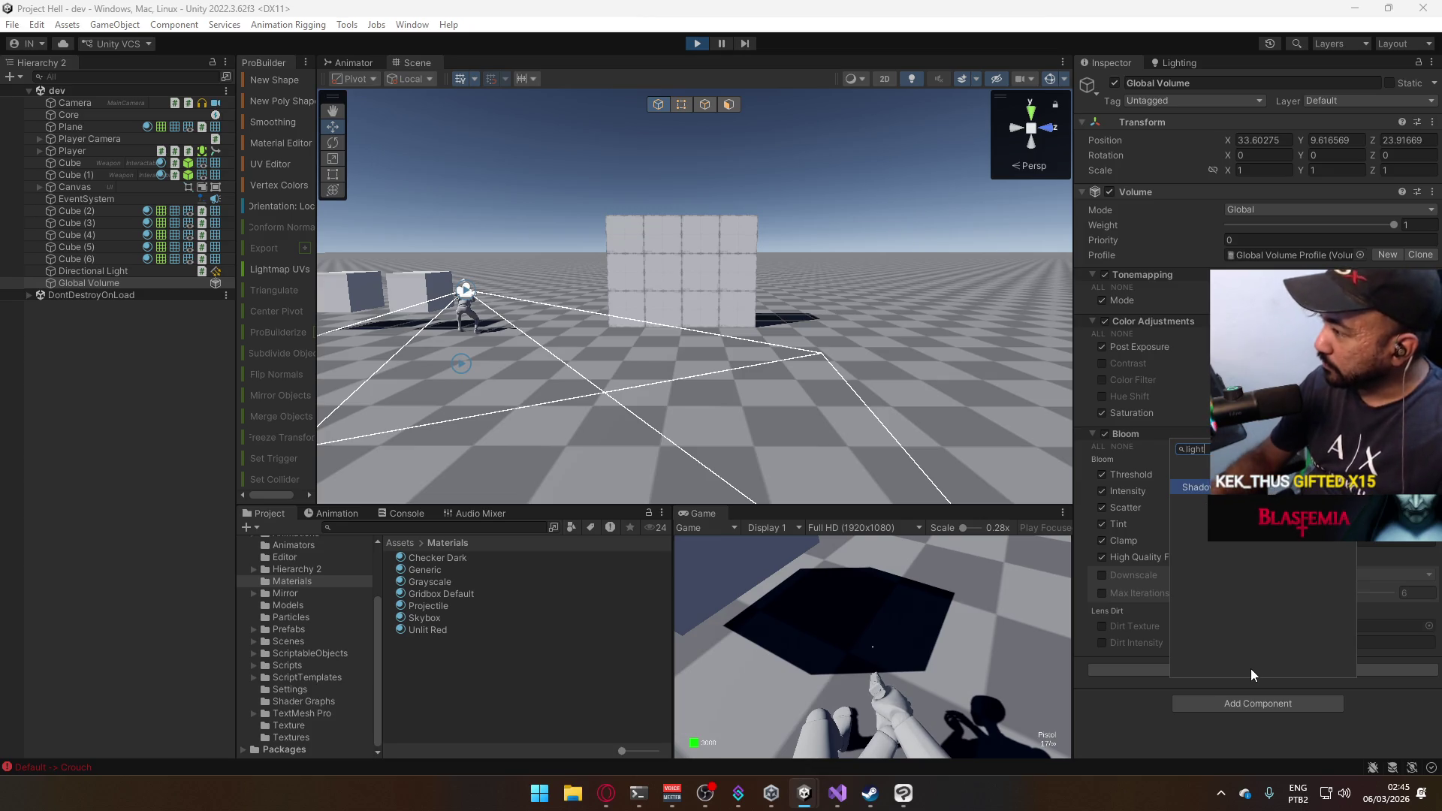
text(light)
key(Return)
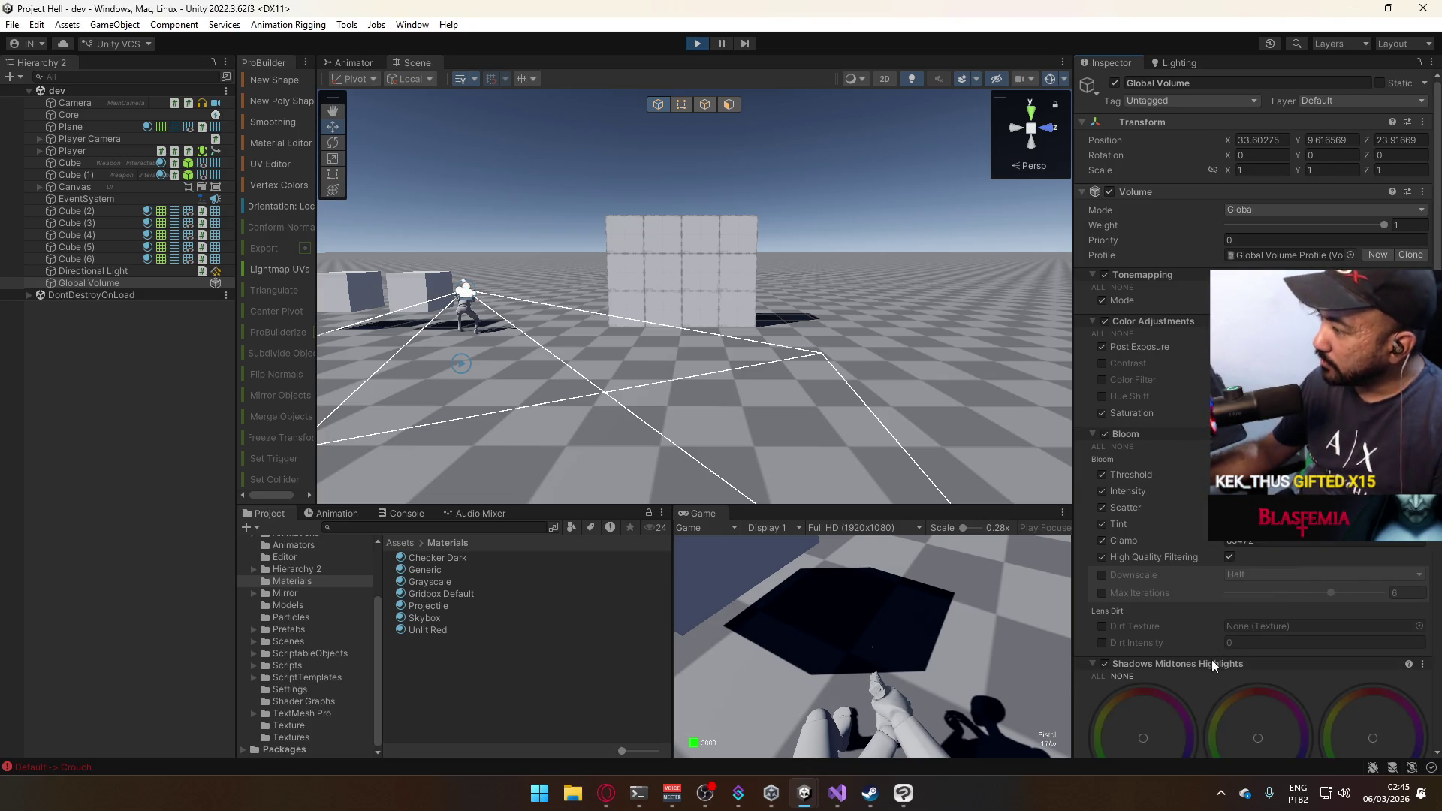
Try brightening the shadows to 1.23, revert it, and remove the Shadows Midtones Highlights override.
scroll(1211, 659, down, 5)
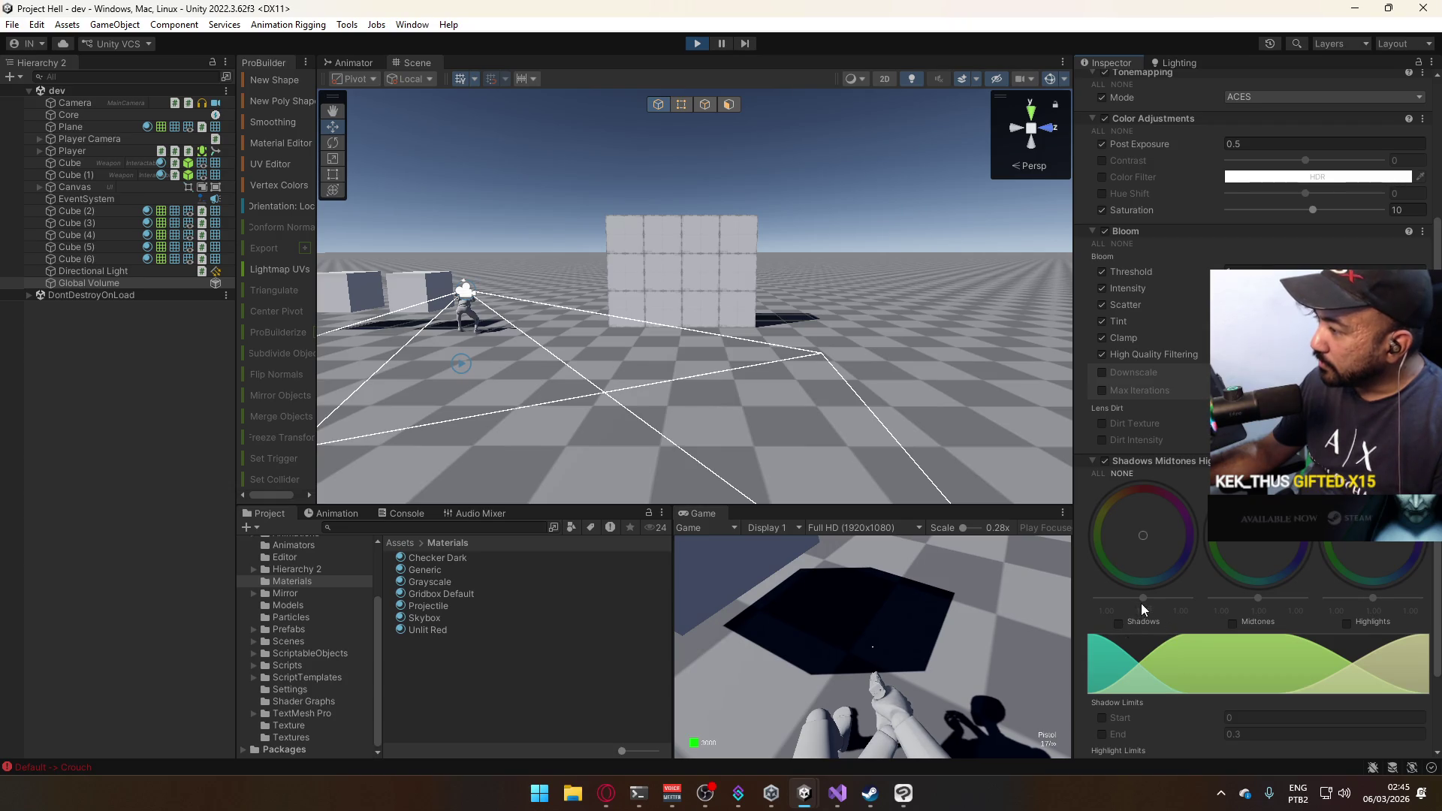
click(1119, 623)
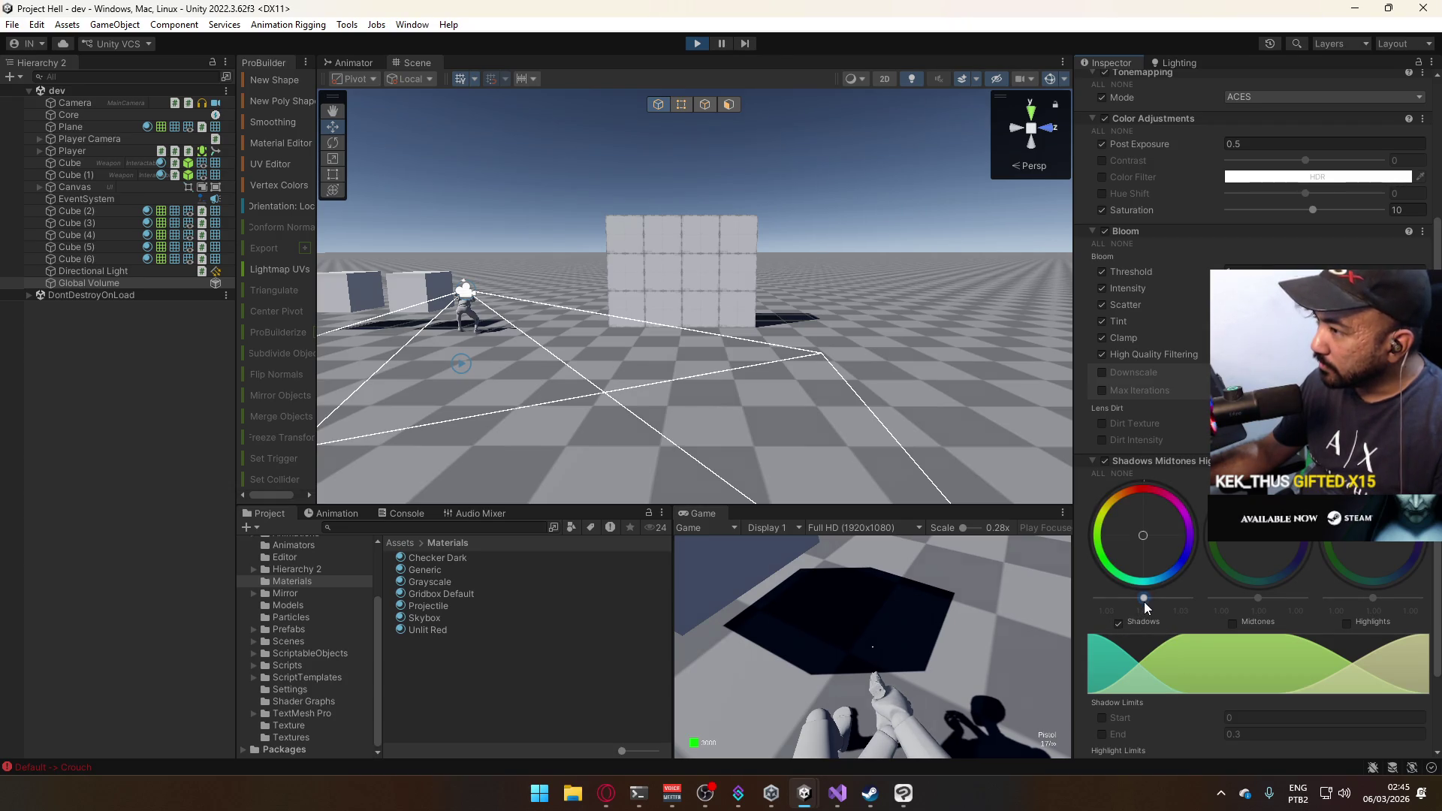
drag(1143, 599, 1149, 603)
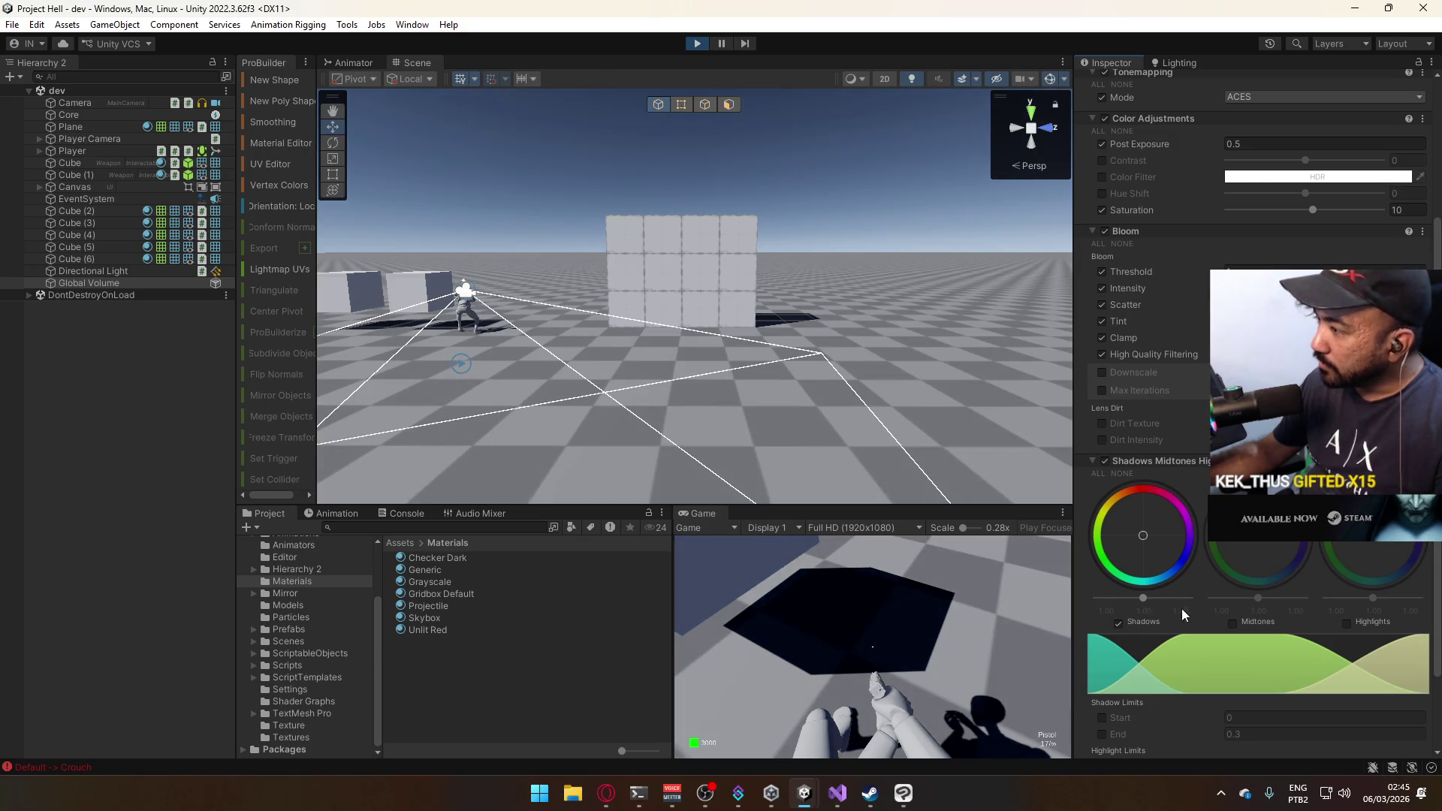
click(1120, 622)
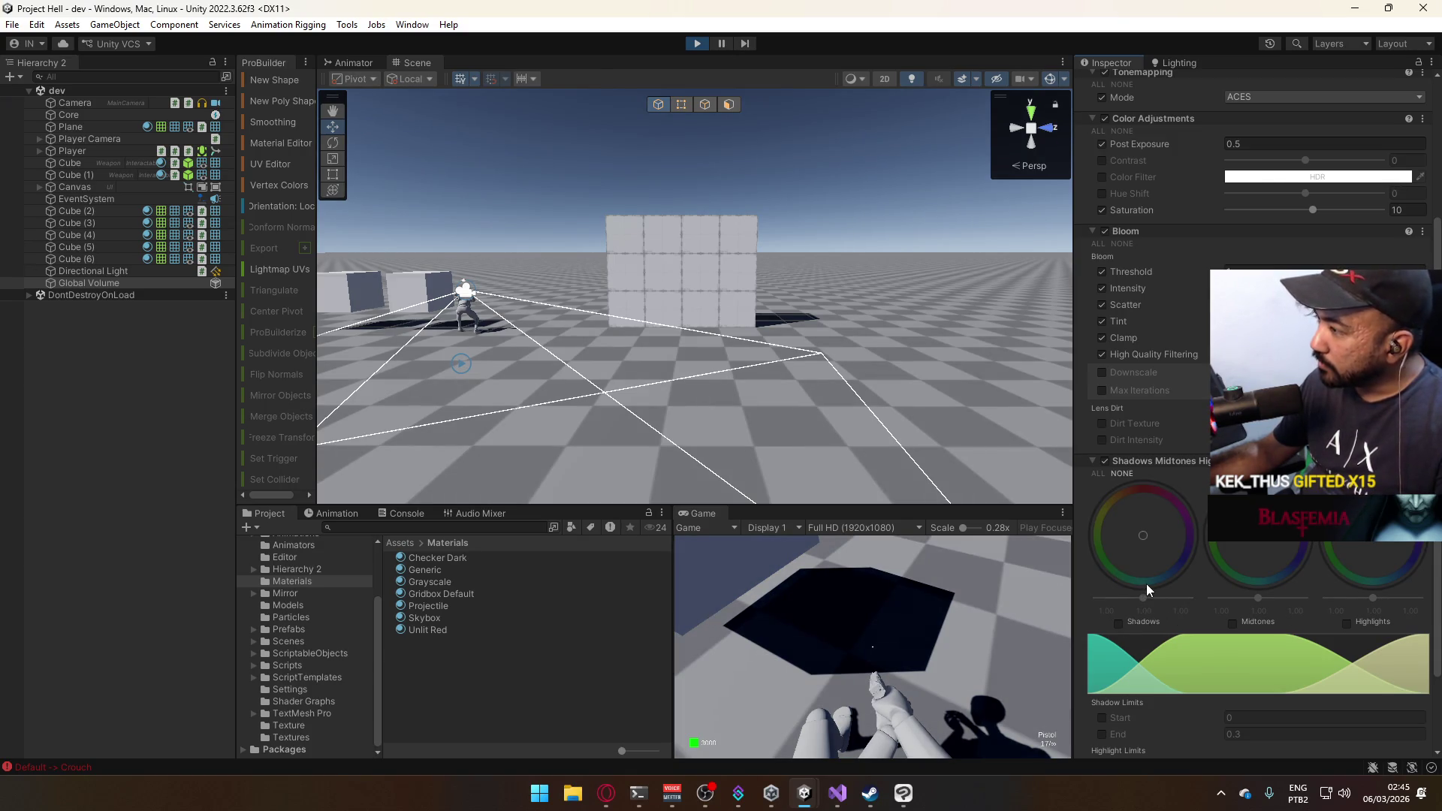
scroll(1151, 600, down, 3)
scroll(1179, 578, up, 4)
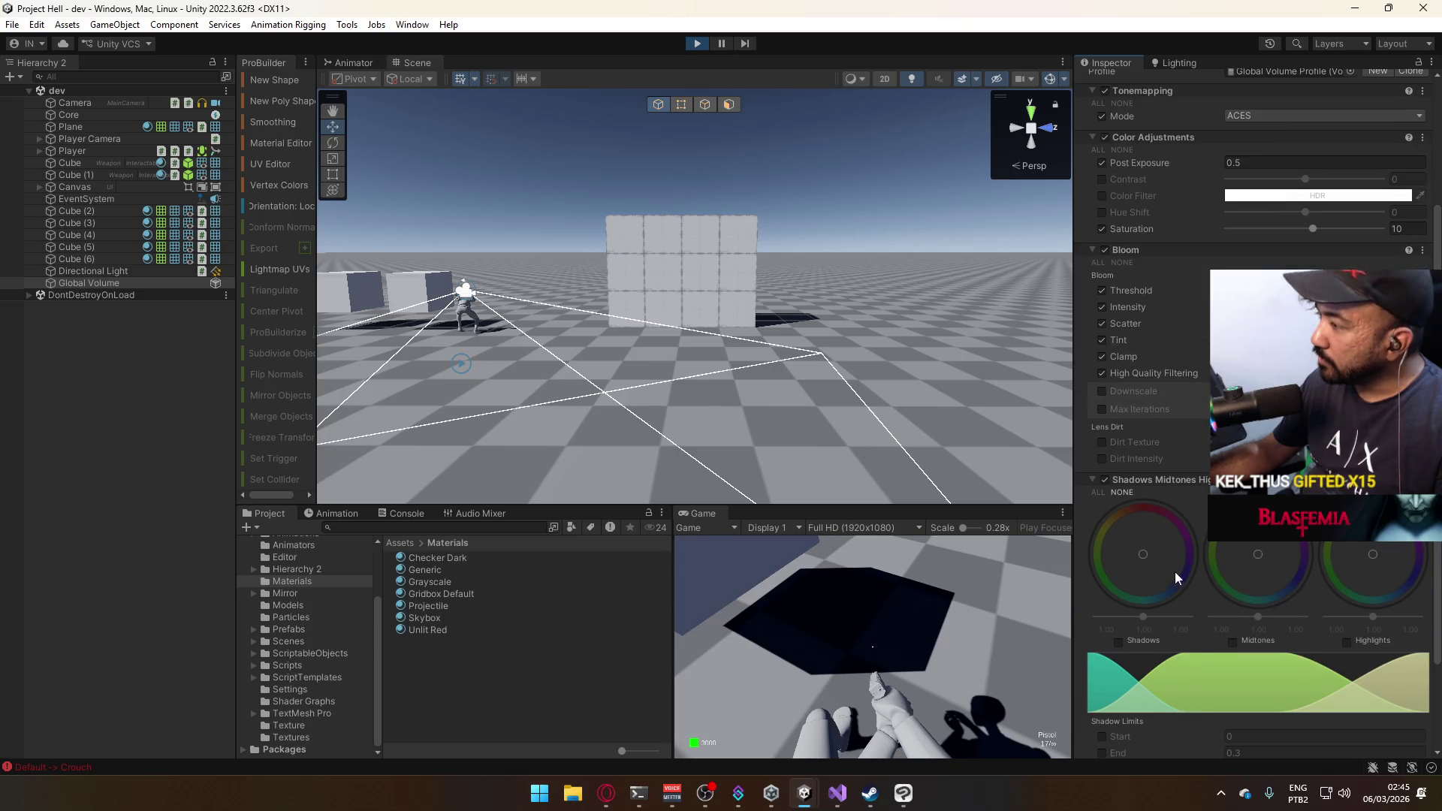
click(1422, 479)
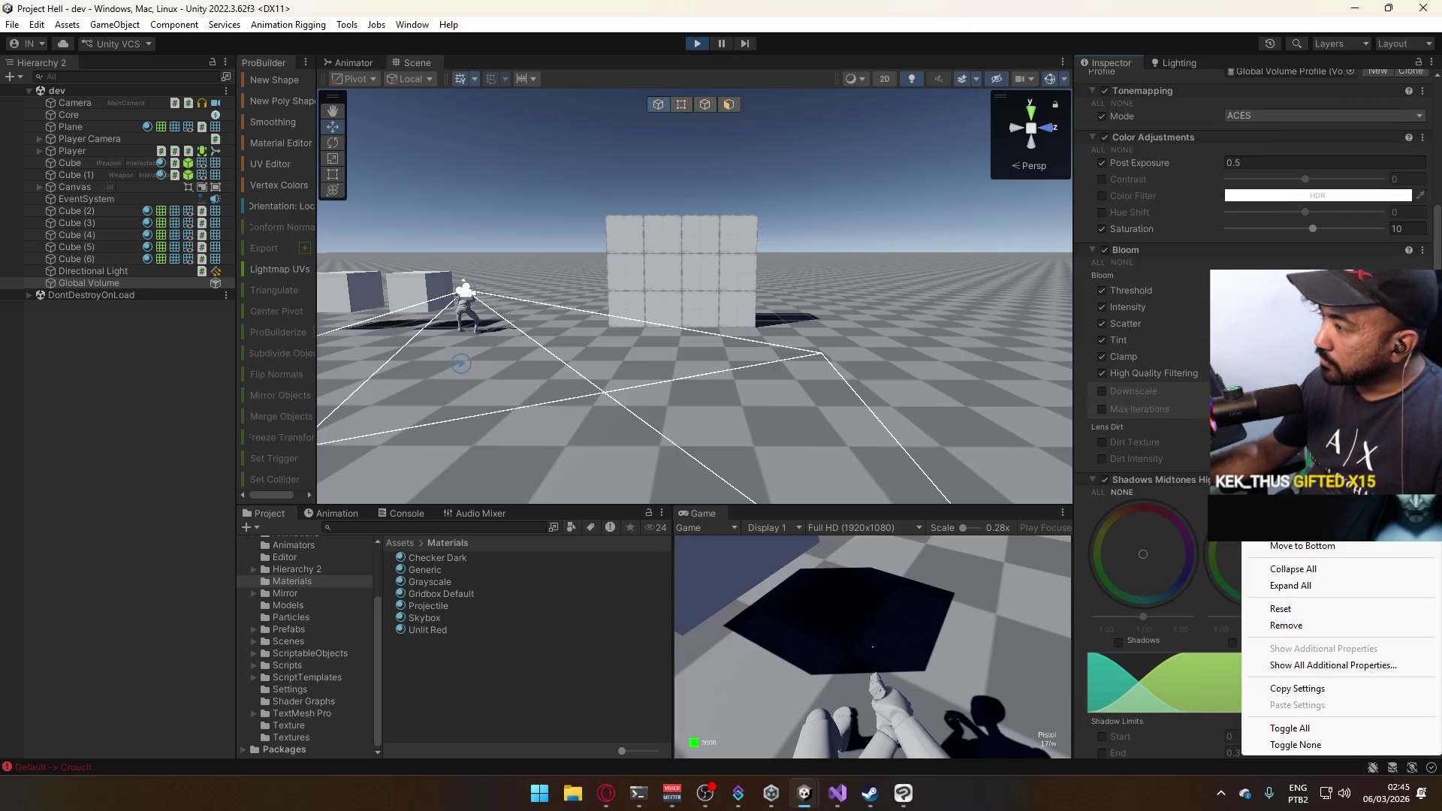
click(1285, 625)
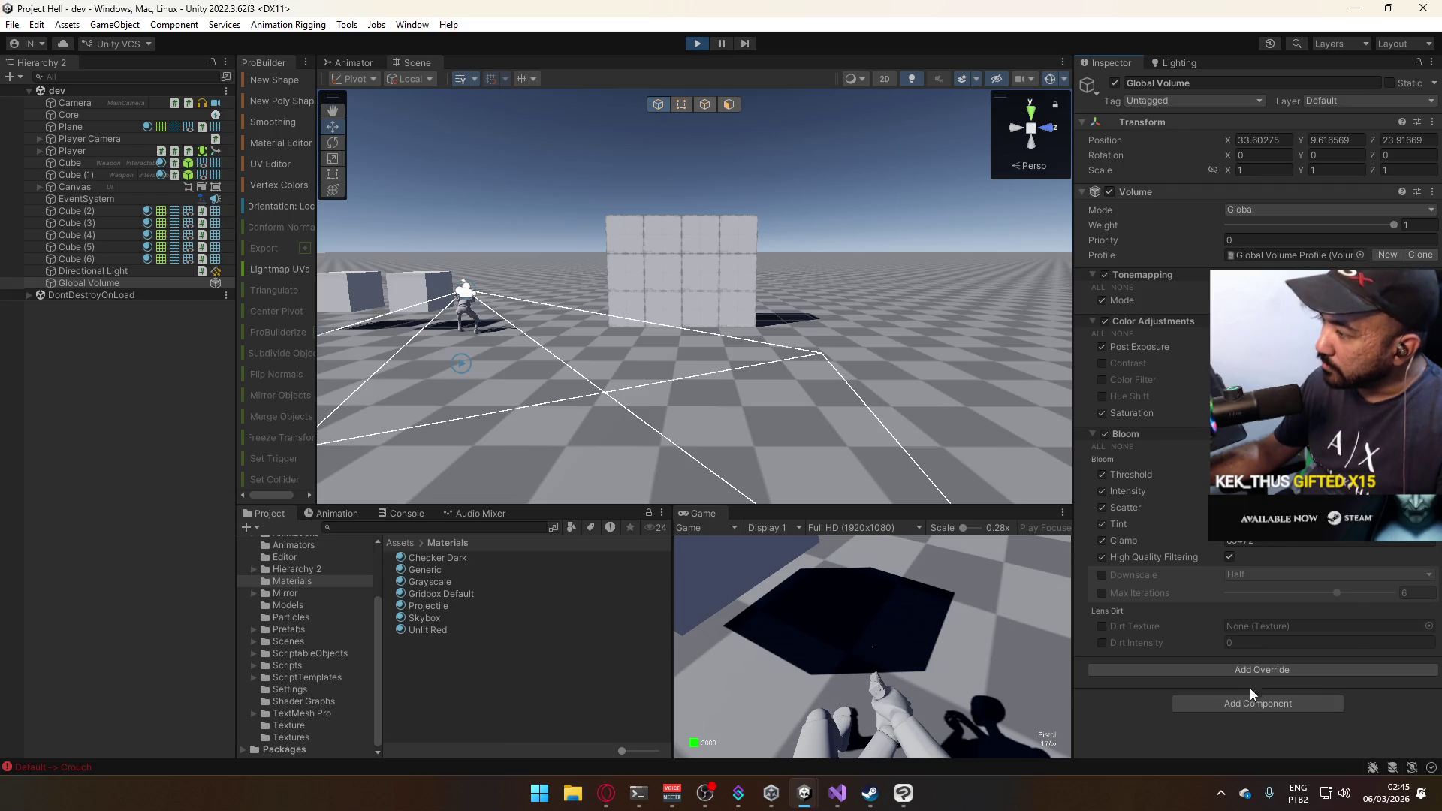
click(1251, 669)
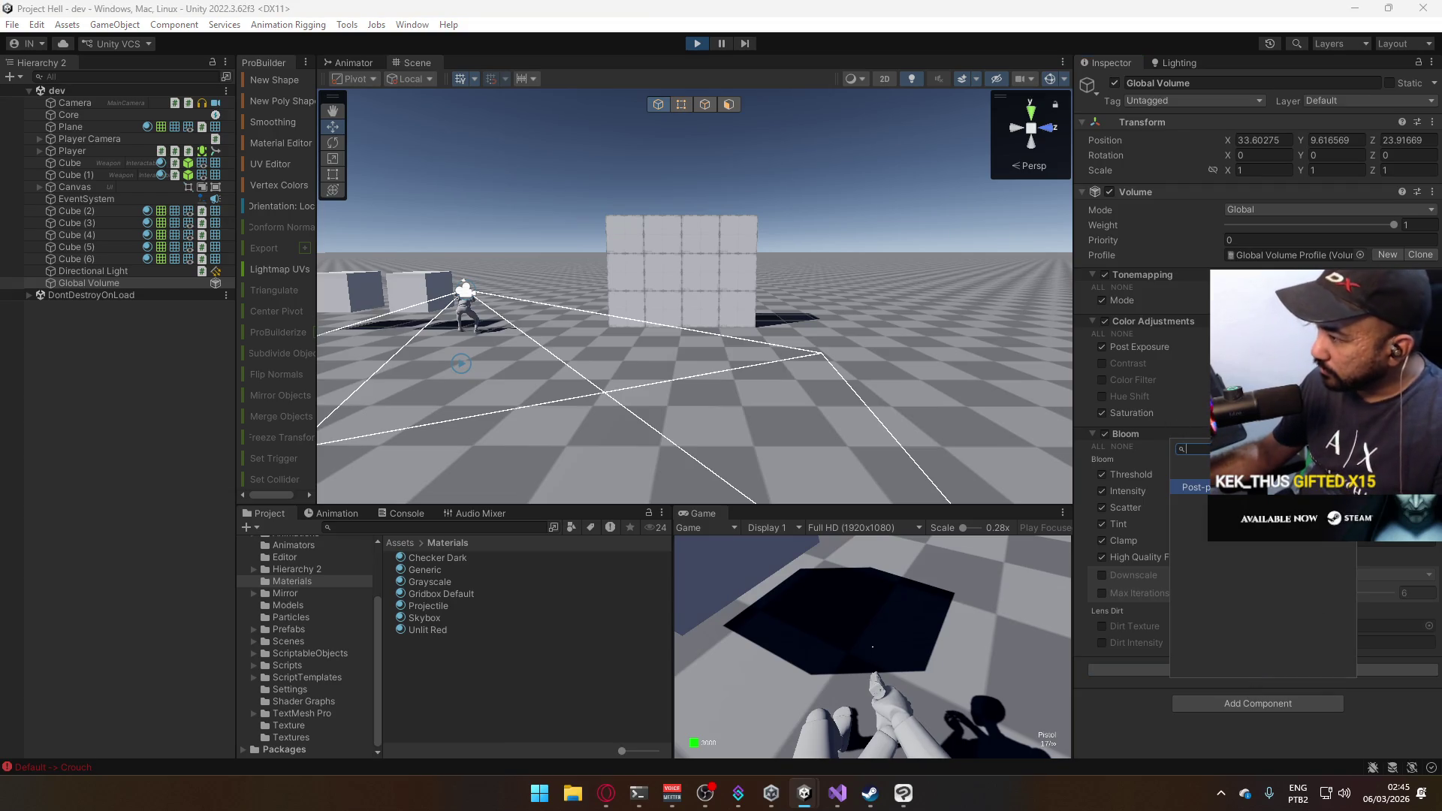
click(1262, 486)
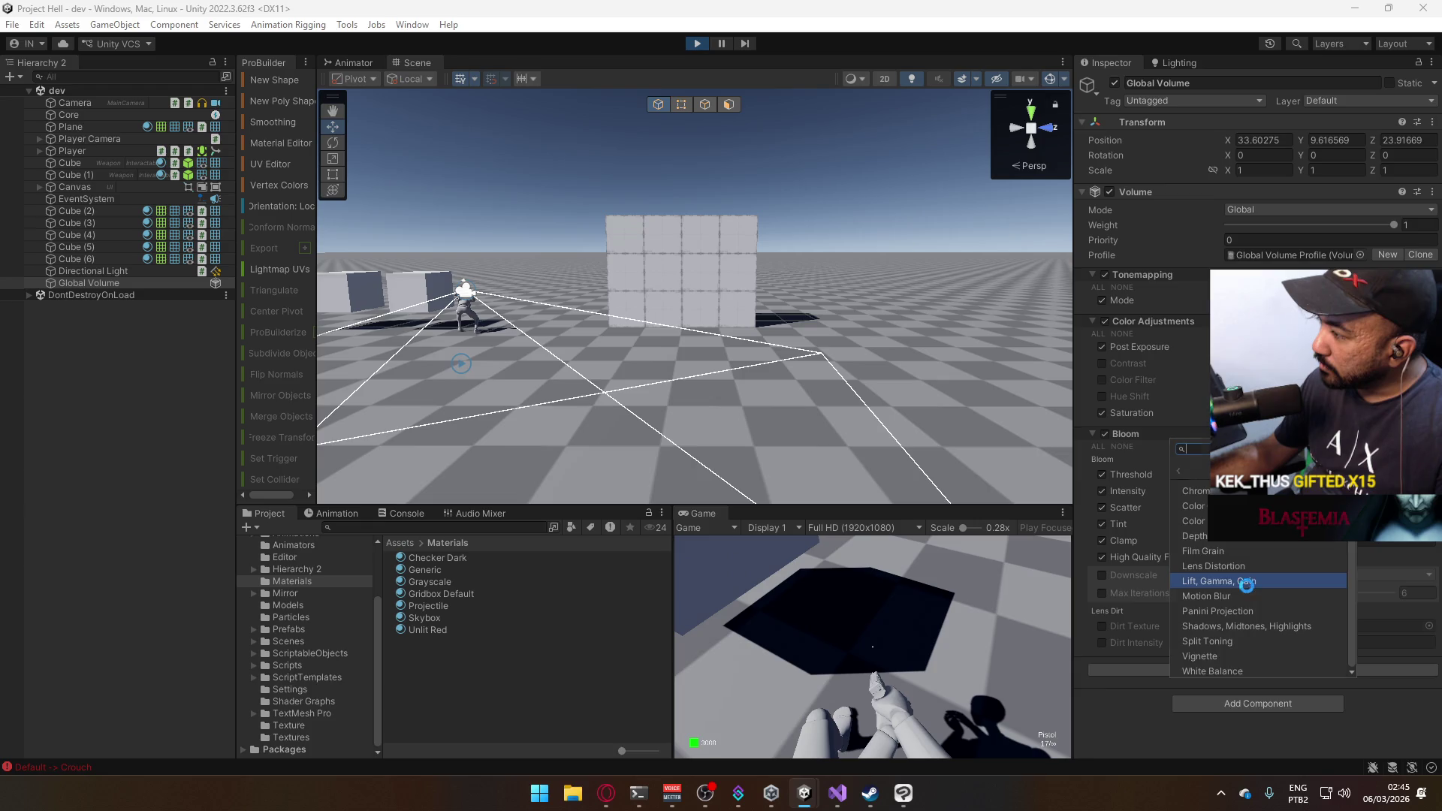
click(1246, 582)
scroll(1232, 623, down, 3)
click(1129, 681)
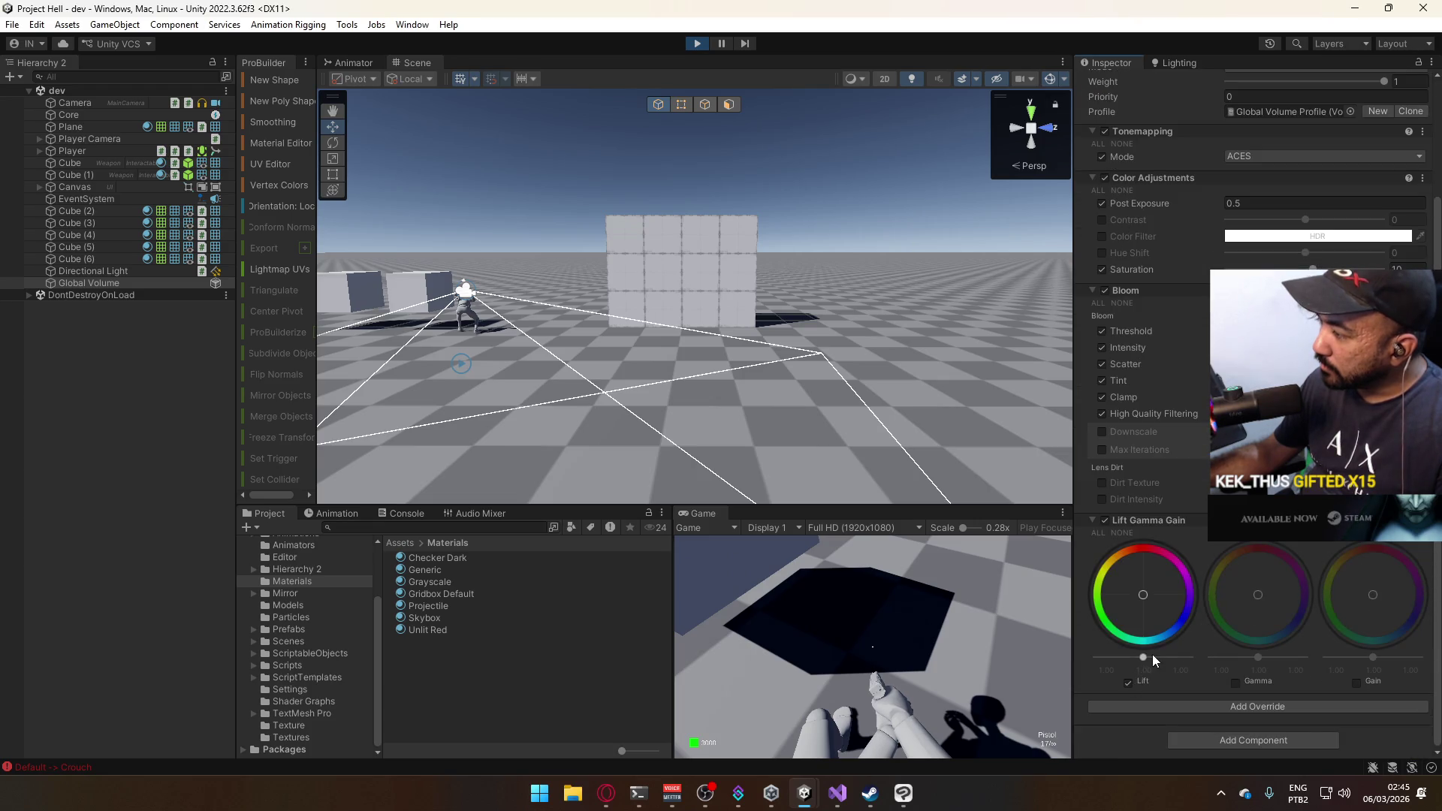
drag(1143, 656, 1171, 659)
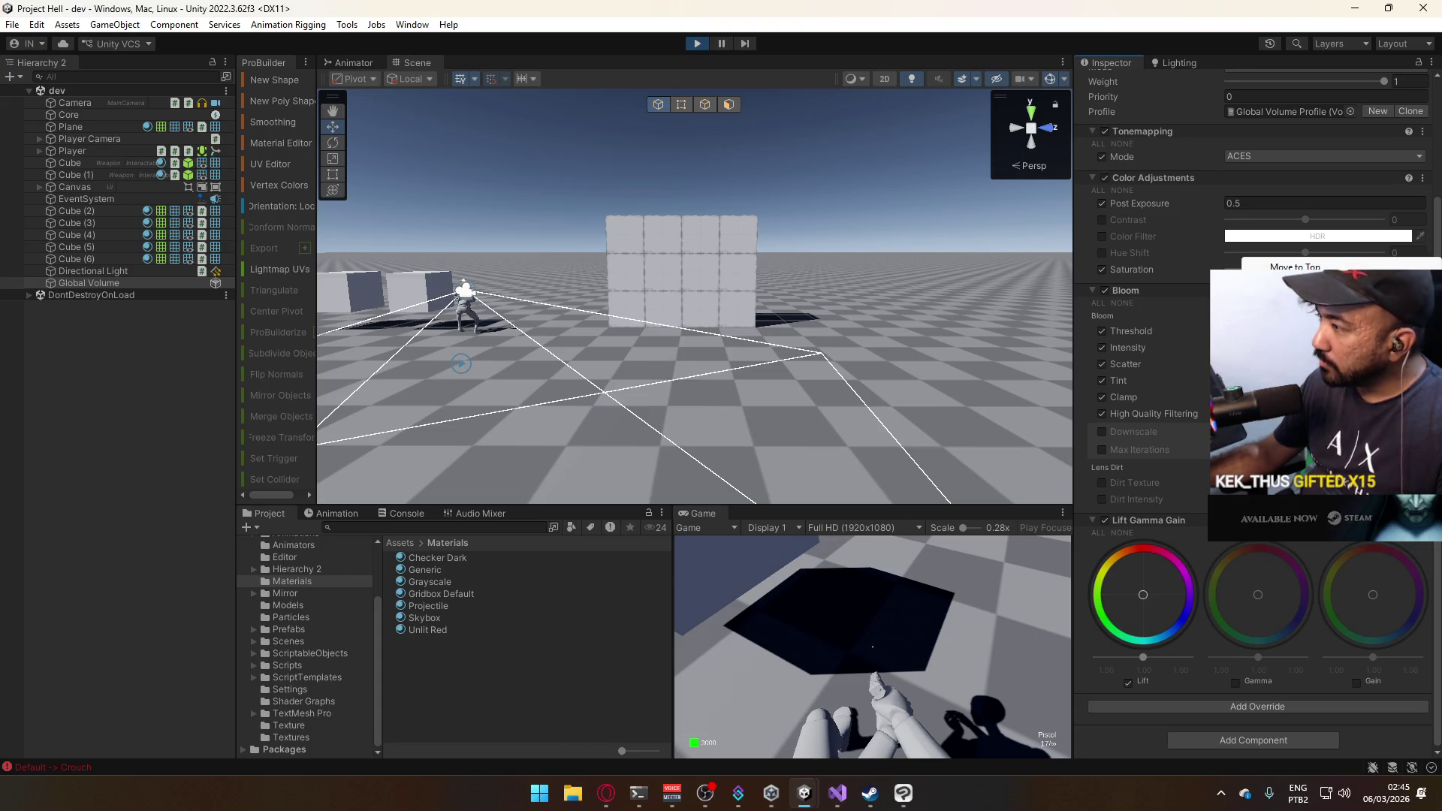
key(ctrl+z)
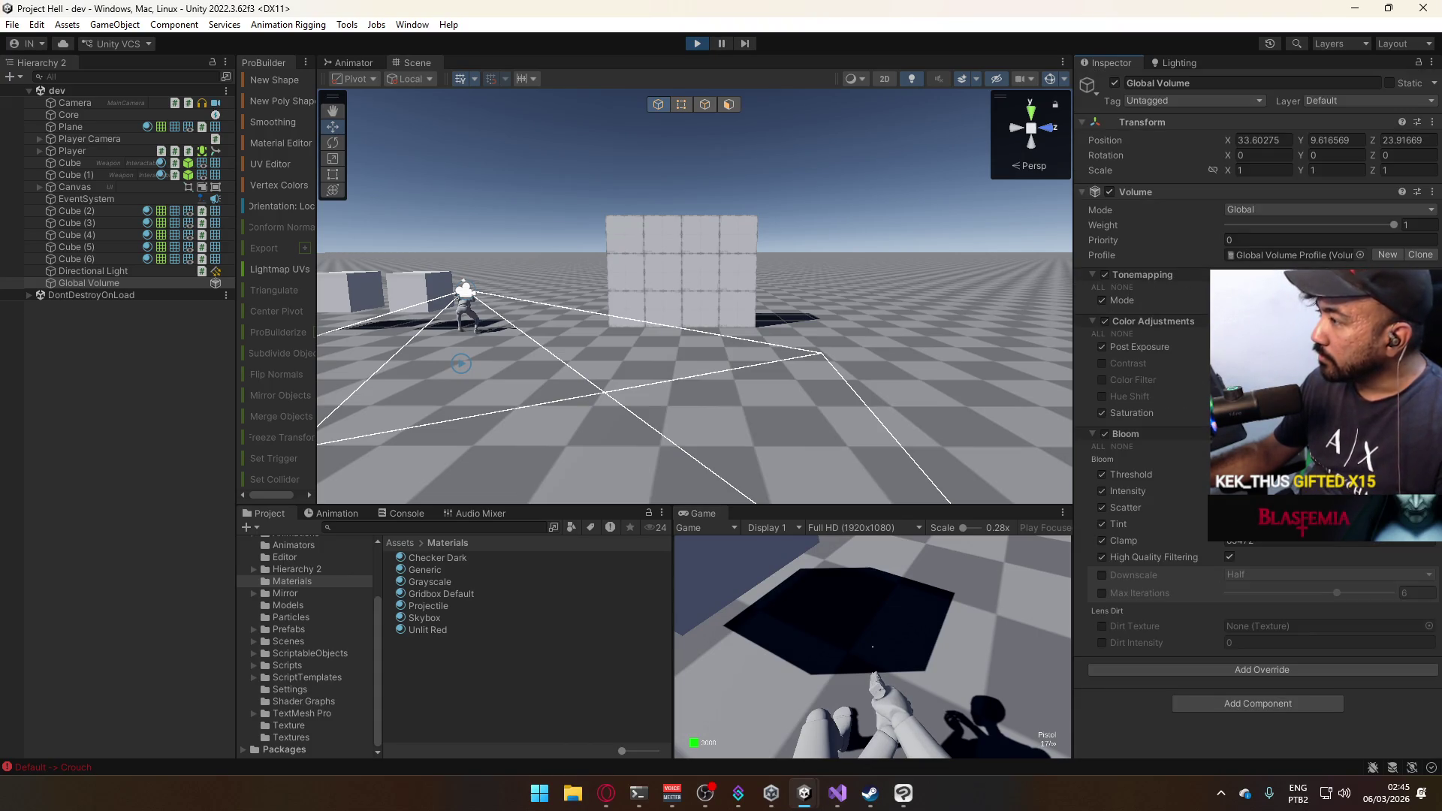
Compare the volume look with undo/redo, then enable Contrast under Color Adjustments.
key(ctrl+z)
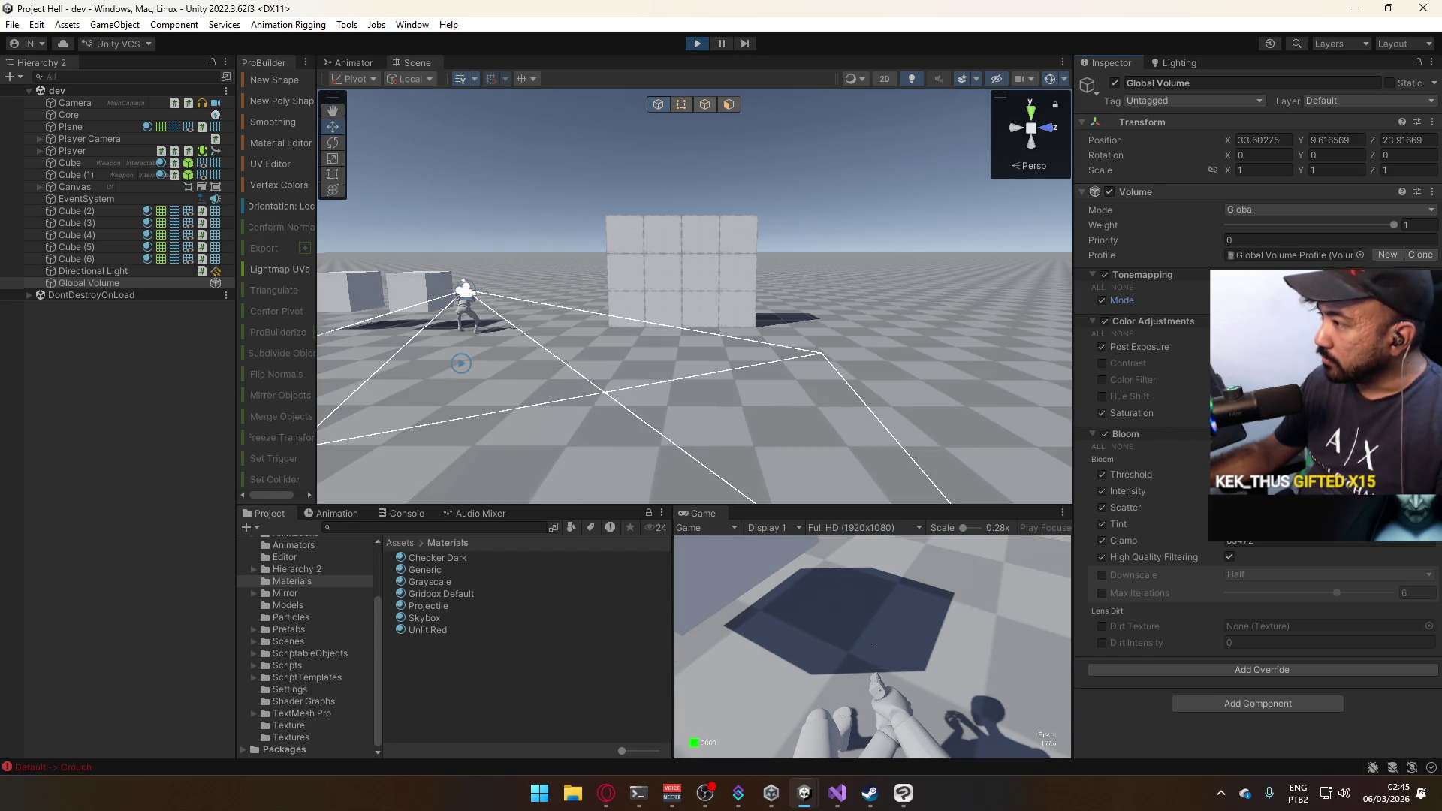
key(ctrl+z)
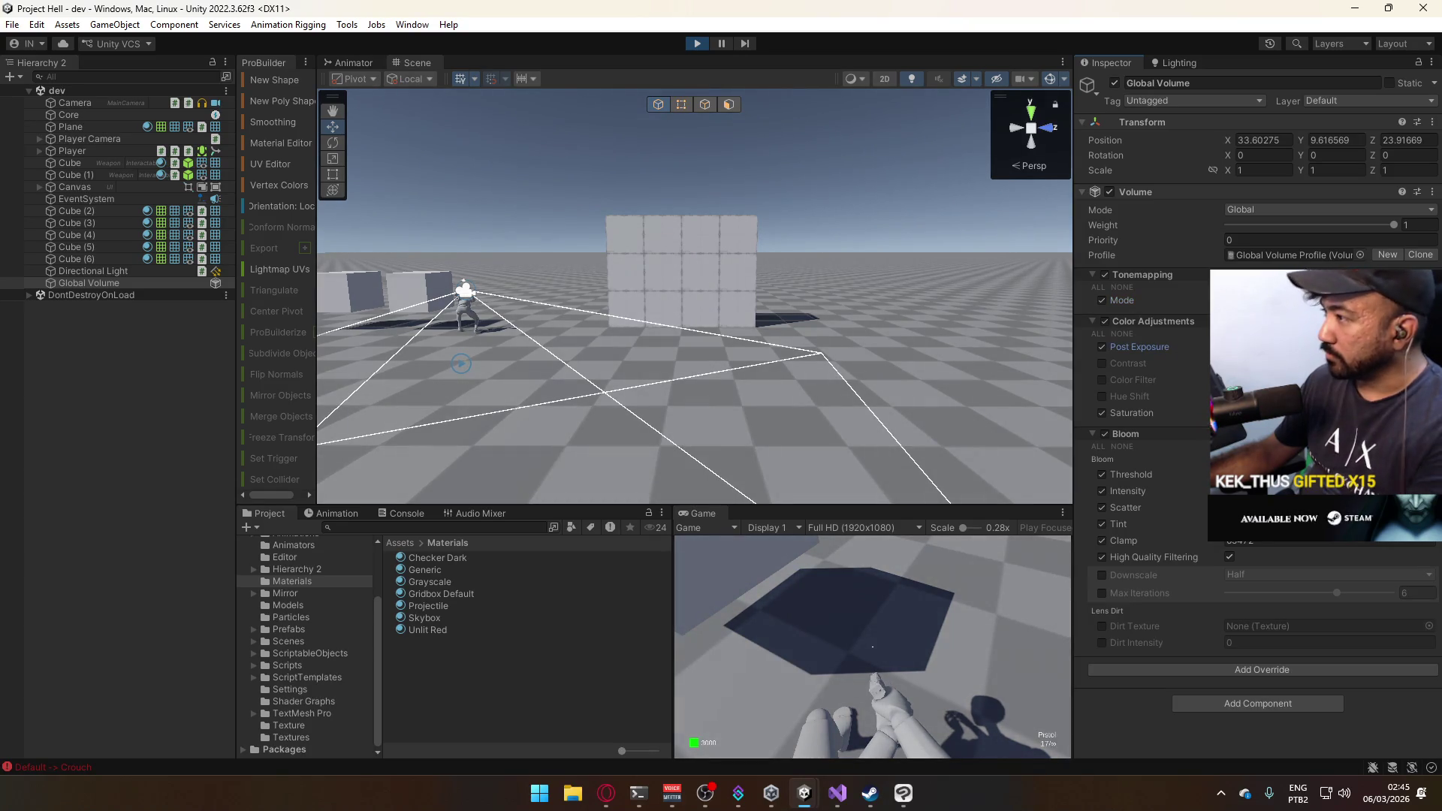
key(ctrl+z)
key(ctrl+y)
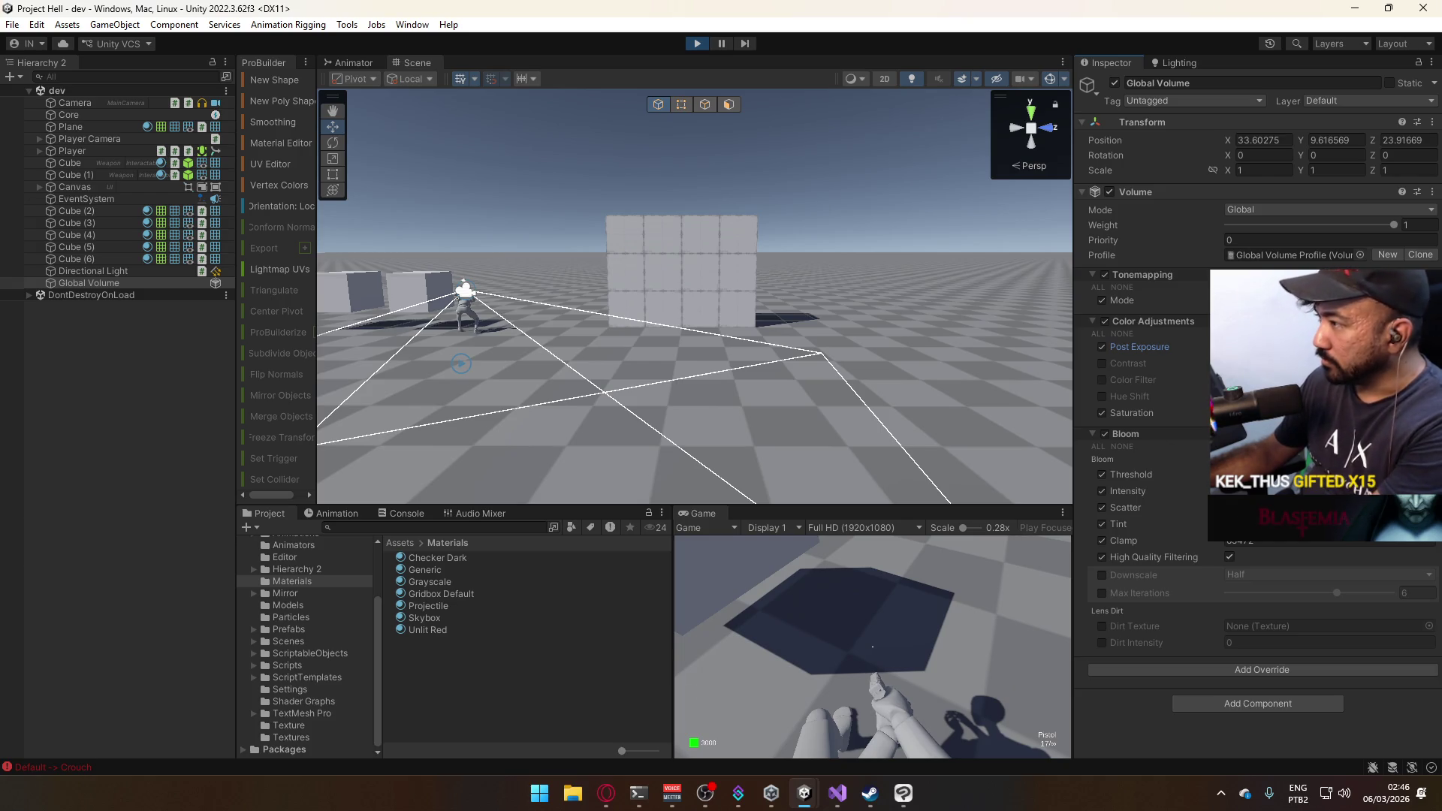
key(ctrl+z)
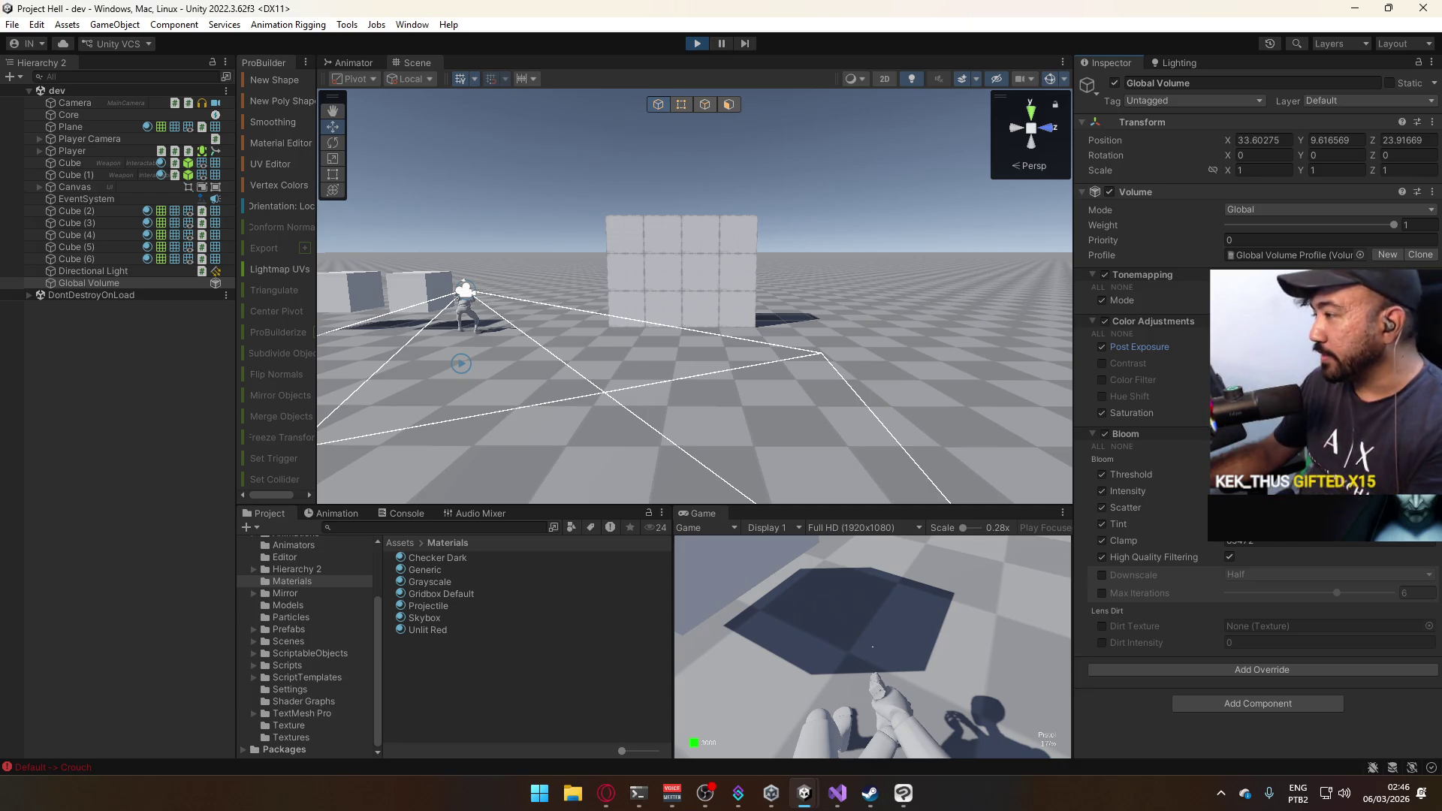
click(1102, 364)
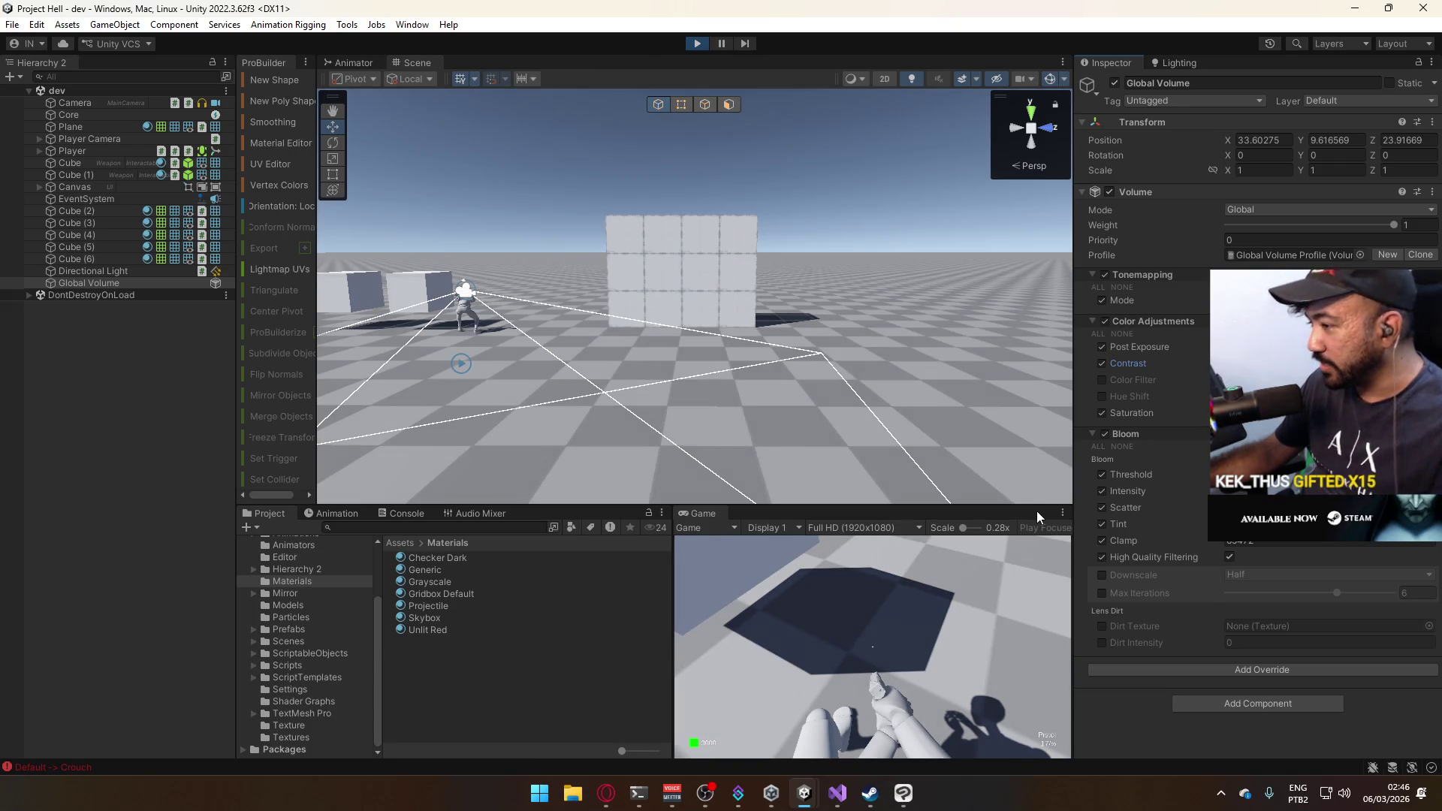
Fire test shots at the cube wall in play mode, maximizing and restoring the Game view.
click(1015, 583)
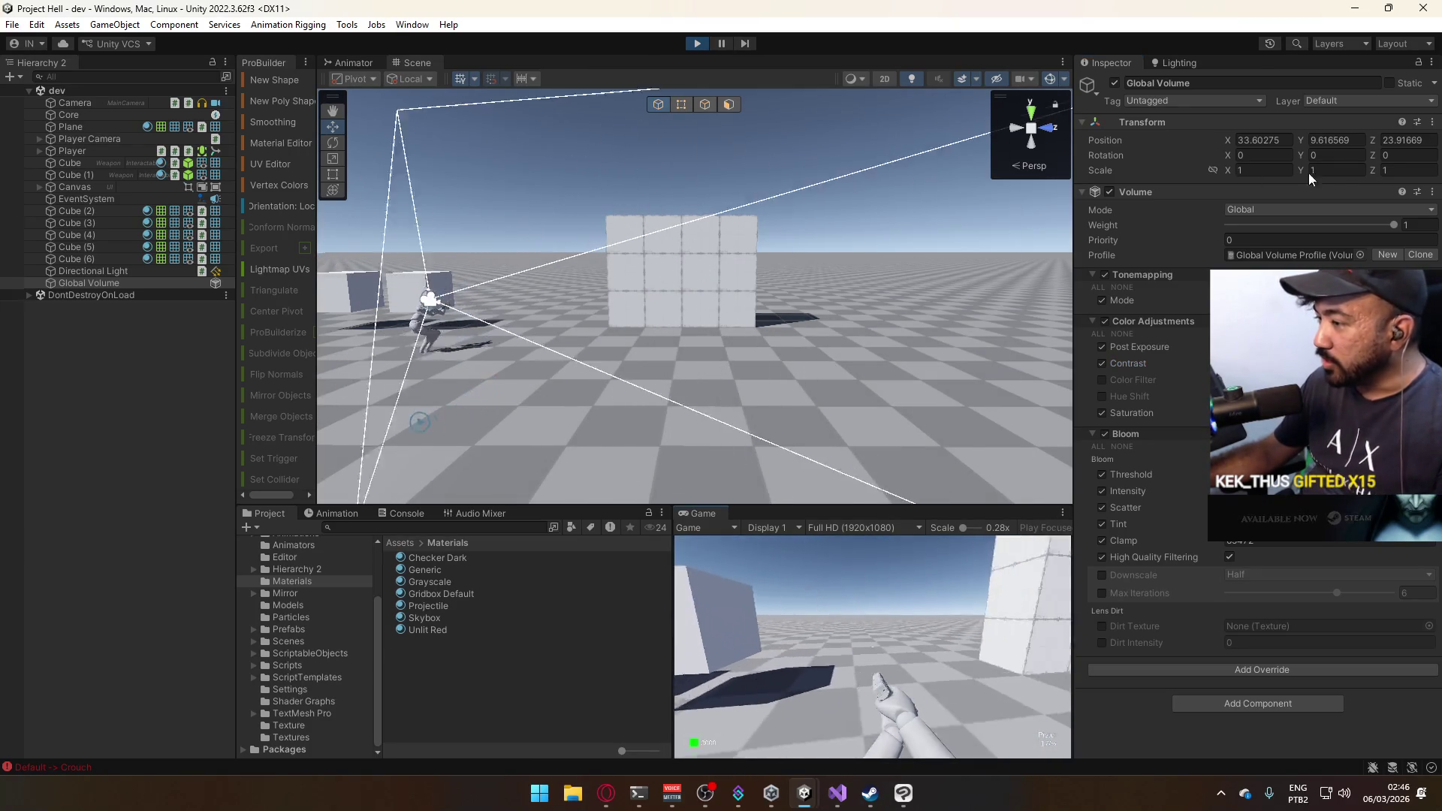
key(super)
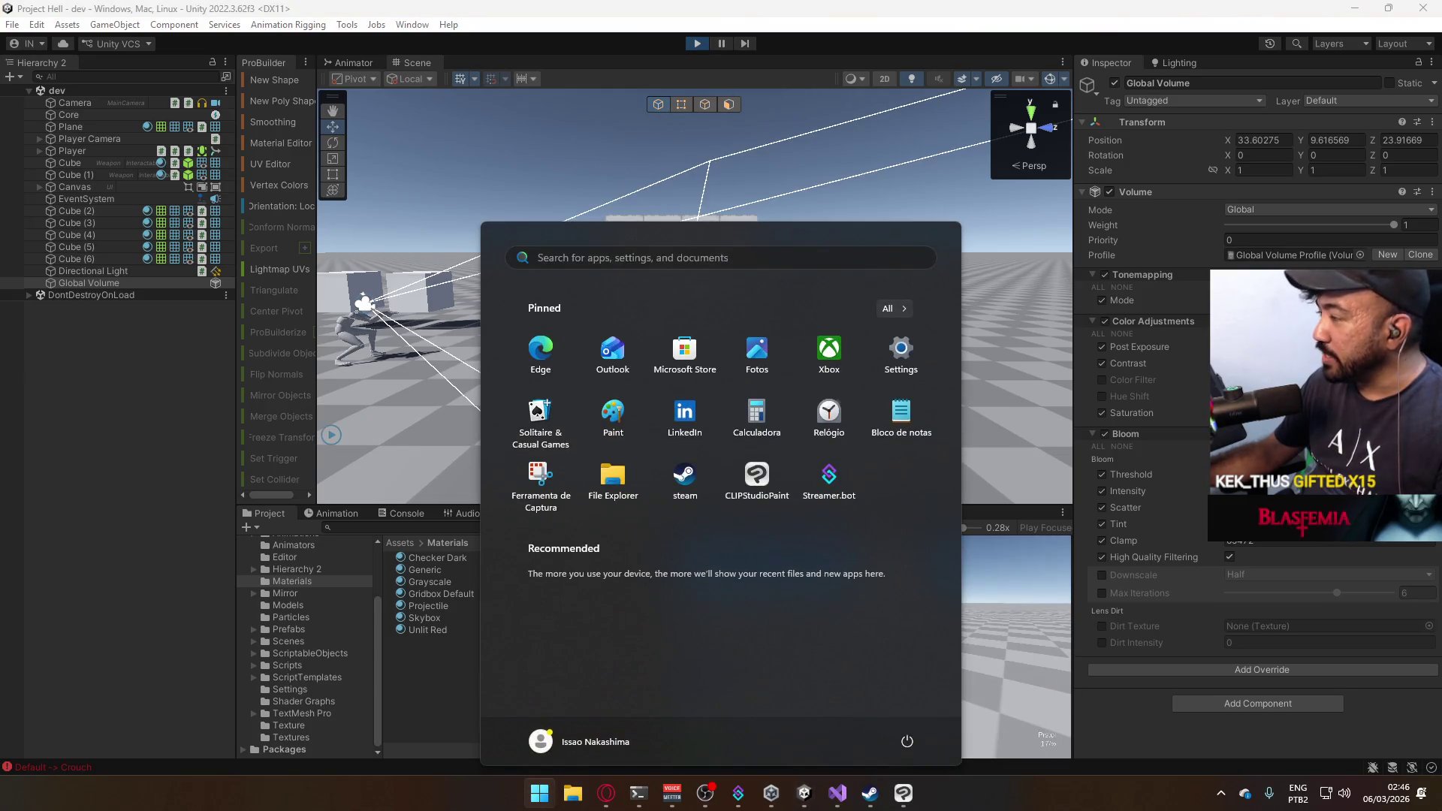
key(Escape)
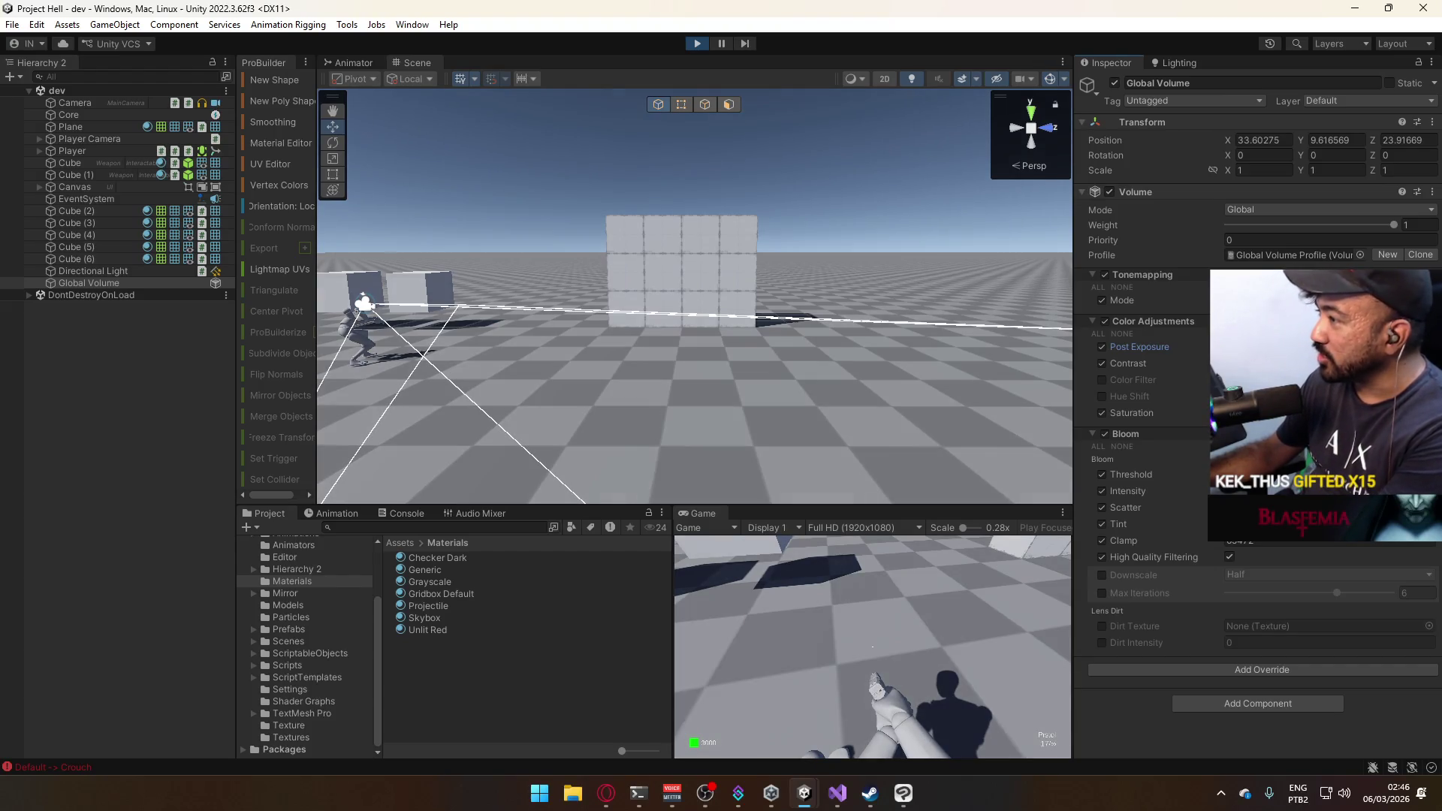
click(938, 580)
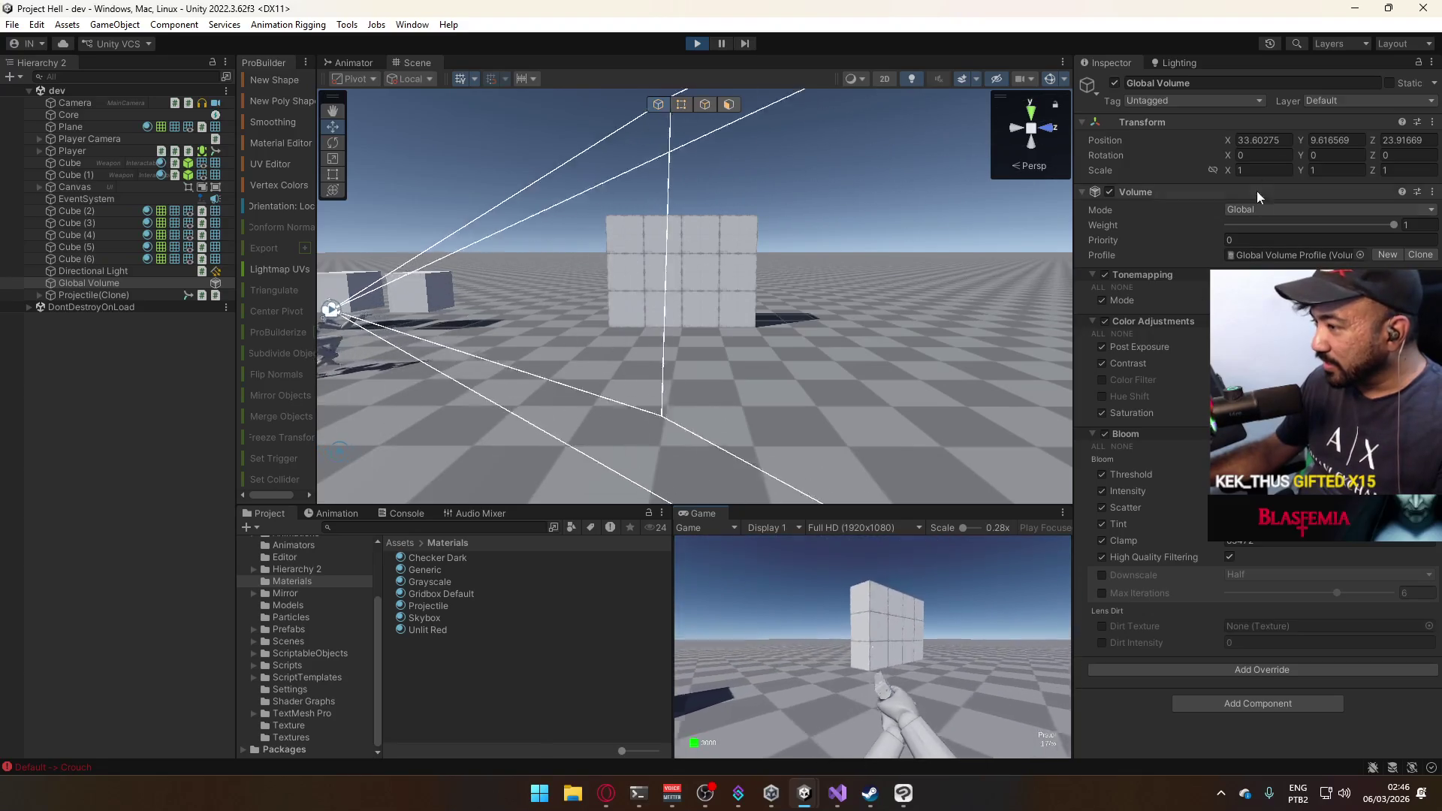
key(super)
click(976, 596)
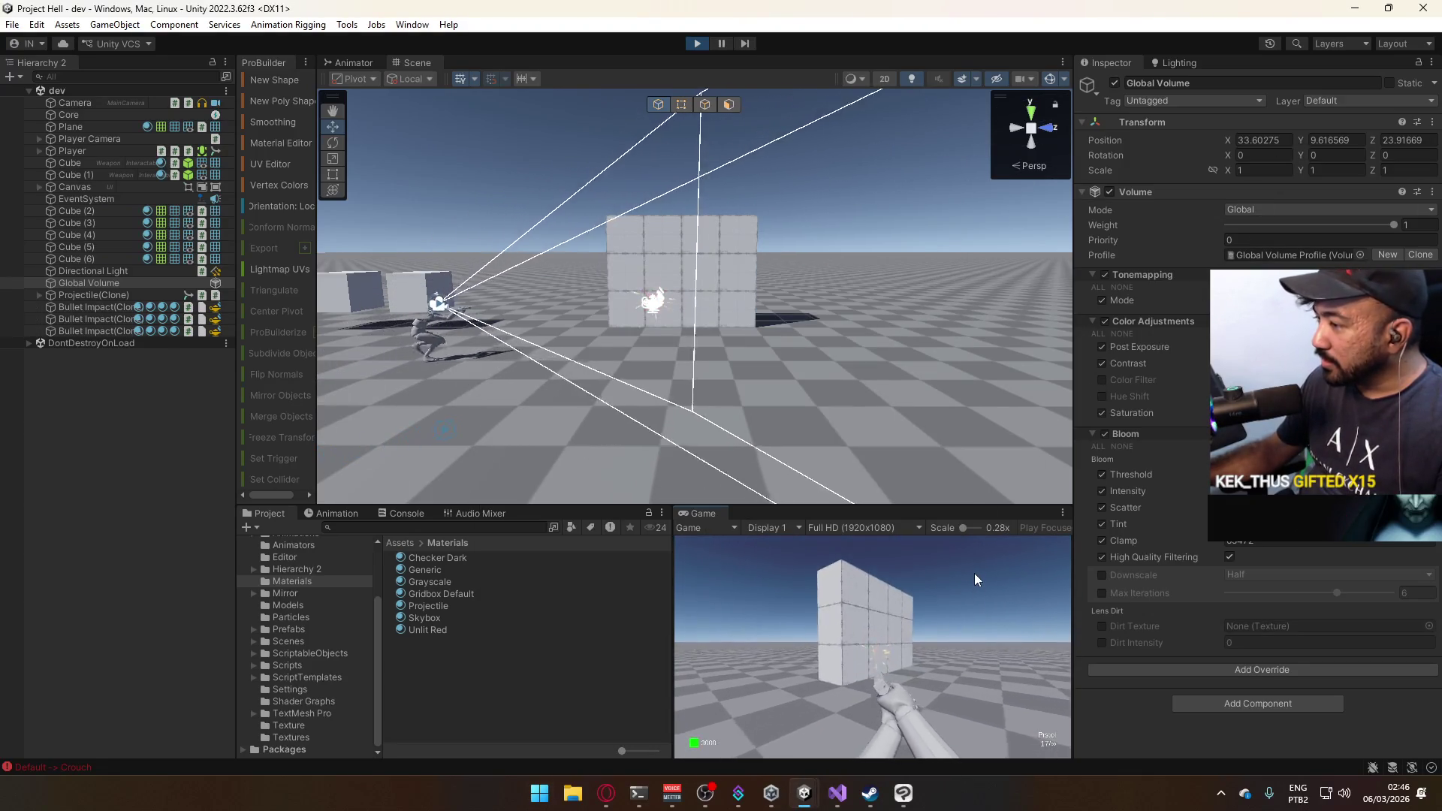
key(shift+space)
click(837, 511)
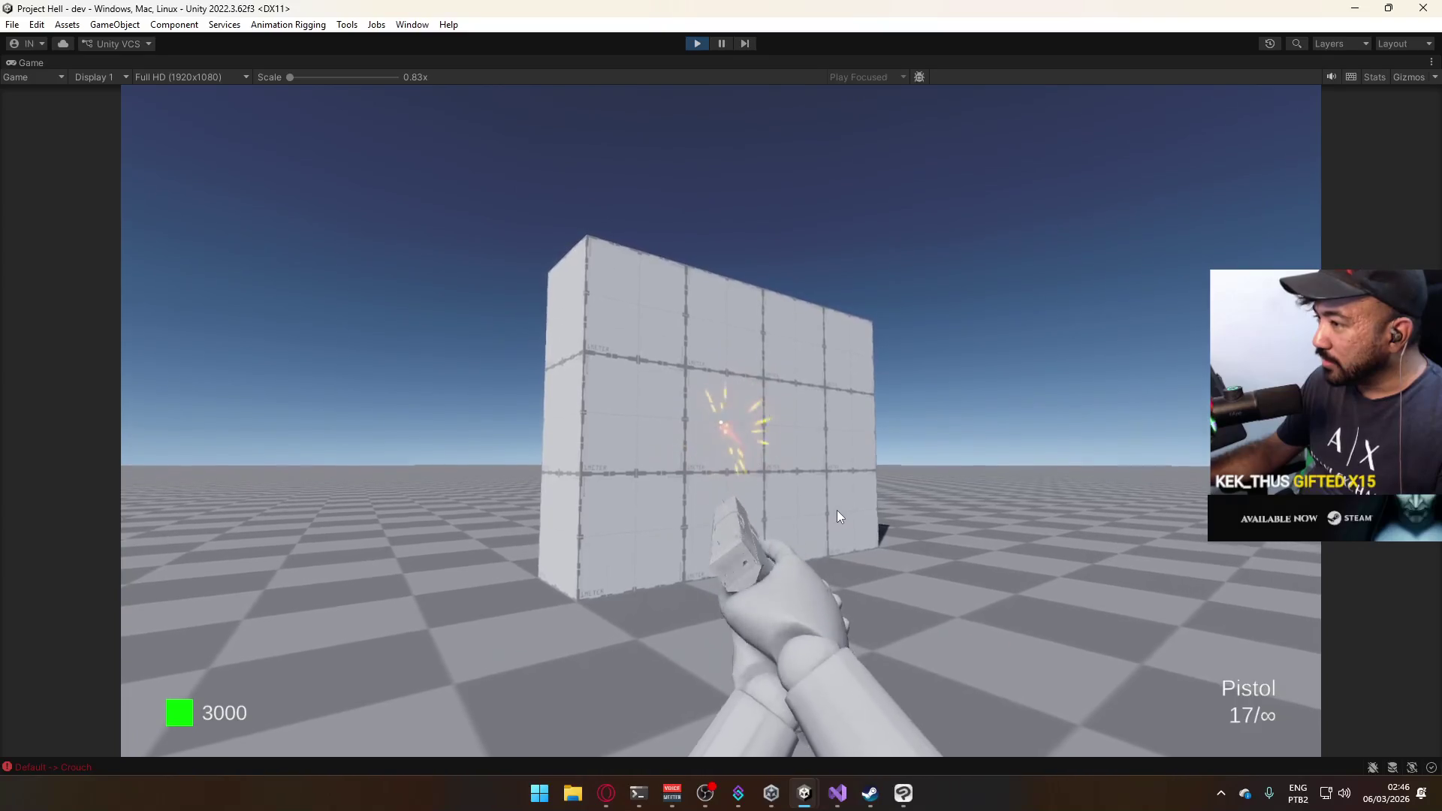
key(super)
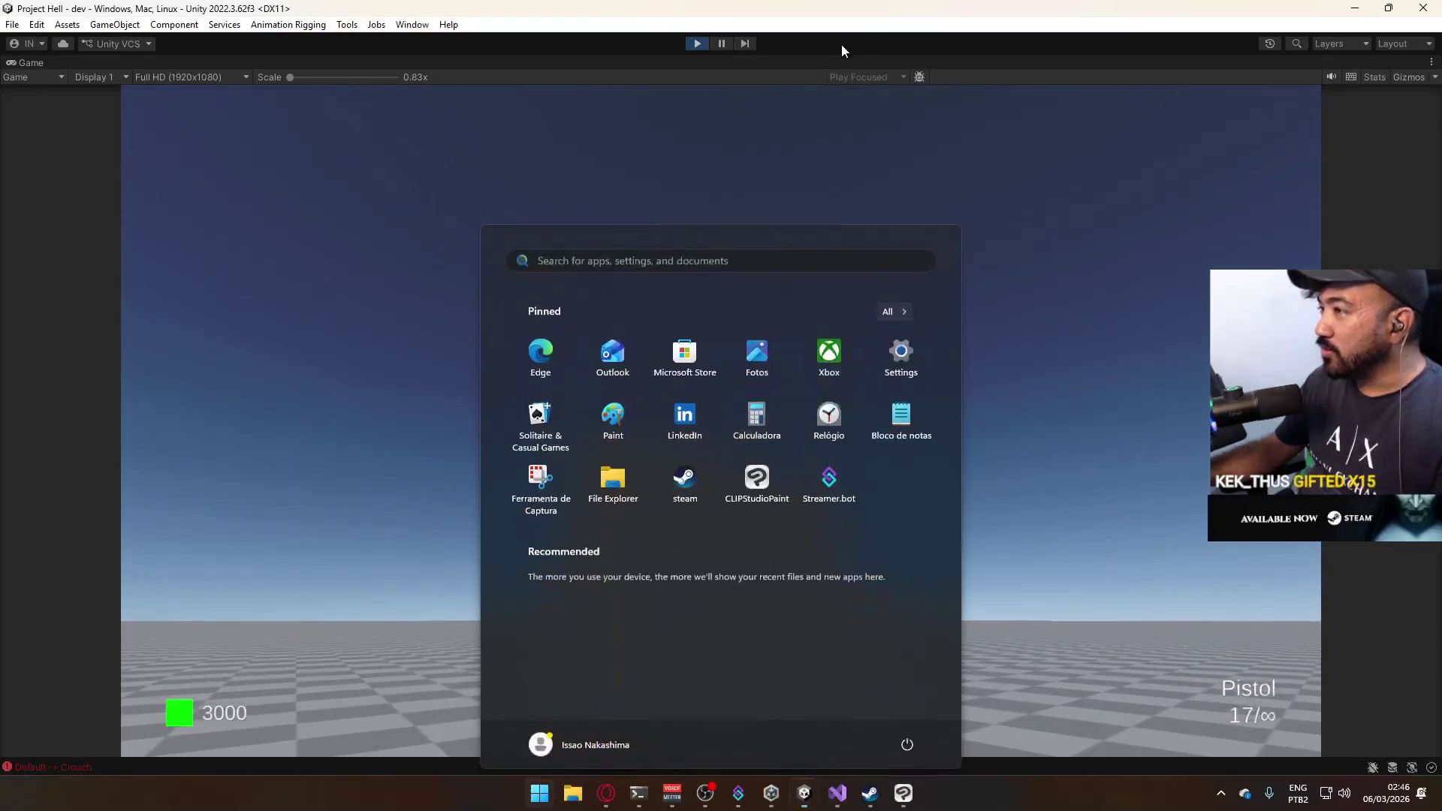
key(super)
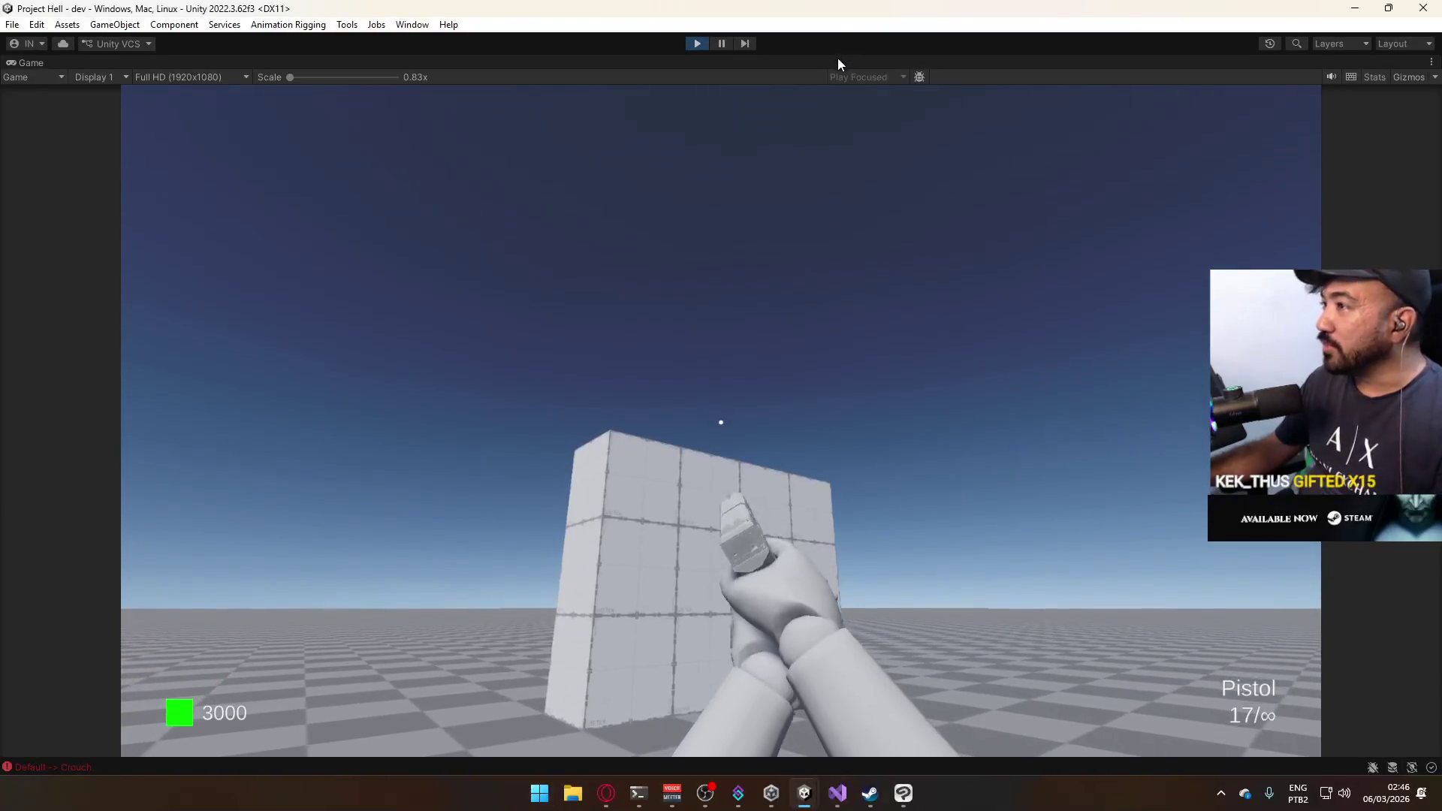
key(shift+space)
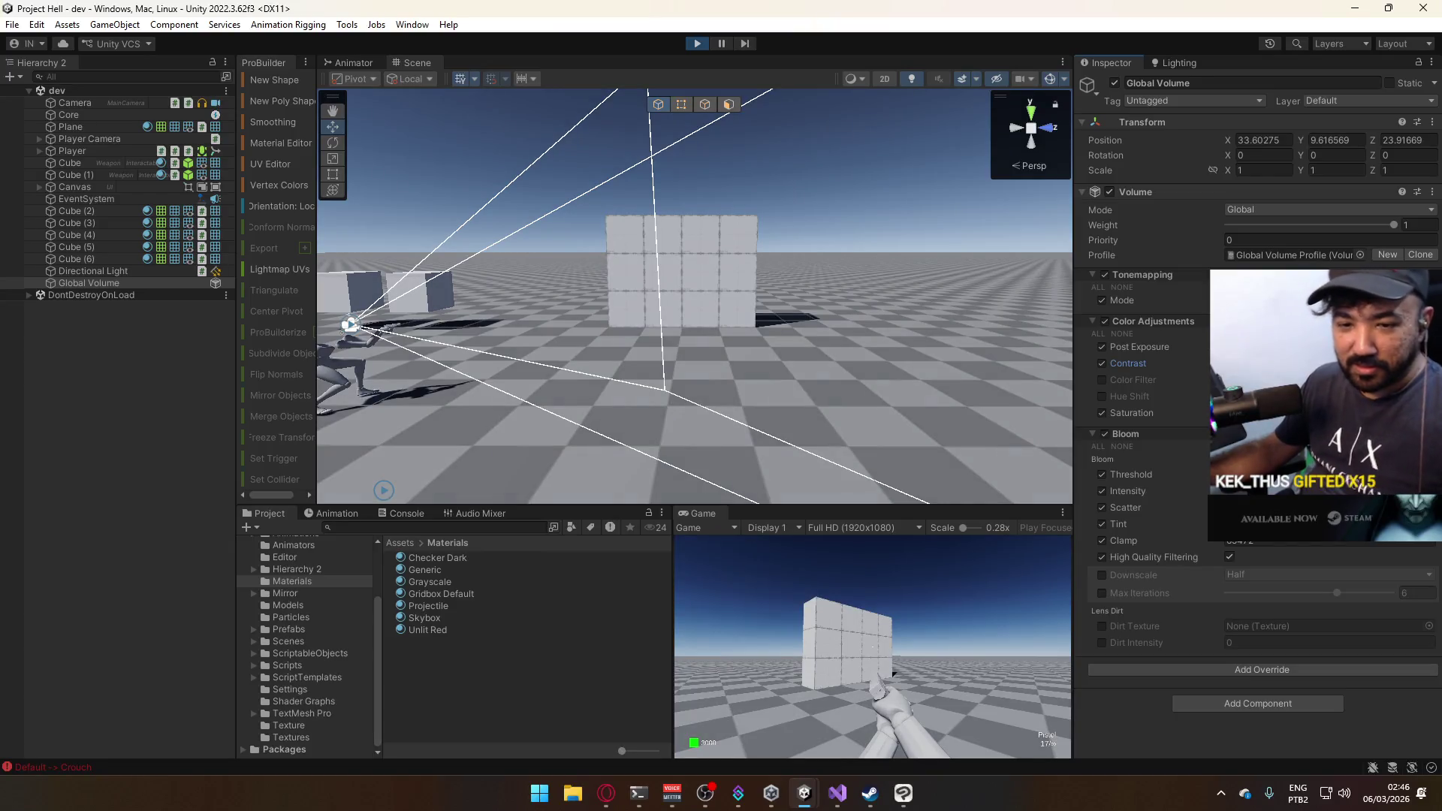
Turn Contrast off, enable Bloom Tint, and fire the first pistol shots at the cube wall.
click(1104, 363)
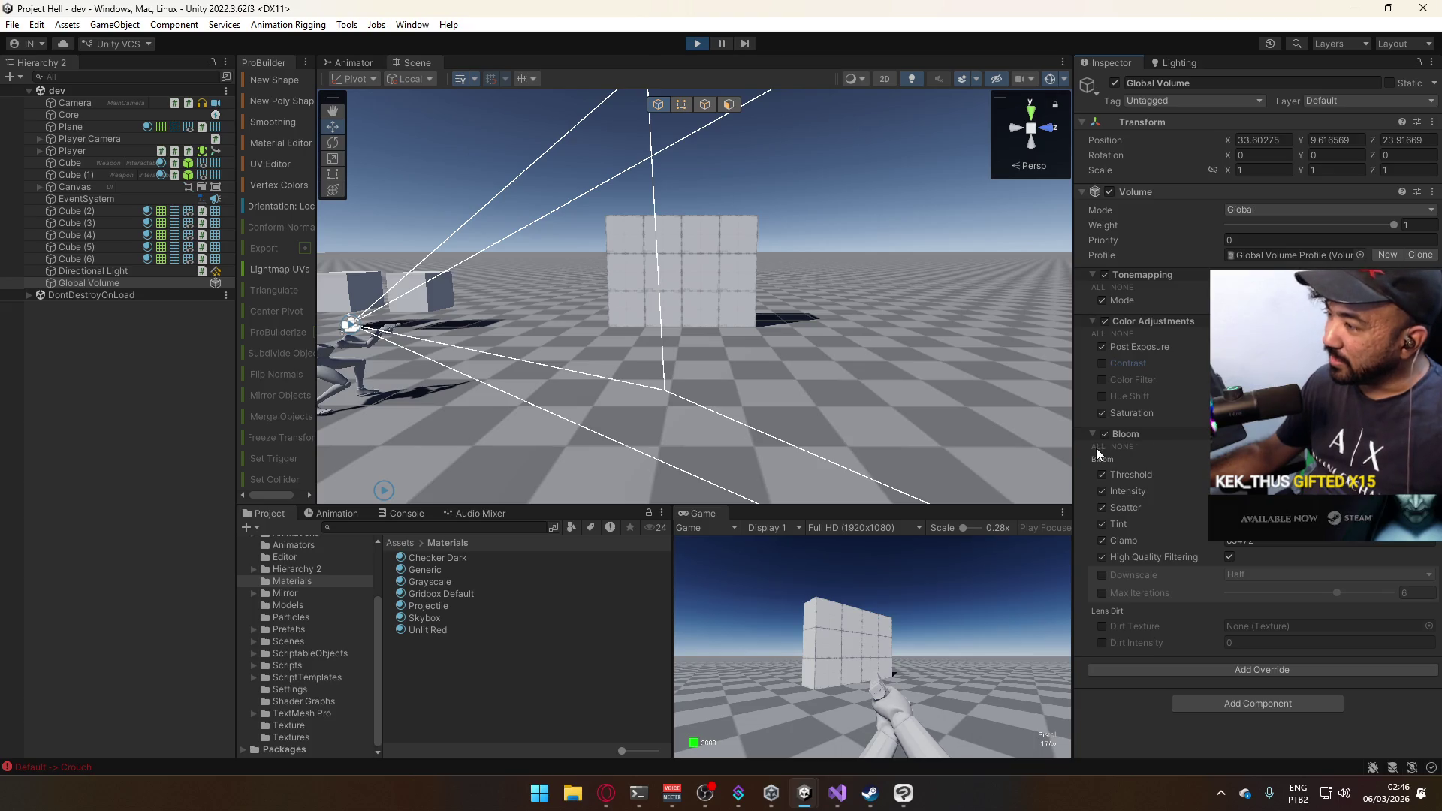
click(1101, 524)
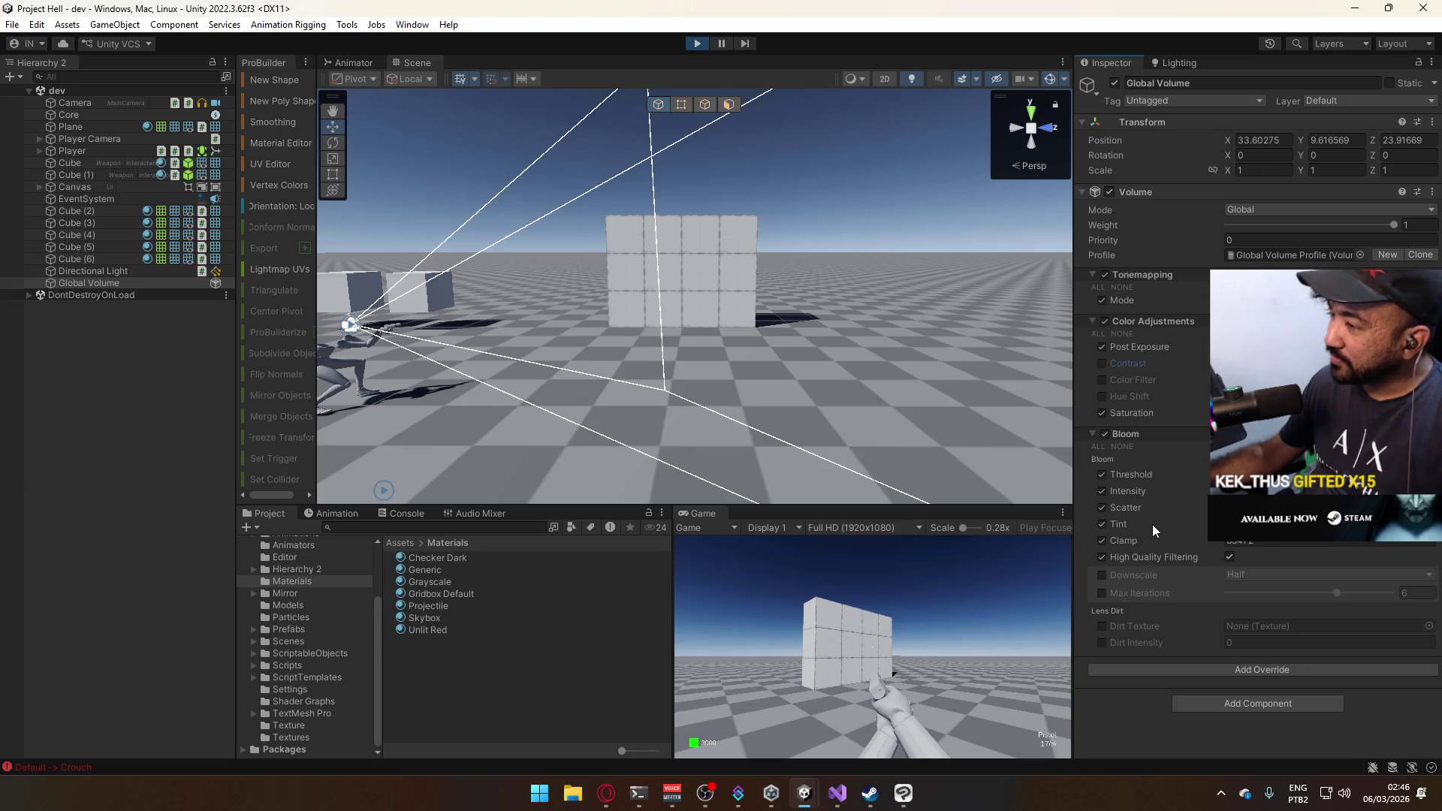
click(925, 574)
click(925, 574)
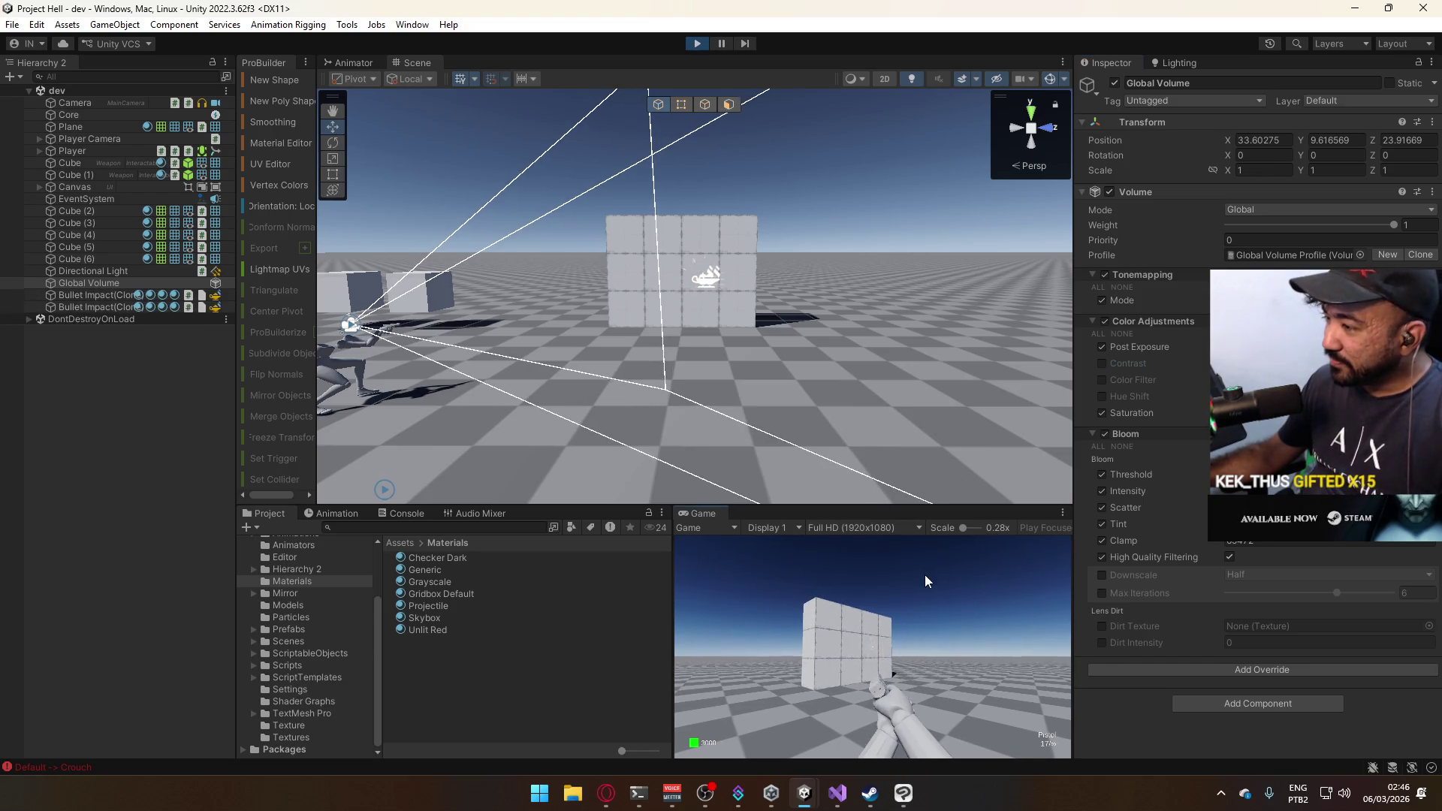
click(924, 574)
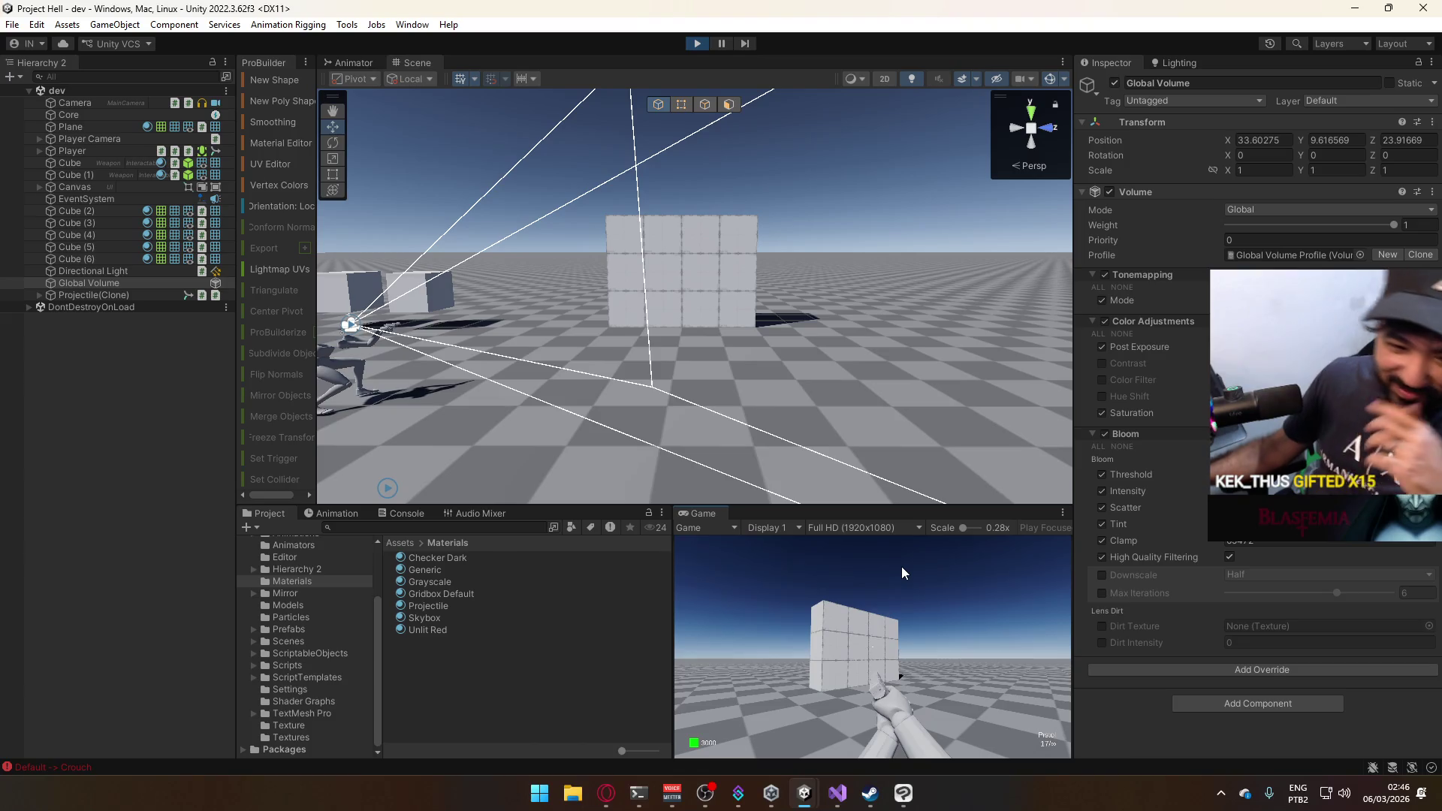
Keep firing the pistol repeatedly at the cube wall, then walk the player forward.
click(900, 567)
click(900, 568)
click(900, 568)
click(900, 568)
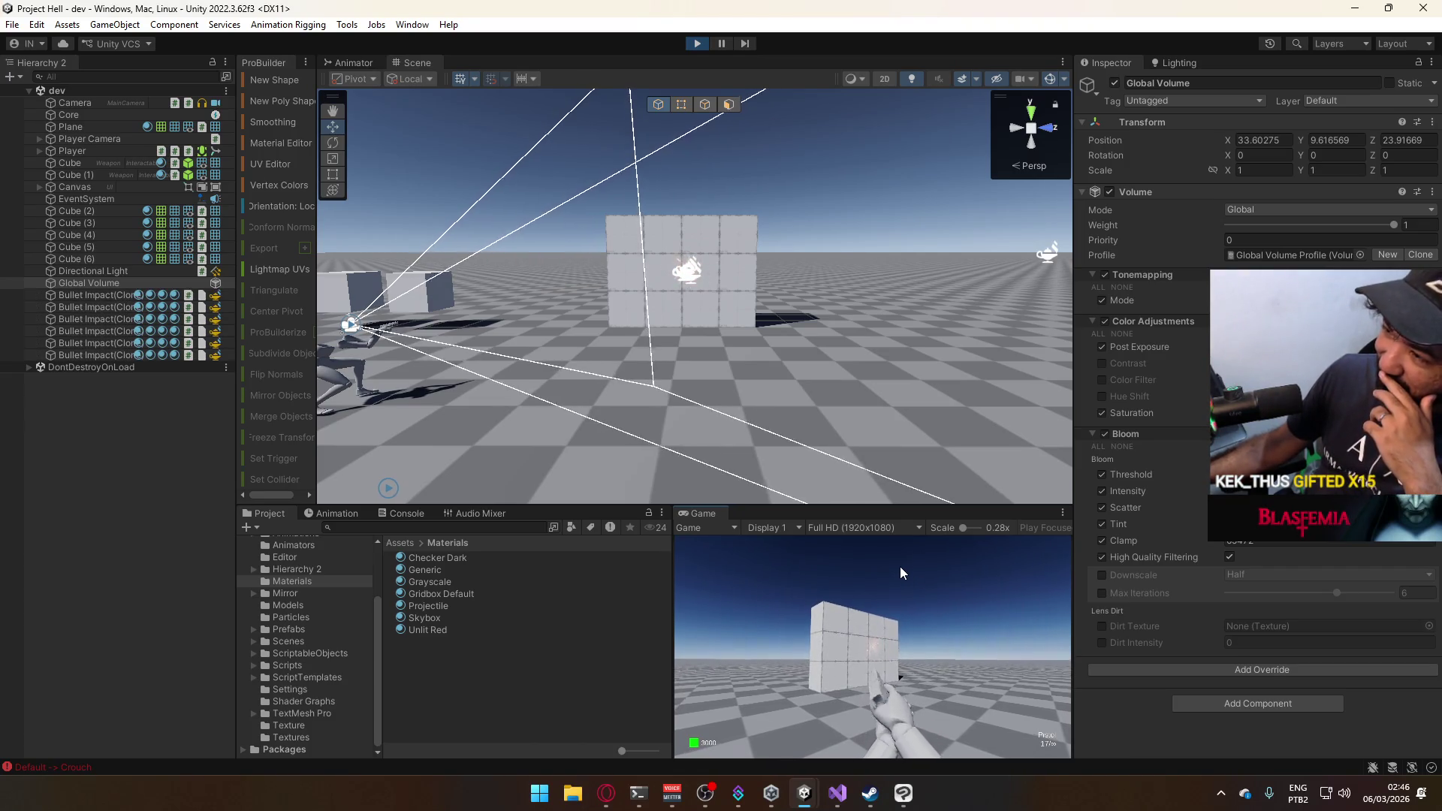
click(900, 568)
click(900, 567)
click(900, 567)
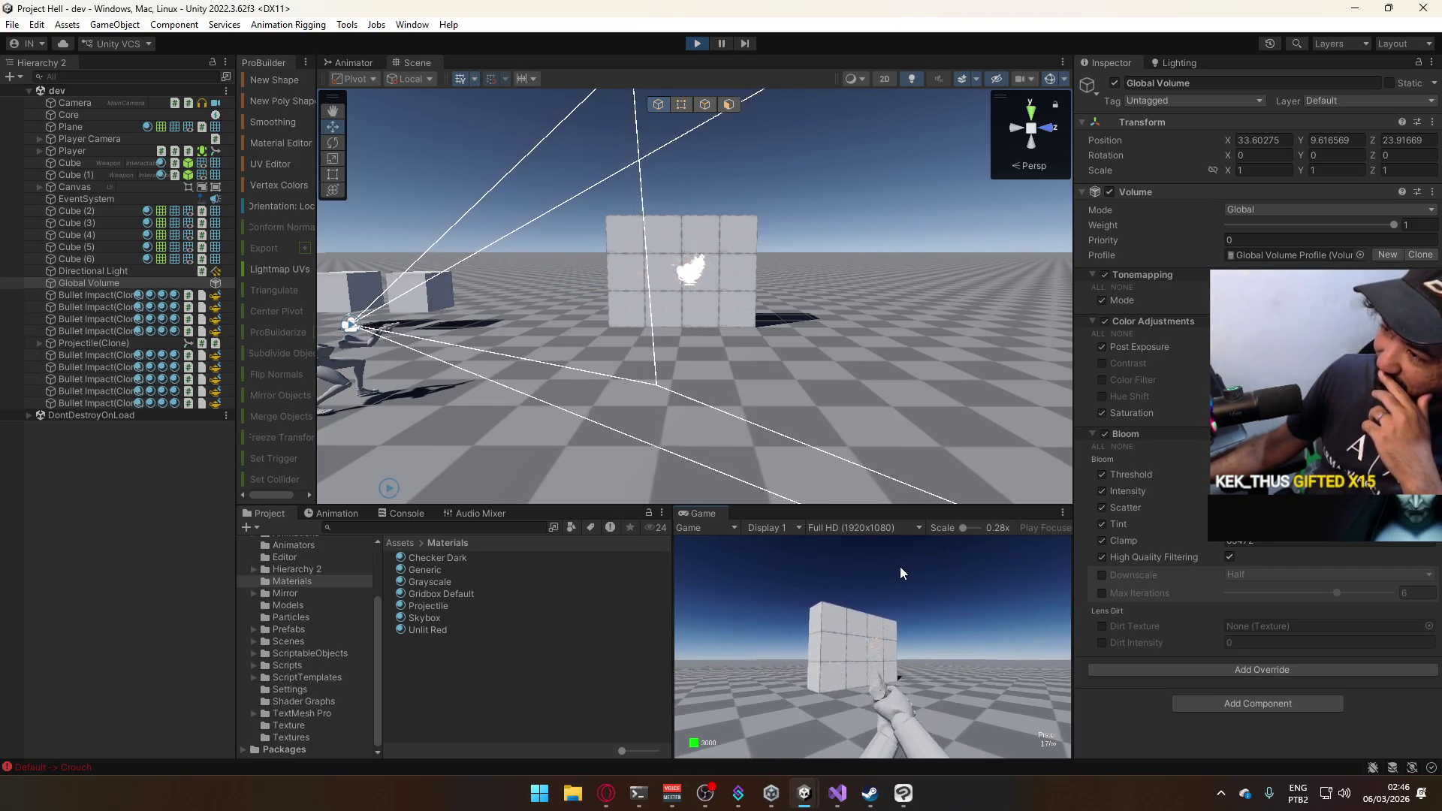
click(900, 568)
click(901, 573)
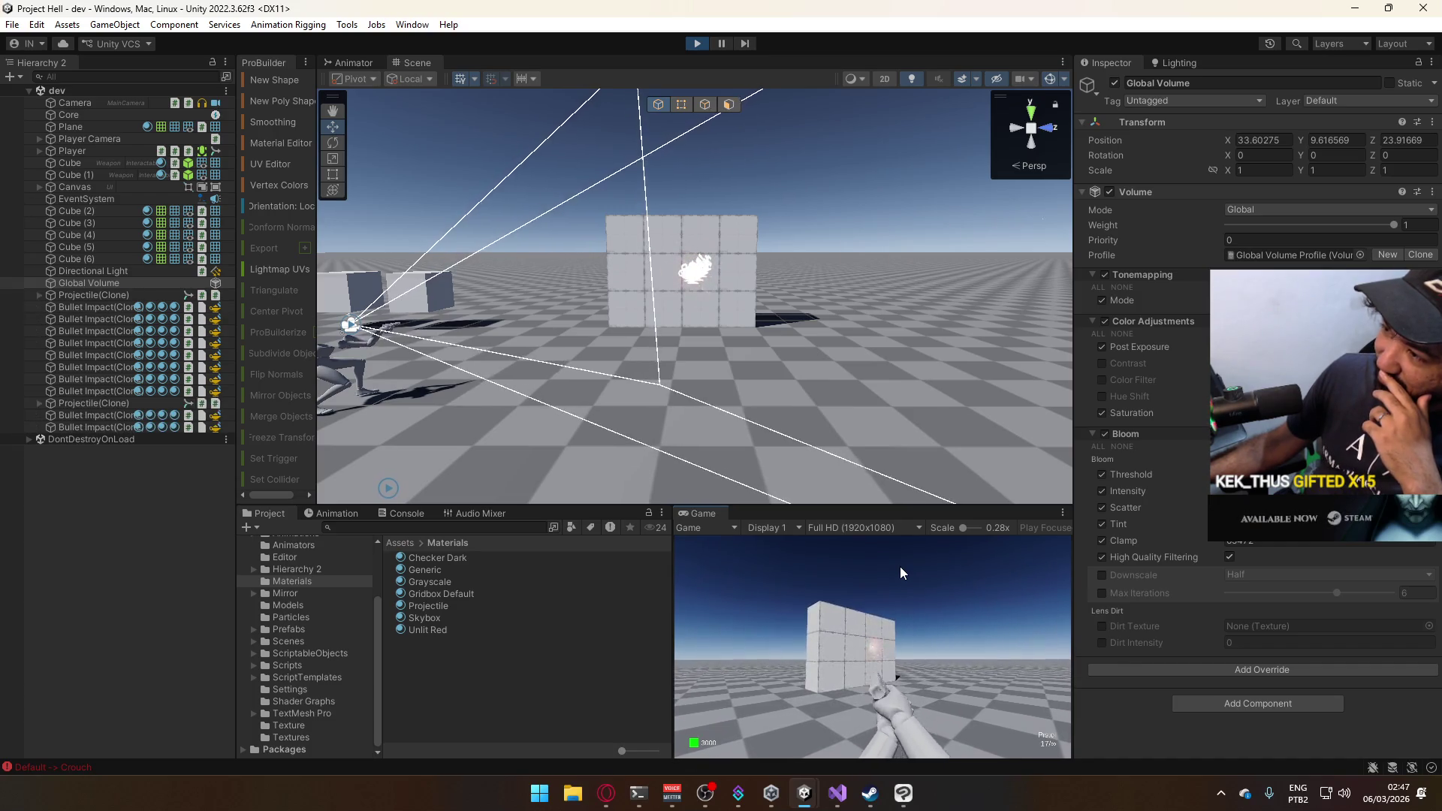
click(901, 573)
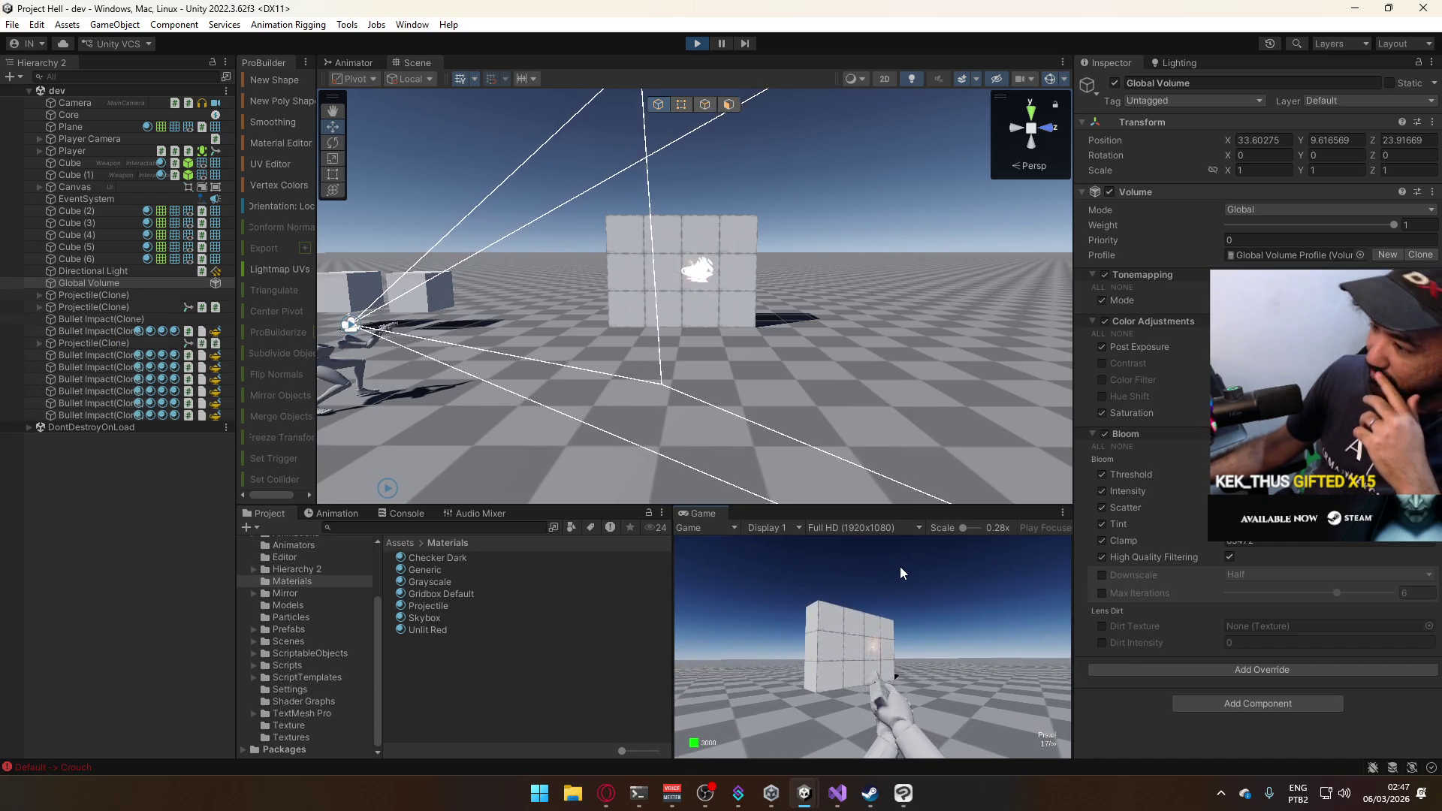
click(900, 568)
click(899, 566)
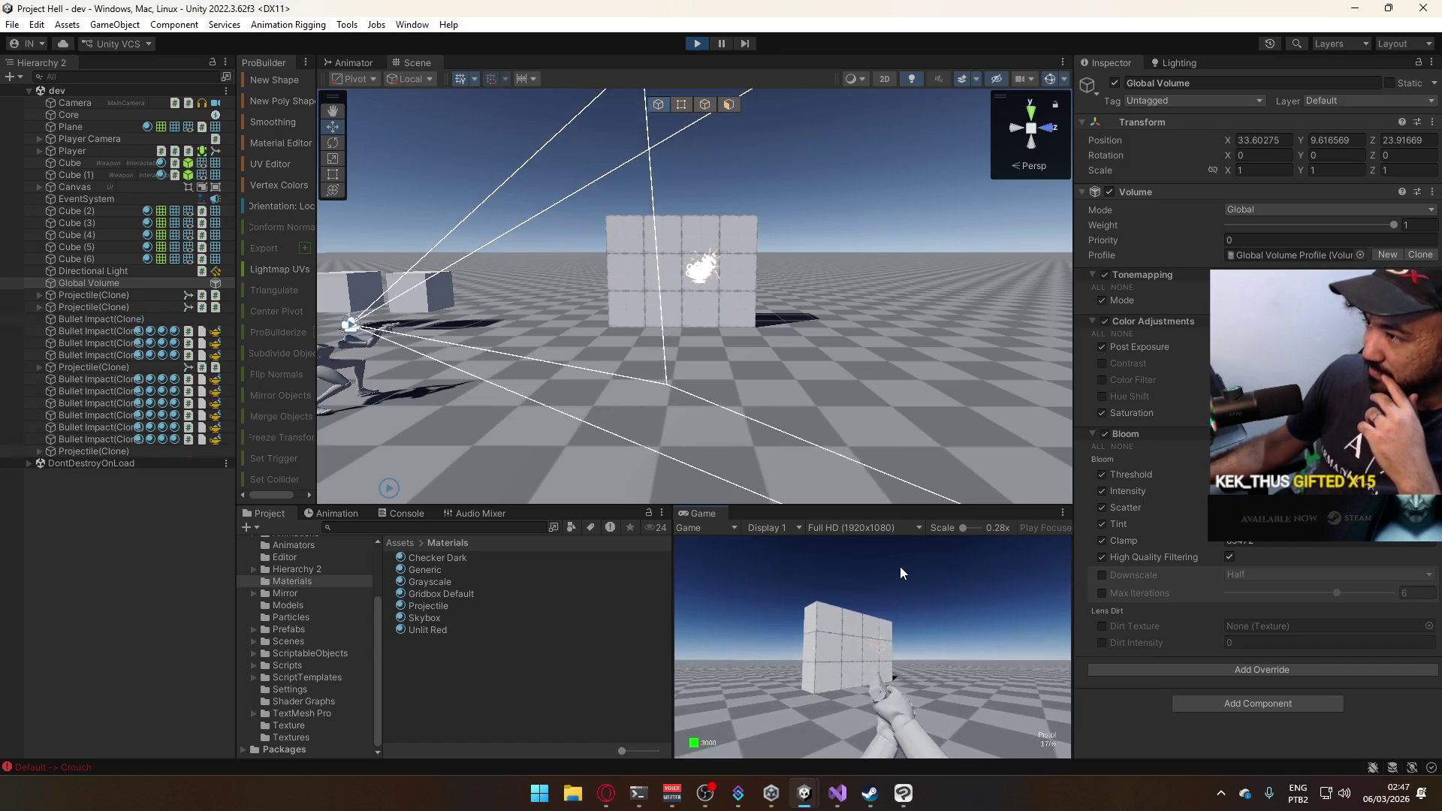
key(w)
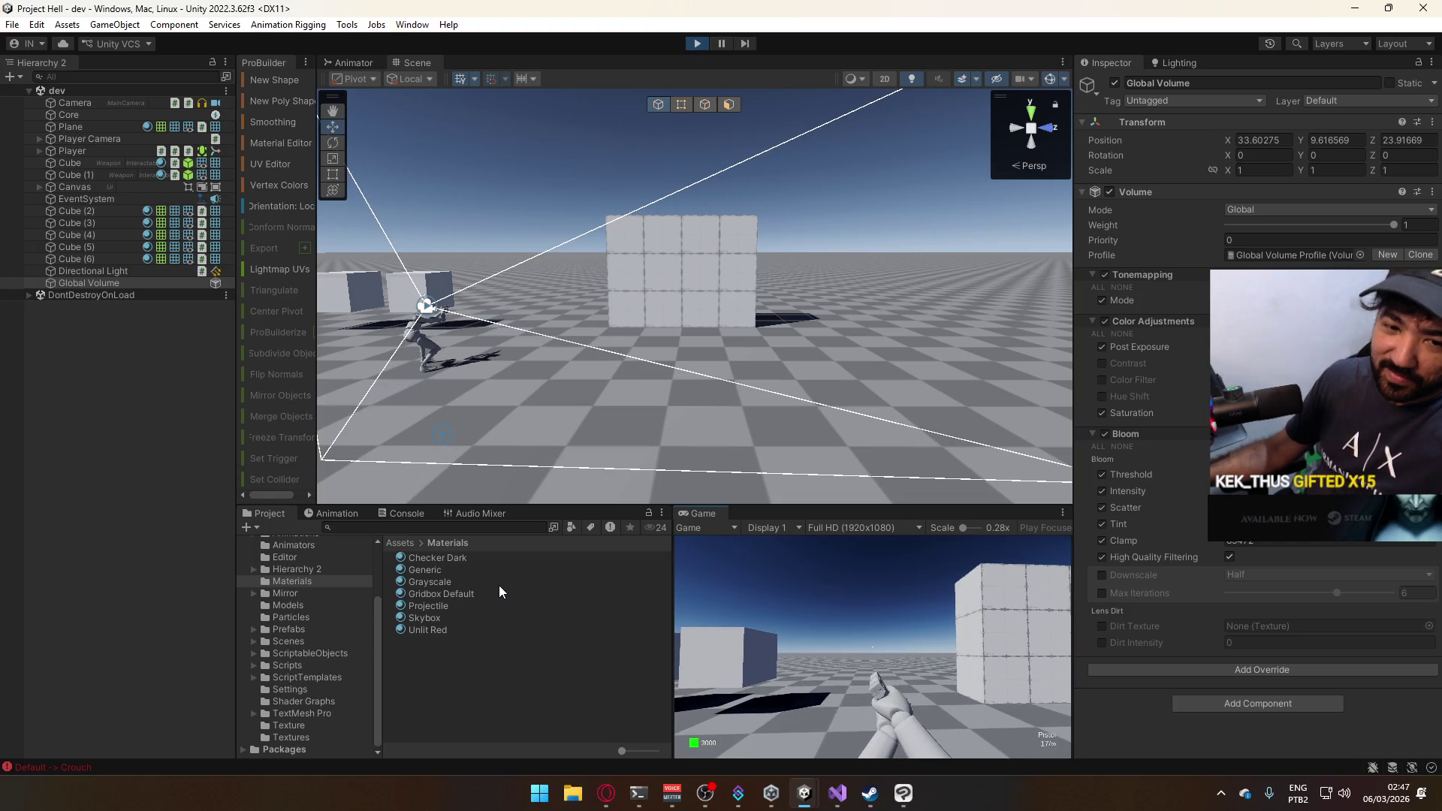
Move the player, switch to the SMG, and turn to face the cube wall while firing.
key(w)
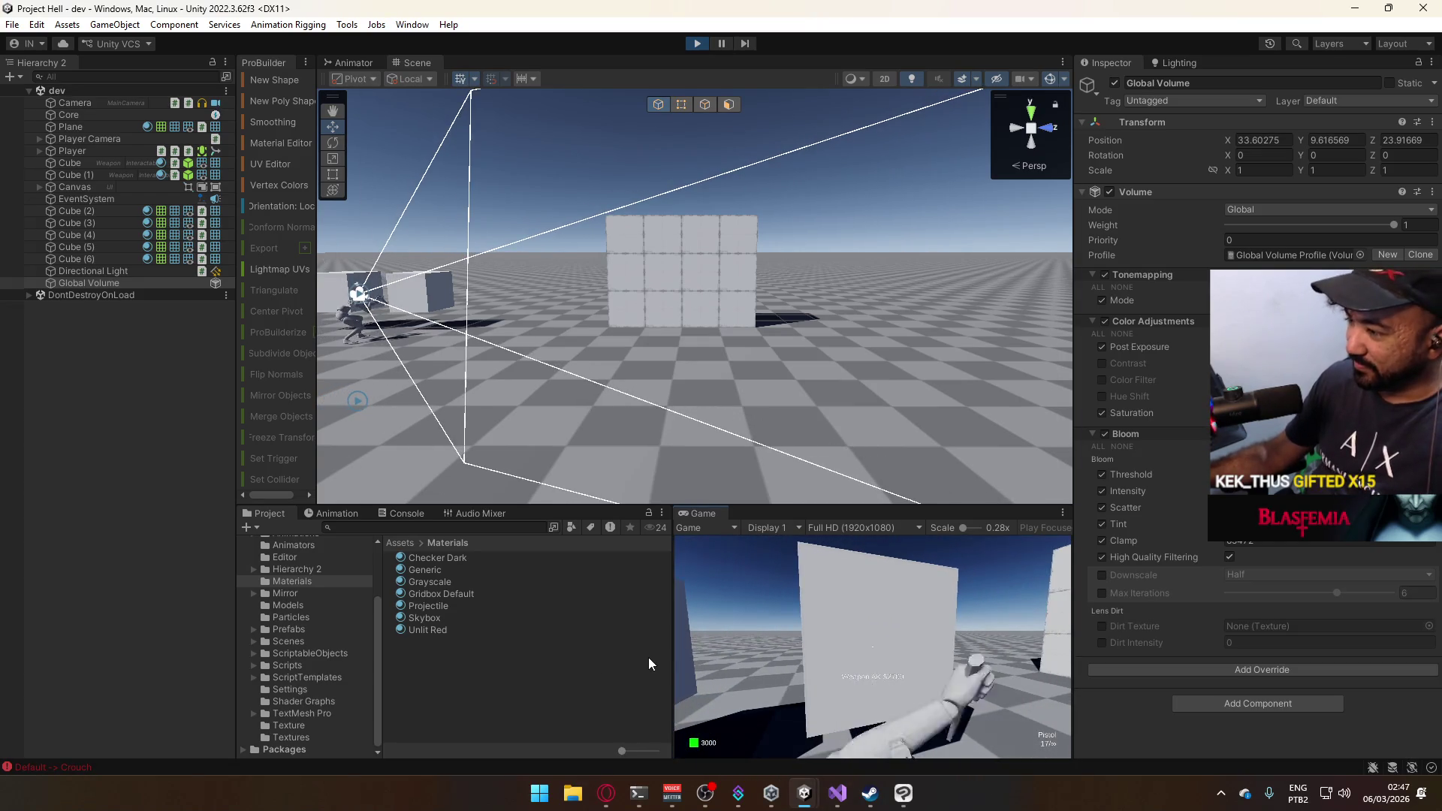
click(918, 671)
key(2)
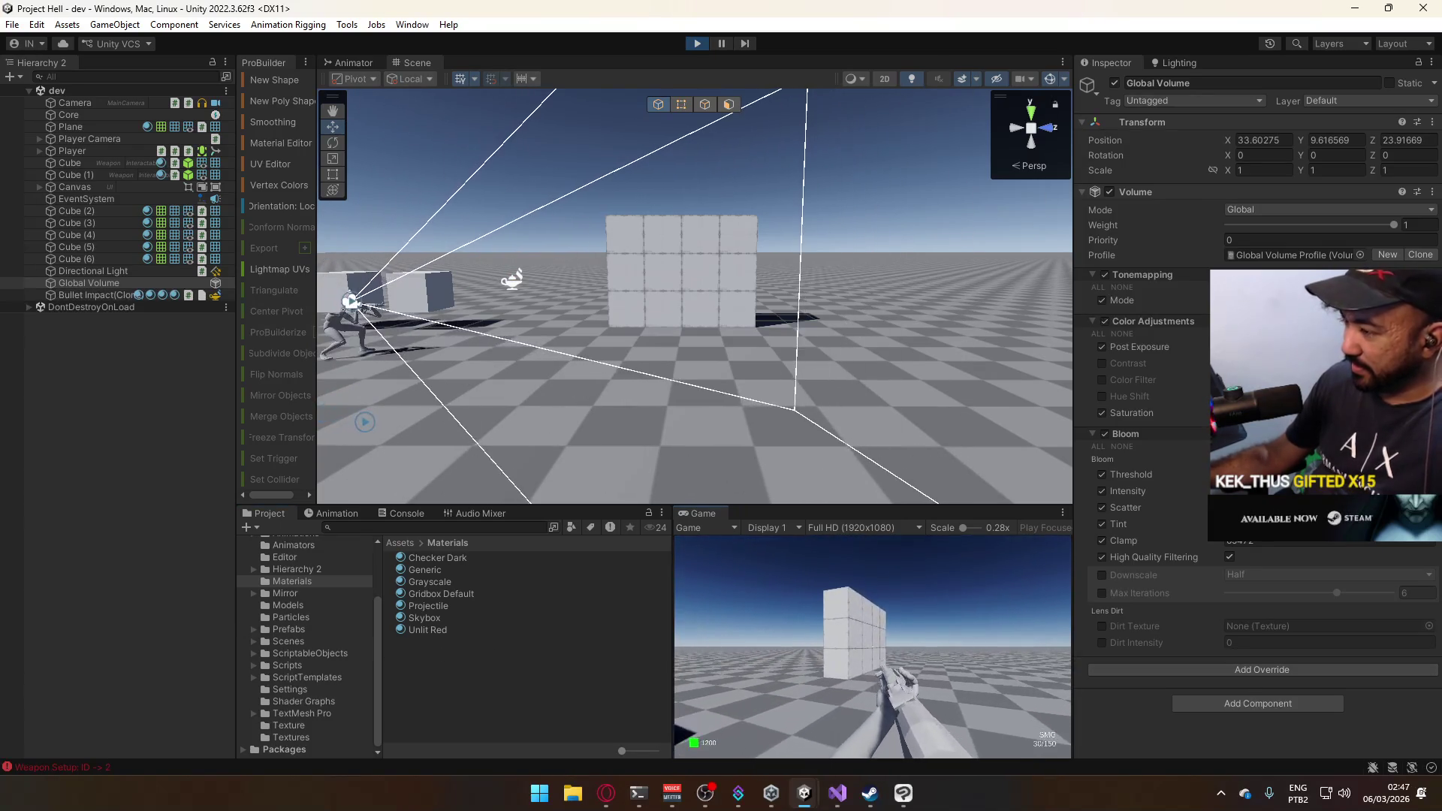
key(super)
click(972, 626)
mouse_move(972, 626)
mouse_down()
mouse_move(805, 668)
mouse_move(737, 660)
mouse_move(704, 719)
mouse_move(660, 732)
mouse_up()
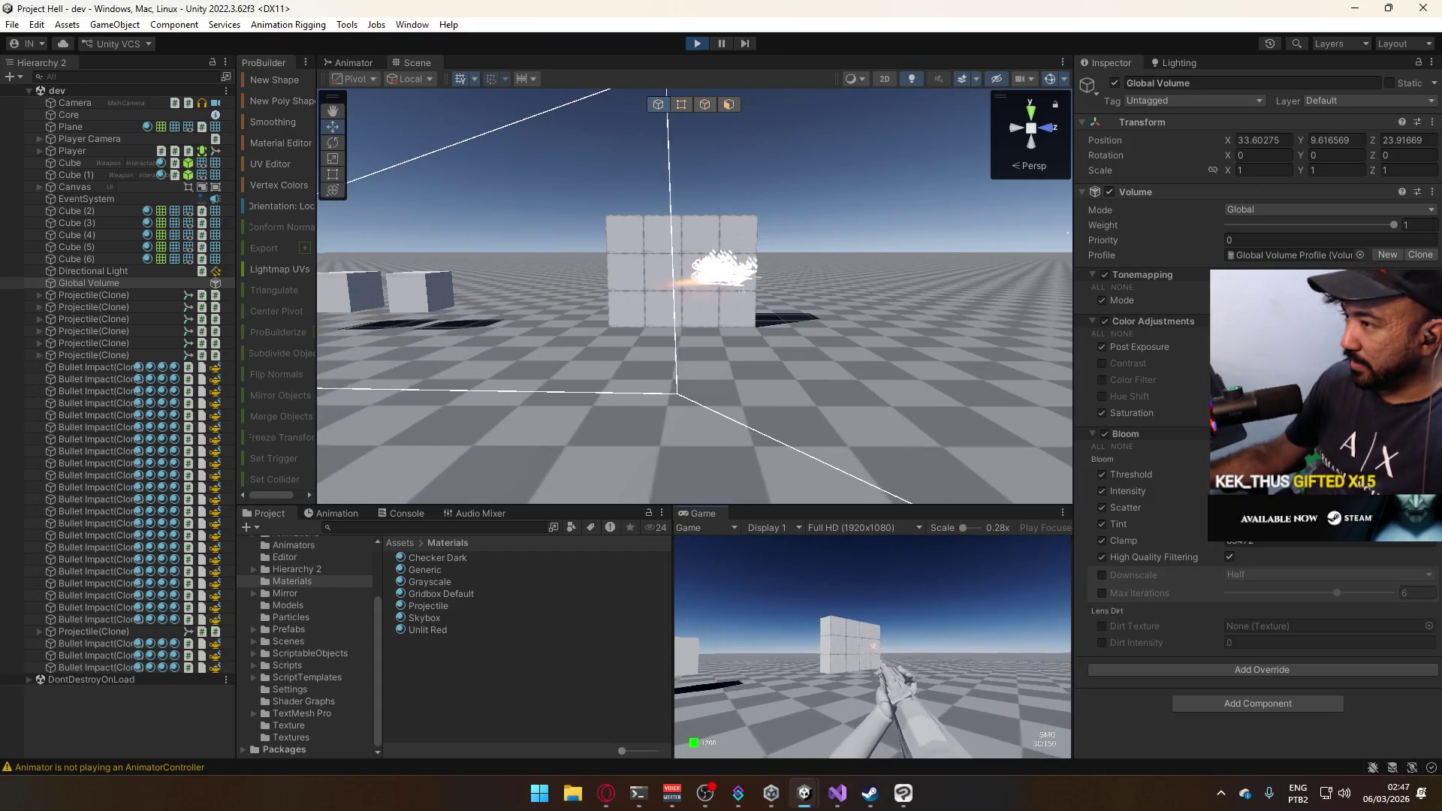
Strafe around with S, D and A while firing SMG volleys at the cube wall.
key(s)
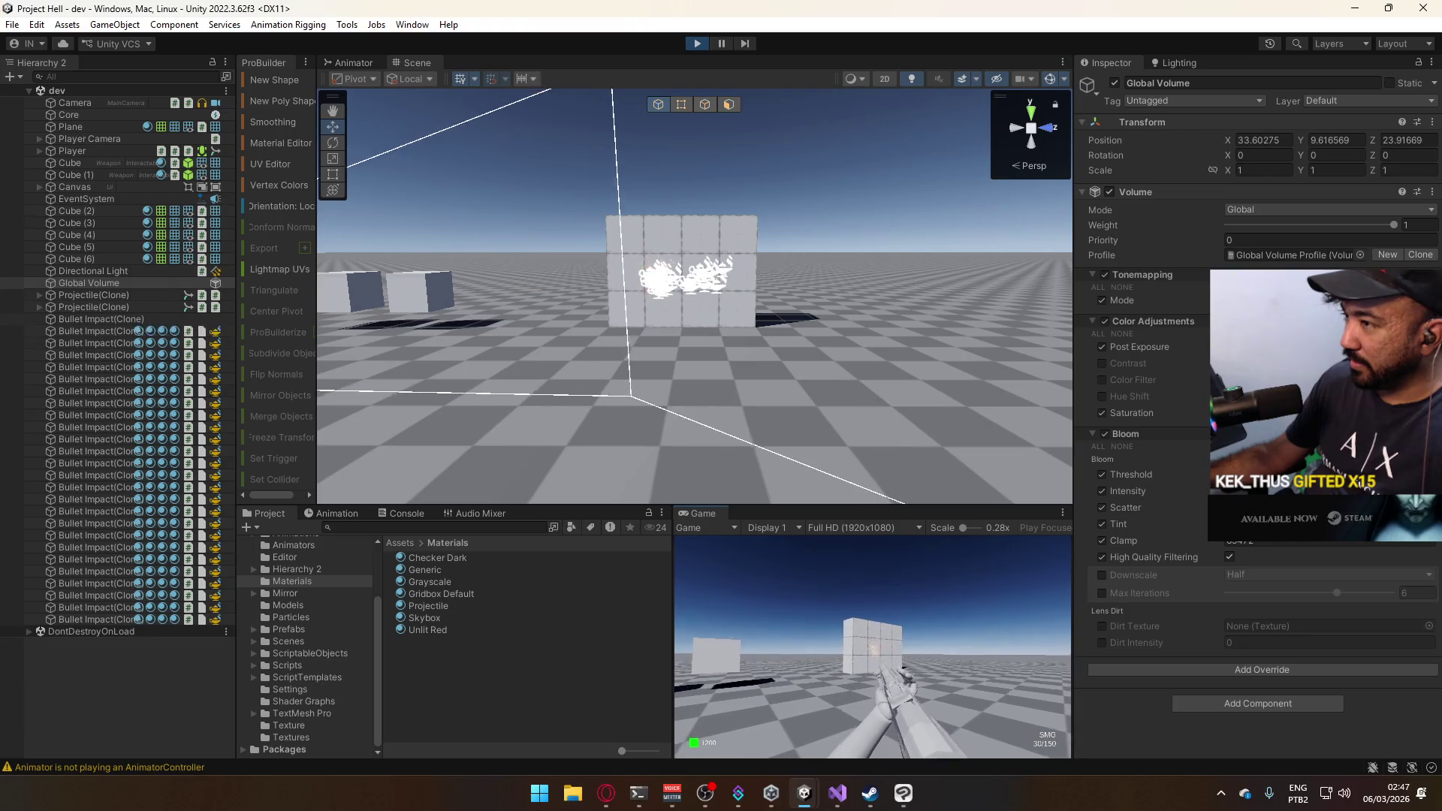
key(d)
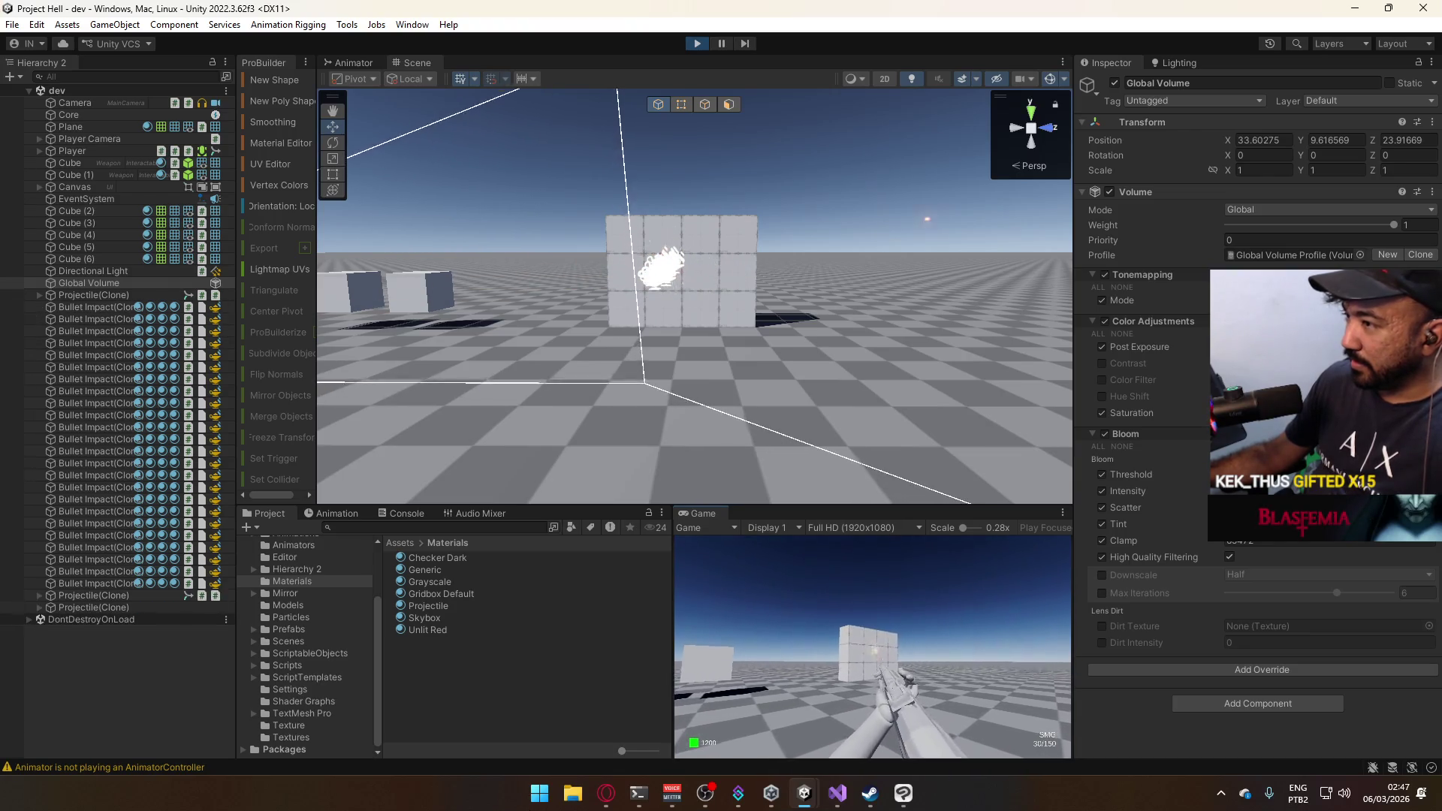
key(d)
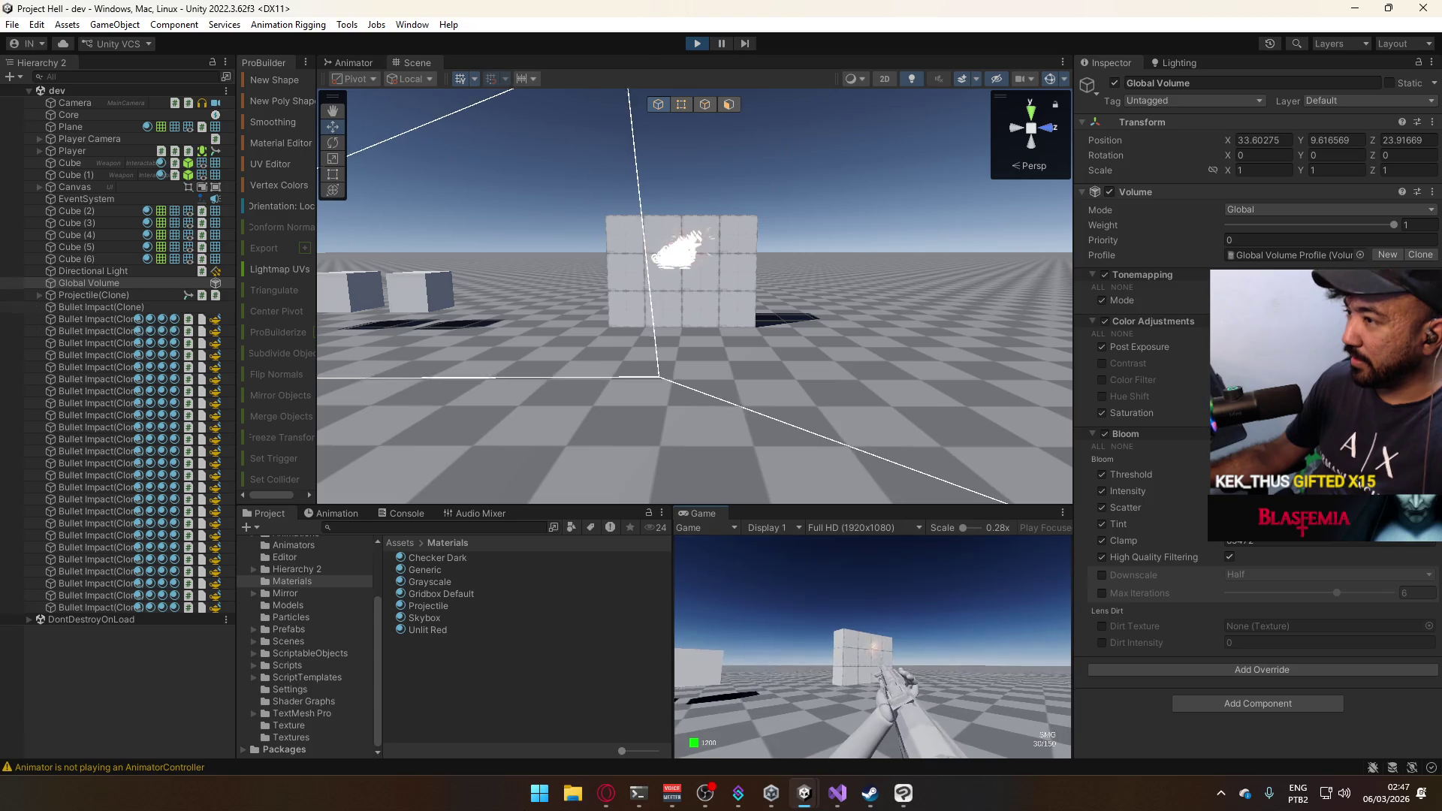
key(d)
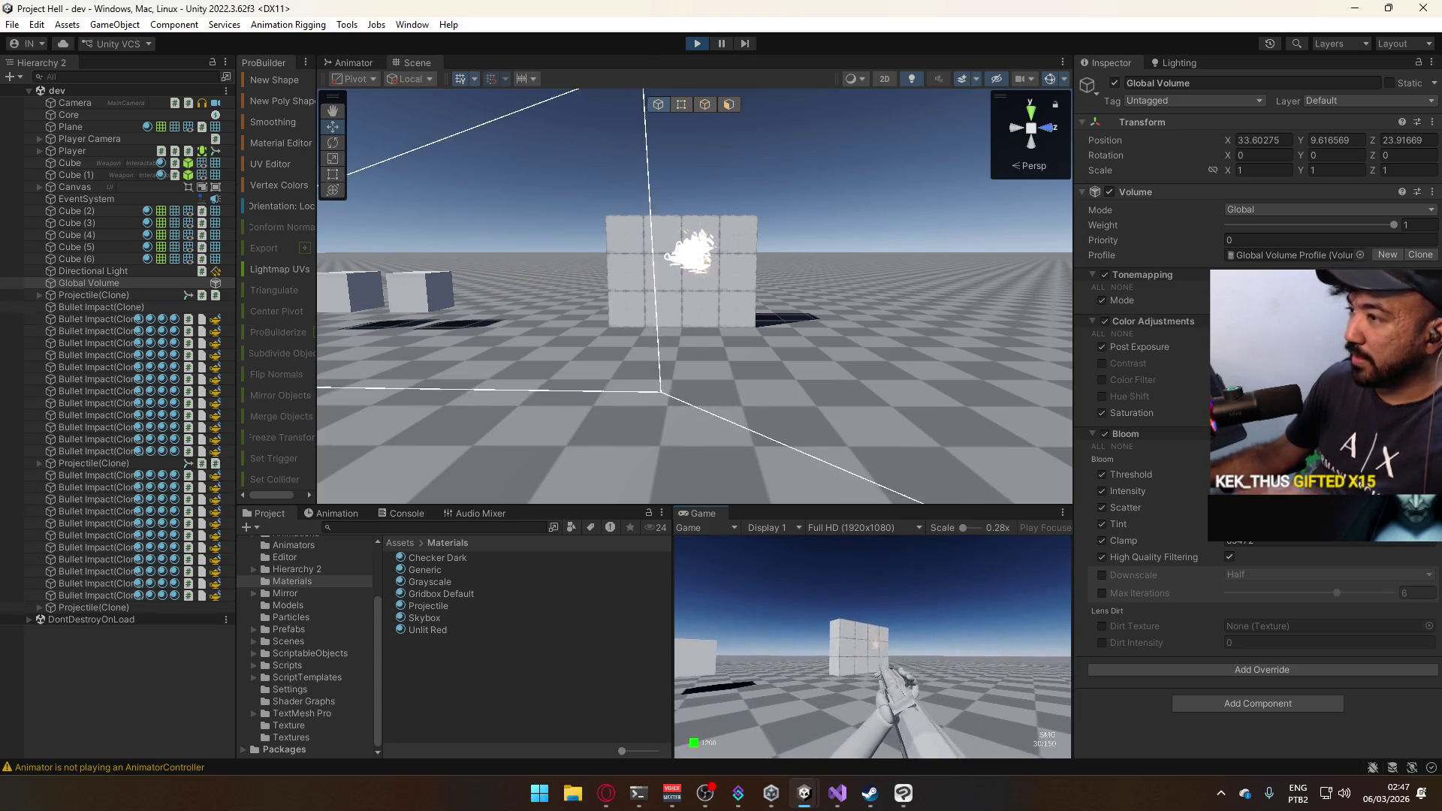
key(d)
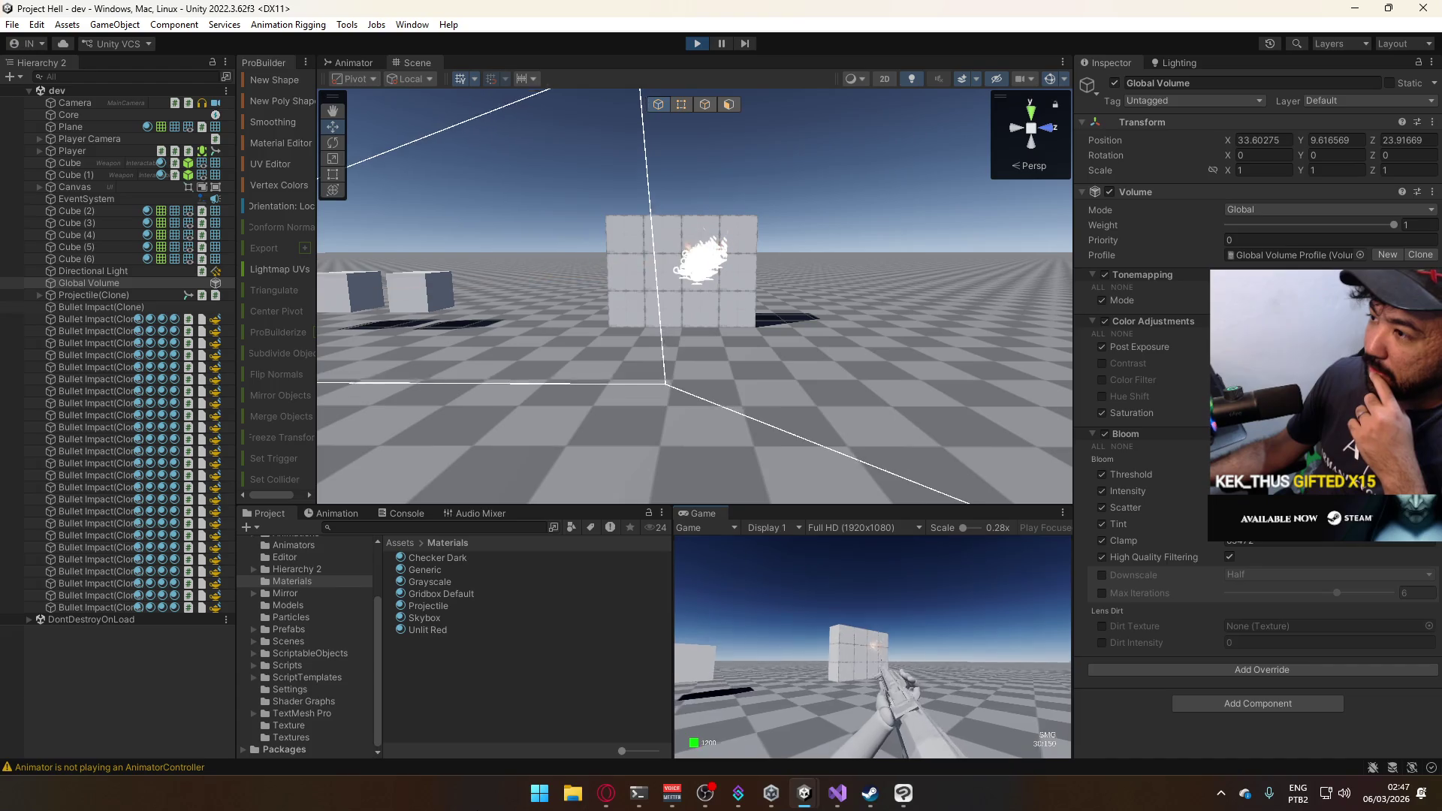
key(a)
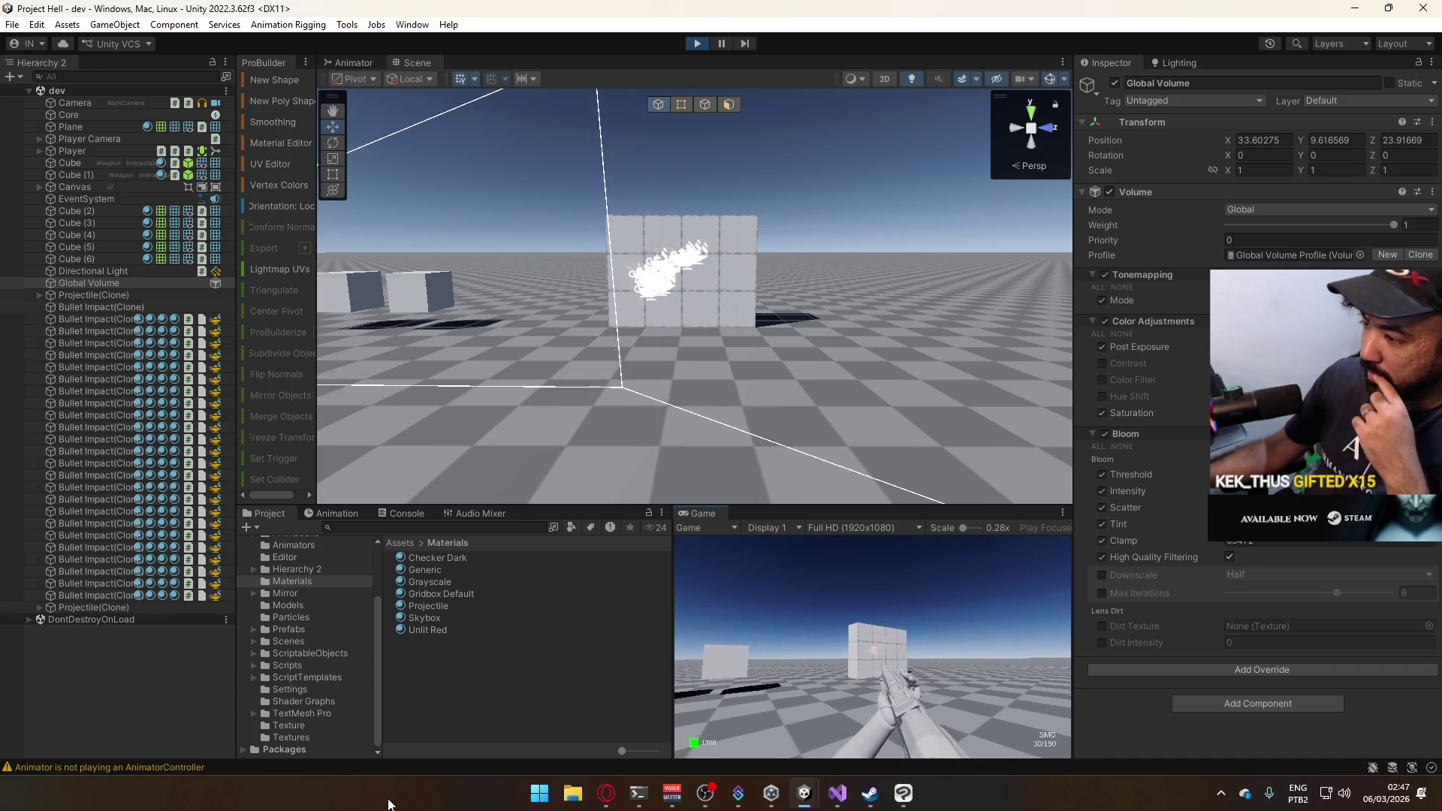
key(a)
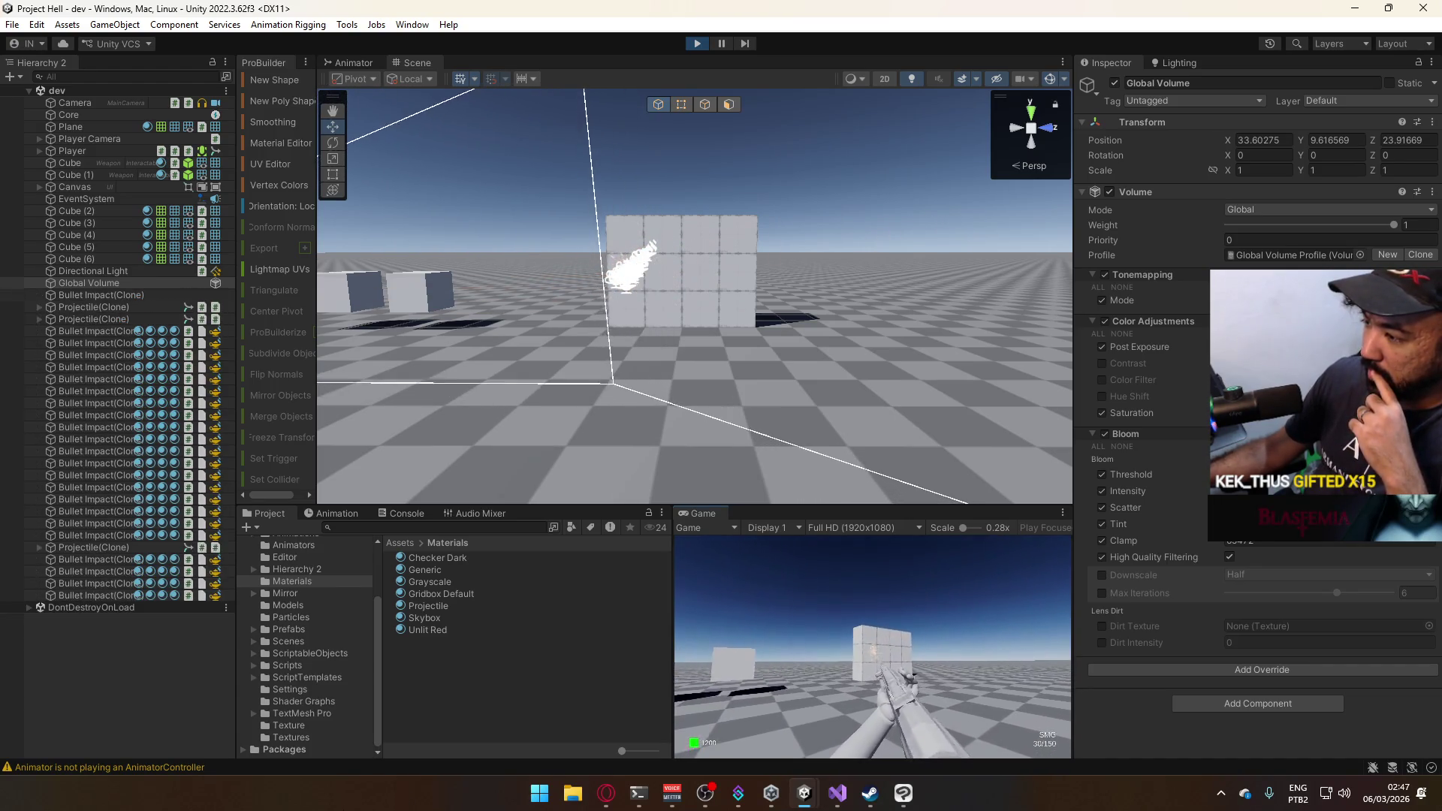
key(super)
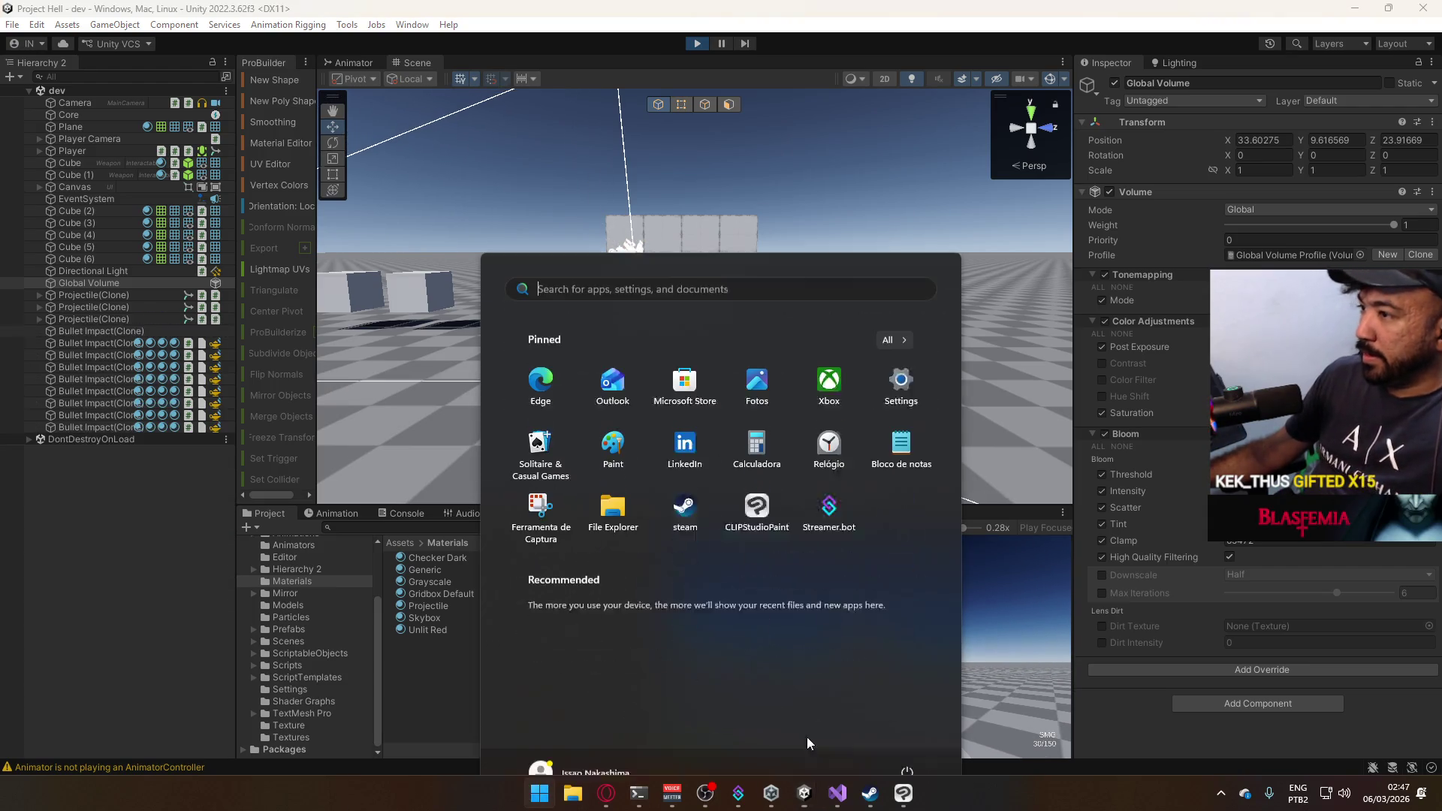
key(Escape)
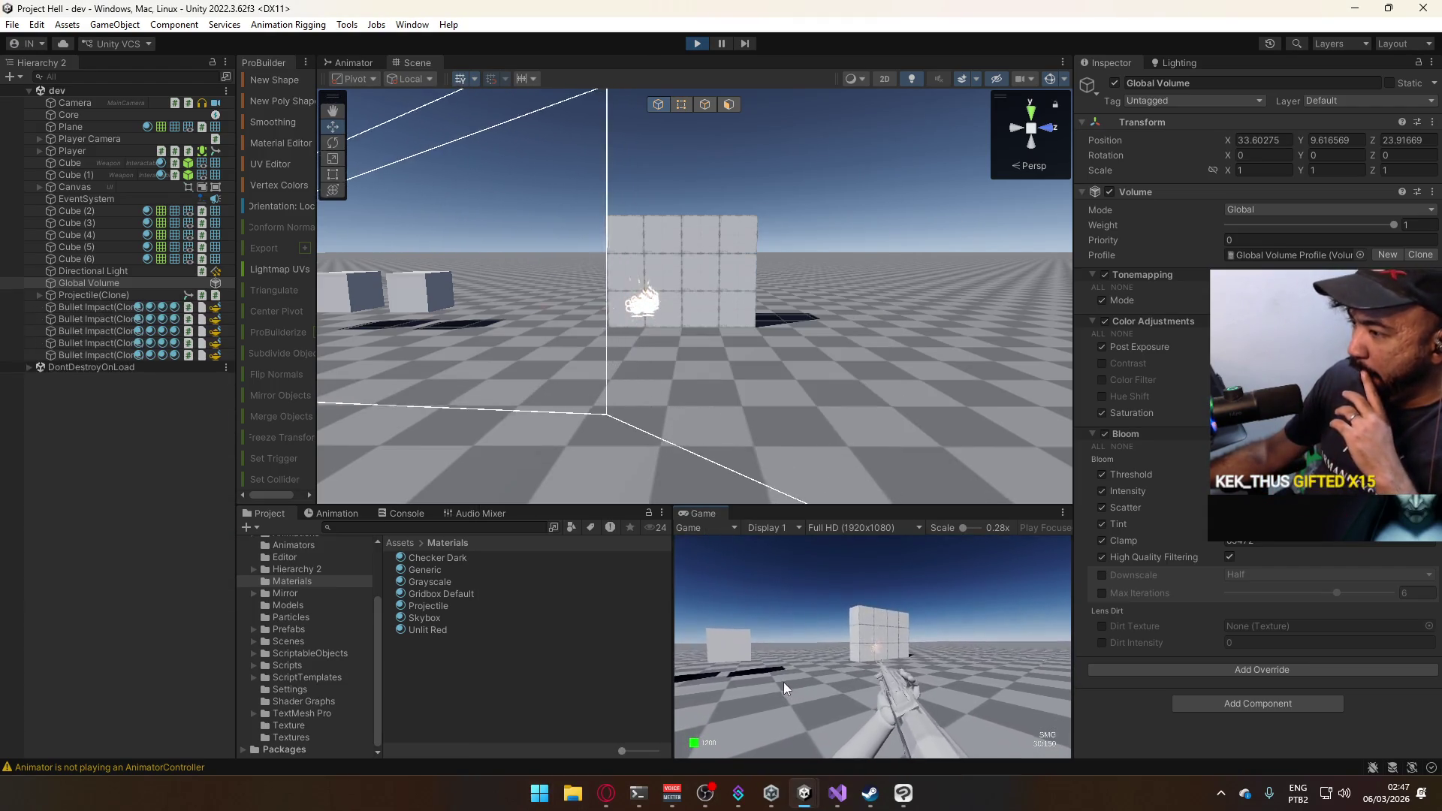
drag(783, 681, 750, 708)
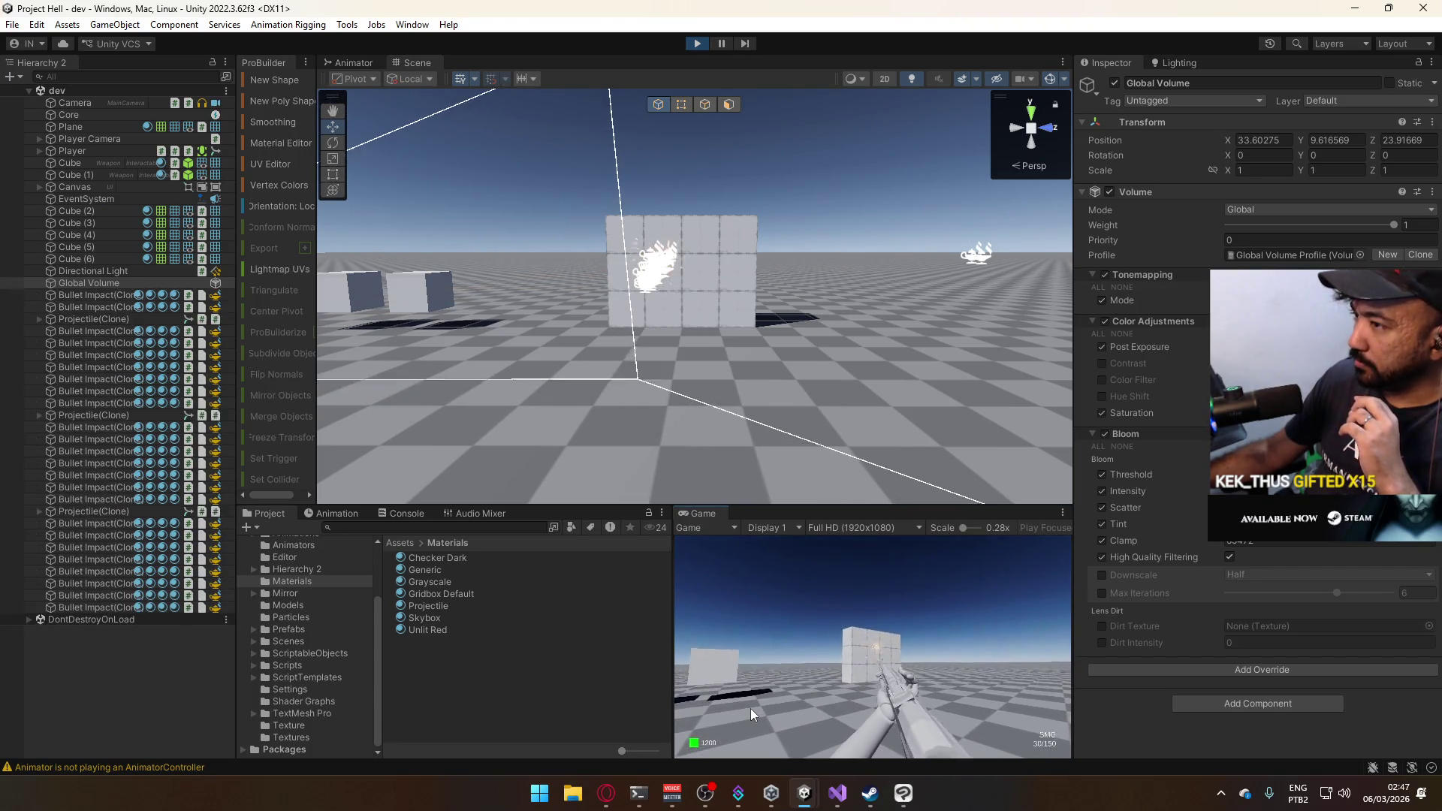
key(super)
Stop play mode and open the Package Manager from the Window menu.
key(Escape)
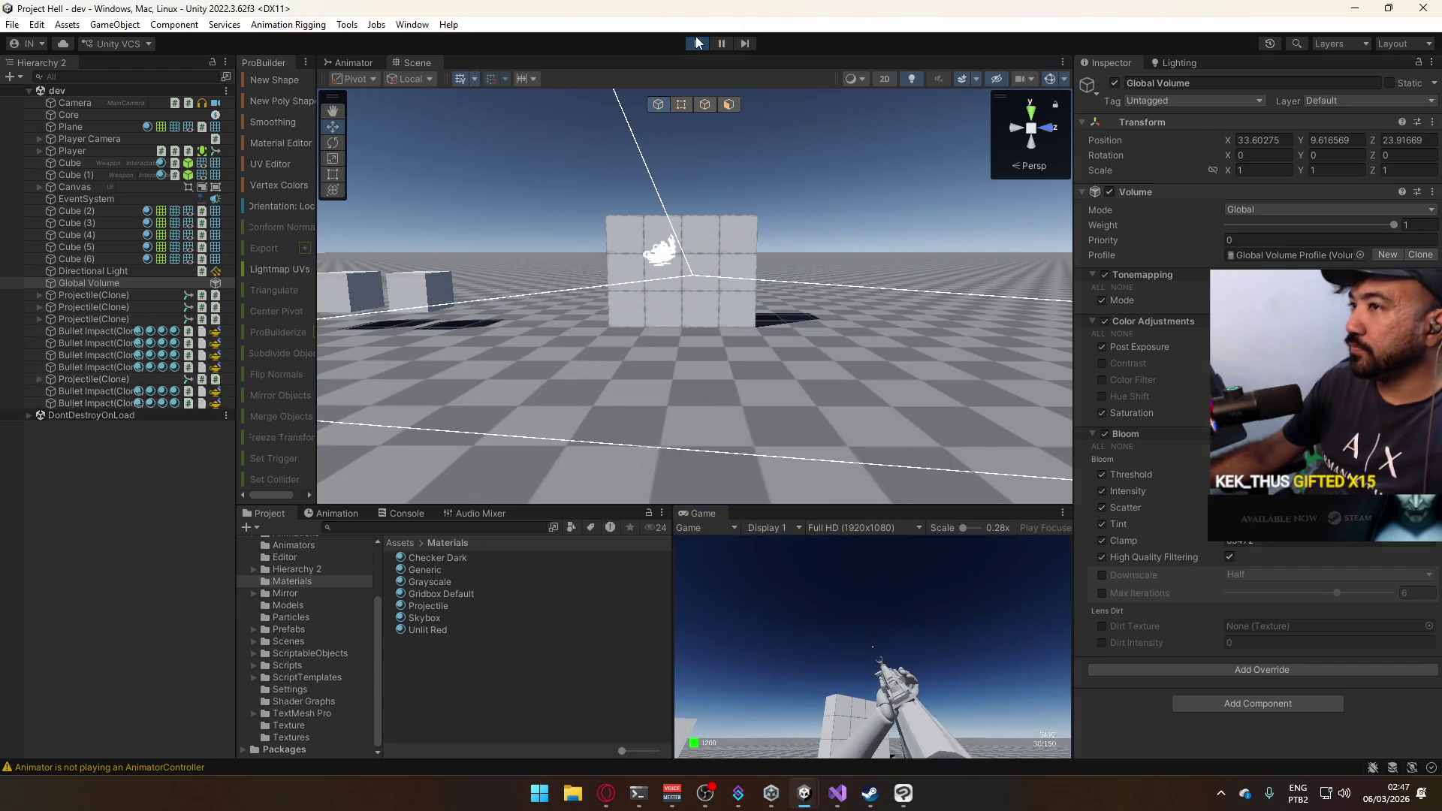
click(697, 43)
click(419, 25)
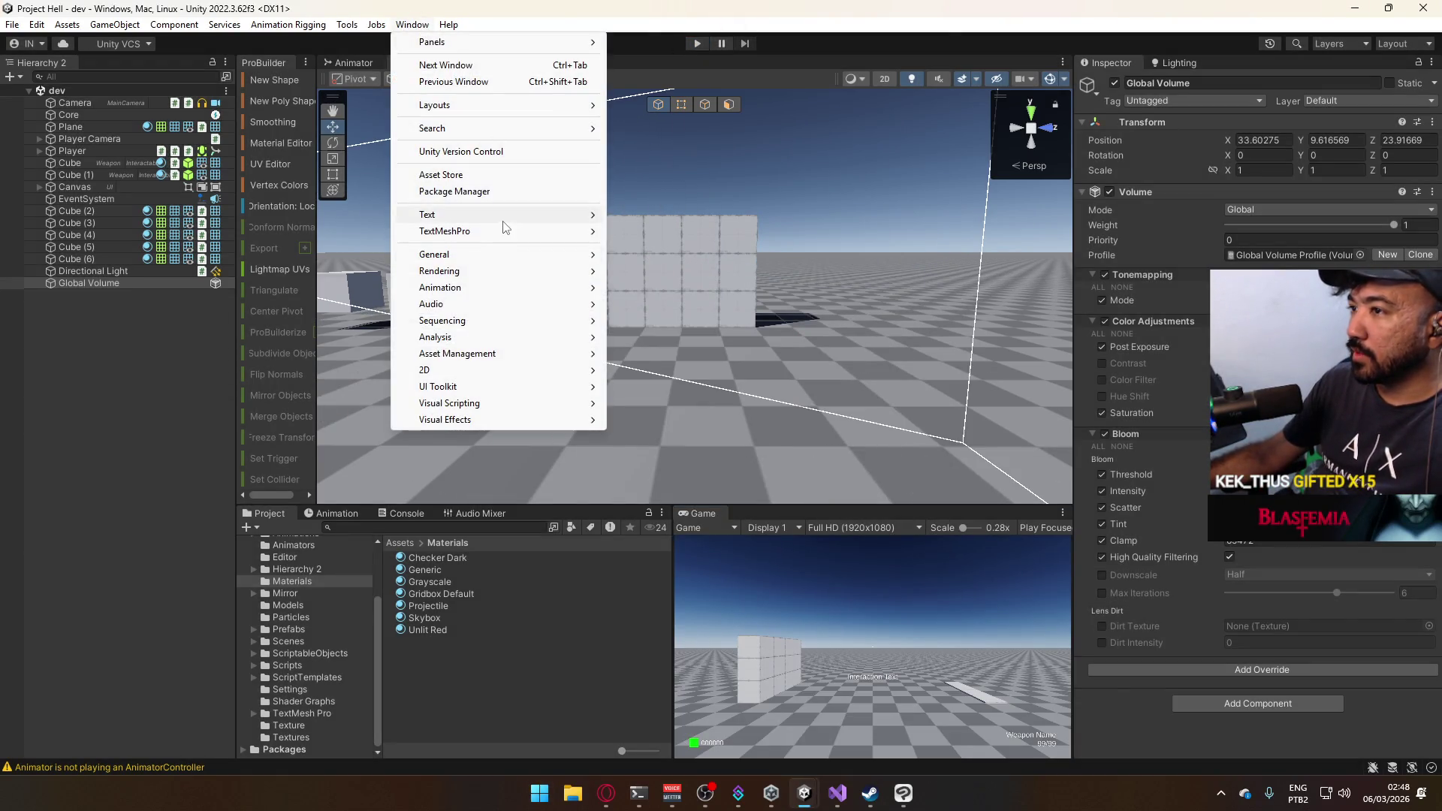
click(518, 189)
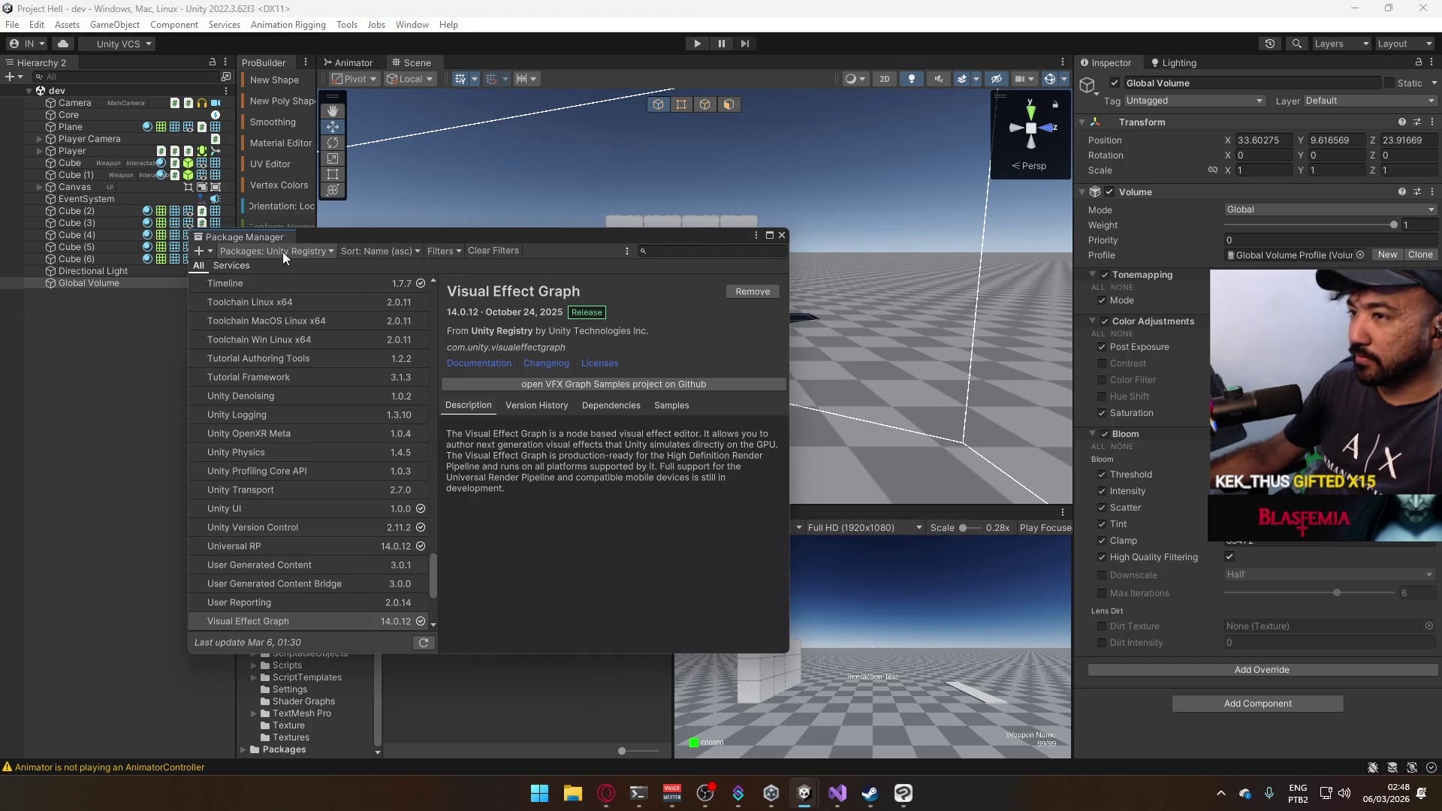
Filter the Package Manager to In Project, then switch it to My Assets.
click(282, 251)
click(281, 281)
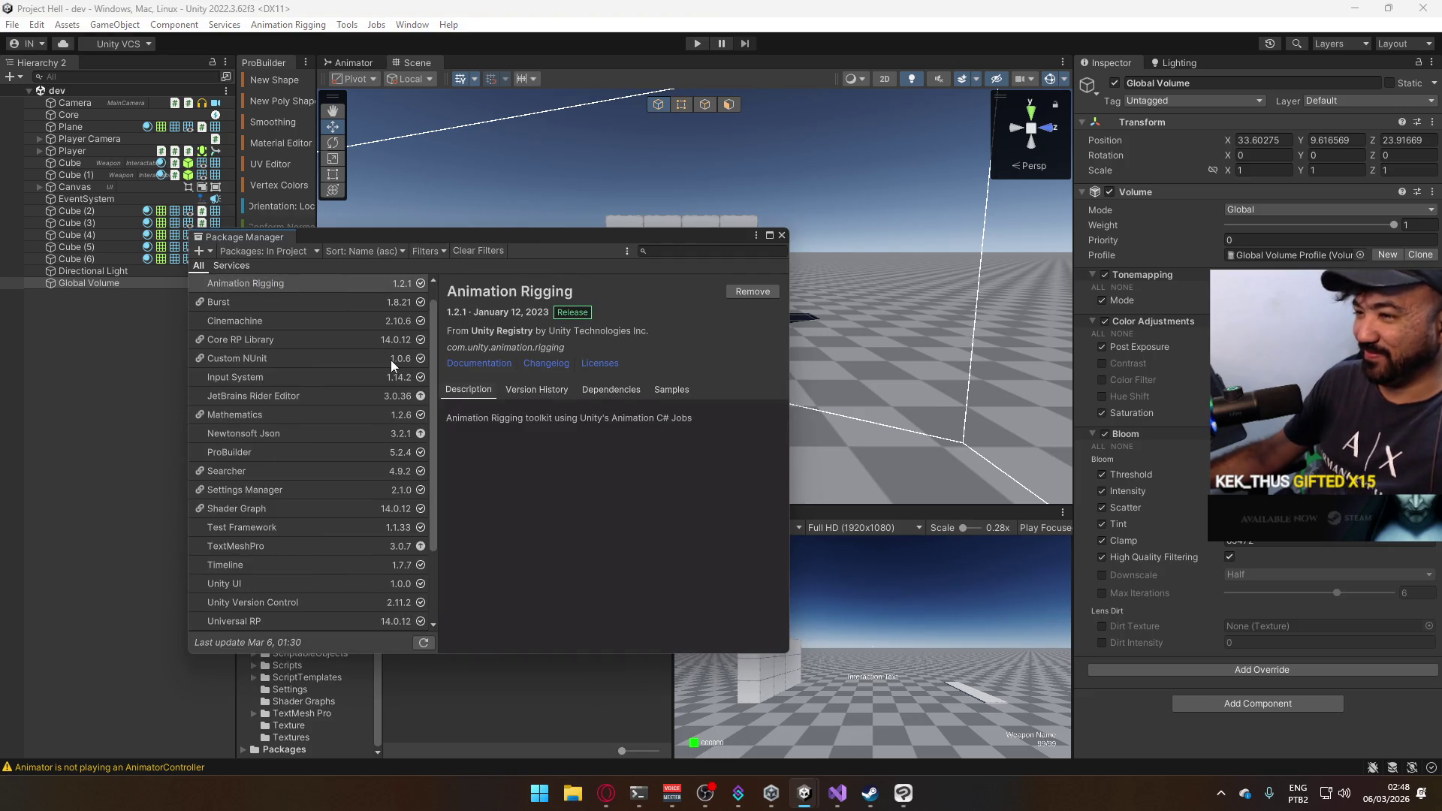
scroll(383, 376, down, 3)
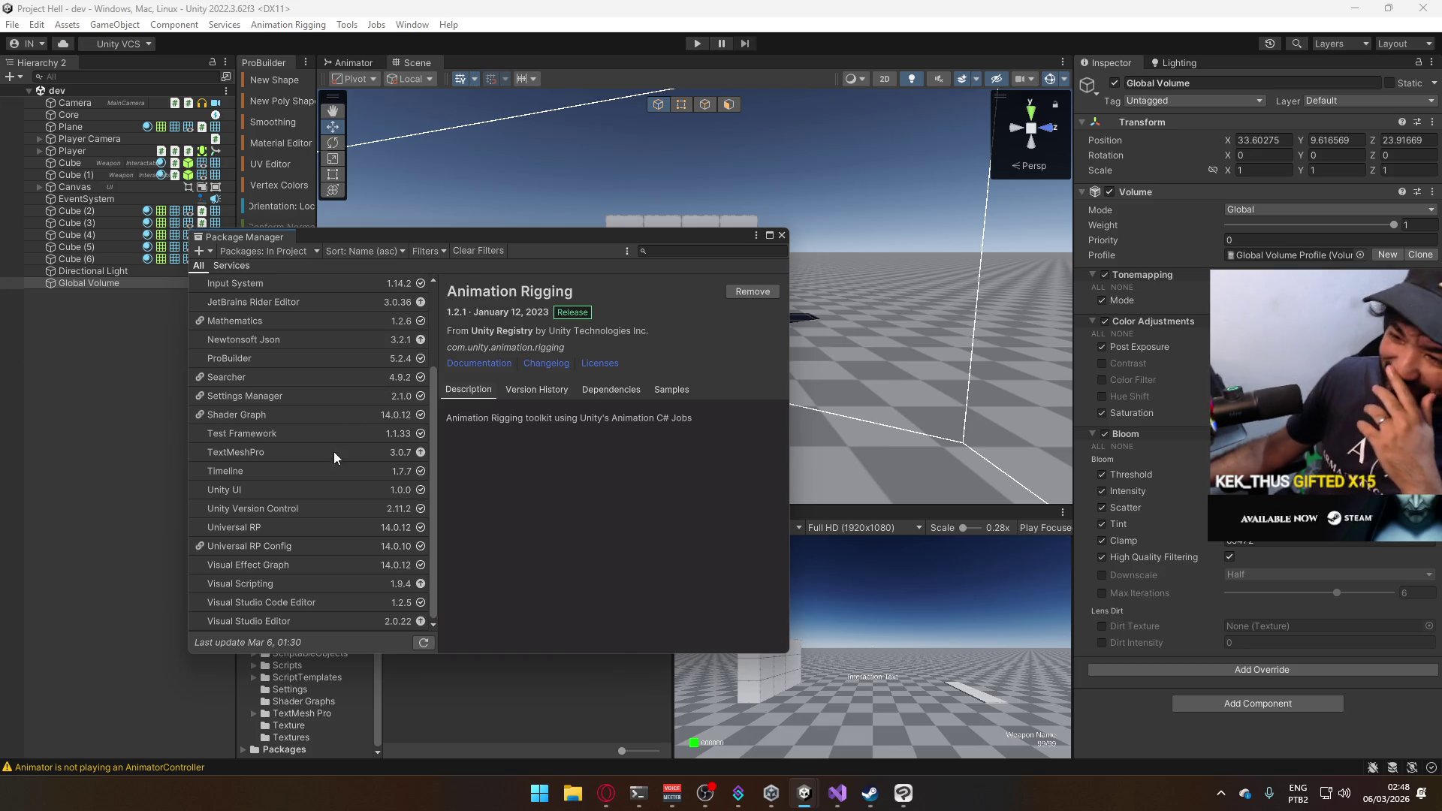
scroll(329, 452, up, 3)
click(277, 252)
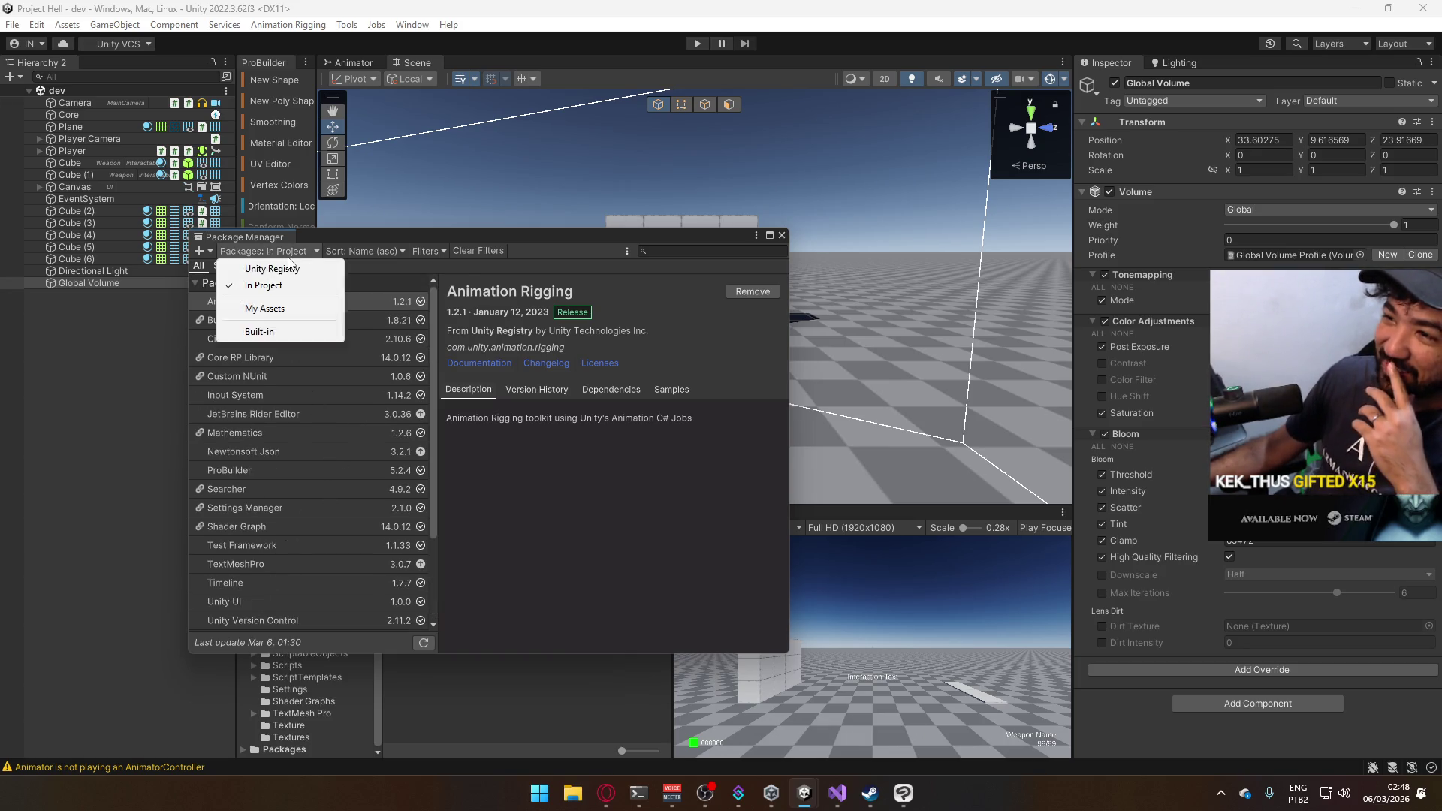
click(272, 308)
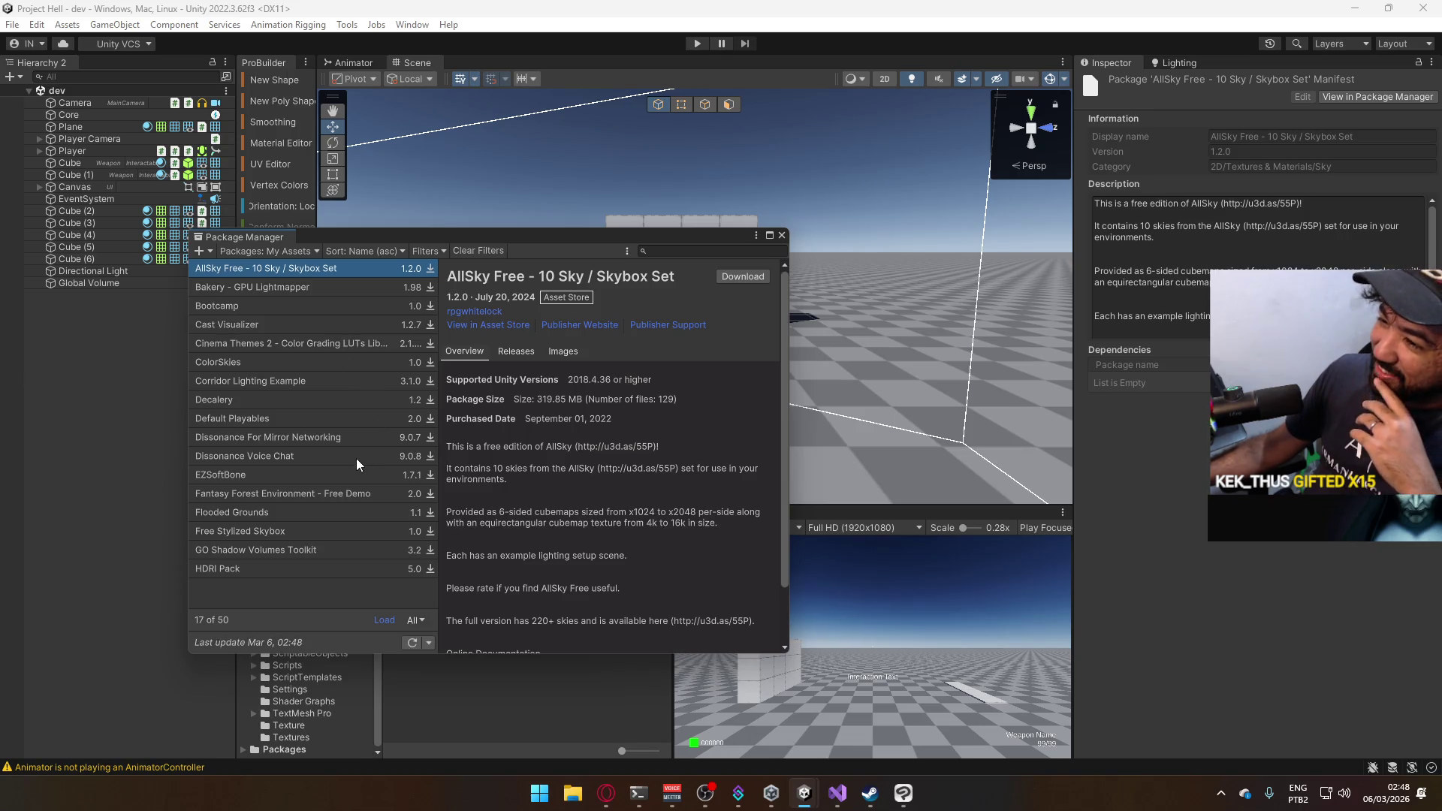
Show all 50 My Assets packages on one page, refresh, and scroll through the list.
click(415, 620)
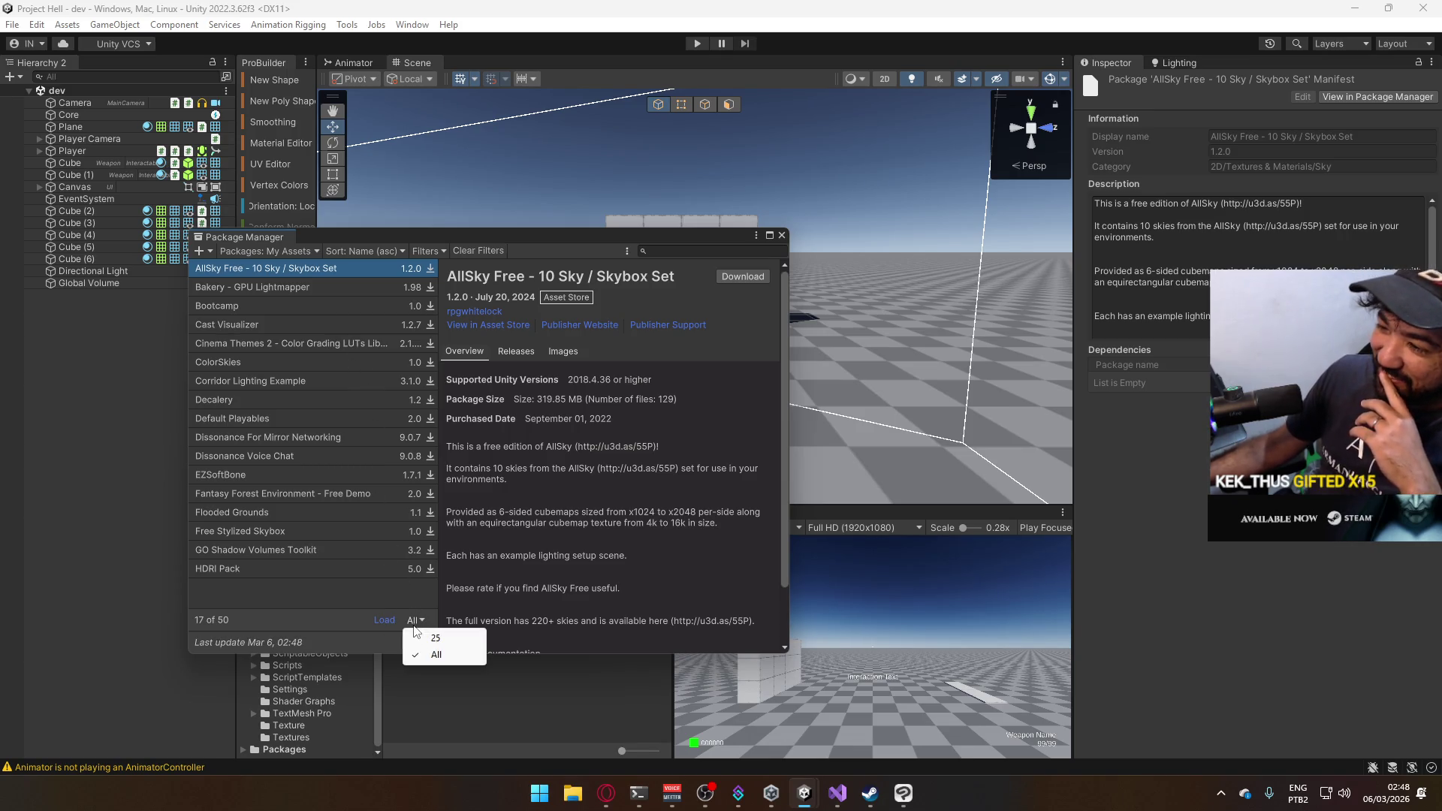
click(386, 620)
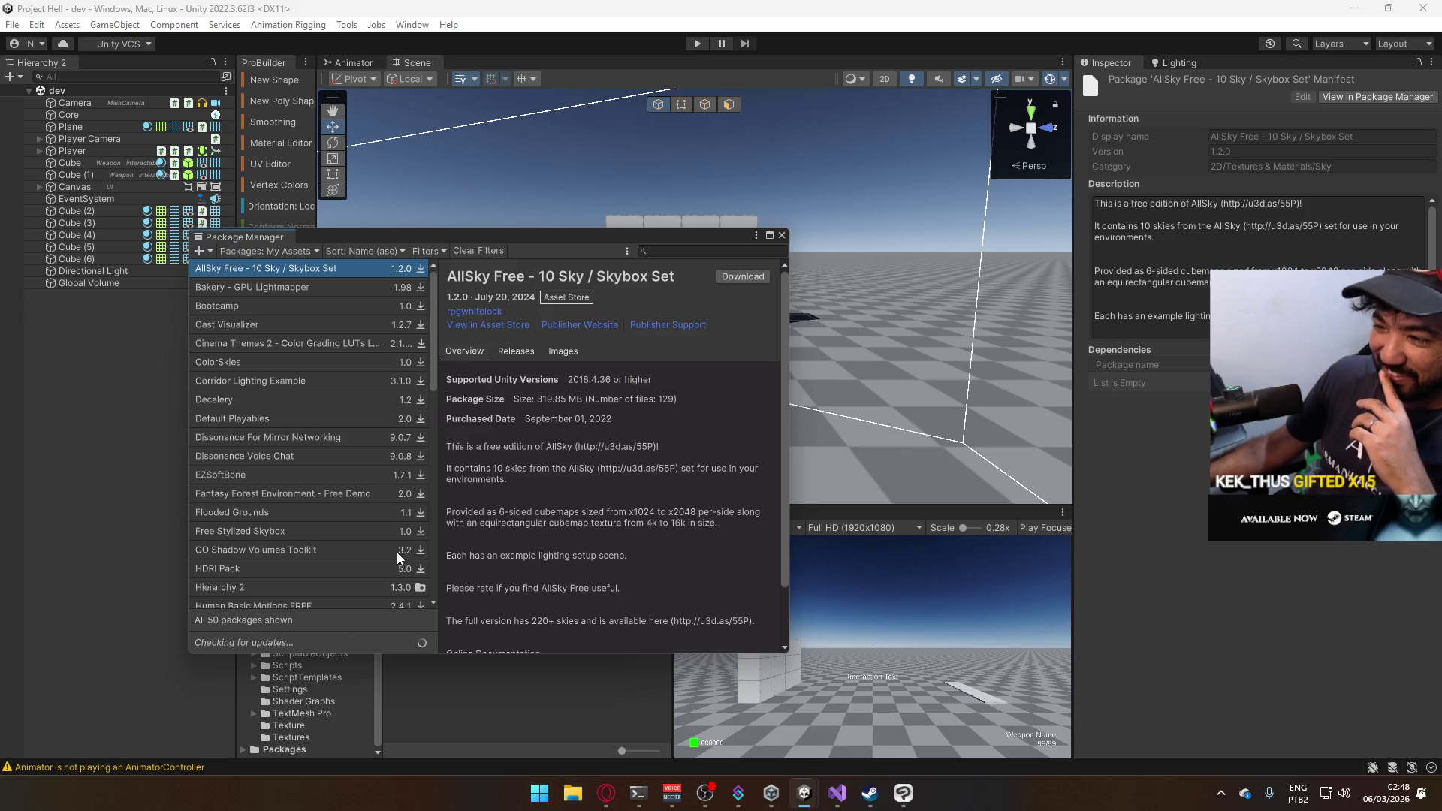
scroll(381, 512, down, 10)
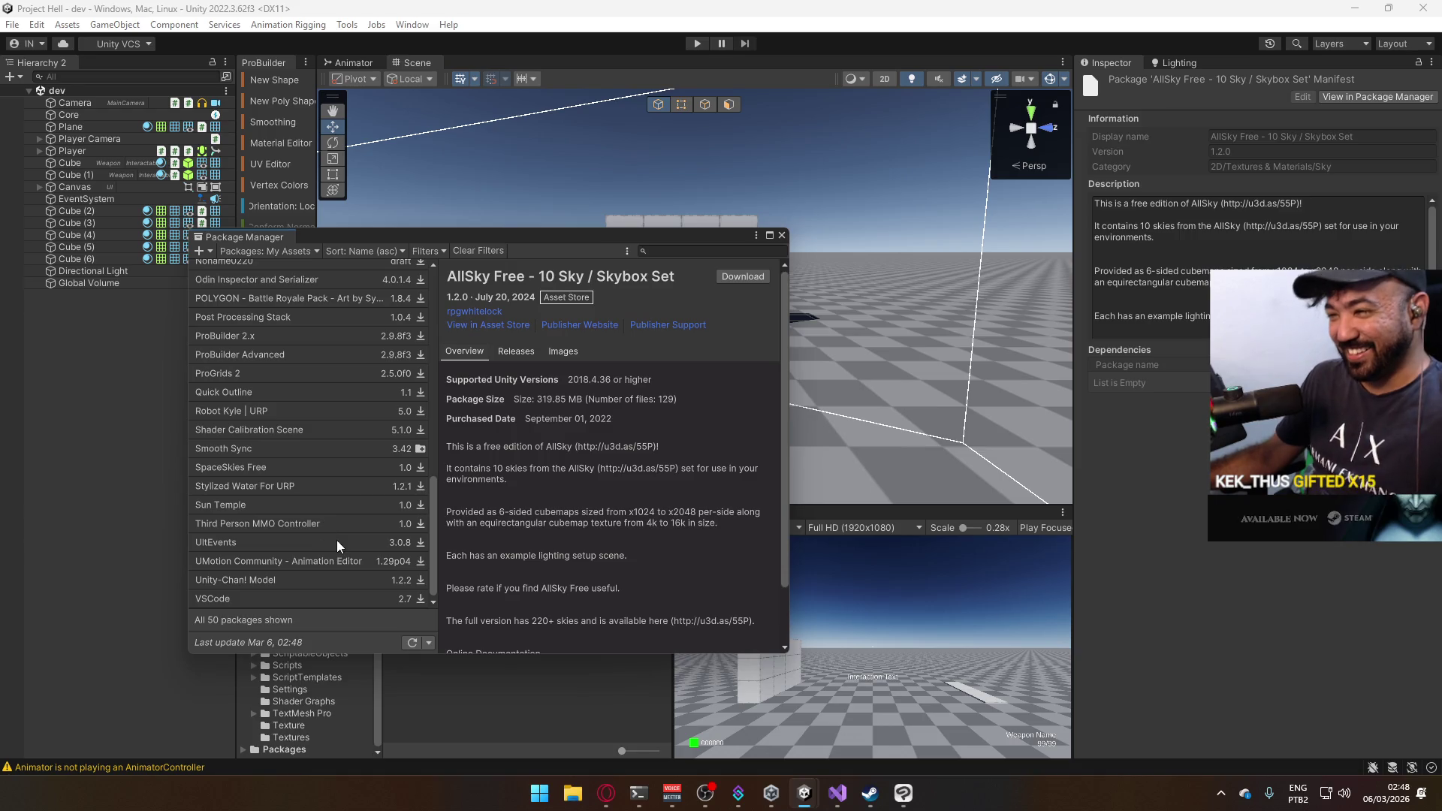
scroll(382, 556, up, 4)
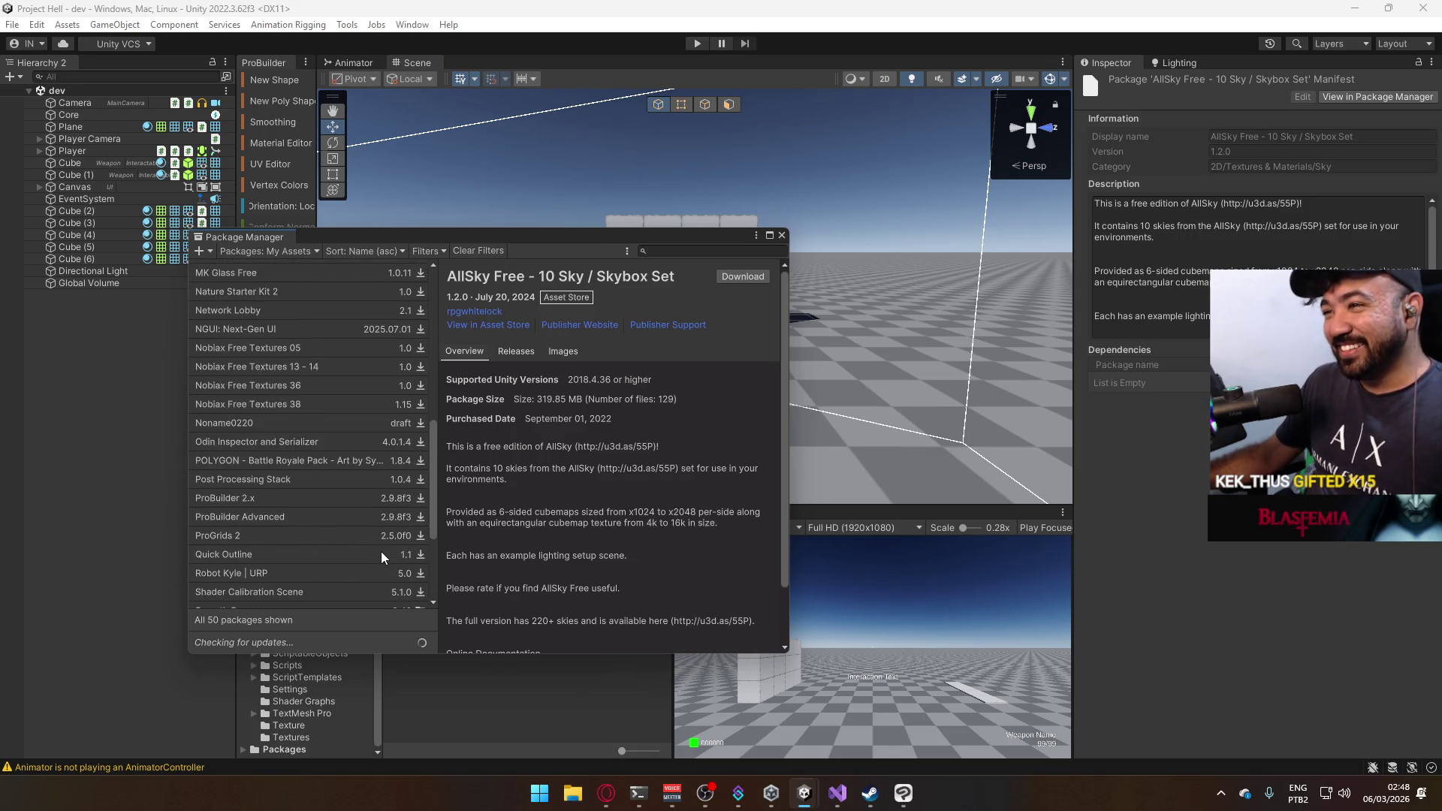
scroll(381, 551, up, 2)
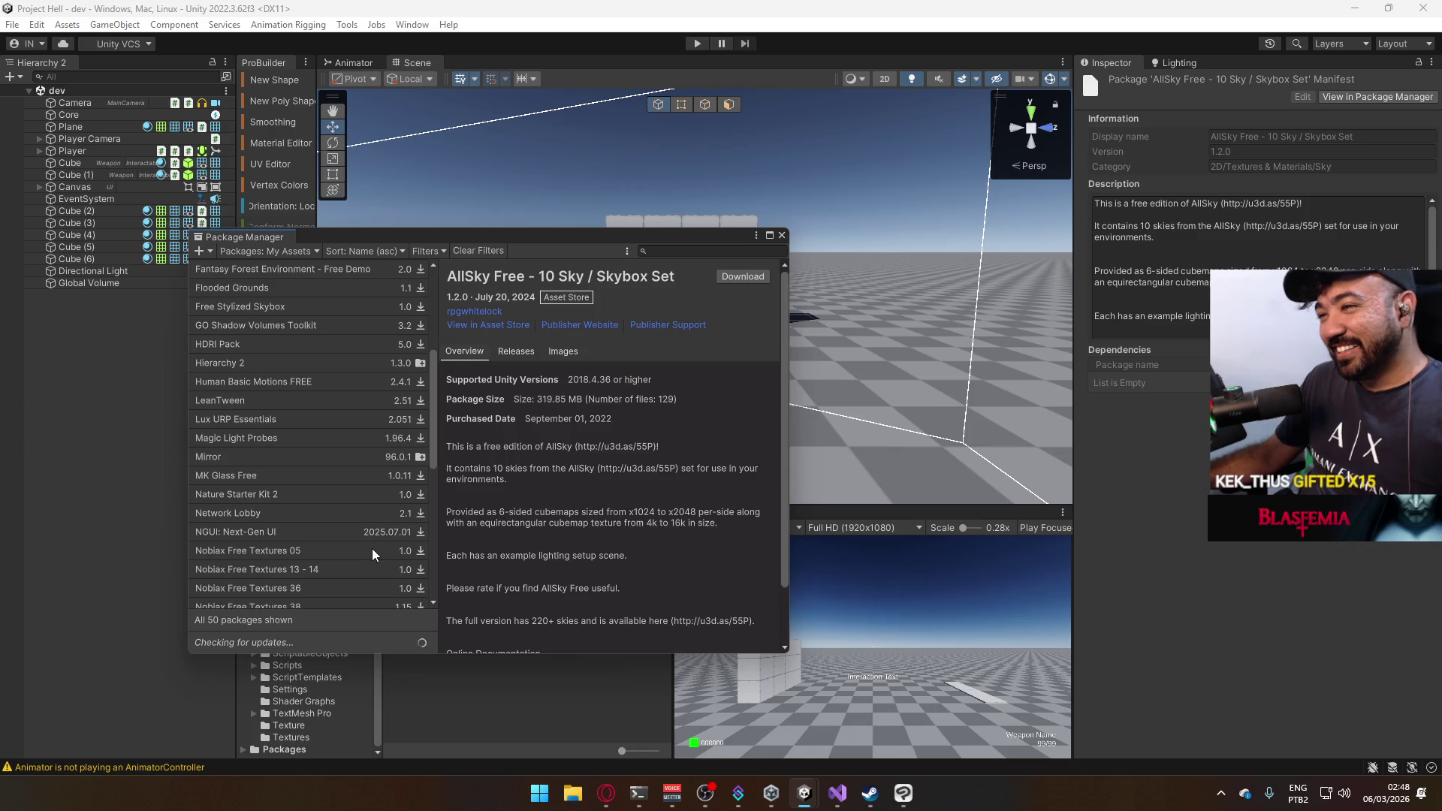
scroll(363, 553, down, 4)
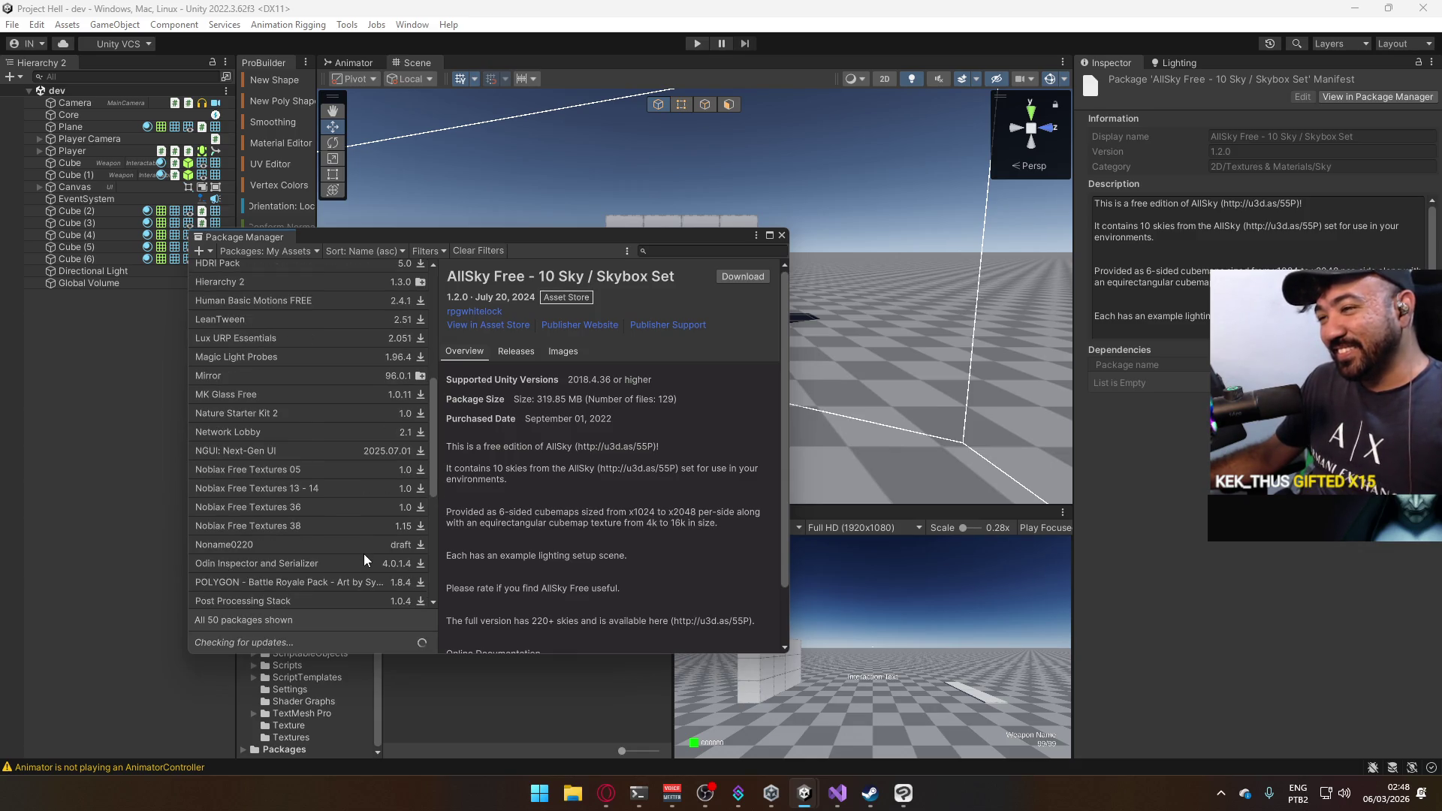
scroll(363, 555, down, 3)
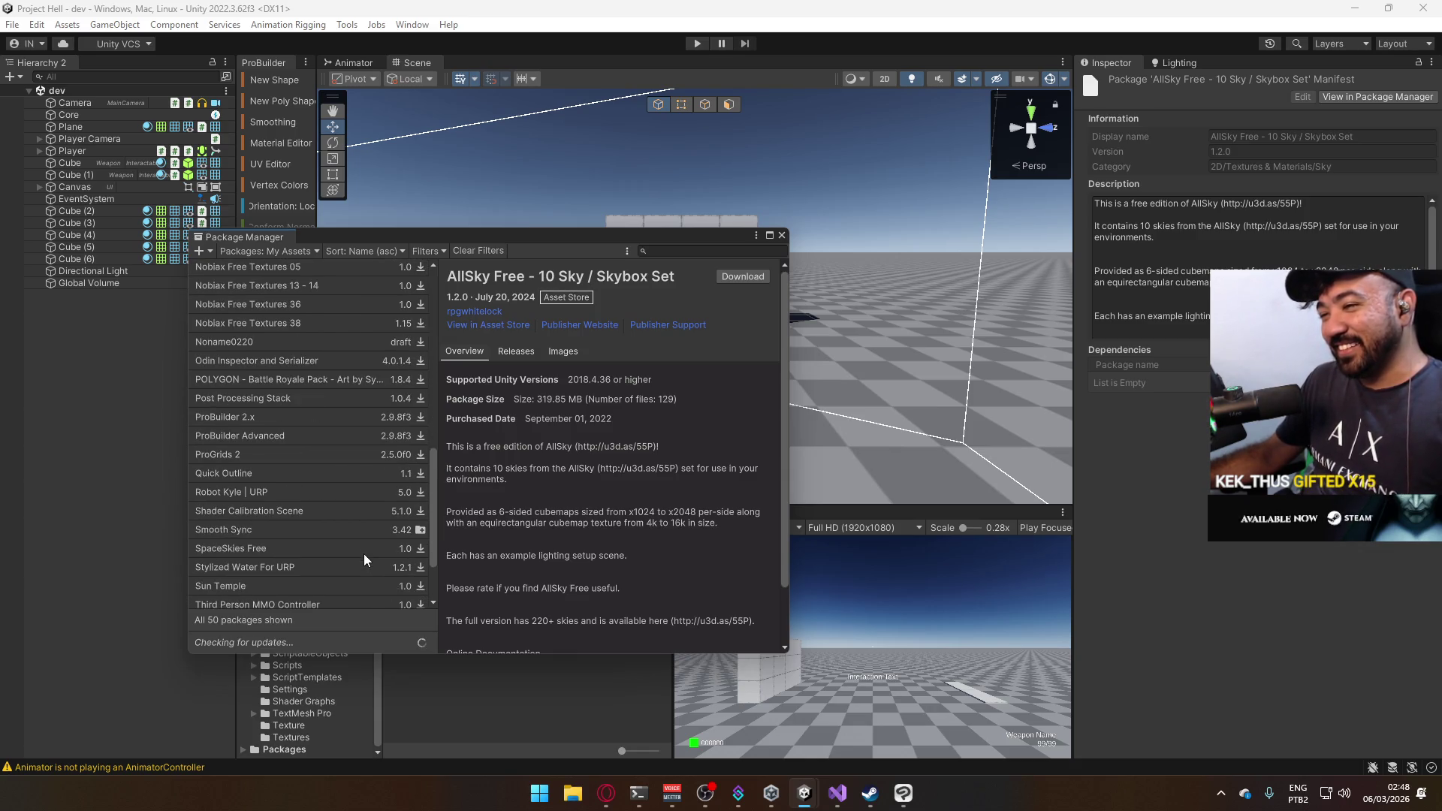
scroll(364, 552, down, 1)
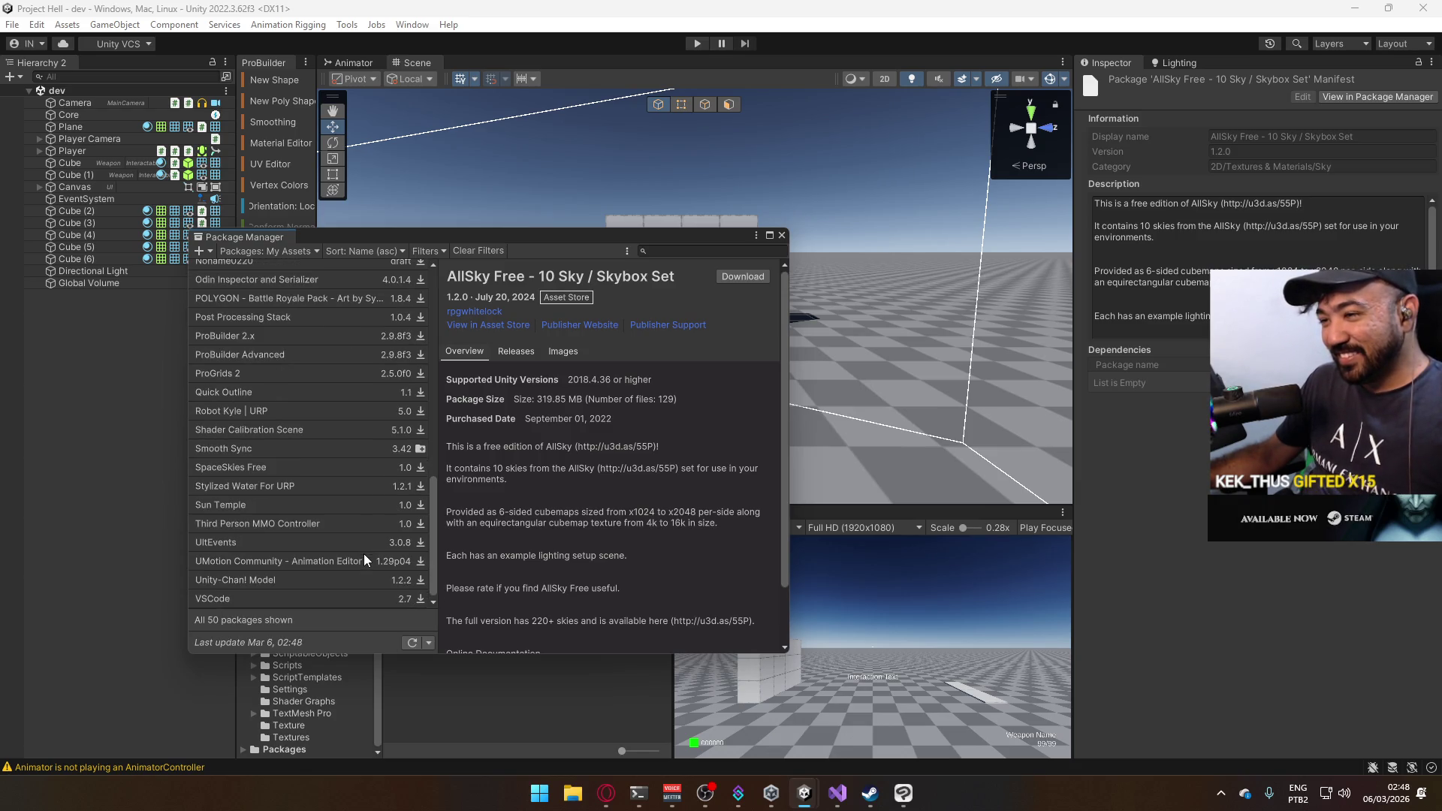
click(408, 645)
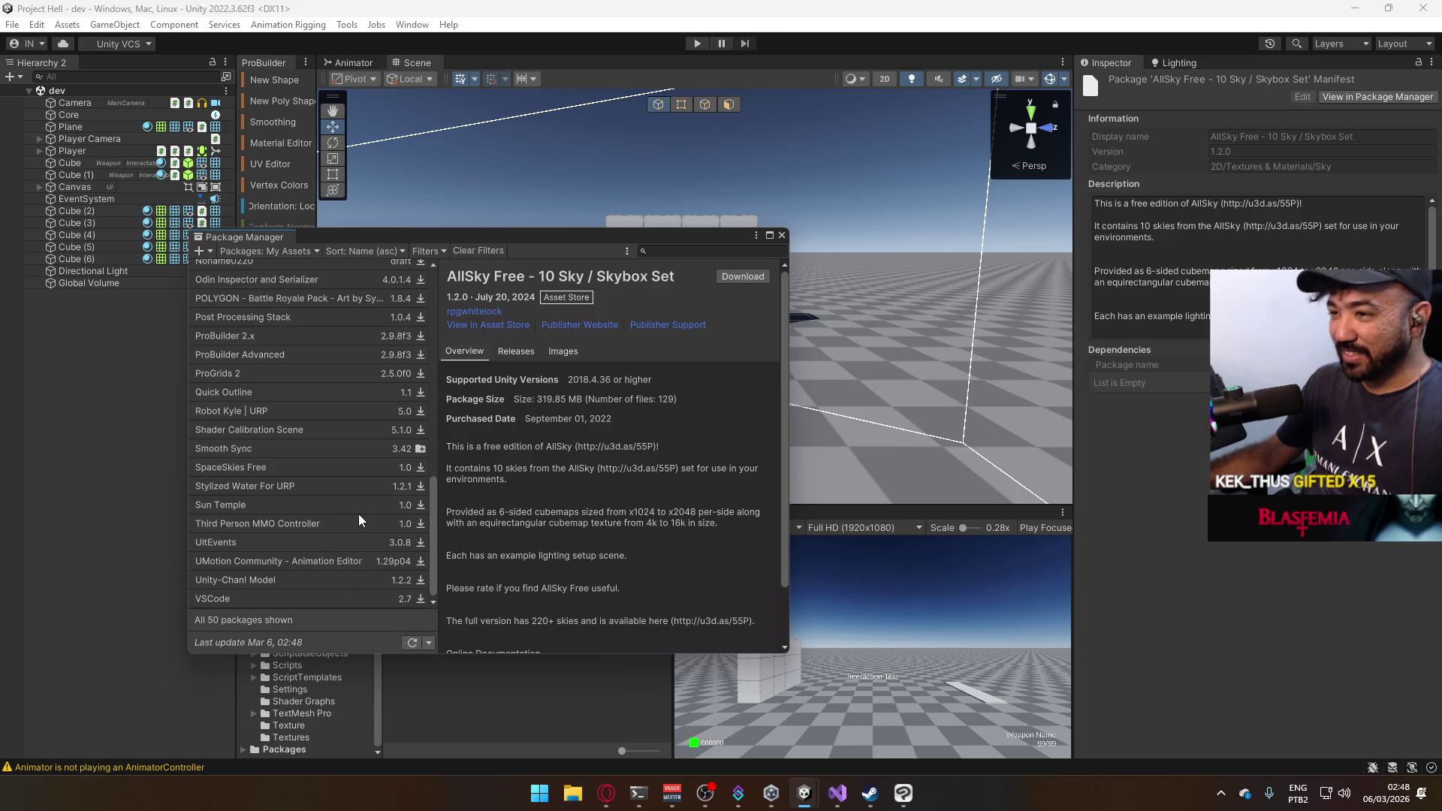
scroll(363, 525, up, 3)
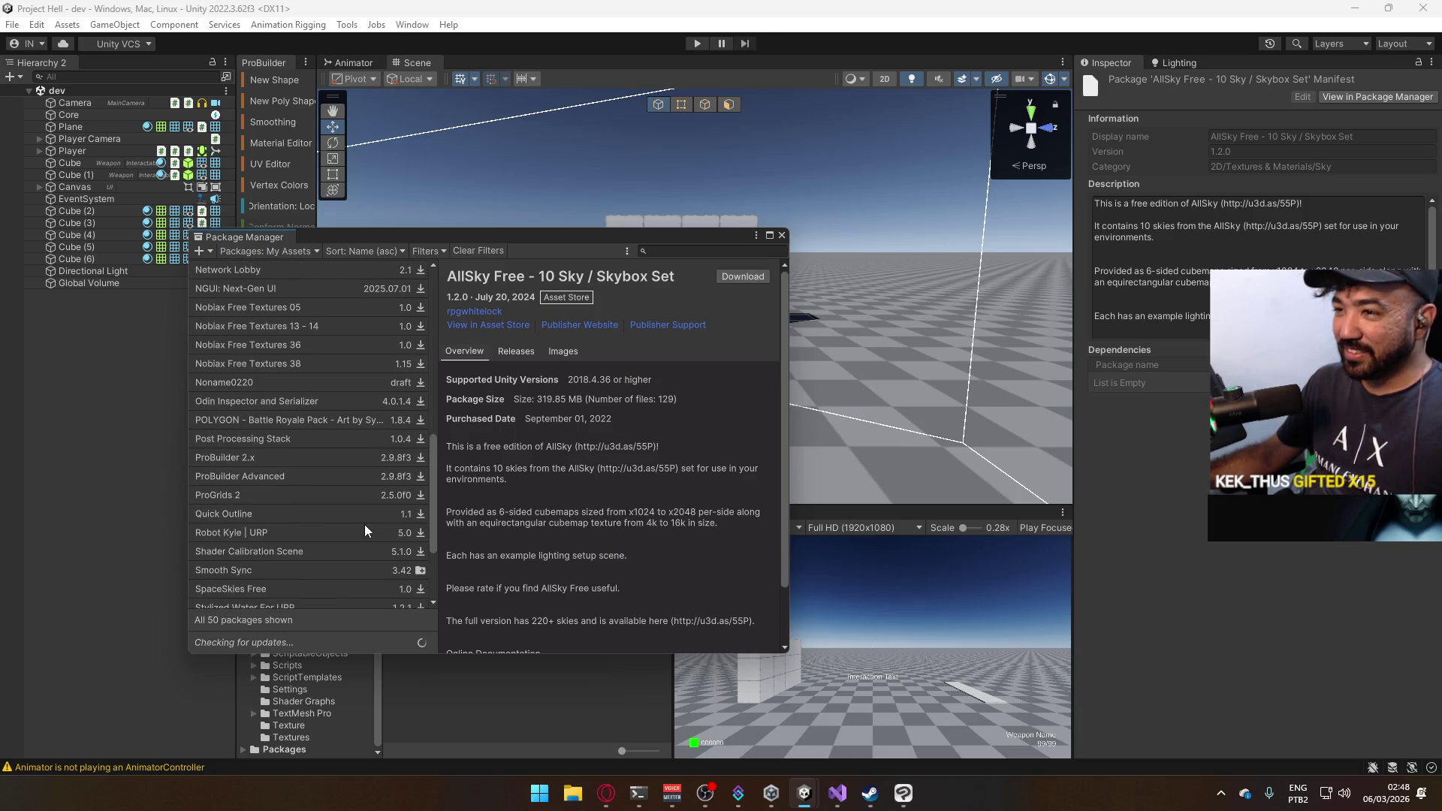
scroll(363, 524, up, 3)
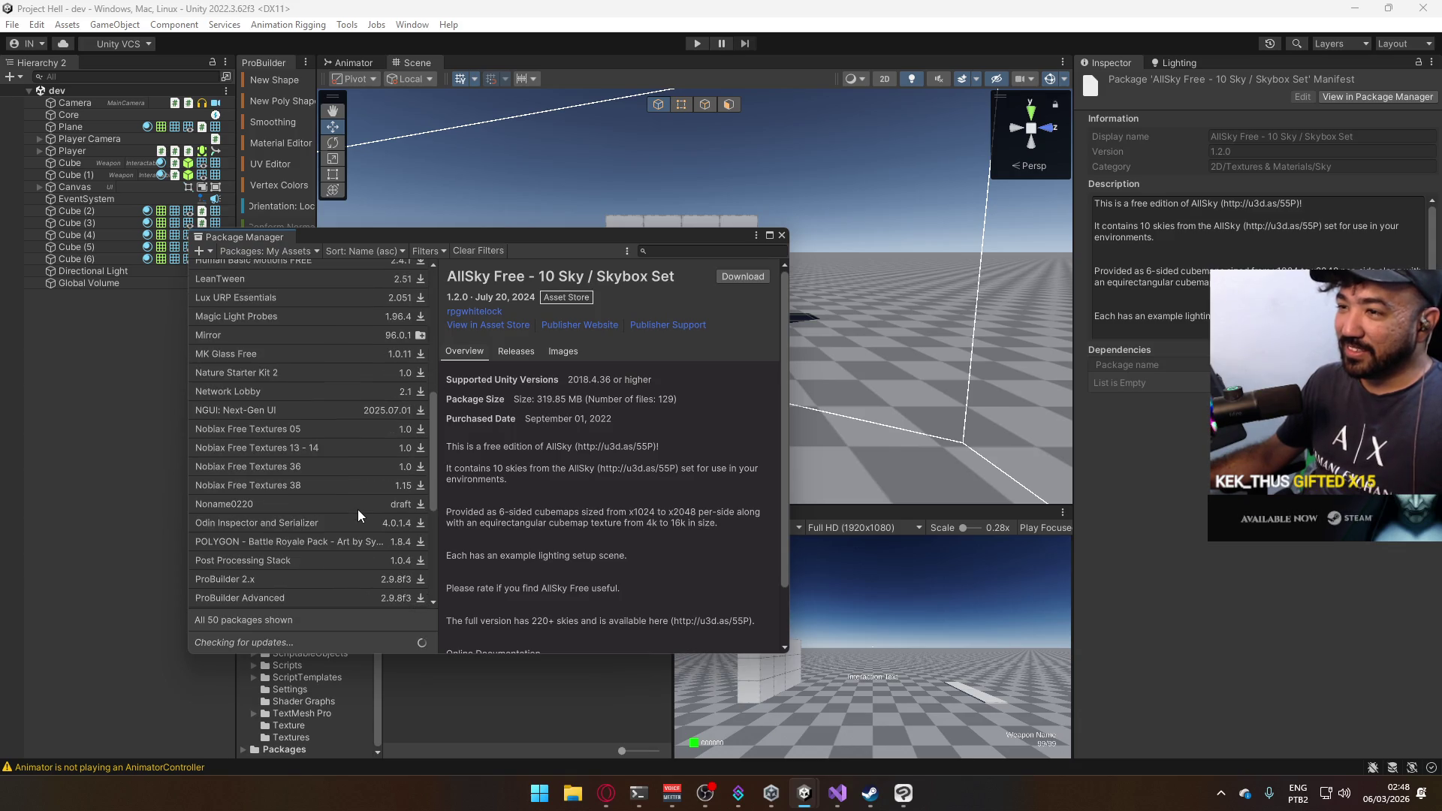
scroll(357, 509, down, 2)
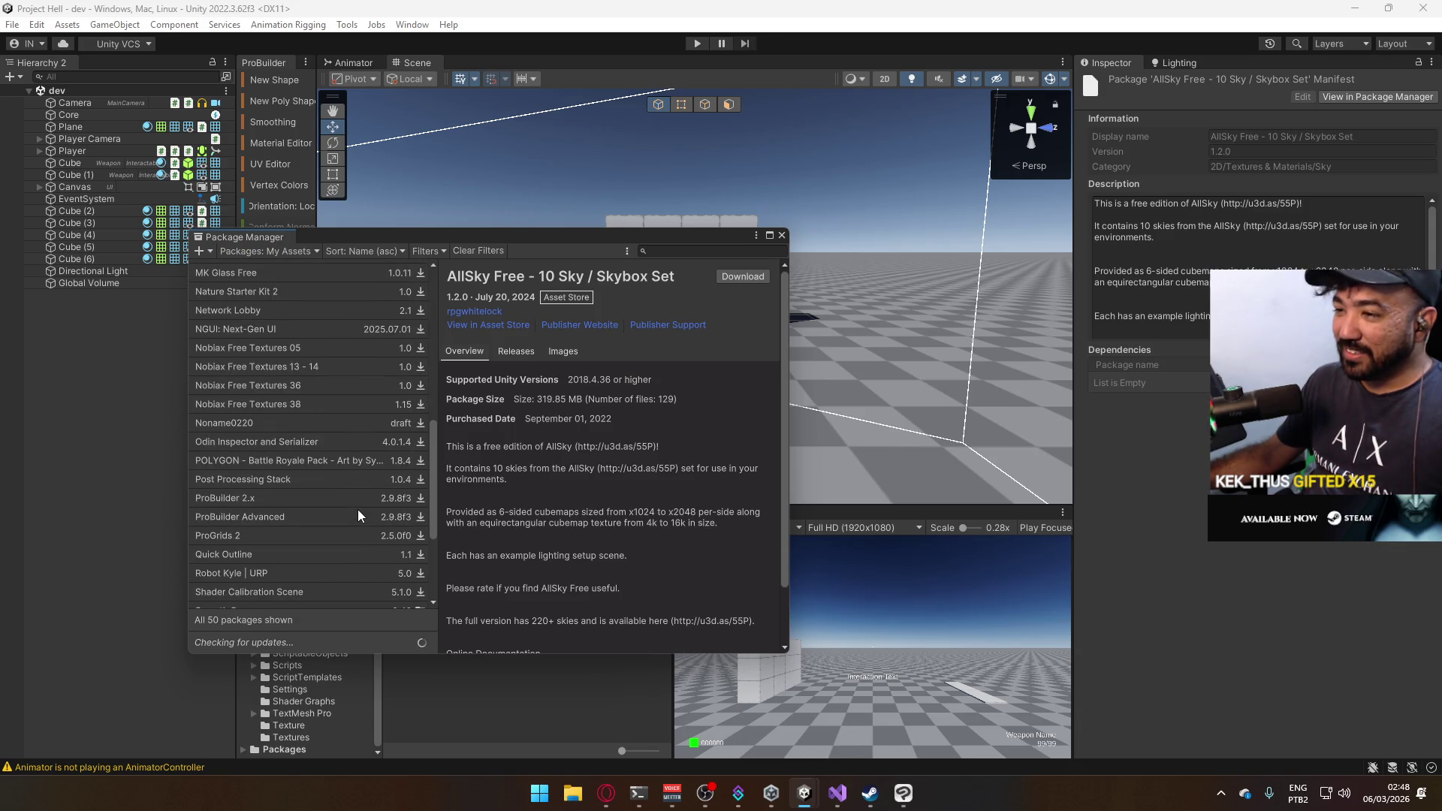
scroll(357, 509, down, 4)
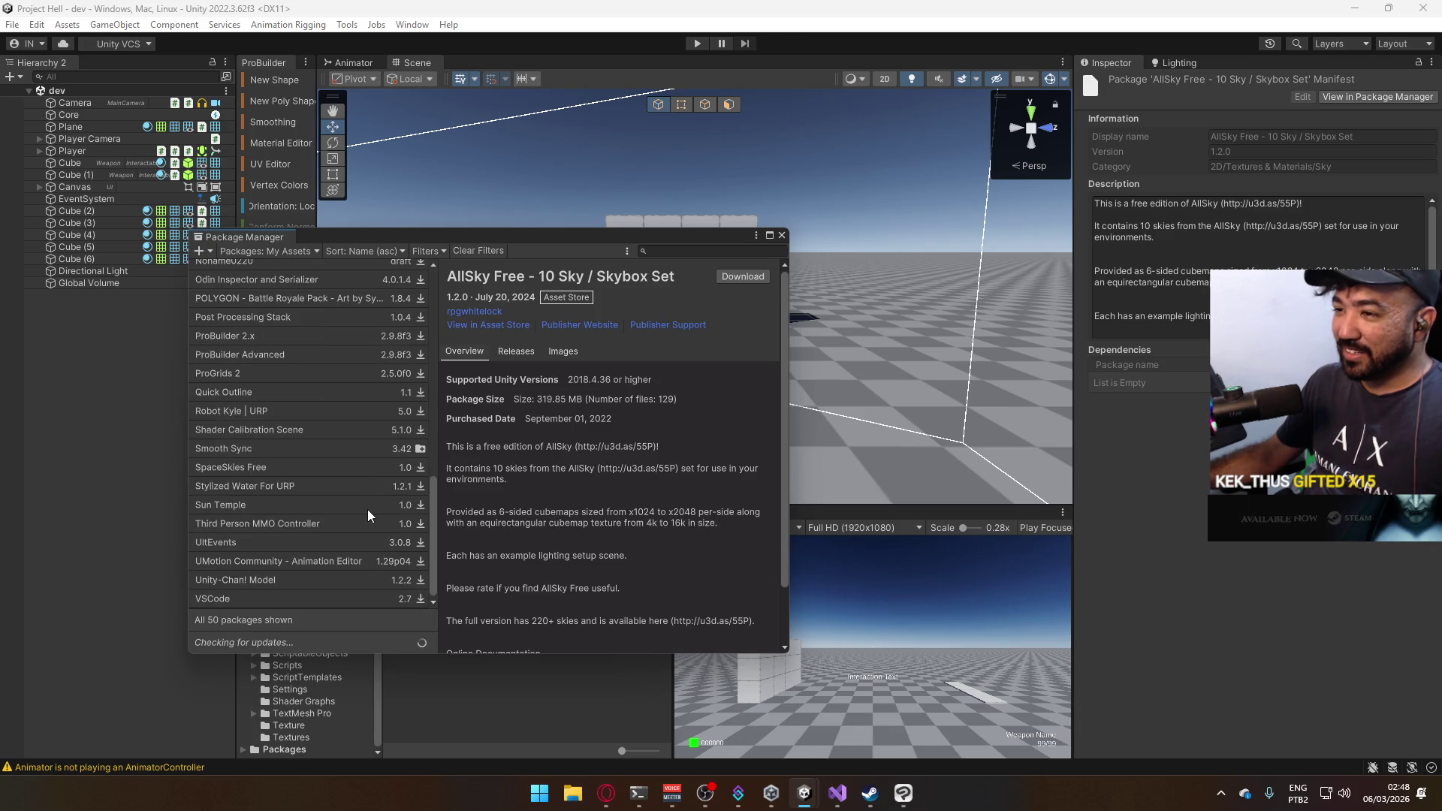
scroll(367, 509, up, 6)
scroll(336, 499, up, 9)
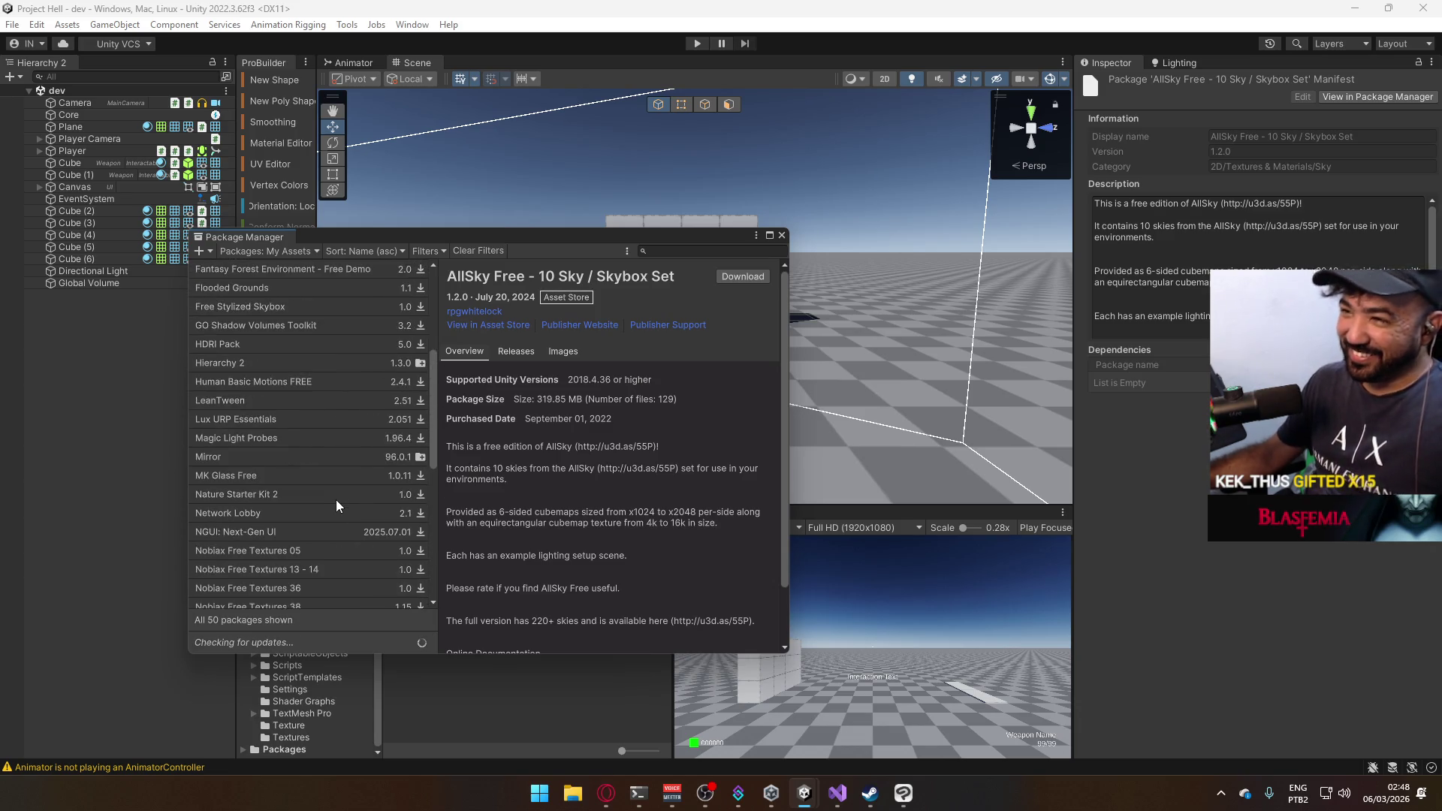
Keep My Assets selected, scroll the list, and briefly switch to the other Unity project.
click(304, 255)
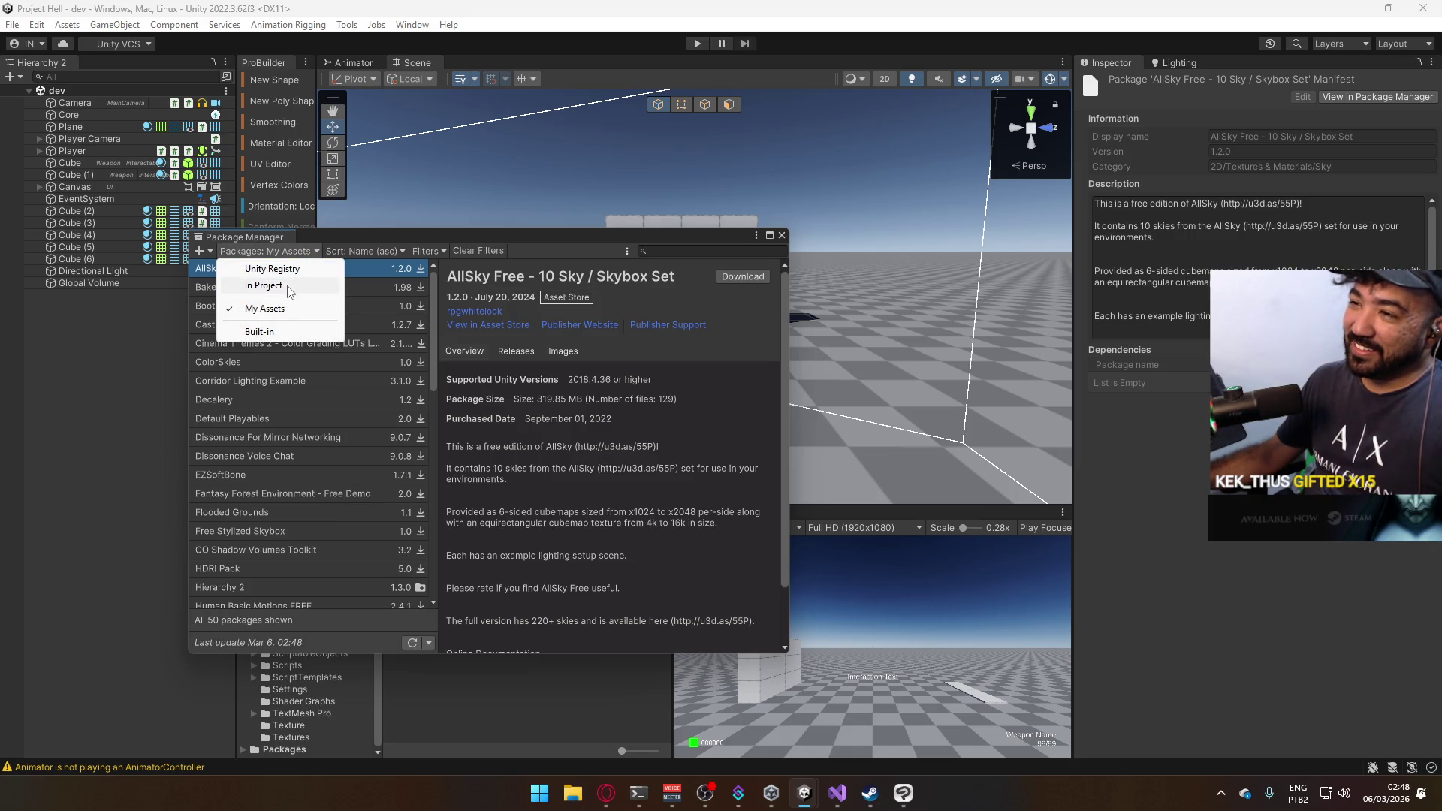
click(286, 308)
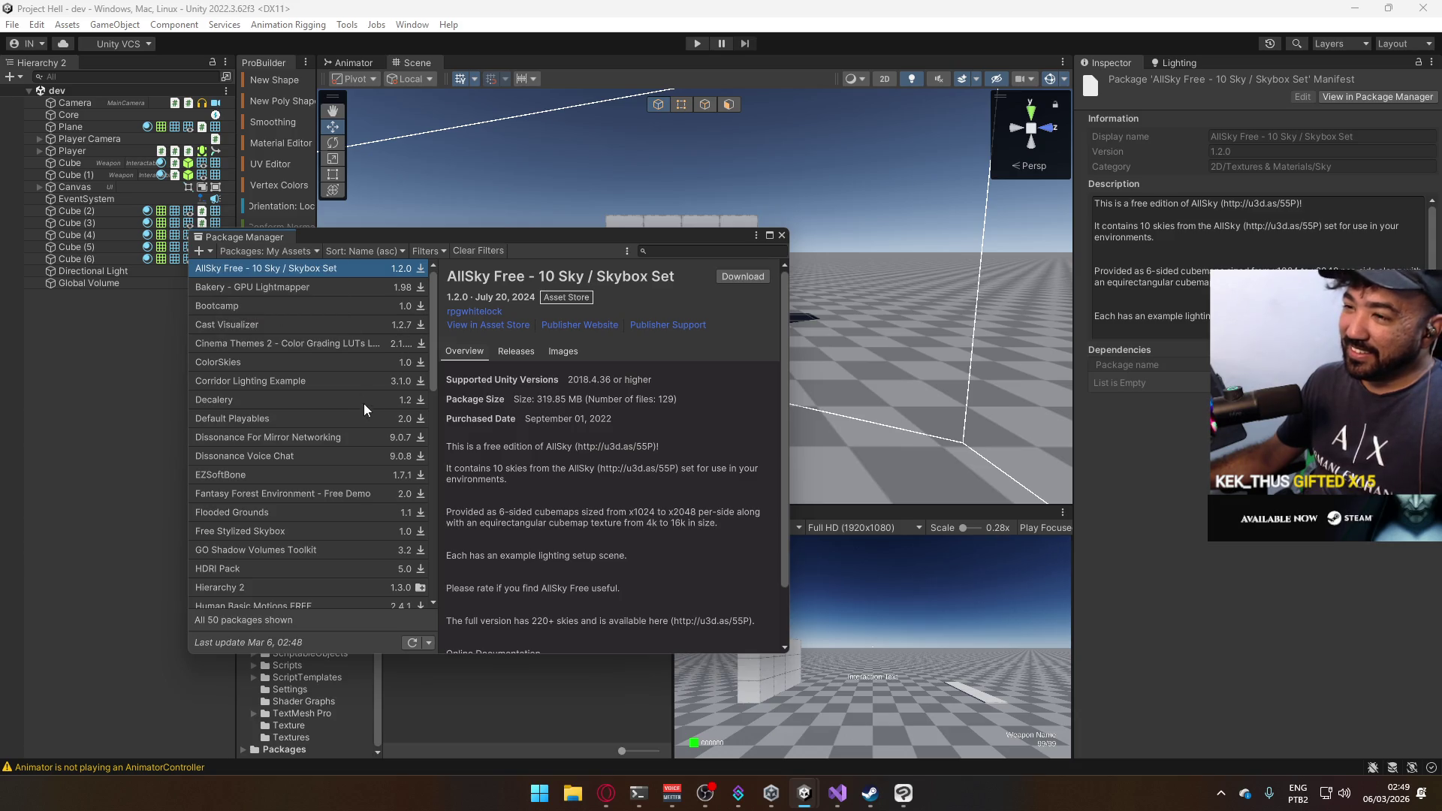
scroll(371, 409, down, 1)
scroll(364, 476, down, 2)
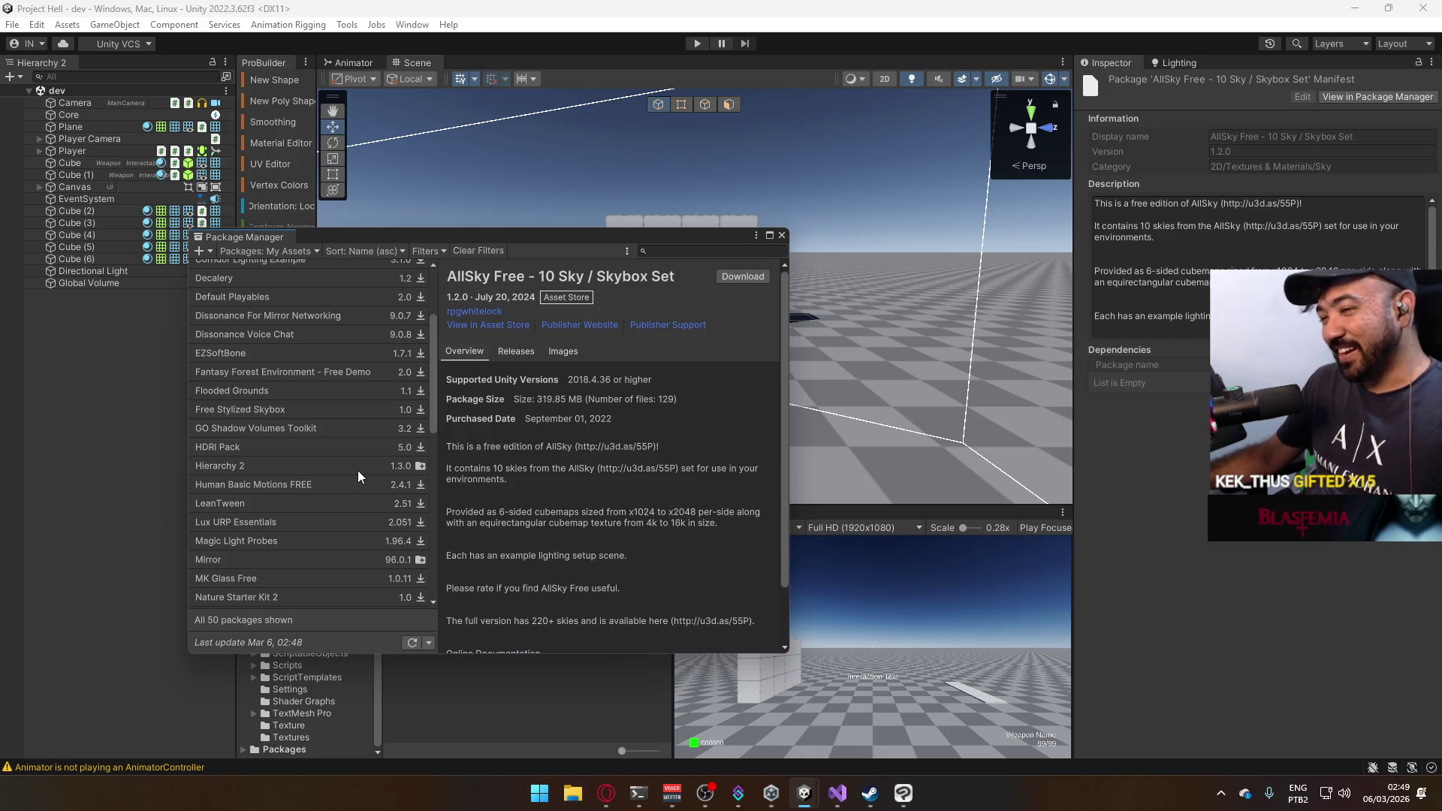
scroll(357, 465, down, 1)
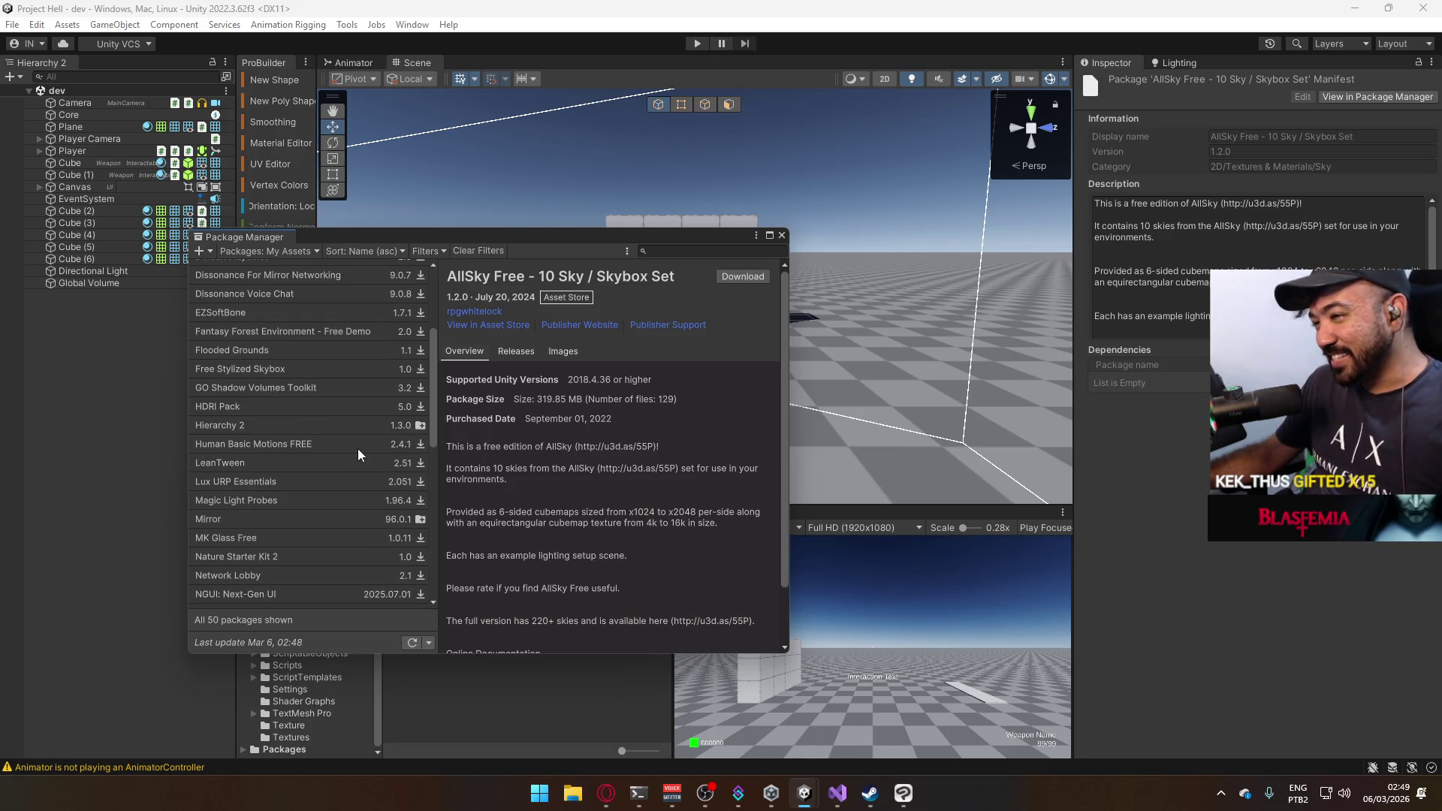
scroll(338, 444, down, 5)
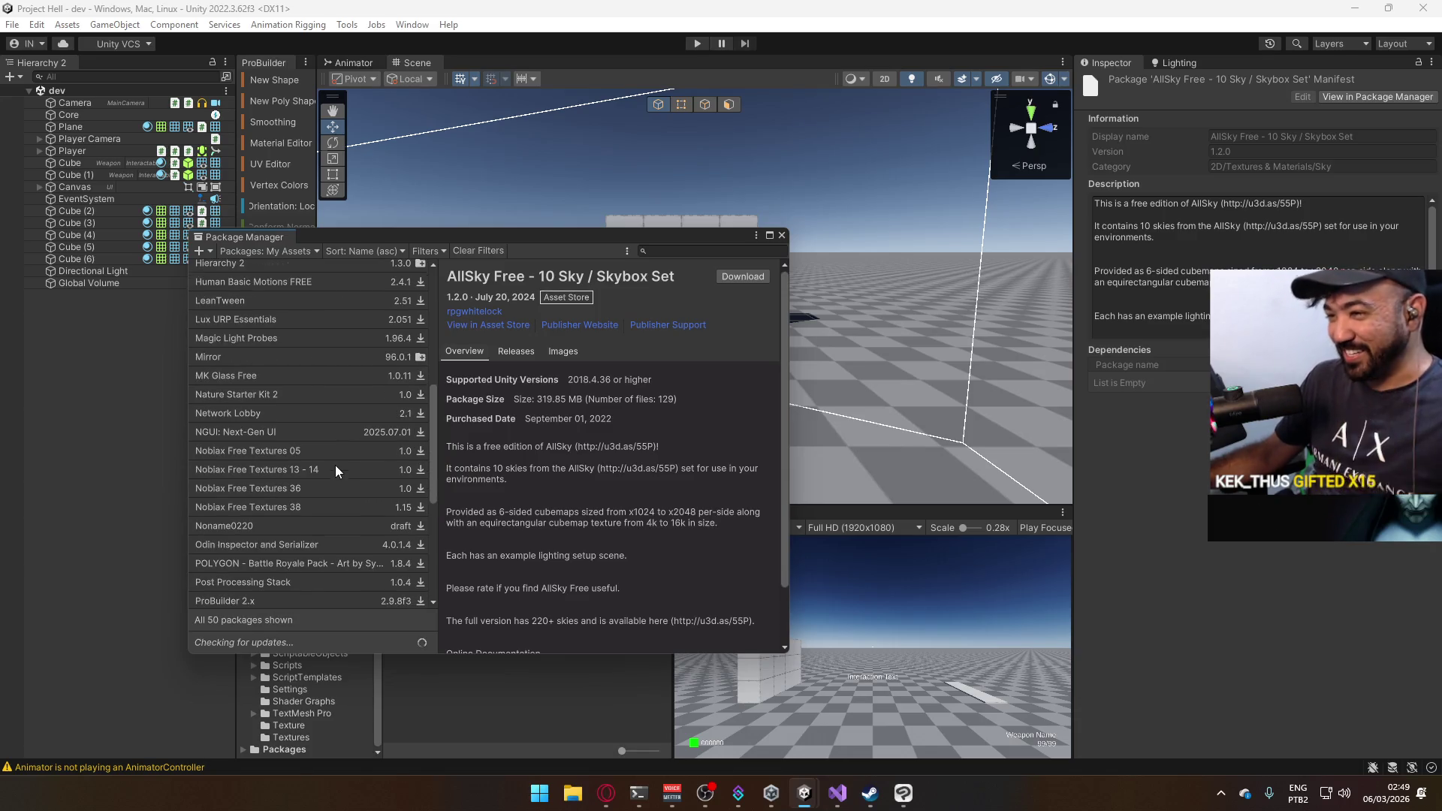
scroll(344, 463, down, 4)
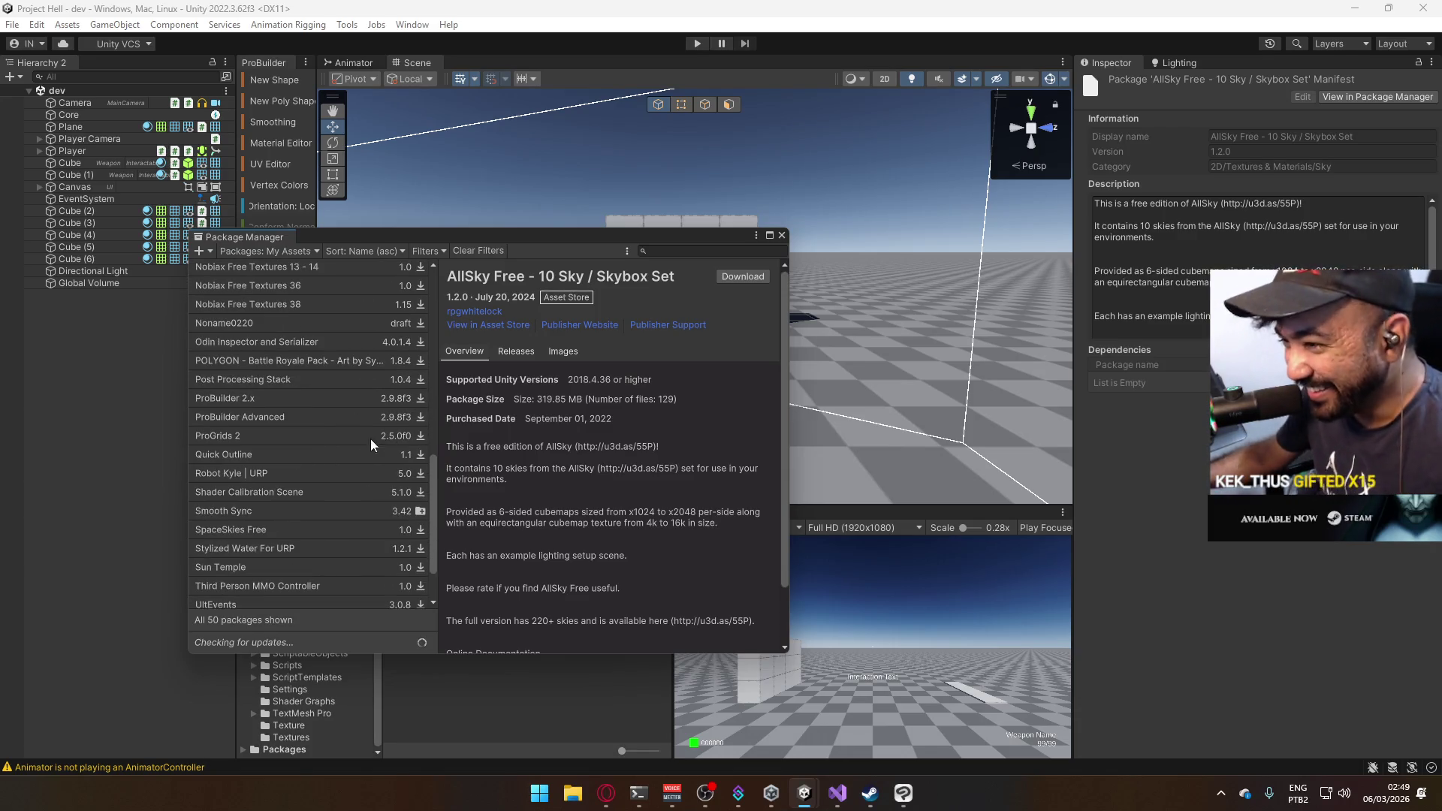
mouse_move(805, 793)
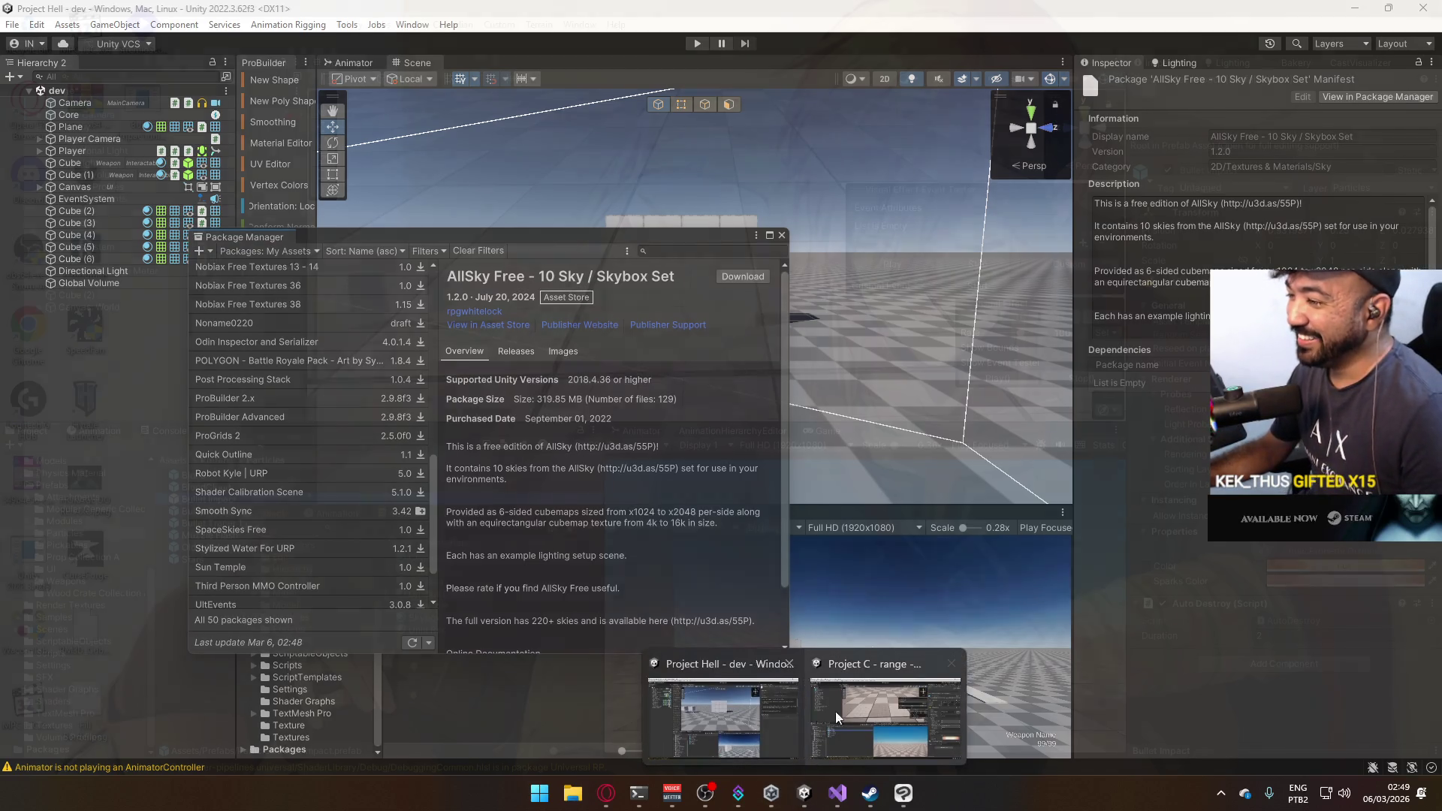
click(835, 710)
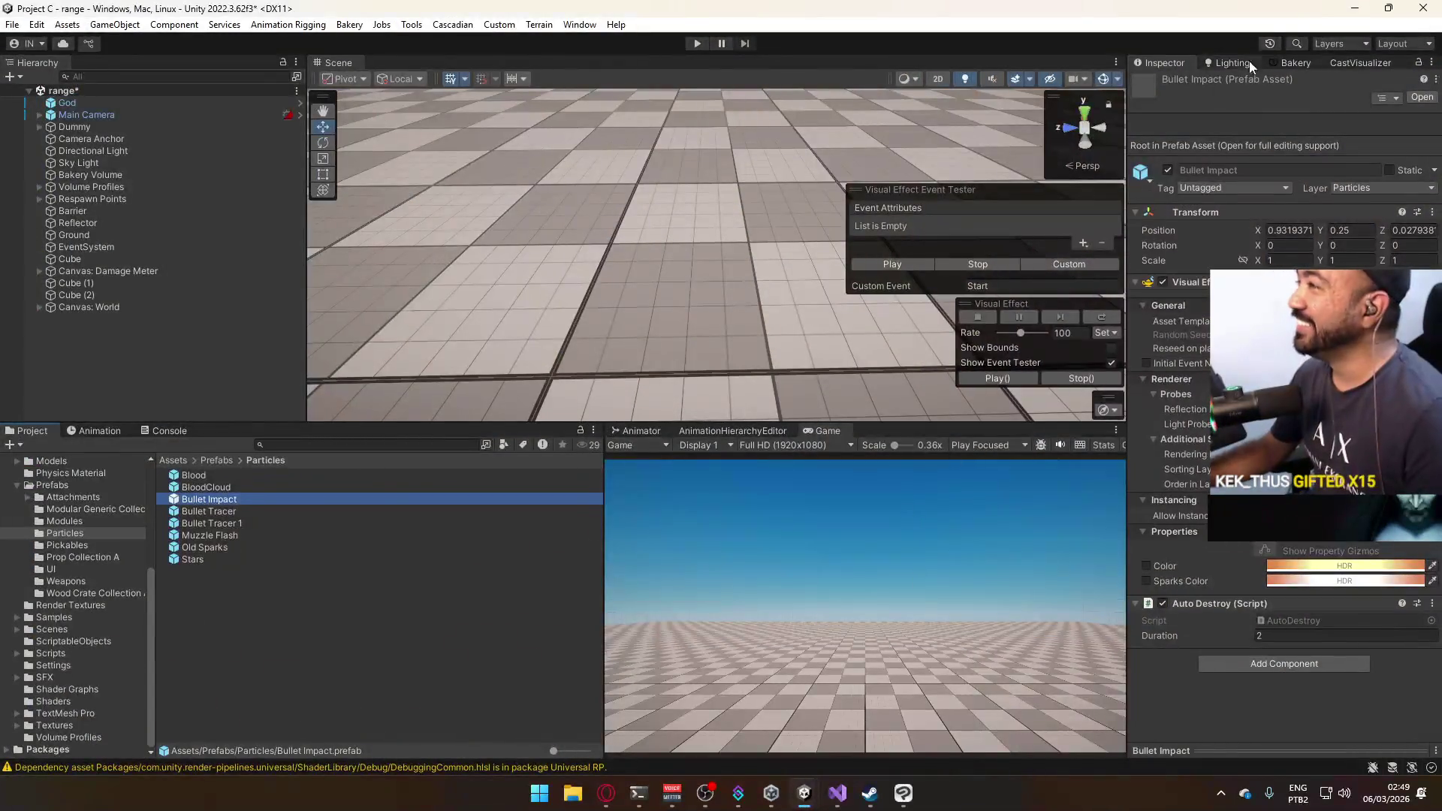
mouse_move(807, 795)
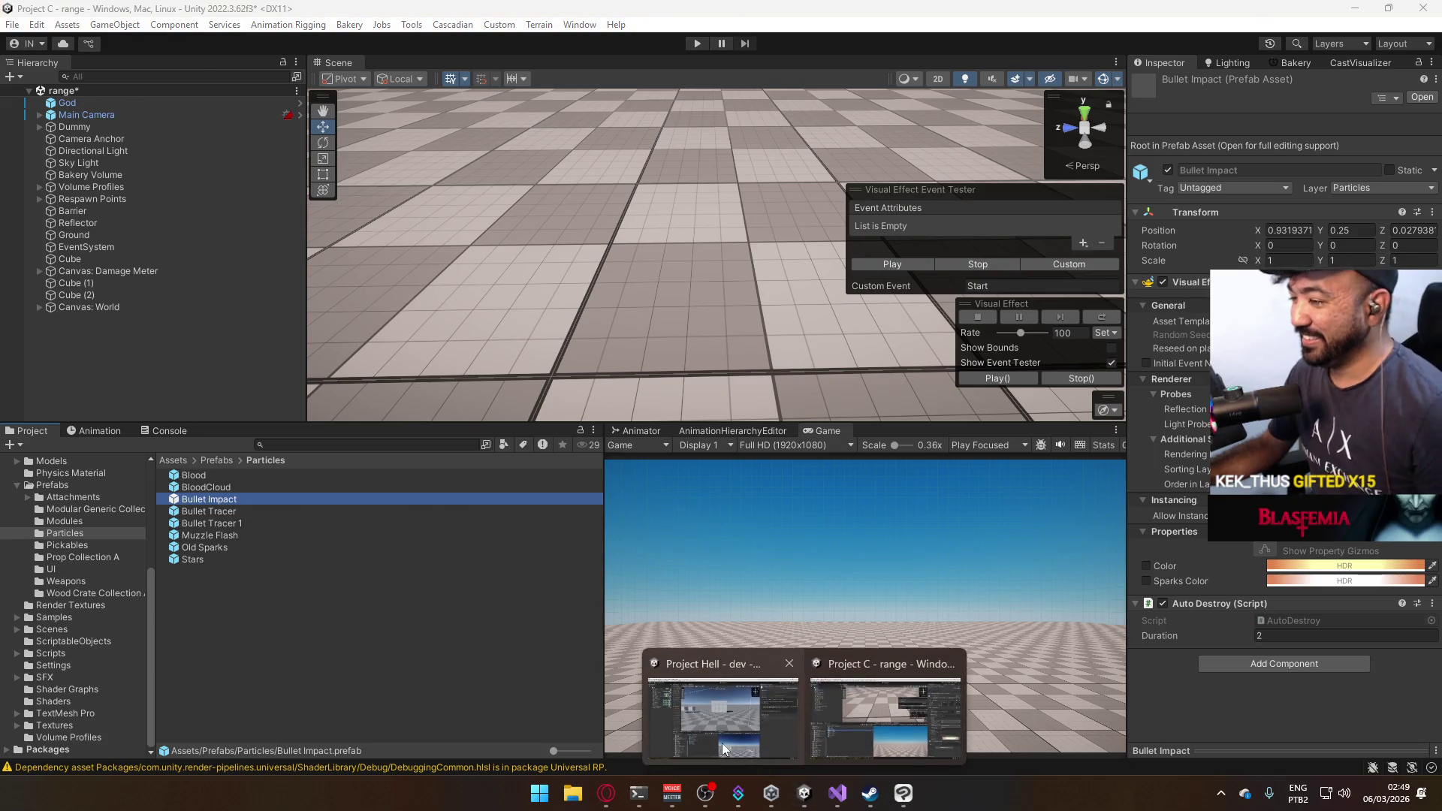
click(723, 732)
scroll(349, 466, up, 8)
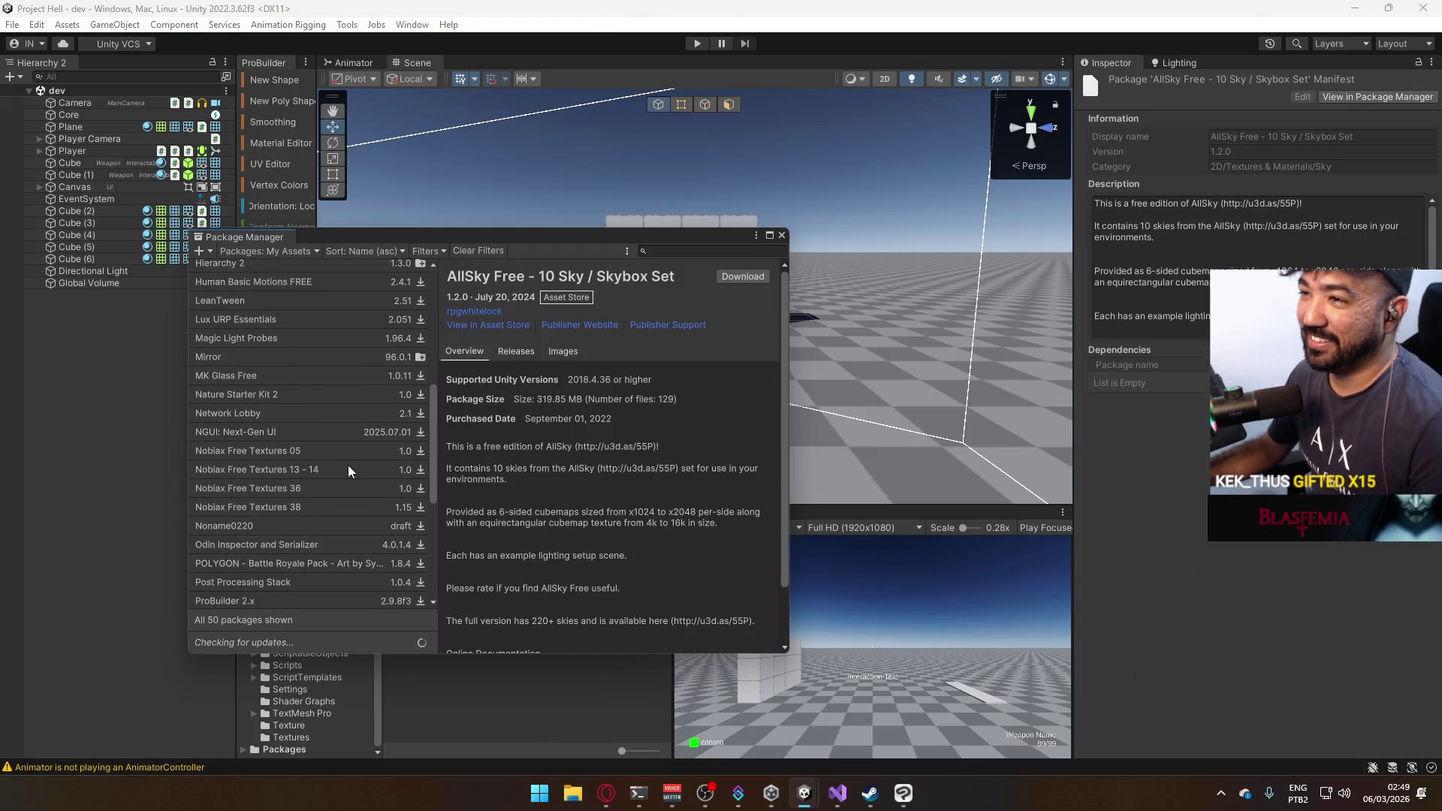
scroll(338, 469, up, 2)
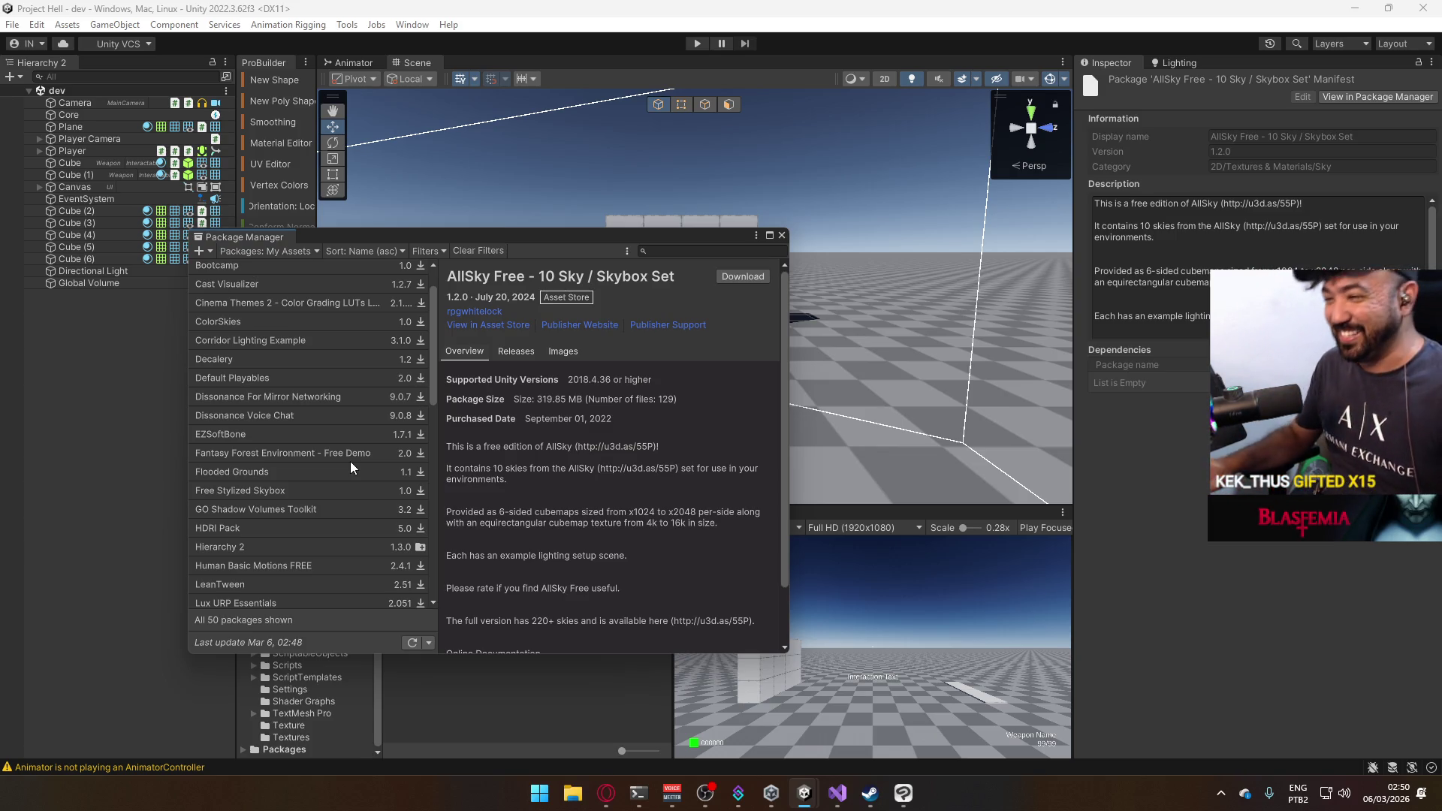
scroll(331, 461, up, 2)
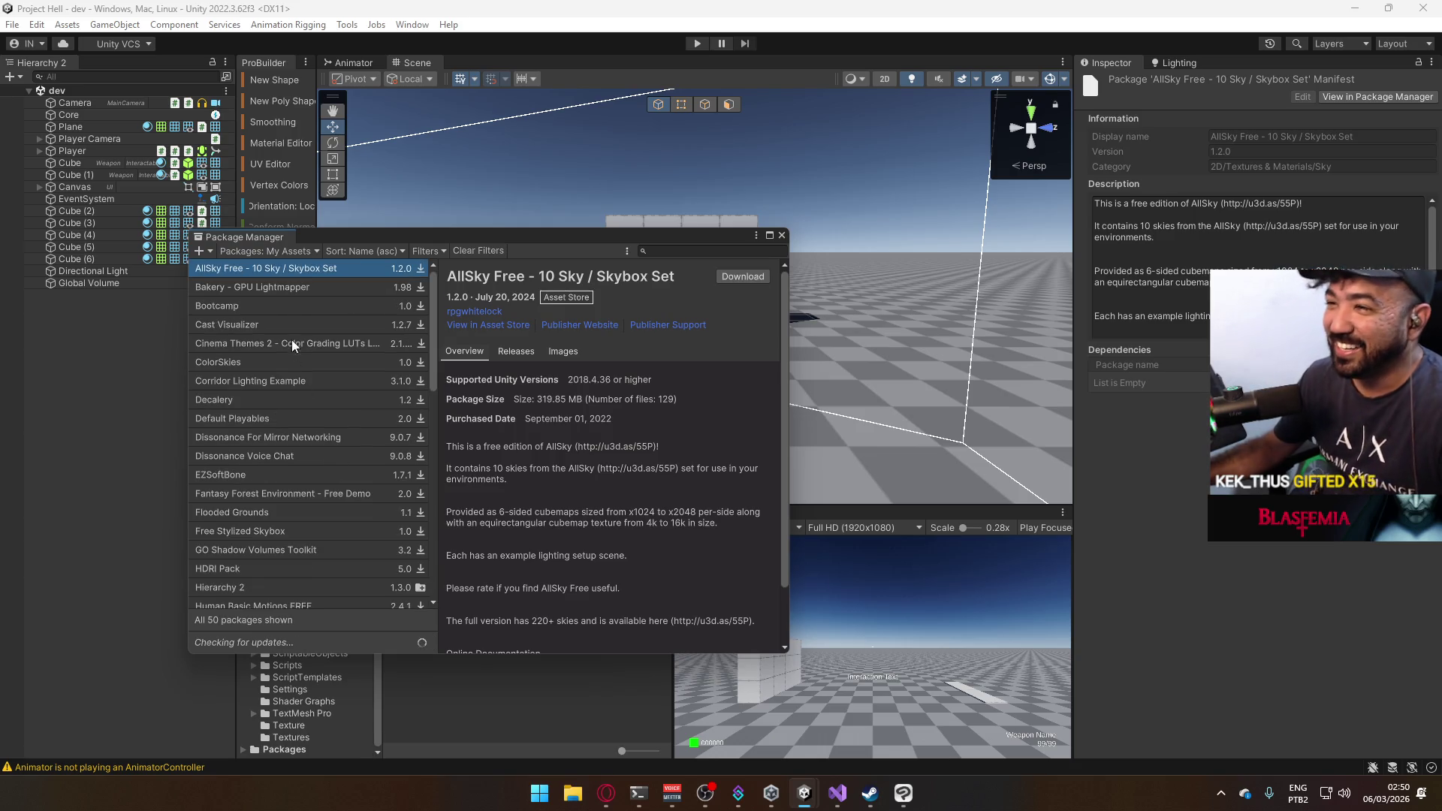
Download the Cast Visualizer package, read its description, and close the Package Manager.
click(295, 324)
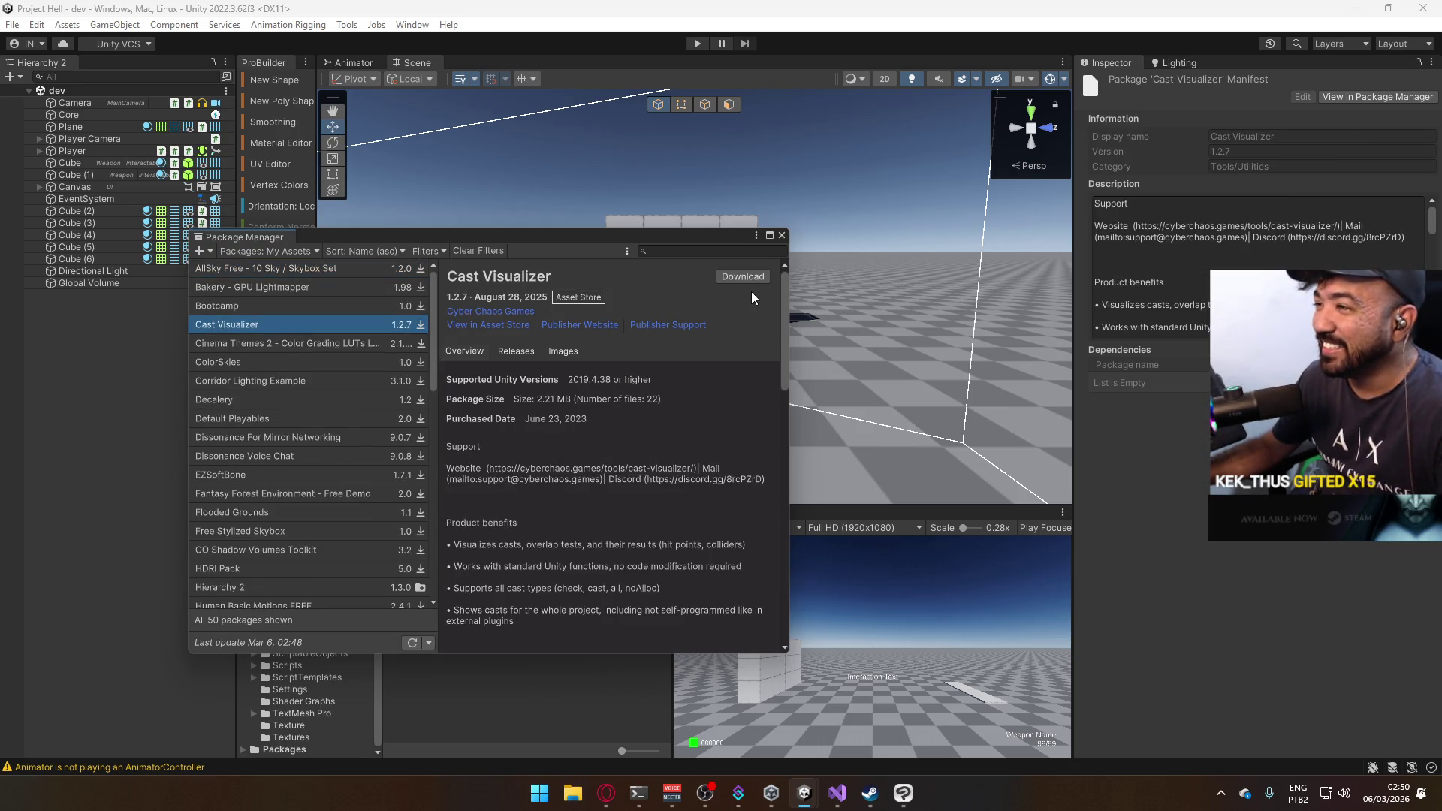
click(757, 272)
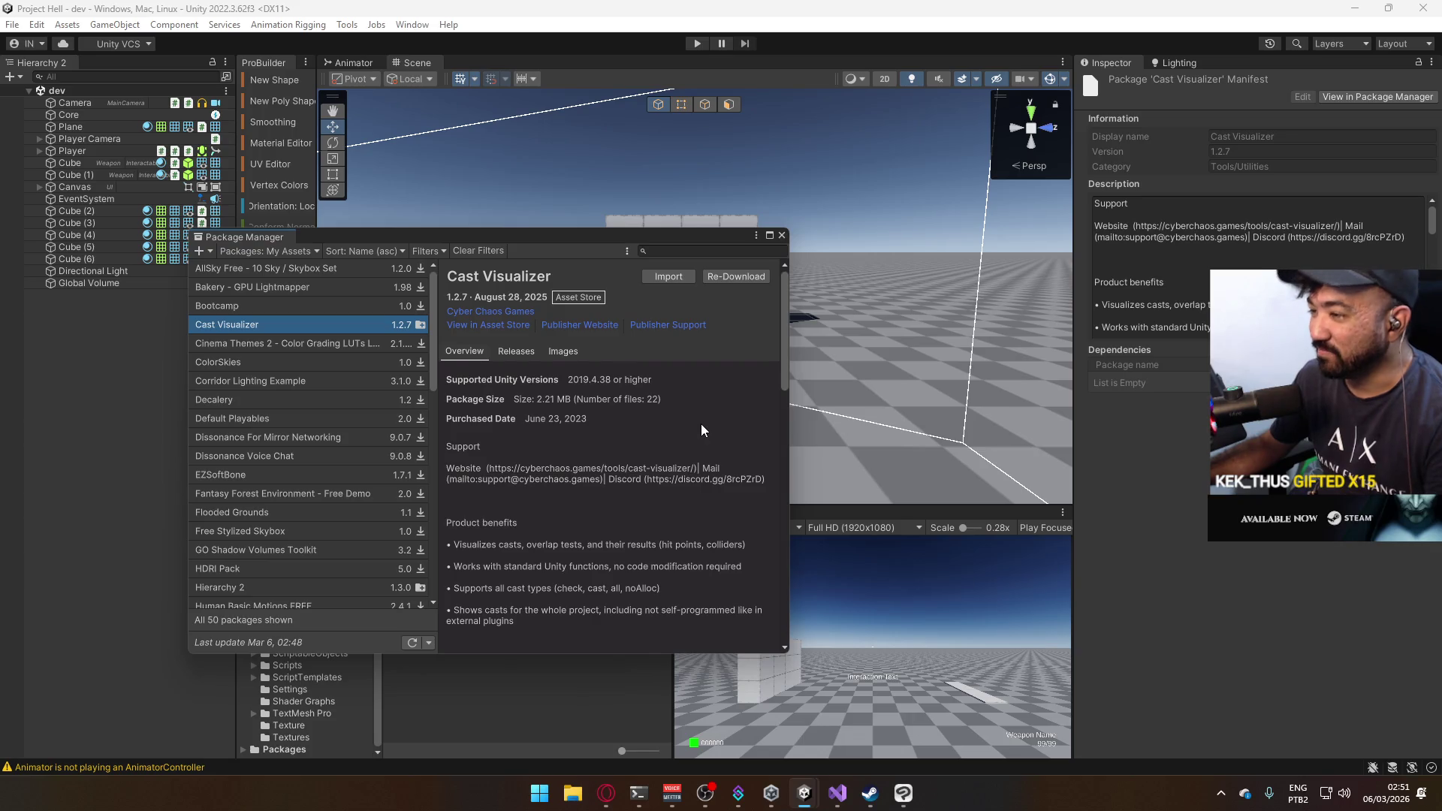
scroll(698, 417, down, 5)
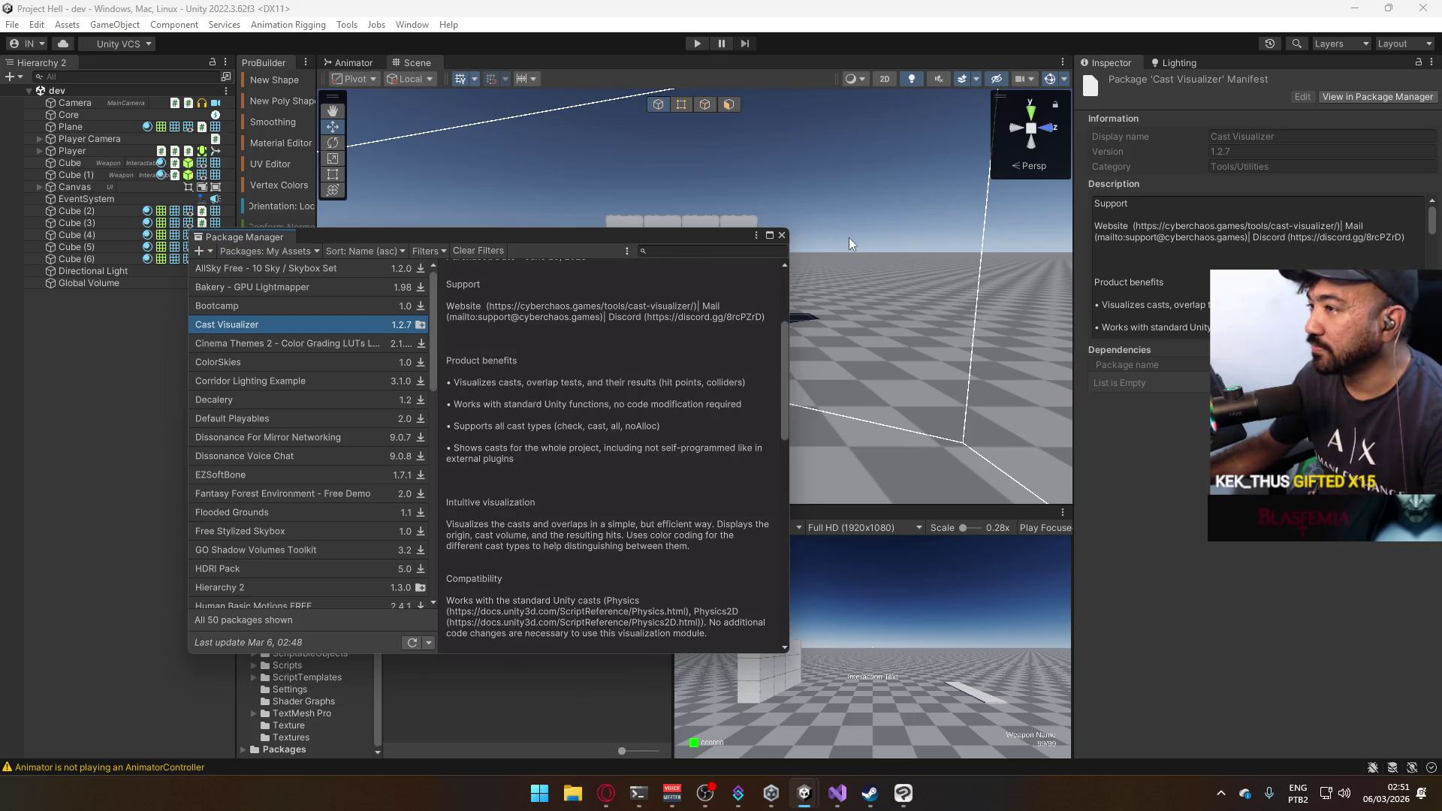
click(781, 235)
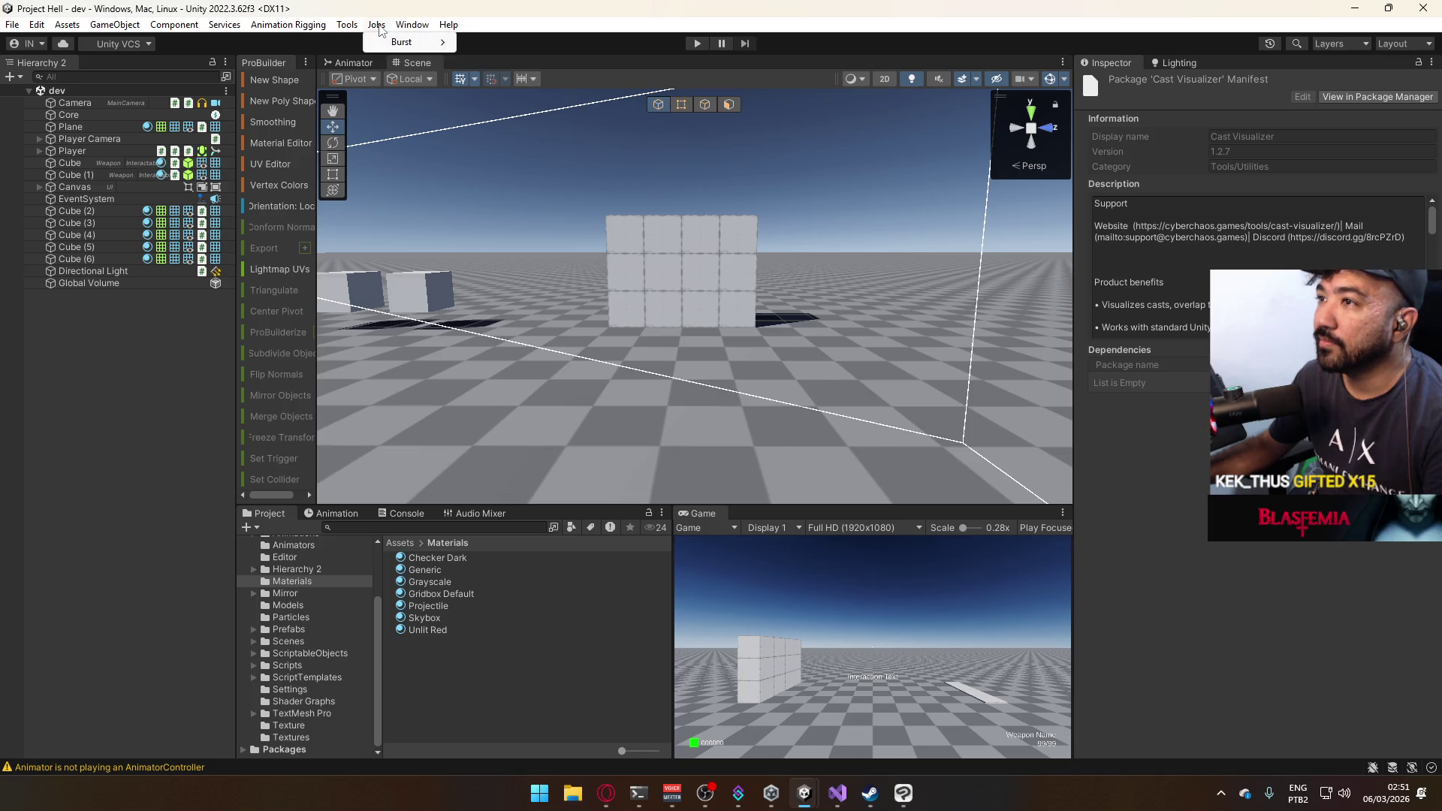
click(415, 27)
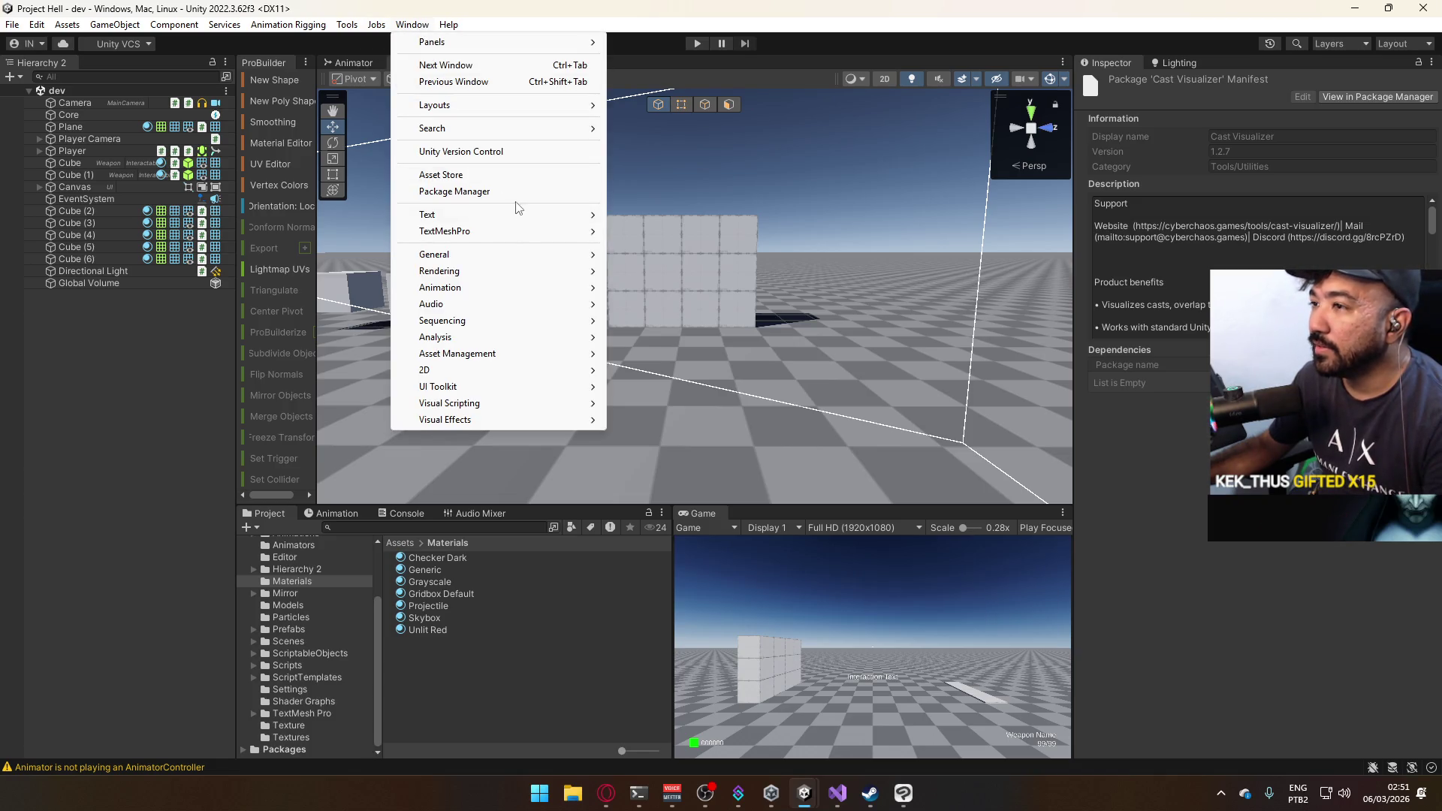
mouse_move(515, 231)
mouse_move(503, 271)
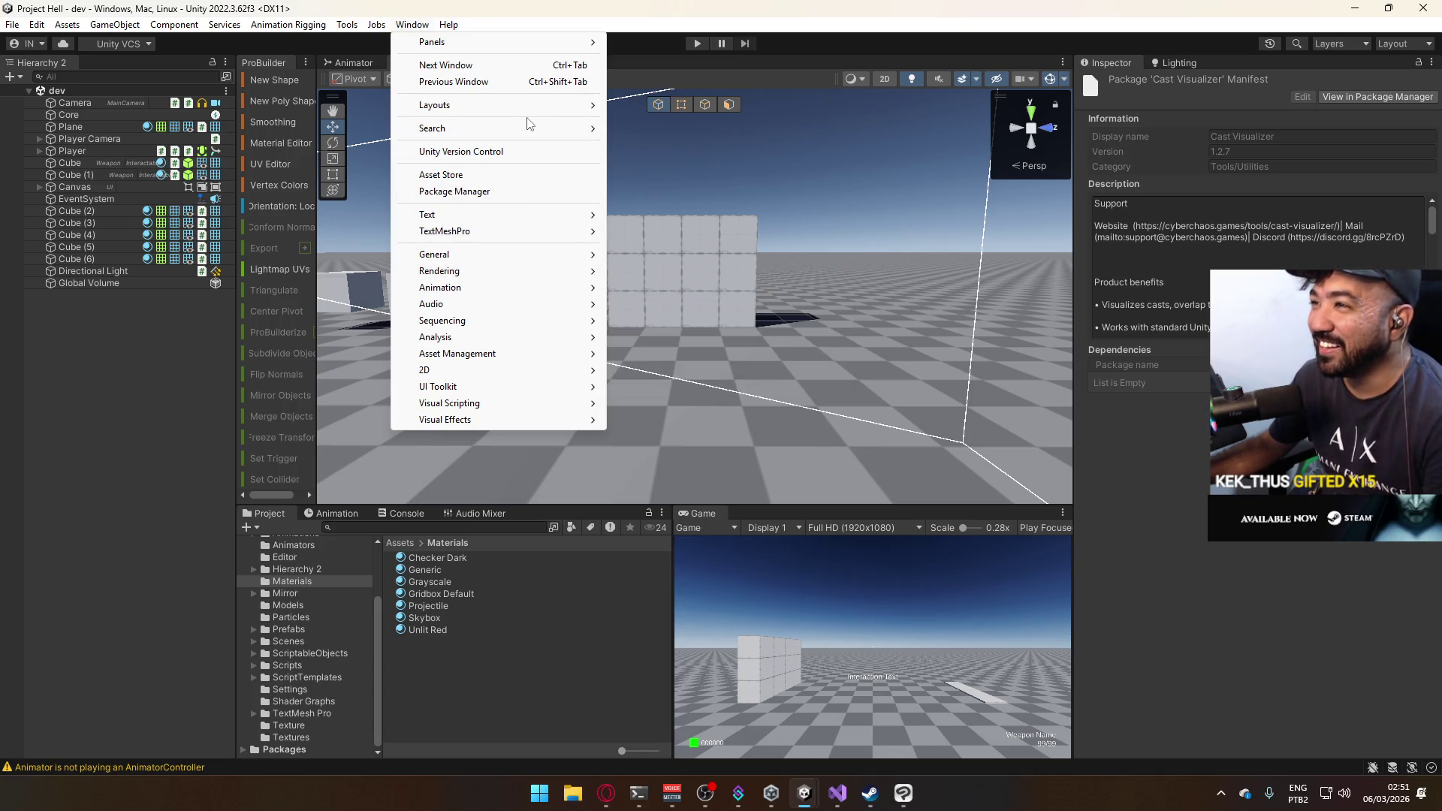
mouse_move(347, 27)
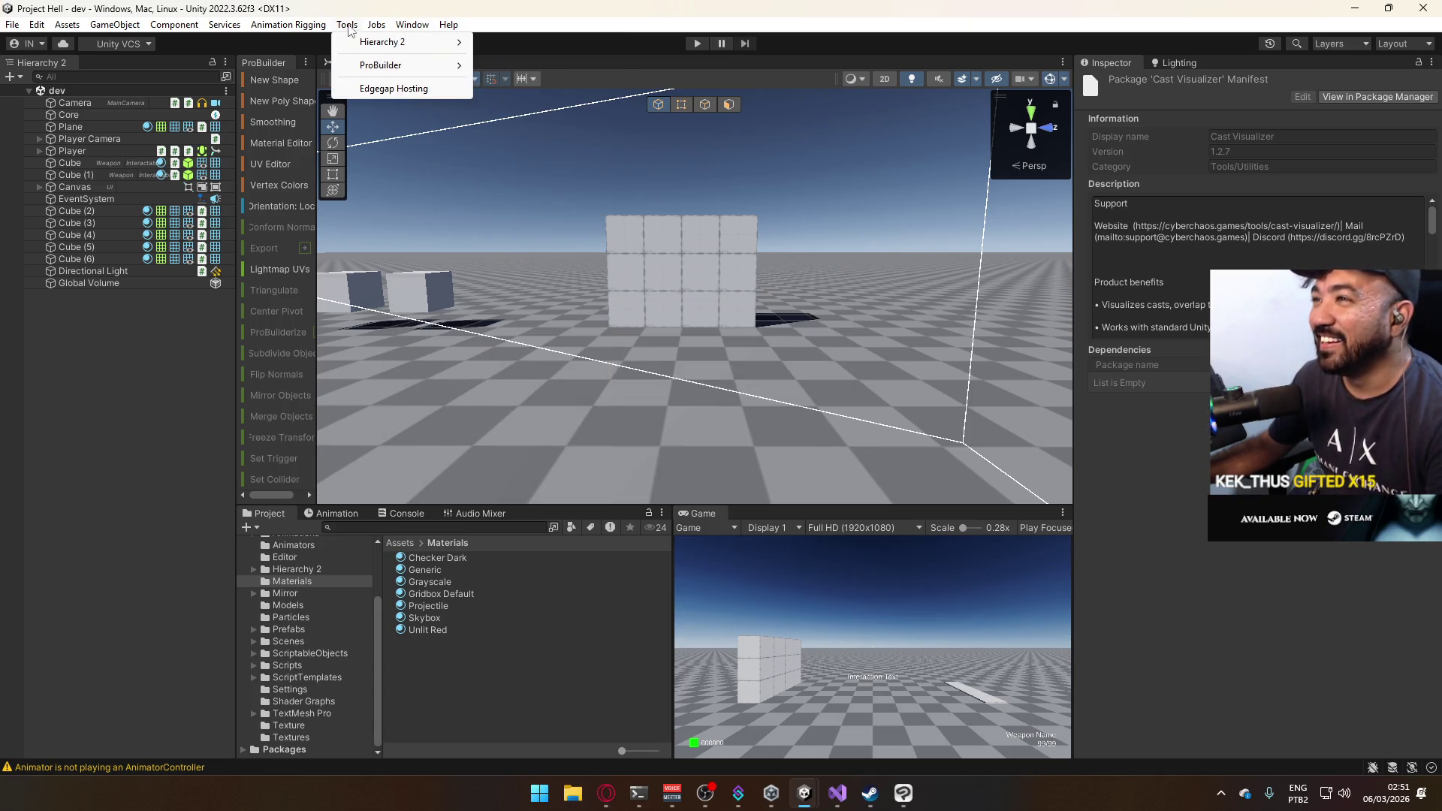
click(394, 88)
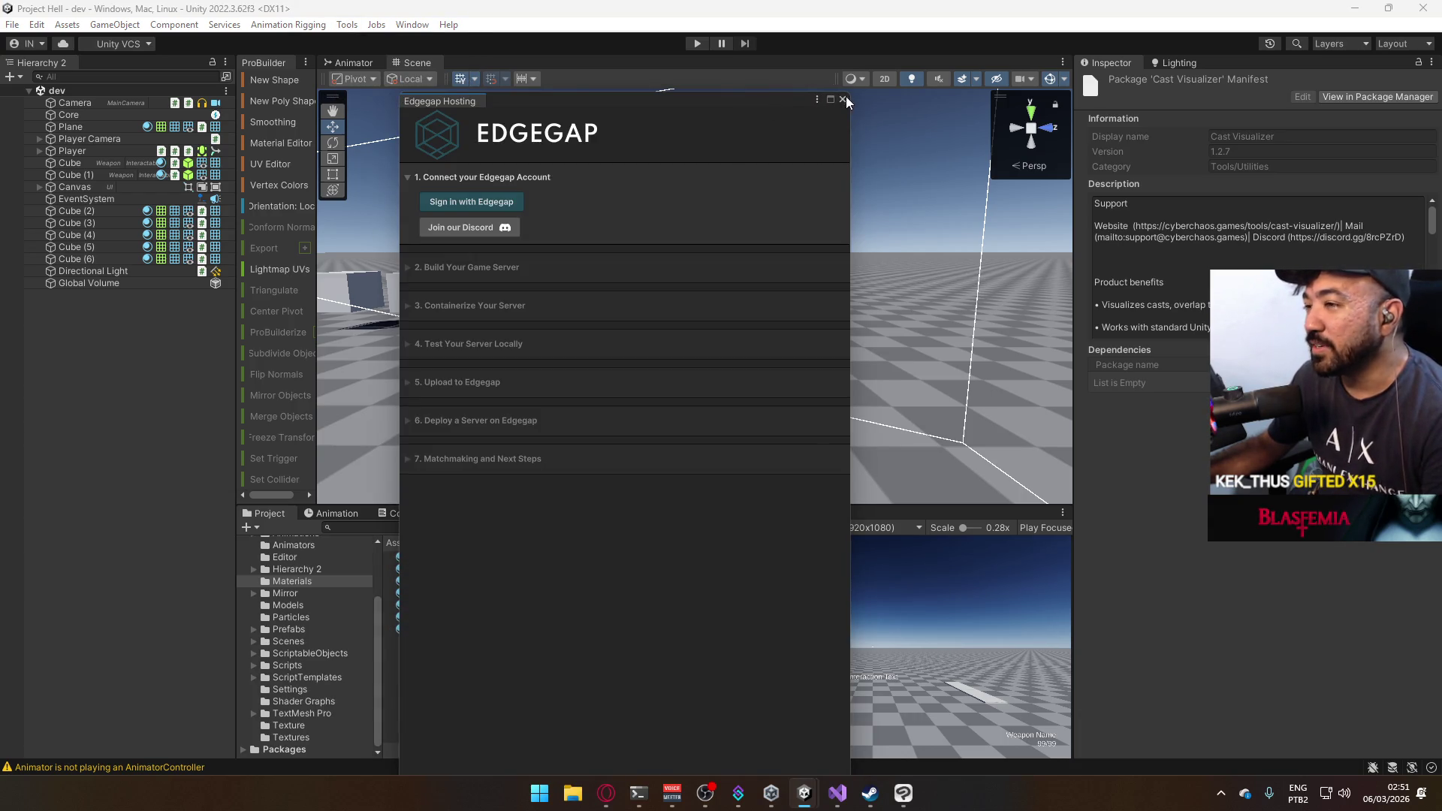
click(843, 98)
click(347, 25)
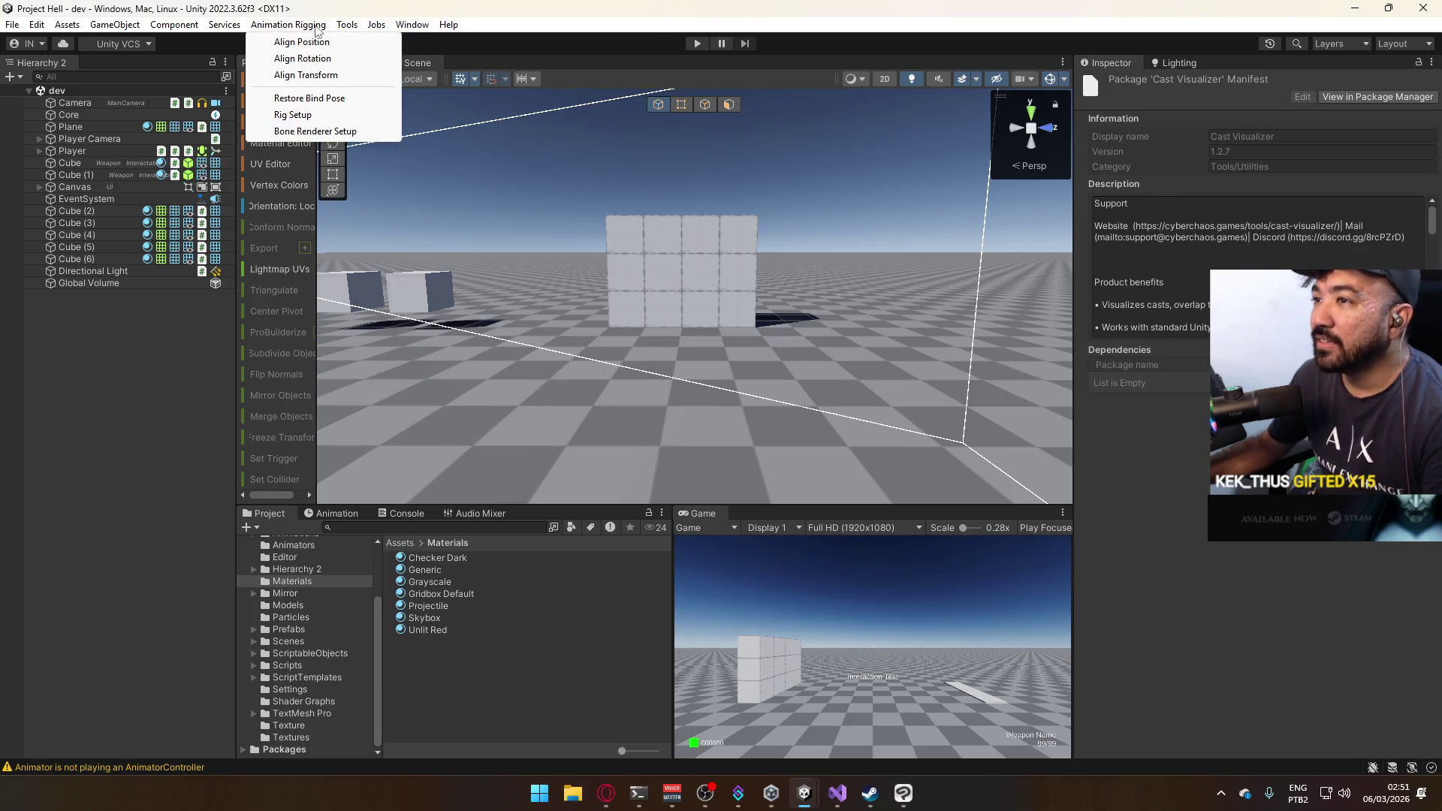
mouse_move(227, 31)
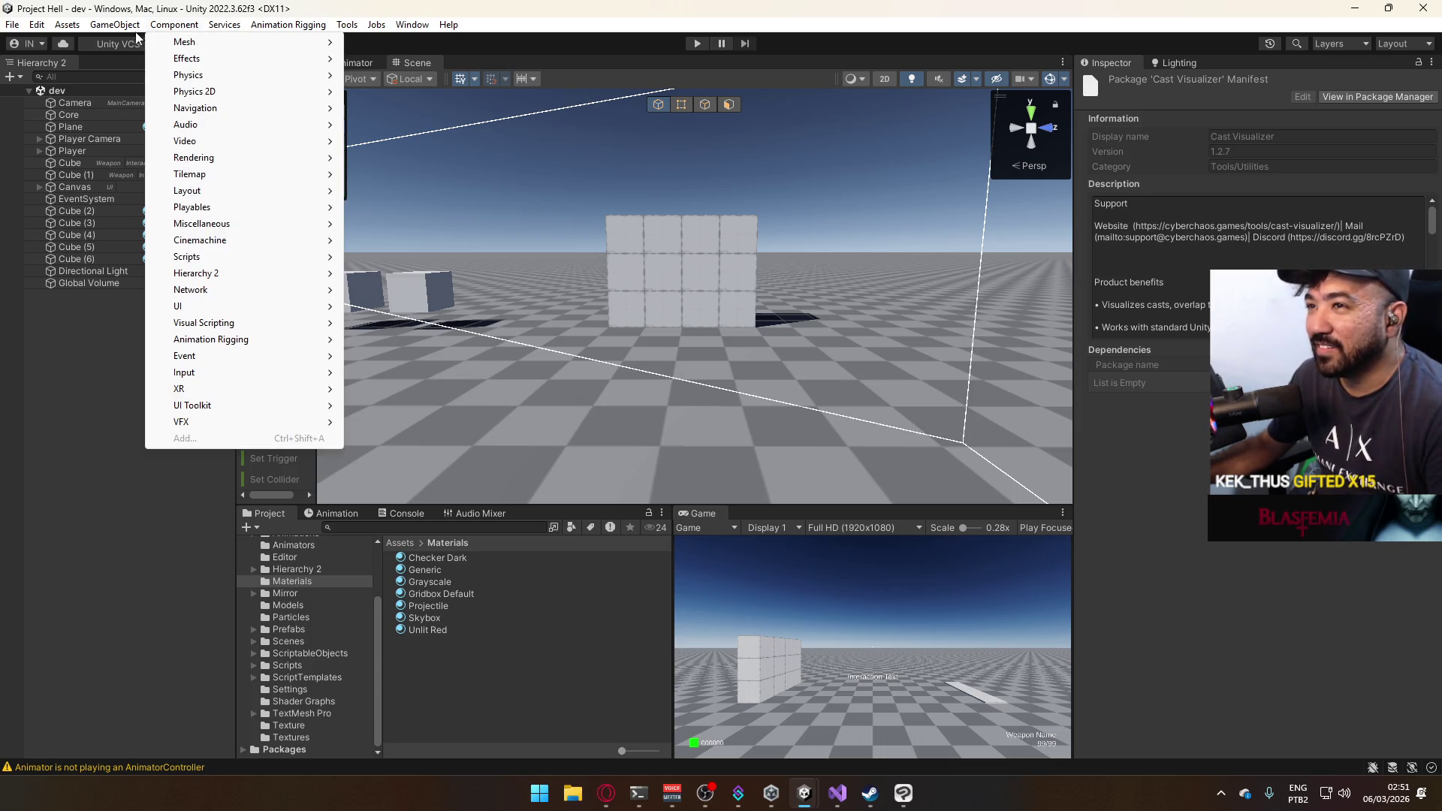
mouse_move(125, 29)
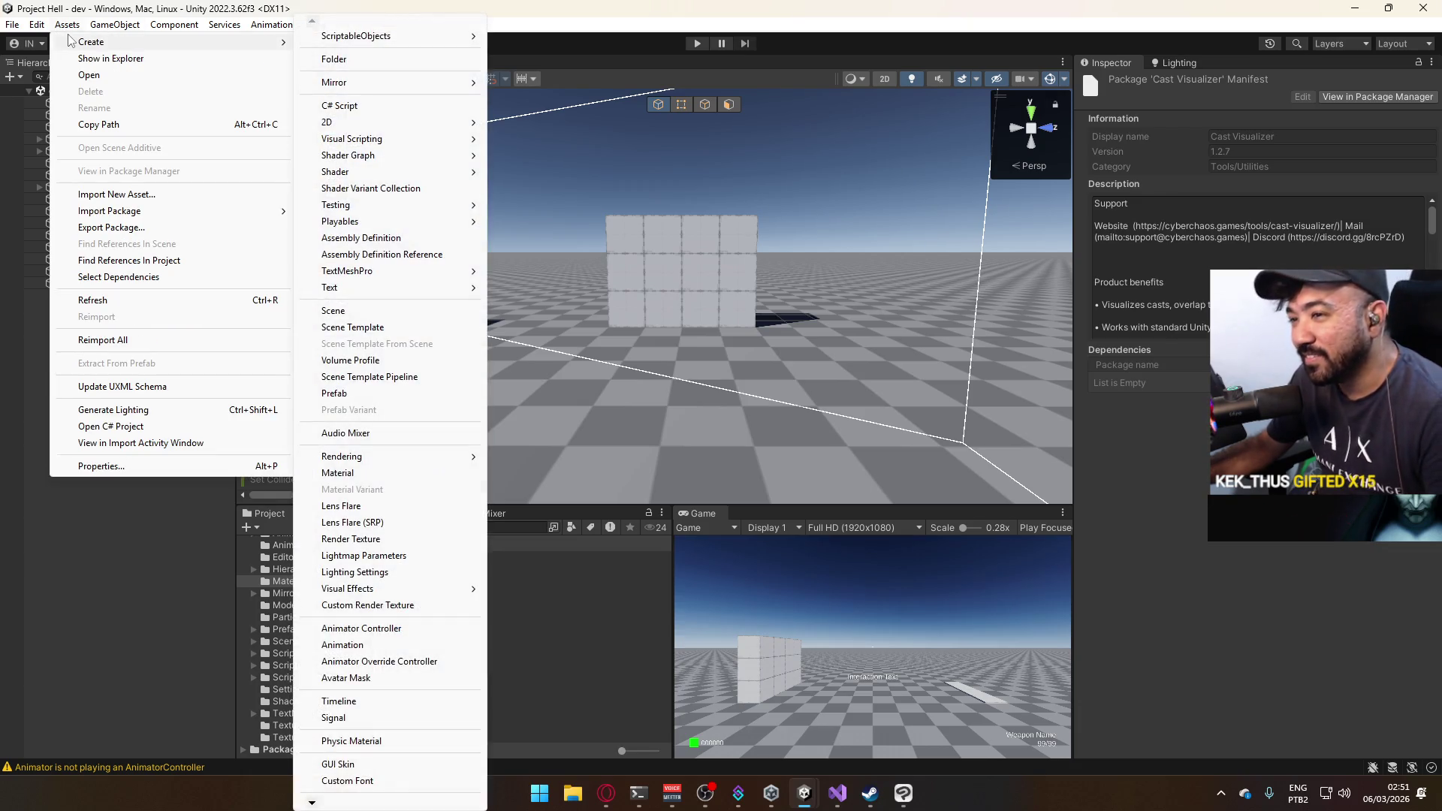
mouse_move(275, 31)
mouse_move(347, 27)
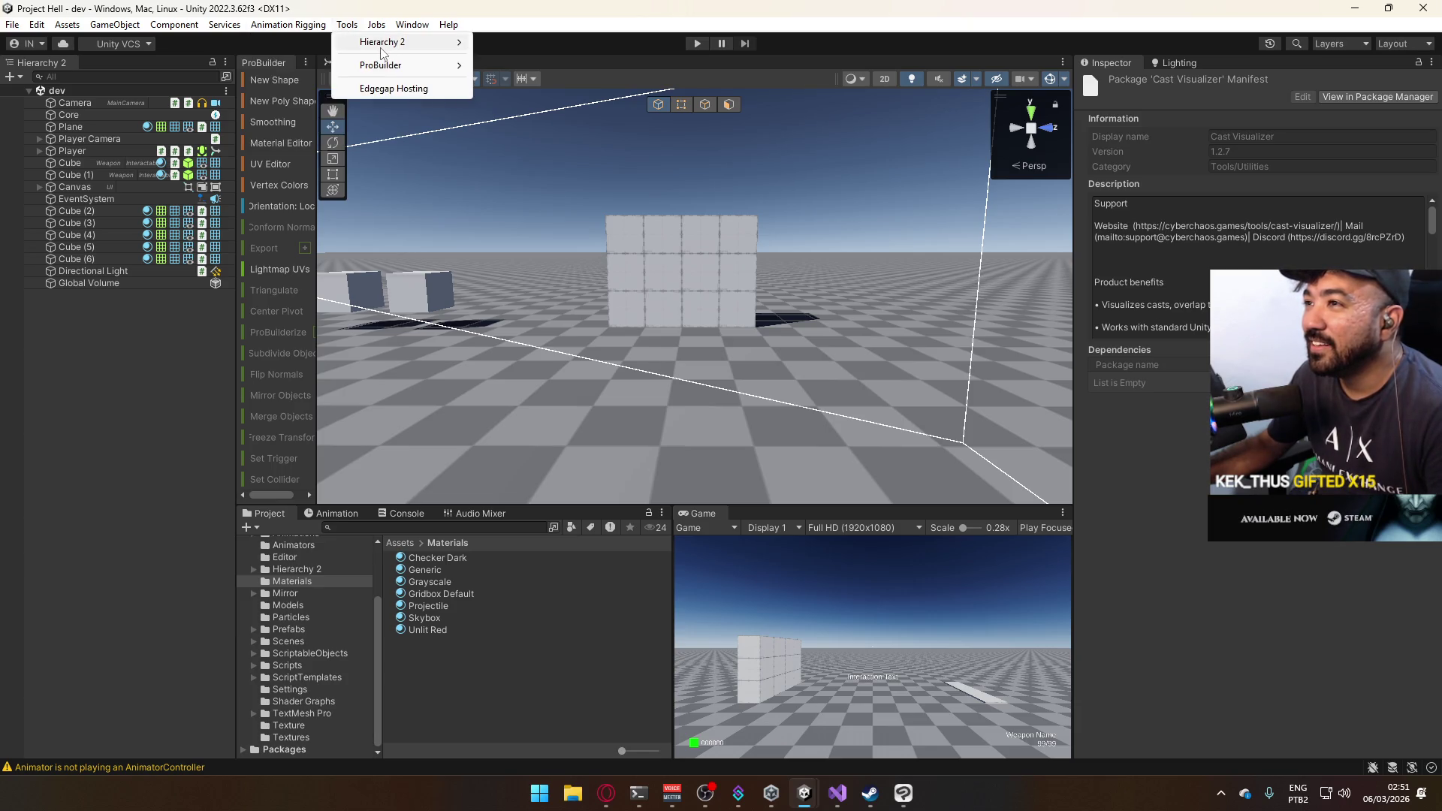
mouse_move(382, 50)
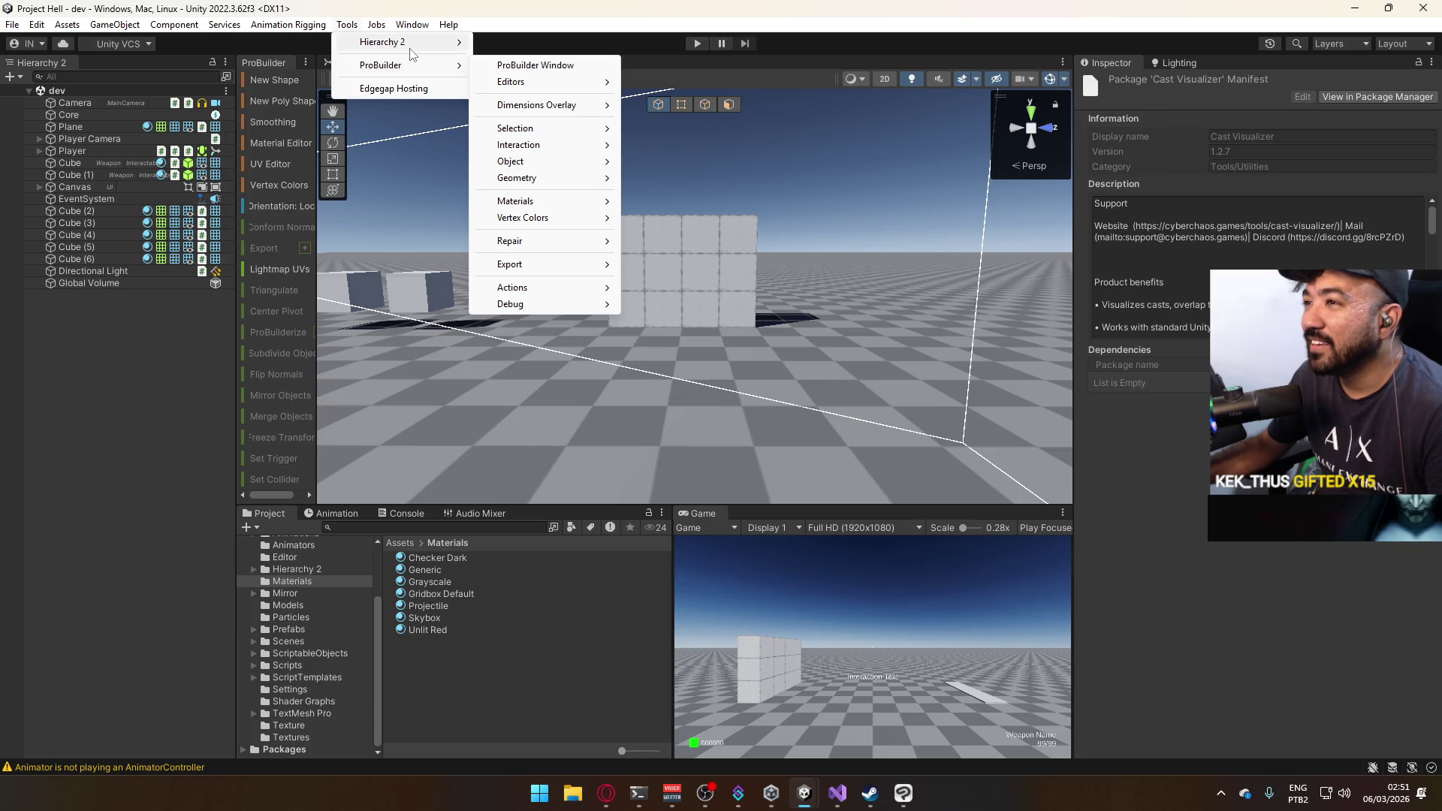
mouse_move(427, 27)
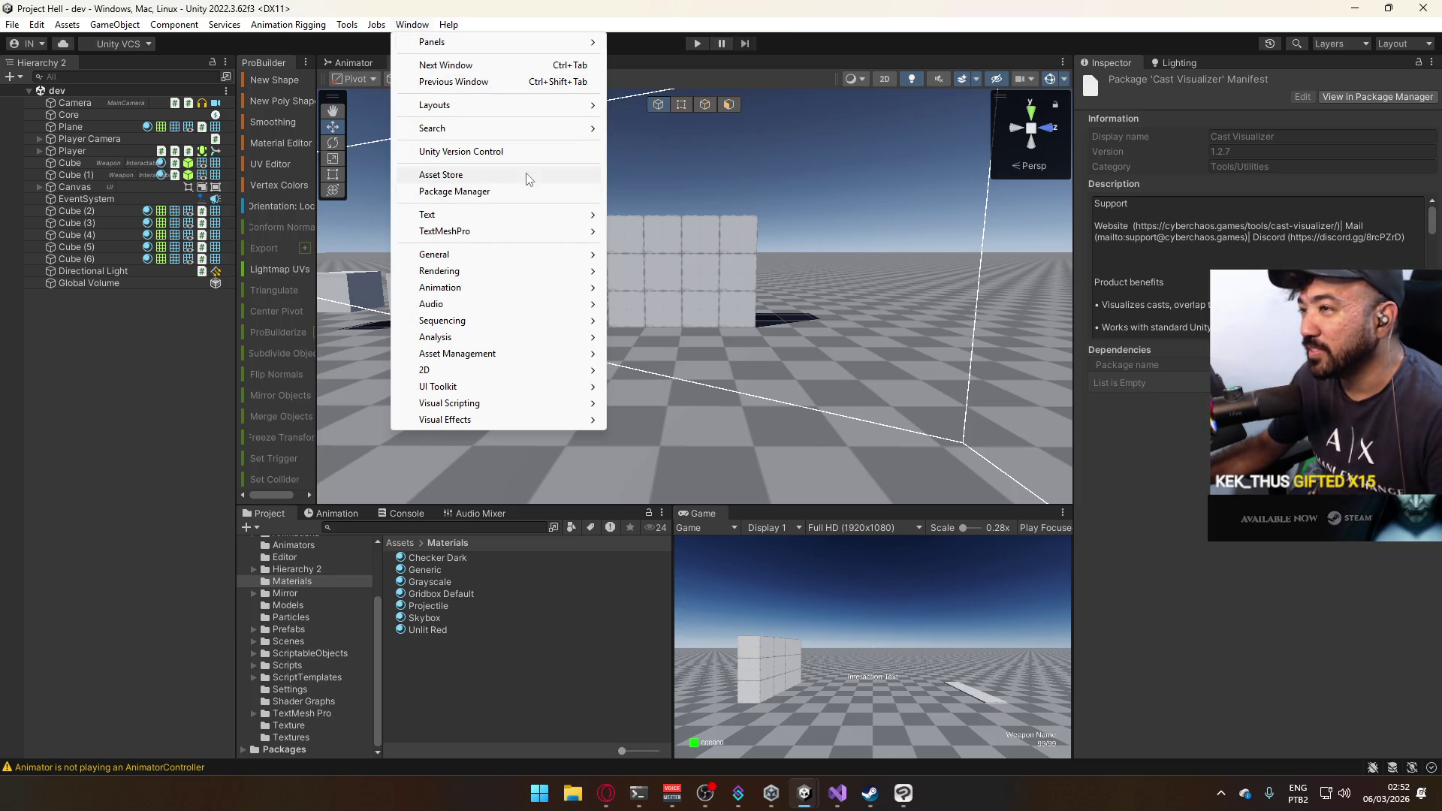
Browse the Tools and Jobs menus in the Project Hell editor.
mouse_move(523, 115)
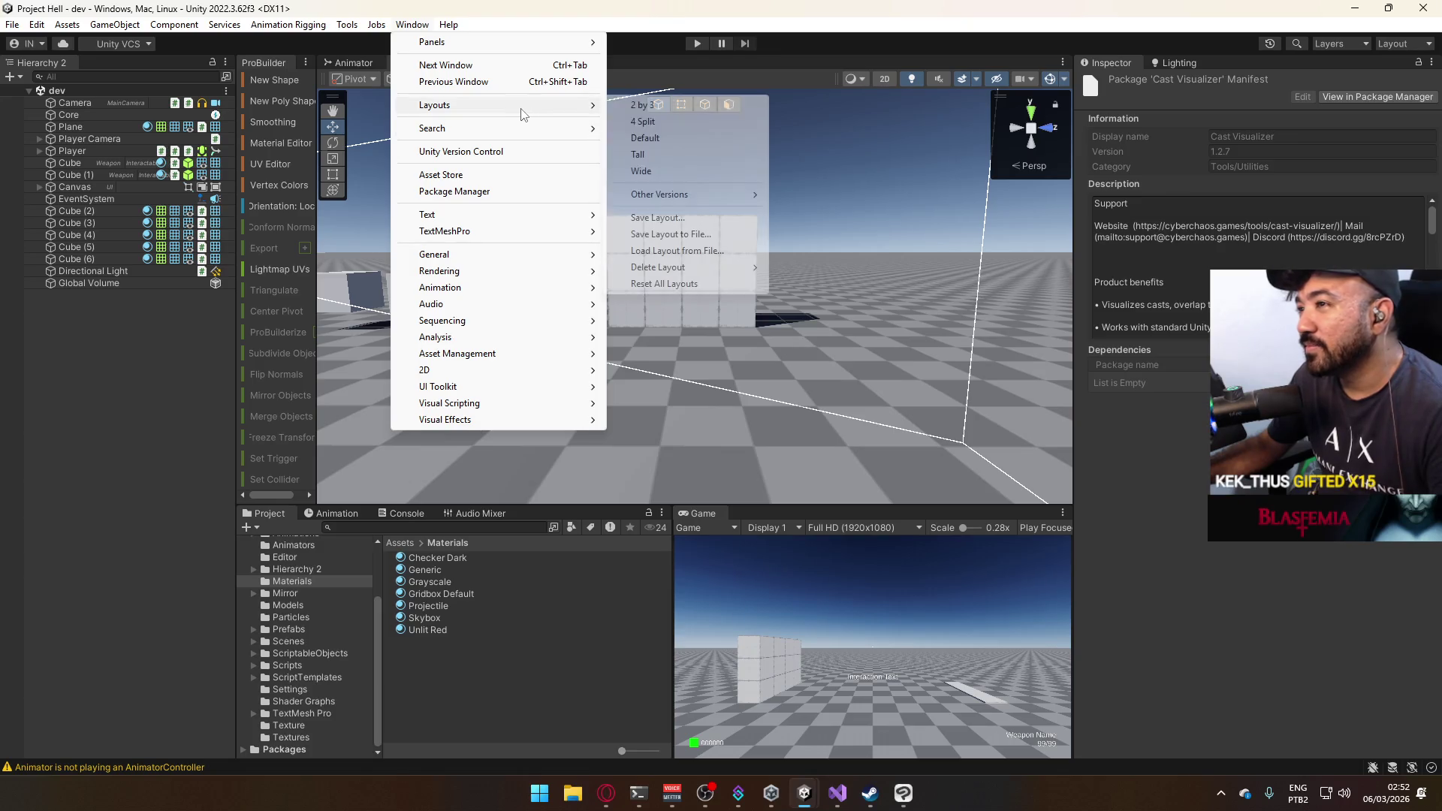
mouse_move(538, 357)
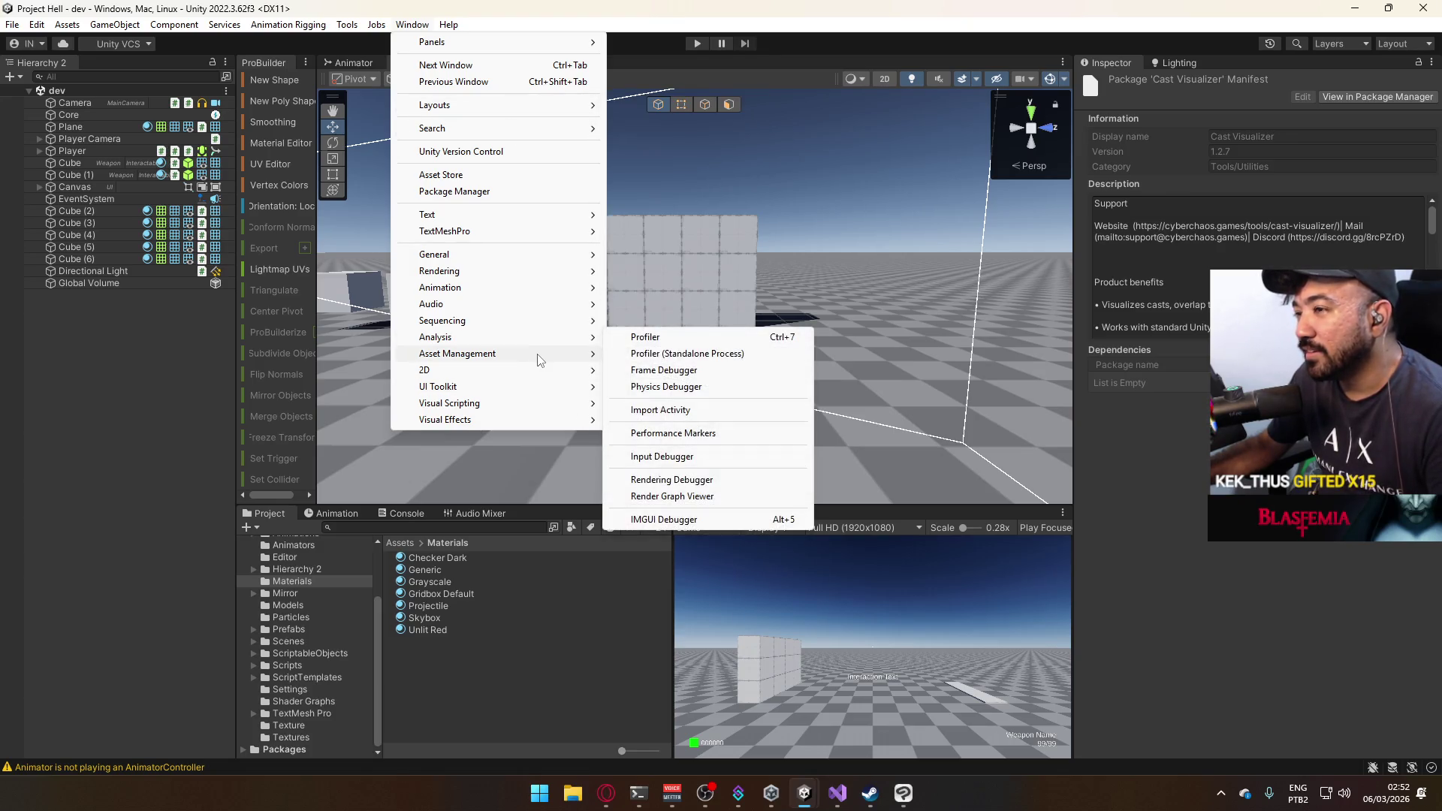
mouse_move(529, 391)
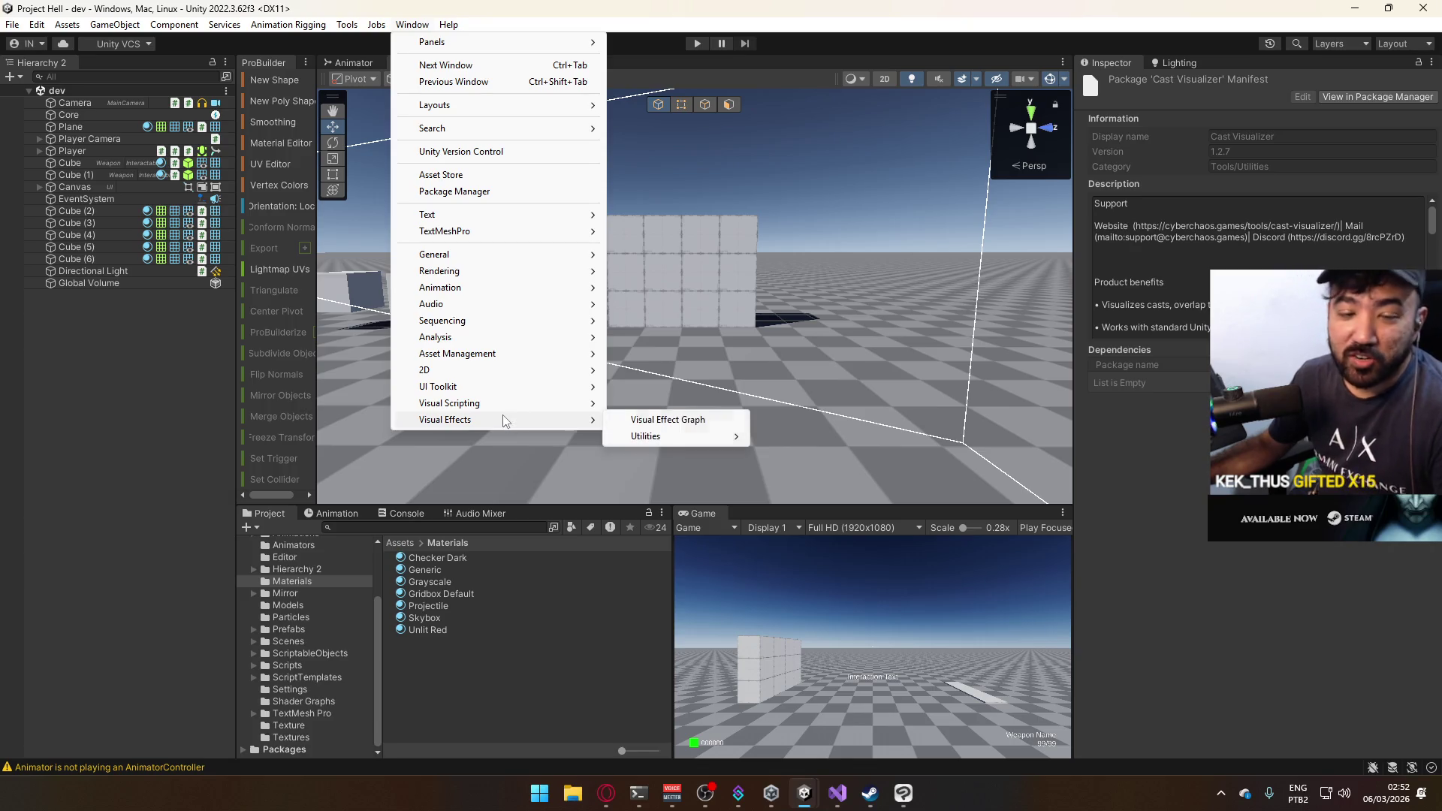
mouse_move(460, 262)
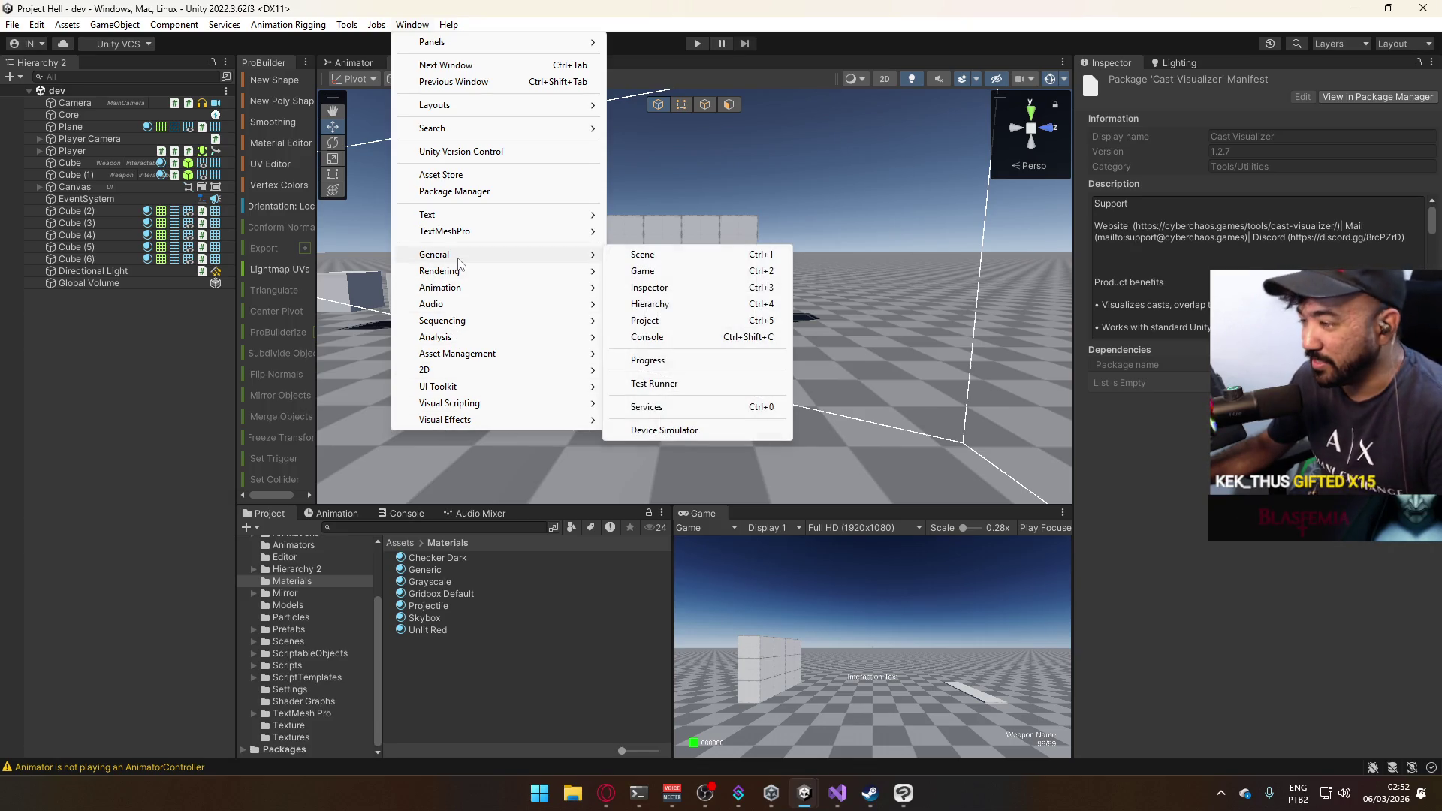
mouse_move(503, 272)
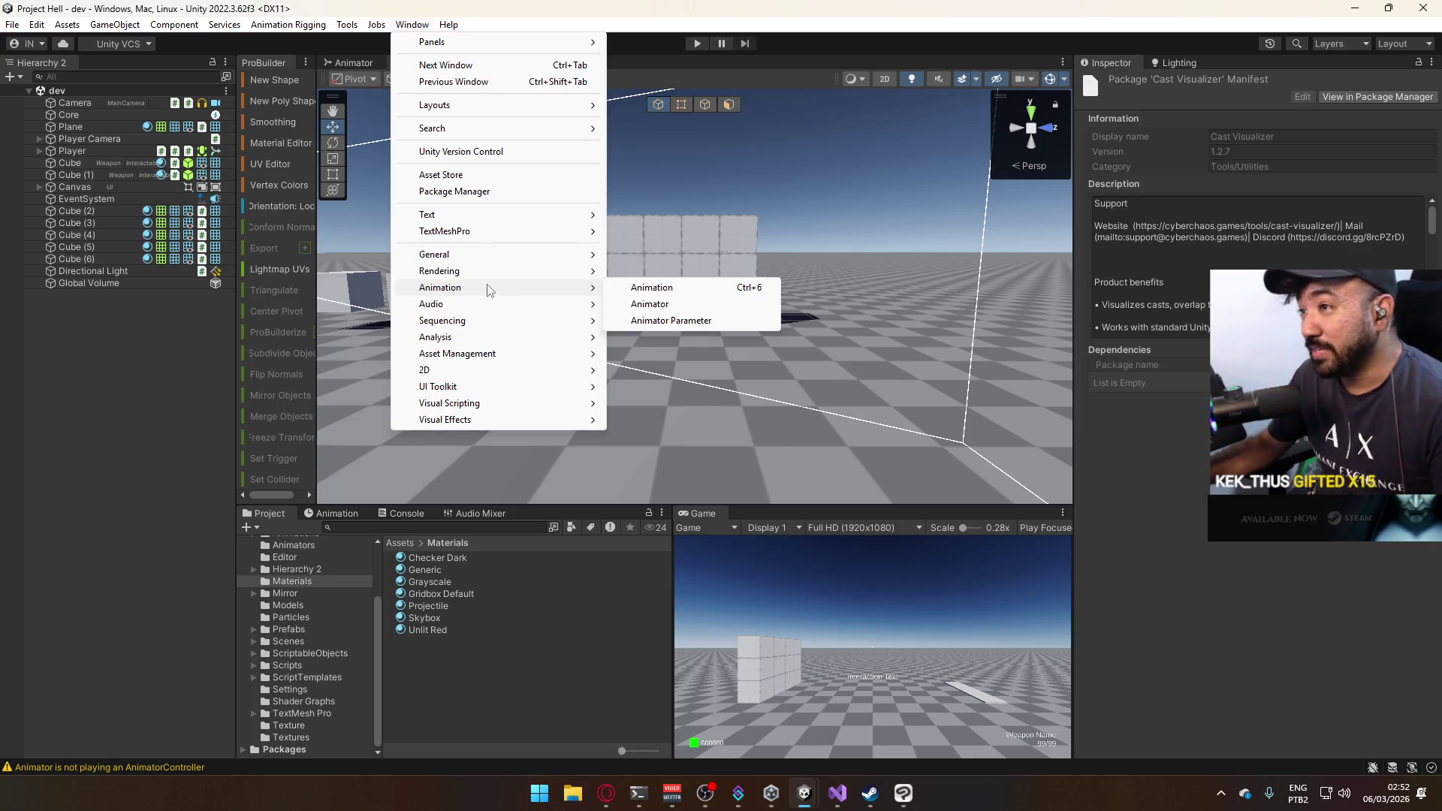
click(412, 25)
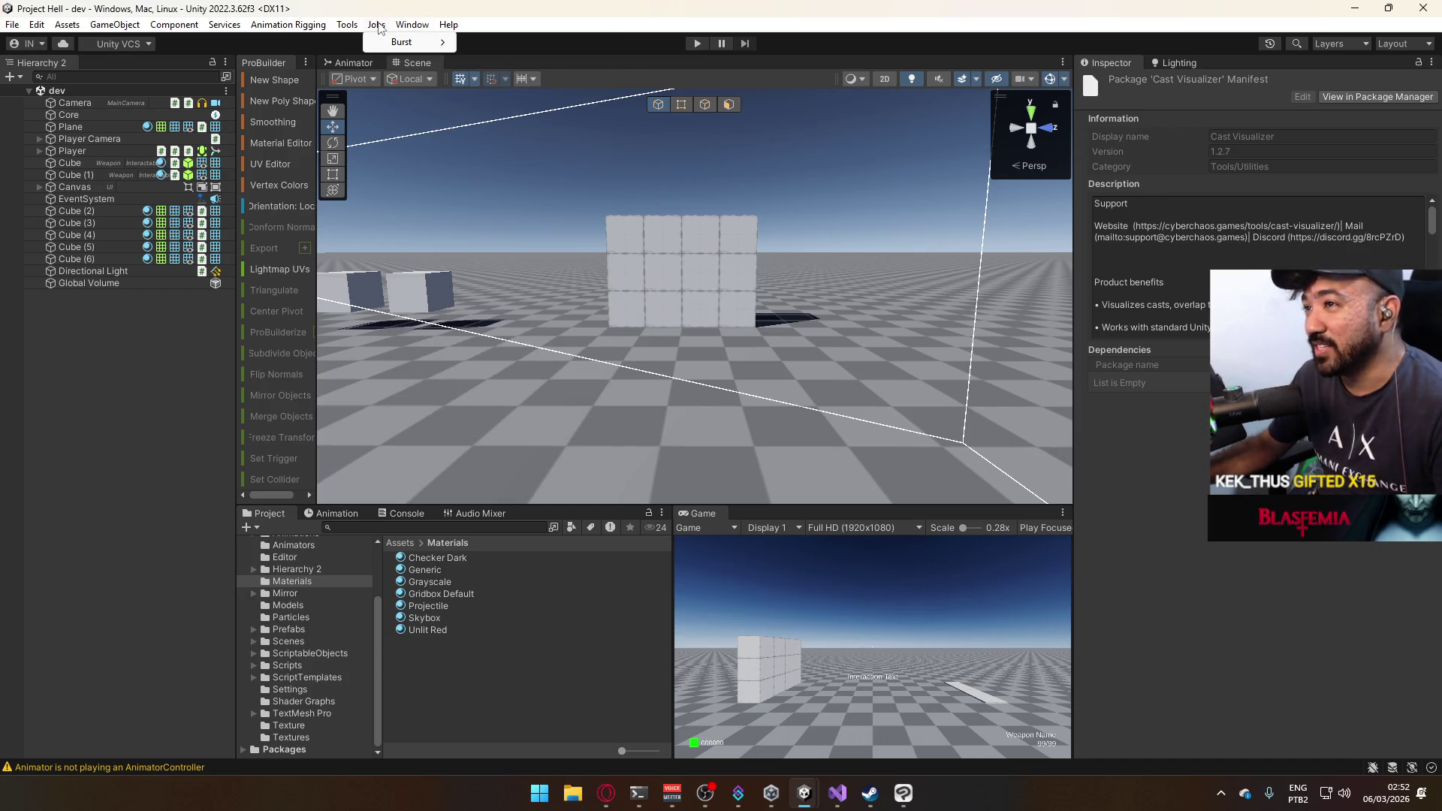
click(360, 25)
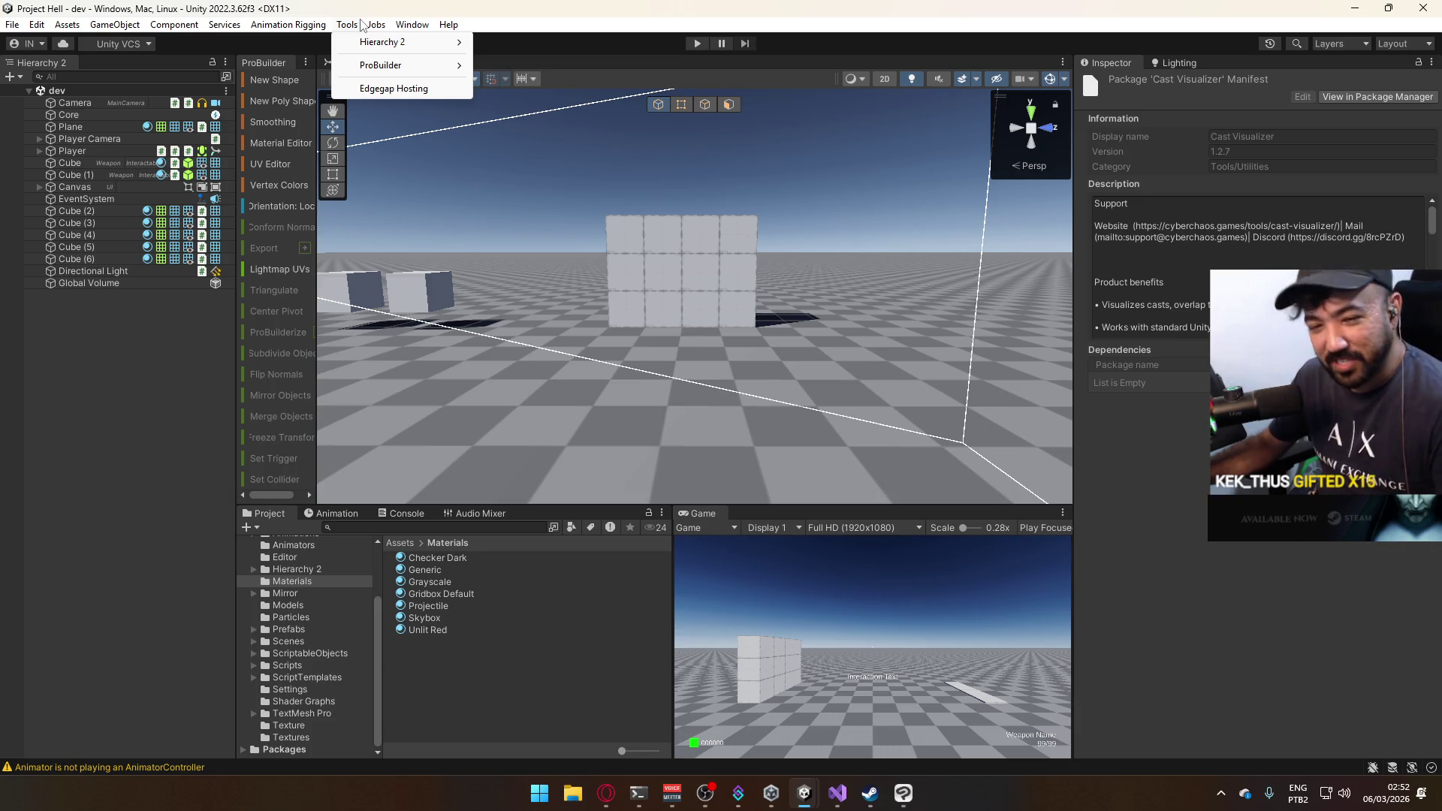
Look through the Window menu entries, then close the open menu.
mouse_move(315, 21)
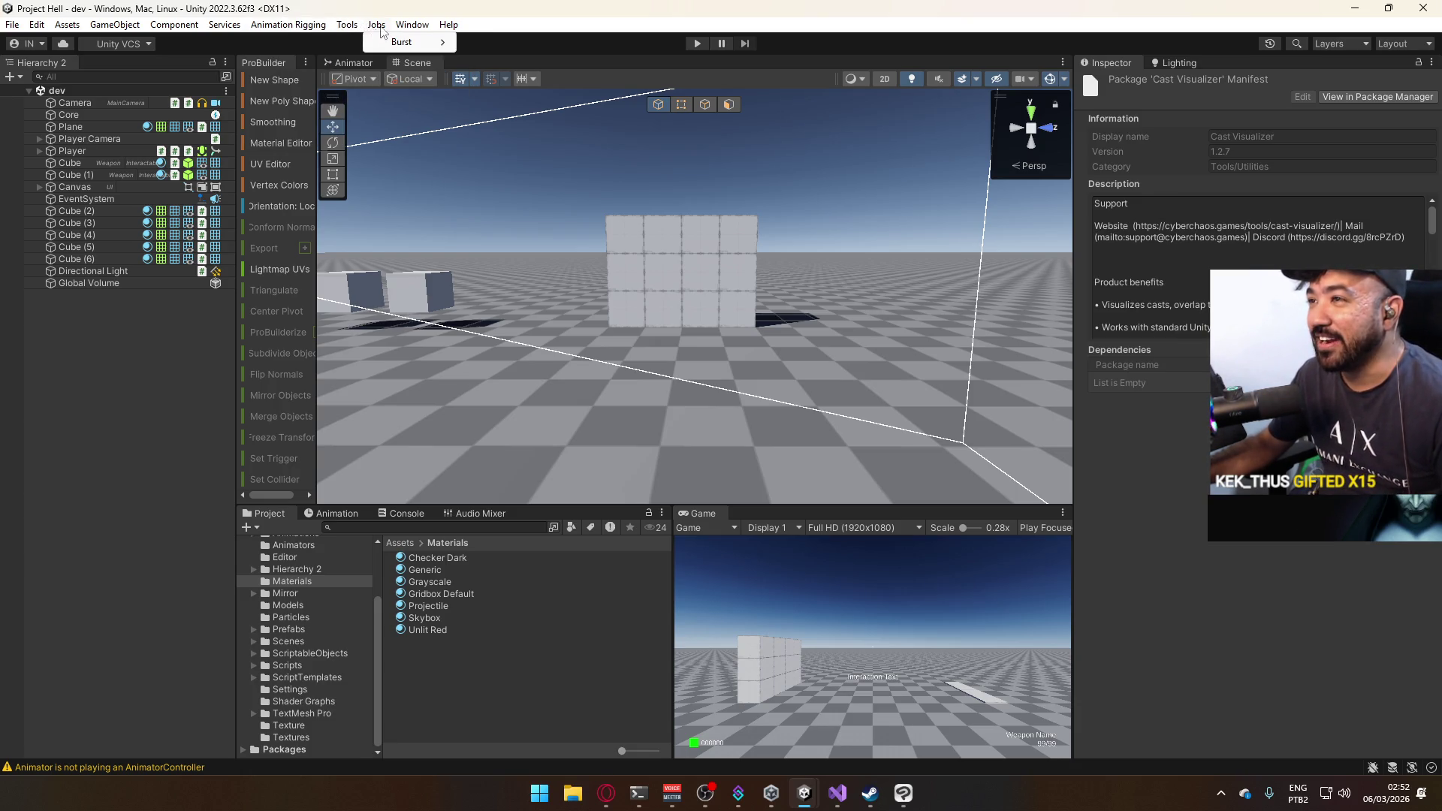
mouse_move(406, 30)
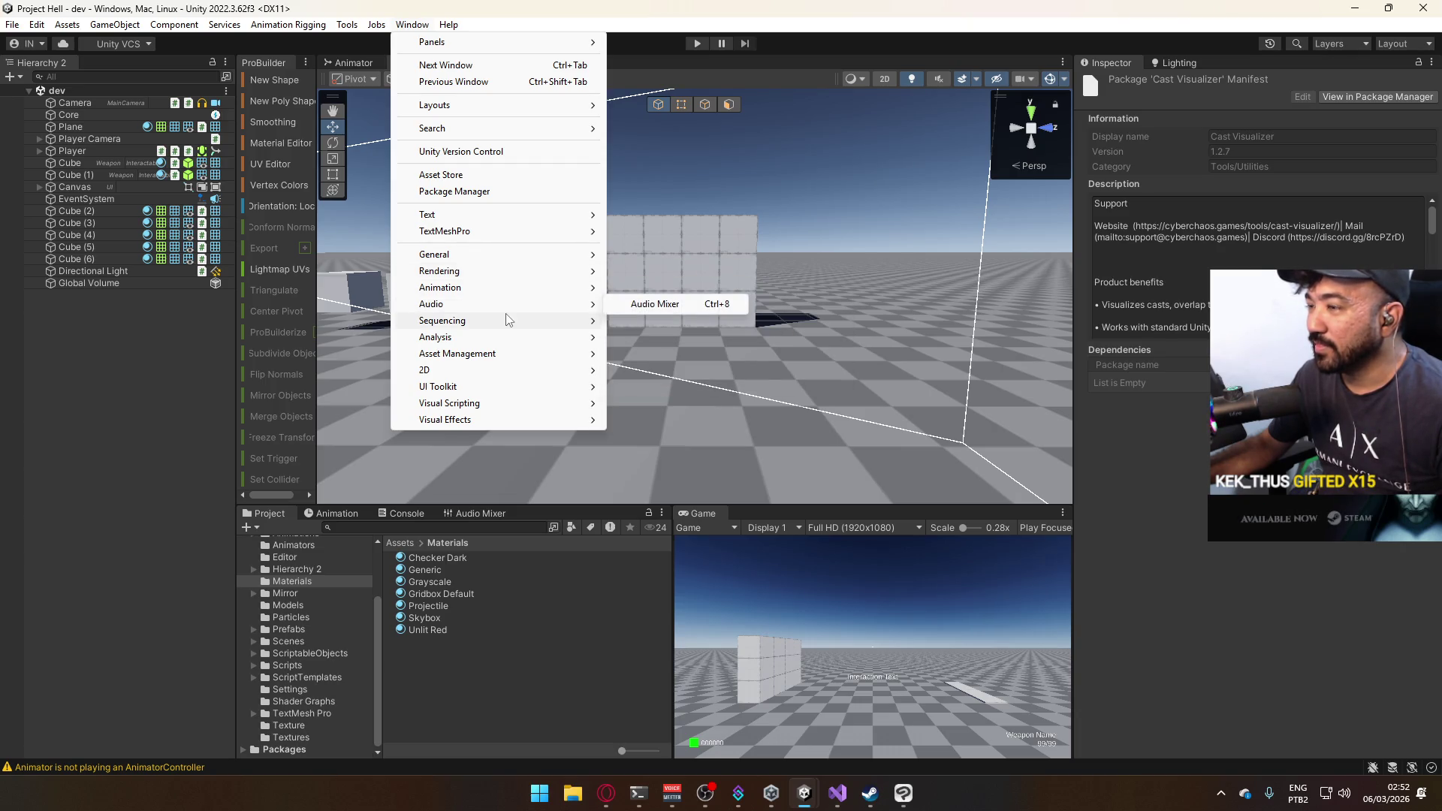
mouse_move(502, 339)
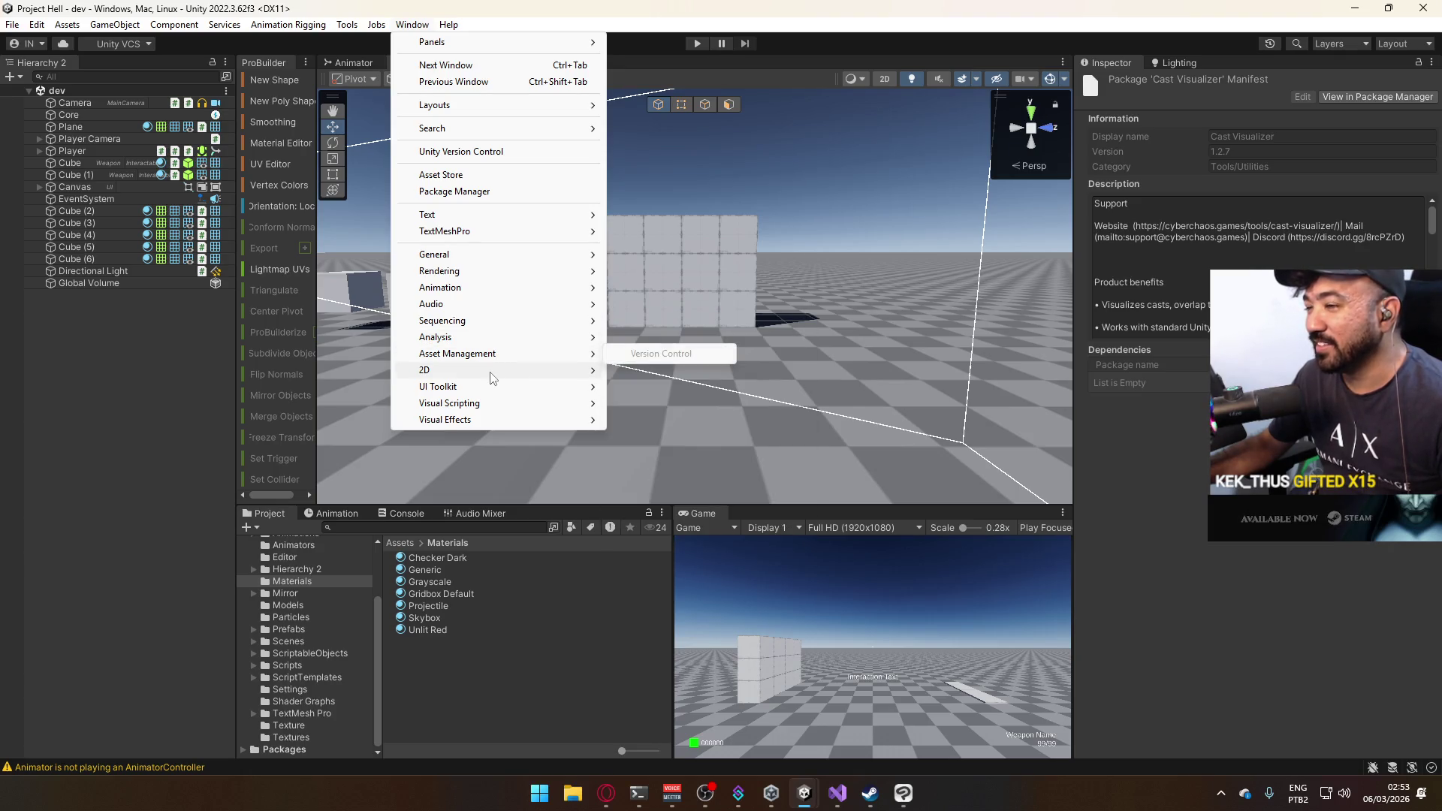
mouse_move(492, 375)
mouse_move(477, 404)
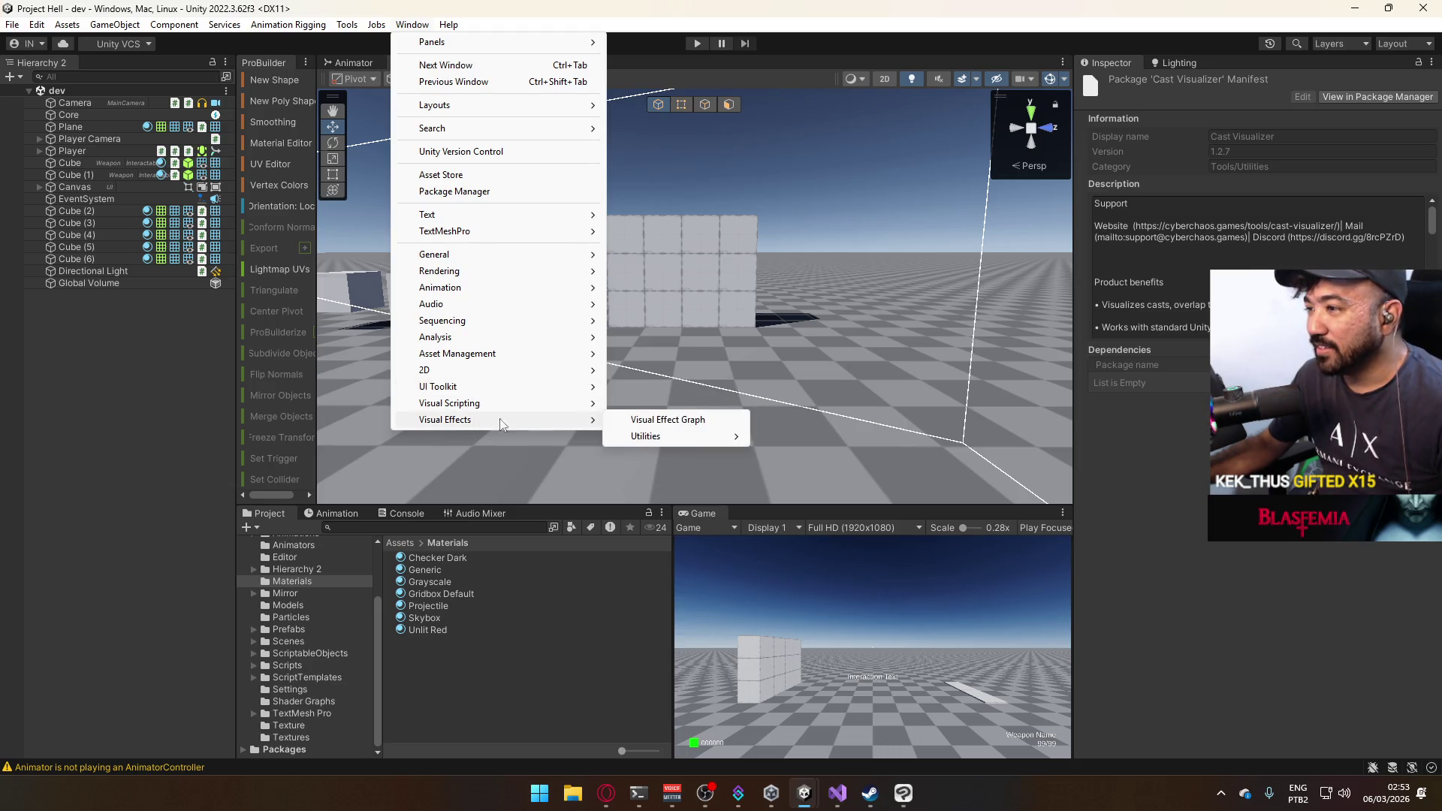
mouse_move(653, 439)
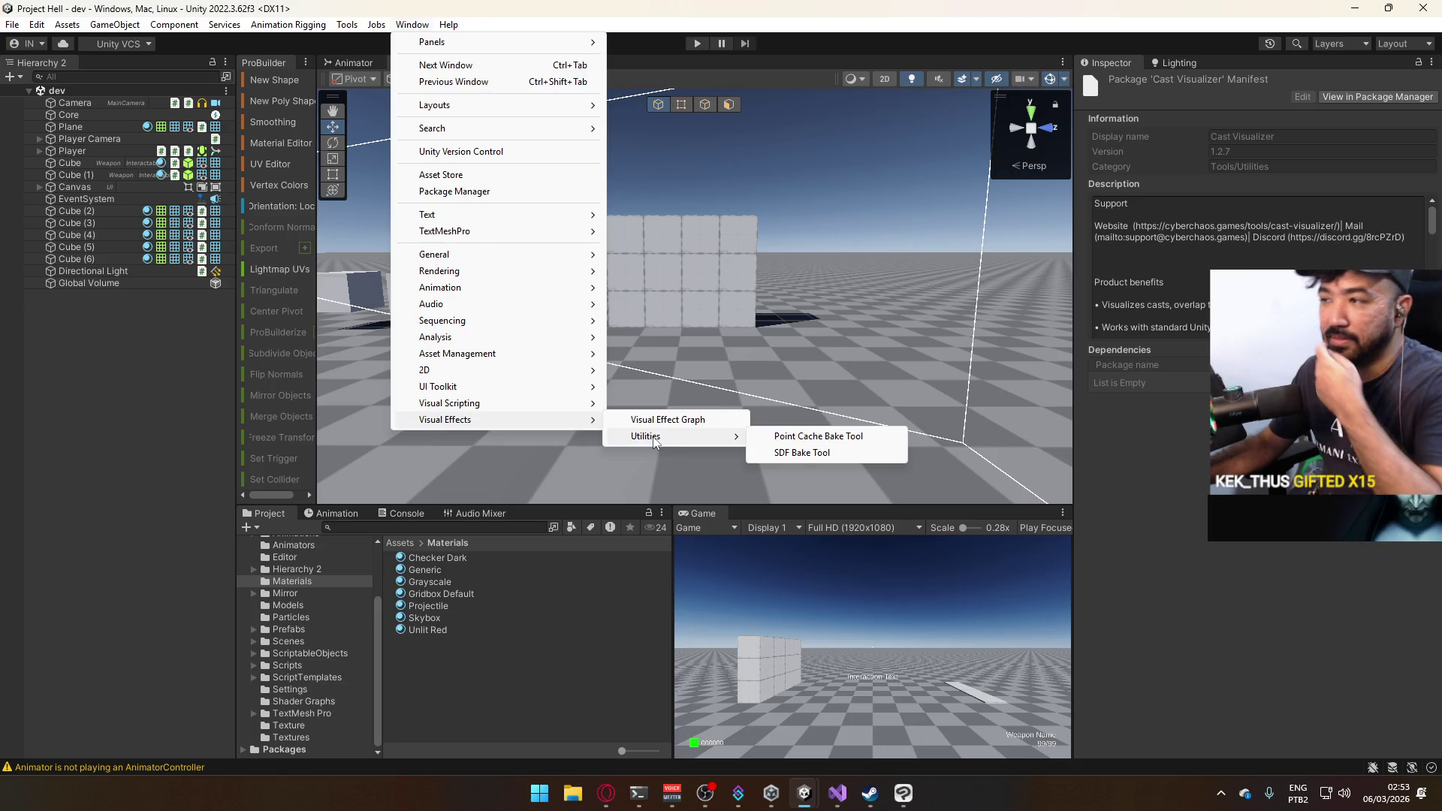
click(351, 27)
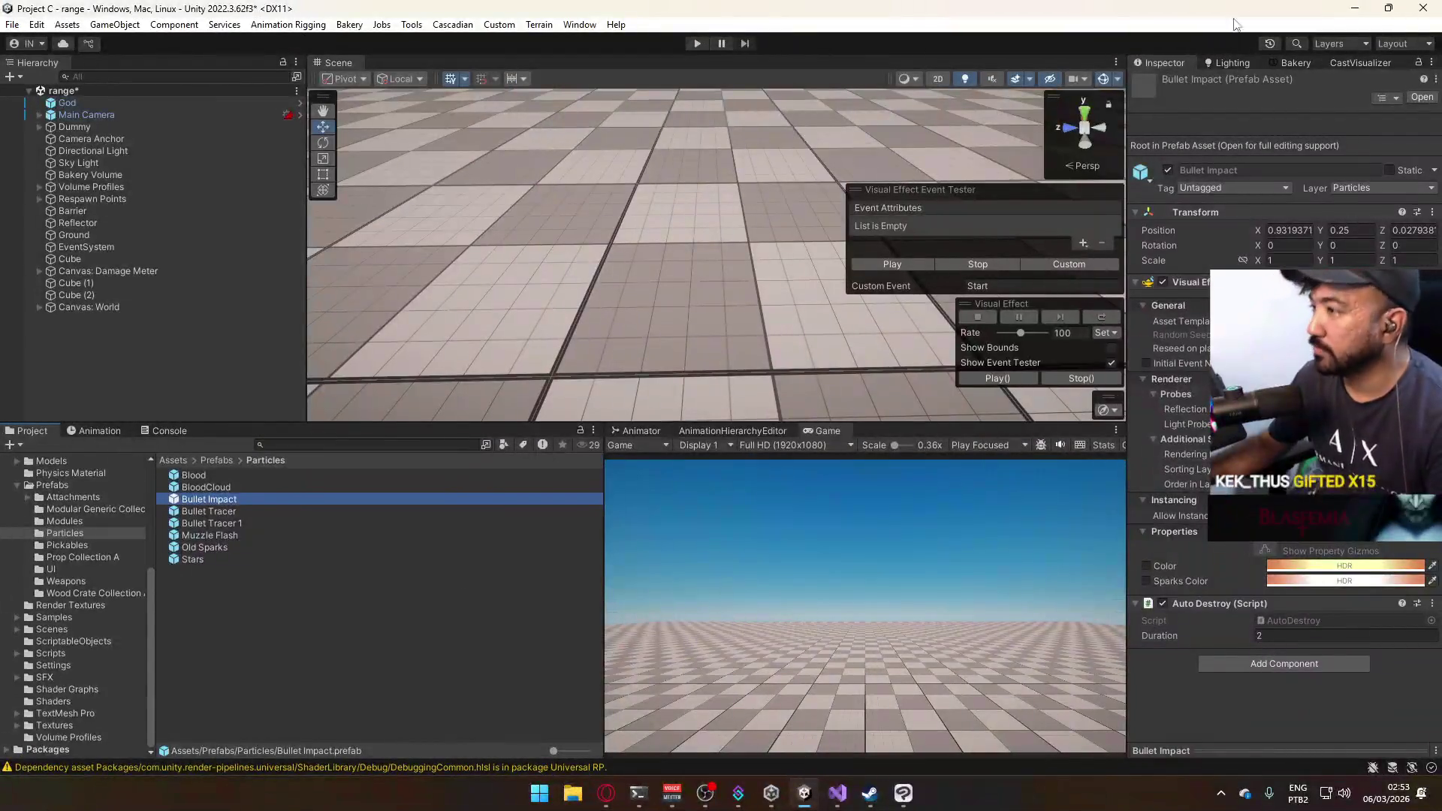
Close Project C without saving the range scene and reopen Project Hell from Unity Hub.
click(1423, 7)
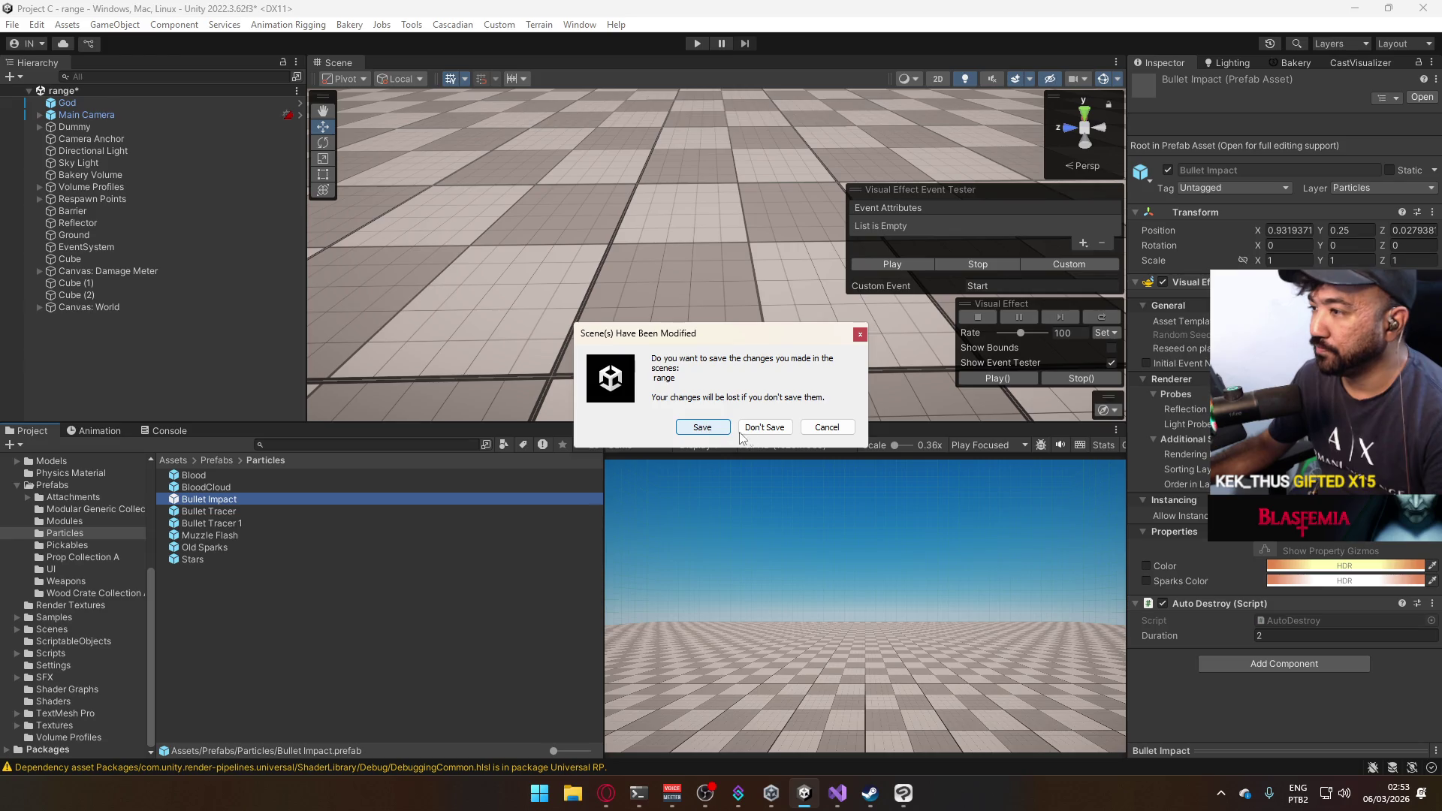
click(764, 427)
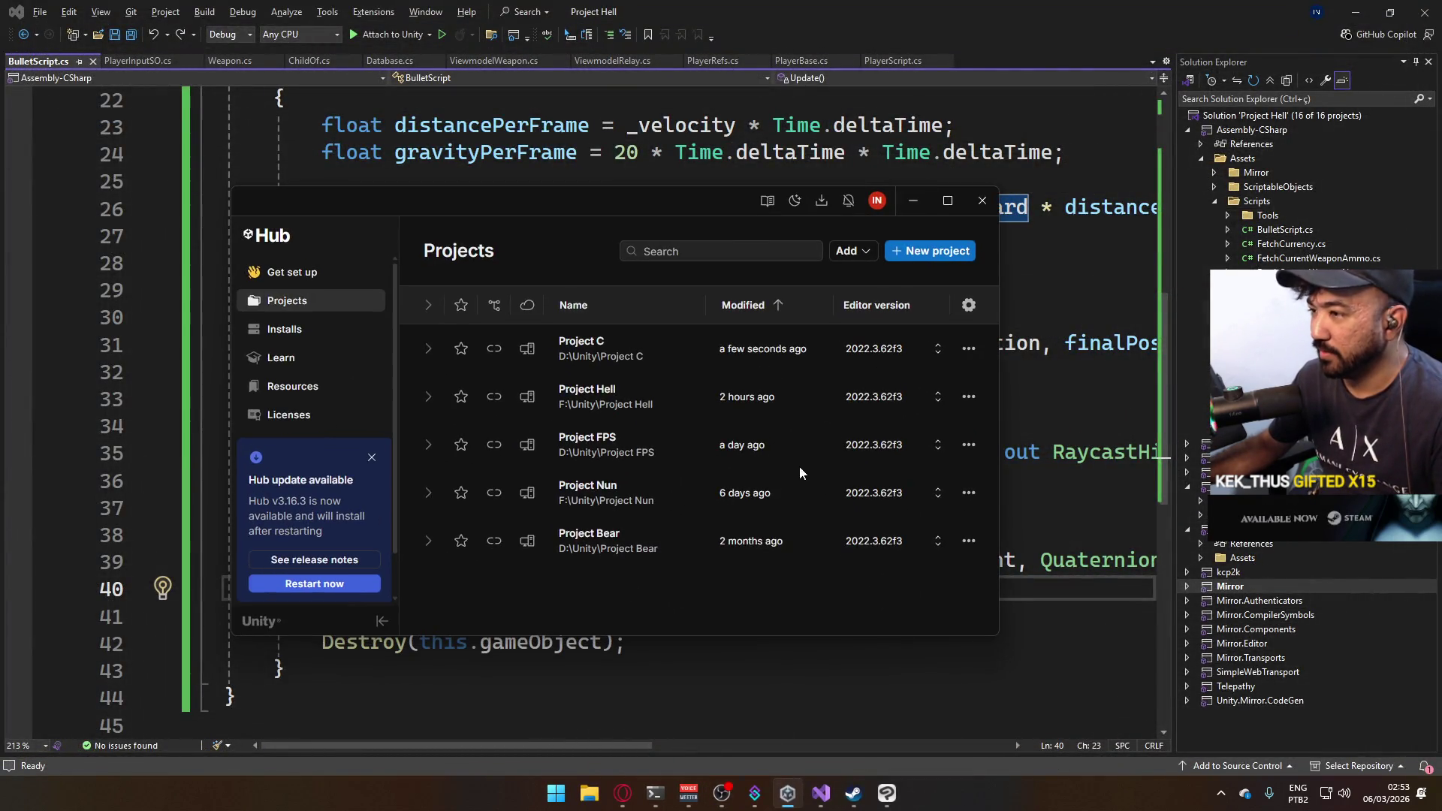
click(371, 459)
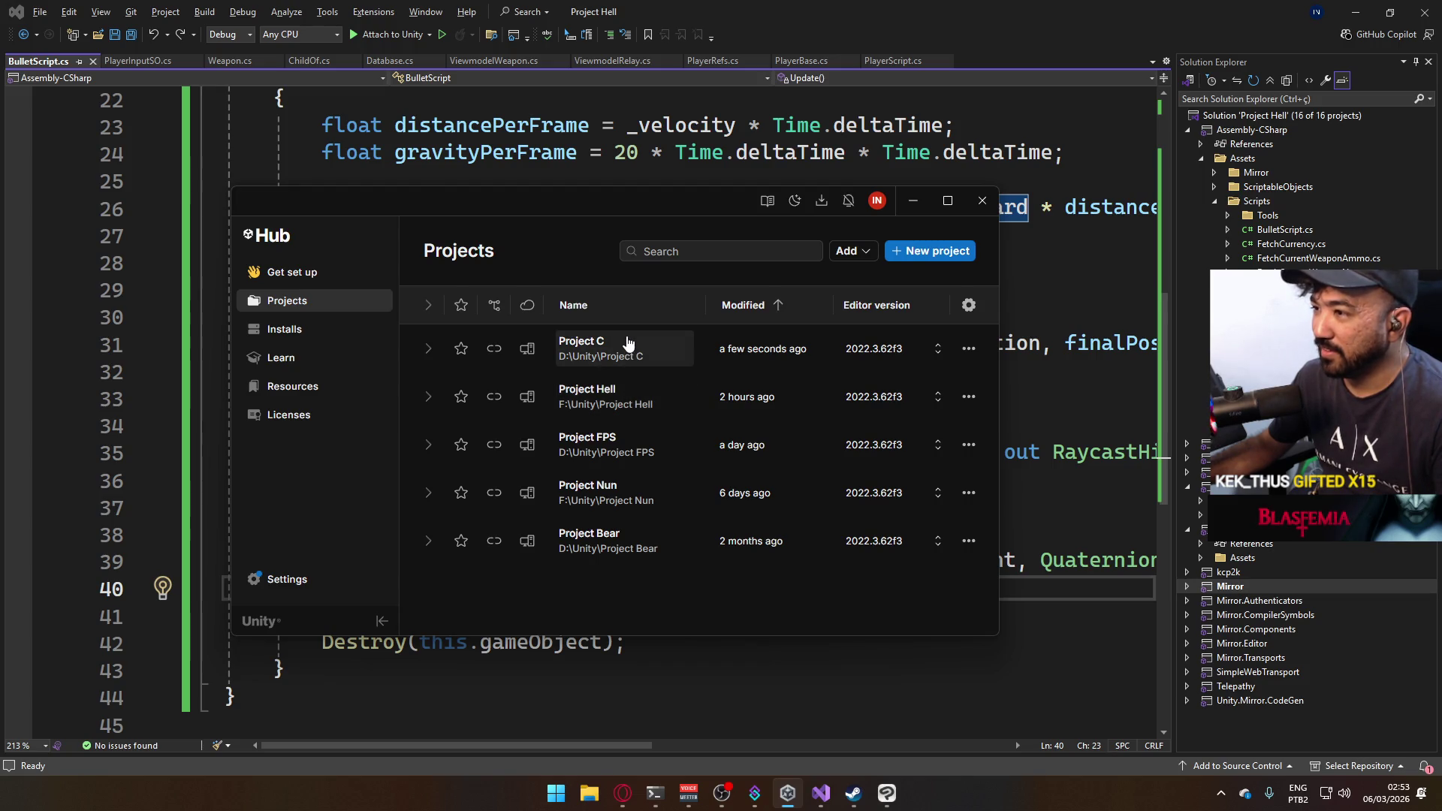
click(627, 396)
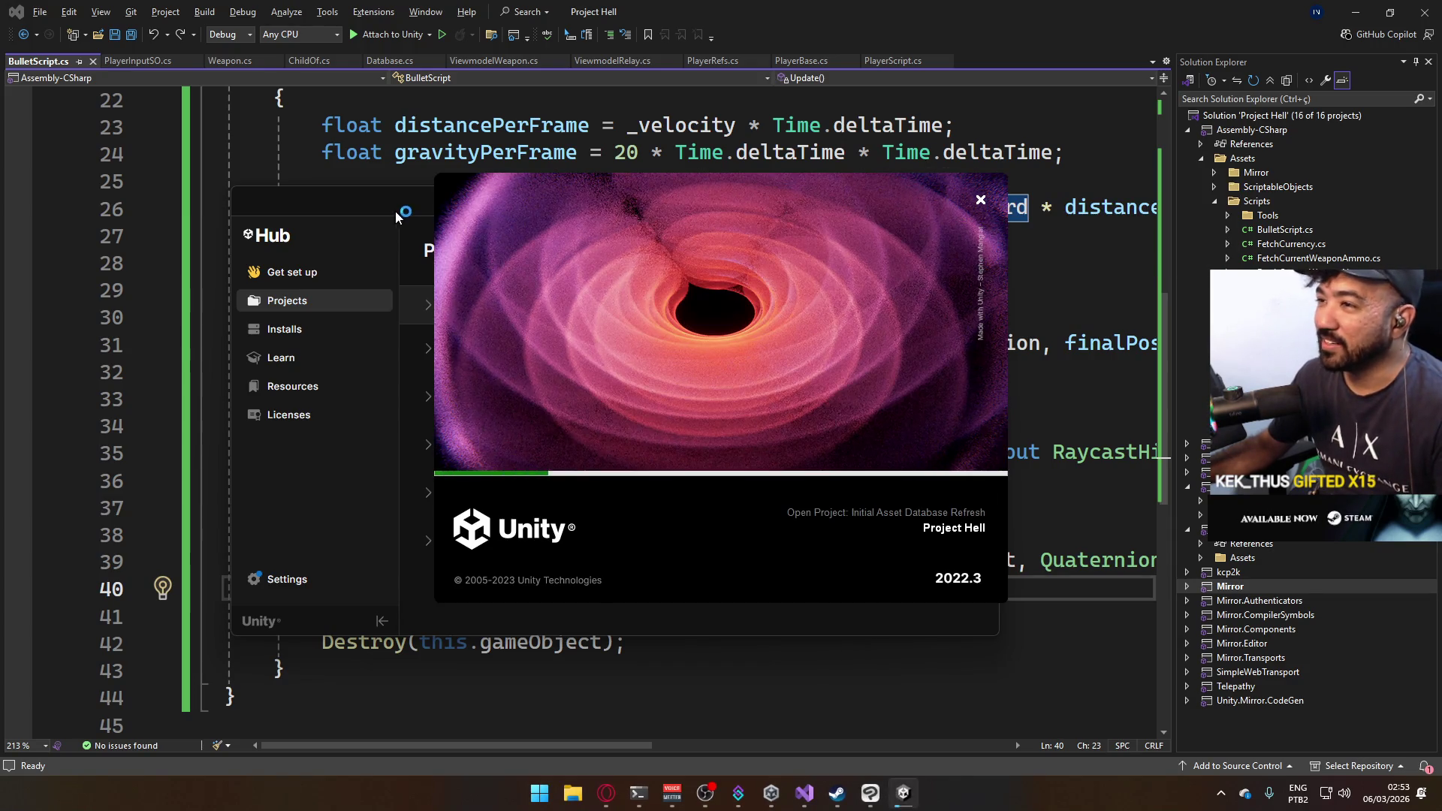
click(913, 204)
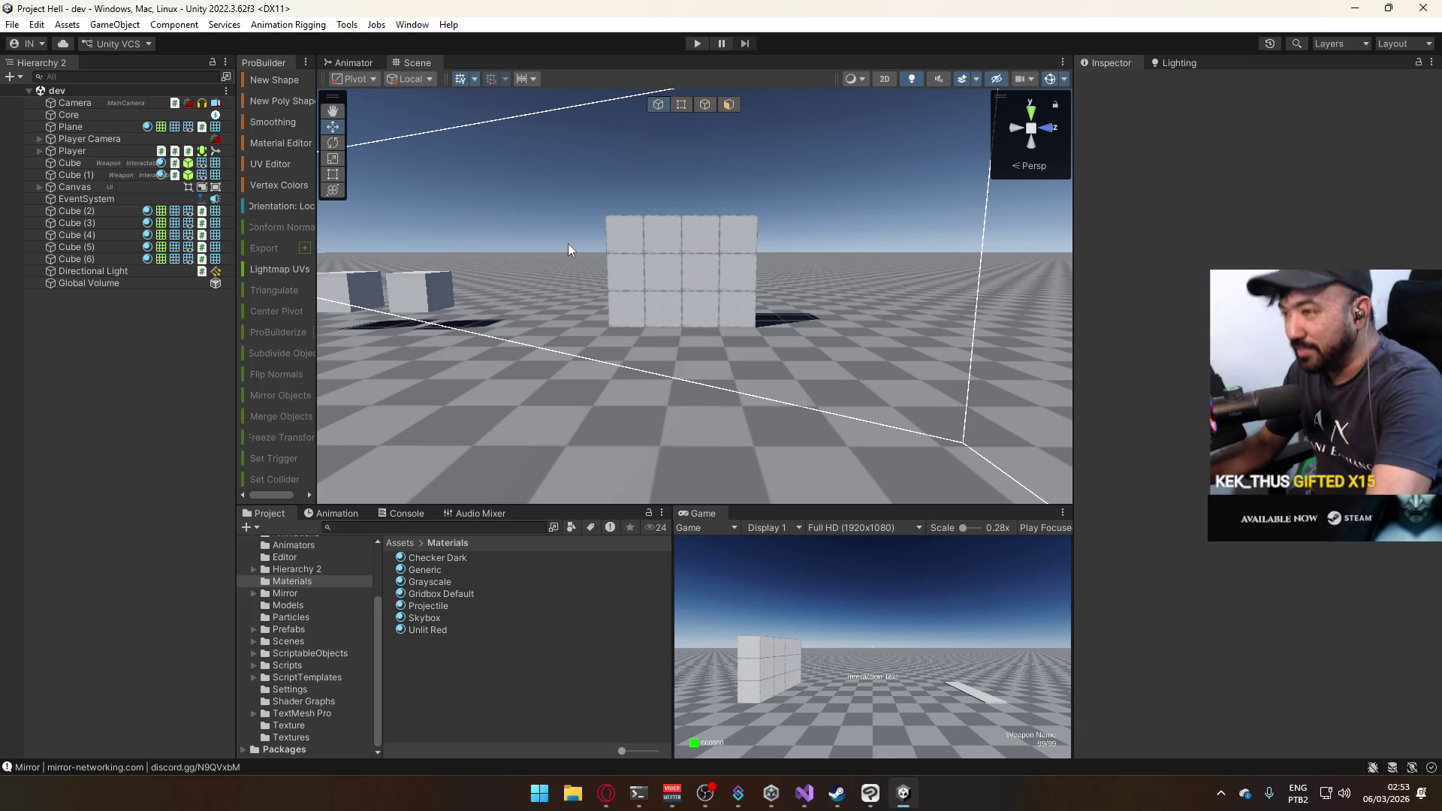
click(410, 25)
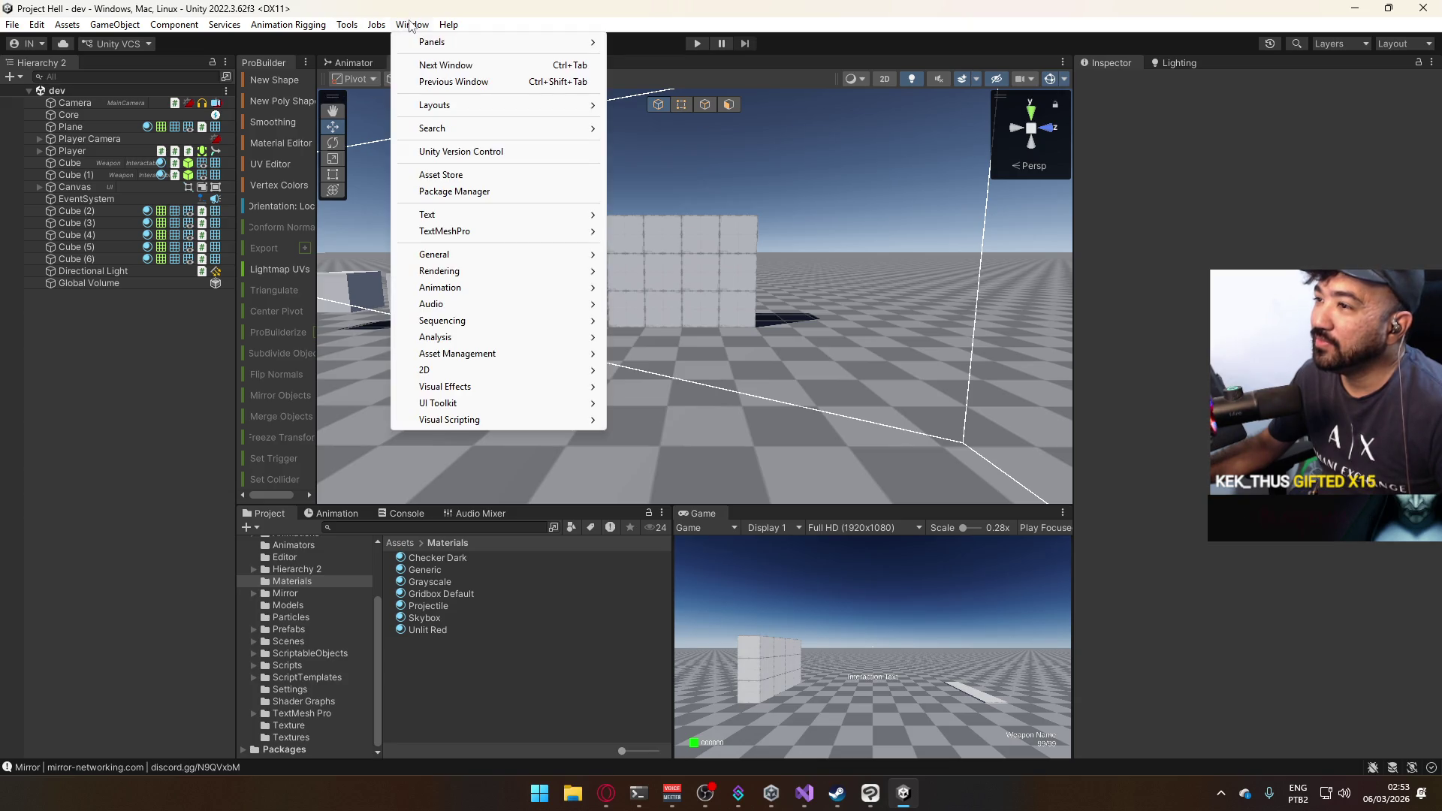
click(361, 29)
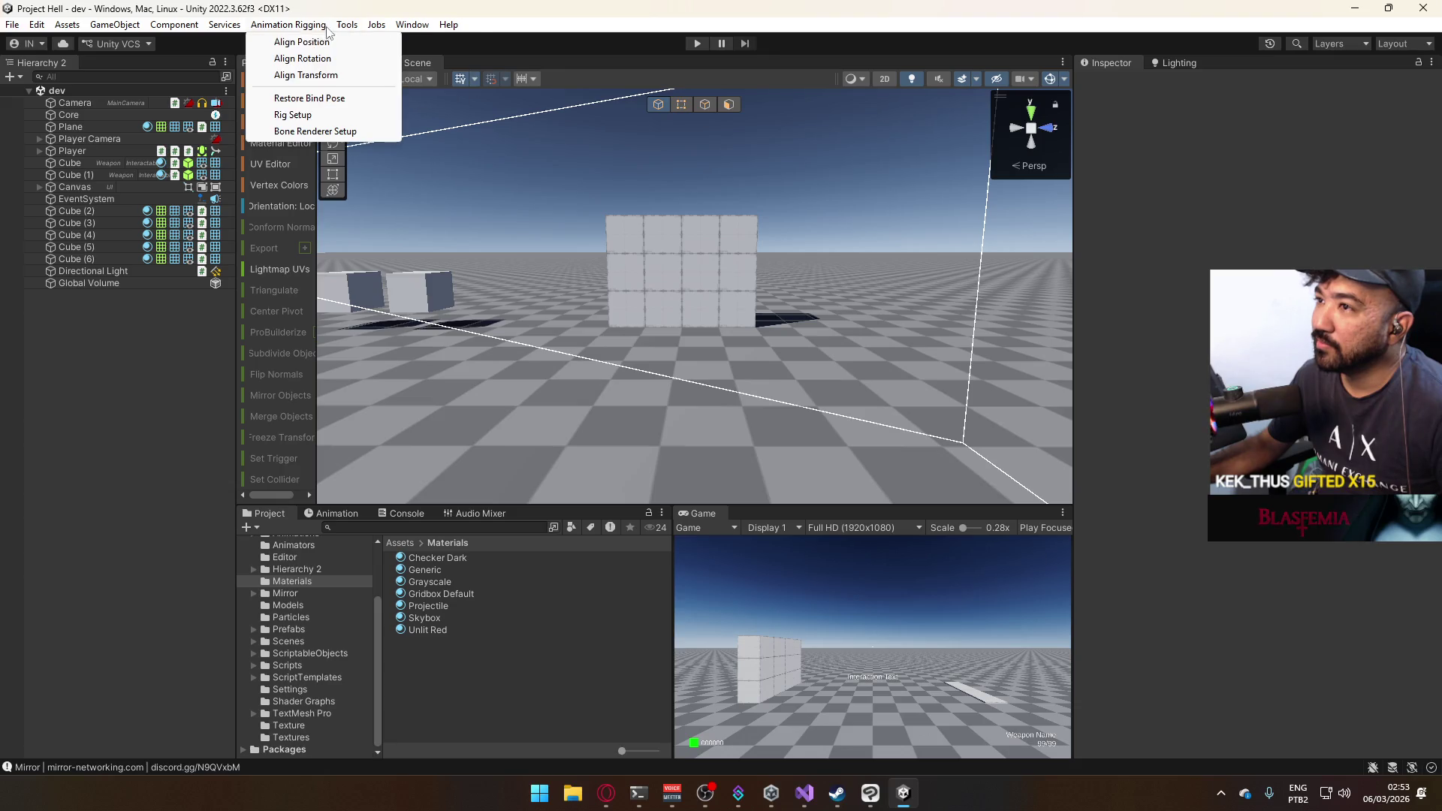
Show the Console panel and clear its log entries.
mouse_move(141, 30)
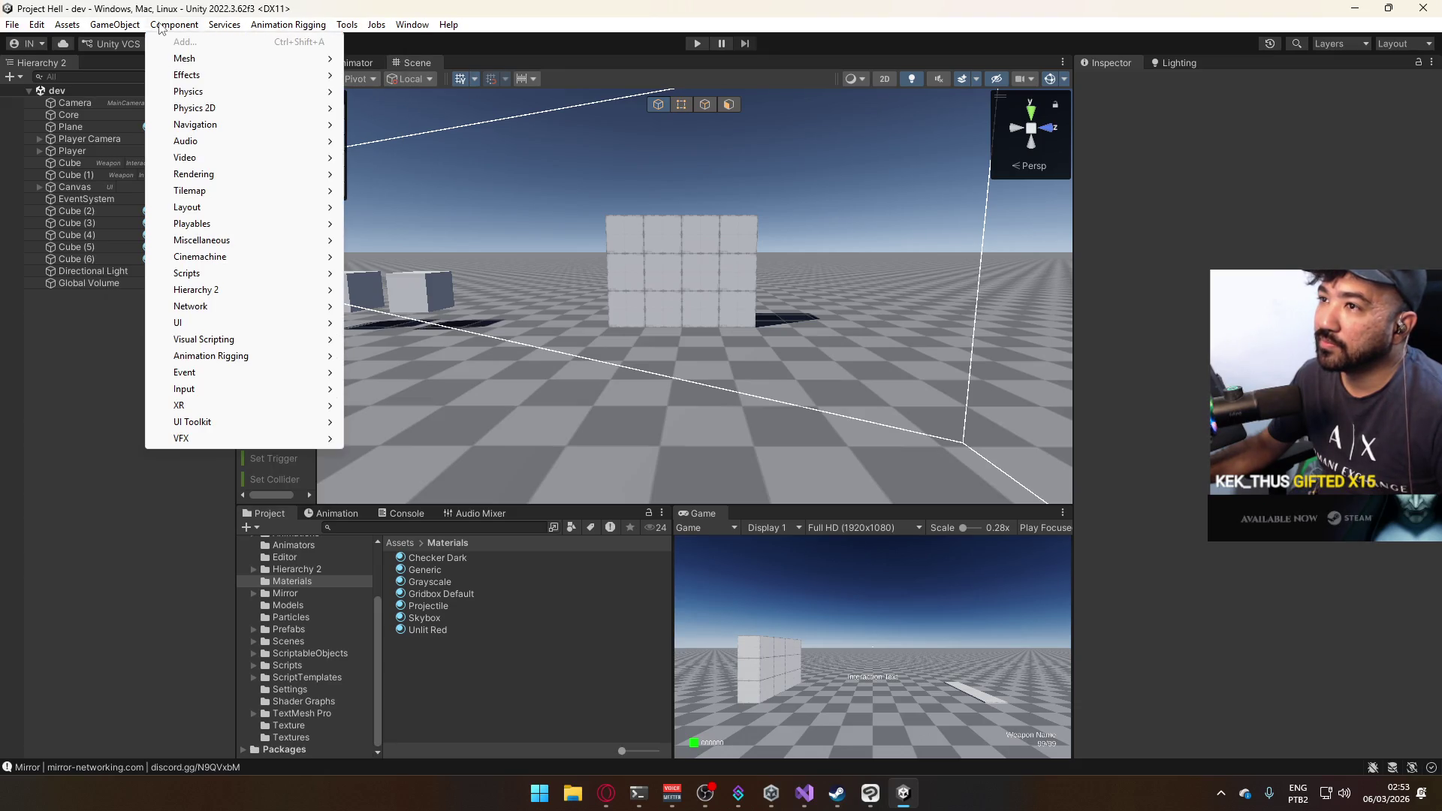
mouse_move(225, 27)
mouse_move(278, 28)
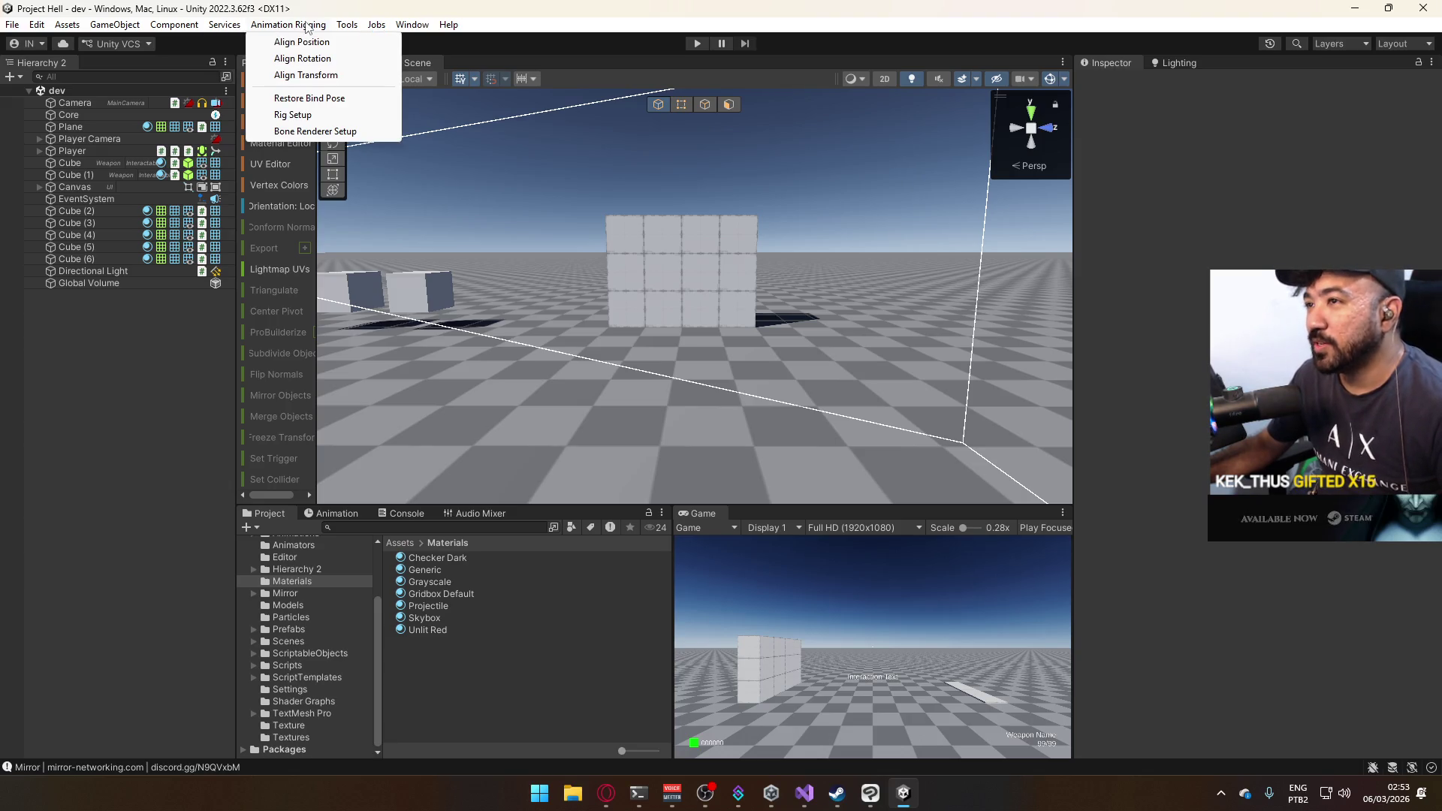
mouse_move(346, 30)
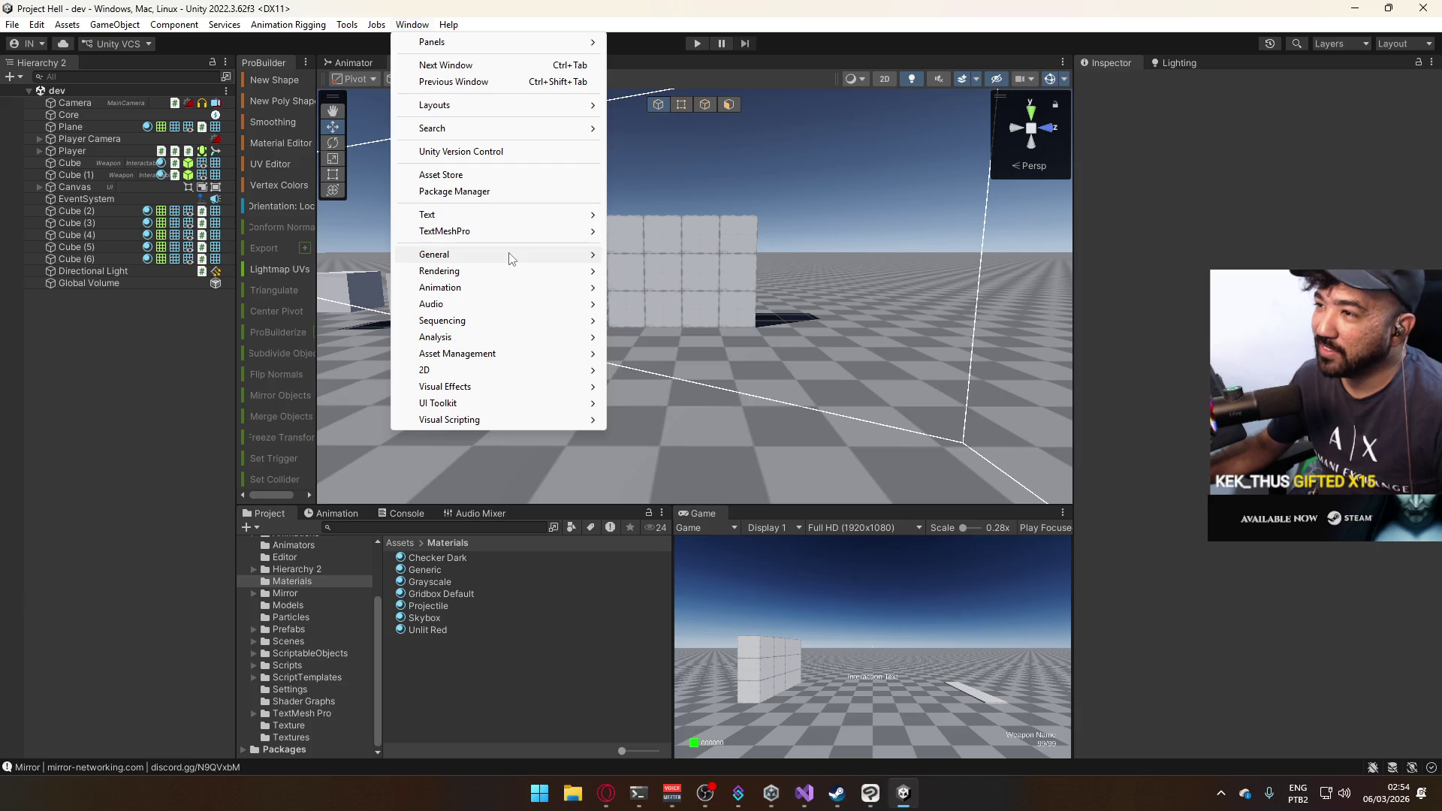
mouse_move(512, 257)
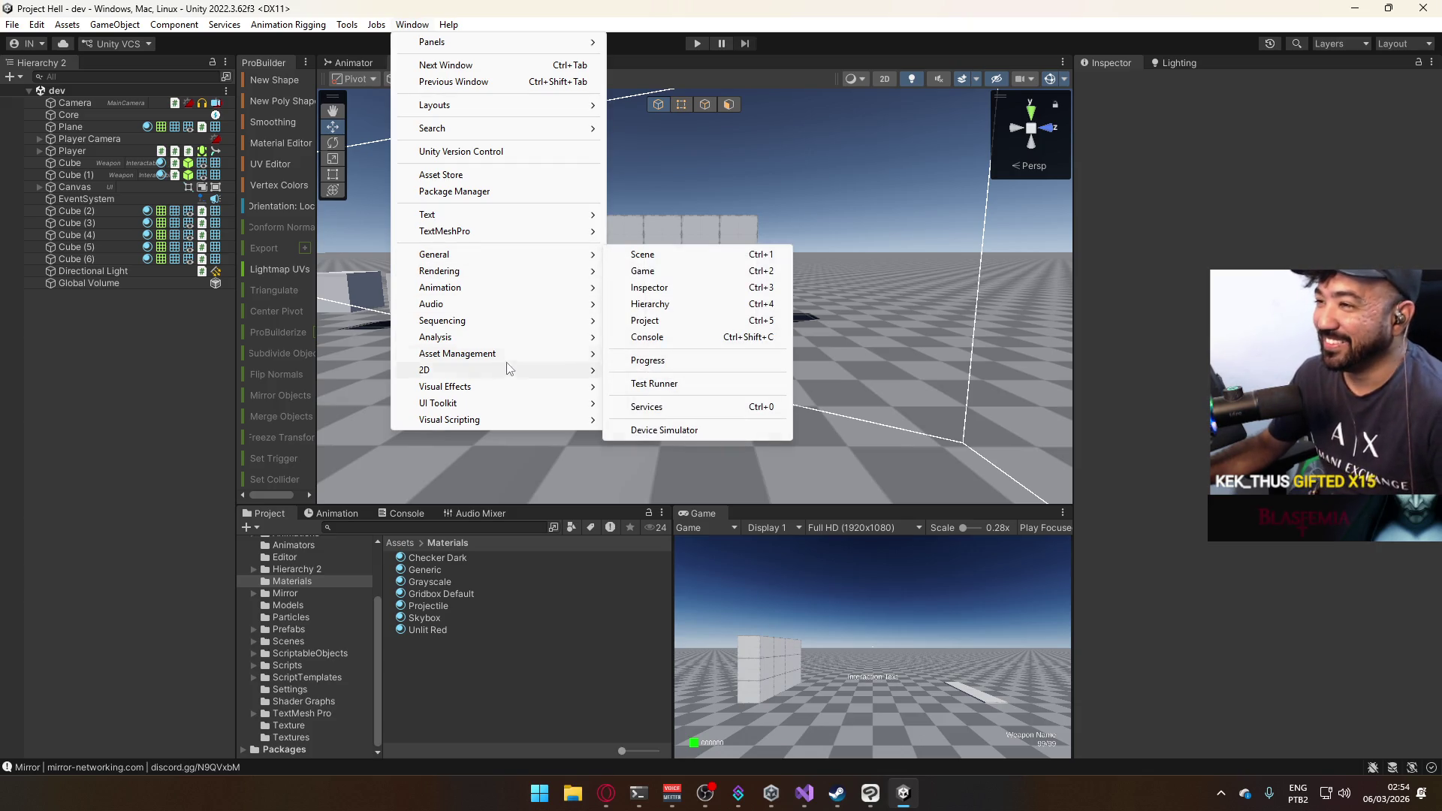
mouse_move(516, 393)
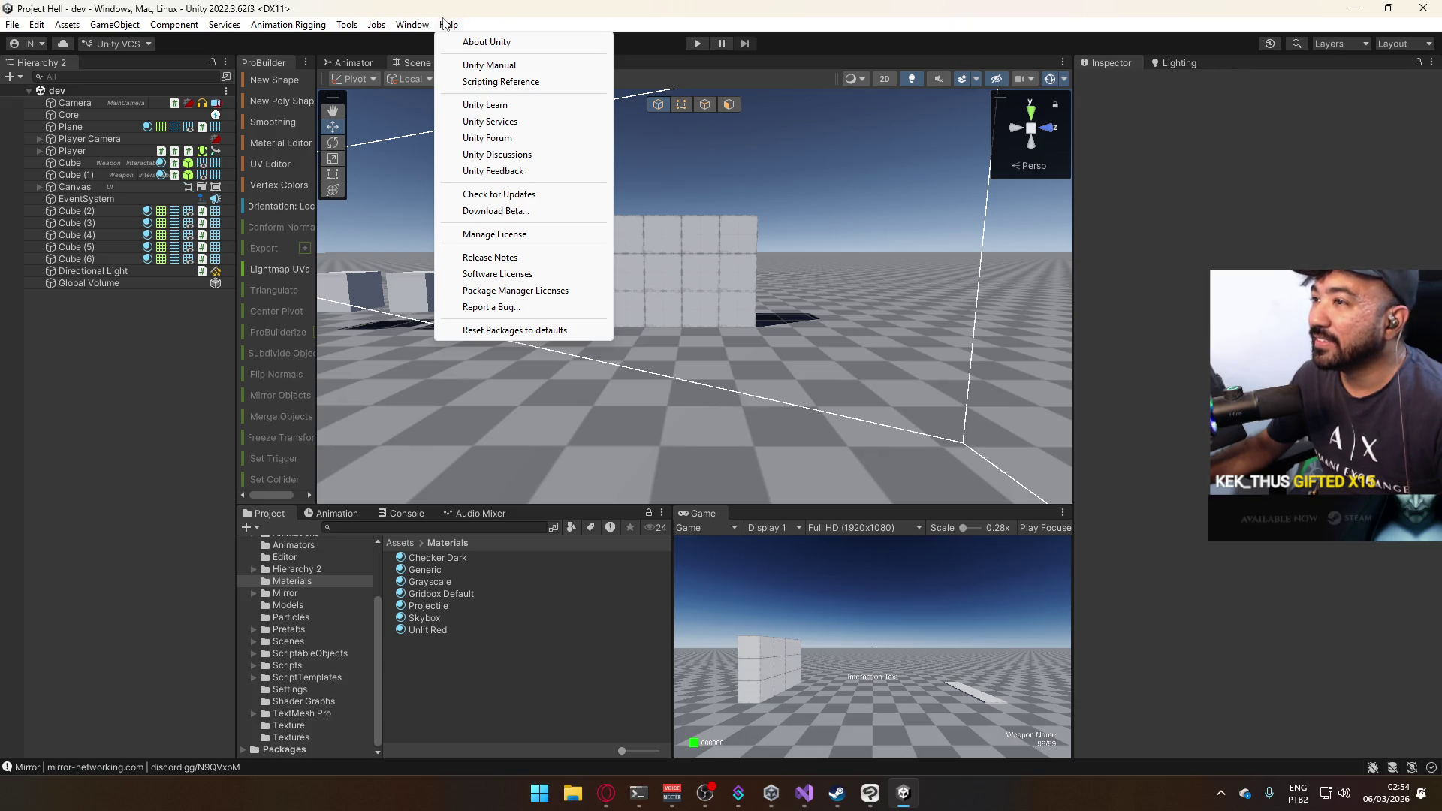
click(396, 512)
click(250, 527)
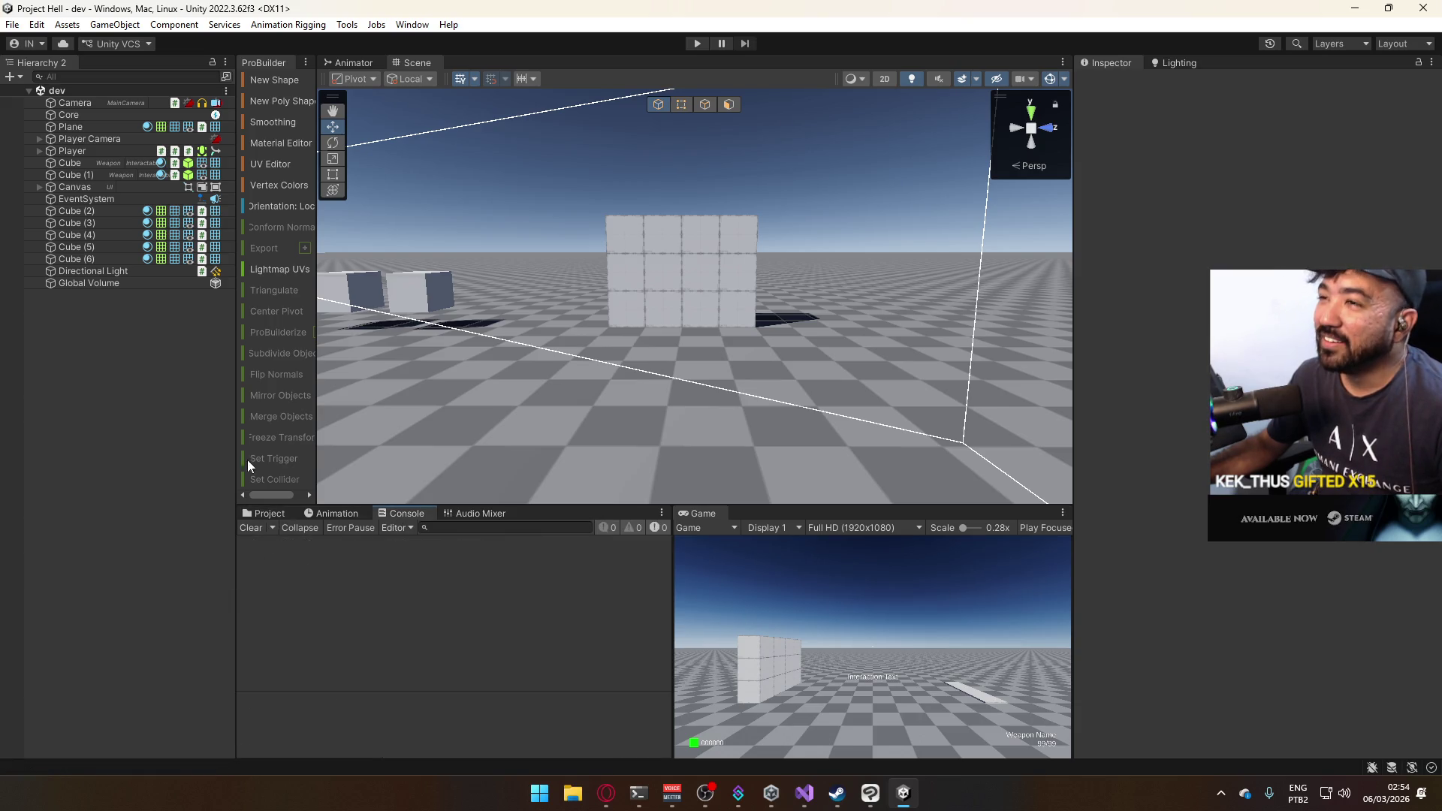
Browse the Tools menu options, then switch the bottom panel to the Project browser's Assets > Materials.
mouse_move(175, 30)
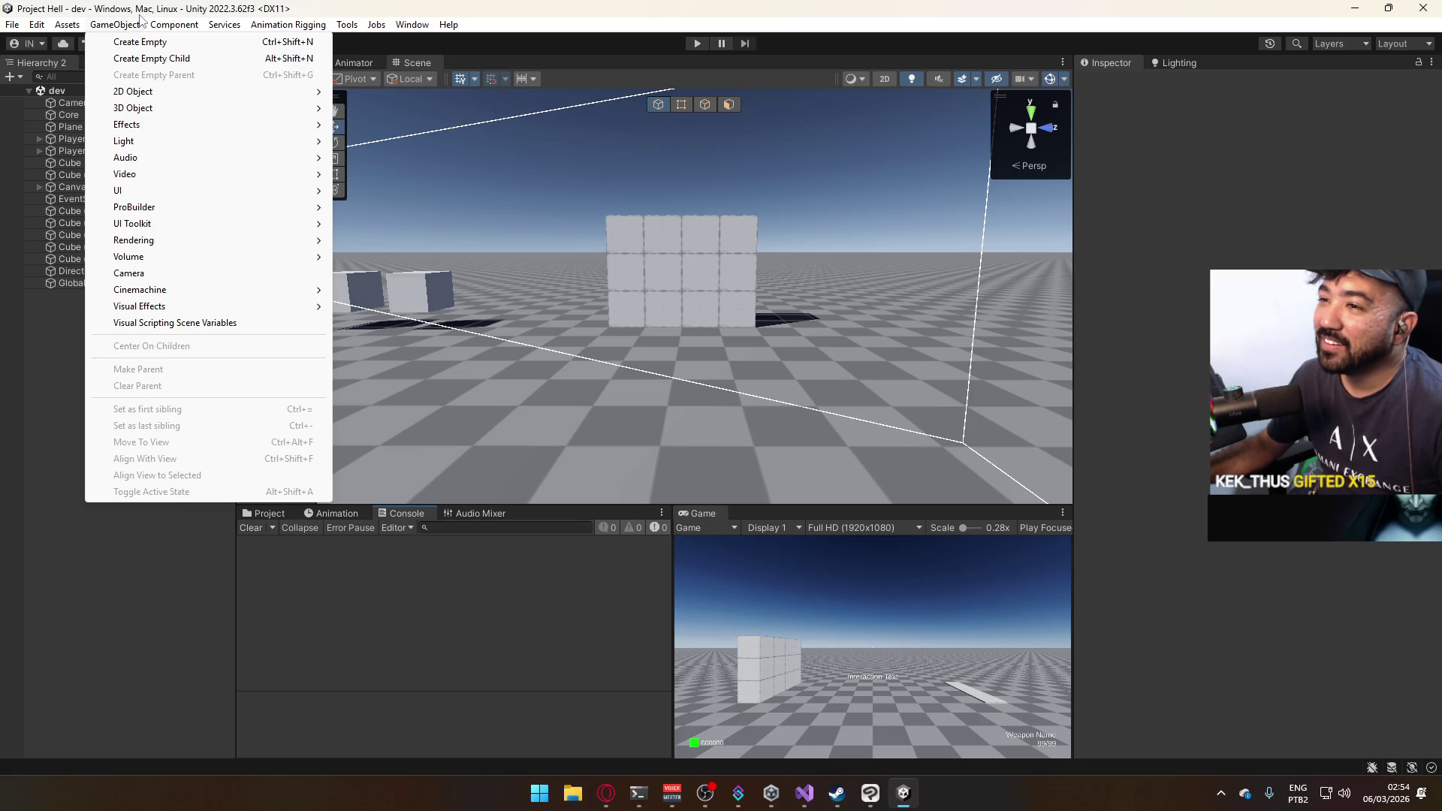
mouse_move(35, 27)
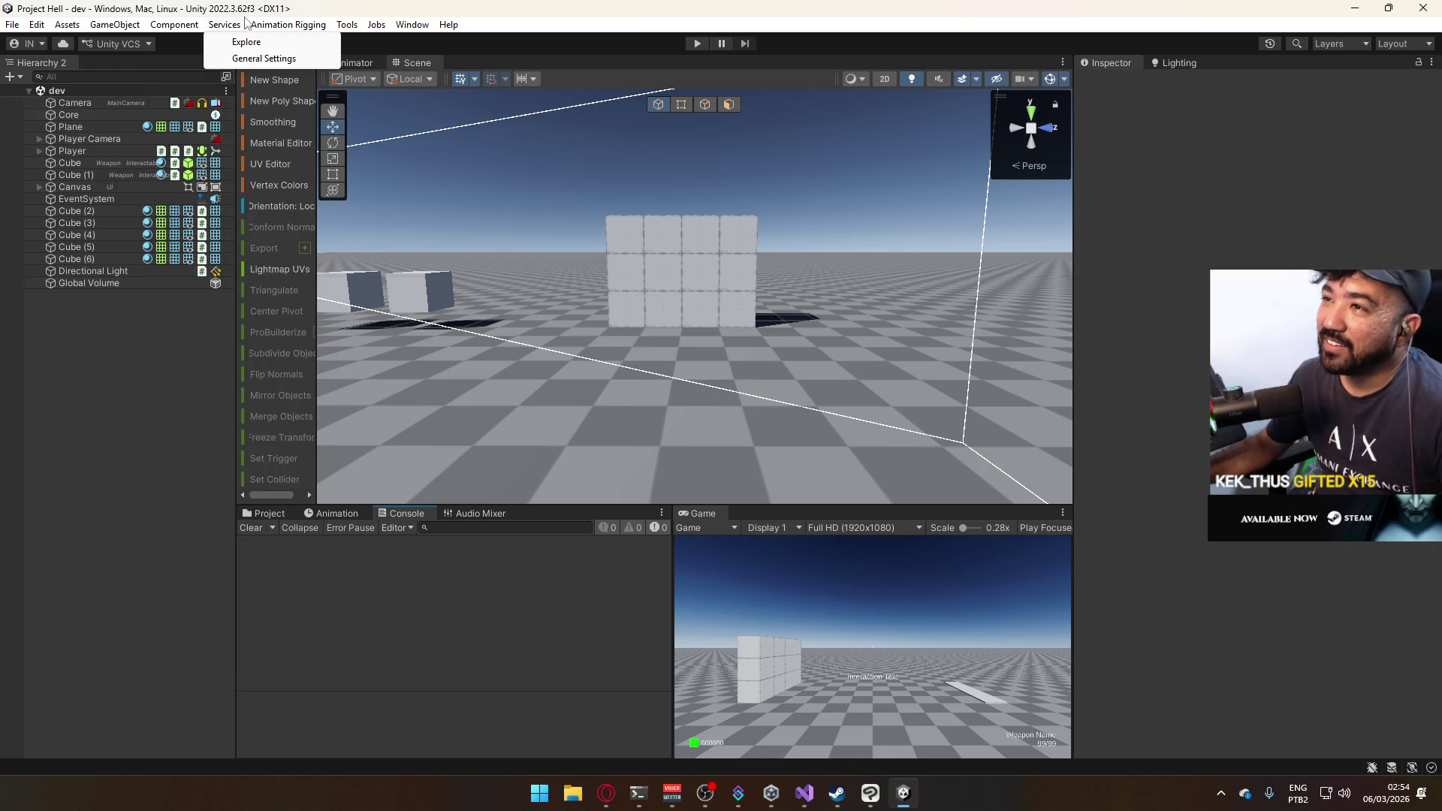
mouse_move(256, 32)
mouse_move(347, 27)
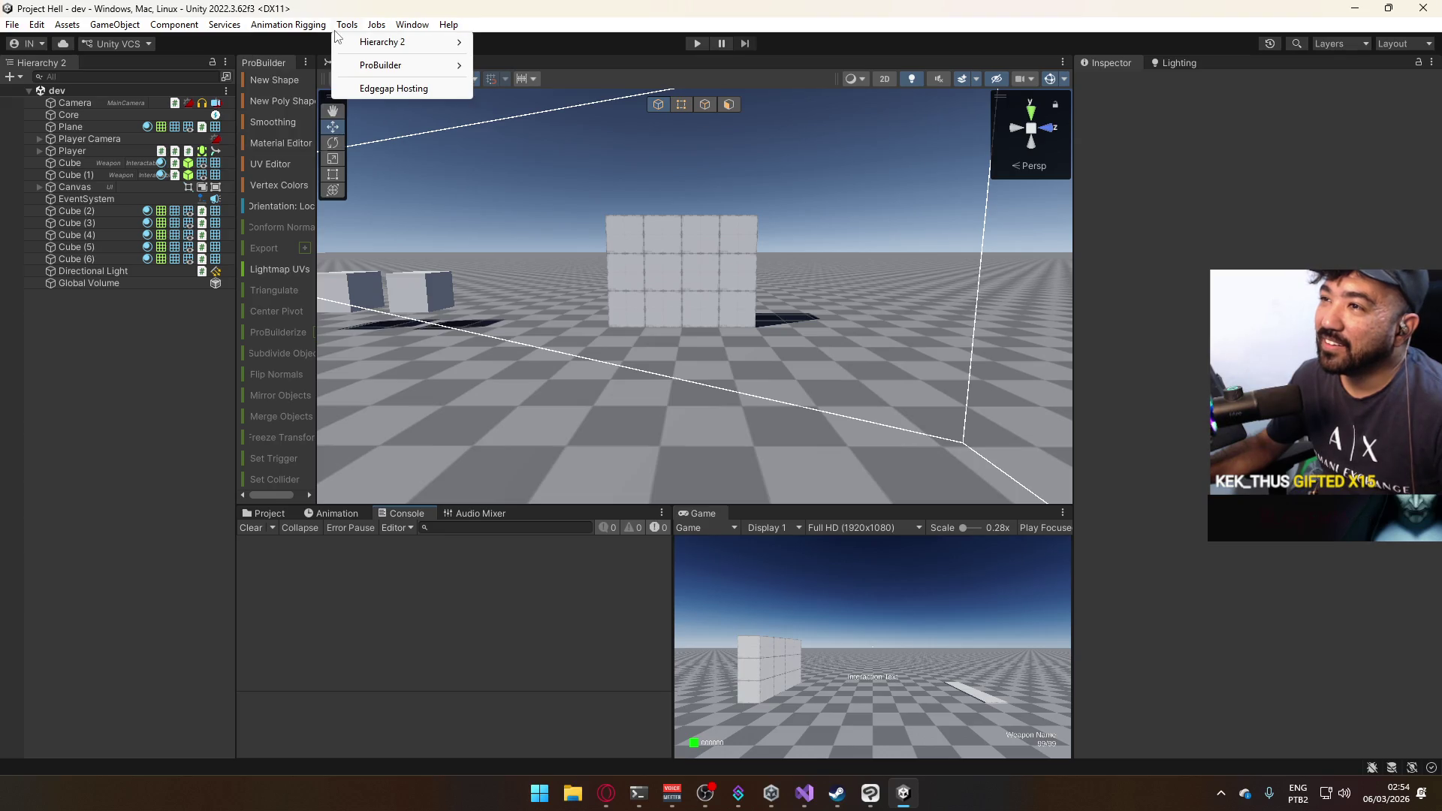
mouse_move(421, 69)
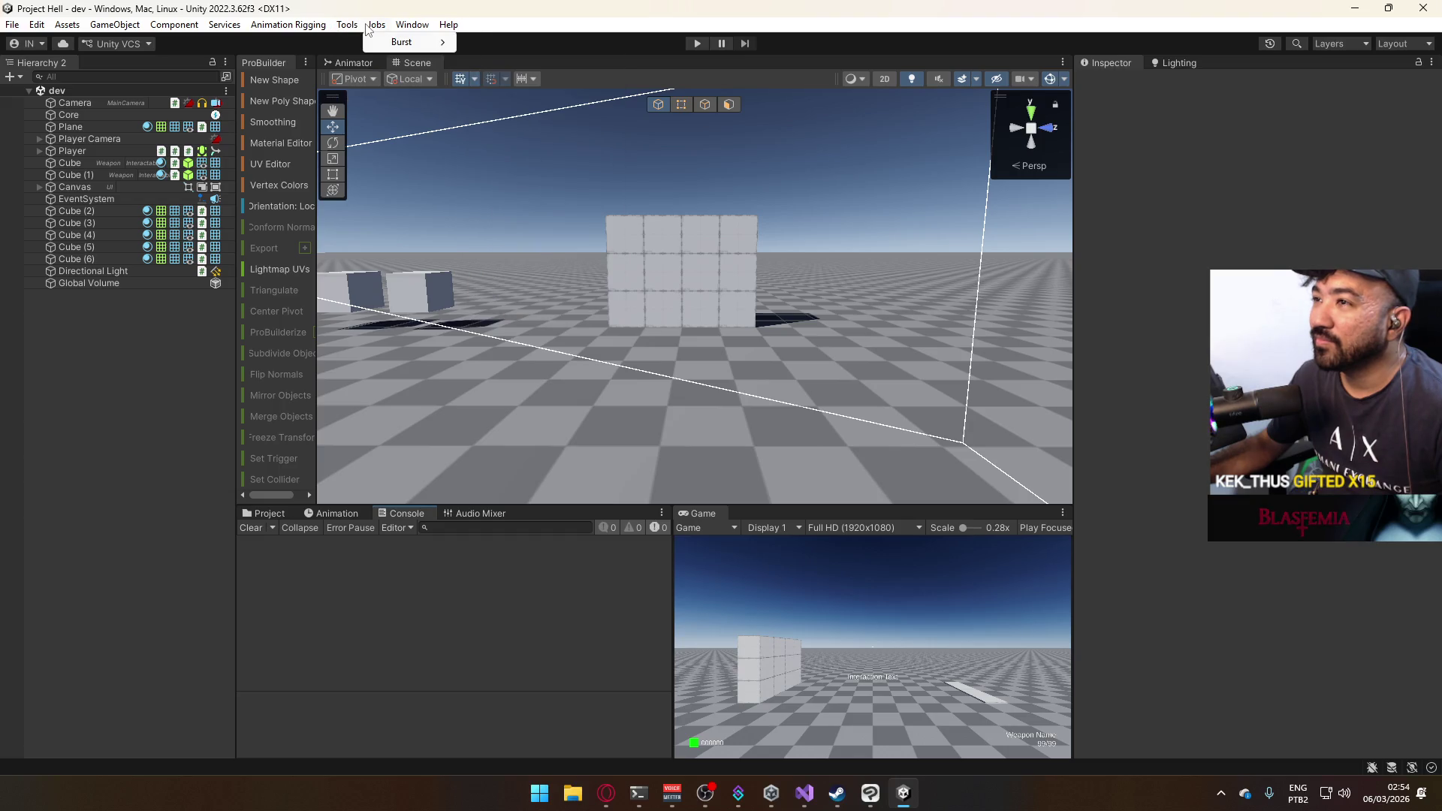
mouse_move(404, 30)
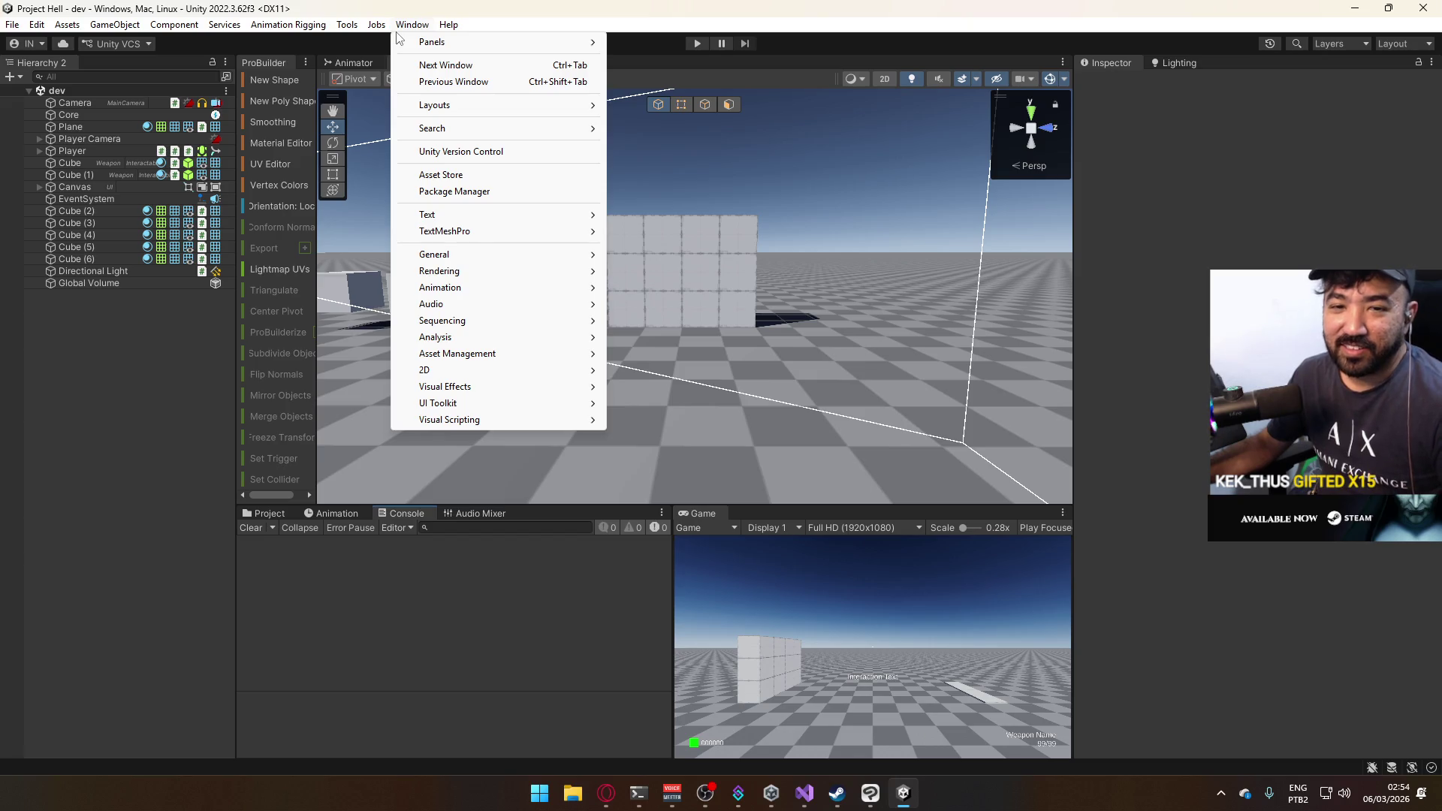
mouse_move(491, 216)
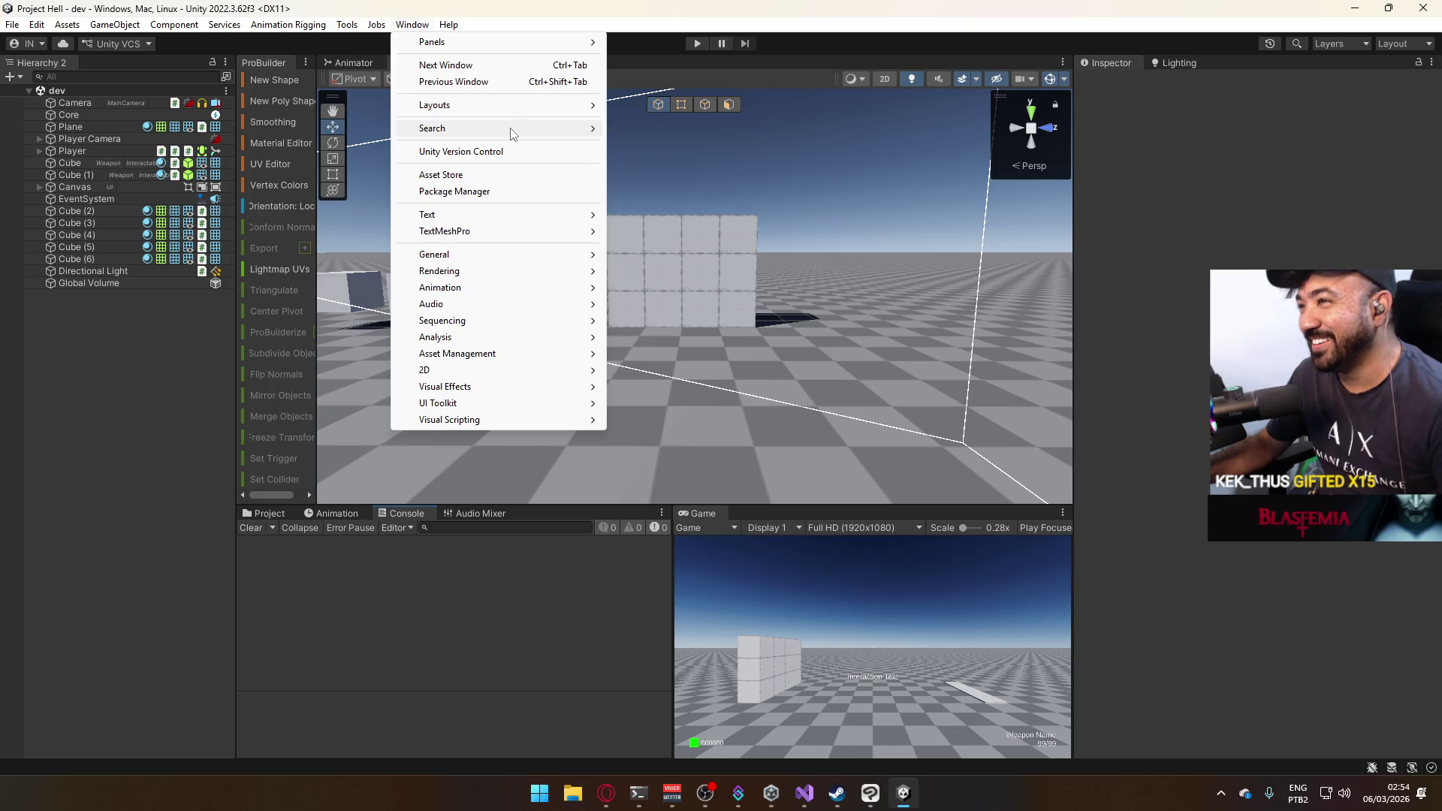
mouse_move(510, 132)
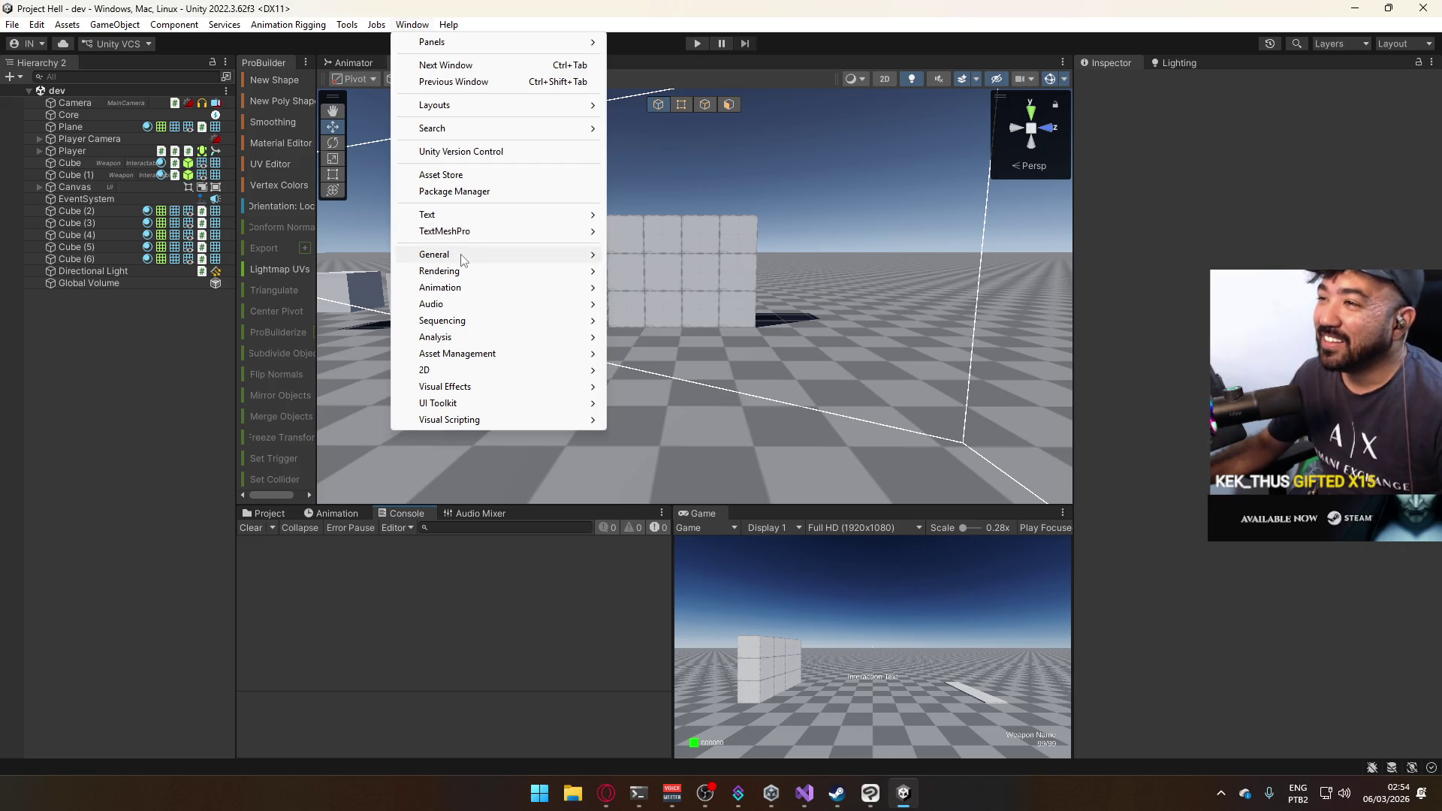
mouse_move(463, 259)
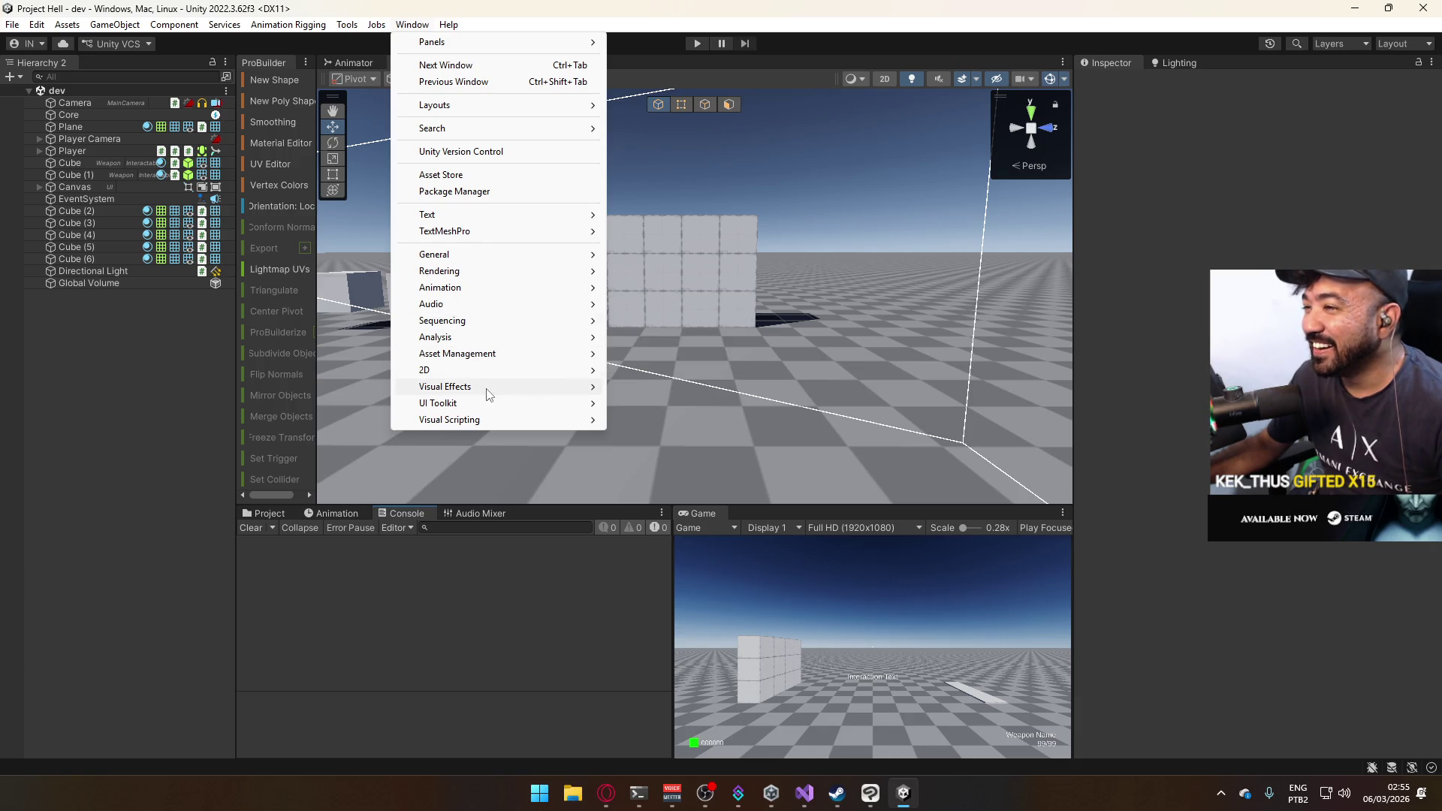
mouse_move(488, 388)
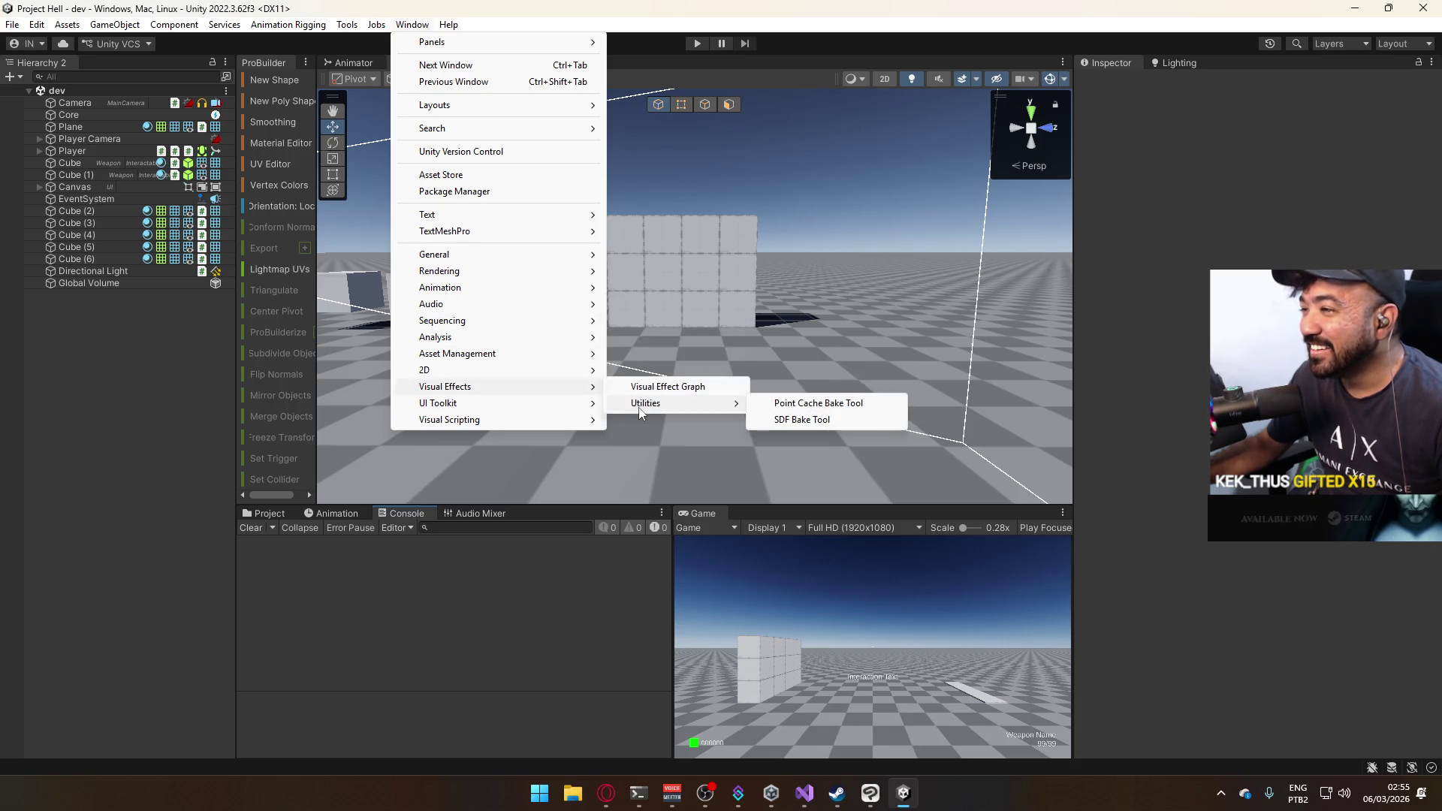
click(401, 24)
click(346, 27)
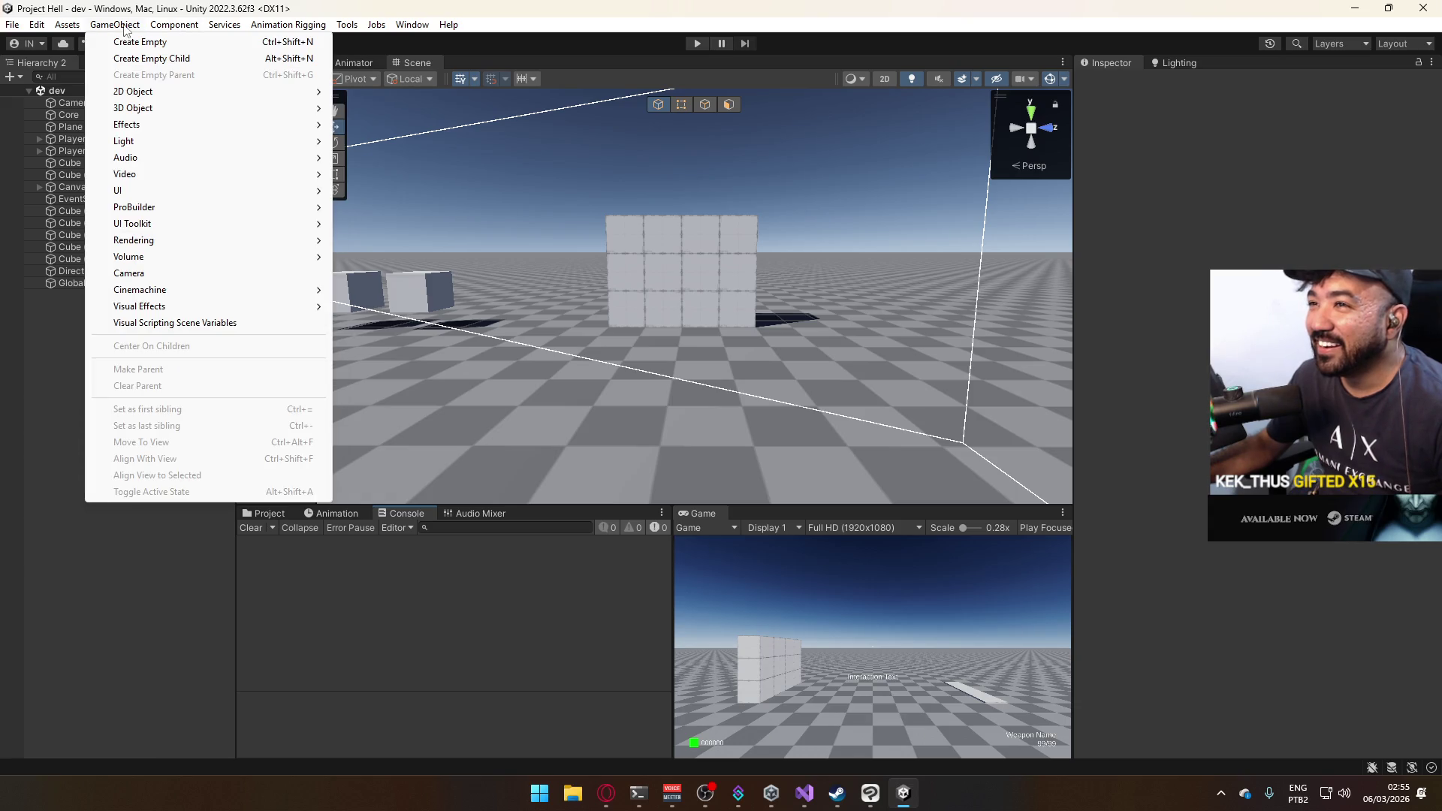
mouse_move(287, 313)
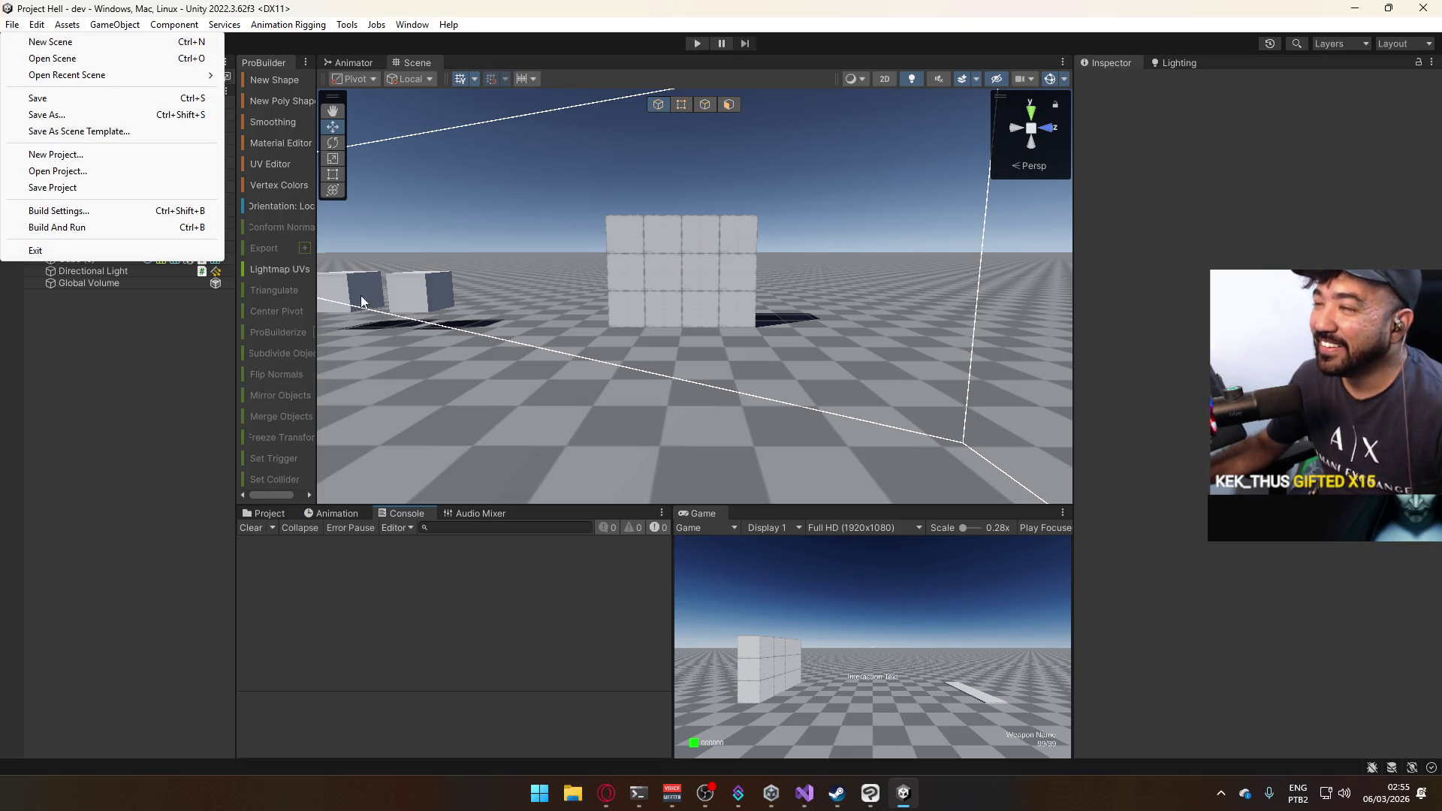
click(347, 26)
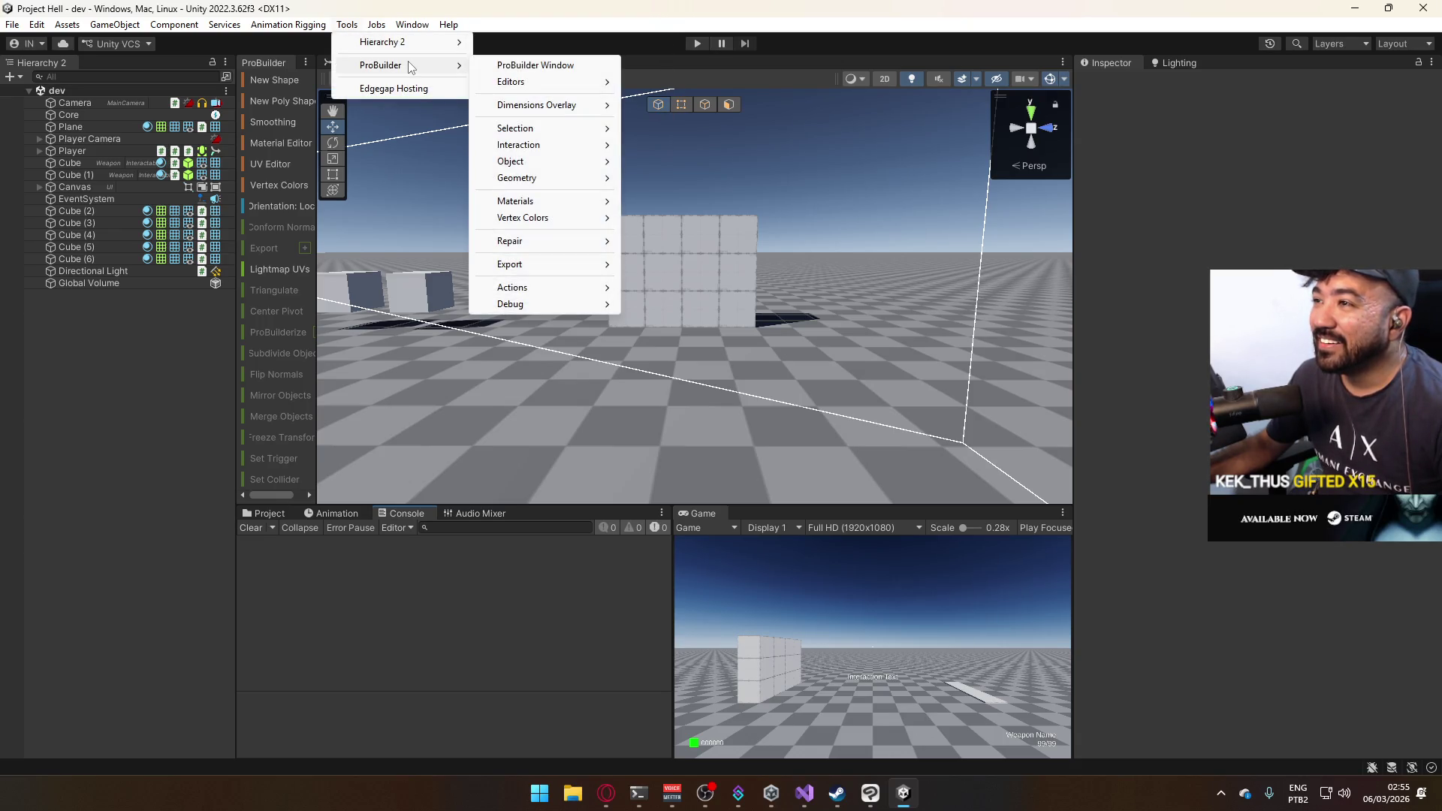
click(282, 516)
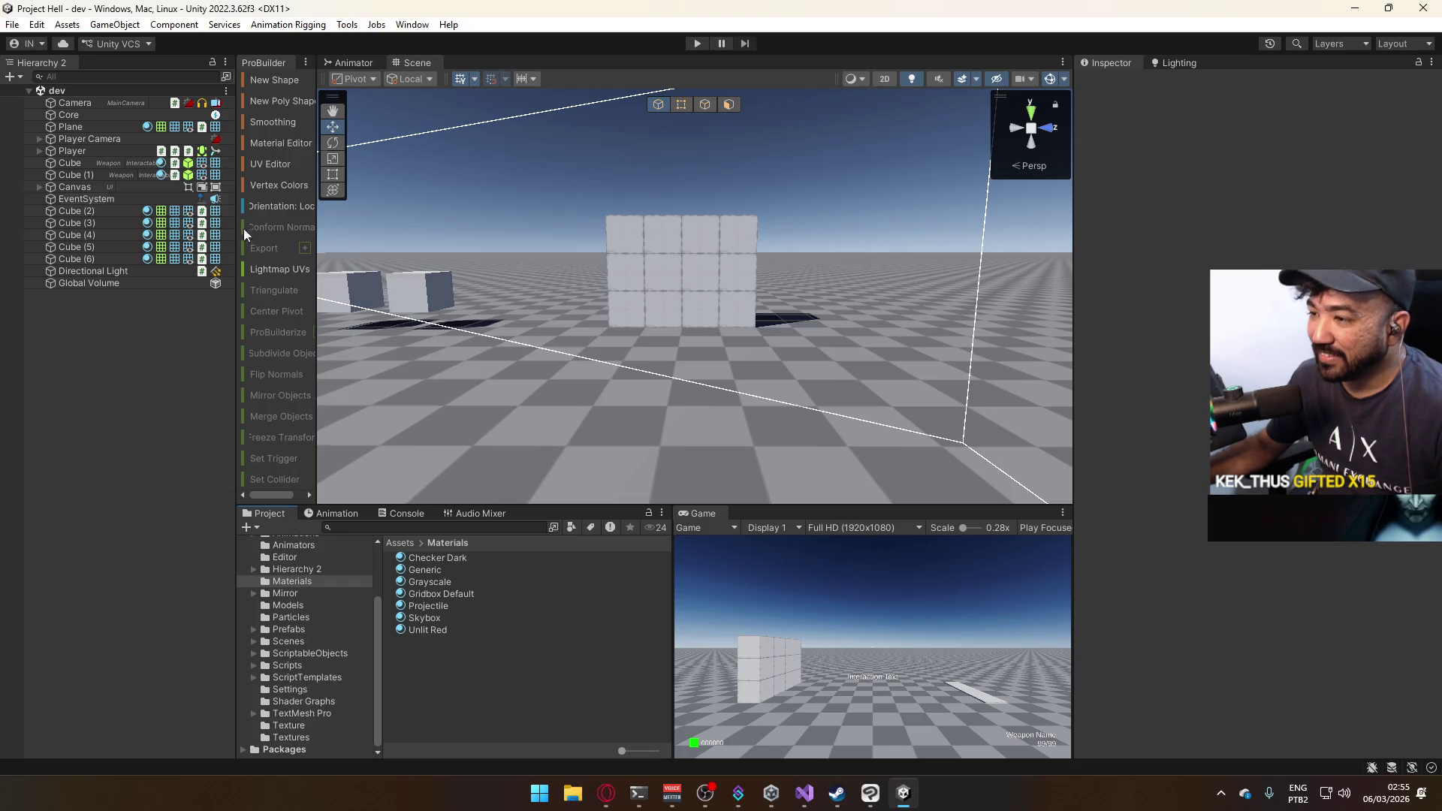
click(412, 25)
In Package Manager, select Cast Visualizer under My Assets and start its import.
click(454, 191)
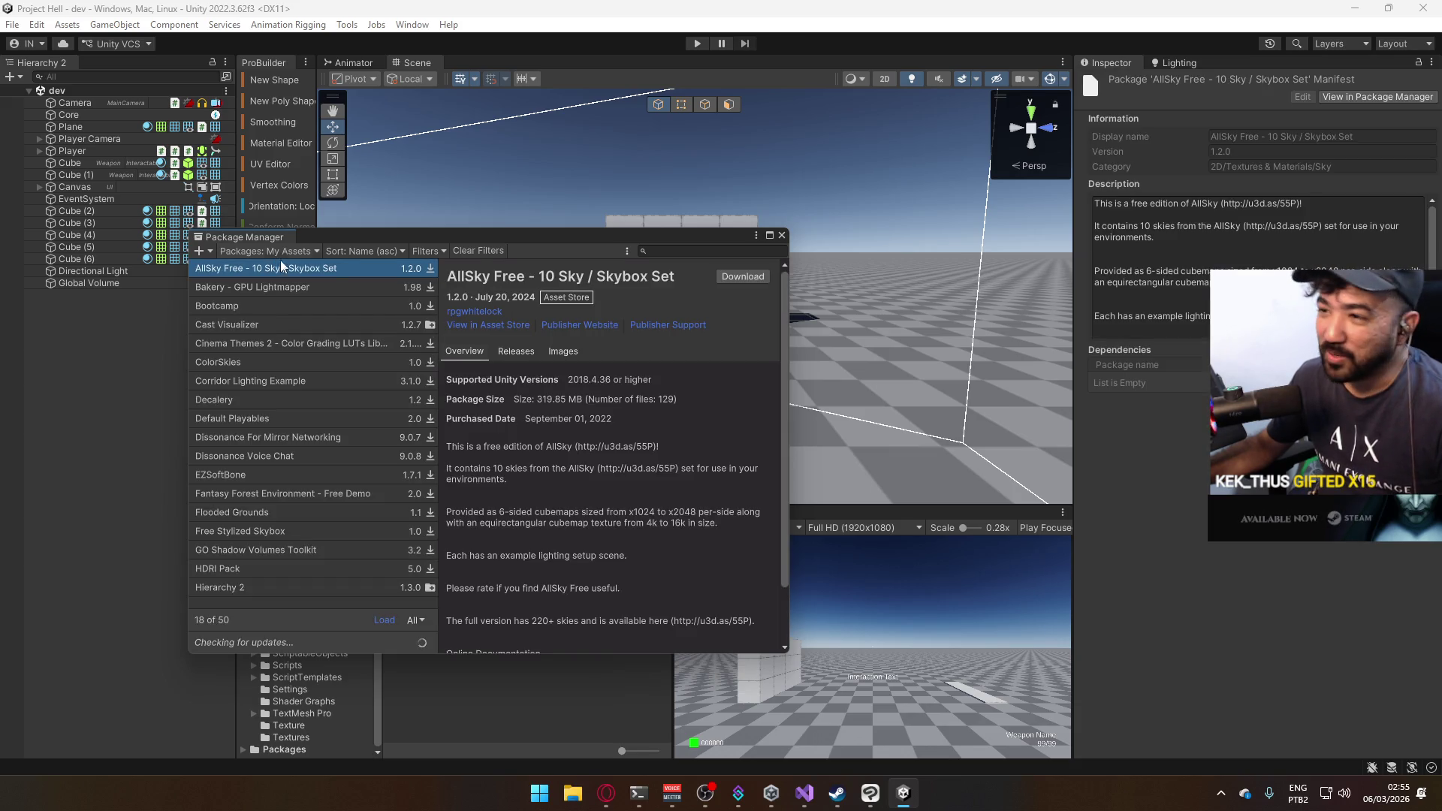
click(320, 325)
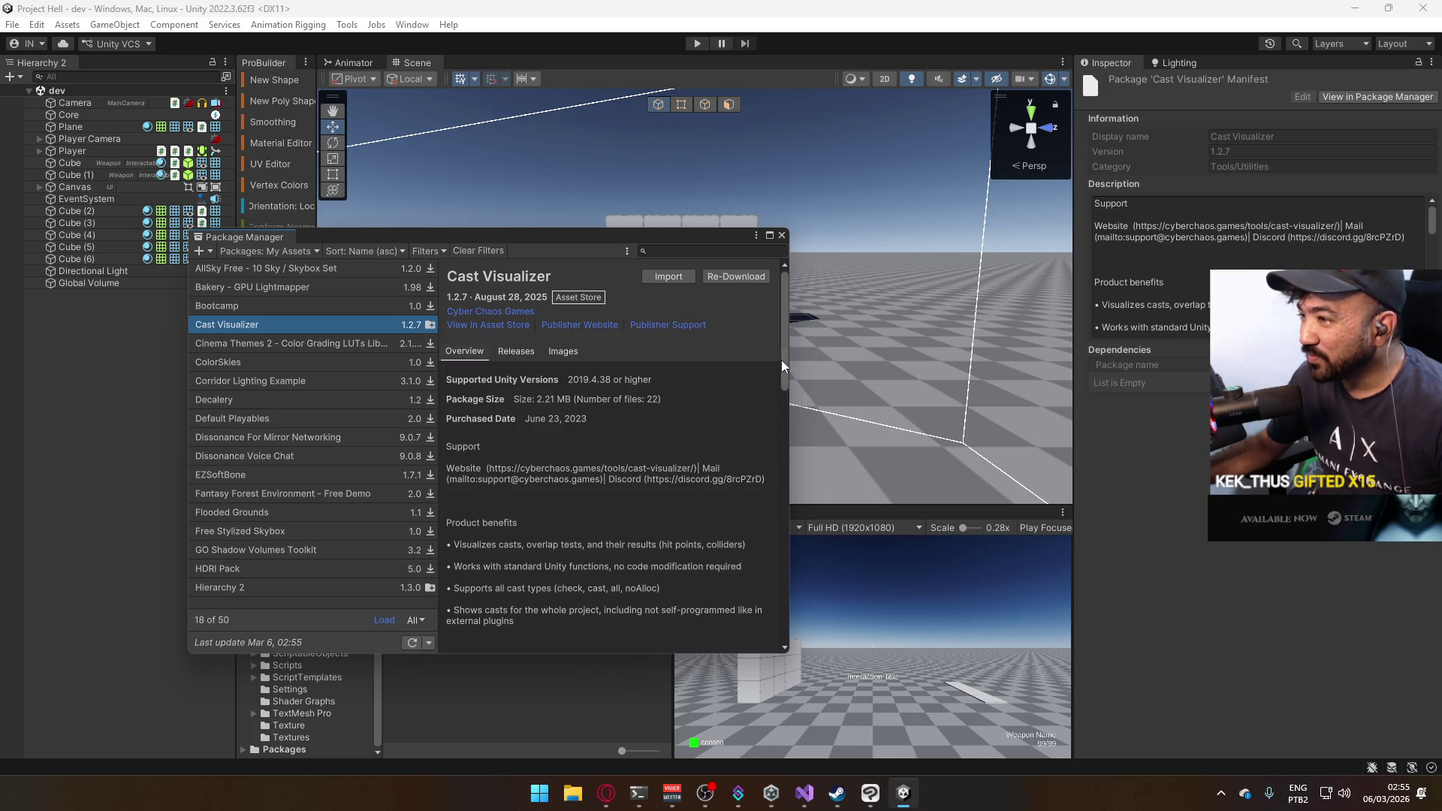
mouse_move(781, 360)
mouse_down()
mouse_move(757, 488)
mouse_move(759, 616)
mouse_up()
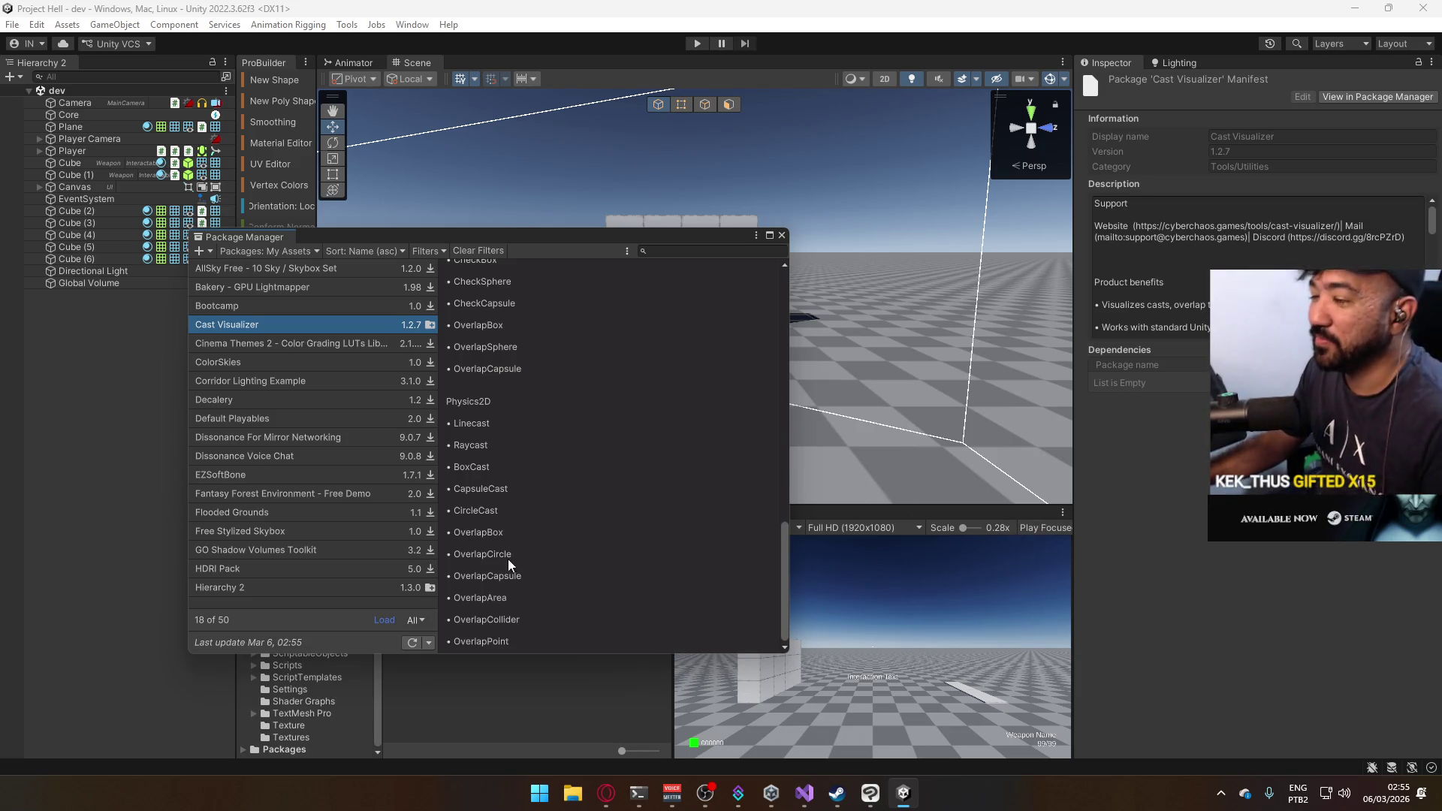
scroll(556, 363, up, 5)
scroll(540, 379, up, 10)
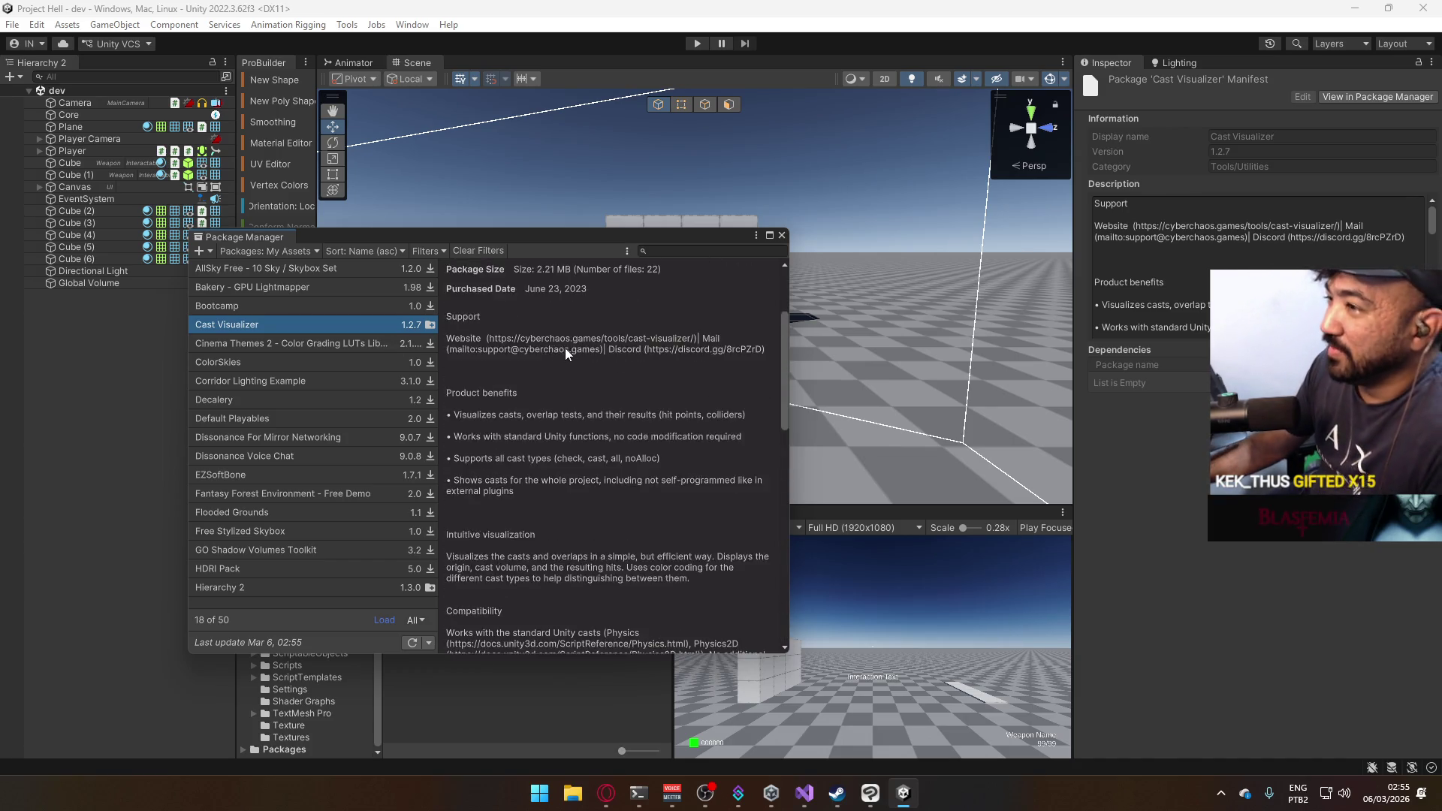
click(670, 276)
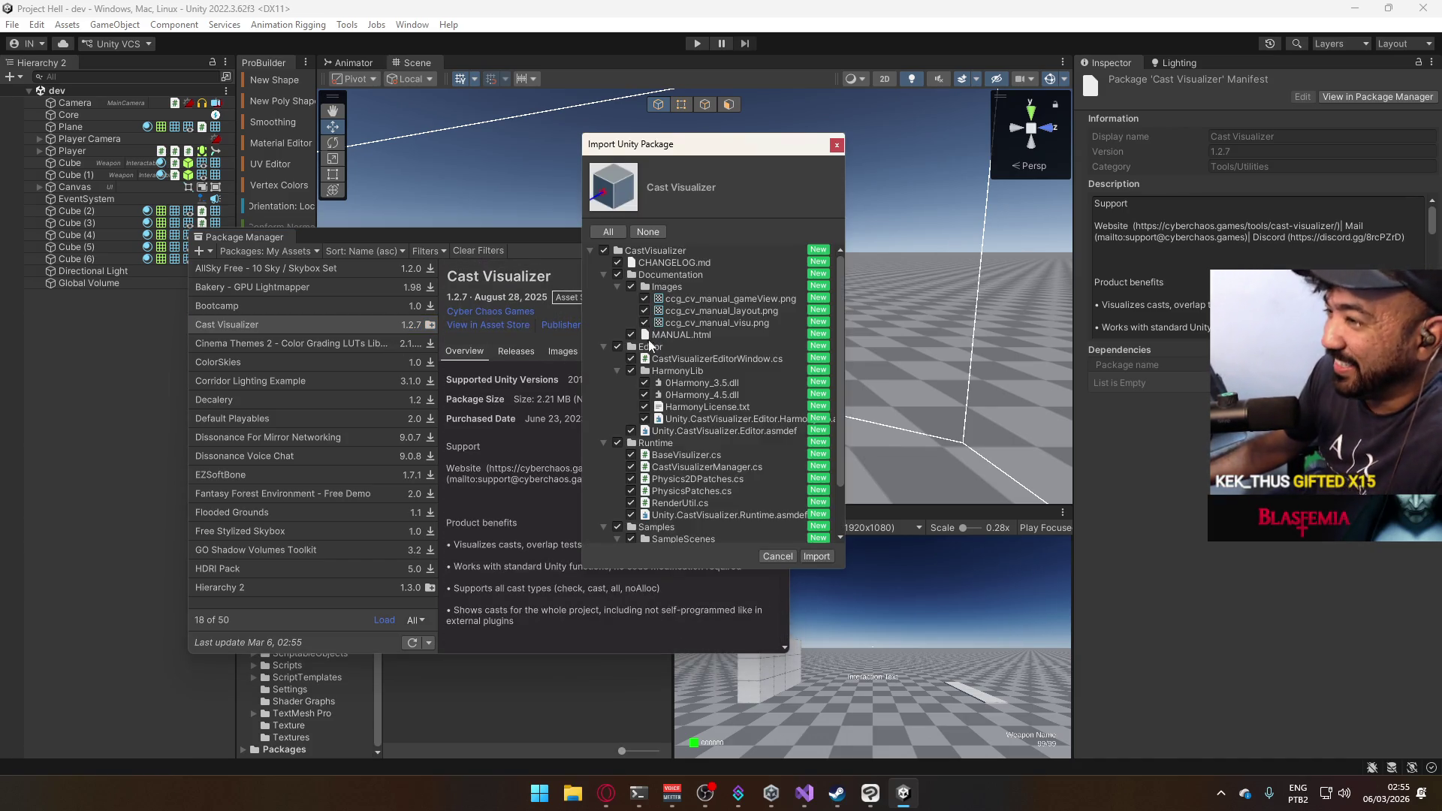
Import Cast Visualizer excluding Samples, Third-Party-Notices.txt, Documentation and CHANGELOG.md.
click(604, 275)
click(603, 287)
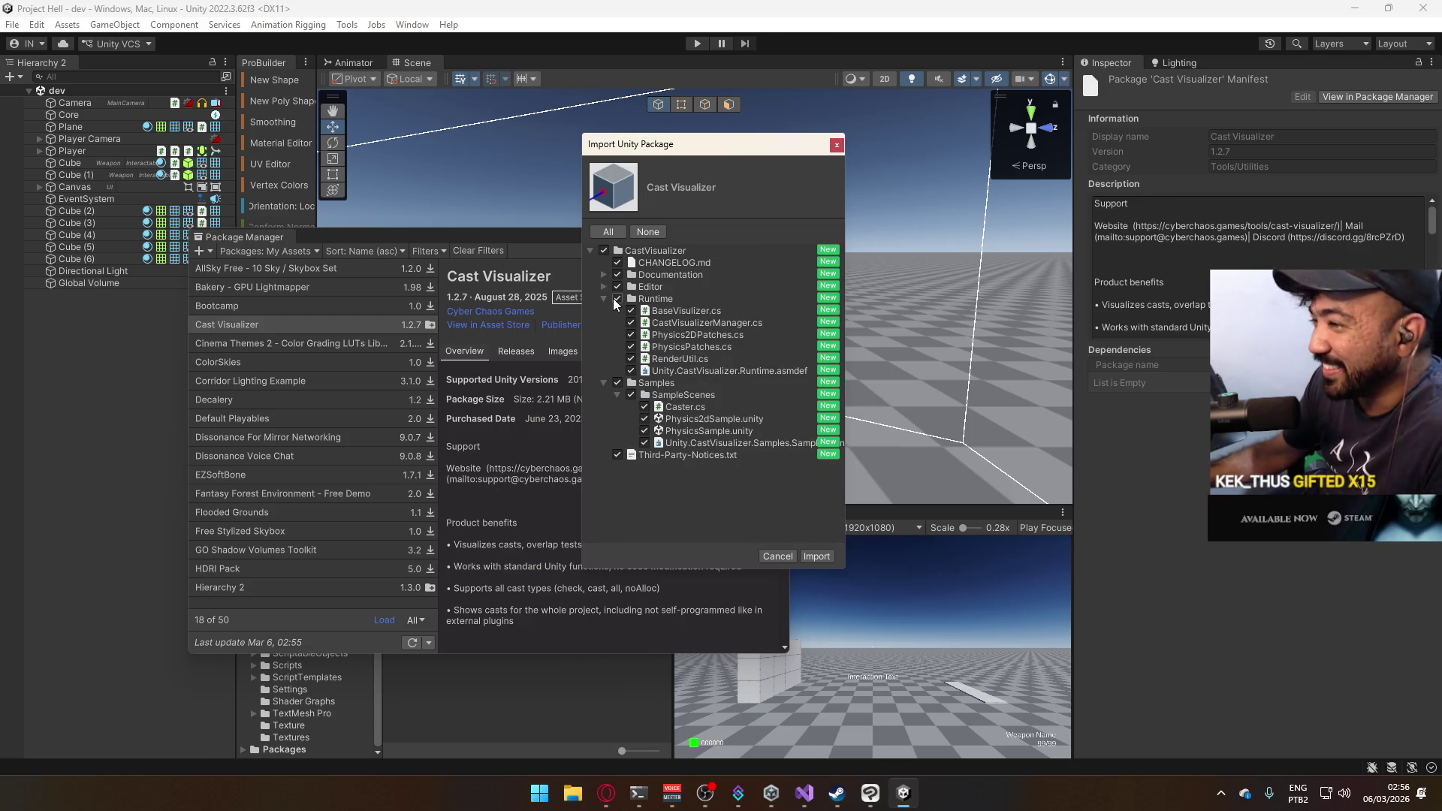
click(603, 298)
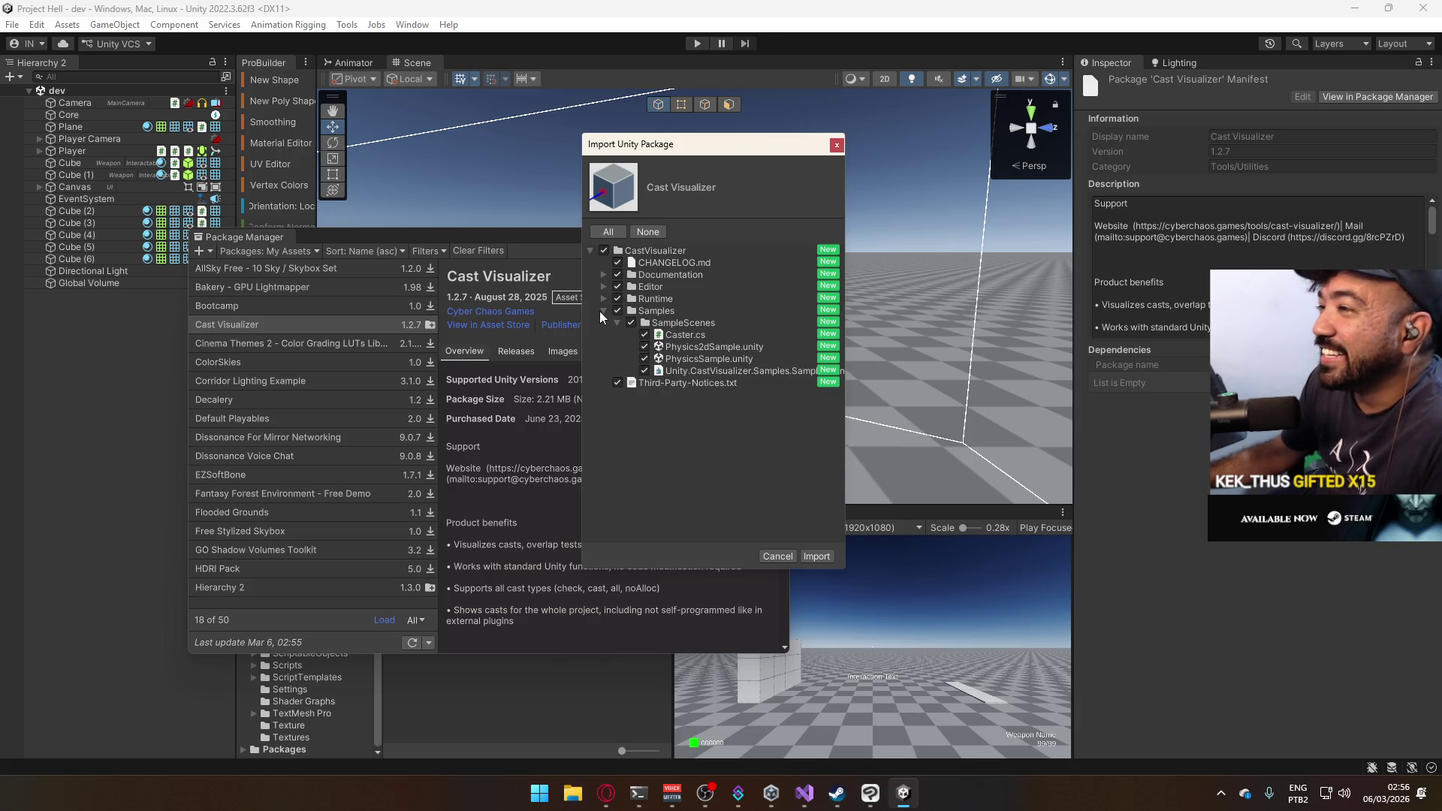
click(601, 311)
click(616, 311)
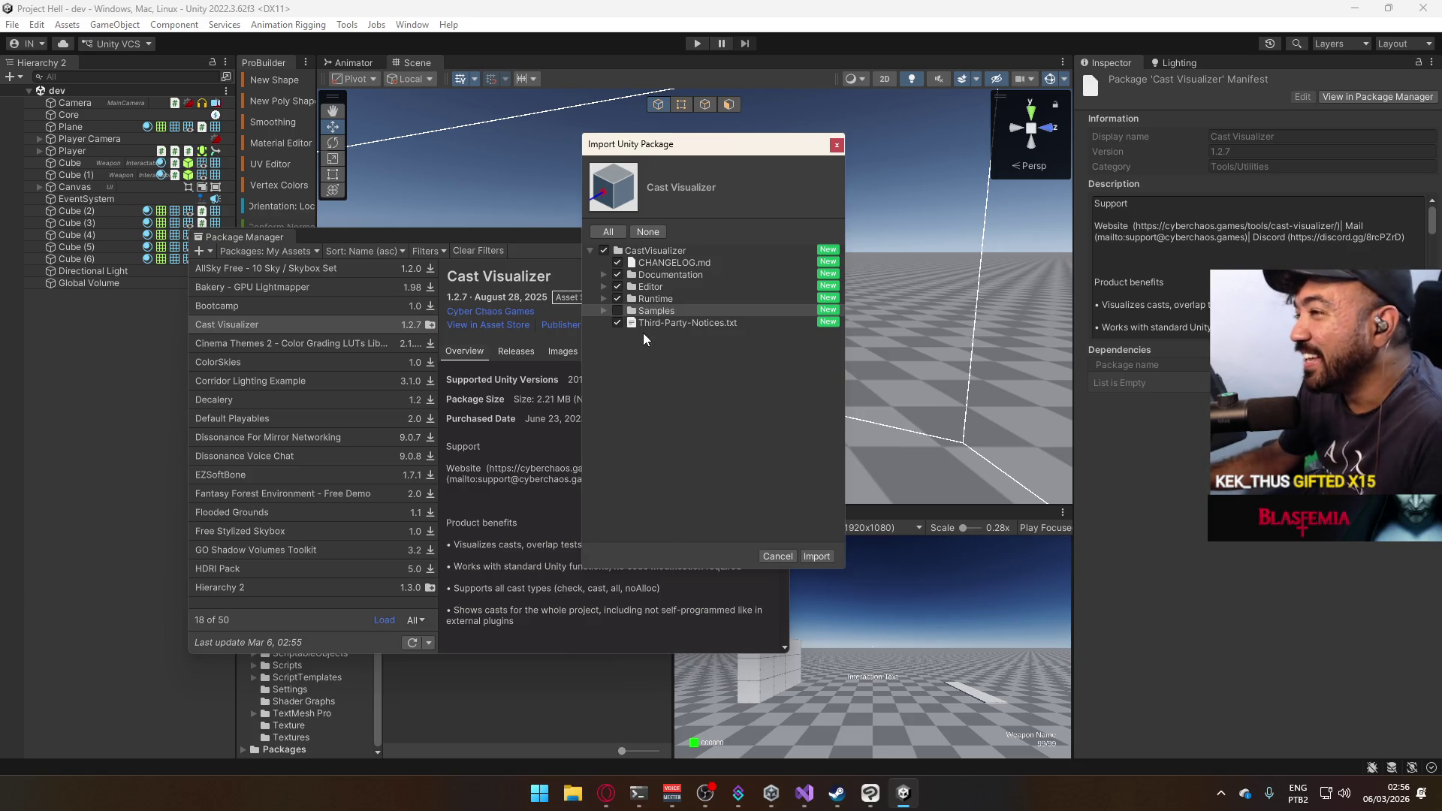
click(617, 323)
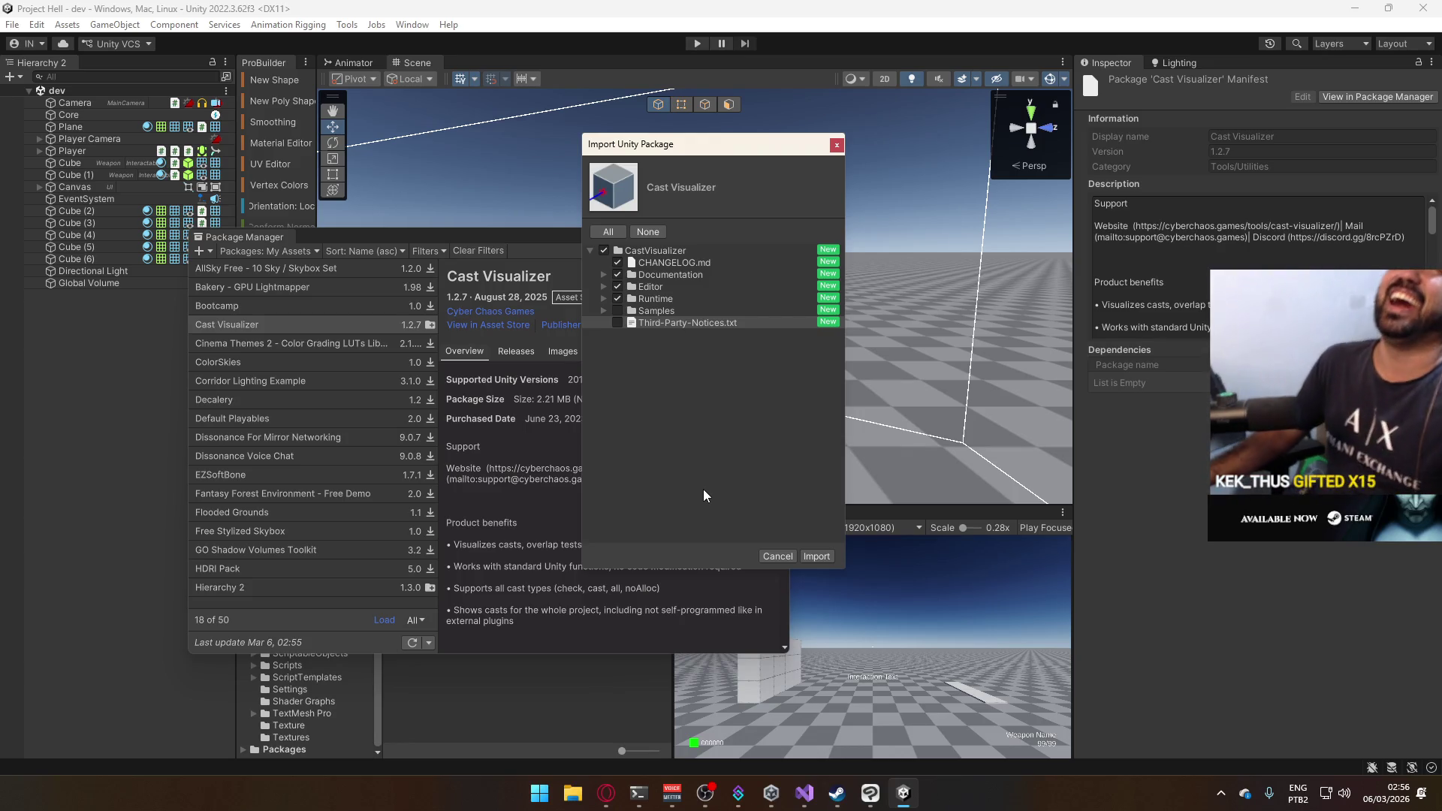
click(617, 275)
click(605, 277)
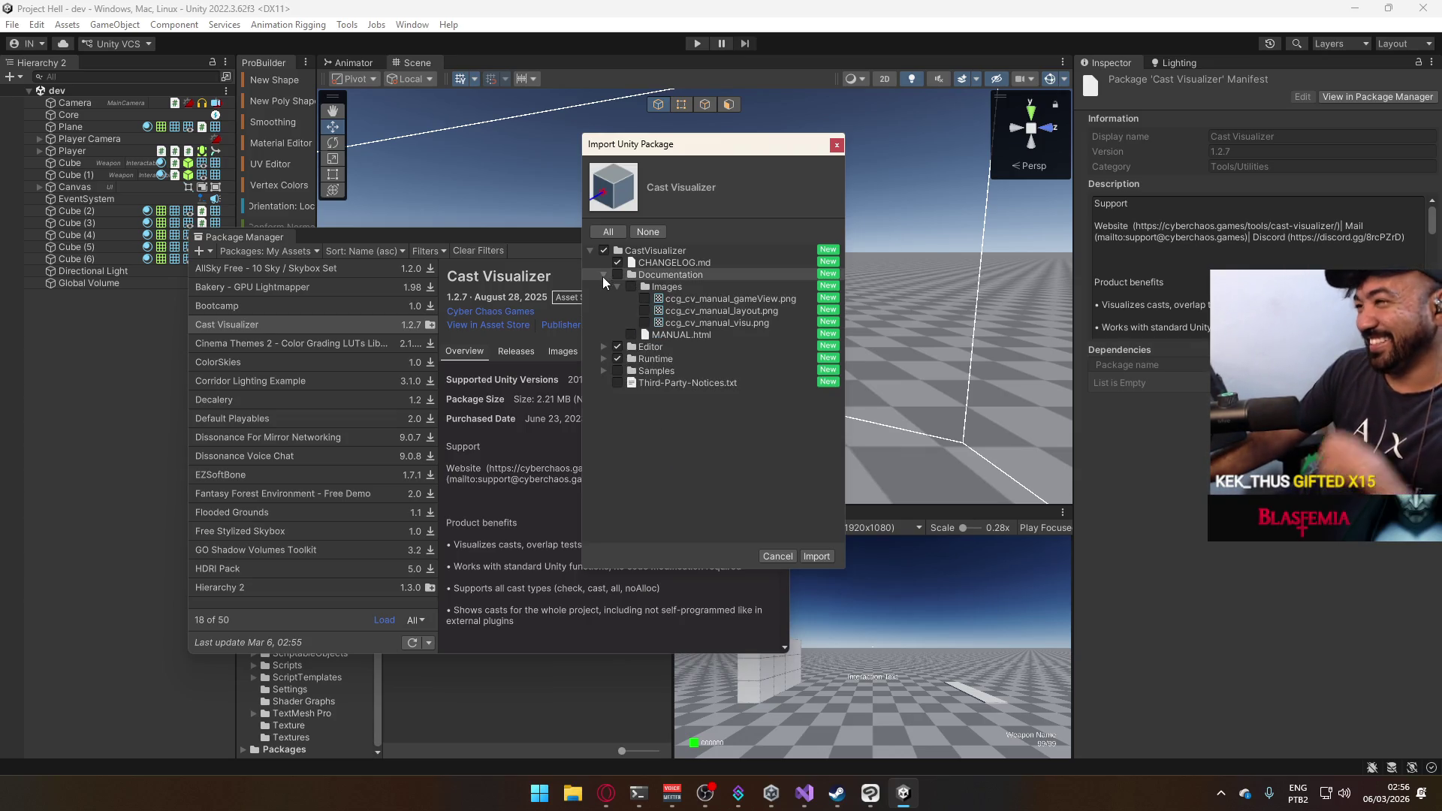
click(604, 275)
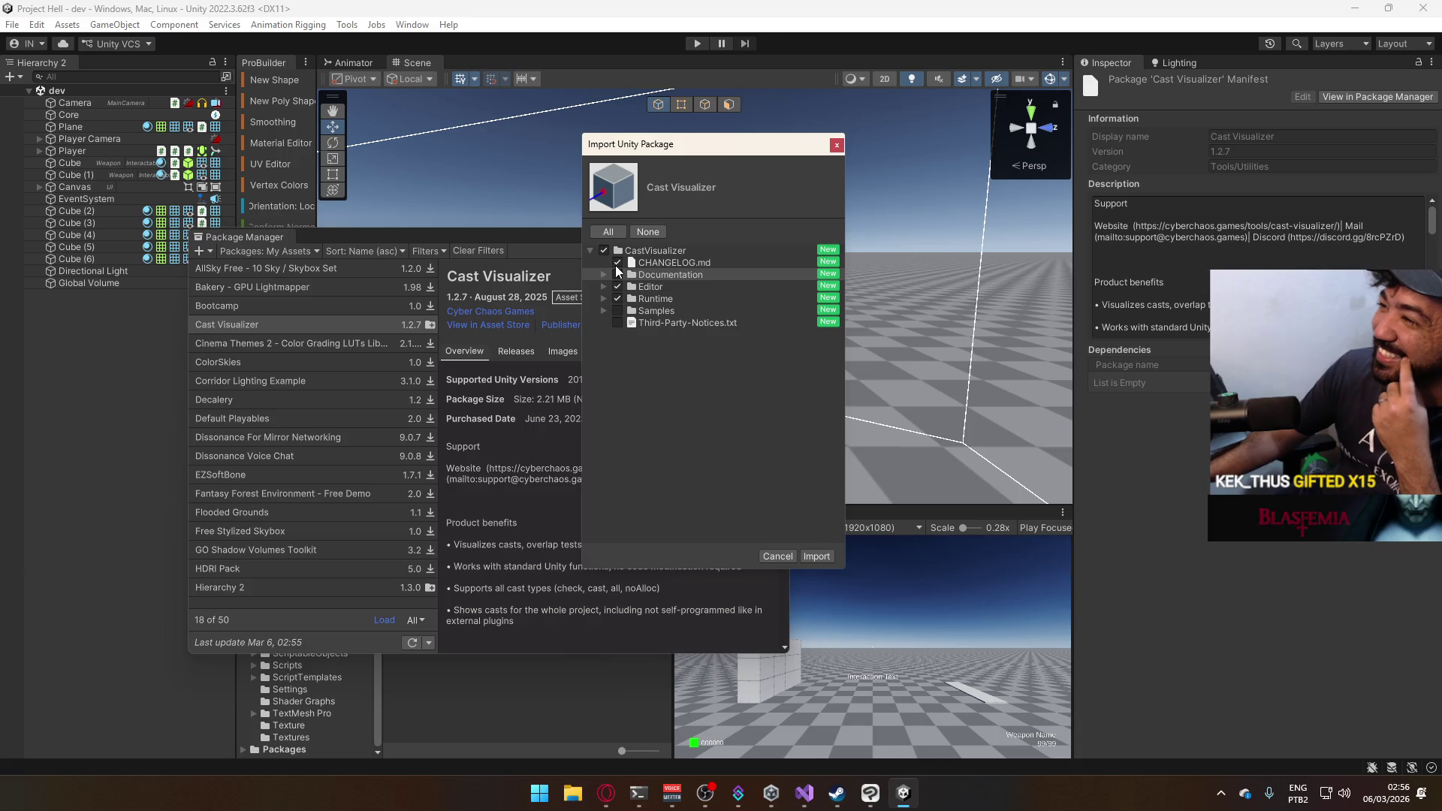
click(617, 262)
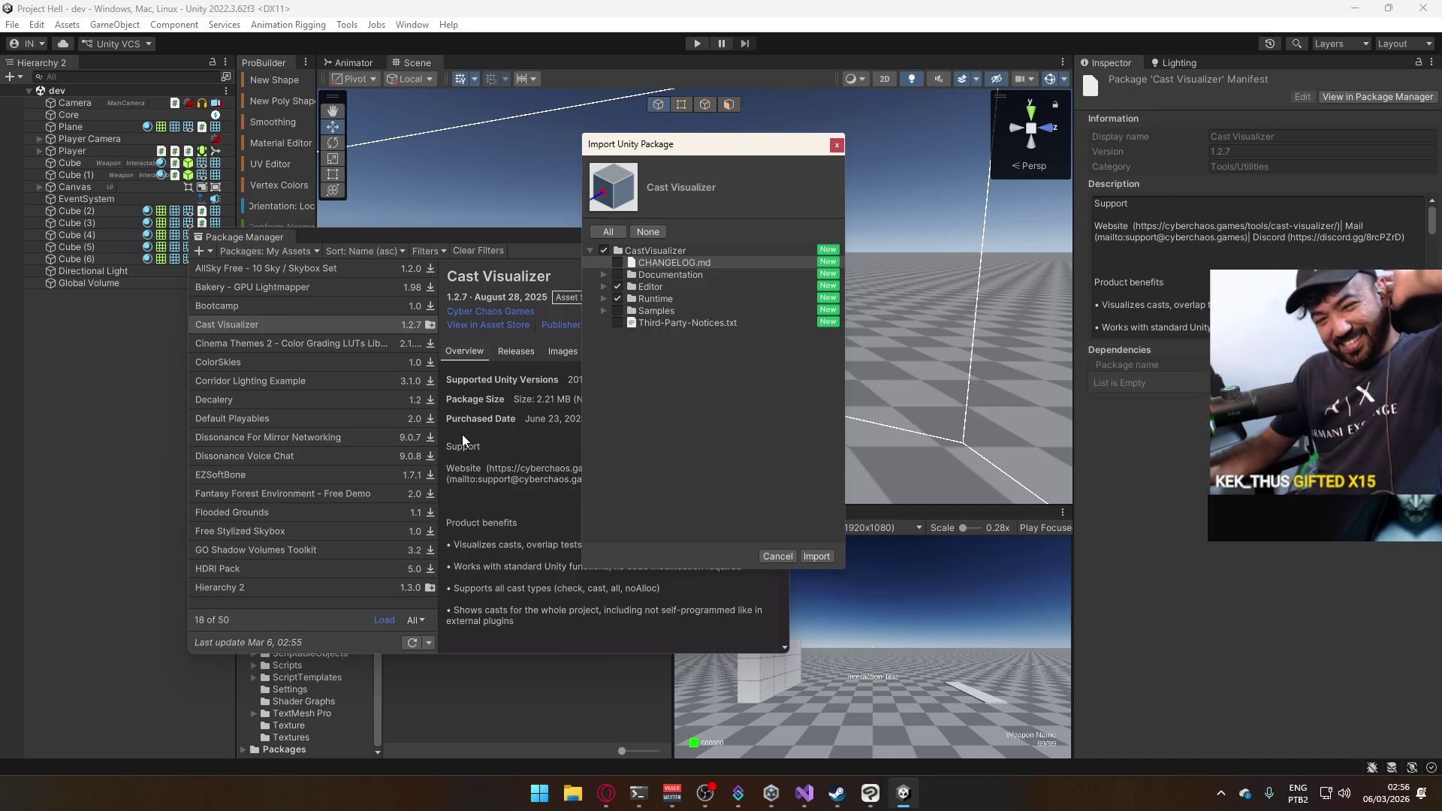
click(809, 556)
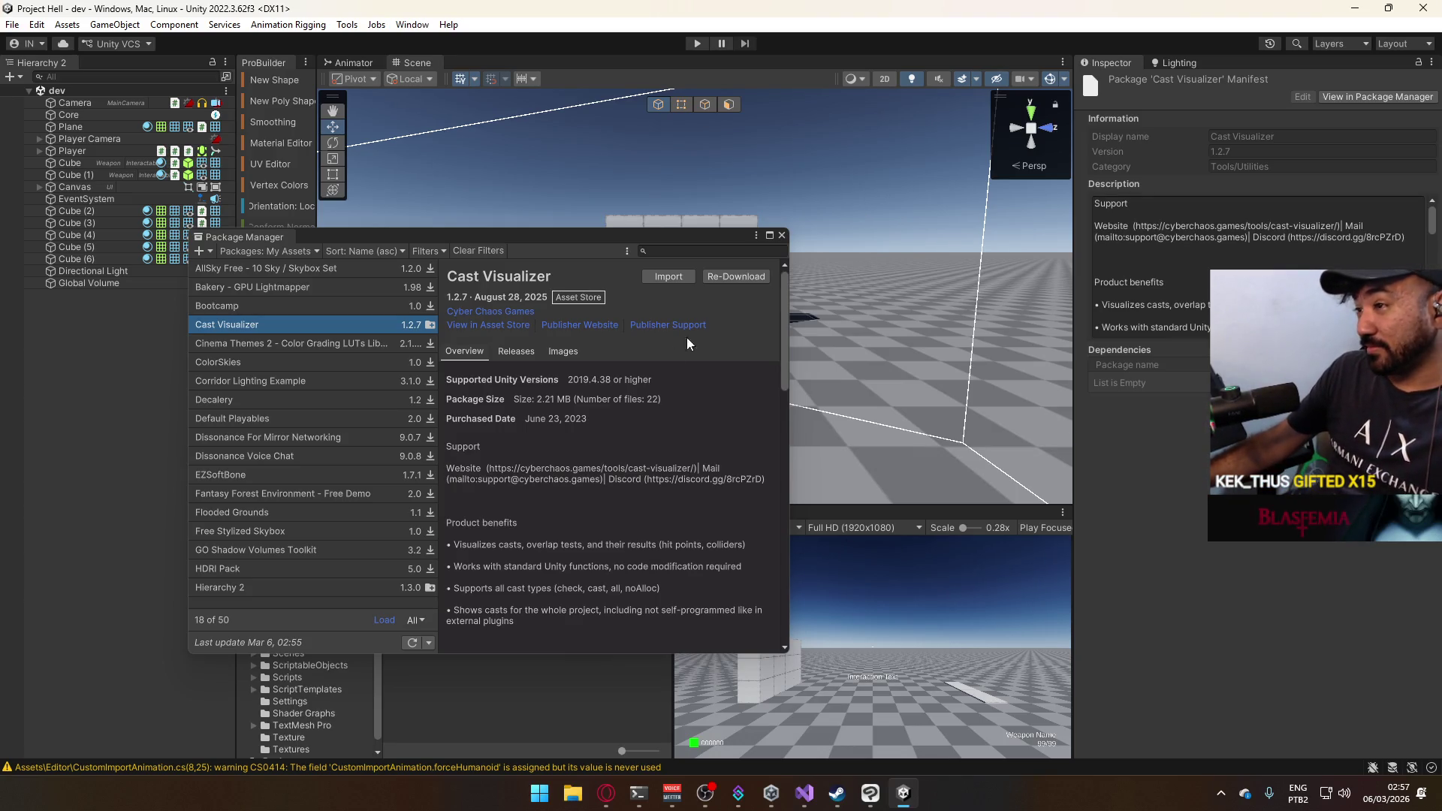
Open Tools > CCG-Tools > CastVisualizer, dock it beside the Inspector, and enter Play mode.
click(781, 235)
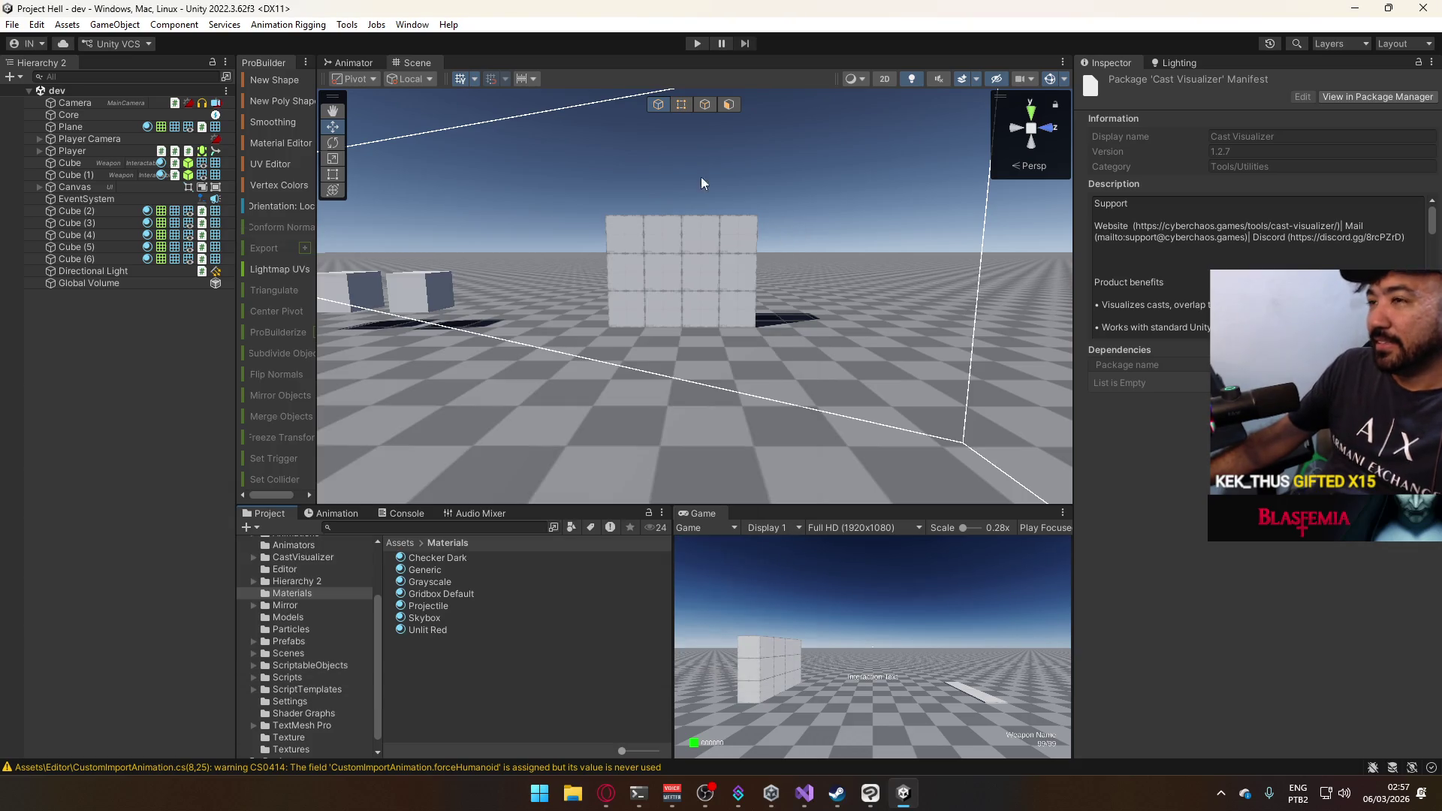
click(346, 24)
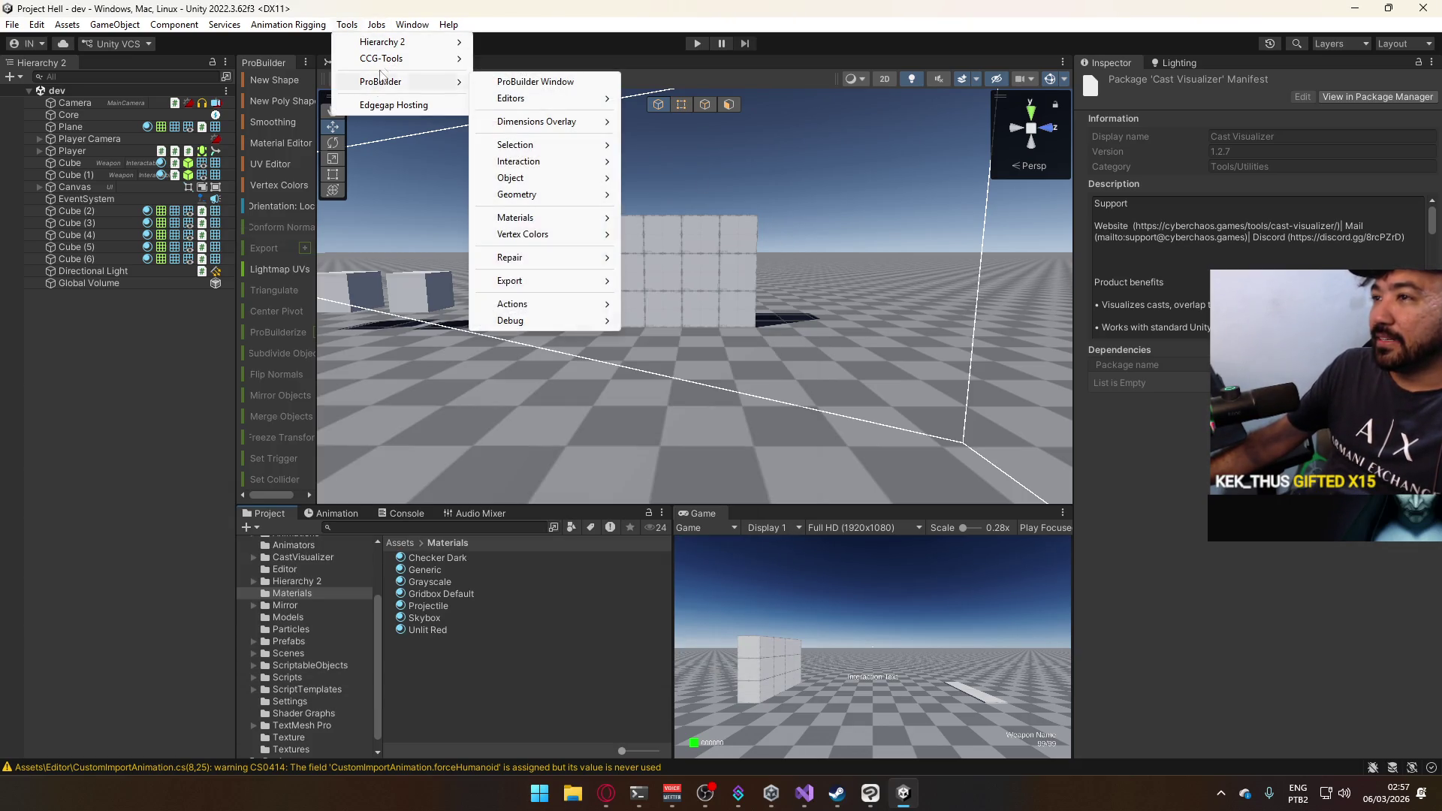
mouse_move(396, 61)
click(524, 58)
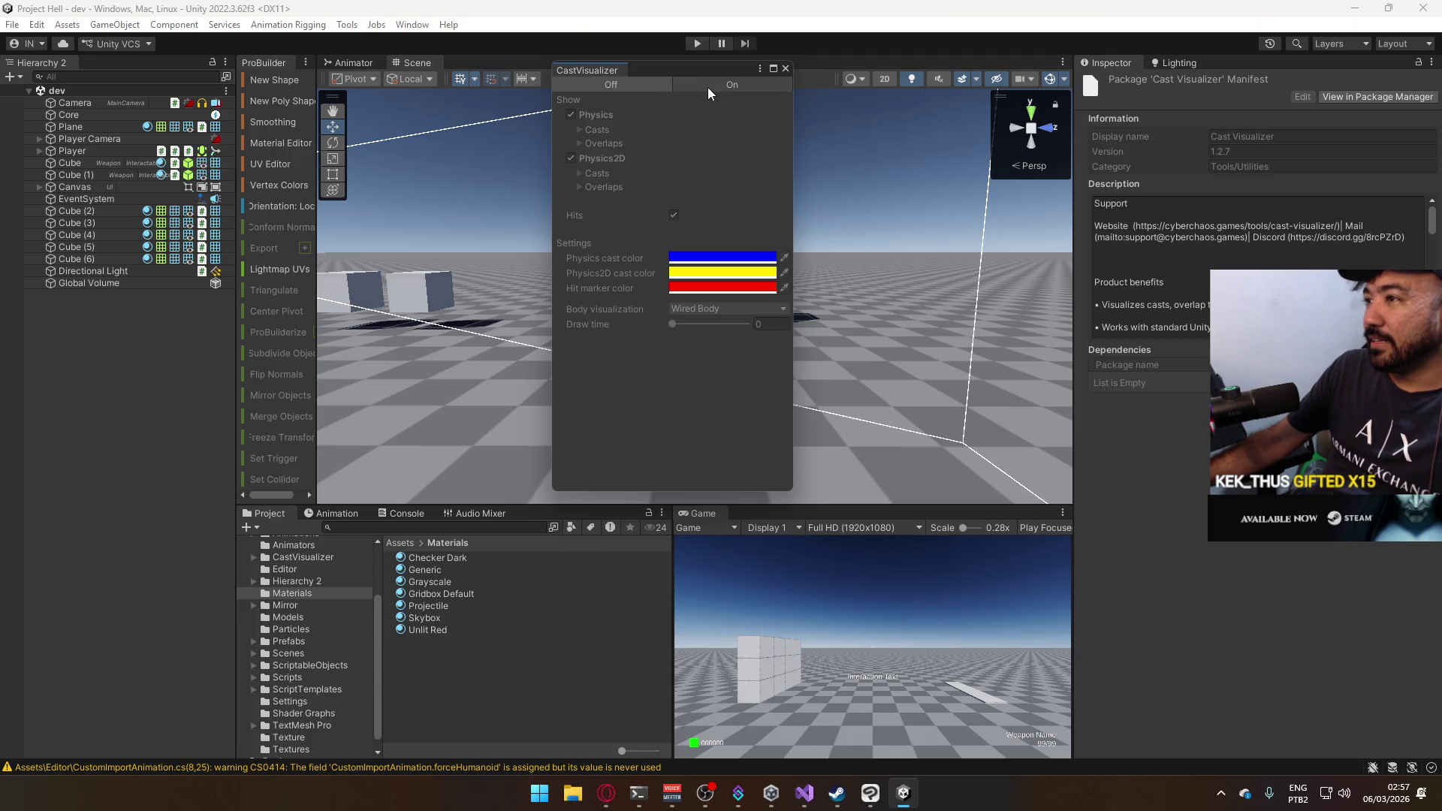
mouse_move(601, 69)
mouse_down()
mouse_move(1242, 84)
mouse_move(1217, 92)
mouse_up()
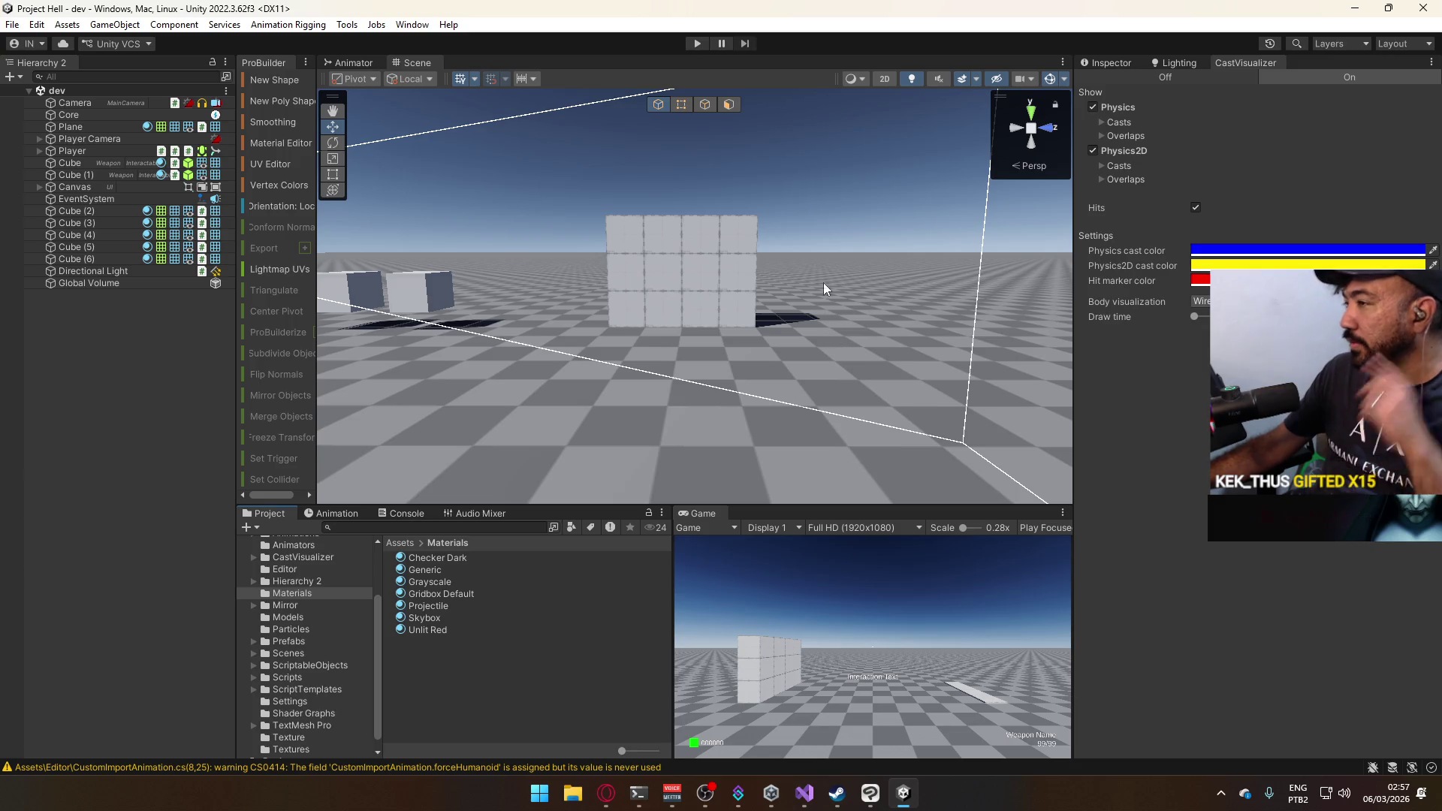
click(689, 48)
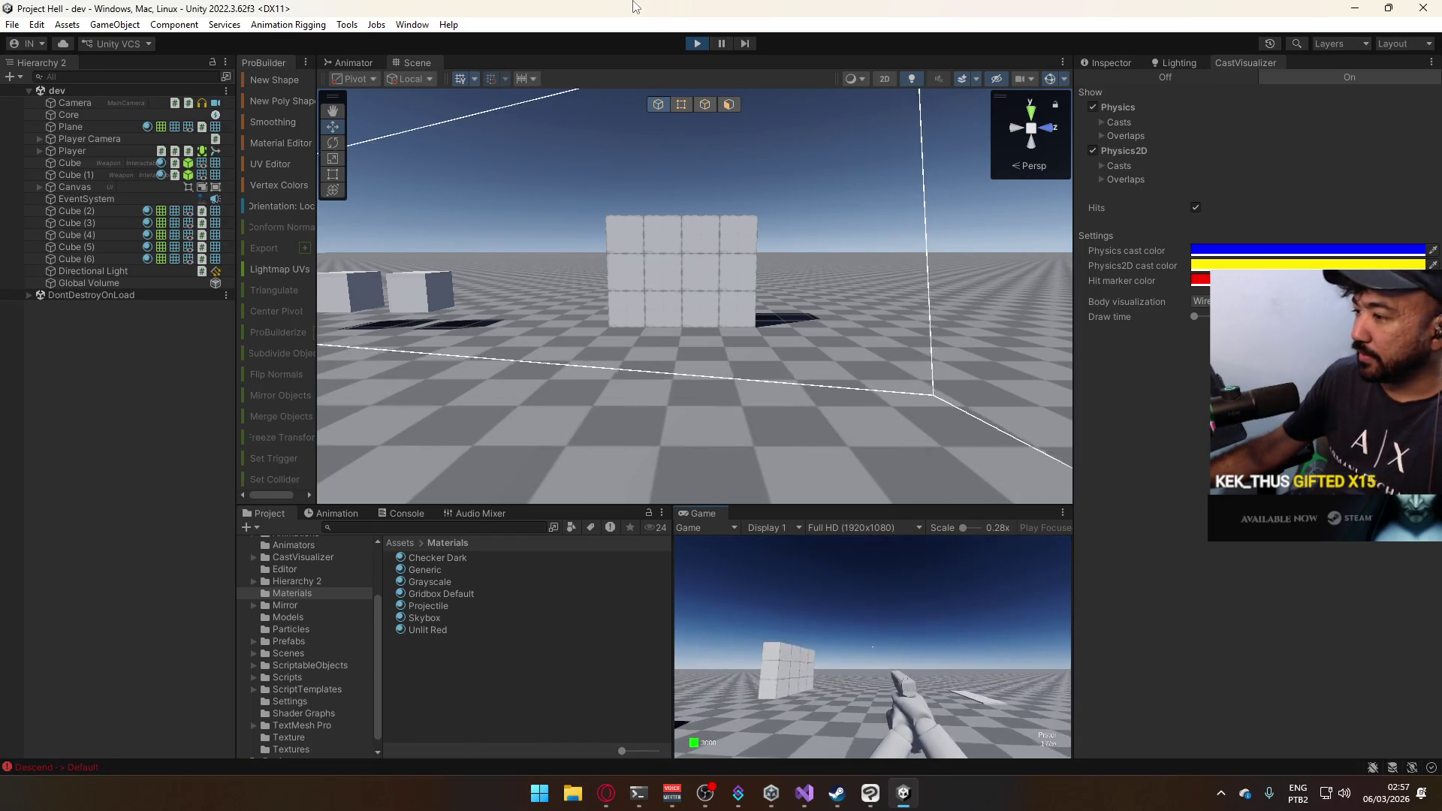
Fire a shot, then select the projectile and orbit the Scene view to inspect its cast line.
key(super)
key(super)
click(903, 601)
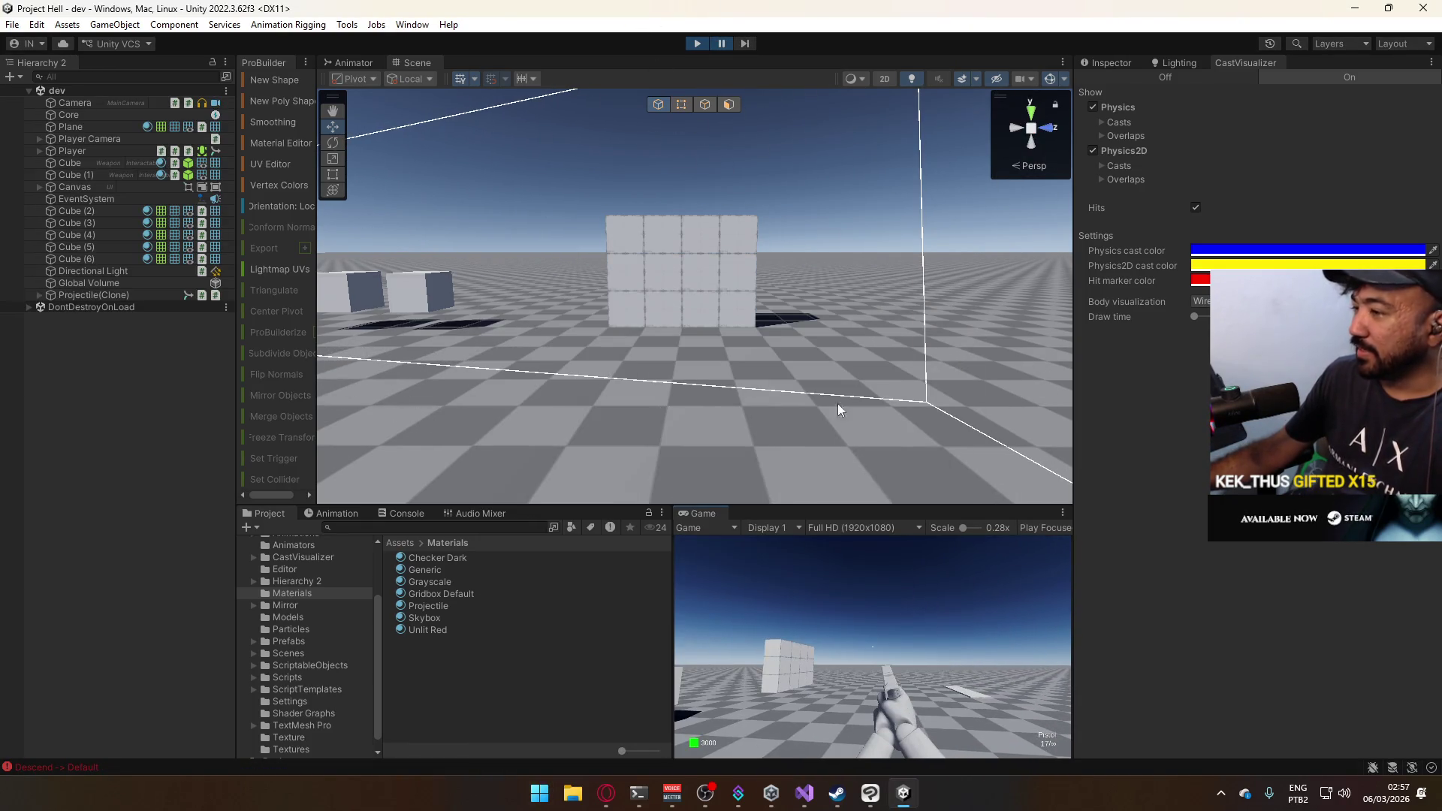
mouse_move(811, 205)
mouse_down()
mouse_move(800, 218)
mouse_move(734, 199)
mouse_move(678, 217)
mouse_move(747, 51)
mouse_move(742, 137)
mouse_move(783, 244)
mouse_move(751, 240)
mouse_move(785, 228)
mouse_move(888, 254)
mouse_move(451, 293)
mouse_up()
click(90, 294)
mouse_move(534, 317)
mouse_down()
mouse_move(720, 225)
mouse_move(751, 285)
mouse_move(720, 293)
mouse_move(783, 293)
mouse_up()
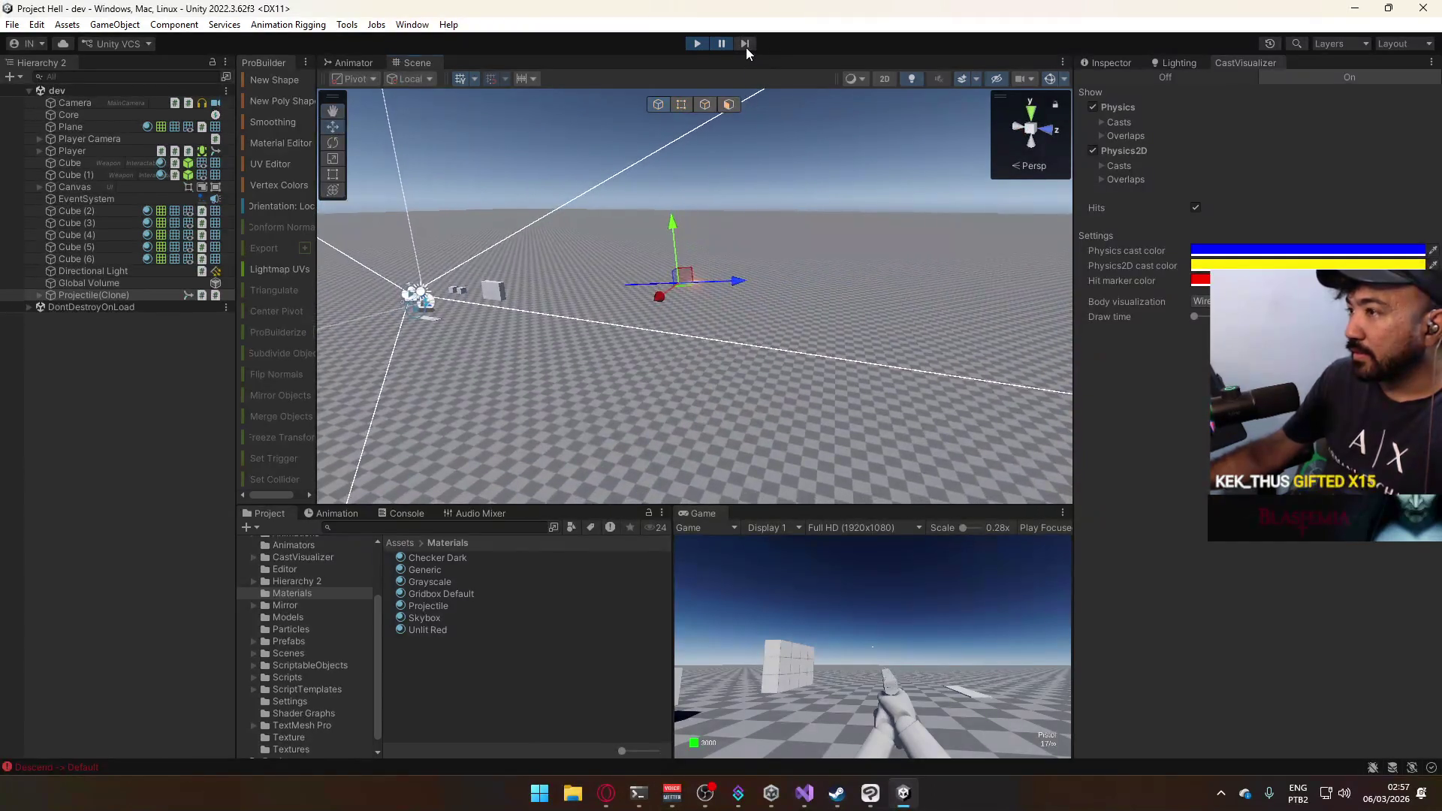
mouse_move(797, 162)
mouse_down()
mouse_move(804, 176)
mouse_move(725, 194)
mouse_up()
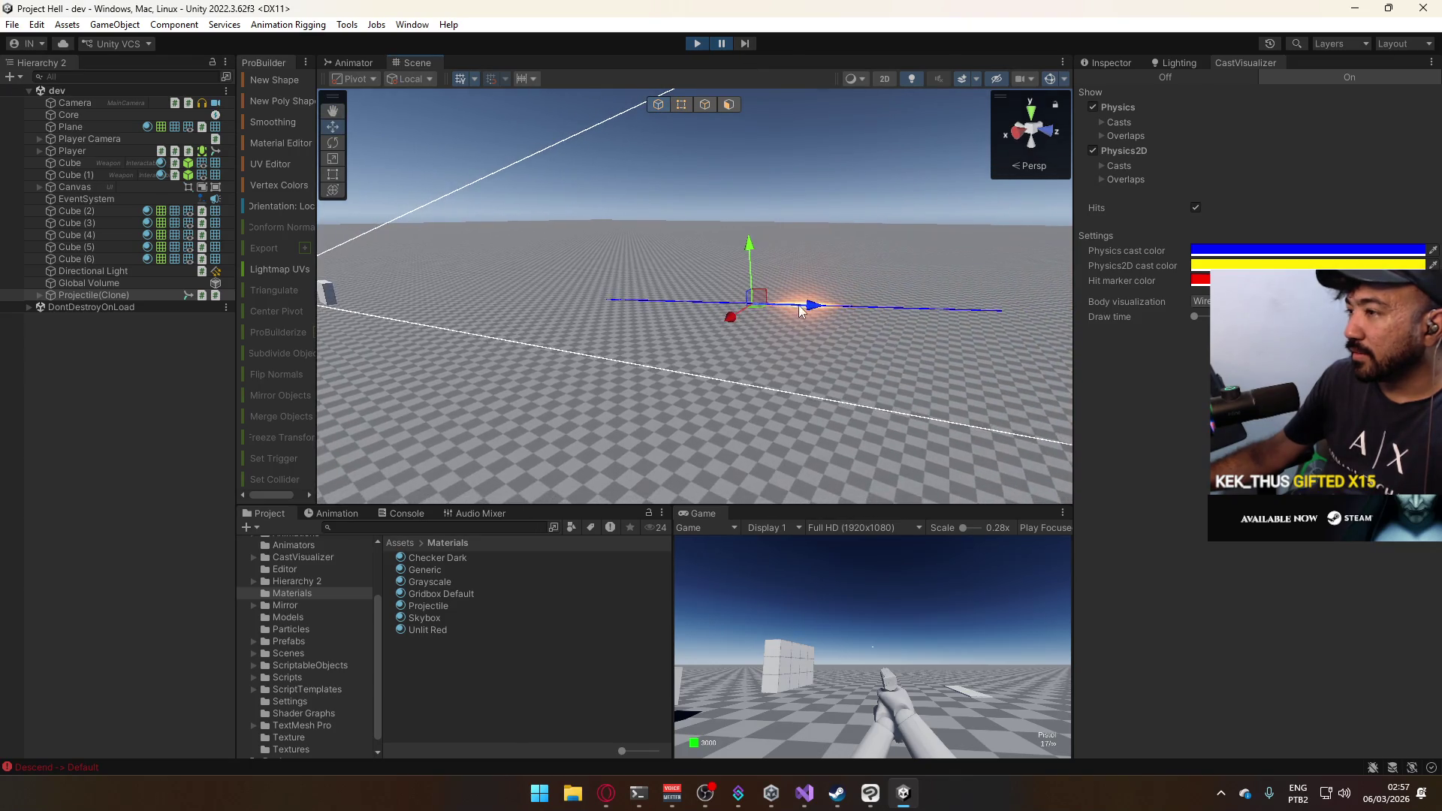
drag(749, 244, 746, 191)
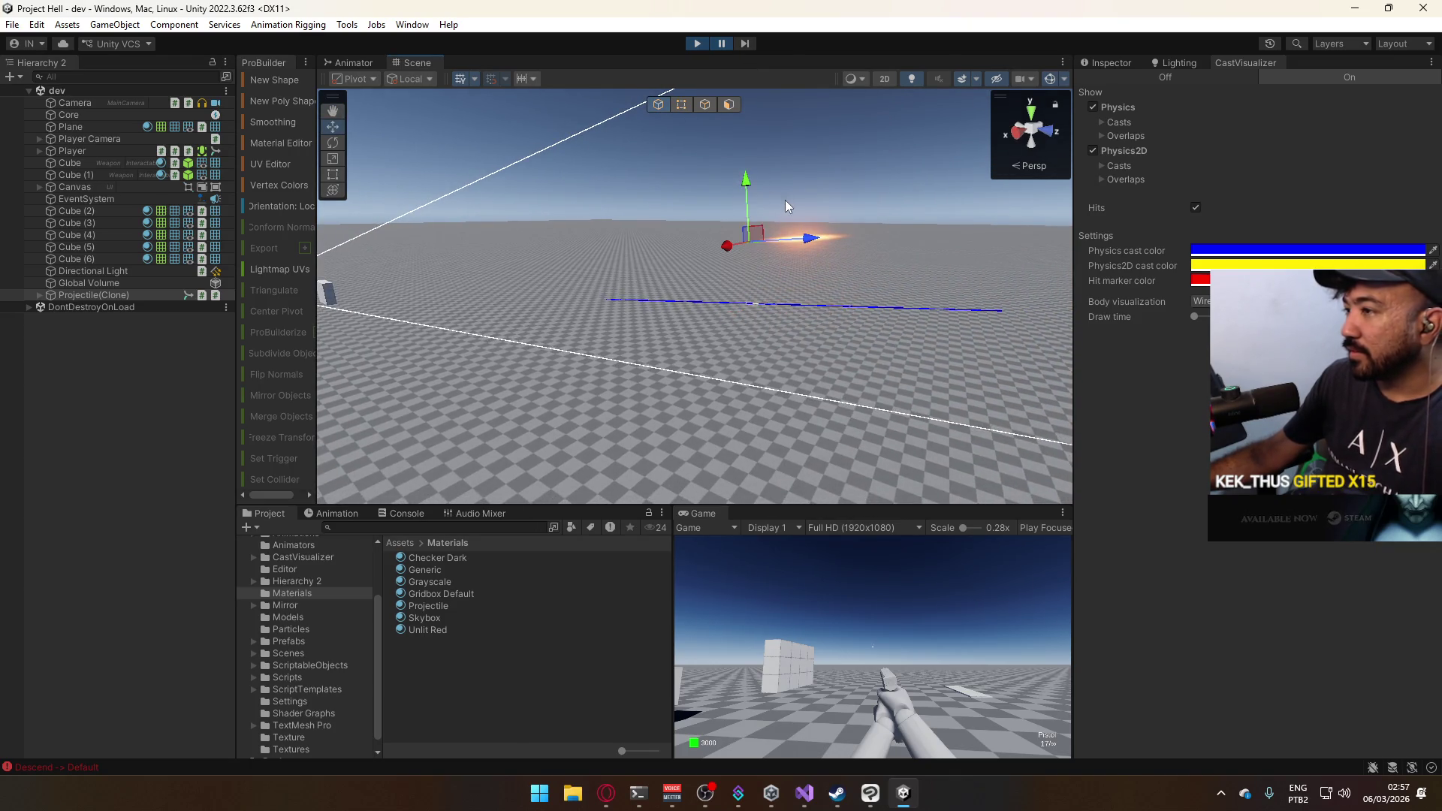
drag(751, 271, 727, 281)
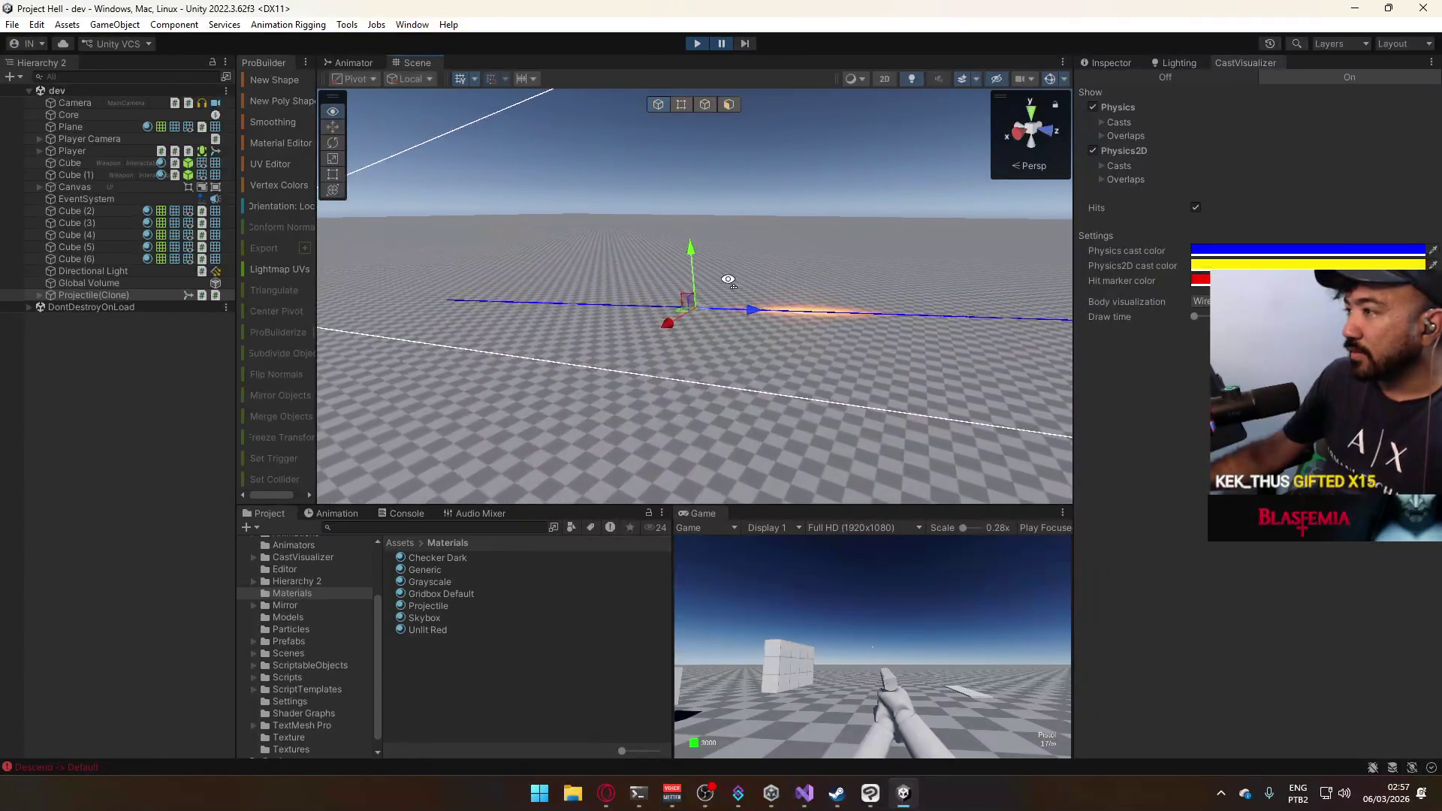
drag(674, 189, 763, 50)
click(721, 44)
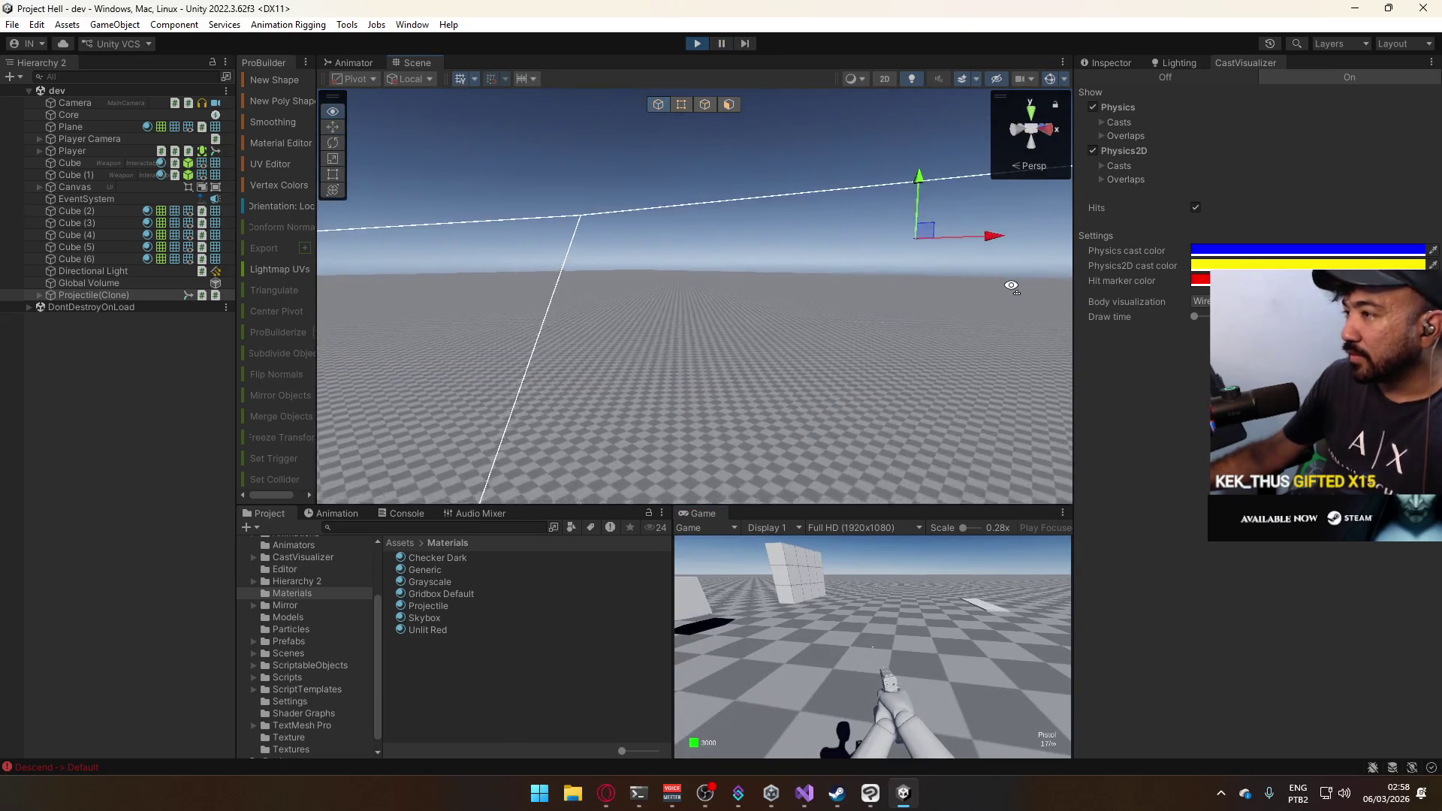
Fire three more shots and orbit around the player and cube wall to view the traces.
drag(1014, 280, 716, 310)
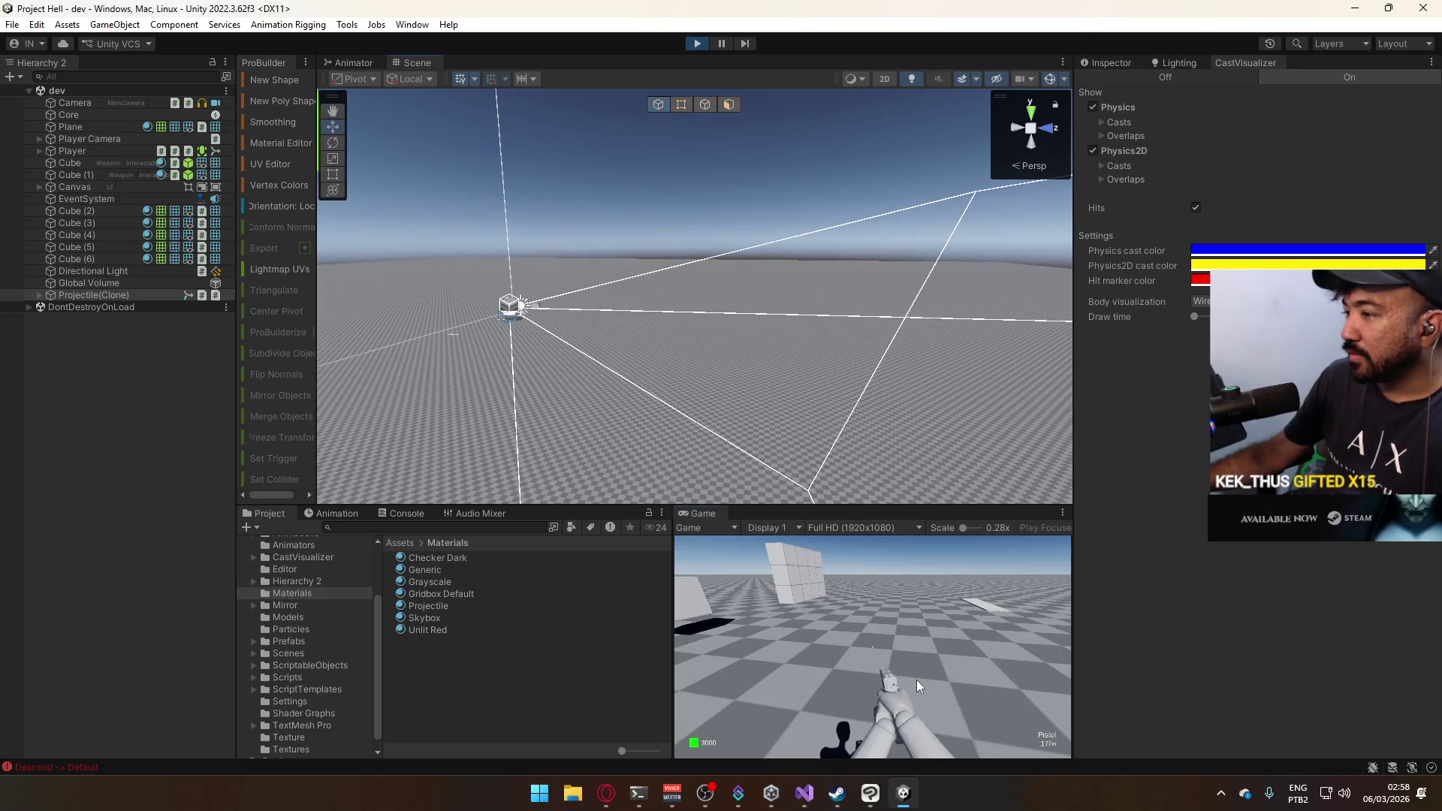
key(super)
key(super)
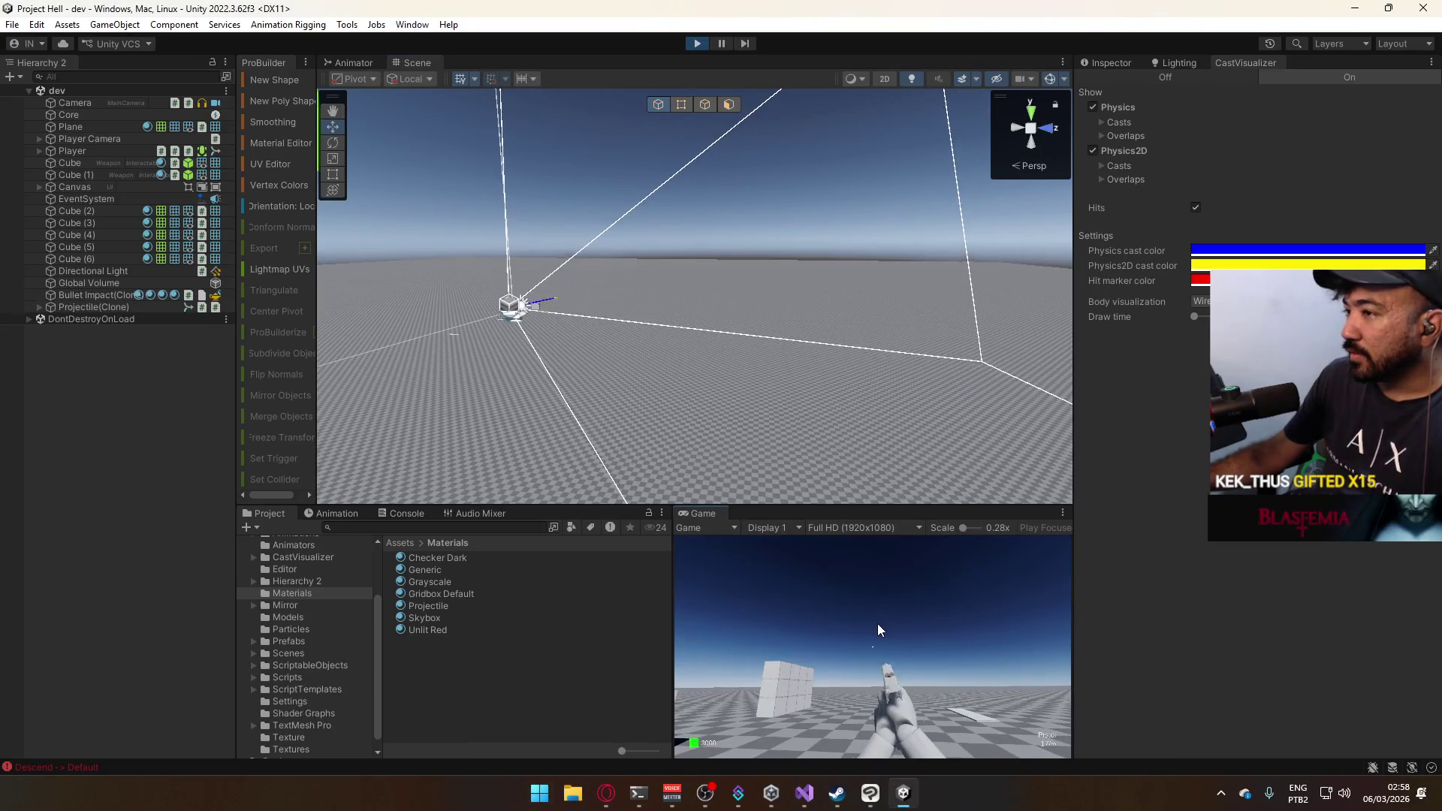
click(879, 629)
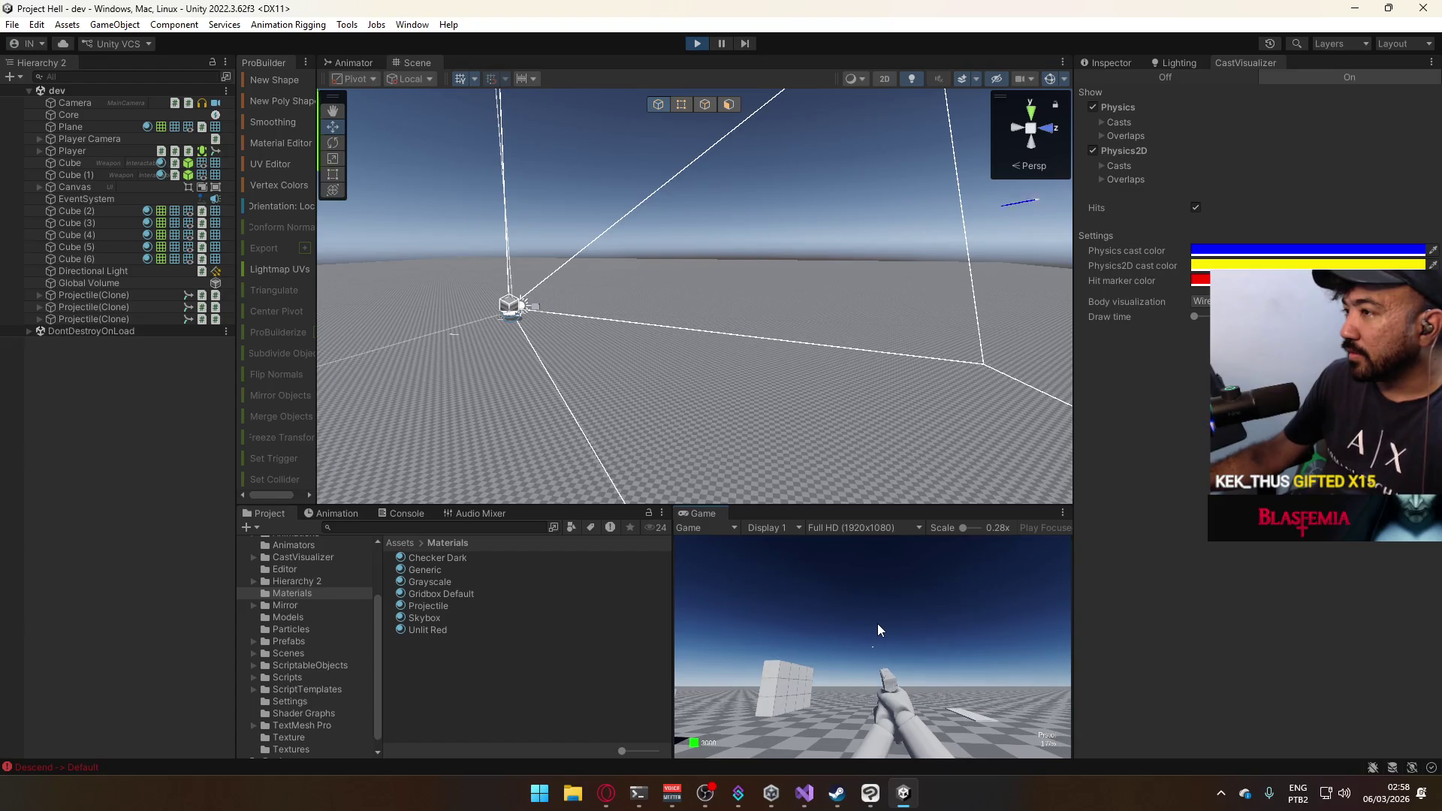
click(880, 629)
mouse_move(707, 275)
mouse_down()
mouse_move(634, 345)
mouse_move(533, 352)
mouse_move(582, 341)
mouse_up()
click(816, 639)
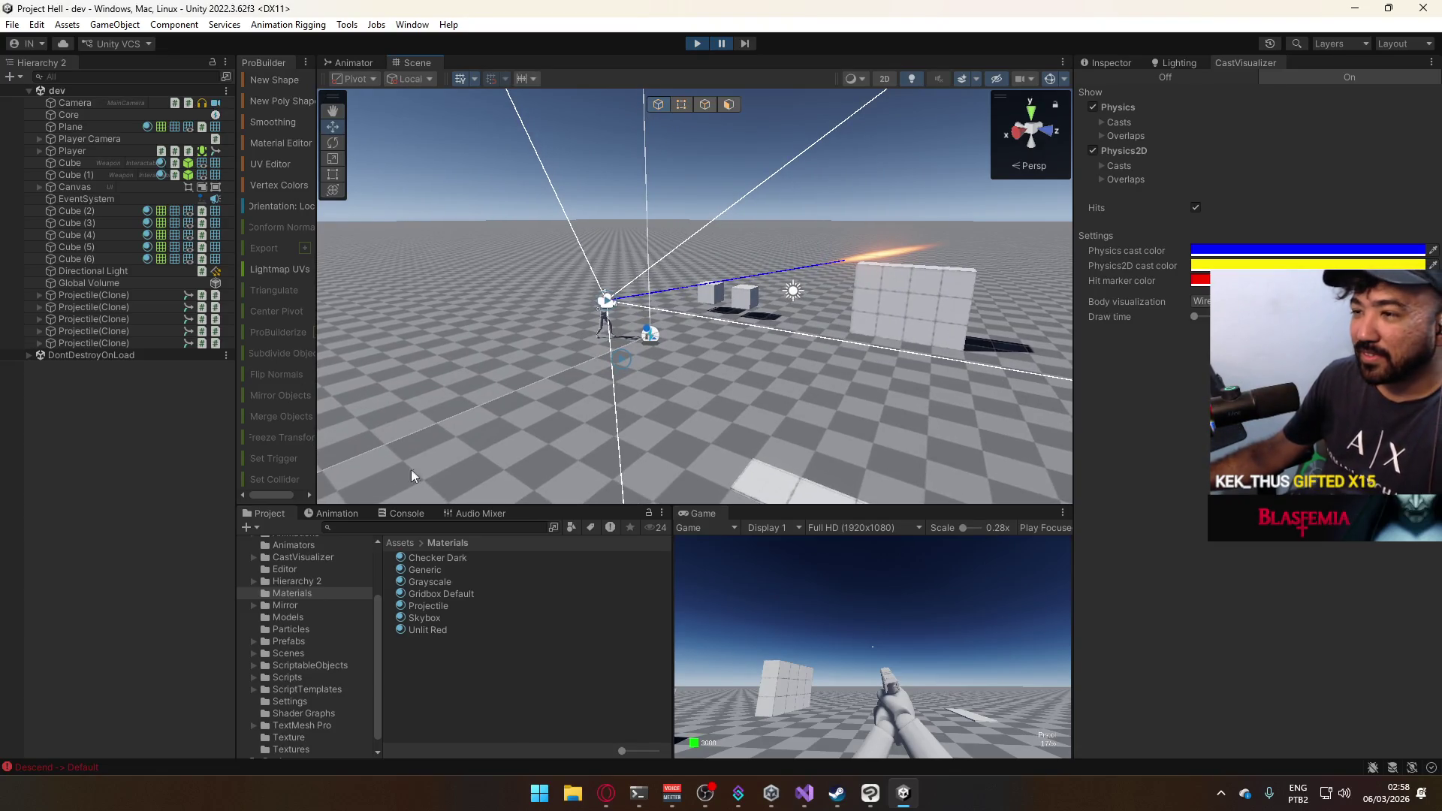
drag(783, 312, 837, 280)
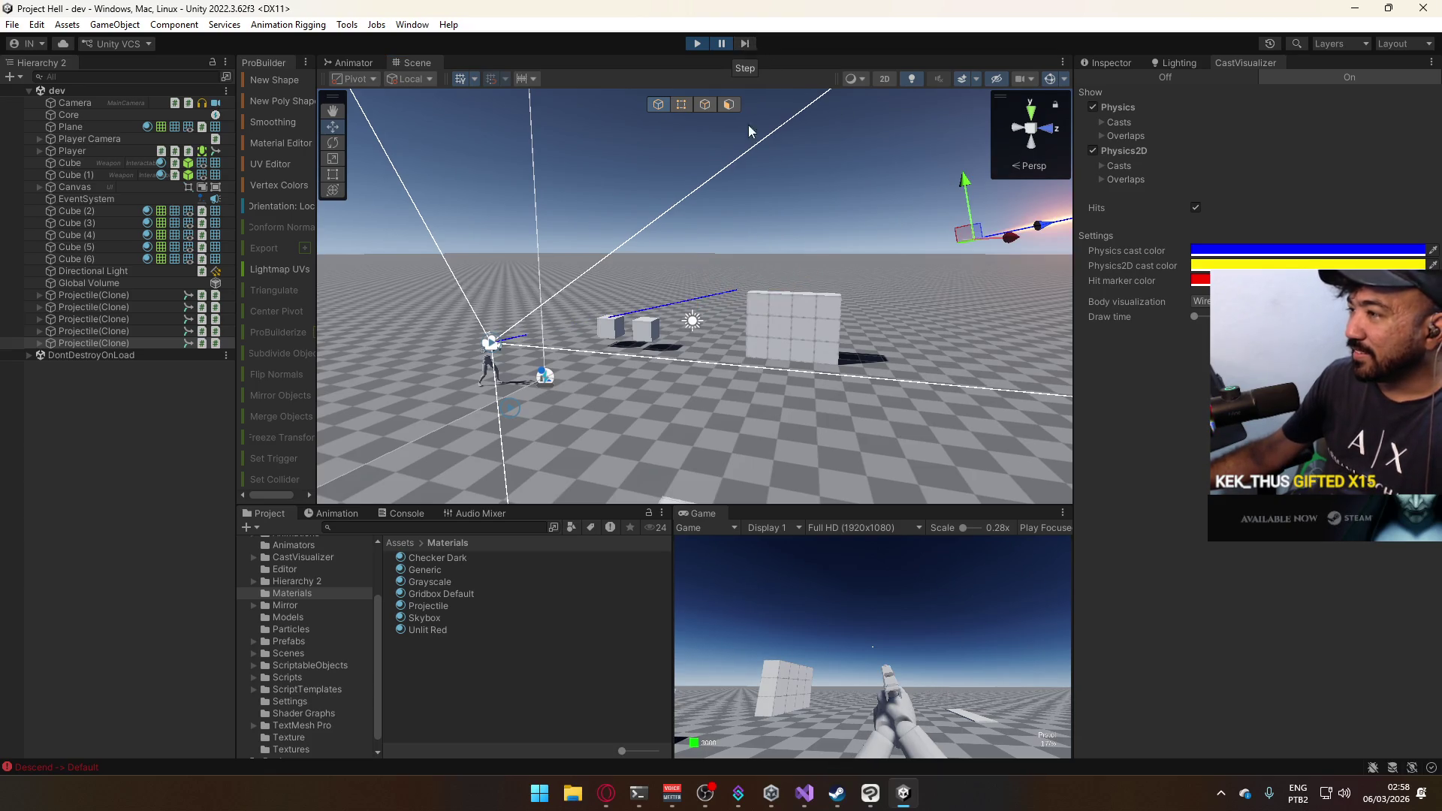
mouse_move(750, 129)
mouse_down()
mouse_move(801, 250)
mouse_move(983, 184)
mouse_move(862, 183)
mouse_move(564, 268)
mouse_move(783, 248)
mouse_move(737, 182)
mouse_up()
scroll(737, 183, up, 2)
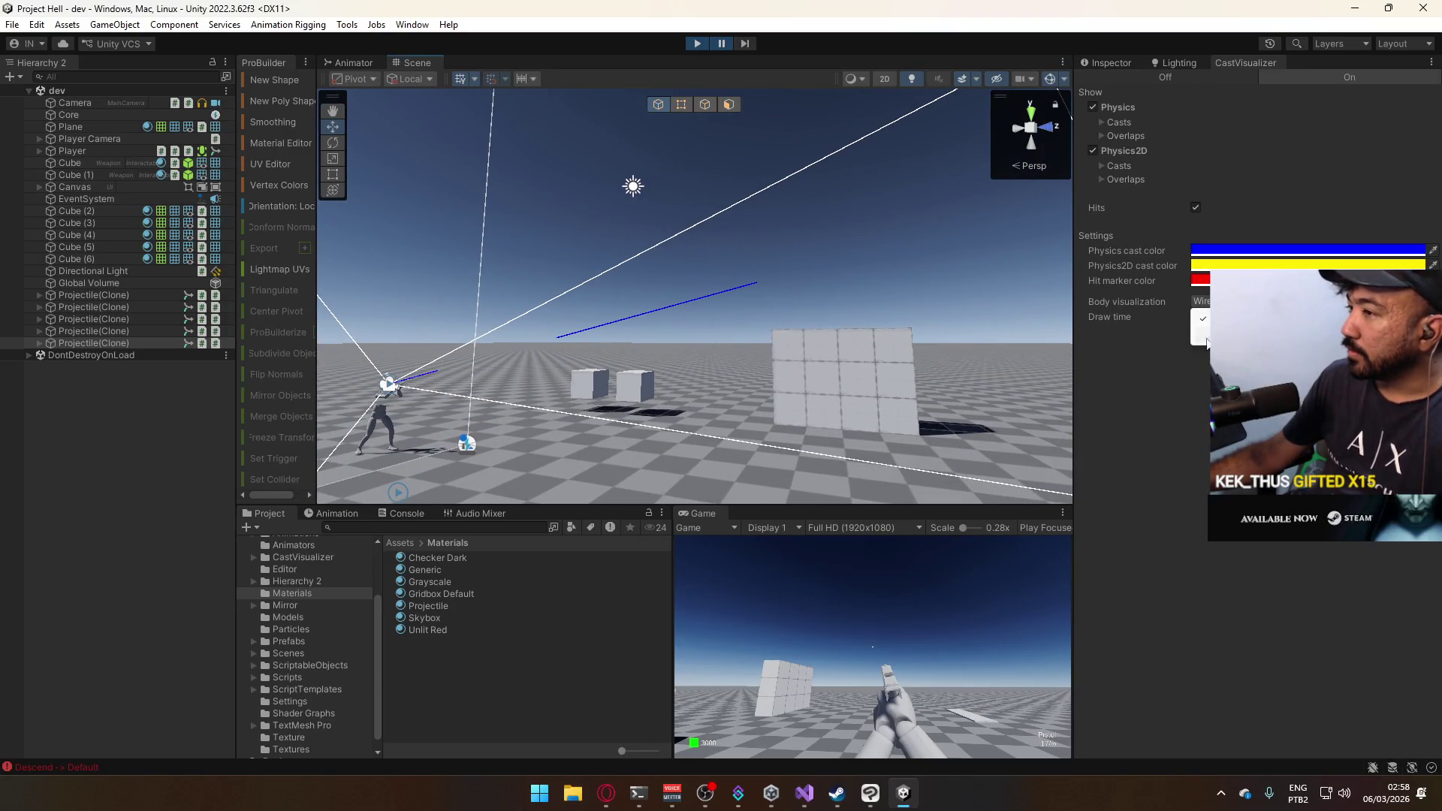
click(1207, 343)
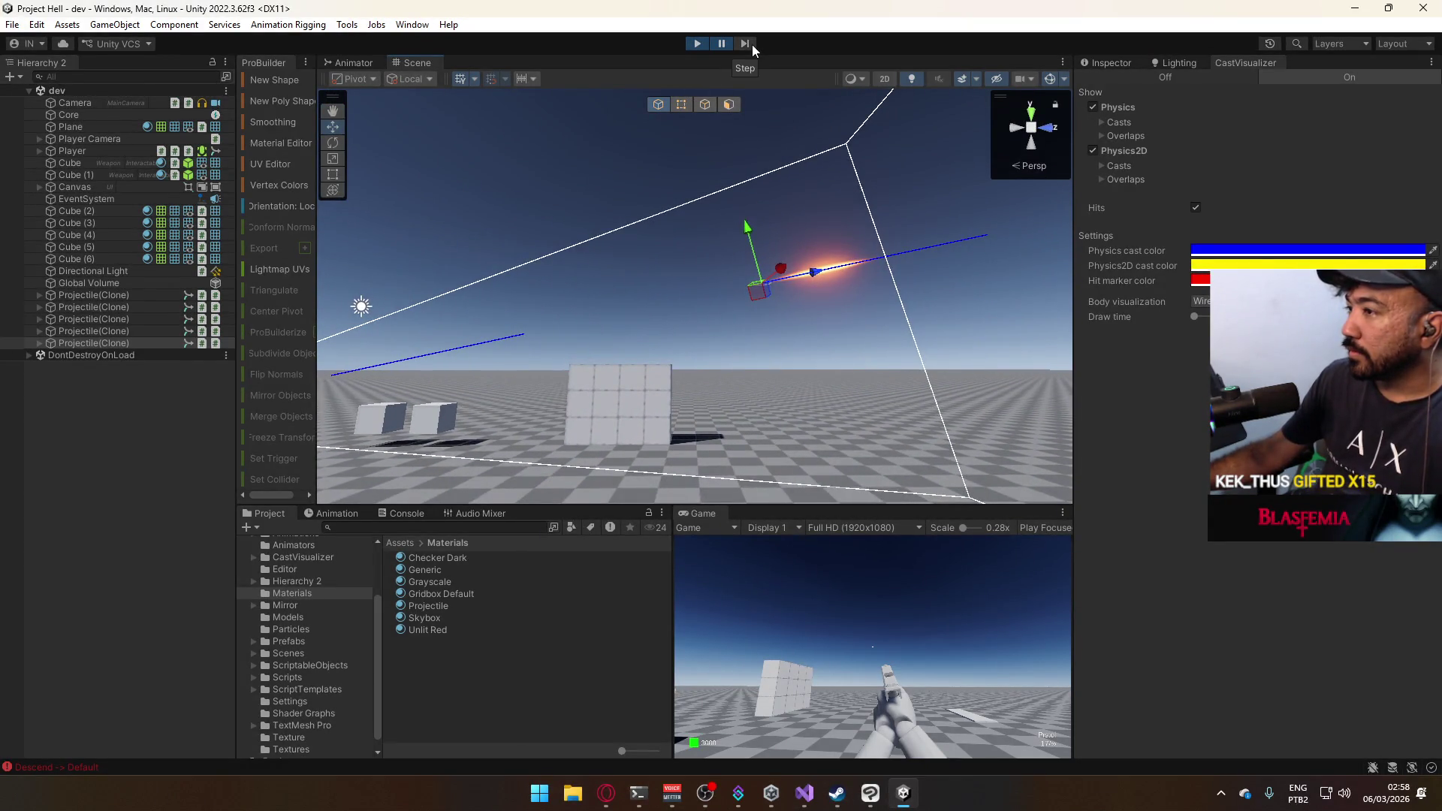
drag(754, 267, 792, 272)
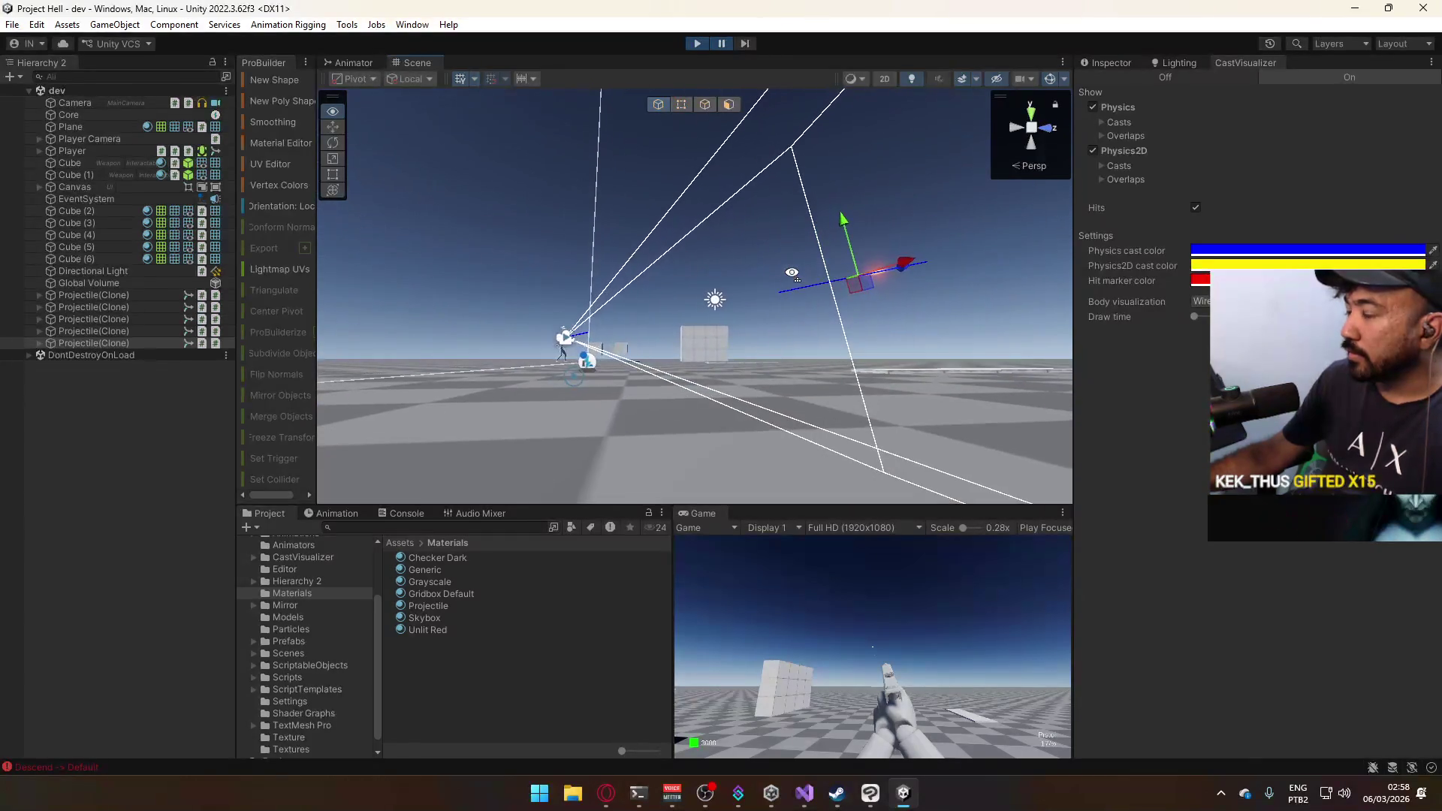
Resume the game and fire four bullets at the cubes, pausing briefly once.
click(724, 45)
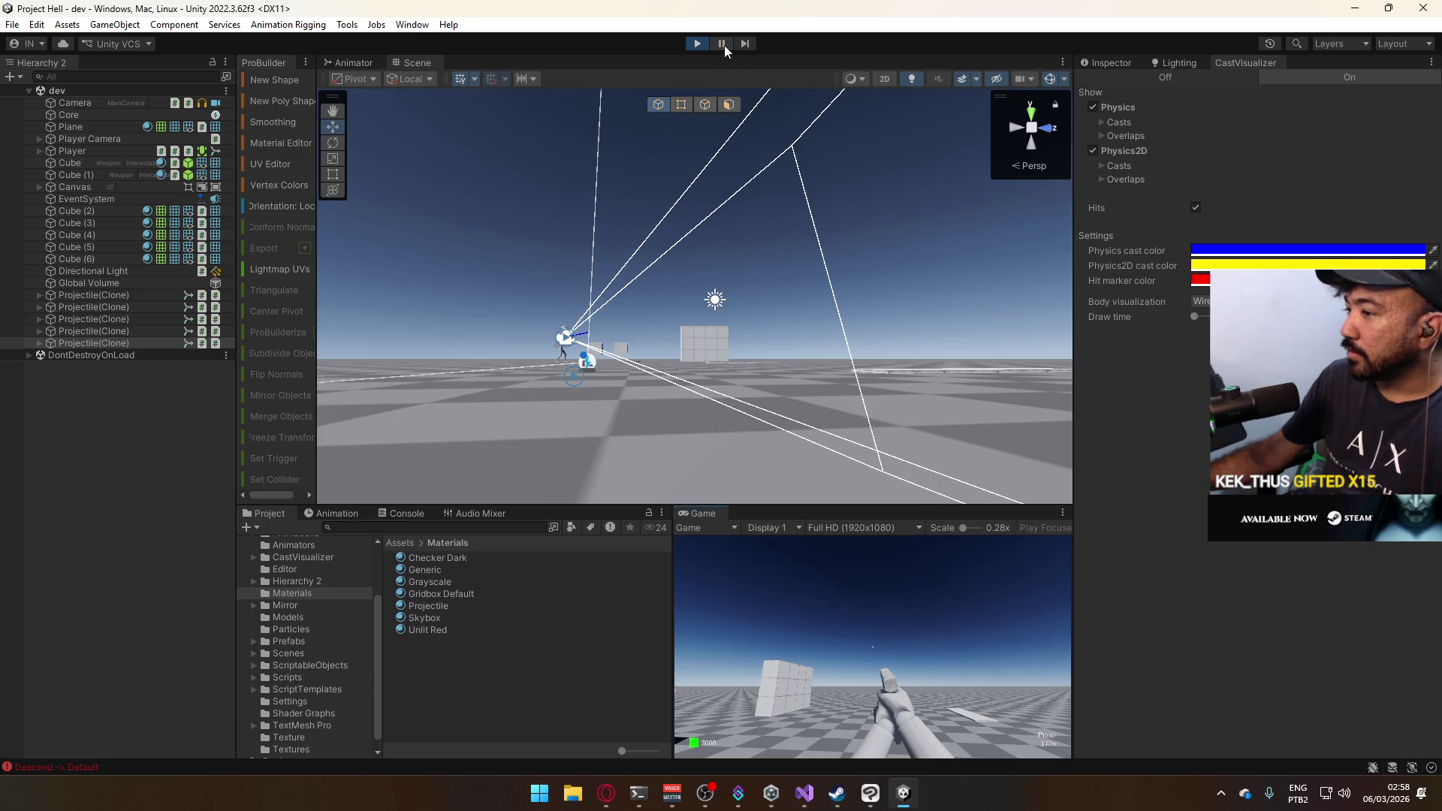
key(super)
click(893, 565)
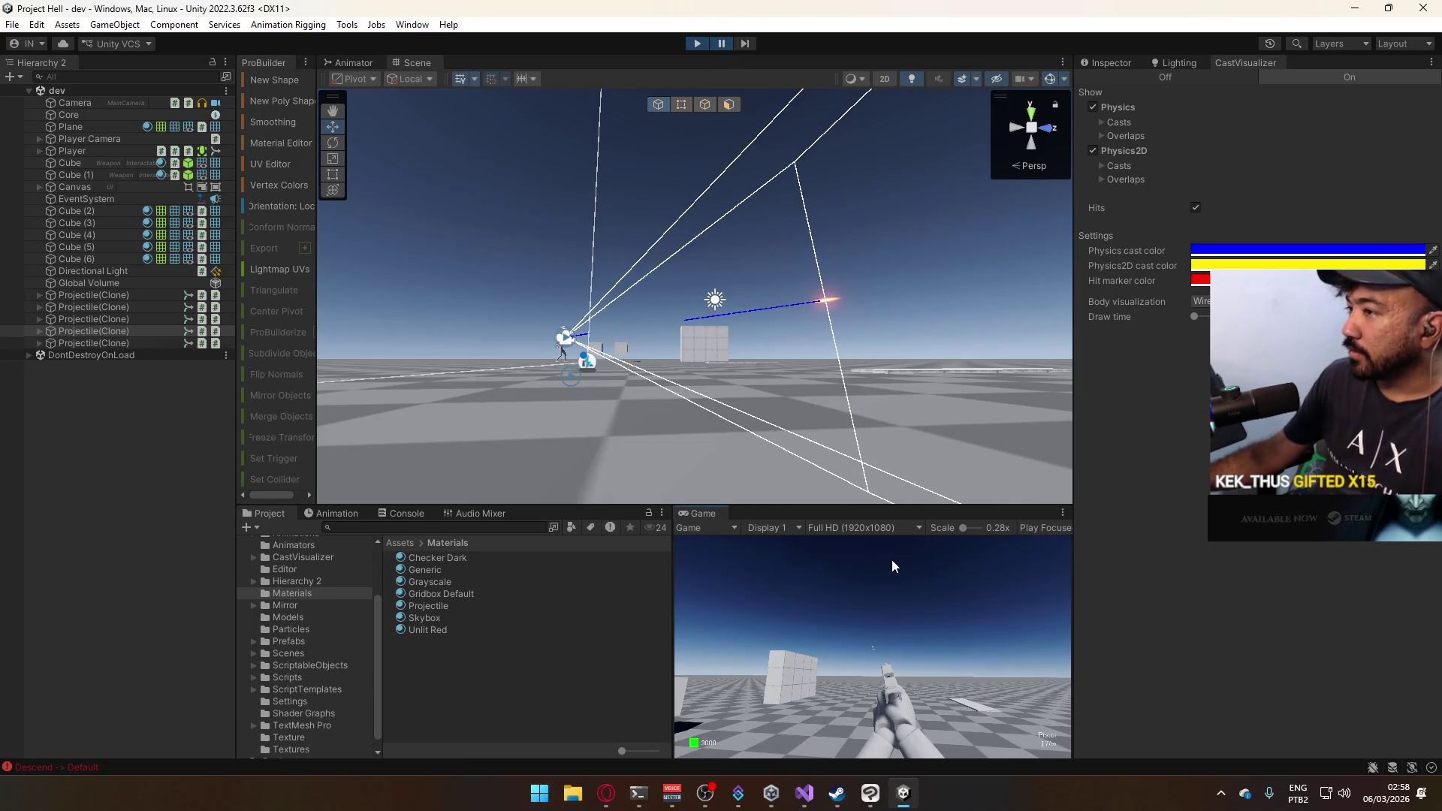
key(ctrl+shift+p)
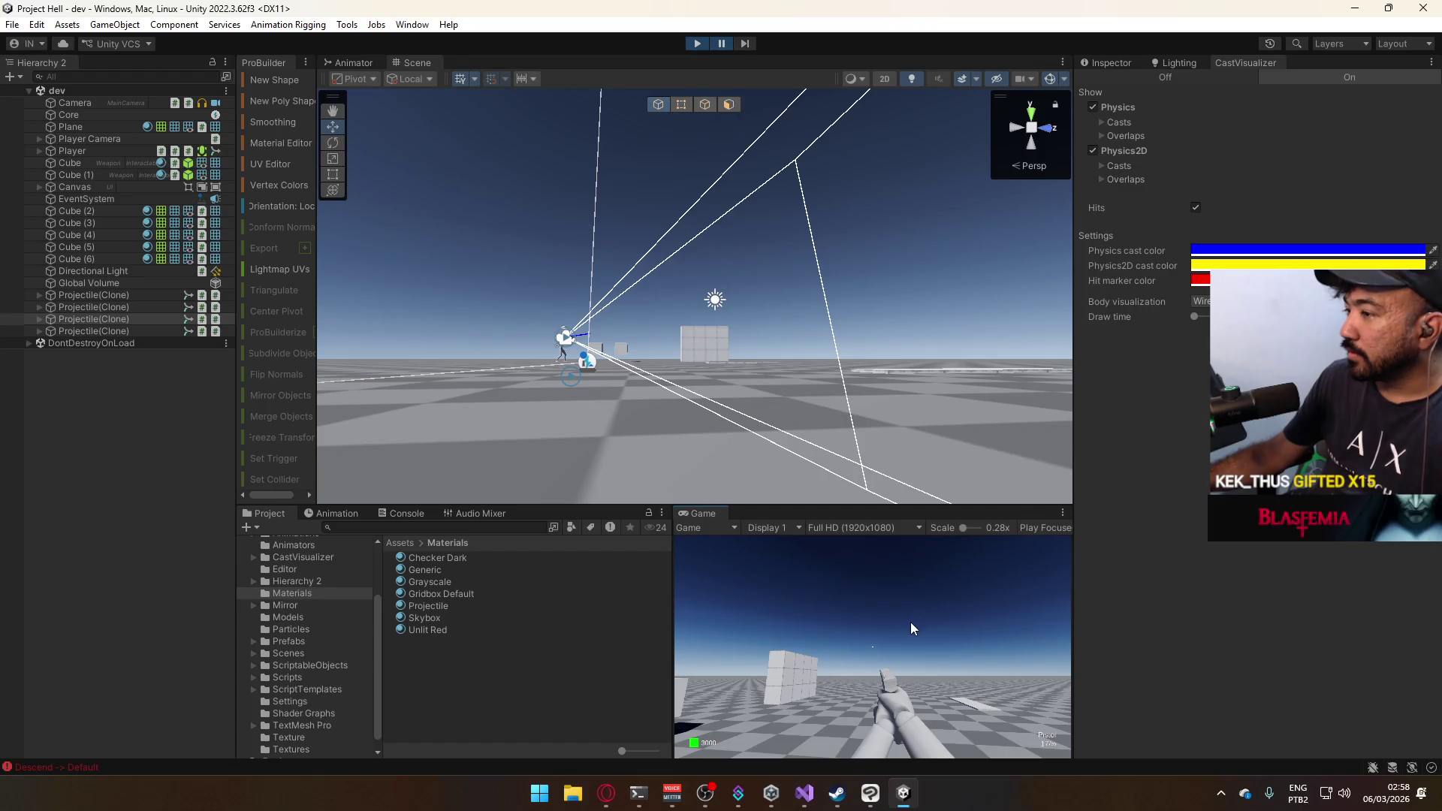
key(ctrl+shift+p)
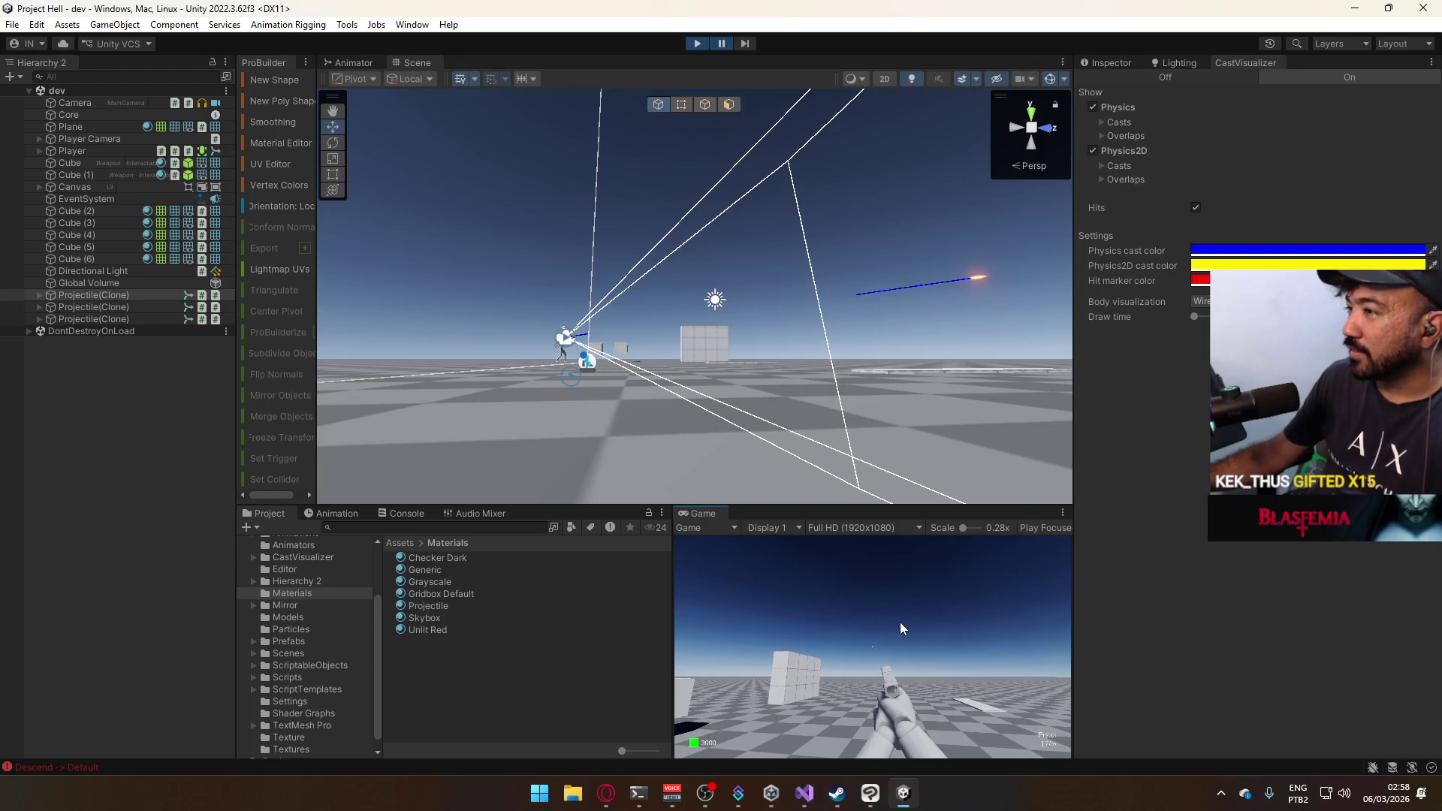
click(899, 622)
click(900, 621)
click(900, 621)
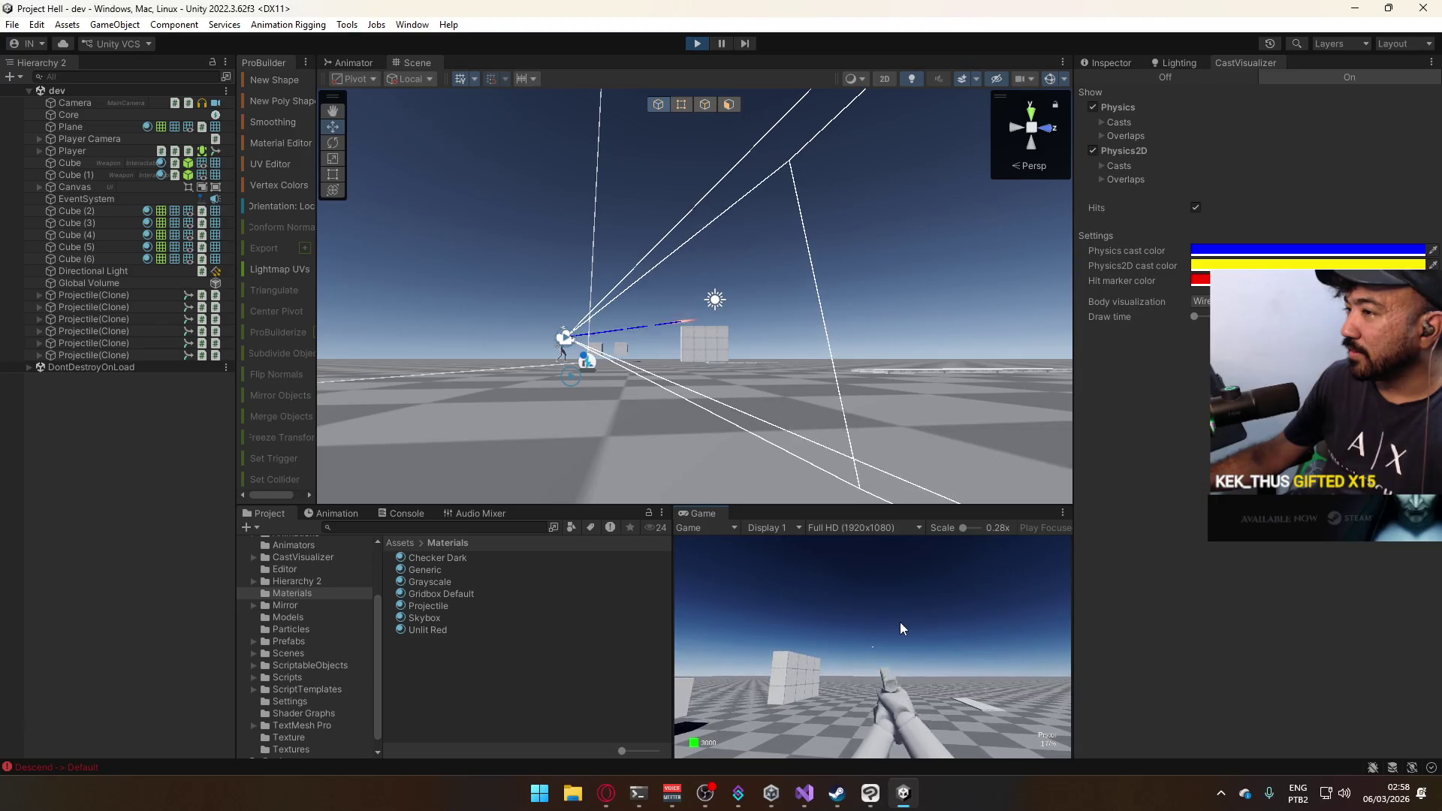
key(super)
key(super)
Check the Time page of Project Settings, then fire two test bullets at the cubes.
click(36, 25)
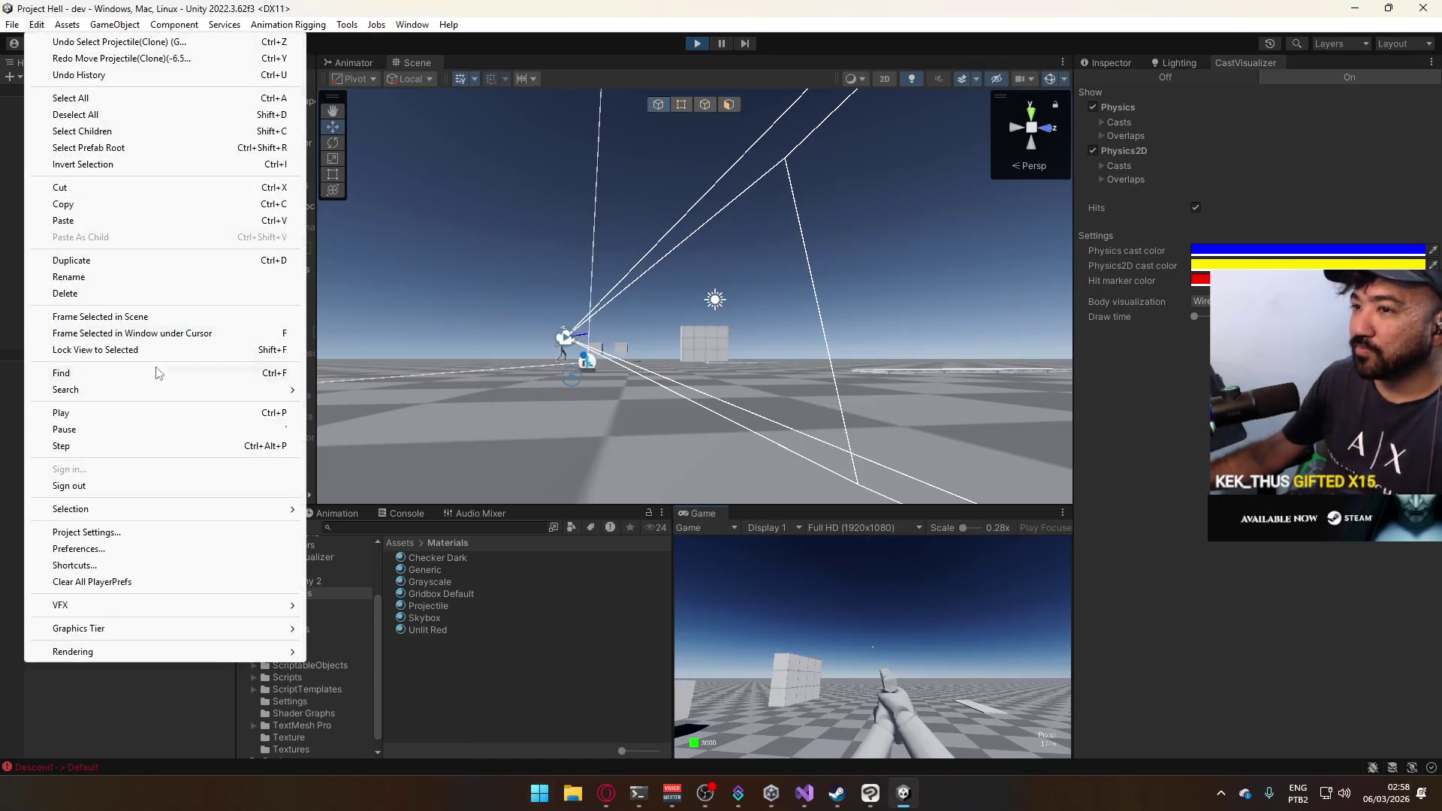
click(150, 530)
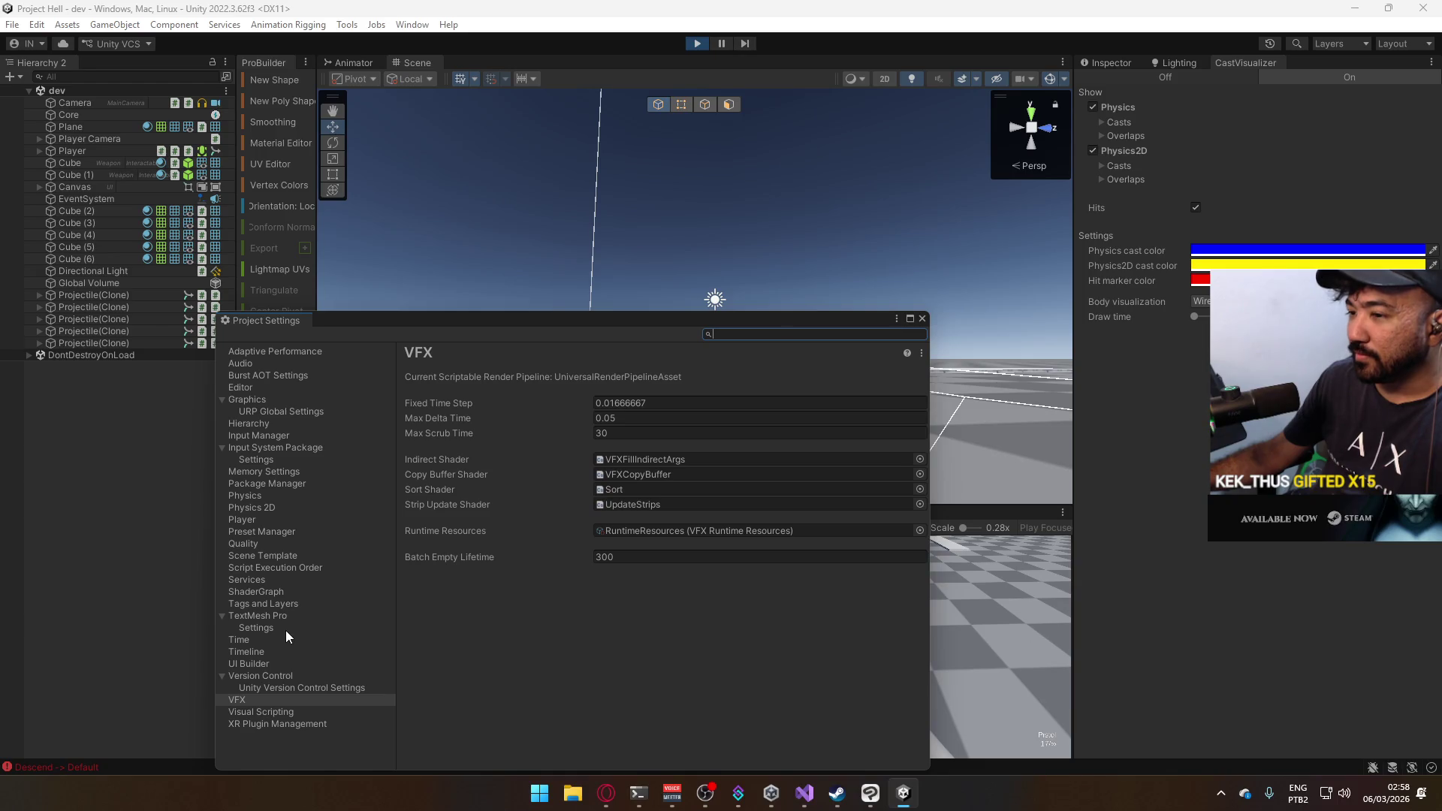
click(287, 638)
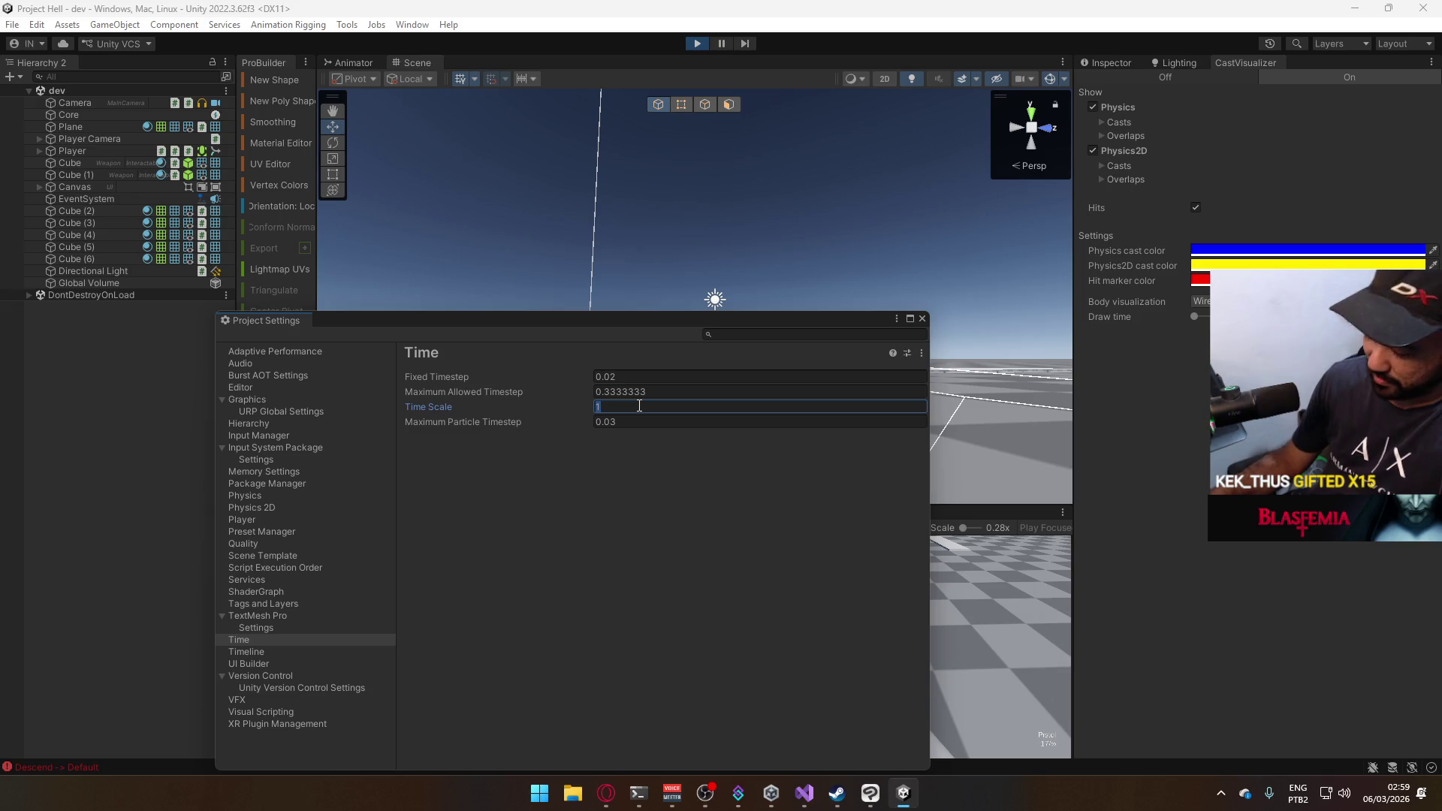
text(0.1)
click(924, 317)
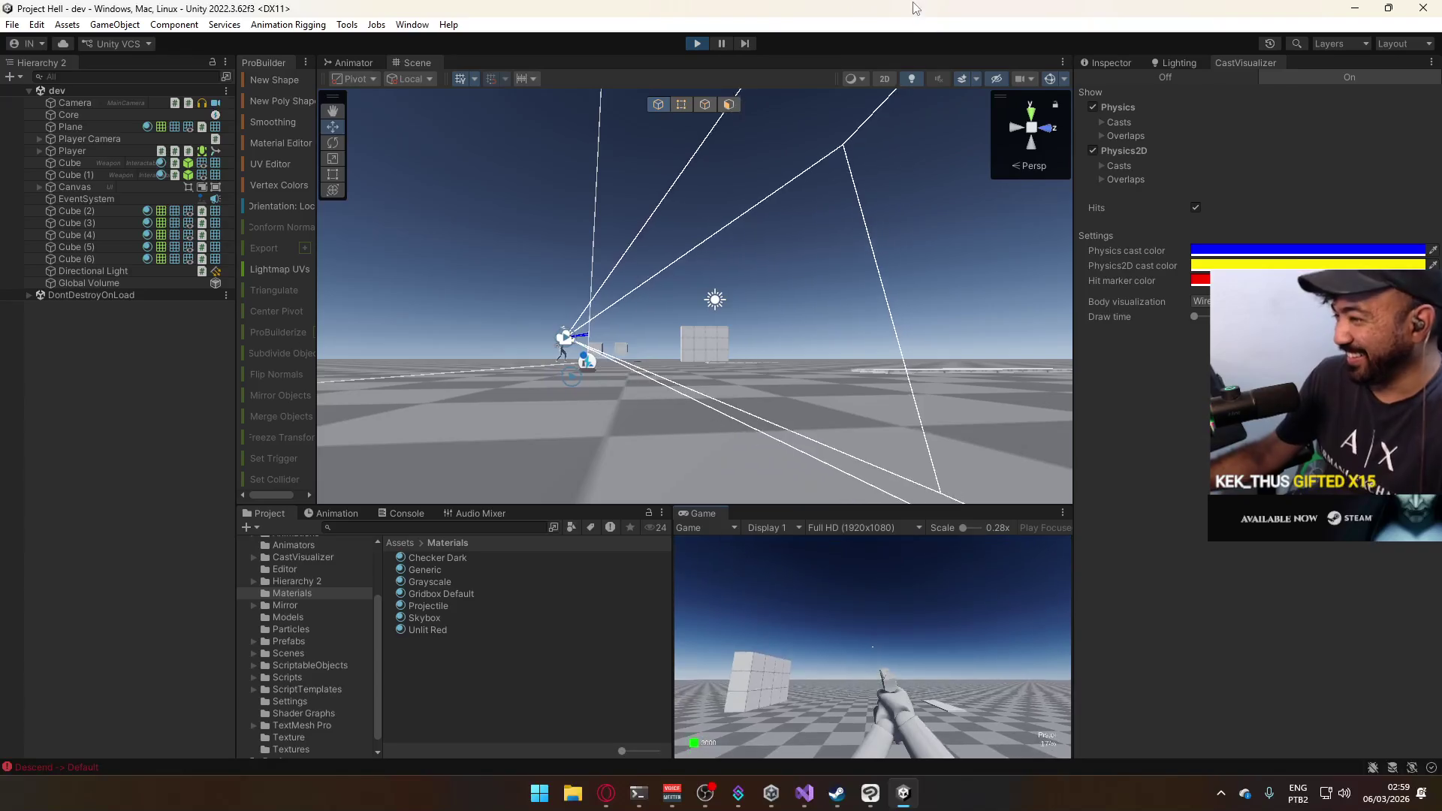
key(super)
key(super)
click(931, 657)
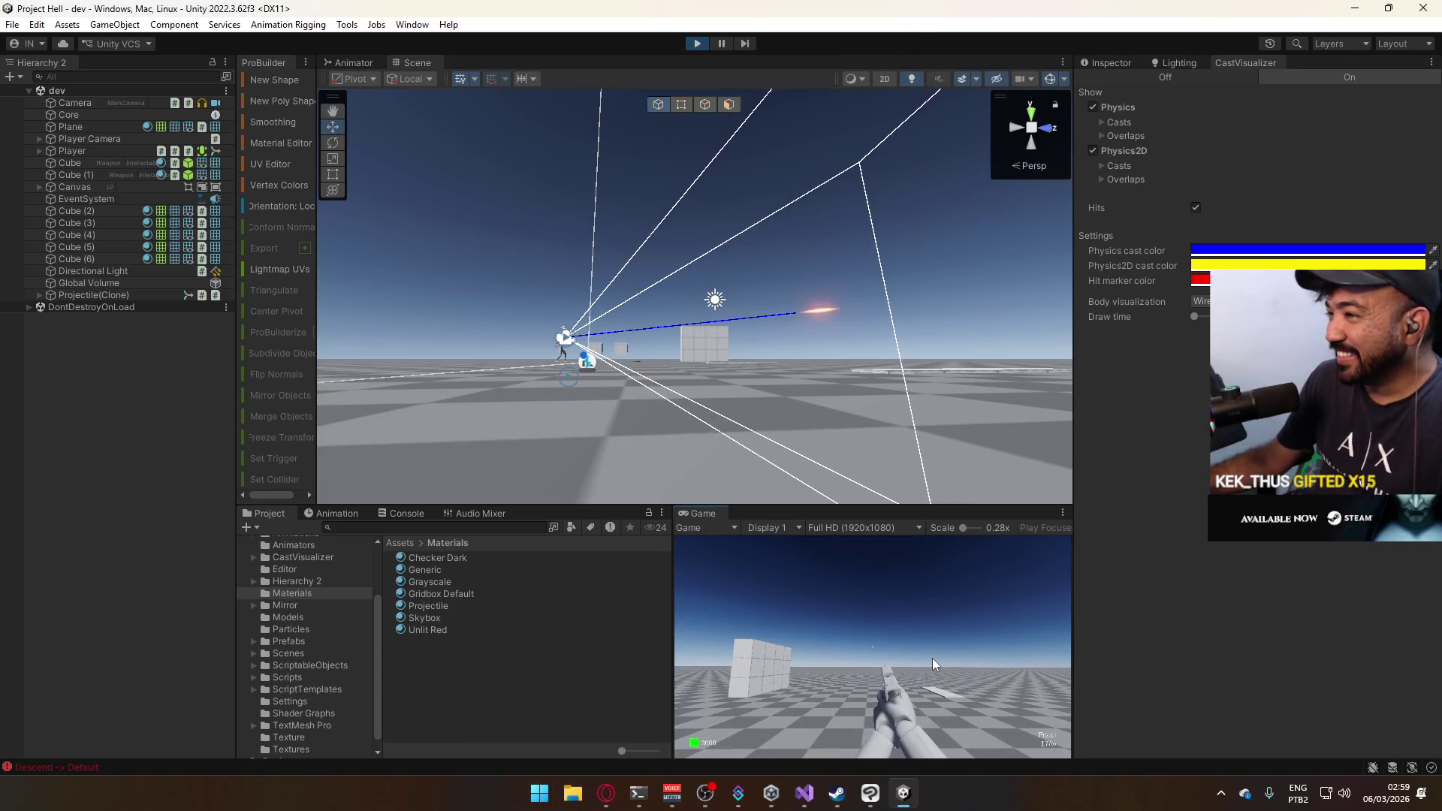
click(931, 658)
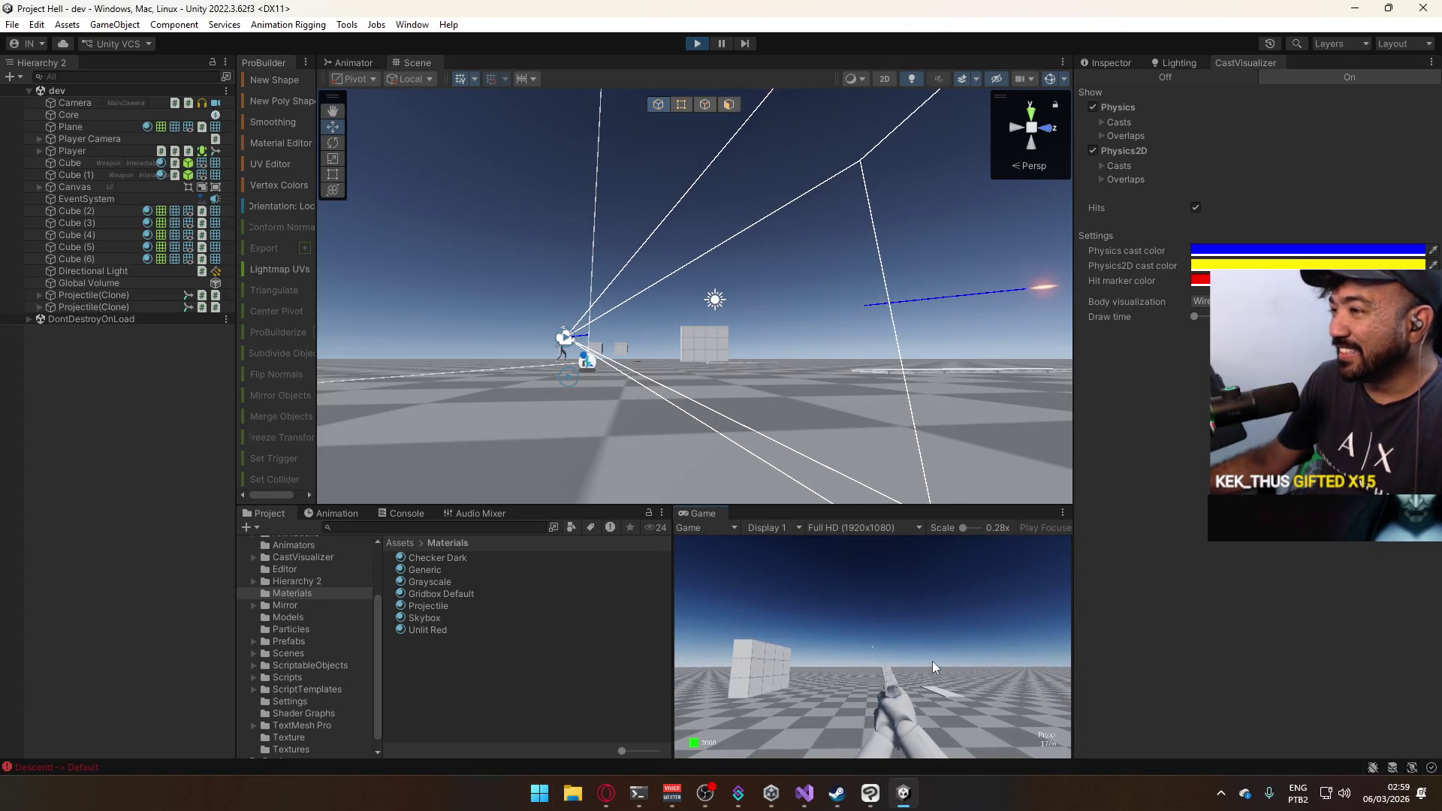
key(super)
key(super)
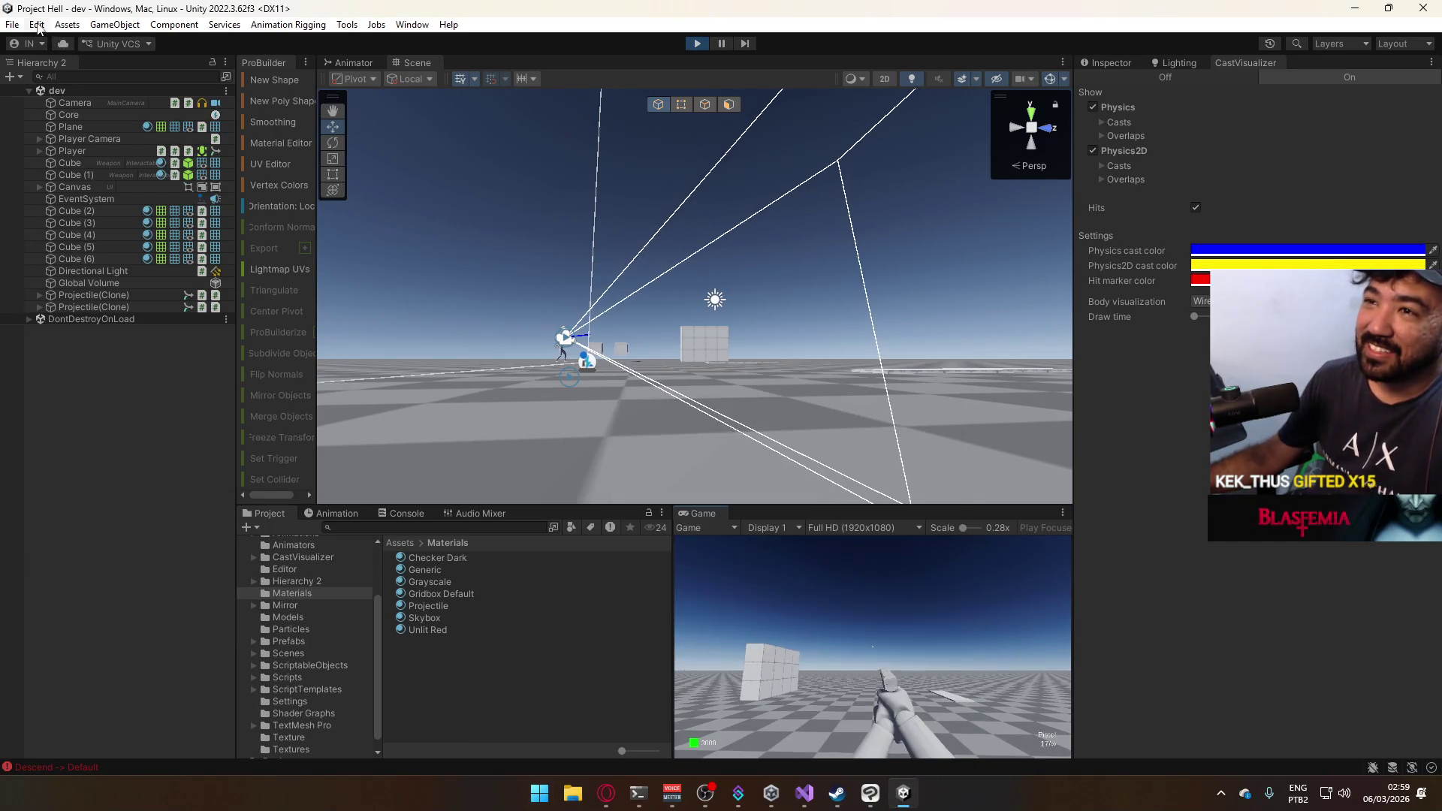
Set Time Scale to 0.01 and fire a slow-motion bullet at the cubes.
click(36, 24)
click(193, 533)
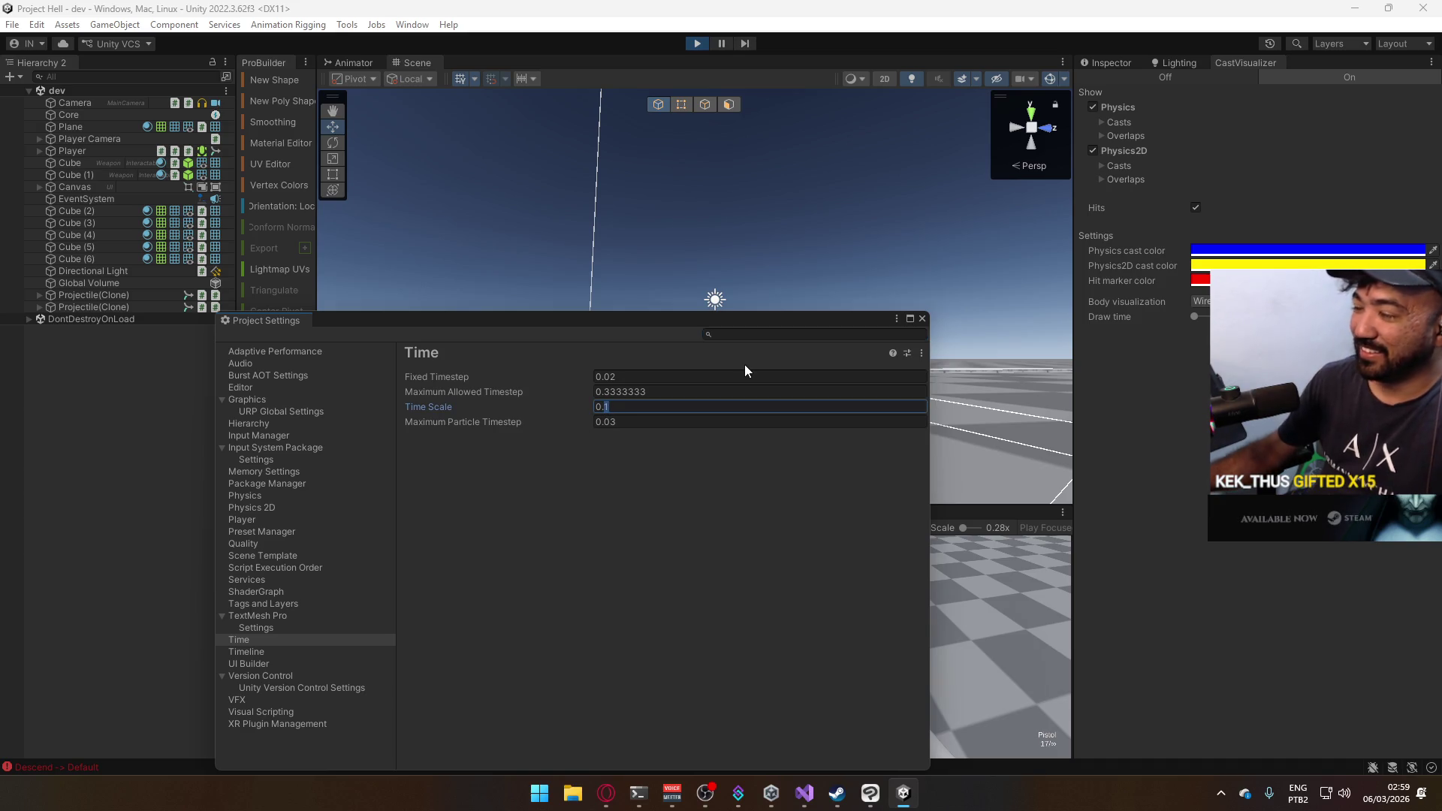
text(01)
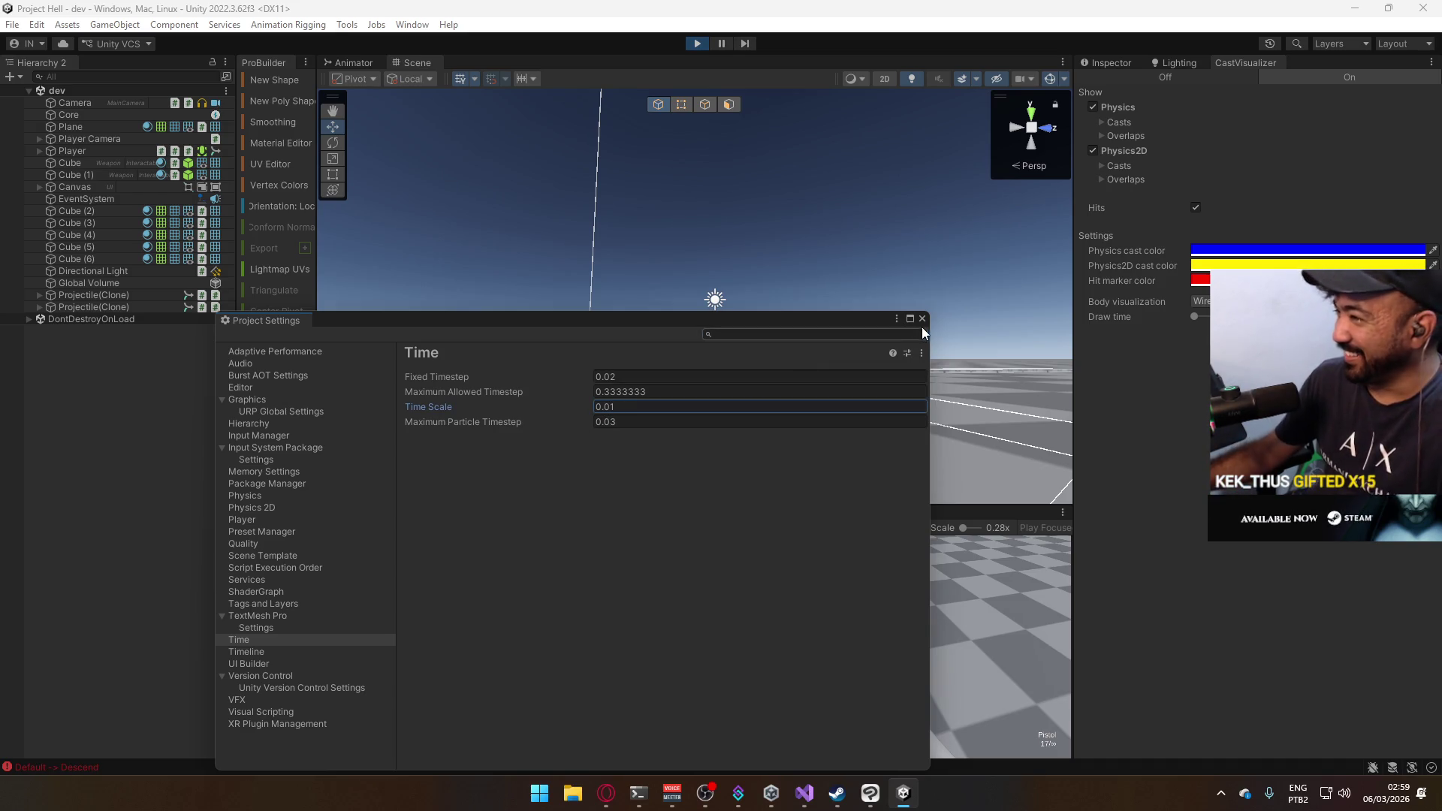
click(922, 318)
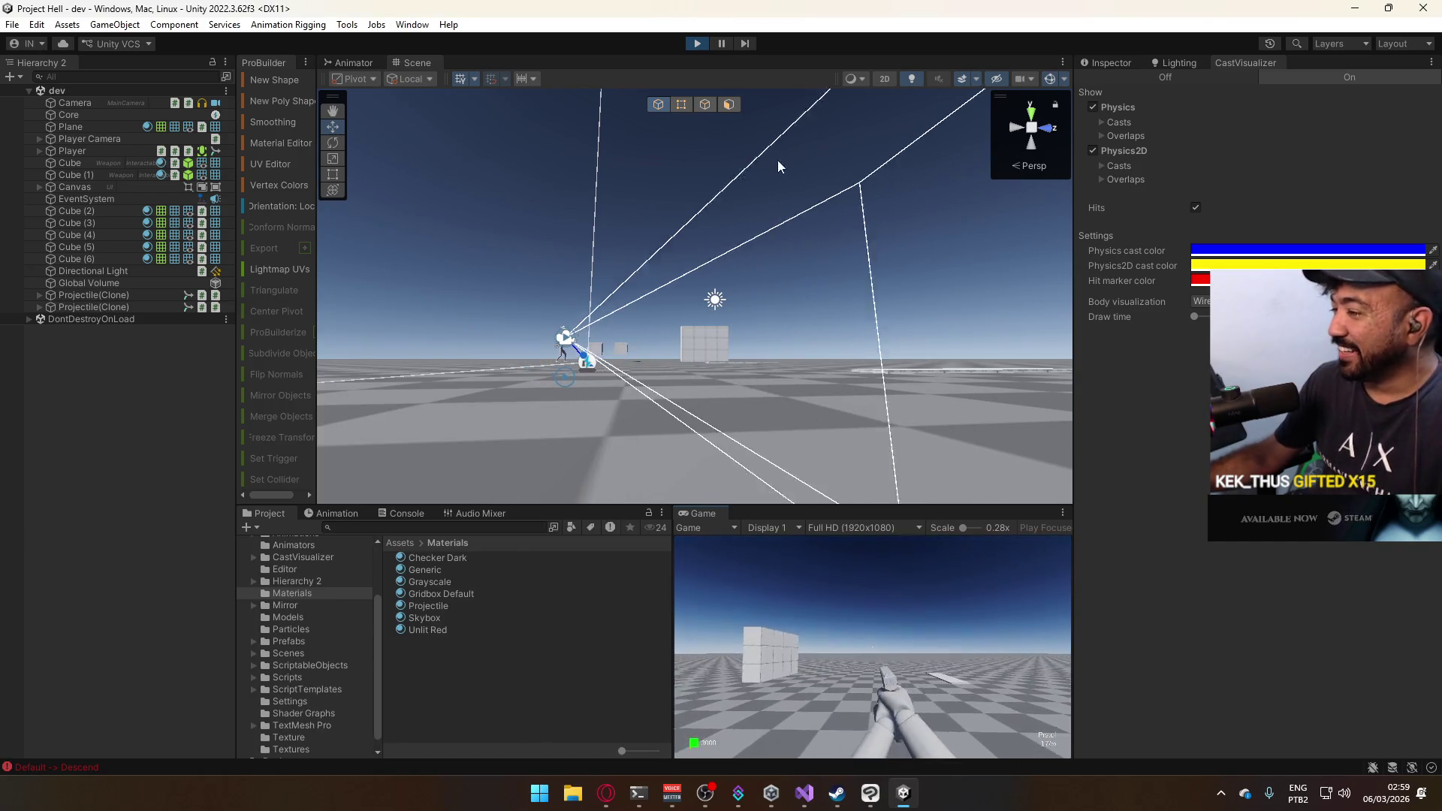
key(super)
click(884, 661)
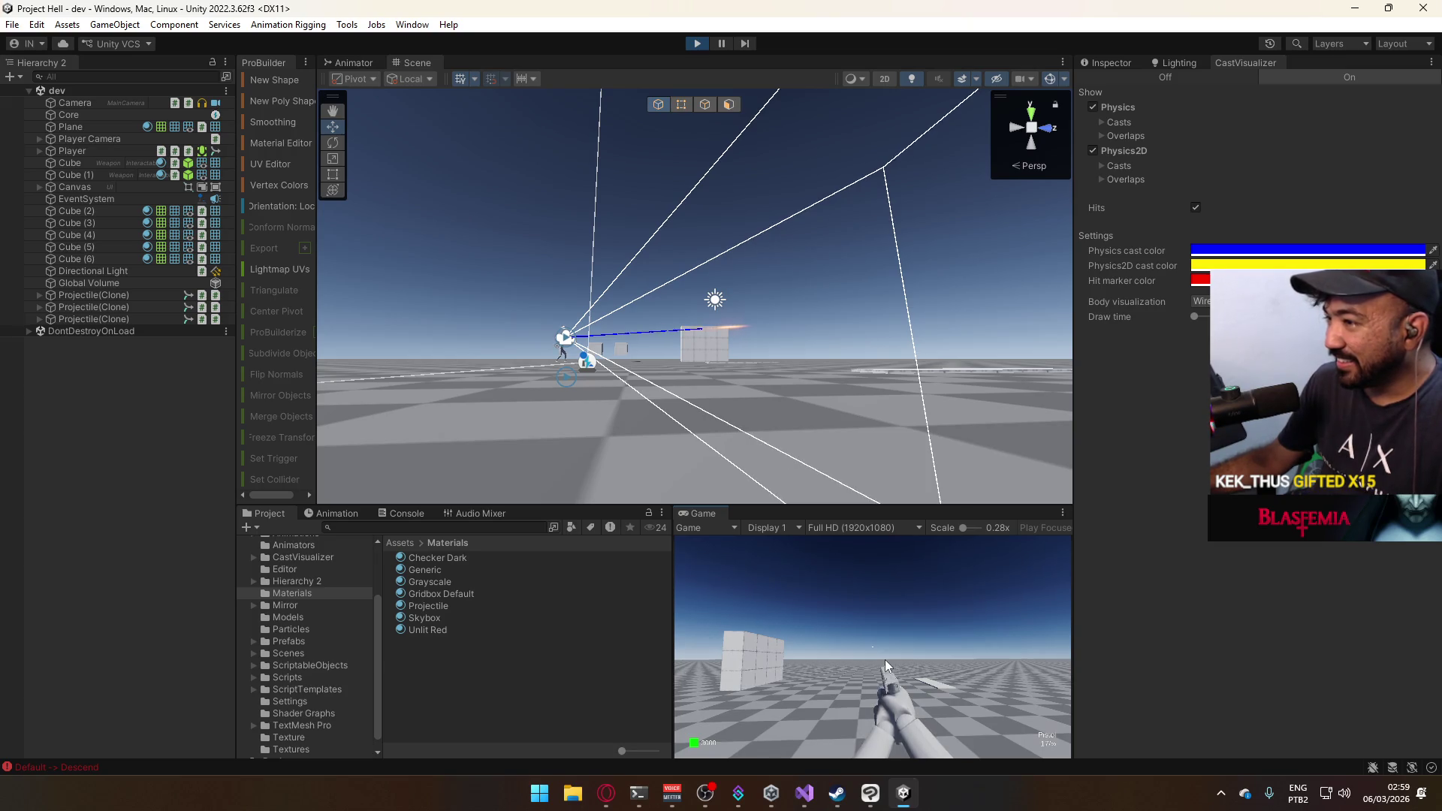
key(super)
click(734, 210)
mouse_move(779, 229)
mouse_down()
mouse_move(760, 331)
mouse_move(702, 336)
mouse_move(660, 309)
mouse_move(676, 296)
mouse_move(634, 386)
mouse_move(695, 270)
mouse_move(695, 345)
mouse_move(698, 322)
mouse_move(673, 331)
mouse_move(692, 263)
mouse_move(682, 283)
mouse_move(733, 299)
mouse_move(717, 380)
mouse_up()
Stop play mode and reload the externally changed BulletScript files in Visual Studio.
click(697, 45)
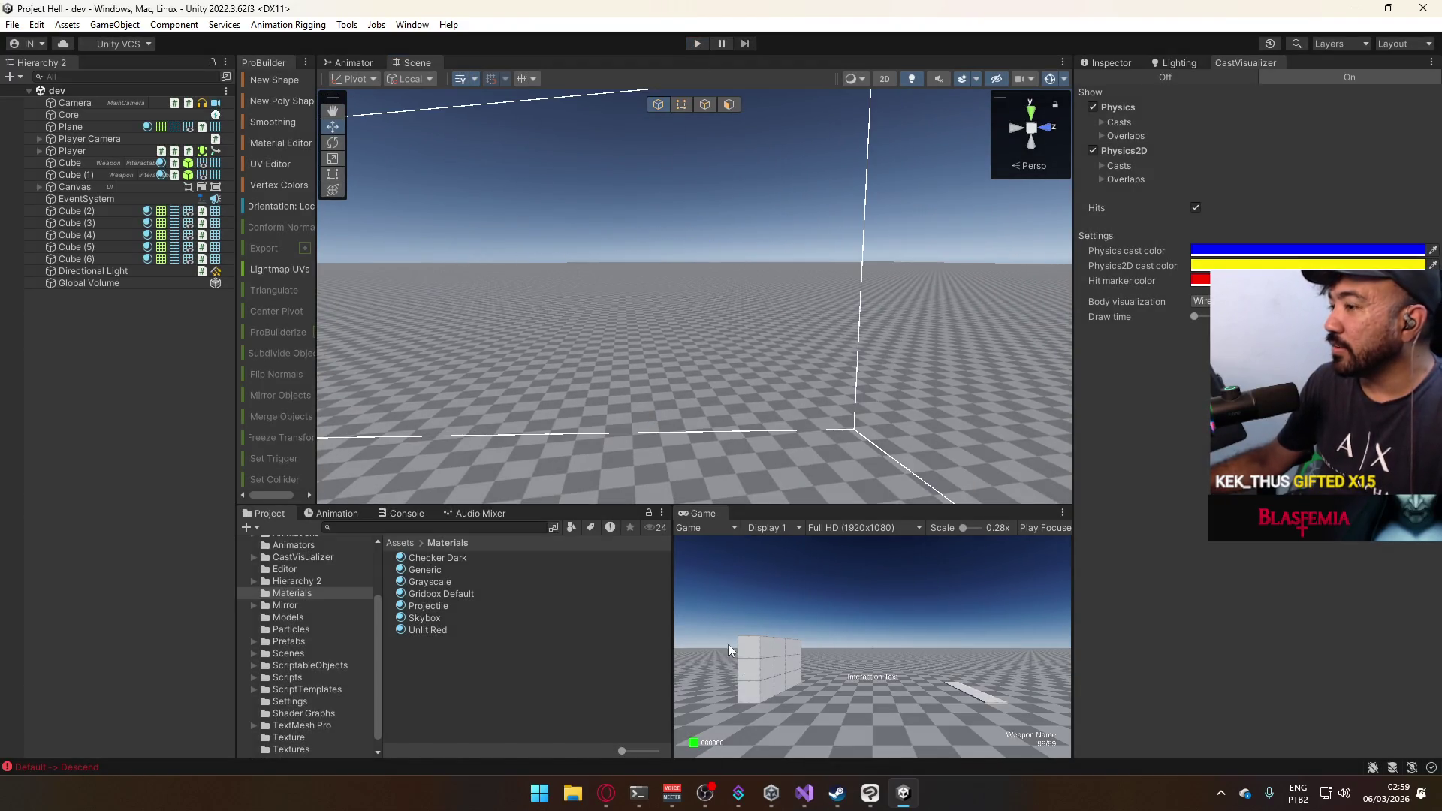
mouse_move(814, 805)
click(795, 710)
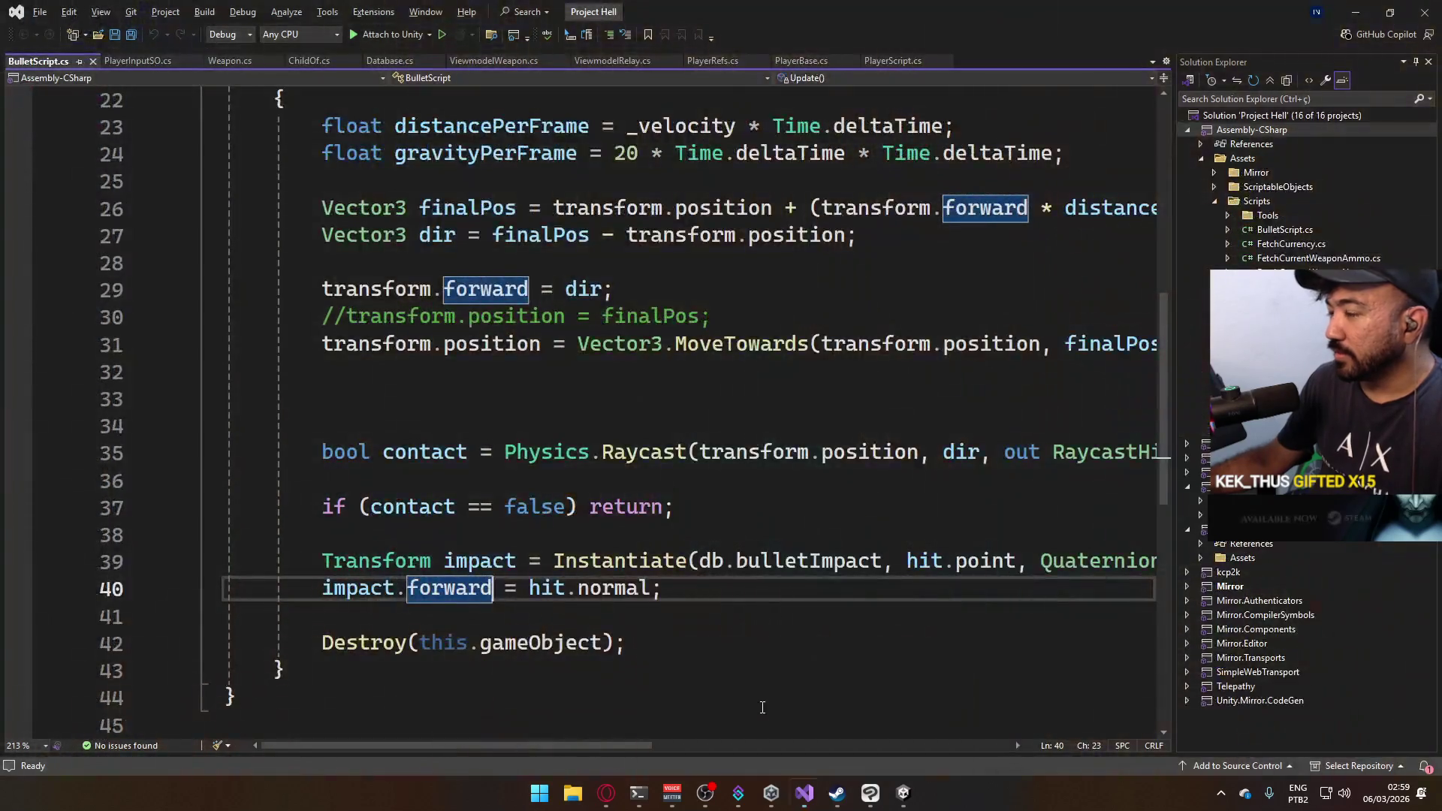
click(673, 434)
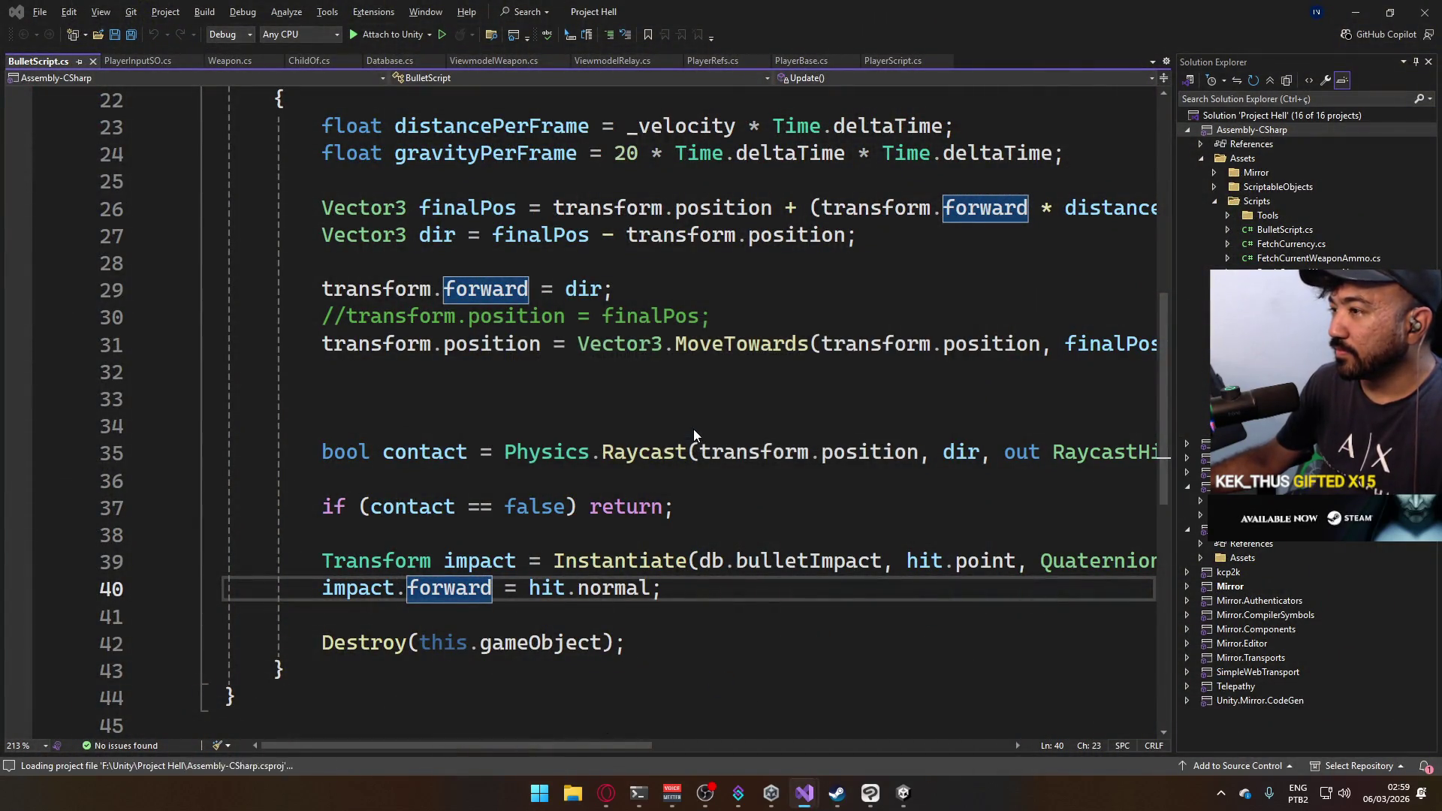
click(665, 507)
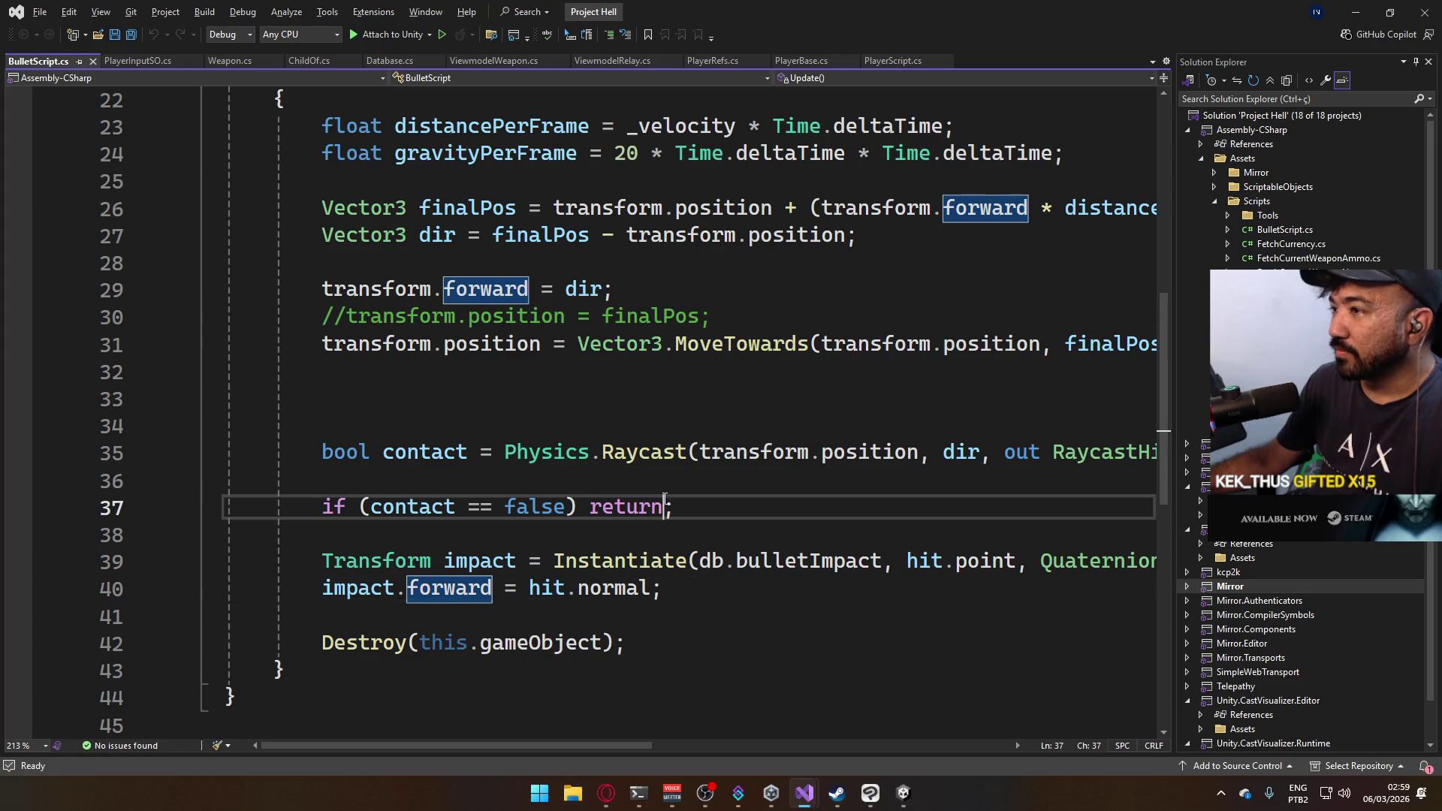
click(697, 432)
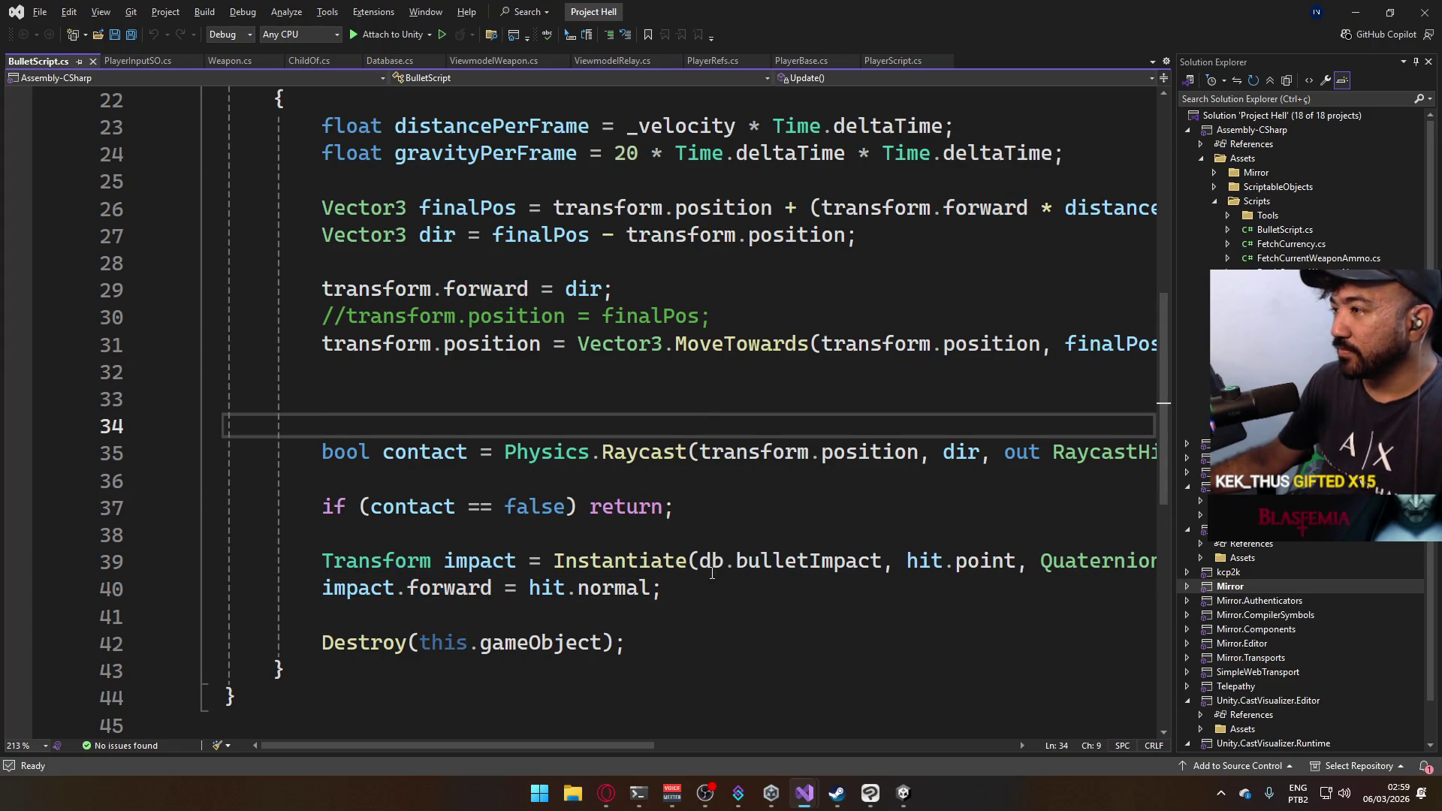
scroll(712, 573, up, 2)
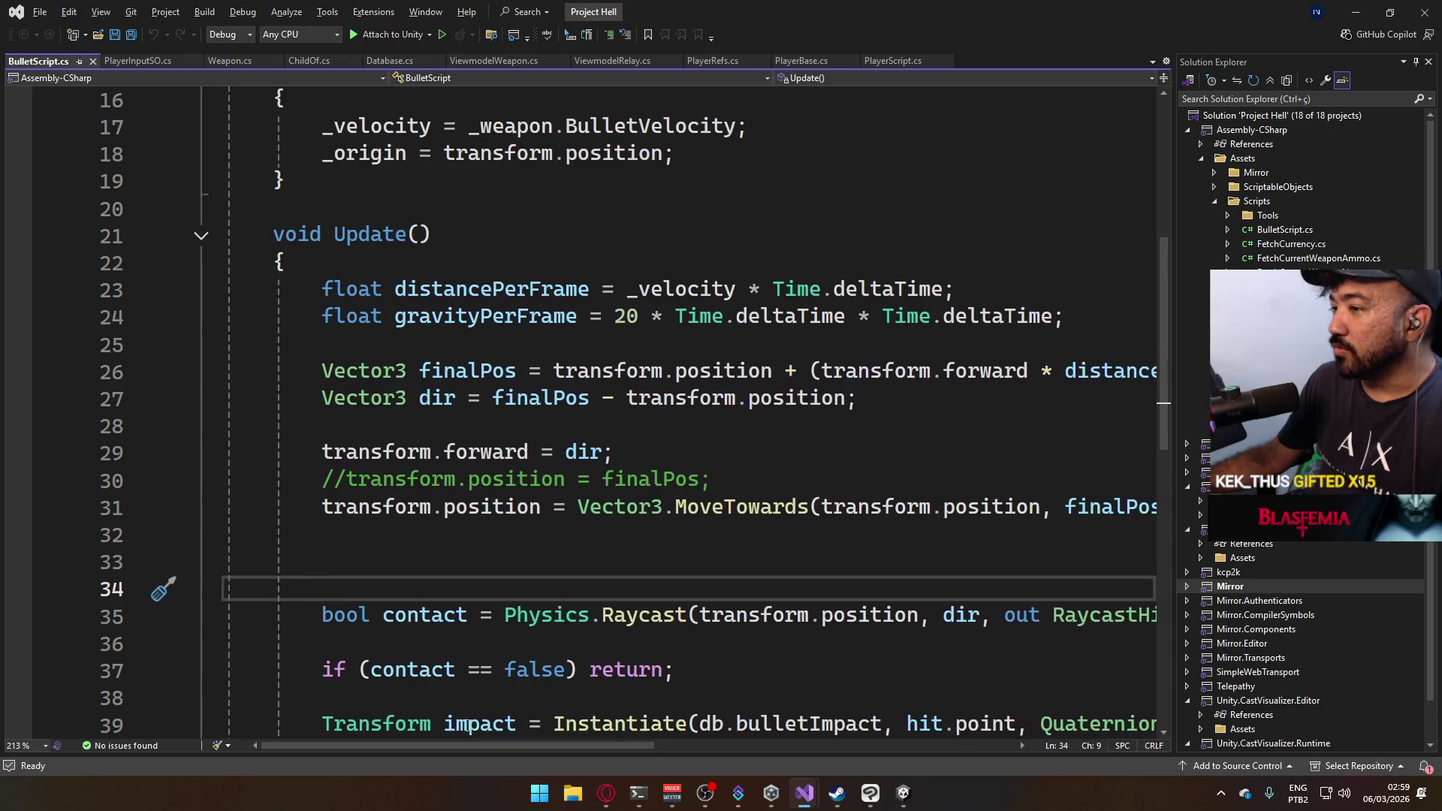
scroll(671, 647, down, 2)
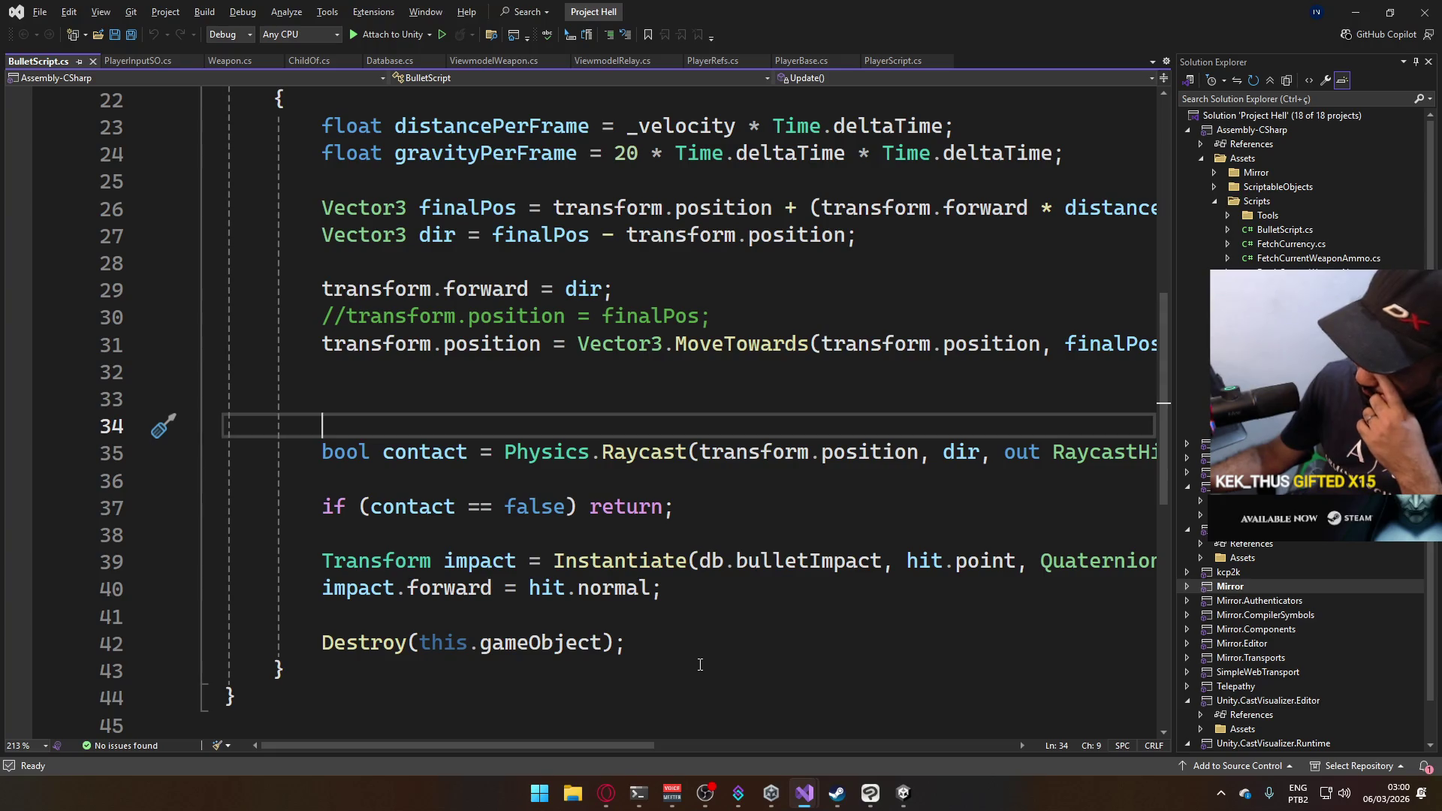
mouse_move(574, 746)
mouse_down()
mouse_move(857, 708)
mouse_move(715, 683)
mouse_move(822, 653)
mouse_move(599, 638)
mouse_move(703, 639)
mouse_up()
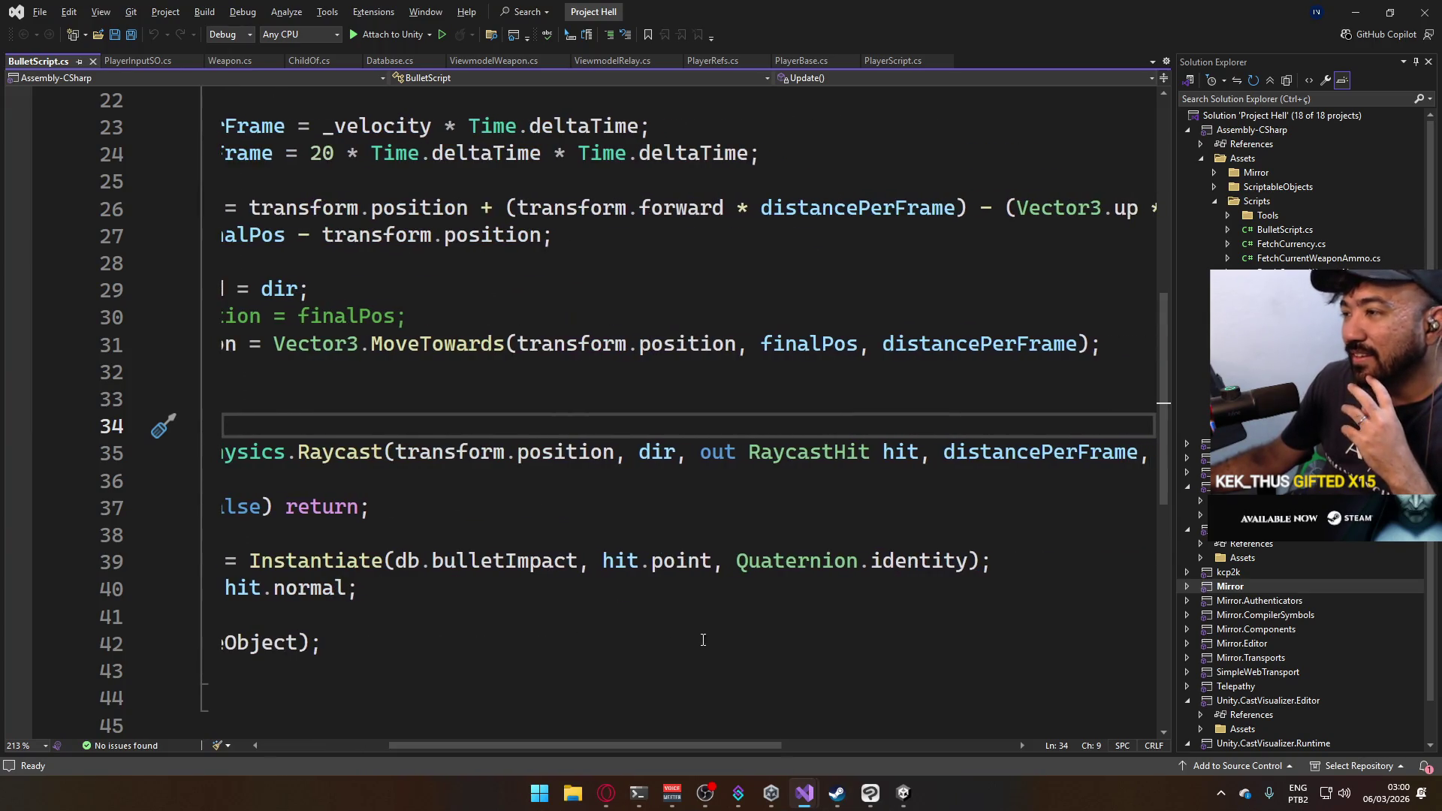
drag(672, 727, 534, 725)
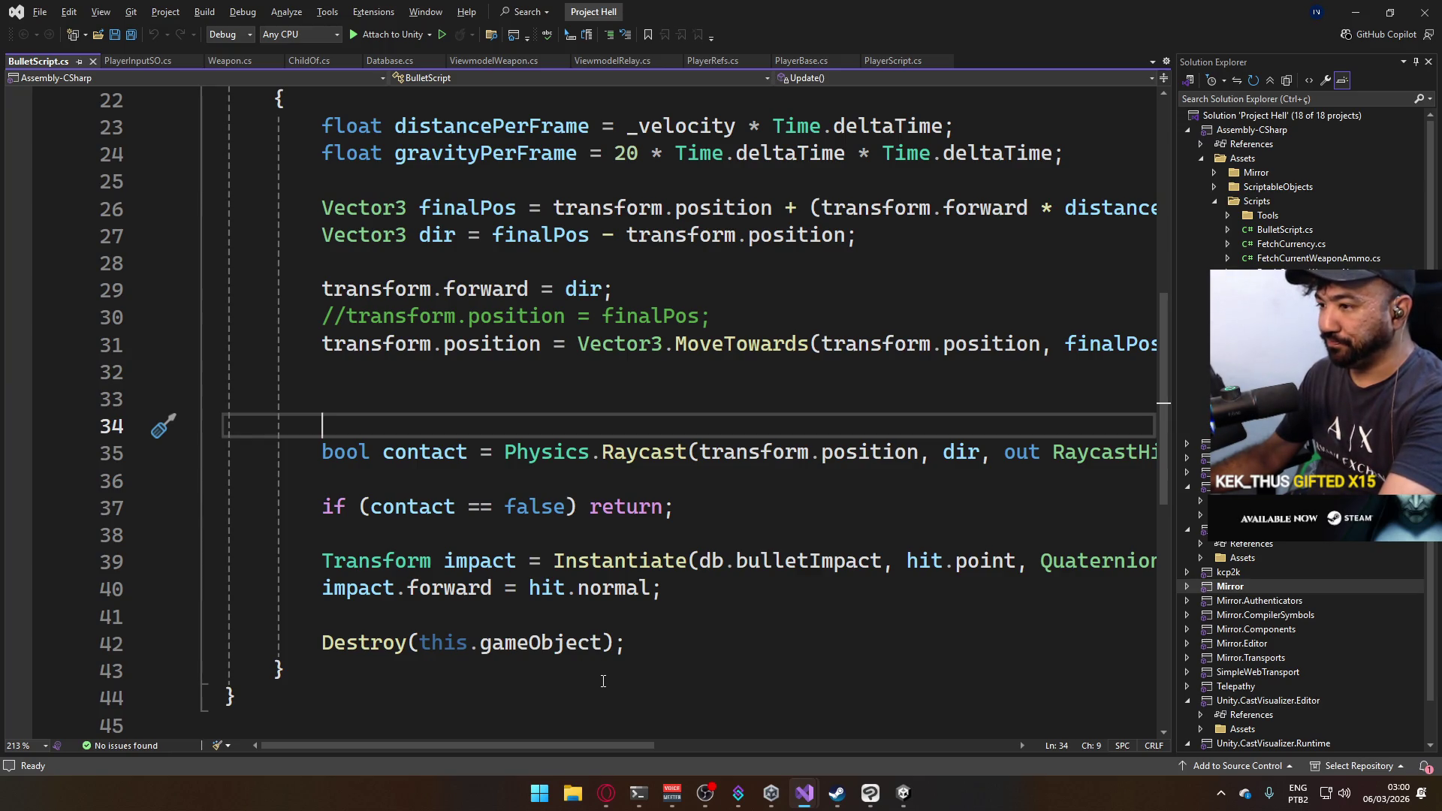
mouse_move(562, 748)
mouse_down()
mouse_move(637, 728)
mouse_move(566, 706)
mouse_move(706, 714)
mouse_move(593, 704)
mouse_move(650, 672)
mouse_move(592, 672)
mouse_move(483, 600)
mouse_up()
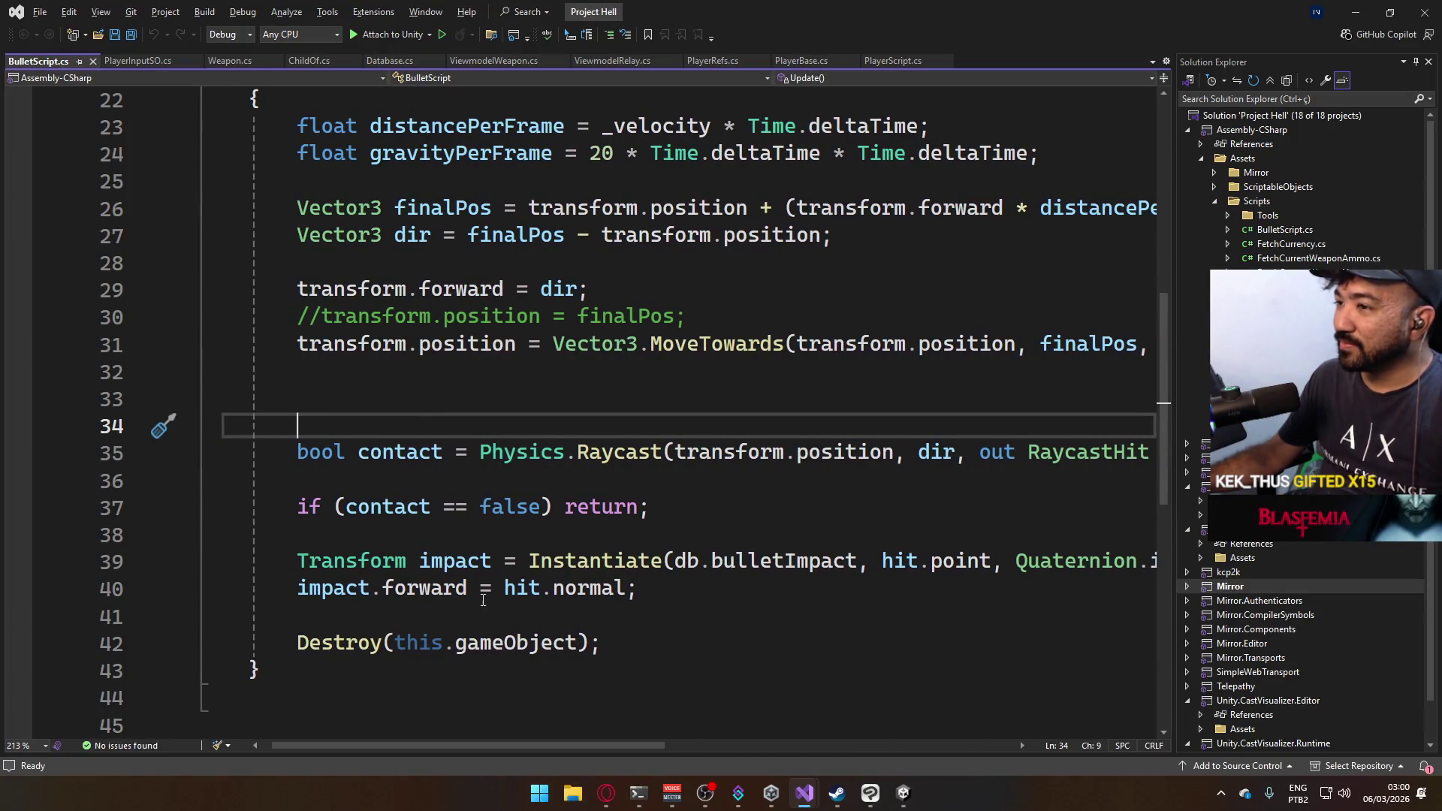
Comment out the MoveTowards line 31, uncomment the finalPos assignment on line 30, and save.
click(298, 343)
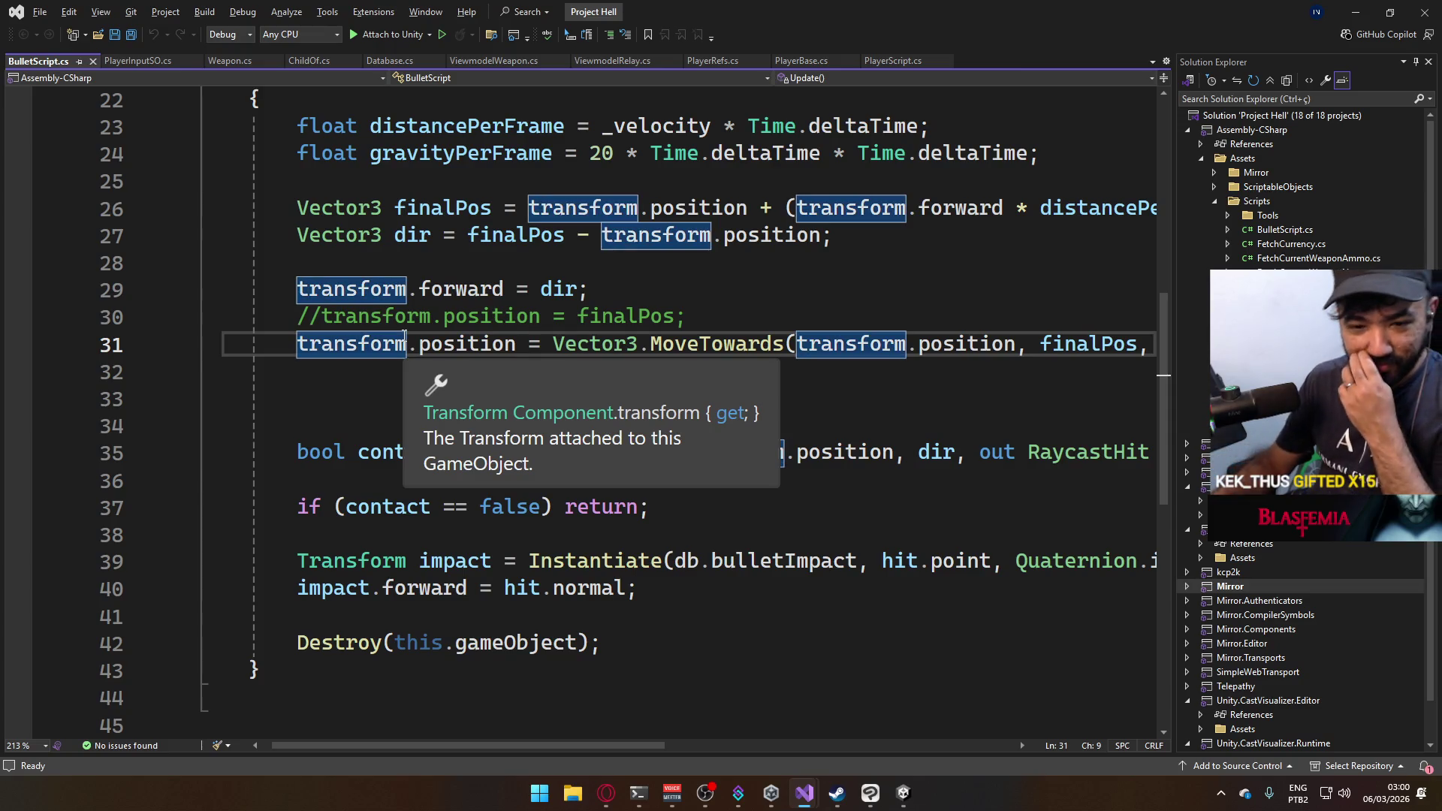
key(ctrl+k)
key(ctrl+c)
key(Up)
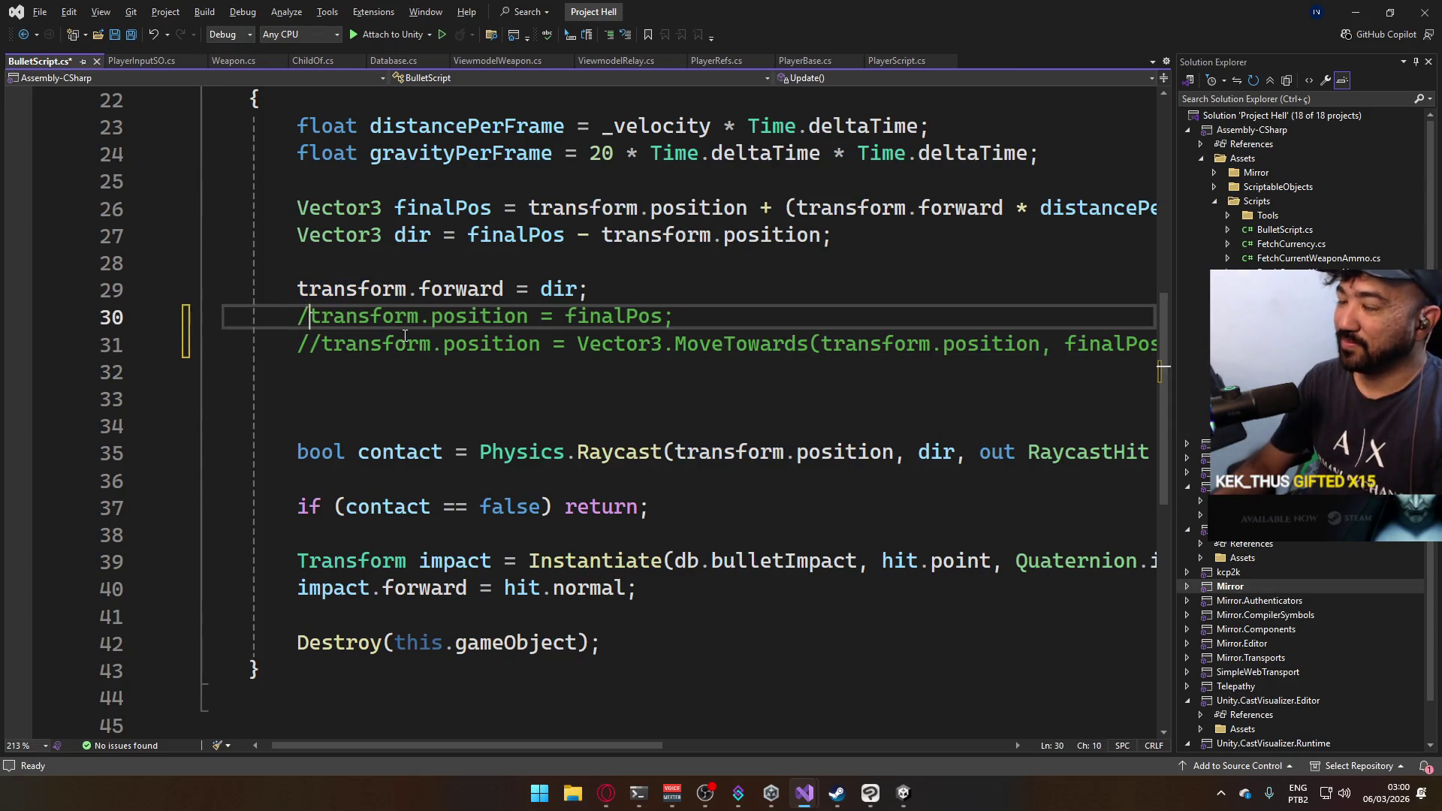
key(ctrl+k)
key(ctrl+u)
key(ctrl+s)
key(alt+Tab)
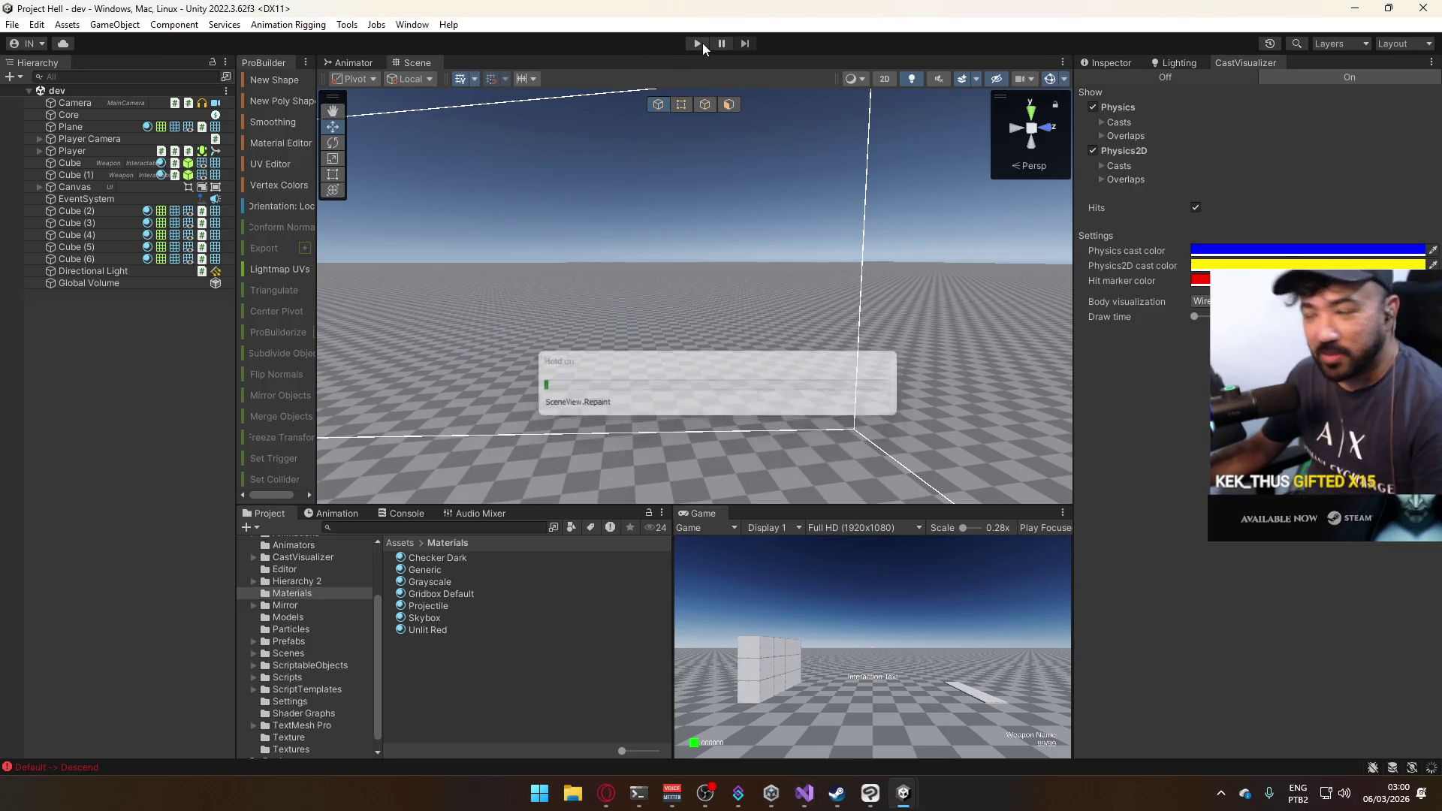
Enter play mode and fire six projectiles in the Game view.
click(701, 43)
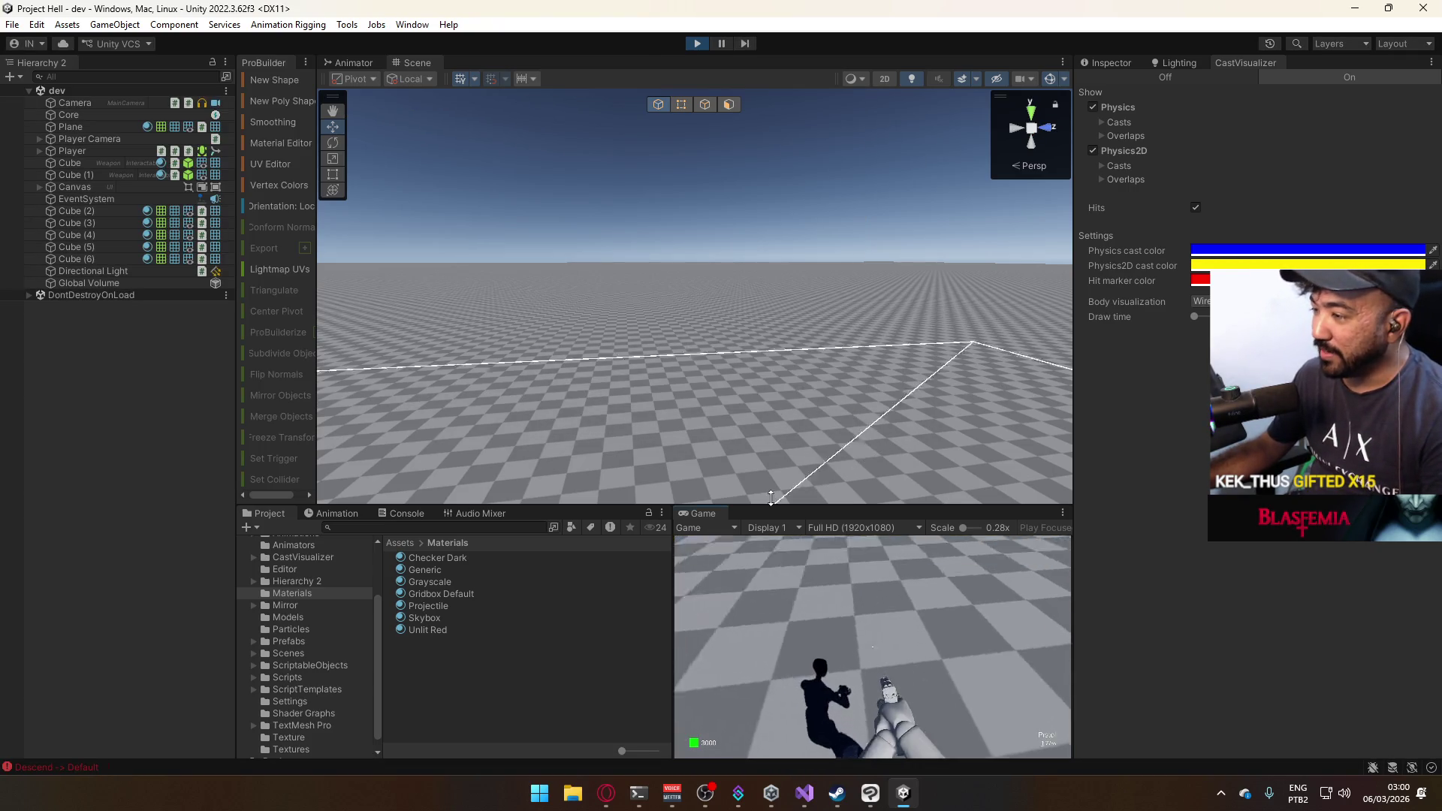
key(super)
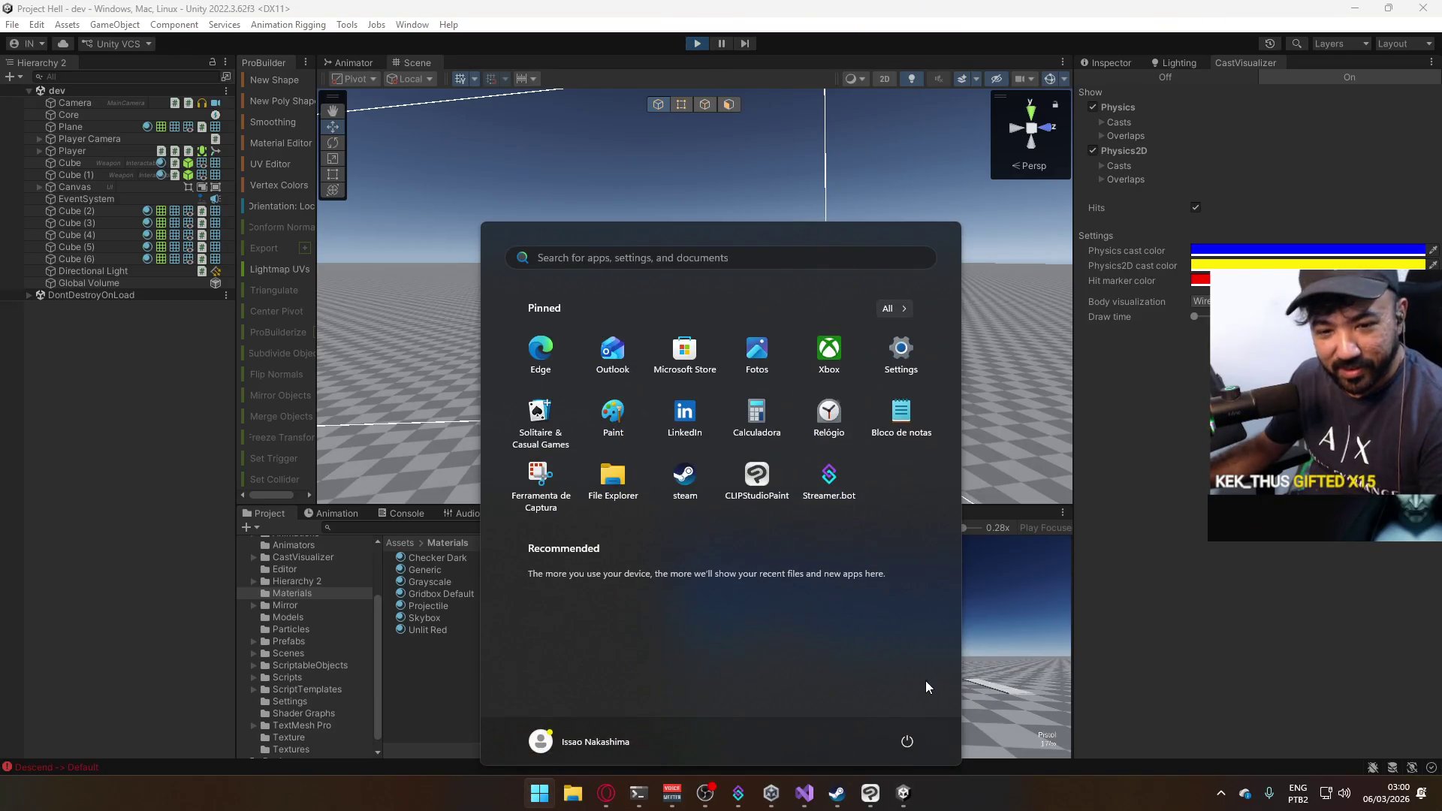
key(super)
click(916, 661)
click(916, 660)
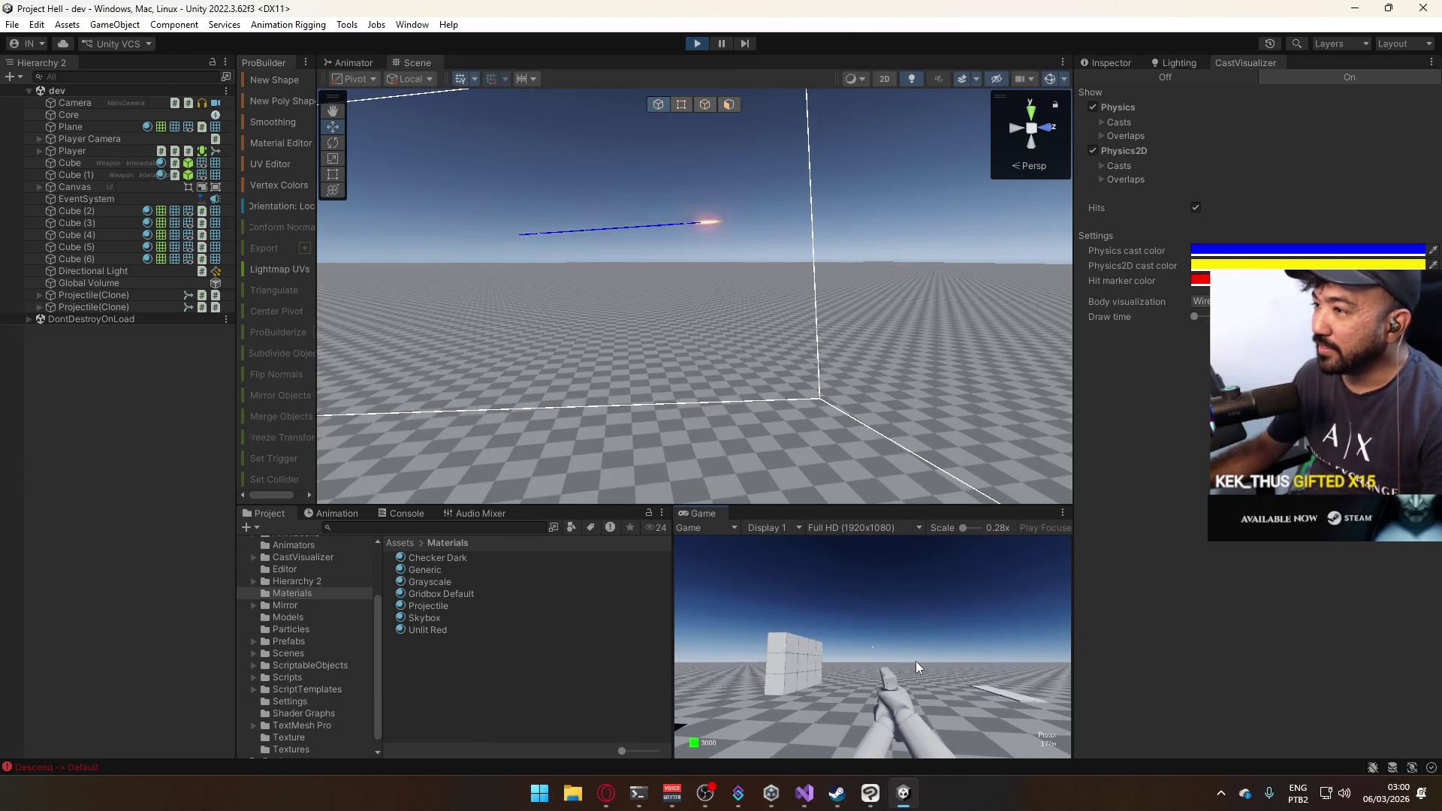
click(916, 661)
click(916, 661)
click(916, 661)
click(916, 660)
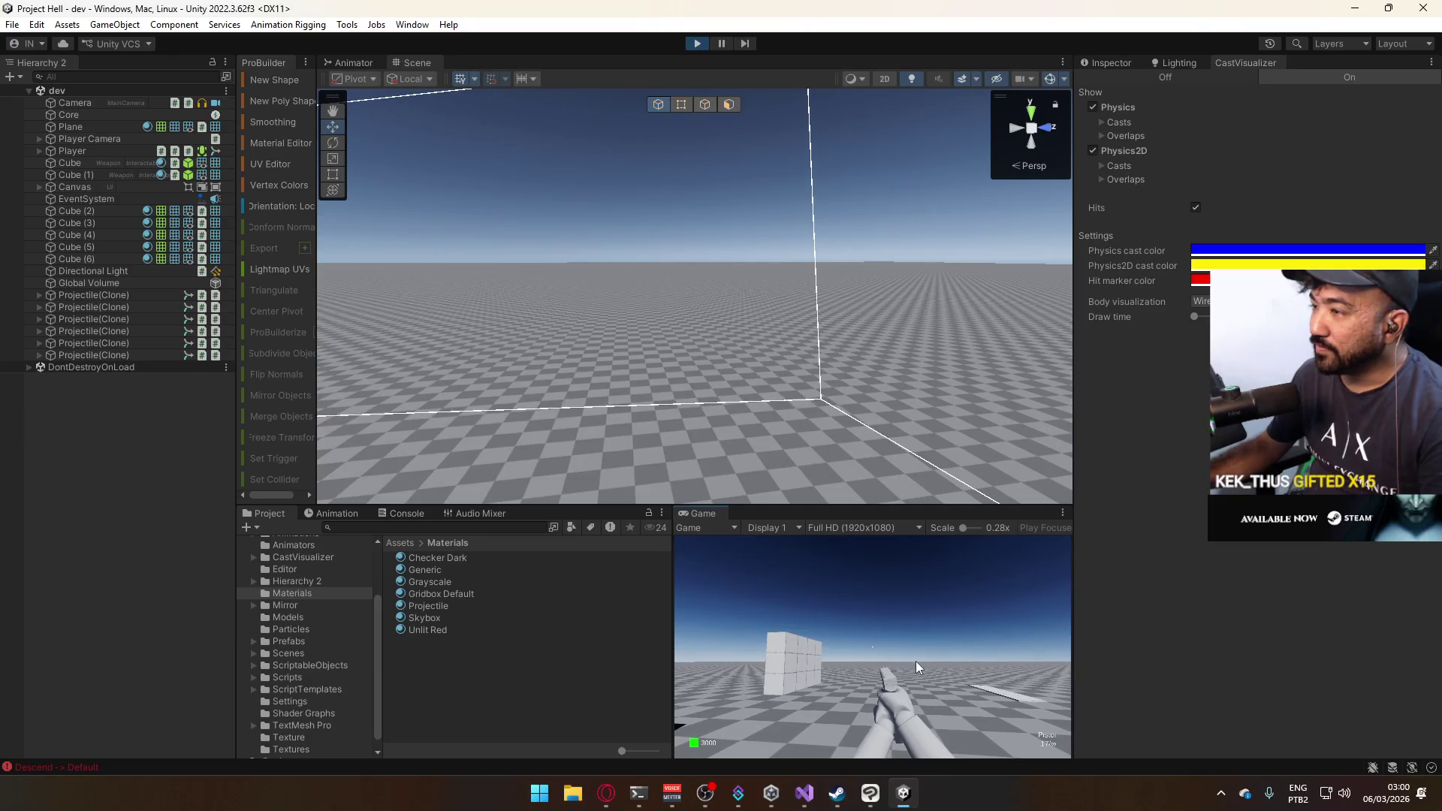
click(916, 661)
Pause the game and step it frame by frame, orbiting the Scene view to follow the projectile's cast line.
scroll(724, 286, up, 5)
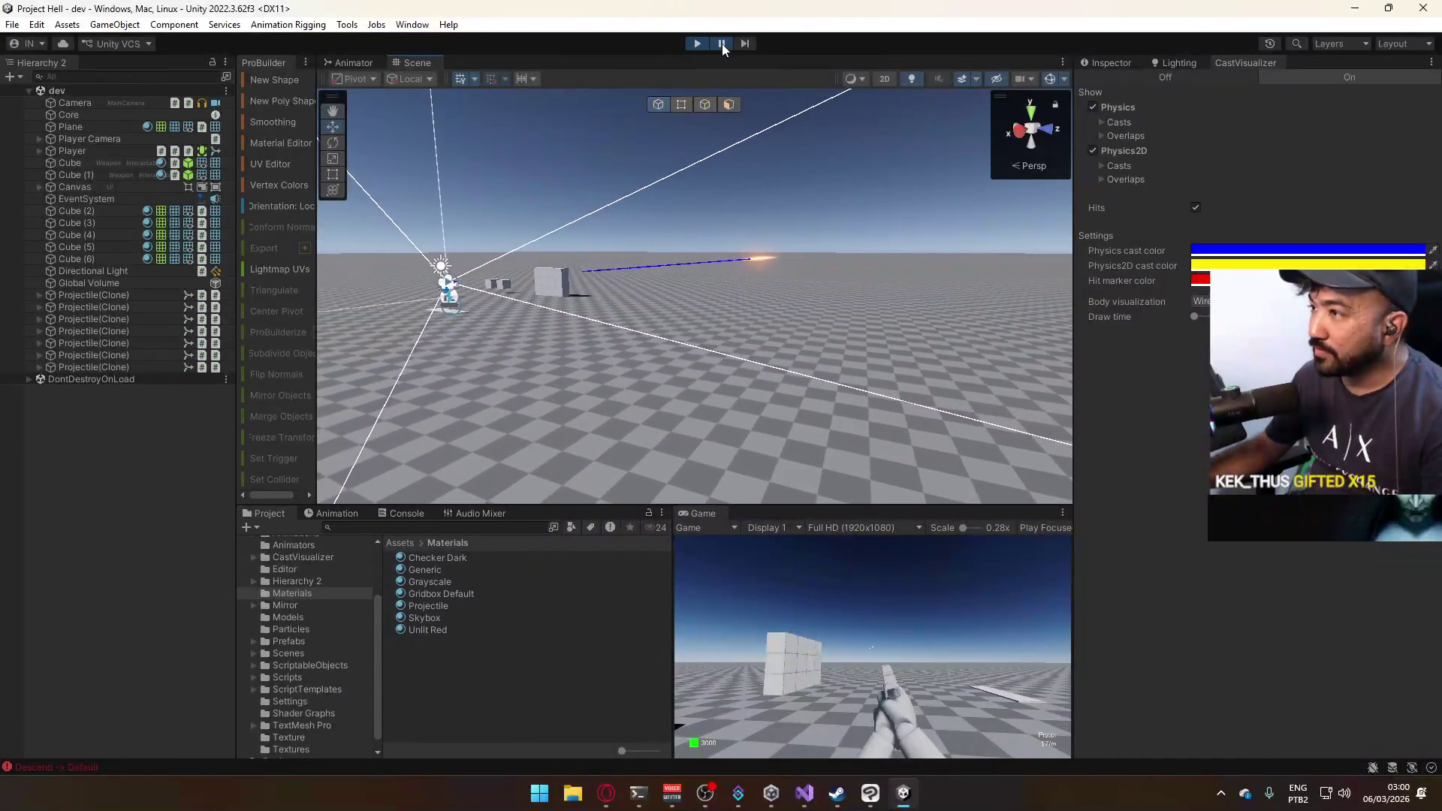
click(722, 44)
click(742, 42)
click(741, 42)
click(742, 42)
mouse_move(734, 250)
mouse_down()
mouse_move(748, 289)
mouse_move(735, 150)
mouse_up()
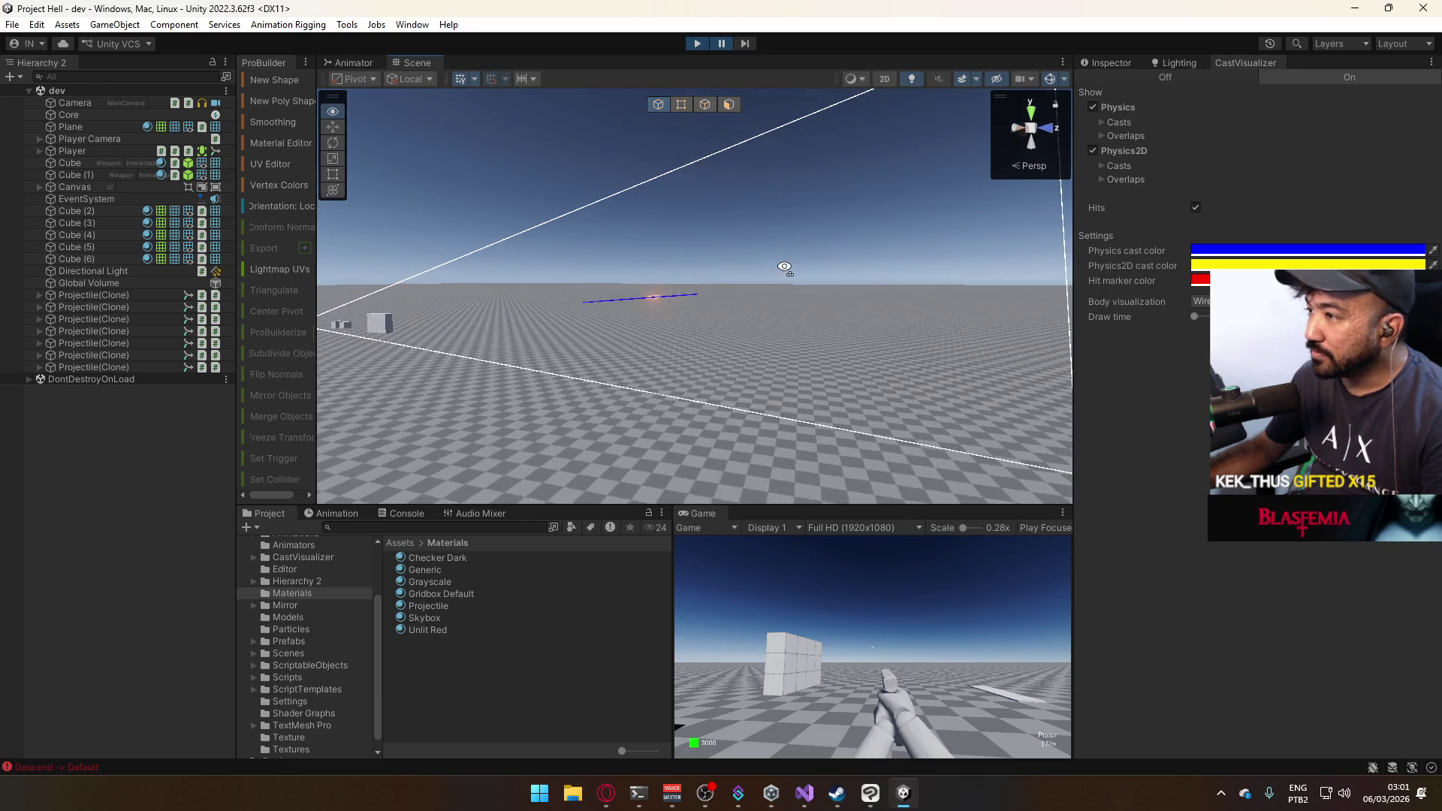
click(746, 44)
mouse_move(781, 225)
mouse_down()
mouse_move(812, 271)
mouse_move(805, 211)
mouse_move(901, 213)
mouse_move(898, 257)
mouse_up()
click(750, 42)
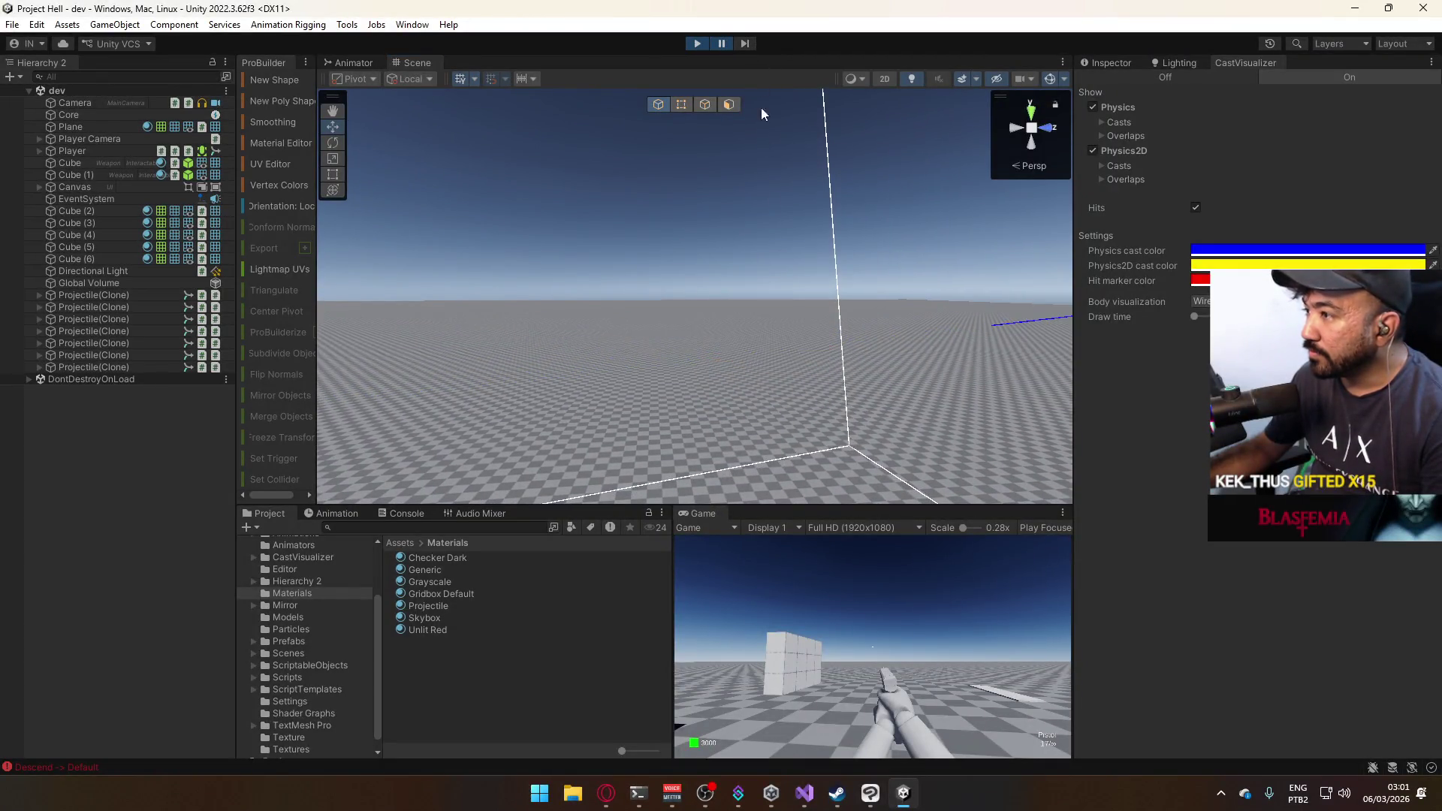
Select the newest Projectile(Clone), step two more frames inspecting its cast line, then stop play mode.
scroll(786, 248, down, 5)
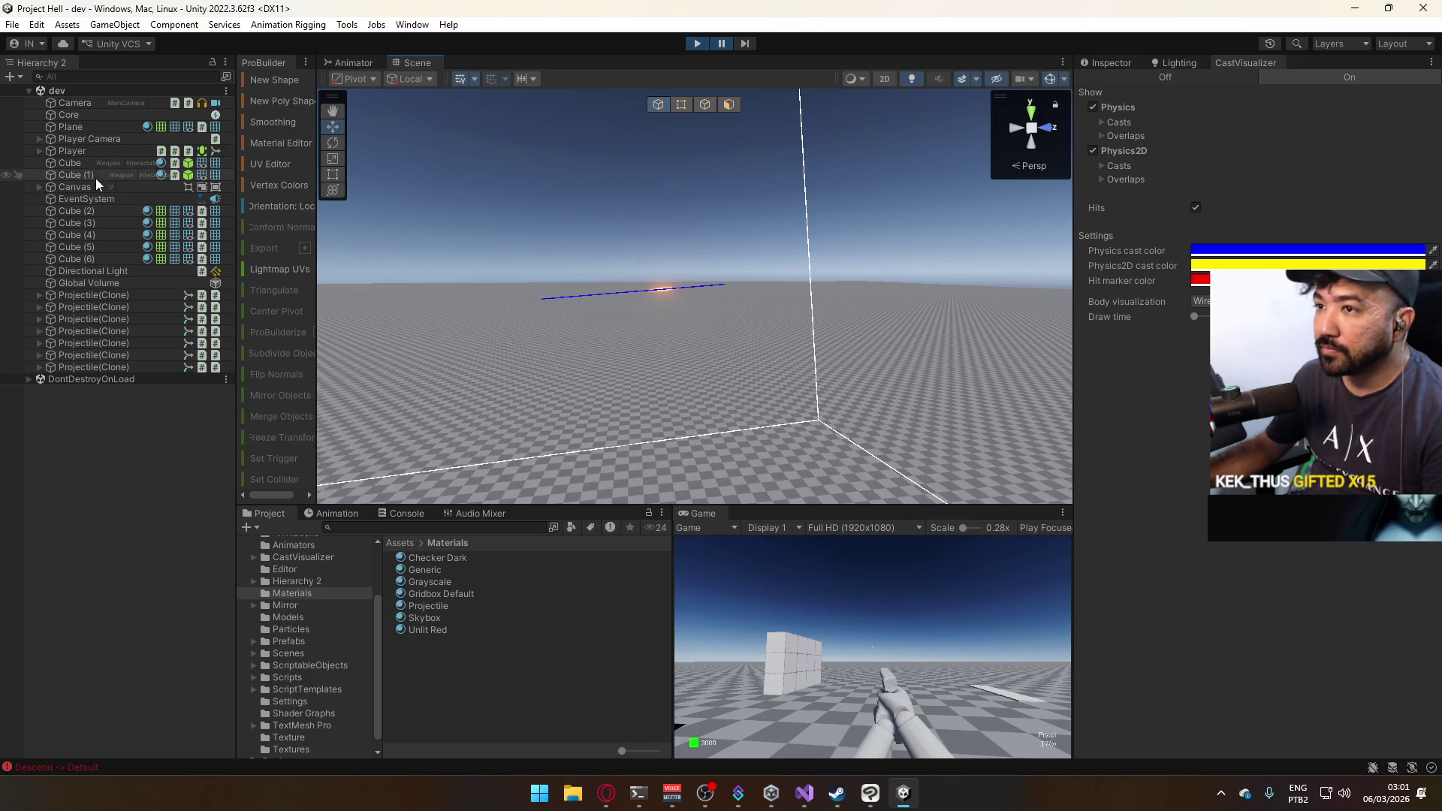
click(105, 367)
mouse_move(570, 323)
mouse_down()
mouse_move(583, 313)
mouse_move(555, 348)
mouse_up()
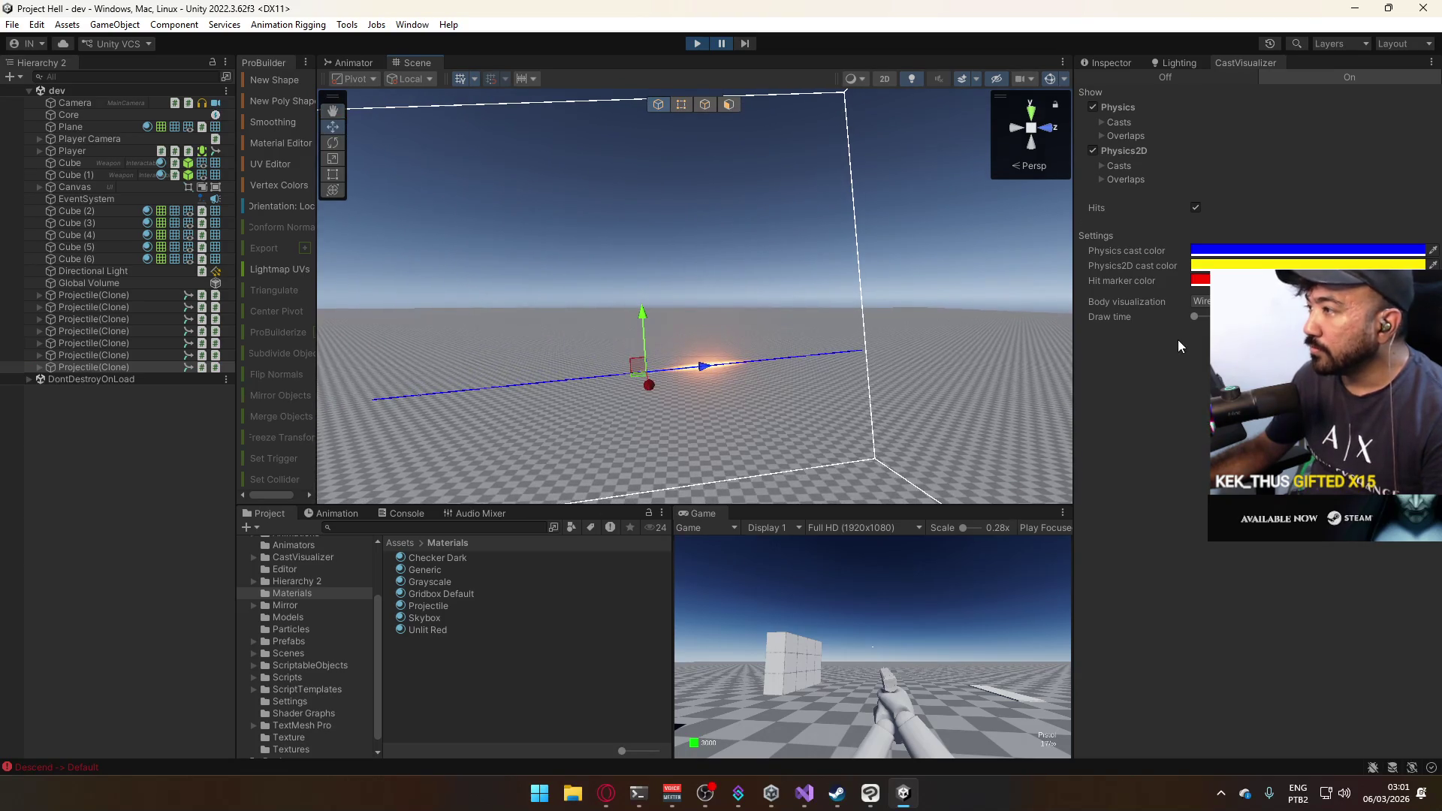
drag(814, 236, 755, 282)
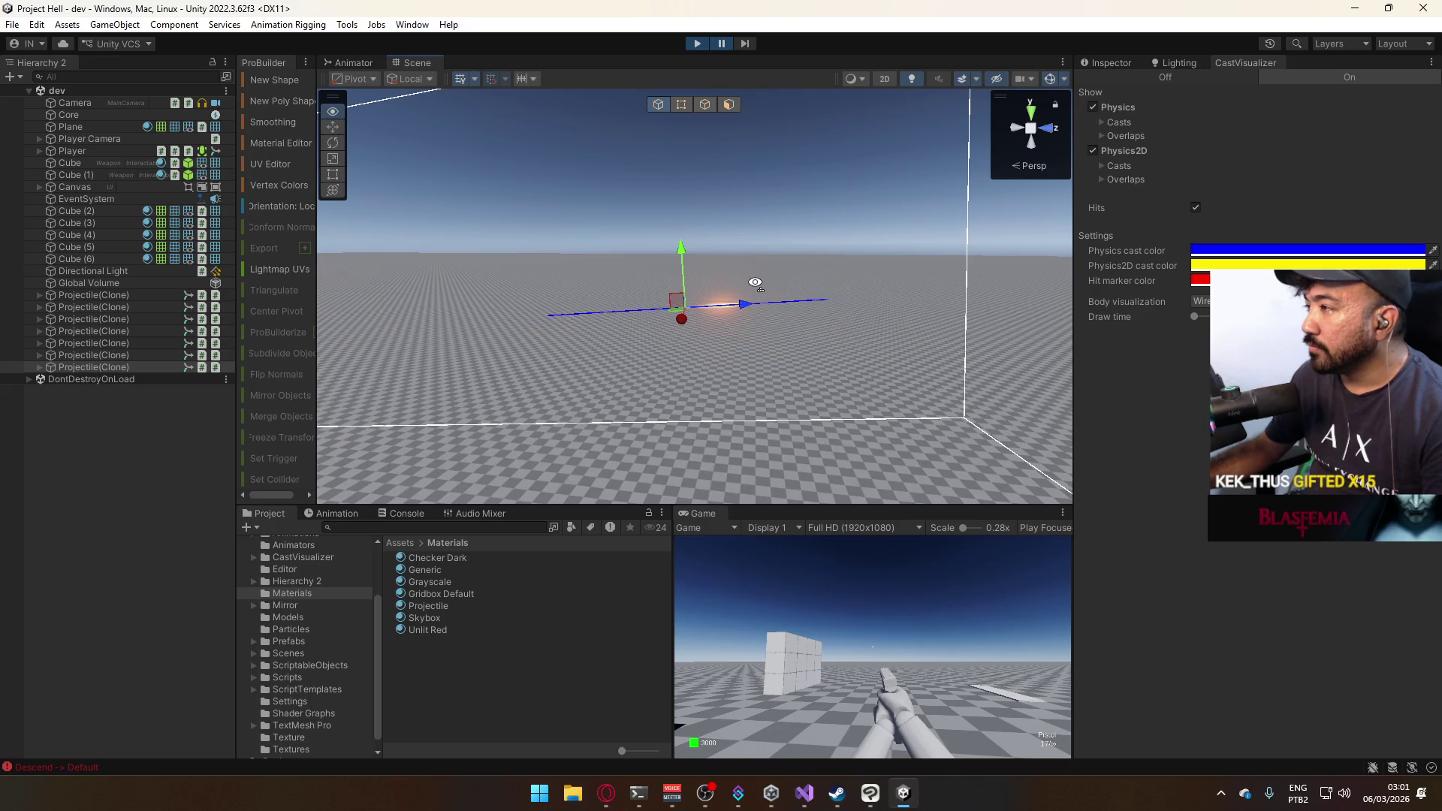
click(746, 43)
click(745, 44)
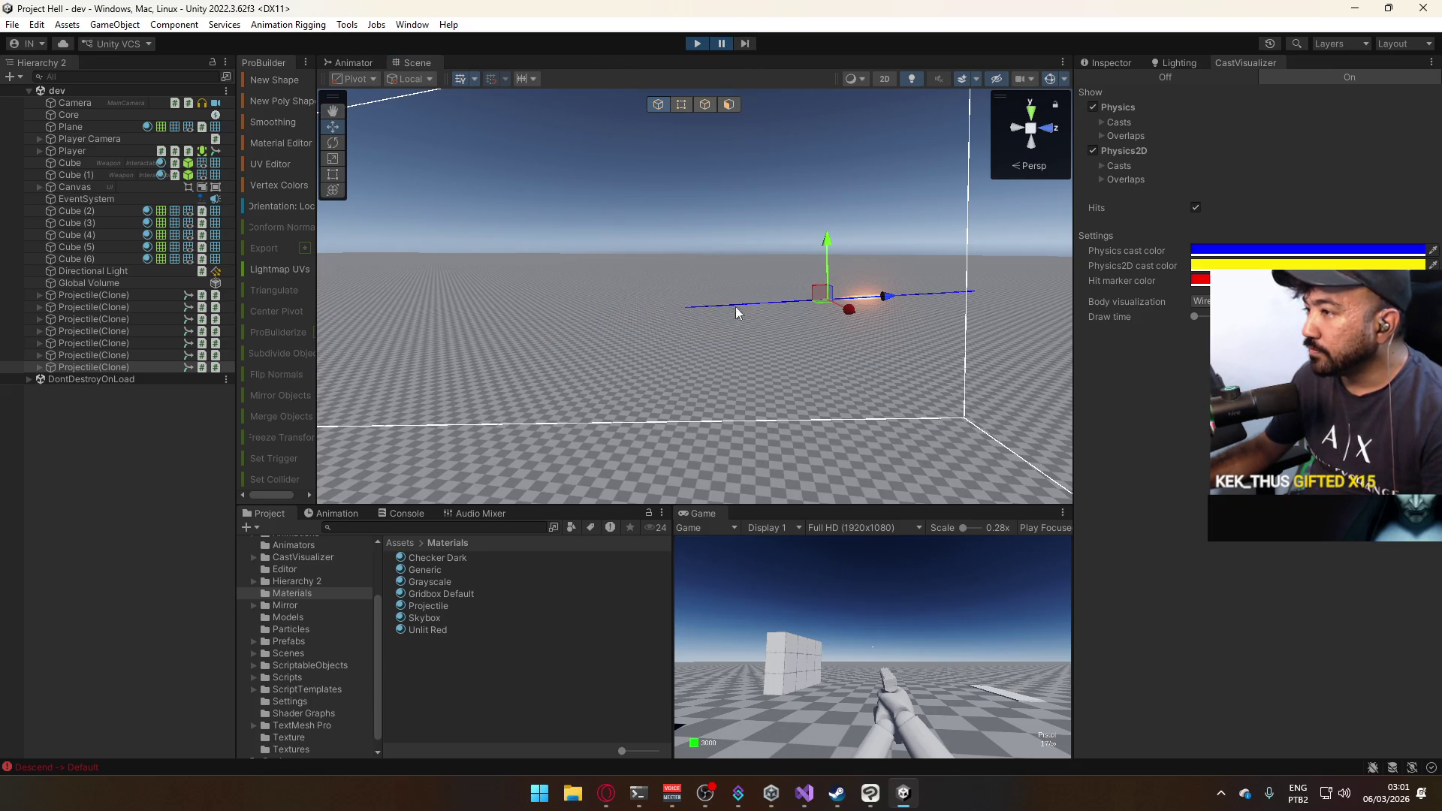
mouse_move(736, 307)
mouse_down()
mouse_move(804, 293)
mouse_move(714, 325)
mouse_up()
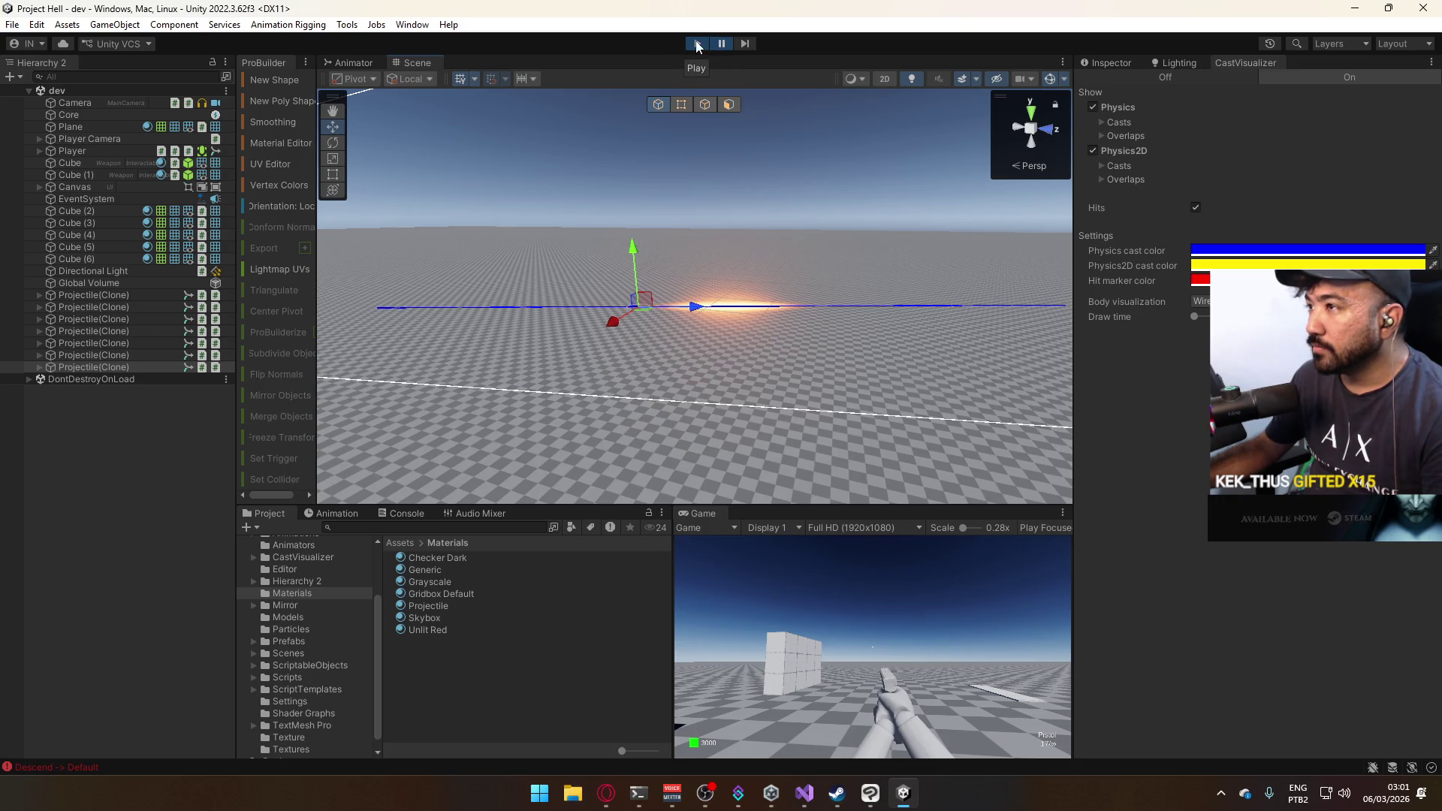
click(697, 45)
In BulletScript.cs, replace Raycast with Linecast on line 35 using IntelliSense.
mouse_move(799, 795)
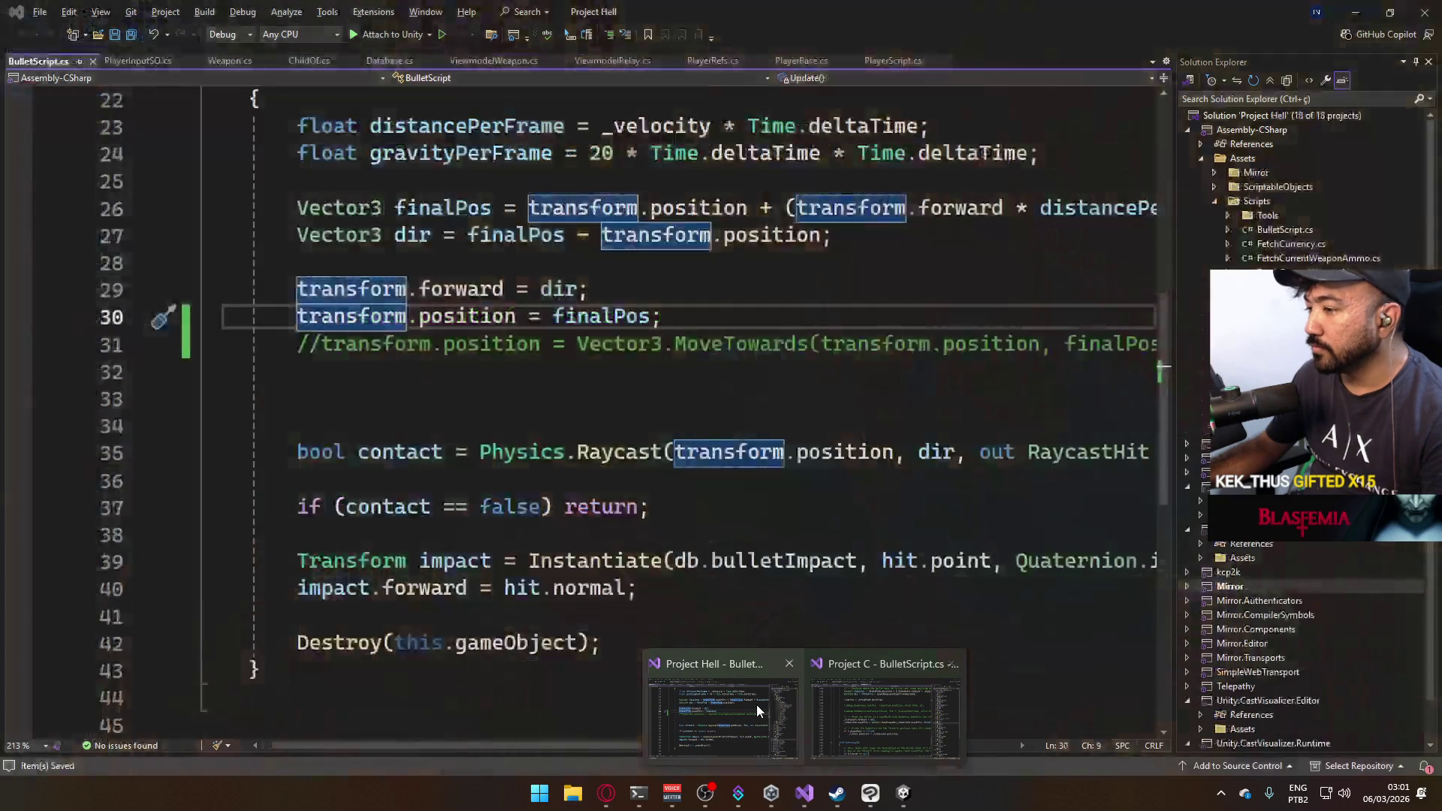
click(755, 704)
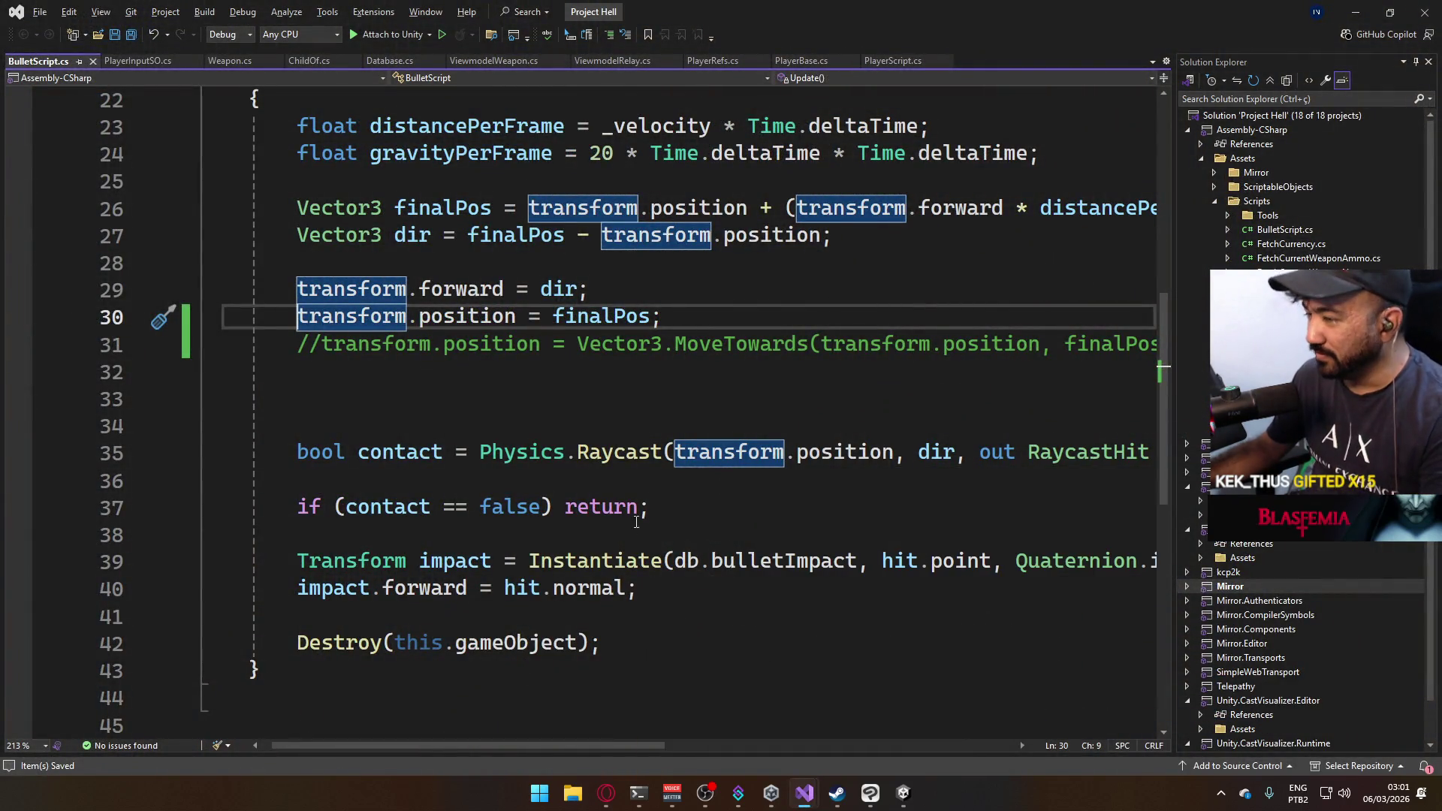
click(663, 451)
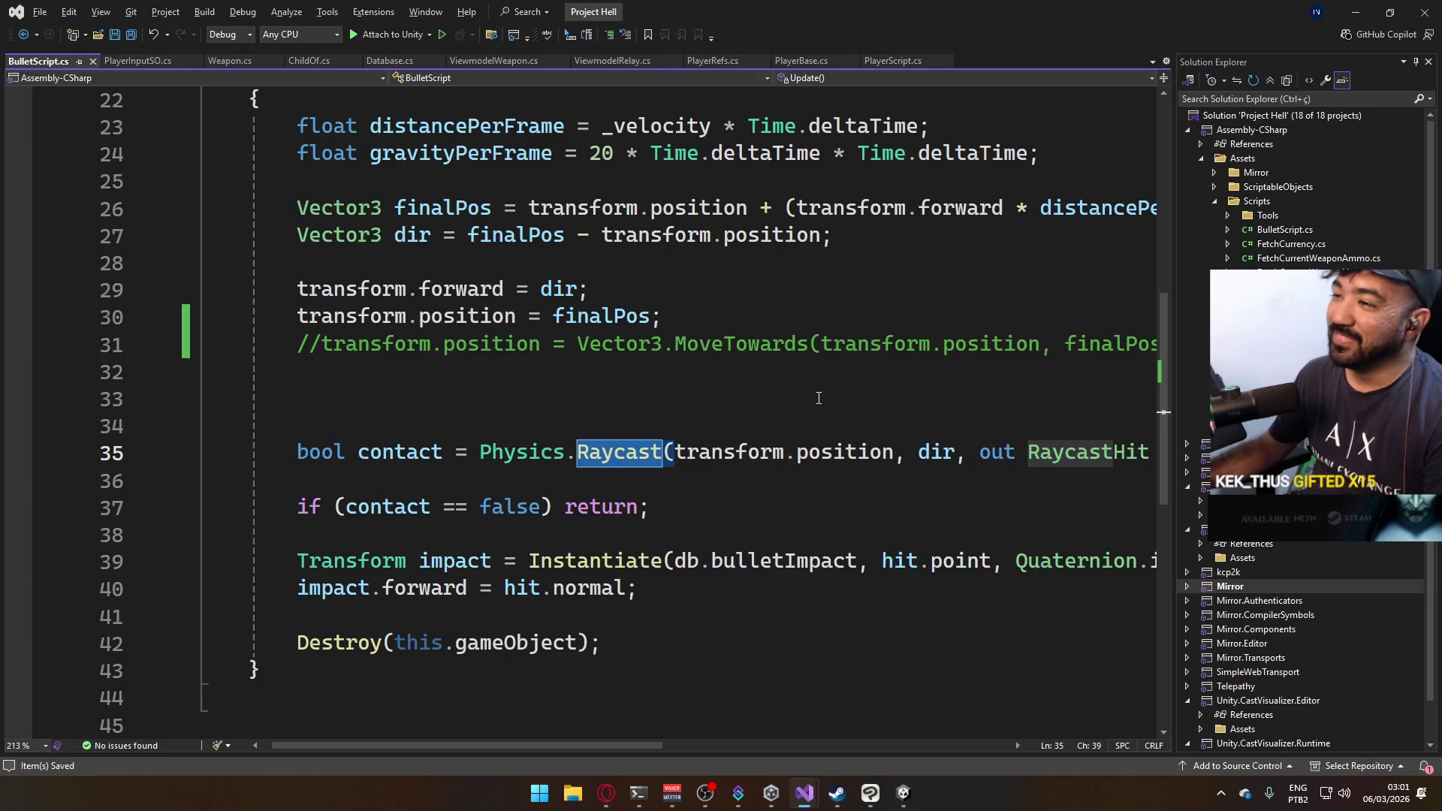
text(Drawli)
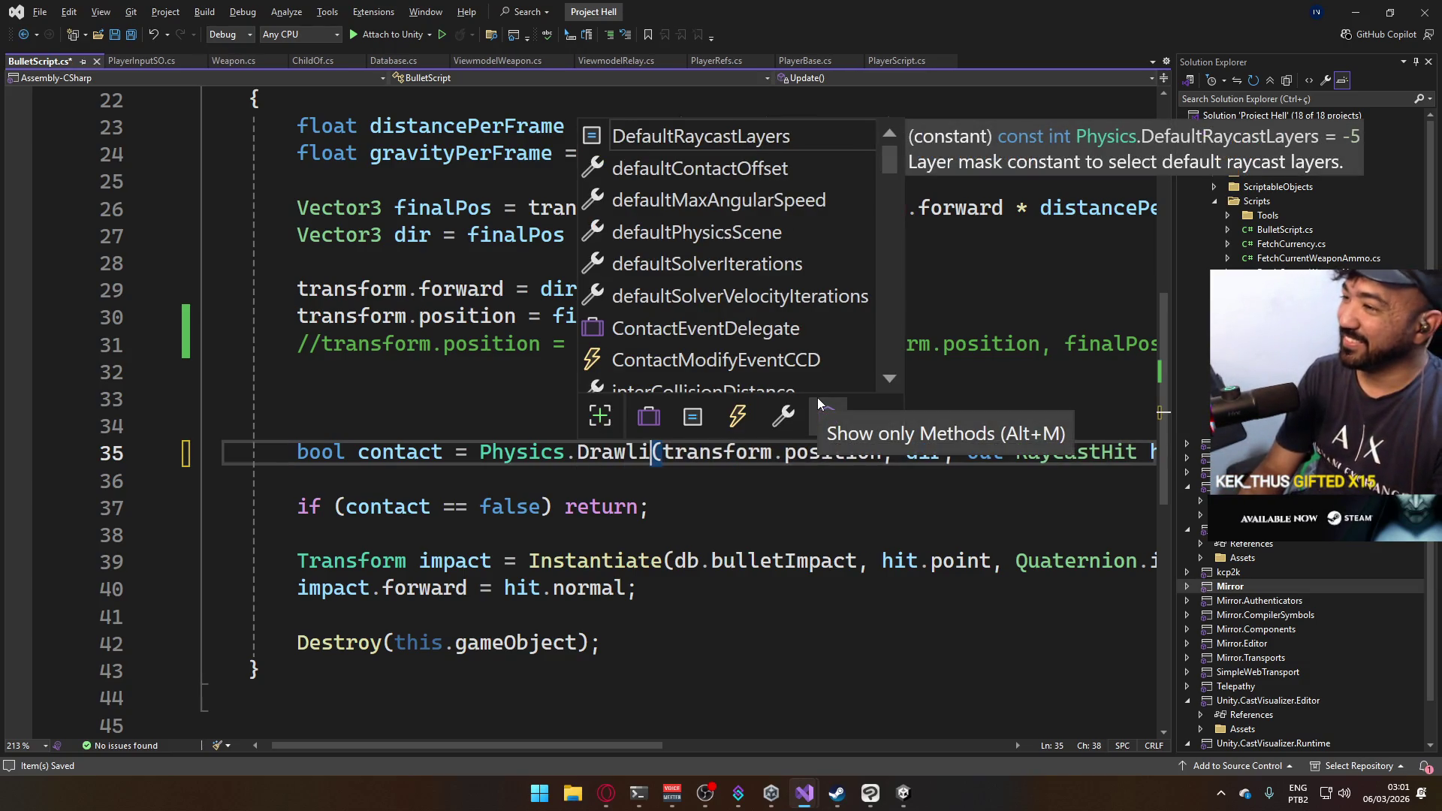
key(BackSpace)
key(BackSpace)
key(BackSpace)
text(R)
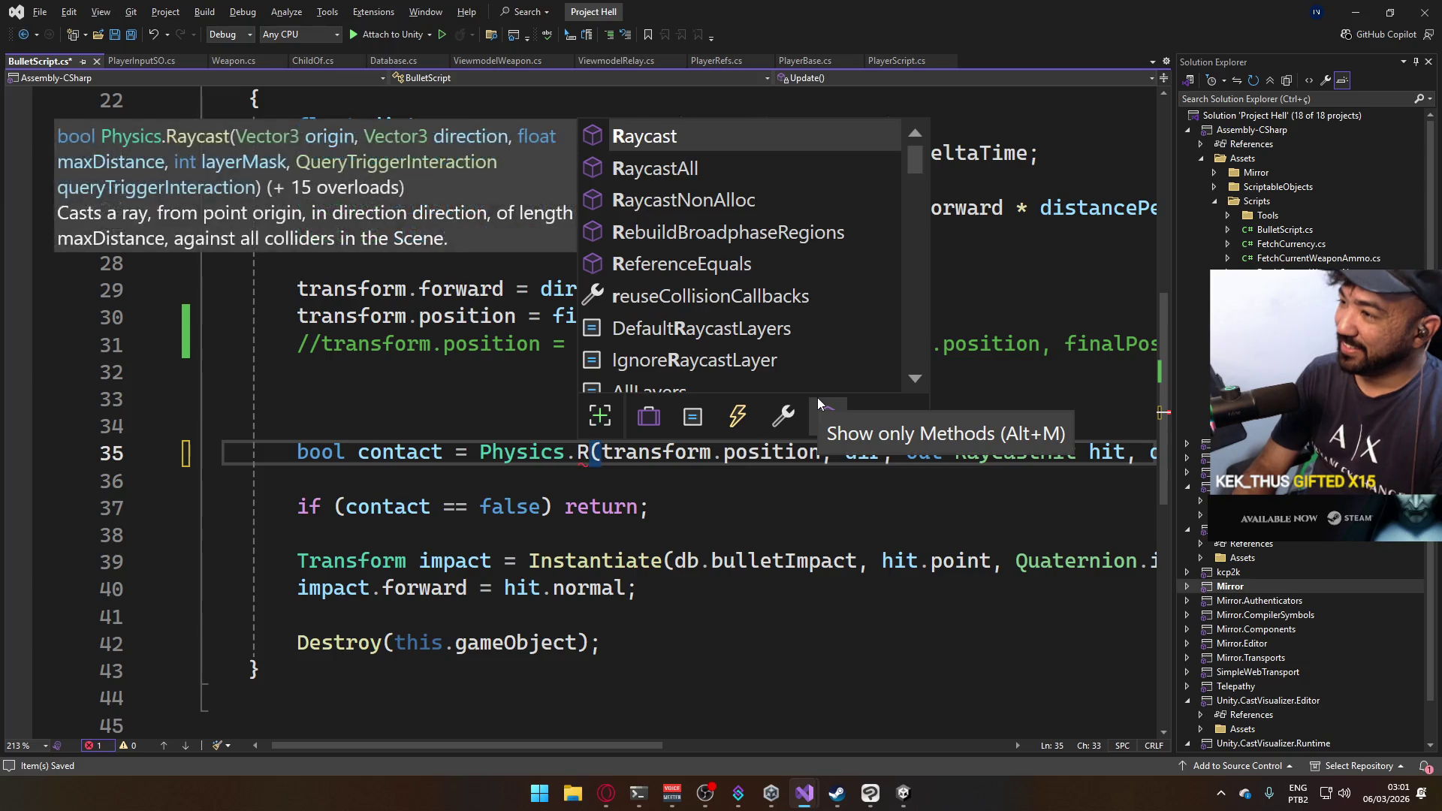
key(BackSpace)
text(LIne)
key(Tab)
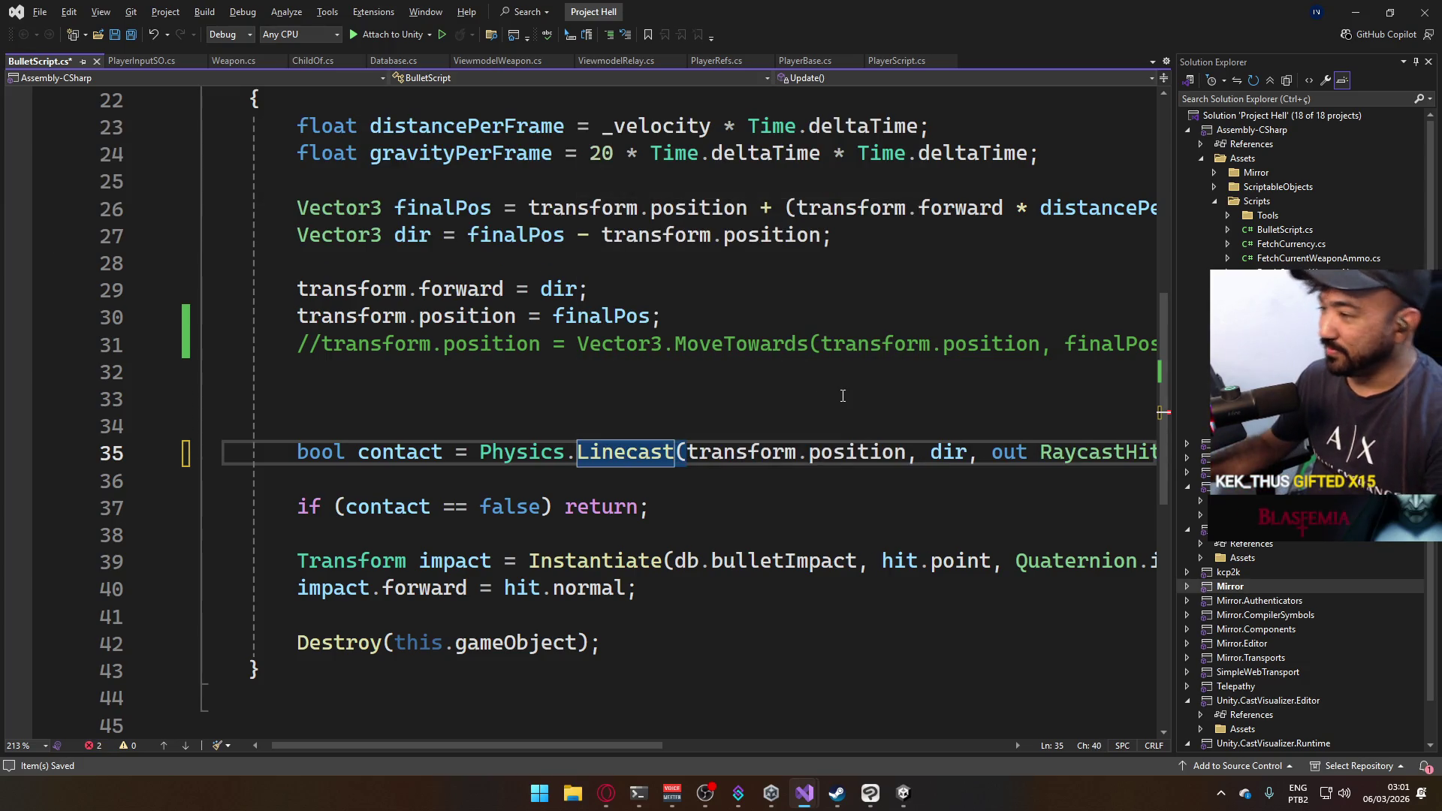
Scroll across and up the file to review the new Physics.Linecast call.
drag(587, 746, 866, 723)
scroll(707, 653, left, 5)
scroll(754, 654, right, 2)
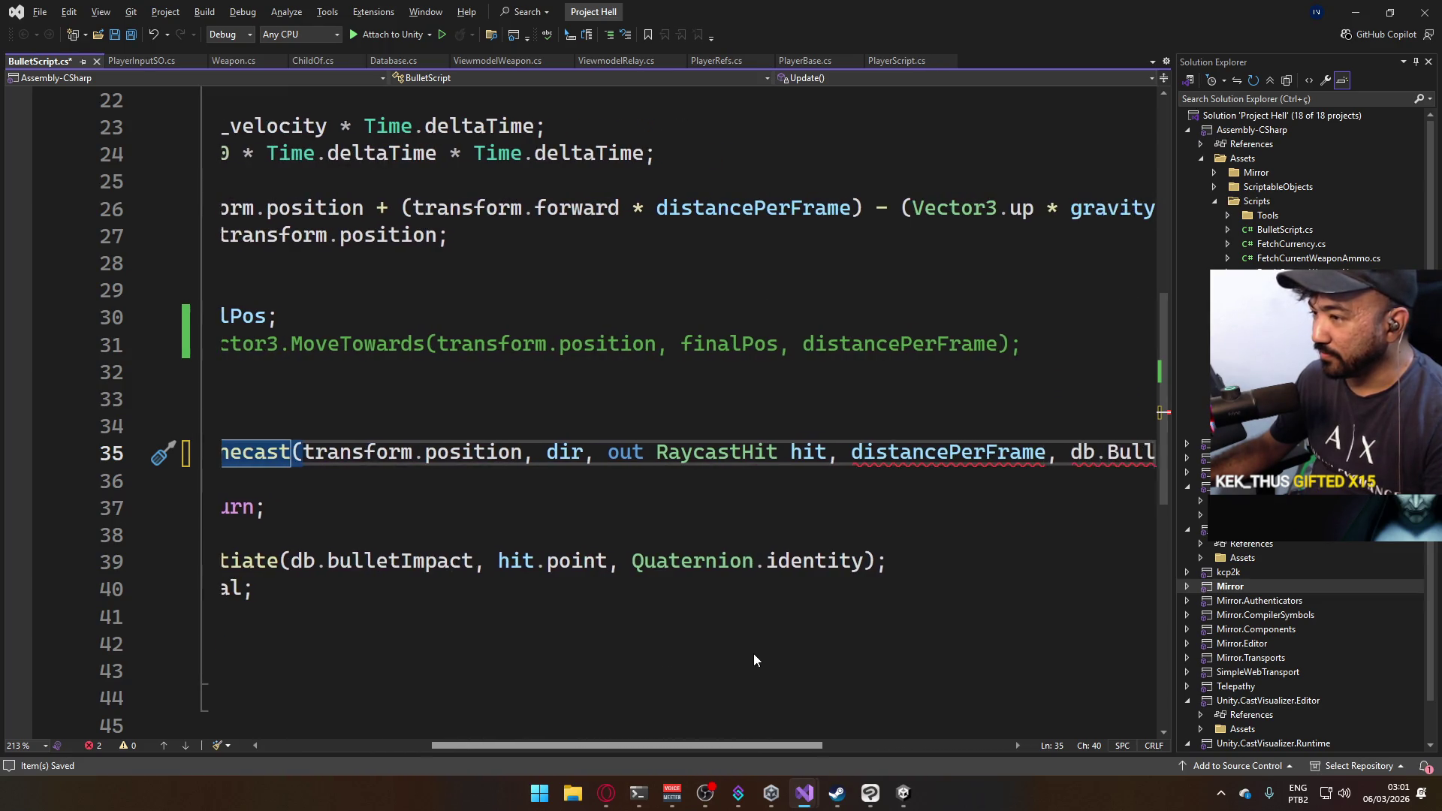
scroll(727, 664, left, 1)
scroll(727, 656, left, 6)
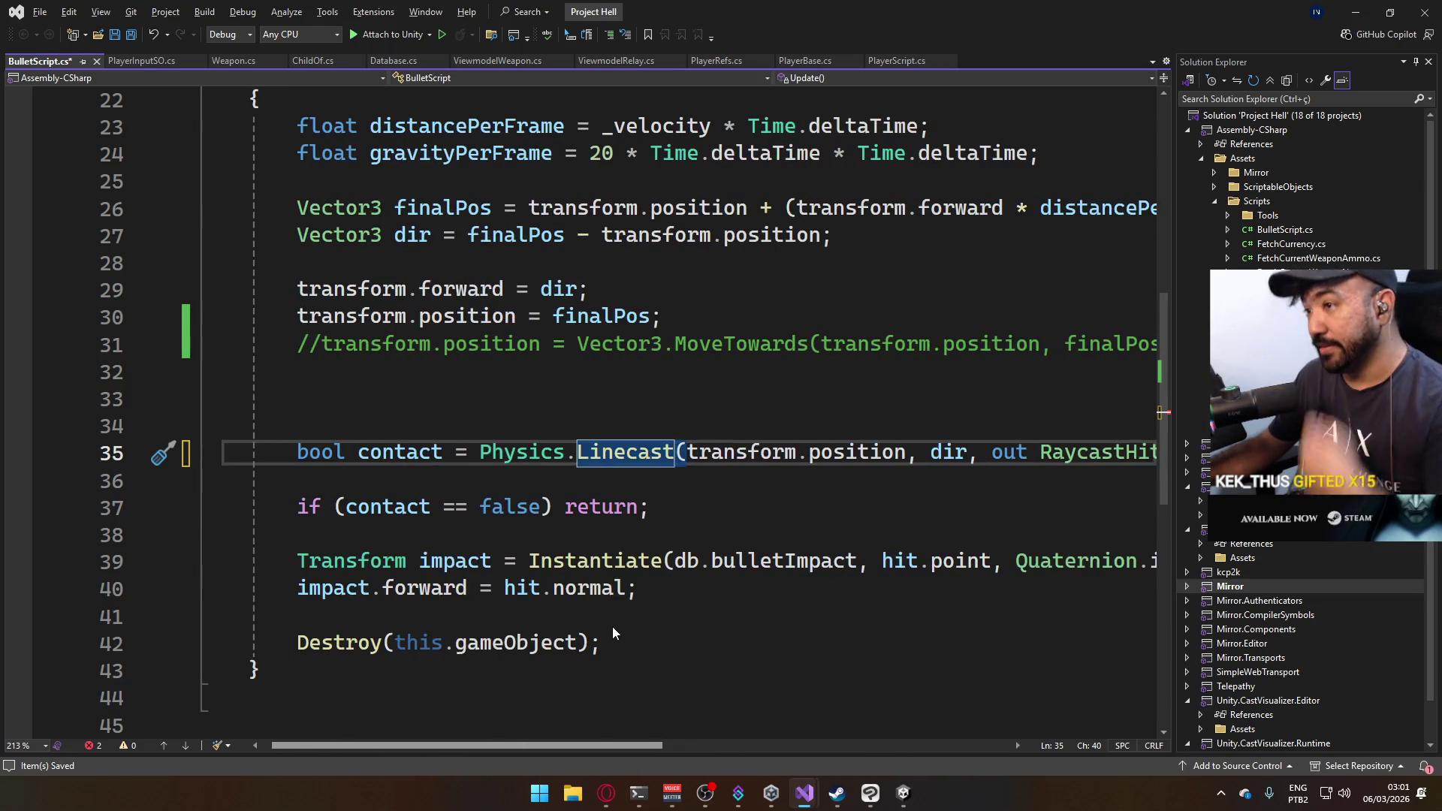
scroll(609, 405, up, 1)
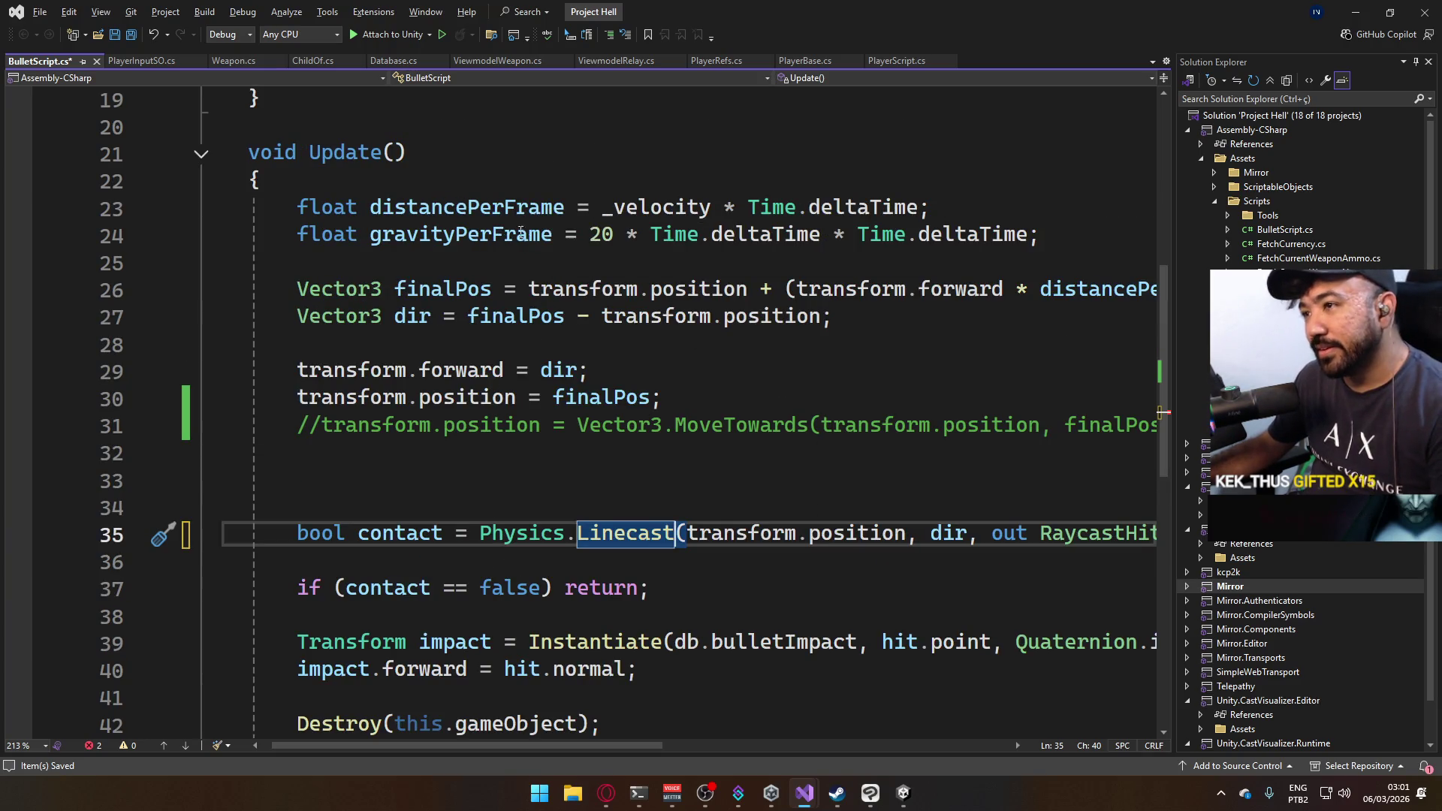
scroll(537, 406, up, 5)
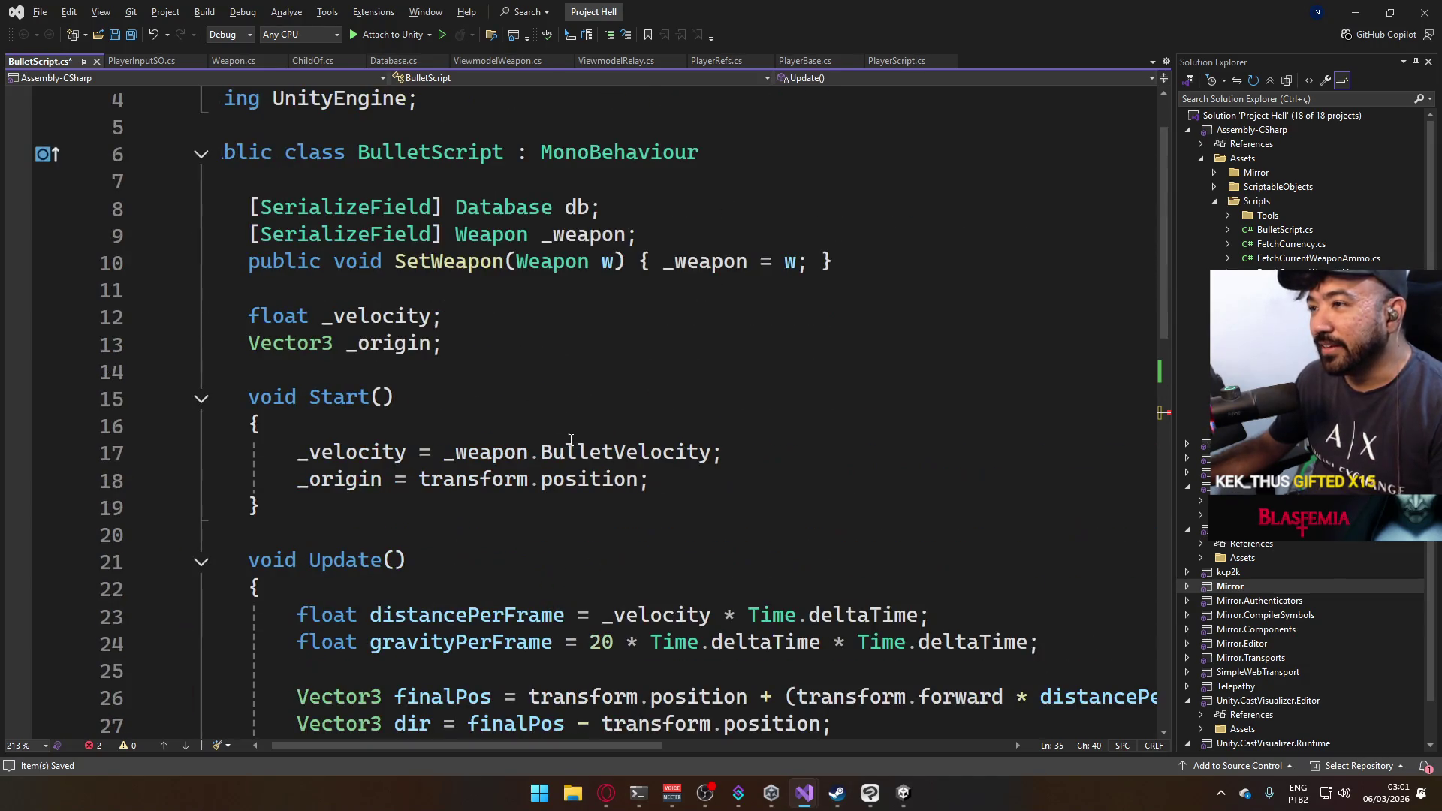
Add a Vector3 _lastPos field, set _lastPos = transform.position at the start of Update, and save.
click(551, 343)
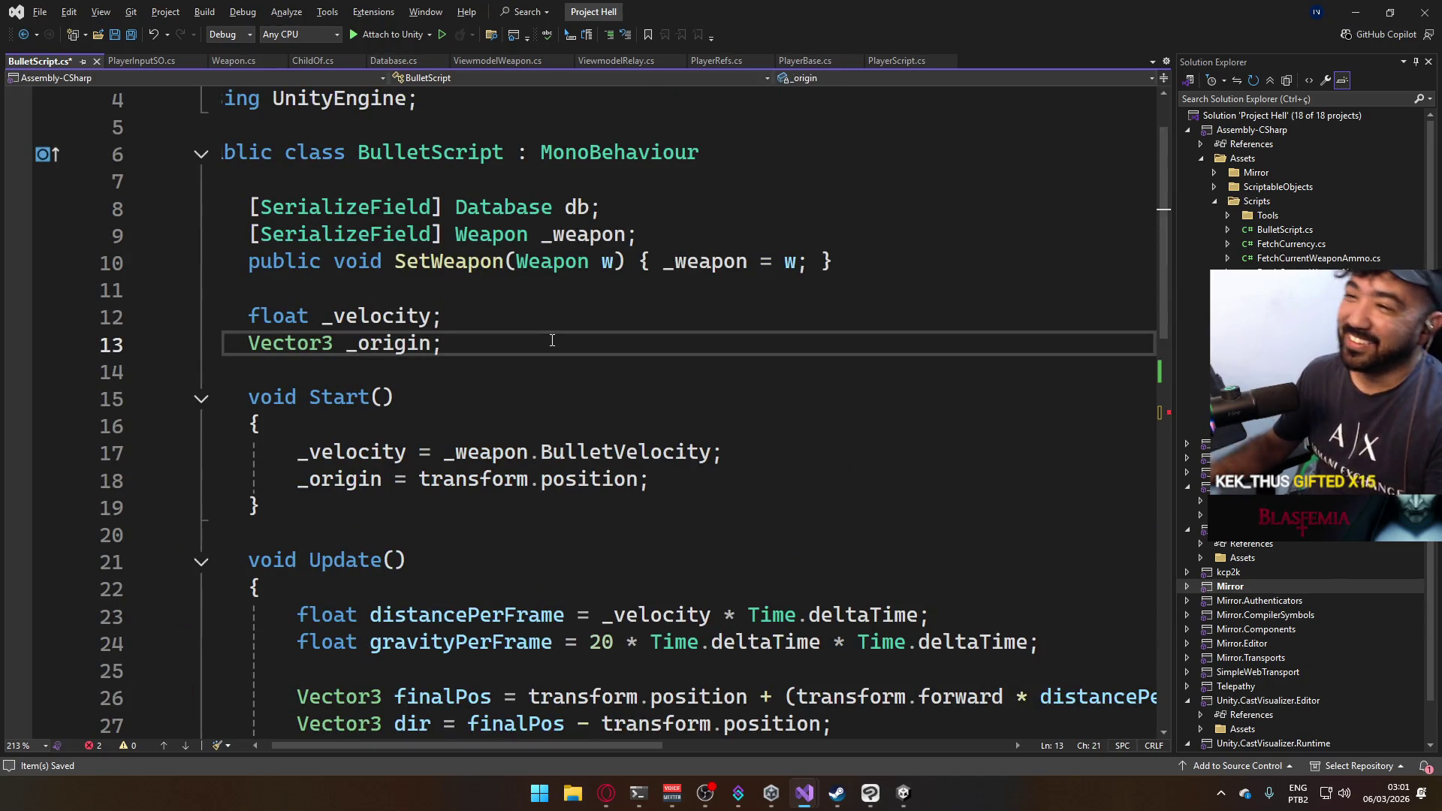
key(Return)
text(Vector3 )
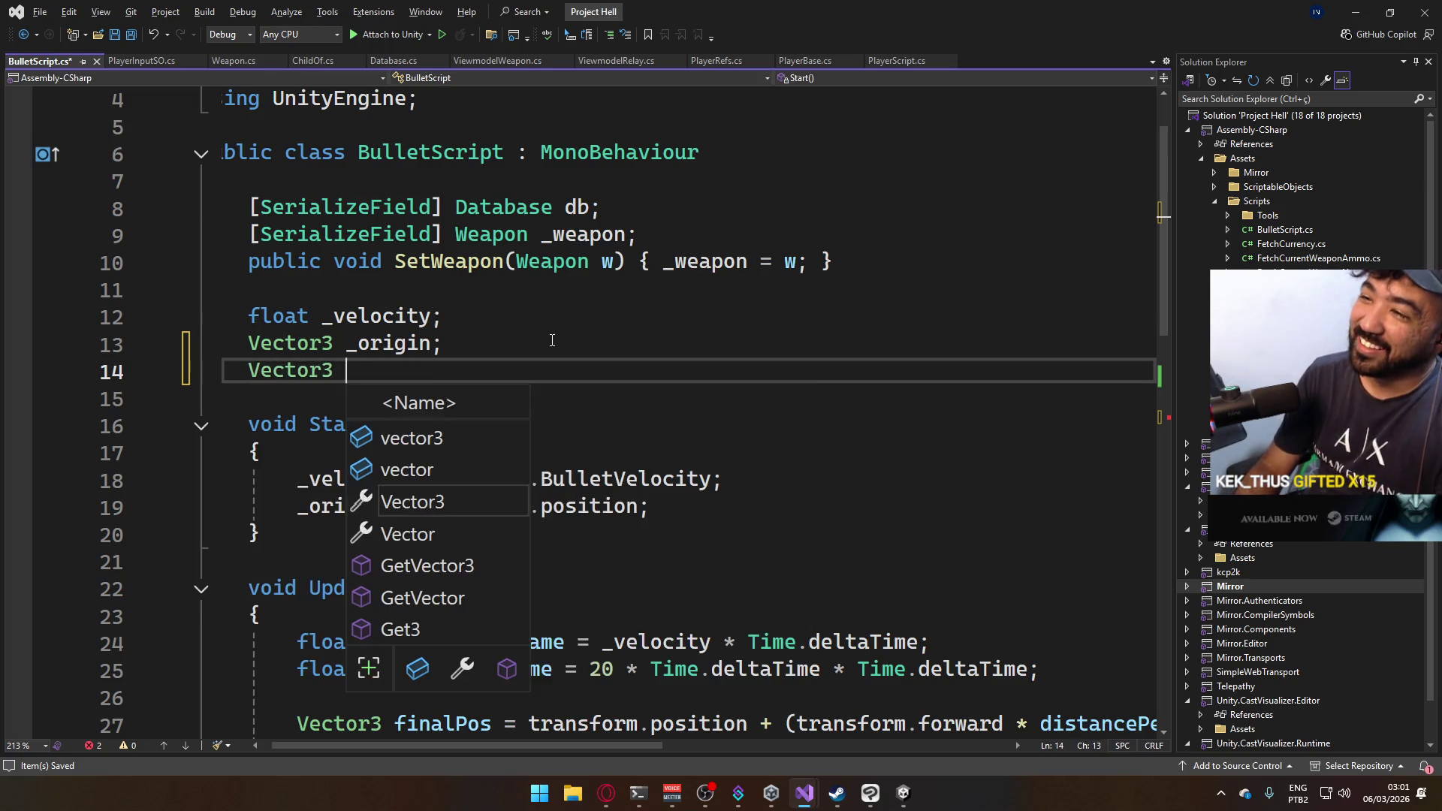
text(_lastPos;)
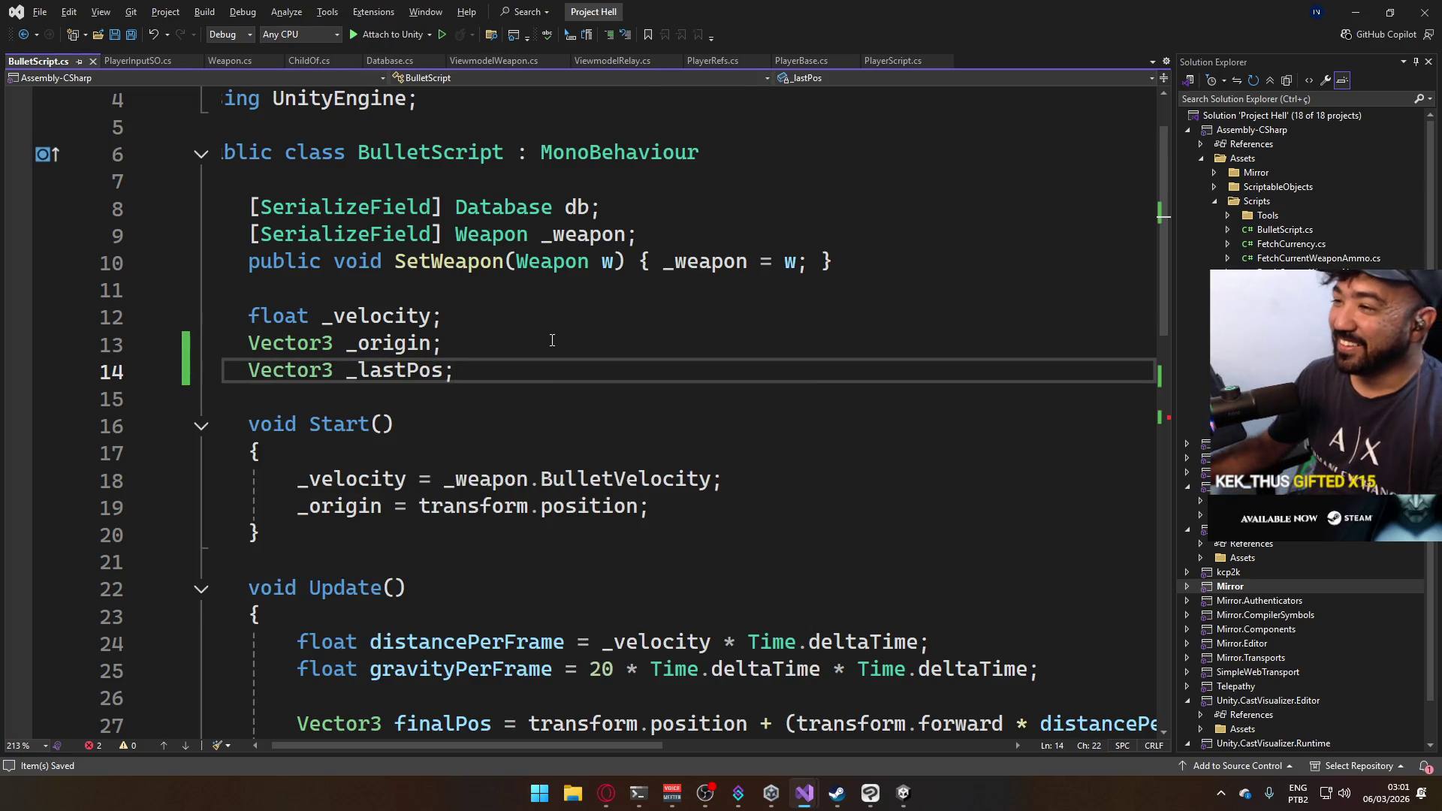
scroll(552, 340, down, 2)
click(524, 469)
click(601, 449)
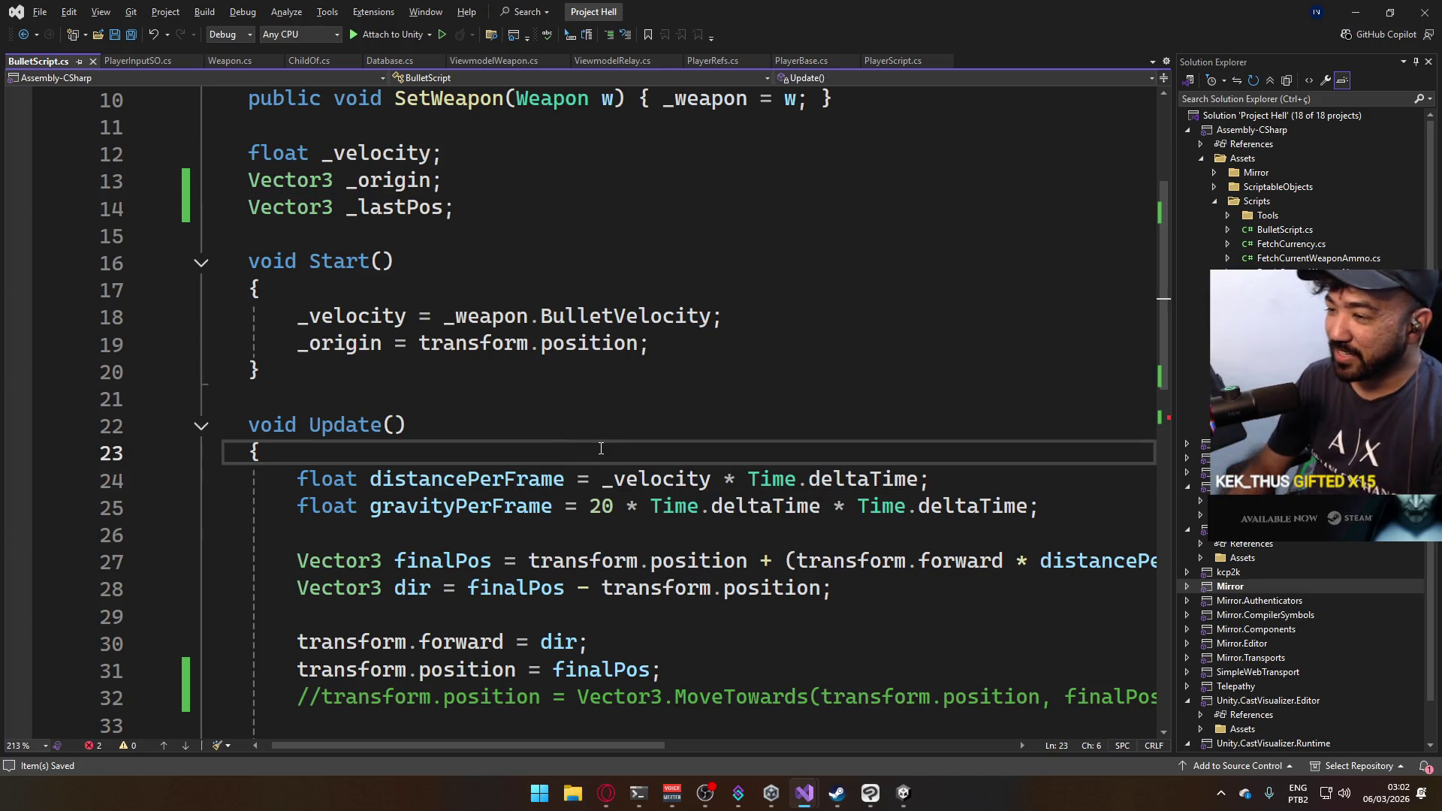
key(Return)
text(_last)
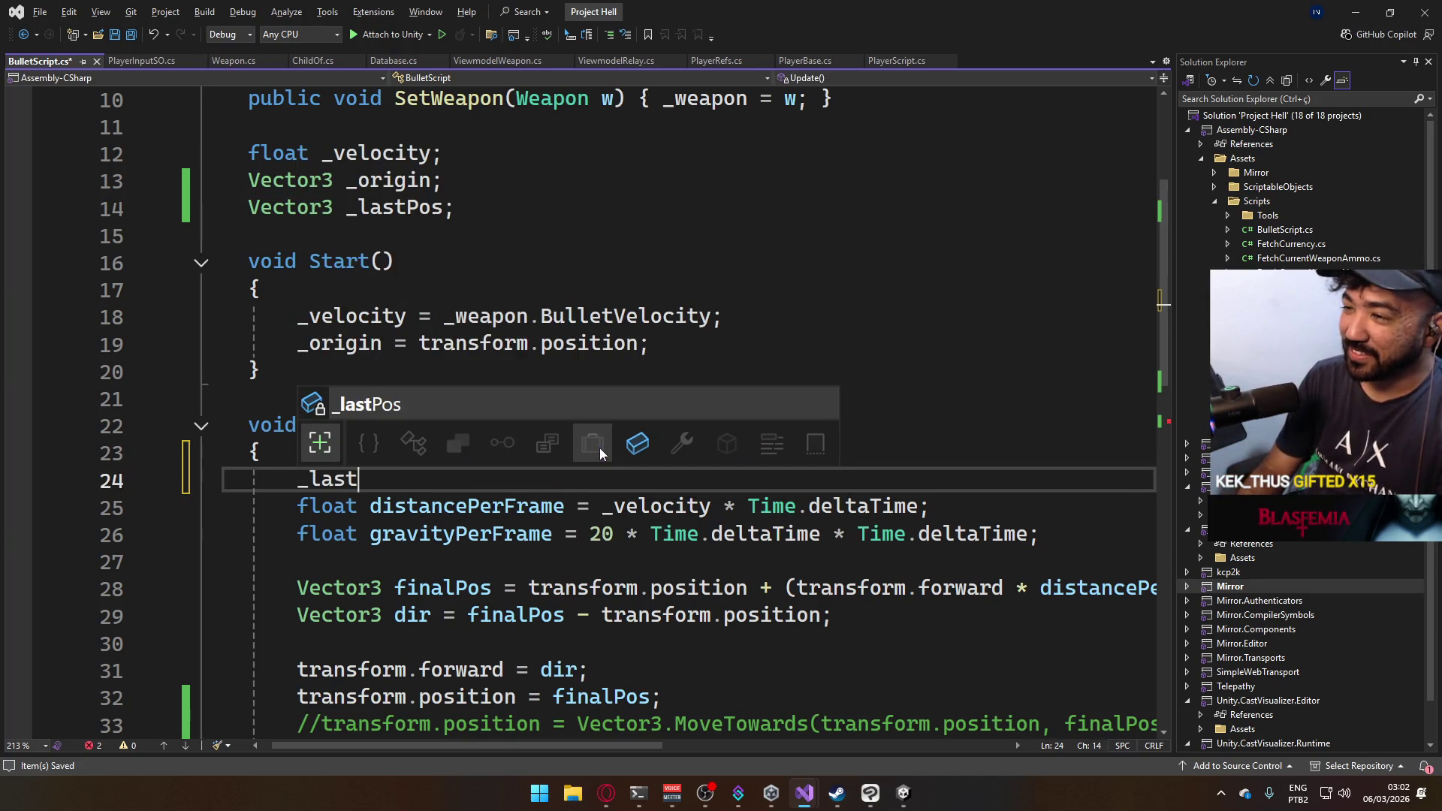
text(Pos = transform.)
key(Tab)
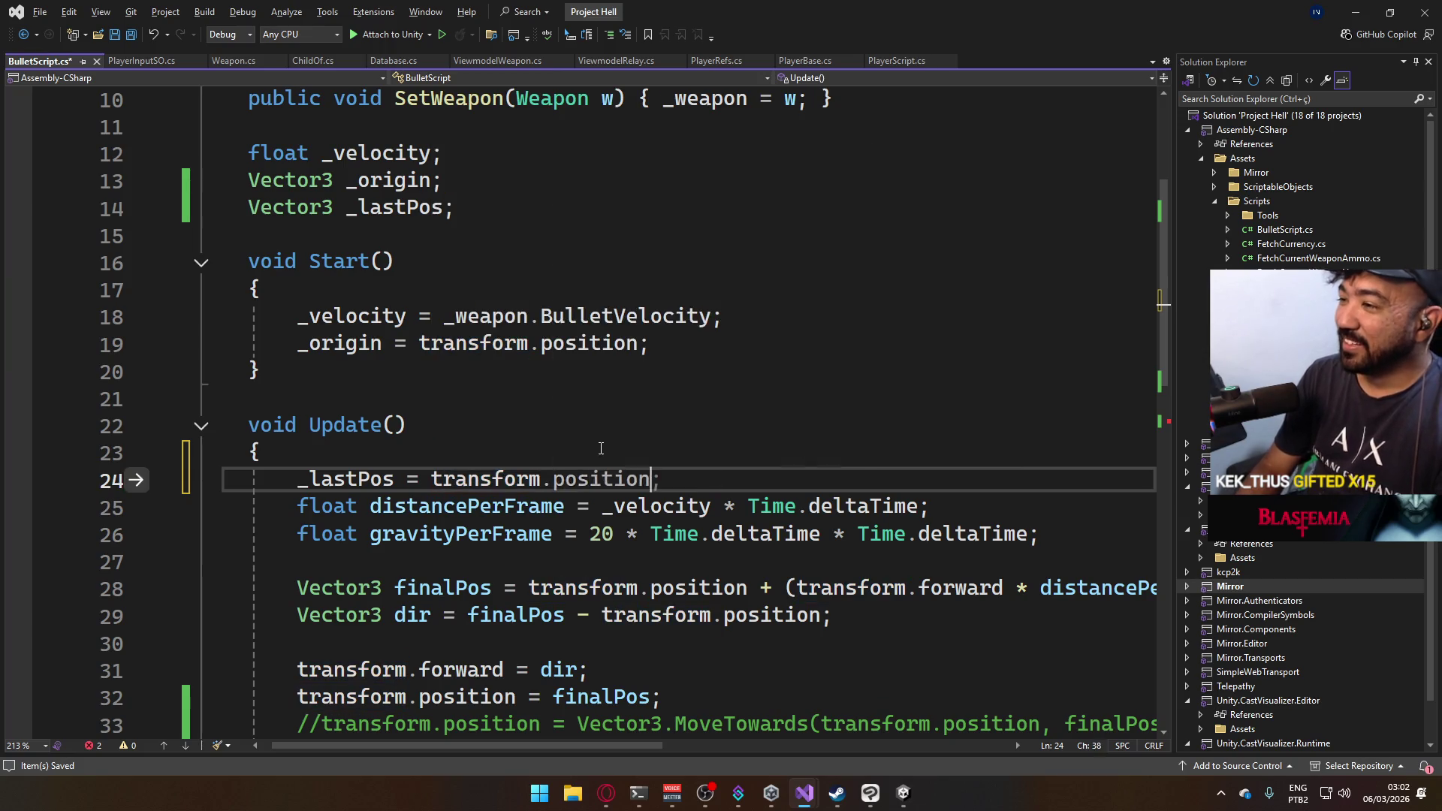
text(;)
key(Return)
click(601, 449)
key(ctrl+s)
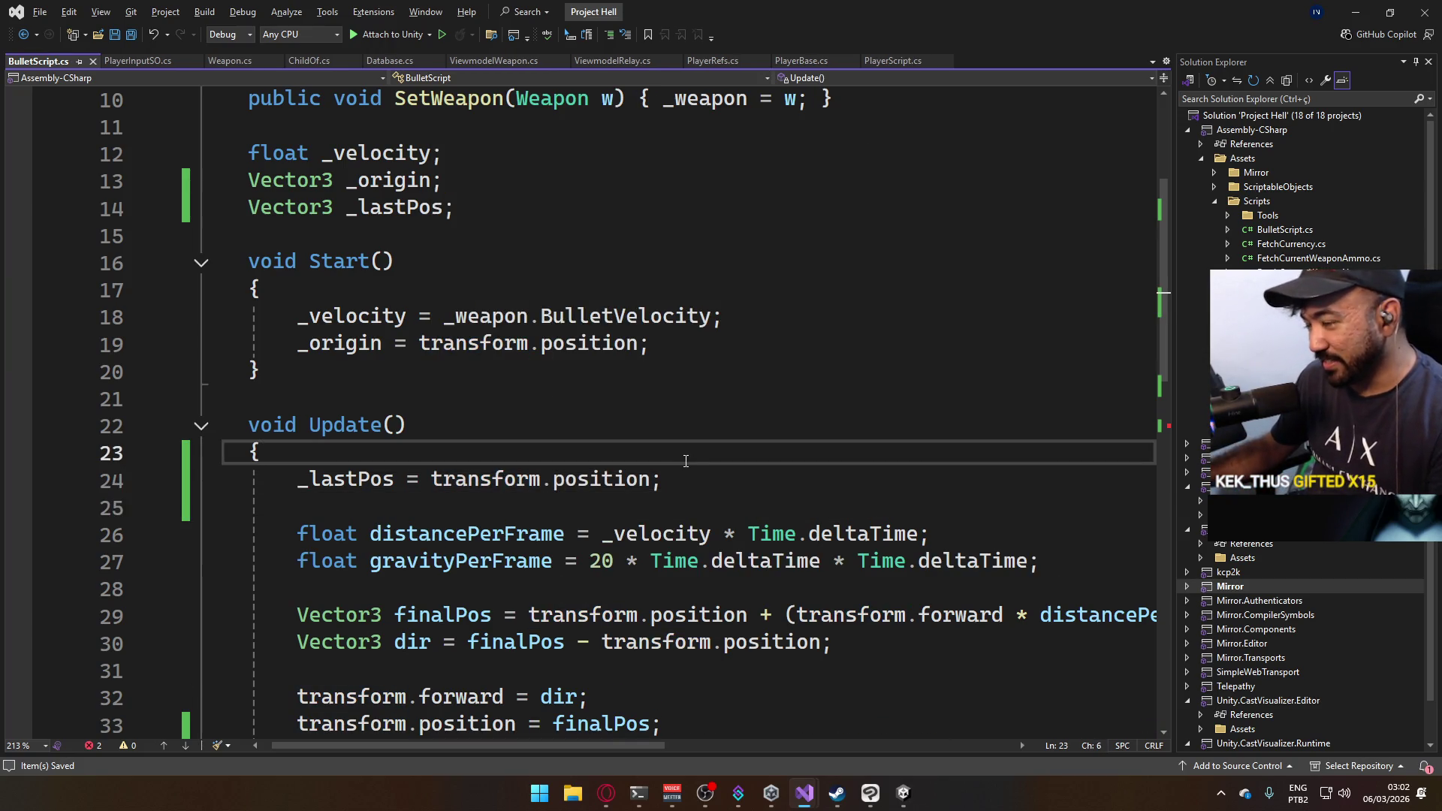
Tidy the blank lines below the commented code and select the dir argument of the Linecast call.
scroll(719, 553, down, 4)
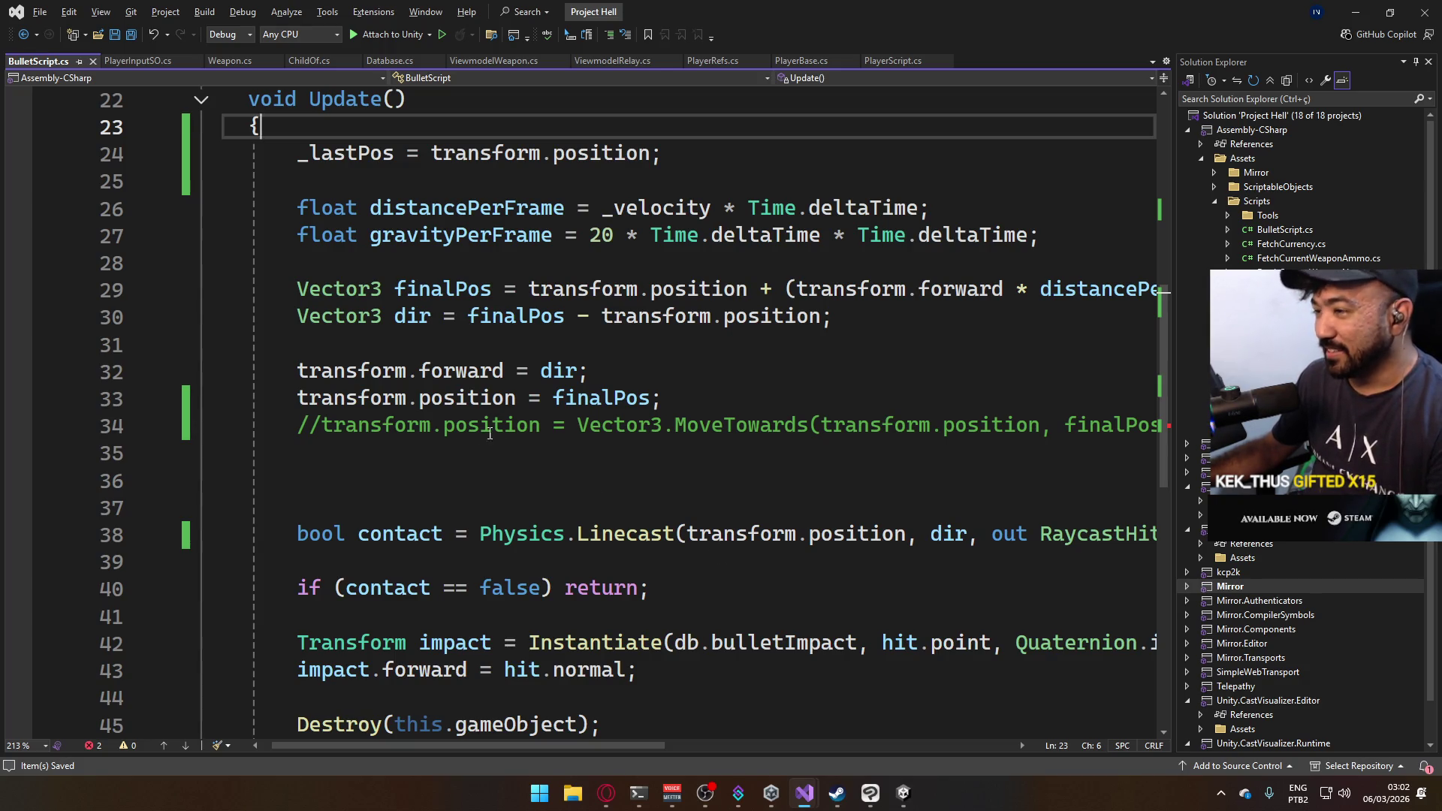
scroll(471, 456, up, 1)
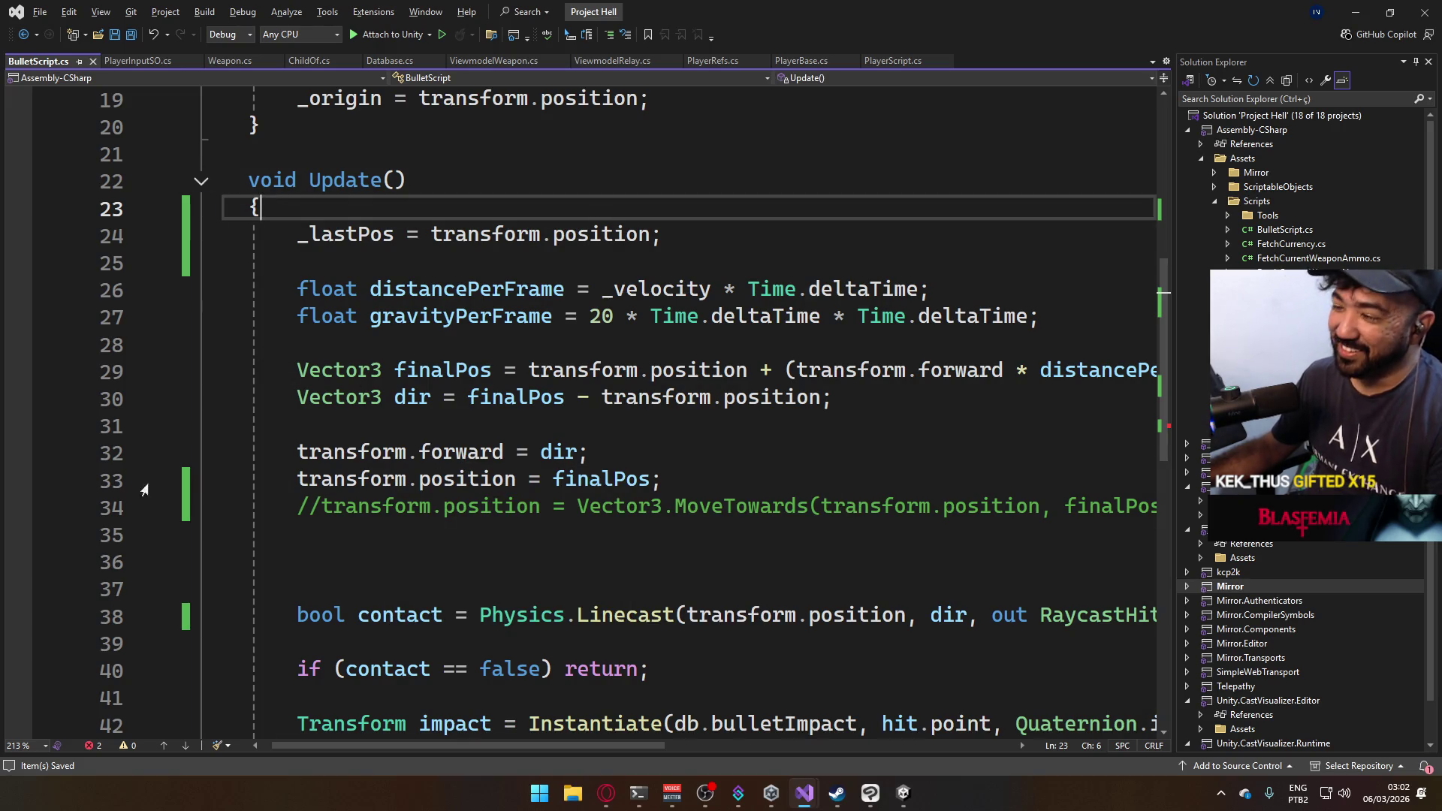
click(376, 560)
click(386, 531)
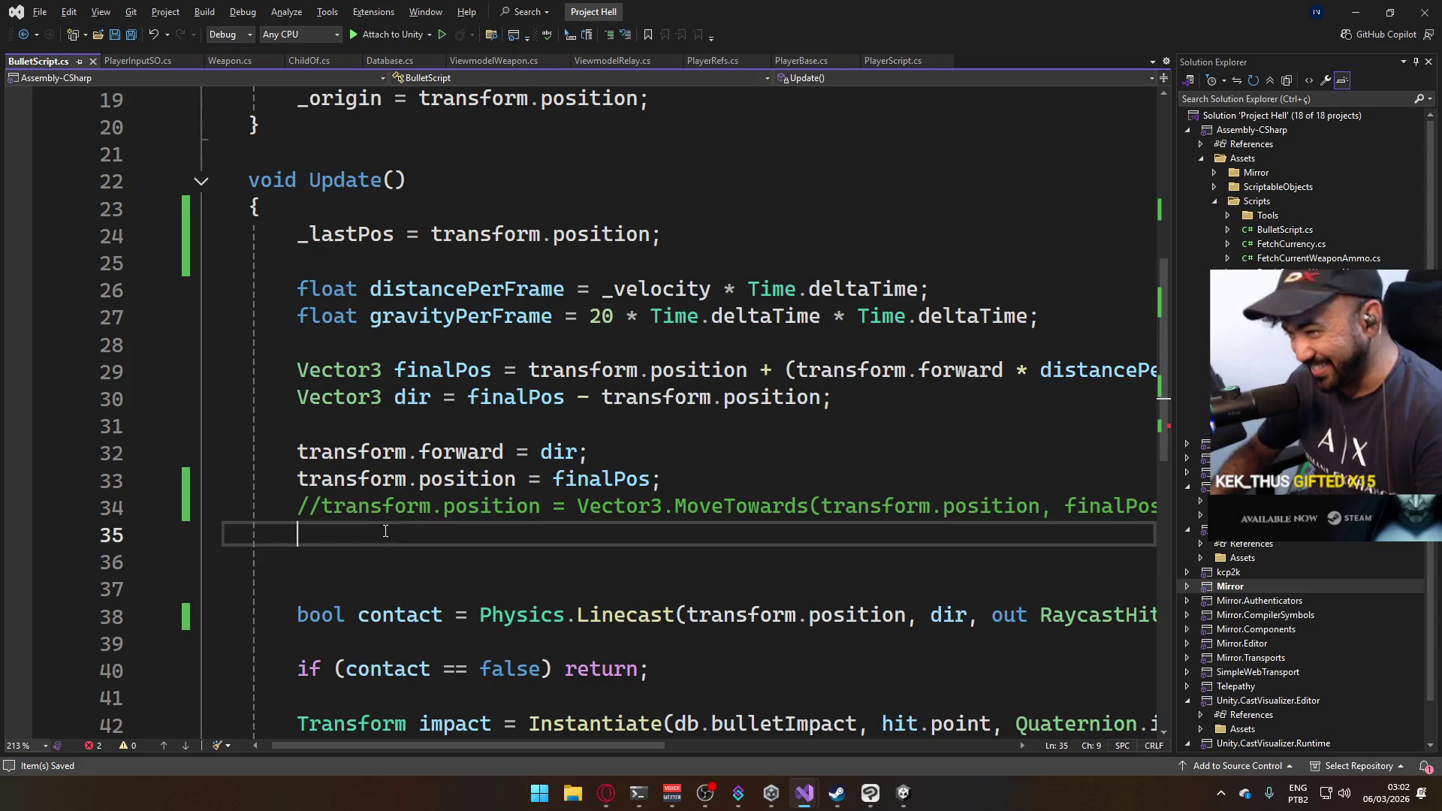
key(Delete)
key(Home)
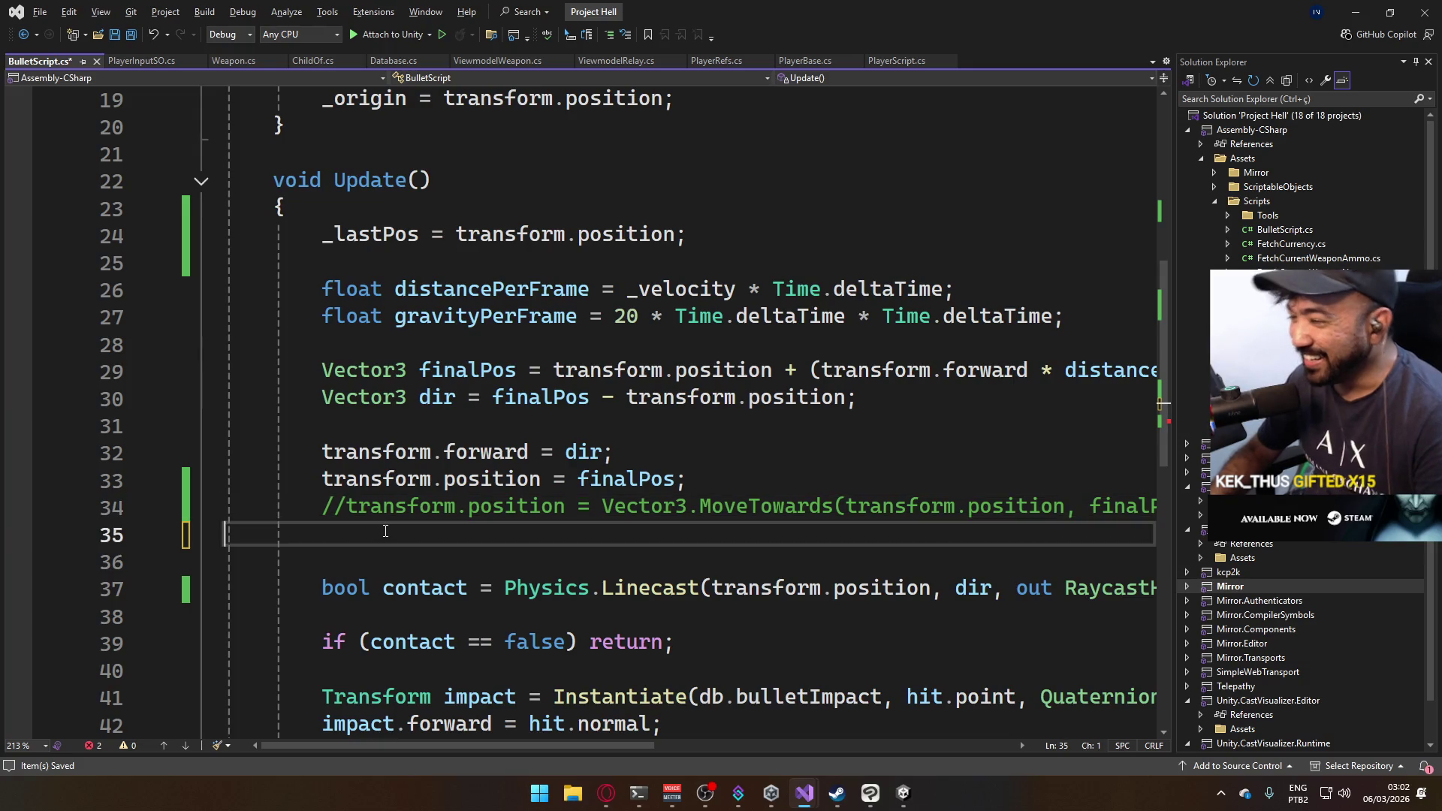
key(Return)
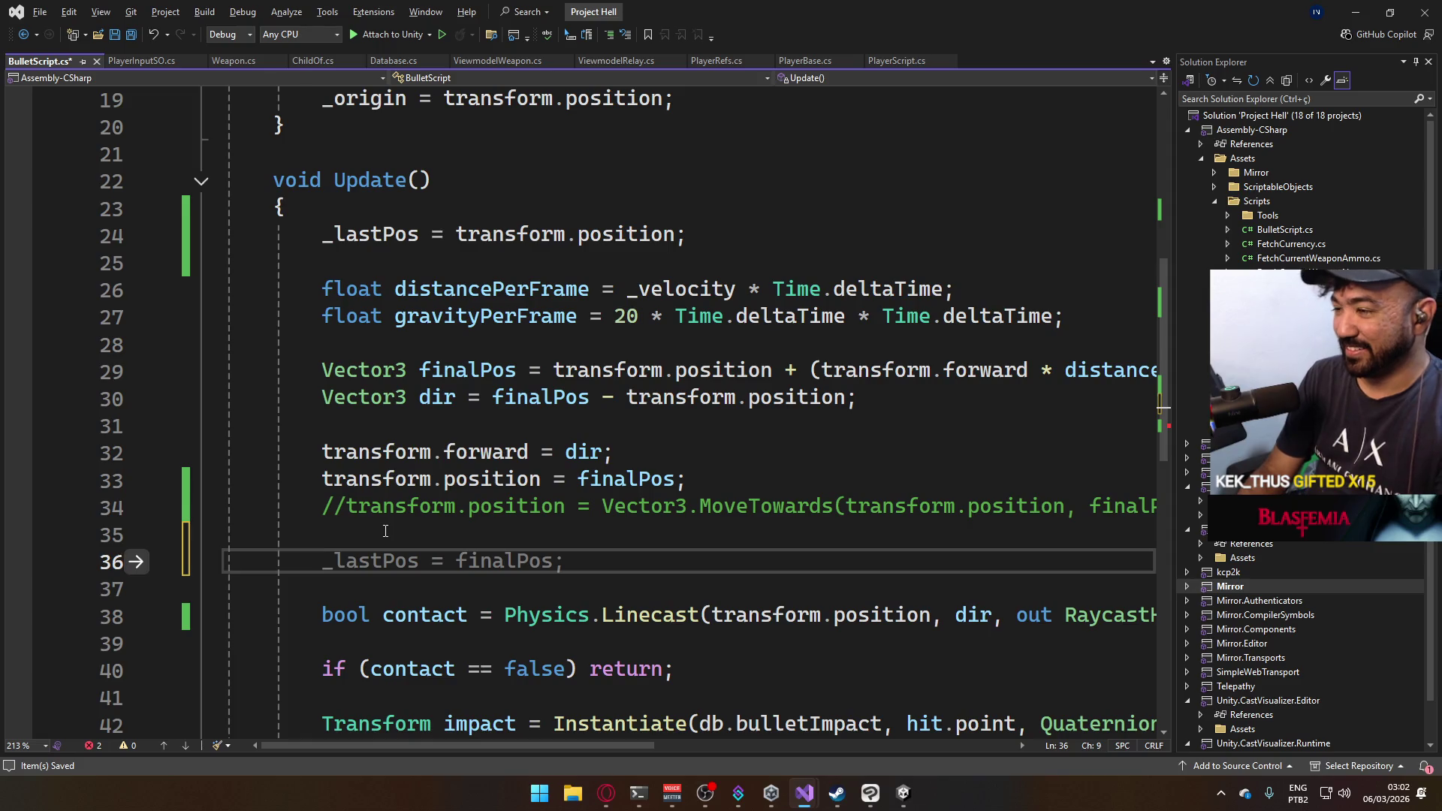
key(Up)
key(Up)
key(Up)
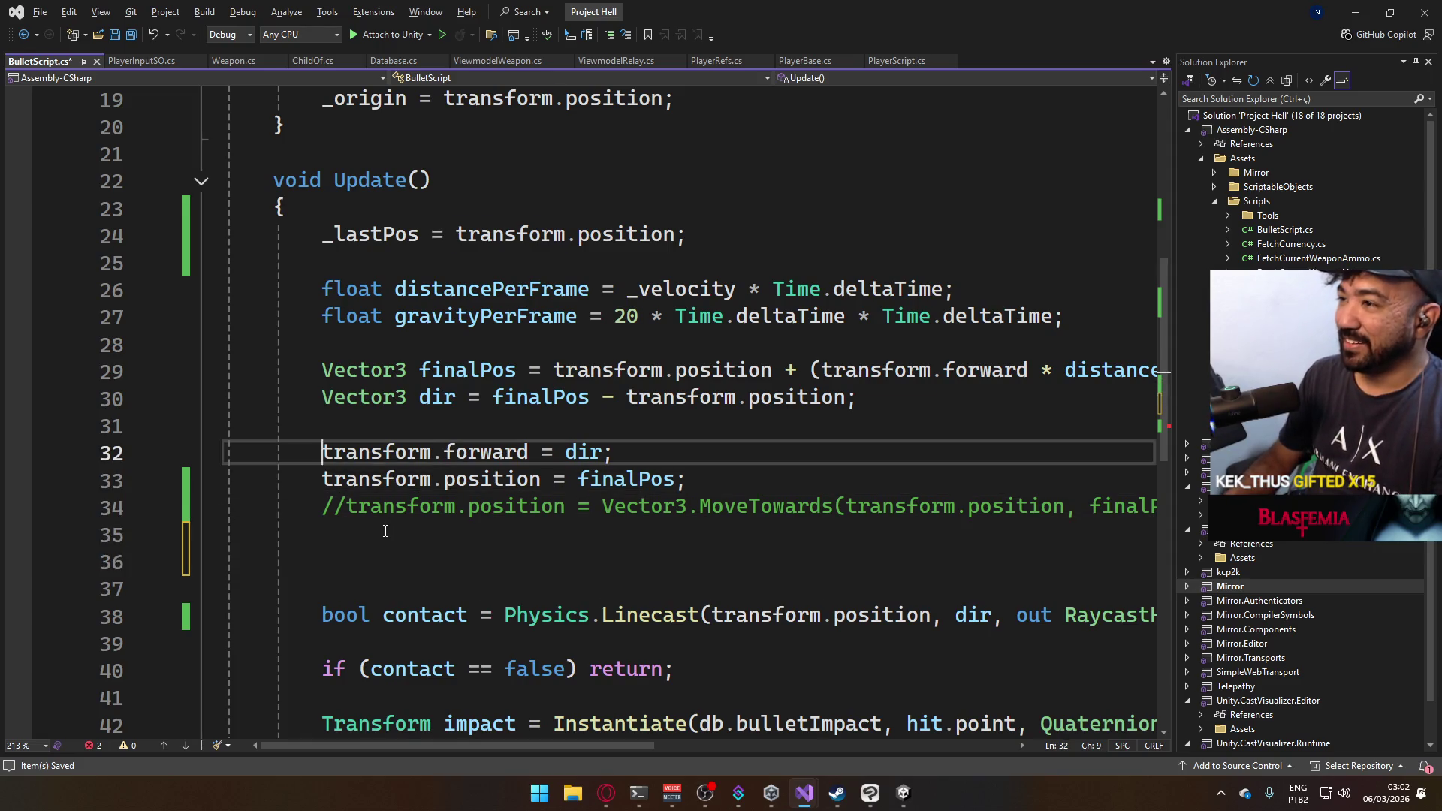
key(Down)
key(Down)
key(Down)
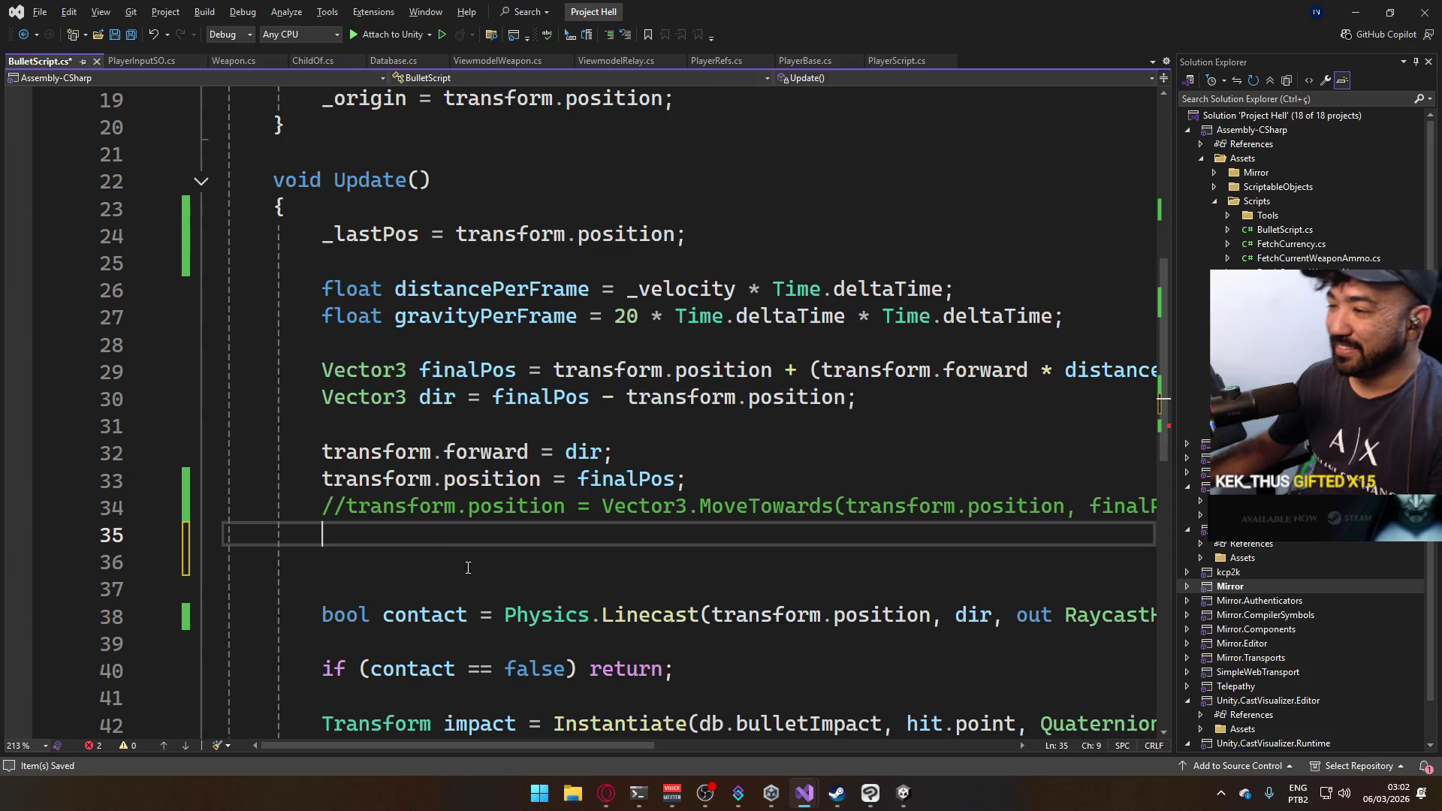
scroll(748, 542, down, 2)
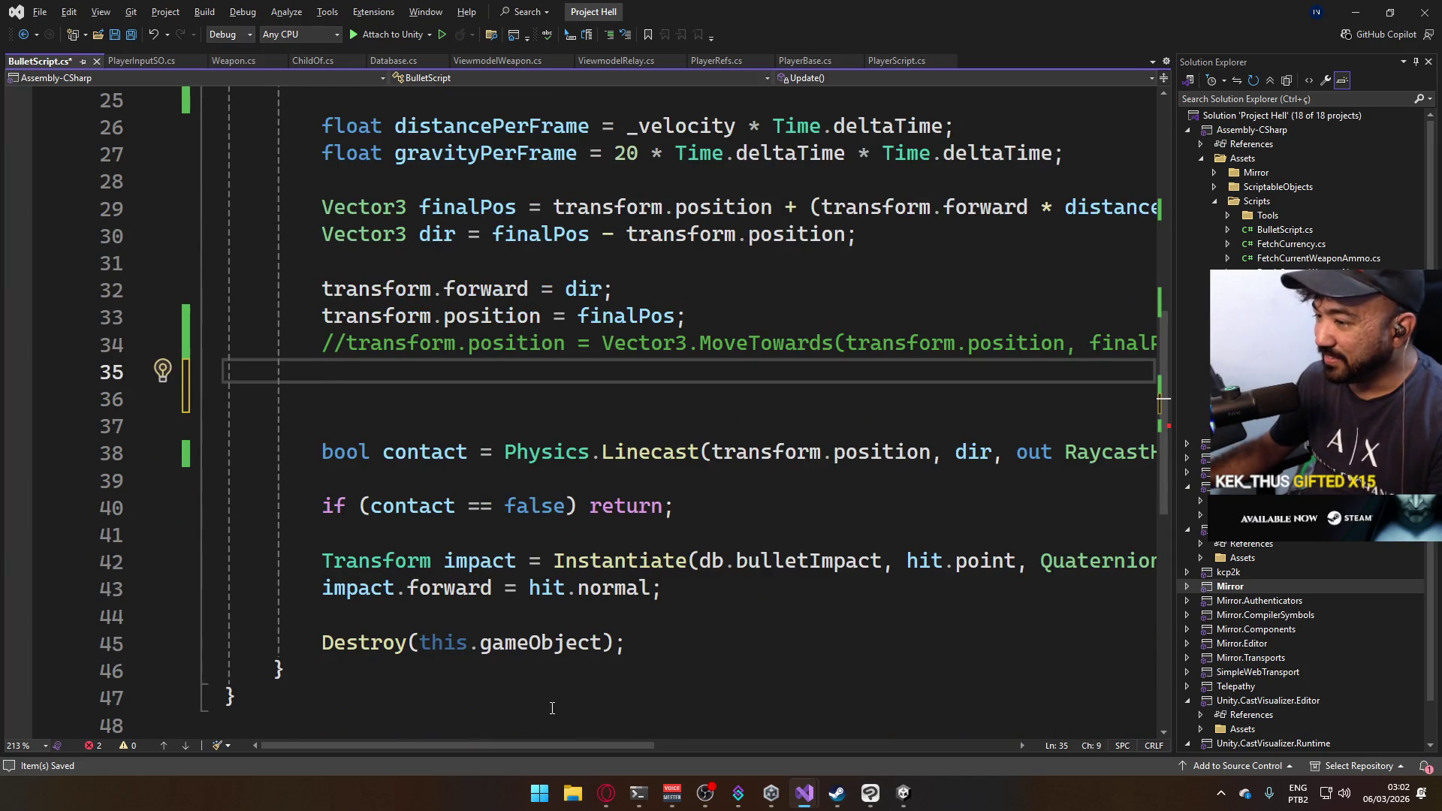
mouse_move(527, 741)
mouse_down()
mouse_move(638, 759)
mouse_move(530, 729)
mouse_move(619, 742)
mouse_move(547, 710)
mouse_move(569, 700)
mouse_move(547, 705)
mouse_move(764, 742)
mouse_up()
drag(399, 451, 532, 455)
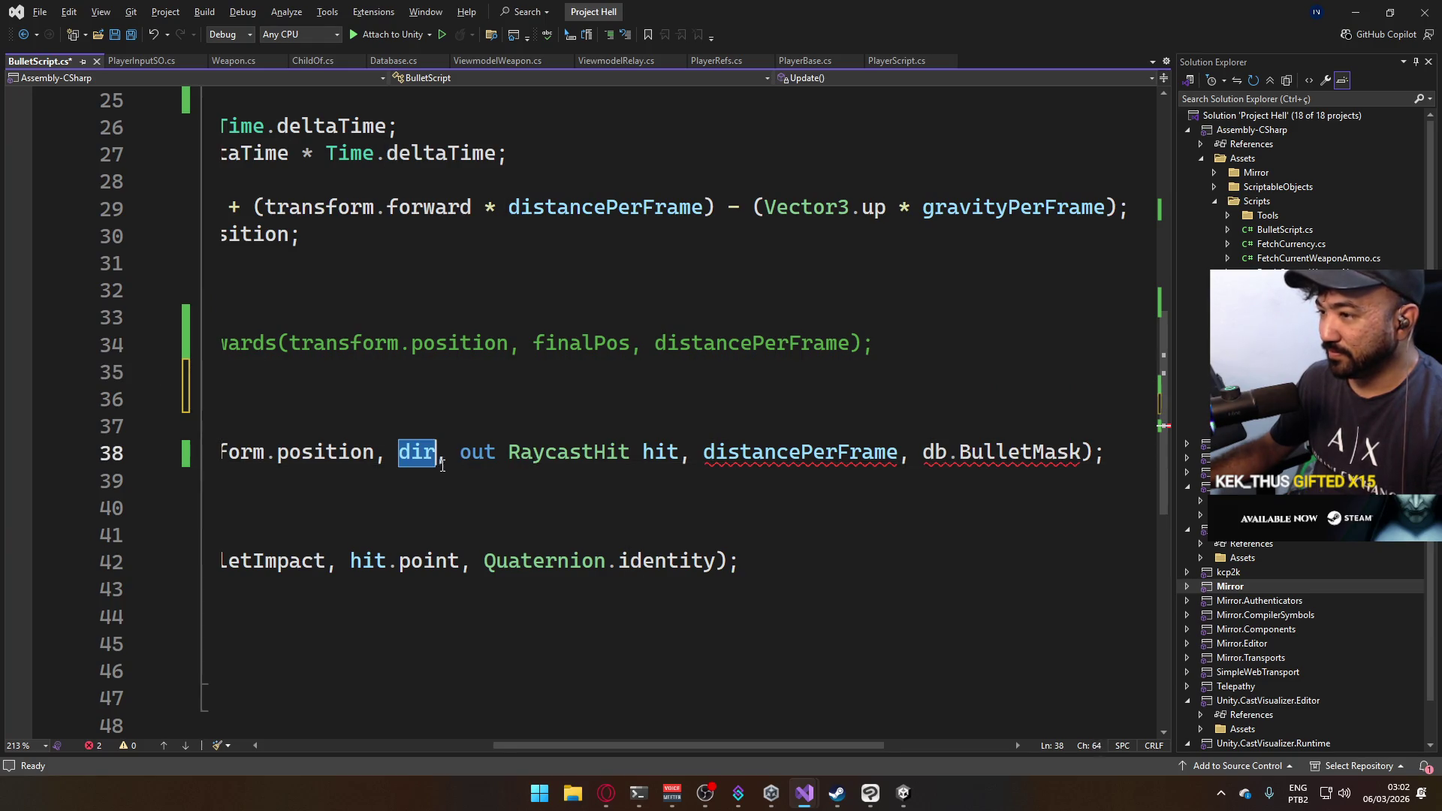
key(alt+Tab)
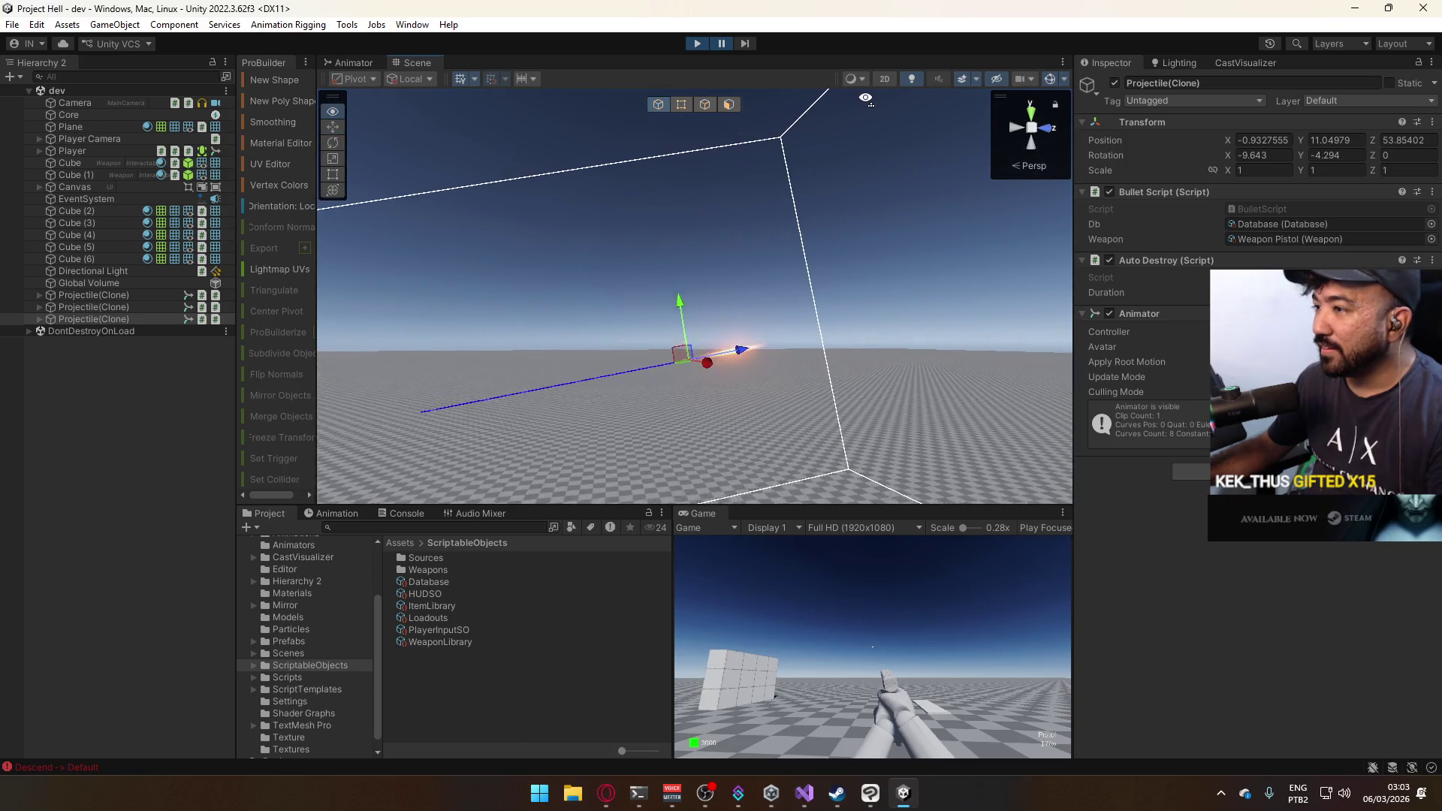
Step the paused game 11 frames, orbiting the Scene view, until the projectile reaches about Z 253.
key(s)
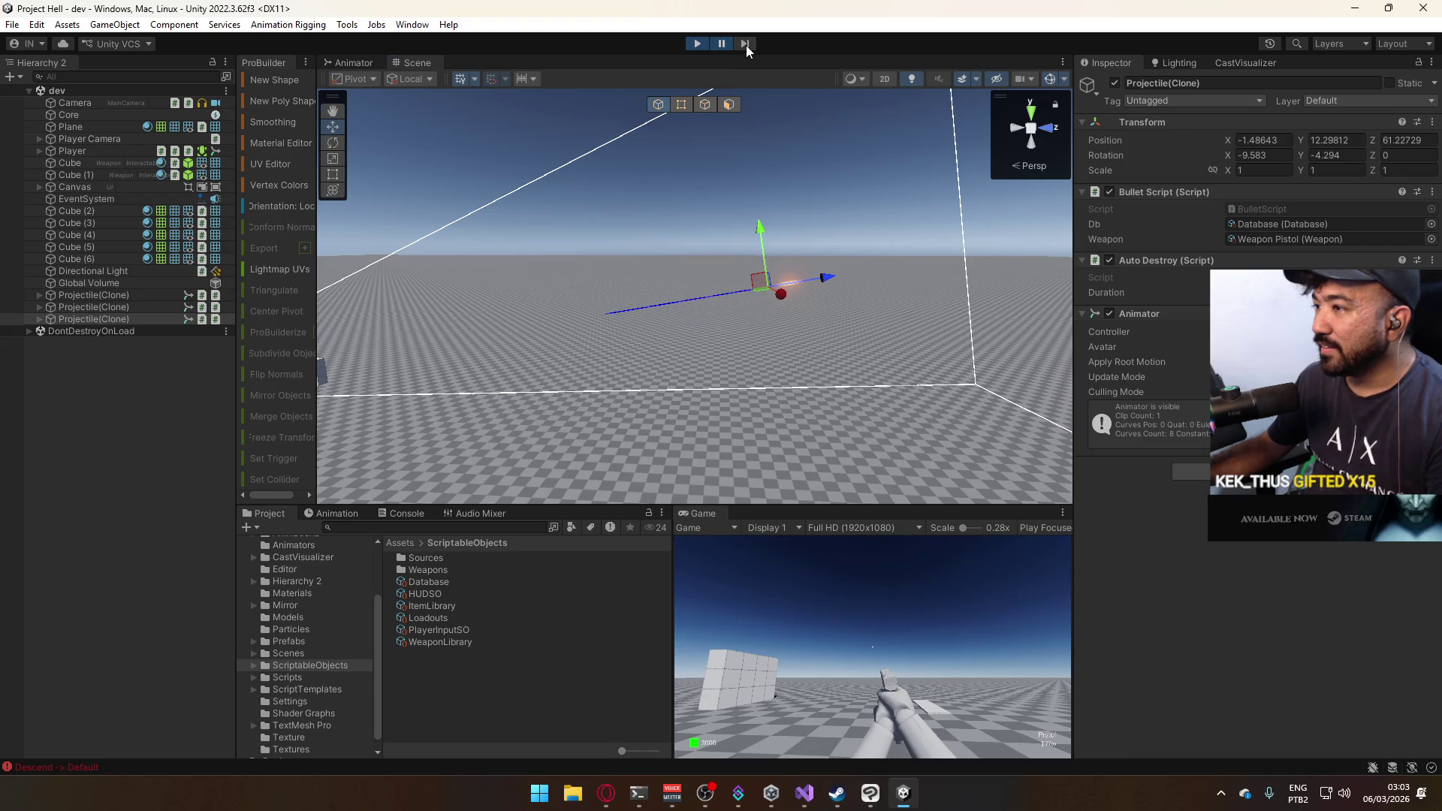
mouse_move(781, 205)
mouse_down()
mouse_move(782, 219)
mouse_move(774, 211)
mouse_up()
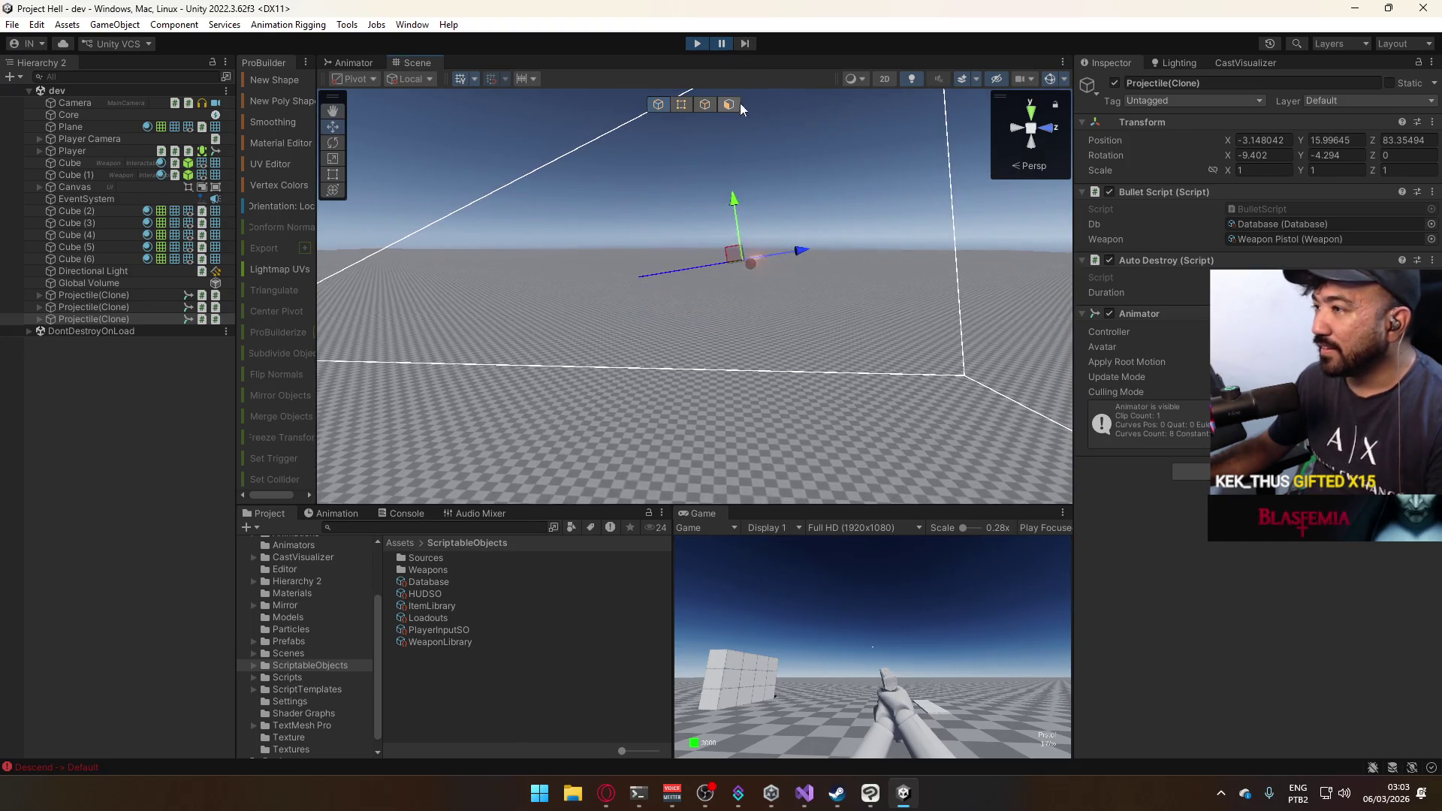
click(747, 46)
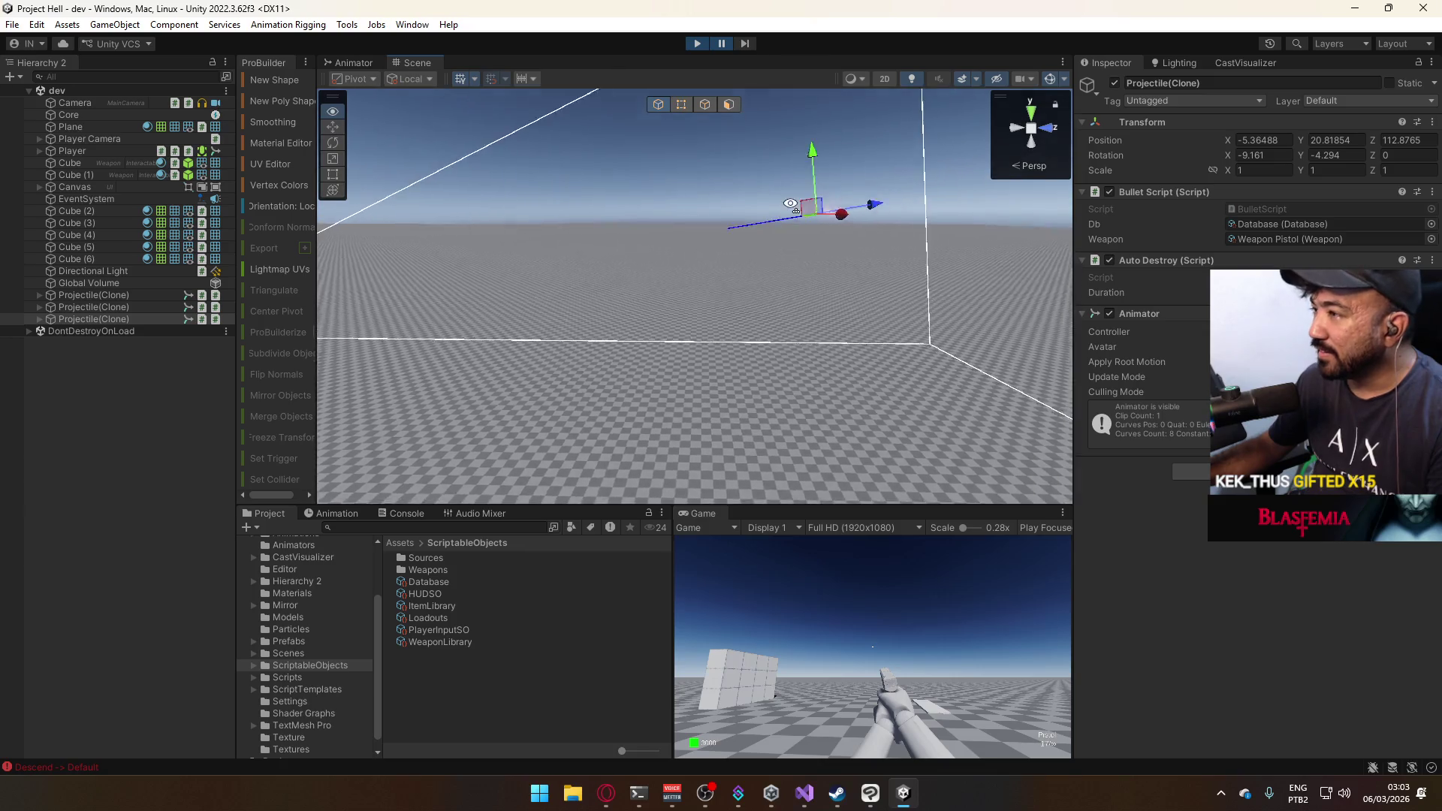
click(748, 44)
click(748, 44)
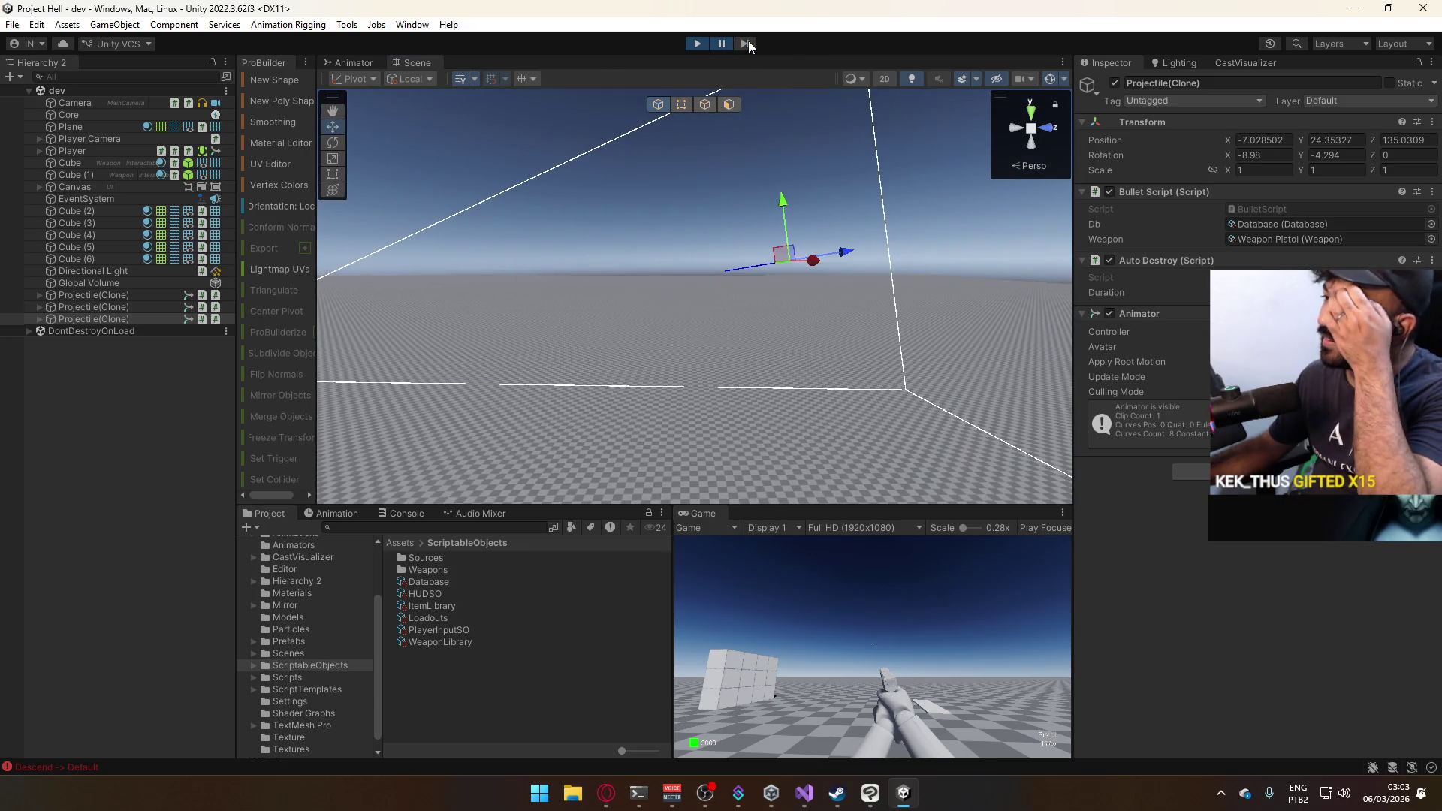
click(748, 43)
click(748, 44)
drag(782, 225, 764, 140)
click(751, 45)
click(751, 46)
click(750, 45)
click(751, 45)
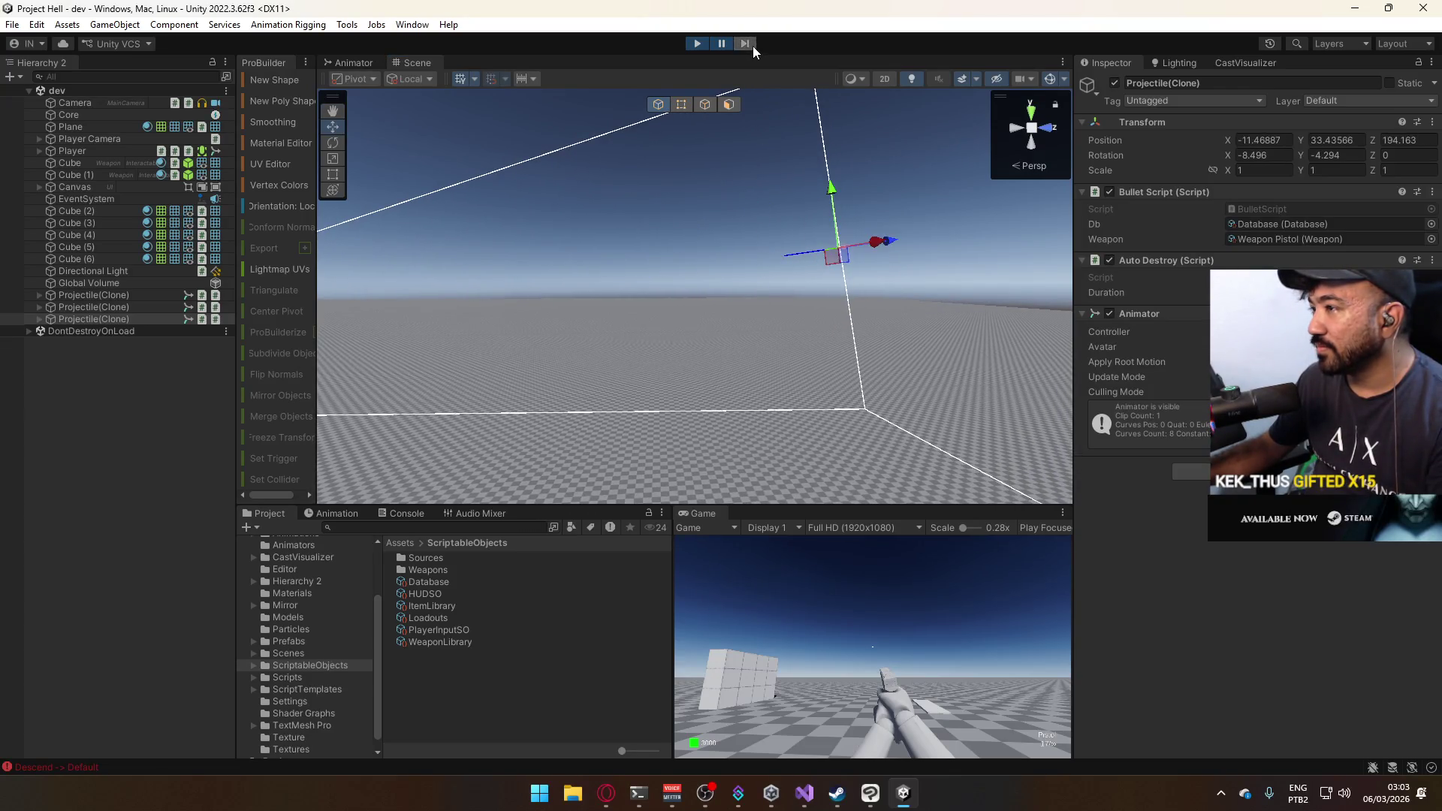
click(751, 45)
click(751, 45)
drag(811, 183, 755, 114)
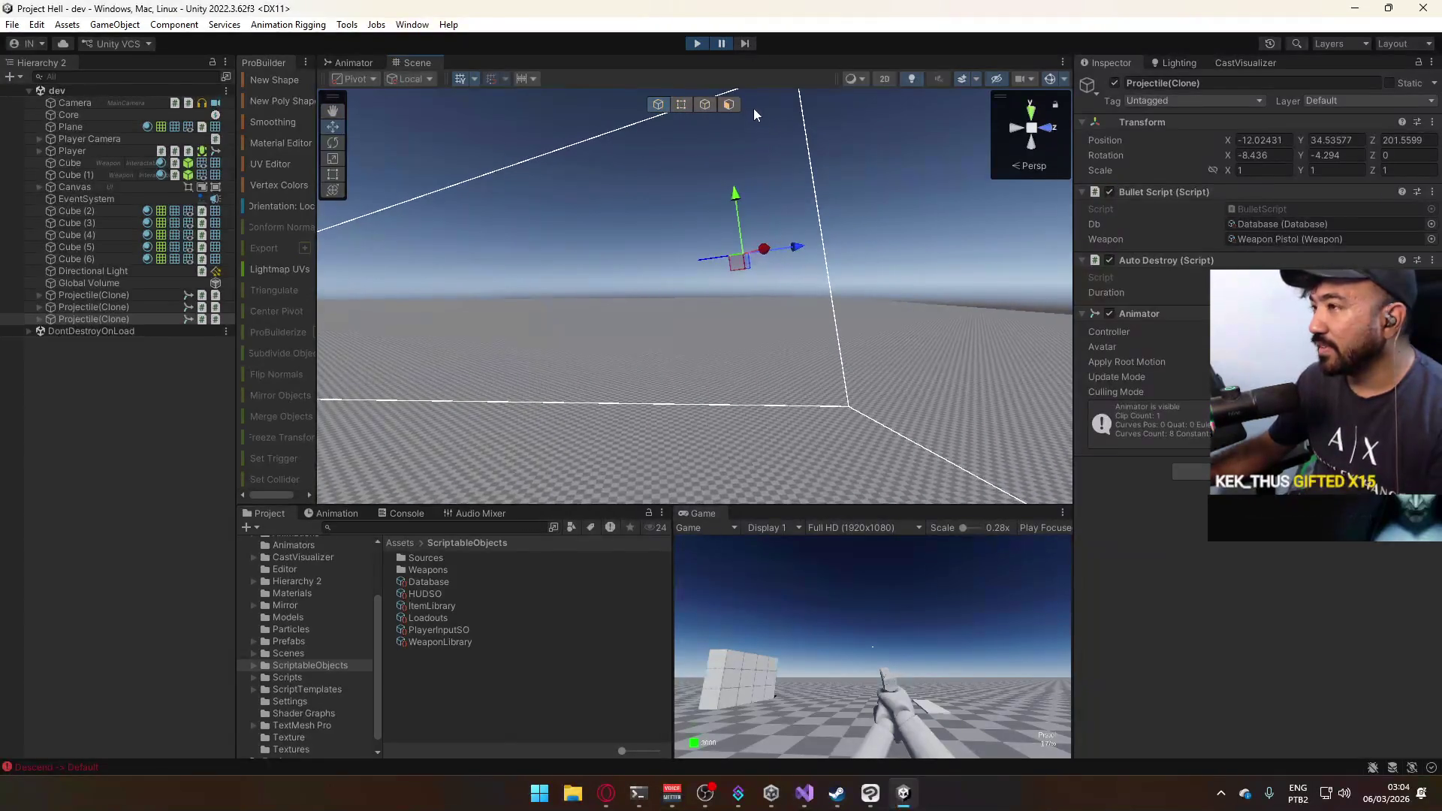
click(745, 45)
click(745, 45)
click(745, 45)
click(745, 45)
click(745, 45)
click(745, 45)
click(745, 45)
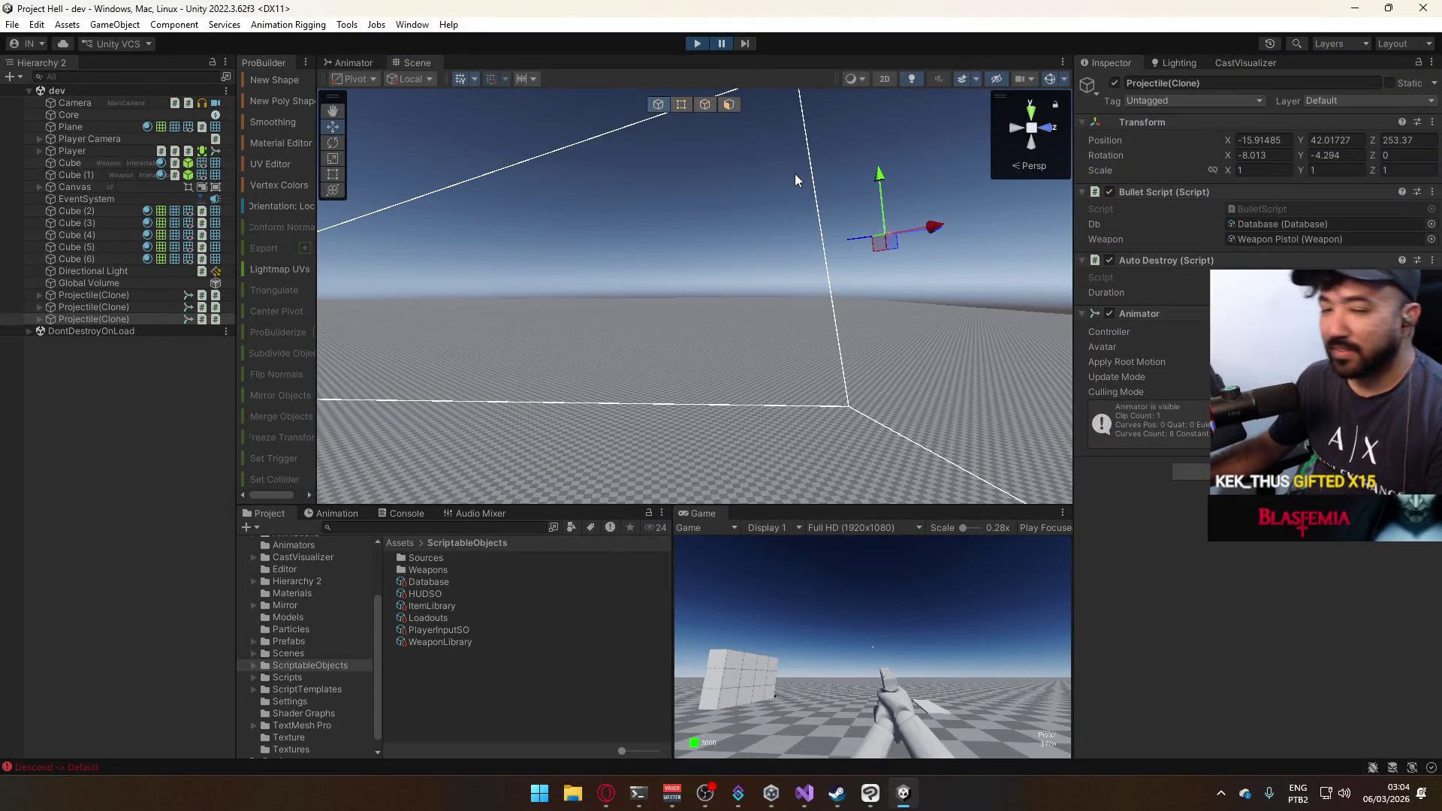
Review line 38's Linecast from transform.position to _lastPos with db.BulletMask and place the cursor below it.
key(alt+Tab)
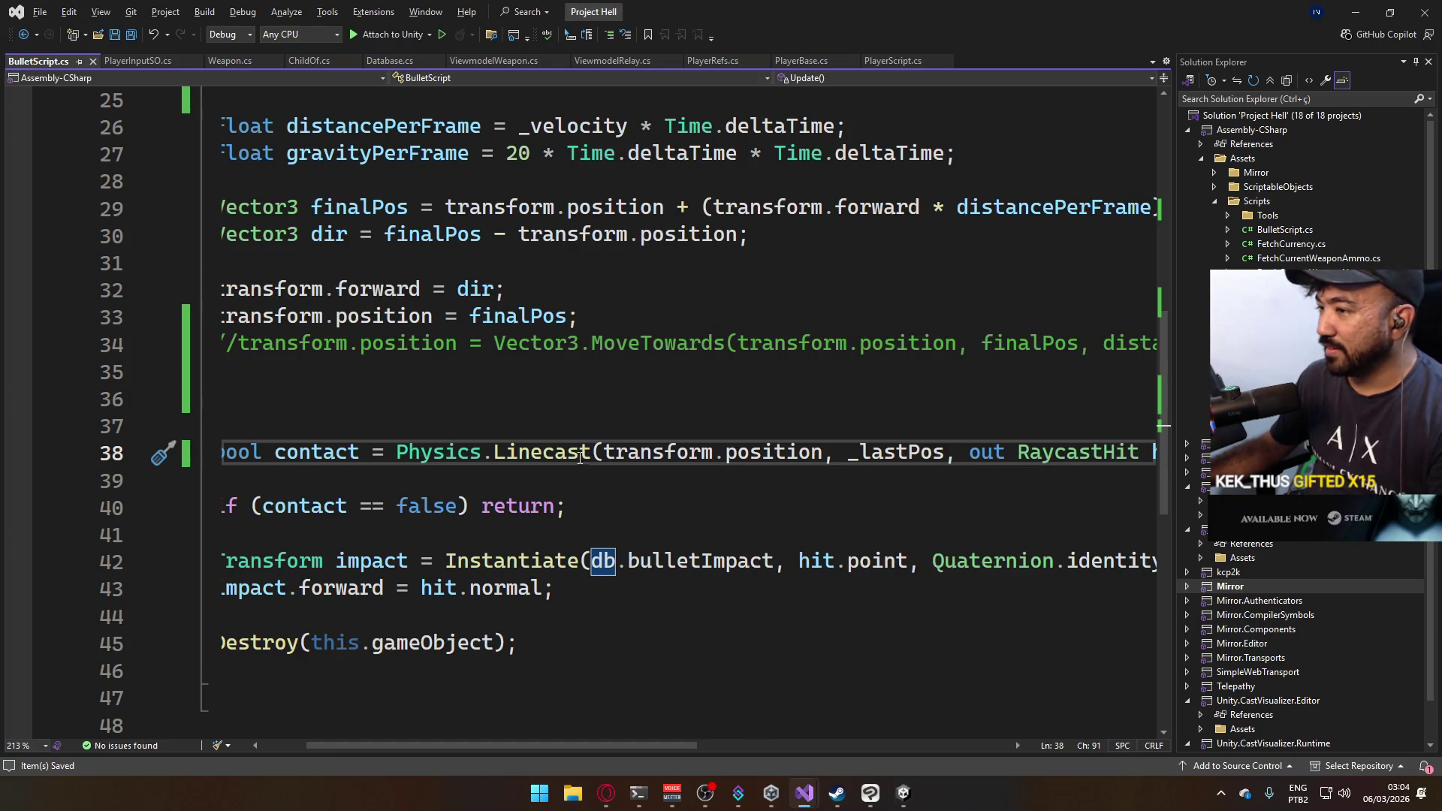
mouse_move(573, 455)
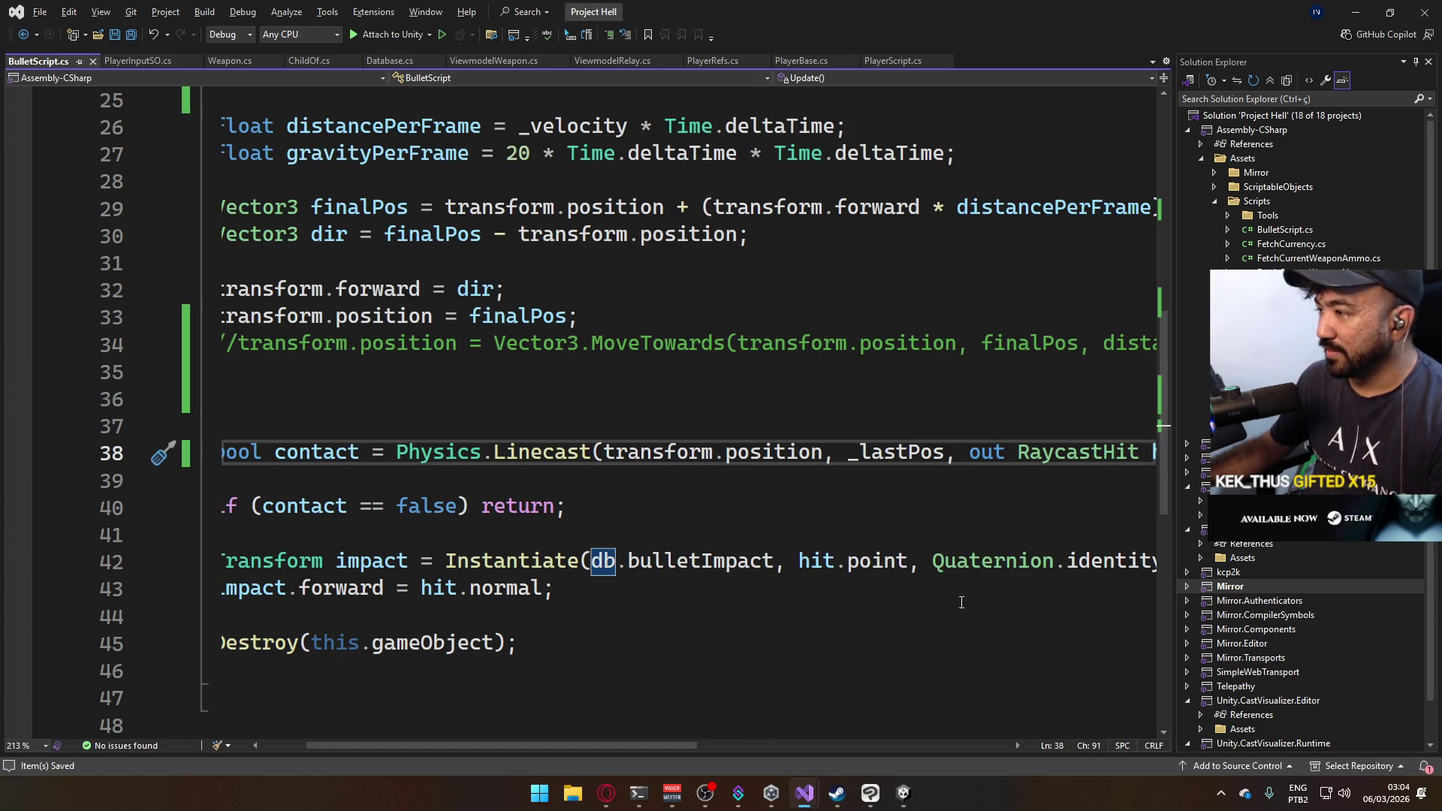
mouse_move(654, 742)
mouse_down()
mouse_move(874, 756)
mouse_move(838, 745)
mouse_up()
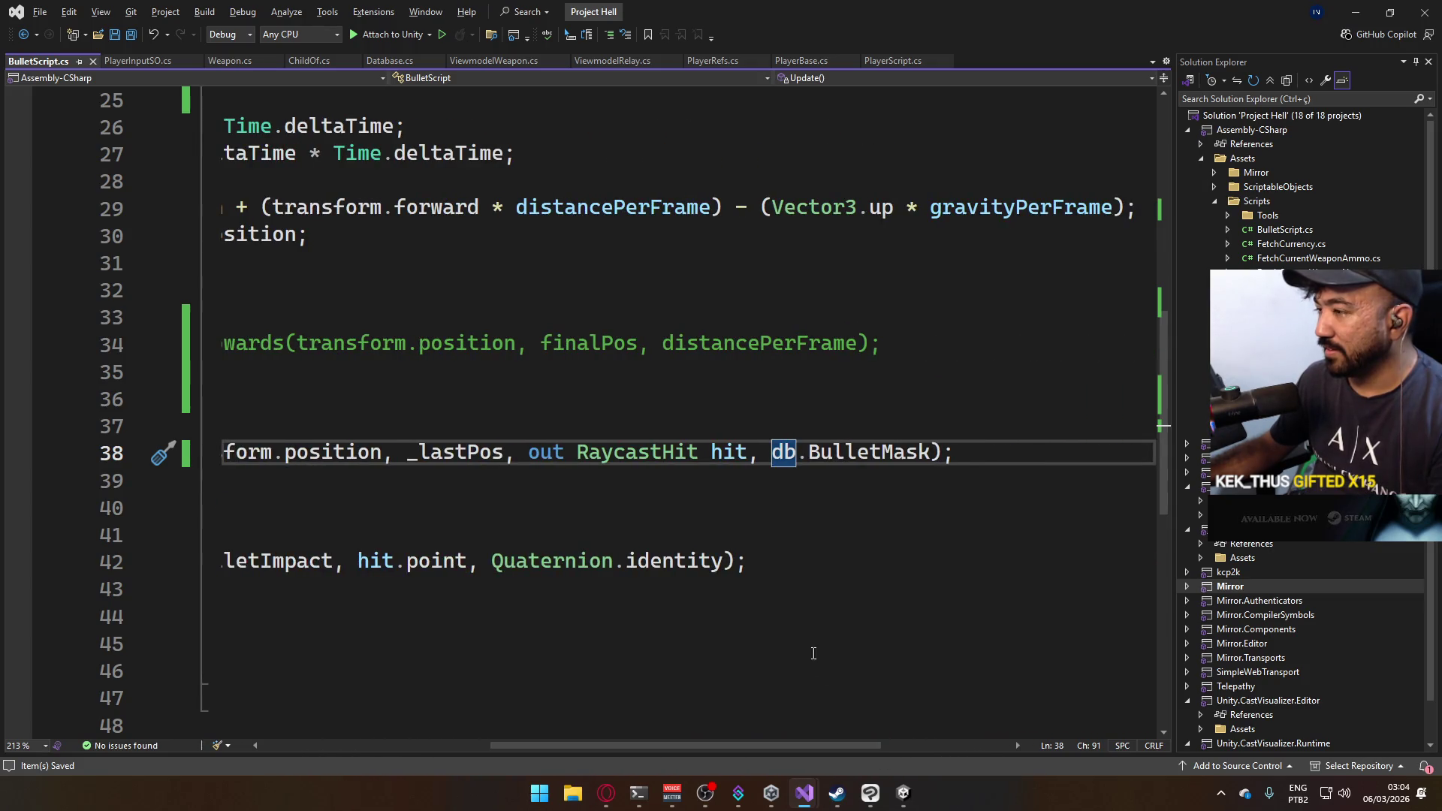
drag(719, 740, 472, 689)
scroll(472, 690, right, 3)
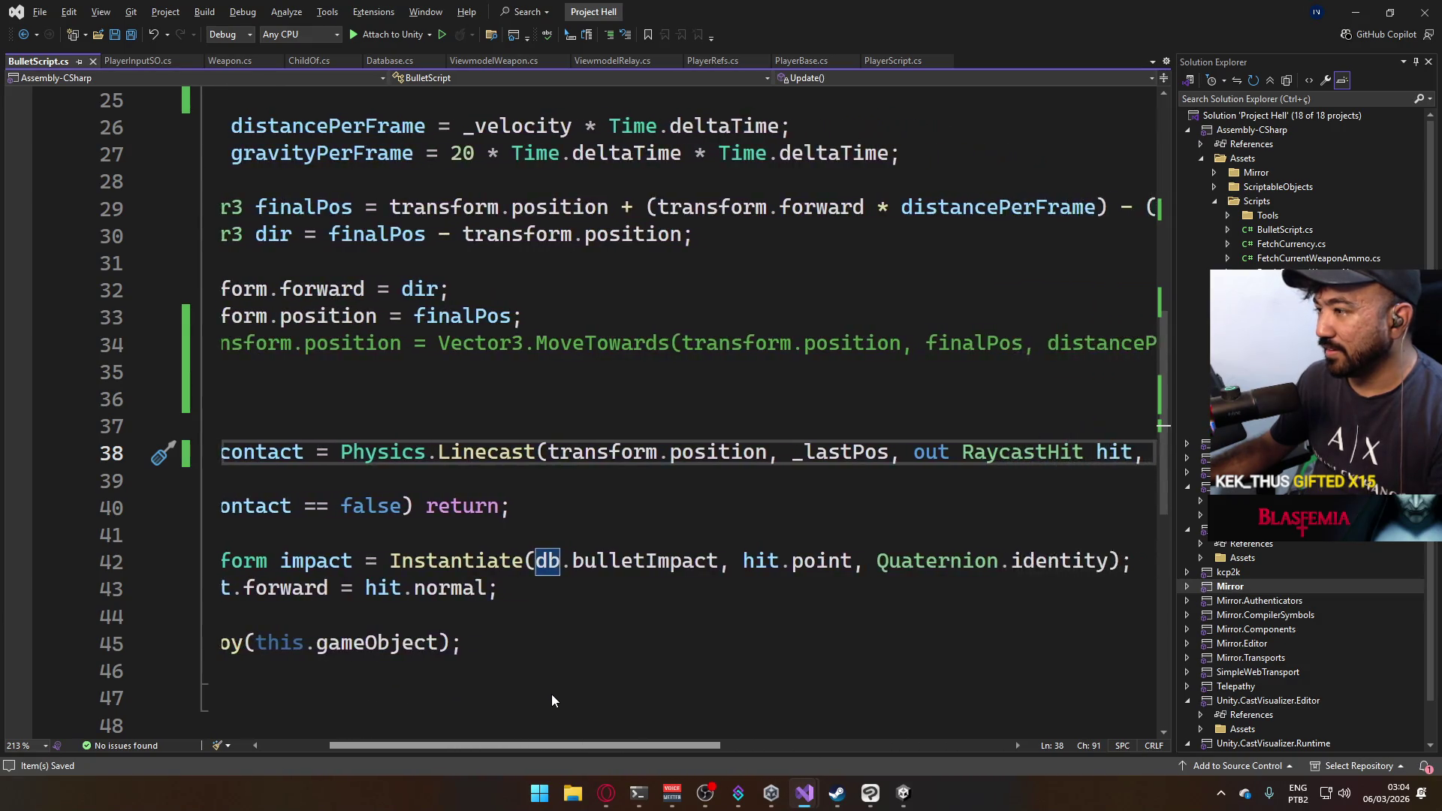
scroll(551, 693, left, 3)
click(448, 486)
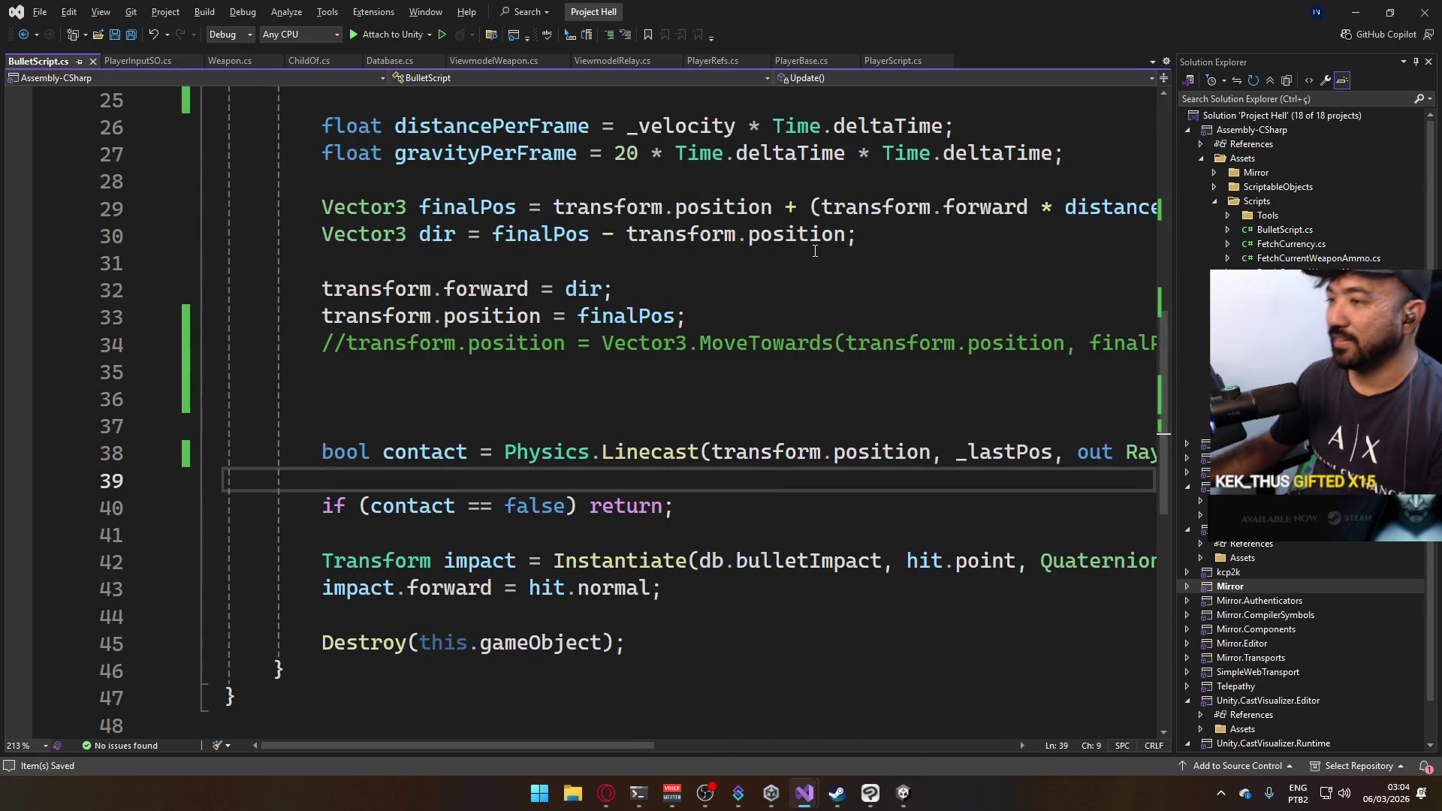
Add a new line after the early return containing hit.transform.name.
key(Down)
key(Down)
key(Return)
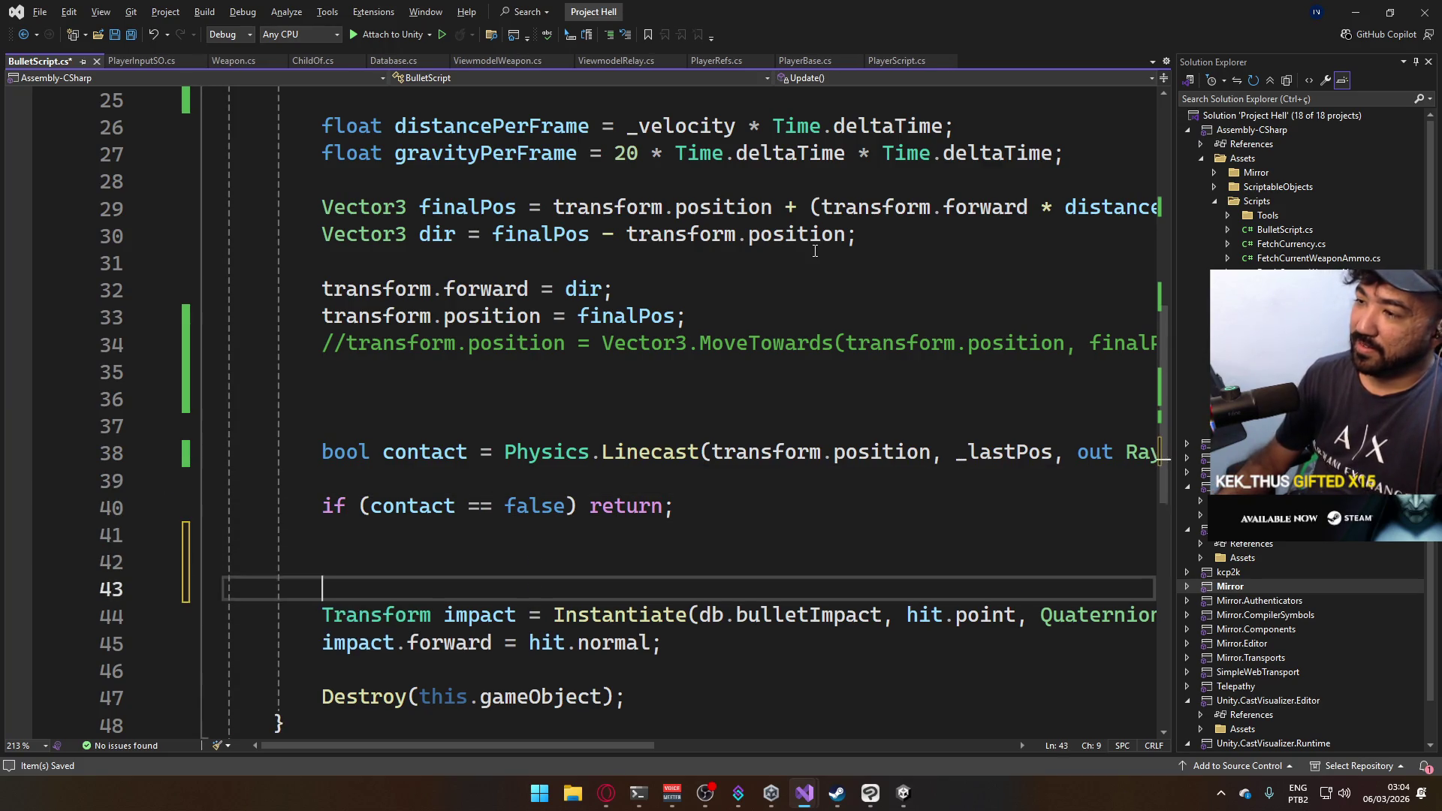
key(Return)
key(Up)
text(D)
key(BackSpace)
text(hit.norma)
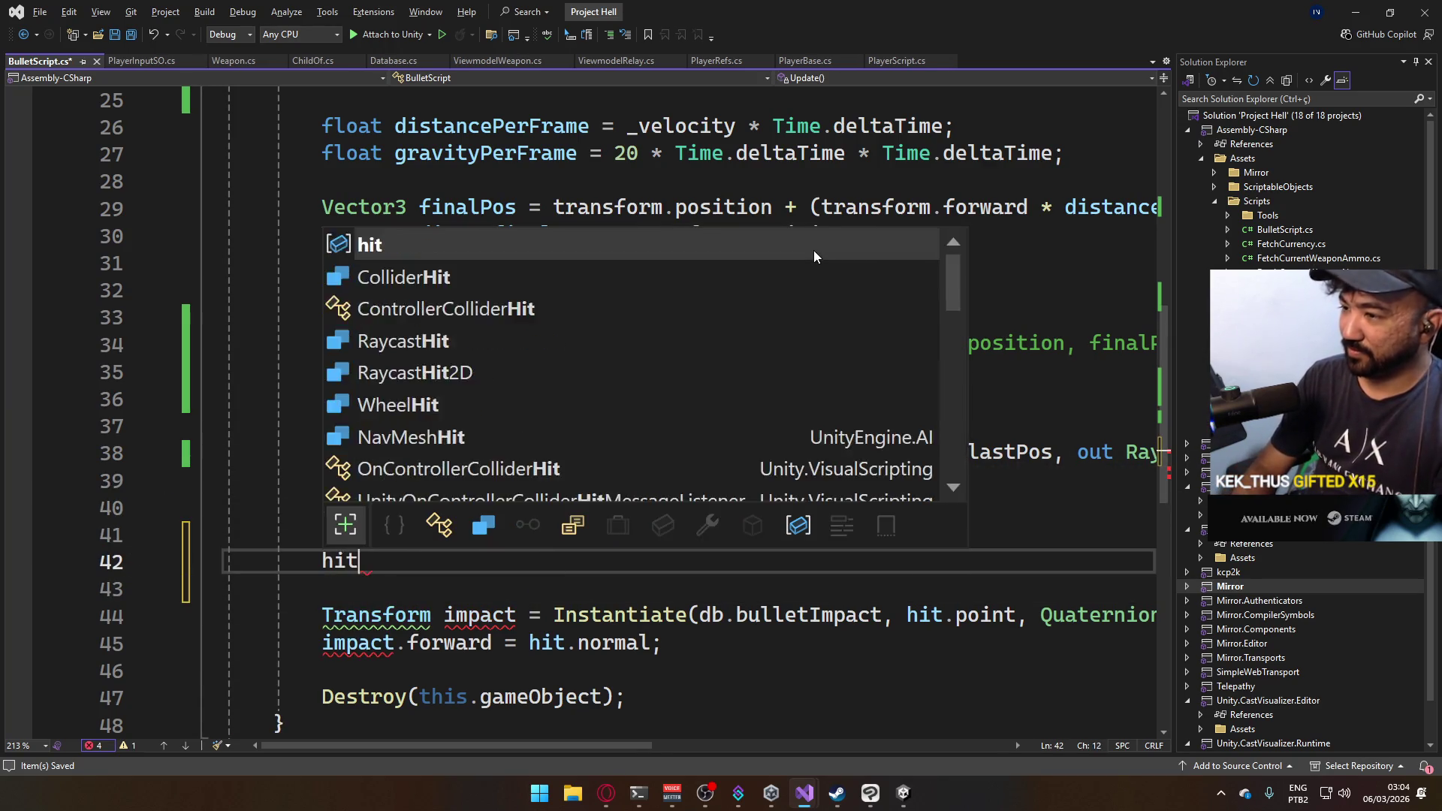
key(BackSpace)
key(BackSpace)
key(BackSpace)
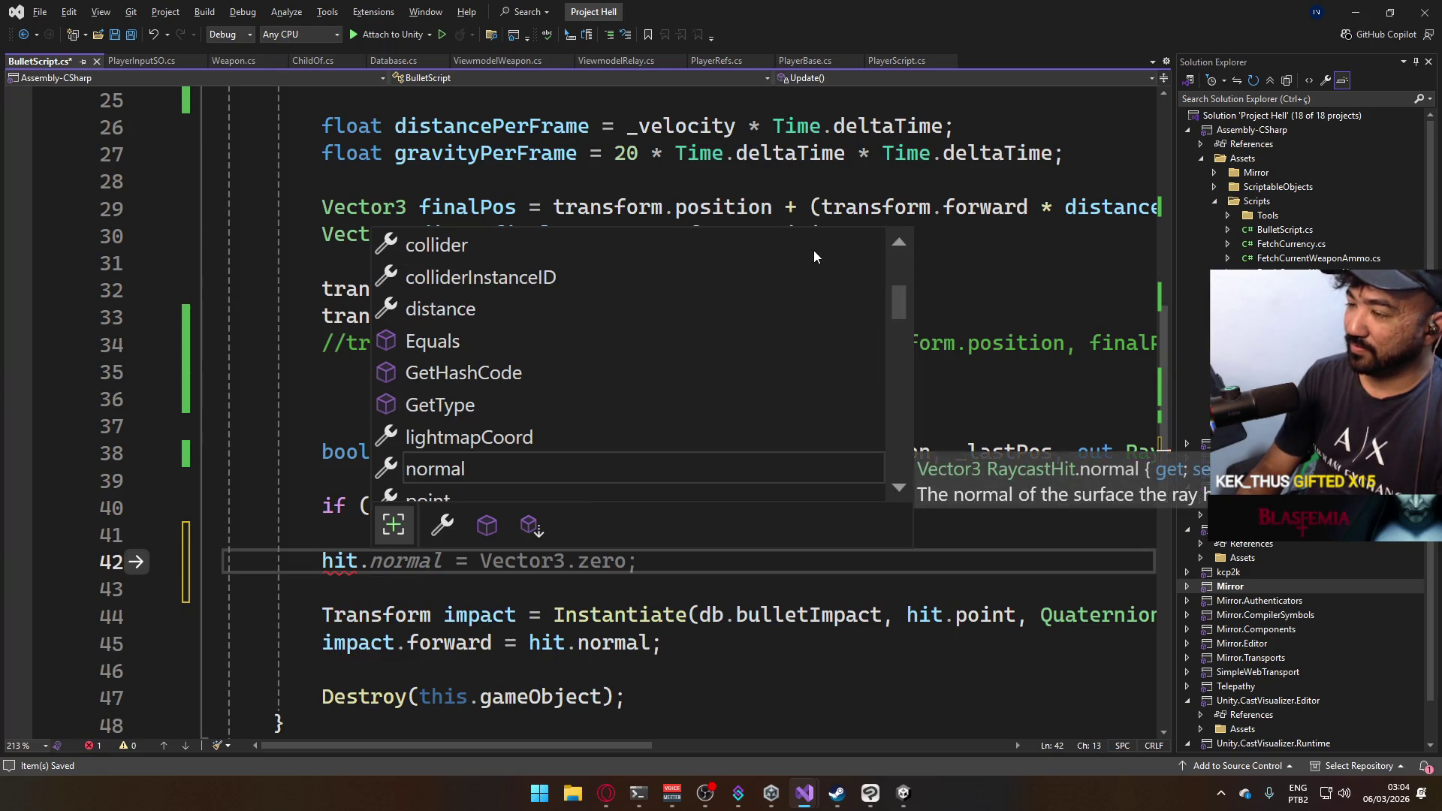
text(t)
key(Tab)
text(.na)
key(Tab)
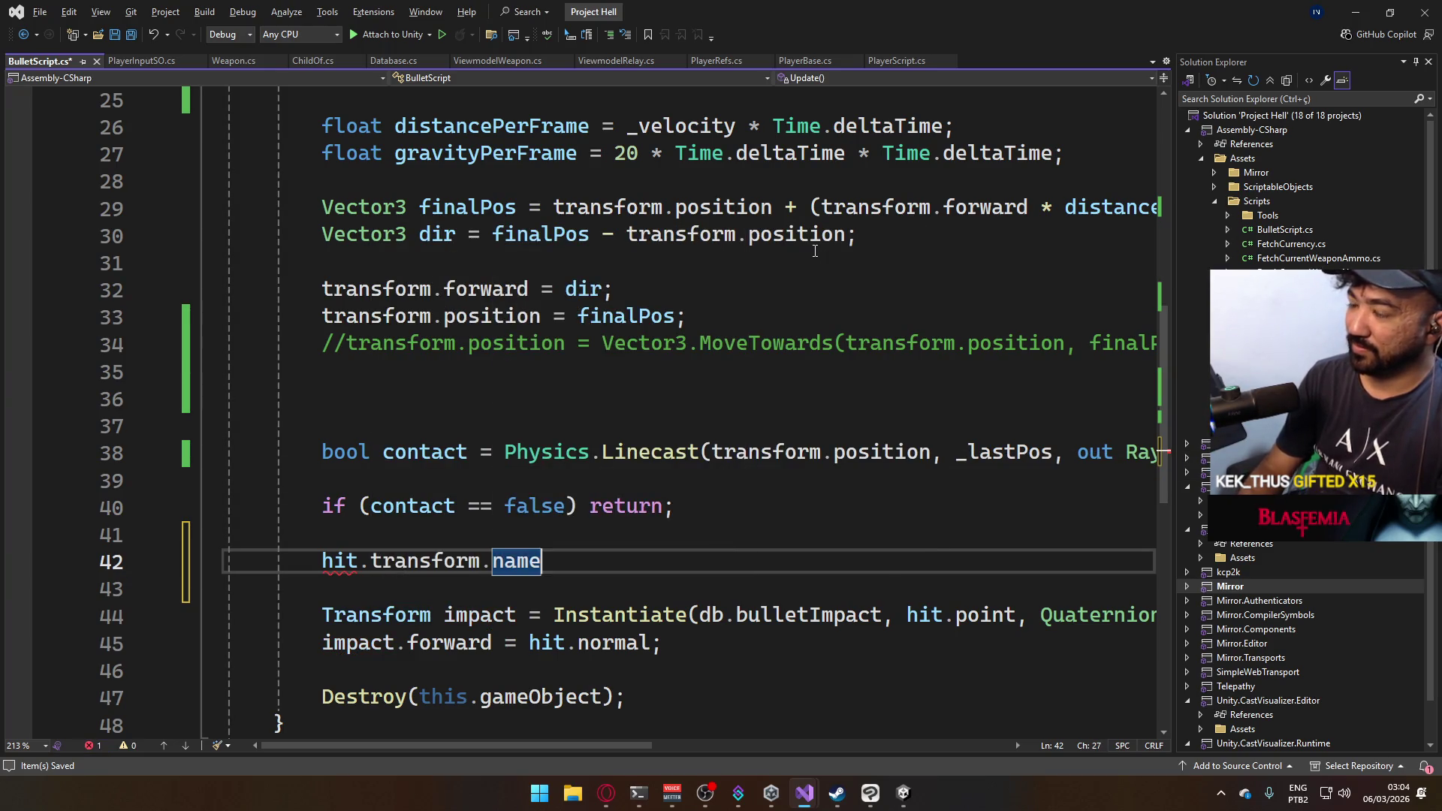
Wrap it as Debug.LogError(hit.transform.name);, save, and restart play mode in Unity.
key(Home)
text(Debug.loge)
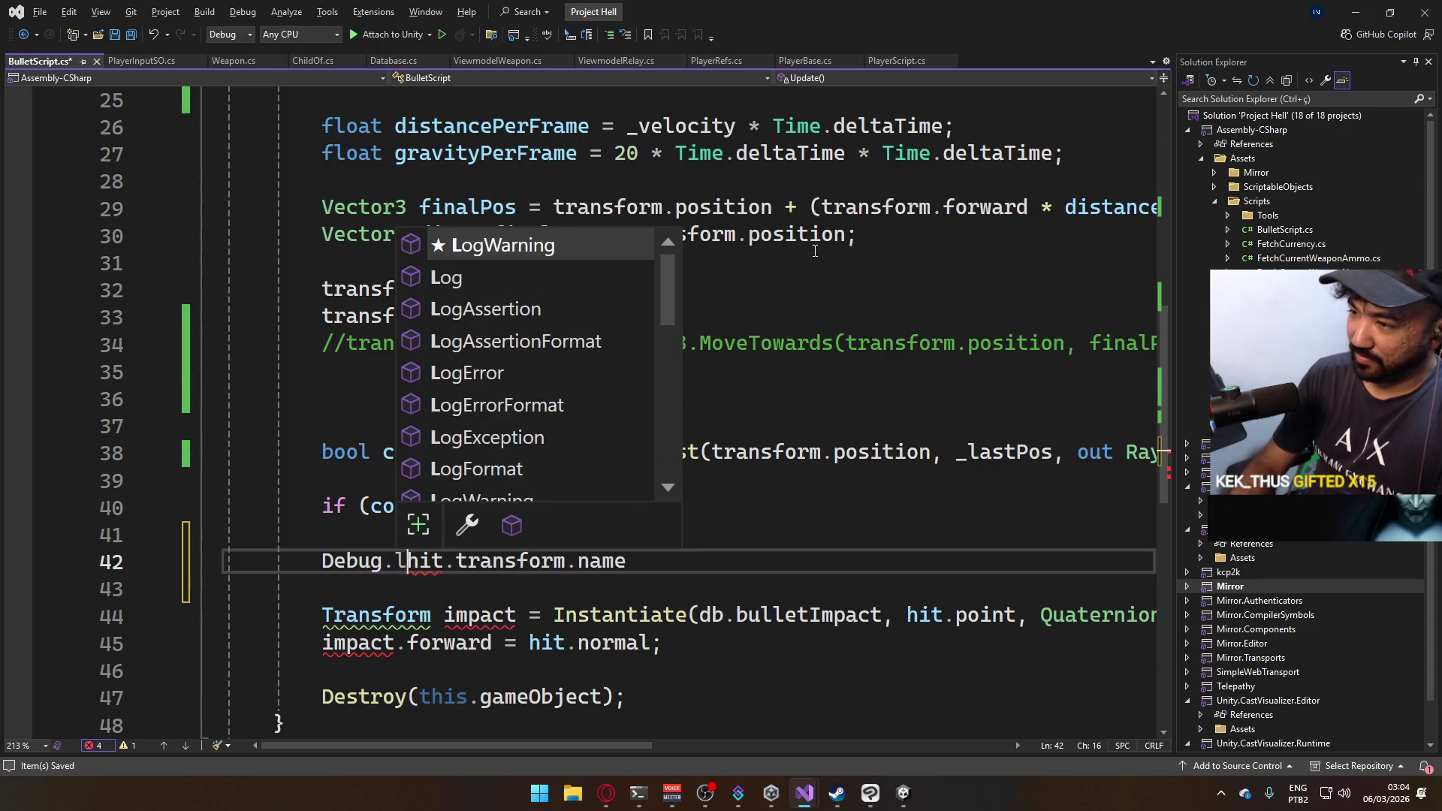
text((")
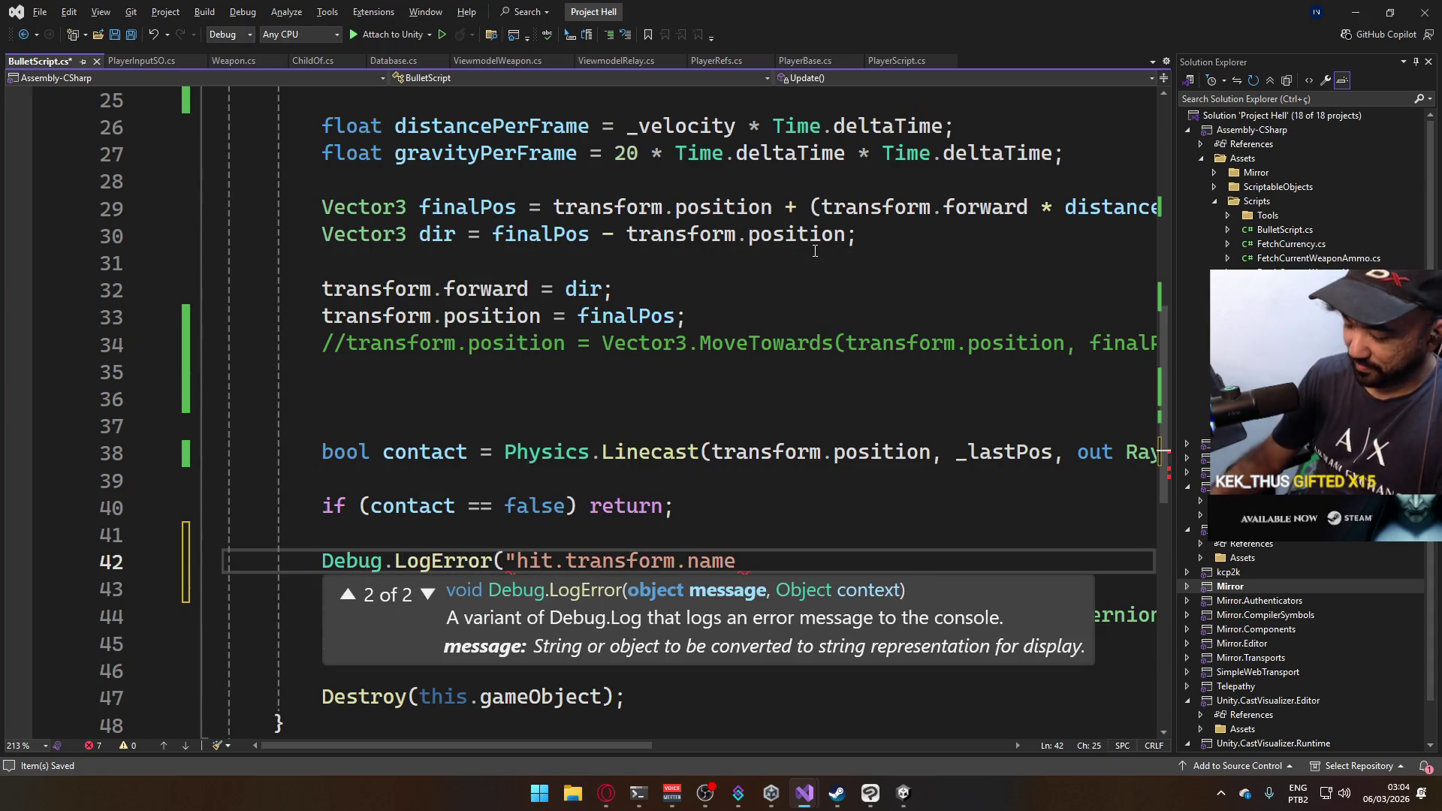
key(BackSpace)
key(End)
text(;)
key(ctrl+s)
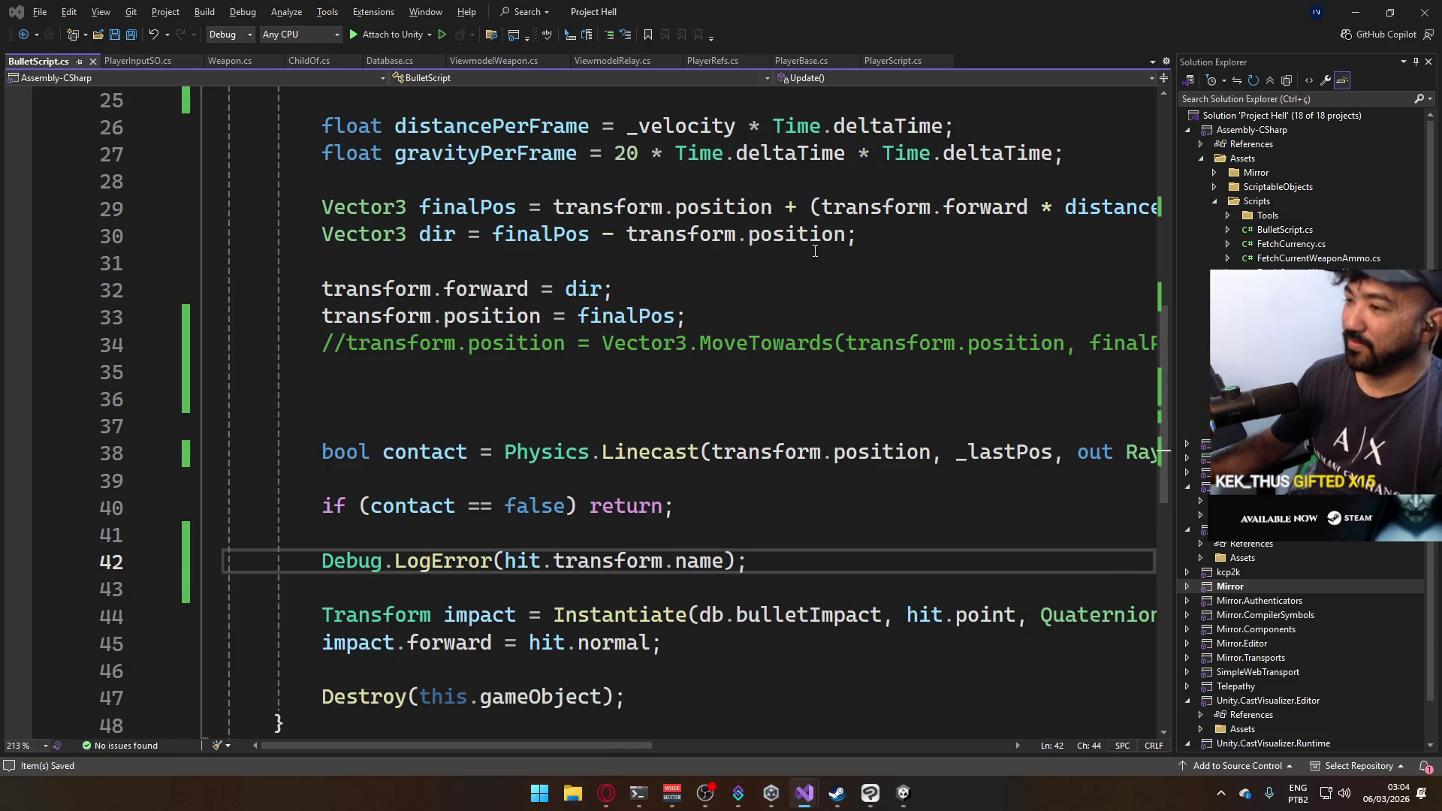
key(alt+Tab)
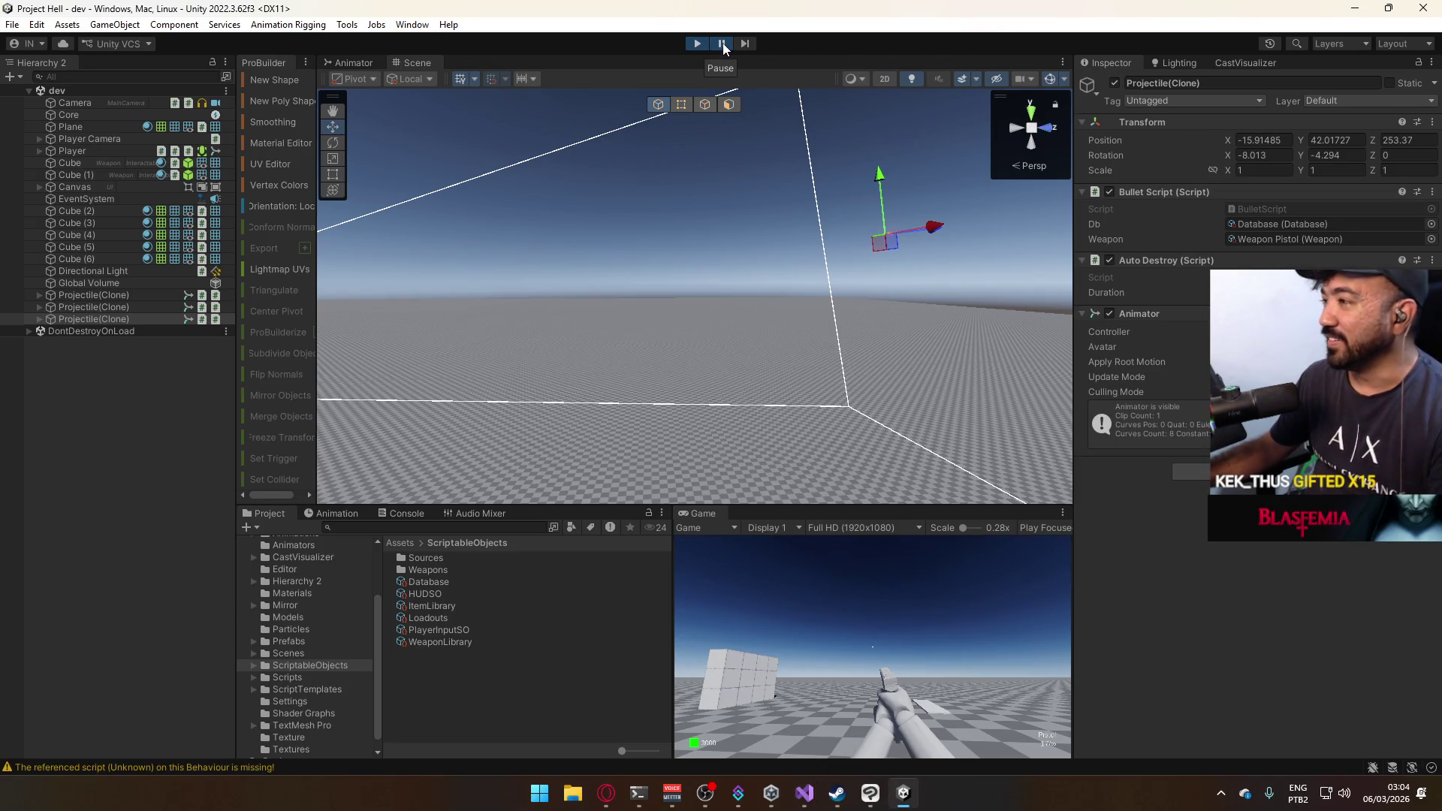
click(695, 44)
click(695, 43)
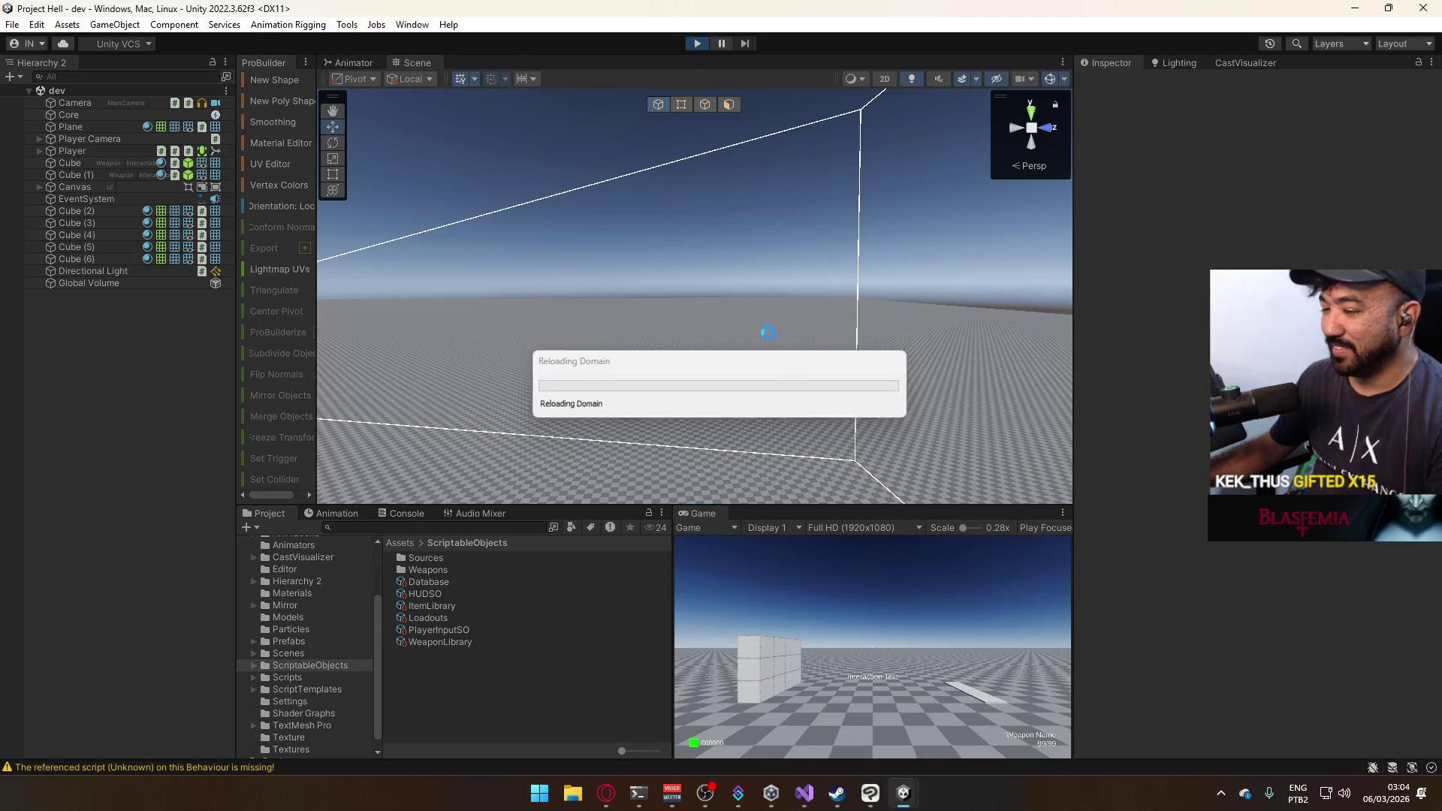
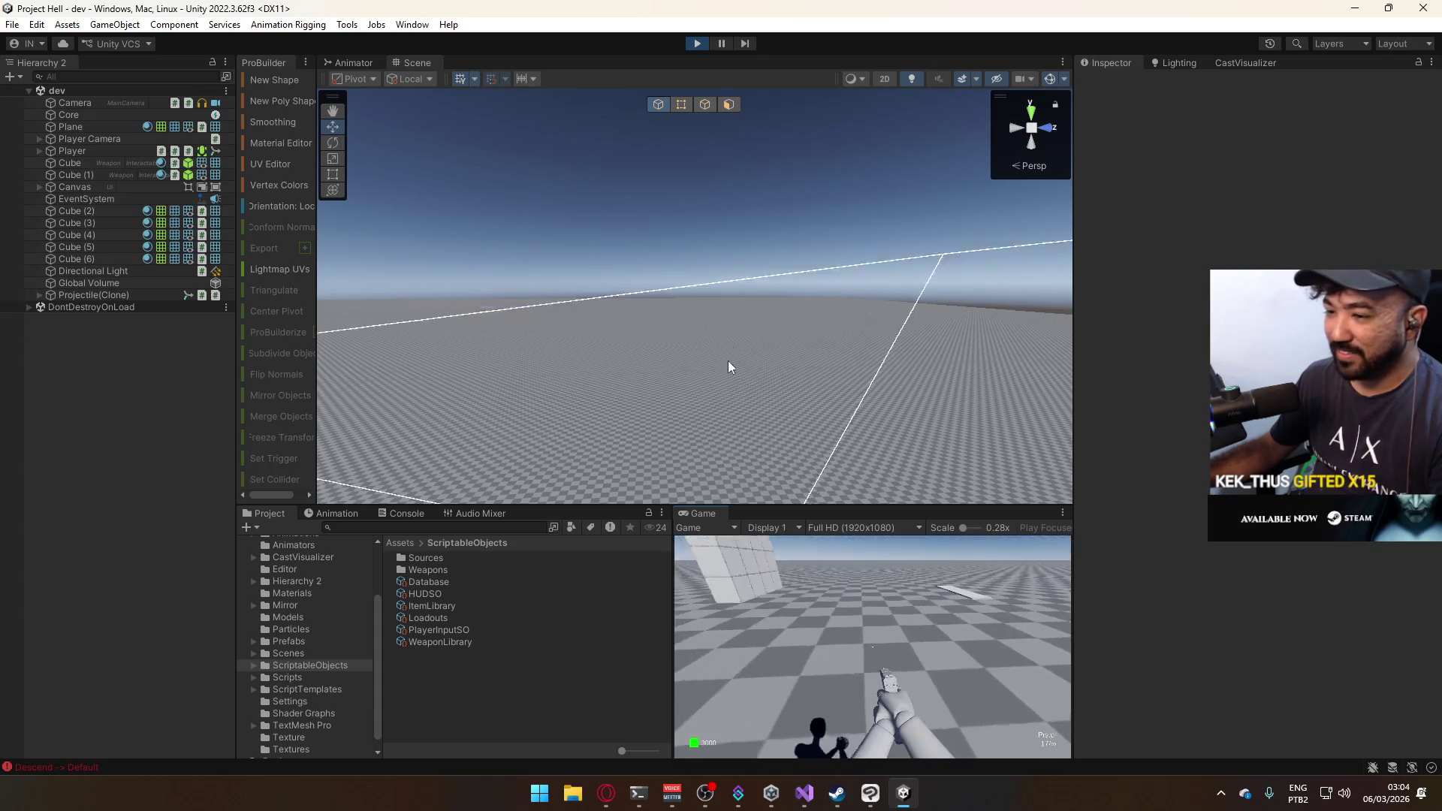
Fire two test shots in the running game.
key(super)
click(917, 639)
click(918, 640)
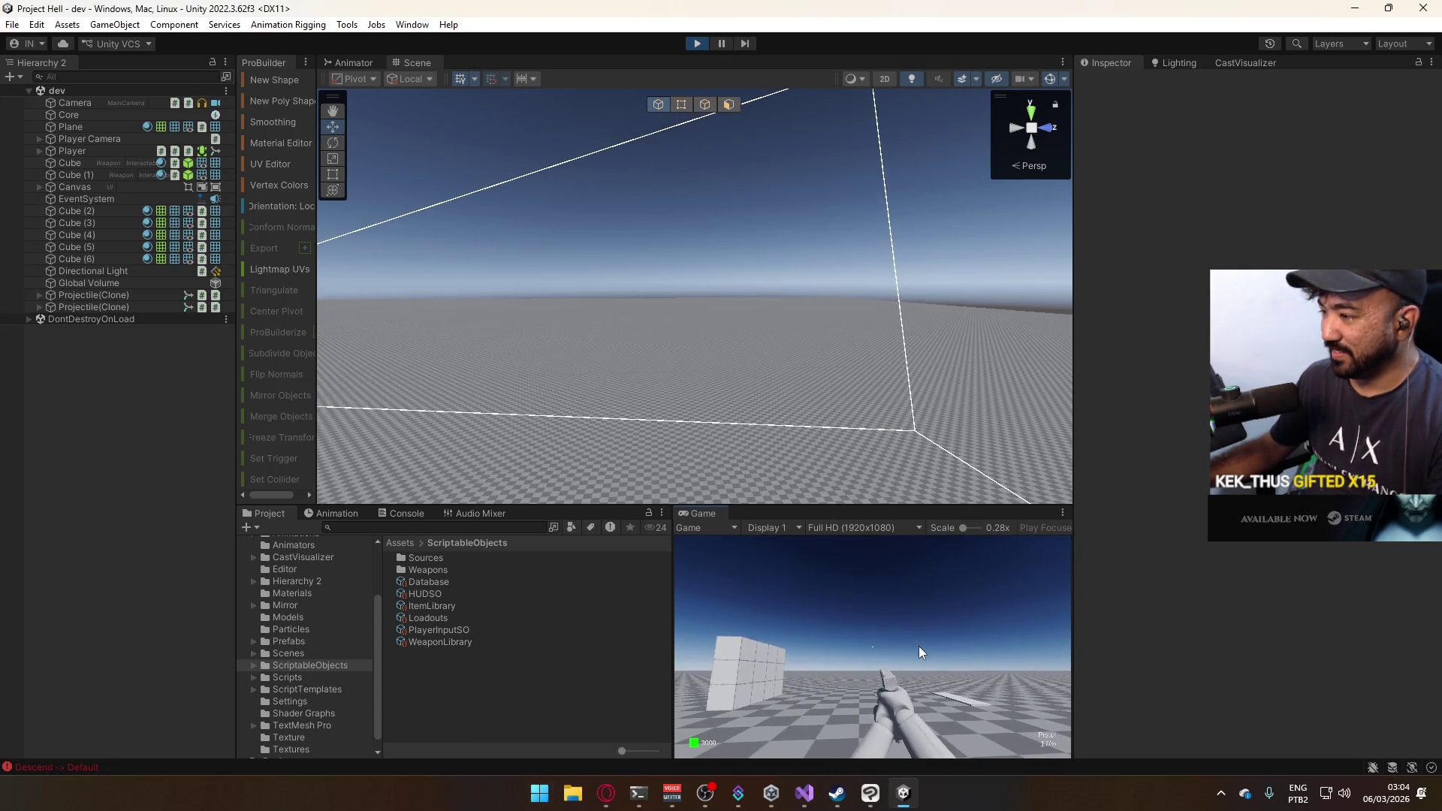
key(super)
Set the Database asset's Bullet Mask to Default.
click(323, 667)
click(450, 582)
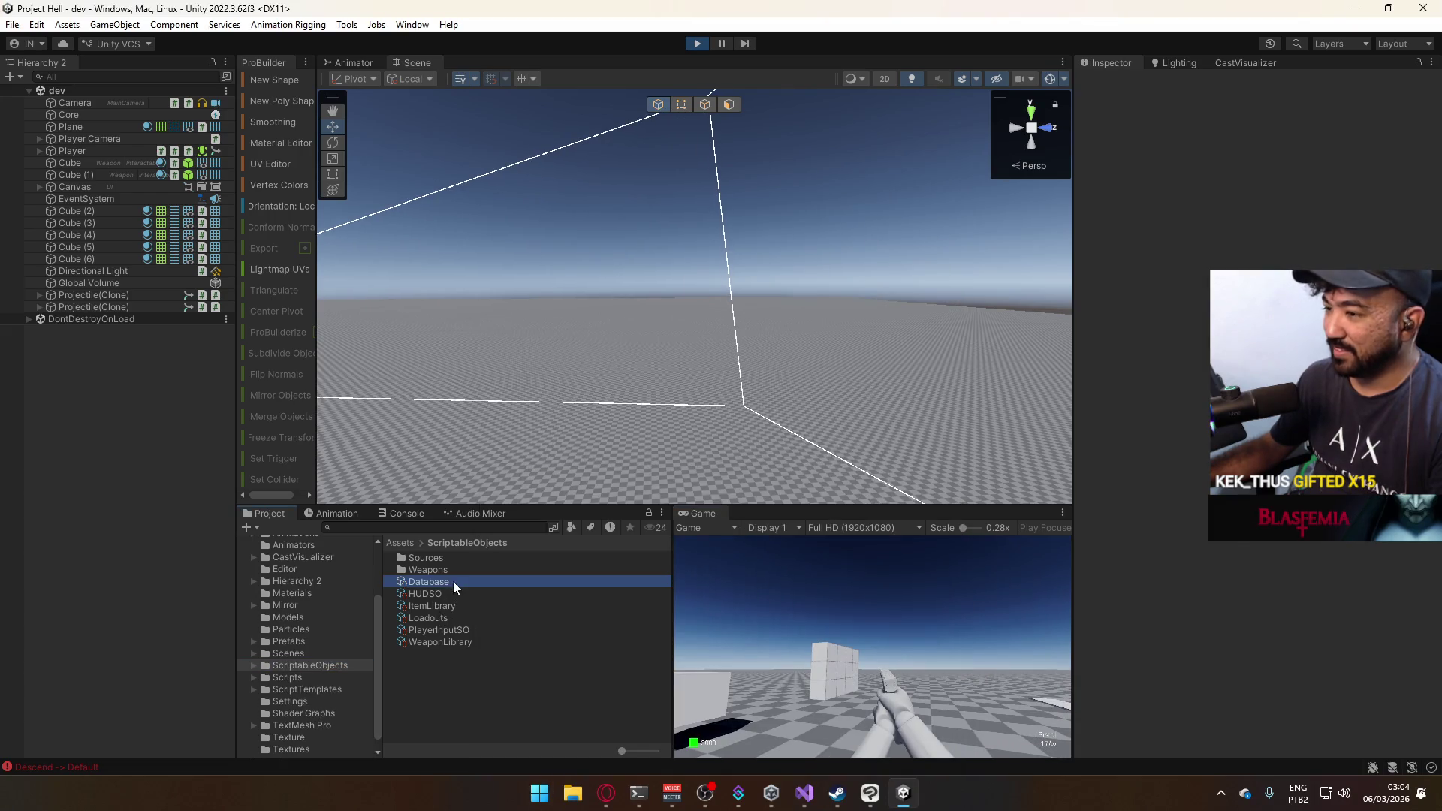
scroll(1318, 600, down, 3)
click(1267, 692)
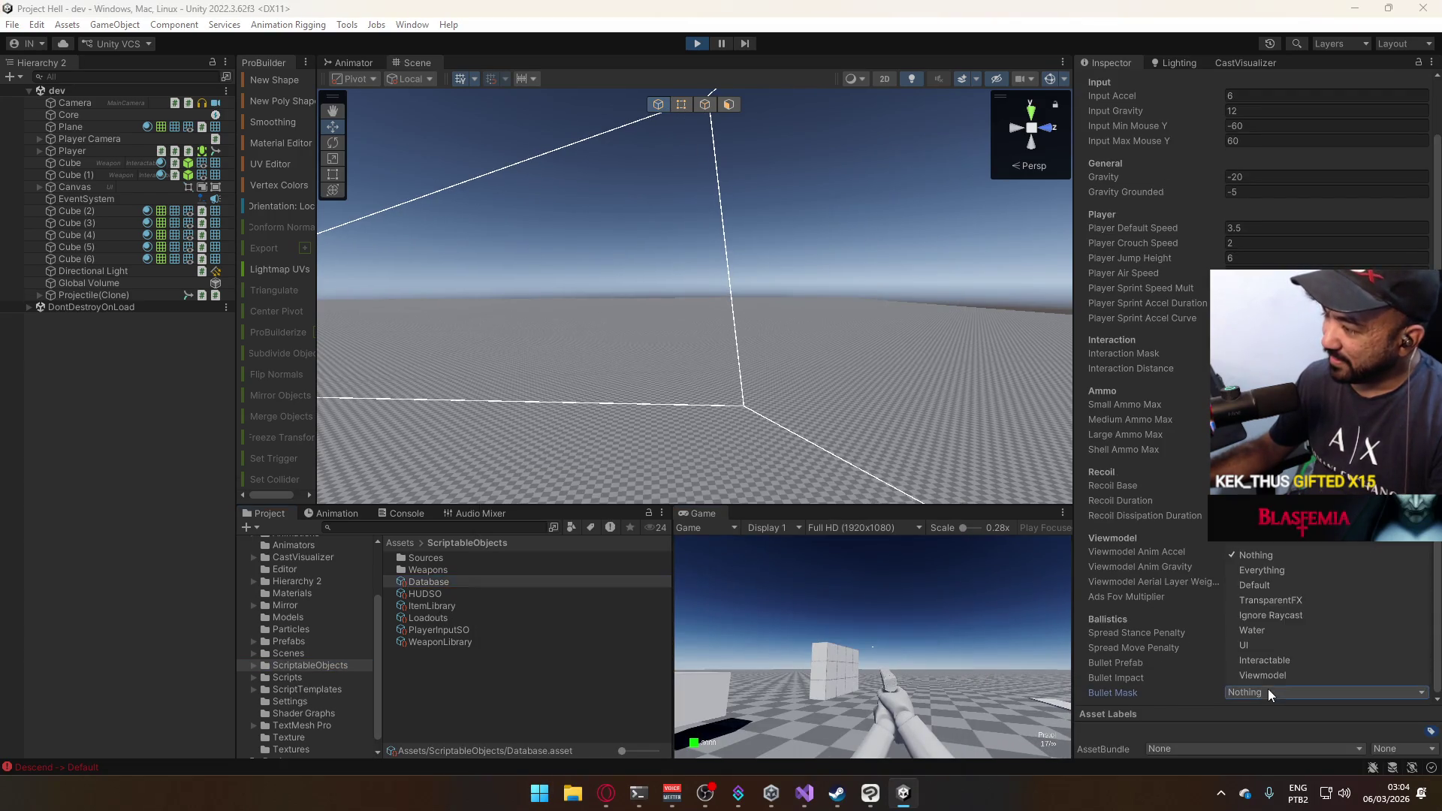
click(1285, 585)
Test-fire a shot to check the impact, then stop the game and show the Prefabs folder.
click(933, 609)
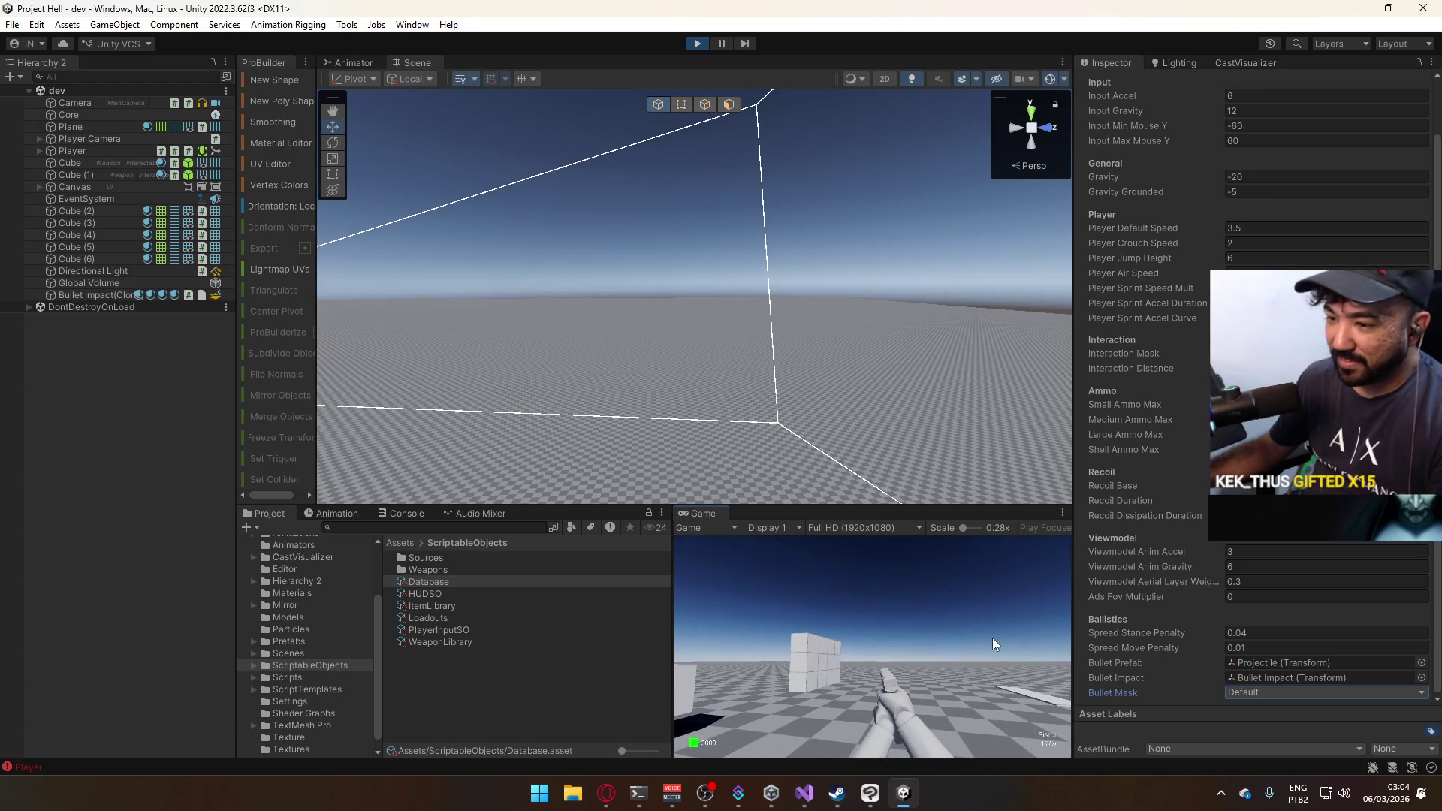
key(super)
click(647, 211)
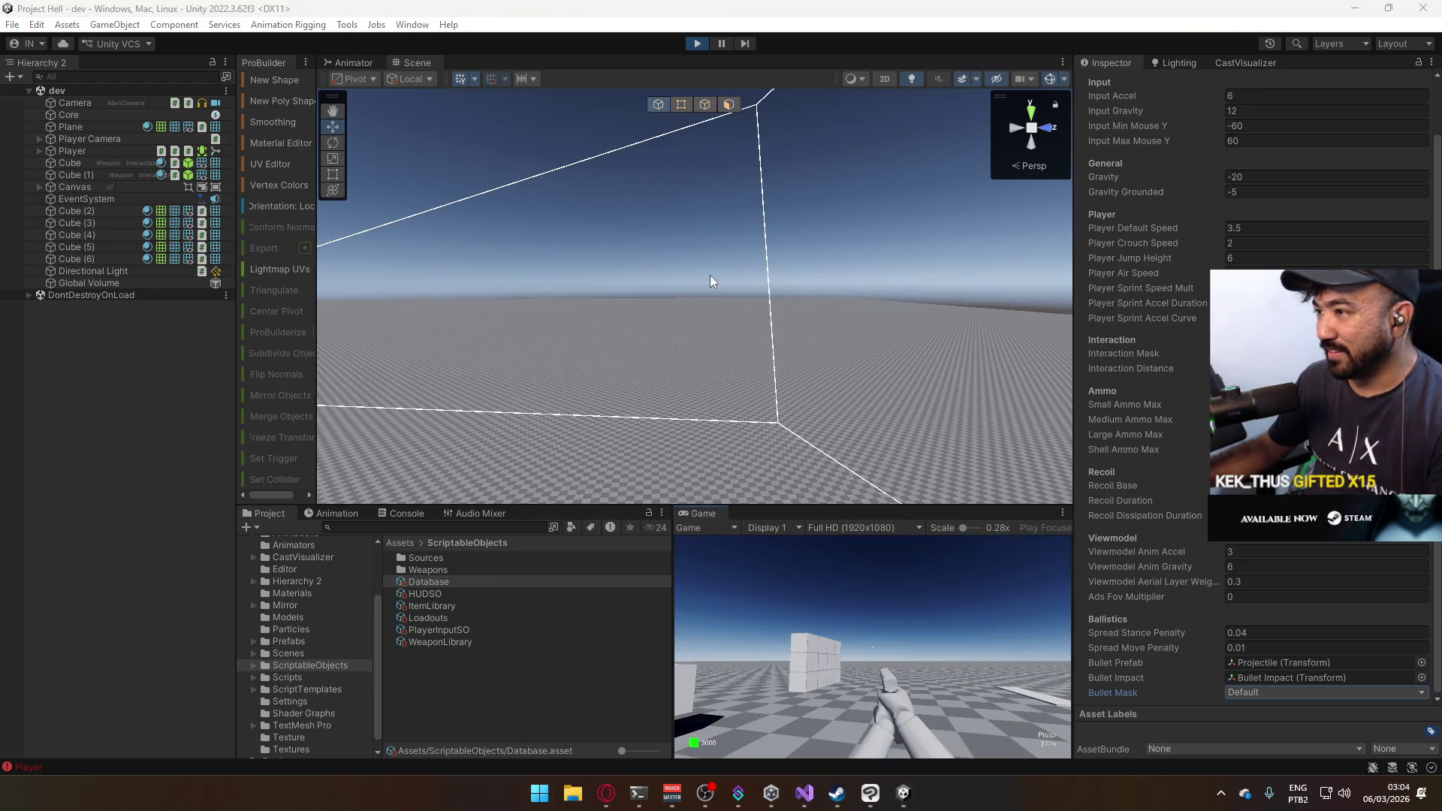
mouse_move(710, 275)
mouse_down()
mouse_move(597, 343)
mouse_move(781, 323)
mouse_move(863, 353)
mouse_up()
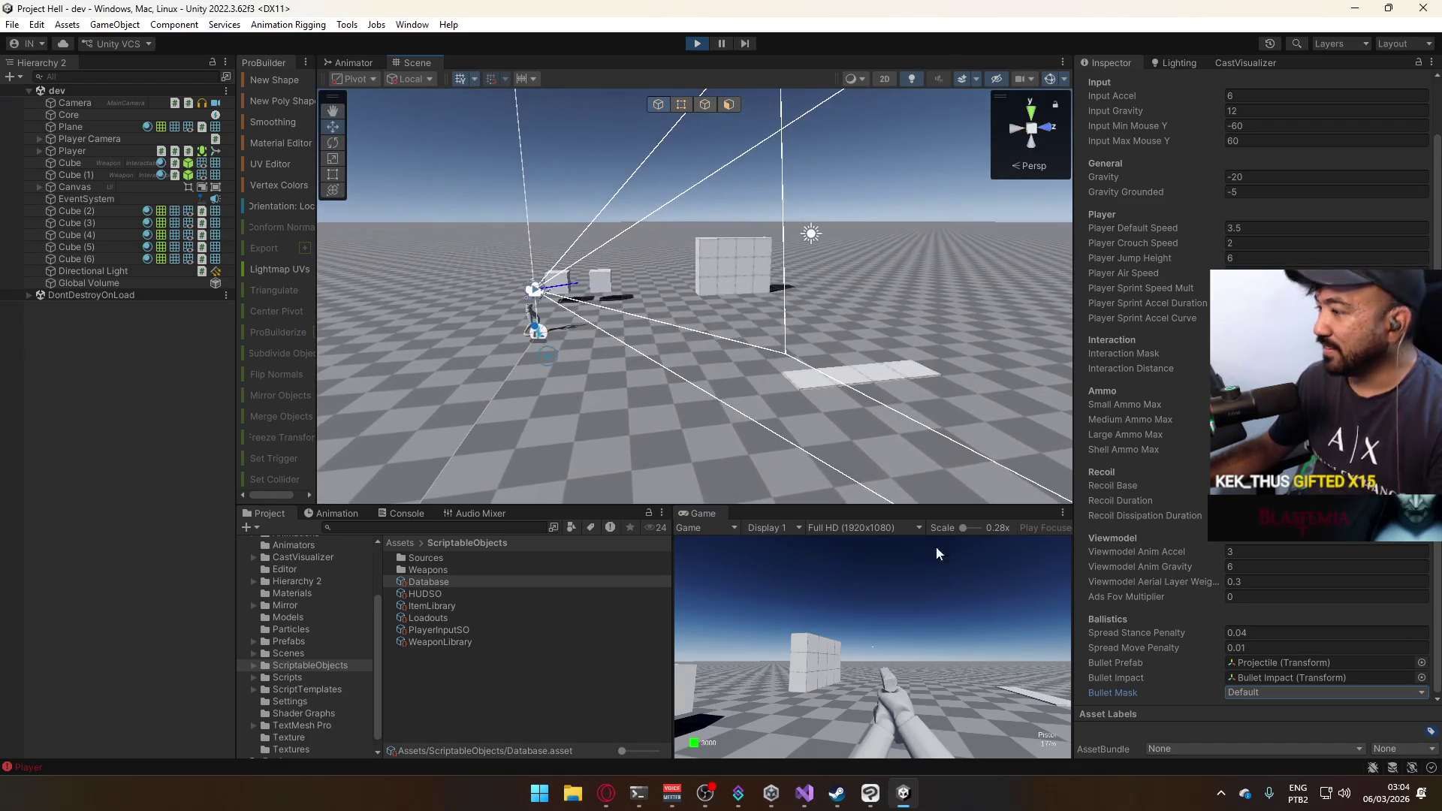
click(693, 45)
click(289, 640)
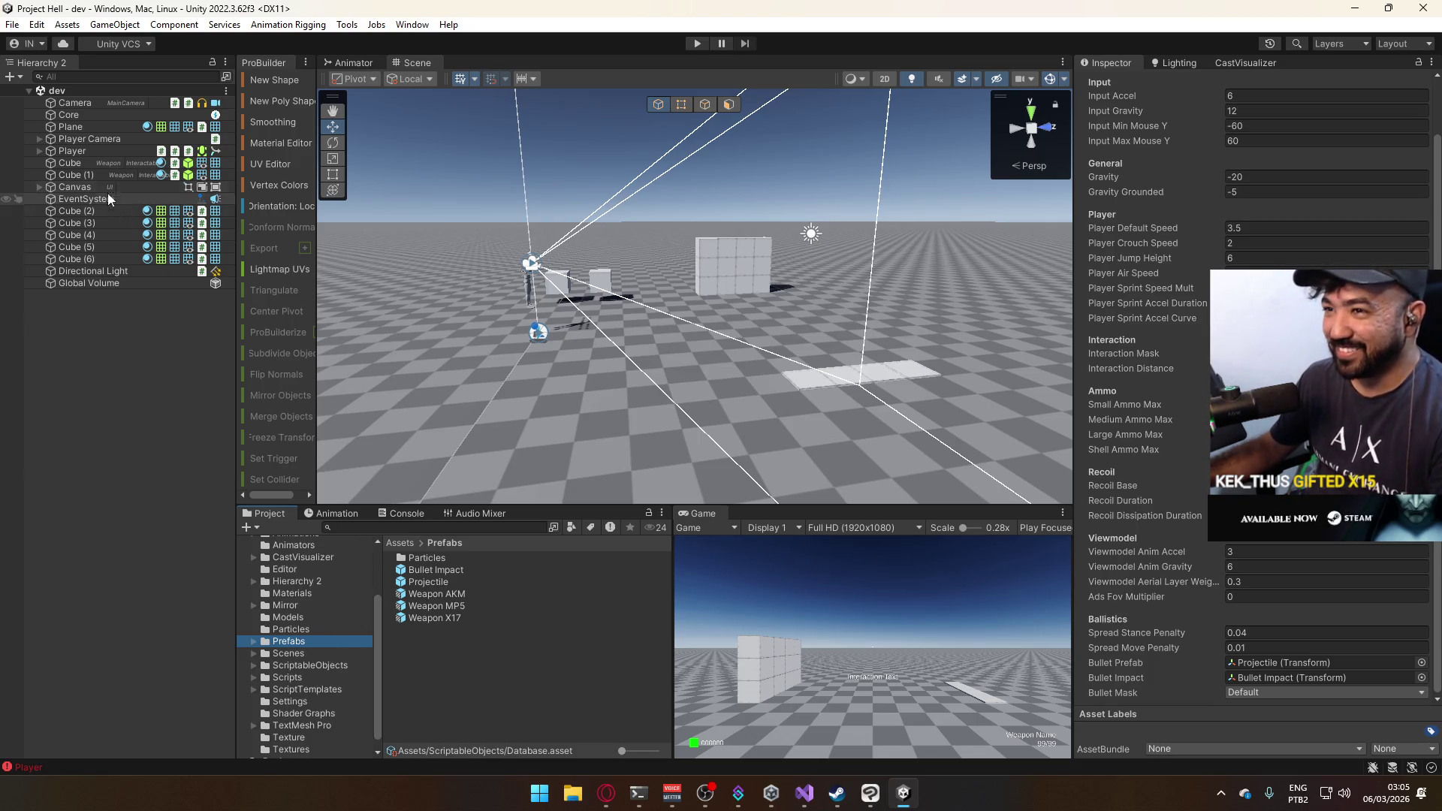
Add a new layer named 'Player' as User Layer 3.
click(106, 152)
scroll(1263, 186, up, 3)
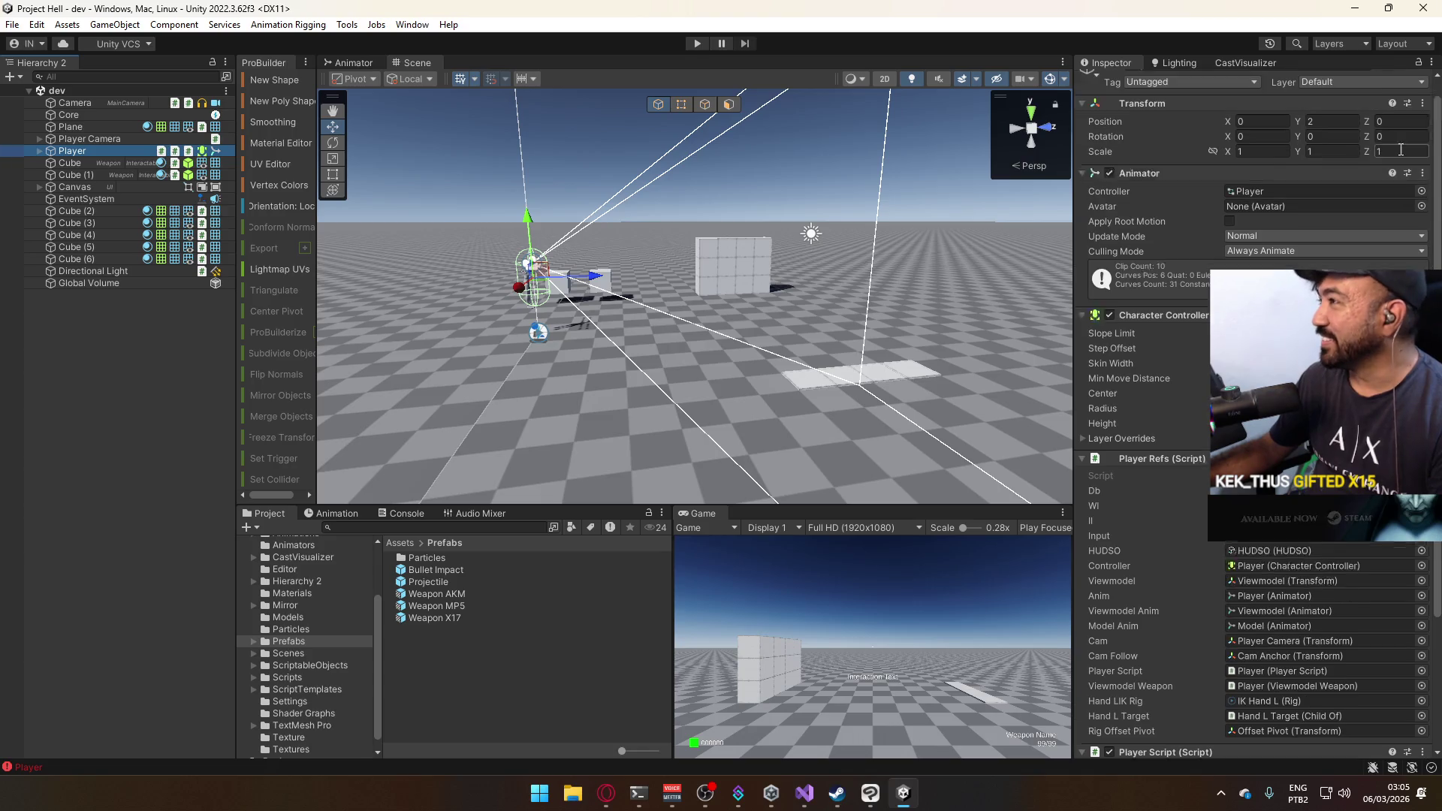
click(1385, 101)
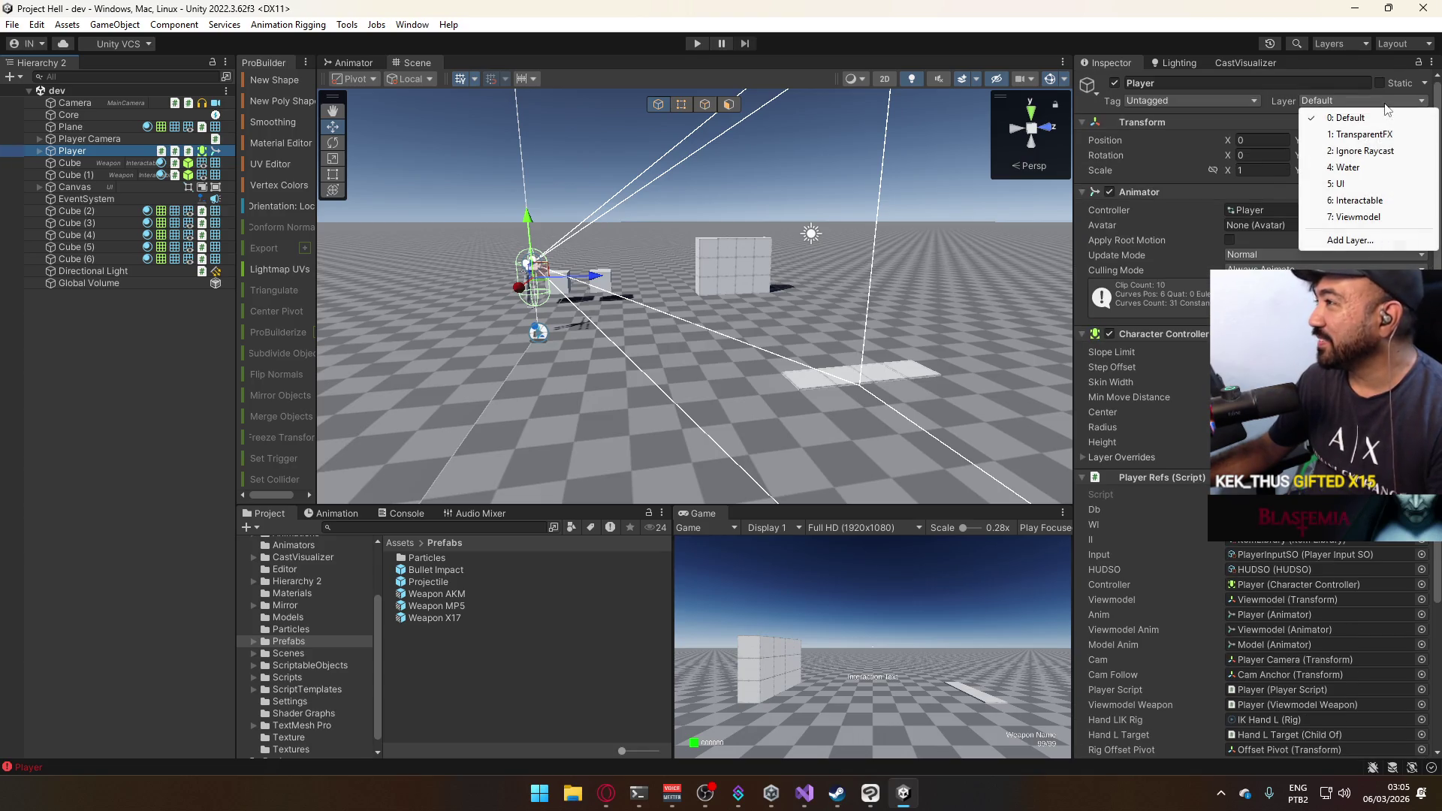
click(1352, 240)
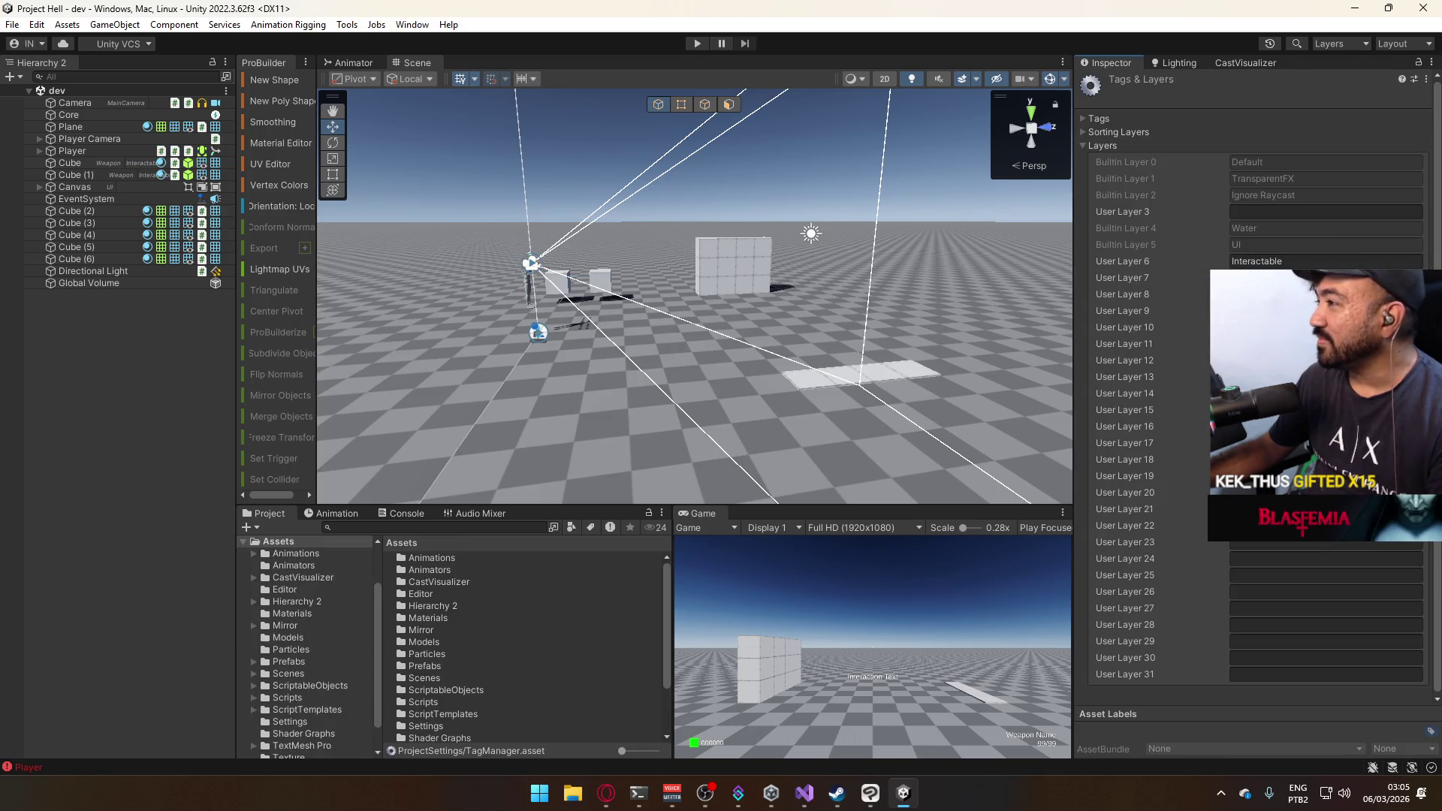
click(1292, 217)
text(Player)
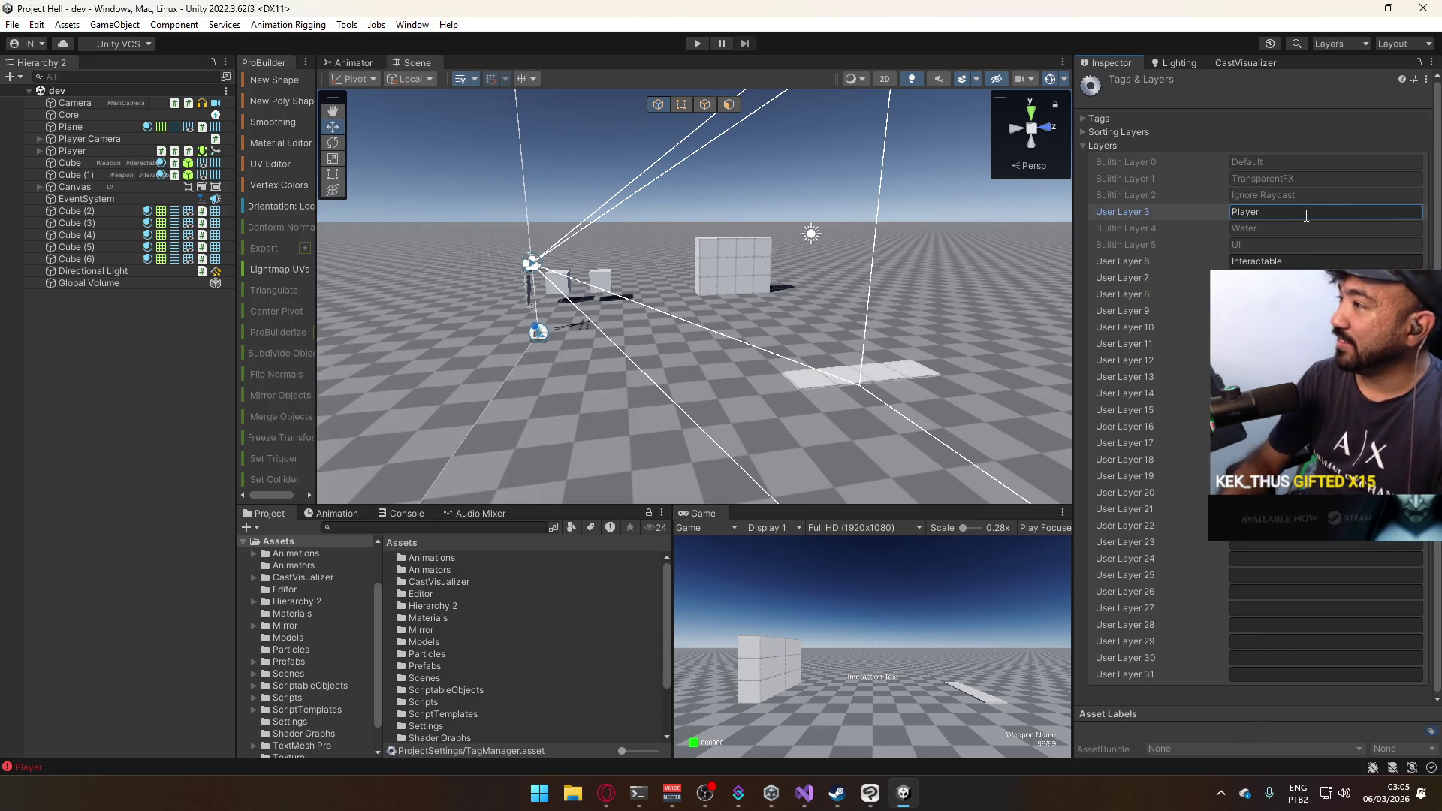
Put only the Player object, not its children, on the Player layer and start the game.
click(101, 152)
click(1349, 100)
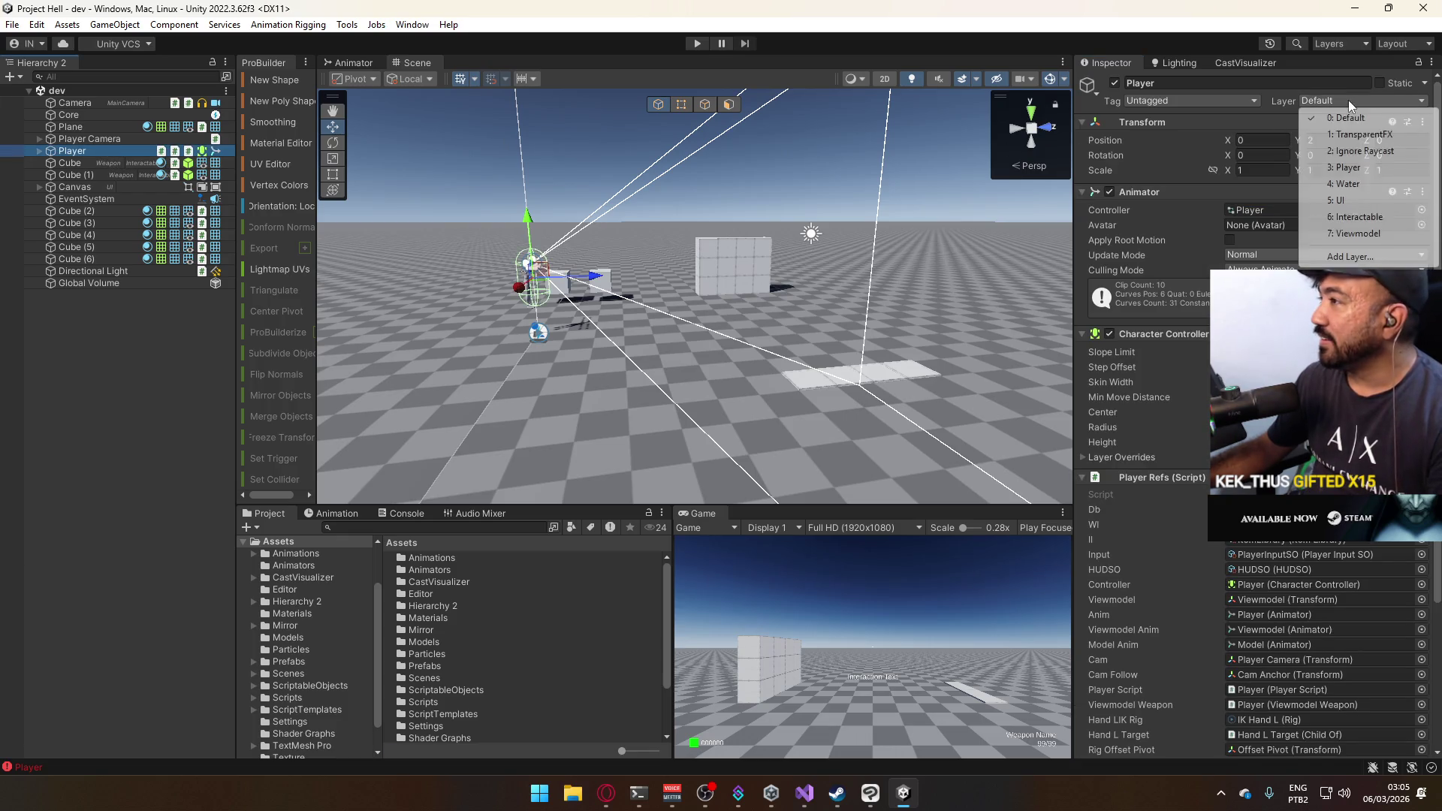
click(1371, 168)
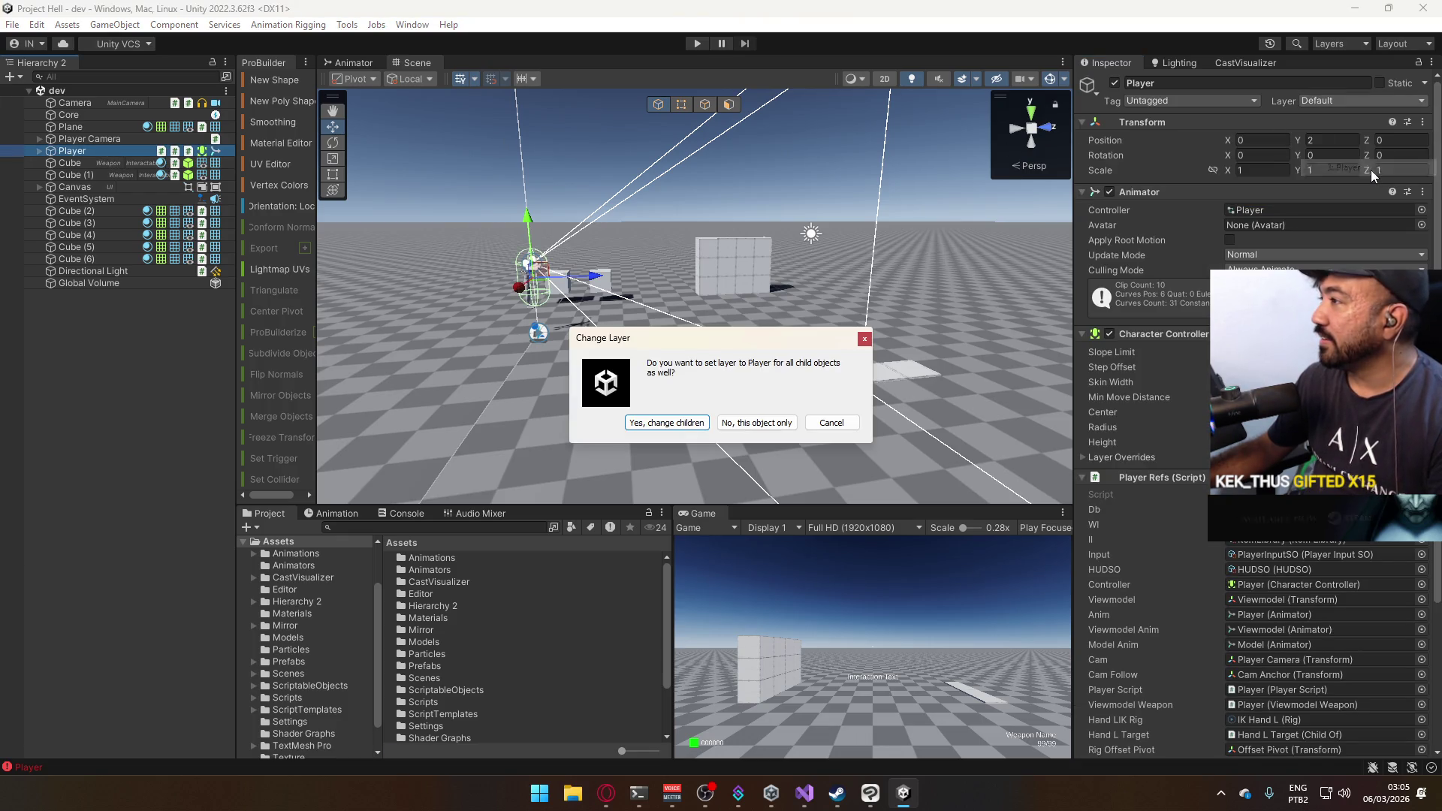
click(753, 422)
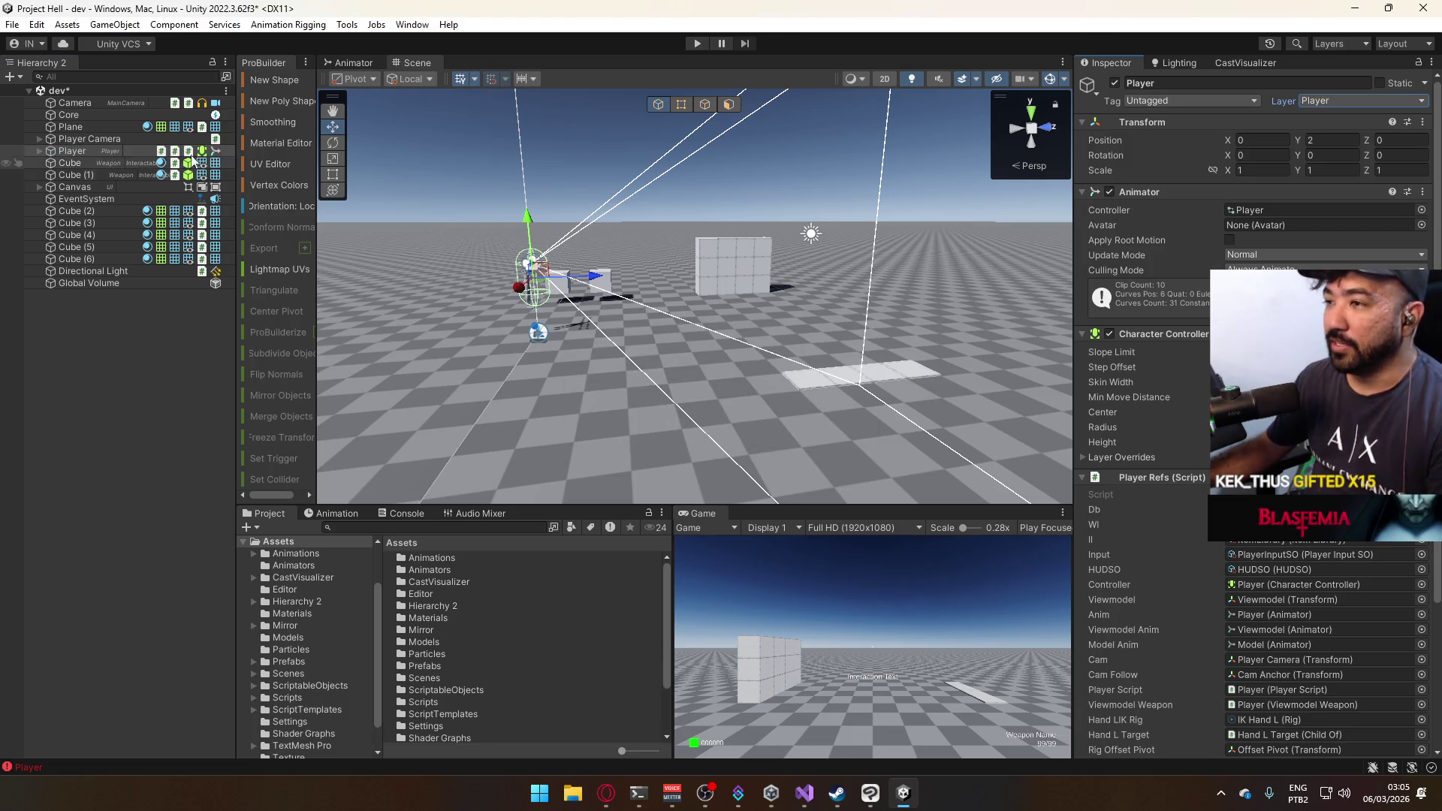
click(39, 151)
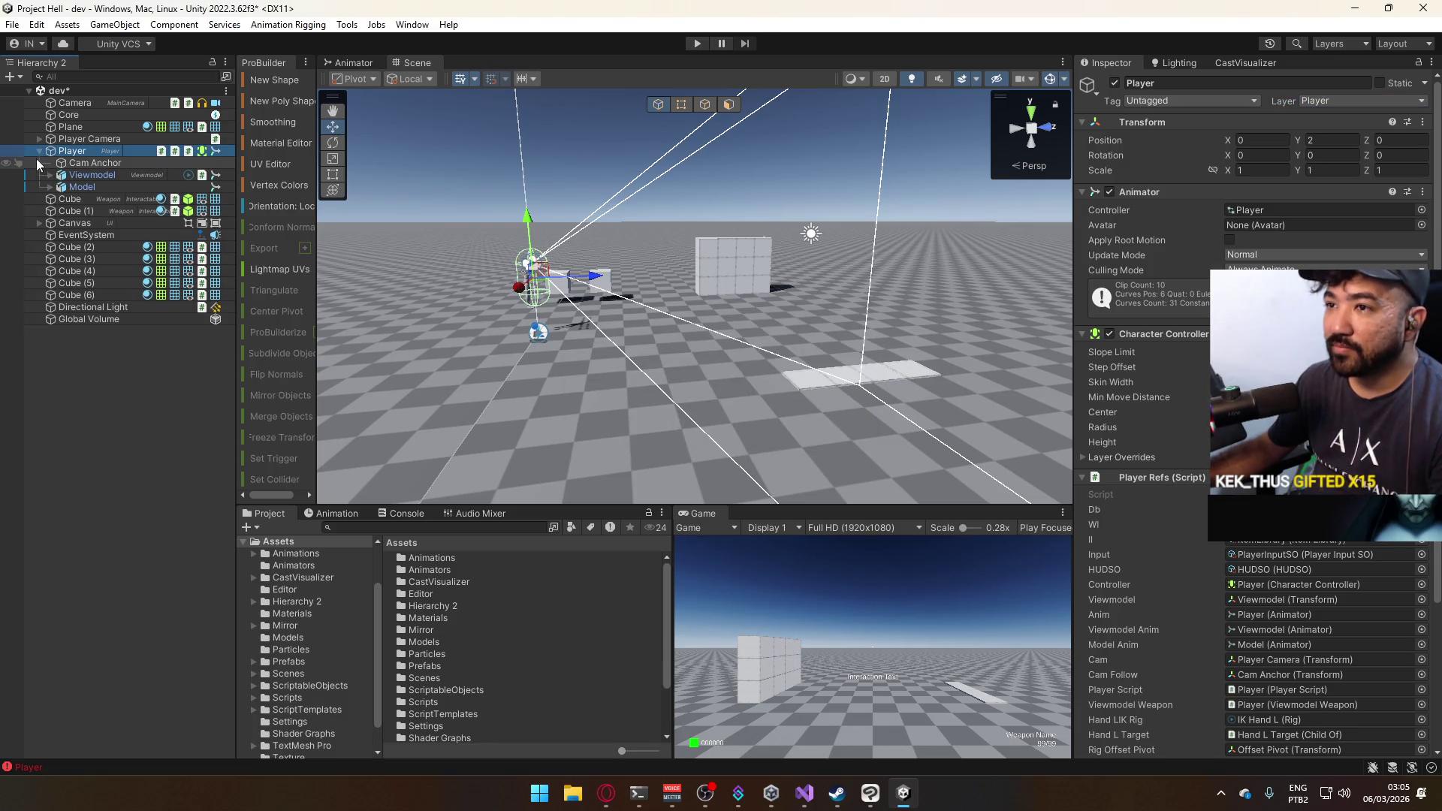
click(39, 149)
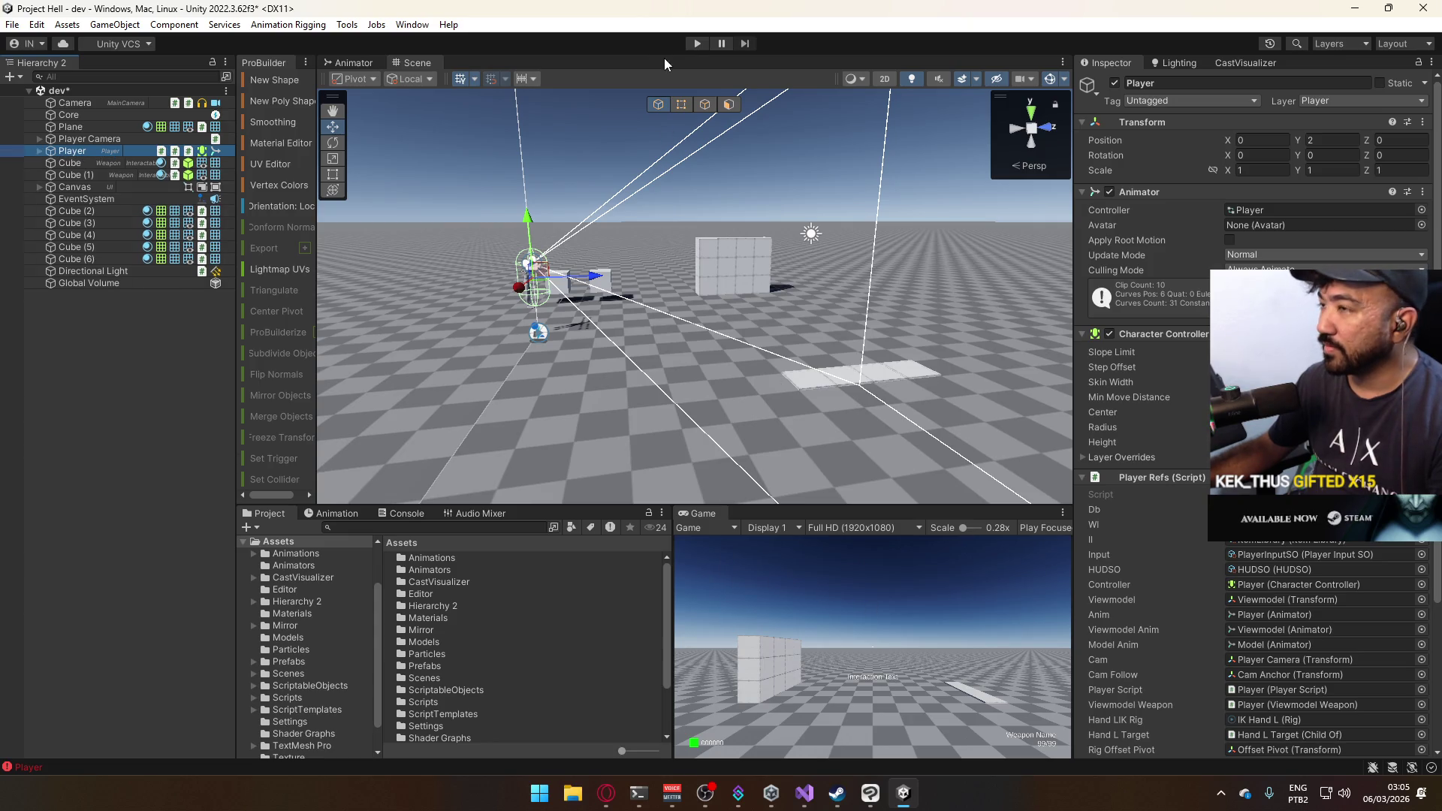
click(696, 44)
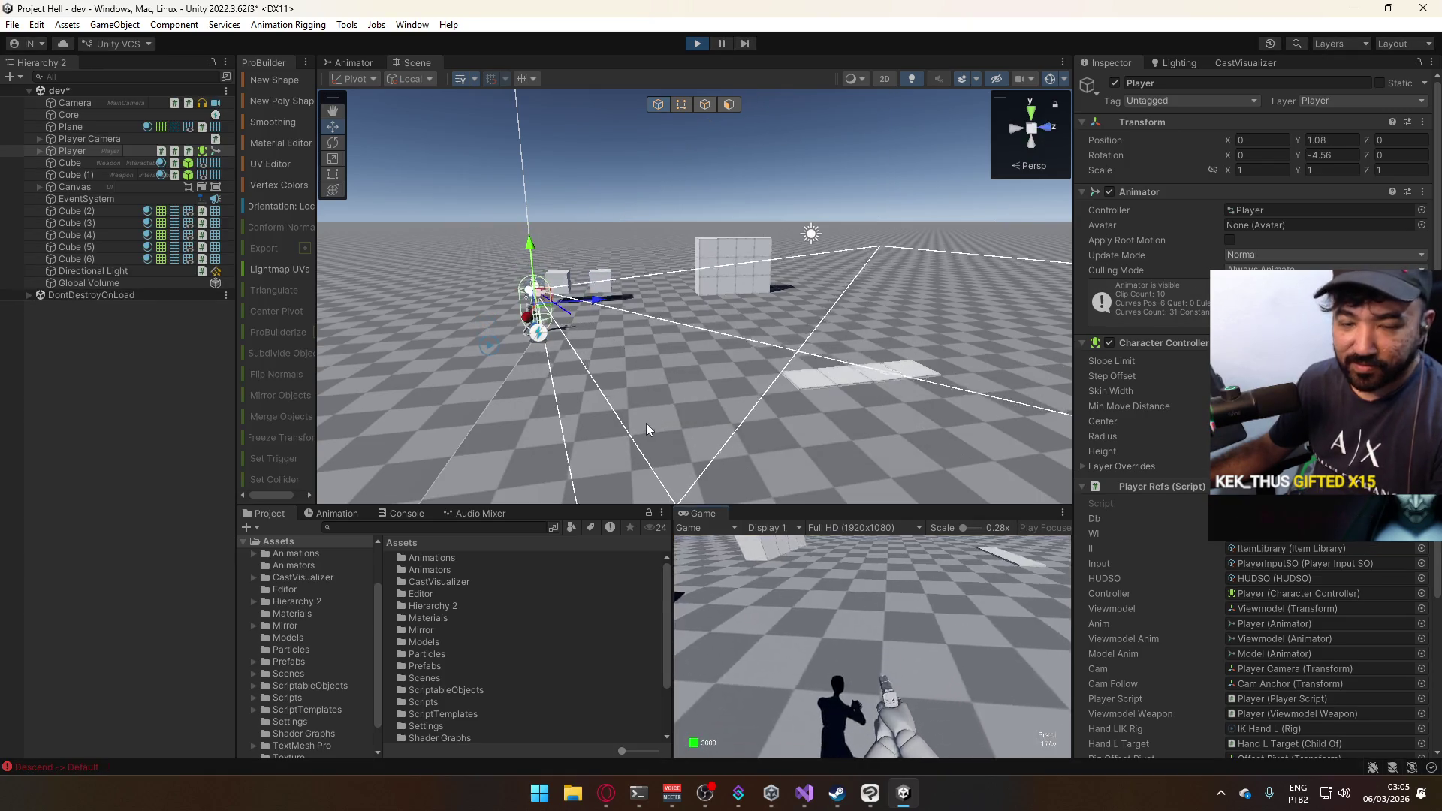
Fire a rapid series of shots in the running game while turning.
key(super)
click(916, 686)
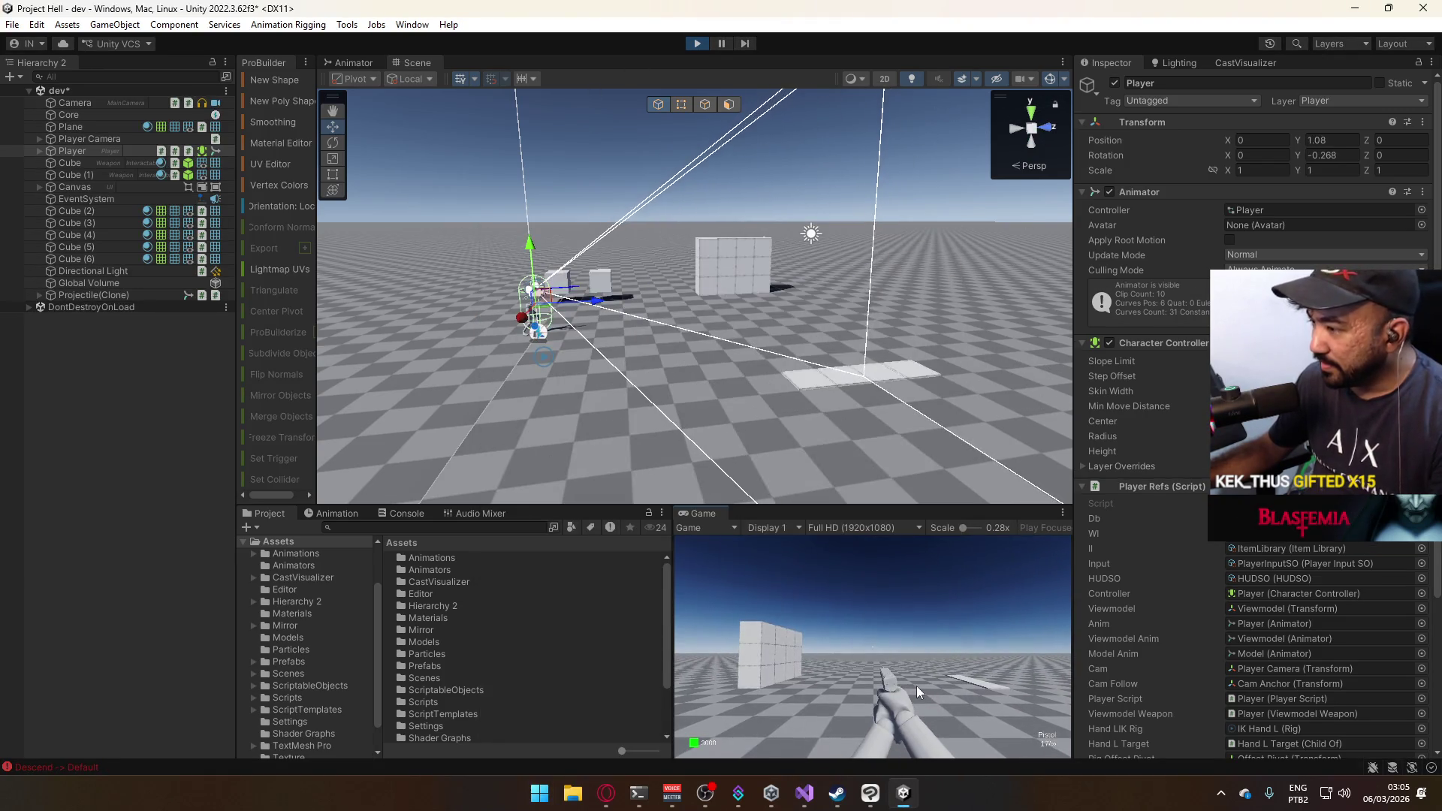
click(916, 686)
click(916, 687)
click(916, 686)
click(916, 686)
click(916, 686)
click(916, 686)
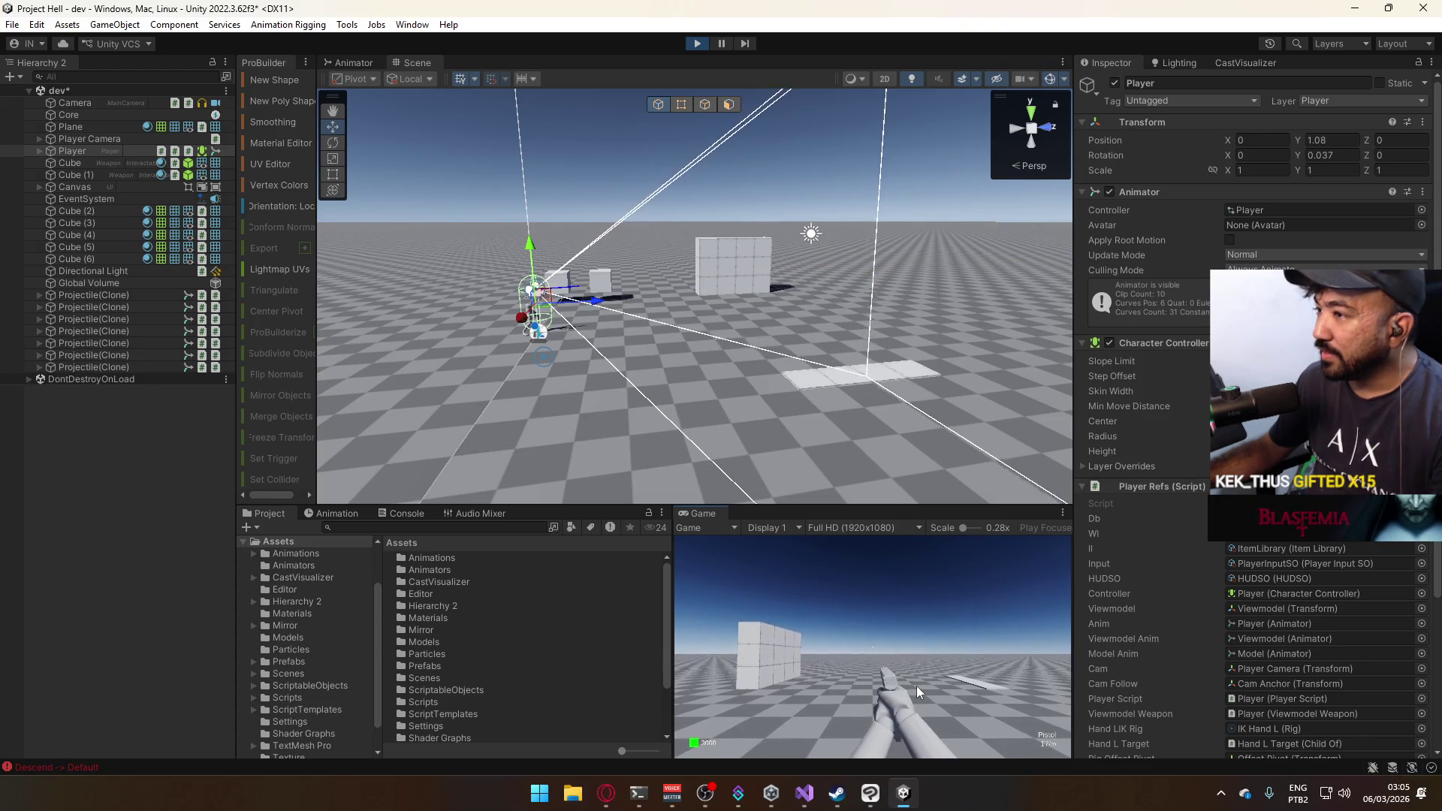
click(916, 686)
click(916, 686)
key(s)
Fire more shots at the cube wall so Bullet Impact clones appear on it.
double_click(626, 677)
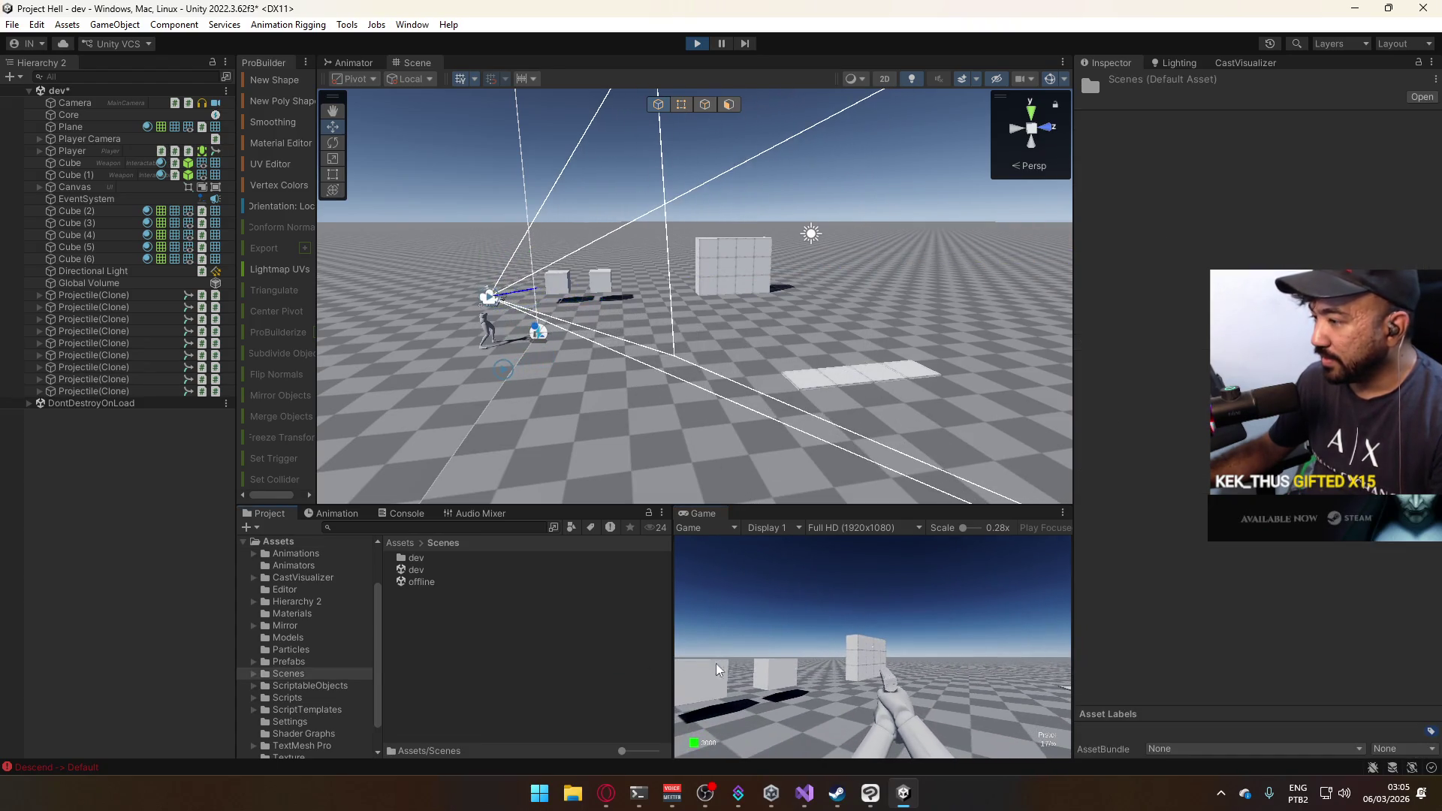
scroll(777, 330, up, 5)
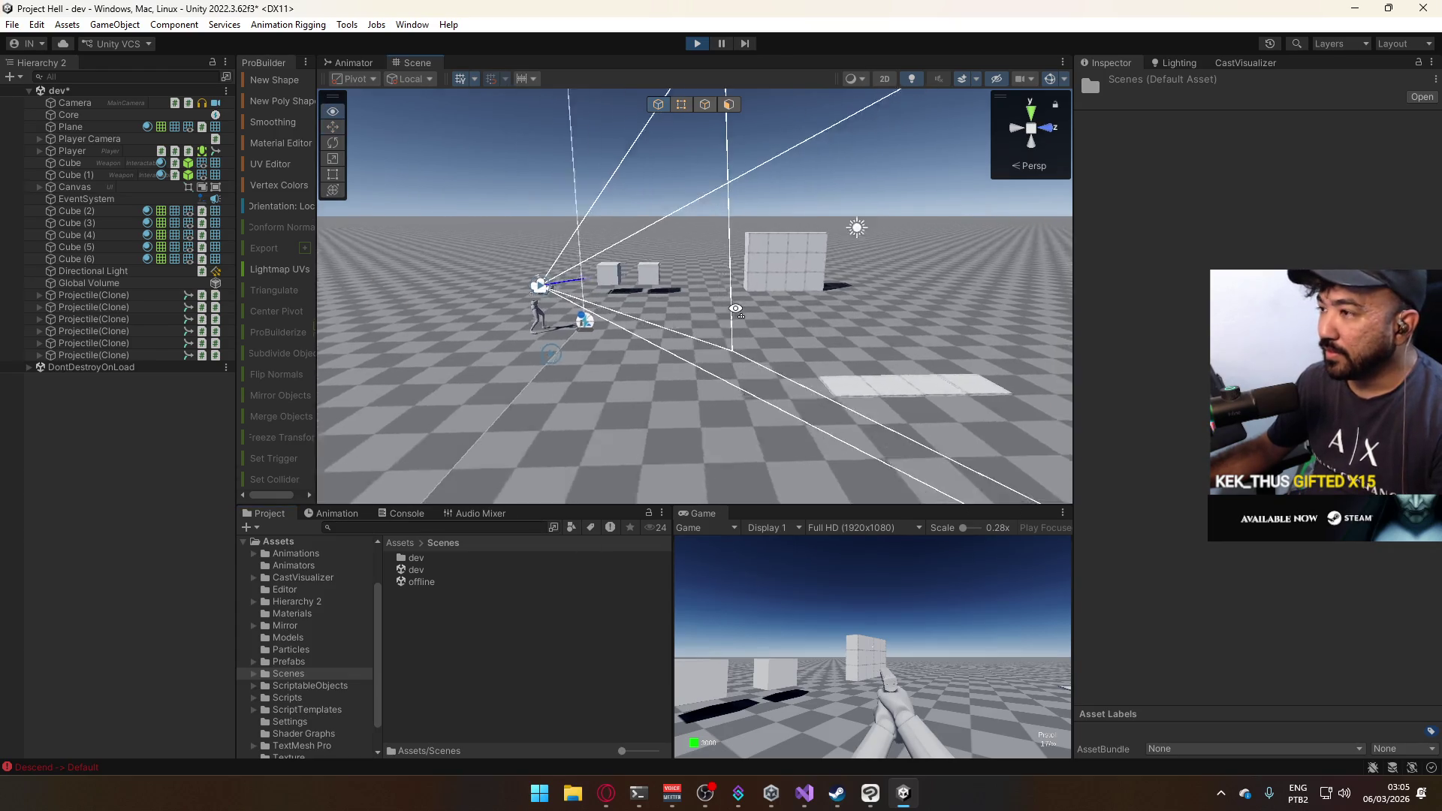
click(887, 647)
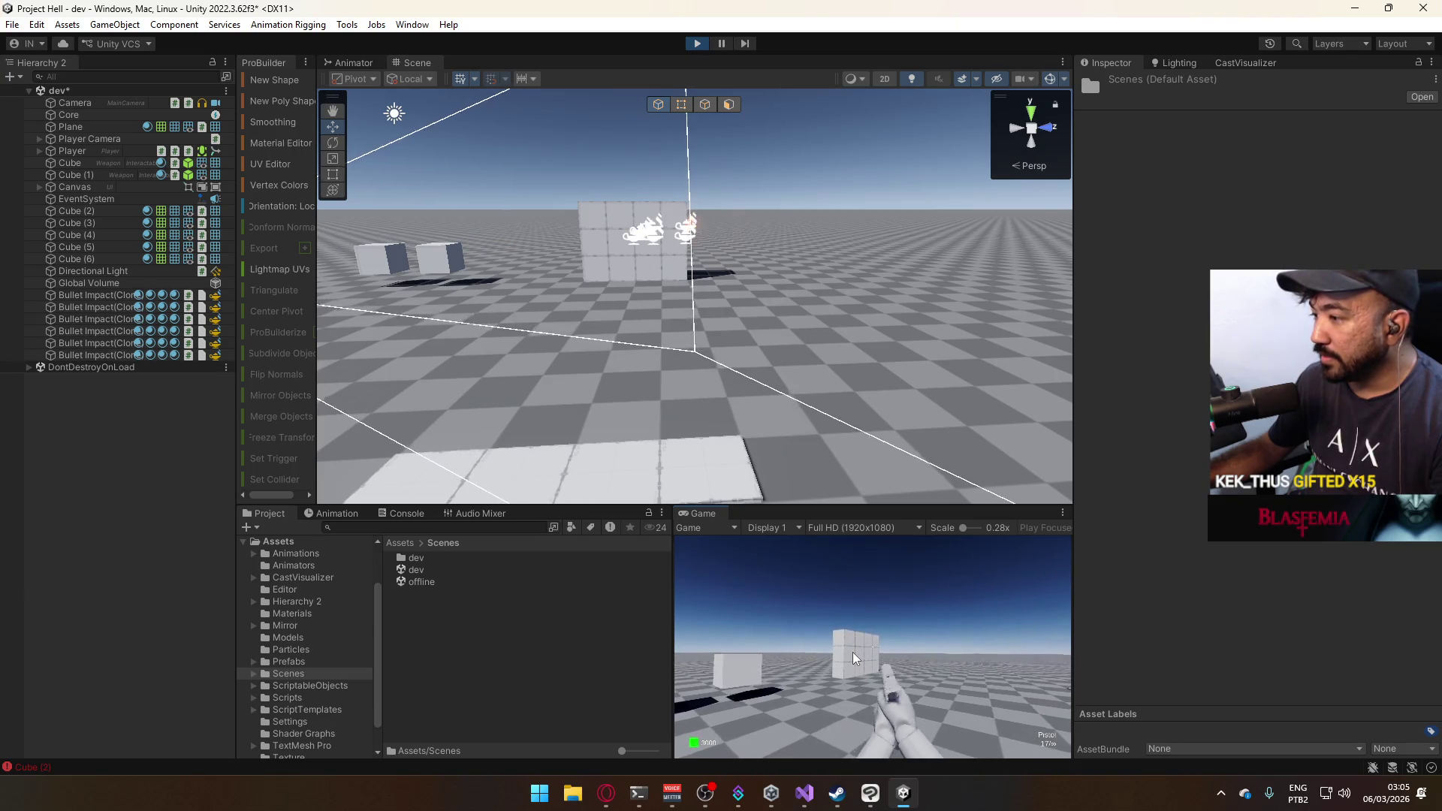
click(853, 652)
key(super)
click(816, 201)
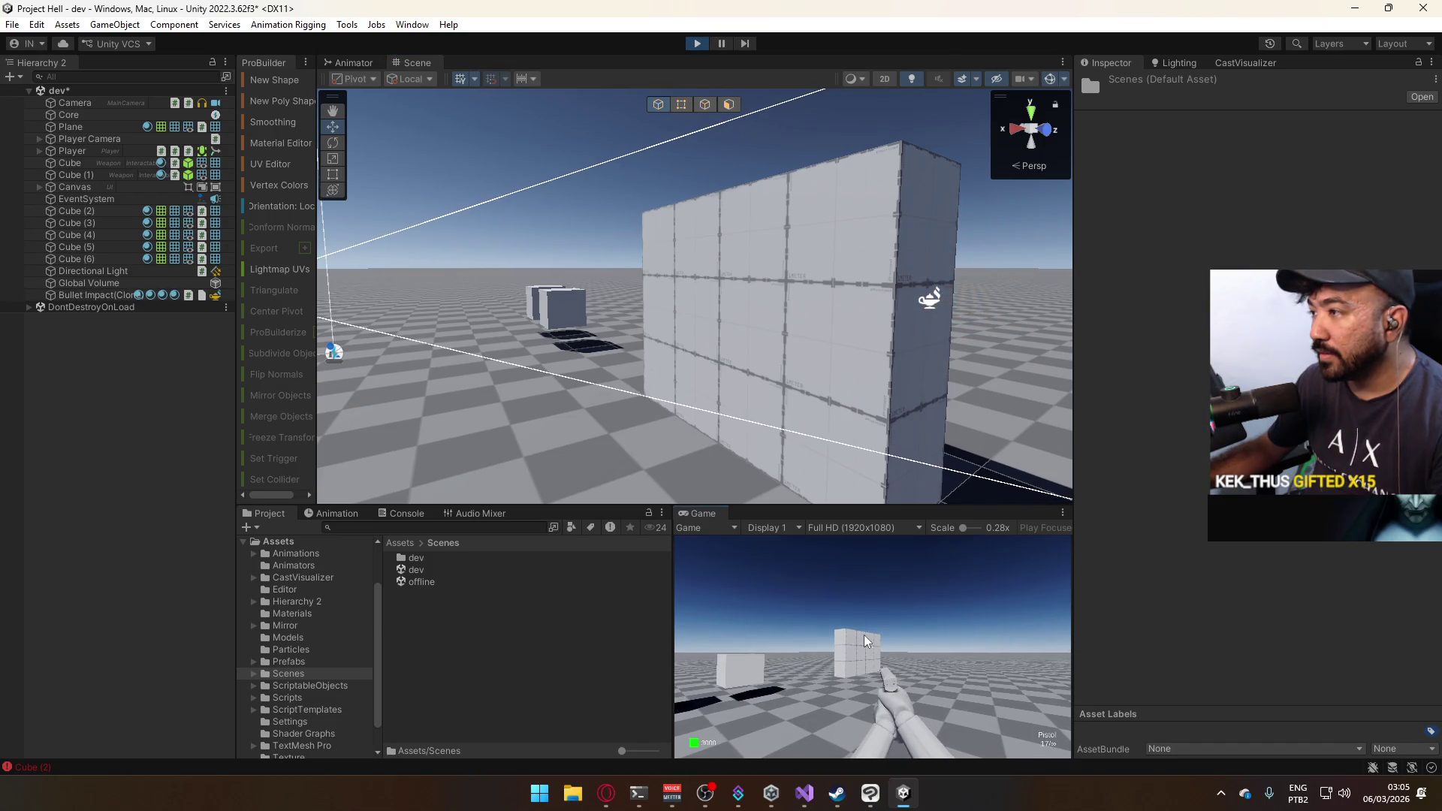
drag(838, 656, 826, 655)
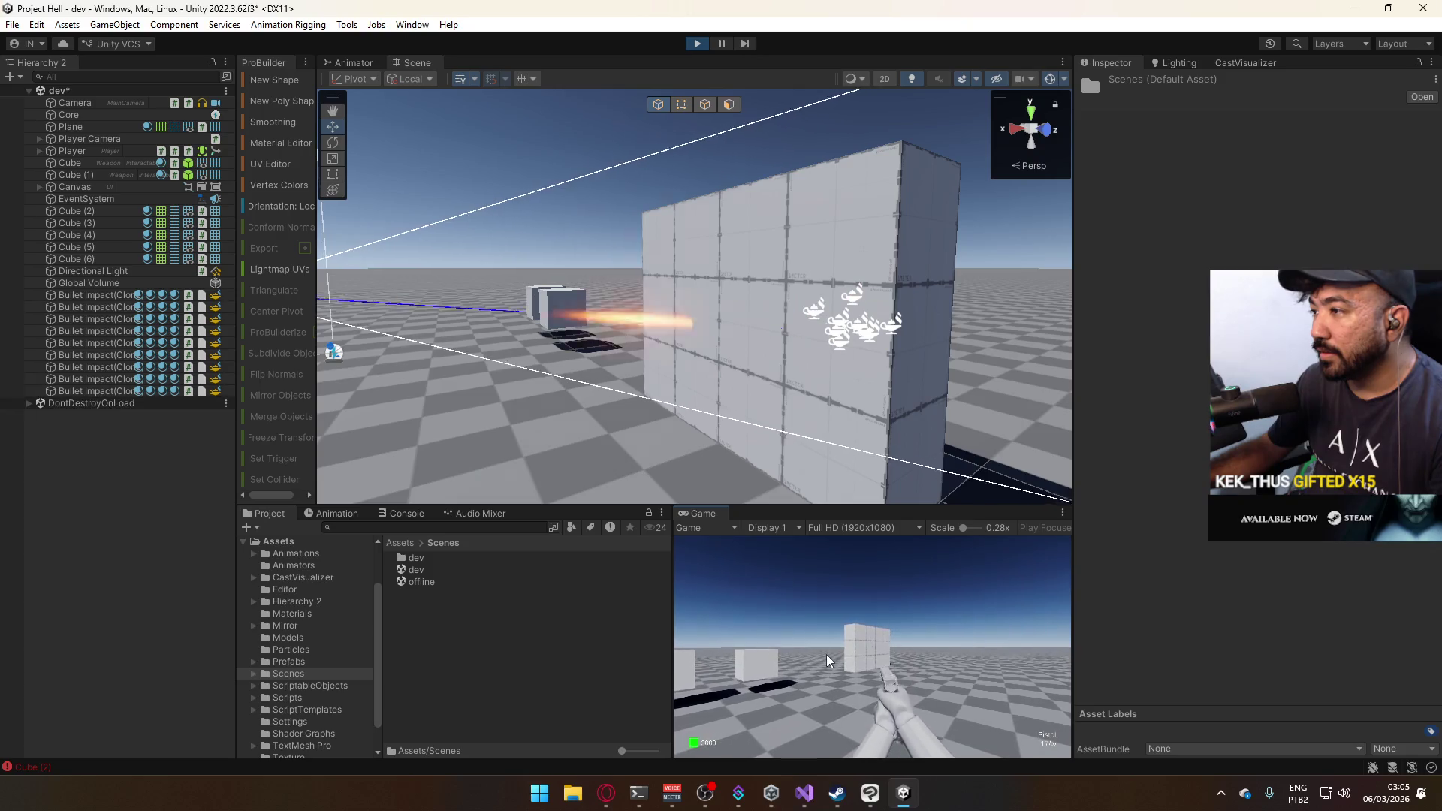
Edit line 38's Physics.Linecast so it runs from _lastPos to transform.position.
key(alt+Tab)
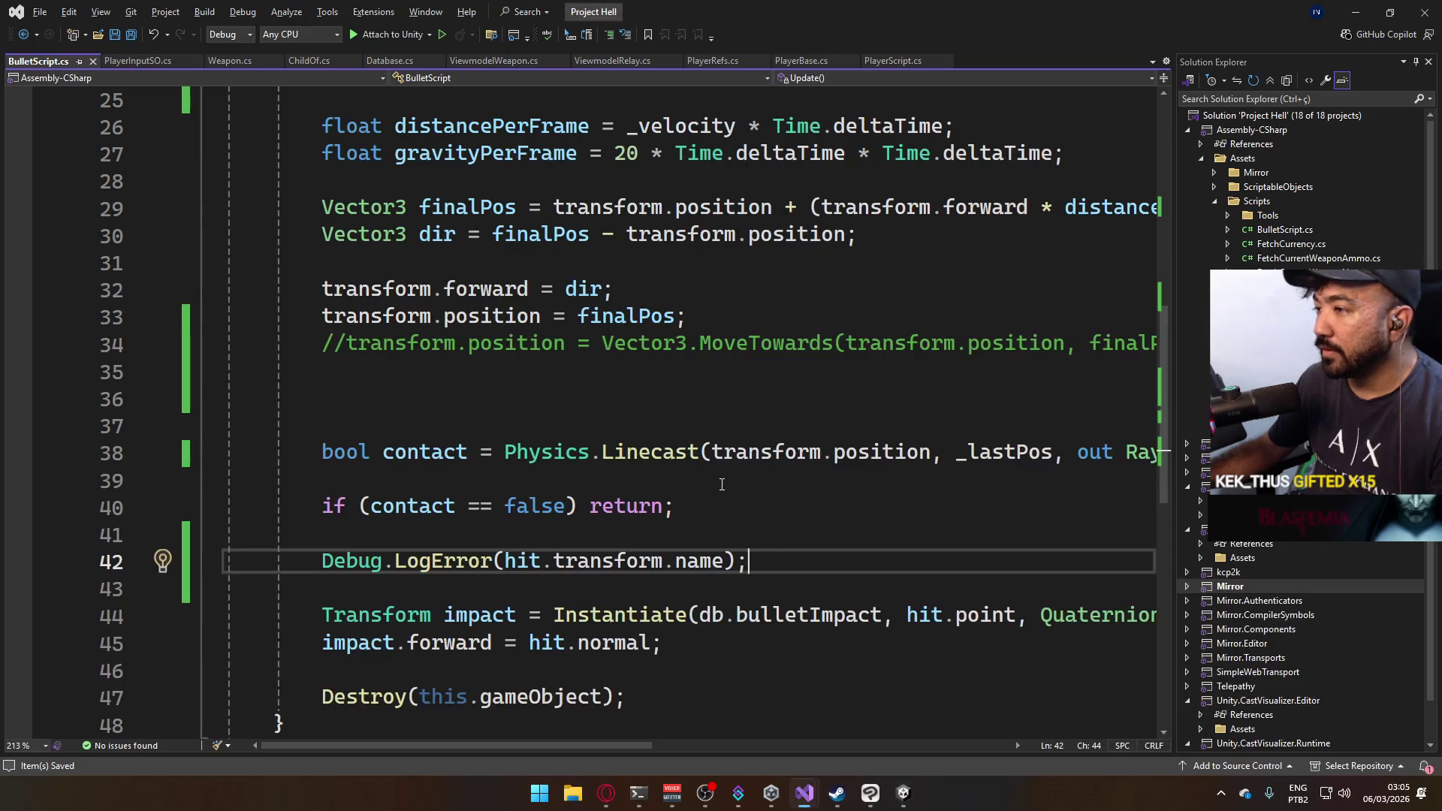
double_click(658, 458)
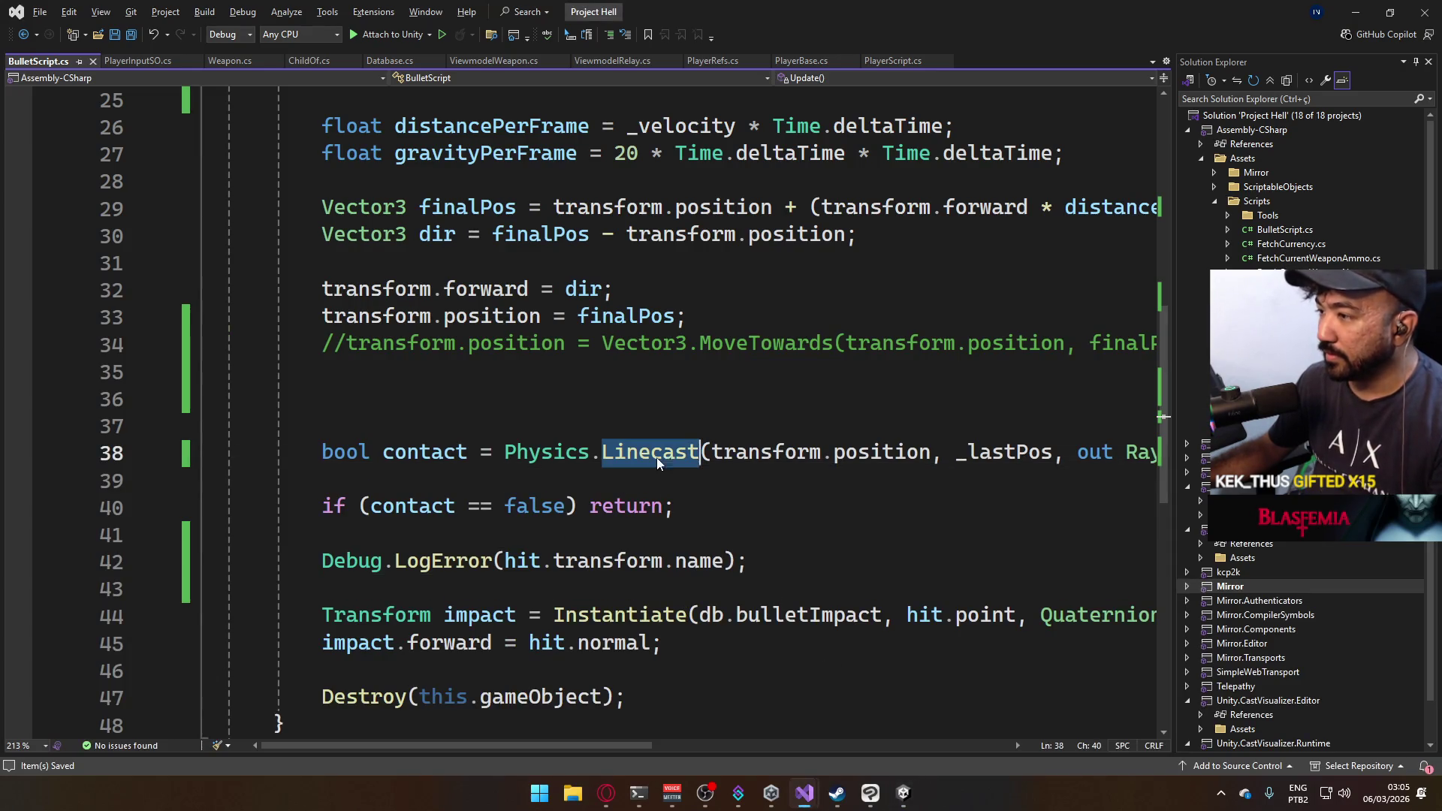
mouse_move(634, 746)
mouse_down()
mouse_move(705, 737)
mouse_move(682, 736)
mouse_up()
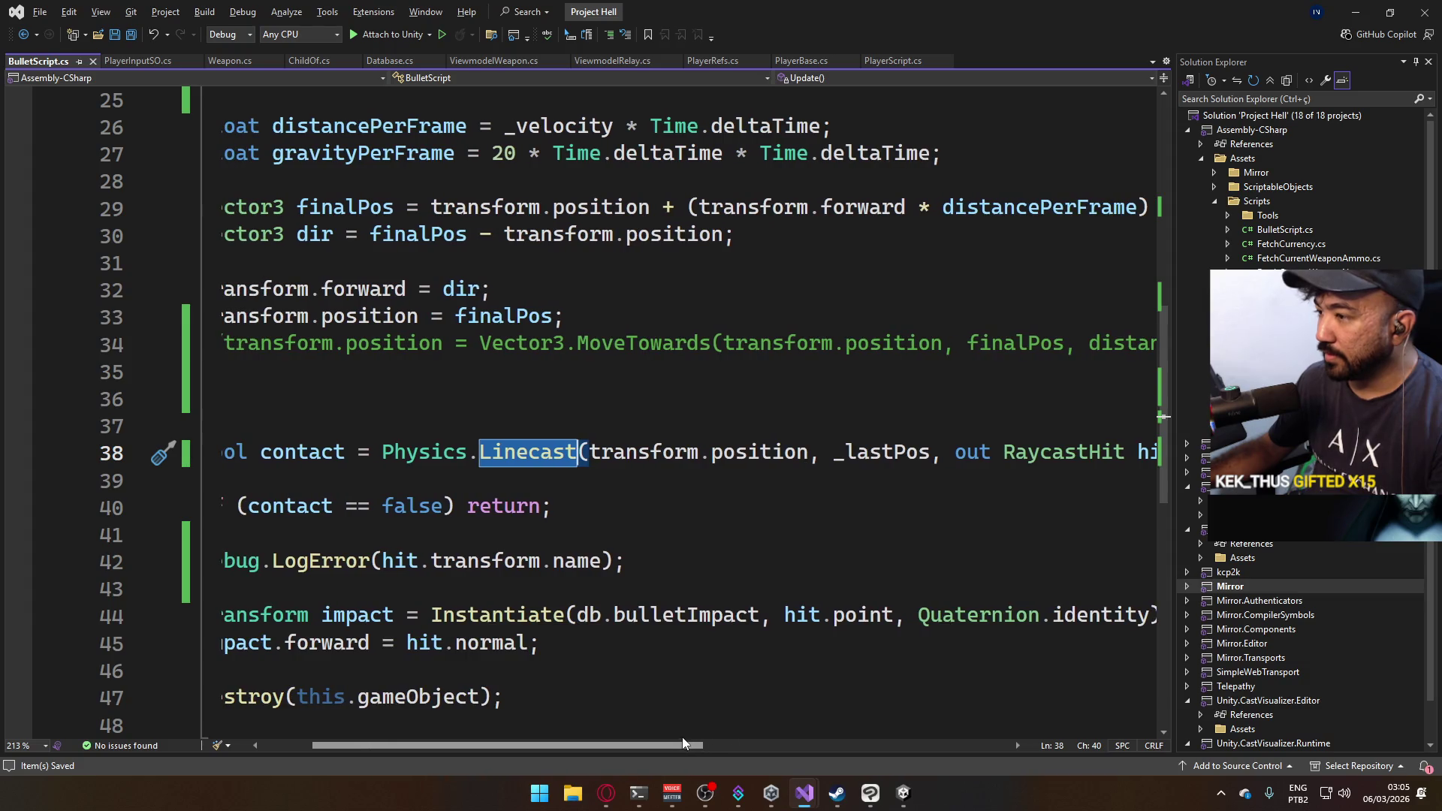
click(809, 451)
drag(809, 451, 605, 452)
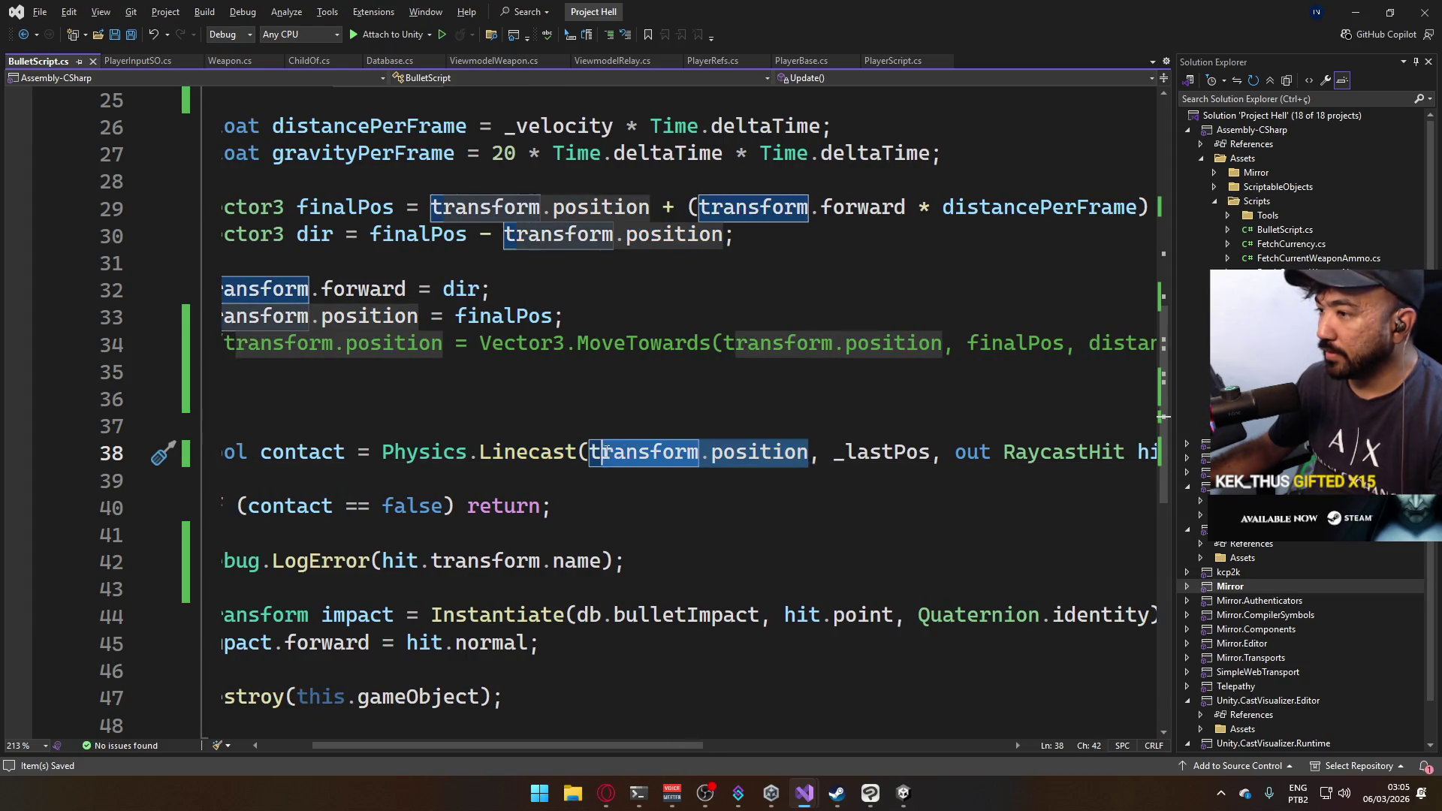
key(Delete)
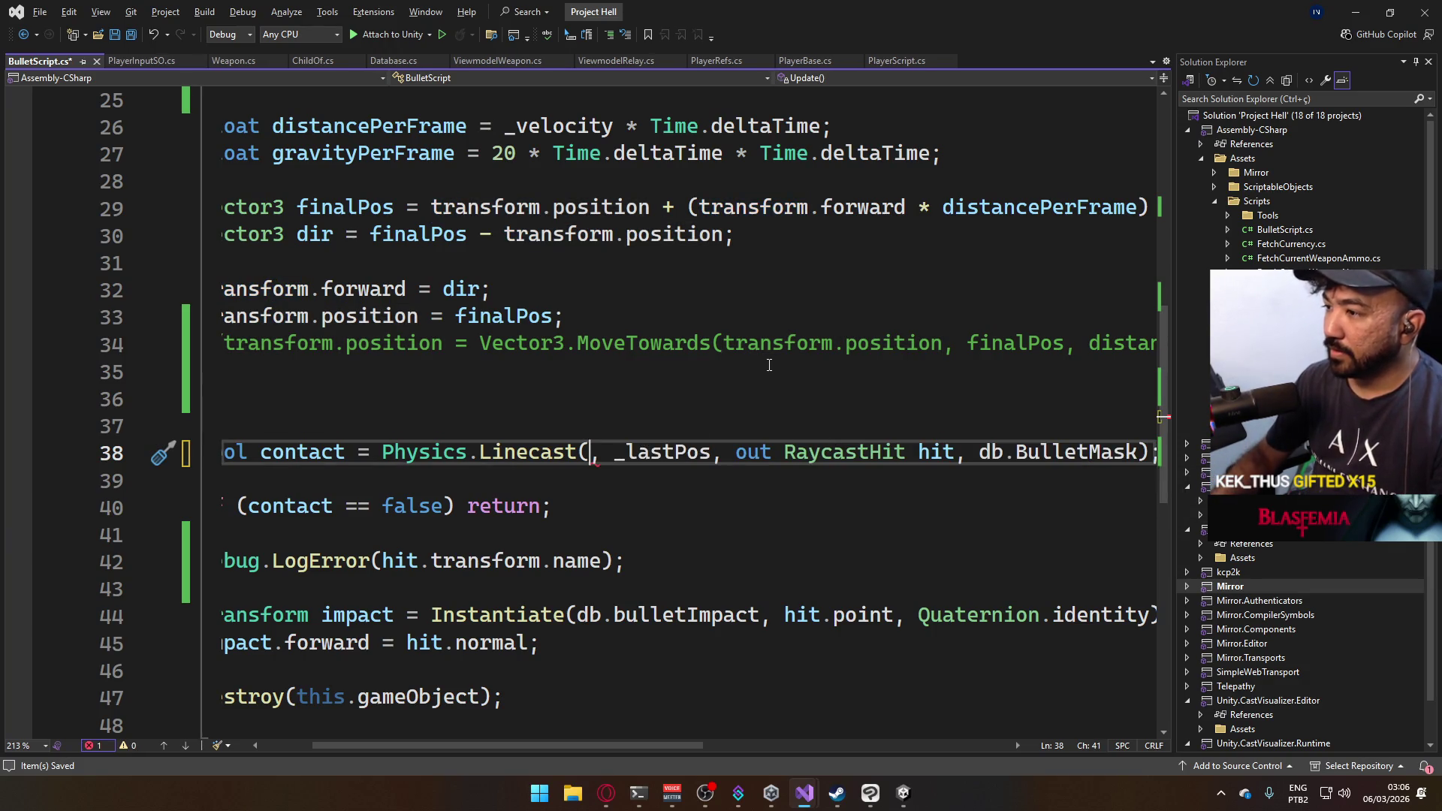
key(Delete)
key(Delete)
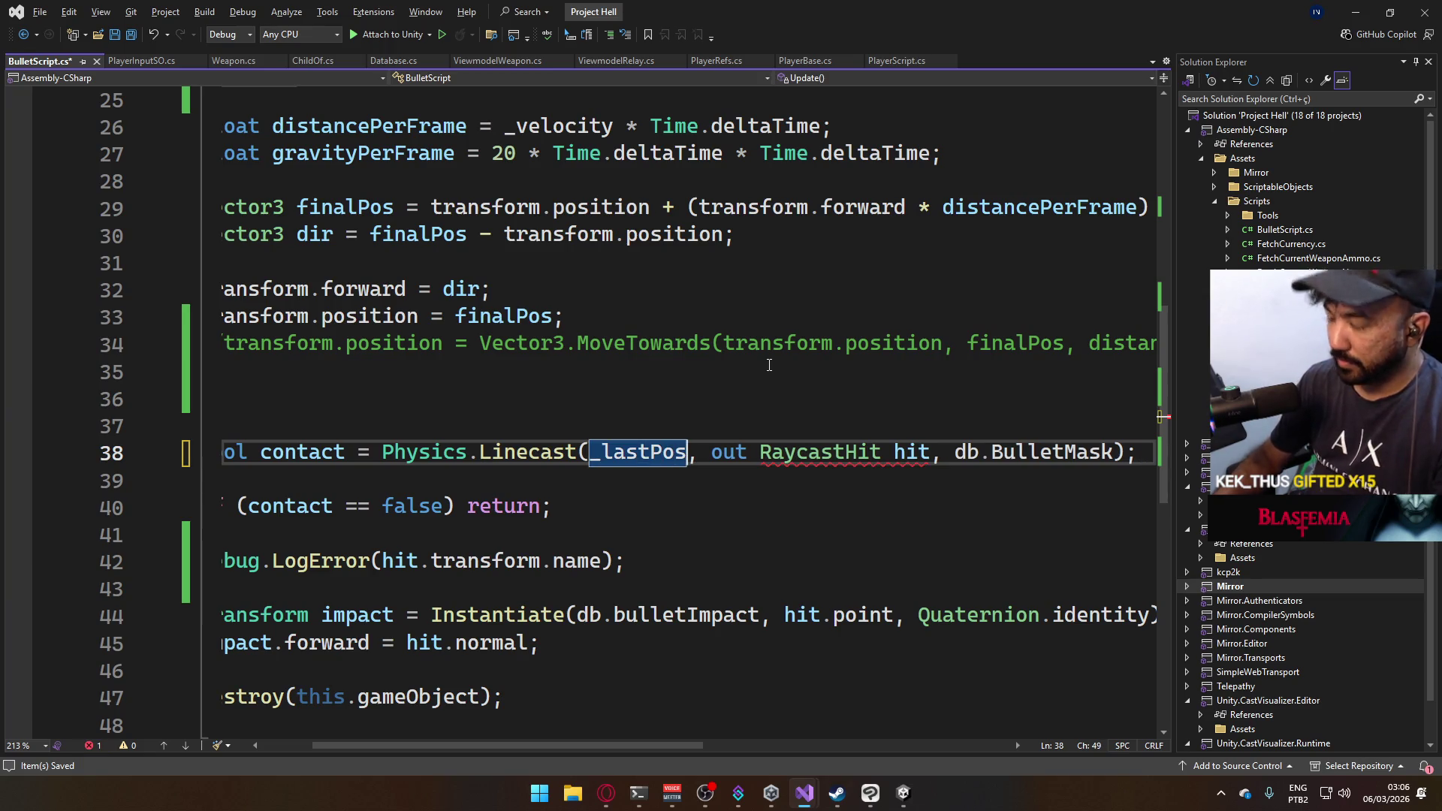
text(,)
text(, transform.position)
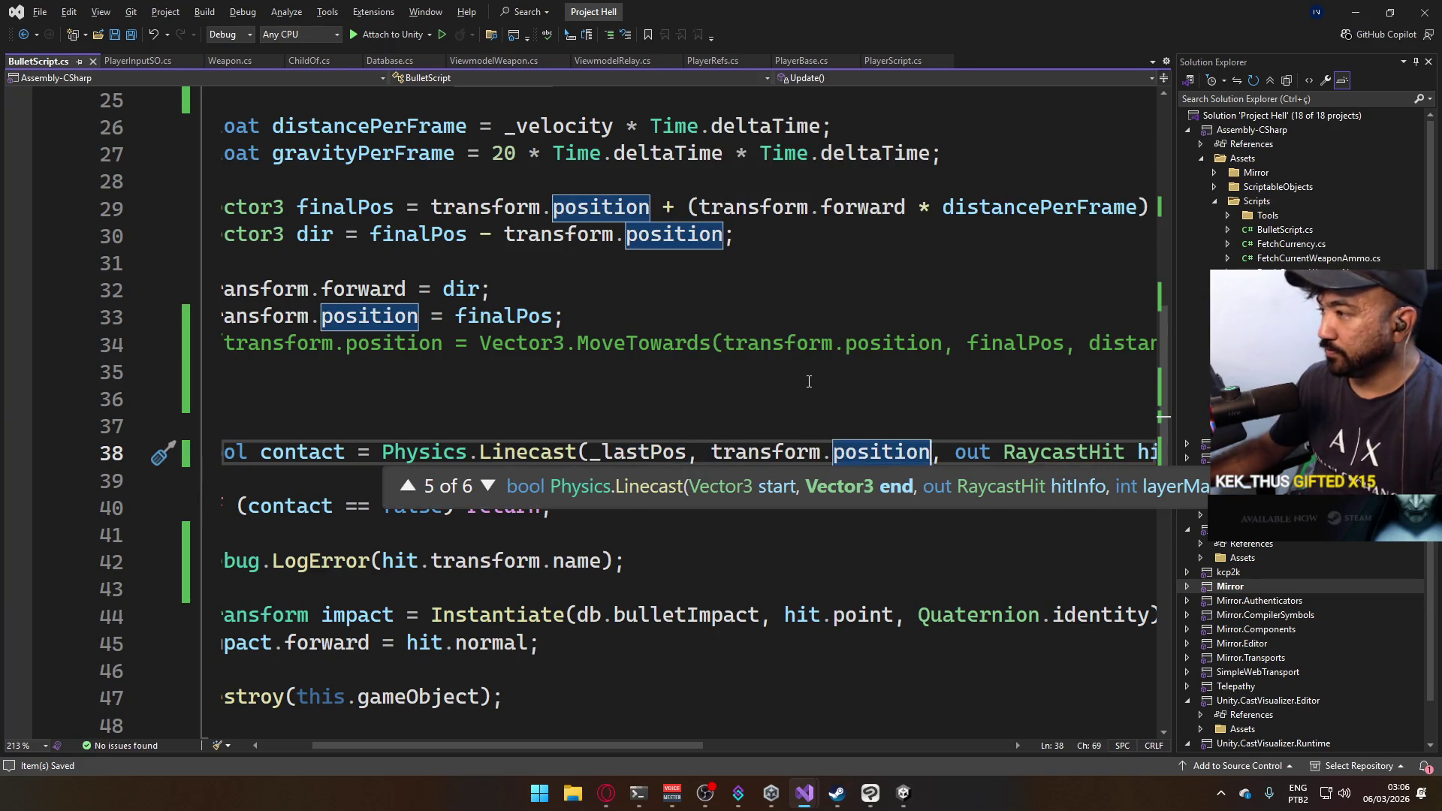
key(alt+Tab)
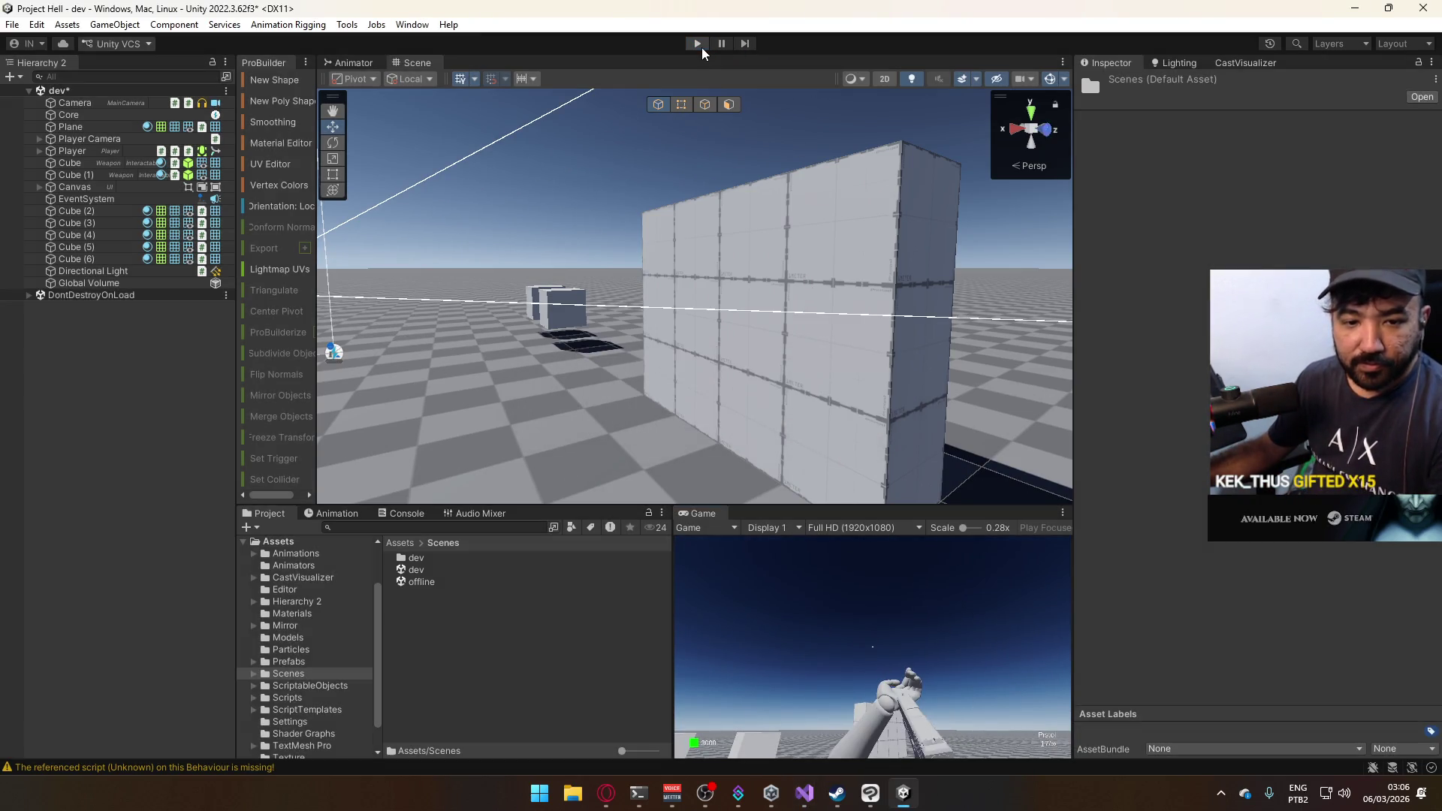
Run the game, fire bullets at the wall, orbit the scene to watch impacts, then stop.
key(ctrl+p)
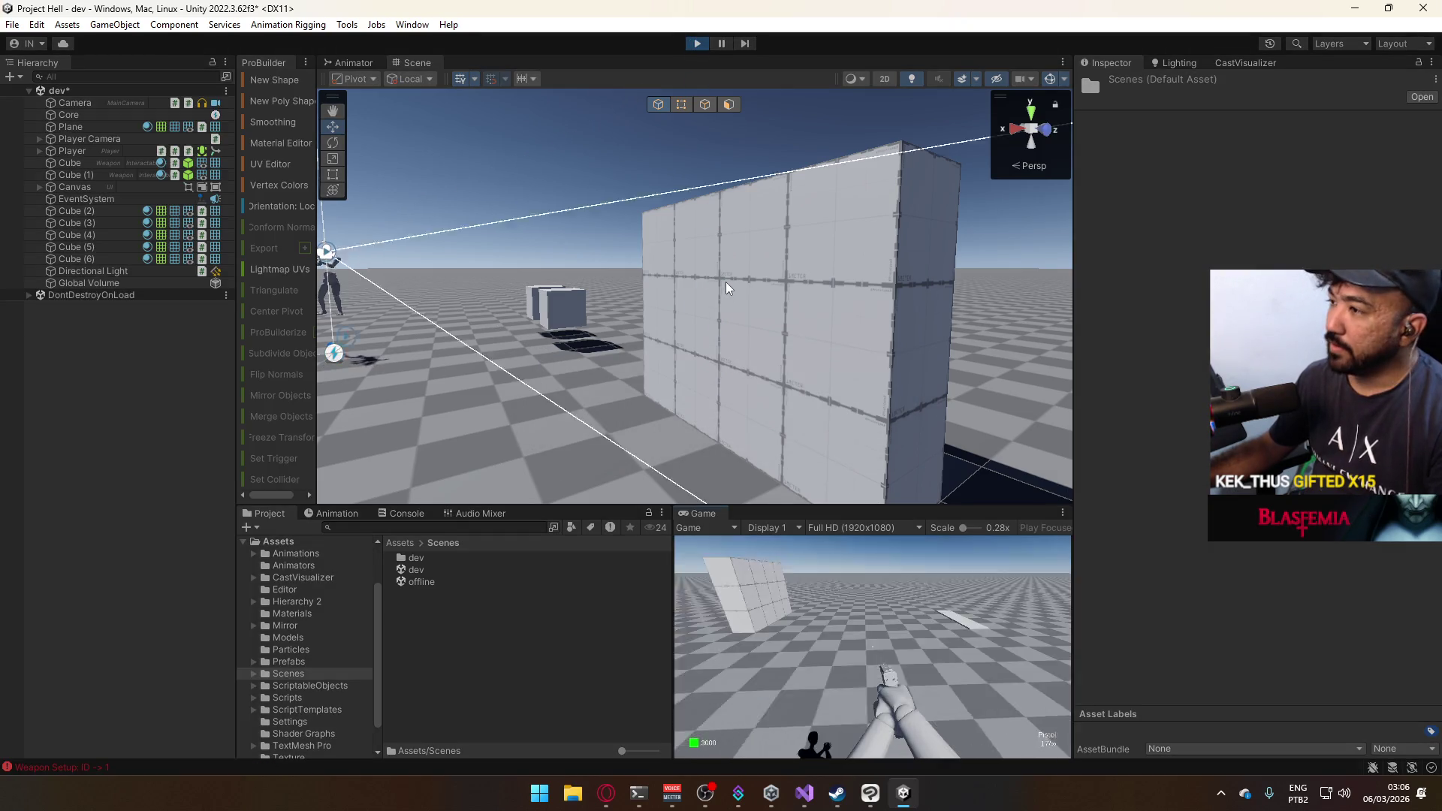
key(super)
click(930, 650)
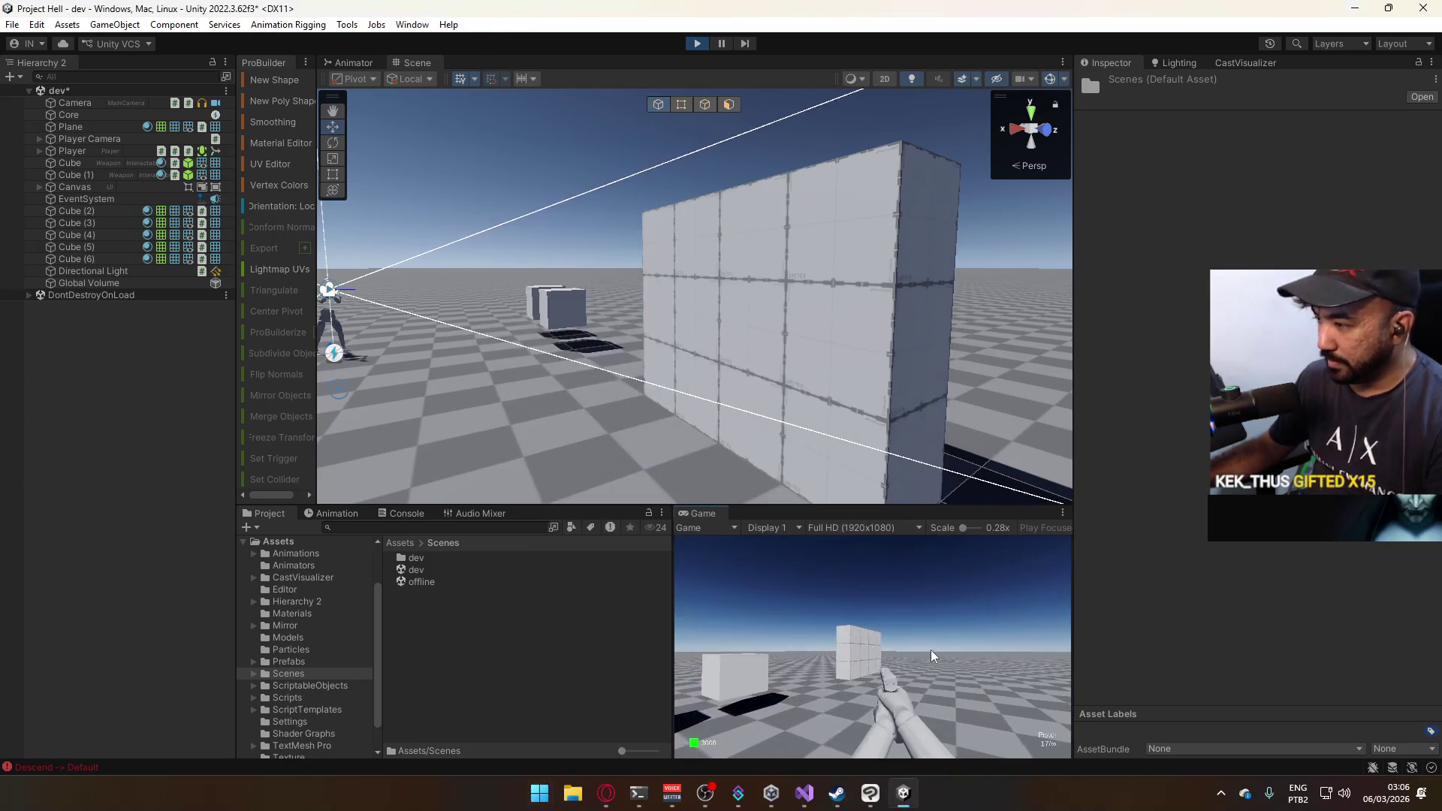
drag(928, 650, 900, 651)
key(super)
mouse_move(751, 300)
mouse_down()
mouse_move(1001, 206)
mouse_move(912, 463)
mouse_up()
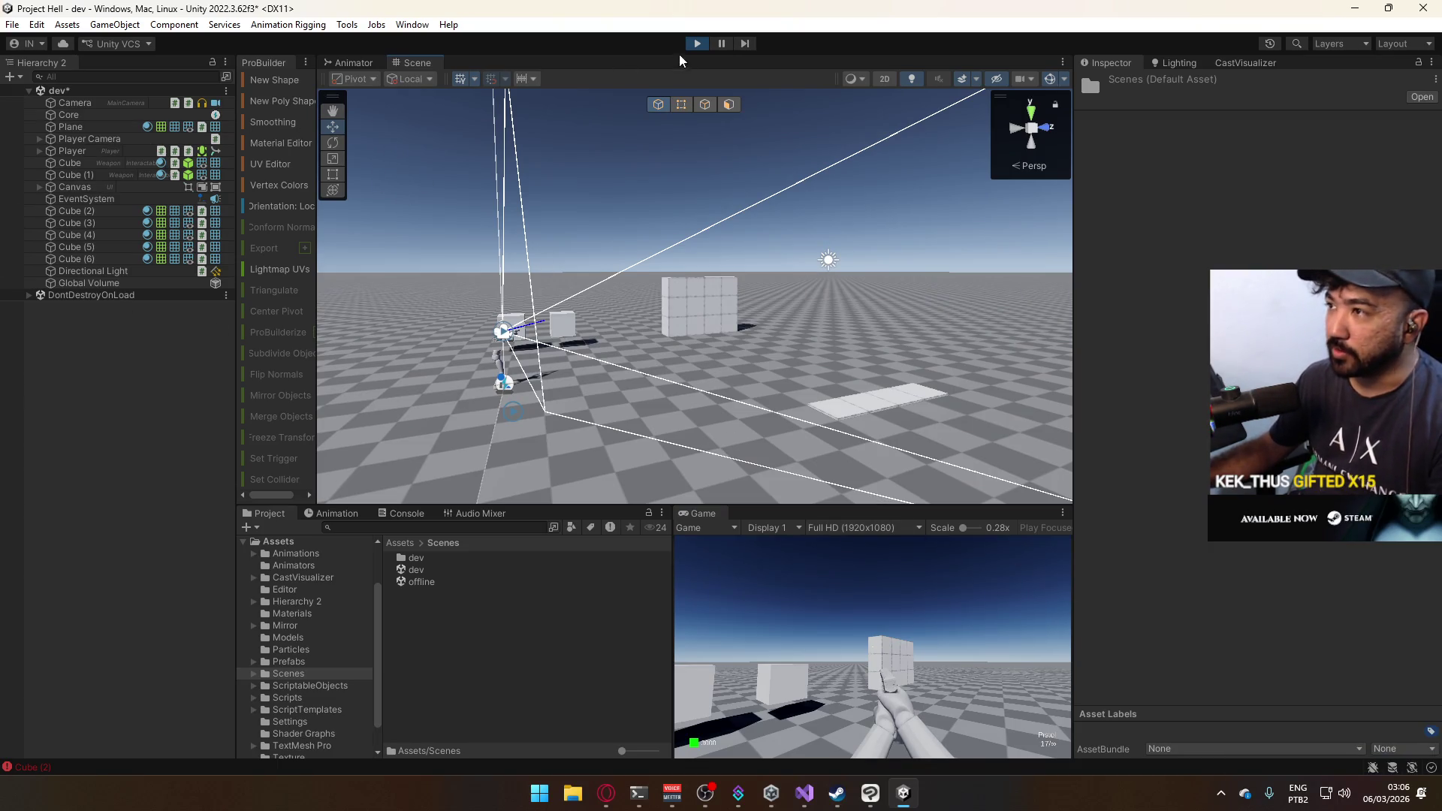
key(ctrl+p)
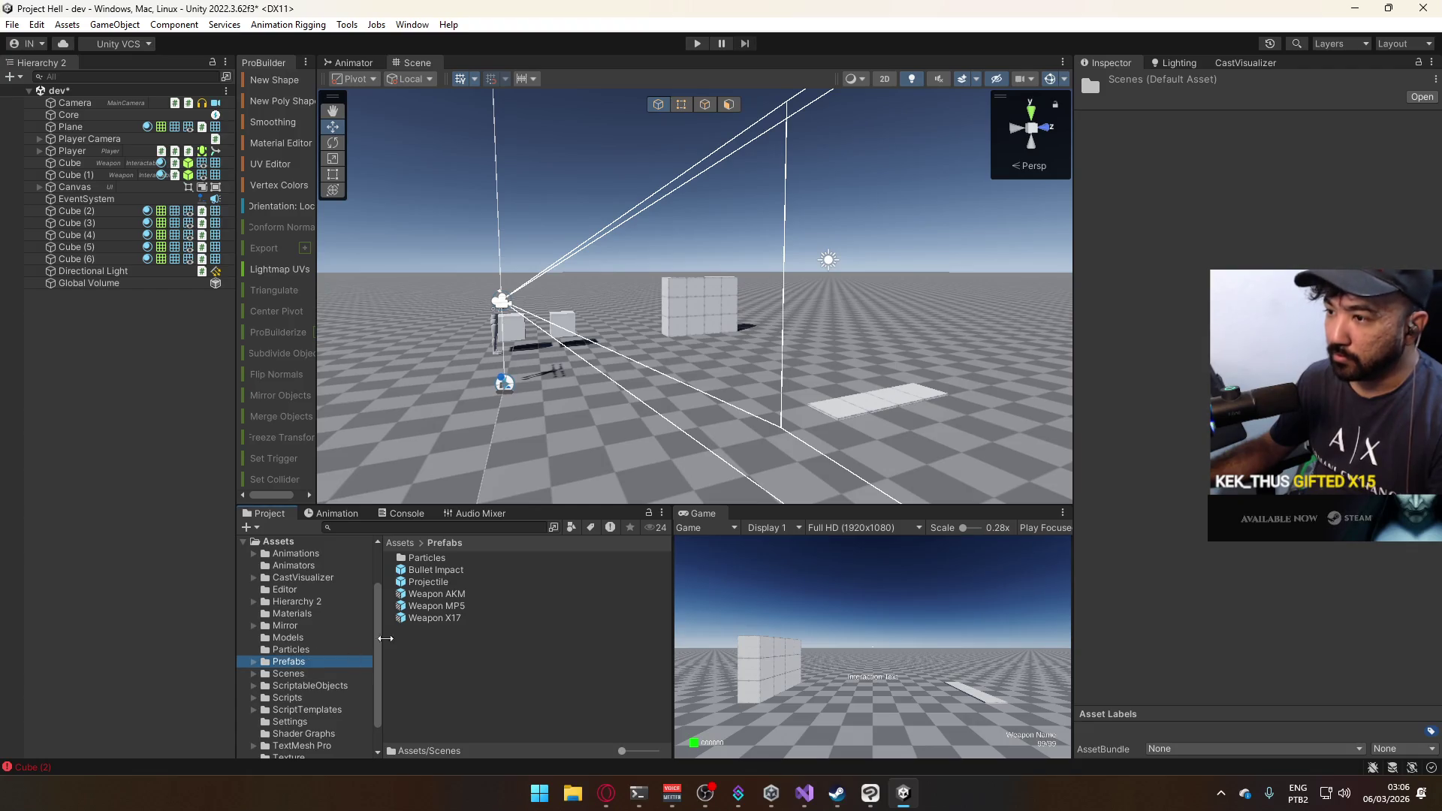
Inspect the Projectile prefab's Particle child, then return to the dev scene.
double_click(440, 583)
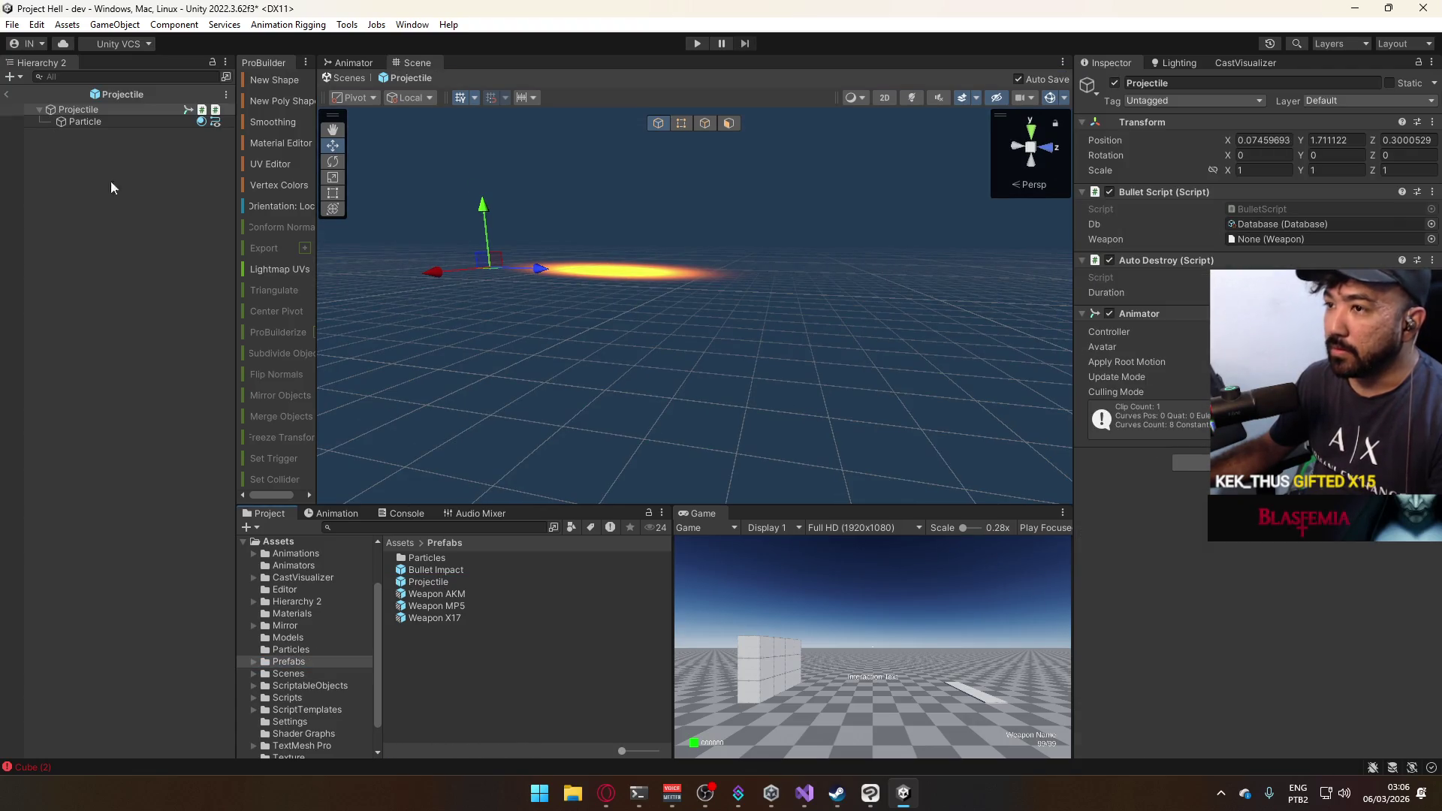
click(84, 122)
key(f)
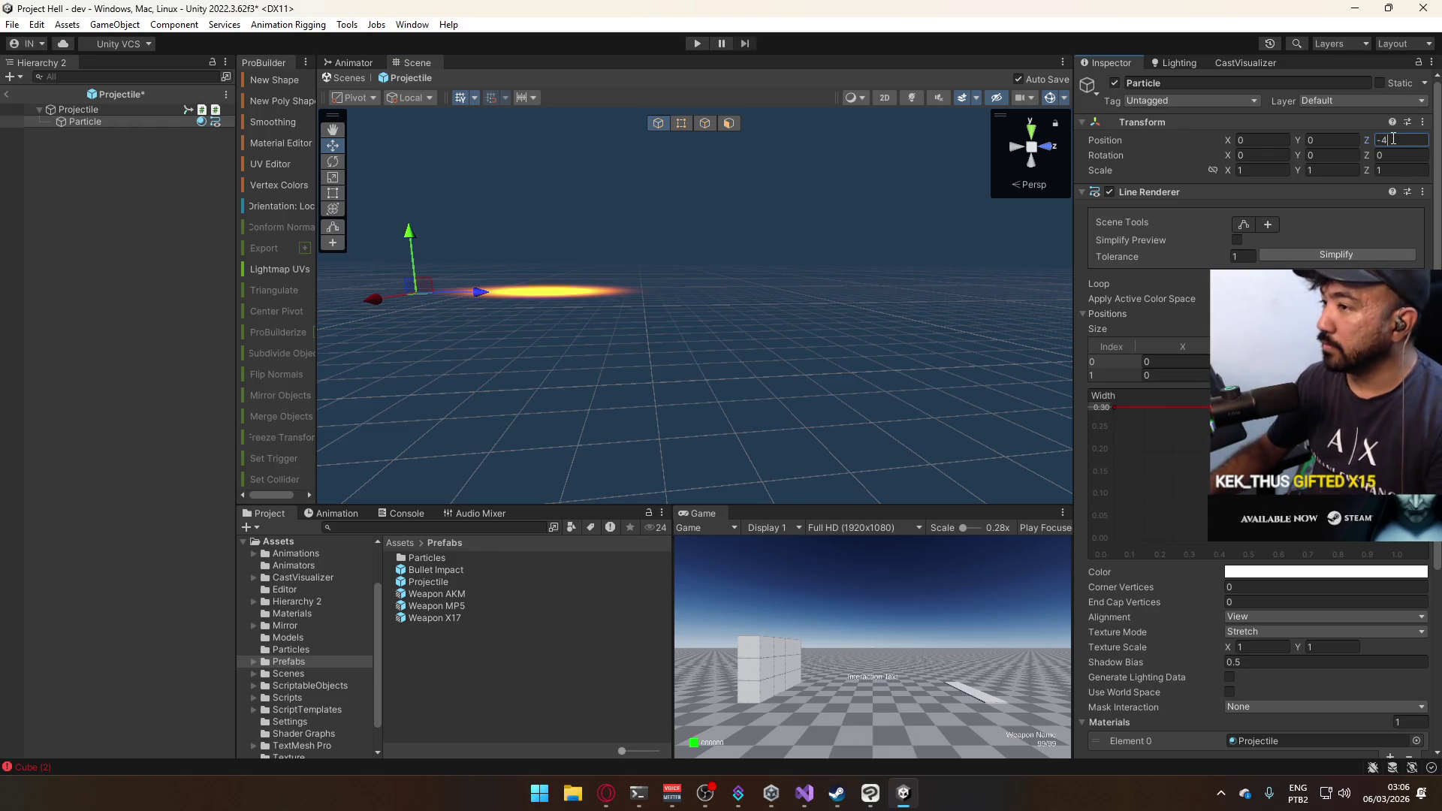
click(7, 96)
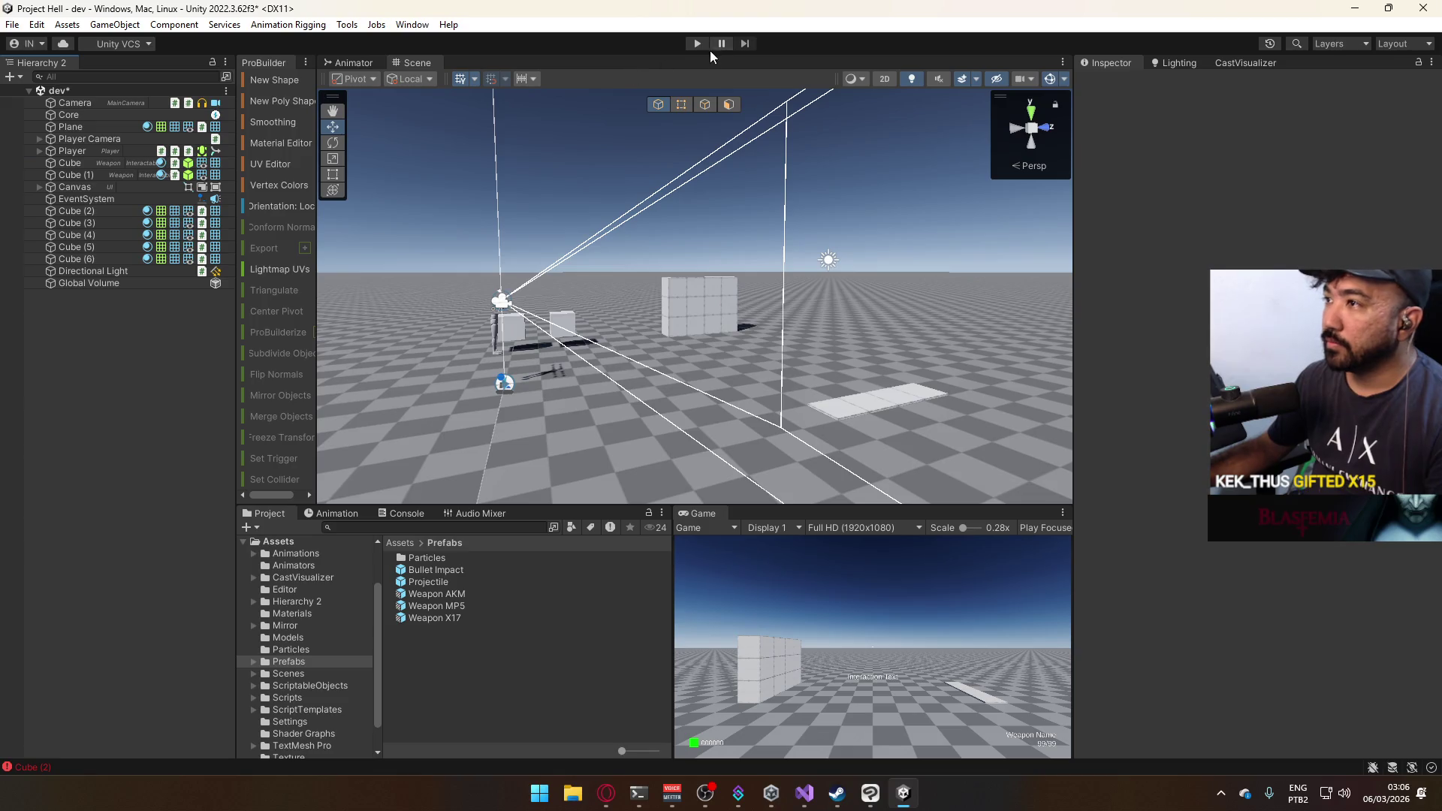
Start the game, walk toward a cube, switch to the AKM and maximize the Game view.
click(696, 43)
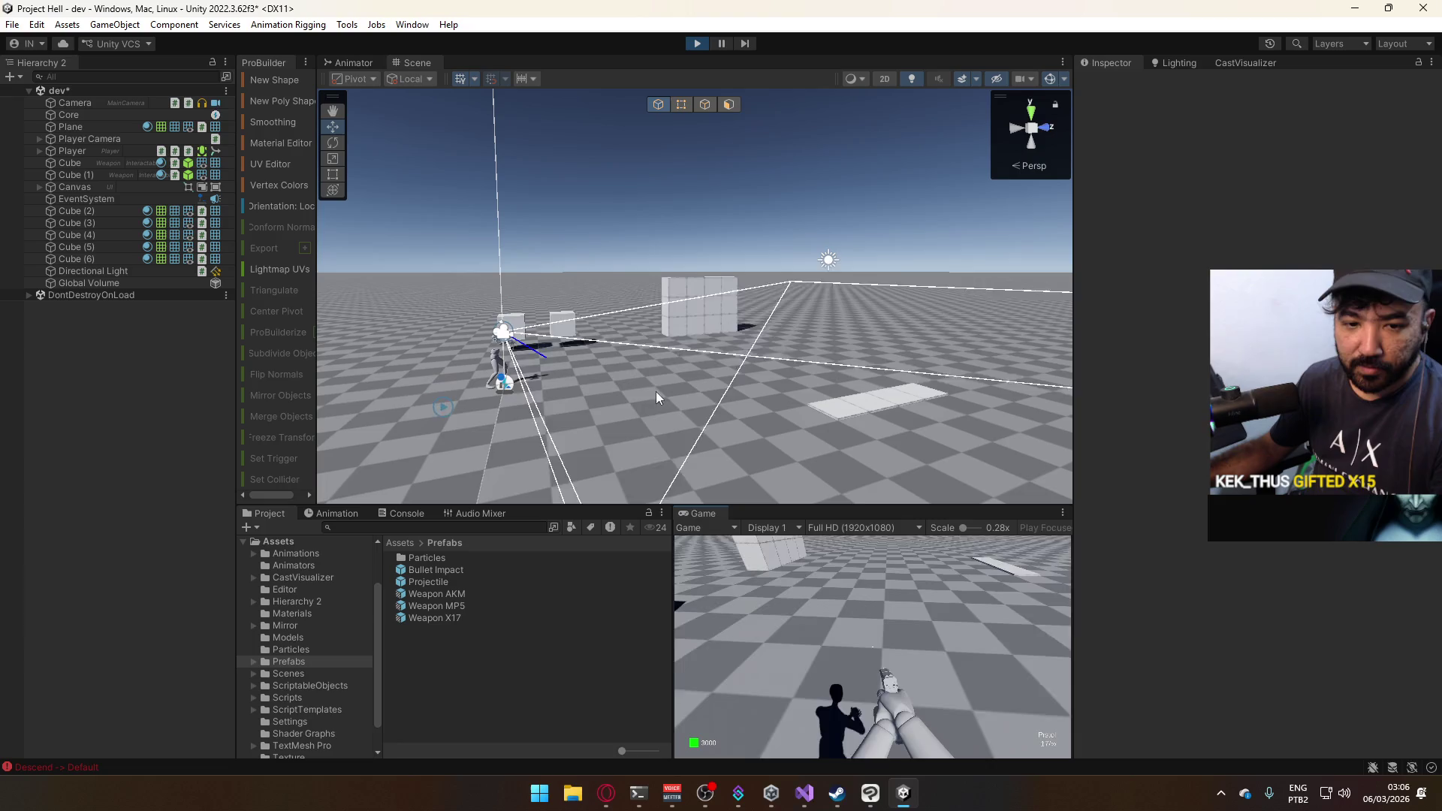
key(w)
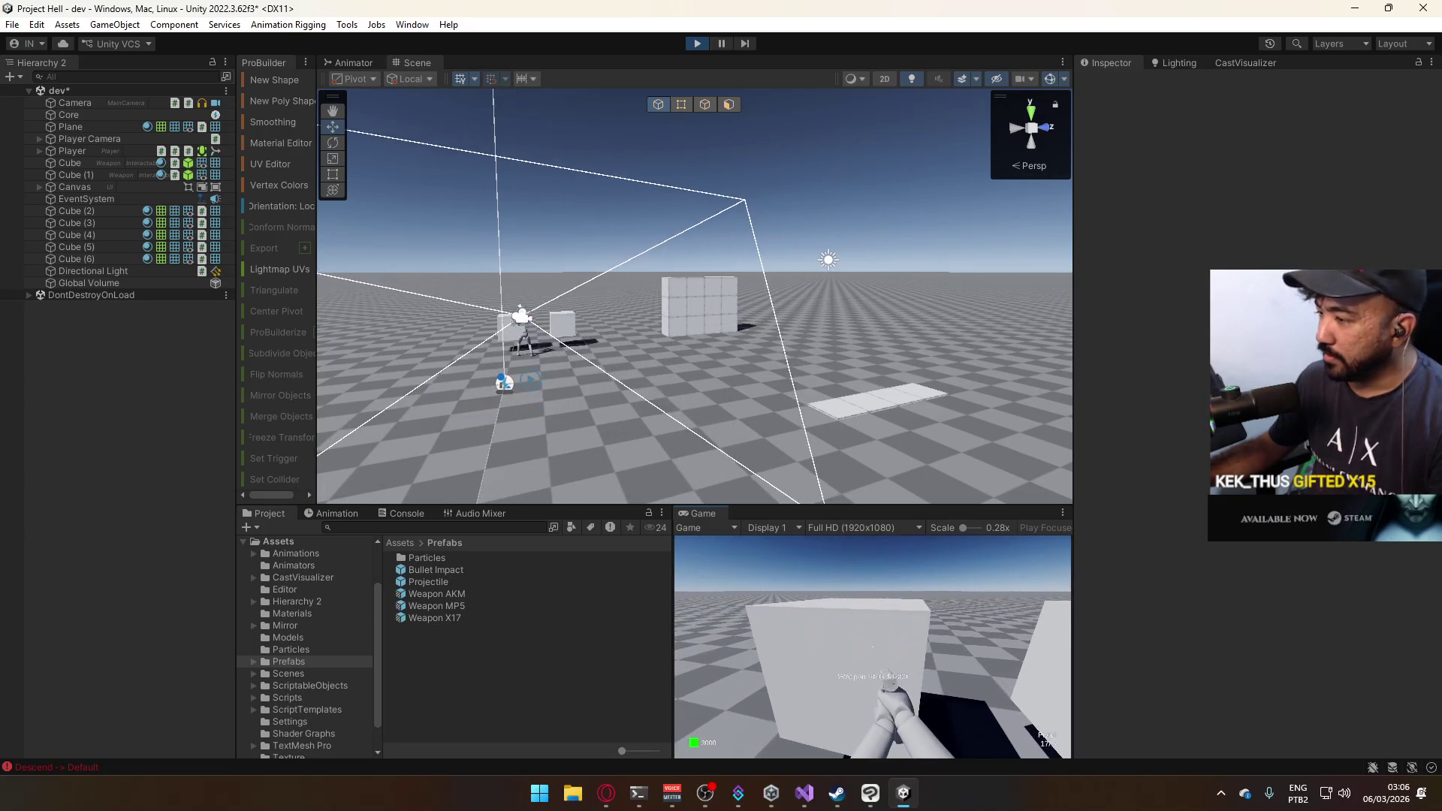
key(2)
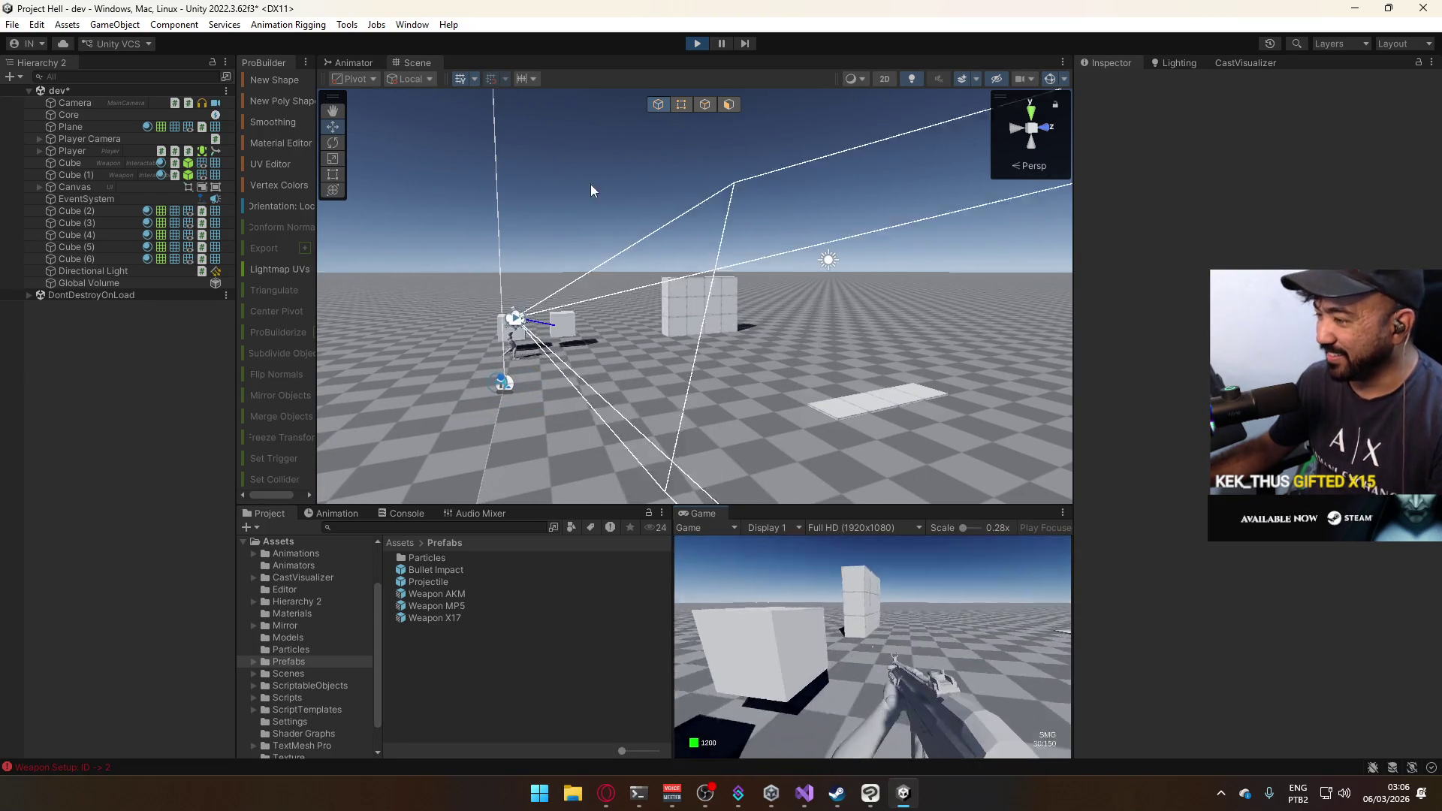
key(super)
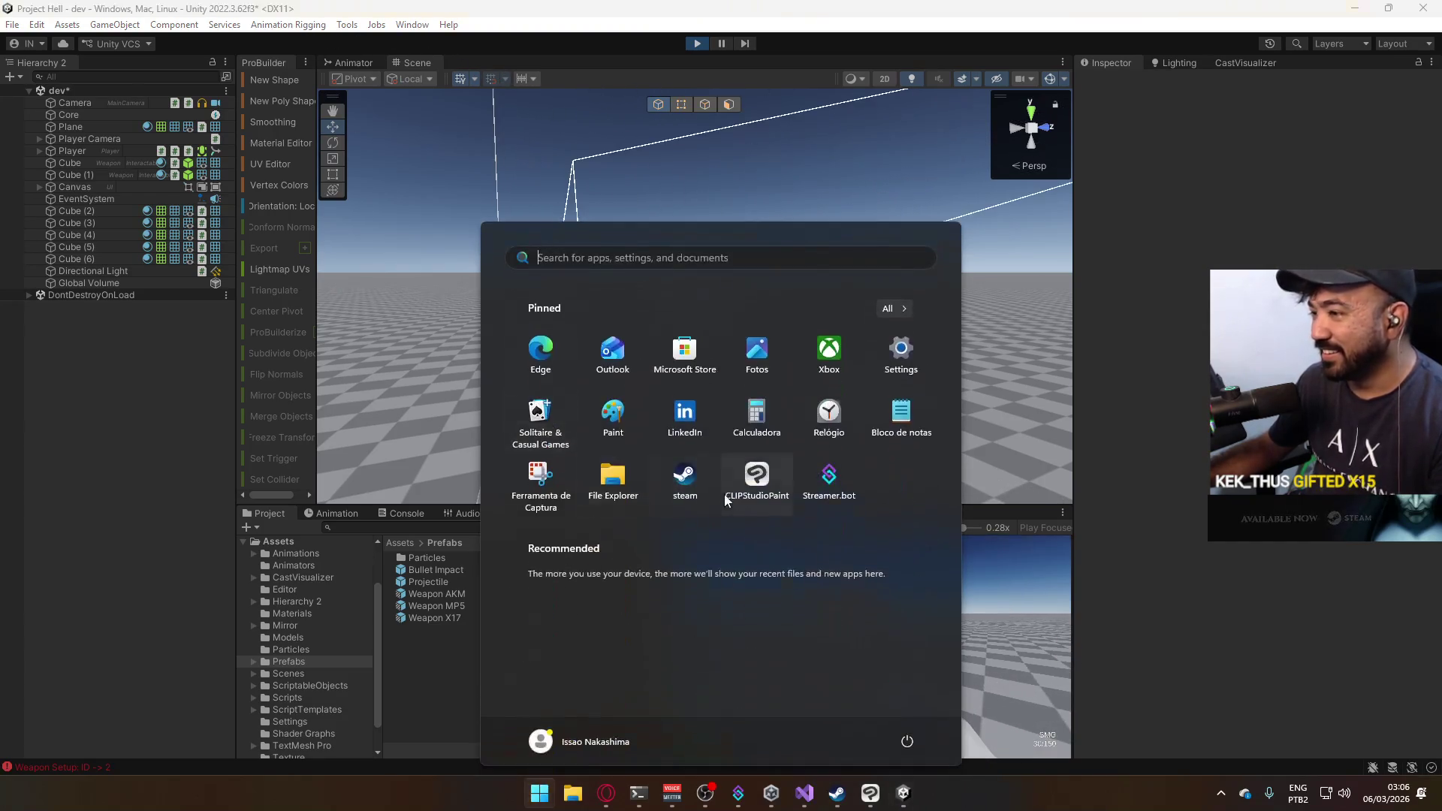
key(Escape)
right_click(715, 511)
click(759, 563)
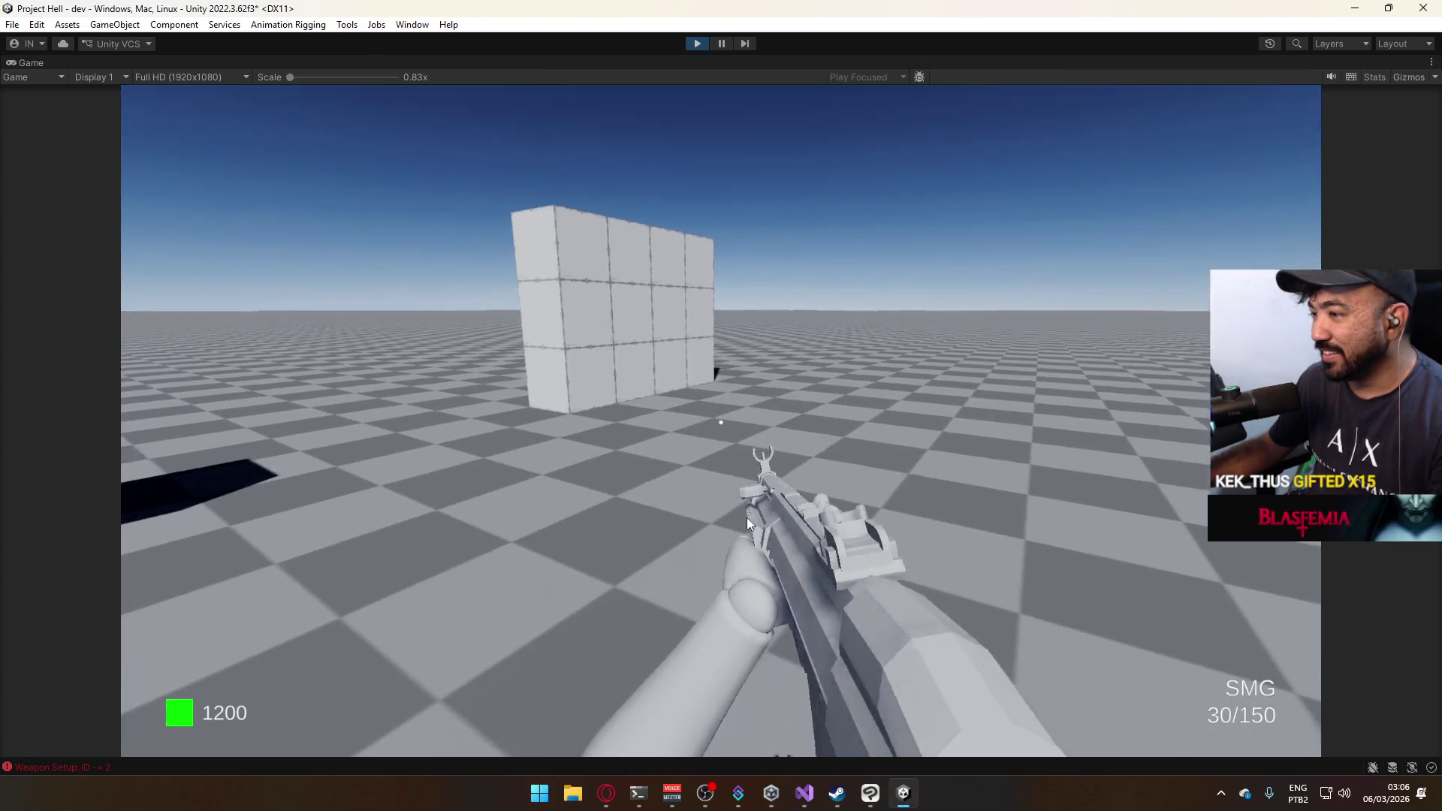
Fire a shot at the wall and restore the normal editor layout.
click(647, 408)
key(super)
key(Escape)
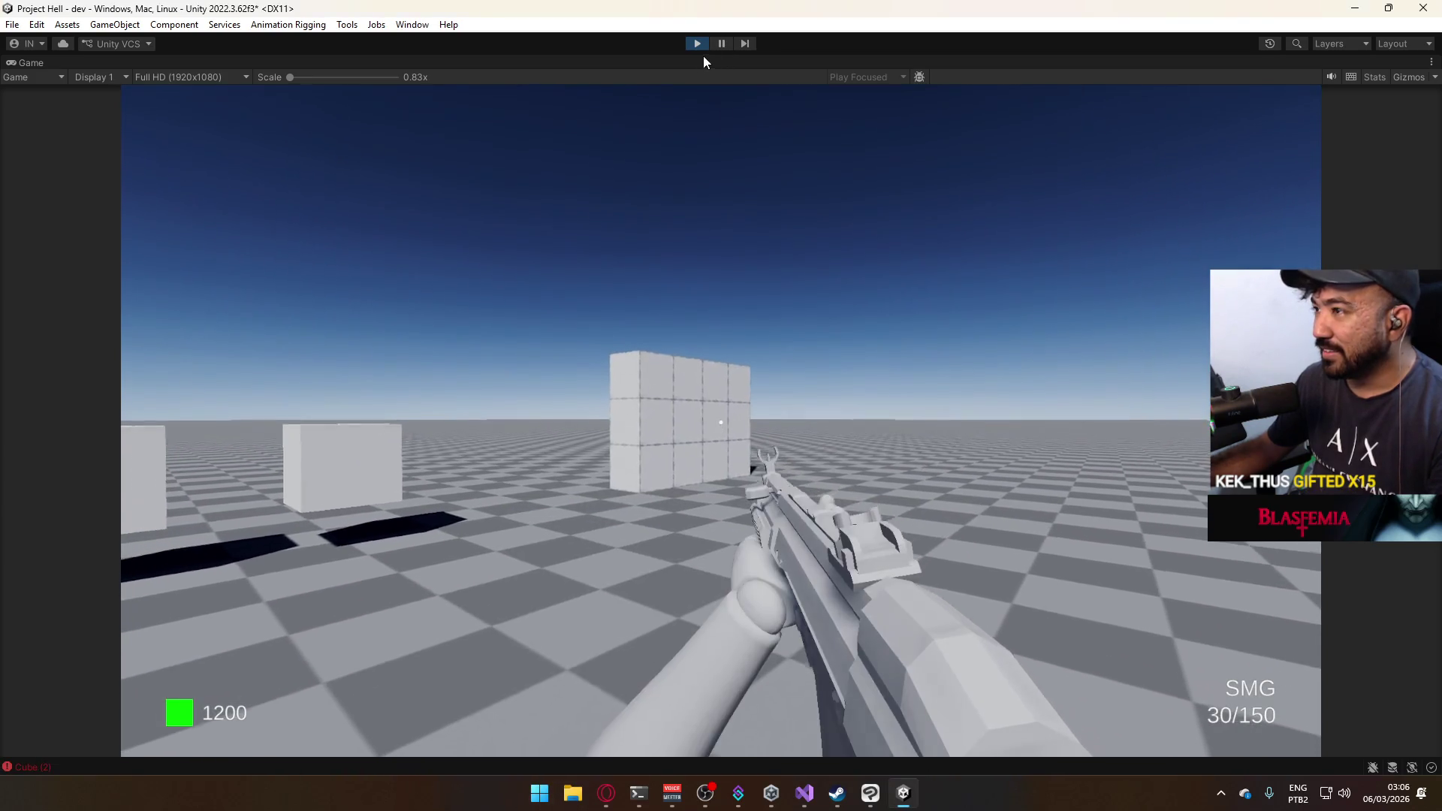
right_click(703, 57)
click(764, 119)
key(super)
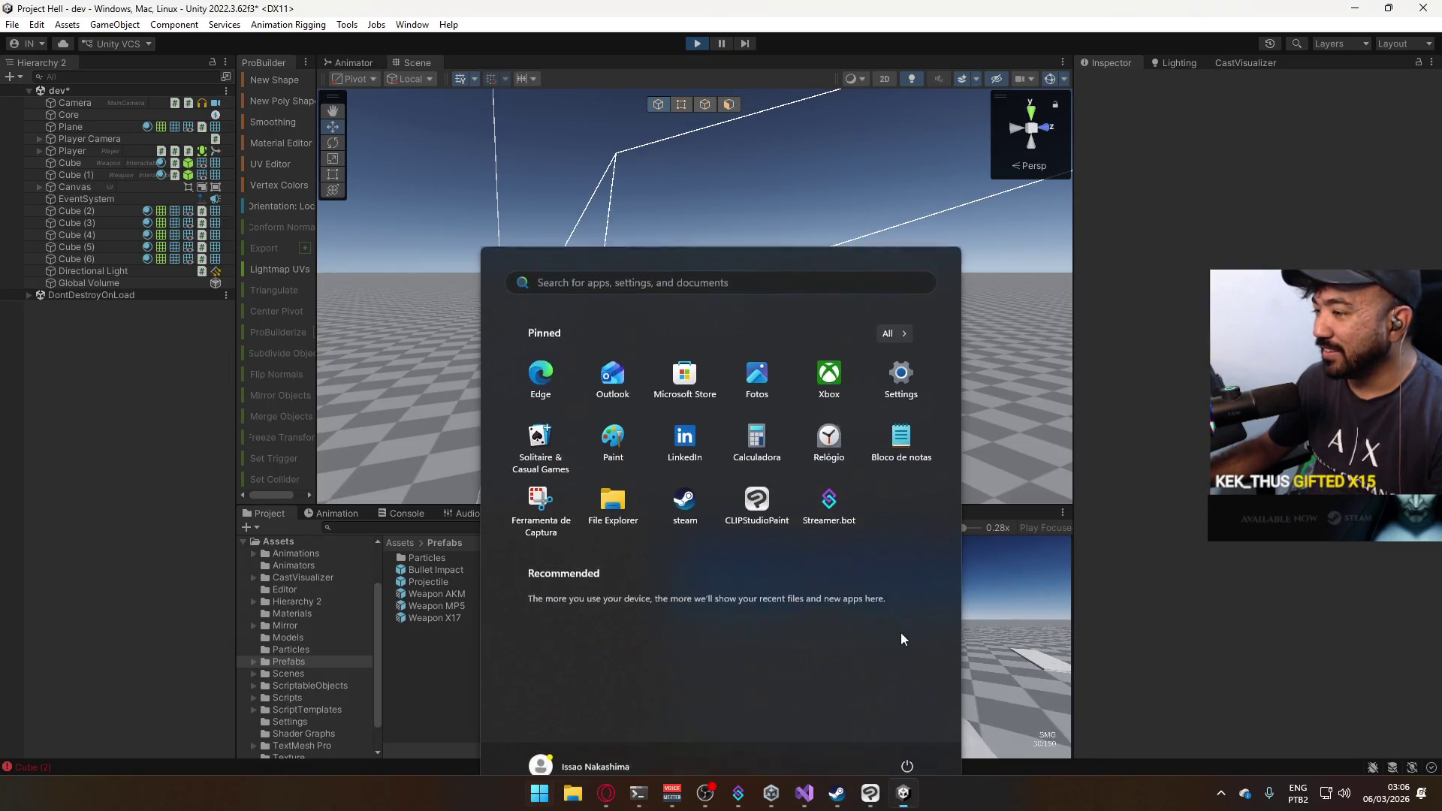
key(super)
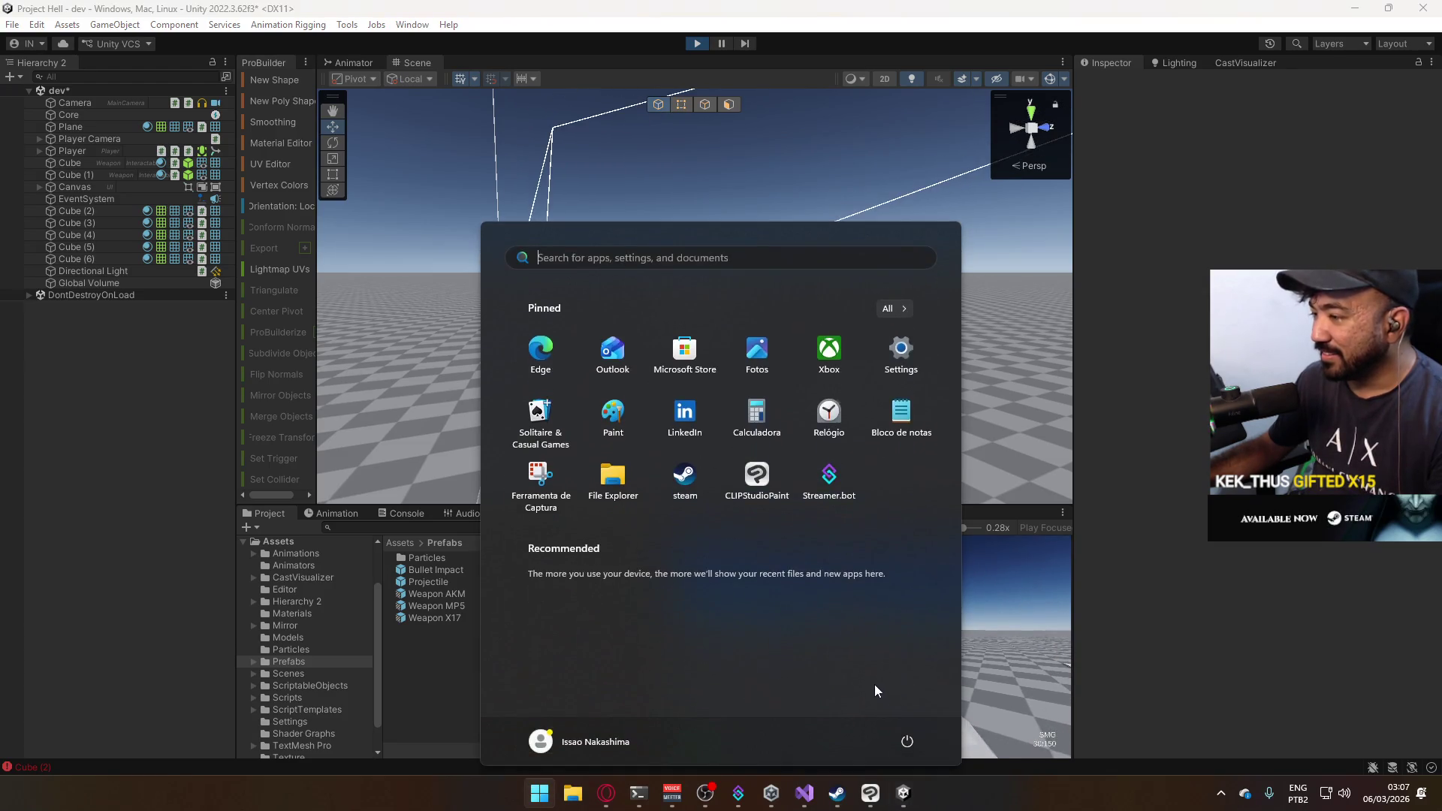
key(super)
key(super)
key(super)
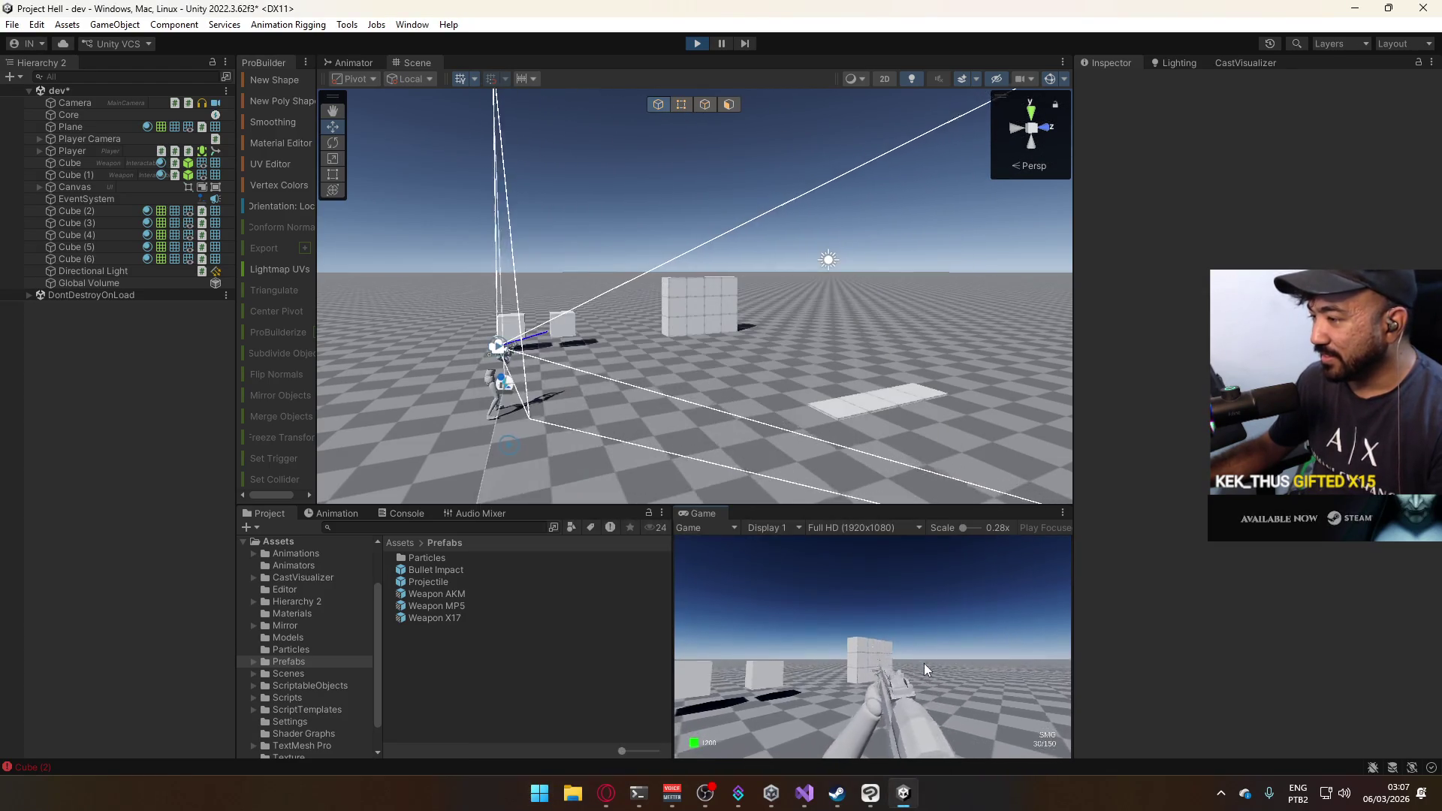
Fire repeatedly at the wall, watching the blue tracers and impact bursts in the Scene view.
drag(936, 694, 907, 751)
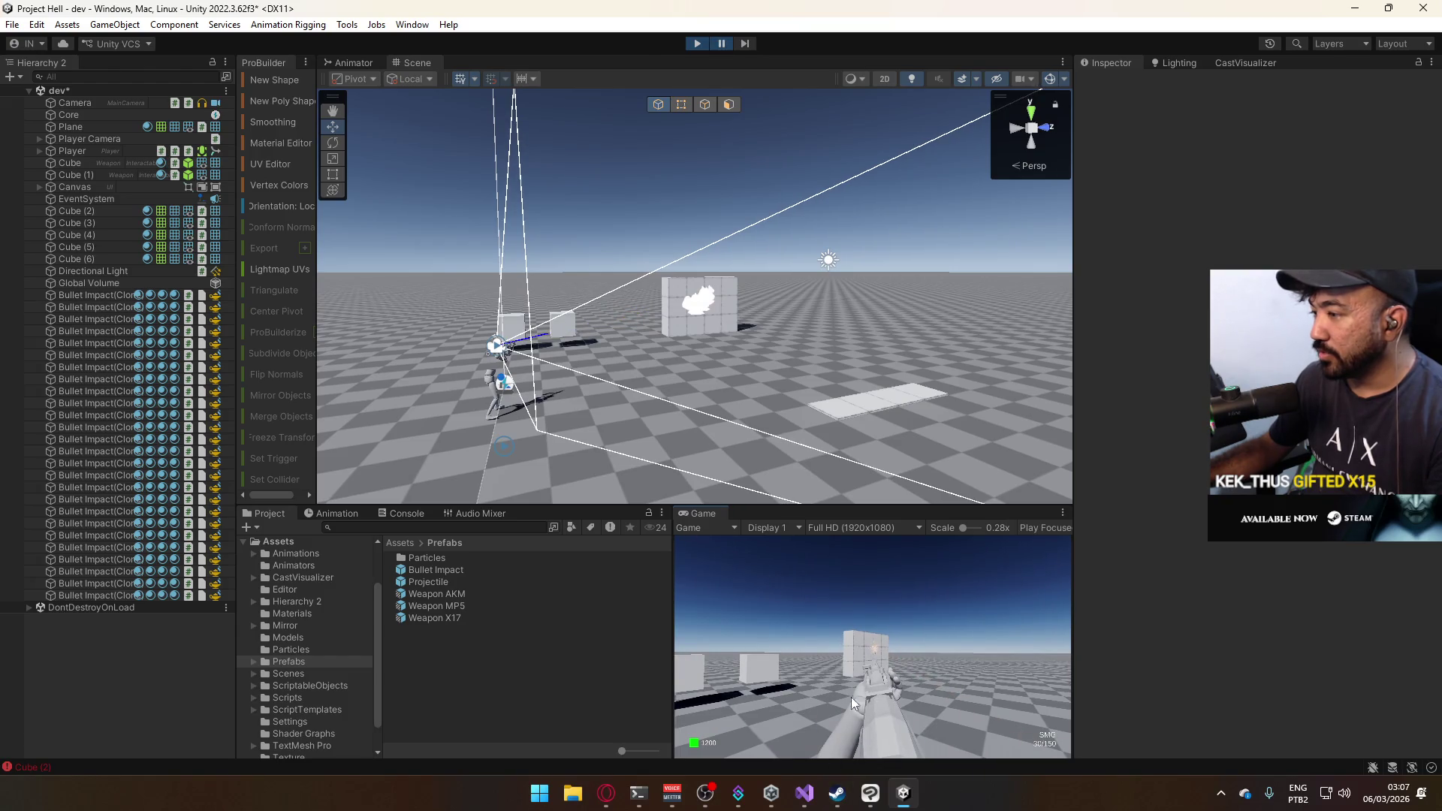
mouse_move(797, 335)
mouse_down()
mouse_move(676, 300)
mouse_move(563, 195)
mouse_move(466, 337)
mouse_move(388, 383)
mouse_move(360, 372)
mouse_up()
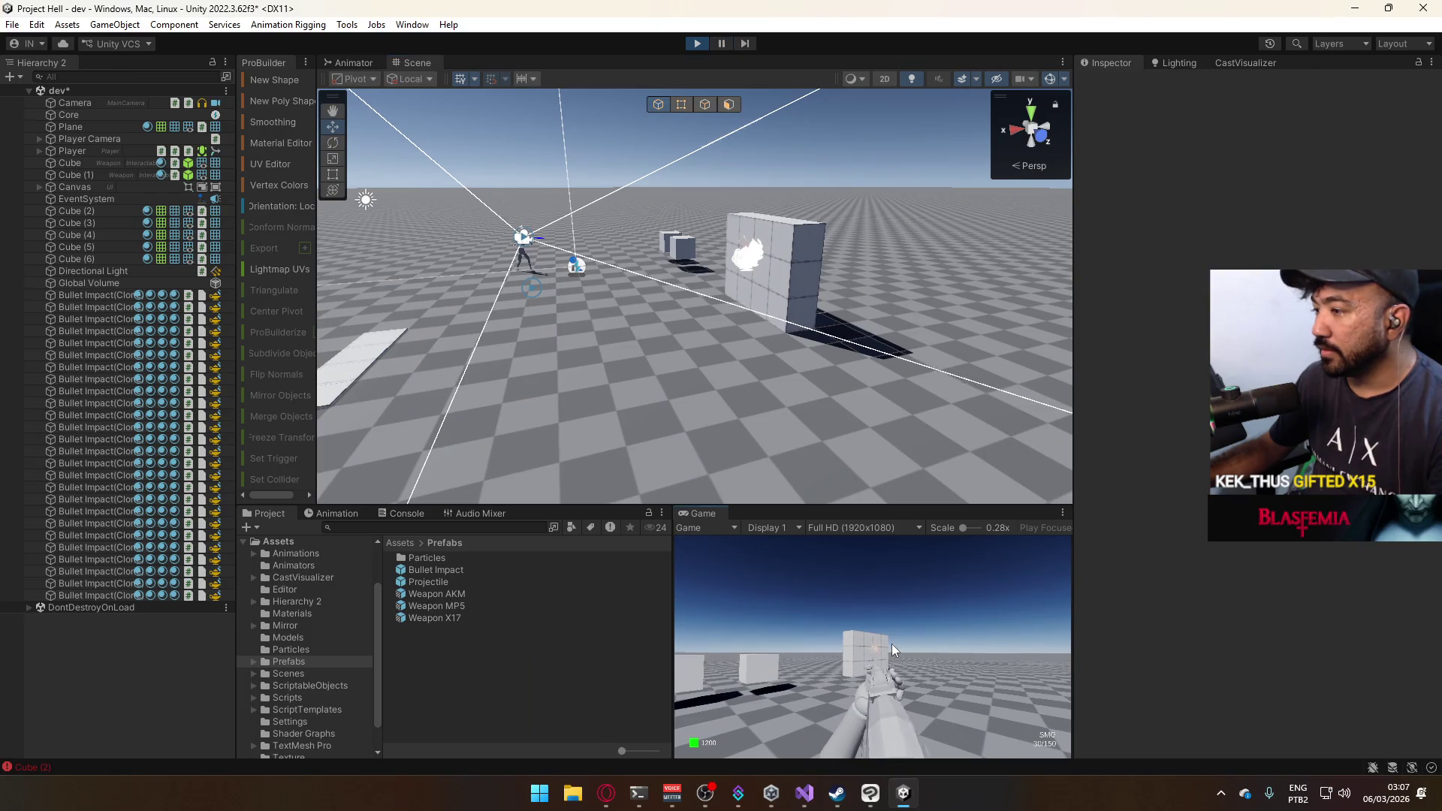
click(872, 678)
click(865, 684)
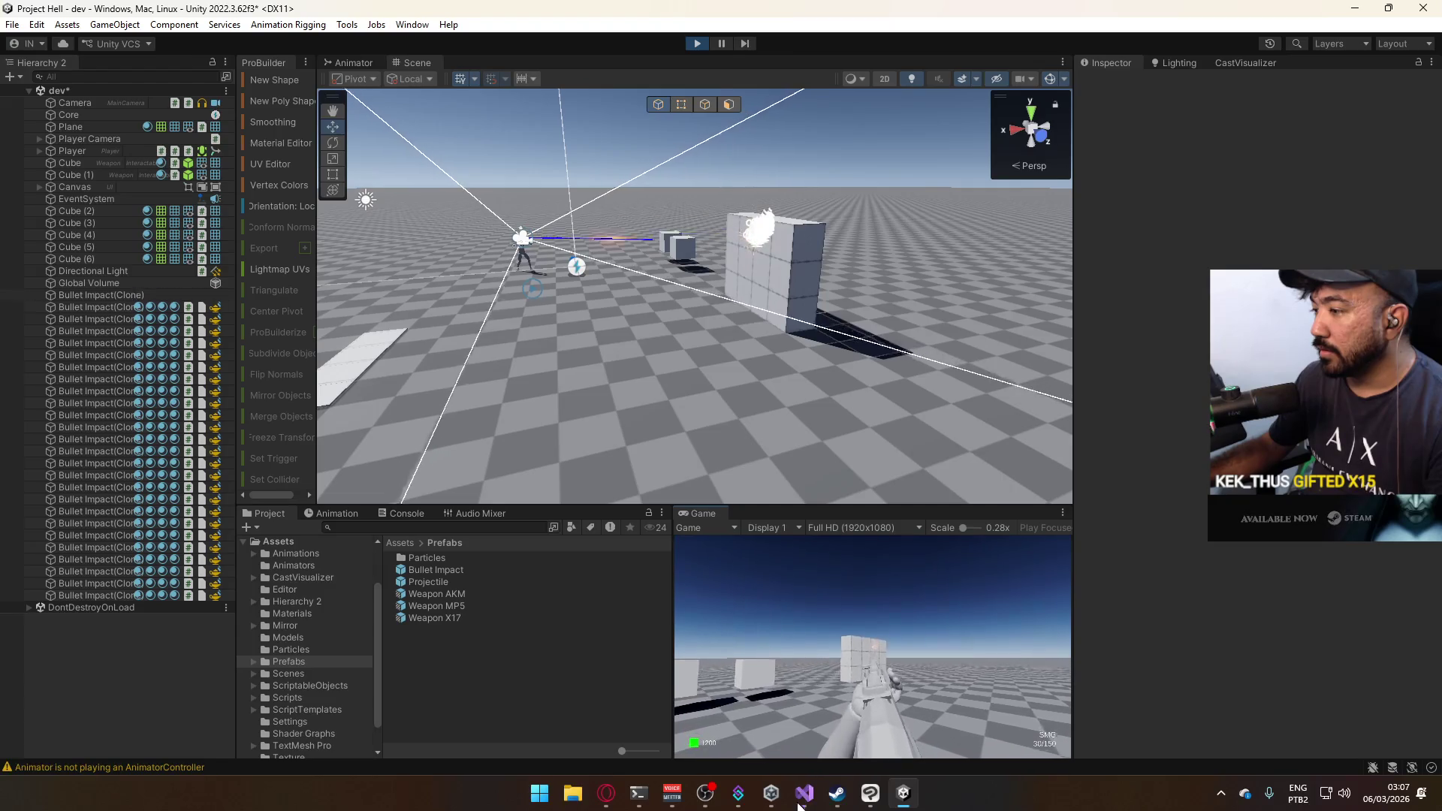
click(872, 645)
click(872, 646)
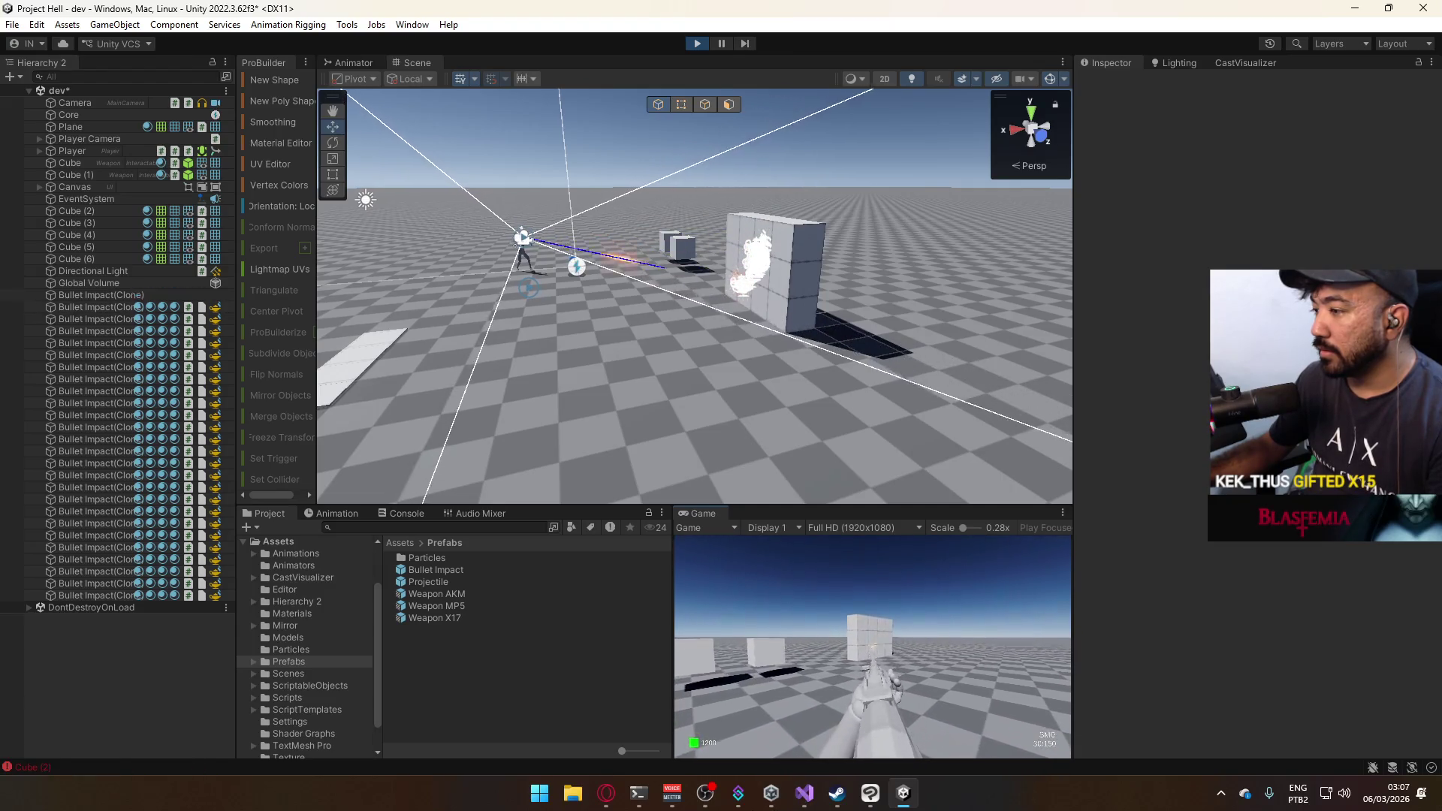
click(872, 645)
click(873, 646)
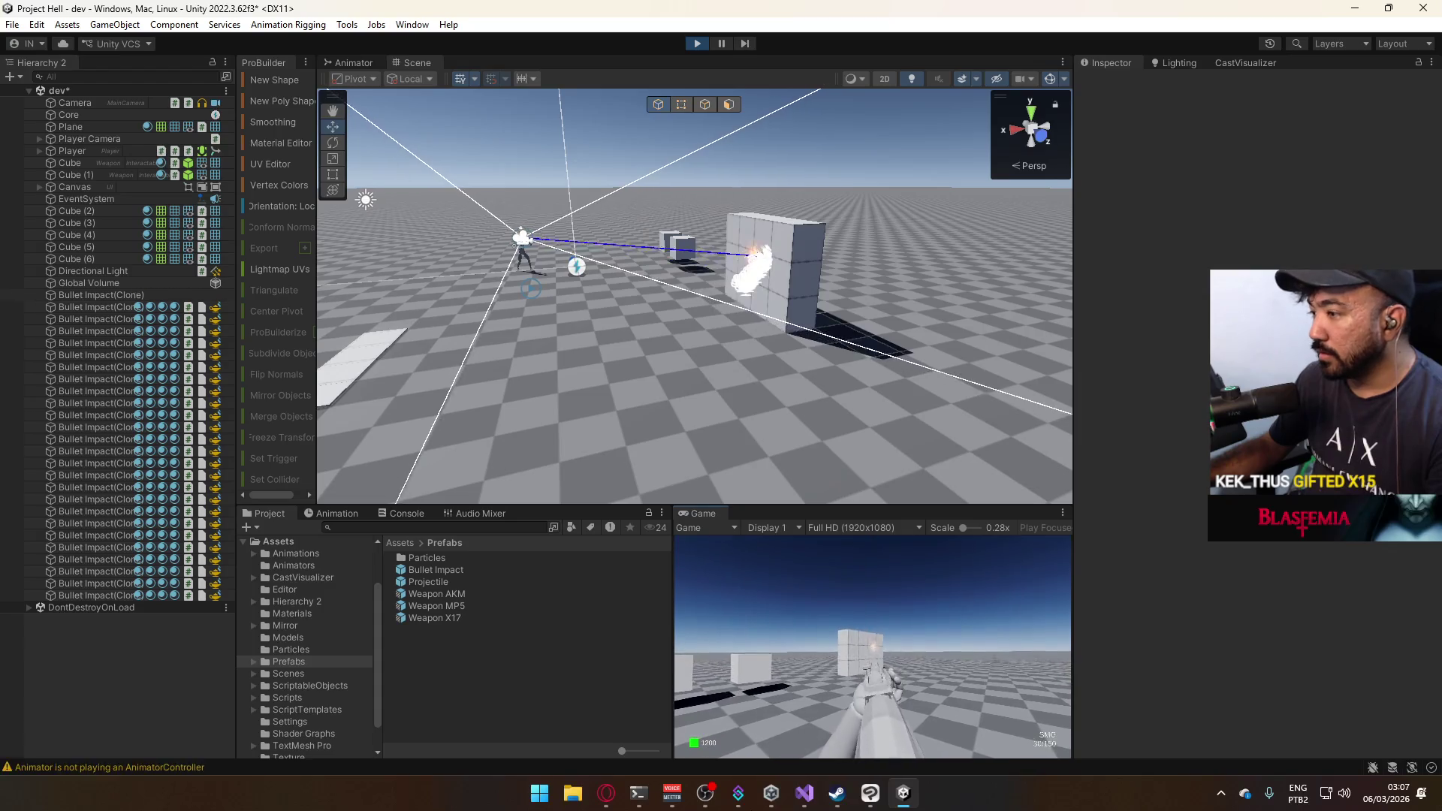
click(872, 646)
click(873, 645)
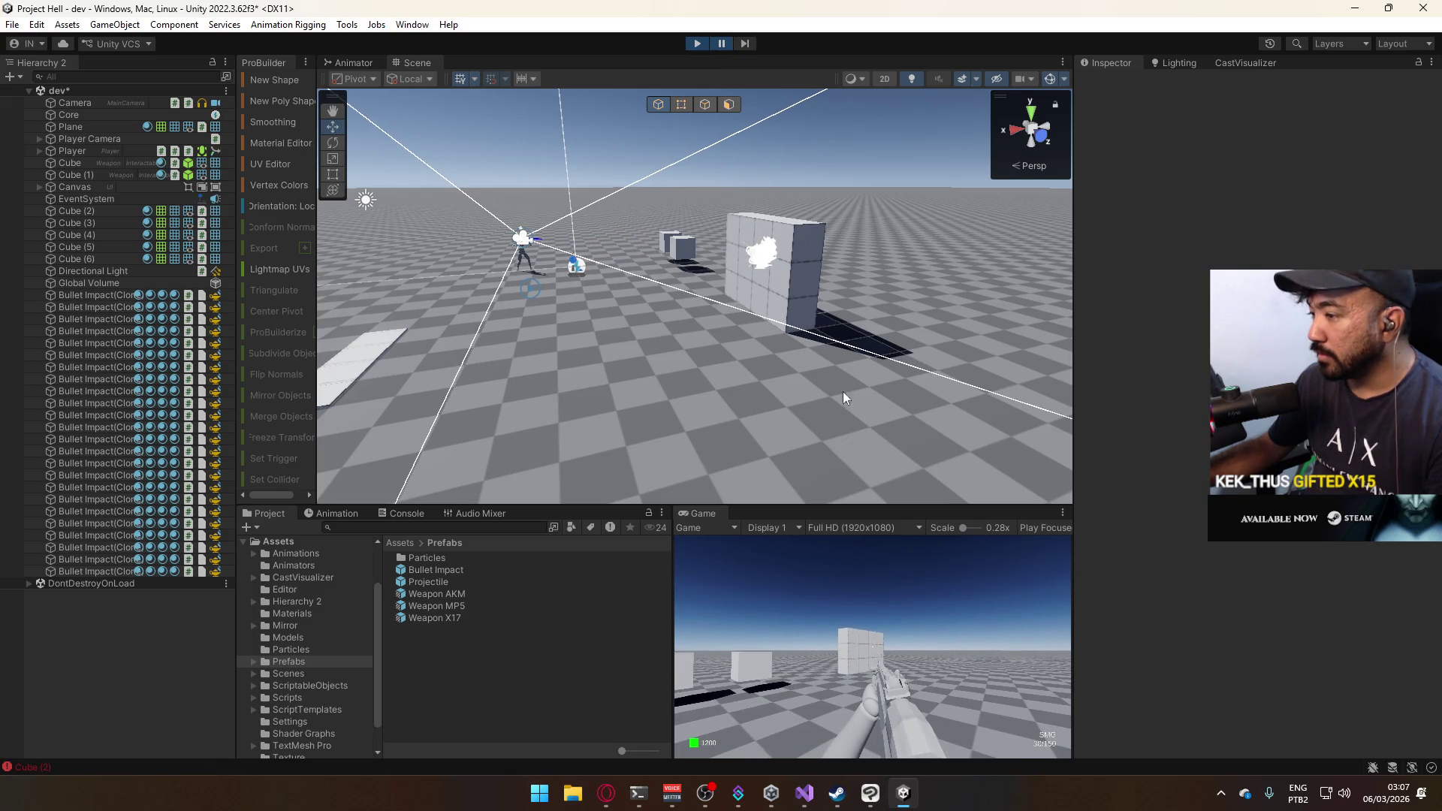
Fire a few more shots at the wall, then stop the game.
click(871, 691)
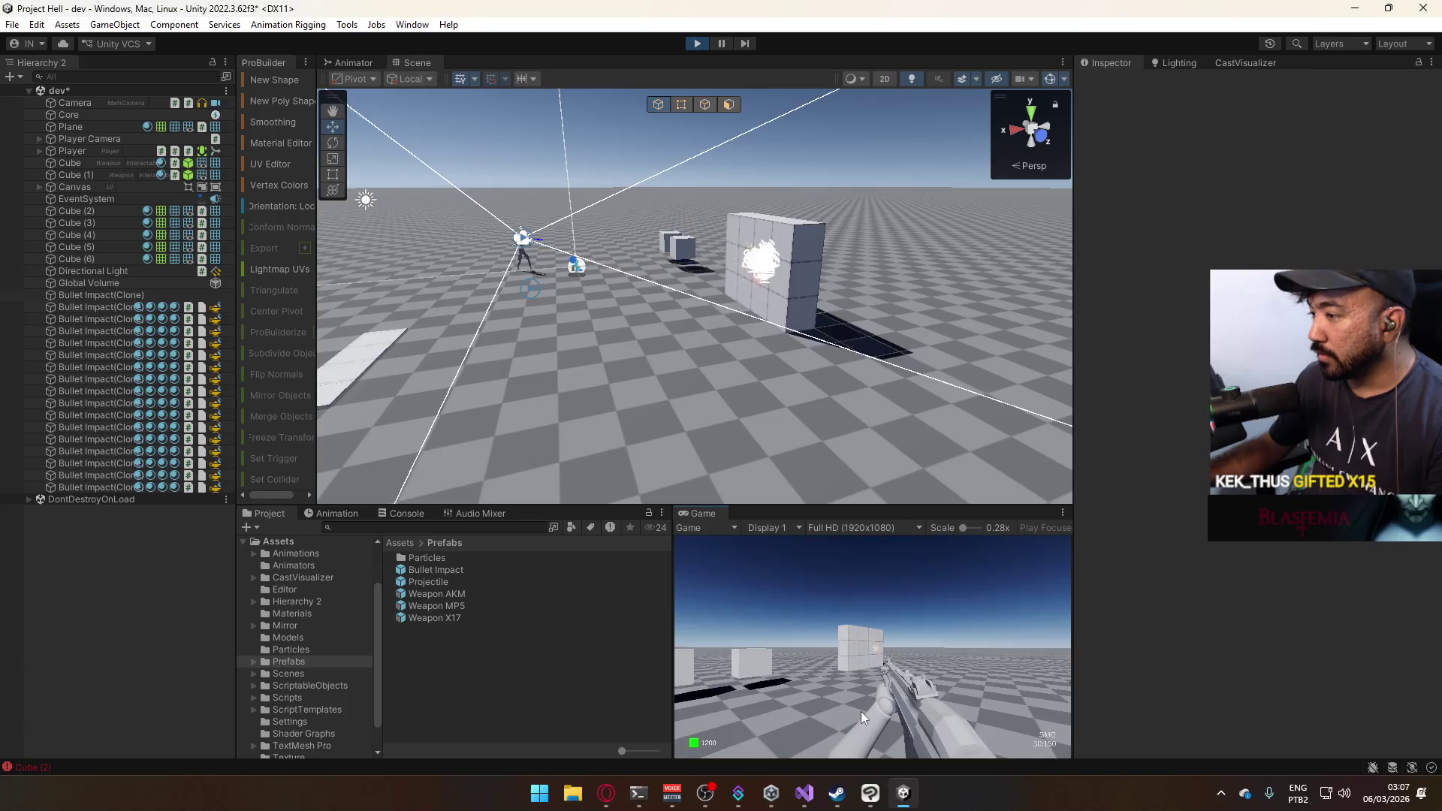
click(860, 710)
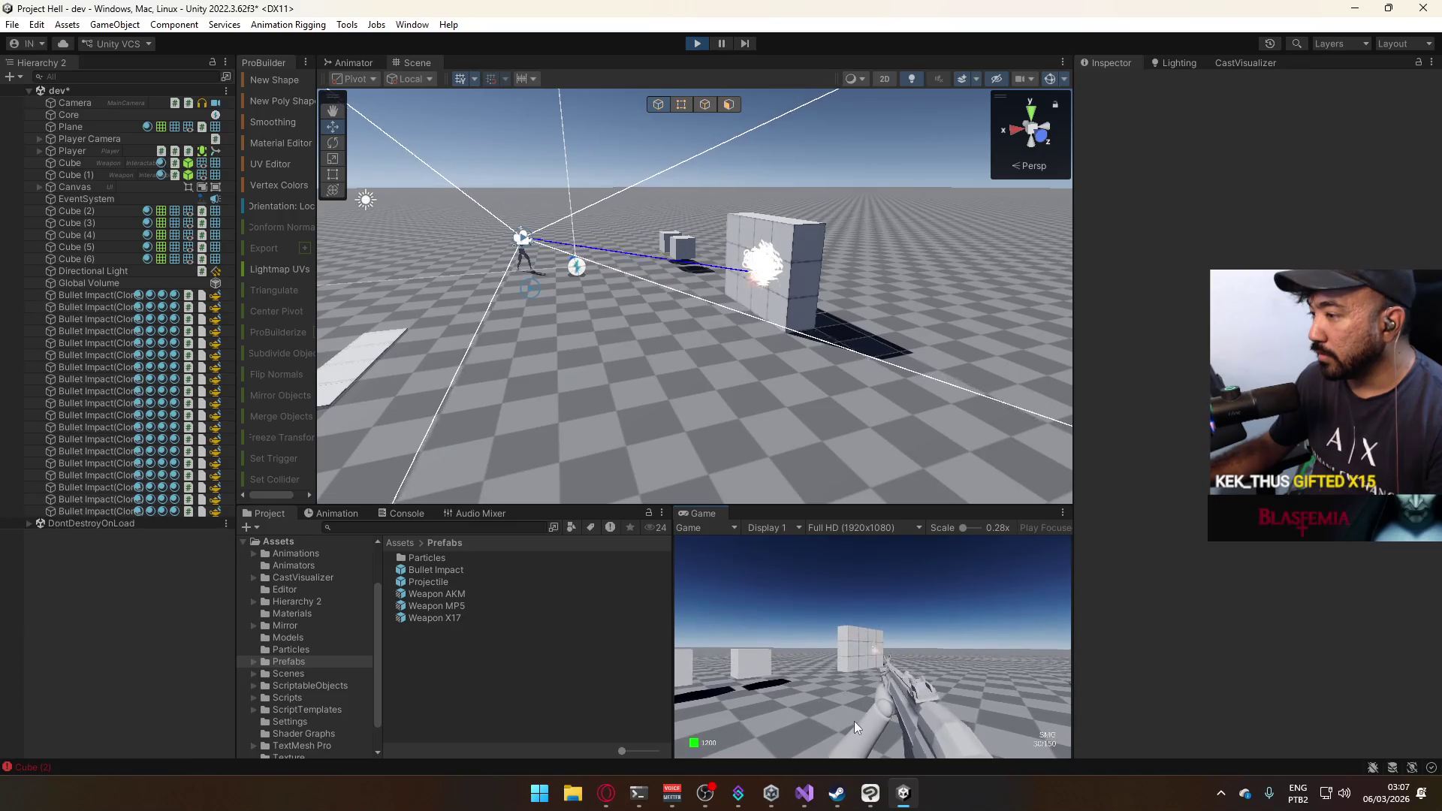
click(817, 745)
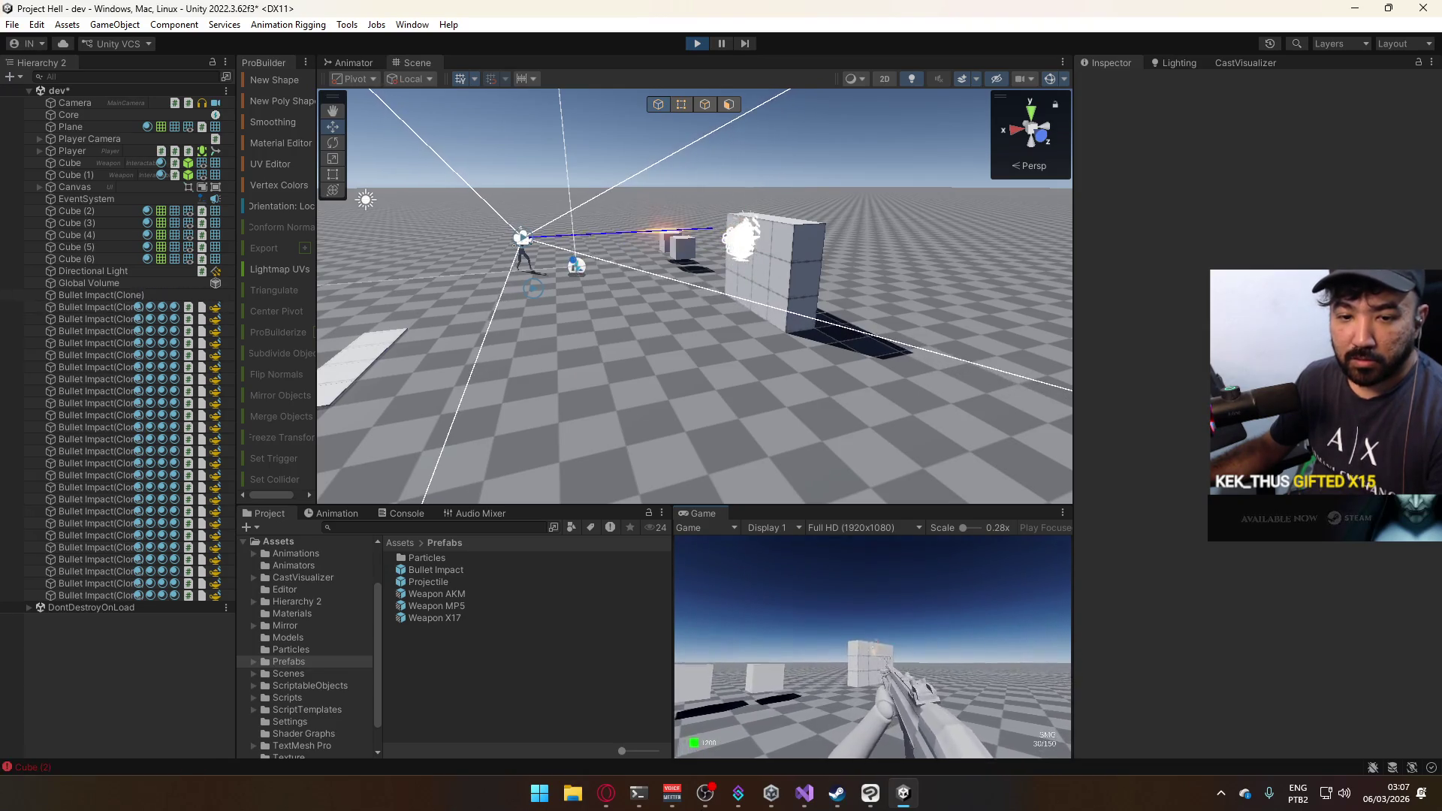
key(super)
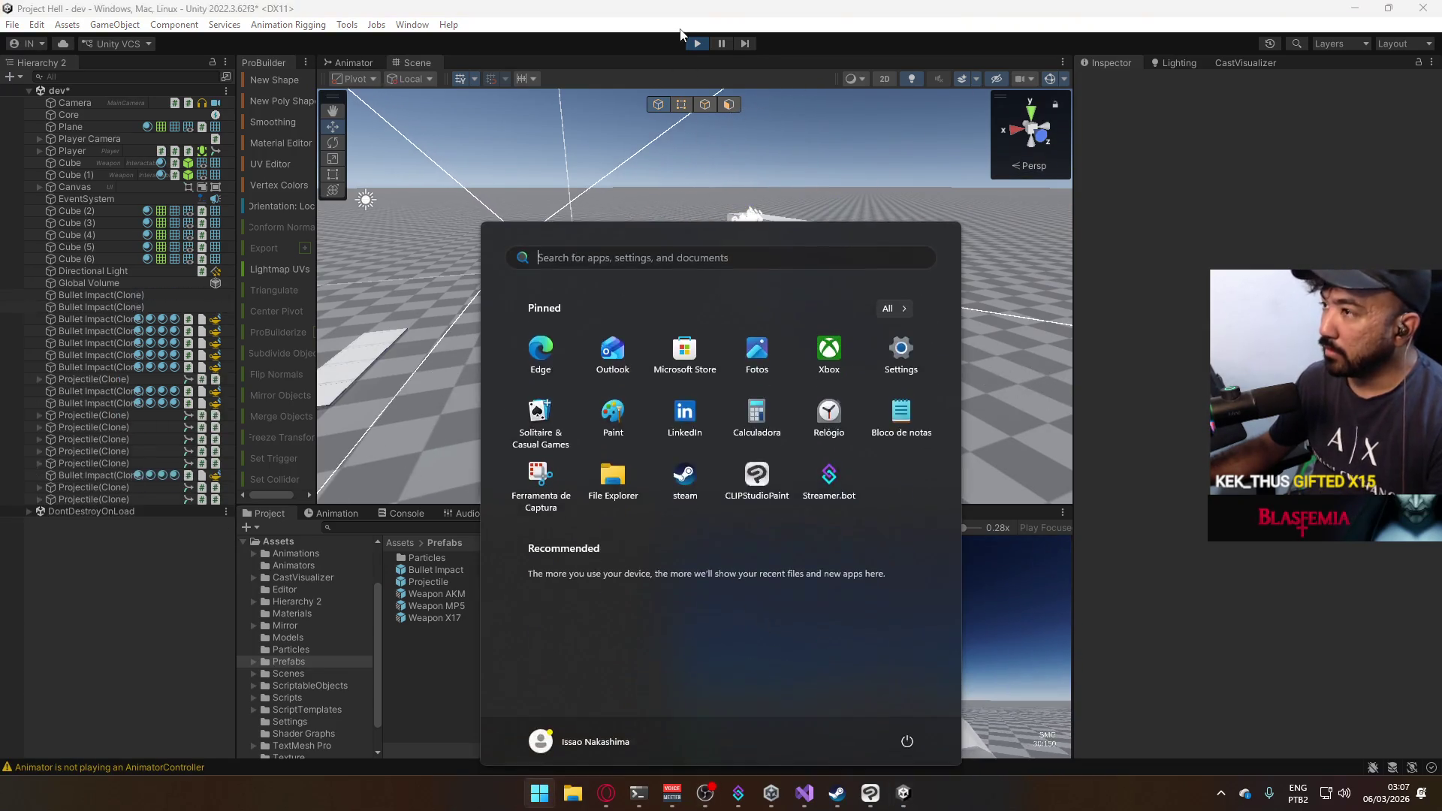
key(super)
key(ctrl+p)
Check the Projectile prefab's Particle child, then return to the scene and start playing.
double_click(432, 581)
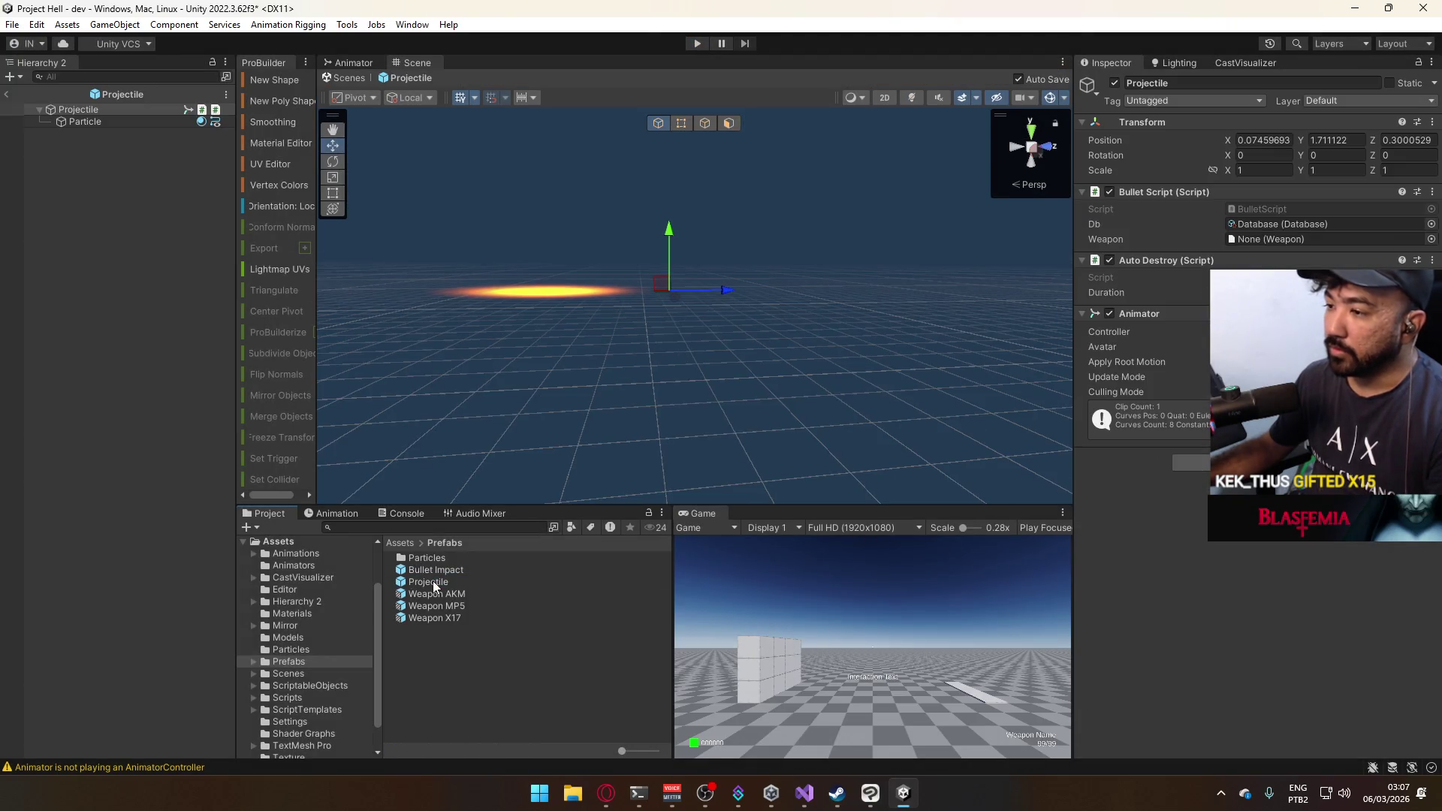
click(120, 125)
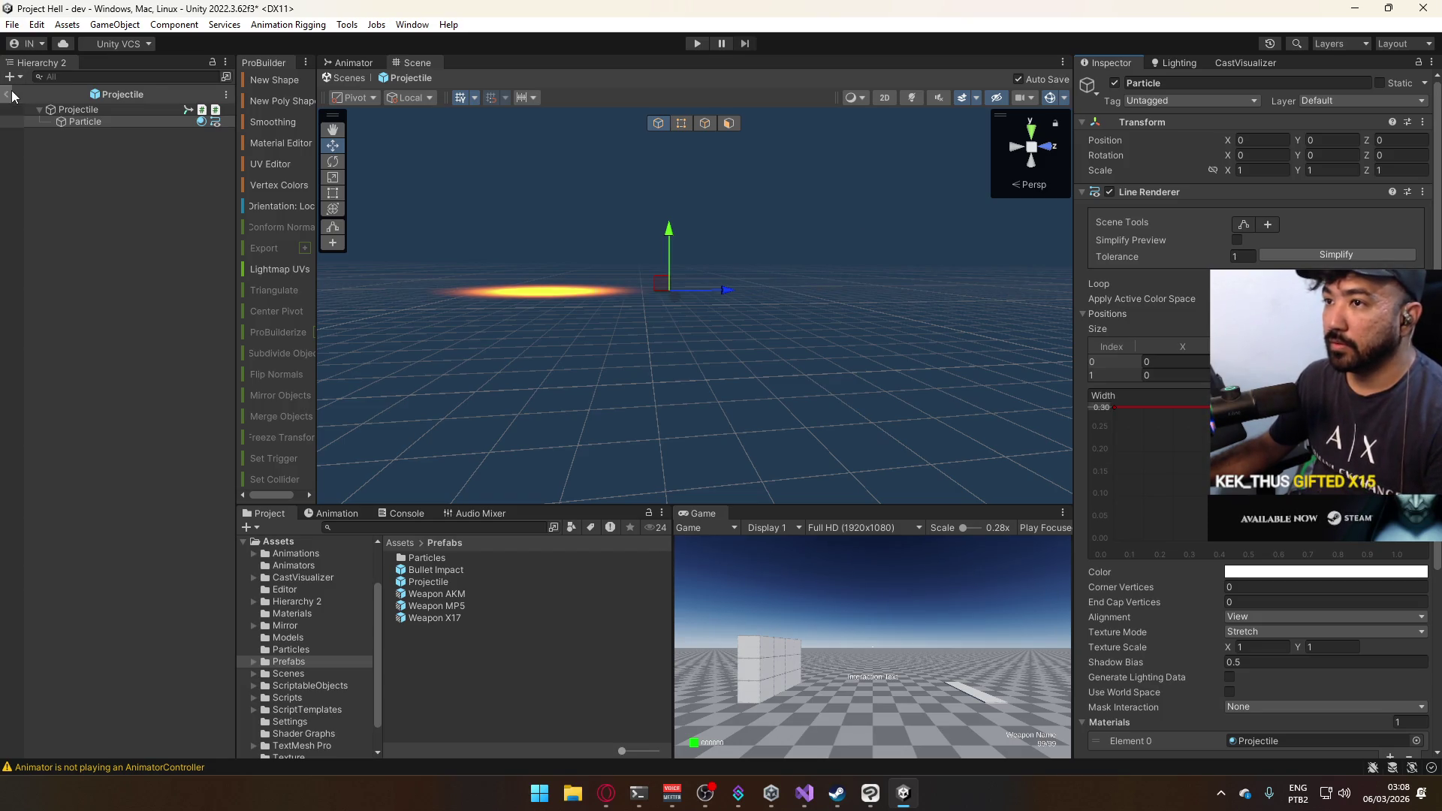
click(9, 94)
click(696, 44)
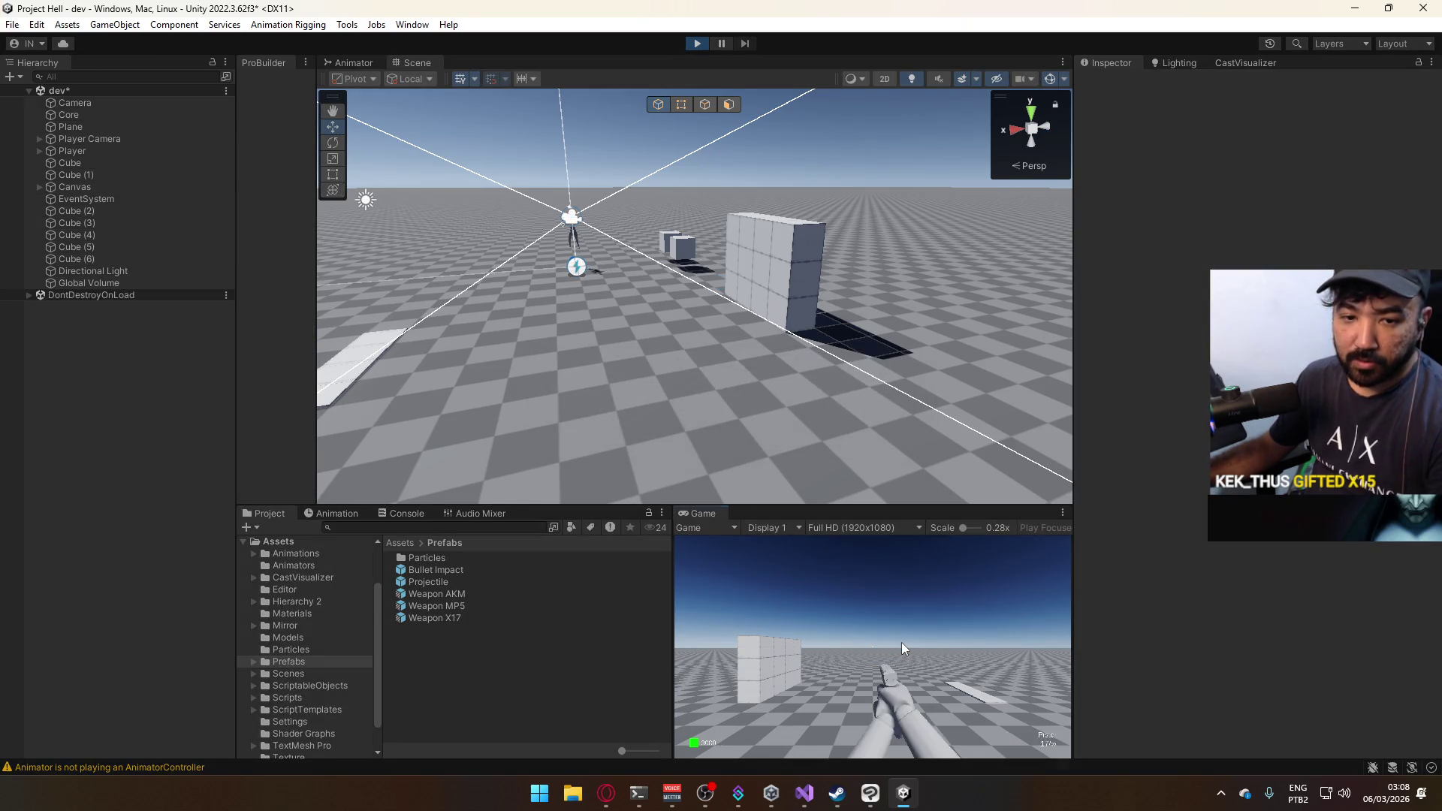
Equip the AKM and shoot the cube wall, then list the Animations folder.
key(super)
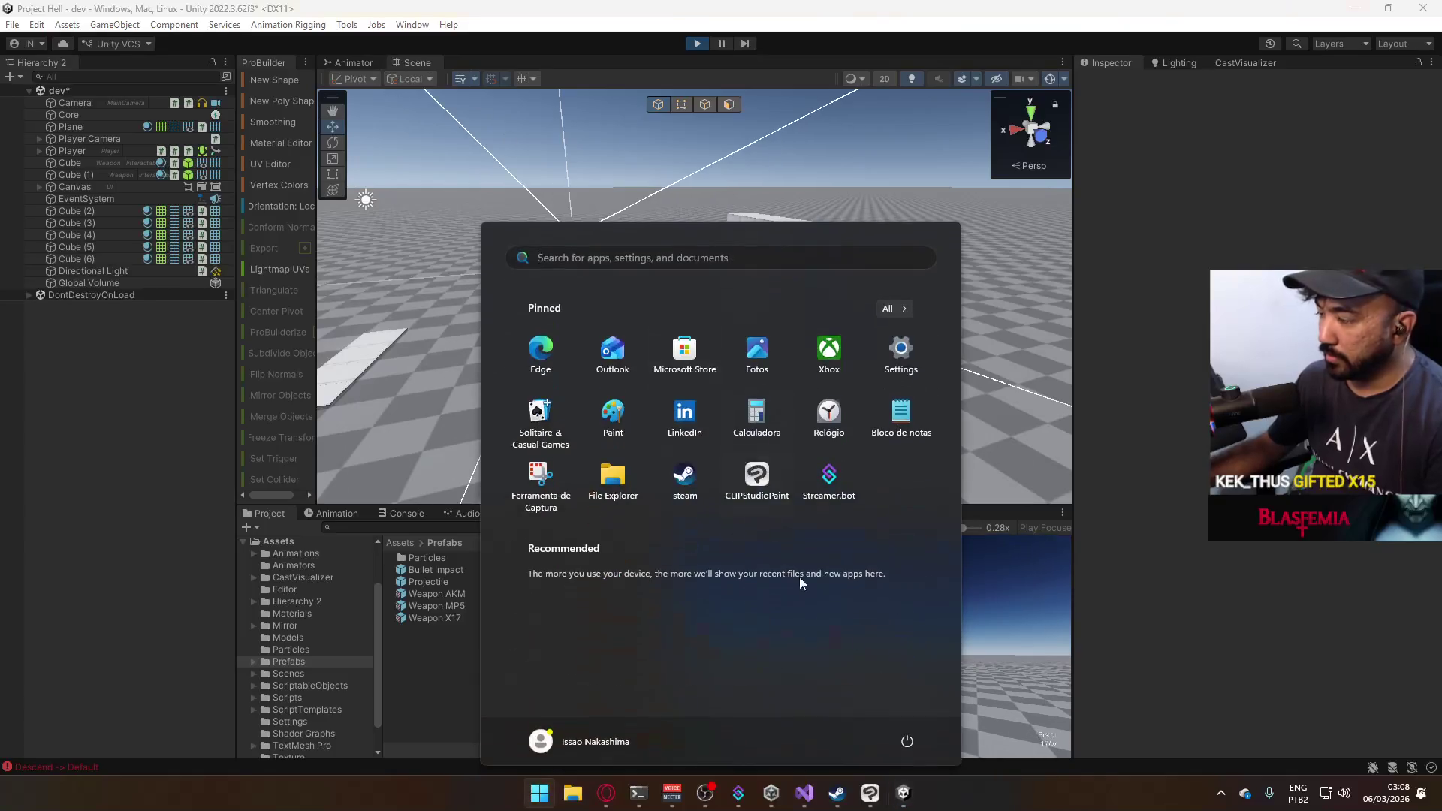
click(850, 673)
click(856, 674)
mouse_move(856, 673)
mouse_down()
mouse_move(881, 671)
mouse_move(812, 682)
mouse_up()
key(w)
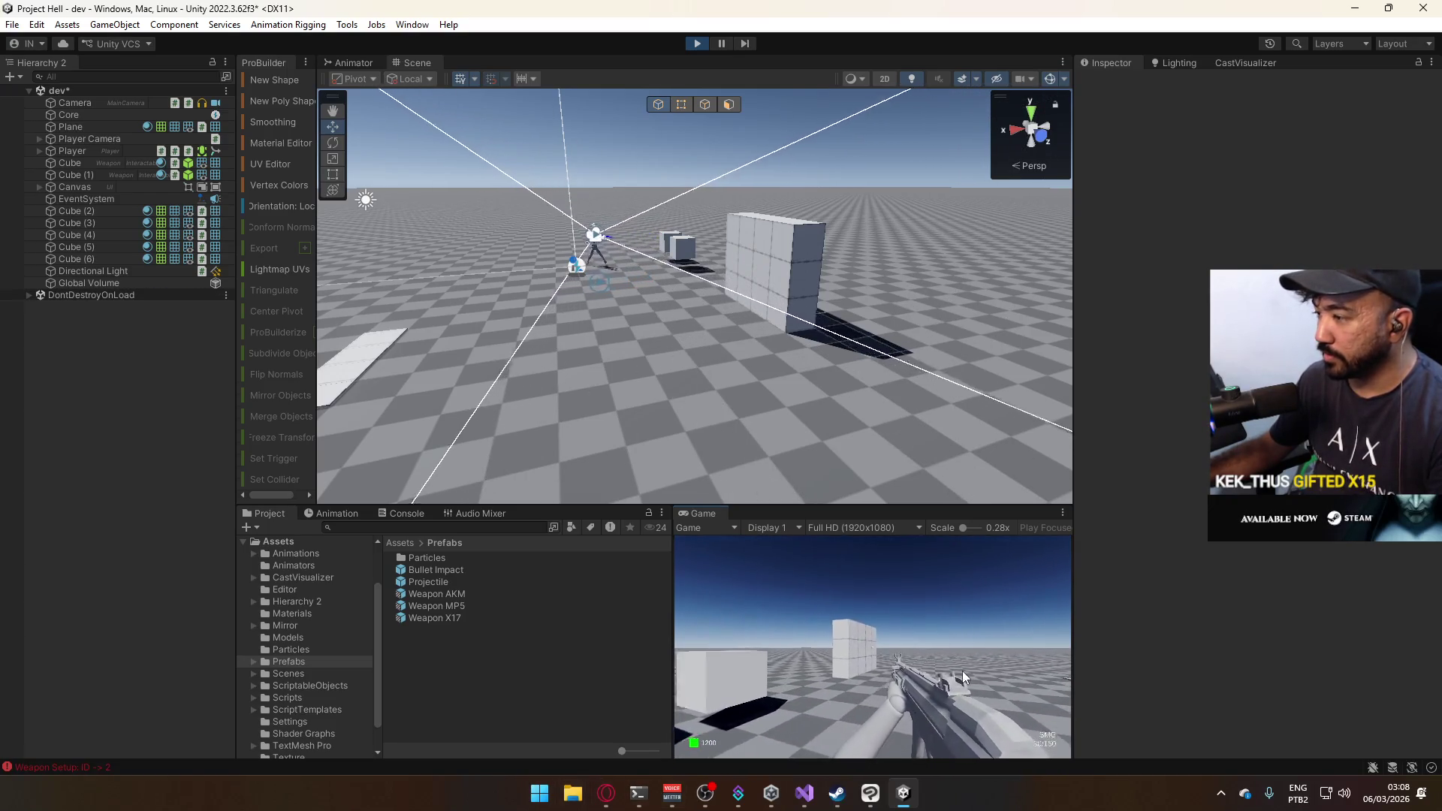
mouse_move(962, 669)
mouse_down()
mouse_move(791, 687)
mouse_move(737, 759)
mouse_move(728, 810)
mouse_up()
key(super)
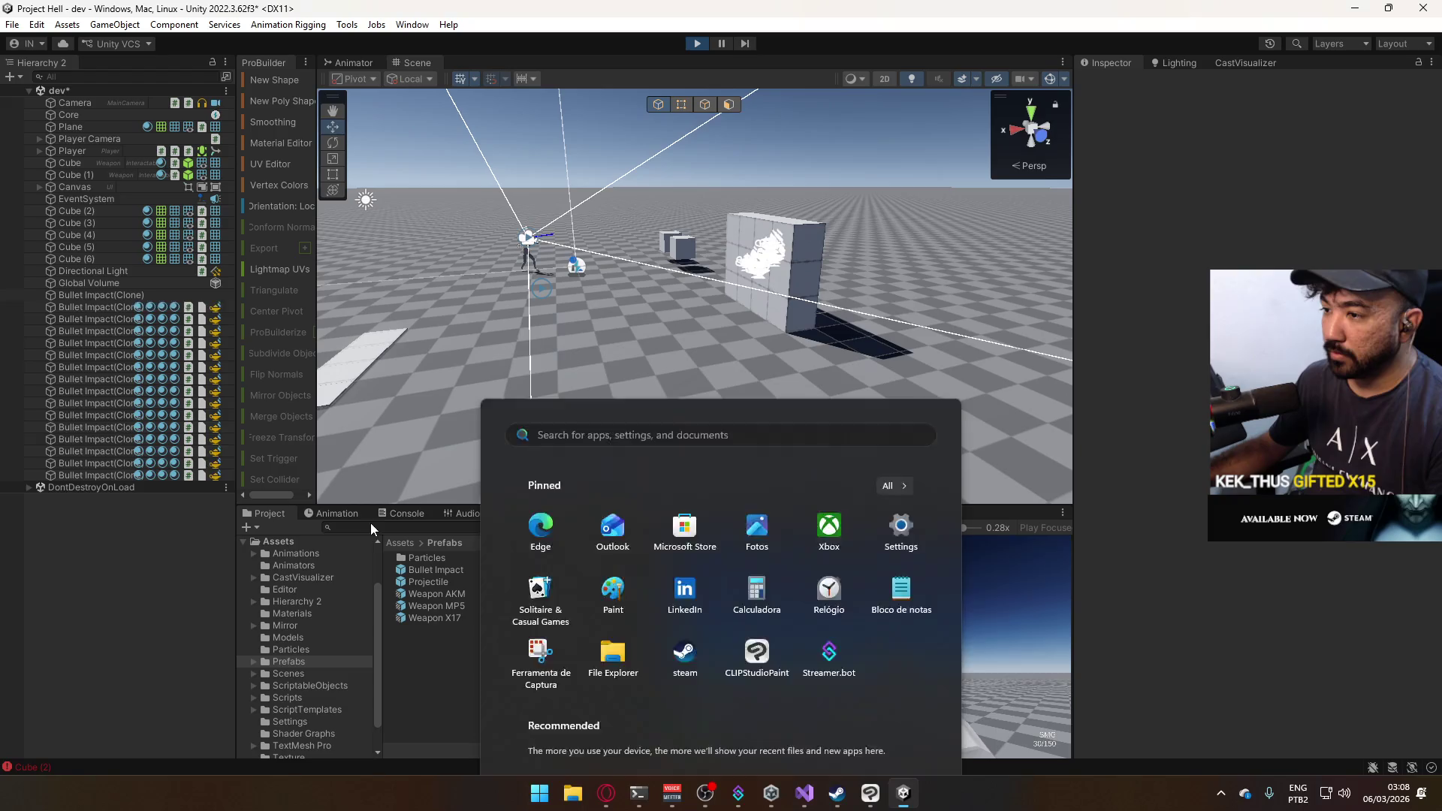
key(super)
key(super)
click(339, 555)
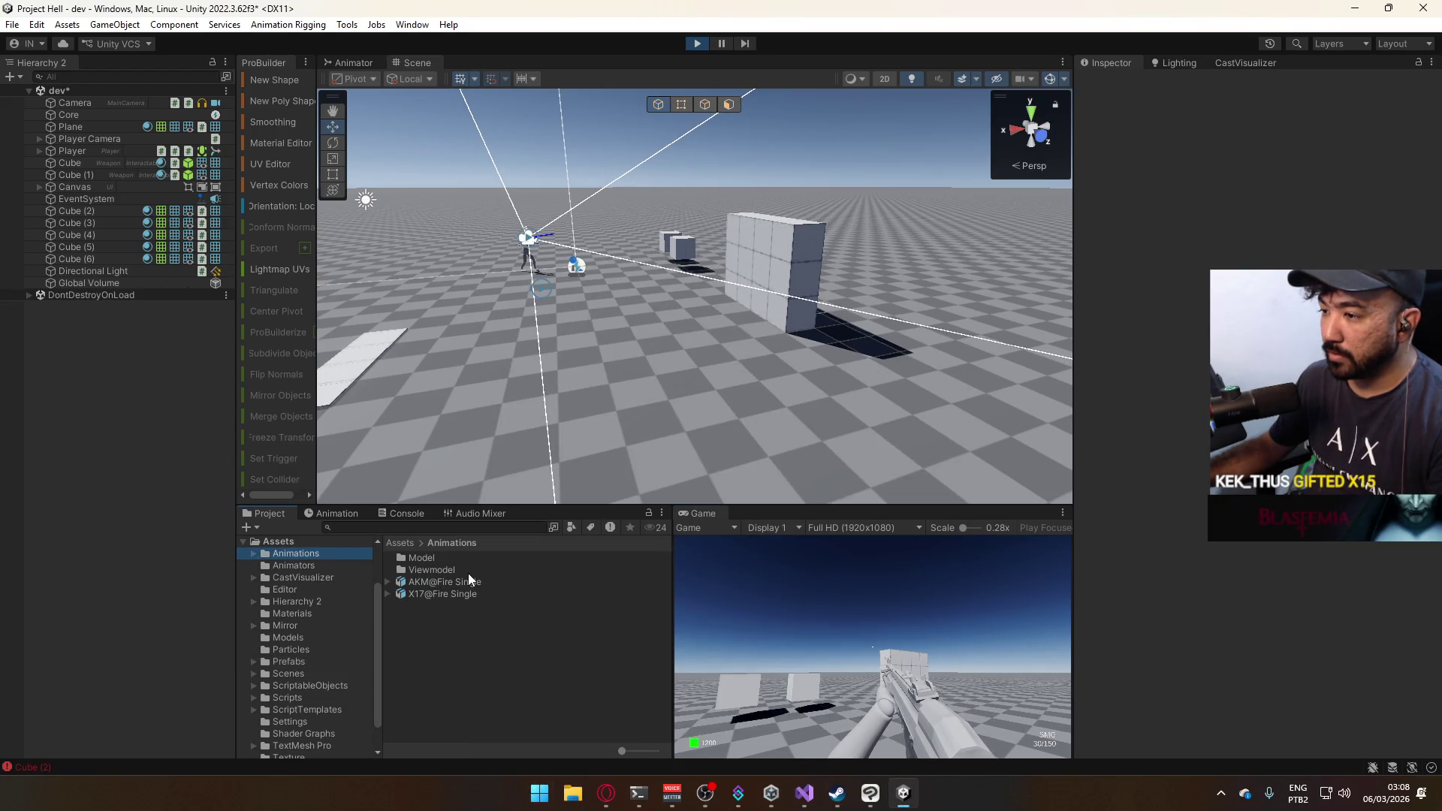
Toggle the Animation tab and browse the Animations and Viewmodel folders.
click(345, 515)
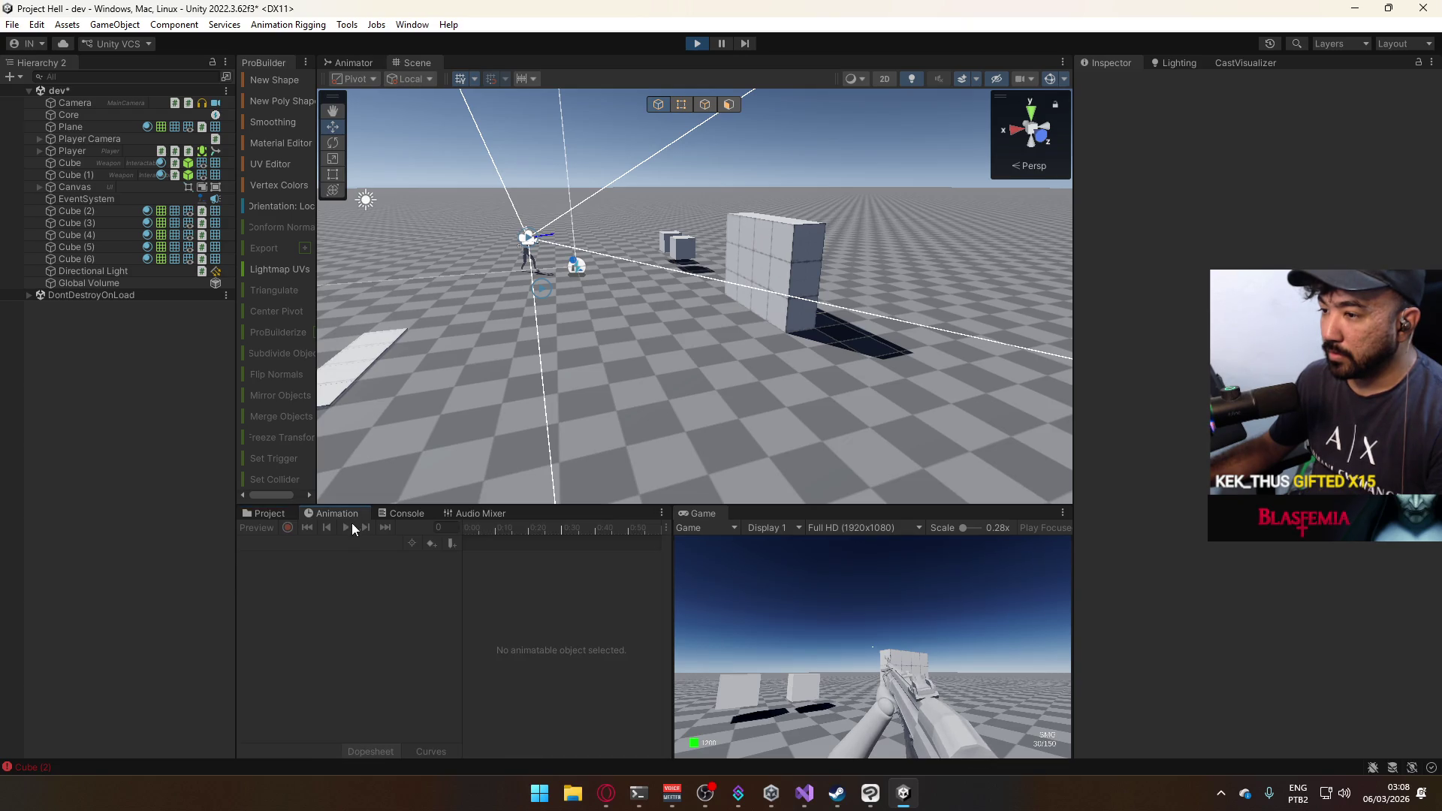
click(256, 513)
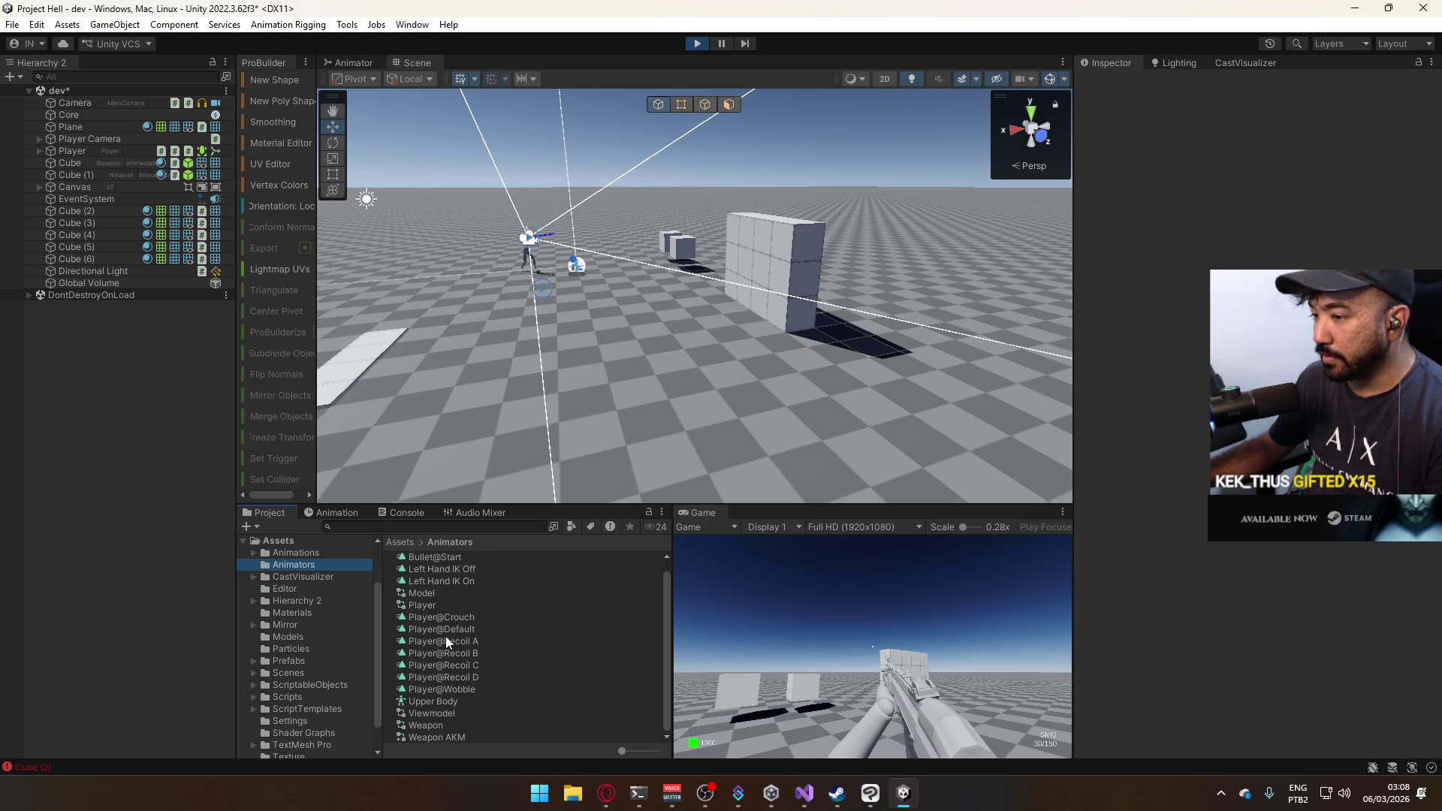
click(339, 553)
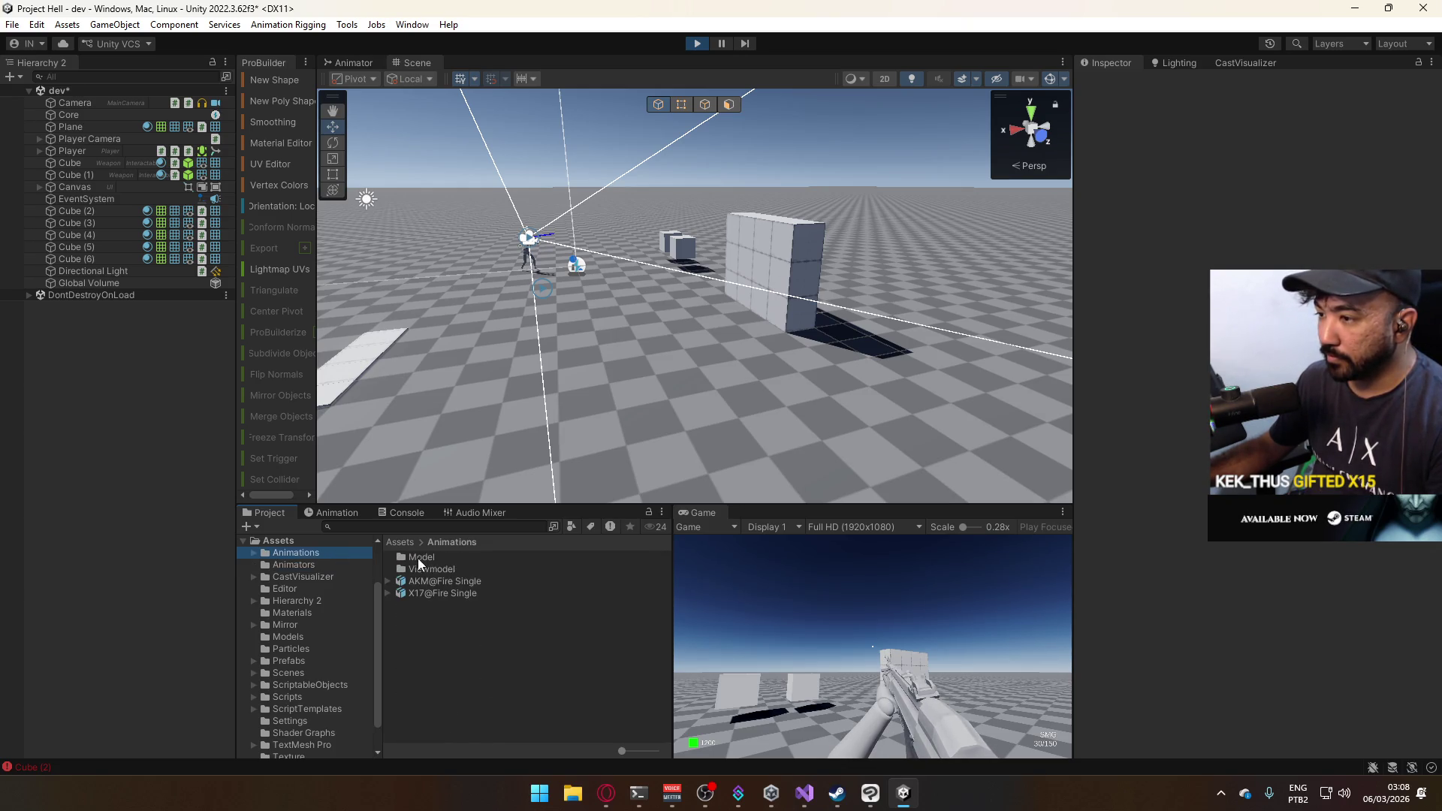
double_click(423, 569)
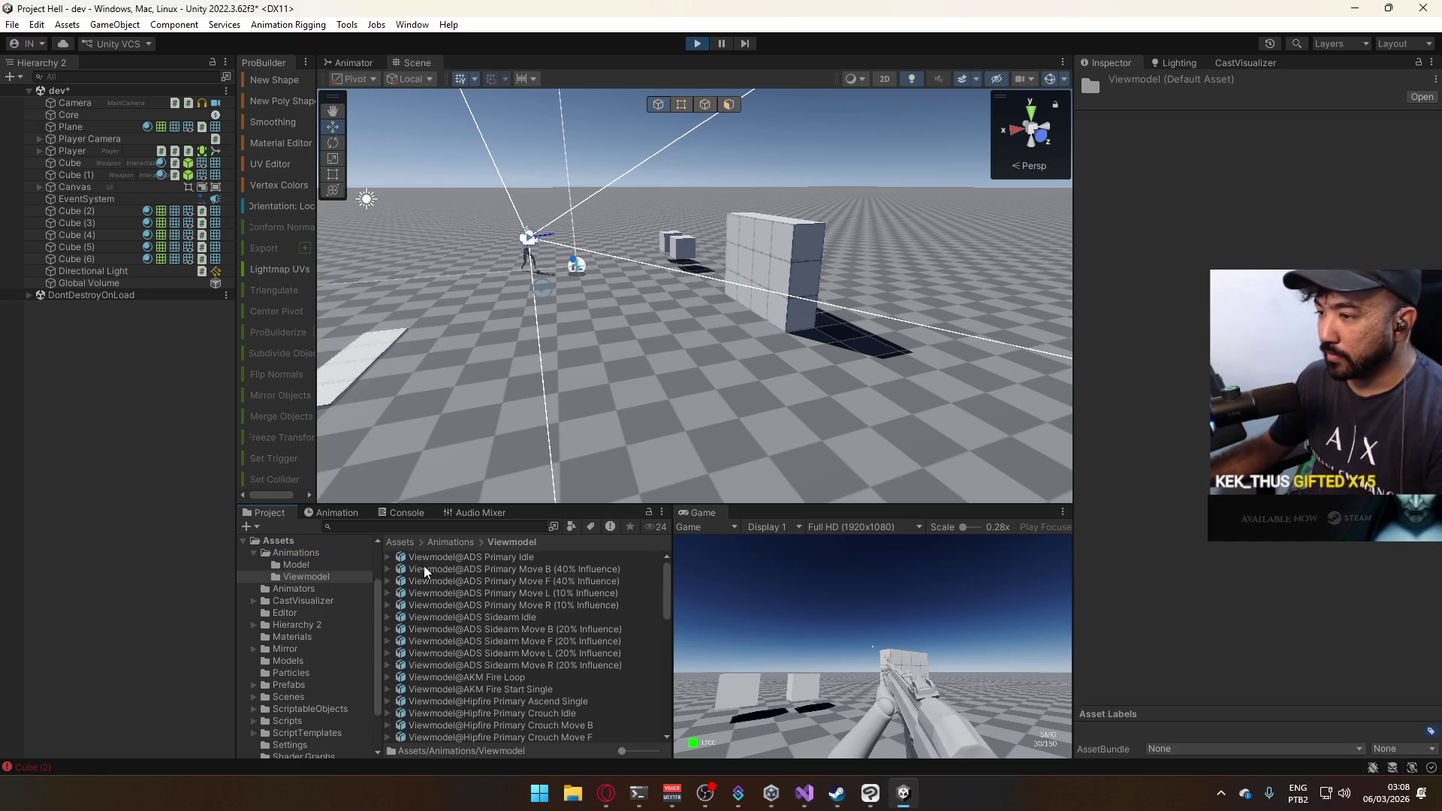
click(443, 541)
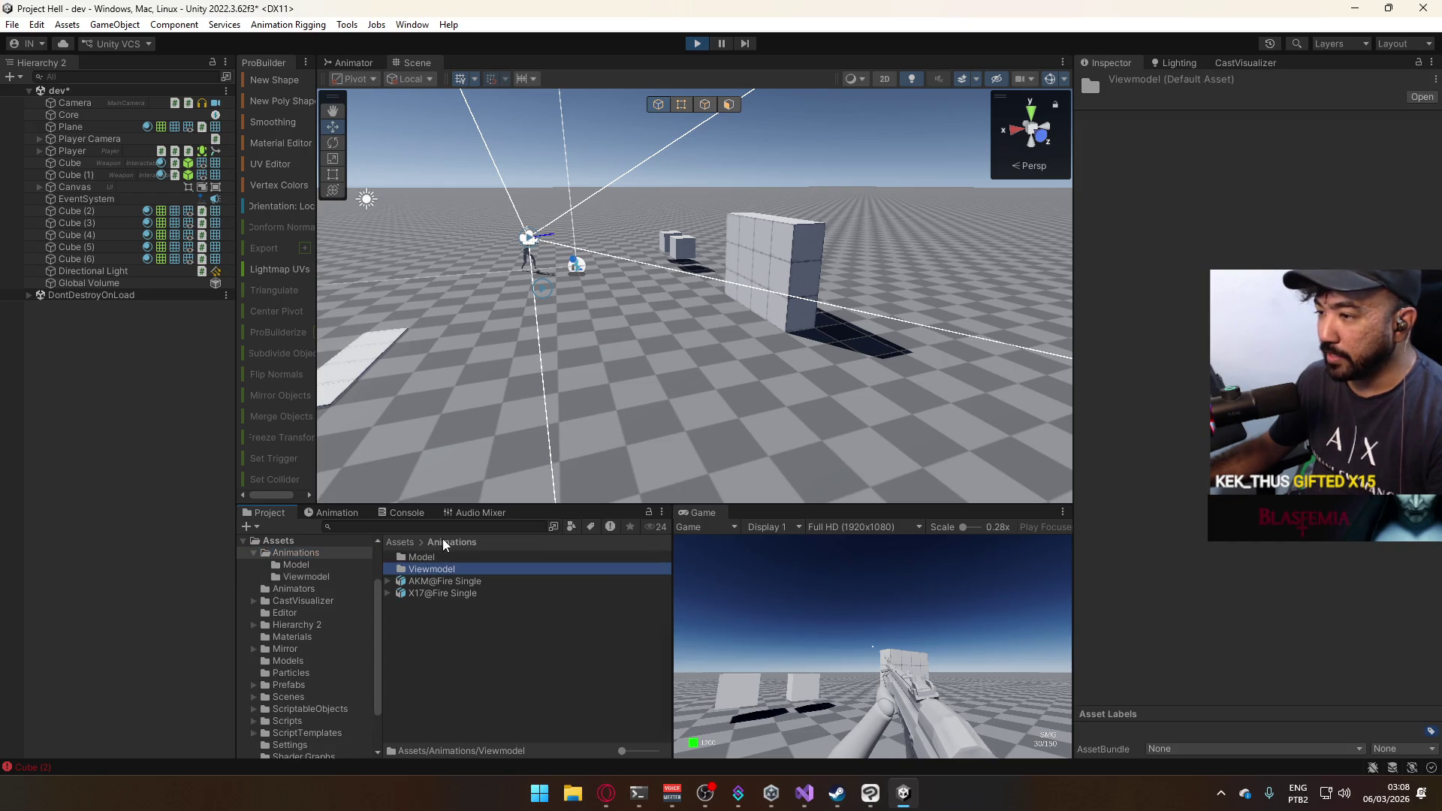
click(267, 554)
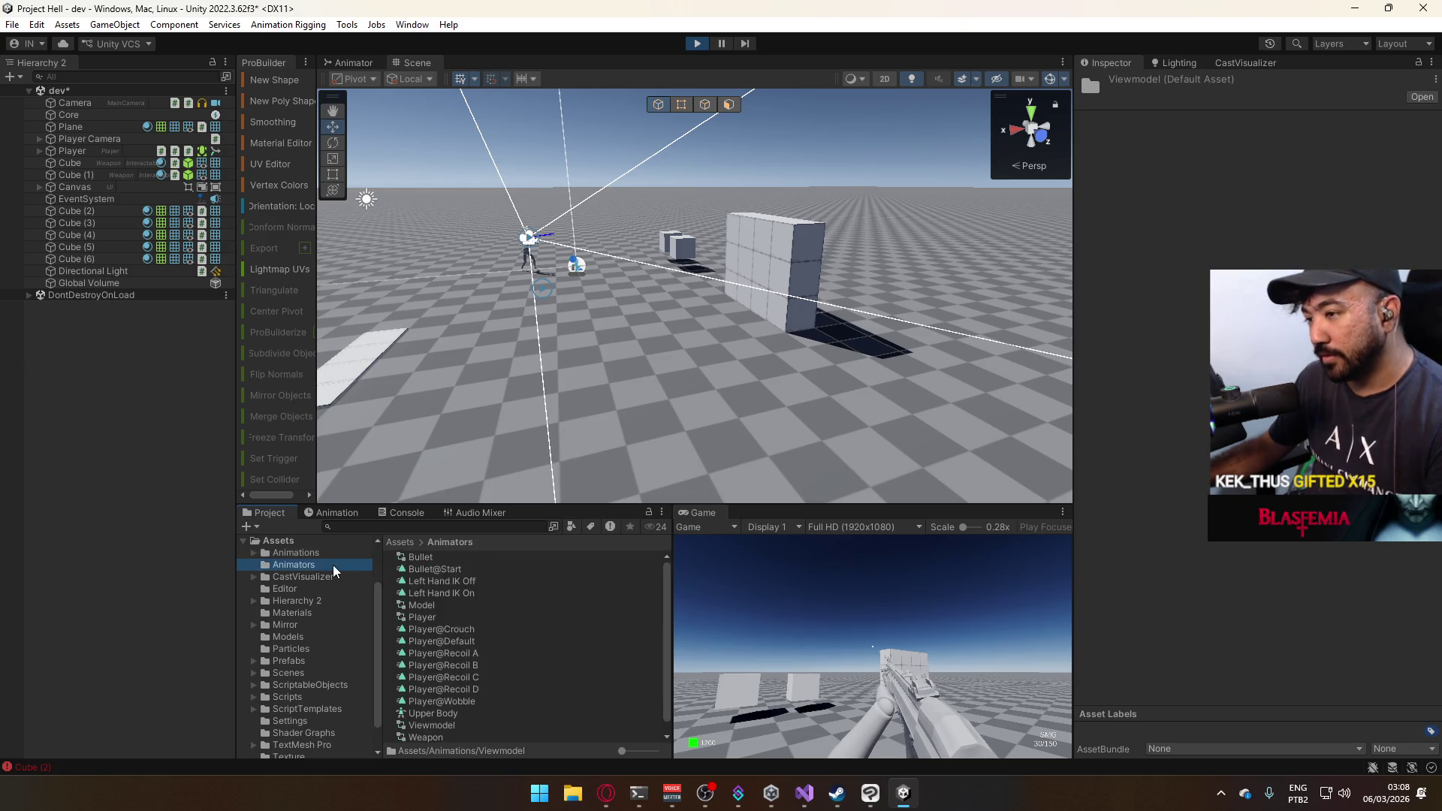
Select the Viewmodel animator controller, then list the Prefabs folder.
click(514, 711)
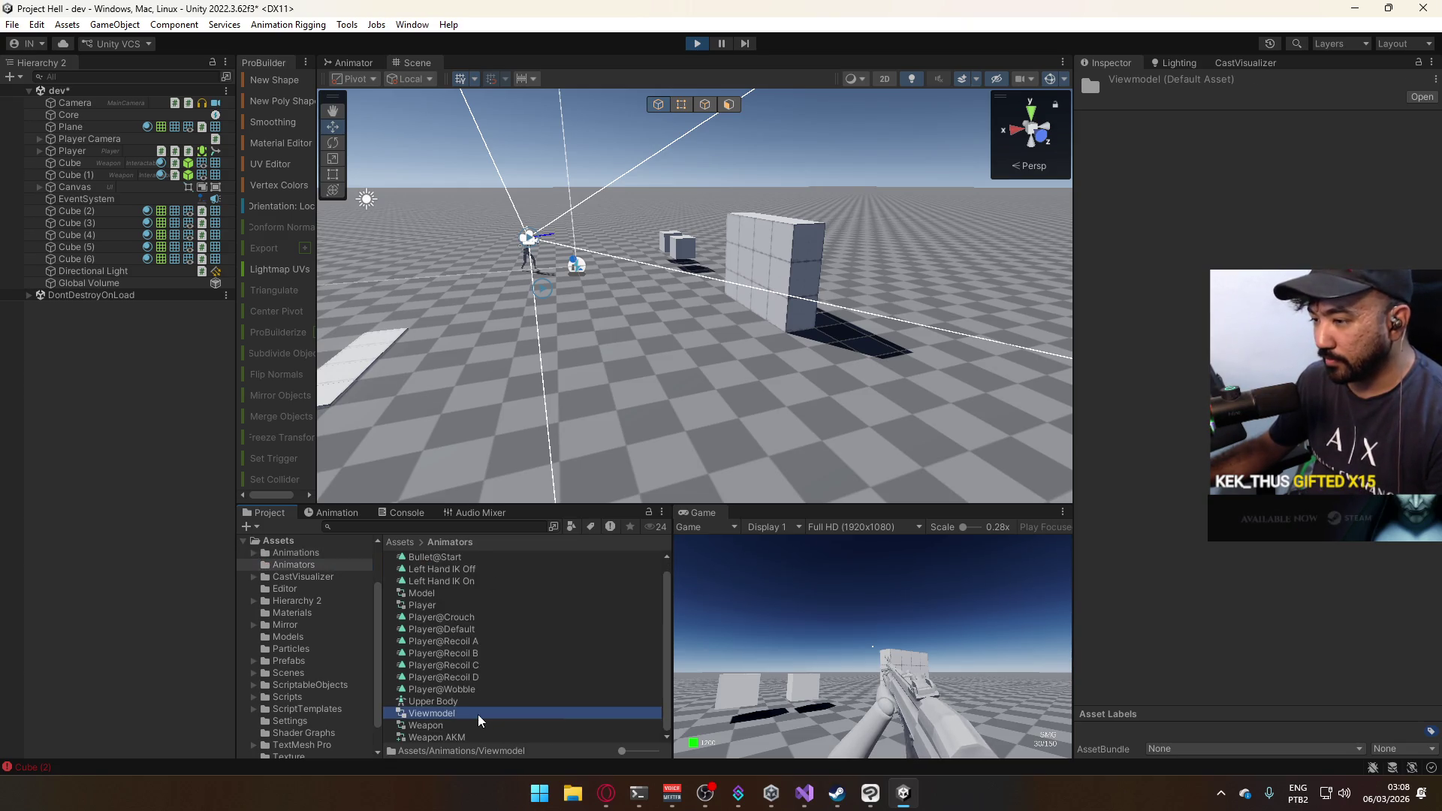
click(454, 714)
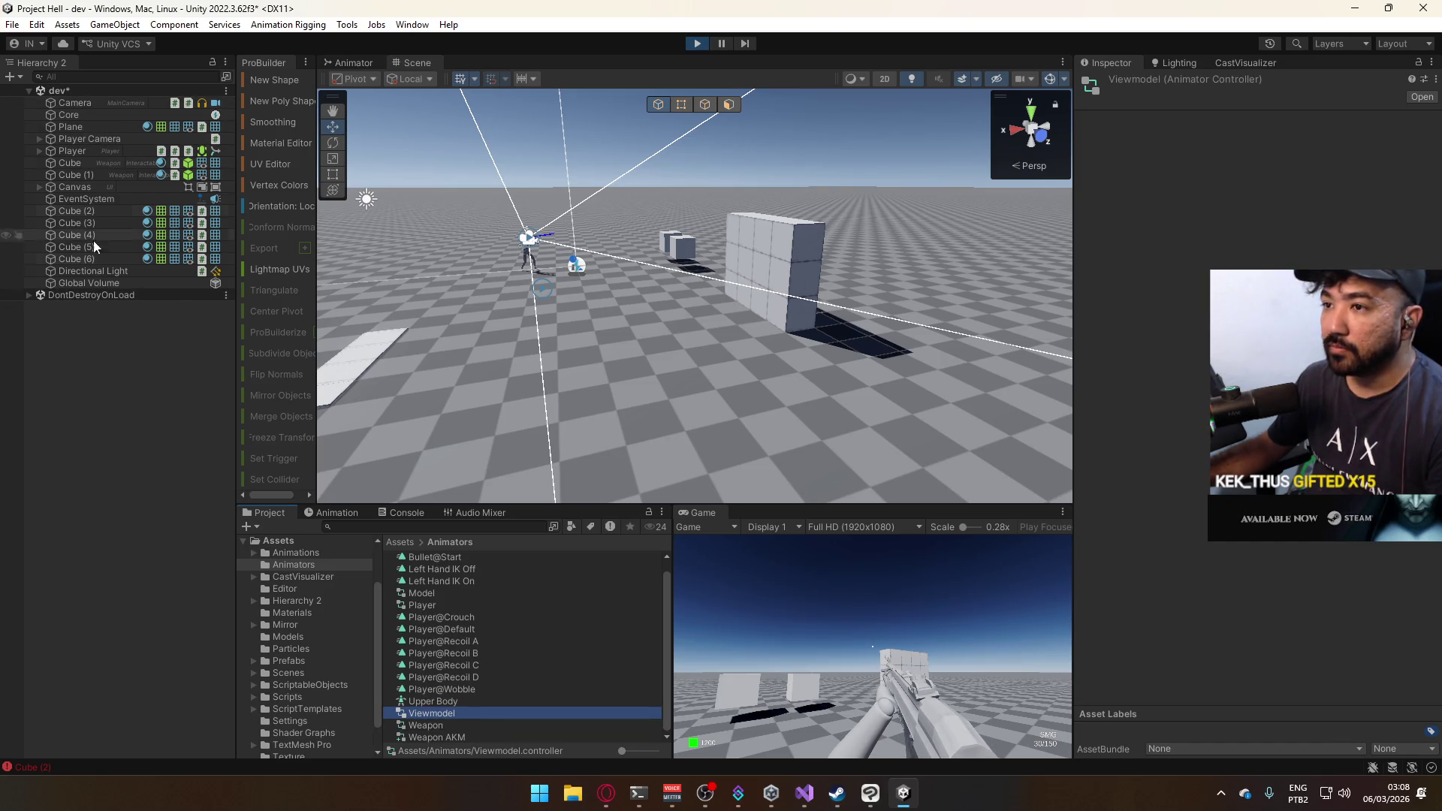
click(305, 661)
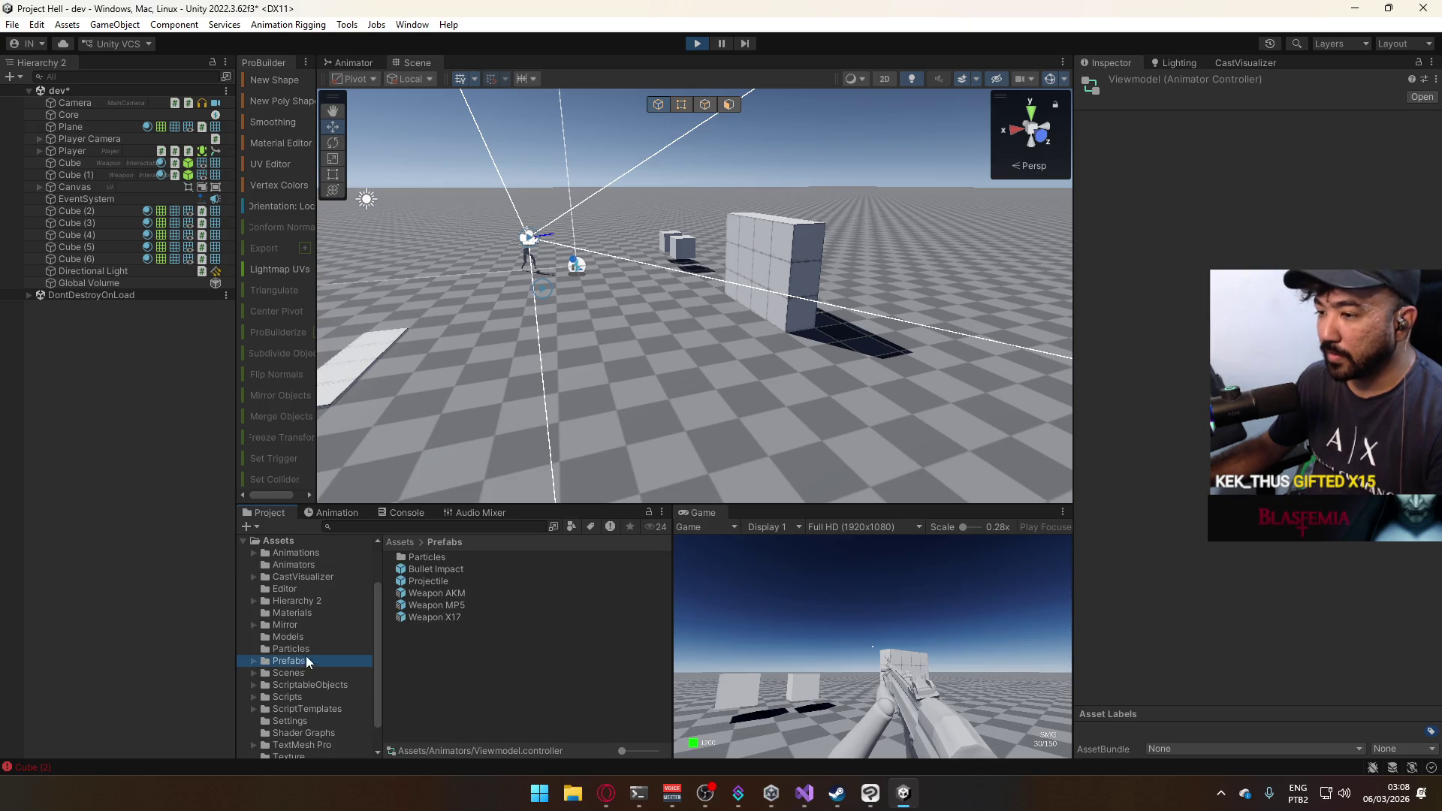
double_click(440, 558)
click(440, 558)
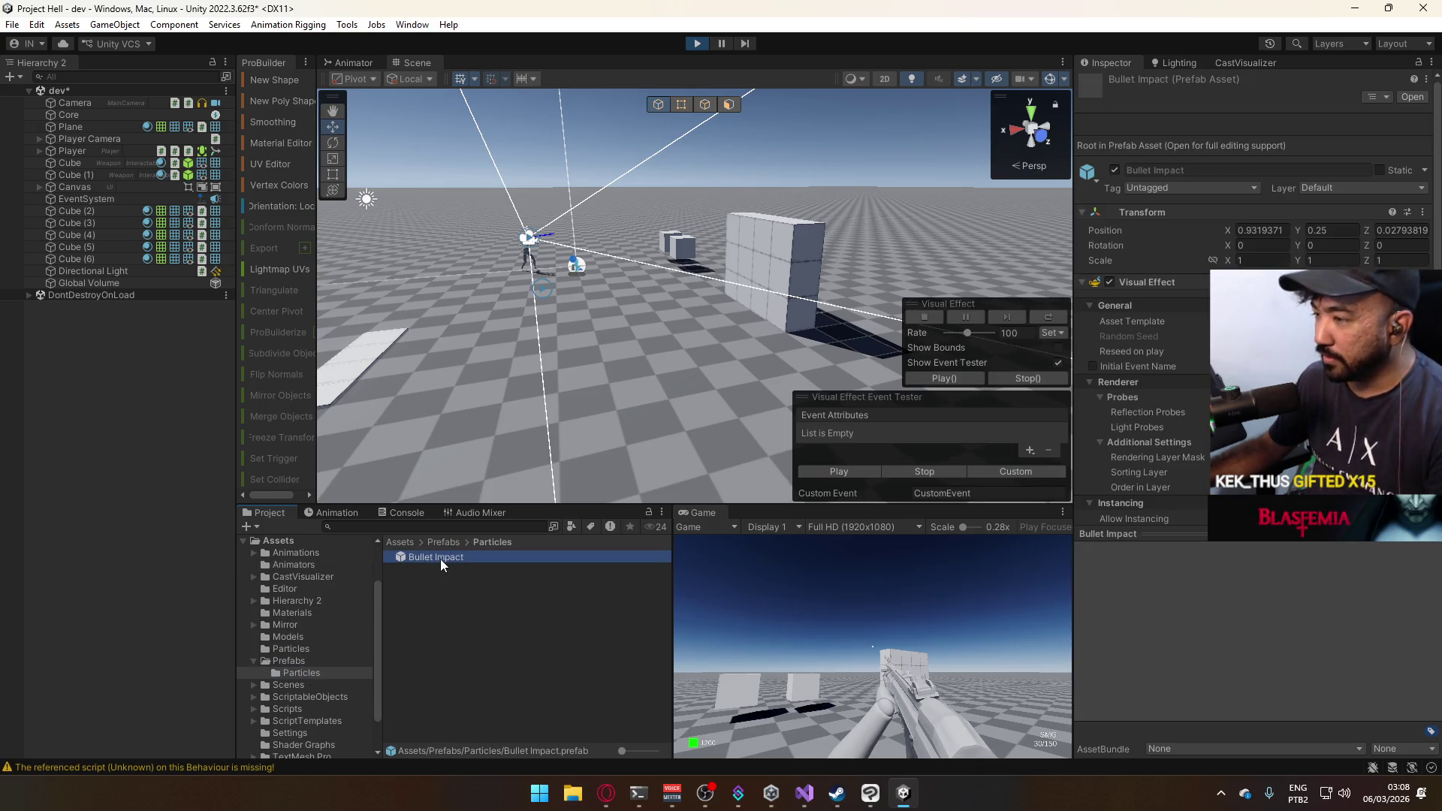
click(353, 511)
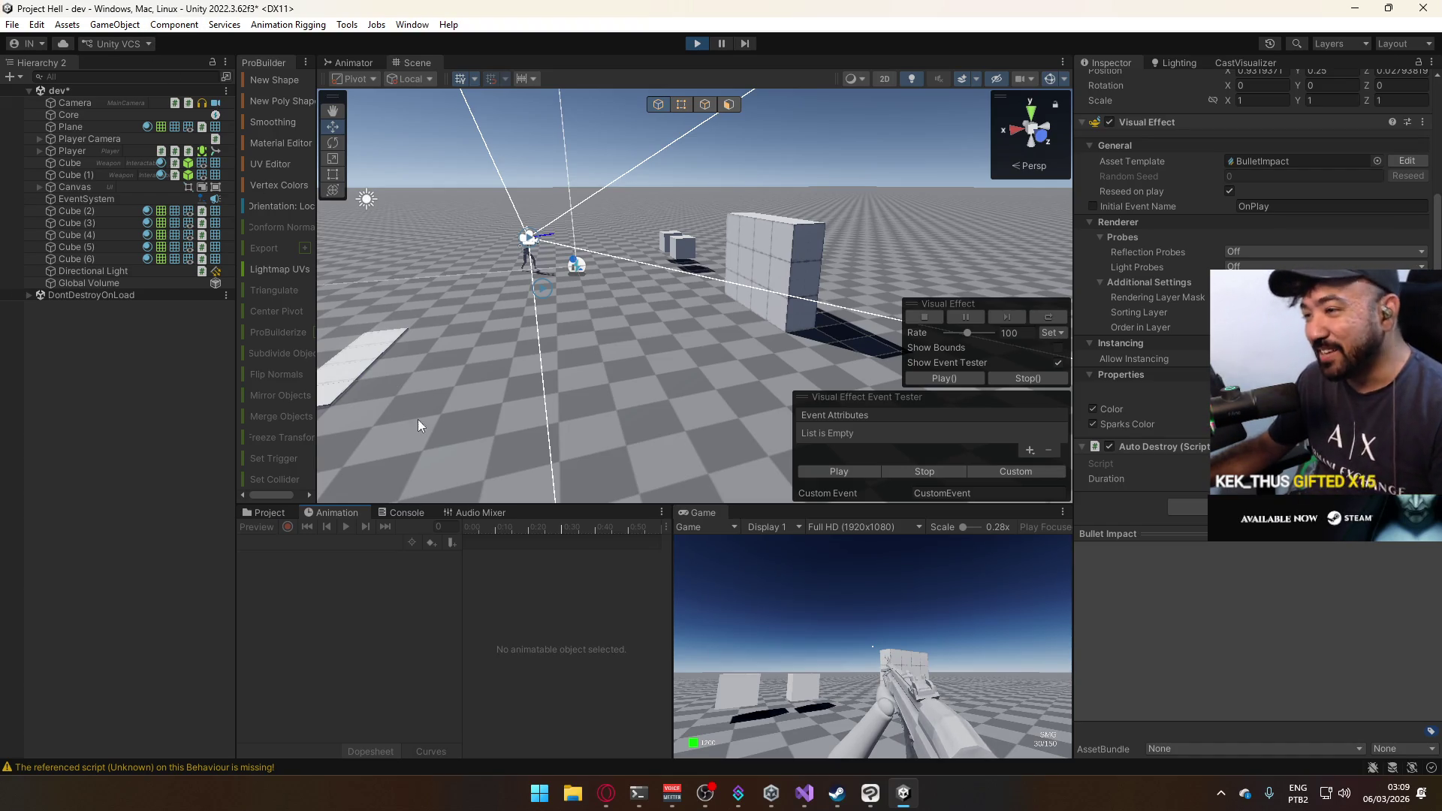
click(263, 512)
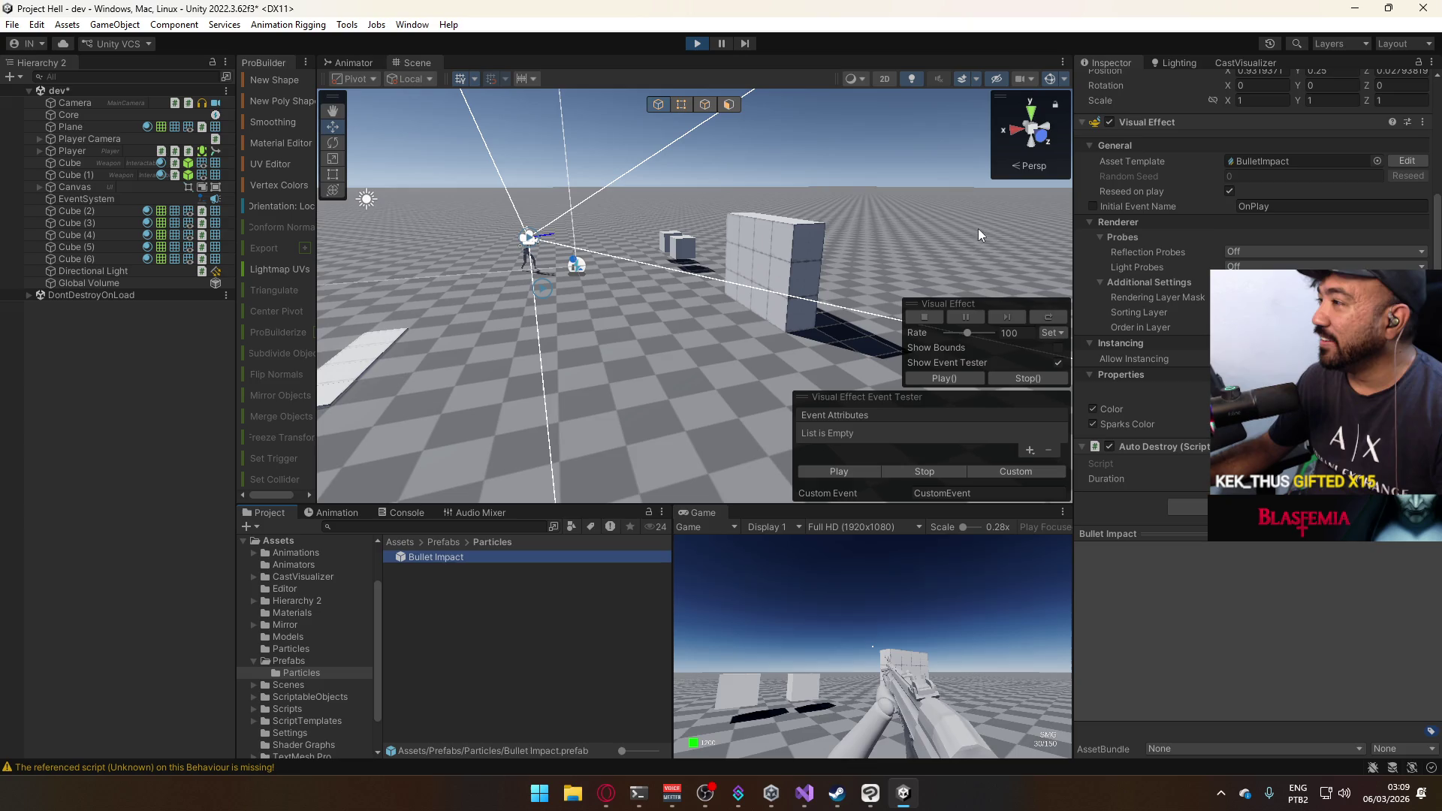
double_click(473, 556)
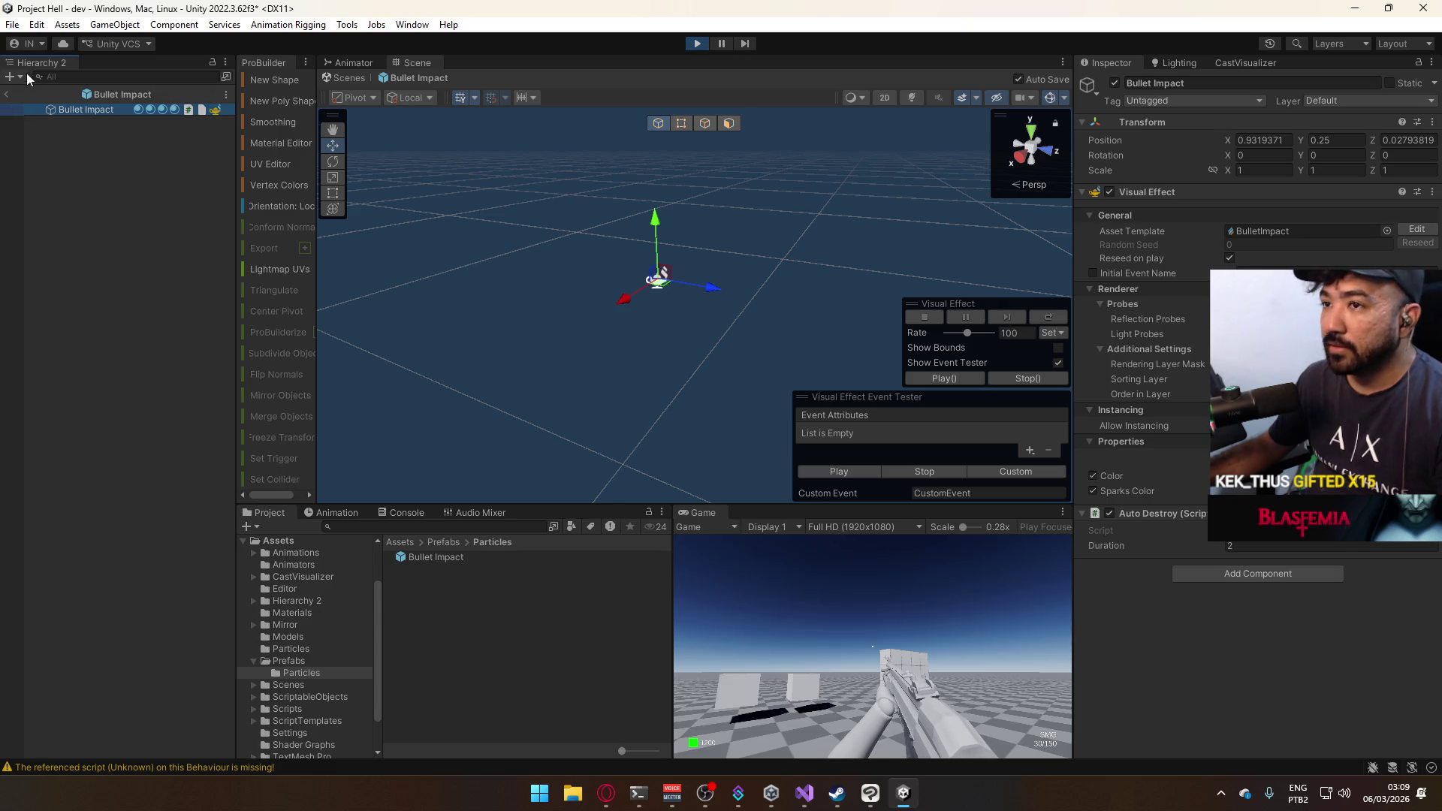
click(9, 96)
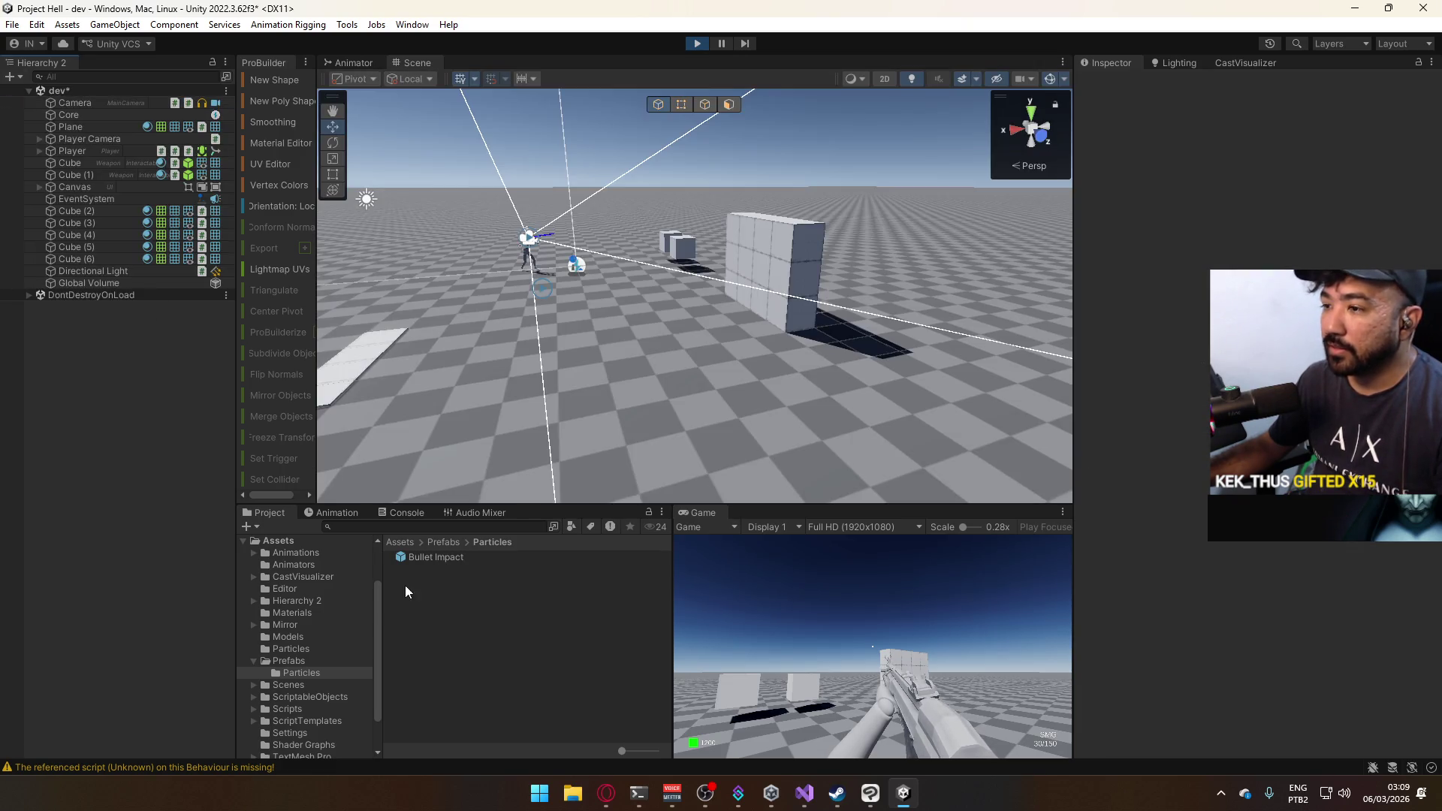
click(312, 664)
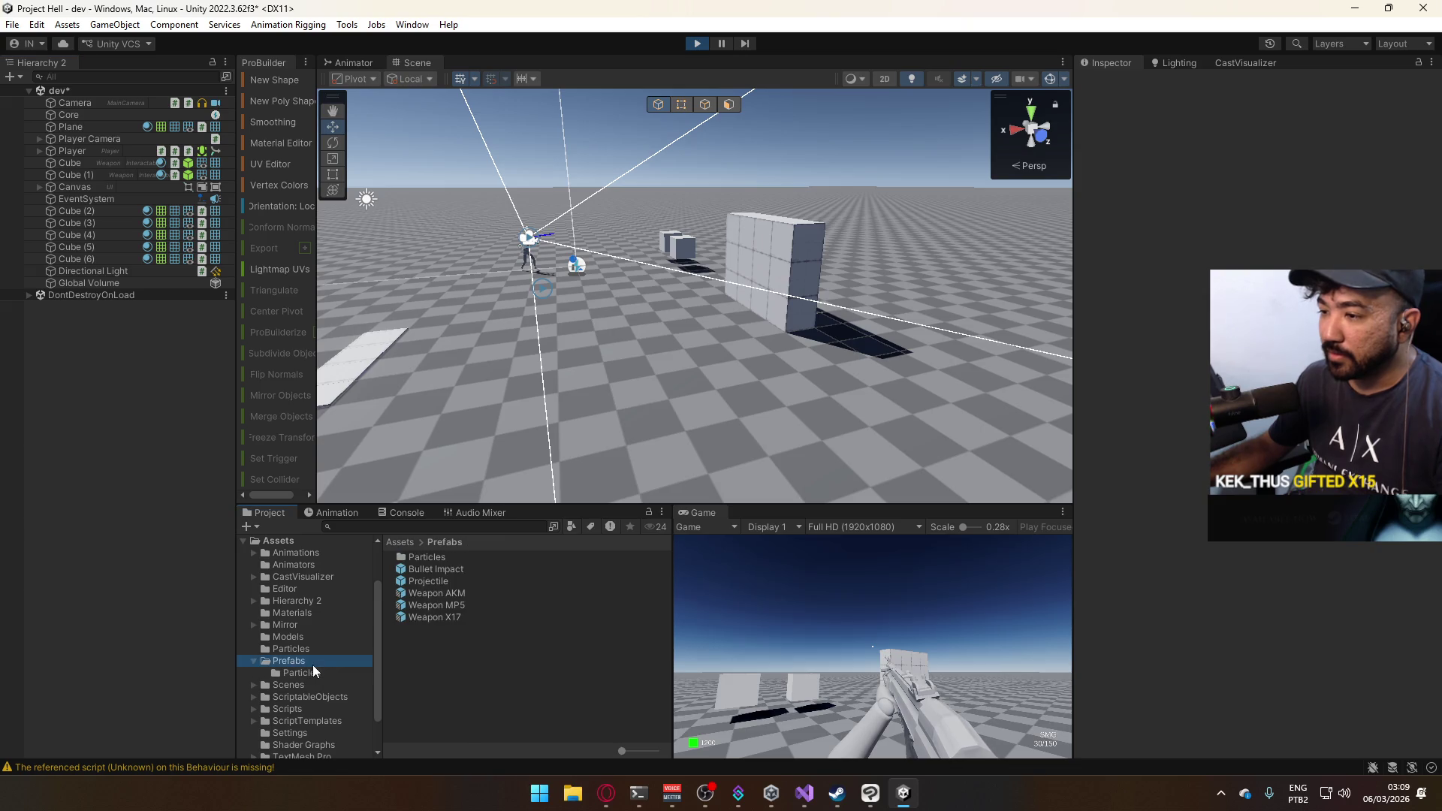
In the Projectile's Bullet@Start timeline, shift the 0:00 and 0:10 keyframes a few frames later.
double_click(461, 580)
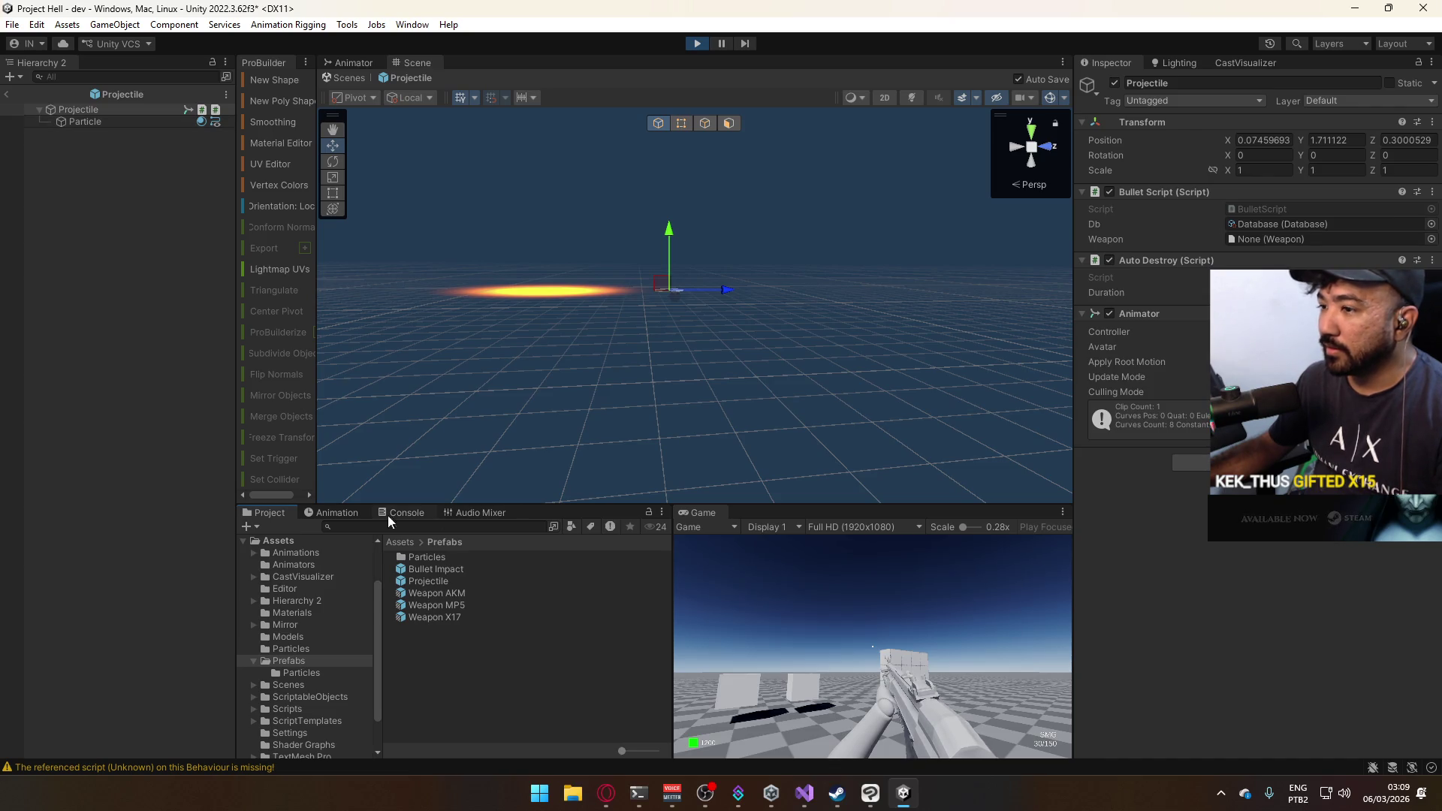
click(337, 512)
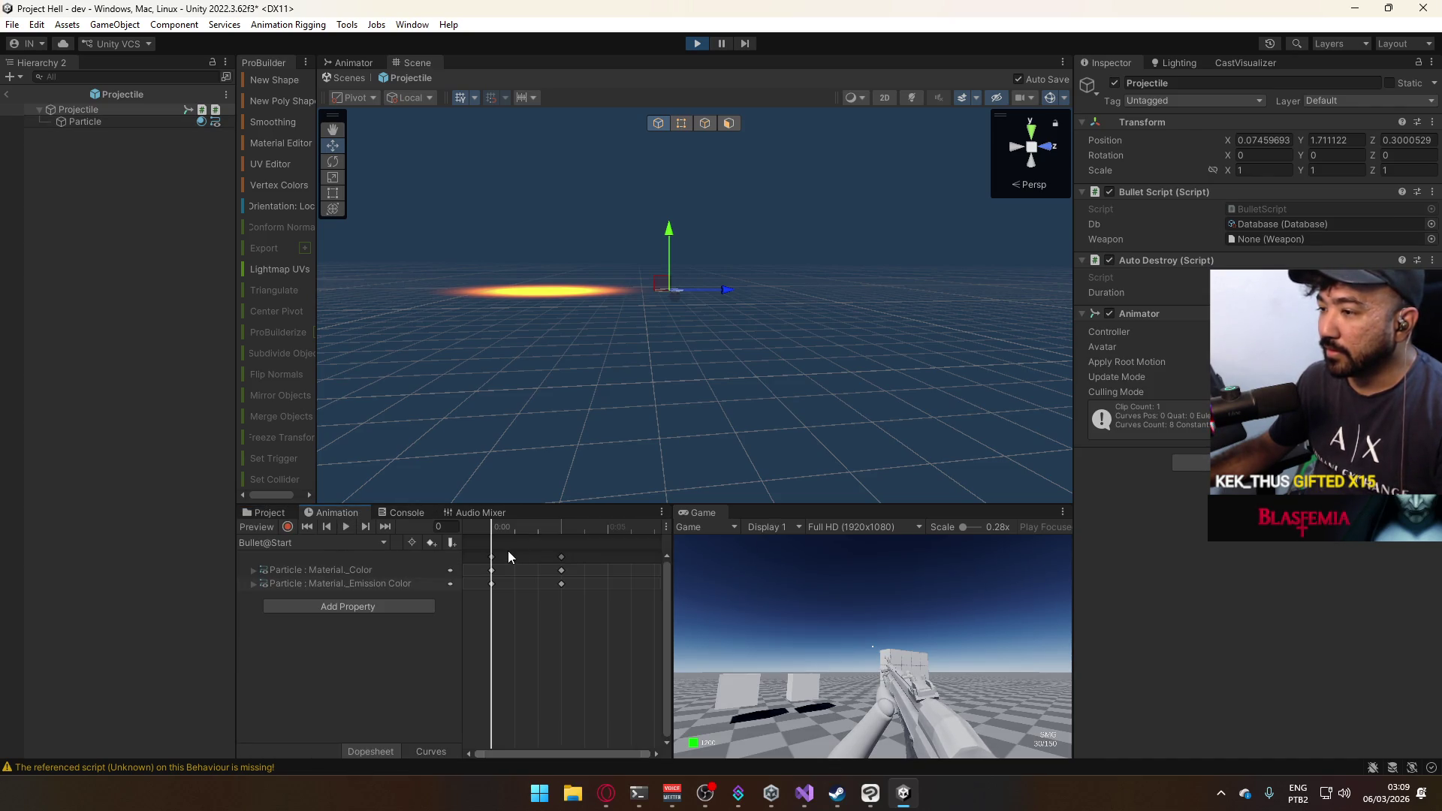
scroll(589, 565, down, 5)
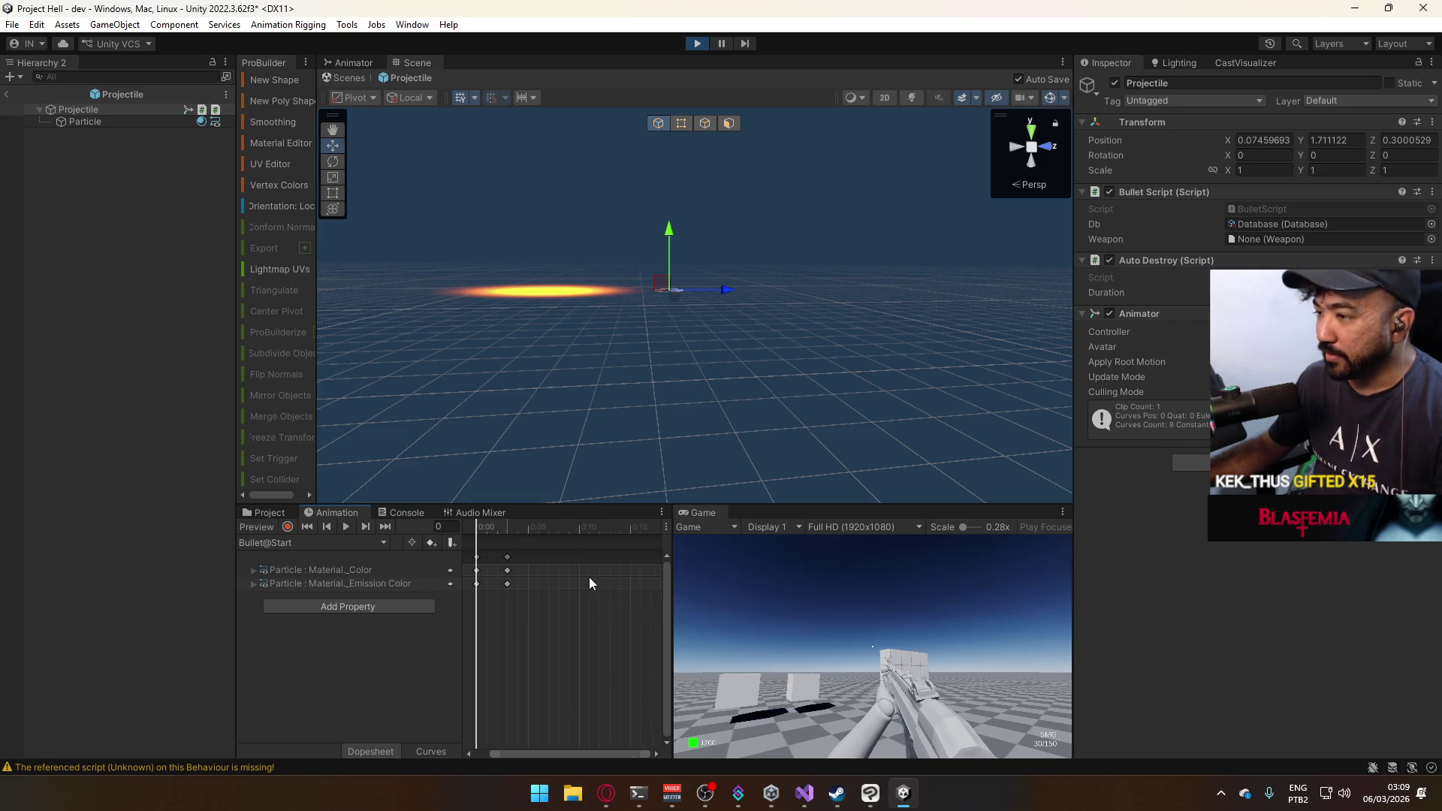
mouse_move(556, 631)
mouse_down()
mouse_move(494, 575)
mouse_move(521, 559)
mouse_move(568, 568)
mouse_up()
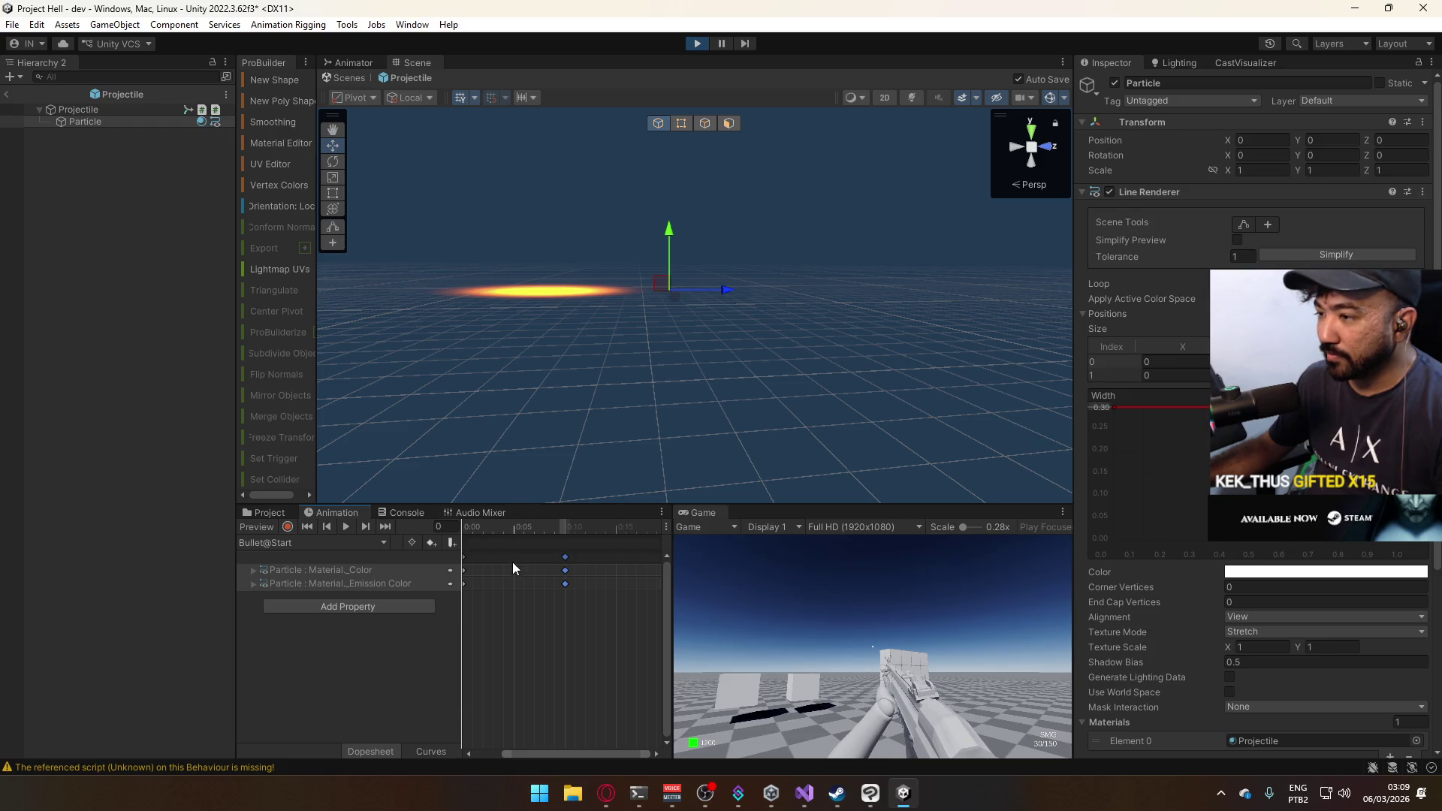
click(503, 578)
mouse_move(493, 553)
mouse_down()
mouse_move(551, 560)
mouse_move(474, 605)
mouse_move(559, 571)
mouse_up()
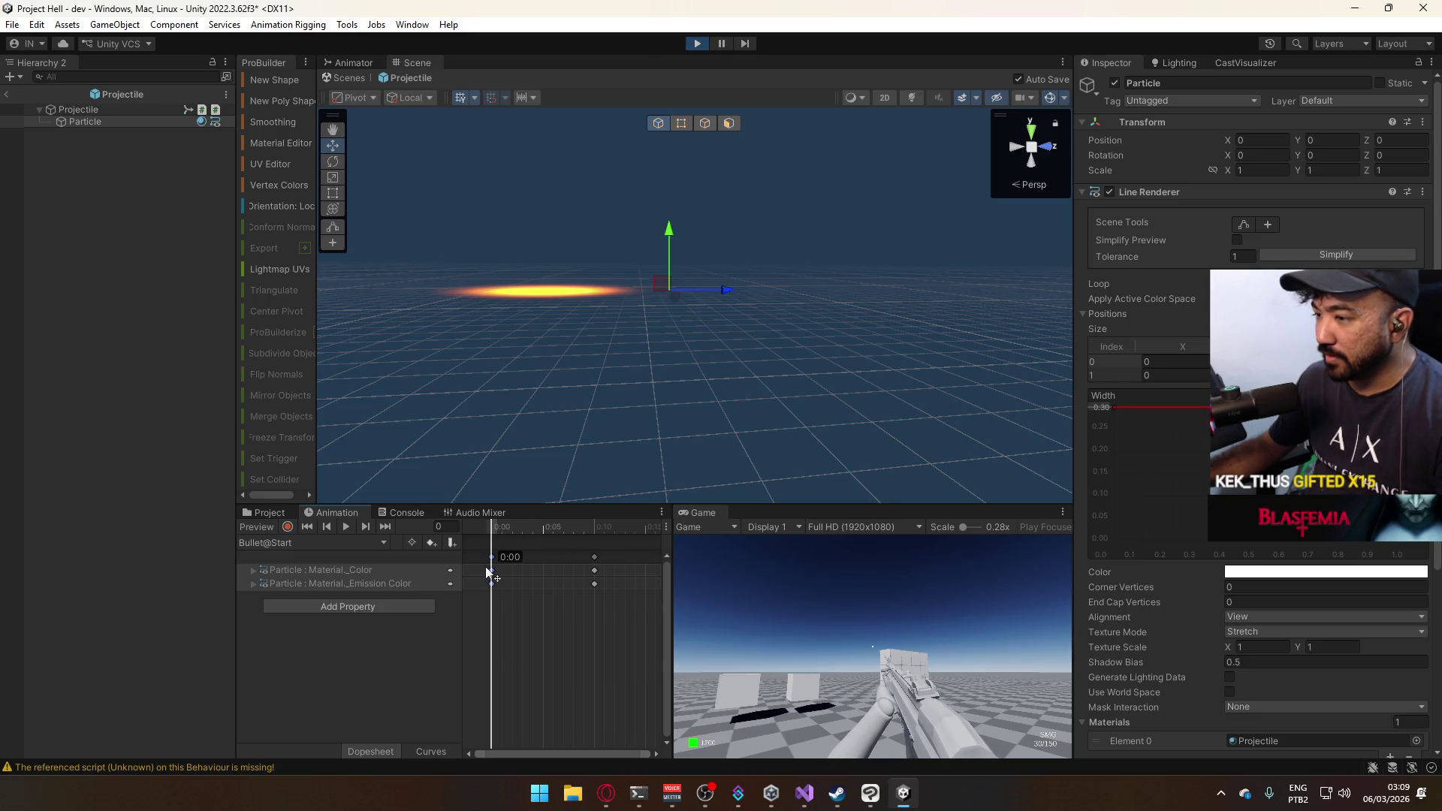
drag(629, 610, 475, 545)
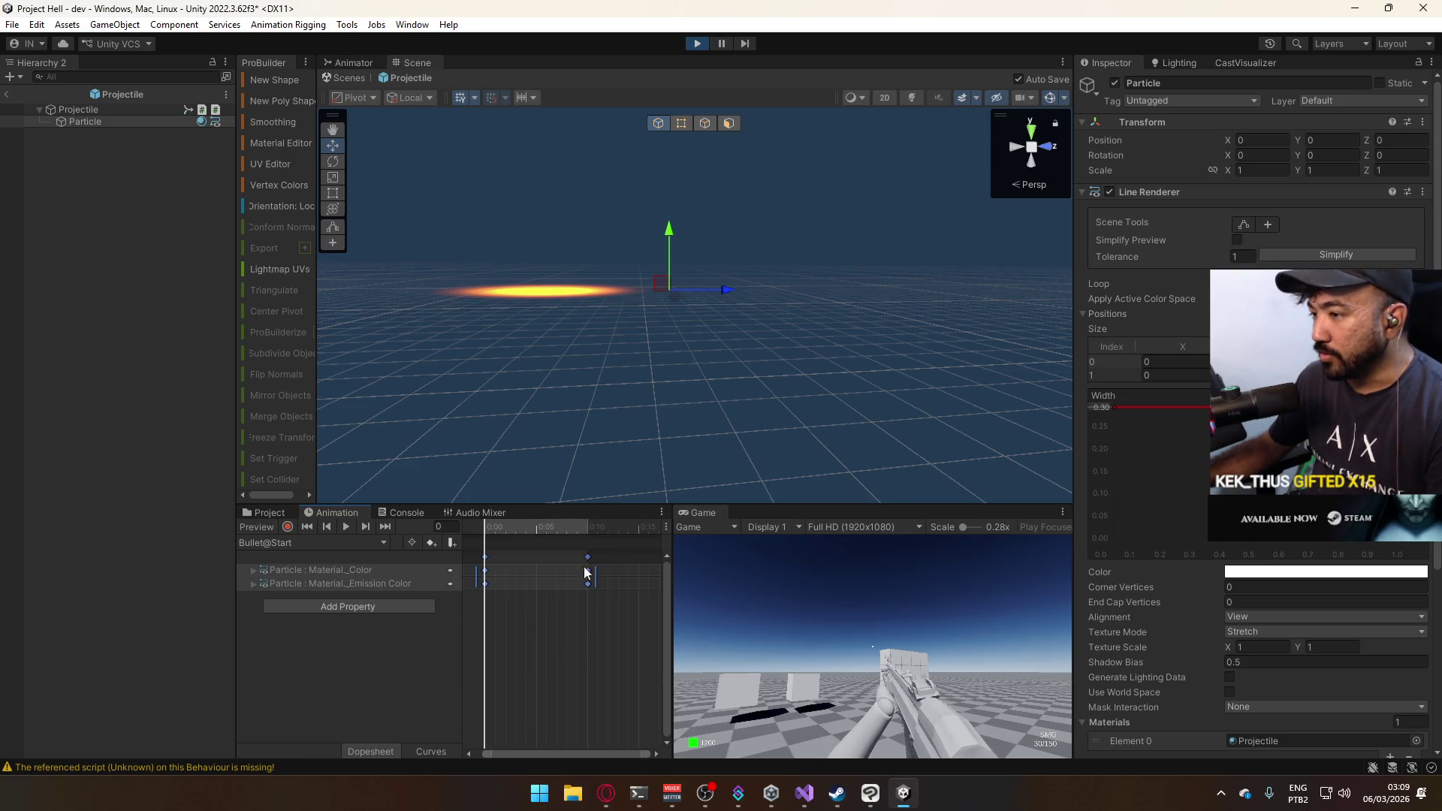
mouse_move(588, 565)
mouse_down()
mouse_move(686, 561)
mouse_move(617, 582)
mouse_move(599, 656)
mouse_move(571, 548)
mouse_move(587, 530)
mouse_move(486, 531)
mouse_up()
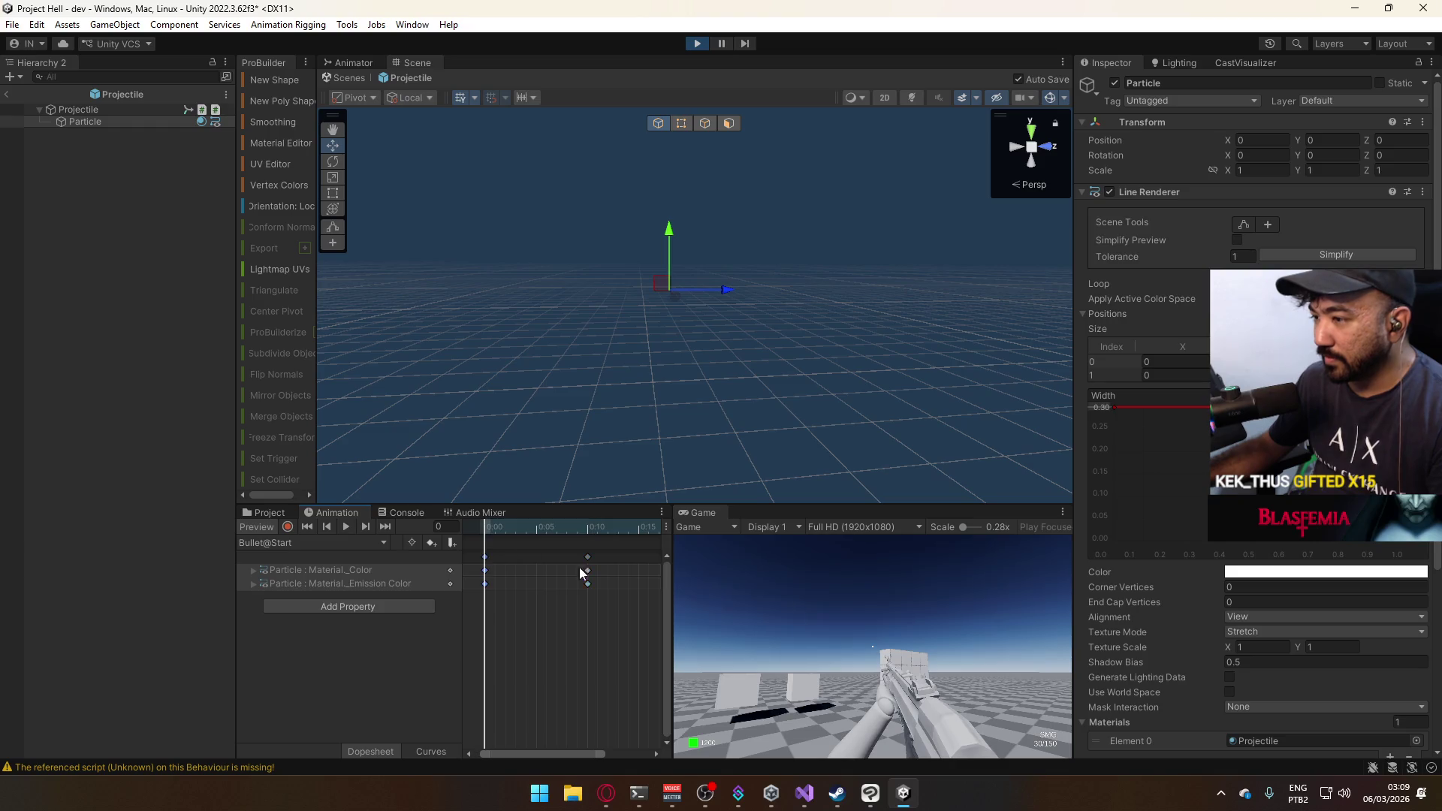
Move the 0:10 and 0:20 keyframes to 0:19 and 0:29, then return to the scene.
scroll(578, 578, right, 3)
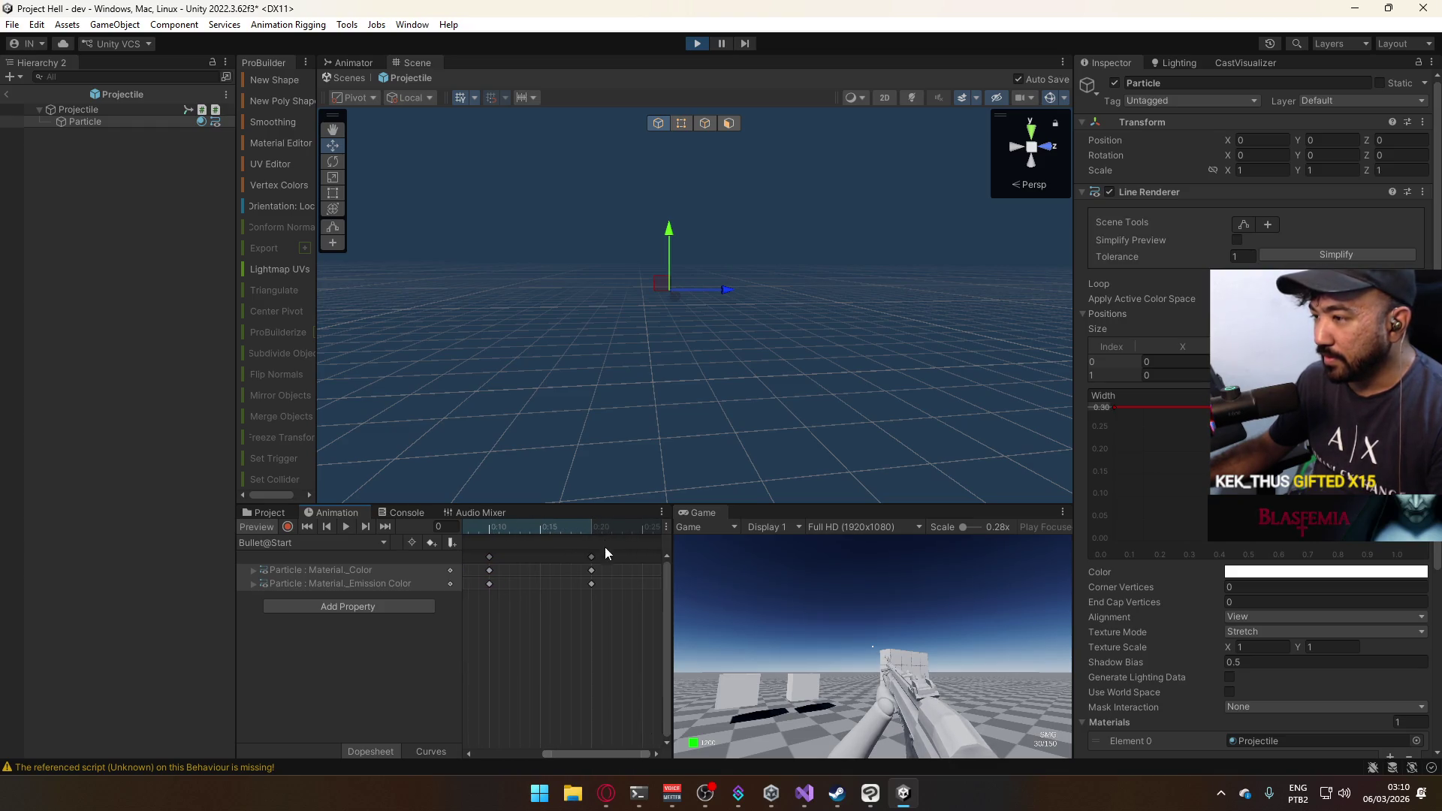
scroll(609, 592, down, 3)
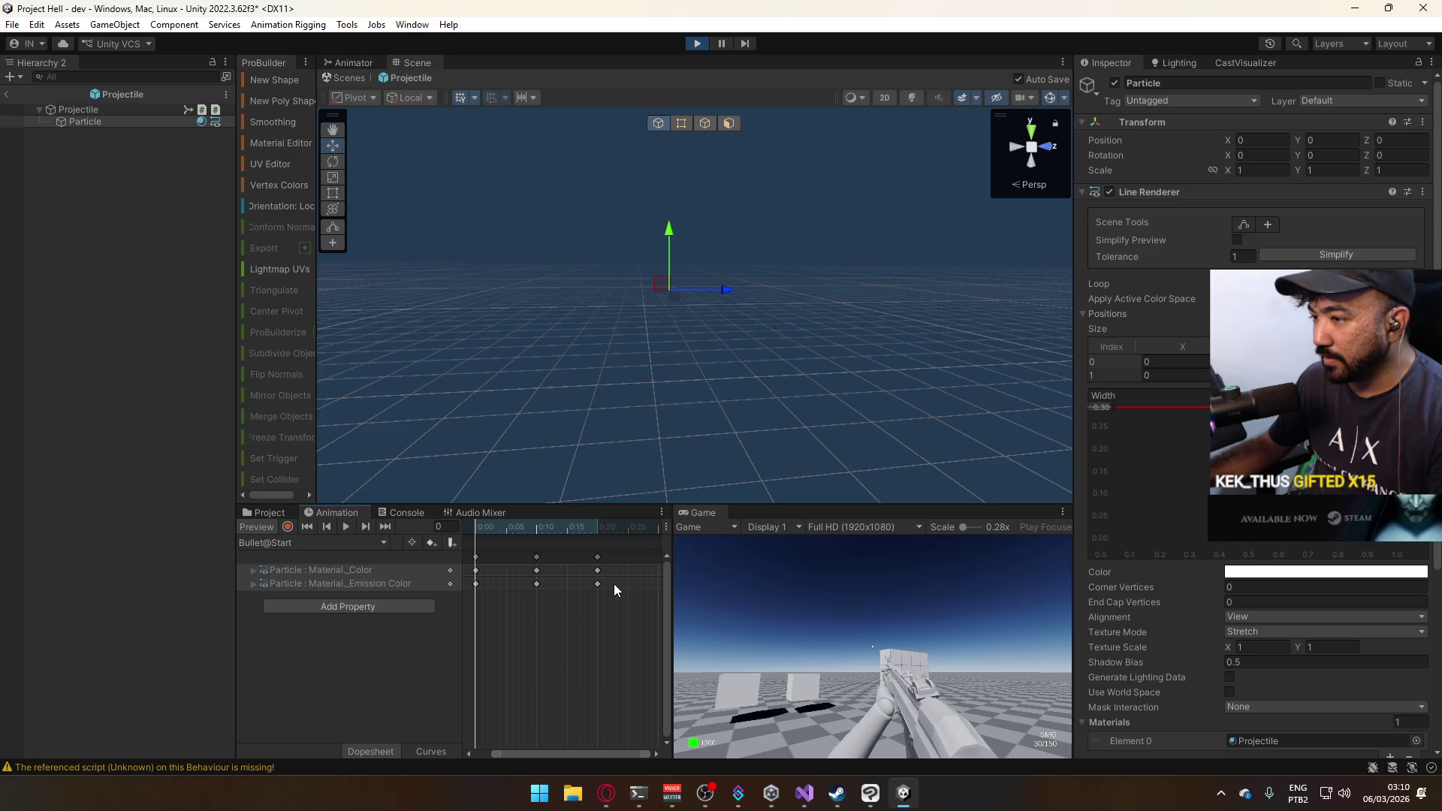
drag(529, 564, 629, 602)
scroll(629, 601, right, 2)
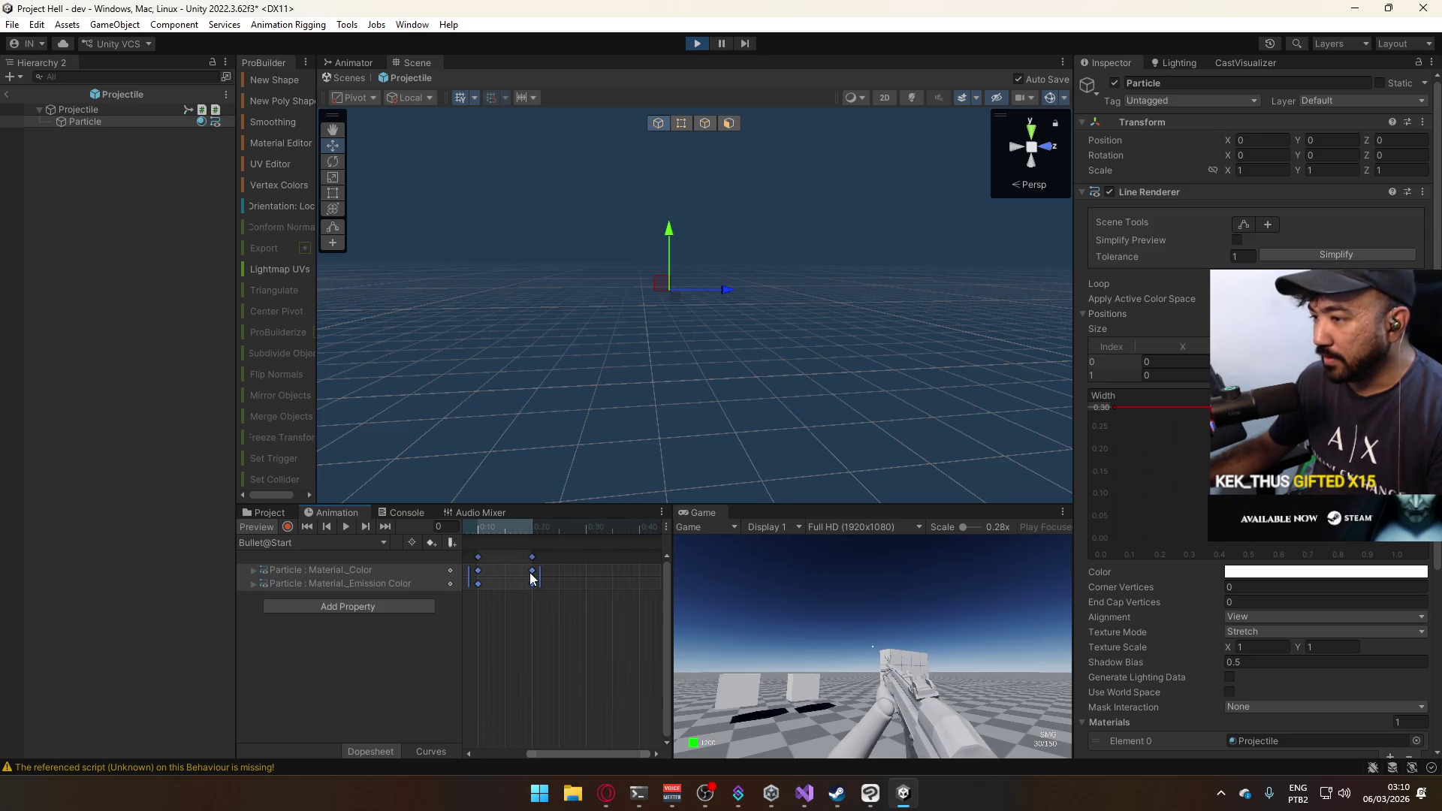
drag(536, 583, 591, 574)
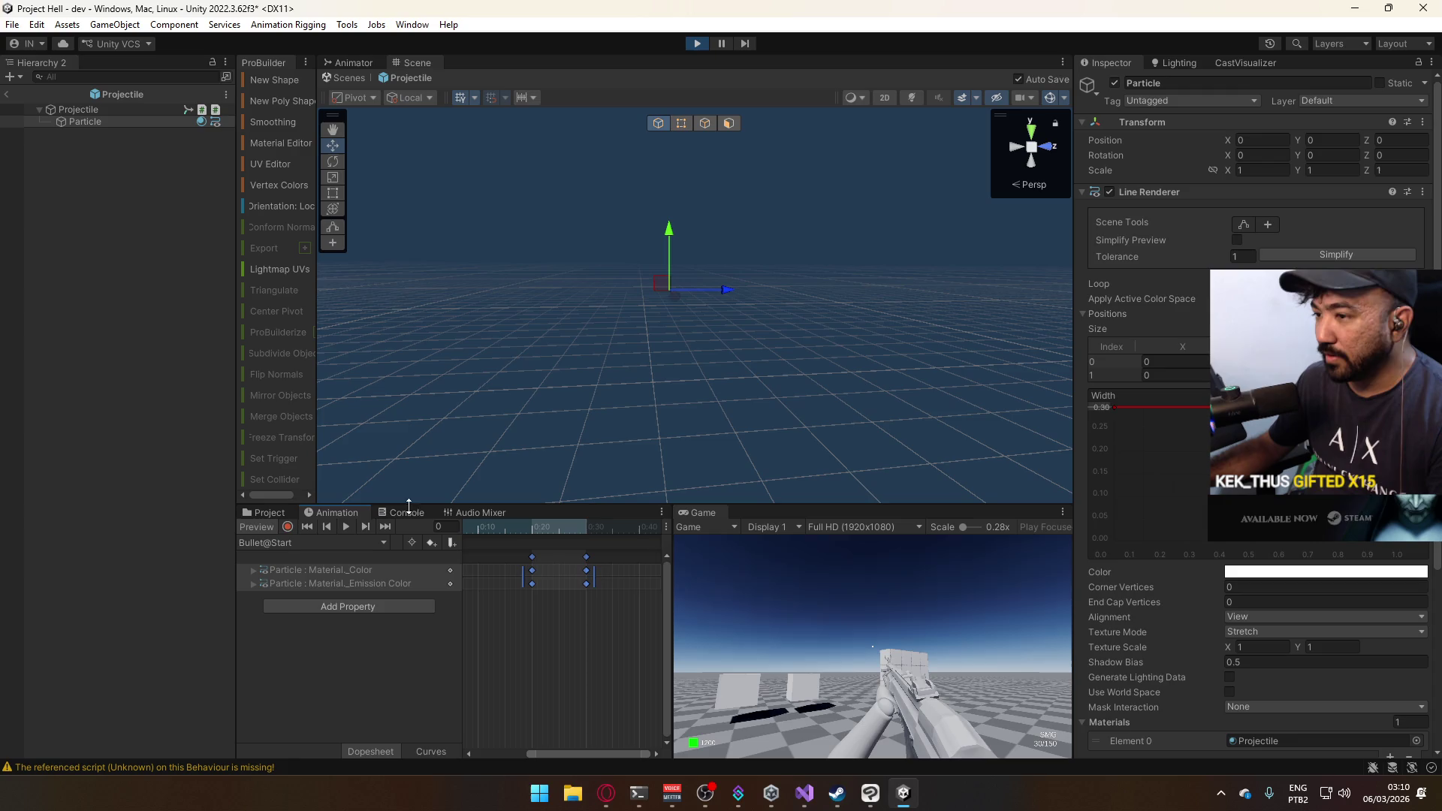
click(249, 526)
click(255, 514)
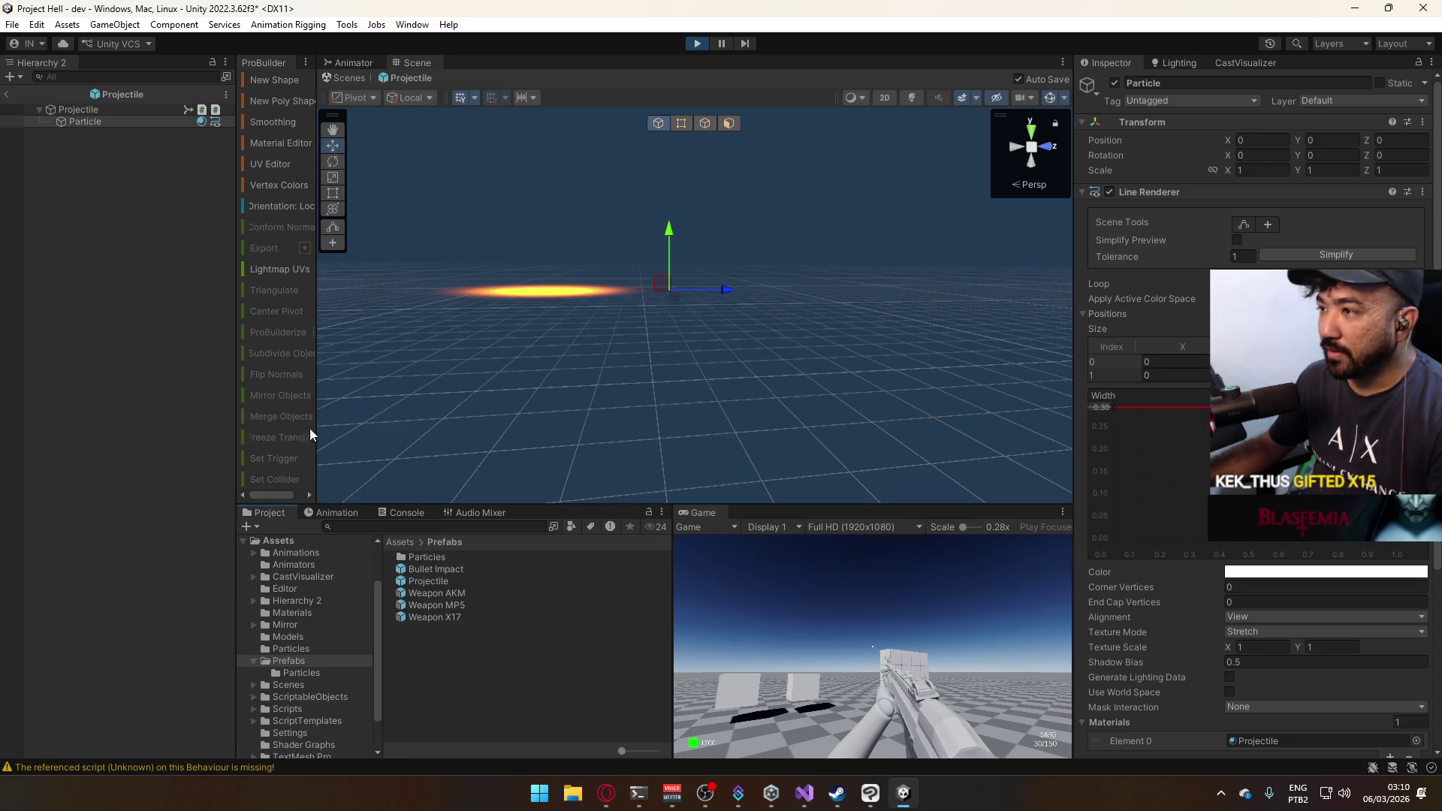
click(7, 94)
Play-test the SMG, firing at the wall and into the sky to spawn projectile and impact clones.
click(694, 47)
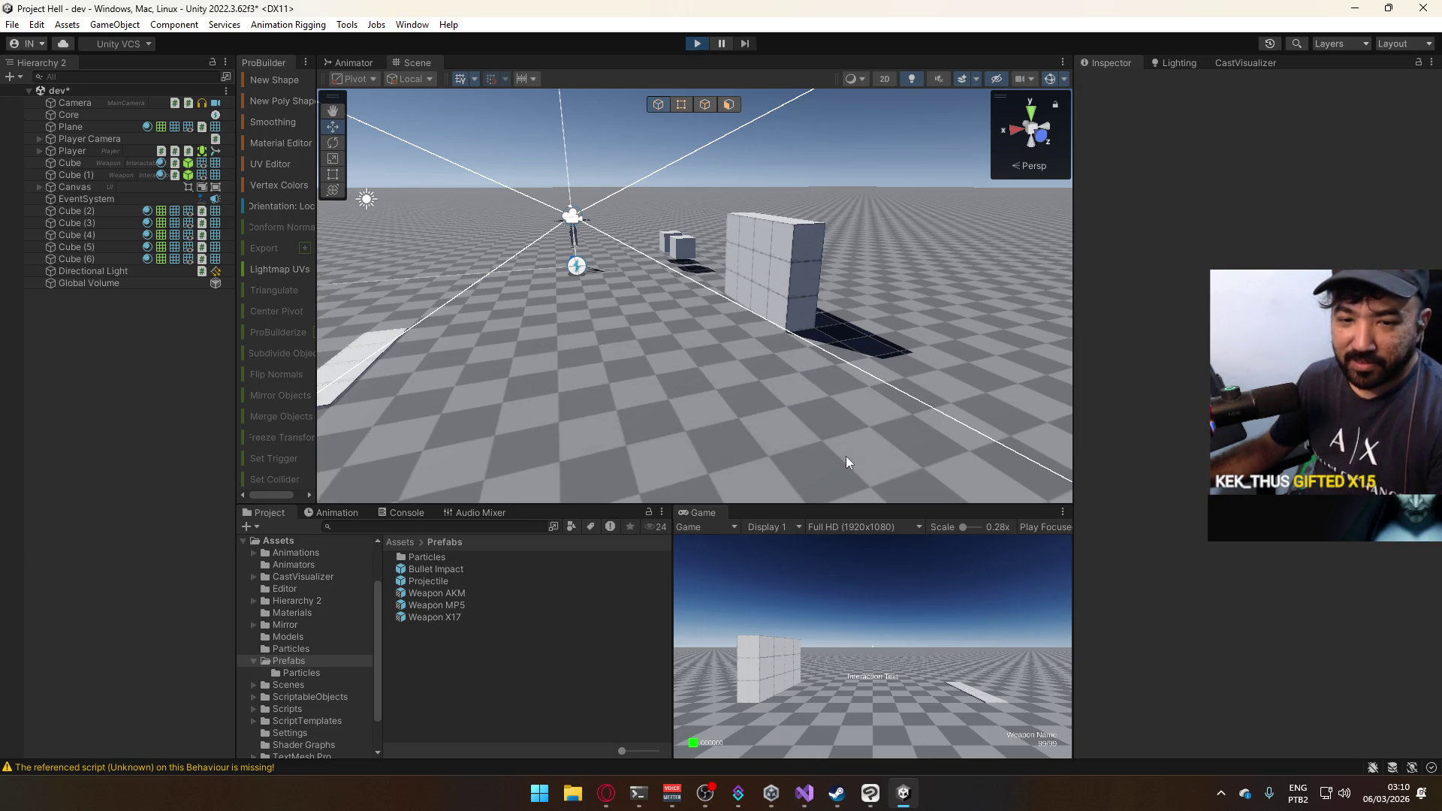
key(w)
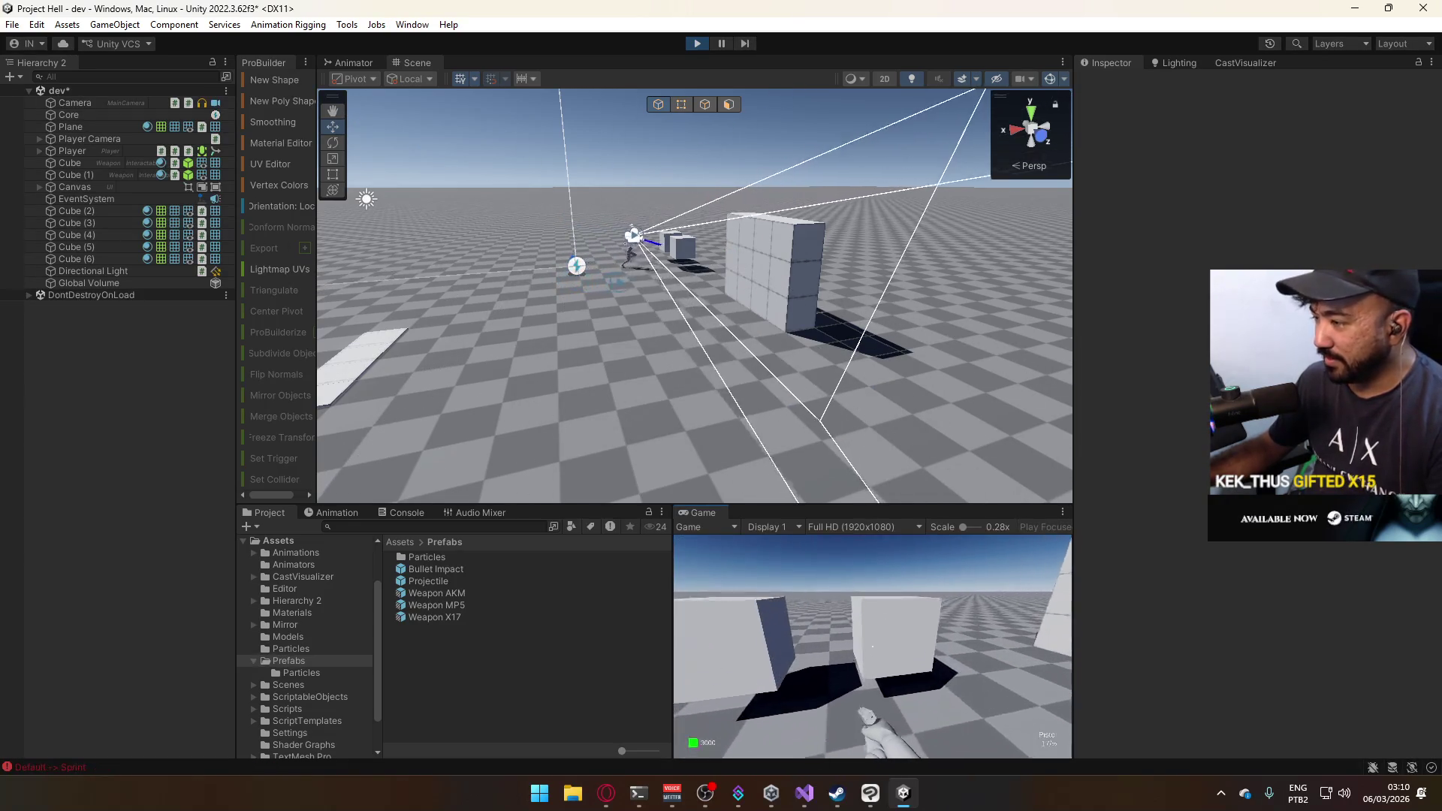
key(2)
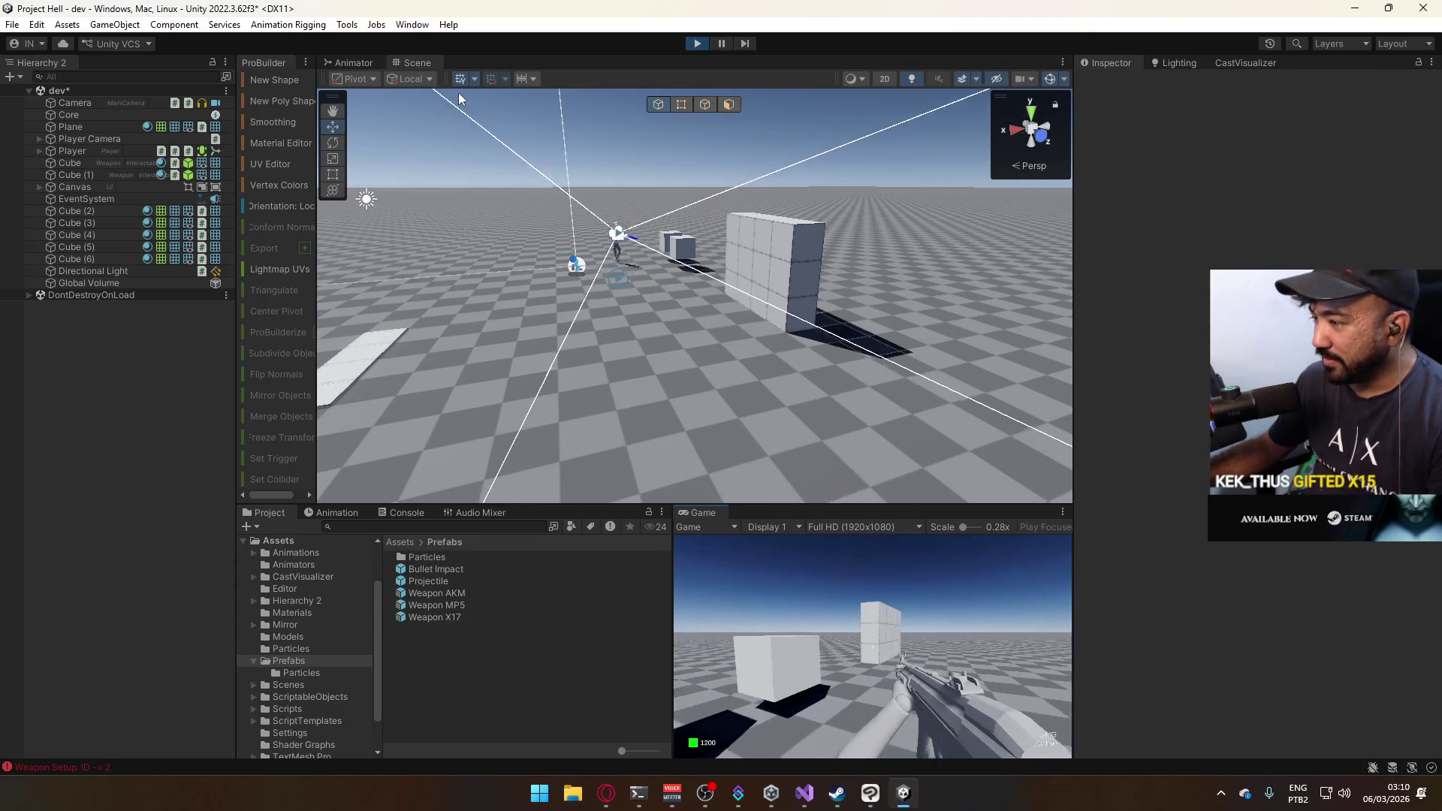
key(super)
drag(939, 601, 841, 642)
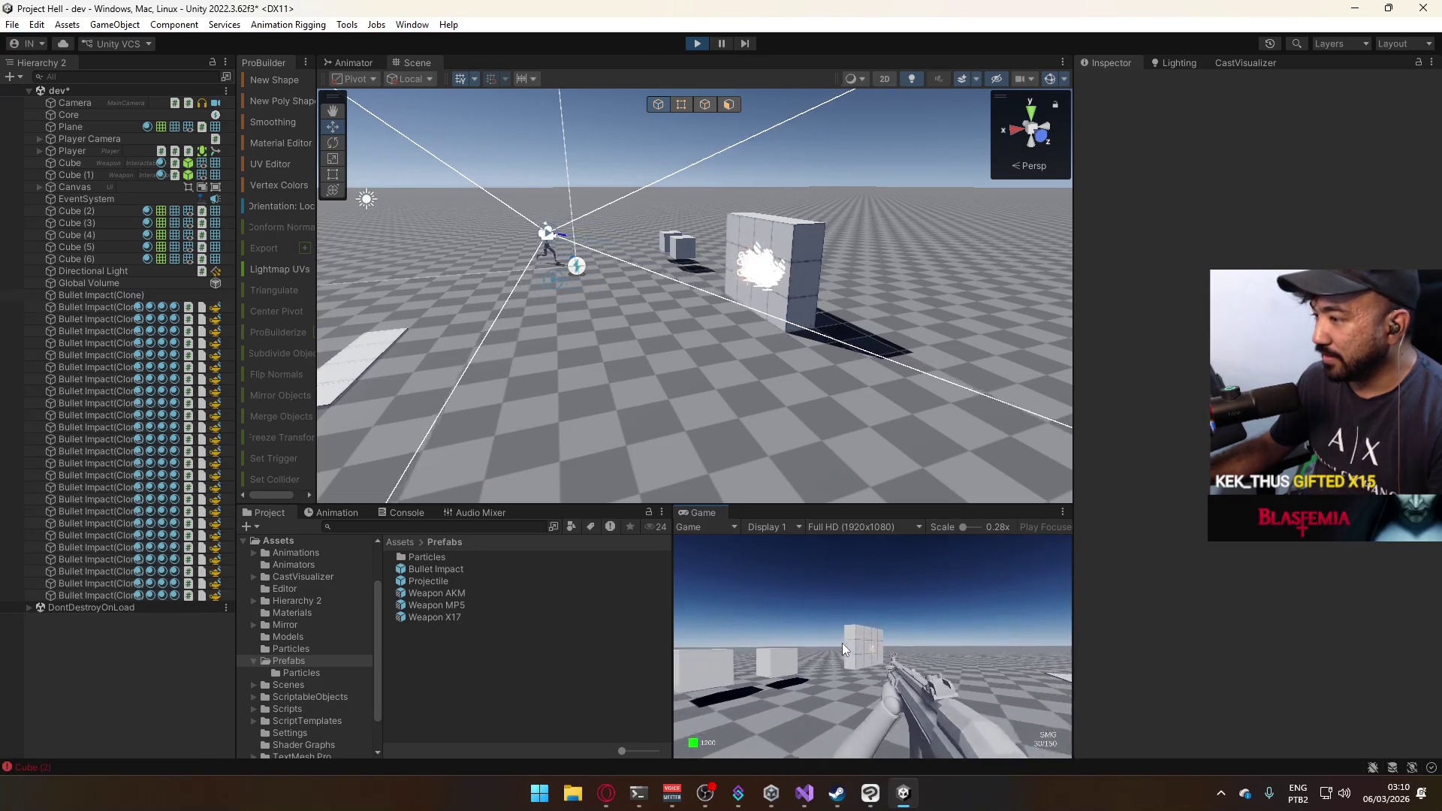
drag(790, 583, 802, 539)
key(super)
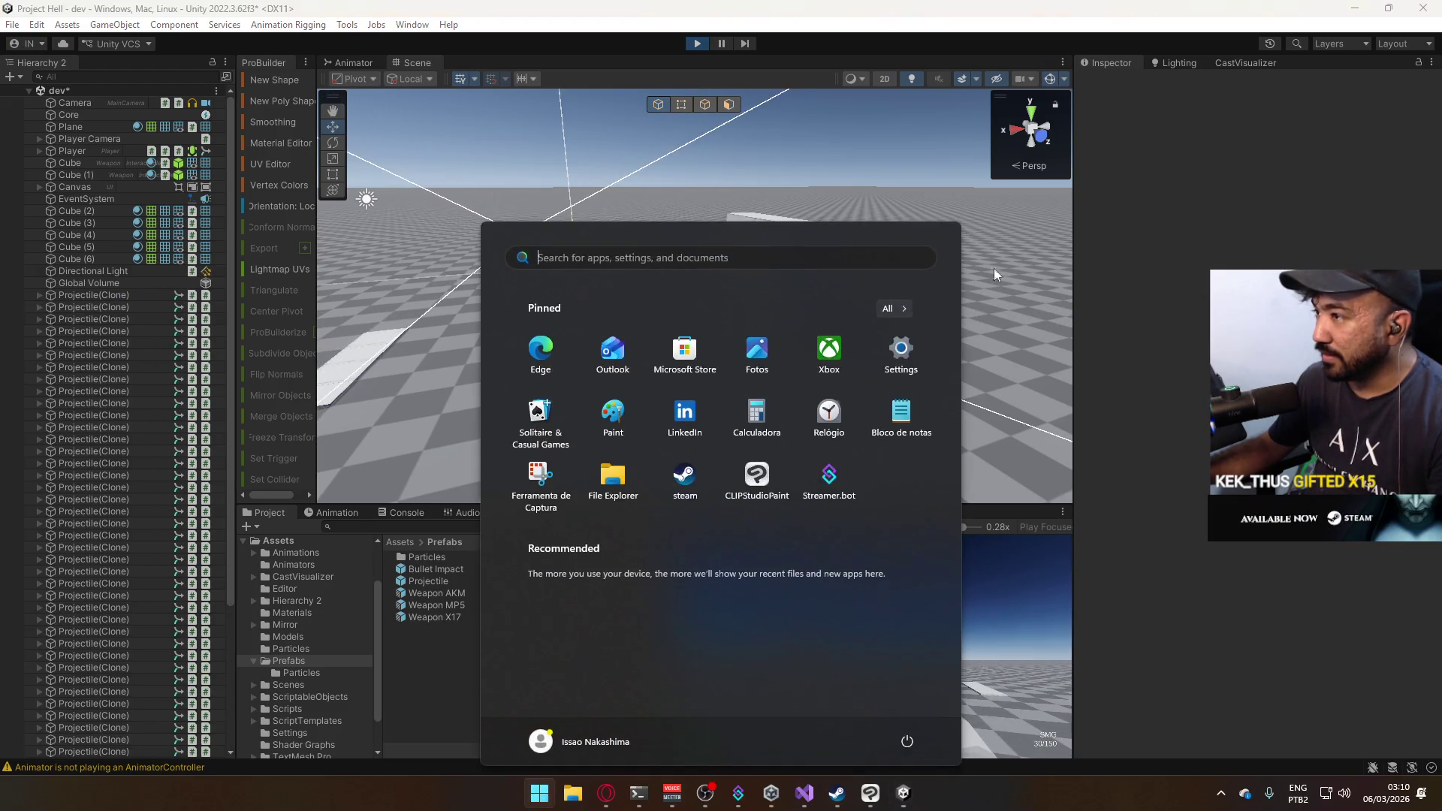
mouse_move(993, 268)
mouse_down()
mouse_move(925, 140)
mouse_move(821, 331)
mouse_move(934, 142)
mouse_move(889, 546)
mouse_up()
click(943, 555)
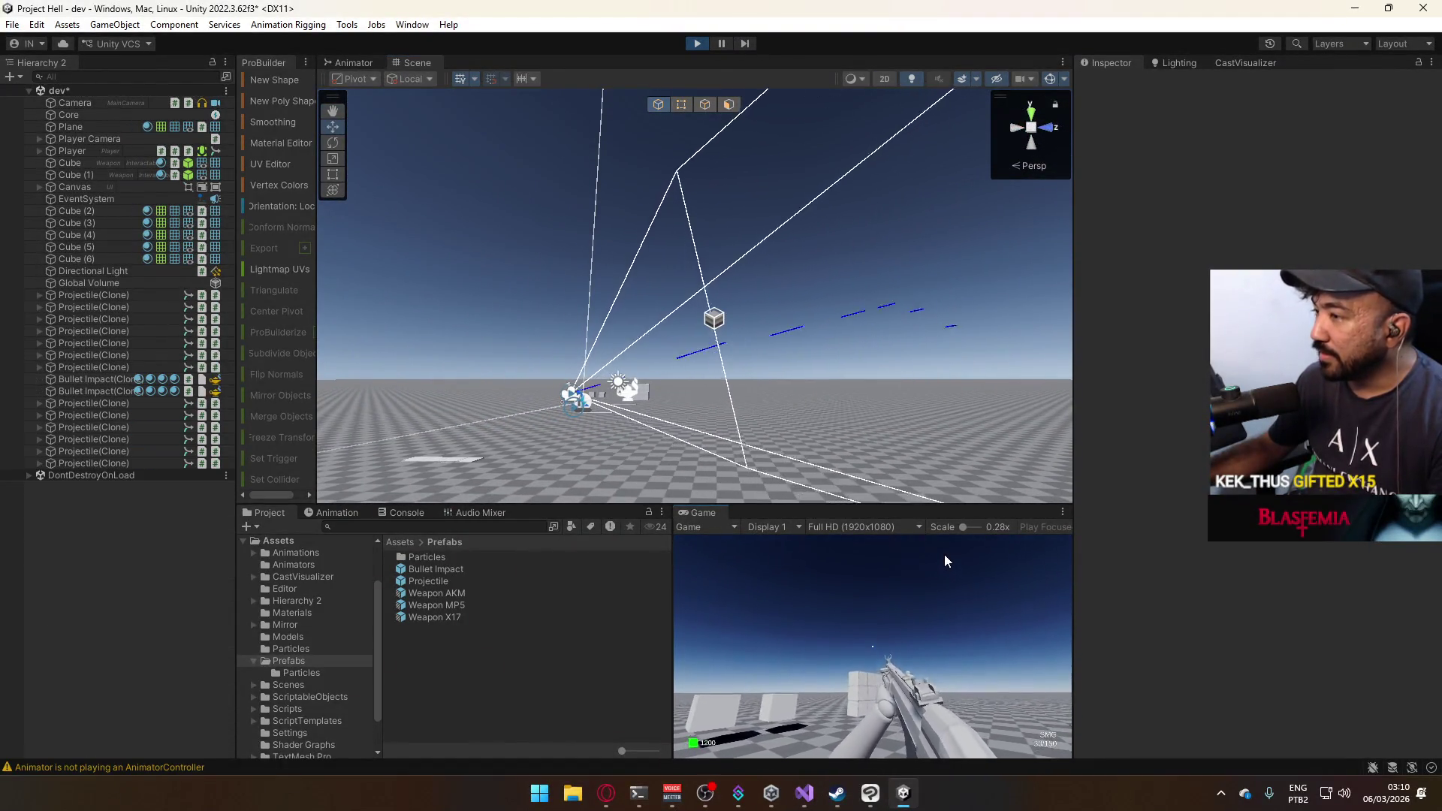
drag(945, 555, 938, 576)
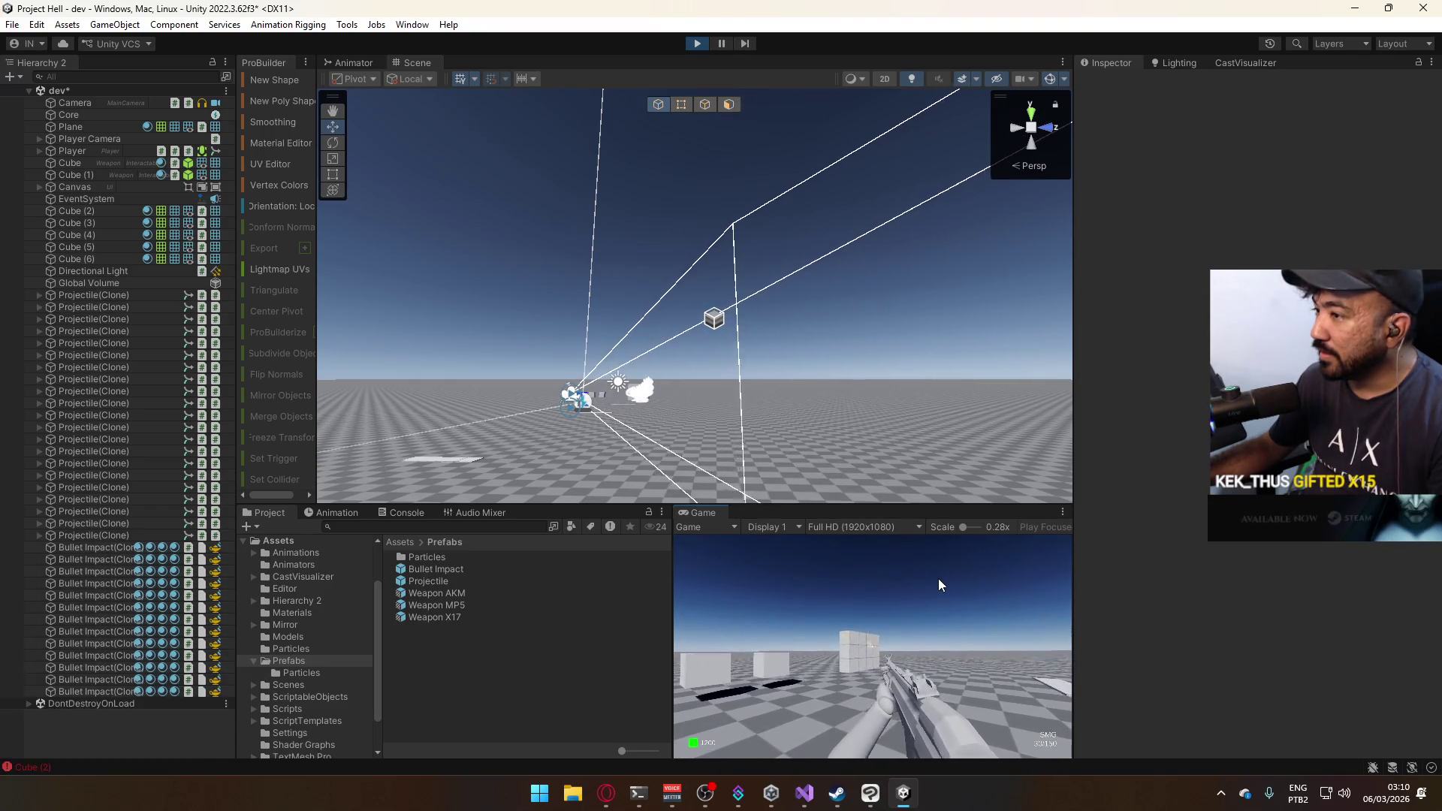
key(super)
key(Escape)
Set the cast visualizer to Off, fire again, then open the Projectile prefab in prefab mode.
click(1248, 66)
click(1187, 79)
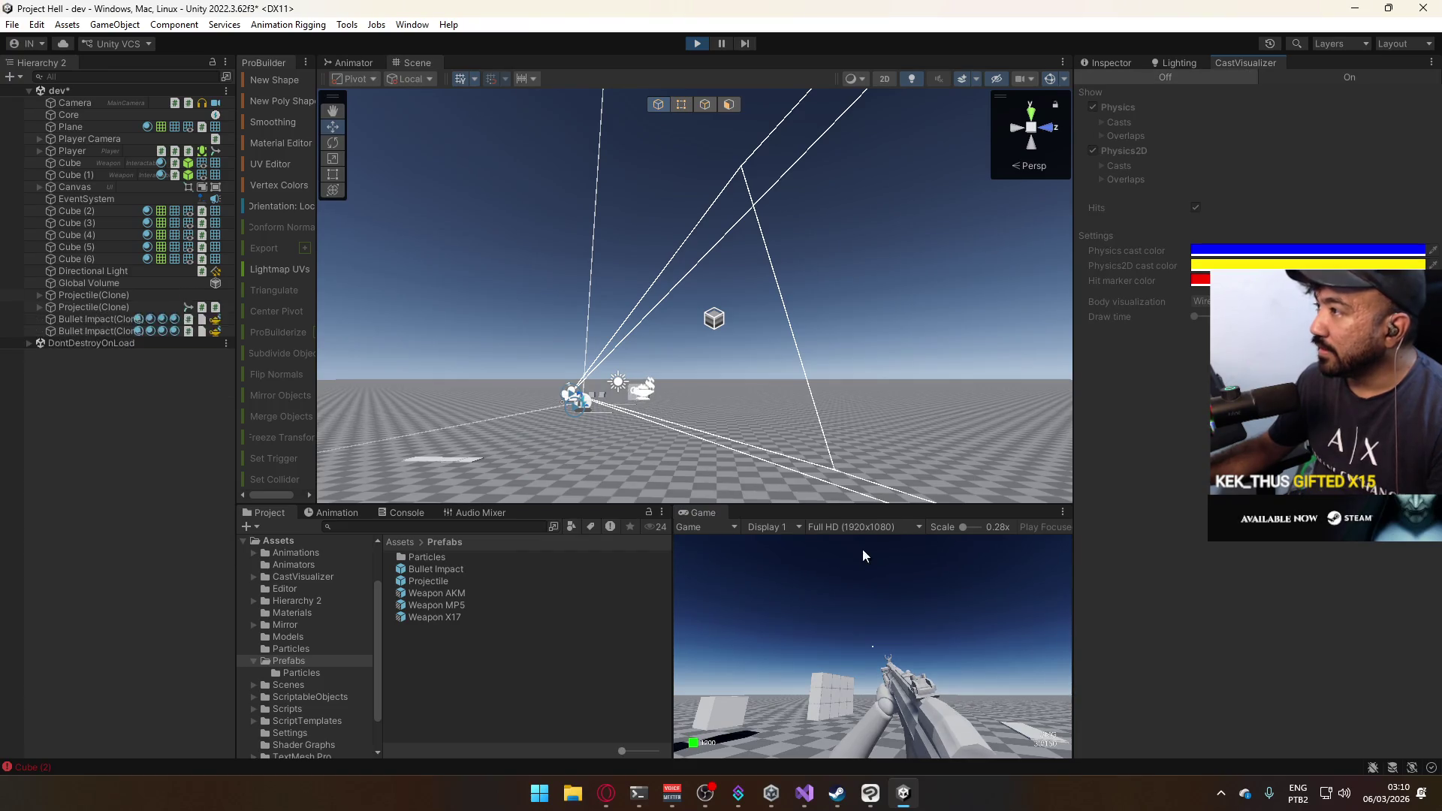
drag(897, 654, 975, 664)
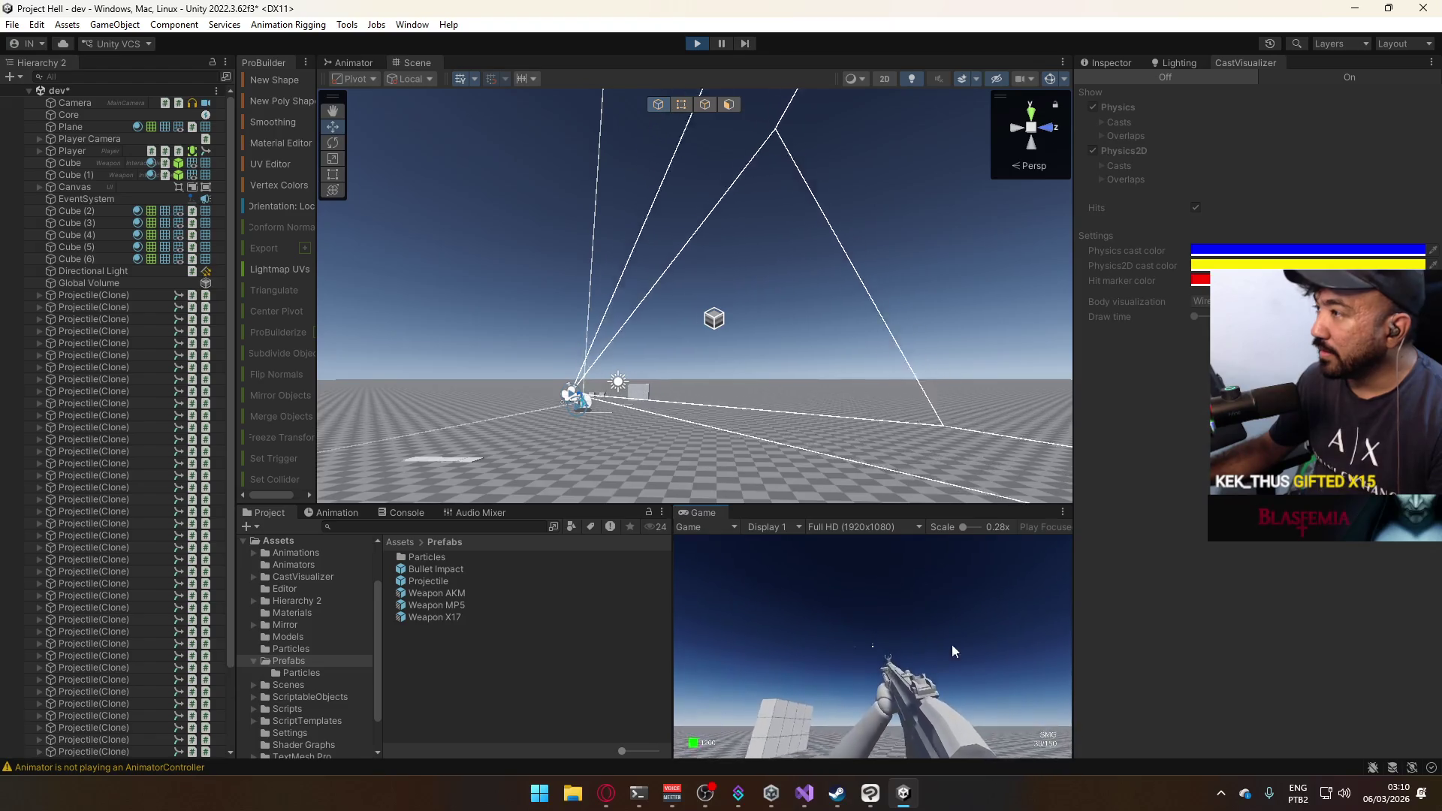
key(super)
key(Escape)
click(431, 579)
double_click(431, 579)
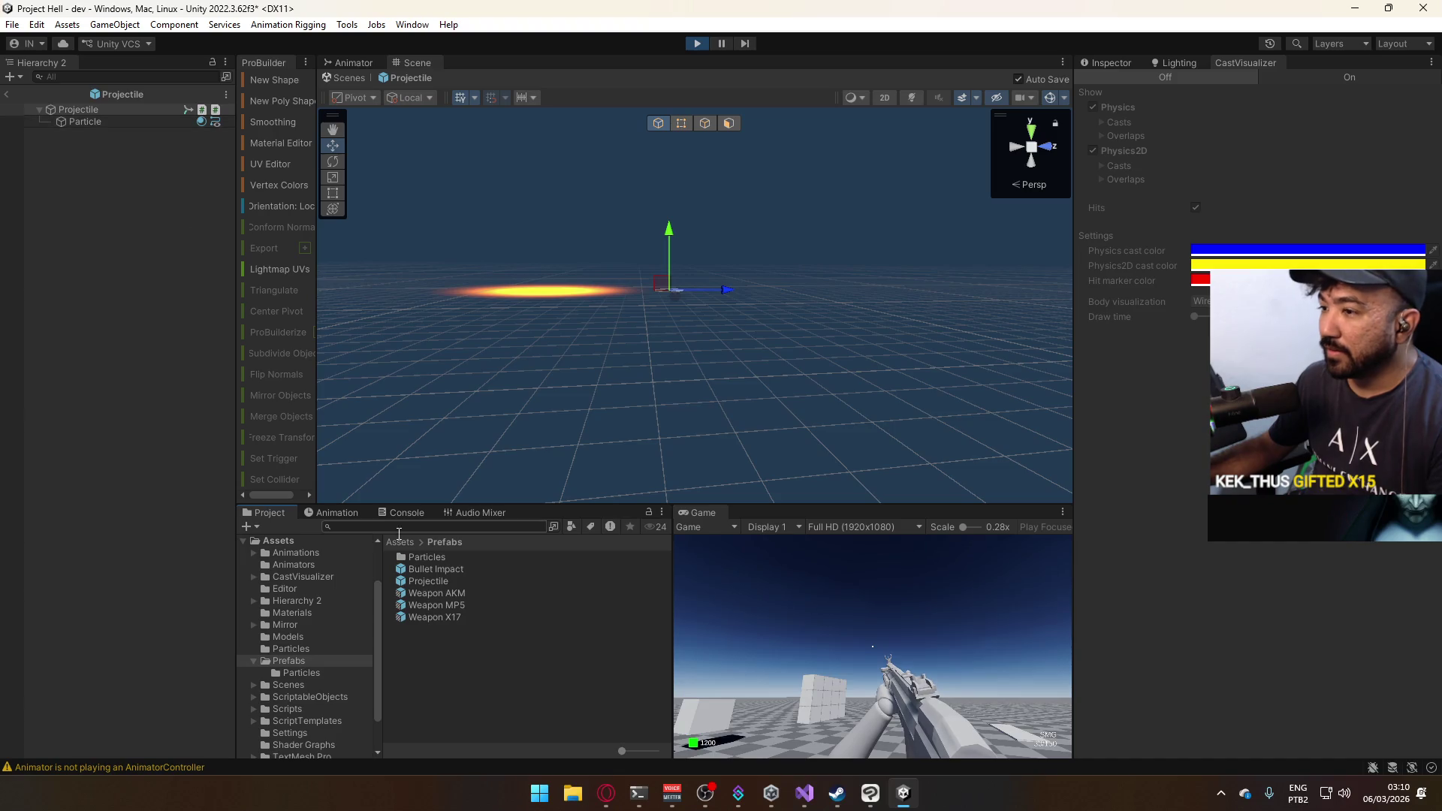
Drag the Bullet@Start colour keyframes earlier, exit the prefab, and test-fire the tracer.
click(335, 513)
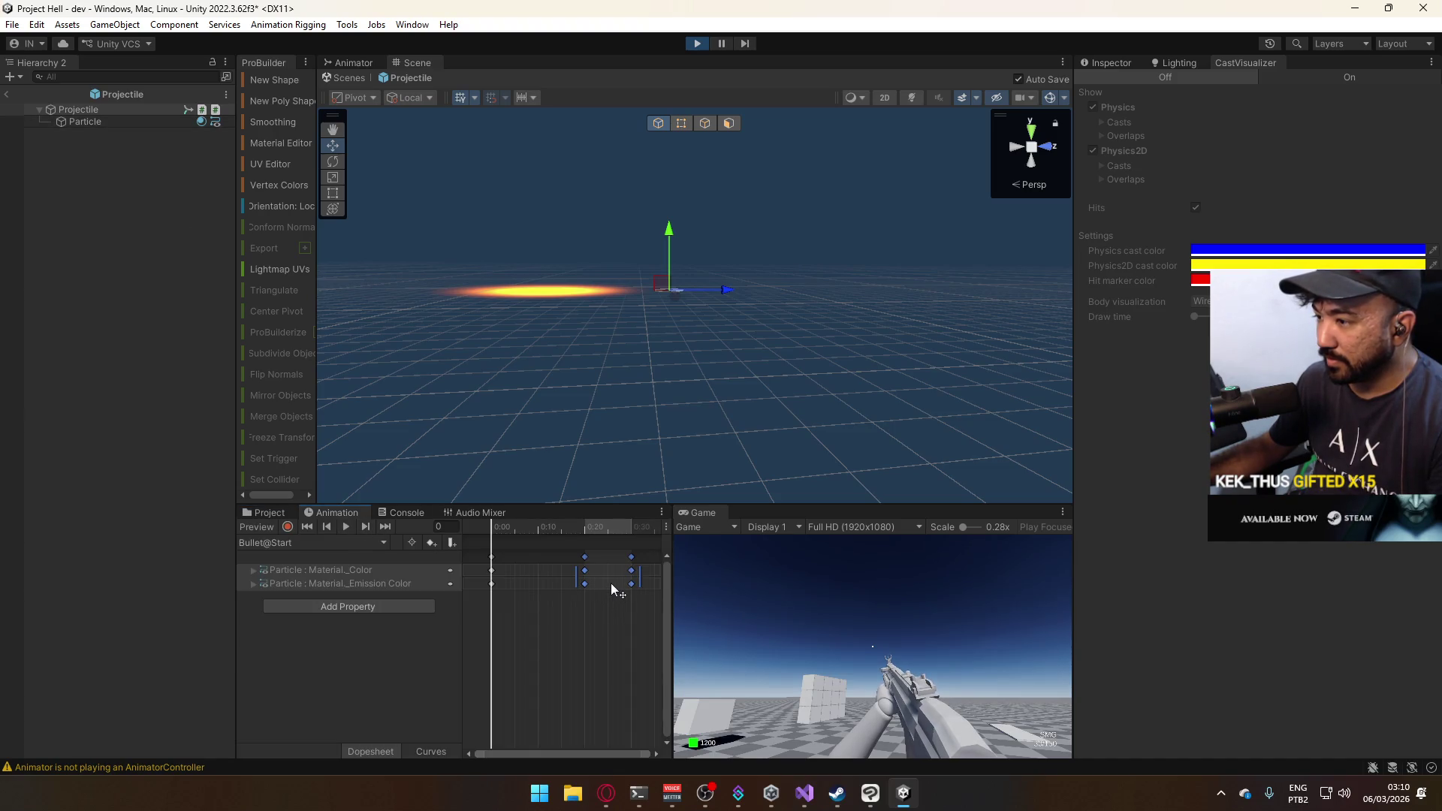
drag(610, 582, 565, 585)
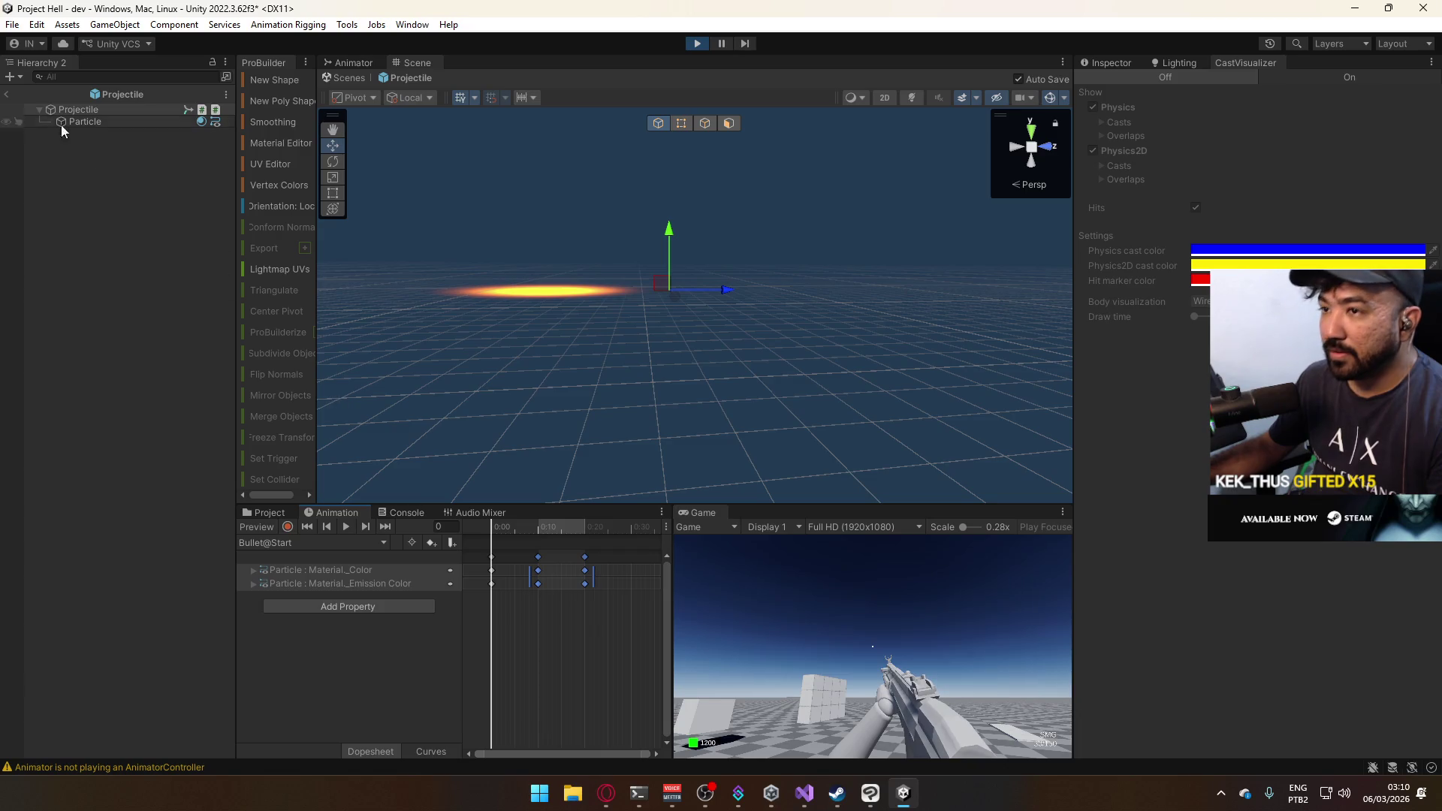
click(6, 94)
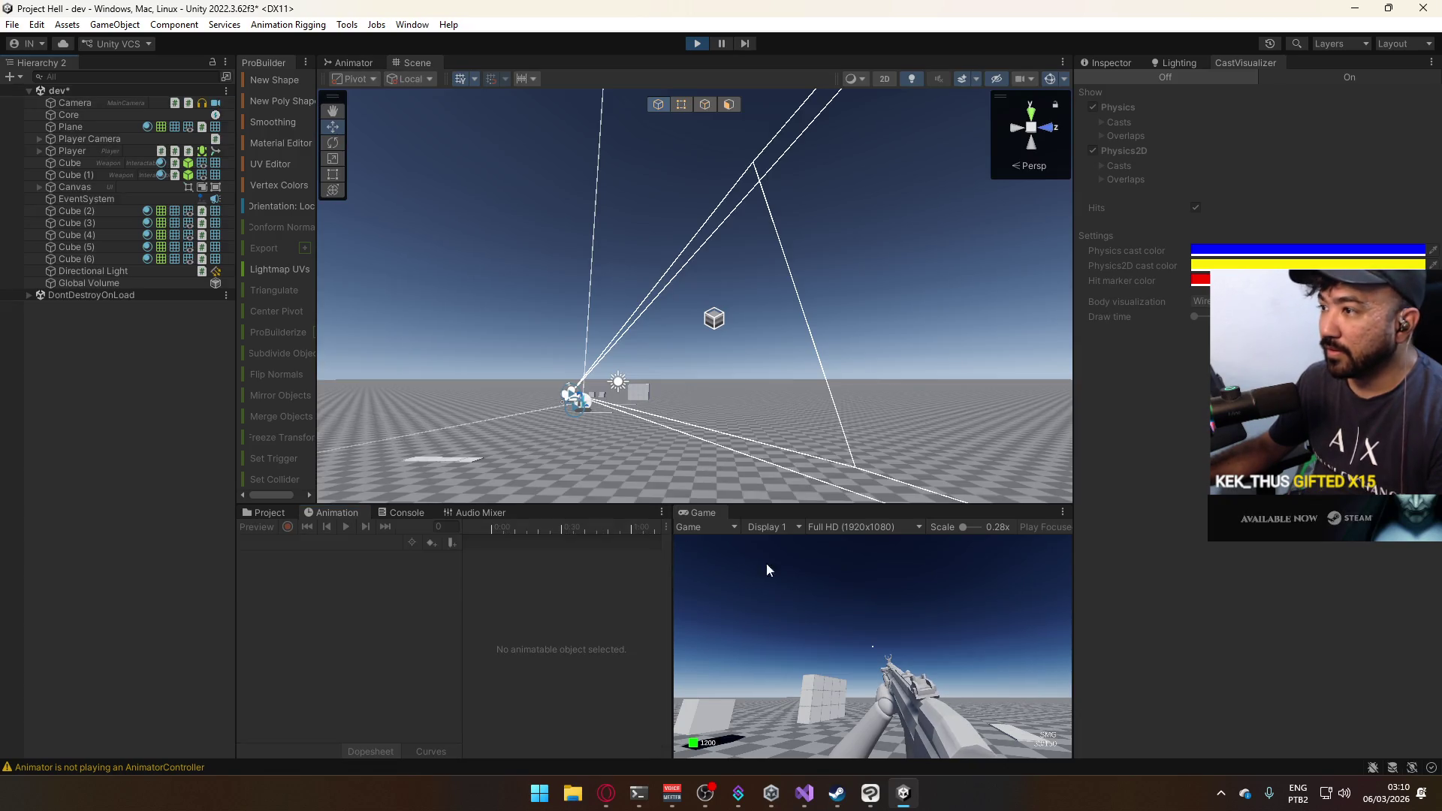
click(879, 643)
key(super)
click(358, 512)
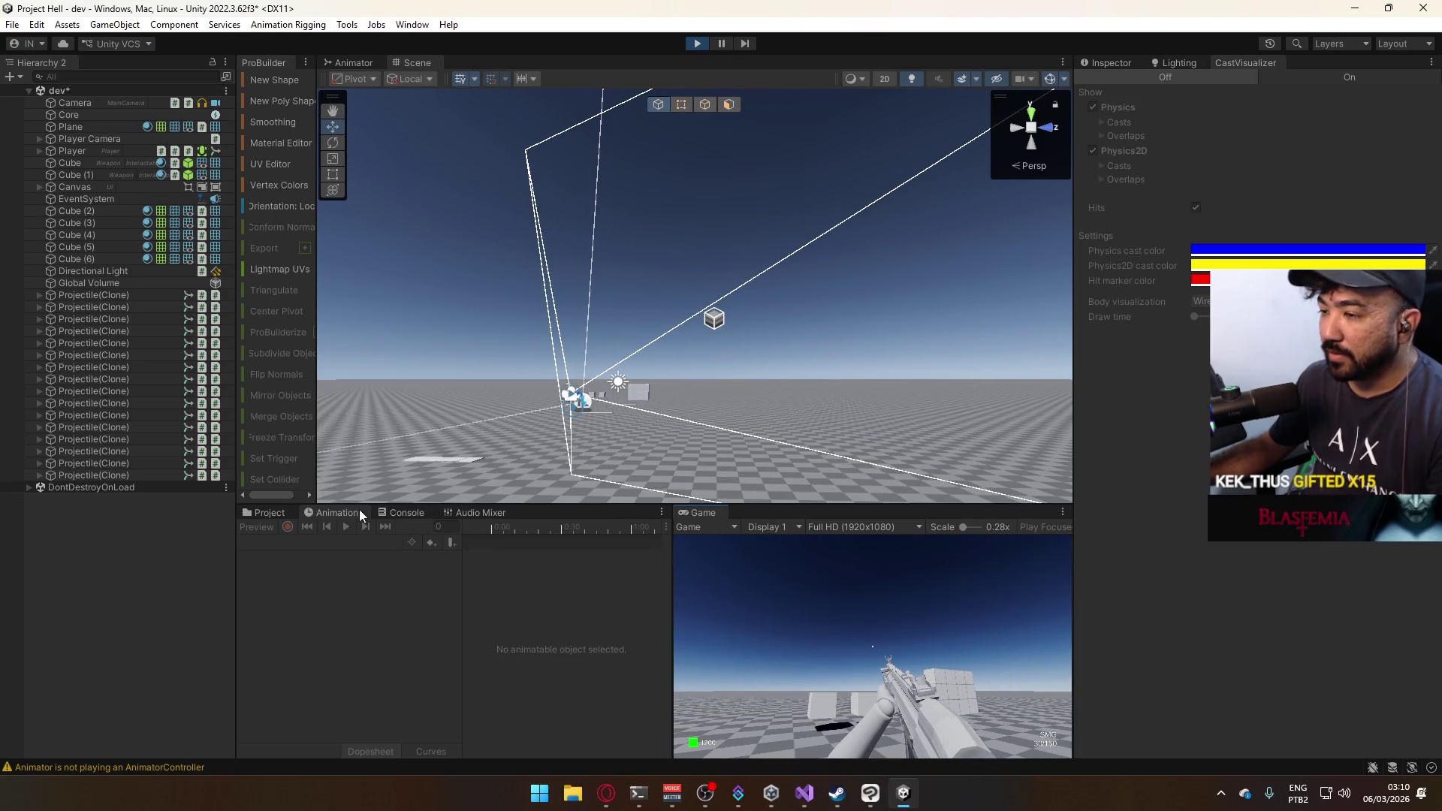
Reopen the Projectile prefab and nudge the Bullet@Start colour keyframes slightly earlier.
click(272, 512)
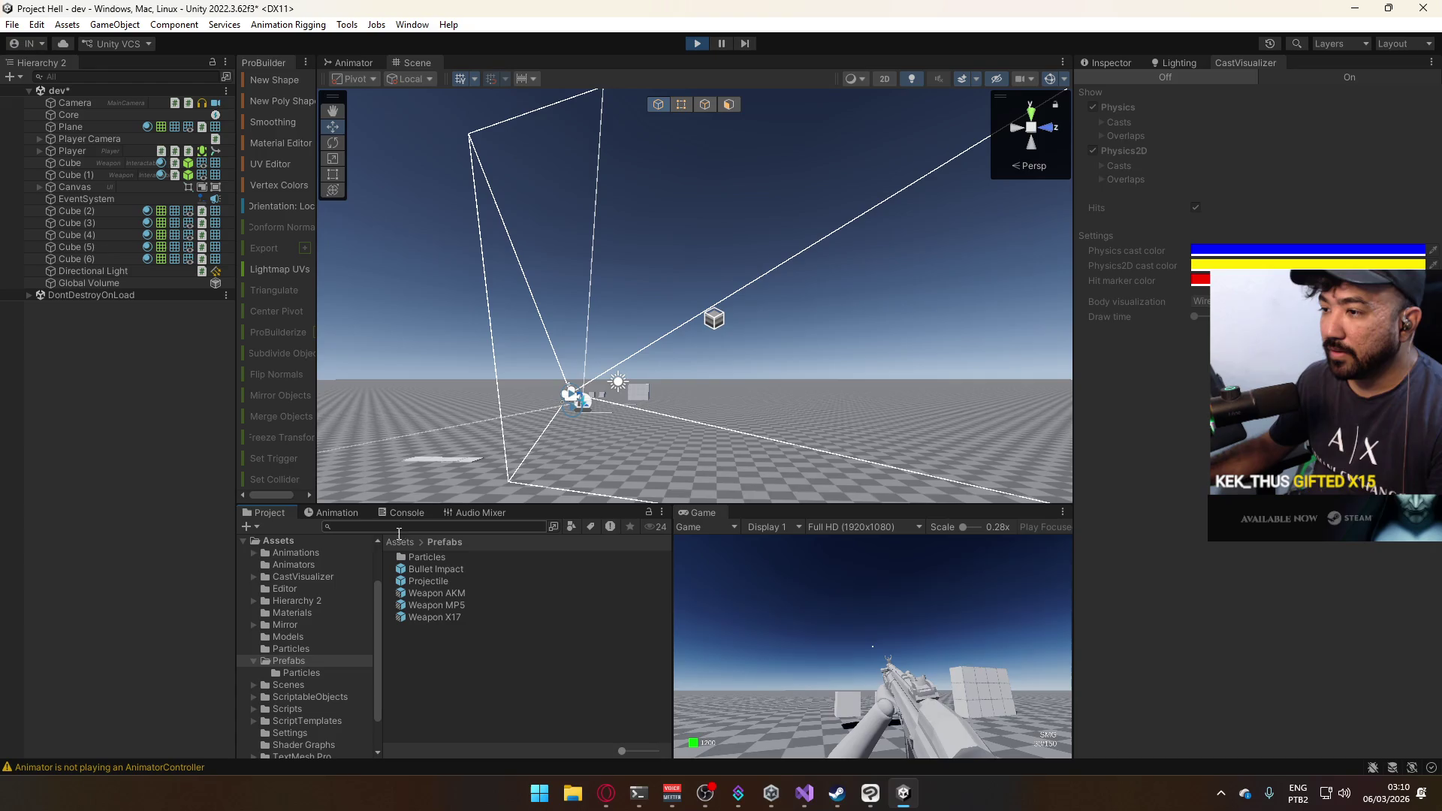
click(427, 581)
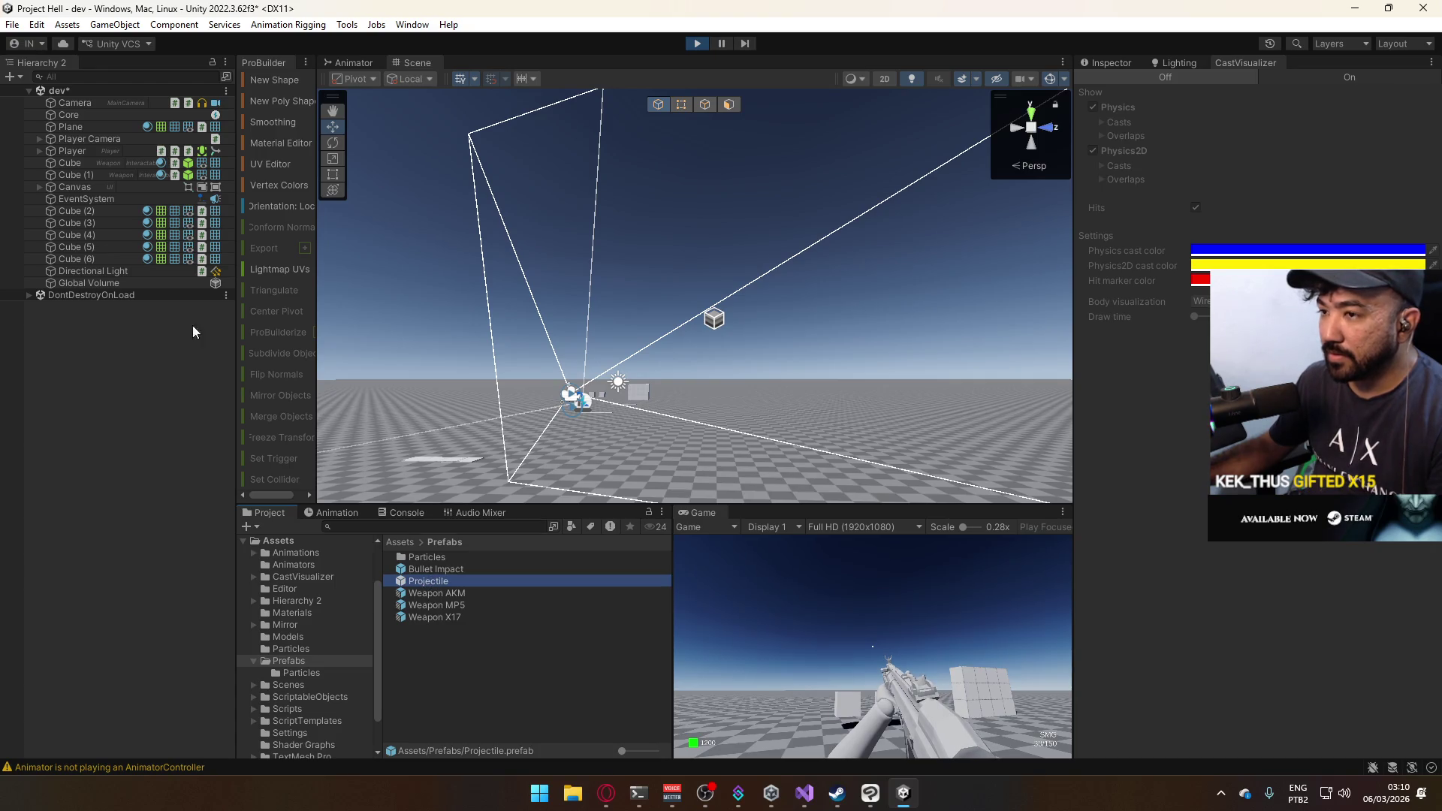
key(Return)
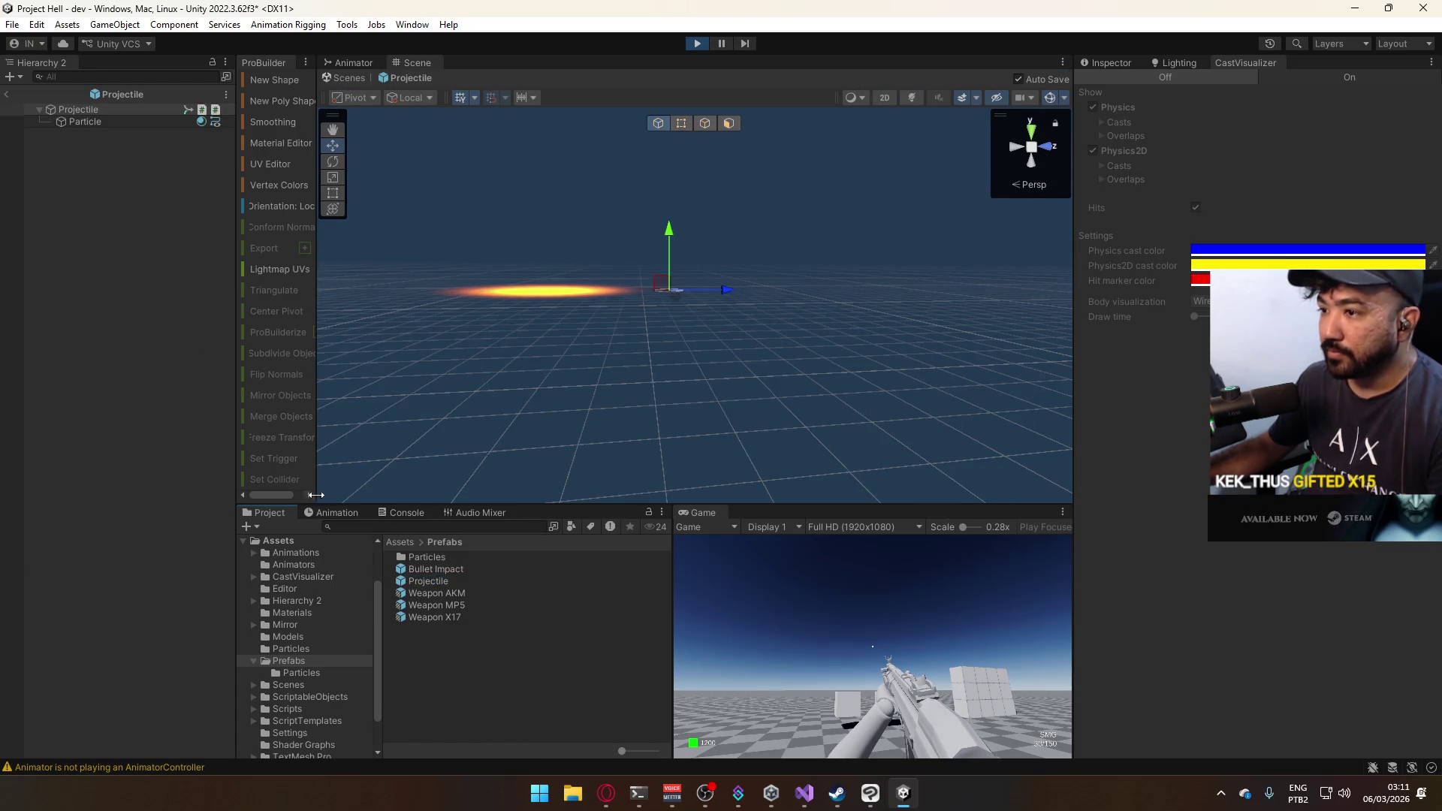
click(334, 512)
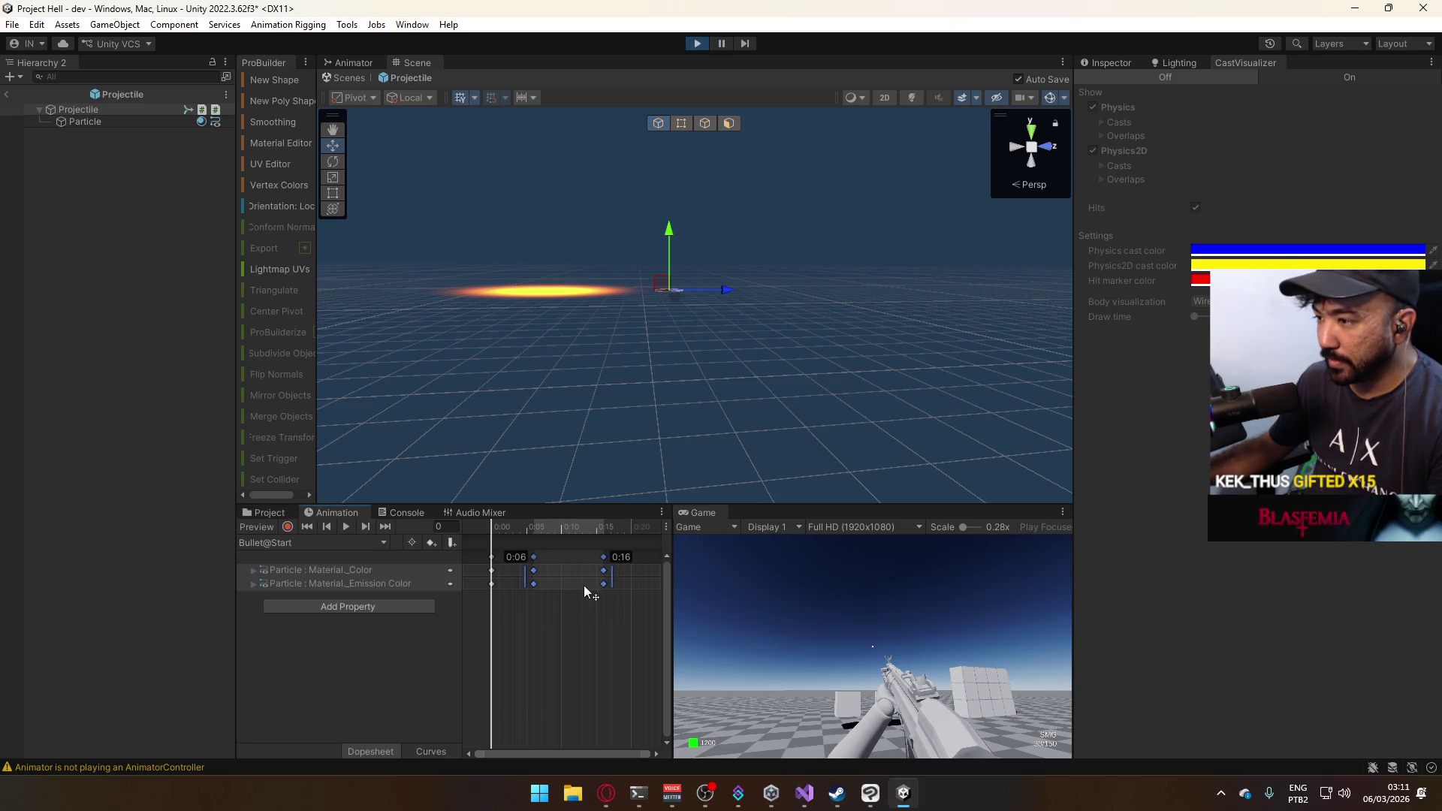
drag(584, 587, 575, 588)
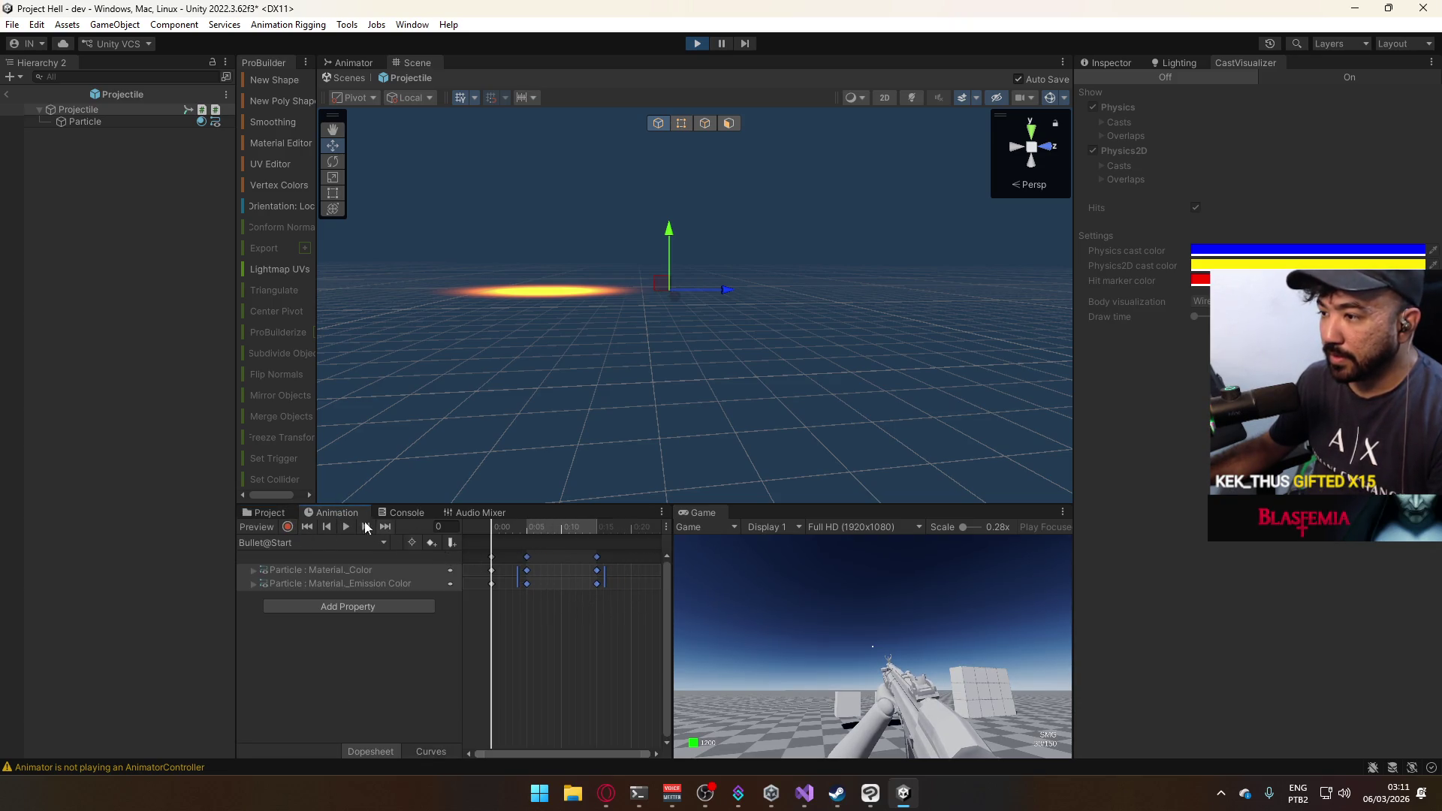
click(8, 92)
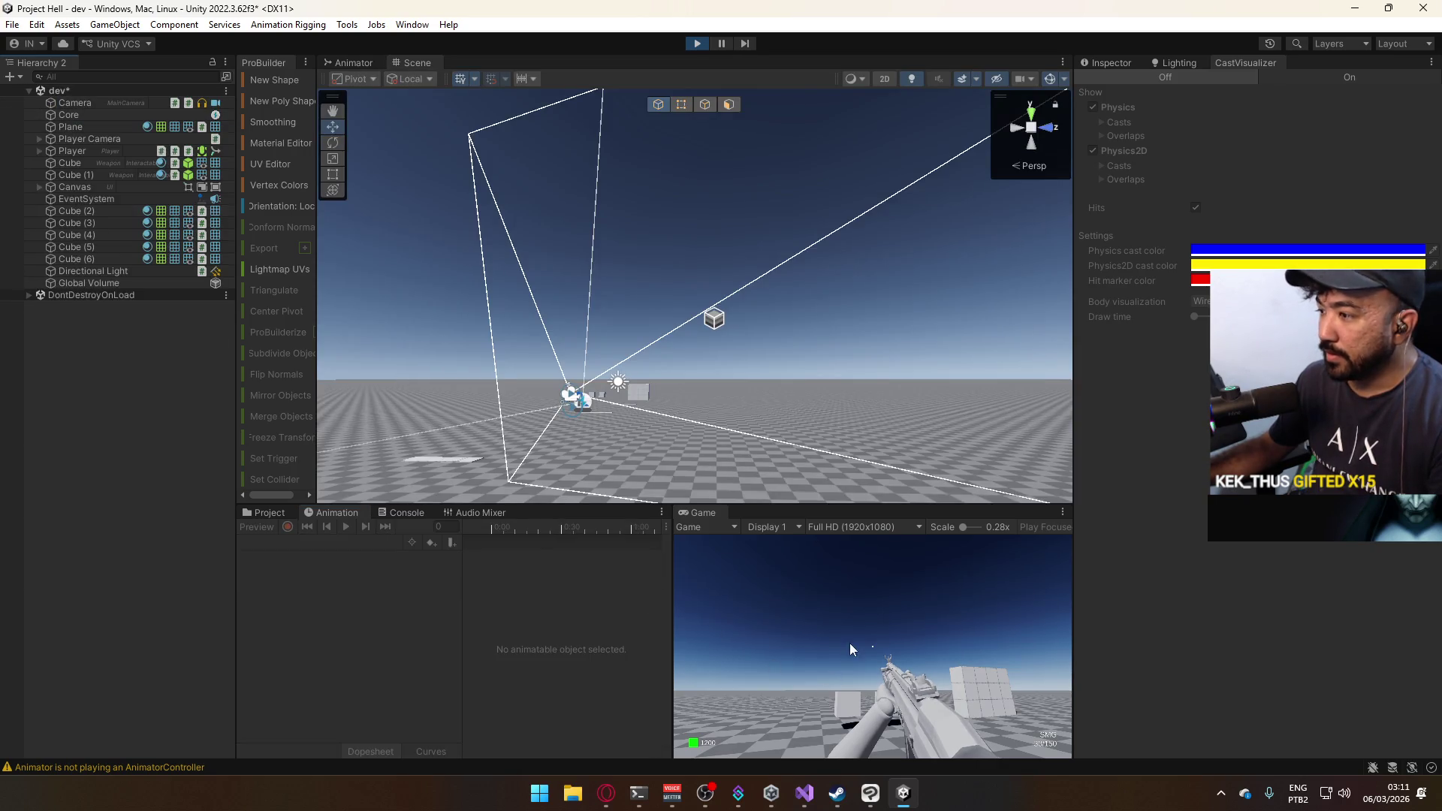
Restart Play mode and fire single shots and a burst to check the tracer timing.
key(super)
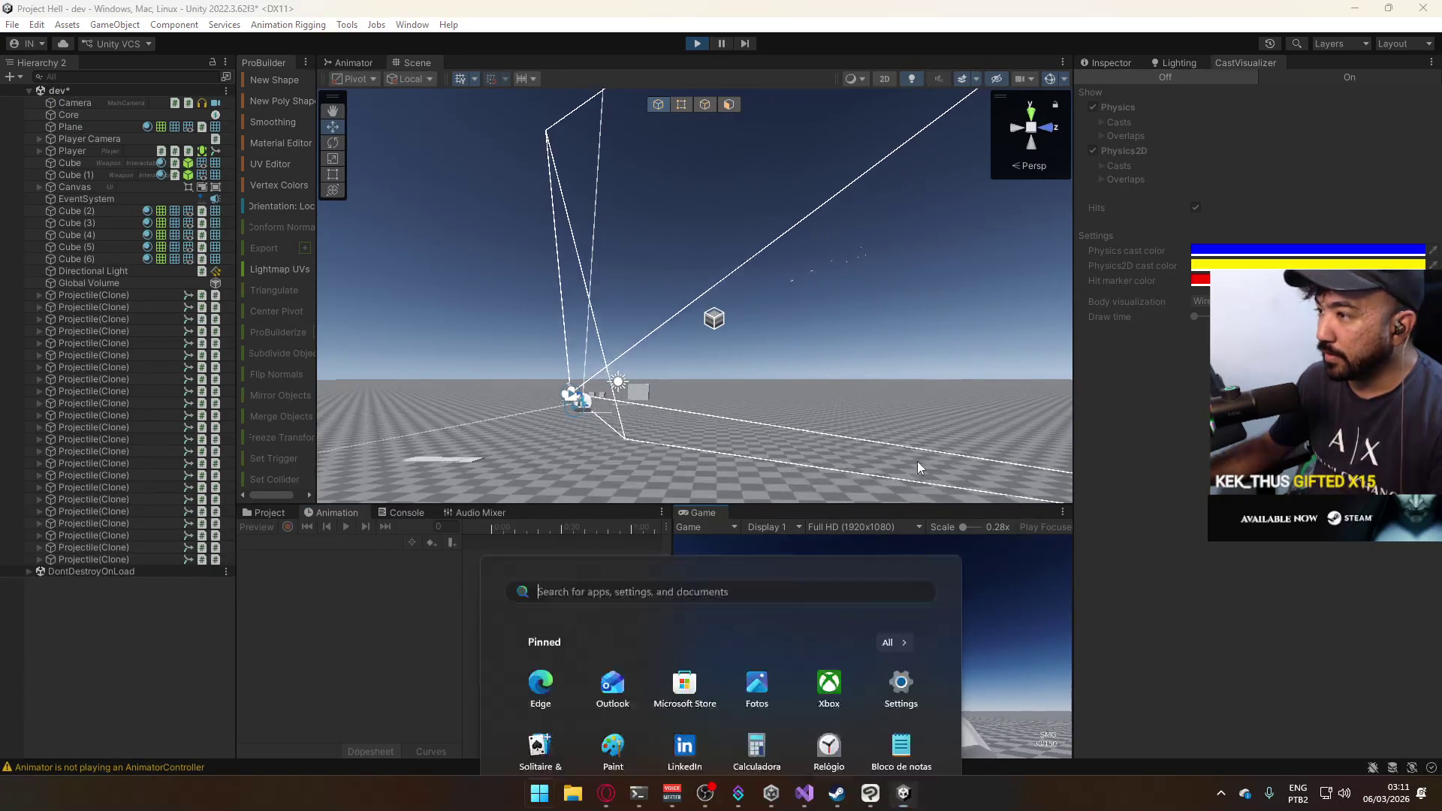
mouse_move(841, 258)
mouse_down()
mouse_move(667, 321)
mouse_move(642, 282)
mouse_up()
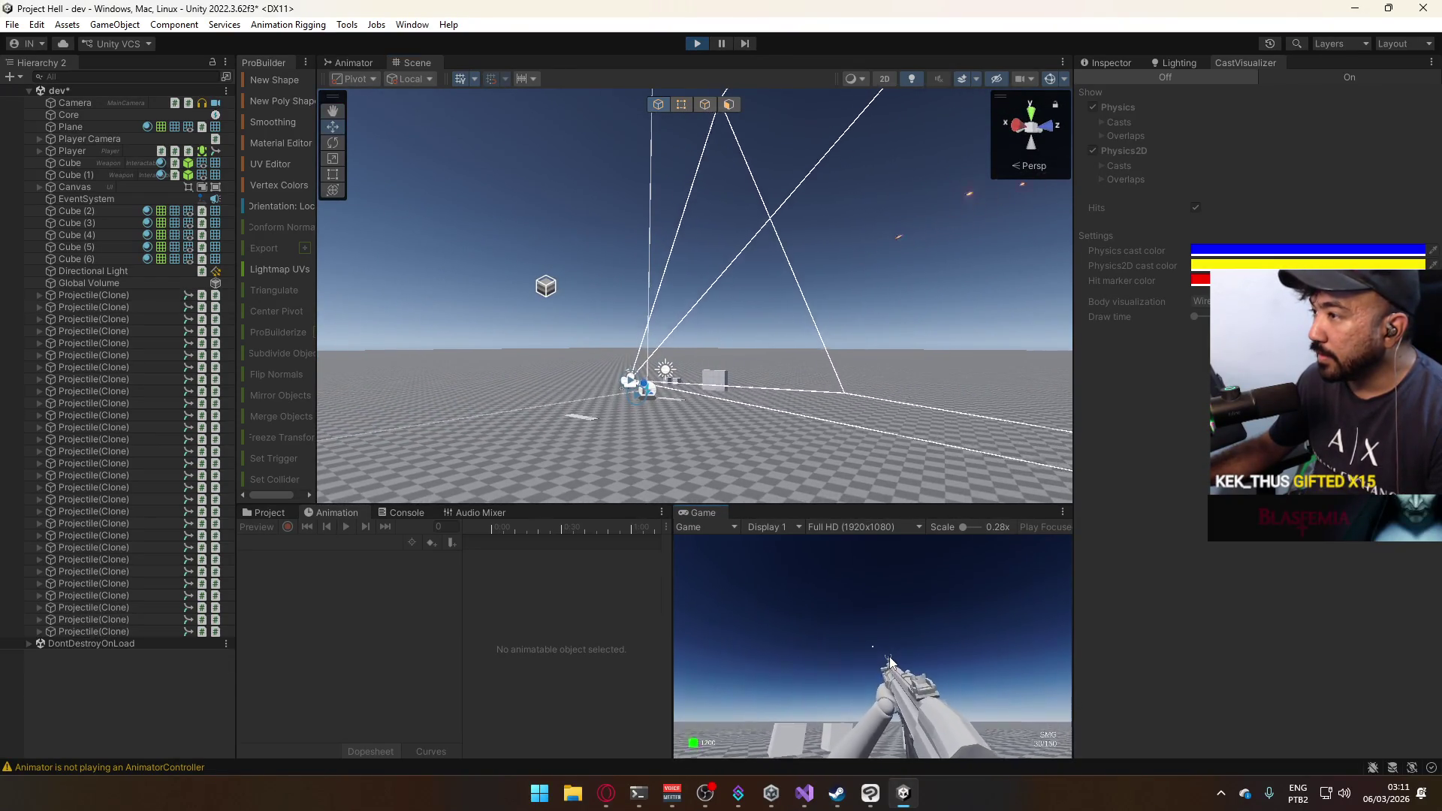
key(super)
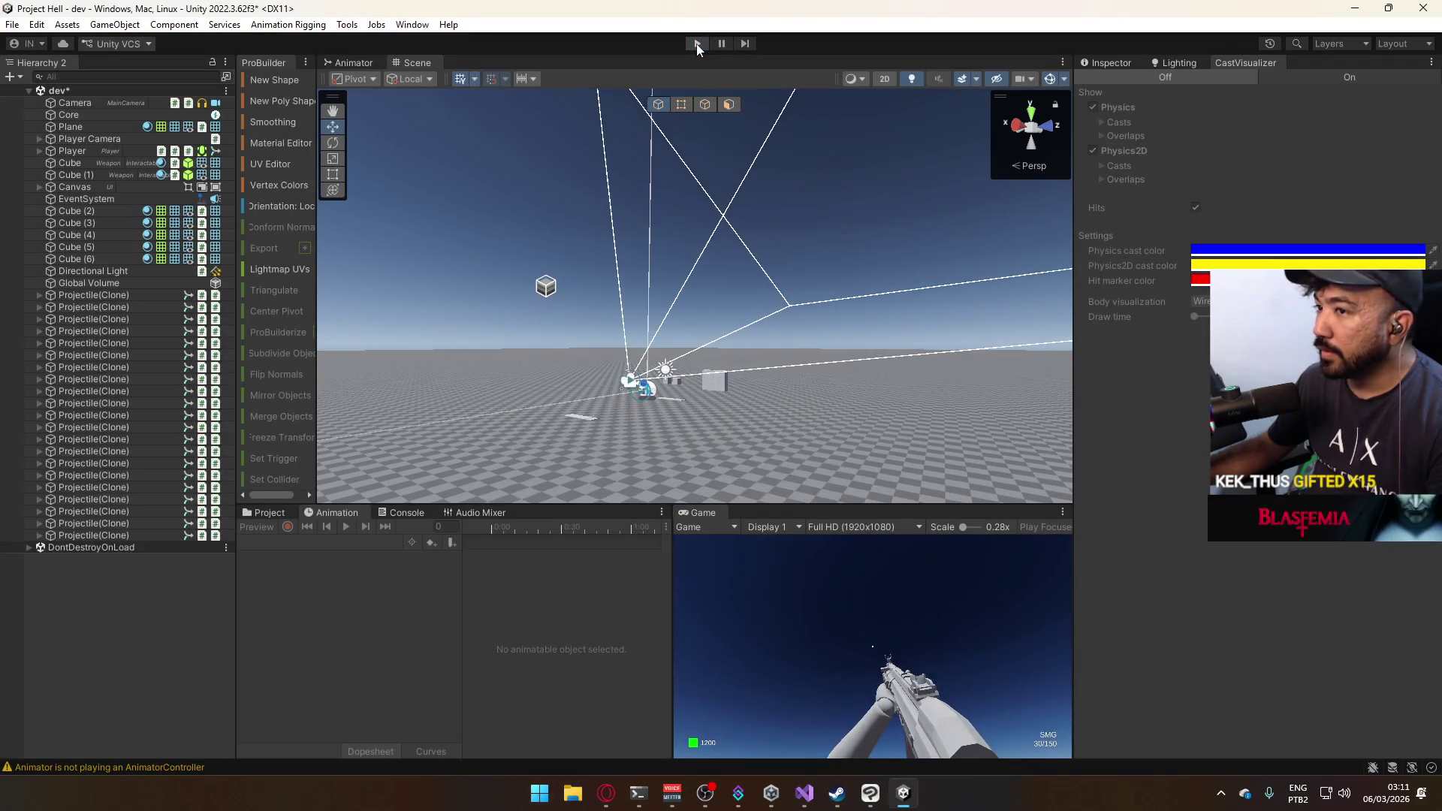
click(697, 43)
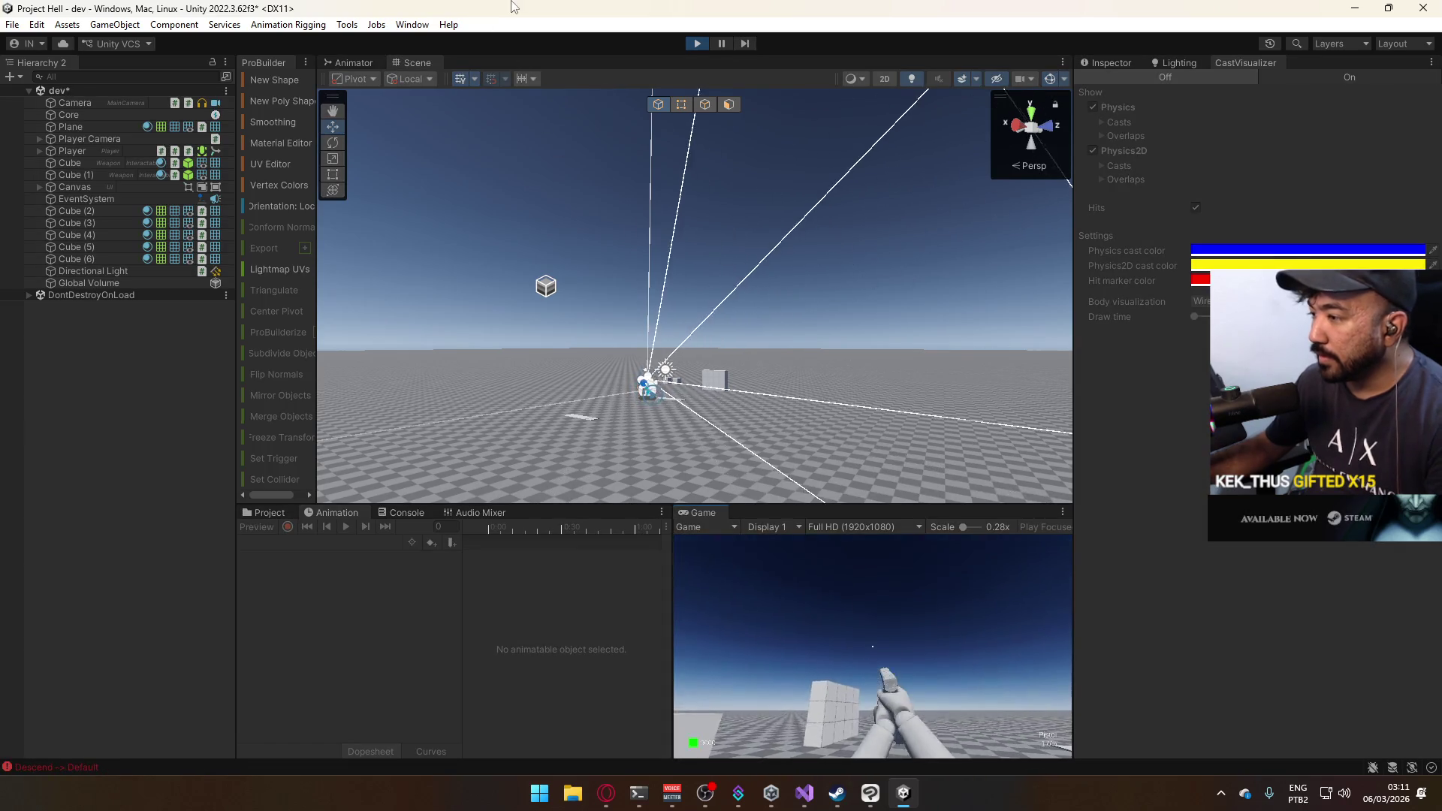
key(super)
click(982, 696)
click(985, 700)
click(985, 700)
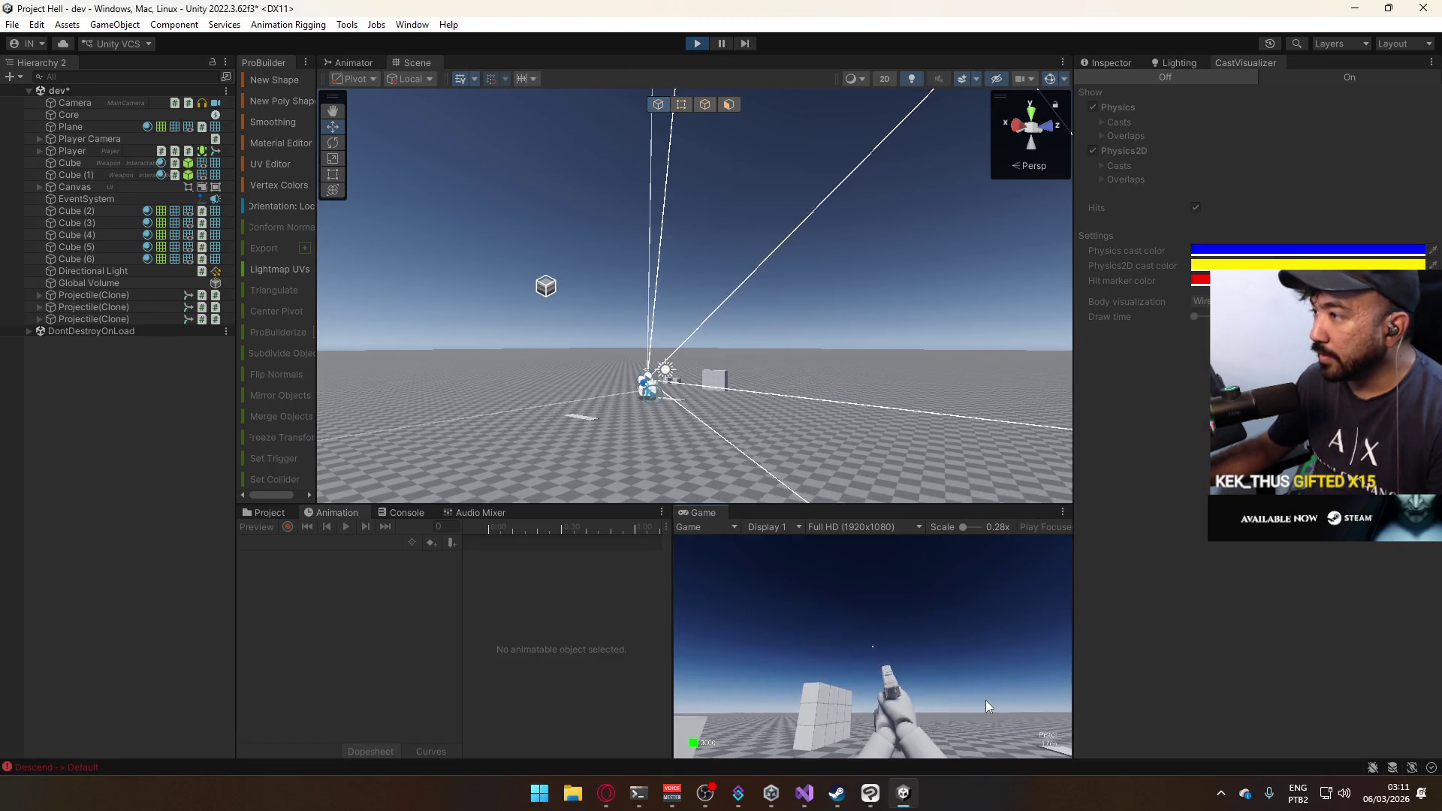
drag(985, 700, 986, 700)
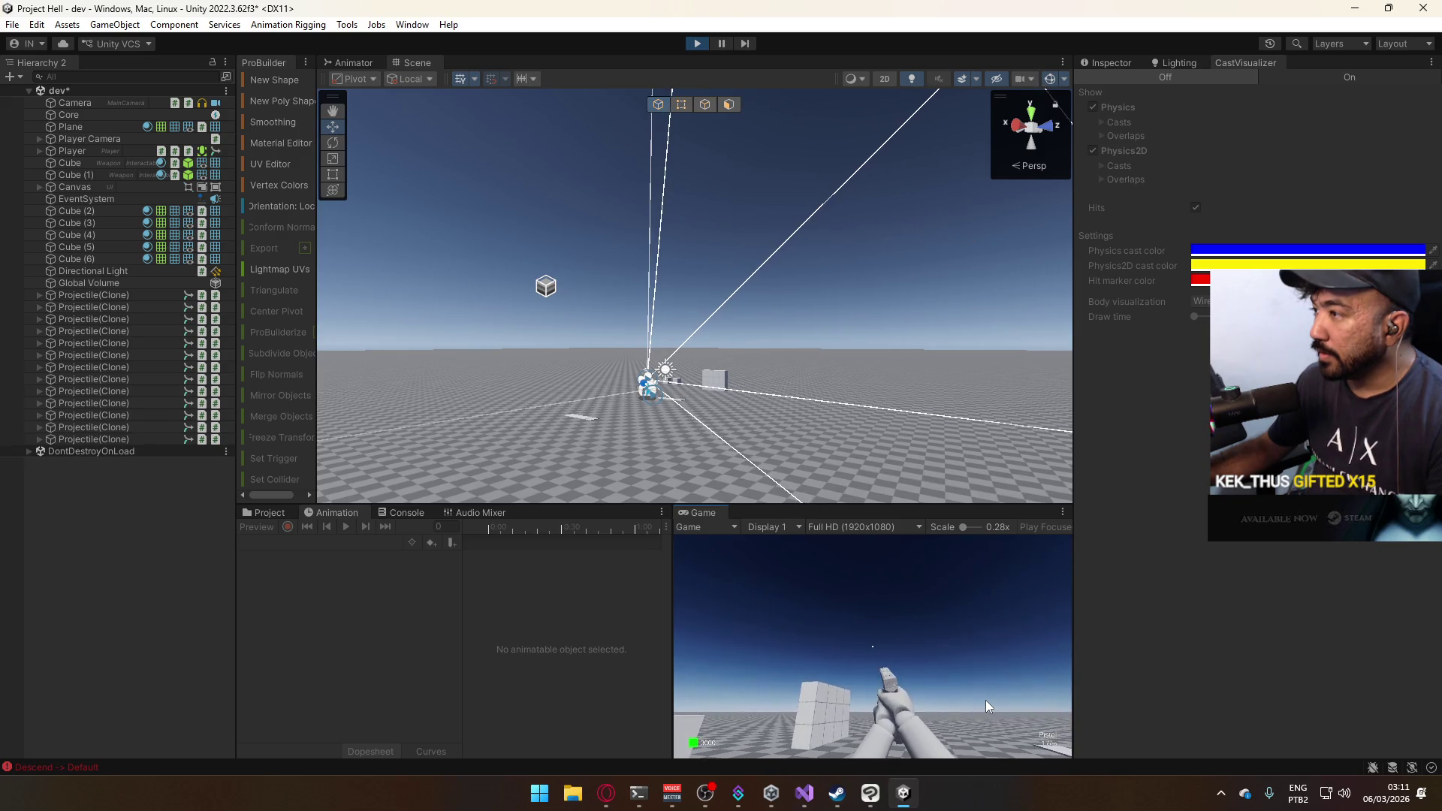
click(266, 512)
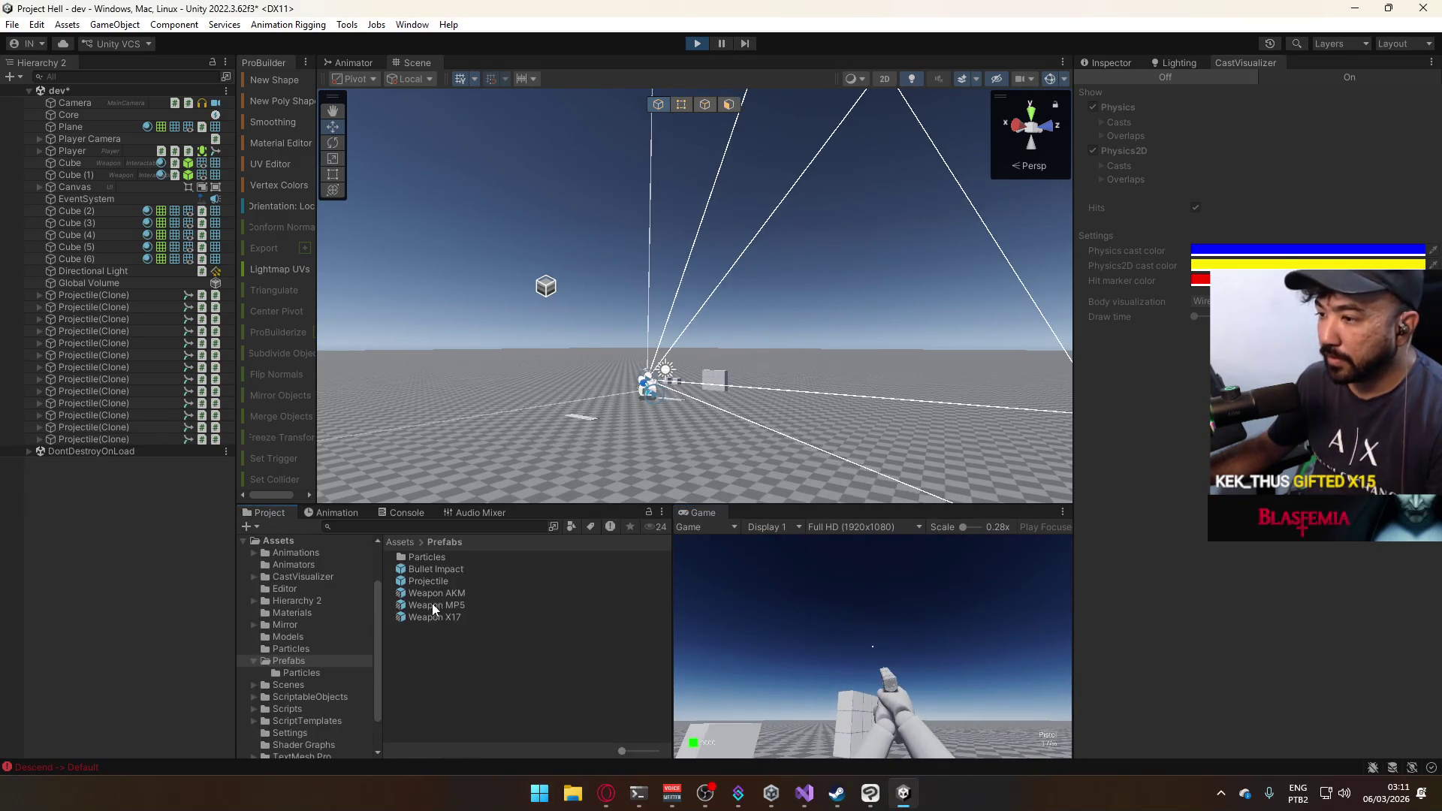
In the Projectile prefab, move Bullet@Start's second colour and emission keyframes to about 0:05.
double_click(447, 582)
click(108, 120)
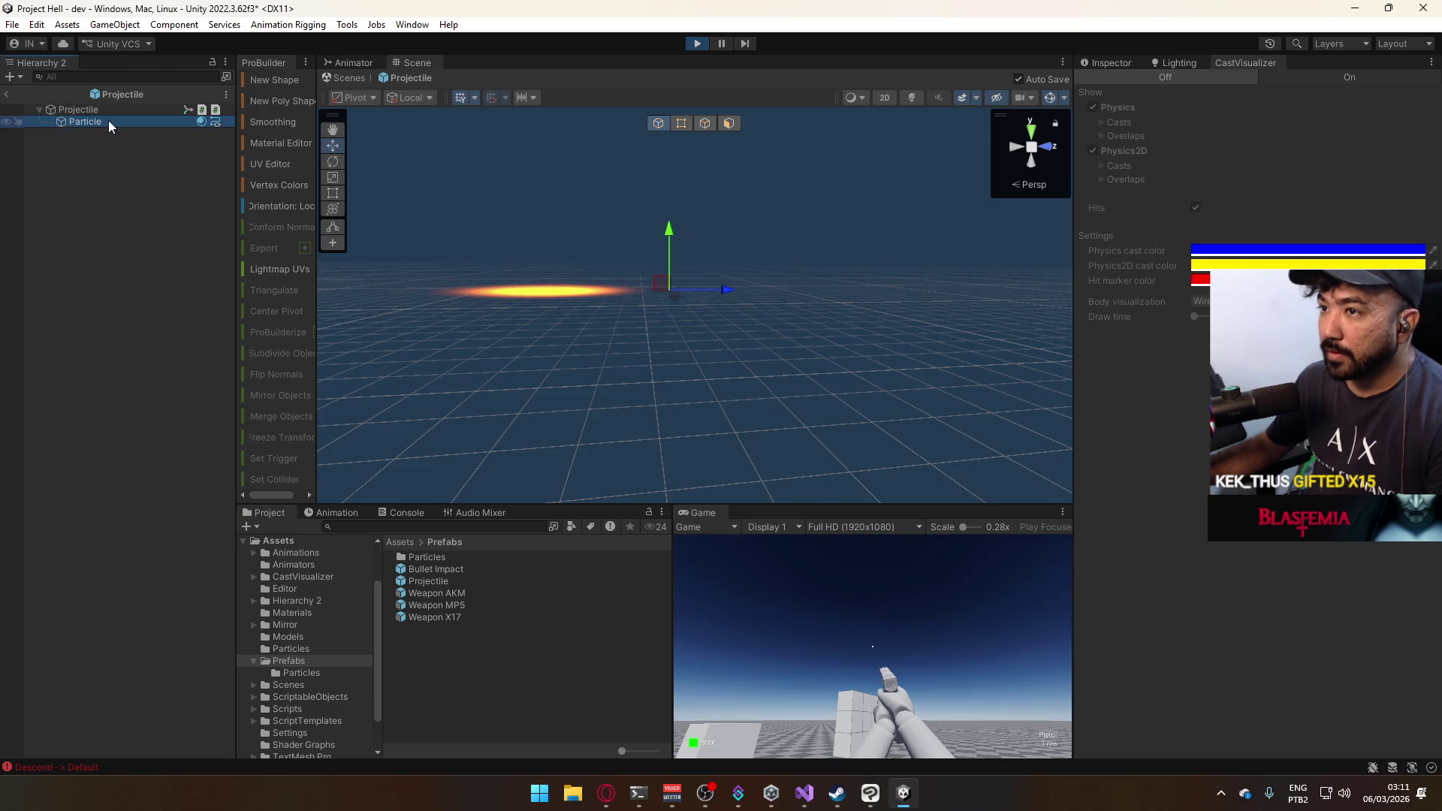
click(106, 111)
click(338, 524)
click(336, 515)
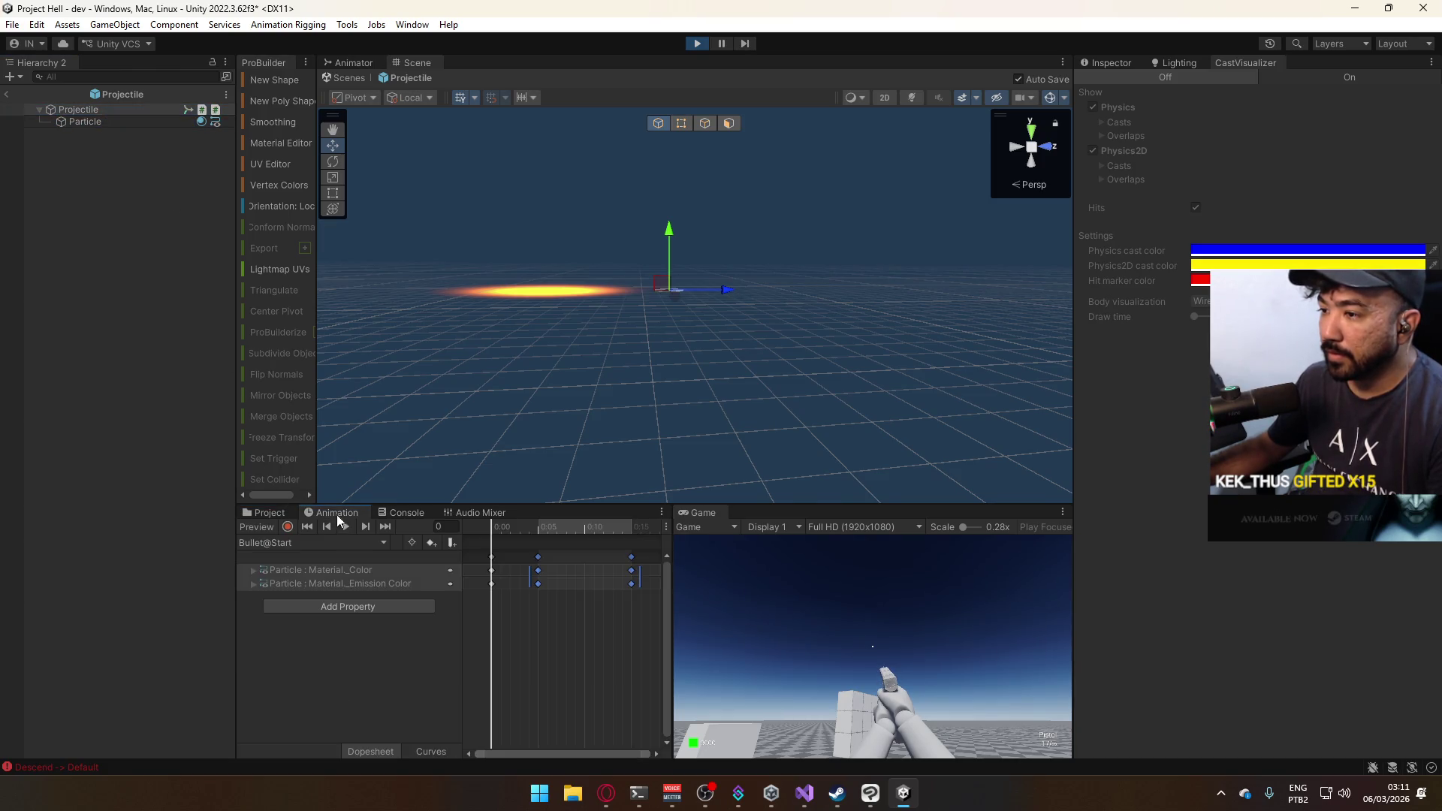
mouse_move(495, 532)
mouse_down()
mouse_move(631, 535)
mouse_move(538, 535)
mouse_up()
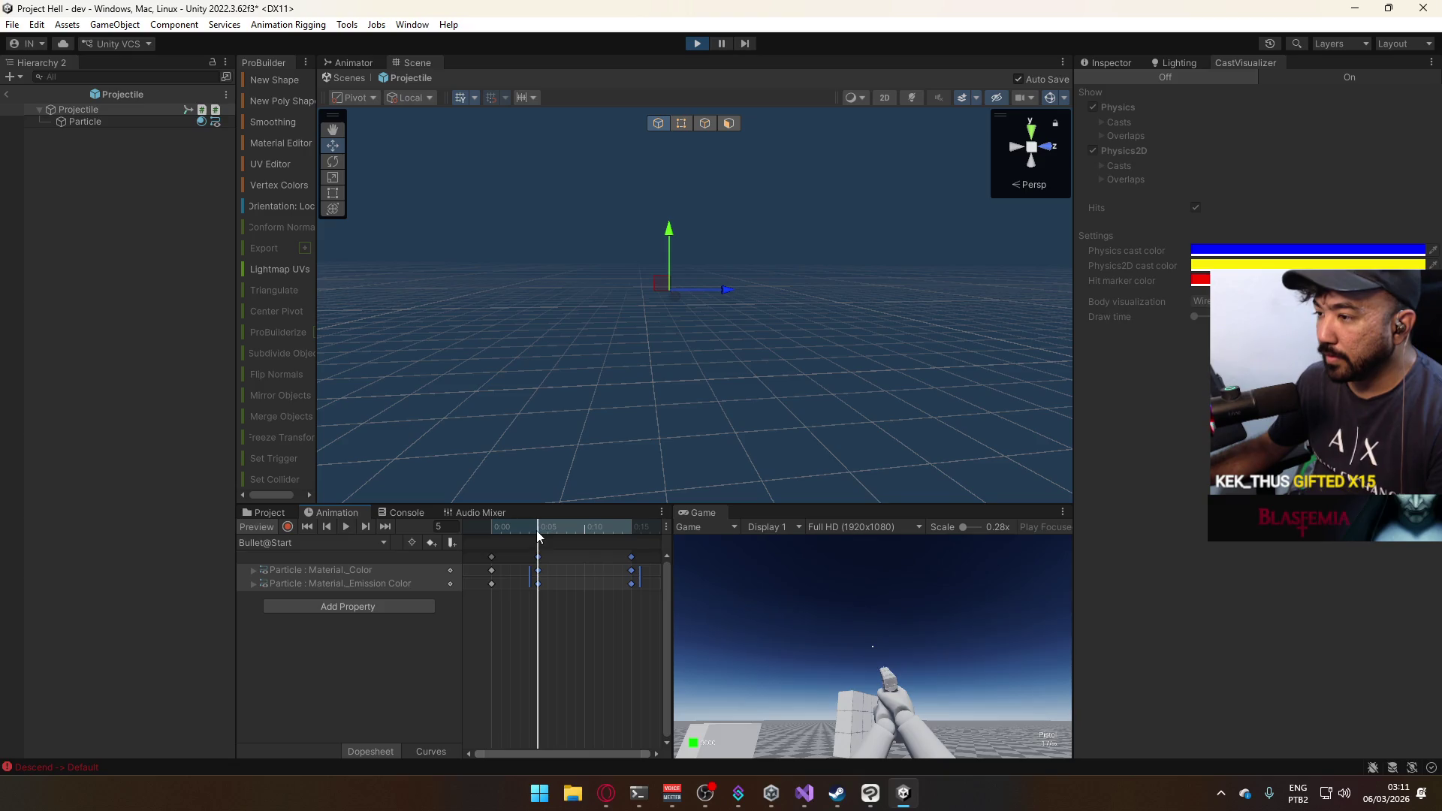
mouse_move(565, 635)
mouse_down()
mouse_move(534, 558)
mouse_move(640, 633)
mouse_up()
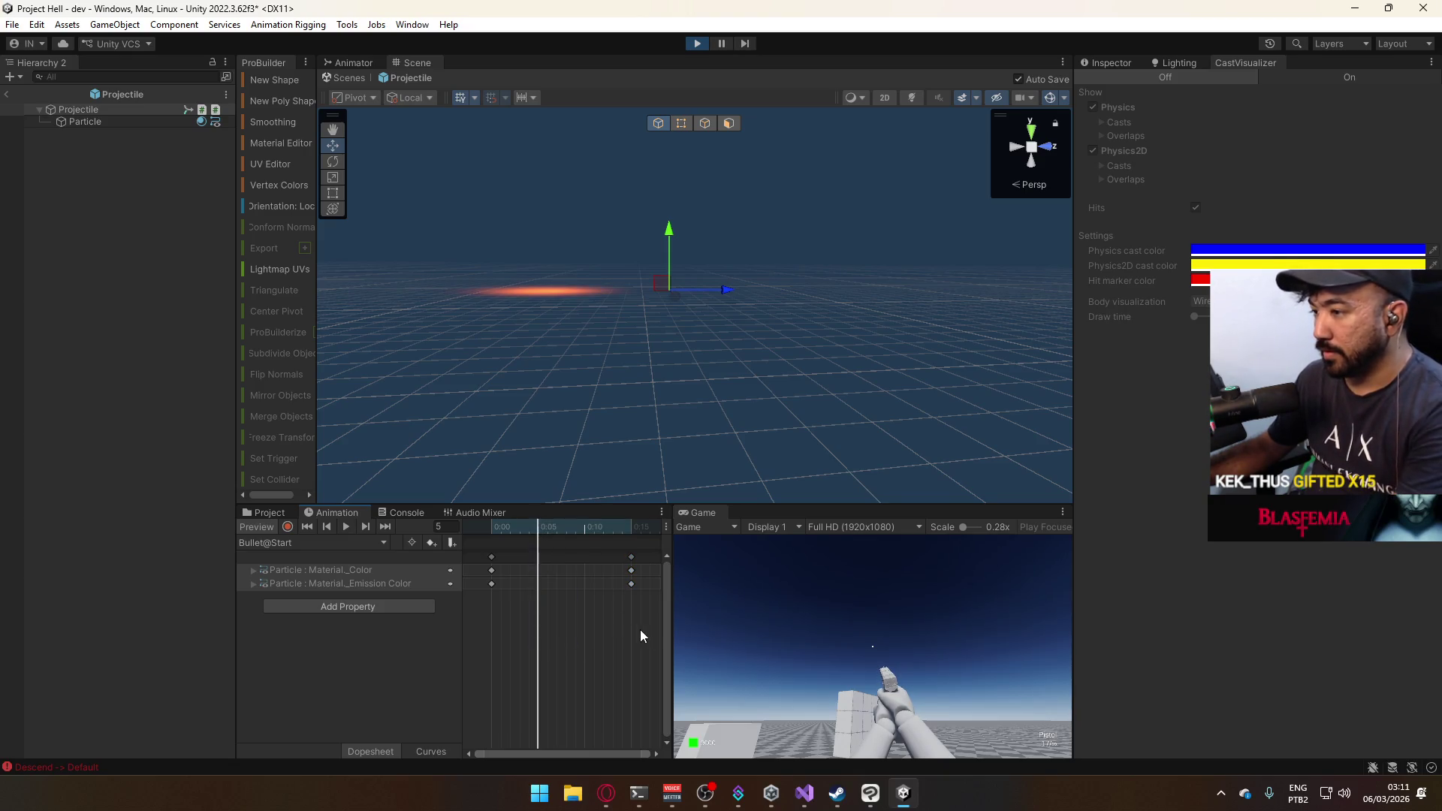
drag(635, 563, 539, 554)
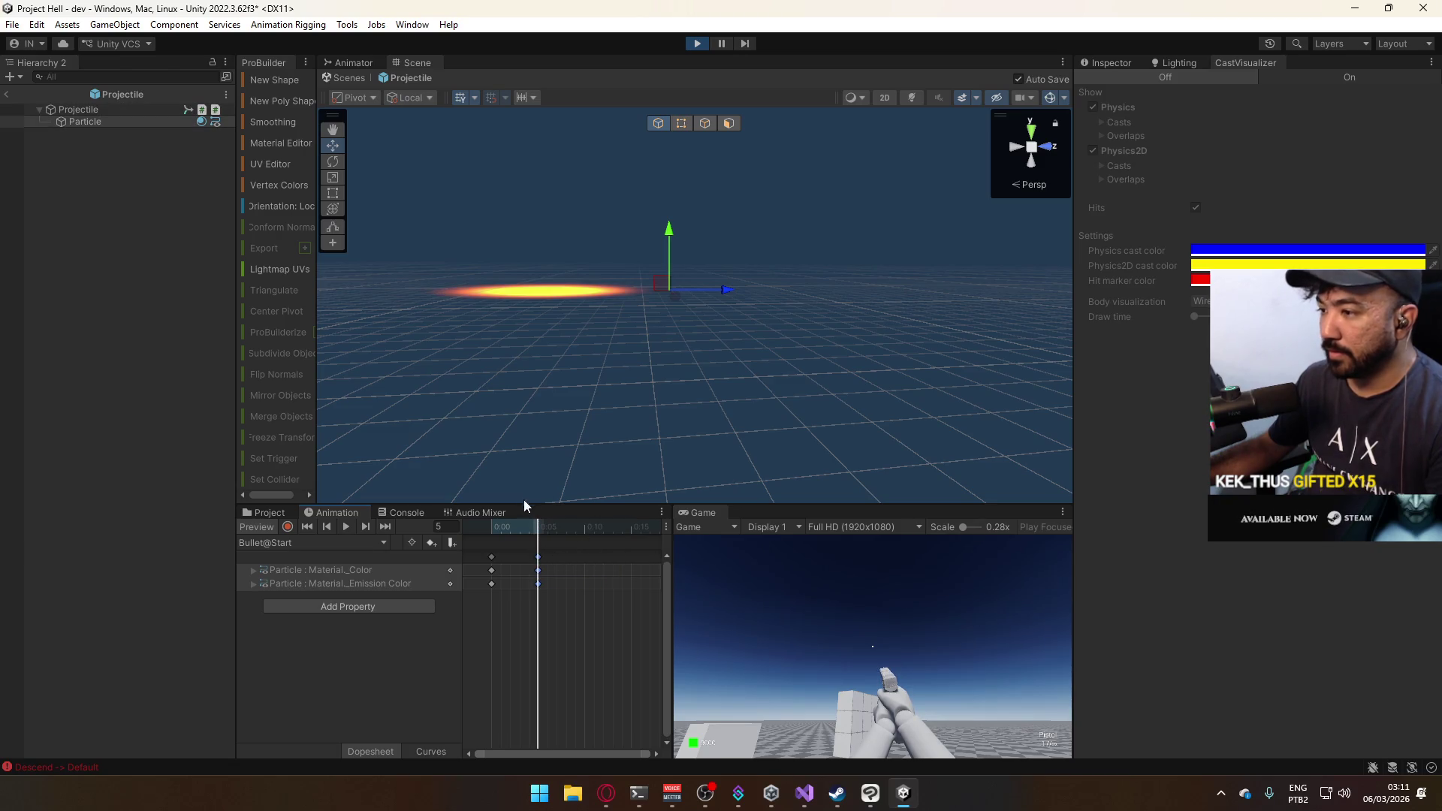
View the bullet's animator state graph, then exit prefab mode back to the dev scene.
click(257, 526)
click(338, 67)
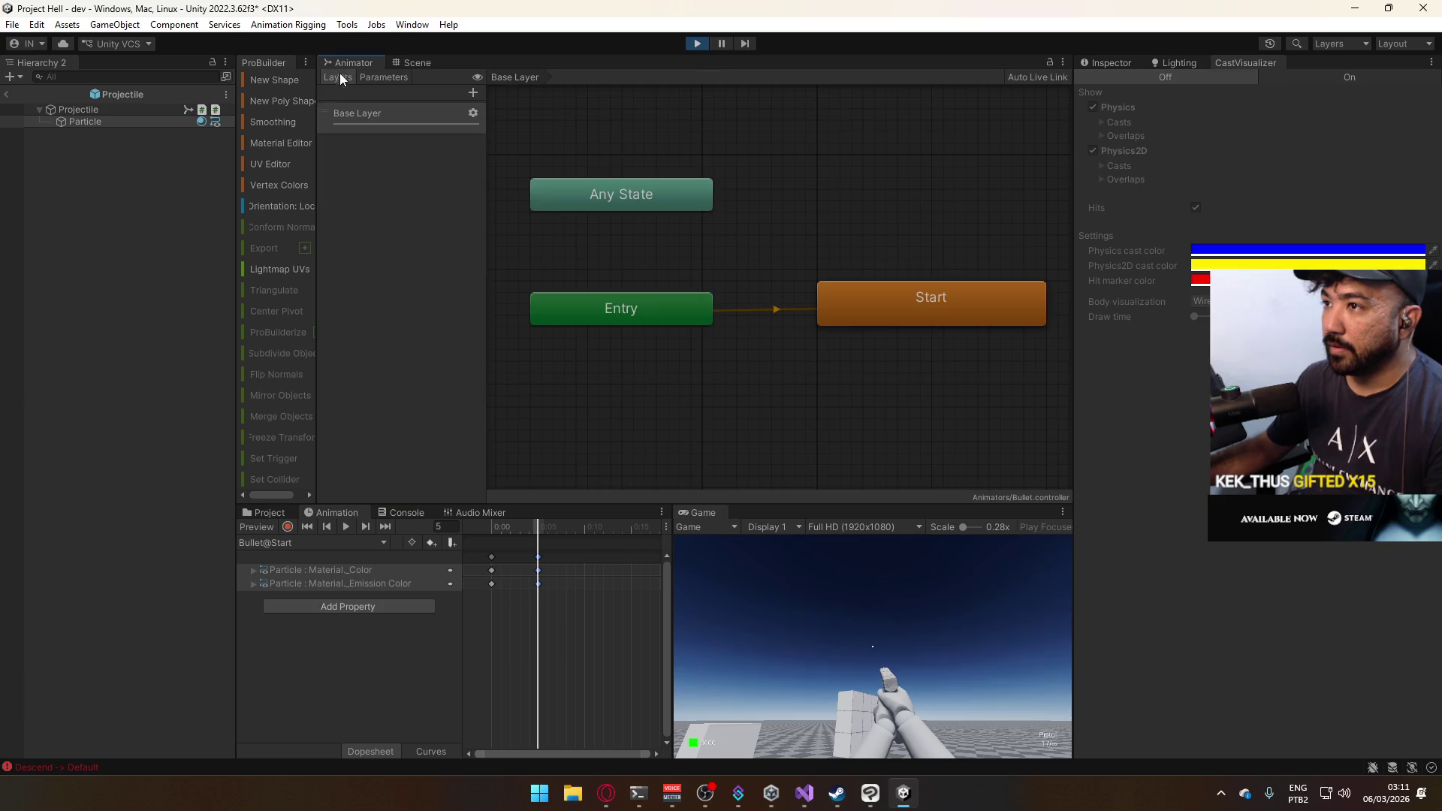
click(415, 65)
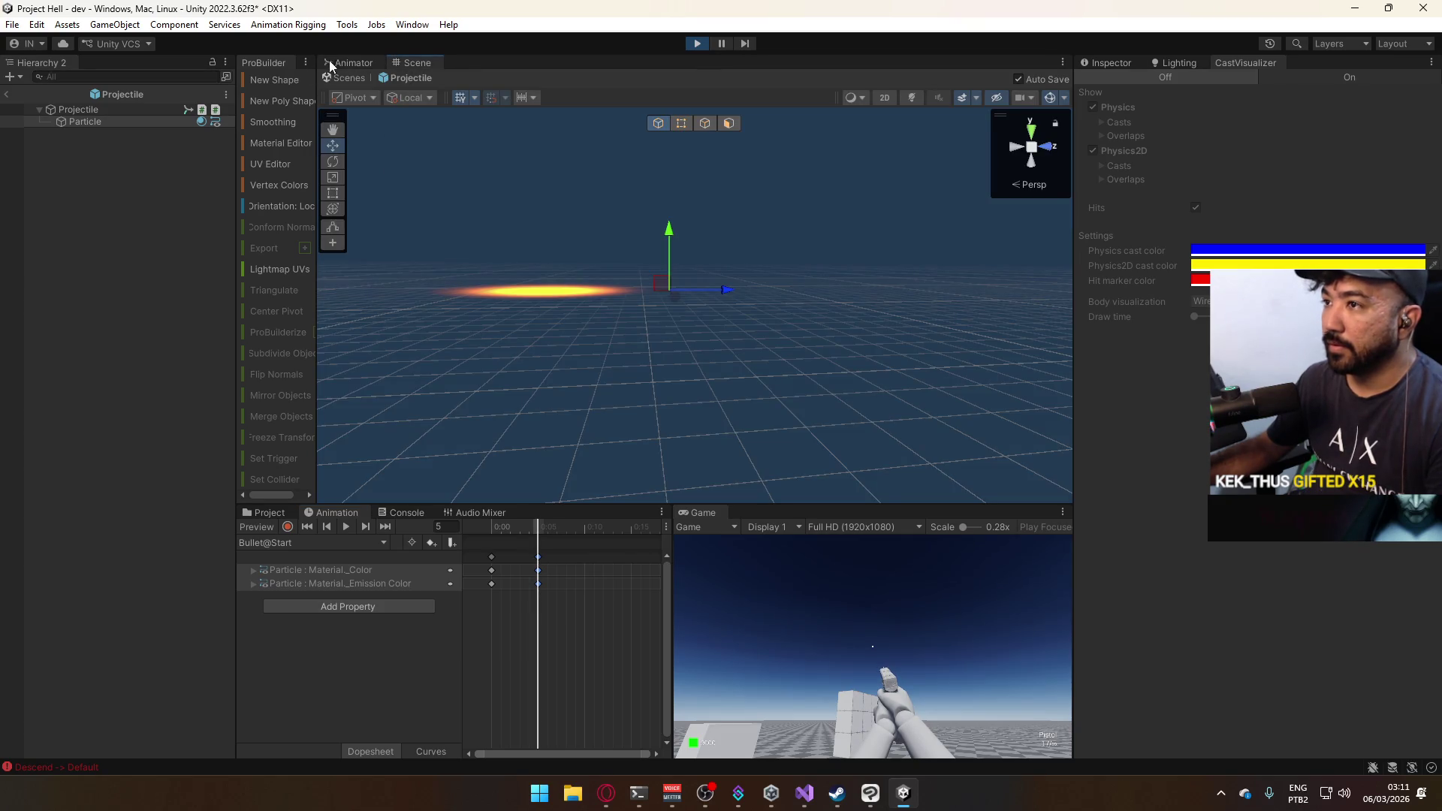
click(7, 94)
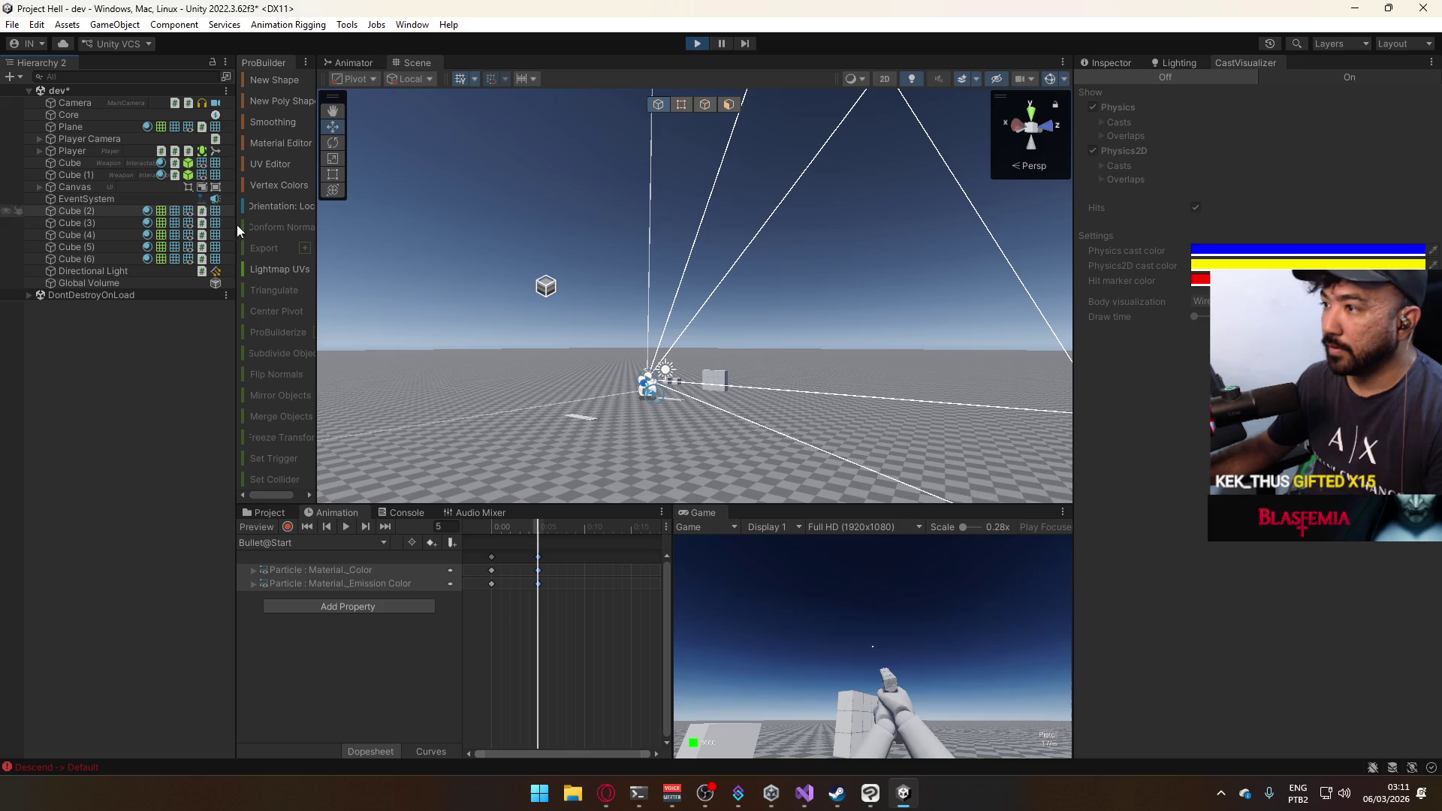
Fire several shots in the running game to spawn Projectile and Bullet Impact clones.
click(913, 638)
click(913, 638)
click(913, 639)
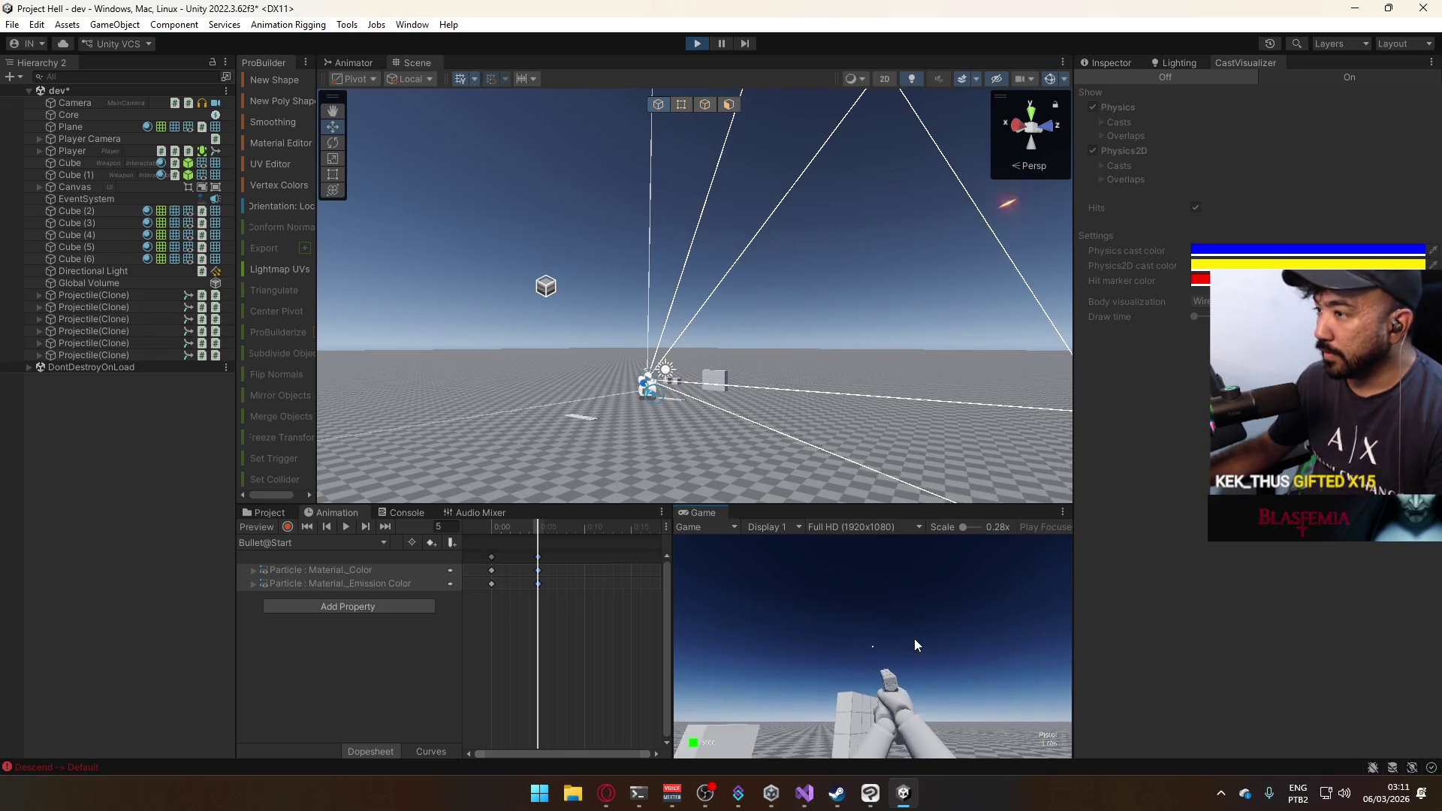
click(913, 638)
click(913, 638)
click(913, 638)
click(913, 638)
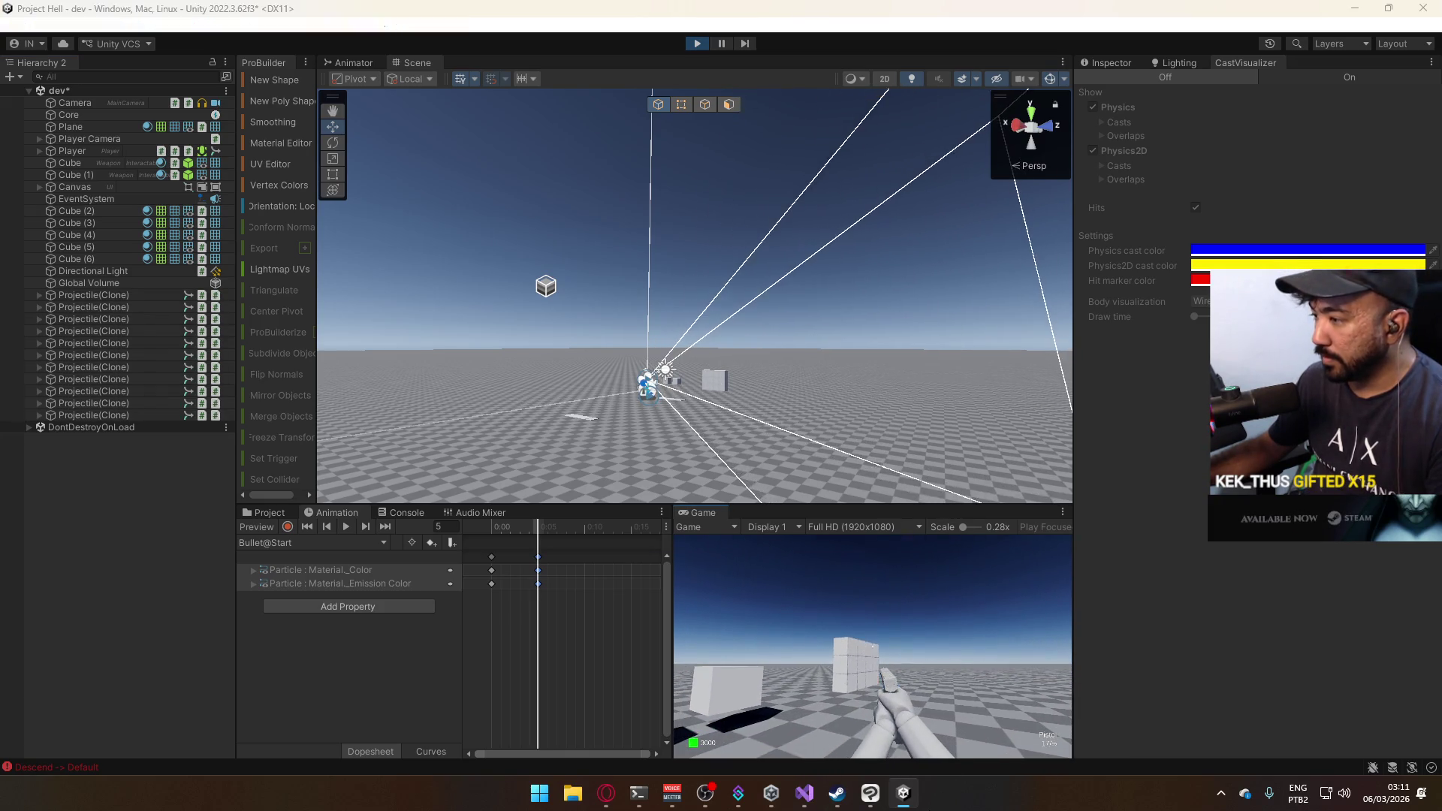
key(super)
key(super)
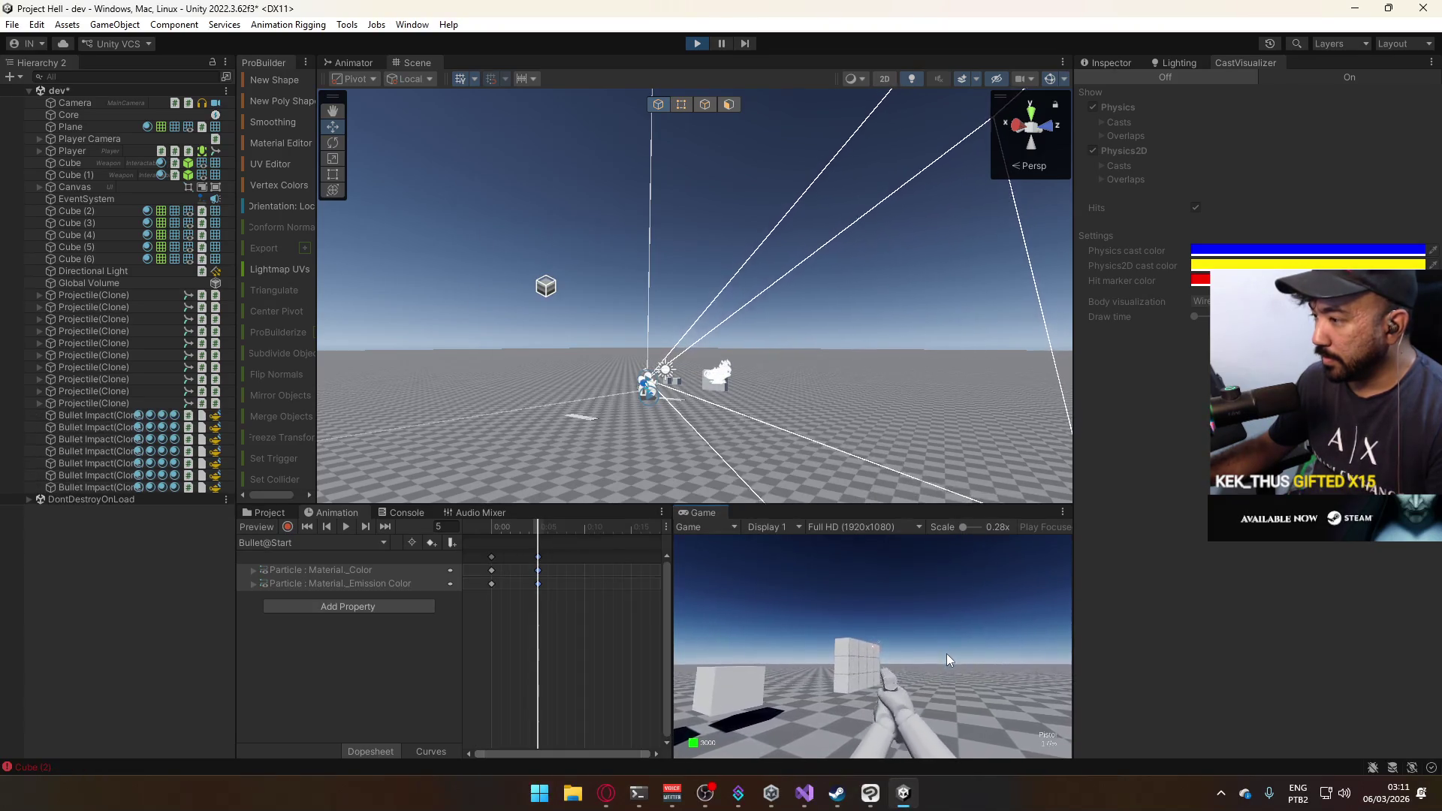
key(super)
key(super)
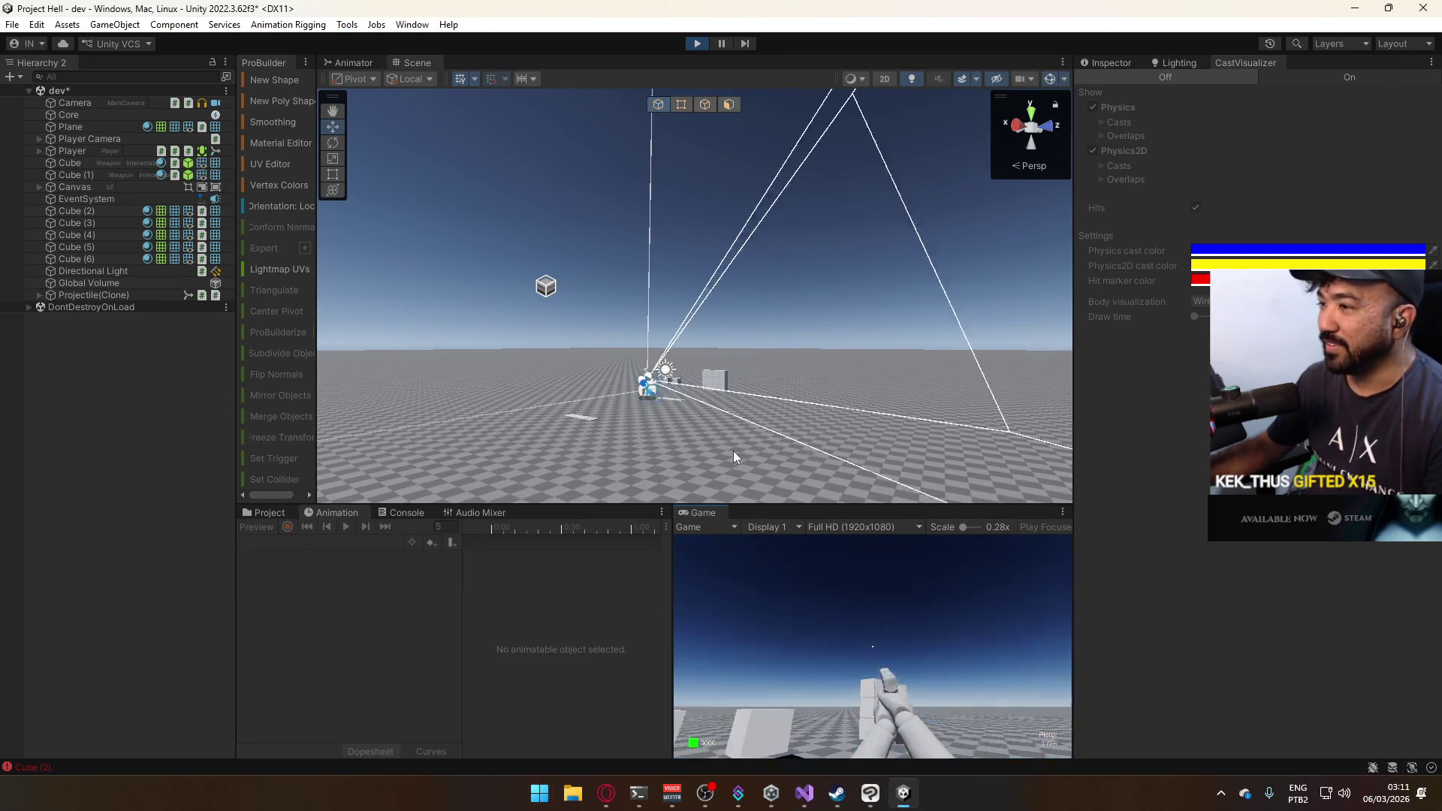
Maximize the Game view and buy the SMG for $1800 at the weapon cube.
right_click(710, 511)
click(740, 560)
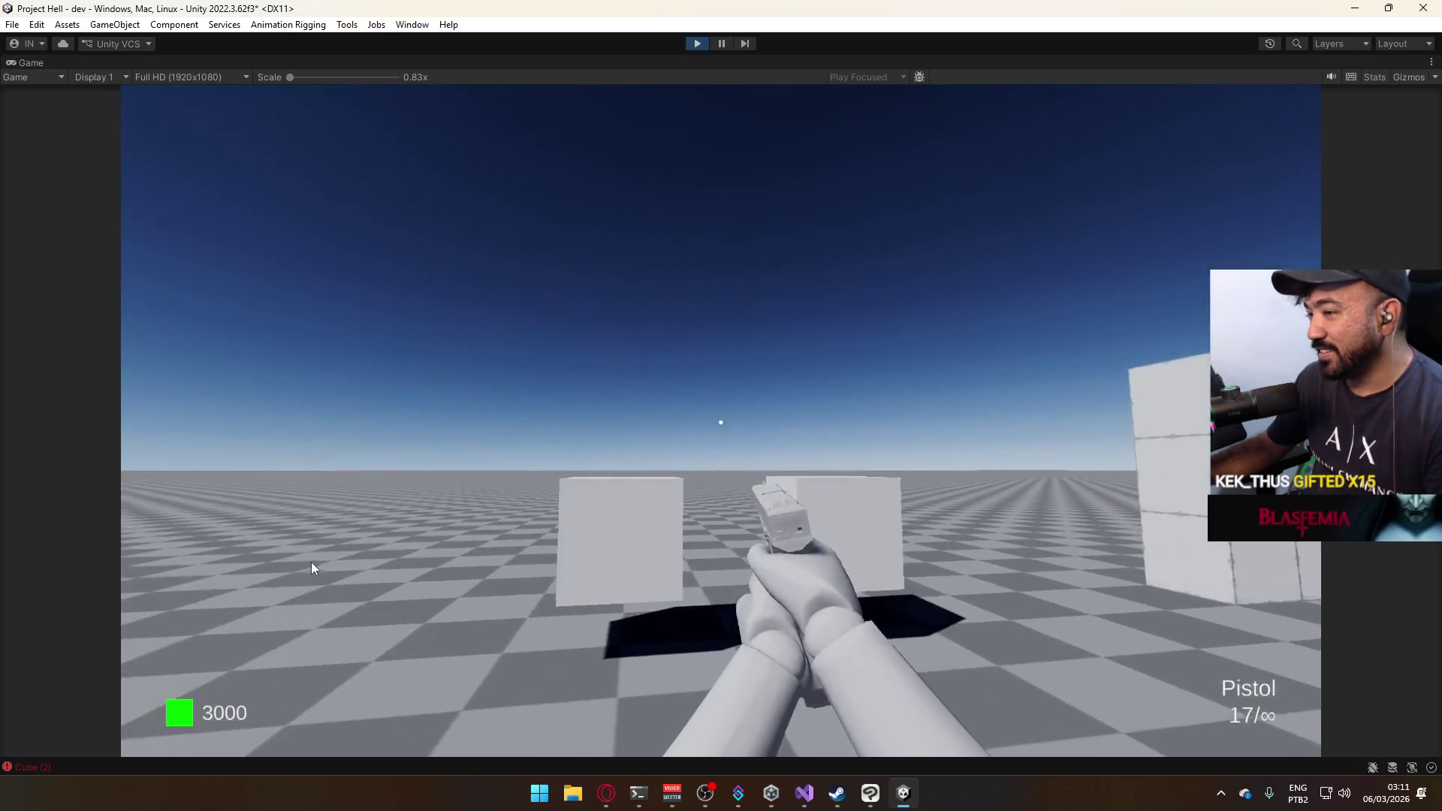
key(w)
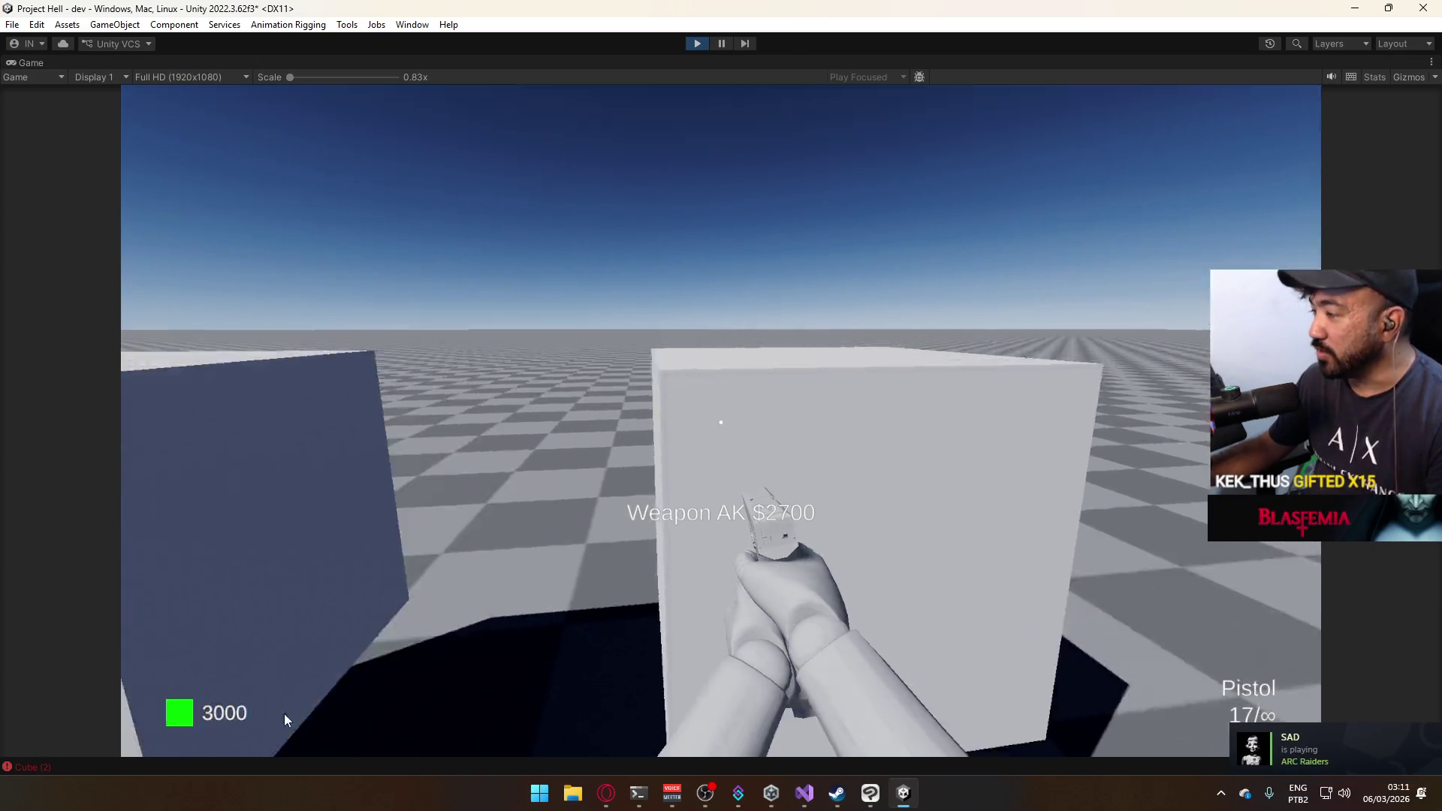
key(e)
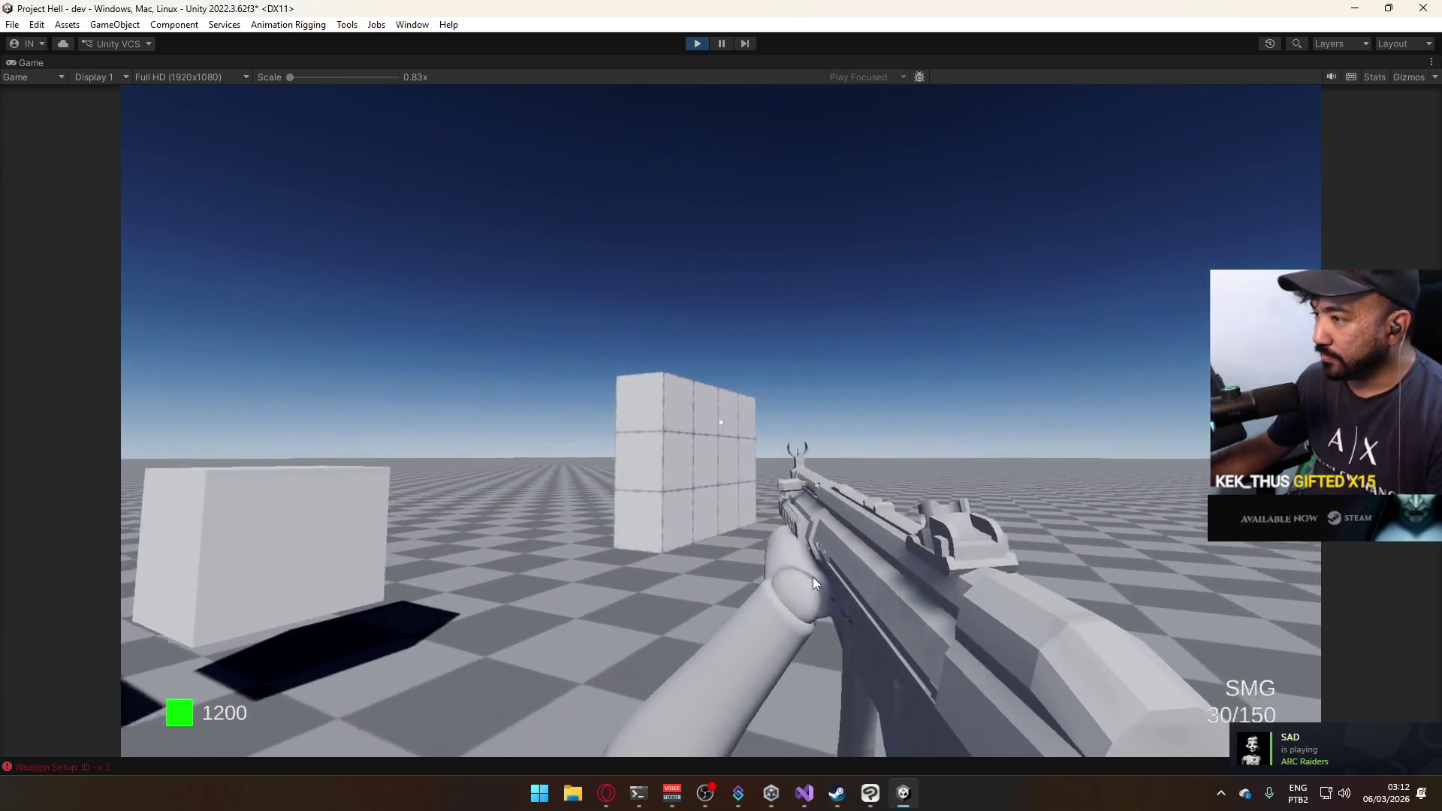
Fire the SMG at the cube wall to test impact sparks, back away, and reload.
click(754, 575)
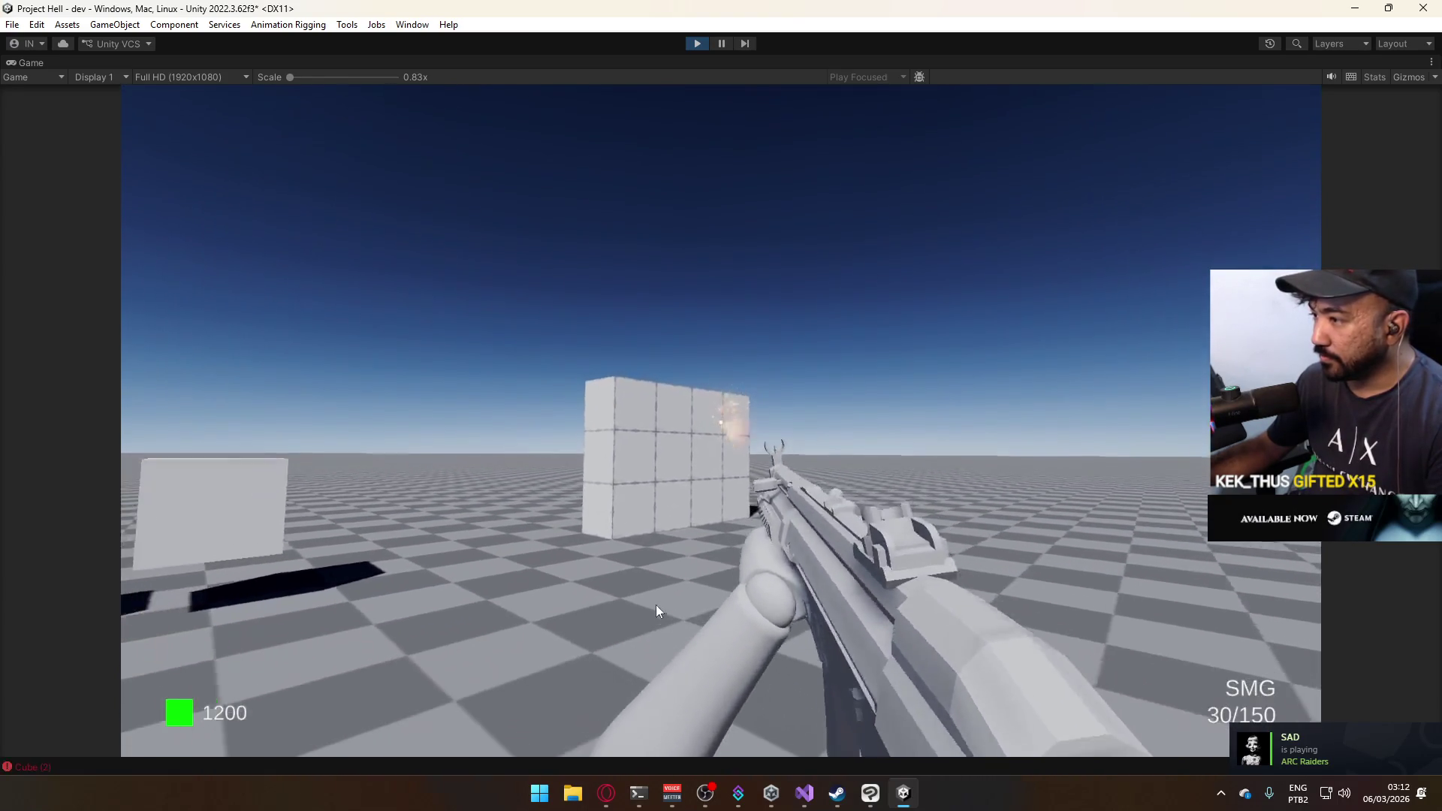
key(s)
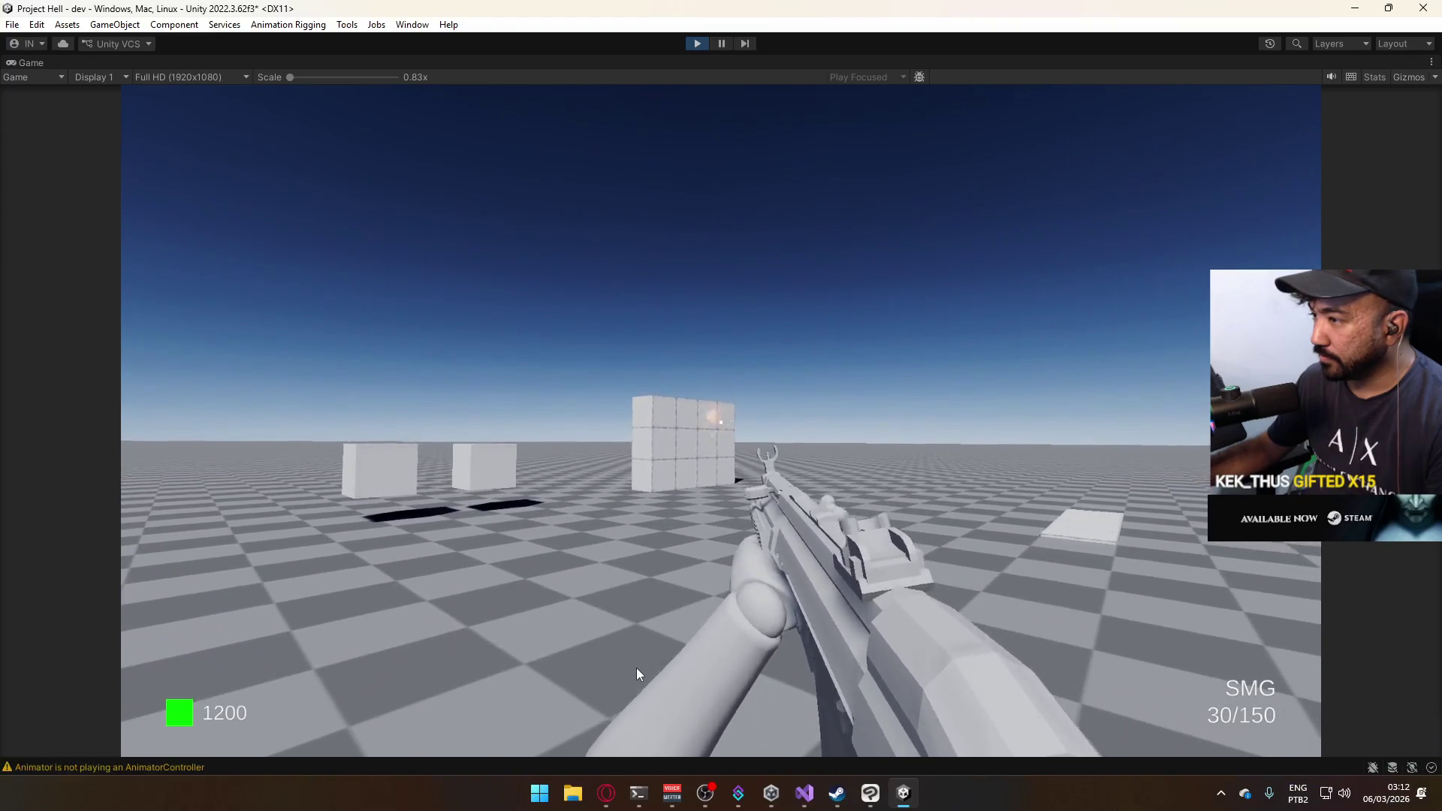
click(574, 713)
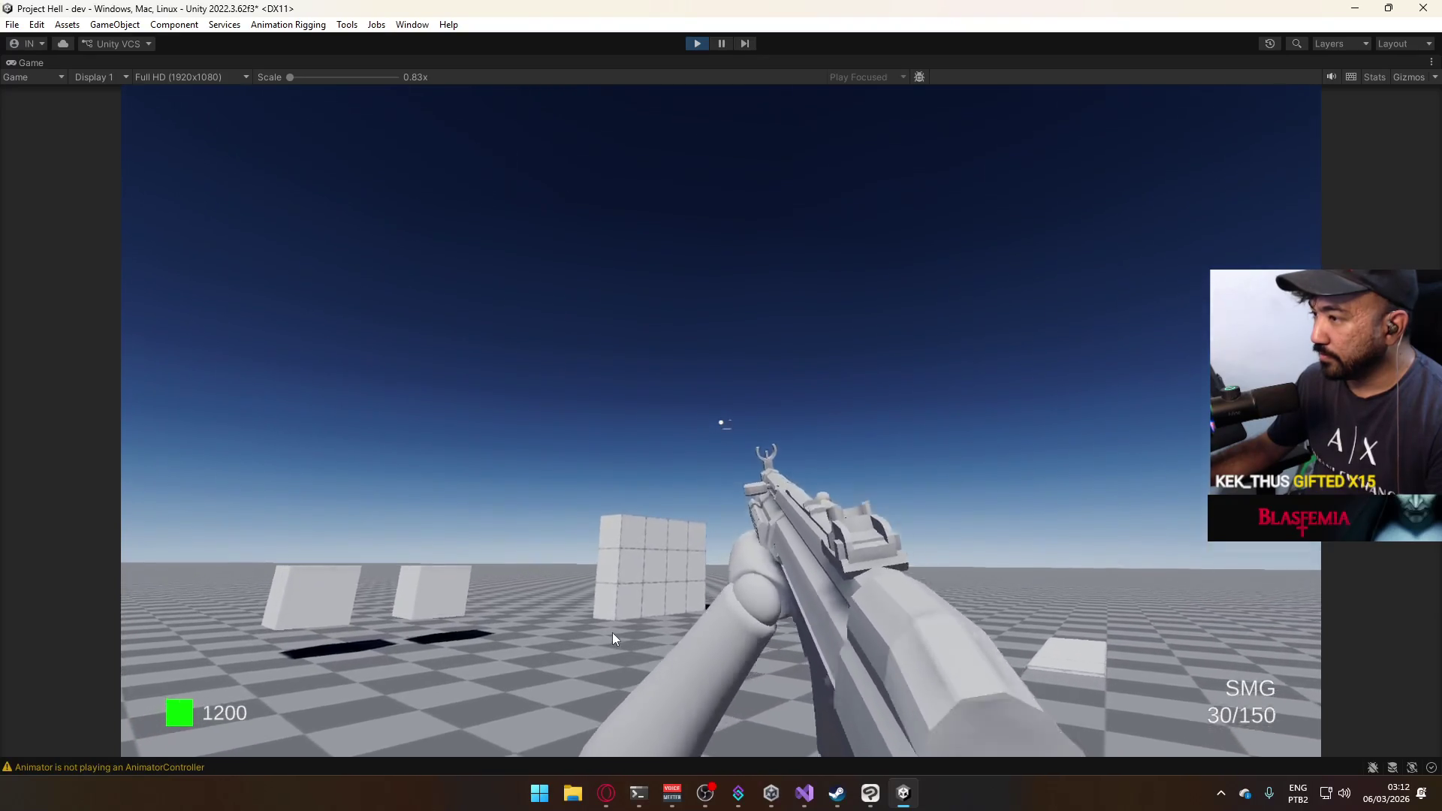
key(s)
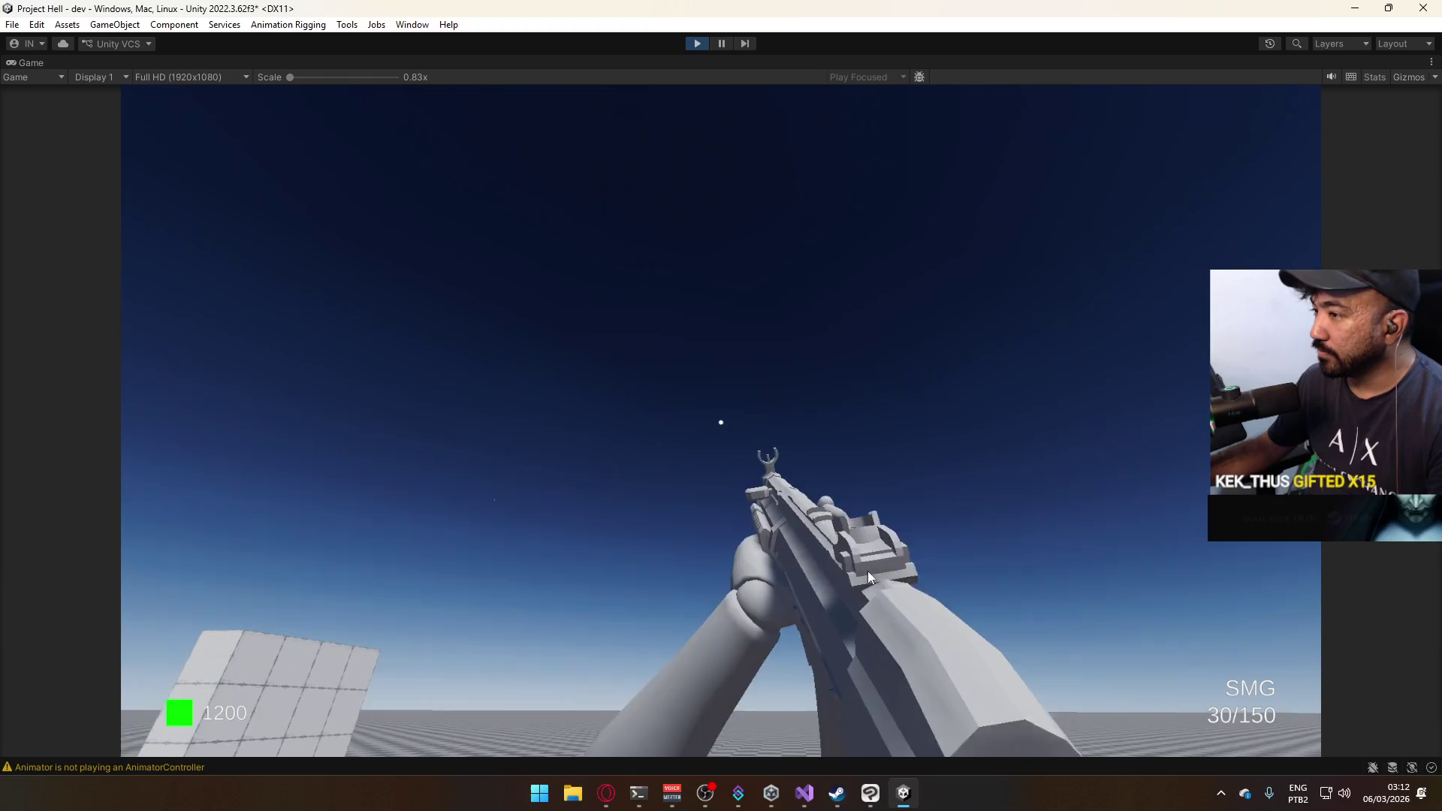
mouse_move(876, 572)
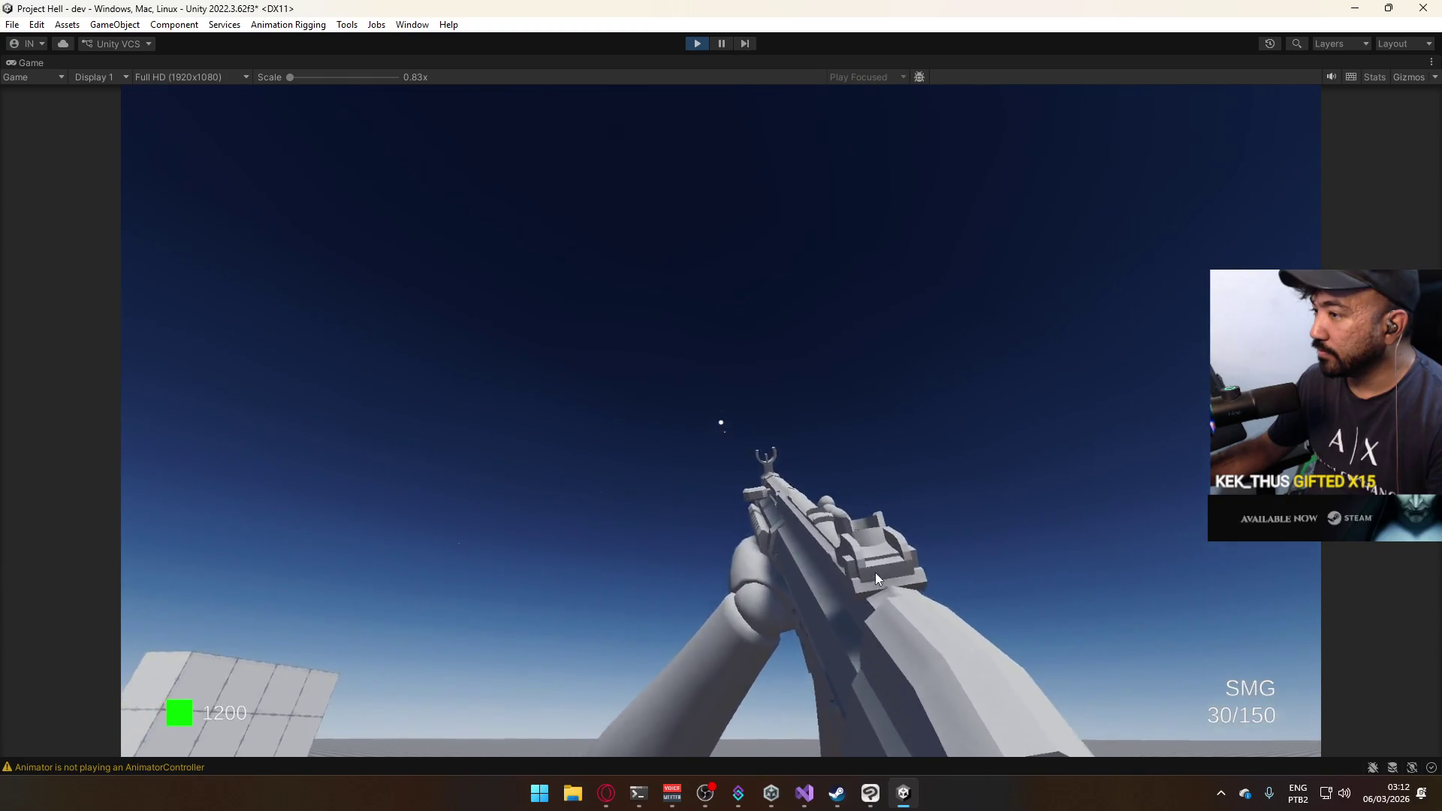
mouse_move(499, 602)
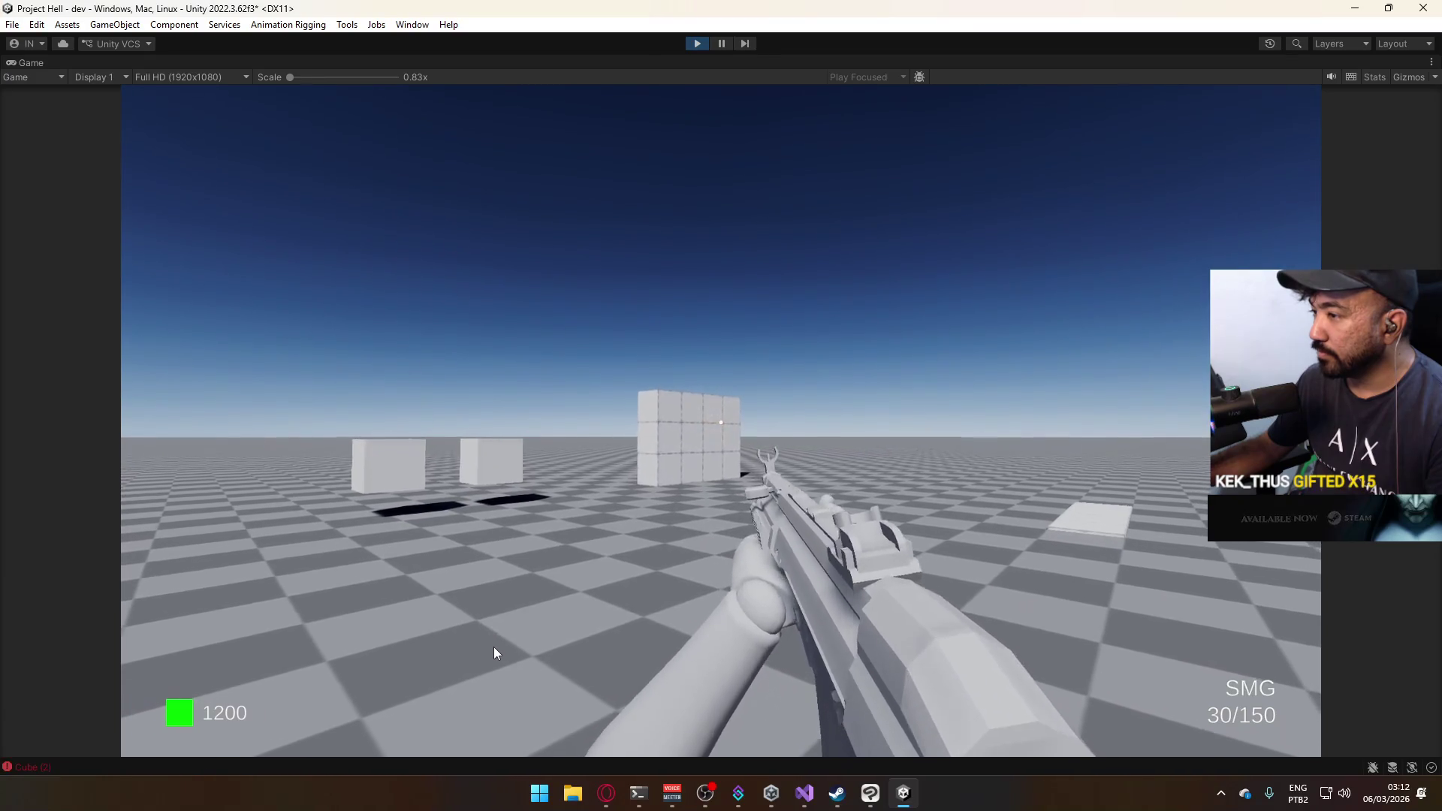
key(r)
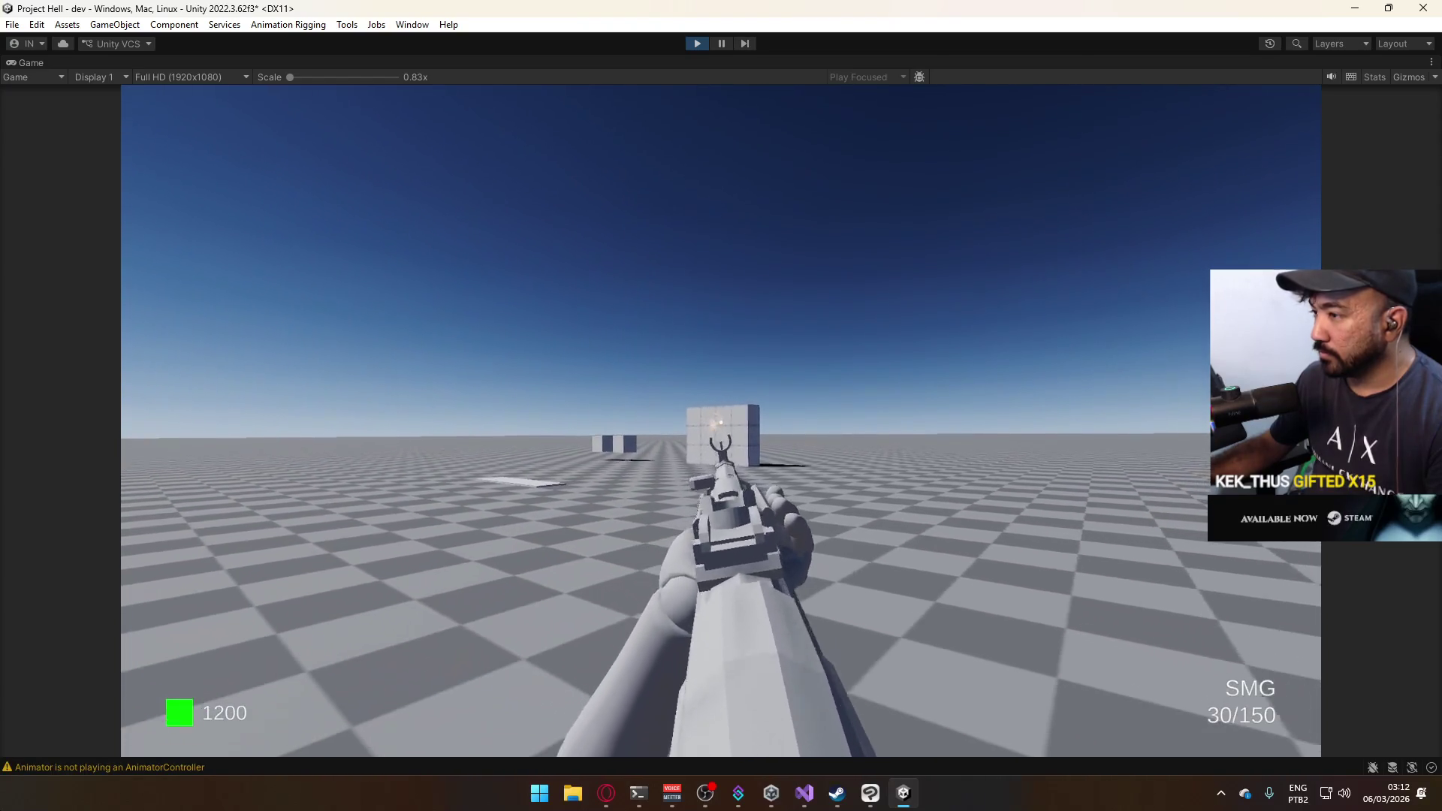
Dismiss the Windows start menu and return to the running game.
key(super)
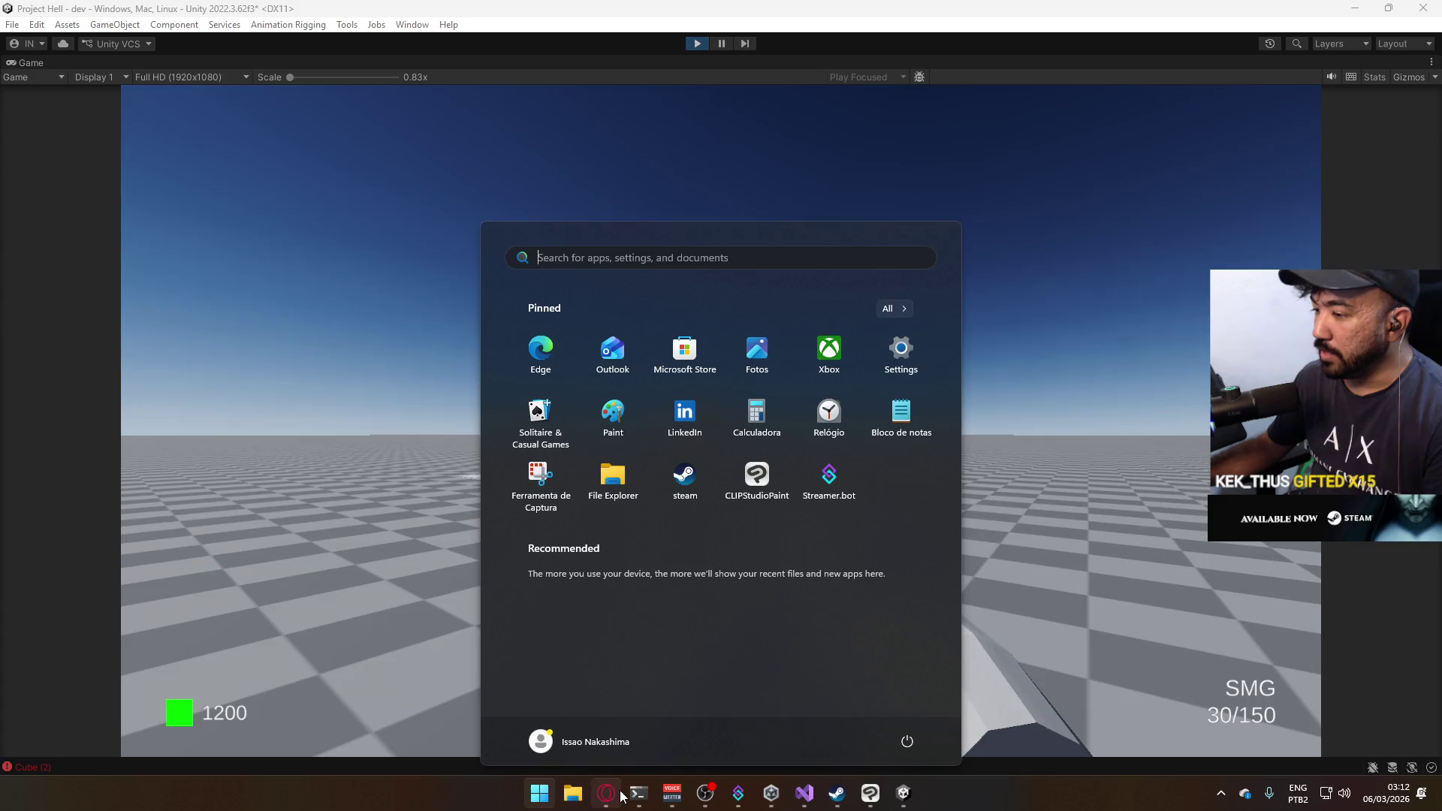
click(606, 793)
click(904, 797)
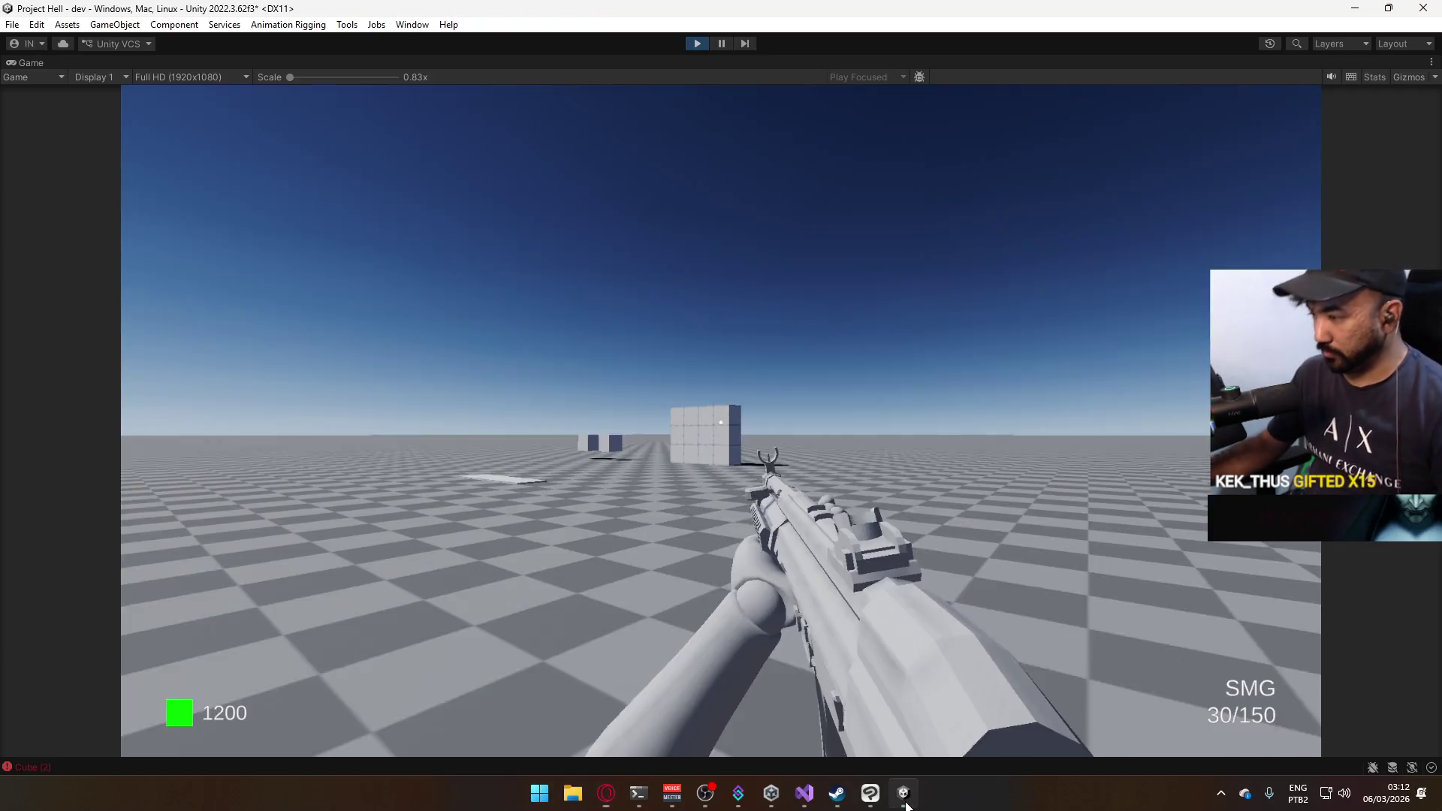
key(super)
key(super)
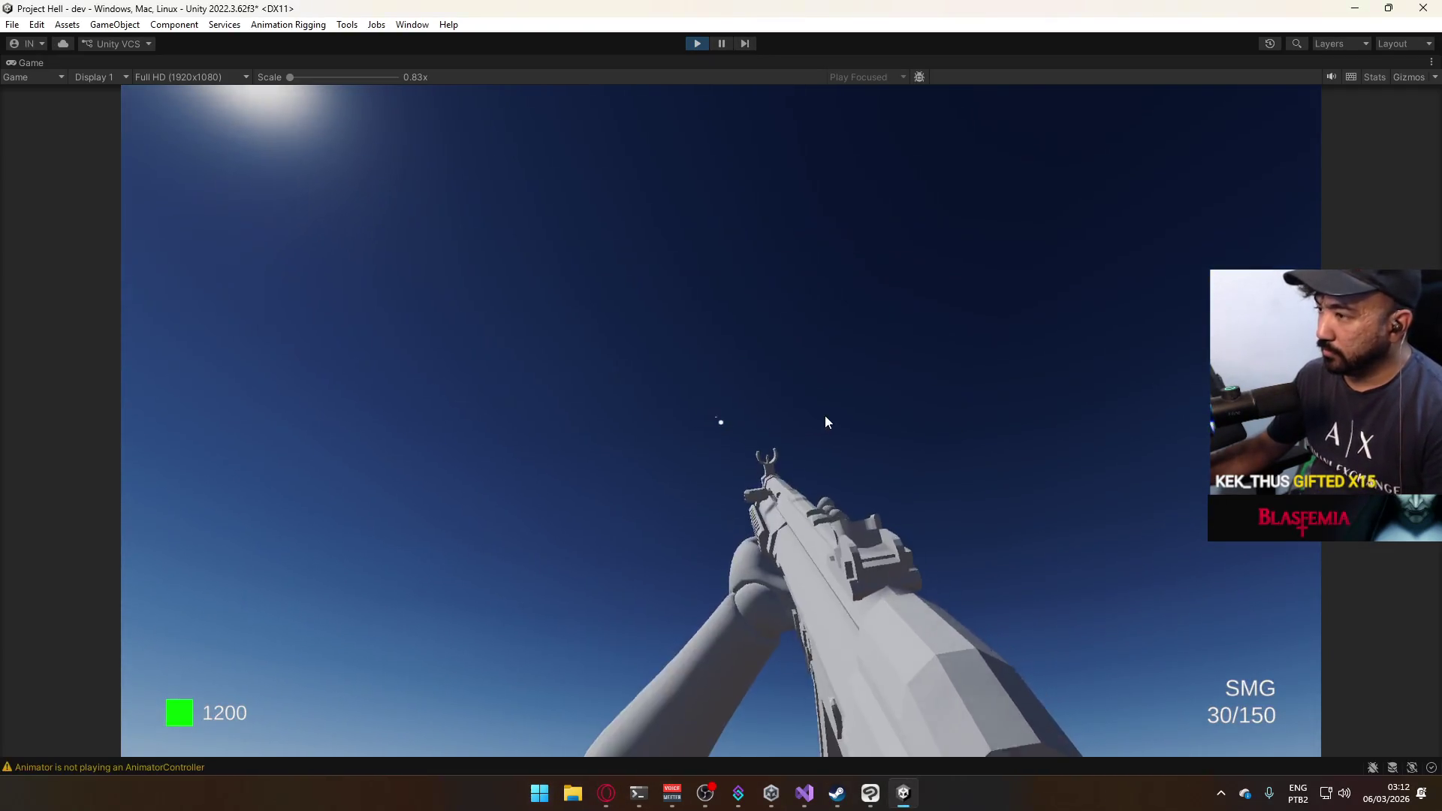
key(super)
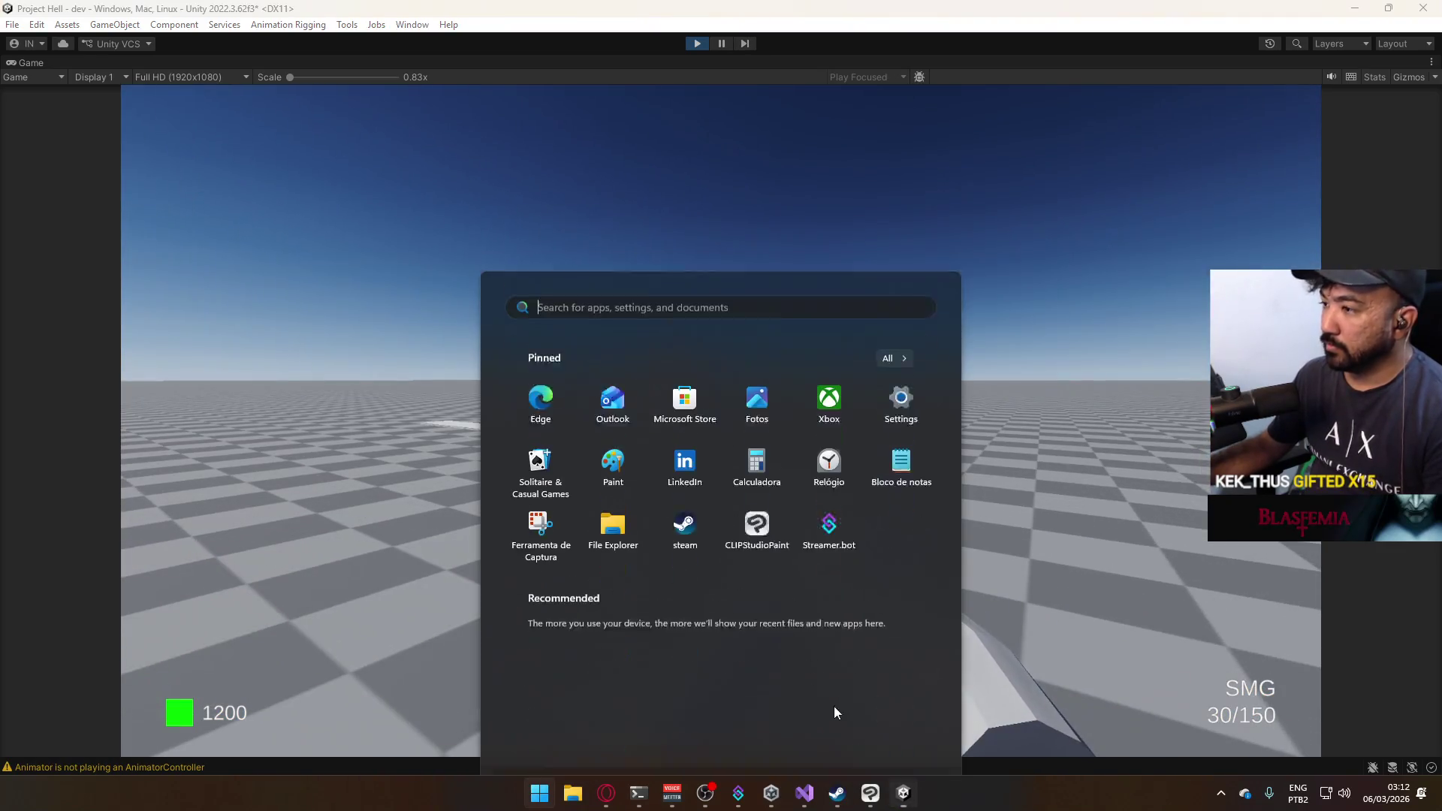
key(super)
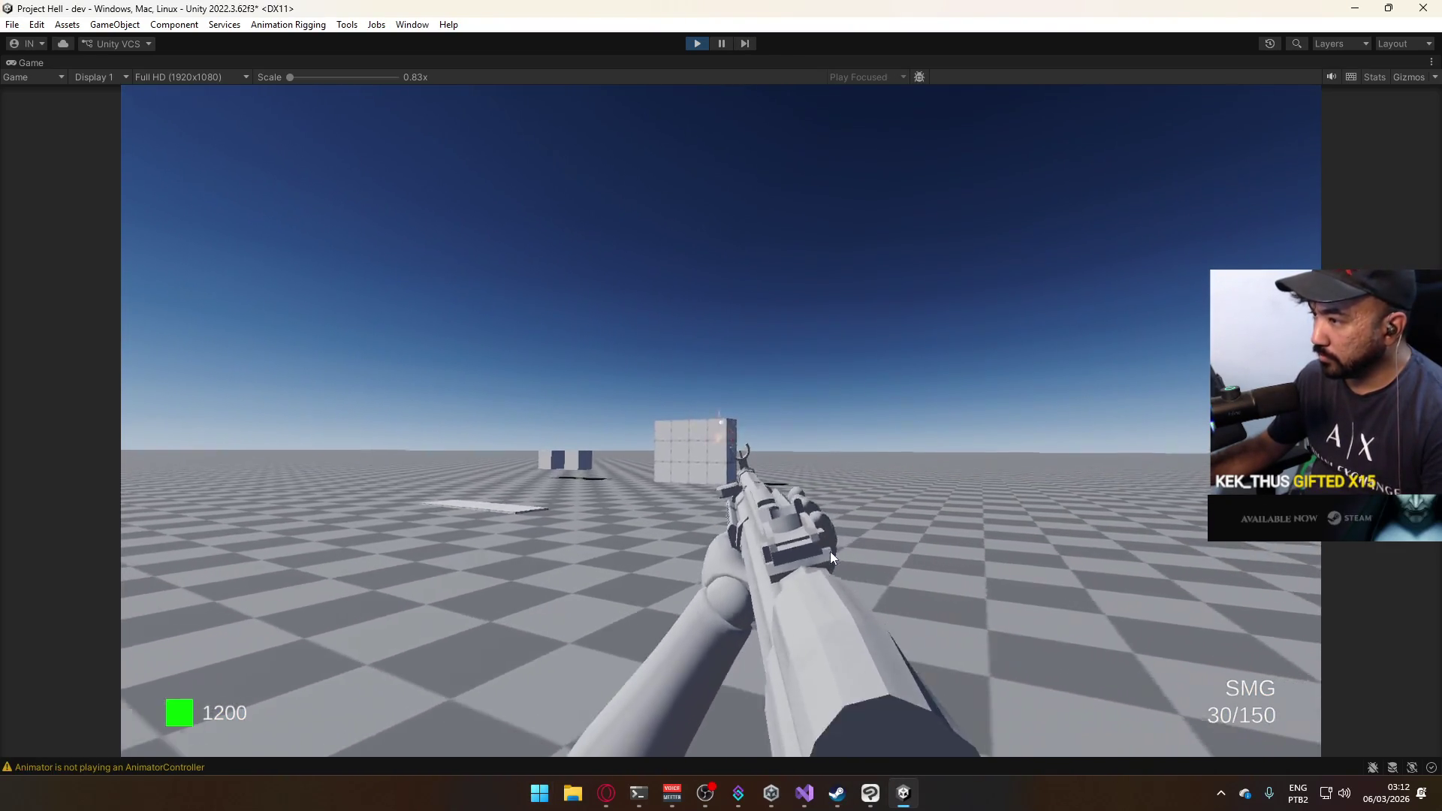
key(super)
key(super)
Restore the full editor layout and fire while walking up to the cube wall.
right_click(825, 65)
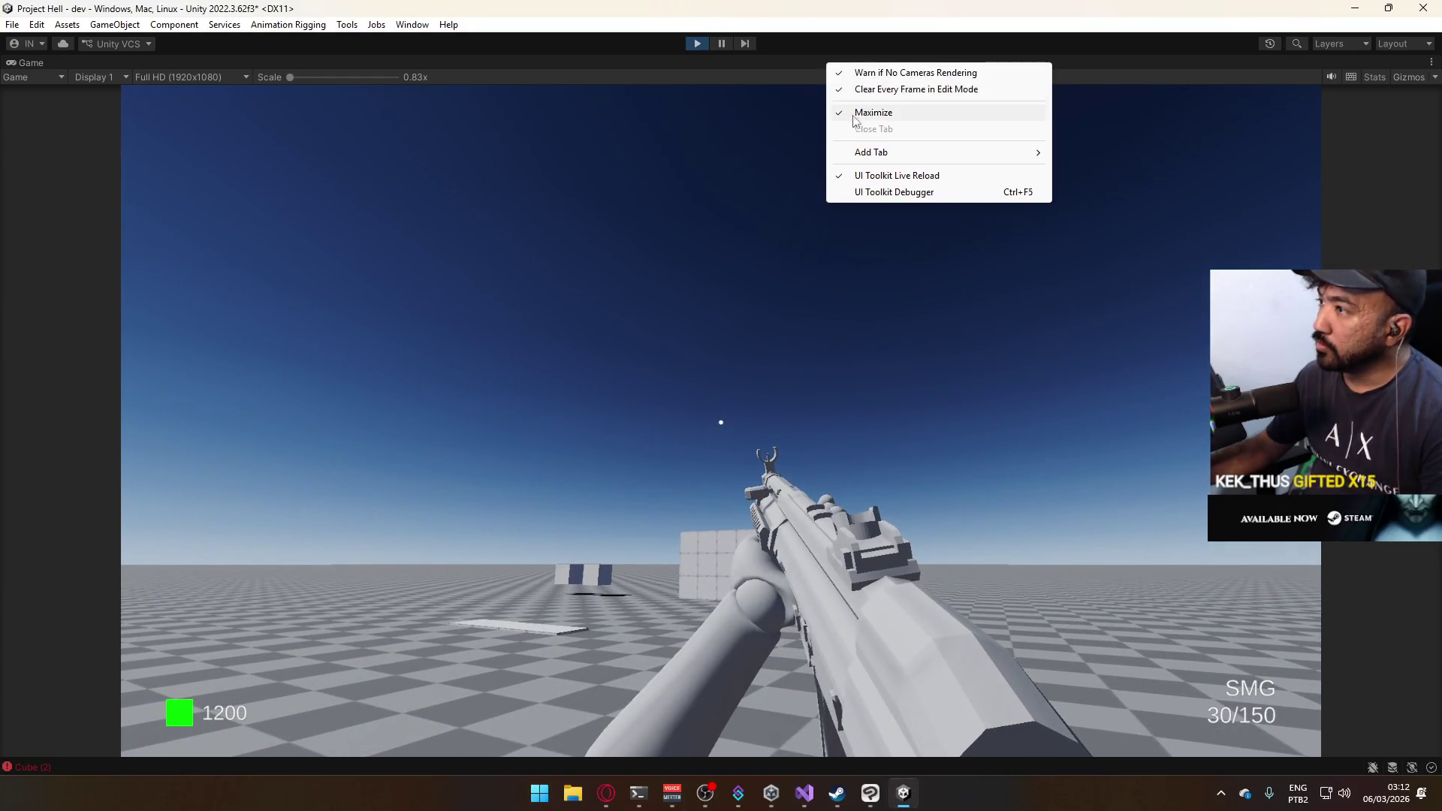
click(853, 114)
key(super)
key(super)
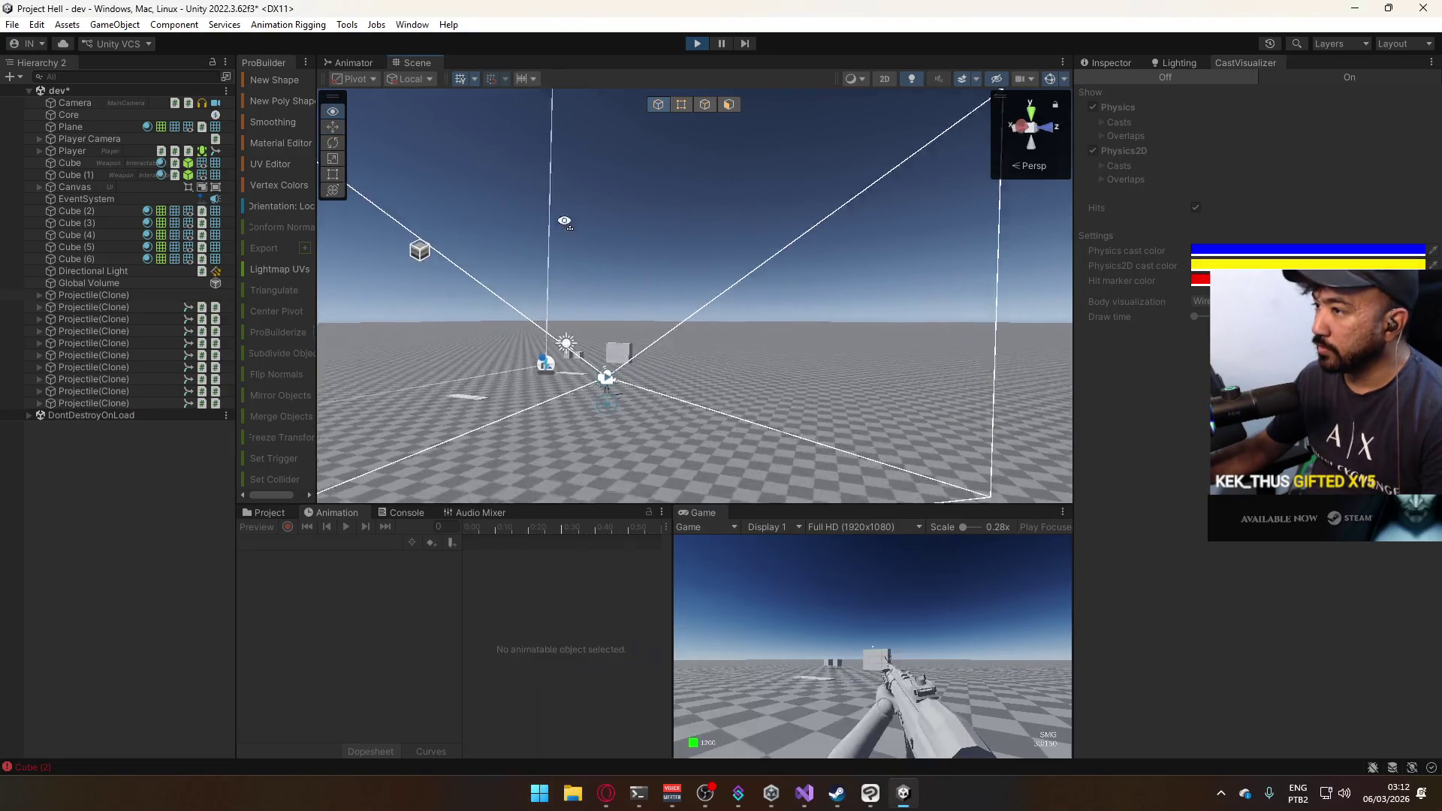
click(898, 650)
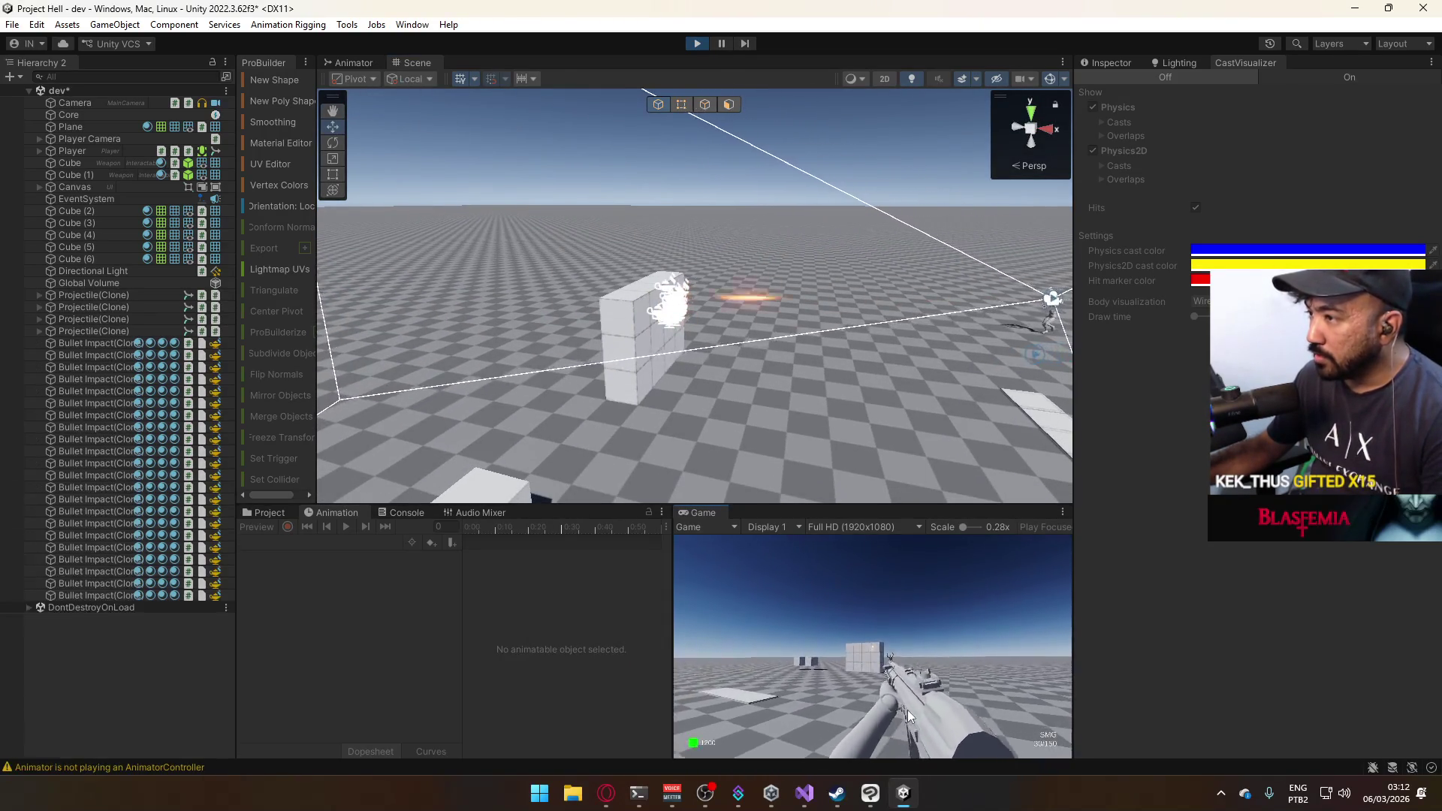
key(w)
key(w)
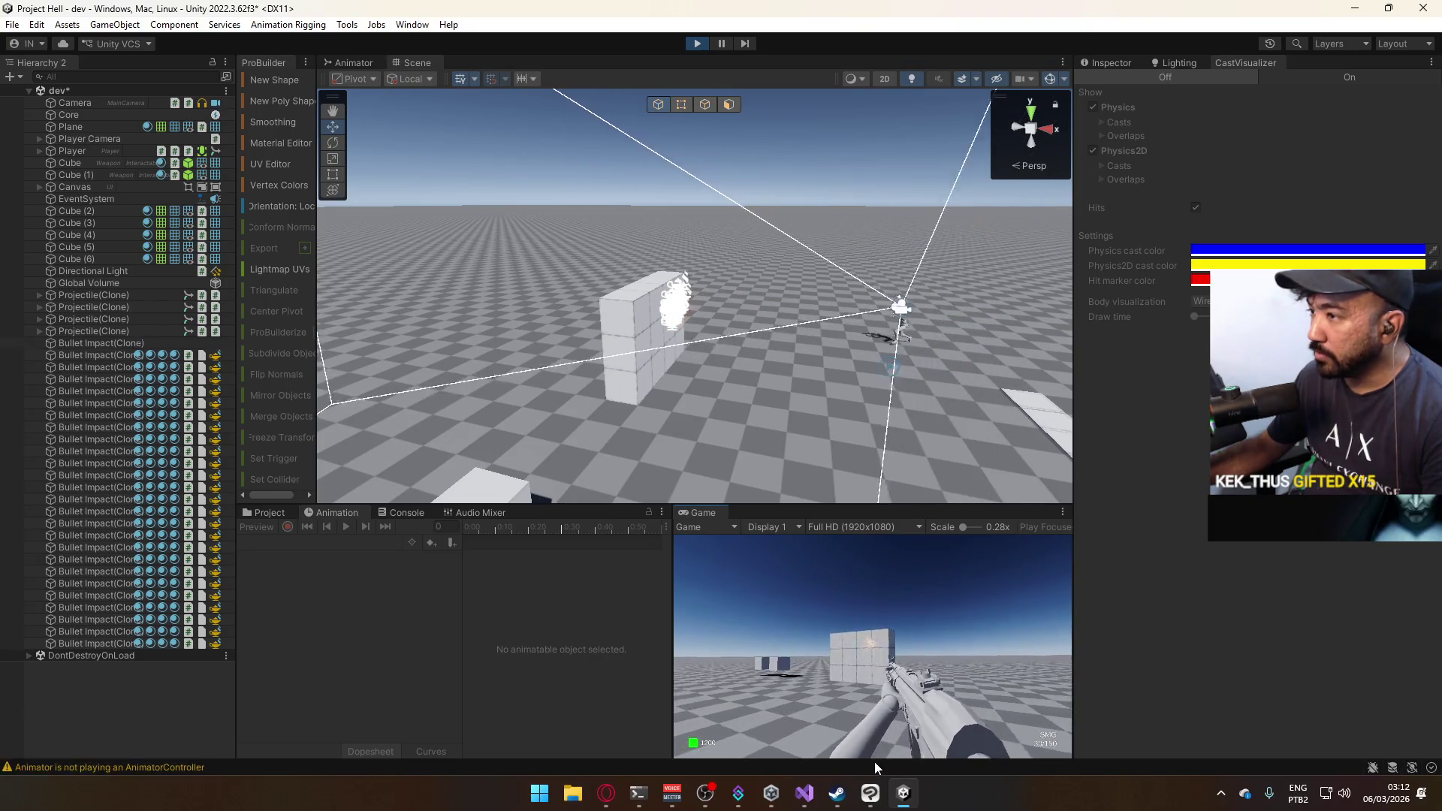
key(w)
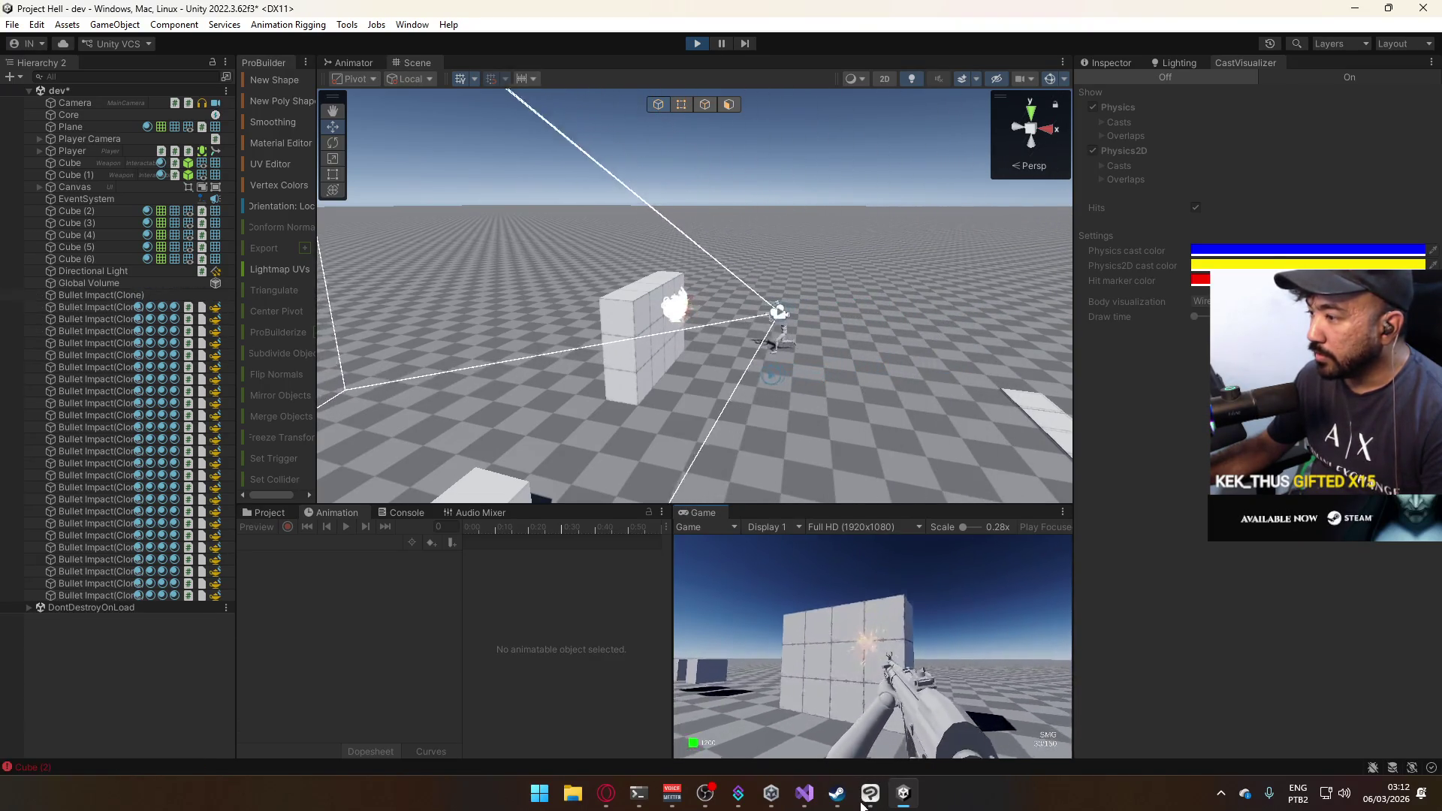
key(w)
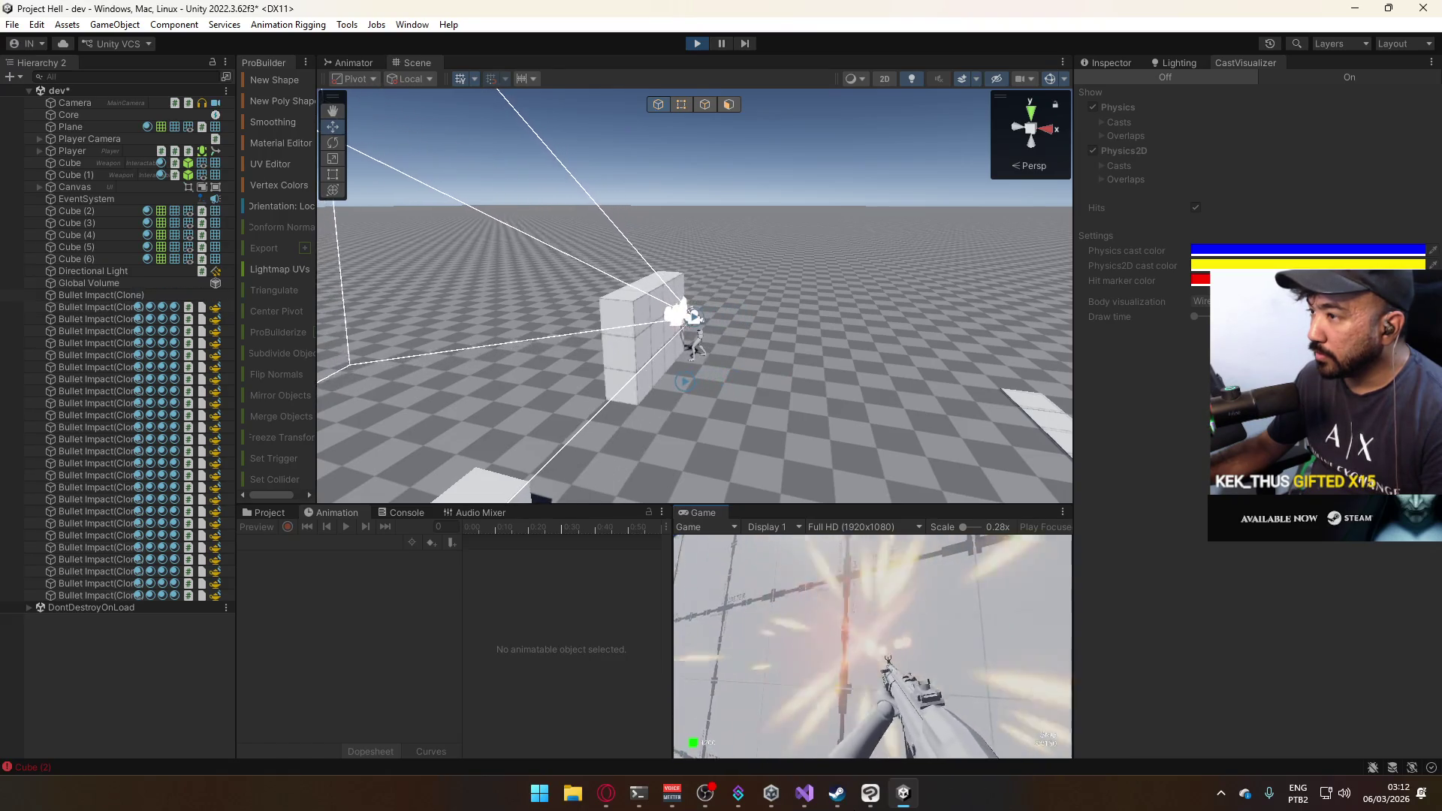
Back away from the wall and show the Assets > Prefabs folder in the Project panel.
key(s)
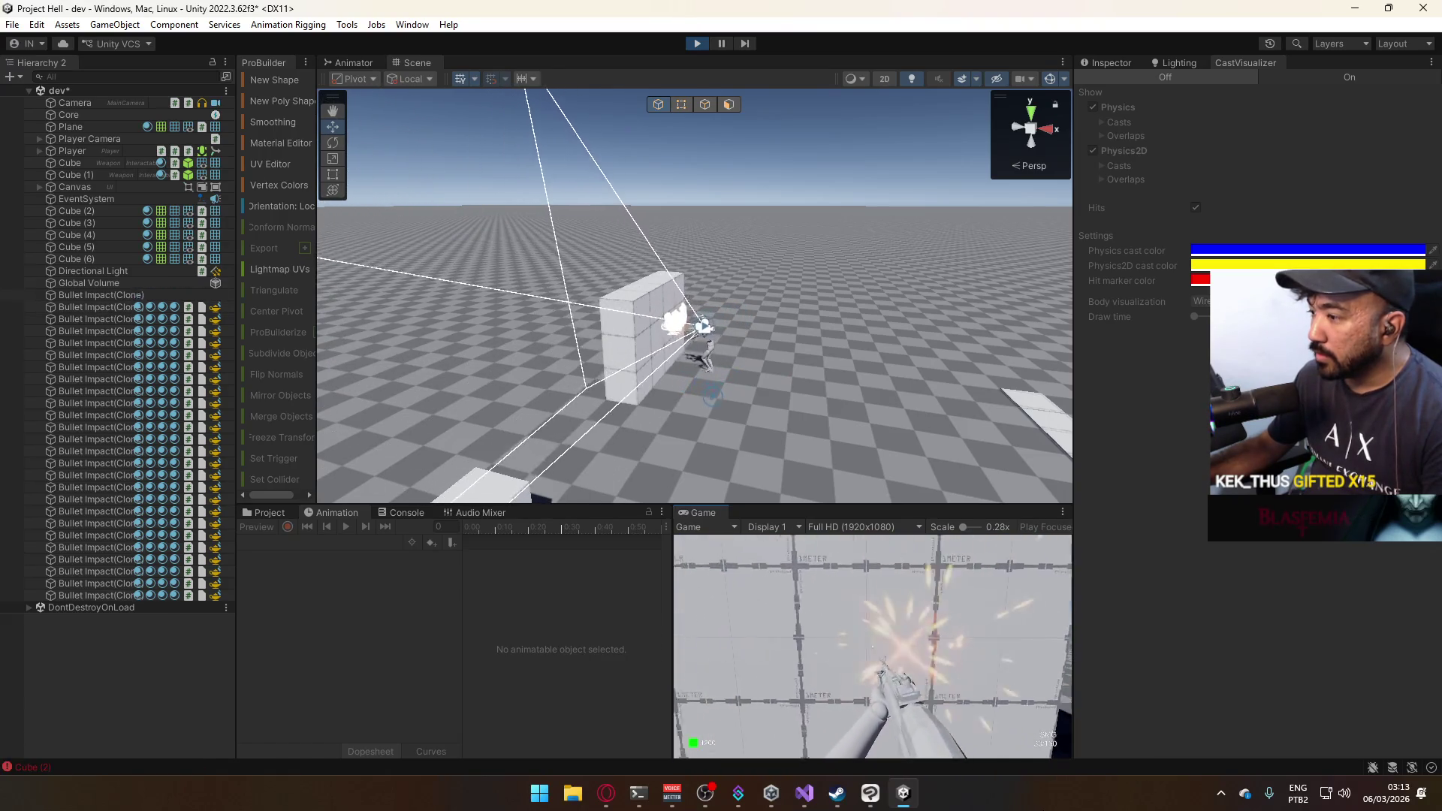
key(s)
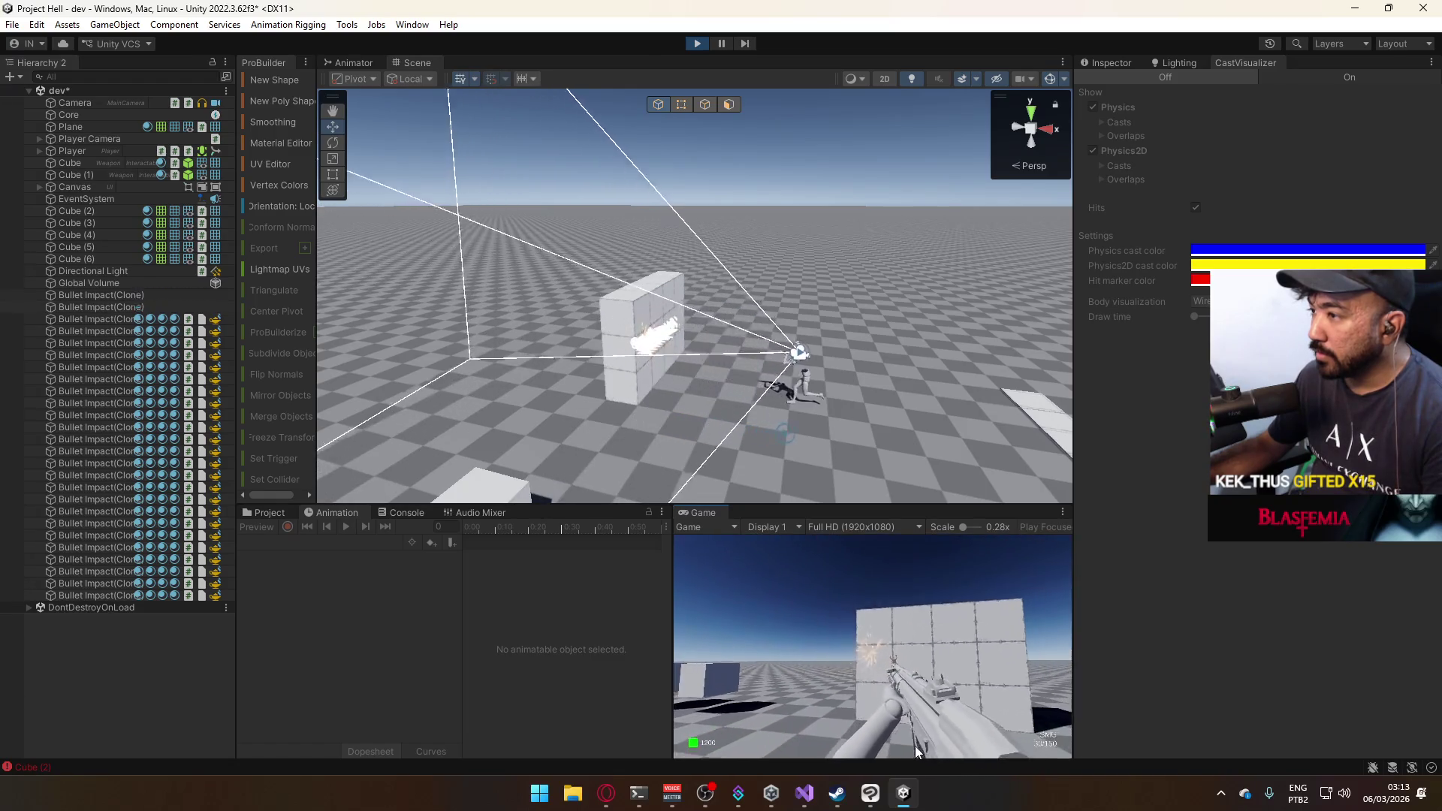
key(s)
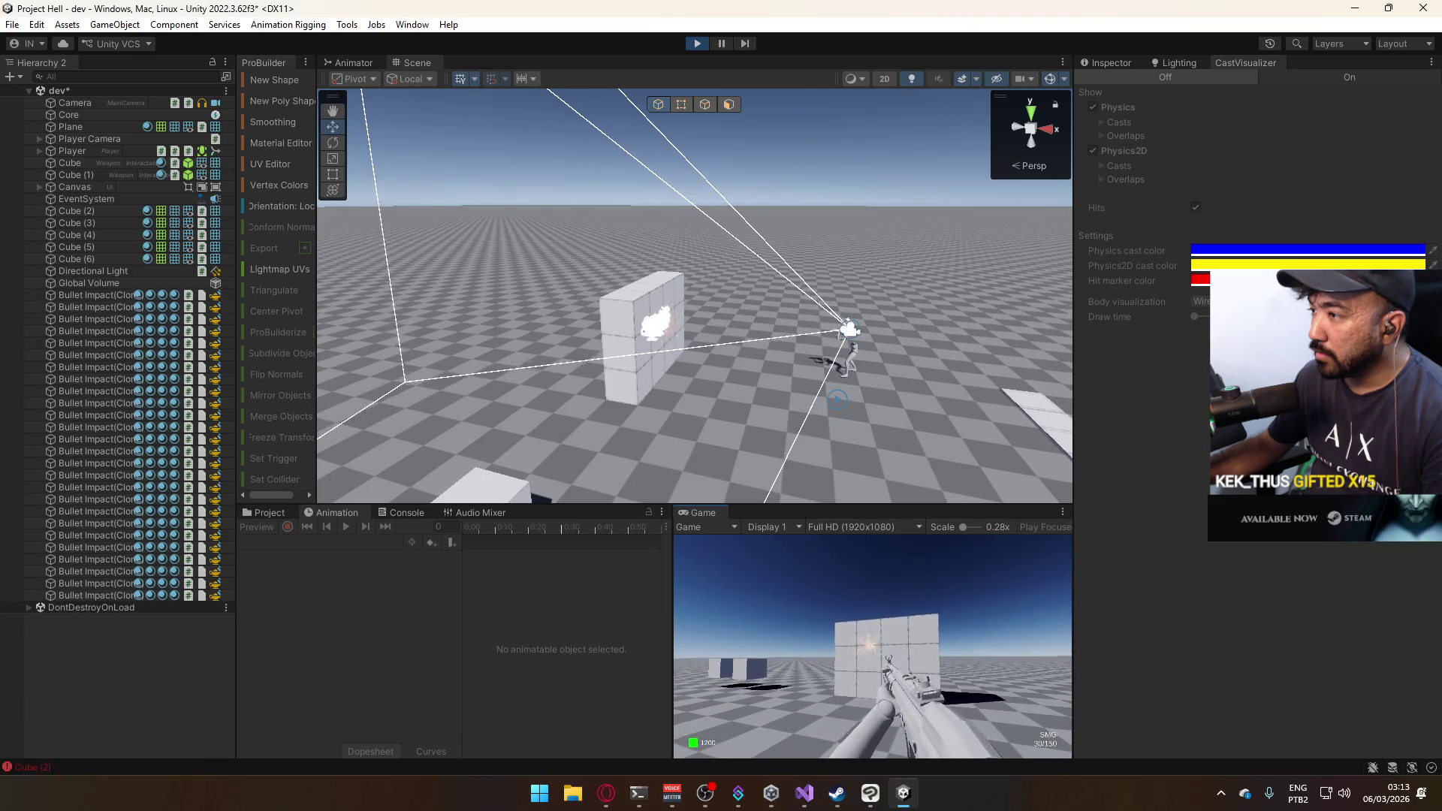
key(super)
click(267, 518)
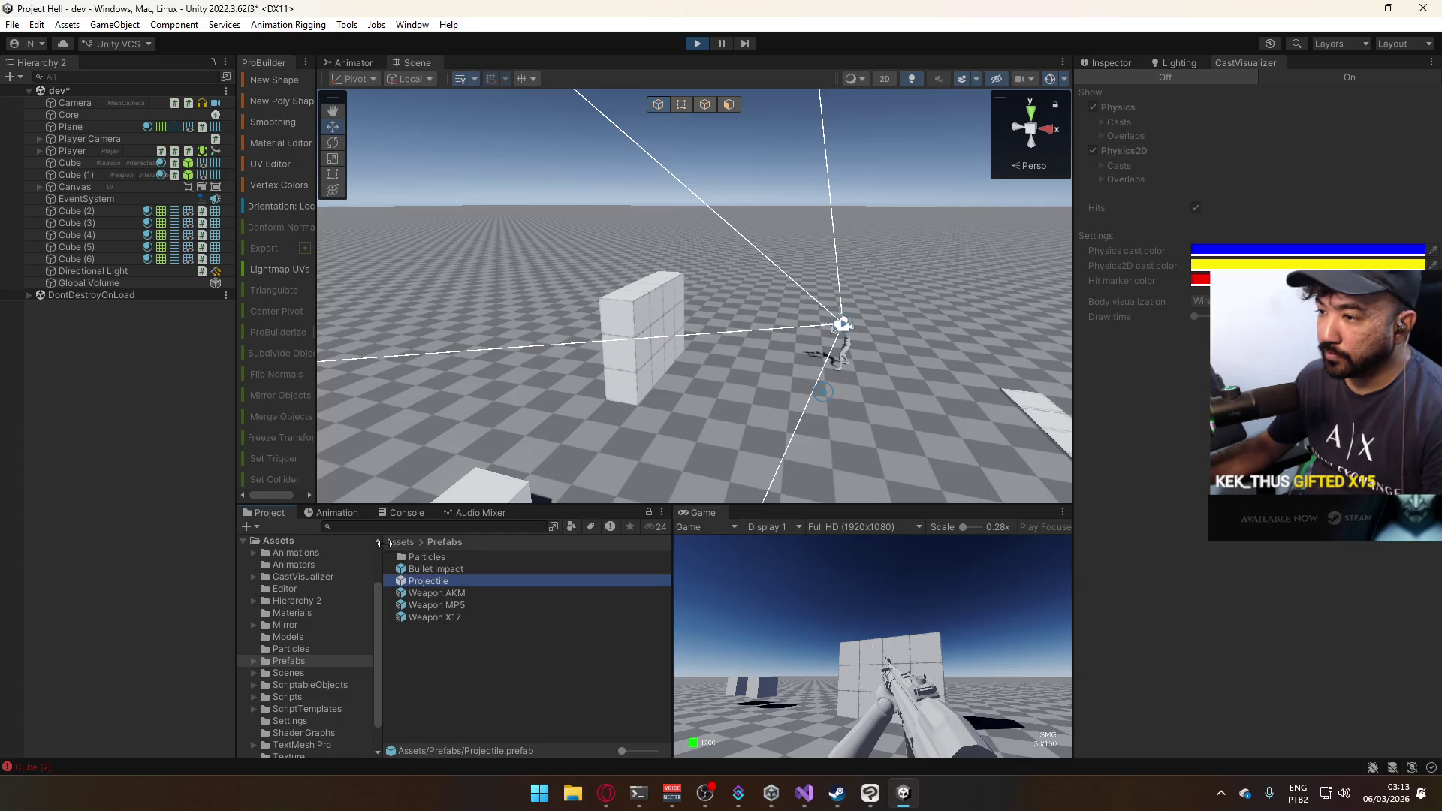
In the Projectile prefab, paste copies of the Bullet@Start 0:00 colour and emission keys, then exit.
click(356, 518)
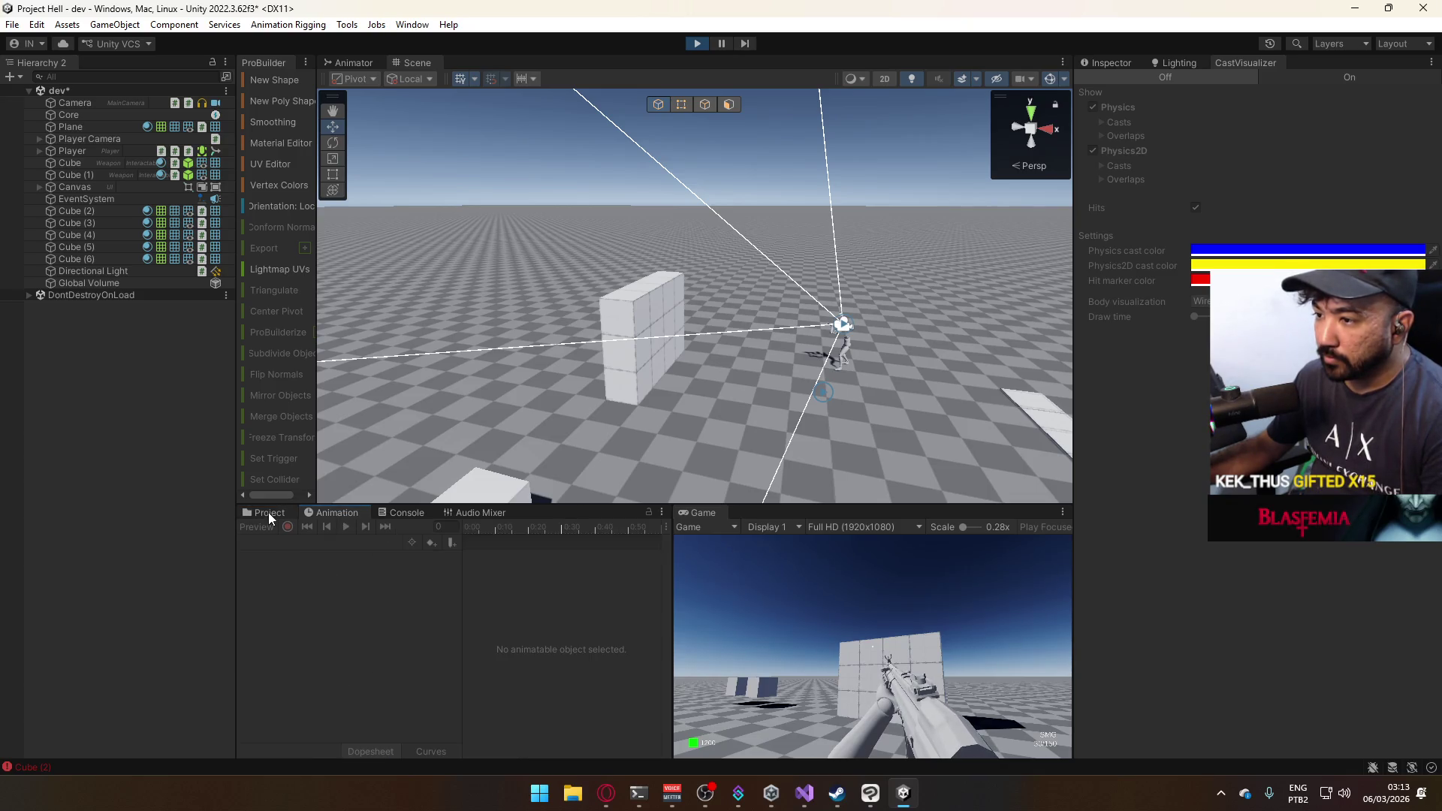
click(270, 513)
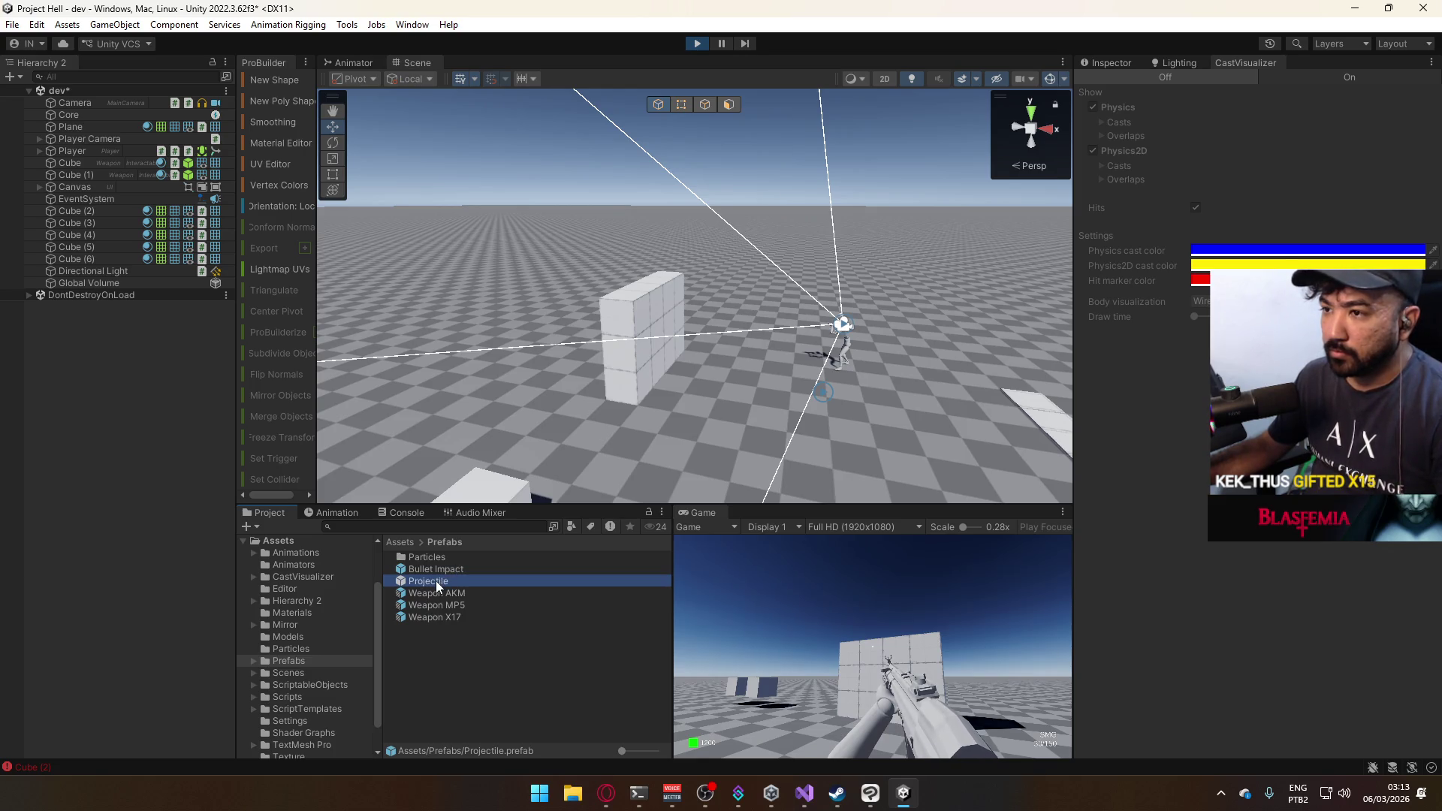
double_click(436, 582)
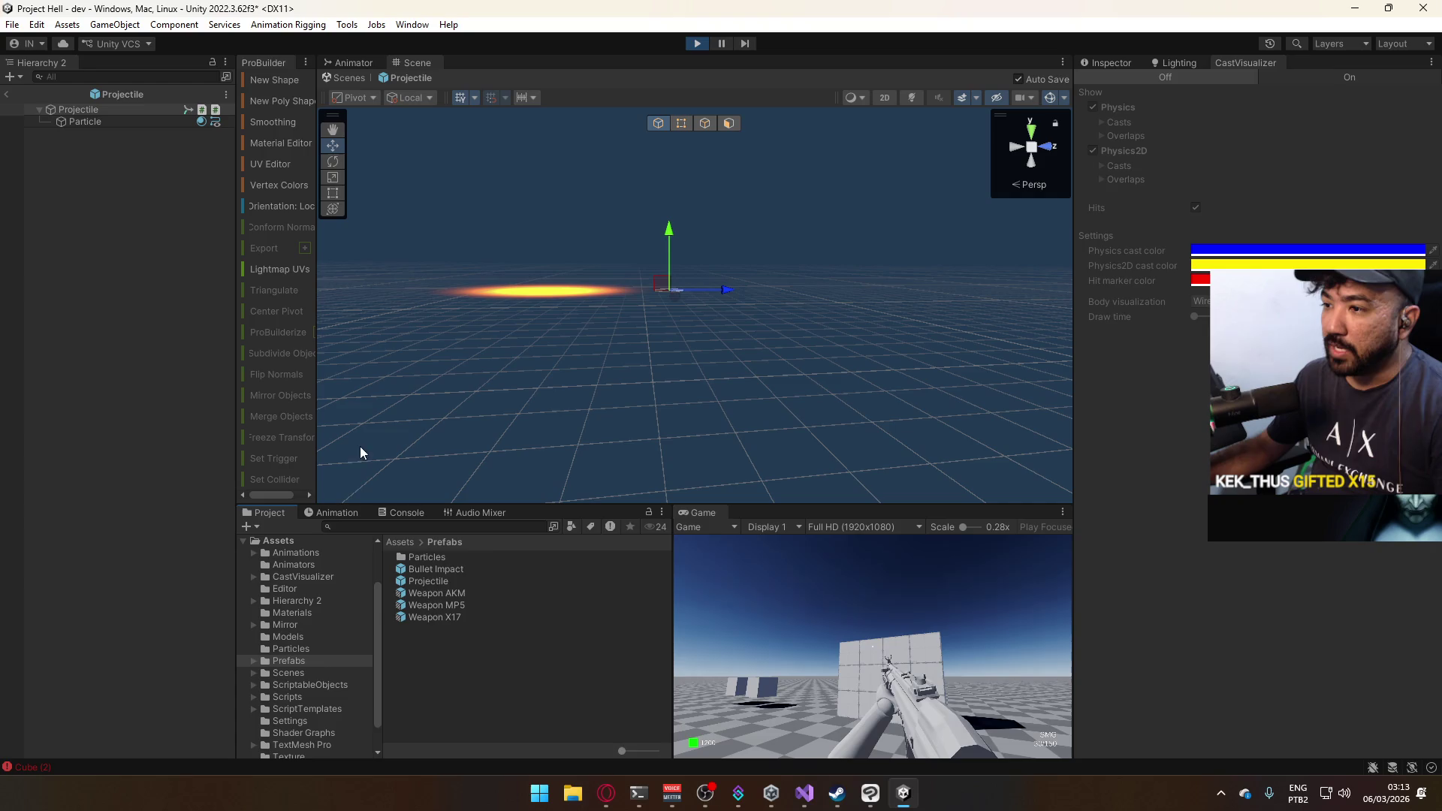
click(330, 512)
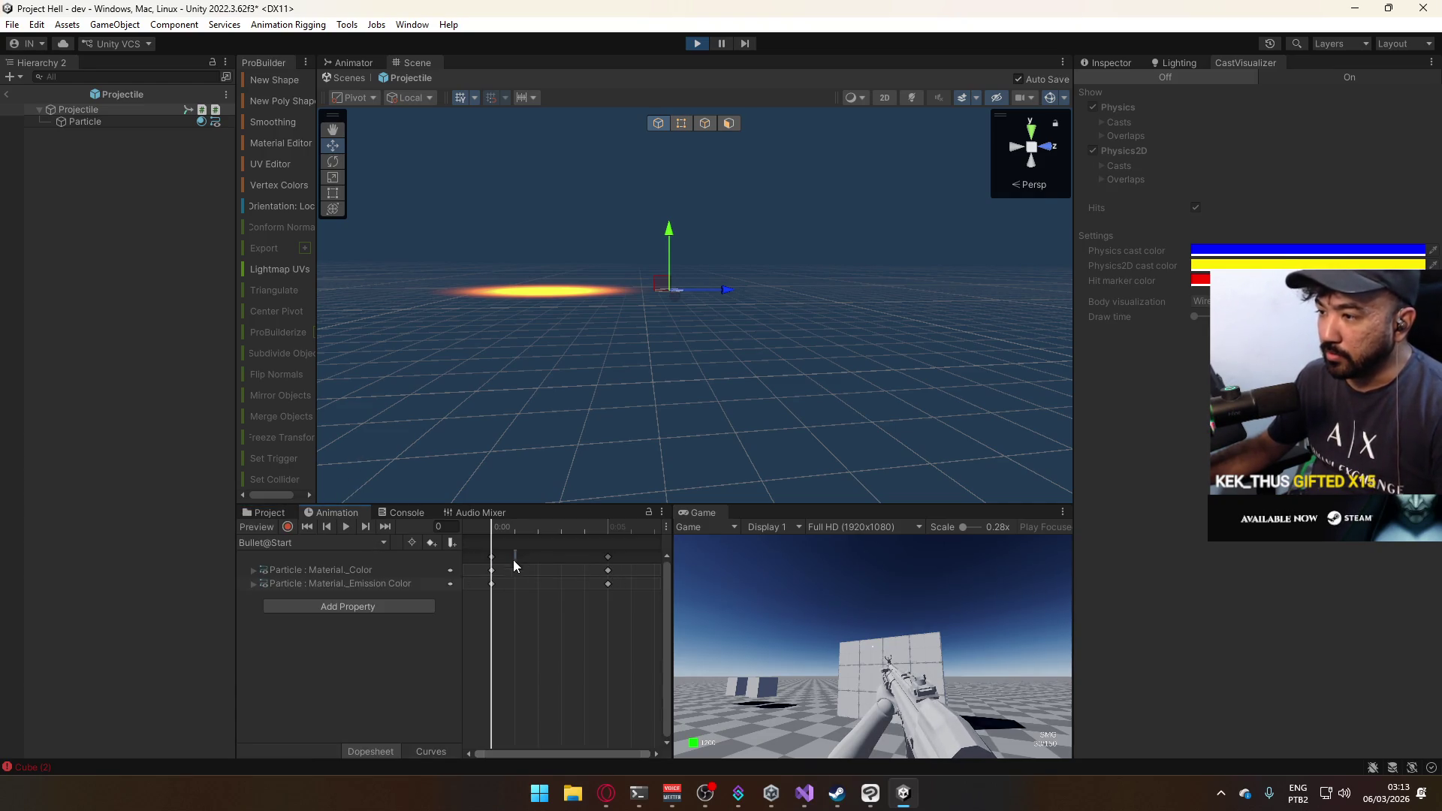
click(496, 571)
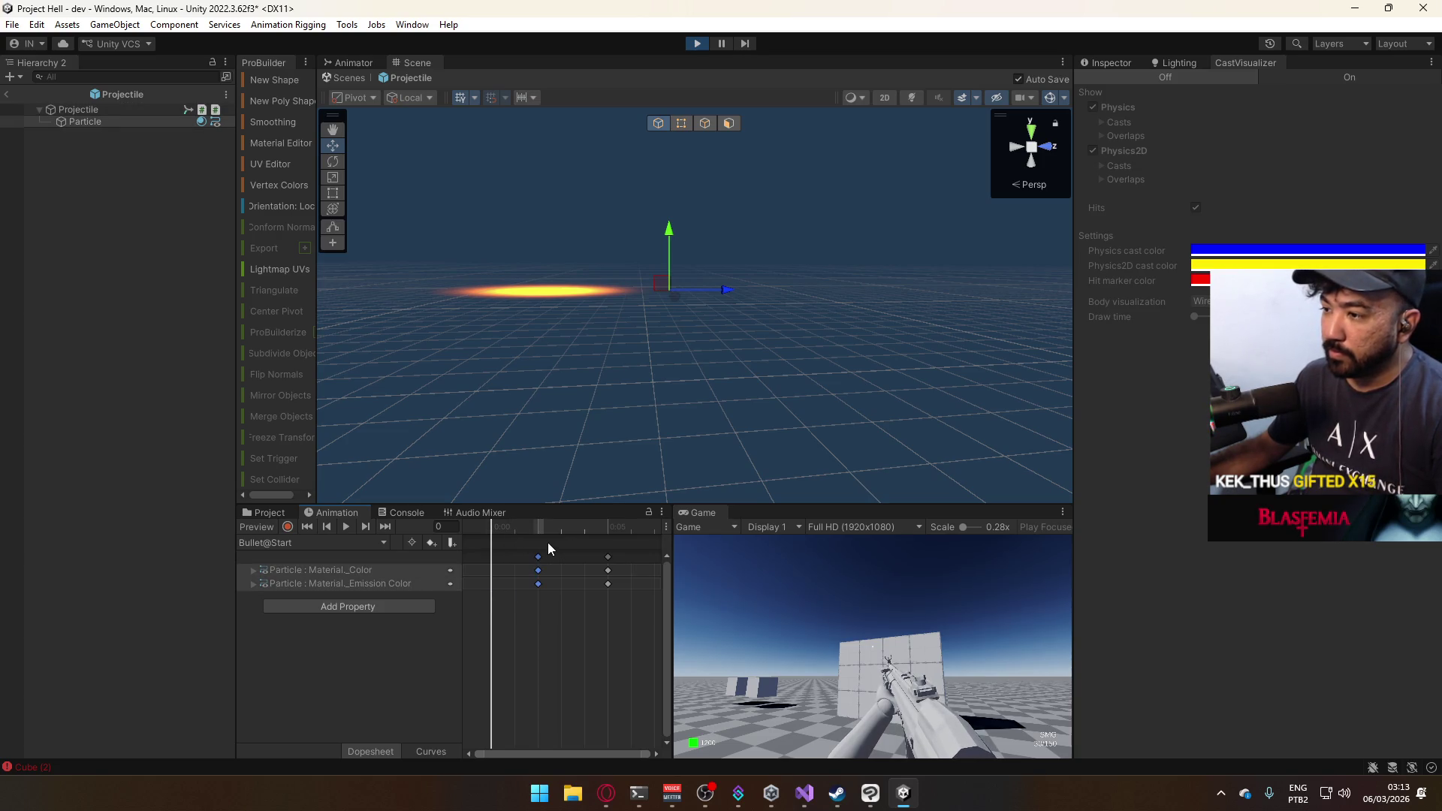
key(ctrl+v)
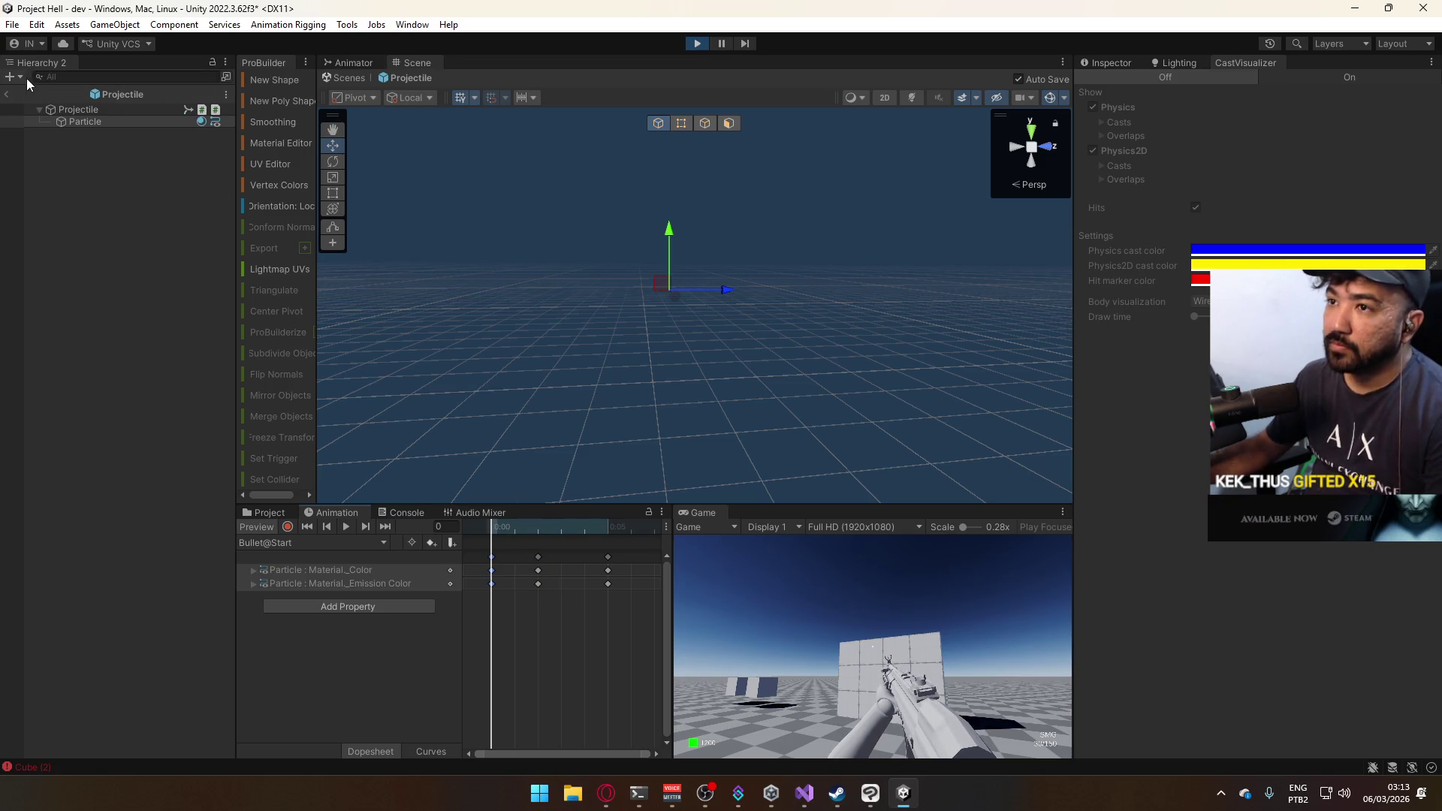
click(9, 96)
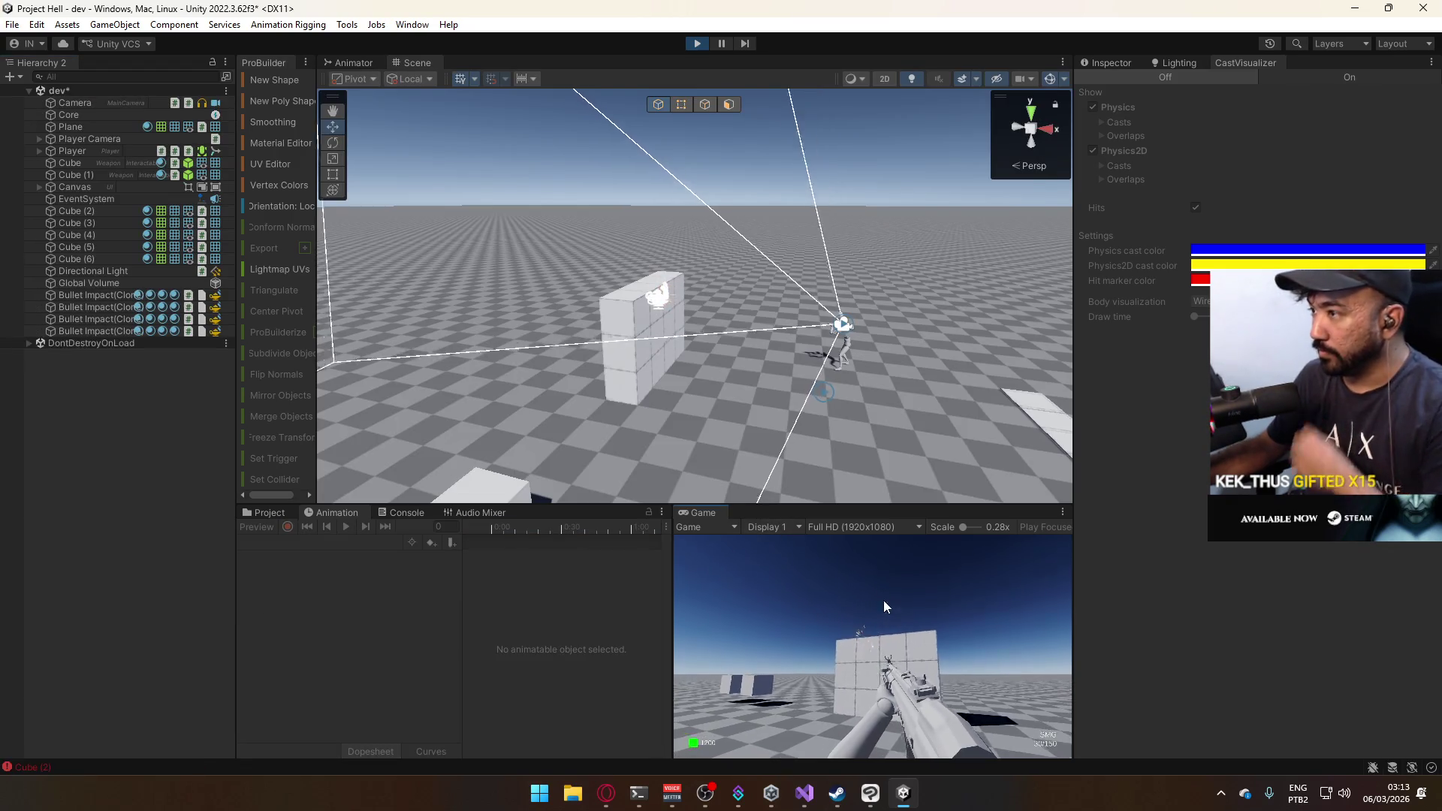
Fire a stream of test shots, then return to the editor's Prefabs folder.
drag(884, 651, 925, 448)
key(super)
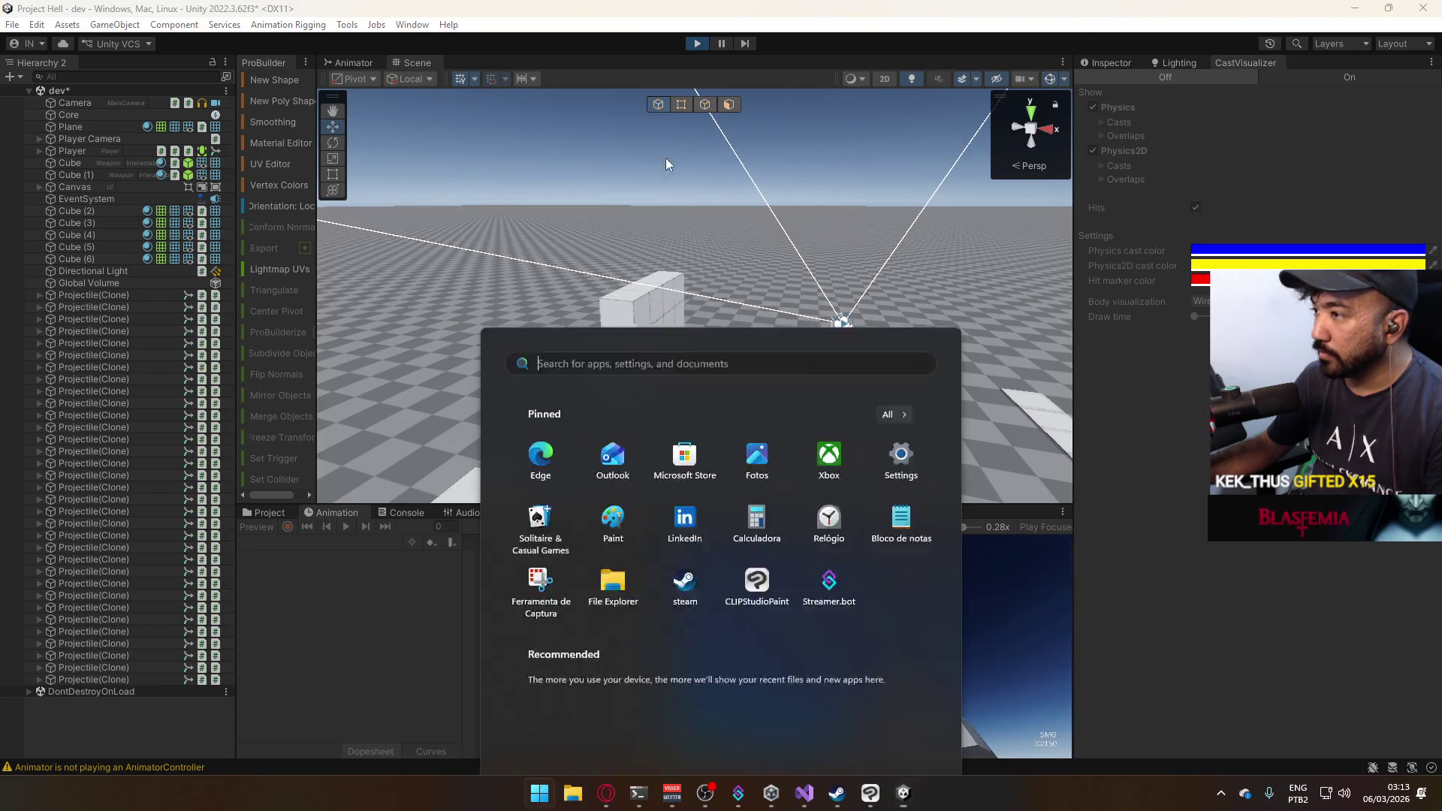
click(714, 220)
scroll(715, 220, down, 5)
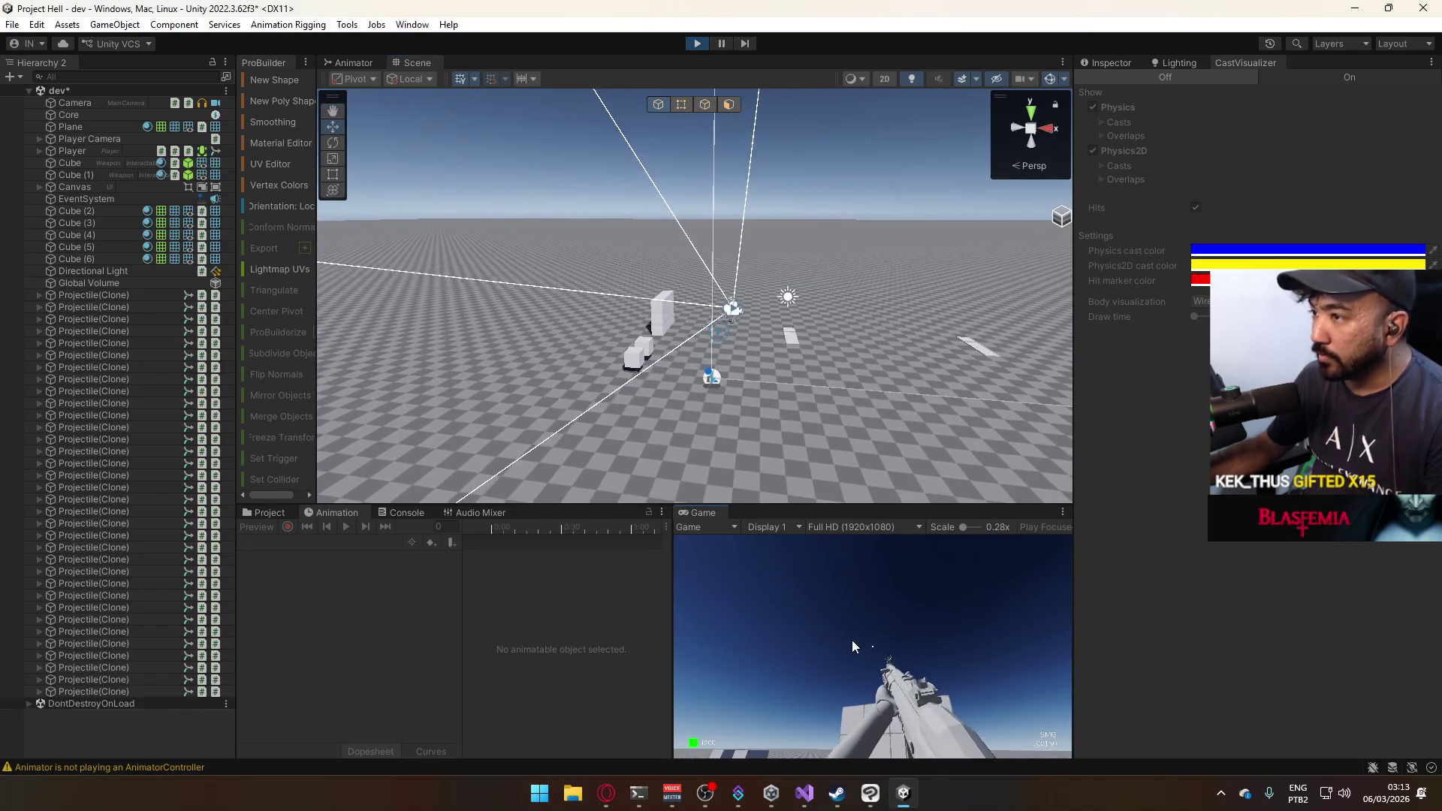
key(super)
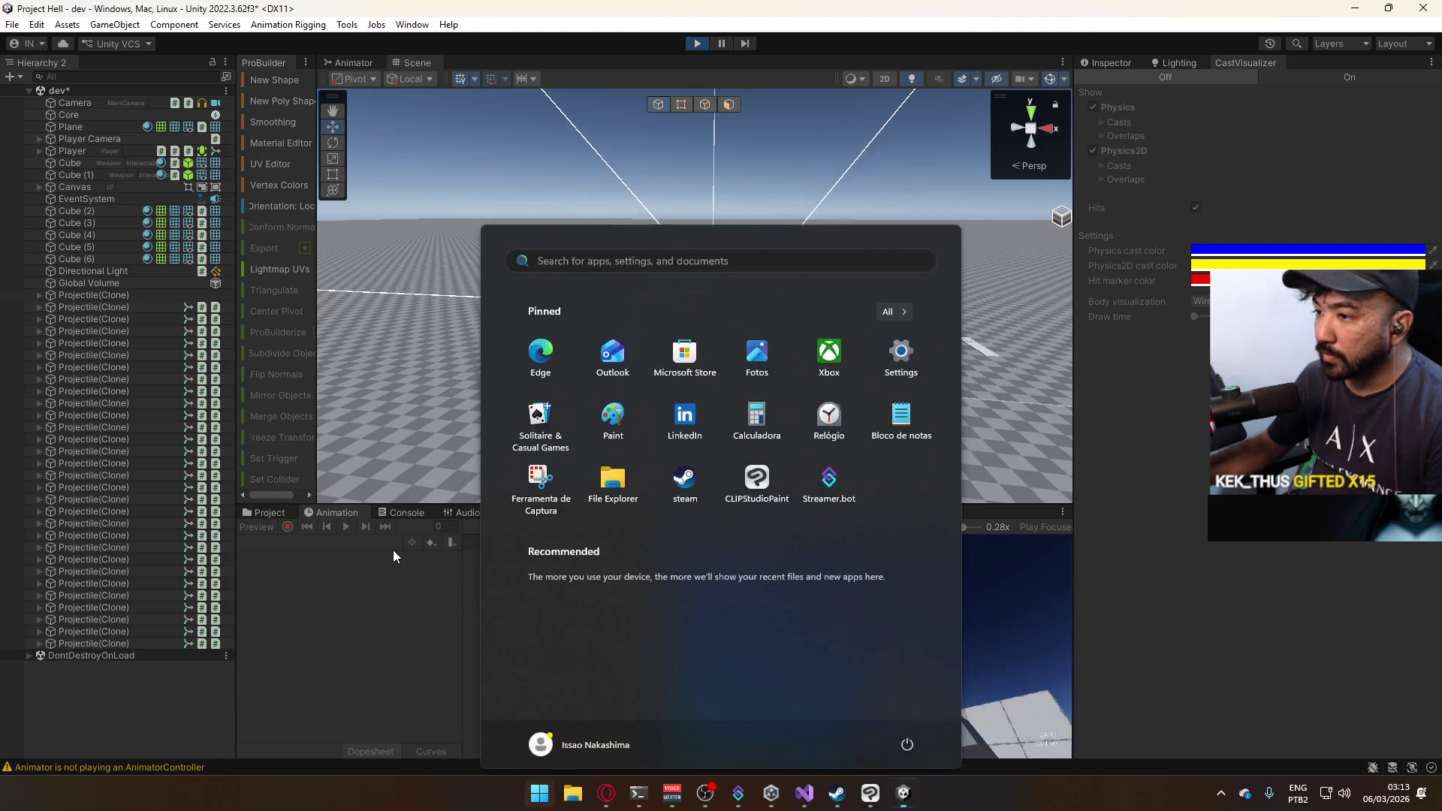
click(293, 520)
click(278, 514)
Move the Bullet@Start middle keyframes to 0:01, exit the prefab, and test-fire at the wall.
double_click(430, 581)
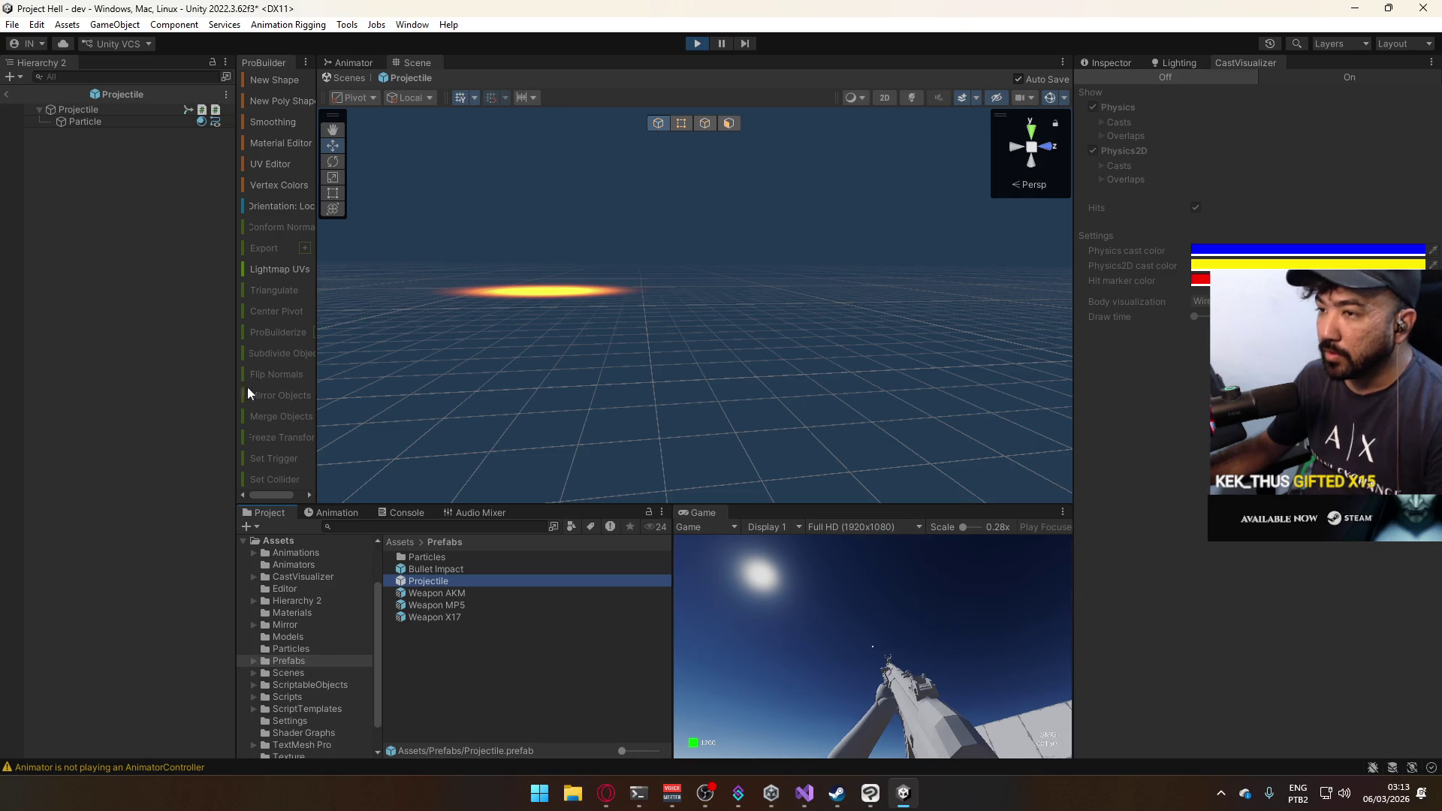
click(337, 514)
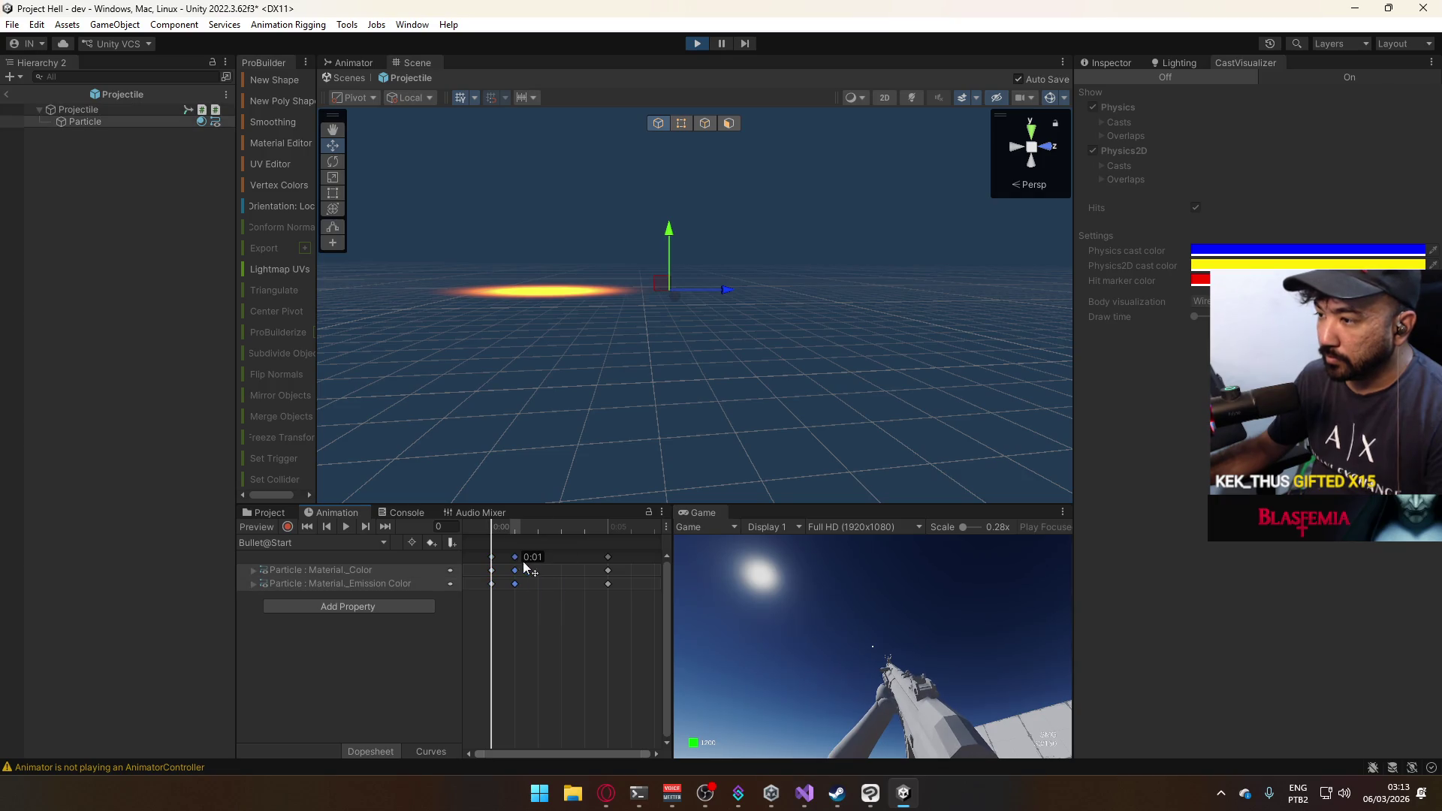
click(7, 94)
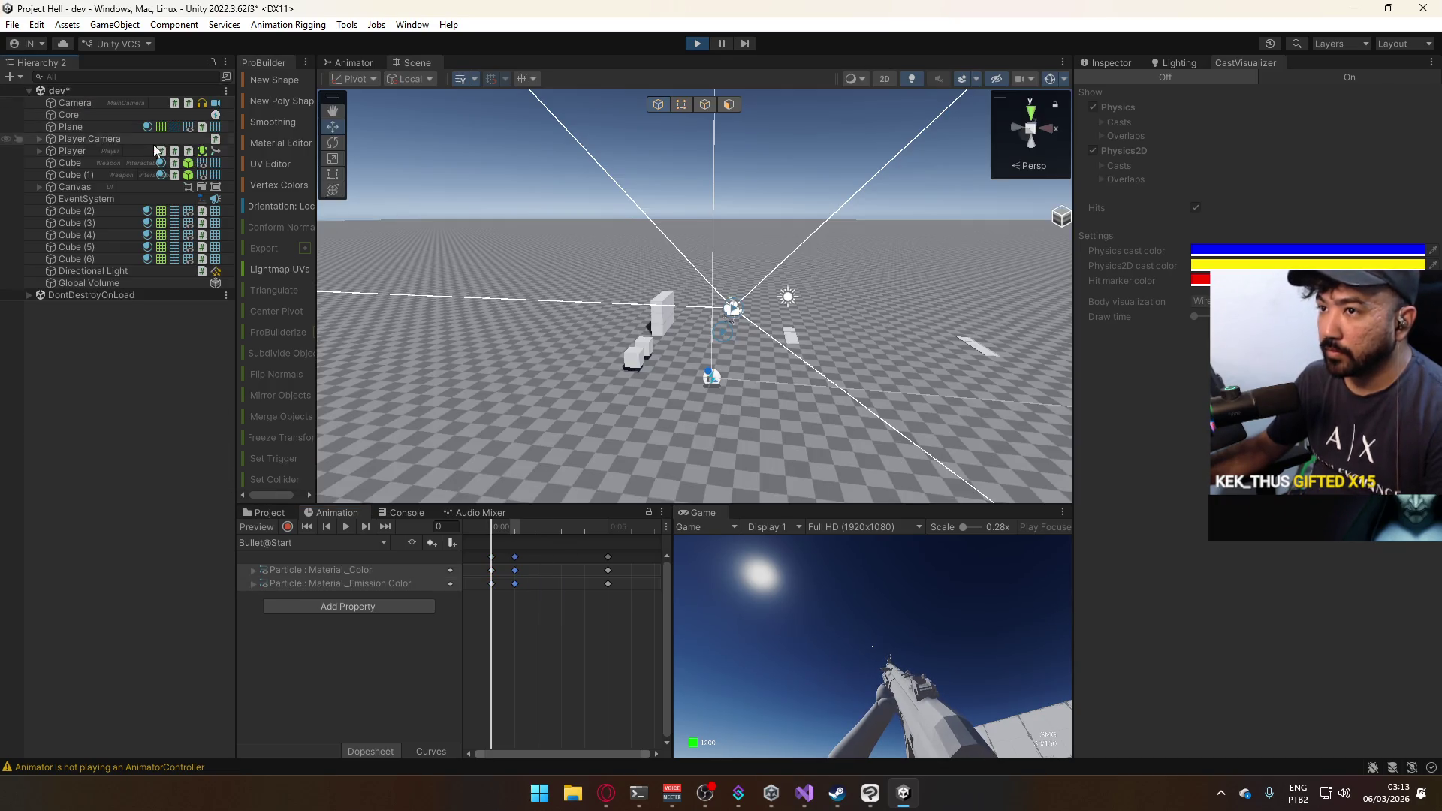
drag(831, 655, 874, 659)
key(super)
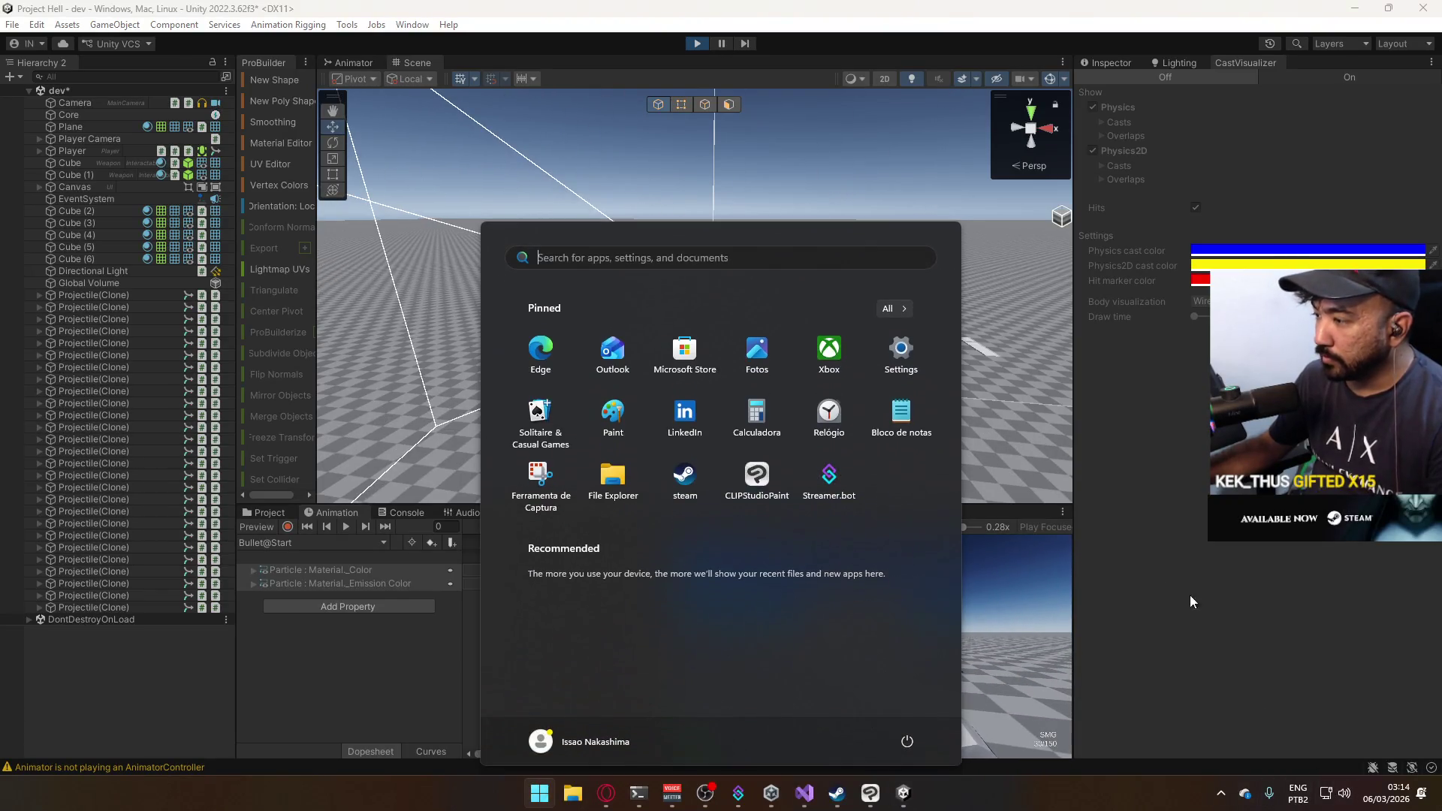
key(super)
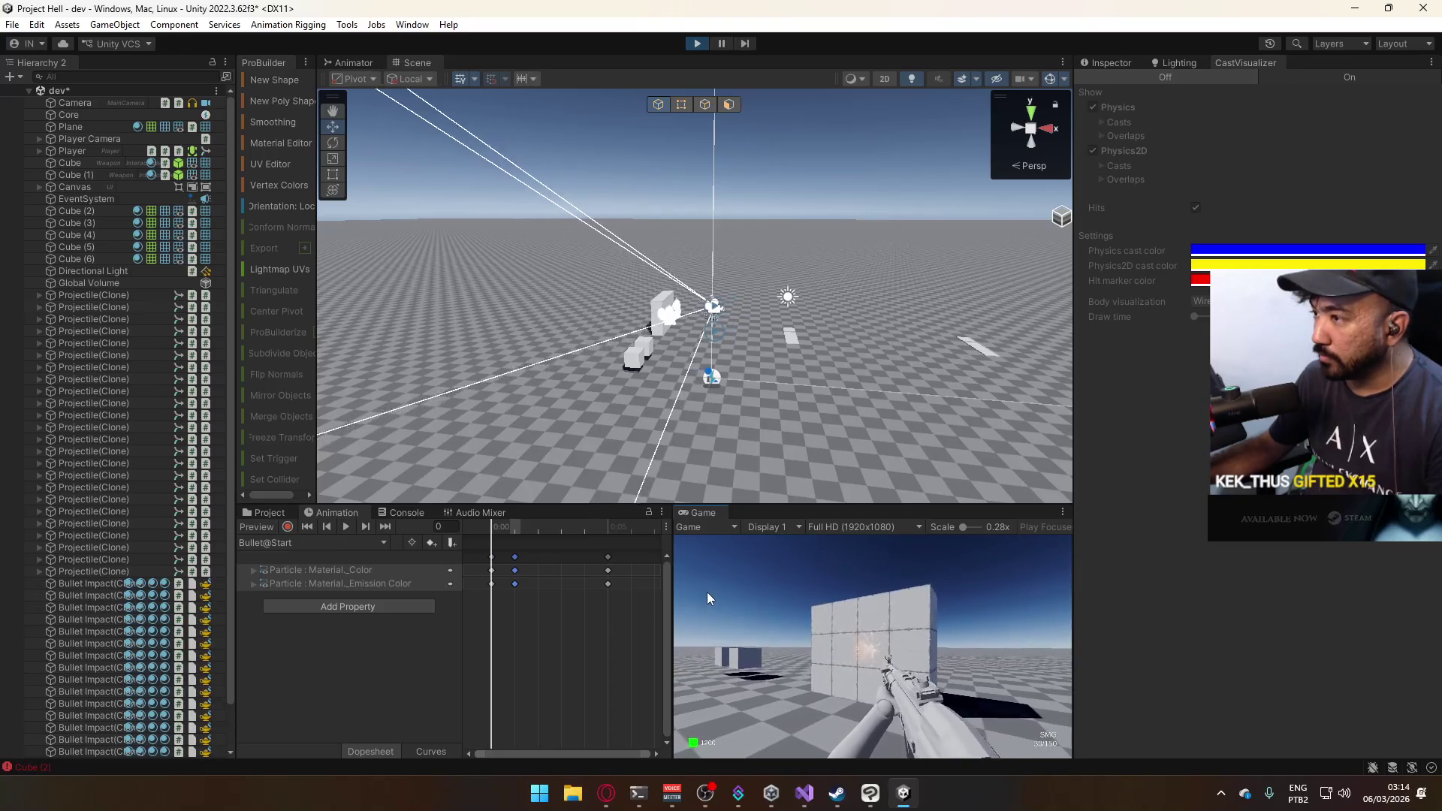
Orbit the Scene view around the wall, fire a burst of shots, and release the mouse.
key(super)
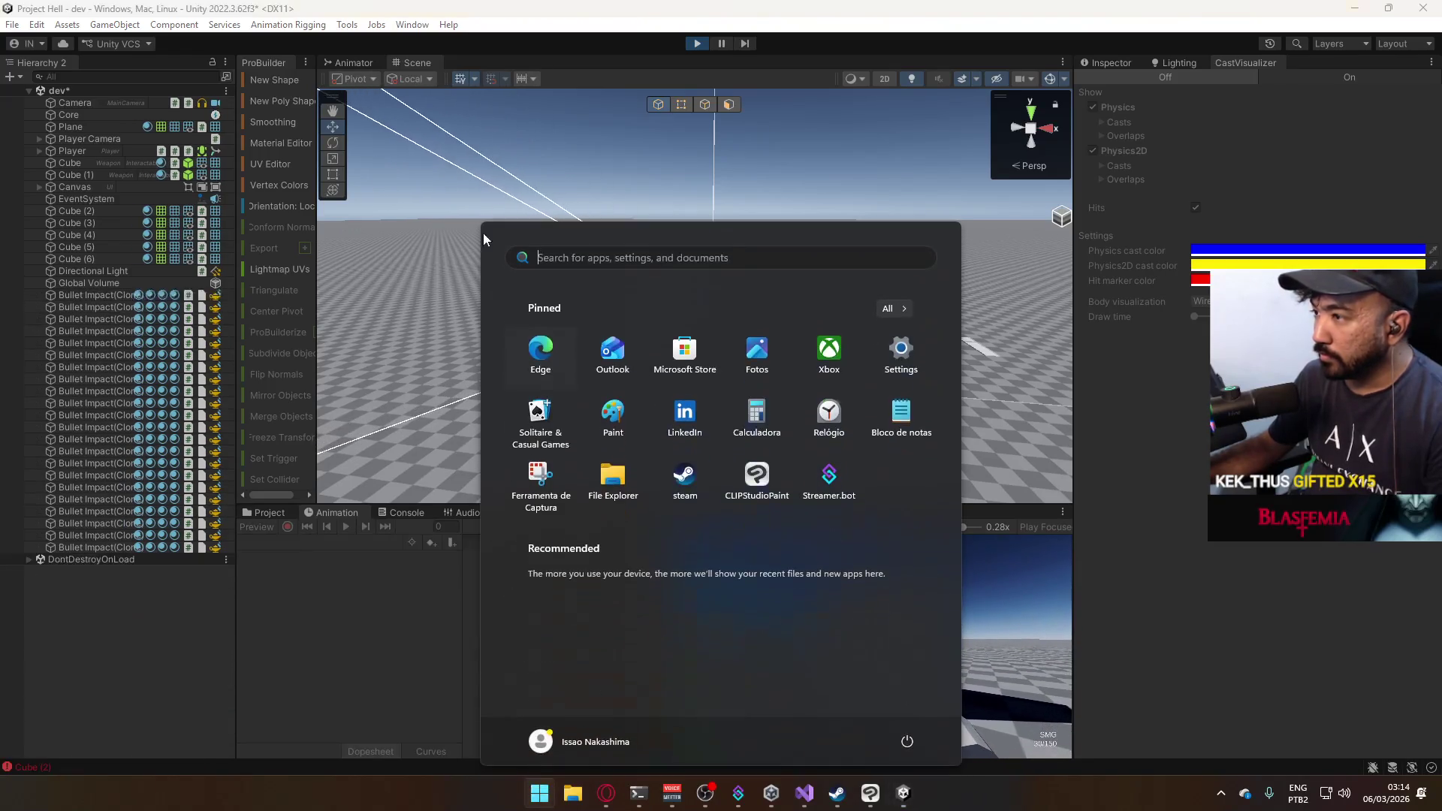
key(super)
drag(755, 295, 524, 225)
click(904, 685)
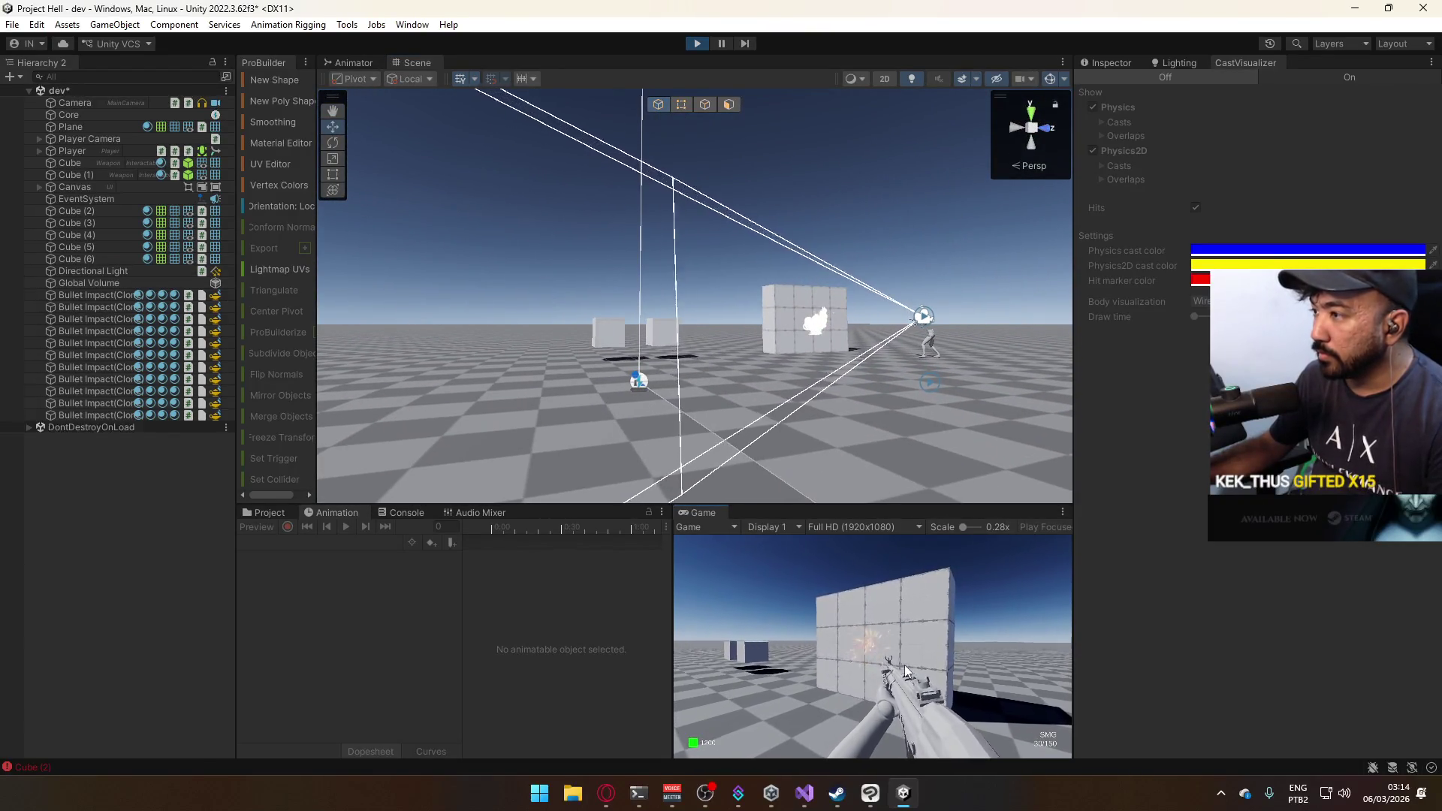
mouse_move(905, 685)
mouse_down()
mouse_move(851, 729)
mouse_move(828, 805)
mouse_up()
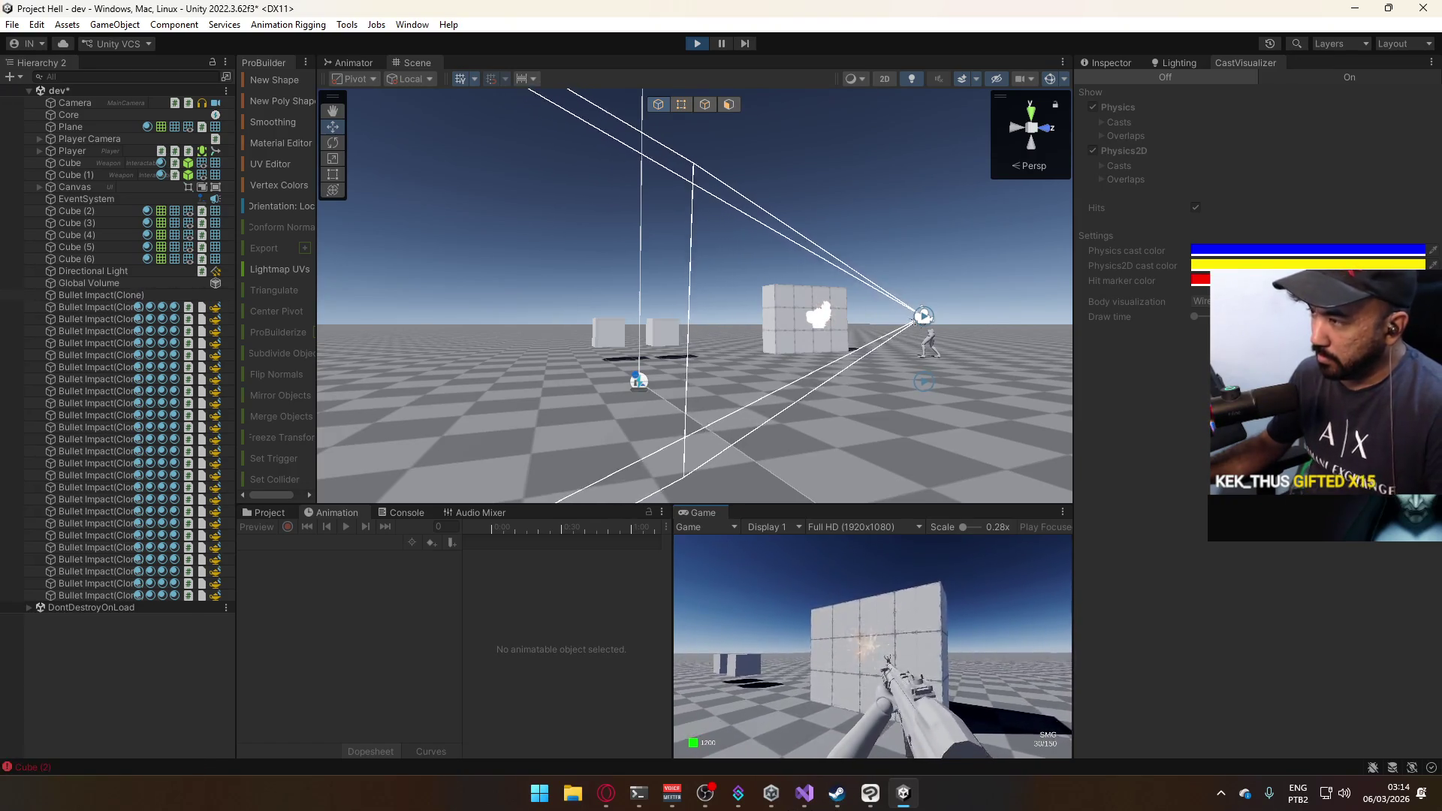
key(Escape)
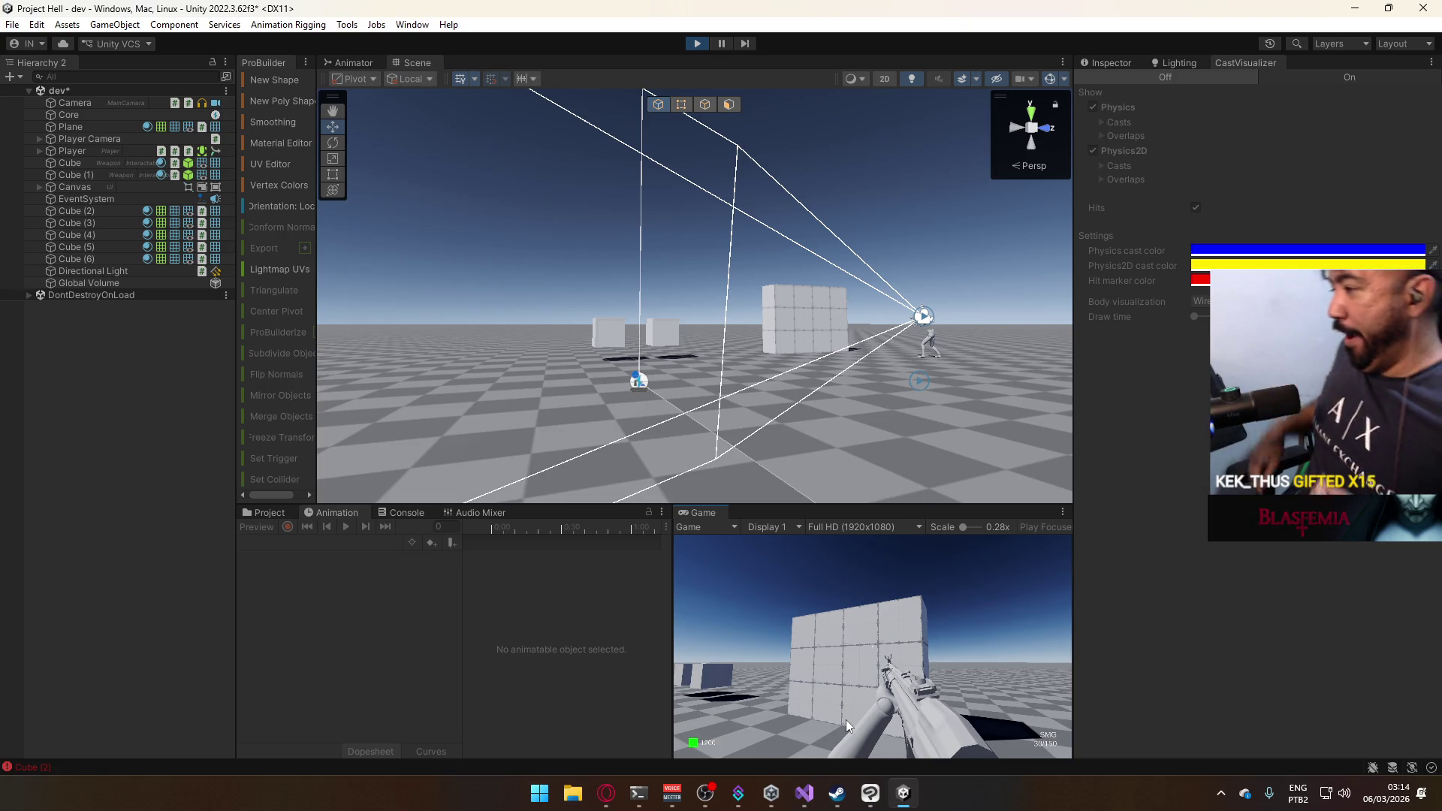
Stop the game and inspect the Projectile prefab's settings in the Inspector.
click(697, 42)
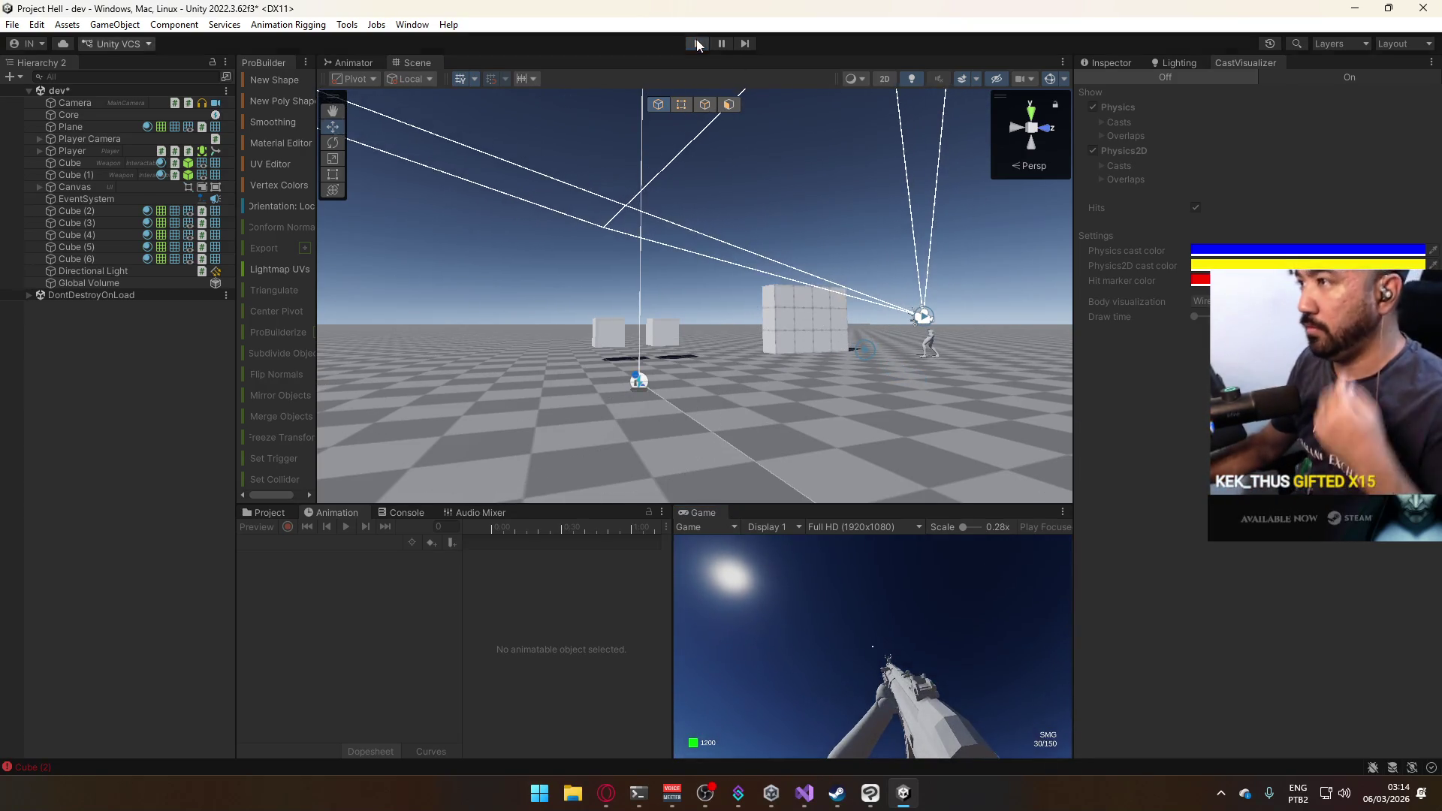
click(289, 515)
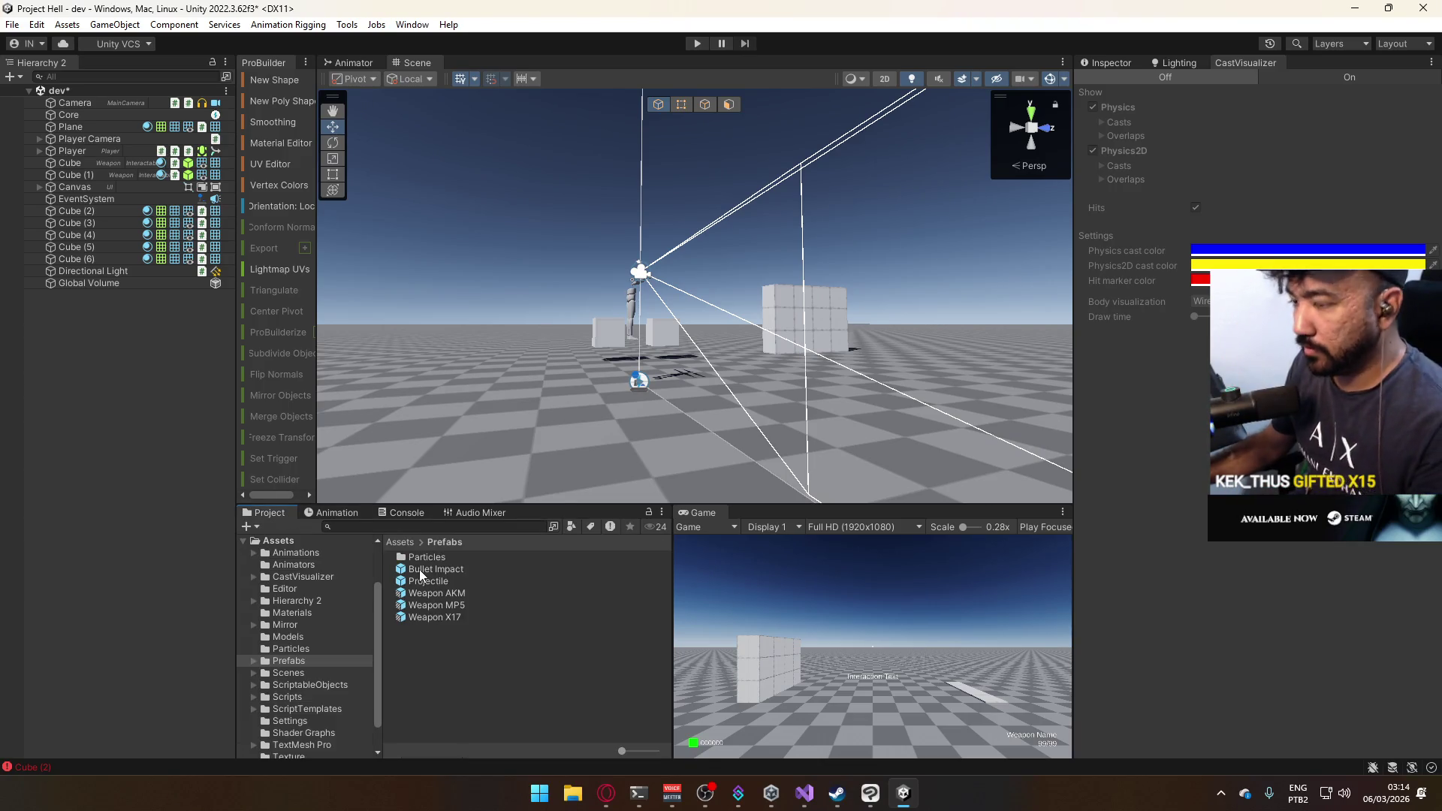
click(1117, 63)
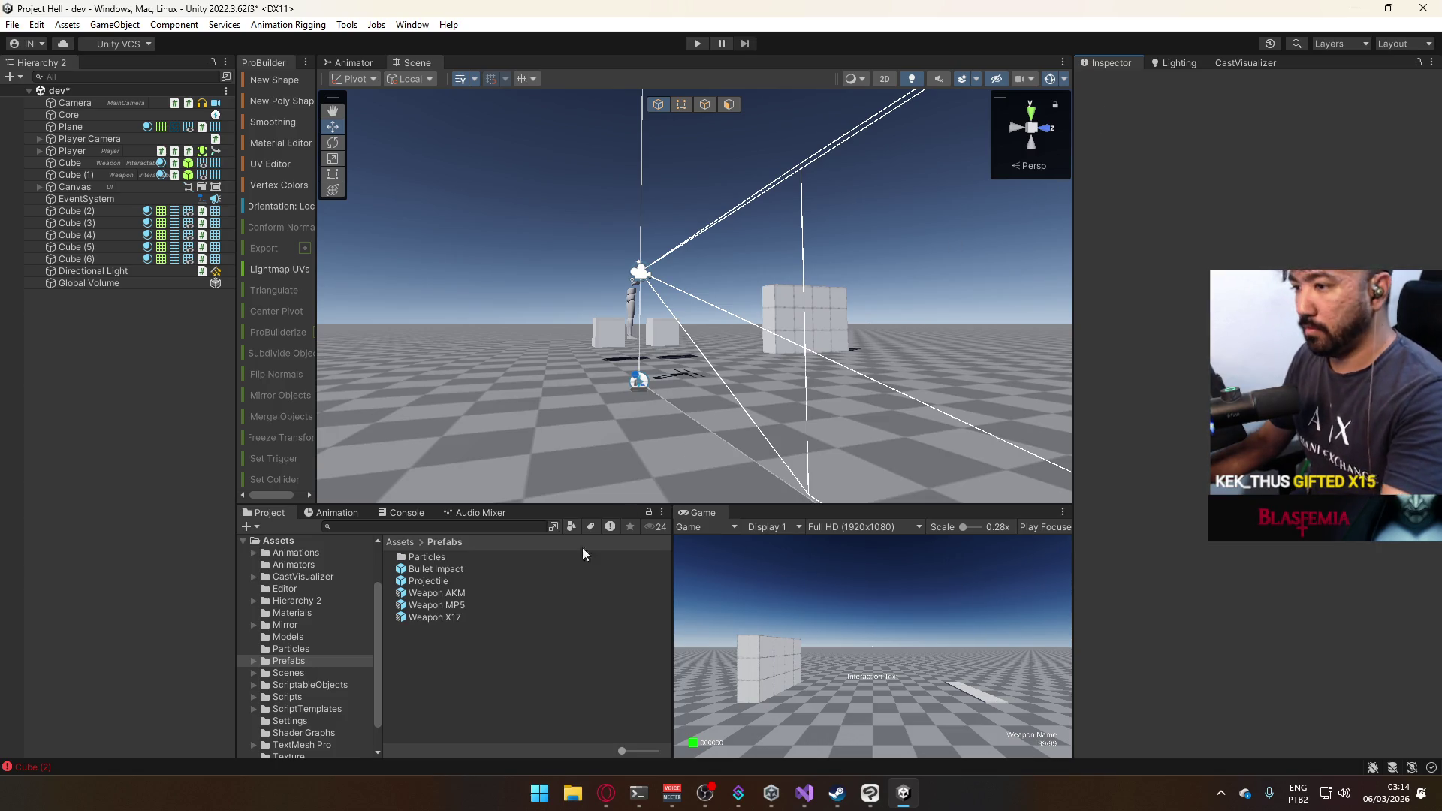
click(444, 581)
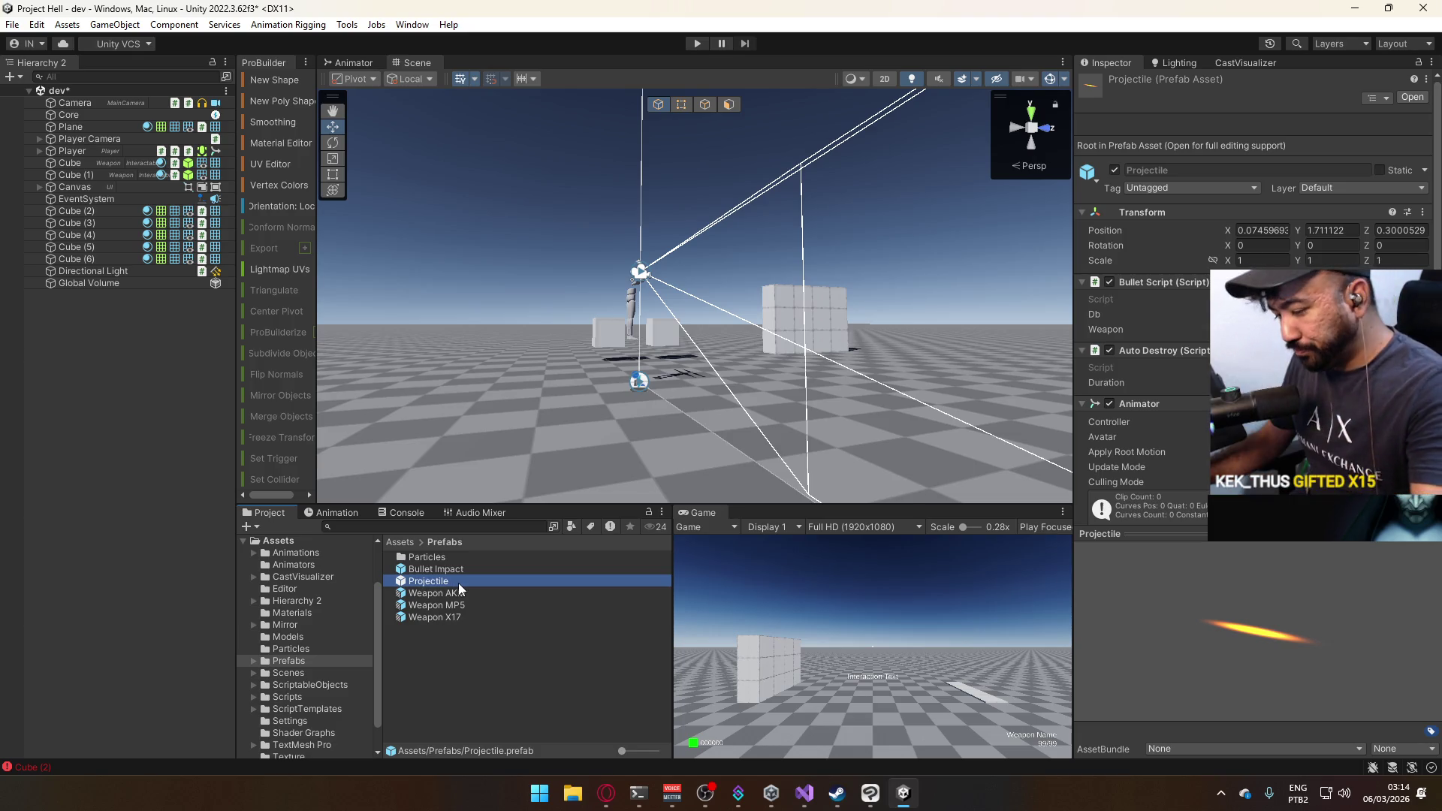
Restart Play and set the Database asset's Bullet Mask to Default and Ground.
key(ctrl+p)
click(331, 682)
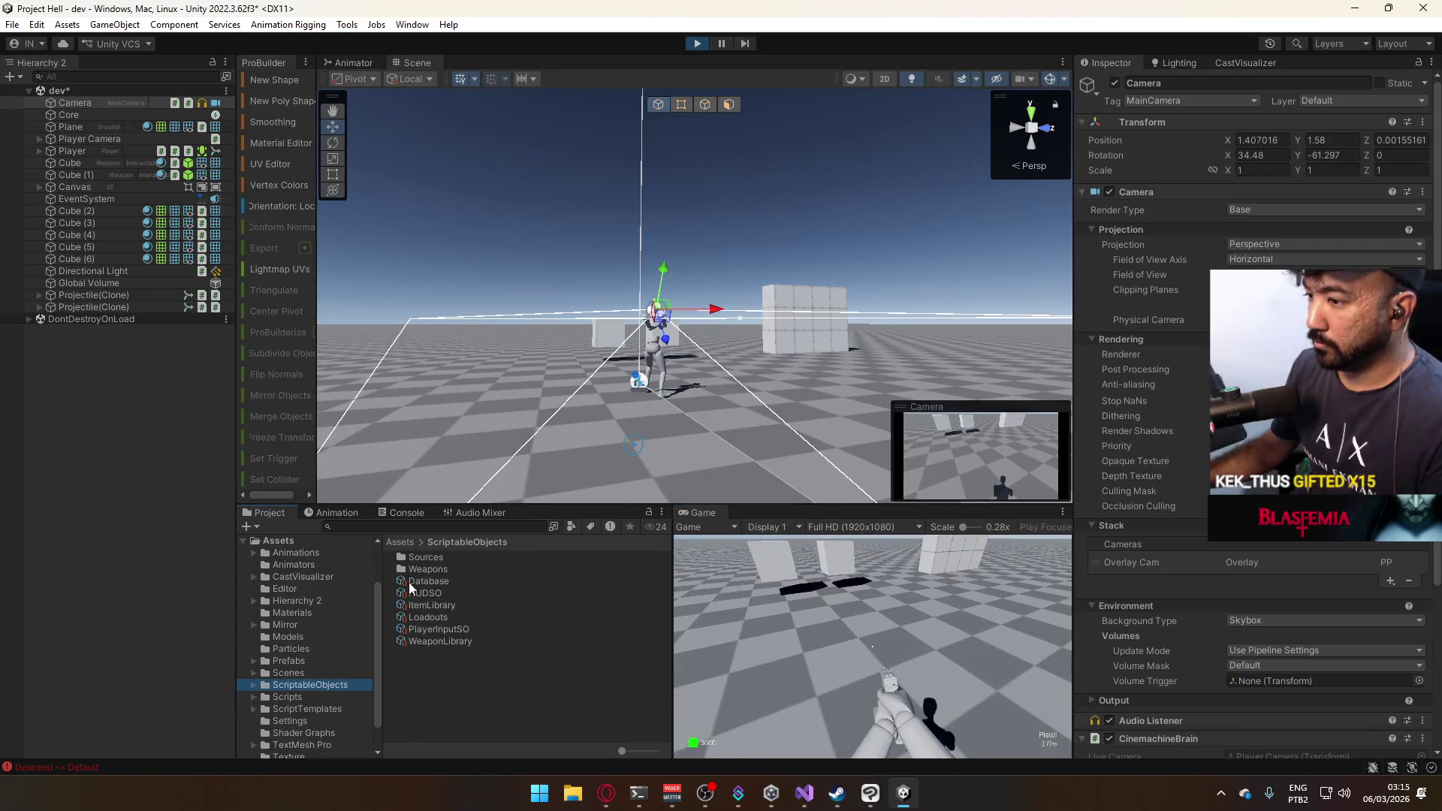
click(409, 582)
scroll(1327, 598, down, 5)
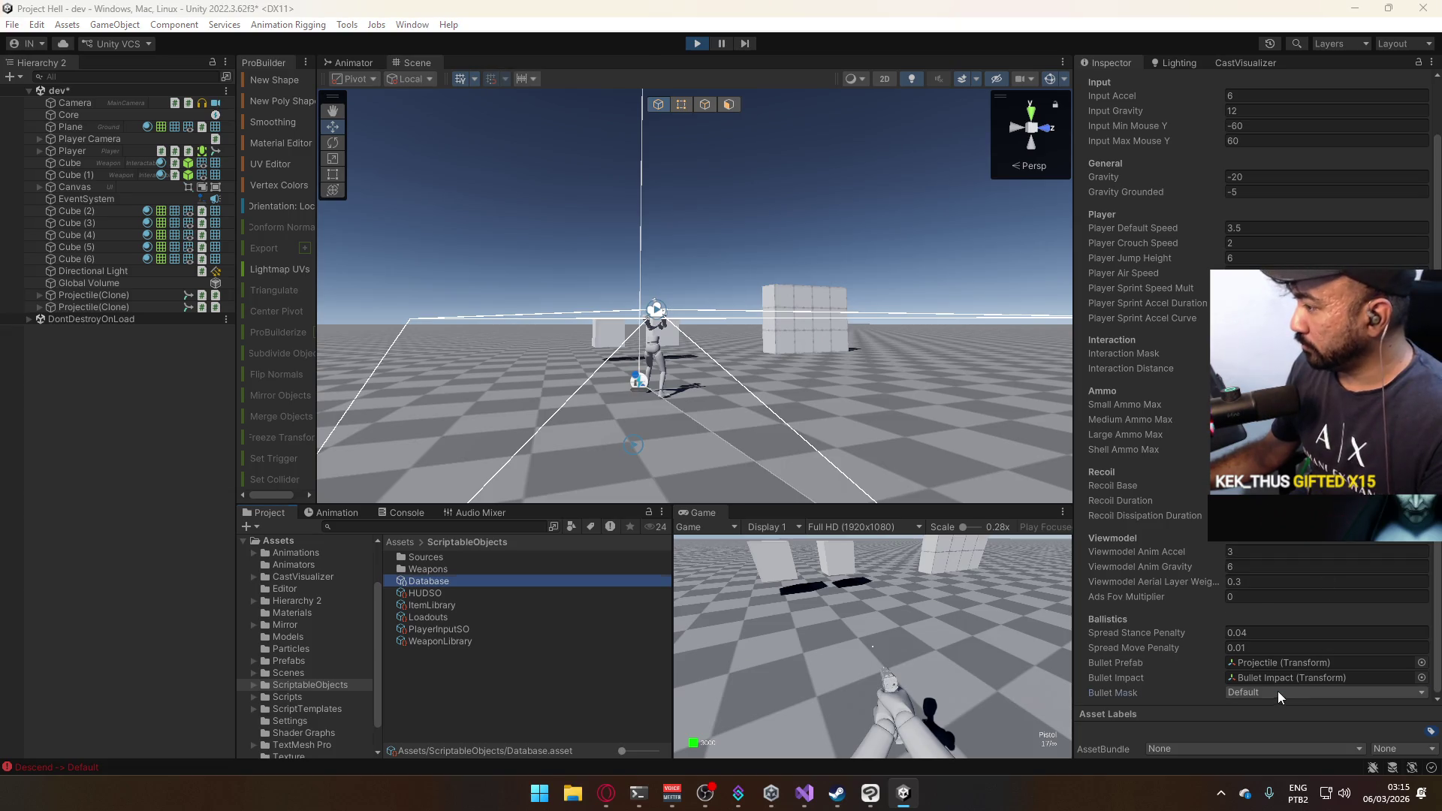
click(1277, 691)
click(1291, 675)
click(877, 584)
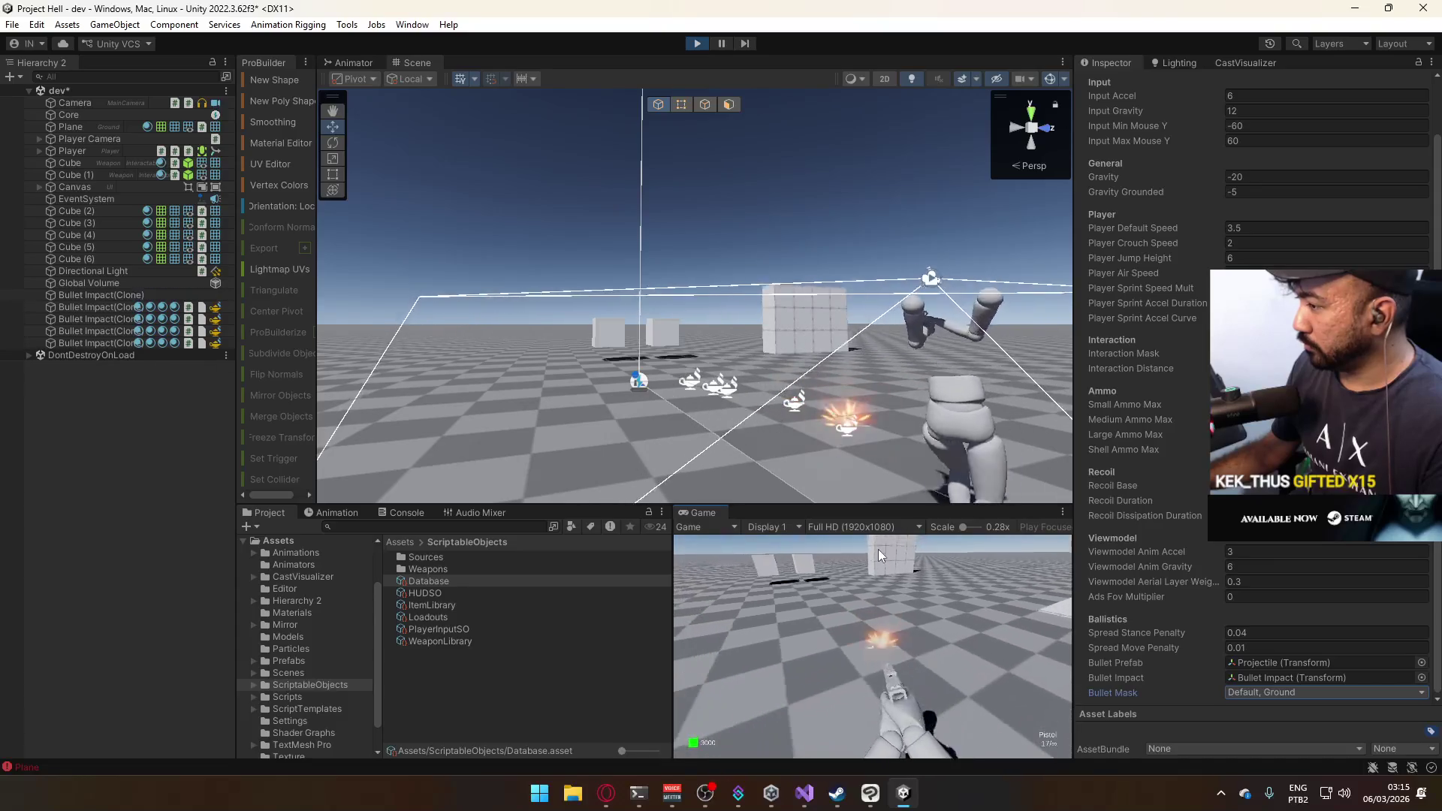
click(881, 528)
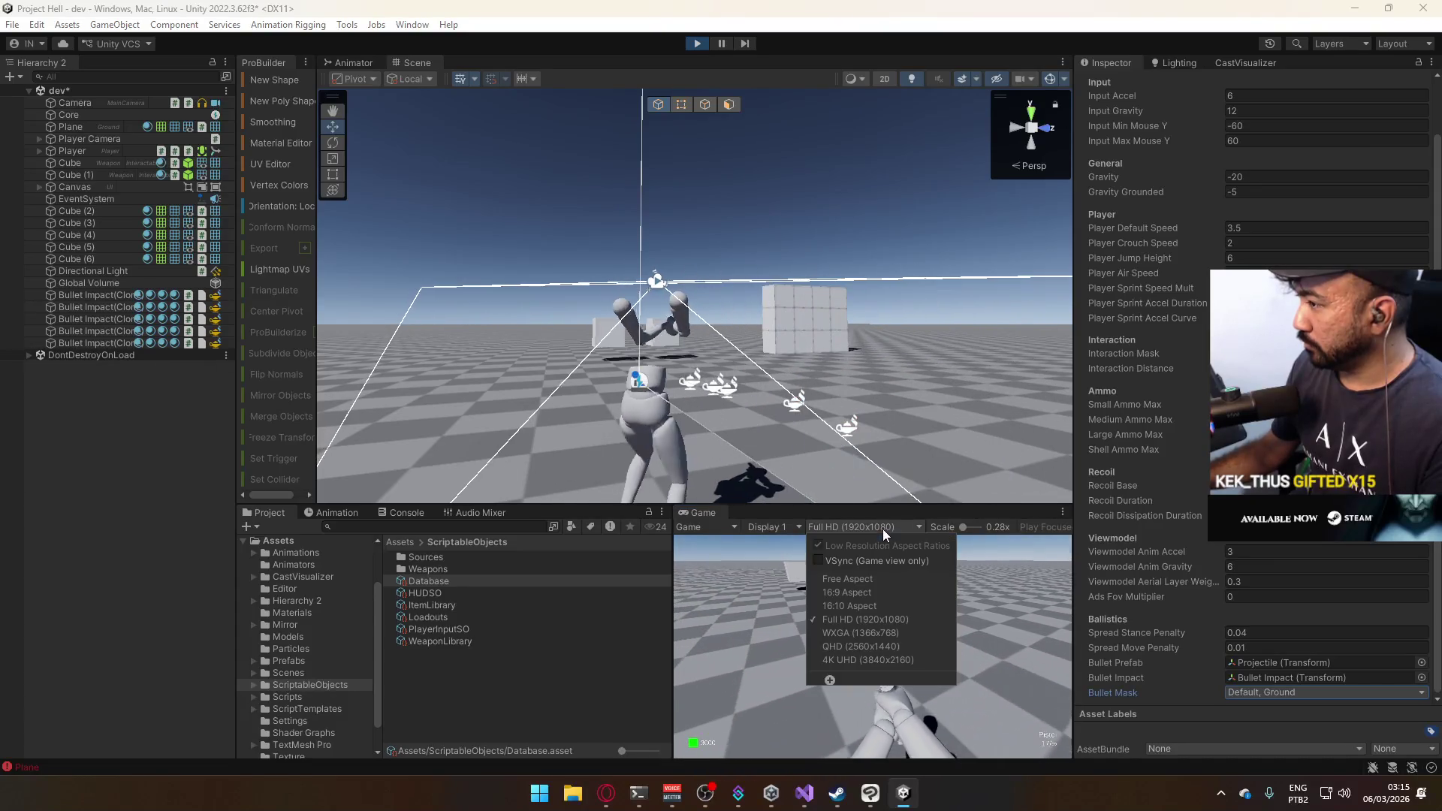
Stop the game, open the ground Plane's tag and layer settings, collapse Tags, and select Canvas.
click(687, 42)
click(909, 416)
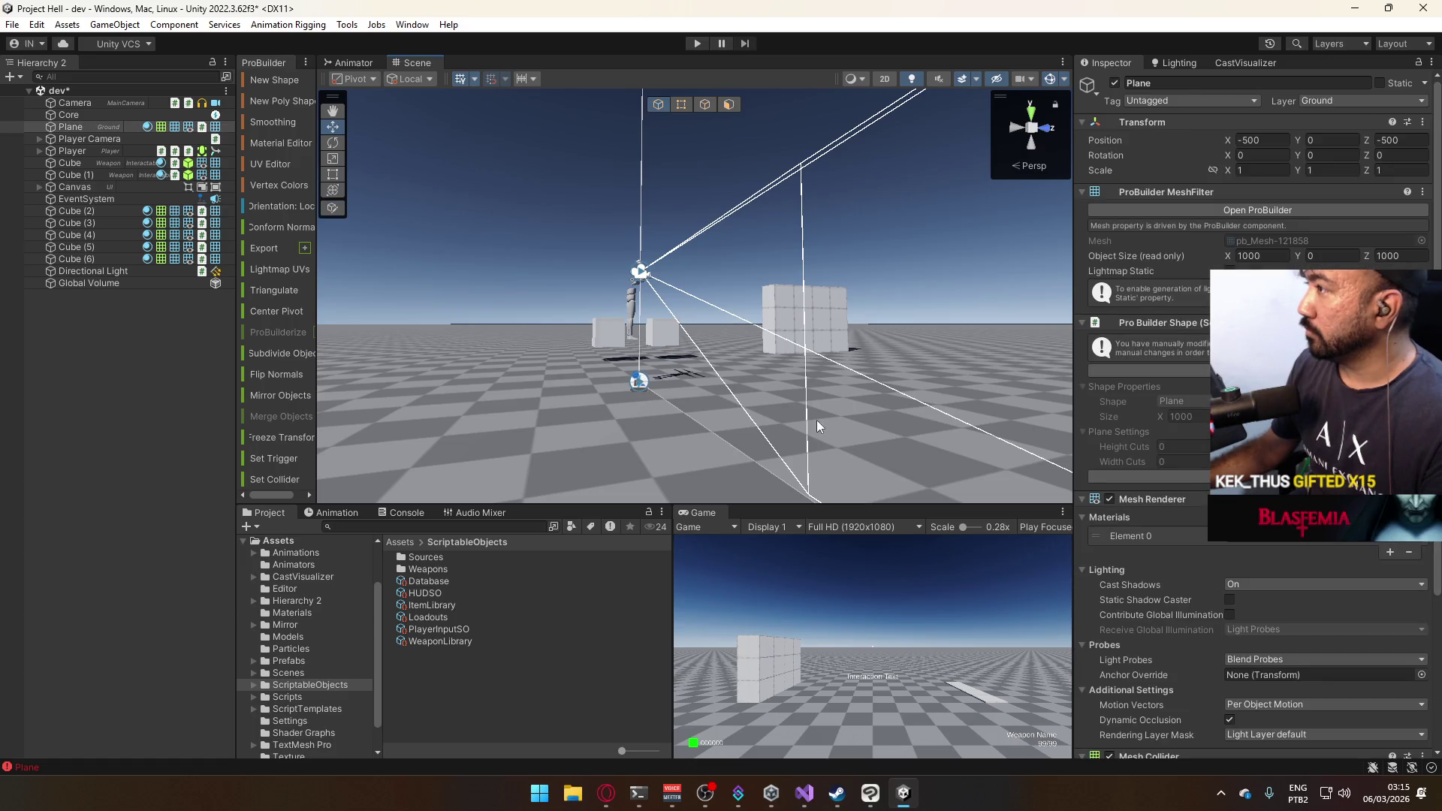
click(817, 446)
click(868, 450)
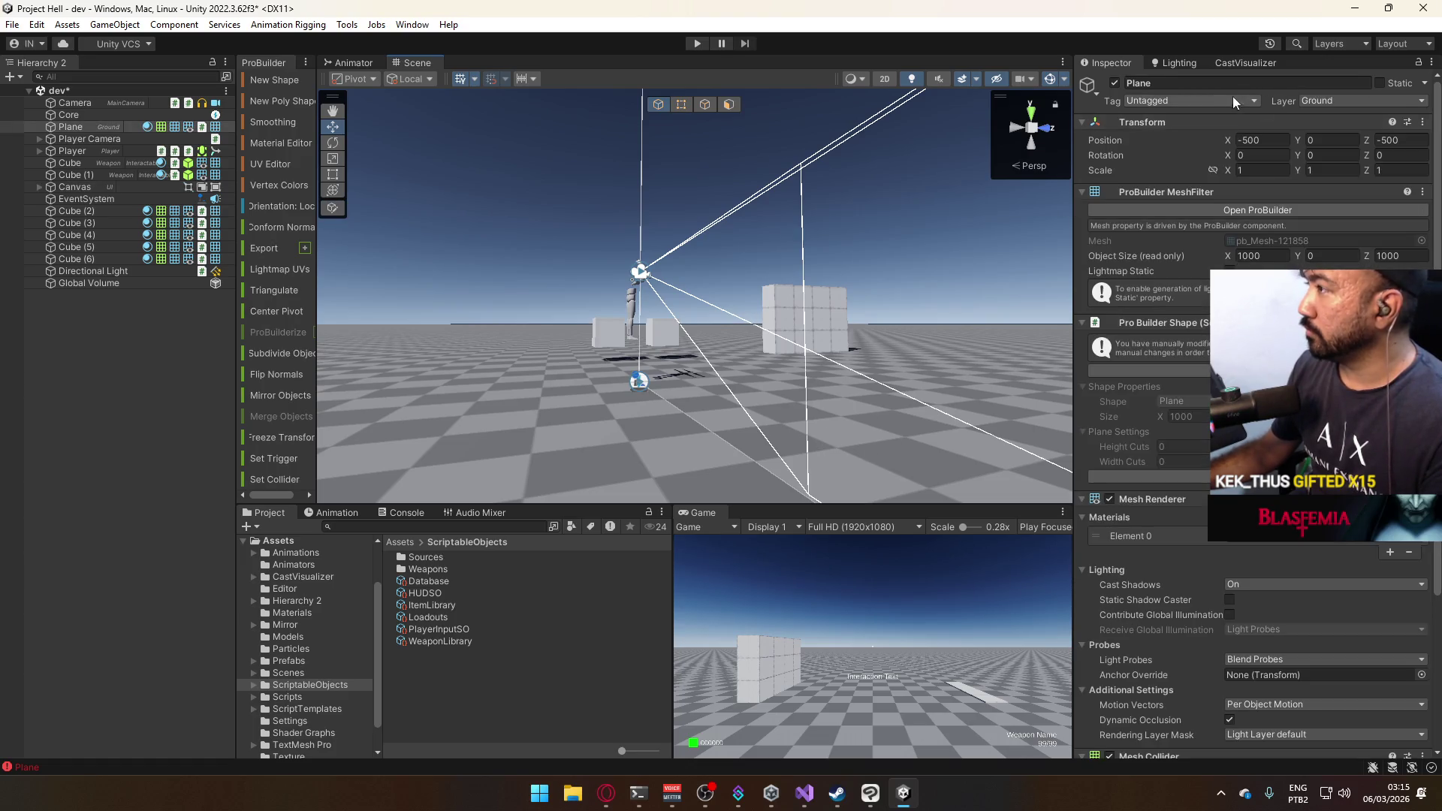
click(1205, 102)
click(1202, 258)
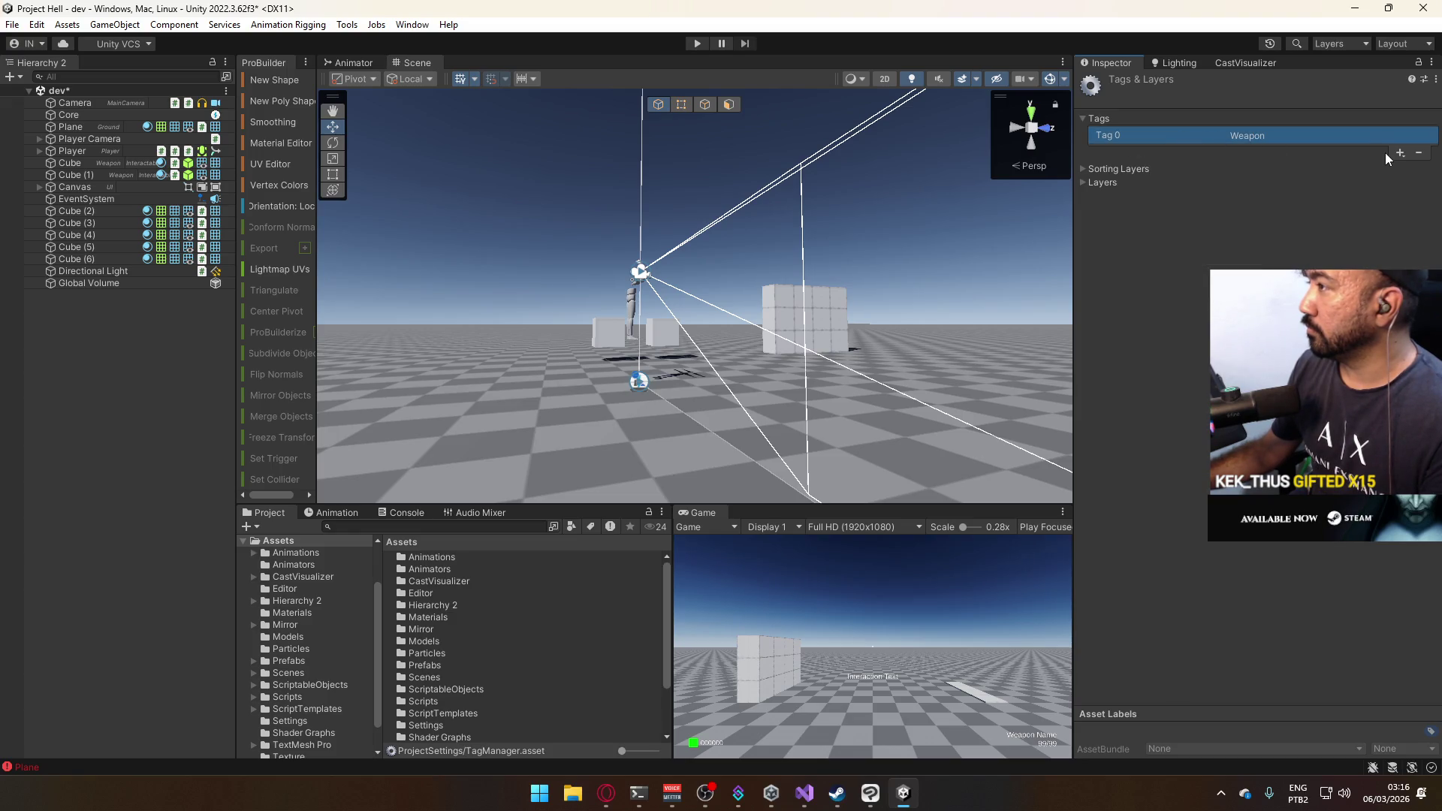
click(1084, 117)
click(869, 190)
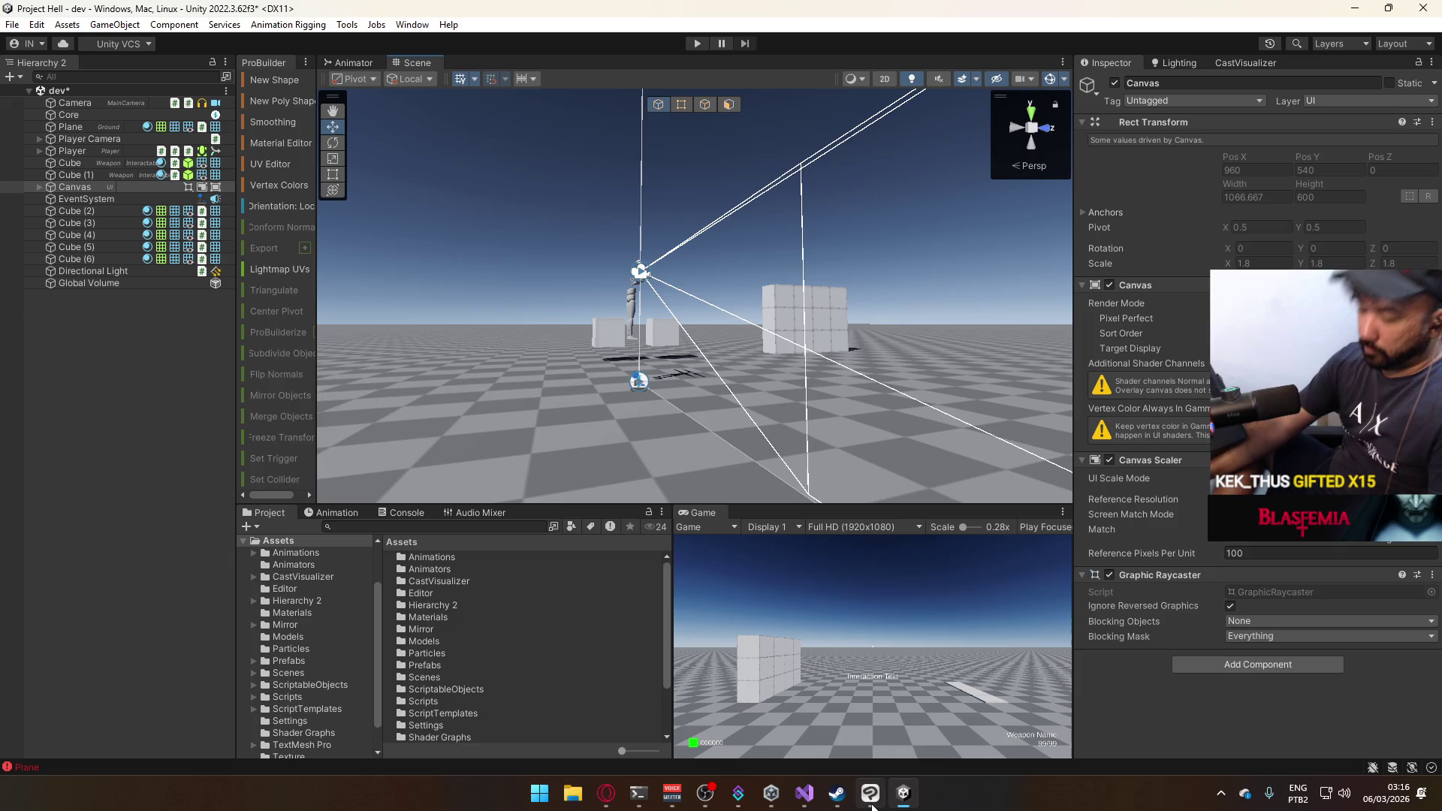
In the Project Hell code window, delete the Debug.LogError line from BulletScript.
mouse_move(804, 792)
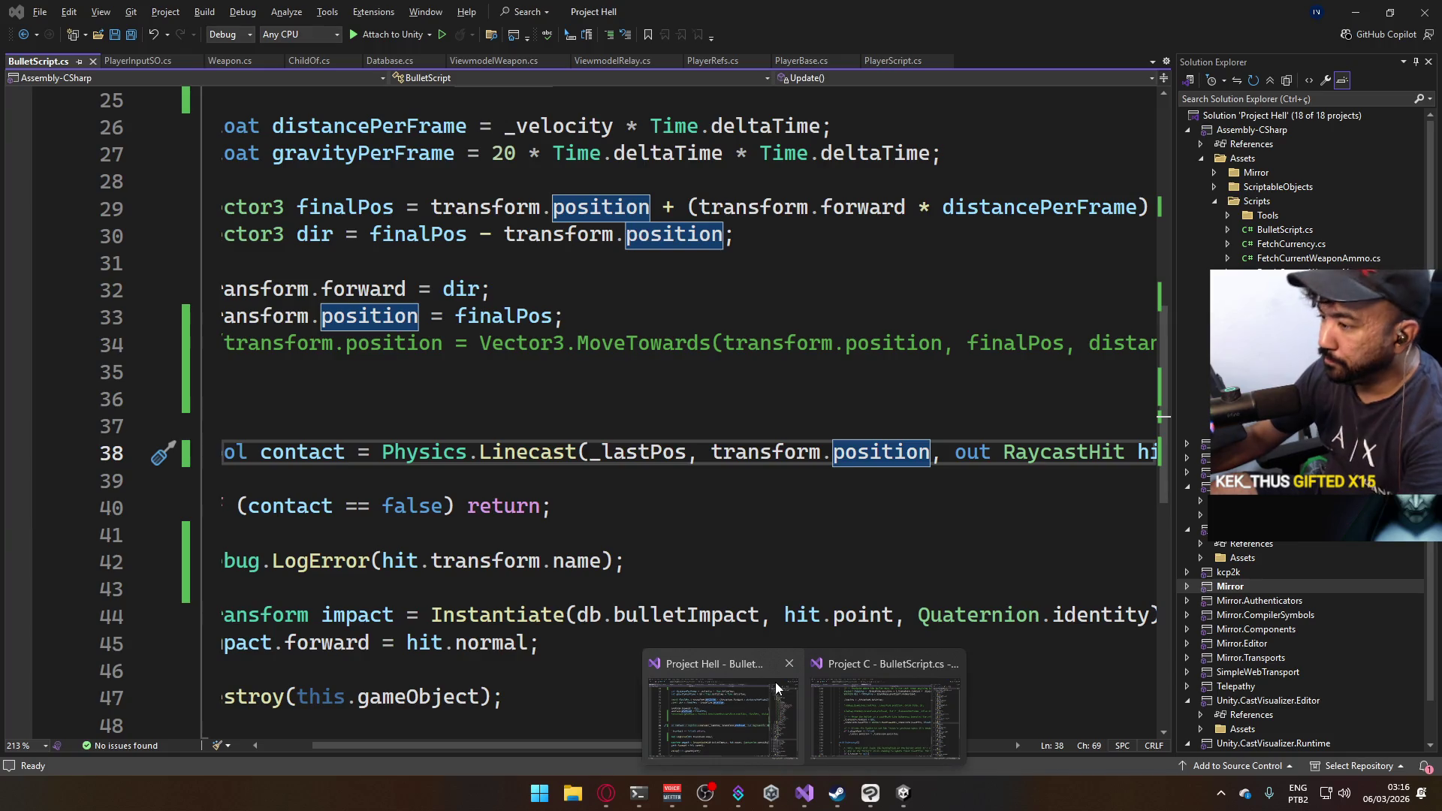
click(768, 695)
drag(518, 745, 469, 739)
scroll(570, 640, down, 1)
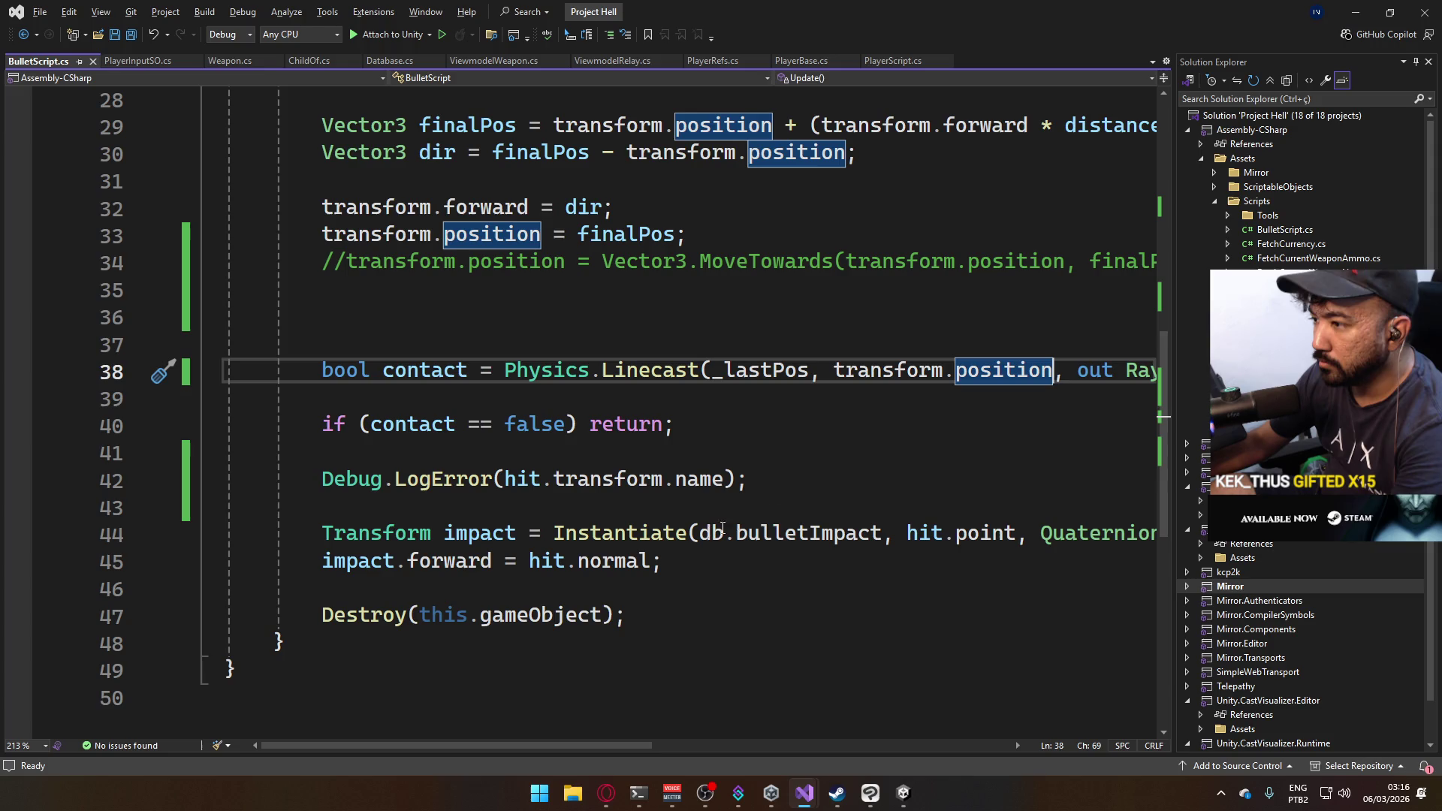
click(792, 449)
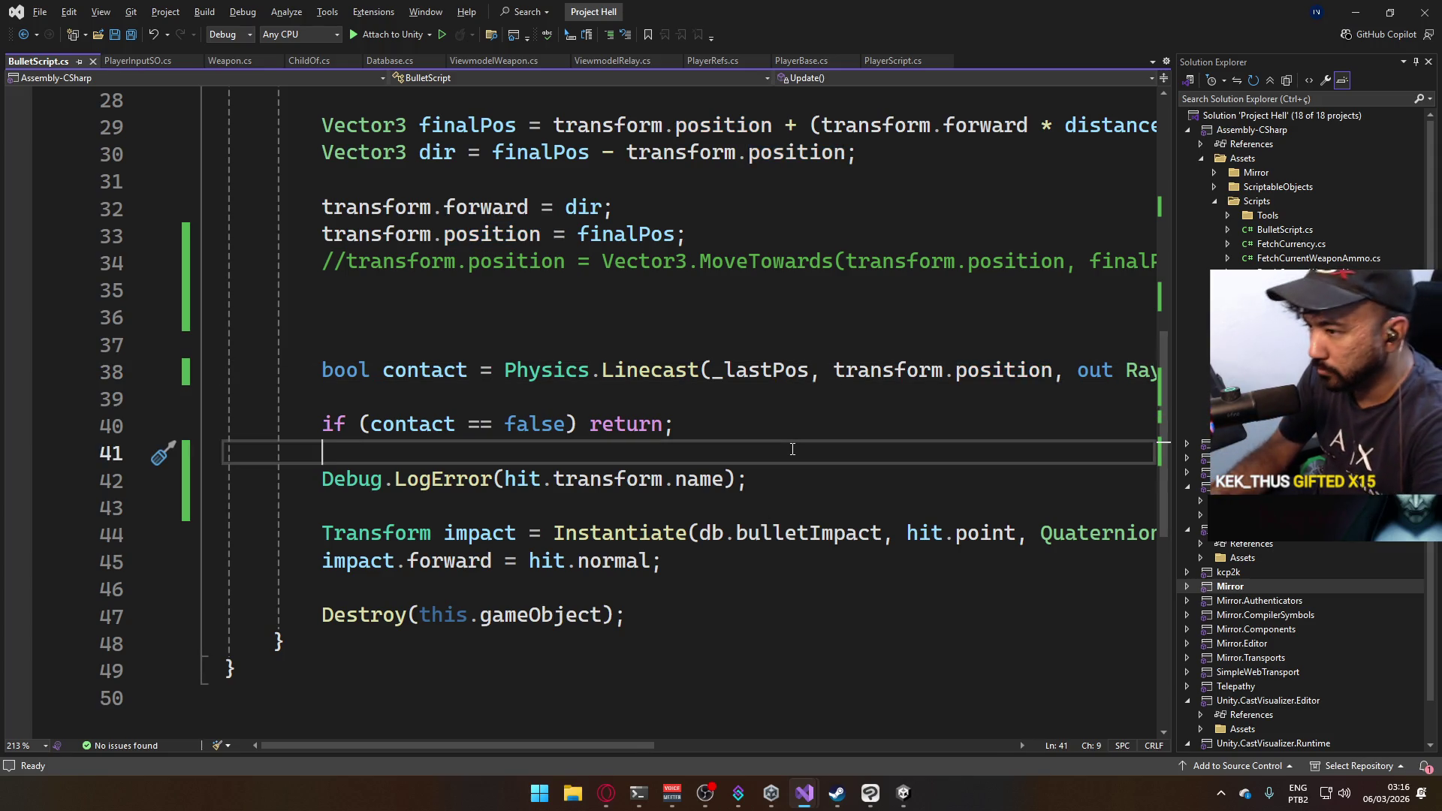
key(Down)
key(Down)
key(Down)
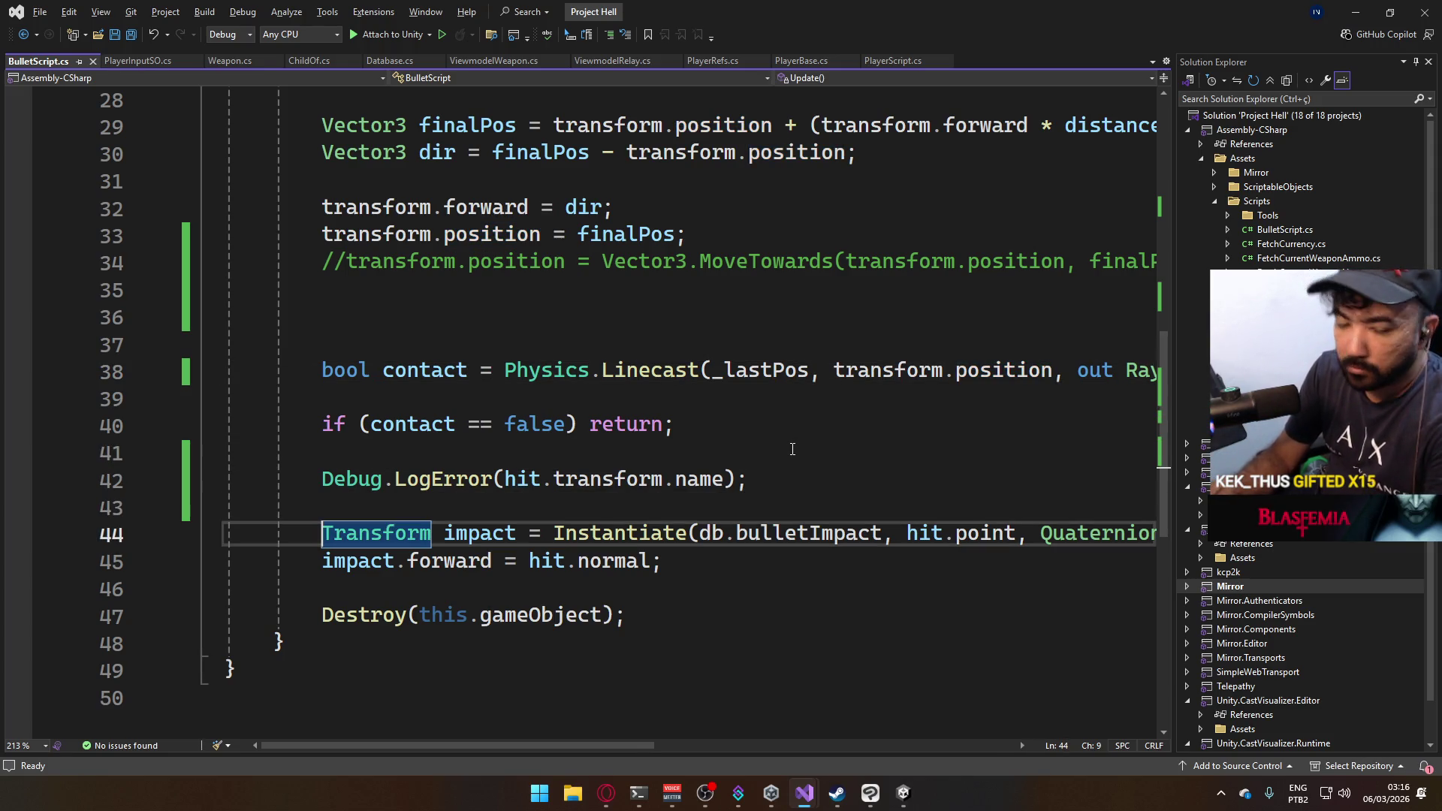
key(Up)
key(Up)
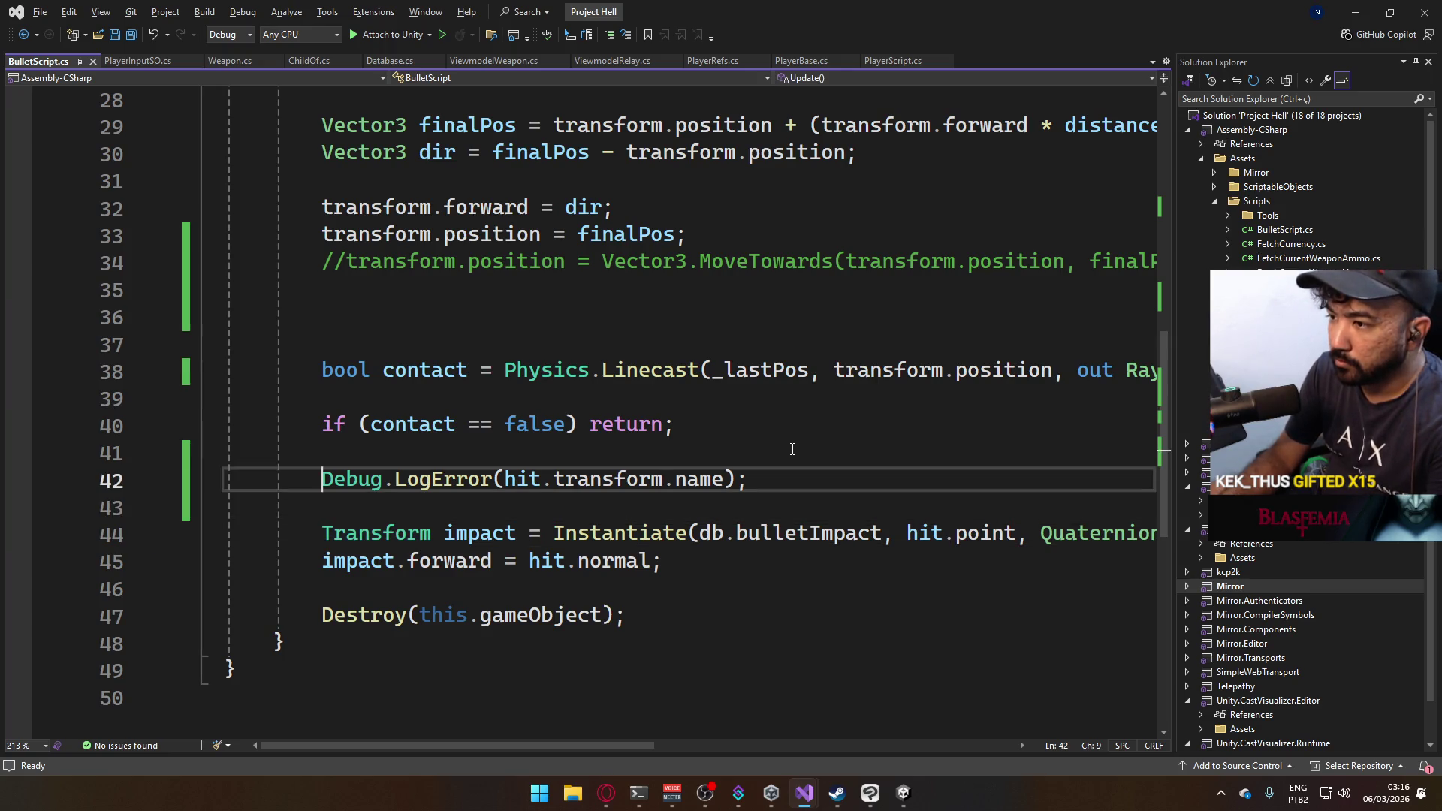
key(Down)
key(Down)
key(Down)
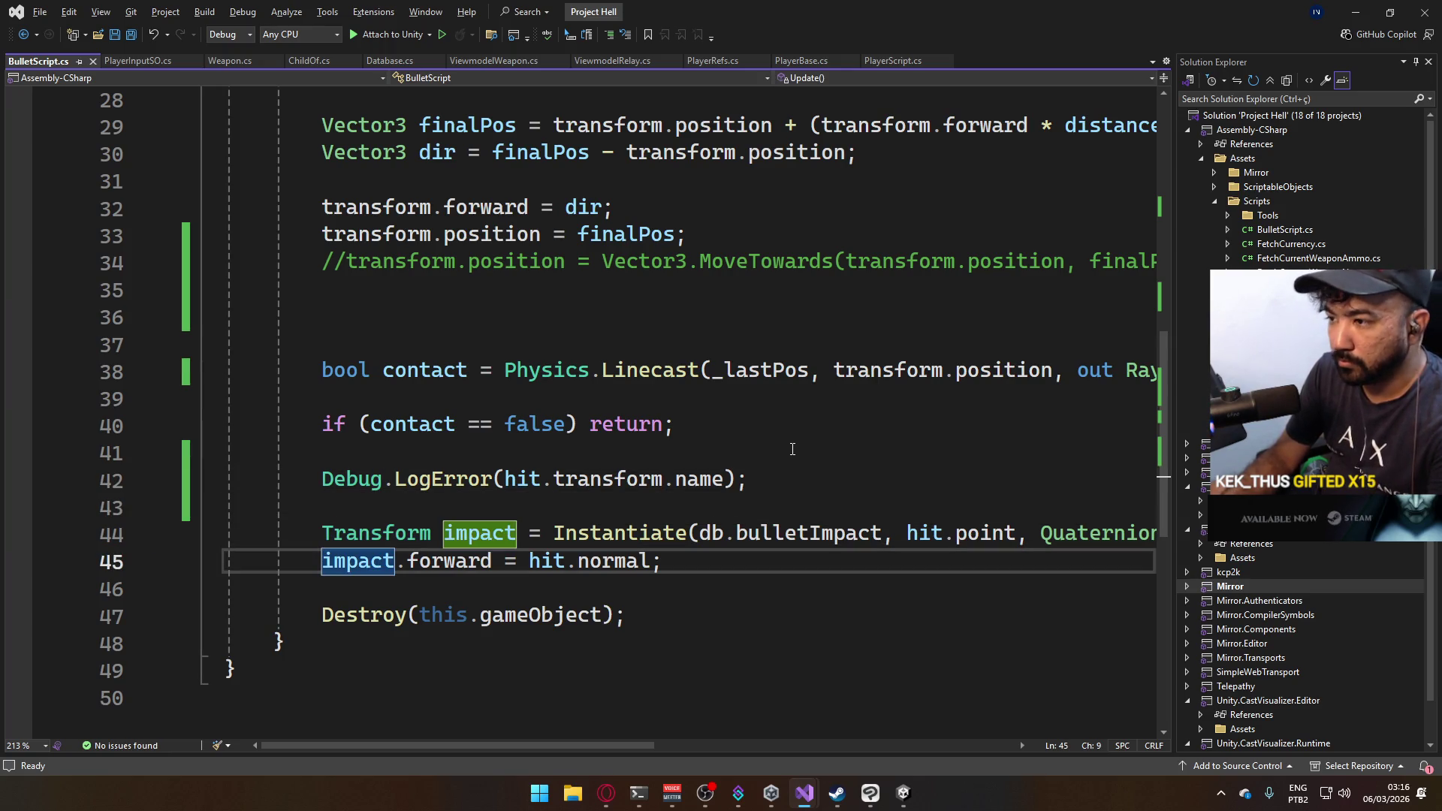
key(Up)
key(Up)
key(Up)
key(ctrl+x)
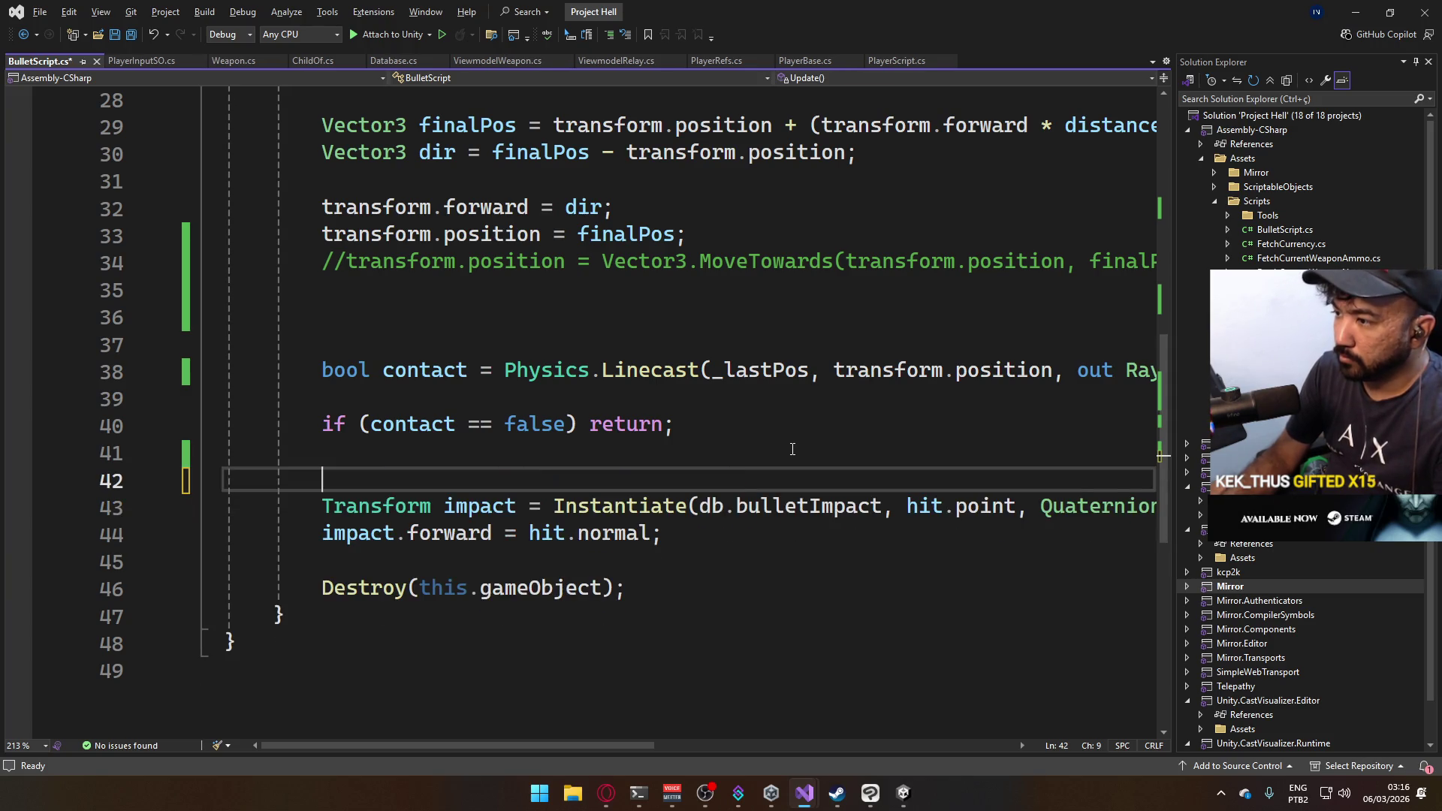
key(Up)
key(Delete)
Above the impact code, start an if statement testing hit.transform.gameObject.layer.
key(Return)
key(Return)
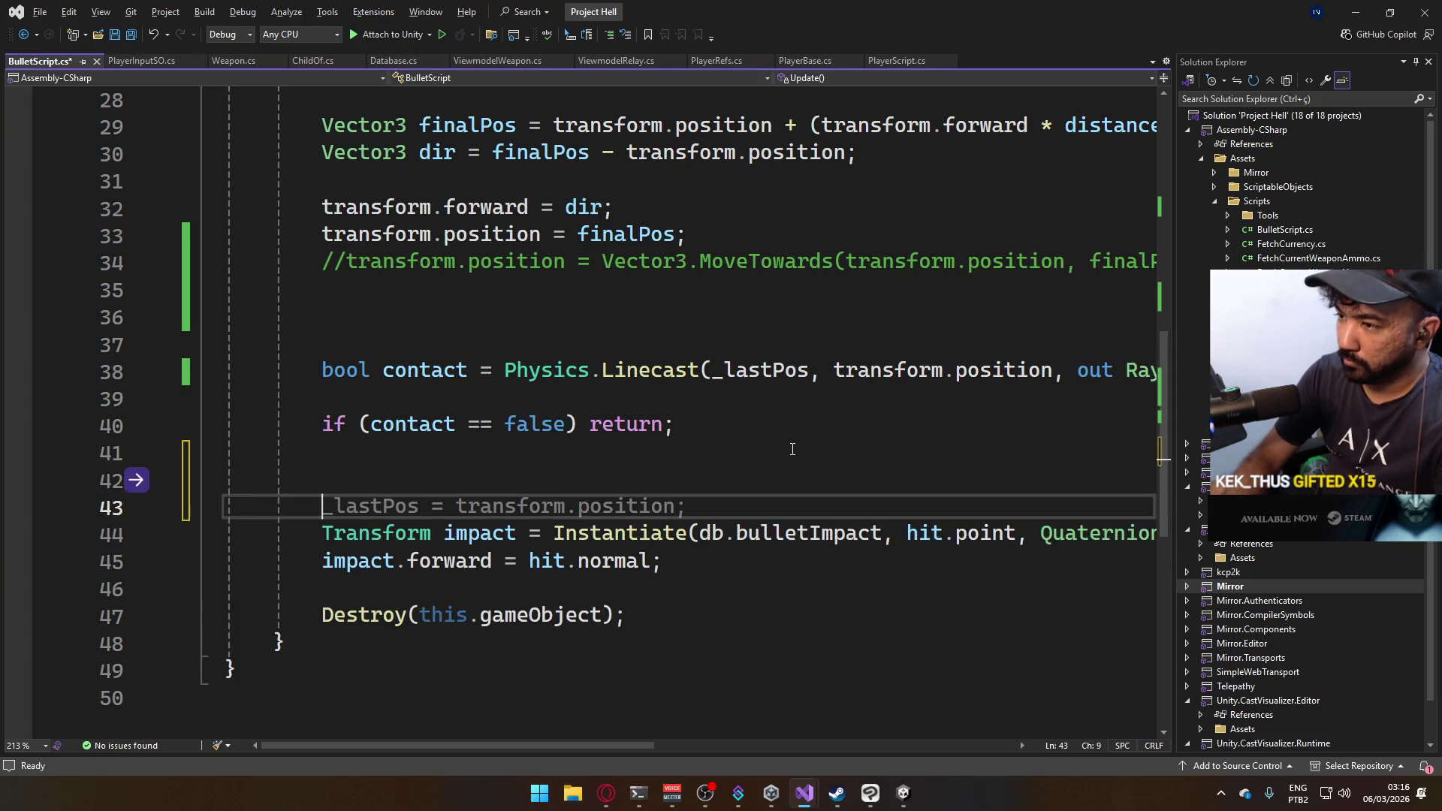
key(Up)
text(if (gameObject.)
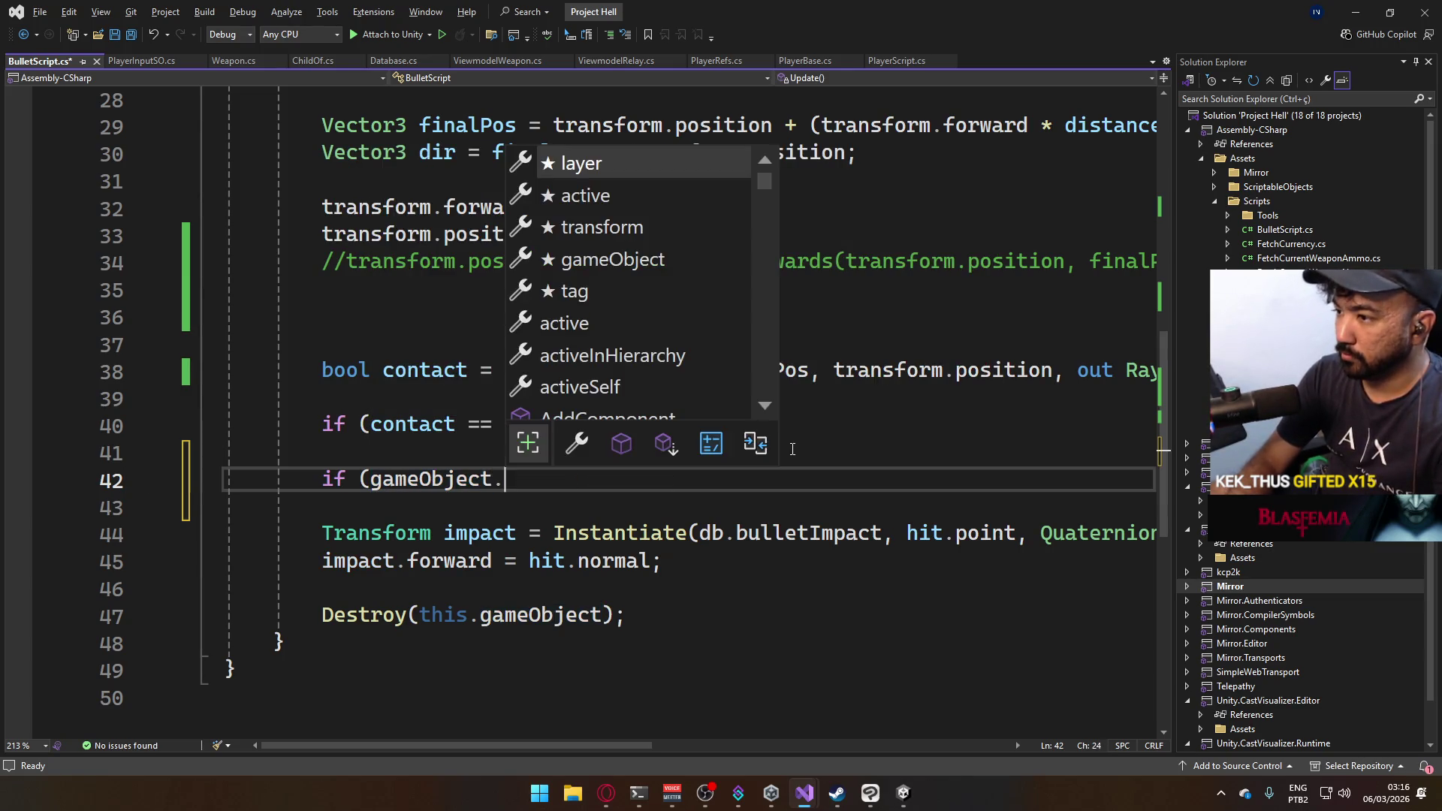
key(BackSpace)
key(BackSpace)
key(BackSpace)
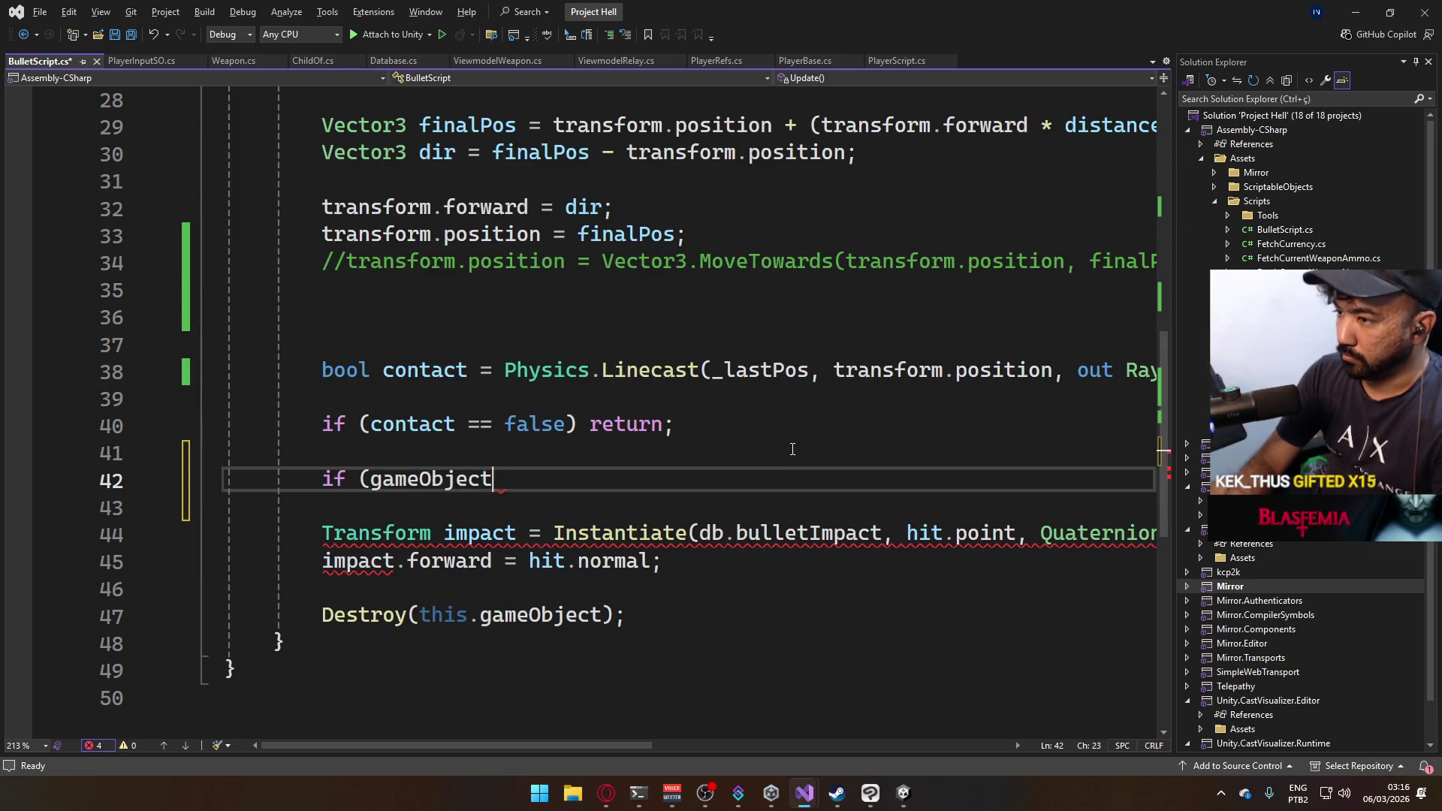
text(hit.gam)
key(BackSpace)
key(BackSpace)
key(BackSpace)
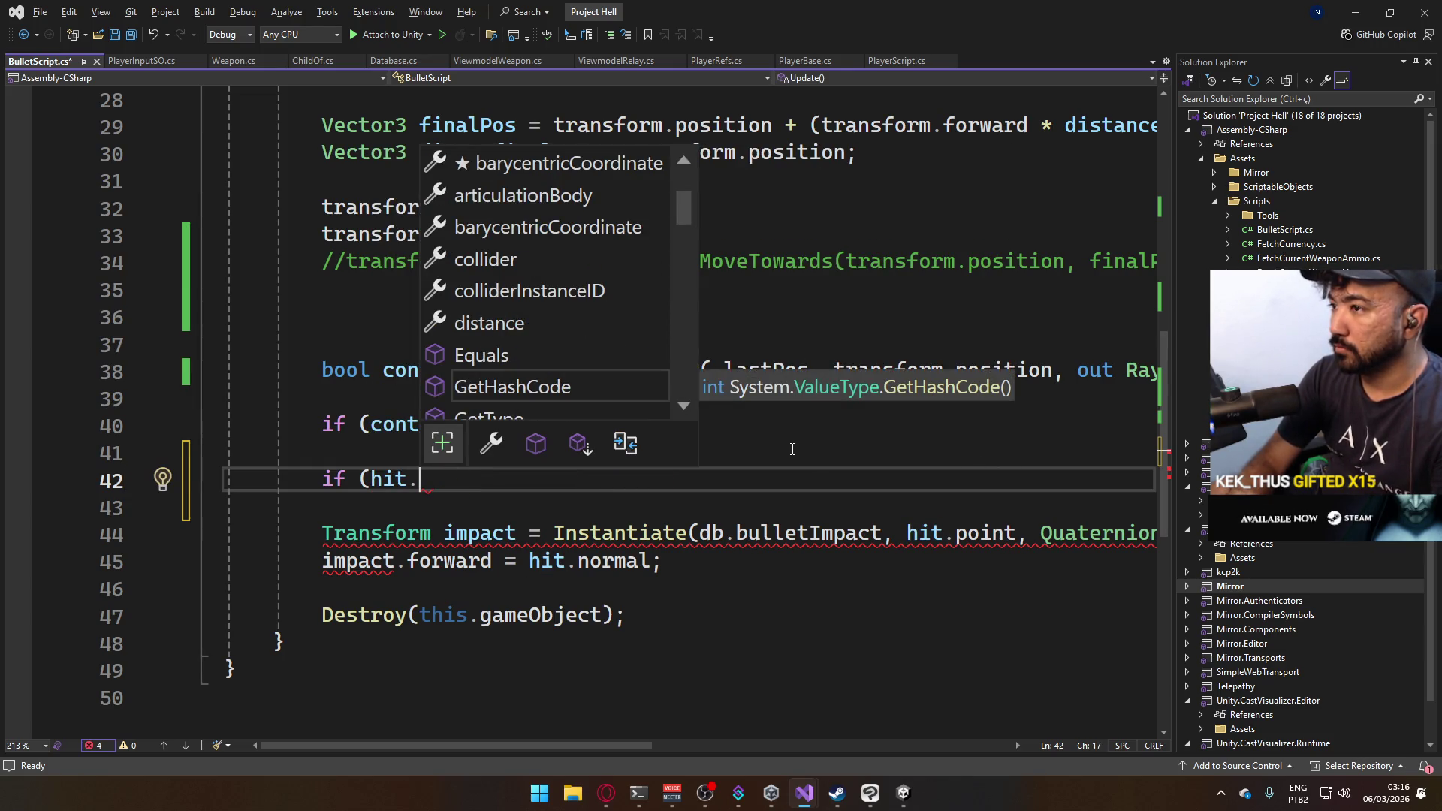
text(Ga)
key(BackSpace)
key(BackSpace)
text(co)
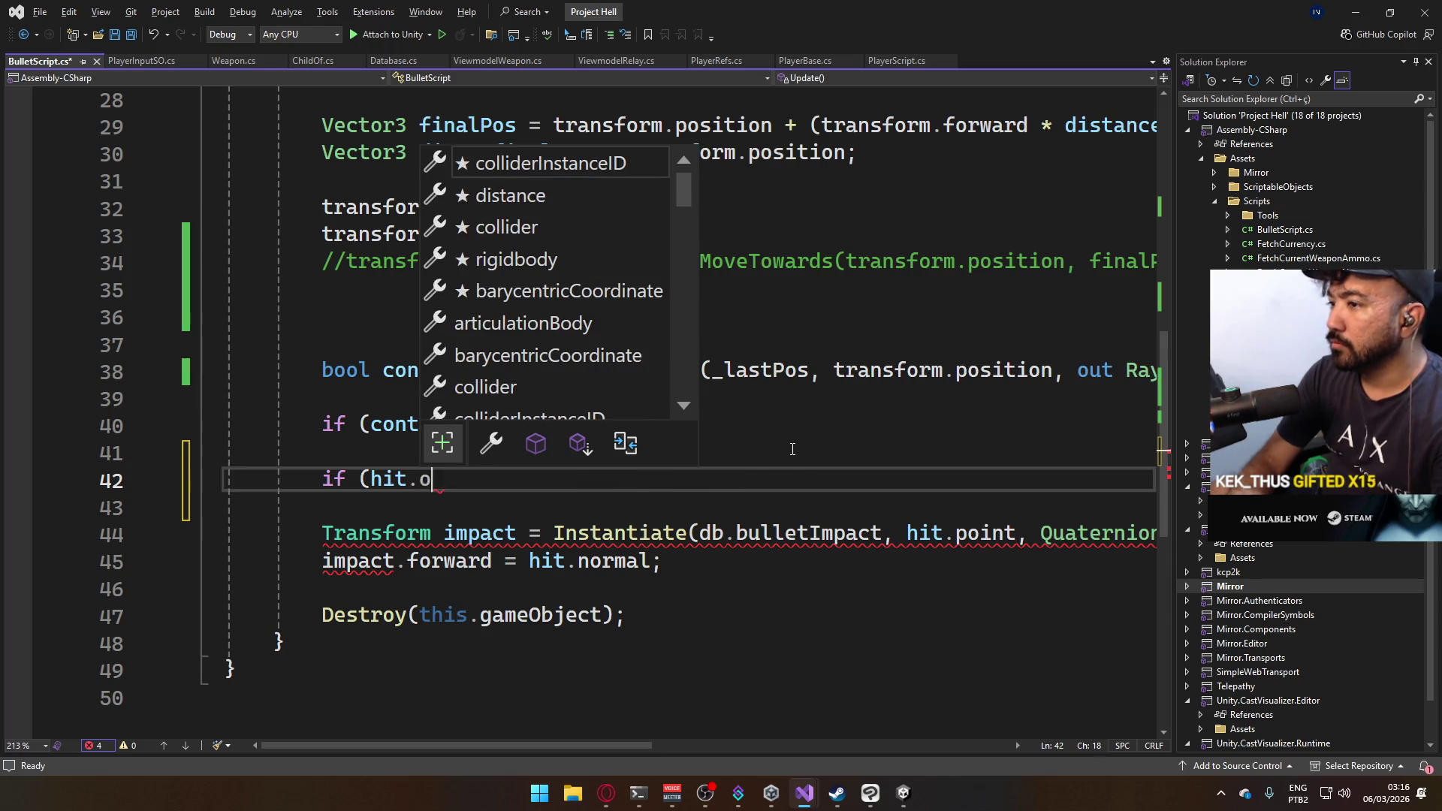
key(BackSpace)
key(BackSpace)
text(g)
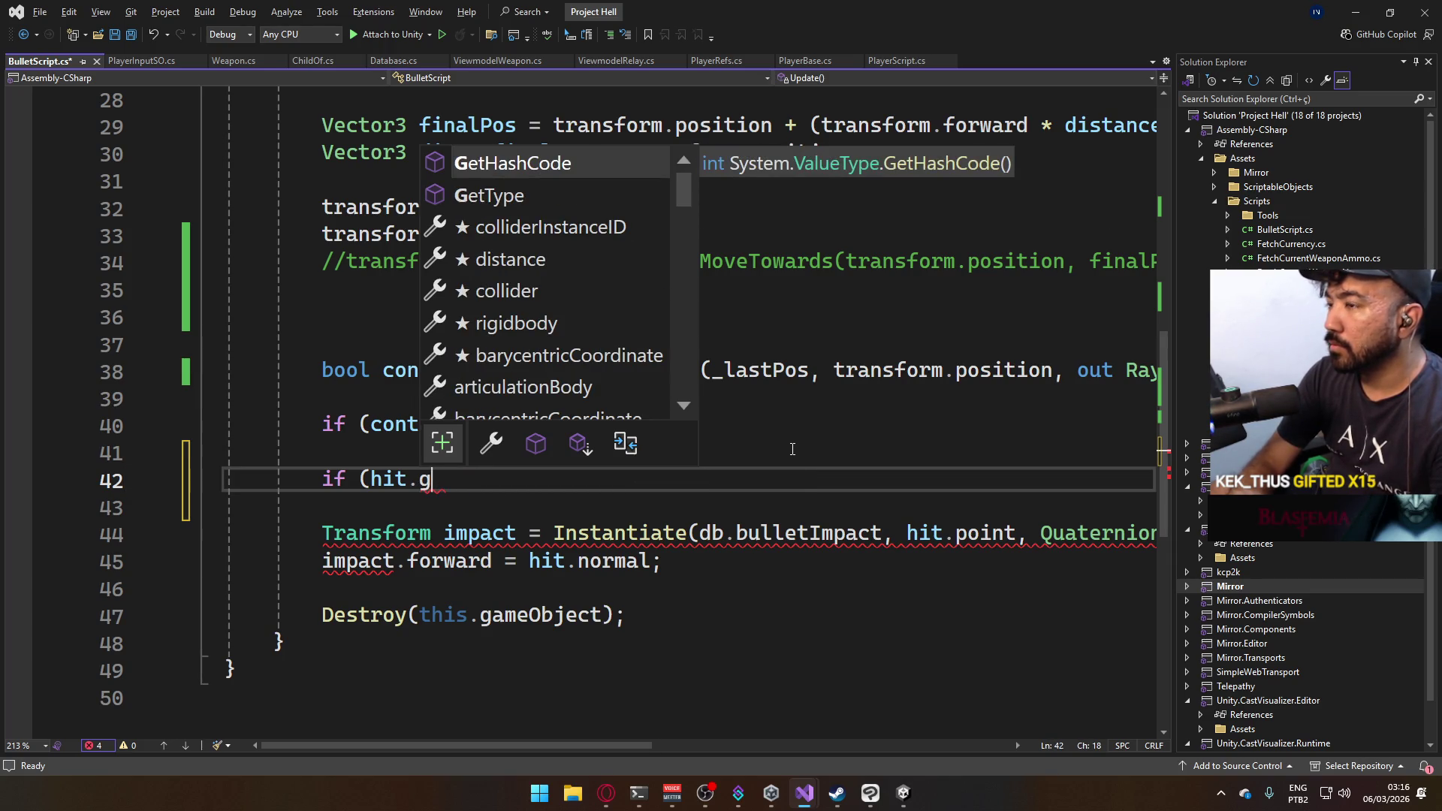
key(BackSpace)
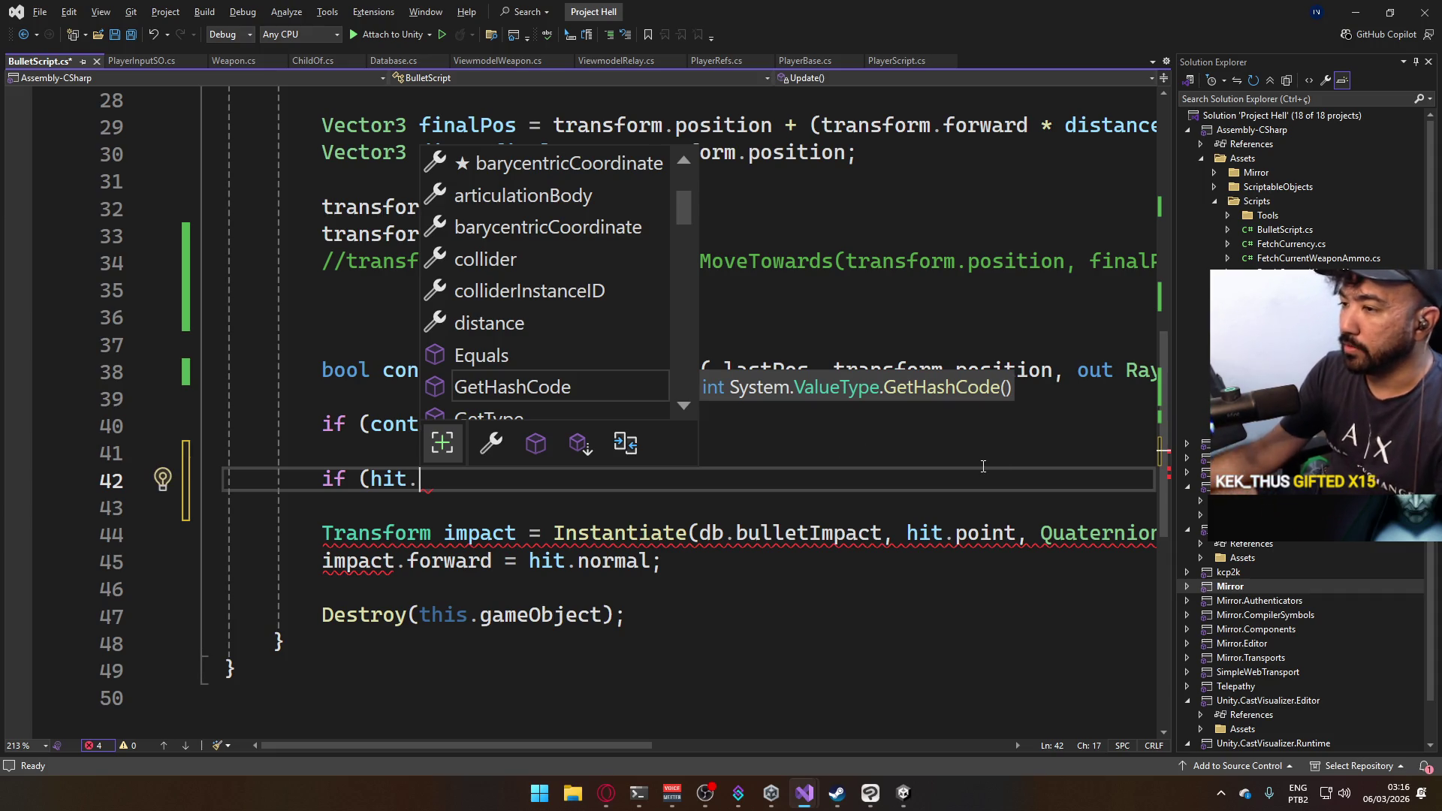
mouse_move(401, 486)
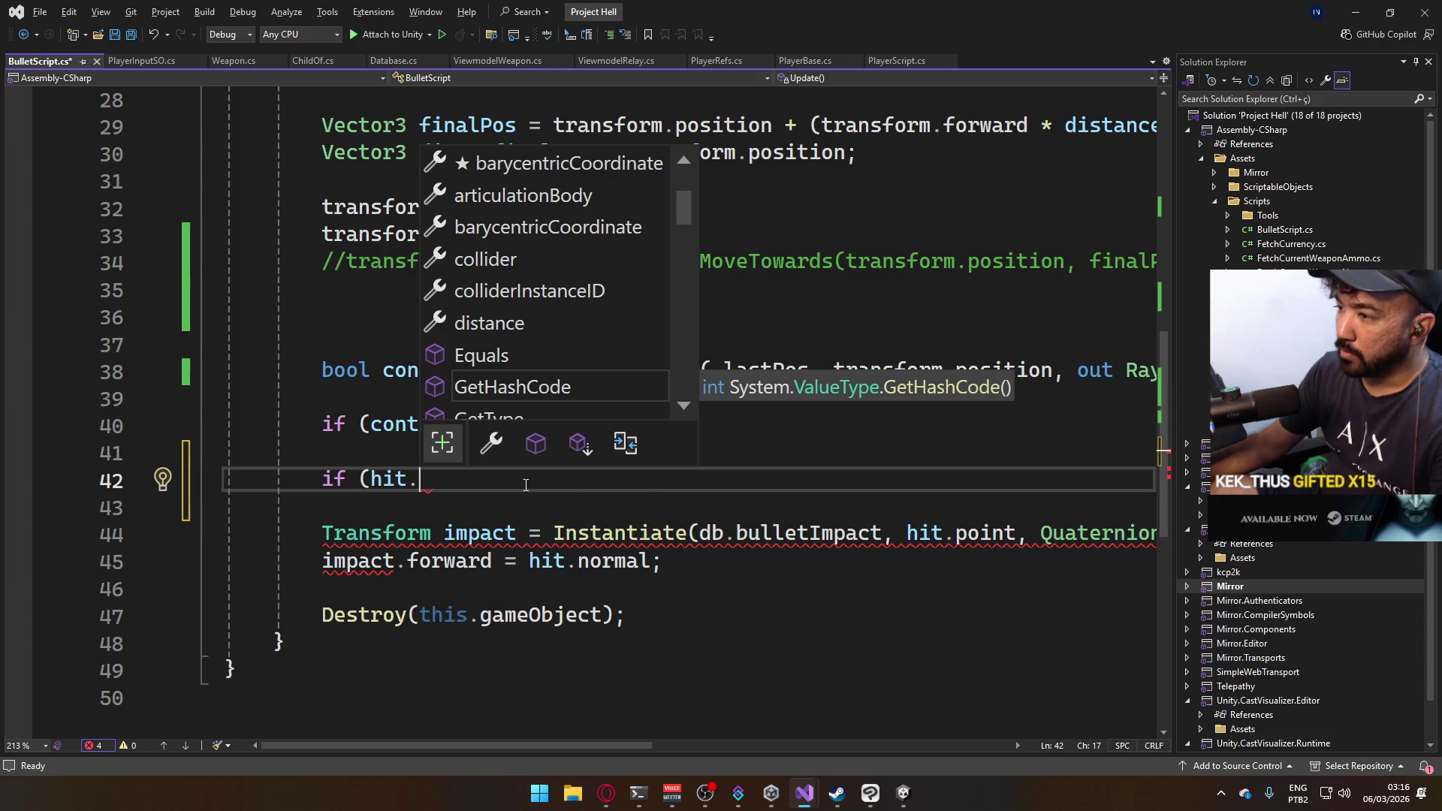
text(c)
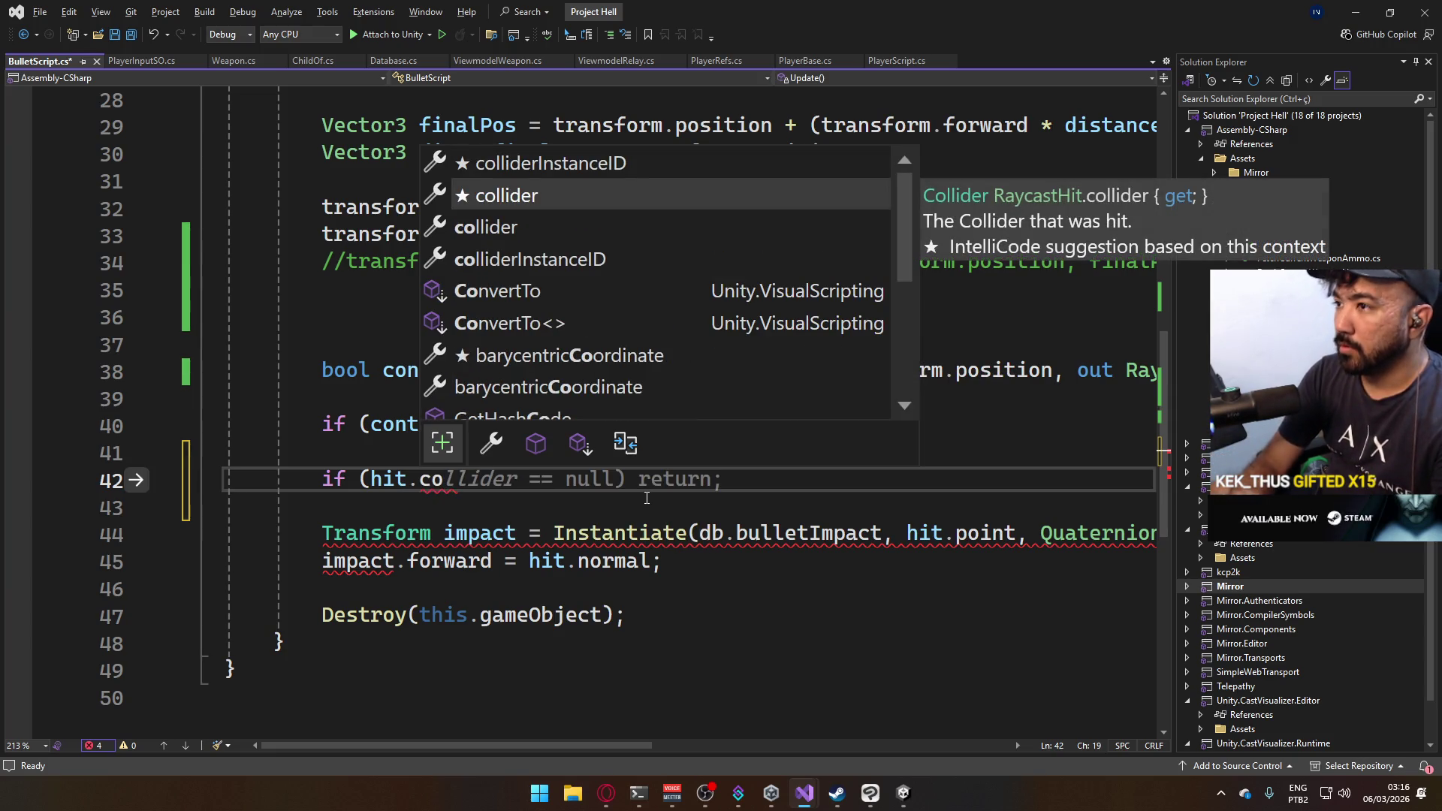
key(BackSpace)
text(tra)
key(Tab)
text(.ga)
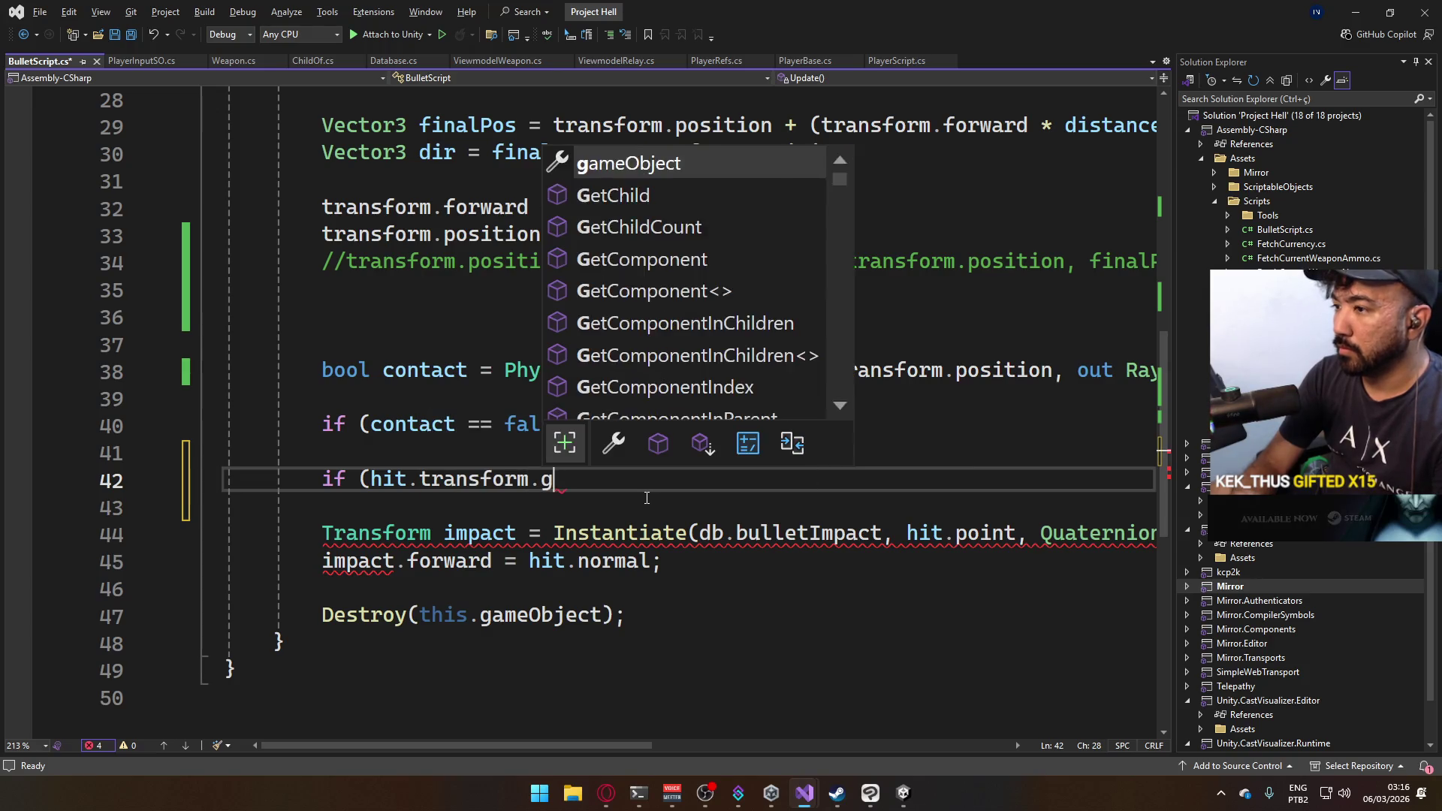
key(Tab)
text(.la)
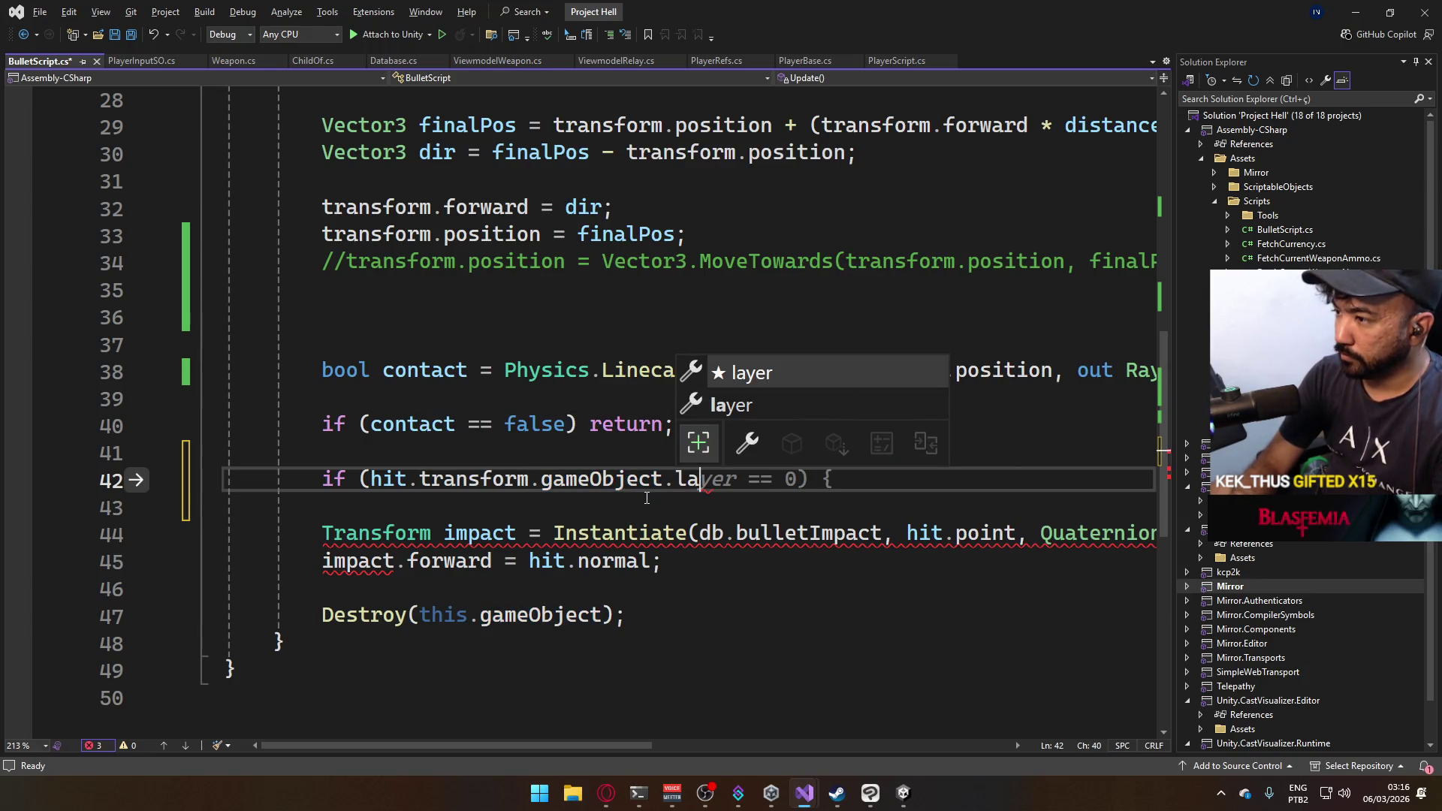
key(Tab)
Compare the layer to LayerMask.NameToLayer("Ground") and add an empty block for it.
text(== )
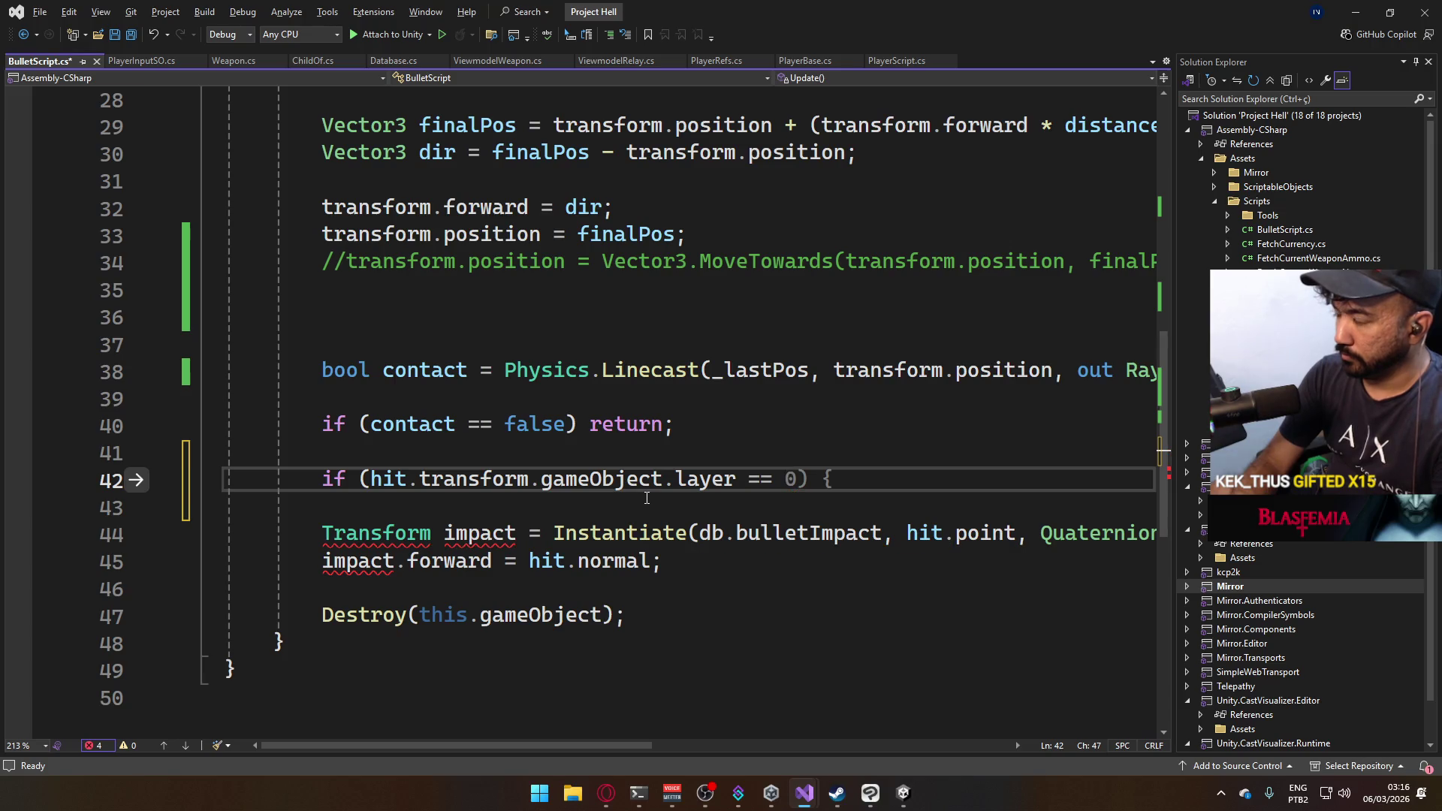
text(Layer)
key(Tab)
text(.)
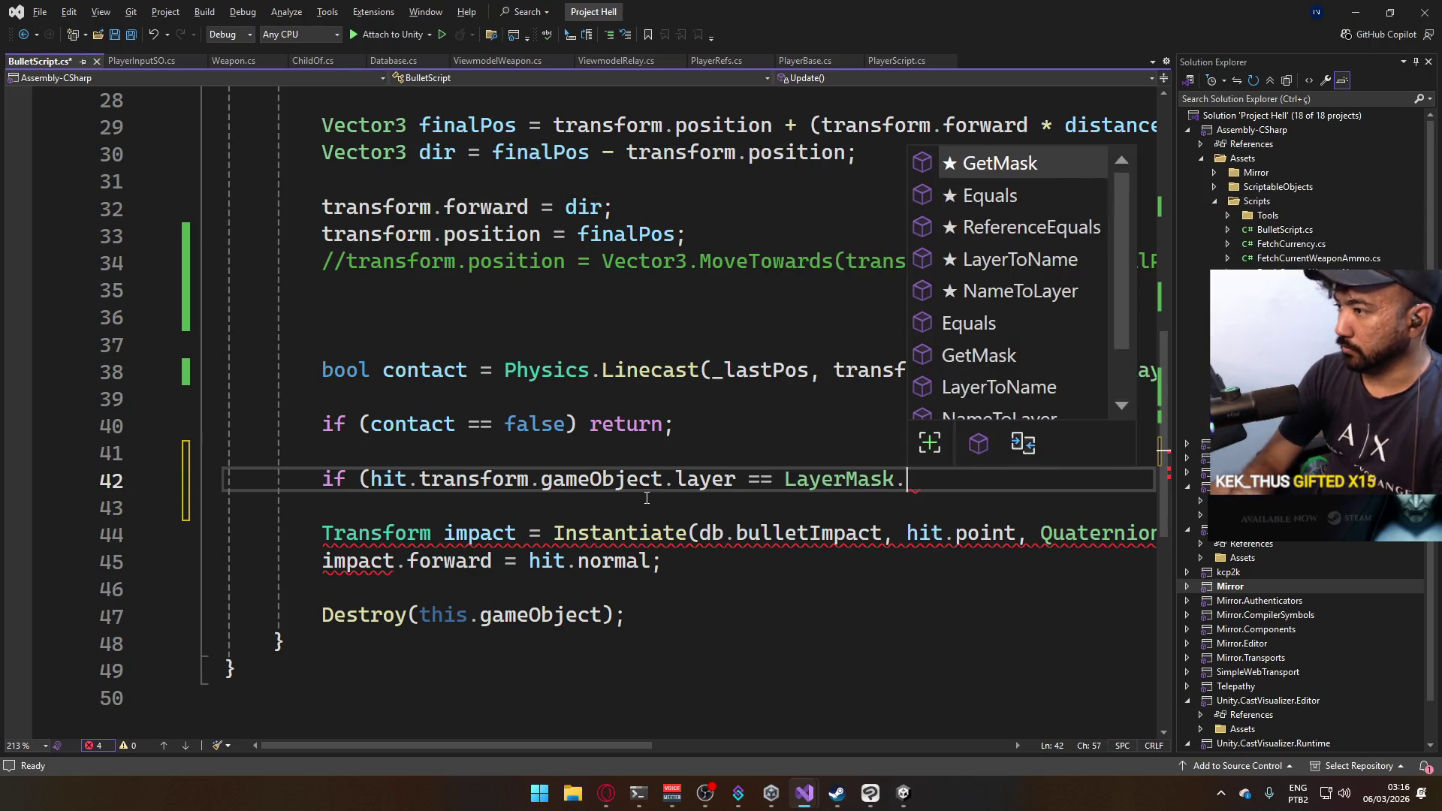
text(name("G)
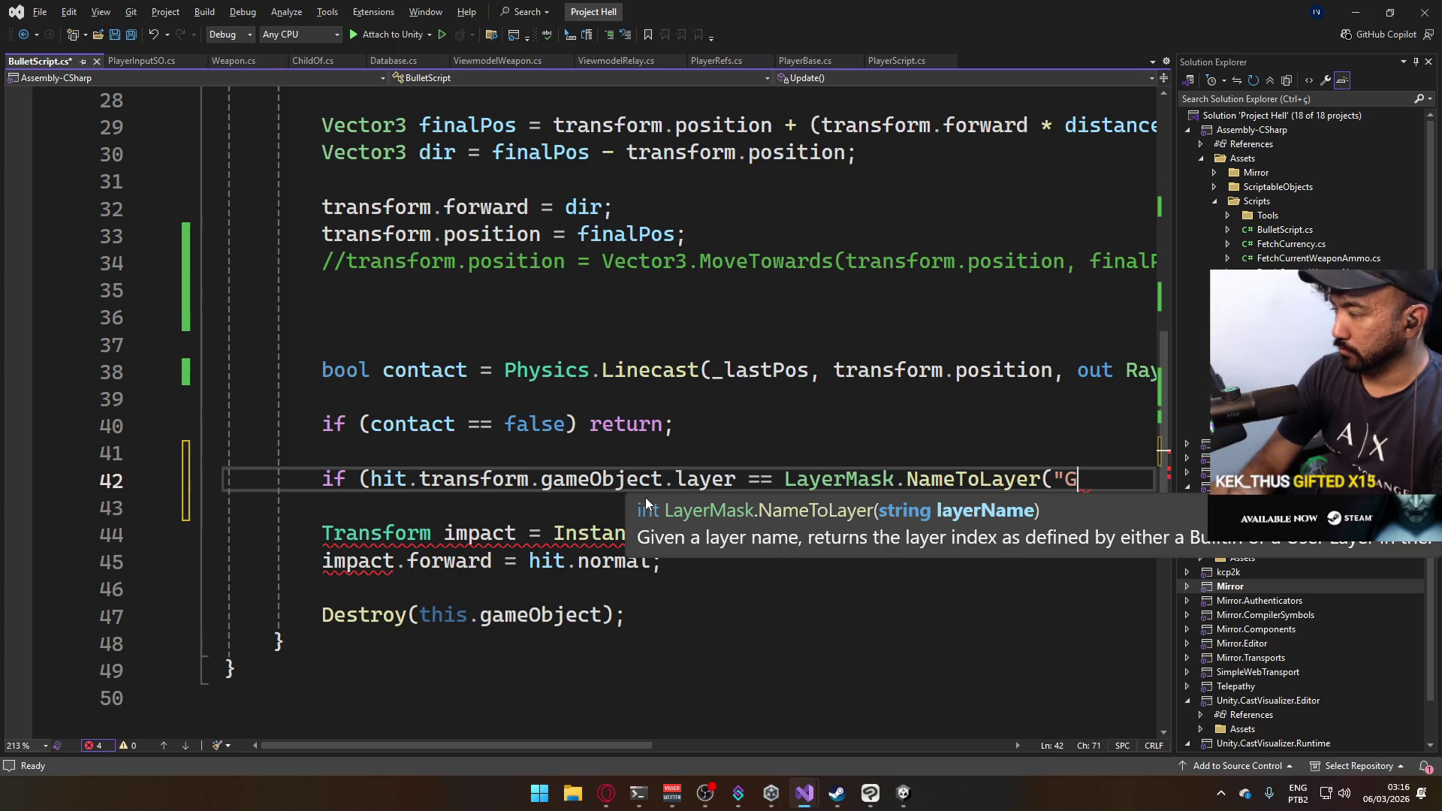
text(round"))
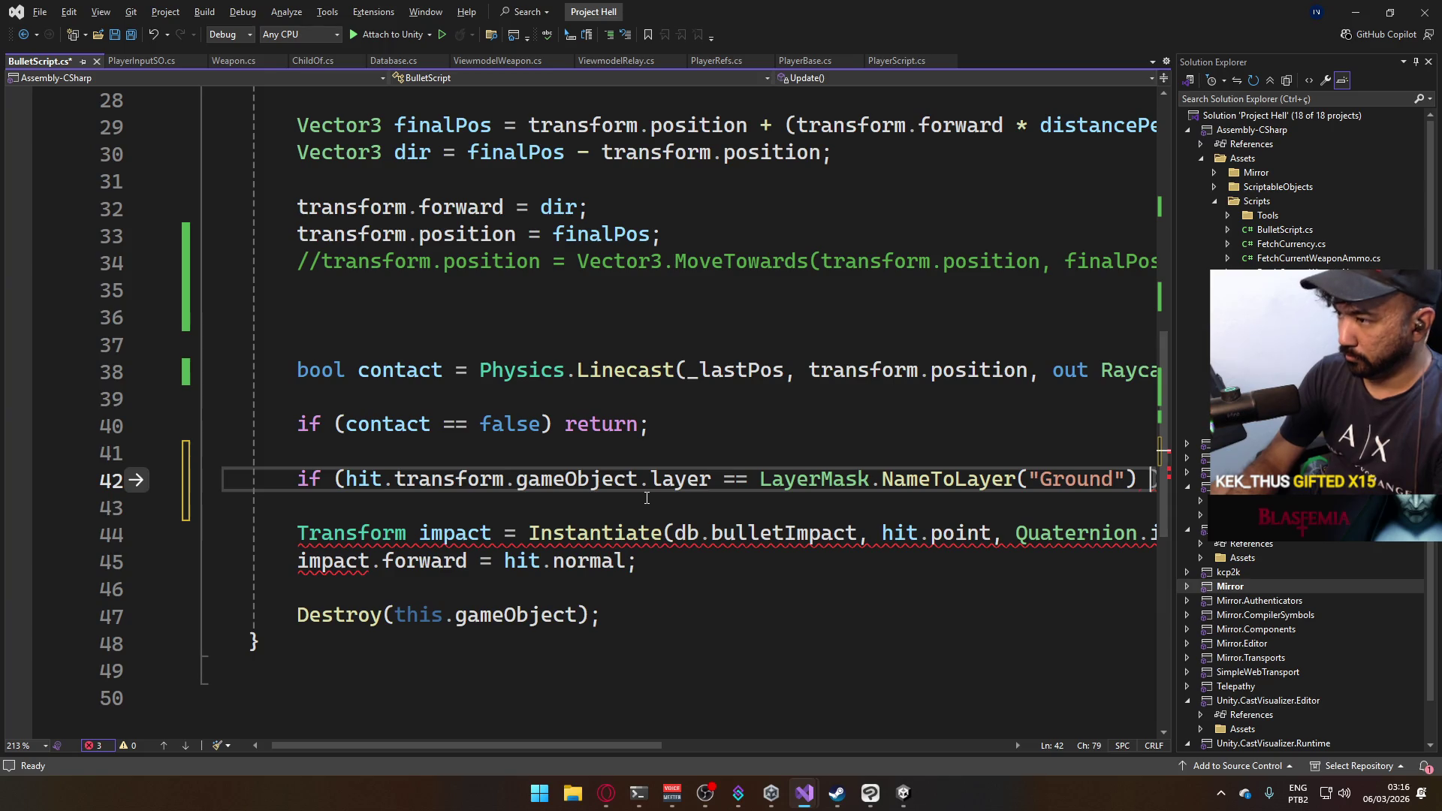
key(BackSpace)
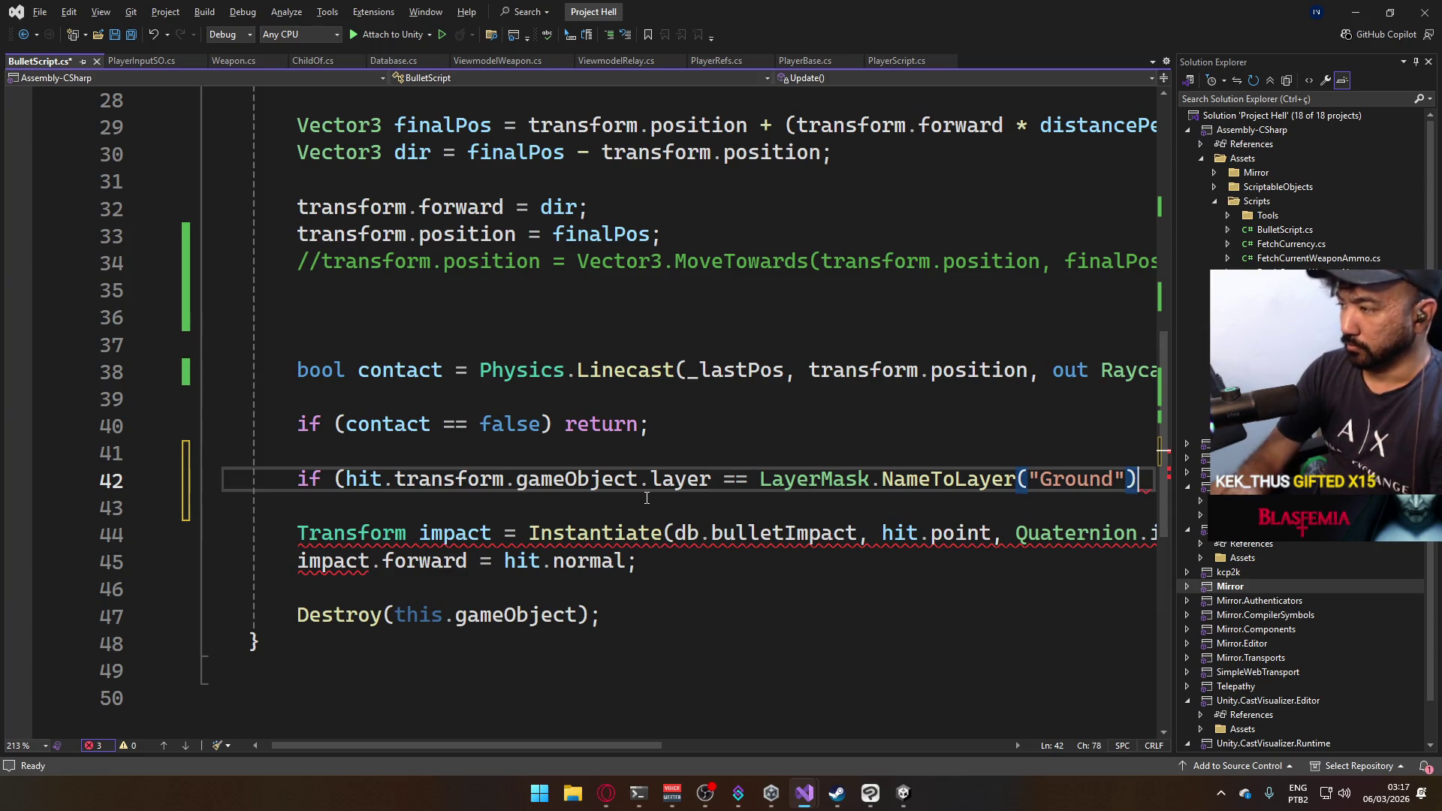
text())
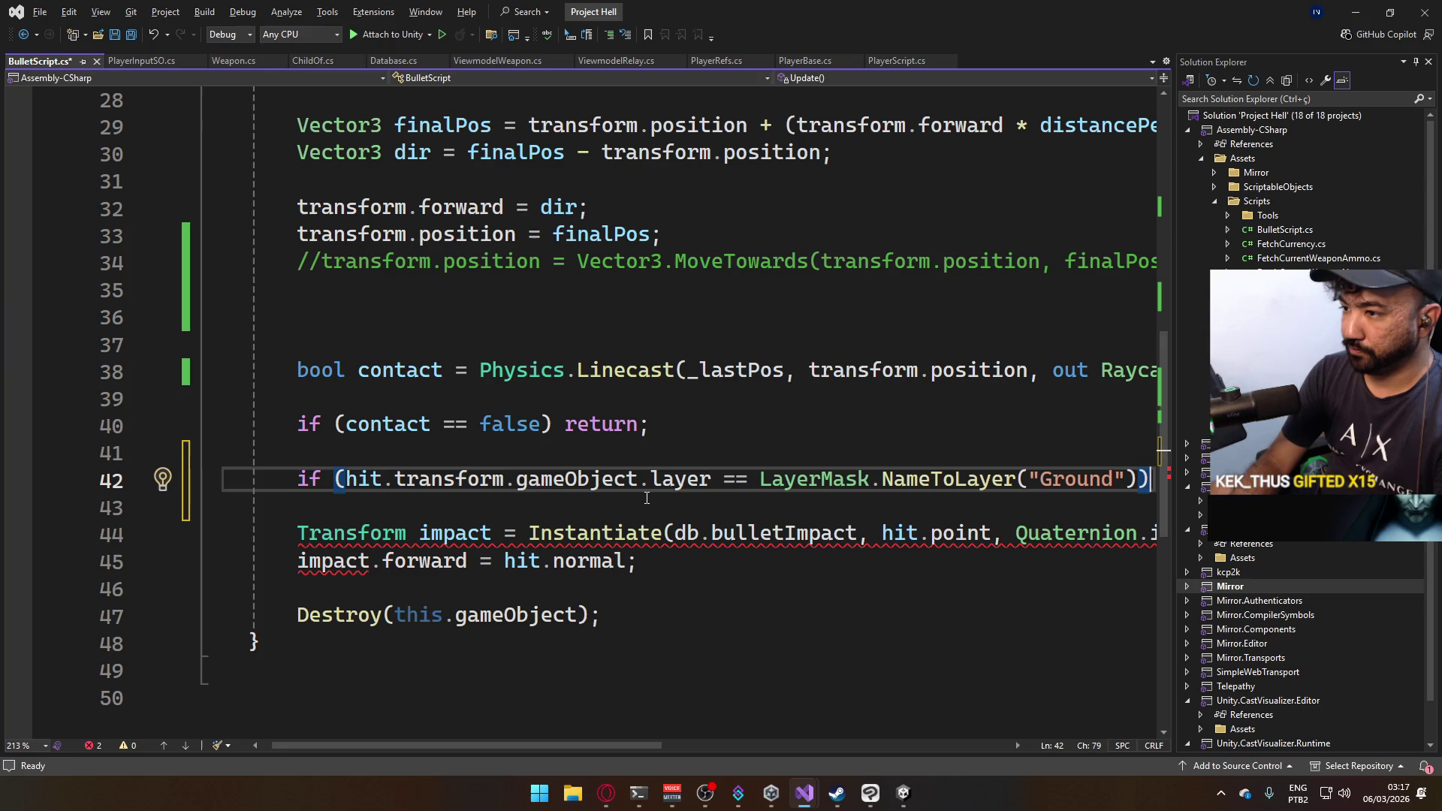
key(Return)
text({)
key(Return)
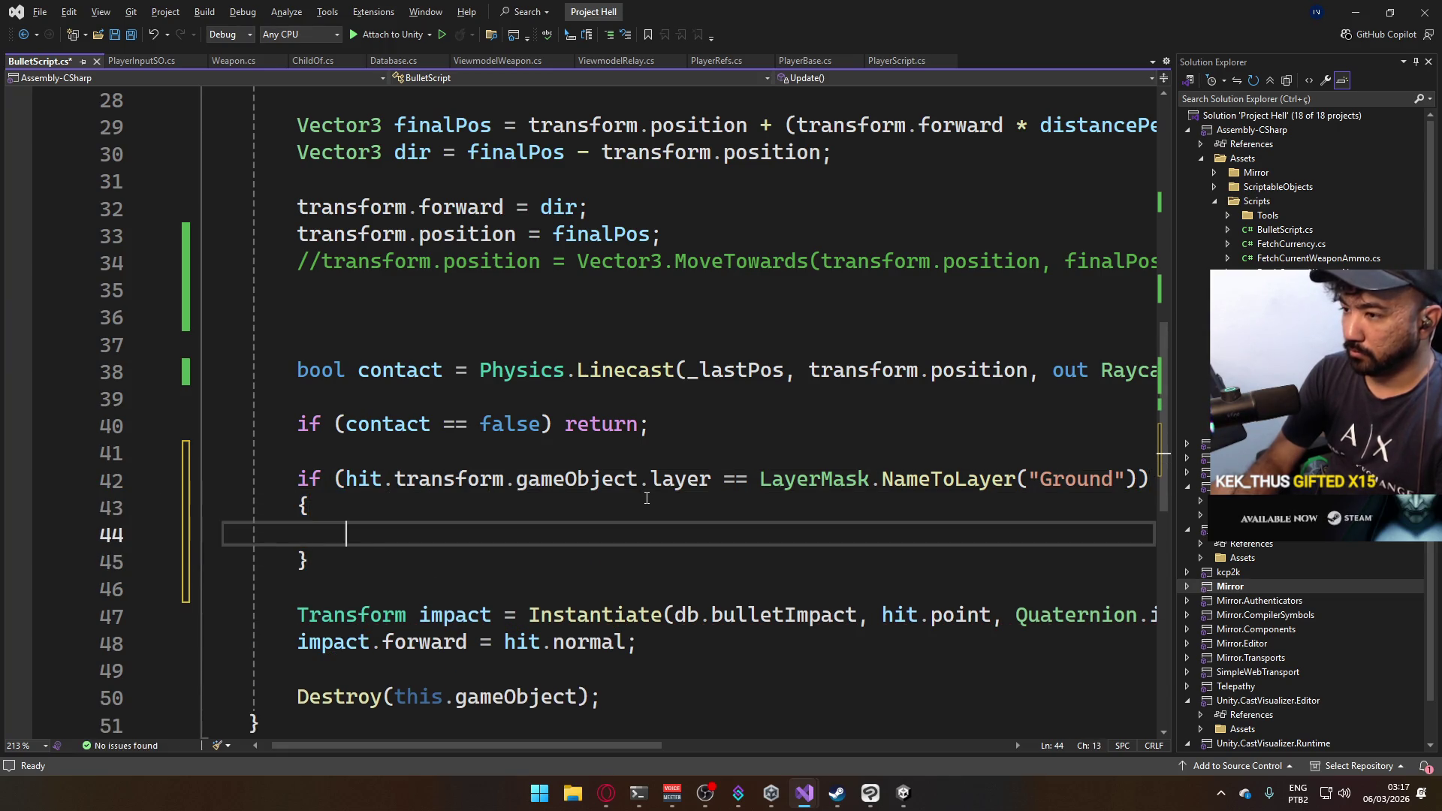